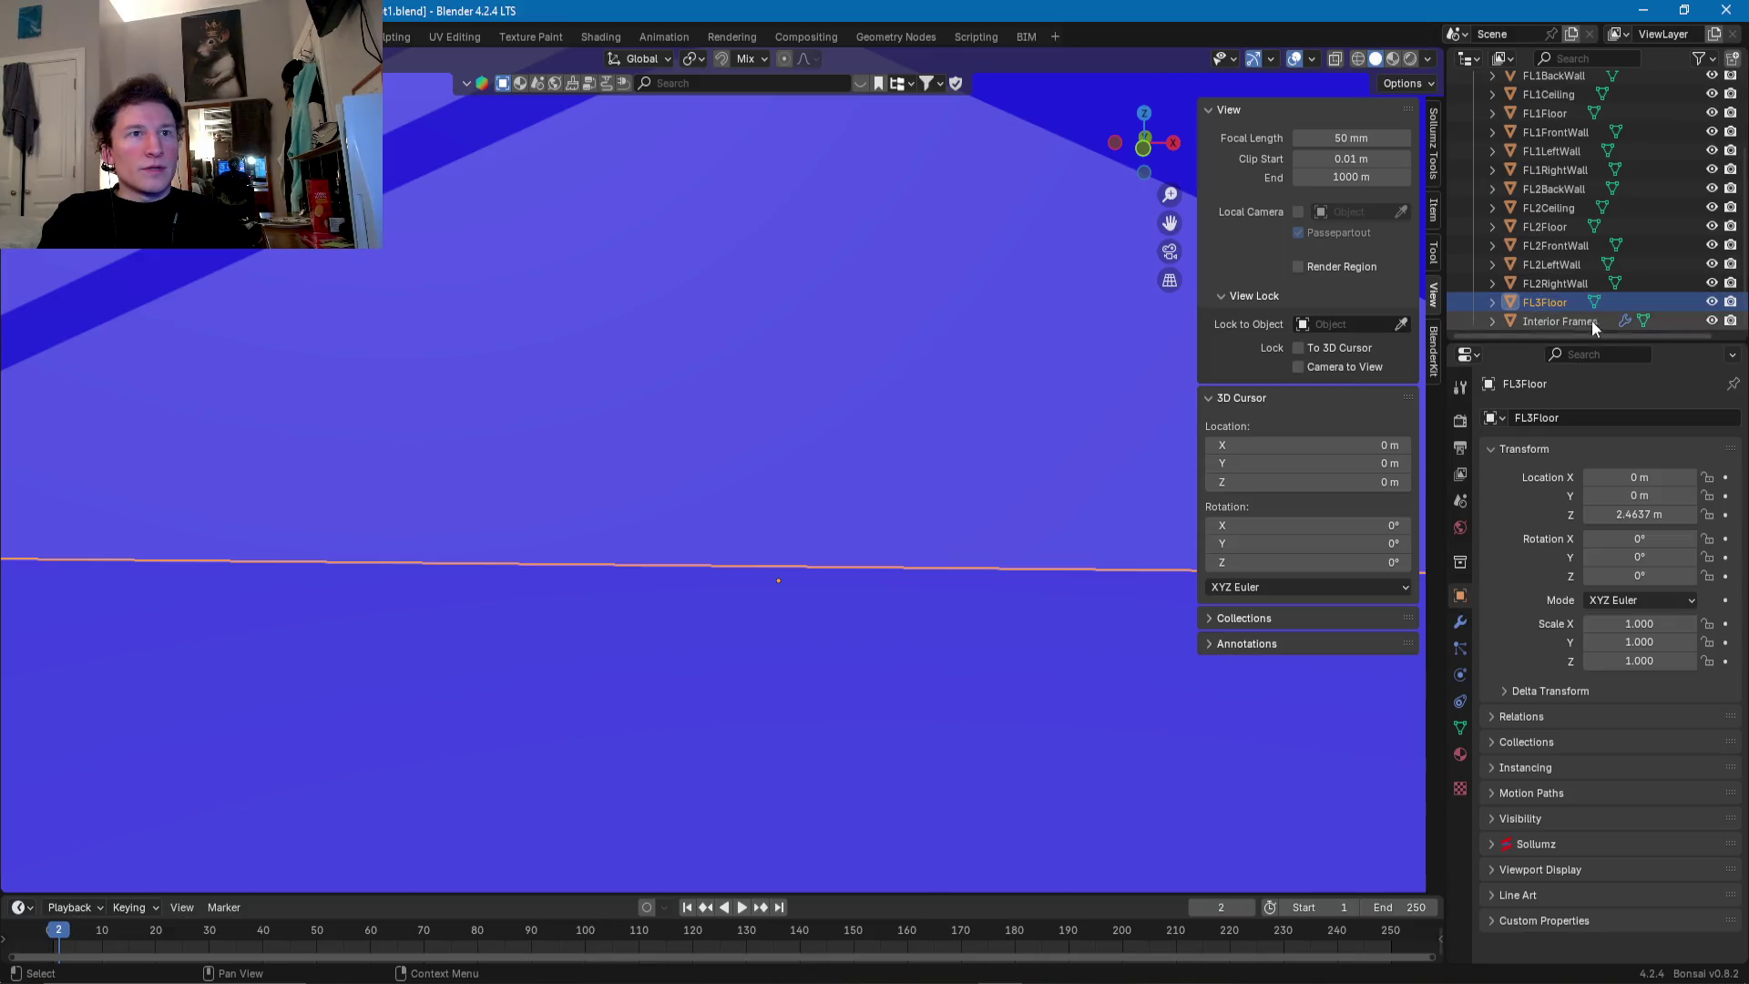
- In the roof mesh, select the four faces of the front eave band
{"action": "mouse_move", "coordinate": [860, 558]}
{"action": "middle_mouse_down"}
{"action": "mouse_move", "coordinate": [931, 560]}
{"action": "mouse_move", "coordinate": [749, 519]}
{"action": "middle_mouse_up"}
{"action": "key", "text": "Tab"}
{"action": "key", "text": "Tab"}
{"action": "left_click", "coordinate": [875, 485]}
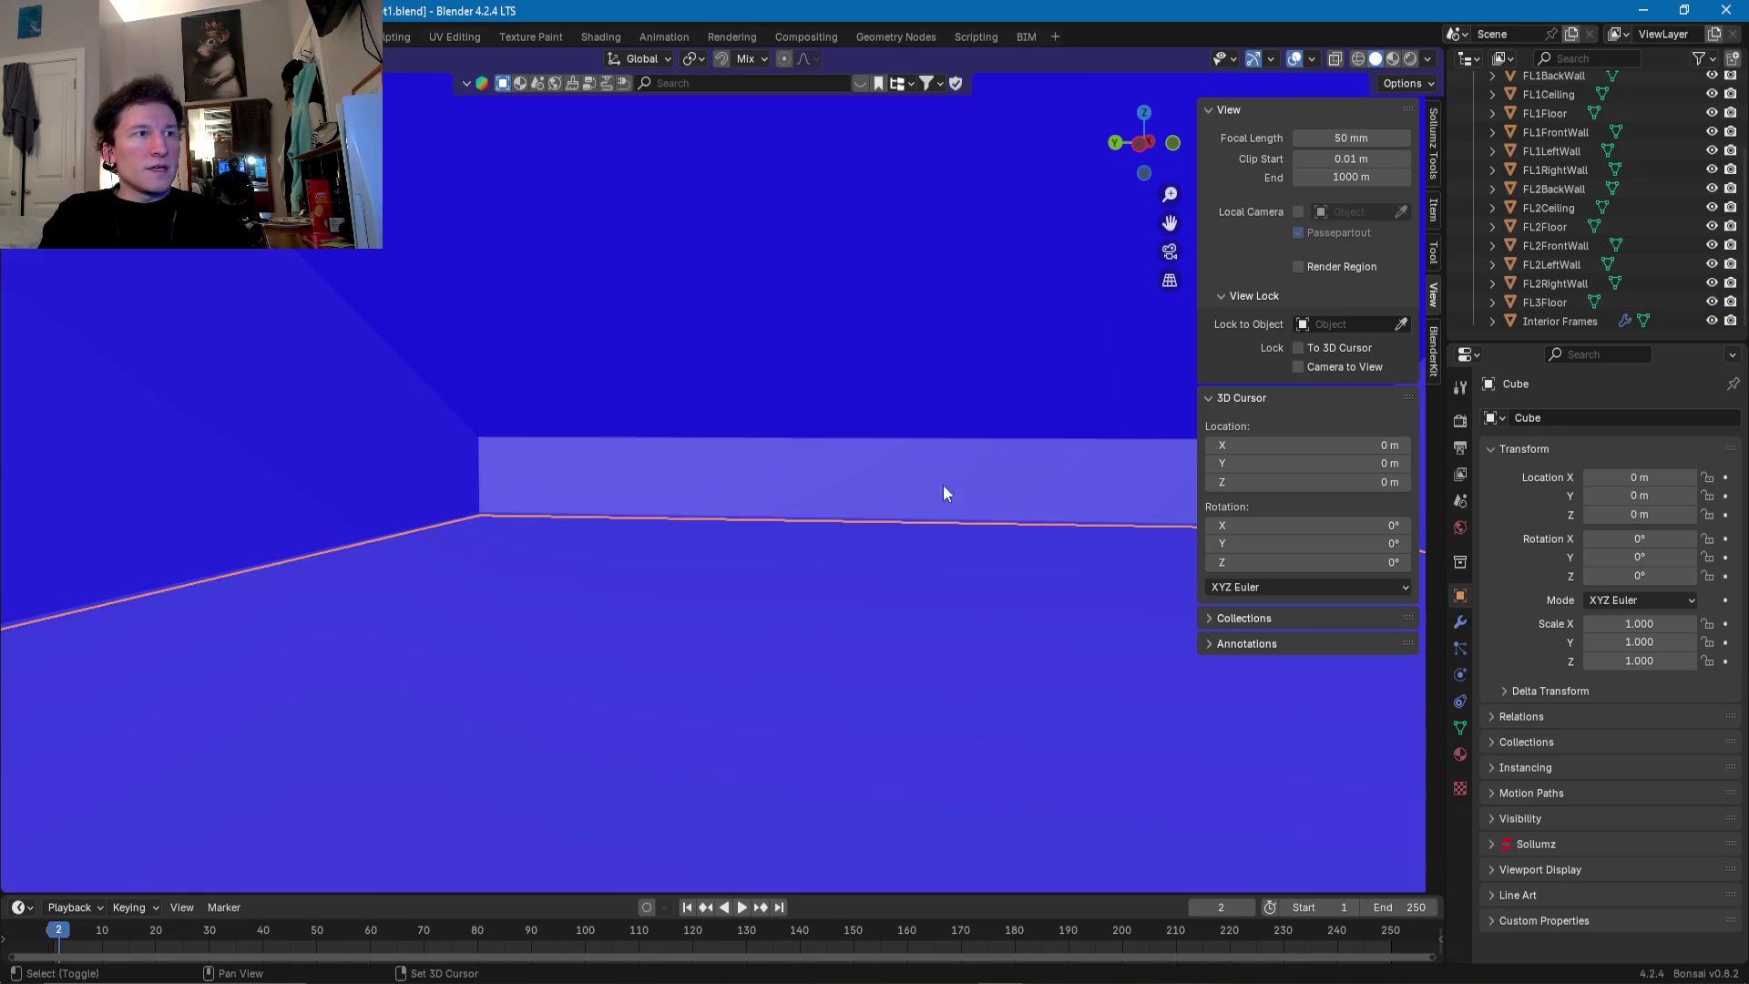
{"action": "scroll", "coordinate": [730, 506], "scroll_direction": "down", "scroll_amount": 5}
{"action": "scroll", "coordinate": [730, 507], "scroll_direction": "down", "scroll_amount": 4}
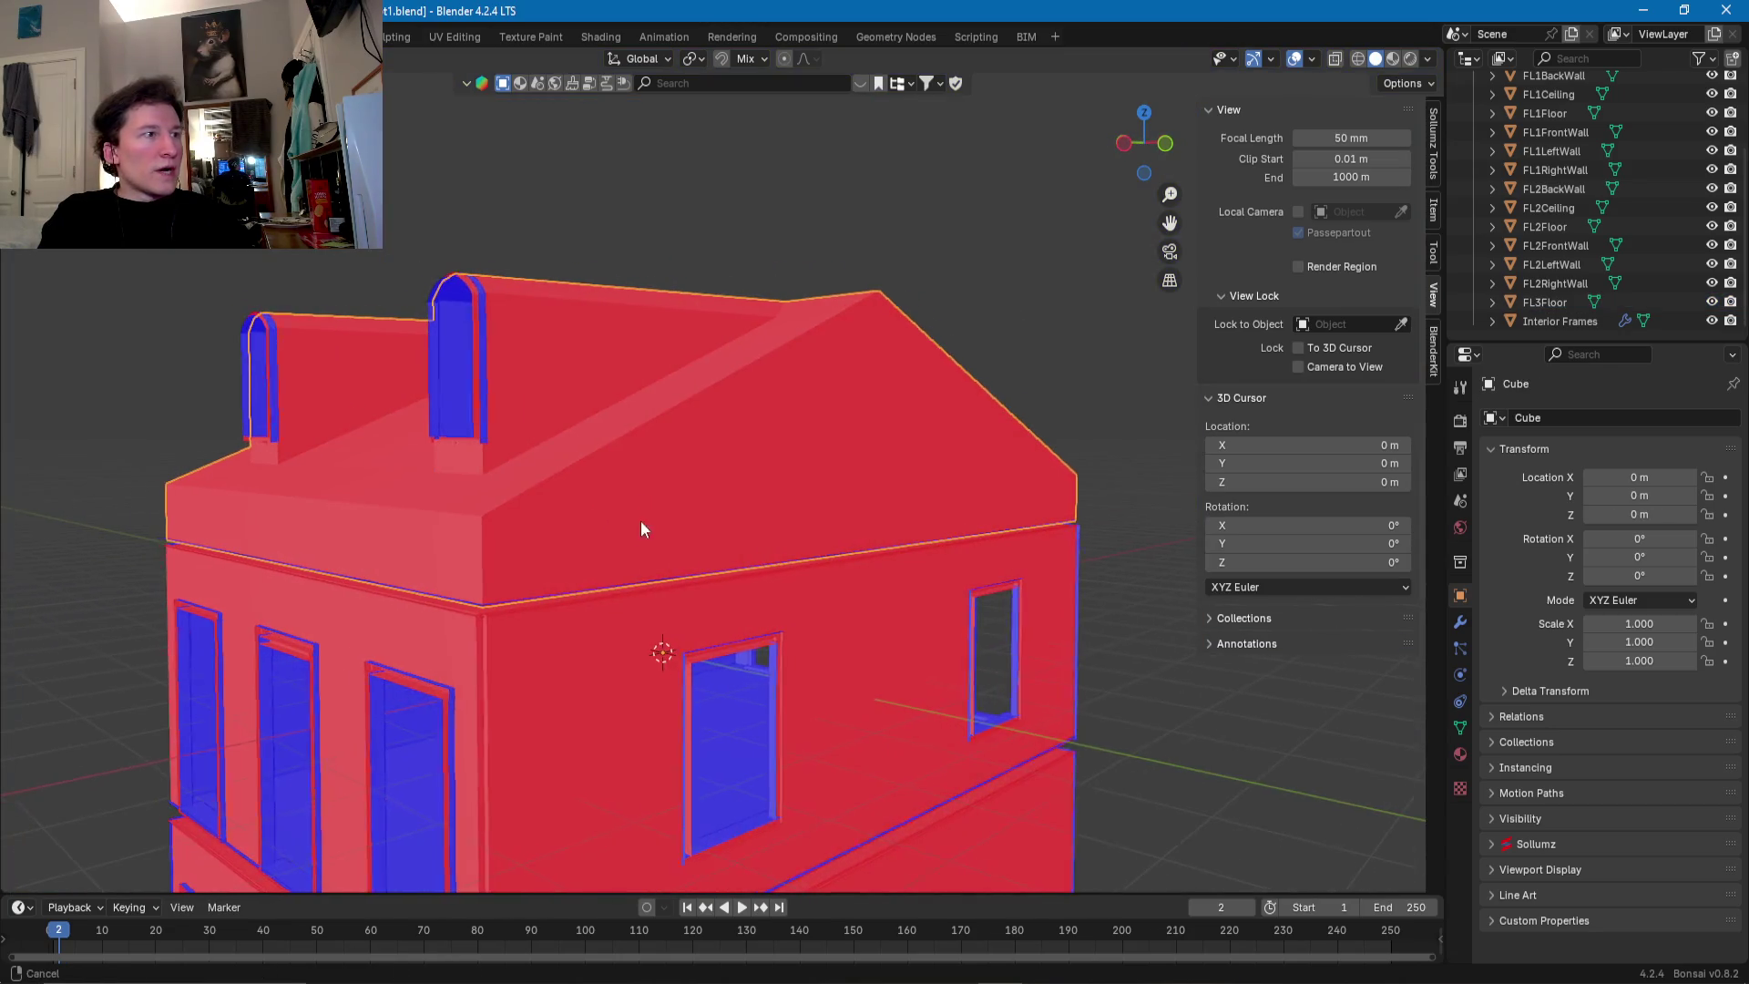
{"action": "key", "text": "Tab"}
{"action": "middle_click_drag", "start_coordinate": [636, 521], "coordinate": [694, 574]}
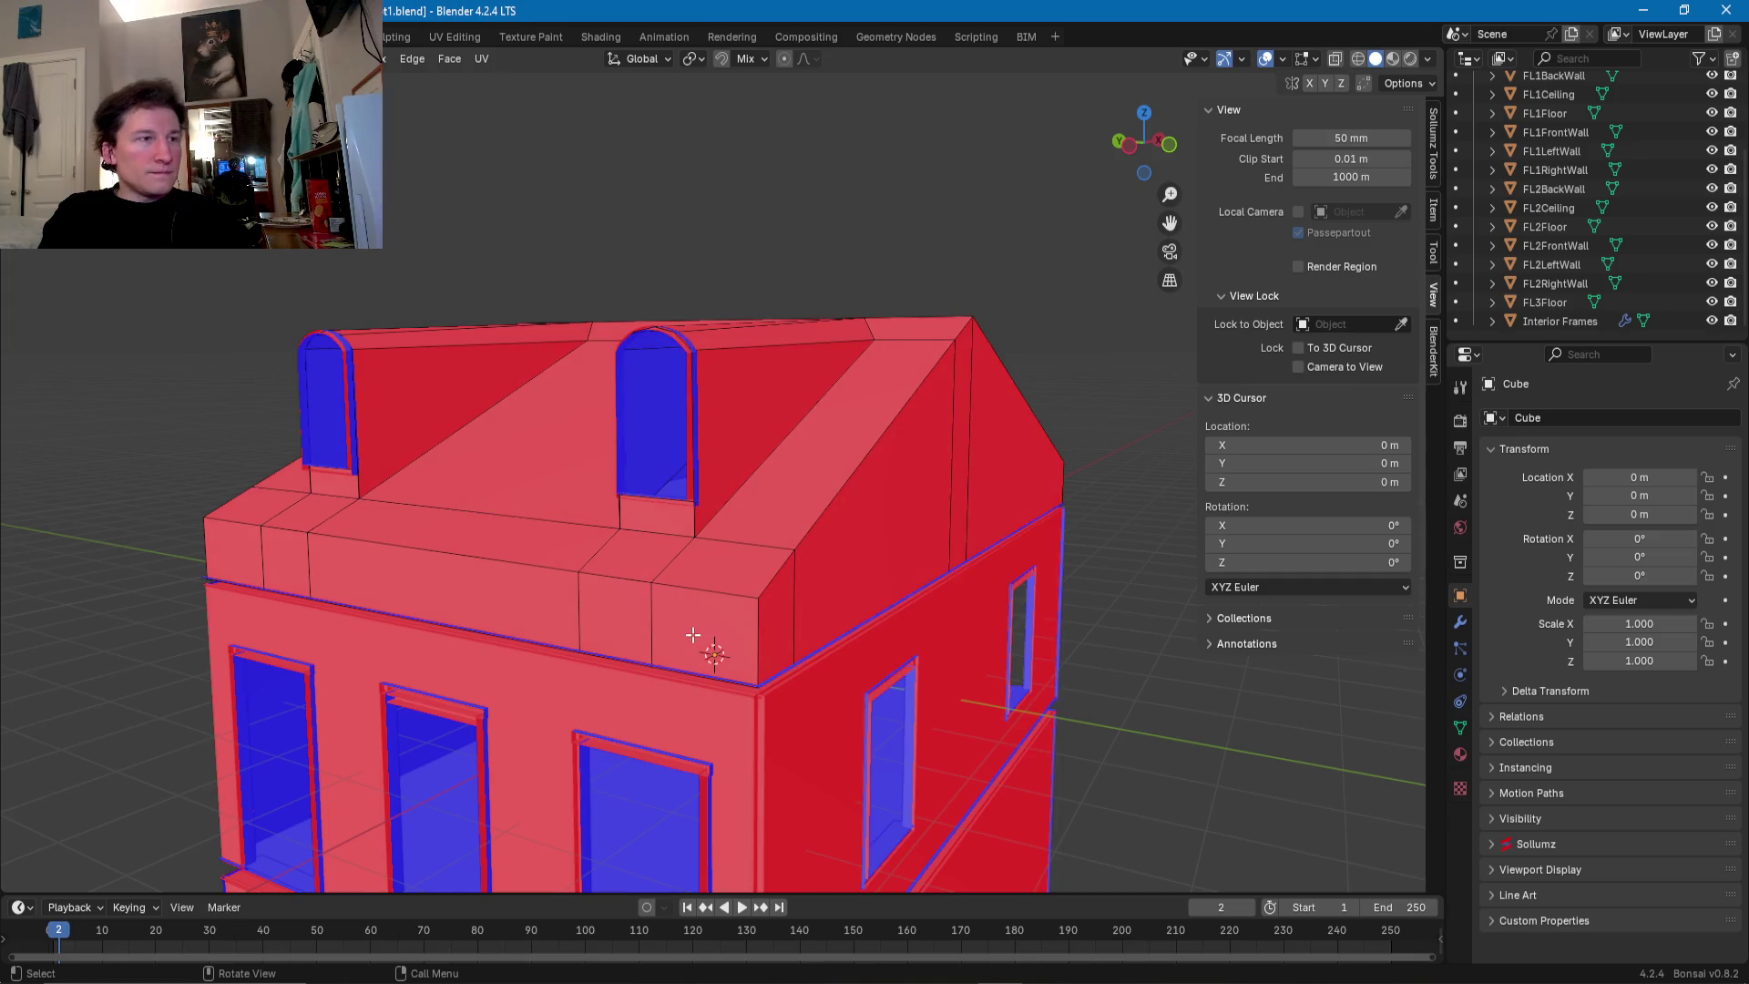
{"action": "left_click", "coordinate": [693, 635]}
{"action": "left_click", "coordinate": [616, 616], "text": "shift"}
{"action": "left_click", "coordinate": [492, 580], "text": "shift"}
{"action": "left_click", "coordinate": [286, 562], "text": "shift"}
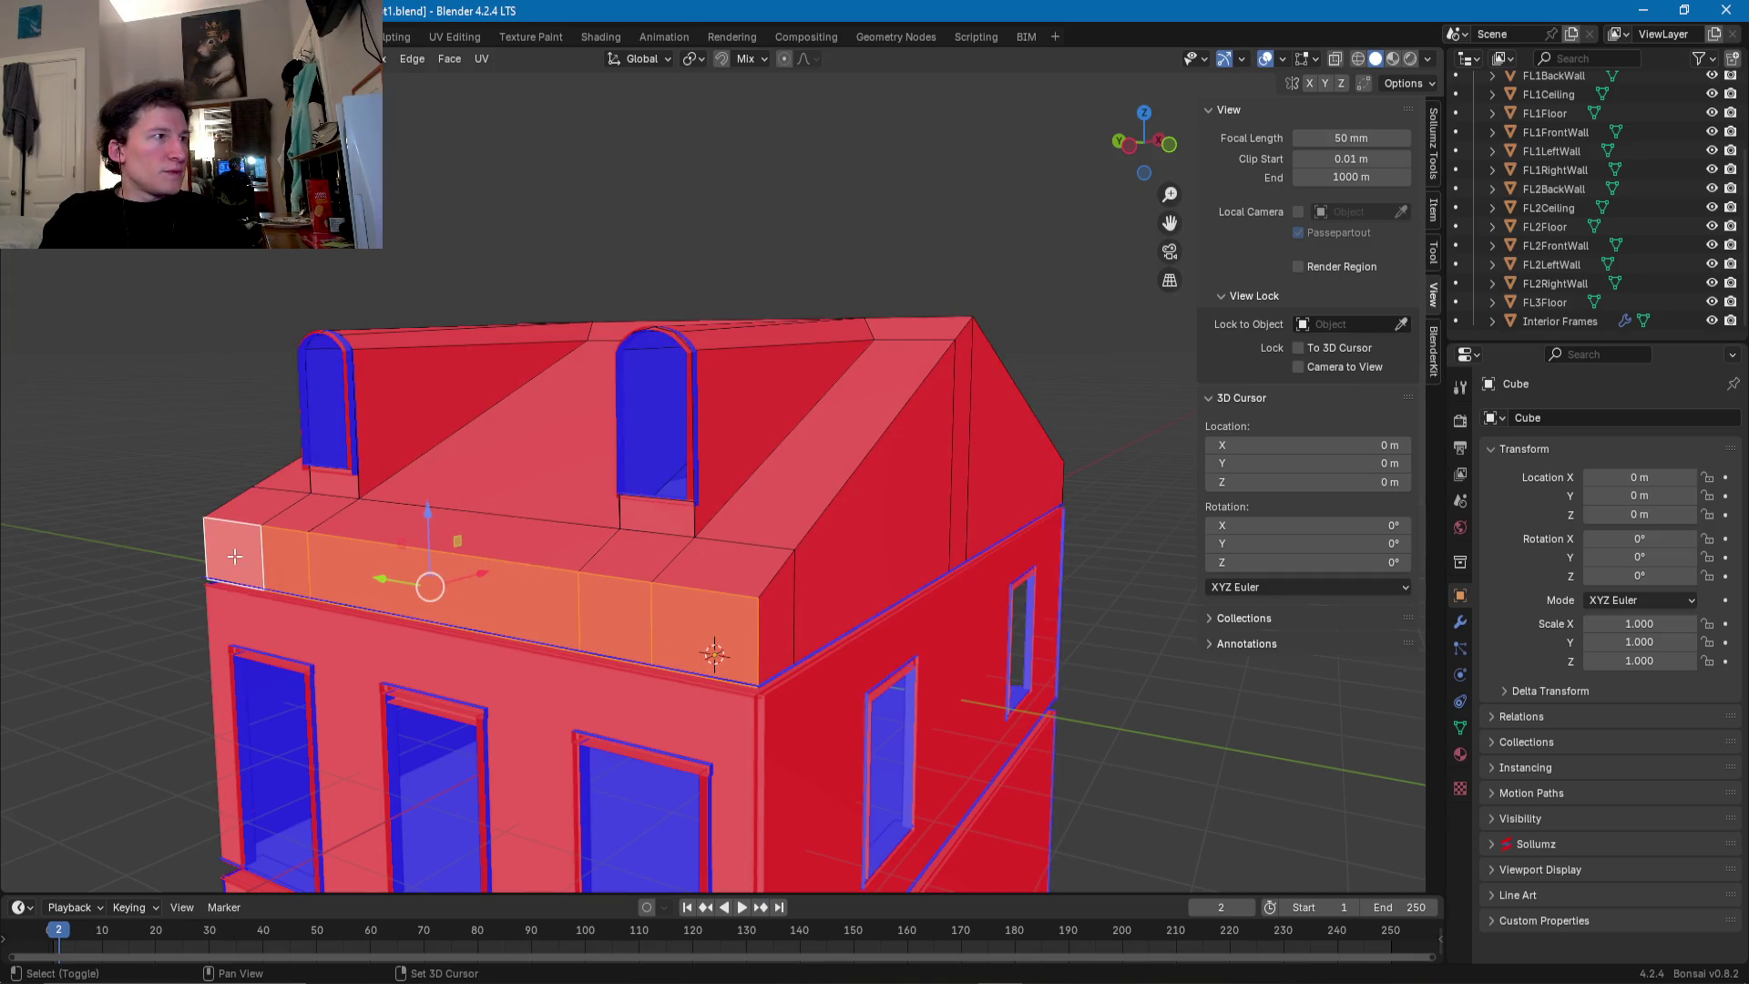
{"action": "middle_click_drag", "start_coordinate": [285, 561], "coordinate": [321, 577]}
- Separate the selected eave faces into their own object, Cube.001
{"action": "right_click", "coordinate": [484, 632]}
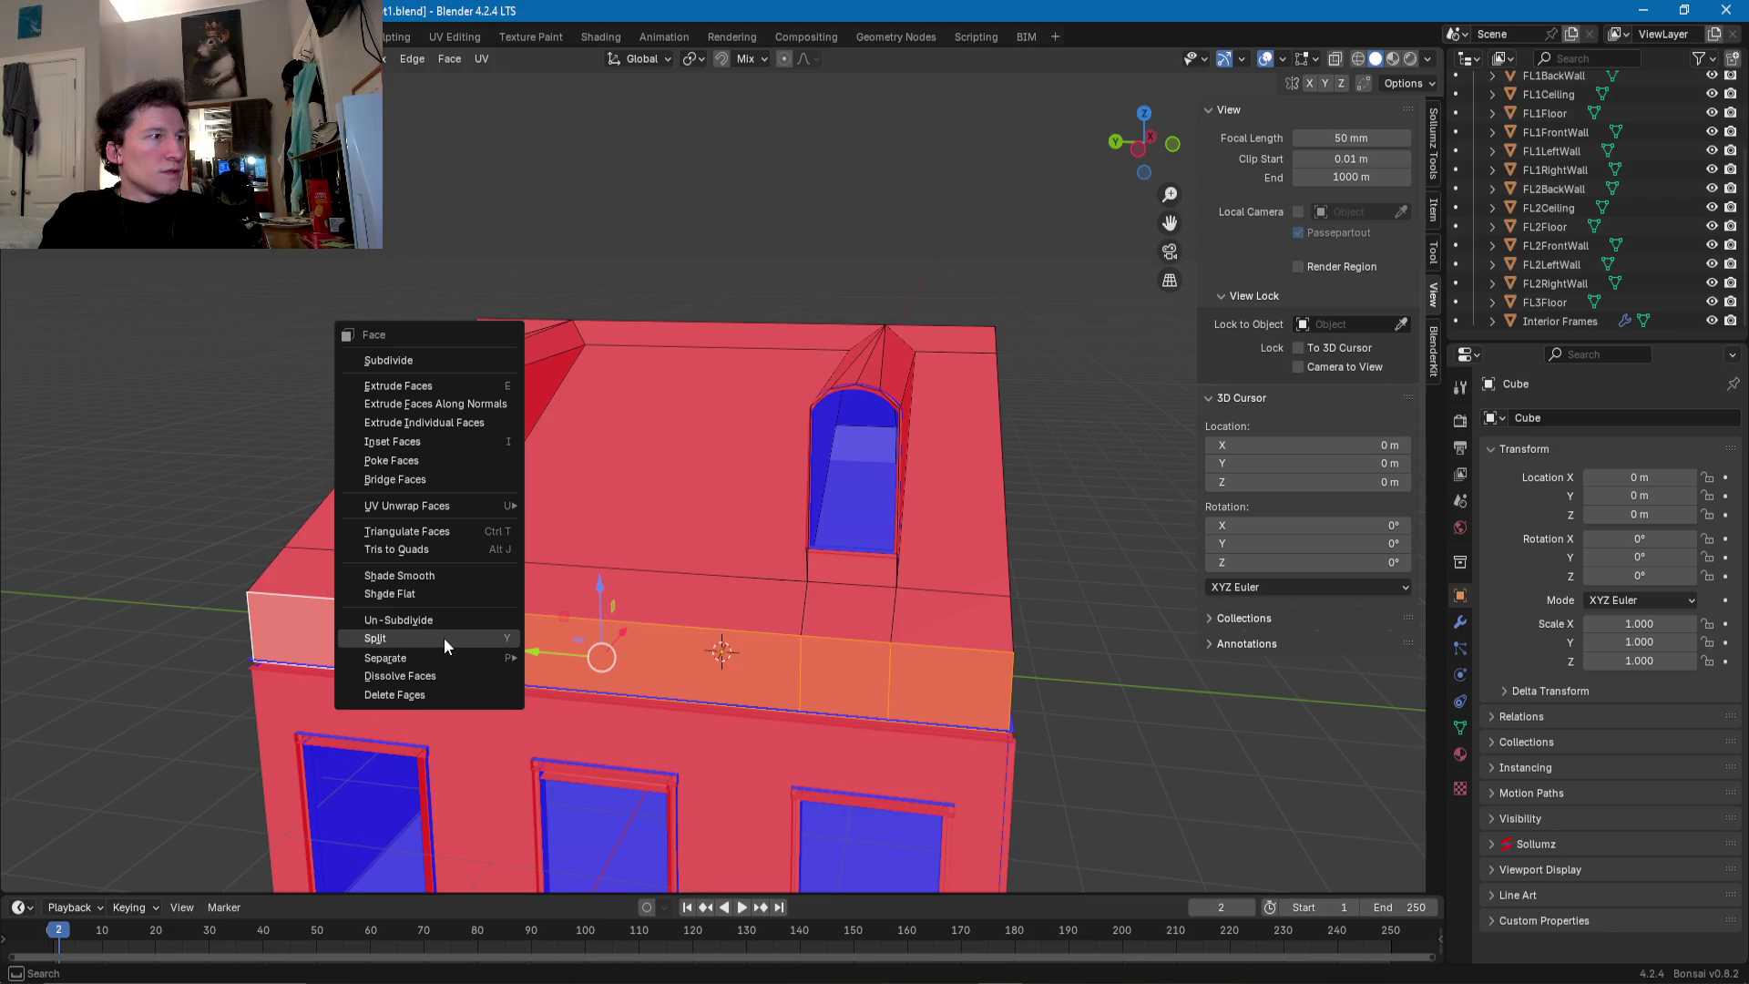
{"action": "mouse_move", "coordinate": [448, 658]}
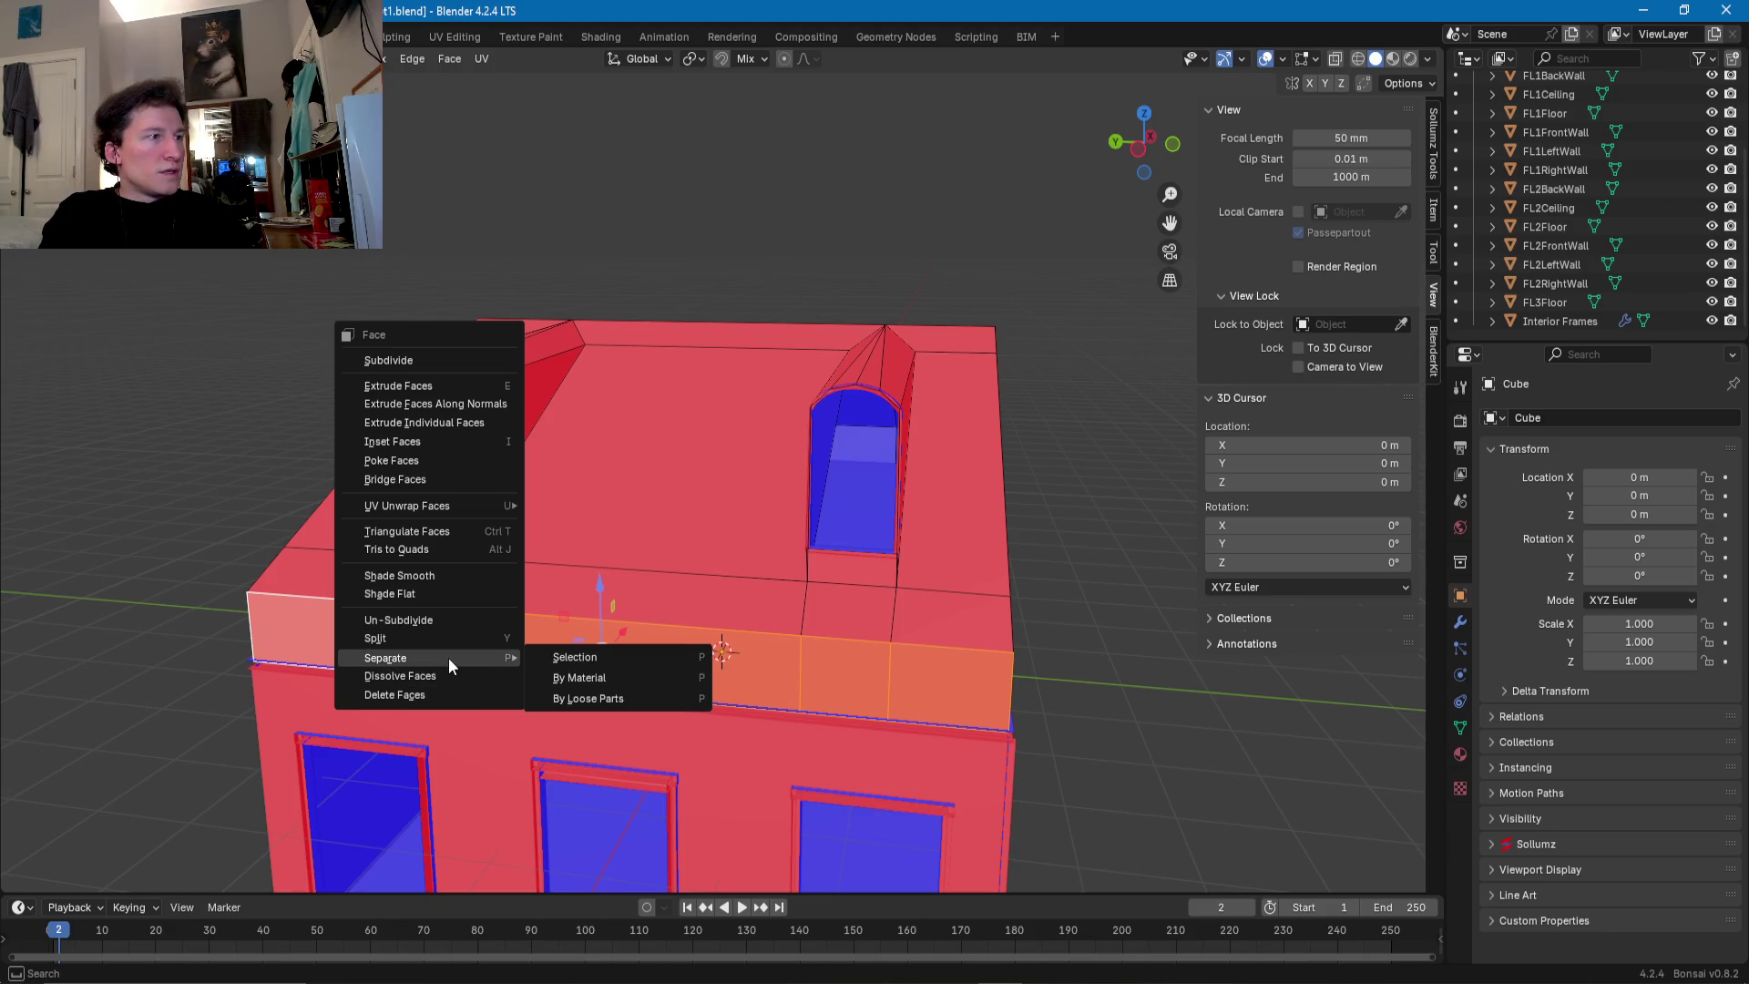
{"action": "left_click", "coordinate": [575, 657]}
{"action": "middle_click_drag", "start_coordinate": [574, 657], "coordinate": [766, 616]}
{"action": "scroll", "coordinate": [766, 616], "scroll_direction": "up", "scroll_amount": 2}
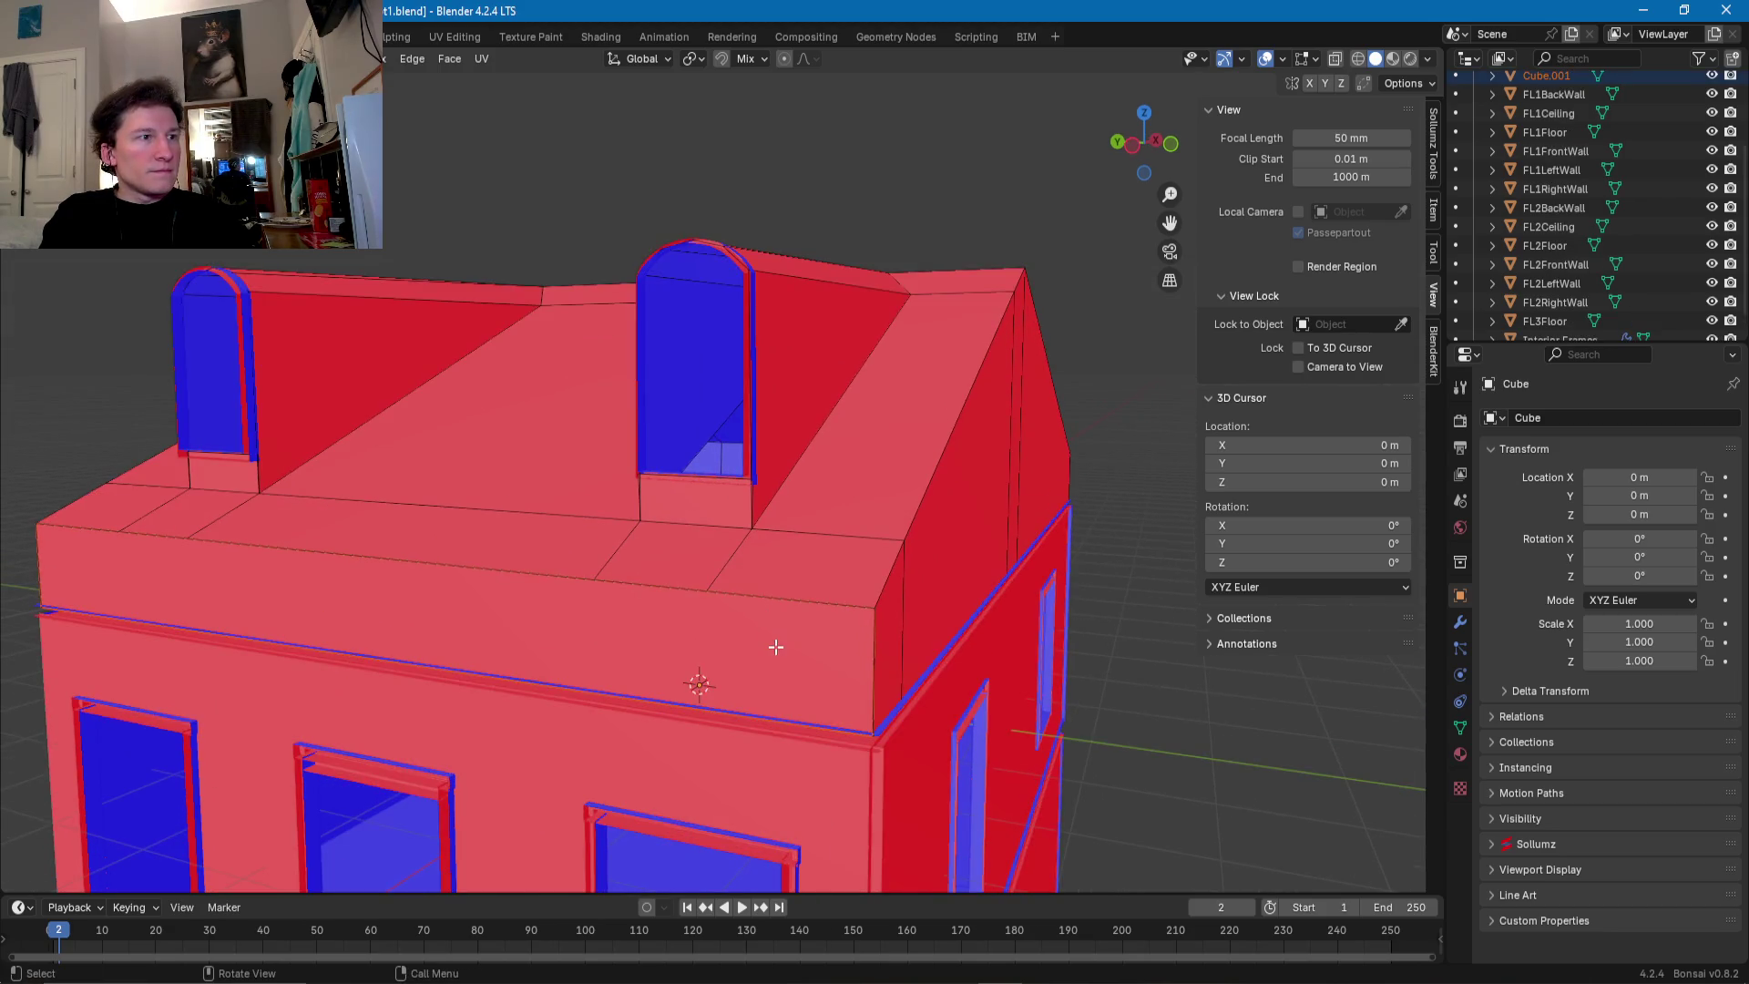
- On Cube.001, select the four vertical dividing edges and split them
{"action": "key", "text": "Tab"}
{"action": "left_click", "coordinate": [761, 643]}
{"action": "key", "text": "Tab"}
{"action": "left_click", "coordinate": [704, 644]}
{"action": "left_click", "coordinate": [594, 638], "text": "shift"}
{"action": "left_click", "coordinate": [188, 593], "text": "shift"}
{"action": "left_click", "coordinate": [120, 592], "text": "shift"}
{"action": "key", "text": "ctrl+e"}
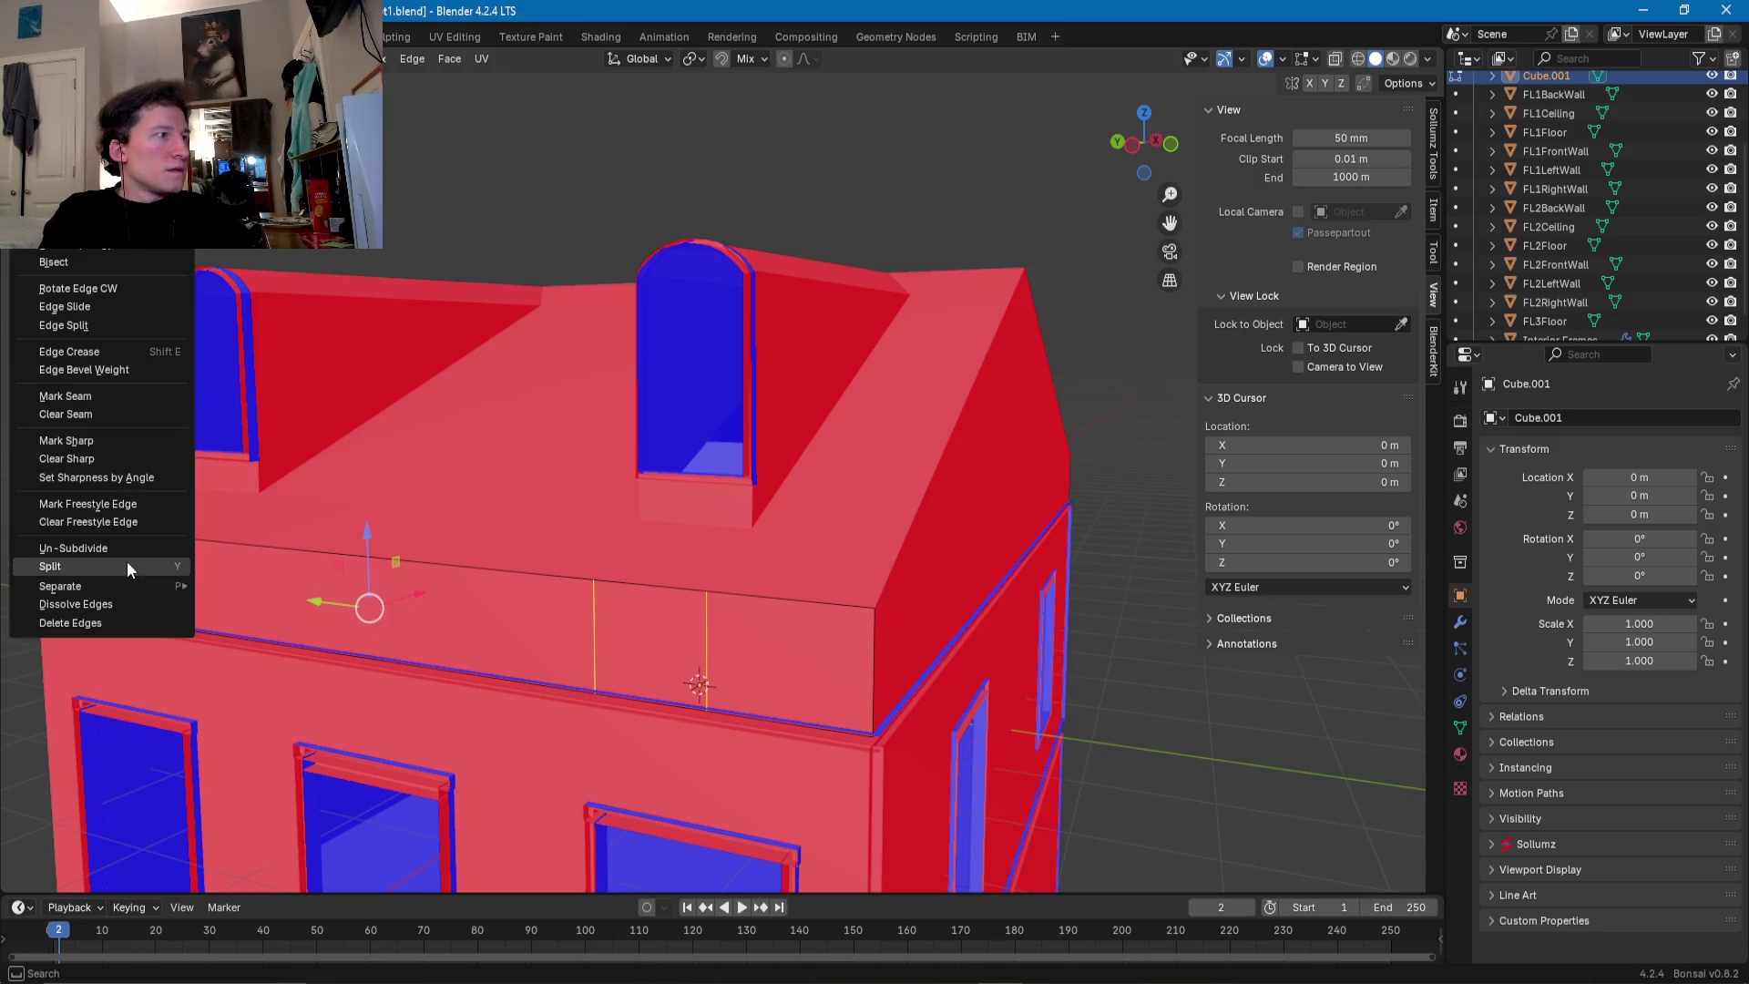
{"action": "left_click", "coordinate": [139, 570]}
- Dissolve the vertical edges so the band becomes one unbroken strip
{"action": "middle_click_drag", "start_coordinate": [492, 592], "coordinate": [578, 590]}
{"action": "key", "text": "x"}
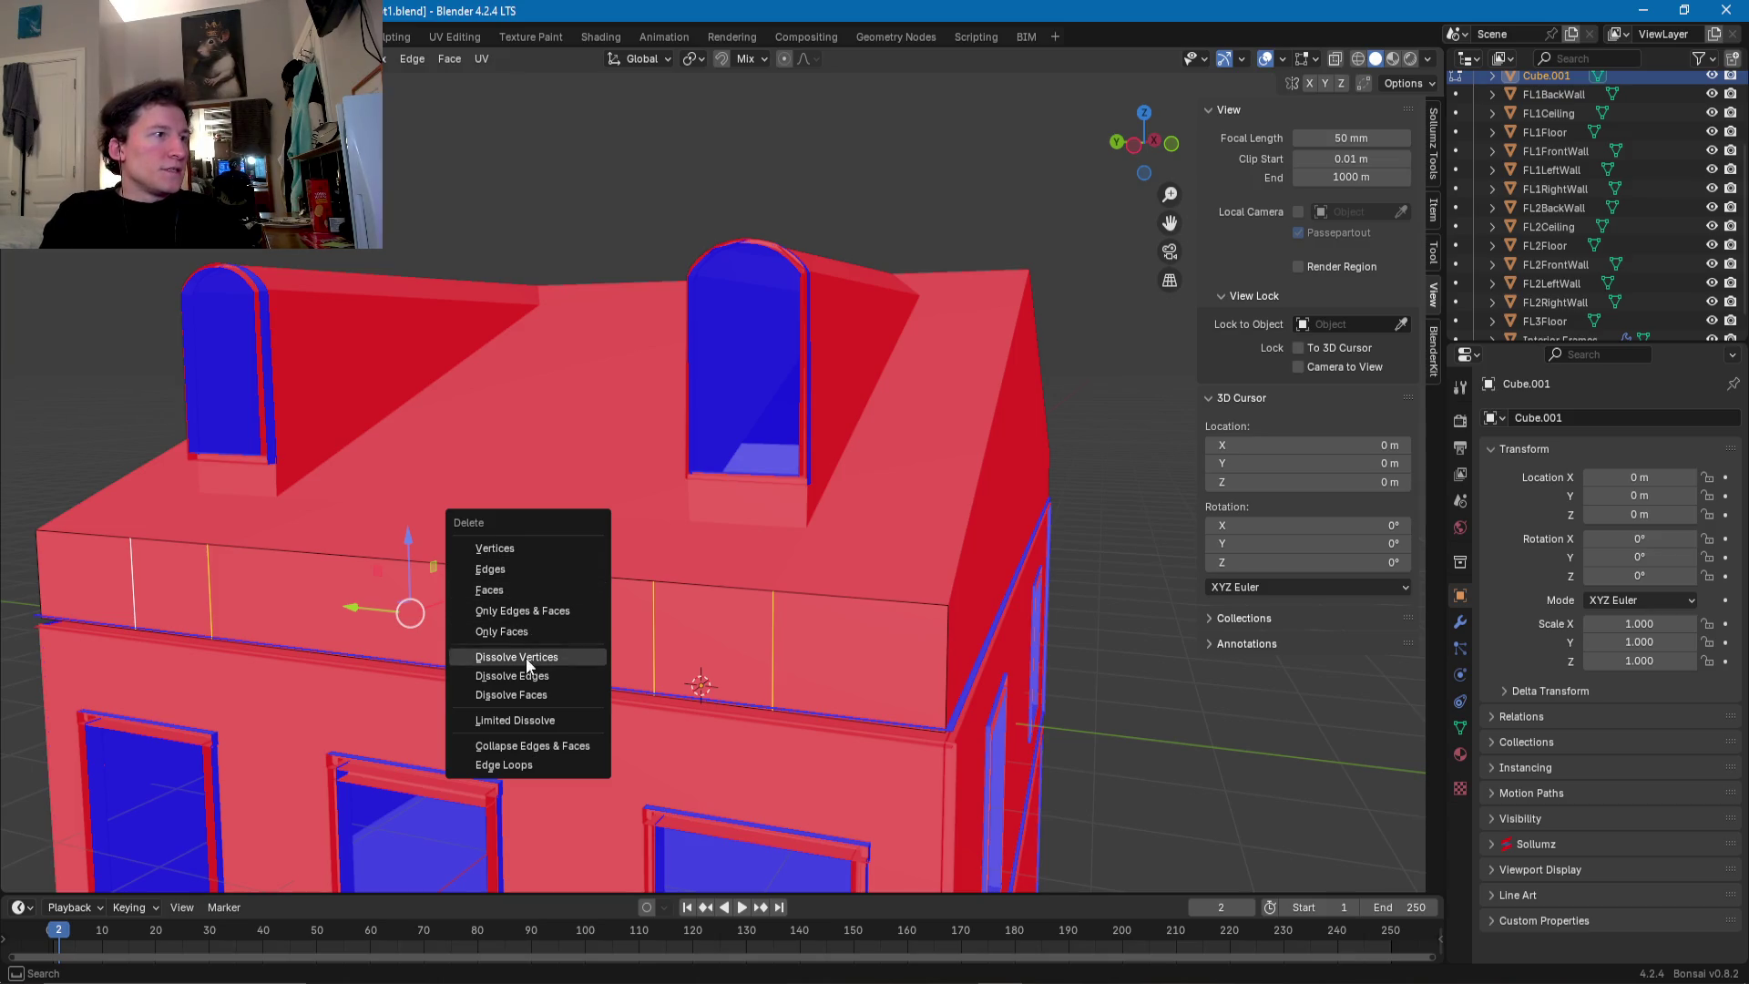
{"action": "left_click", "coordinate": [512, 676]}
{"action": "middle_click_drag", "start_coordinate": [891, 648], "coordinate": [868, 648], "text": "shift"}
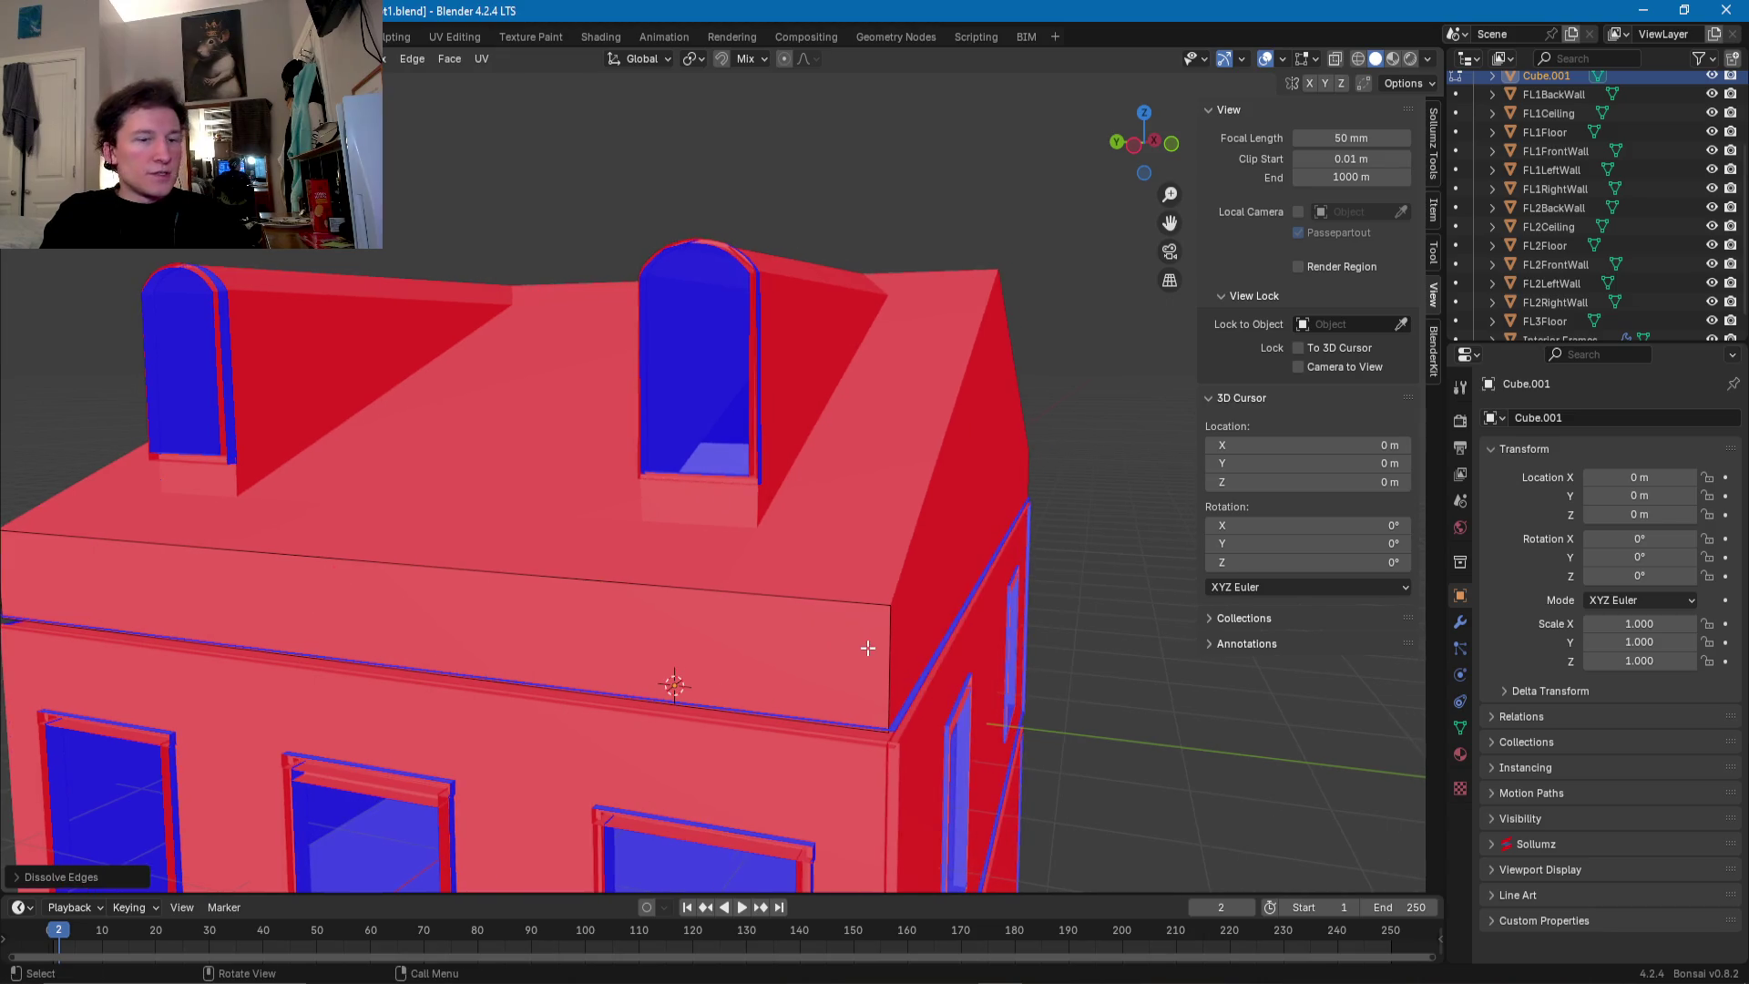
- Slide the band's corner vertex and corner edge along Y to meet the wall corner
{"action": "key", "text": "g"}
{"action": "key", "text": "y"}
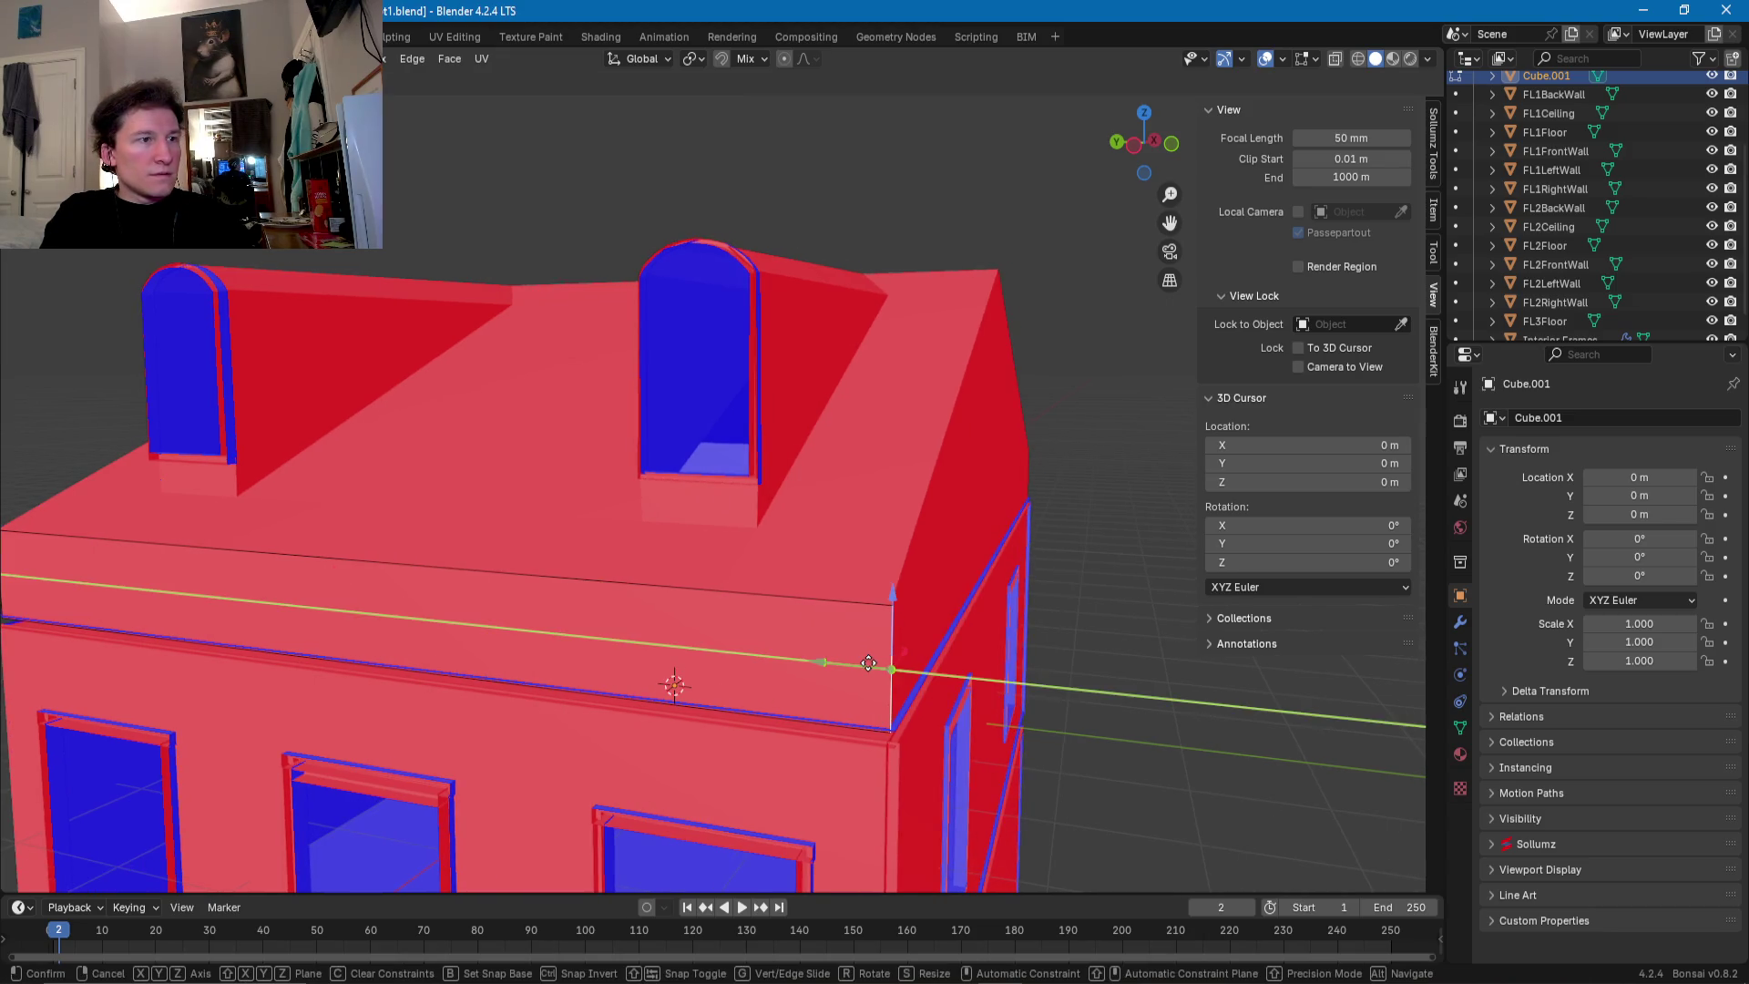
{"action": "mouse_move", "coordinate": [872, 663]}
{"action": "middle_mouse_down"}
{"action": "mouse_move", "coordinate": [1145, 637]}
{"action": "mouse_move", "coordinate": [838, 645]}
{"action": "middle_mouse_up"}
{"action": "left_click", "coordinate": [837, 645]}
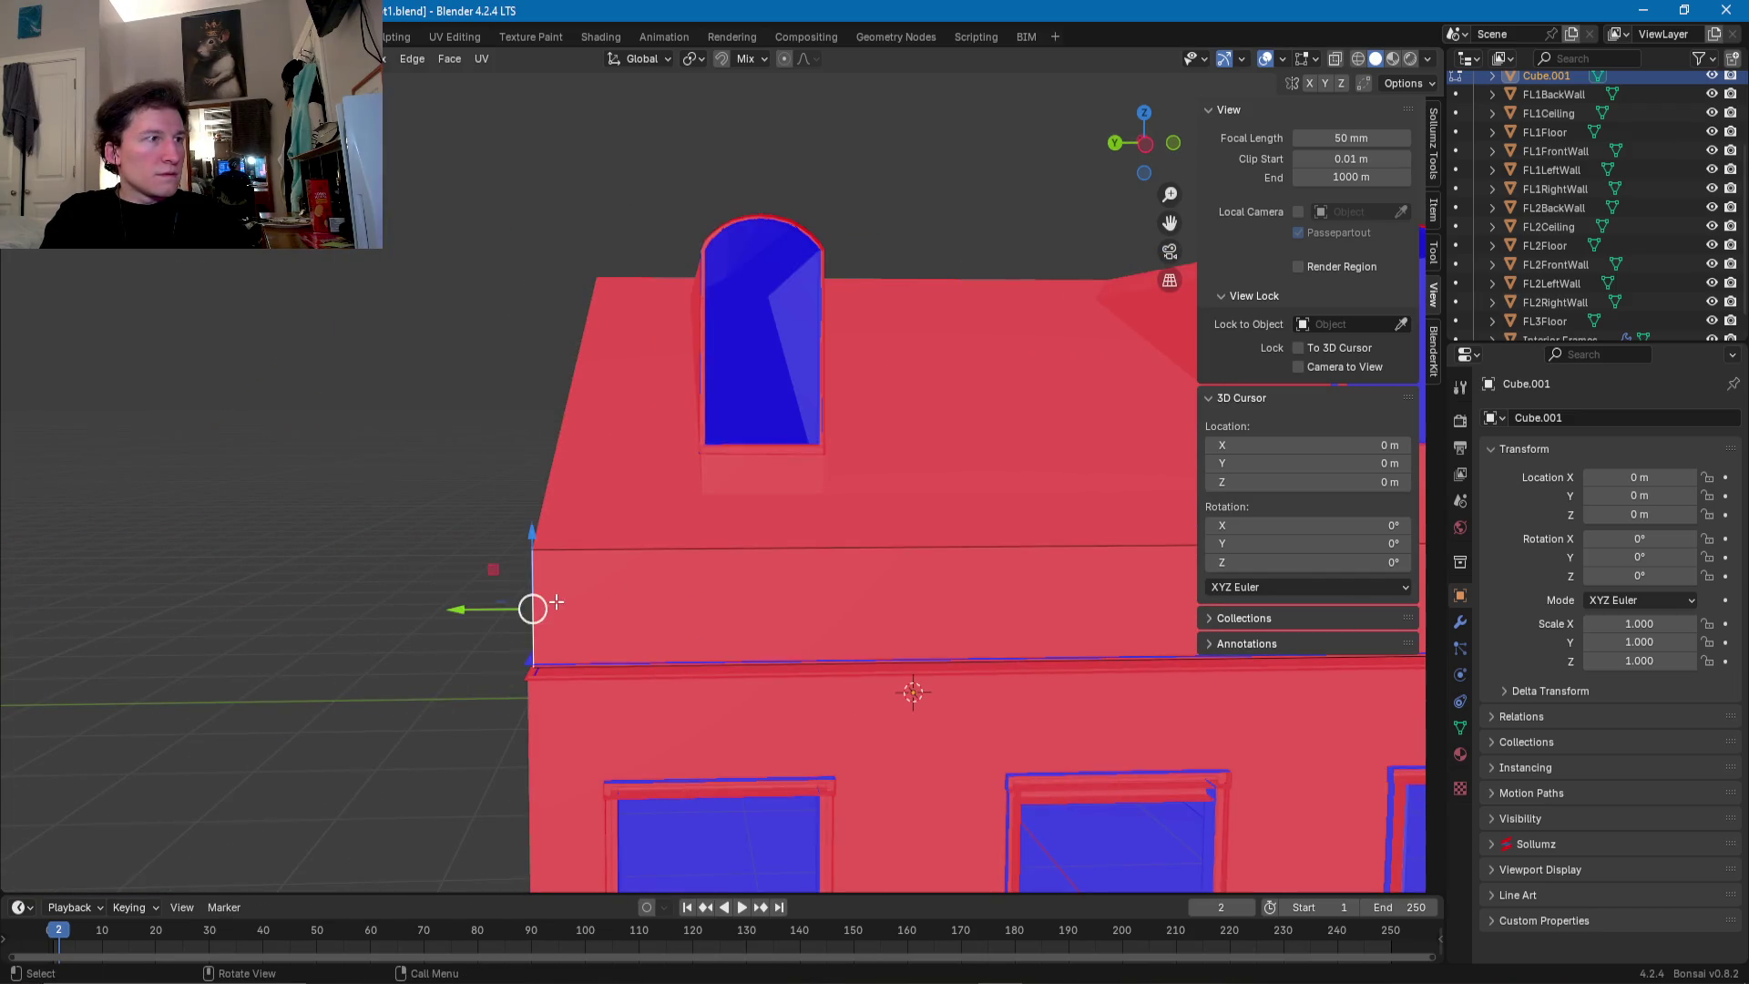
{"action": "left_click", "coordinate": [555, 601]}
{"action": "middle_click_drag", "start_coordinate": [556, 601], "coordinate": [615, 611]}
{"action": "left_click_drag", "start_coordinate": [672, 625], "coordinate": [663, 630]}
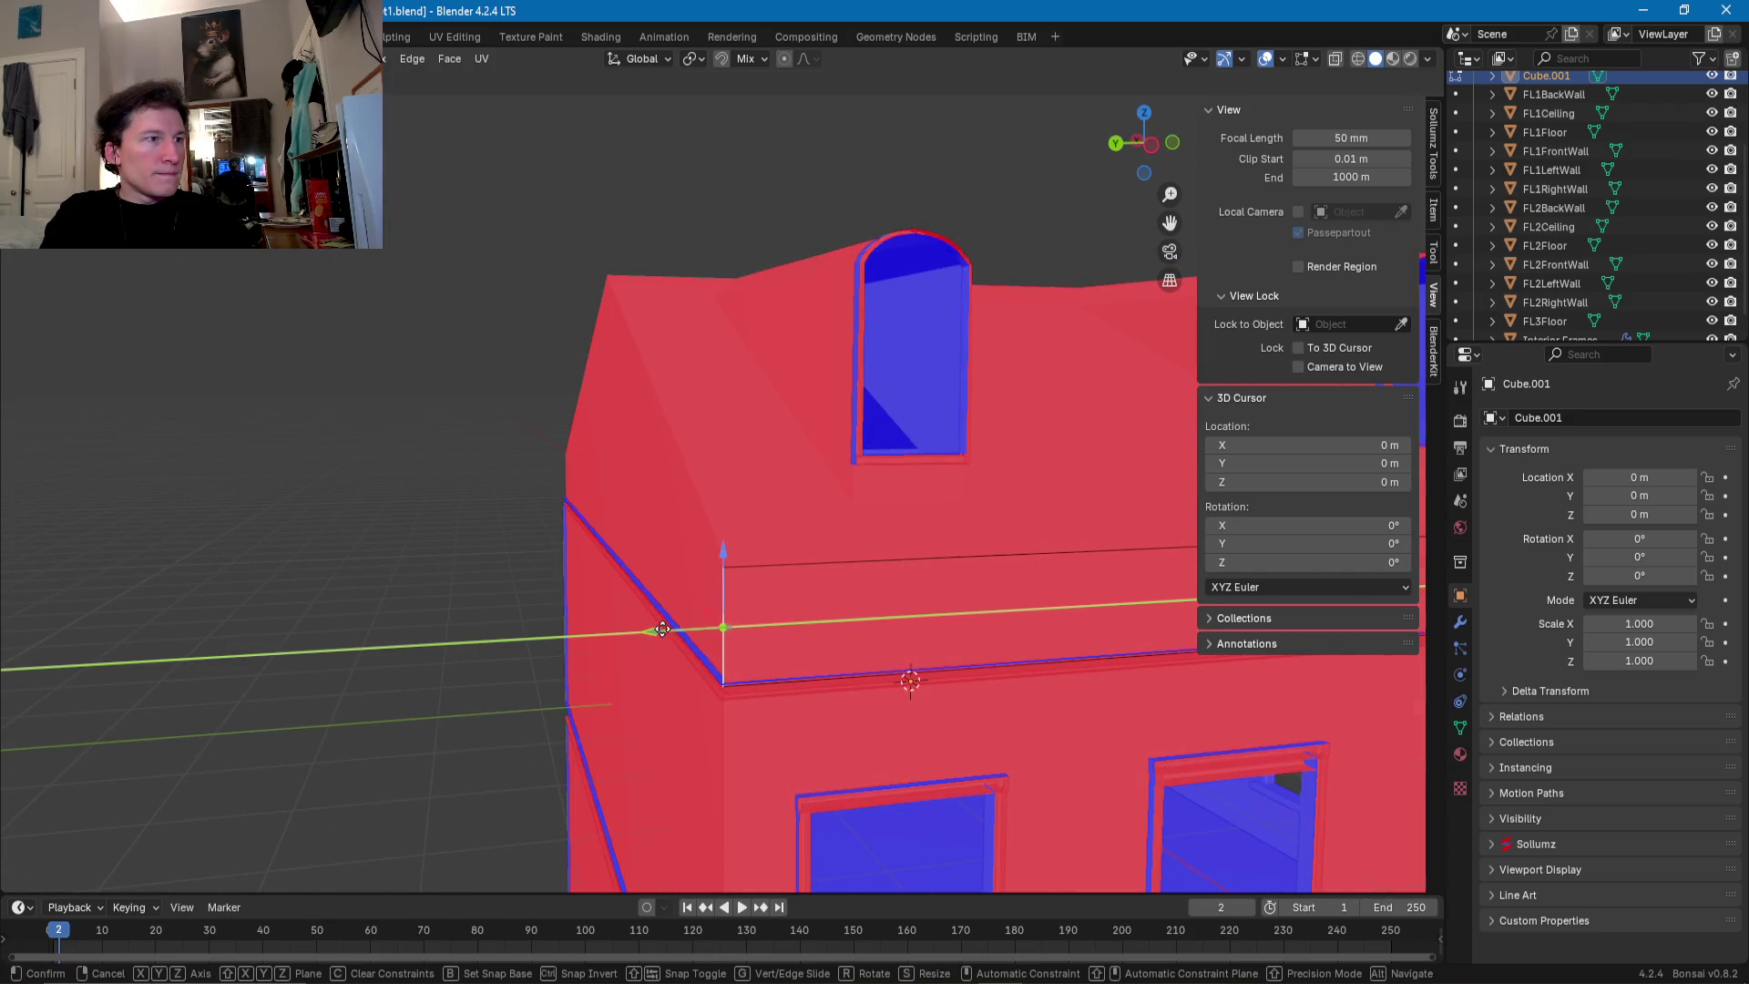
{"action": "left_click", "coordinate": [663, 629]}
- Move the band's top edge vertically along Z
{"action": "left_click", "coordinate": [833, 563]}
{"action": "middle_click_drag", "start_coordinate": [834, 563], "coordinate": [623, 602]}
{"action": "left_click_drag", "start_coordinate": [557, 556], "coordinate": [556, 544]}
{"action": "middle_click_drag", "start_coordinate": [557, 545], "coordinate": [462, 550]}
{"action": "key", "text": "Tab"}
- In the main roof Cube, select the gable-end faces and the right roof face
{"action": "left_click", "coordinate": [662, 559]}
{"action": "key", "text": "Tab"}
{"action": "middle_click_drag", "start_coordinate": [661, 560], "coordinate": [660, 594]}
{"action": "left_click", "coordinate": [660, 594]}
{"action": "left_click", "coordinate": [820, 456], "text": "shift"}
{"action": "left_click", "coordinate": [984, 445], "text": "shift"}
{"action": "mouse_move", "coordinate": [984, 445]}
{"action": "middle_mouse_down"}
{"action": "mouse_move", "coordinate": [871, 440]}
{"action": "mouse_move", "coordinate": [874, 494]}
{"action": "middle_mouse_up"}
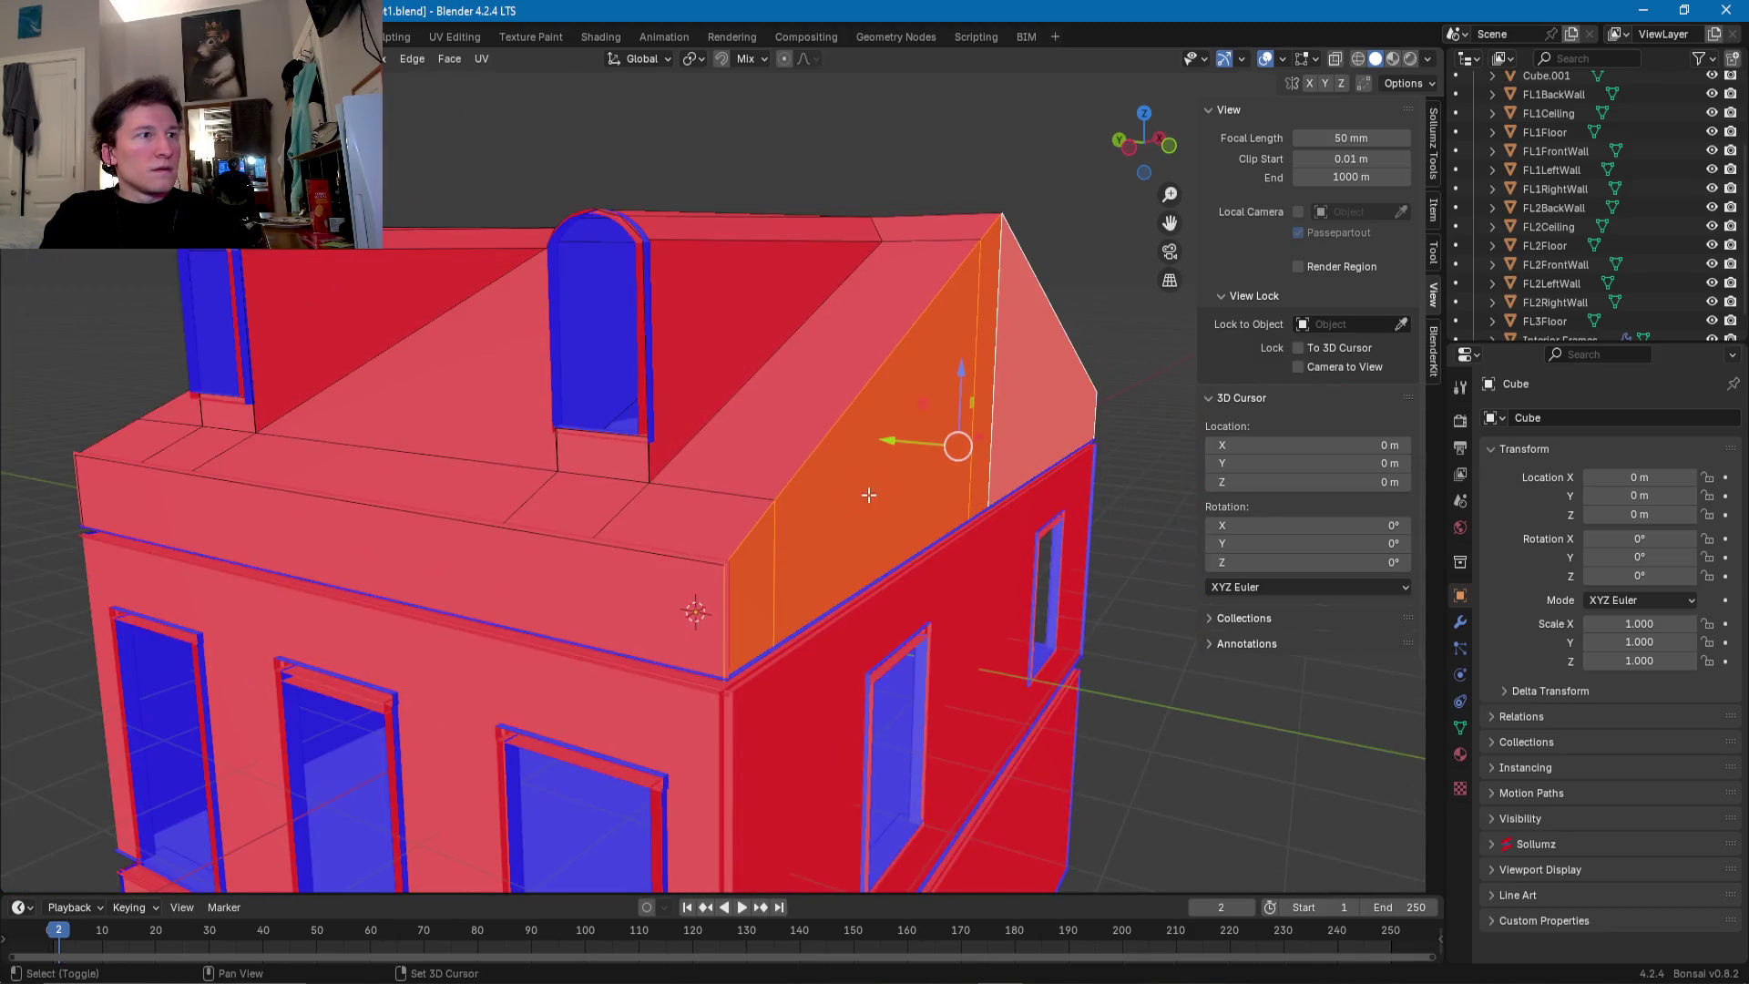
- Separate the gable faces into a new object, Cube.002, and edit its mesh
{"action": "right_click", "coordinate": [861, 495]}
{"action": "left_click", "coordinate": [947, 496]}
{"action": "key", "text": "Tab"}
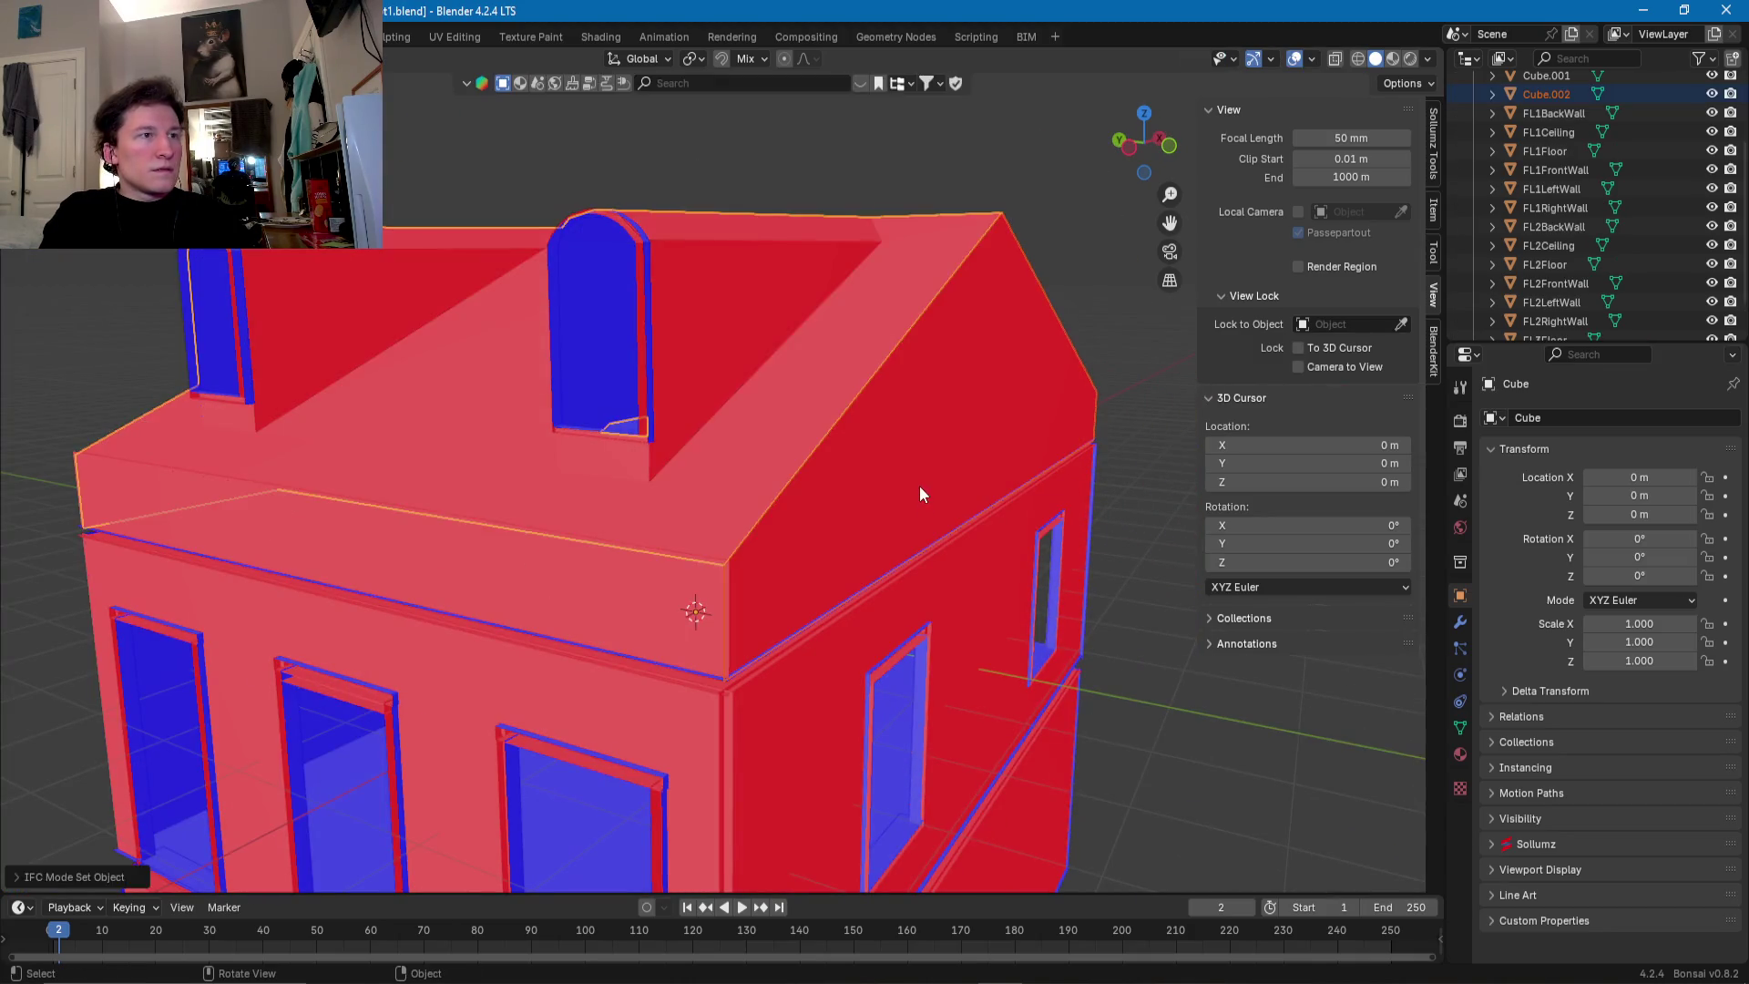
{"action": "left_click", "coordinate": [920, 495]}
{"action": "key", "text": "Tab"}
- Select the gable's extra roof edges and dissolve them
{"action": "left_click", "coordinate": [898, 429]}
{"action": "middle_click_drag", "start_coordinate": [993, 433], "coordinate": [949, 439]}
{"action": "key", "text": "ctrl+e"}
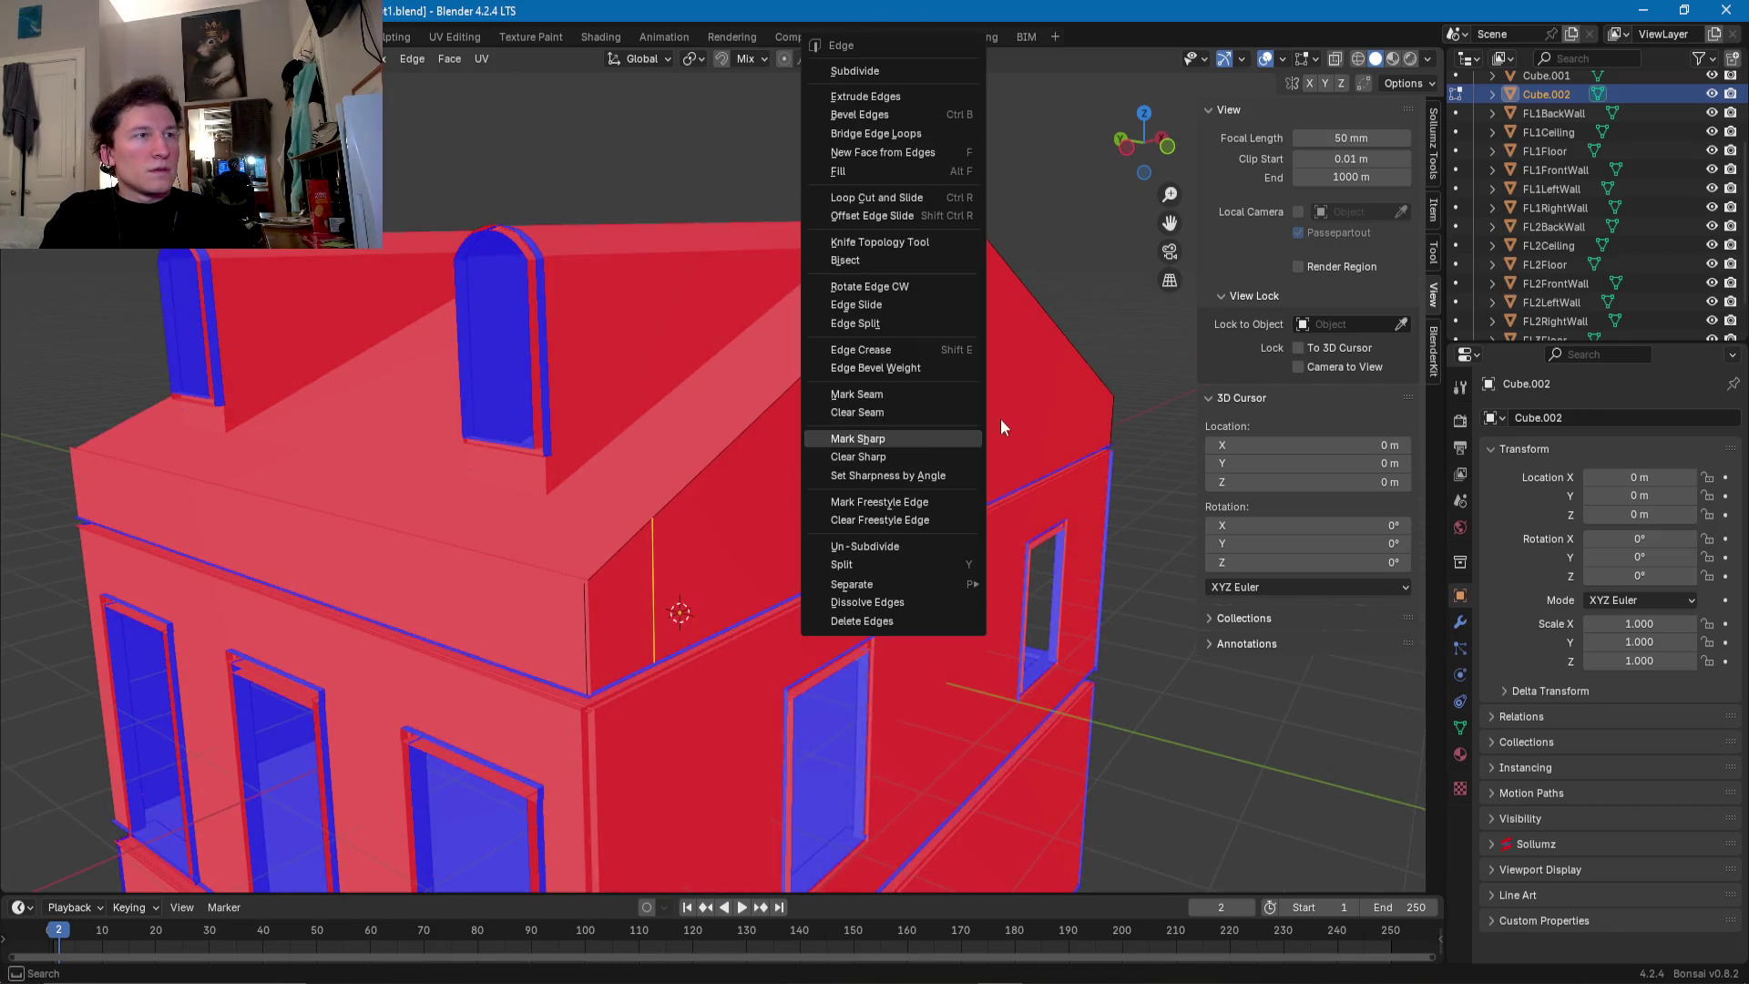
{"action": "key", "text": "Escape"}
{"action": "left_click", "coordinate": [957, 416], "text": "ctrl"}
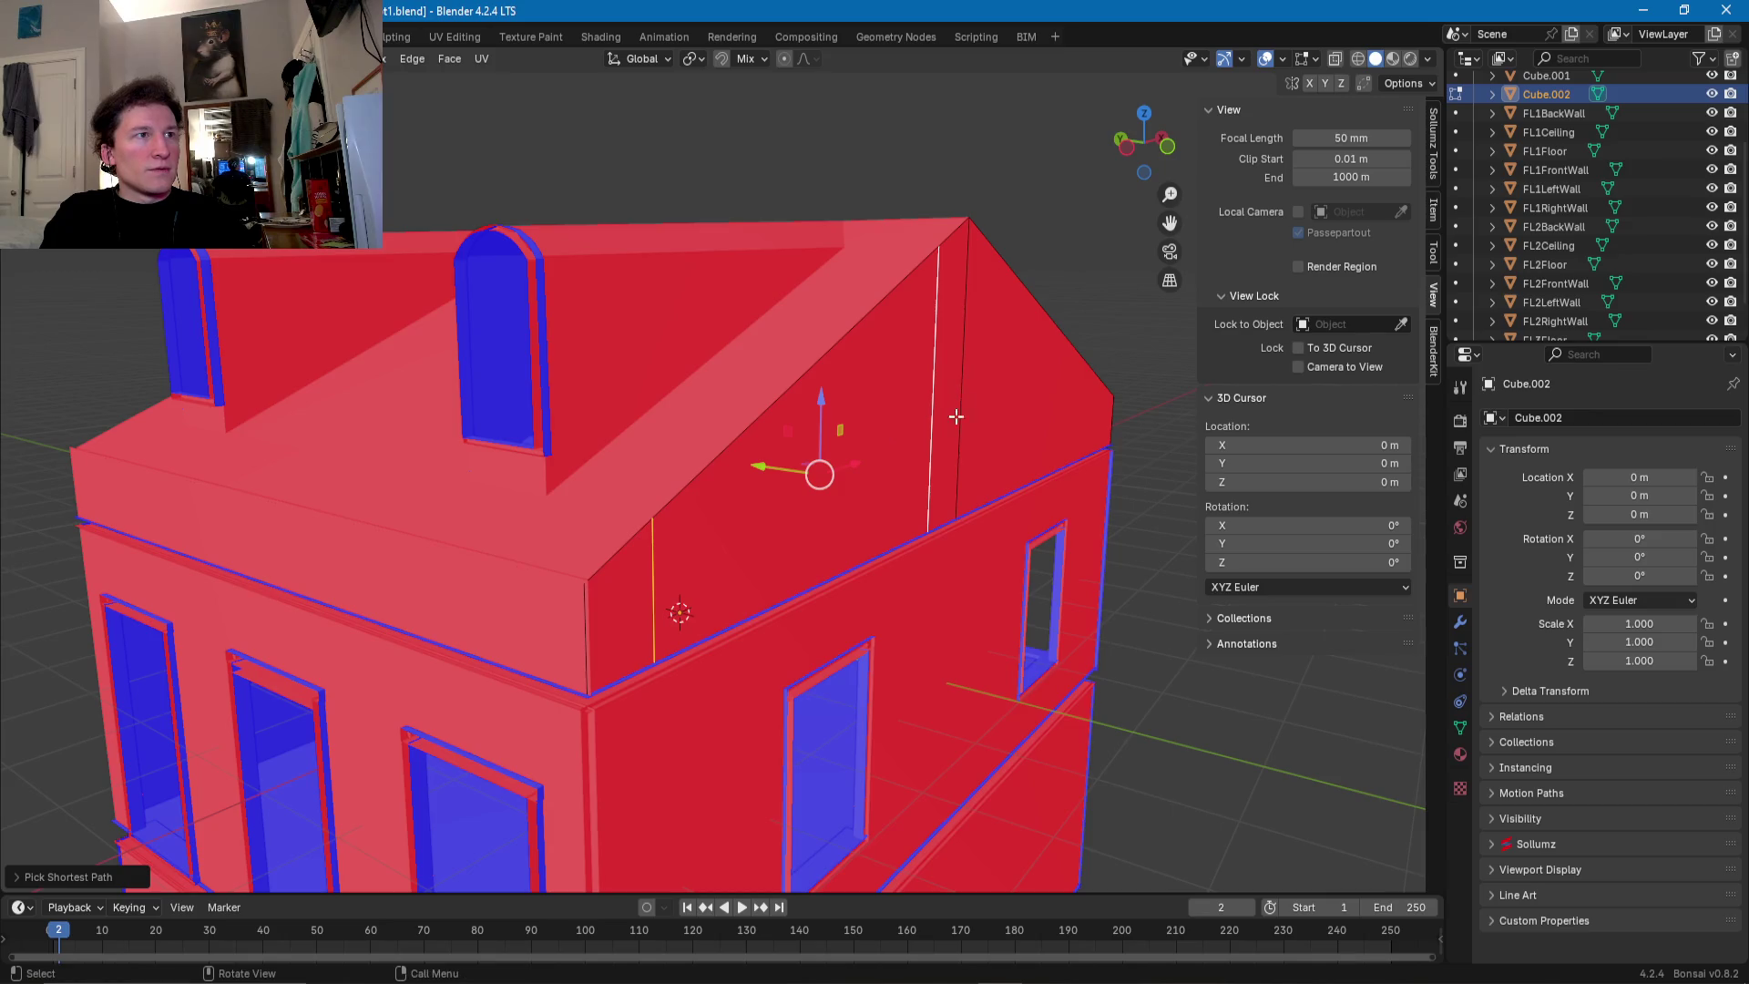
{"action": "middle_click_drag", "start_coordinate": [957, 416], "coordinate": [892, 450]}
{"action": "key", "text": "ctrl+e"}
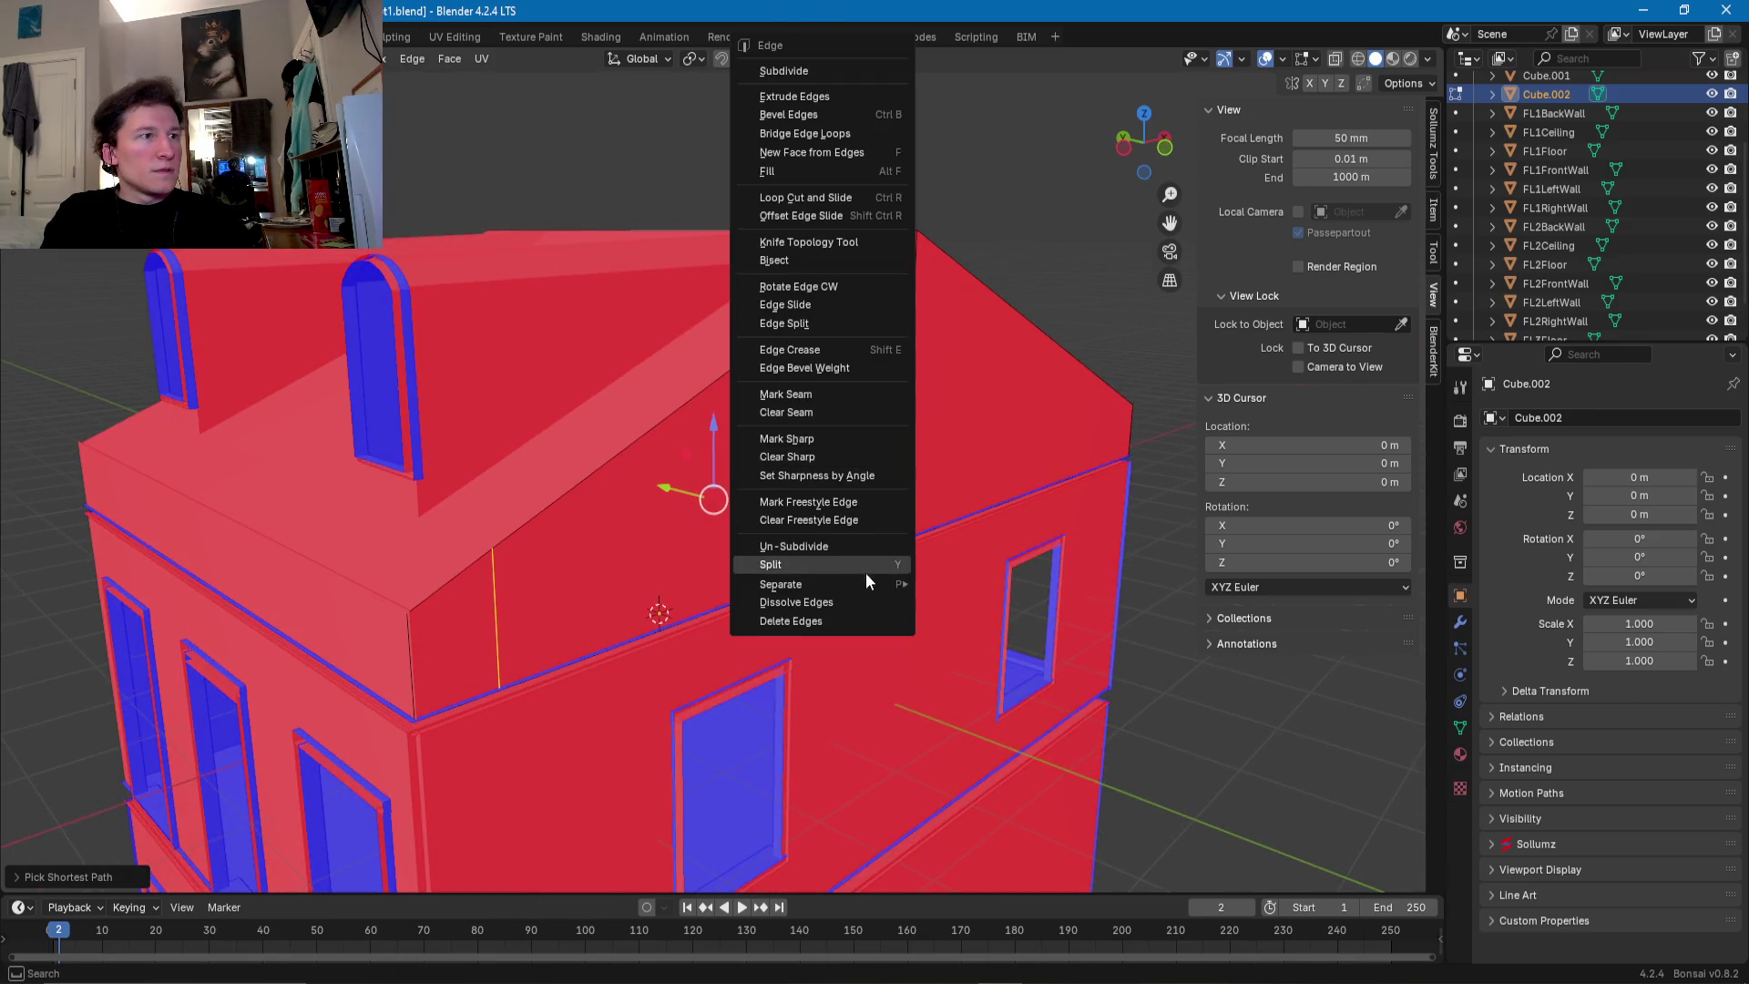
{"action": "middle_click_drag", "start_coordinate": [1105, 338], "coordinate": [966, 394]}
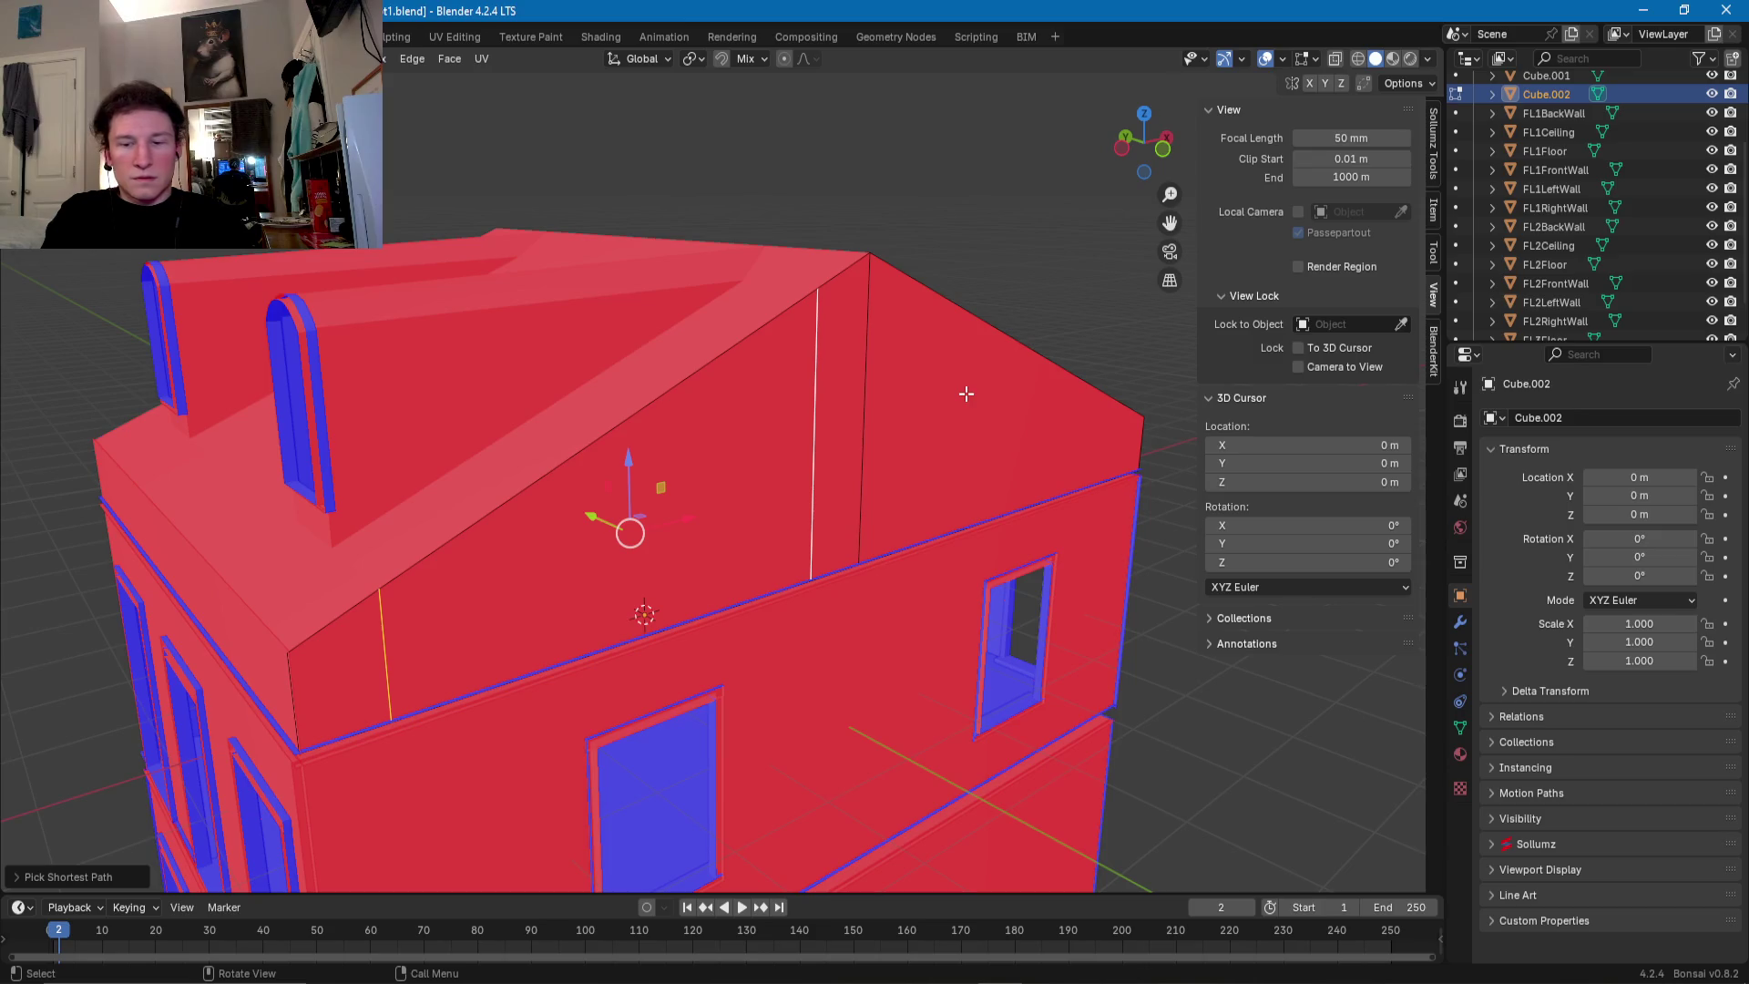
{"action": "key", "text": "x"}
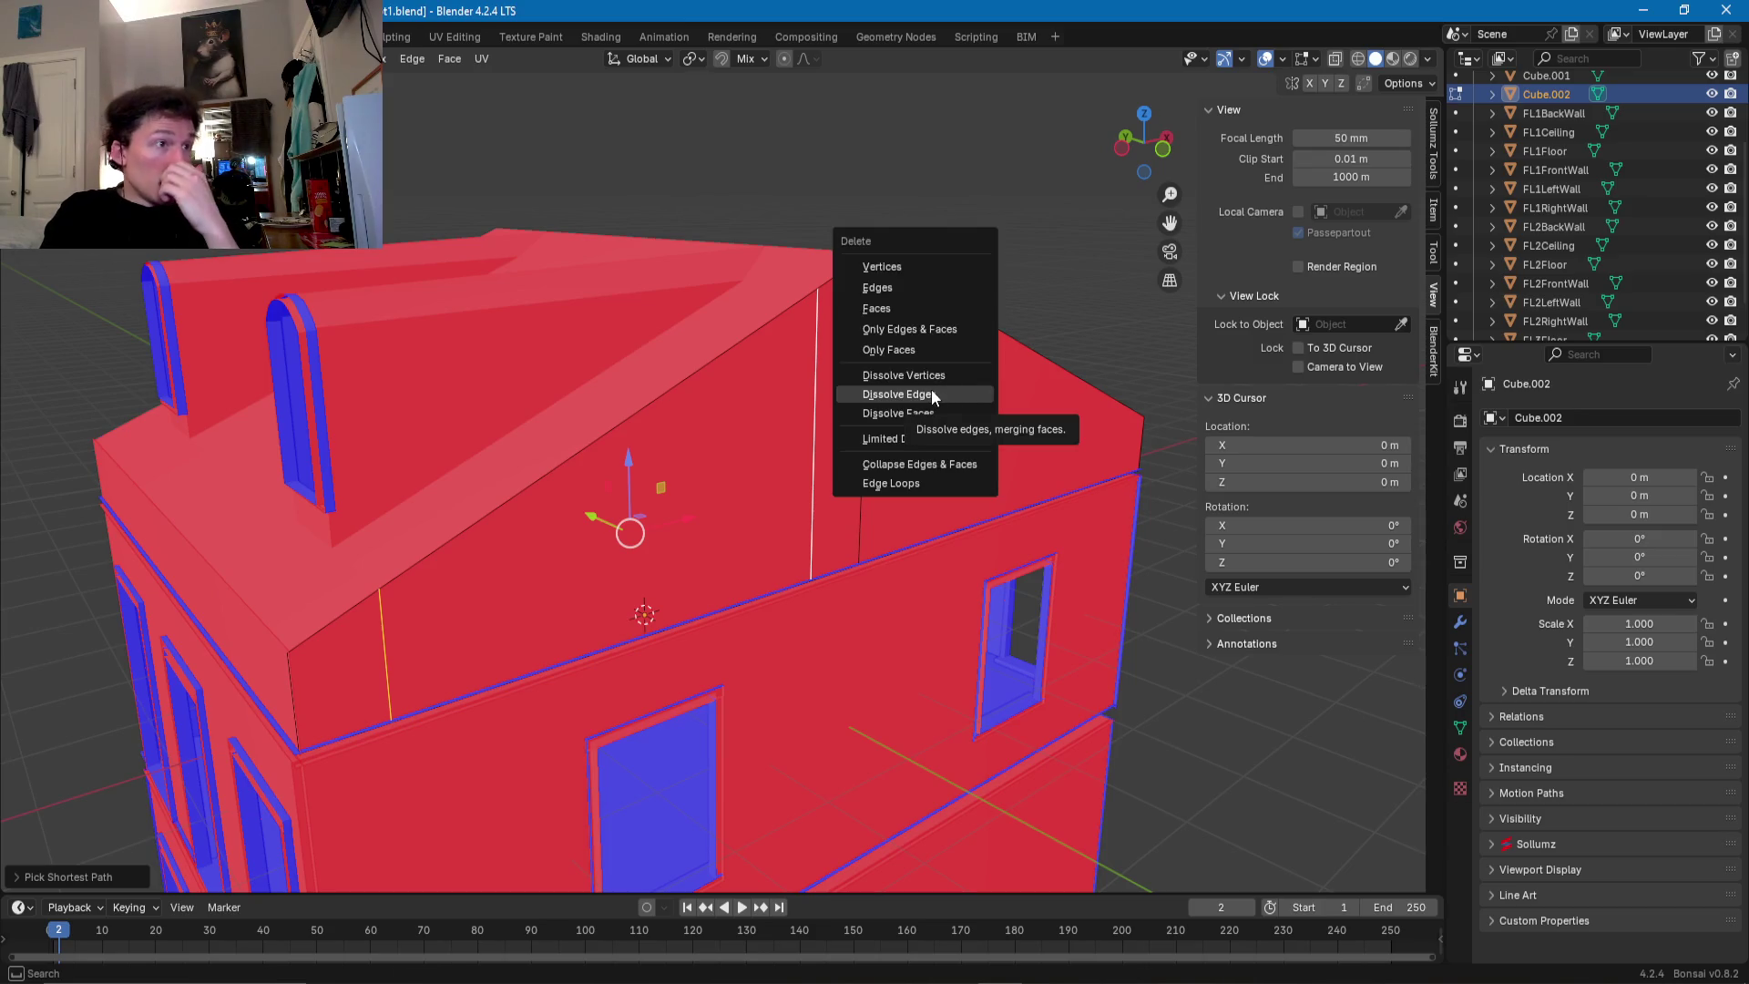
{"action": "left_click", "coordinate": [931, 394]}
{"action": "middle_click_drag", "start_coordinate": [931, 394], "coordinate": [774, 478]}
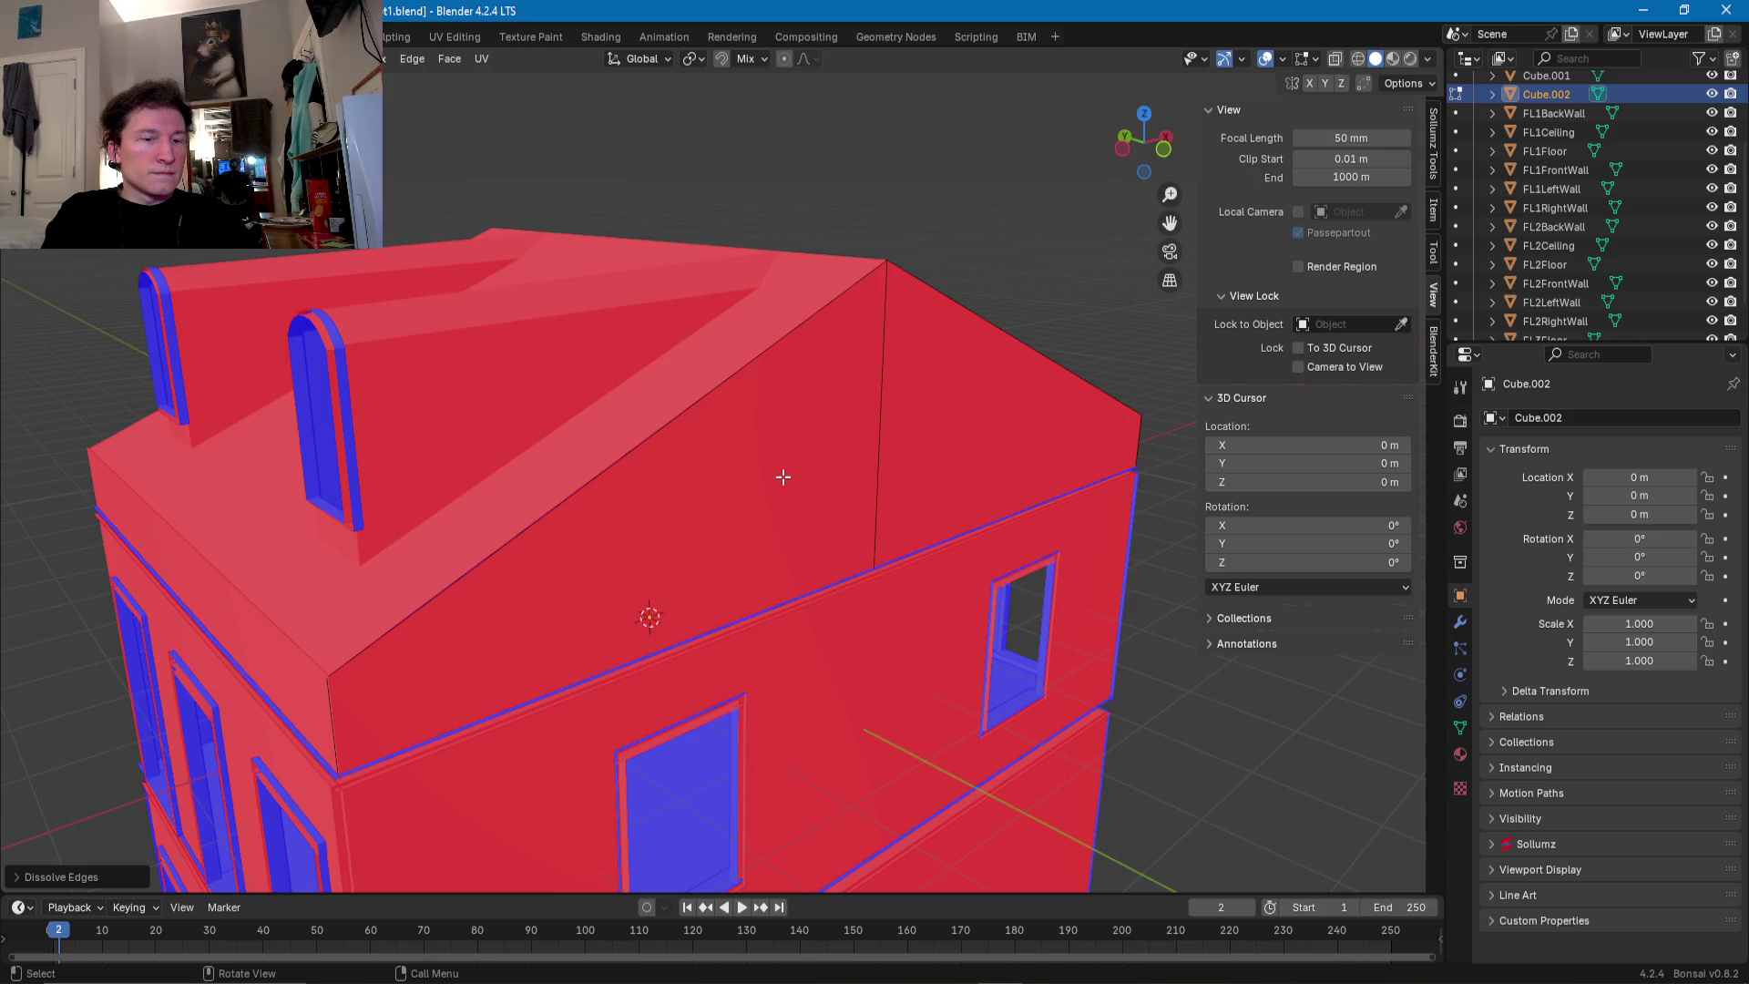
- Raise the gable edge slightly along Z
{"action": "left_click", "coordinate": [735, 377]}
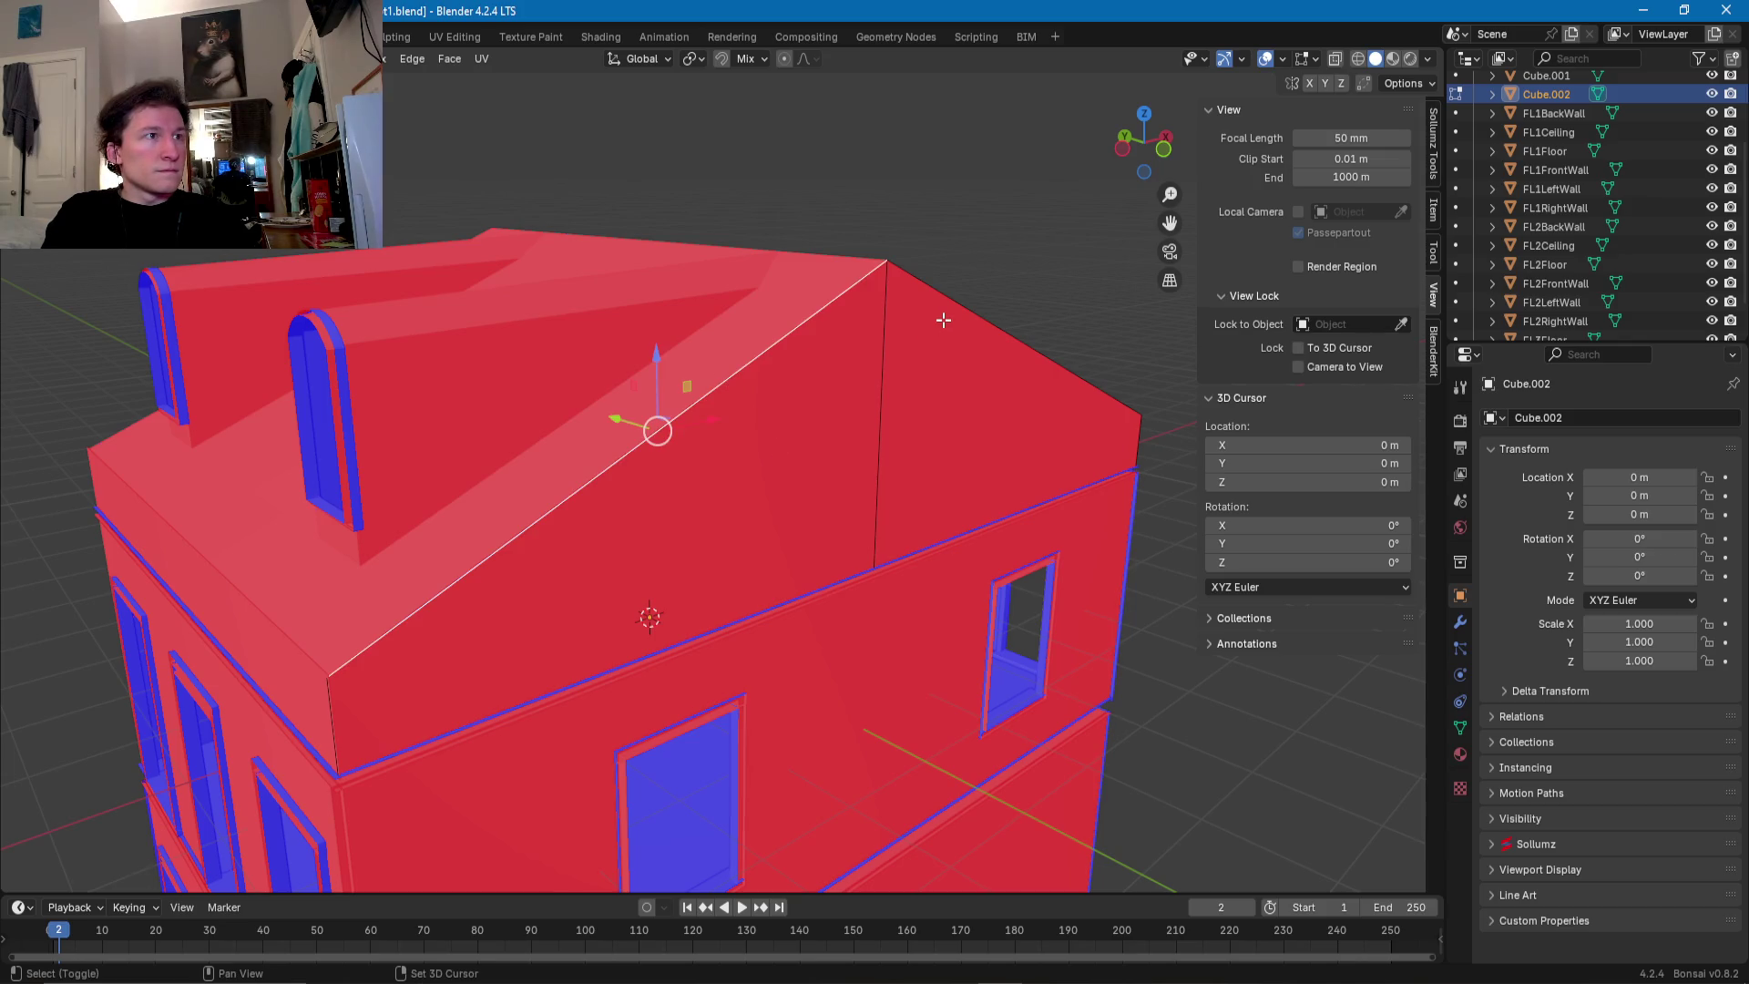
{"action": "left_click", "coordinate": [944, 320], "text": "shift"}
{"action": "left_click_drag", "start_coordinate": [882, 369], "coordinate": [882, 365]}
{"action": "middle_click_drag", "start_coordinate": [861, 392], "coordinate": [850, 408]}
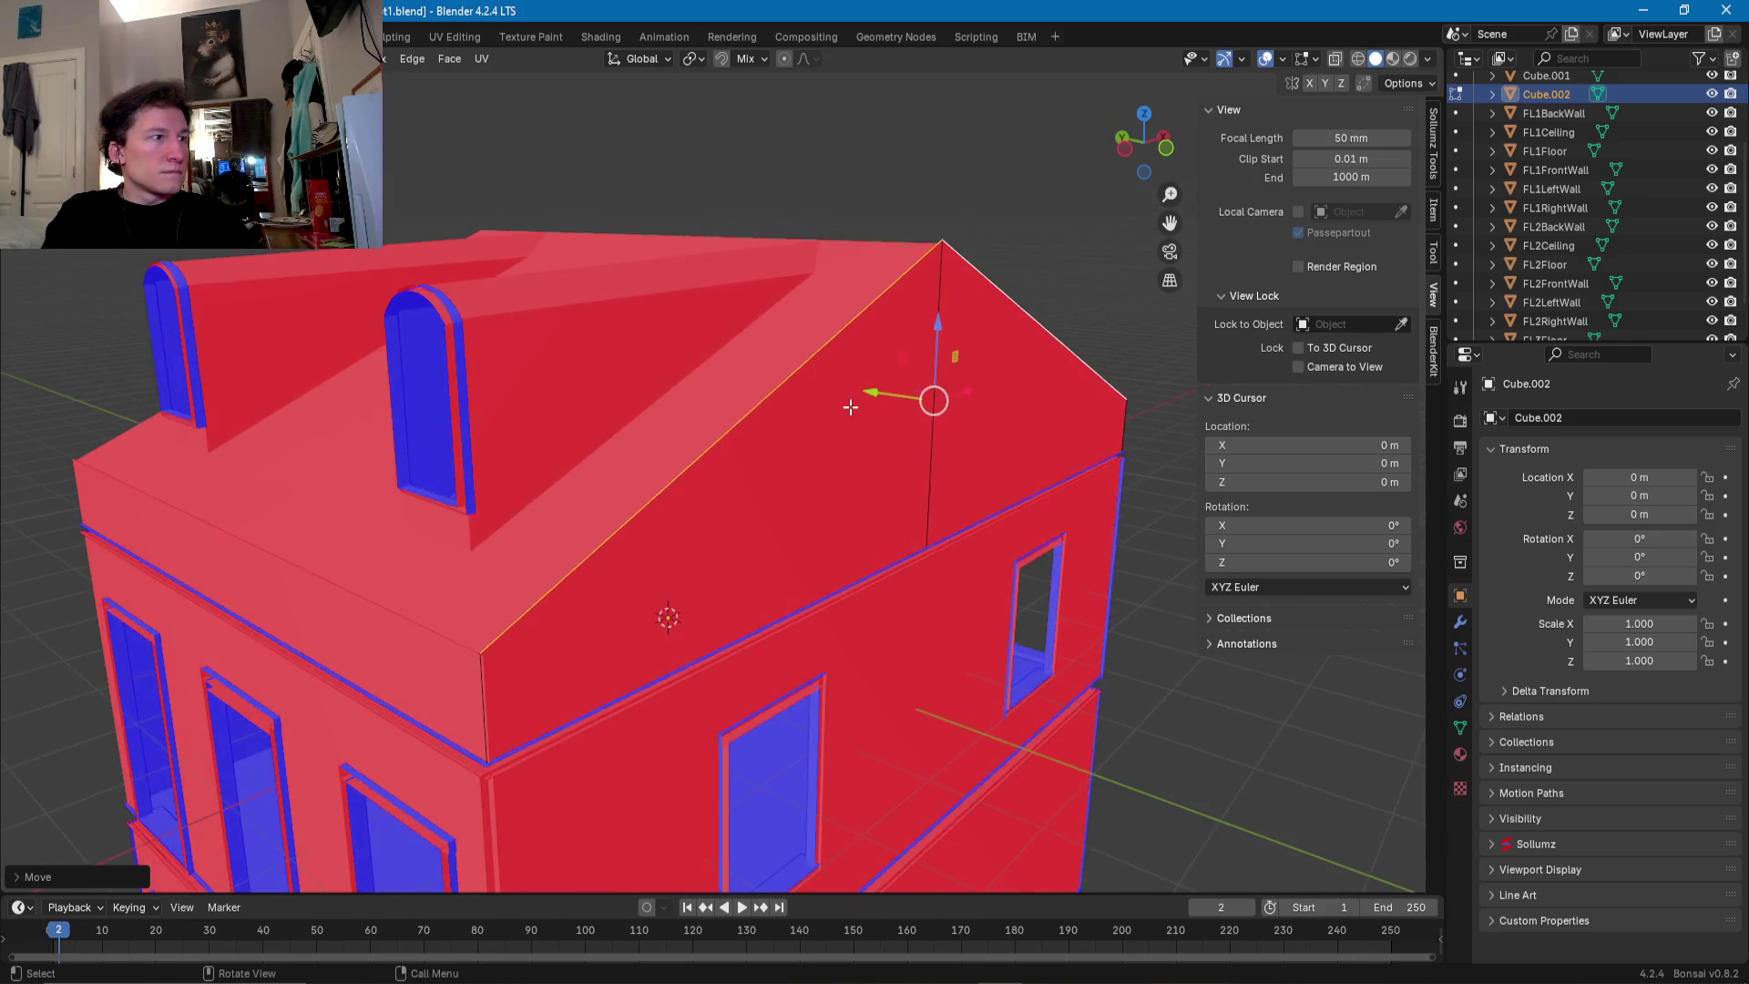
- Slide the left vertical corner edge along X to line up with the wall corner
{"action": "left_click", "coordinate": [481, 682]}
{"action": "key", "text": "g"}
{"action": "key", "text": "x"}
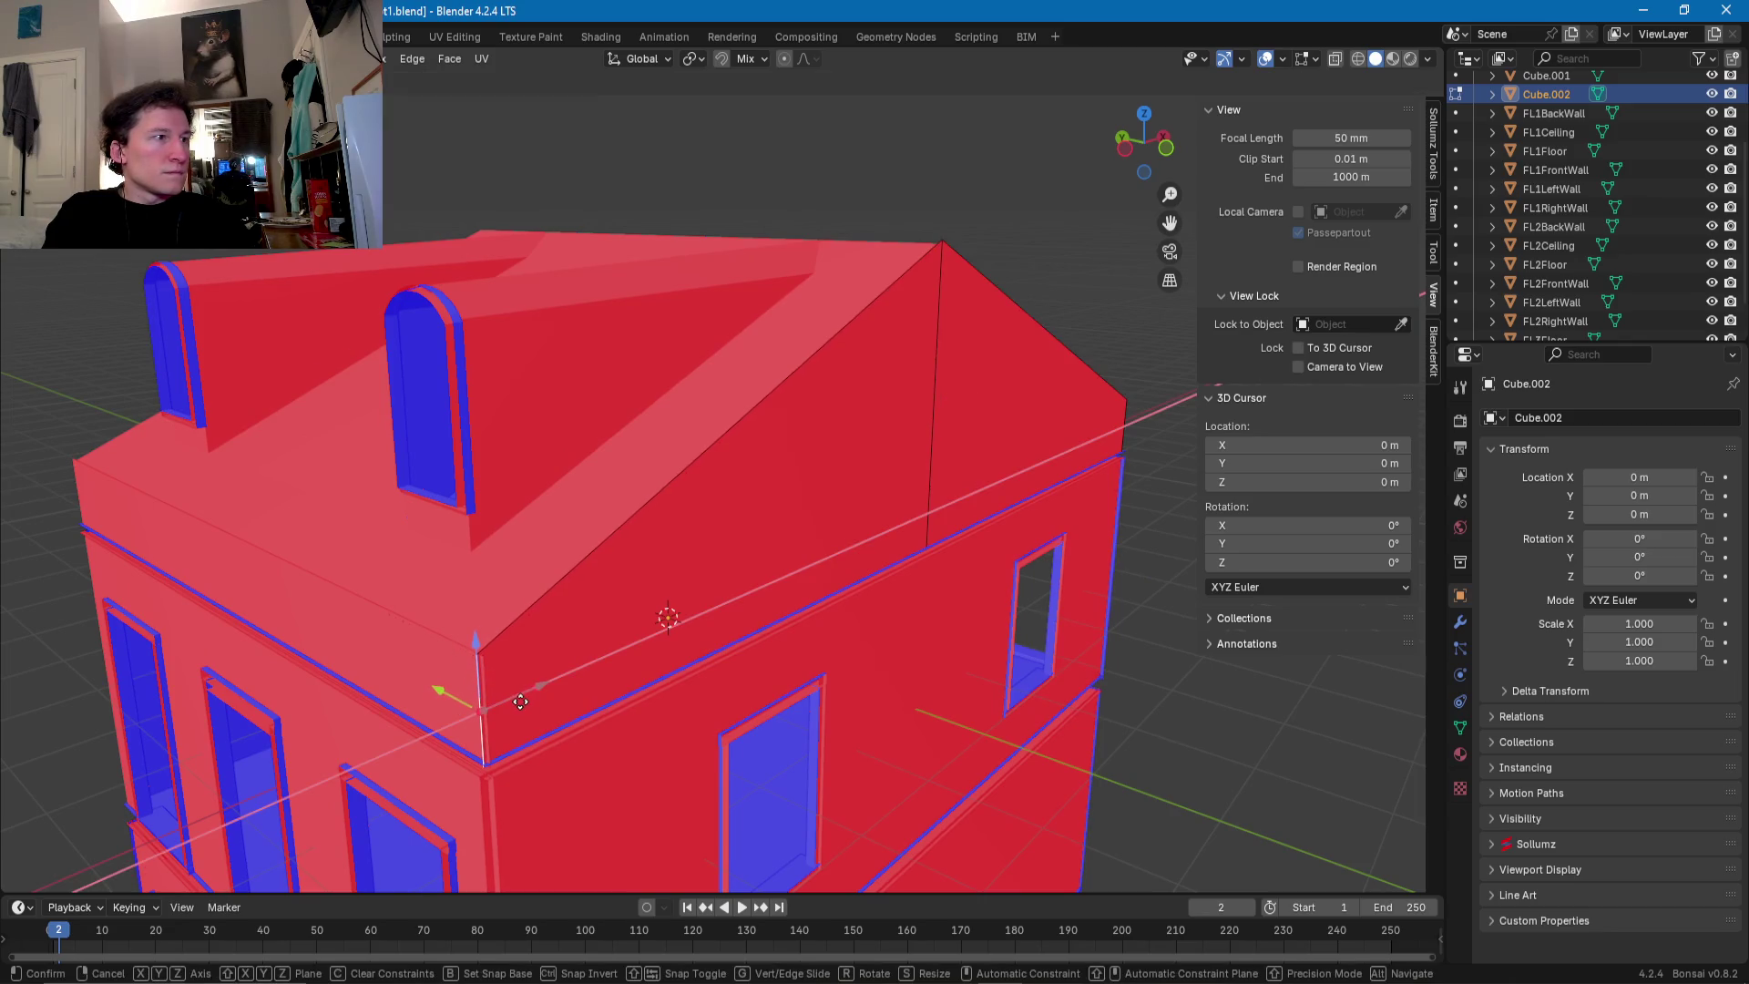
{"action": "left_click", "coordinate": [520, 702]}
{"action": "scroll", "coordinate": [520, 701], "scroll_direction": "up", "scroll_amount": 3}
{"action": "mouse_move", "coordinate": [792, 543]}
{"action": "middle_mouse_down"}
{"action": "mouse_move", "coordinate": [894, 511]}
{"action": "mouse_move", "coordinate": [781, 526]}
{"action": "middle_mouse_up"}
- Slide the gable's right corner along X to match the opposite wall corner
{"action": "left_click", "coordinate": [939, 508]}
{"action": "scroll", "coordinate": [938, 508], "scroll_direction": "up", "scroll_amount": 3}
{"action": "left_click_drag", "start_coordinate": [845, 550], "coordinate": [856, 550]}
{"action": "middle_click_drag", "start_coordinate": [666, 589], "coordinate": [842, 571]}
{"action": "scroll", "coordinate": [842, 571], "scroll_direction": "down", "scroll_amount": 4}
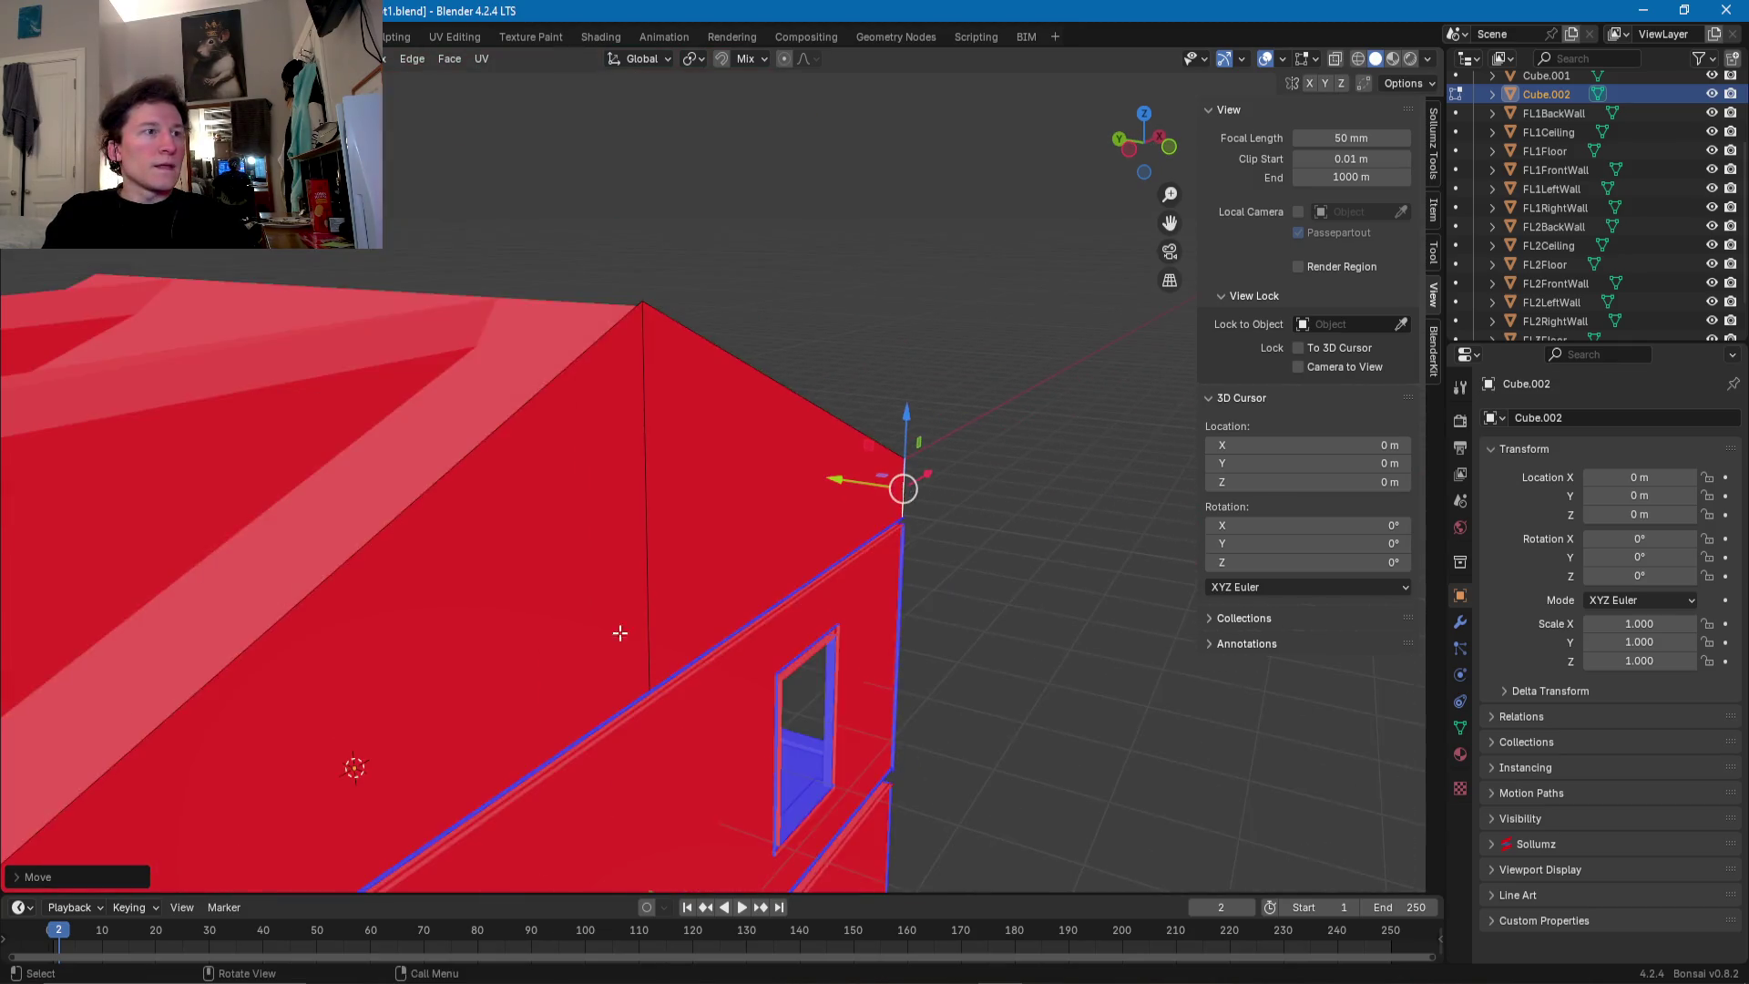
{"action": "left_click", "coordinate": [768, 620]}
{"action": "scroll", "coordinate": [763, 620], "scroll_direction": "up", "scroll_amount": 5}
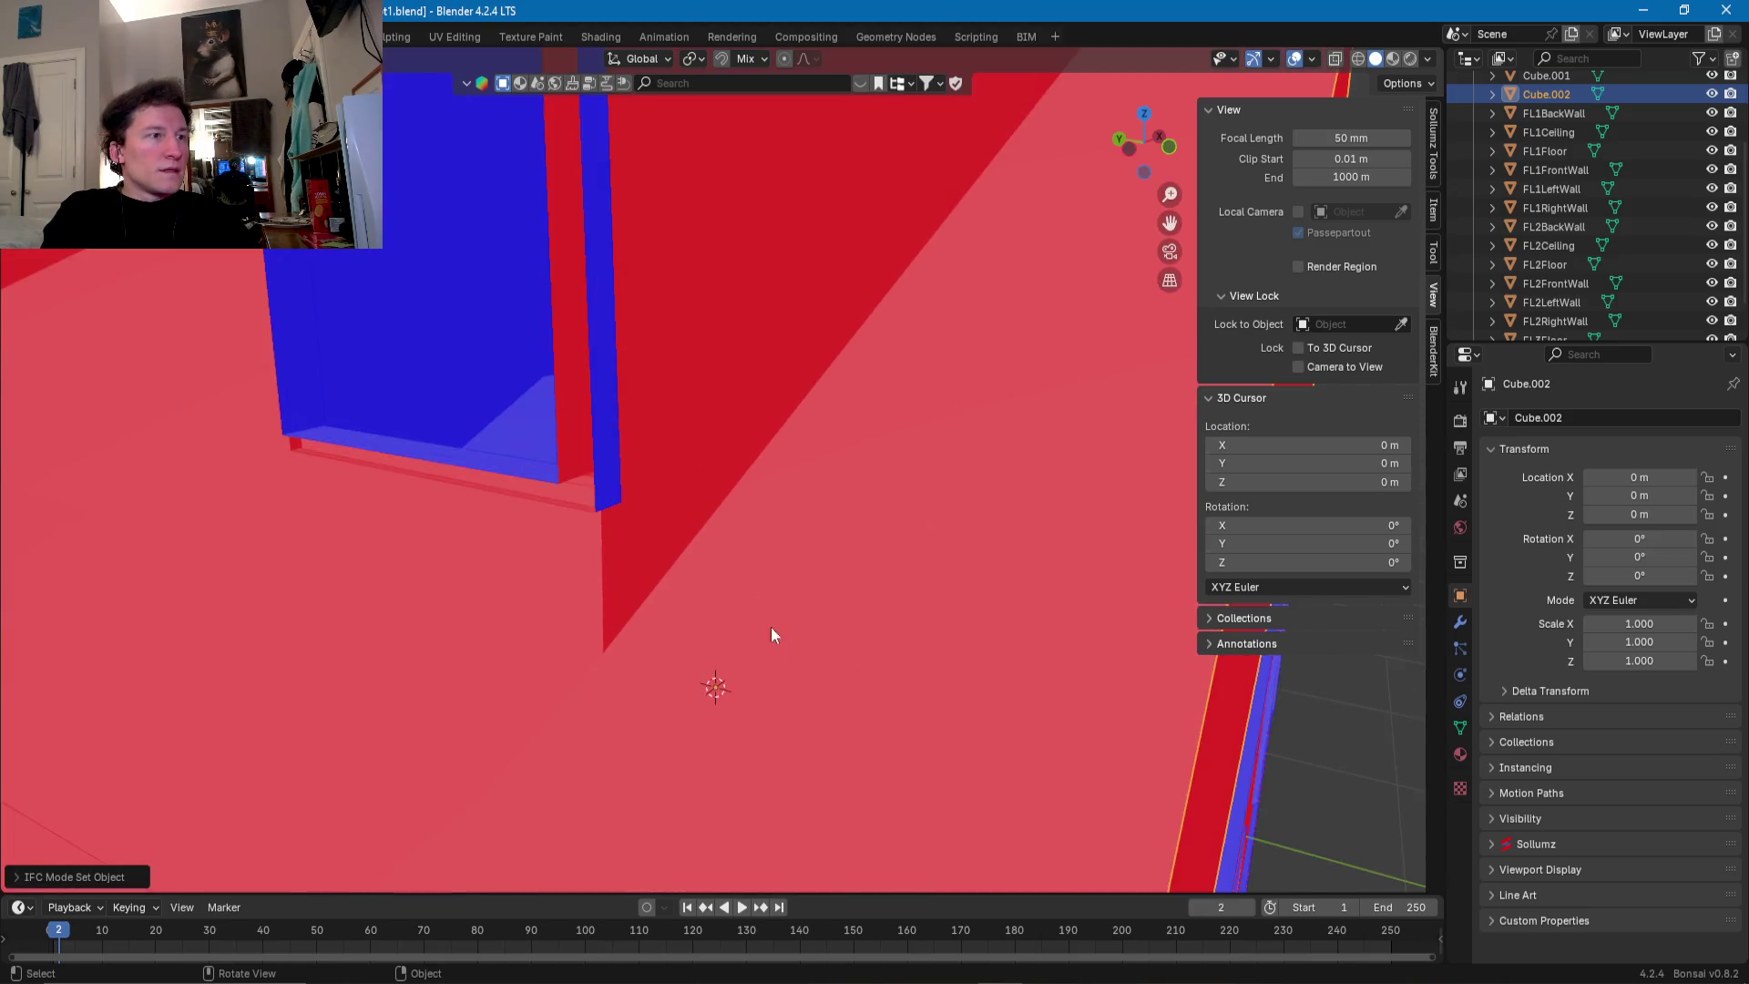
{"action": "scroll", "coordinate": [802, 656], "scroll_direction": "down", "scroll_amount": 3}
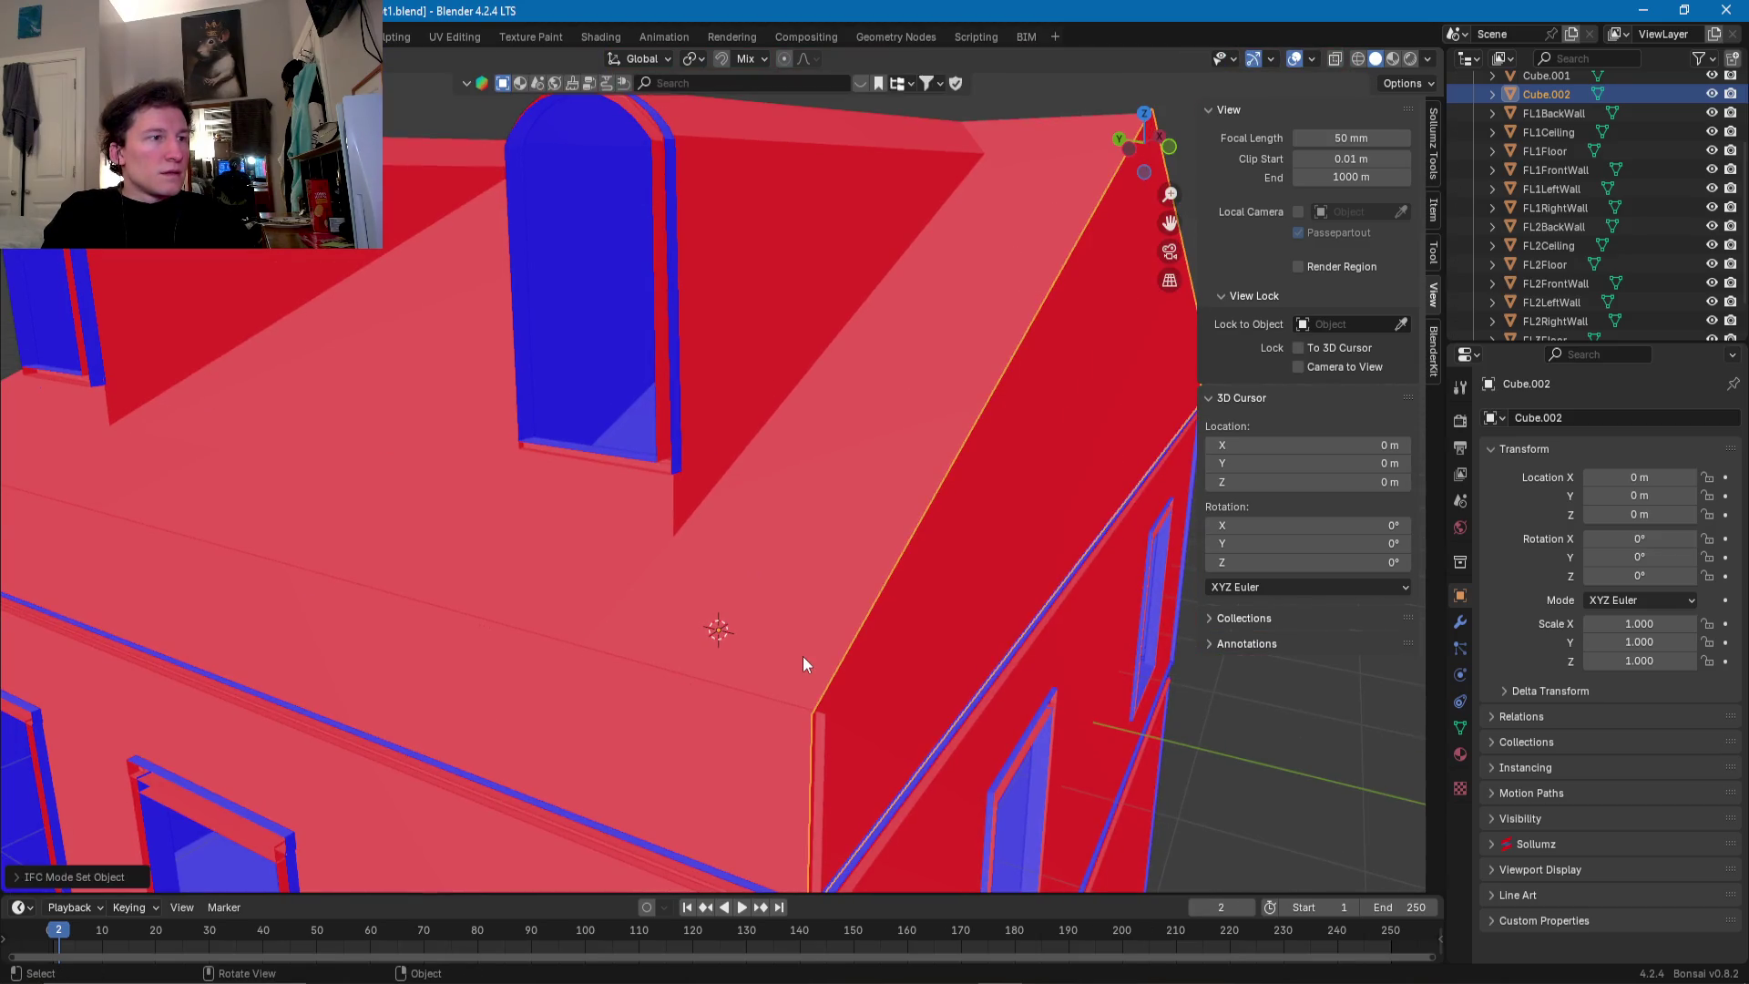
- Select four rim edges of the main roof and shift them along X
{"action": "key", "text": "alt+q"}
{"action": "left_click", "coordinate": [508, 631], "text": "shift"}
{"action": "left_click", "coordinate": [383, 612], "text": "shift"}
{"action": "middle_click_drag", "start_coordinate": [382, 612], "coordinate": [829, 617]}
{"action": "left_click", "coordinate": [985, 693], "text": "shift"}
{"action": "left_click", "coordinate": [856, 694], "text": "shift"}
{"action": "mouse_move", "coordinate": [856, 695]}
{"action": "middle_mouse_down"}
{"action": "mouse_move", "coordinate": [810, 684]}
{"action": "mouse_move", "coordinate": [959, 574]}
{"action": "middle_mouse_up"}
{"action": "left_click_drag", "start_coordinate": [959, 574], "coordinate": [971, 568]}
- Slide the roof's side edge along Y so its corner sits flush with the wall
{"action": "mouse_move", "coordinate": [971, 568]}
{"action": "middle_mouse_down"}
{"action": "mouse_move", "coordinate": [656, 583]}
{"action": "mouse_move", "coordinate": [660, 293]}
{"action": "mouse_move", "coordinate": [806, 162]}
{"action": "mouse_move", "coordinate": [472, 349]}
{"action": "mouse_move", "coordinate": [697, 465]}
{"action": "middle_mouse_up"}
{"action": "left_click", "coordinate": [670, 549], "text": "shift"}
{"action": "key", "text": "g"}
{"action": "key", "text": "y"}
{"action": "left_click", "coordinate": [875, 164]}
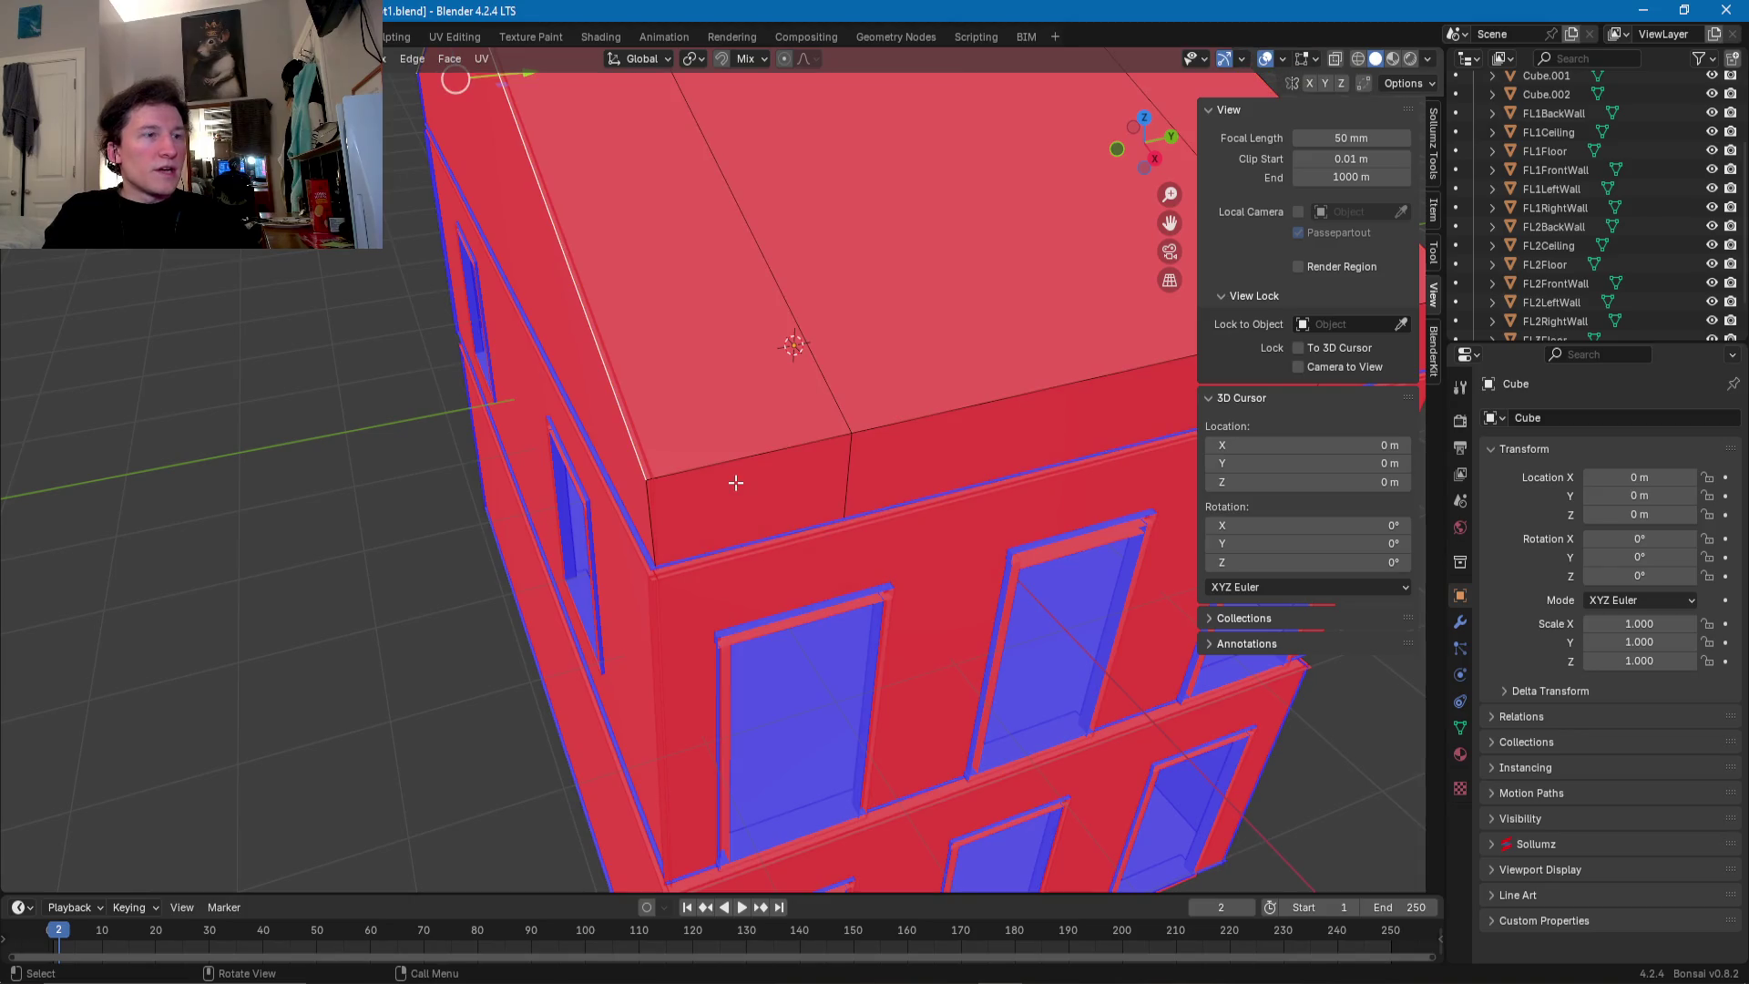
- Separate three roof rim faces into a new slab object, Cube.003
{"action": "left_click", "coordinate": [736, 483]}
{"action": "scroll", "coordinate": [711, 497], "scroll_direction": "down", "scroll_amount": 3}
{"action": "left_click", "coordinate": [664, 507], "text": "shift"}
{"action": "left_click", "coordinate": [831, 480], "text": "shift"}
{"action": "scroll", "coordinate": [738, 495], "scroll_direction": "up", "scroll_amount": 3}
{"action": "right_click", "coordinate": [740, 496]}
{"action": "mouse_move", "coordinate": [739, 496]}
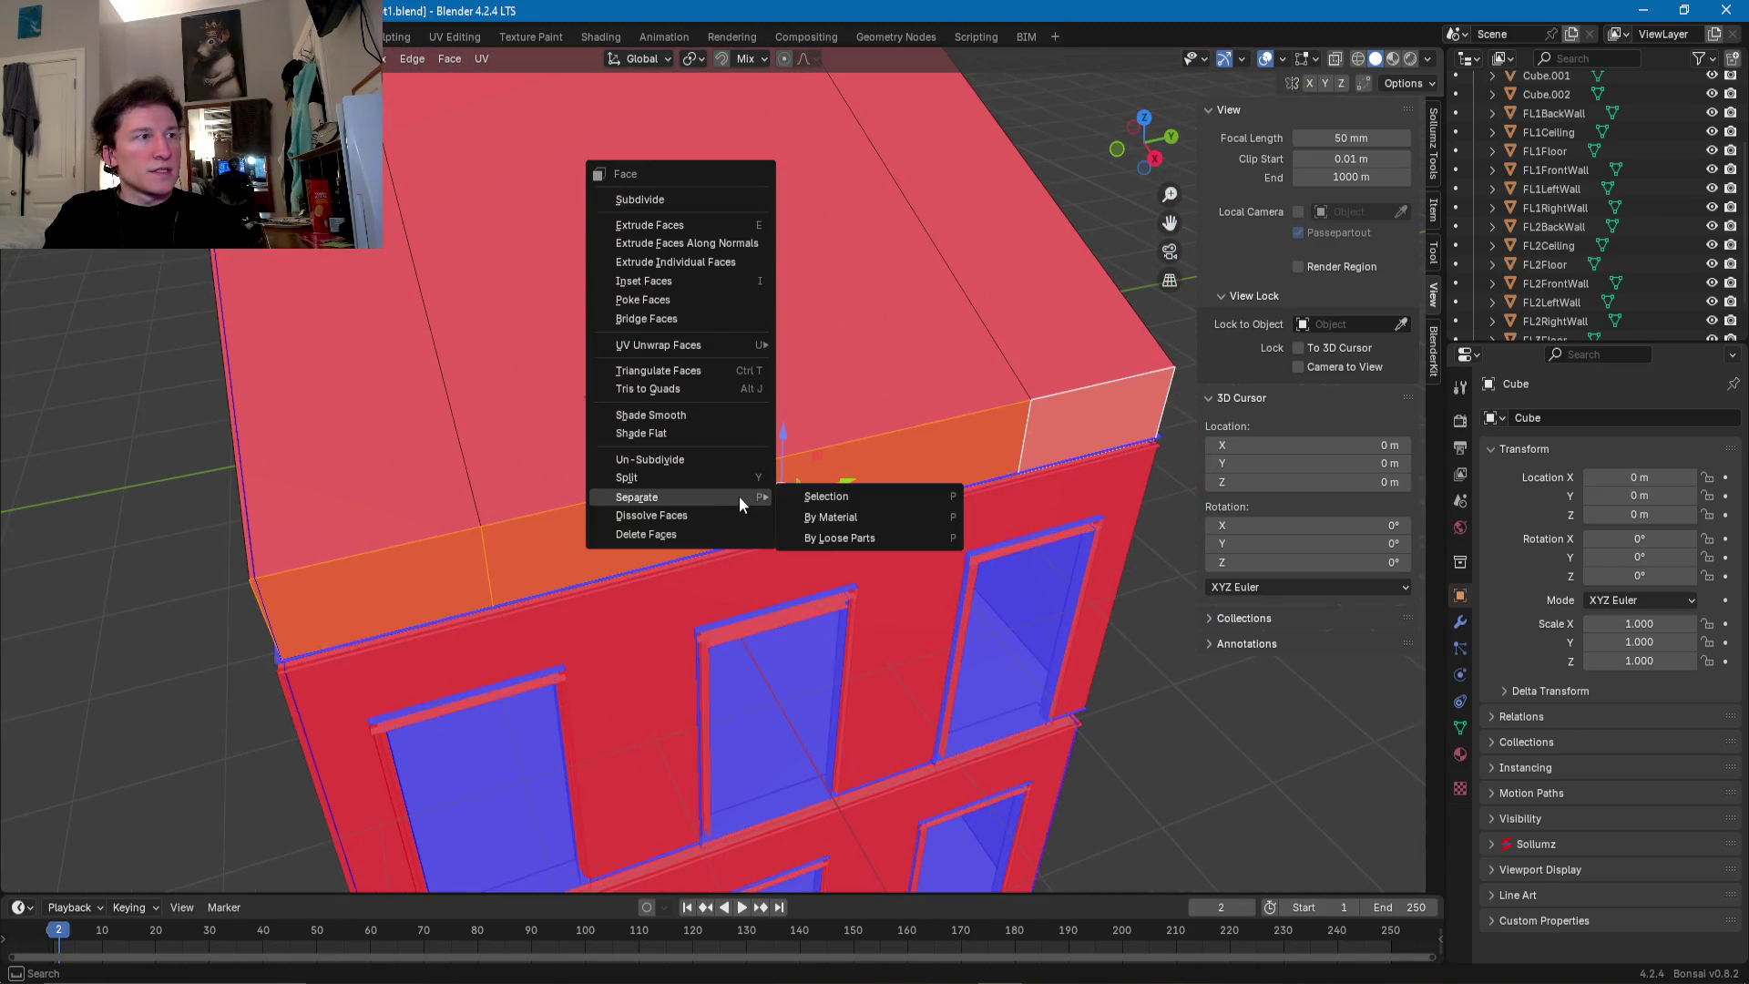
{"action": "left_click", "coordinate": [830, 494]}
{"action": "middle_click_drag", "start_coordinate": [832, 491], "coordinate": [821, 482]}
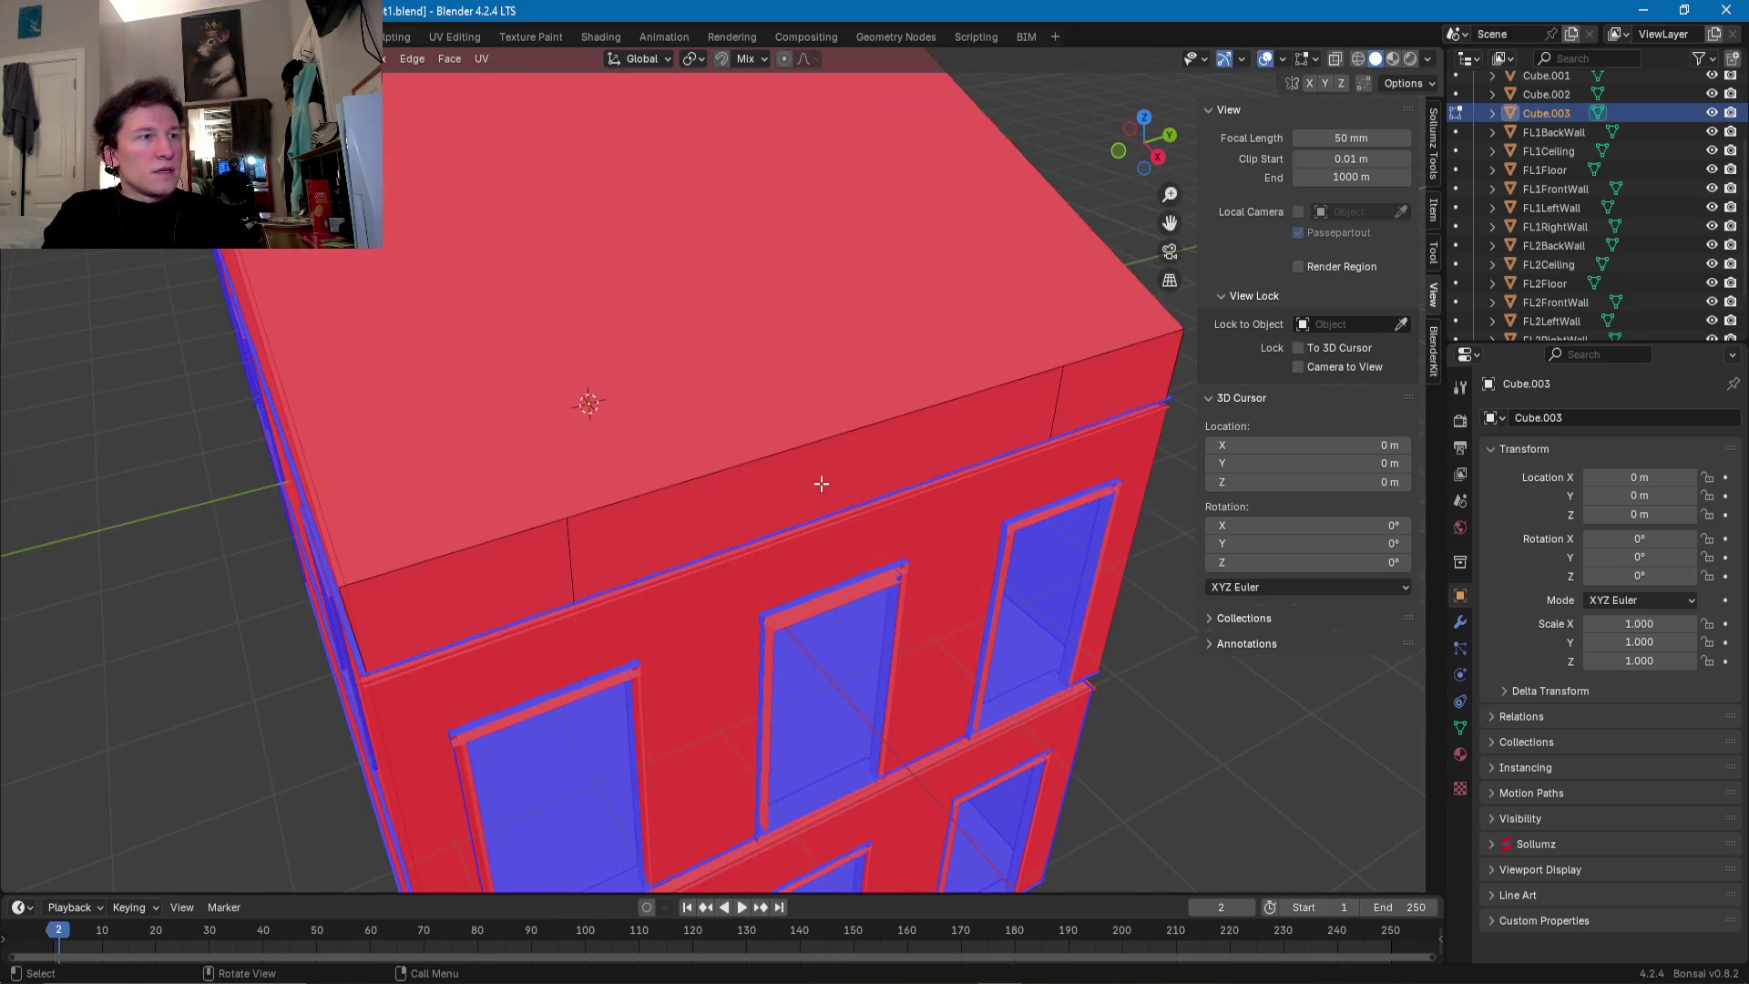
- Select the slab's vertical edges and dissolve them
{"action": "left_click", "coordinate": [1025, 410]}
{"action": "left_click", "coordinate": [1048, 409]}
{"action": "left_click", "coordinate": [569, 548], "text": "shift"}
{"action": "key", "text": "ctrl+e"}
{"action": "mouse_move", "coordinate": [516, 584]}
{"action": "key", "text": "Escape"}
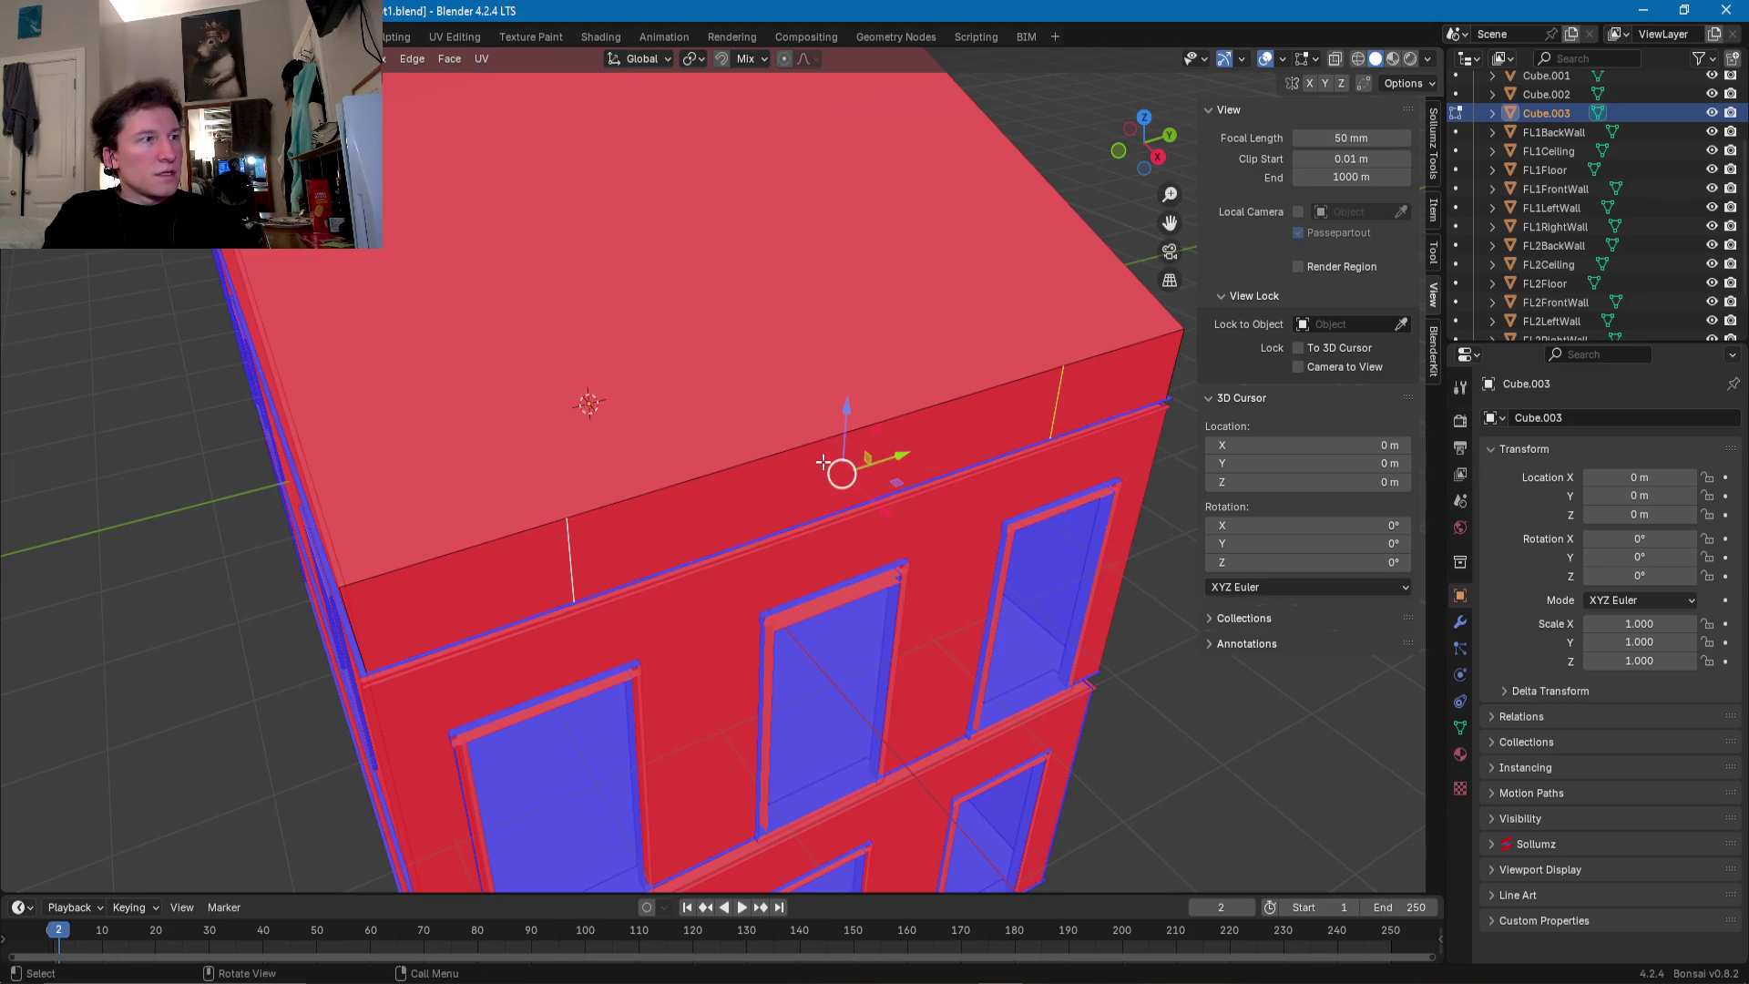
{"action": "middle_click_drag", "start_coordinate": [802, 456], "coordinate": [817, 440]}
{"action": "key", "text": "x"}
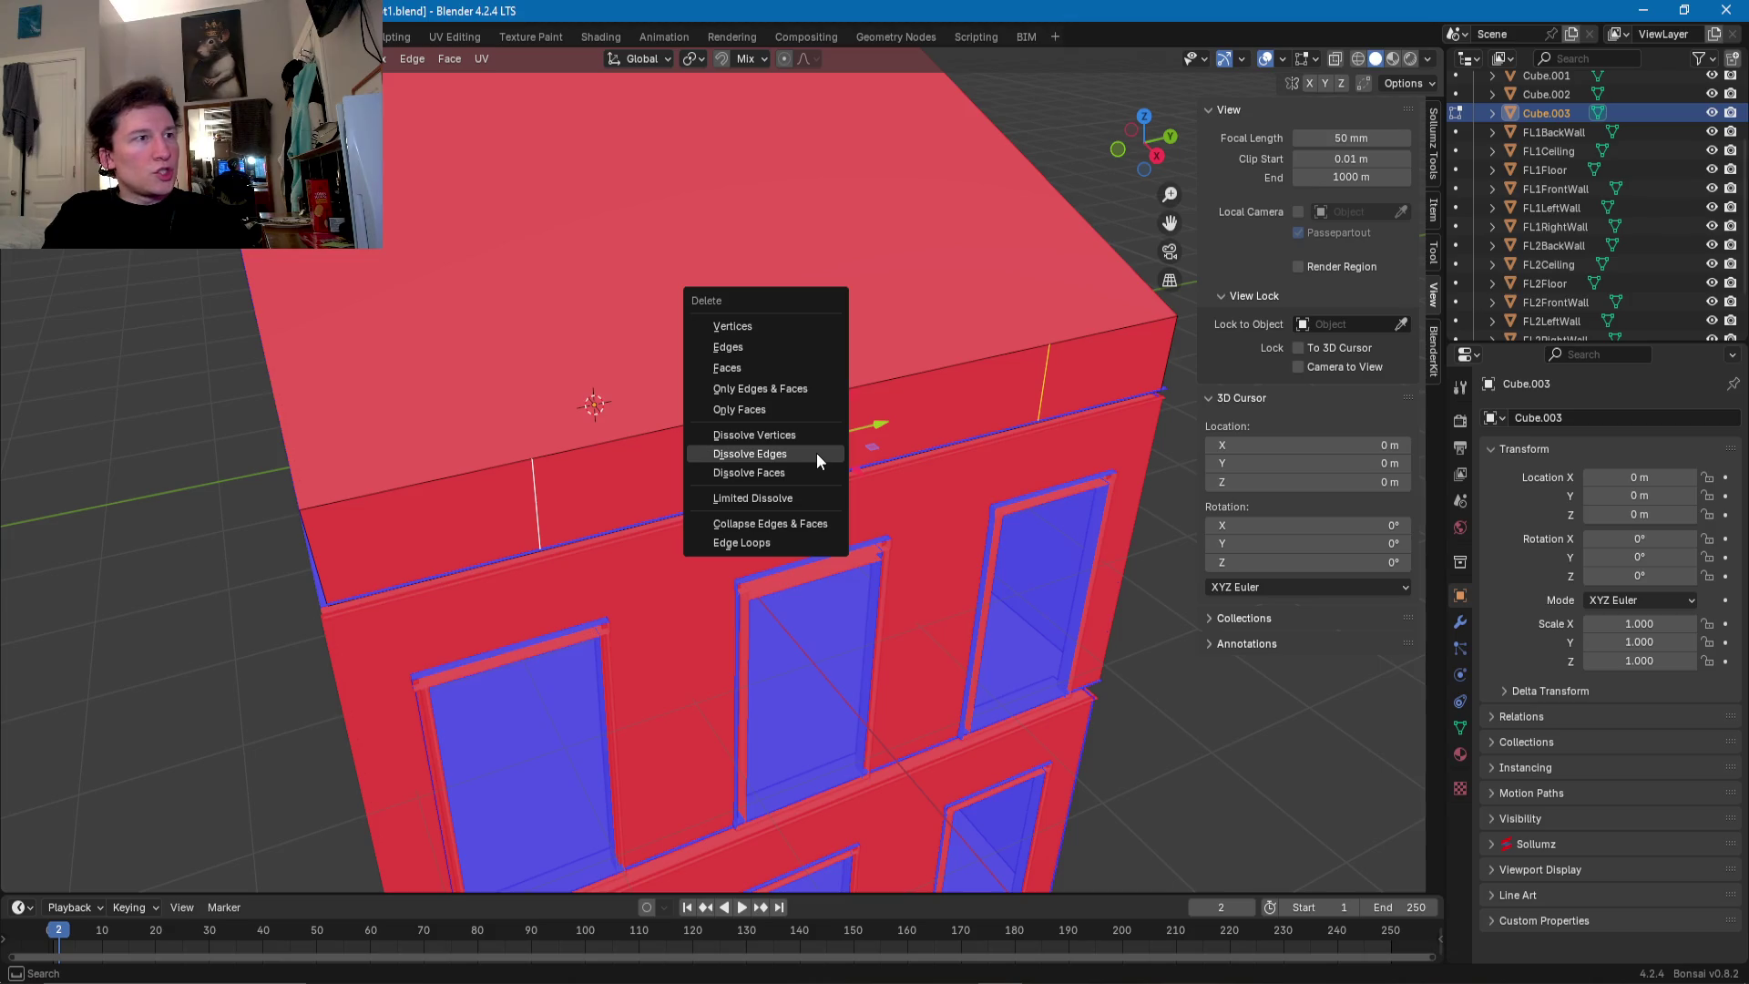
{"action": "left_click", "coordinate": [812, 454]}
{"action": "middle_click_drag", "start_coordinate": [811, 454], "coordinate": [766, 469]}
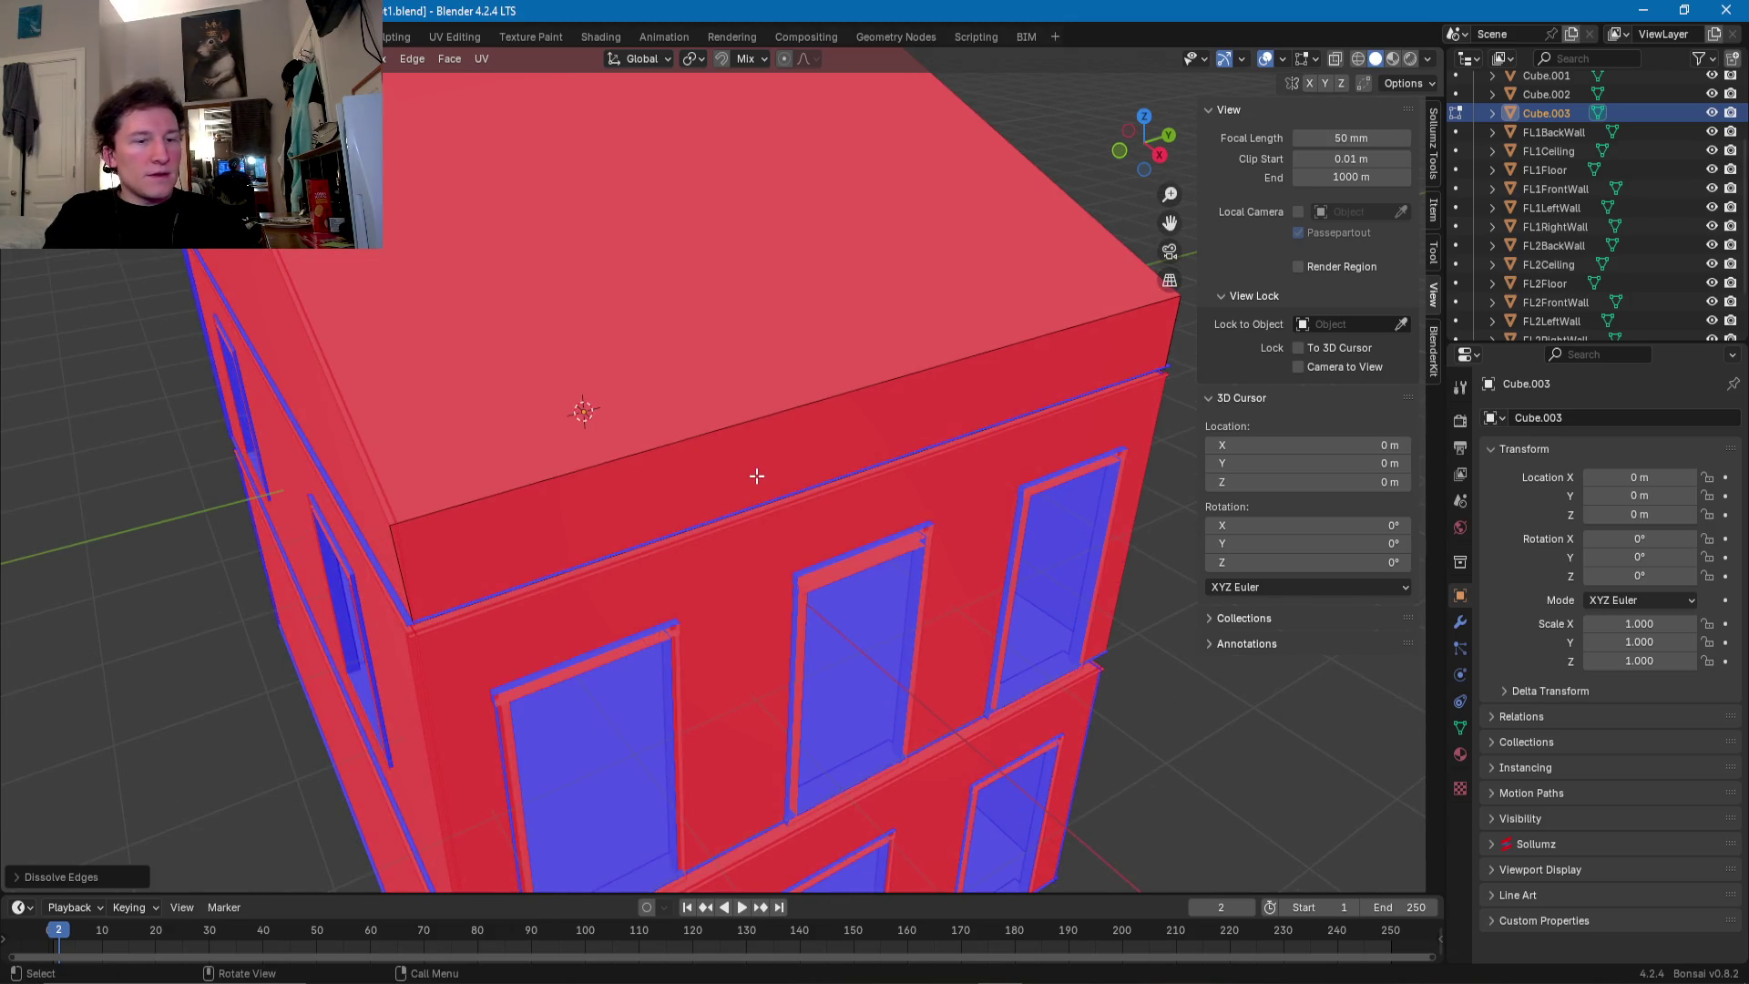
- Slide the slab's corner vertex along Y to the building corner
{"action": "left_click", "coordinate": [697, 454]}
{"action": "middle_click_drag", "start_coordinate": [878, 379], "coordinate": [941, 371]}
{"action": "left_click", "coordinate": [486, 558]}
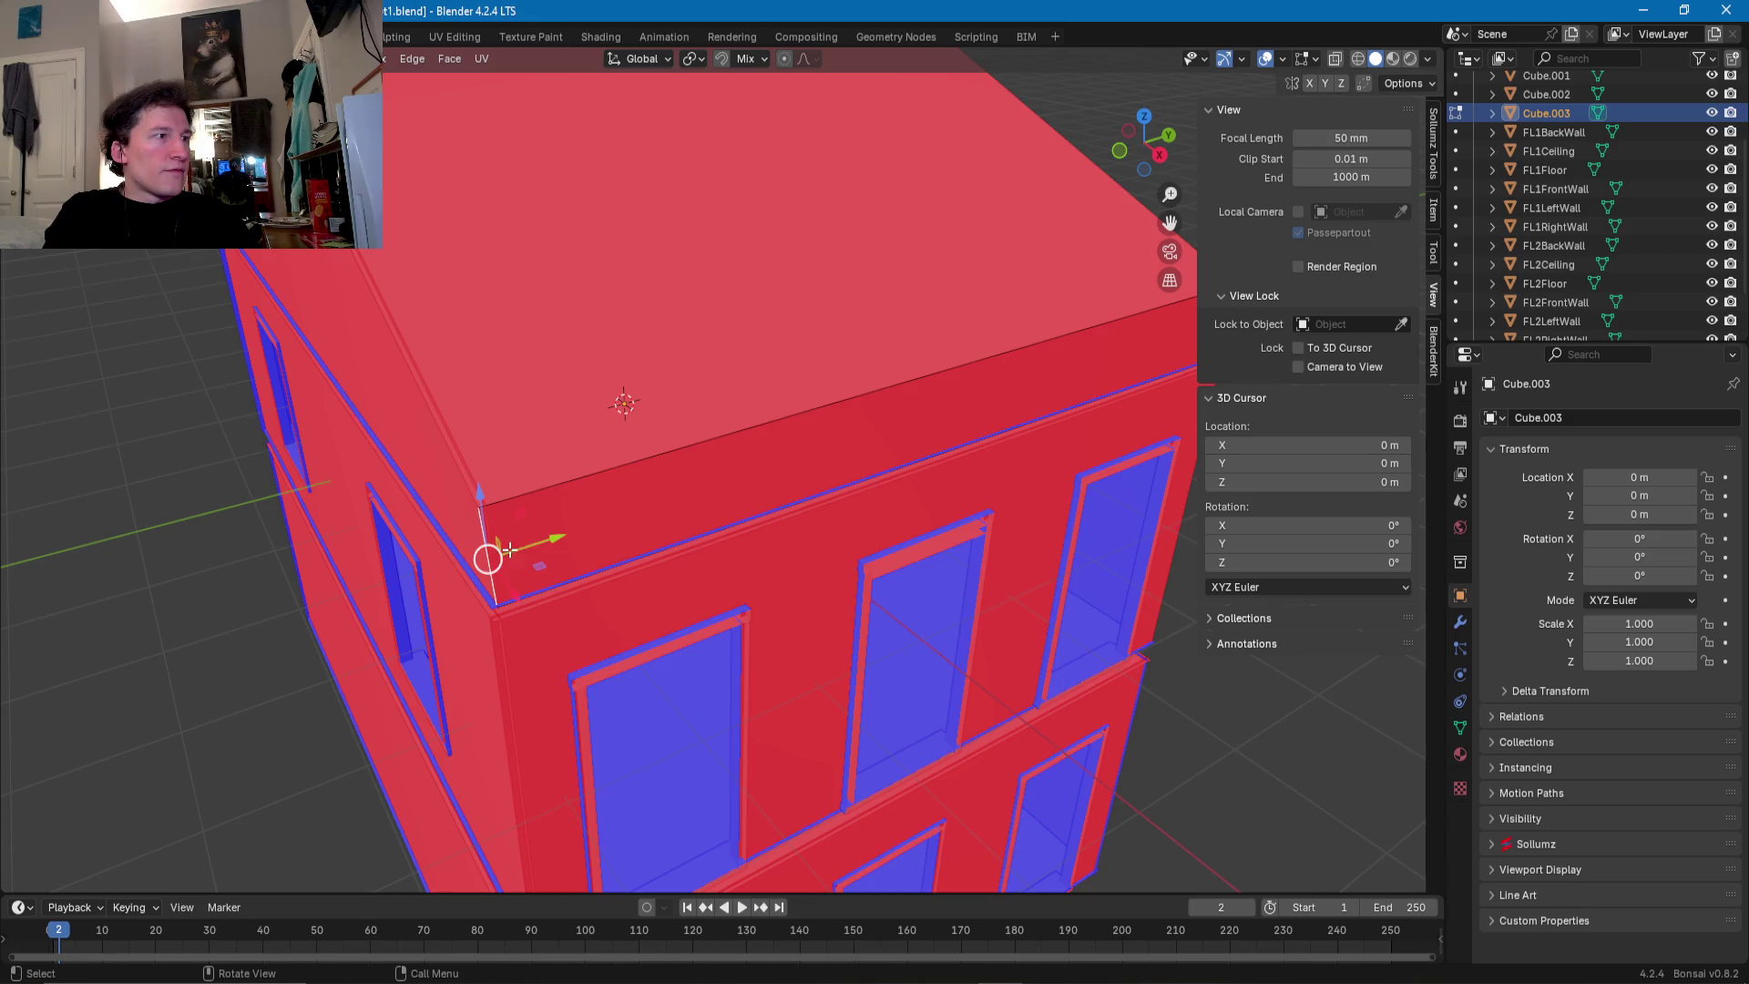
{"action": "key", "text": "g"}
{"action": "key", "text": "y"}
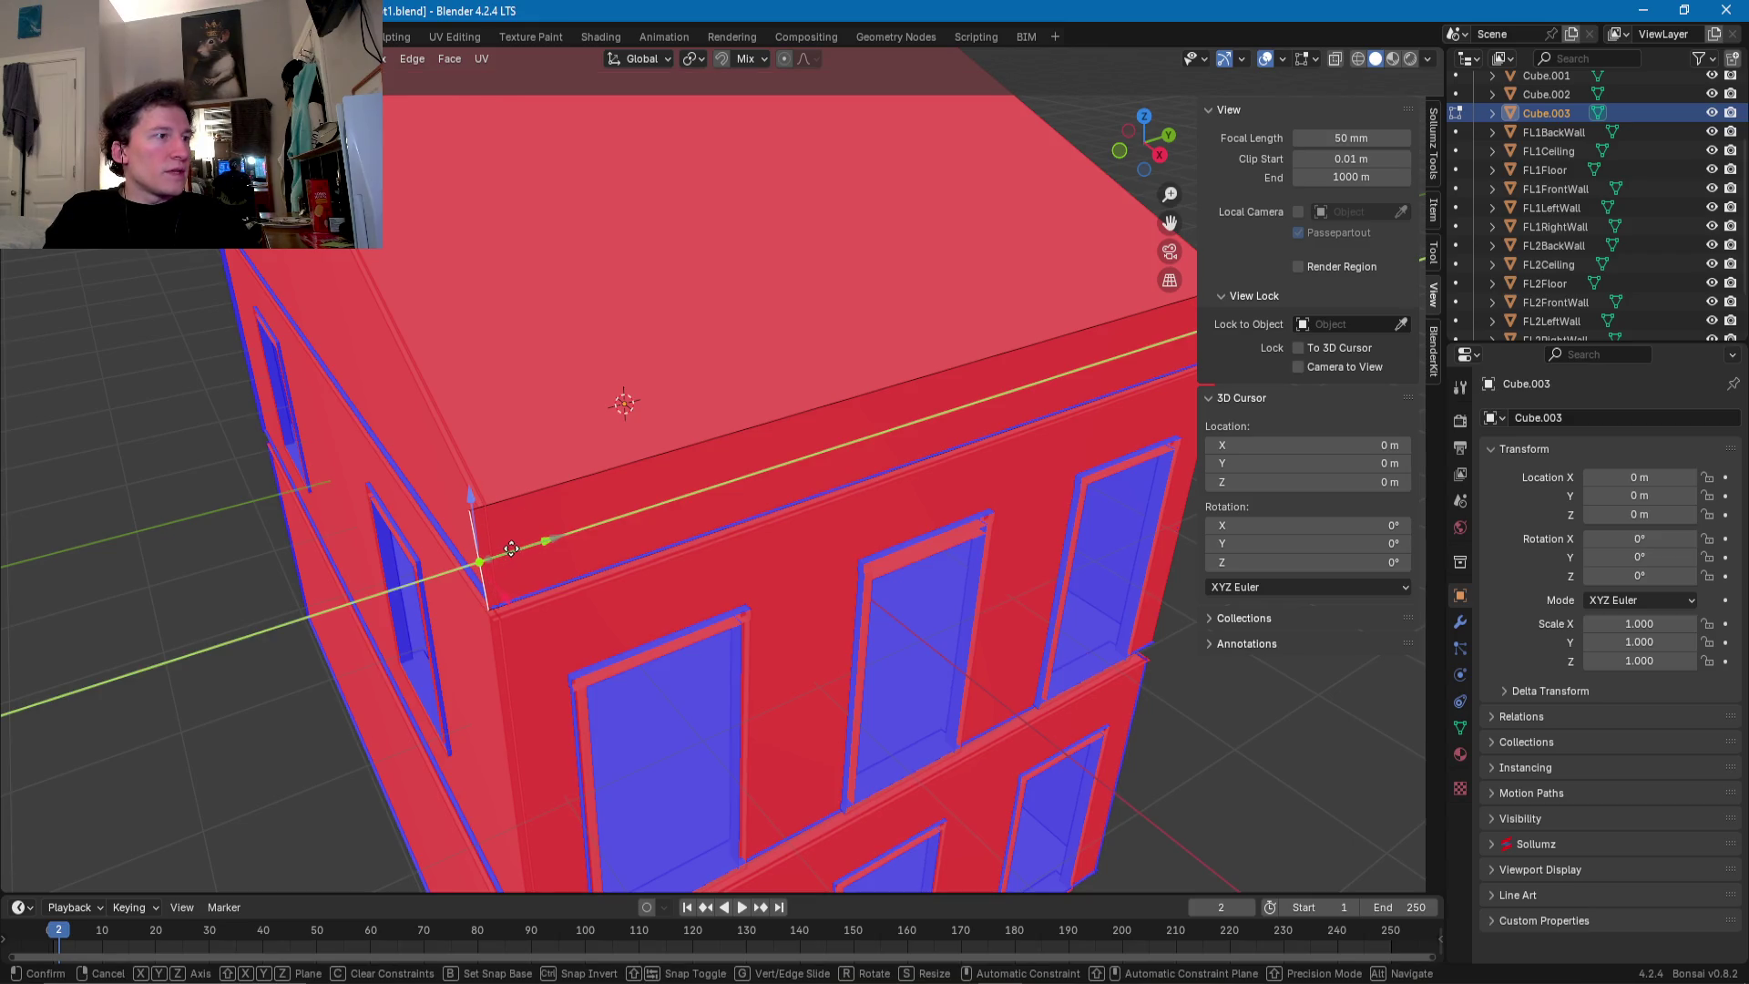
{"action": "left_click", "coordinate": [511, 549]}
- Nudge the slab's ends along Y and then vertically along Z to sit flush
{"action": "middle_click_drag", "start_coordinate": [511, 548], "coordinate": [670, 515]}
{"action": "mouse_move", "coordinate": [811, 499]}
{"action": "middle_mouse_down"}
{"action": "mouse_move", "coordinate": [847, 508]}
{"action": "mouse_move", "coordinate": [900, 409]}
{"action": "mouse_move", "coordinate": [1008, 335]}
{"action": "mouse_move", "coordinate": [805, 524]}
{"action": "middle_mouse_up"}
{"action": "key", "text": "g"}
{"action": "key", "text": "y"}
{"action": "left_click", "coordinate": [856, 510]}
{"action": "key", "text": "g"}
{"action": "key", "text": "z"}
{"action": "left_click", "coordinate": [1031, 305]}
{"action": "left_click", "coordinate": [675, 470]}
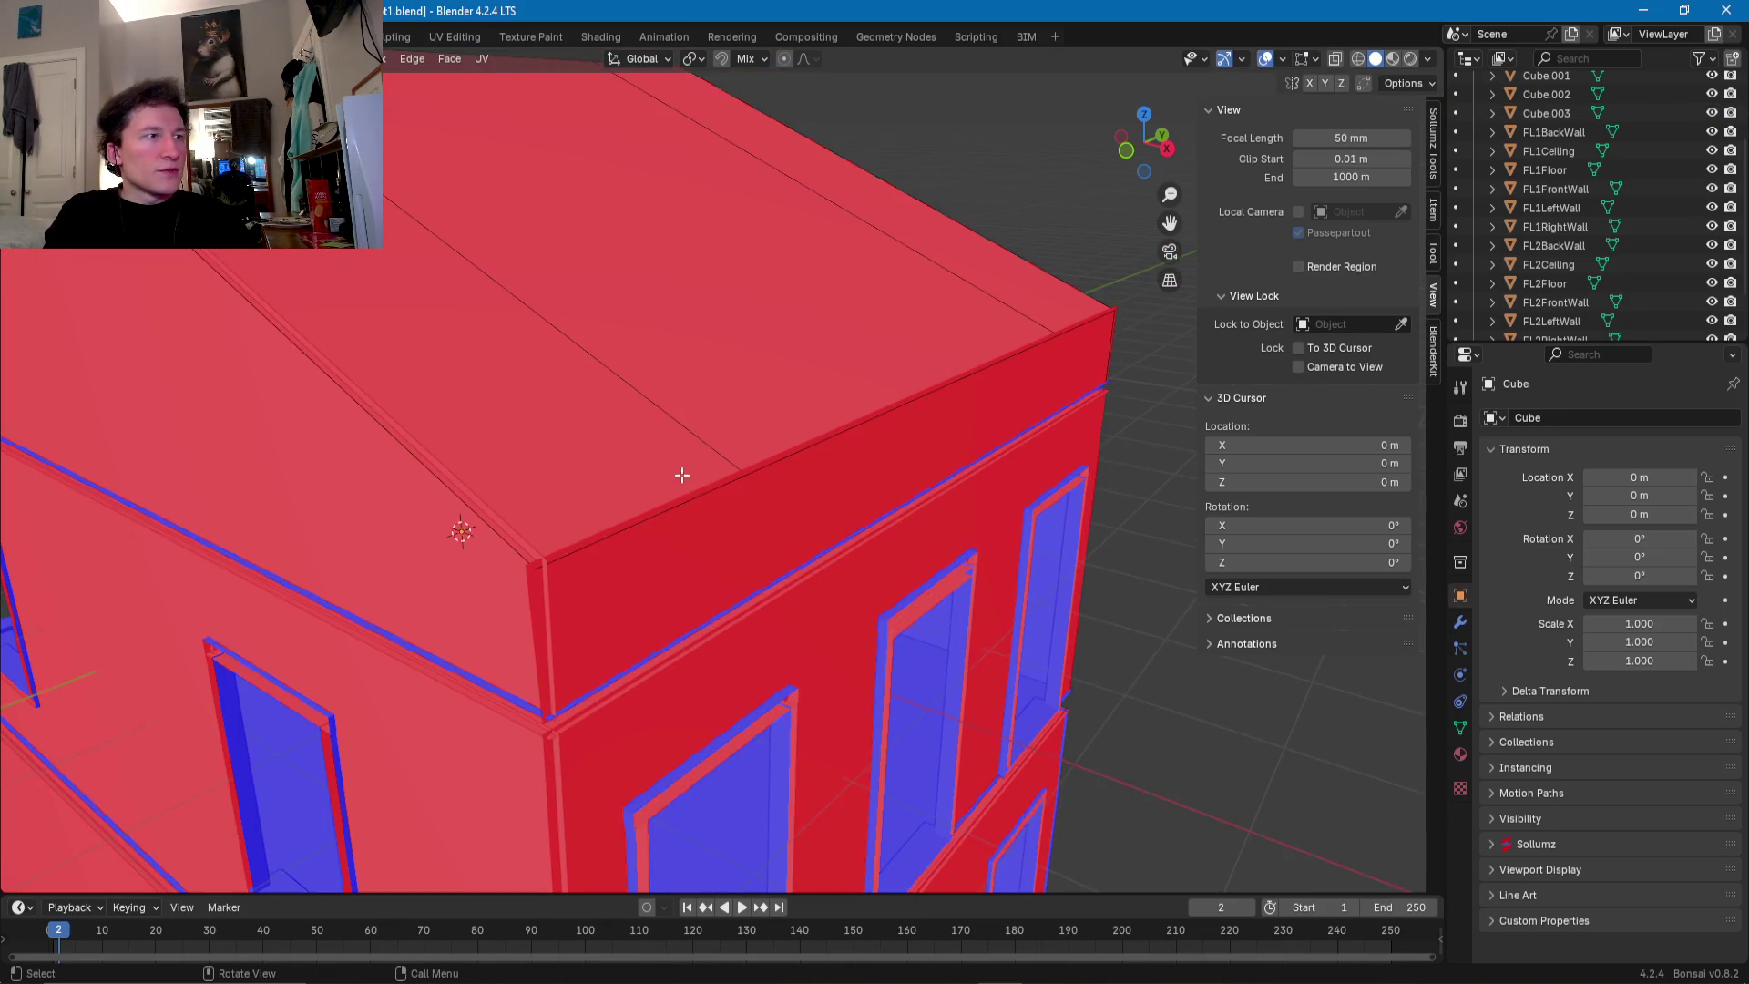
- Raise Cube's middle top edge upward to form a pitched gable ridge
{"action": "left_click", "coordinate": [699, 501]}
{"action": "mouse_move", "coordinate": [831, 446]}
{"action": "middle_mouse_down"}
{"action": "mouse_move", "coordinate": [904, 411]}
{"action": "mouse_move", "coordinate": [972, 452]}
{"action": "middle_mouse_up"}
{"action": "scroll", "coordinate": [973, 453], "scroll_direction": "up", "scroll_amount": 5}
{"action": "key", "text": "g"}
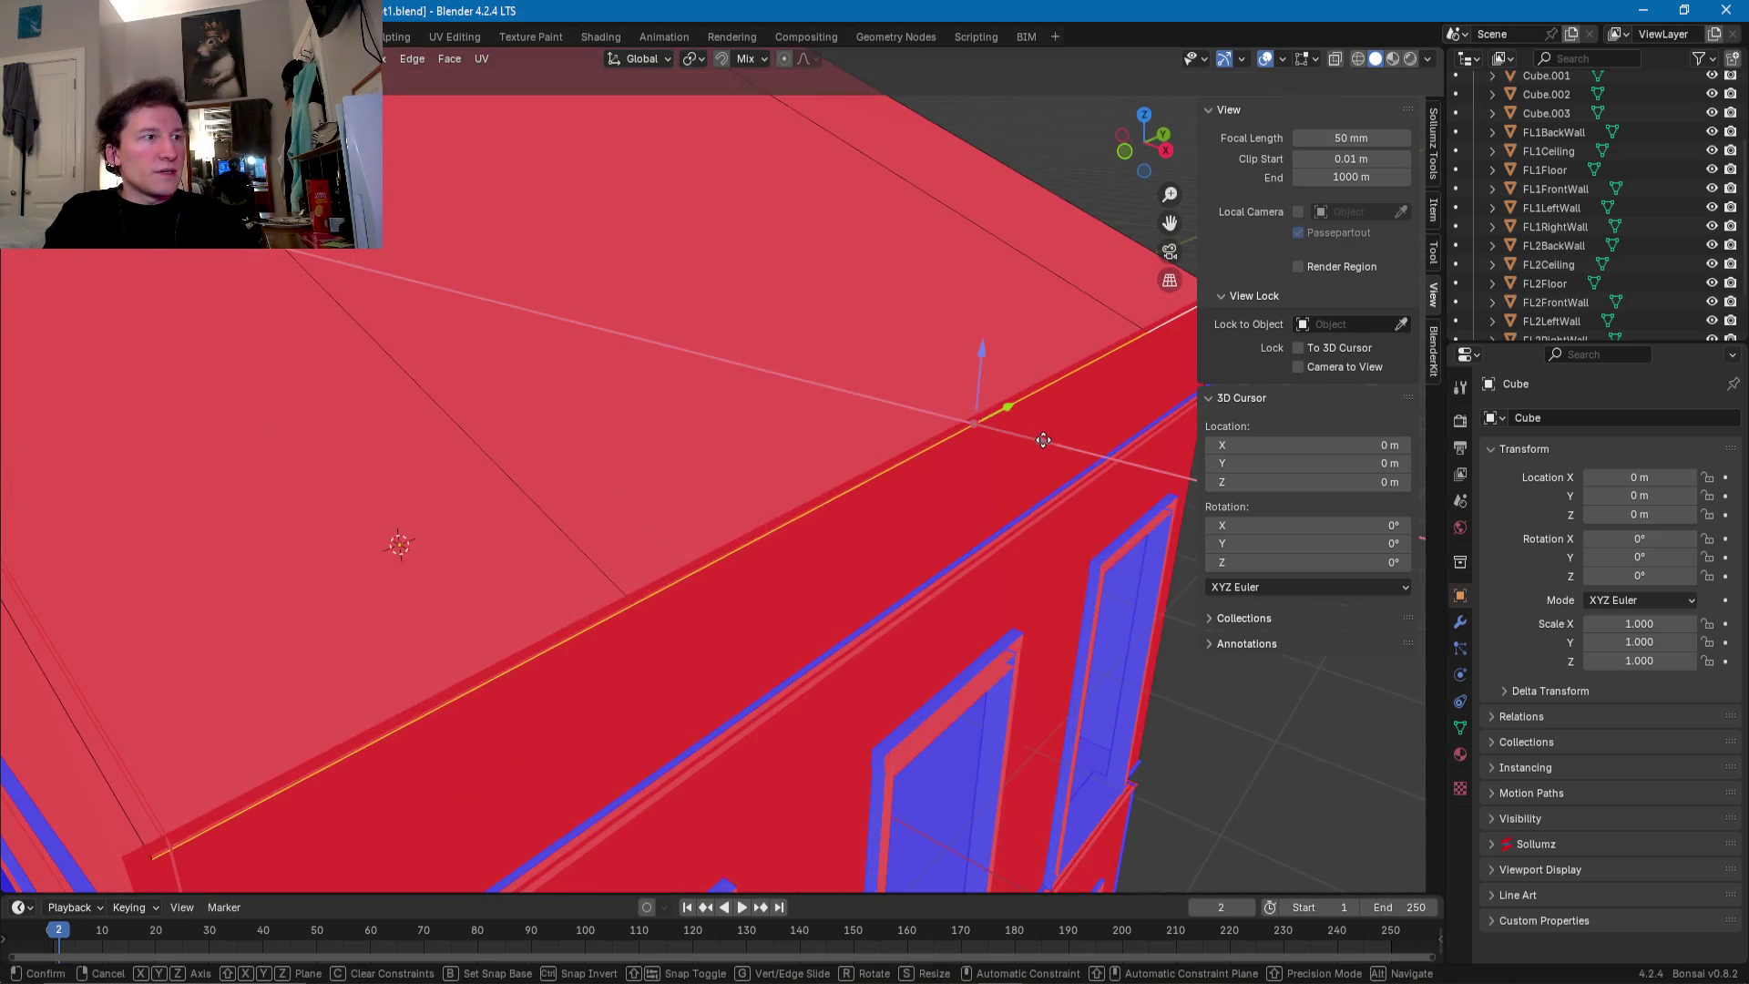
{"action": "left_click", "coordinate": [1046, 441]}
{"action": "scroll", "coordinate": [1046, 441], "scroll_direction": "down", "scroll_amount": 5}
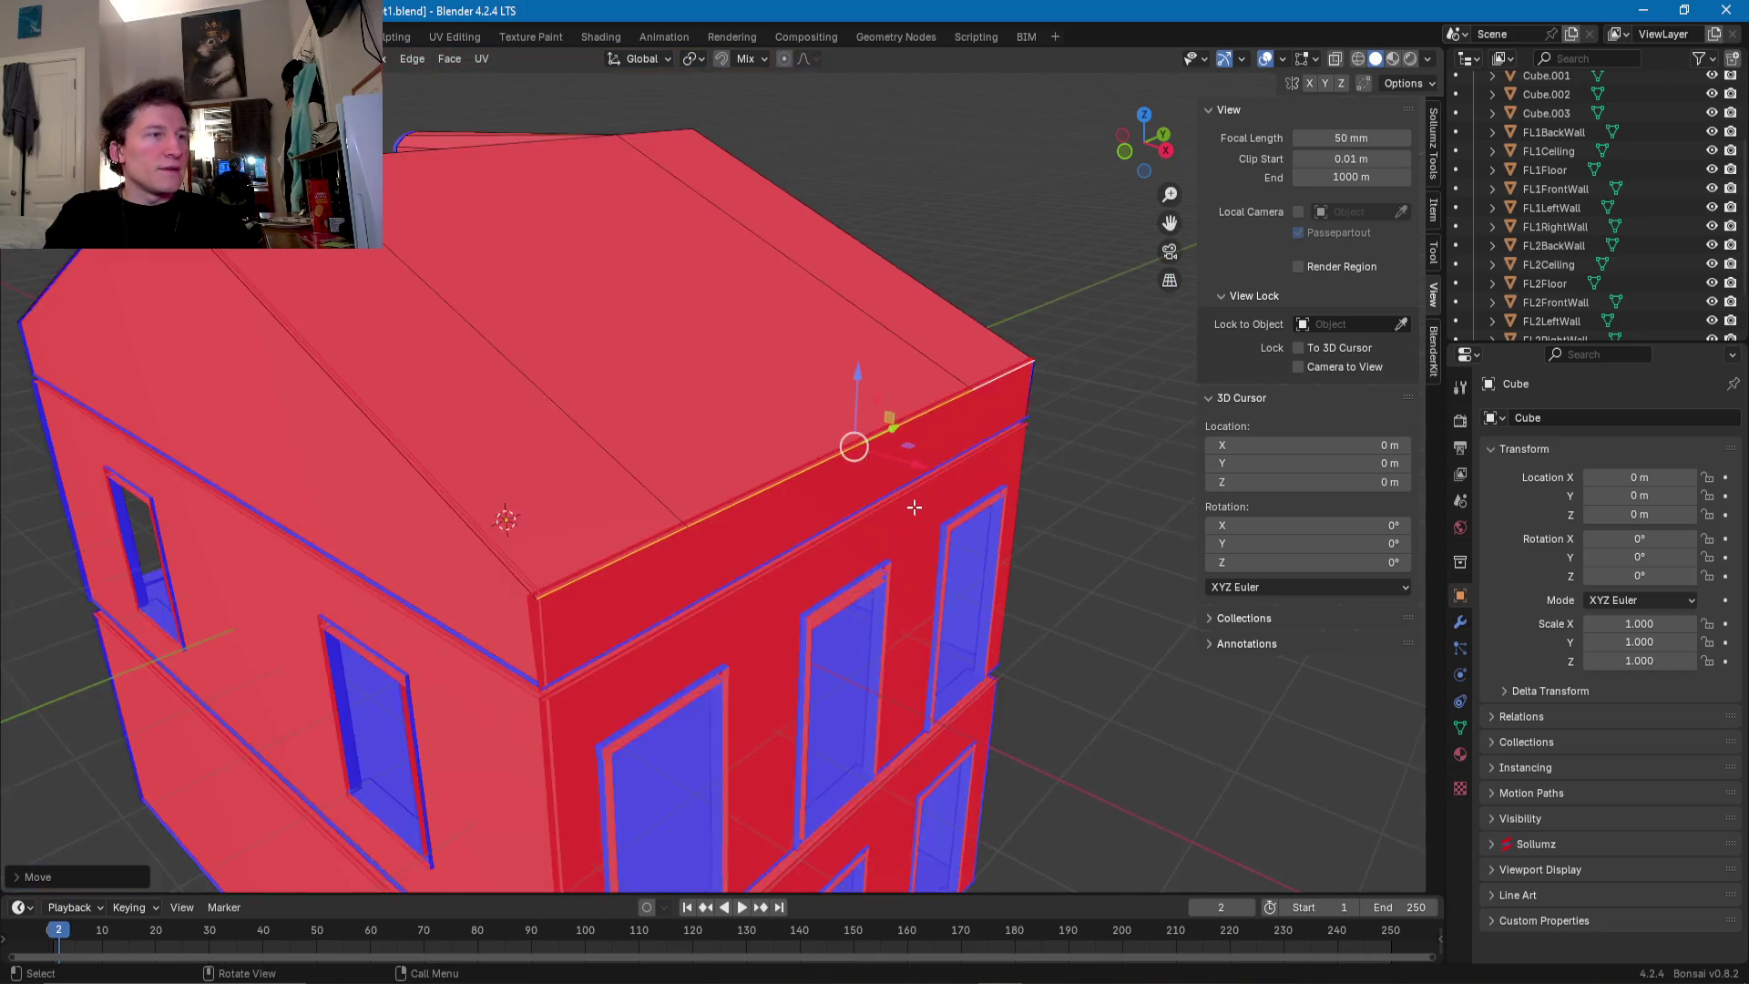
{"action": "middle_click_drag", "start_coordinate": [1046, 441], "coordinate": [595, 476]}
{"action": "scroll", "coordinate": [595, 475], "scroll_direction": "up", "scroll_amount": 4}
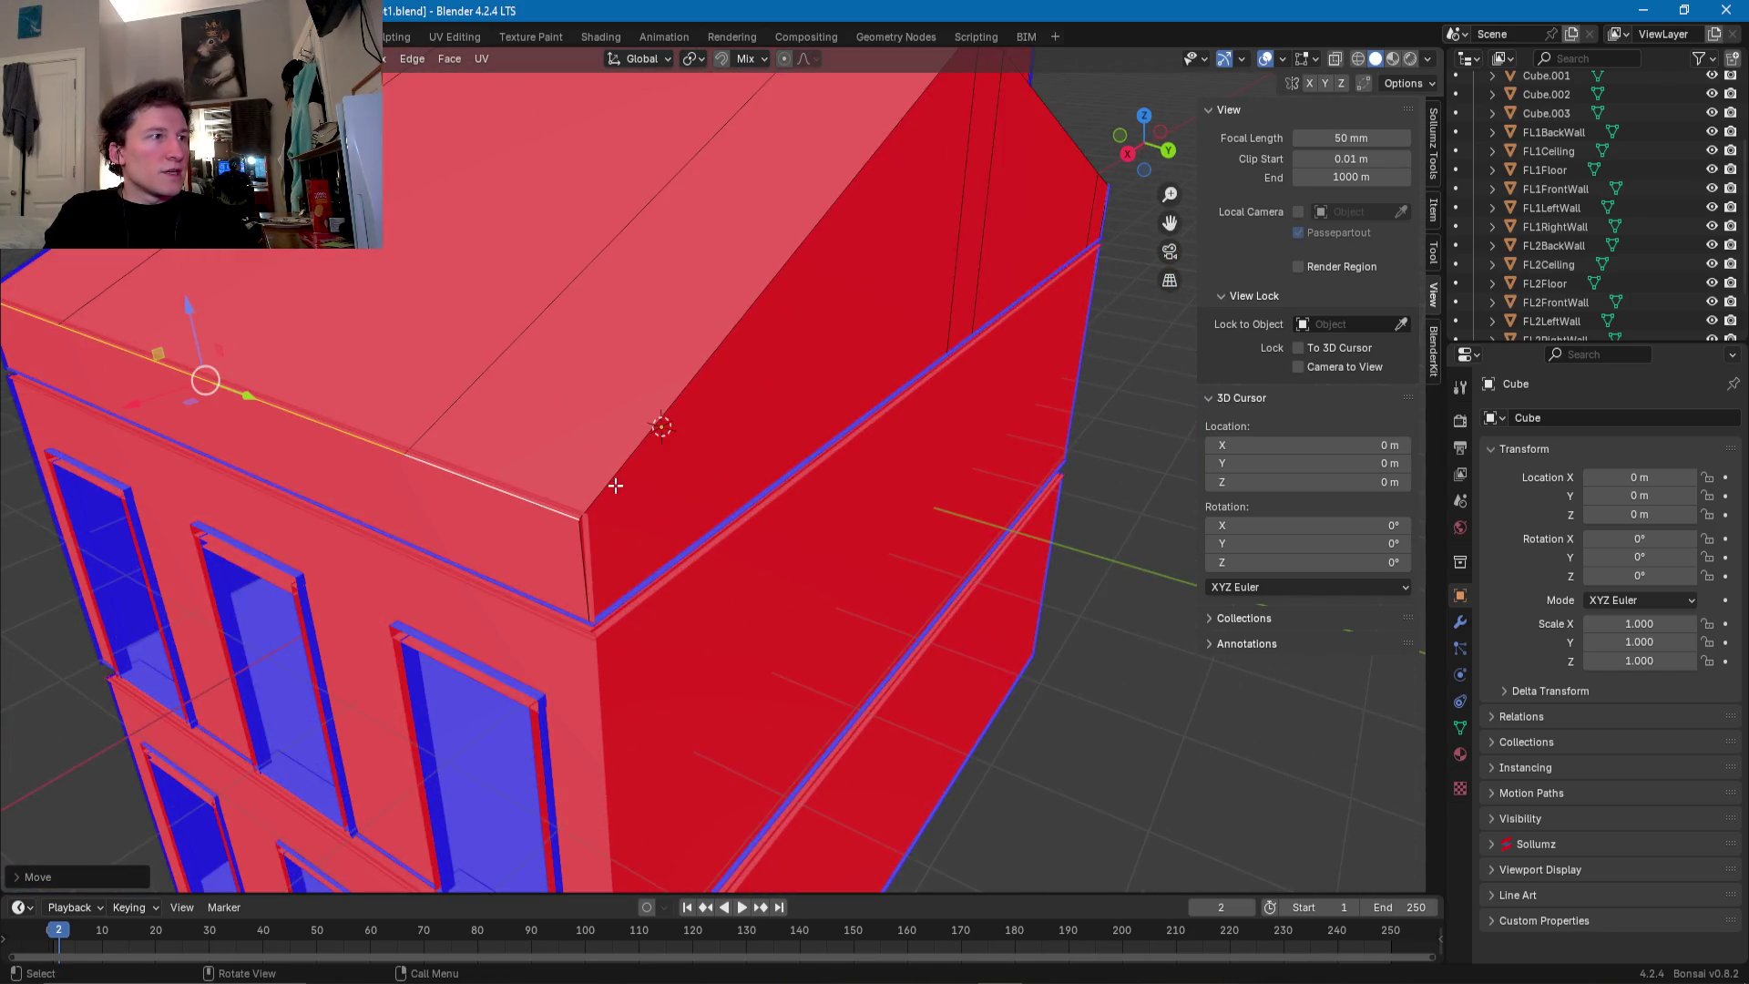
{"action": "key", "text": "ctrl+z"}
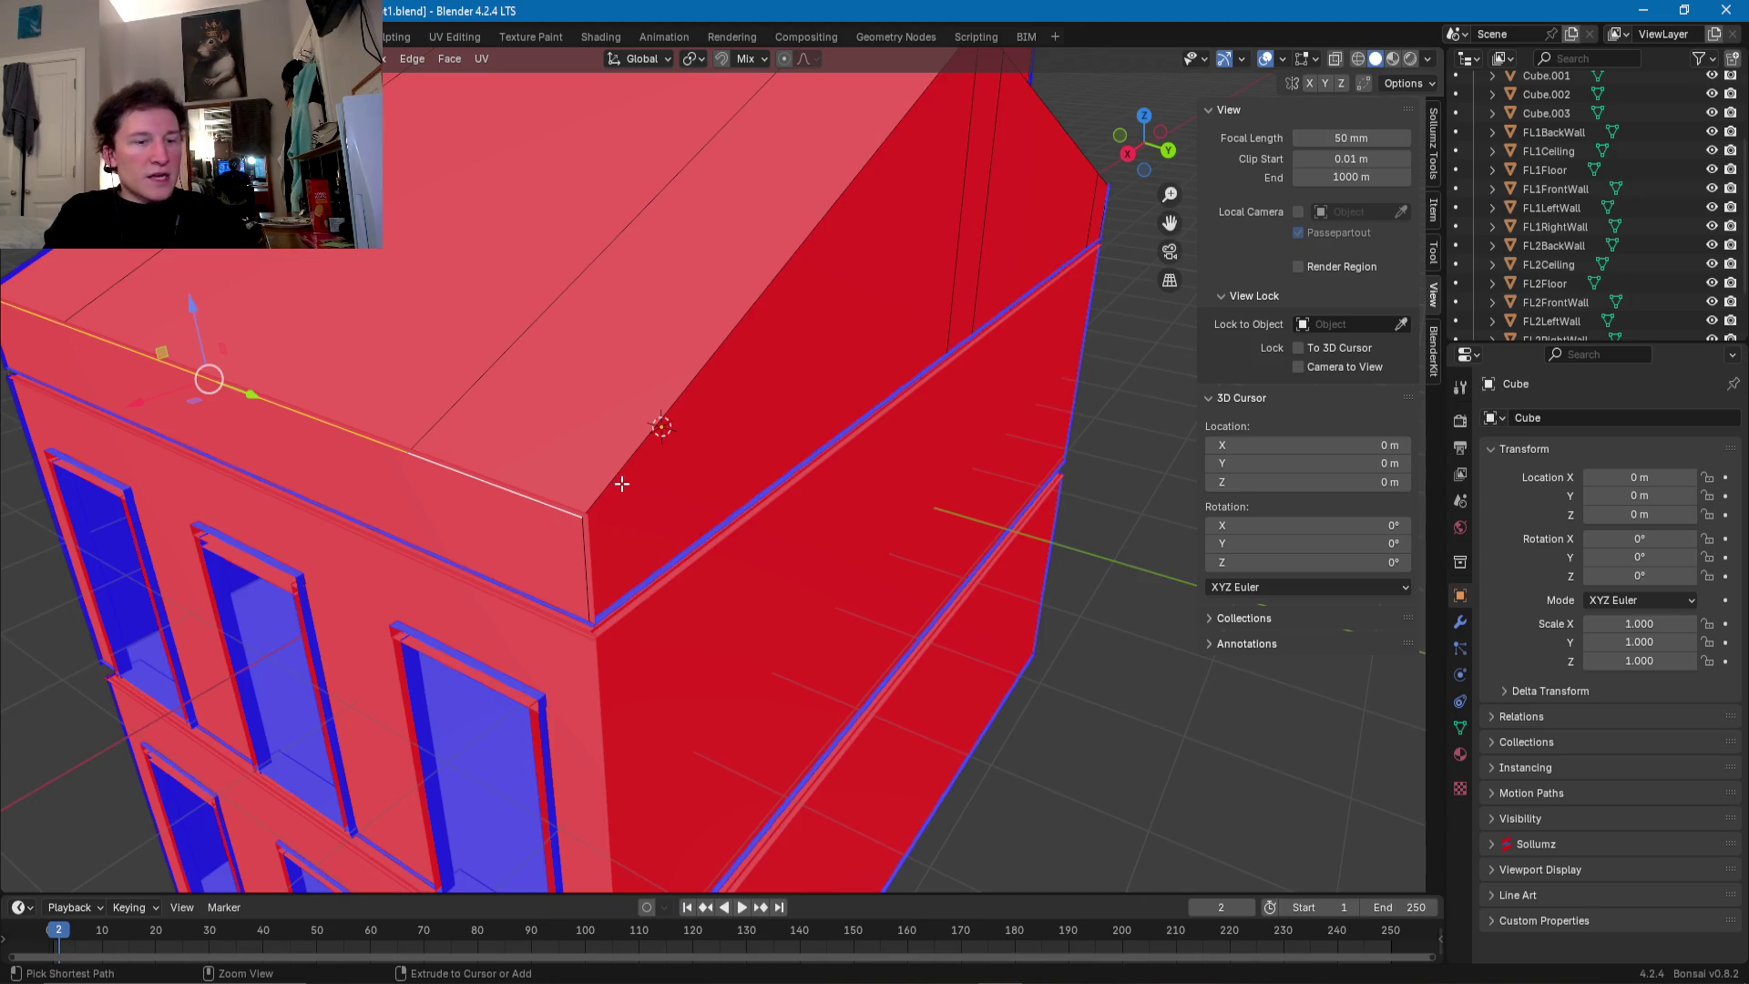
{"action": "left_click", "coordinate": [639, 483]}
- Switch to face selection and select the two sloped roof faces
{"action": "key", "text": "3"}
{"action": "left_click", "coordinate": [839, 402]}
{"action": "left_click", "coordinate": [993, 232], "text": "shift"}
- Separate the selected roof faces into a new object, Cube.004, and edit its mesh
{"action": "mouse_move", "coordinate": [993, 232]}
{"action": "middle_mouse_down"}
{"action": "mouse_move", "coordinate": [675, 333]}
{"action": "mouse_move", "coordinate": [833, 381]}
{"action": "middle_mouse_up"}
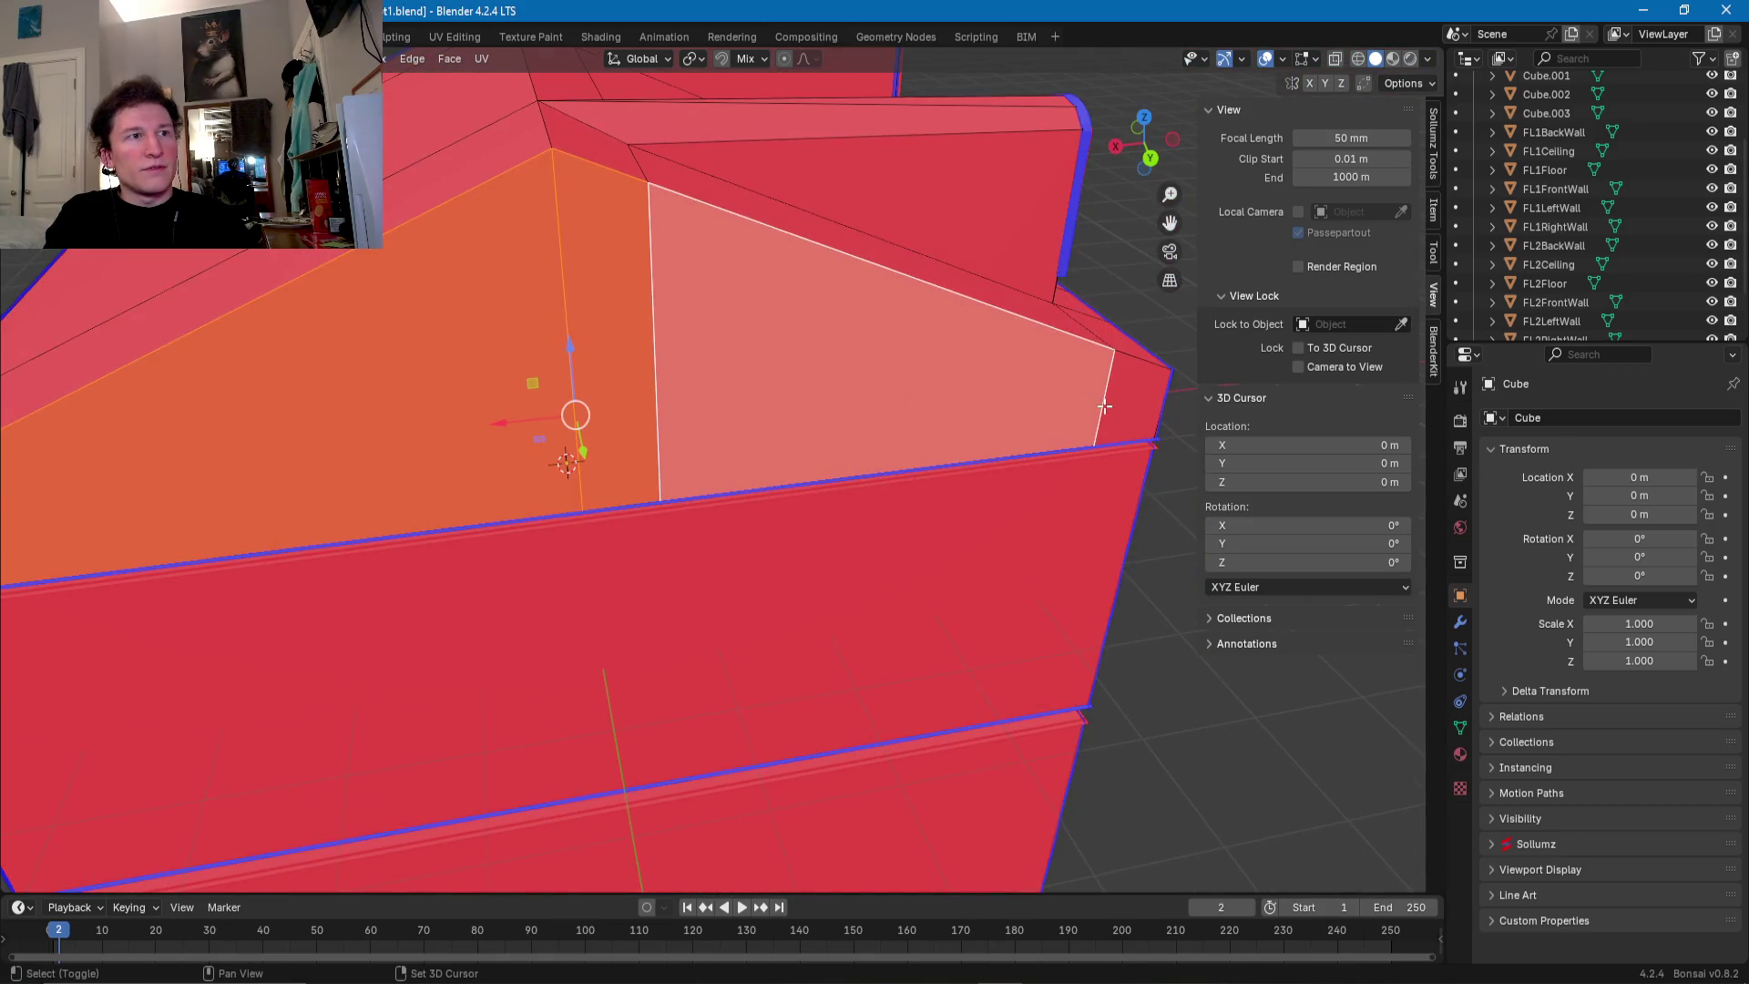
{"action": "right_click", "coordinate": [833, 381]}
{"action": "mouse_move", "coordinate": [833, 380]}
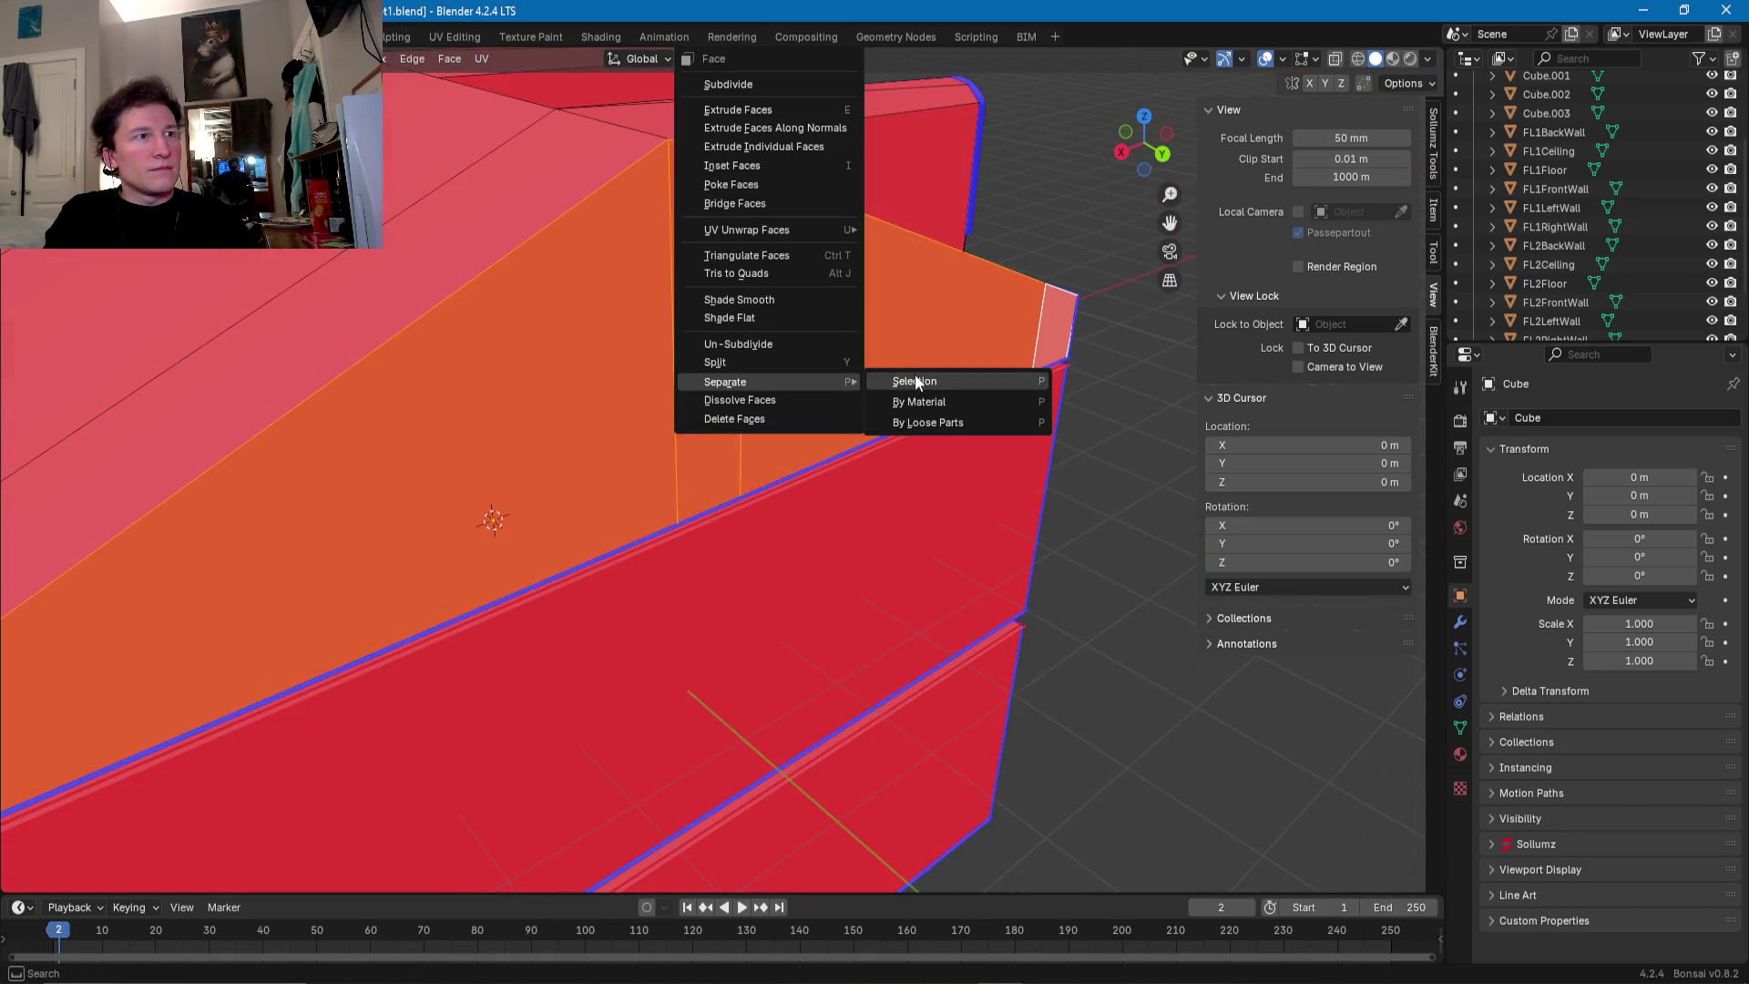
{"action": "left_click", "coordinate": [902, 379]}
{"action": "key", "text": "Tab"}
{"action": "left_click", "coordinate": [723, 395]}
{"action": "key", "text": "Tab"}
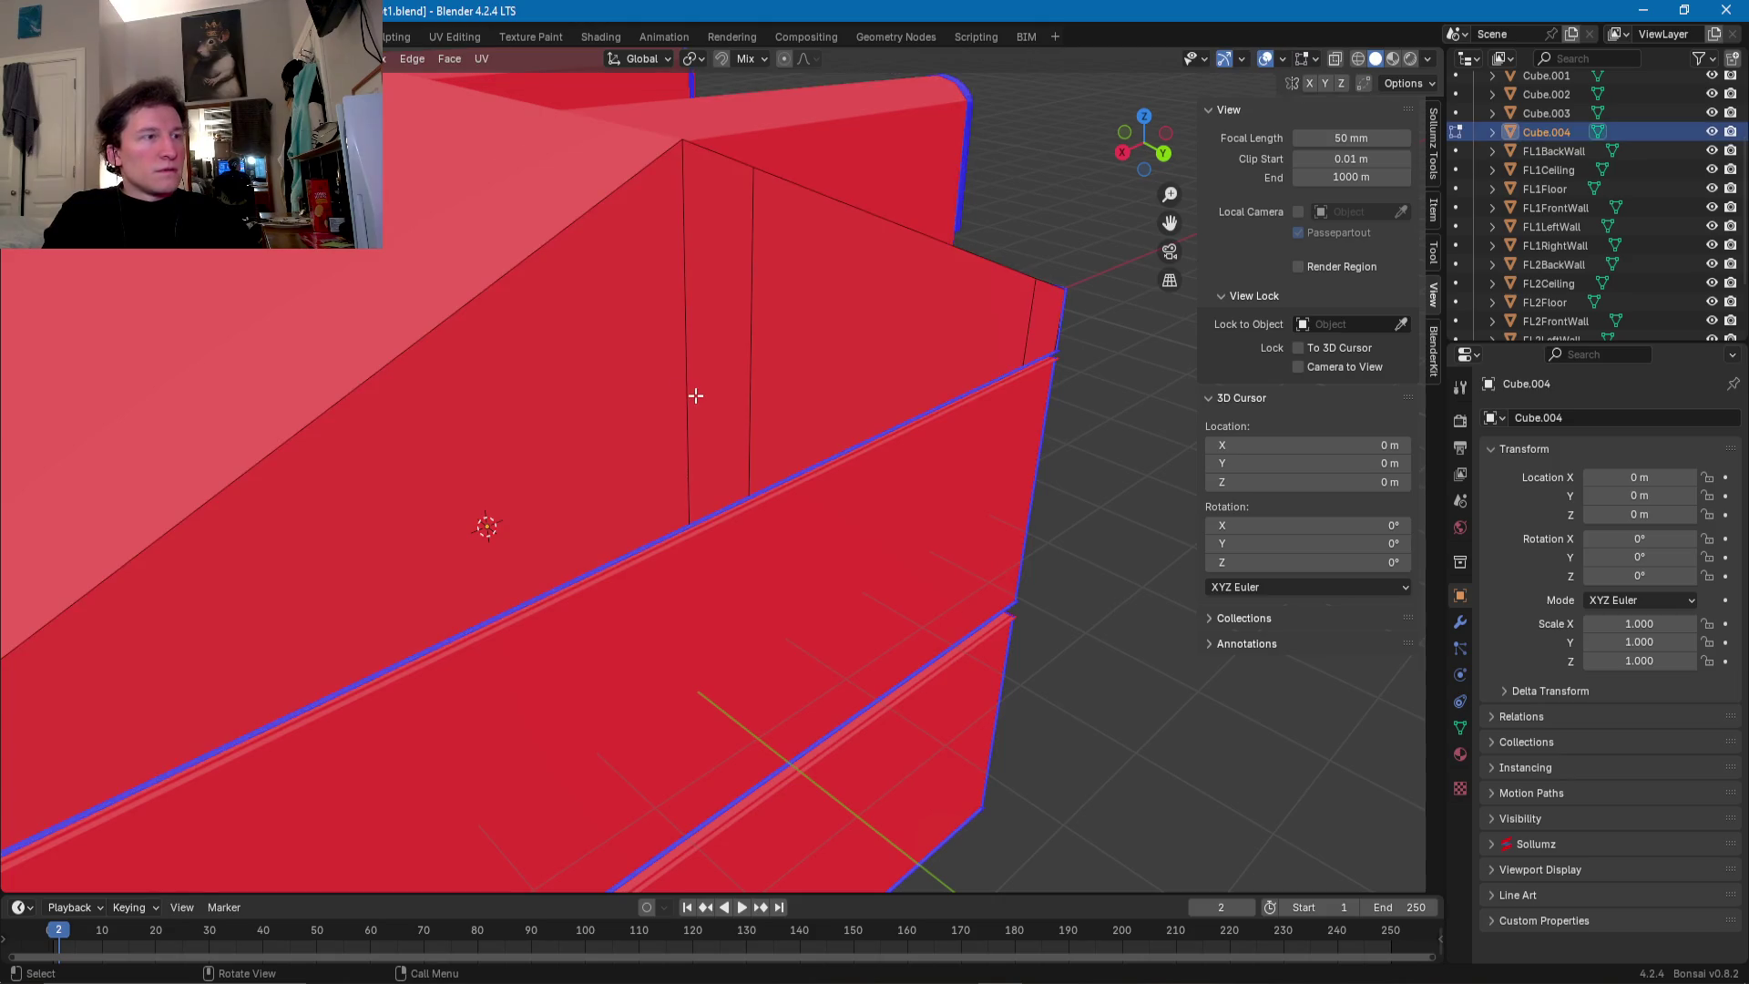
- Dissolve the two vertical edges on Cube.004, undoing an accidental edge delete first
{"action": "left_click", "coordinate": [752, 363]}
{"action": "left_click", "coordinate": [1027, 343], "text": "shift"}
{"action": "right_click", "coordinate": [1018, 341]}
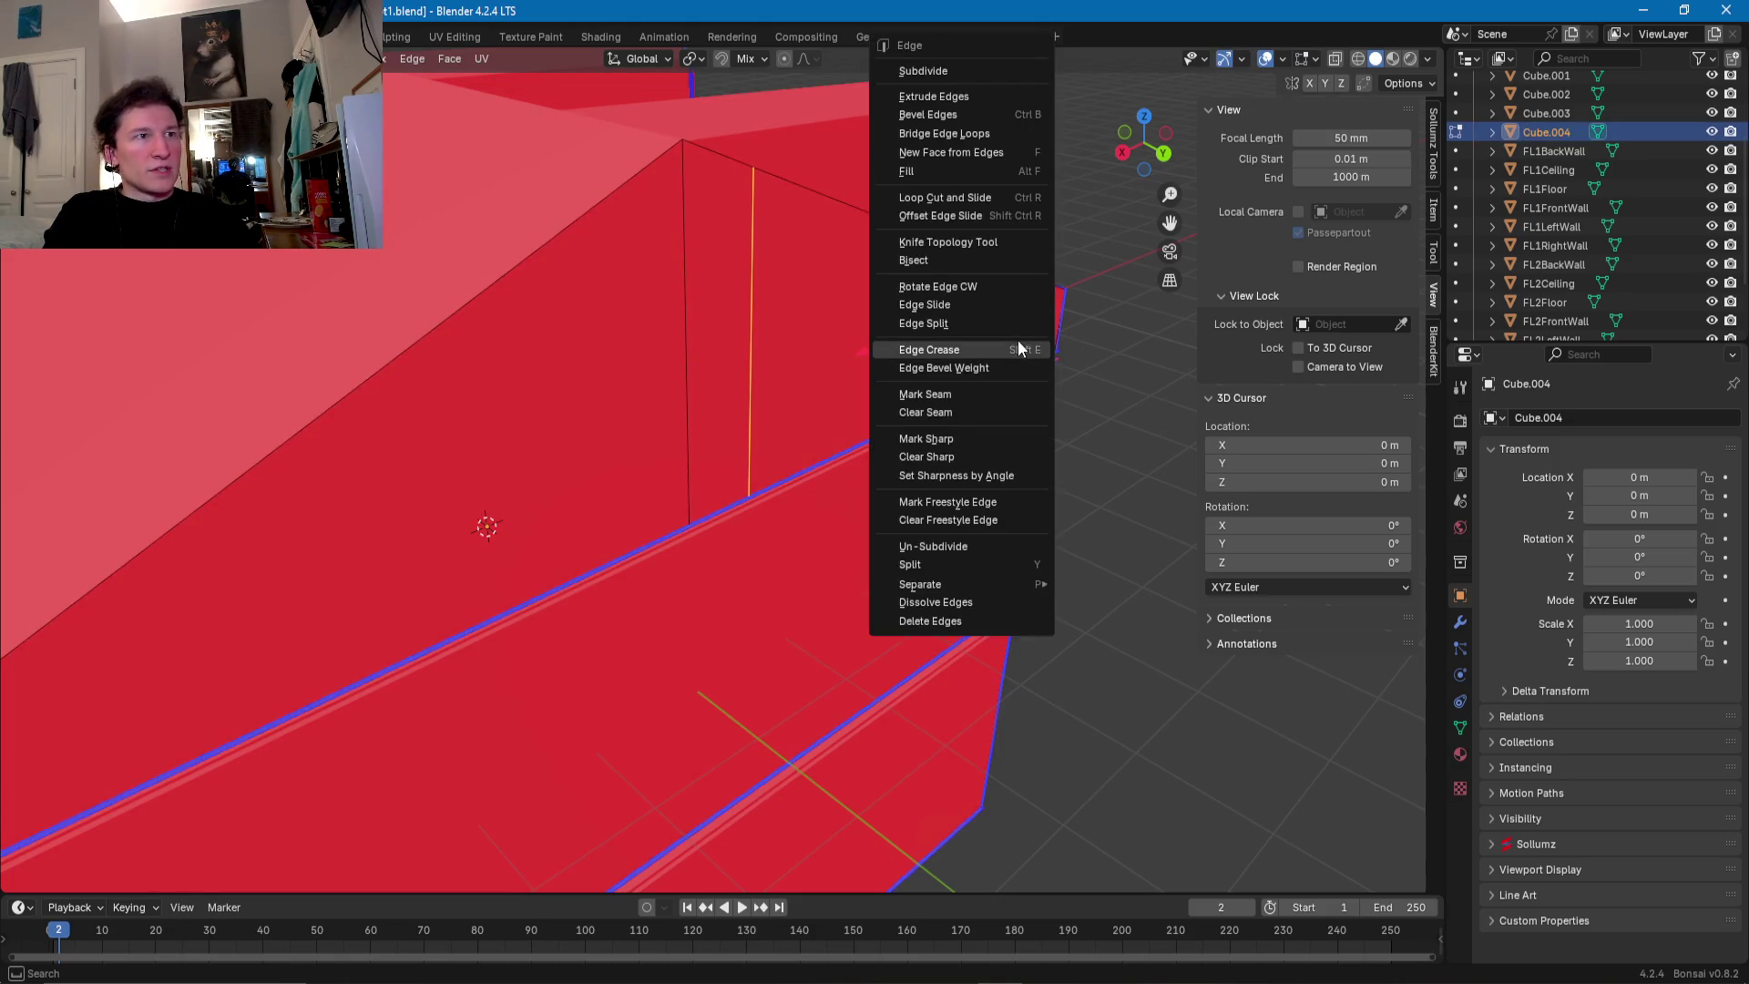
{"action": "middle_click_drag", "start_coordinate": [721, 242], "coordinate": [764, 332]}
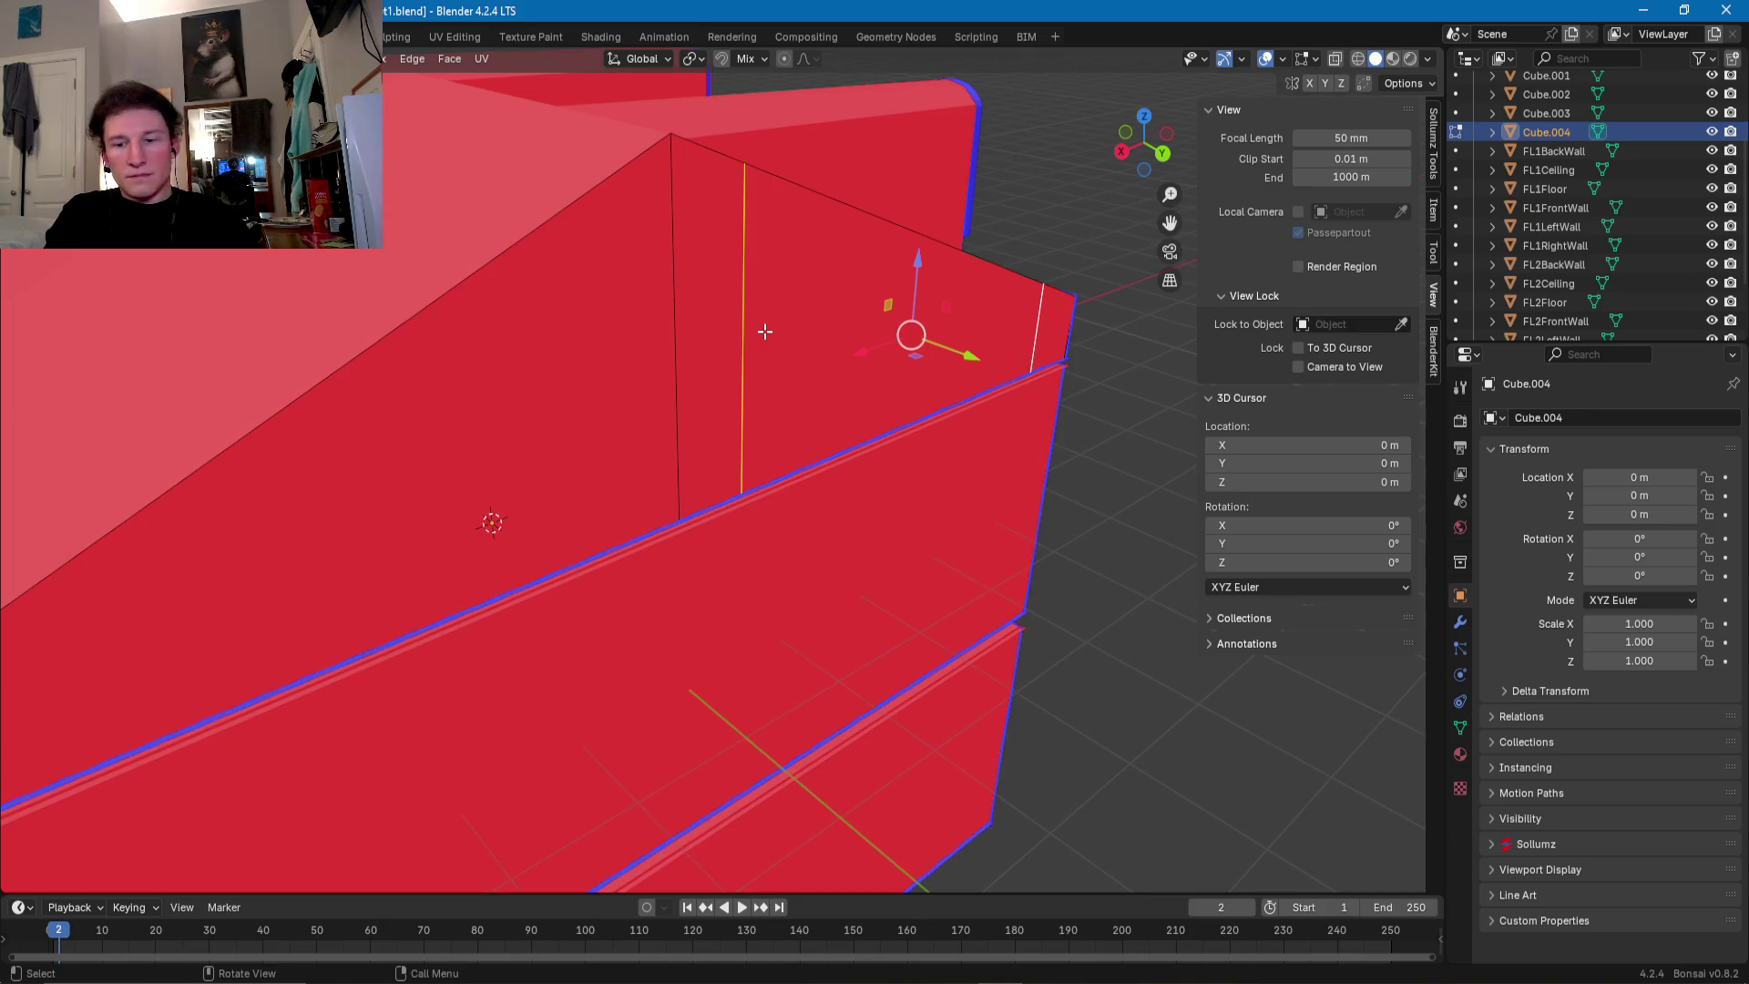
{"action": "key", "text": "x"}
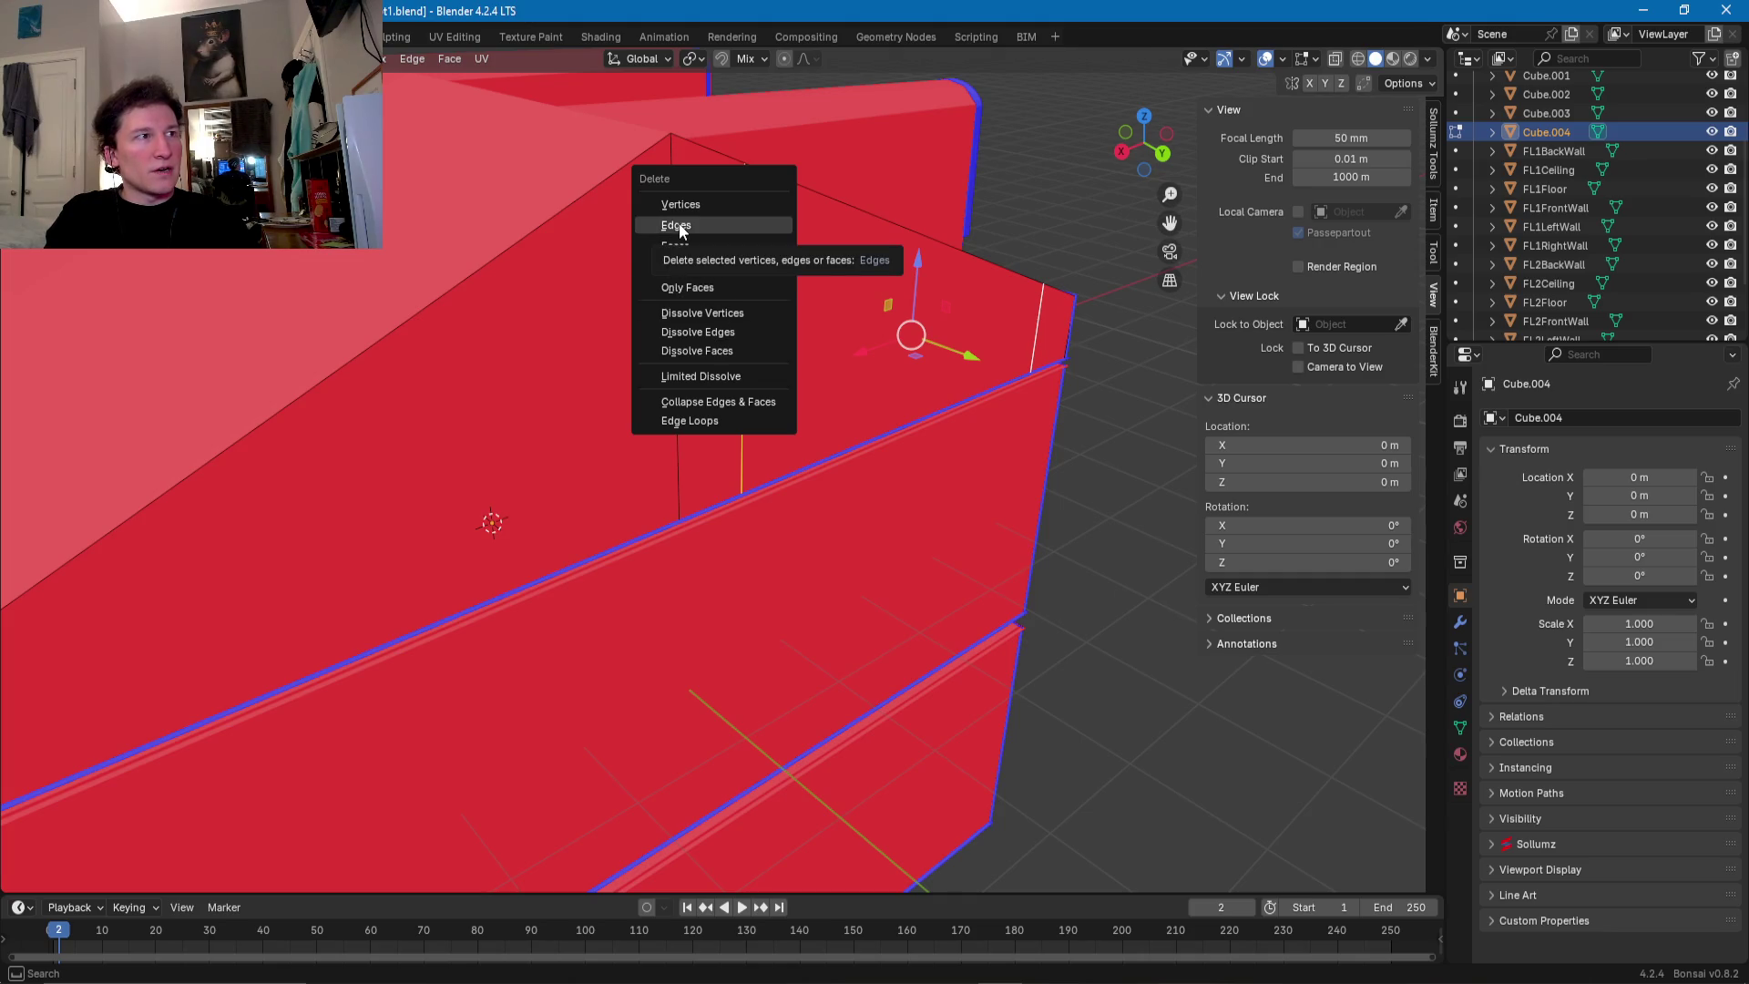
{"action": "left_click", "coordinate": [683, 226]}
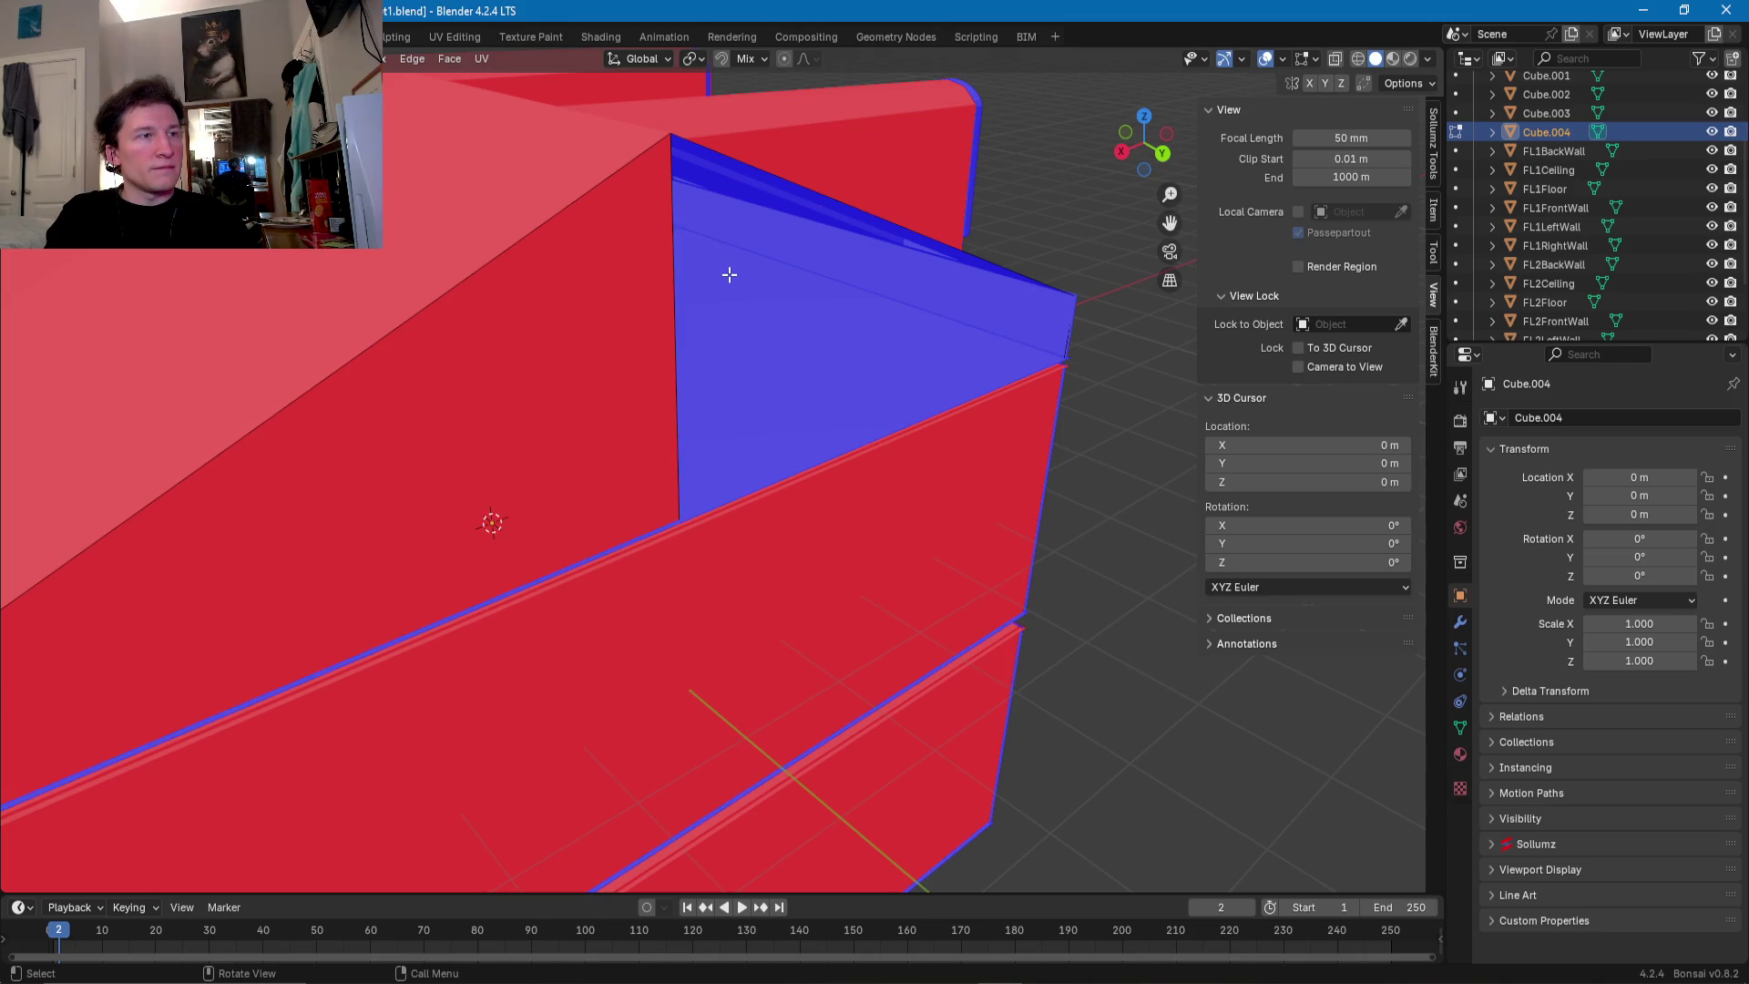
{"action": "key", "text": "ctrl+z"}
{"action": "key", "text": "x"}
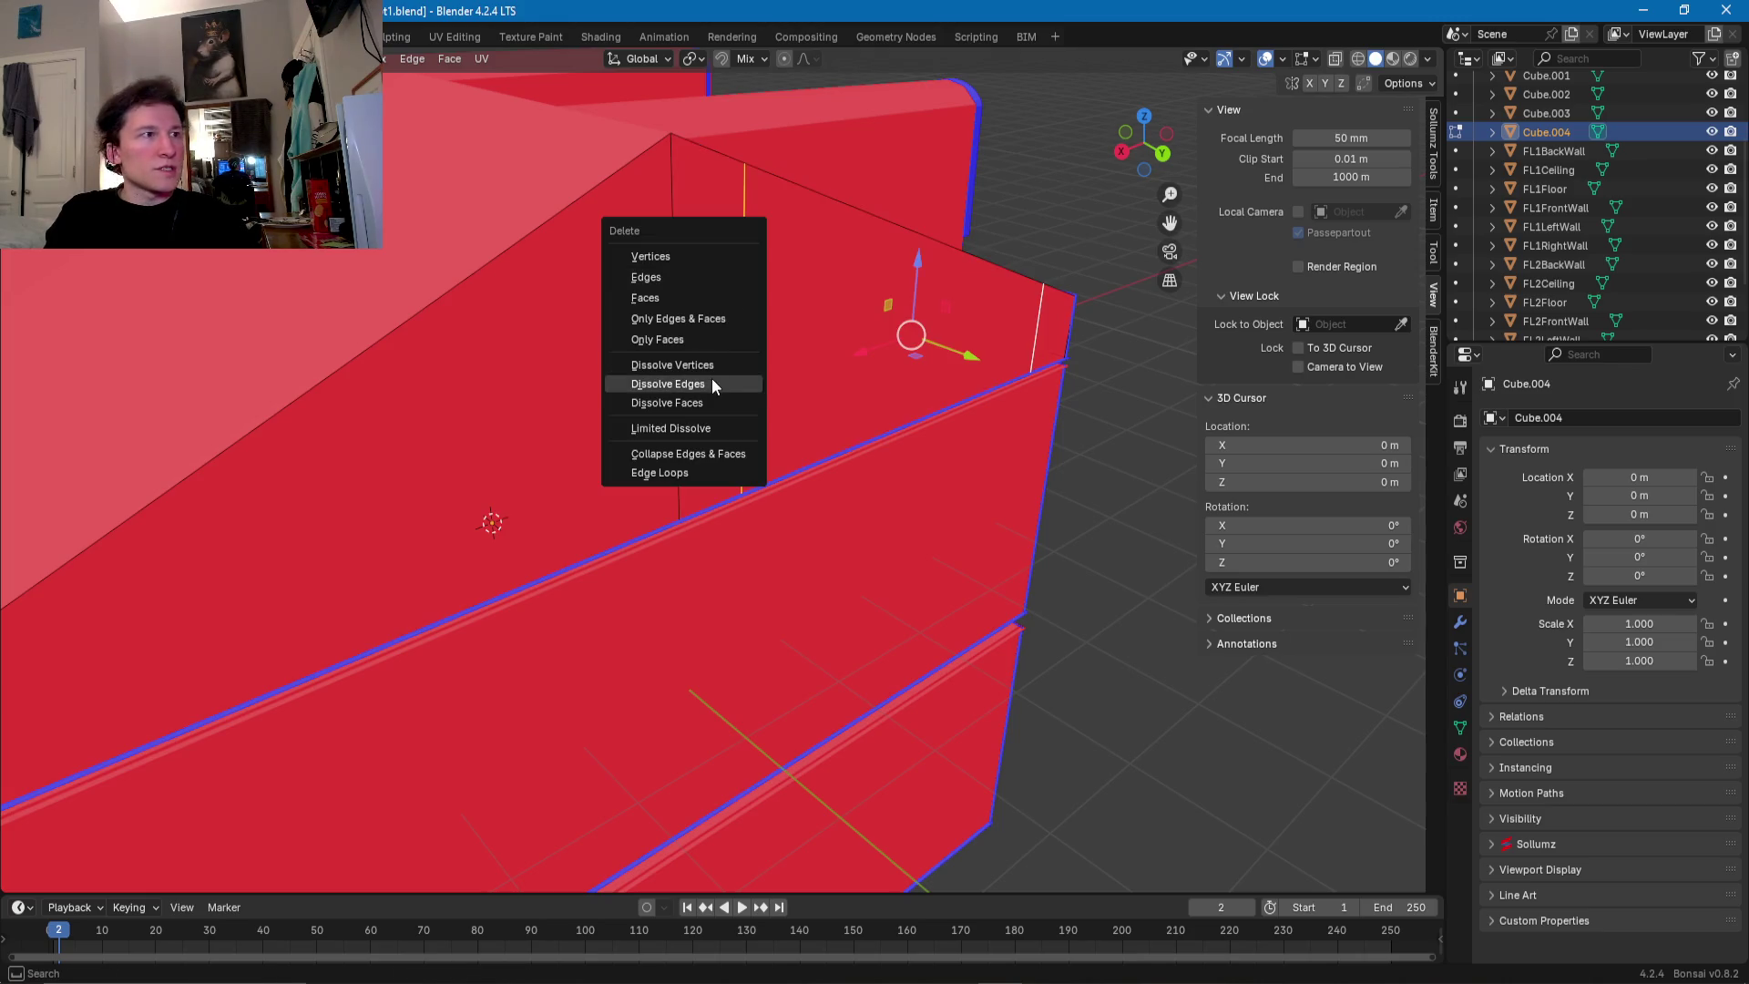
{"action": "left_click", "coordinate": [712, 379]}
{"action": "scroll", "coordinate": [707, 380], "scroll_direction": "down", "scroll_amount": 3}
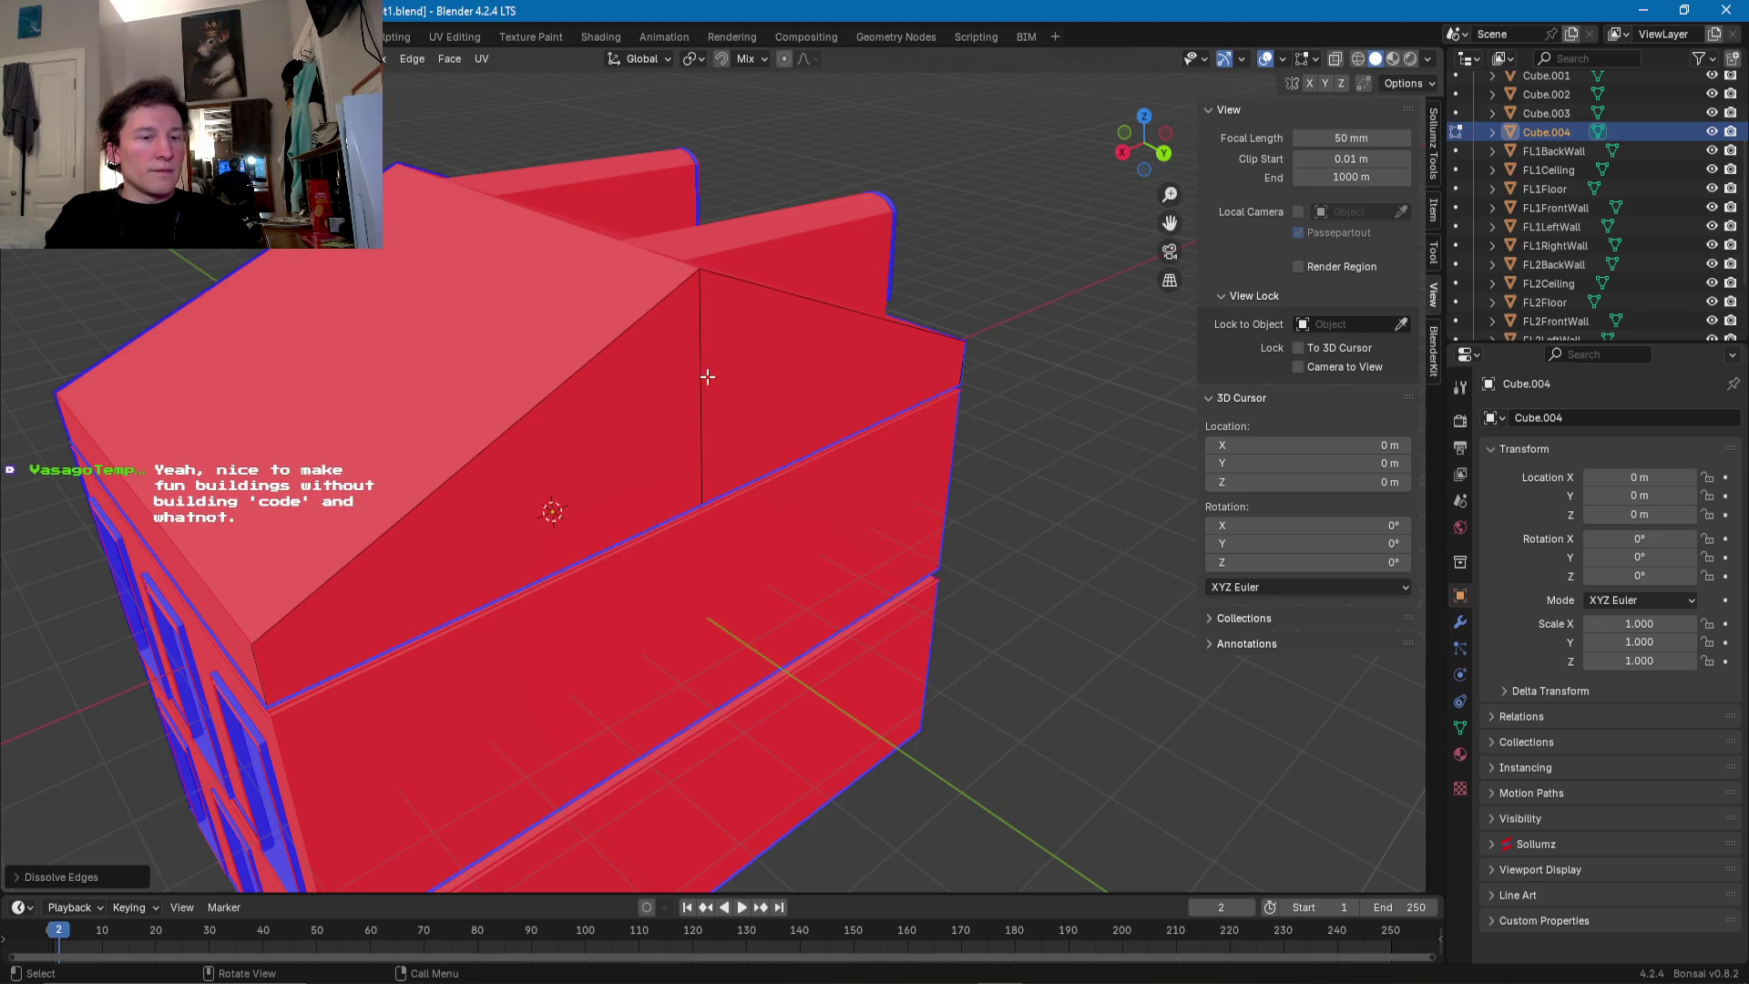
- Reposition Cube.004's diagonal ridge edge, moving it along the X axis
{"action": "left_click", "coordinate": [583, 351]}
{"action": "mouse_move", "coordinate": [584, 351]}
{"action": "middle_mouse_down"}
{"action": "mouse_move", "coordinate": [669, 403]}
{"action": "mouse_move", "coordinate": [365, 597]}
{"action": "middle_mouse_up"}
{"action": "scroll", "coordinate": [669, 403], "scroll_direction": "up", "scroll_amount": 5}
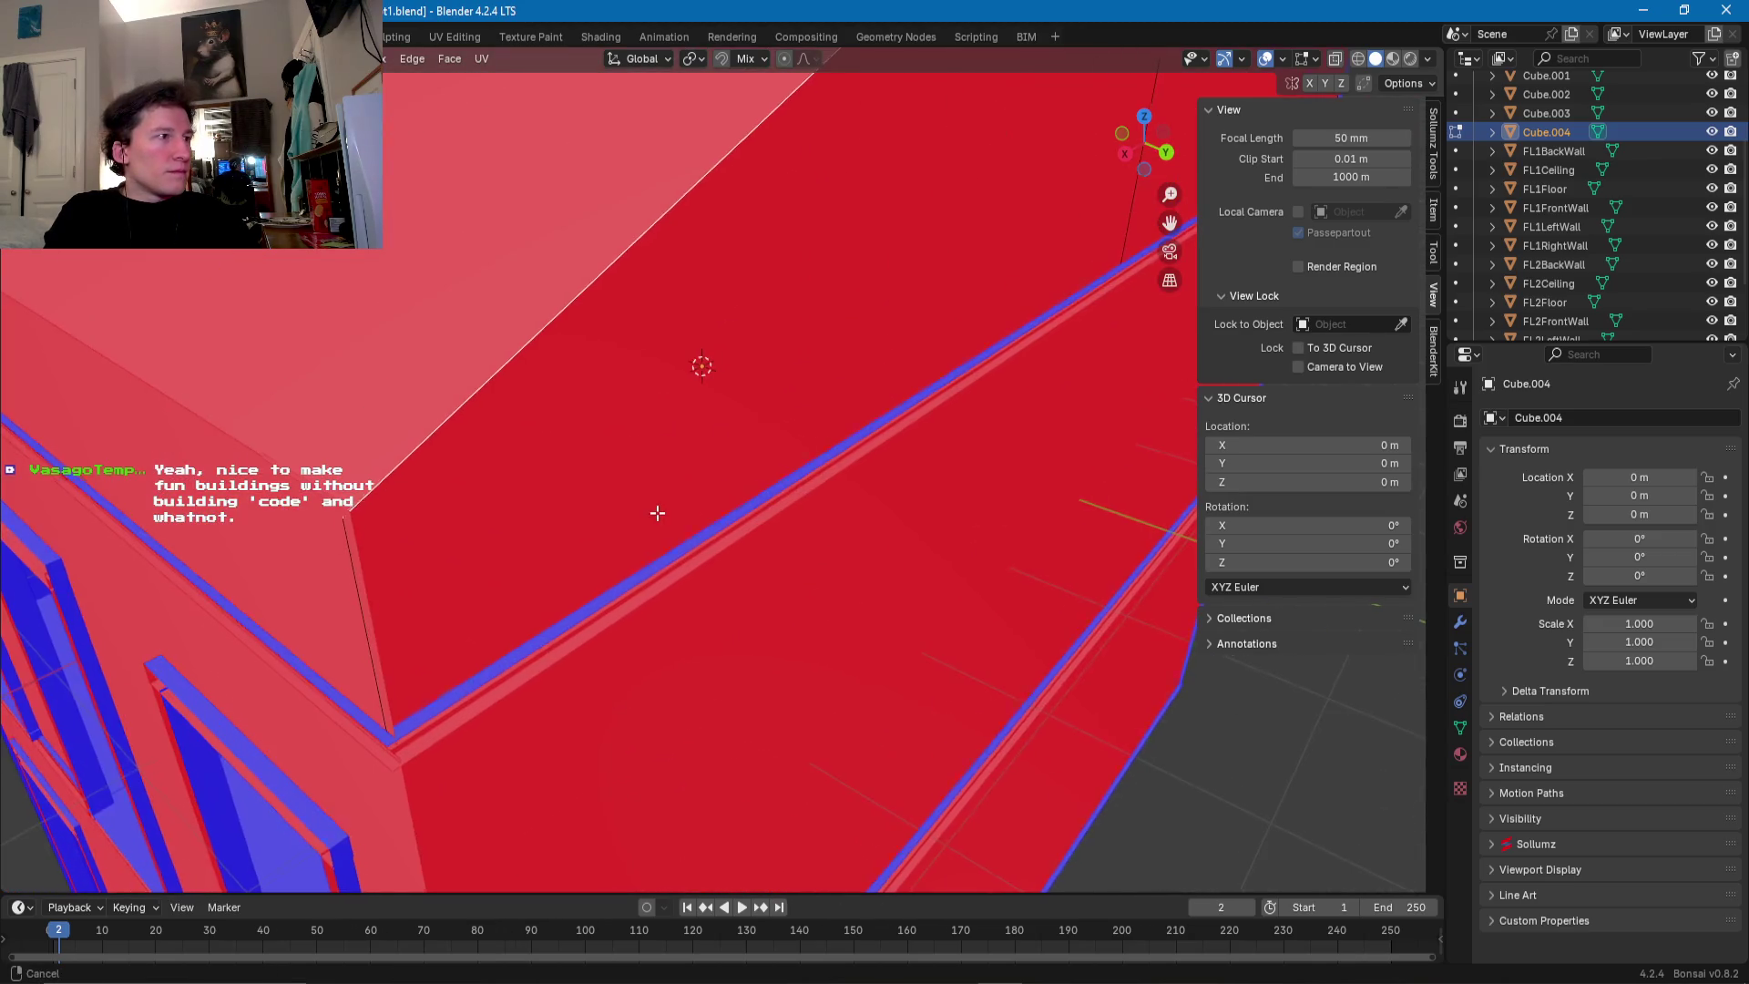
{"action": "left_click", "coordinate": [321, 659]}
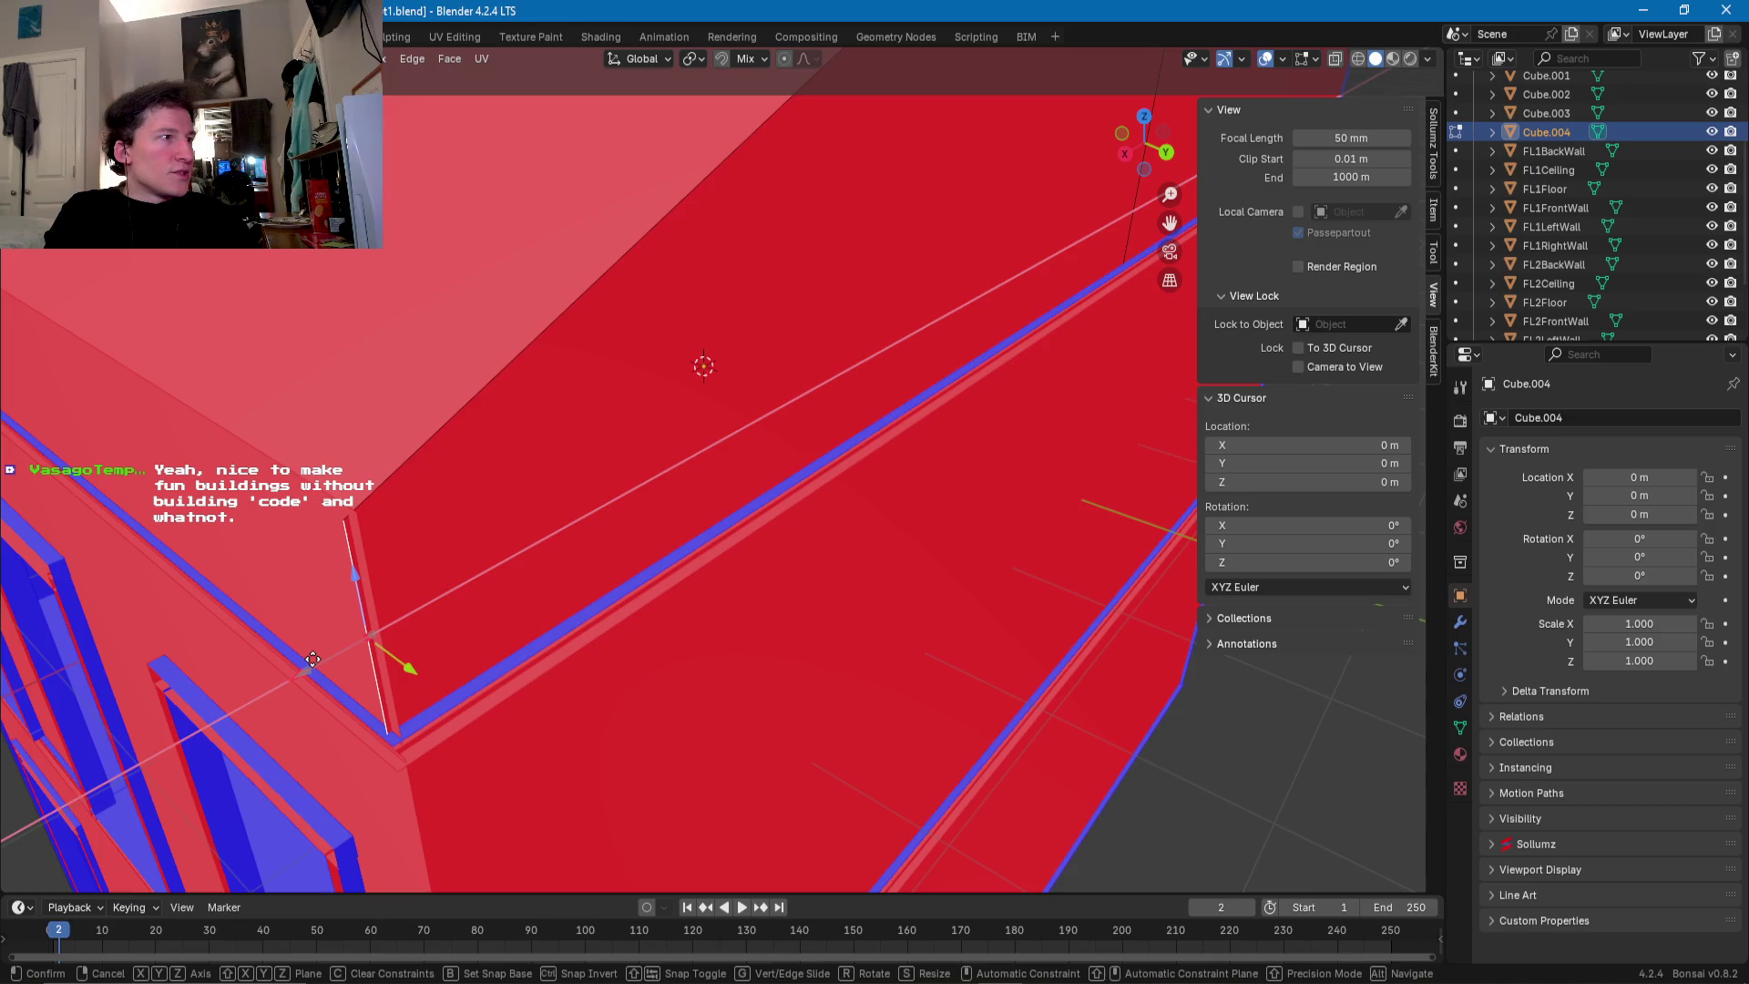
{"action": "scroll", "coordinate": [540, 545], "scroll_direction": "down", "scroll_amount": 5}
{"action": "key", "text": "g"}
{"action": "key", "text": "x"}
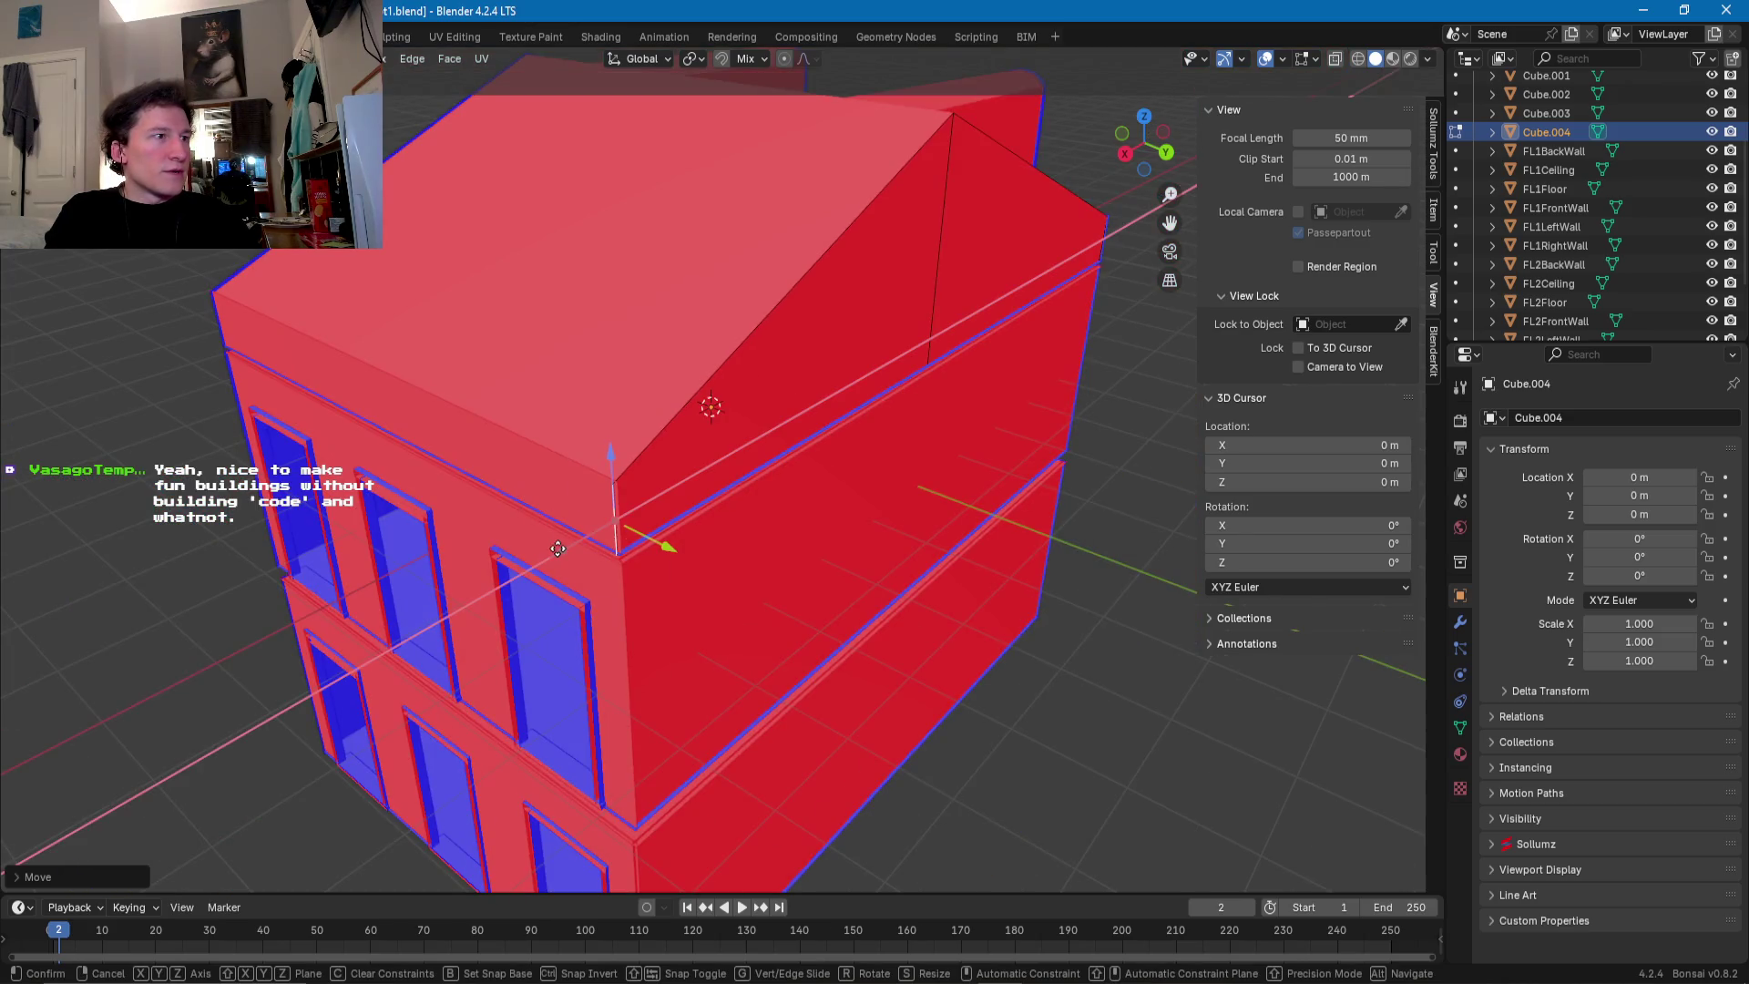
{"action": "left_click", "coordinate": [555, 548]}
{"action": "mouse_move", "coordinate": [554, 548]}
{"action": "middle_mouse_down"}
{"action": "mouse_move", "coordinate": [811, 475]}
{"action": "mouse_move", "coordinate": [591, 485]}
{"action": "middle_mouse_up"}
- Move a wall-corner edge along X and the next edge slightly along Z to sit flush
{"action": "left_click", "coordinate": [811, 476]}
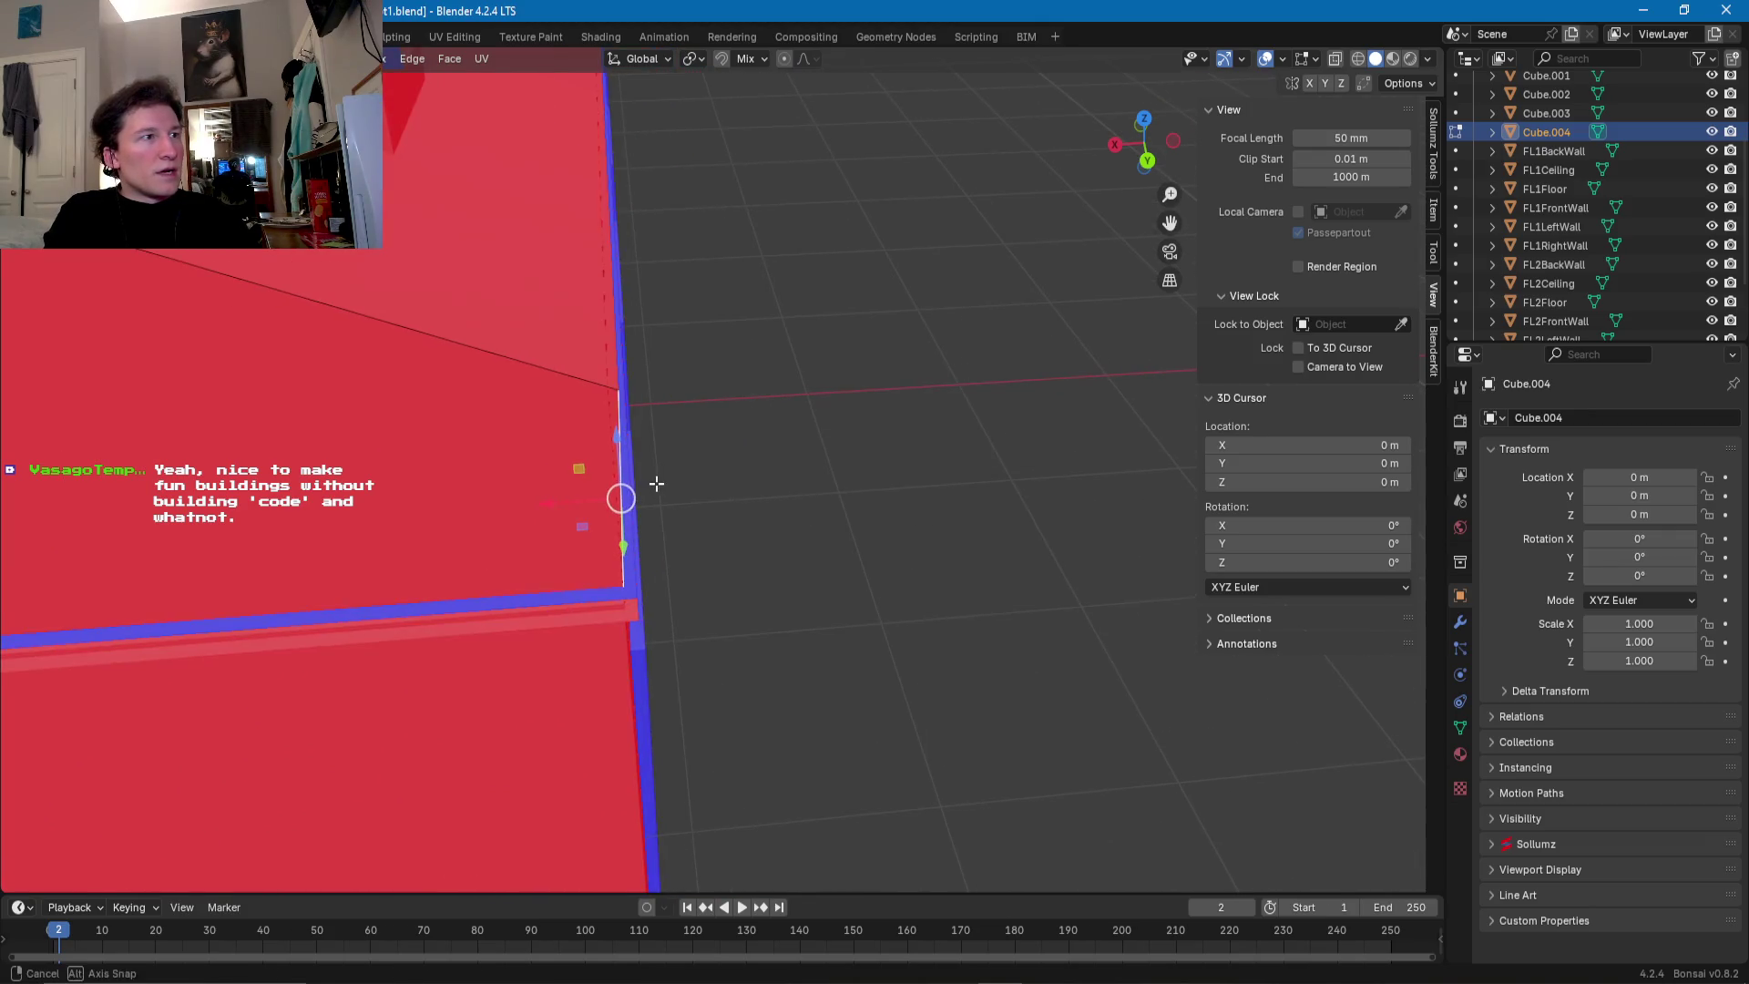
{"action": "key", "text": "g"}
{"action": "key", "text": "x"}
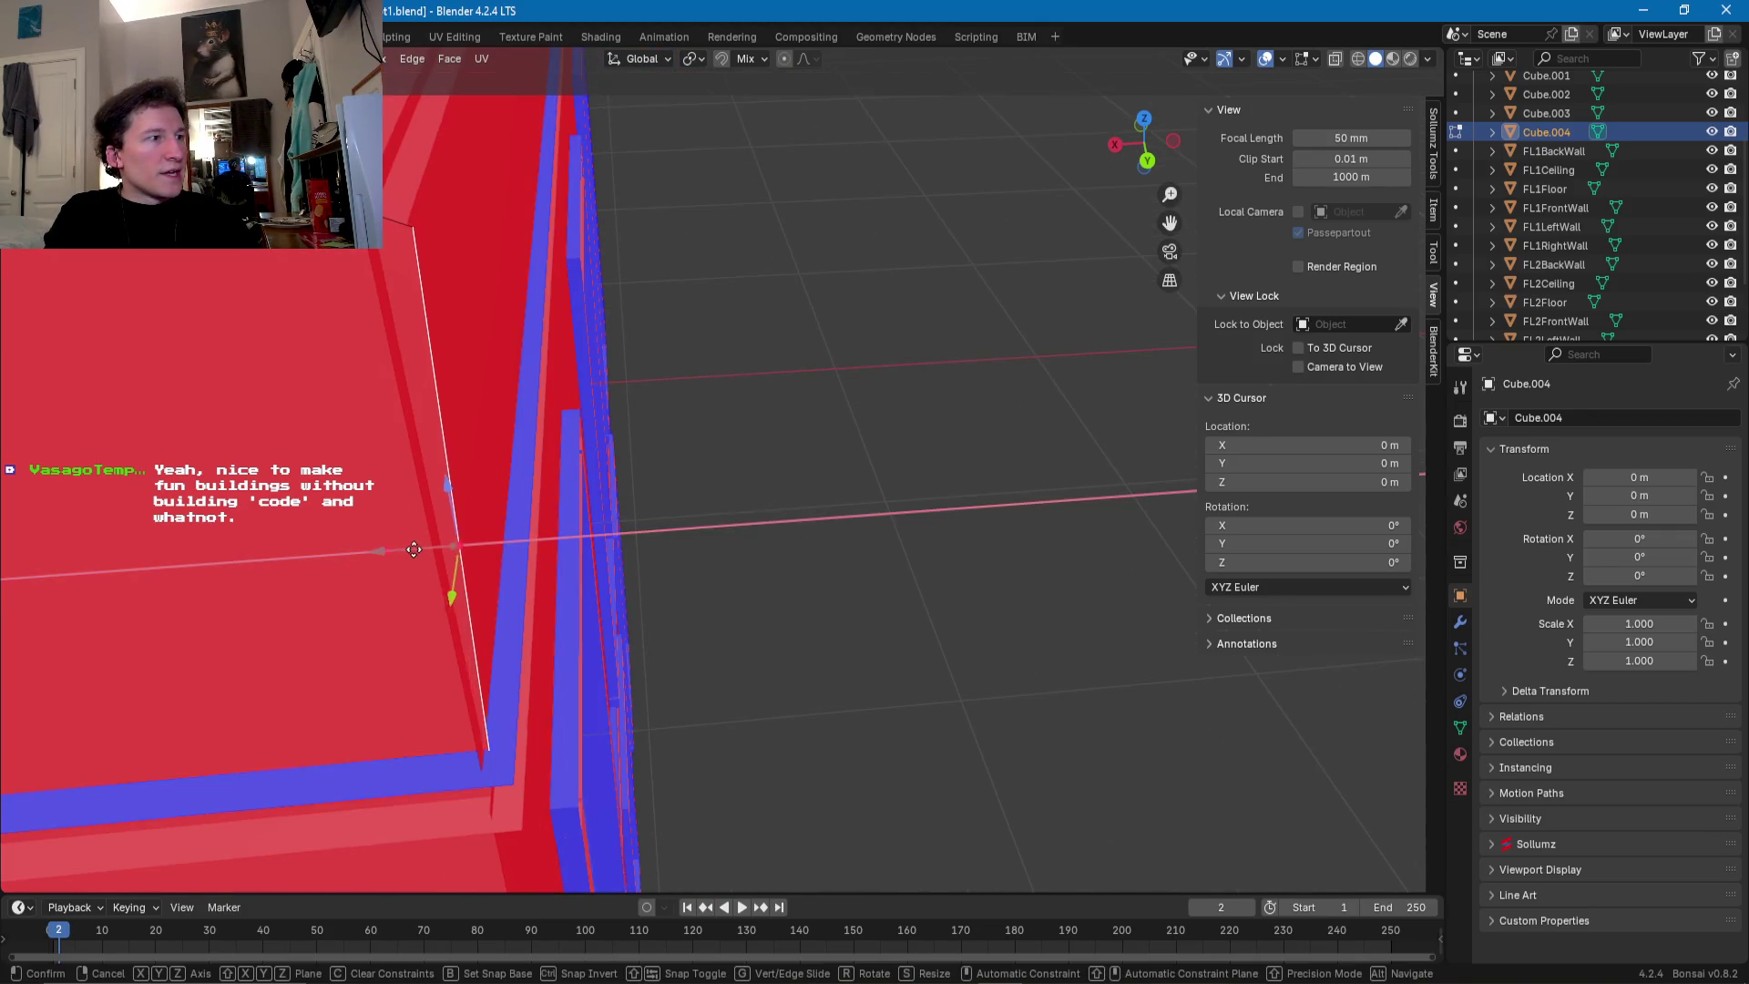
{"action": "left_click", "coordinate": [479, 565]}
{"action": "mouse_move", "coordinate": [478, 565]}
{"action": "middle_mouse_down"}
{"action": "mouse_move", "coordinate": [427, 547]}
{"action": "mouse_move", "coordinate": [727, 343]}
{"action": "mouse_move", "coordinate": [539, 287]}
{"action": "mouse_move", "coordinate": [755, 328]}
{"action": "middle_mouse_up"}
{"action": "left_click", "coordinate": [727, 344]}
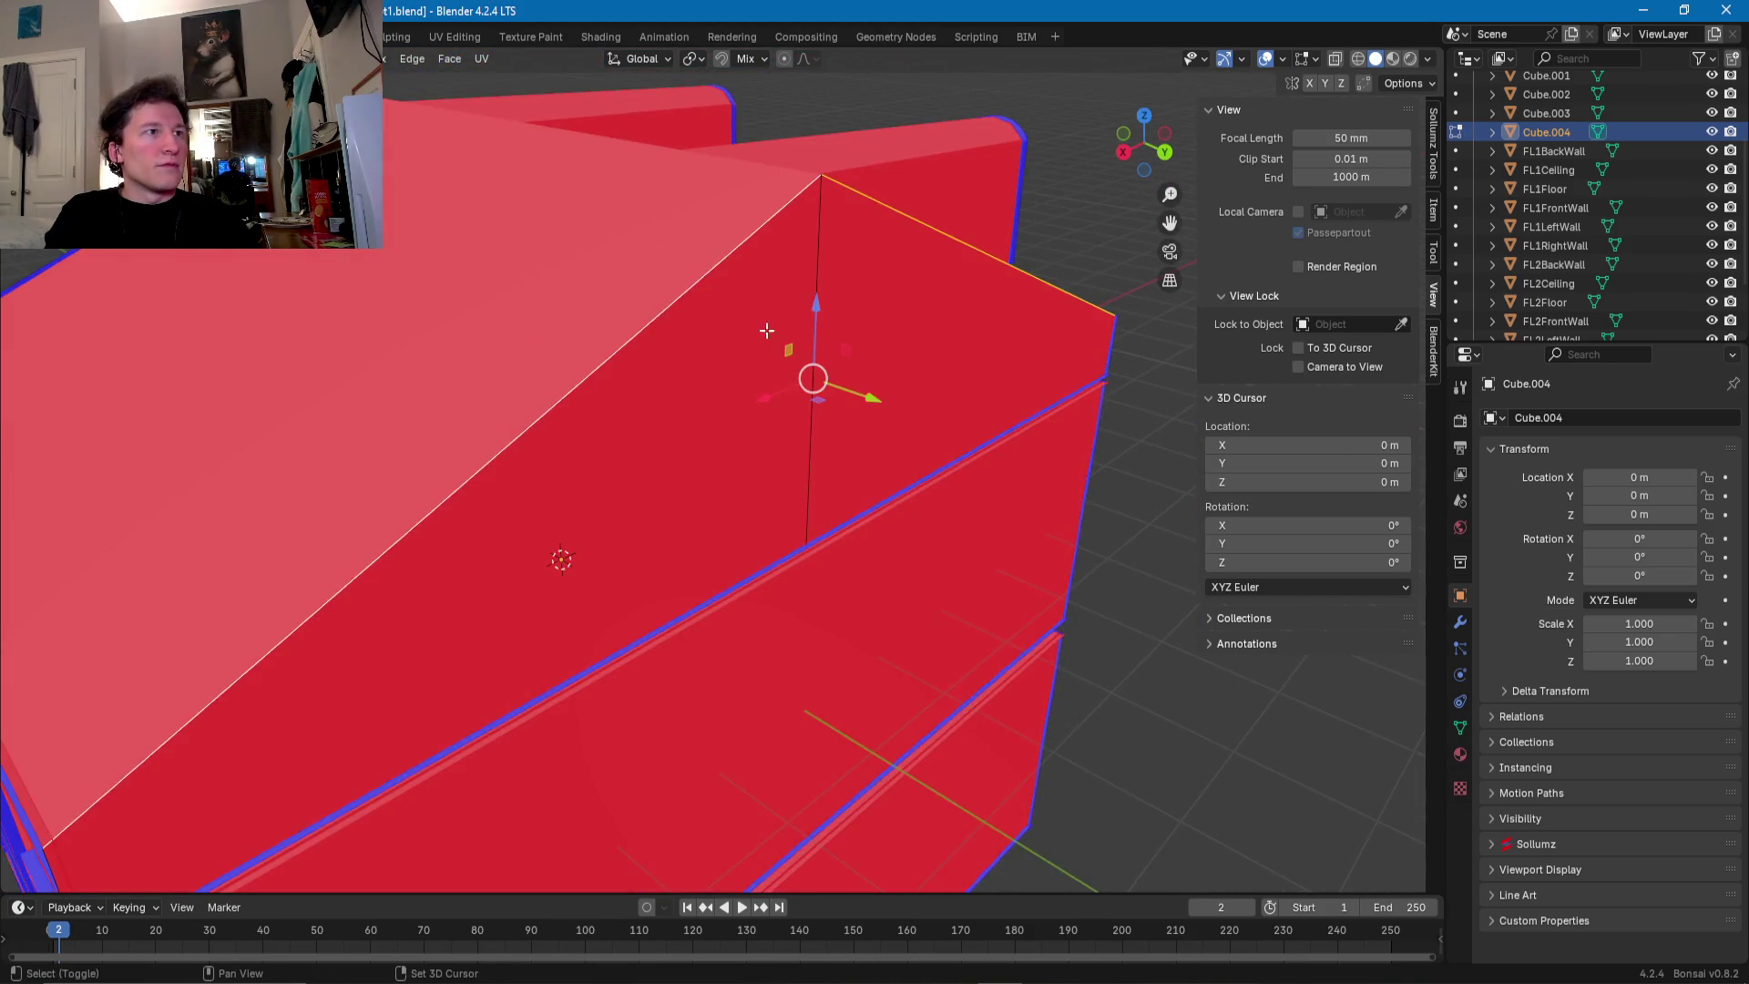
{"action": "key", "text": "g"}
{"action": "key", "text": "z"}
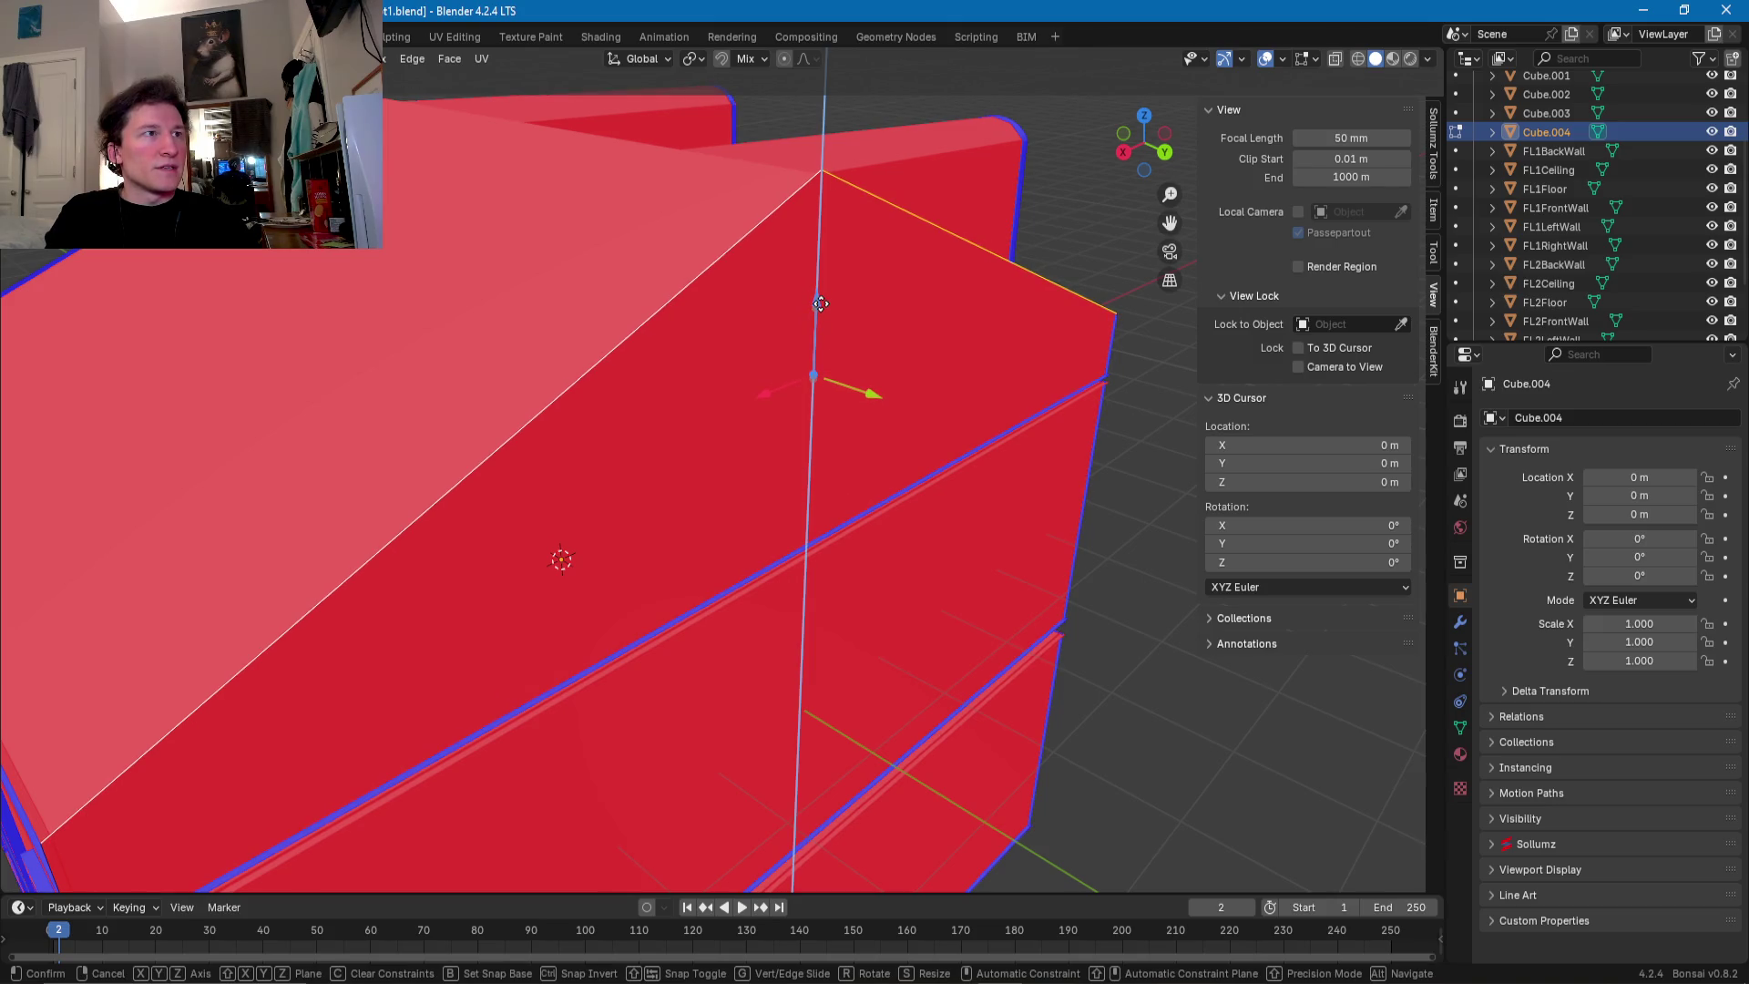
{"action": "left_click", "coordinate": [801, 320]}
- Leave Edit Mode and select the main building Cube
{"action": "middle_click_drag", "start_coordinate": [801, 320], "coordinate": [1035, 331]}
{"action": "key", "text": "Tab"}
{"action": "left_click", "coordinate": [898, 328]}
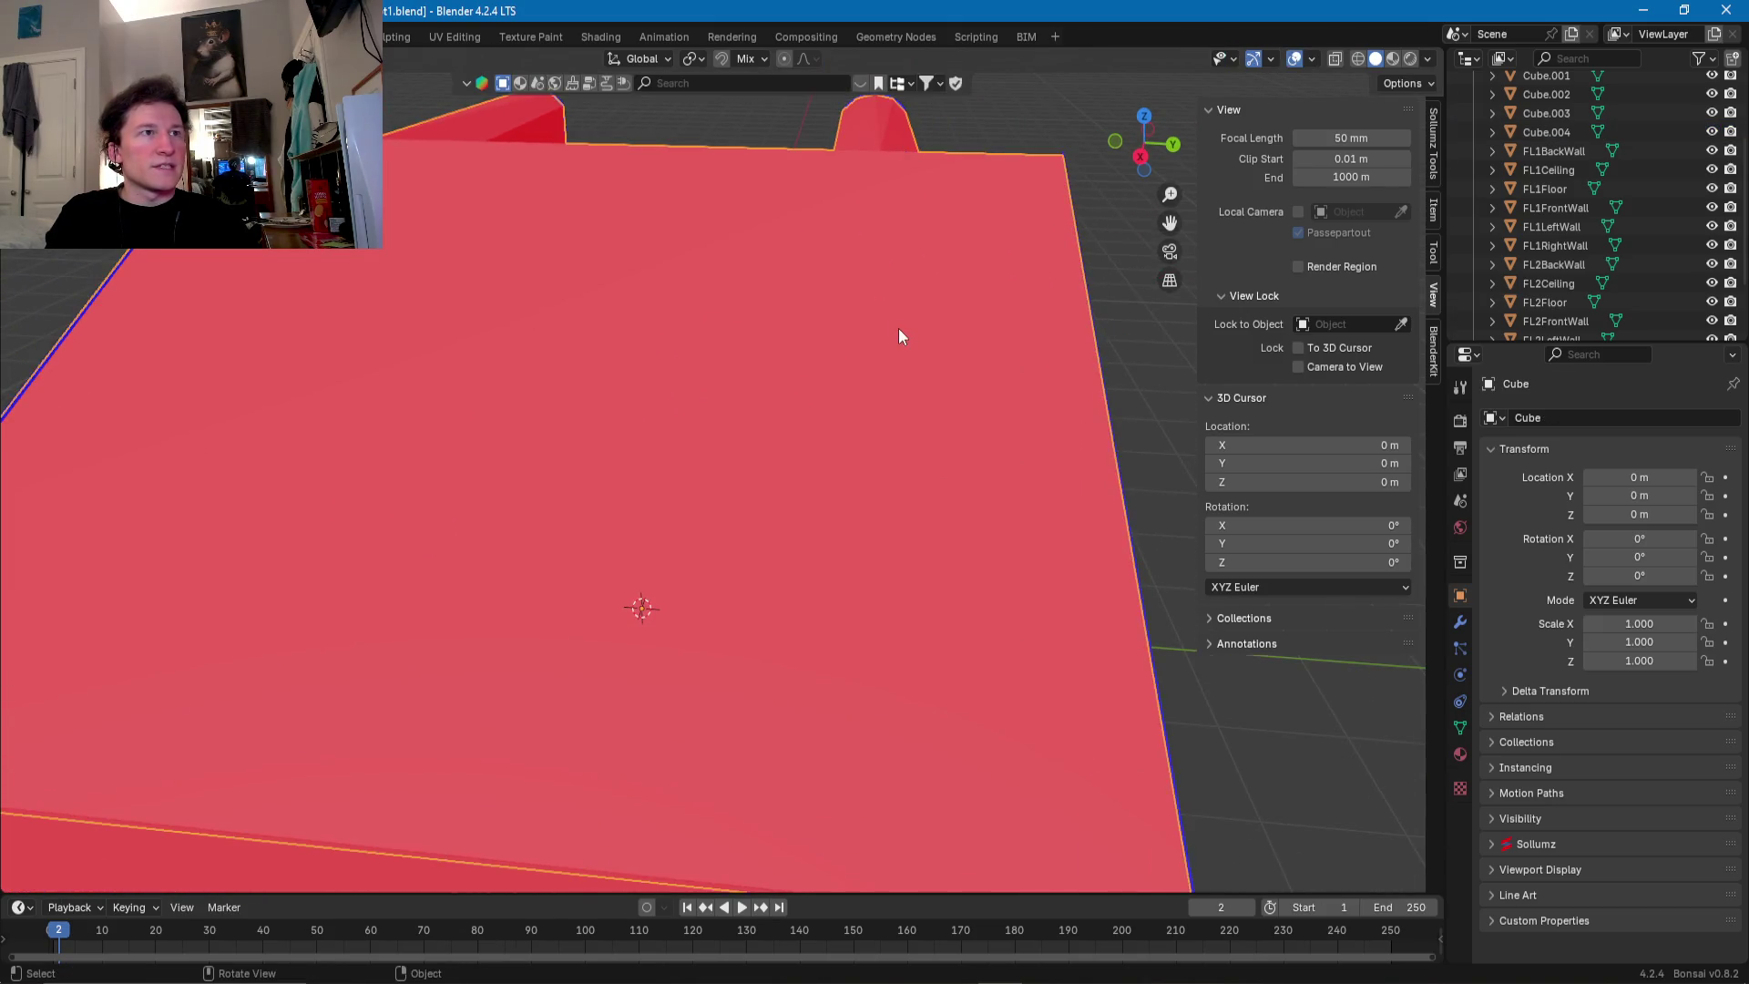
- In Cube's Edit Mode, select a roof edge and nudge it along Y to align with the walls
{"action": "key", "text": "Tab"}
{"action": "left_click", "coordinate": [847, 332]}
{"action": "mouse_move", "coordinate": [847, 331]}
{"action": "middle_mouse_down"}
{"action": "mouse_move", "coordinate": [858, 289]}
{"action": "mouse_move", "coordinate": [769, 285]}
{"action": "middle_mouse_up"}
{"action": "left_click", "coordinate": [857, 261], "text": "shift"}
{"action": "left_click", "coordinate": [726, 299]}
{"action": "left_click", "coordinate": [863, 326]}
{"action": "mouse_move", "coordinate": [863, 326]}
{"action": "middle_mouse_down"}
{"action": "mouse_move", "coordinate": [1052, 416]}
{"action": "mouse_move", "coordinate": [1011, 411]}
{"action": "middle_mouse_up"}
{"action": "left_click", "coordinate": [1119, 431], "text": "shift"}
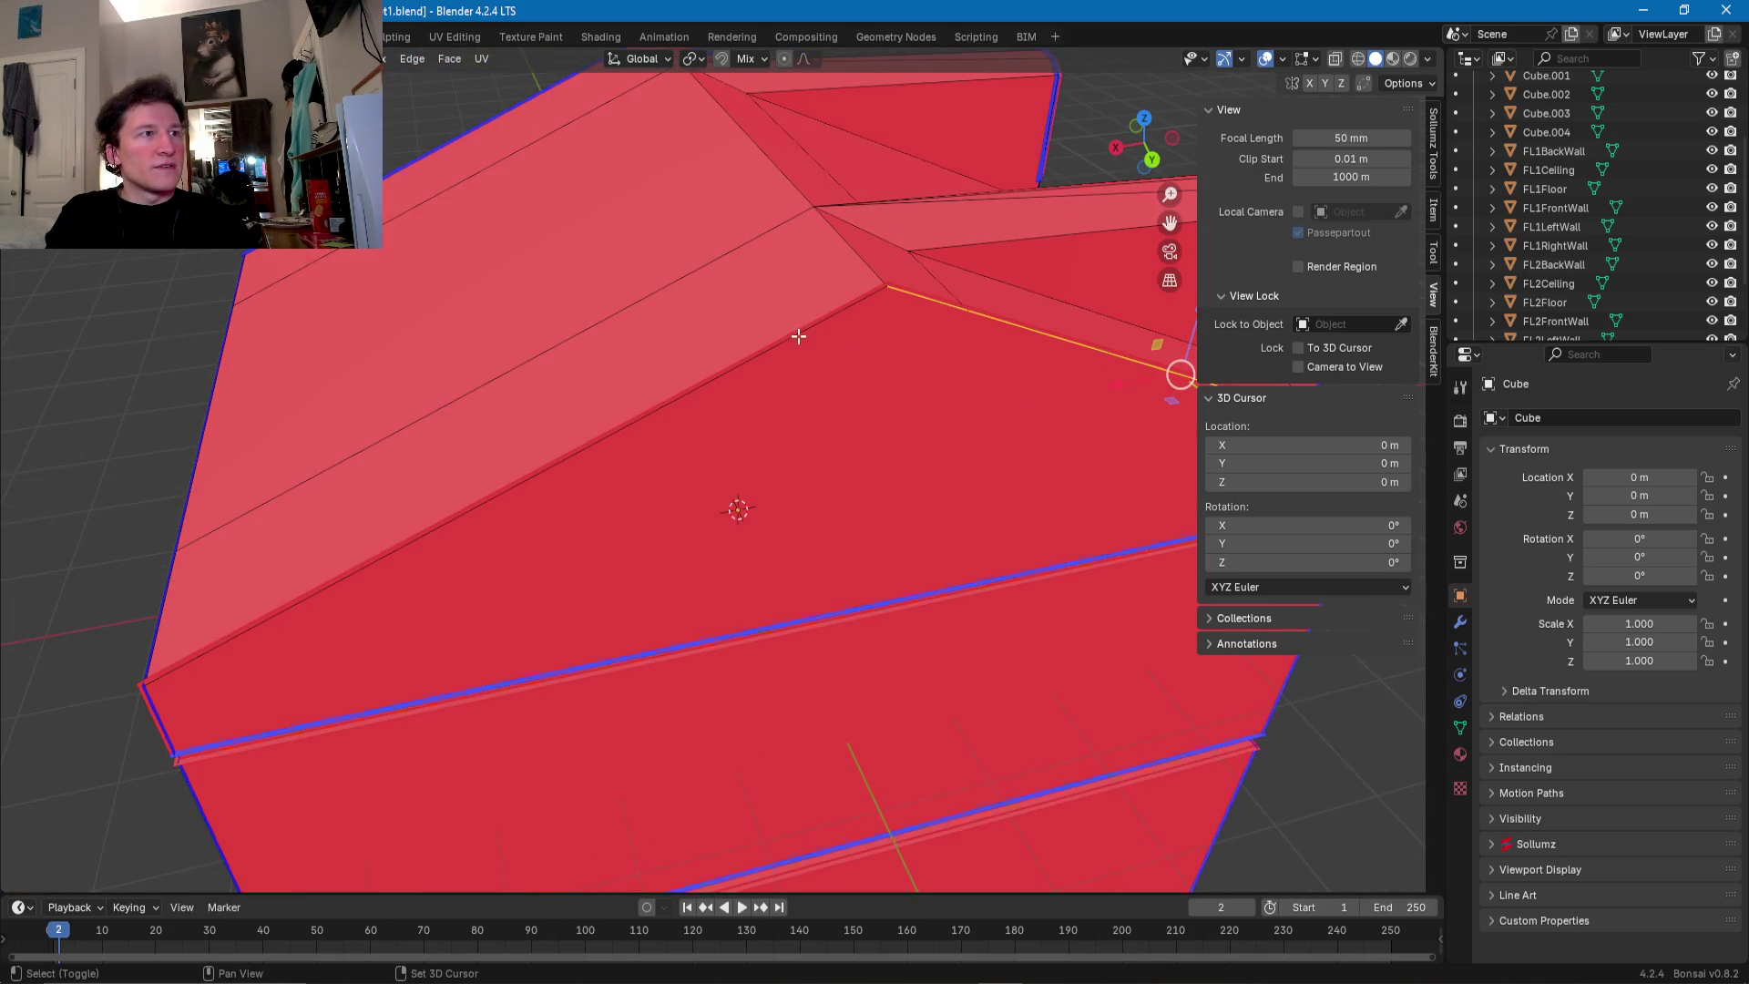
{"action": "scroll", "coordinate": [798, 337], "scroll_direction": "down", "scroll_amount": 5}
{"action": "middle_click_drag", "start_coordinate": [901, 319], "coordinate": [1083, 318]}
{"action": "left_click_drag", "start_coordinate": [1117, 305], "coordinate": [1125, 307]}
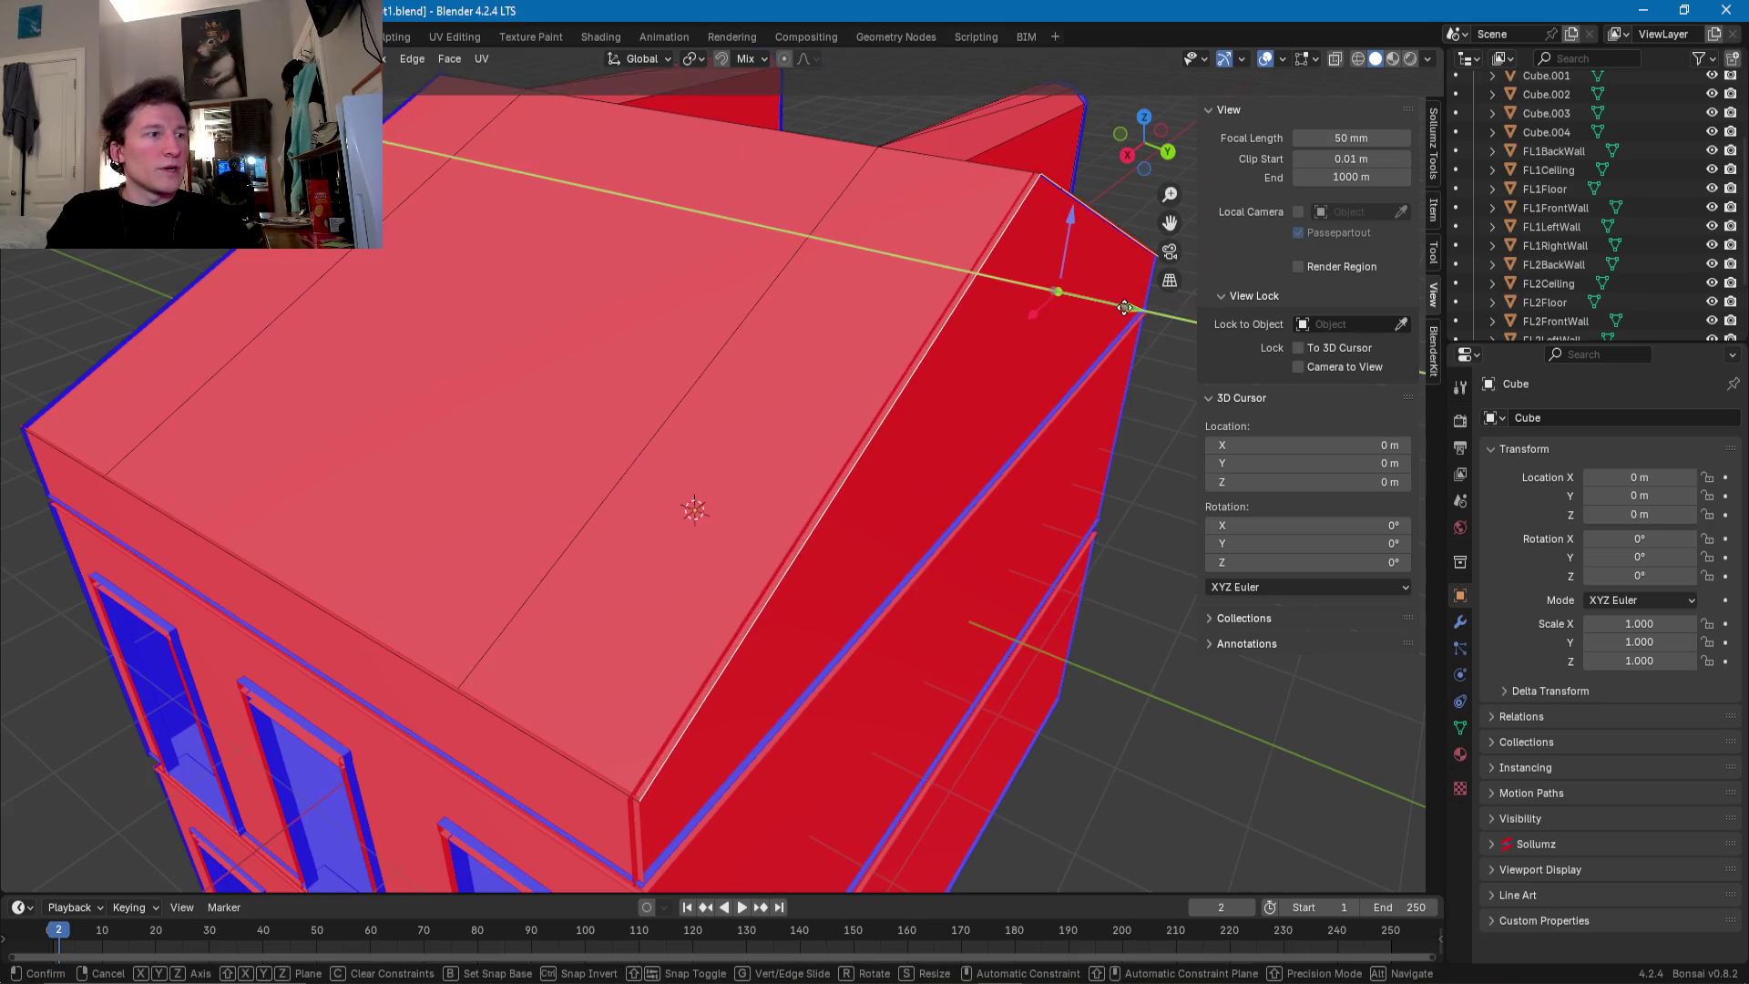
- Slide the window-corner edge along the Y axis so it sits flush
{"action": "mouse_move", "coordinate": [1125, 307]}
{"action": "middle_mouse_down"}
{"action": "mouse_move", "coordinate": [886, 411]}
{"action": "mouse_move", "coordinate": [837, 364]}
{"action": "middle_mouse_up"}
{"action": "scroll", "coordinate": [1002, 365], "scroll_direction": "down", "scroll_amount": 3}
{"action": "scroll", "coordinate": [886, 411], "scroll_direction": "up", "scroll_amount": 3}
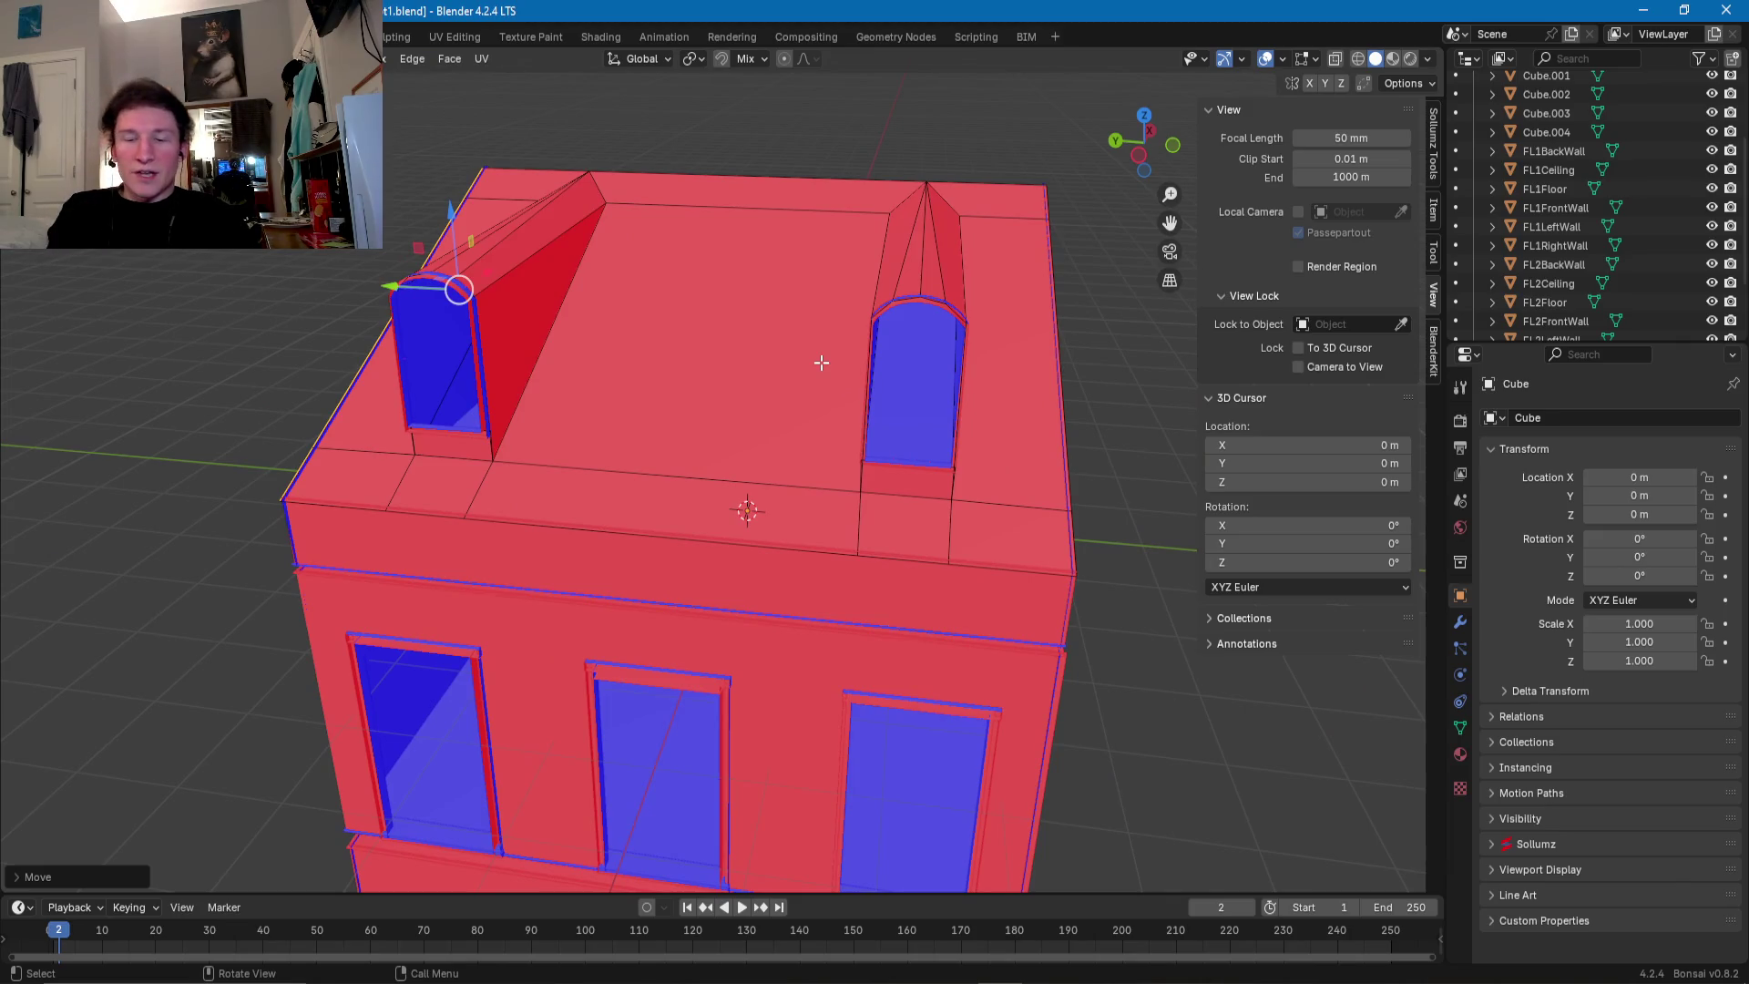
{"action": "middle_click_drag", "start_coordinate": [821, 363], "coordinate": [762, 355]}
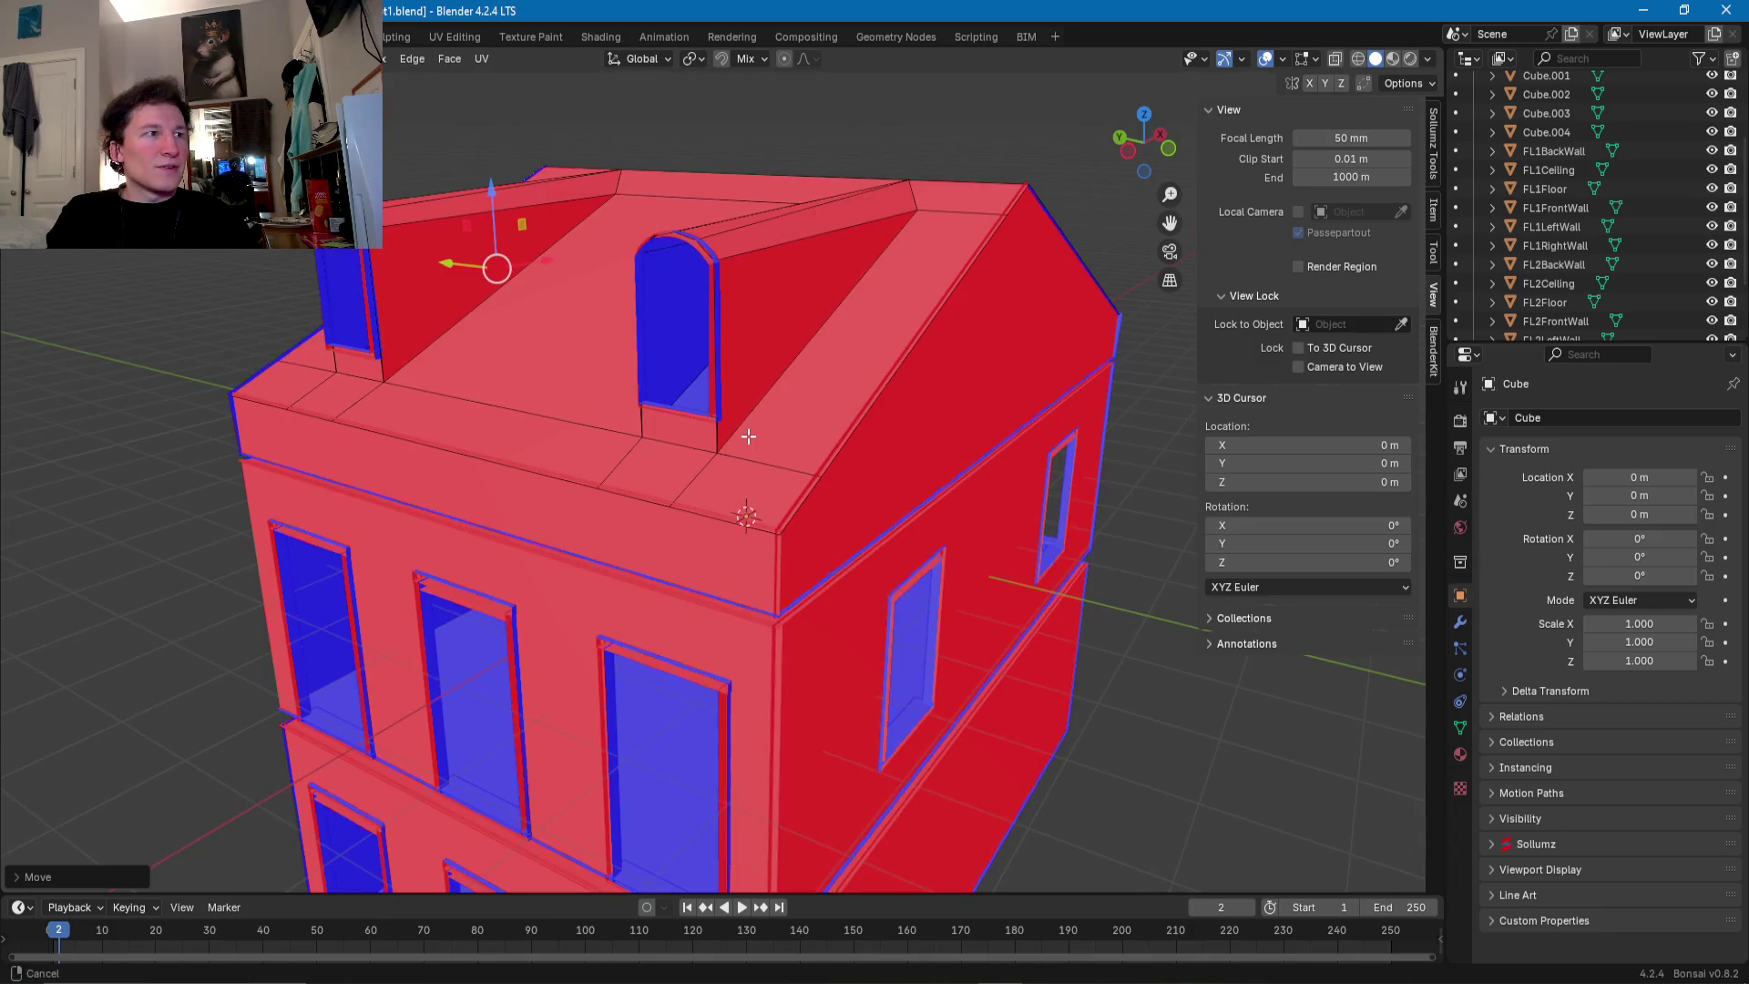
{"action": "middle_click_drag", "start_coordinate": [750, 496], "coordinate": [753, 460]}
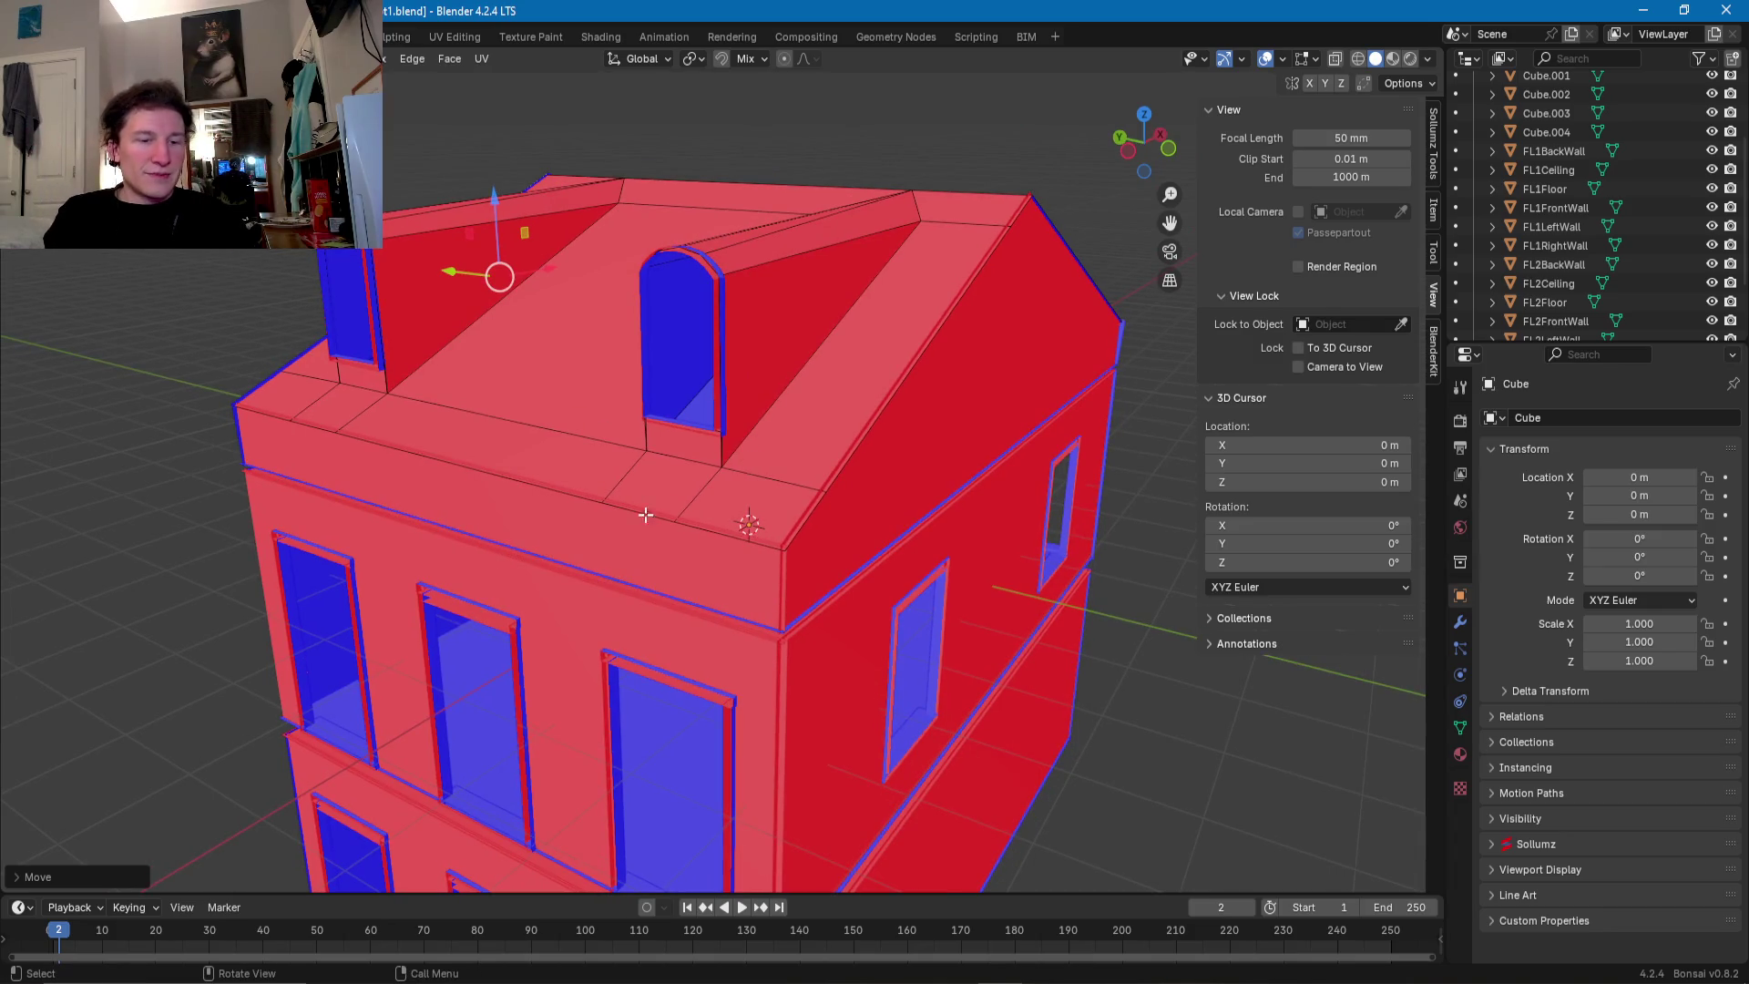
{"action": "scroll", "coordinate": [659, 504], "scroll_direction": "up", "scroll_amount": 5}
{"action": "scroll", "coordinate": [659, 504], "scroll_direction": "up", "scroll_amount": 2}
{"action": "scroll", "coordinate": [732, 503], "scroll_direction": "down", "scroll_amount": 5}
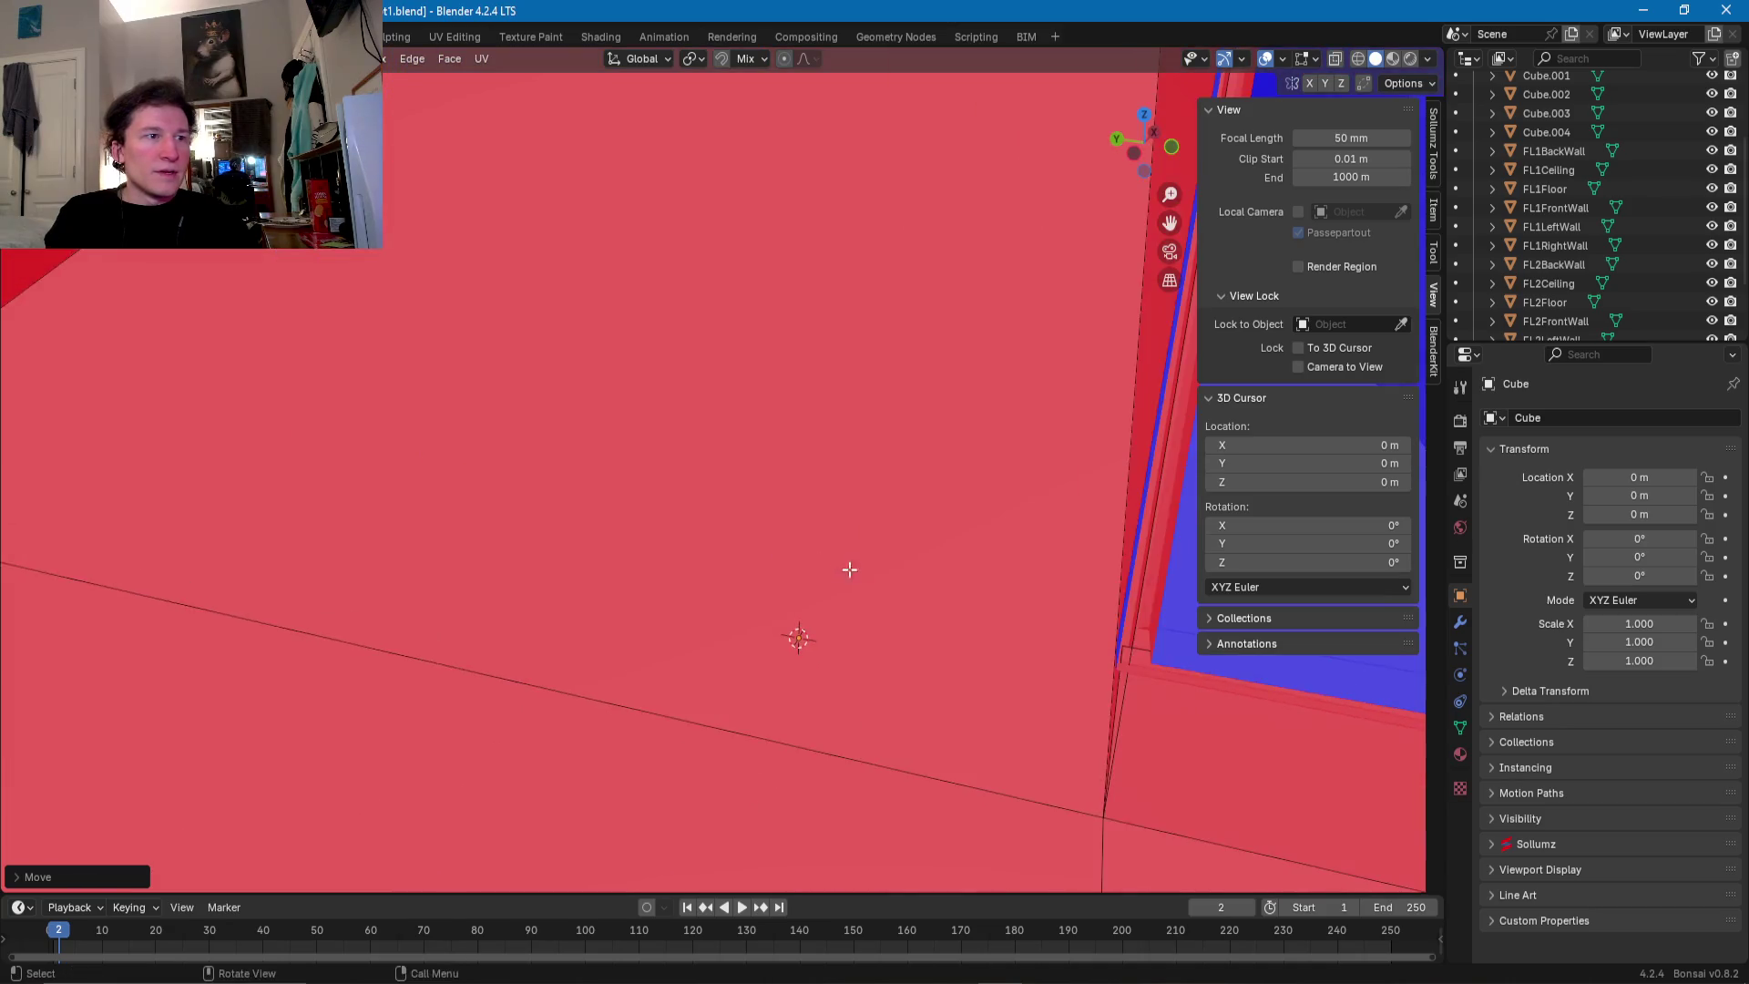
{"action": "mouse_move", "coordinate": [836, 543]}
{"action": "middle_mouse_down", "text": "shift"}
{"action": "mouse_move", "coordinate": [593, 519]}
{"action": "mouse_move", "coordinate": [668, 536]}
{"action": "middle_mouse_up", "text": "shift"}
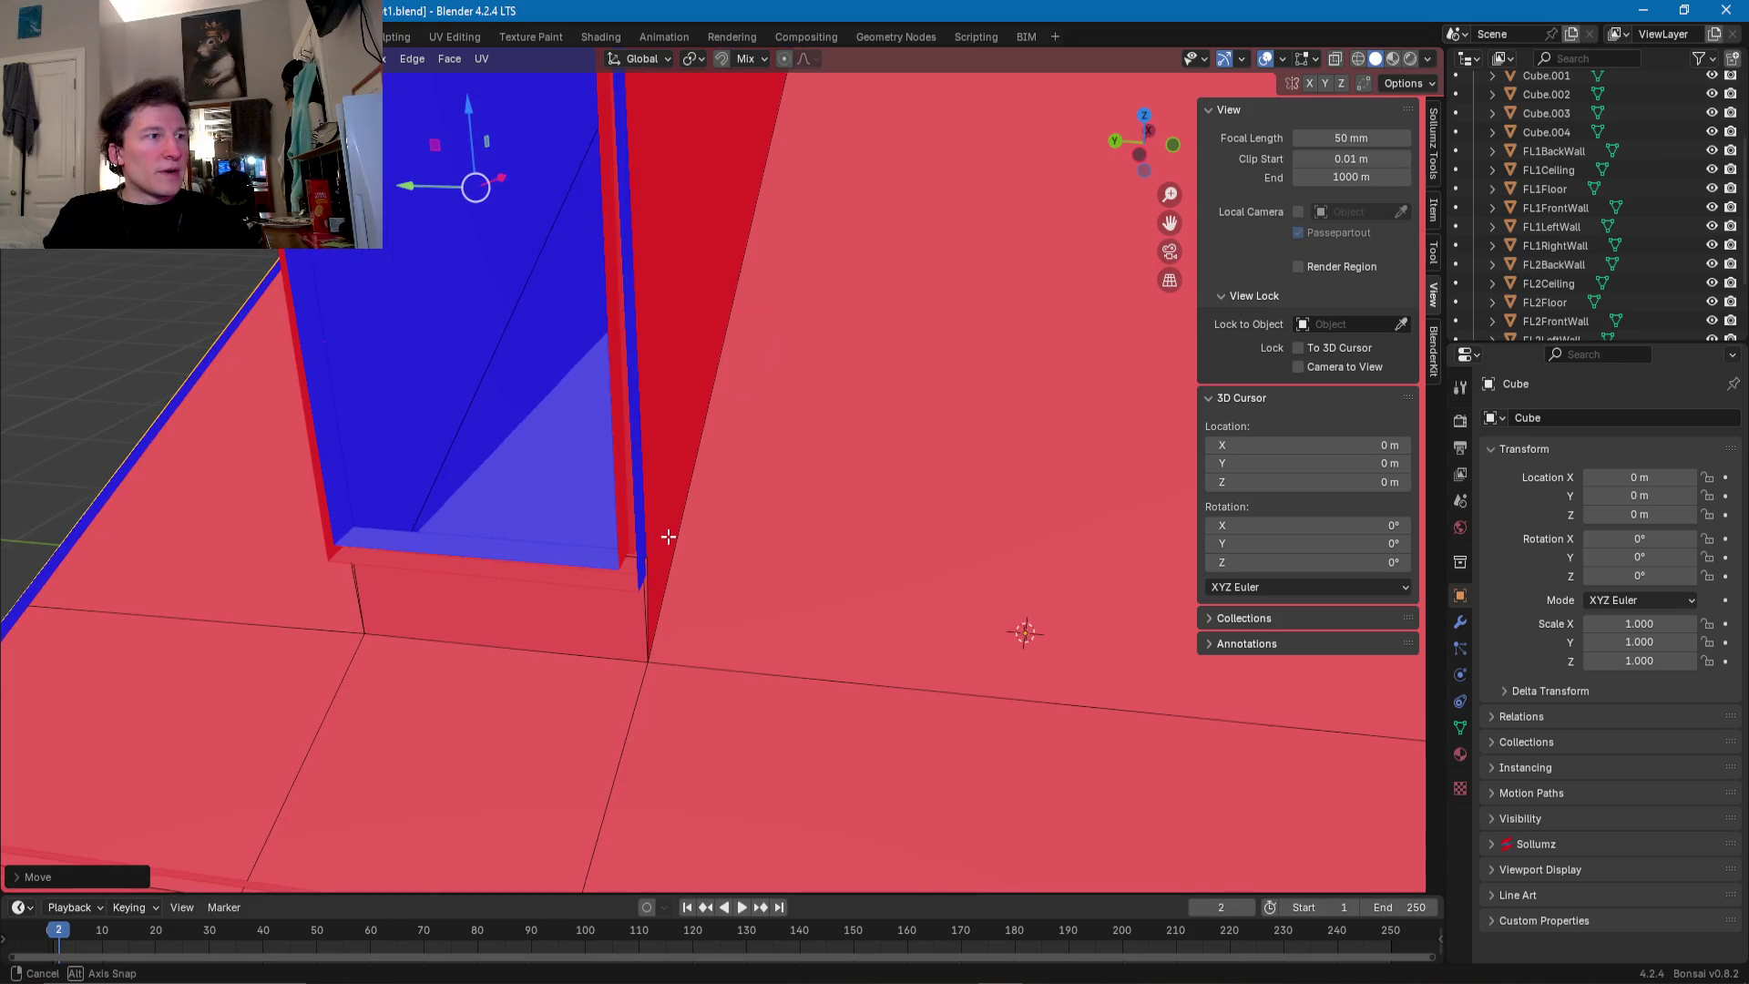
{"action": "scroll", "coordinate": [625, 592], "scroll_direction": "up", "scroll_amount": 2}
{"action": "scroll", "coordinate": [642, 584], "scroll_direction": "up", "scroll_amount": 1}
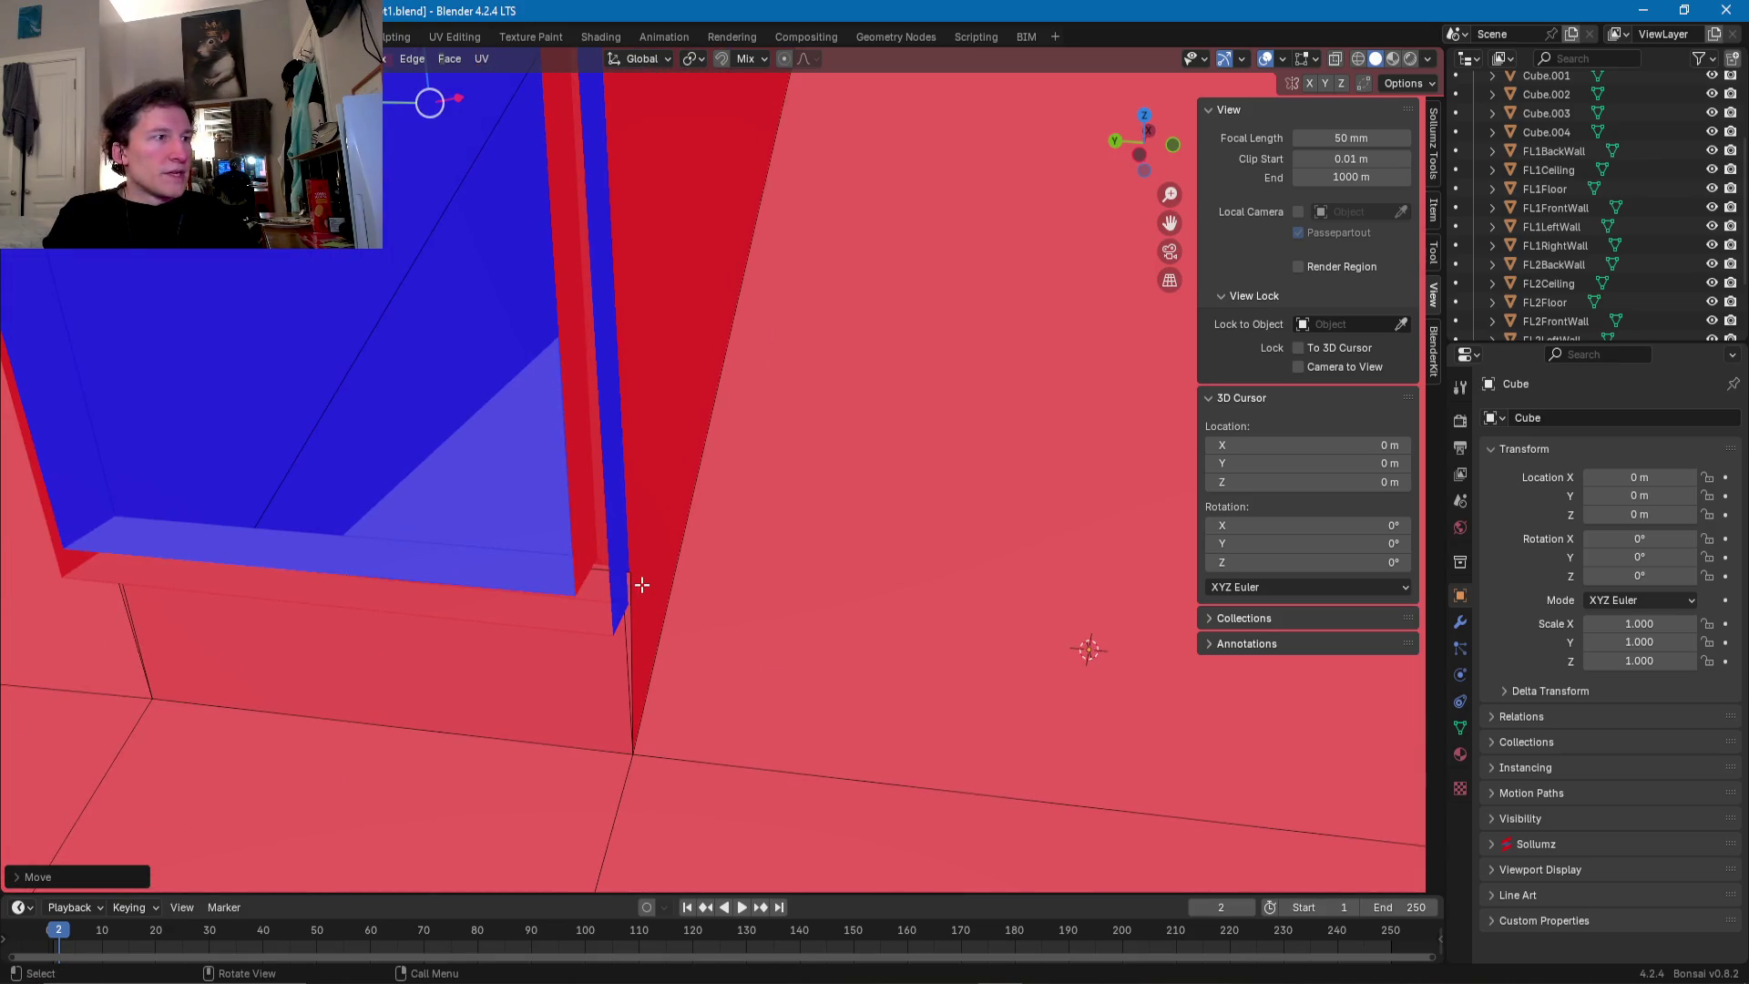
{"action": "left_click", "coordinate": [629, 576]}
{"action": "left_click_drag", "start_coordinate": [587, 567], "coordinate": [580, 568]}
- Return to Object Mode and select the left roof piece Cube.004
{"action": "middle_click_drag", "start_coordinate": [583, 569], "coordinate": [699, 562]}
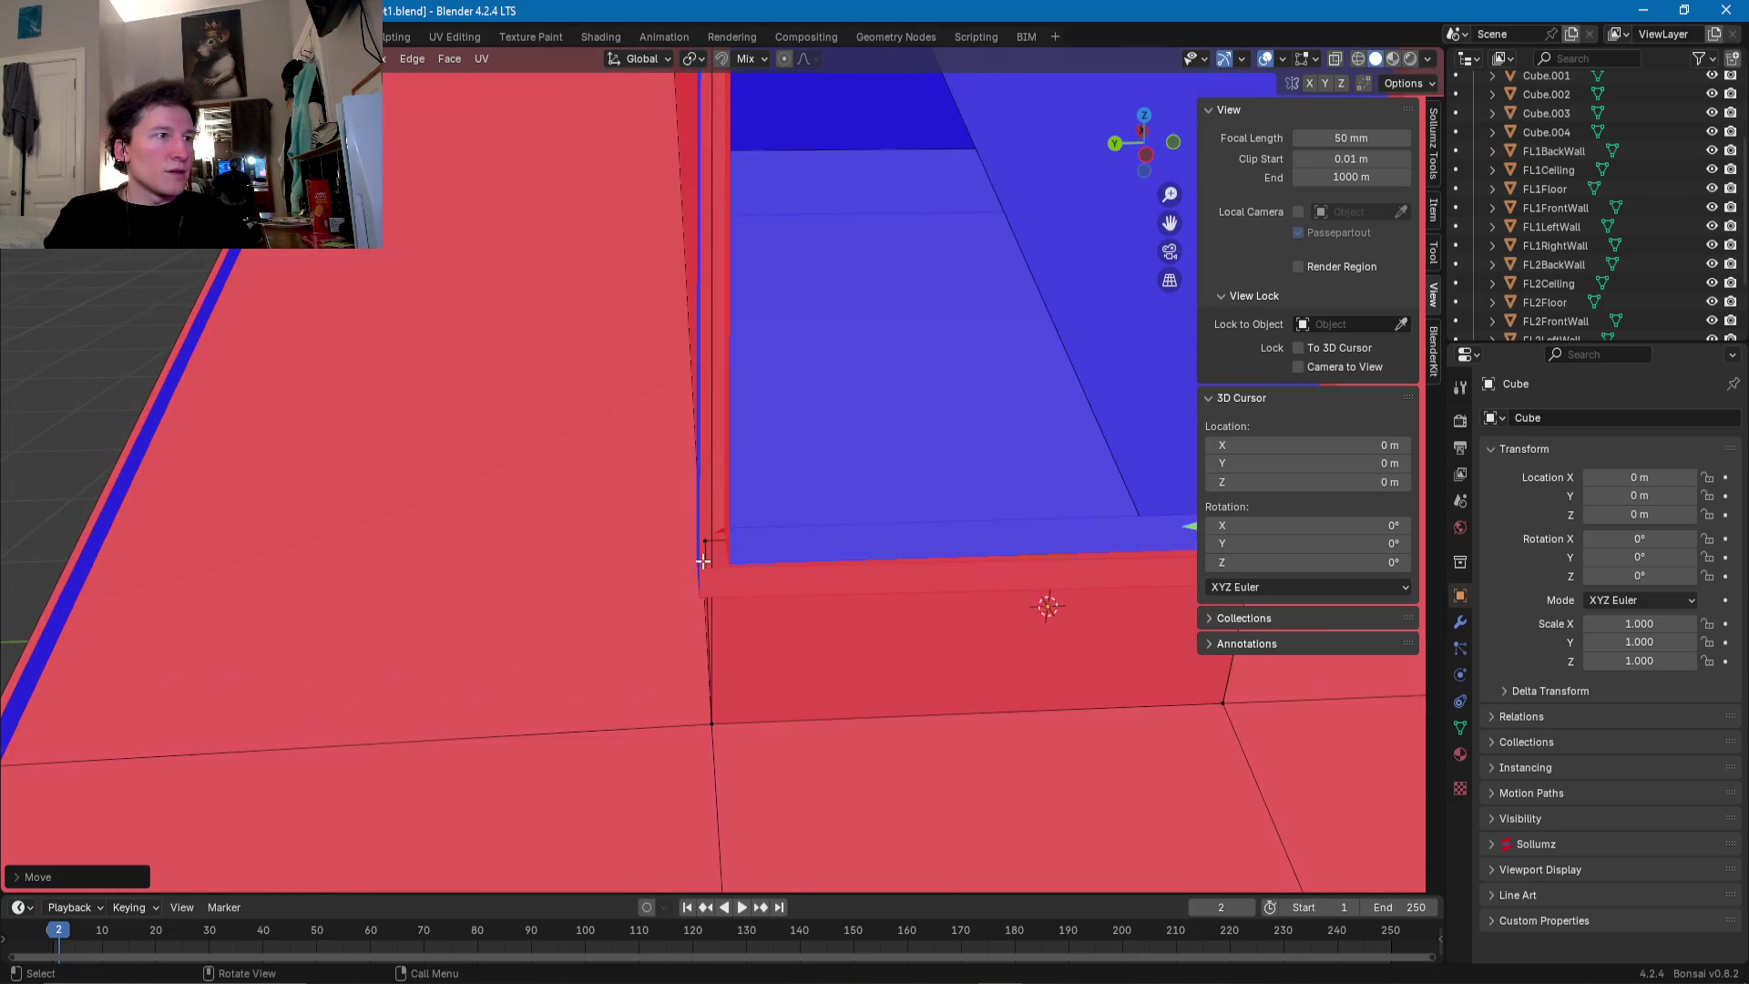
{"action": "scroll", "coordinate": [706, 546], "scroll_direction": "down", "scroll_amount": 5}
{"action": "scroll", "coordinate": [741, 558], "scroll_direction": "down", "scroll_amount": 3}
{"action": "scroll", "coordinate": [496, 558], "scroll_direction": "down", "scroll_amount": 2}
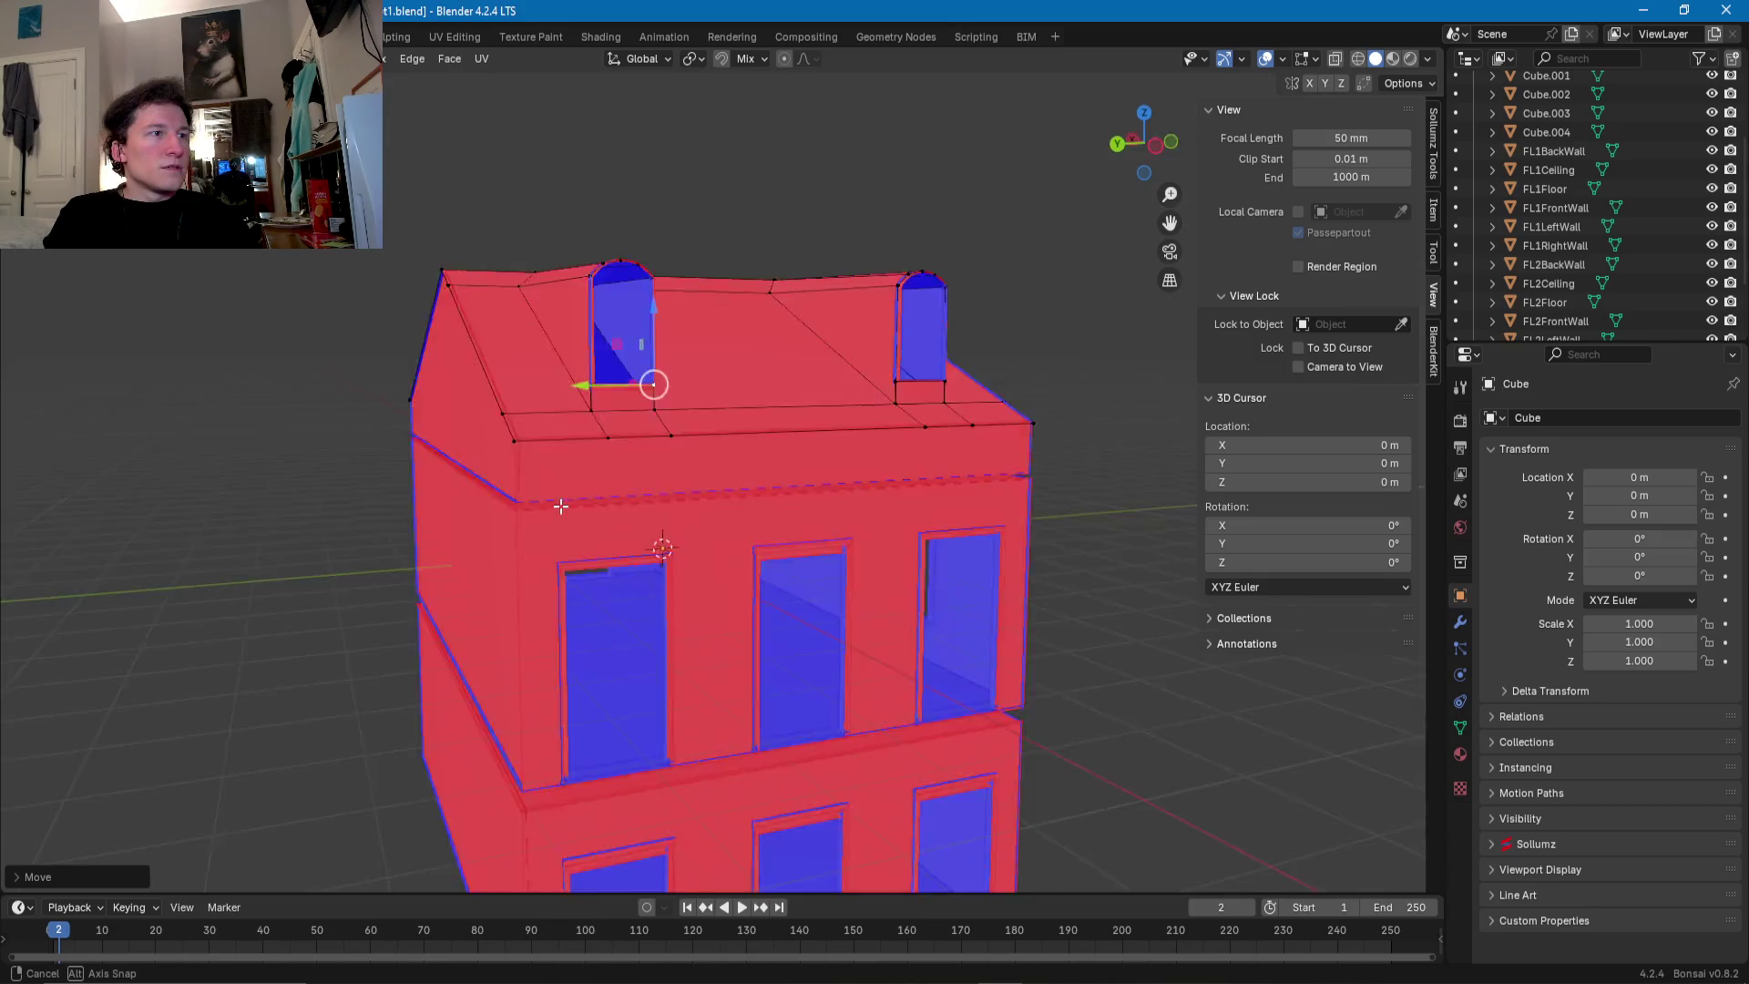
{"action": "mouse_move", "coordinate": [660, 511]}
{"action": "middle_mouse_down"}
{"action": "mouse_move", "coordinate": [928, 561]}
{"action": "mouse_move", "coordinate": [1019, 570]}
{"action": "mouse_move", "coordinate": [1049, 551]}
{"action": "mouse_move", "coordinate": [830, 667]}
{"action": "mouse_move", "coordinate": [654, 501]}
{"action": "mouse_move", "coordinate": [505, 543]}
{"action": "middle_mouse_up"}
{"action": "scroll", "coordinate": [886, 532], "scroll_direction": "up", "scroll_amount": 3}
{"action": "key", "text": "Tab"}
{"action": "key", "text": "Tab"}
{"action": "scroll", "coordinate": [742, 539], "scroll_direction": "down", "scroll_amount": 3}
{"action": "scroll", "coordinate": [781, 520], "scroll_direction": "down", "scroll_amount": 3}
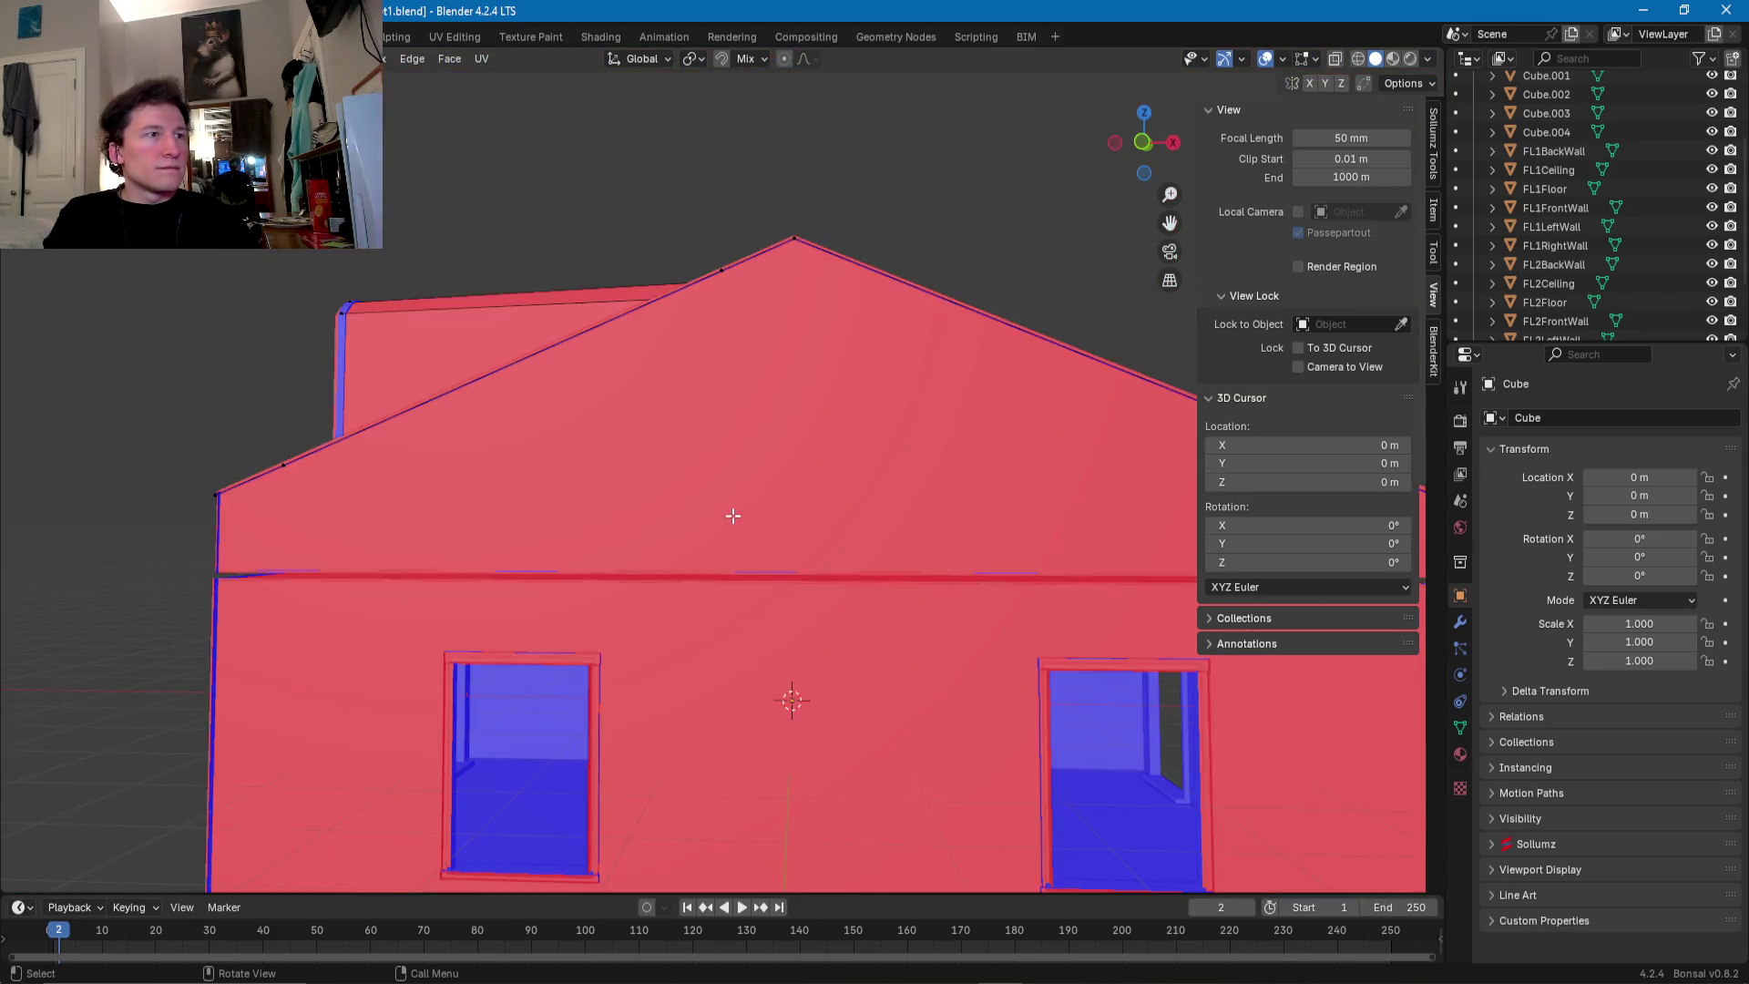
{"action": "middle_click_drag", "start_coordinate": [793, 699], "coordinate": [1053, 596]}
{"action": "key", "text": "Tab"}
{"action": "left_click", "coordinate": [614, 532]}
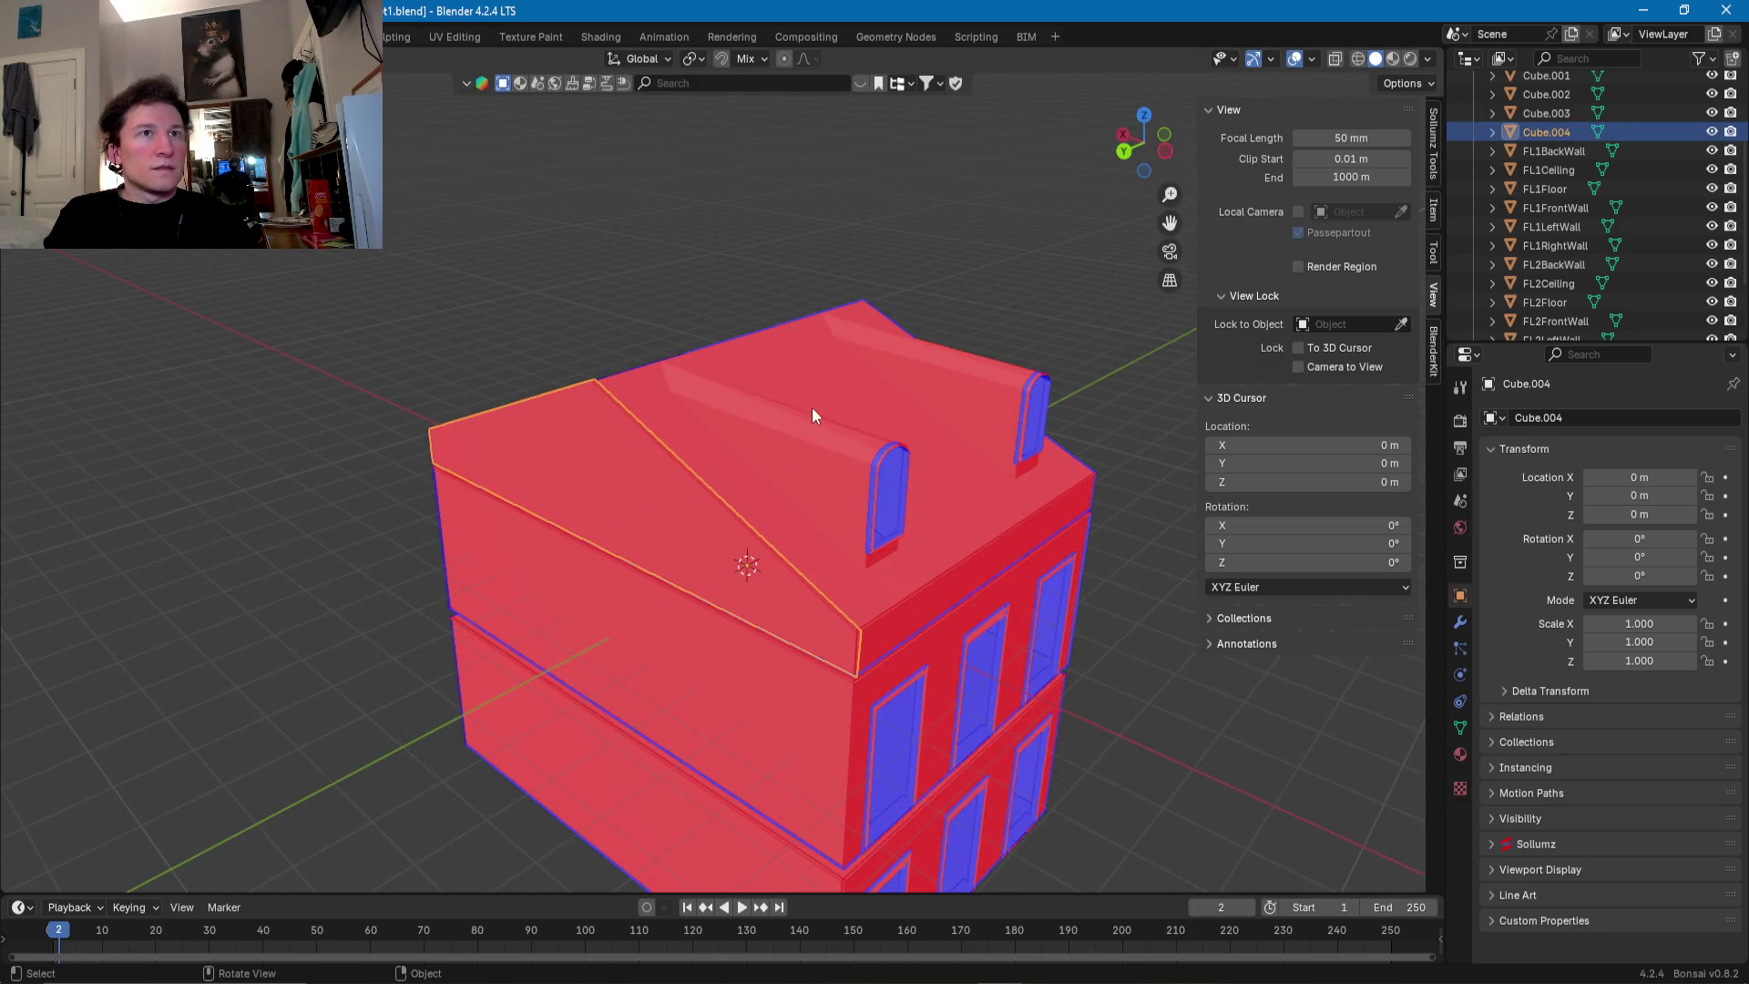
- Rename Cube.004 to FL3LeftWall and Cube.003 to FL3BackWall in the Outliner
{"action": "middle_click_drag", "start_coordinate": [653, 490], "coordinate": [637, 490]}
{"action": "double_click", "coordinate": [1545, 133]}
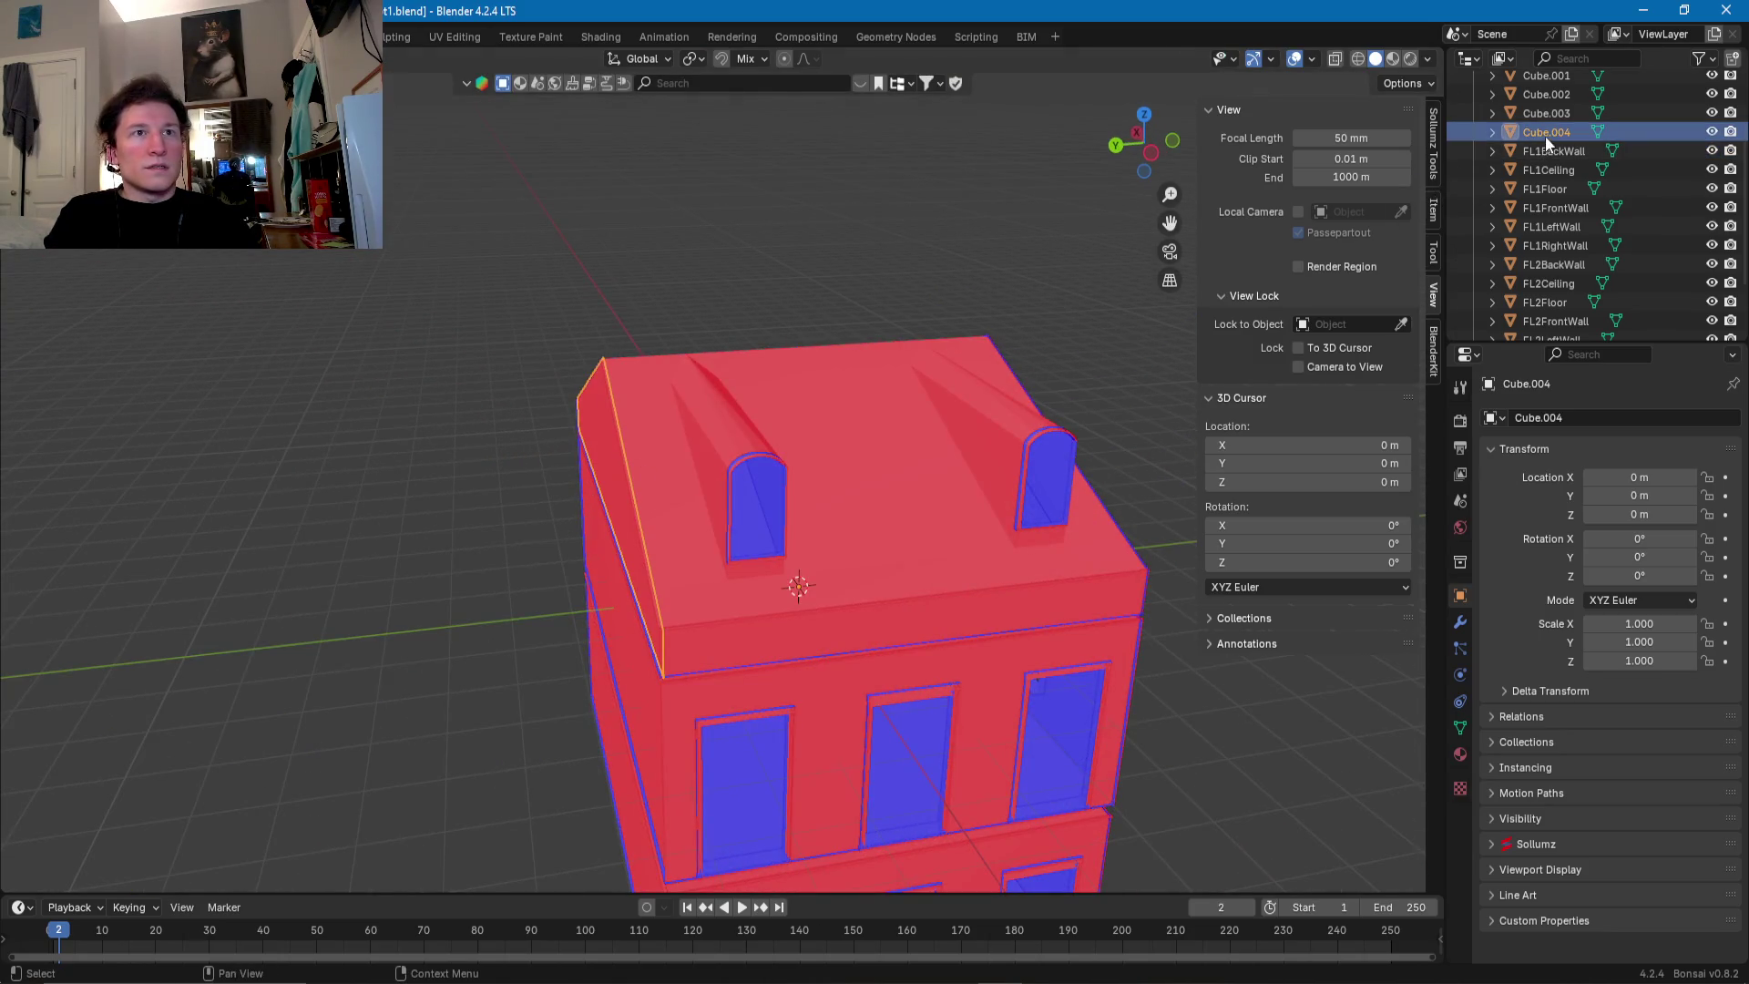
{"action": "scroll", "coordinate": [1545, 135], "scroll_direction": "up", "scroll_amount": 3}
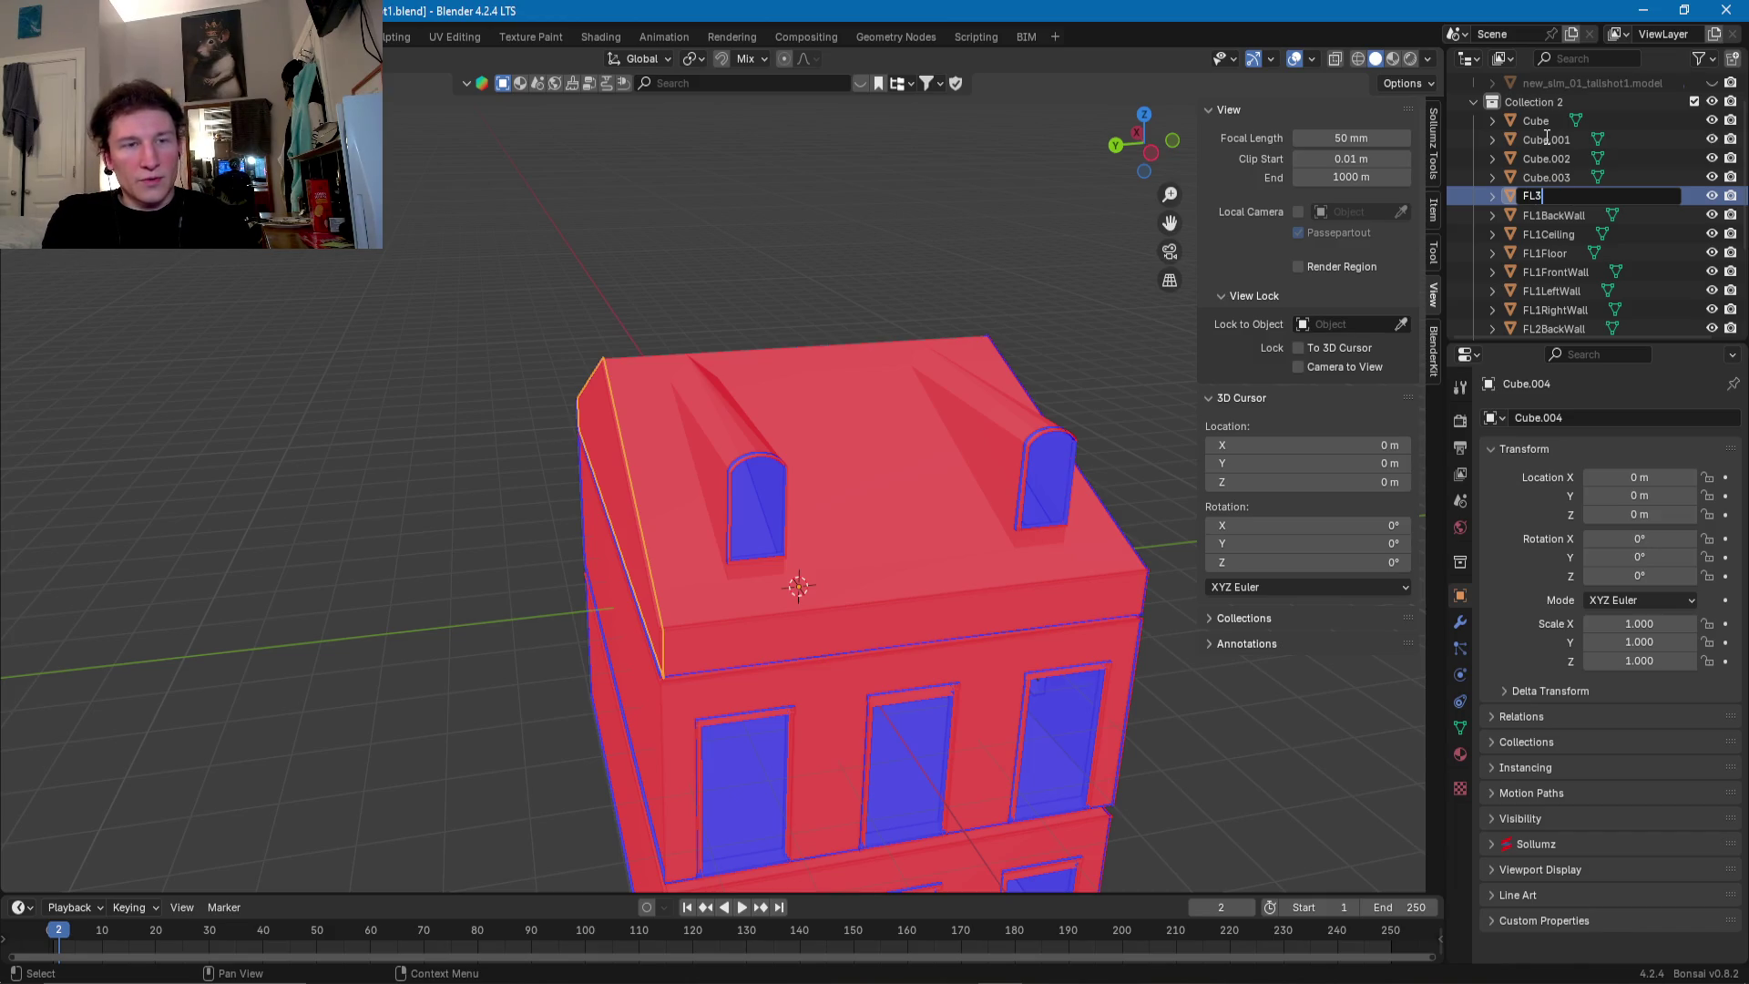
{"action": "type", "text": "FL3LeftWa"}
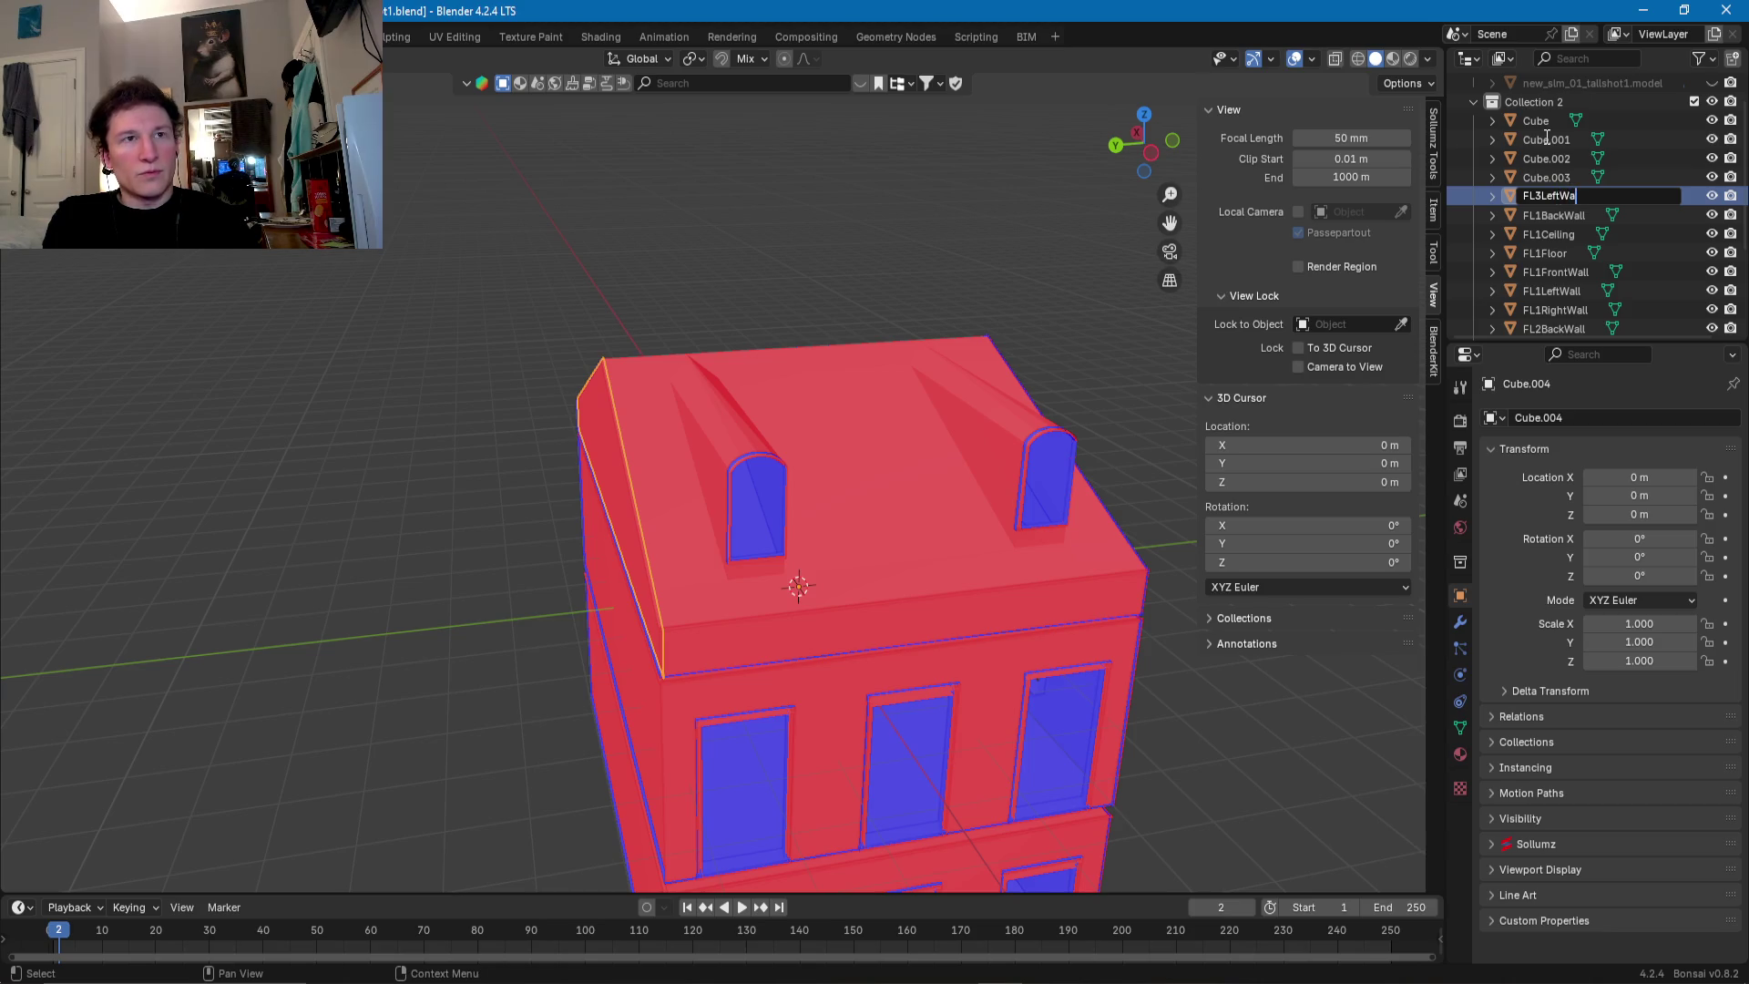
{"action": "type", "text": "ll"}
{"action": "key", "text": "Return"}
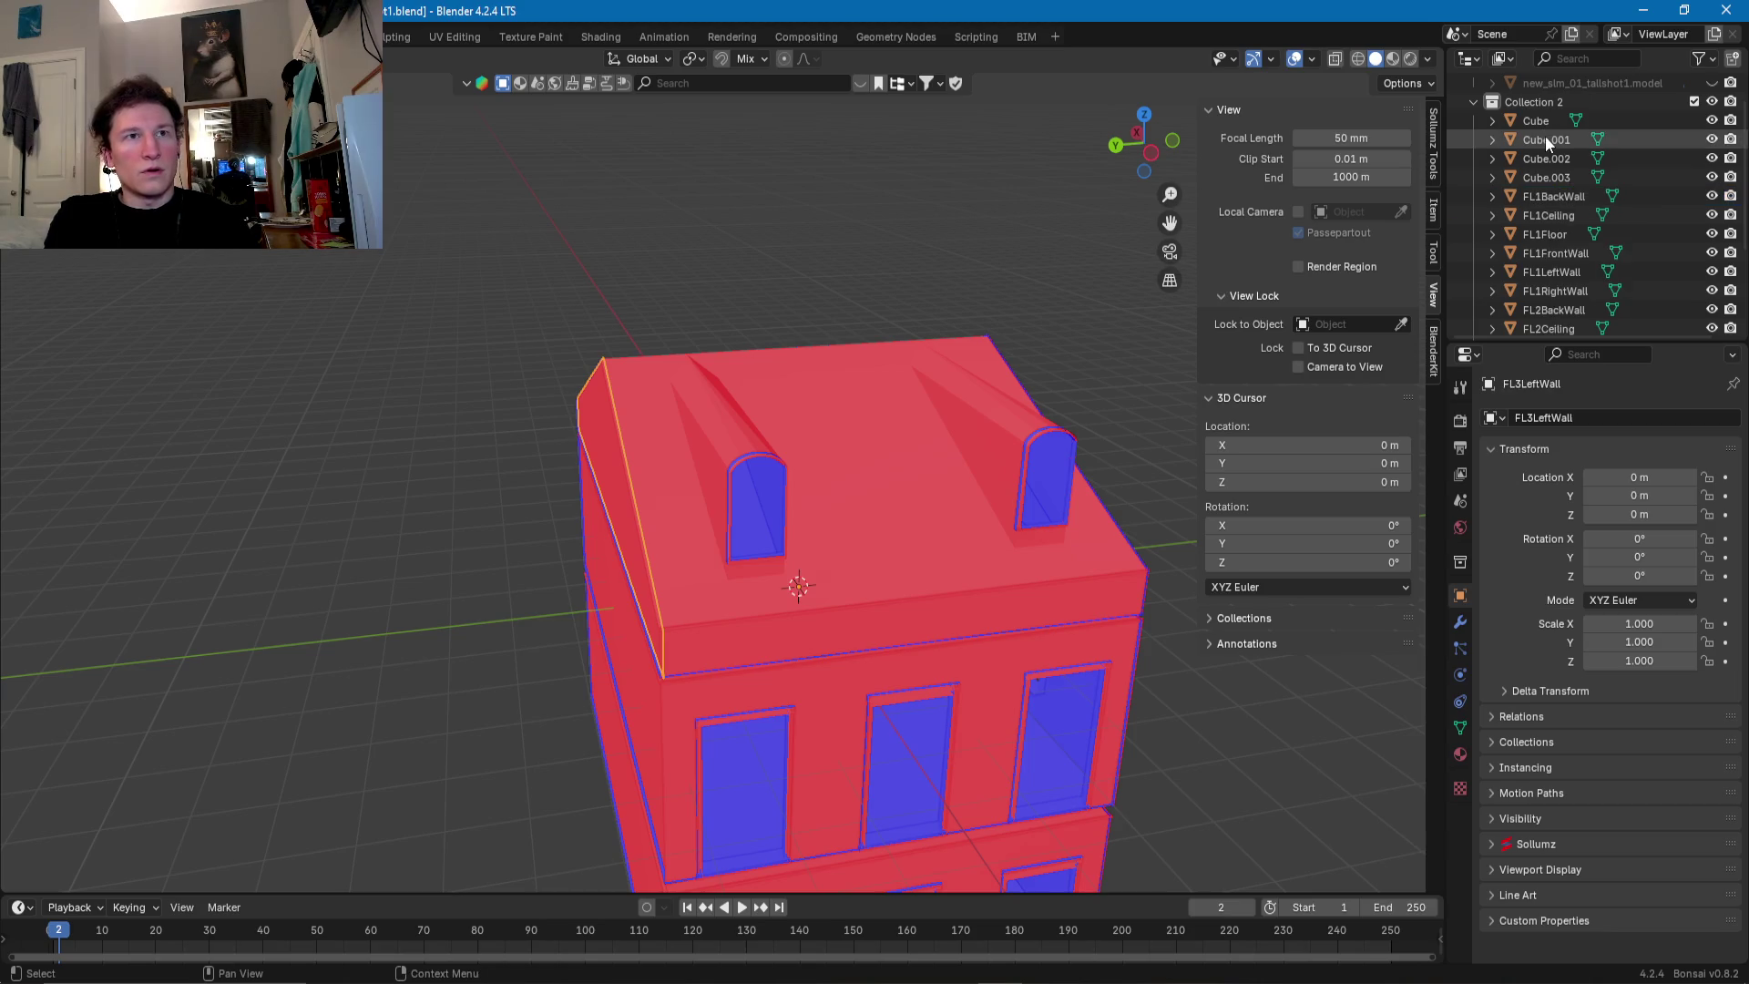
{"action": "middle_click_drag", "start_coordinate": [740, 468], "coordinate": [405, 591]}
{"action": "left_click", "coordinate": [344, 622]}
{"action": "double_click", "coordinate": [1539, 178]}
{"action": "scroll", "coordinate": [1538, 181], "scroll_direction": "up", "scroll_amount": 2}
{"action": "type", "text": "FL3BackWall"}
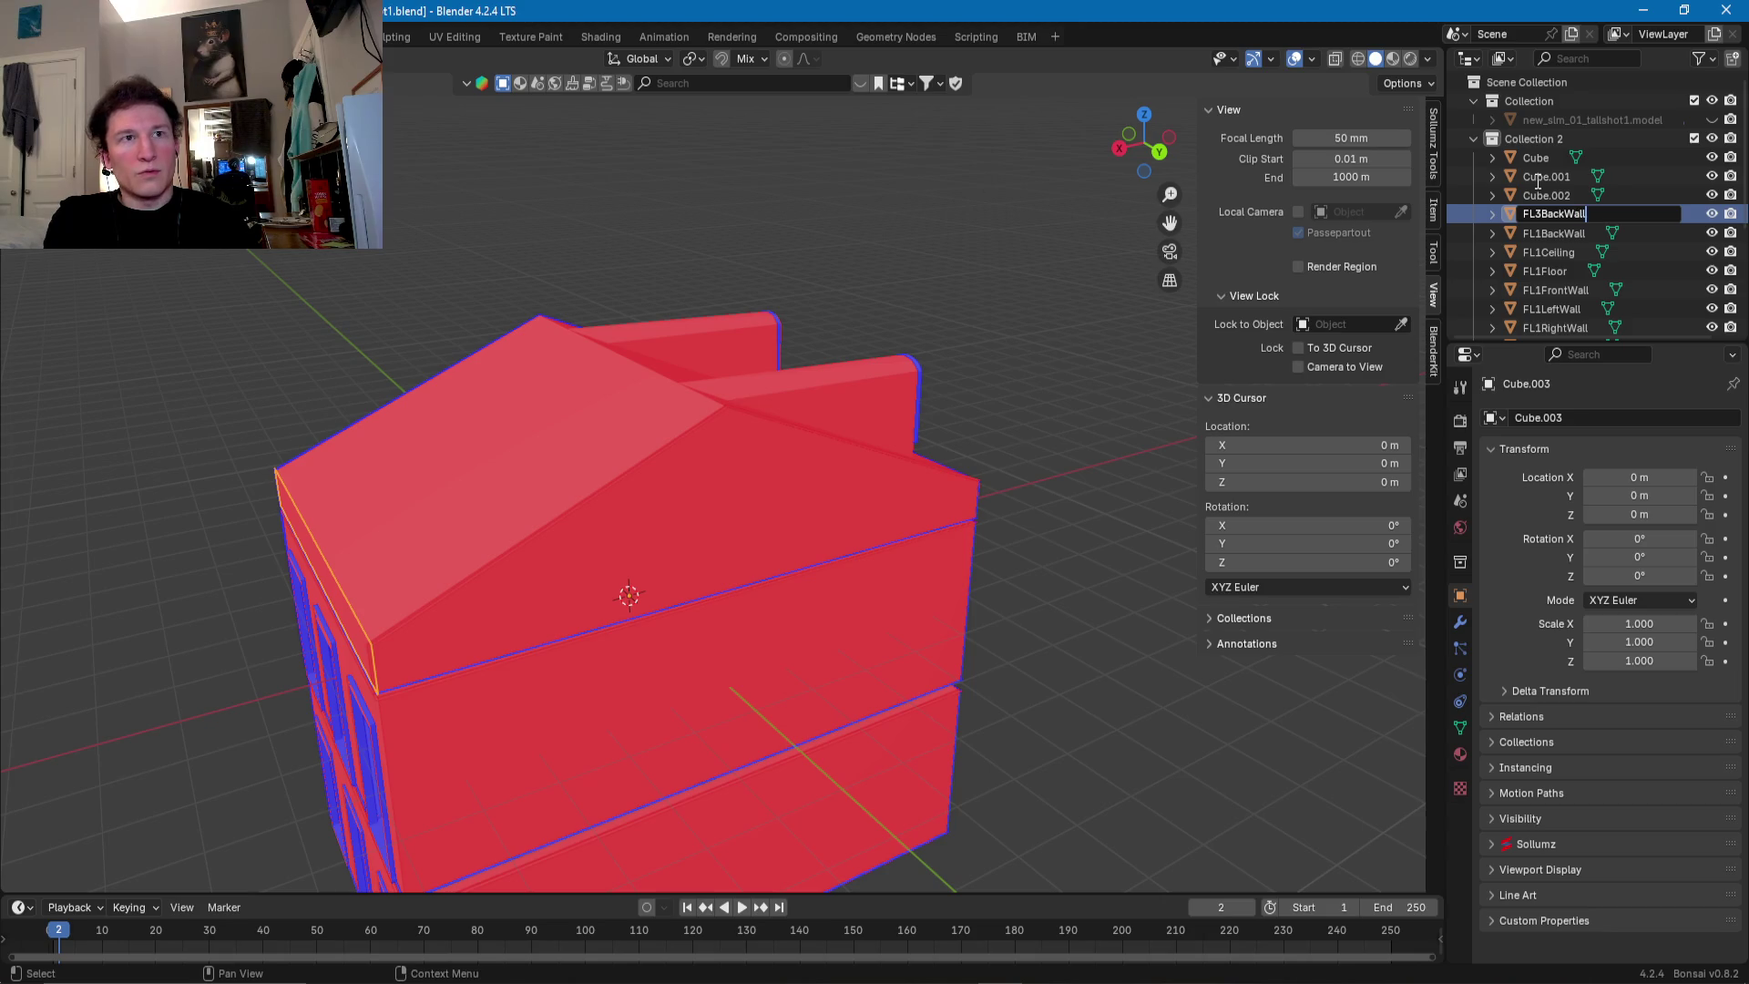
{"action": "key", "text": "Return"}
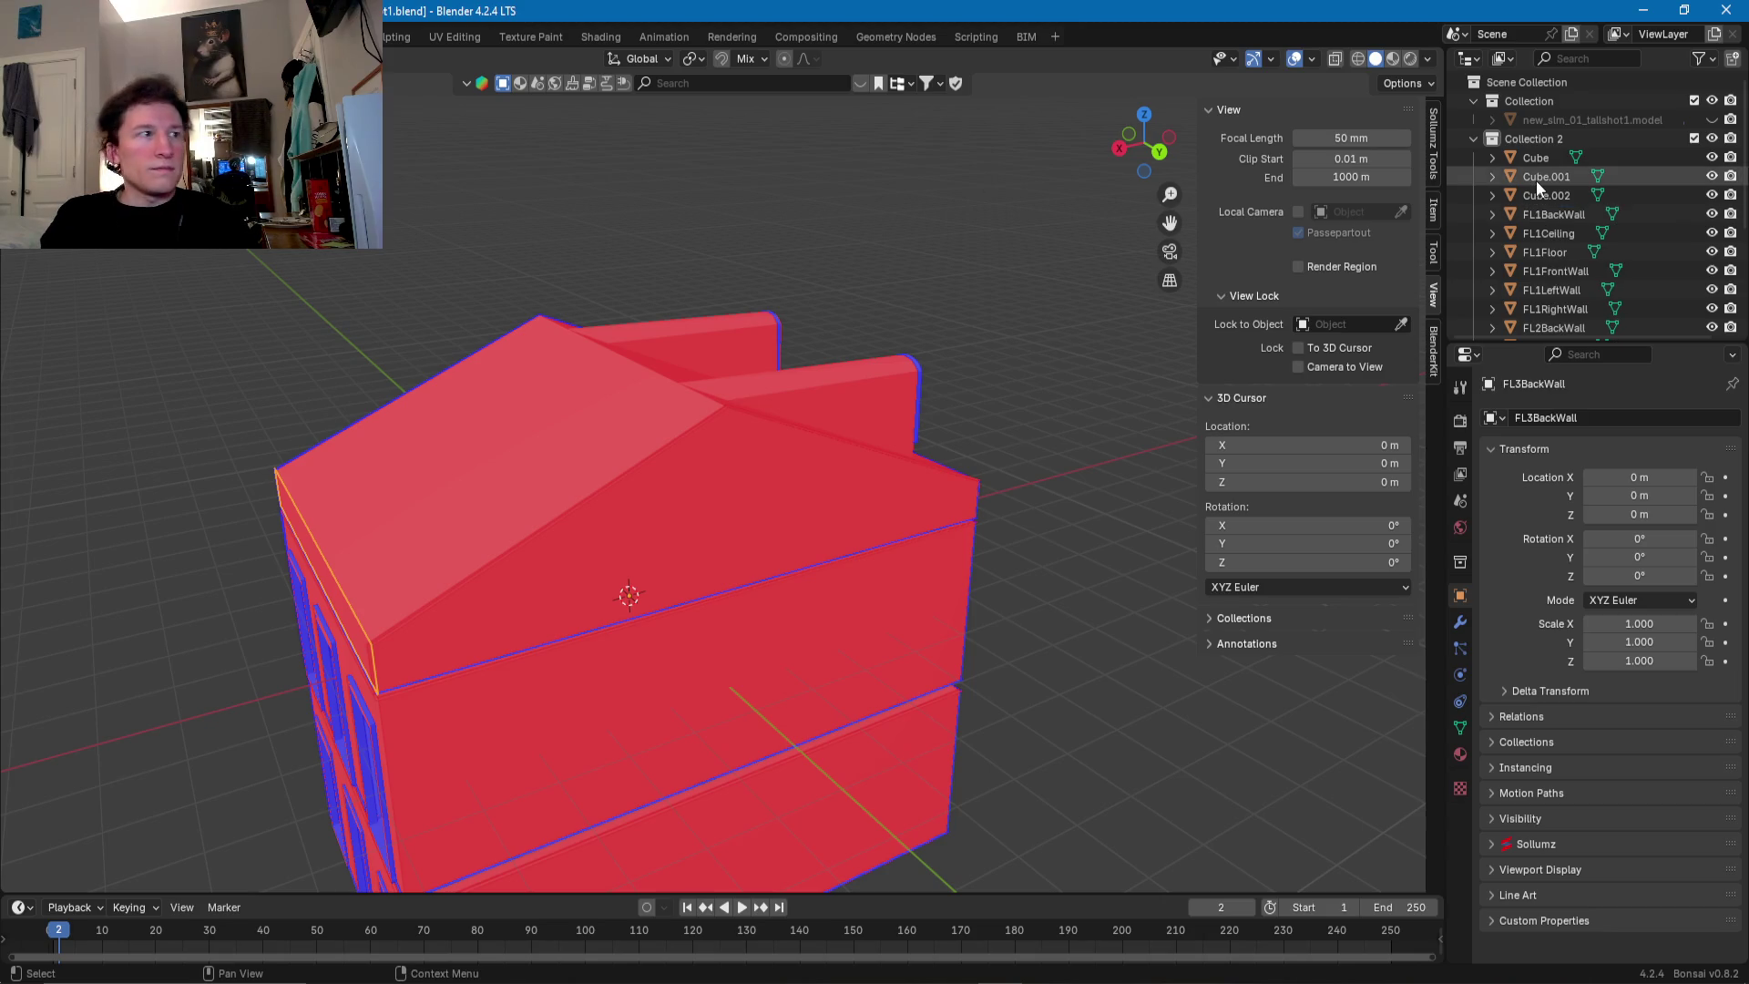
- Rename Cube.002 to FL3RightWall and Cube.001 to FL3FrontWall
{"action": "middle_click_drag", "start_coordinate": [216, 559], "coordinate": [652, 534]}
{"action": "left_click", "coordinate": [687, 593]}
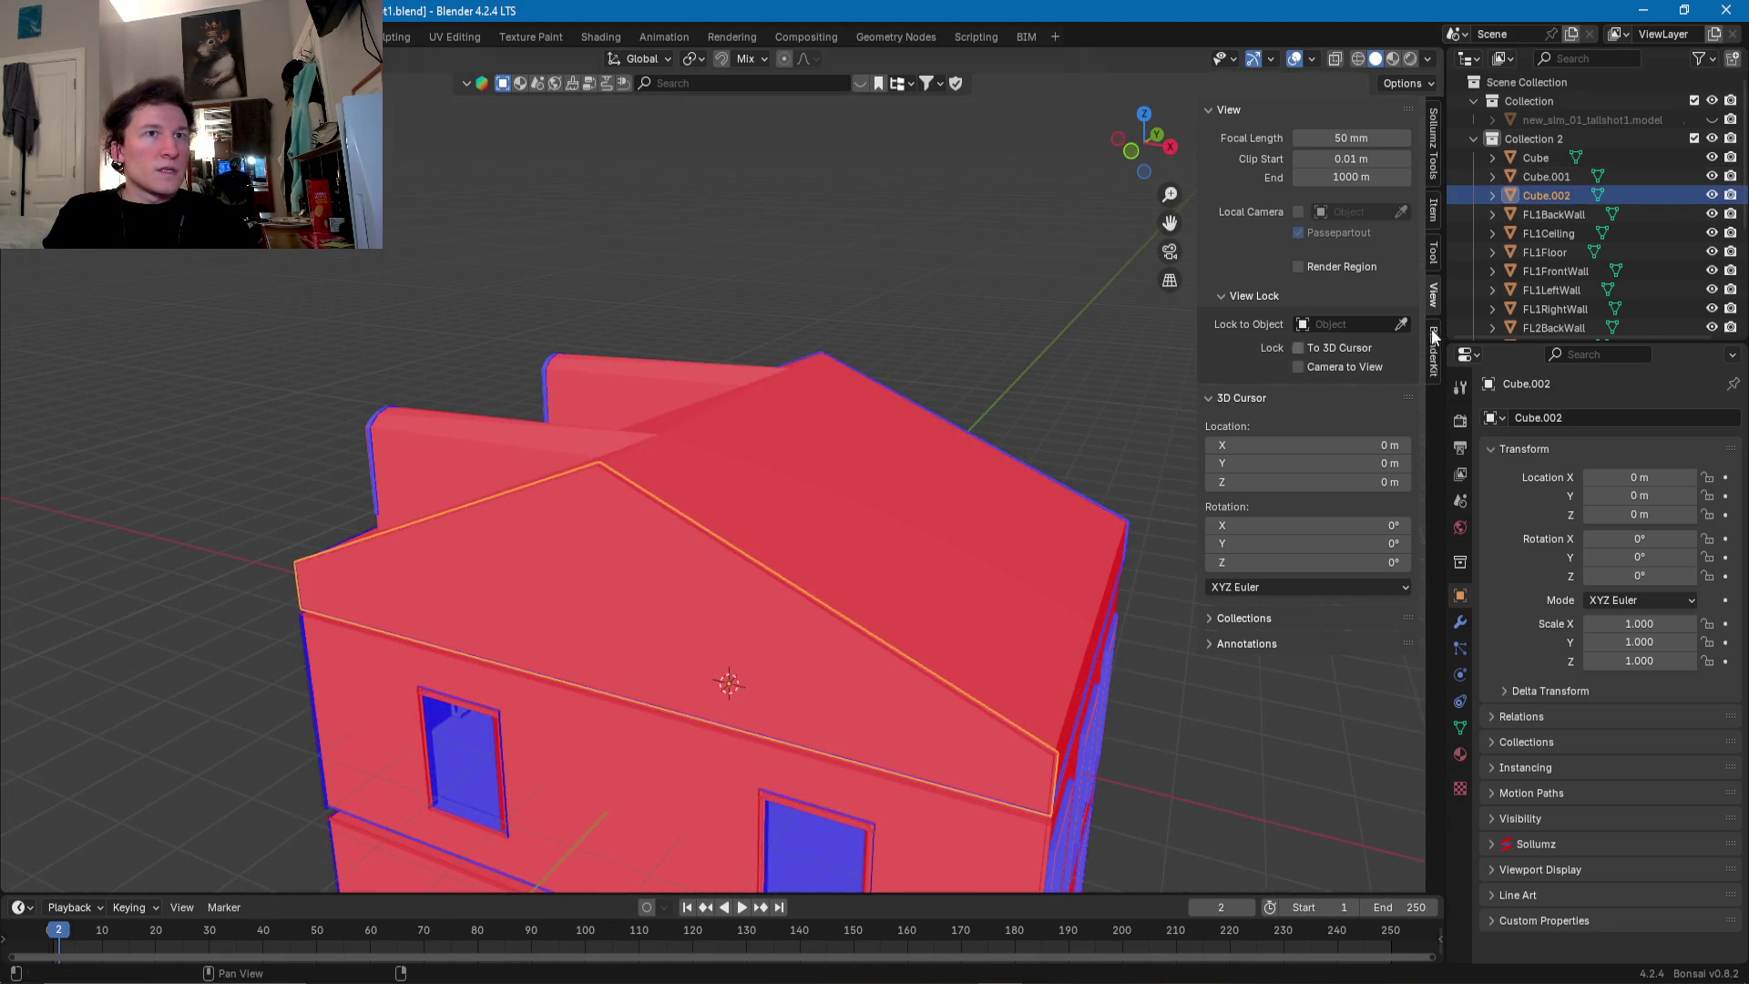
{"action": "double_click", "coordinate": [1547, 195]}
{"action": "type", "text": "FL3RightWall"}
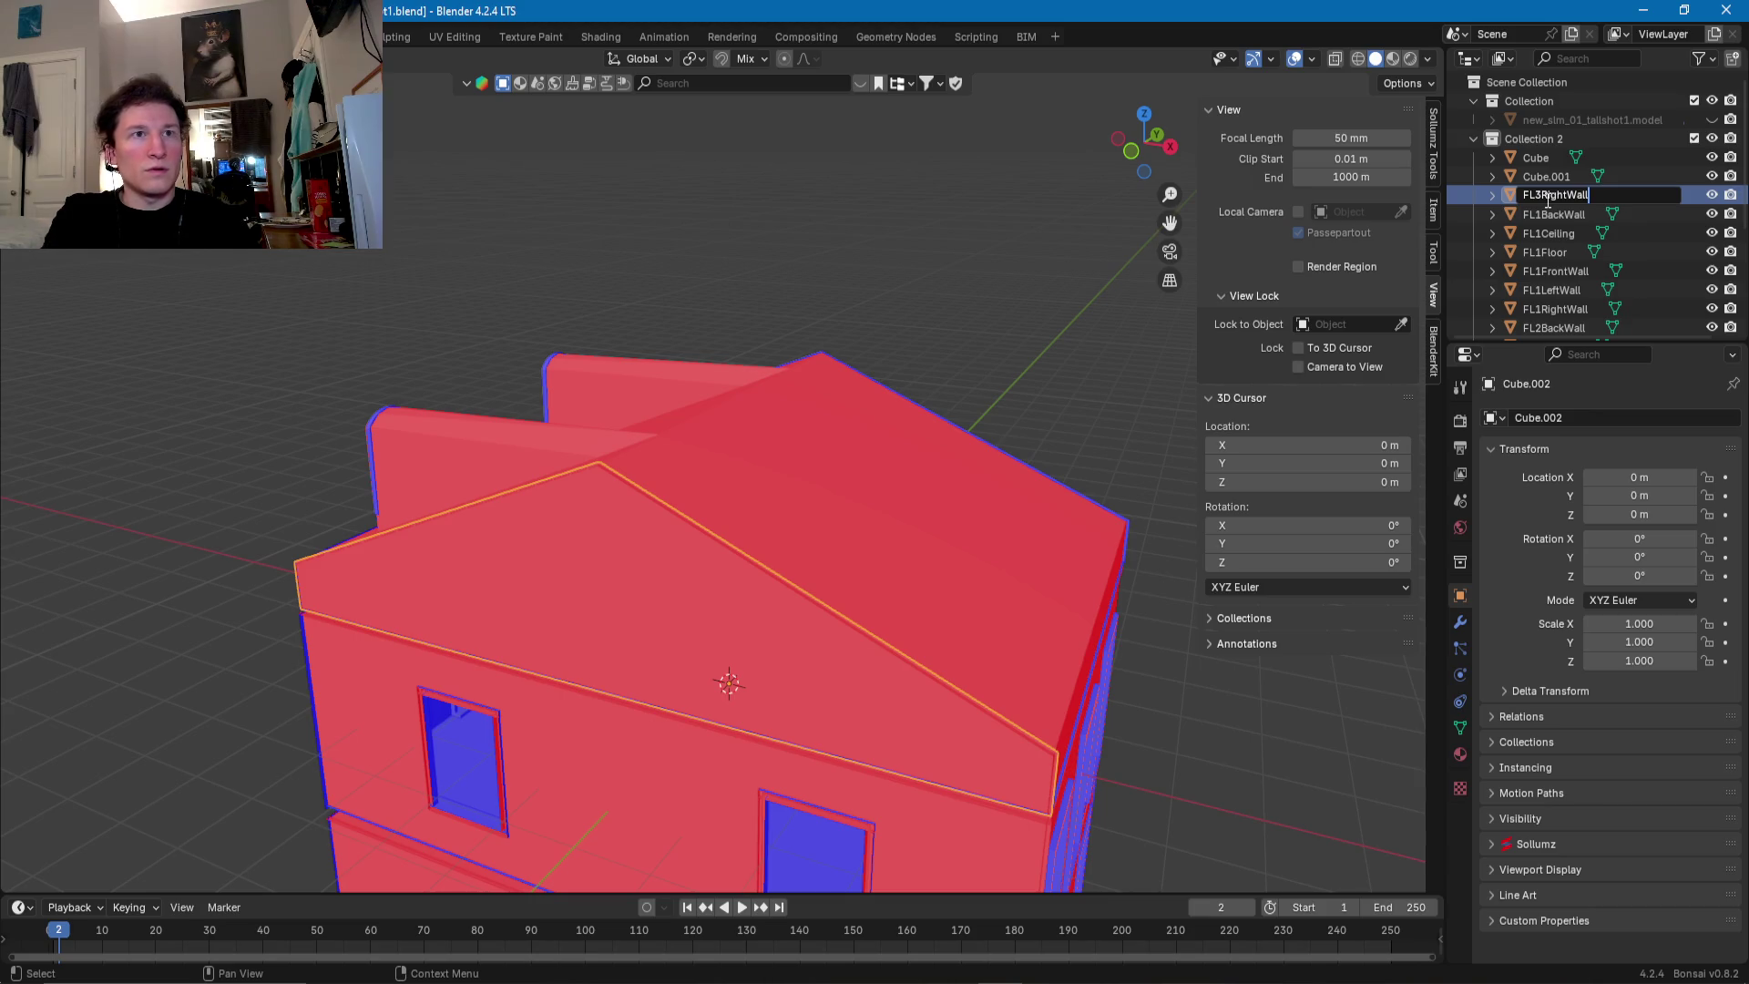
{"action": "key", "text": "Return"}
{"action": "middle_click_drag", "start_coordinate": [565, 456], "coordinate": [820, 438]}
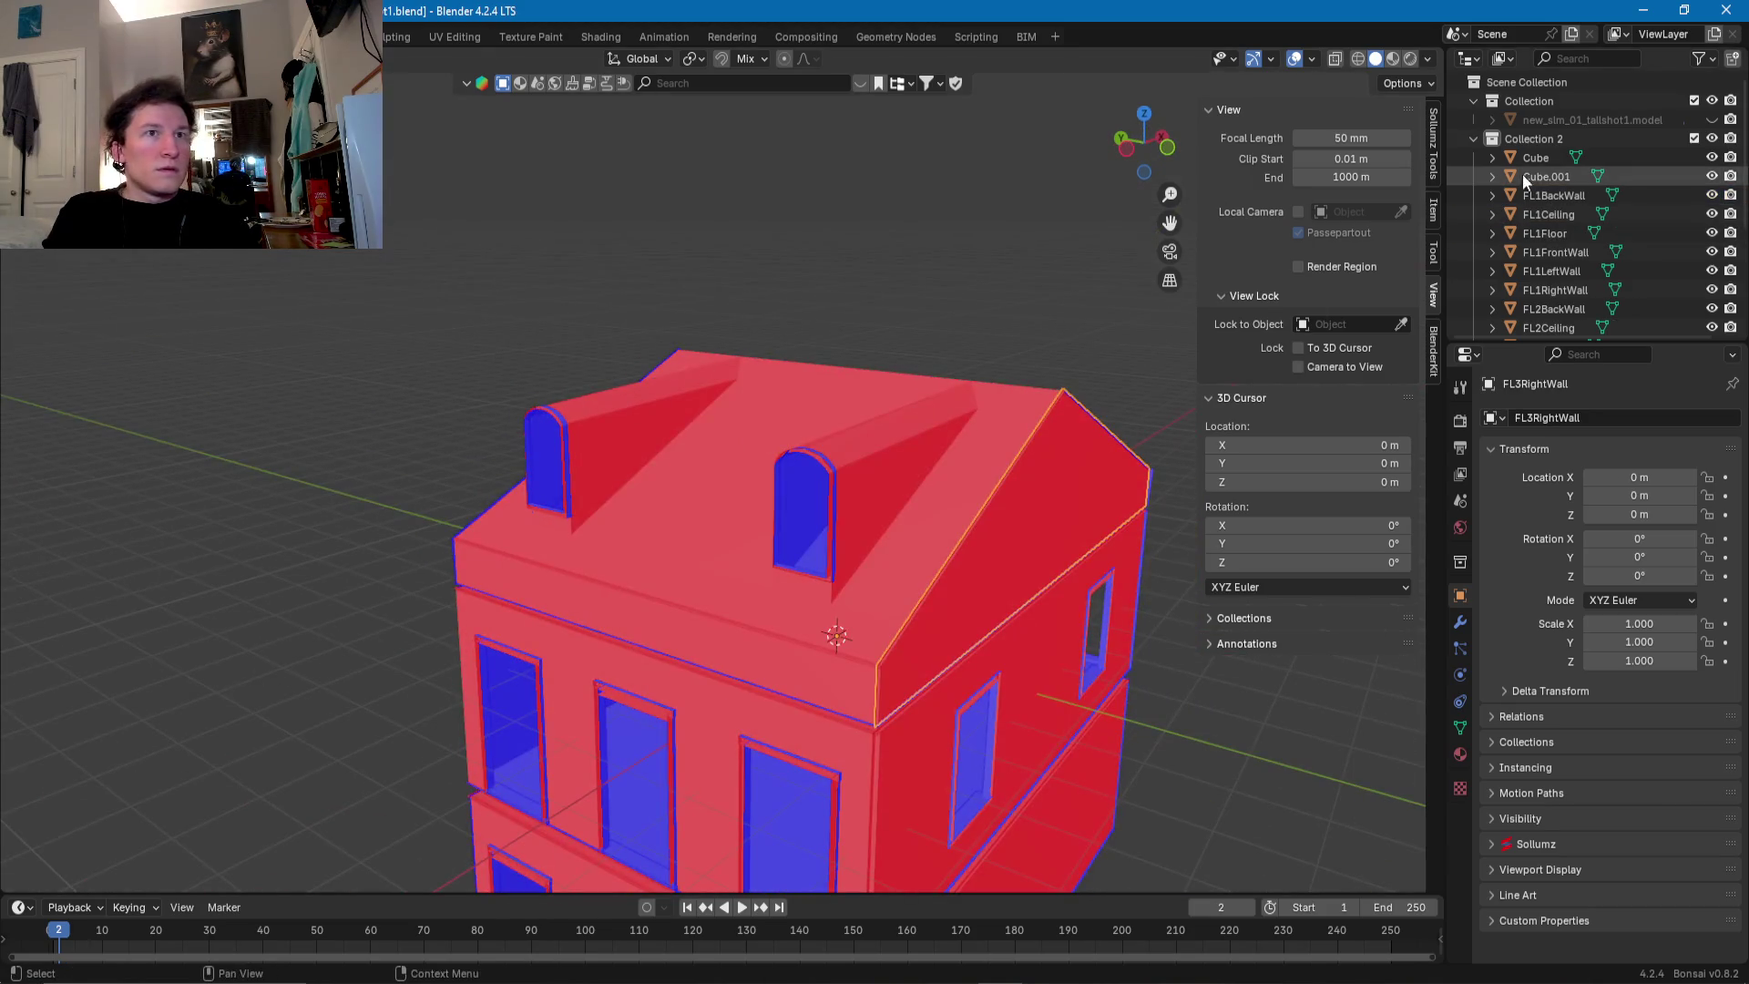
{"action": "left_click", "coordinate": [1540, 177]}
{"action": "middle_click_drag", "start_coordinate": [848, 532], "coordinate": [1002, 510]}
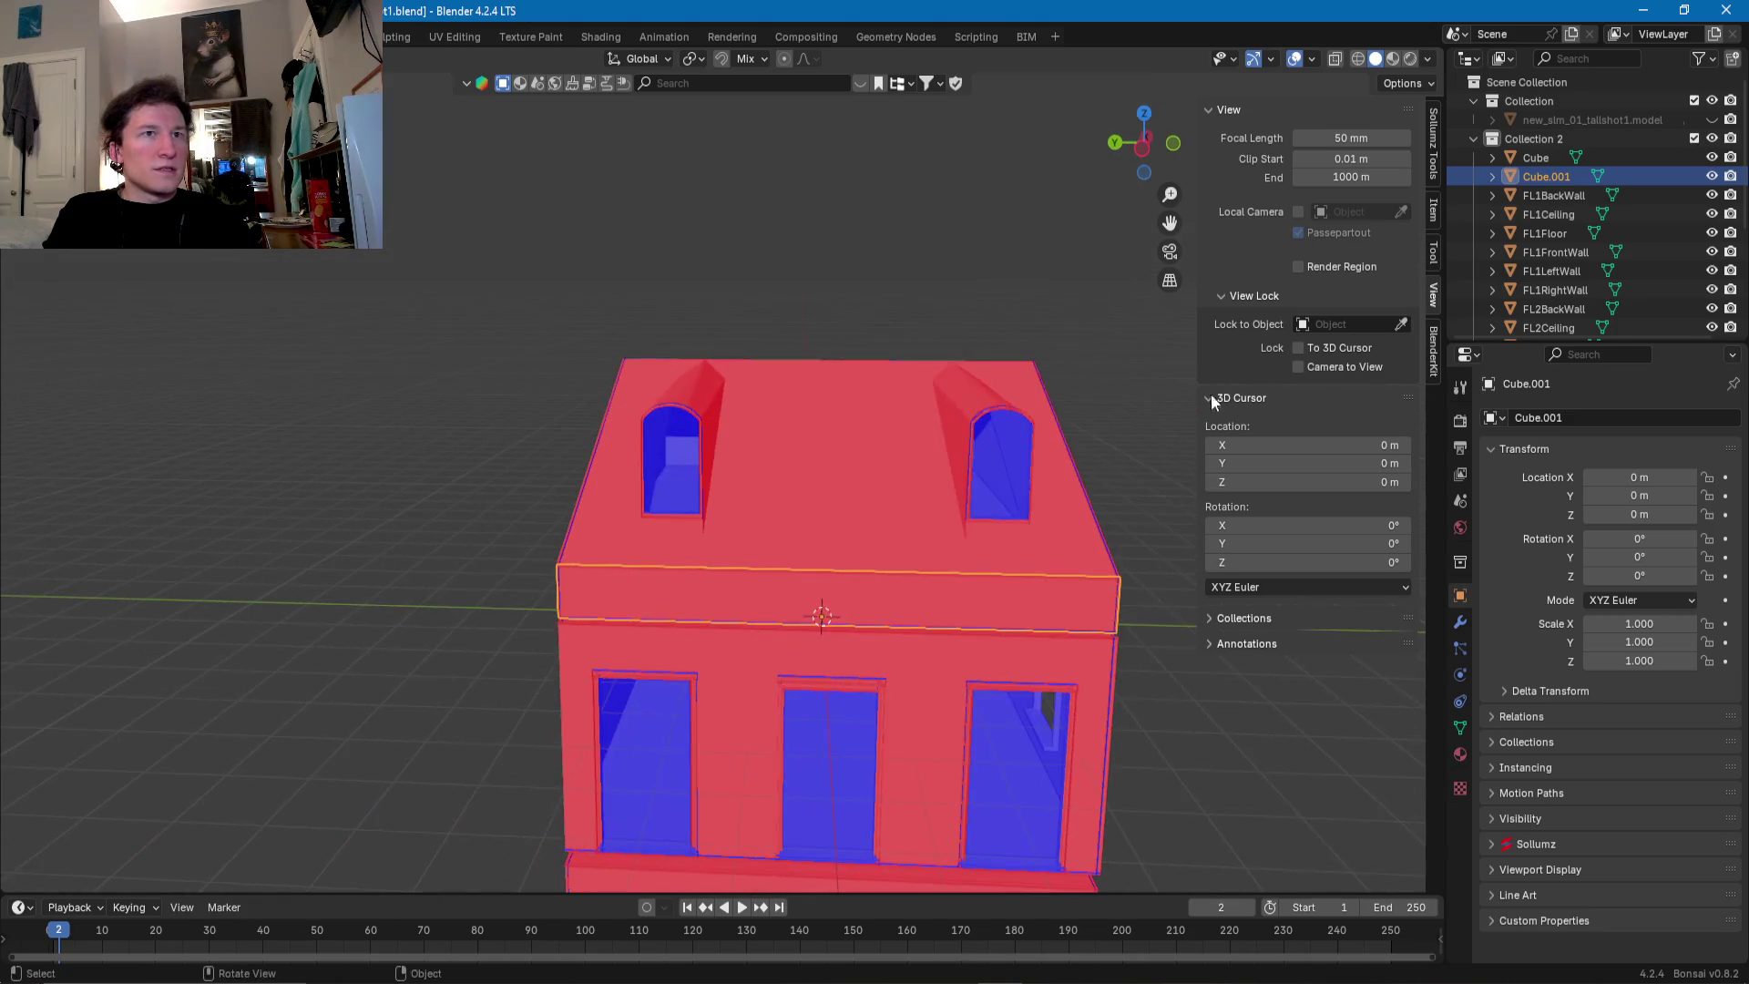
{"action": "double_click", "coordinate": [1546, 176]}
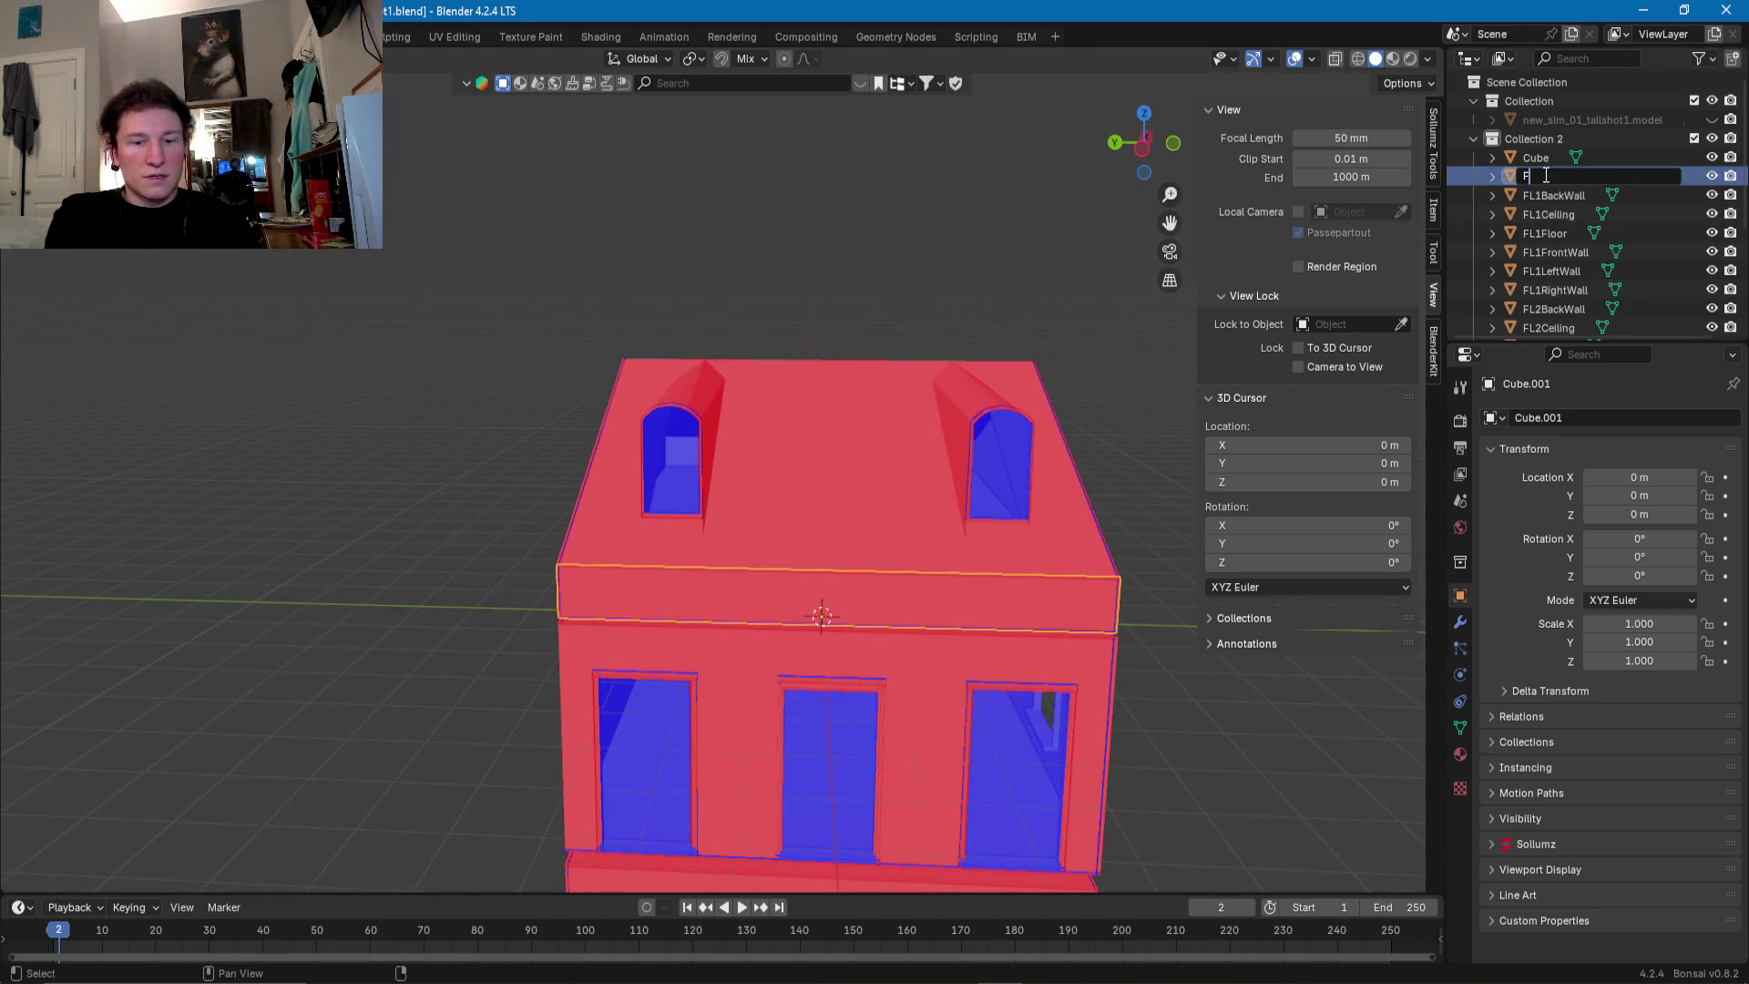
{"action": "type", "text": "FL3FrontWall"}
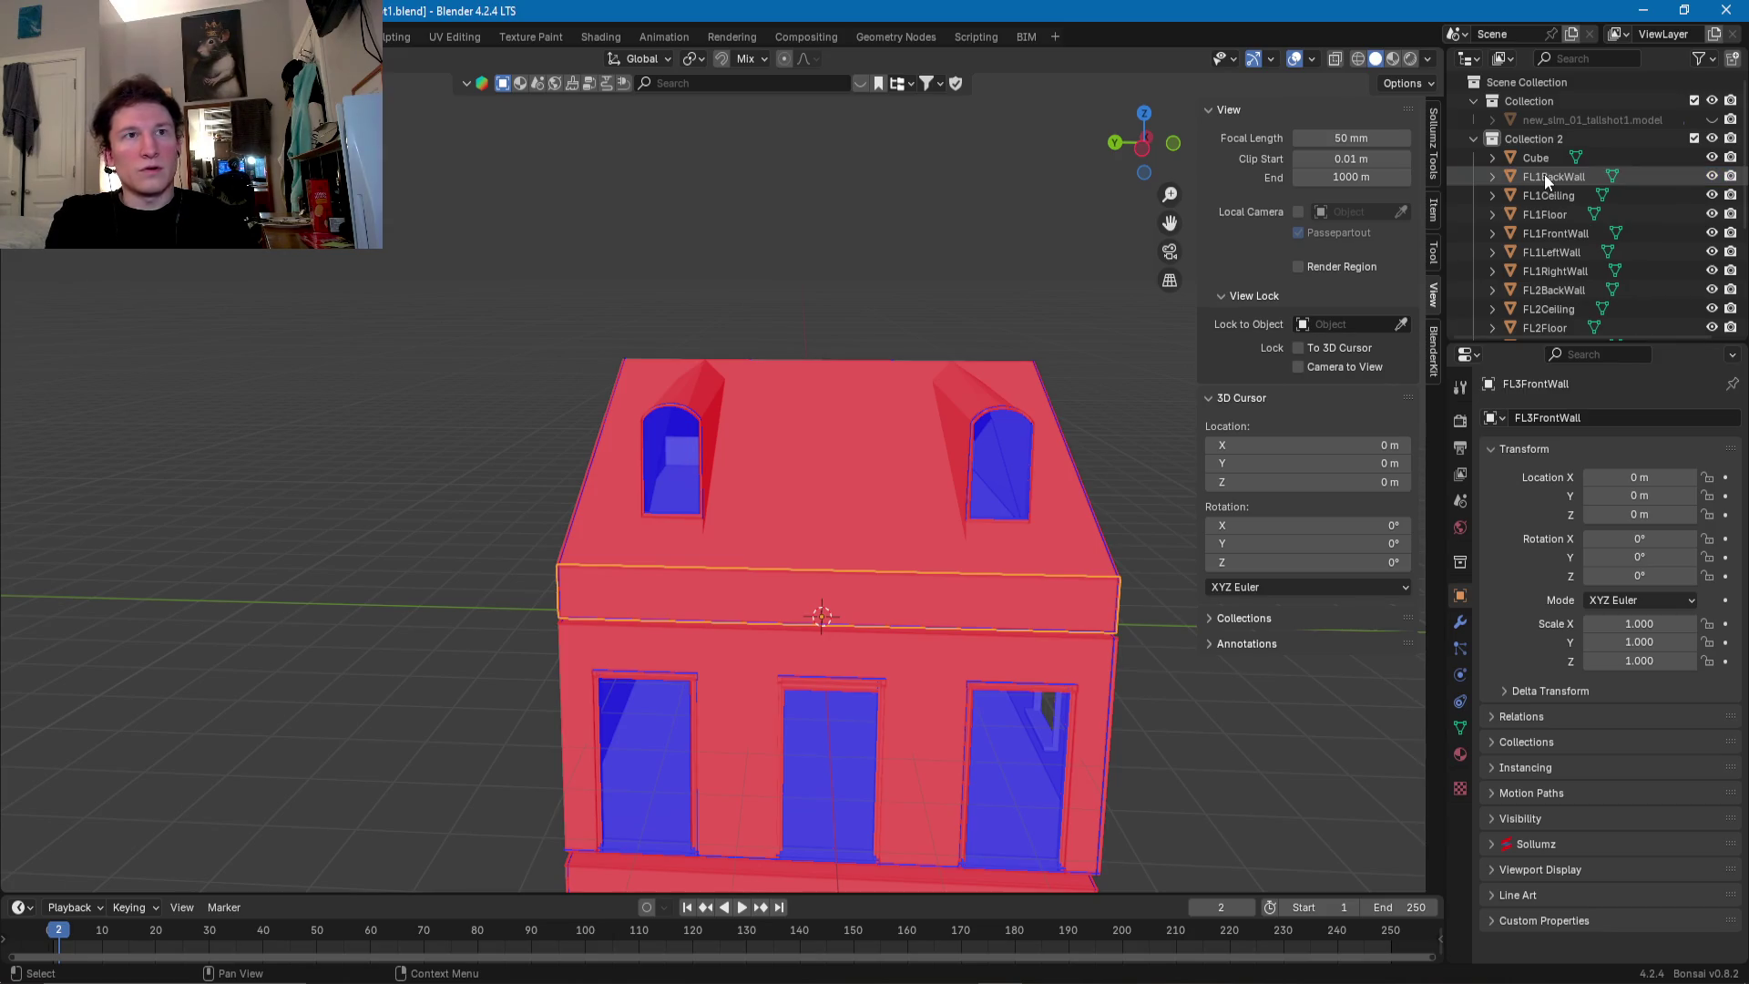
{"action": "key", "text": "Return"}
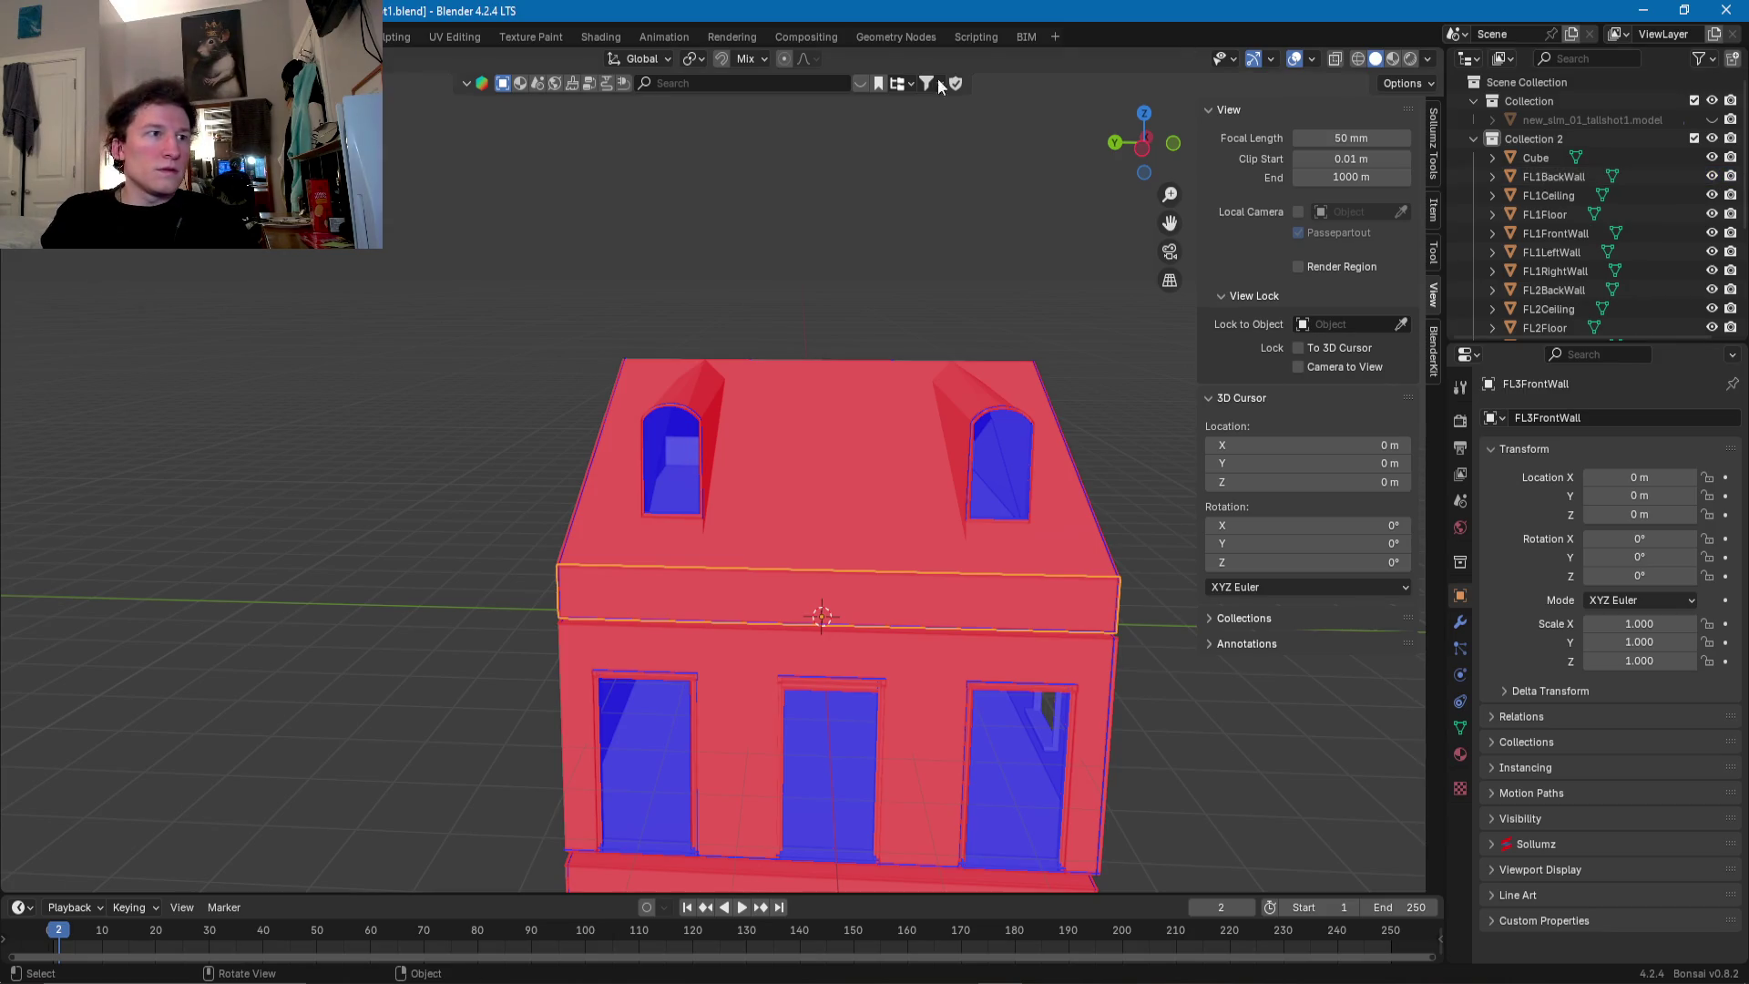
- Rename Cube to Ceiling and unhide new_sim_01_tallshot1.model
{"action": "left_click", "coordinate": [1535, 160]}
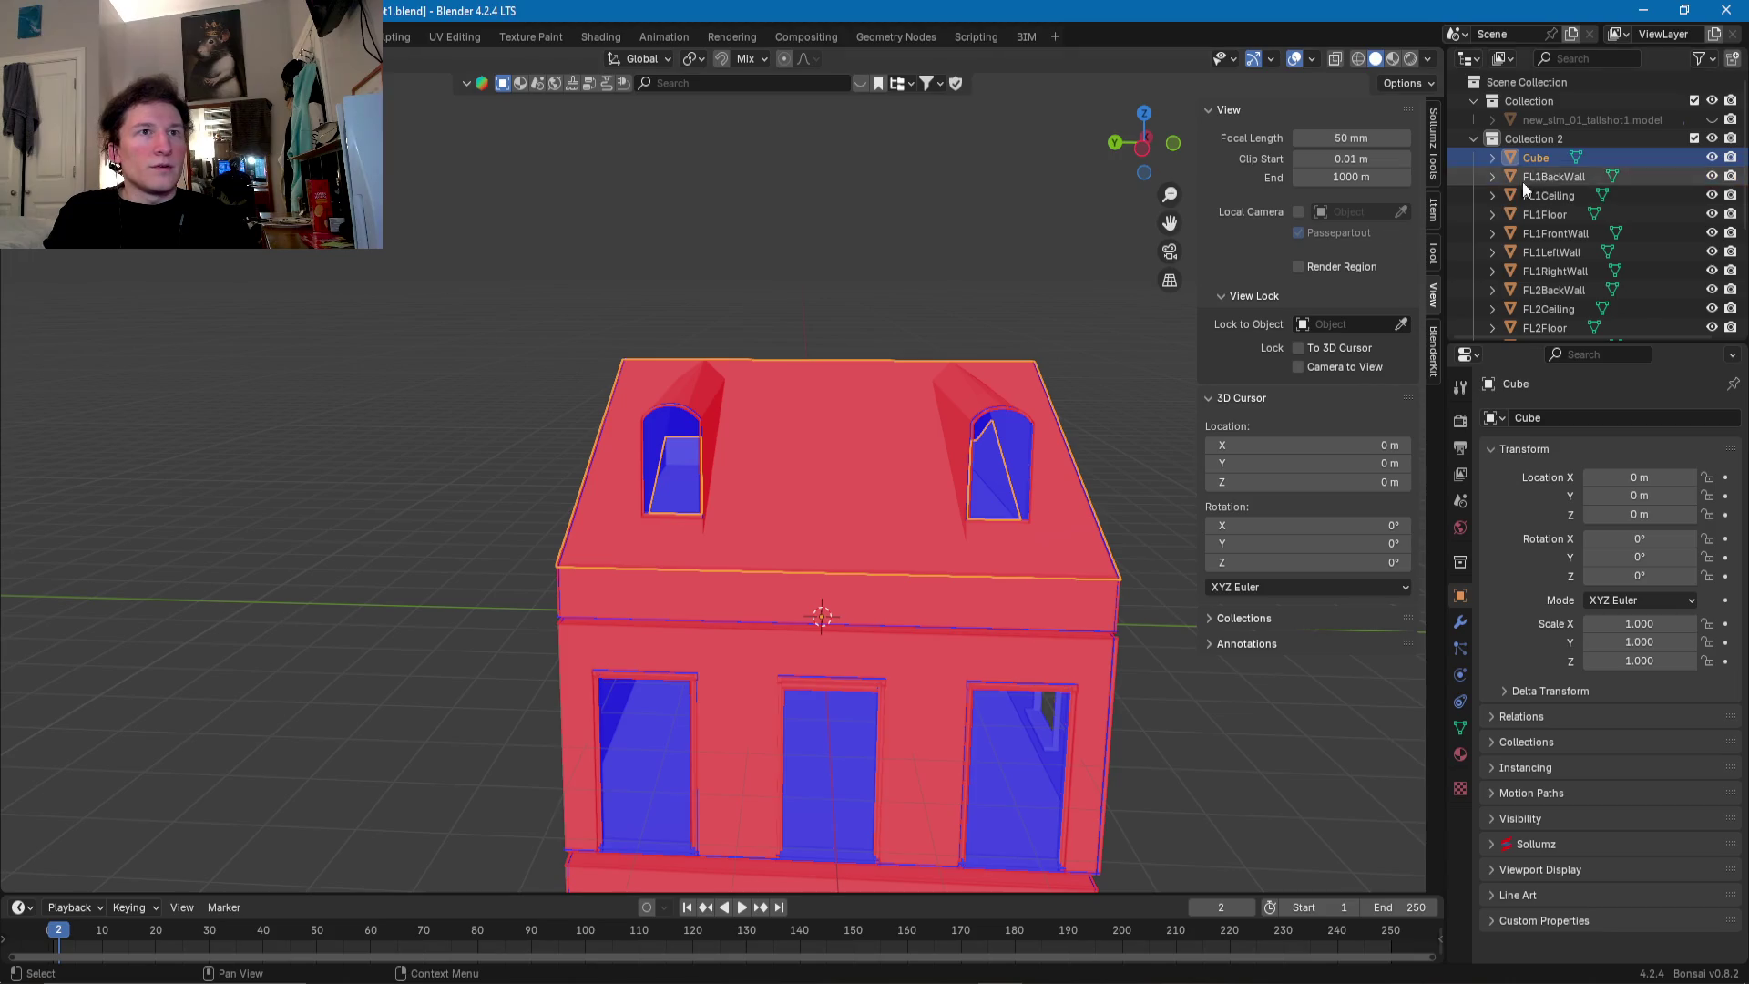
{"action": "double_click", "coordinate": [1543, 160]}
{"action": "type", "text": "Ceiling"}
{"action": "key", "text": "Return"}
{"action": "mouse_move", "coordinate": [621, 627]}
{"action": "middle_mouse_down"}
{"action": "mouse_move", "coordinate": [612, 581]}
{"action": "mouse_move", "coordinate": [774, 572]}
{"action": "mouse_move", "coordinate": [987, 745]}
{"action": "mouse_move", "coordinate": [873, 709]}
{"action": "mouse_move", "coordinate": [888, 717]}
{"action": "middle_mouse_up"}
{"action": "left_click", "coordinate": [1712, 119]}
- Deselect the Ceiling object and save new_sim_01_tallshot1.blend from the File menu
{"action": "left_click", "coordinate": [987, 745]}
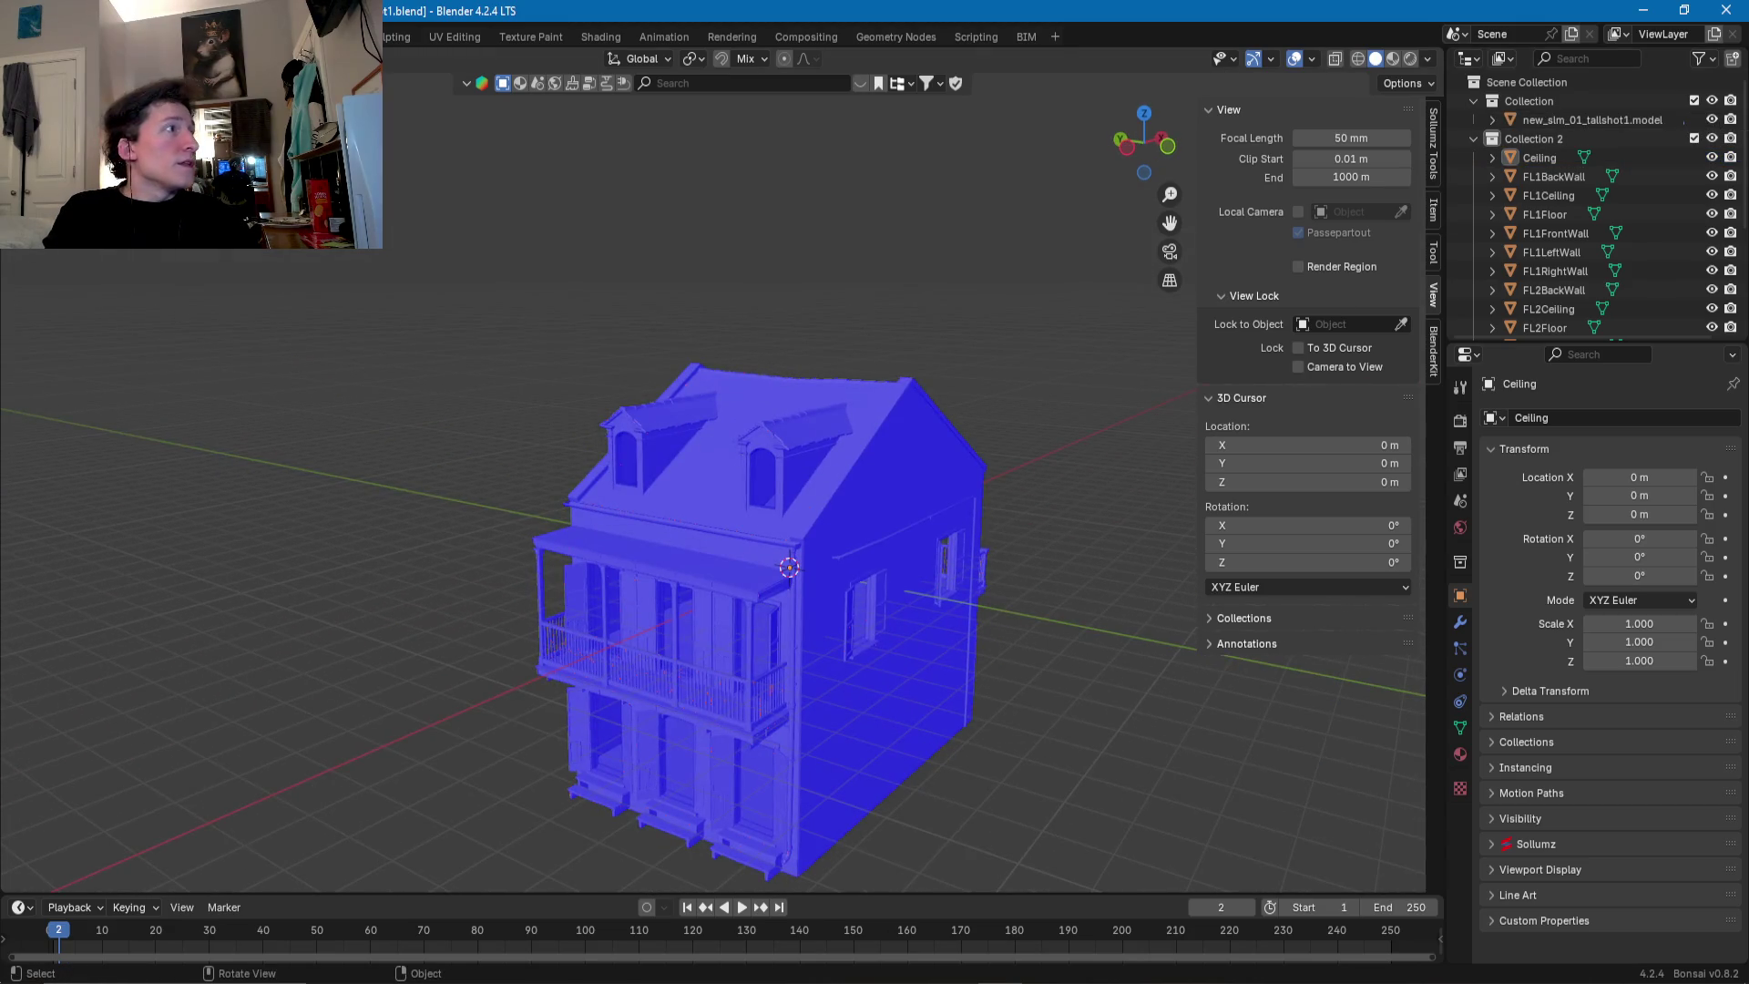
{"action": "key", "text": "F4"}
{"action": "left_click", "coordinate": [77, 287]}
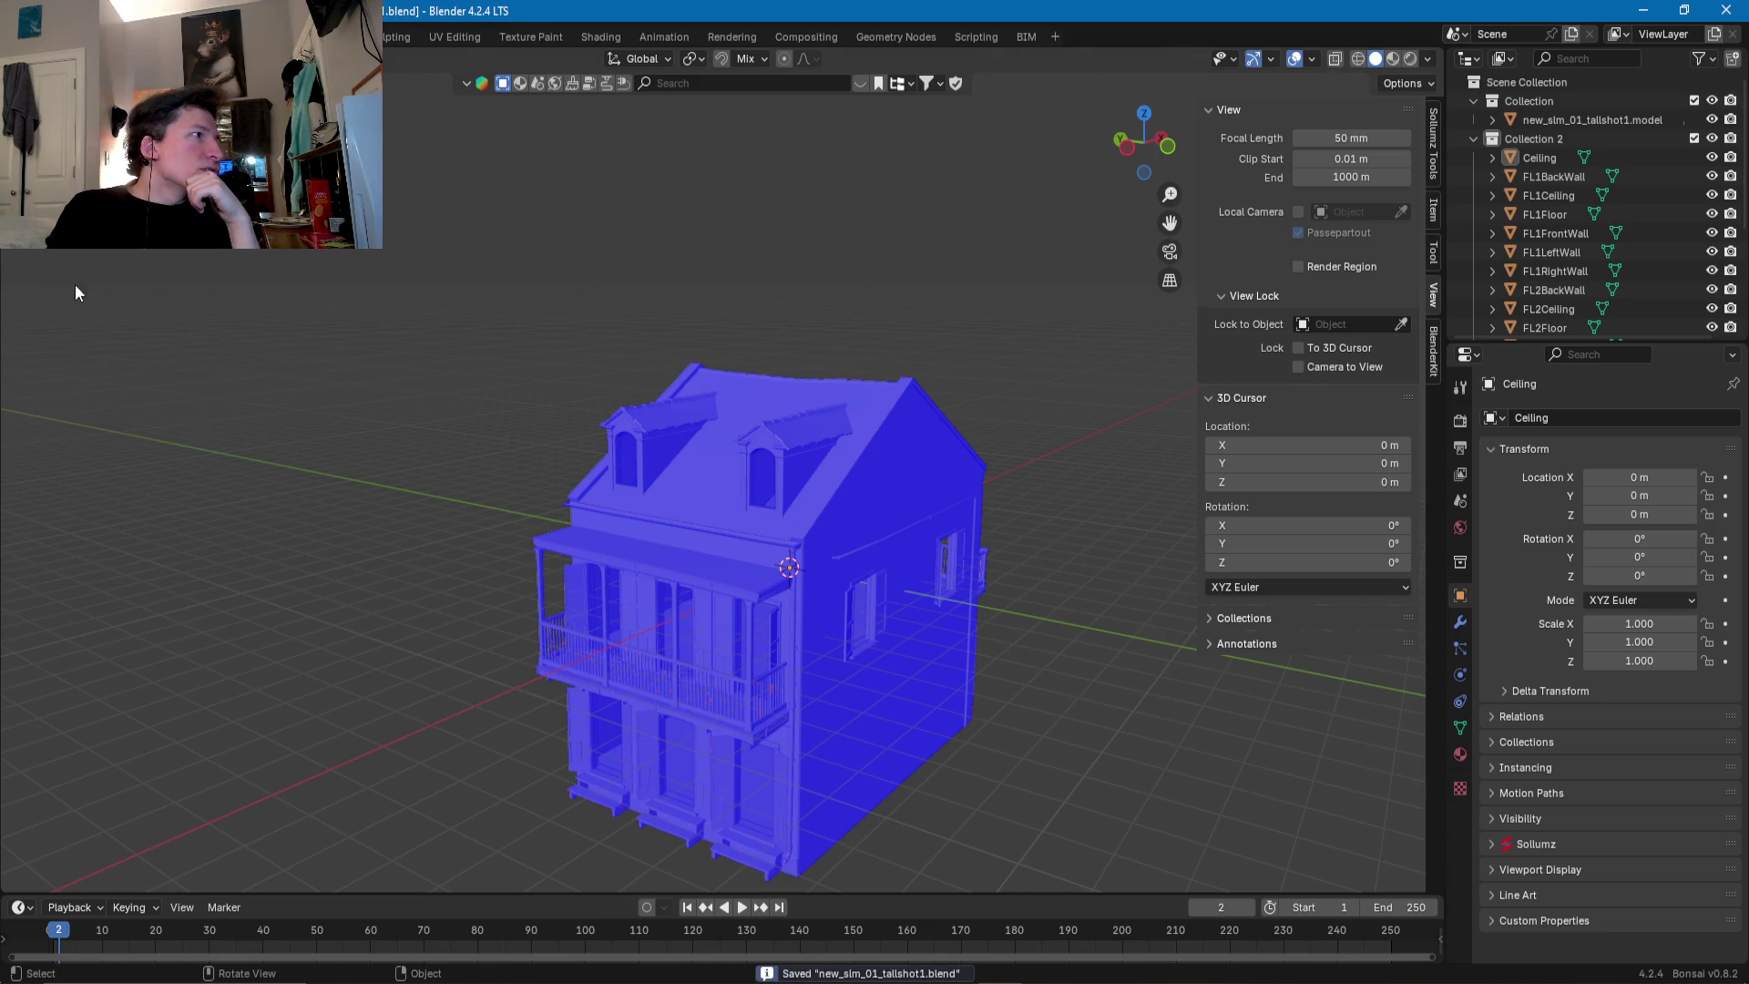
{"action": "mouse_move", "coordinate": [663, 975]}
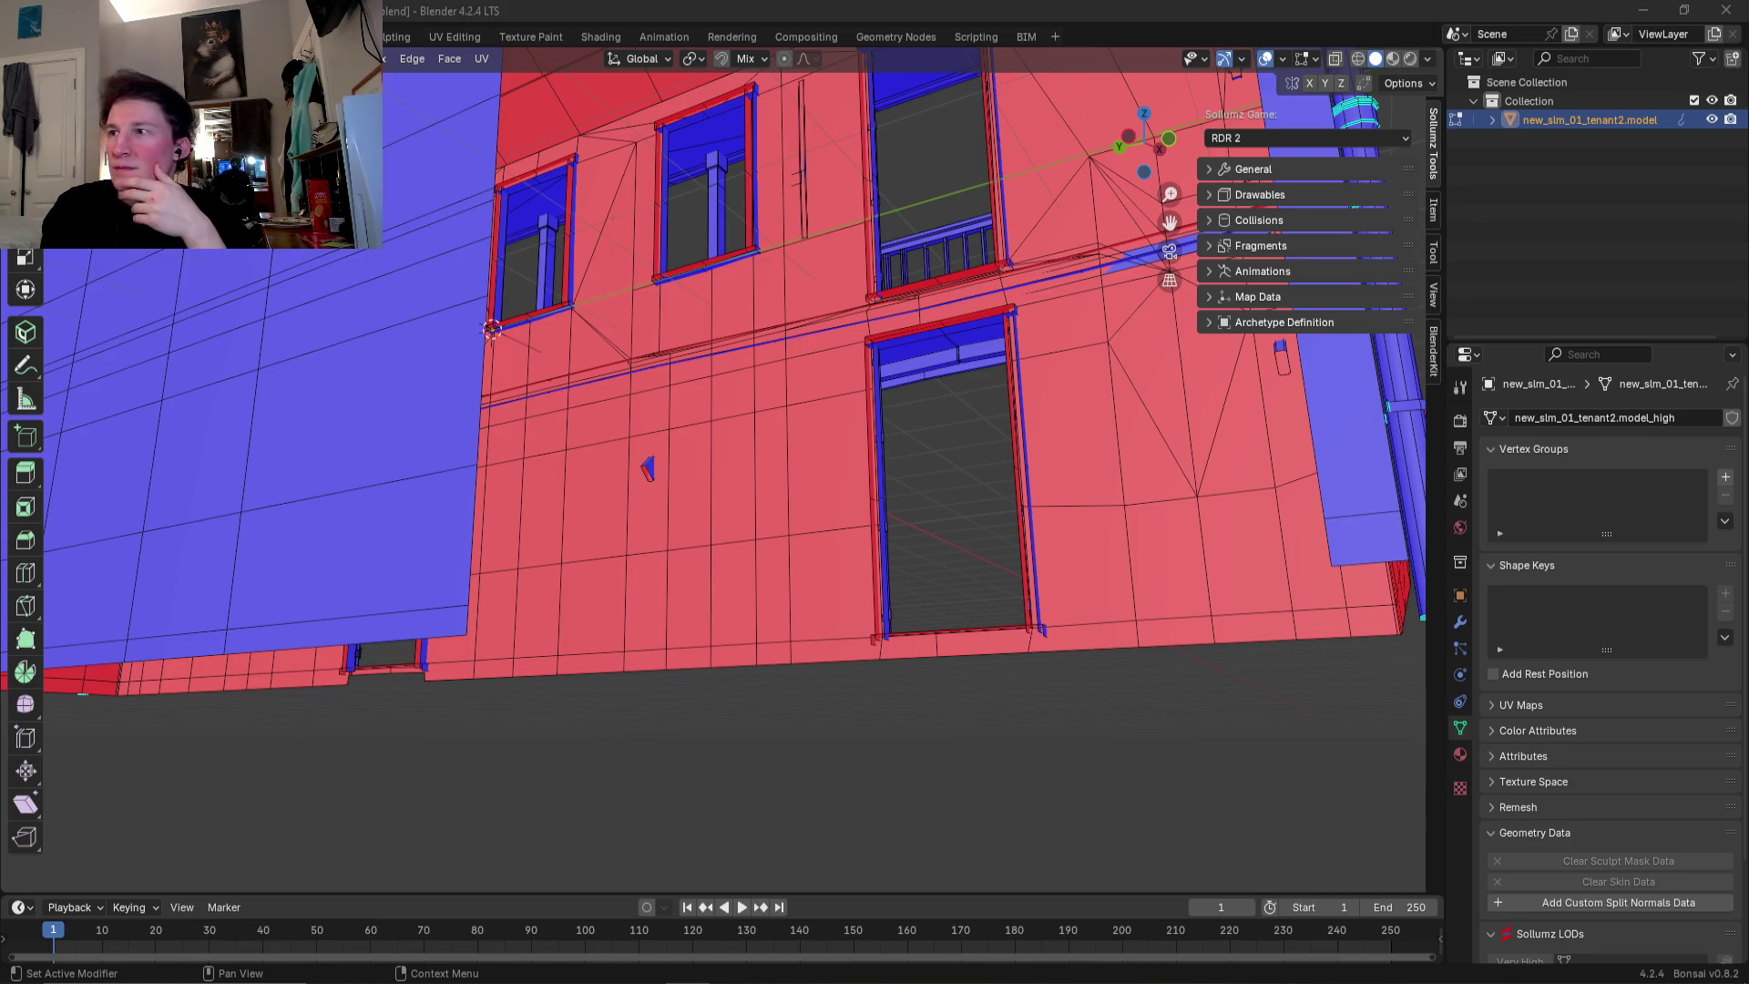
{"action": "scroll", "coordinate": [988, 446], "scroll_direction": "up", "scroll_amount": 2}
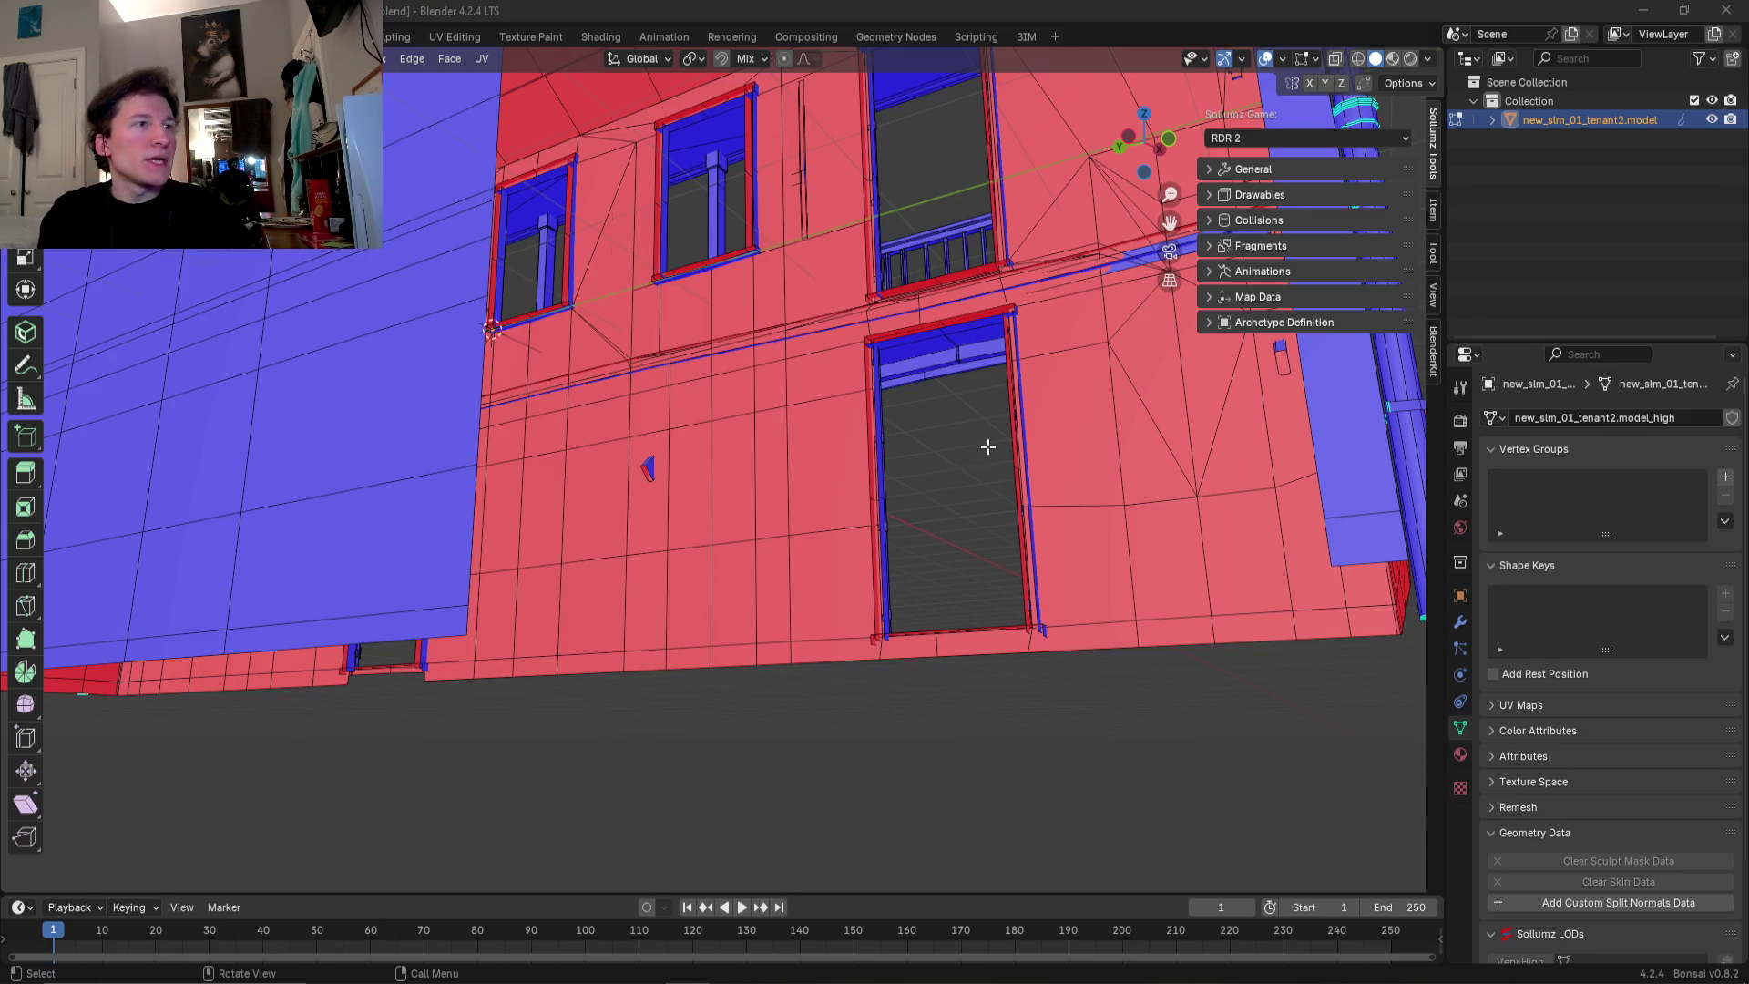
- Slide the ground-floor door frame's corner face along Y to close its gap
{"action": "scroll", "coordinate": [1028, 379], "scroll_direction": "up", "scroll_amount": 3}
{"action": "scroll", "coordinate": [732, 627], "scroll_direction": "up", "scroll_amount": 4}
{"action": "mouse_move", "coordinate": [733, 627]}
{"action": "middle_mouse_down", "text": "shift"}
{"action": "mouse_move", "coordinate": [828, 457]}
{"action": "mouse_move", "coordinate": [770, 515]}
{"action": "mouse_move", "coordinate": [770, 445]}
{"action": "mouse_move", "coordinate": [843, 495]}
{"action": "mouse_move", "coordinate": [823, 489]}
{"action": "mouse_move", "coordinate": [1038, 461]}
{"action": "mouse_move", "coordinate": [779, 591]}
{"action": "mouse_move", "coordinate": [948, 531]}
{"action": "mouse_move", "coordinate": [931, 514]}
{"action": "middle_mouse_up", "text": "shift"}
{"action": "left_click", "coordinate": [964, 504]}
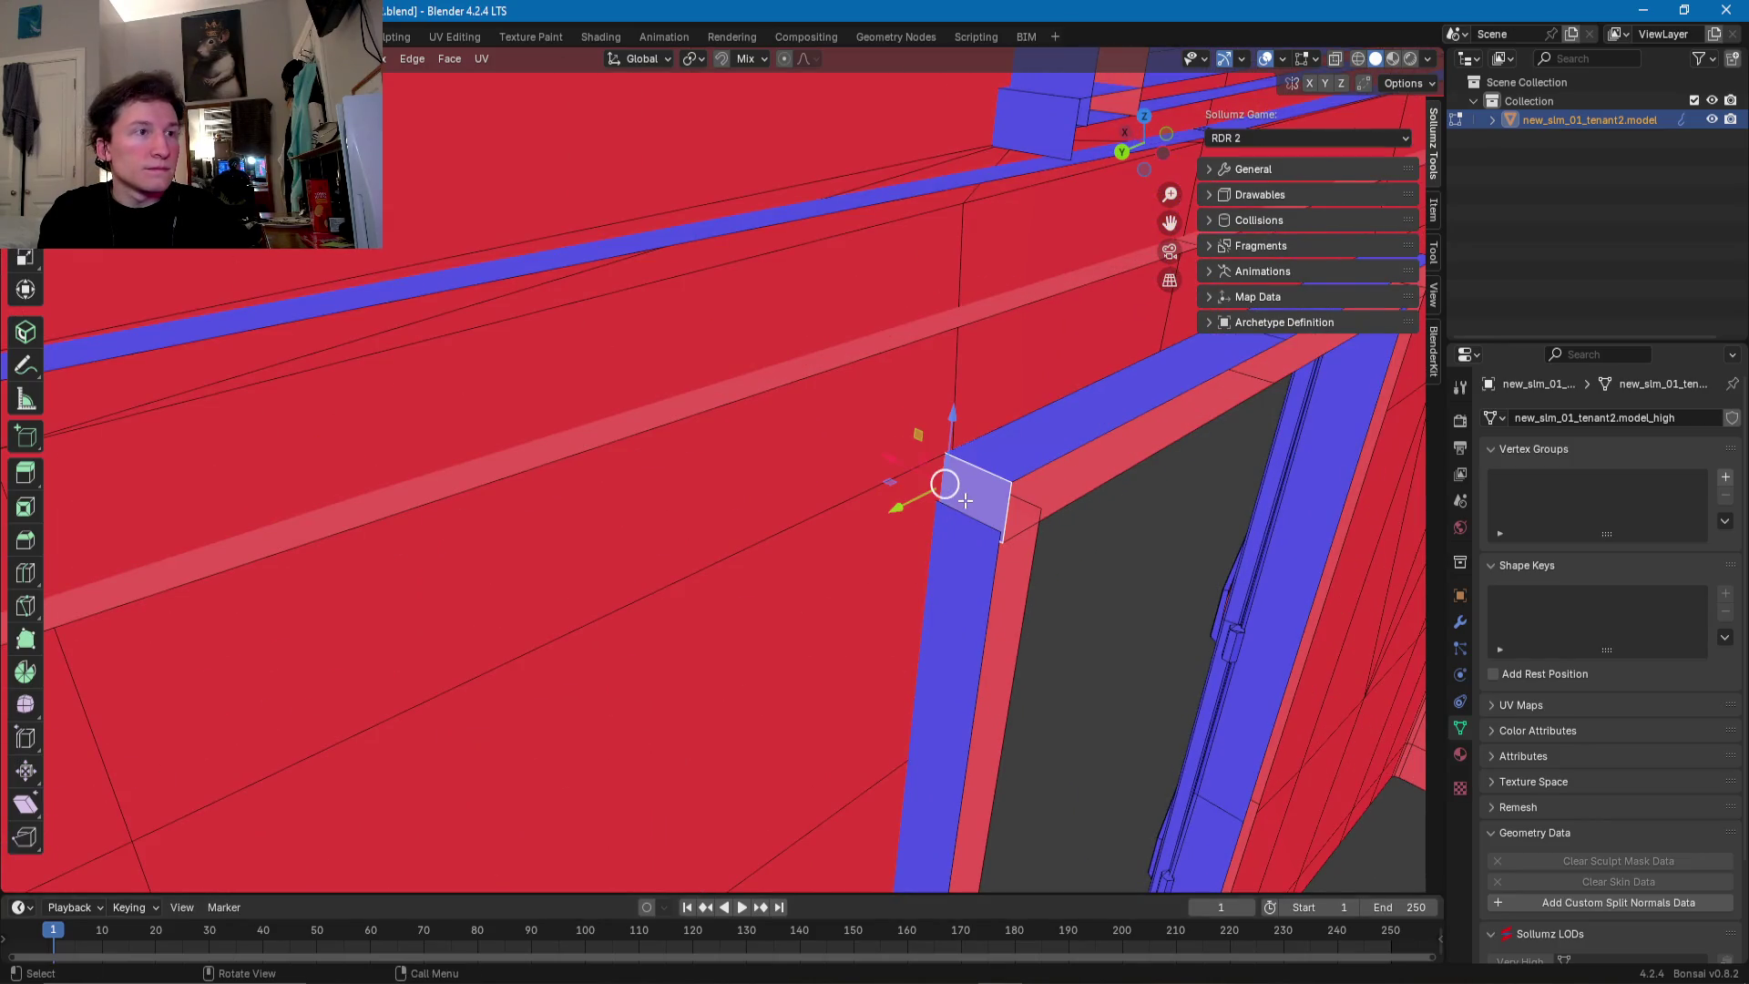
{"action": "left_click_drag", "start_coordinate": [902, 505], "coordinate": [888, 510]}
{"action": "mouse_move", "coordinate": [889, 510]}
{"action": "middle_mouse_down"}
{"action": "mouse_move", "coordinate": [794, 517]}
{"action": "mouse_move", "coordinate": [883, 480]}
{"action": "mouse_move", "coordinate": [764, 429]}
{"action": "middle_mouse_up"}
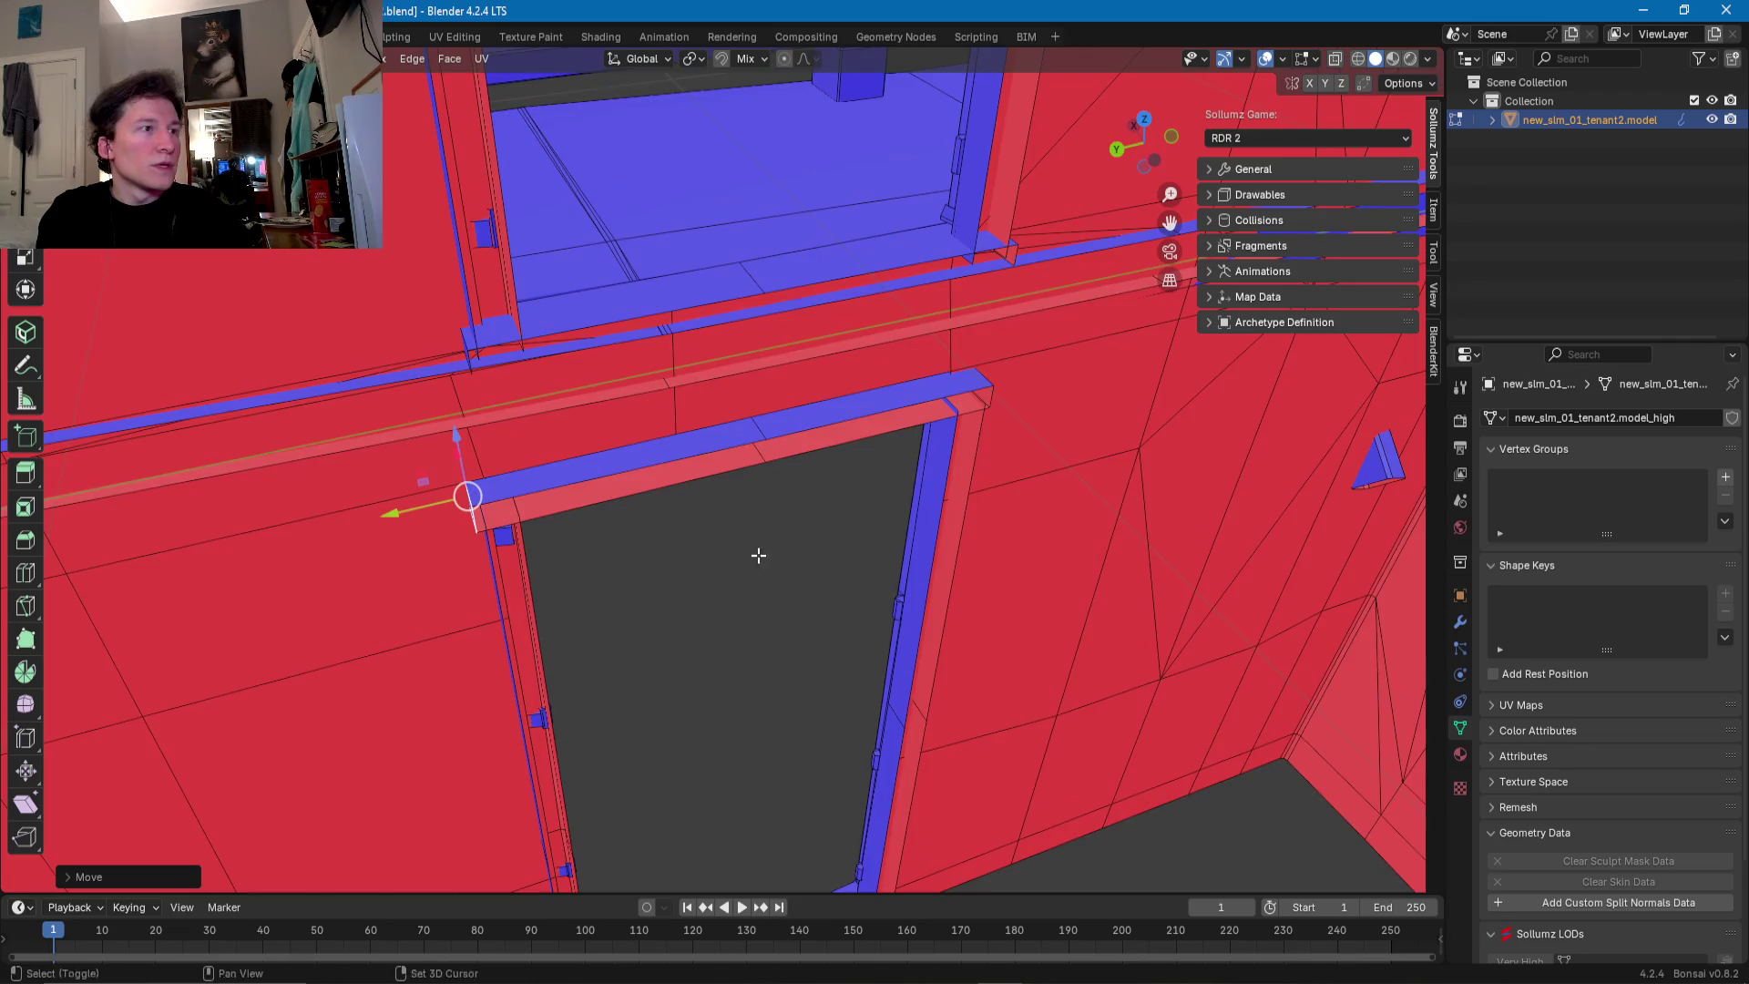
- Select the door frame's lintel, jambs and threshold and duplicate it beside the original
{"action": "left_click", "coordinate": [745, 339]}
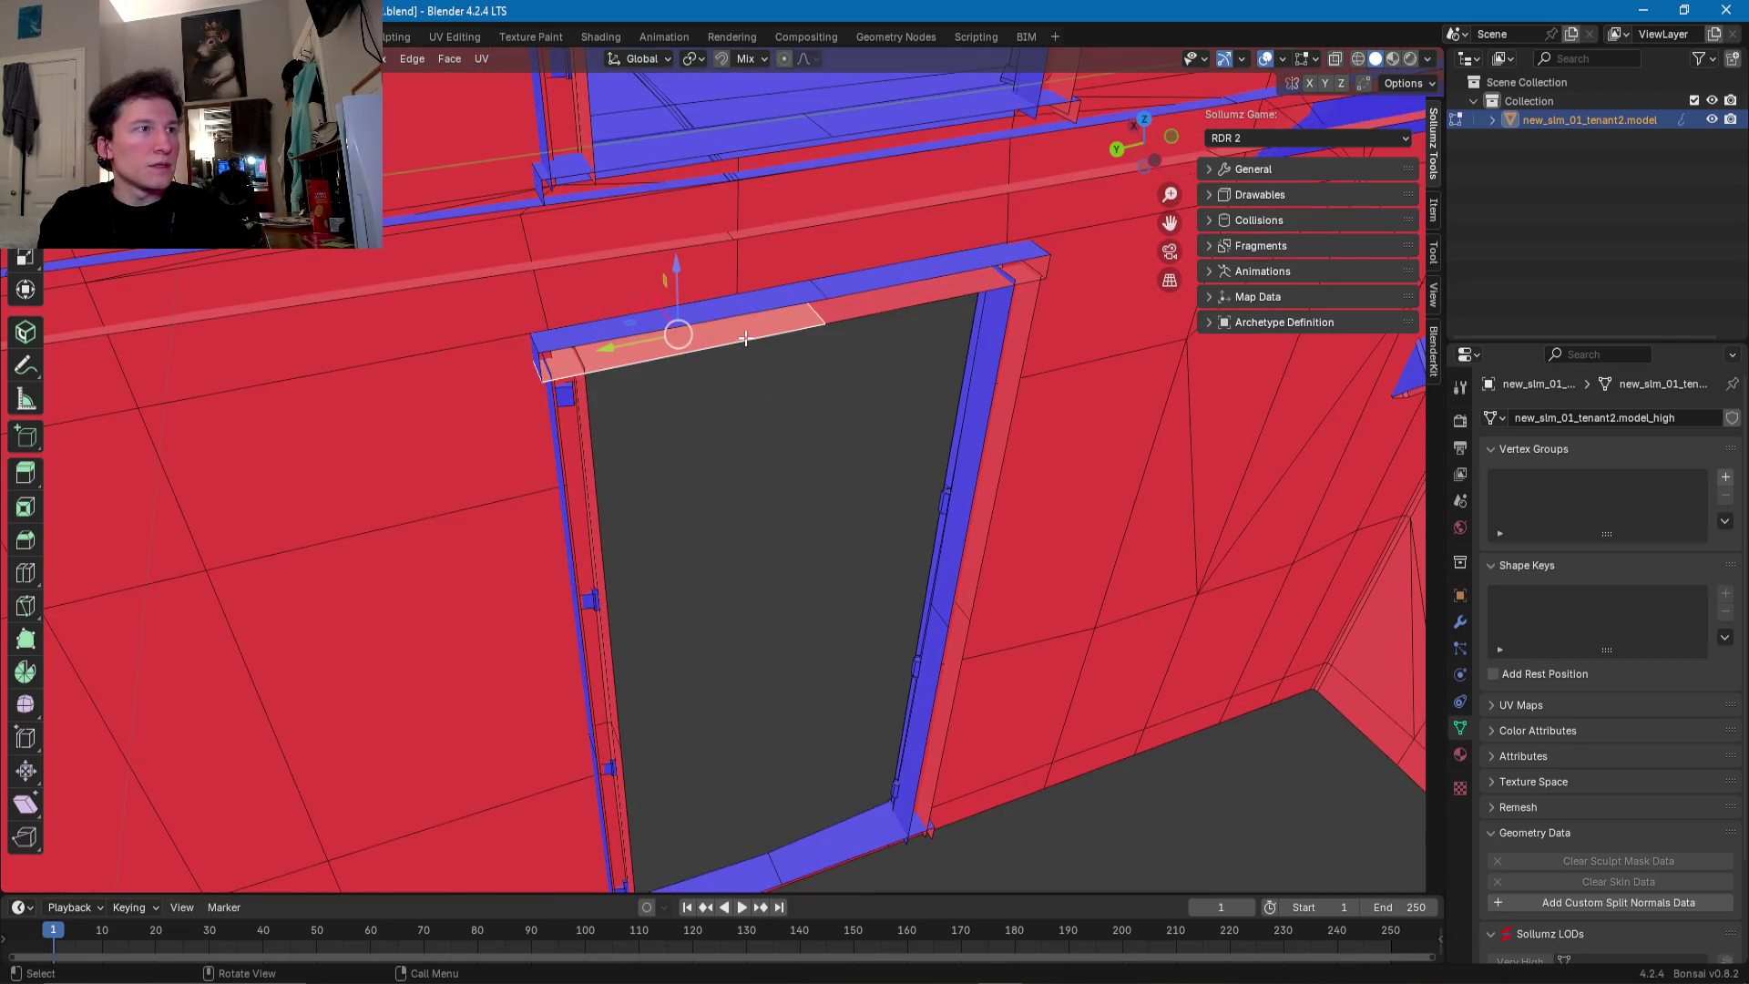
{"action": "key", "text": "l"}
{"action": "key", "text": "l"}
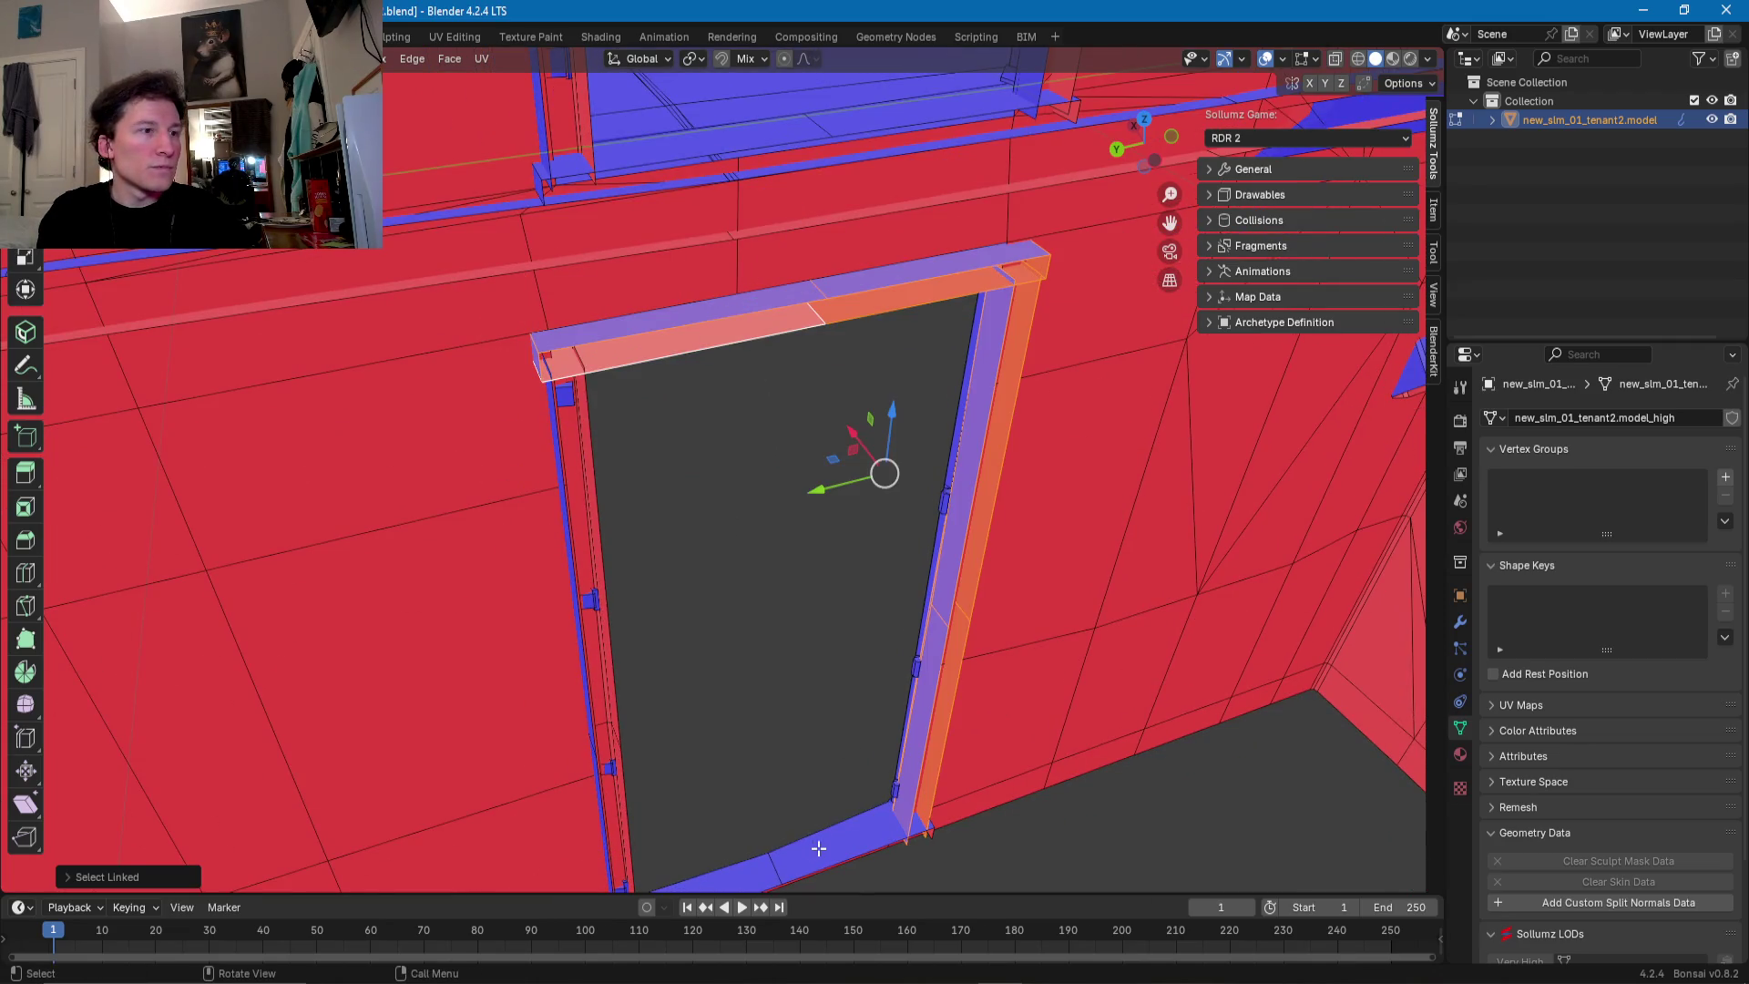
{"action": "key", "text": "l"}
{"action": "mouse_move", "coordinate": [668, 797]}
{"action": "middle_mouse_down"}
{"action": "mouse_move", "coordinate": [789, 596]}
{"action": "mouse_move", "coordinate": [884, 579]}
{"action": "middle_mouse_up"}
{"action": "key", "text": "l"}
{"action": "key", "text": "g"}
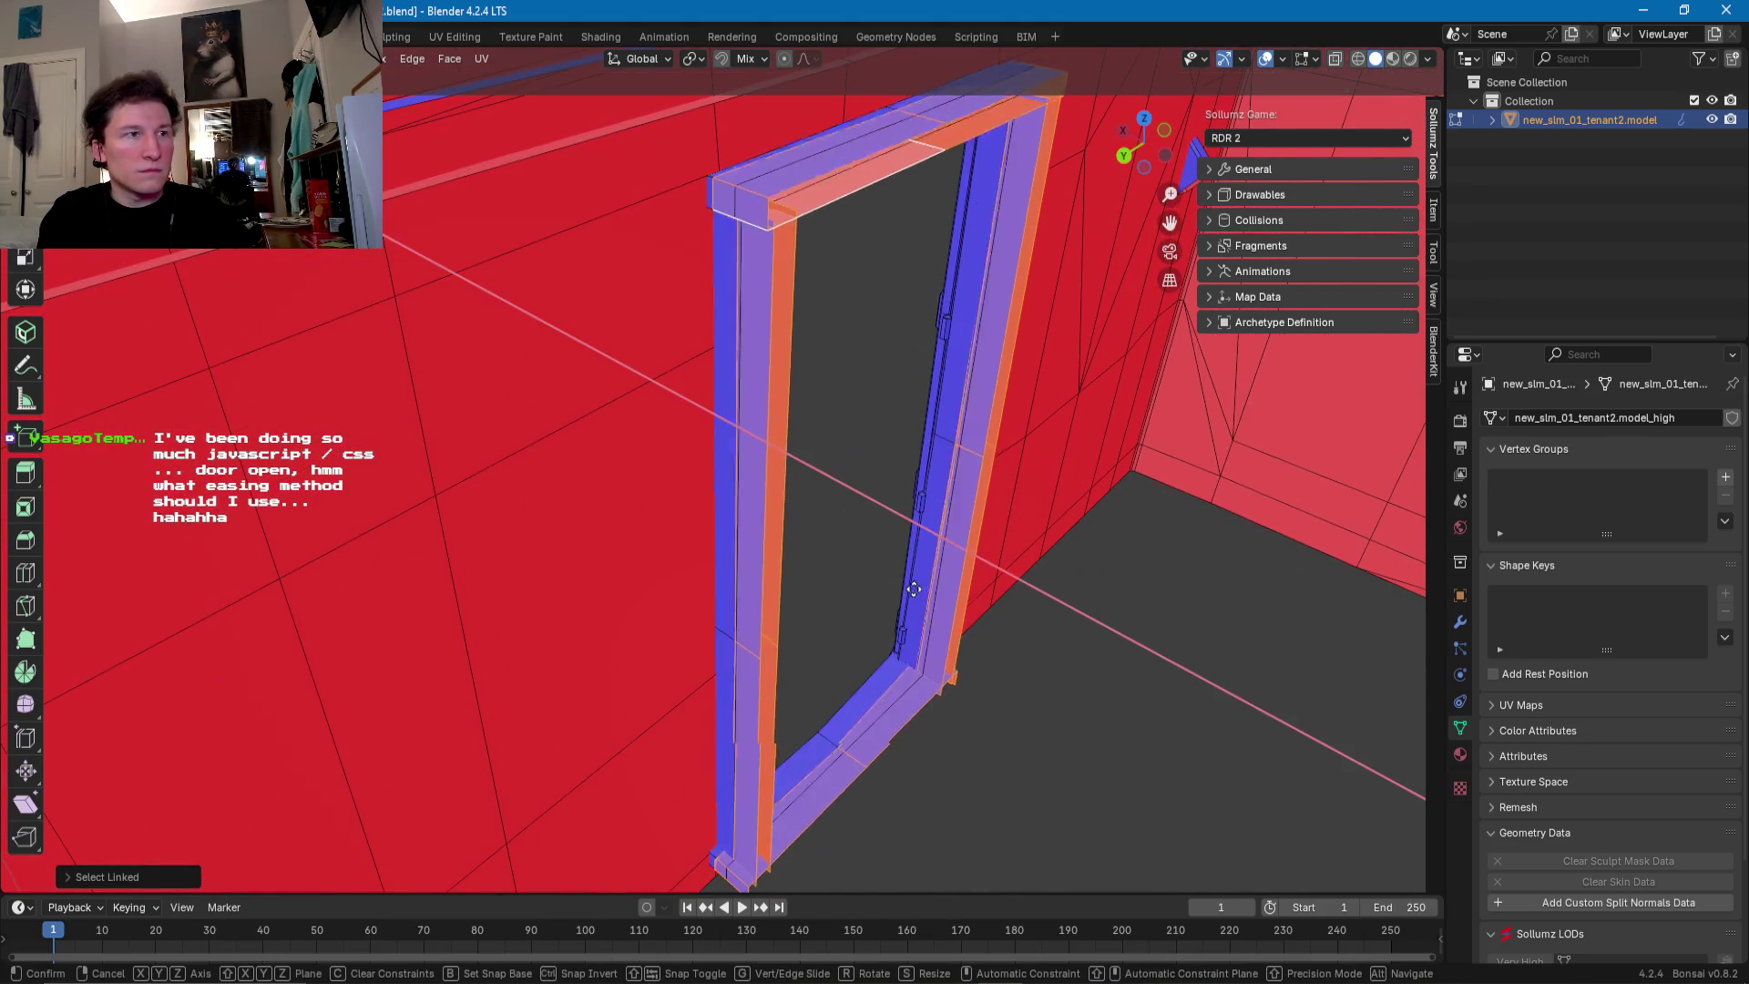
{"action": "left_click", "coordinate": [939, 564]}
- Mirror the duplicate frame across global X, slide it along X, and flip its normals
{"action": "left_click", "coordinate": [332, 58]}
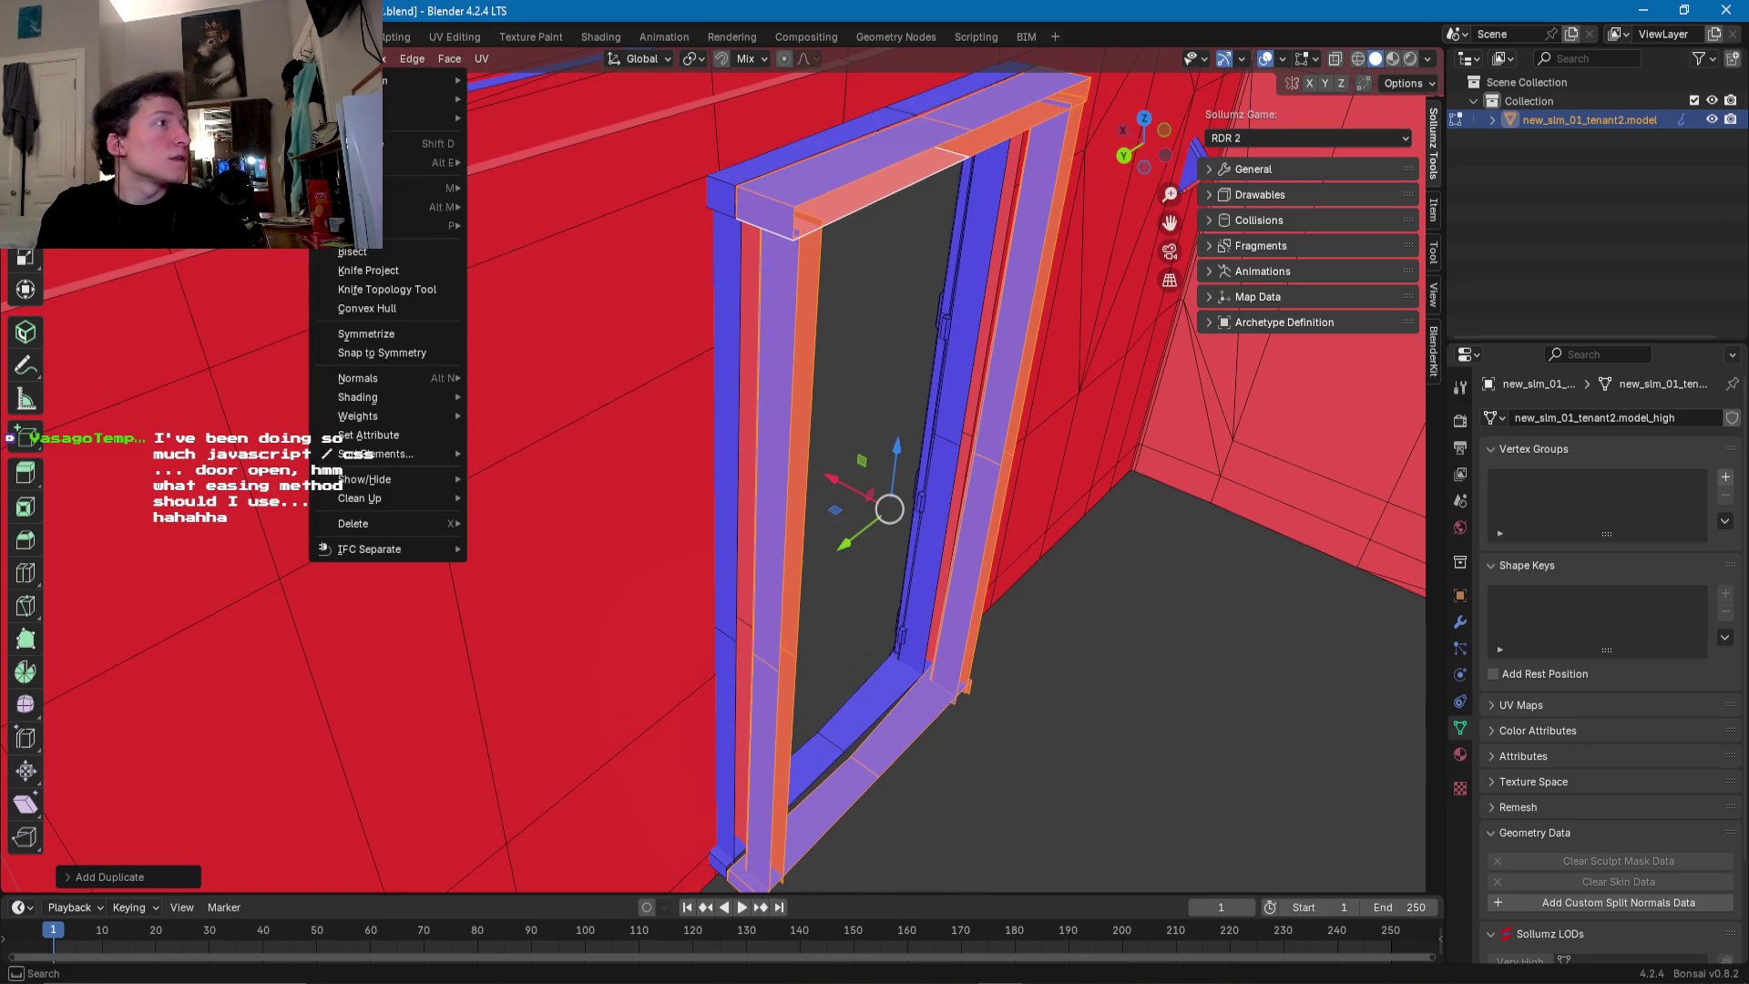
{"action": "mouse_move", "coordinate": [410, 99]}
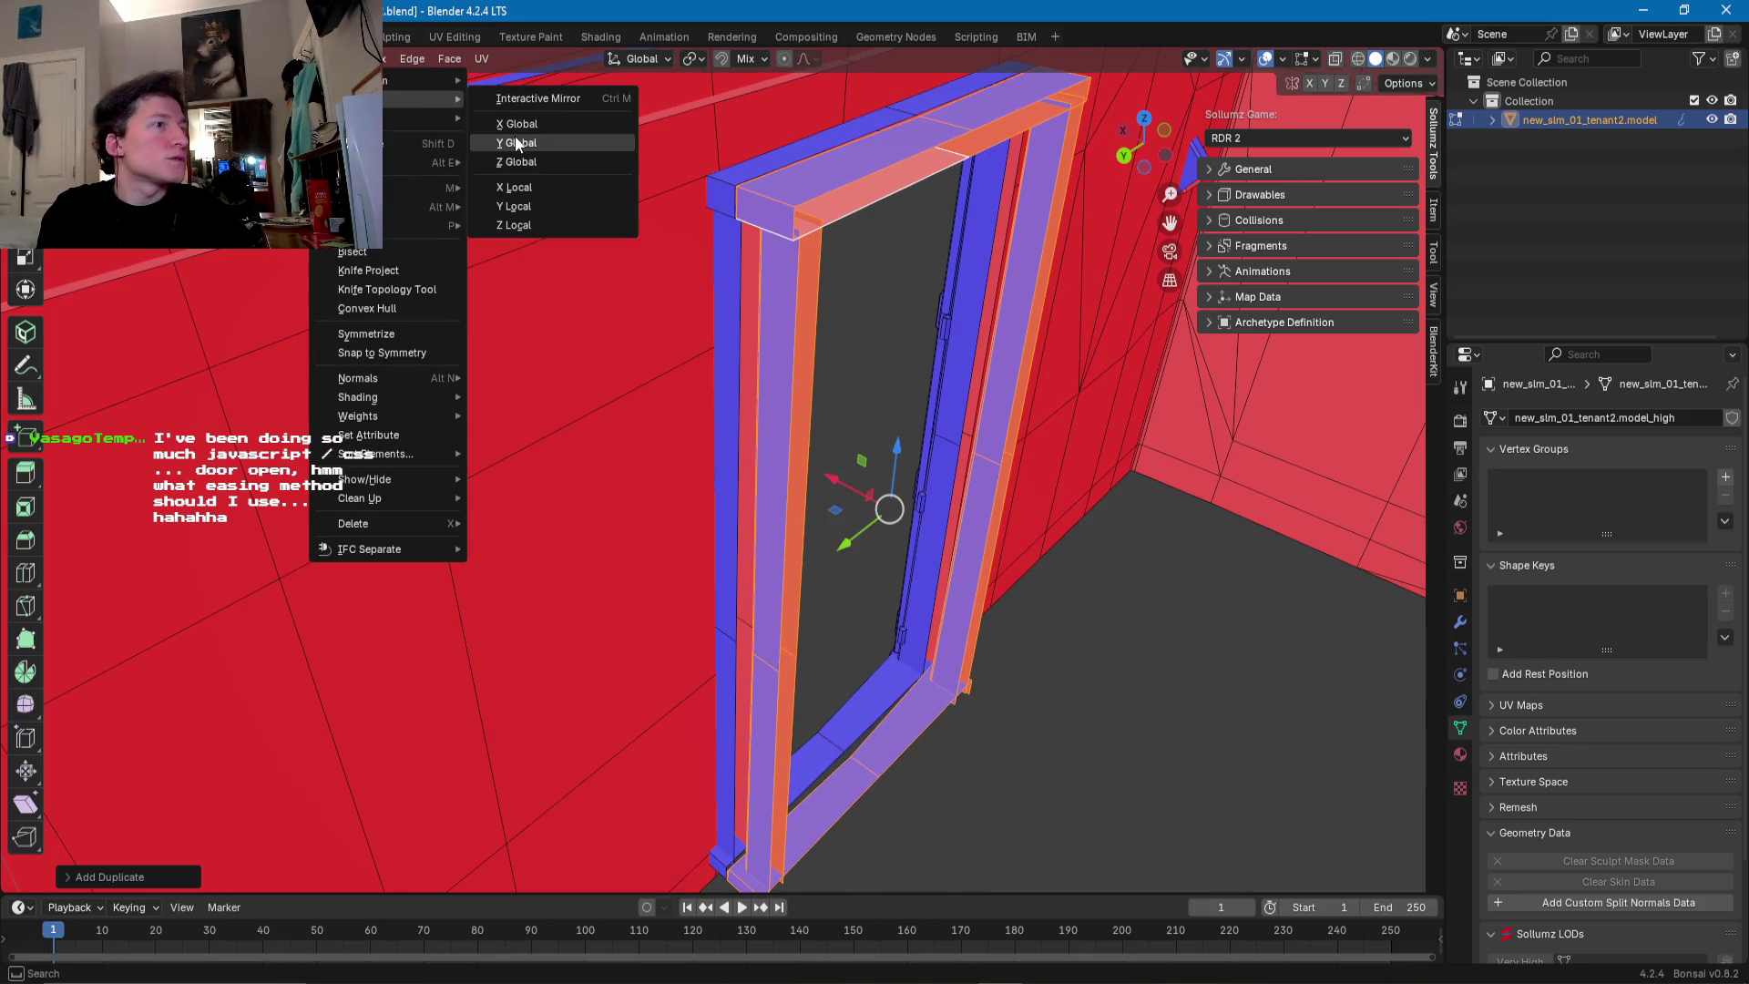
{"action": "left_click", "coordinate": [516, 126]}
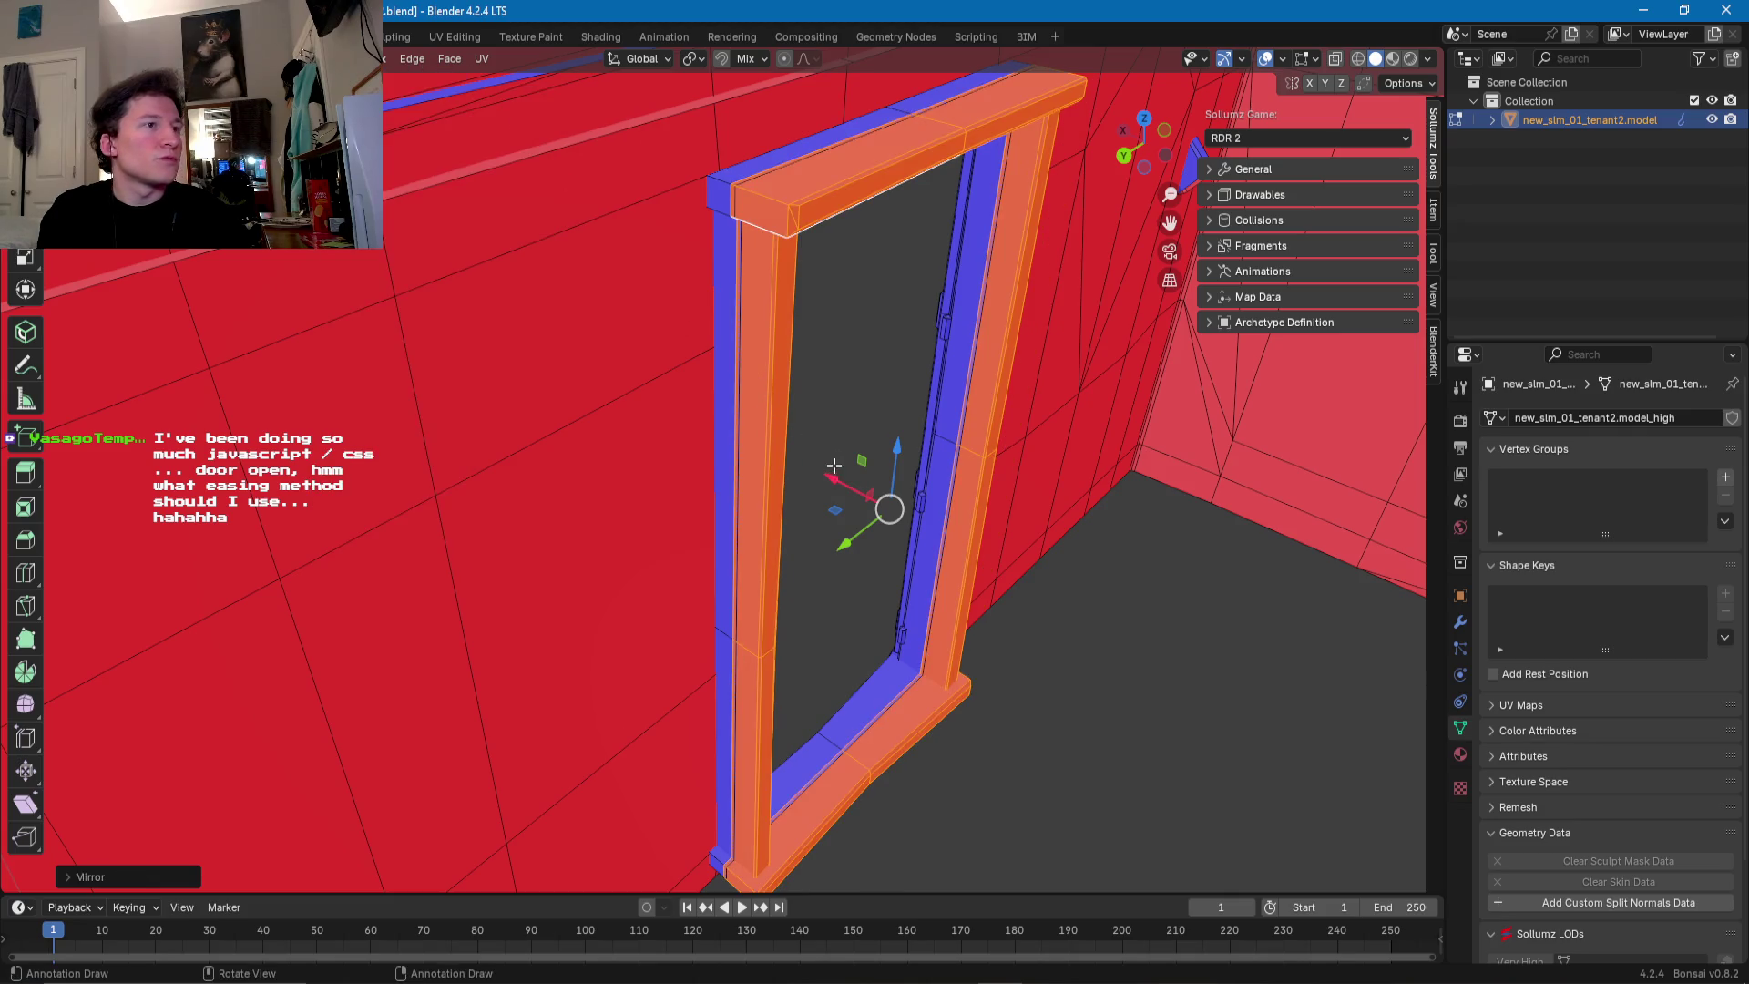
{"action": "left_click_drag", "start_coordinate": [835, 476], "coordinate": [844, 477]}
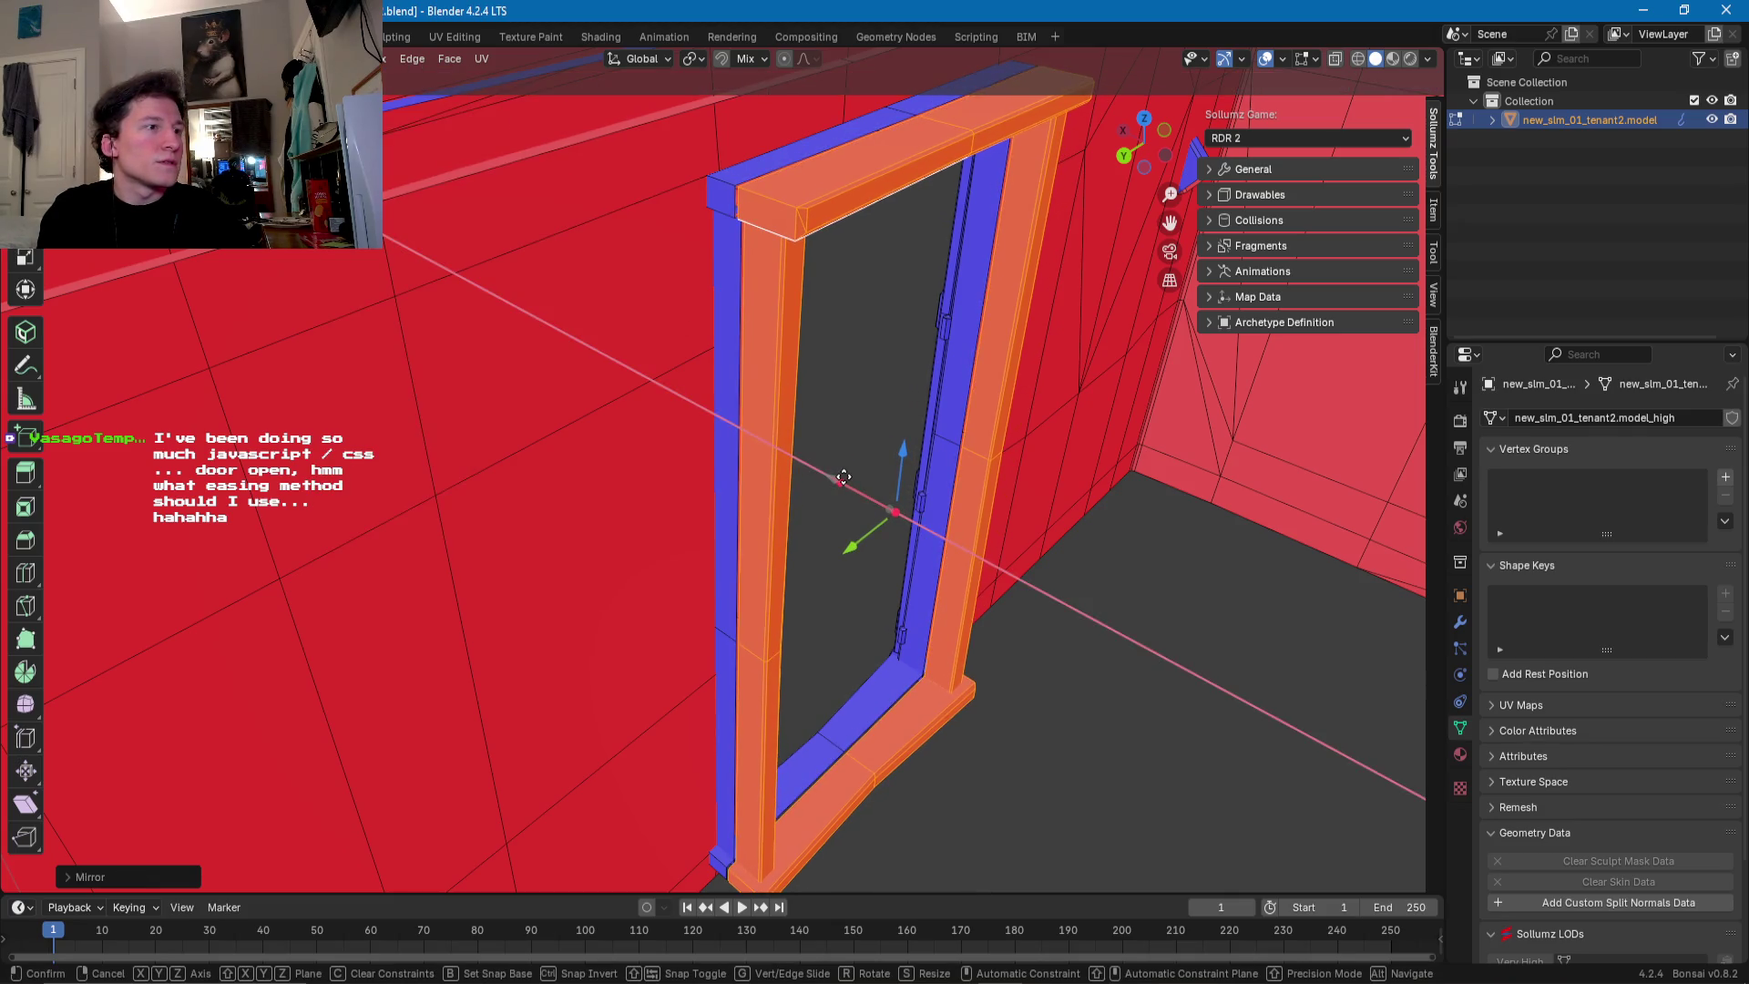
{"action": "right_click", "coordinate": [844, 477]}
{"action": "left_click", "coordinate": [844, 477]}
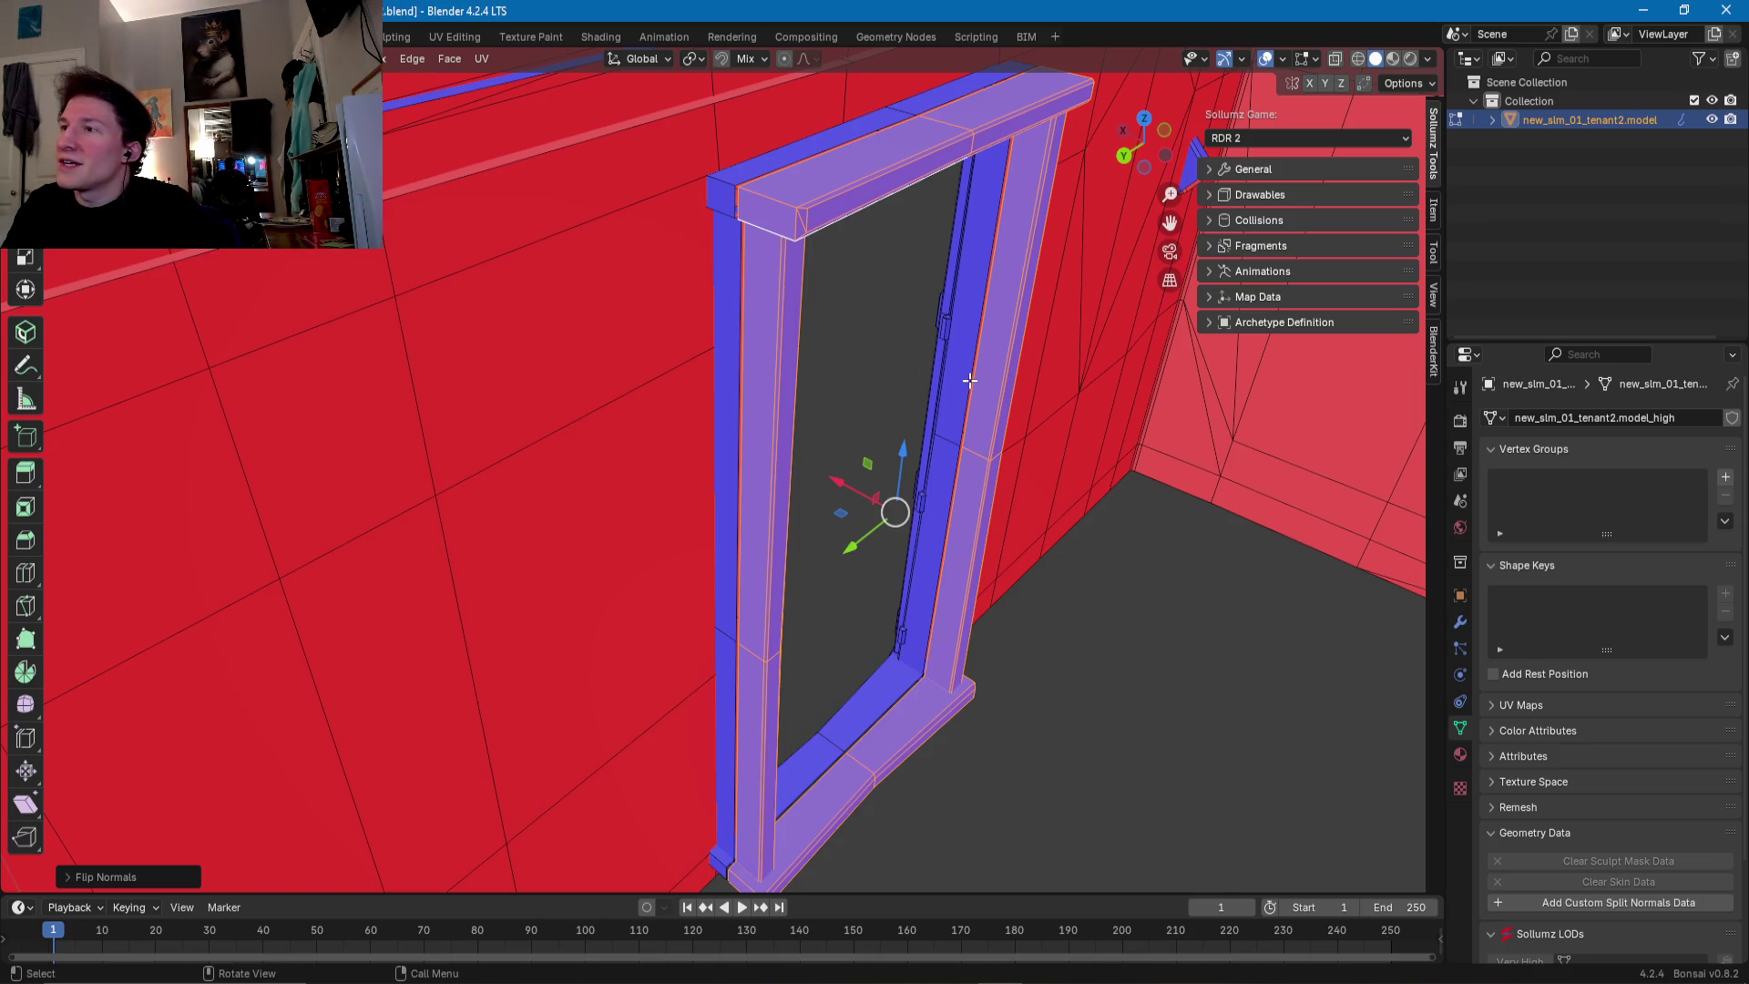
{"action": "middle_click_drag", "start_coordinate": [816, 336], "coordinate": [846, 549]}
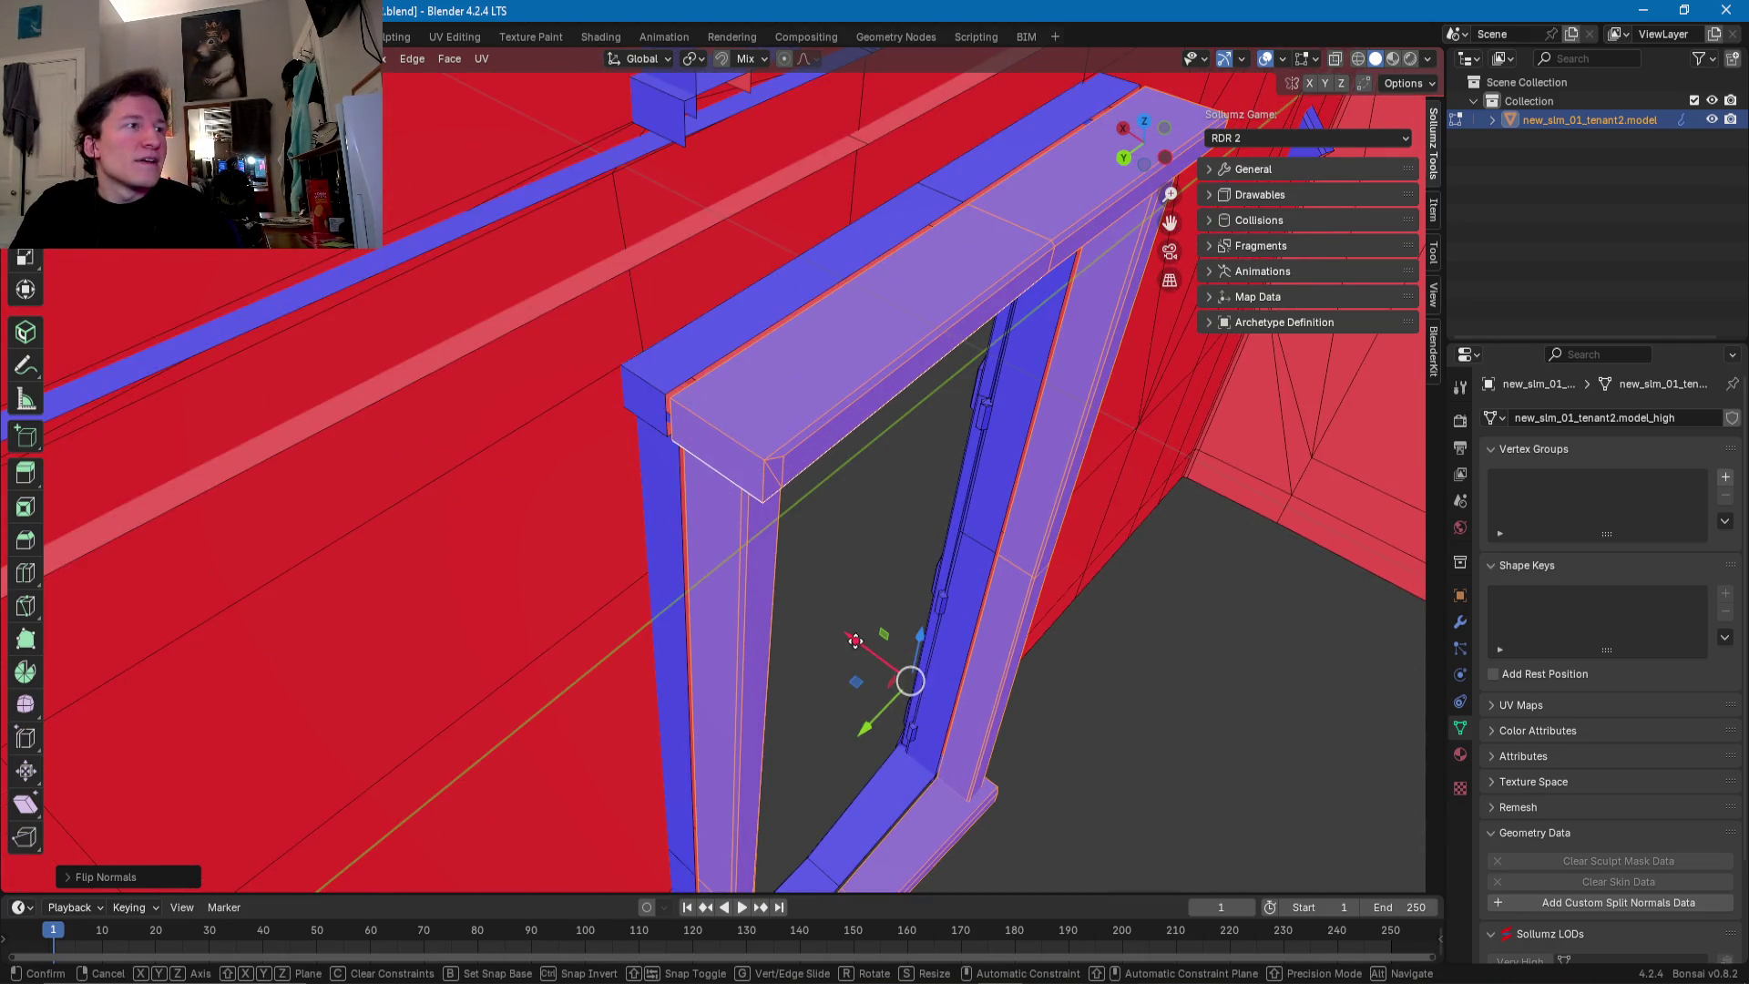
- Move the door frame along the X axis
{"action": "key", "text": "g"}
{"action": "key", "text": "x"}
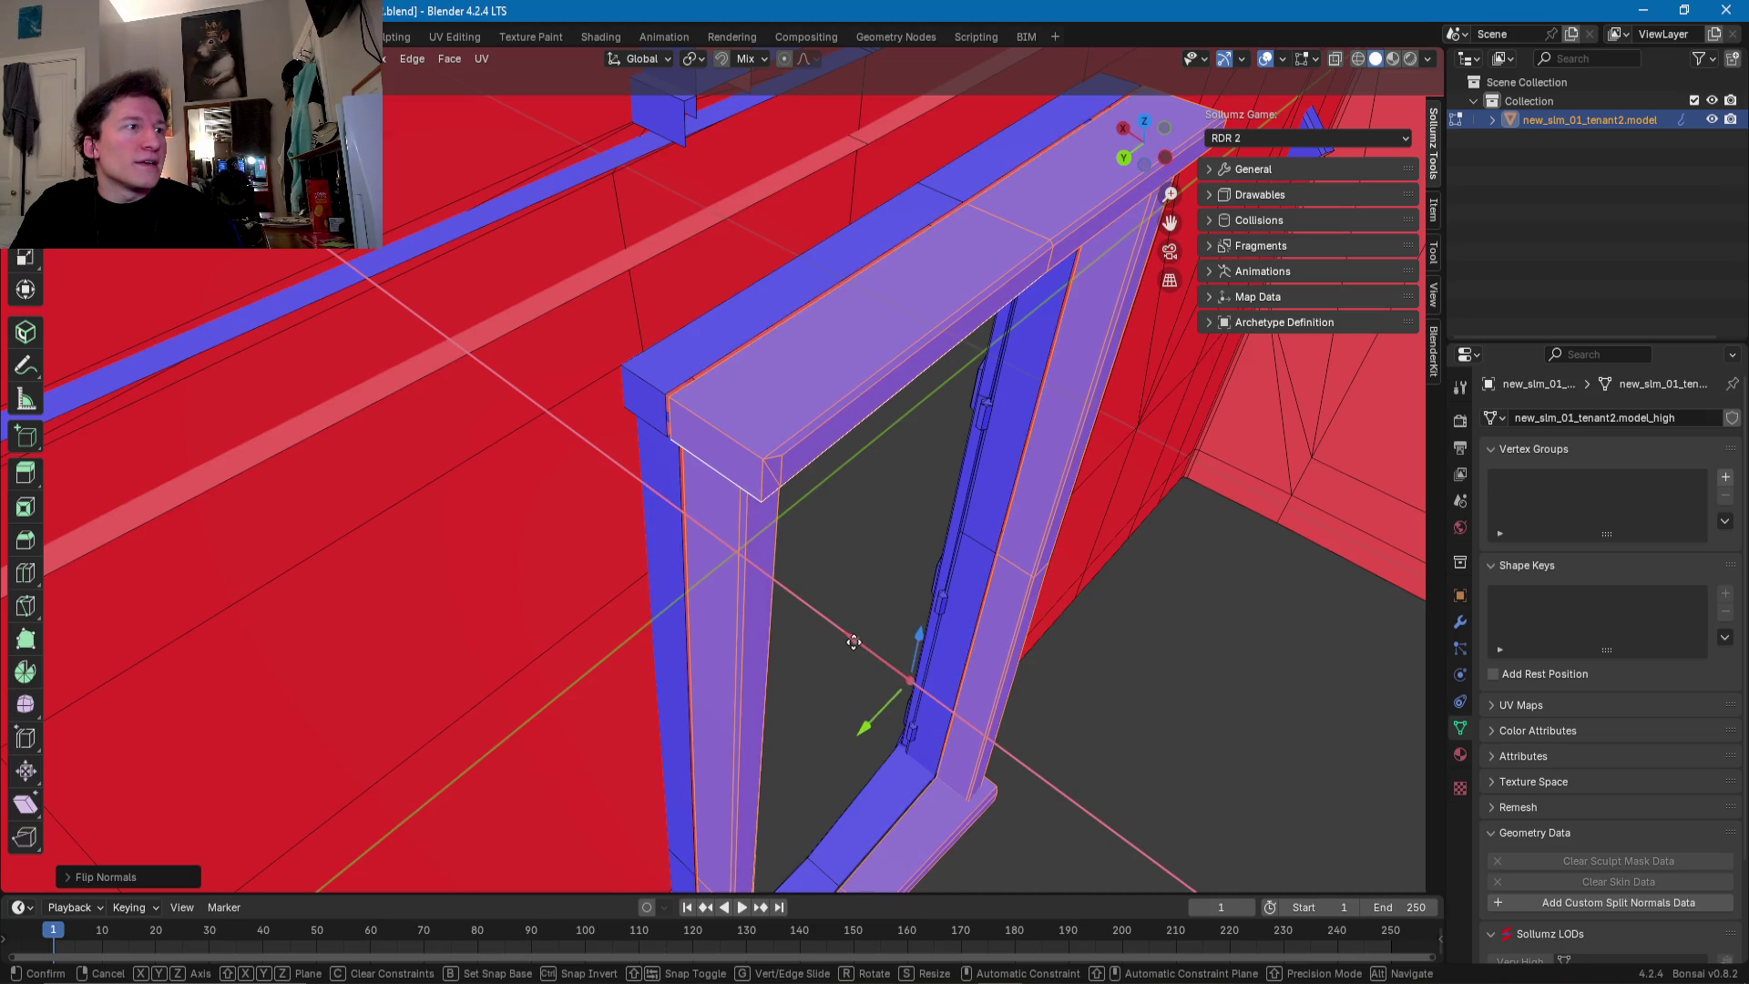
{"action": "left_click", "coordinate": [850, 640]}
- Select the left pillar, top beam and right pillar as linked geometry, then hide the unselected walls
{"action": "key", "text": "l"}
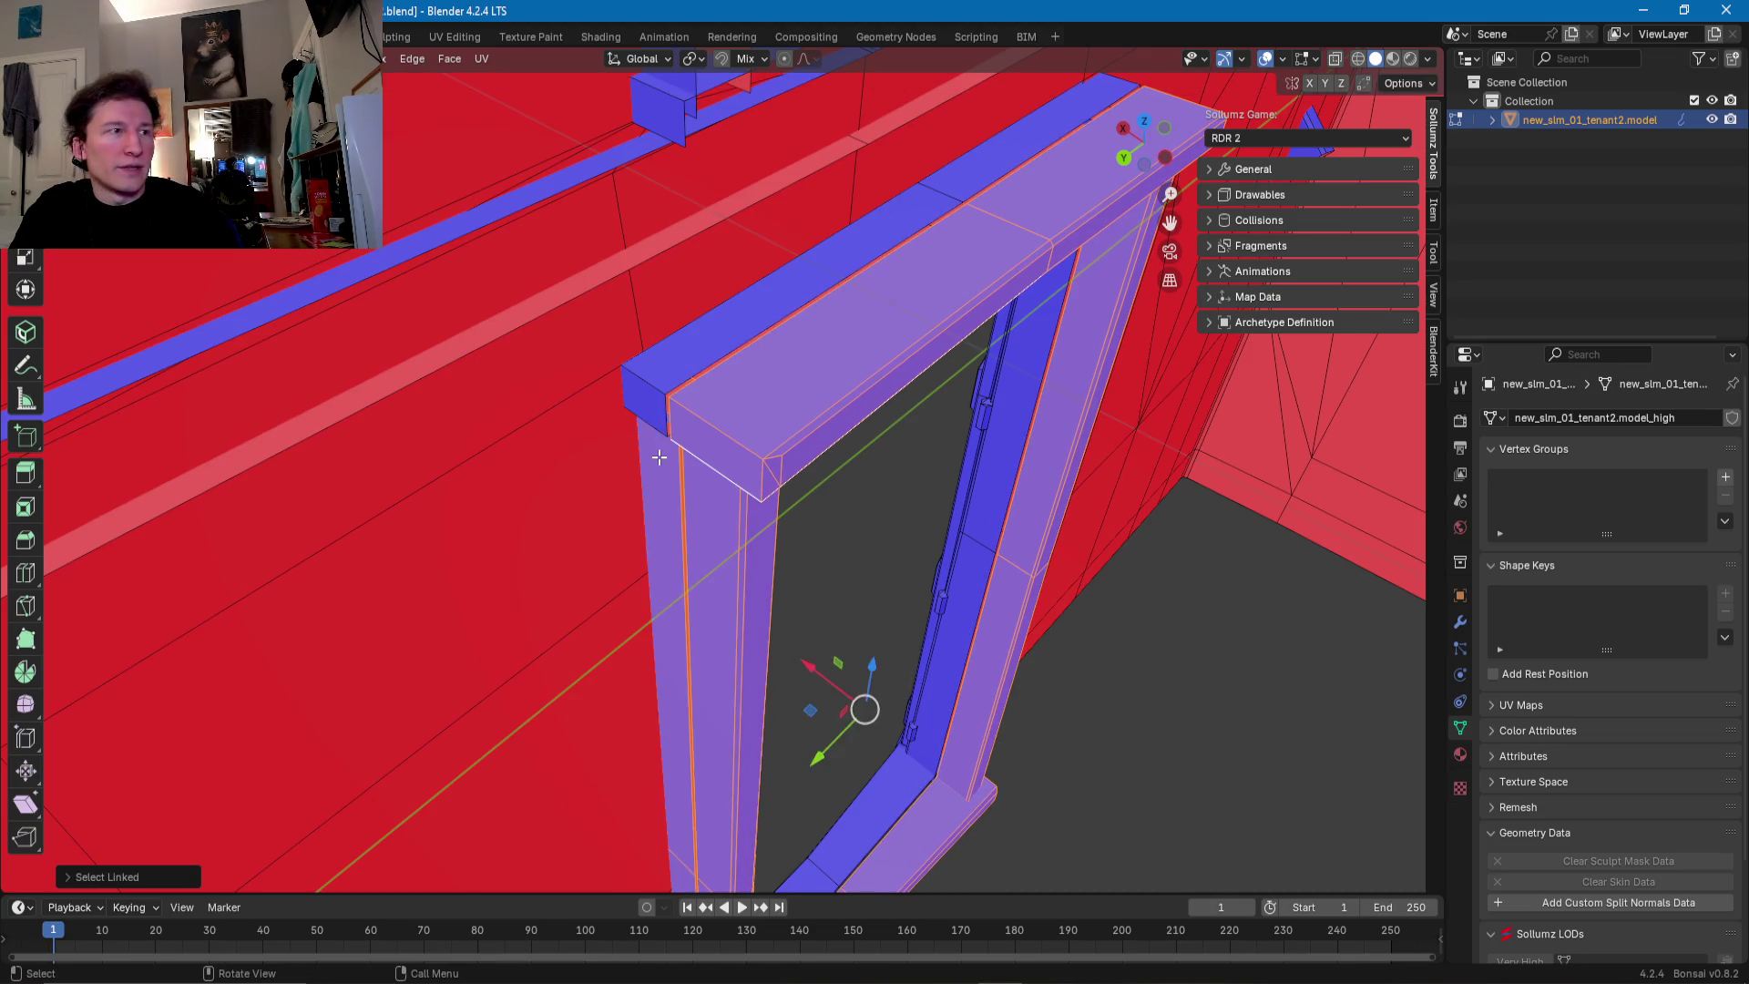
{"action": "key", "text": "l"}
{"action": "key", "text": "l"}
{"action": "middle_click_drag", "start_coordinate": [994, 547], "coordinate": [948, 593]}
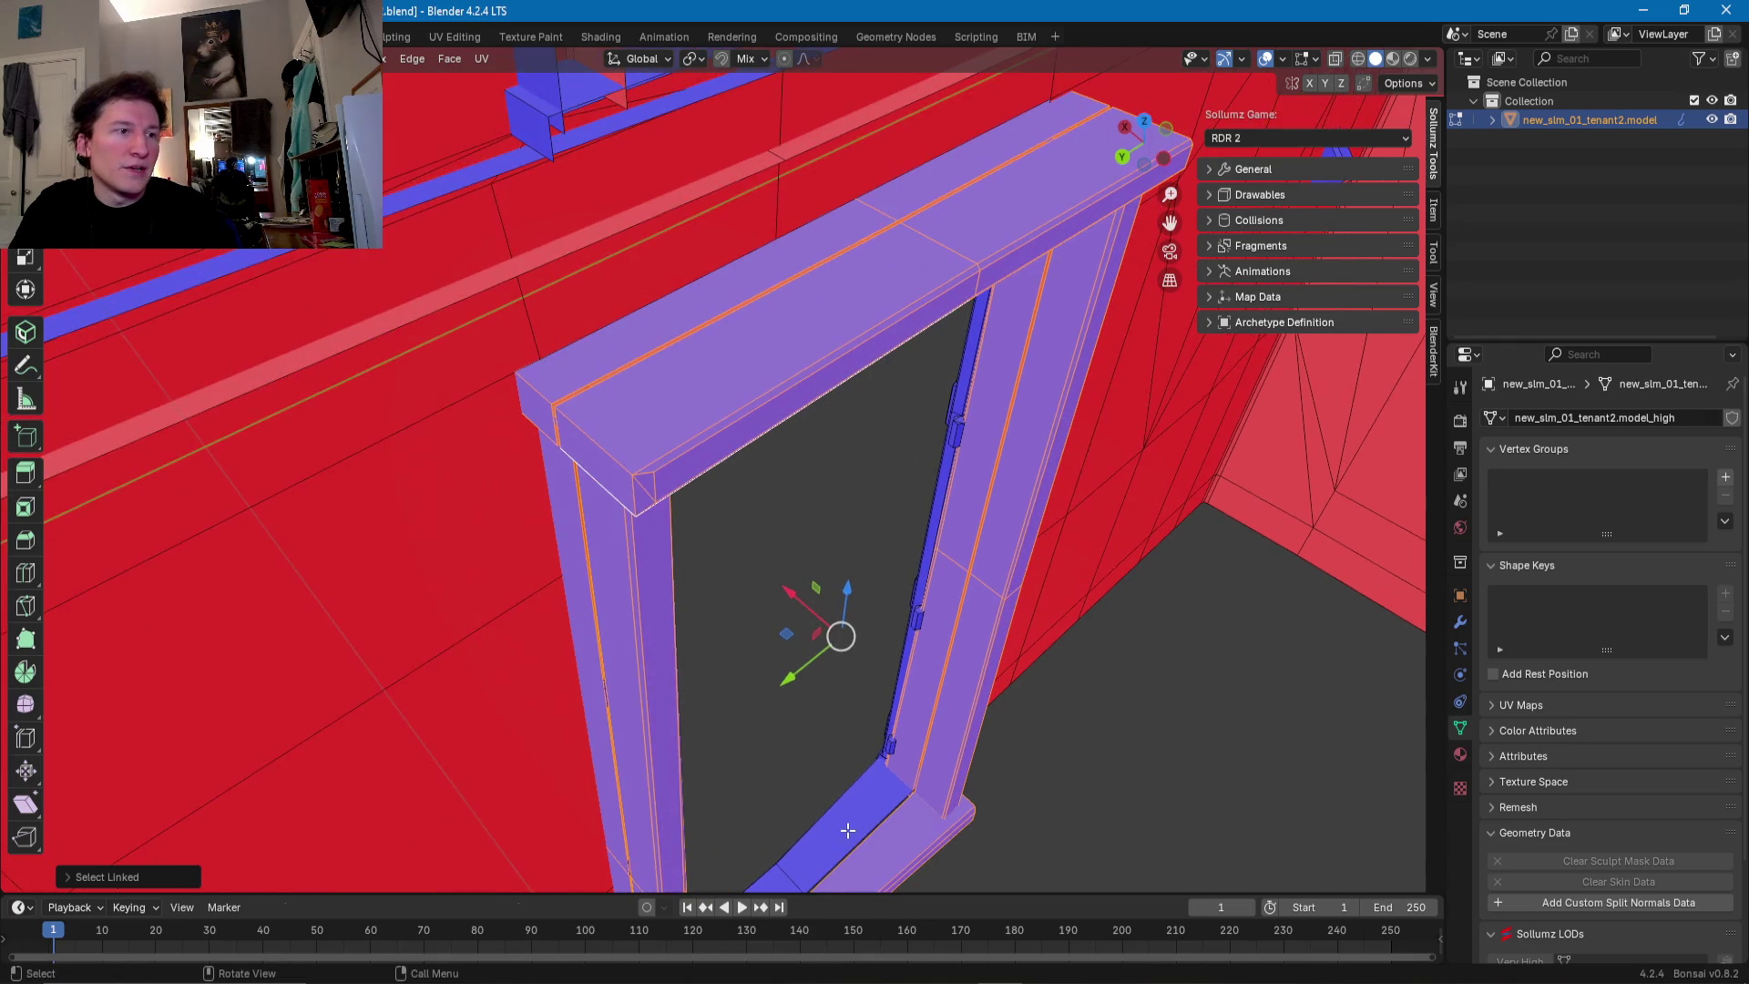
{"action": "key", "text": "l"}
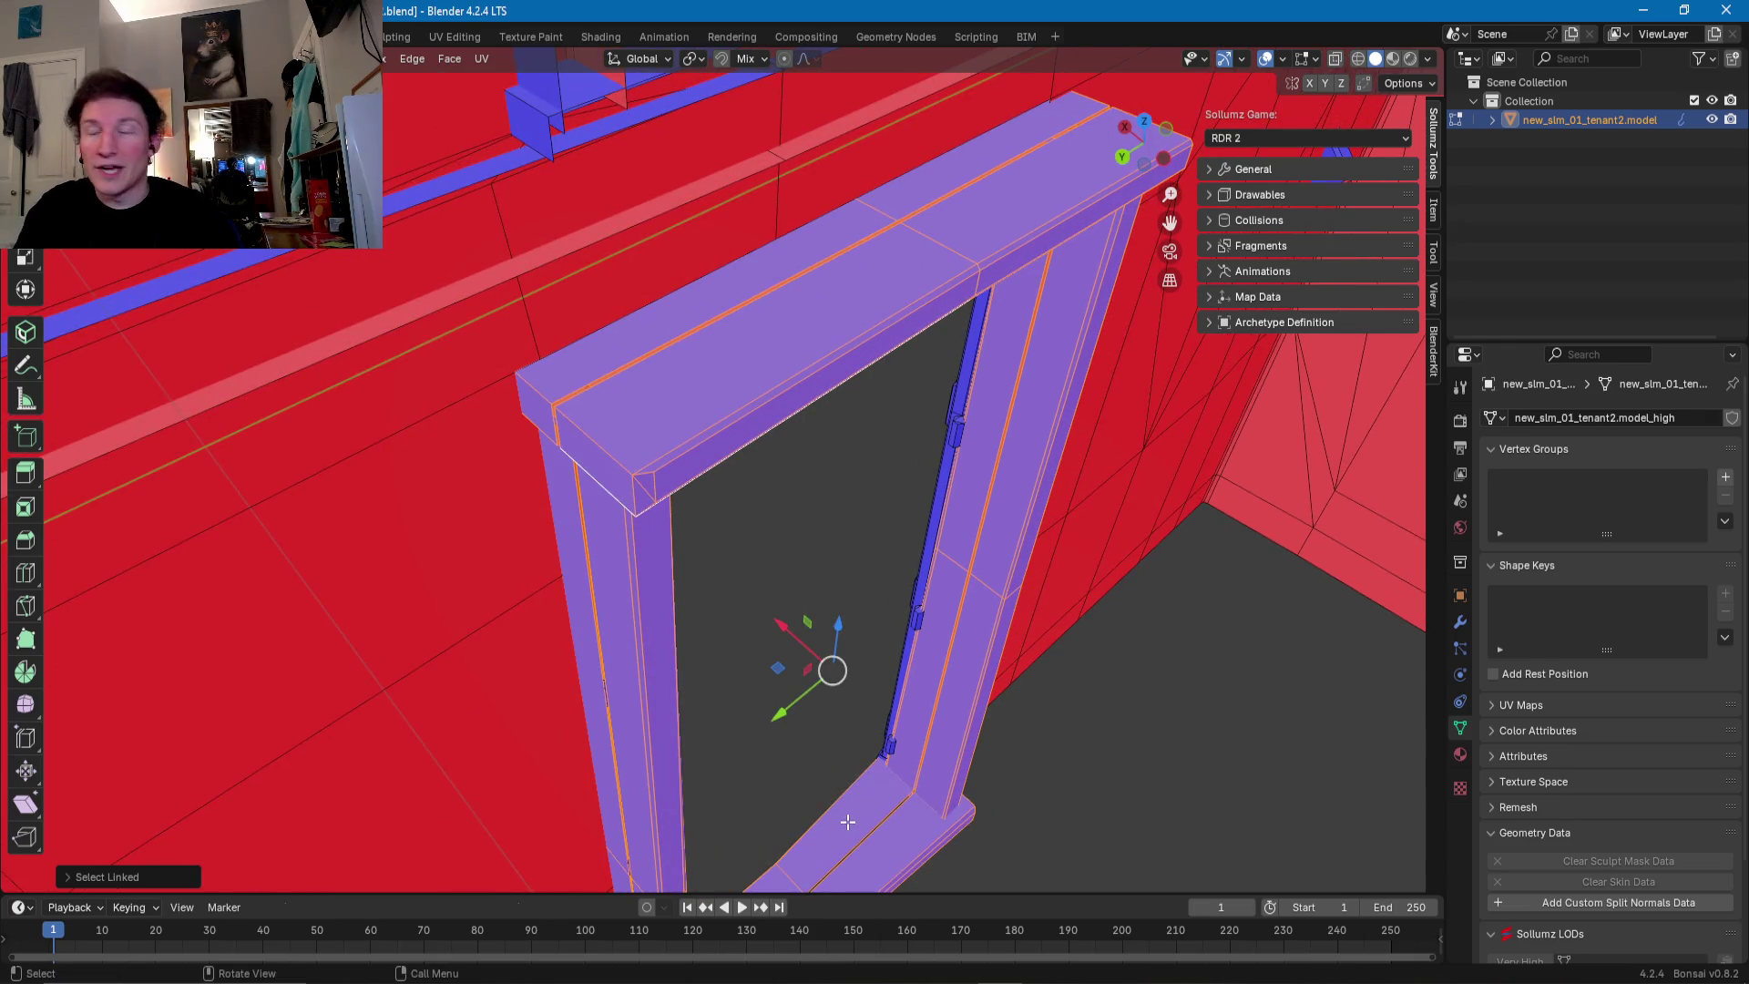
{"action": "mouse_move", "coordinate": [848, 822]}
{"action": "middle_mouse_down"}
{"action": "mouse_move", "coordinate": [796, 581]}
{"action": "mouse_move", "coordinate": [695, 740]}
{"action": "middle_mouse_up"}
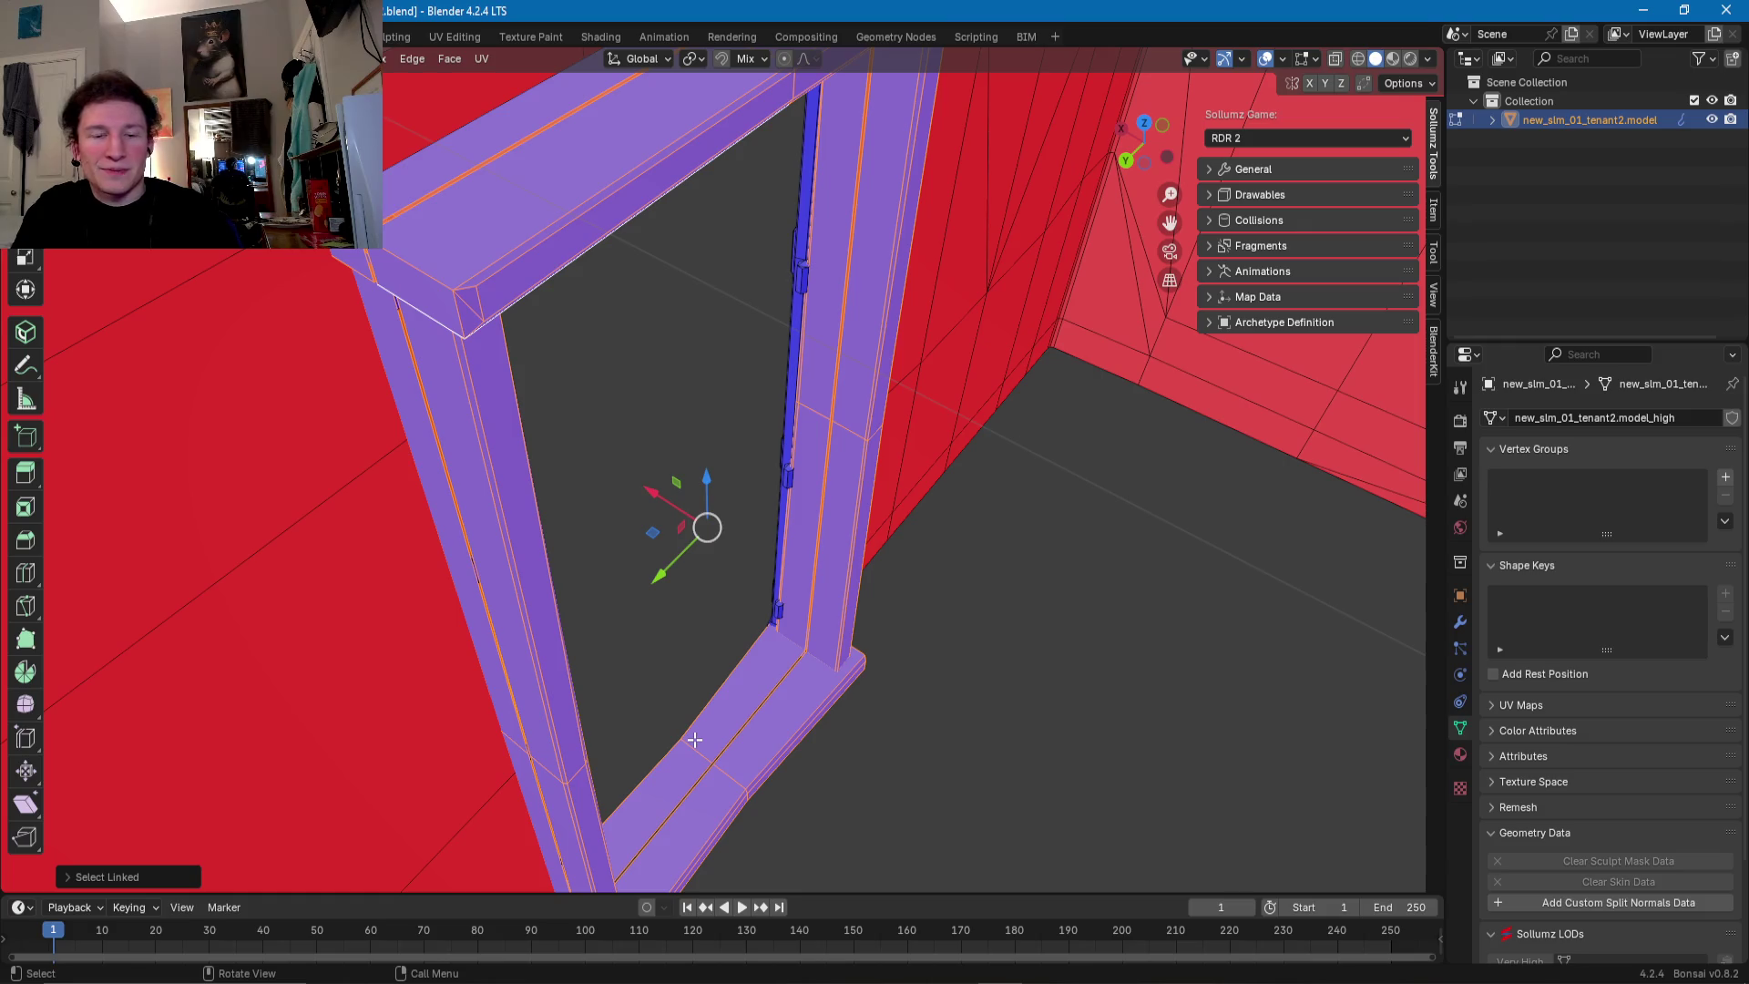
{"action": "middle_click_drag", "start_coordinate": [695, 740], "coordinate": [703, 709]}
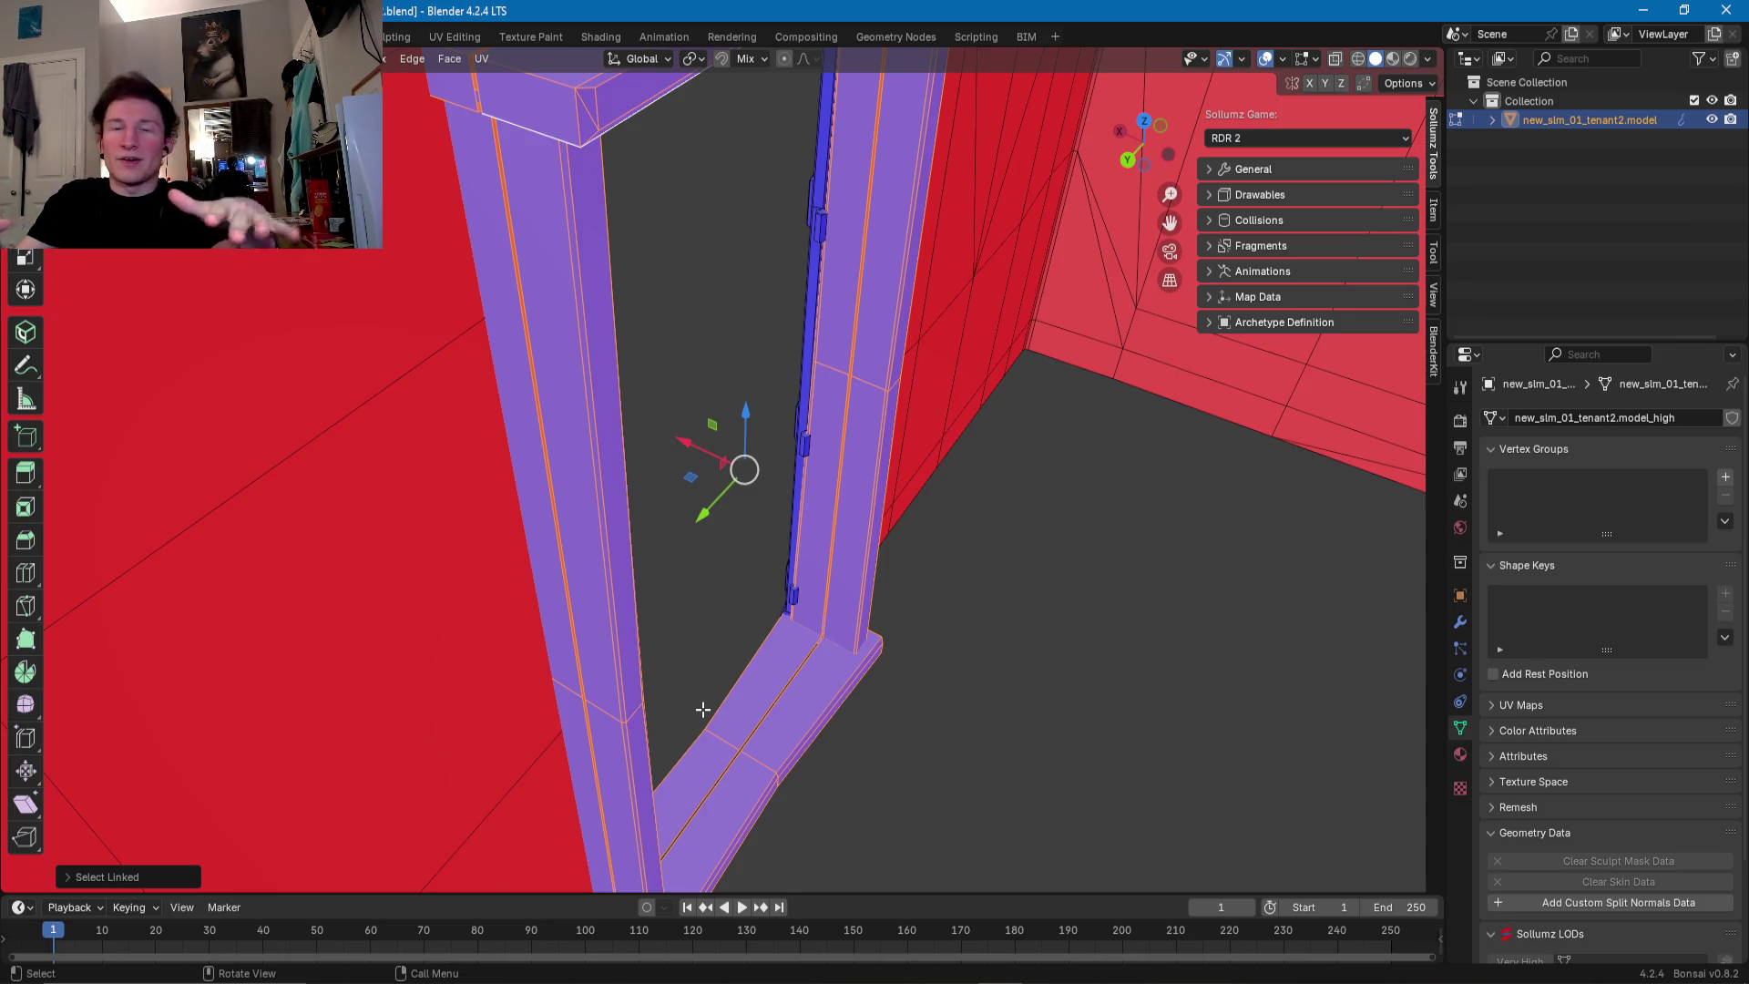
{"action": "mouse_move", "coordinate": [691, 616]}
{"action": "middle_mouse_down"}
{"action": "mouse_move", "coordinate": [752, 631]}
{"action": "mouse_move", "coordinate": [737, 626]}
{"action": "middle_mouse_up"}
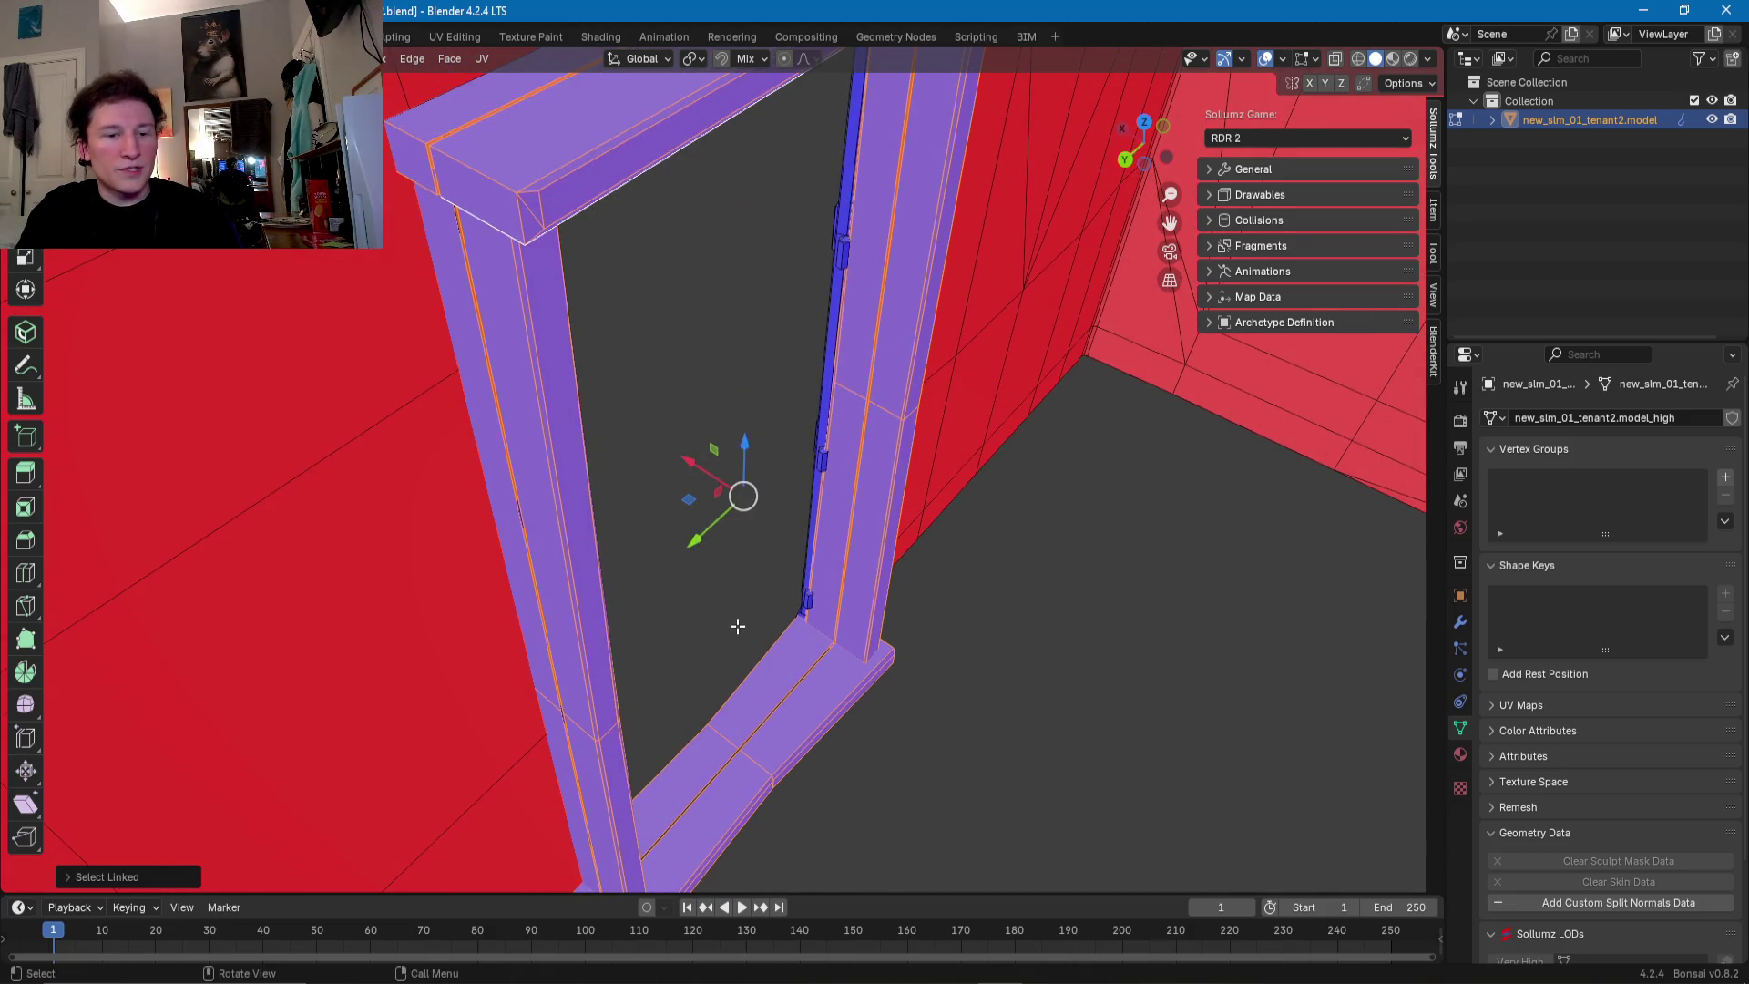
{"action": "middle_click_drag", "start_coordinate": [726, 627], "coordinate": [731, 622], "text": "shift"}
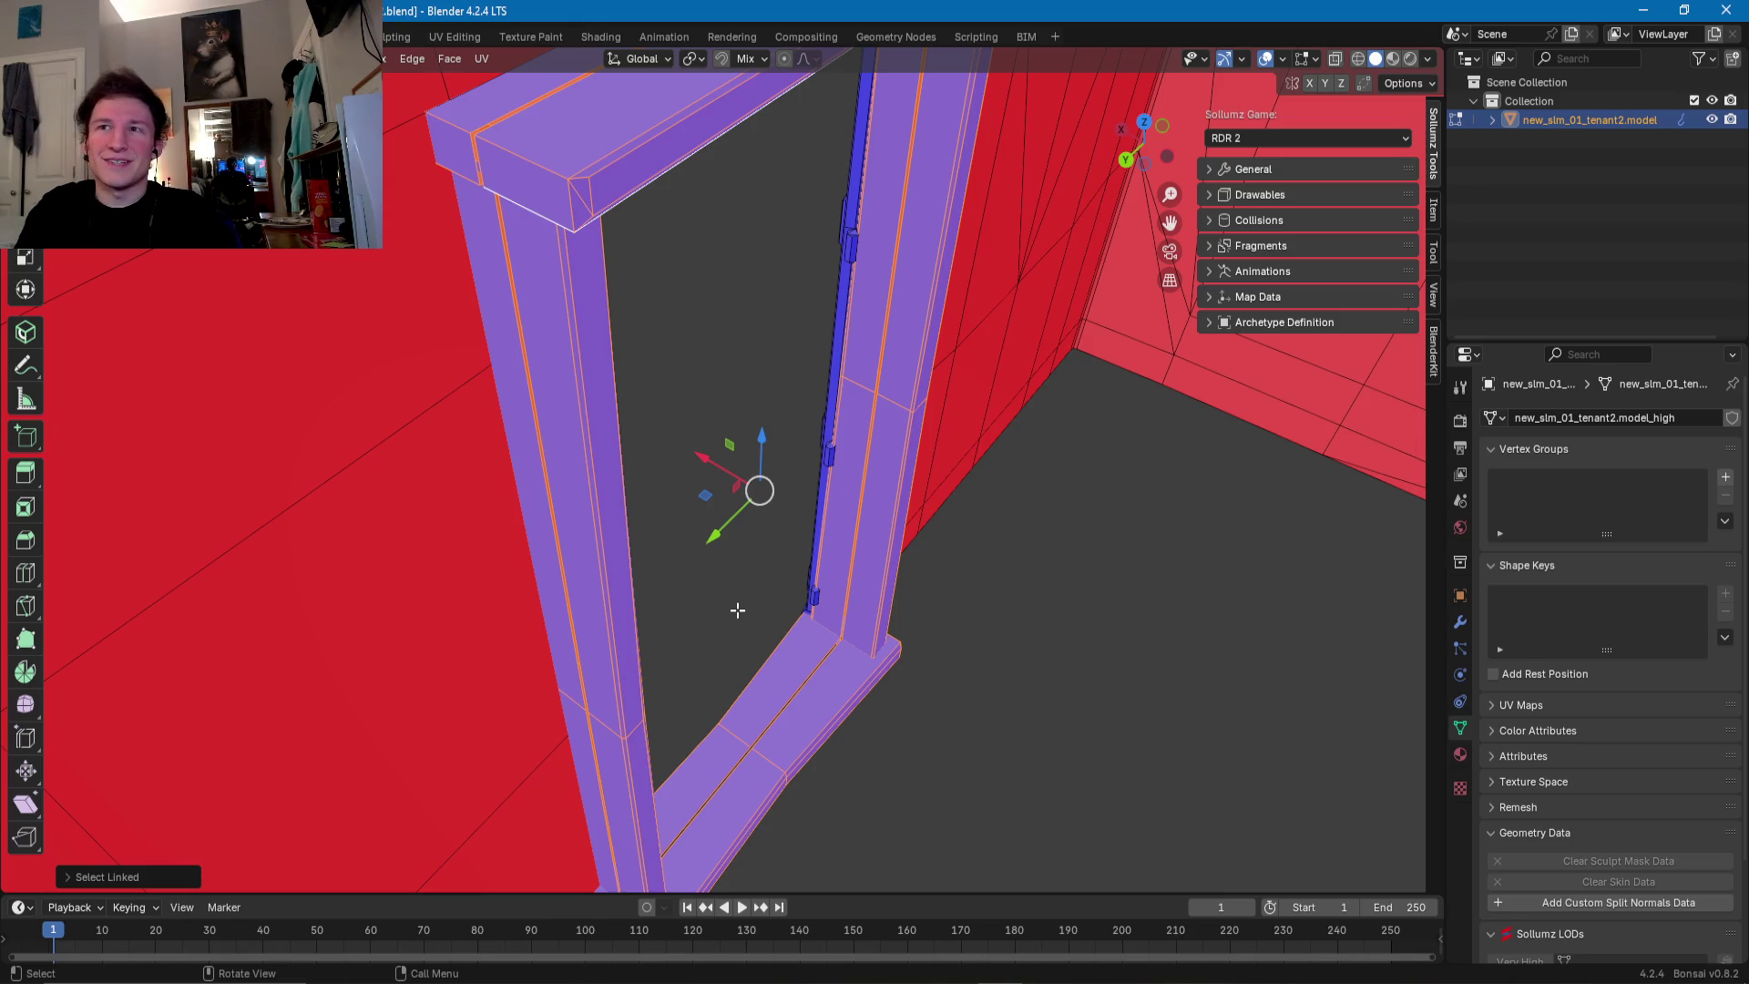
{"action": "middle_click_drag", "start_coordinate": [786, 661], "coordinate": [707, 615]}
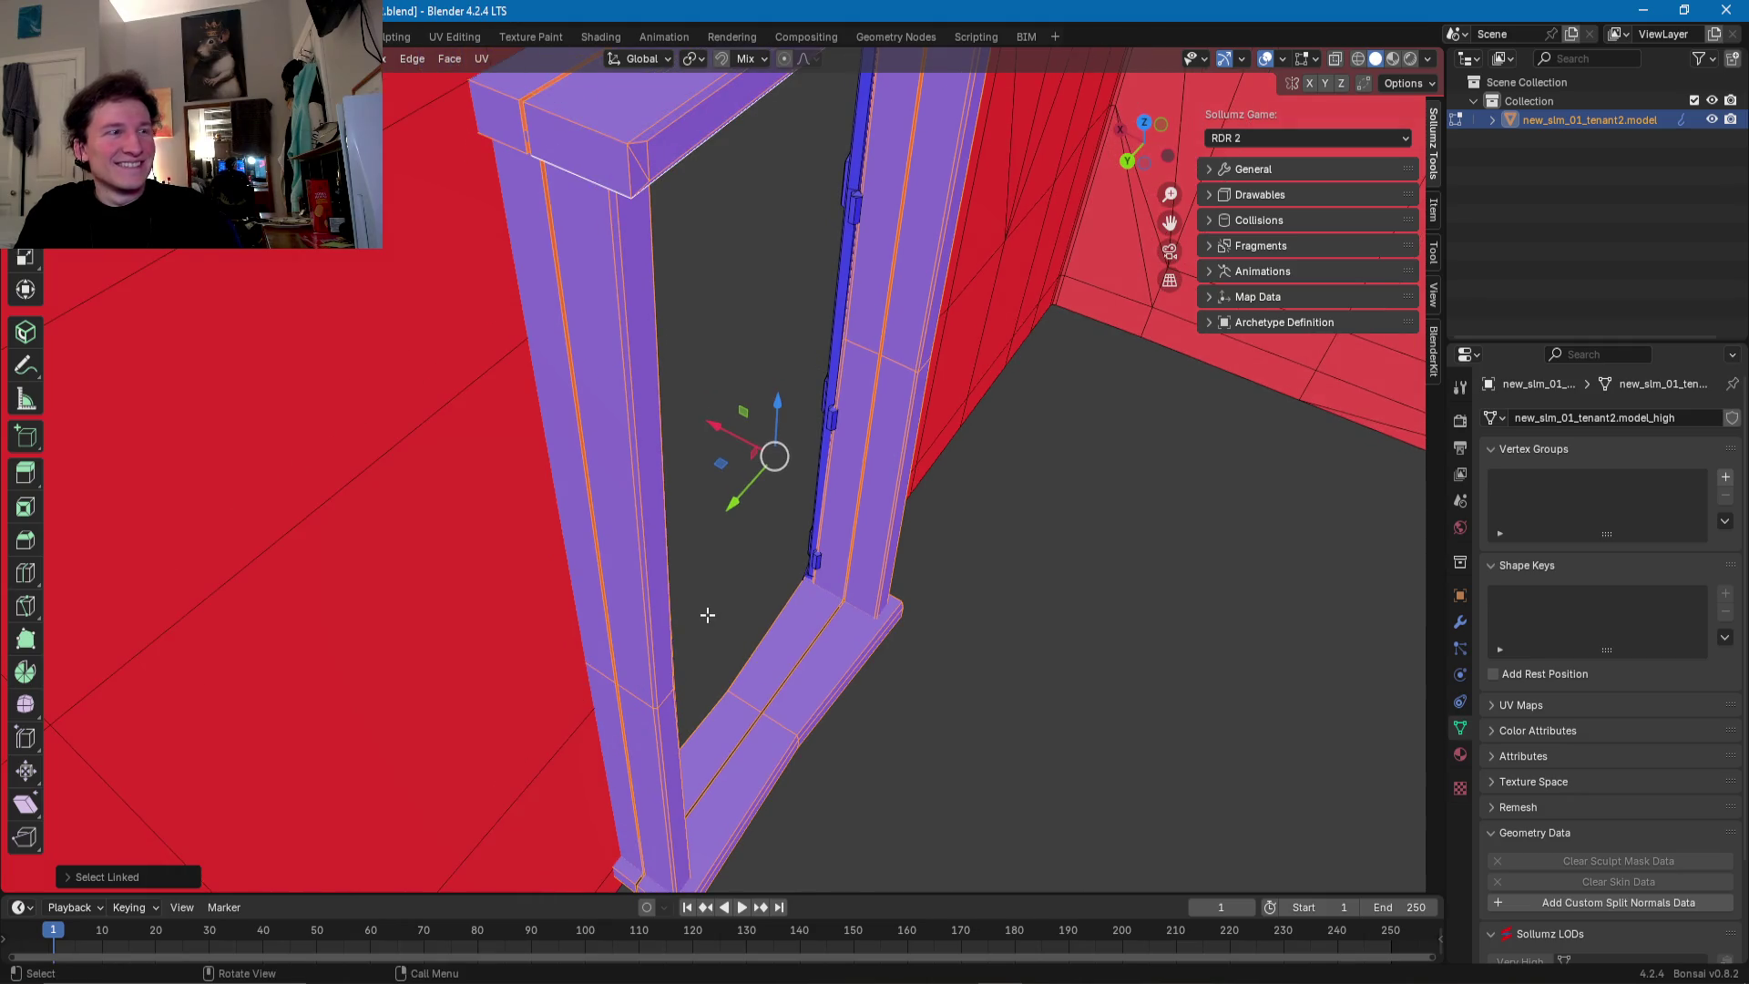
{"action": "key", "text": "shift+h"}
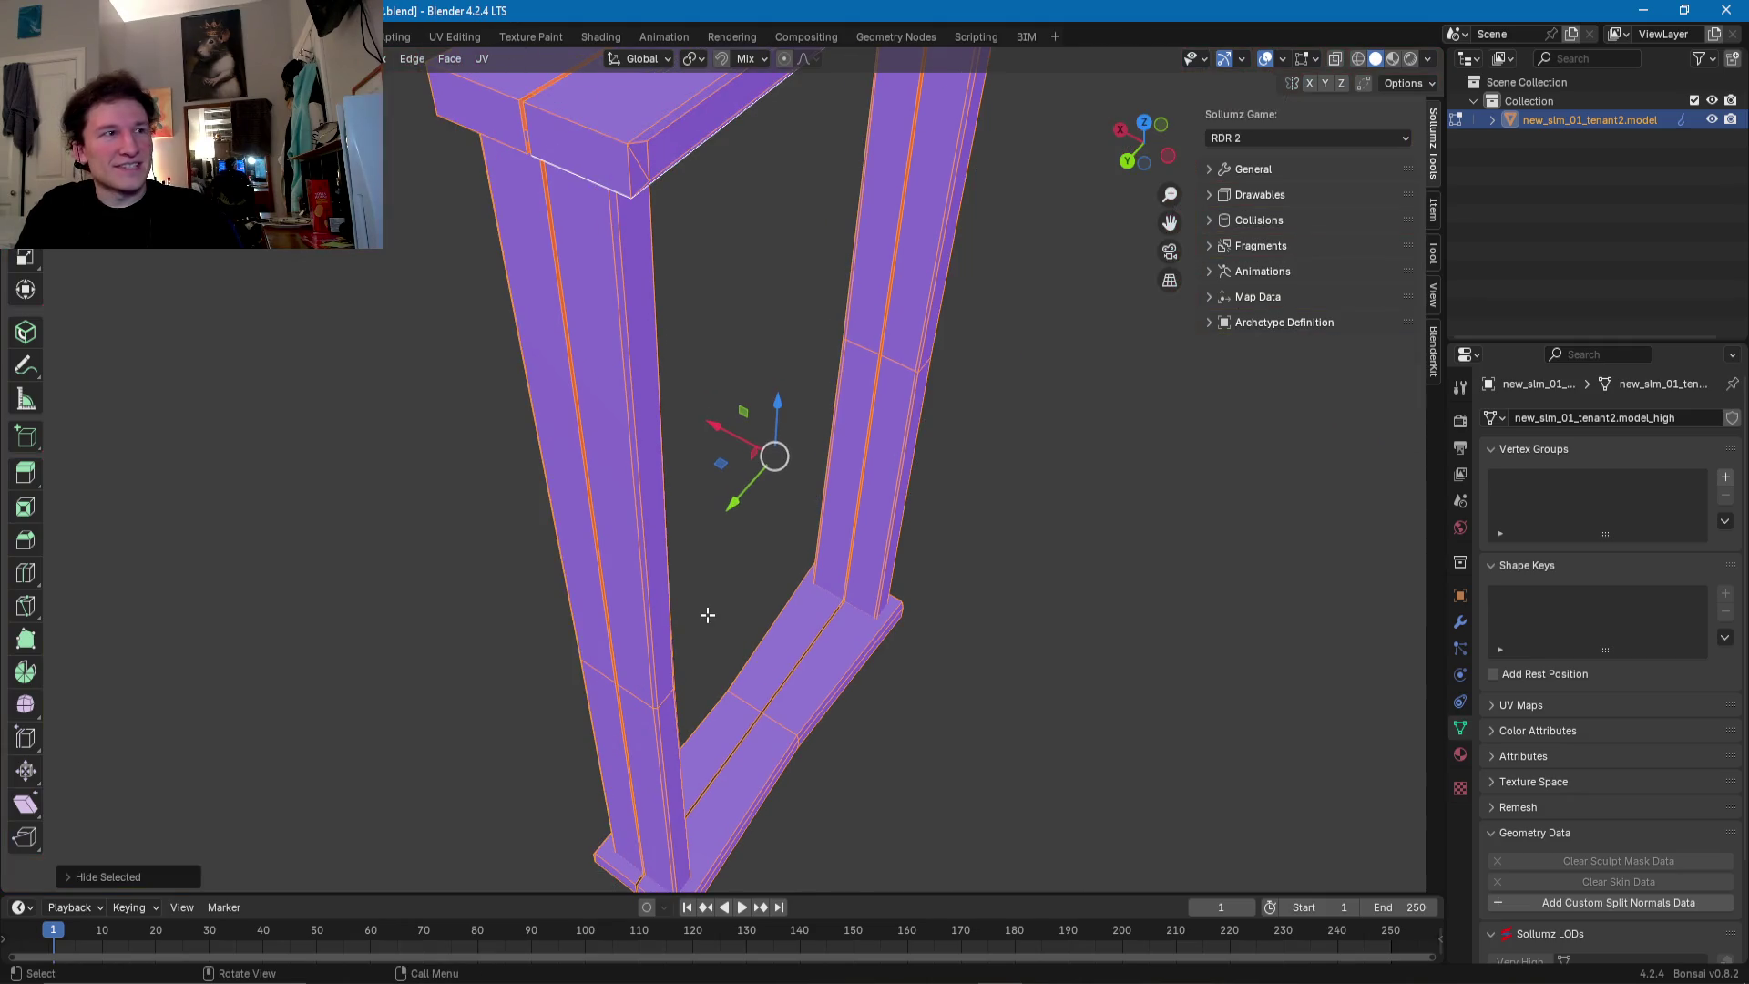
- Switch to wireframe shading to show the isolated frame and its stray vertices
{"action": "middle_click_drag", "start_coordinate": [707, 615], "coordinate": [714, 519]}
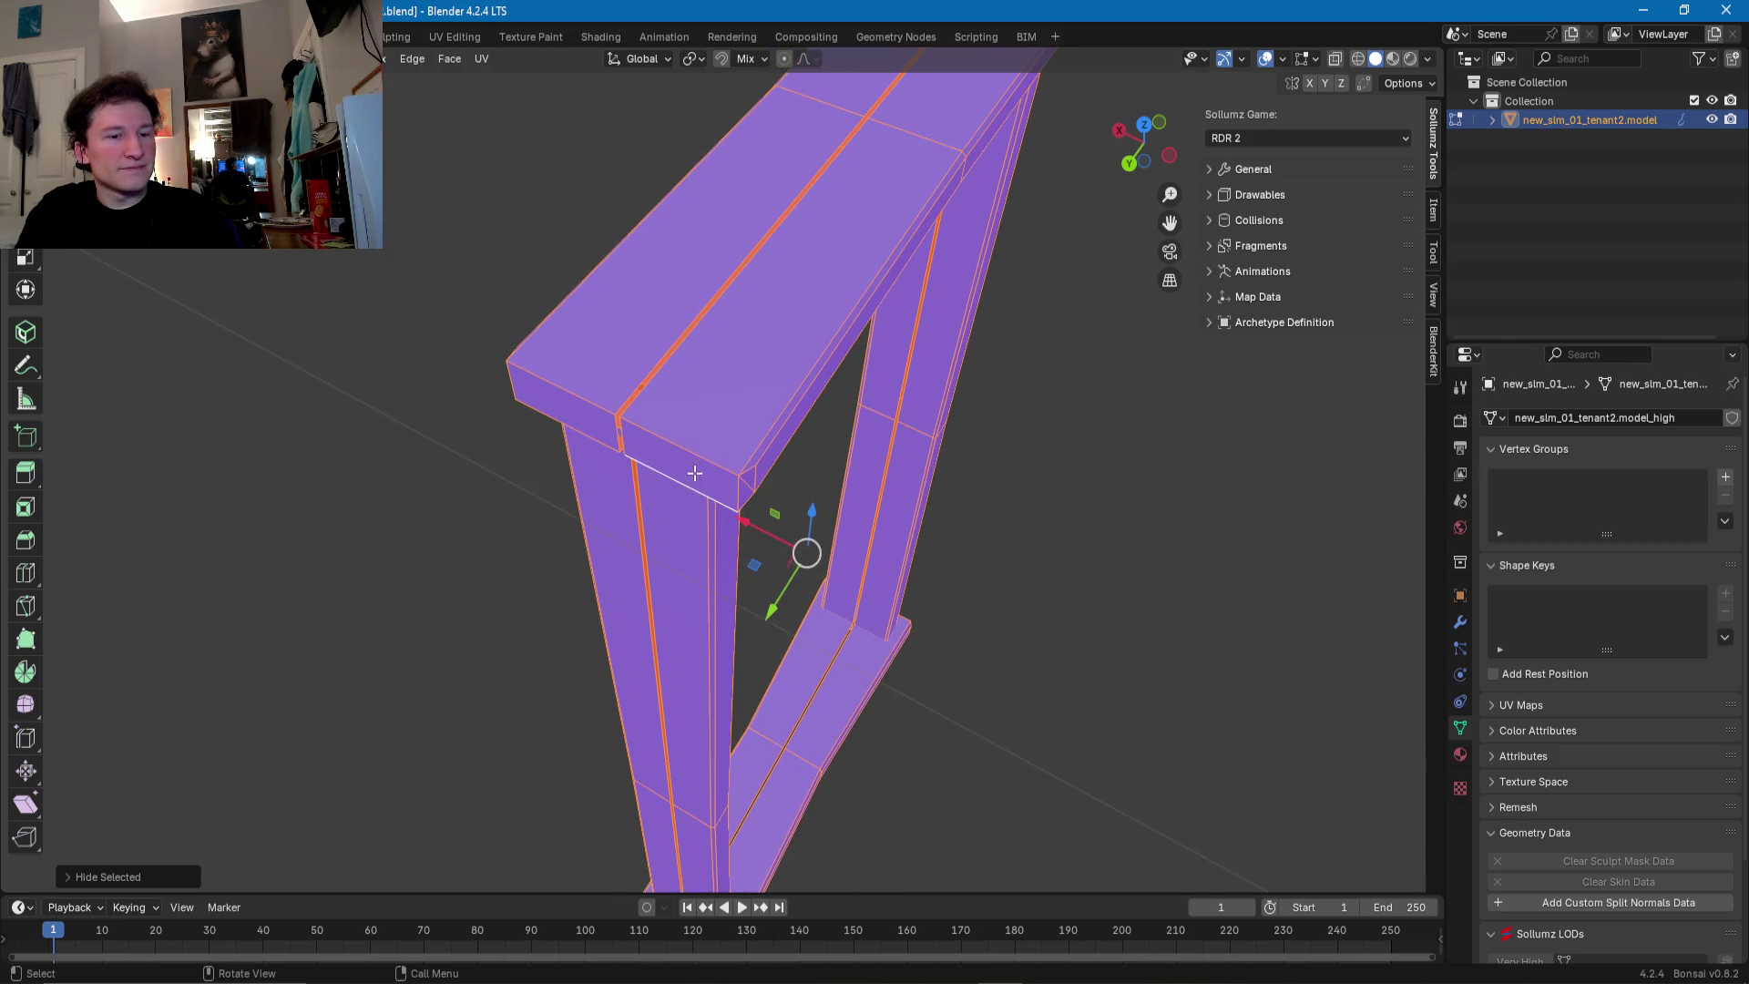
{"action": "left_click", "coordinate": [695, 478]}
{"action": "middle_click_drag", "start_coordinate": [630, 431], "coordinate": [548, 429]}
{"action": "scroll", "coordinate": [548, 428], "scroll_direction": "up", "scroll_amount": 5}
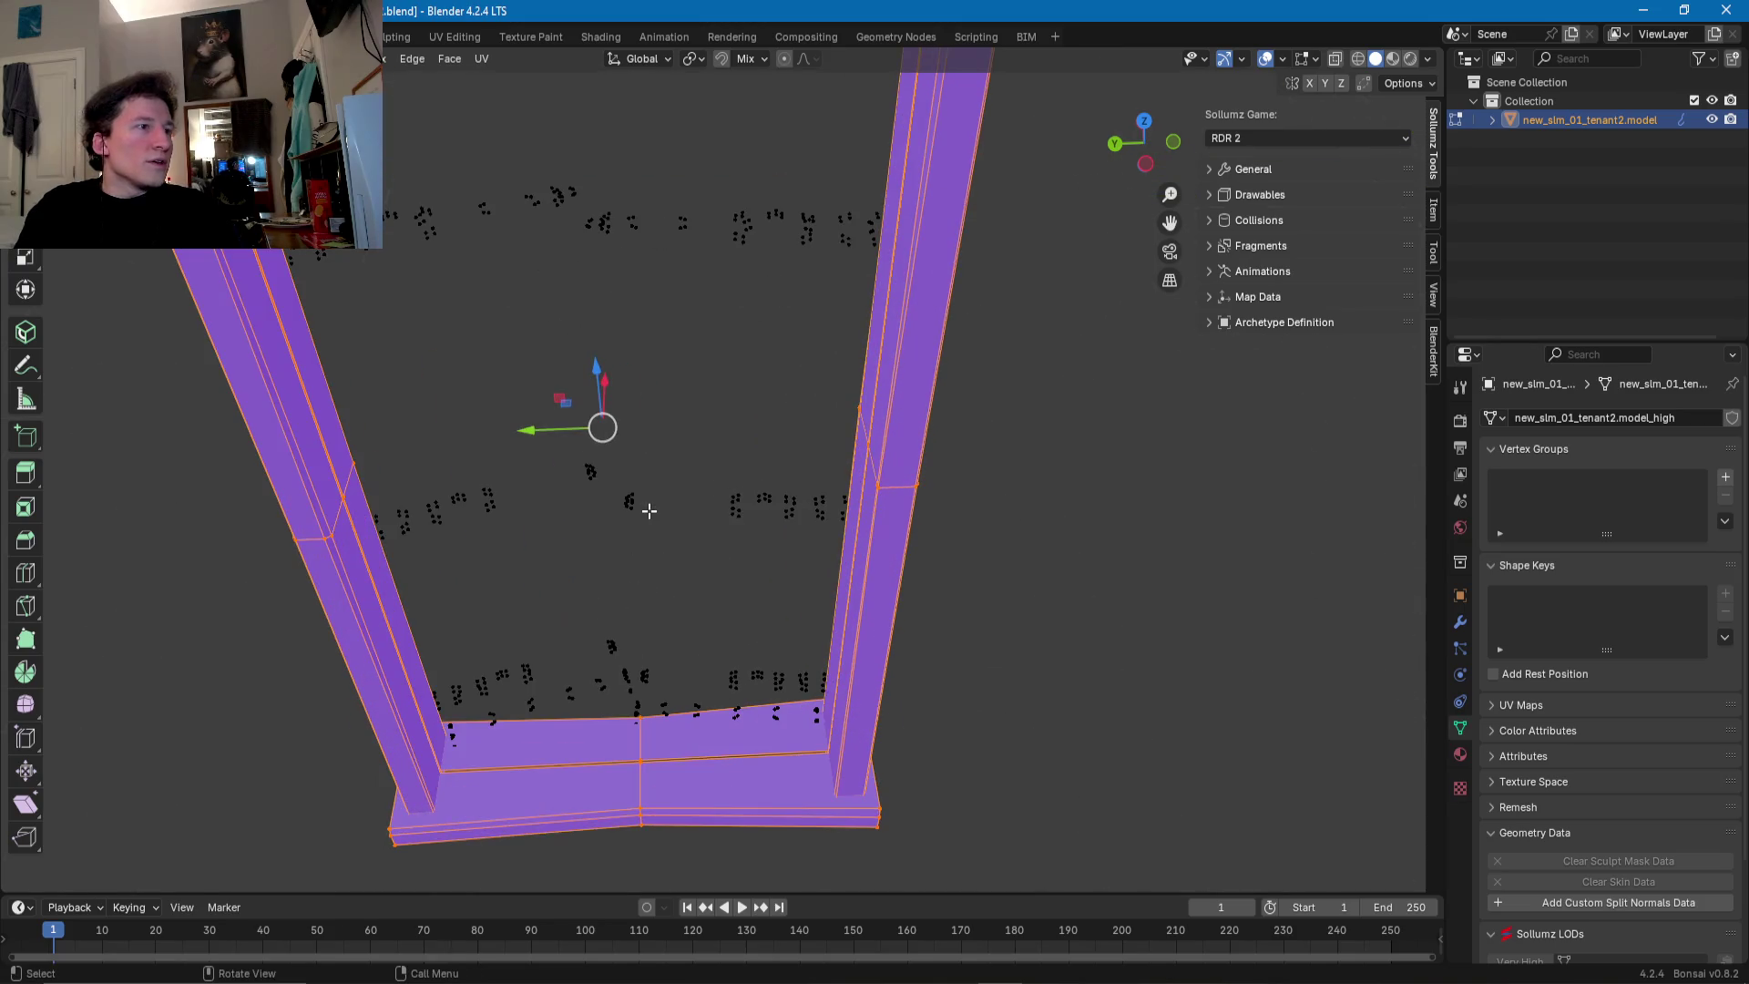
{"action": "middle_click_drag", "start_coordinate": [559, 360], "coordinate": [573, 424]}
{"action": "left_click_drag", "start_coordinate": [372, 309], "coordinate": [1098, 465]}
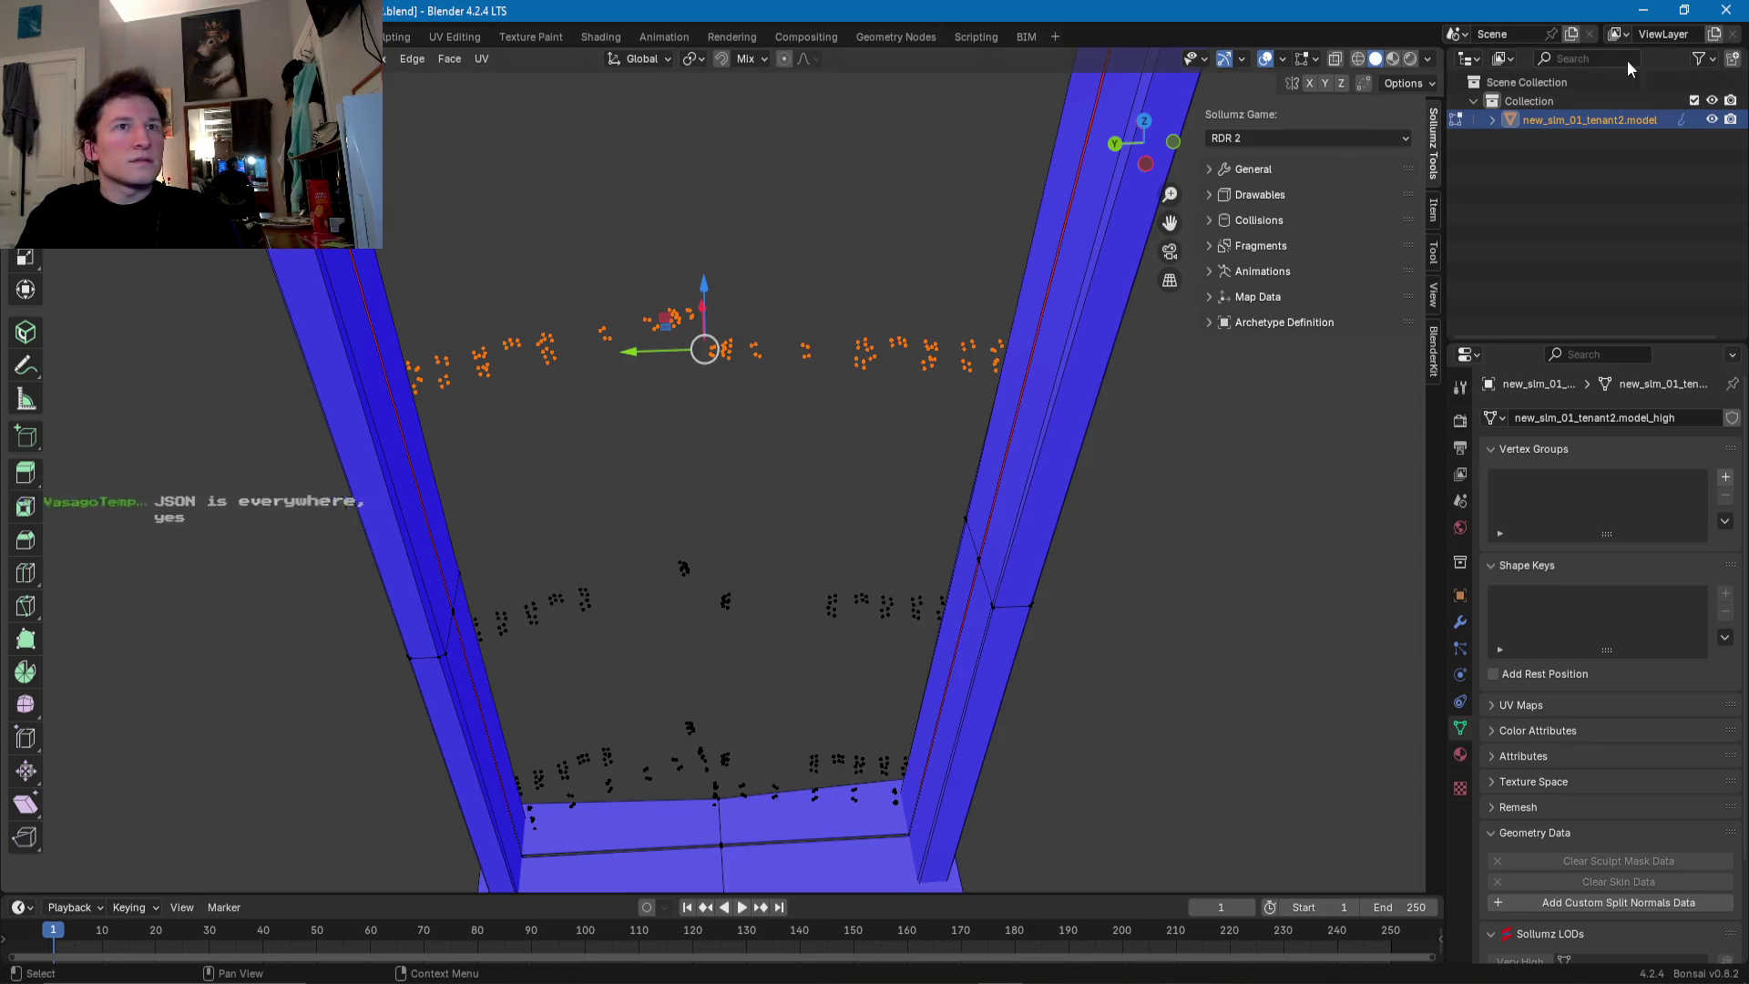
{"action": "left_click", "coordinate": [1355, 59]}
{"action": "scroll", "coordinate": [899, 417], "scroll_direction": "down", "scroll_amount": 2}
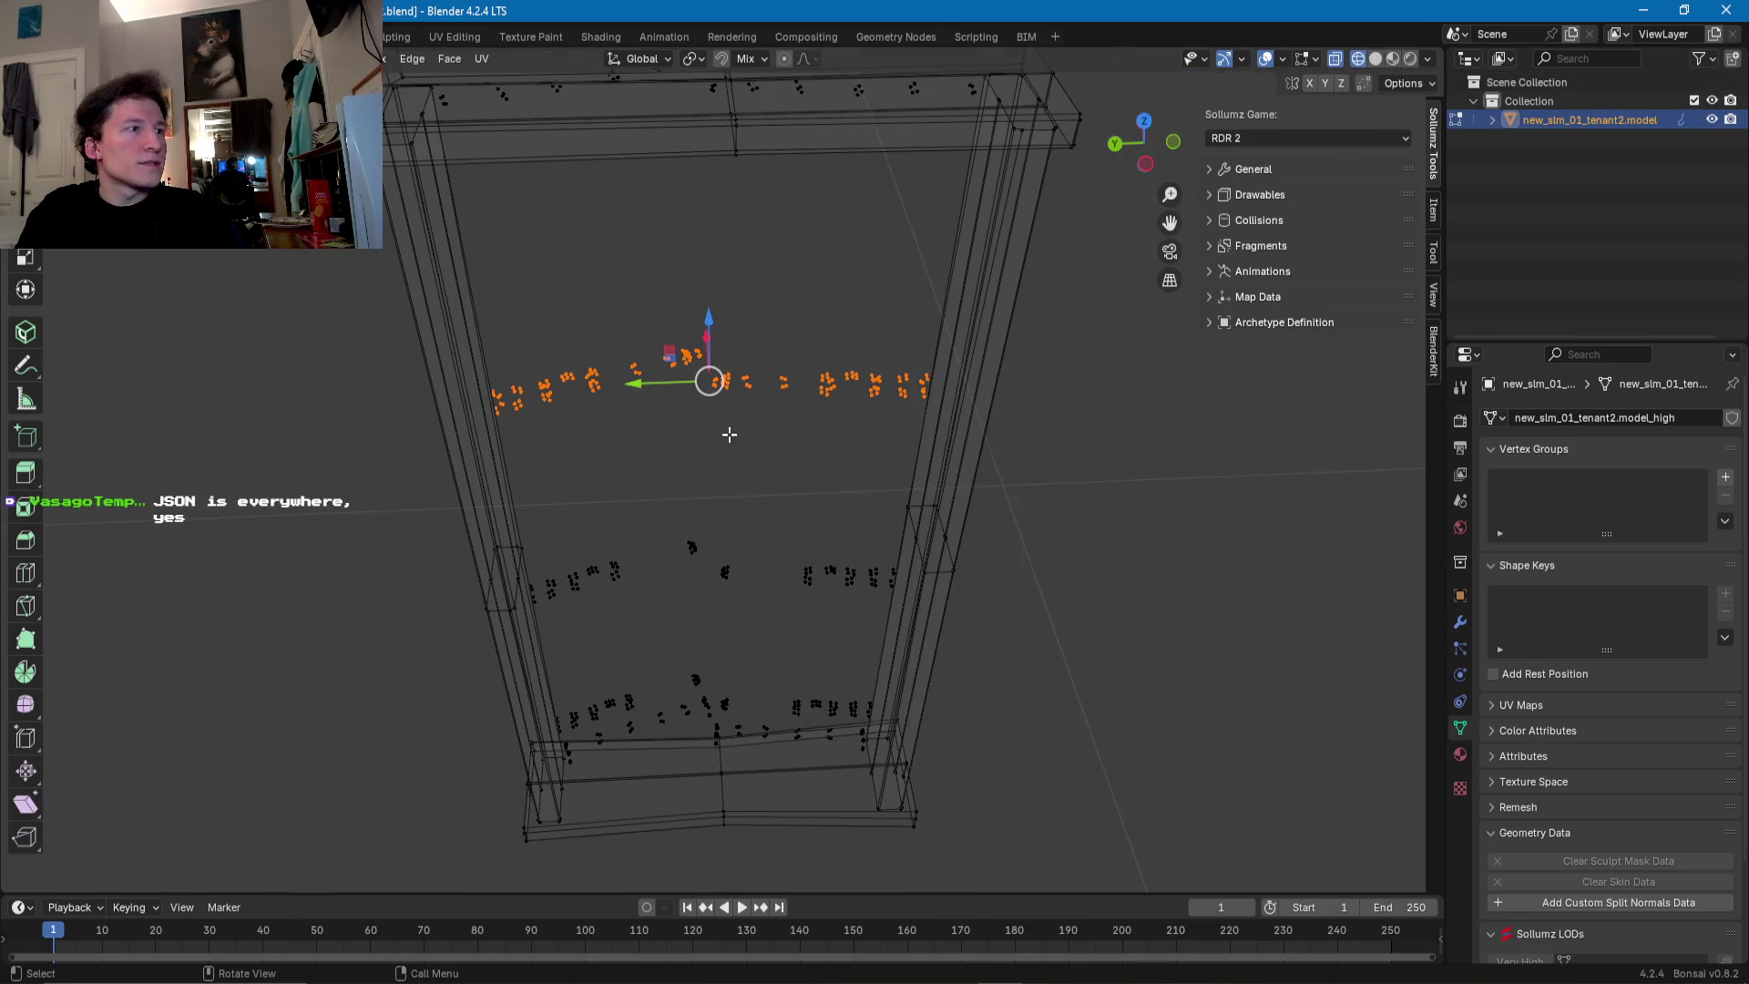
{"action": "scroll", "coordinate": [629, 374], "scroll_direction": "down", "scroll_amount": 3}
{"action": "scroll", "coordinate": [678, 463], "scroll_direction": "up", "scroll_amount": 2}
{"action": "middle_click_drag", "start_coordinate": [646, 461], "coordinate": [879, 560]}
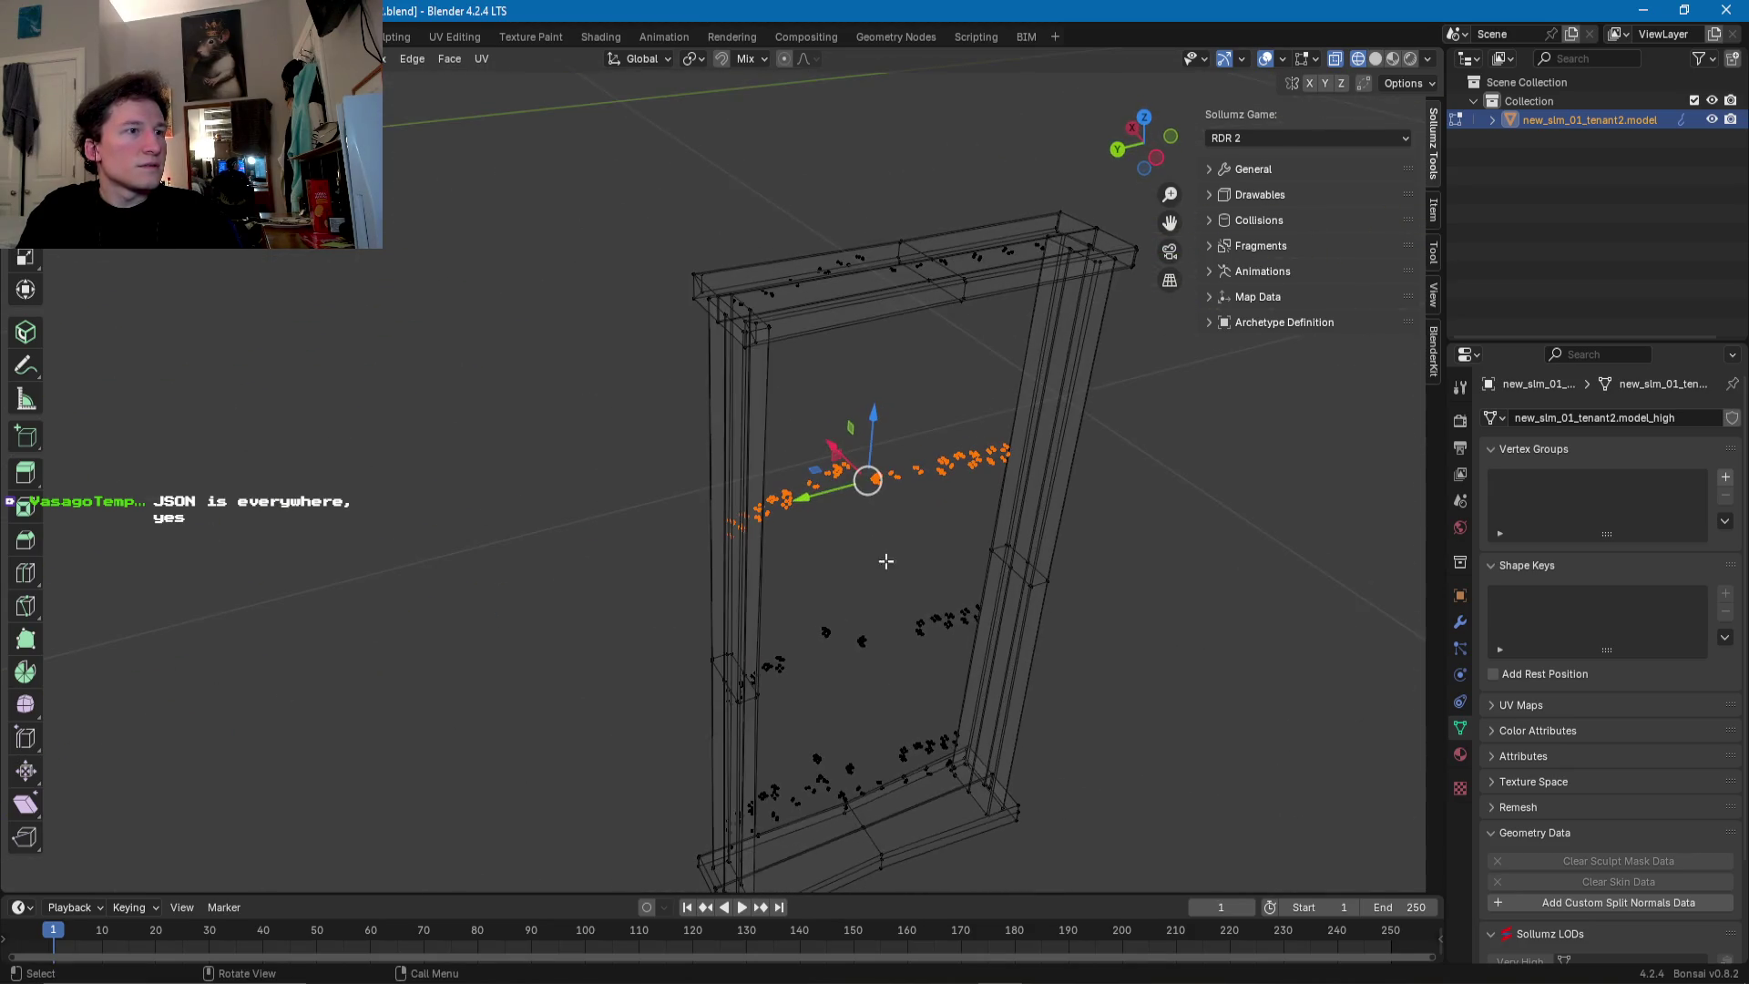
{"action": "scroll", "coordinate": [880, 559], "scroll_direction": "down", "scroll_amount": 1}
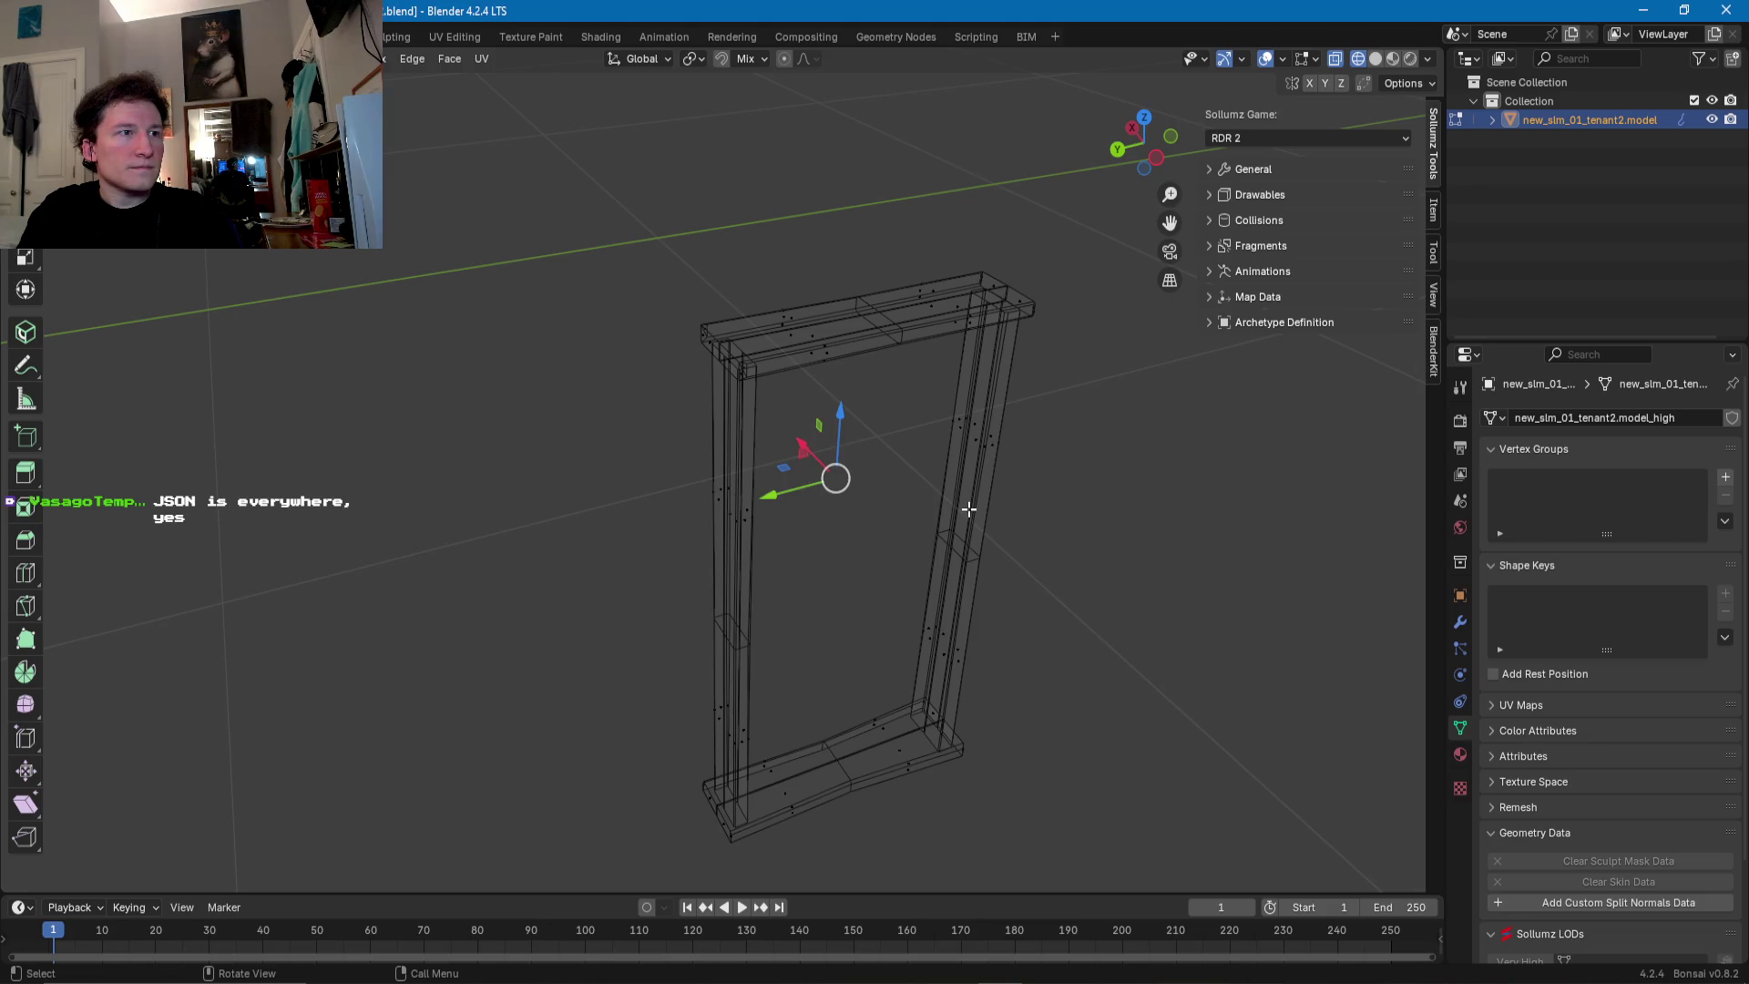
{"action": "scroll", "coordinate": [753, 406], "scroll_direction": "down", "scroll_amount": 2}
- Box-select the entire door frame and move it away from the stray vertices
{"action": "left_click_drag", "start_coordinate": [610, 262], "coordinate": [1109, 784]}
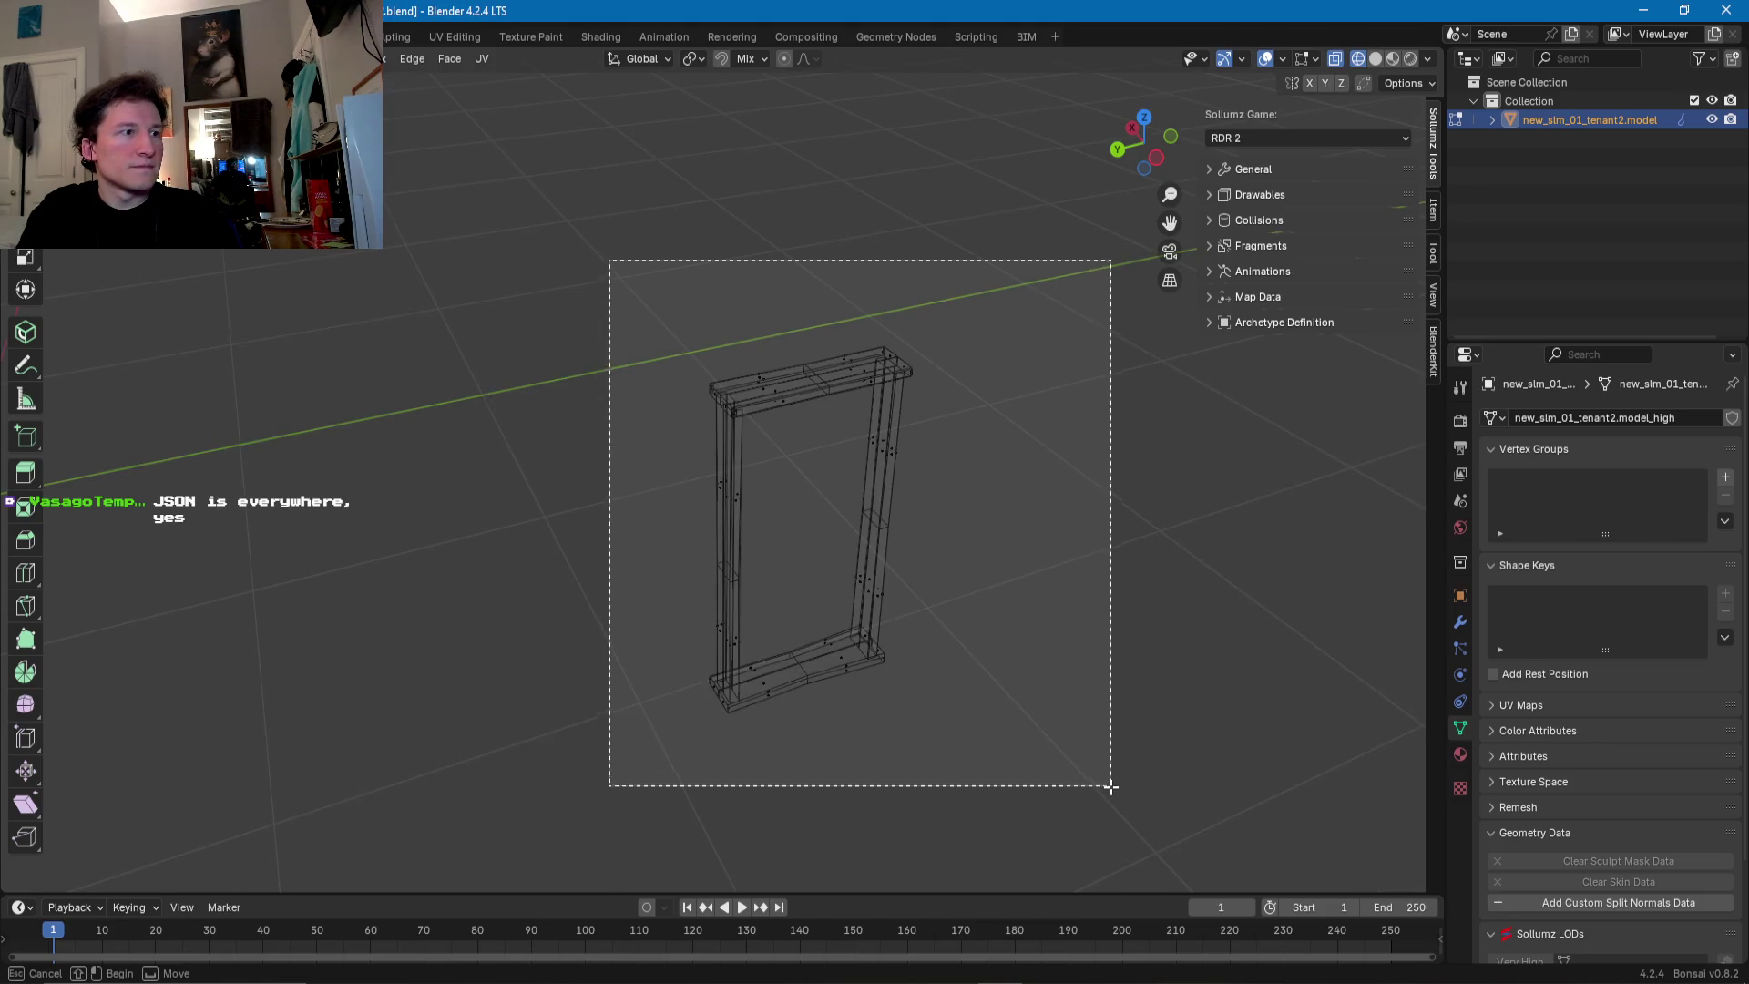
{"action": "left_click_drag", "start_coordinate": [790, 502], "coordinate": [717, 418]}
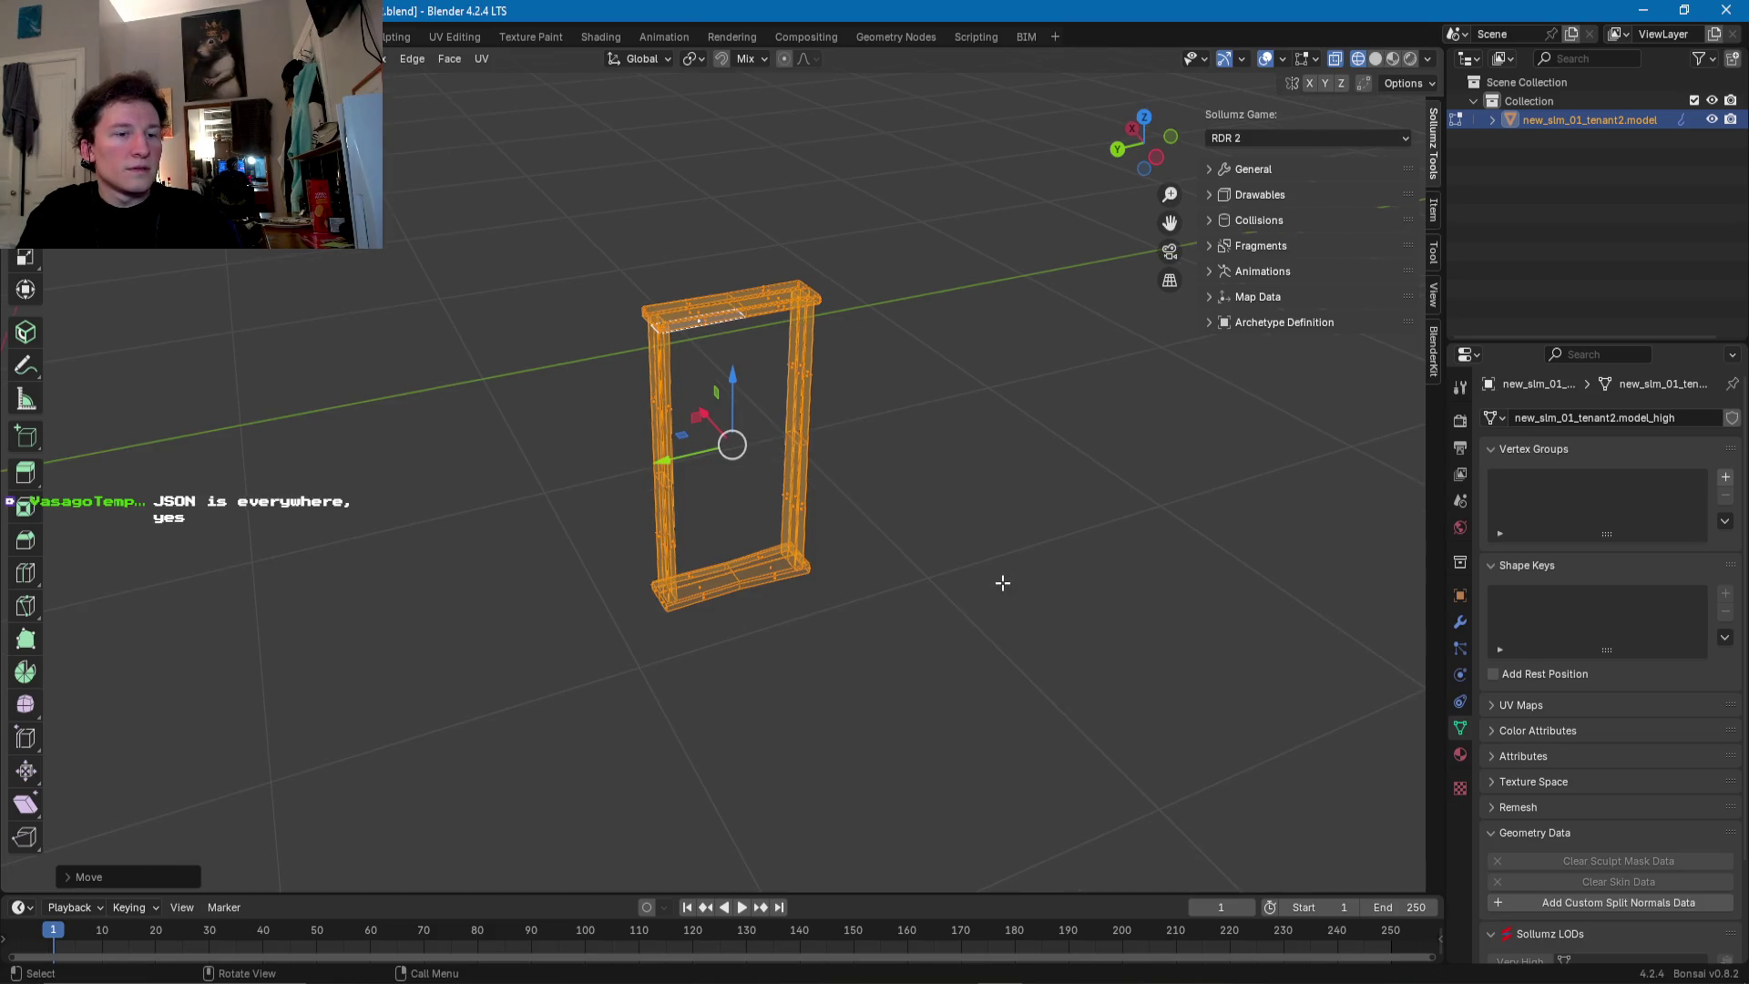
{"action": "middle_click_drag", "start_coordinate": [1004, 586], "coordinate": [824, 740]}
- Select the scattered stray vertices and dissolve them
{"action": "left_click_drag", "start_coordinate": [597, 560], "coordinate": [877, 724]}
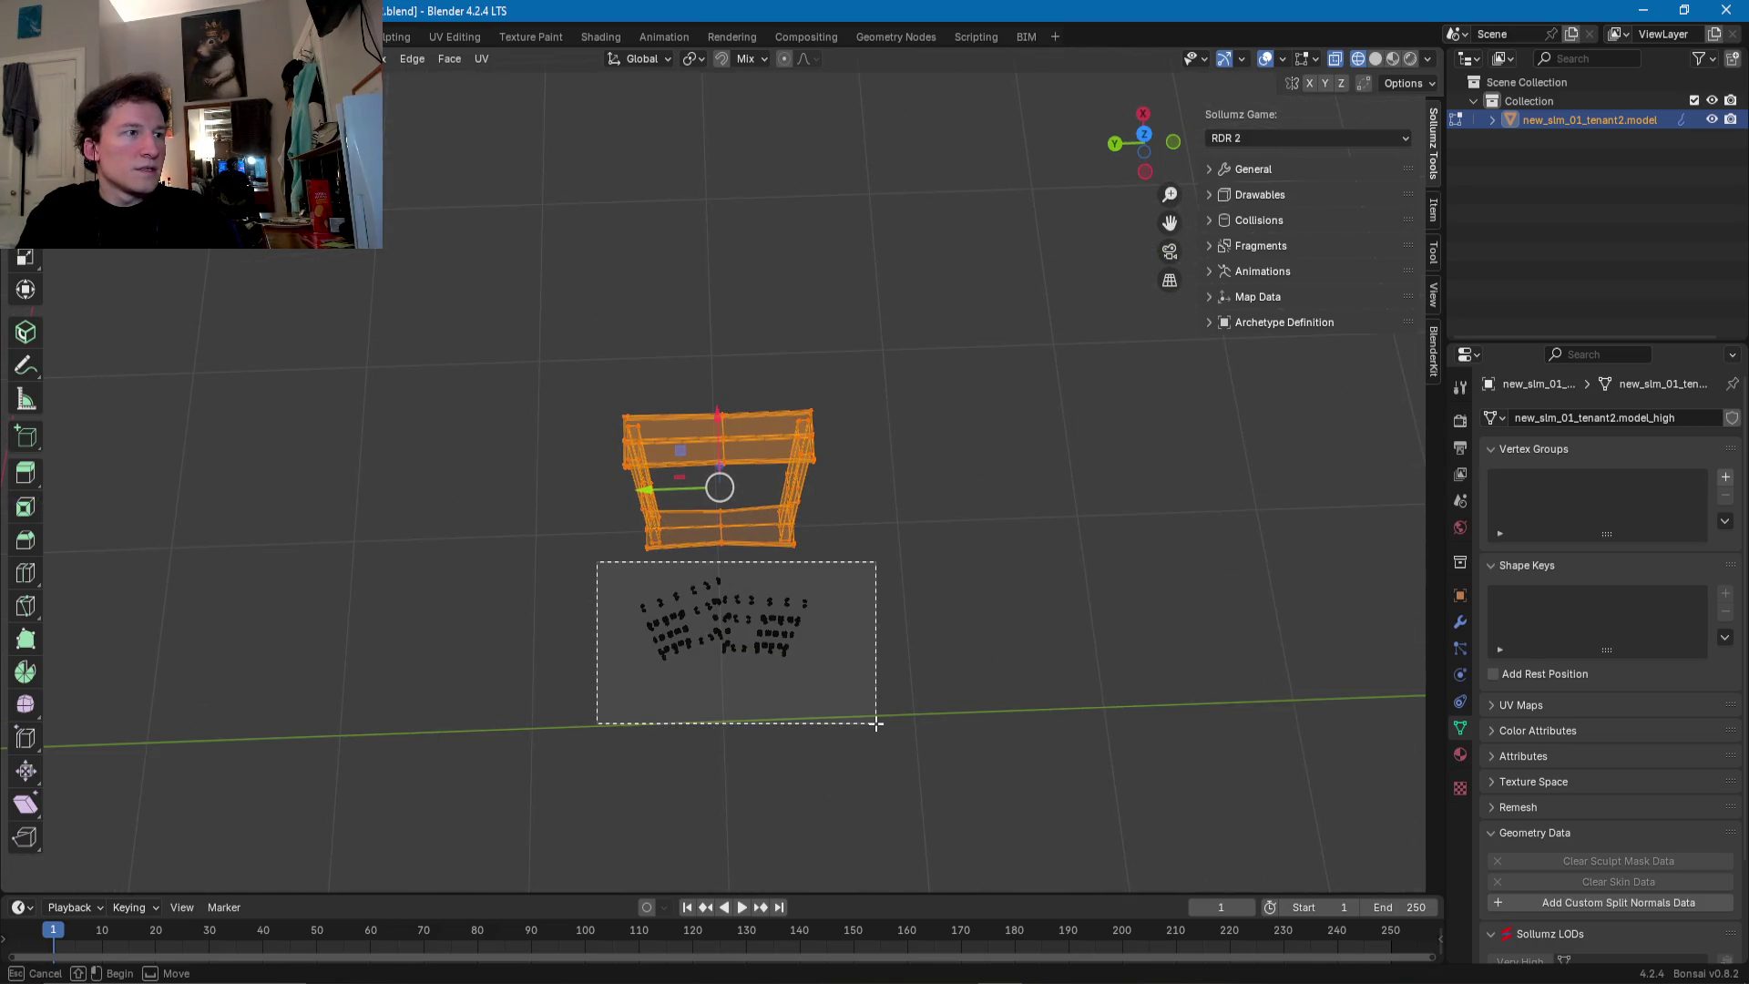
{"action": "key", "text": "x"}
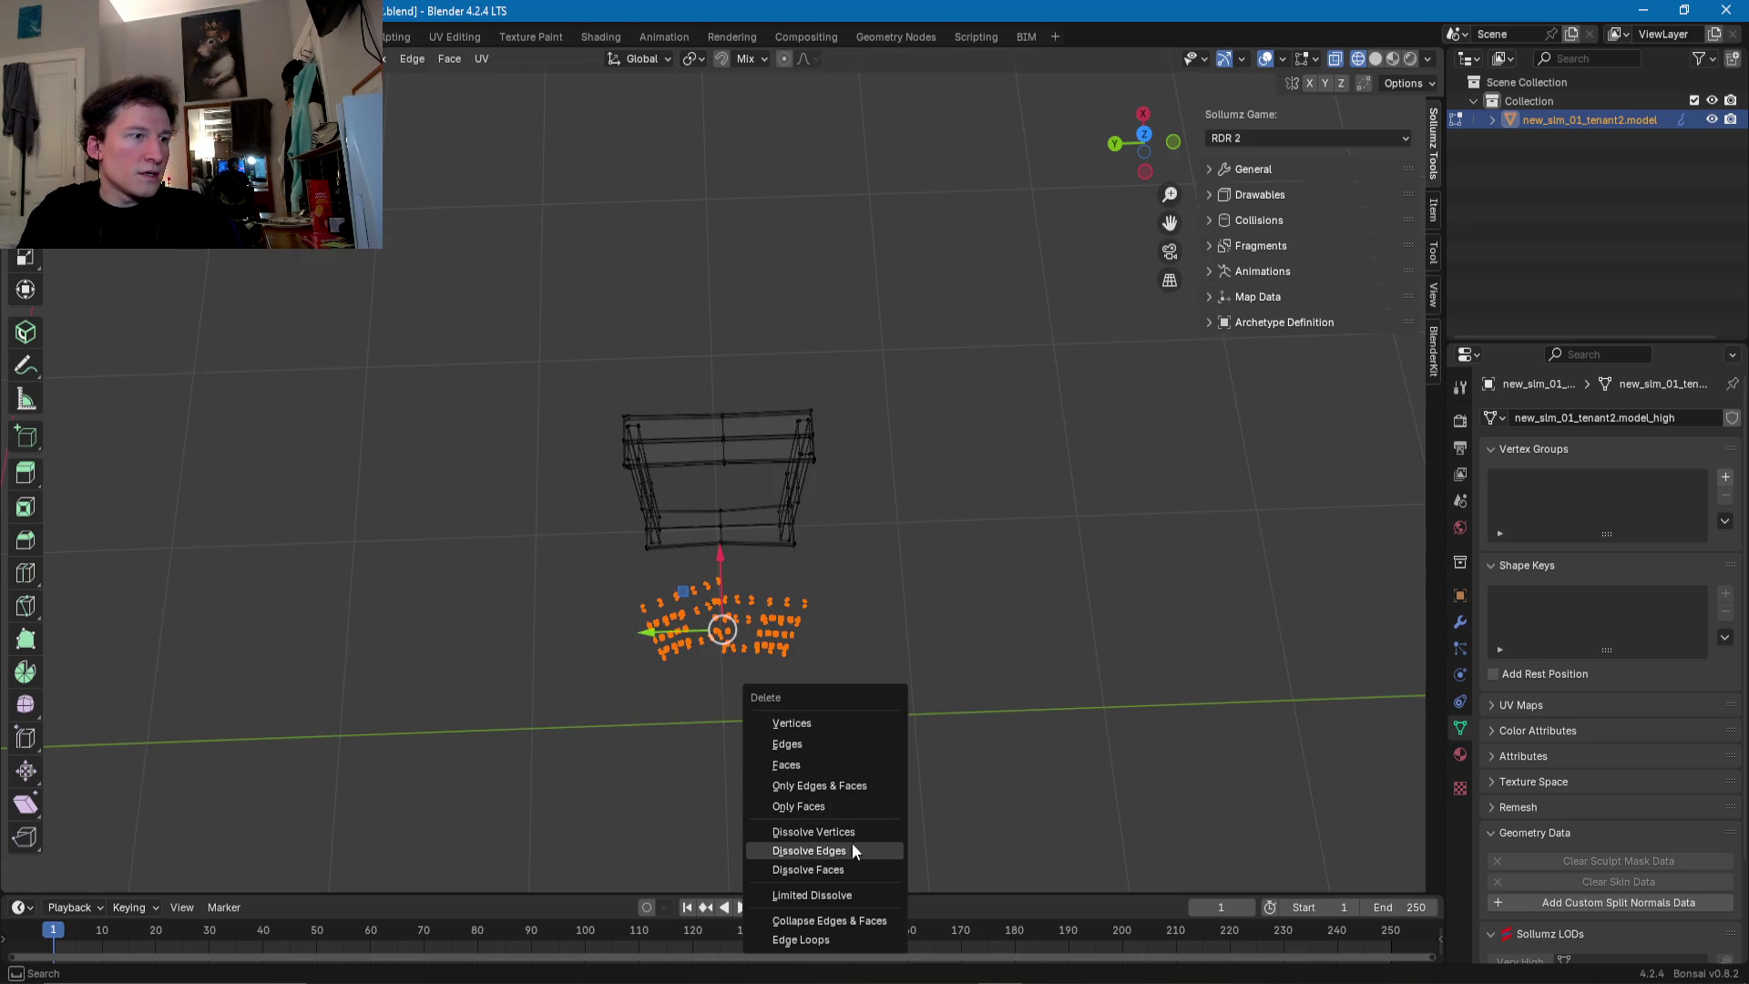
{"action": "left_click", "coordinate": [845, 834]}
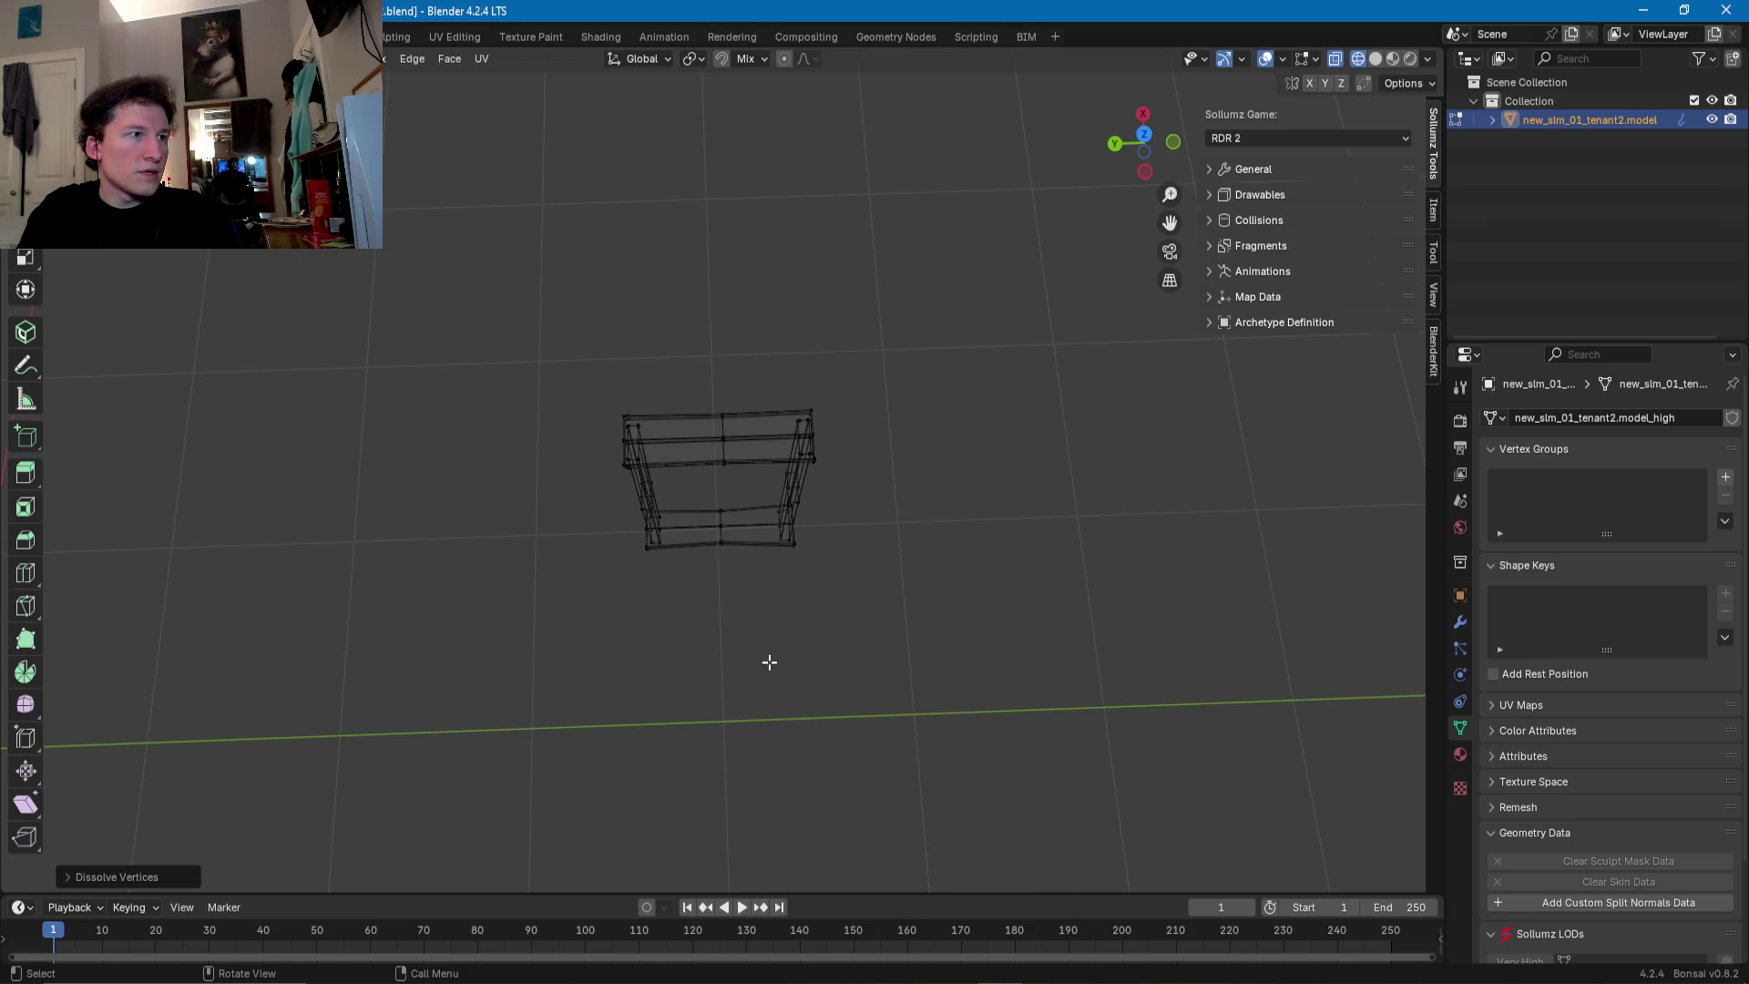
{"action": "mouse_move", "coordinate": [770, 662]}
{"action": "middle_mouse_down"}
{"action": "mouse_move", "coordinate": [824, 610]}
{"action": "mouse_move", "coordinate": [809, 608]}
{"action": "middle_mouse_up"}
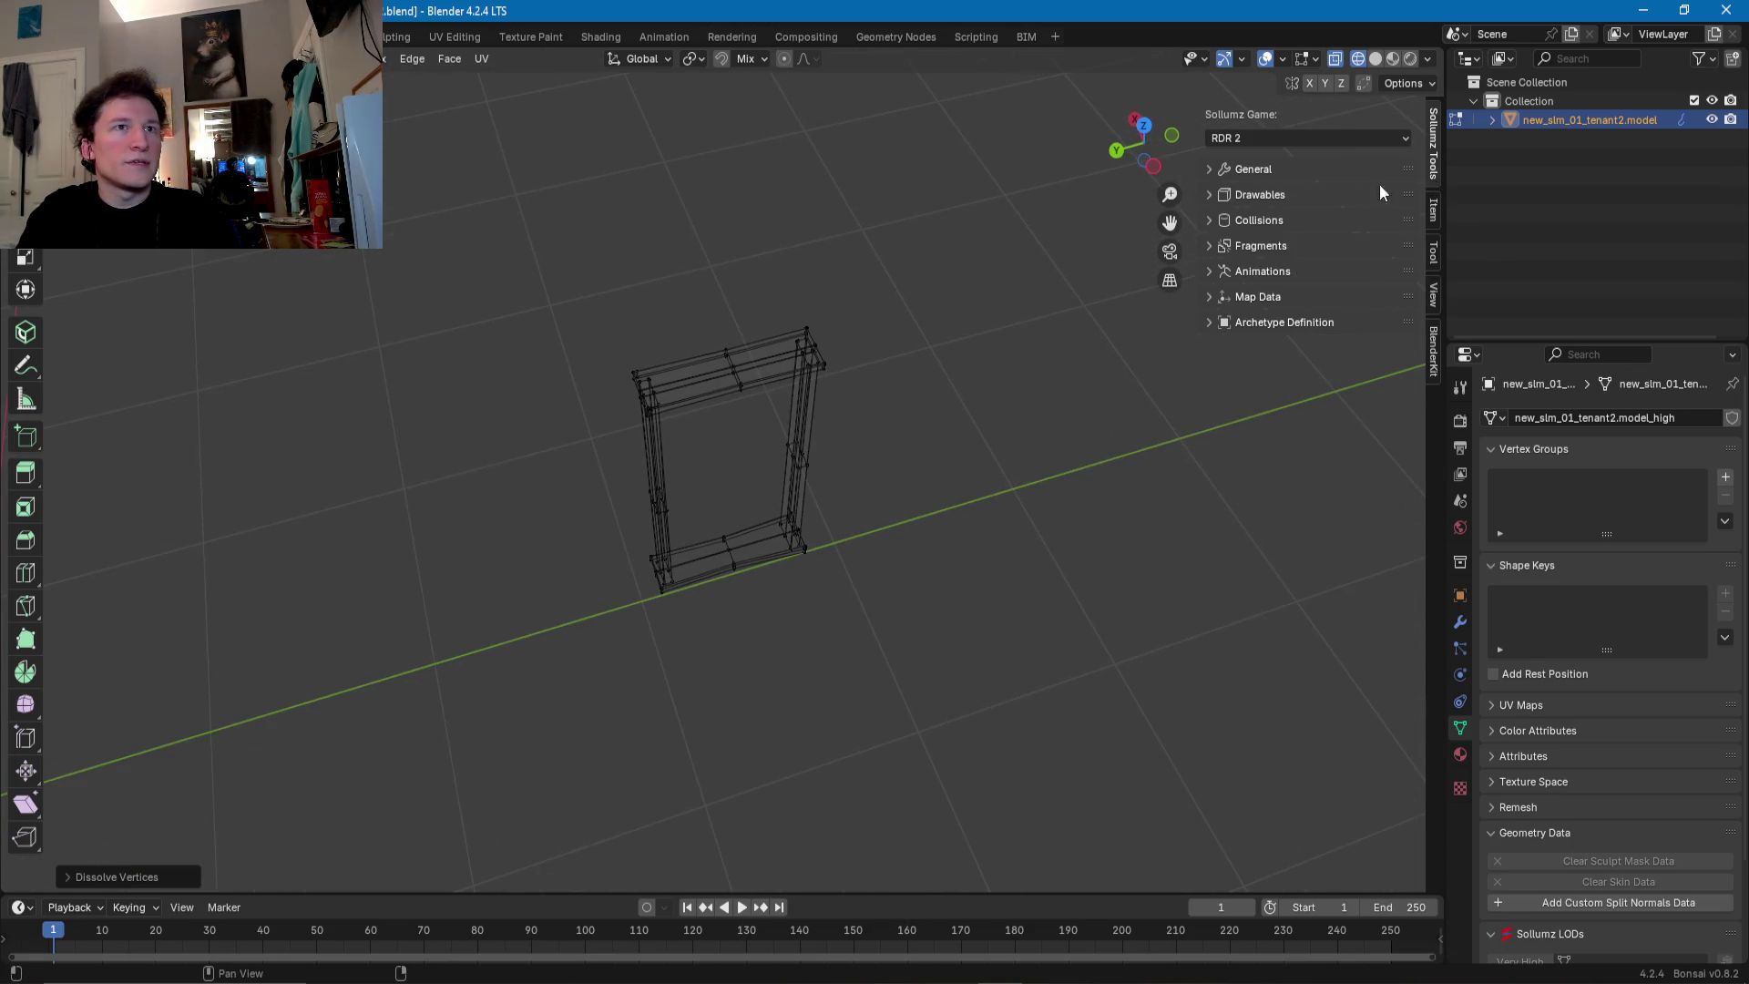
{"action": "mouse_move", "coordinate": [898, 398]}
{"action": "middle_mouse_down"}
{"action": "mouse_move", "coordinate": [831, 415]}
{"action": "mouse_move", "coordinate": [1127, 229]}
{"action": "middle_mouse_up"}
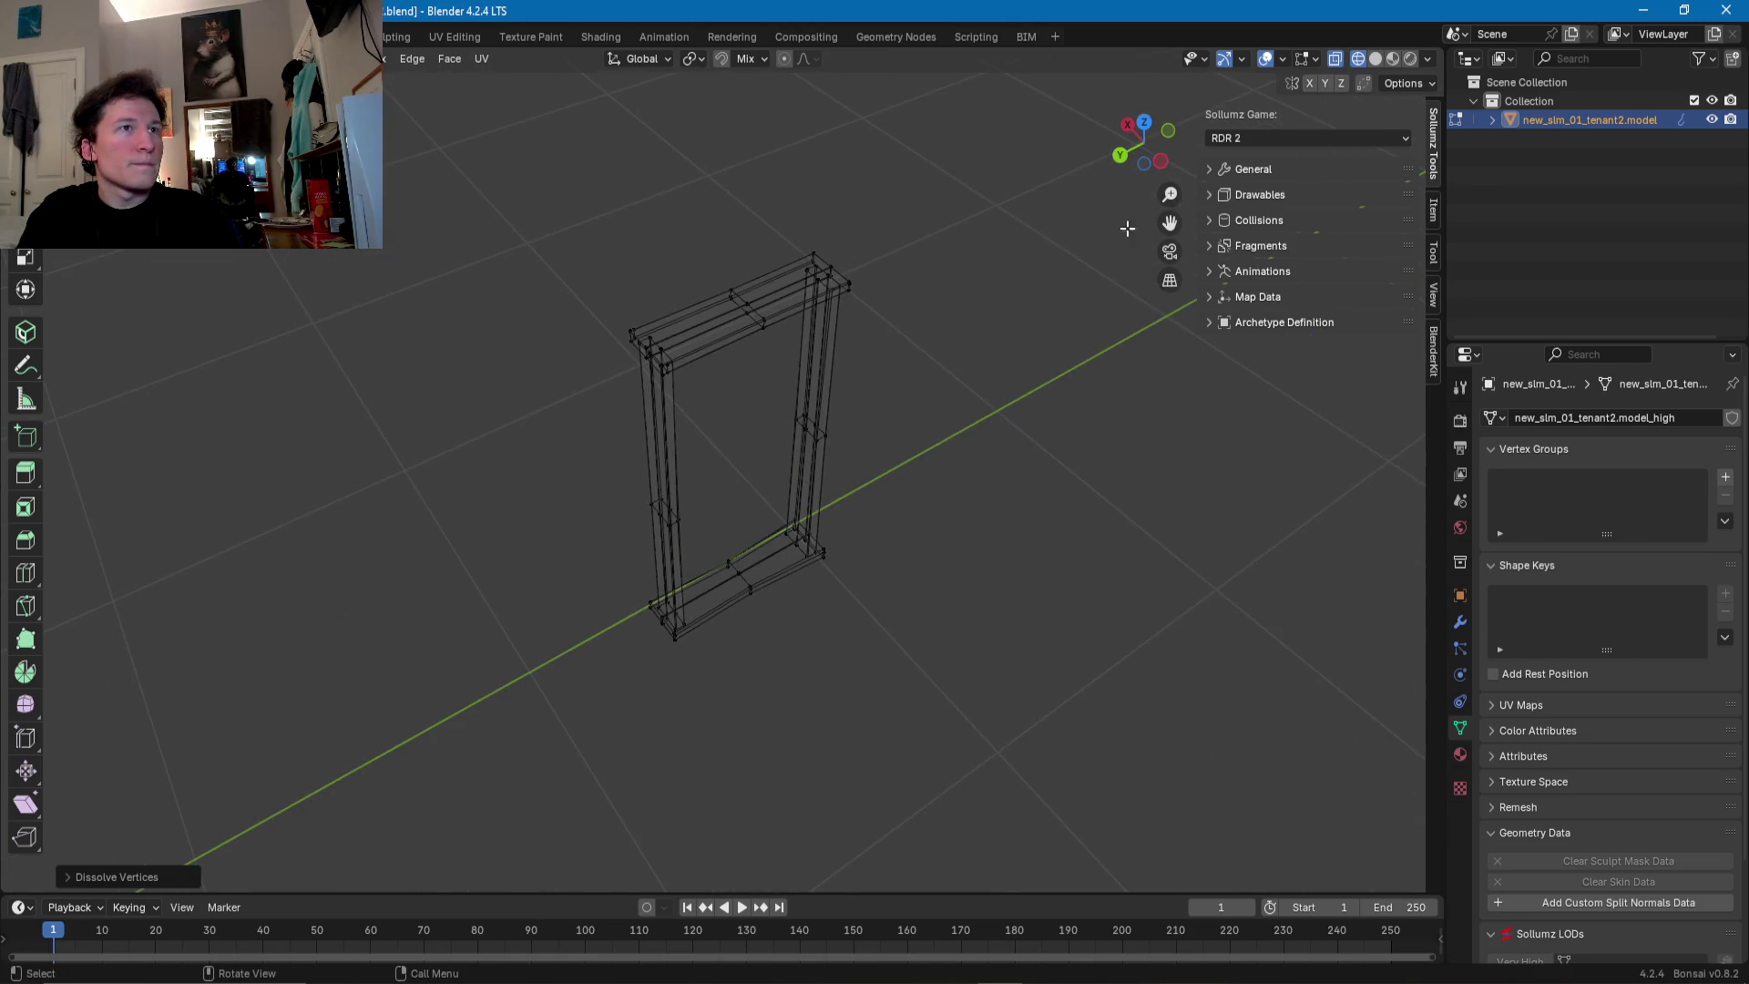
- Return to solid shading and collapse the first red sliver on the top beam with scale 0
{"action": "left_click", "coordinate": [1376, 59]}
{"action": "scroll", "coordinate": [736, 389], "scroll_direction": "up", "scroll_amount": 5}
{"action": "middle_click_drag", "start_coordinate": [726, 379], "coordinate": [709, 622]}
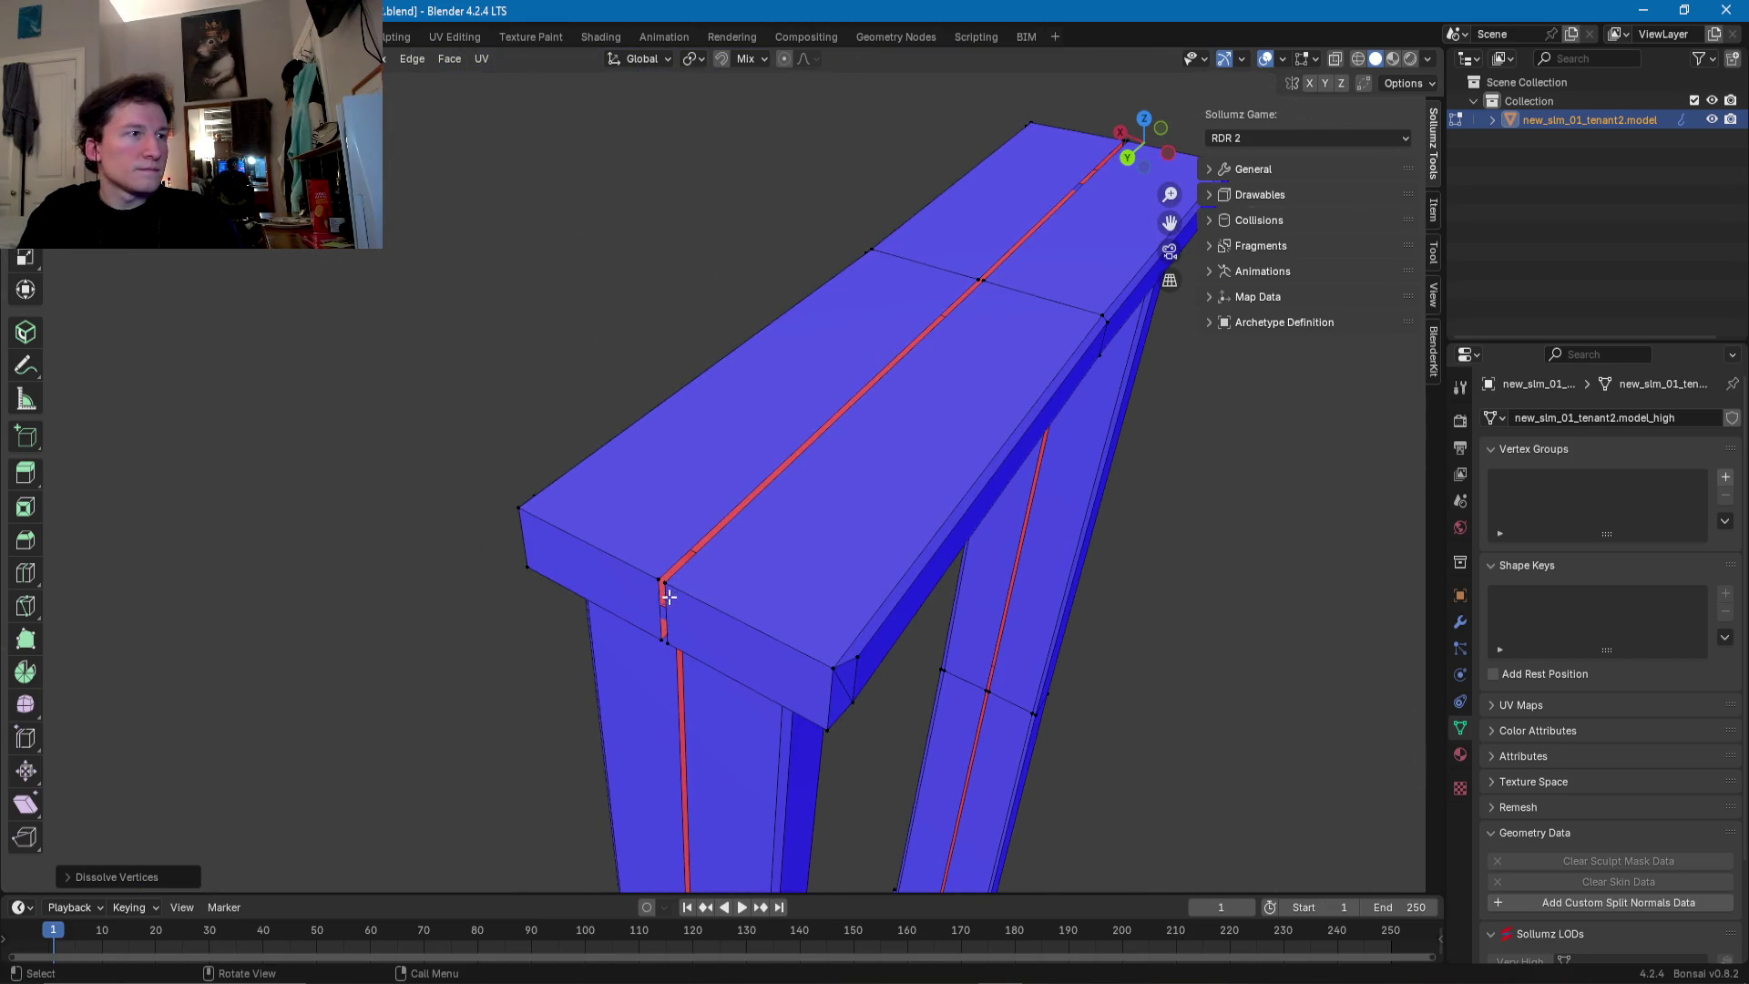
{"action": "scroll", "coordinate": [665, 587], "scroll_direction": "up", "scroll_amount": 5}
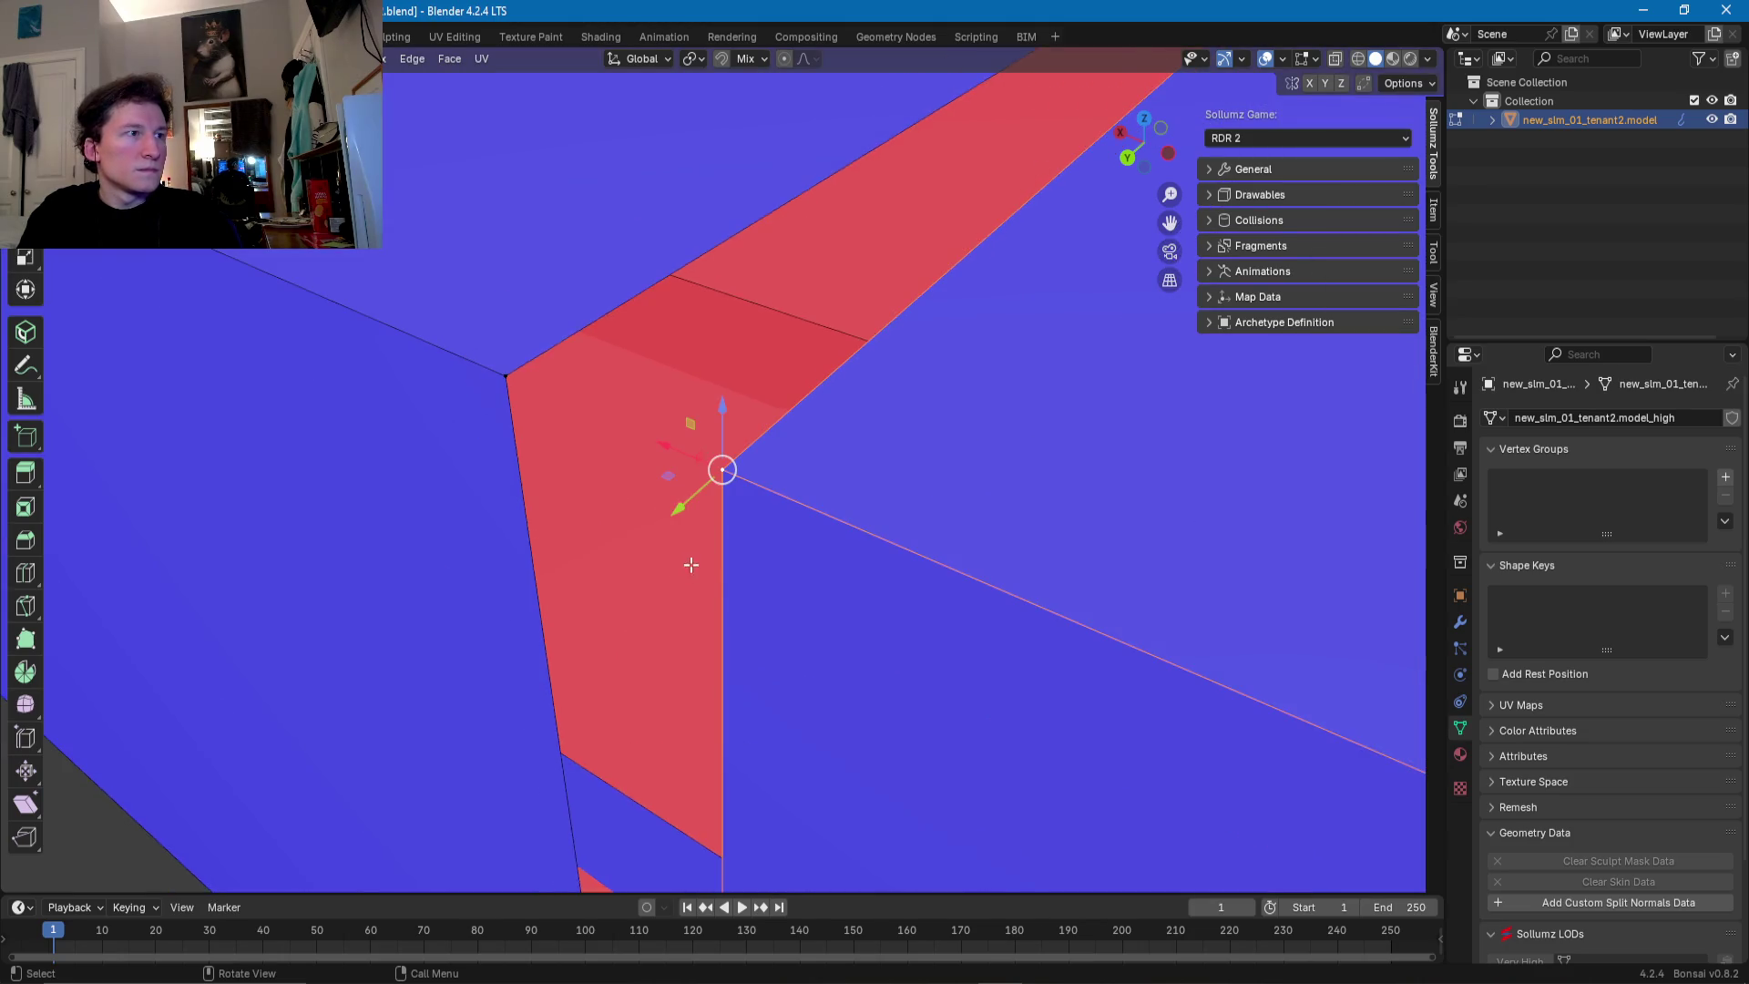
{"action": "scroll", "coordinate": [656, 433], "scroll_direction": "down", "scroll_amount": 5}
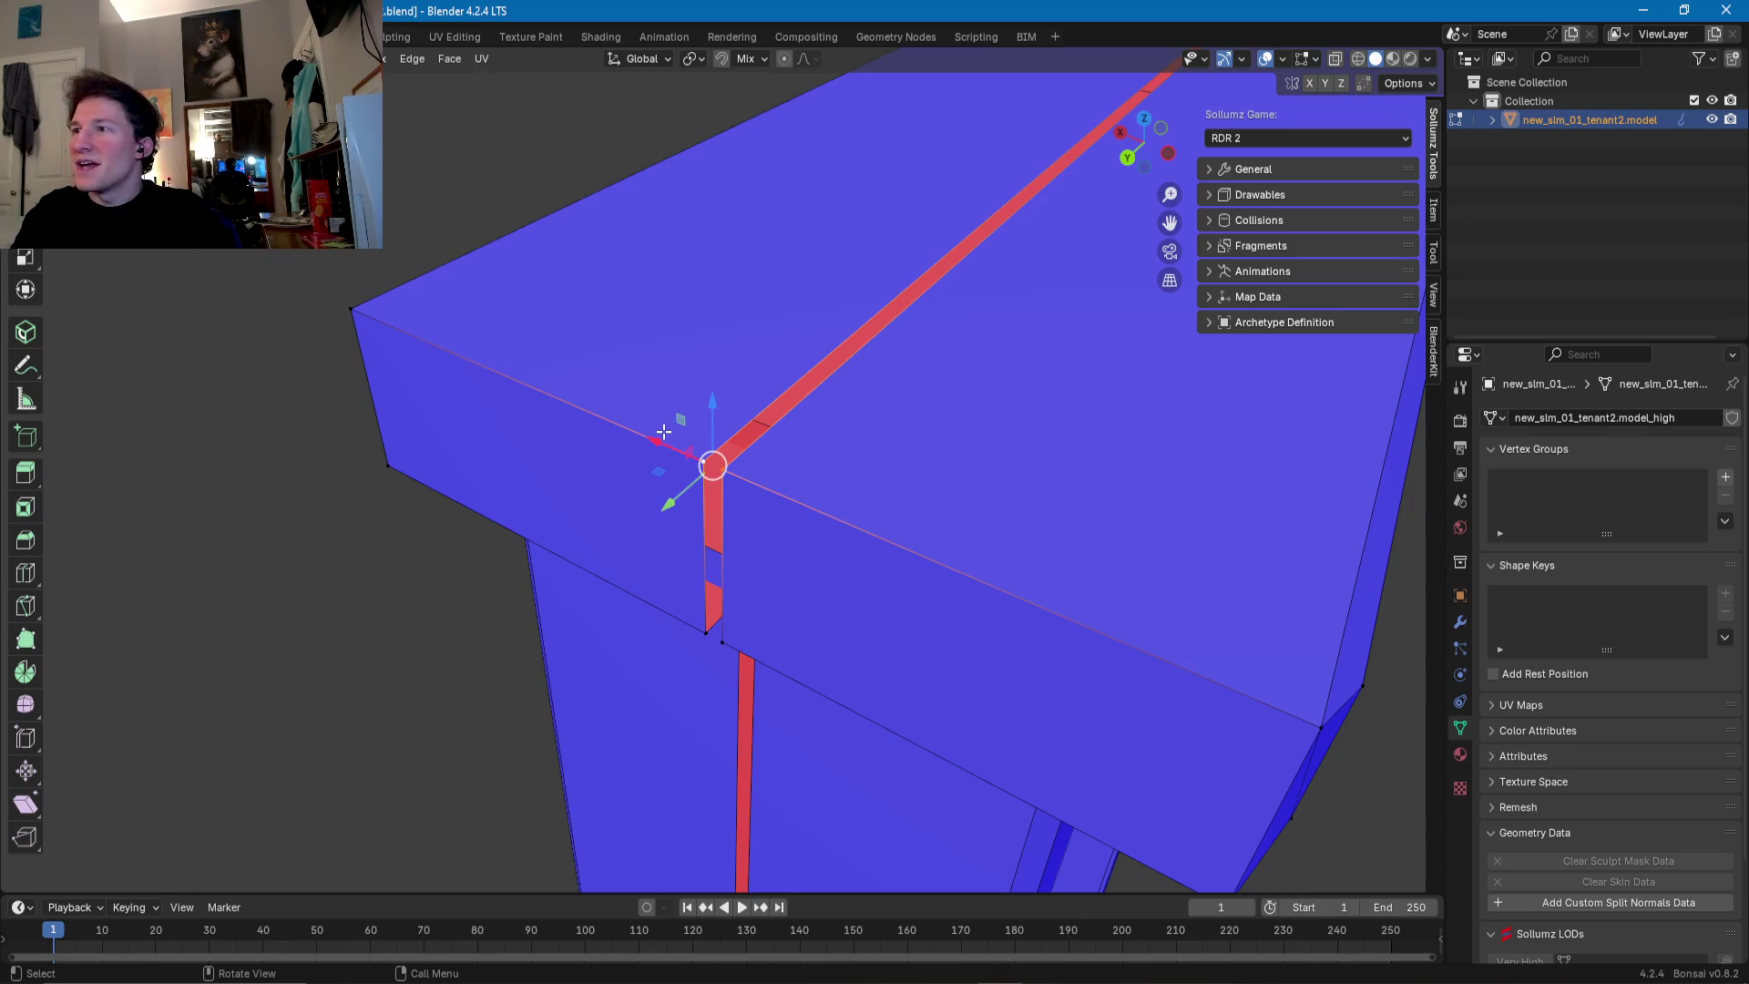
{"action": "middle_click_drag", "start_coordinate": [729, 510], "coordinate": [823, 541]}
{"action": "key", "text": "ctrl+z"}
{"action": "left_click", "coordinate": [723, 629]}
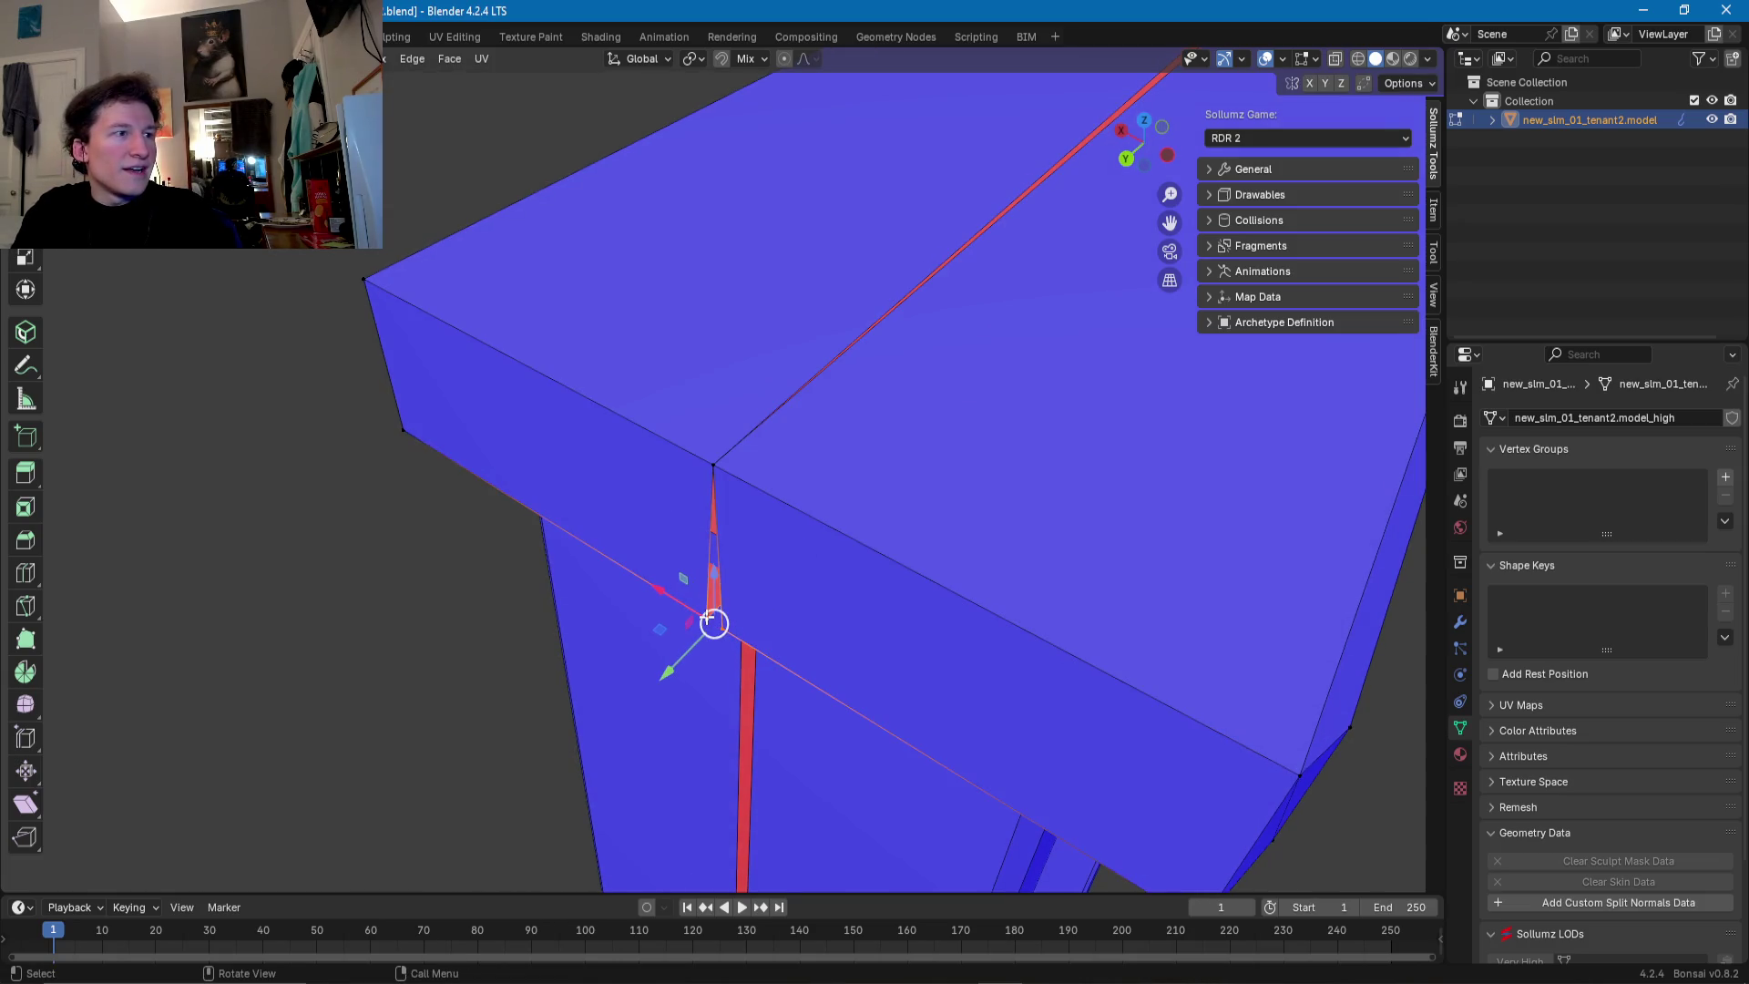
{"action": "key", "text": "s"}
{"action": "key", "text": "0"}
{"action": "key", "text": "Return"}
- Set the 3D cursor on a beam vertex and scale the red edge strip to 0 into a line
{"action": "scroll", "coordinate": [729, 547], "scroll_direction": "down", "scroll_amount": 5}
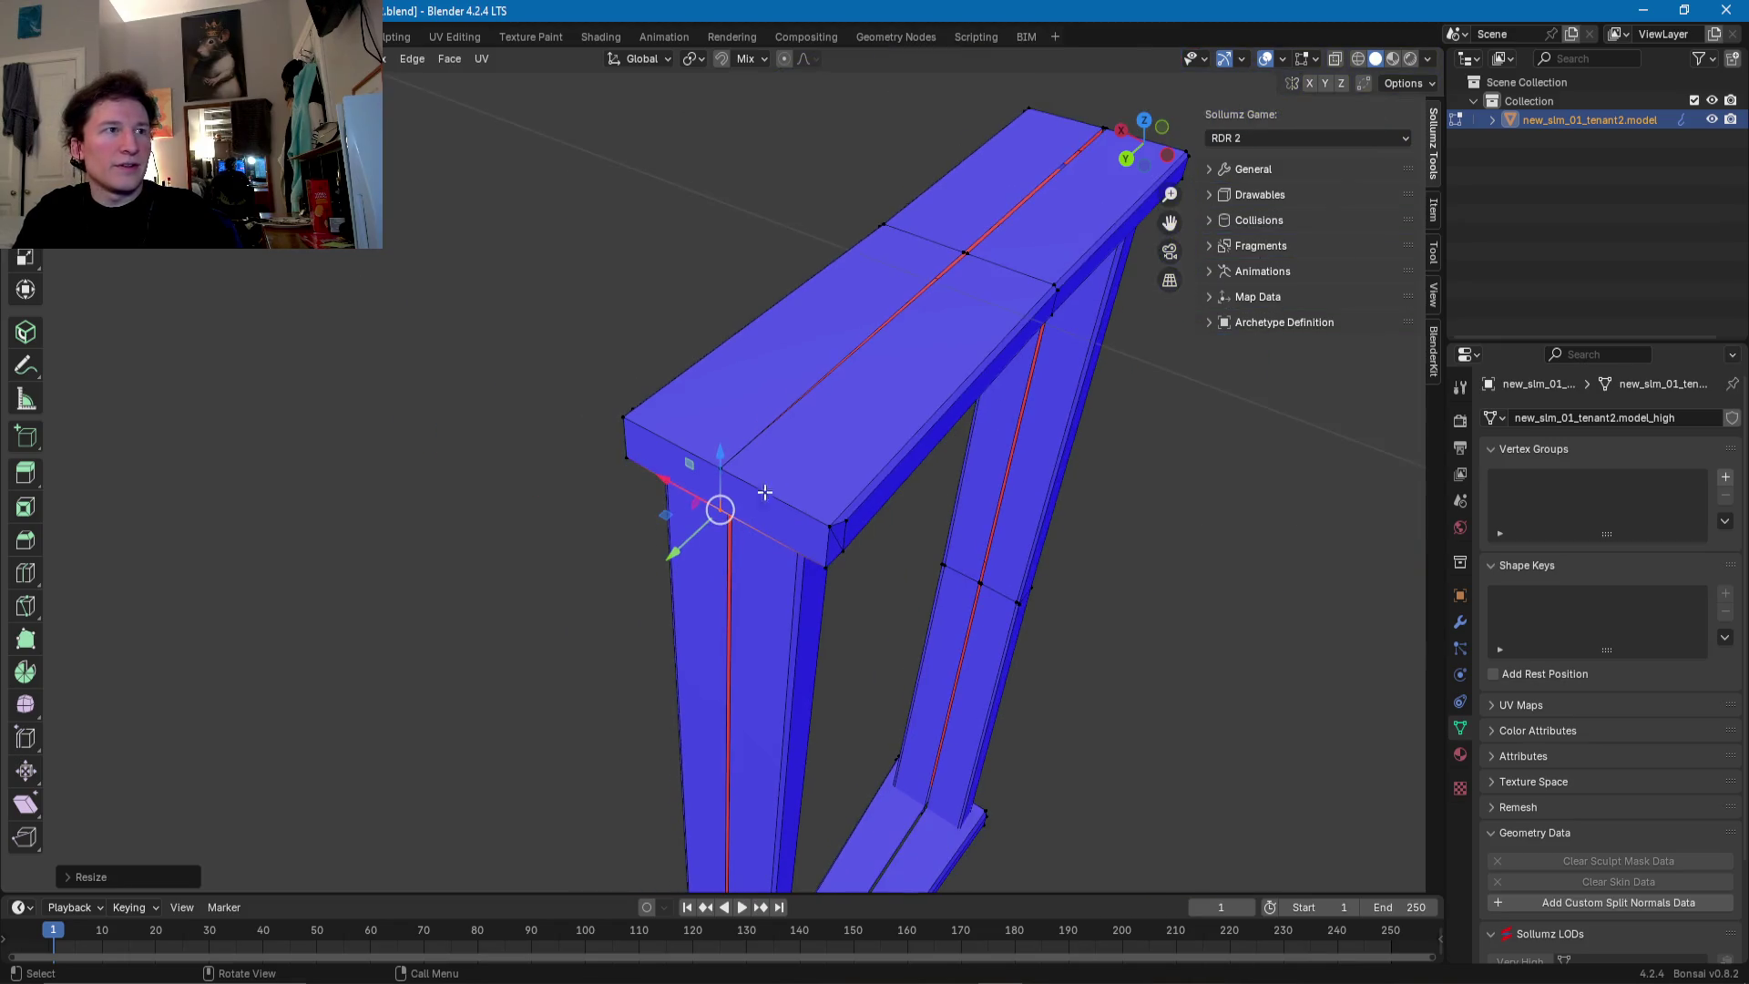
{"action": "middle_click_drag", "start_coordinate": [759, 502], "coordinate": [729, 506]}
{"action": "scroll", "coordinate": [711, 547], "scroll_direction": "up", "scroll_amount": 5}
{"action": "right_click", "coordinate": [775, 546], "text": "shift"}
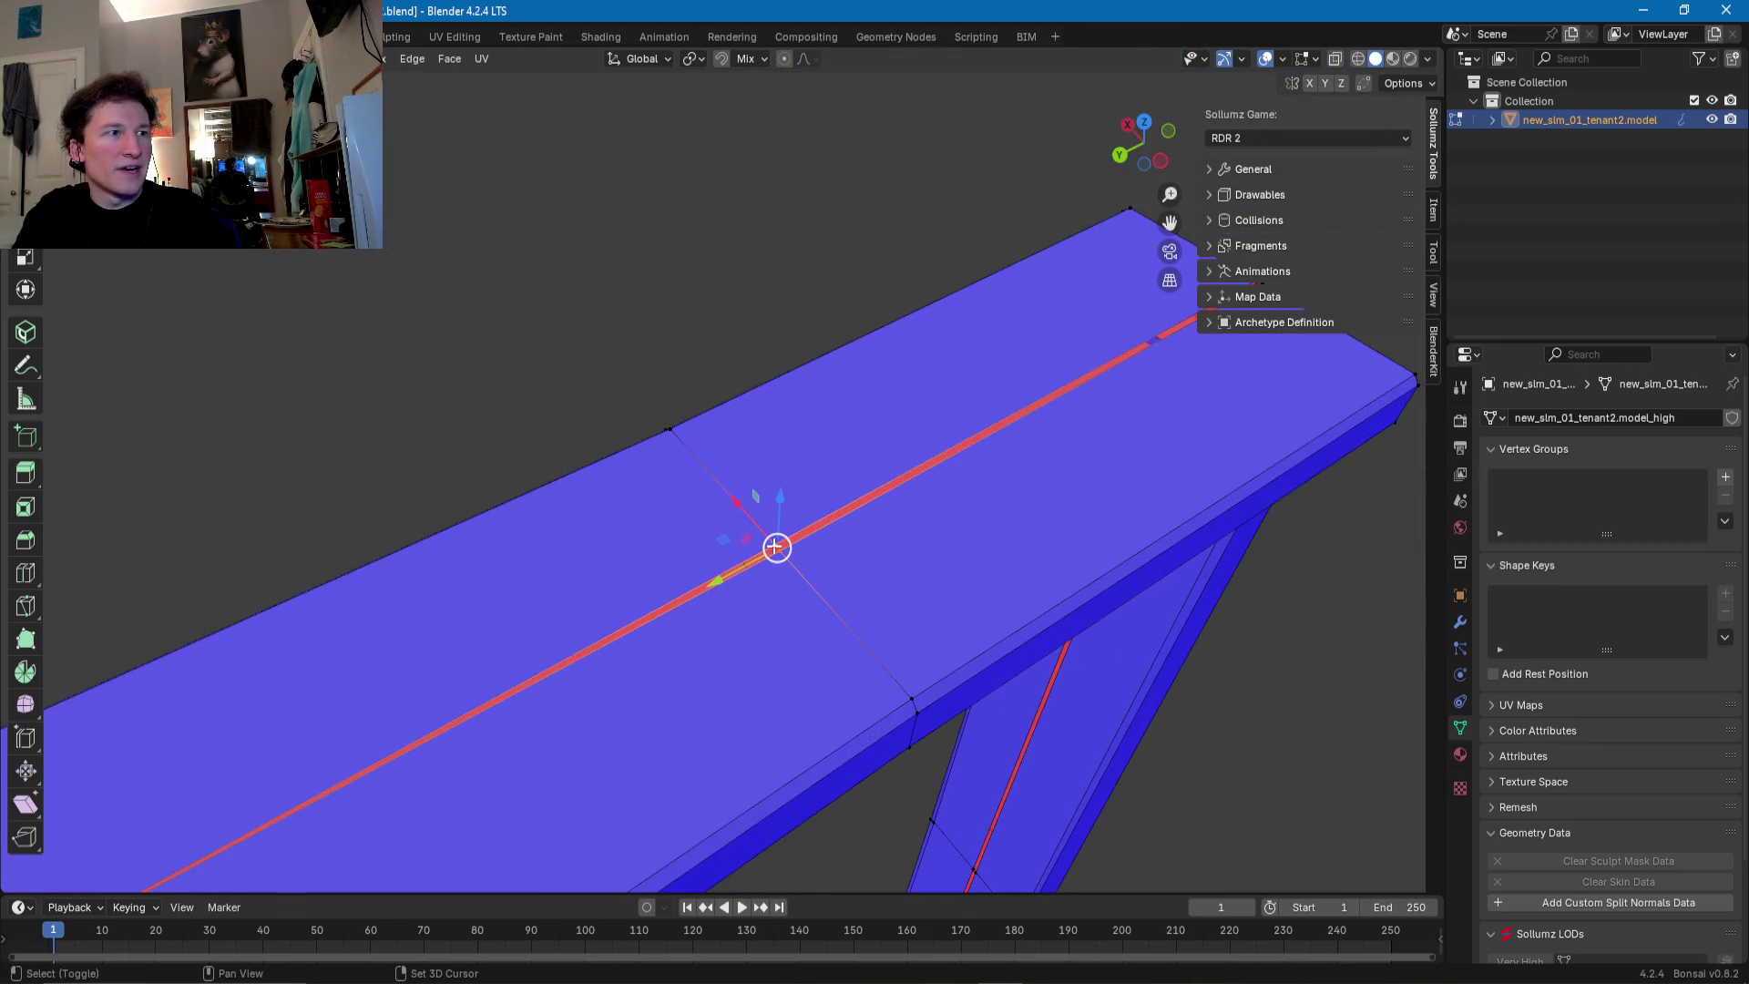
{"action": "key", "text": "s"}
{"action": "key", "text": "0"}
{"action": "key", "text": "Return"}
- Collapse the upper and lower seam strips on the T-shaped column by scaling each to 0 at the cursor
{"action": "mouse_move", "coordinate": [781, 542]}
{"action": "middle_mouse_down"}
{"action": "mouse_move", "coordinate": [767, 550]}
{"action": "mouse_move", "coordinate": [750, 394]}
{"action": "middle_mouse_up"}
{"action": "scroll", "coordinate": [750, 394], "scroll_direction": "down", "scroll_amount": 3}
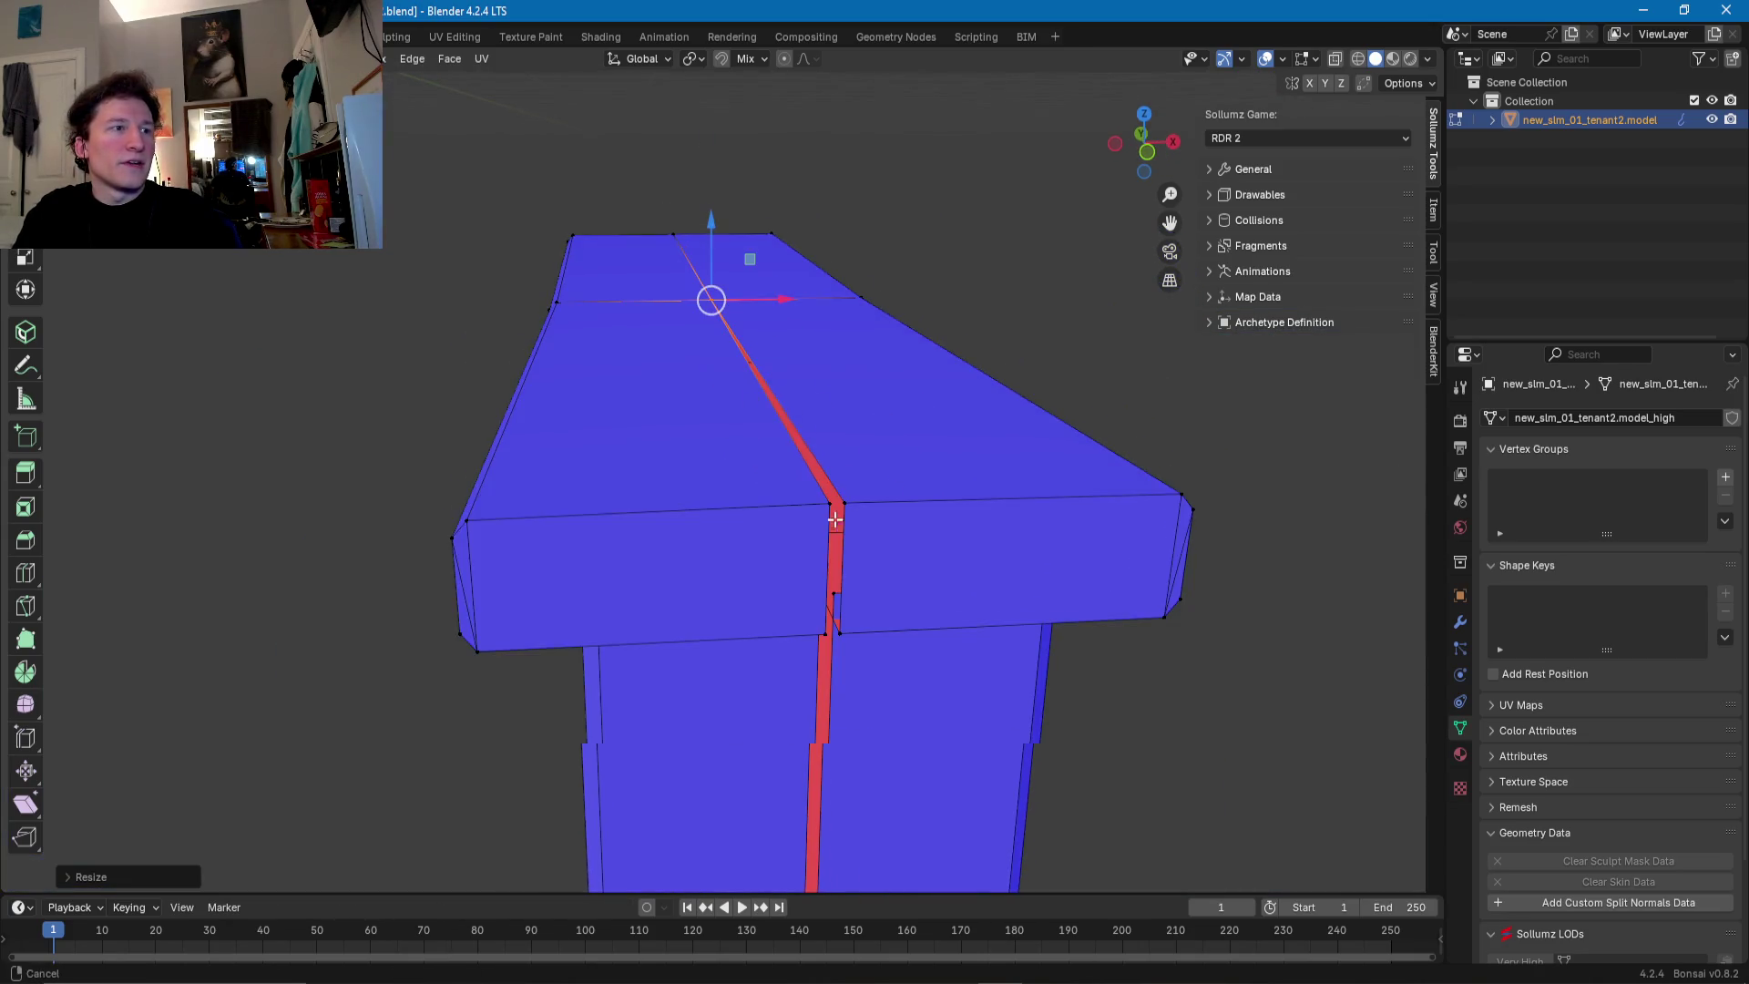
{"action": "middle_click_drag", "start_coordinate": [835, 500], "coordinate": [823, 464]}
{"action": "right_click", "coordinate": [823, 464], "text": "shift"}
{"action": "key", "text": "s"}
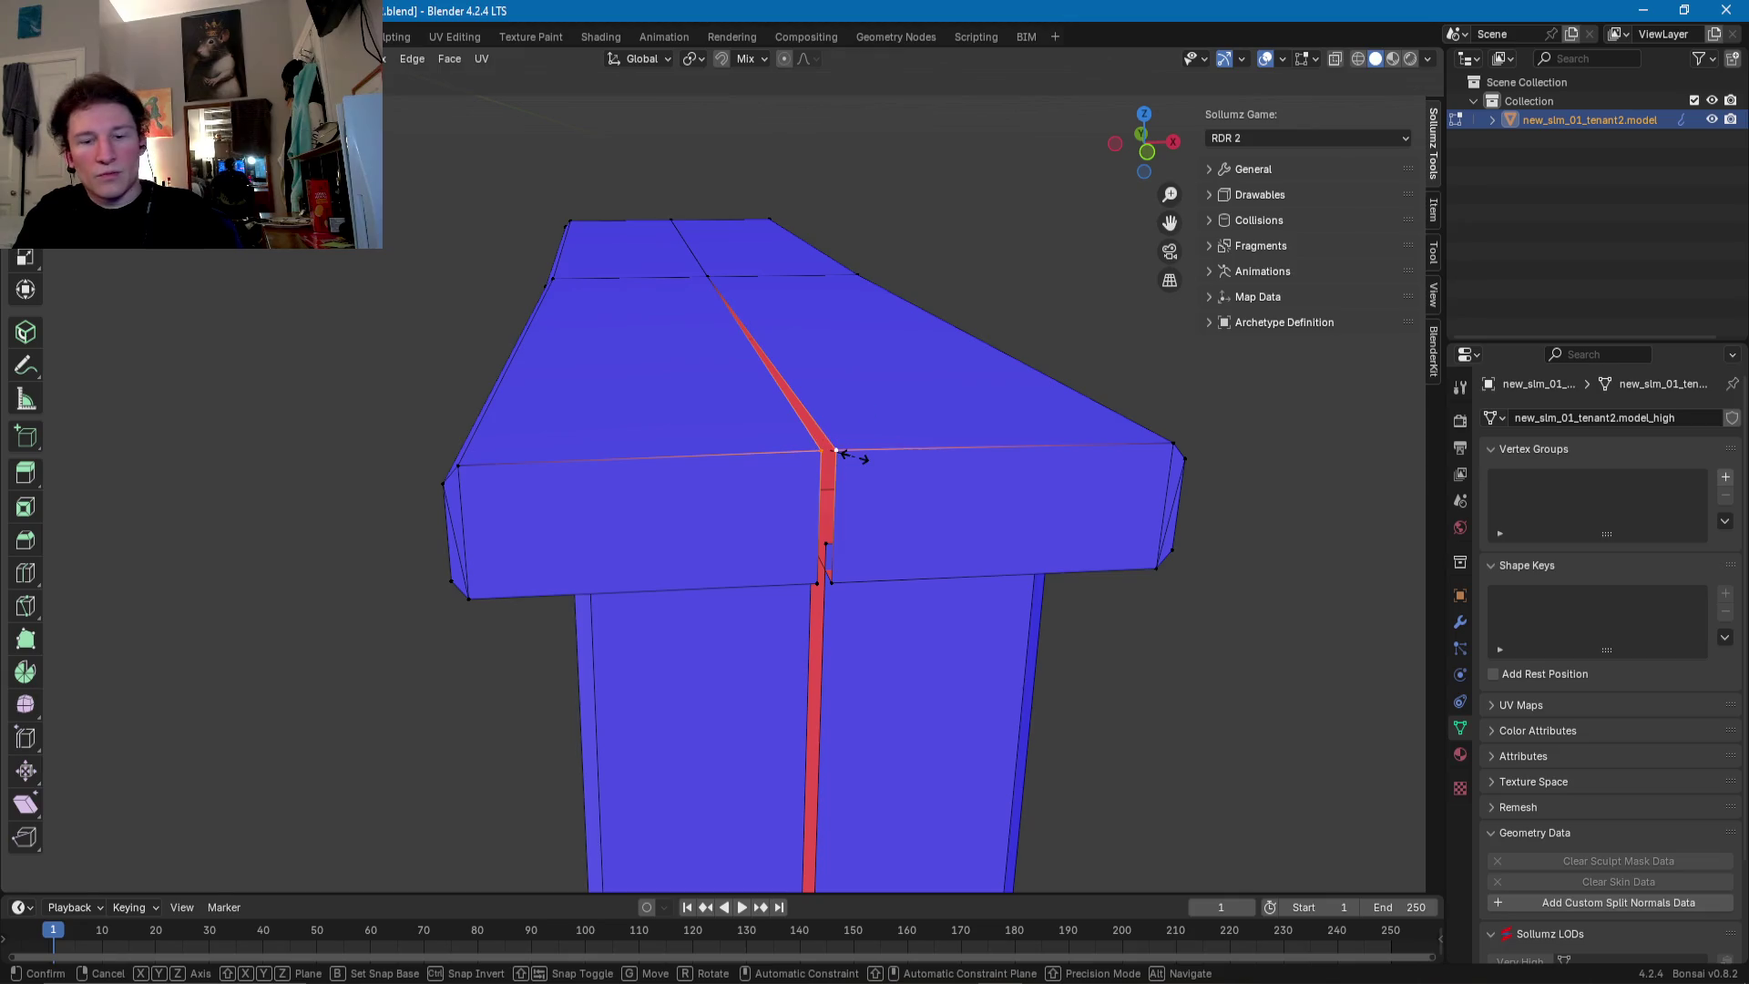
{"action": "key", "text": "0"}
{"action": "key", "text": "Return"}
{"action": "right_click", "coordinate": [823, 583], "text": "shift"}
{"action": "key", "text": "s"}
{"action": "key", "text": "0"}
{"action": "key", "text": "Return"}
{"action": "mouse_move", "coordinate": [842, 586]}
{"action": "middle_mouse_down"}
{"action": "mouse_move", "coordinate": [987, 292]}
{"action": "mouse_move", "coordinate": [879, 519]}
{"action": "mouse_move", "coordinate": [1140, 570]}
{"action": "mouse_move", "coordinate": [726, 483]}
{"action": "mouse_move", "coordinate": [755, 438]}
{"action": "mouse_move", "coordinate": [752, 397]}
{"action": "middle_mouse_up"}
{"action": "scroll", "coordinate": [879, 519], "scroll_direction": "up", "scroll_amount": 5}
- Scale the wall-seam vertices and the top-of-seam edges to 0 so they merge flat
{"action": "left_click", "coordinate": [754, 438], "text": "shift"}
{"action": "key", "text": "s"}
{"action": "key", "text": "0"}
{"action": "key", "text": "Return"}
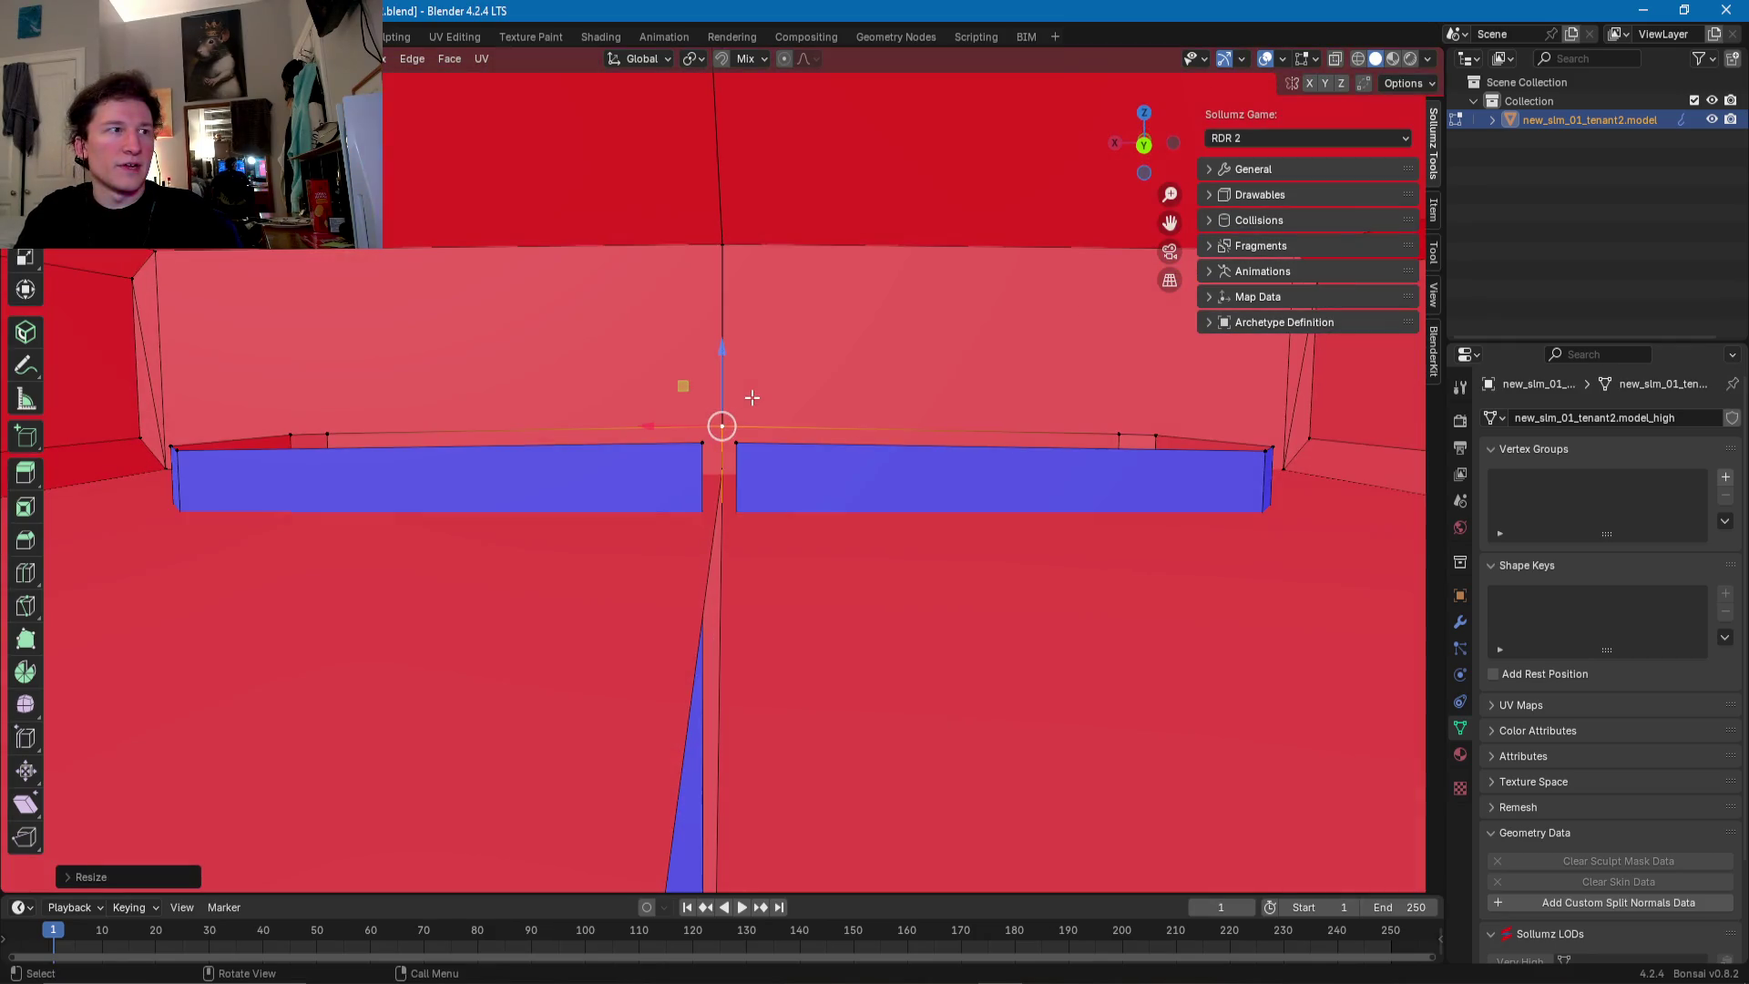
{"action": "left_click", "coordinate": [738, 445]}
{"action": "scroll", "coordinate": [710, 461], "scroll_direction": "up", "scroll_amount": 2}
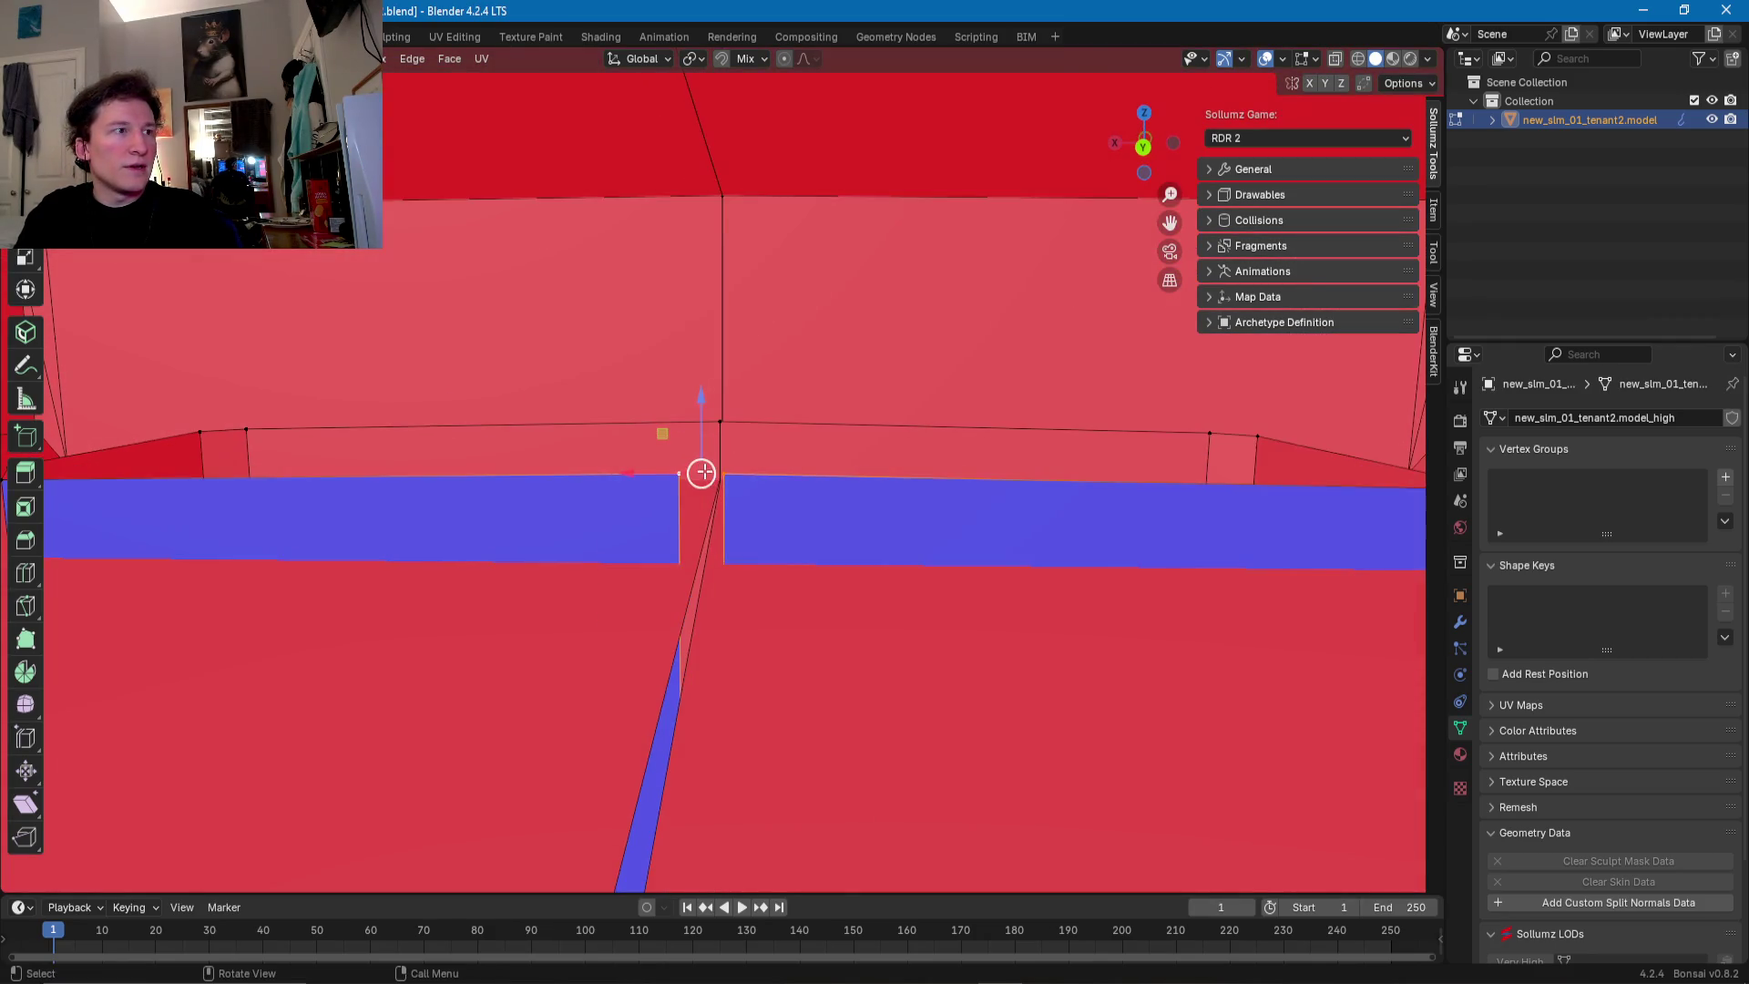
{"action": "scroll", "coordinate": [720, 492], "scroll_direction": "up", "scroll_amount": 1}
{"action": "key", "text": "s"}
{"action": "key", "text": "0"}
{"action": "key", "text": "Return"}
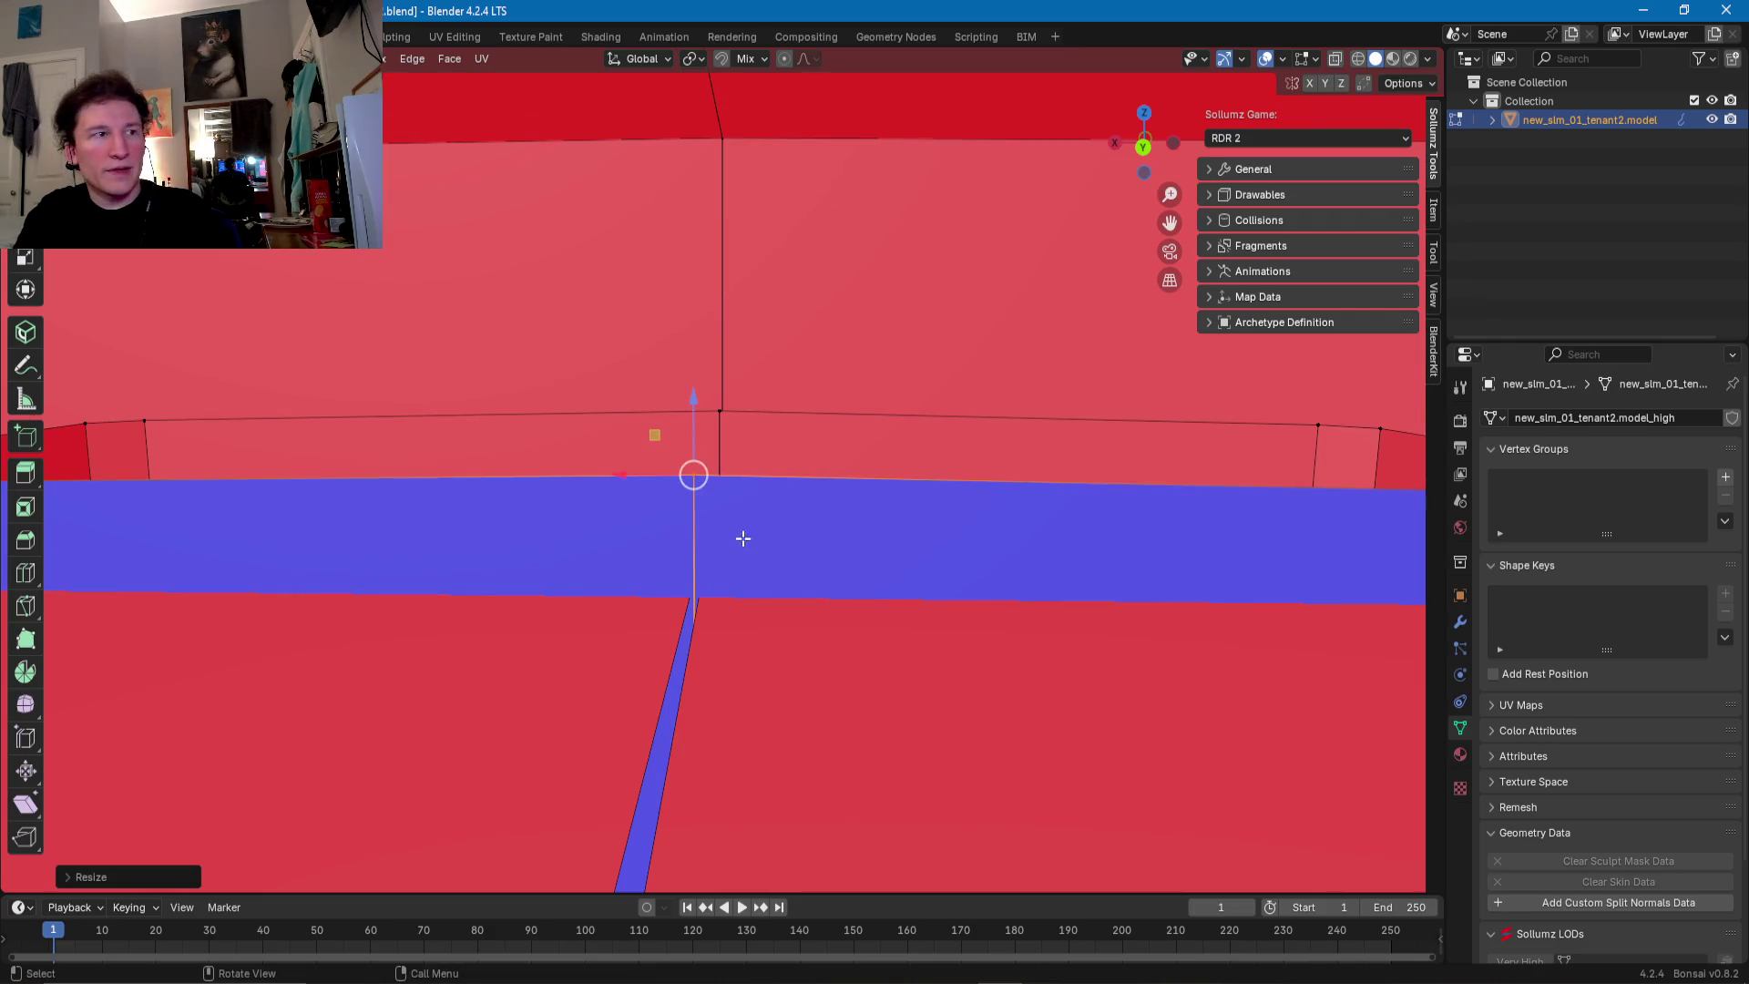
{"action": "scroll", "coordinate": [785, 403], "scroll_direction": "up", "scroll_amount": 3}
{"action": "scroll", "coordinate": [777, 492], "scroll_direction": "up", "scroll_amount": 2}
- Scale the wide edge band on the lower pillar down to a single straight line
{"action": "middle_click_drag", "start_coordinate": [777, 492], "coordinate": [556, 497]}
{"action": "scroll", "coordinate": [556, 498], "scroll_direction": "down", "scroll_amount": 4}
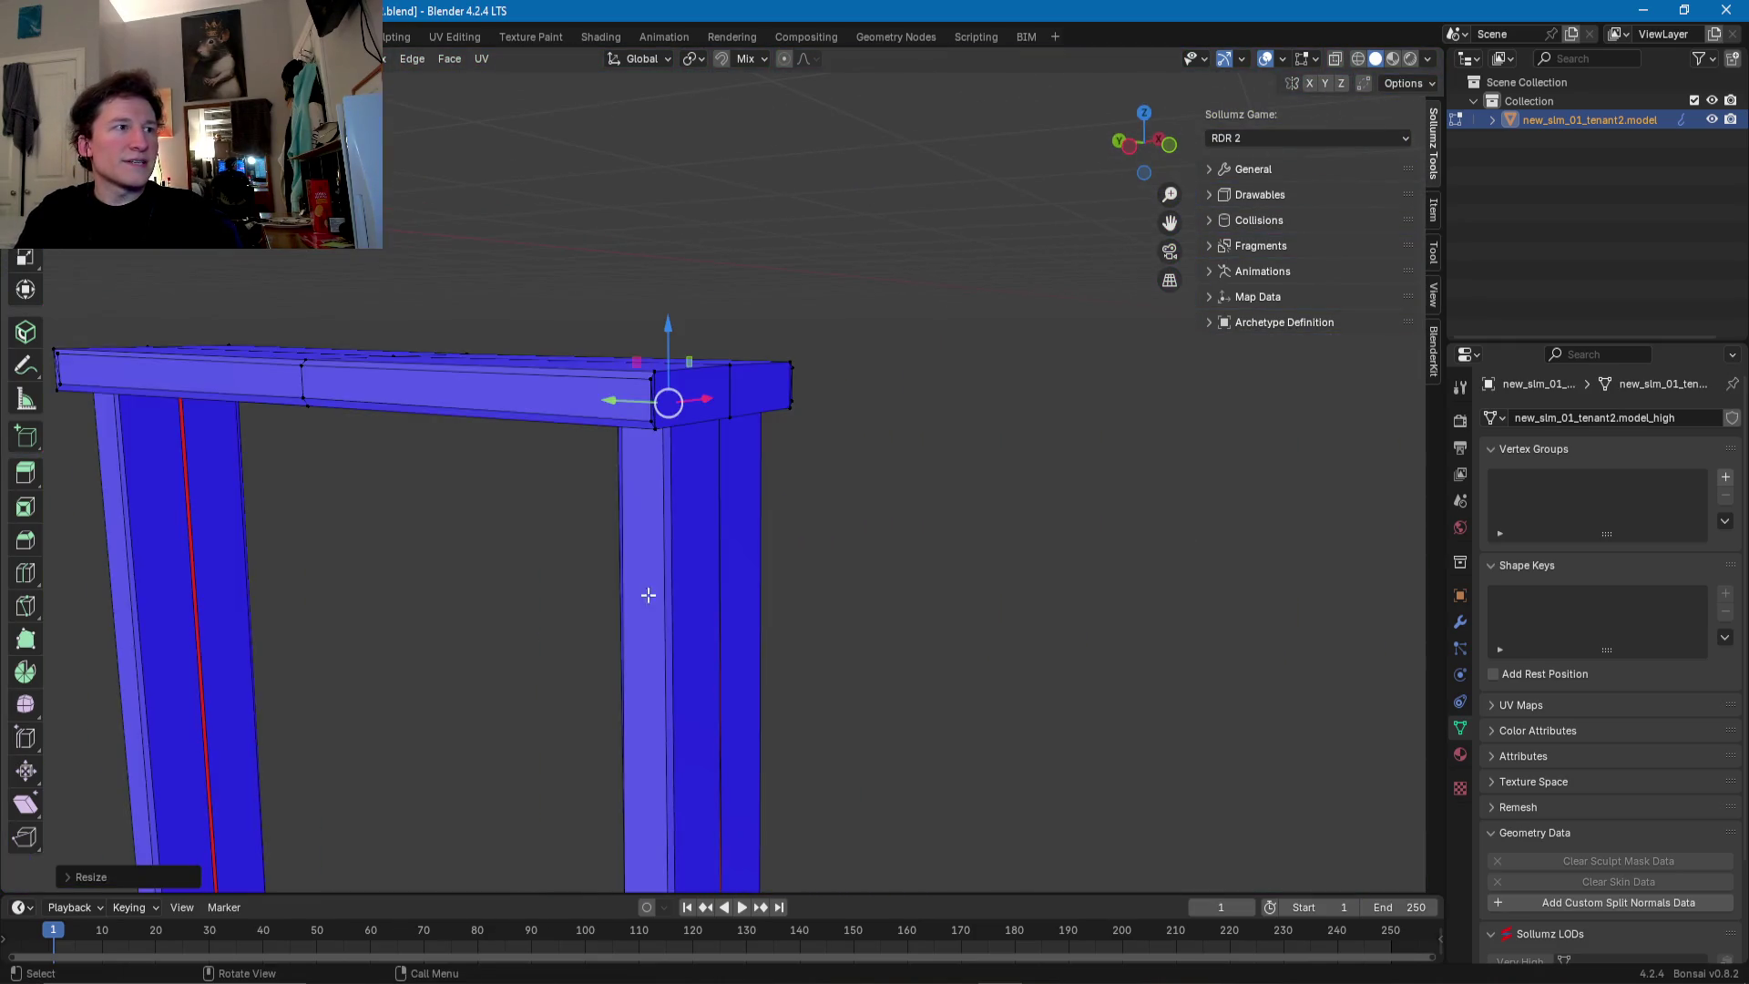
{"action": "middle_click_drag", "start_coordinate": [685, 666], "coordinate": [720, 507], "text": "shift"}
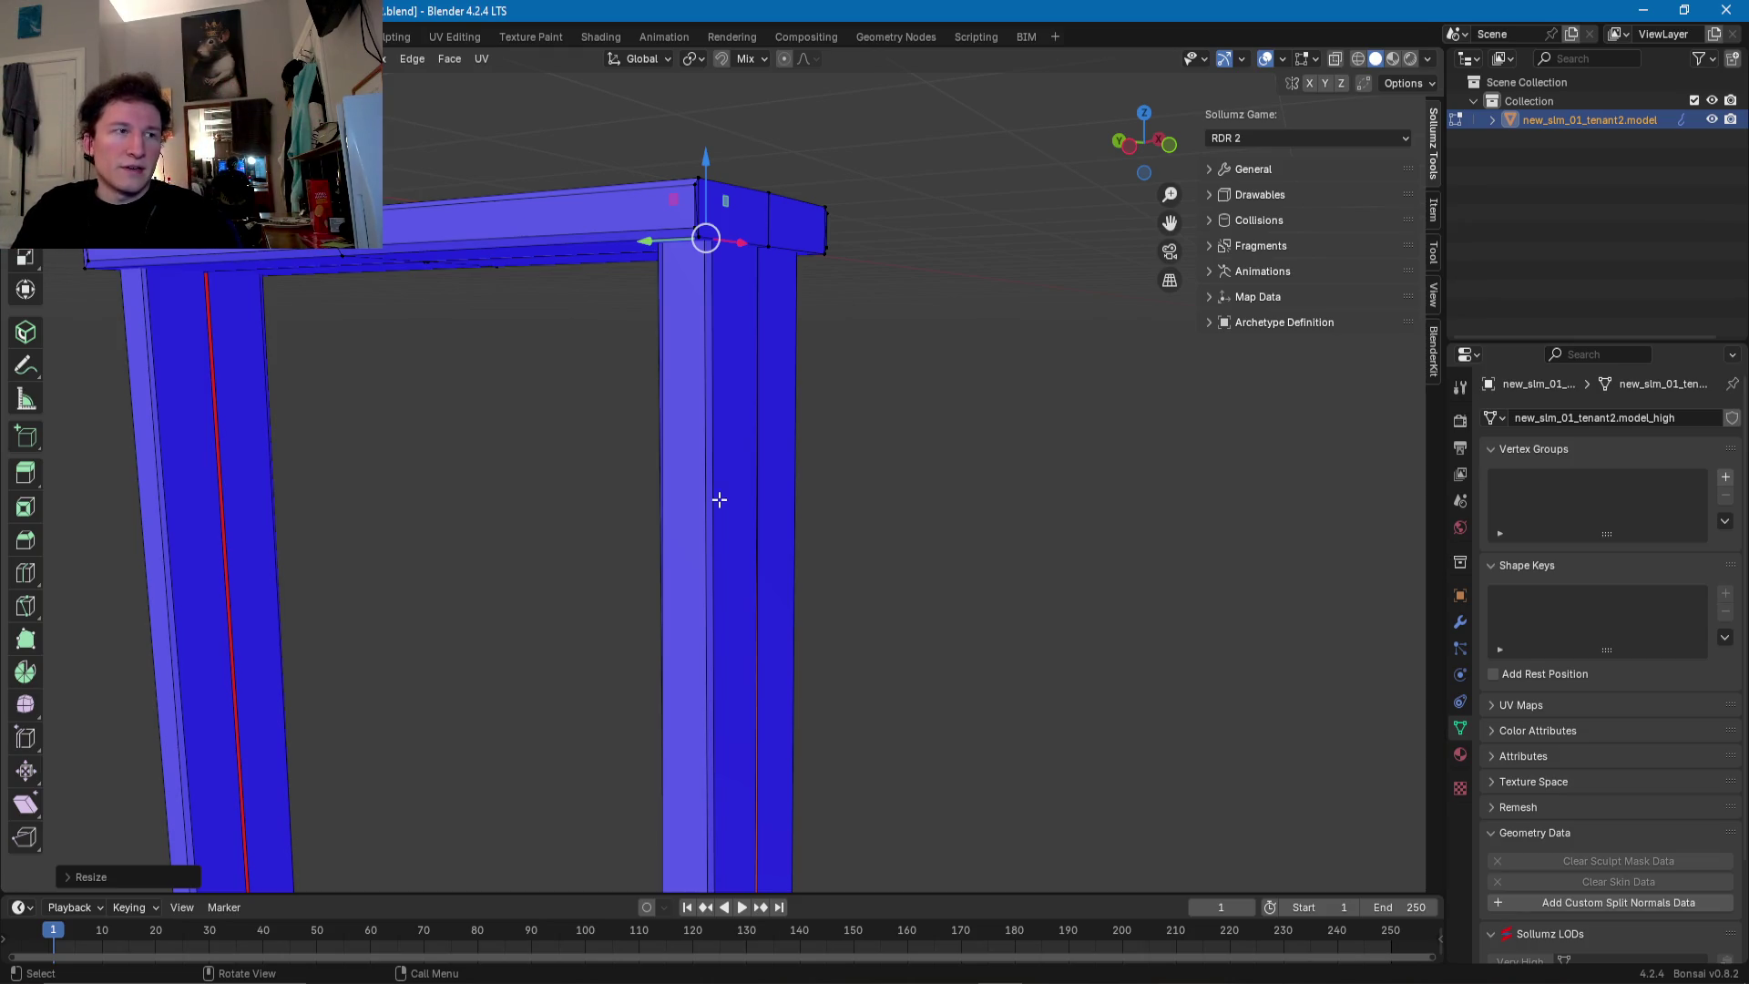
{"action": "middle_click_drag", "start_coordinate": [721, 587], "coordinate": [746, 394], "text": "shift"}
{"action": "mouse_move", "coordinate": [735, 489]}
{"action": "middle_mouse_down"}
{"action": "mouse_move", "coordinate": [707, 575]}
{"action": "mouse_move", "coordinate": [826, 571]}
{"action": "mouse_move", "coordinate": [770, 613]}
{"action": "middle_mouse_up"}
{"action": "left_click", "coordinate": [779, 576]}
{"action": "key", "text": "s"}
{"action": "left_click", "coordinate": [781, 574]}
{"action": "scroll", "coordinate": [649, 605], "scroll_direction": "up", "scroll_amount": 3}
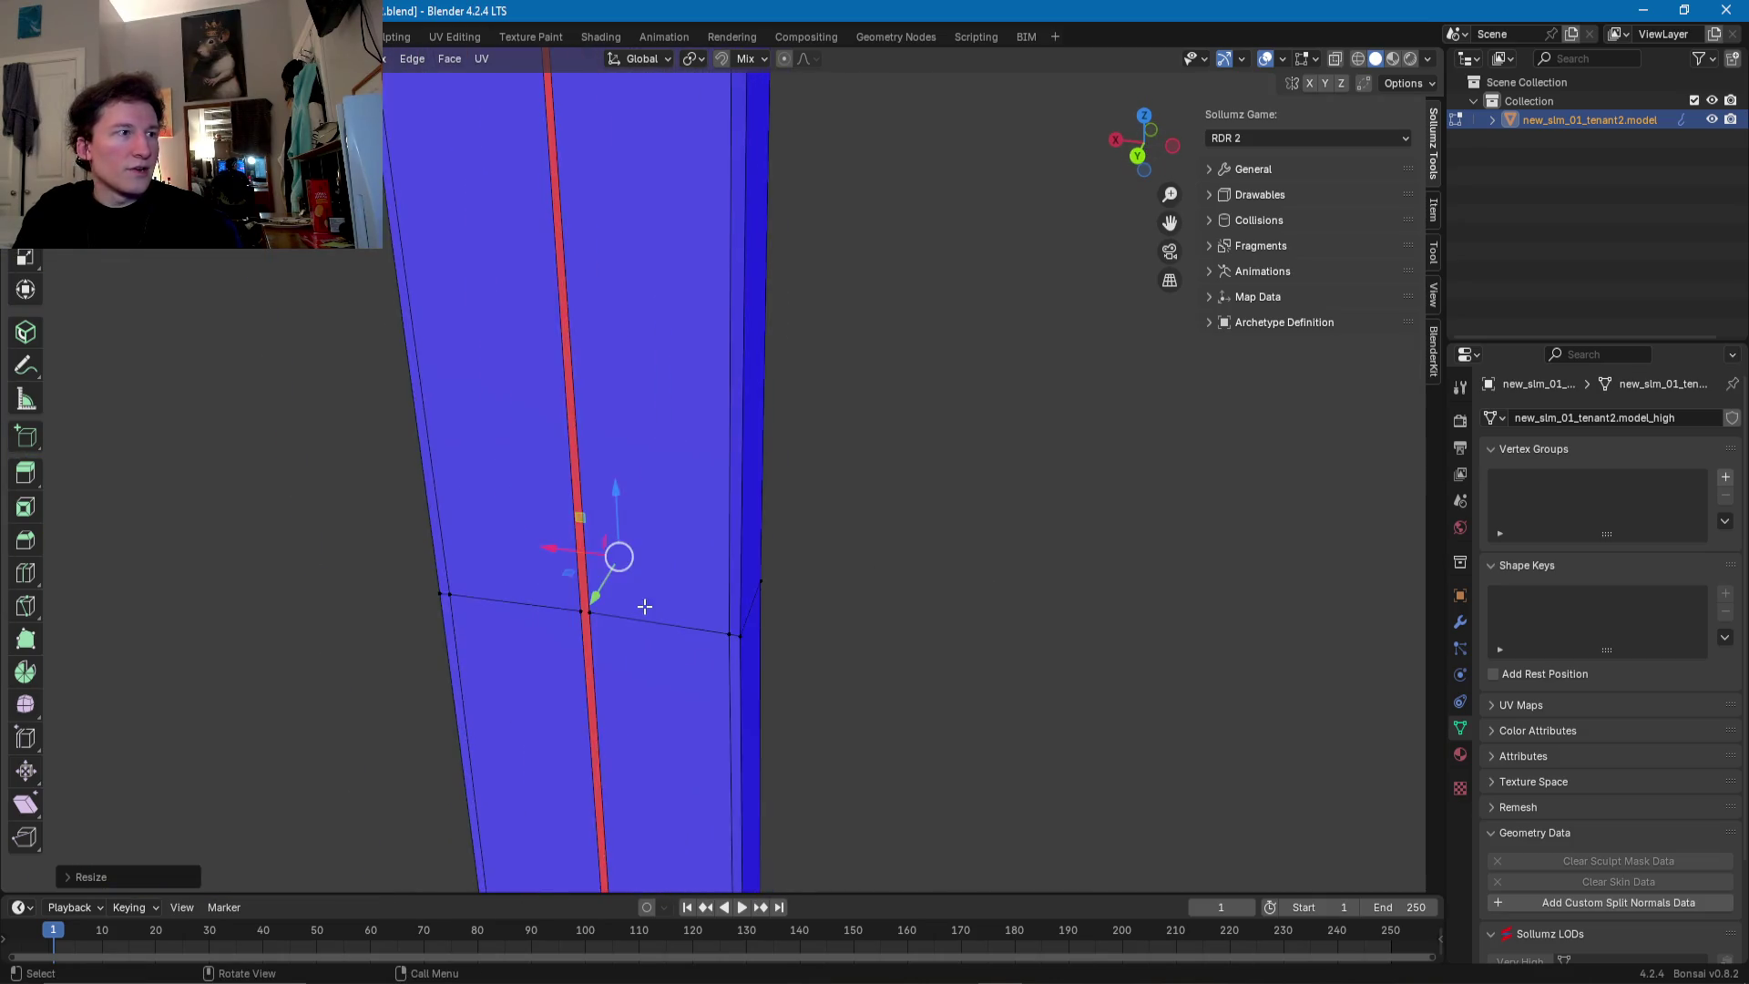
{"action": "scroll", "coordinate": [570, 673], "scroll_direction": "up", "scroll_amount": 2}
{"action": "key", "text": "s"}
{"action": "left_click", "coordinate": [516, 708]}
{"action": "scroll", "coordinate": [569, 692], "scroll_direction": "down", "scroll_amount": 6}
{"action": "scroll", "coordinate": [604, 668], "scroll_direction": "down", "scroll_amount": 4}
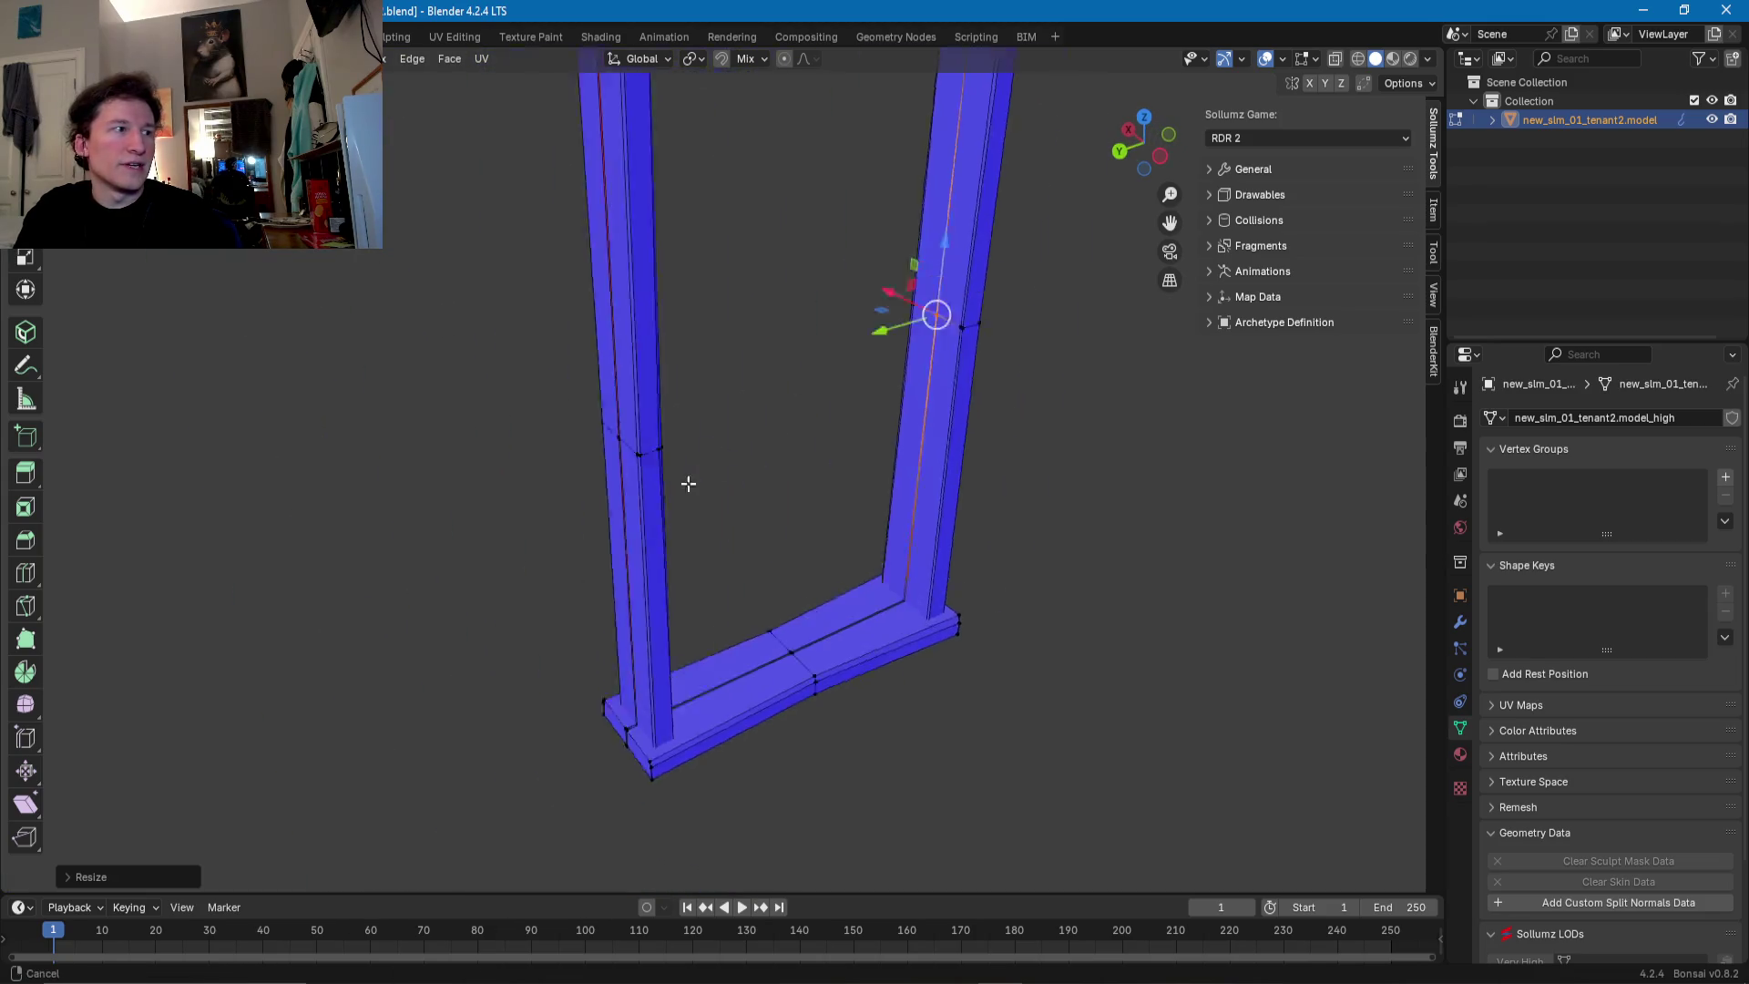
- Scale two skewed pillar vertices thinner to straighten the pillar
{"action": "middle_click_drag", "start_coordinate": [637, 516], "coordinate": [770, 436]}
{"action": "scroll", "coordinate": [769, 435], "scroll_direction": "up", "scroll_amount": 5}
{"action": "left_click", "coordinate": [785, 238]}
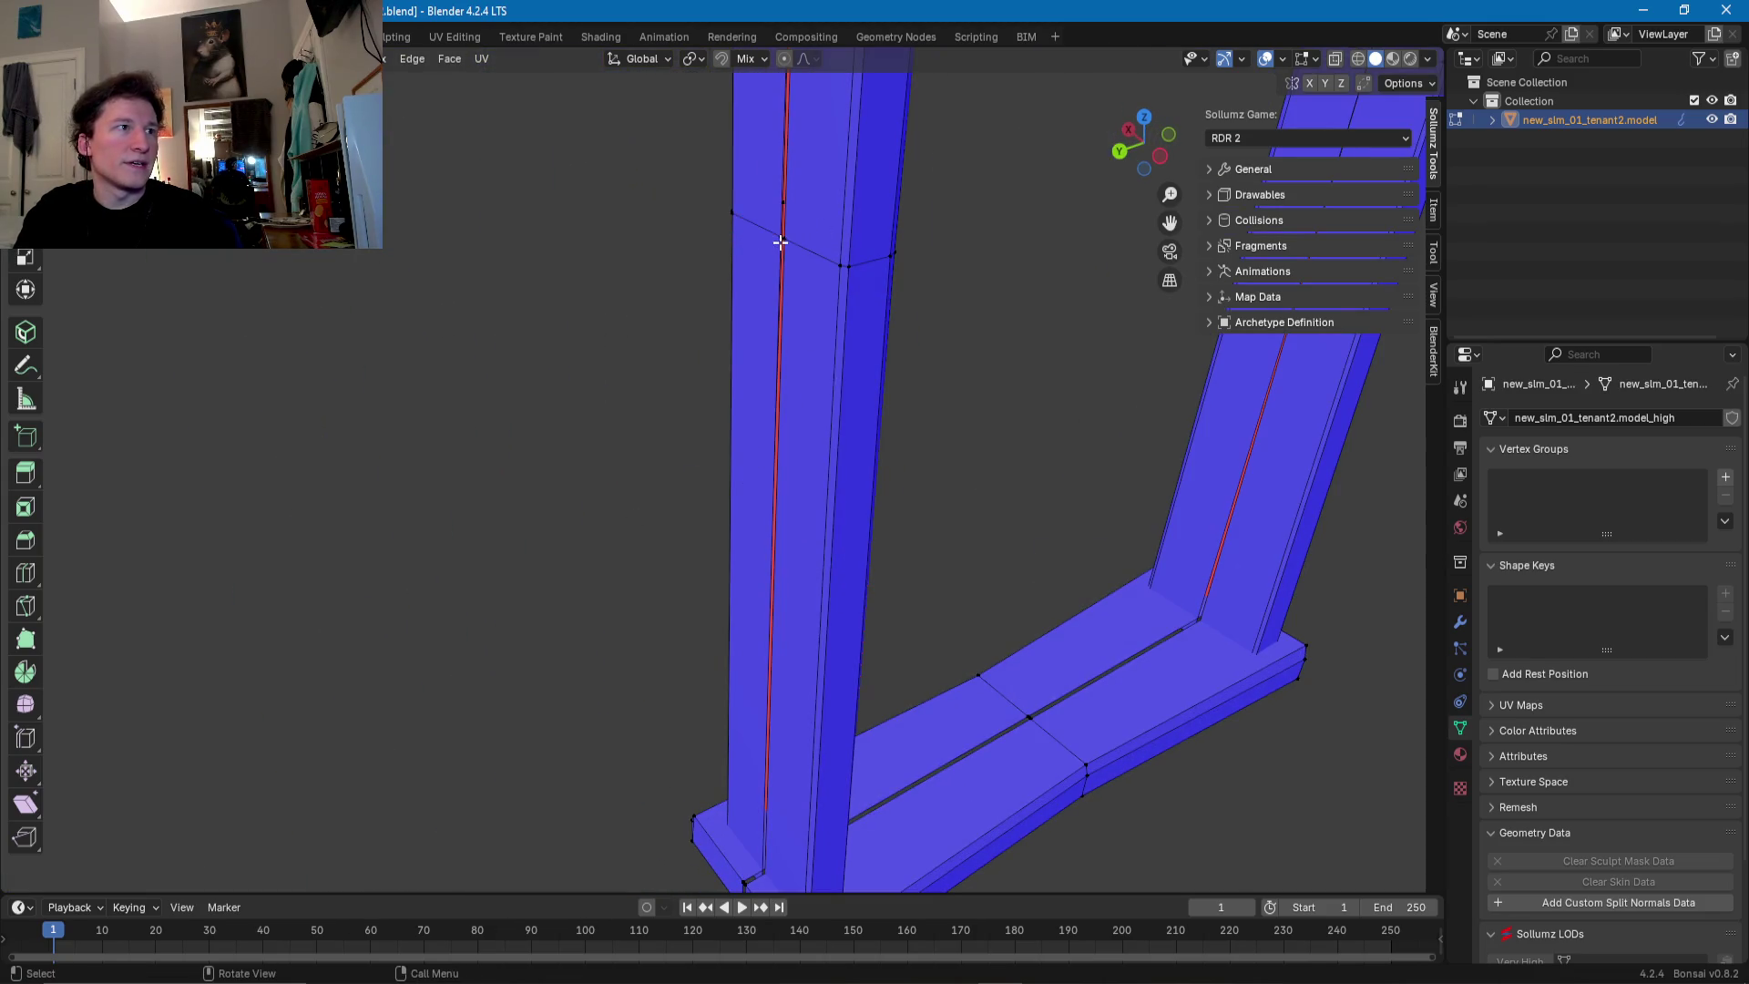
{"action": "key", "text": "s"}
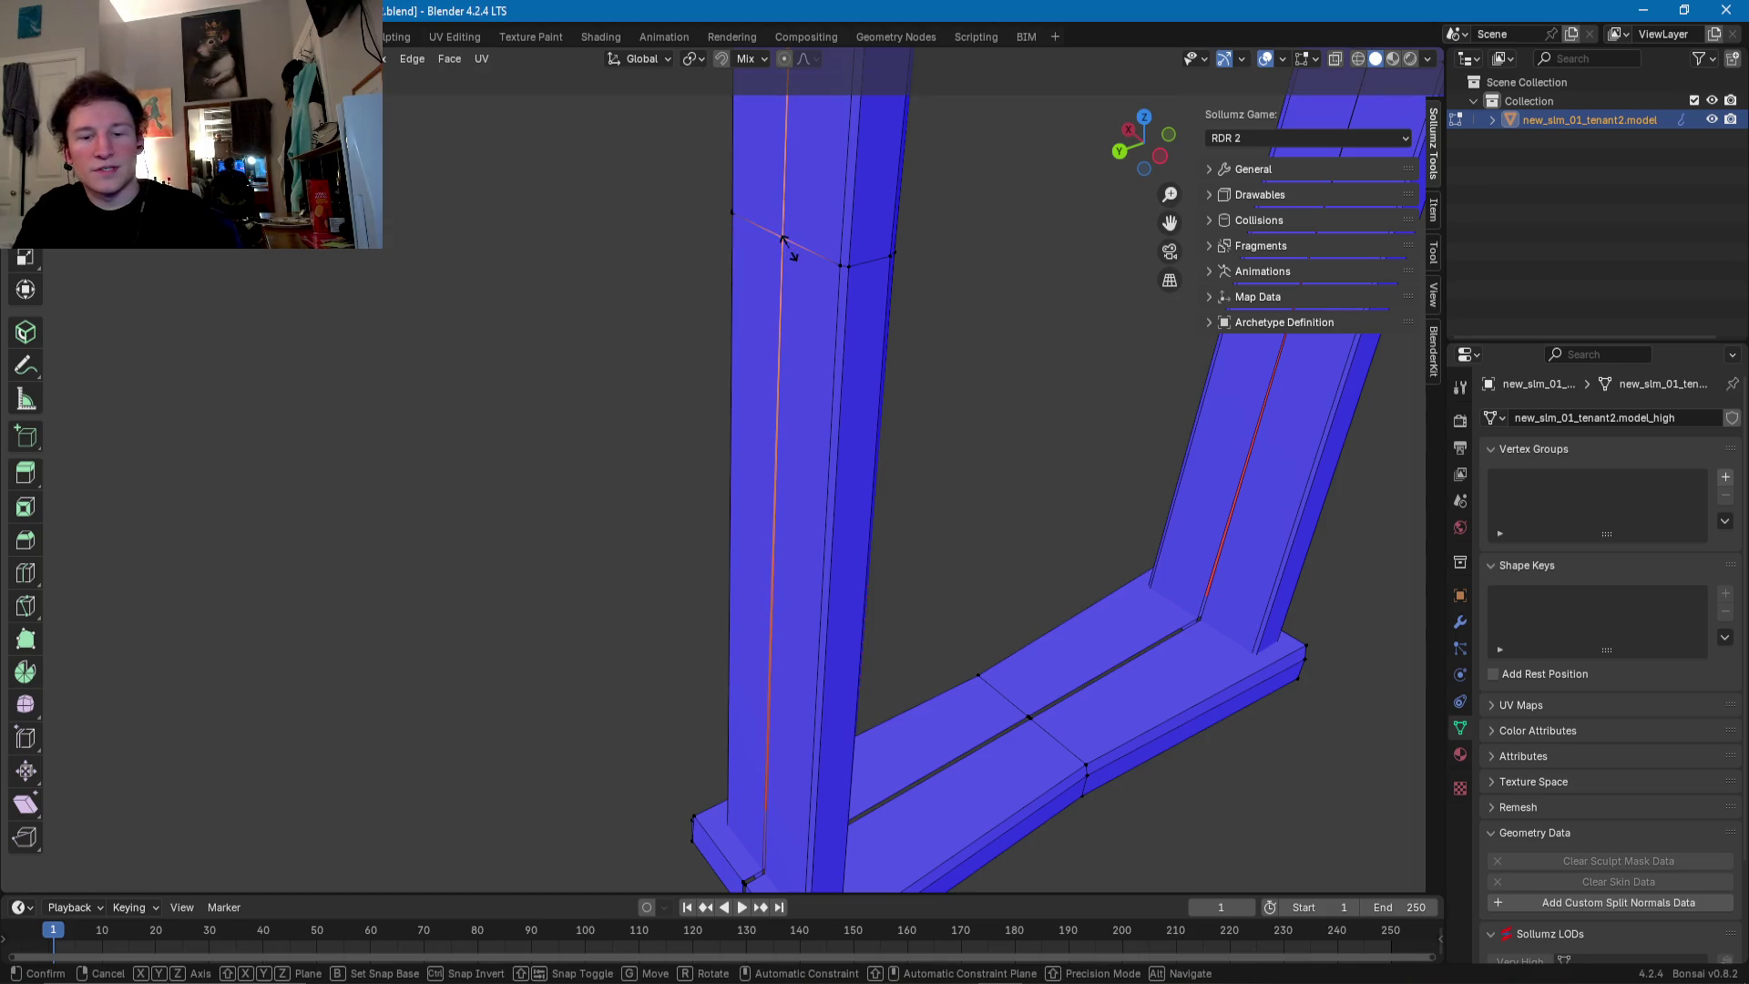
{"action": "left_click", "coordinate": [782, 240]}
{"action": "middle_click_drag", "start_coordinate": [782, 241], "coordinate": [635, 278]}
{"action": "left_click", "coordinate": [592, 249]}
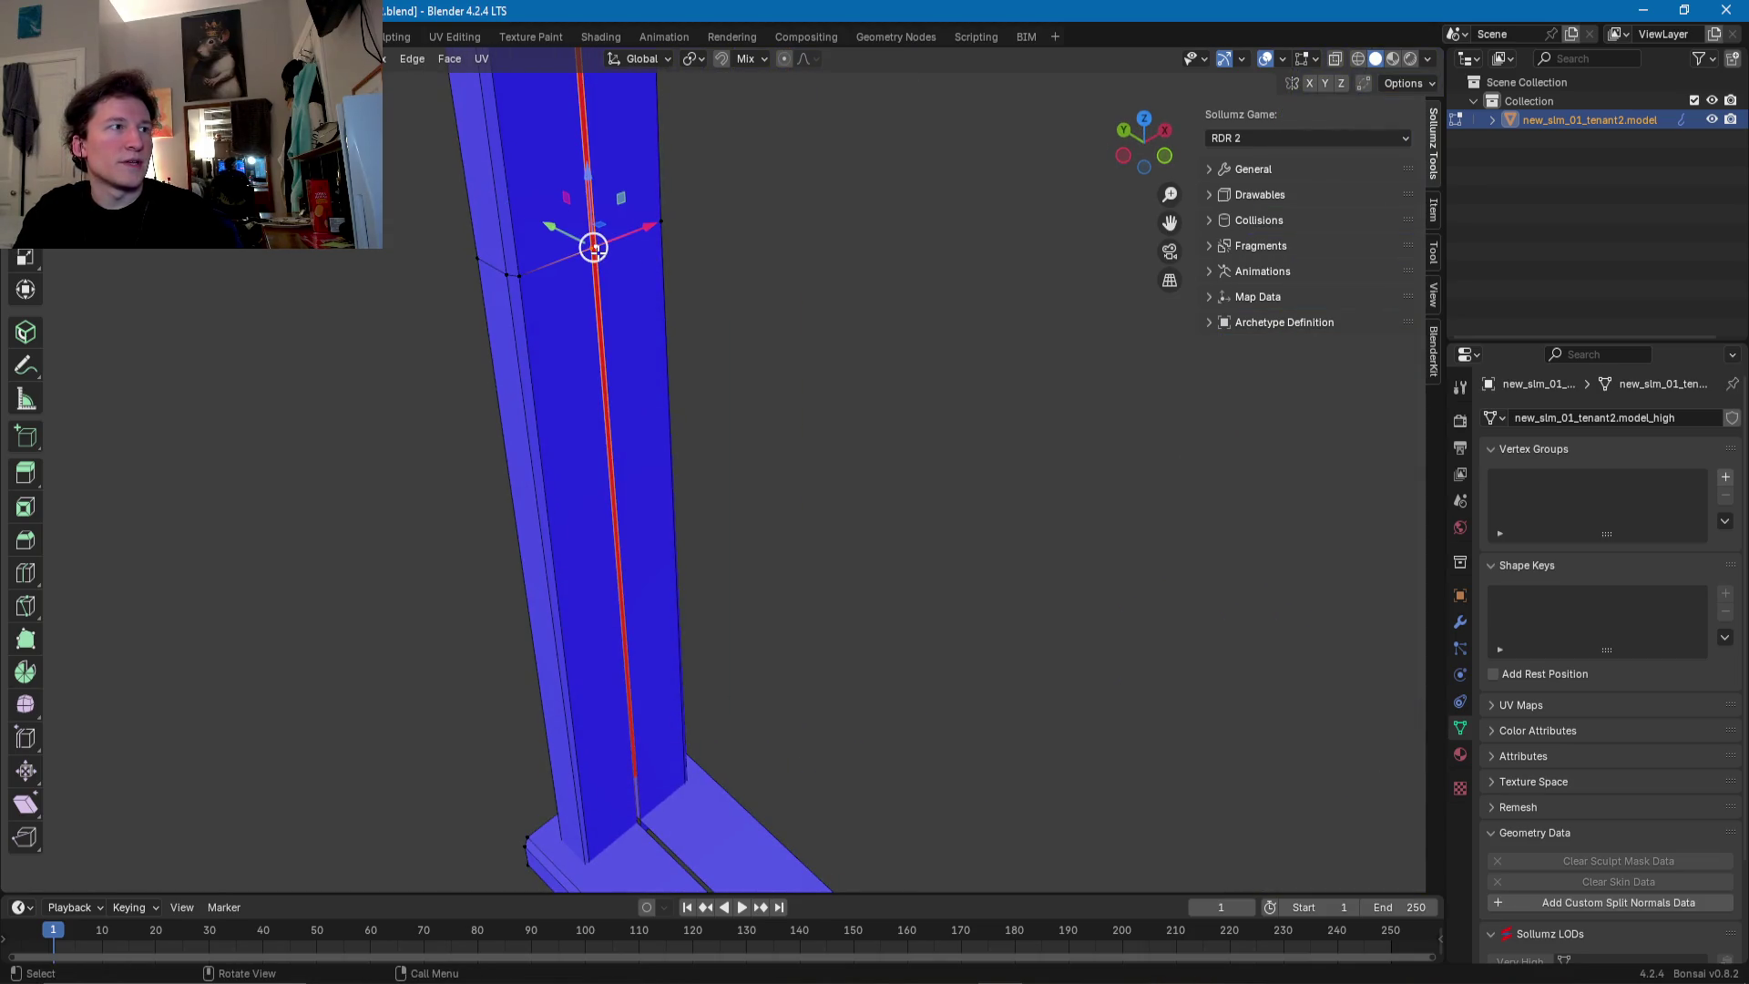
{"action": "key", "text": "s"}
{"action": "left_click", "coordinate": [593, 246]}
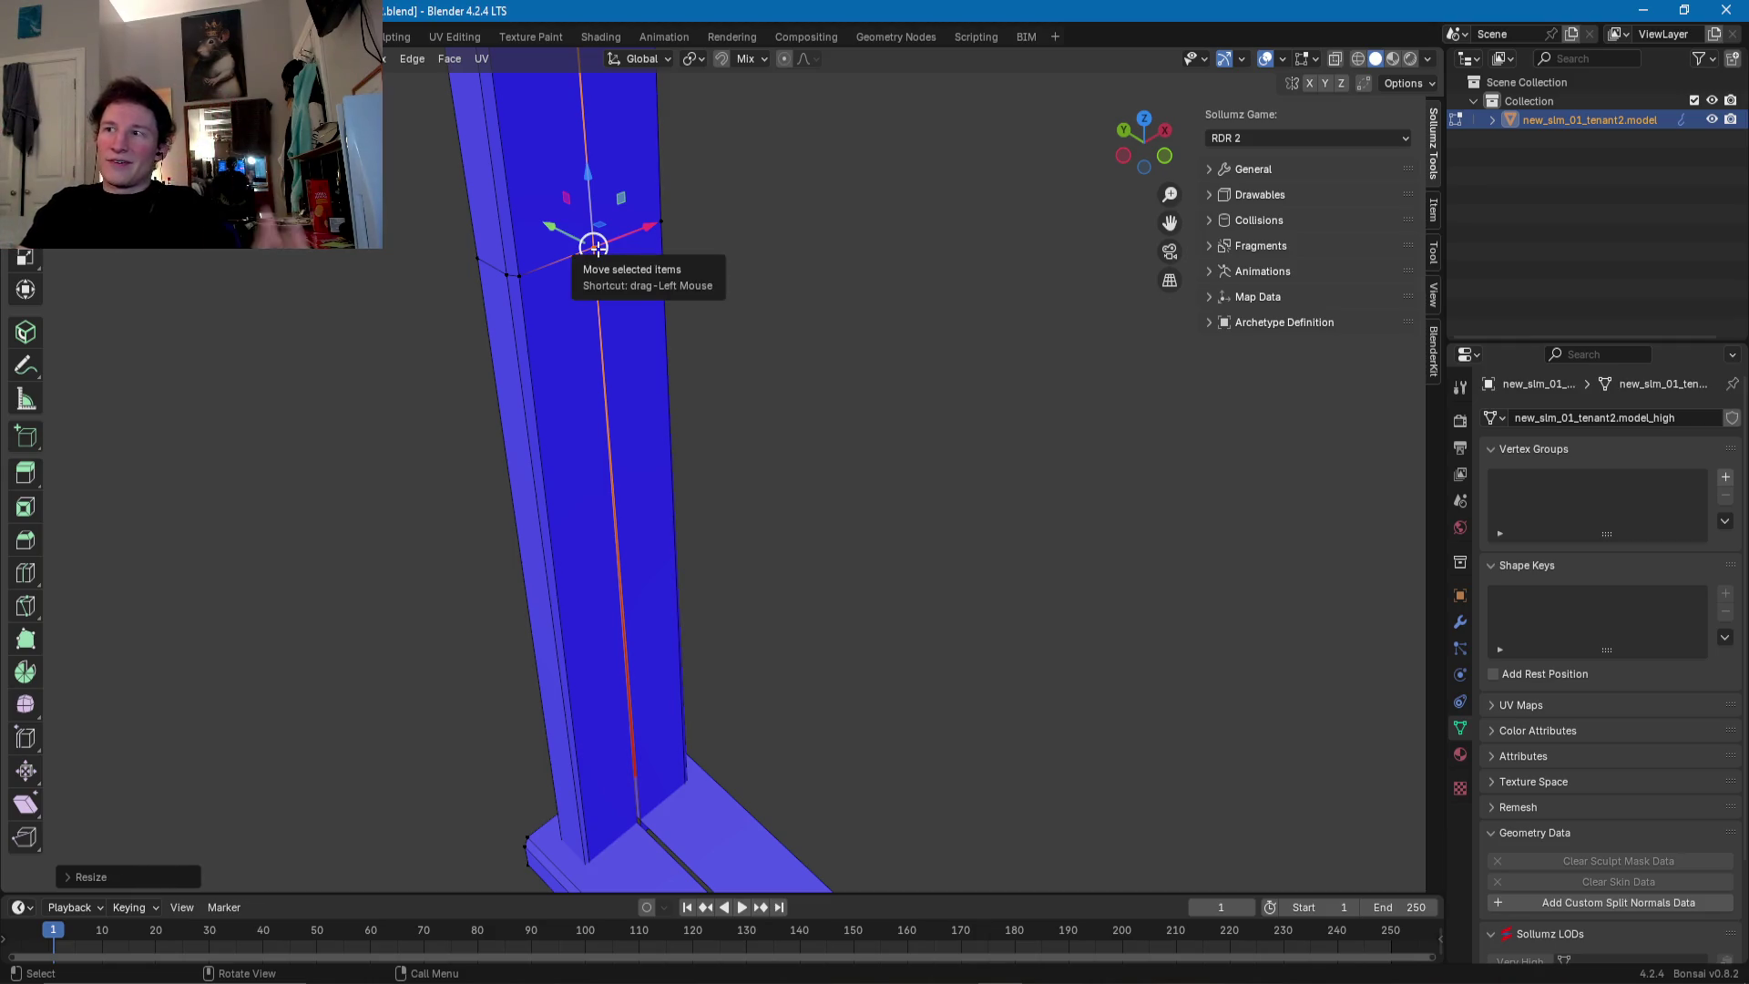
- Scale the selected sill edge flat, then deselect all geometry
{"action": "middle_click_drag", "start_coordinate": [653, 371], "coordinate": [627, 562]}
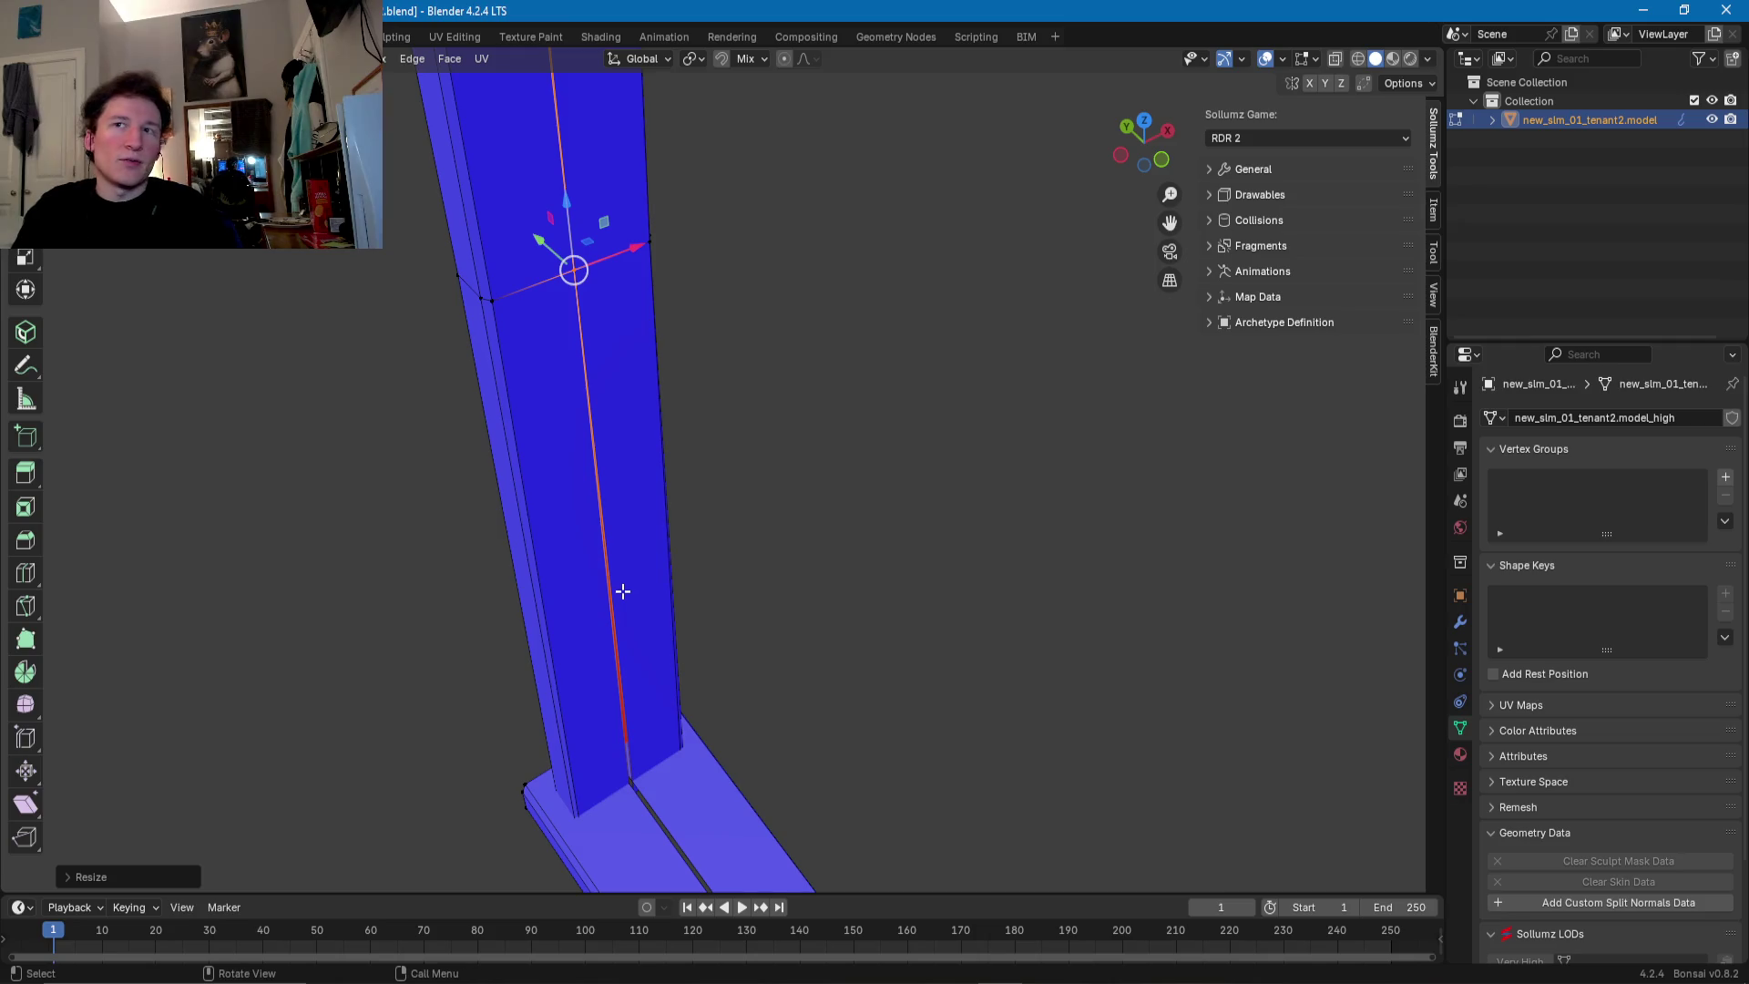
{"action": "scroll", "coordinate": [632, 722], "scroll_direction": "down", "scroll_amount": 3}
{"action": "mouse_move", "coordinate": [832, 633]}
{"action": "middle_mouse_down"}
{"action": "mouse_move", "coordinate": [996, 633]}
{"action": "mouse_move", "coordinate": [852, 638]}
{"action": "mouse_move", "coordinate": [896, 585]}
{"action": "middle_mouse_up"}
{"action": "scroll", "coordinate": [896, 585], "scroll_direction": "down", "scroll_amount": 1}
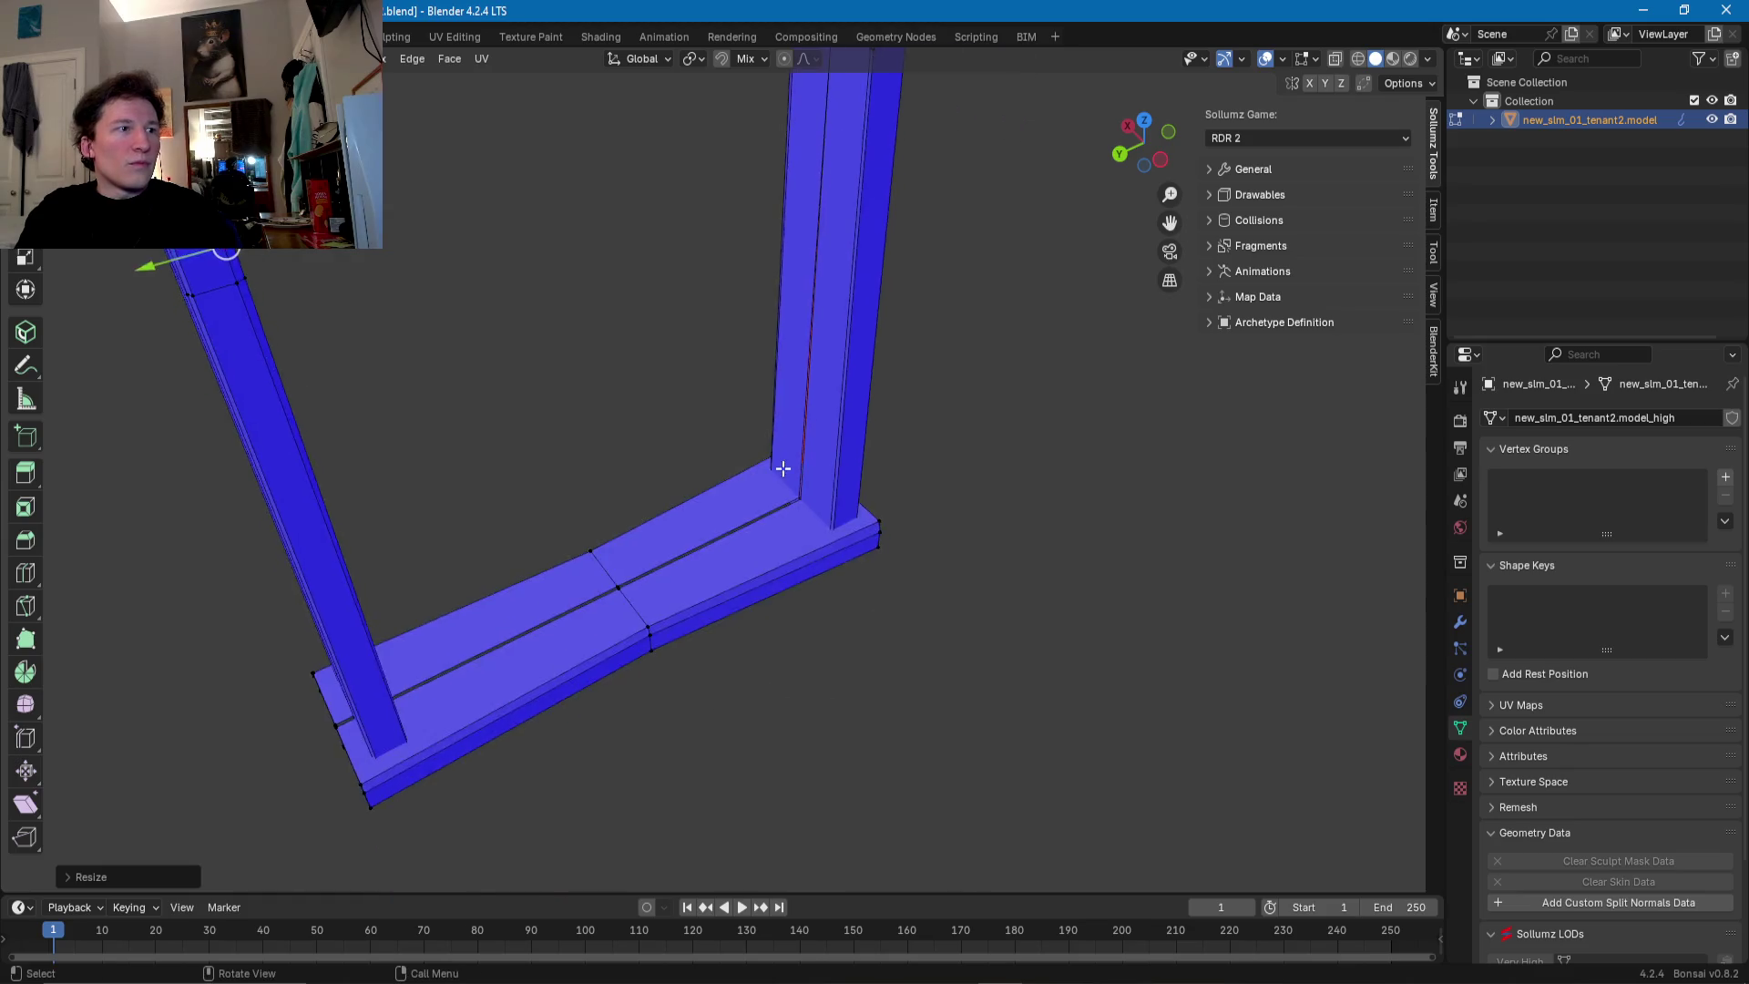
{"action": "scroll", "coordinate": [876, 544], "scroll_direction": "up", "scroll_amount": 4}
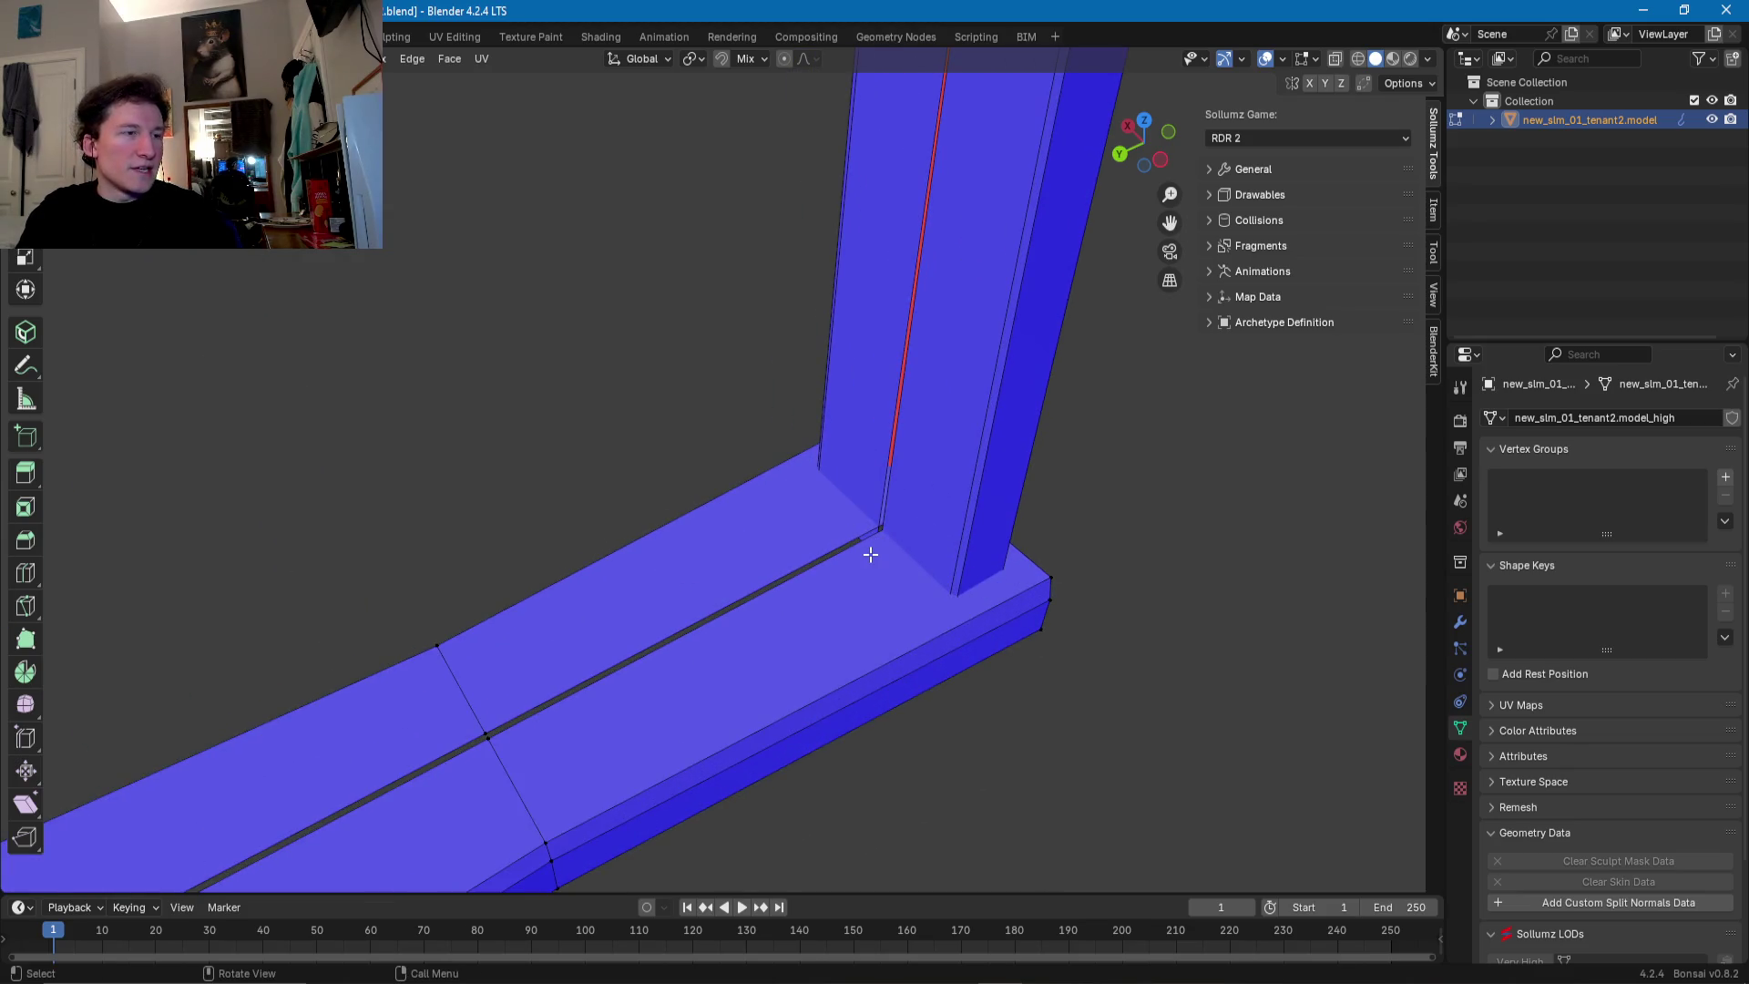
{"action": "key", "text": "s"}
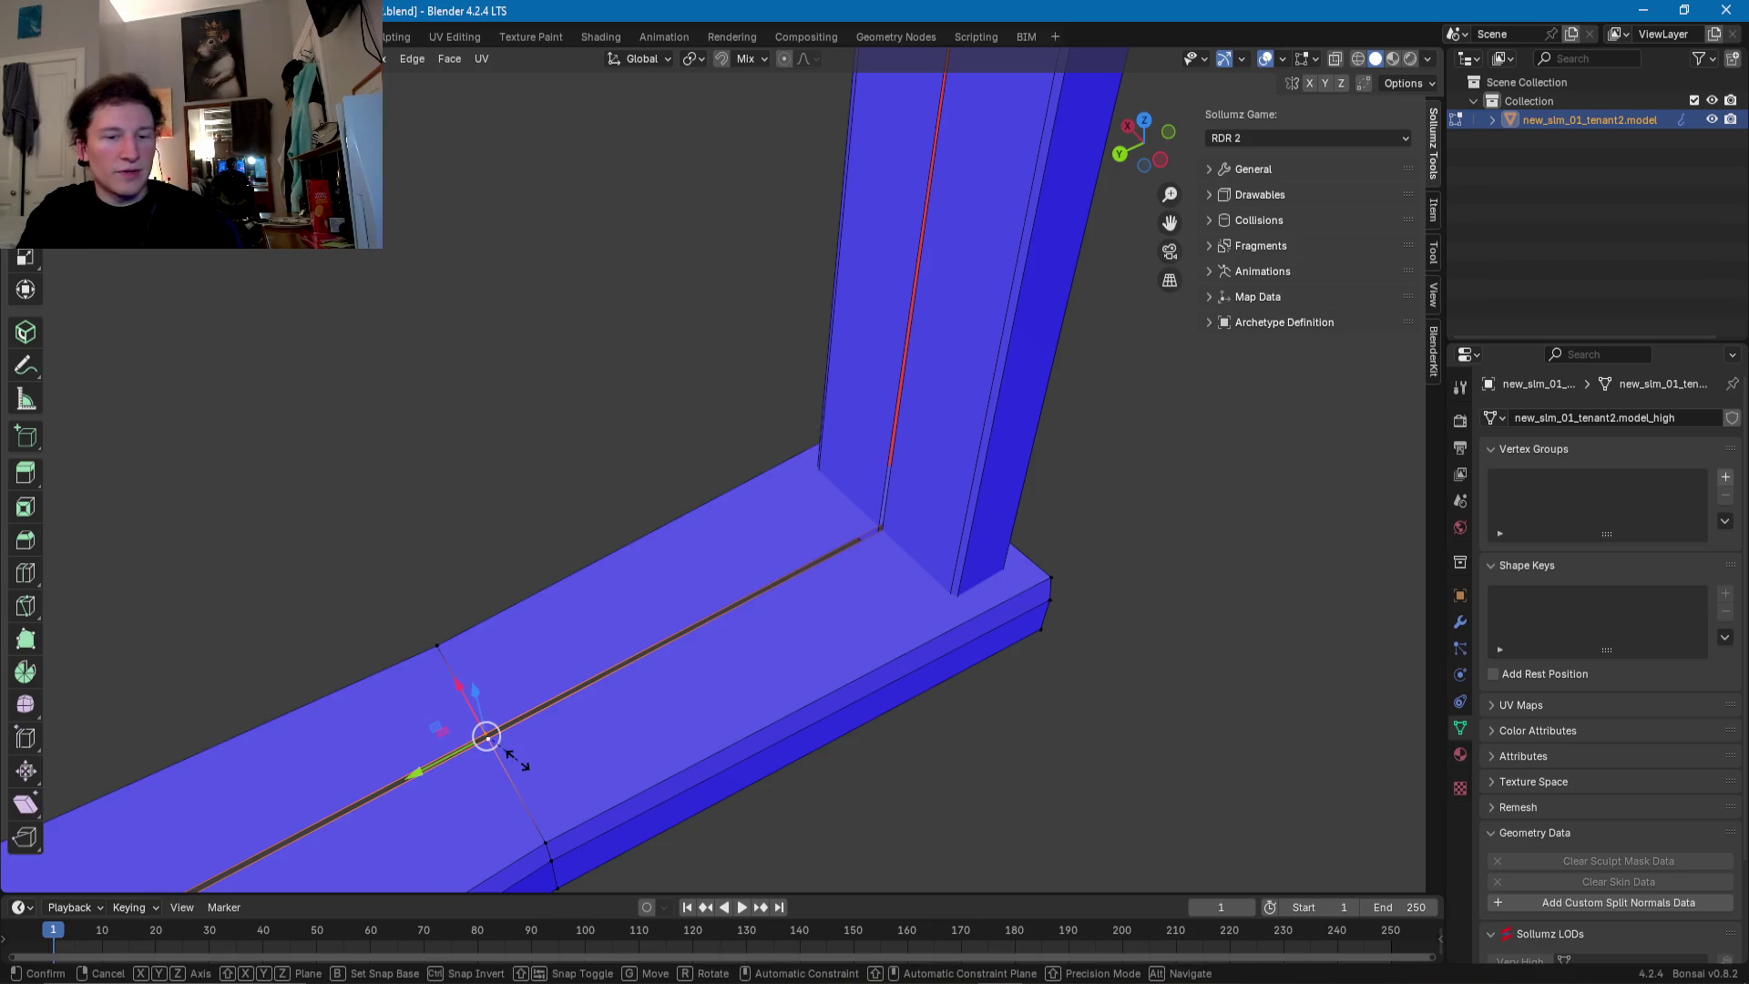
{"action": "left_click", "coordinate": [535, 742]}
{"action": "key", "text": "alt+a"}
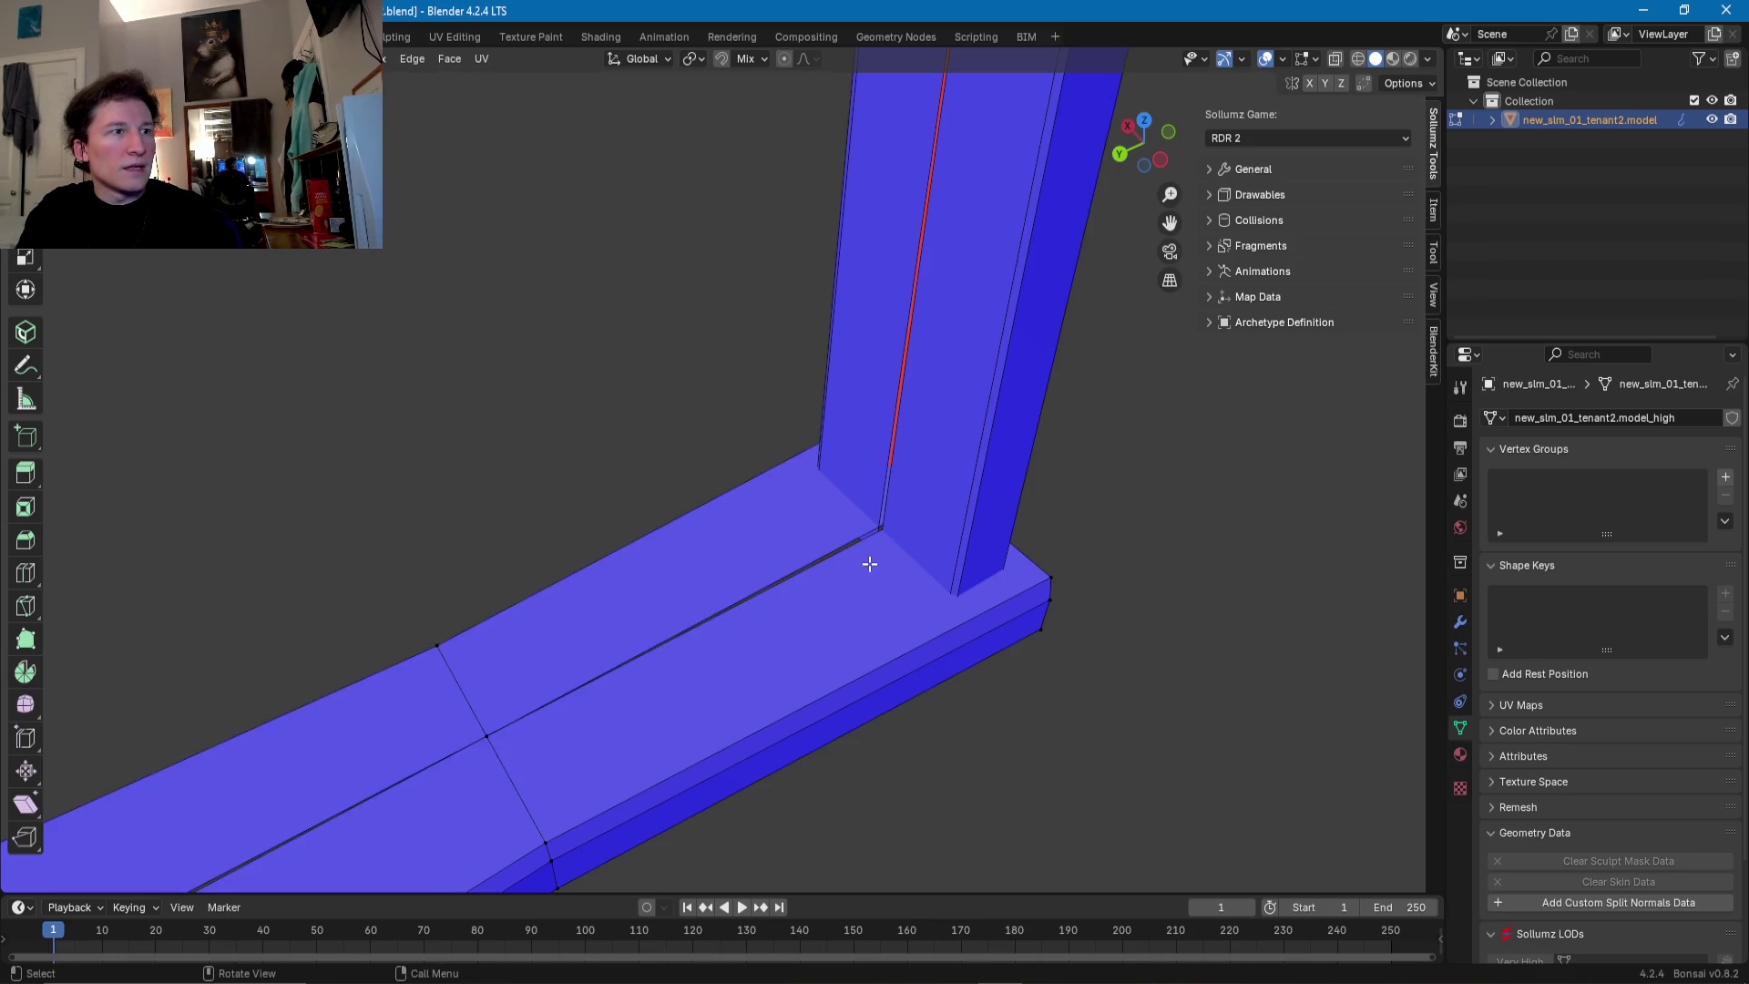
- Collapse the pillar-base vertices flat onto the seam line with scale 0
{"action": "mouse_move", "coordinate": [832, 607]}
{"action": "middle_mouse_down"}
{"action": "mouse_move", "coordinate": [605, 594]}
{"action": "mouse_move", "coordinate": [605, 351]}
{"action": "mouse_move", "coordinate": [822, 625]}
{"action": "middle_mouse_up"}
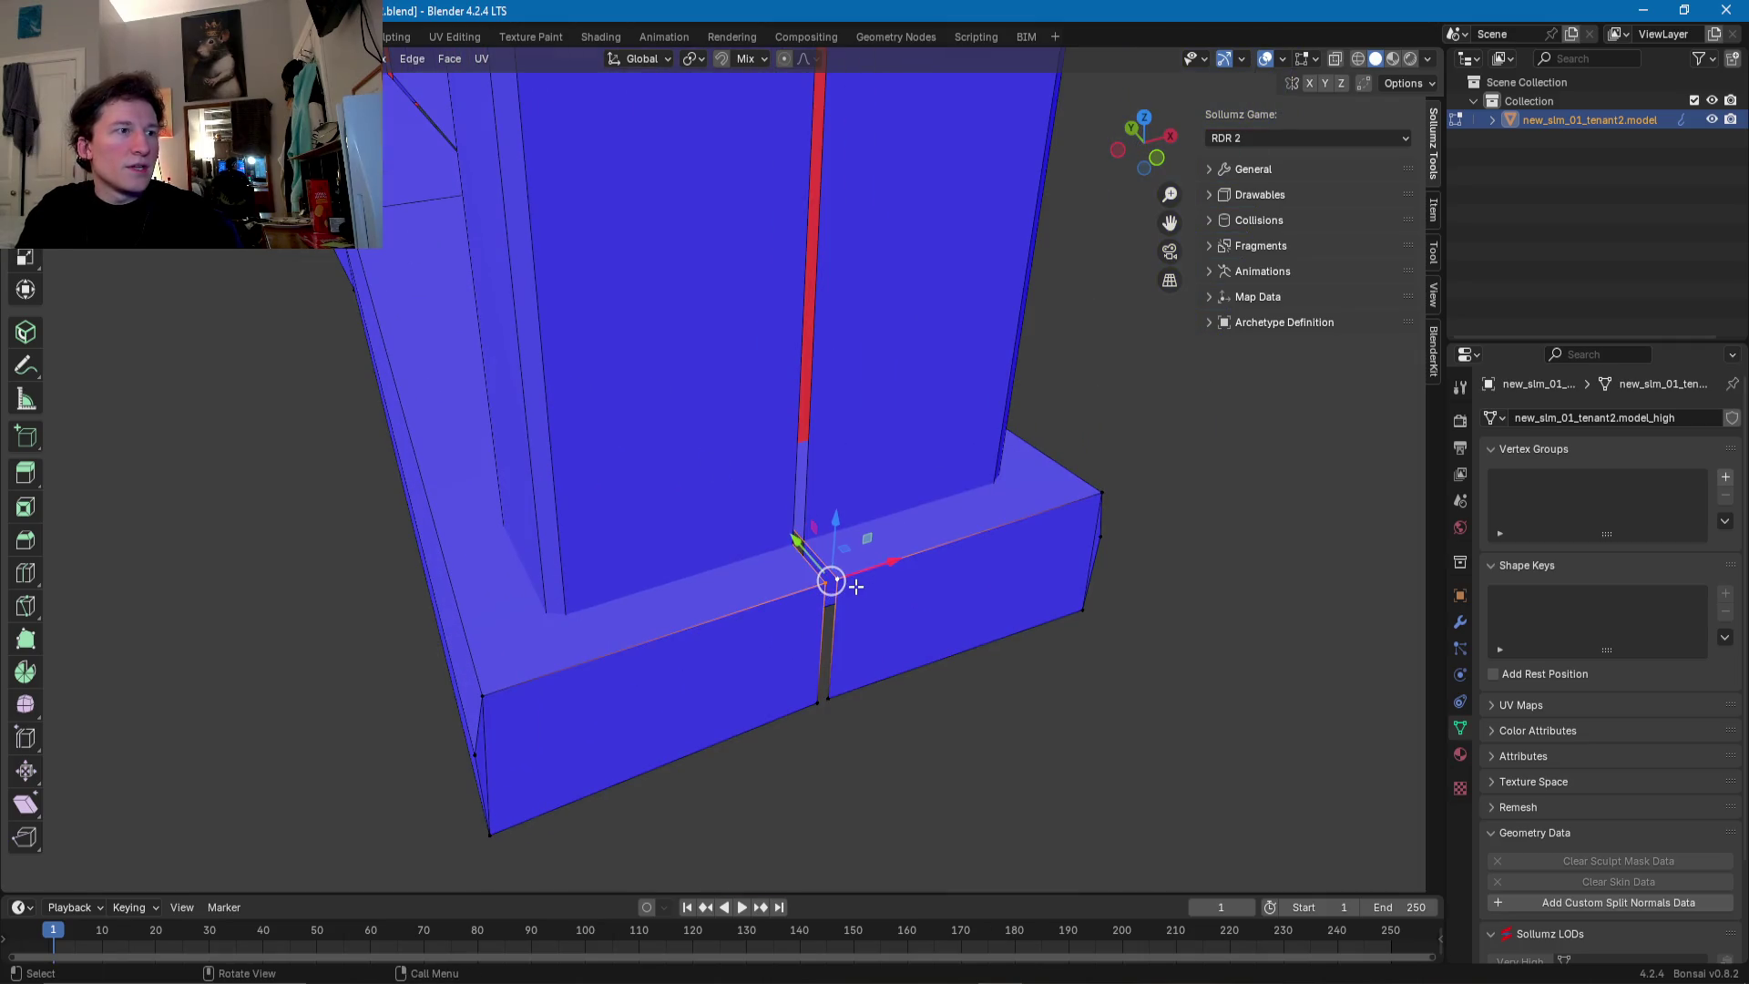
{"action": "left_click", "coordinate": [818, 704]}
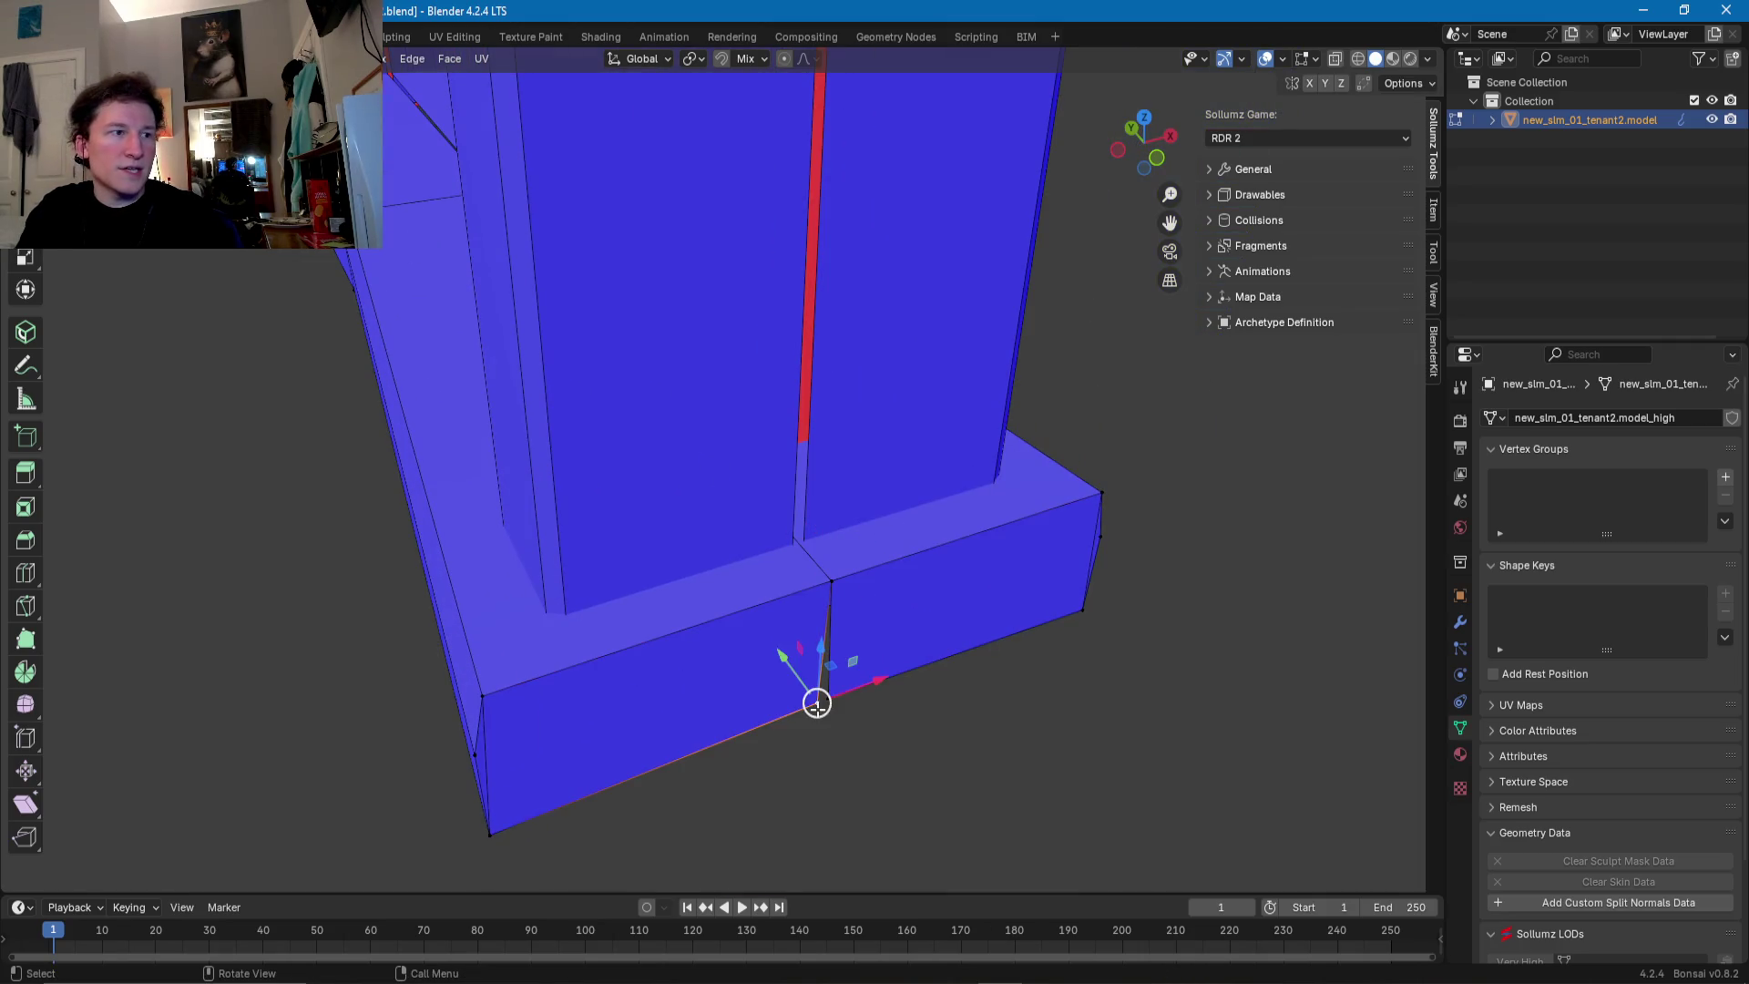
{"action": "key", "text": "s"}
{"action": "left_click", "coordinate": [824, 703]}
{"action": "mouse_move", "coordinate": [824, 704]}
{"action": "middle_mouse_down"}
{"action": "mouse_move", "coordinate": [941, 539]}
{"action": "mouse_move", "coordinate": [735, 590]}
{"action": "mouse_move", "coordinate": [725, 476]}
{"action": "middle_mouse_up"}
{"action": "key", "text": "s"}
{"action": "key", "text": "0"}
{"action": "key", "text": "Return"}
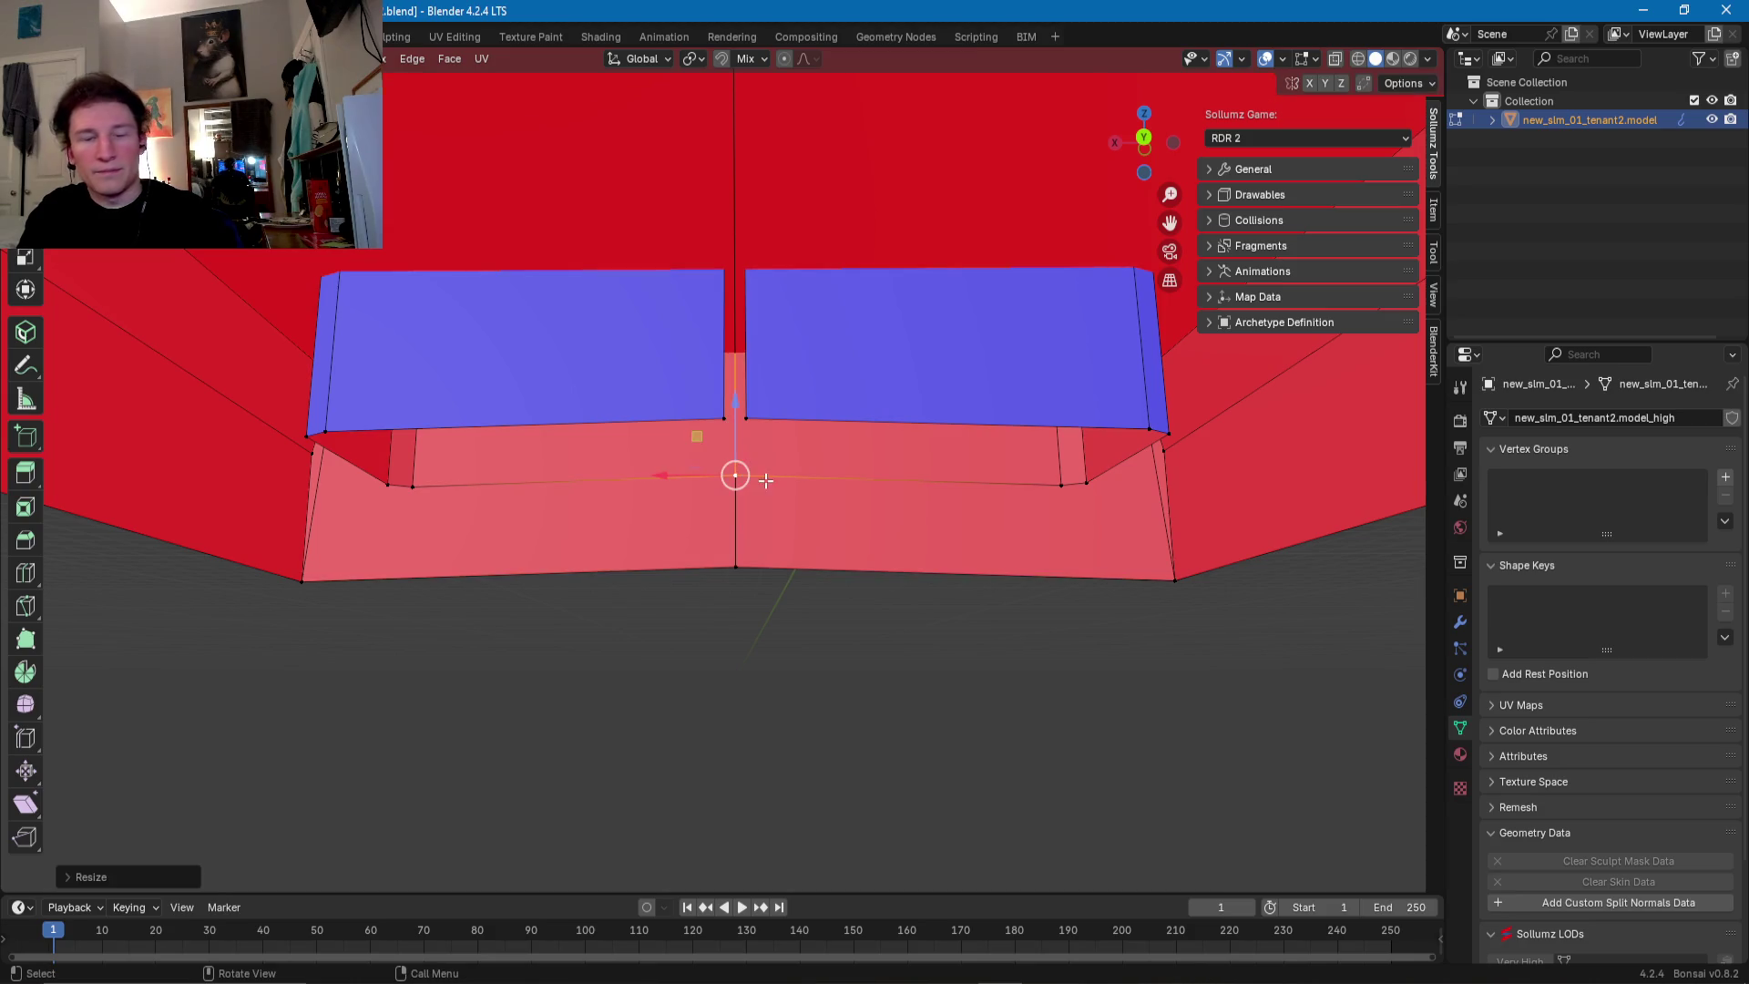
{"action": "right_click", "coordinate": [724, 418], "text": "shift"}
{"action": "key", "text": "g"}
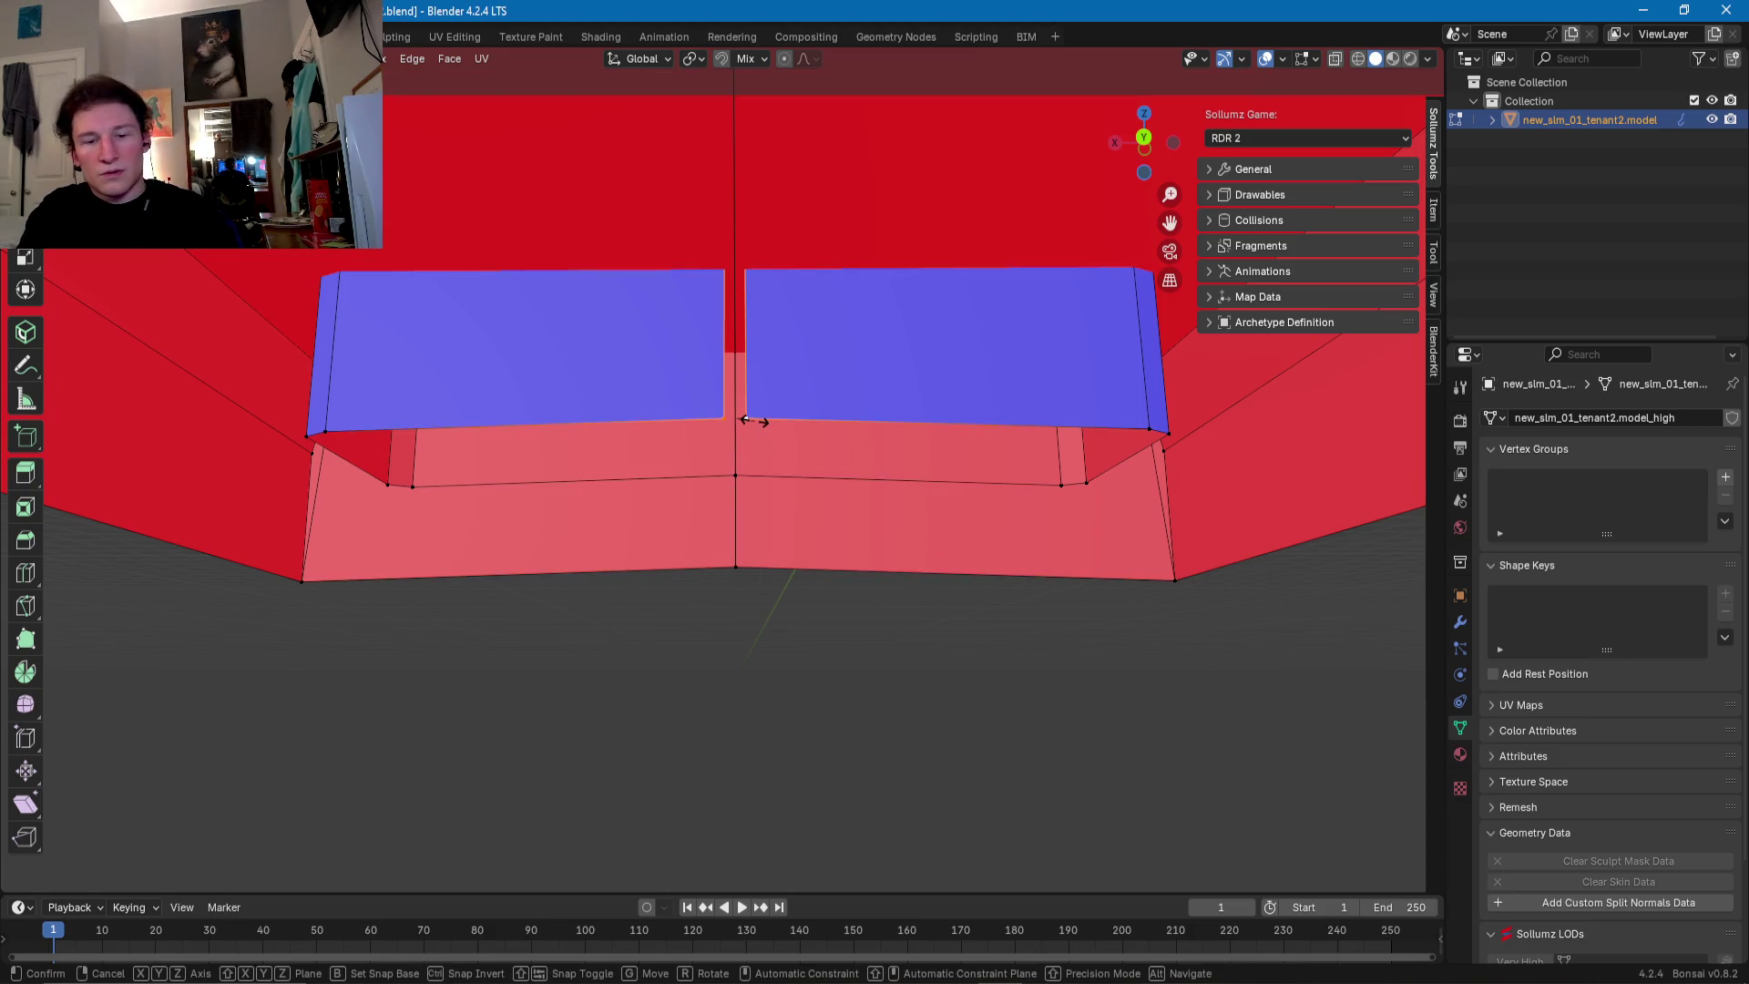
{"action": "key", "text": "Escape"}
- Move two edge loops beside the gap into place and scale the vertical edge loop
{"action": "mouse_move", "coordinate": [729, 432]}
{"action": "middle_mouse_down"}
{"action": "mouse_move", "coordinate": [1264, 430]}
{"action": "mouse_move", "coordinate": [555, 426]}
{"action": "middle_mouse_up"}
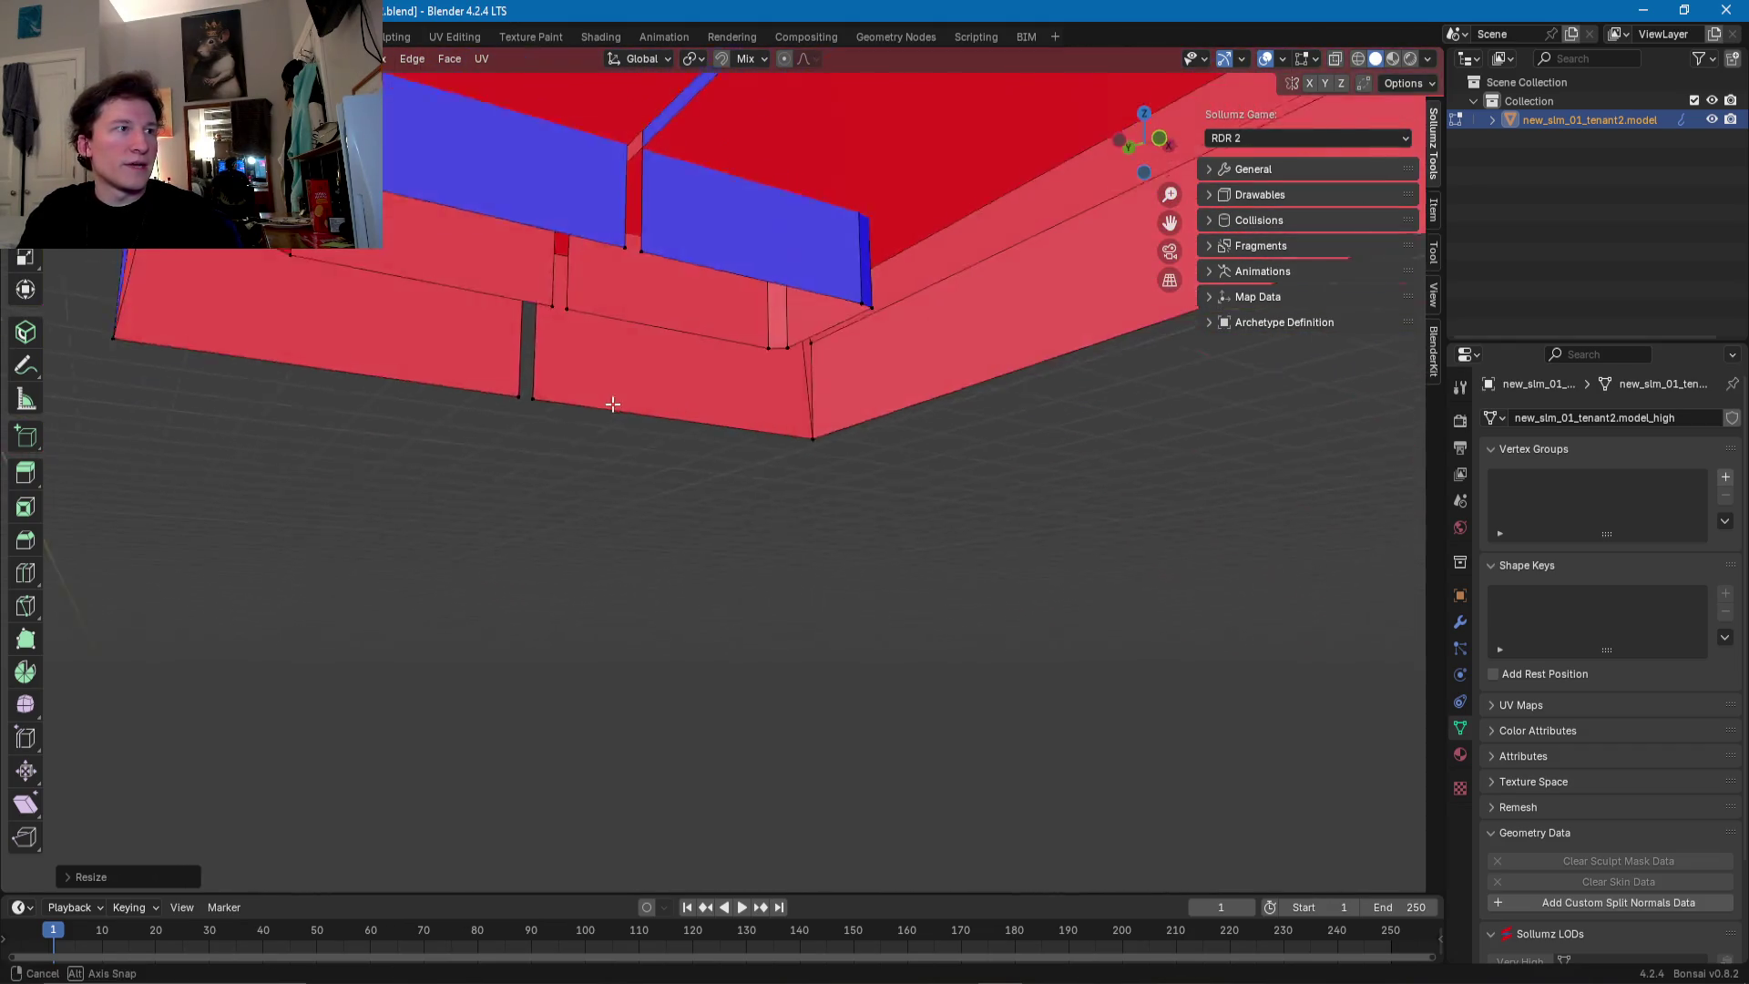
{"action": "scroll", "coordinate": [554, 426], "scroll_direction": "up", "scroll_amount": 1}
{"action": "left_click", "coordinate": [523, 390], "text": "alt"}
{"action": "key", "text": "g"}
{"action": "left_click", "coordinate": [527, 393]}
{"action": "left_click", "coordinate": [590, 336], "text": "alt"}
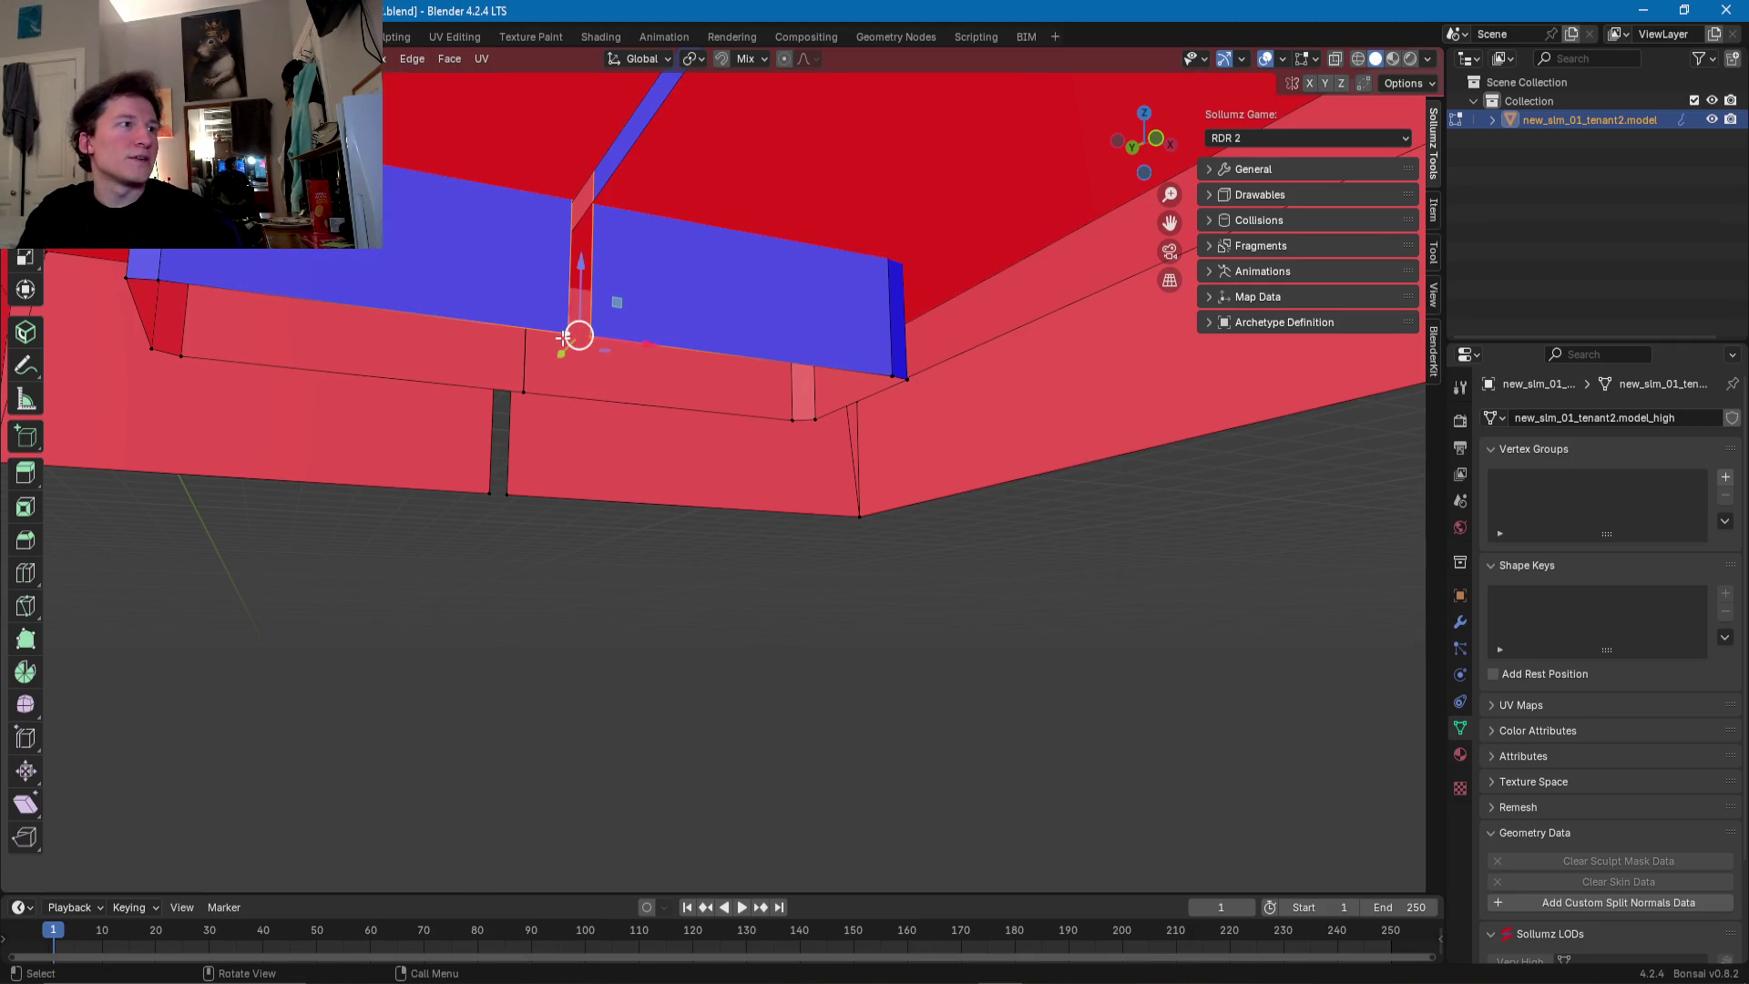
{"action": "key", "text": "g"}
{"action": "left_click", "coordinate": [576, 338]}
{"action": "left_click", "coordinate": [507, 494], "text": "alt"}
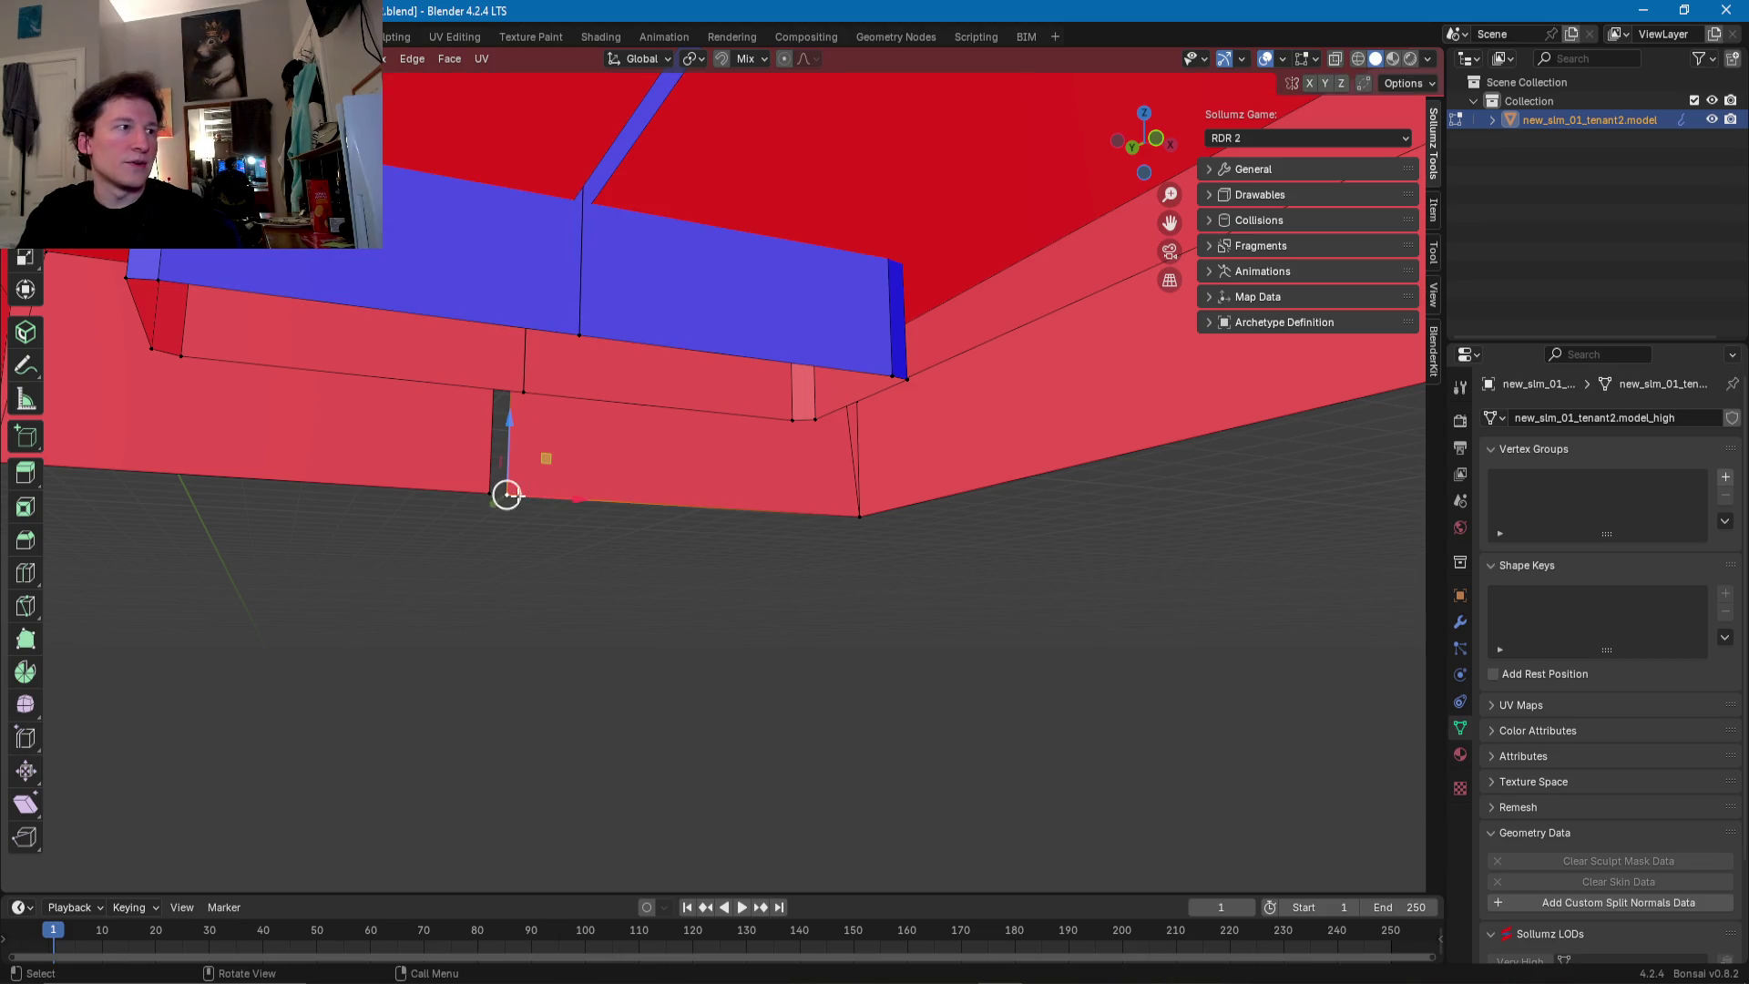
{"action": "key", "text": "s"}
{"action": "left_click", "coordinate": [481, 501]}
- Flatten the wedge-shaped edge loop along X with scale 0 into a straight line
{"action": "mouse_move", "coordinate": [481, 501]}
{"action": "middle_mouse_down"}
{"action": "mouse_move", "coordinate": [734, 511]}
{"action": "mouse_move", "coordinate": [811, 538]}
{"action": "middle_mouse_up"}
{"action": "left_click", "coordinate": [941, 428], "text": "alt"}
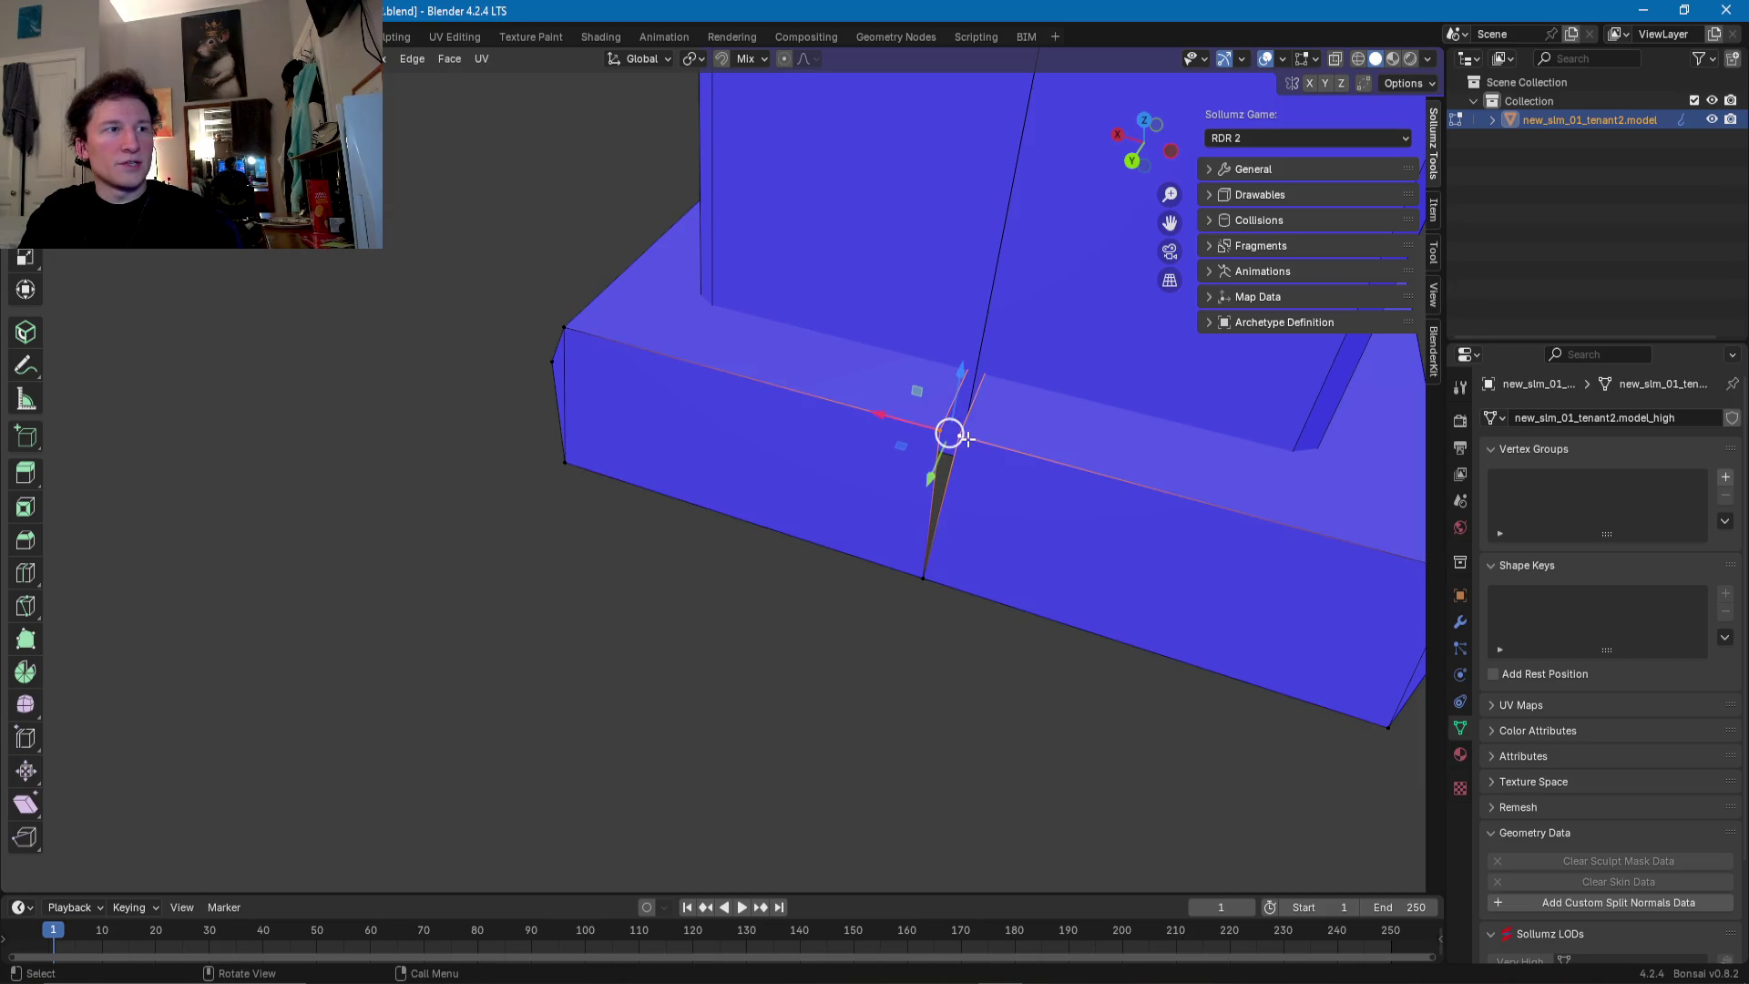
{"action": "key", "text": "s"}
{"action": "key", "text": "x"}
{"action": "key", "text": "0"}
{"action": "key", "text": "Return"}
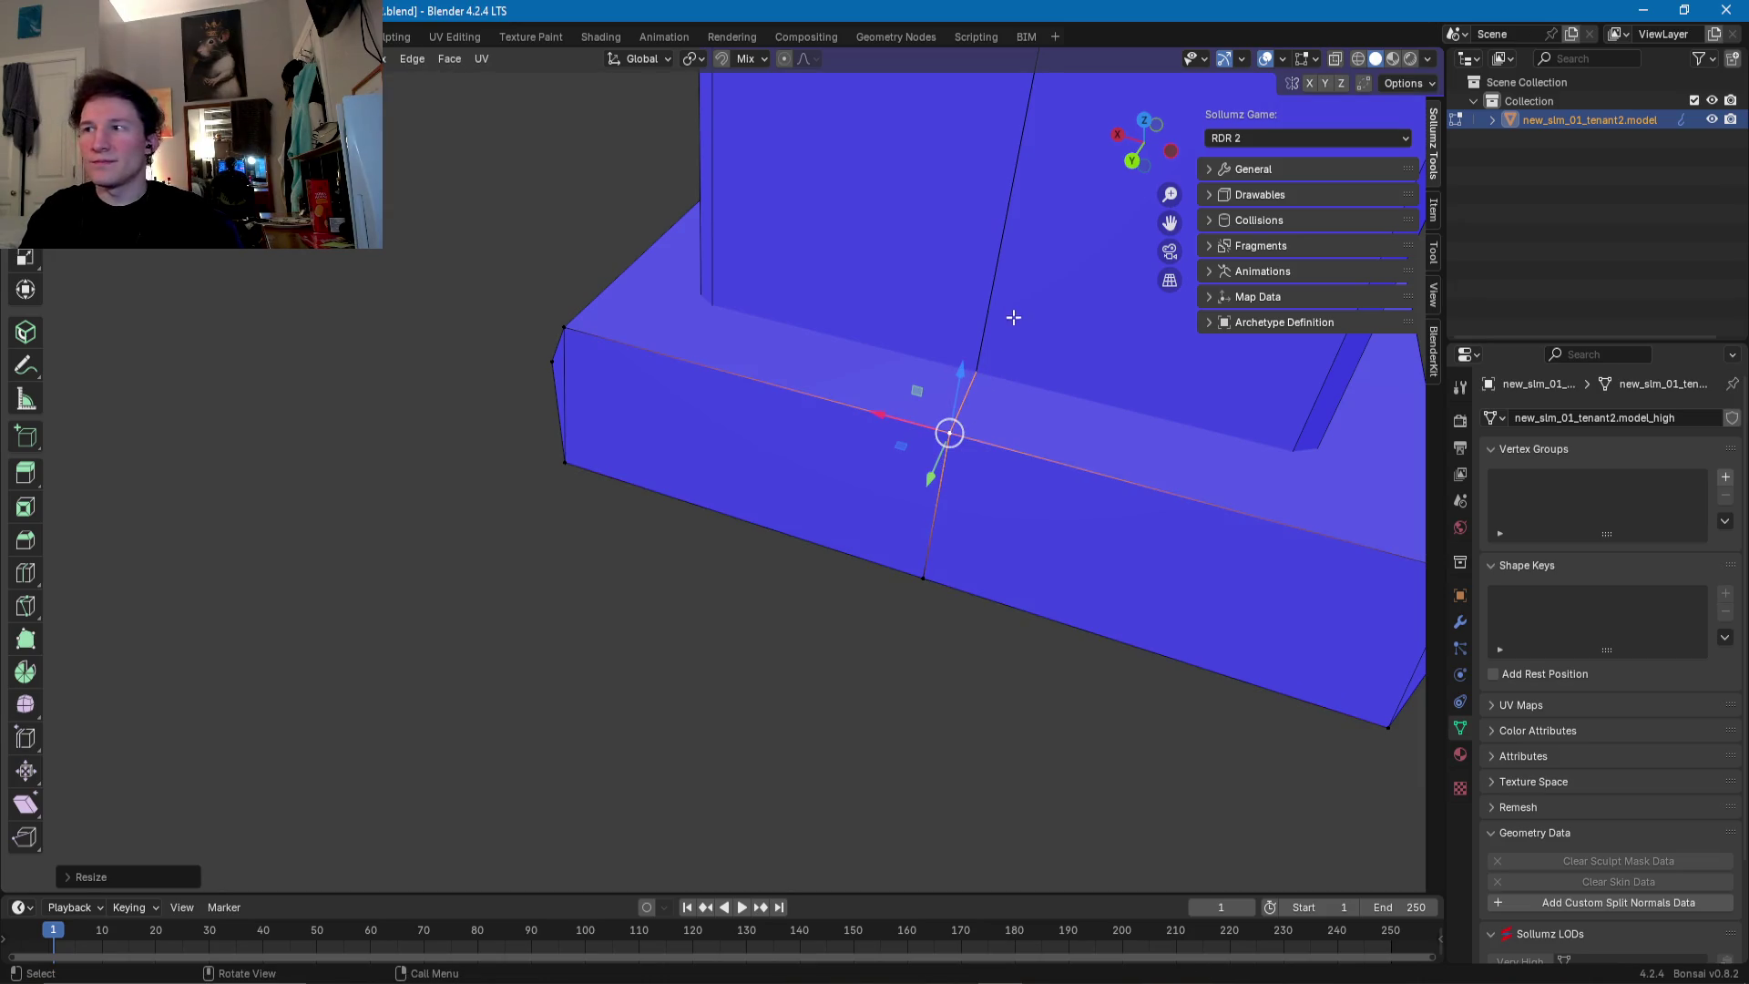
{"action": "scroll", "coordinate": [1010, 323], "scroll_direction": "down", "scroll_amount": 5}
{"action": "mouse_move", "coordinate": [938, 285]}
{"action": "middle_mouse_down"}
{"action": "mouse_move", "coordinate": [710, 412]}
{"action": "mouse_move", "coordinate": [742, 547]}
{"action": "middle_mouse_up"}
{"action": "scroll", "coordinate": [671, 578], "scroll_direction": "up", "scroll_amount": 4}
{"action": "scroll", "coordinate": [671, 578], "scroll_direction": "up", "scroll_amount": 4}
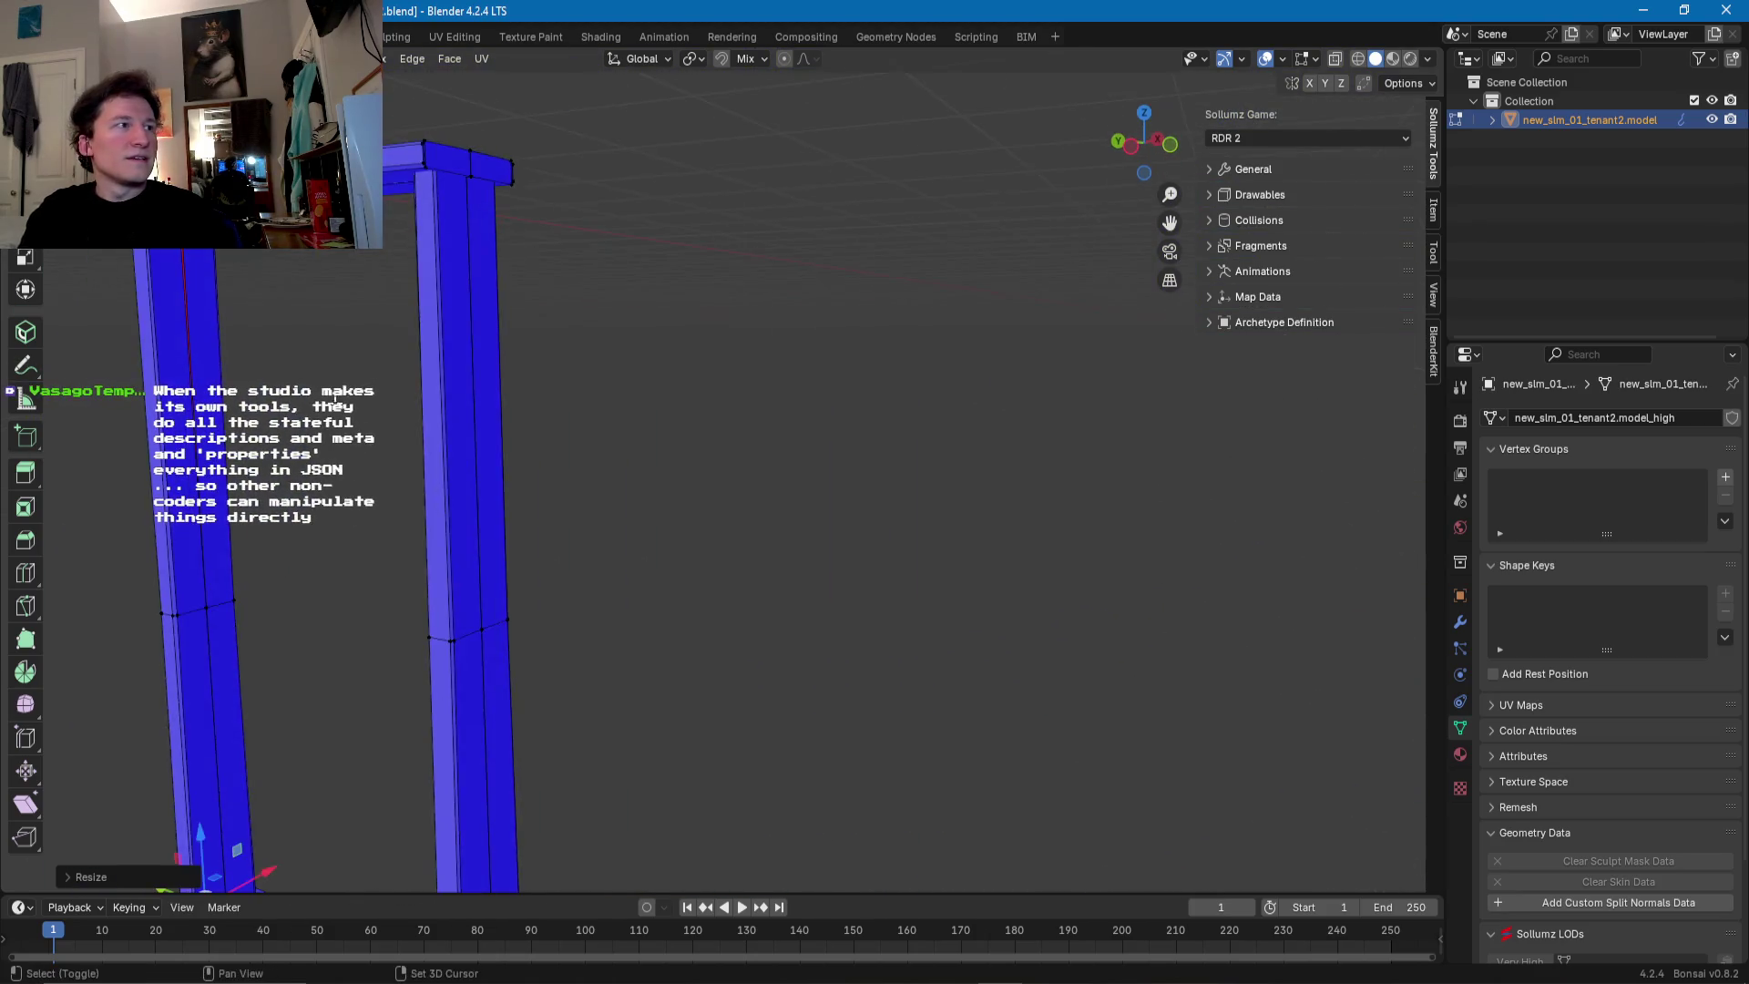
- Scale the gap geometry at the top of the door frame closed
{"action": "scroll", "coordinate": [1039, 707], "scroll_direction": "down", "scroll_amount": 5}
{"action": "middle_click_drag", "start_coordinate": [1038, 707], "coordinate": [789, 577]}
{"action": "scroll", "coordinate": [675, 578], "scroll_direction": "up", "scroll_amount": 5}
{"action": "mouse_move", "coordinate": [675, 578]}
{"action": "middle_mouse_down"}
{"action": "mouse_move", "coordinate": [710, 464]}
{"action": "mouse_move", "coordinate": [613, 465]}
{"action": "mouse_move", "coordinate": [523, 394]}
{"action": "middle_mouse_up"}
{"action": "scroll", "coordinate": [644, 484], "scroll_direction": "up", "scroll_amount": 3}
{"action": "scroll", "coordinate": [587, 446], "scroll_direction": "down", "scroll_amount": 3}
{"action": "key", "text": "s"}
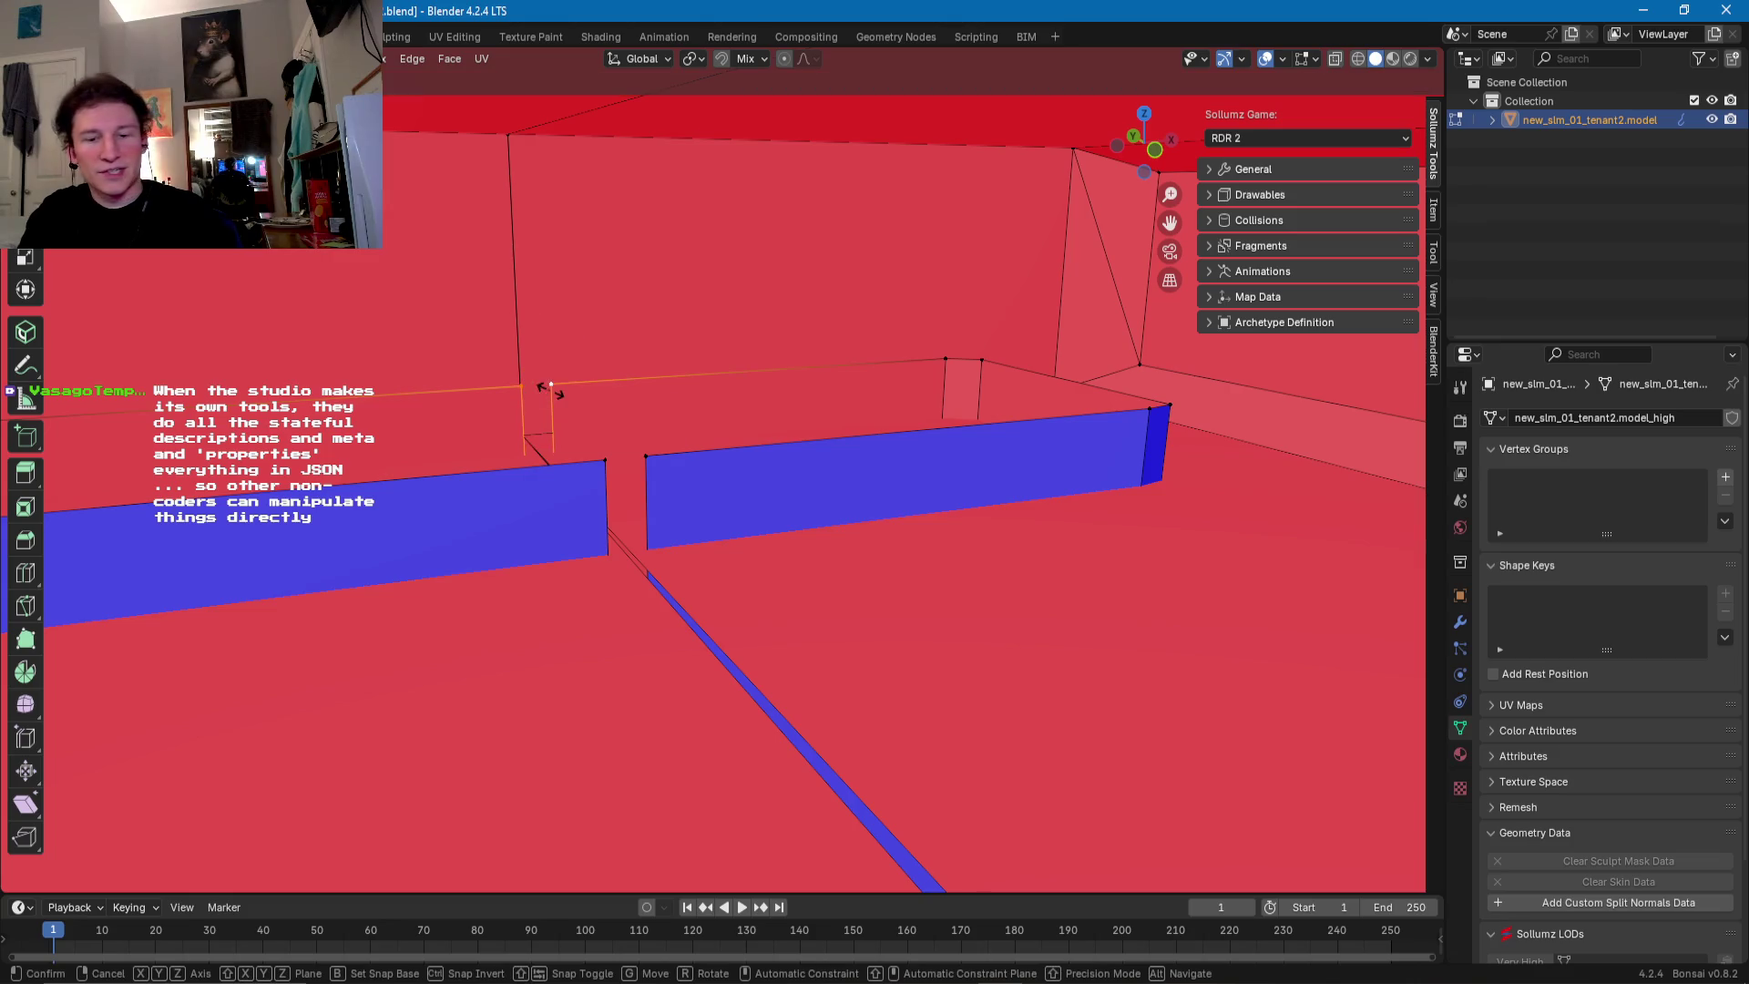
{"action": "left_click", "coordinate": [569, 407]}
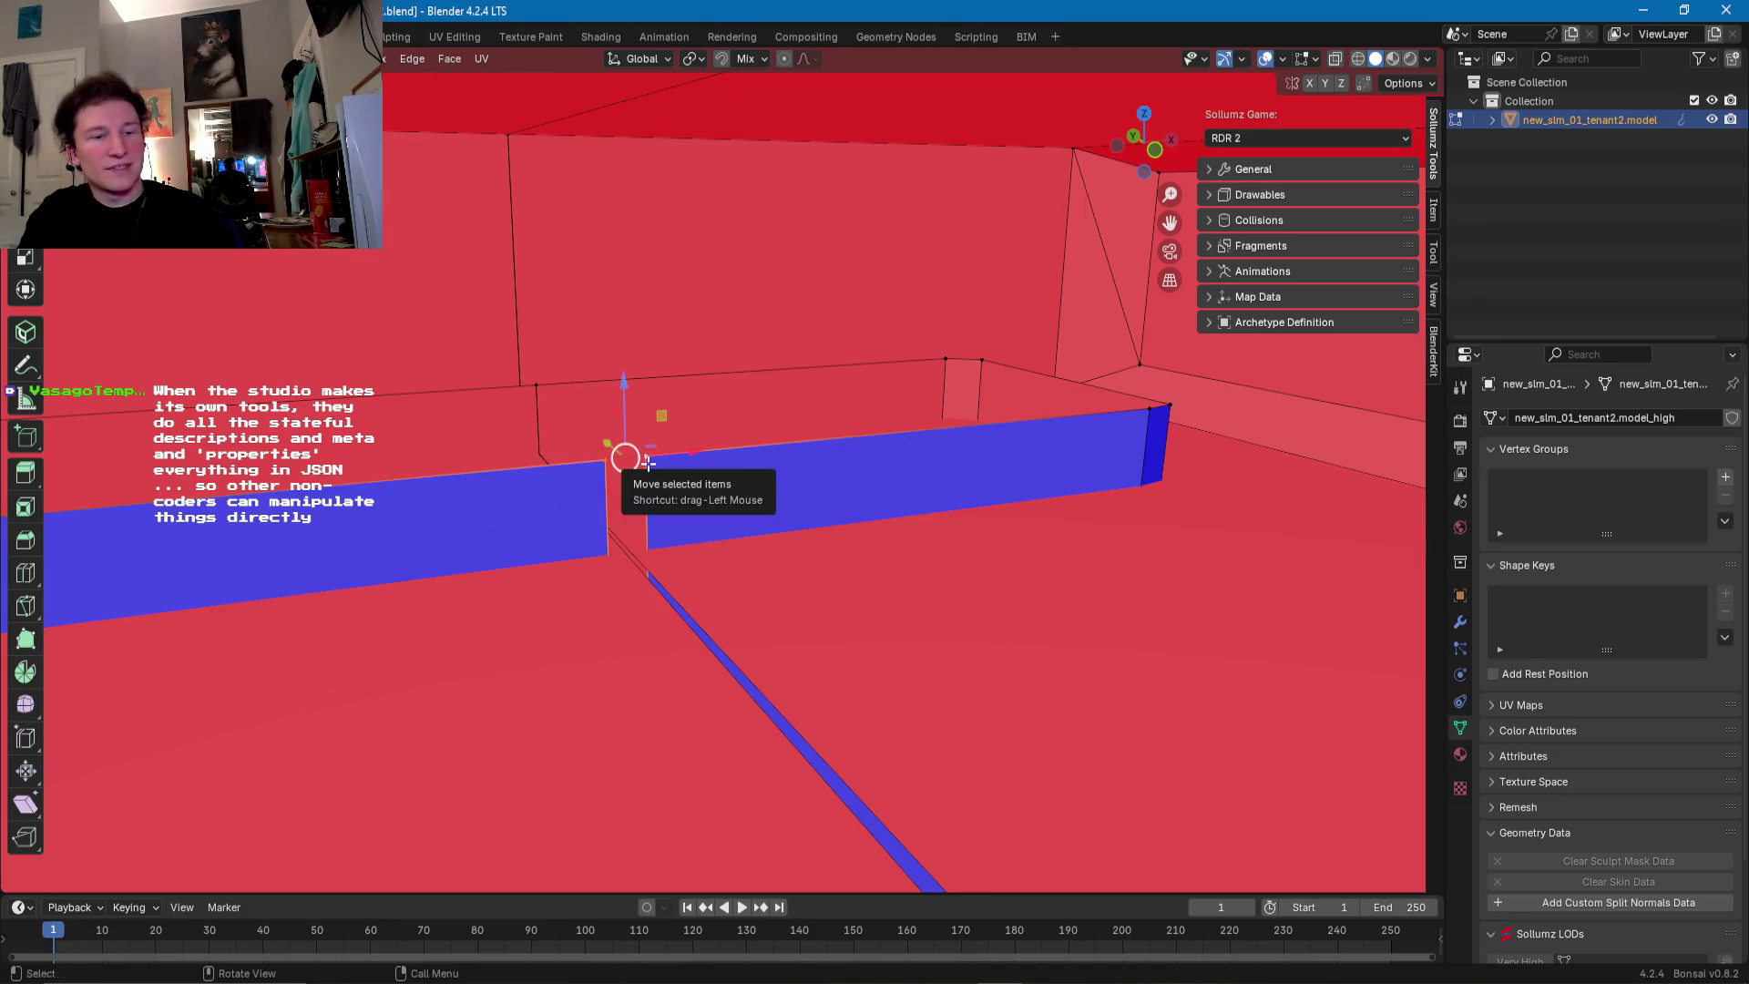
{"action": "key", "text": "s"}
{"action": "left_click", "coordinate": [644, 468]}
- Scale the edge where the beam meets the post flat
{"action": "key", "text": "KP_Decimal"}
{"action": "middle_click_drag", "start_coordinate": [648, 464], "coordinate": [732, 358]}
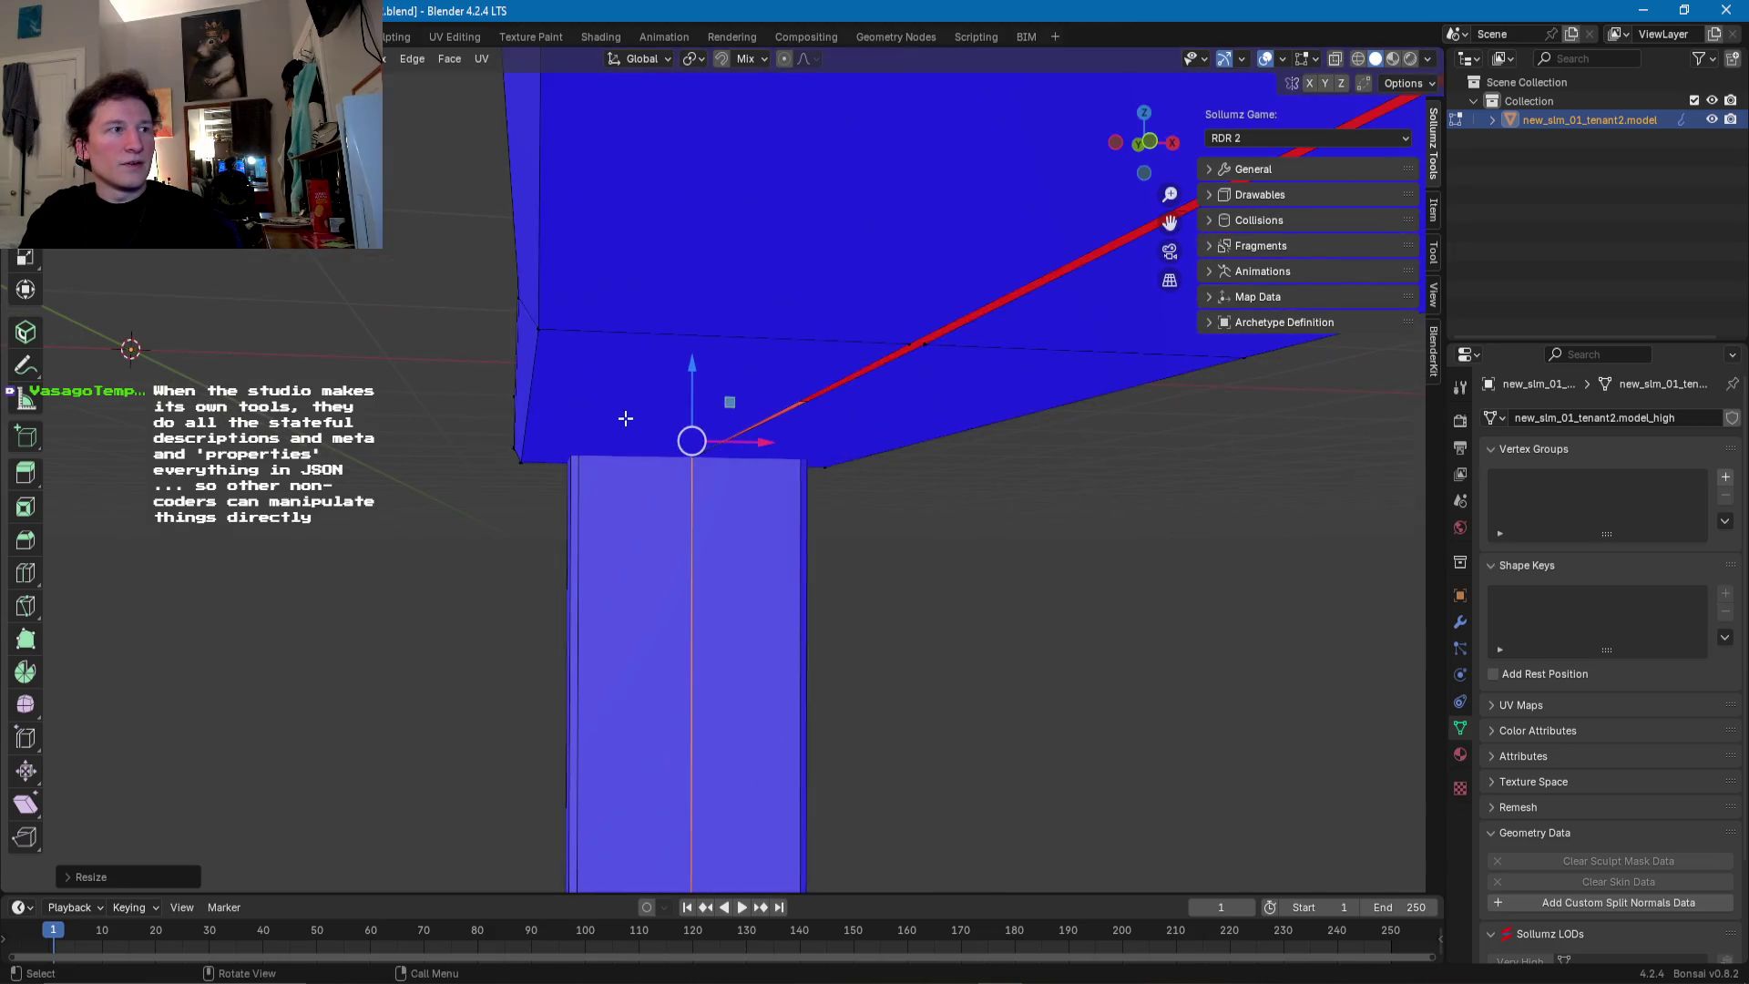
{"action": "left_click", "coordinate": [732, 358], "text": "shift"}
{"action": "key", "text": "s"}
{"action": "left_click", "coordinate": [755, 350]}
{"action": "mouse_move", "coordinate": [755, 351]}
{"action": "middle_mouse_down"}
{"action": "mouse_move", "coordinate": [957, 318]}
{"action": "mouse_move", "coordinate": [796, 707]}
{"action": "mouse_move", "coordinate": [795, 453]}
{"action": "mouse_move", "coordinate": [772, 599]}
{"action": "middle_mouse_up"}
{"action": "scroll", "coordinate": [797, 707], "scroll_direction": "down", "scroll_amount": 3}
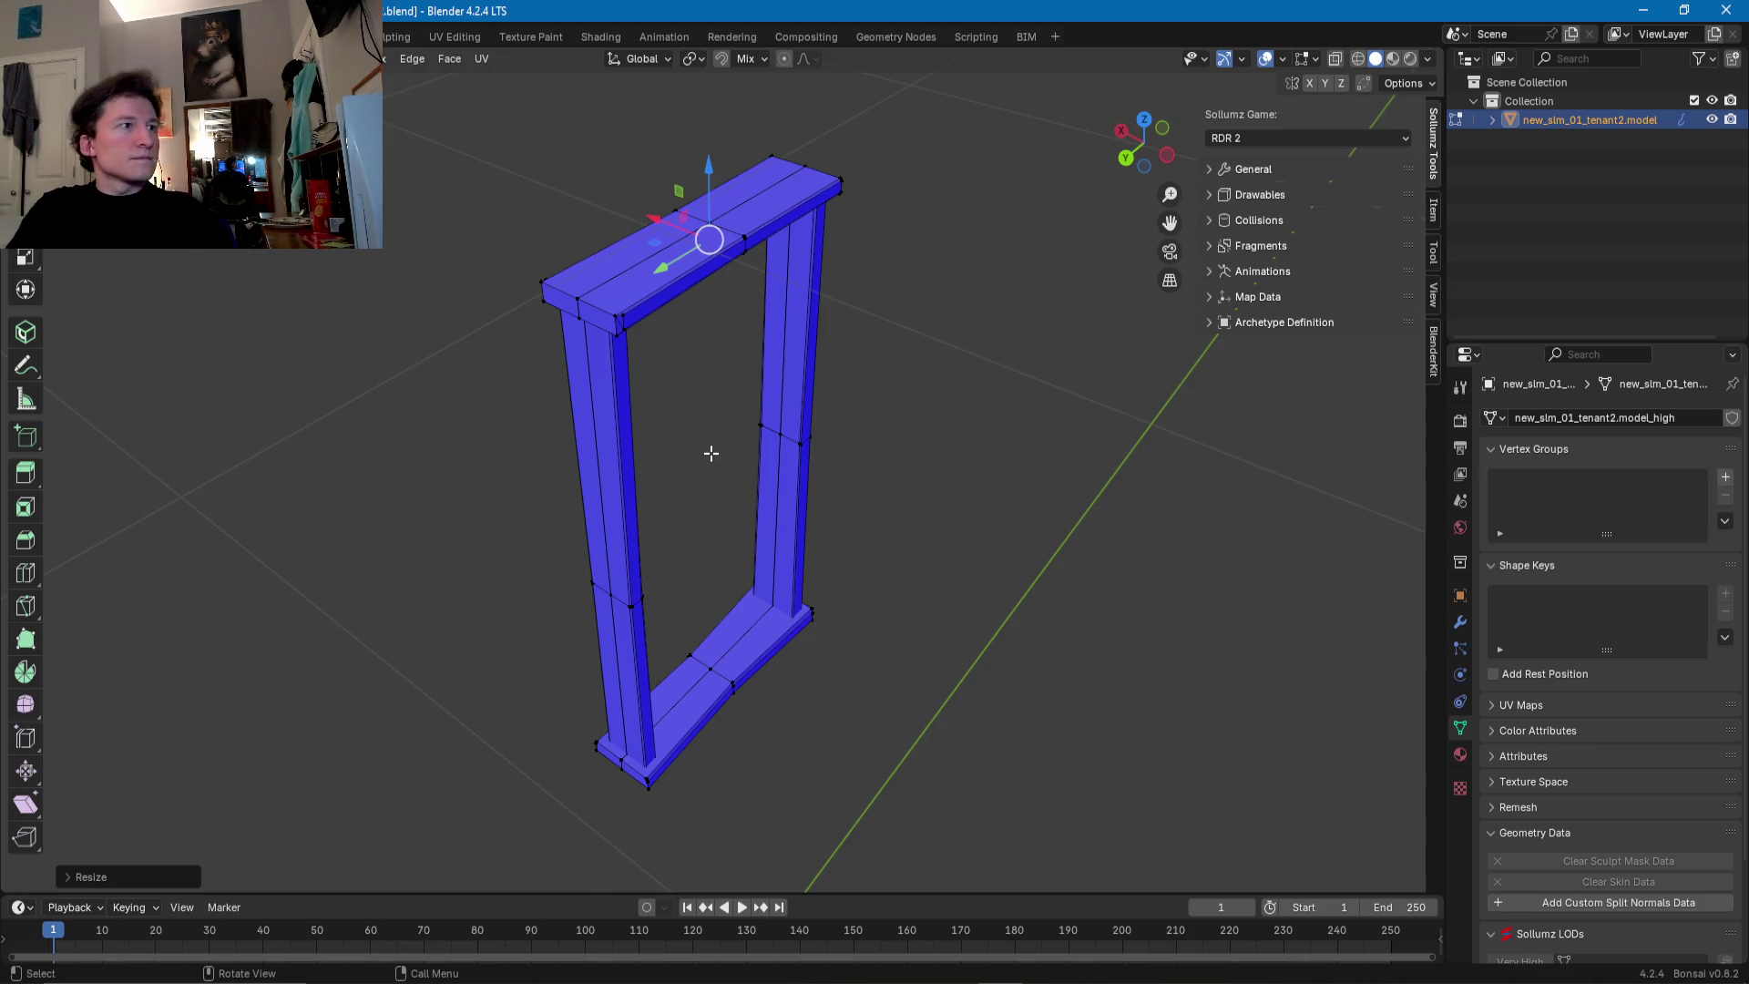
- Select the door frame's left post, right post and threshold
{"action": "middle_click_drag", "start_coordinate": [711, 453], "coordinate": [724, 508]}
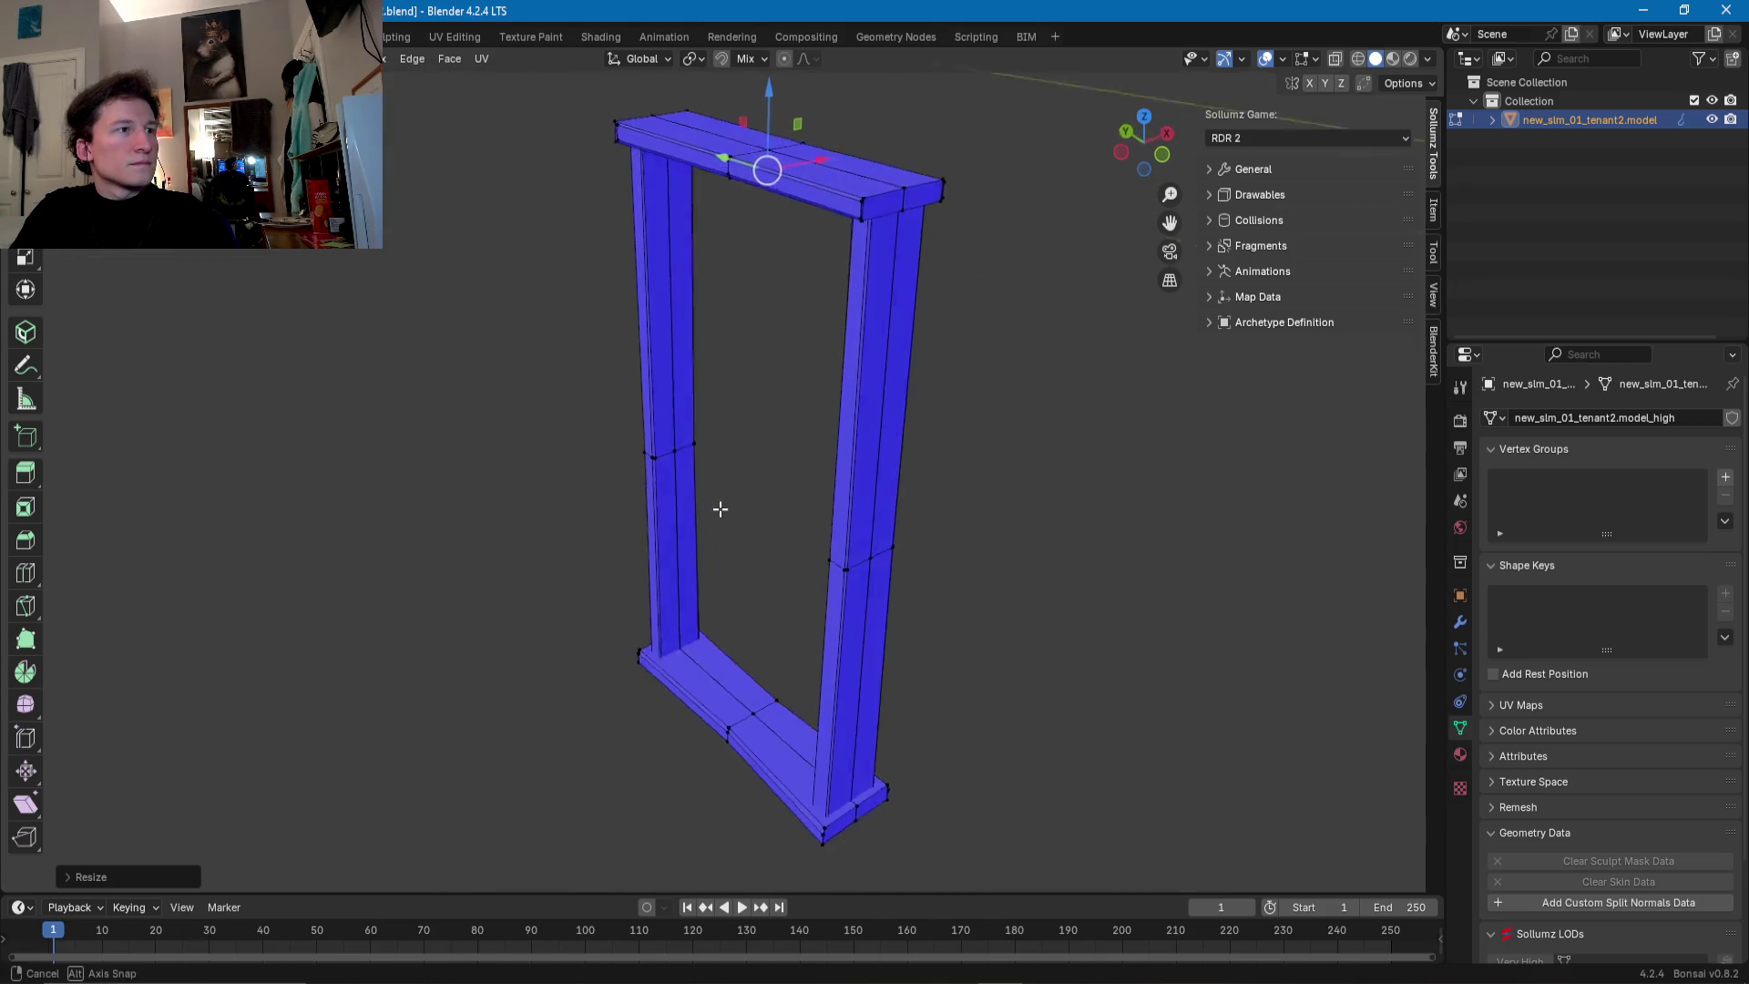
{"action": "middle_click_drag", "start_coordinate": [723, 507], "coordinate": [1167, 218]}
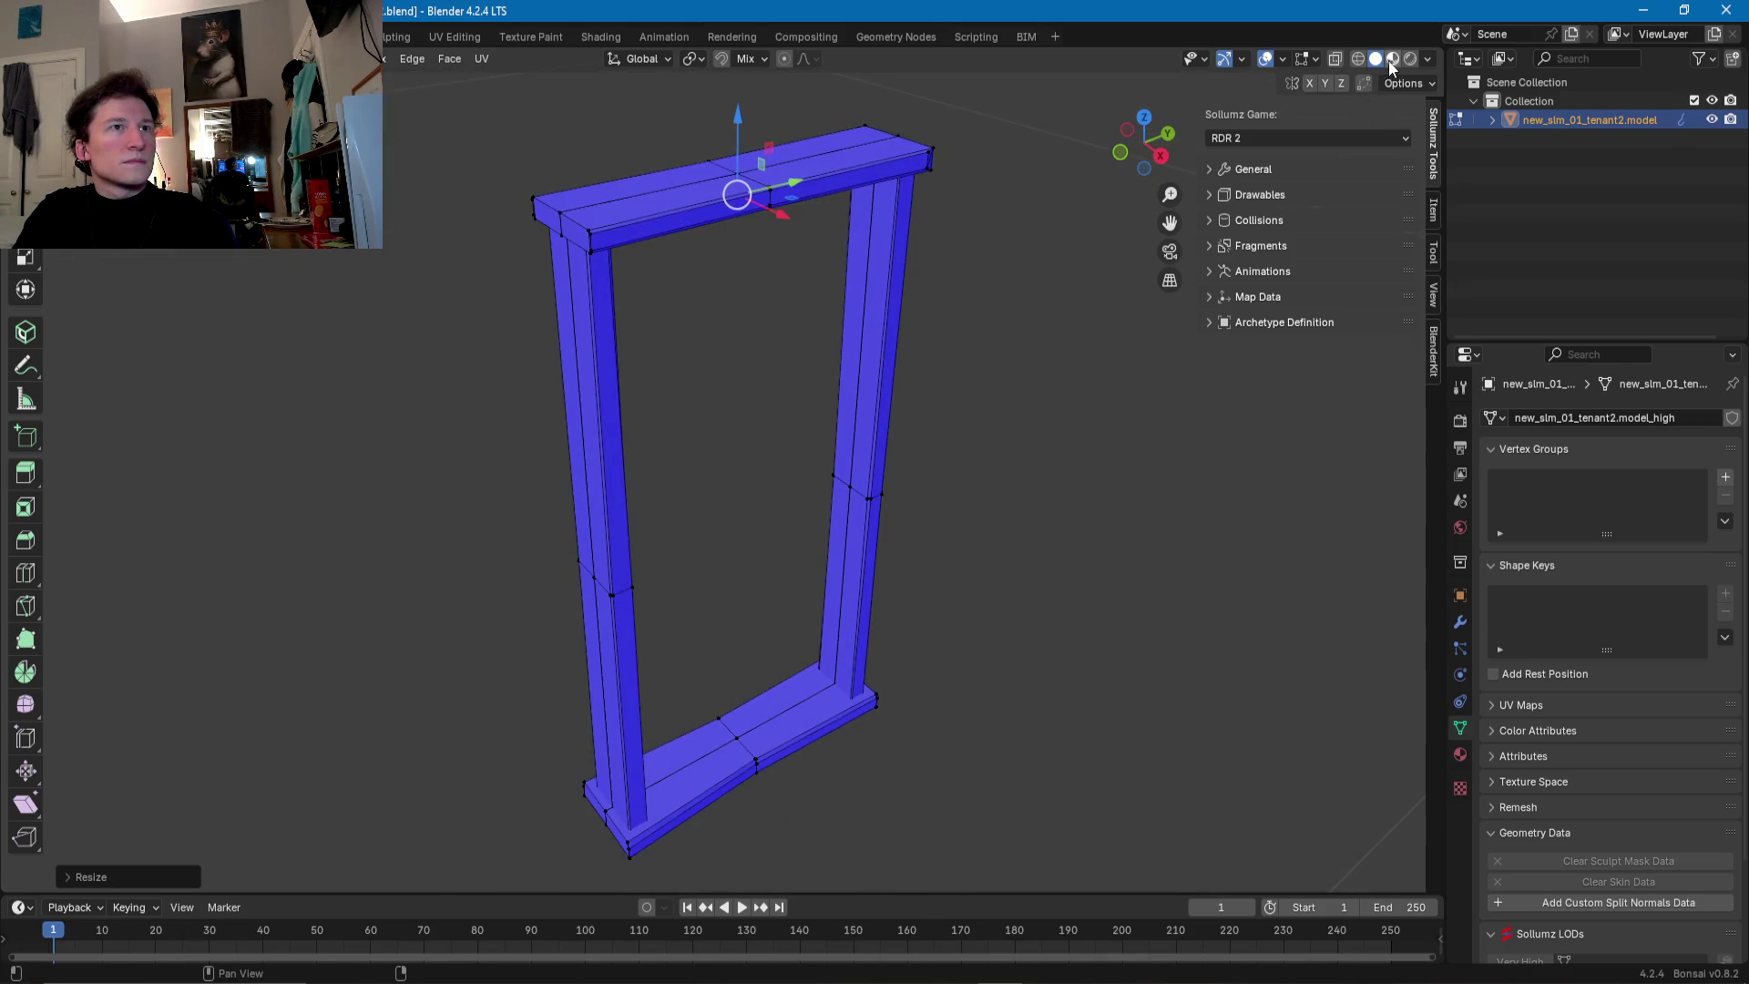
{"action": "middle_click_drag", "start_coordinate": [989, 433], "coordinate": [782, 473]}
{"action": "key", "text": "KP_Divide"}
{"action": "scroll", "coordinate": [736, 437], "scroll_direction": "up", "scroll_amount": 2}
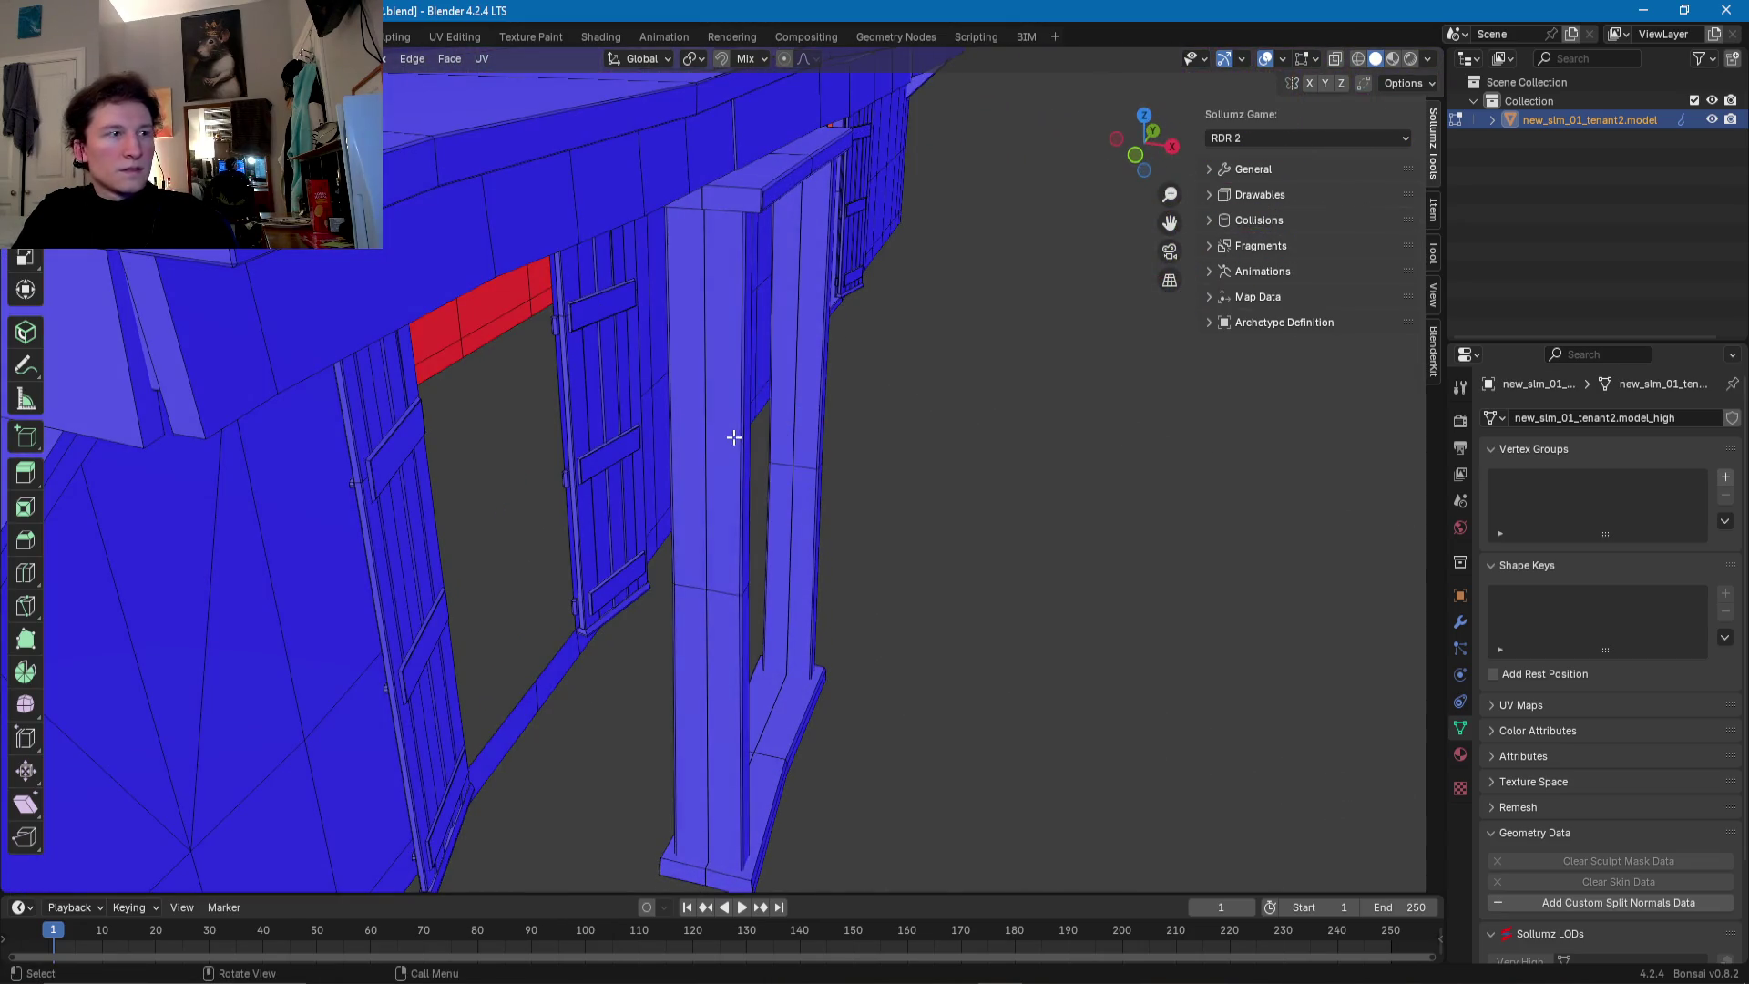
{"action": "left_click", "coordinate": [726, 428]}
{"action": "key", "text": "l"}
{"action": "key", "text": "l"}
{"action": "key", "text": "l"}
{"action": "middle_click_drag", "start_coordinate": [765, 546], "coordinate": [725, 502]}
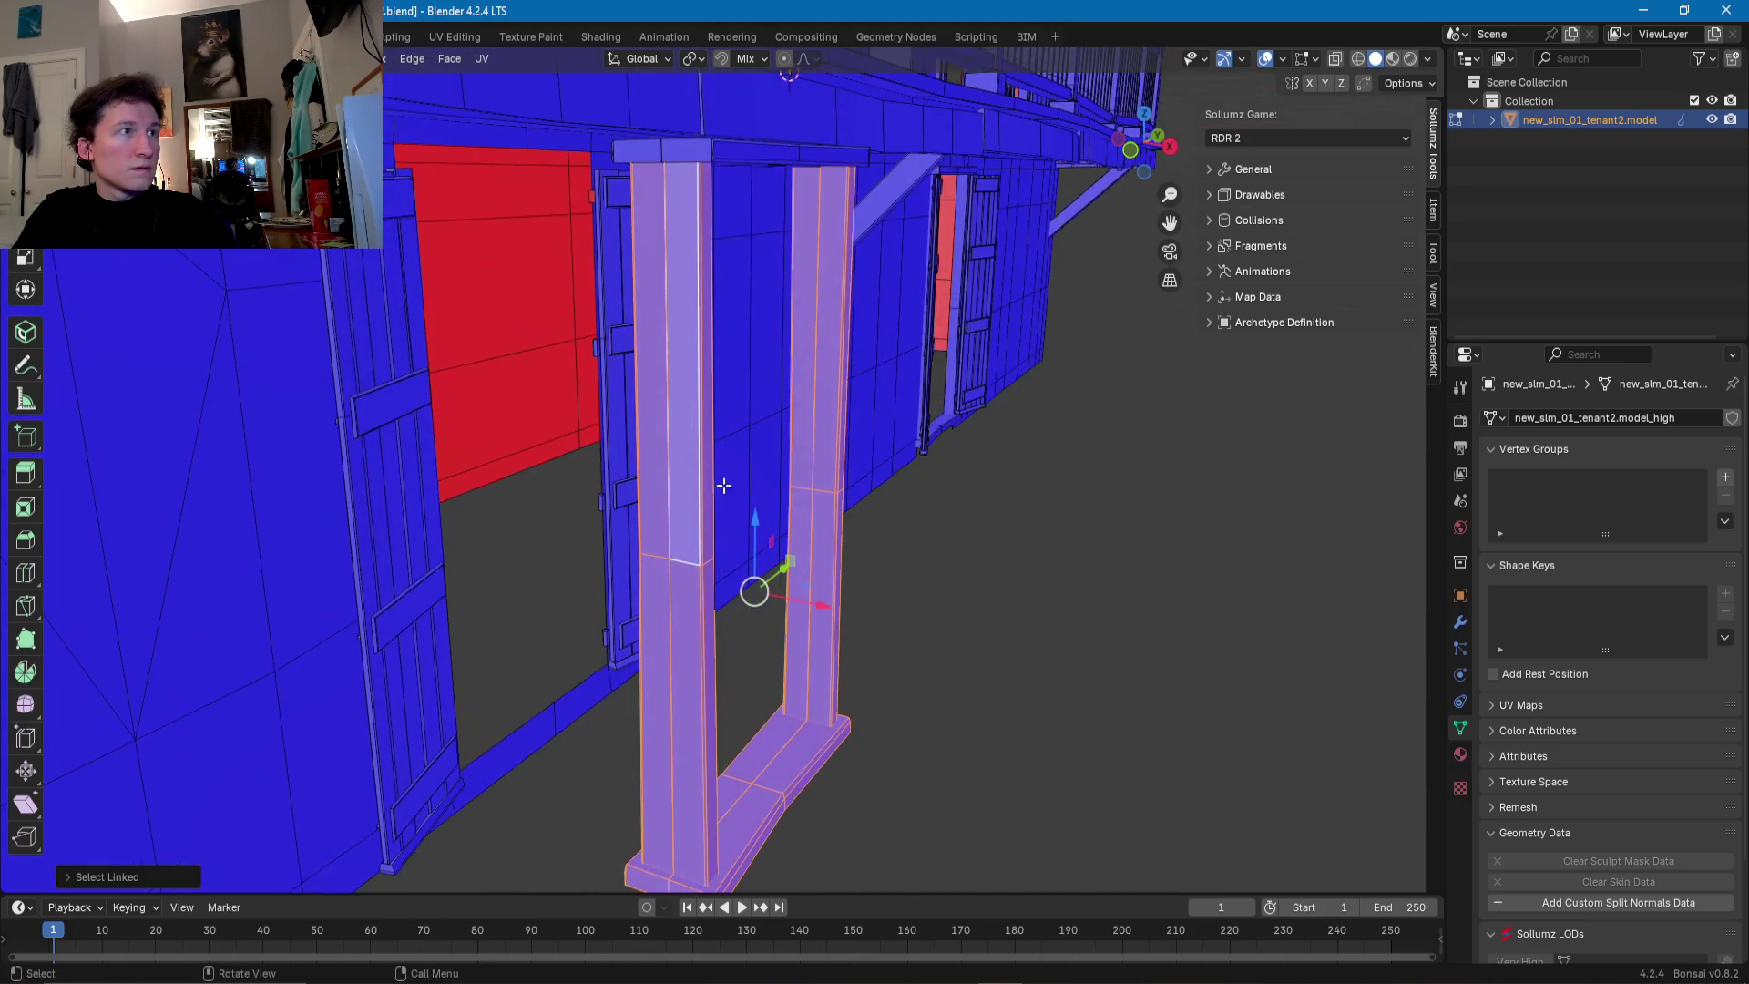
{"action": "middle_click_drag", "start_coordinate": [762, 158], "coordinate": [761, 263]}
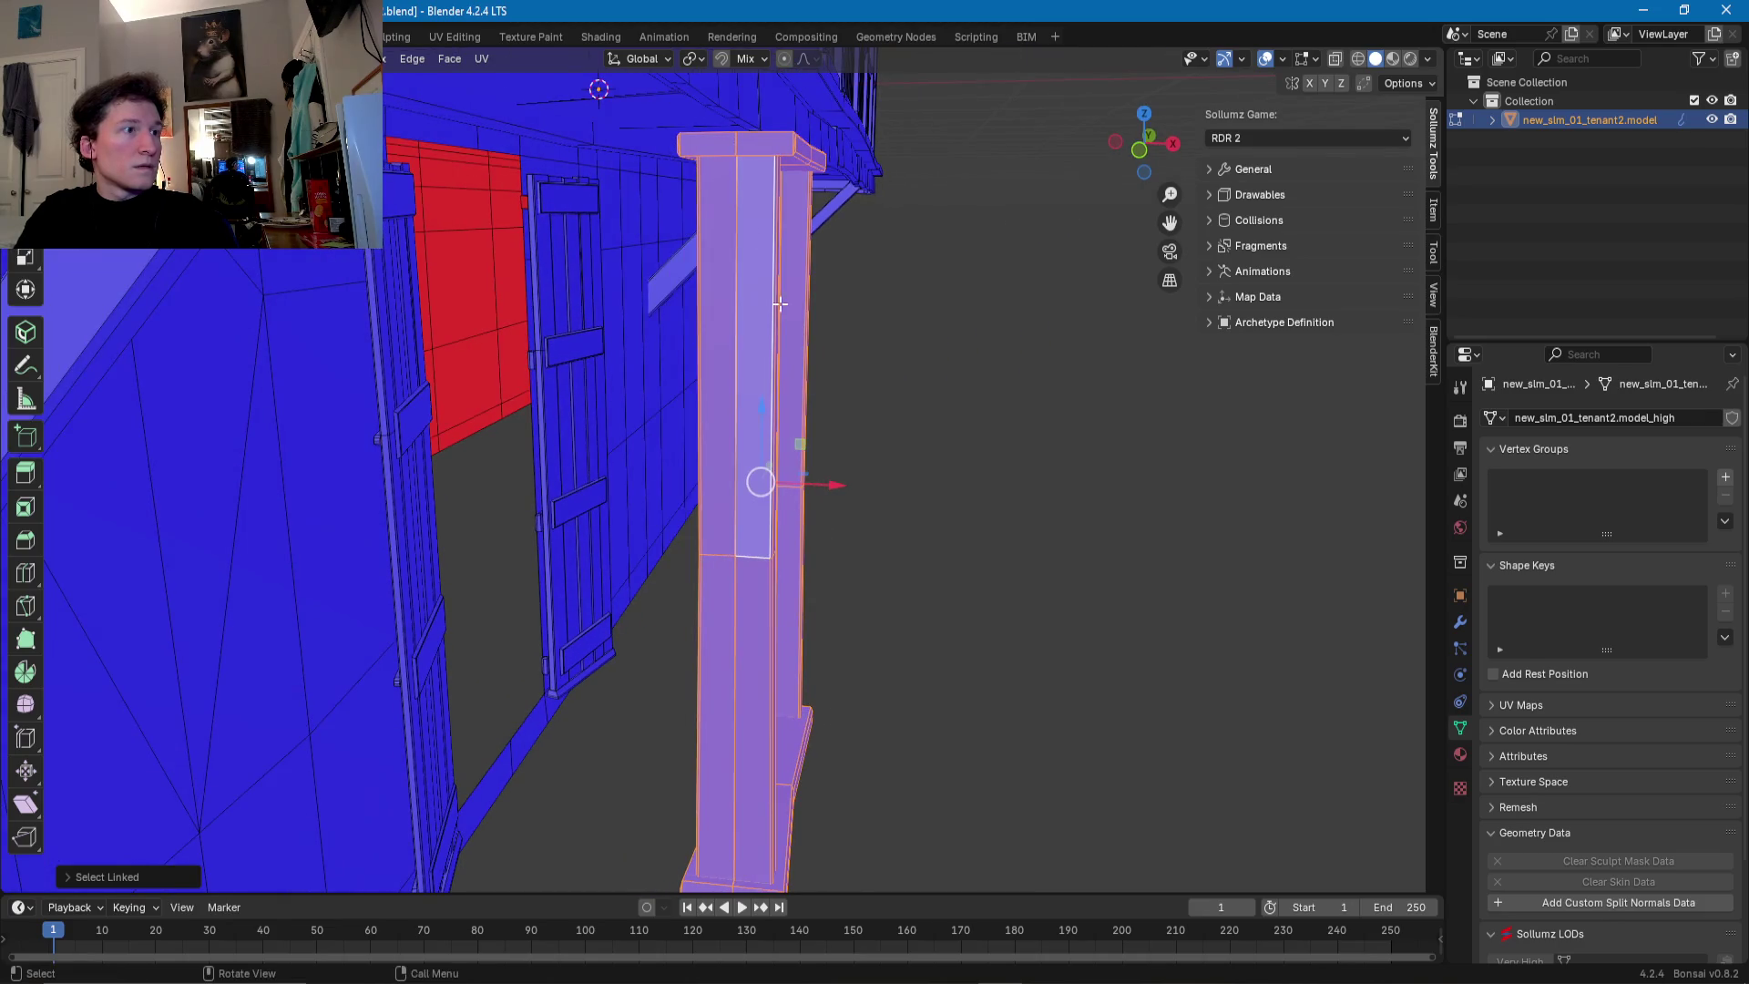
- Slide the selected frame along X into the doorway in the red wall
{"action": "left_click_drag", "start_coordinate": [830, 491], "coordinate": [594, 476]}
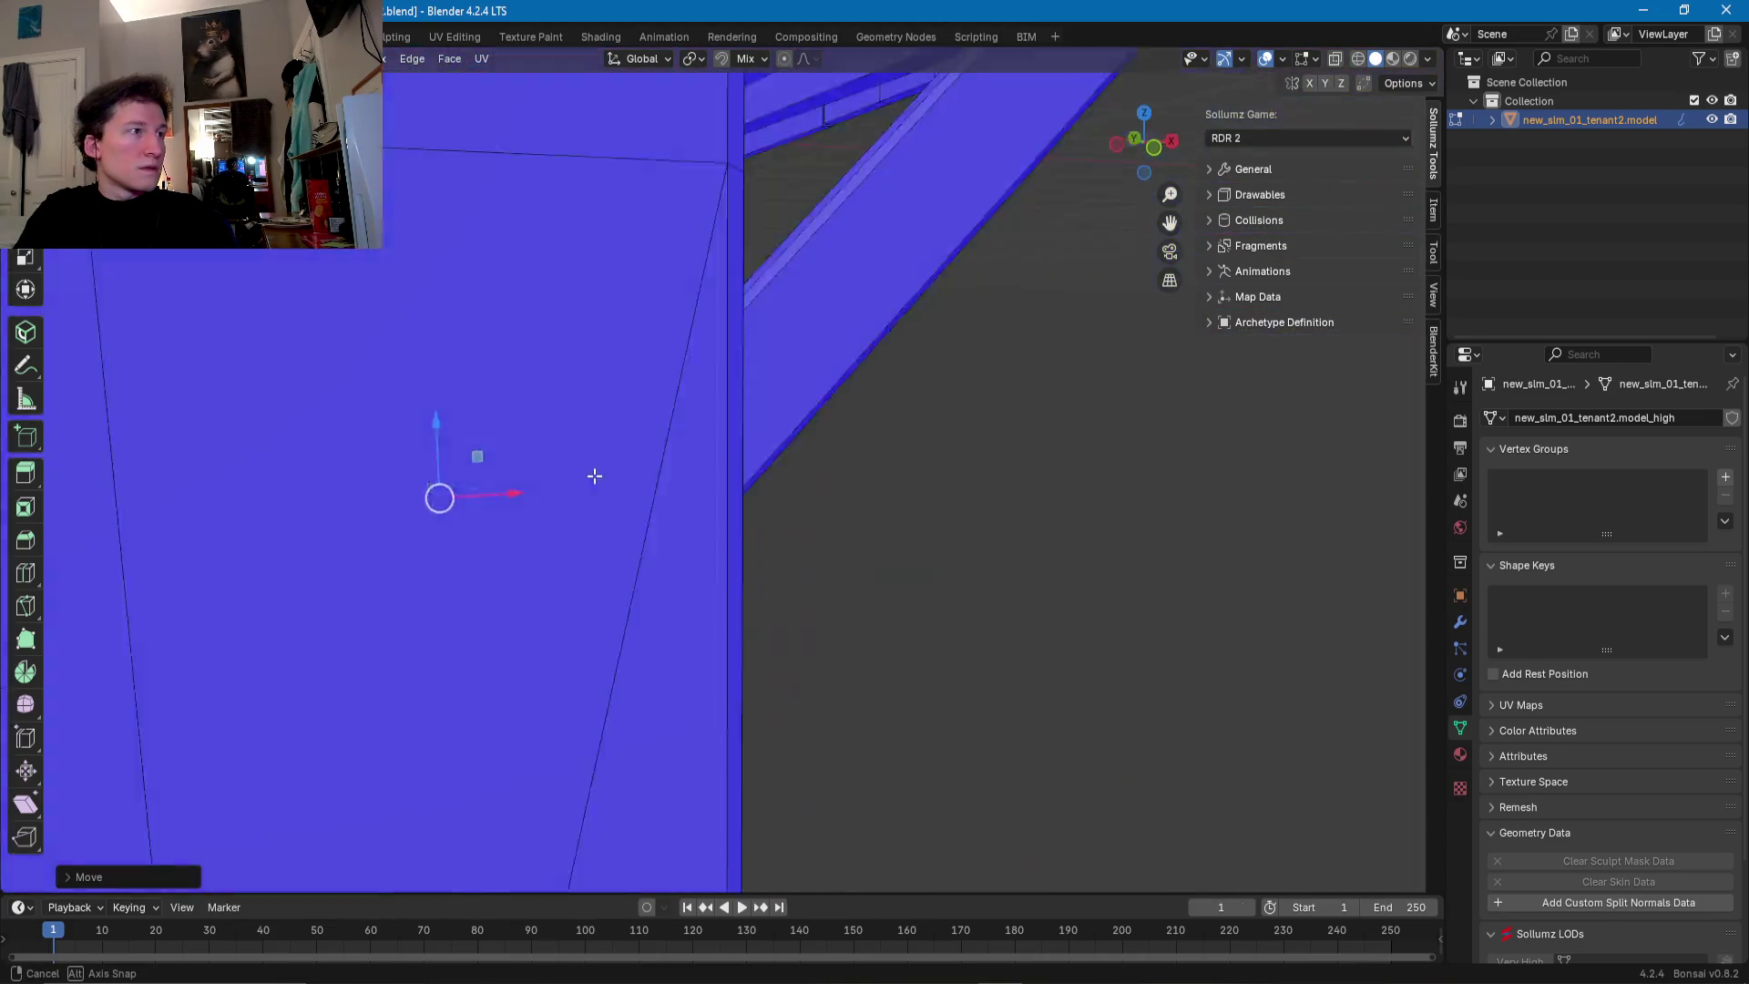
{"action": "scroll", "coordinate": [594, 475], "scroll_direction": "down", "scroll_amount": 5}
{"action": "middle_click_drag", "start_coordinate": [540, 464], "coordinate": [715, 625]}
{"action": "key", "text": "g"}
{"action": "key", "text": "x"}
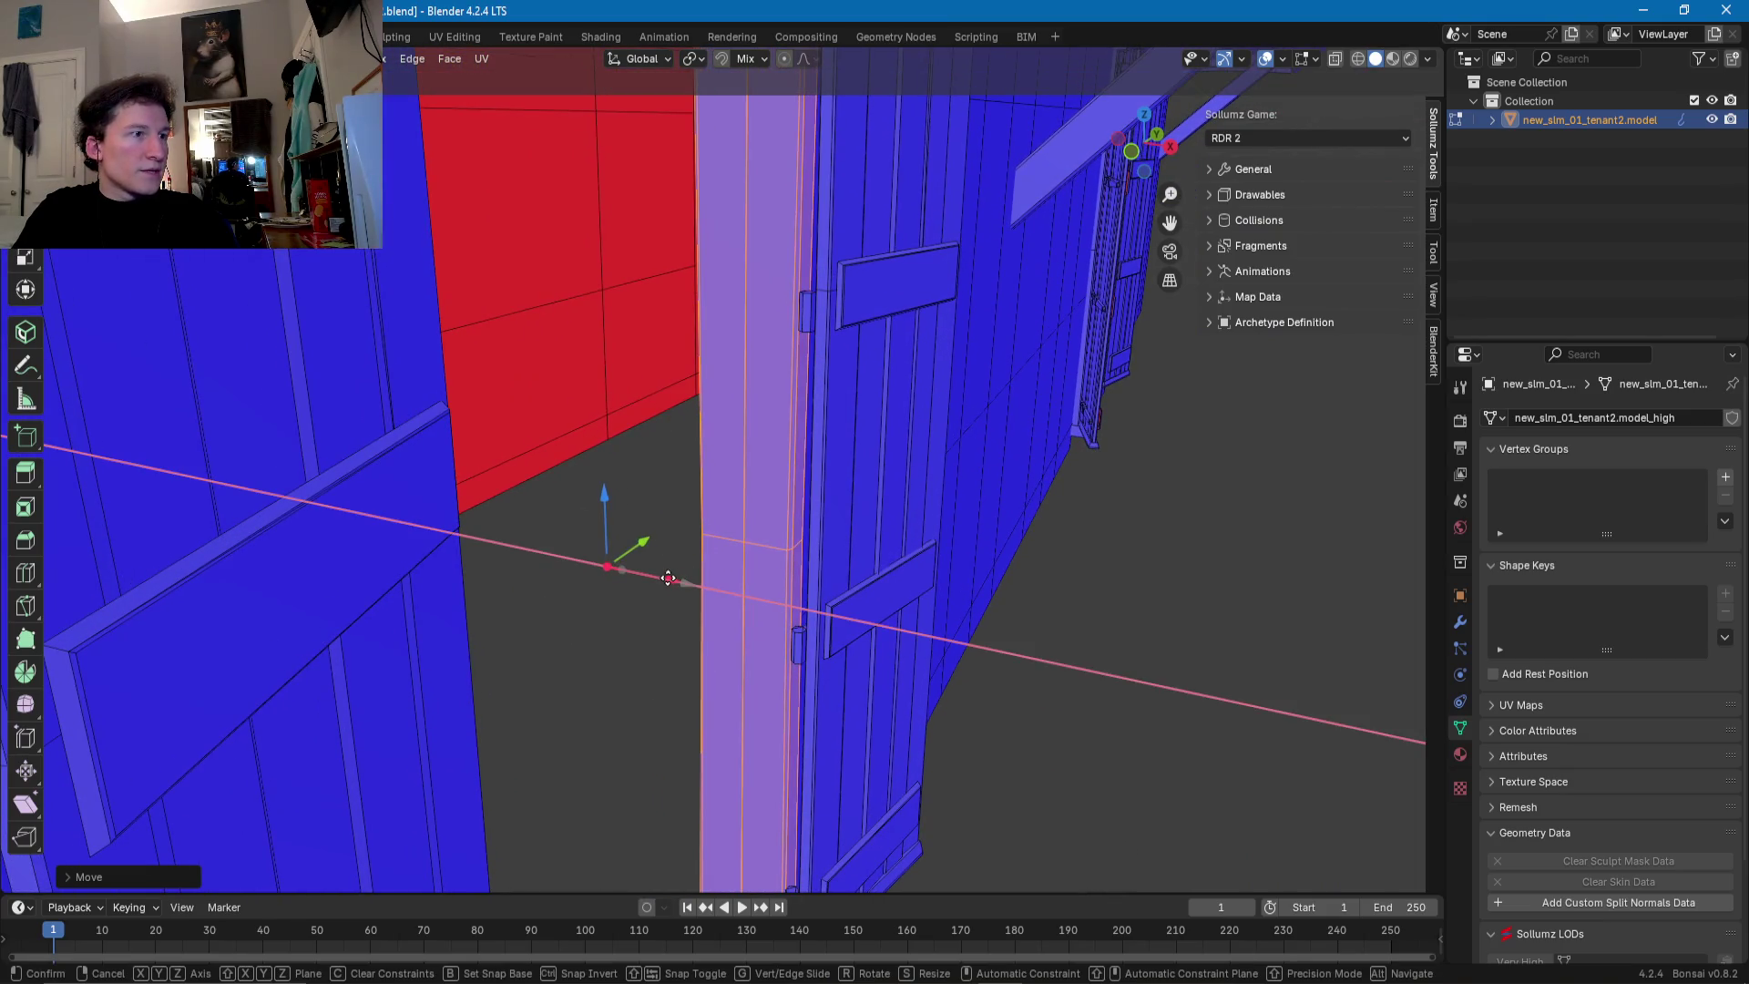
{"action": "left_click", "coordinate": [673, 578]}
{"action": "mouse_move", "coordinate": [673, 578]}
{"action": "middle_mouse_down"}
{"action": "mouse_move", "coordinate": [491, 636]}
{"action": "mouse_move", "coordinate": [606, 579]}
{"action": "mouse_move", "coordinate": [623, 542]}
{"action": "mouse_move", "coordinate": [952, 558]}
{"action": "middle_mouse_up"}
{"action": "scroll", "coordinate": [683, 561], "scroll_direction": "down", "scroll_amount": 3}
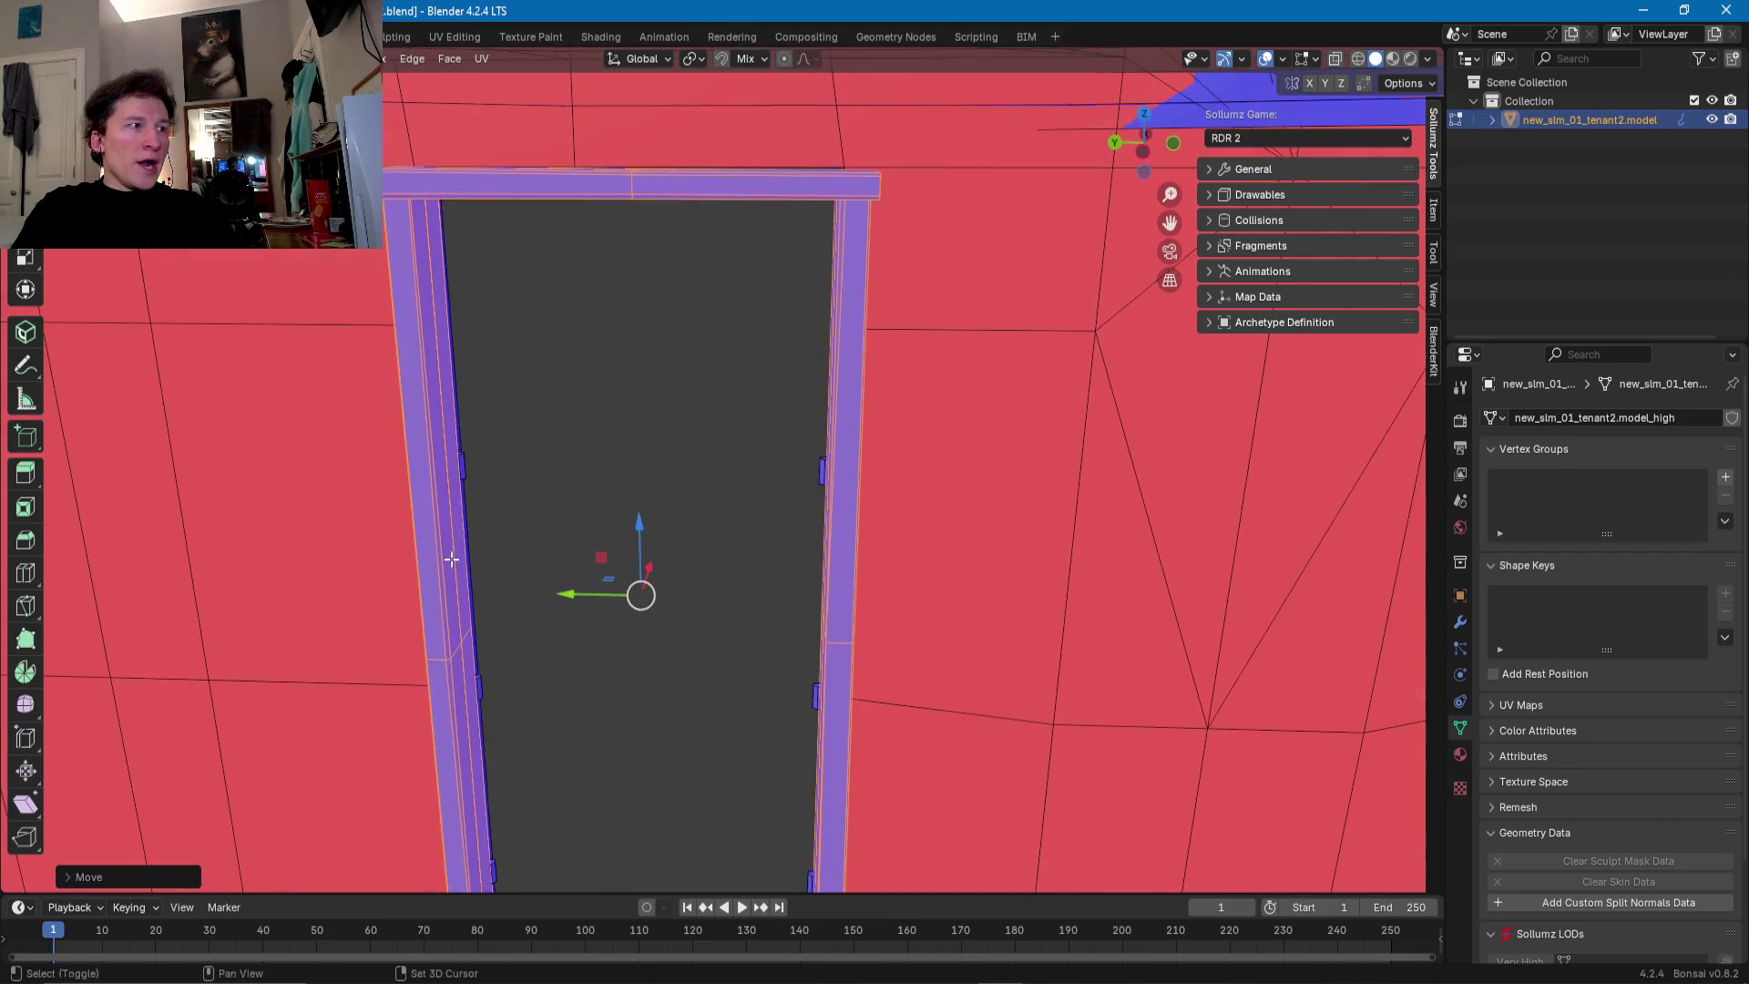
- Select the thin door-frame strip and all geometry linked to it
{"action": "scroll", "coordinate": [915, 559], "scroll_direction": "up", "scroll_amount": 3}
{"action": "scroll", "coordinate": [739, 569], "scroll_direction": "down", "scroll_amount": 2}
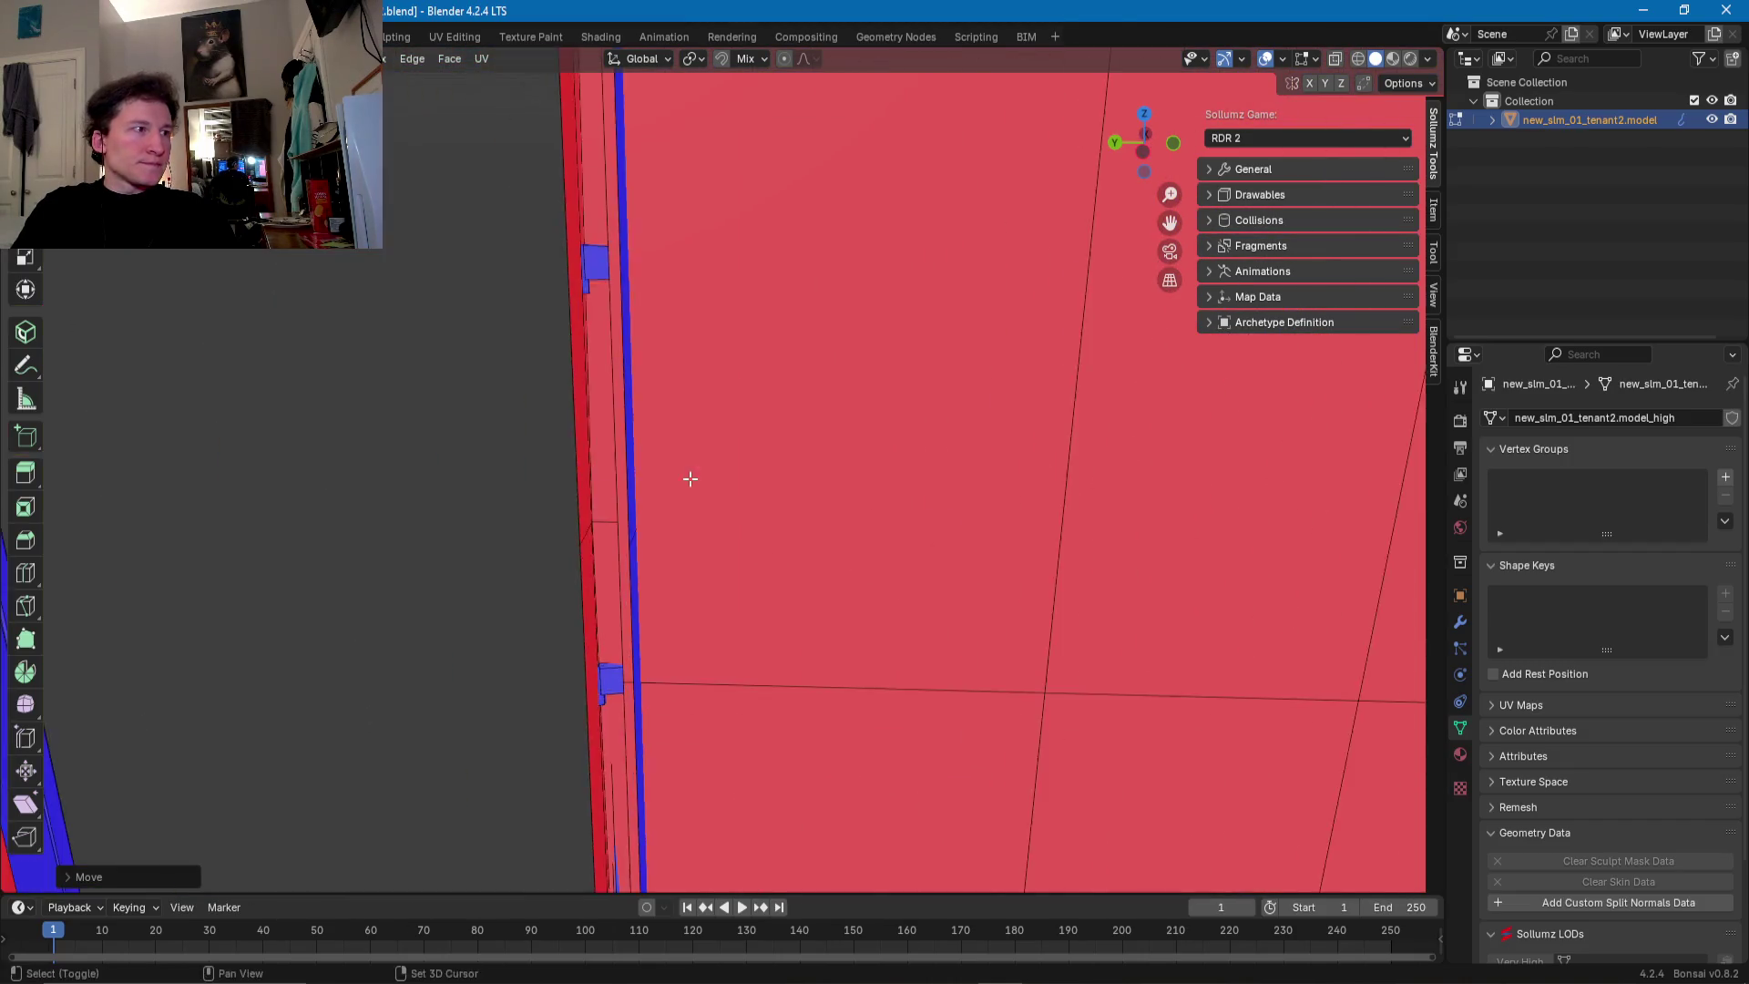
{"action": "scroll", "coordinate": [738, 569], "scroll_direction": "down", "scroll_amount": 2}
{"action": "scroll", "coordinate": [737, 566], "scroll_direction": "down", "scroll_amount": 3}
{"action": "left_click", "coordinate": [786, 499]}
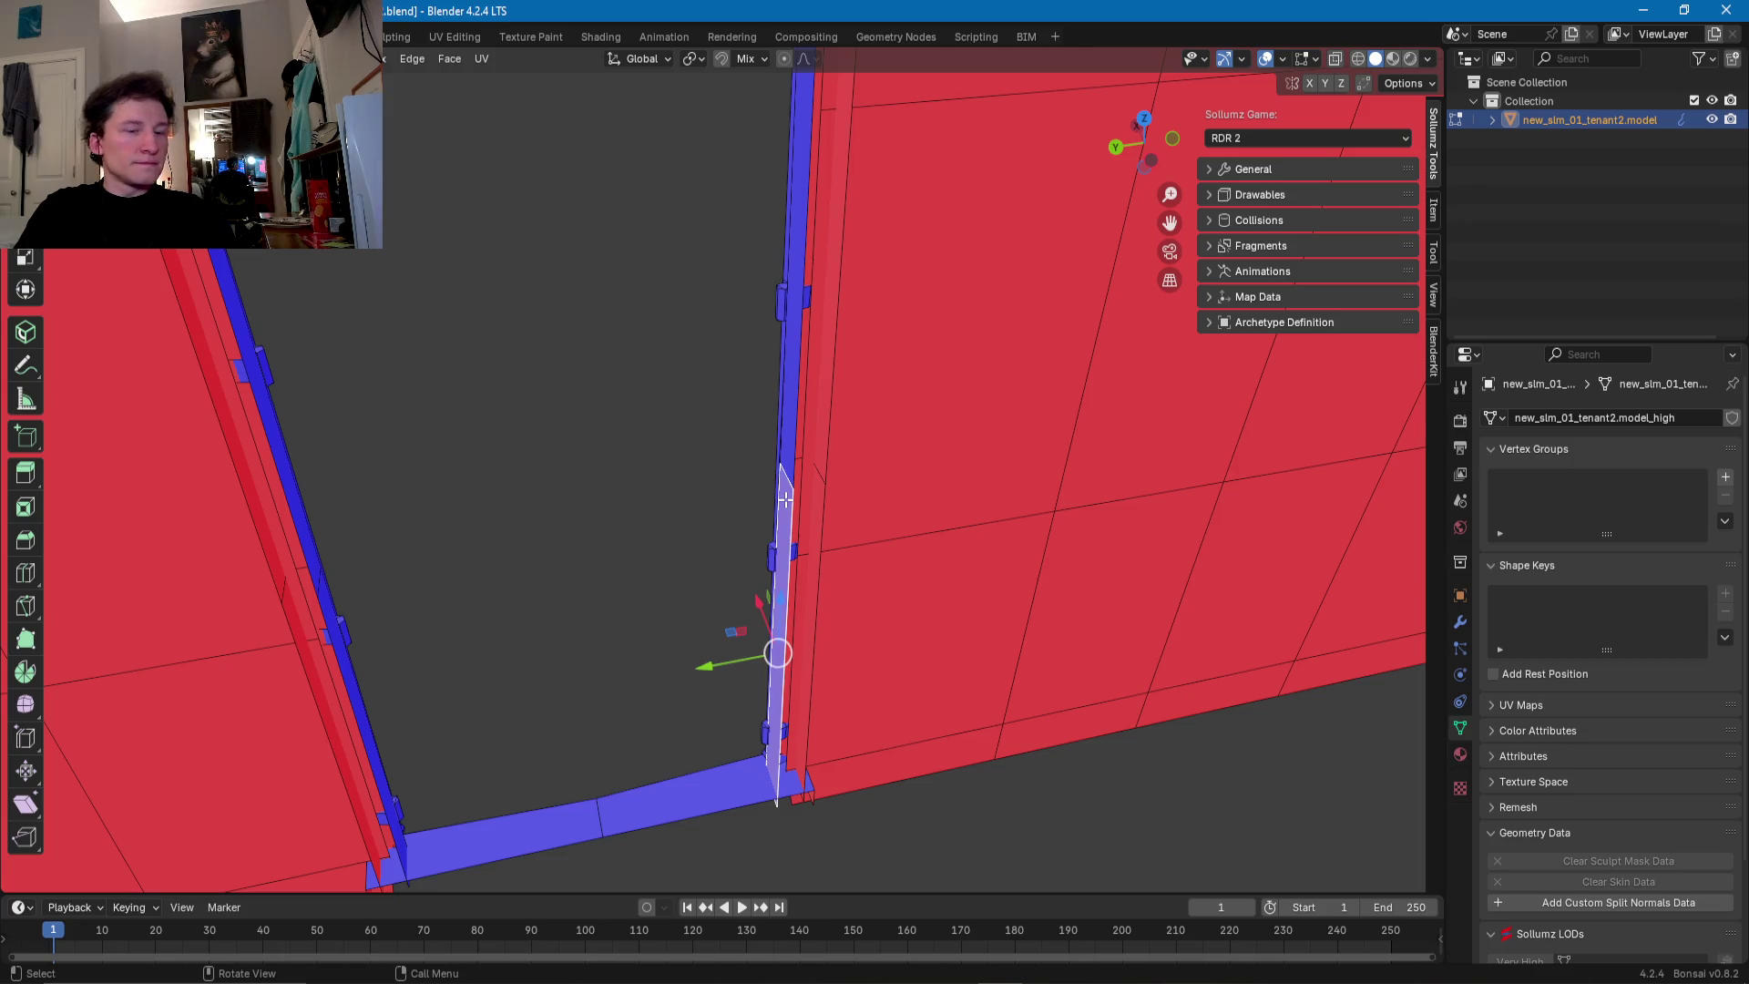
{"action": "key", "text": "ctrl+l"}
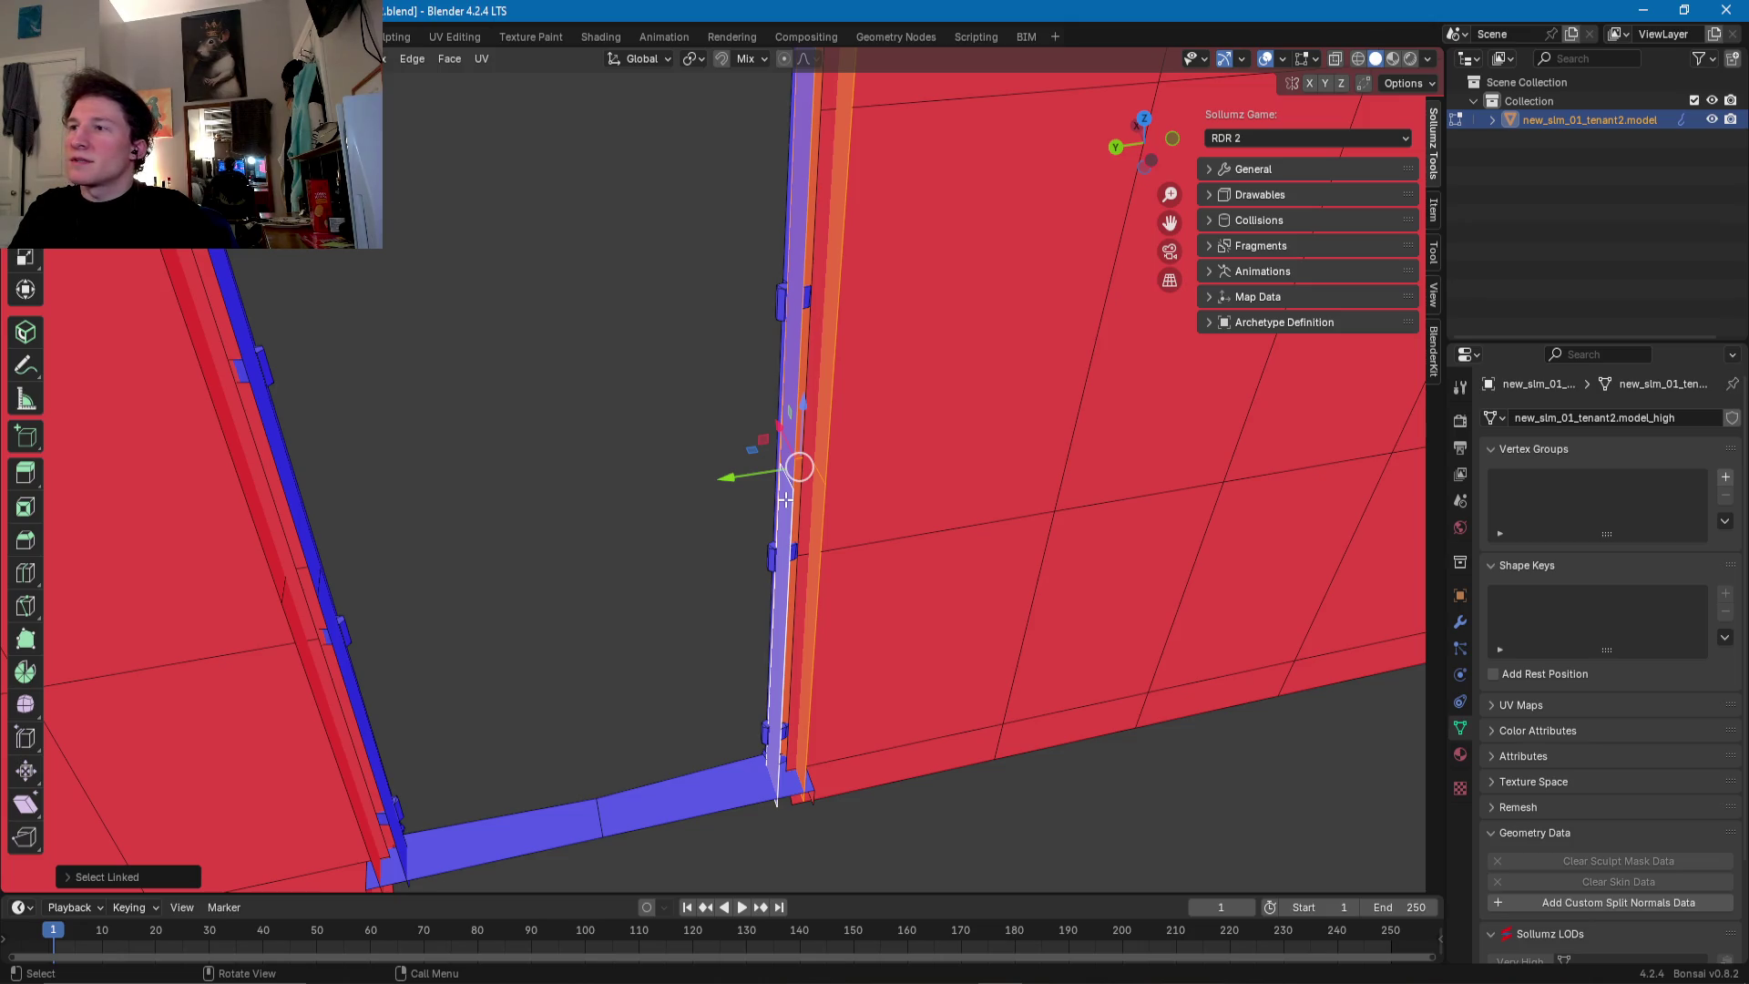
- Add the floor sill and top lintel to the selection, then view in wireframe
{"action": "middle_click_drag", "start_coordinate": [677, 525], "coordinate": [624, 543]}
{"action": "left_click", "coordinate": [506, 775], "text": "shift"}
{"action": "middle_click_drag", "start_coordinate": [506, 776], "coordinate": [444, 773]}
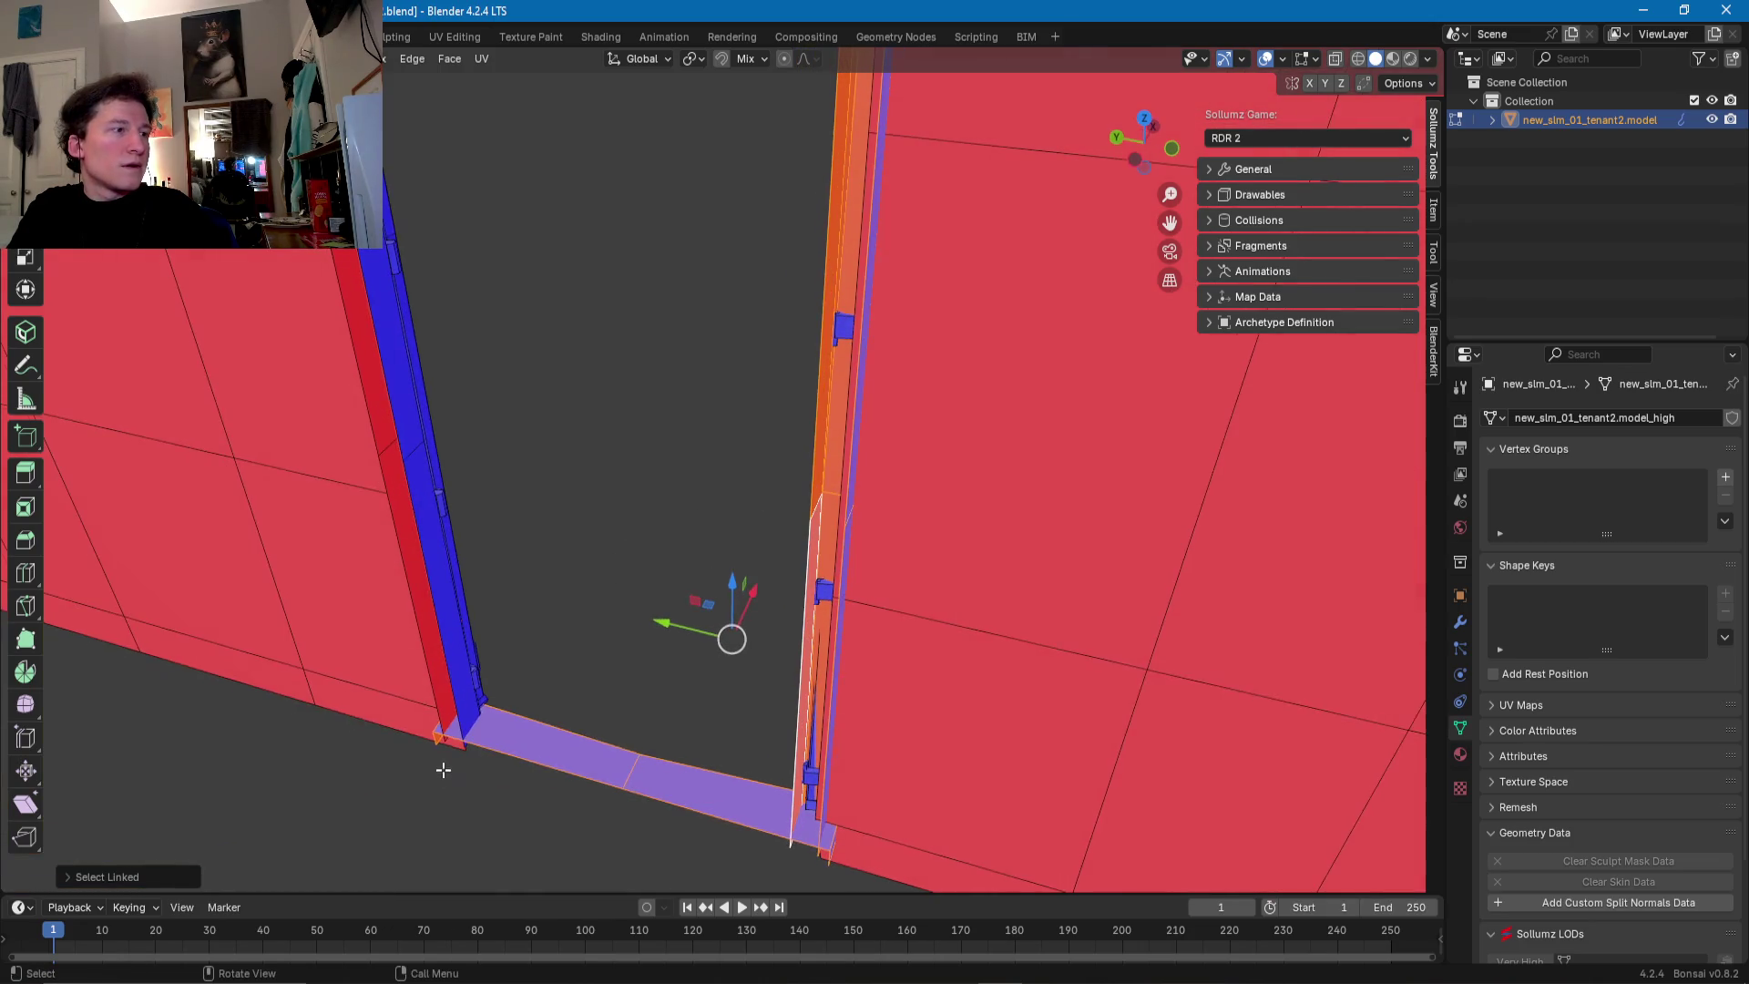
{"action": "mouse_move", "coordinate": [450, 638]}
{"action": "middle_mouse_down"}
{"action": "mouse_move", "coordinate": [430, 488]}
{"action": "mouse_move", "coordinate": [531, 238]}
{"action": "mouse_move", "coordinate": [525, 259]}
{"action": "middle_mouse_up"}
{"action": "left_click", "coordinate": [531, 239], "text": "shift"}
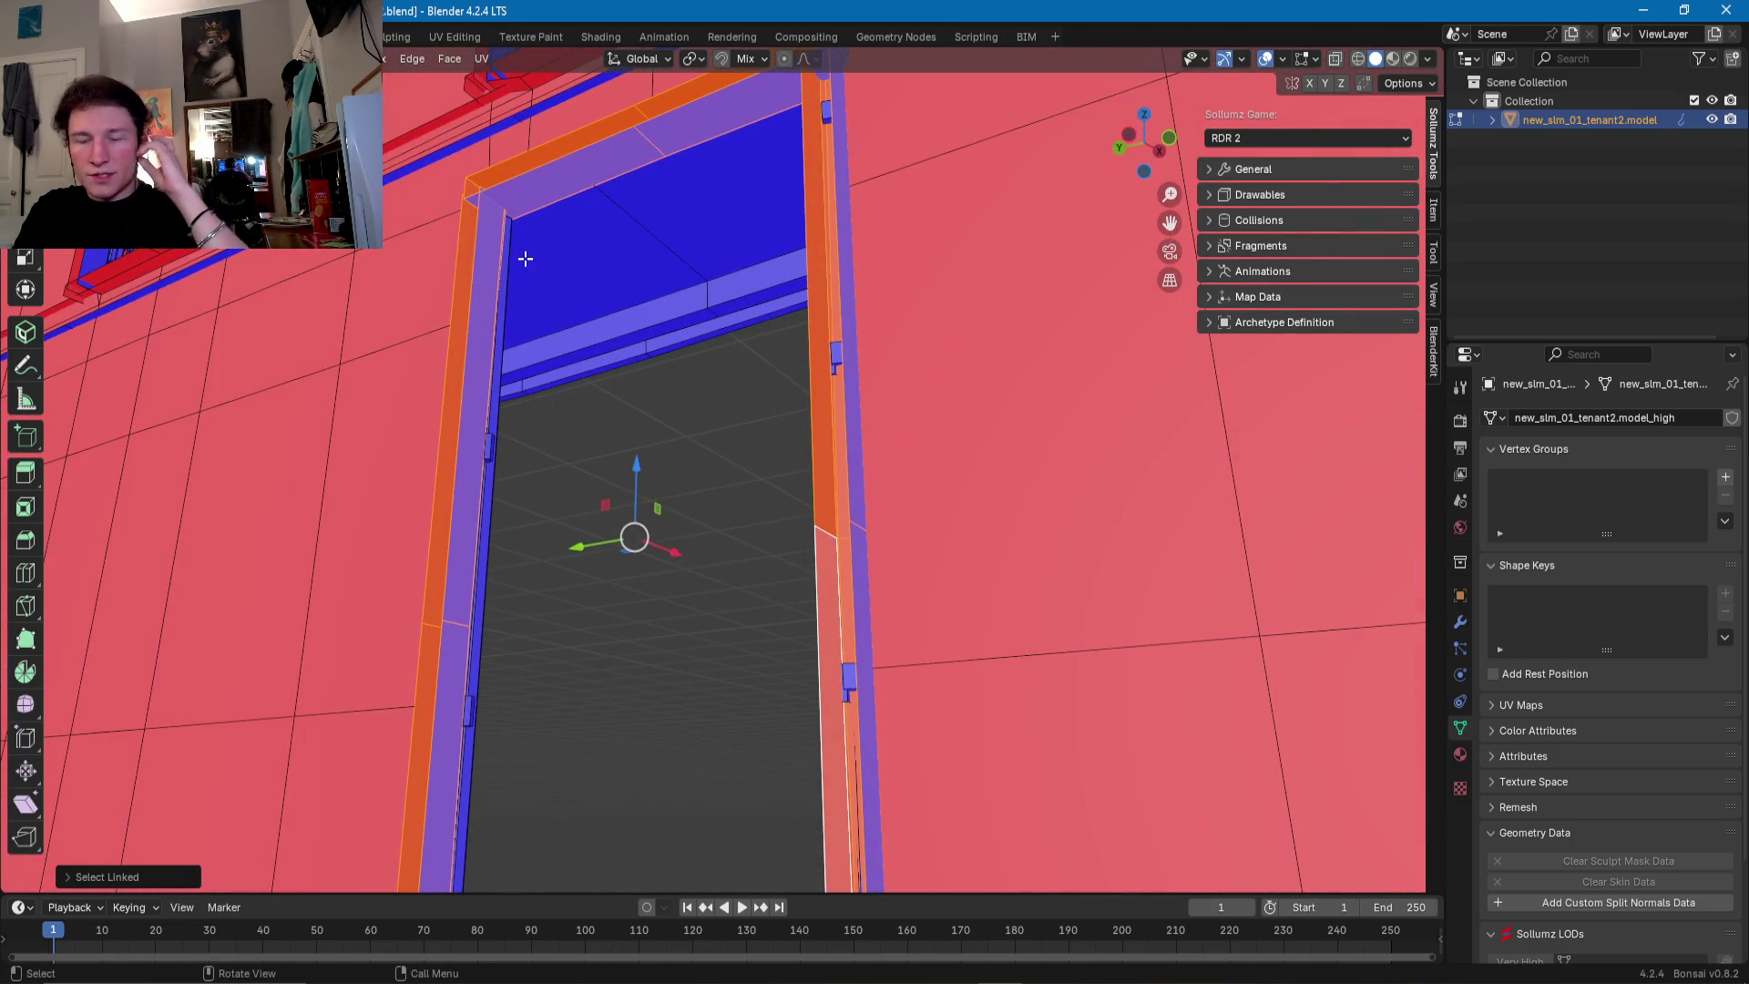
{"action": "mouse_move", "coordinate": [566, 278]}
{"action": "middle_mouse_down"}
{"action": "mouse_move", "coordinate": [492, 363]}
{"action": "mouse_move", "coordinate": [299, 370]}
{"action": "mouse_move", "coordinate": [417, 374]}
{"action": "mouse_move", "coordinate": [670, 571]}
{"action": "mouse_move", "coordinate": [557, 556]}
{"action": "mouse_move", "coordinate": [531, 523]}
{"action": "mouse_move", "coordinate": [590, 543]}
{"action": "mouse_move", "coordinate": [593, 577]}
{"action": "mouse_move", "coordinate": [742, 614]}
{"action": "mouse_move", "coordinate": [767, 599]}
{"action": "mouse_move", "coordinate": [750, 604]}
{"action": "middle_mouse_up"}
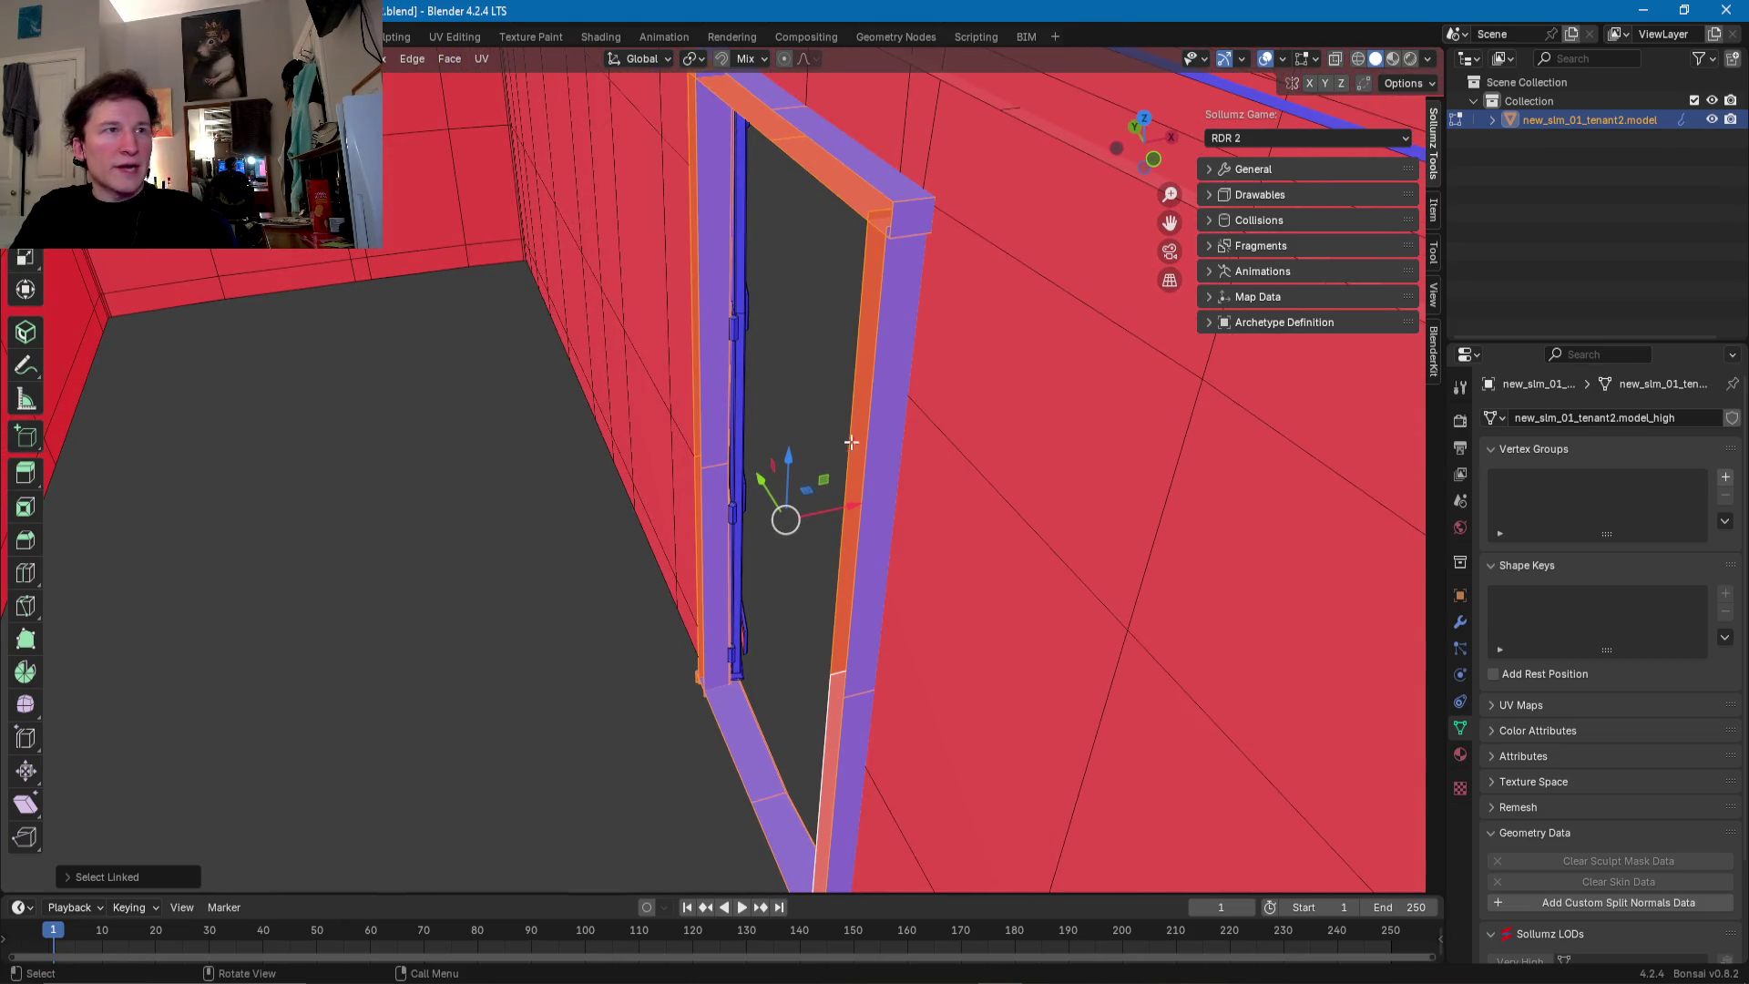
{"action": "left_click", "coordinate": [1359, 58]}
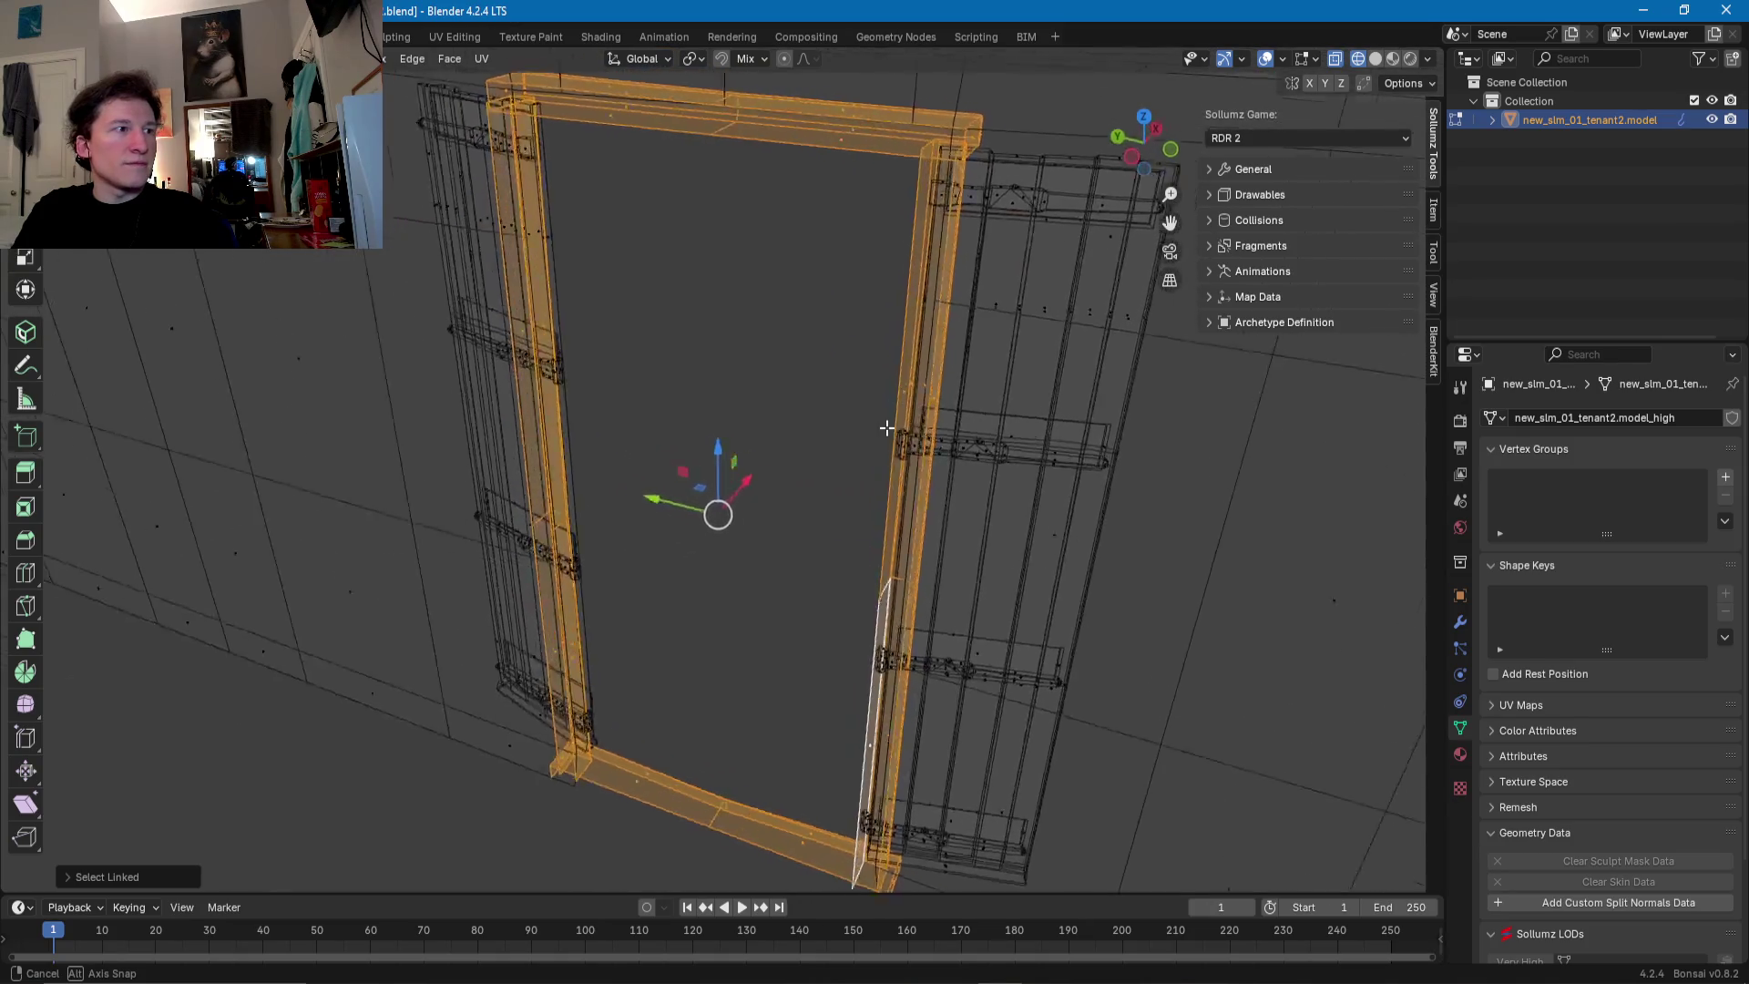
- Duplicate the door frame and mirror the copy across the global X axis
{"action": "middle_click_drag", "start_coordinate": [883, 422], "coordinate": [957, 392]}
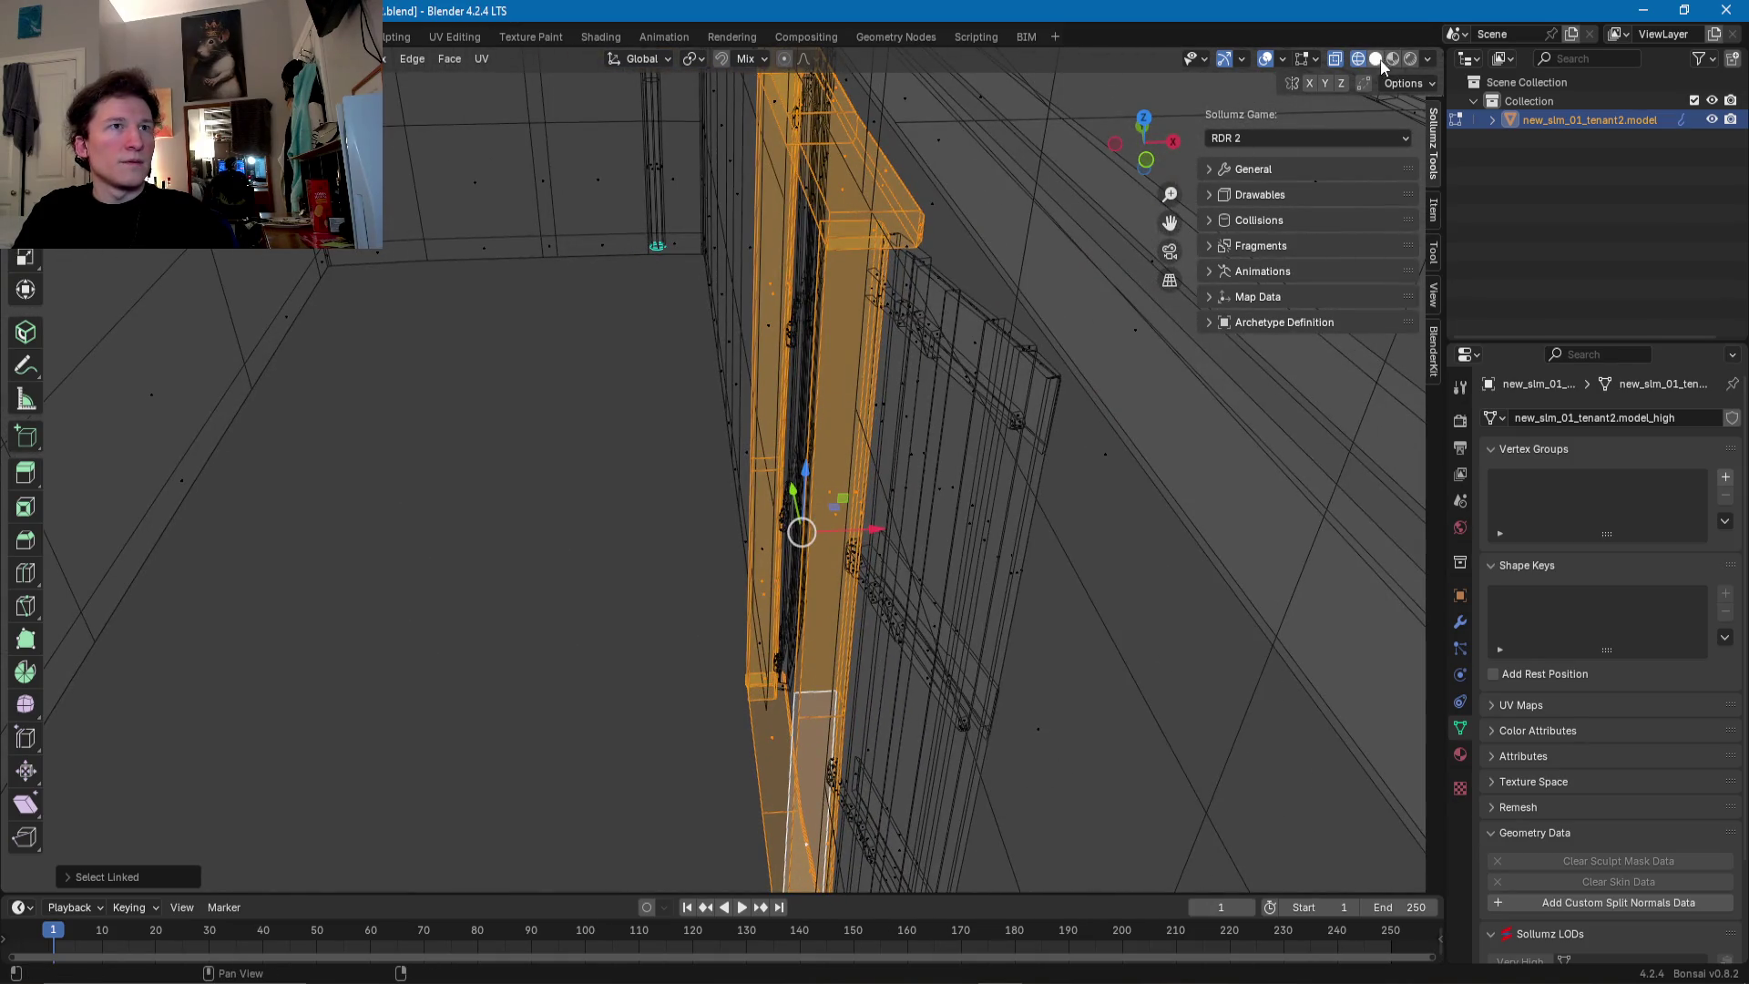
{"action": "left_click", "coordinate": [1382, 58]}
{"action": "middle_click_drag", "start_coordinate": [783, 429], "coordinate": [832, 405]}
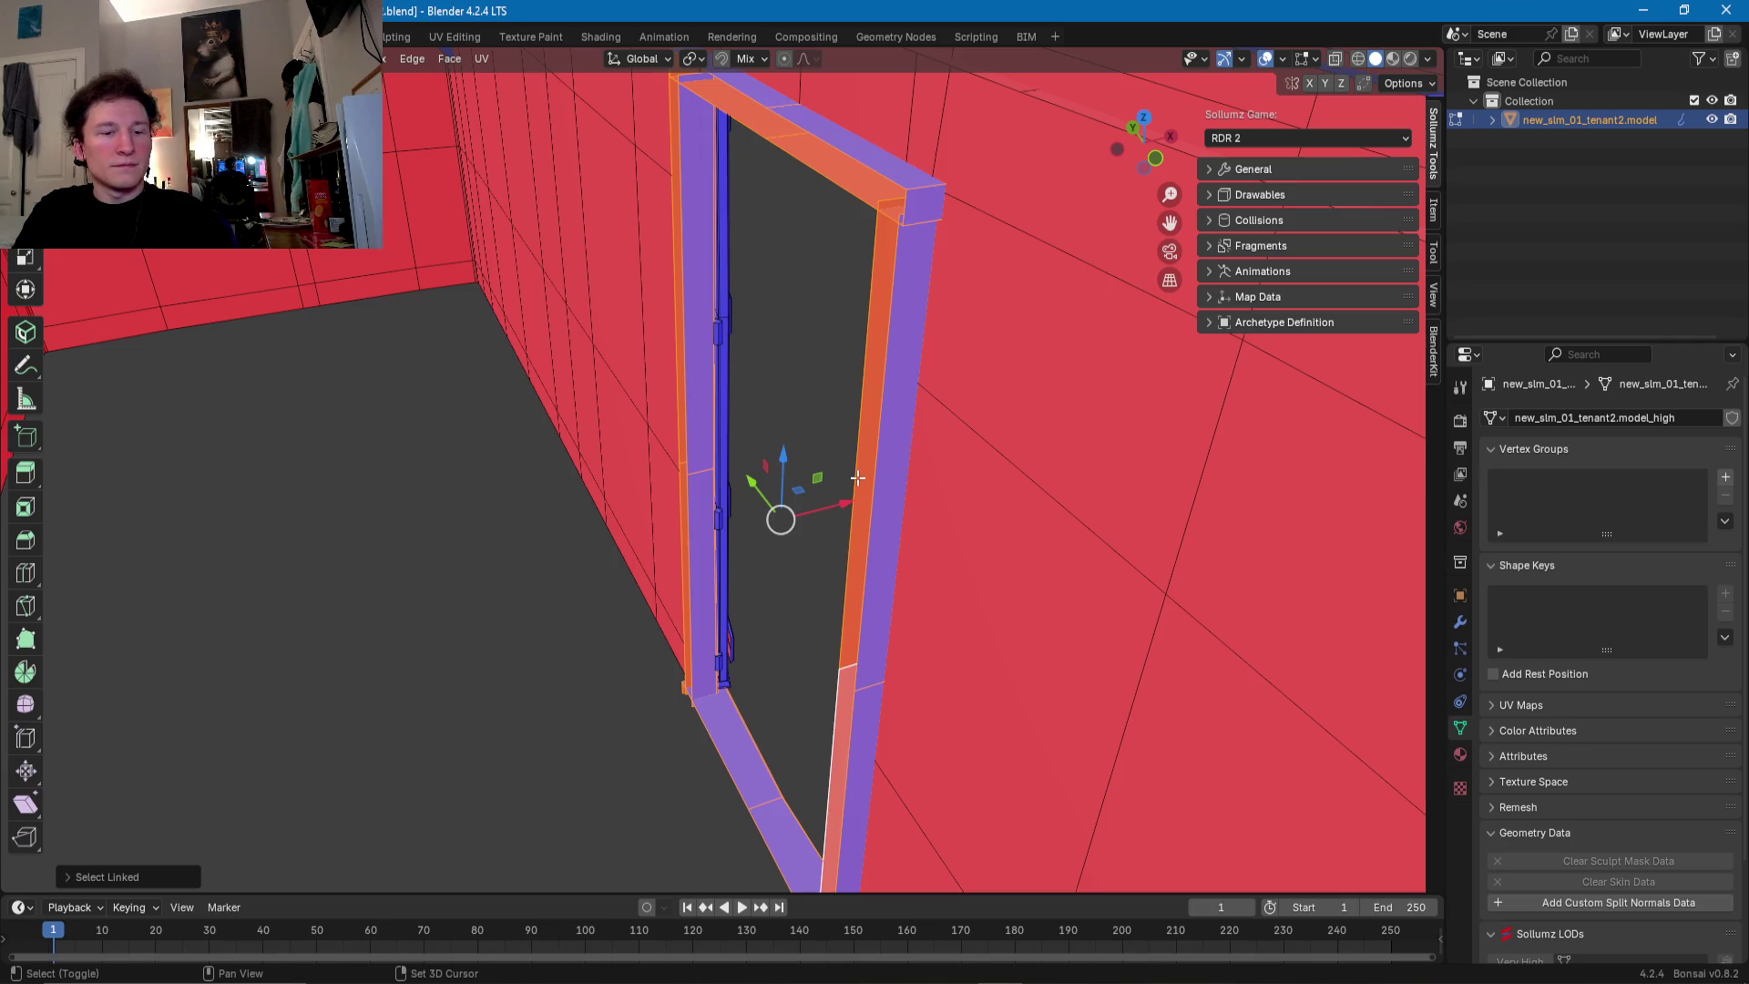
{"action": "key", "text": "g"}
{"action": "left_click", "coordinate": [813, 502]}
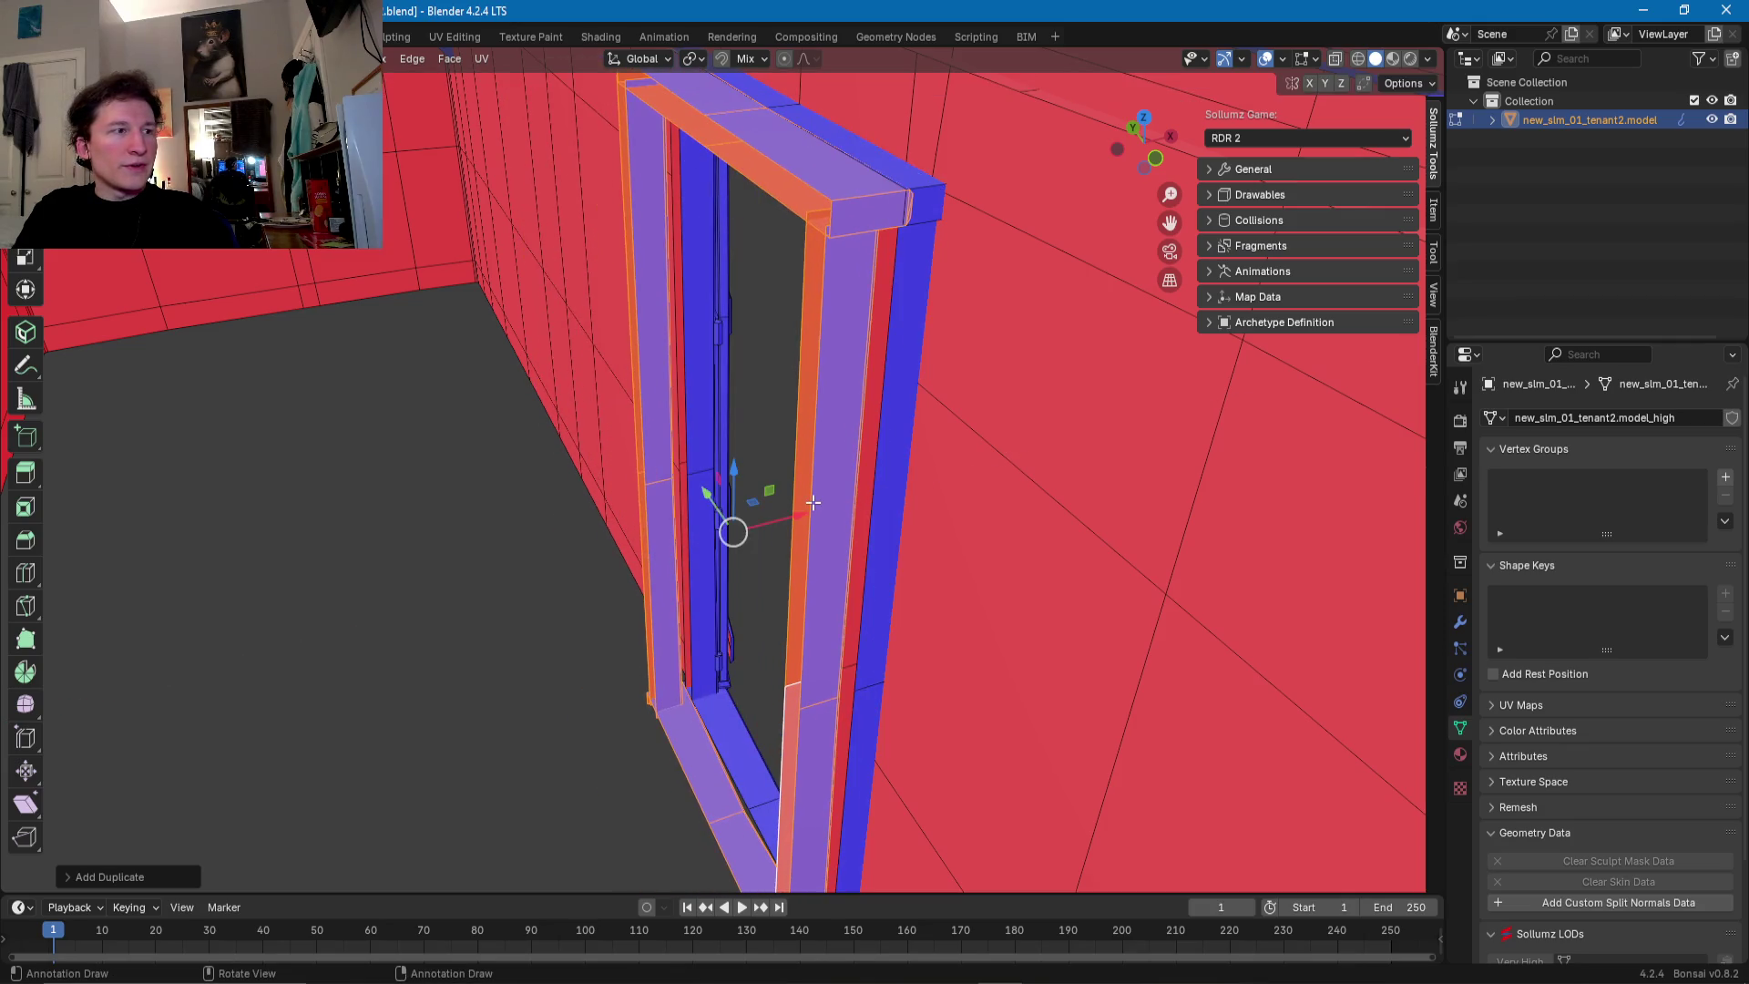
{"action": "left_click", "coordinate": [324, 59]}
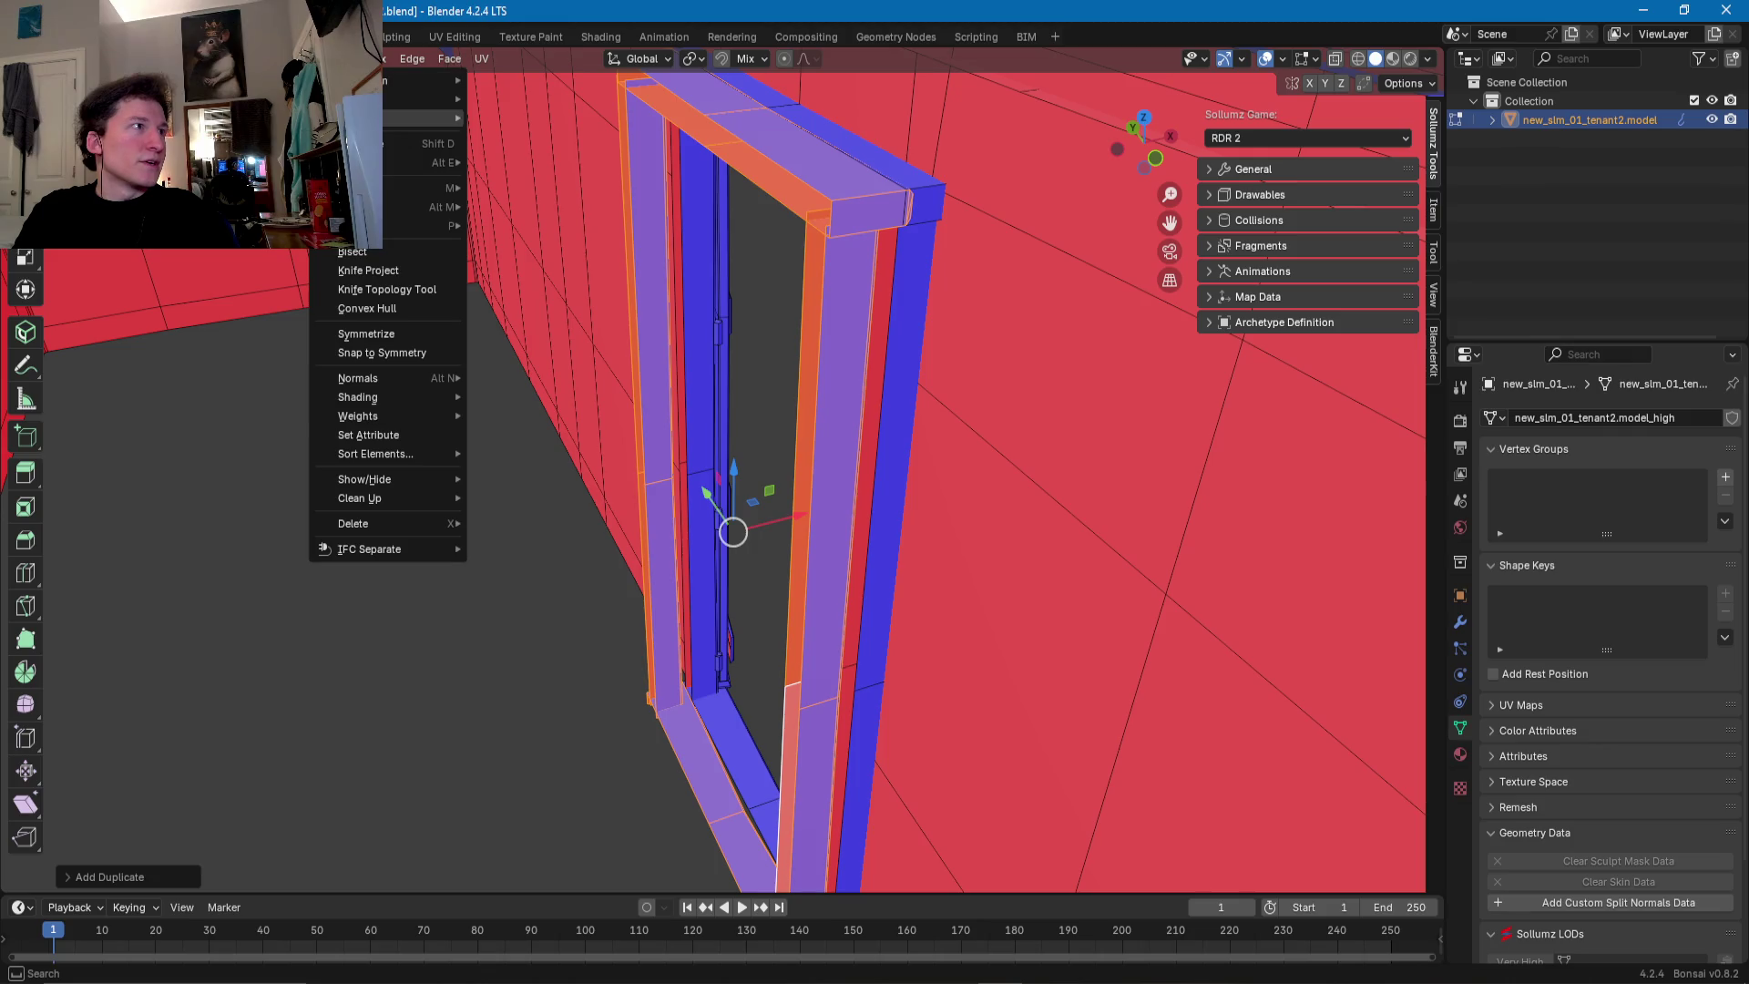
{"action": "mouse_move", "coordinate": [364, 98]}
{"action": "left_click", "coordinate": [512, 133]}
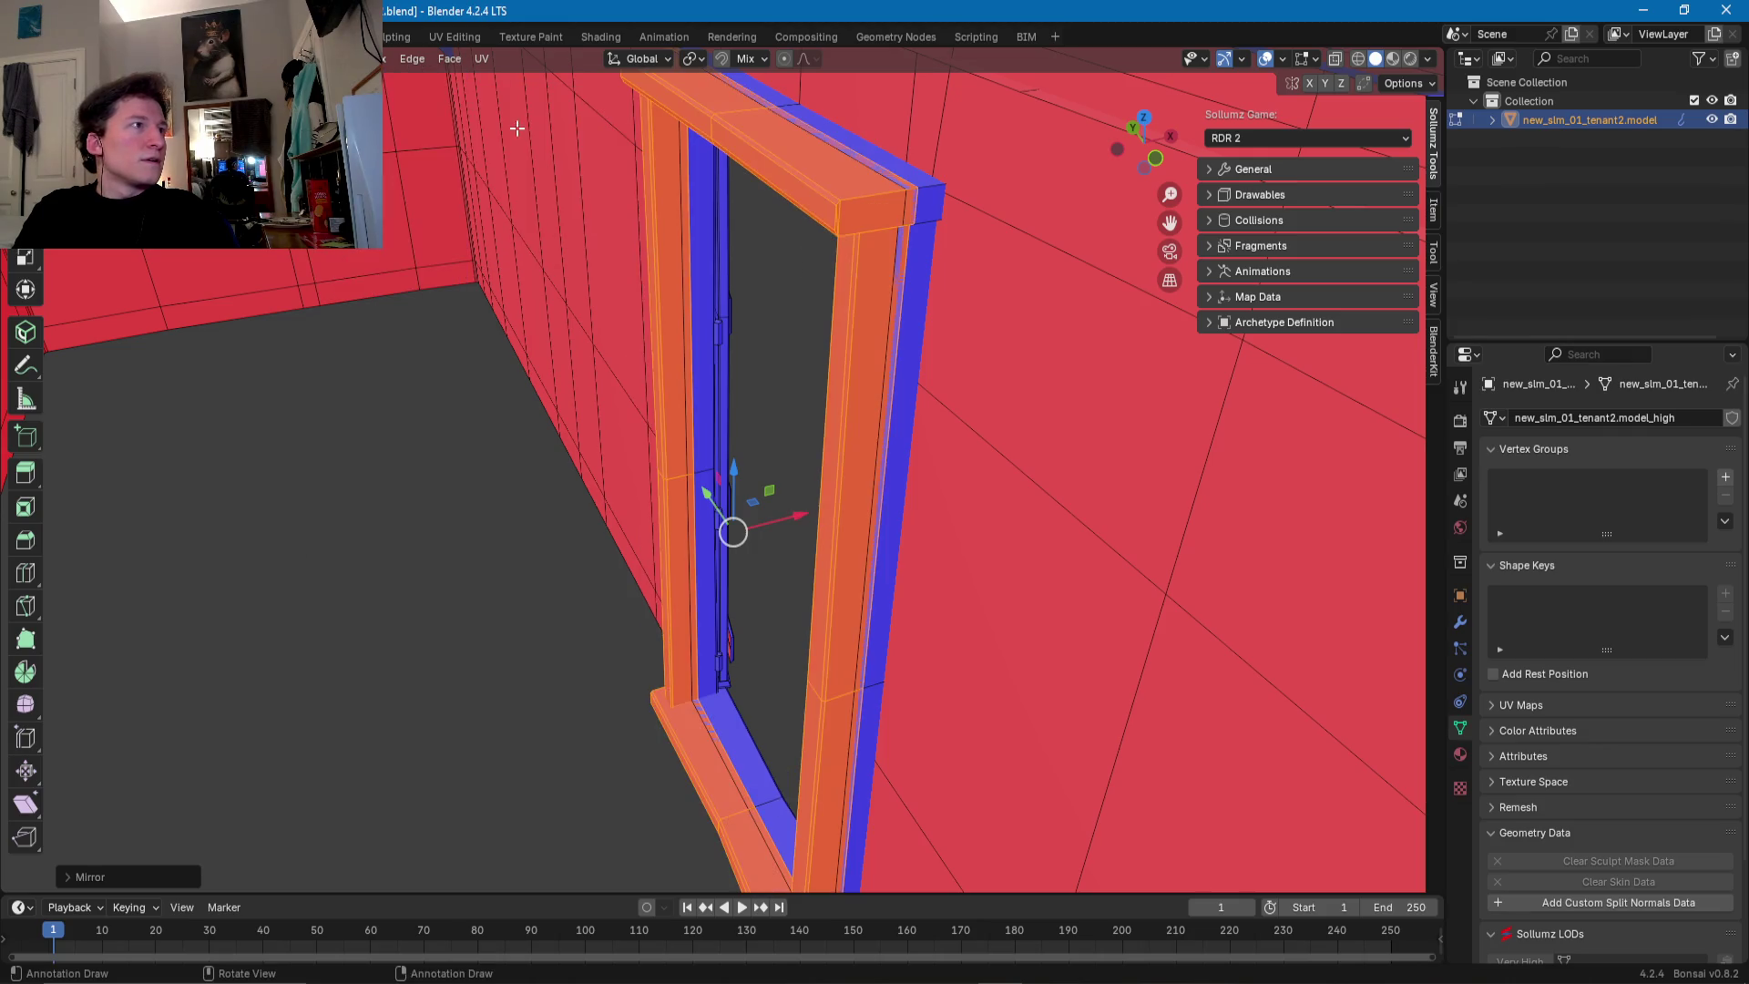
- Slide the mirrored copy along X until it sits against the doorway jamb
{"action": "middle_click_drag", "start_coordinate": [640, 270], "coordinate": [640, 291]}
{"action": "left_click_drag", "start_coordinate": [799, 500], "coordinate": [784, 503]}
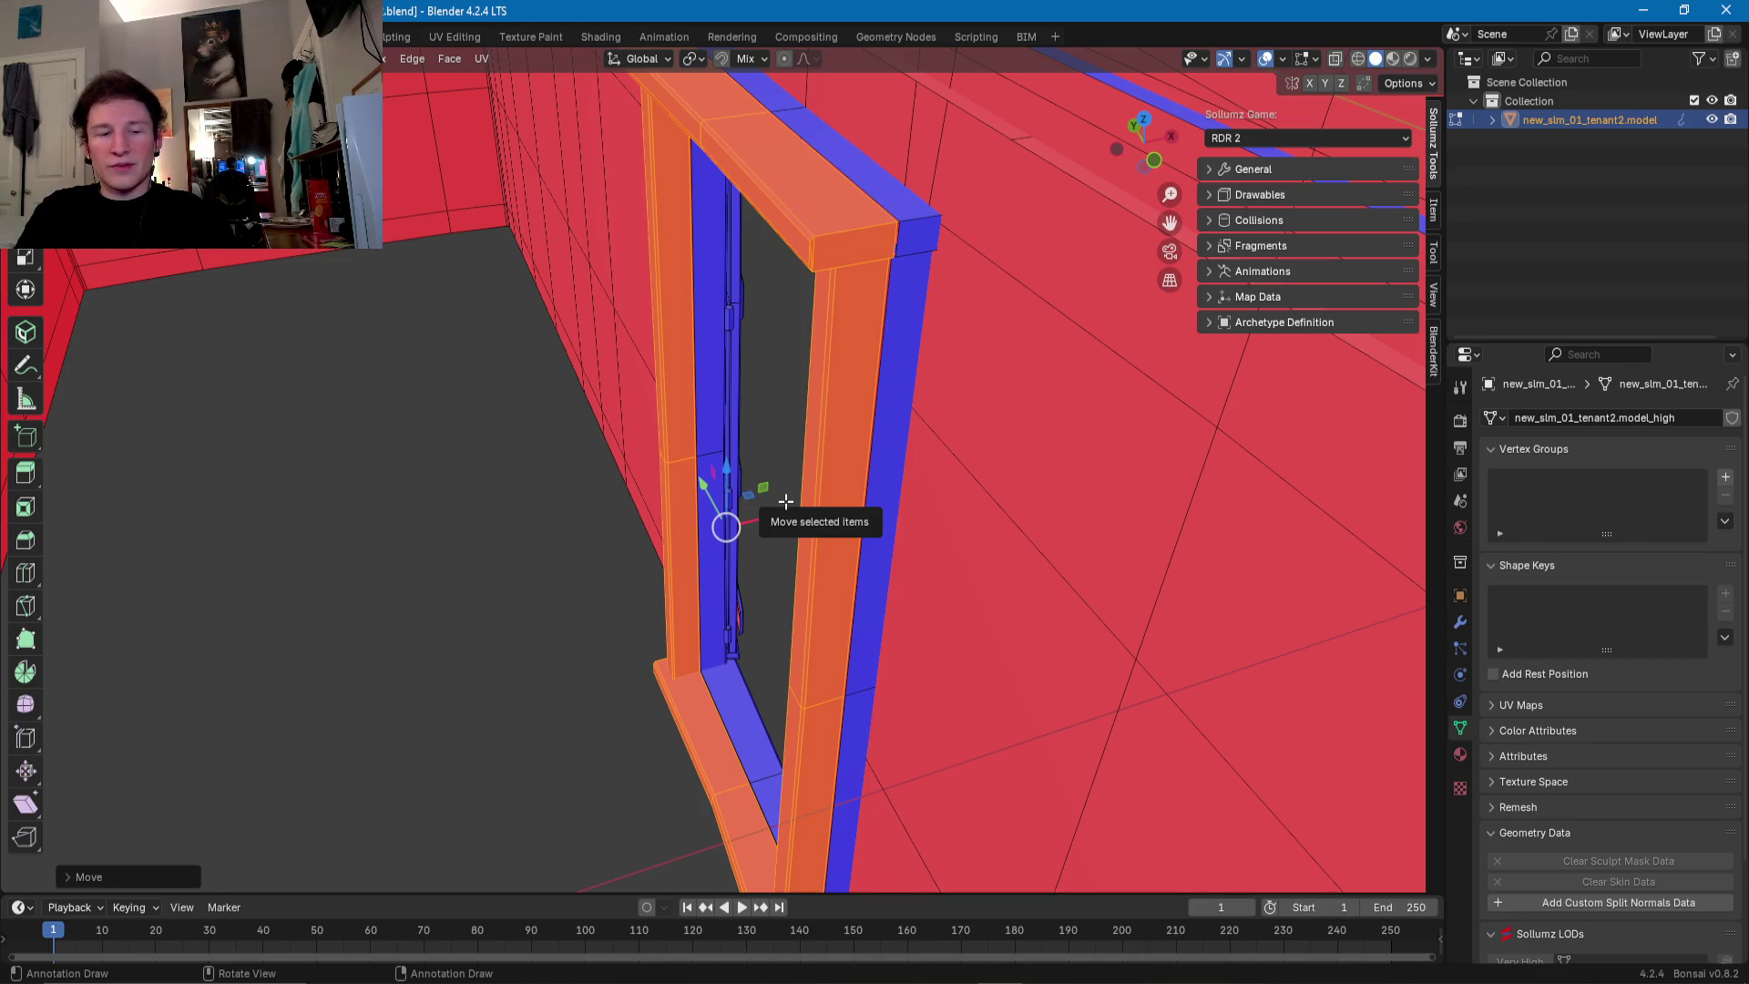
{"action": "middle_click_drag", "start_coordinate": [786, 501], "coordinate": [766, 483]}
{"action": "left_click_drag", "start_coordinate": [770, 480], "coordinate": [770, 476]}
{"action": "middle_click_drag", "start_coordinate": [770, 477], "coordinate": [770, 512]}
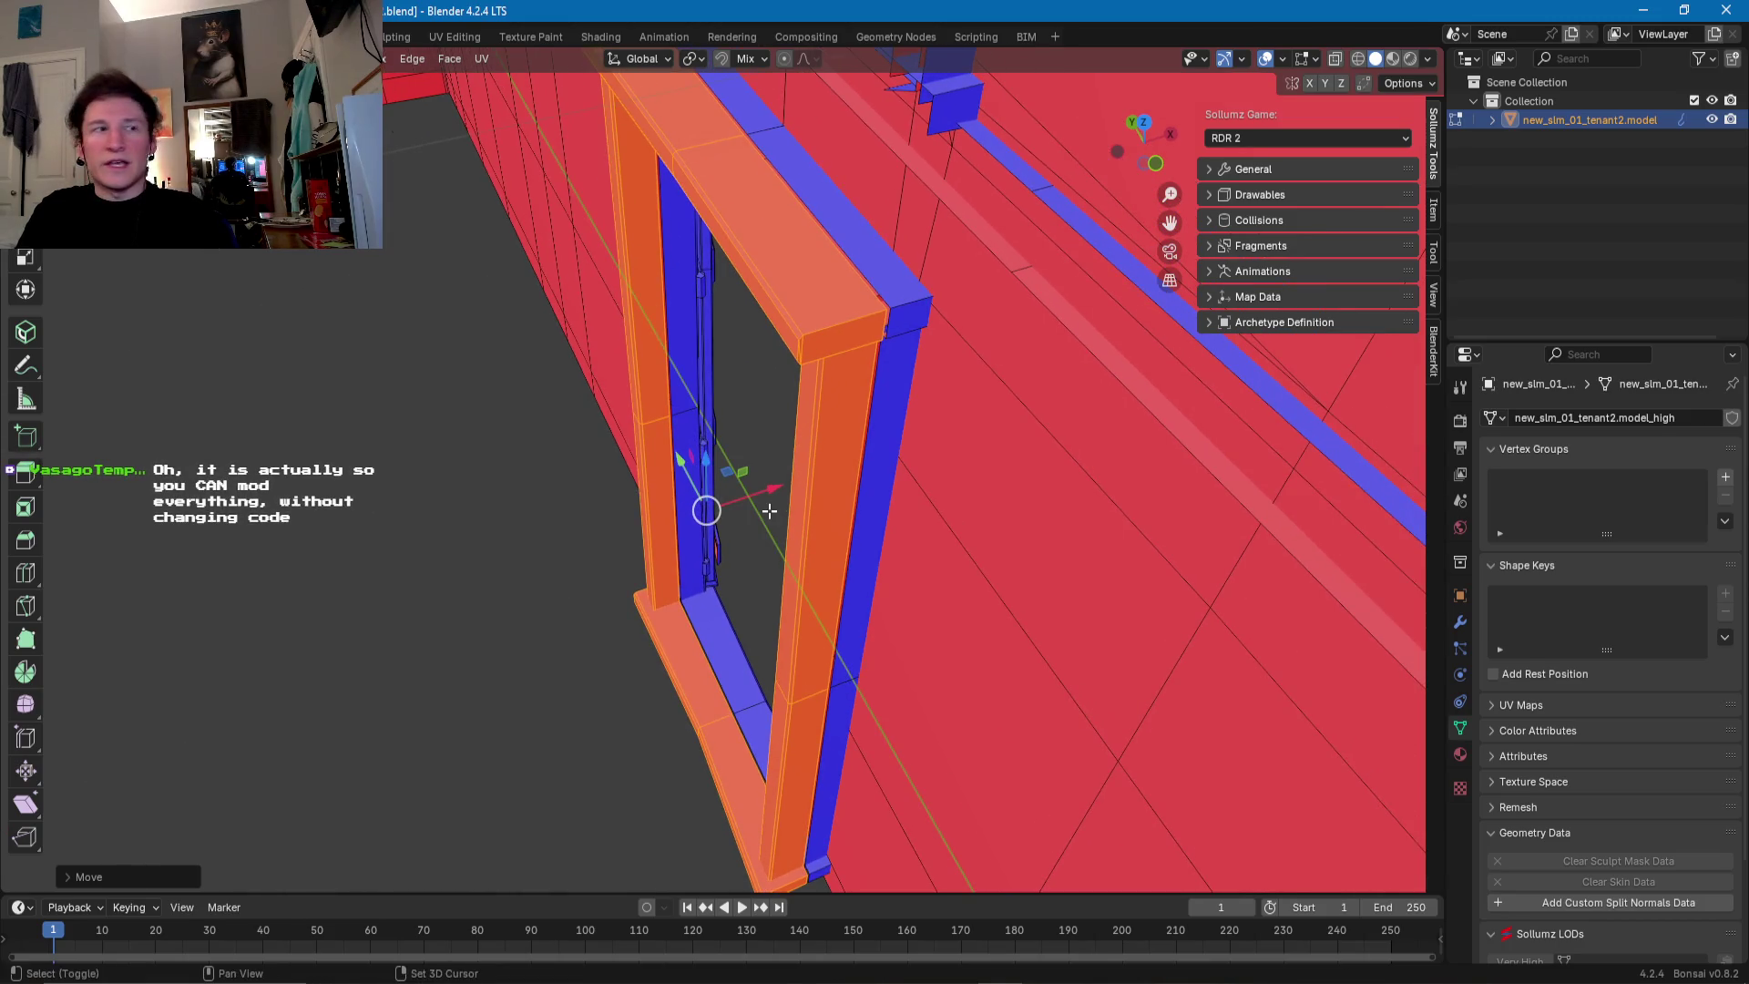
{"action": "middle_click_drag", "start_coordinate": [770, 511], "coordinate": [740, 484]}
{"action": "left_click_drag", "start_coordinate": [741, 483], "coordinate": [726, 487]}
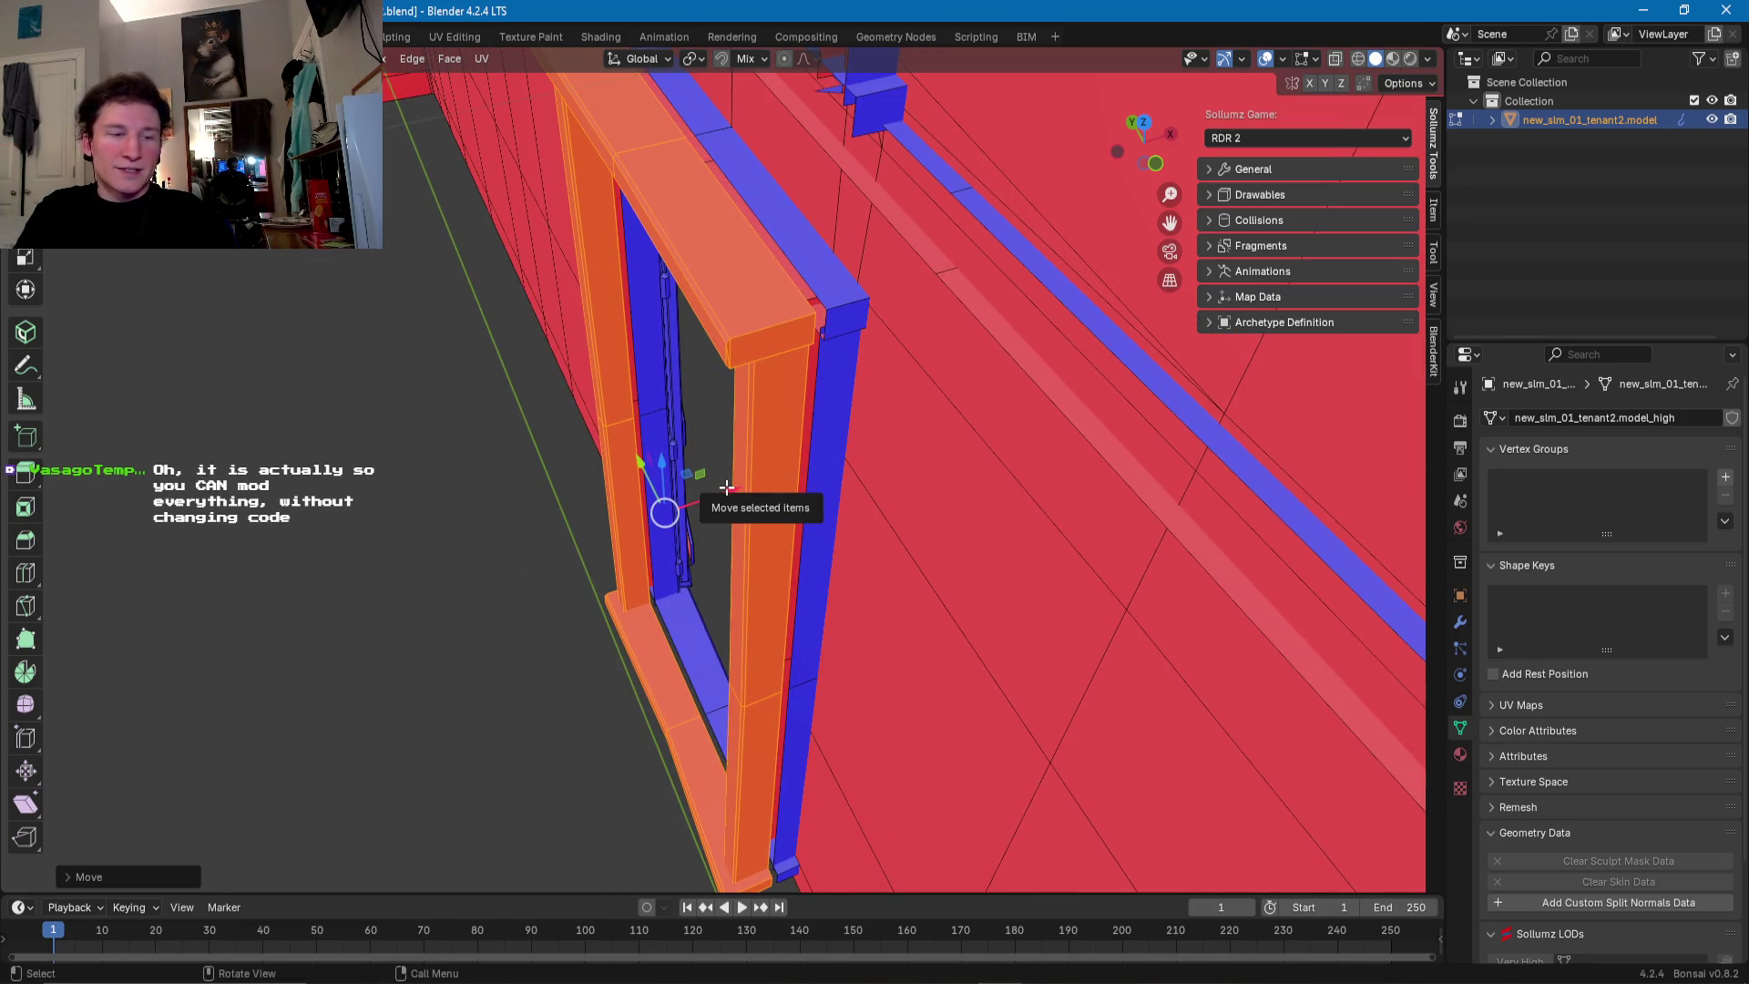
{"action": "middle_click_drag", "start_coordinate": [581, 453], "coordinate": [655, 570]}
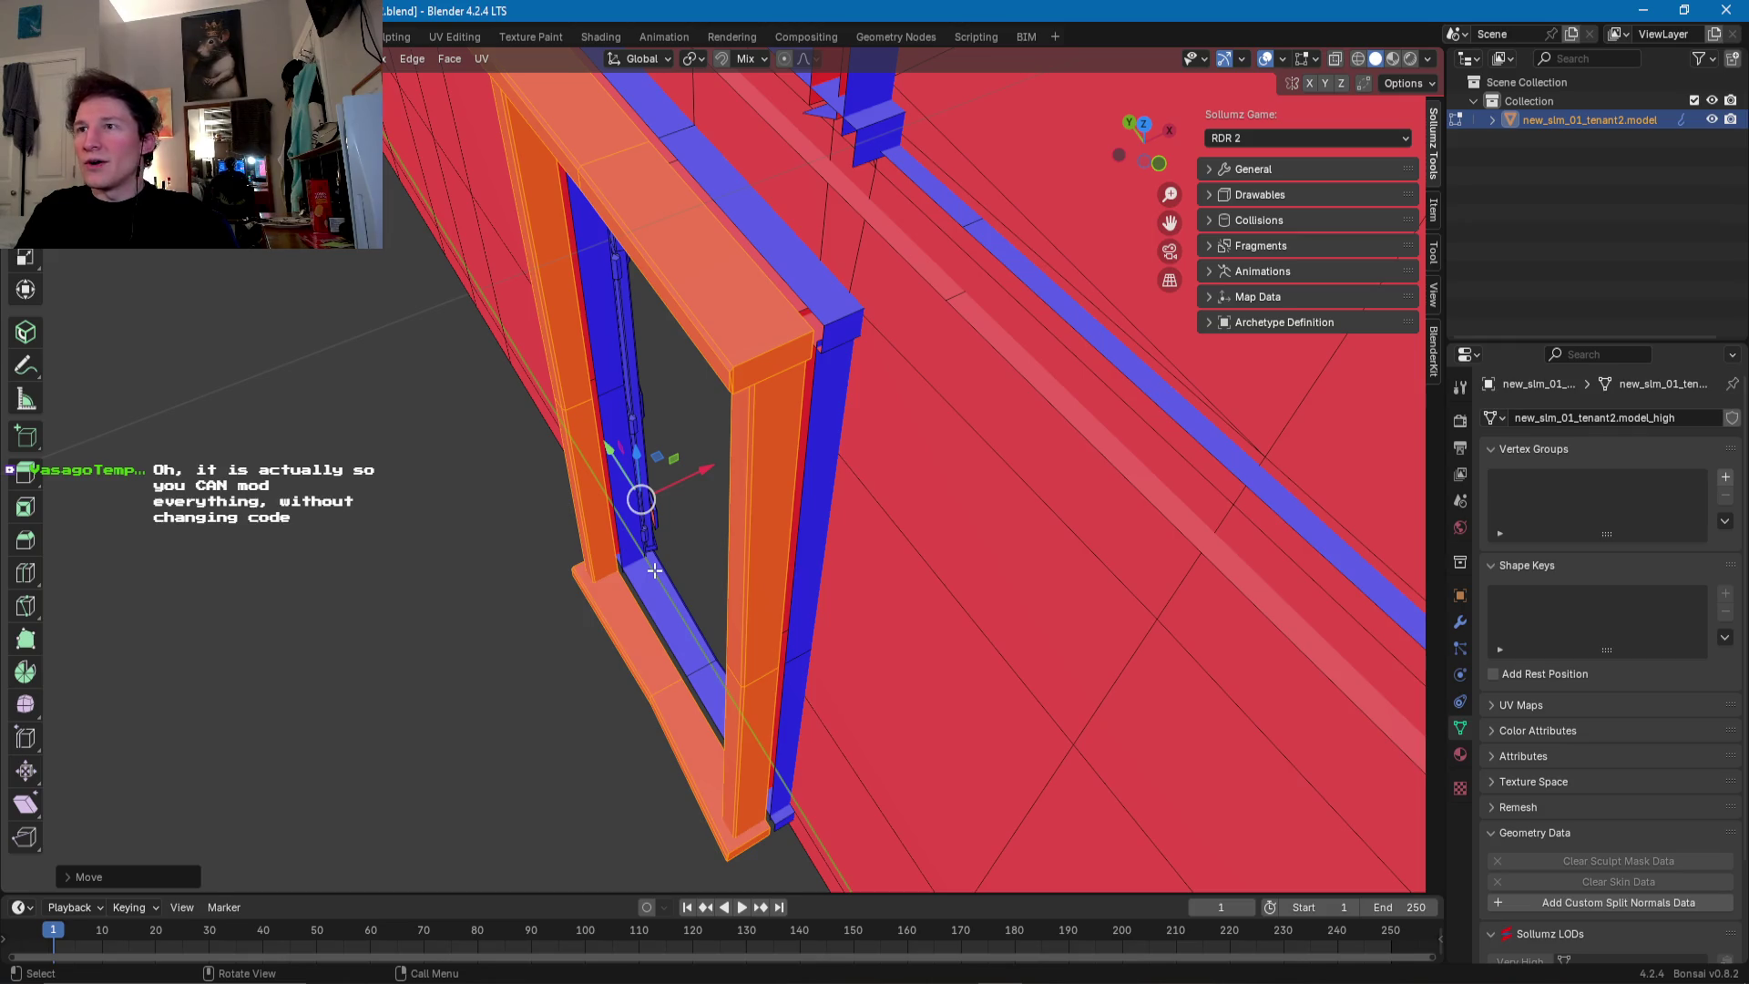
{"action": "middle_click_drag", "start_coordinate": [602, 570], "coordinate": [632, 547]}
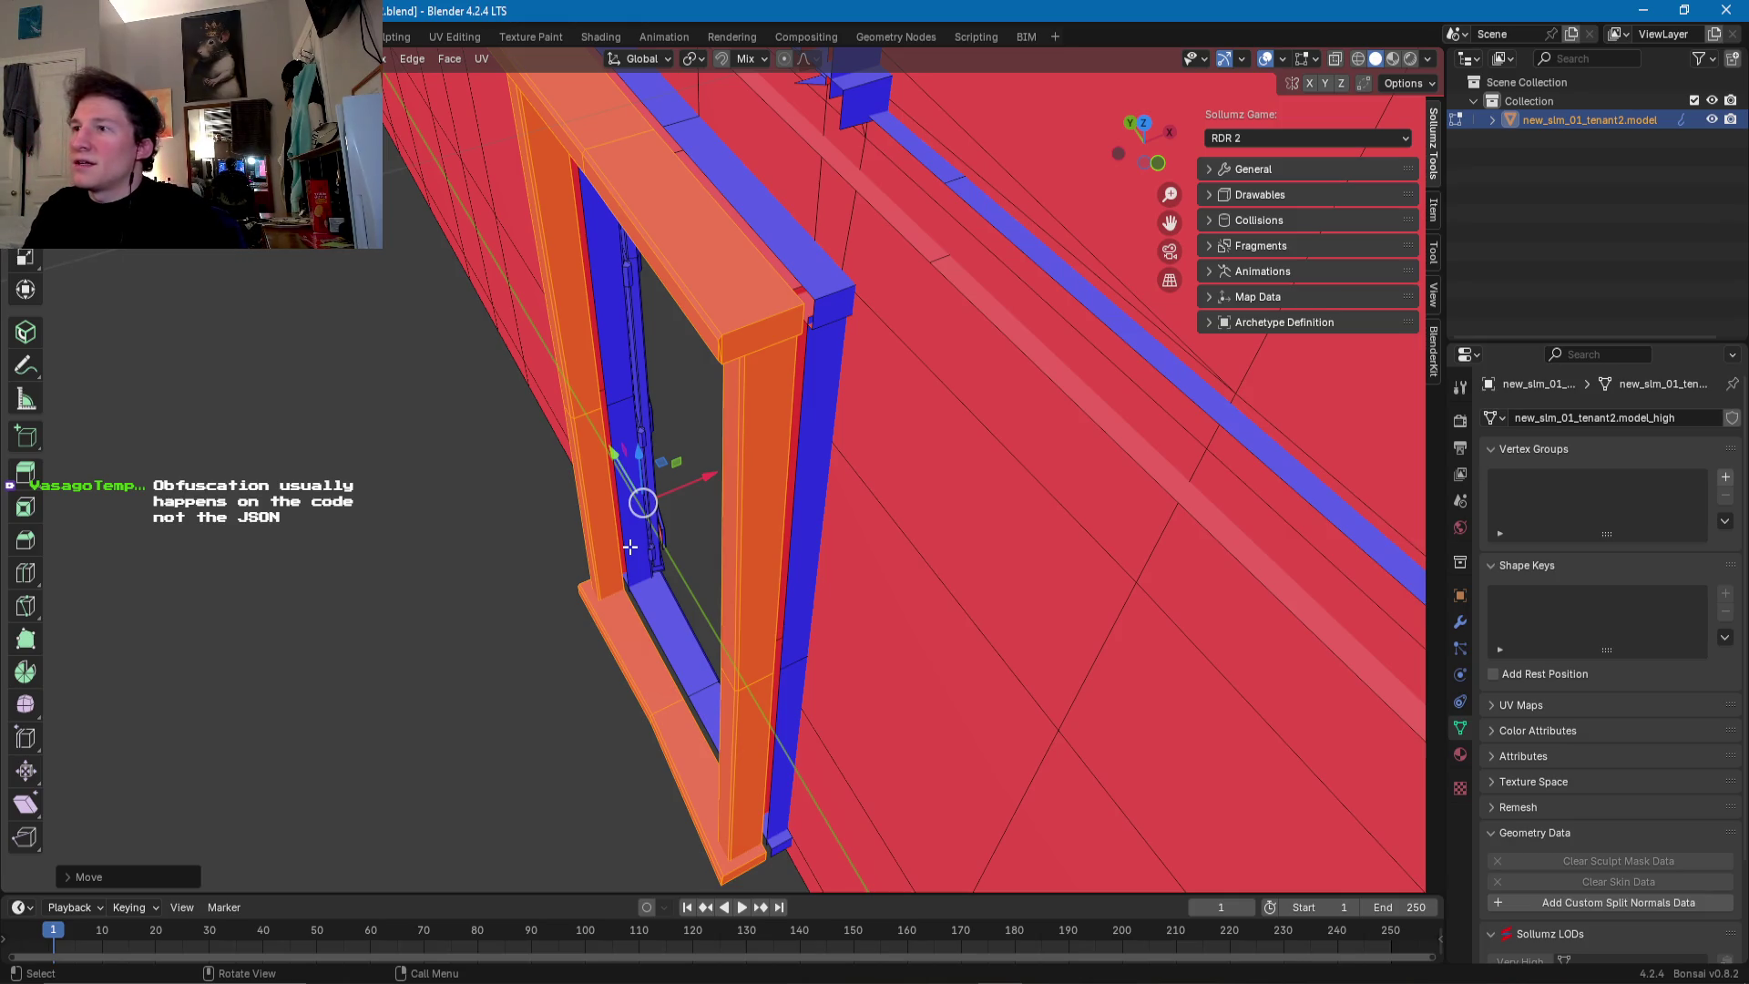
- Nudge the selected frame part slightly along the X axis
{"action": "middle_click_drag", "start_coordinate": [690, 452], "coordinate": [749, 469]}
{"action": "right_click", "coordinate": [753, 472]}
{"action": "key", "text": "Escape"}
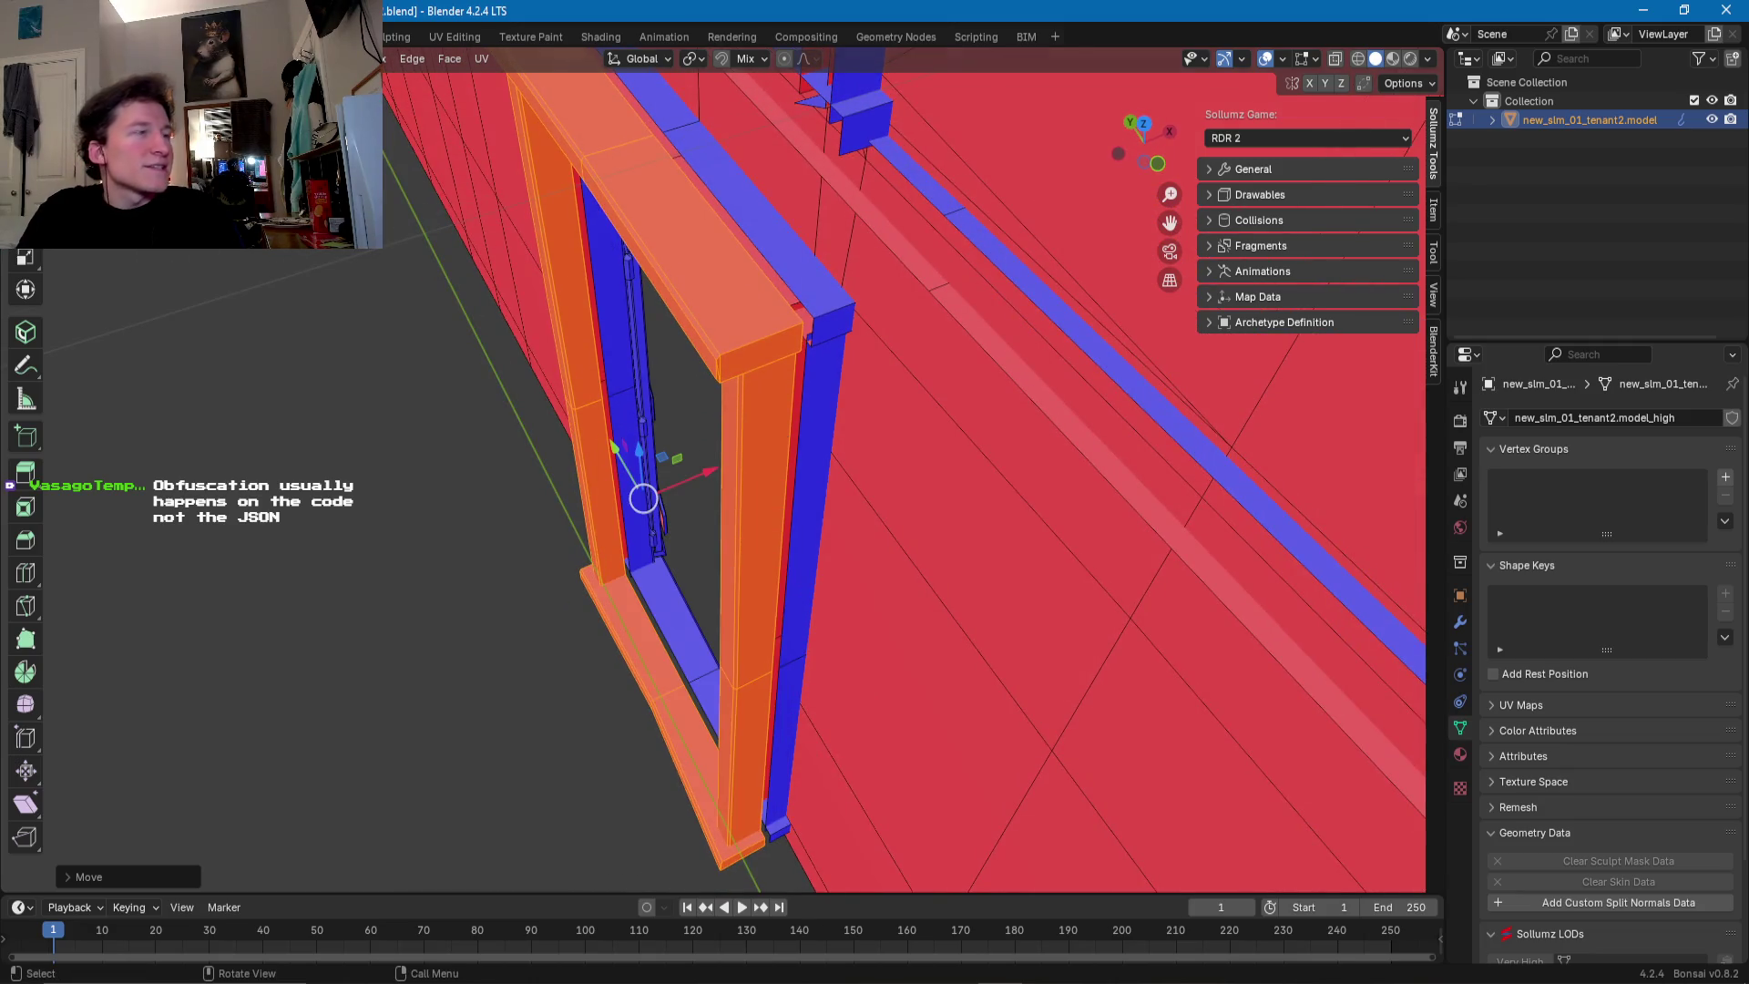
{"action": "key", "text": "shift+a"}
{"action": "middle_click_drag", "start_coordinate": [565, 474], "coordinate": [654, 464]}
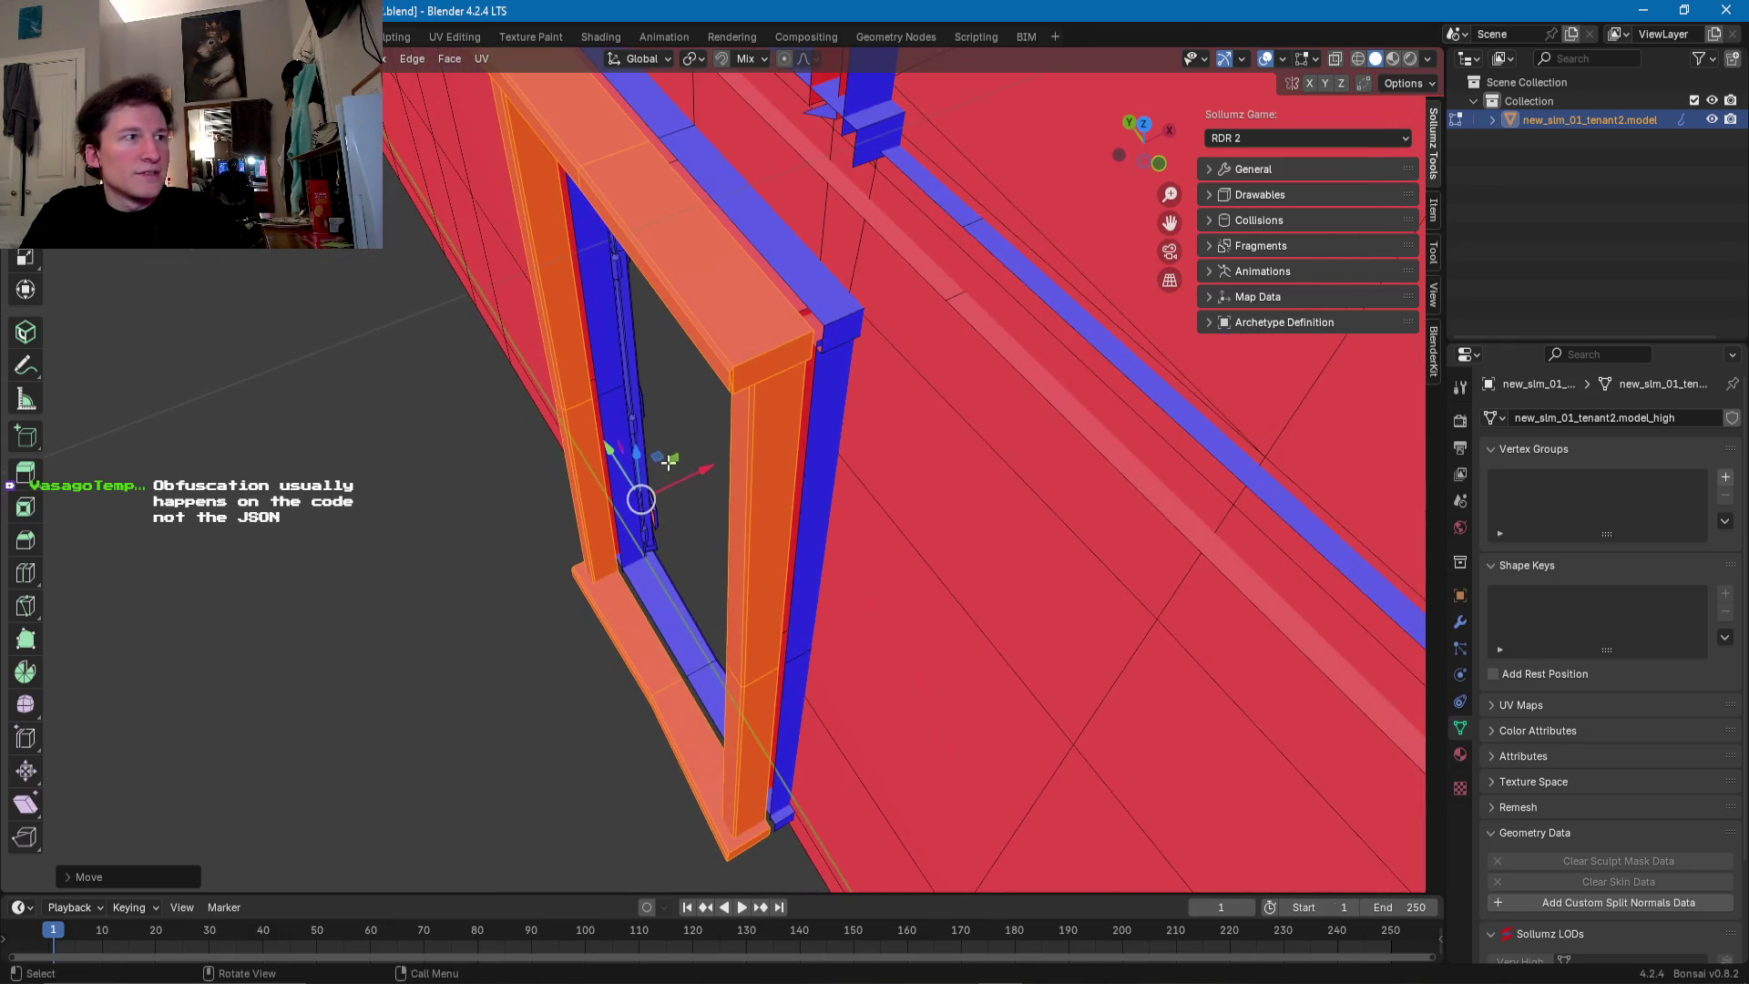
{"action": "key", "text": "g"}
{"action": "key", "text": "x"}
{"action": "left_click", "coordinate": [701, 474]}
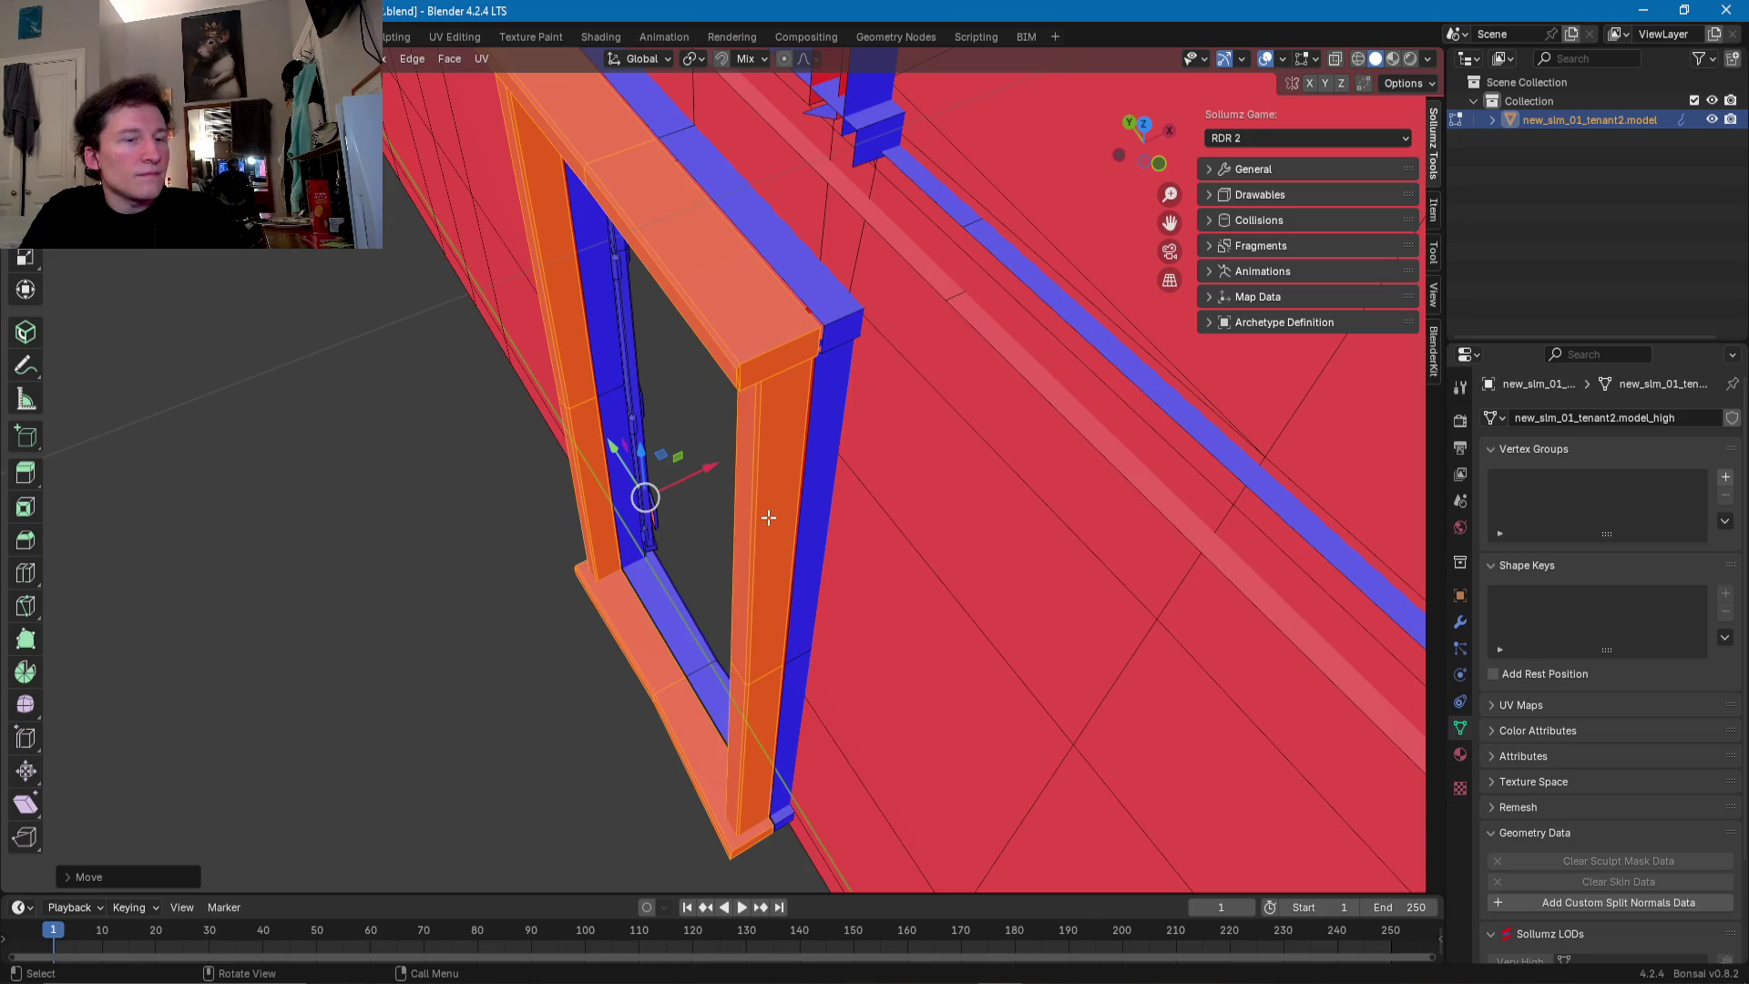
- Flip the normals of the selected frame faces and shift them along X
{"action": "key", "text": "alt+n"}
{"action": "left_click", "coordinate": [754, 514]}
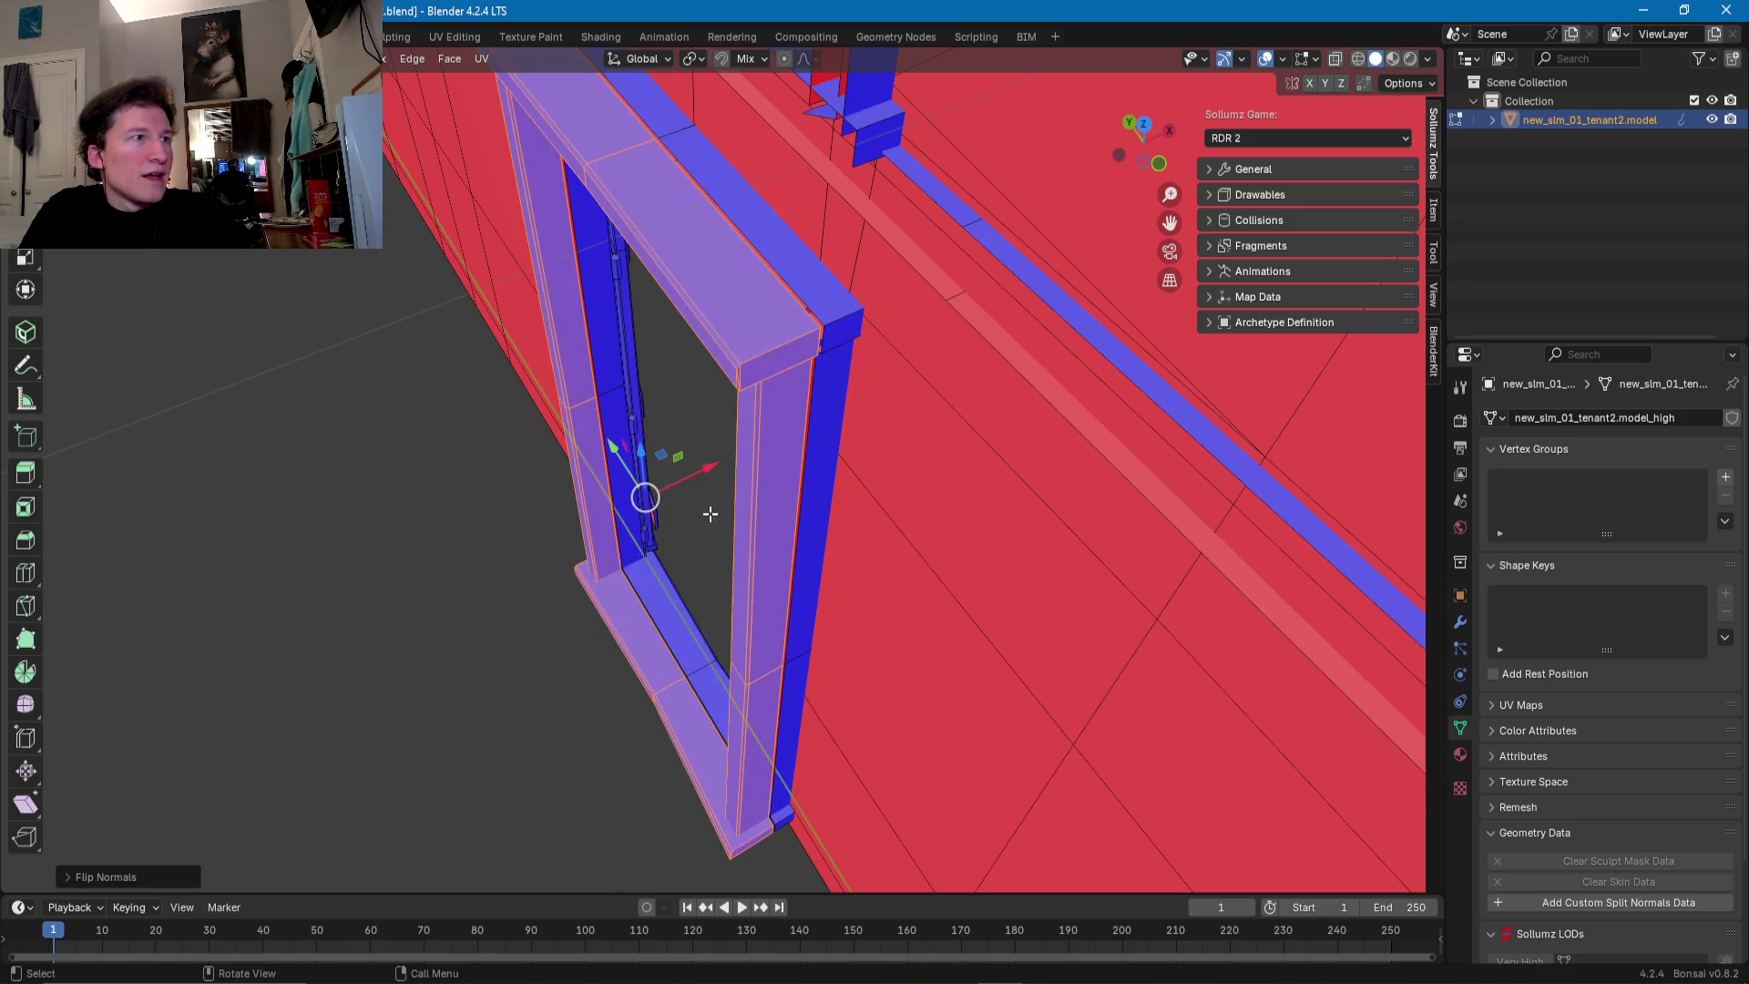
{"action": "key", "text": "g"}
{"action": "key", "text": "x"}
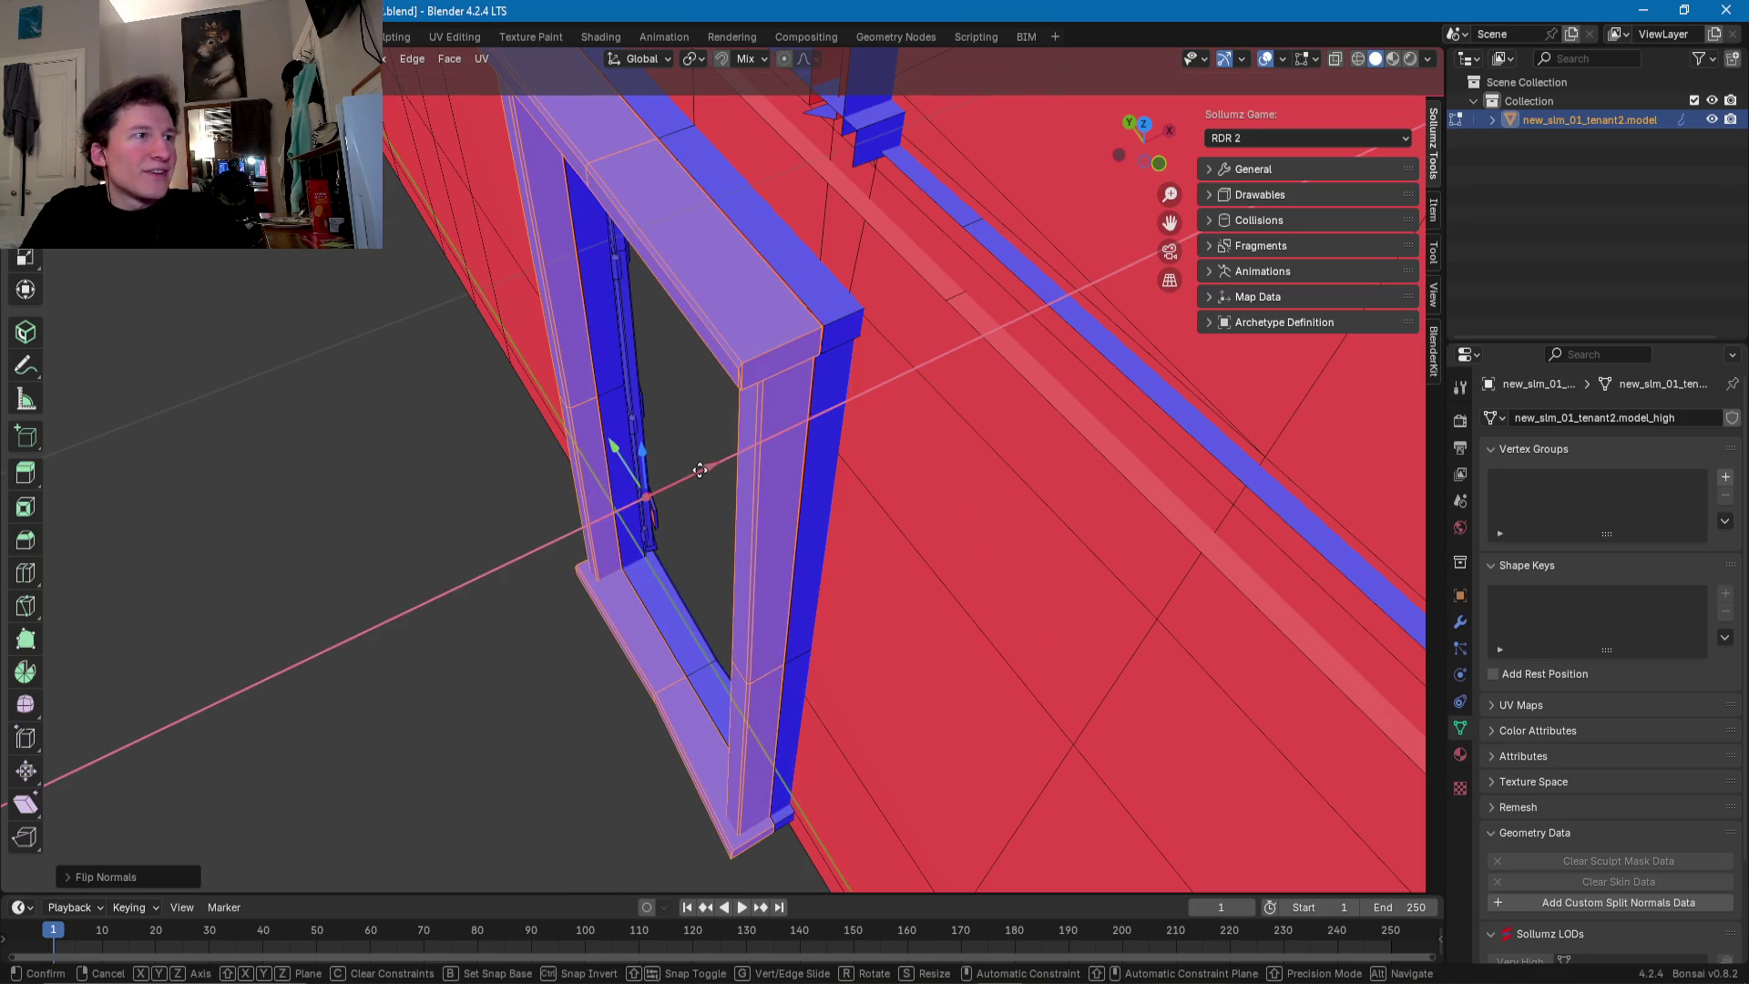
{"action": "left_click", "coordinate": [809, 429]}
- Select the linked jamb, header and sill pieces and delete their faces
{"action": "key", "text": "l"}
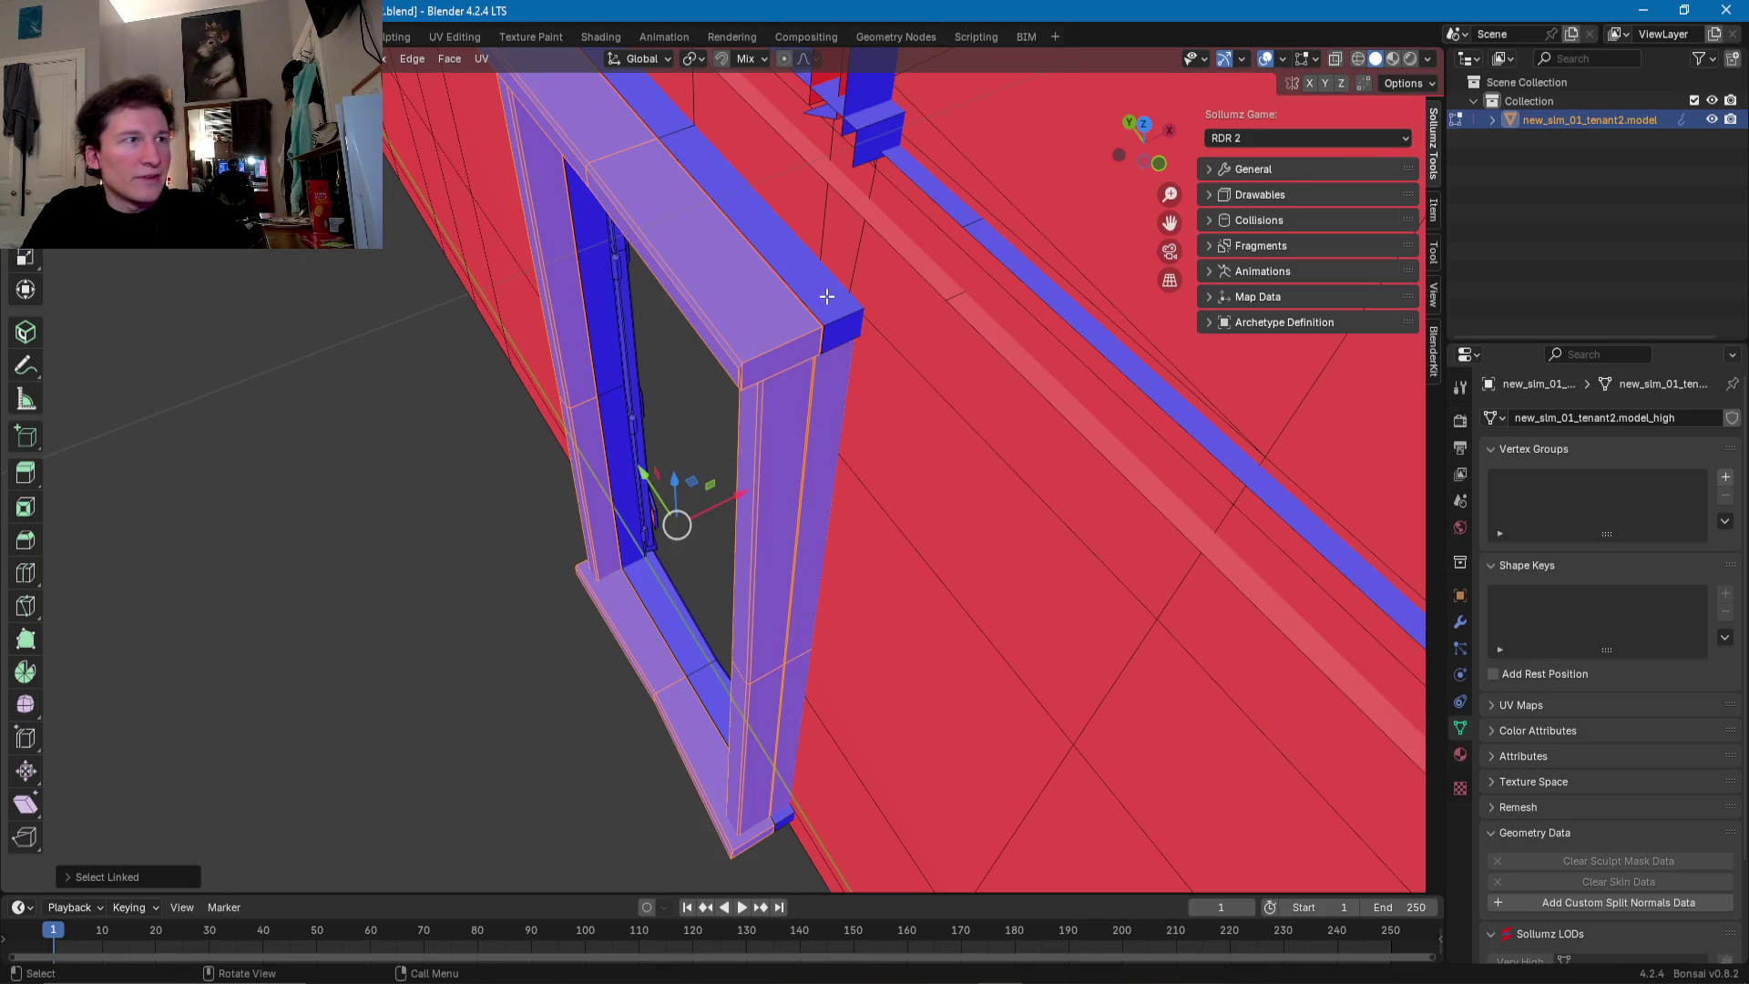
{"action": "key", "text": "l"}
{"action": "key", "text": "l"}
{"action": "key", "text": "l"}
{"action": "mouse_move", "coordinate": [673, 628]}
{"action": "middle_mouse_down"}
{"action": "mouse_move", "coordinate": [773, 619]}
{"action": "mouse_move", "coordinate": [758, 620]}
{"action": "middle_mouse_up"}
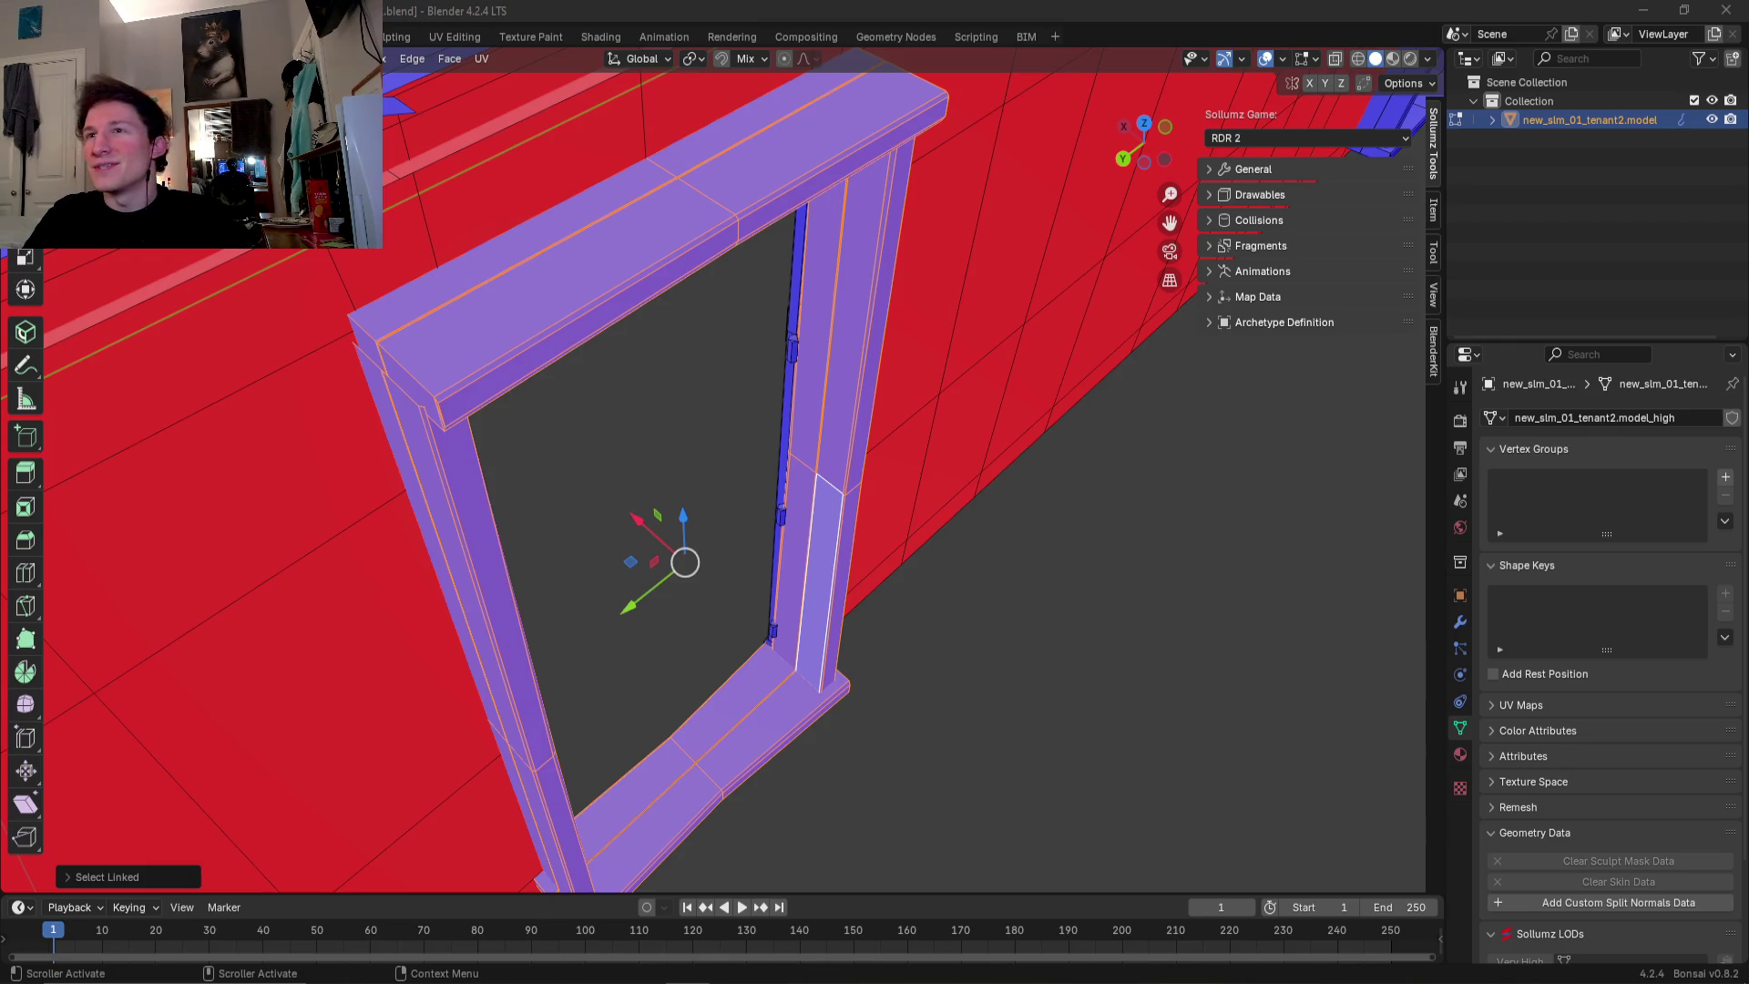
{"action": "mouse_move", "coordinate": [715, 449]}
{"action": "middle_mouse_down"}
{"action": "mouse_move", "coordinate": [719, 535]}
{"action": "mouse_move", "coordinate": [659, 506]}
{"action": "middle_mouse_up"}
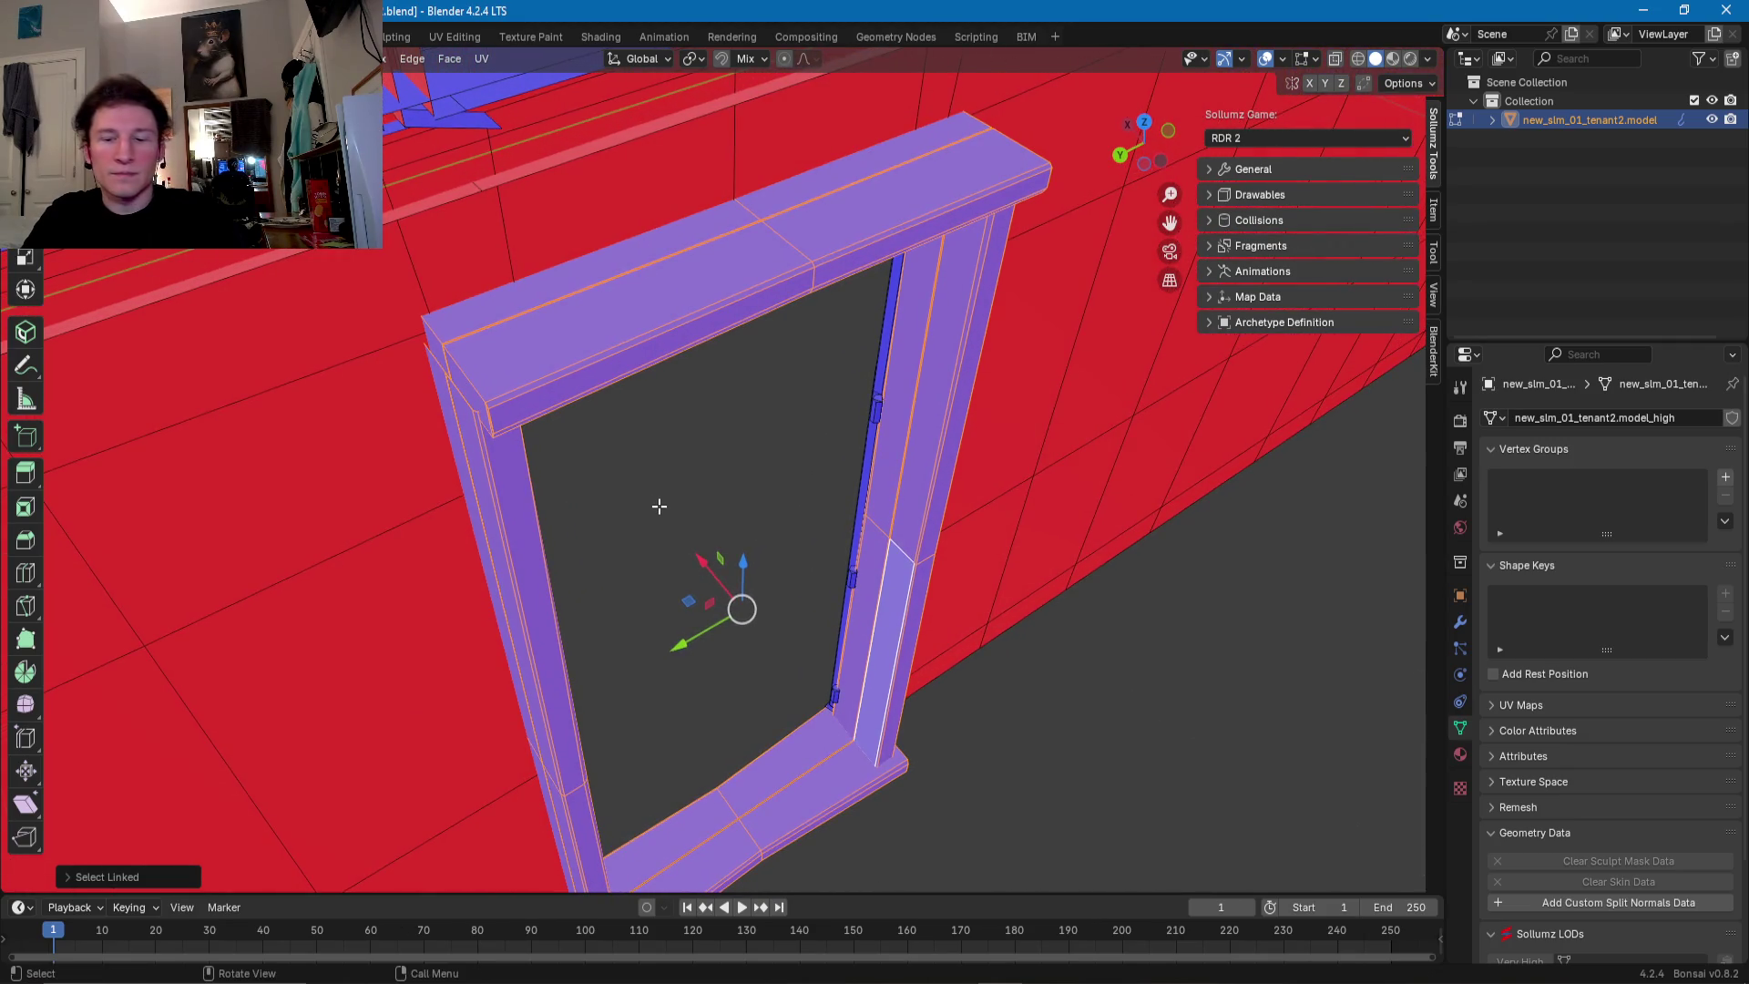
{"action": "key", "text": "x"}
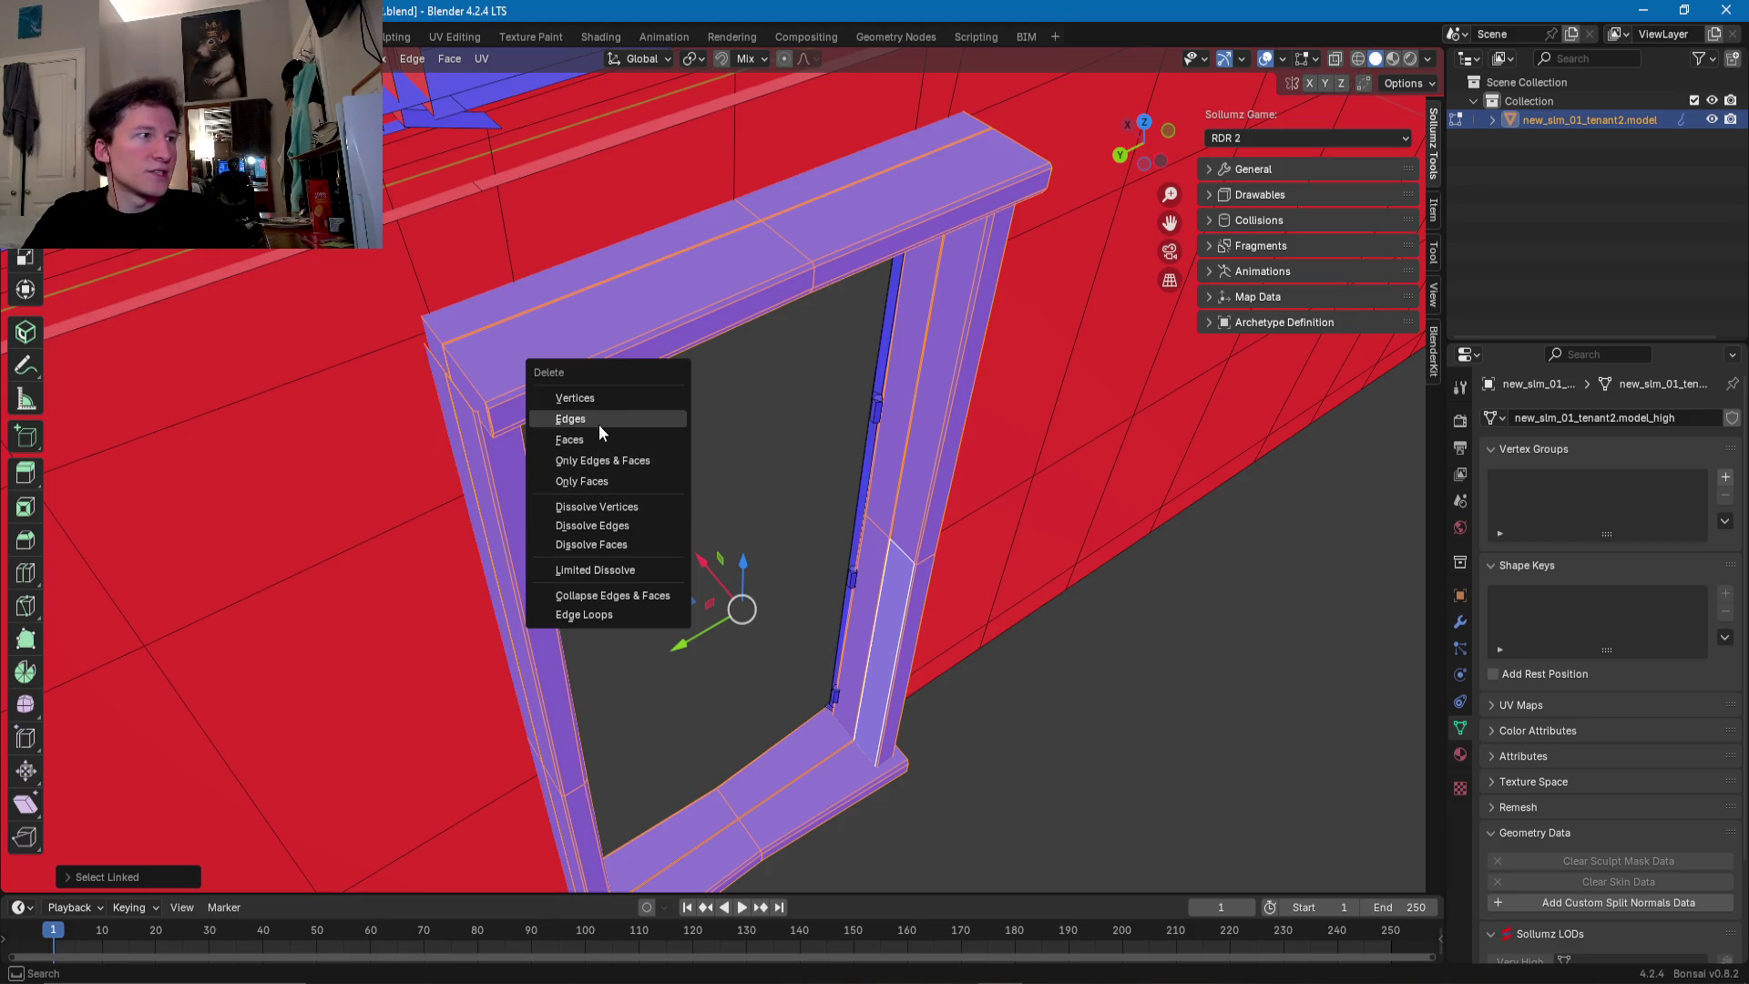
{"action": "left_click", "coordinate": [593, 439]}
- Select the whole remaining door frame: lintel, both posts and bottom sill
{"action": "mouse_move", "coordinate": [865, 436]}
{"action": "middle_mouse_down"}
{"action": "mouse_move", "coordinate": [783, 445]}
{"action": "mouse_move", "coordinate": [784, 401]}
{"action": "middle_mouse_up"}
{"action": "left_click", "coordinate": [784, 401]}
{"action": "key", "text": "ctrl+l"}
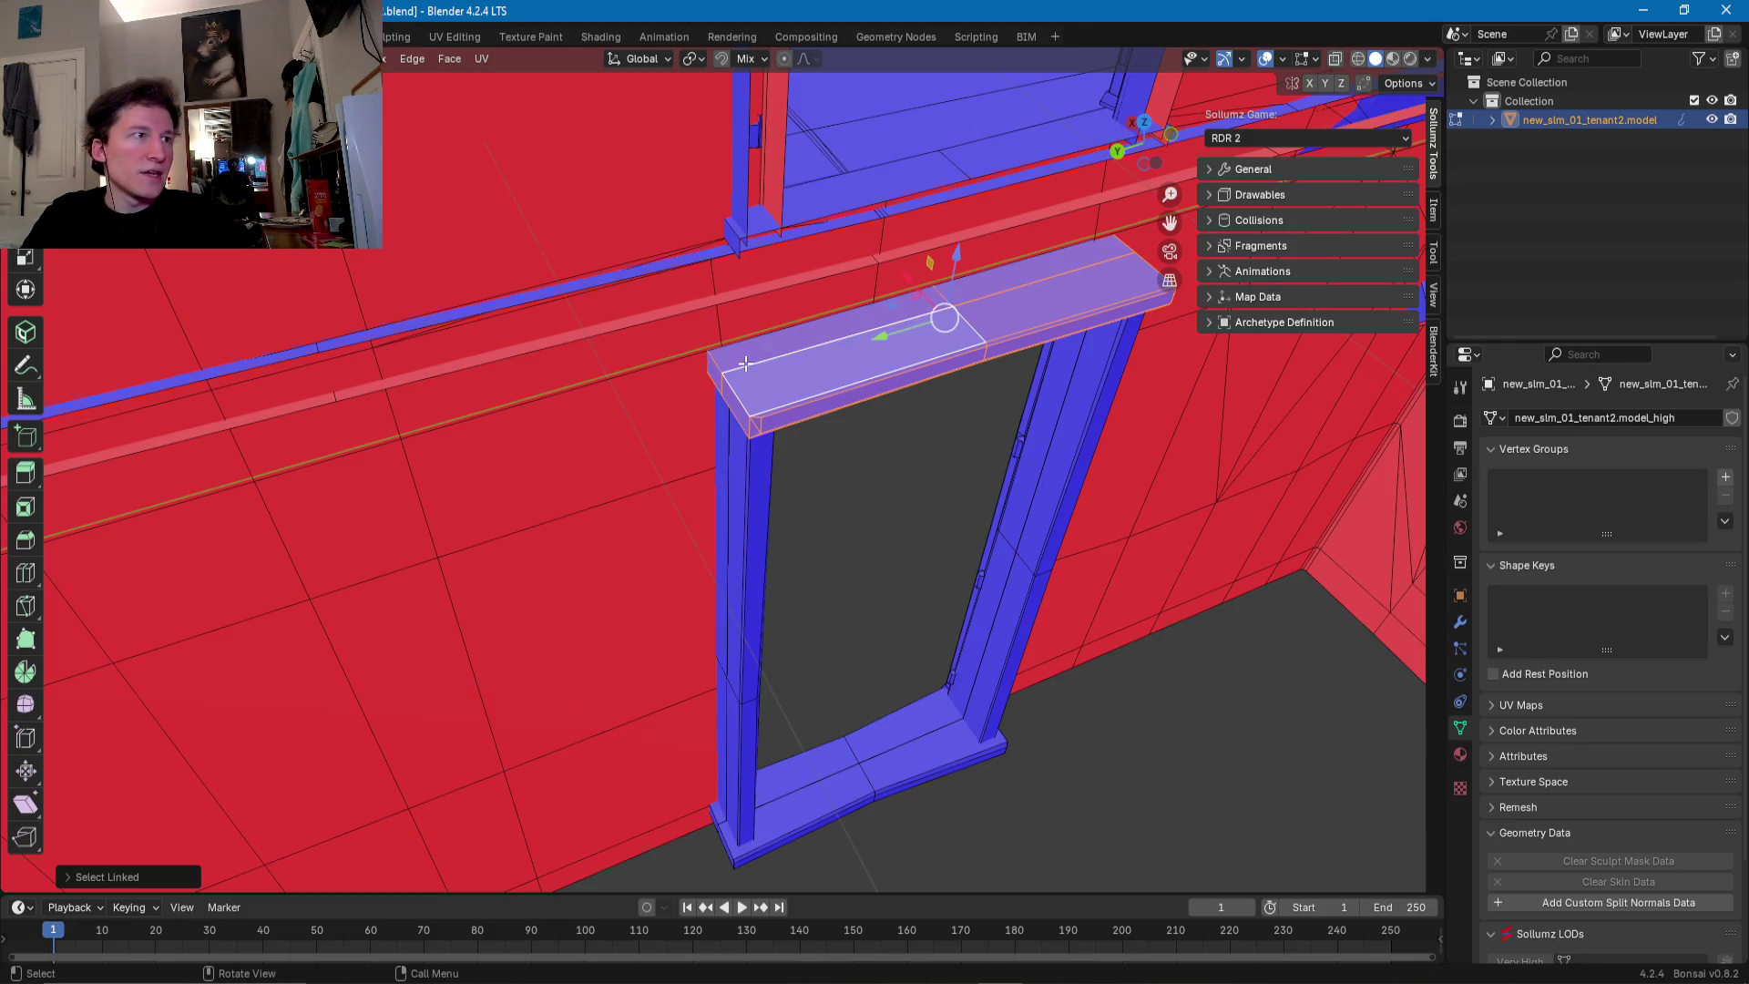
{"action": "left_click", "coordinate": [726, 473], "text": "shift"}
{"action": "key", "text": "ctrl+l"}
{"action": "left_click", "coordinate": [1033, 467], "text": "shift"}
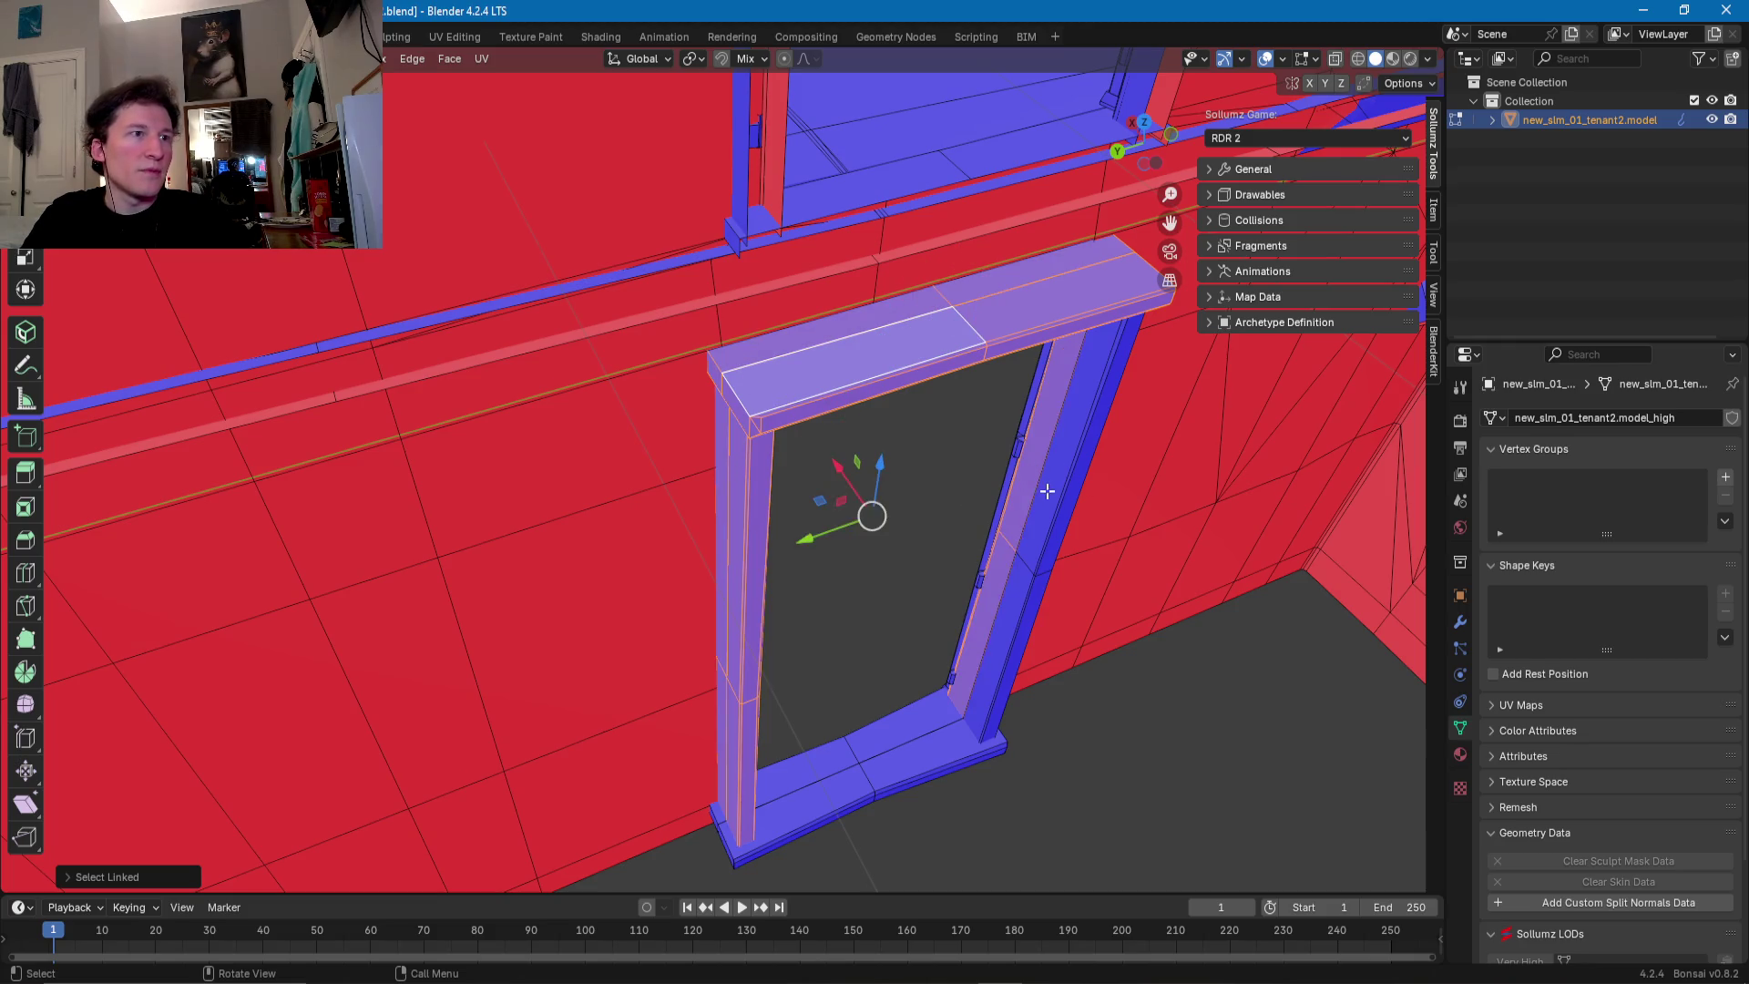
{"action": "key", "text": "ctrl+l"}
{"action": "left_click", "coordinate": [913, 722], "text": "shift"}
{"action": "key", "text": "ctrl+l"}
{"action": "middle_click_drag", "start_coordinate": [936, 736], "coordinate": [890, 718]}
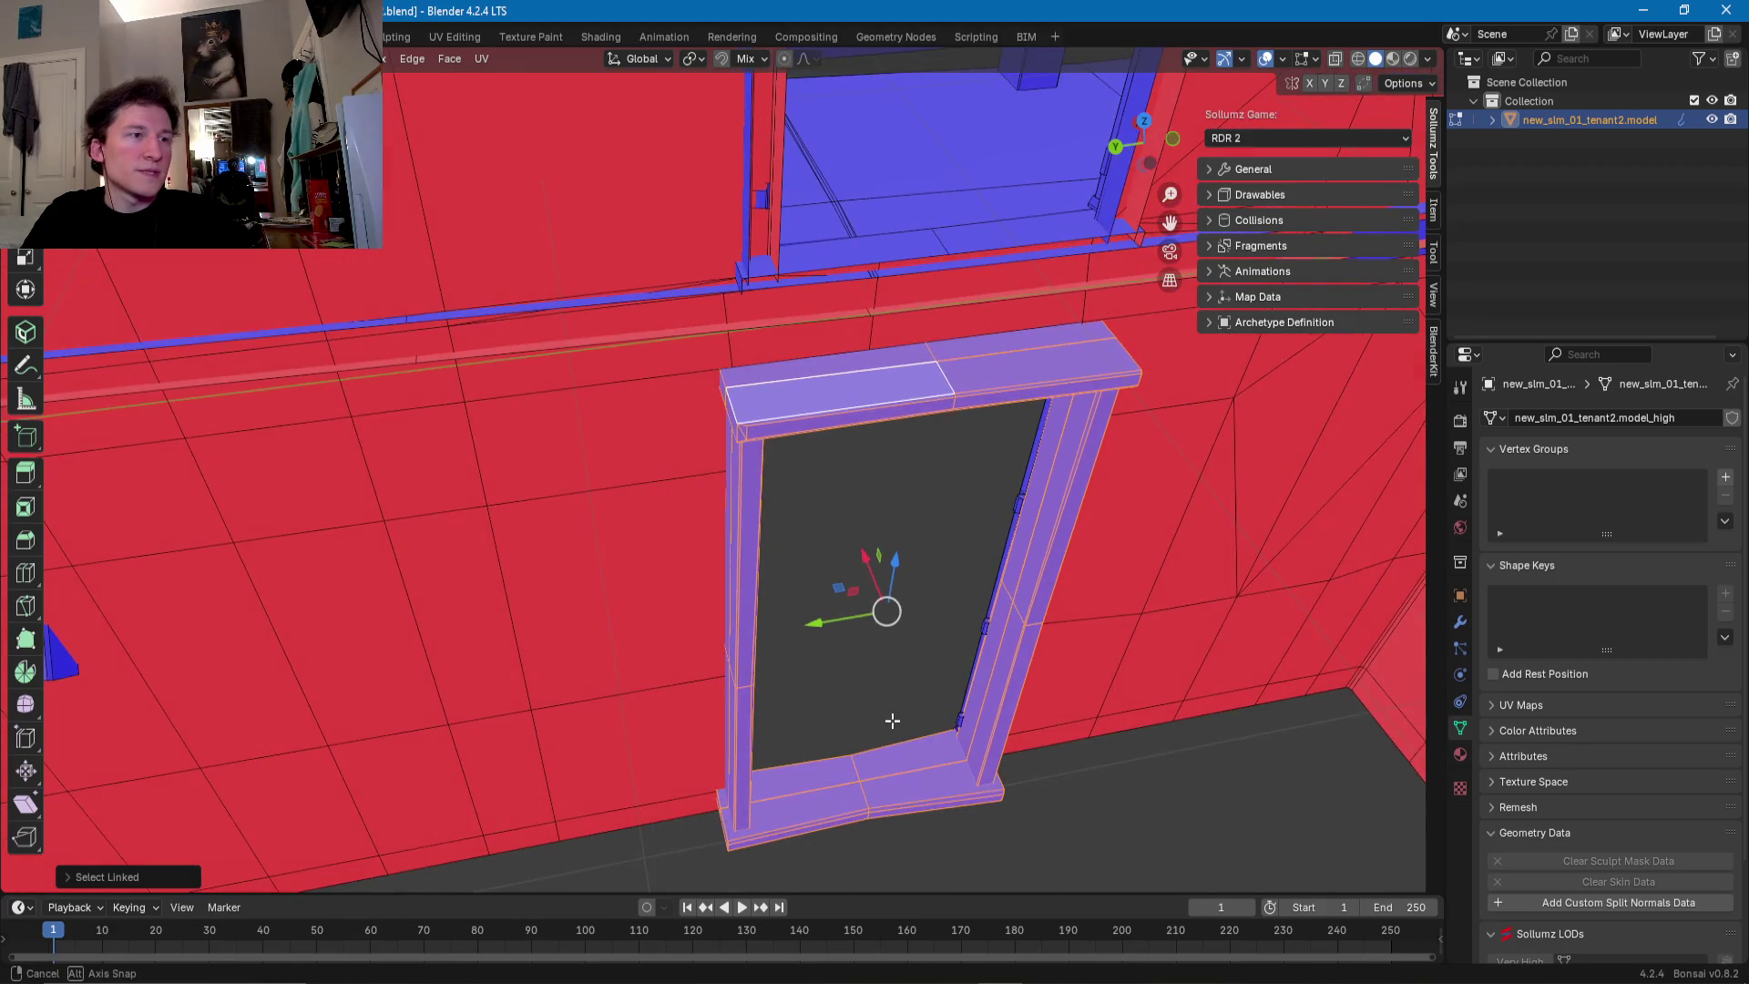
{"action": "mouse_move", "coordinate": [769, 734]}
{"action": "middle_mouse_down"}
{"action": "mouse_move", "coordinate": [1005, 680]}
{"action": "mouse_move", "coordinate": [988, 683]}
{"action": "mouse_move", "coordinate": [1077, 613]}
{"action": "middle_mouse_up"}
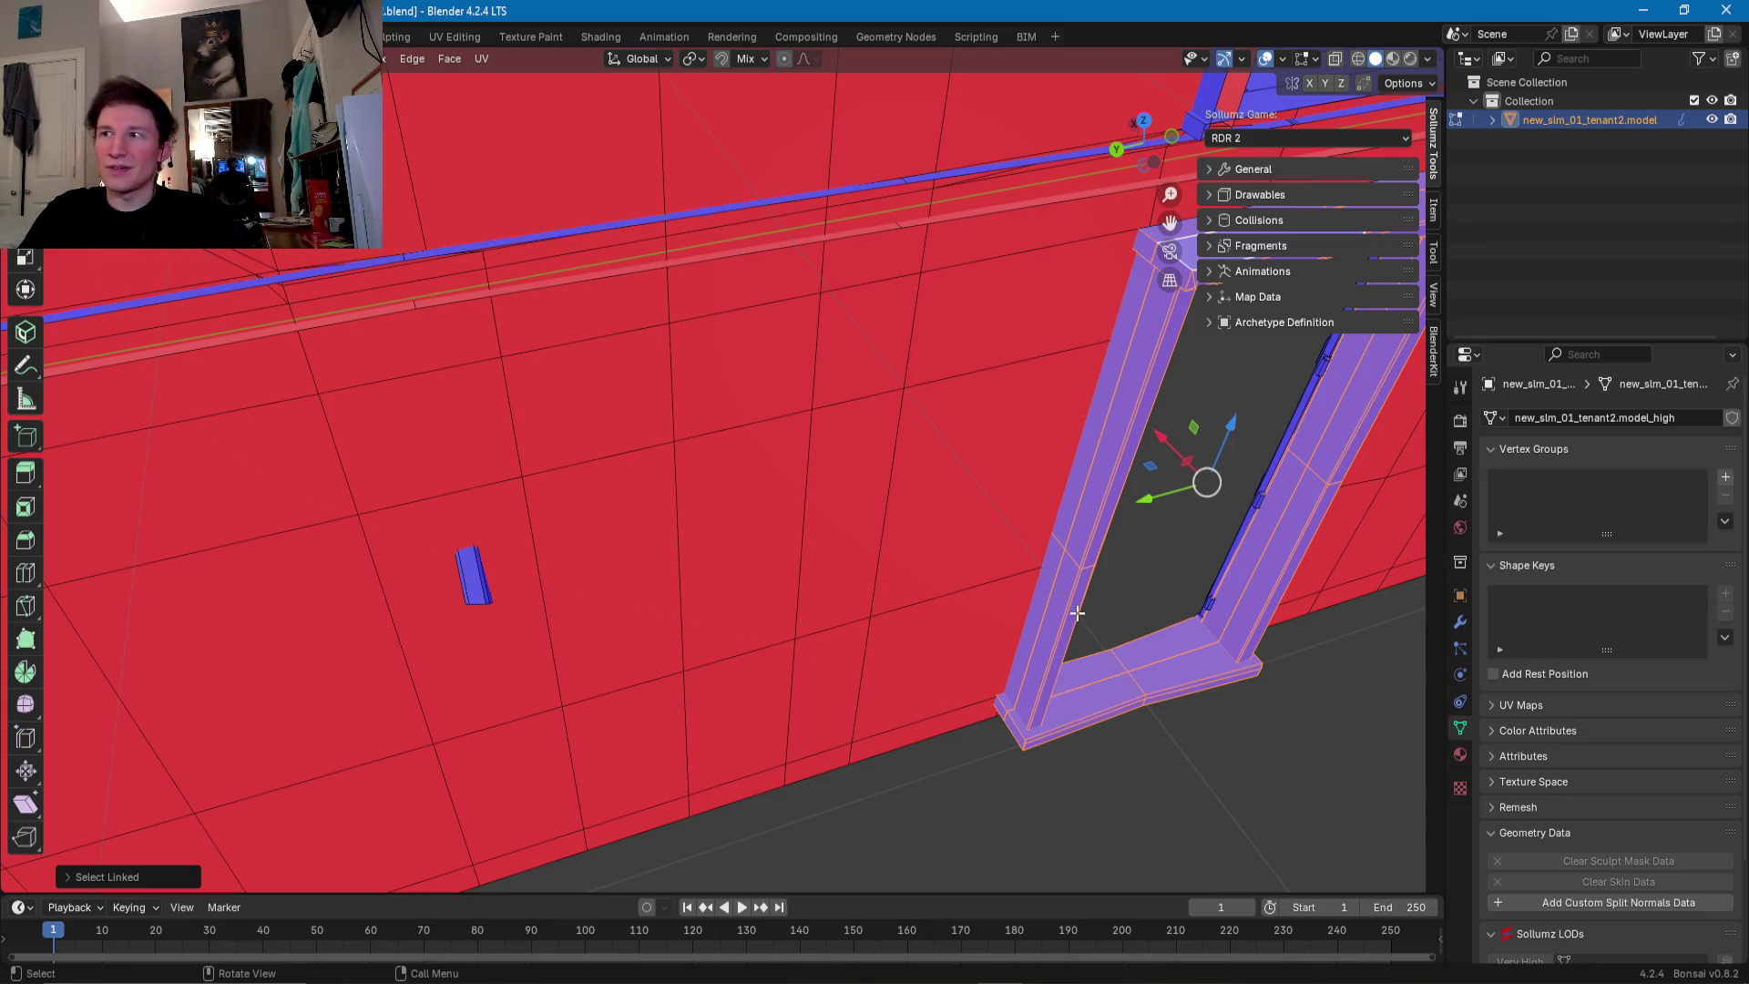
{"action": "middle_click_drag", "start_coordinate": [998, 672], "coordinate": [1105, 671]}
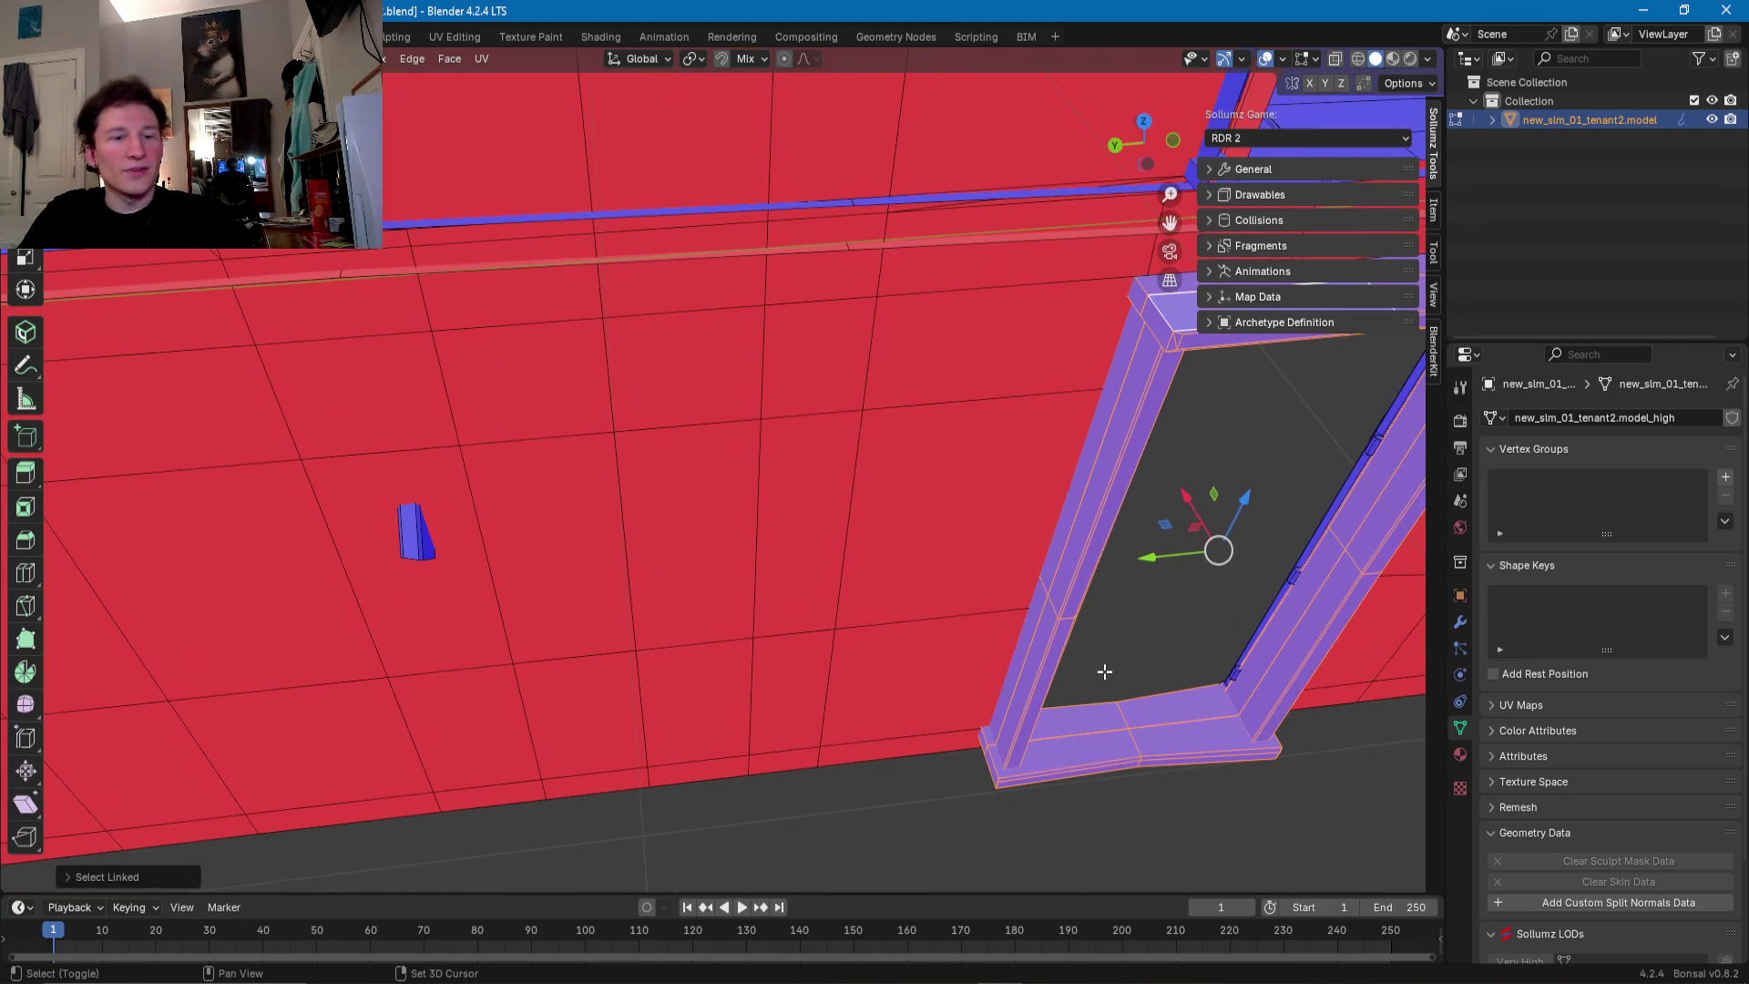
- Copy the frame and slide the copy along X and Y into the neighbouring doorway
{"action": "key", "text": "g"}
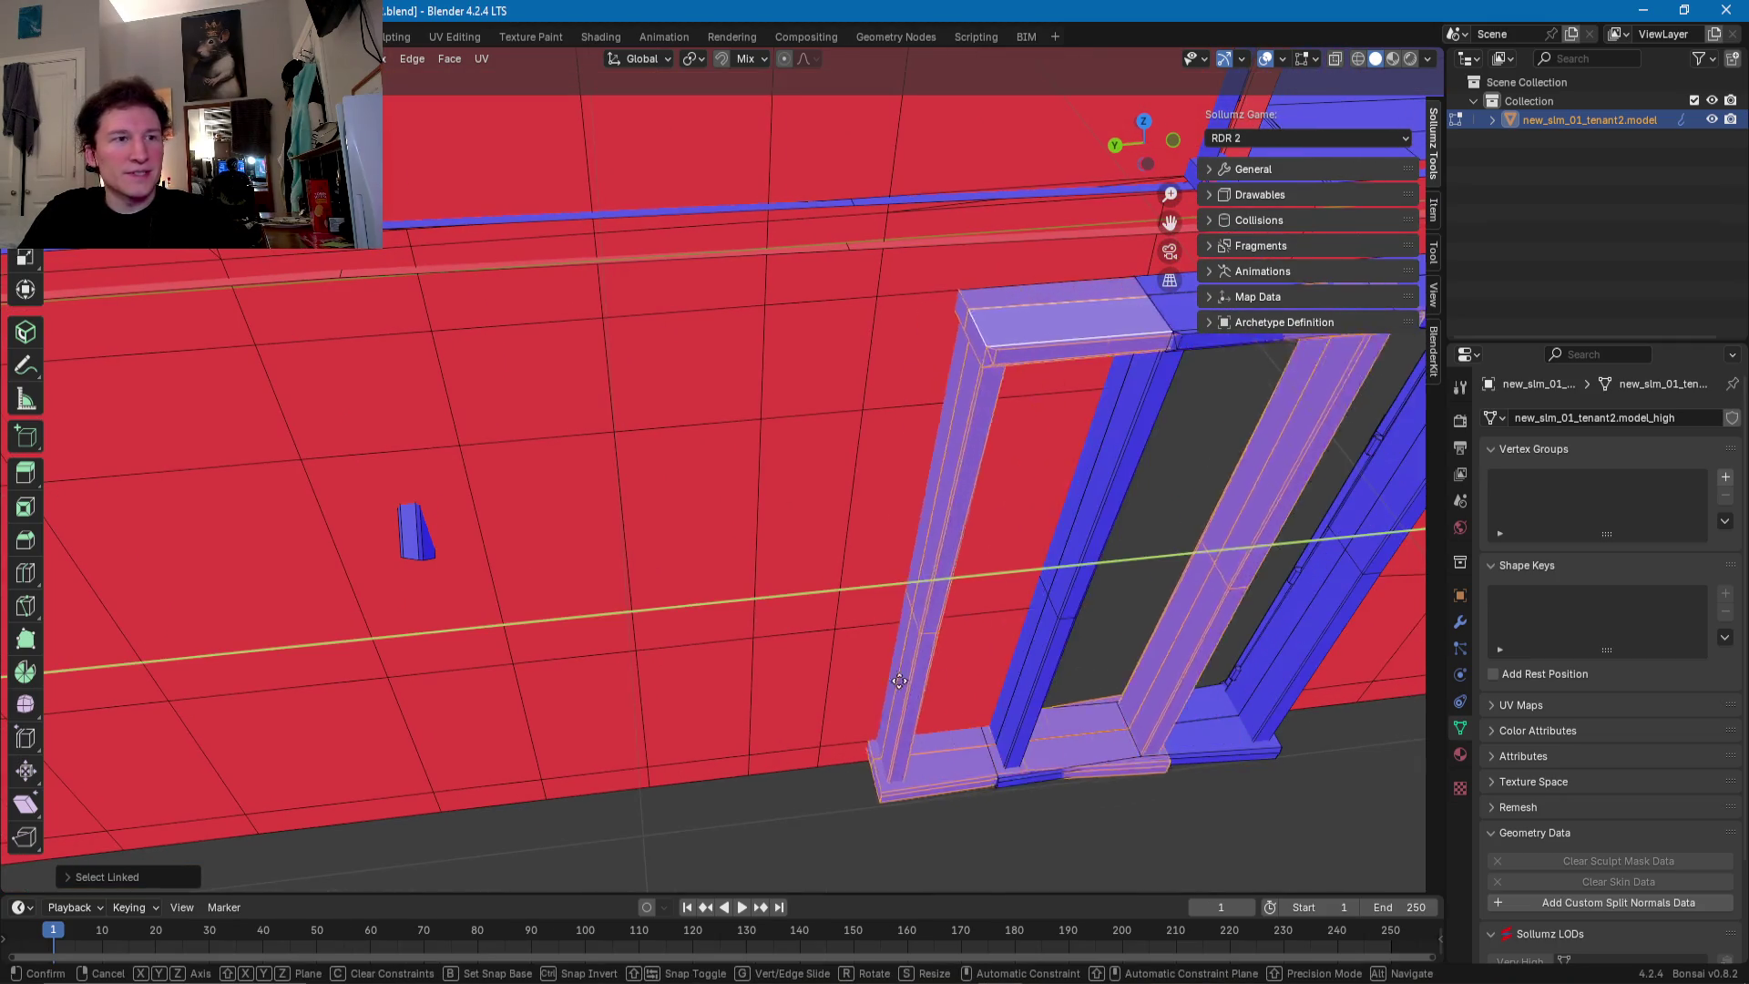
{"action": "left_click", "coordinate": [574, 638]}
{"action": "mouse_move", "coordinate": [583, 638]}
{"action": "middle_mouse_down"}
{"action": "mouse_move", "coordinate": [1088, 585]}
{"action": "mouse_move", "coordinate": [738, 613]}
{"action": "mouse_move", "coordinate": [762, 543]}
{"action": "mouse_move", "coordinate": [838, 544]}
{"action": "mouse_move", "coordinate": [824, 594]}
{"action": "mouse_move", "coordinate": [982, 620]}
{"action": "middle_mouse_up"}
{"action": "key", "text": "g"}
{"action": "key", "text": "x"}
{"action": "left_click", "coordinate": [645, 613]}
{"action": "key", "text": "g"}
{"action": "key", "text": "y"}
{"action": "left_click", "coordinate": [801, 644]}
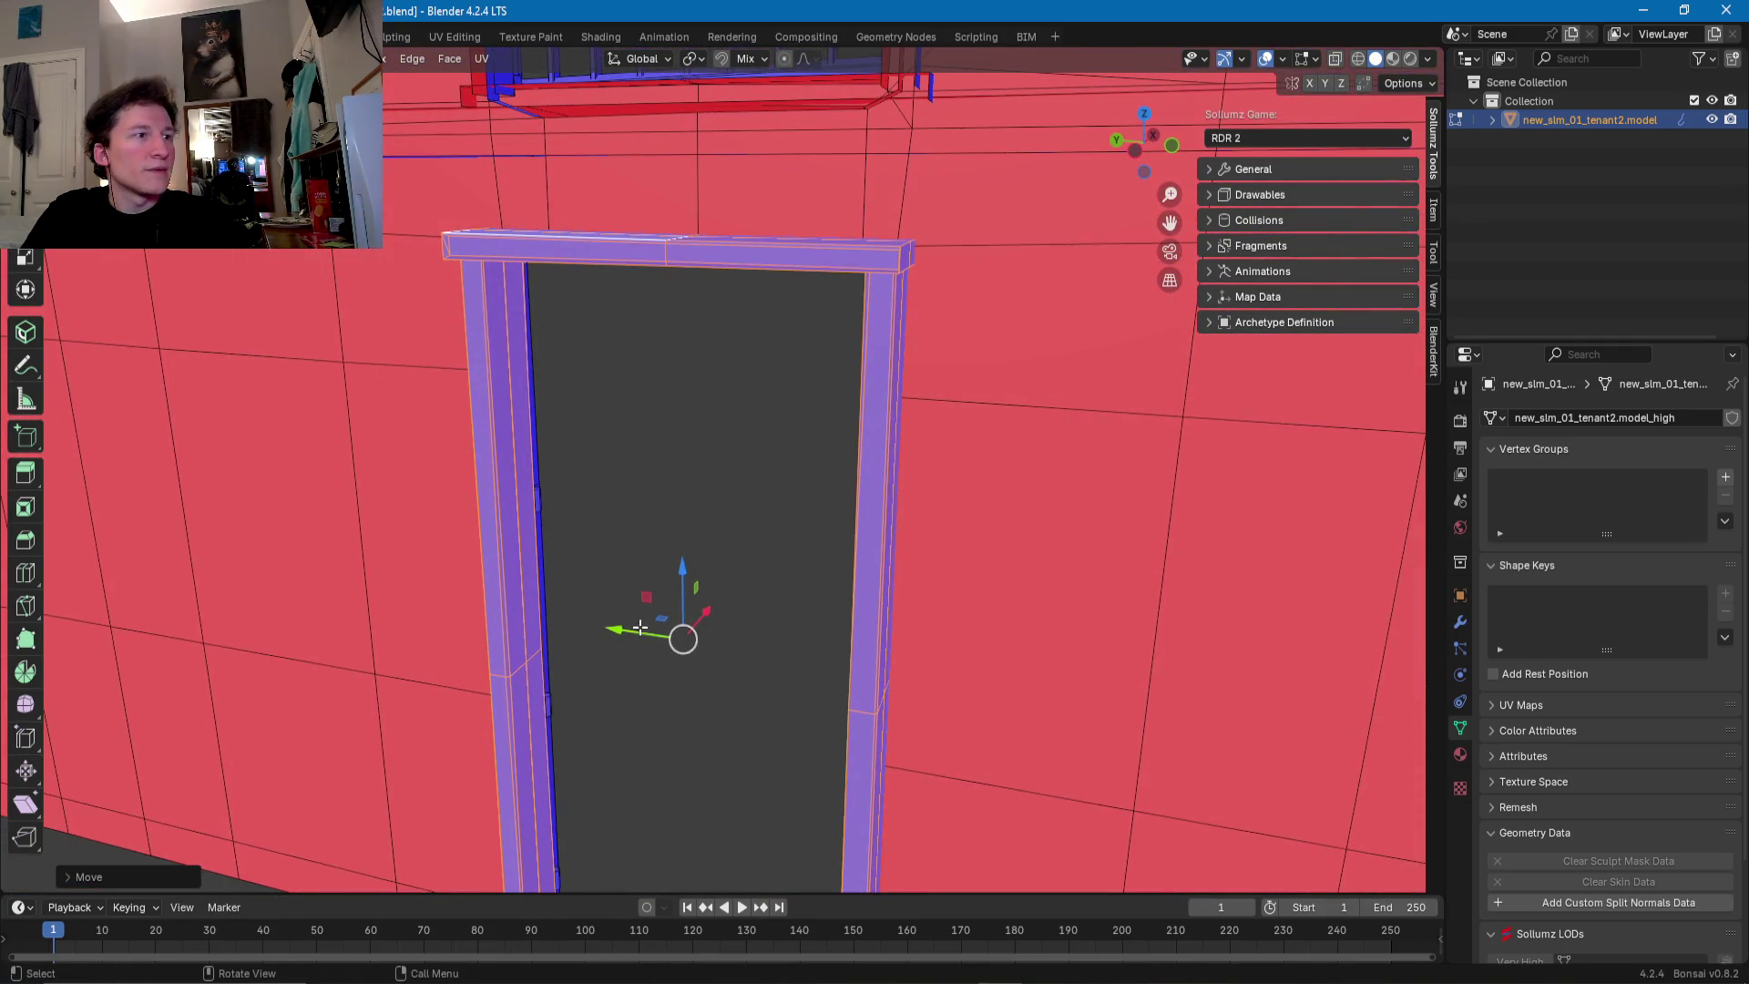
{"action": "key", "text": "g"}
{"action": "key", "text": "y"}
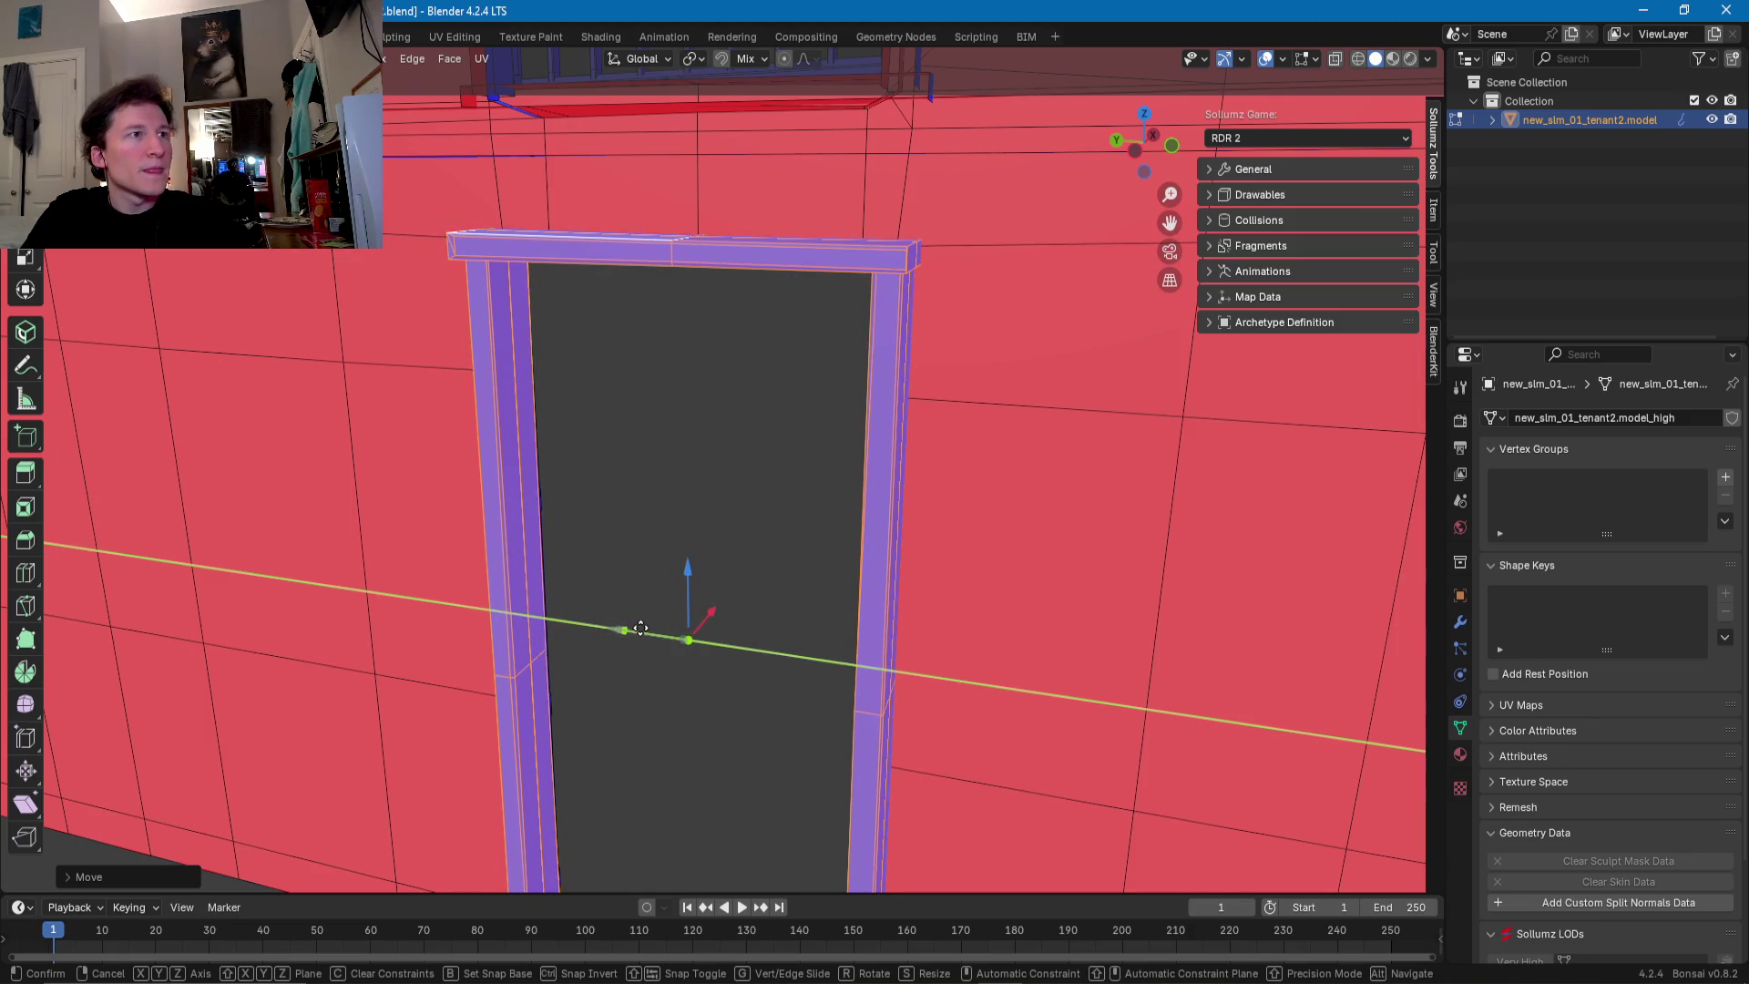
{"action": "left_click", "coordinate": [629, 620]}
{"action": "mouse_move", "coordinate": [628, 620]}
{"action": "middle_mouse_down"}
{"action": "mouse_move", "coordinate": [889, 453]}
{"action": "mouse_move", "coordinate": [1008, 489]}
{"action": "mouse_move", "coordinate": [774, 604]}
{"action": "mouse_move", "coordinate": [673, 601]}
{"action": "middle_mouse_up"}
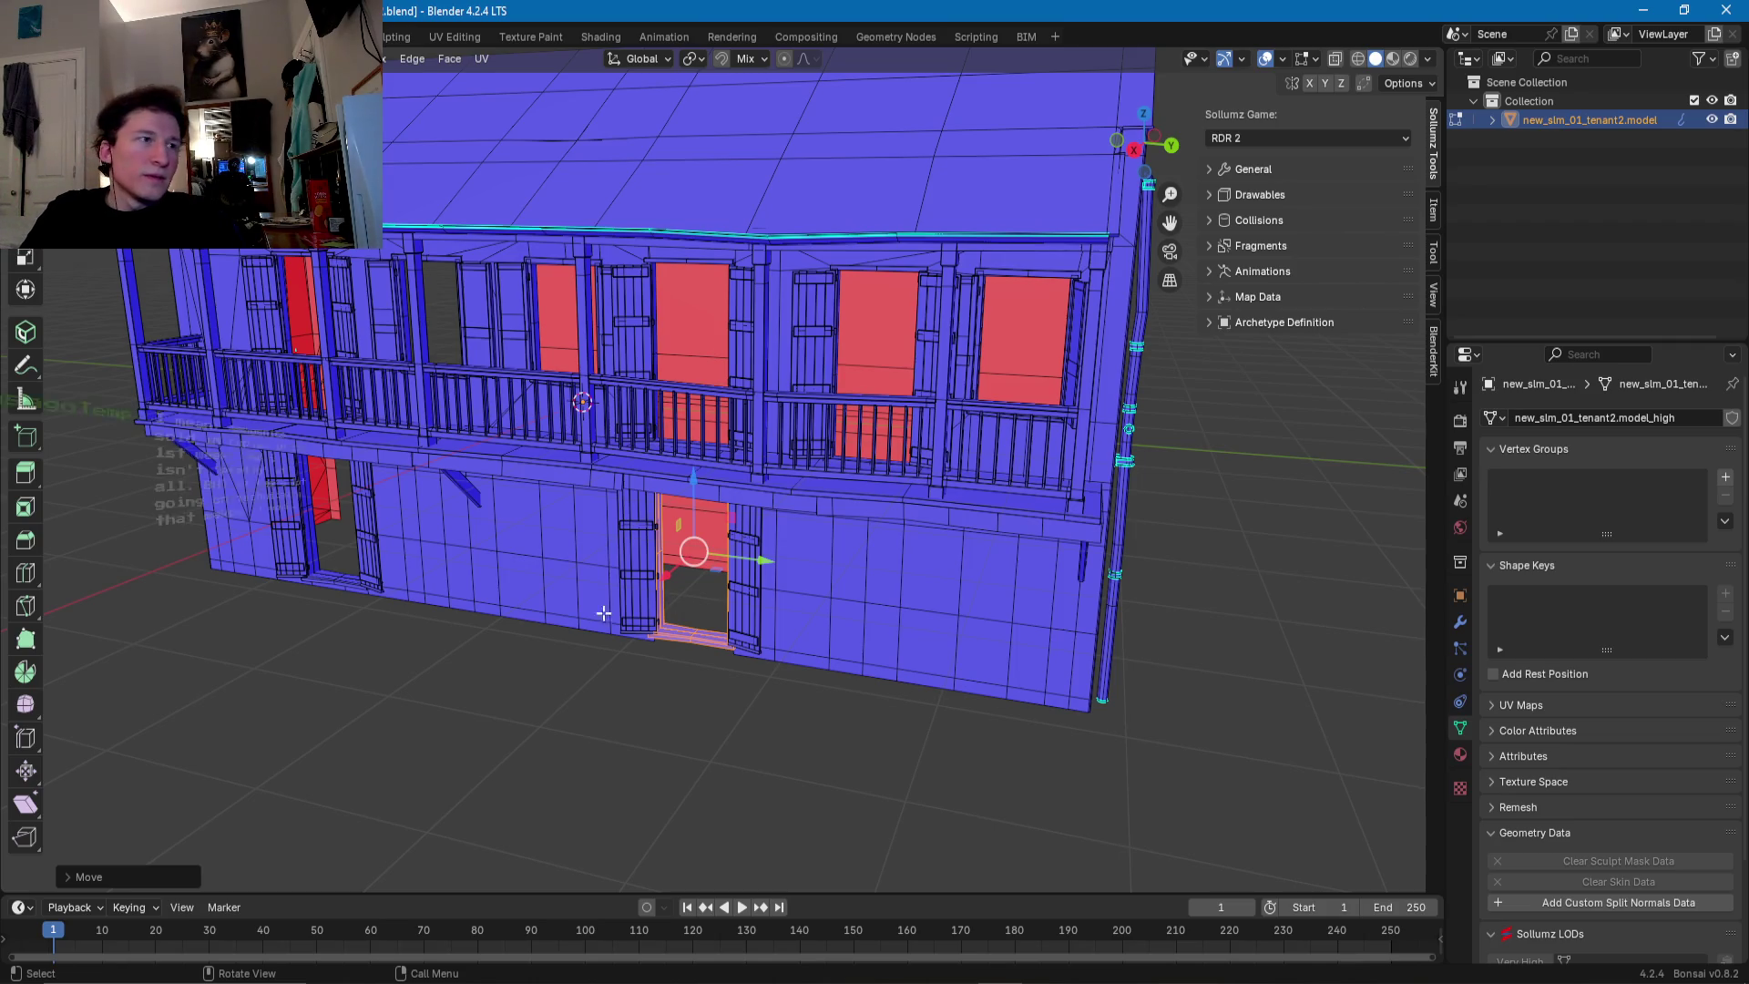
{"action": "mouse_move", "coordinate": [674, 601]}
{"action": "middle_mouse_down"}
{"action": "mouse_move", "coordinate": [693, 609]}
{"action": "mouse_move", "coordinate": [640, 655]}
{"action": "mouse_move", "coordinate": [607, 517]}
{"action": "middle_mouse_up"}
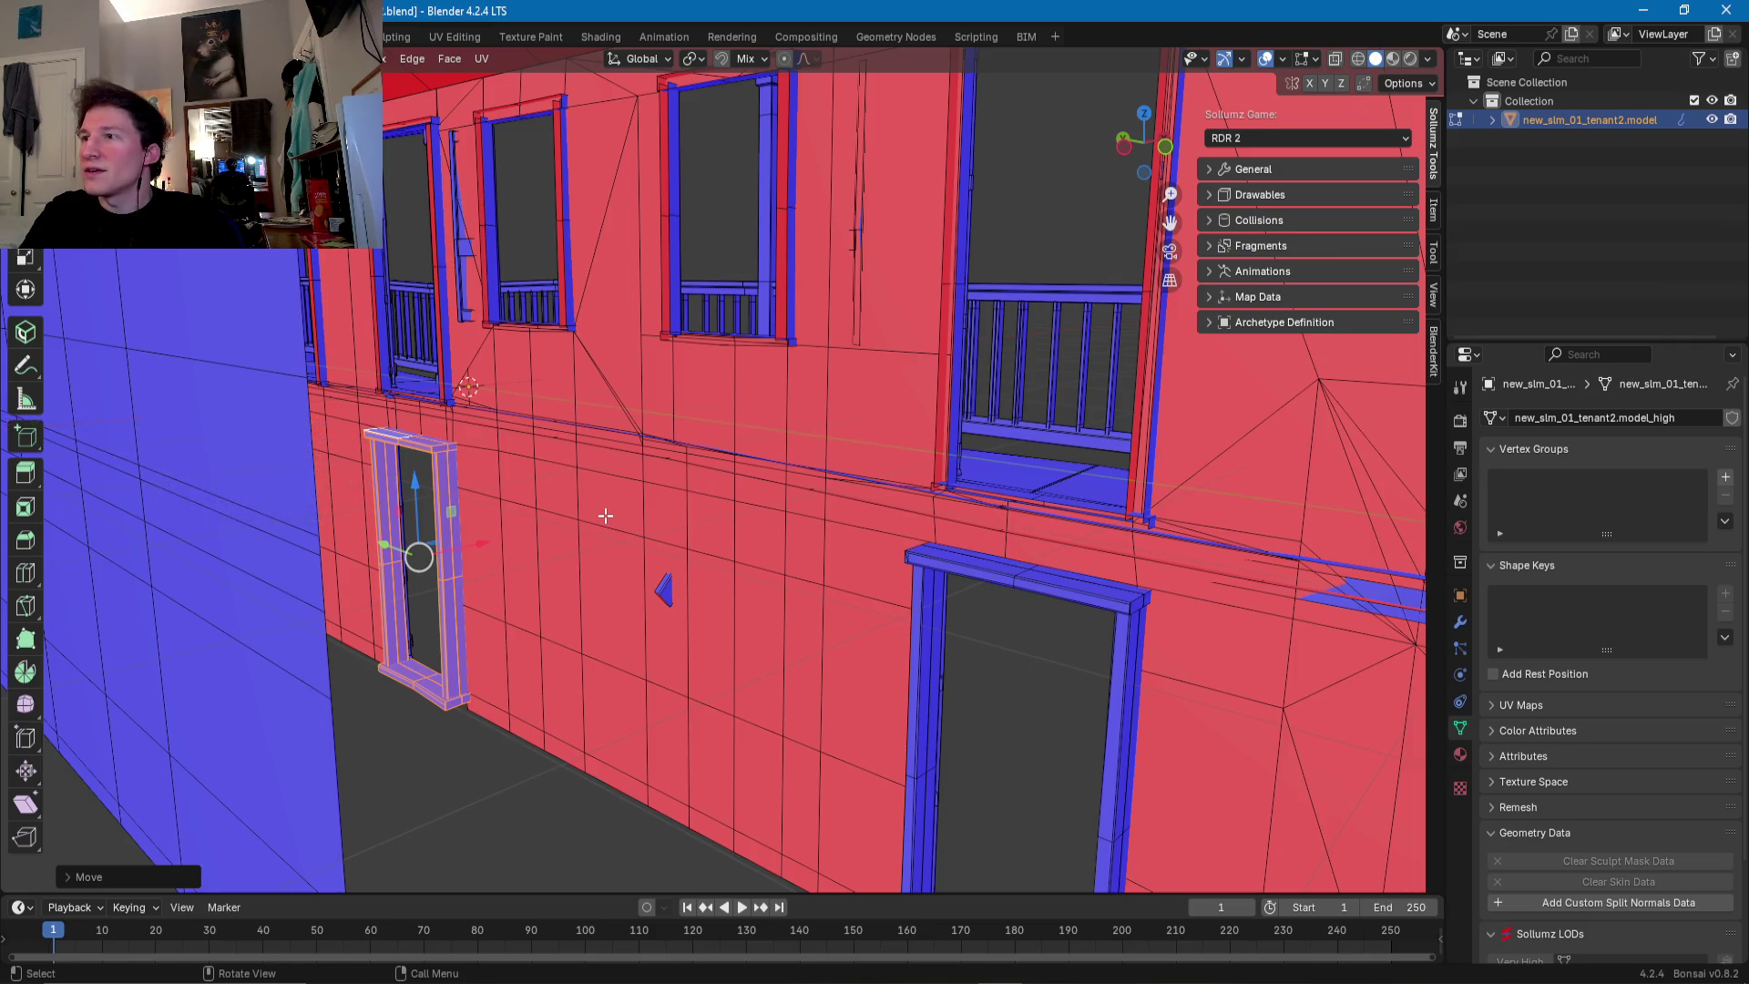
- Select the balcony doorway's old sill, jamb, threshold and header, and delete those faces
{"action": "middle_click_drag", "start_coordinate": [678, 526], "coordinate": [741, 629]}
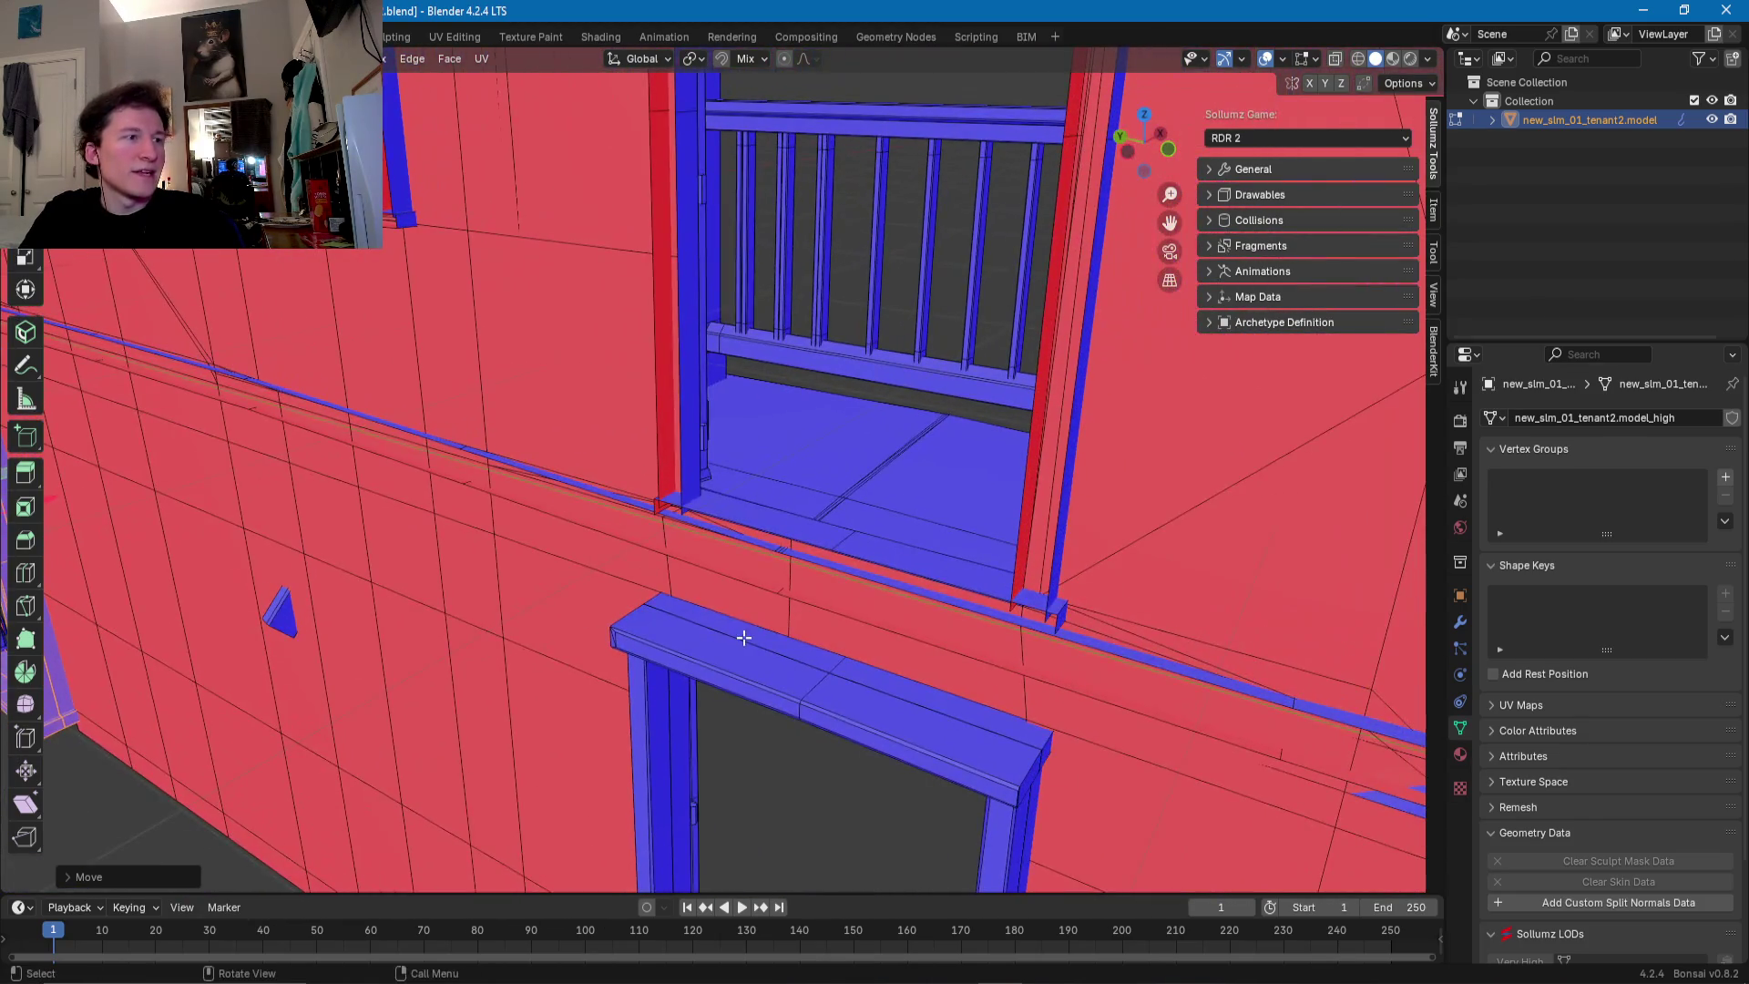
{"action": "key", "text": "l"}
{"action": "key", "text": "l"}
{"action": "key", "text": "l"}
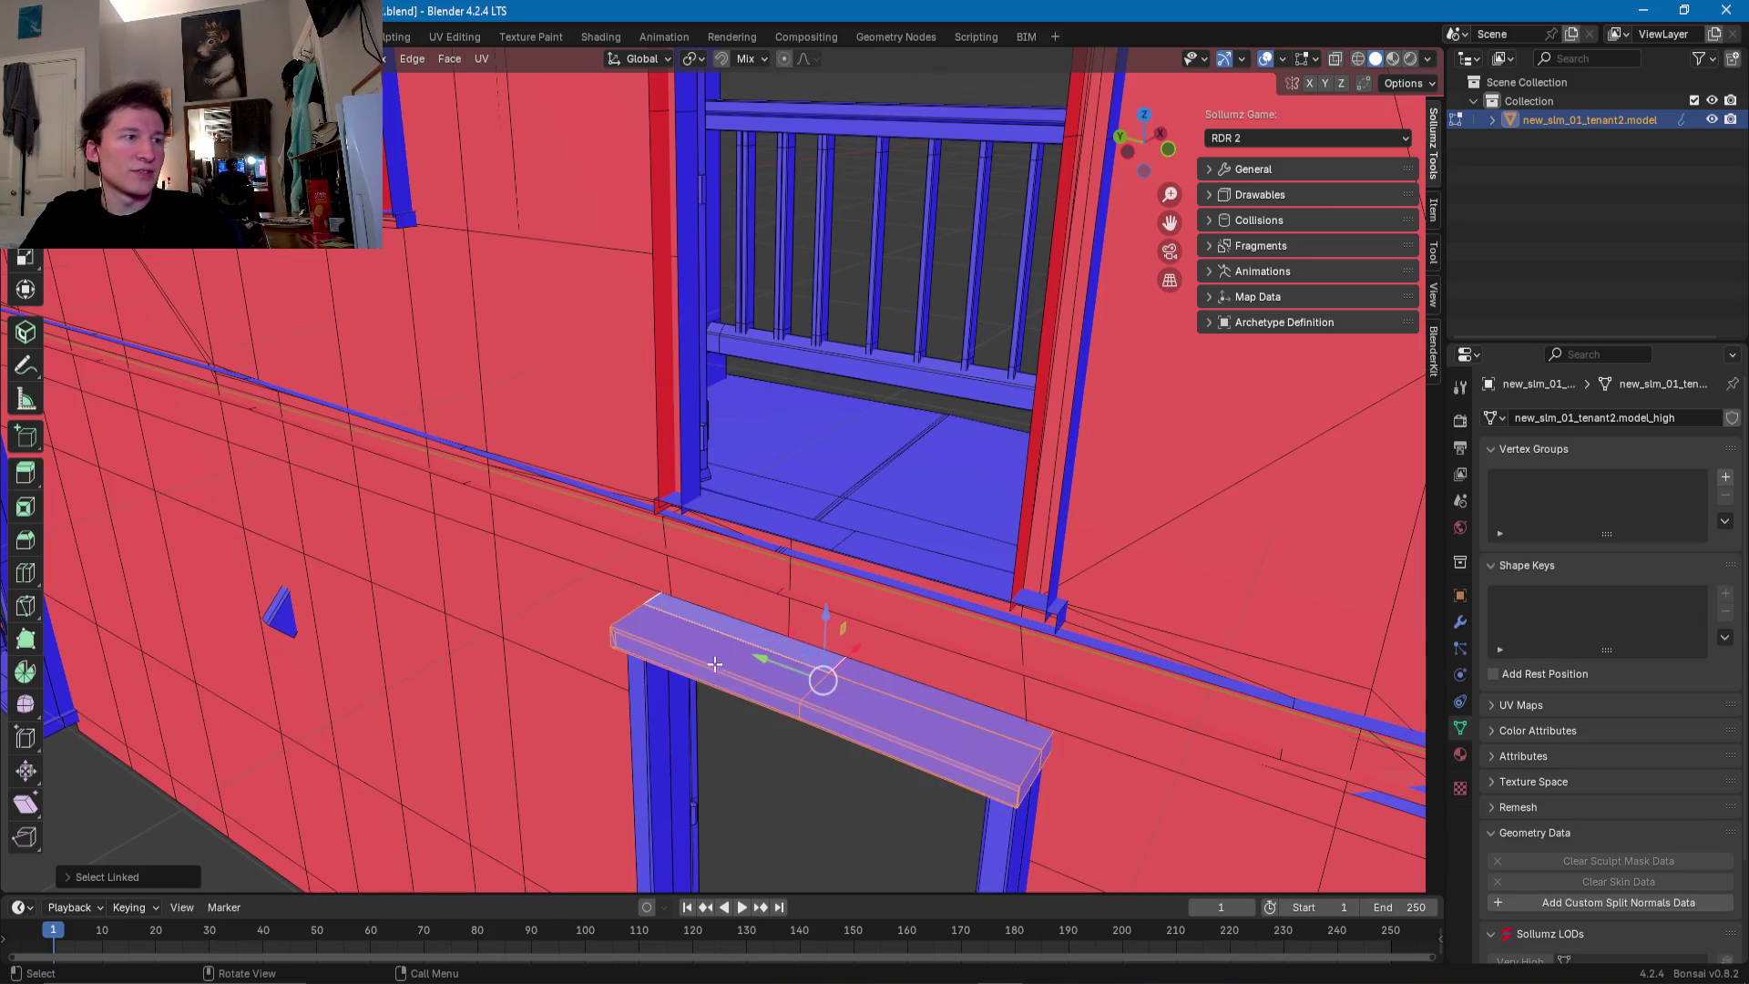
{"action": "key", "text": "l"}
{"action": "middle_click_drag", "start_coordinate": [694, 695], "coordinate": [1090, 599]}
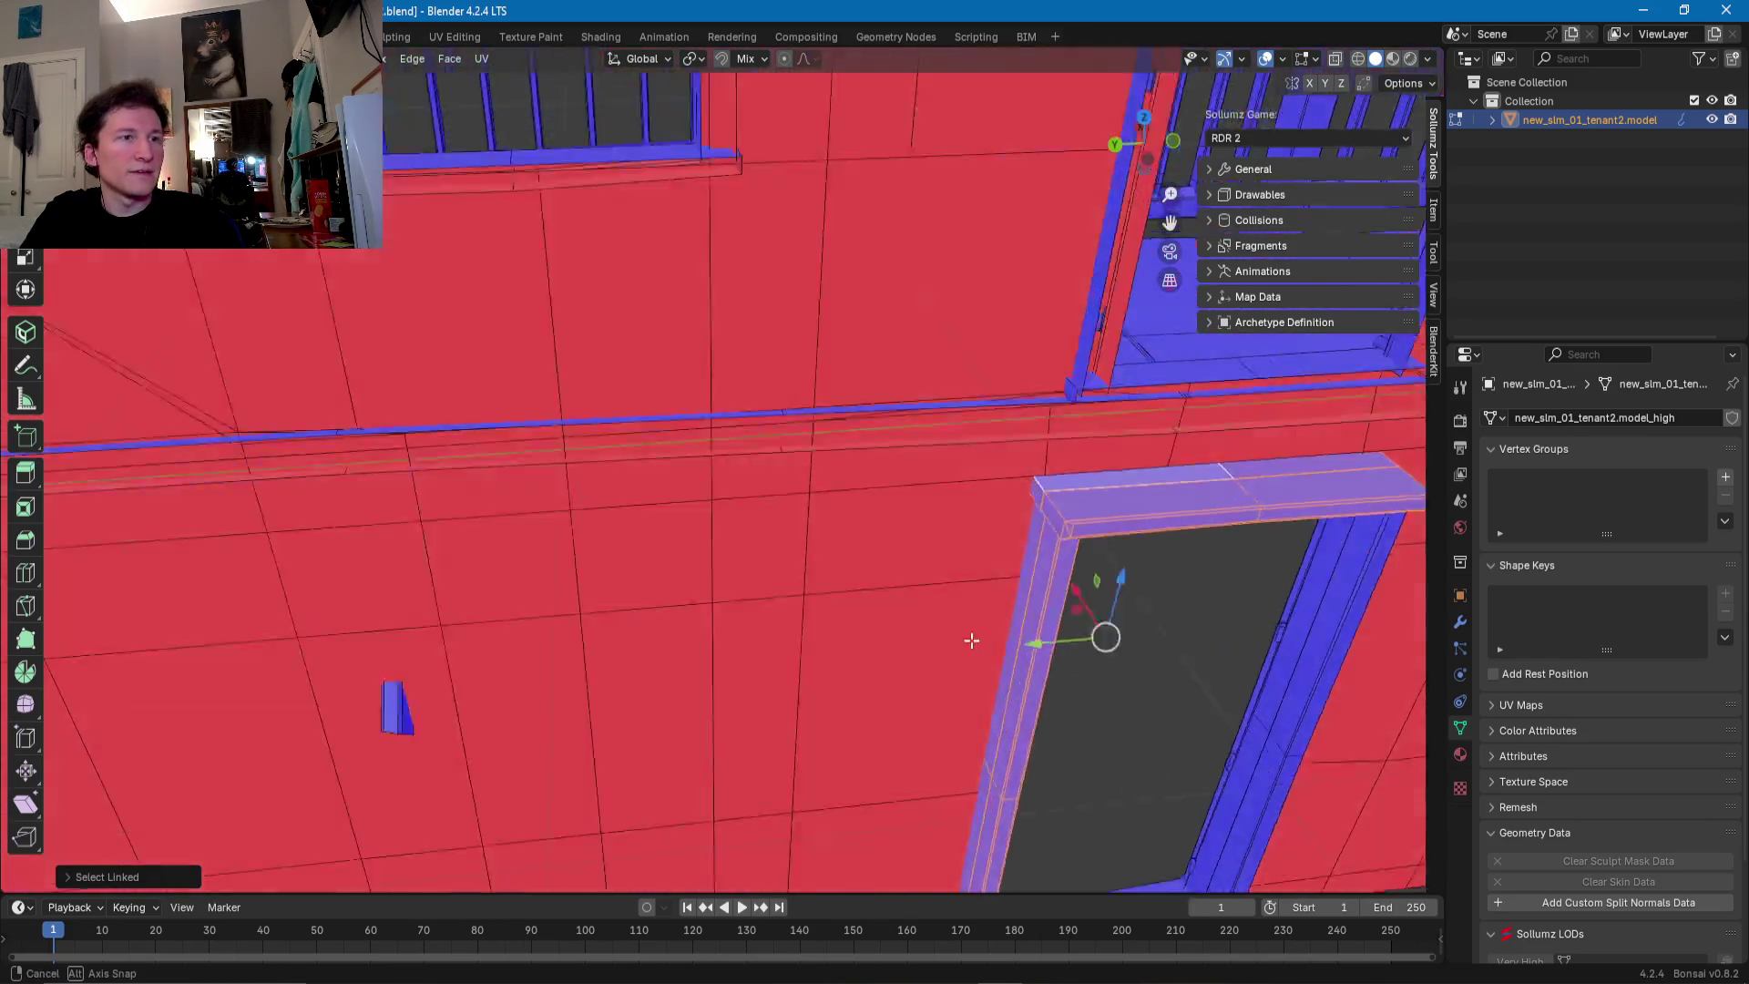
{"action": "key", "text": "l"}
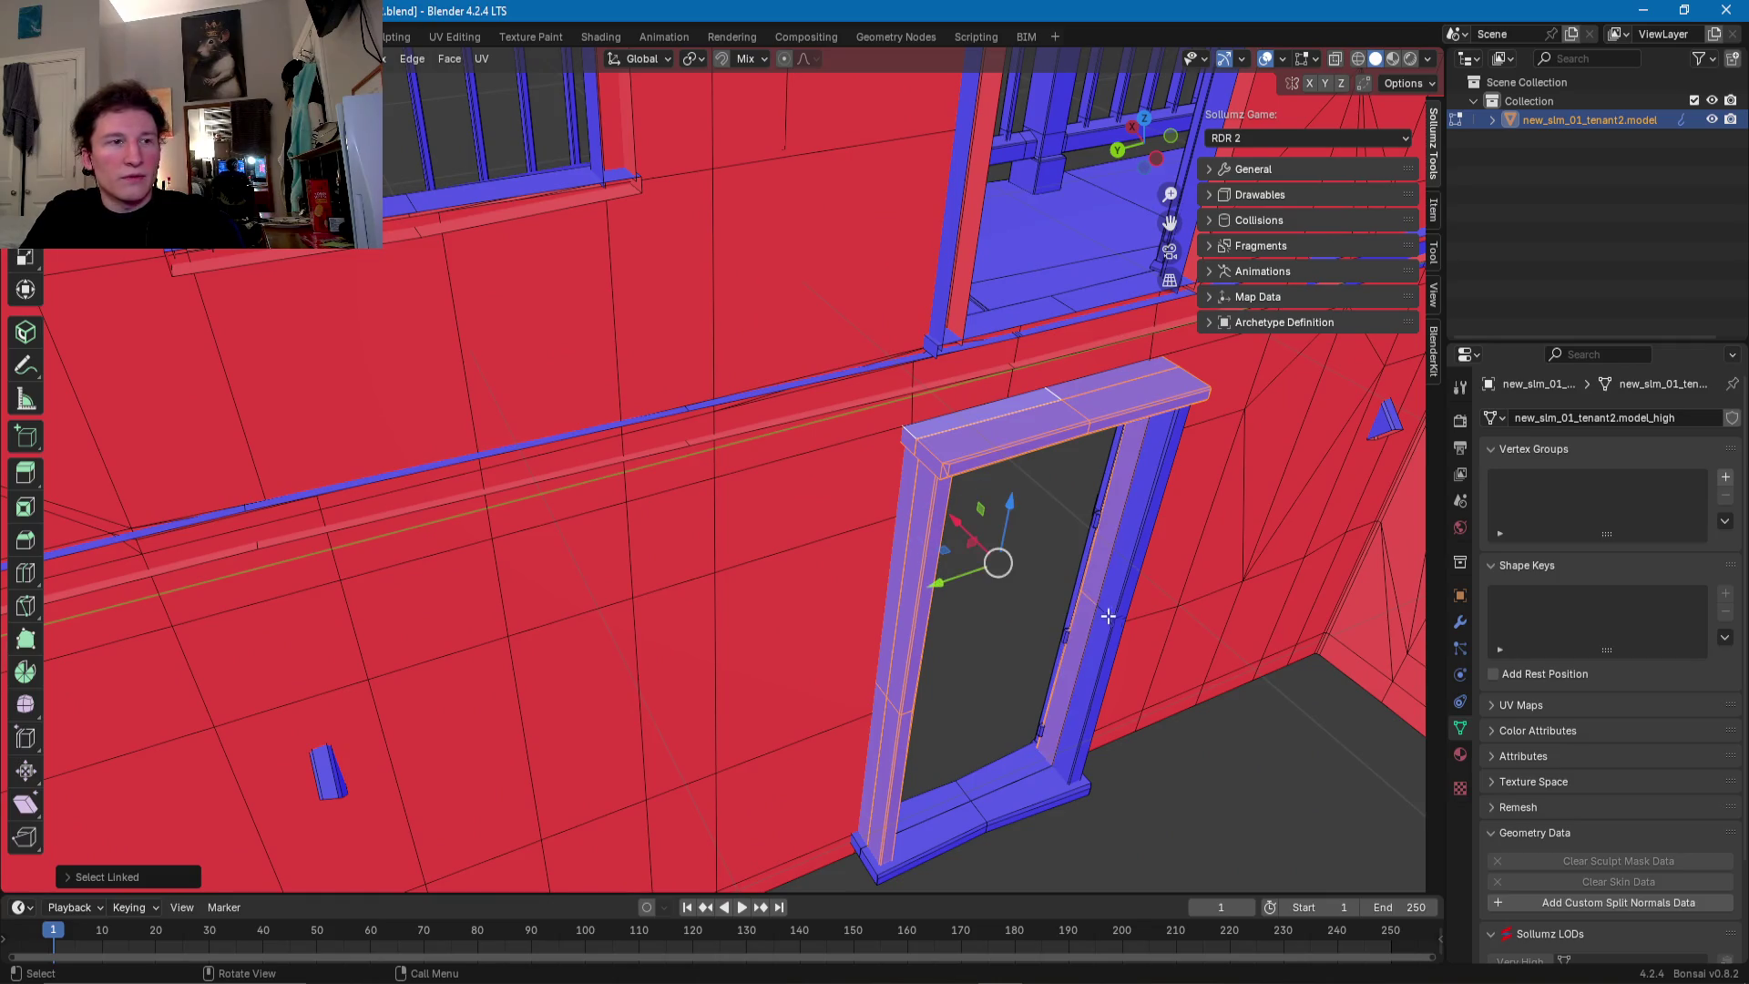
{"action": "key", "text": "l"}
{"action": "key", "text": "l"}
{"action": "mouse_move", "coordinate": [1052, 738]}
{"action": "middle_mouse_down"}
{"action": "mouse_move", "coordinate": [998, 743]}
{"action": "mouse_move", "coordinate": [835, 681]}
{"action": "mouse_move", "coordinate": [966, 647]}
{"action": "middle_mouse_up"}
{"action": "left_click", "coordinate": [965, 646]}
{"action": "key", "text": "l"}
{"action": "key", "text": "l"}
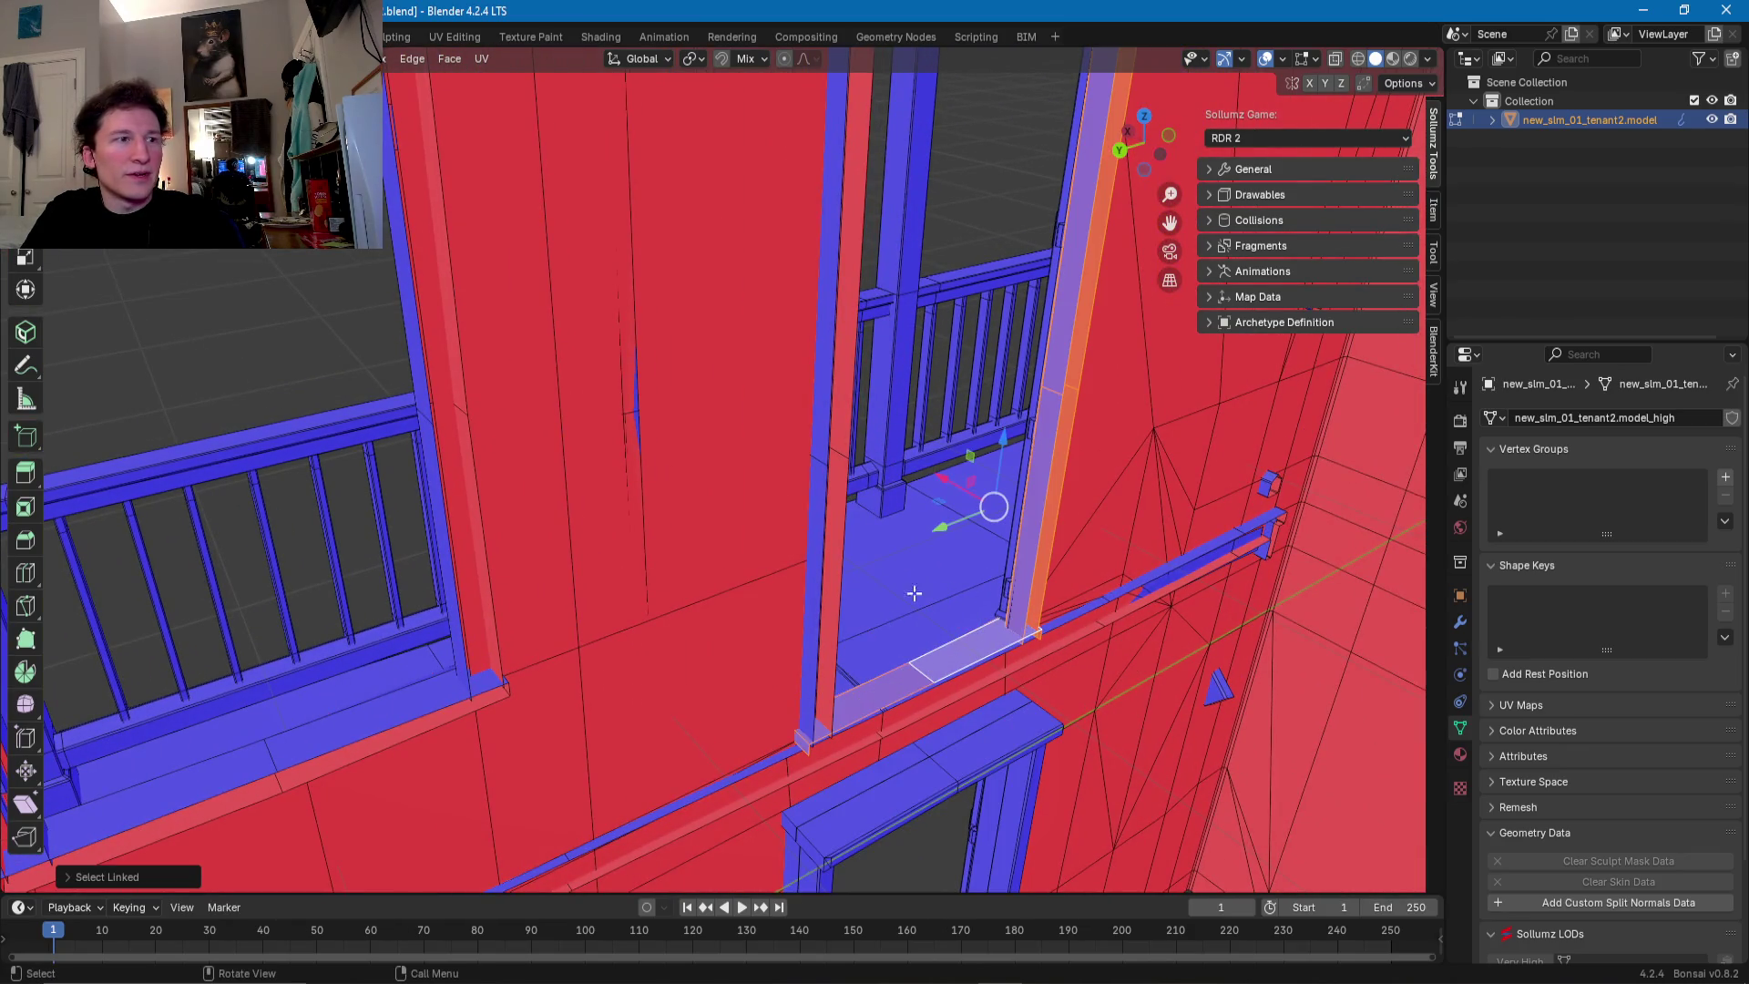
{"action": "key", "text": "l"}
{"action": "middle_click_drag", "start_coordinate": [924, 387], "coordinate": [881, 449]}
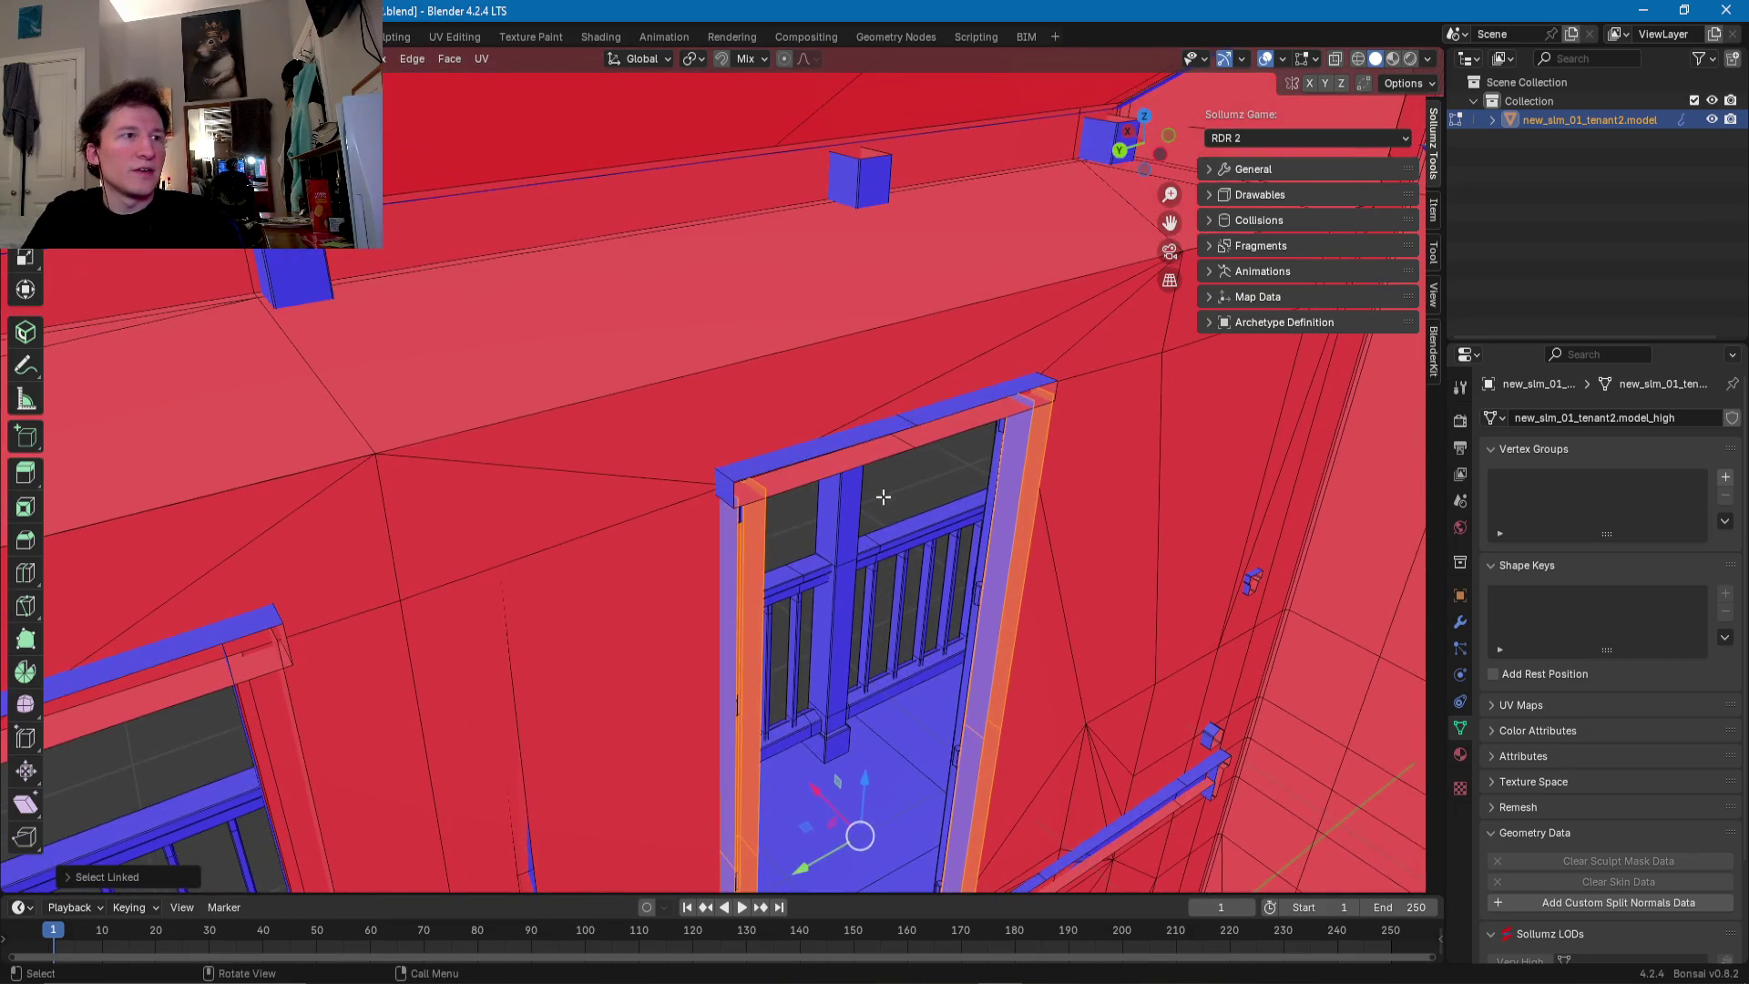
{"action": "key", "text": "l"}
{"action": "mouse_move", "coordinate": [884, 672]}
{"action": "middle_mouse_down", "text": "shift"}
{"action": "mouse_move", "coordinate": [908, 576]}
{"action": "mouse_move", "coordinate": [793, 593]}
{"action": "mouse_move", "coordinate": [1209, 531]}
{"action": "middle_mouse_up", "text": "shift"}
{"action": "key", "text": "x"}
{"action": "left_click", "coordinate": [907, 576]}
- Select the next doorway's old frame, left jamb and top lintel, and delete those faces
{"action": "mouse_move", "coordinate": [885, 637]}
{"action": "middle_mouse_down", "text": "shift"}
{"action": "mouse_move", "coordinate": [953, 614]}
{"action": "mouse_move", "coordinate": [866, 625]}
{"action": "middle_mouse_up", "text": "shift"}
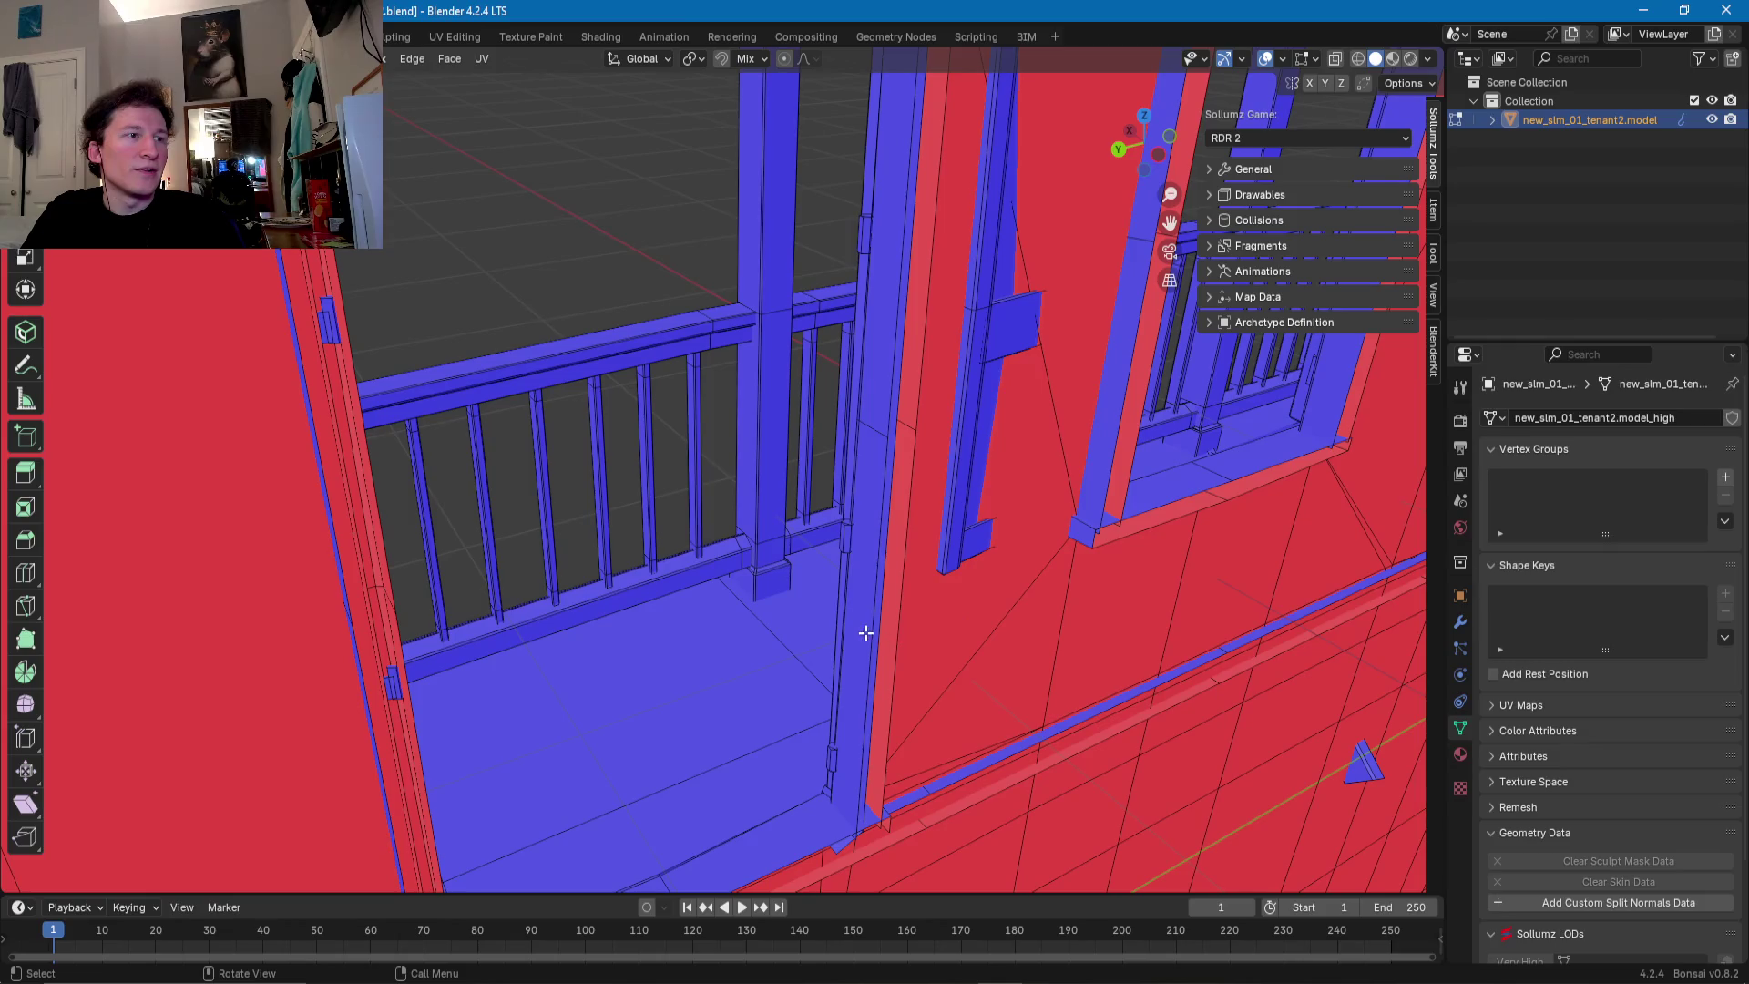
{"action": "left_click", "coordinate": [866, 625]}
{"action": "key", "text": "ctrl+l"}
{"action": "mouse_move", "coordinate": [849, 759]}
{"action": "middle_mouse_down"}
{"action": "mouse_move", "coordinate": [567, 625]}
{"action": "mouse_move", "coordinate": [604, 675]}
{"action": "middle_mouse_up"}
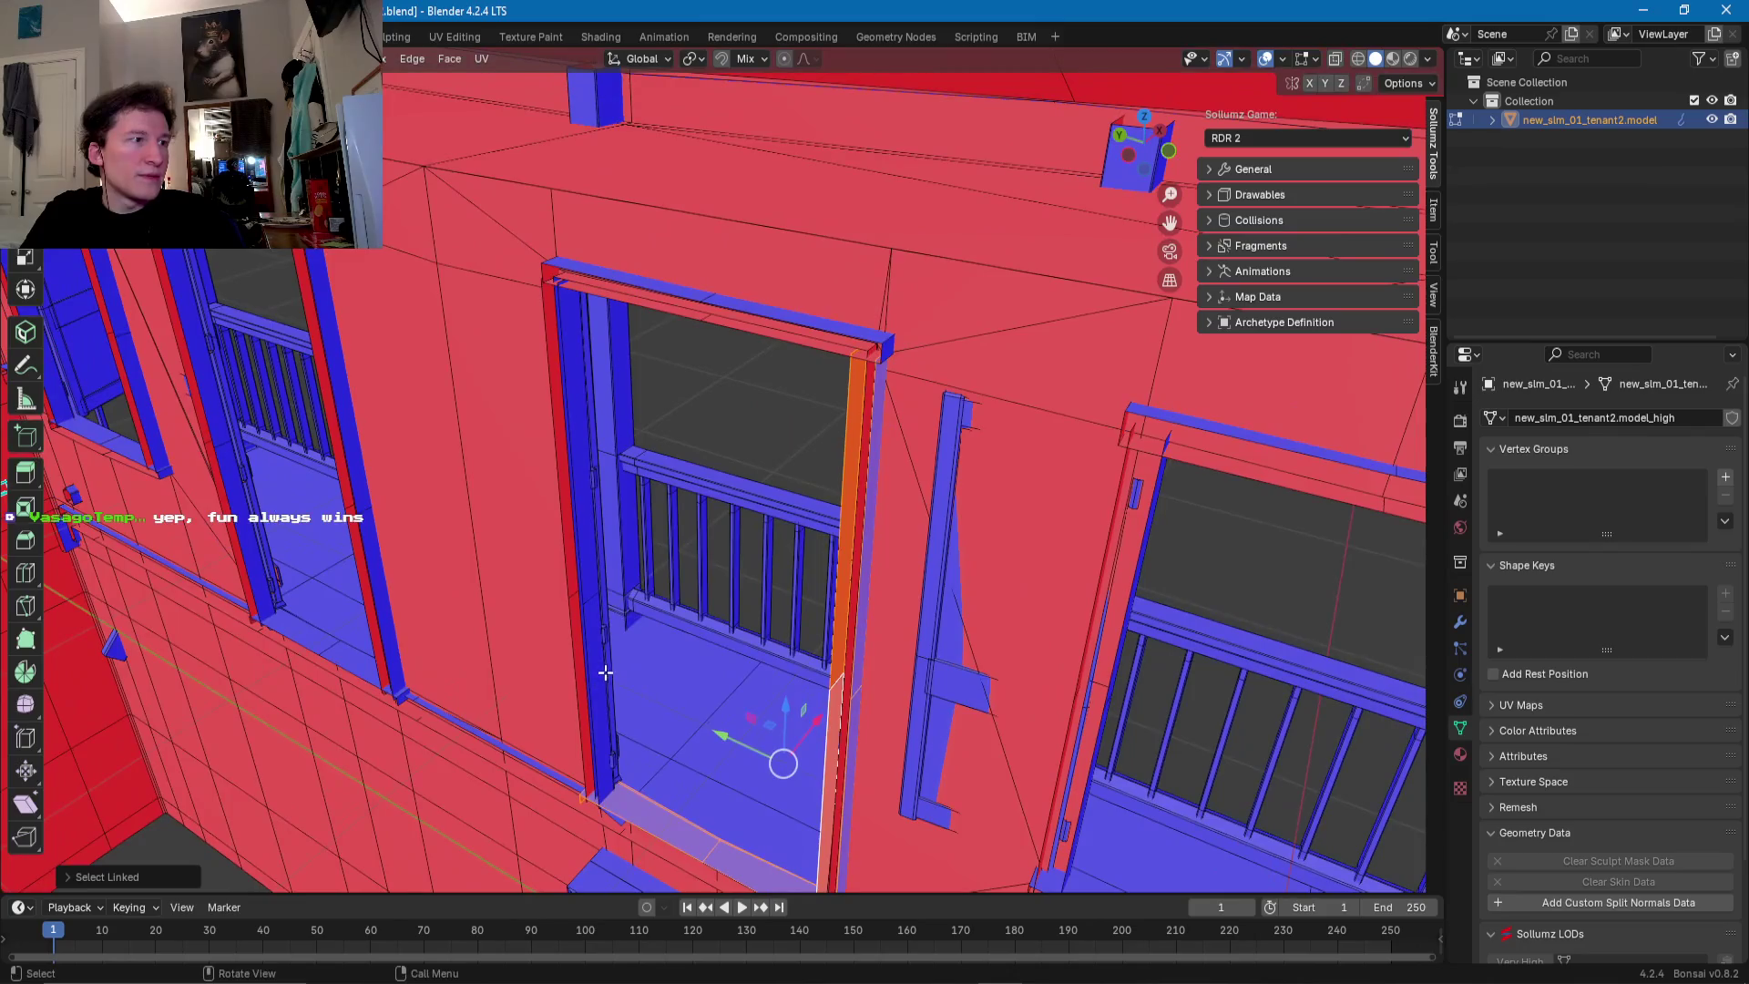
{"action": "left_click", "coordinate": [593, 670], "text": "shift"}
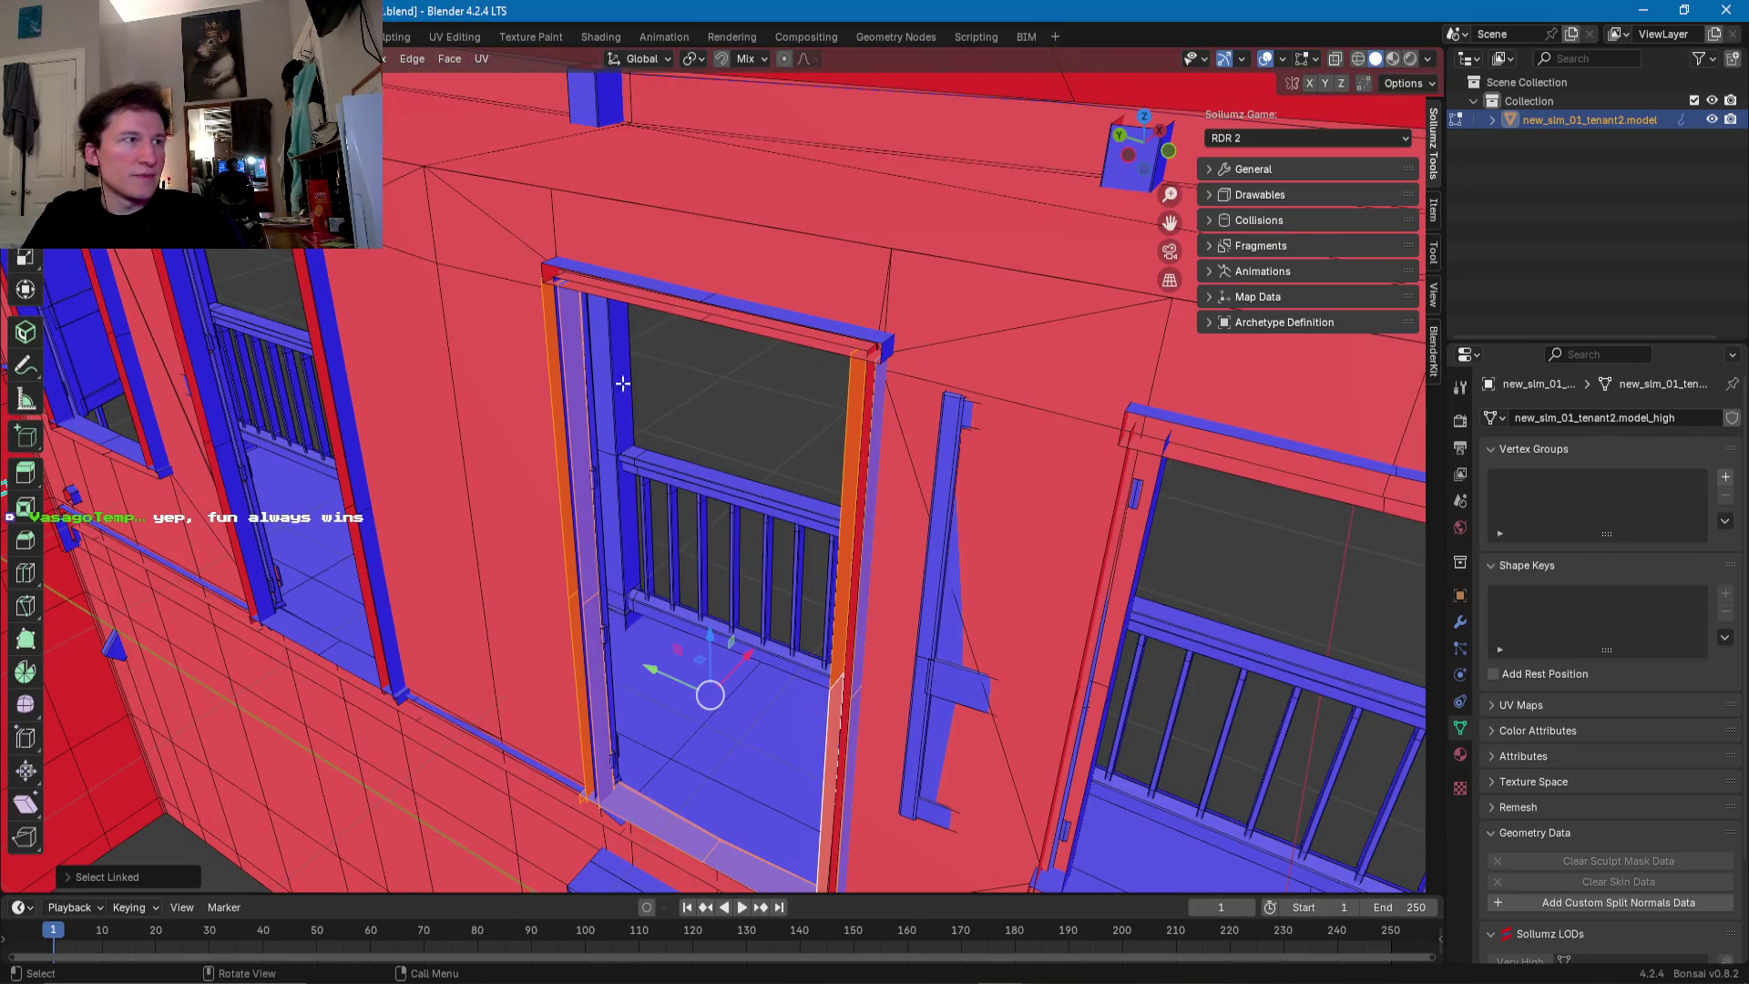
{"action": "left_click", "coordinate": [685, 293], "text": "shift"}
{"action": "middle_click_drag", "start_coordinate": [840, 521], "coordinate": [812, 468]}
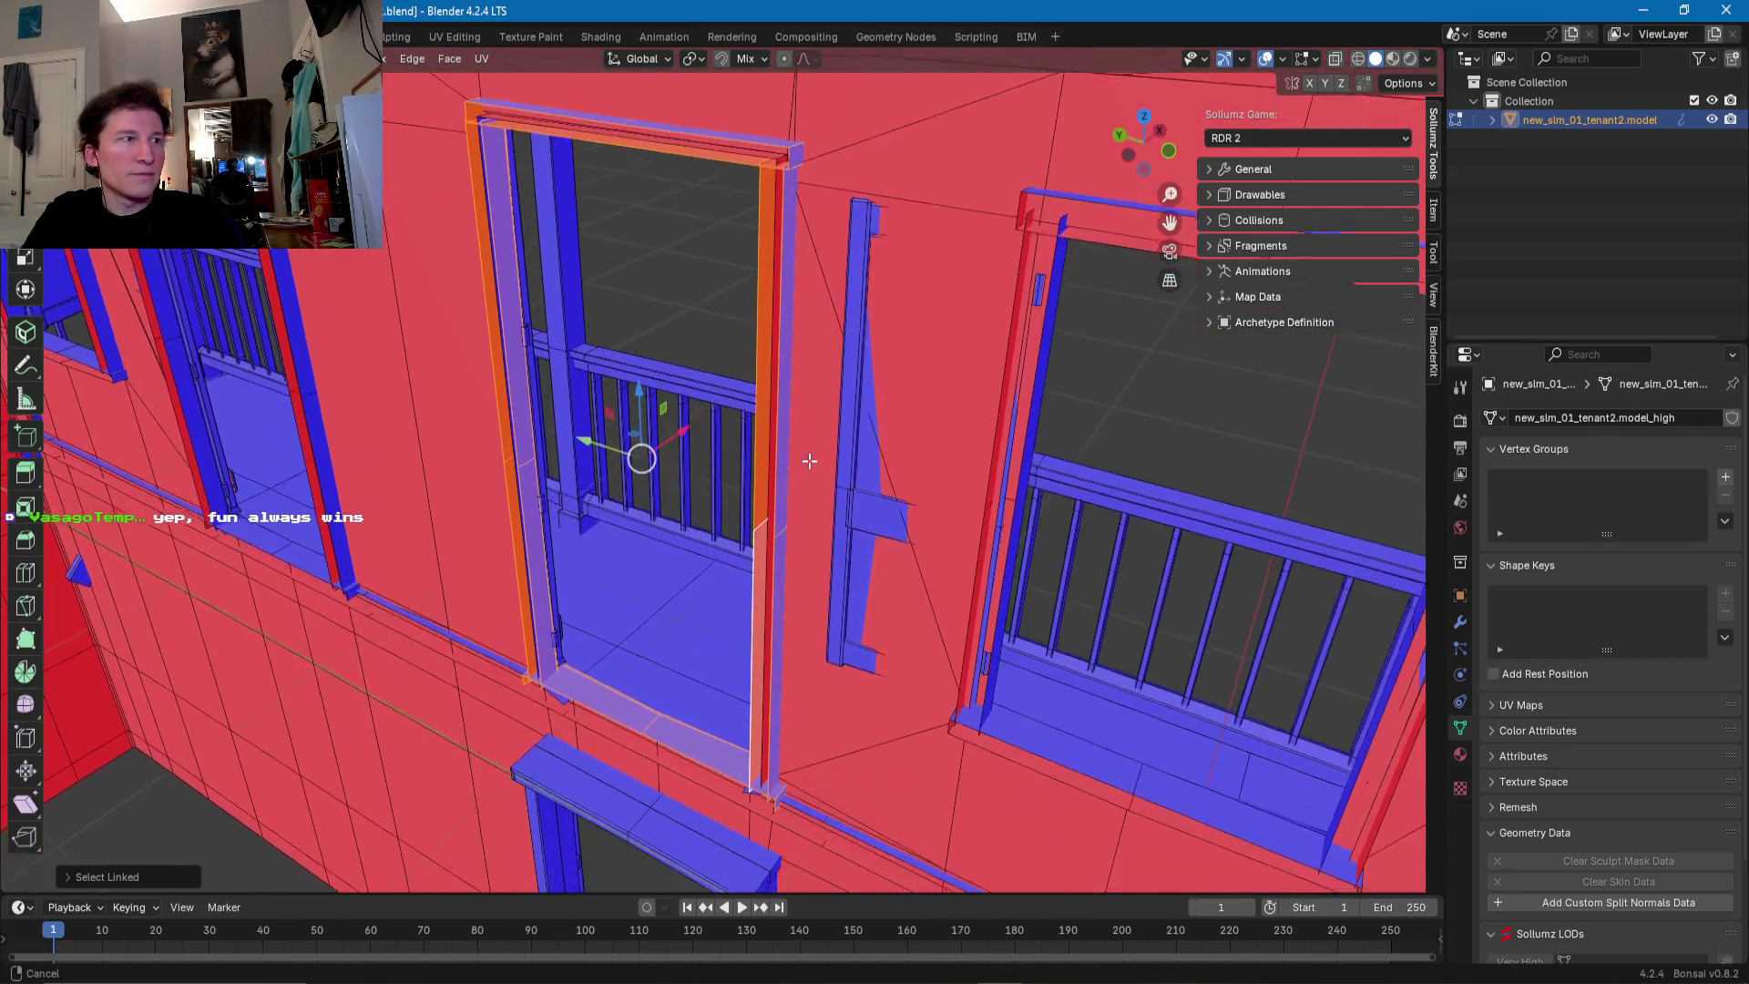
{"action": "scroll", "coordinate": [730, 433], "scroll_direction": "up", "scroll_amount": 5}
{"action": "scroll", "coordinate": [714, 535], "scroll_direction": "down", "scroll_amount": 5}
{"action": "scroll", "coordinate": [695, 466], "scroll_direction": "up", "scroll_amount": 3}
{"action": "scroll", "coordinate": [694, 465], "scroll_direction": "down", "scroll_amount": 2}
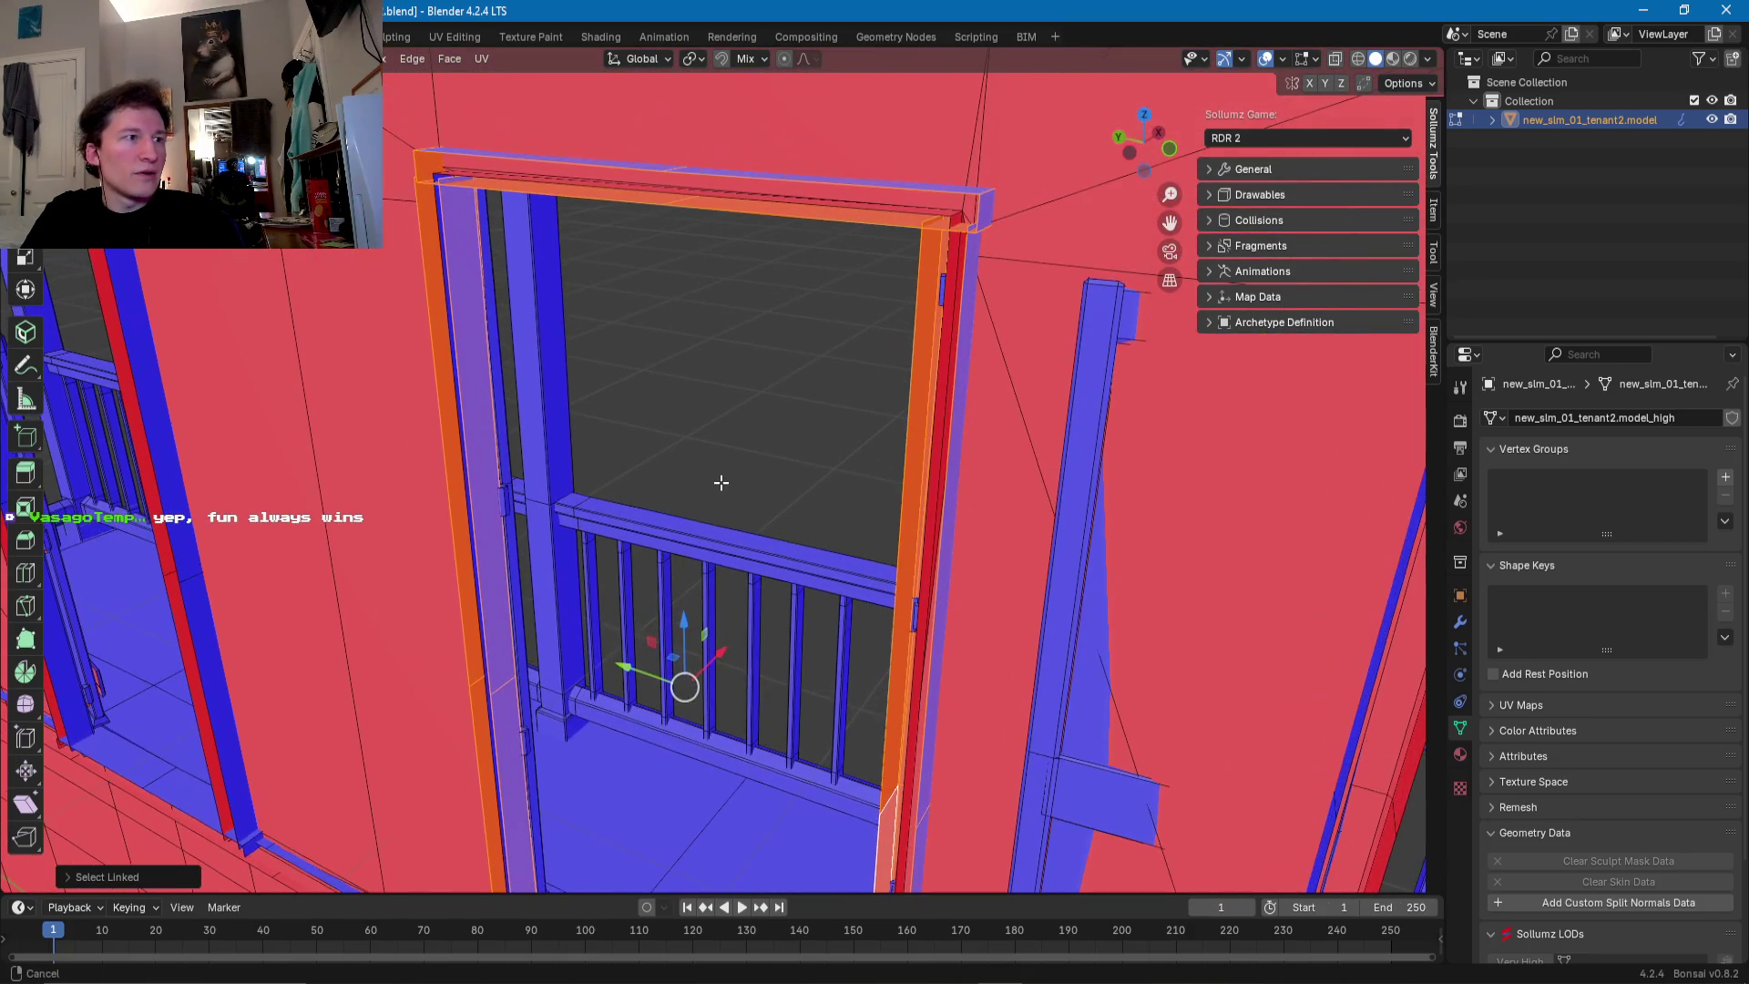
{"action": "key", "text": "x"}
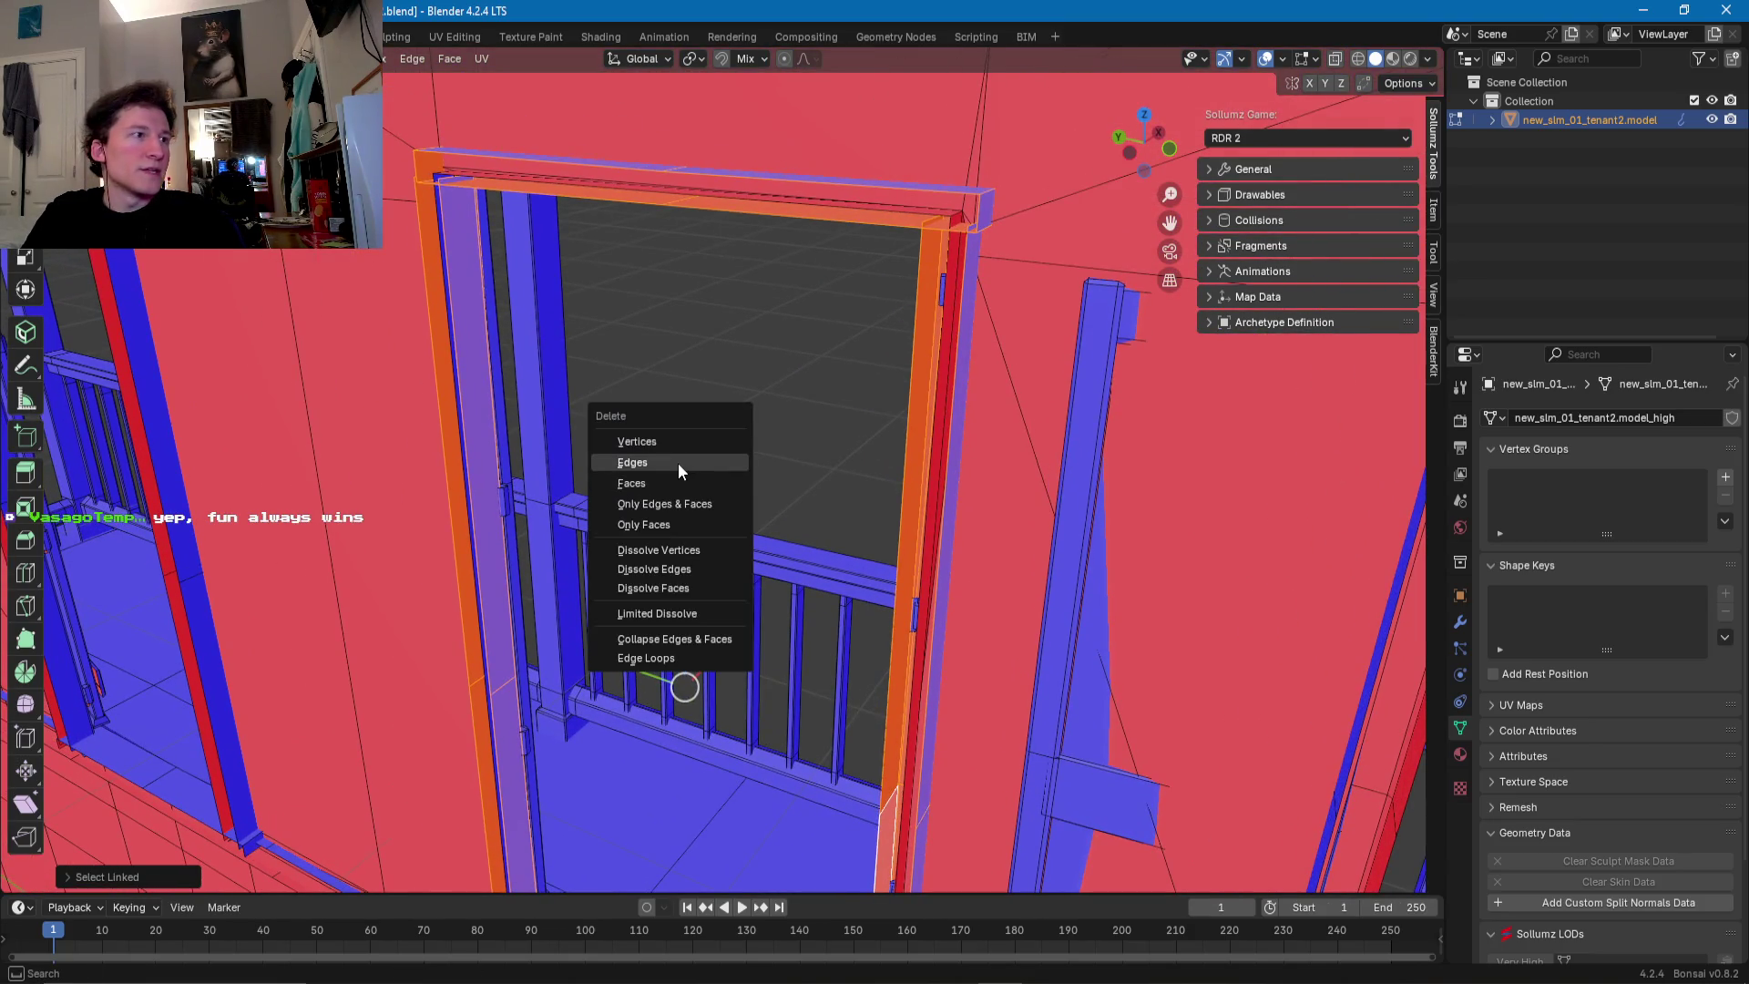
{"action": "left_click", "coordinate": [672, 480]}
{"action": "scroll", "coordinate": [672, 477], "scroll_direction": "up", "scroll_amount": 5}
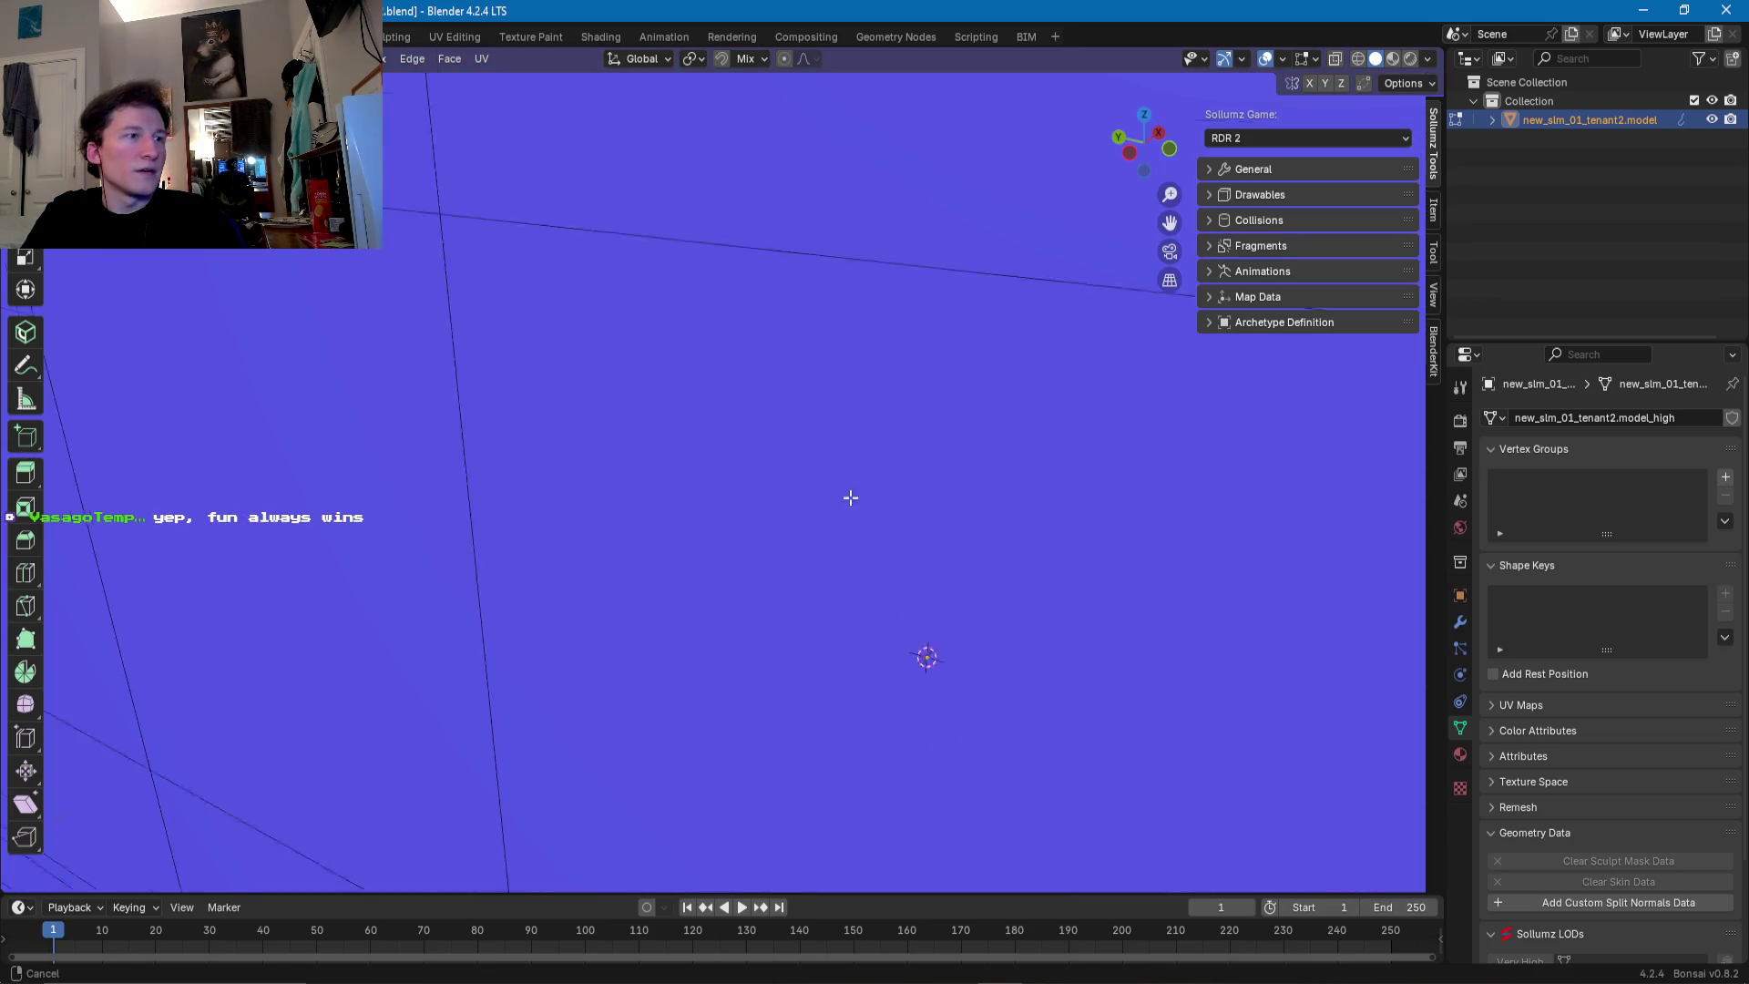
{"action": "scroll", "coordinate": [726, 461], "scroll_direction": "down", "scroll_amount": 5}
{"action": "mouse_move", "coordinate": [726, 461]}
{"action": "middle_mouse_down"}
{"action": "mouse_move", "coordinate": [754, 695]}
{"action": "mouse_move", "coordinate": [791, 696]}
{"action": "mouse_move", "coordinate": [756, 716]}
{"action": "middle_mouse_up"}
- Select the ground-floor door frame's header, both jambs and sill using repeated Select Linked (L)
{"action": "left_click", "coordinate": [760, 716]}
{"action": "key", "text": "l"}
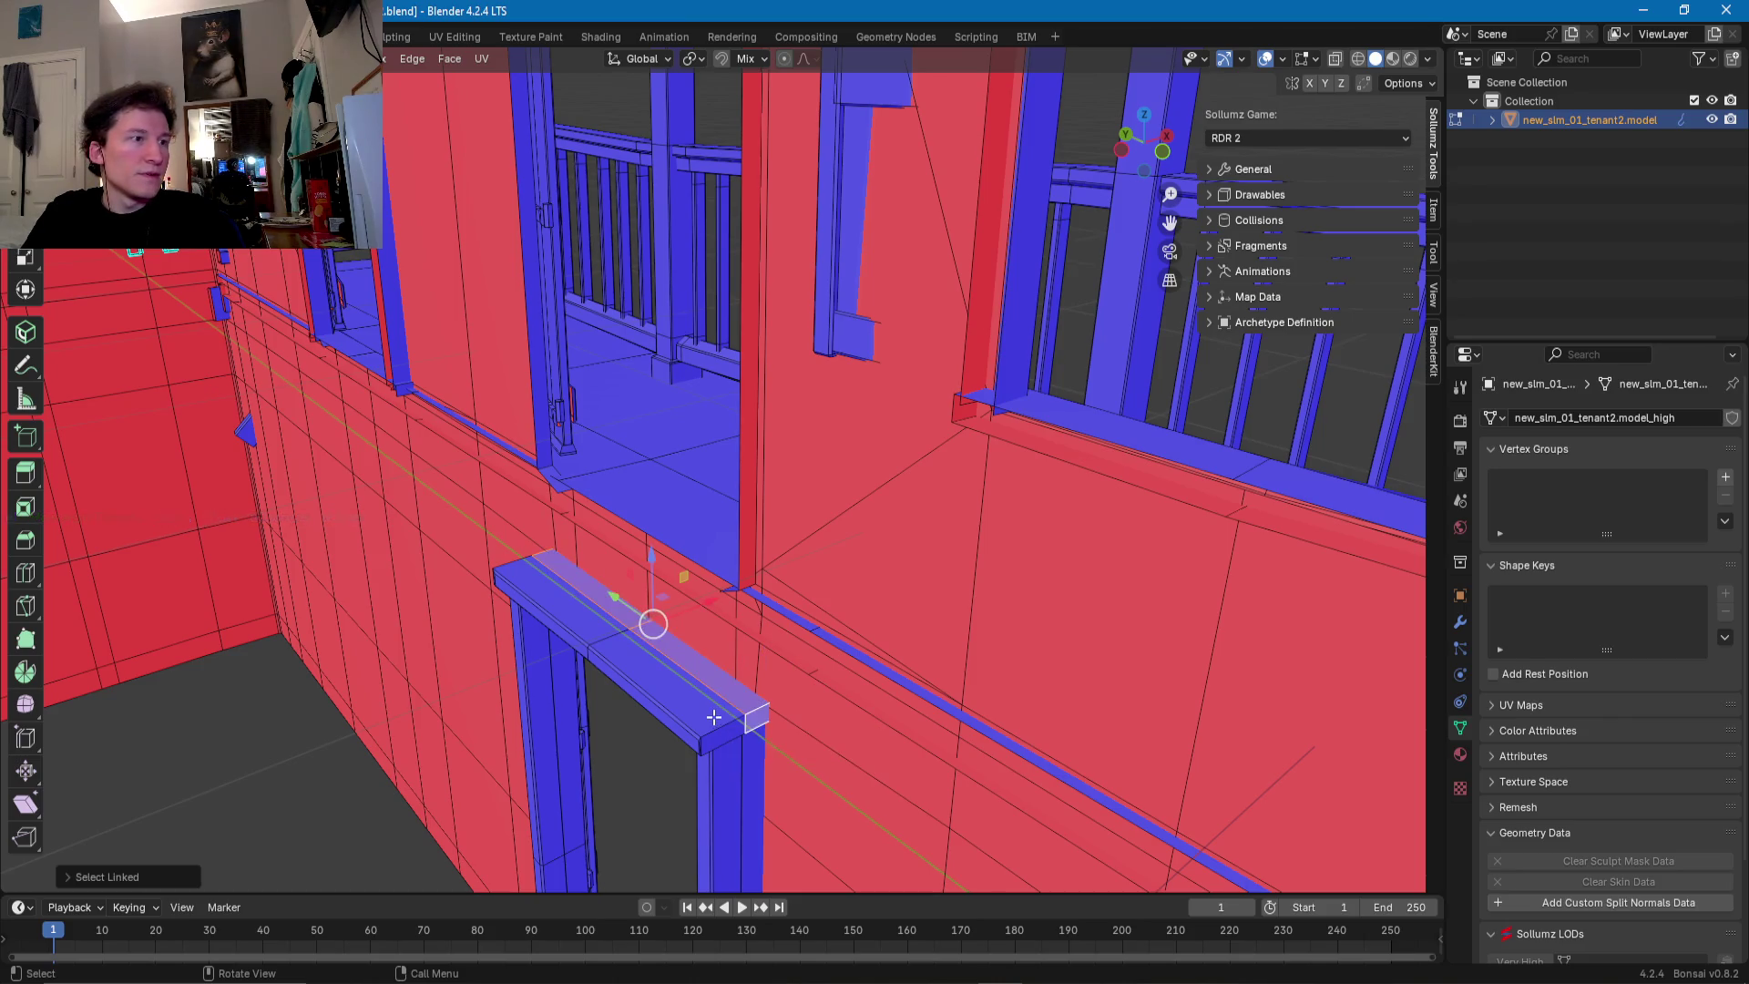
{"action": "key", "text": "l"}
{"action": "key", "text": "l"}
{"action": "mouse_move", "coordinate": [675, 757]}
{"action": "middle_mouse_down"}
{"action": "mouse_move", "coordinate": [680, 686]}
{"action": "mouse_move", "coordinate": [624, 629]}
{"action": "mouse_move", "coordinate": [687, 536]}
{"action": "middle_mouse_up"}
{"action": "key", "text": "l"}
{"action": "key", "text": "l"}
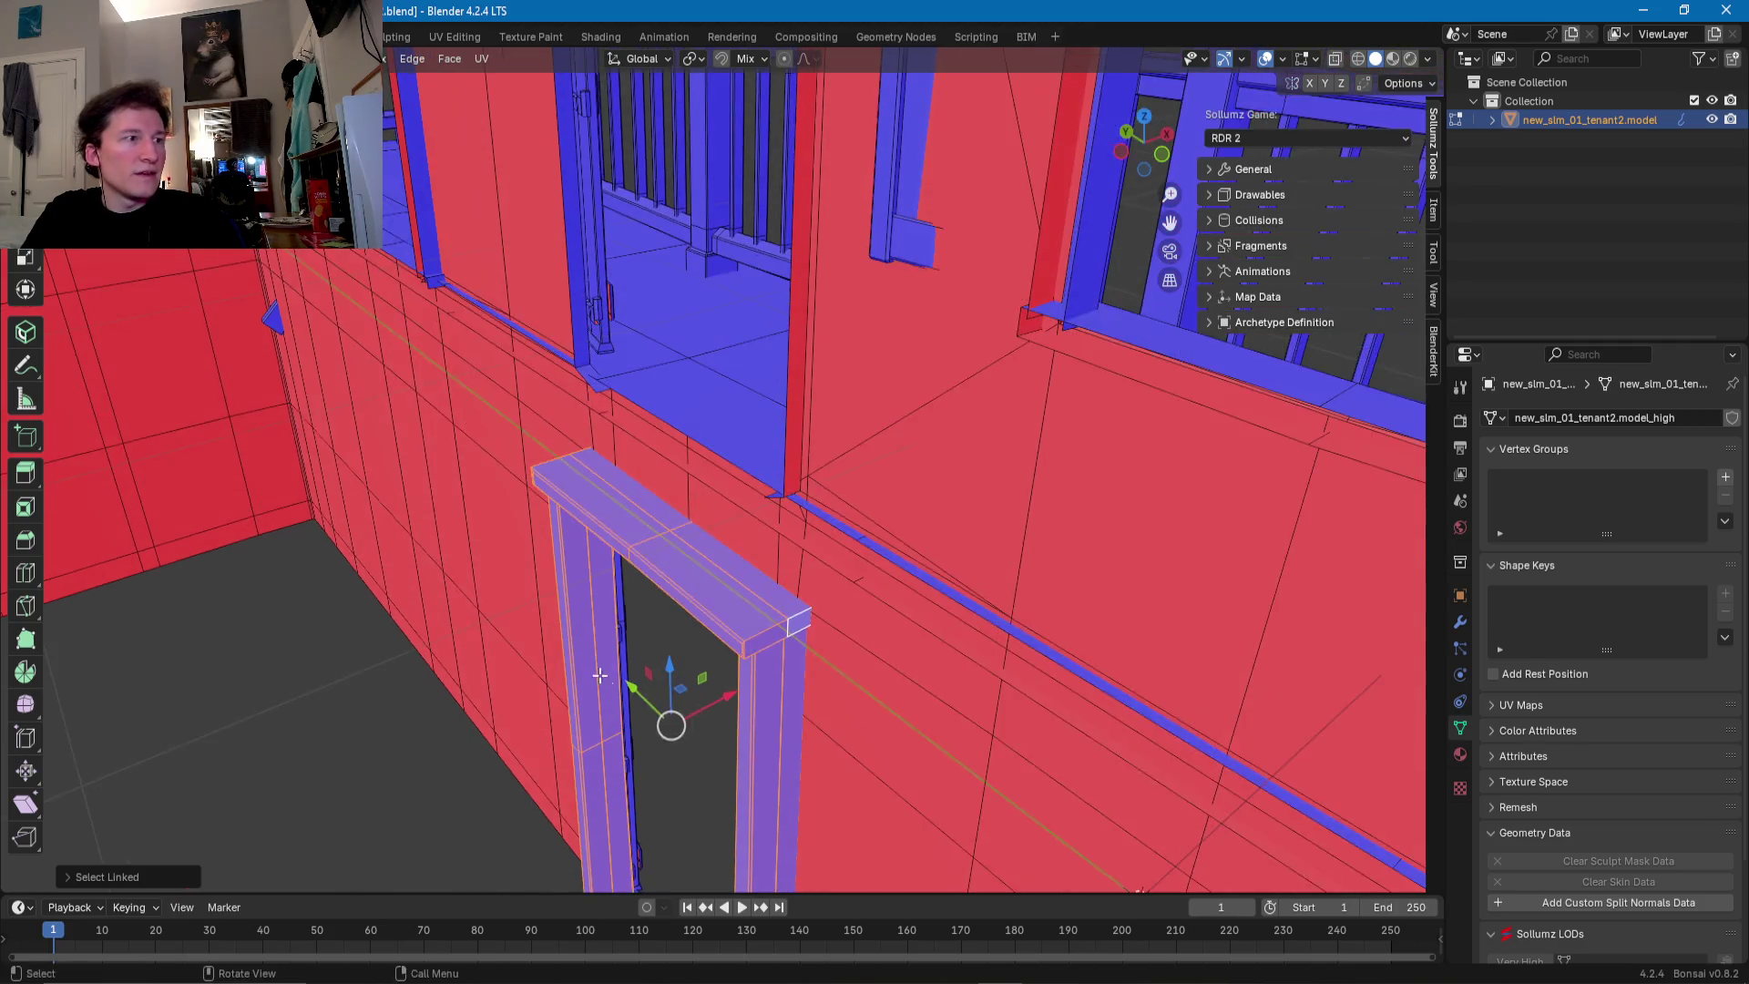
{"action": "key", "text": "l"}
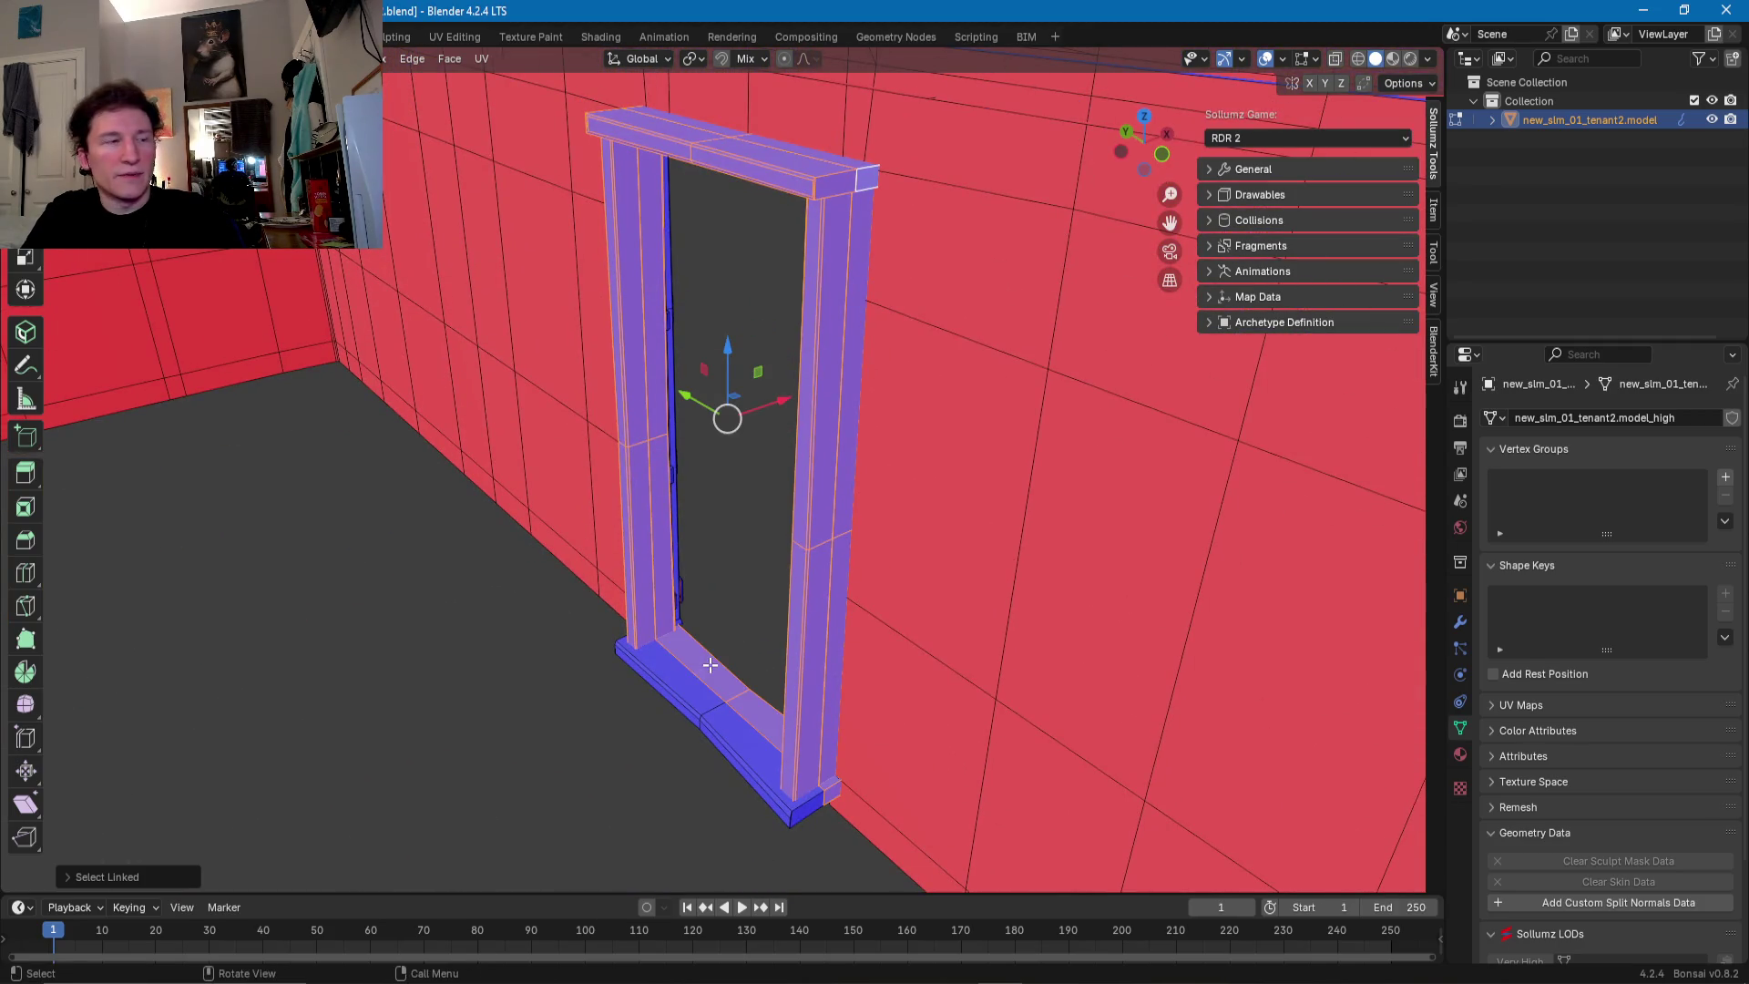
{"action": "key", "text": "l"}
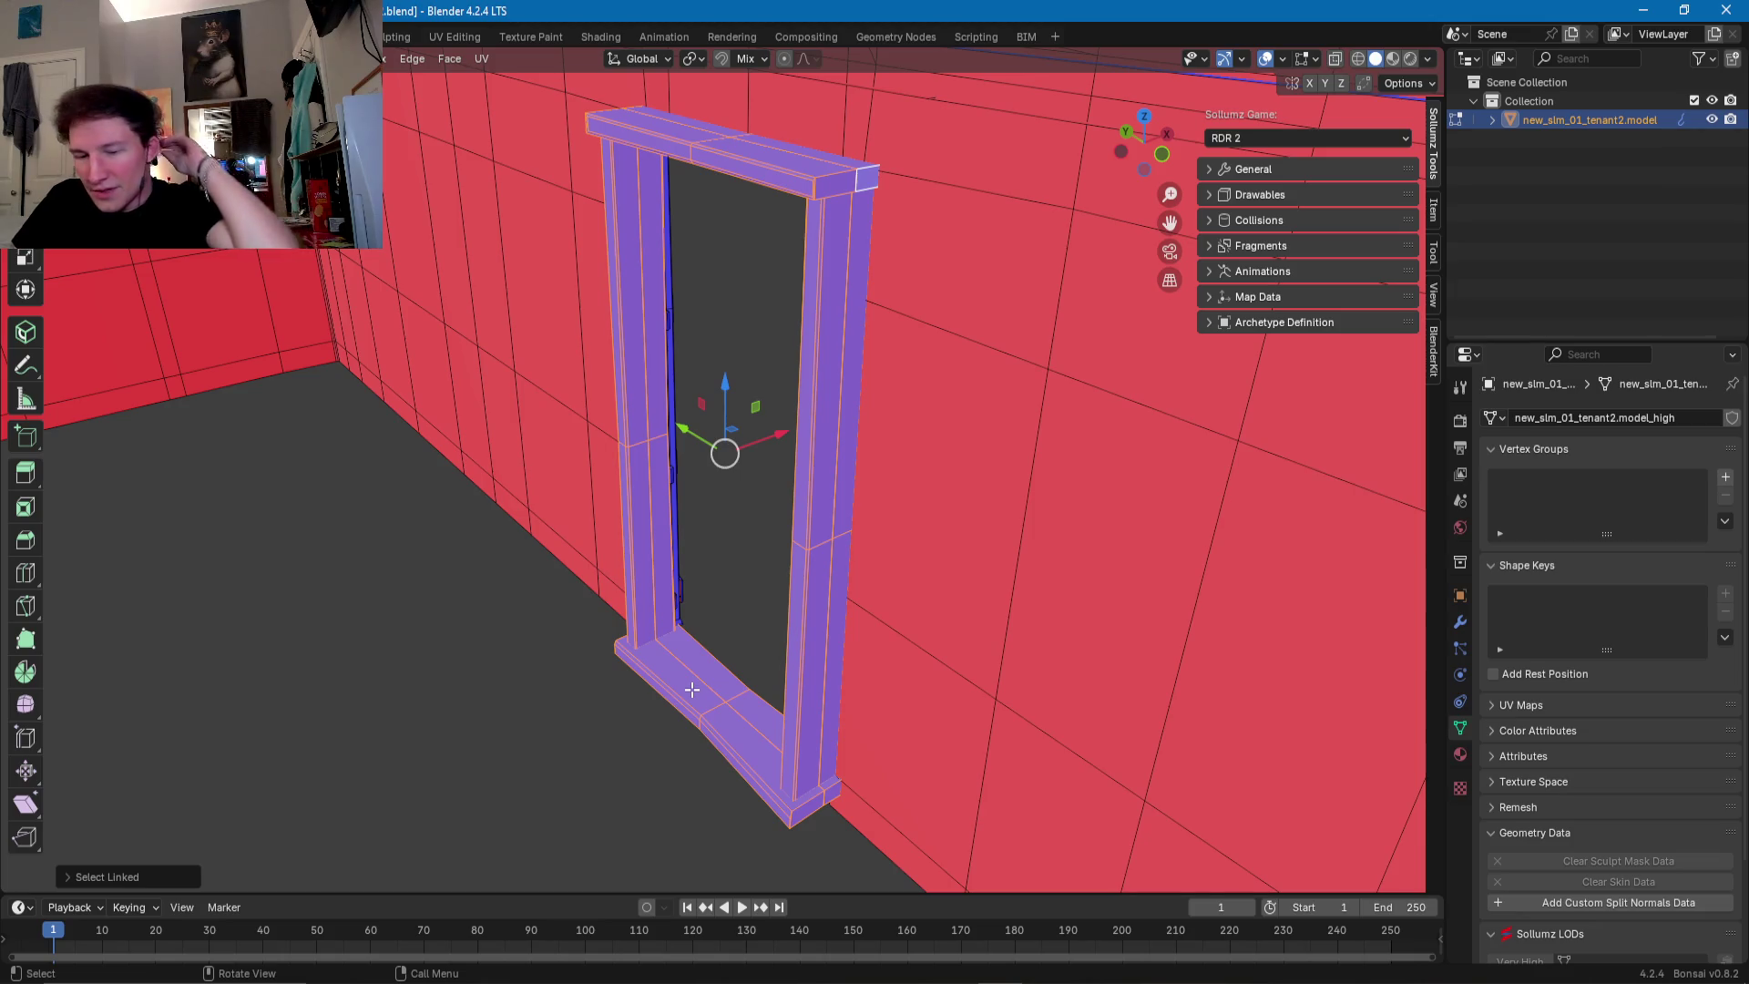
{"action": "mouse_move", "coordinate": [714, 636]}
{"action": "middle_mouse_down", "text": "ctrl"}
{"action": "mouse_move", "coordinate": [656, 641]}
{"action": "mouse_move", "coordinate": [688, 644]}
{"action": "middle_mouse_up", "text": "ctrl"}
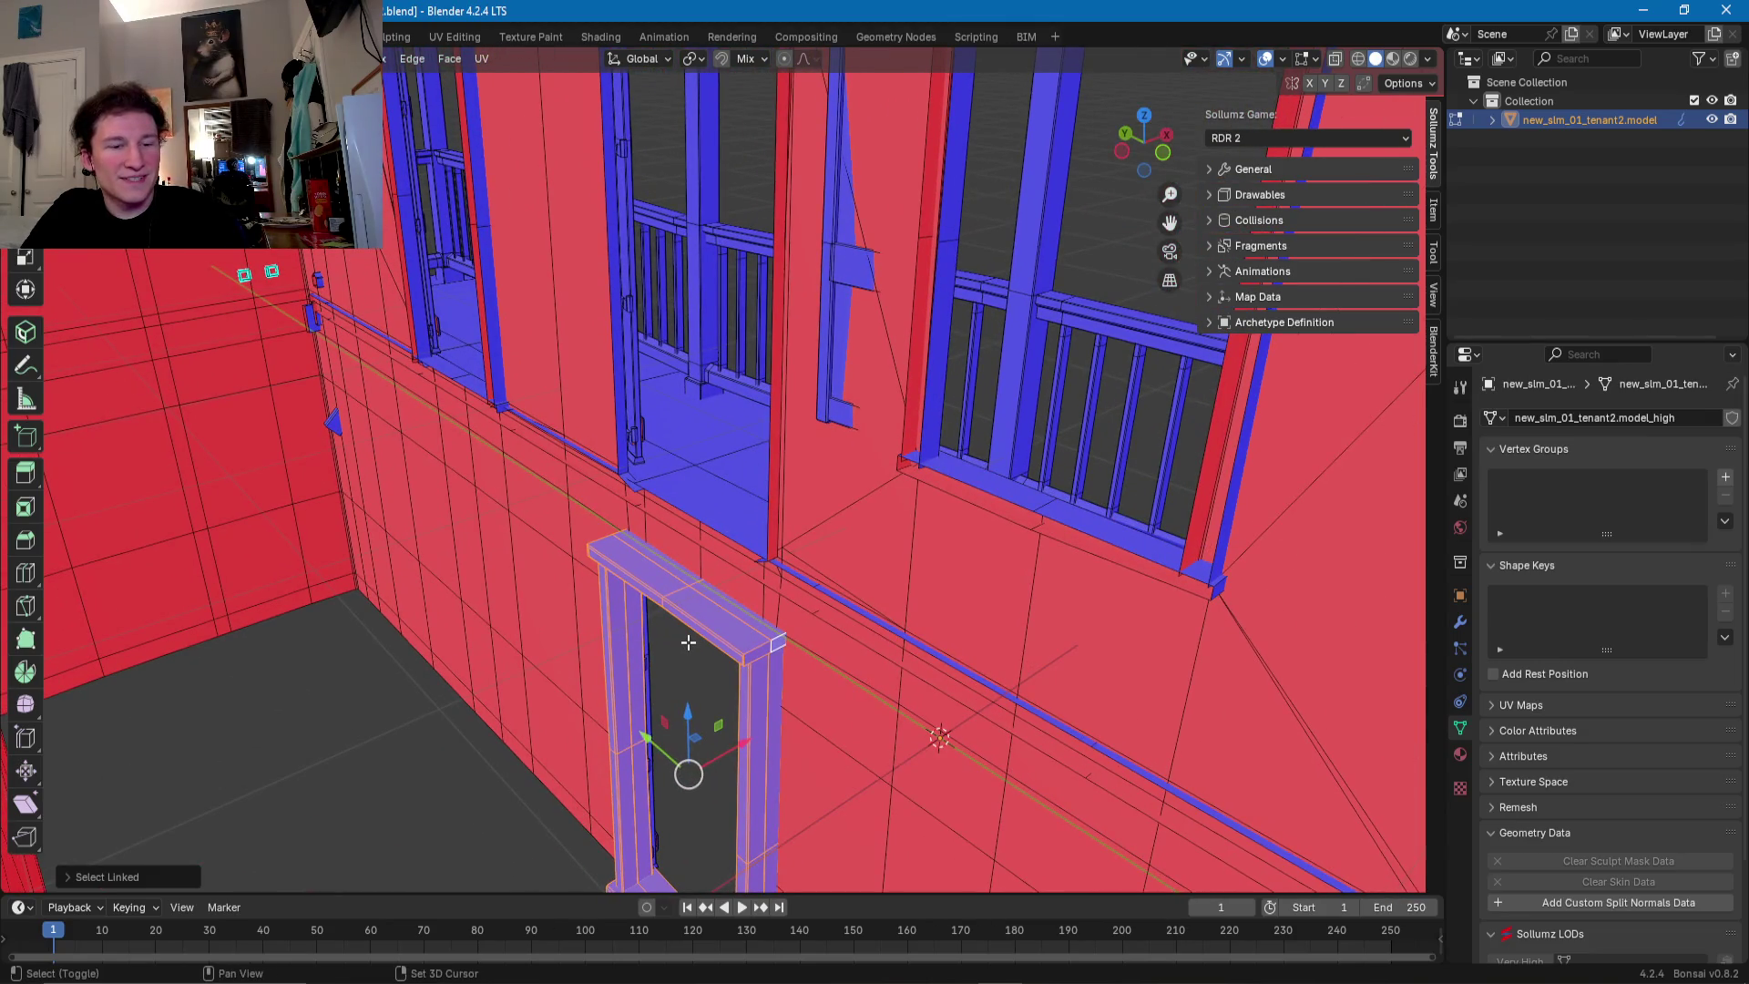
- Place a copy of the whole door frame in the upper balcony doorway and drag it down to the balcony floor
{"action": "key", "text": "g"}
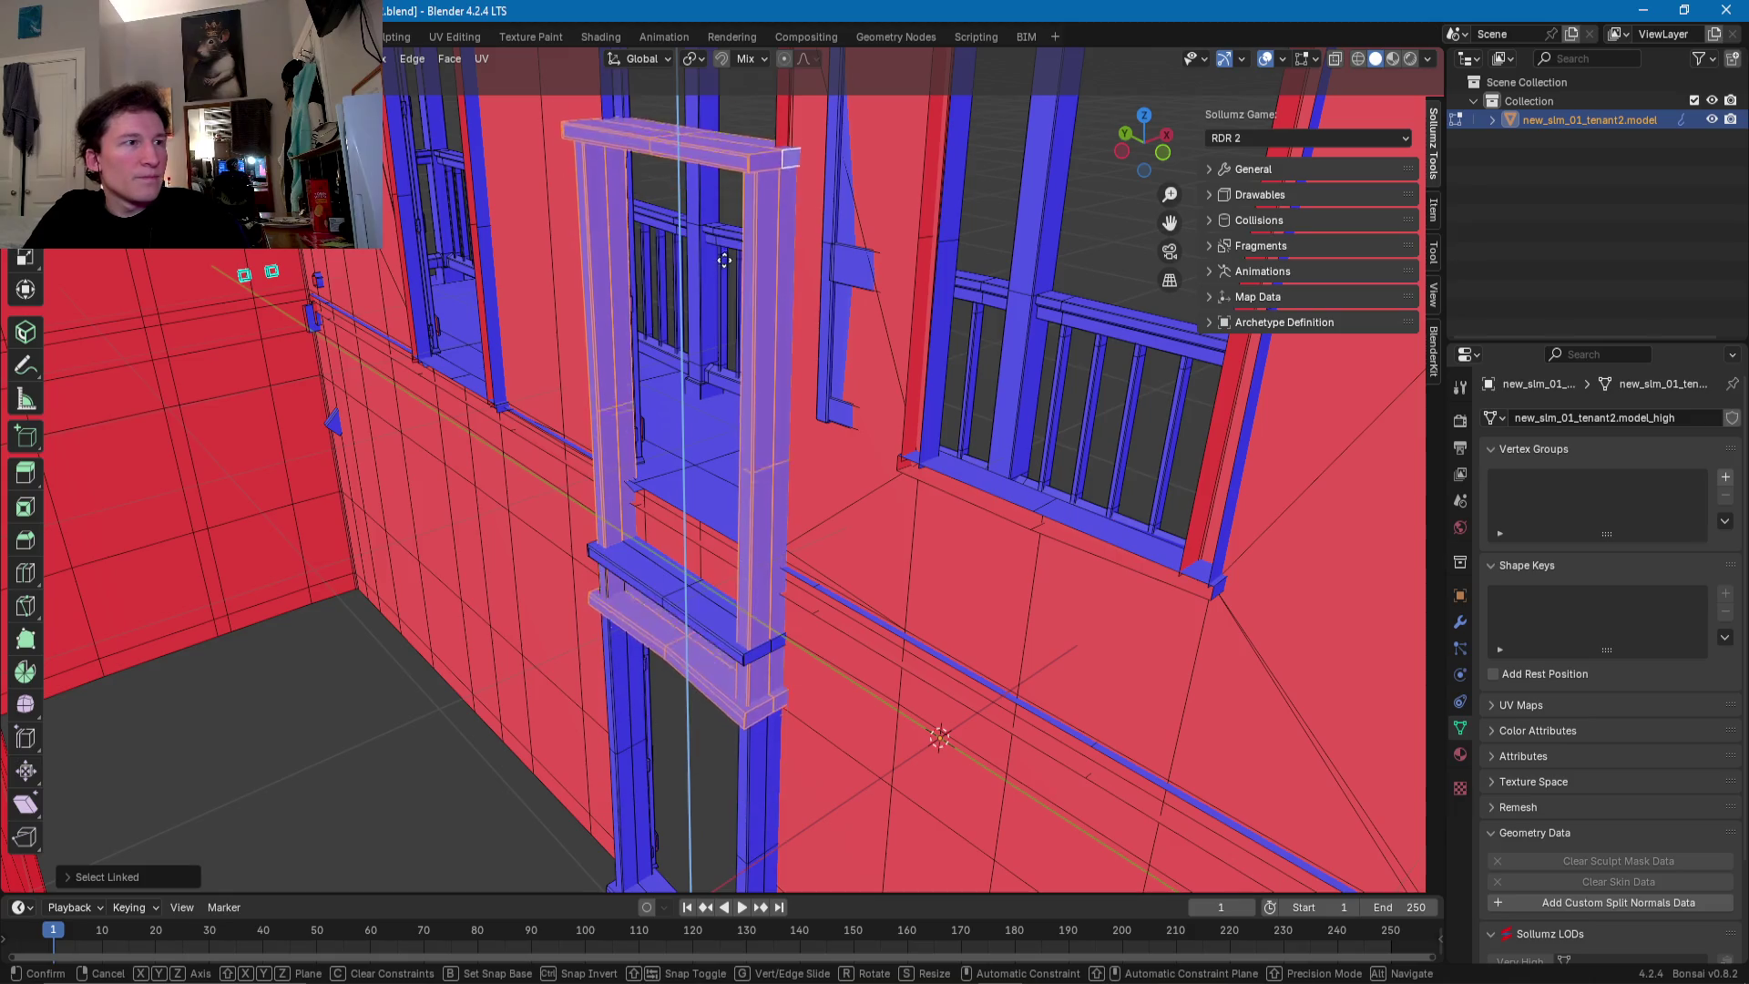
{"action": "left_click", "coordinate": [741, 116]}
{"action": "mouse_move", "coordinate": [741, 202]}
{"action": "middle_mouse_down"}
{"action": "mouse_move", "coordinate": [755, 552]}
{"action": "mouse_move", "coordinate": [814, 580]}
{"action": "mouse_move", "coordinate": [824, 537]}
{"action": "middle_mouse_up"}
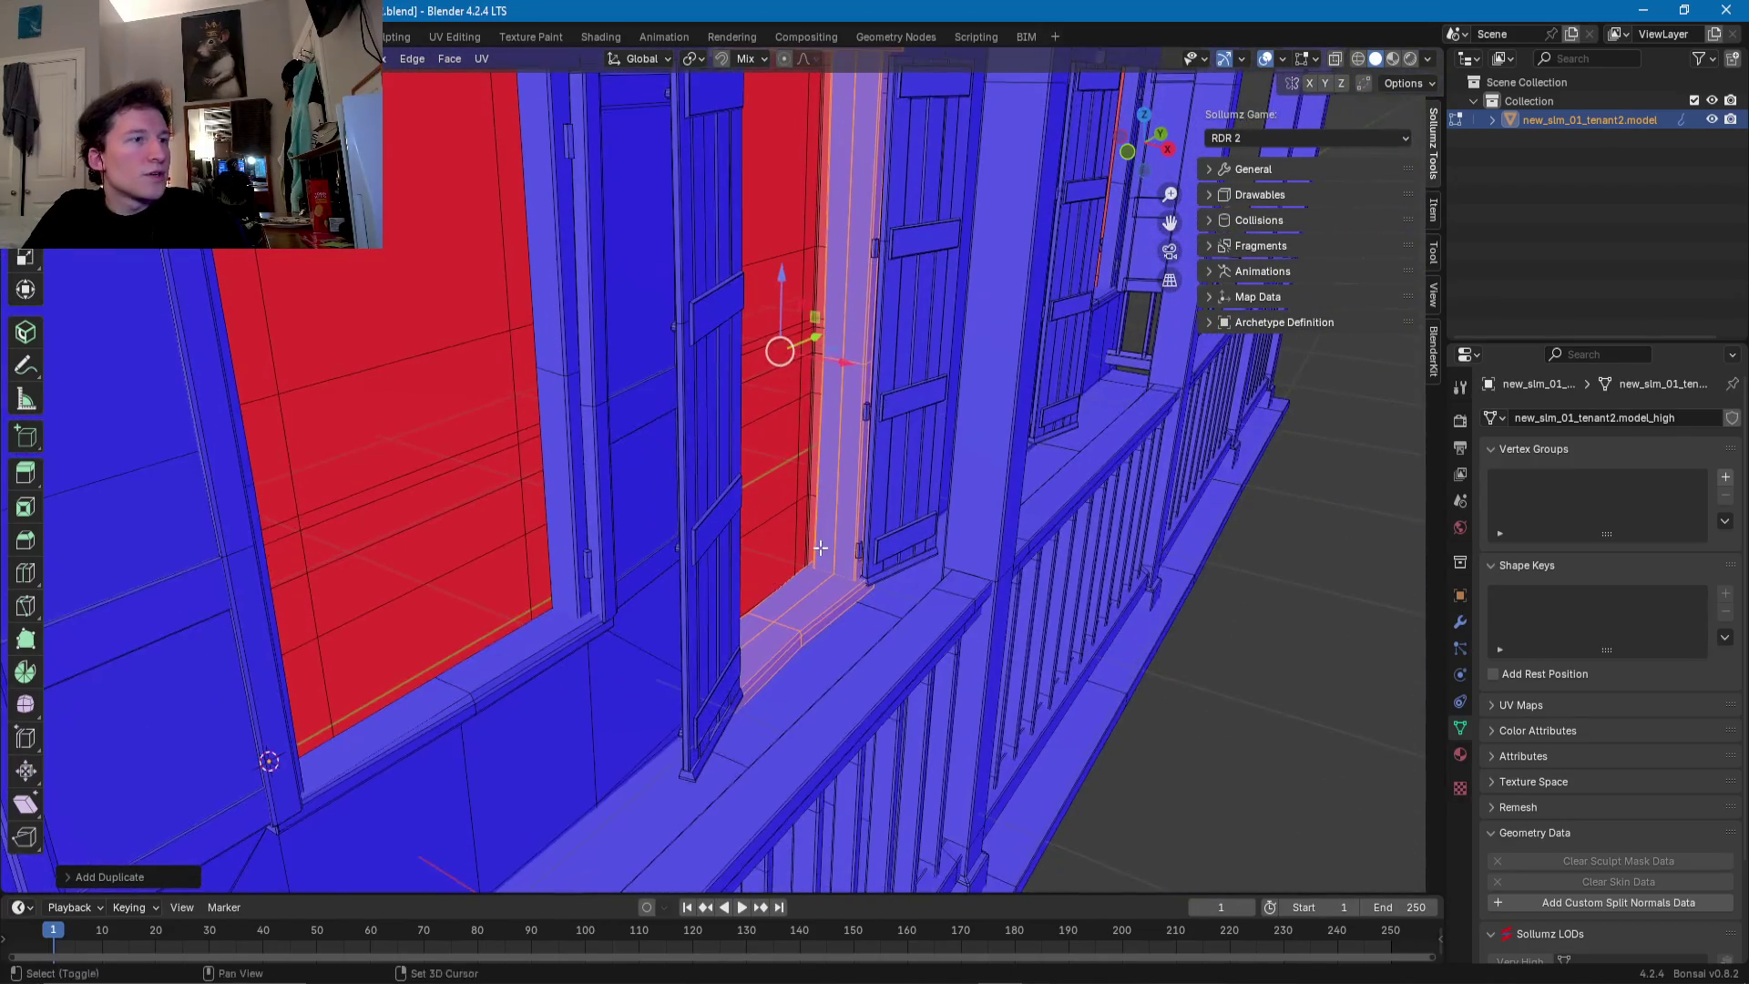
{"action": "scroll", "coordinate": [841, 469], "scroll_direction": "up", "scroll_amount": 4}
{"action": "middle_click_drag", "start_coordinate": [841, 469], "coordinate": [804, 293]}
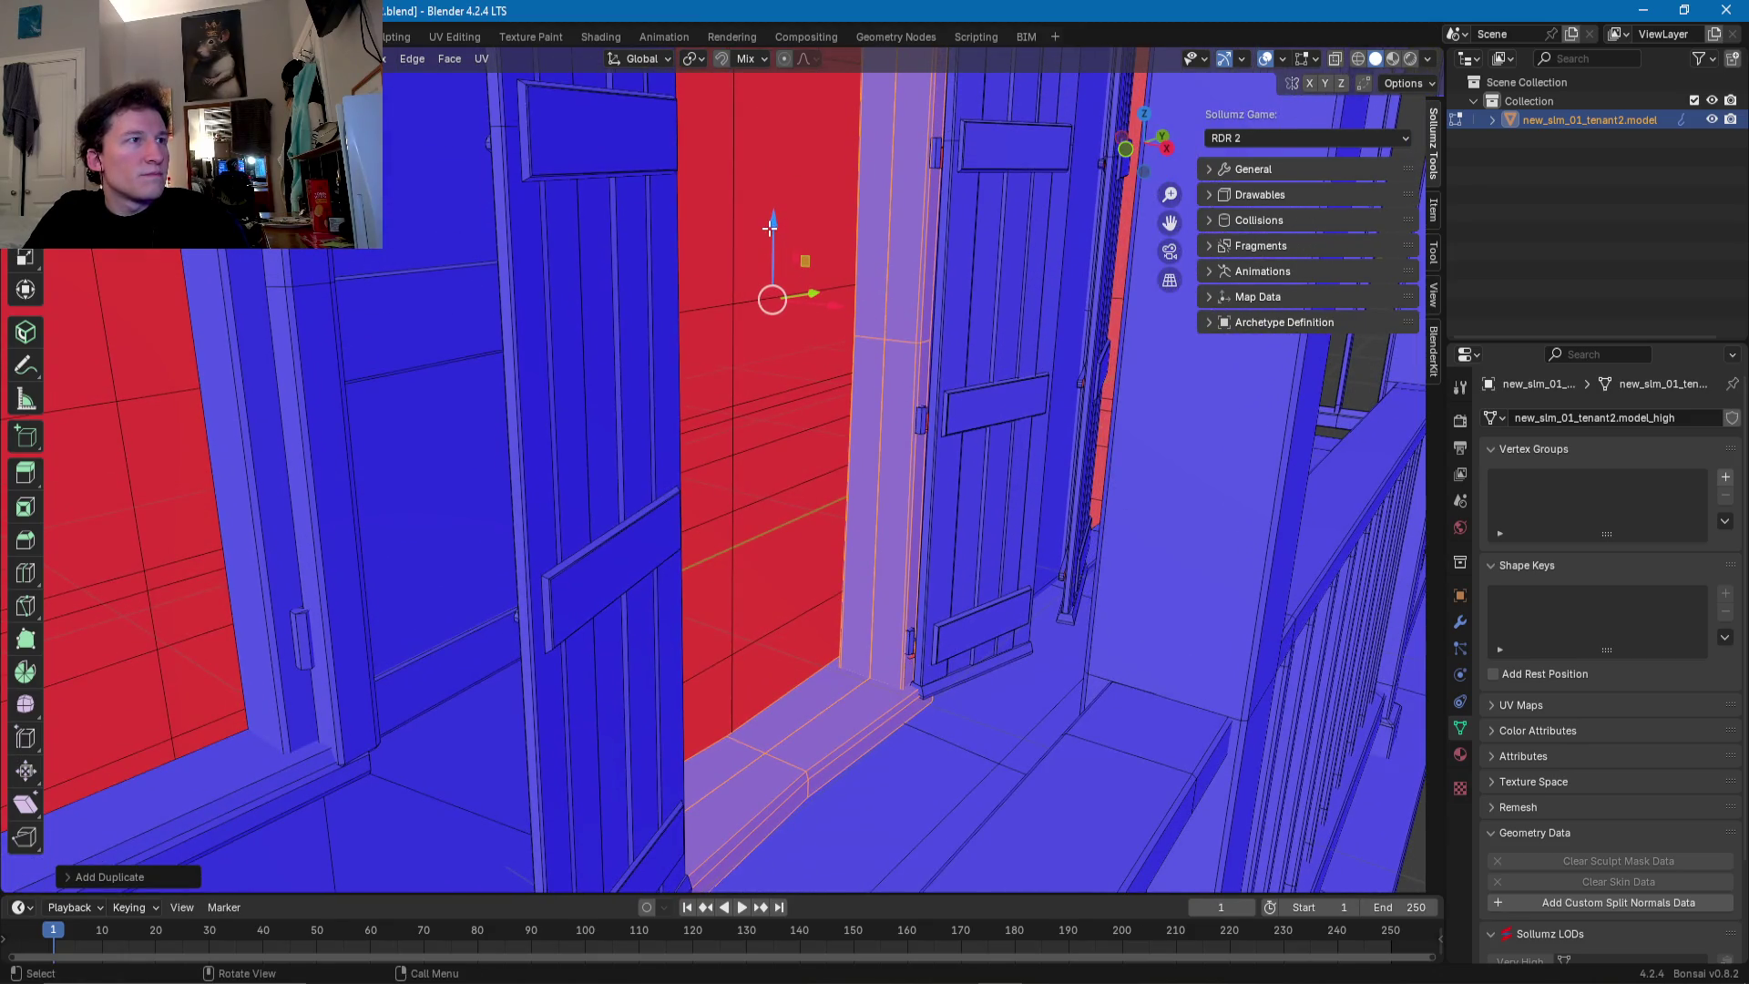
{"action": "left_click_drag", "start_coordinate": [770, 228], "coordinate": [771, 249]}
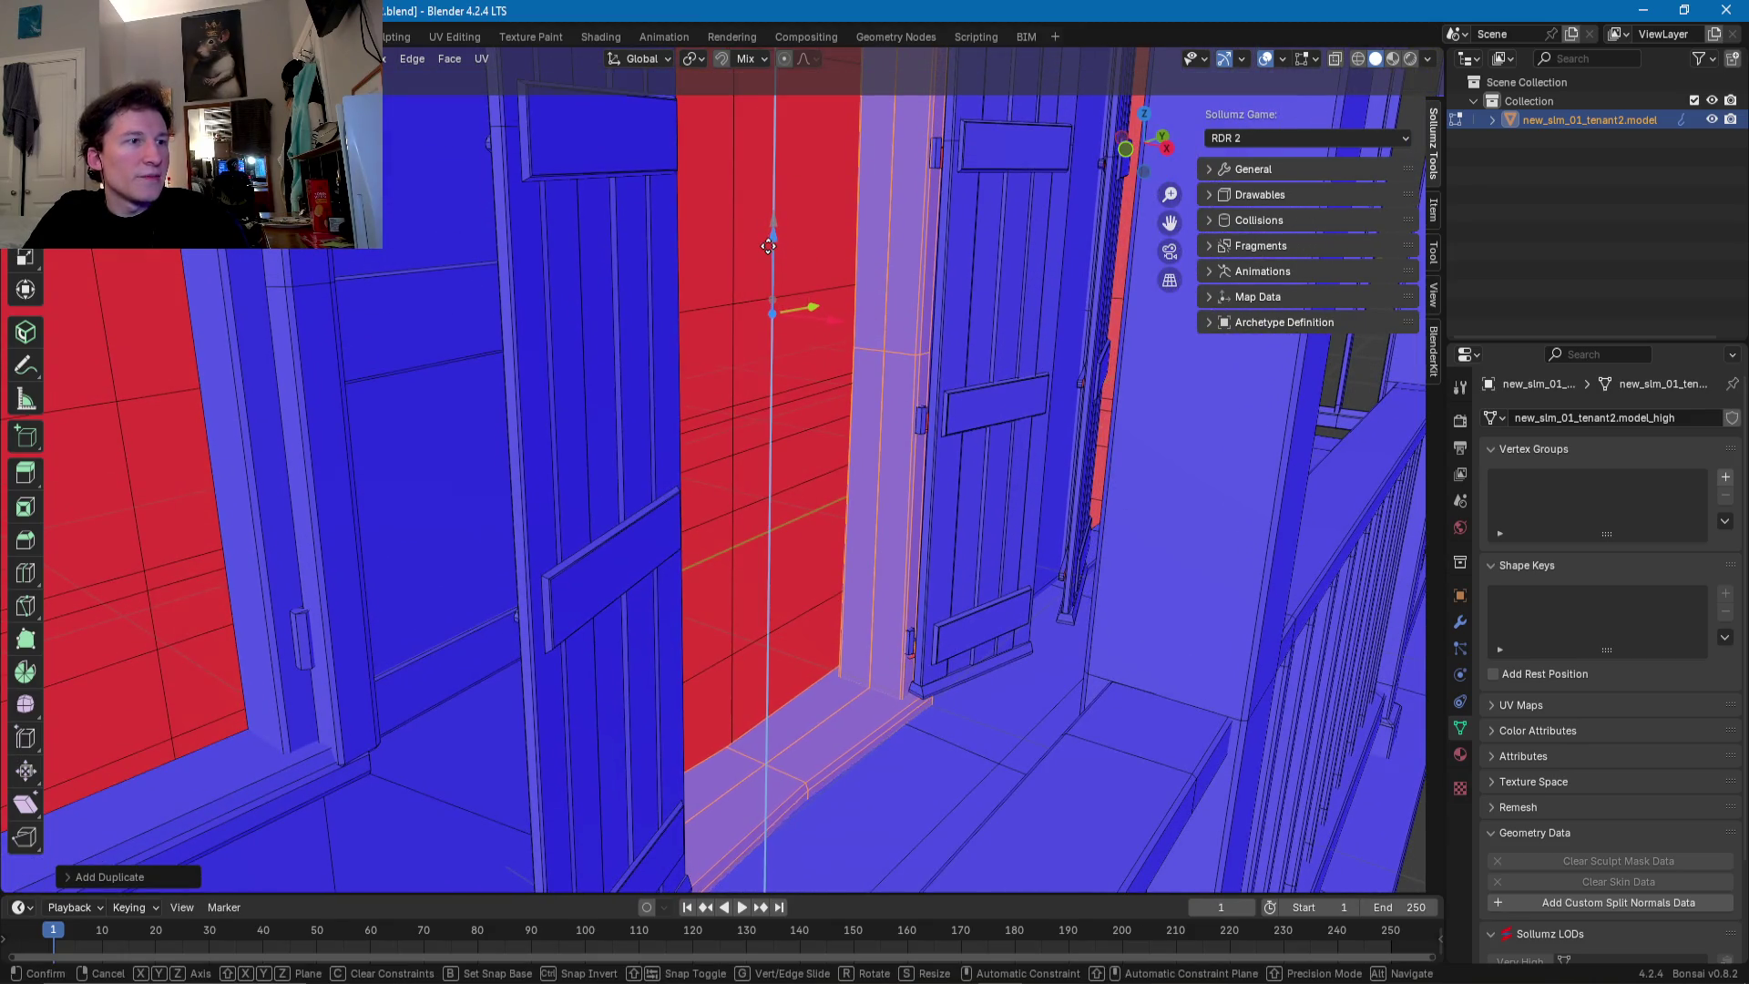
{"action": "left_click_drag", "start_coordinate": [770, 246], "coordinate": [765, 246]}
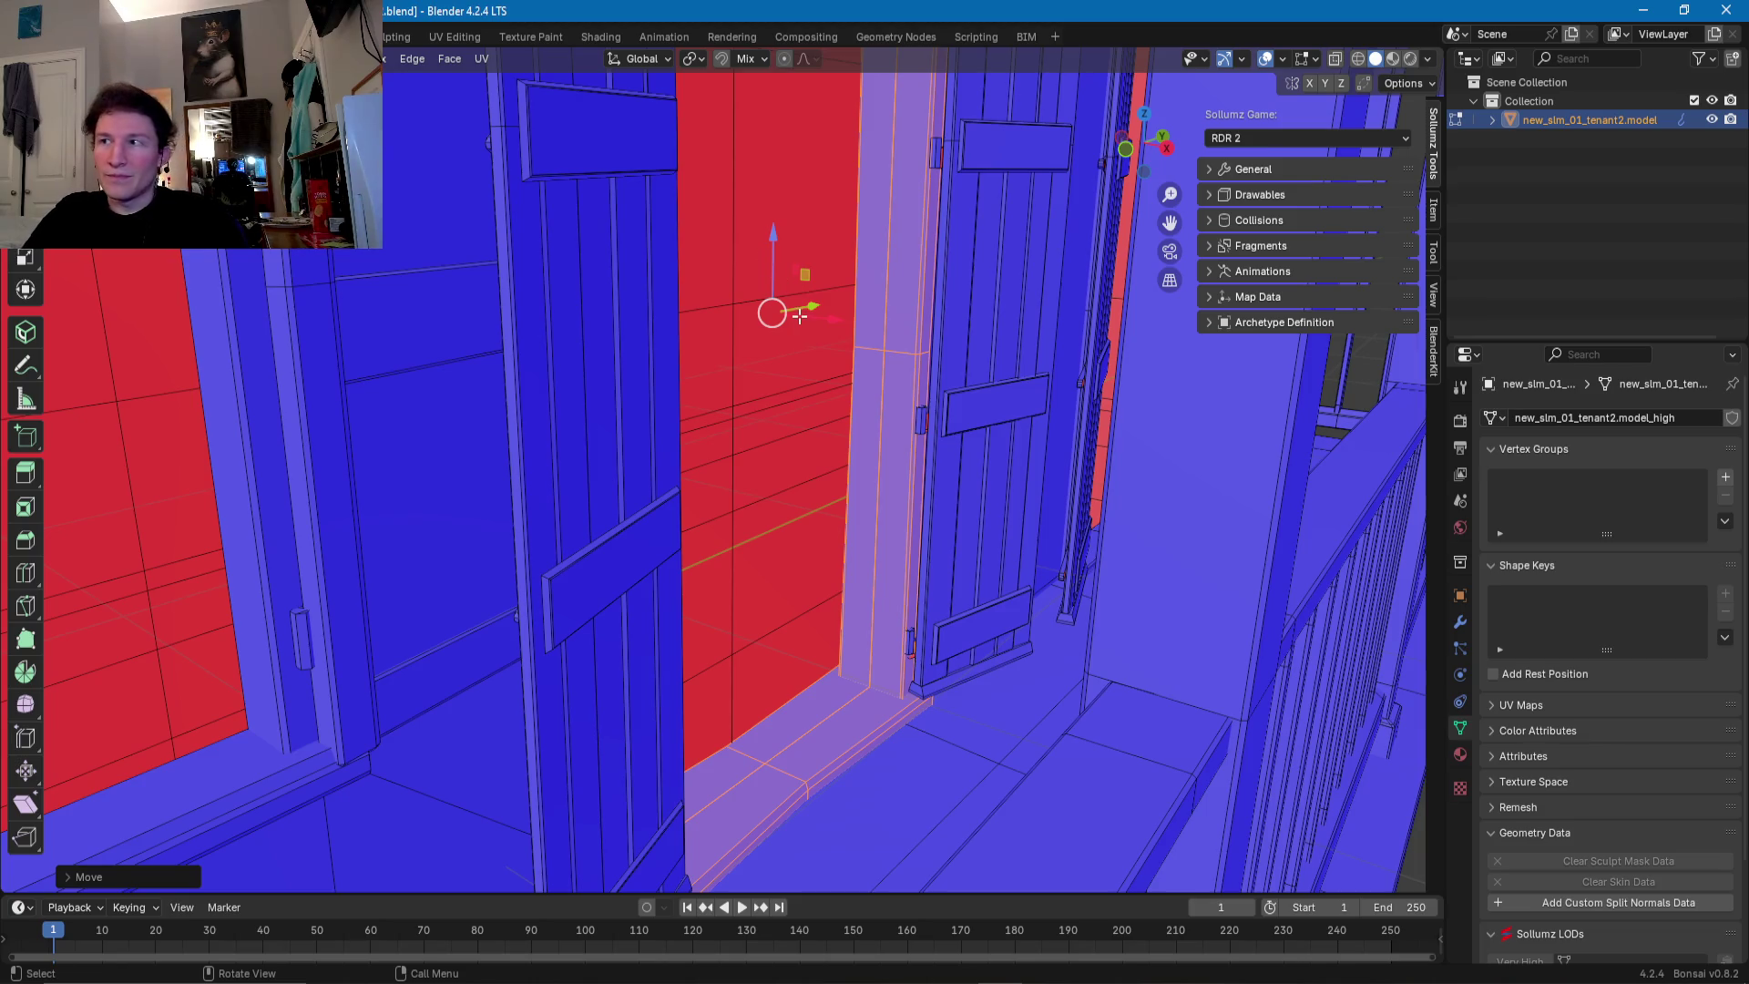
{"action": "mouse_move", "coordinate": [796, 333]}
{"action": "middle_mouse_down"}
{"action": "mouse_move", "coordinate": [924, 632]}
{"action": "mouse_move", "coordinate": [741, 596]}
{"action": "mouse_move", "coordinate": [734, 660]}
{"action": "mouse_move", "coordinate": [602, 456]}
{"action": "middle_mouse_up"}
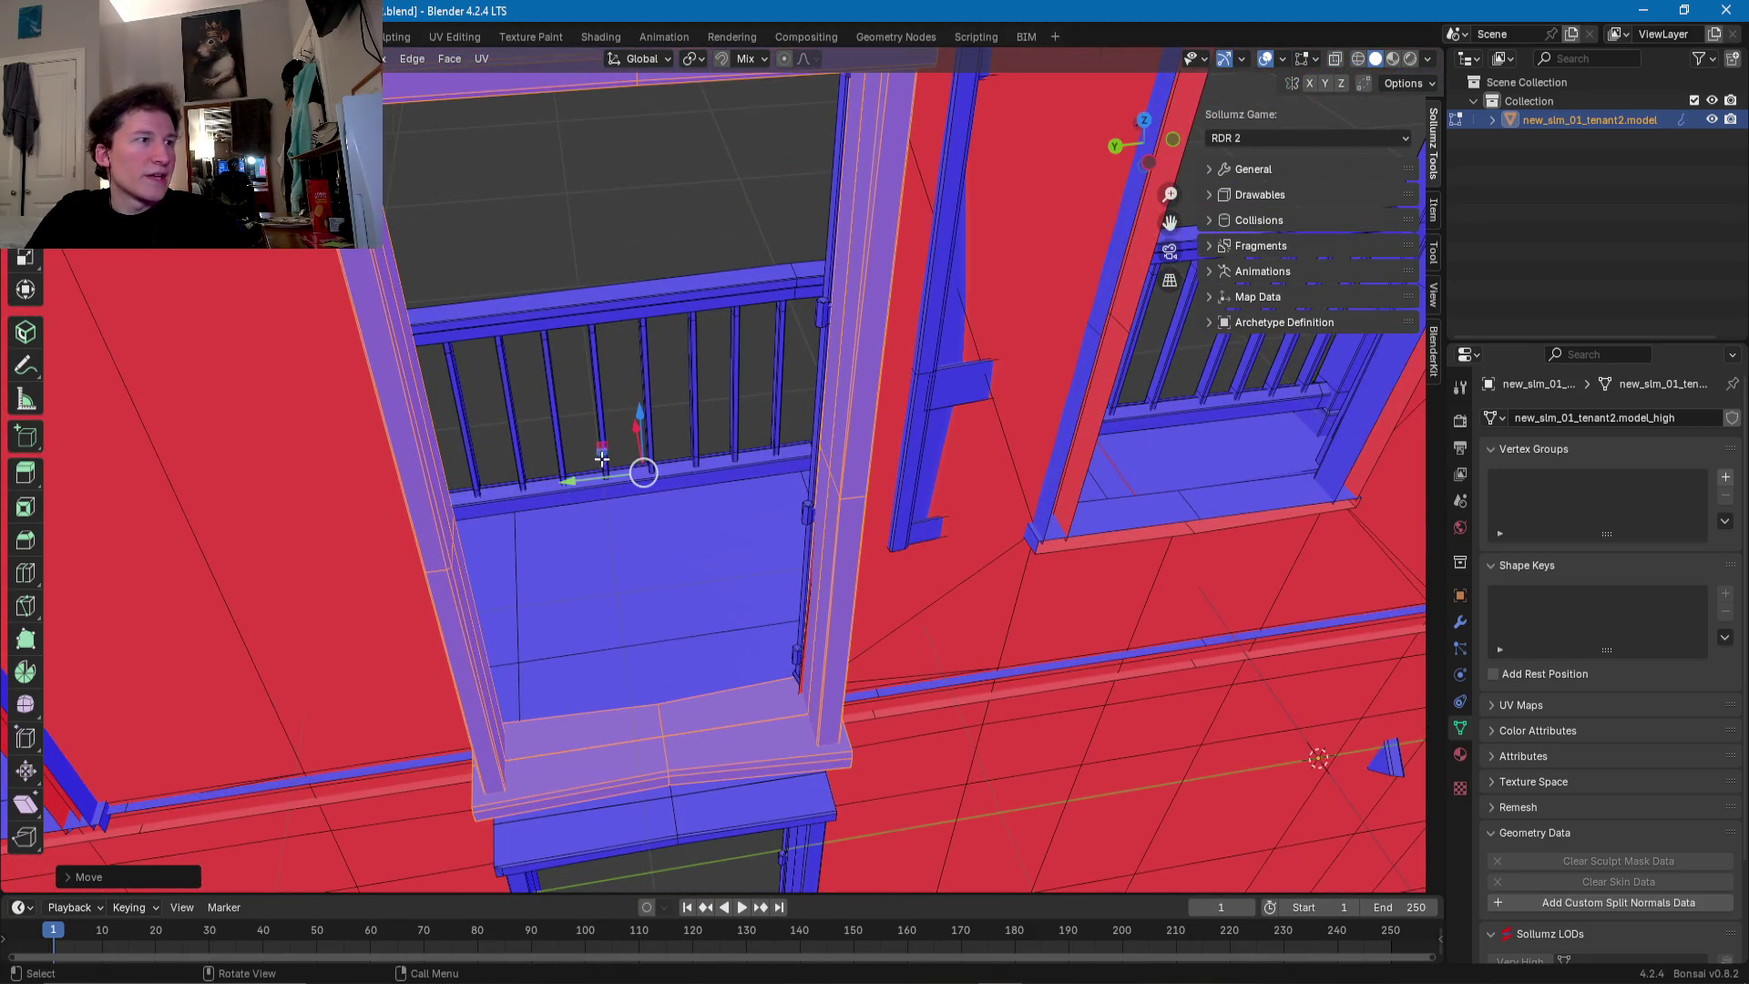
- Move the duplicated frame into the upper opening and check its fit from several angles
{"action": "left_click_drag", "start_coordinate": [599, 478], "coordinate": [588, 478]}
{"action": "middle_click_drag", "start_coordinate": [592, 474], "coordinate": [456, 647]}
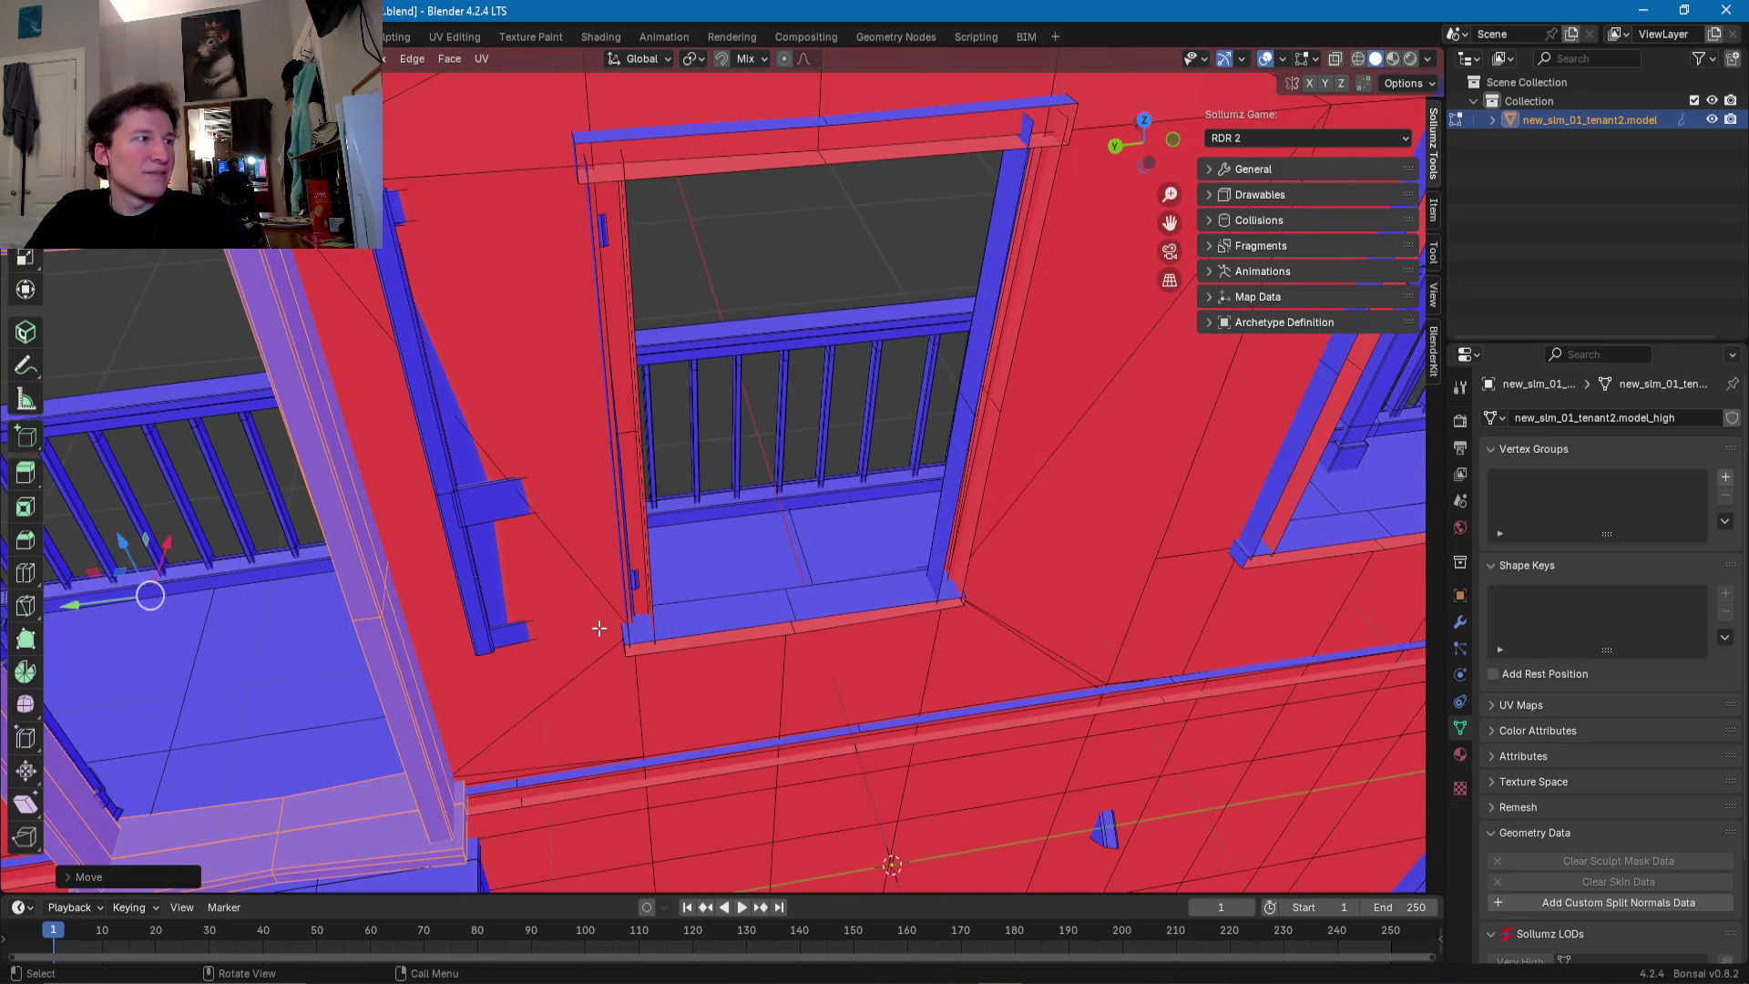
{"action": "key", "text": "g"}
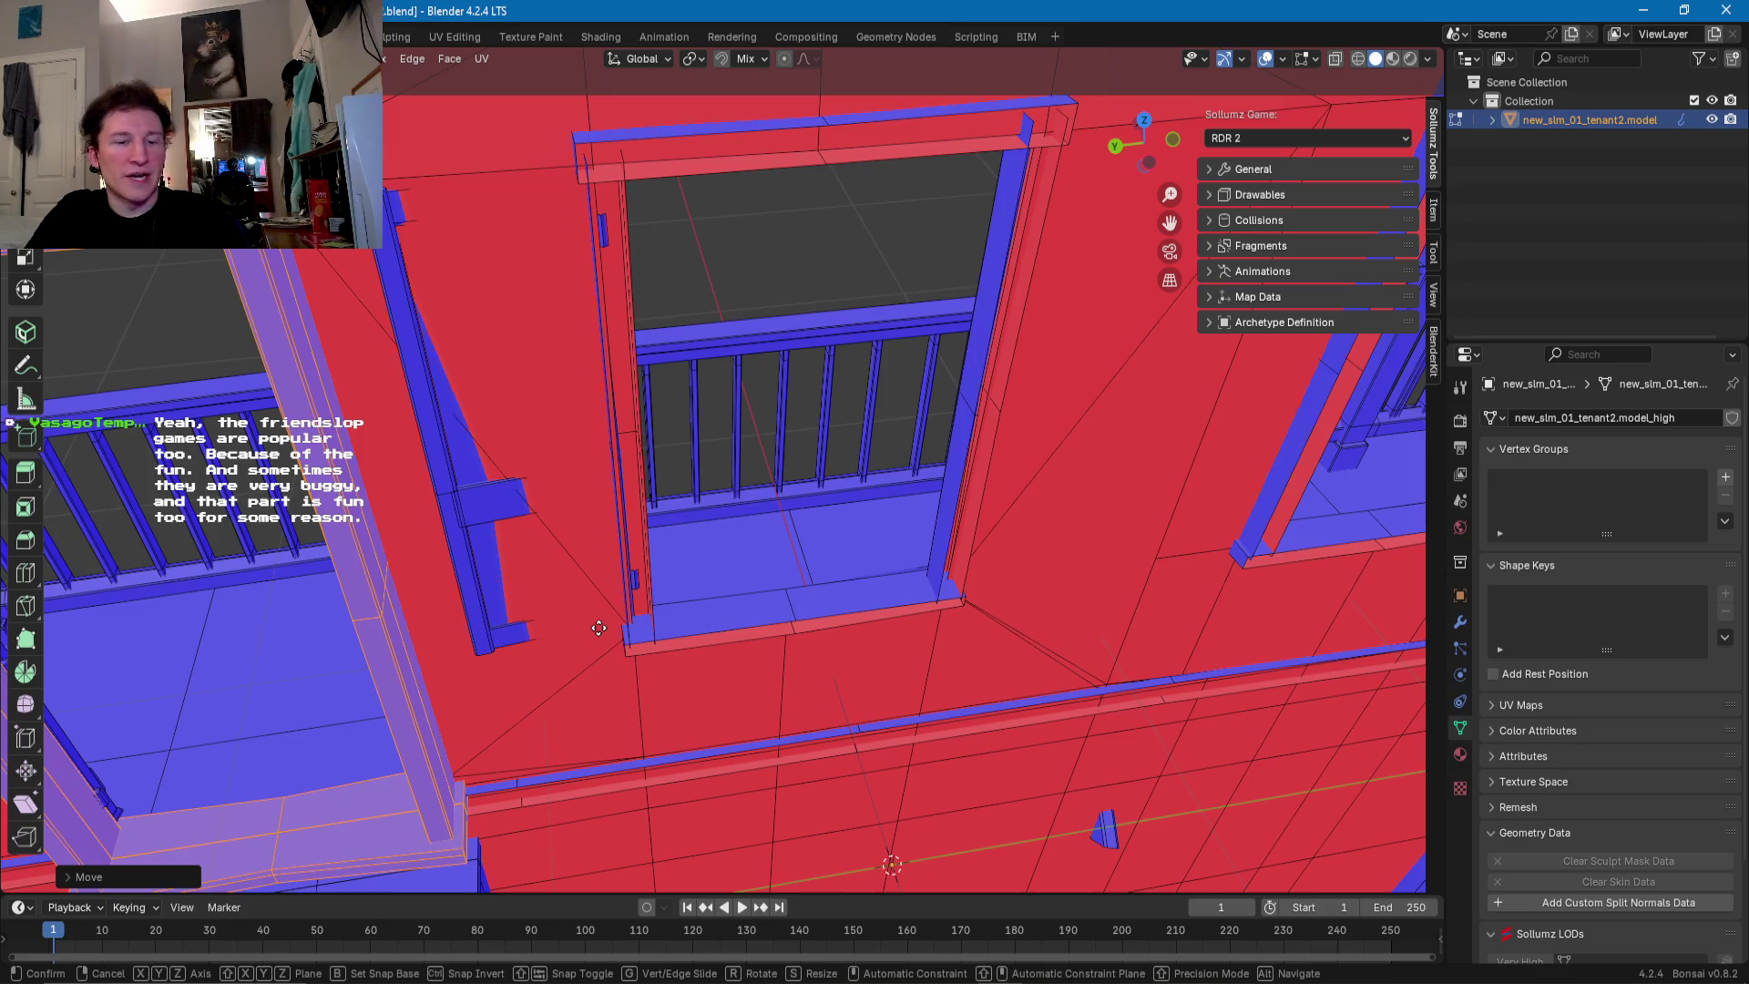
{"action": "left_click", "coordinate": [695, 520]}
{"action": "mouse_move", "coordinate": [695, 519]}
{"action": "middle_mouse_down"}
{"action": "mouse_move", "coordinate": [1045, 563]}
{"action": "mouse_move", "coordinate": [134, 664]}
{"action": "middle_mouse_up"}
{"action": "left_click_drag", "start_coordinate": [57, 651], "coordinate": [1203, 521]}
{"action": "mouse_move", "coordinate": [1204, 521]}
{"action": "middle_mouse_down"}
{"action": "mouse_move", "coordinate": [809, 547]}
{"action": "mouse_move", "coordinate": [1066, 540]}
{"action": "middle_mouse_up"}
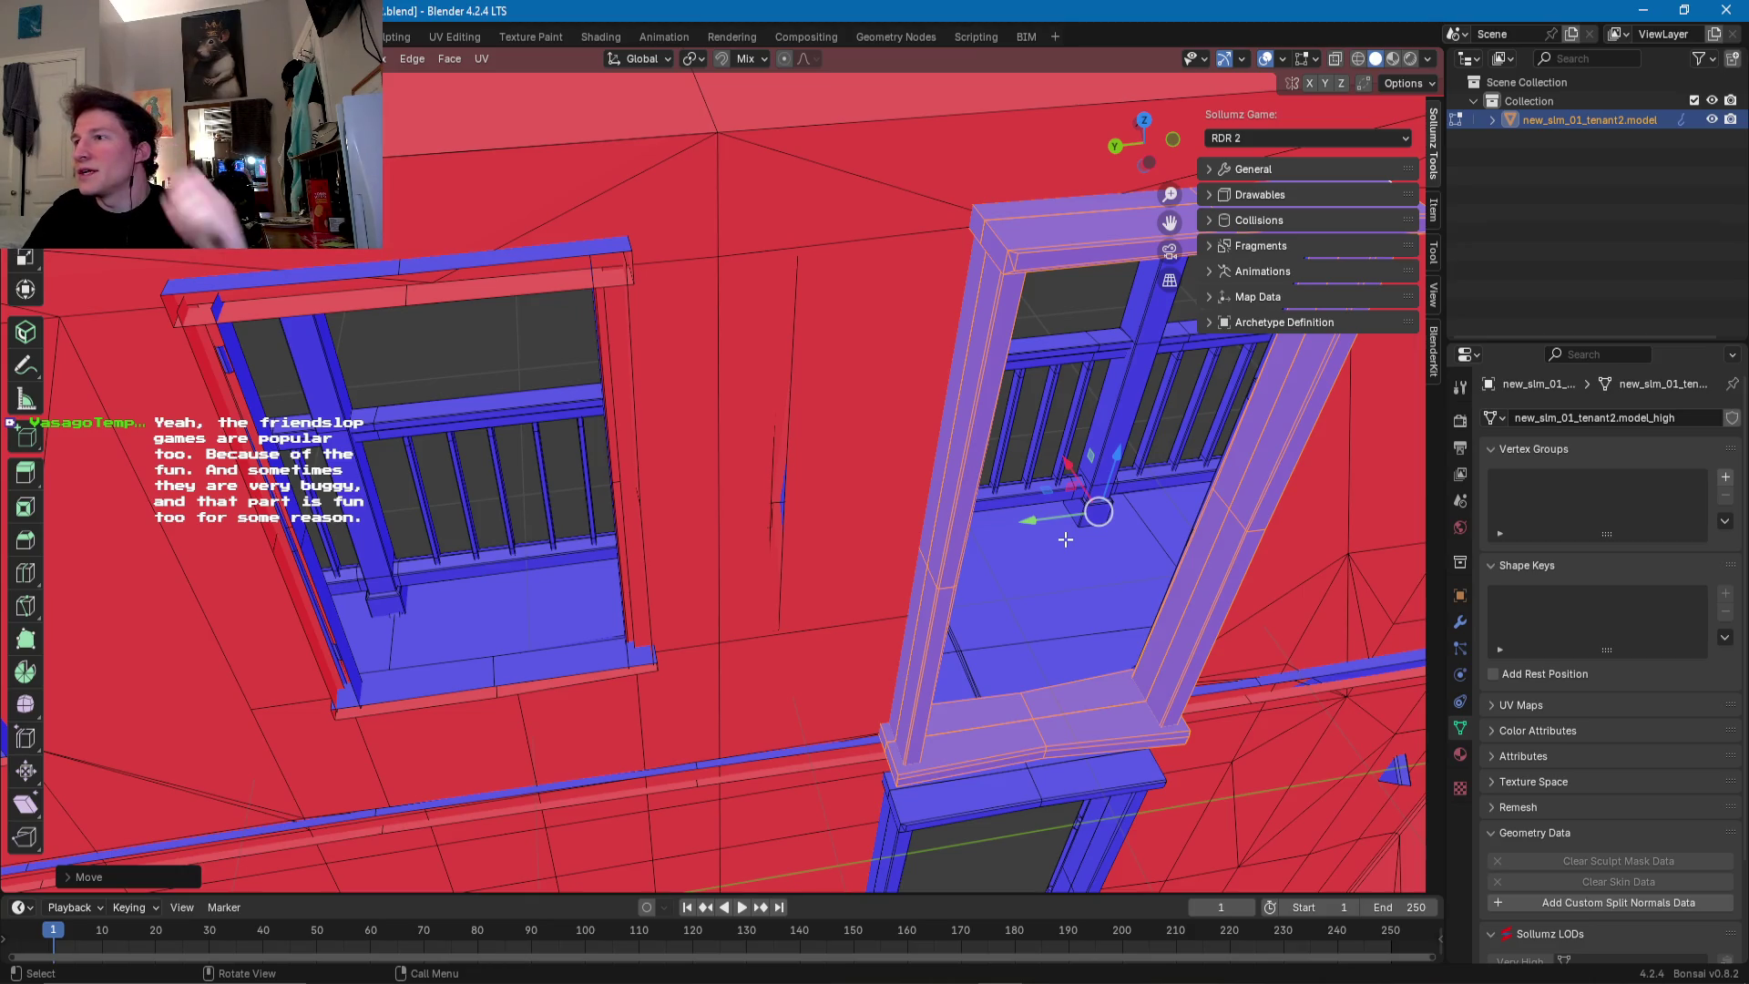
{"action": "mouse_move", "coordinate": [904, 552]}
{"action": "middle_mouse_down"}
{"action": "mouse_move", "coordinate": [553, 531]}
{"action": "mouse_move", "coordinate": [573, 535]}
{"action": "middle_mouse_up"}
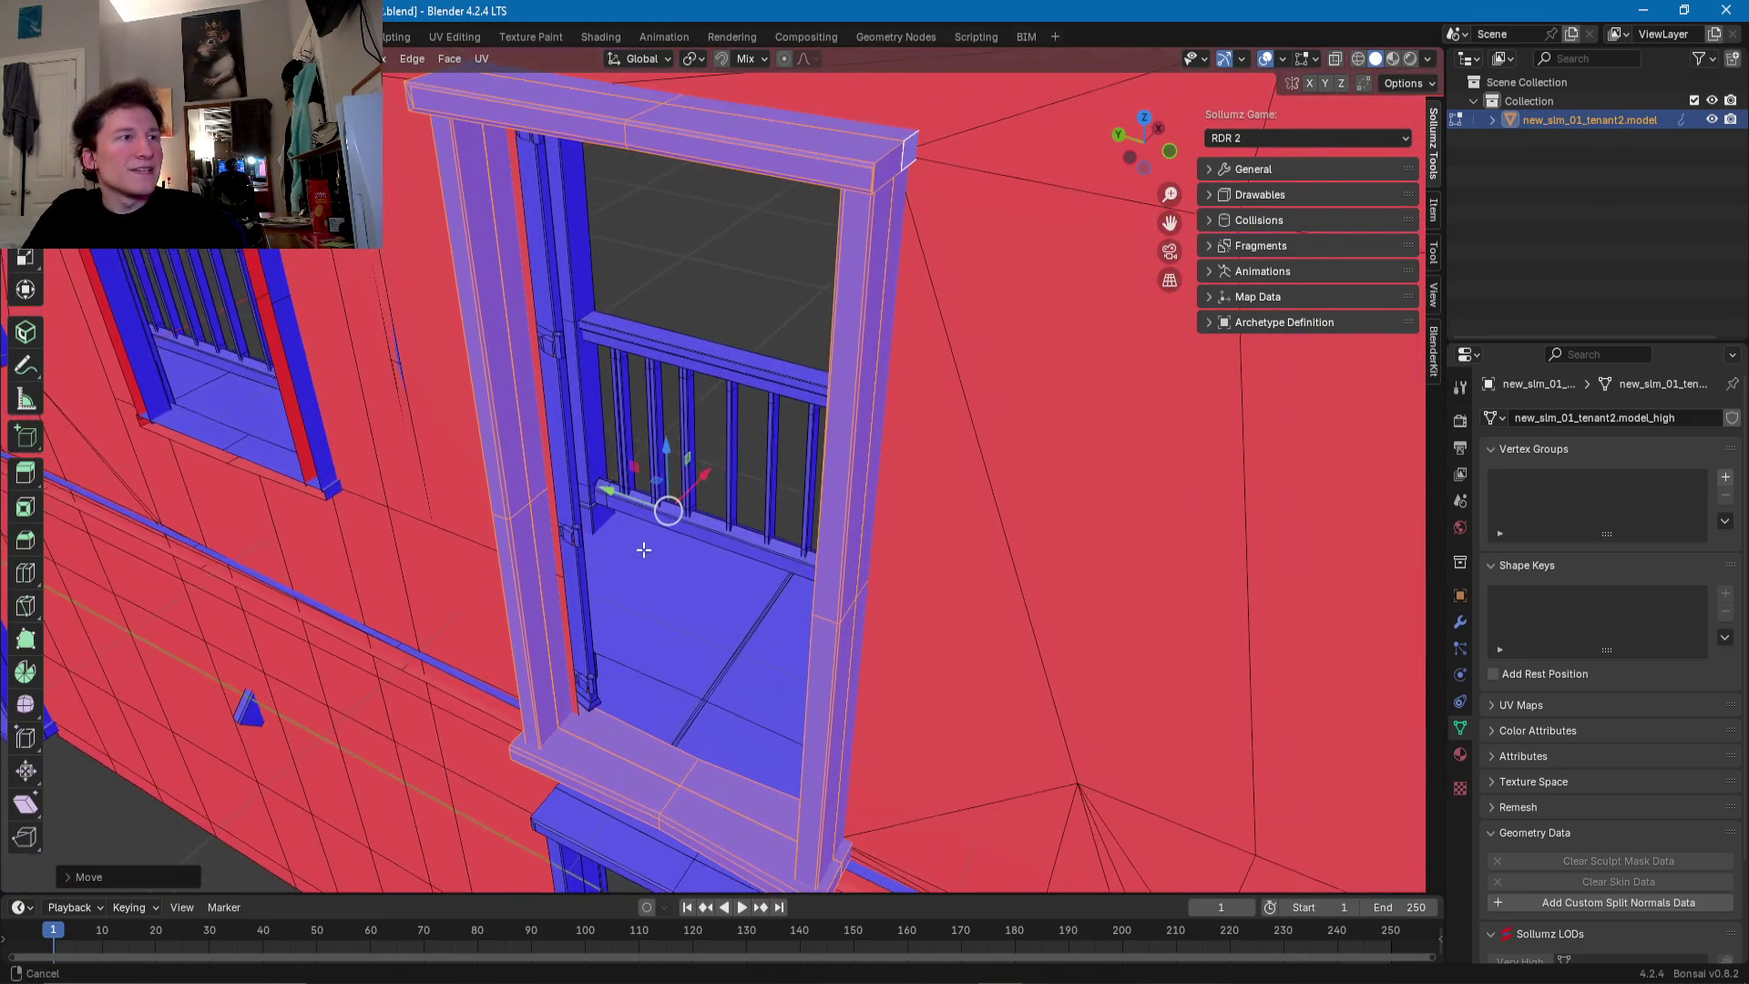
- Slide the frame along Y in two moves until it sits snugly in the doorway
{"action": "left_click_drag", "start_coordinate": [573, 535], "coordinate": [590, 531]}
{"action": "middle_click_drag", "start_coordinate": [590, 531], "coordinate": [720, 535]}
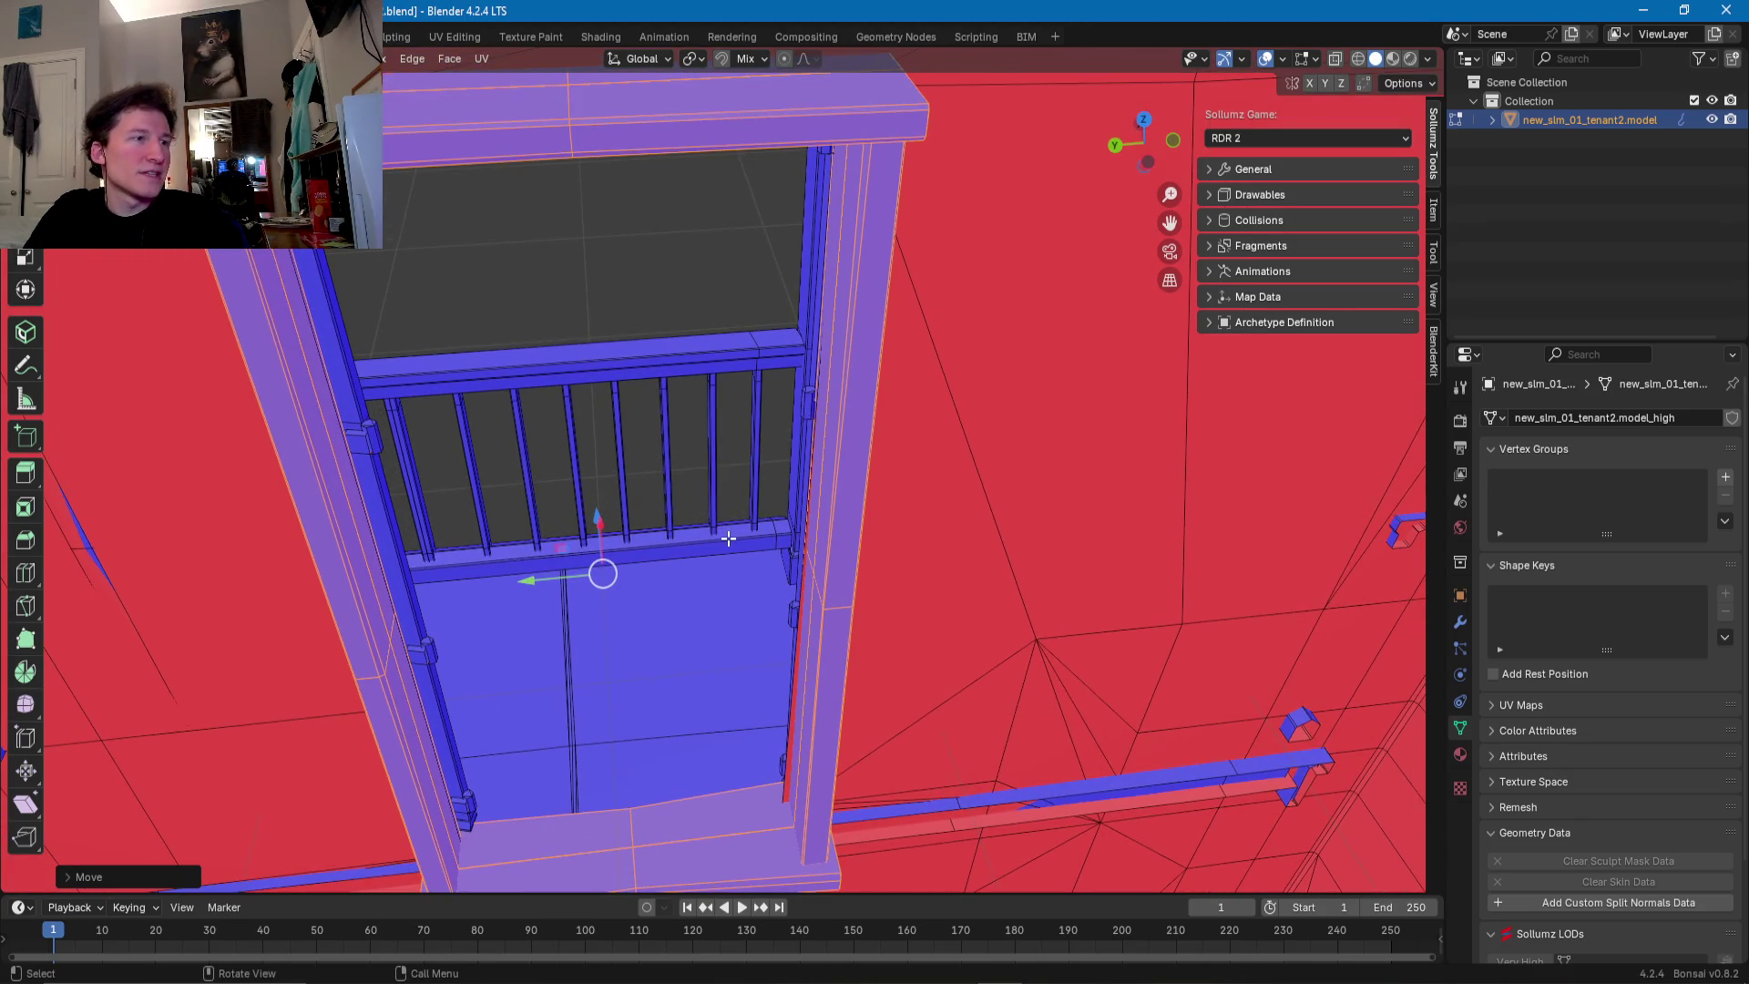
{"action": "middle_click_drag", "start_coordinate": [720, 535], "coordinate": [734, 556]}
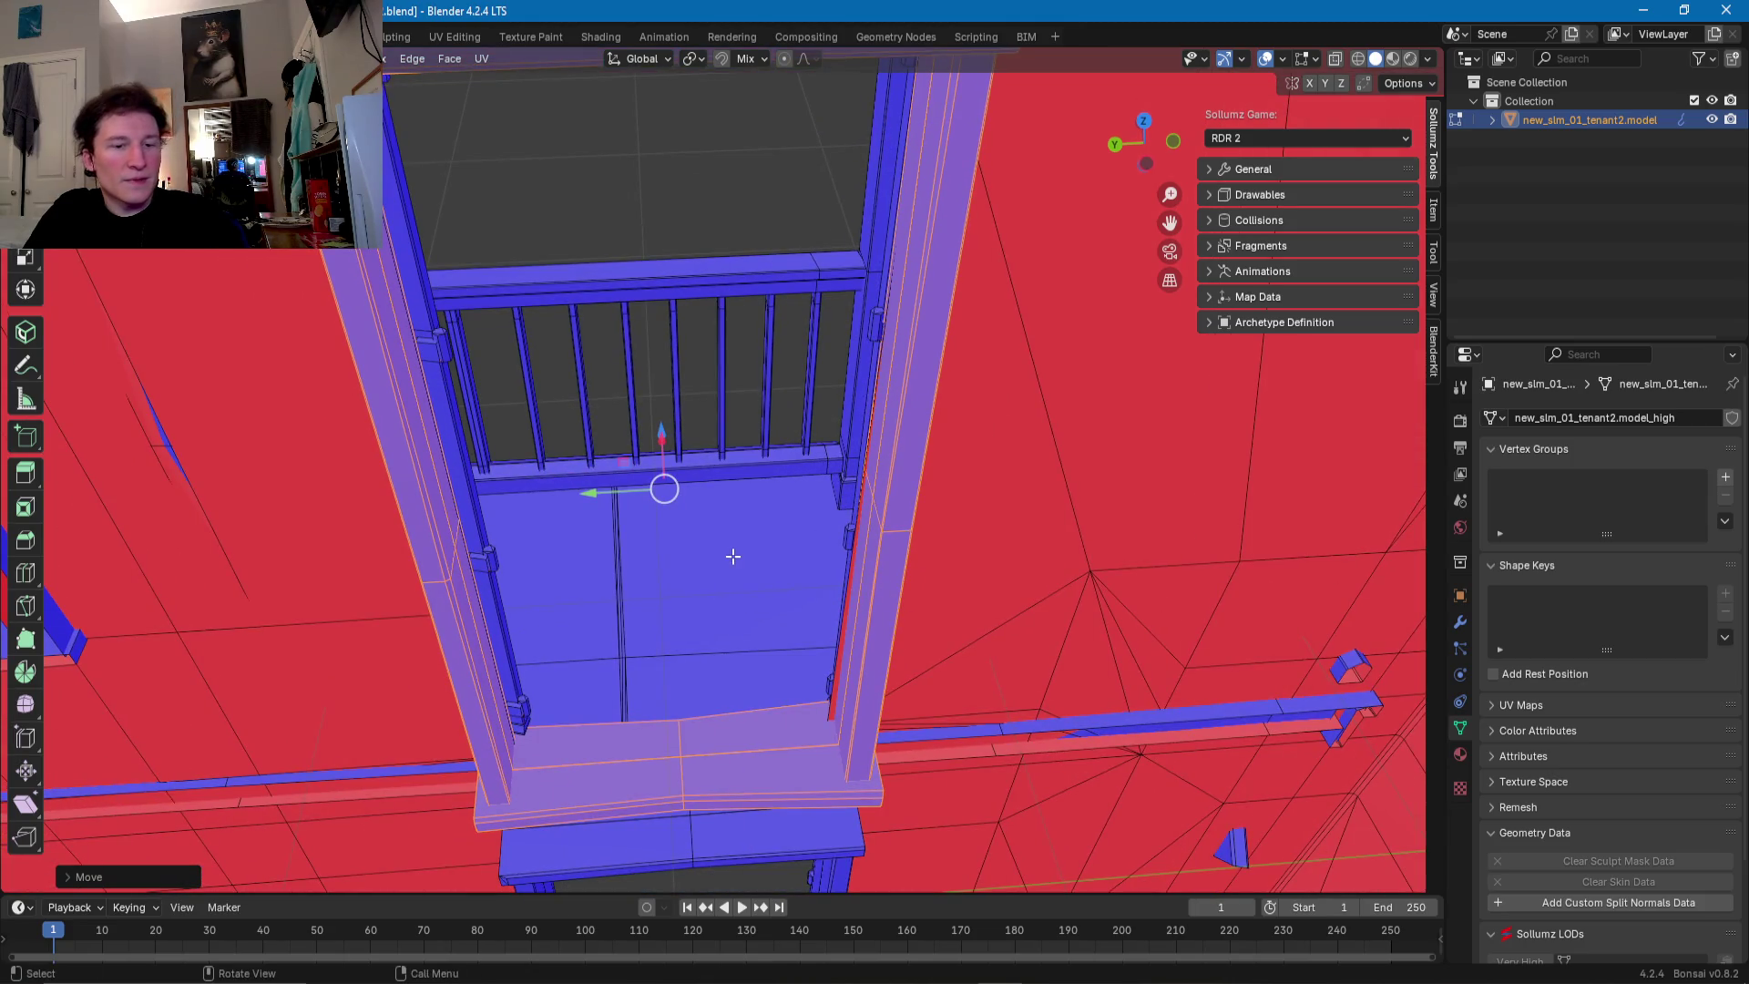
{"action": "key", "text": "g"}
{"action": "key", "text": "y"}
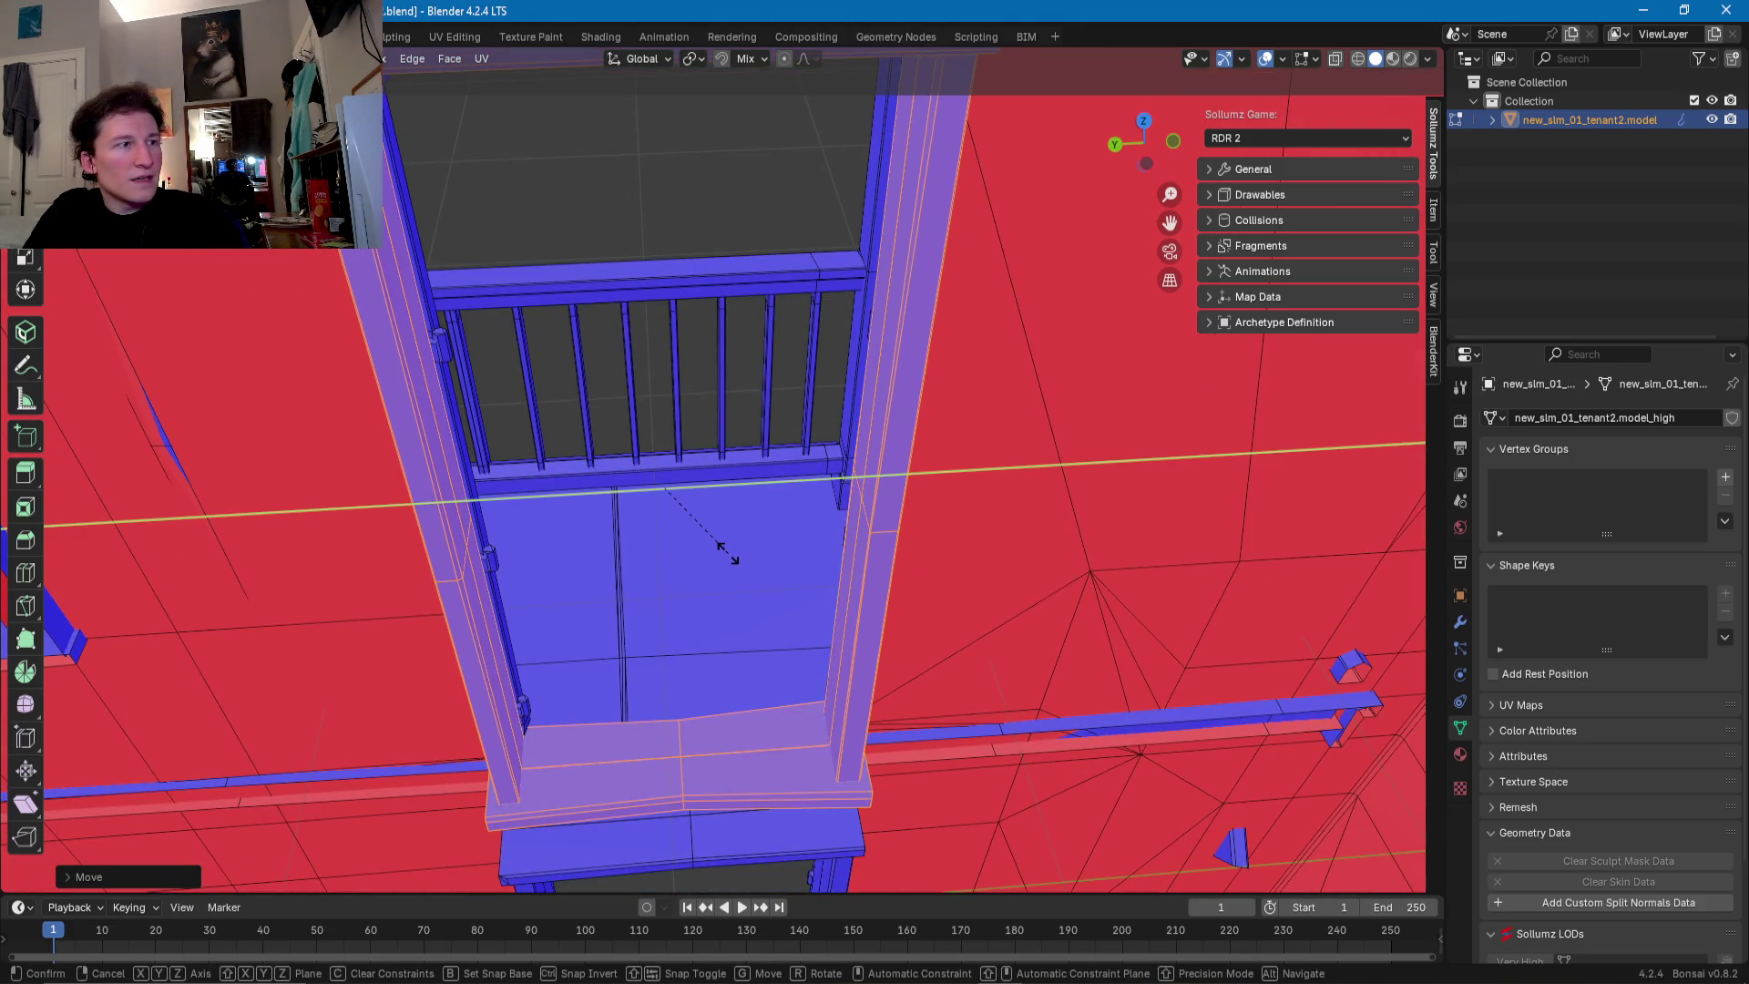
{"action": "left_click", "coordinate": [730, 553]}
{"action": "key", "text": "g"}
{"action": "key", "text": "y"}
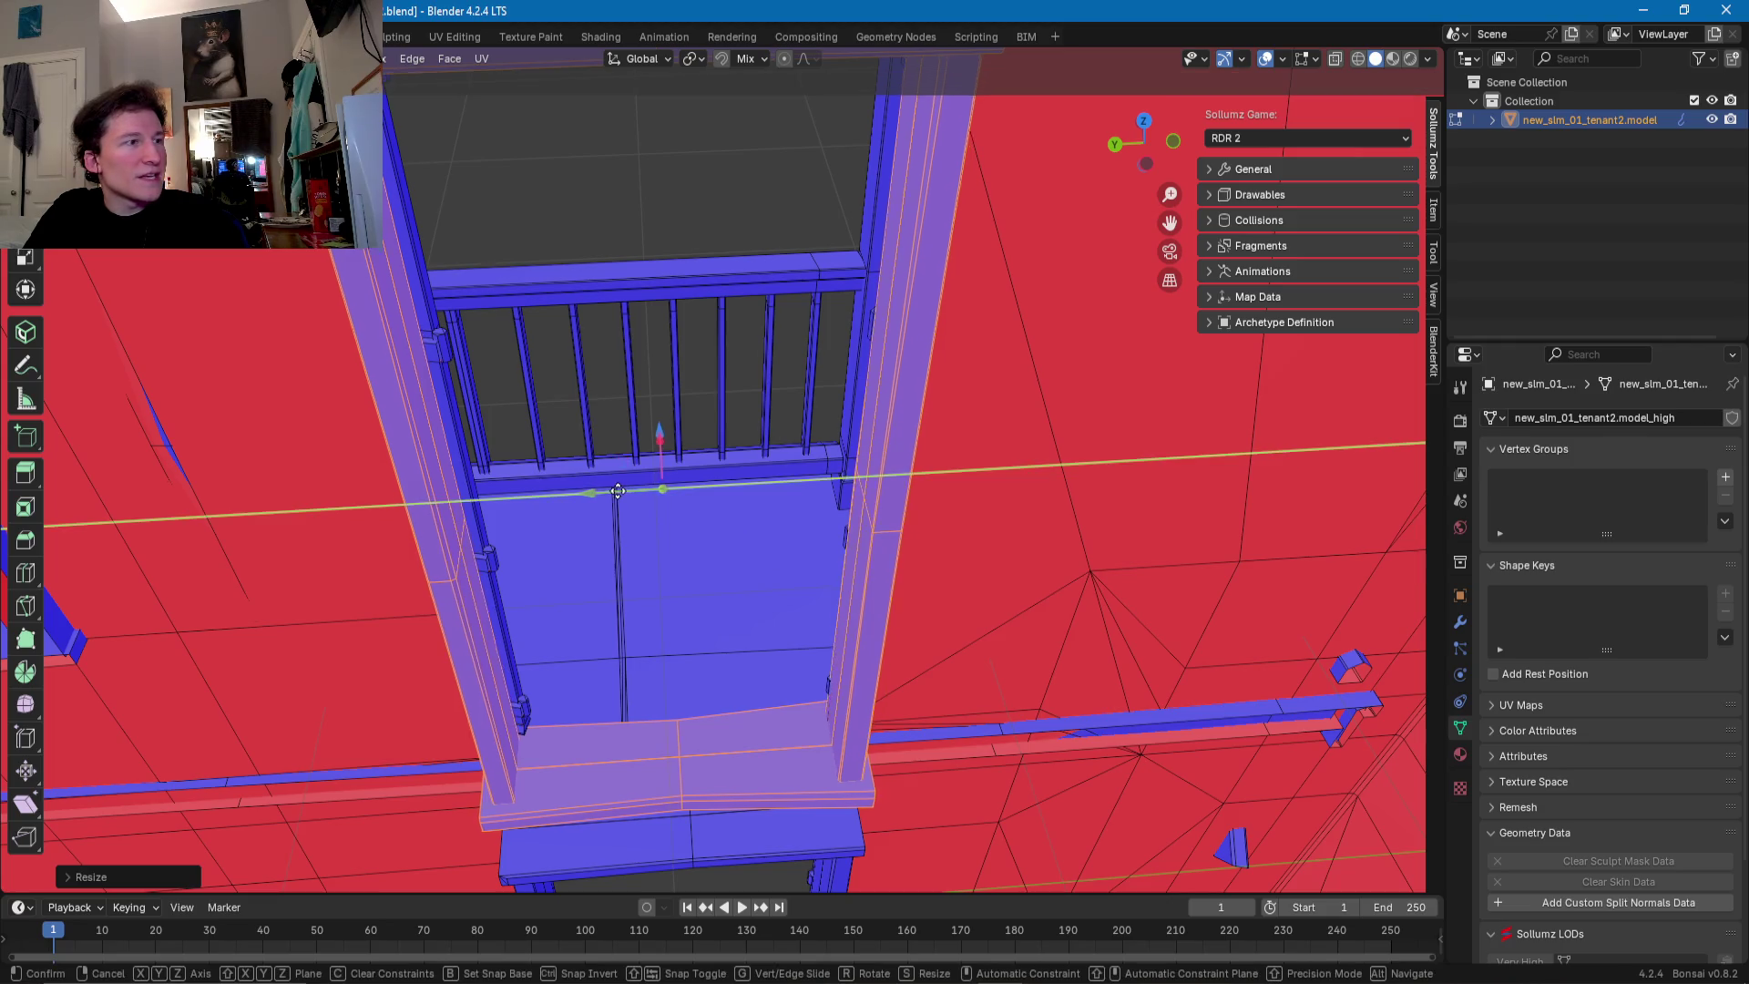
{"action": "left_click", "coordinate": [618, 492]}
{"action": "mouse_move", "coordinate": [618, 492]}
{"action": "middle_mouse_down"}
{"action": "mouse_move", "coordinate": [950, 453]}
{"action": "mouse_move", "coordinate": [801, 504]}
{"action": "middle_mouse_up"}
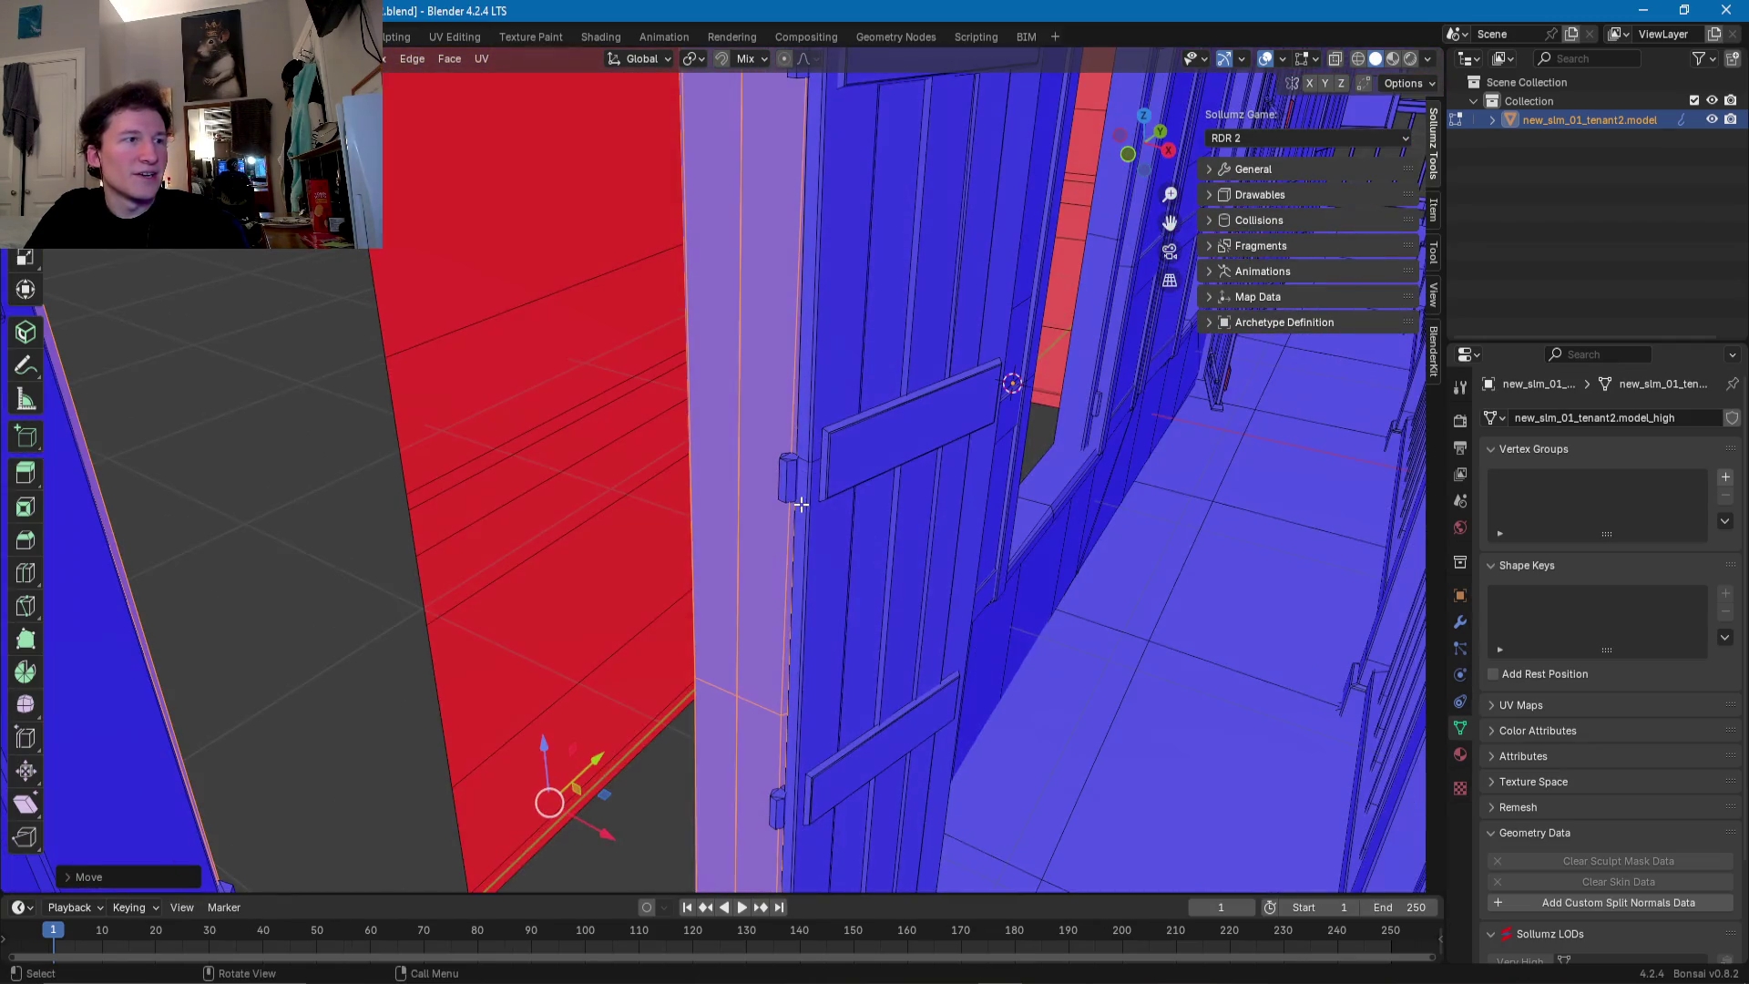
- Select the door shutter panel with its hinge and upper, middle and lower braces
{"action": "left_click", "coordinate": [782, 477]}
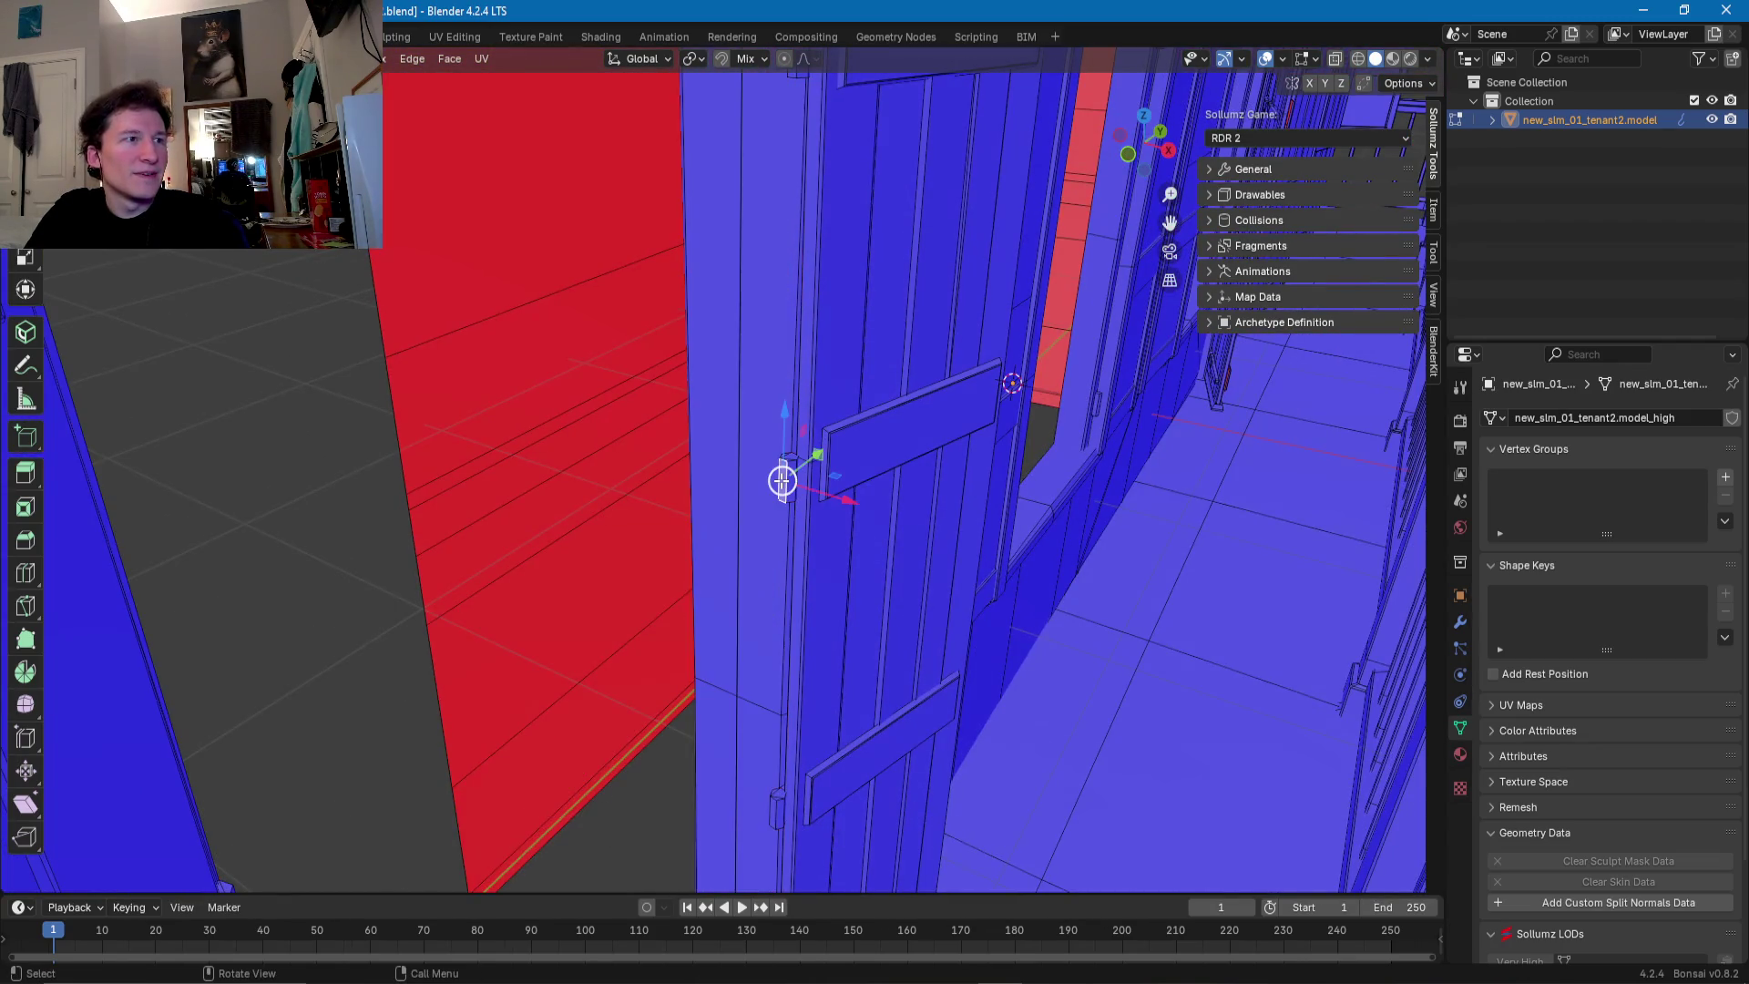
{"action": "key", "text": "l"}
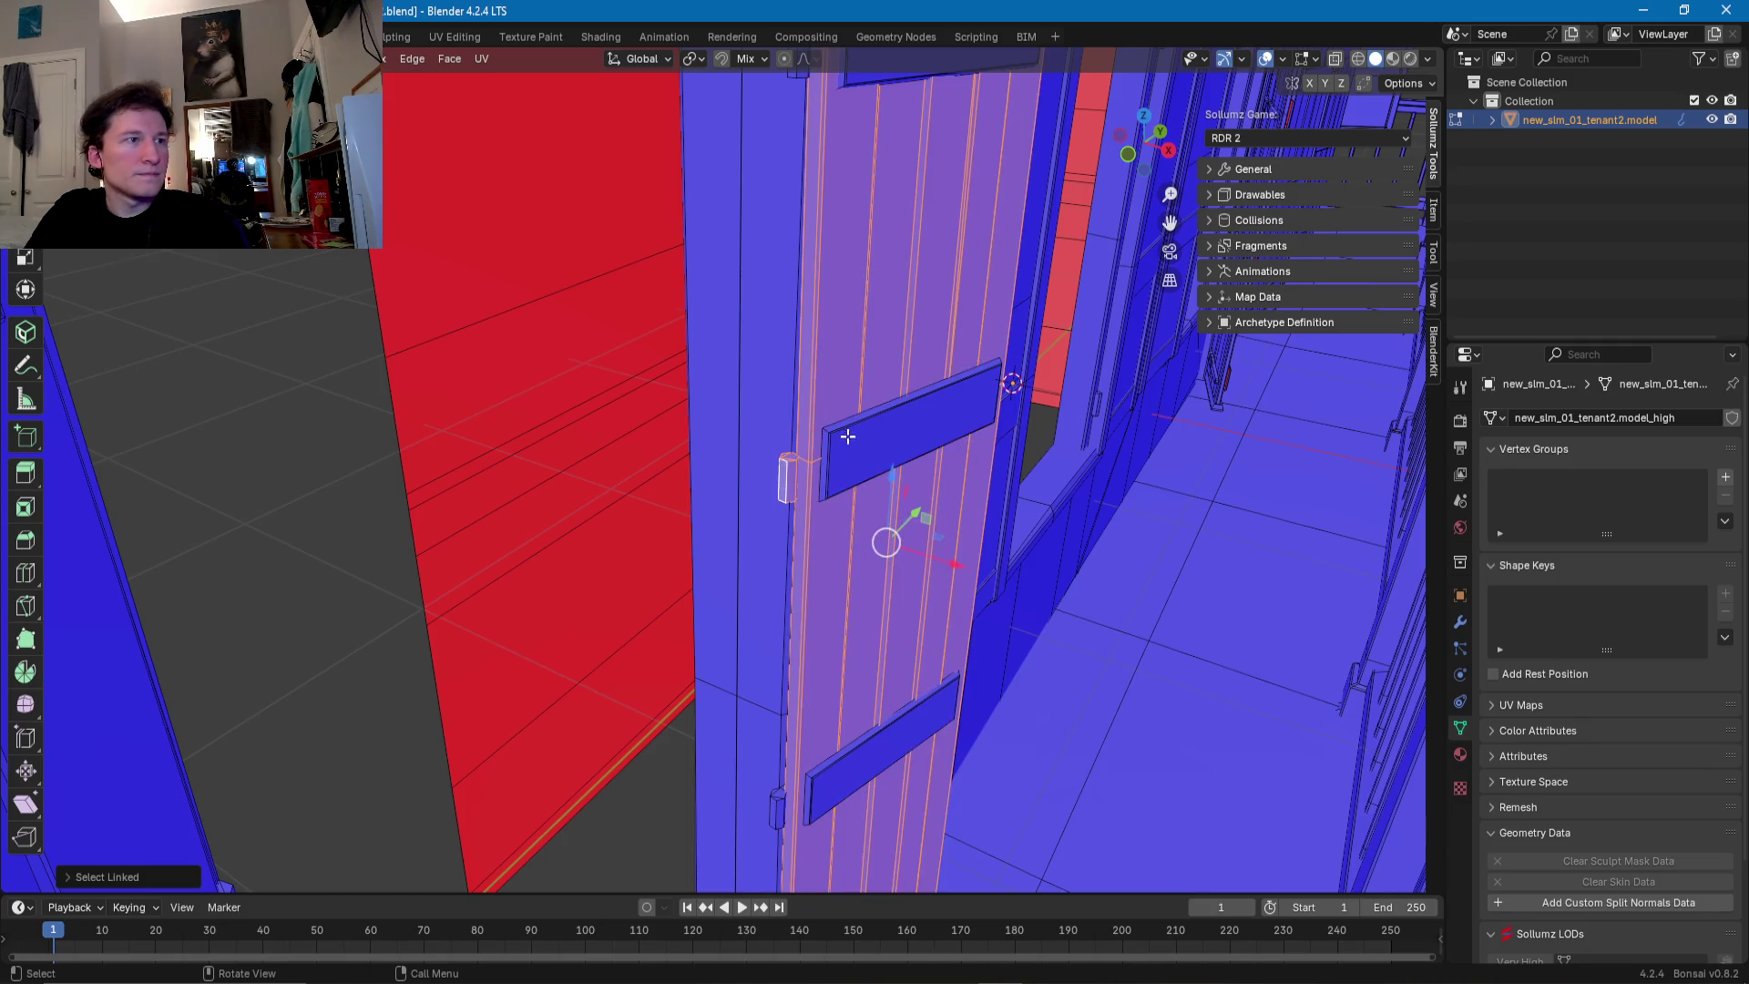
{"action": "key", "text": "l"}
{"action": "middle_click_drag", "start_coordinate": [856, 79], "coordinate": [770, 253]}
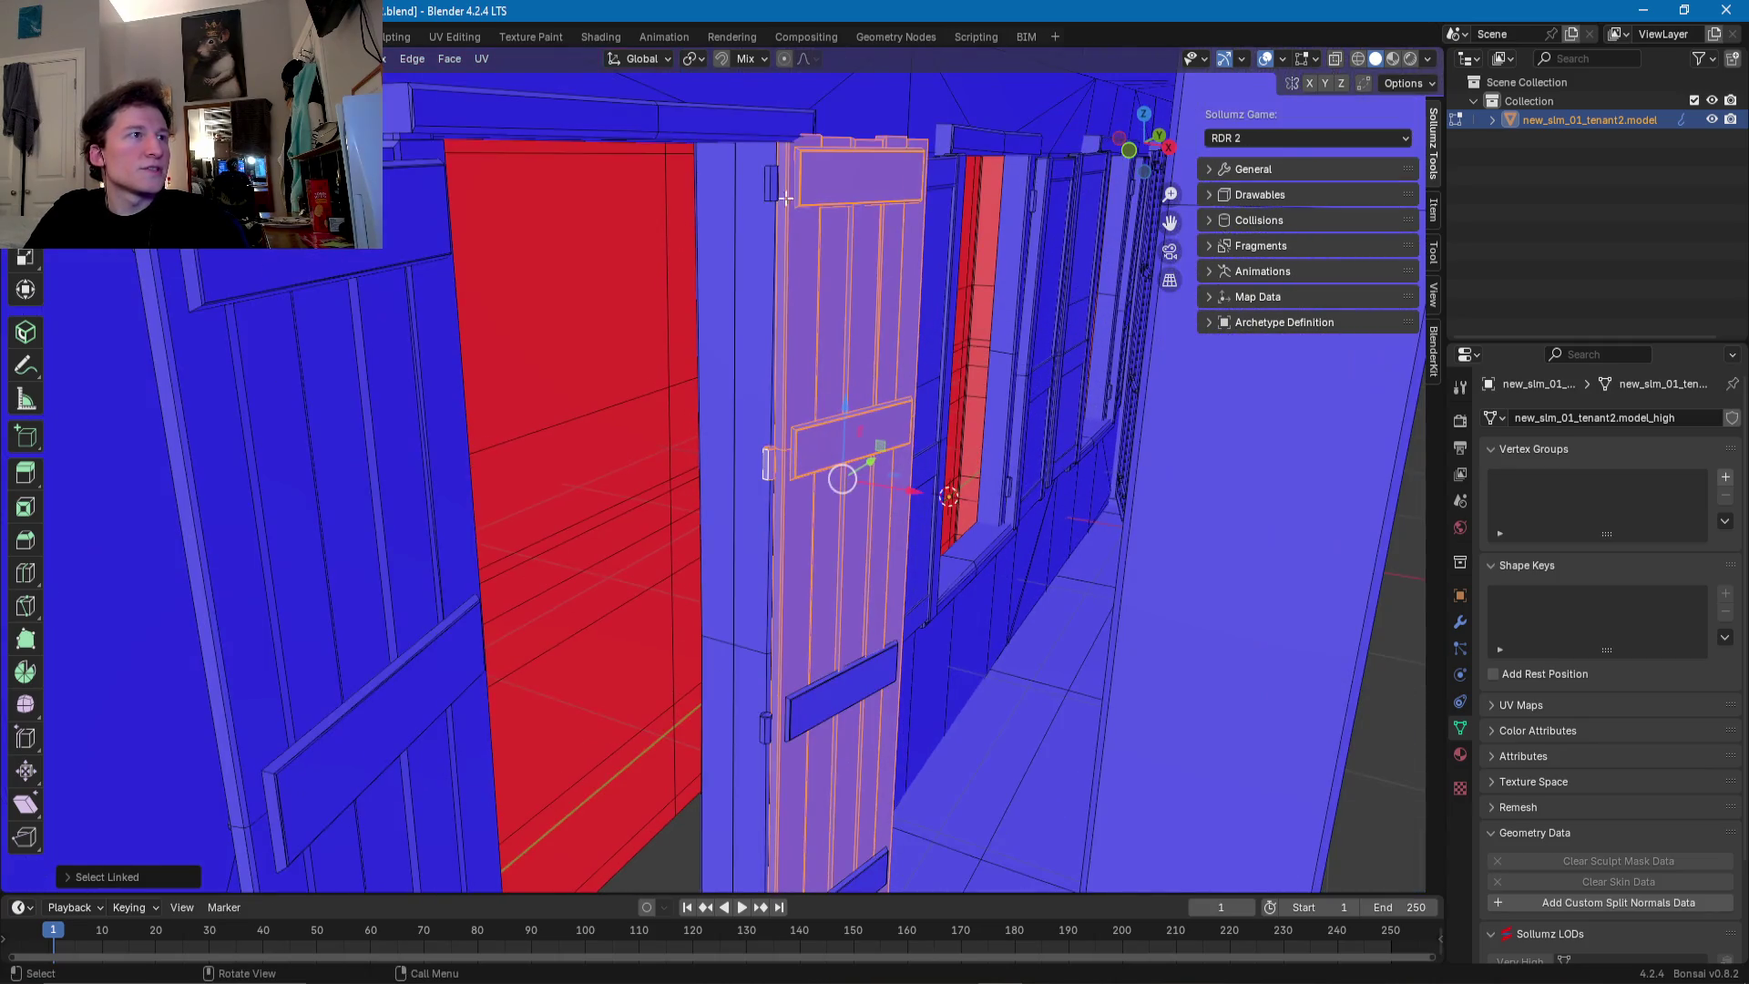
{"action": "scroll", "coordinate": [790, 739], "scroll_direction": "down", "scroll_amount": 3}
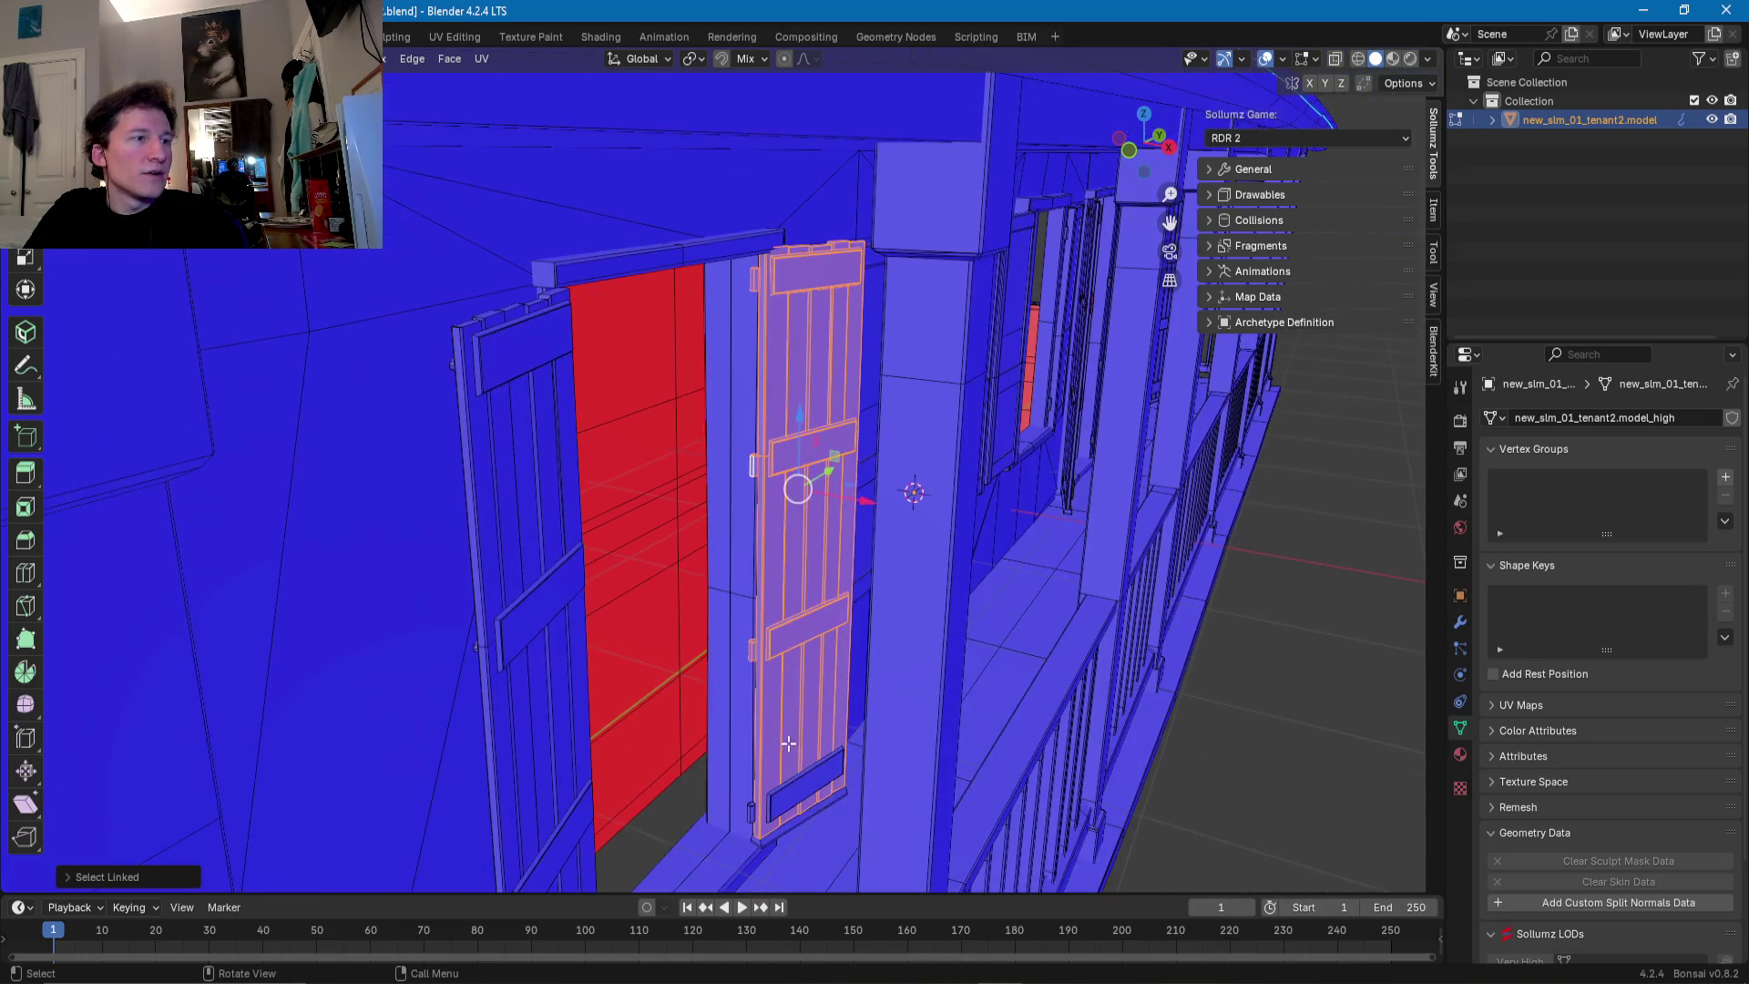
{"action": "key", "text": "l"}
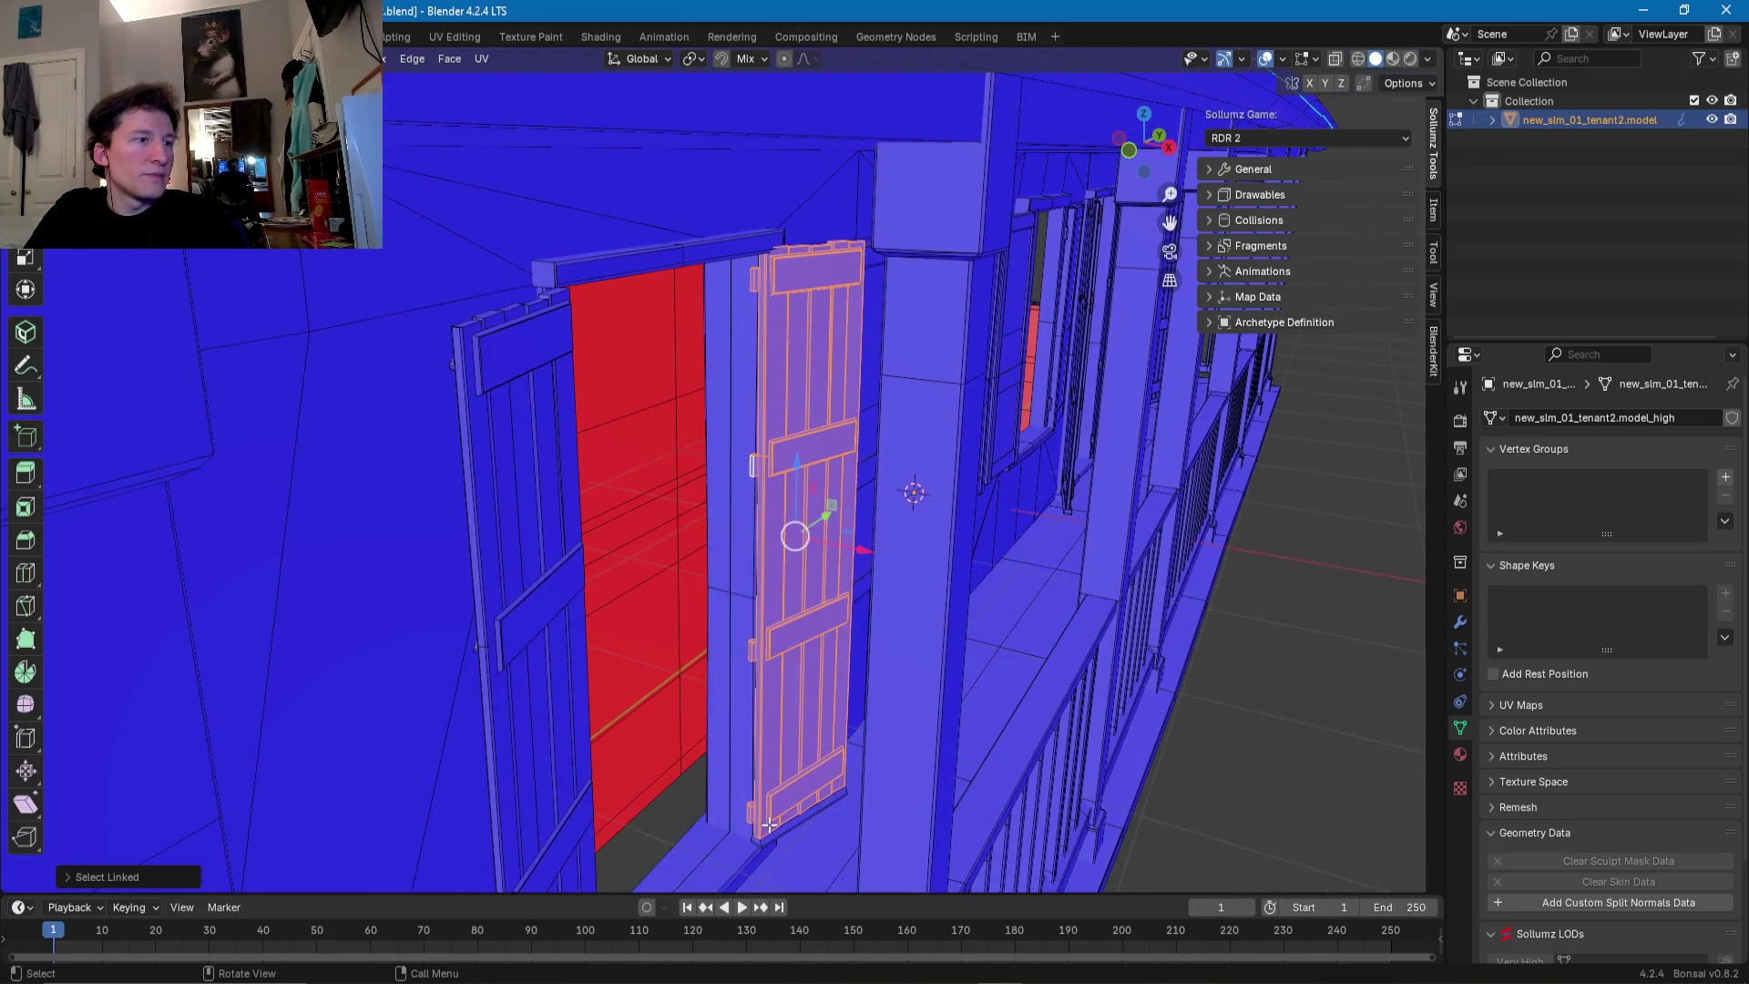
{"action": "scroll", "coordinate": [752, 814], "scroll_direction": "up", "scroll_amount": 3}
{"action": "mouse_move", "coordinate": [752, 814]}
{"action": "middle_mouse_down"}
{"action": "mouse_move", "coordinate": [566, 670]}
{"action": "mouse_move", "coordinate": [536, 593]}
{"action": "middle_mouse_up"}
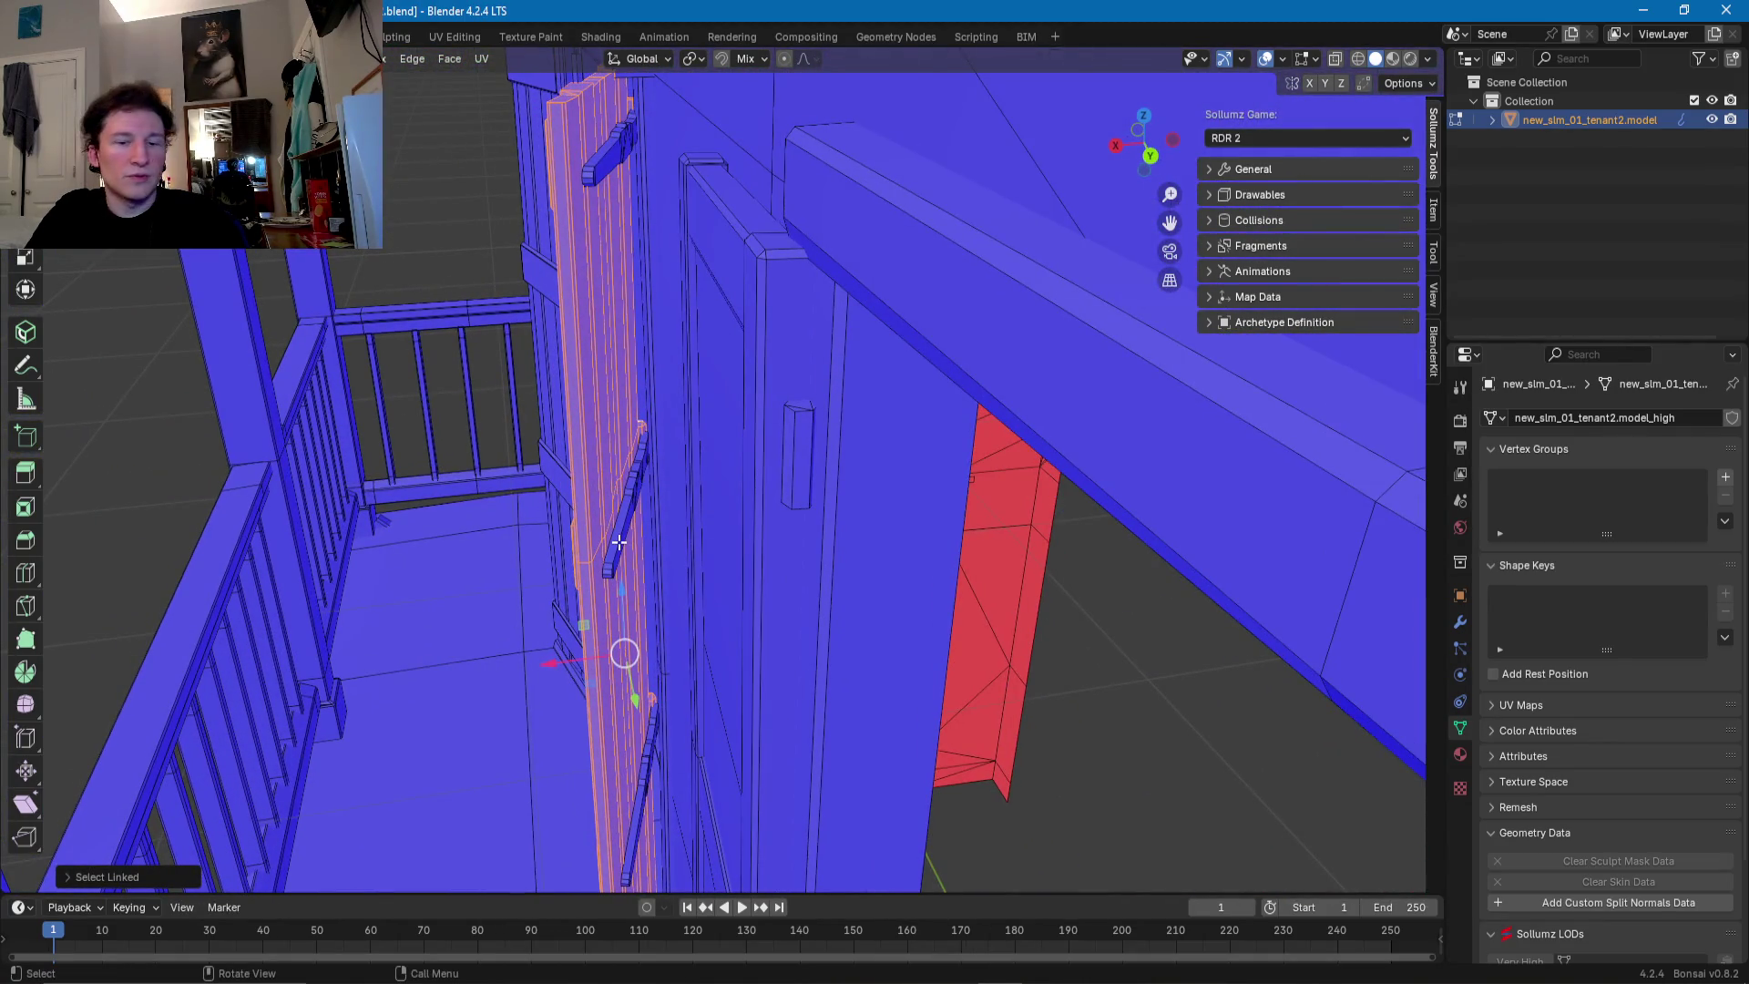
{"action": "key", "text": "l"}
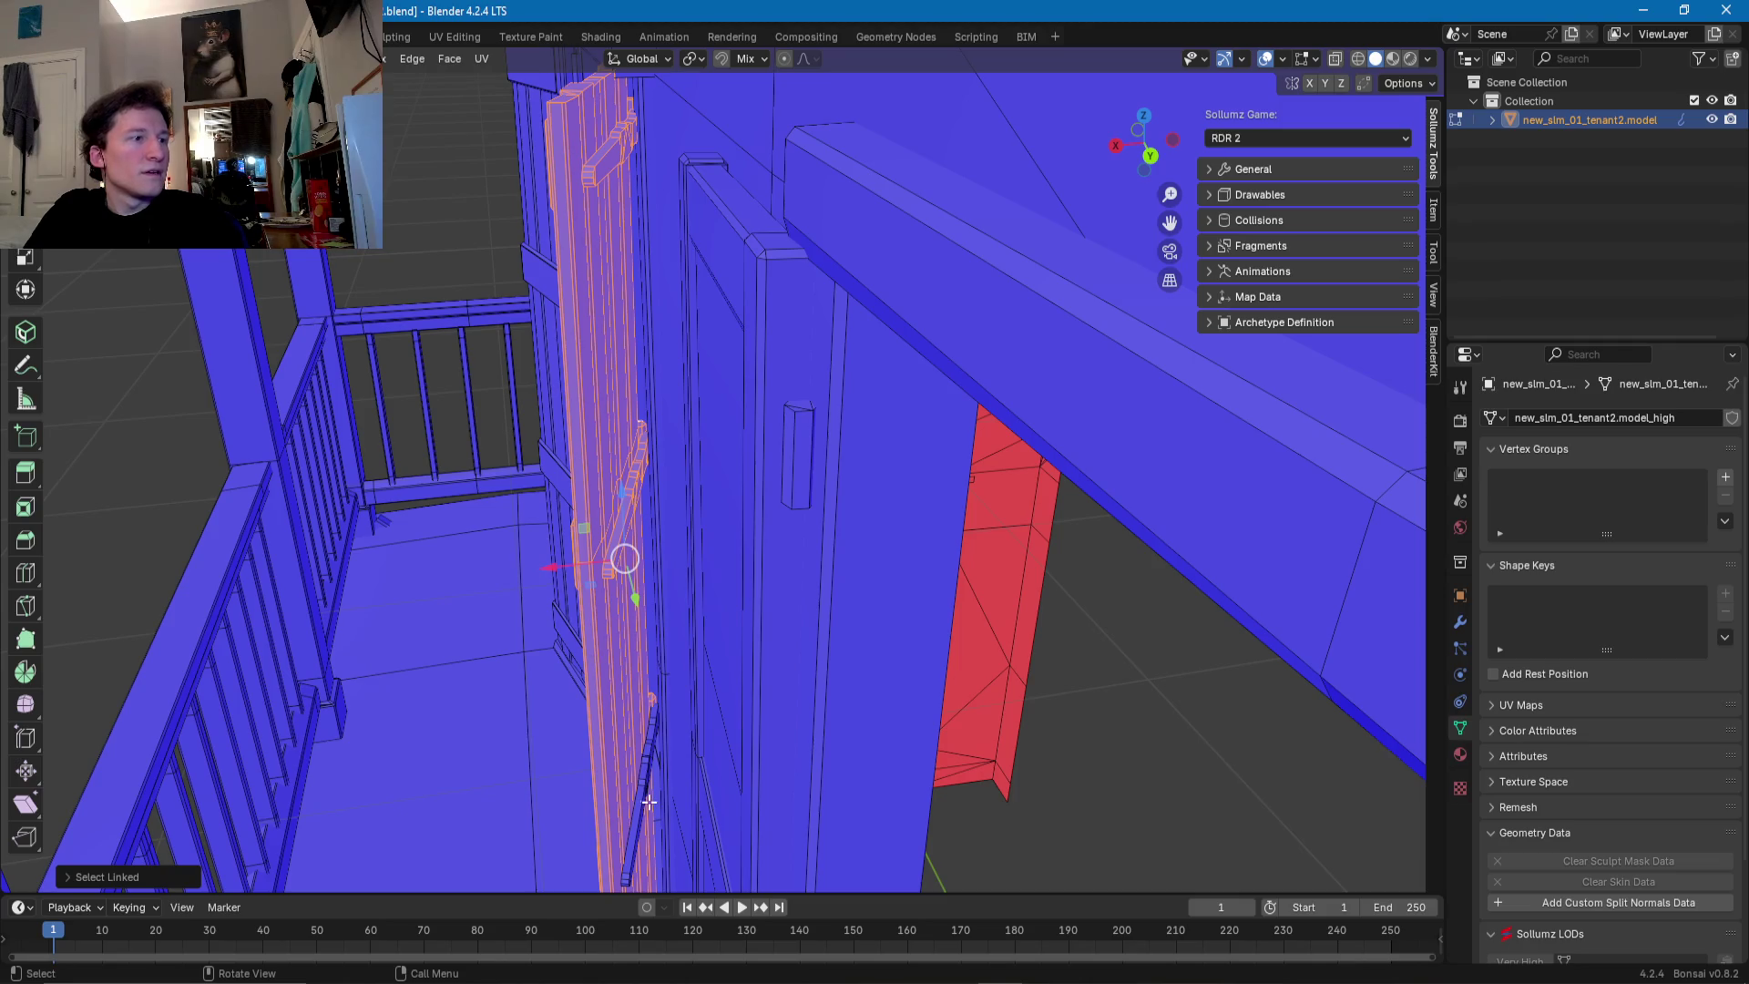
{"action": "middle_click_drag", "start_coordinate": [642, 794], "coordinate": [772, 553]}
{"action": "key", "text": "ctrl+l"}
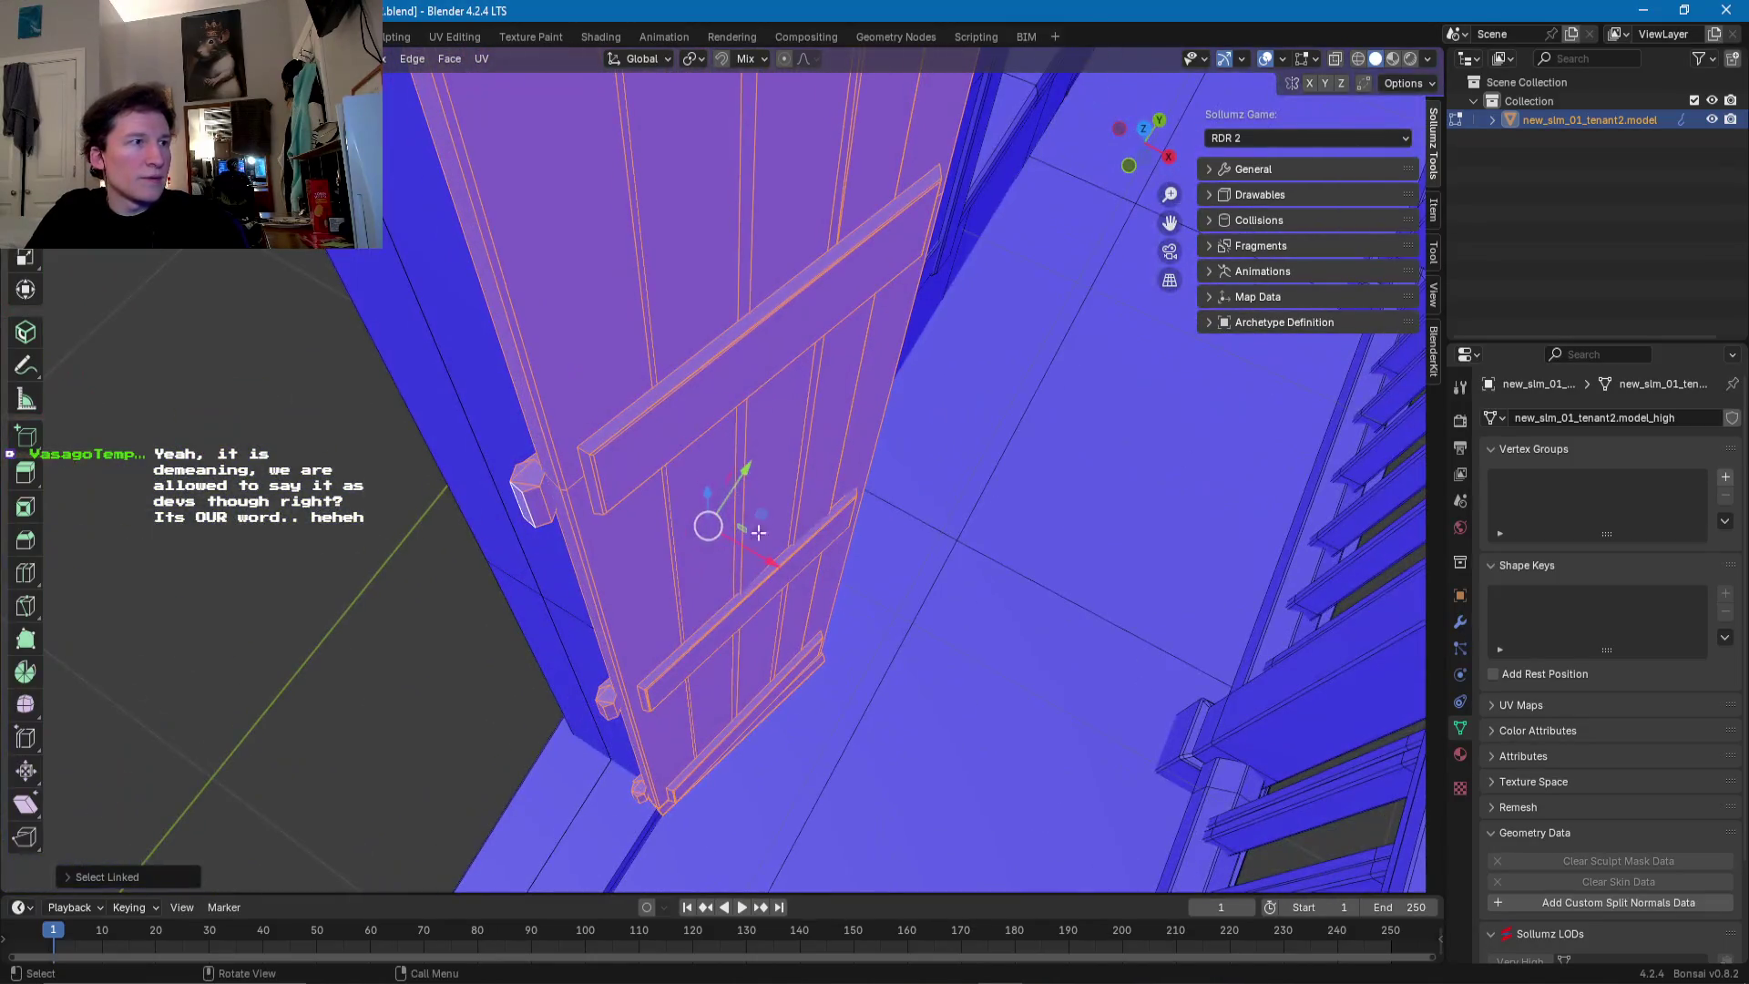
- Move the selected shutter assembly along one axis to its new position in the doorway
{"action": "mouse_move", "coordinate": [745, 472]}
{"action": "left_mouse_down"}
{"action": "mouse_move", "coordinate": [807, 447]}
{"action": "mouse_move", "coordinate": [735, 480]}
{"action": "mouse_move", "coordinate": [796, 516]}
{"action": "left_mouse_up"}
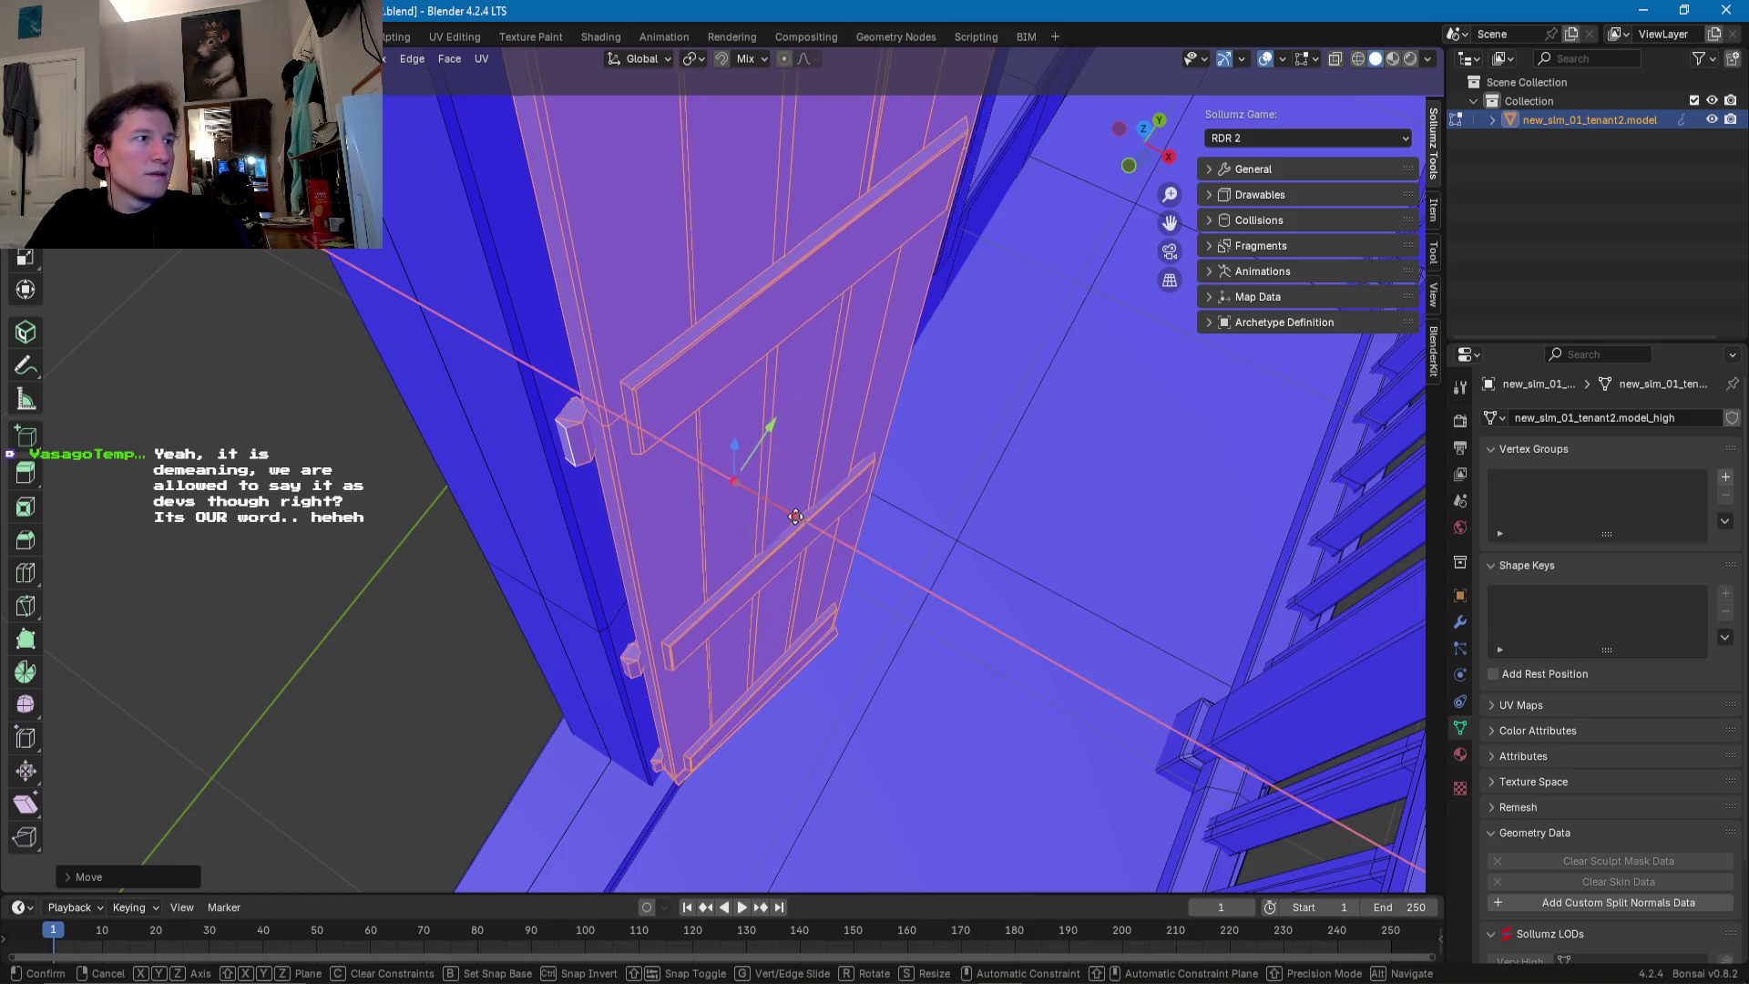
{"action": "left_click", "coordinate": [796, 516]}
{"action": "mouse_move", "coordinate": [799, 521]}
{"action": "middle_mouse_down"}
{"action": "mouse_move", "coordinate": [640, 439]}
{"action": "mouse_move", "coordinate": [828, 403]}
{"action": "mouse_move", "coordinate": [704, 513]}
{"action": "middle_mouse_up"}
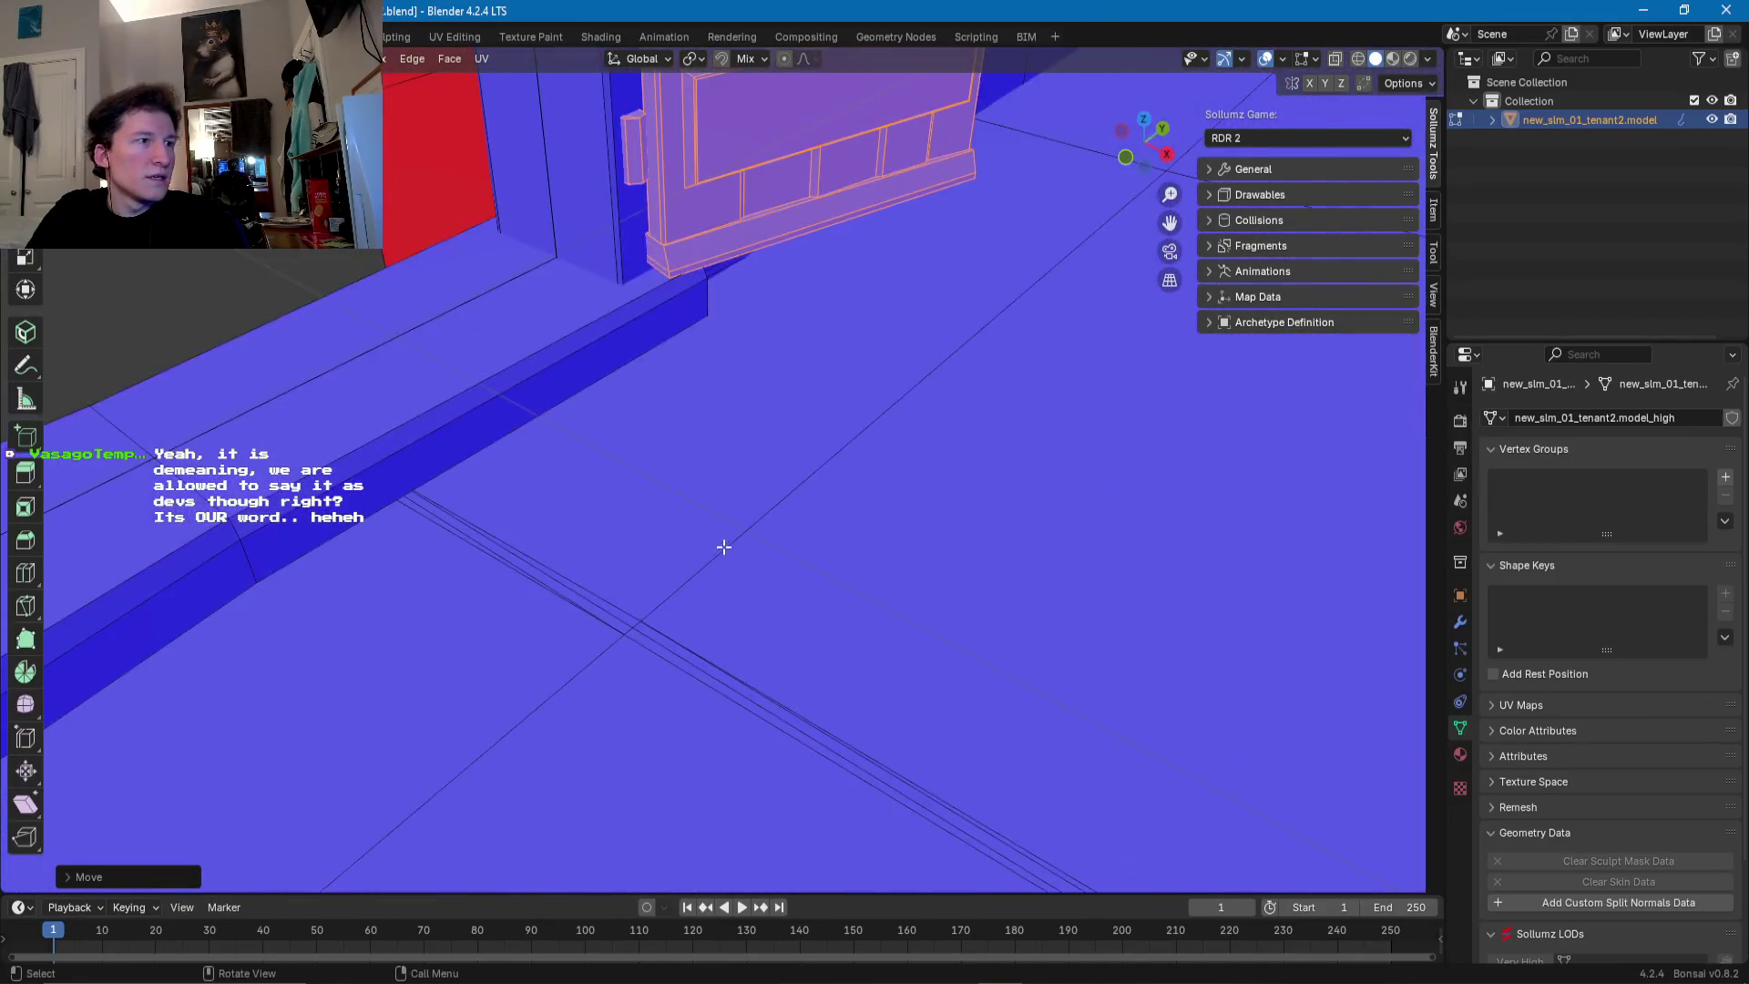
{"action": "middle_click_drag", "start_coordinate": [704, 513], "coordinate": [648, 553]}
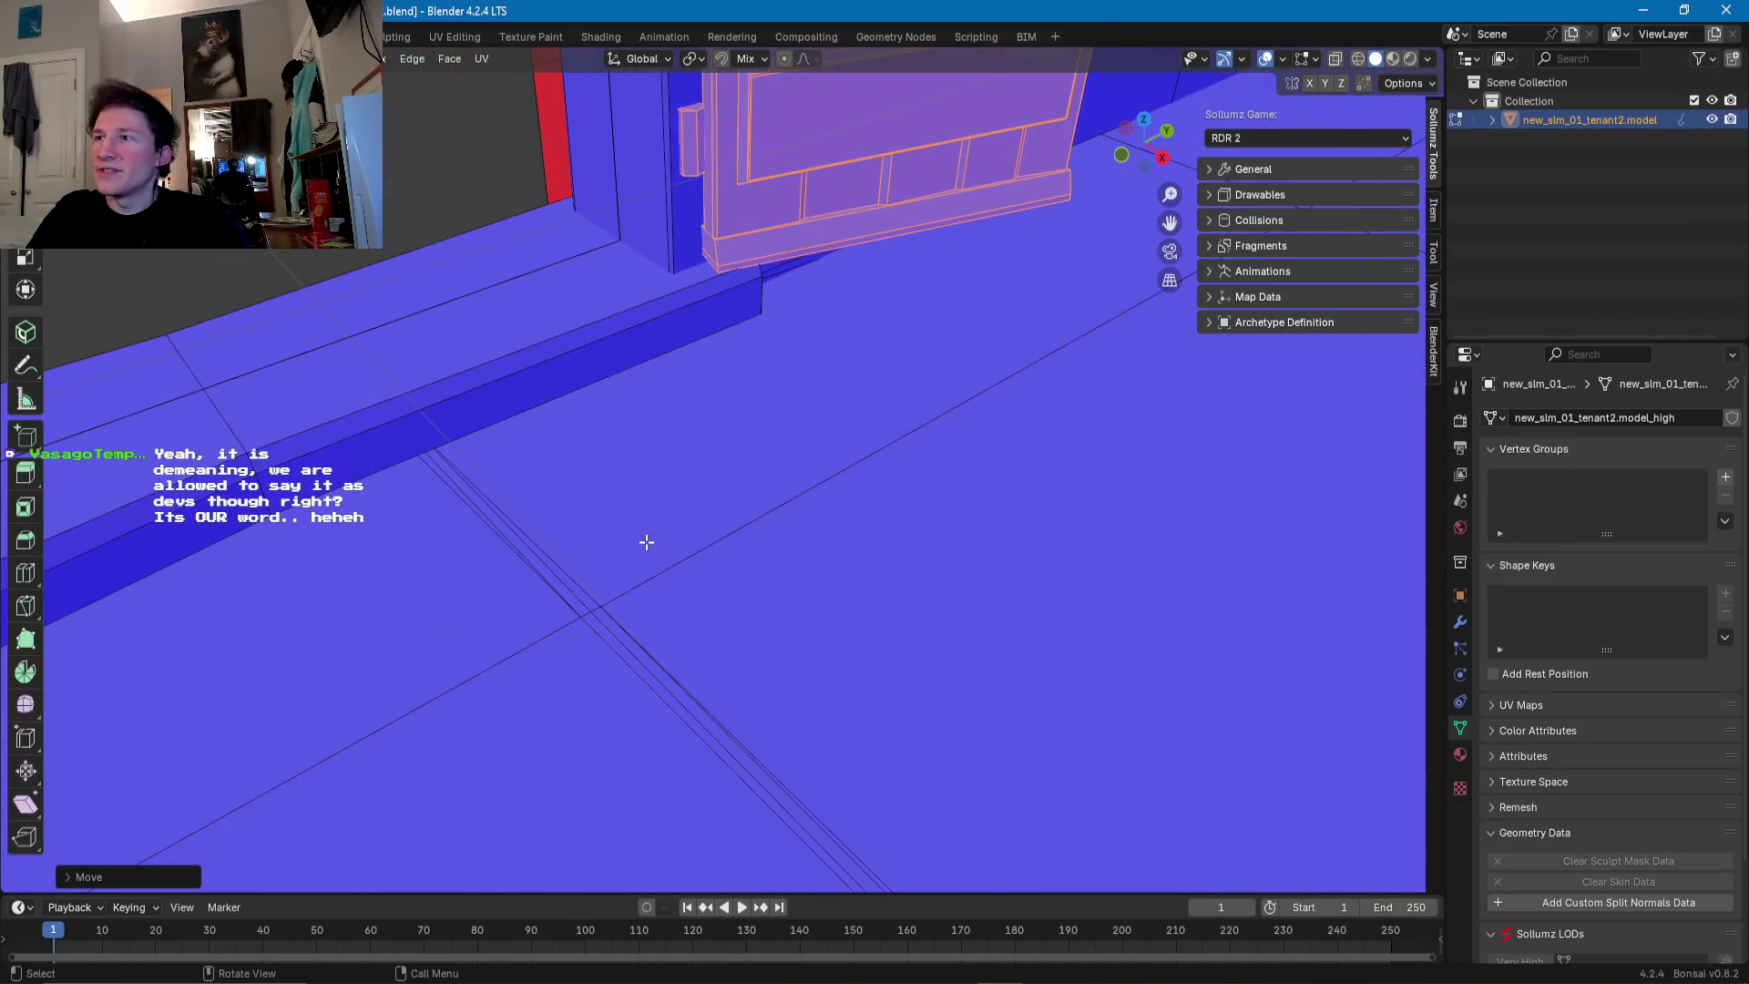
{"action": "mouse_move", "coordinate": [648, 491]}
{"action": "middle_mouse_down"}
{"action": "mouse_move", "coordinate": [813, 428]}
{"action": "mouse_move", "coordinate": [612, 454]}
{"action": "mouse_move", "coordinate": [946, 497]}
{"action": "middle_mouse_up"}
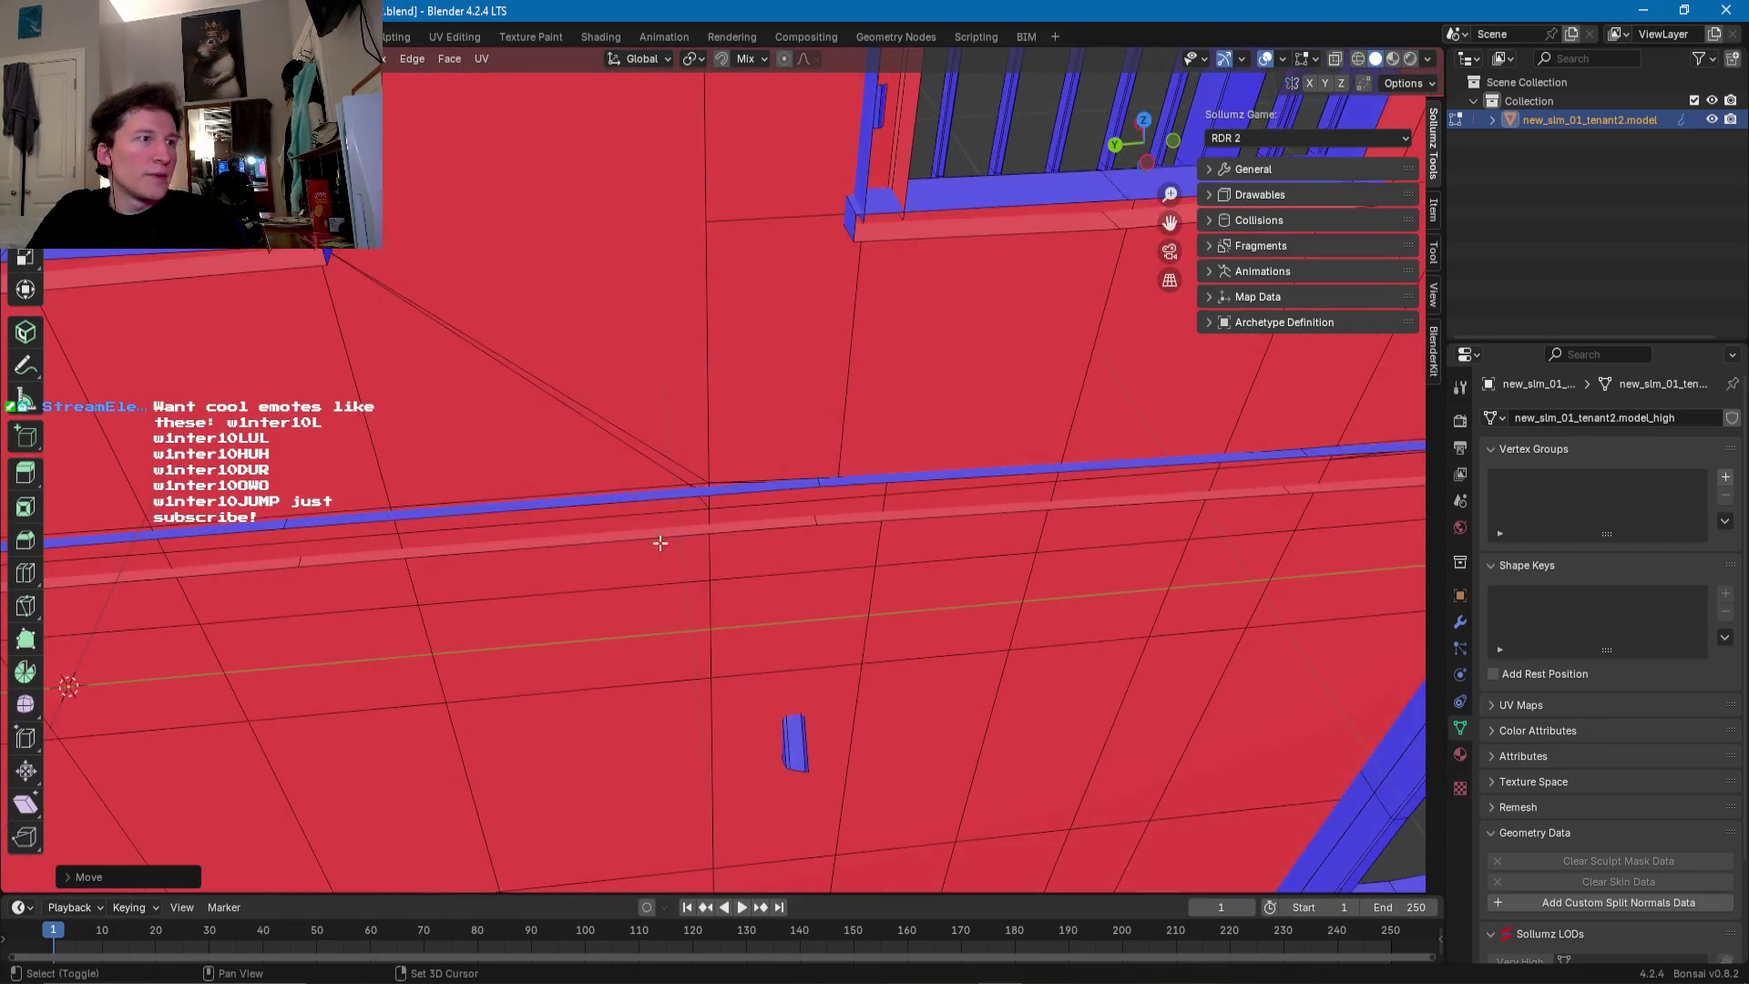
{"action": "mouse_move", "coordinate": [946, 497]}
{"action": "middle_mouse_down"}
{"action": "mouse_move", "coordinate": [703, 604]}
{"action": "mouse_move", "coordinate": [892, 607]}
{"action": "mouse_move", "coordinate": [457, 644]}
{"action": "mouse_move", "coordinate": [379, 671]}
{"action": "middle_mouse_up"}
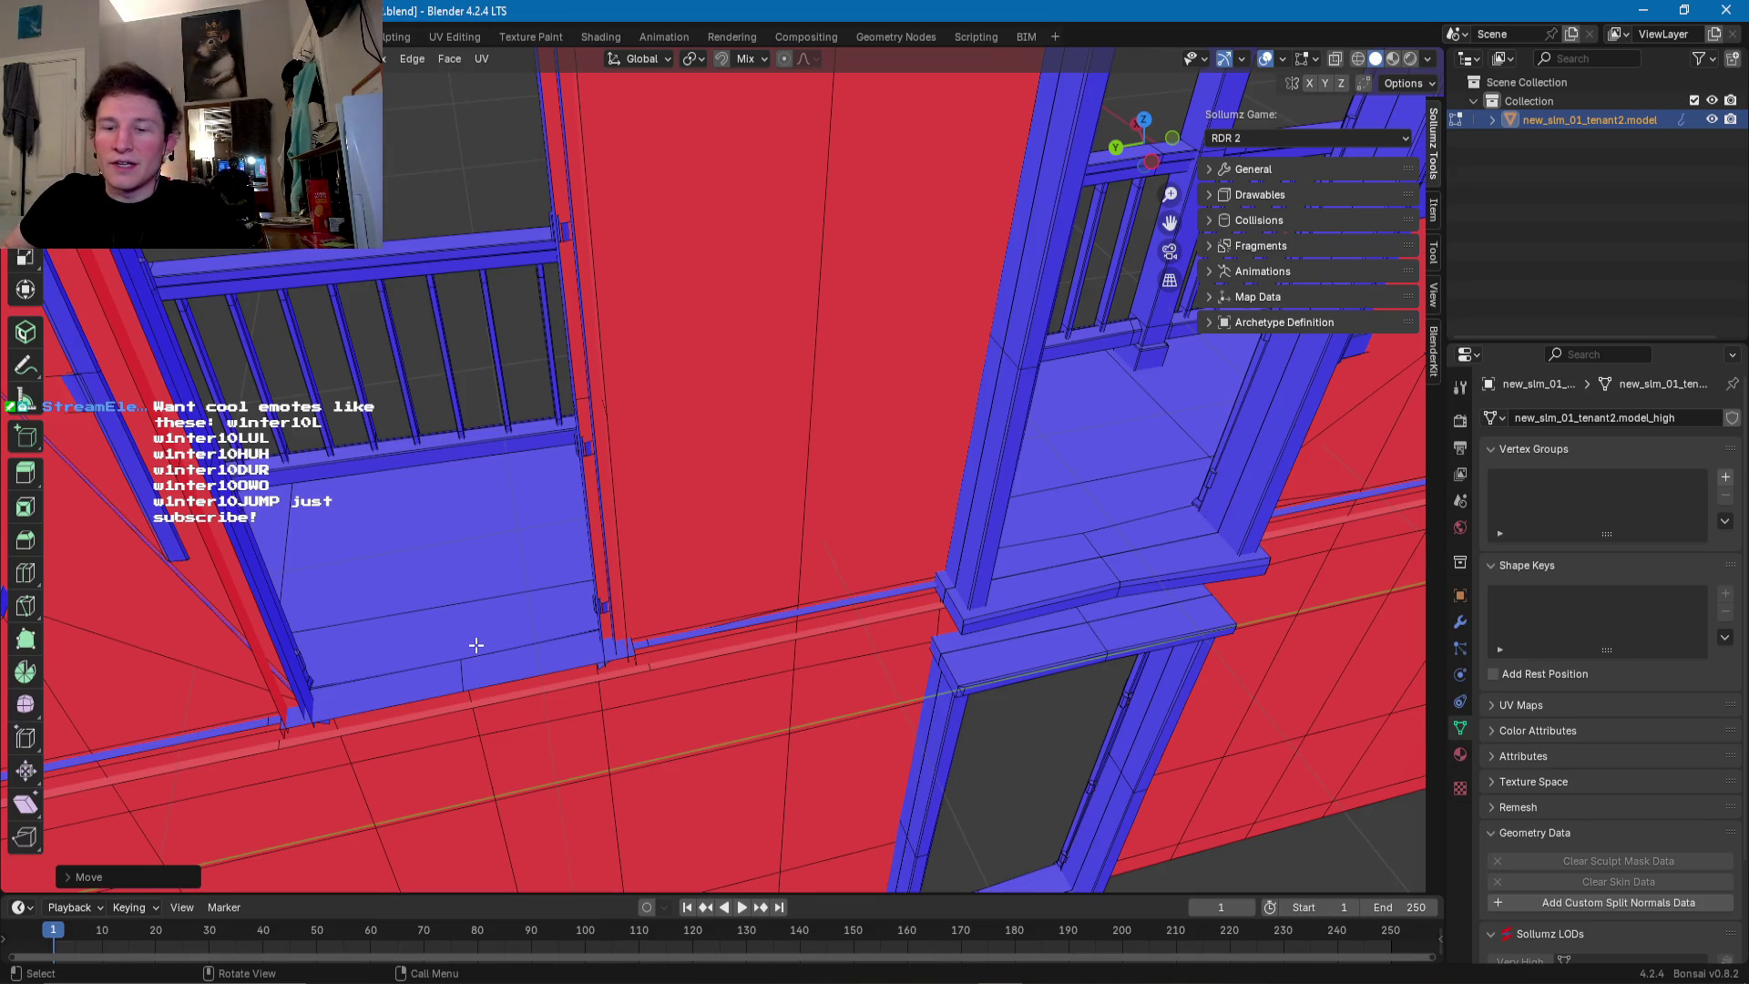
{"action": "left_click", "coordinate": [1134, 558]}
- Select the balcony door frame's sill, both jambs and header, then delete them as faces
{"action": "mouse_move", "coordinate": [1134, 558]}
{"action": "middle_mouse_down", "text": "shift"}
{"action": "mouse_move", "coordinate": [1009, 603]}
{"action": "mouse_move", "coordinate": [927, 576]}
{"action": "middle_mouse_up", "text": "shift"}
{"action": "key", "text": "ctrl+l"}
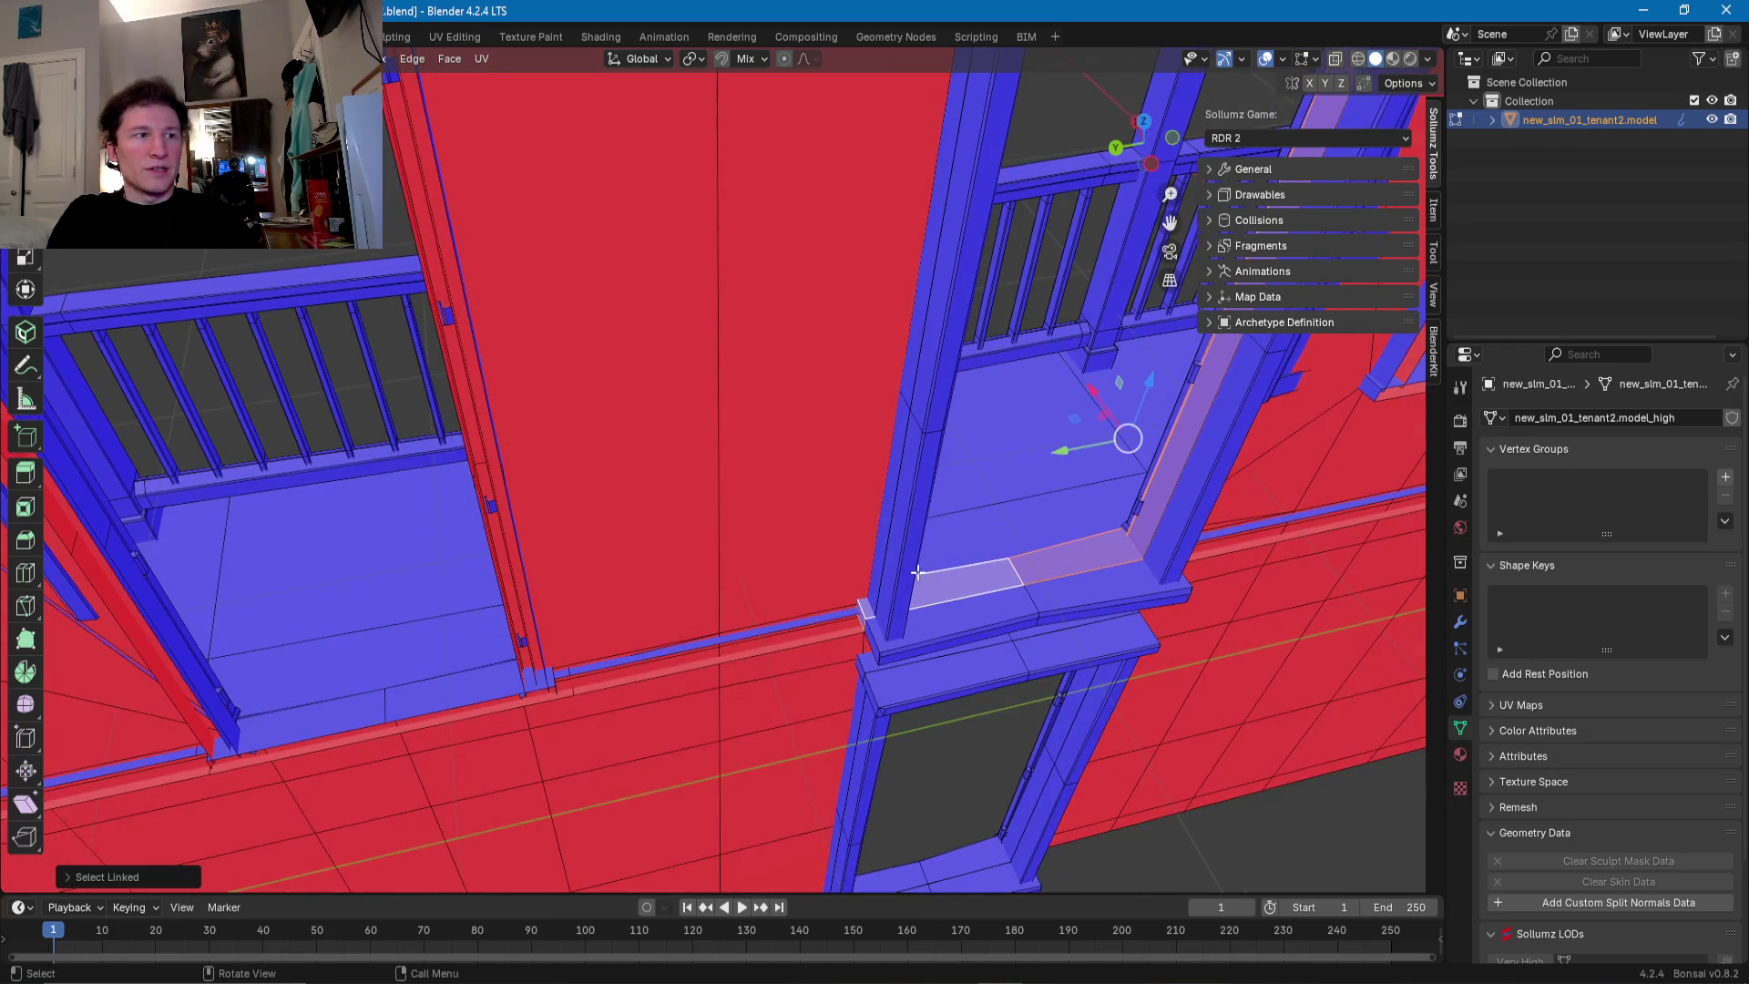
{"action": "left_click", "coordinate": [880, 536], "text": "shift"}
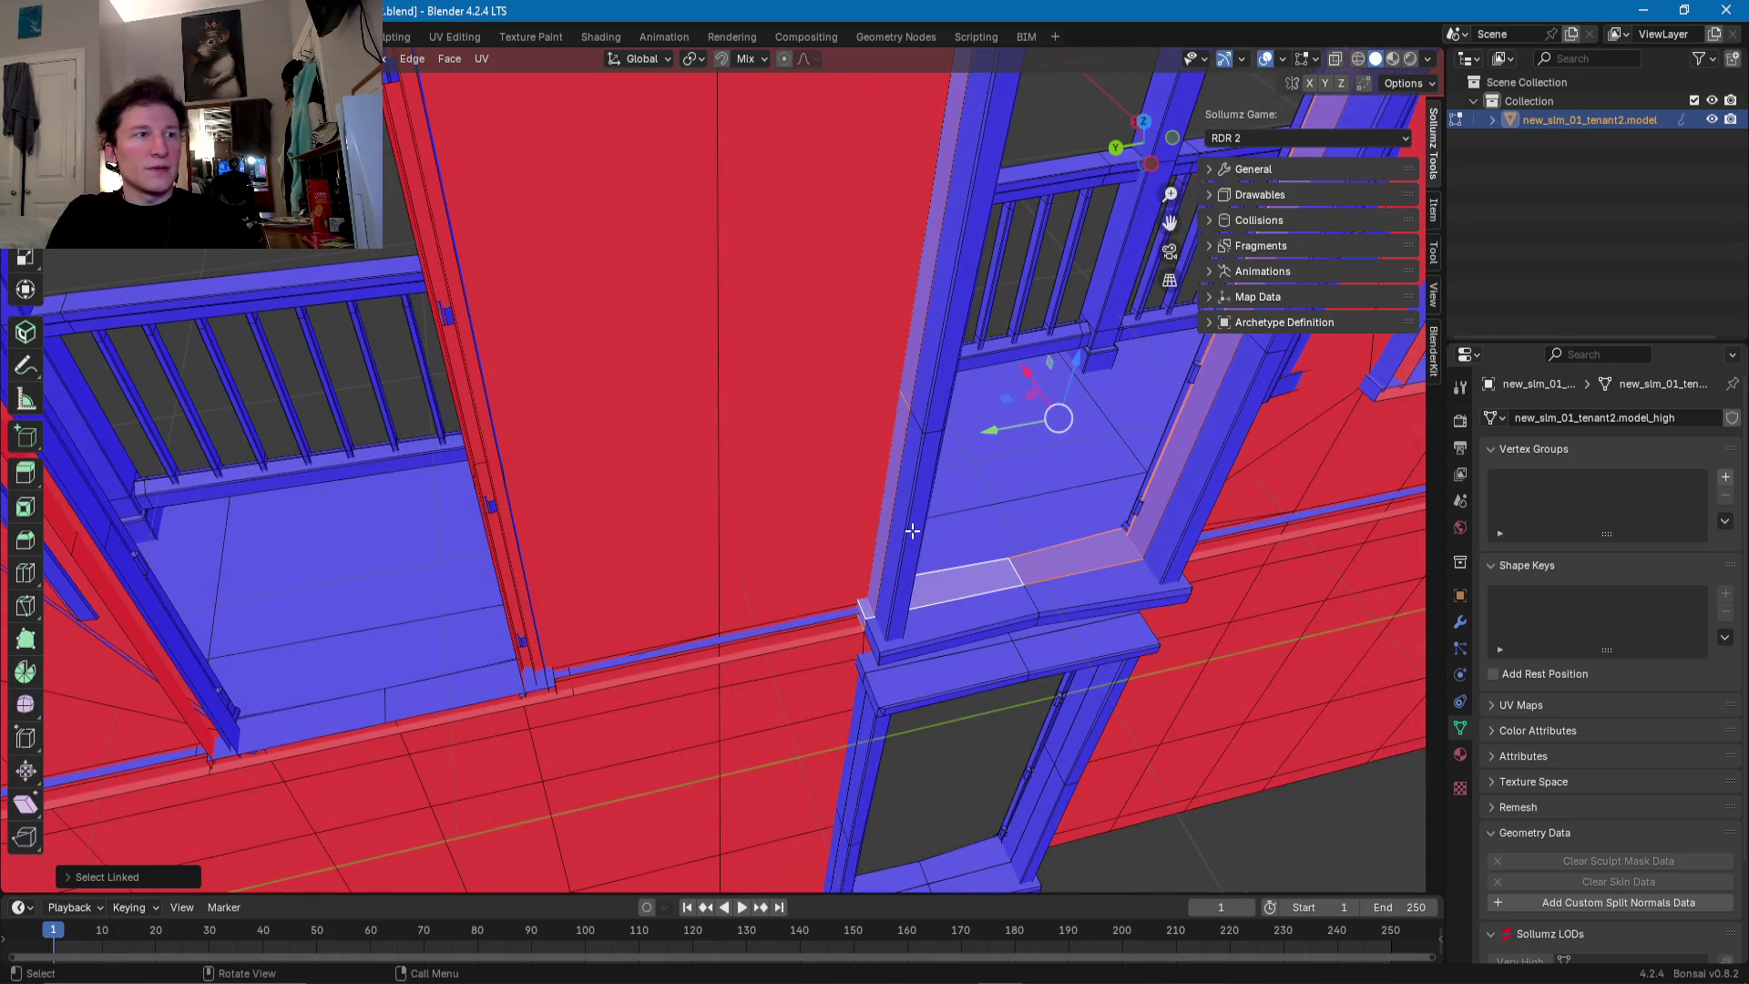
{"action": "left_click", "coordinate": [492, 680]}
{"action": "key", "text": "ctrl+l"}
{"action": "mouse_move", "coordinate": [492, 680]}
{"action": "middle_mouse_down"}
{"action": "mouse_move", "coordinate": [509, 653]}
{"action": "mouse_move", "coordinate": [462, 489]}
{"action": "middle_mouse_up"}
{"action": "left_click", "coordinate": [559, 639], "text": "shift"}
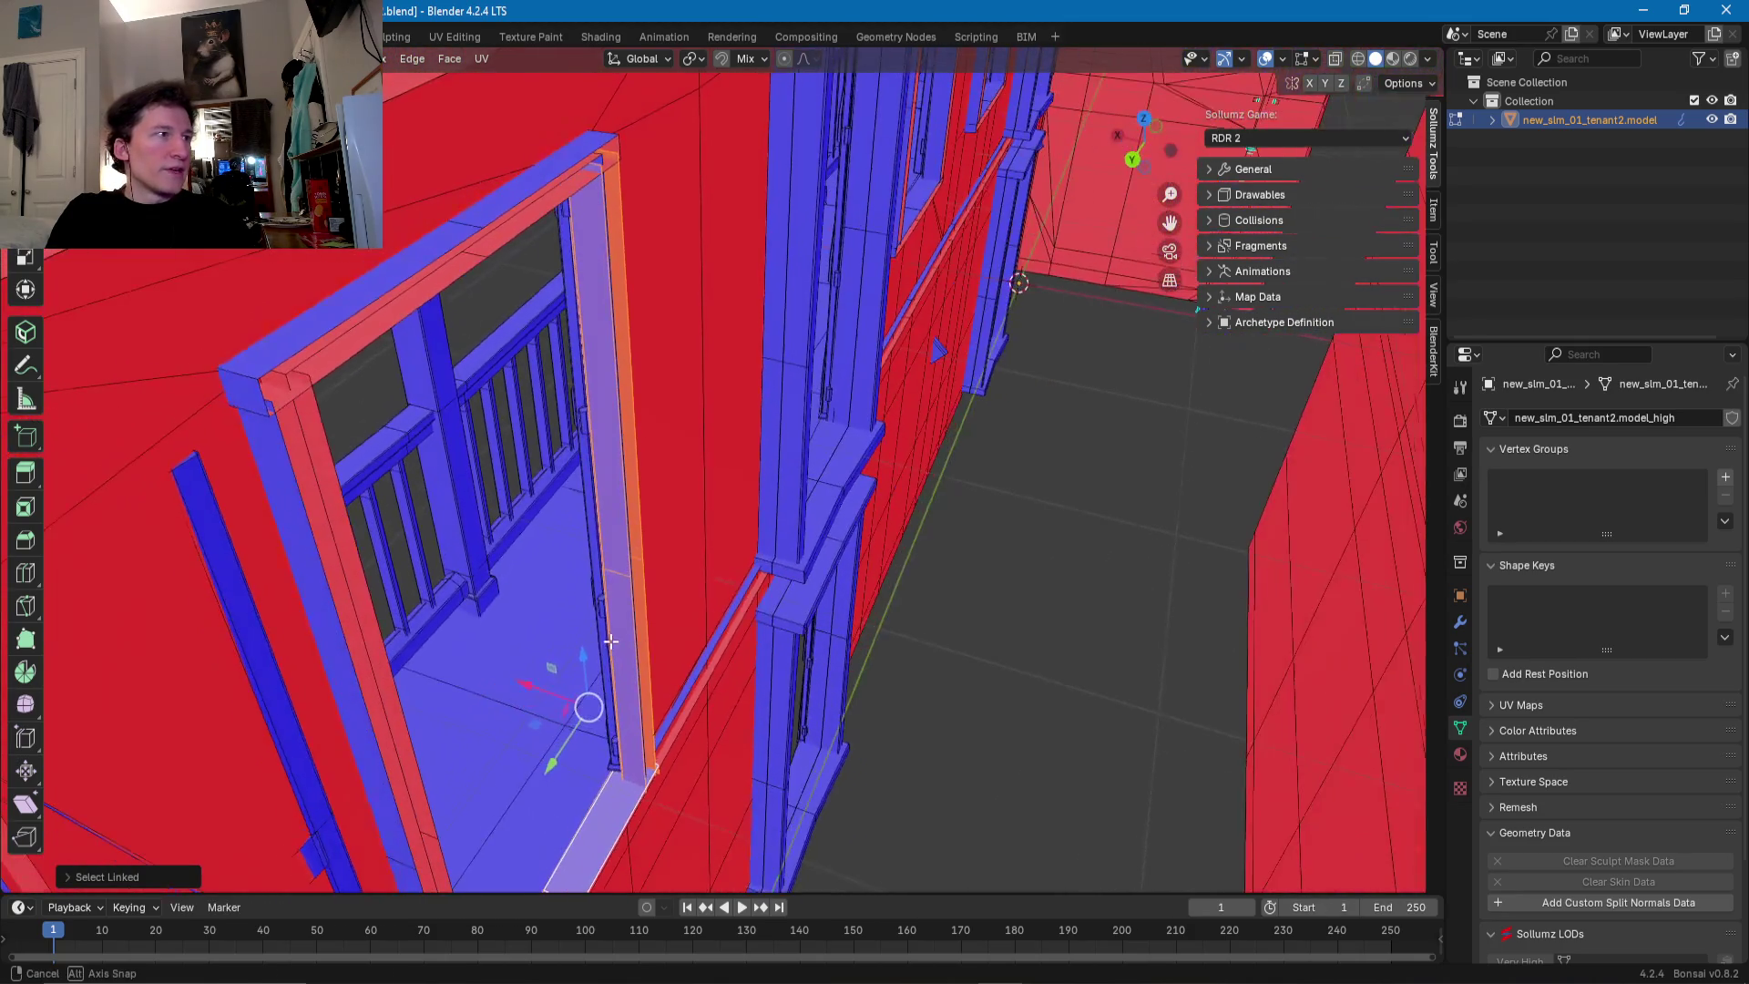
{"action": "left_click", "coordinate": [404, 308], "text": "shift"}
{"action": "left_click", "coordinate": [330, 479], "text": "shift"}
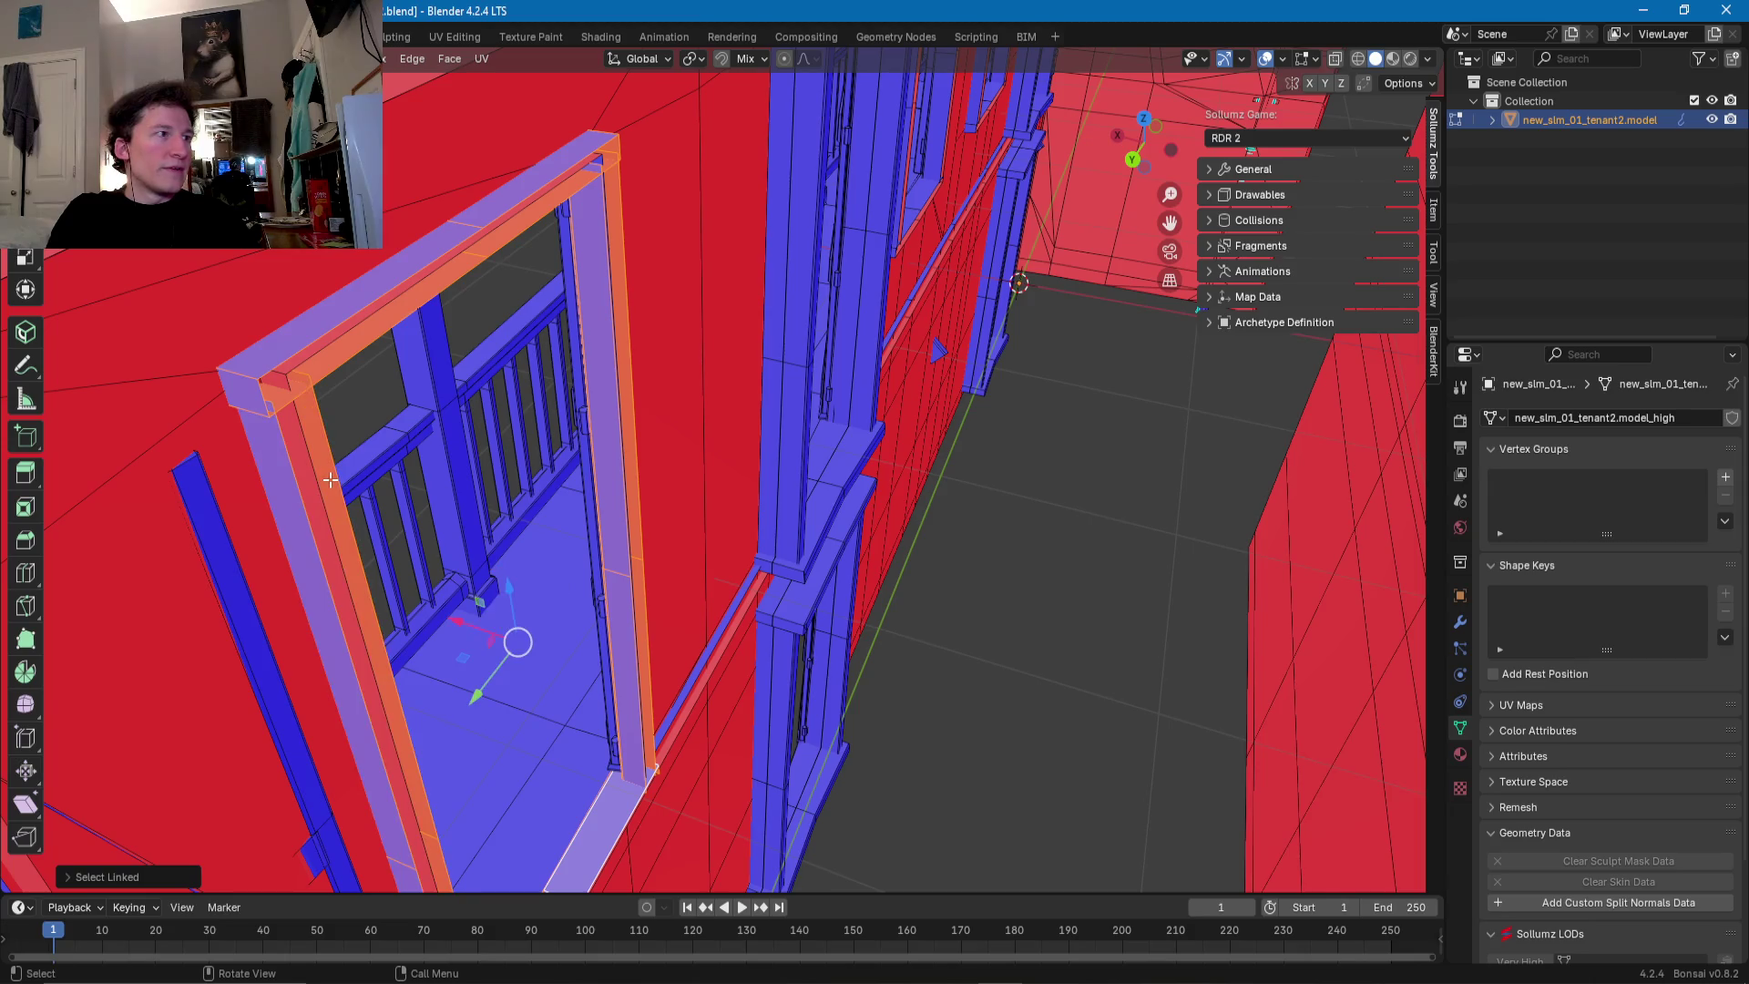
{"action": "key", "text": "x"}
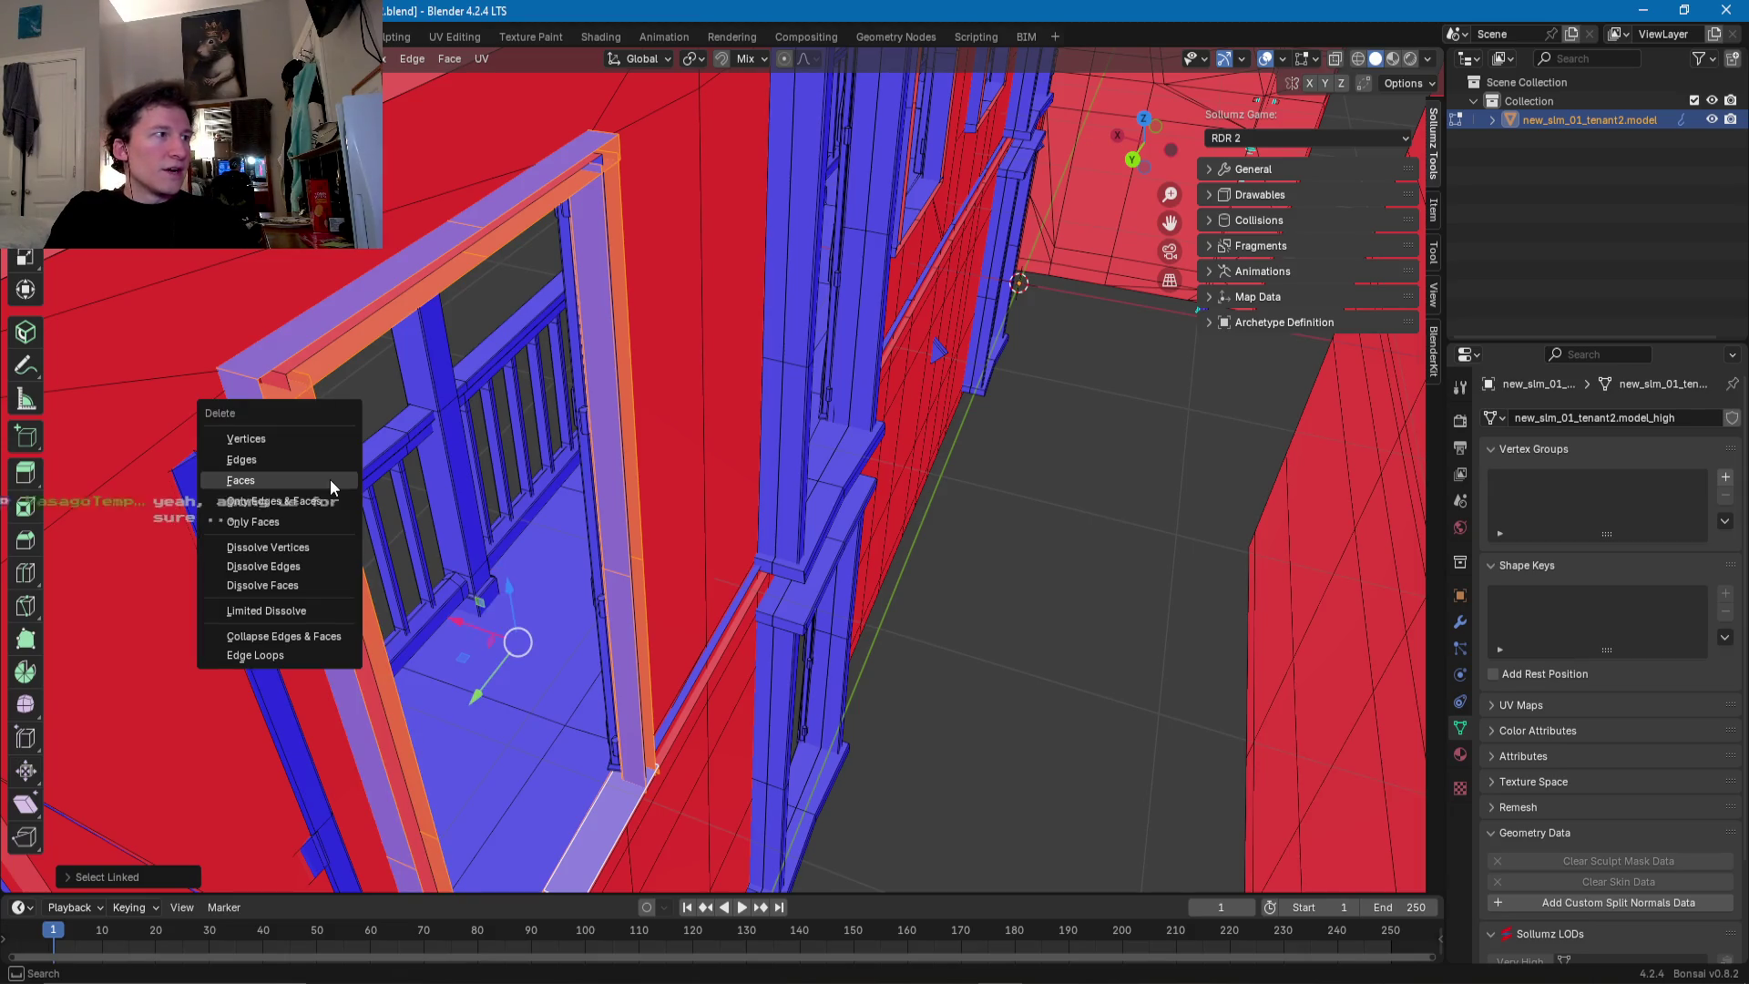
{"action": "left_click", "coordinate": [330, 479]}
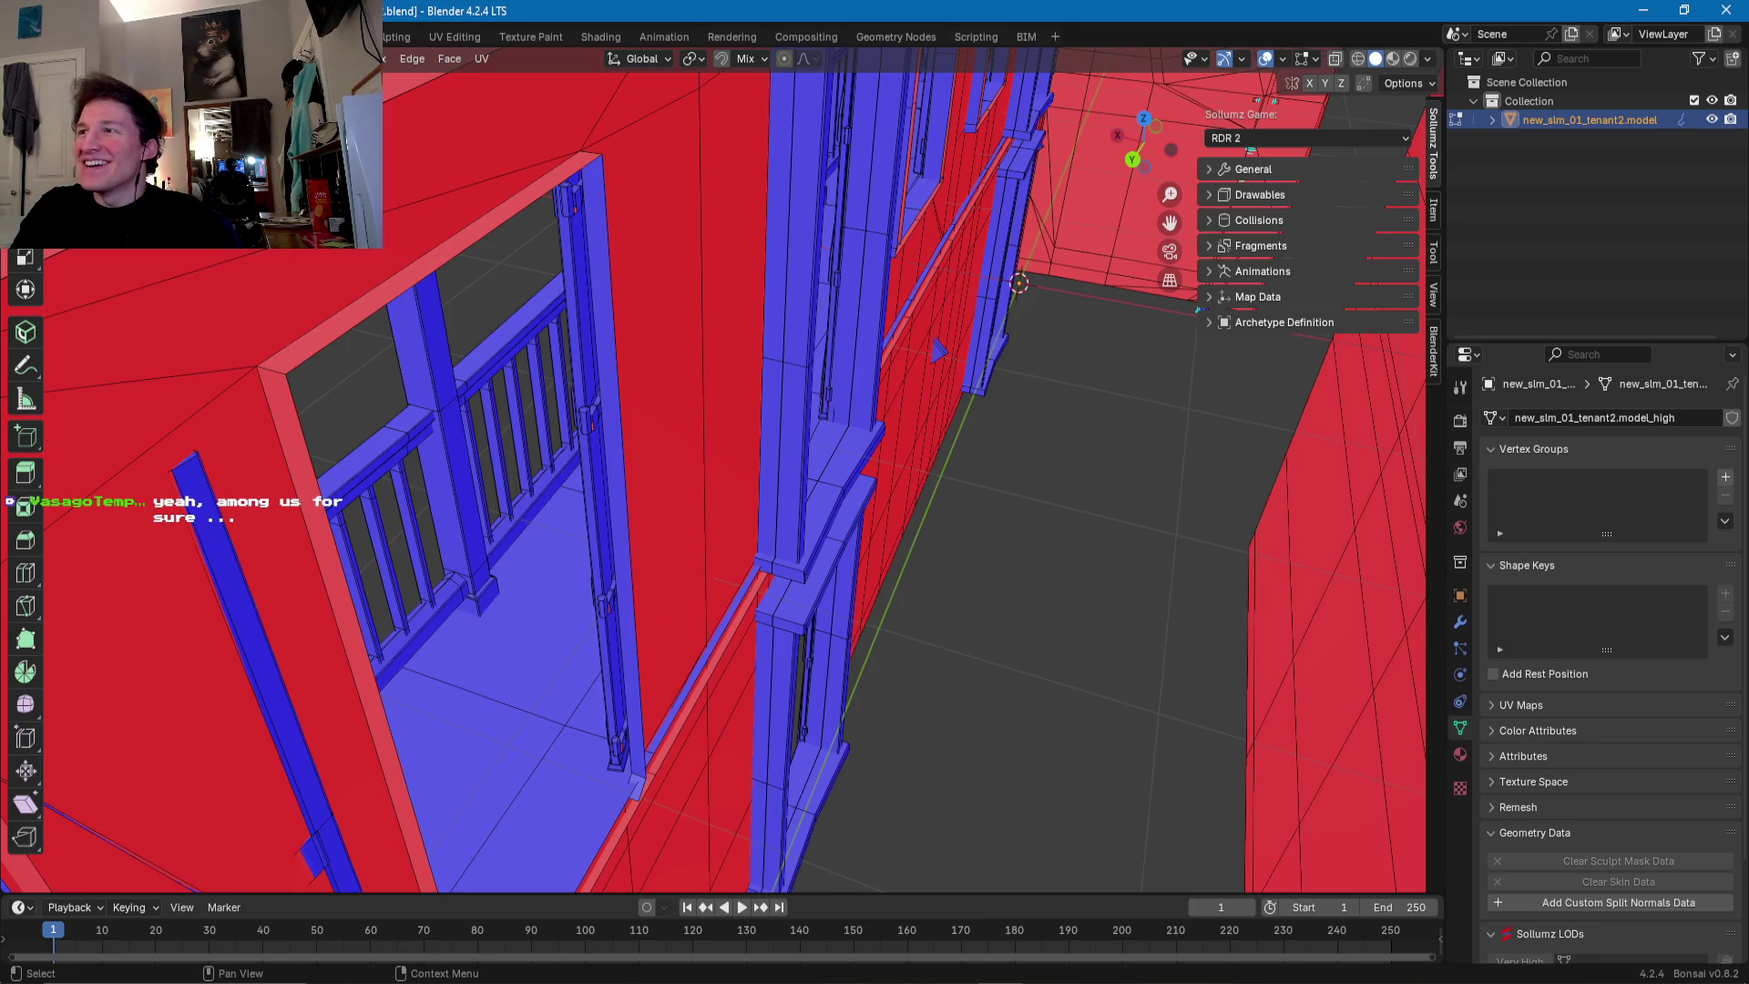
{"action": "middle_click_drag", "start_coordinate": [853, 464], "coordinate": [738, 574]}
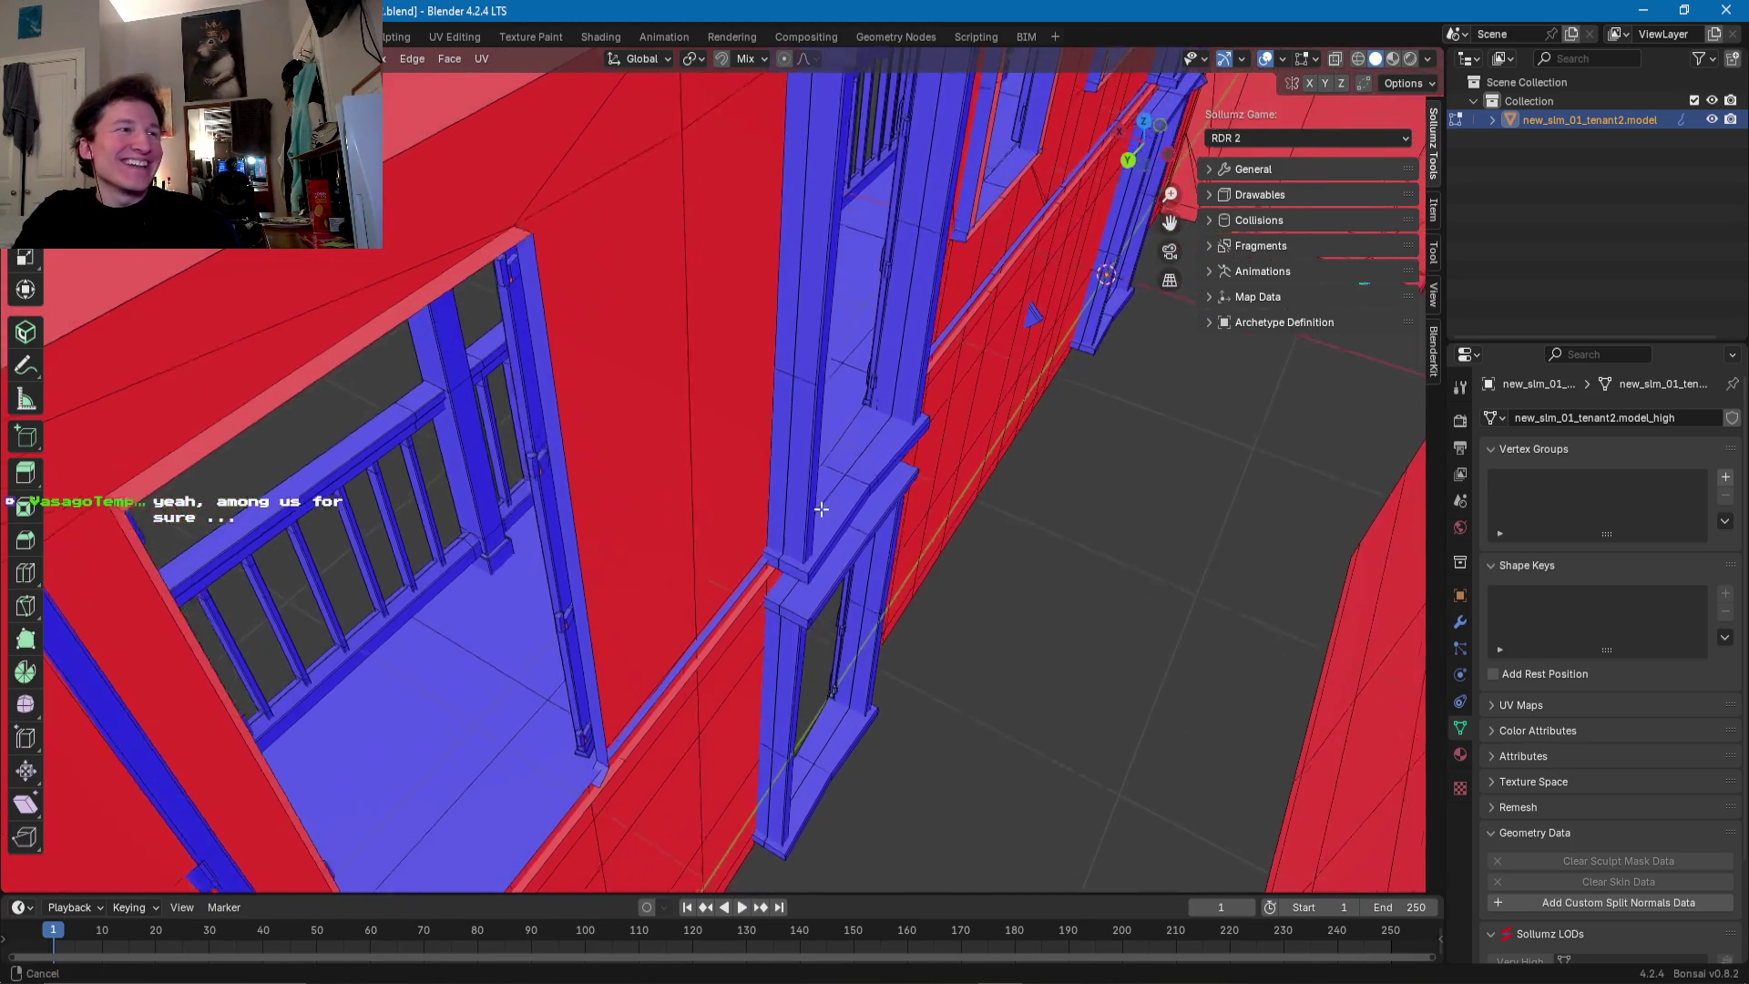
- Select the frame's sill, left jamb, top cap and lower ledge as linked faces
{"action": "left_click", "coordinate": [736, 574]}
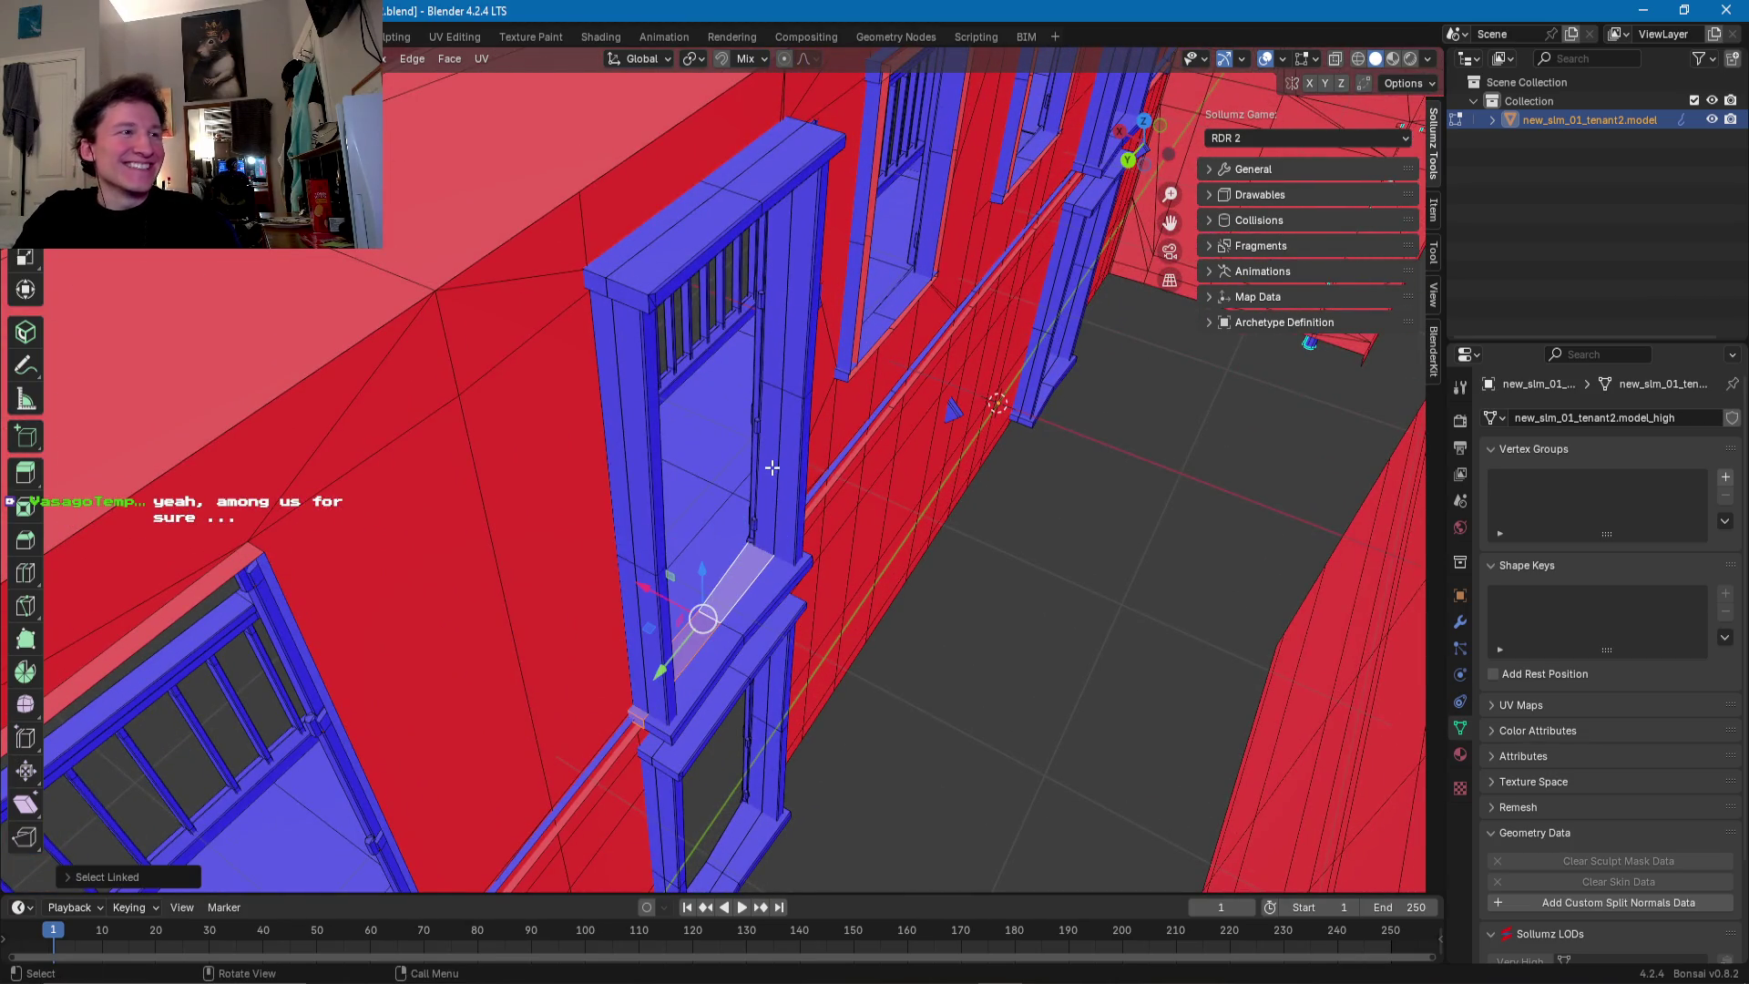
{"action": "key", "text": "ctrl+l"}
{"action": "left_click", "coordinate": [636, 487], "text": "shift"}
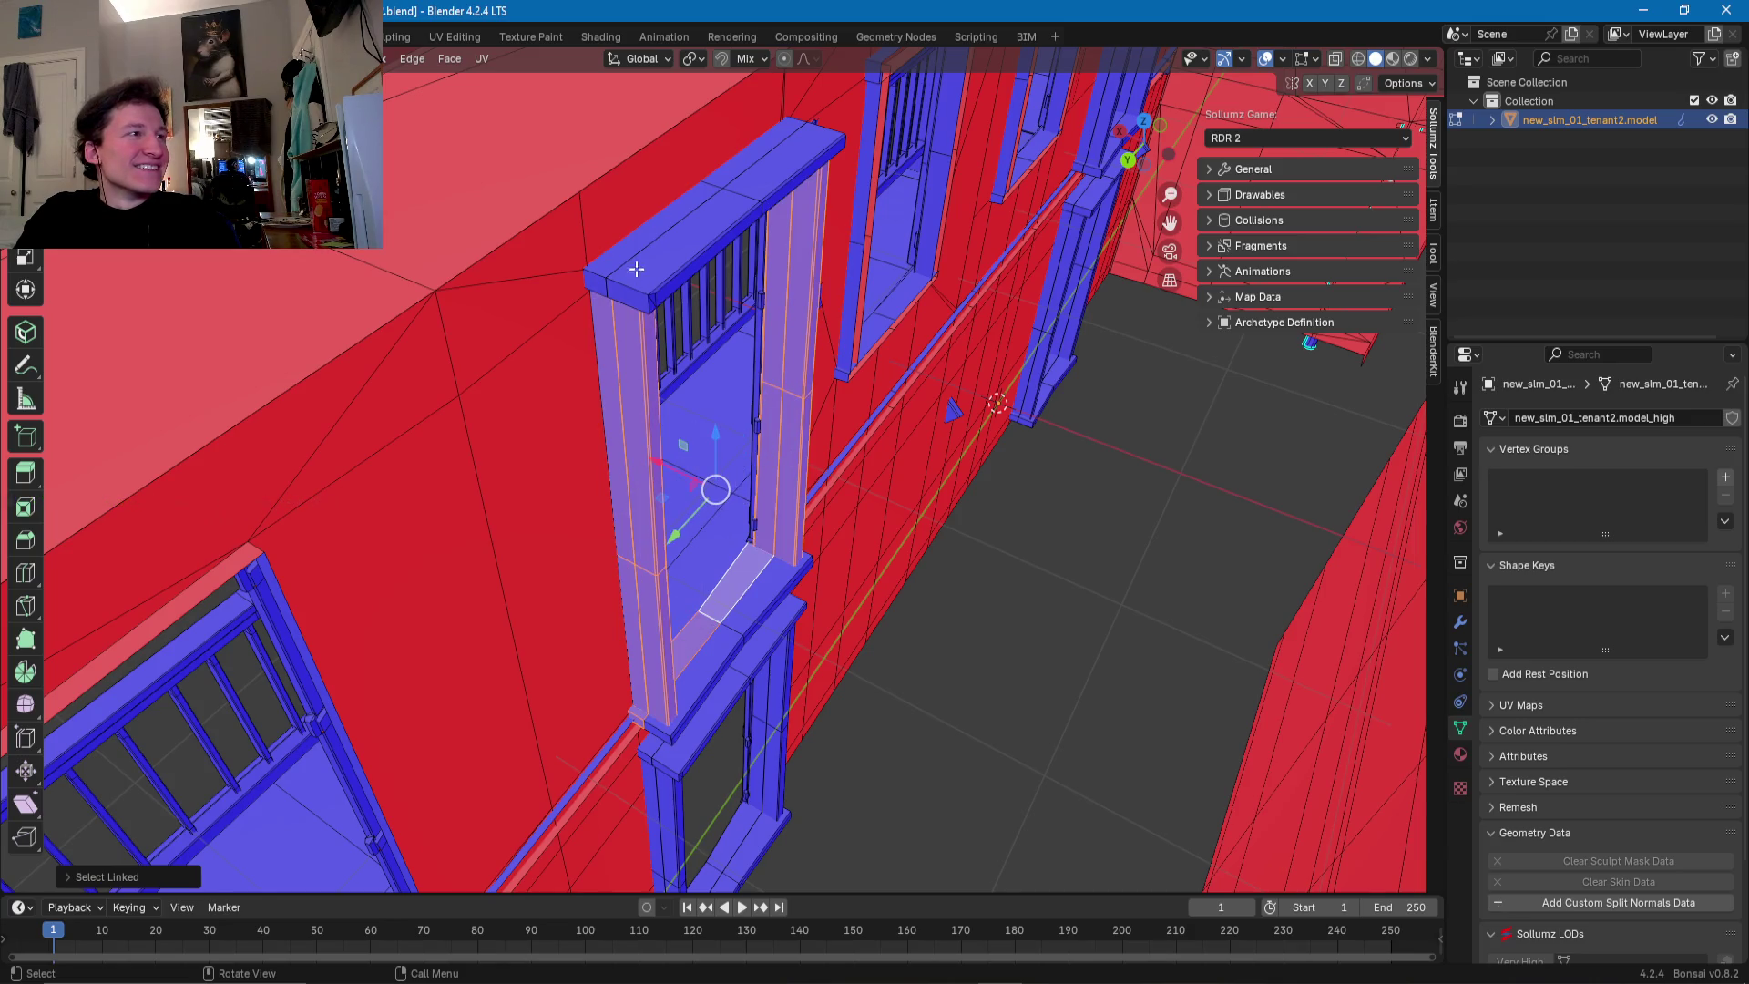
{"action": "left_click", "coordinate": [643, 264], "text": "shift"}
{"action": "key", "text": "ctrl+l"}
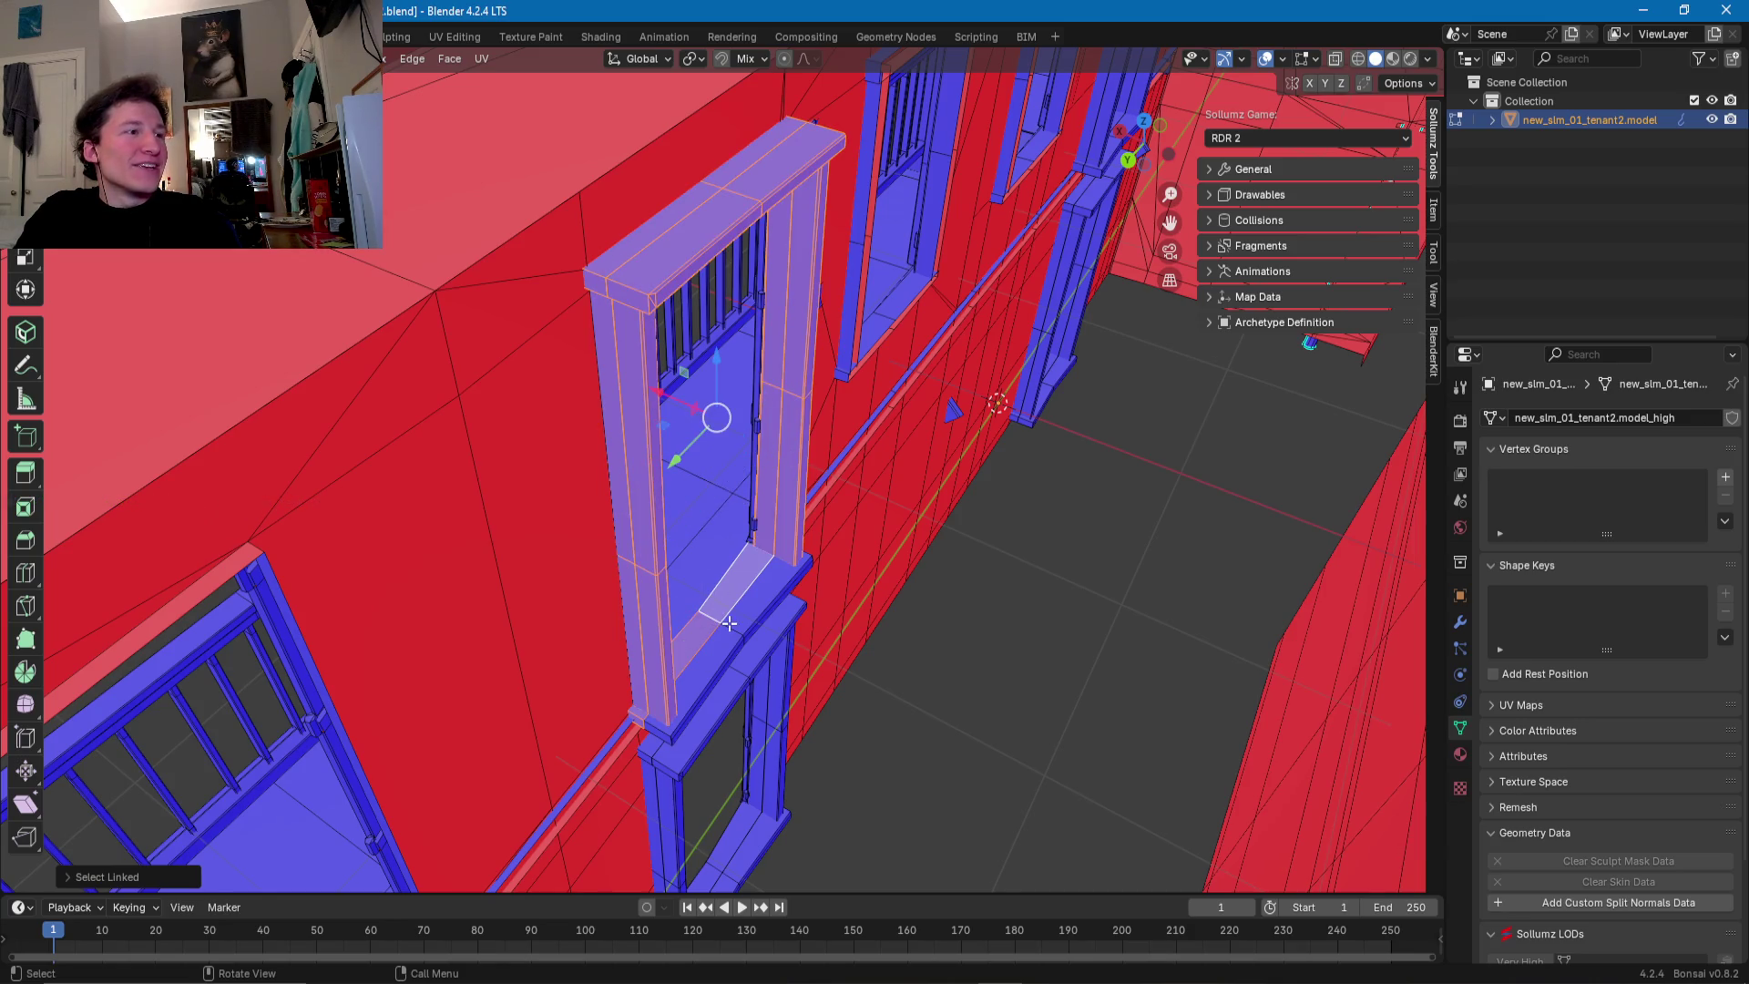
{"action": "key", "text": "ctrl+l"}
{"action": "mouse_move", "coordinate": [729, 624]}
{"action": "middle_mouse_down"}
{"action": "mouse_move", "coordinate": [795, 650]}
{"action": "mouse_move", "coordinate": [852, 626]}
{"action": "middle_mouse_up"}
- Move the frame along Y into the next doorway, scale it narrower along Y, and adjust its position
{"action": "key", "text": "g"}
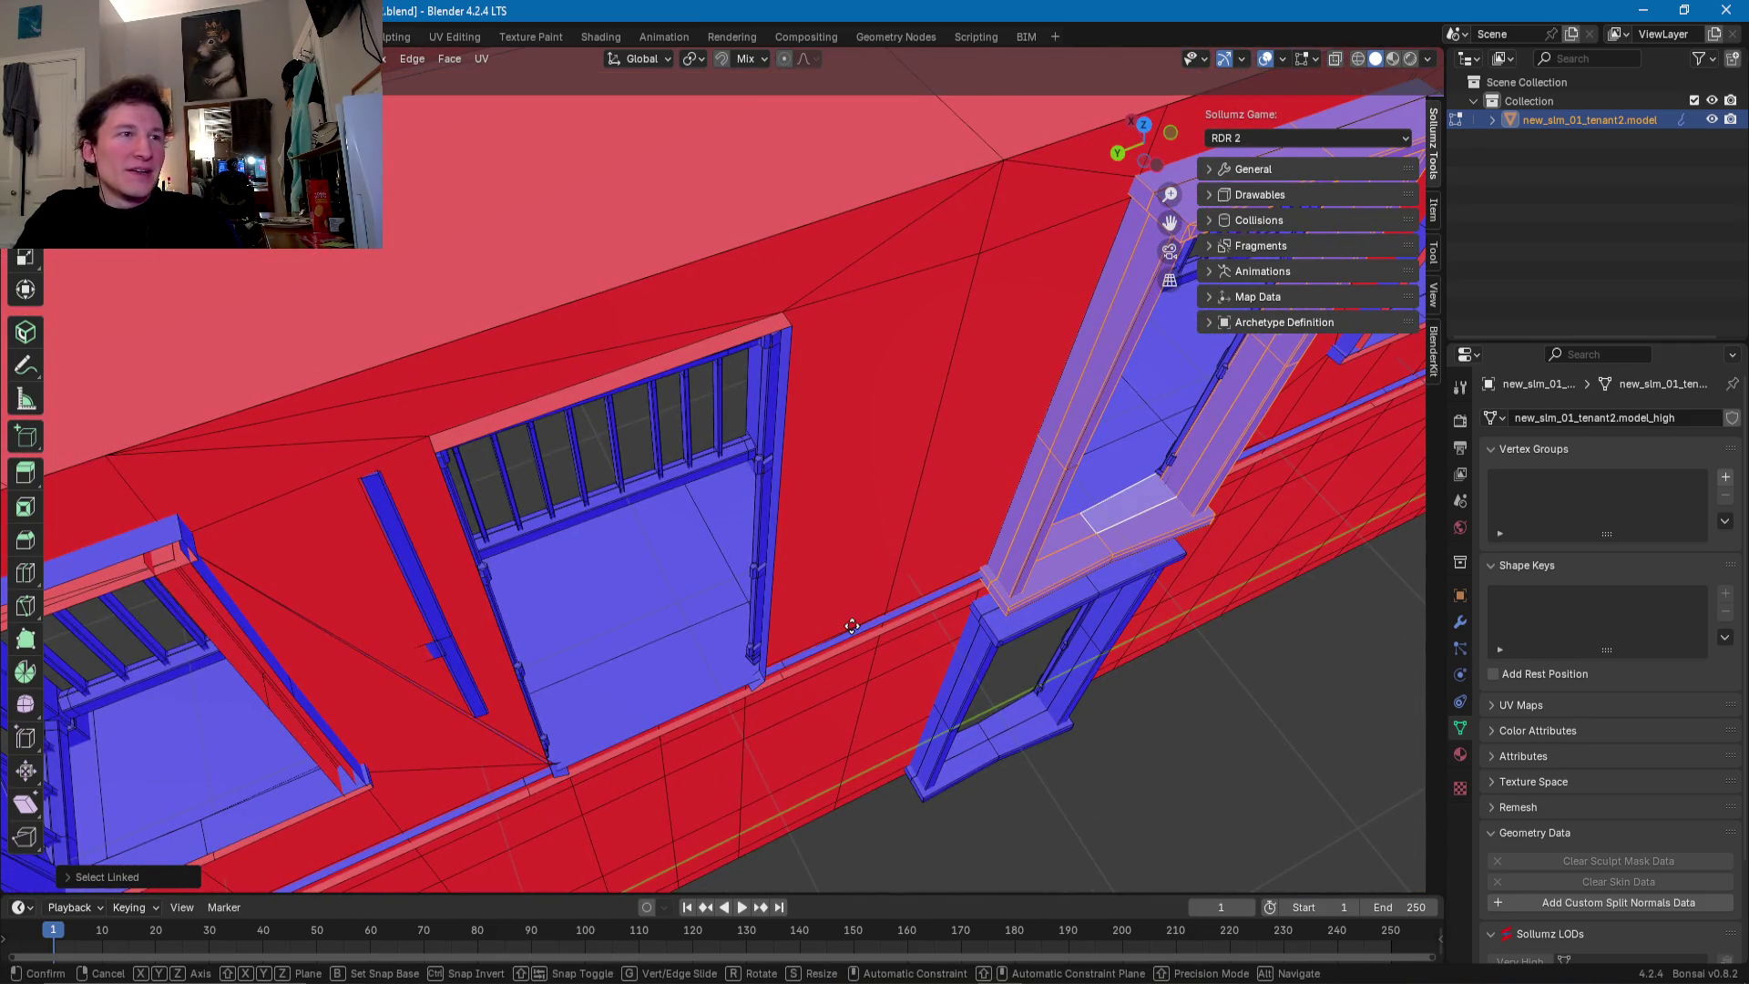
{"action": "key", "text": "y"}
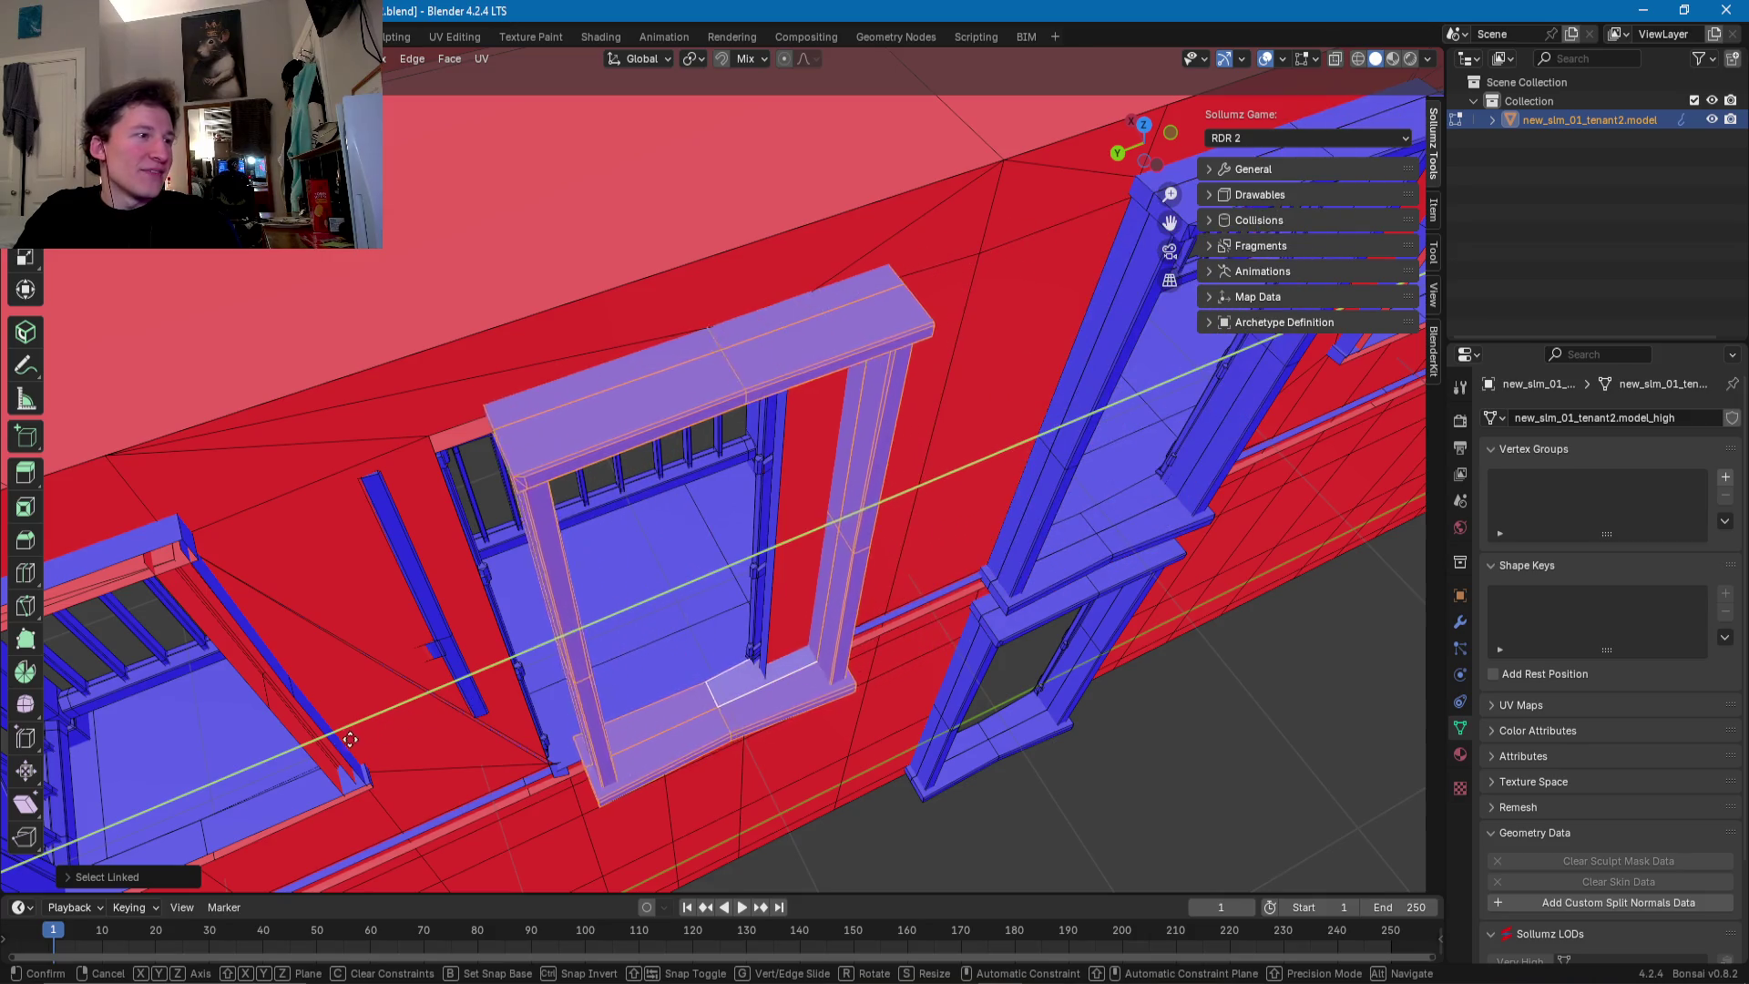
{"action": "left_click", "coordinate": [347, 734]}
{"action": "middle_click_drag", "start_coordinate": [418, 703], "coordinate": [576, 698], "text": "shift"}
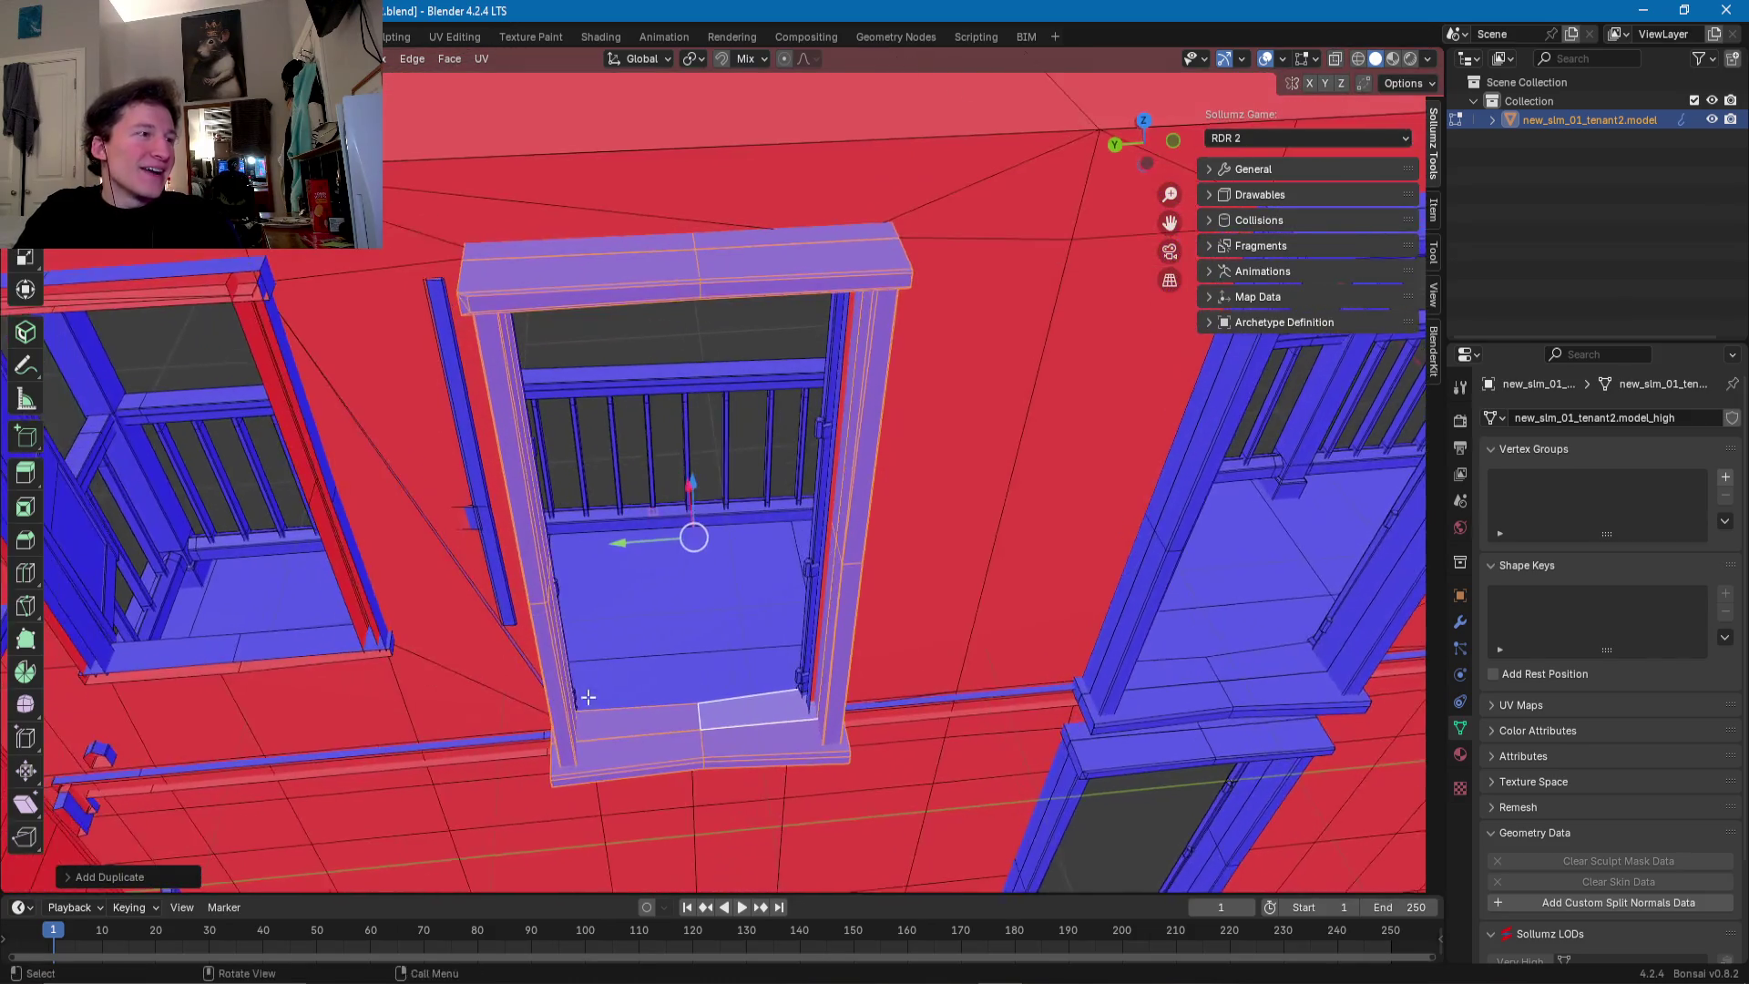
{"action": "scroll", "coordinate": [601, 707], "scroll_direction": "up", "scroll_amount": 2}
{"action": "key", "text": "s"}
{"action": "key", "text": "y"}
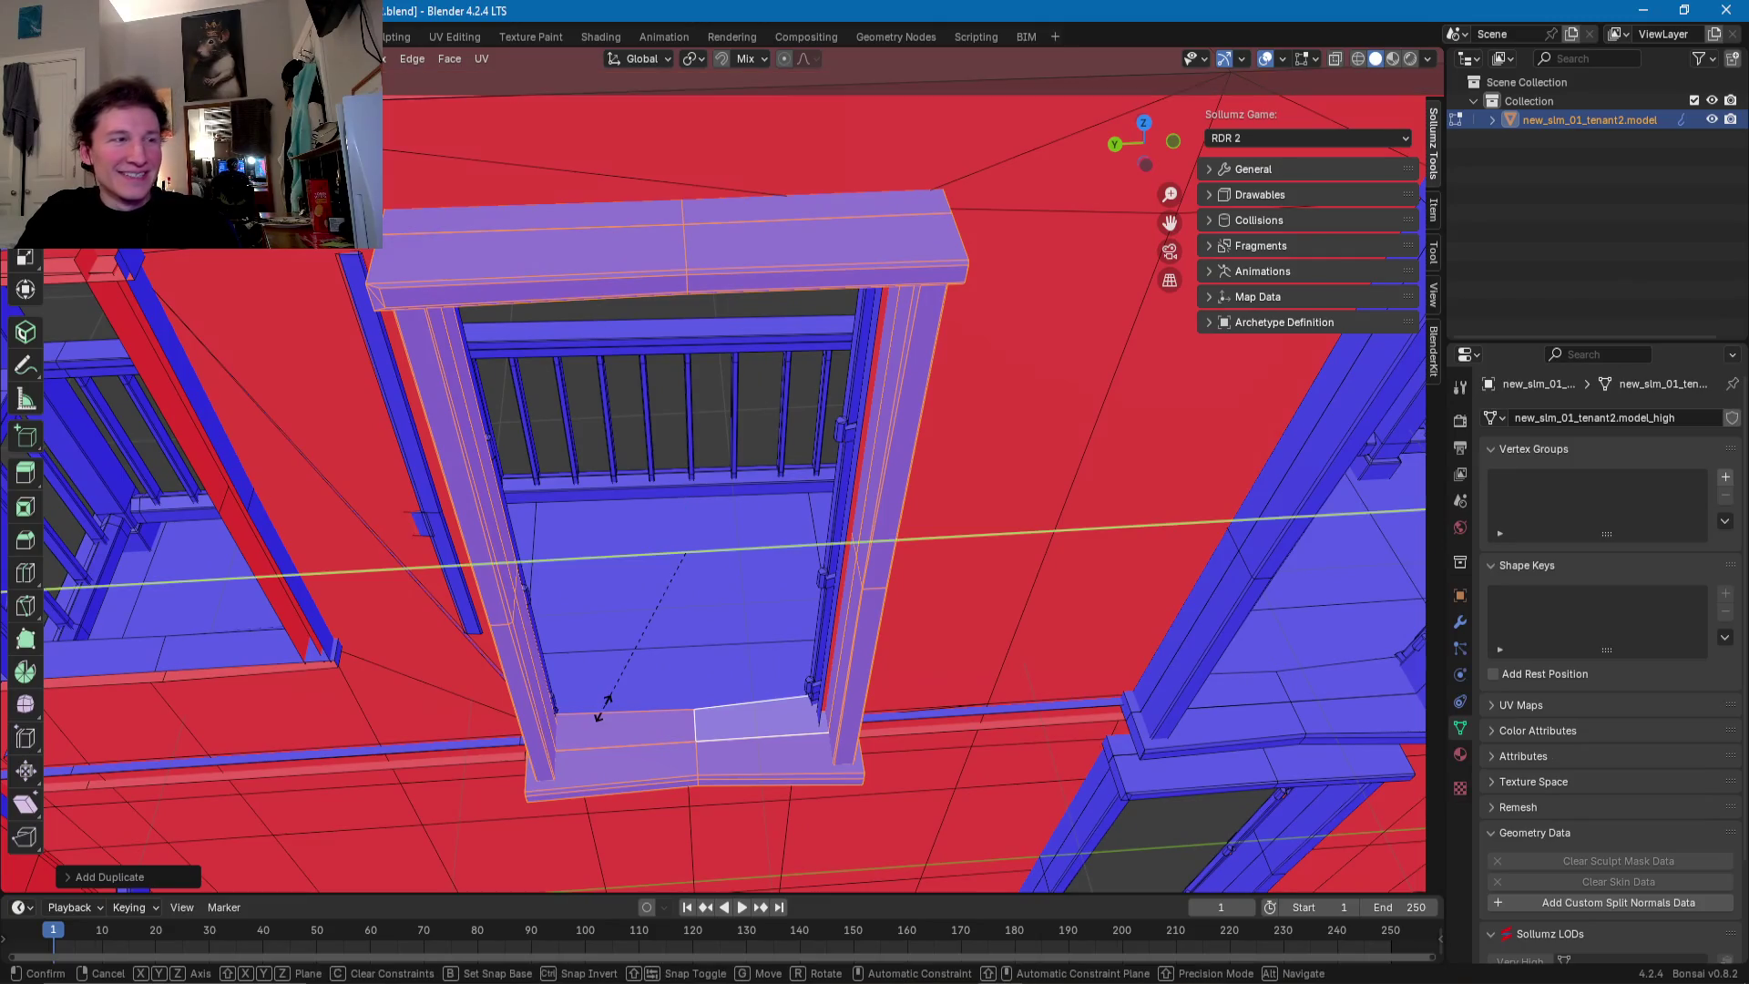
{"action": "left_click", "coordinate": [618, 699]}
{"action": "key", "text": "g"}
{"action": "key", "text": "y"}
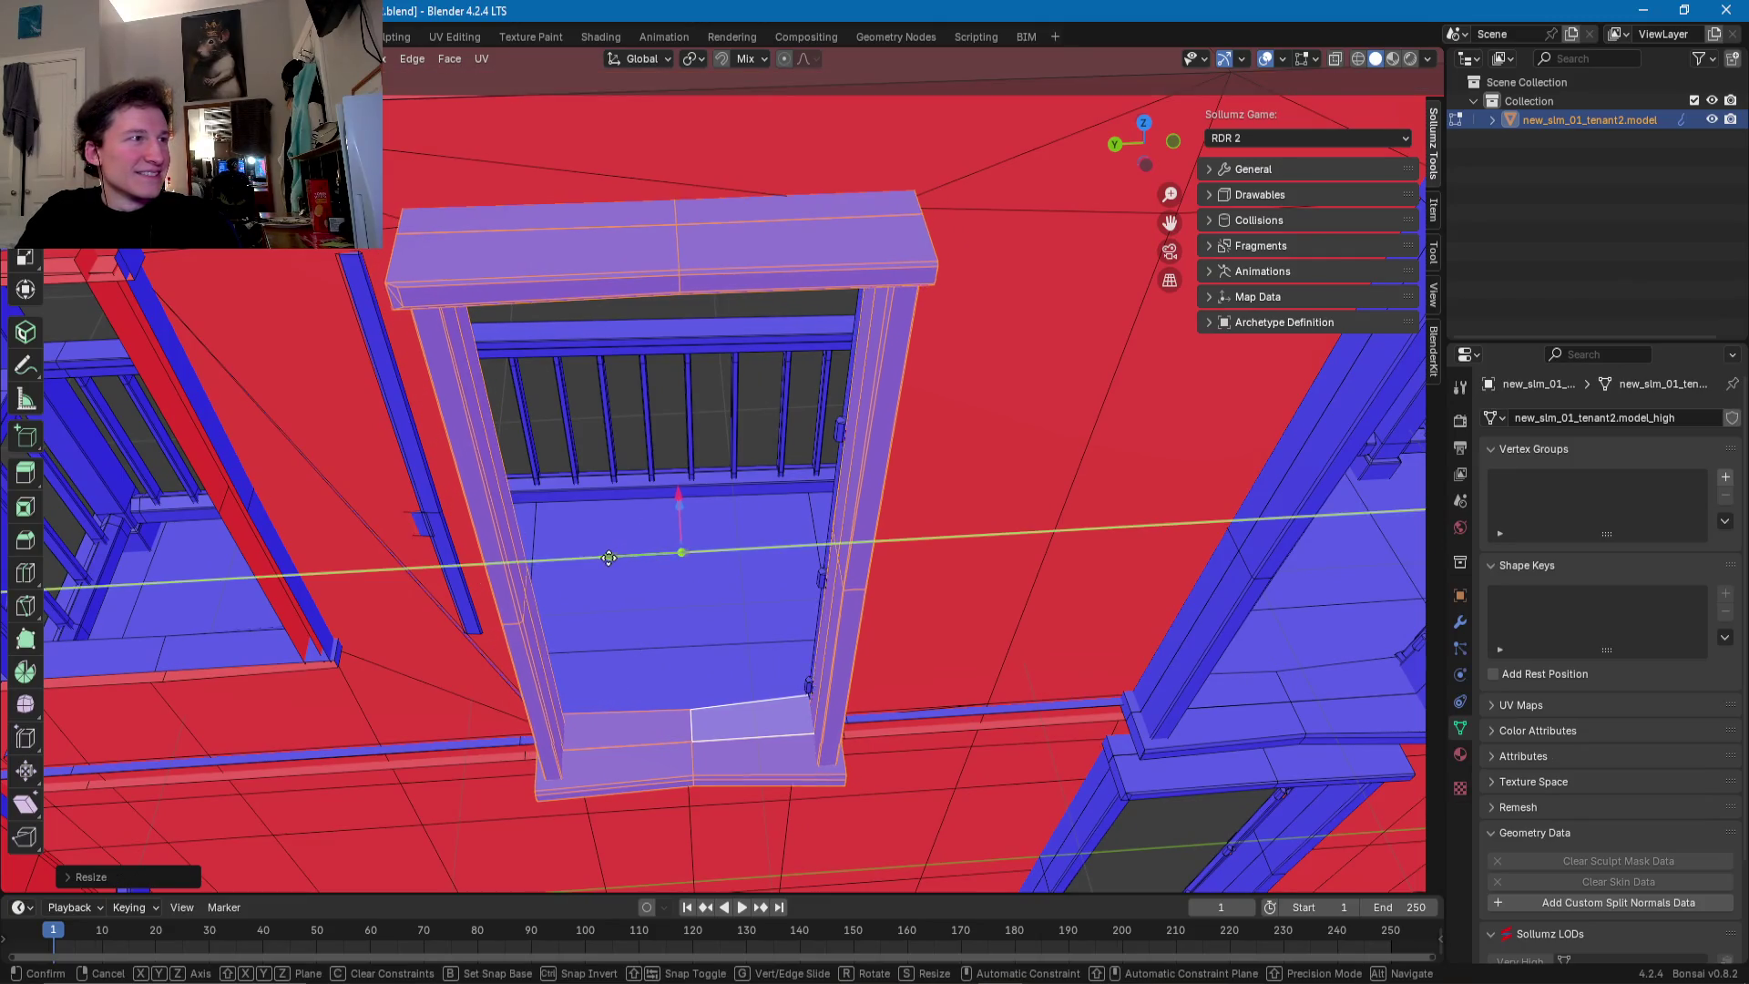
{"action": "left_click", "coordinate": [622, 541]}
{"action": "mouse_move", "coordinate": [622, 541]}
{"action": "middle_mouse_down"}
{"action": "mouse_move", "coordinate": [710, 447]}
{"action": "mouse_move", "coordinate": [651, 508]}
{"action": "middle_mouse_up"}
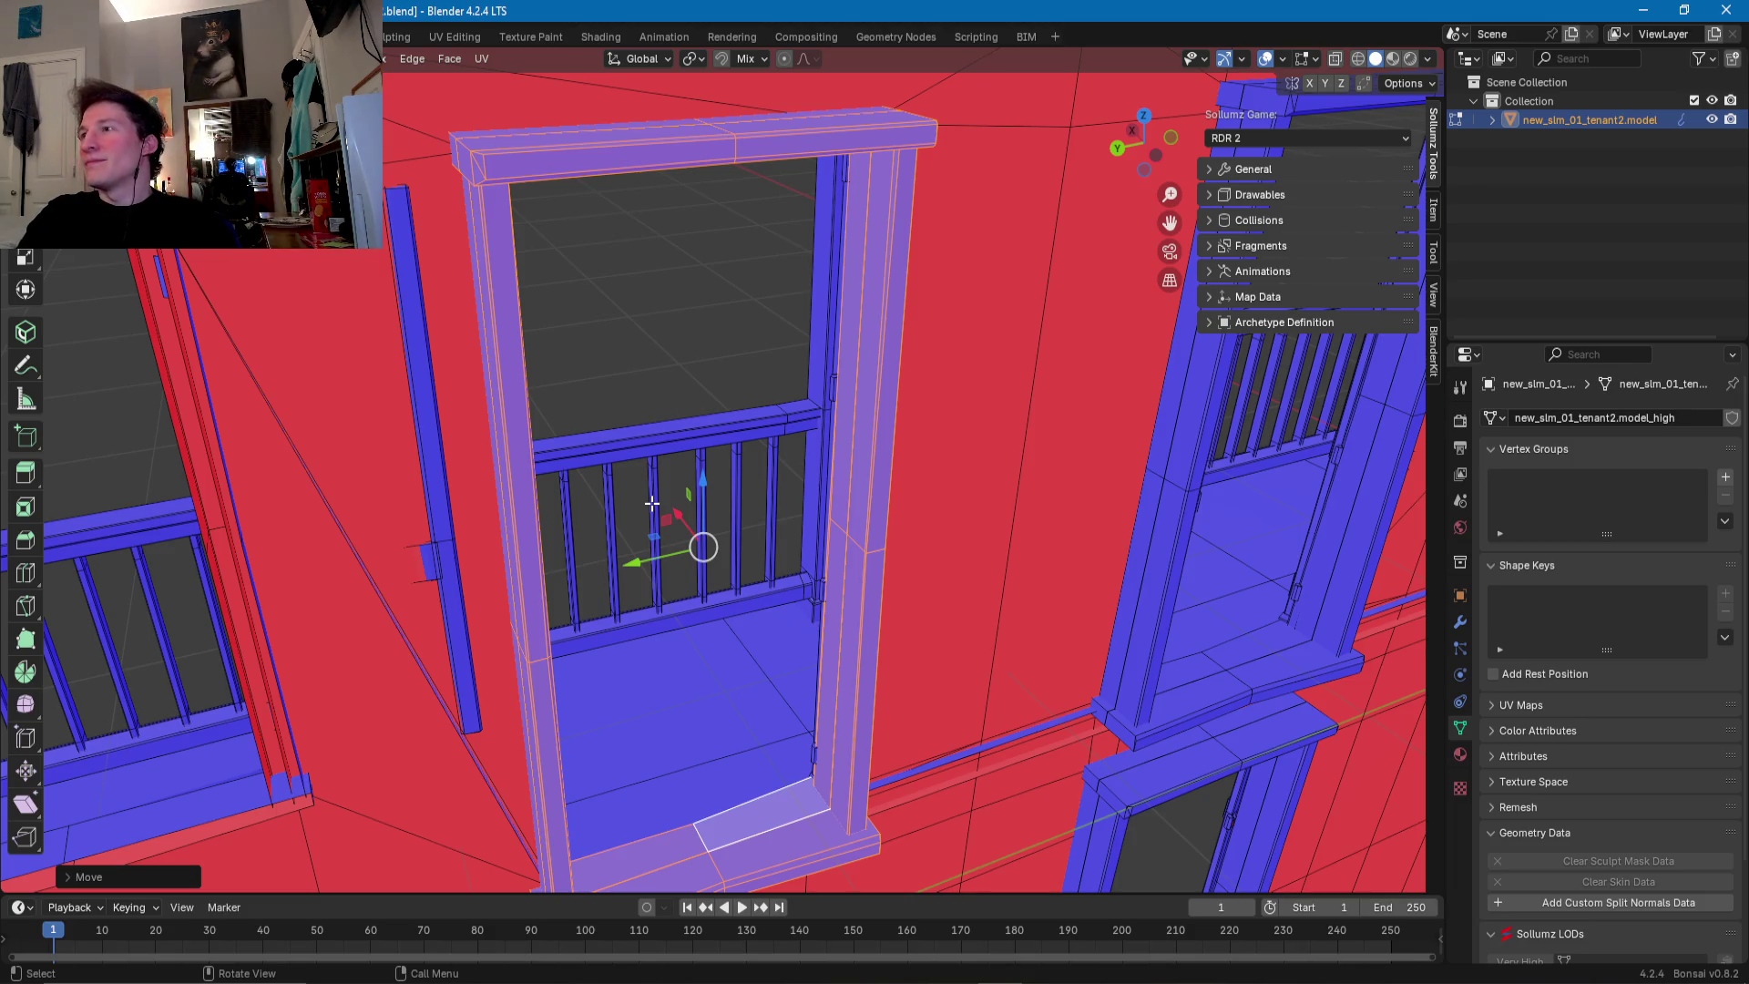
- Shift the door frame sideways along Y so it sits centred between the two shutters
{"action": "middle_click_drag", "start_coordinate": [1003, 565], "coordinate": [732, 616]}
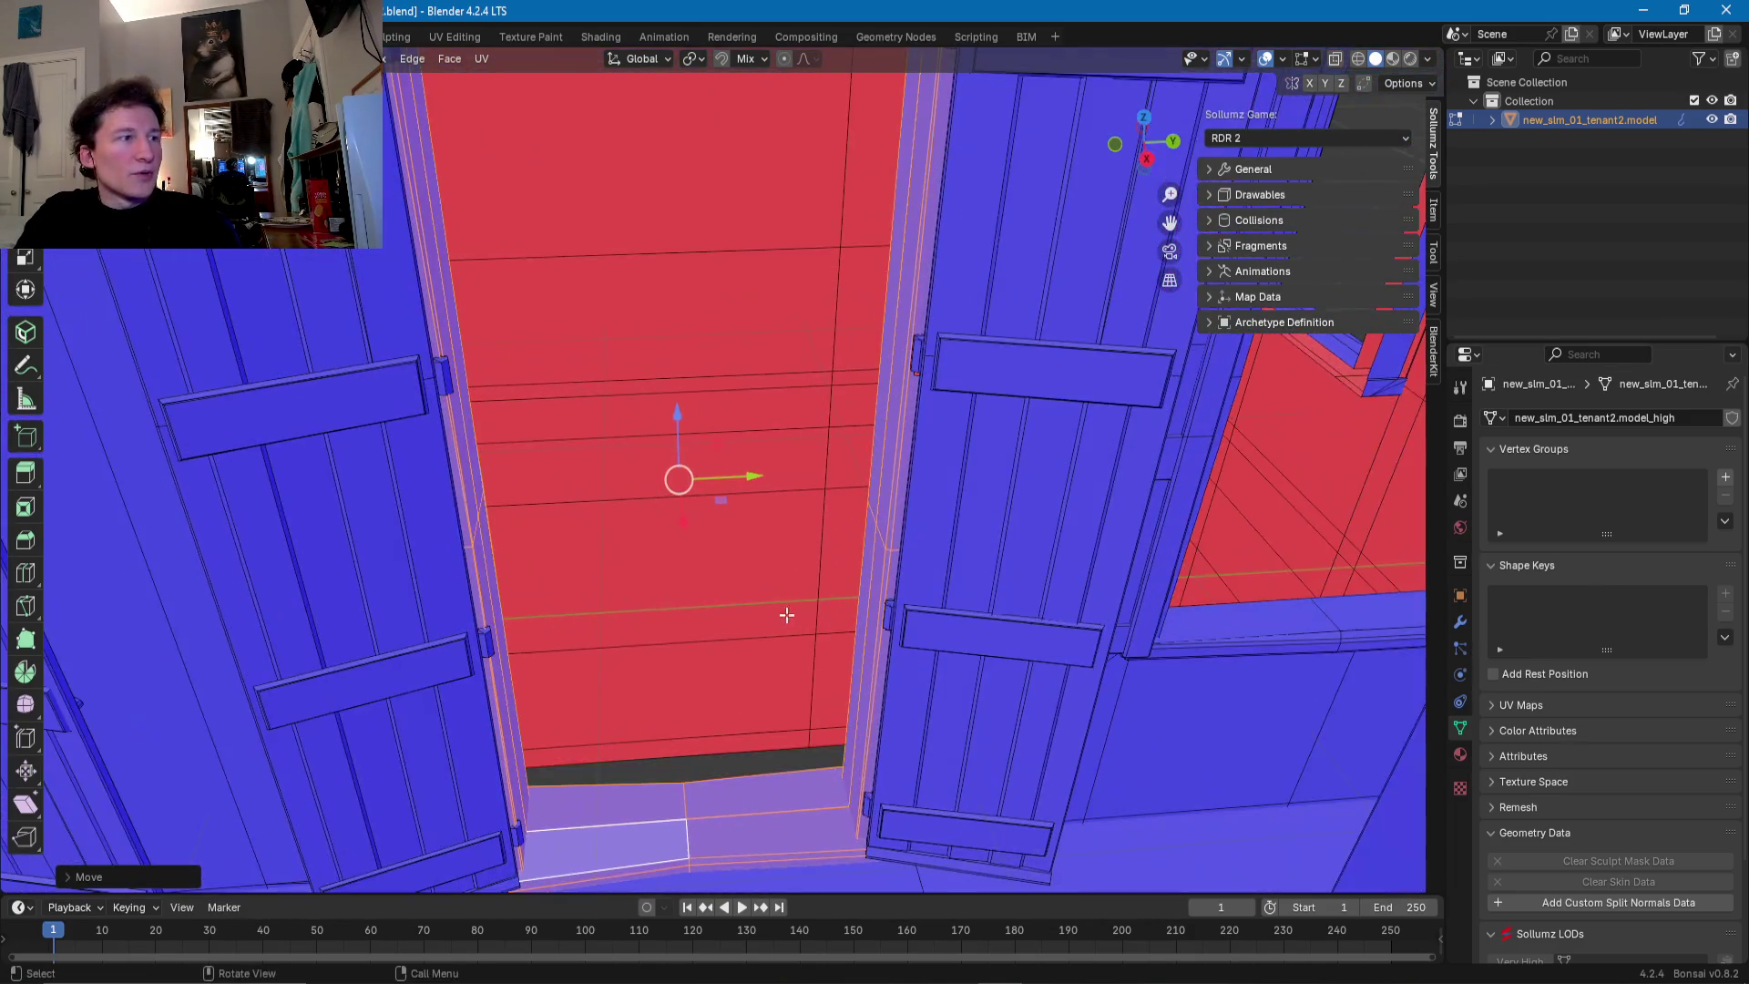
{"action": "left_click_drag", "start_coordinate": [751, 468], "coordinate": [756, 466]}
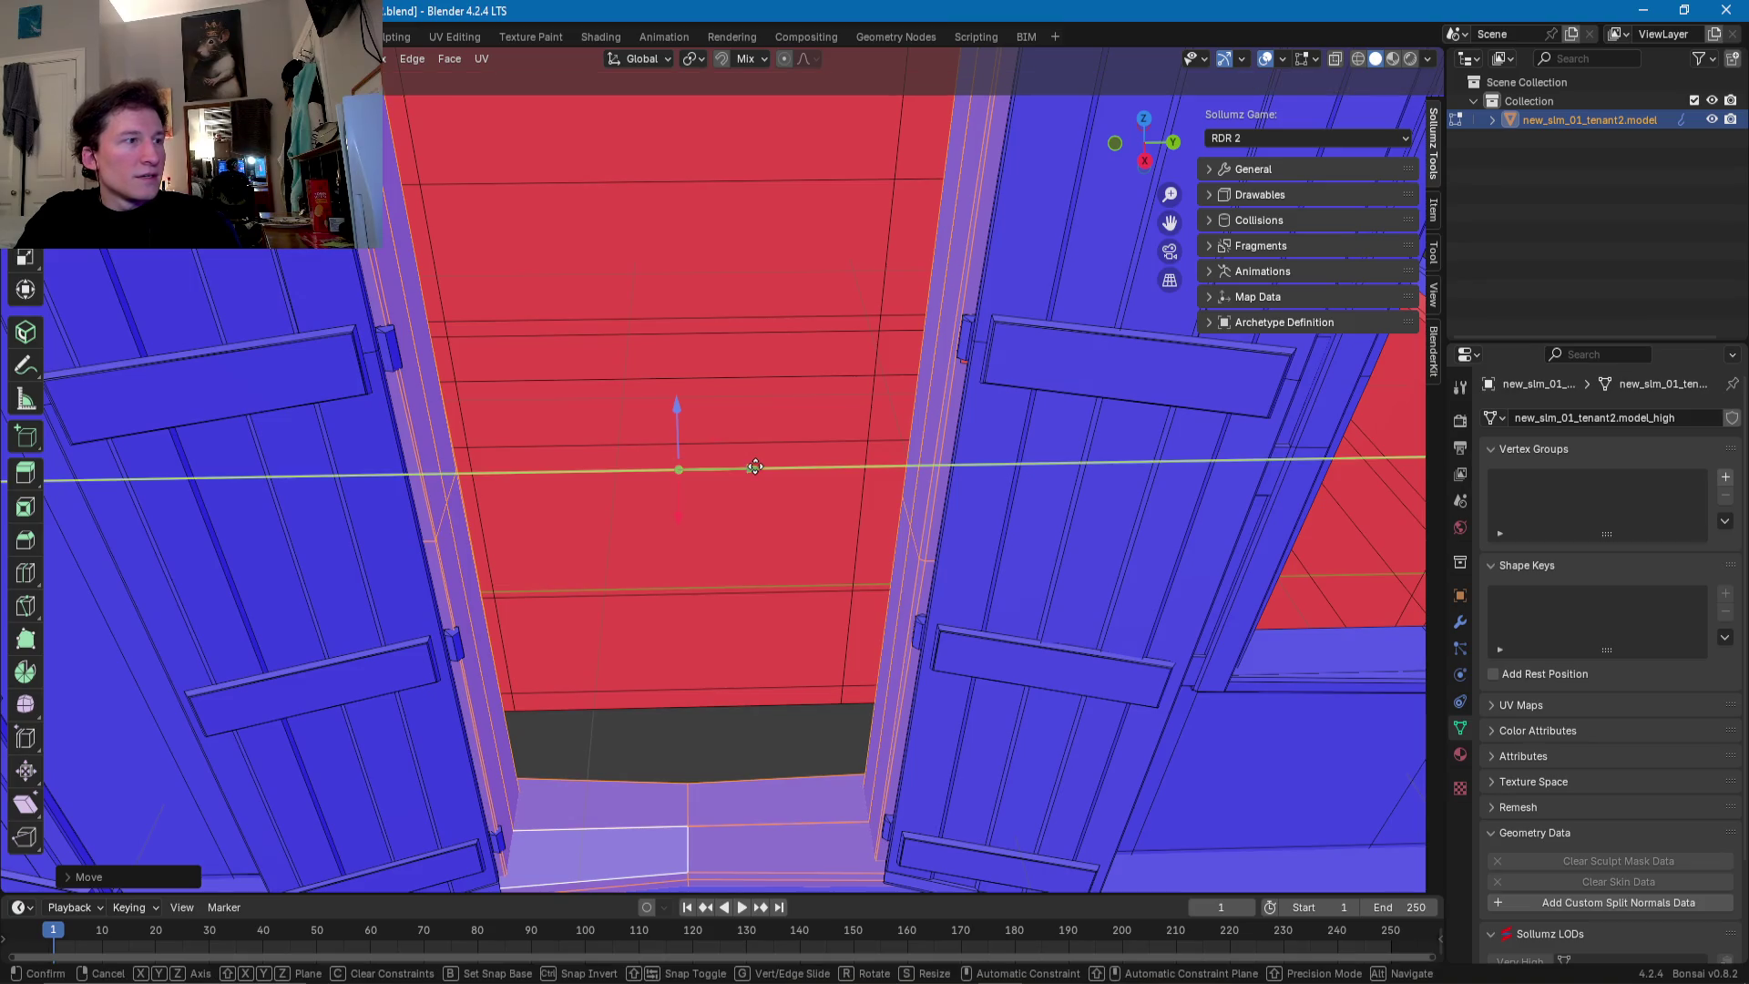
{"action": "mouse_move", "coordinate": [756, 466]}
{"action": "middle_mouse_down"}
{"action": "mouse_move", "coordinate": [707, 743]}
{"action": "mouse_move", "coordinate": [731, 492]}
{"action": "mouse_move", "coordinate": [890, 457]}
{"action": "mouse_move", "coordinate": [691, 613]}
{"action": "mouse_move", "coordinate": [805, 534]}
{"action": "mouse_move", "coordinate": [650, 553]}
{"action": "middle_mouse_up"}
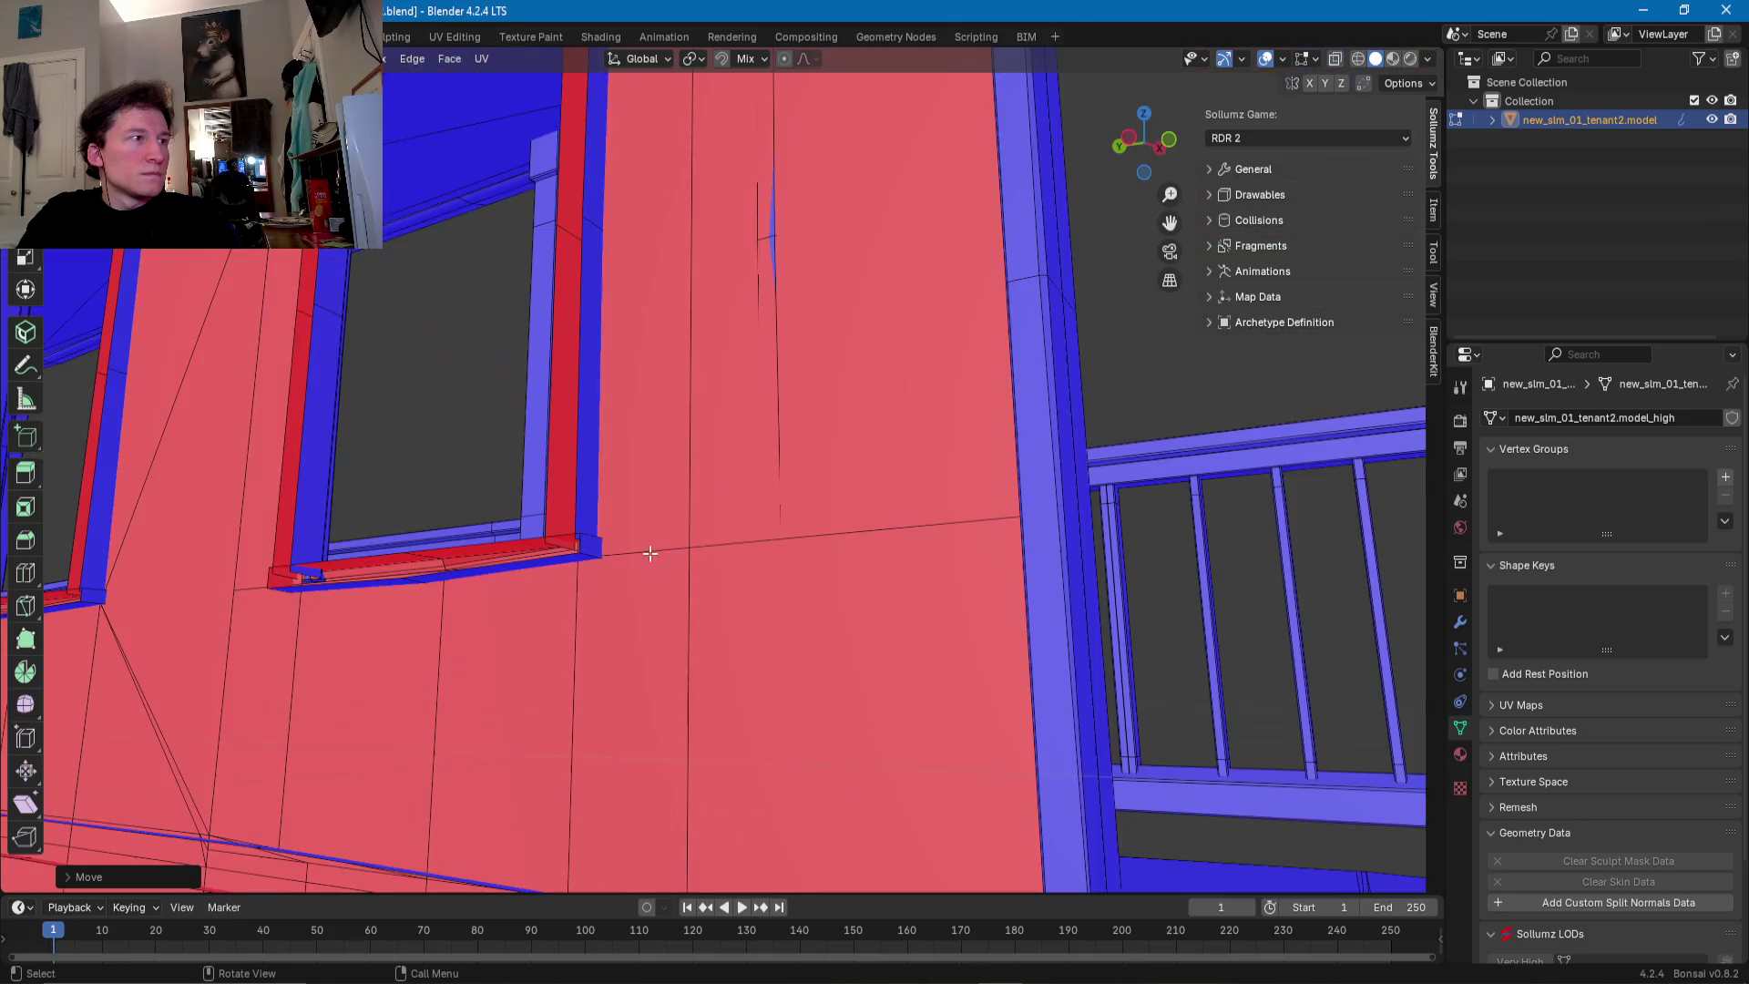
{"action": "left_click", "coordinate": [573, 461]}
- Select the connected door trim, sill and vertical strips, then duplicate them beside the original
{"action": "key", "text": "l"}
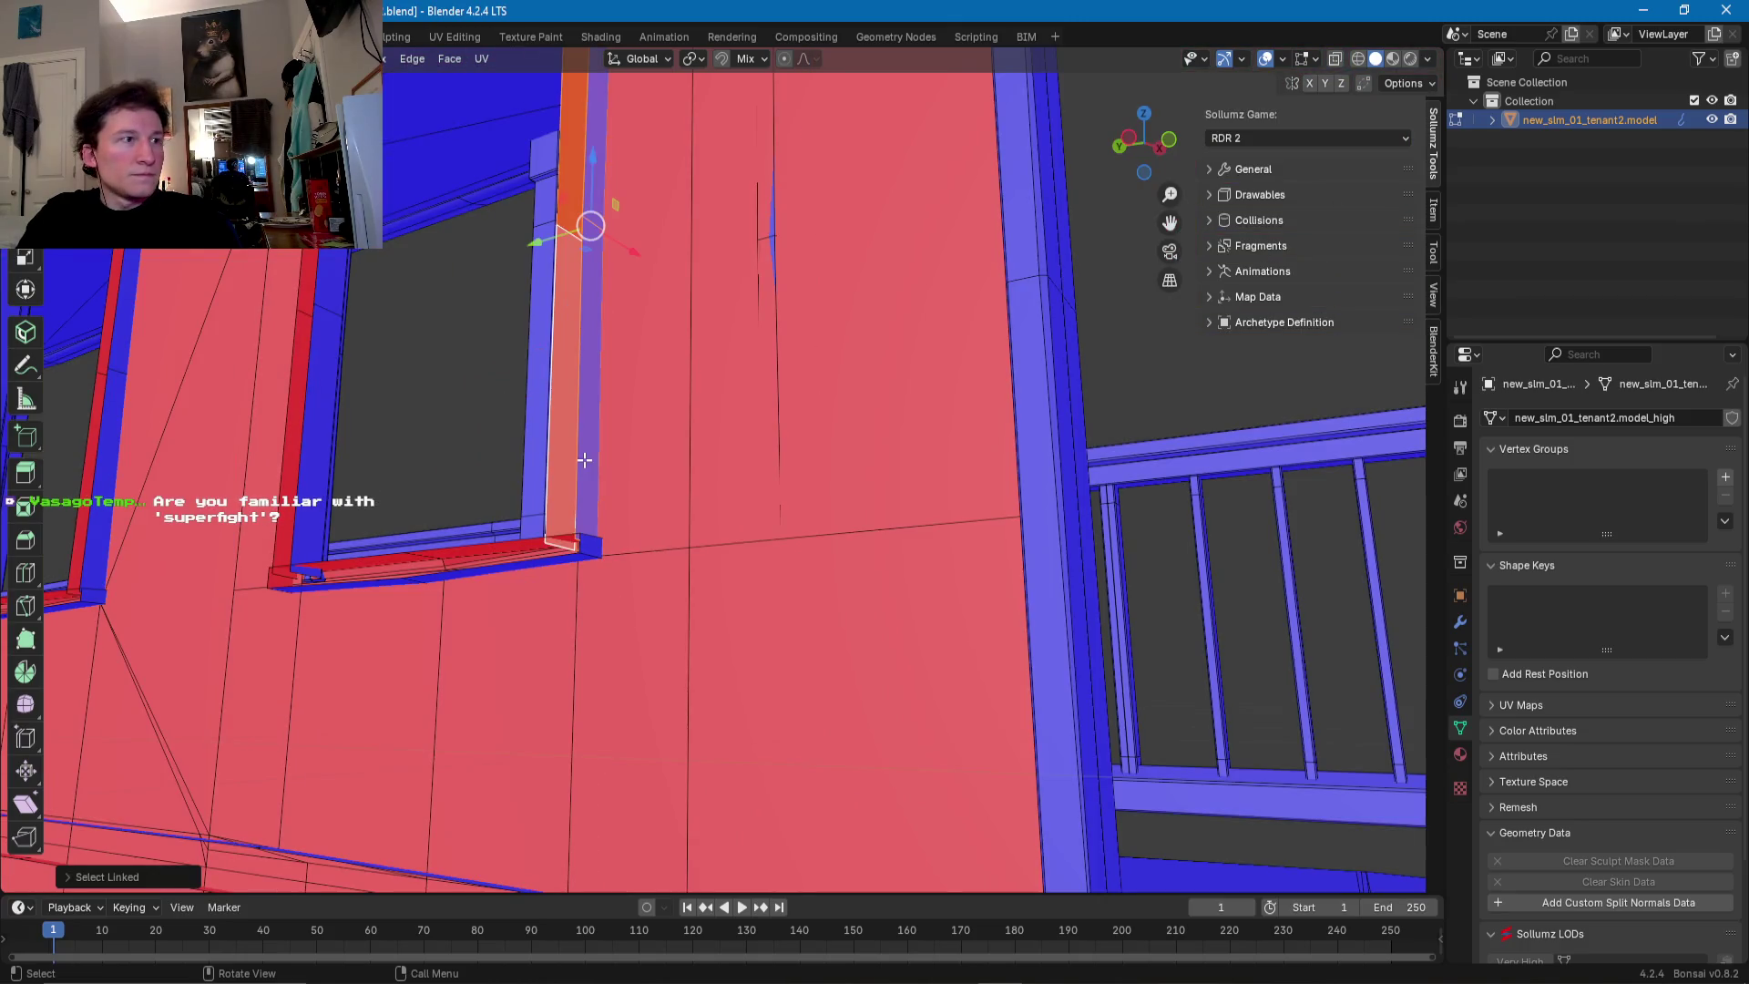
{"action": "key", "text": "l"}
{"action": "key", "text": "l"}
{"action": "middle_click_drag", "start_coordinate": [379, 331], "coordinate": [736, 580]}
{"action": "key", "text": "l"}
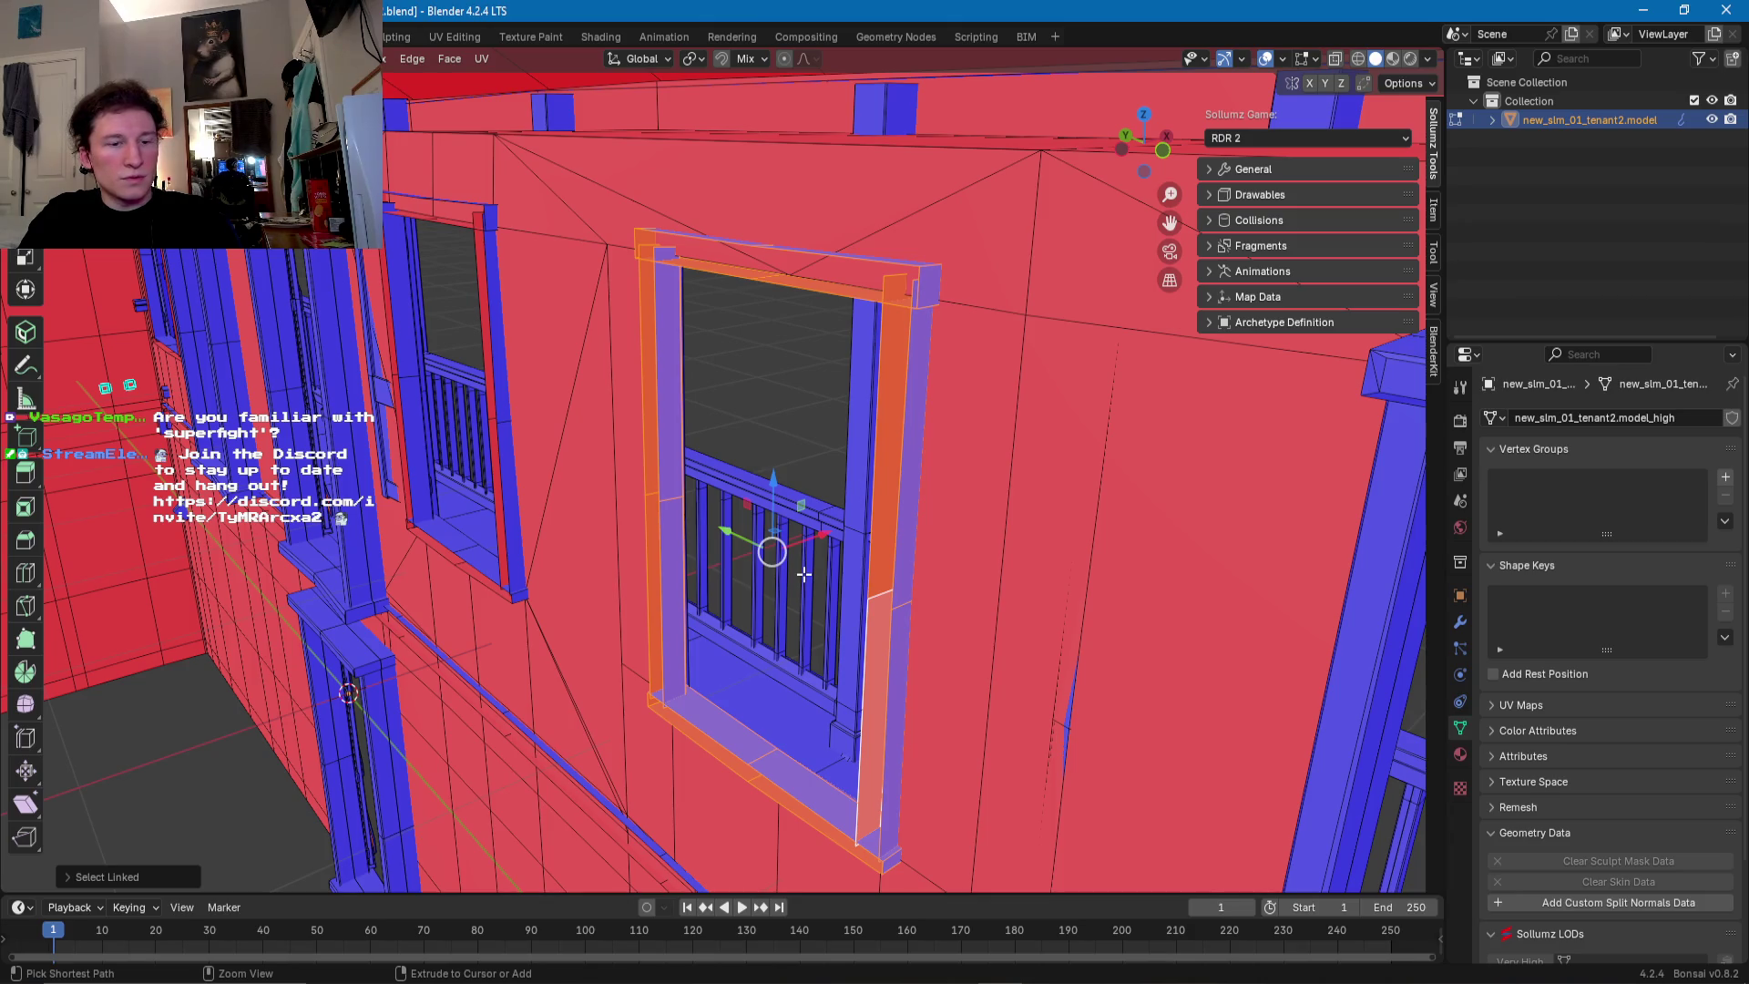
{"action": "key", "text": "shift+d"}
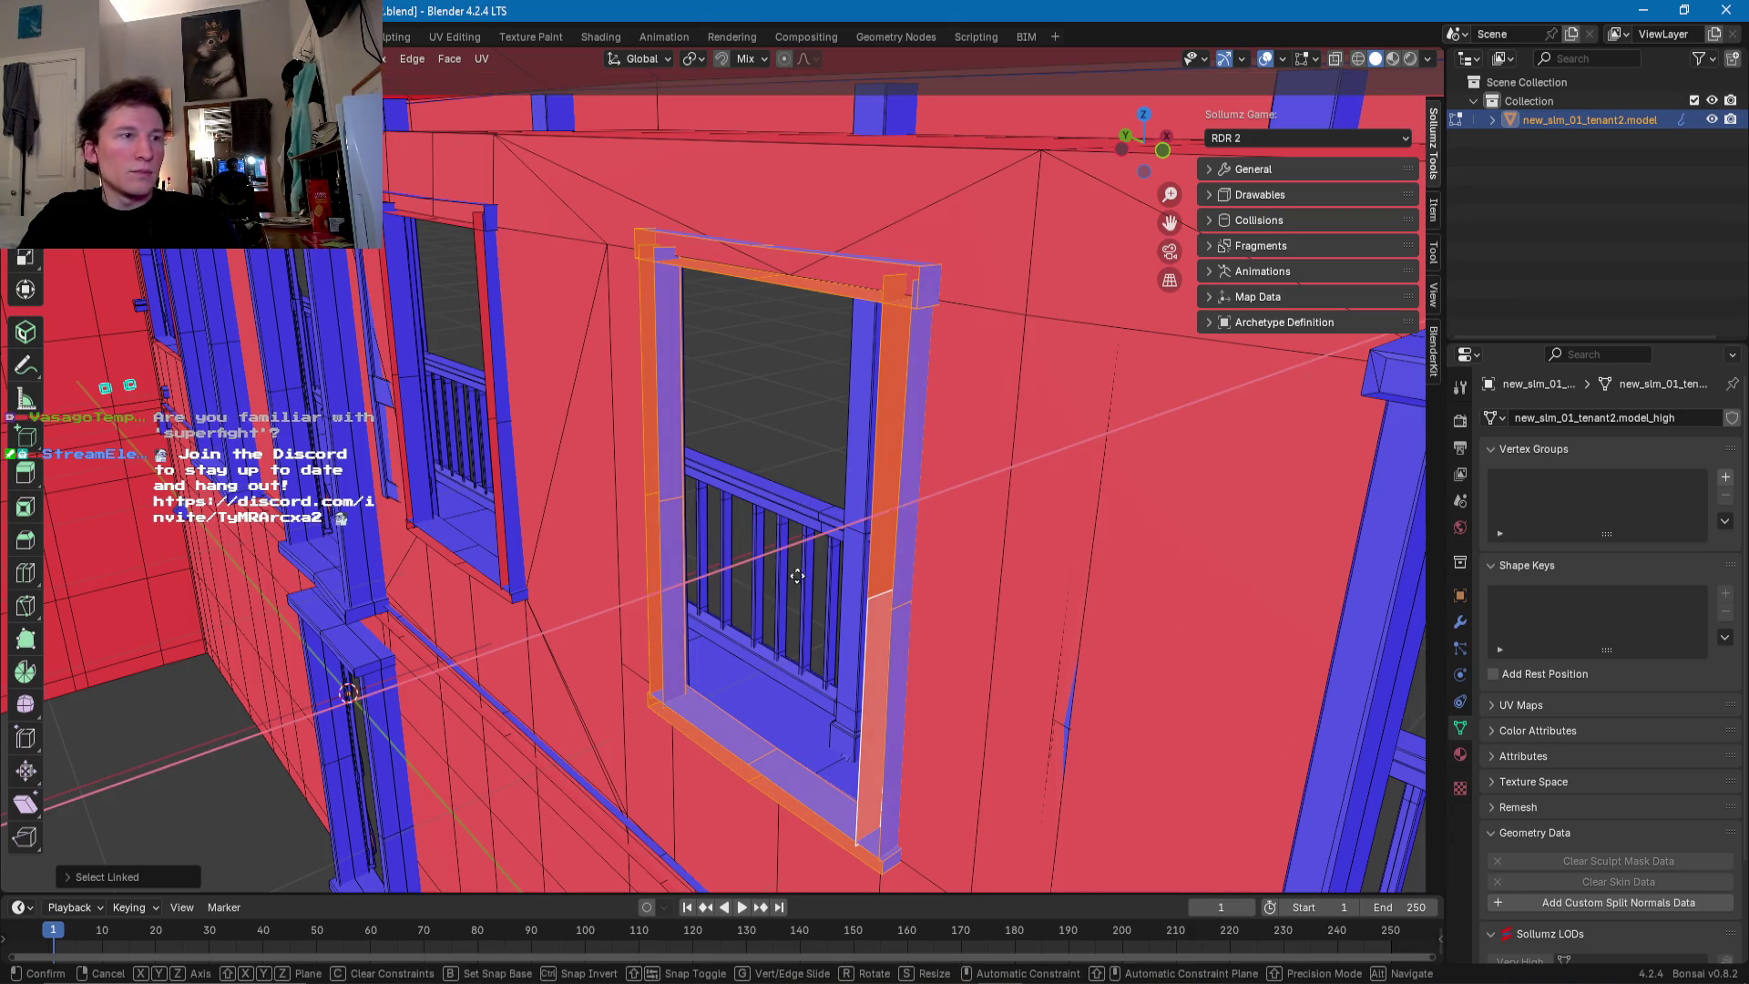
{"action": "left_click", "coordinate": [768, 583]}
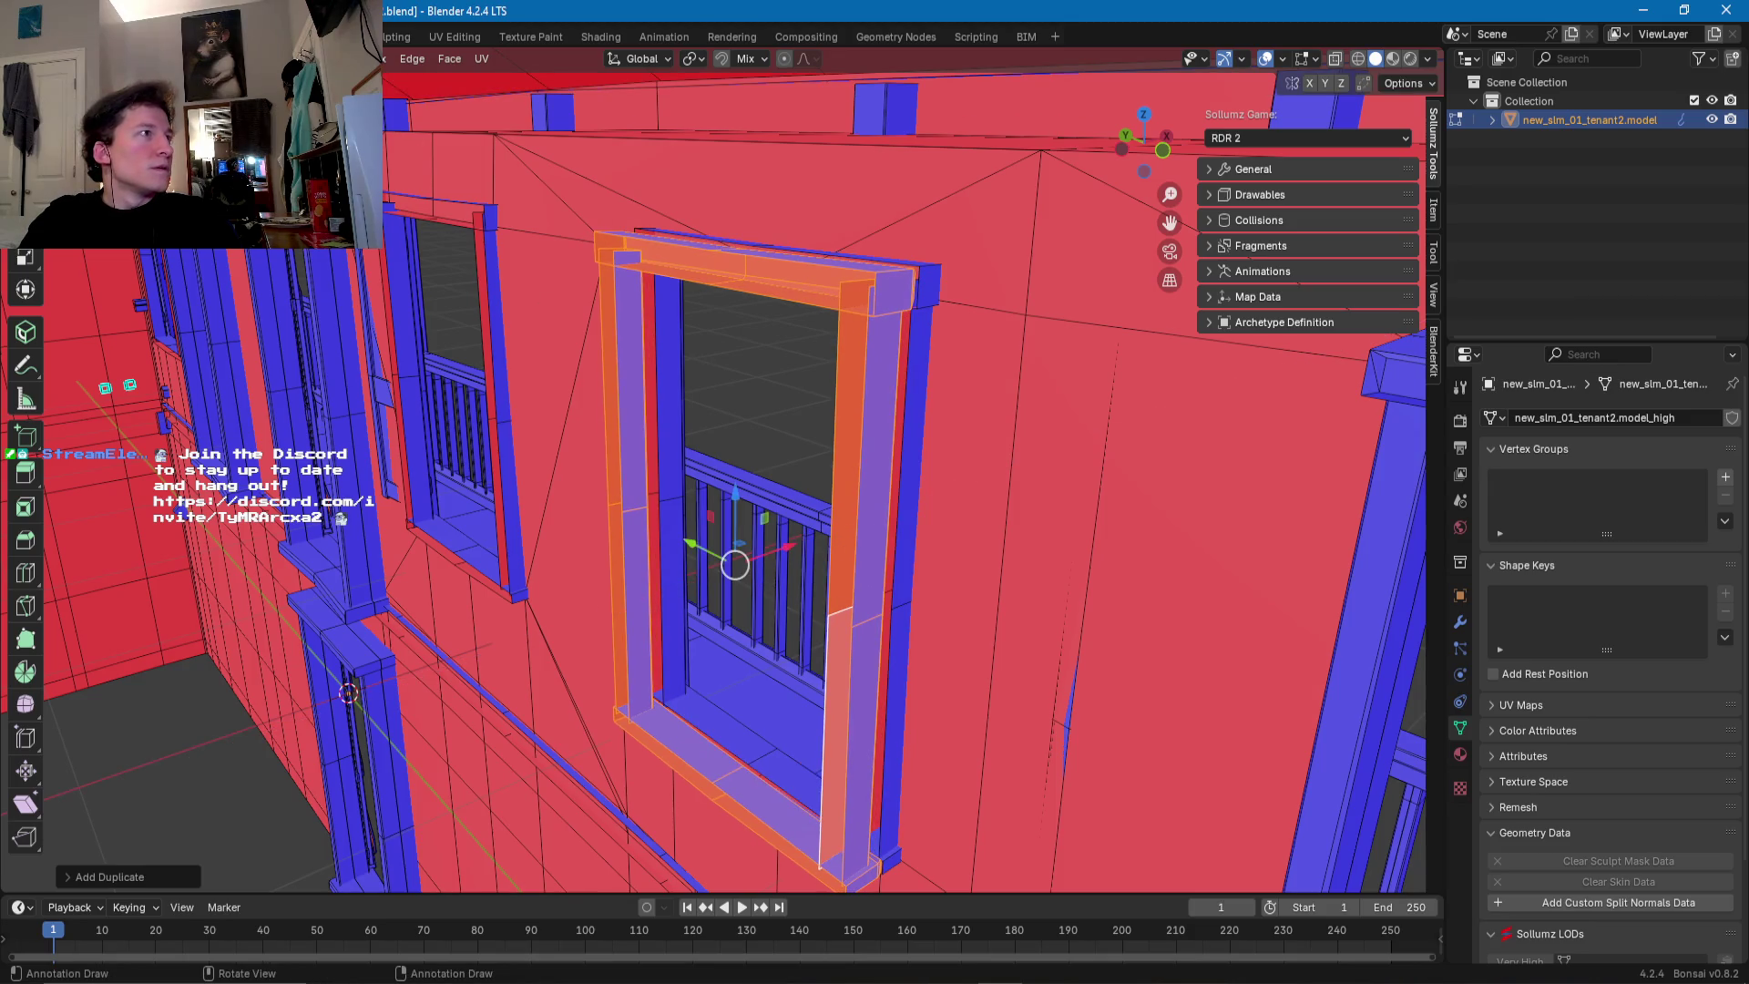
- Mirror the copy across X Global and move it into the doorway
{"action": "left_click", "coordinate": [328, 59]}
{"action": "mouse_move", "coordinate": [410, 99]}
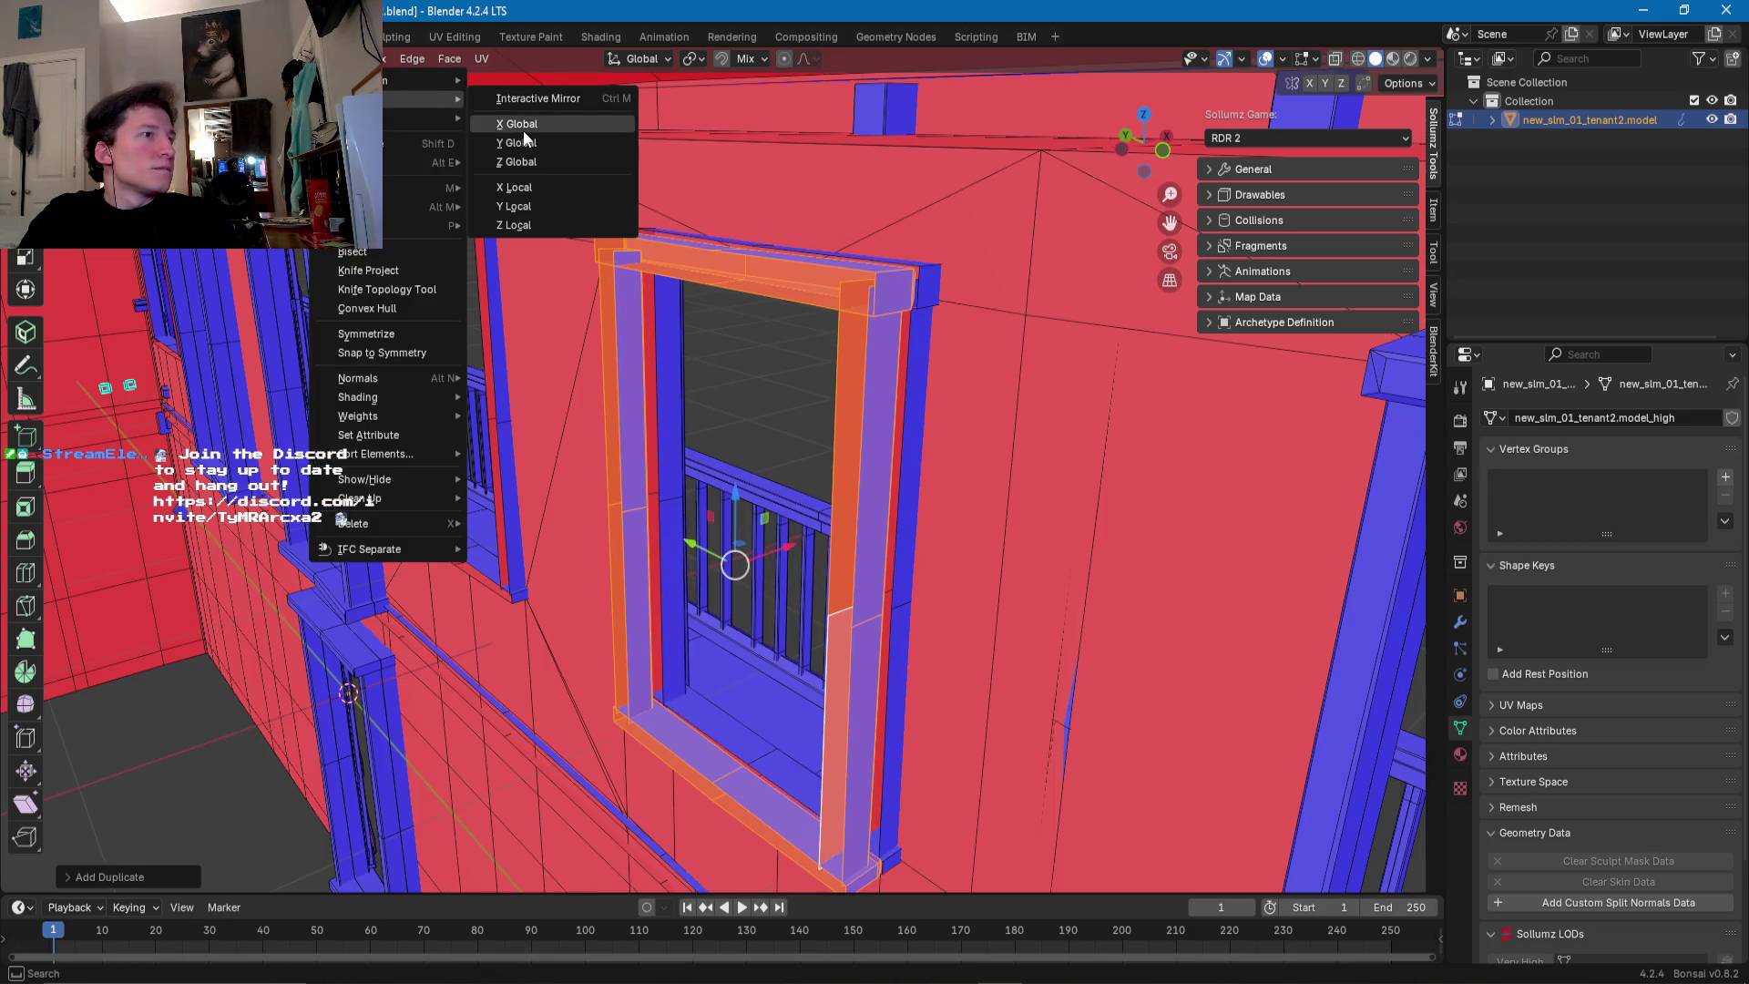
{"action": "left_click", "coordinate": [517, 125]}
{"action": "middle_click_drag", "start_coordinate": [519, 127], "coordinate": [608, 398]}
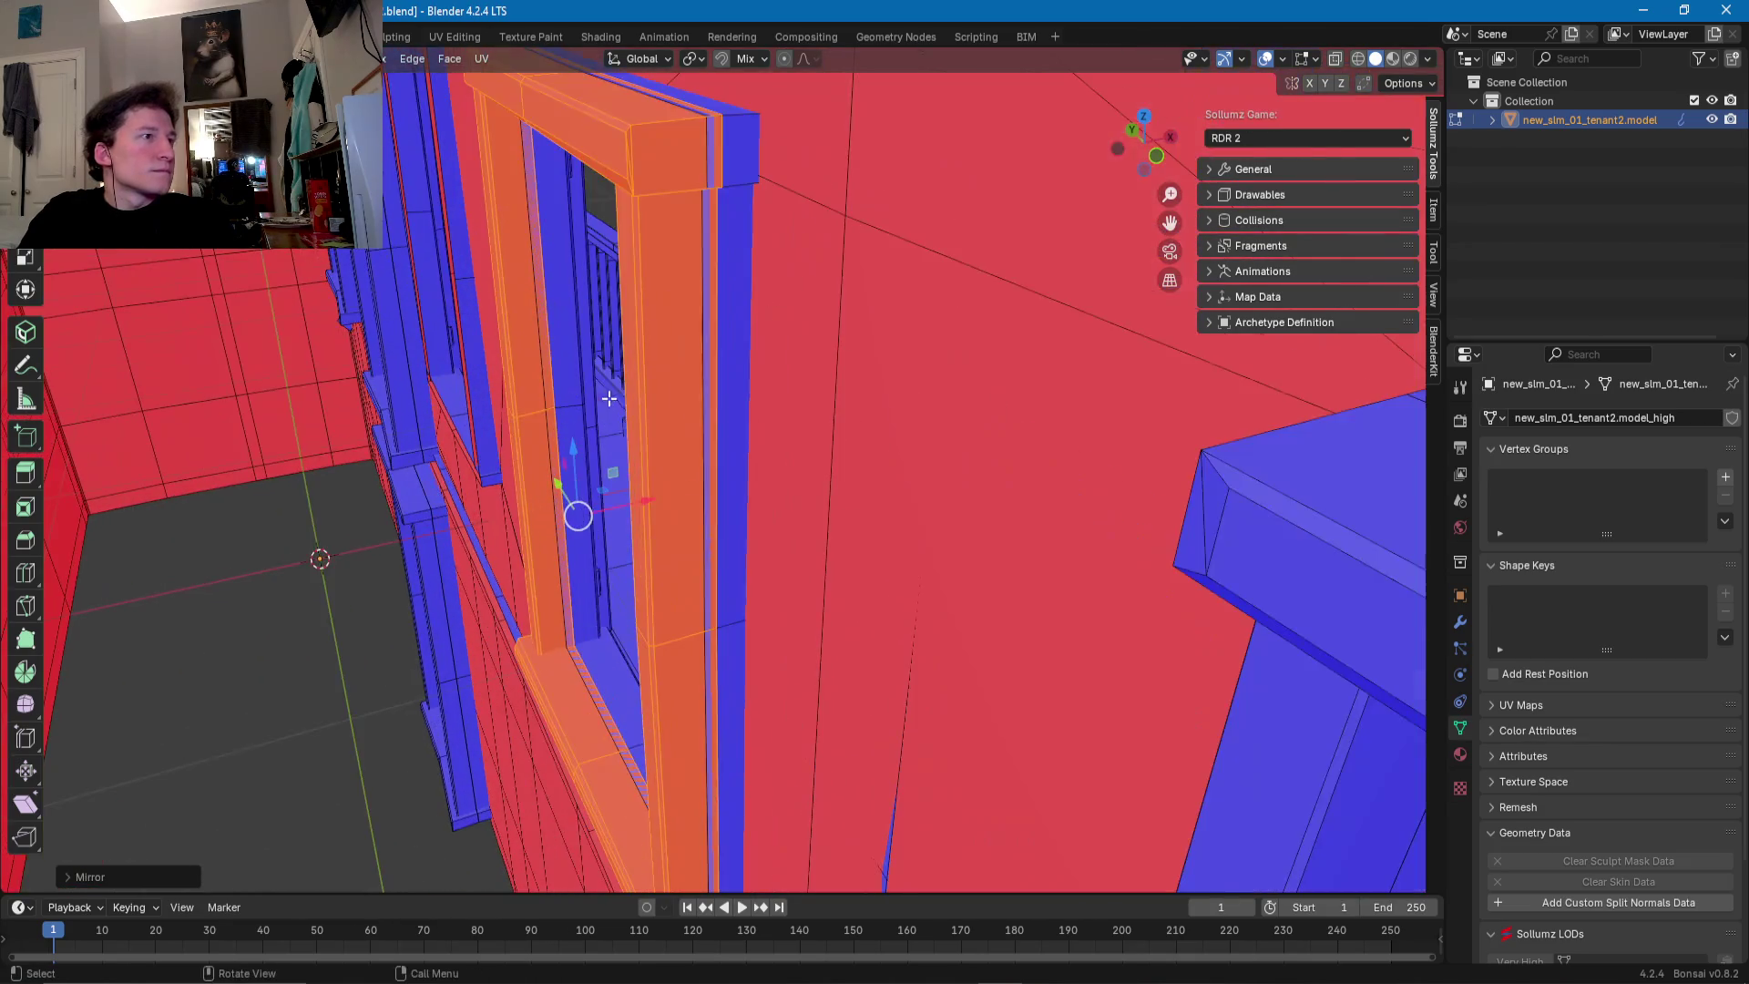
{"action": "left_click_drag", "start_coordinate": [649, 488], "coordinate": [629, 496]}
{"action": "mouse_move", "coordinate": [629, 496]}
{"action": "middle_mouse_down"}
{"action": "mouse_move", "coordinate": [661, 382]}
{"action": "mouse_move", "coordinate": [697, 405]}
{"action": "middle_mouse_up"}
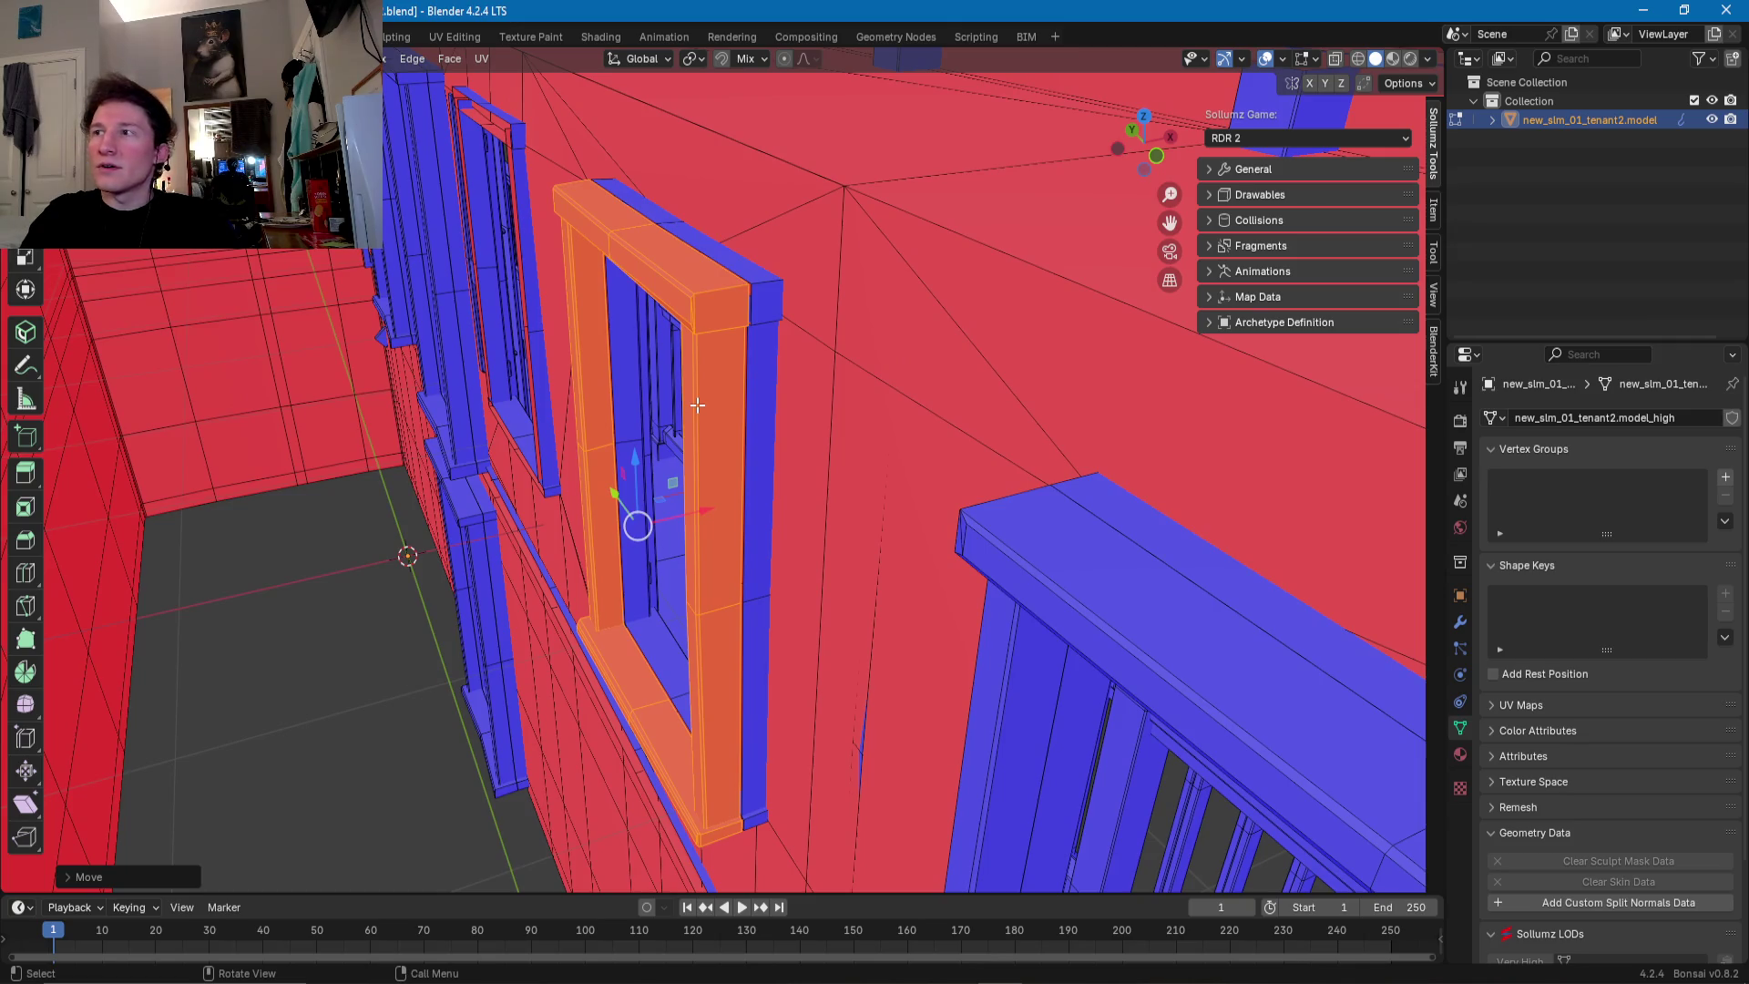
- Switch to Chrome and open a new browser tab
{"action": "scroll", "coordinate": [697, 404], "scroll_direction": "up", "scroll_amount": 2}
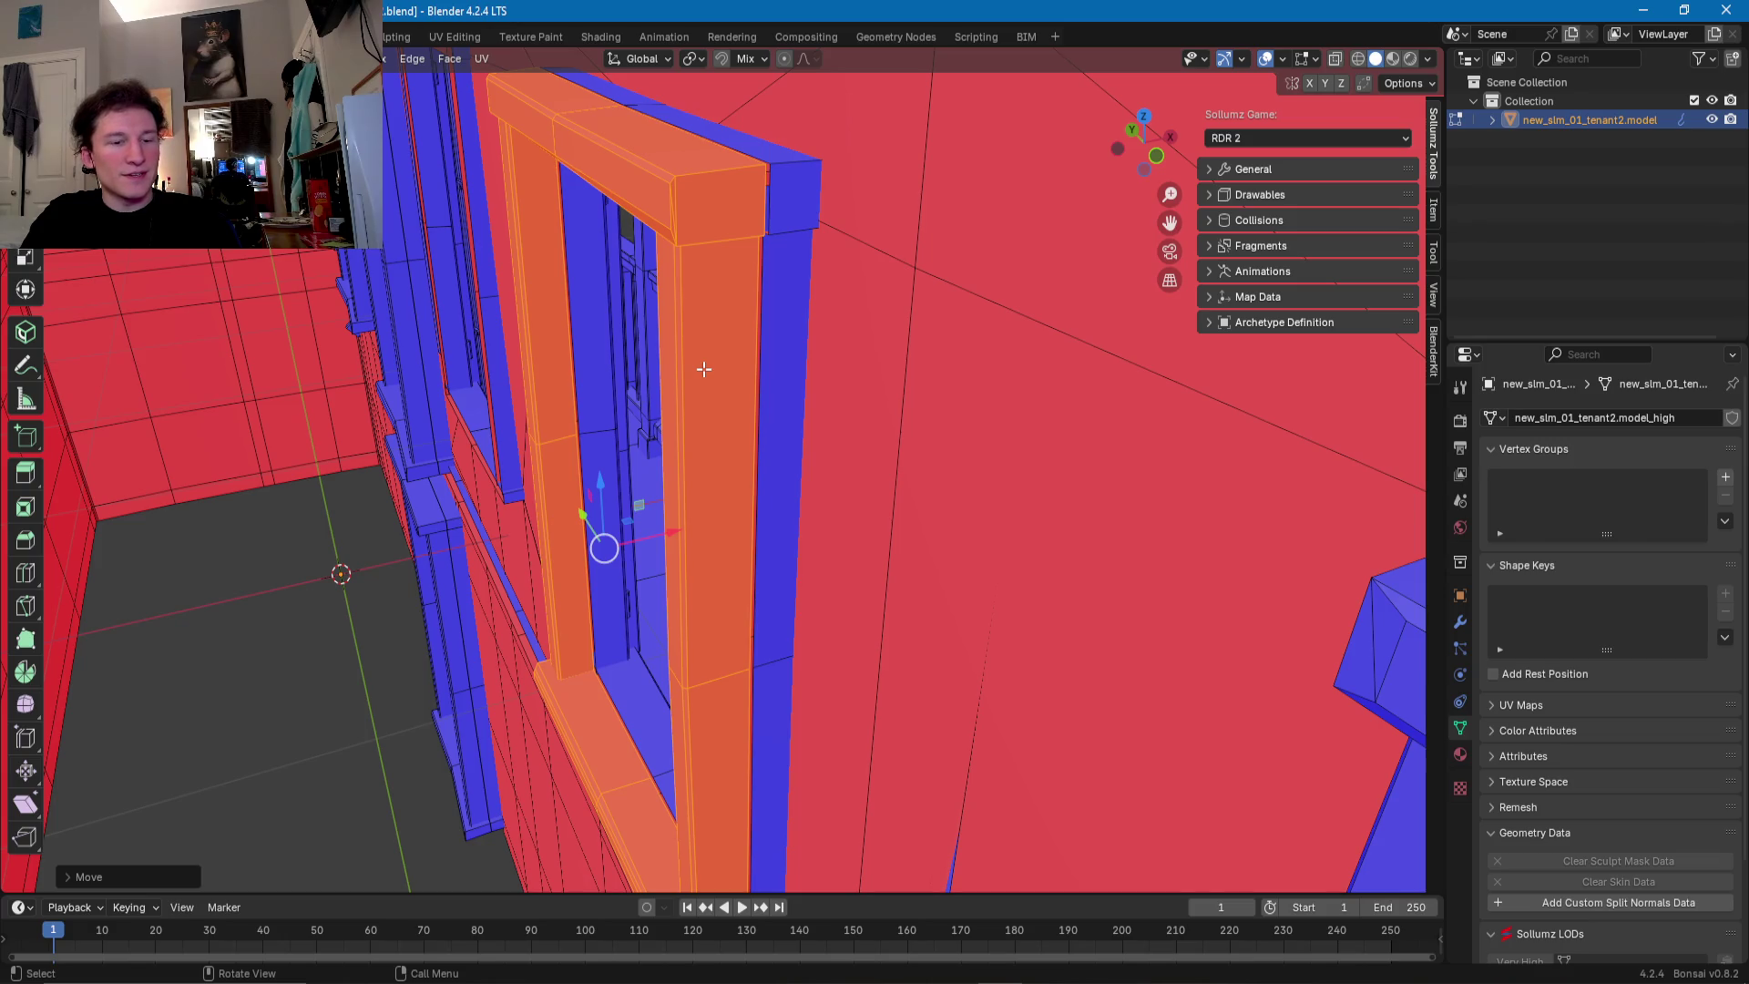
{"action": "scroll", "coordinate": [706, 369], "scroll_direction": "down", "scroll_amount": 2}
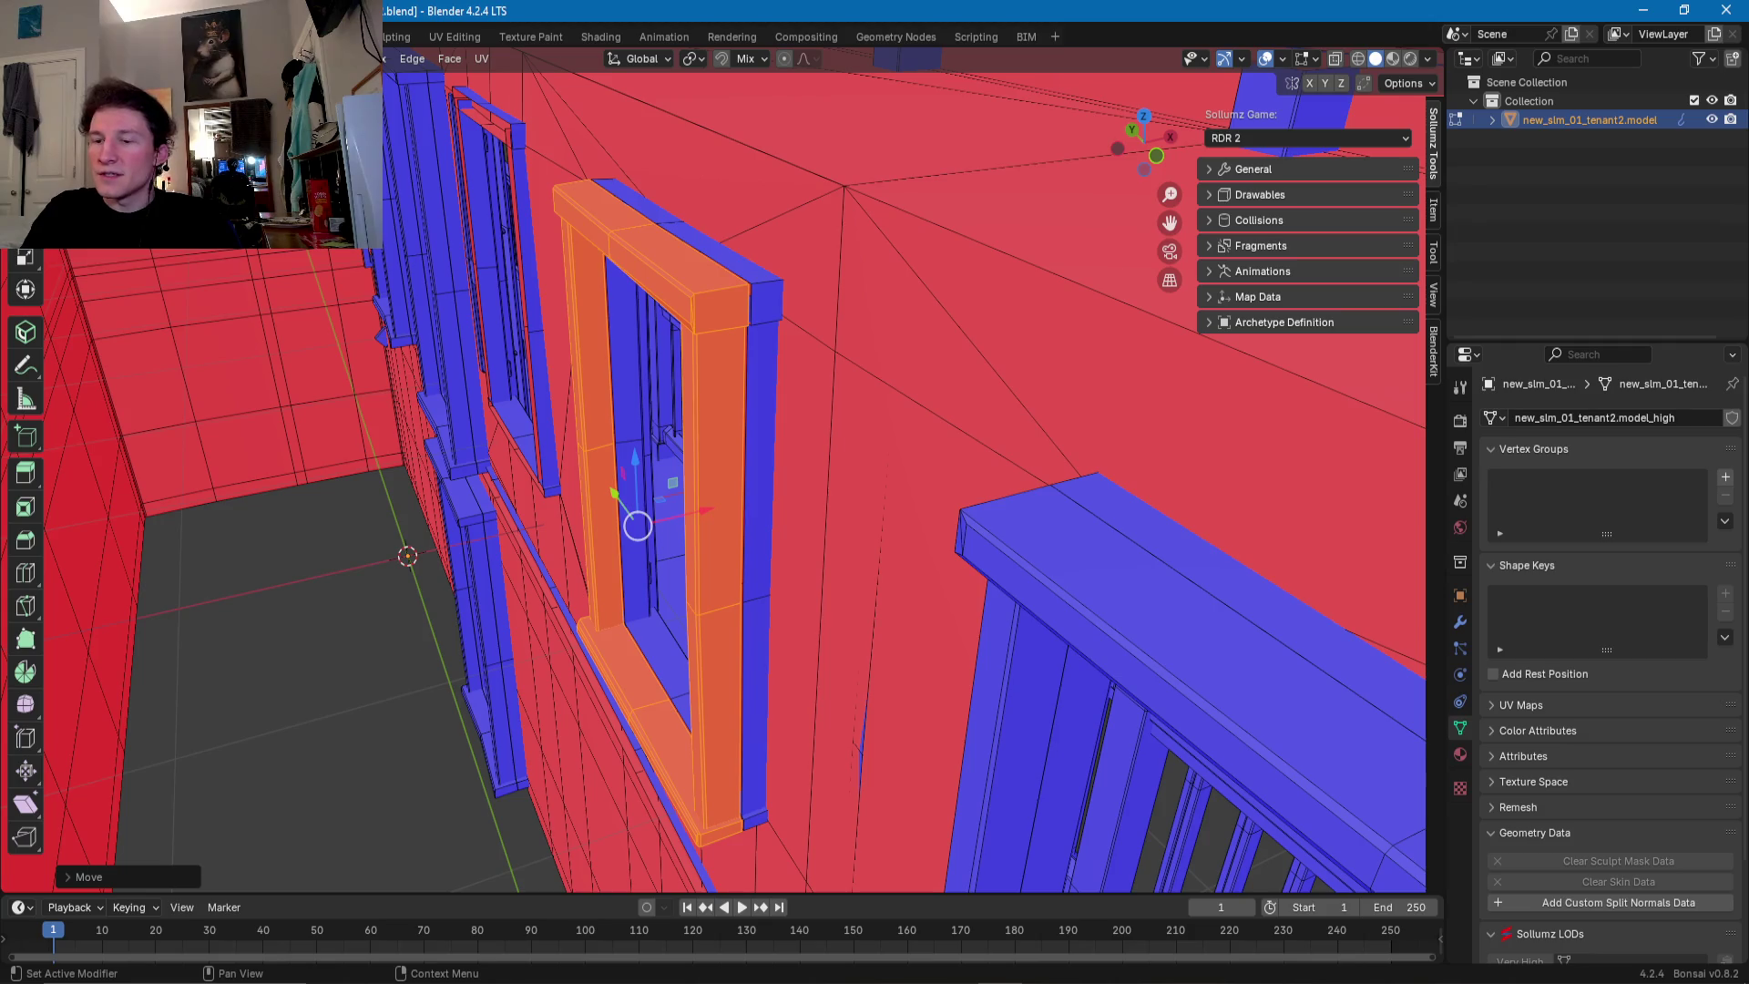
{"action": "key", "text": "alt+Tab"}
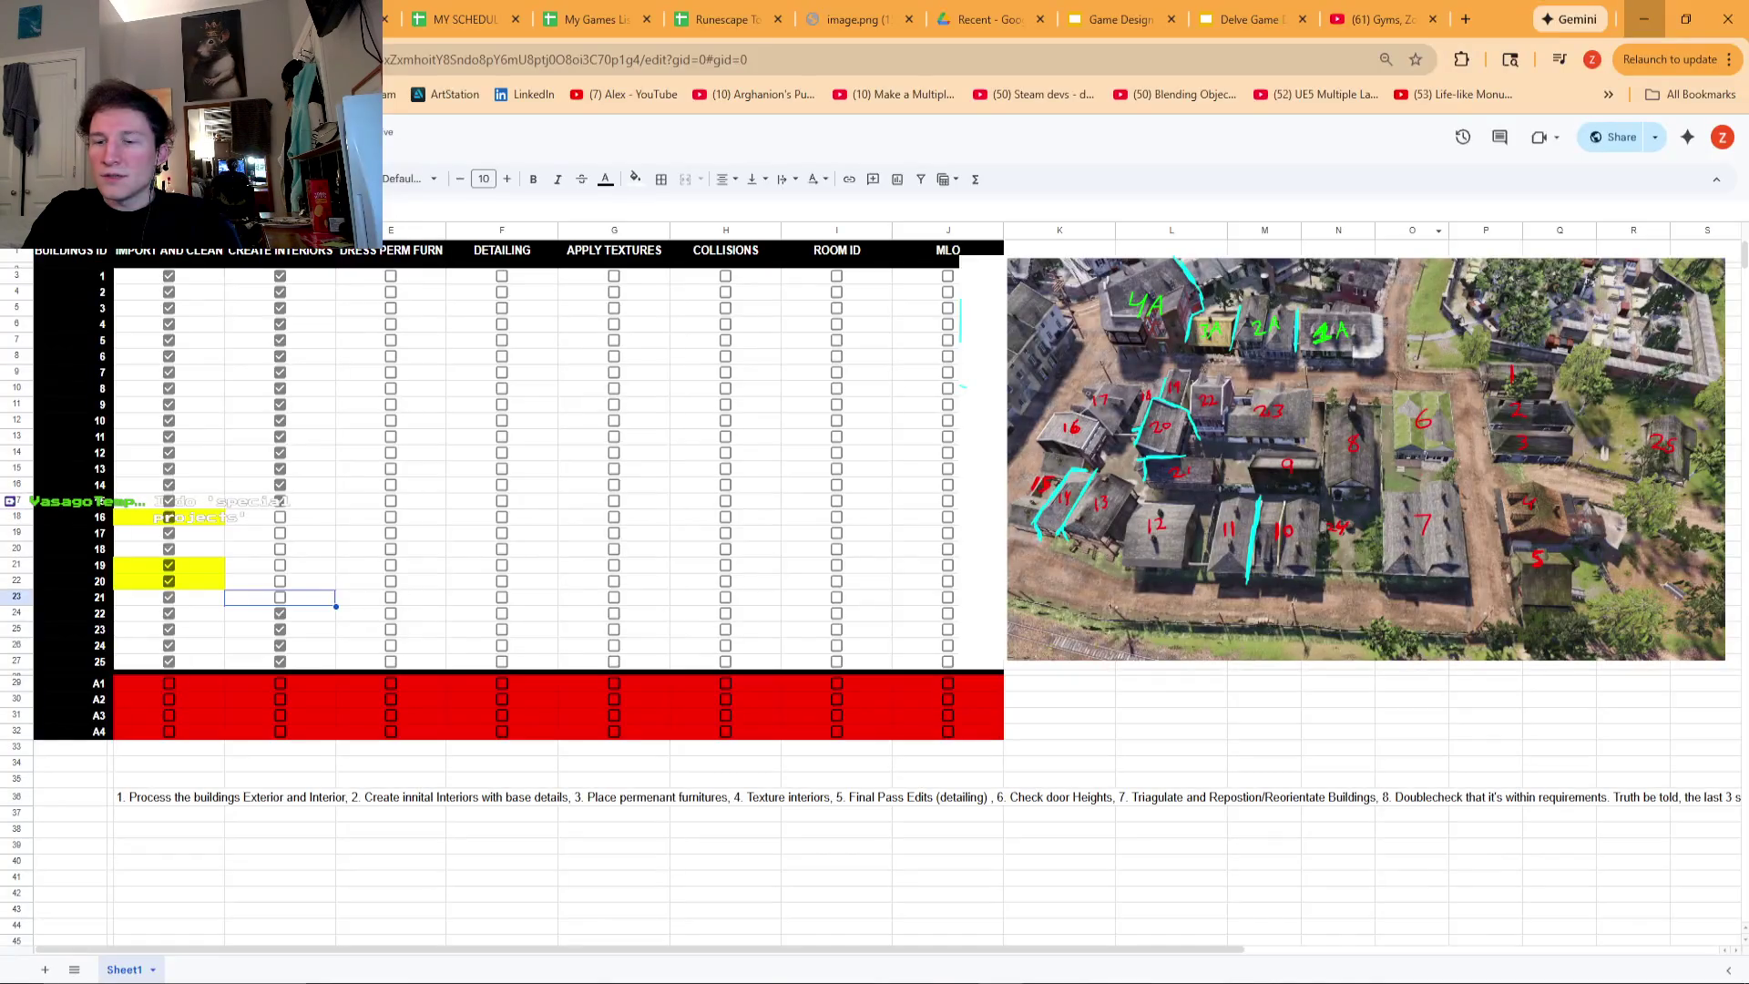
{"action": "left_click", "coordinate": [1466, 20]}
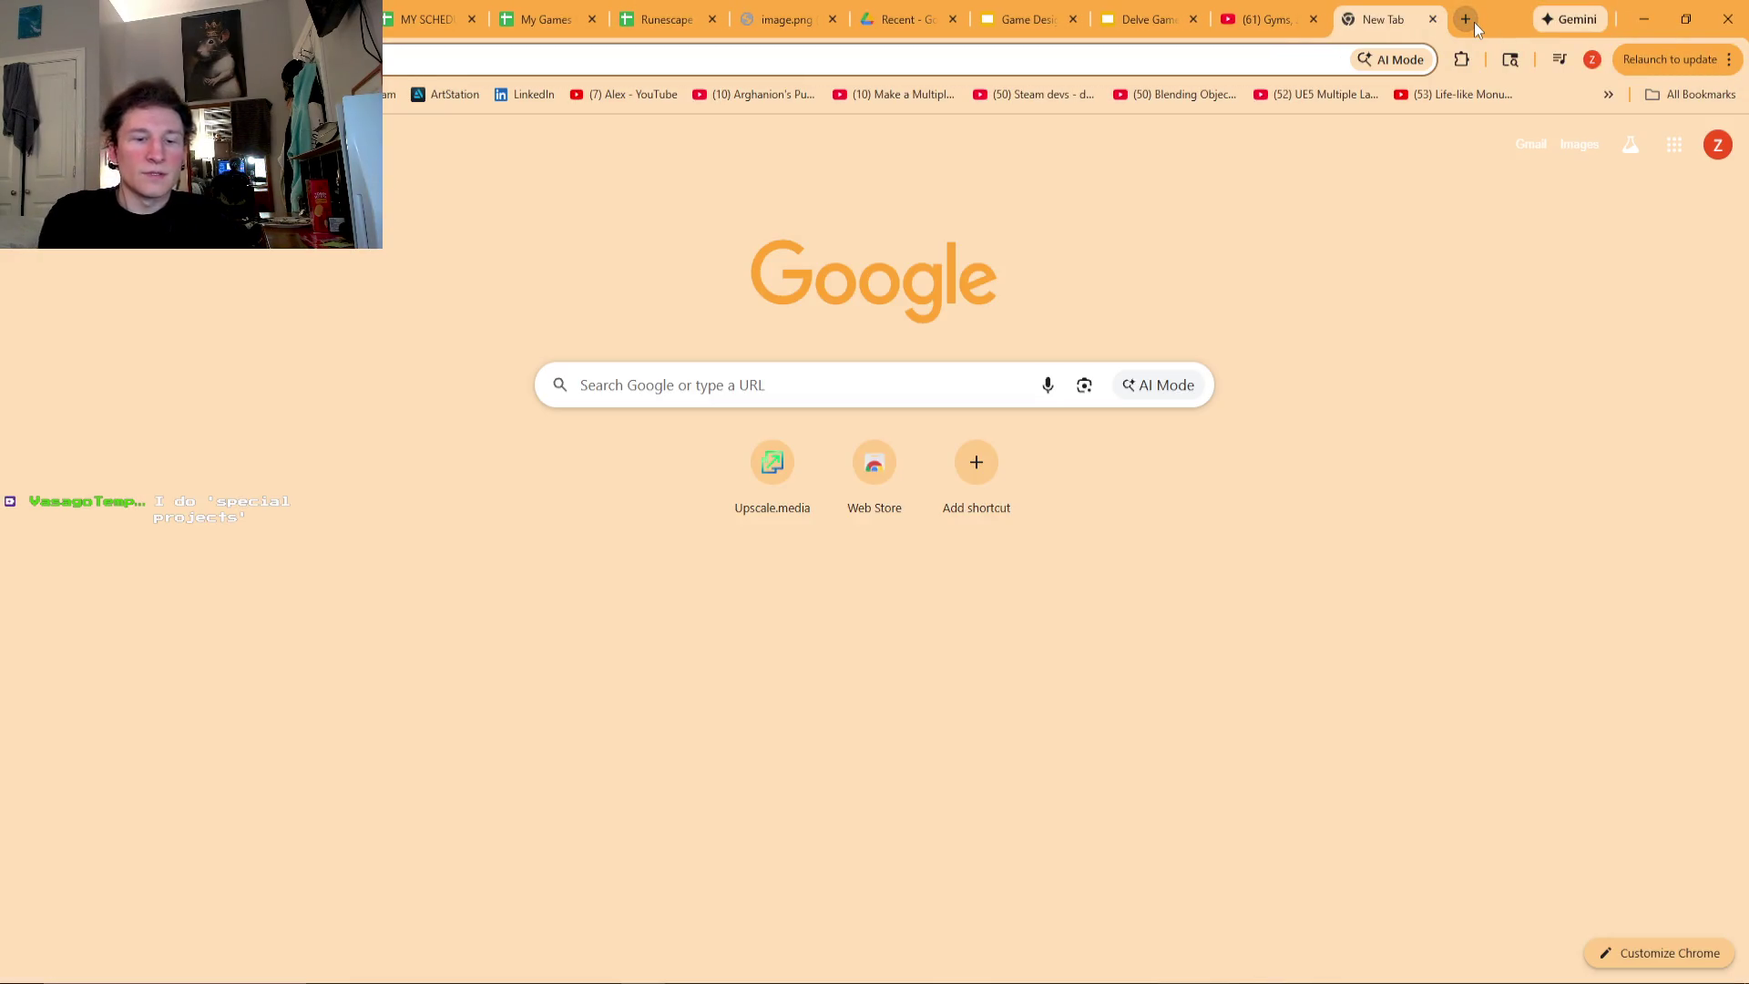
- Search Google for 'superfight' and open the Superfight card game box image in the preview panel
{"action": "type", "text": "superfight"}
{"action": "key", "text": "Return"}
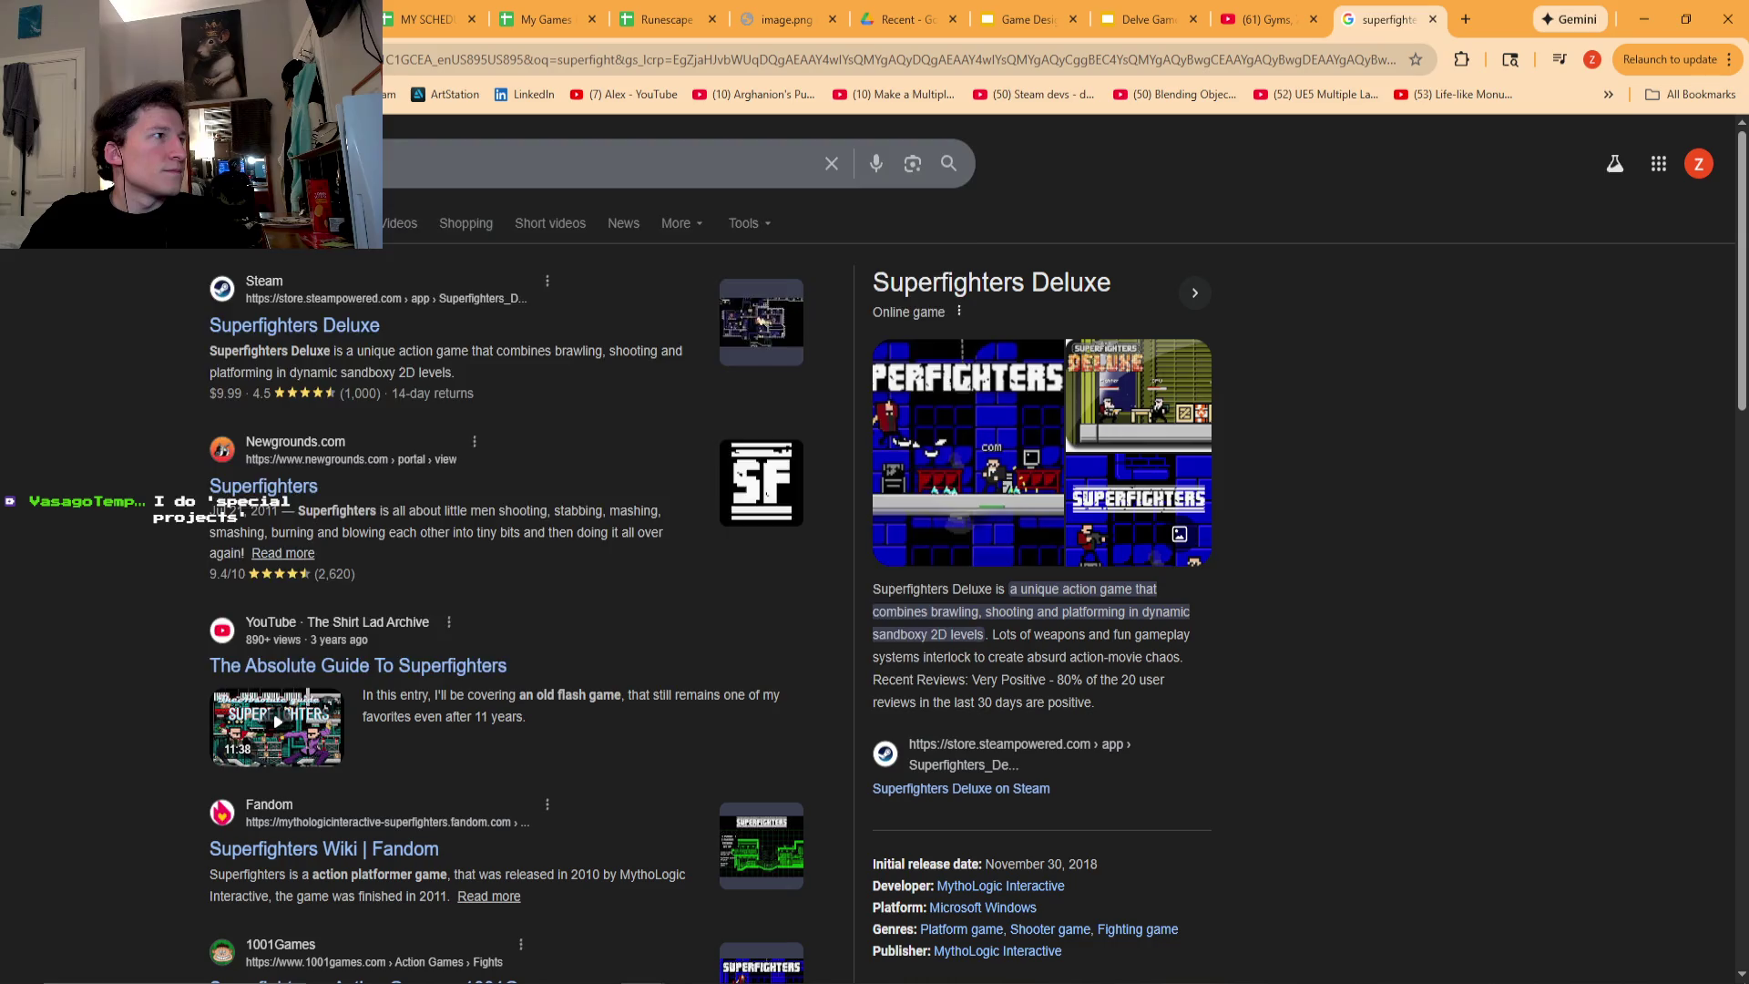
{"action": "left_click", "coordinate": [319, 164]}
{"action": "key", "text": "BackSpace"}
{"action": "key", "text": "BackSpace"}
{"action": "key", "text": "BackSpace"}
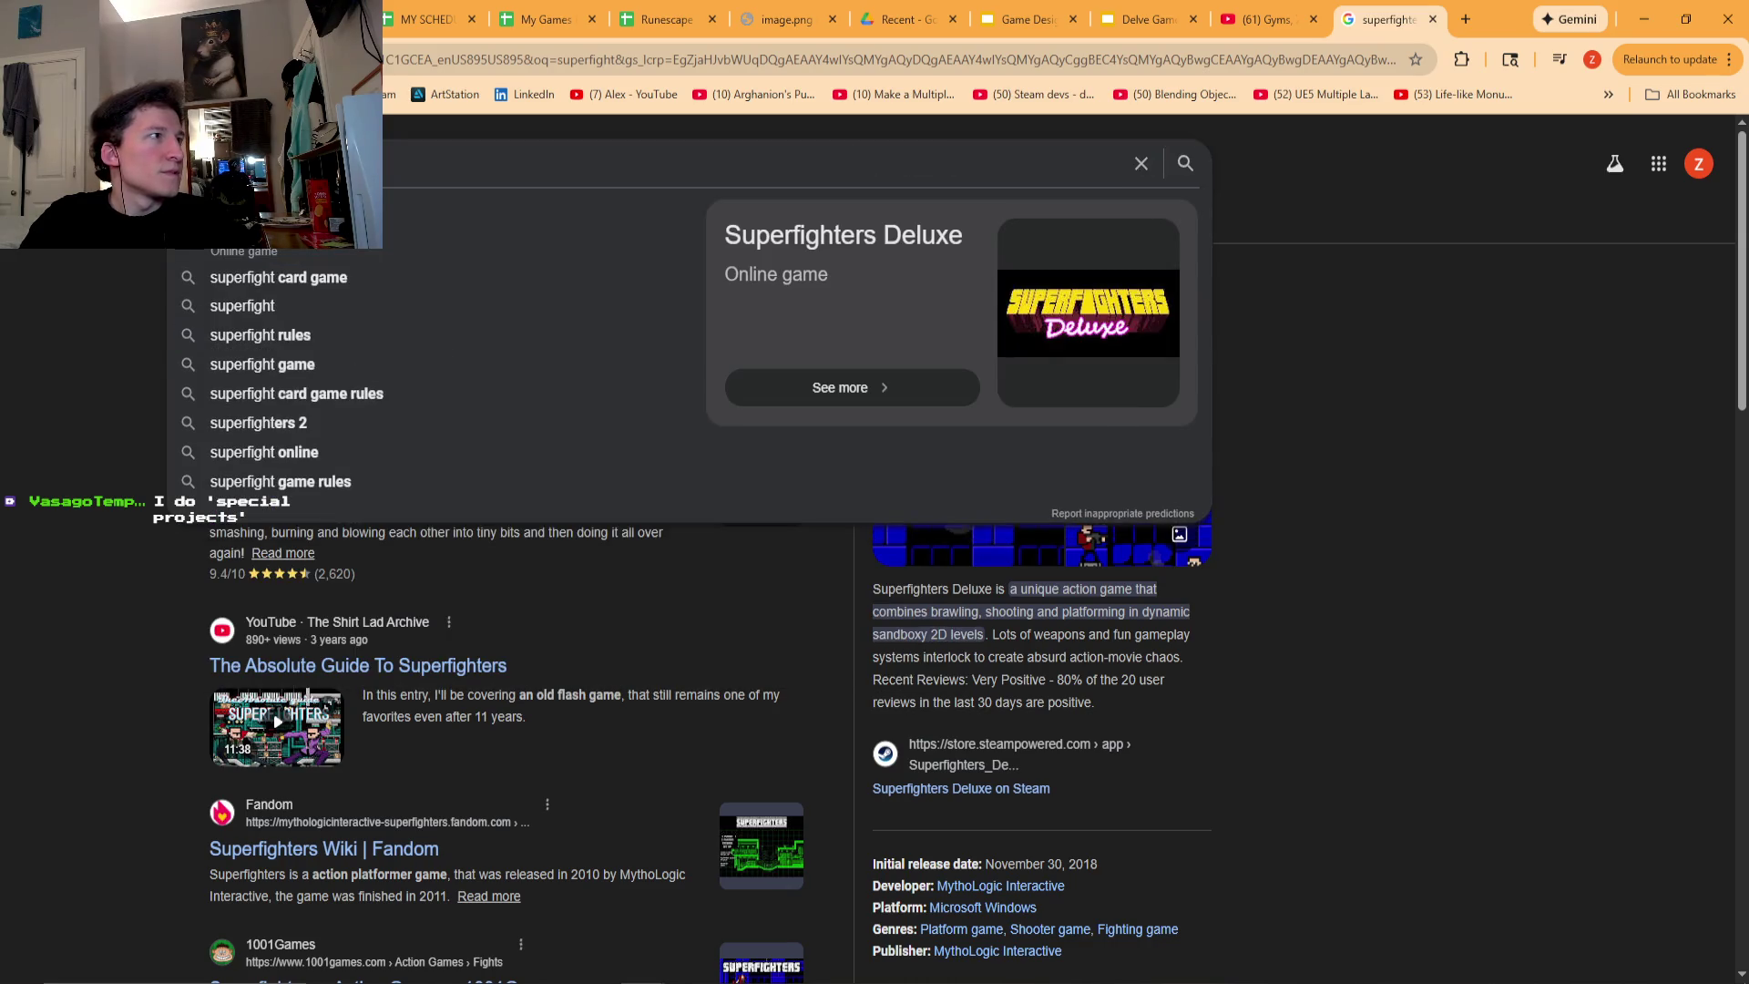
{"action": "key", "text": "BackSpace"}
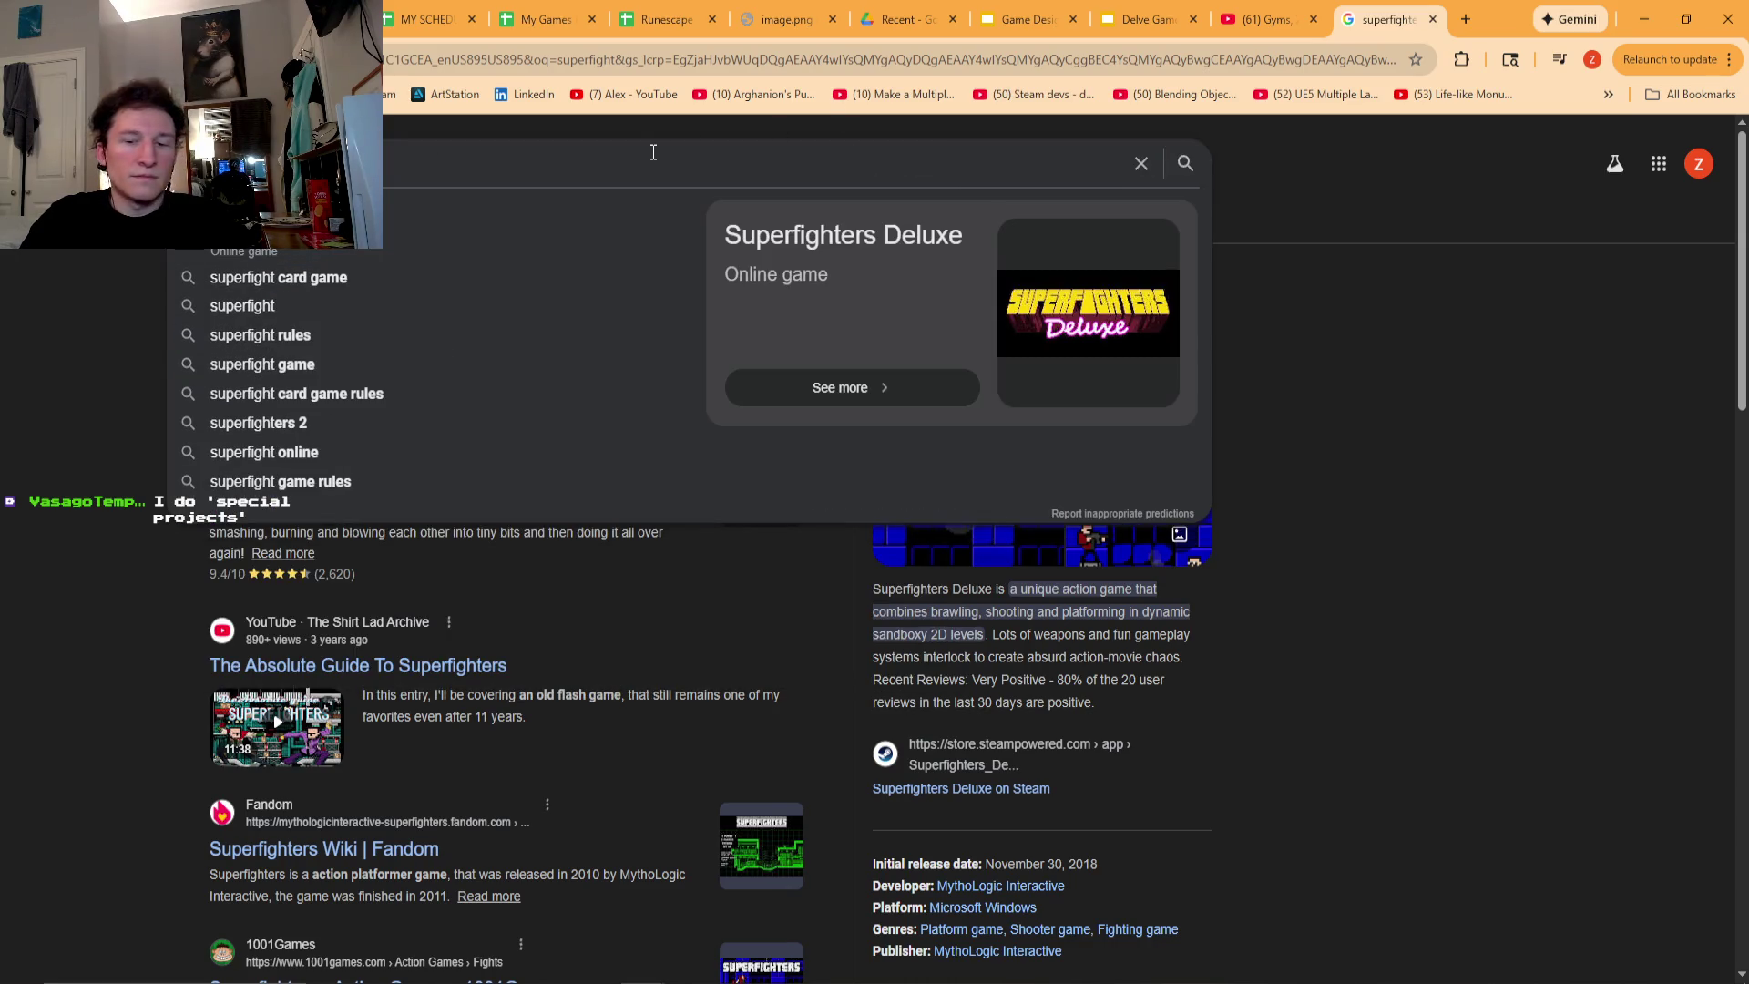
{"action": "key", "text": "Return"}
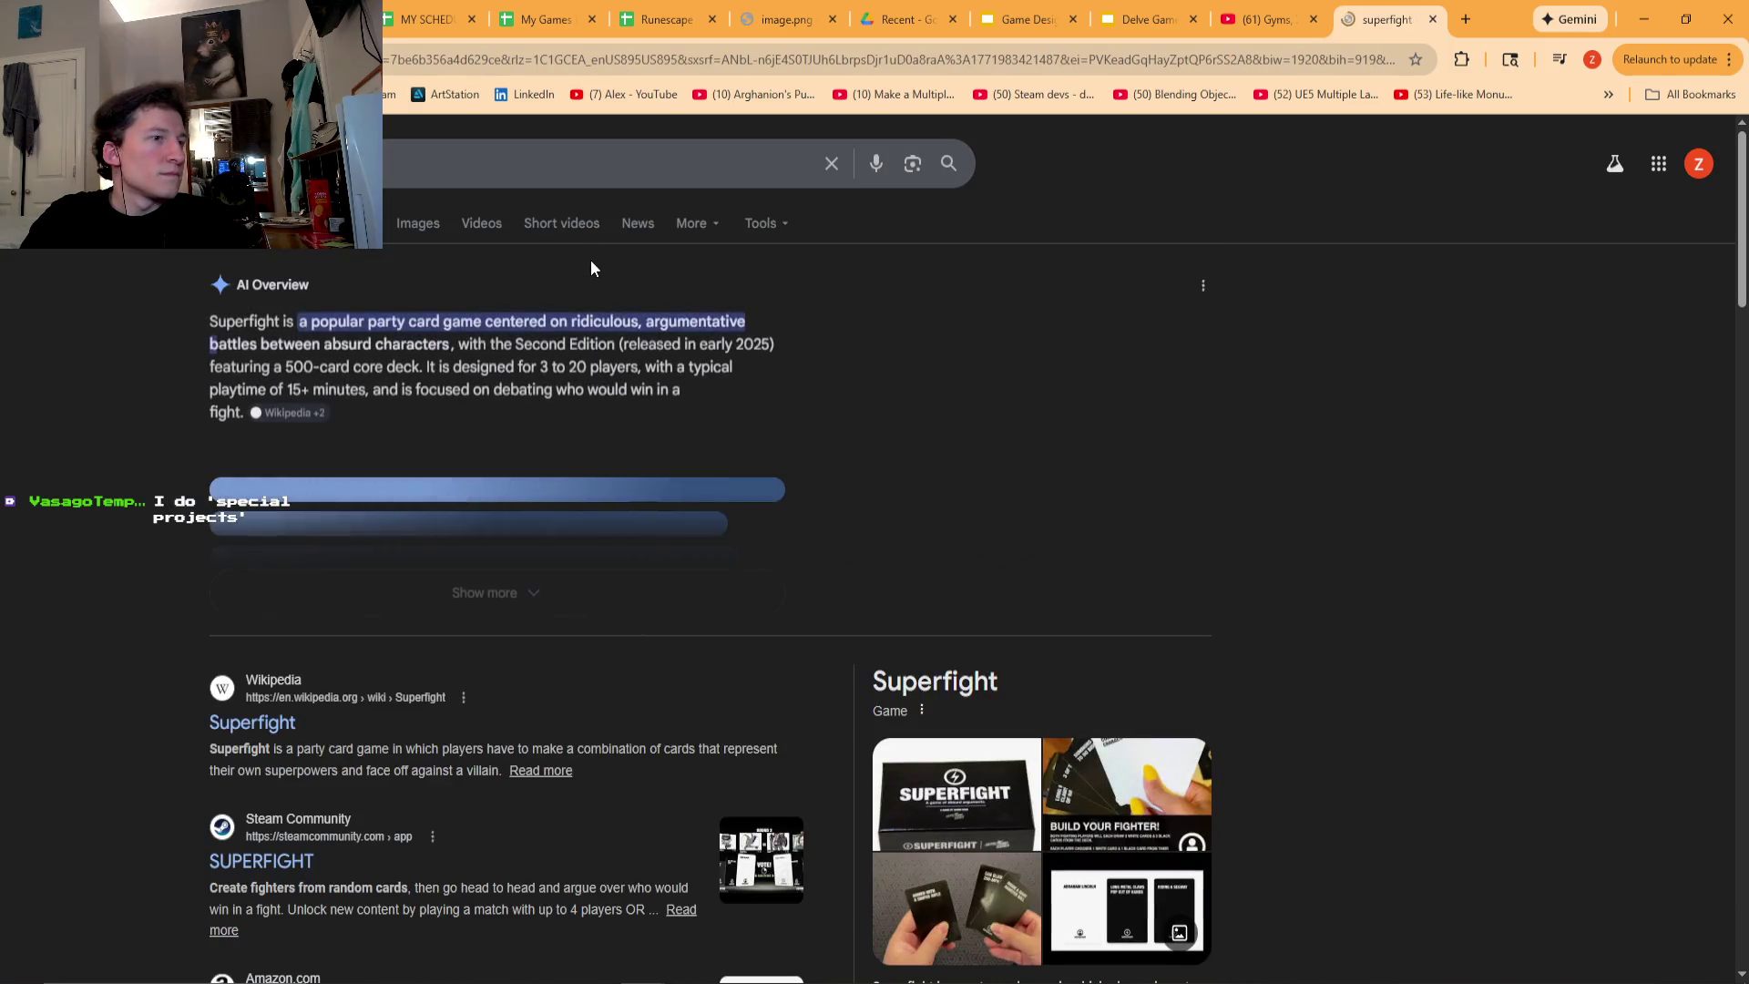
{"action": "scroll", "coordinate": [917, 690], "scroll_direction": "down", "scroll_amount": 2}
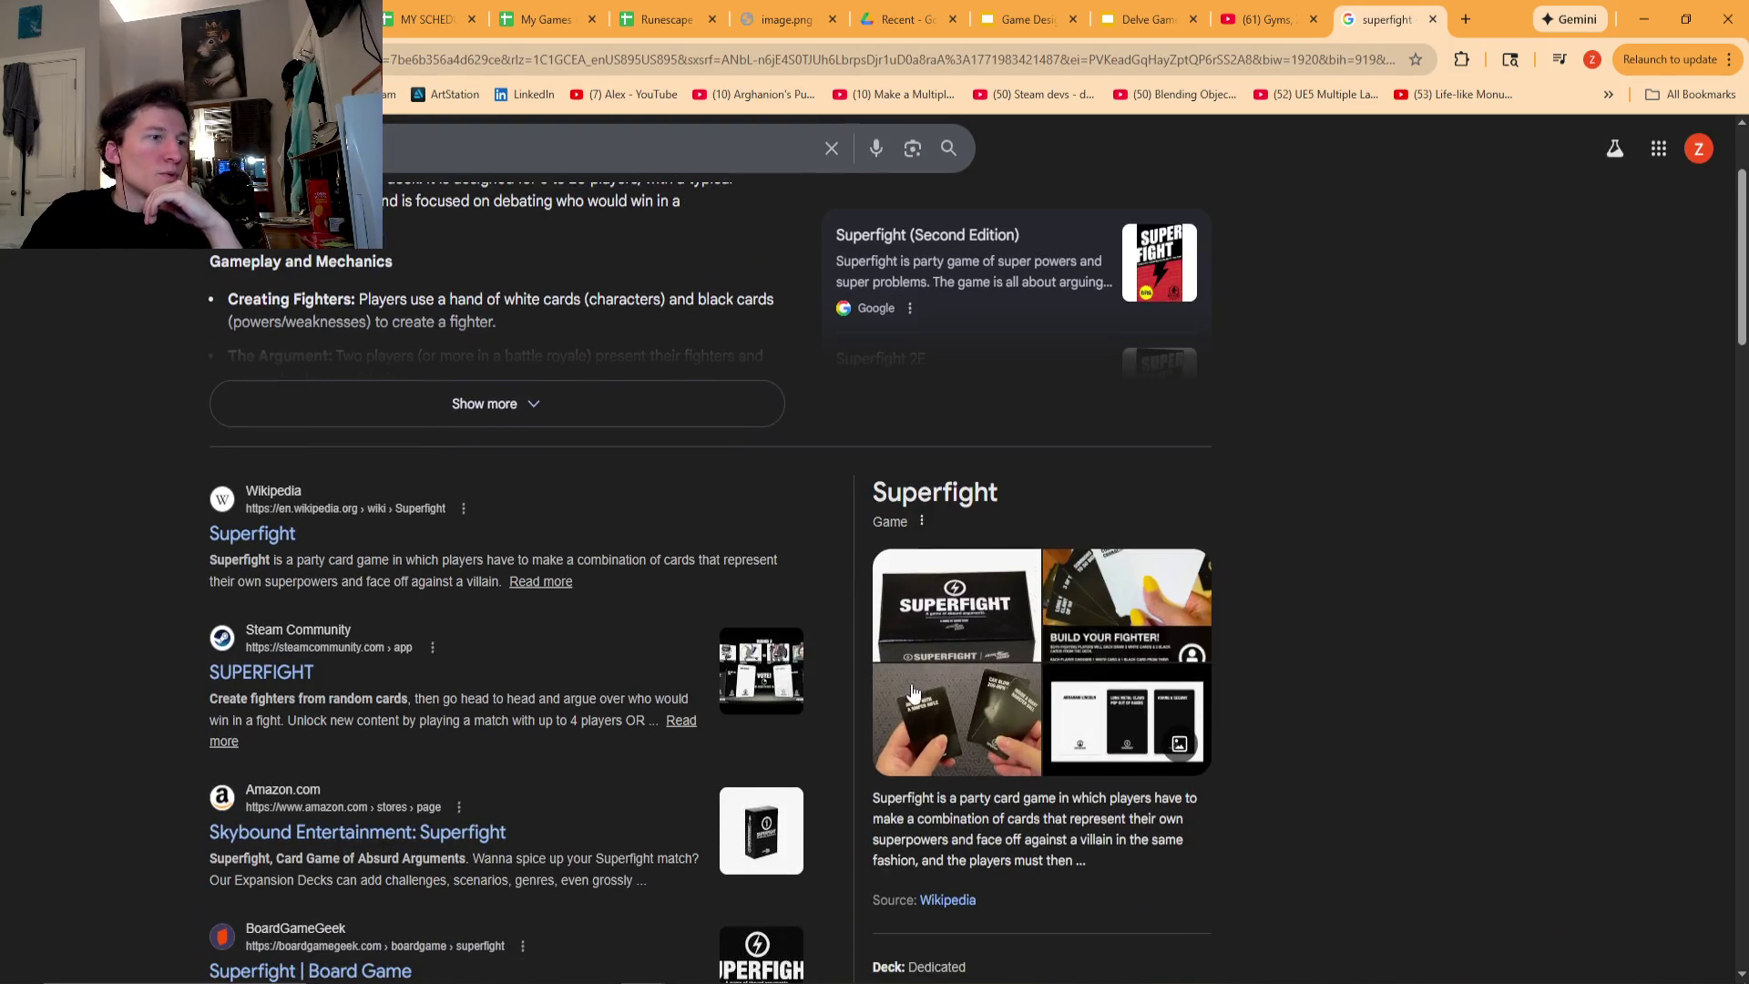
{"action": "scroll", "coordinate": [960, 720], "scroll_direction": "down", "scroll_amount": 1}
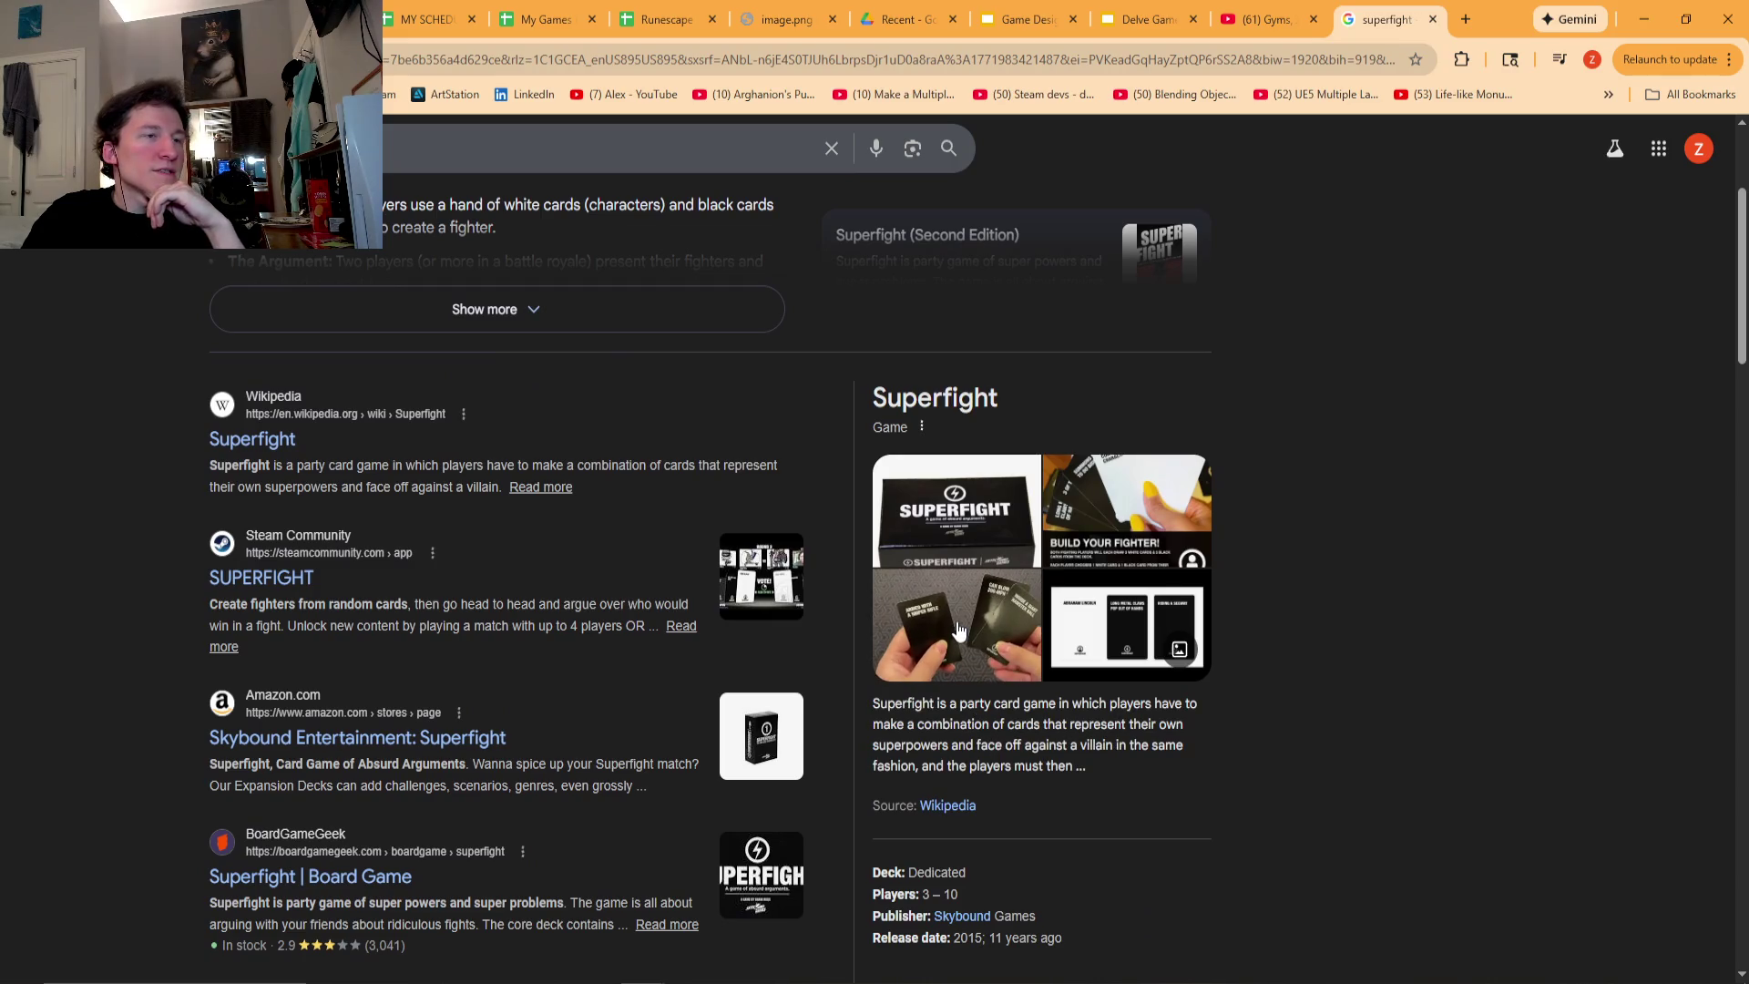
{"action": "left_click", "coordinate": [998, 514]}
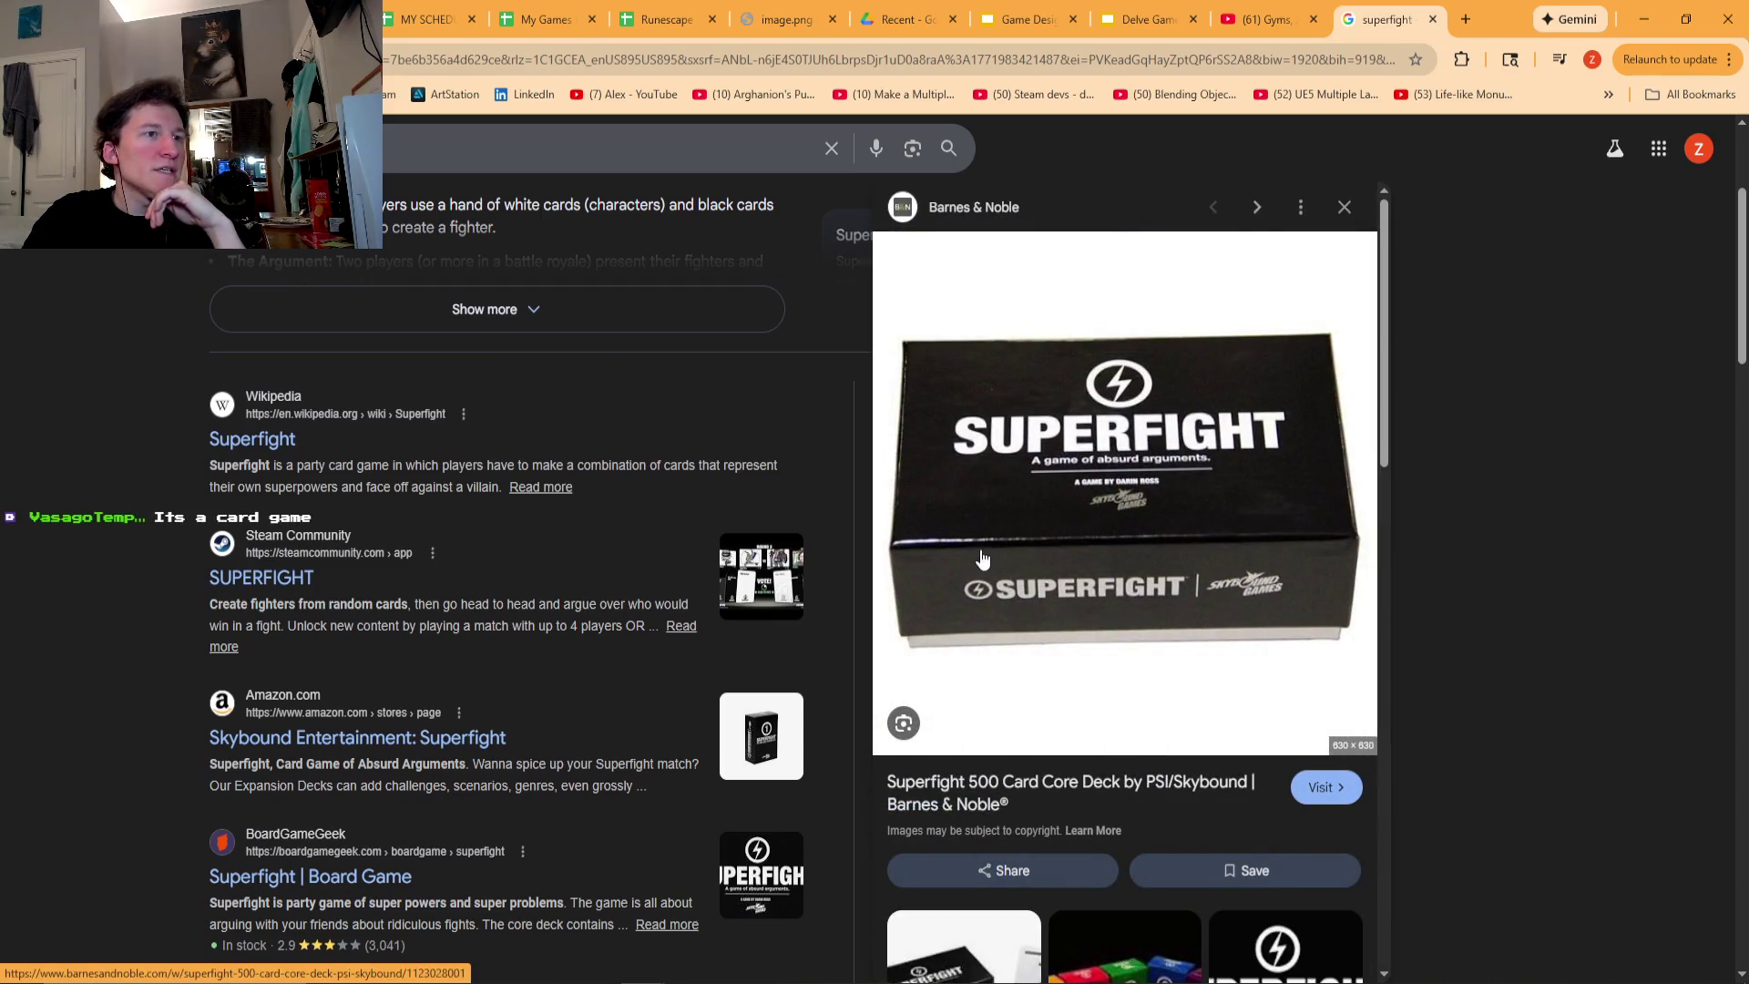
- Open the SUPERFIGHT Steam Community hub from the results and scroll through the page
{"action": "left_click", "coordinate": [294, 580]}
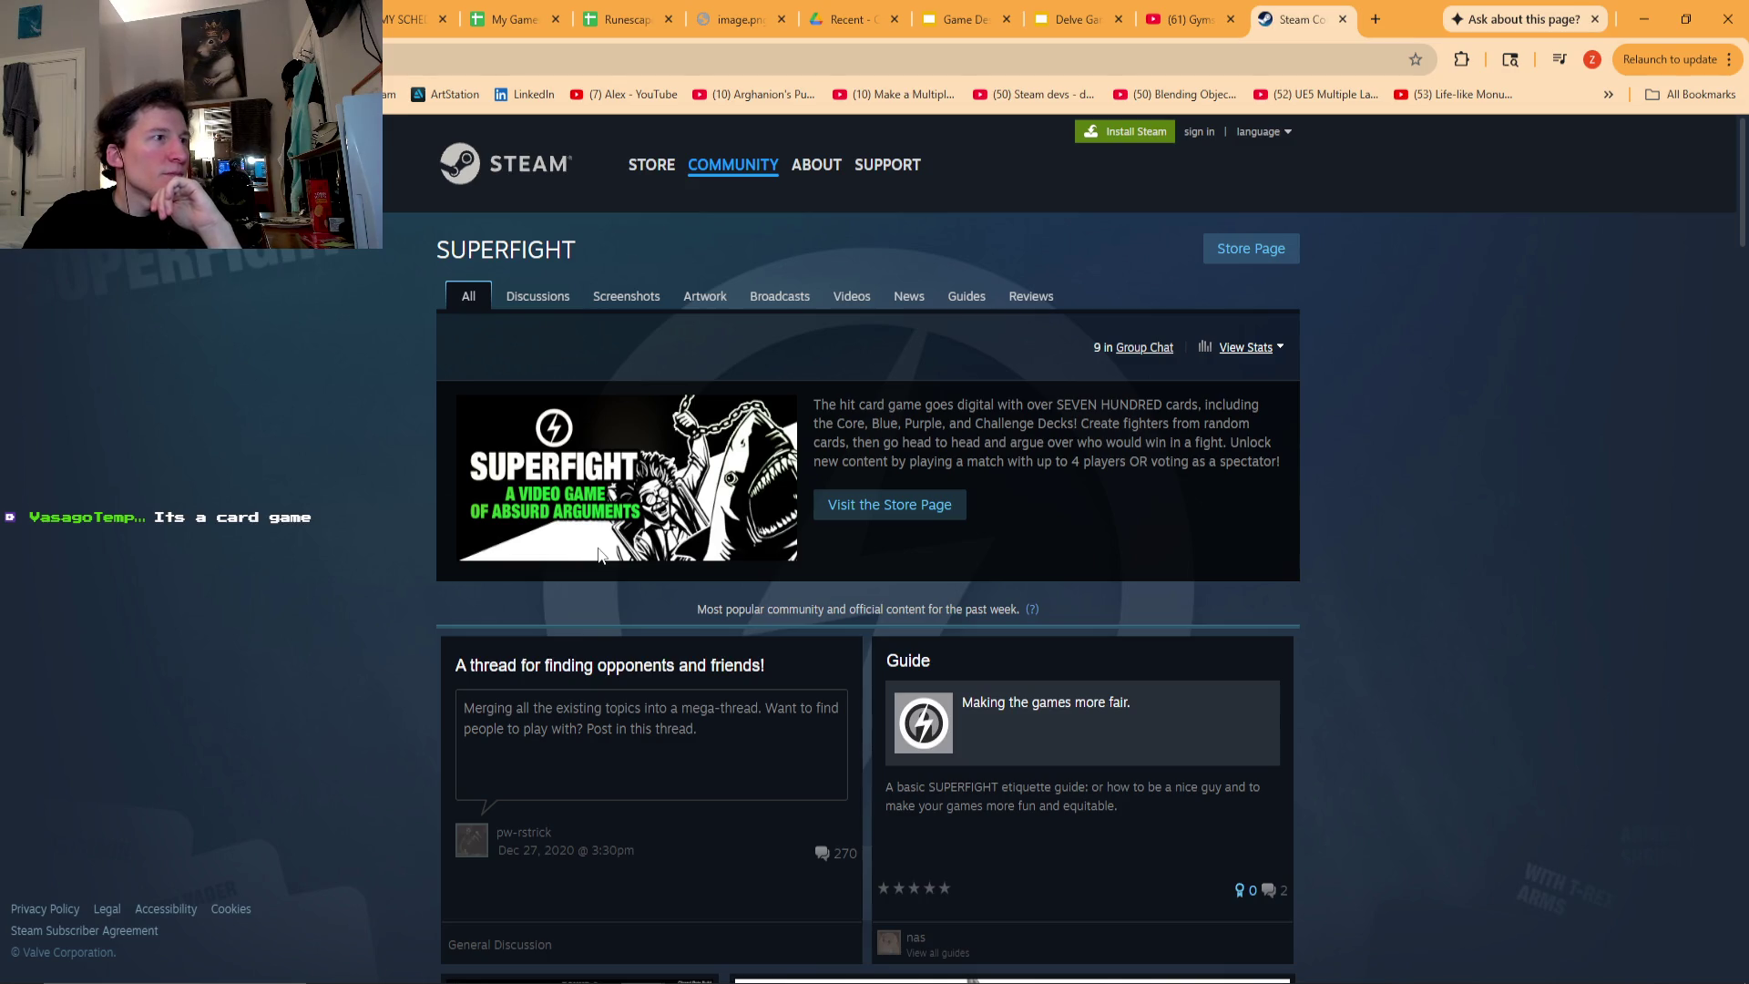
{"action": "scroll", "coordinate": [577, 540], "scroll_direction": "down", "scroll_amount": 2}
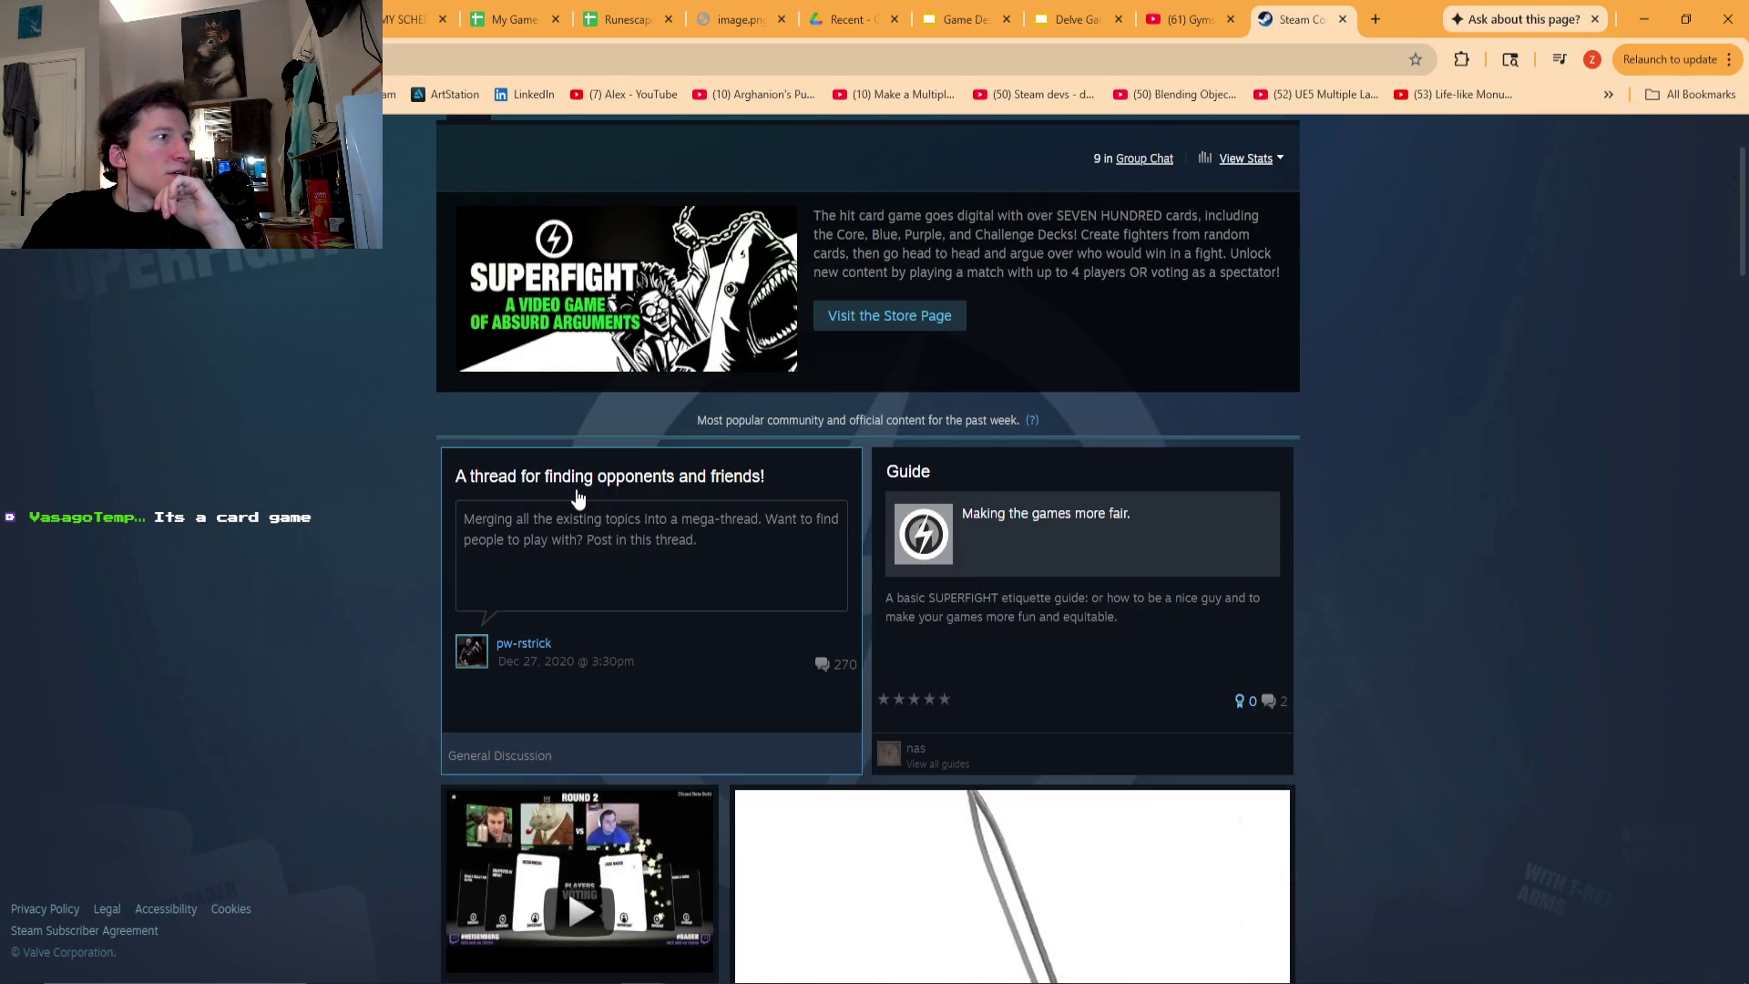
{"action": "scroll", "coordinate": [577, 494], "scroll_direction": "up", "scroll_amount": 2}
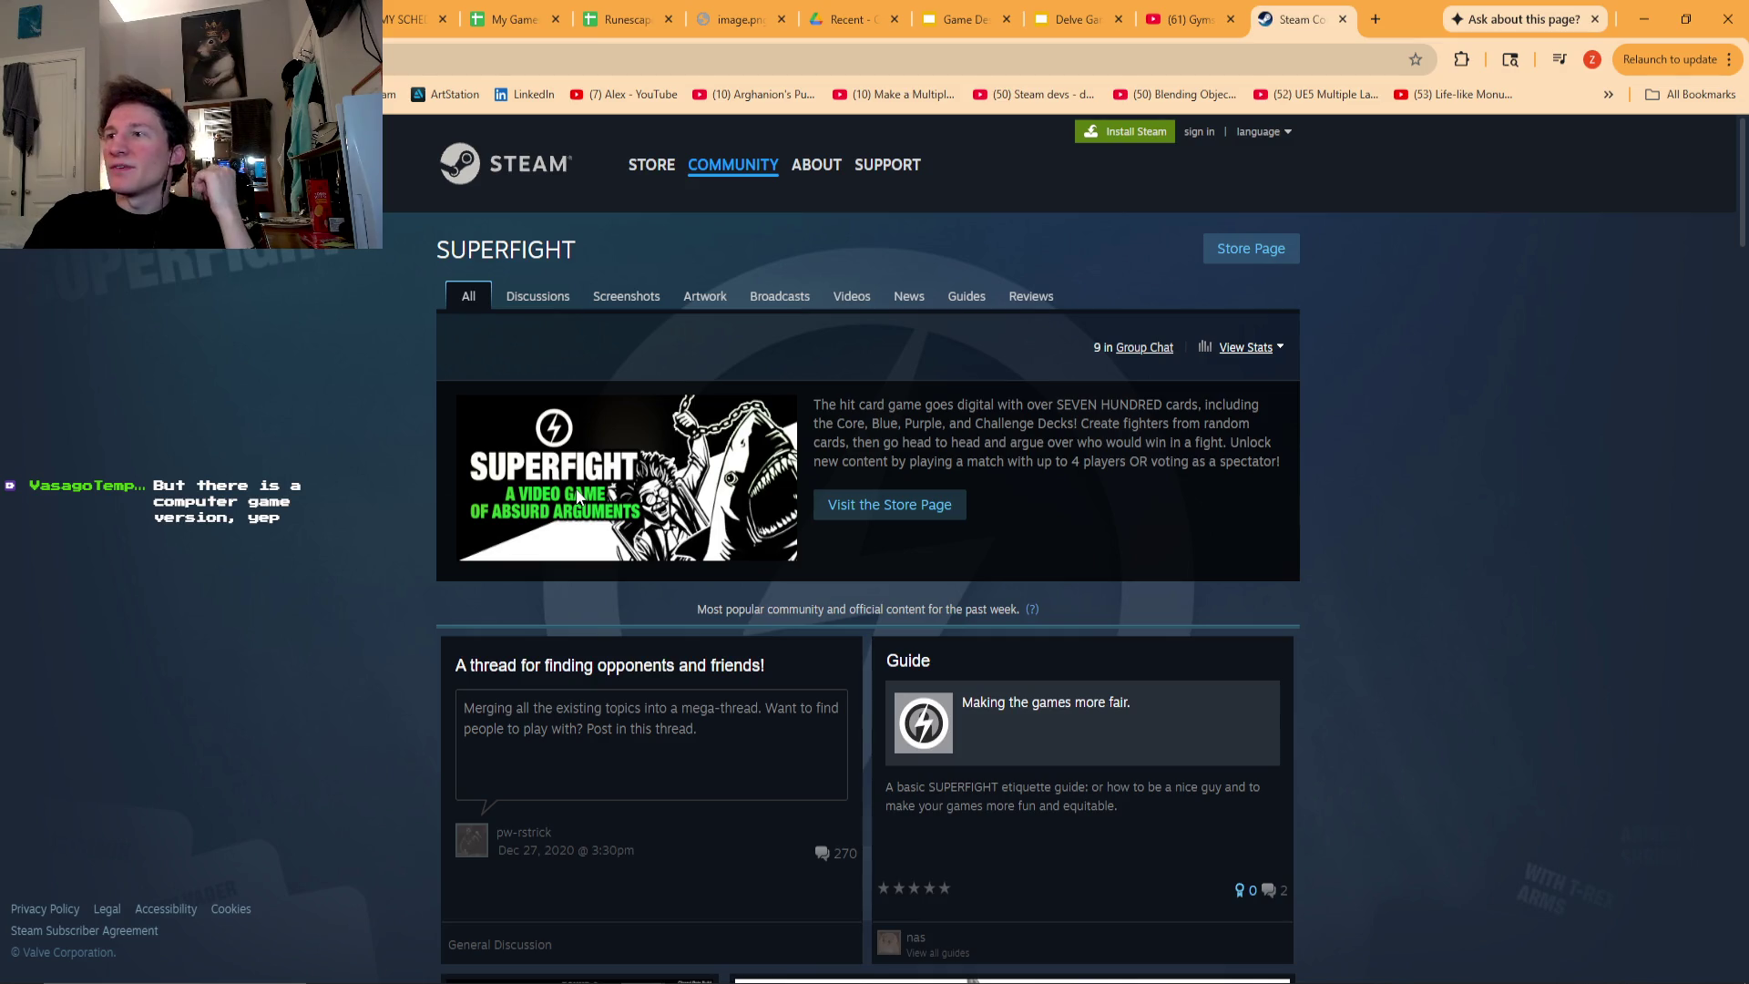
{"action": "scroll", "coordinate": [720, 492], "scroll_direction": "down", "scroll_amount": 9}
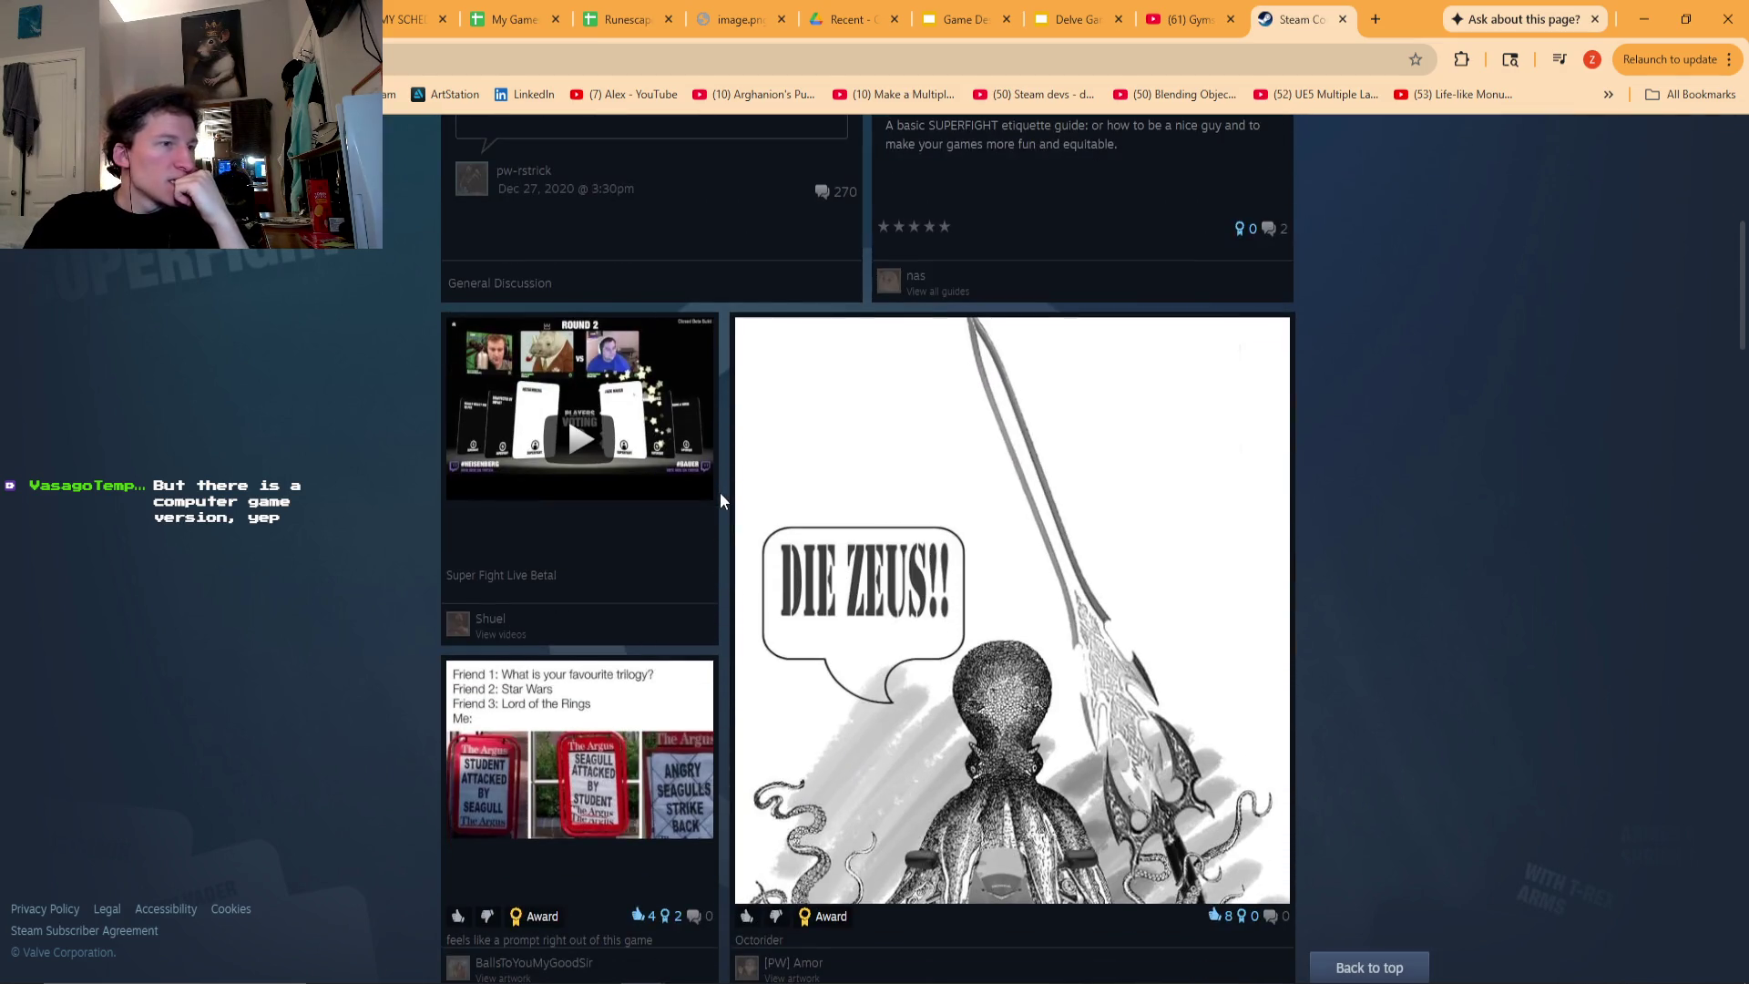
{"action": "scroll", "coordinate": [720, 492], "scroll_direction": "up", "scroll_amount": 10}
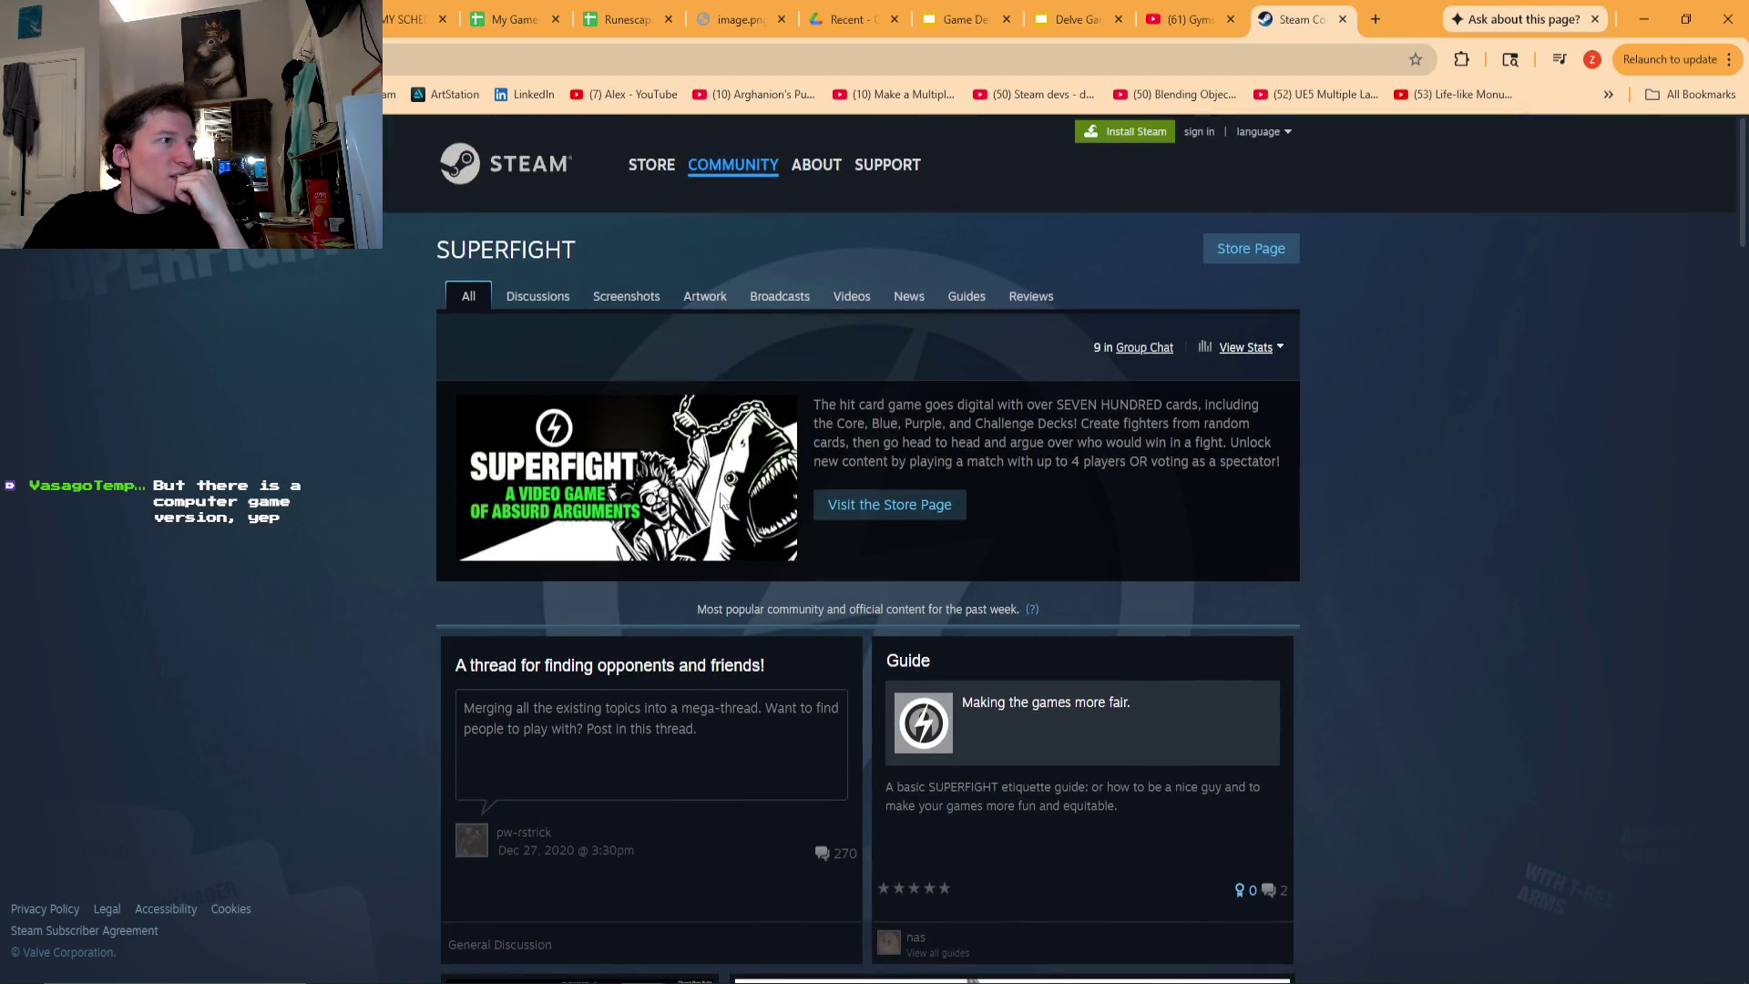
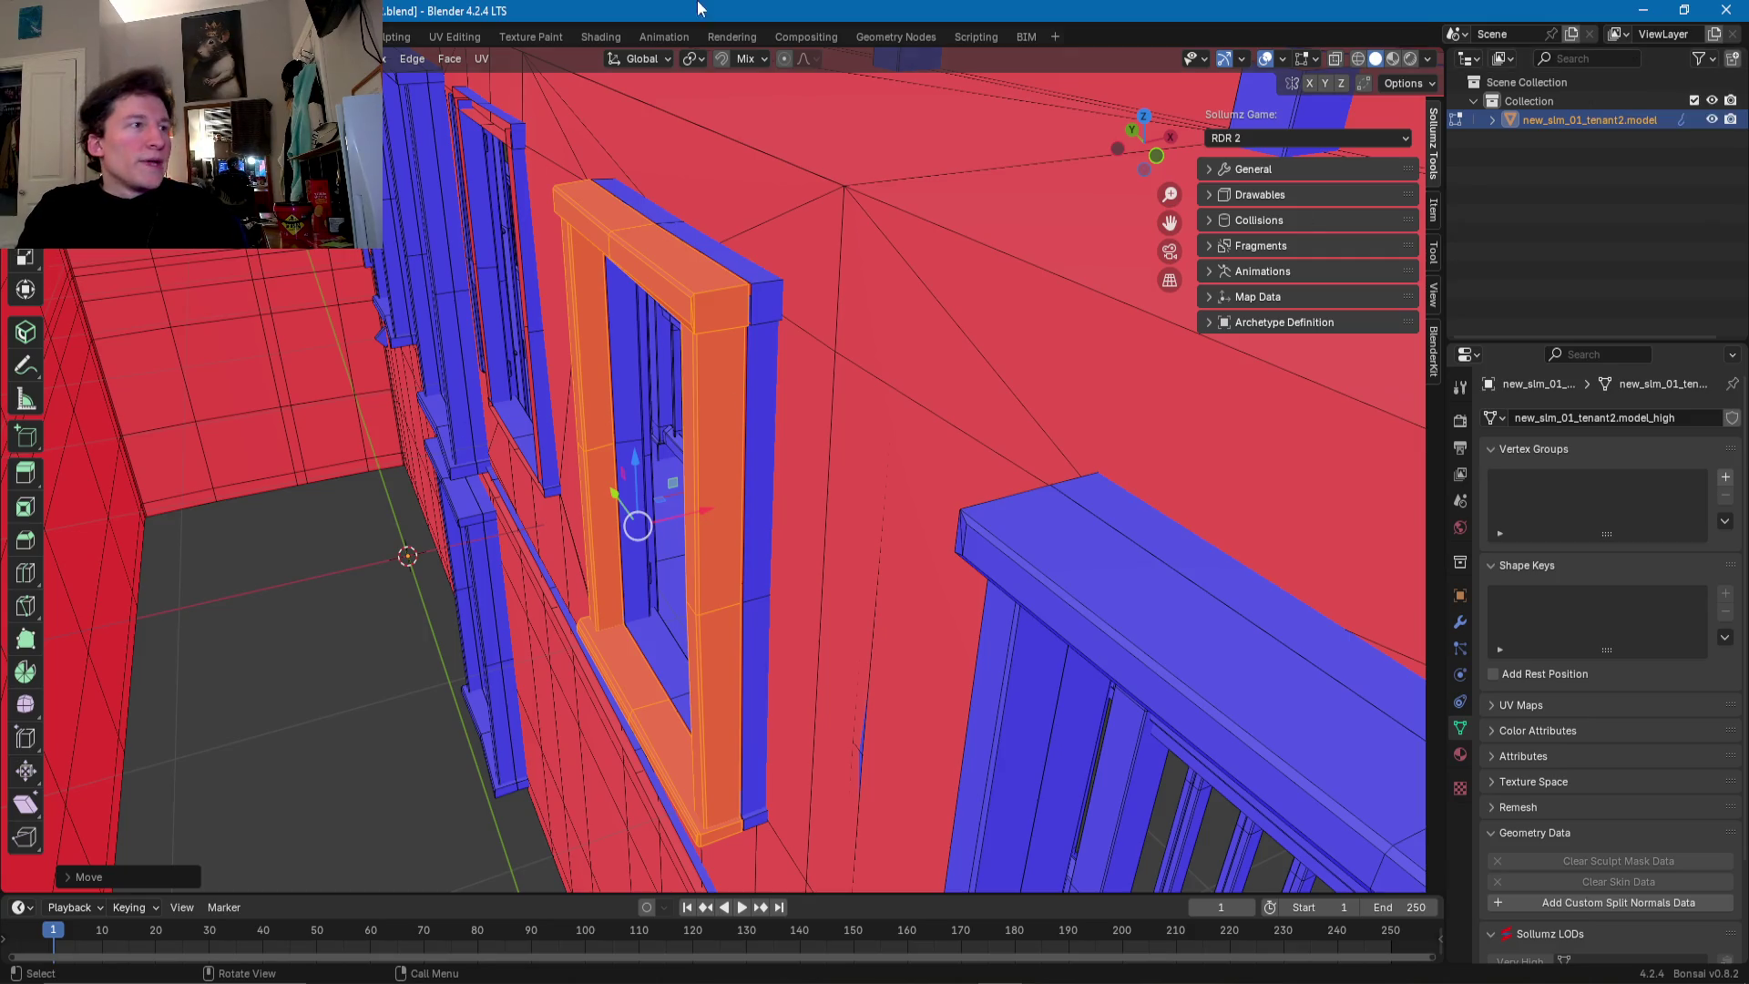
- Flip the selected window frame faces so their normals point outward
{"action": "scroll", "coordinate": [704, 444], "scroll_direction": "up", "scroll_amount": 2}
{"action": "scroll", "coordinate": [704, 444], "scroll_direction": "up", "scroll_amount": 2}
{"action": "scroll", "coordinate": [704, 444], "scroll_direction": "up", "scroll_amount": 2}
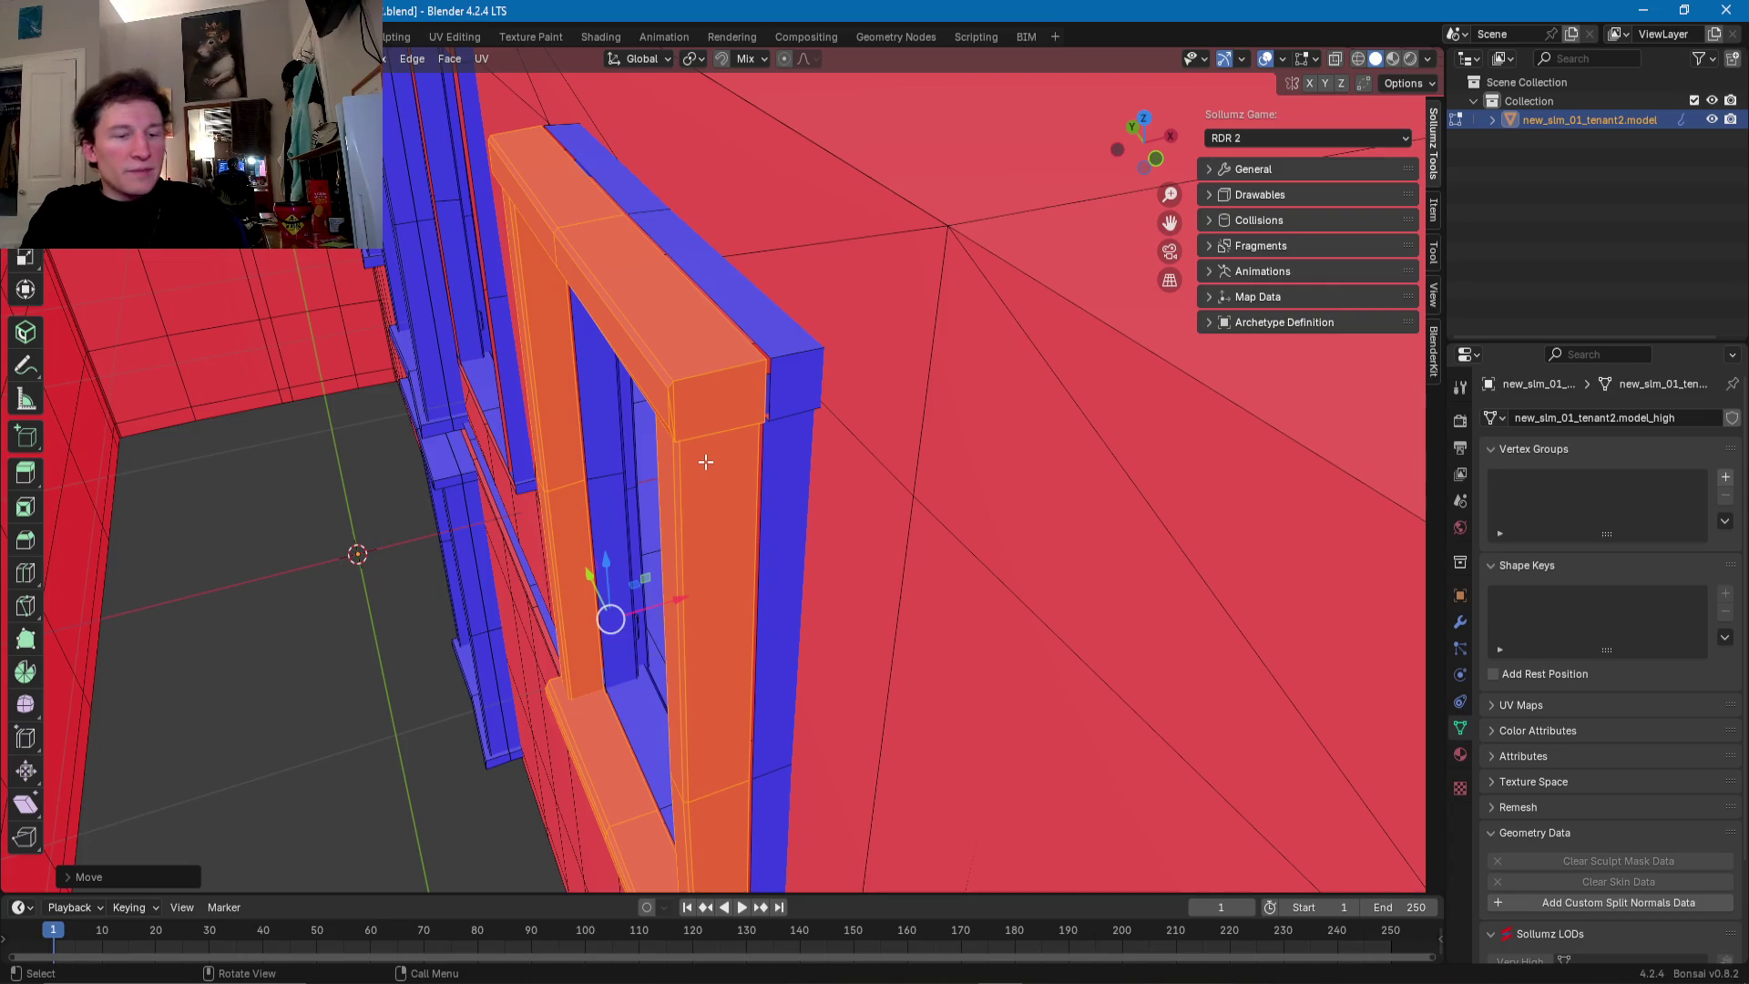
{"action": "key", "text": "alt+n"}
{"action": "left_click", "coordinate": [697, 463]}
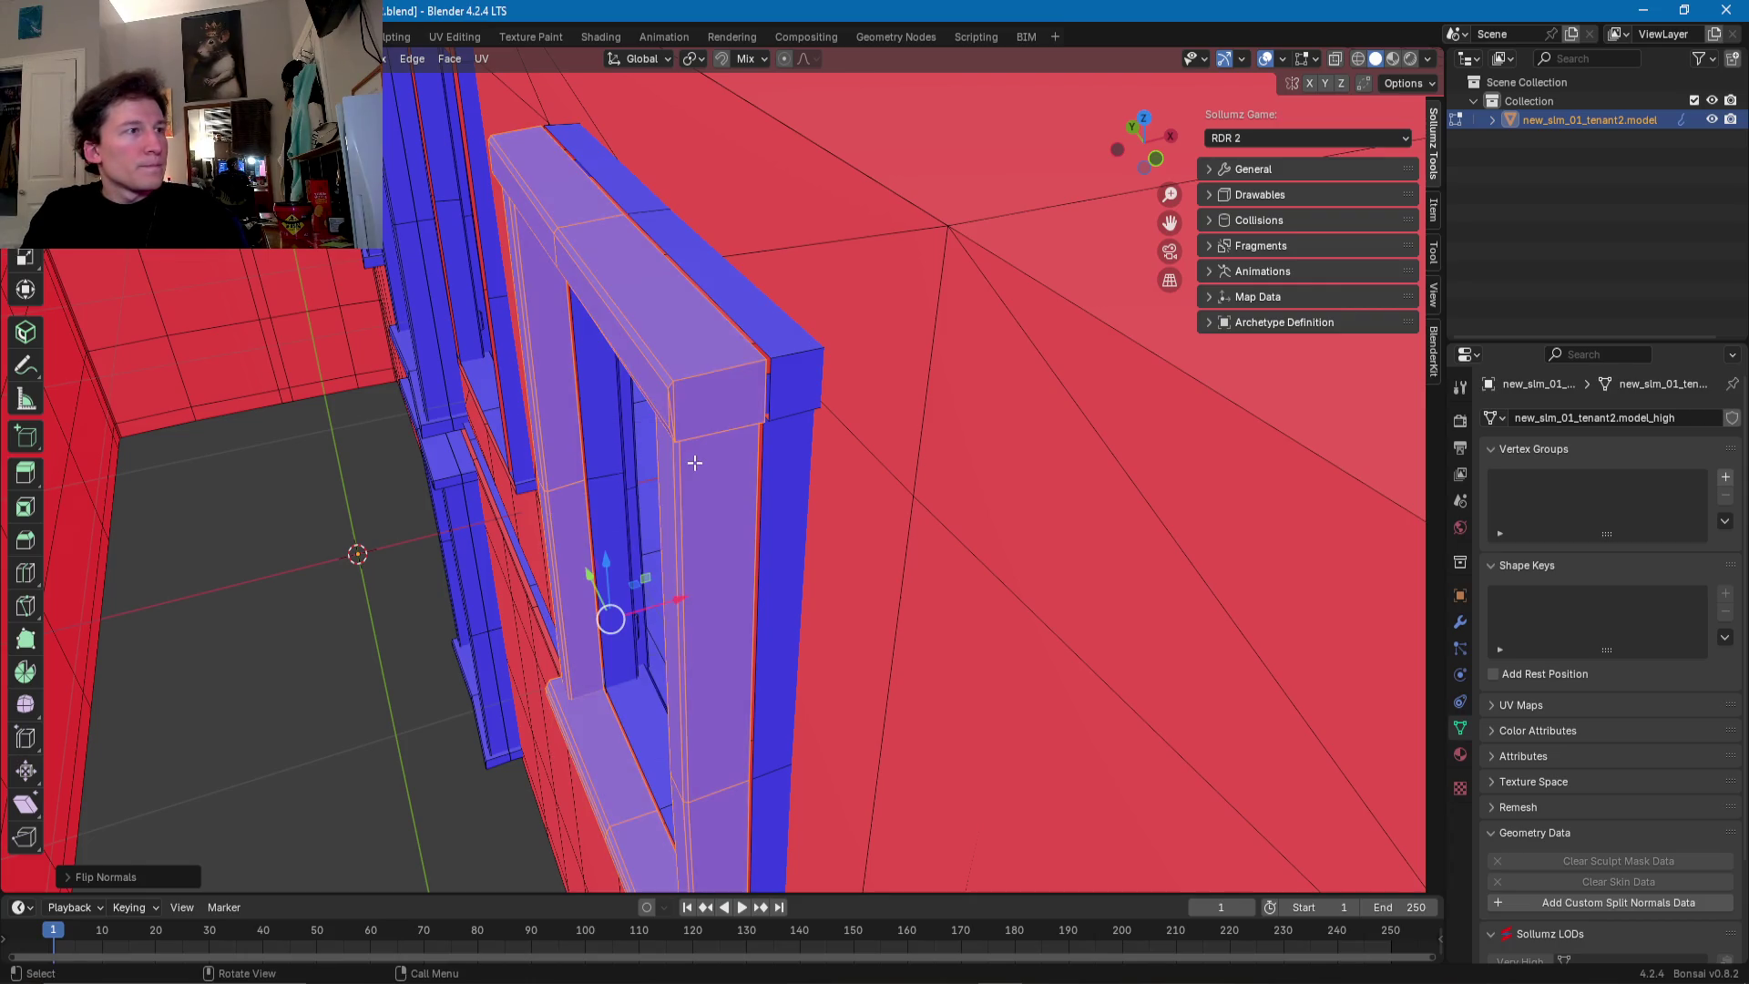
- Select the top block's front face and grow it to the linked frame pieces, including sill and inner jamb
{"action": "key", "text": "1"}
{"action": "left_click", "coordinate": [764, 374]}
{"action": "scroll", "coordinate": [772, 370], "scroll_direction": "up", "scroll_amount": 5}
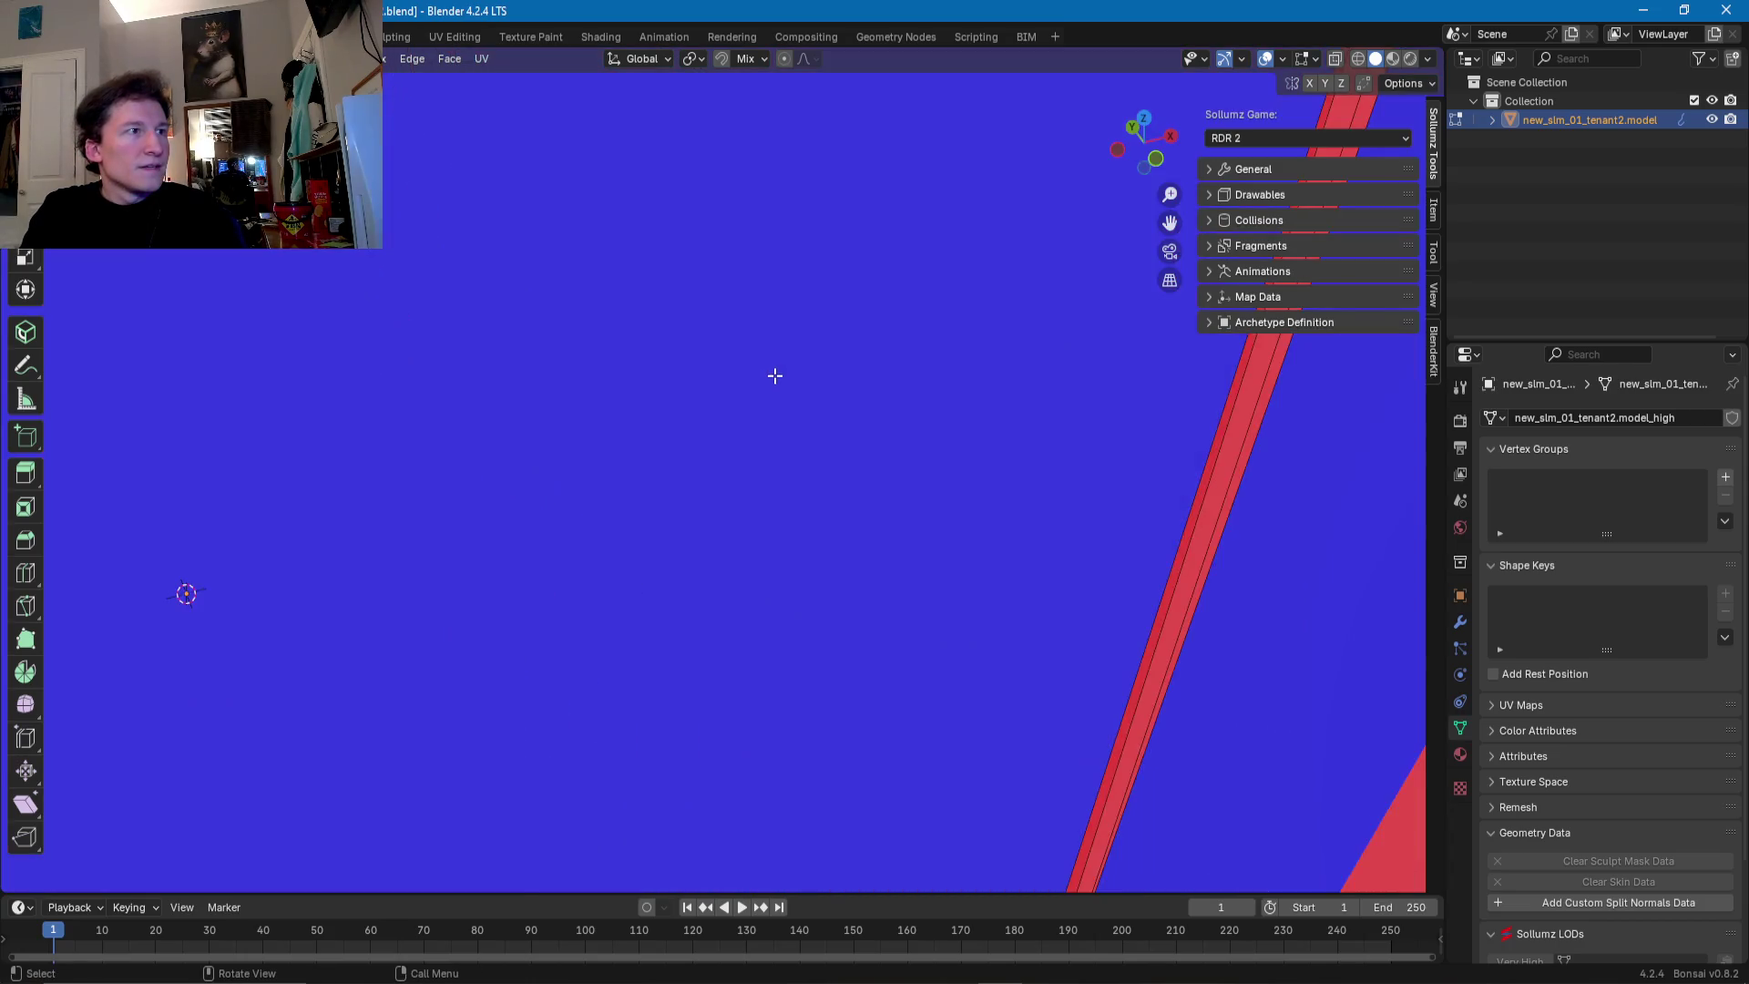
{"action": "scroll", "coordinate": [778, 328], "scroll_direction": "down", "scroll_amount": 3}
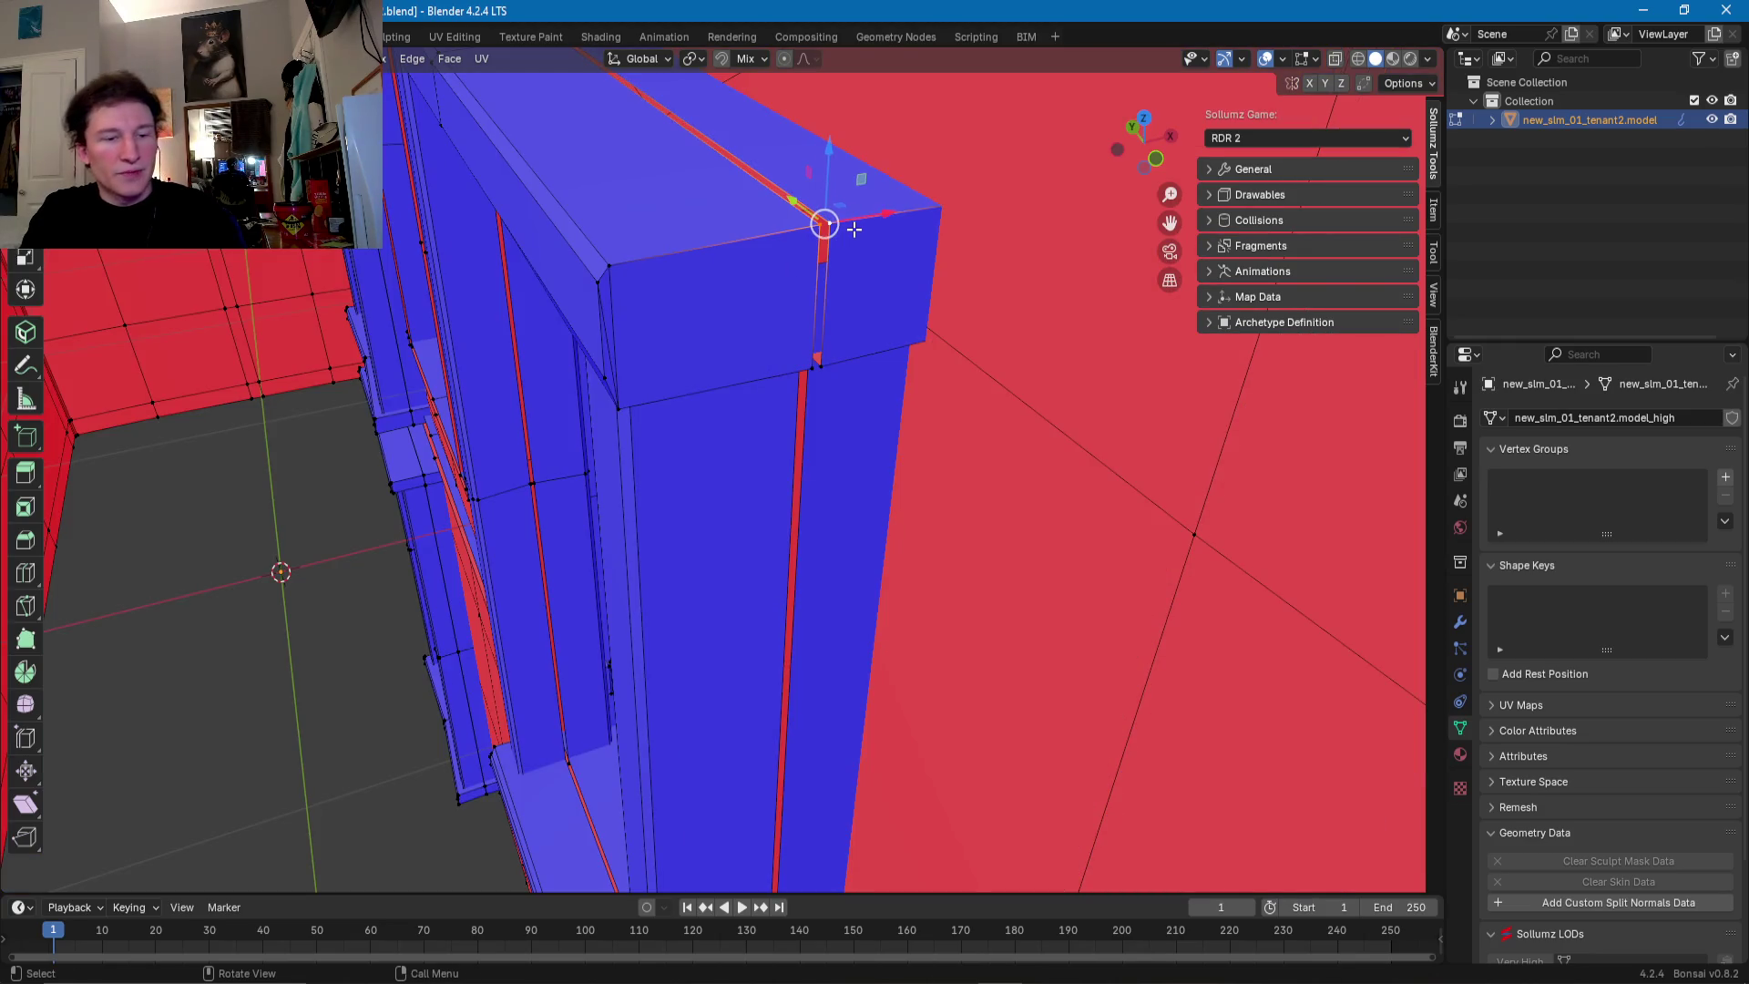
{"action": "key", "text": "3"}
{"action": "left_click", "coordinate": [679, 327]}
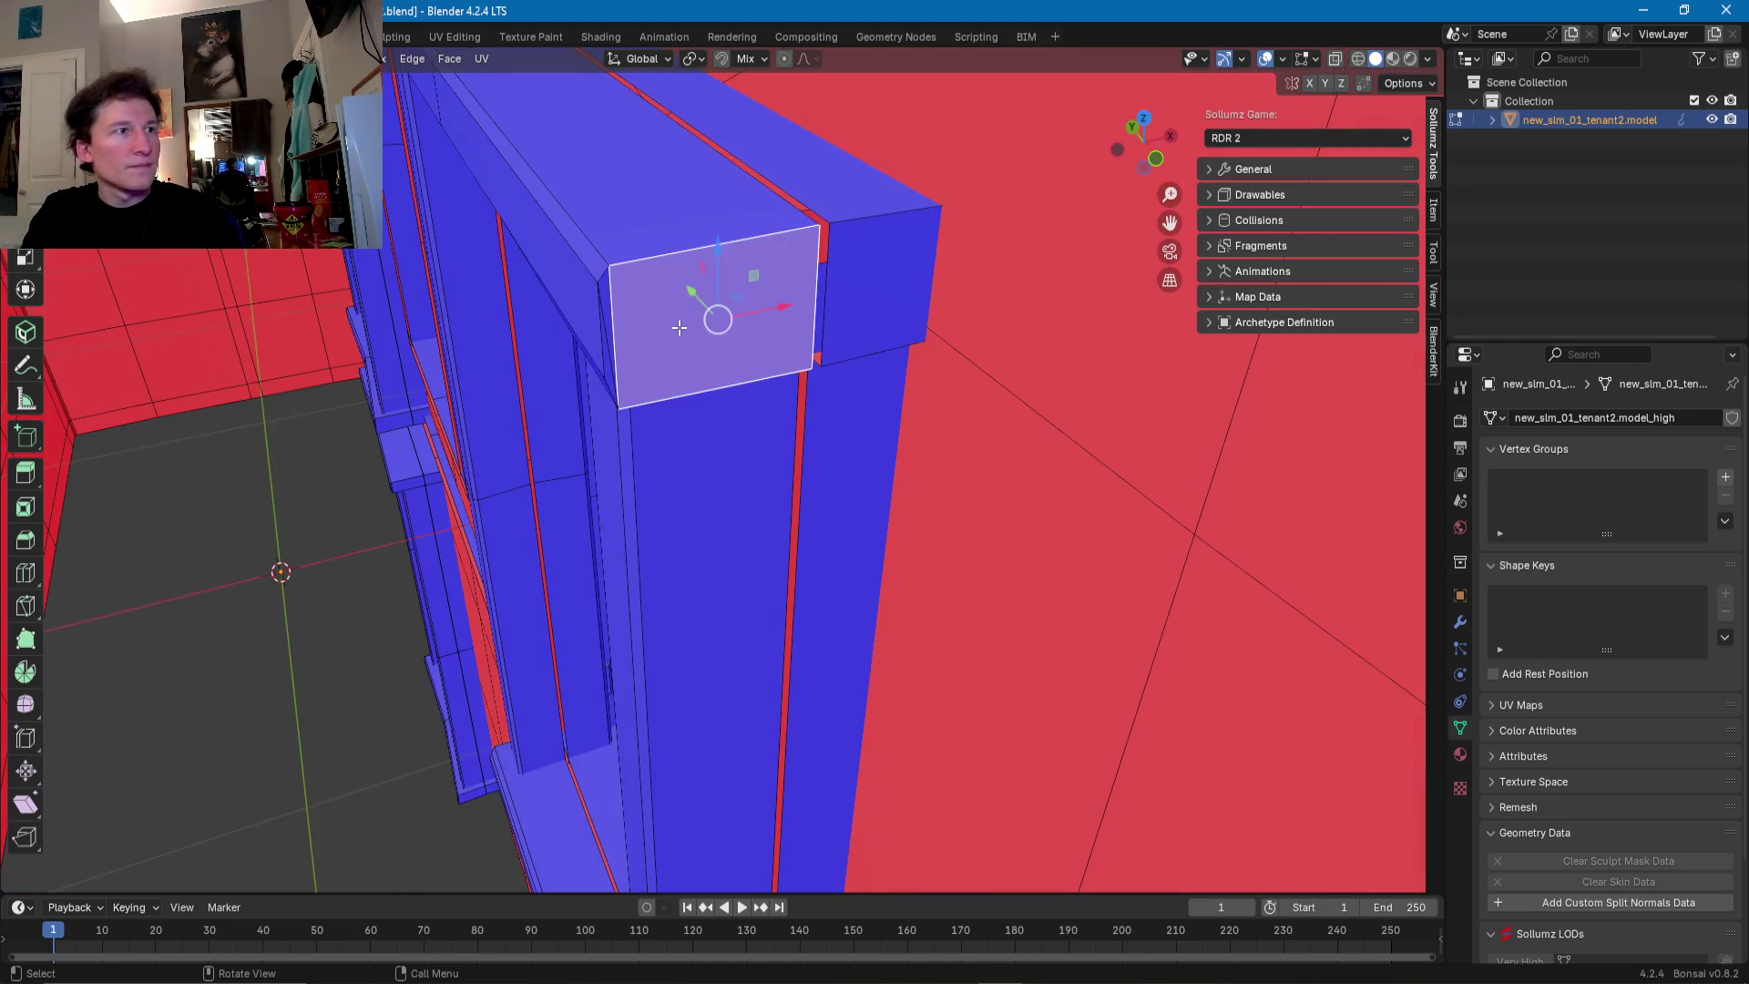
{"action": "key", "text": "l"}
{"action": "scroll", "coordinate": [638, 492], "scroll_direction": "down", "scroll_amount": 5}
{"action": "scroll", "coordinate": [638, 505], "scroll_direction": "down", "scroll_amount": 2}
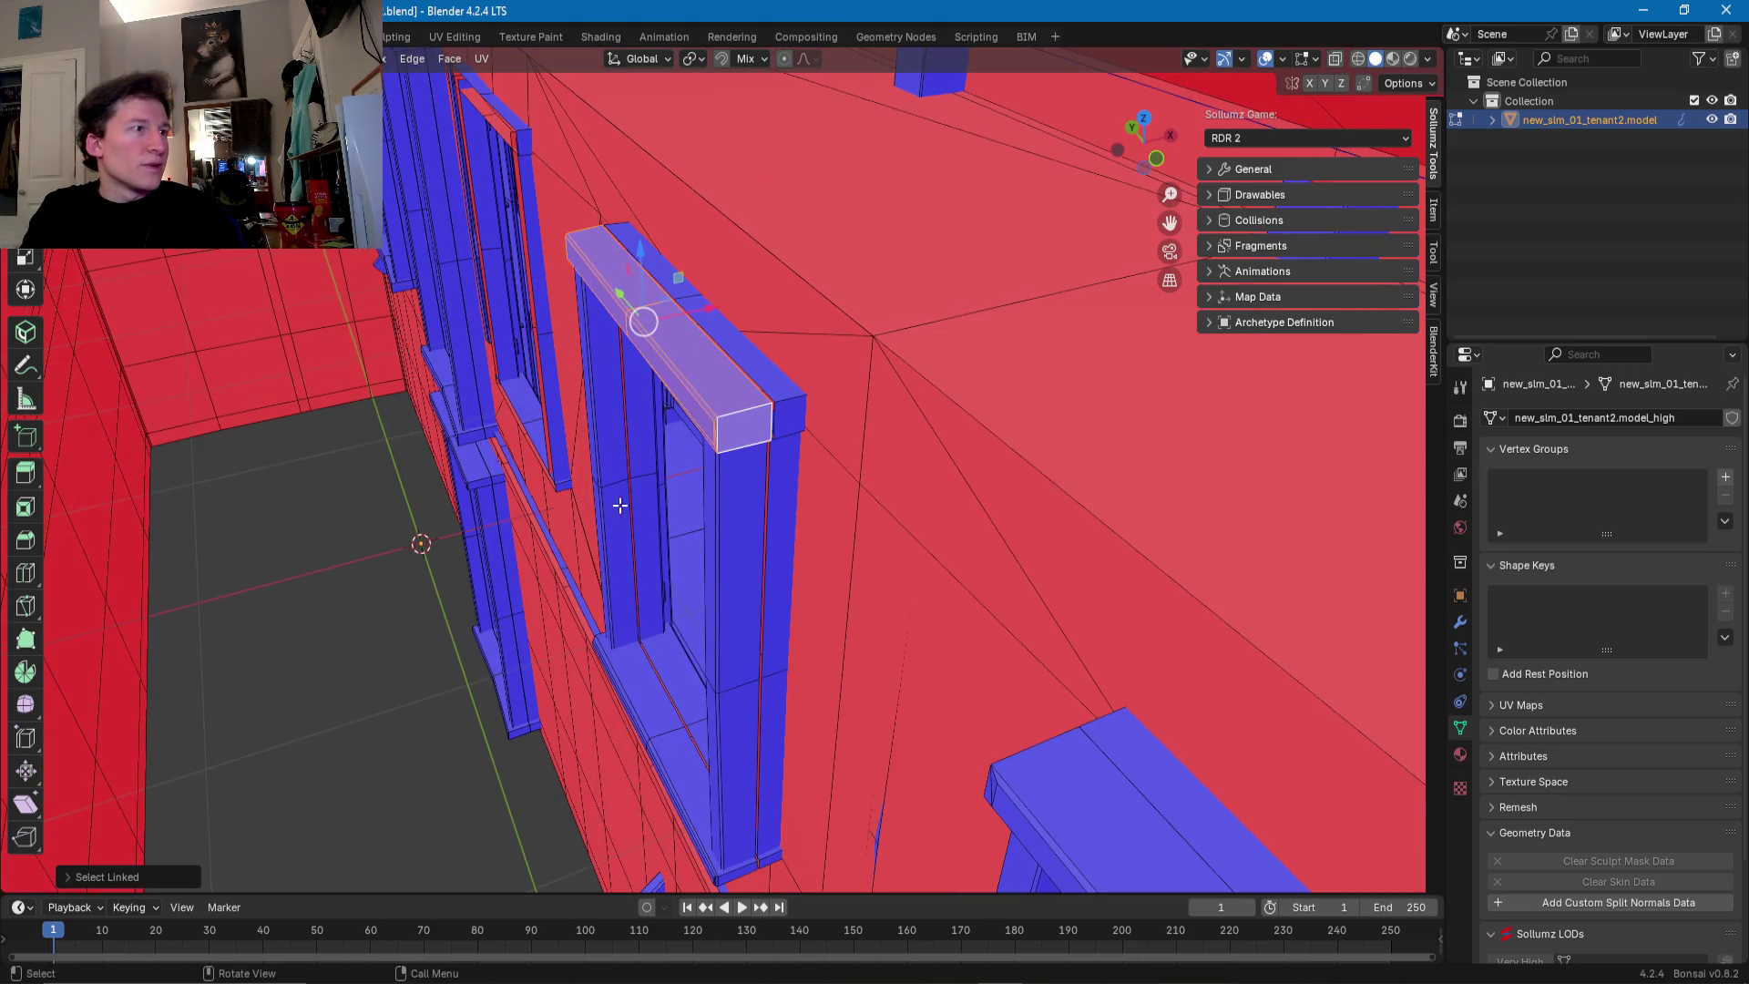
{"action": "key", "text": "l"}
{"action": "key", "text": "l"}
{"action": "key", "text": "l"}
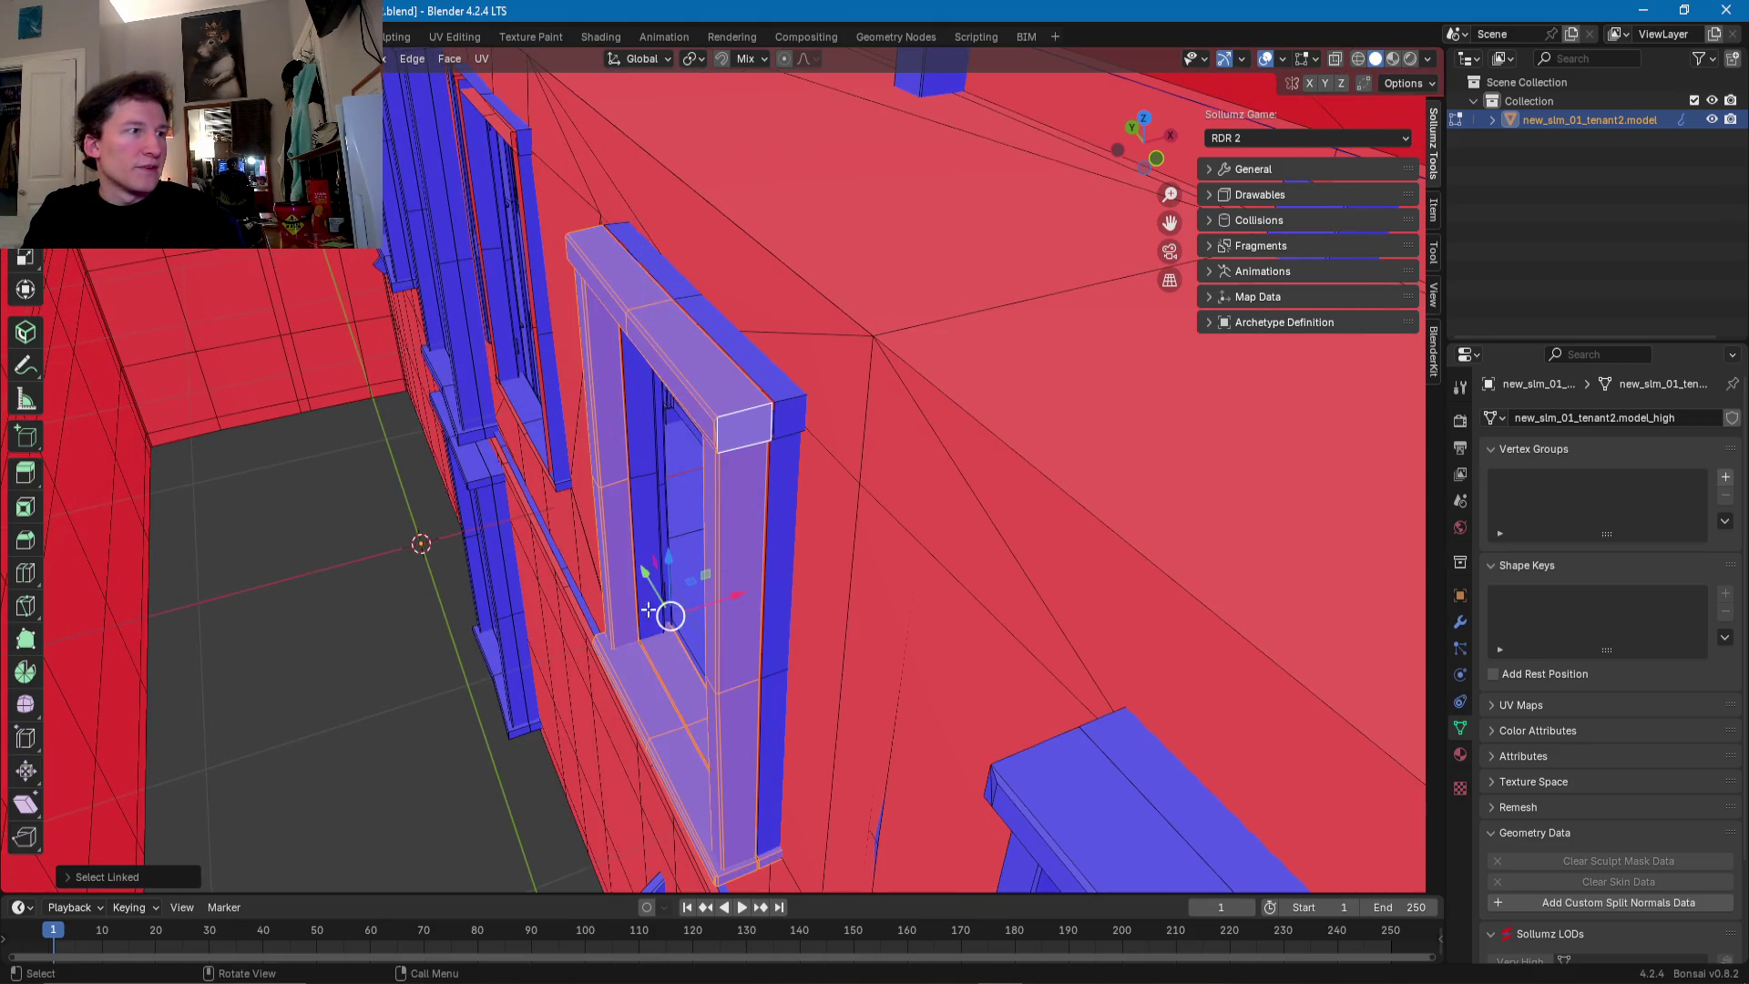
{"action": "key", "text": "l"}
{"action": "key", "text": "l"}
{"action": "key", "text": "l"}
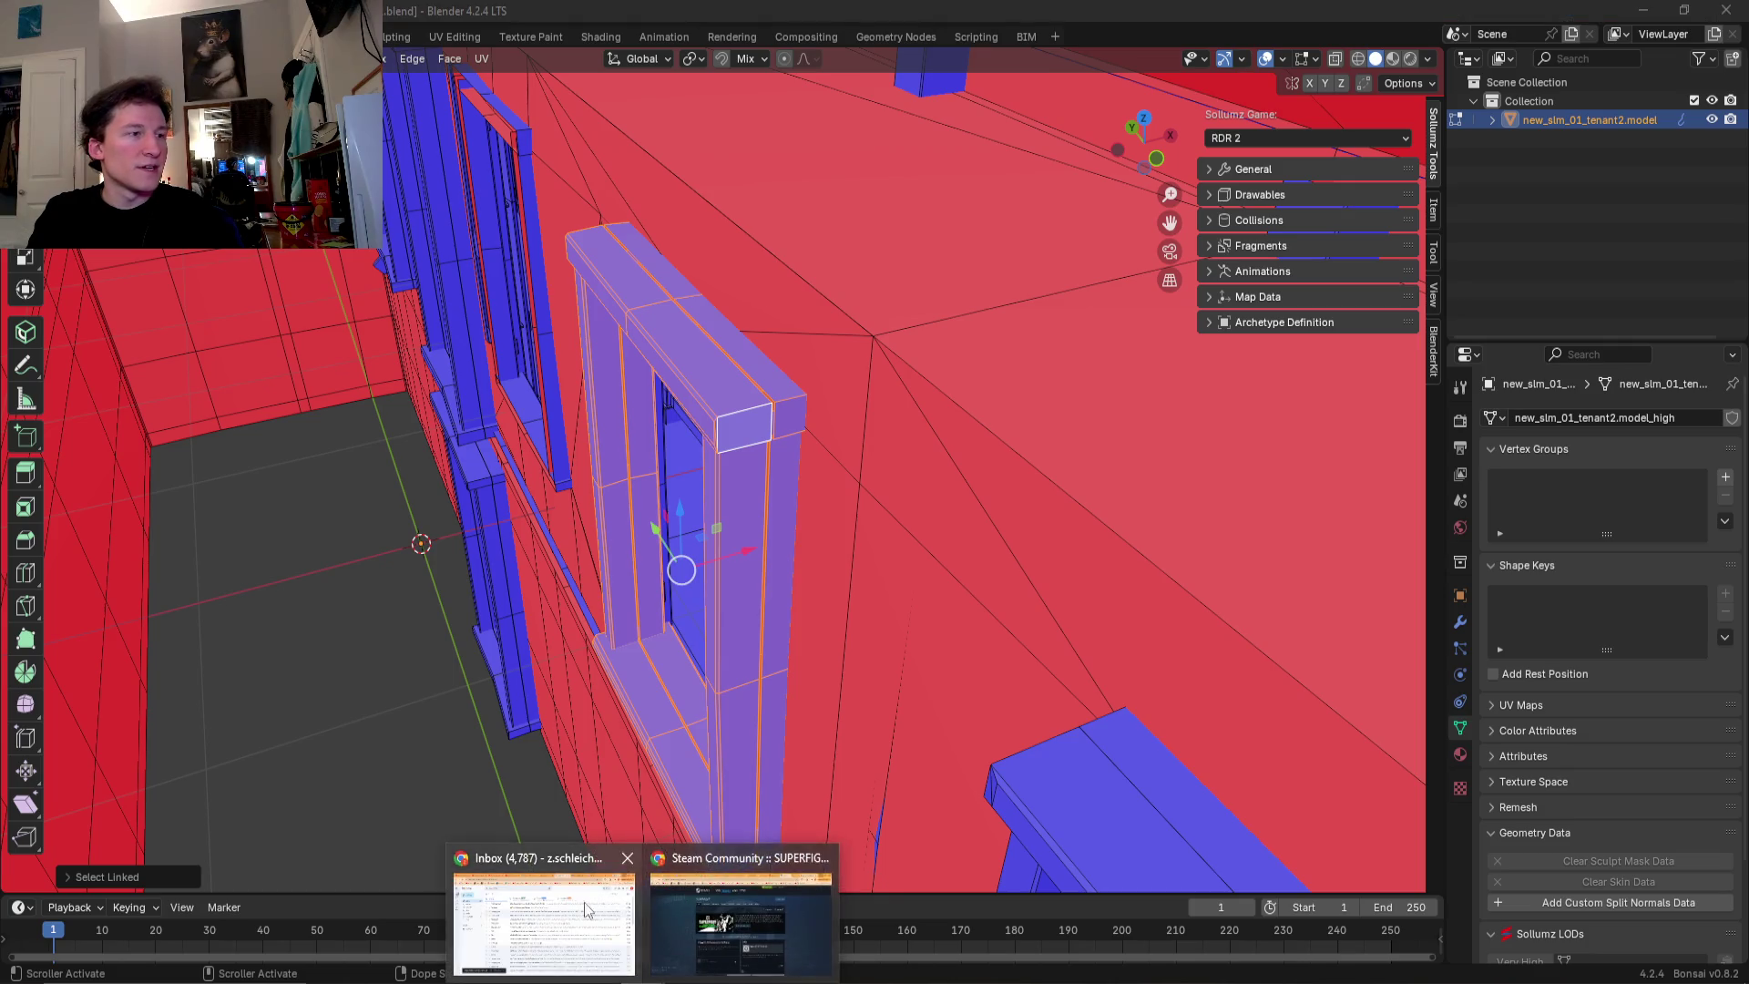
{"action": "mouse_move", "coordinate": [643, 979]}
{"action": "left_click", "coordinate": [657, 931]}
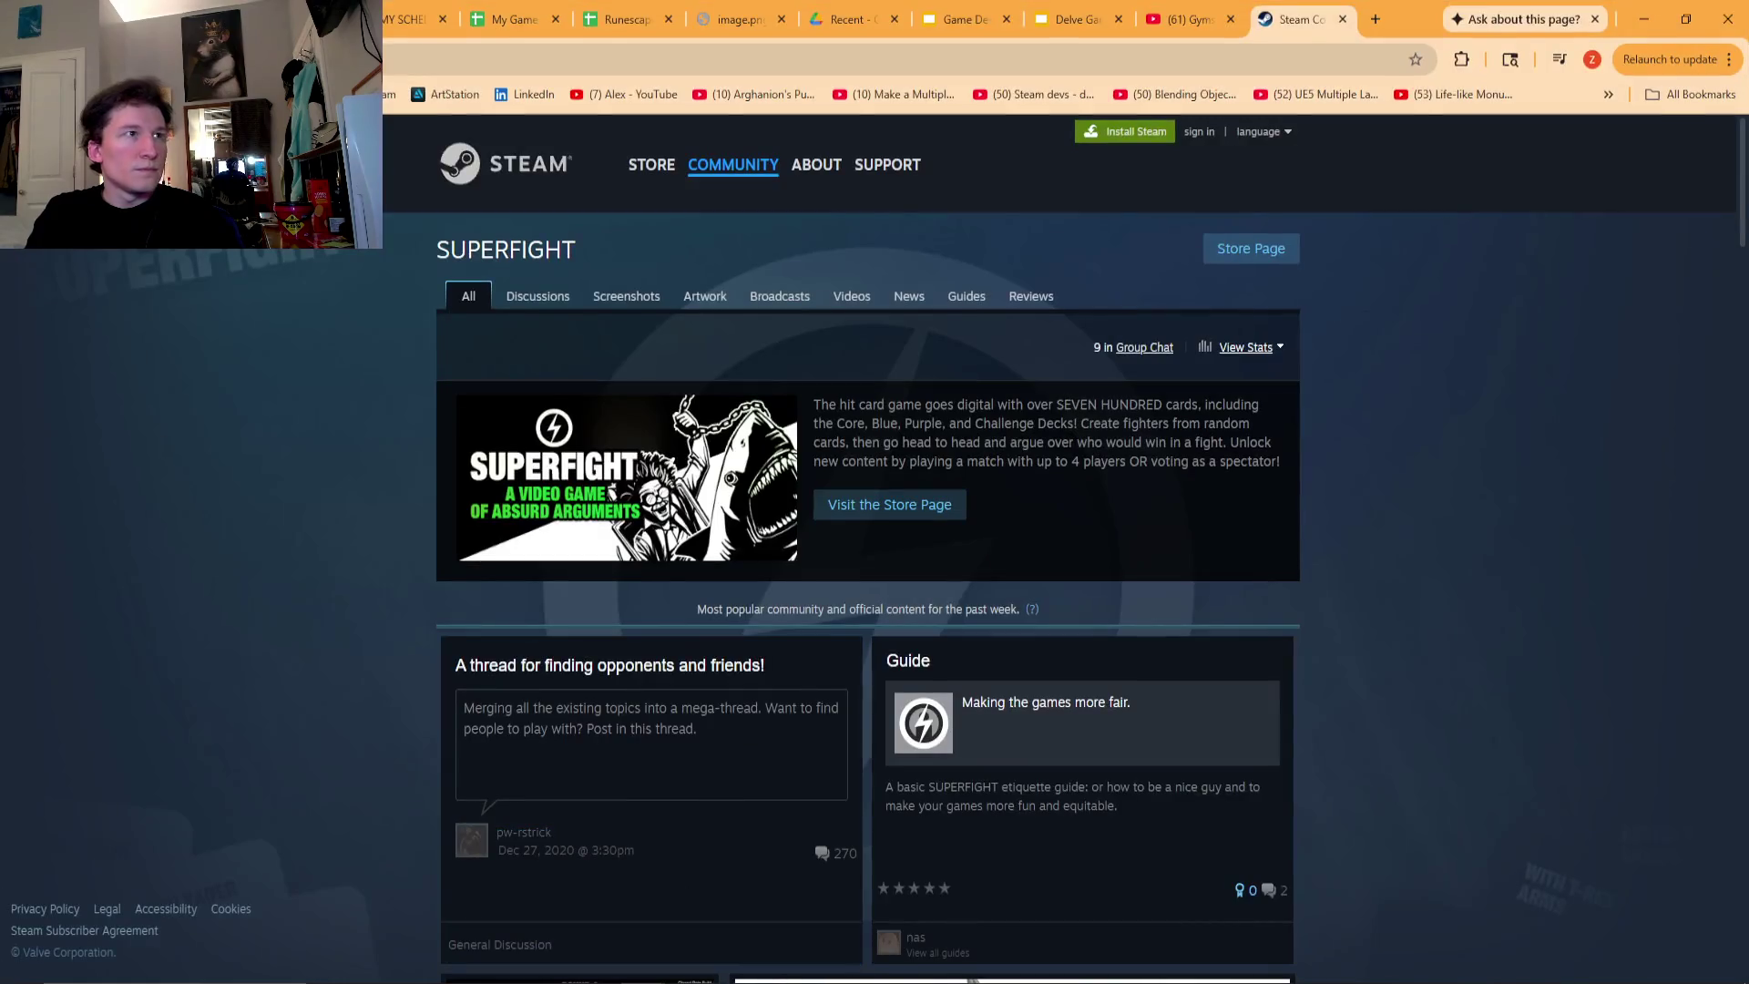
{"action": "left_click", "coordinate": [528, 20]}
{"action": "scroll", "coordinate": [401, 492], "scroll_direction": "down", "scroll_amount": 10}
{"action": "scroll", "coordinate": [380, 533], "scroll_direction": "down", "scroll_amount": 5}
{"action": "scroll", "coordinate": [379, 529], "scroll_direction": "down", "scroll_amount": 5}
{"action": "scroll", "coordinate": [380, 526], "scroll_direction": "down", "scroll_amount": 5}
{"action": "scroll", "coordinate": [380, 527], "scroll_direction": "up", "scroll_amount": 10}
{"action": "scroll", "coordinate": [378, 526], "scroll_direction": "up", "scroll_amount": 10}
{"action": "scroll", "coordinate": [373, 638], "scroll_direction": "up", "scroll_amount": 9}
{"action": "scroll", "coordinate": [276, 931], "scroll_direction": "up", "scroll_amount": 2}
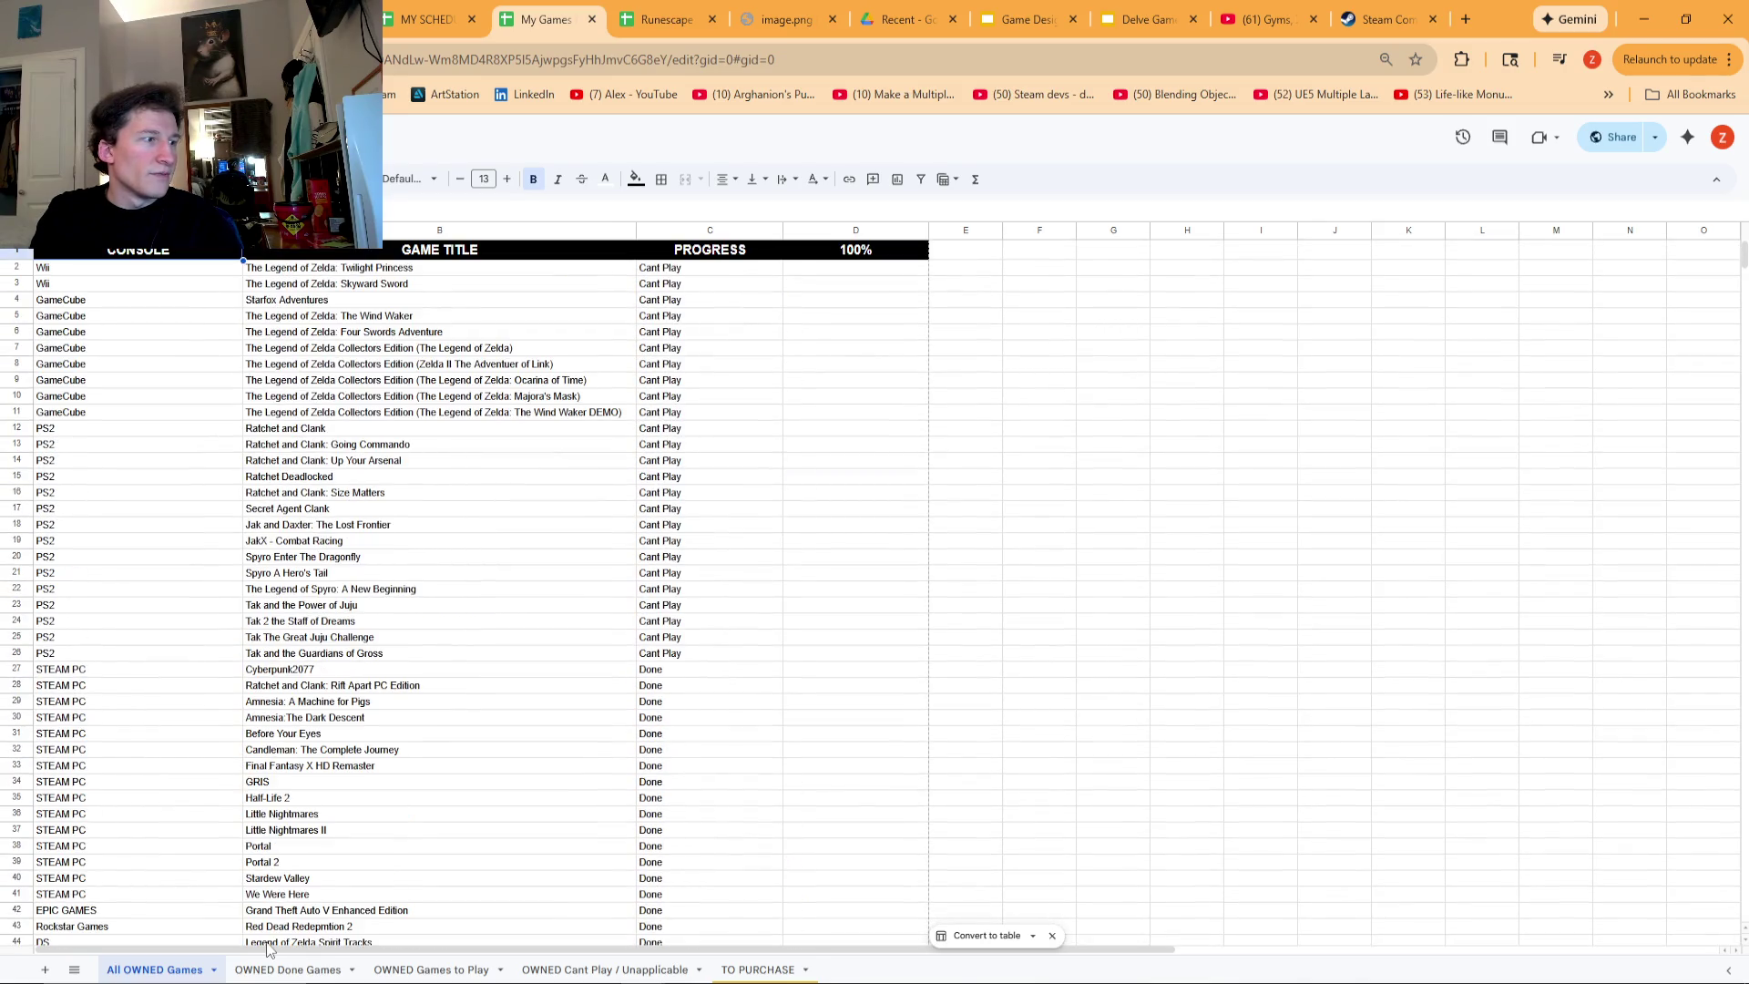
{"action": "left_click", "coordinate": [287, 969]}
{"action": "left_click", "coordinate": [412, 971]}
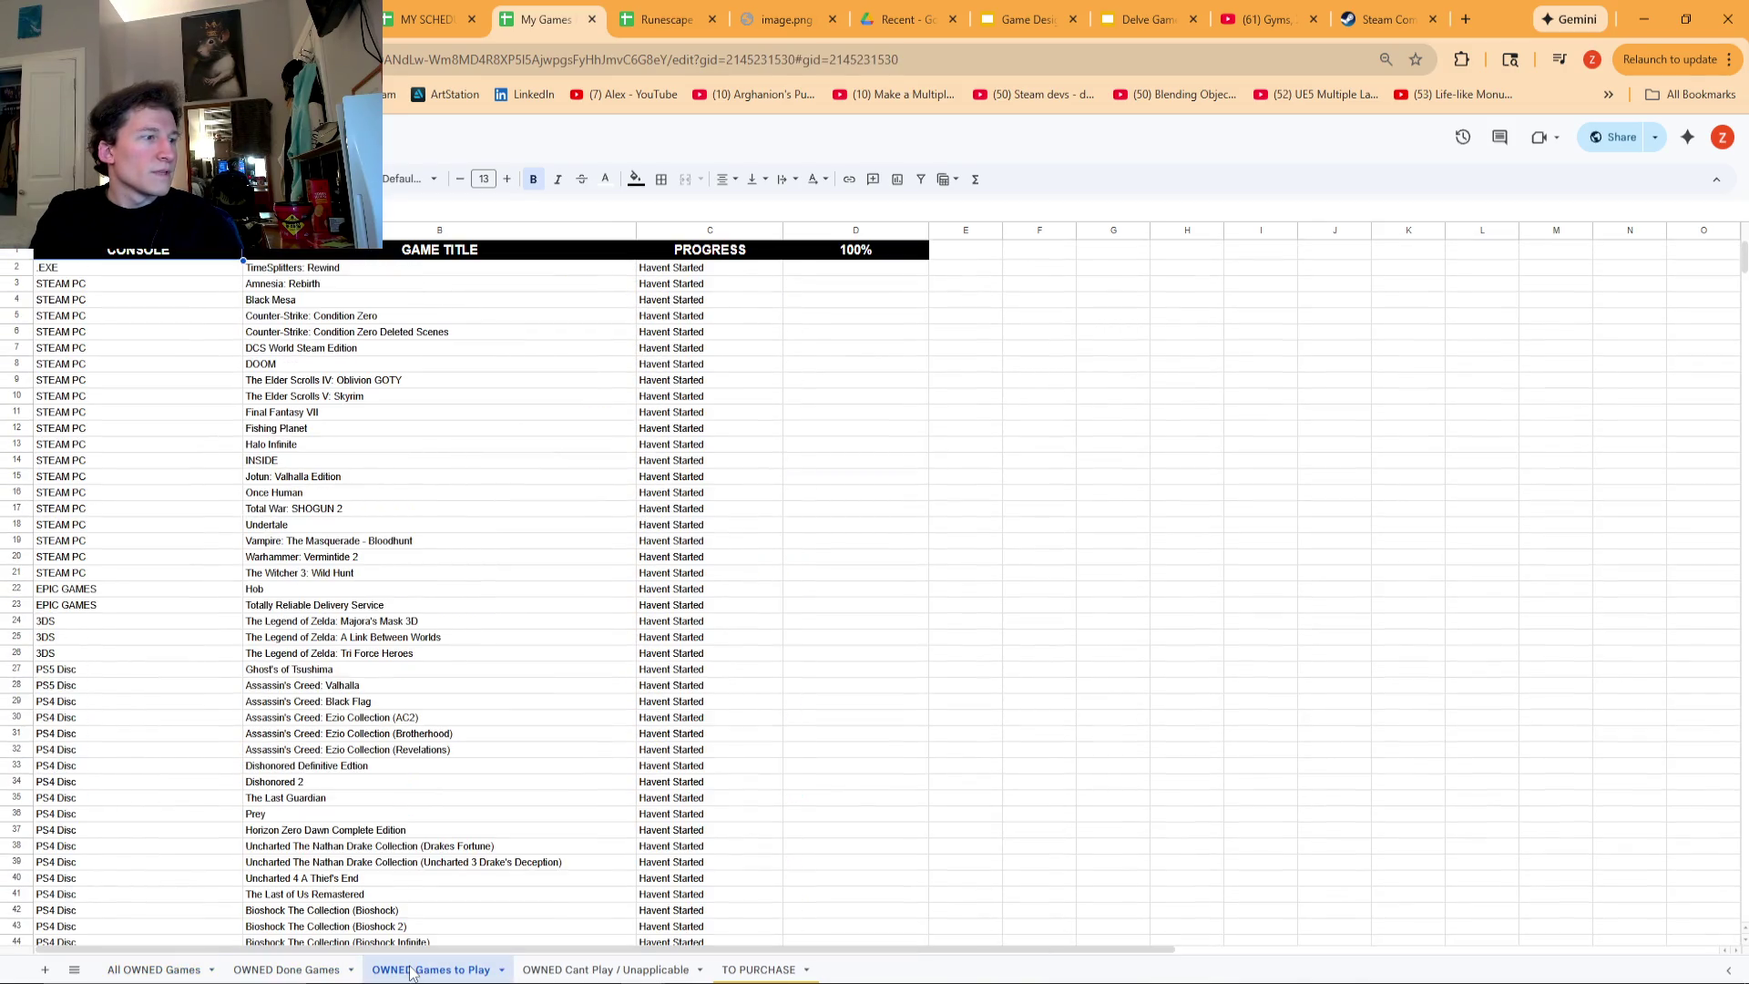
{"action": "scroll", "coordinate": [407, 707], "scroll_direction": "down", "scroll_amount": 7}
{"action": "left_click", "coordinate": [319, 428]}
{"action": "left_click", "coordinate": [151, 447]}
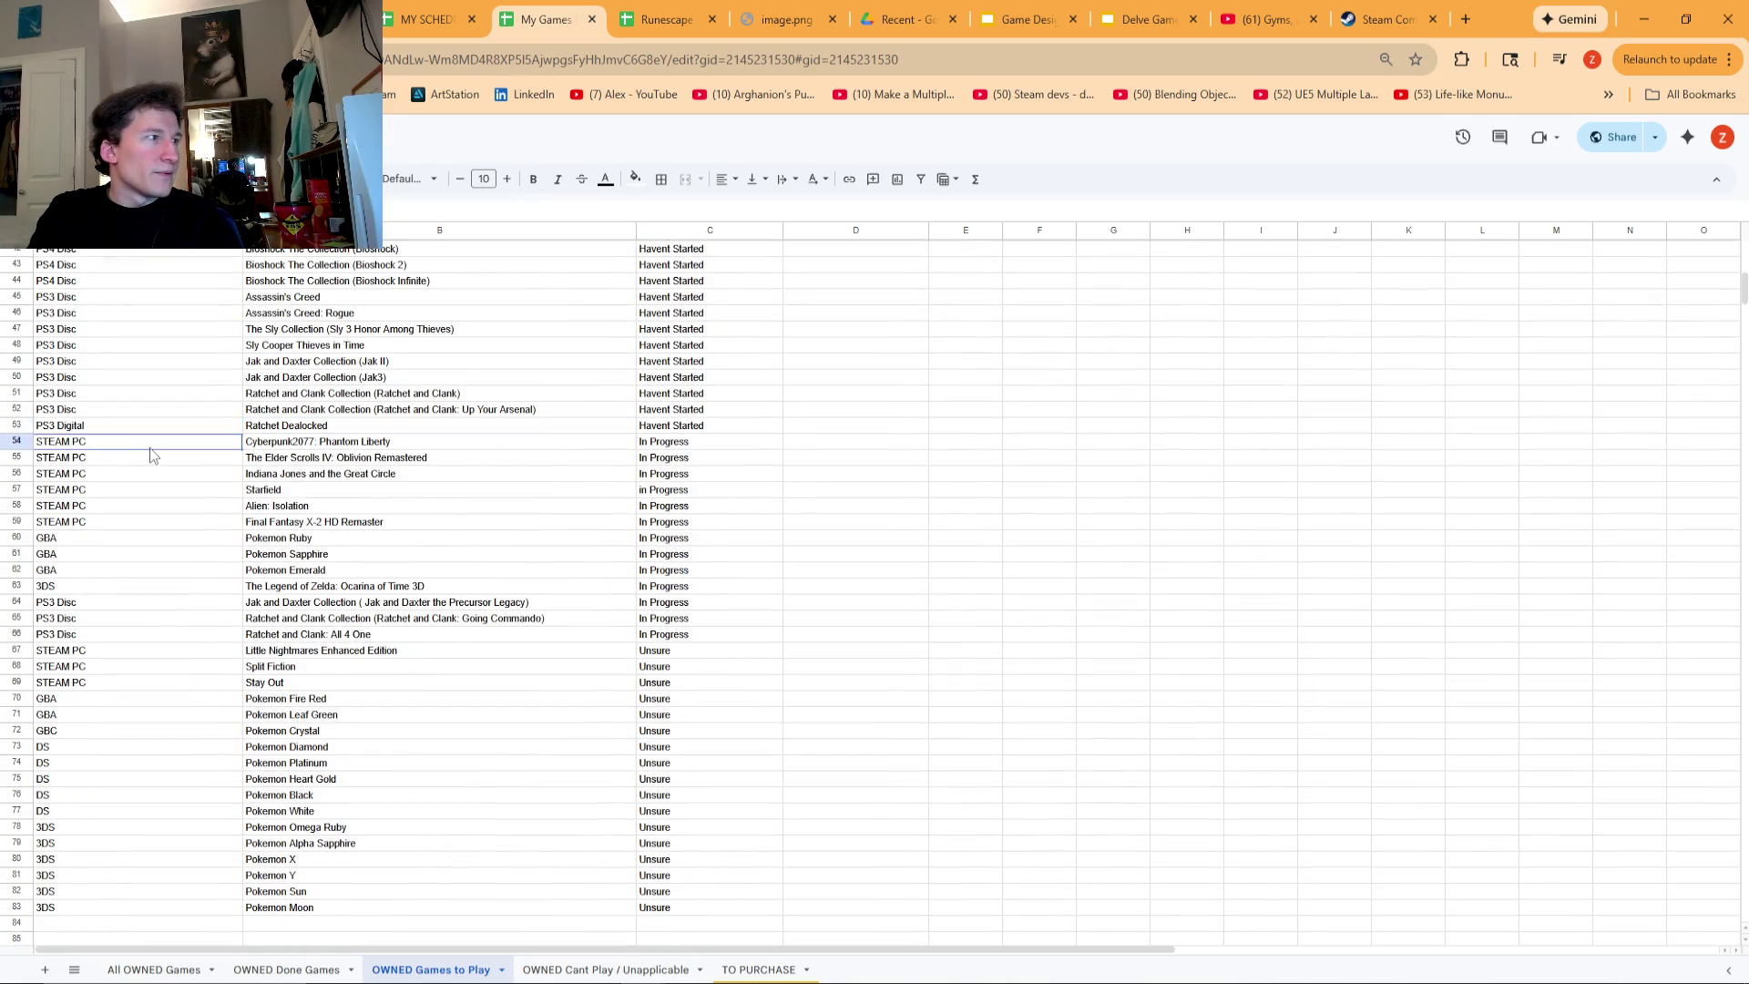
{"action": "left_click", "coordinate": [16, 445]}
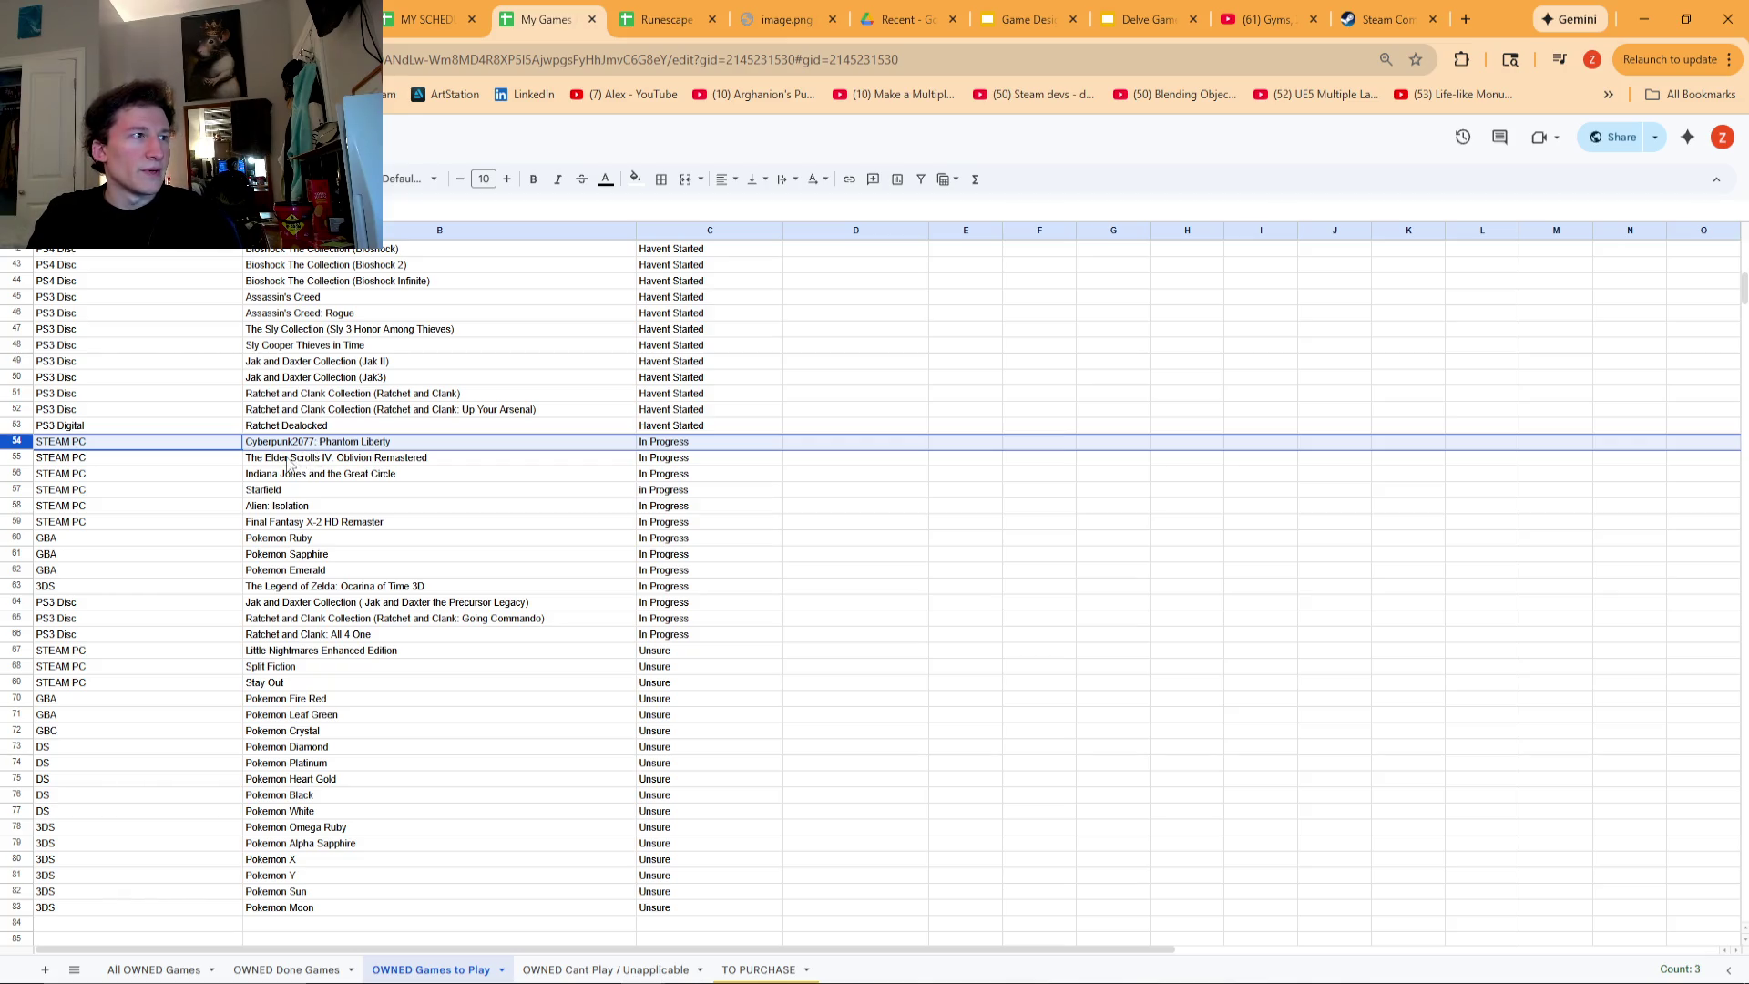
{"action": "scroll", "coordinate": [355, 490], "scroll_direction": "up", "scroll_amount": 3}
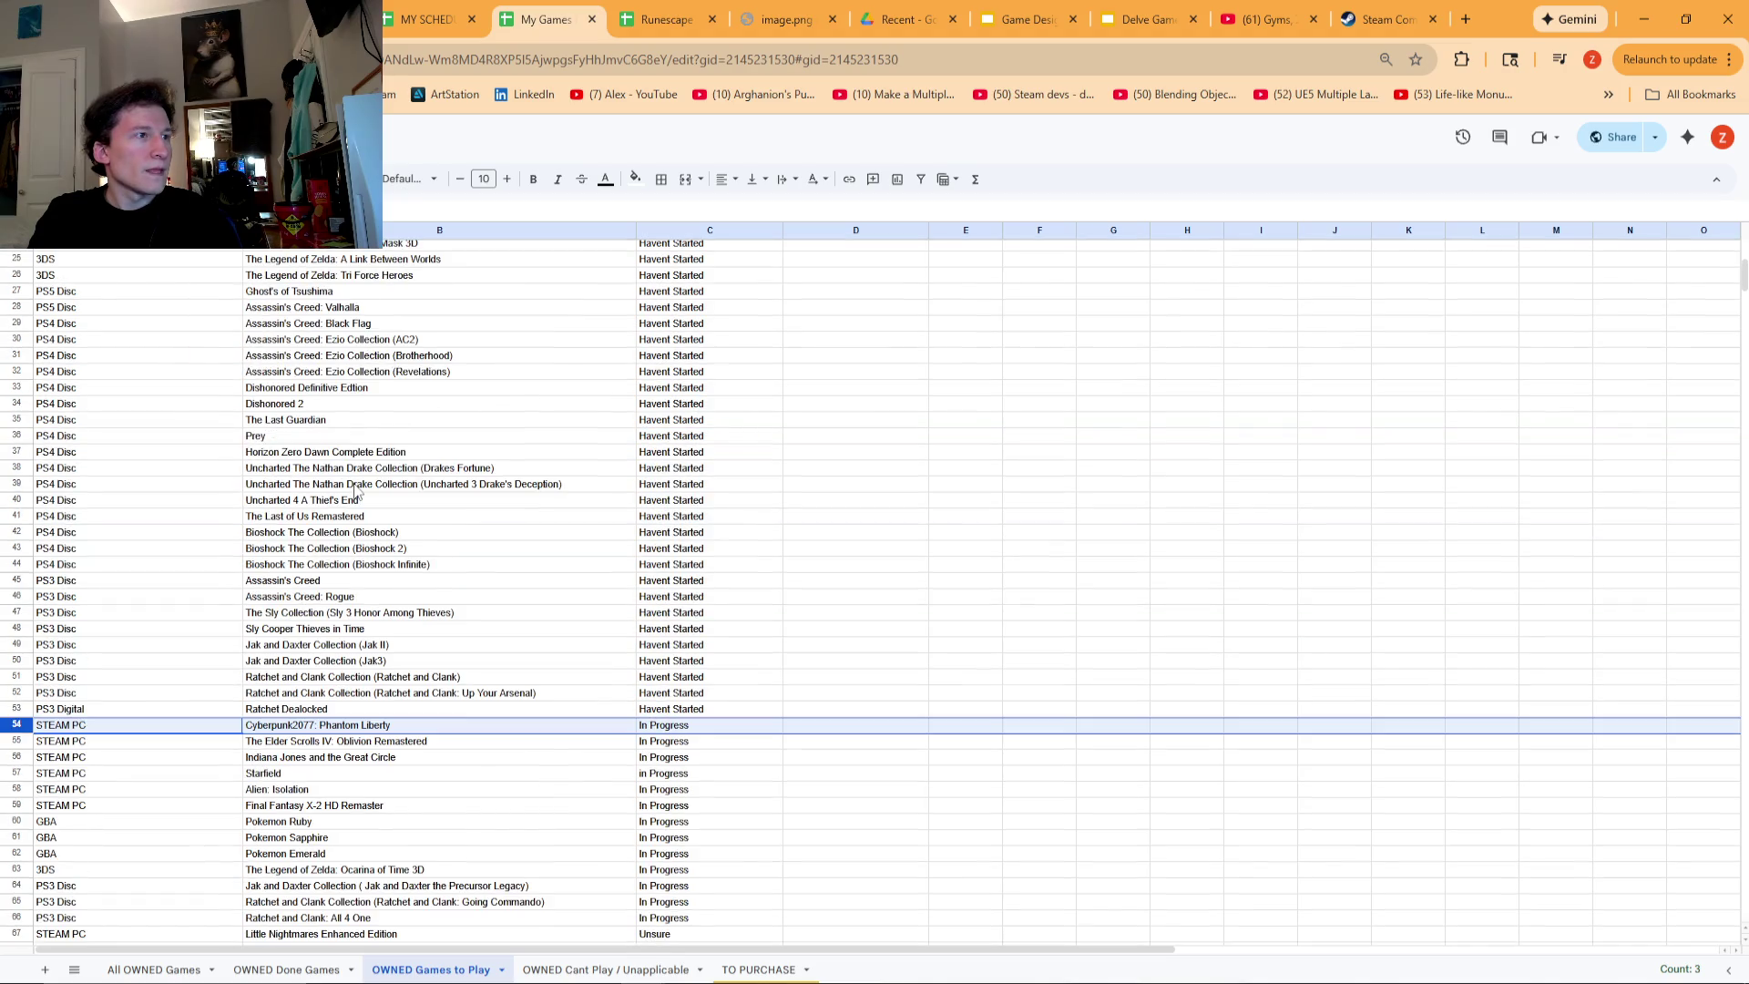
{"action": "scroll", "coordinate": [354, 491], "scroll_direction": "down", "scroll_amount": 4}
{"action": "scroll", "coordinate": [806, 407], "scroll_direction": "up", "scroll_amount": 5}
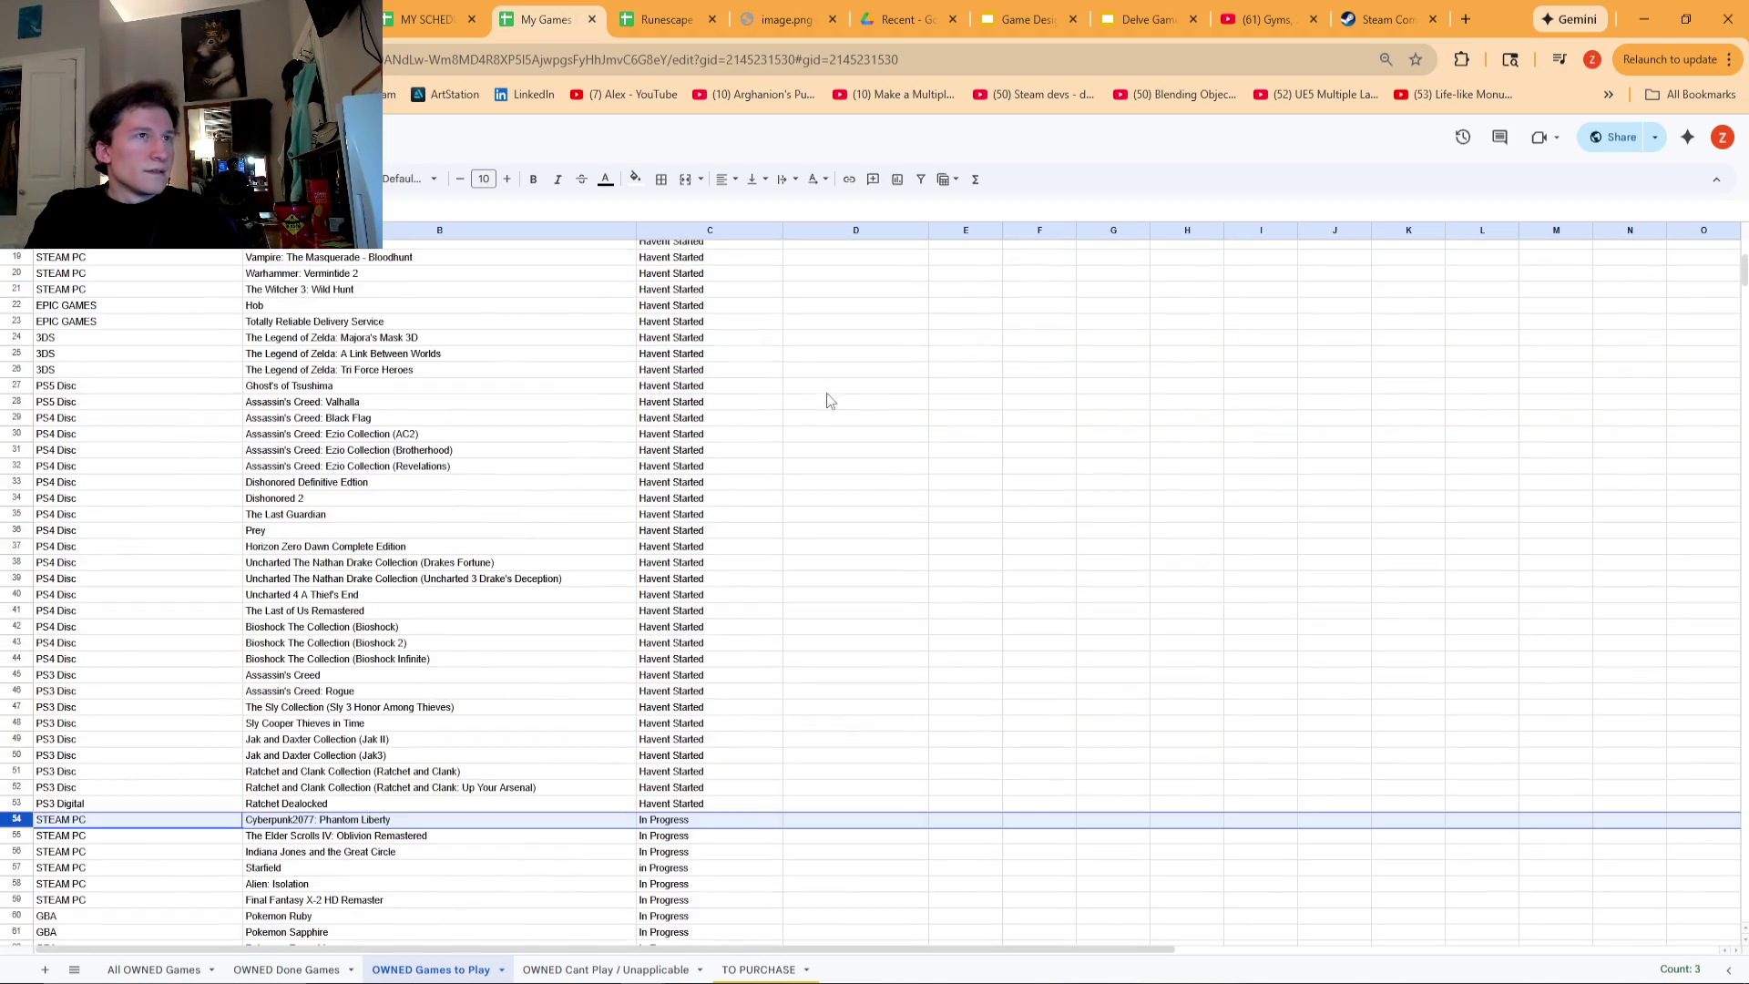
{"action": "left_click", "coordinate": [1644, 19]}
{"action": "scroll", "coordinate": [751, 547], "scroll_direction": "up", "scroll_amount": 5}
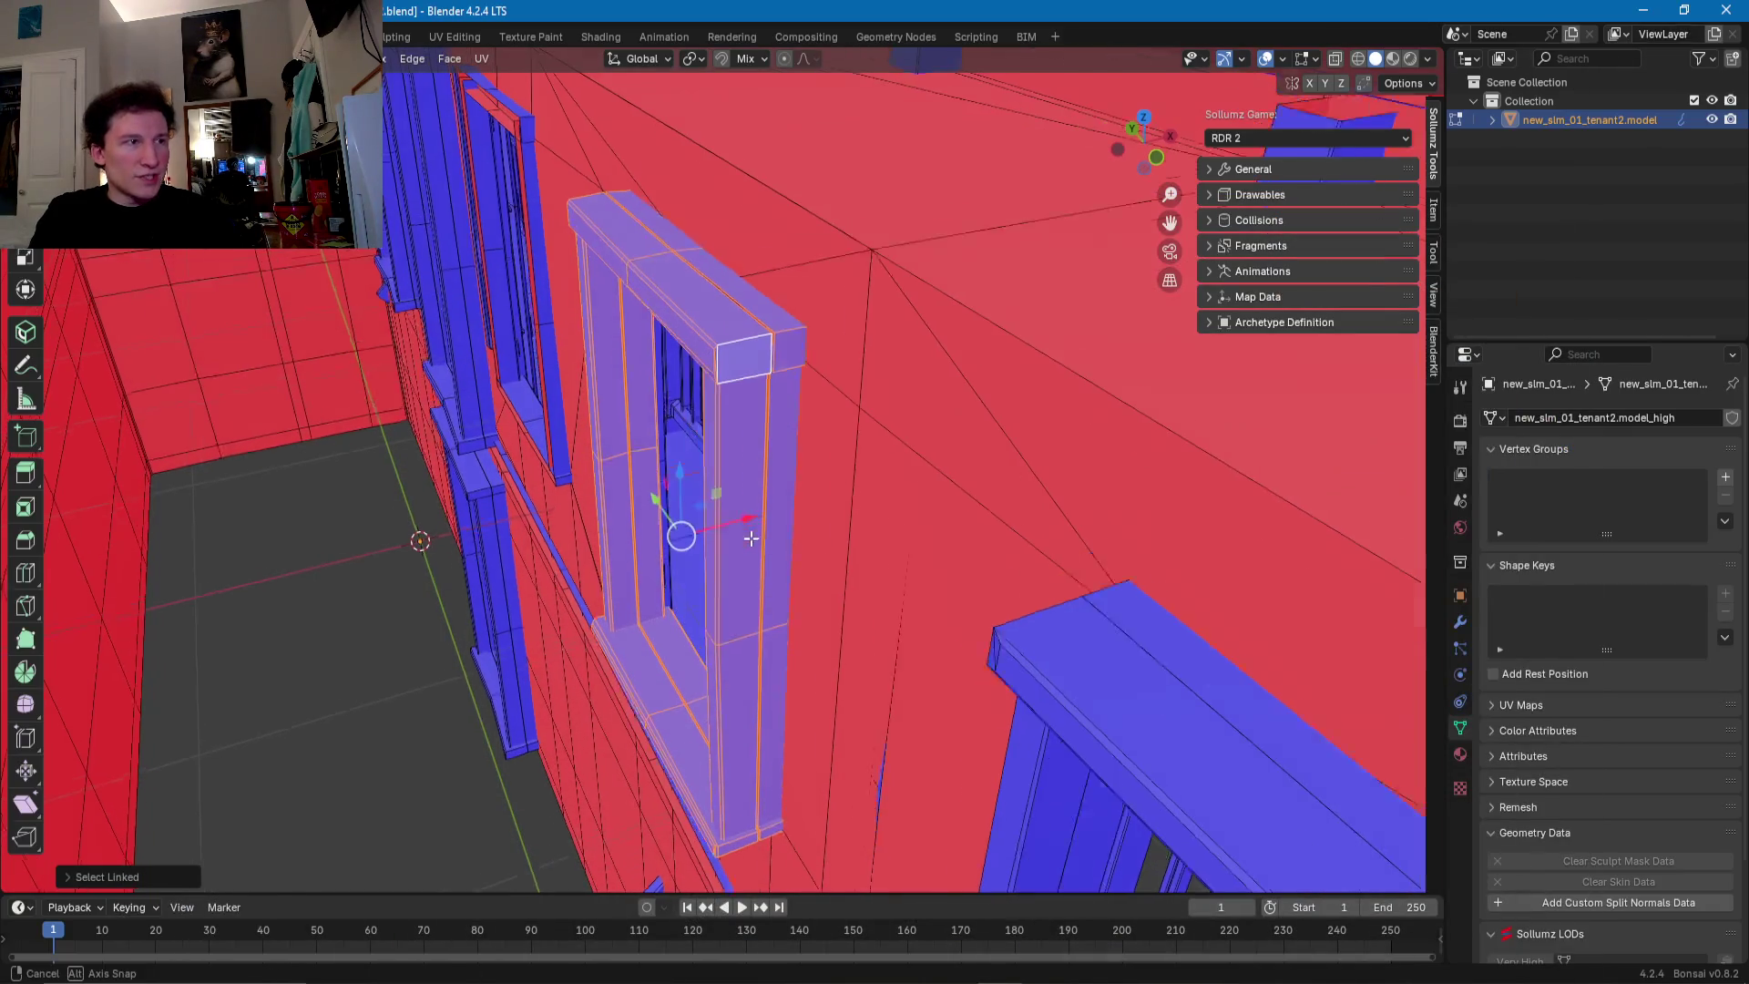
- Collapse the first vertices at the top block gap with a zero scale (S 0)
{"action": "scroll", "coordinate": [731, 434], "scroll_direction": "up", "scroll_amount": 4}
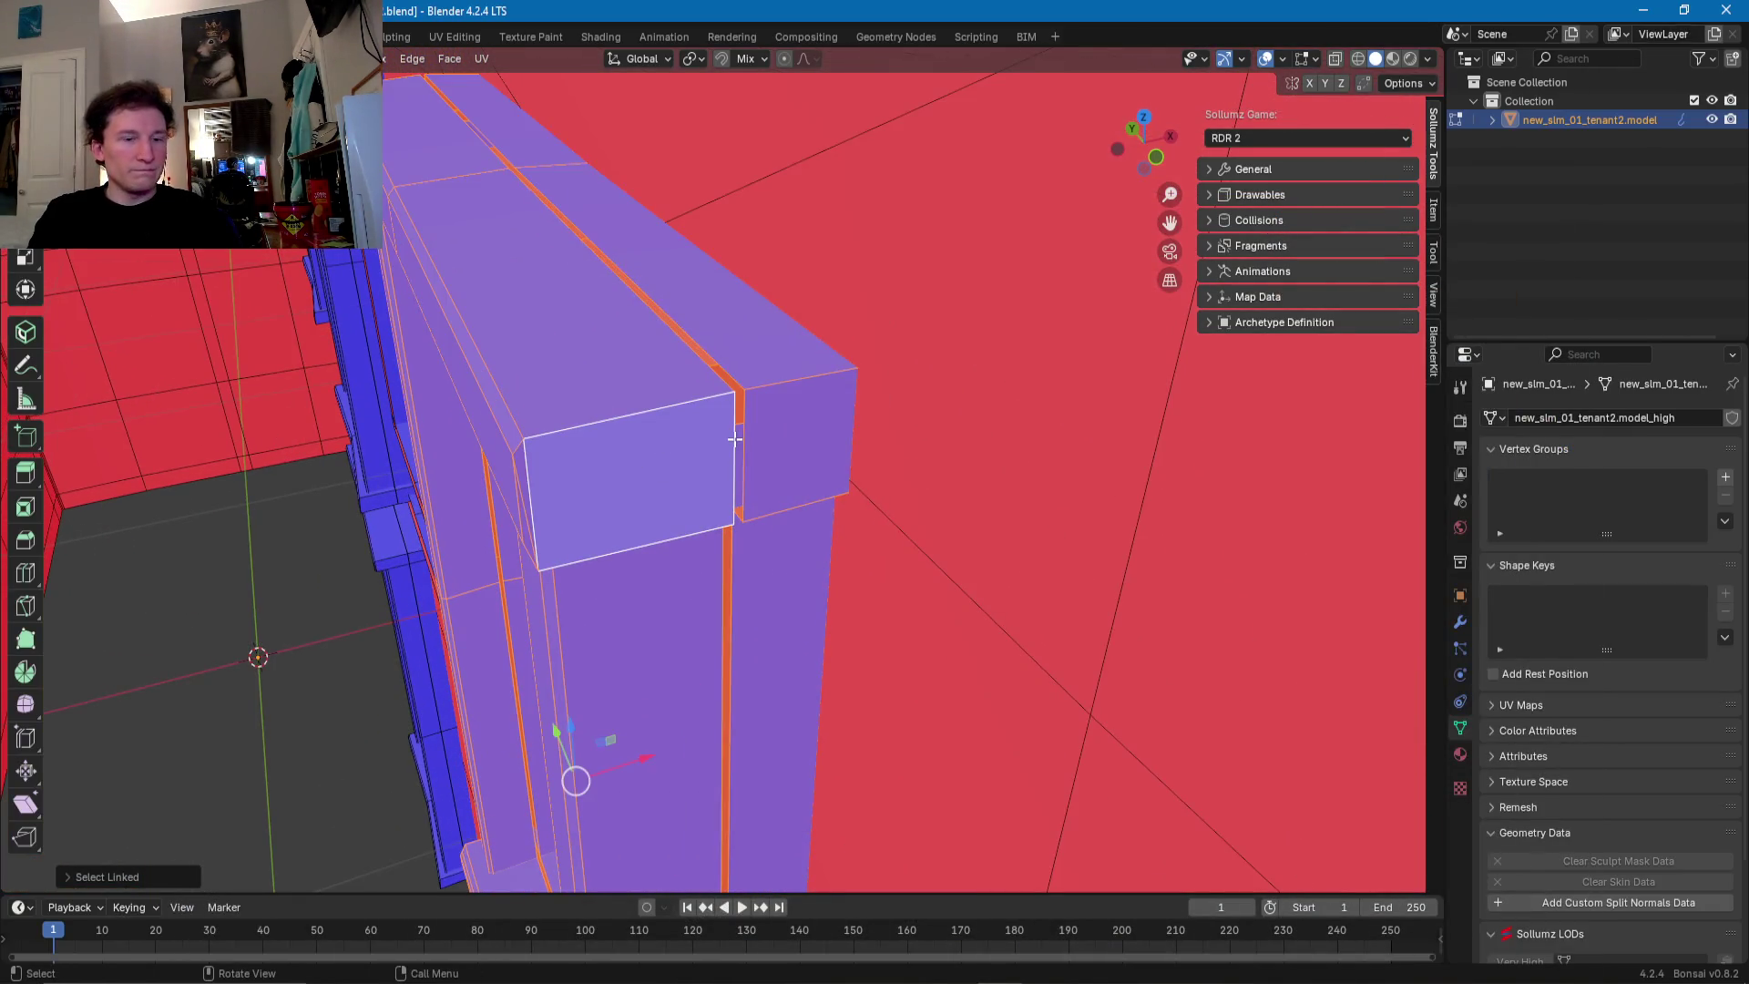
{"action": "key", "text": "1"}
{"action": "left_click", "coordinate": [734, 393]}
{"action": "type", "text": "s0"}
{"action": "key", "text": "Return"}
- Collapse the next vertices down the top block gap into a single line
{"action": "left_click", "coordinate": [732, 519]}
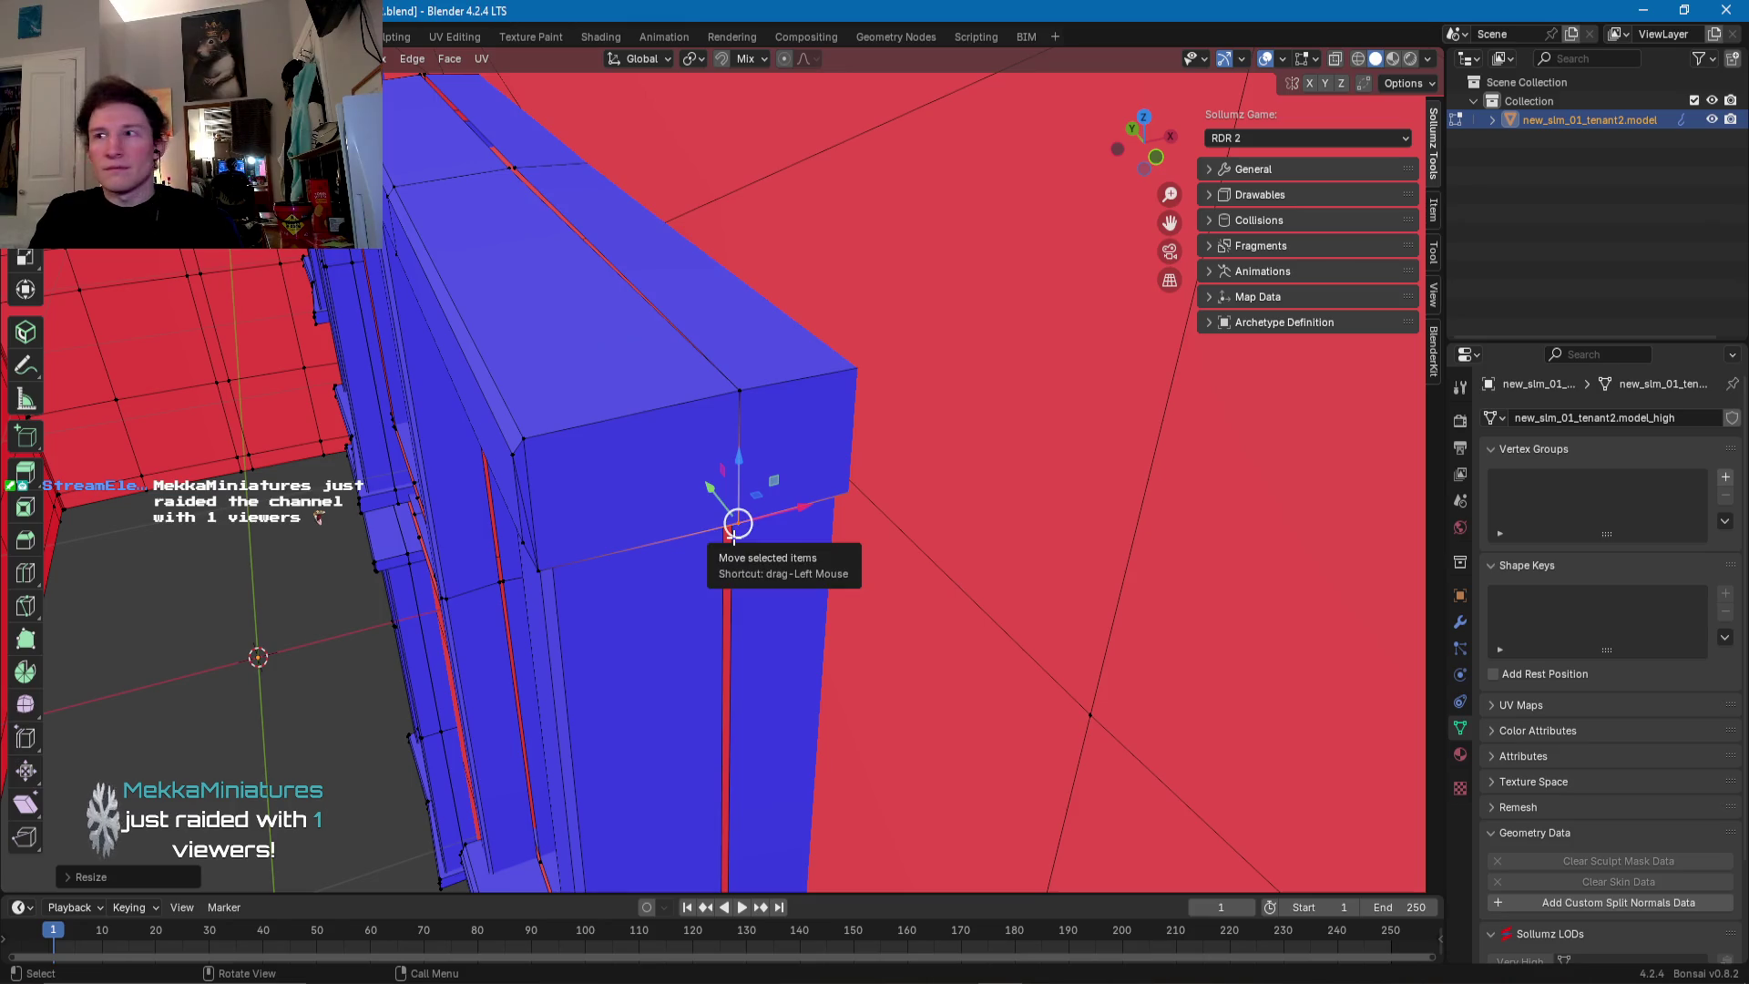
{"action": "middle_click_drag", "start_coordinate": [732, 537], "coordinate": [724, 512]}
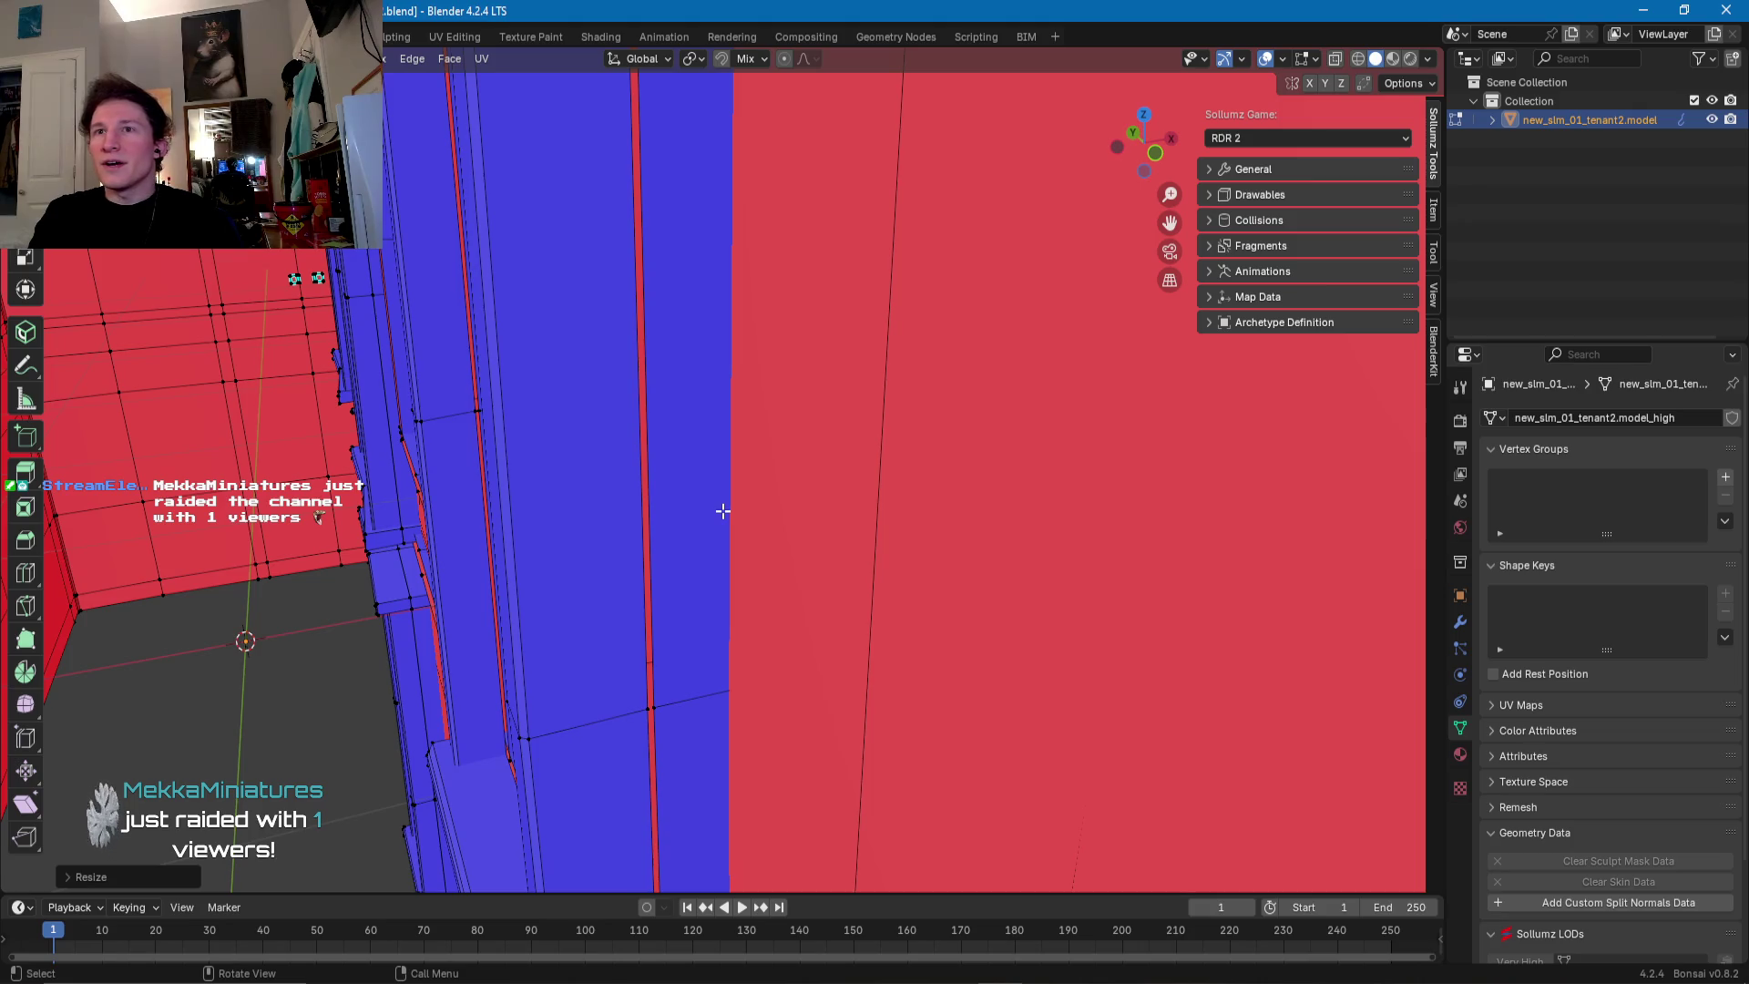
{"action": "scroll", "coordinate": [723, 511], "scroll_direction": "down", "scroll_amount": 5}
{"action": "middle_click_drag", "start_coordinate": [593, 461], "coordinate": [694, 740]}
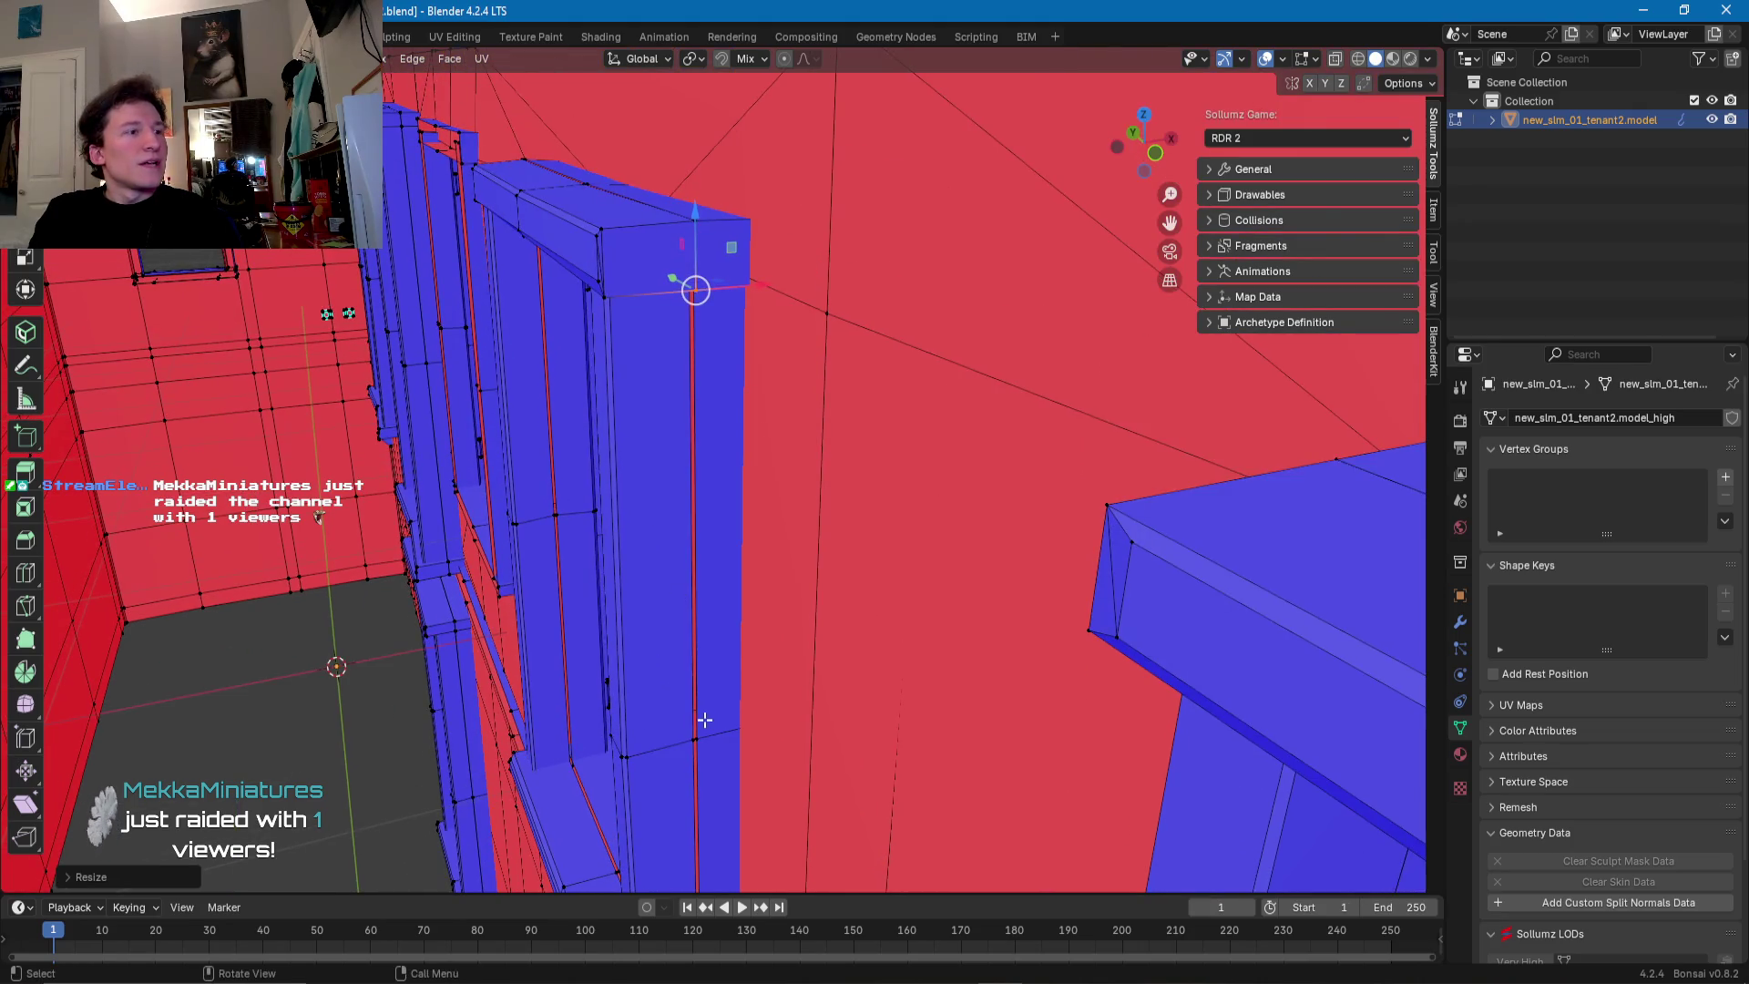
{"action": "key", "text": "s"}
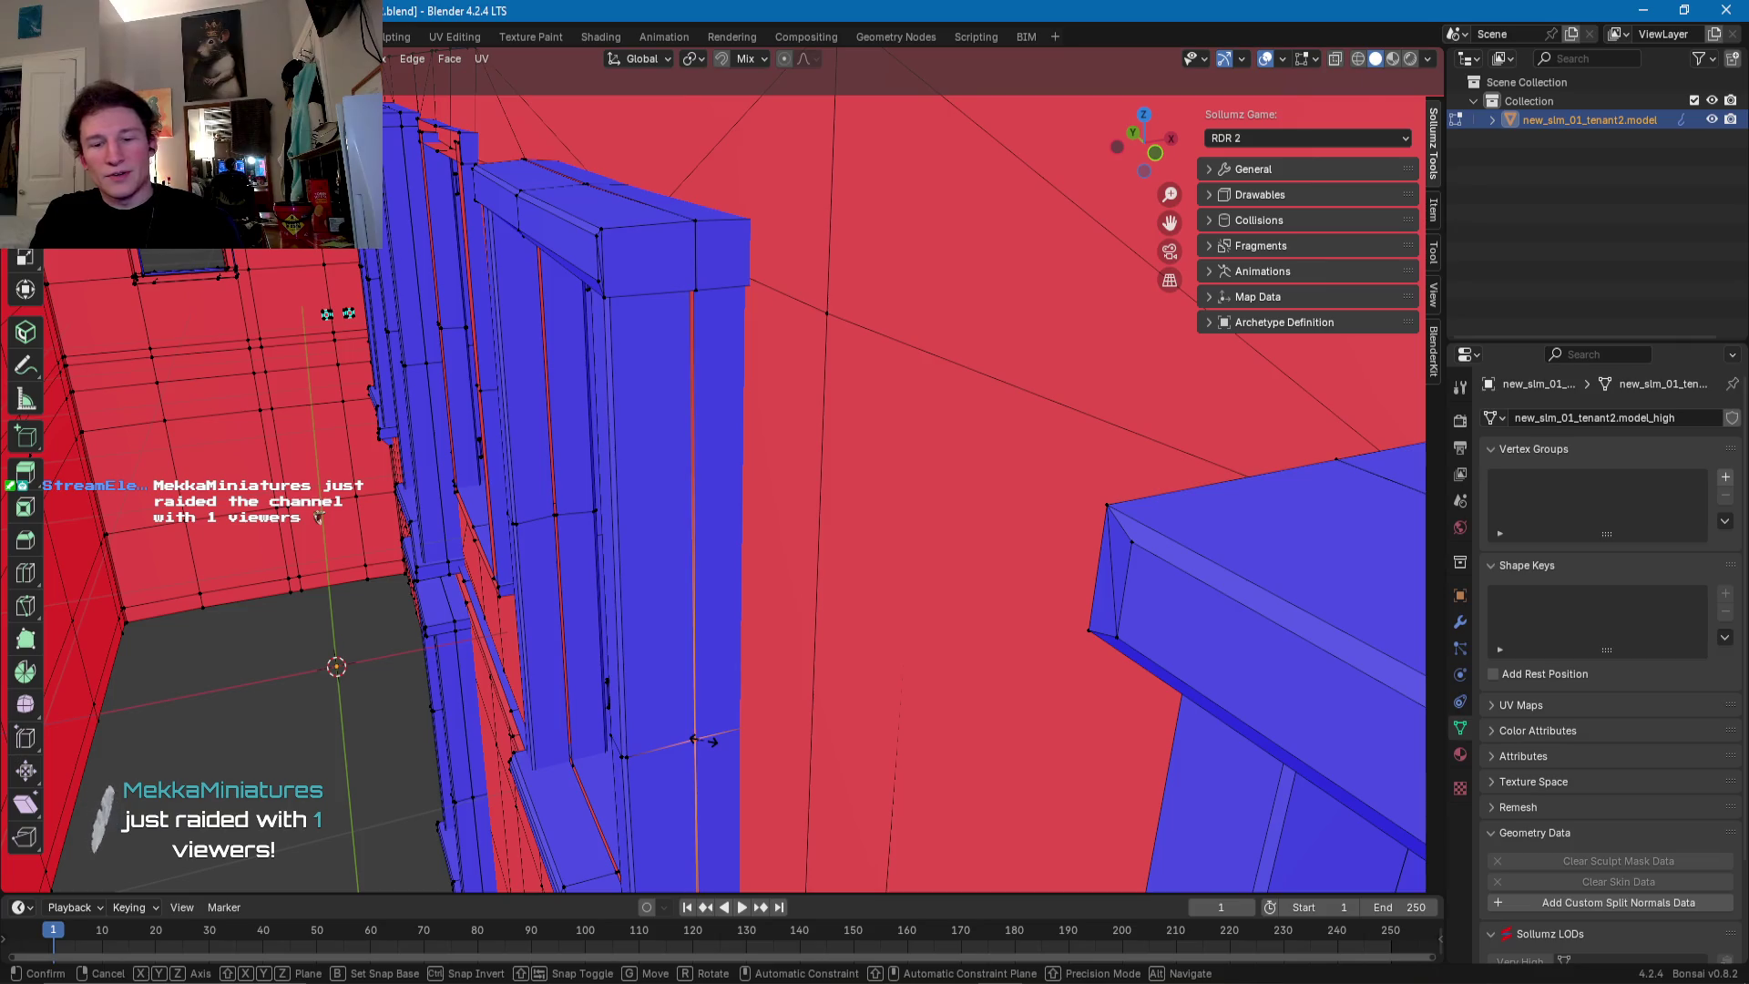
{"action": "key", "text": "Return"}
{"action": "scroll", "coordinate": [695, 738], "scroll_direction": "up", "scroll_amount": 2}
{"action": "key", "text": "KP_Decimal"}
{"action": "scroll", "coordinate": [684, 594], "scroll_direction": "down", "scroll_amount": 3}
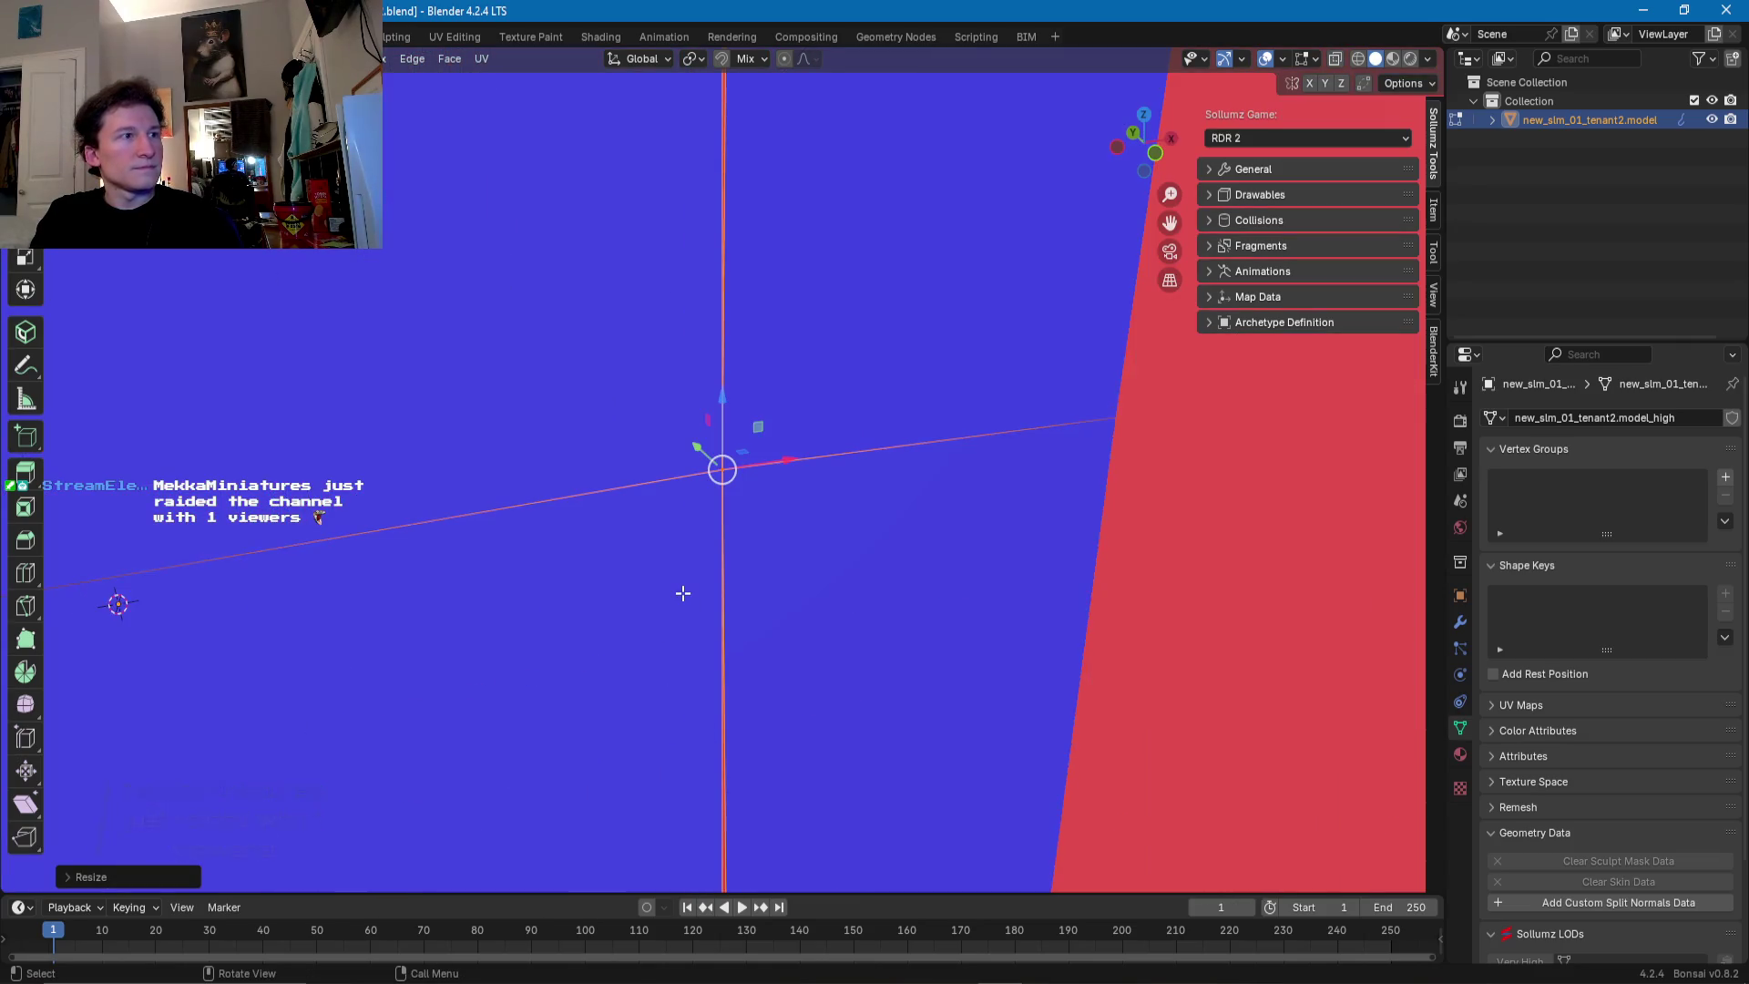
{"action": "scroll", "coordinate": [684, 594], "scroll_direction": "down", "scroll_amount": 3}
{"action": "mouse_move", "coordinate": [683, 594]}
{"action": "middle_mouse_down"}
{"action": "mouse_move", "coordinate": [677, 441]}
{"action": "mouse_move", "coordinate": [905, 561]}
{"action": "mouse_move", "coordinate": [875, 551]}
{"action": "middle_mouse_up"}
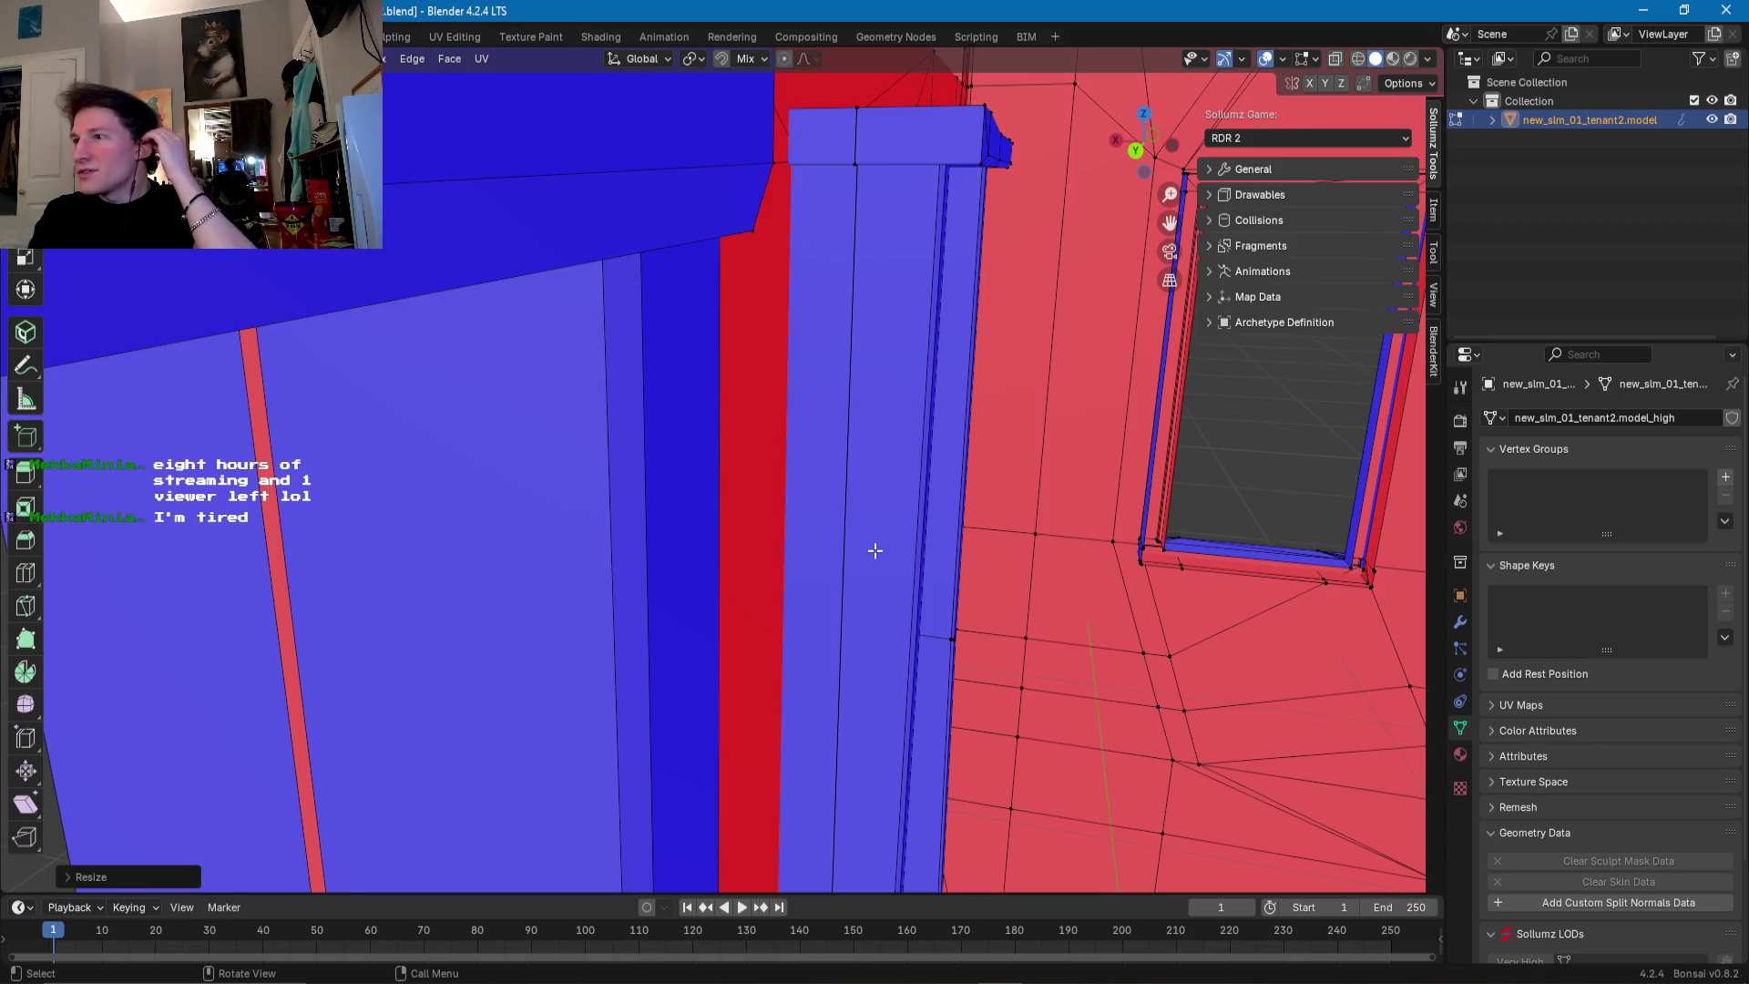
{"action": "mouse_move", "coordinate": [779, 550]}
{"action": "middle_mouse_down"}
{"action": "mouse_move", "coordinate": [767, 453]}
{"action": "mouse_move", "coordinate": [773, 487]}
{"action": "middle_mouse_up"}
- Merge the two gap-corner vertex pairs on the upper beam by scaling each to zero
{"action": "left_click", "coordinate": [718, 220], "text": "shift"}
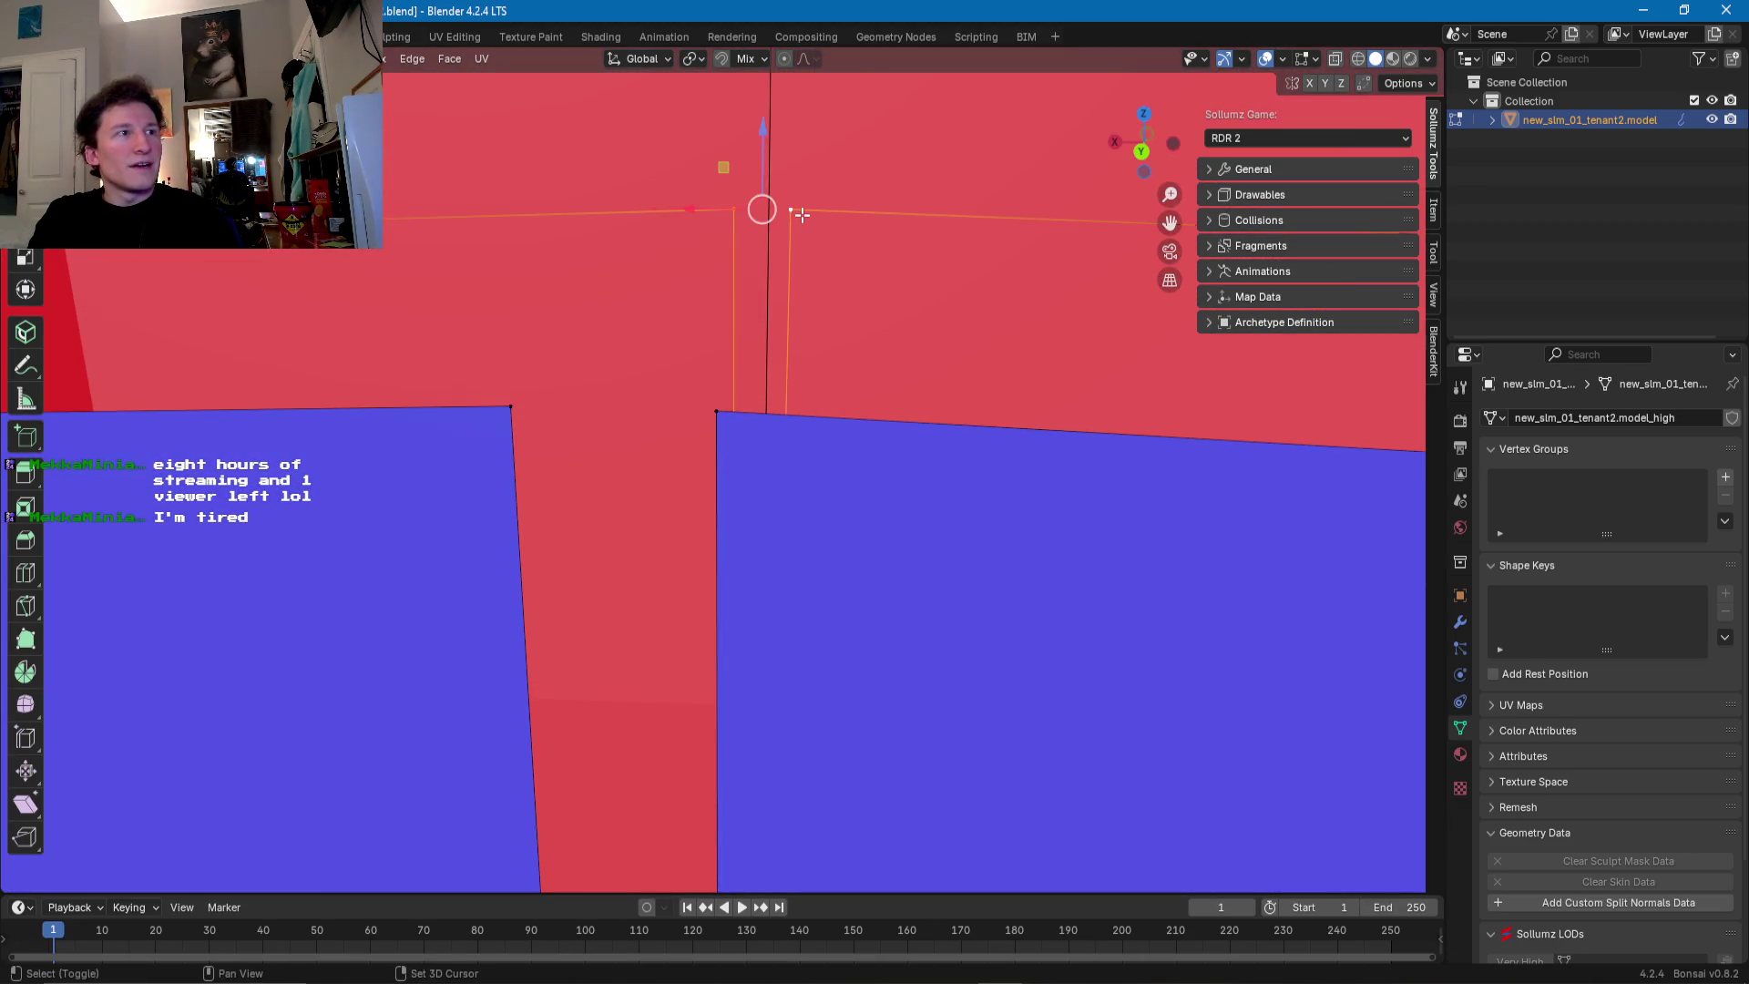
{"action": "key", "text": "s"}
{"action": "key", "text": "0"}
{"action": "key", "text": "Return"}
{"action": "left_click", "coordinate": [510, 407]}
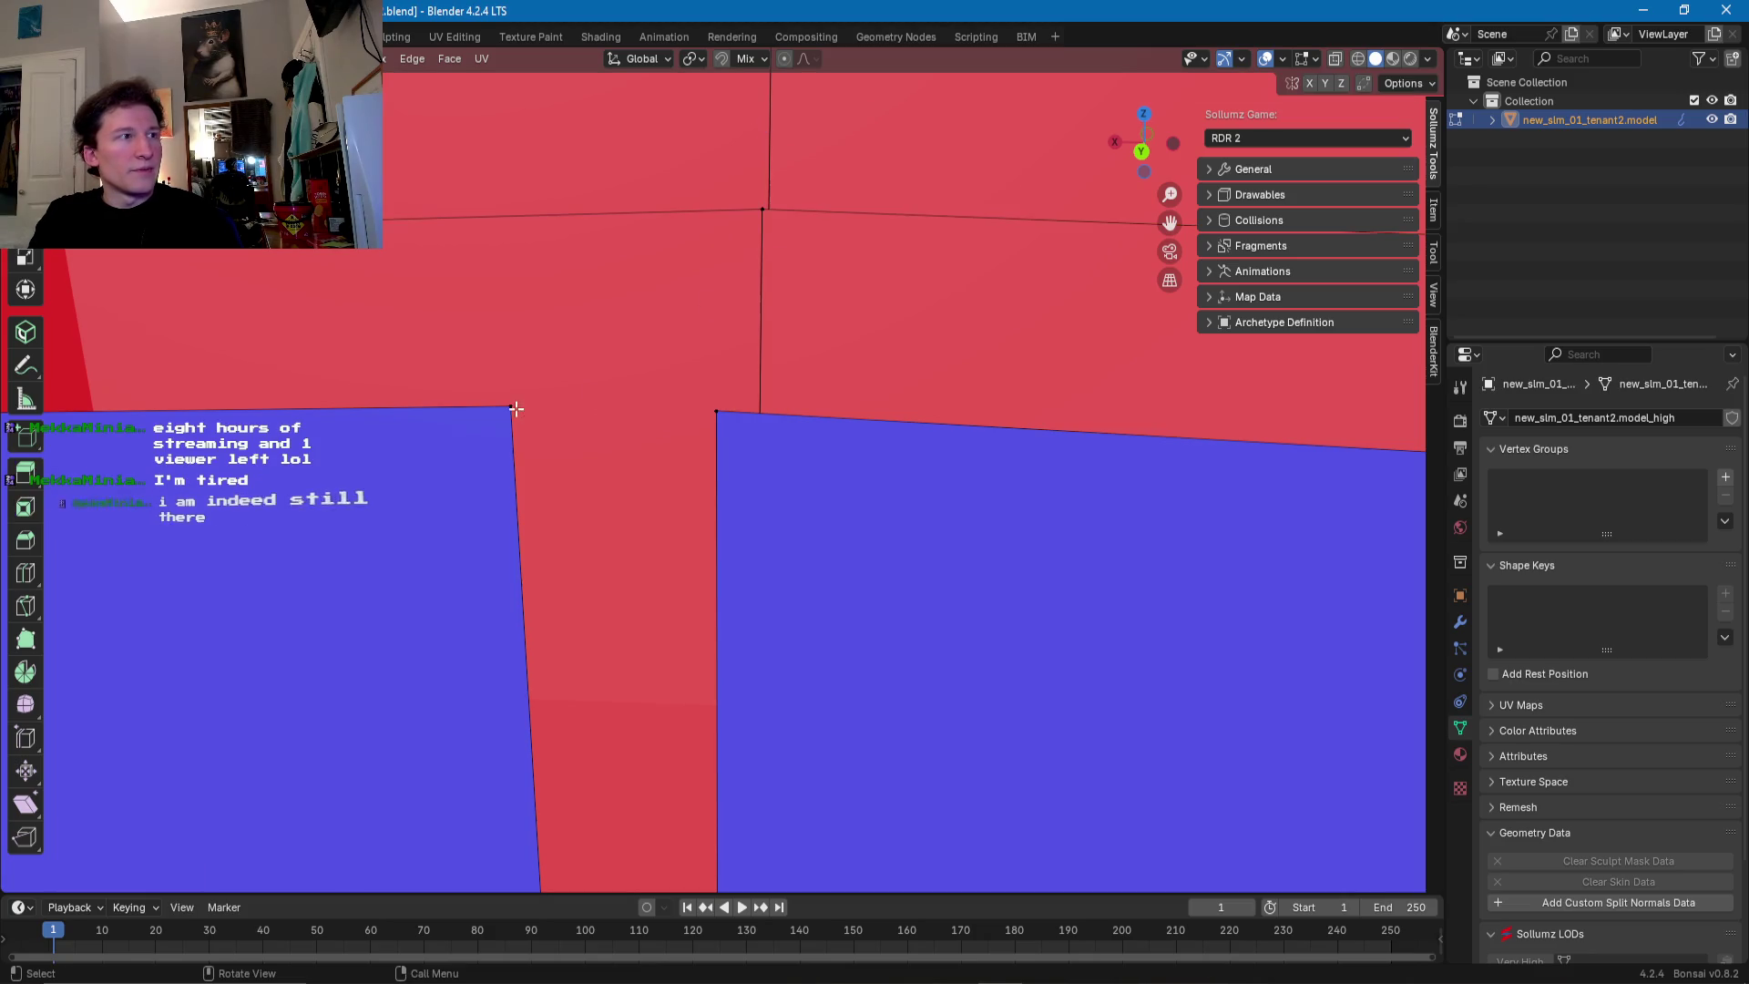
{"action": "left_click", "coordinate": [724, 414], "text": "shift"}
{"action": "key", "text": "s"}
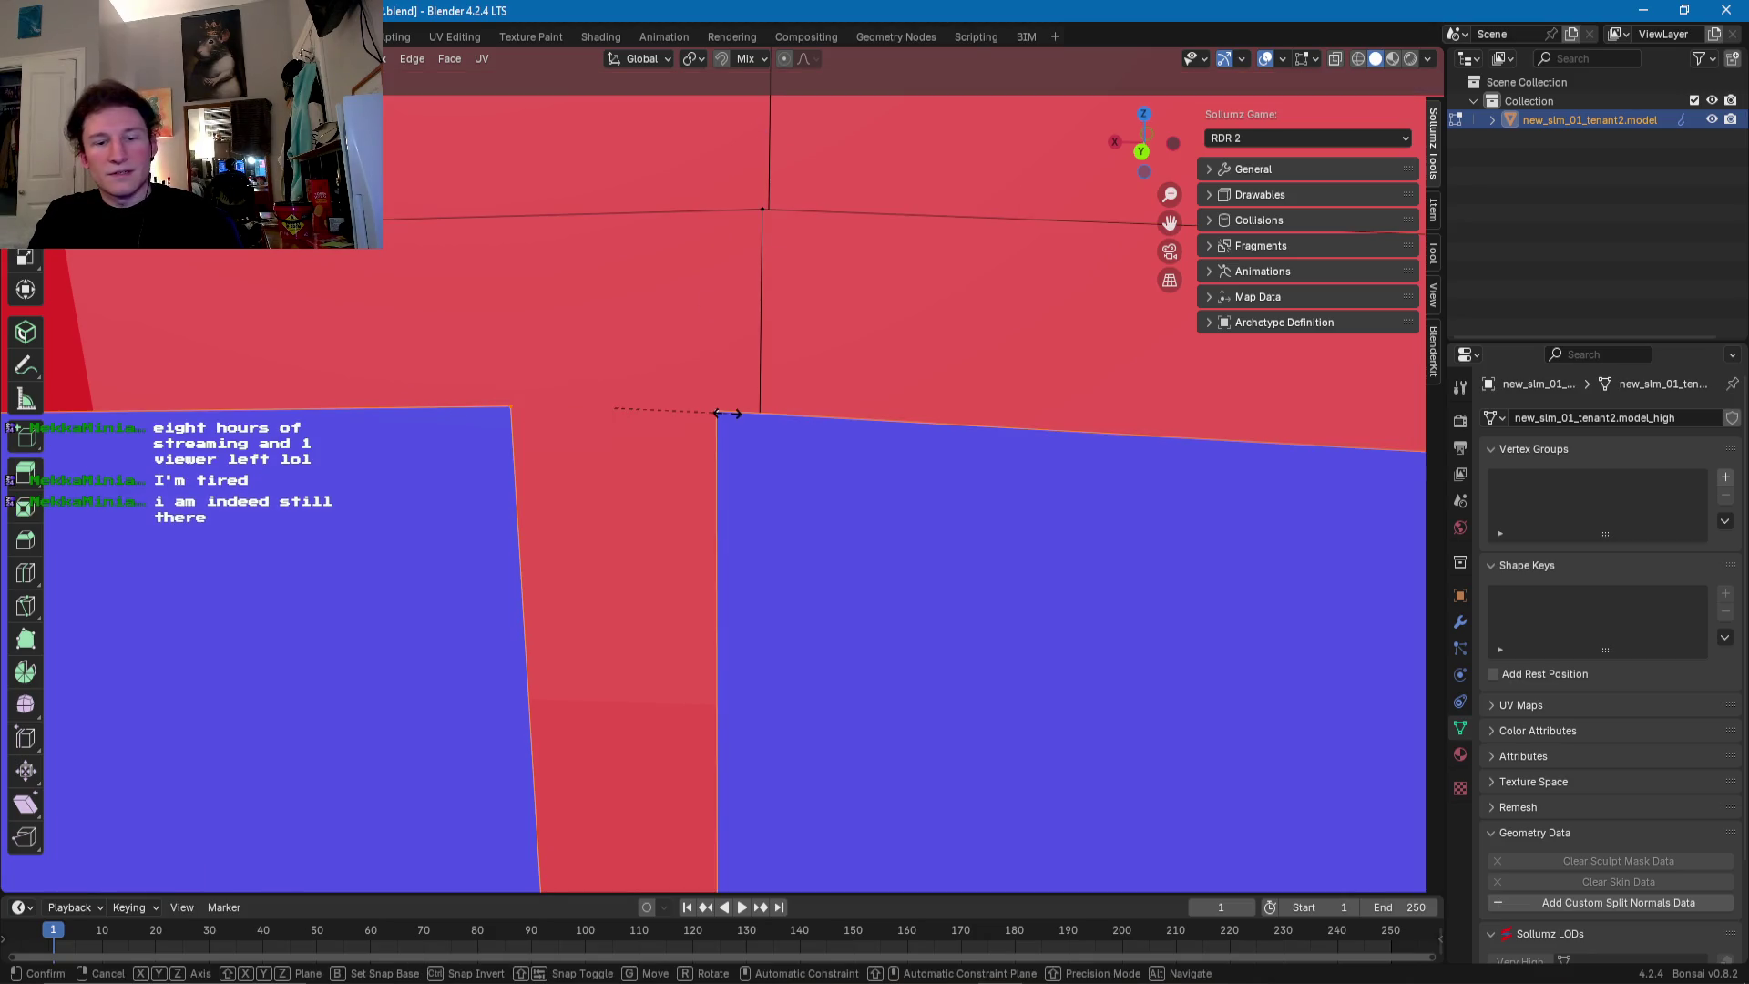
{"action": "key", "text": "0"}
{"action": "key", "text": "Return"}
- Move the diagonal edge on the beam into a new position
{"action": "mouse_move", "coordinate": [972, 480]}
{"action": "middle_mouse_down"}
{"action": "mouse_move", "coordinate": [805, 407]}
{"action": "mouse_move", "coordinate": [951, 346]}
{"action": "middle_mouse_up"}
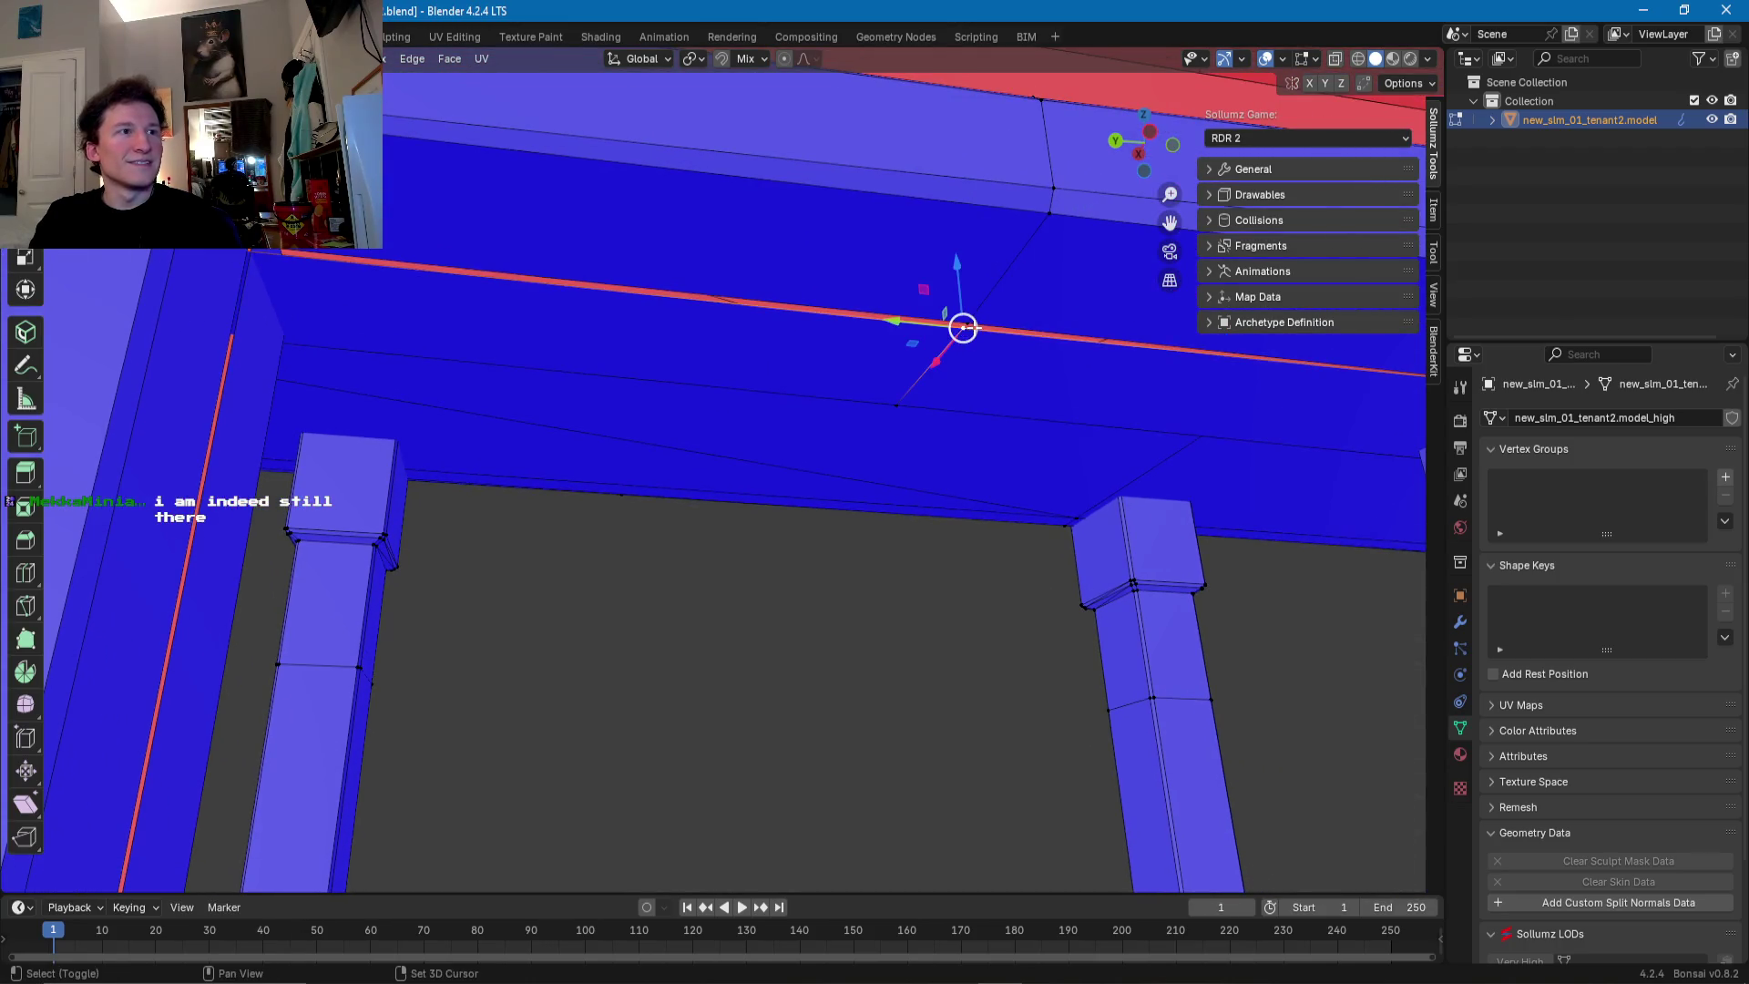
{"action": "left_click", "coordinate": [952, 345]}
{"action": "key", "text": "g"}
{"action": "left_click", "coordinate": [543, 359]}
- Close the vertical slit with an X scale of 0 and flatten the floor-line edge with a Z scale of 0
{"action": "mouse_move", "coordinate": [543, 359]}
{"action": "middle_mouse_down"}
{"action": "mouse_move", "coordinate": [321, 490]}
{"action": "mouse_move", "coordinate": [580, 534]}
{"action": "middle_mouse_up"}
{"action": "left_click", "coordinate": [539, 392]}
{"action": "key", "text": "s"}
{"action": "key", "text": "x"}
{"action": "key", "text": "0"}
{"action": "key", "text": "Return"}
{"action": "left_click", "coordinate": [495, 379]}
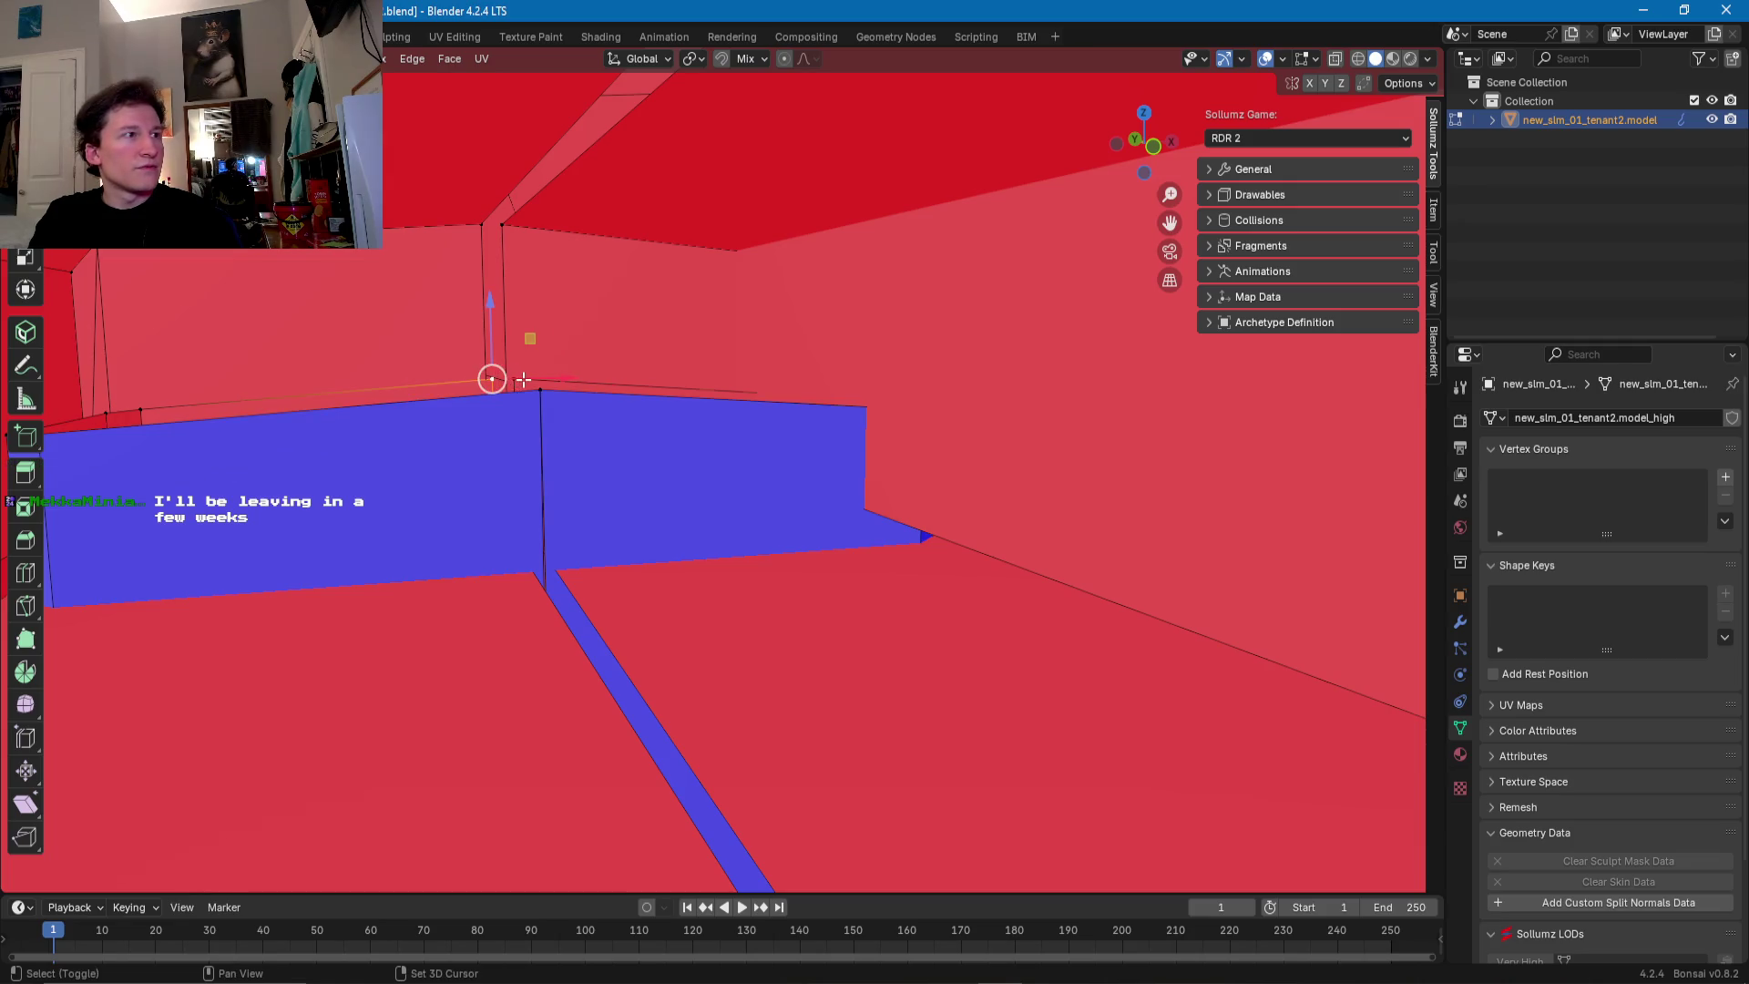
{"action": "key", "text": "s"}
{"action": "key", "text": "z"}
{"action": "key", "text": "0"}
{"action": "key", "text": "Return"}
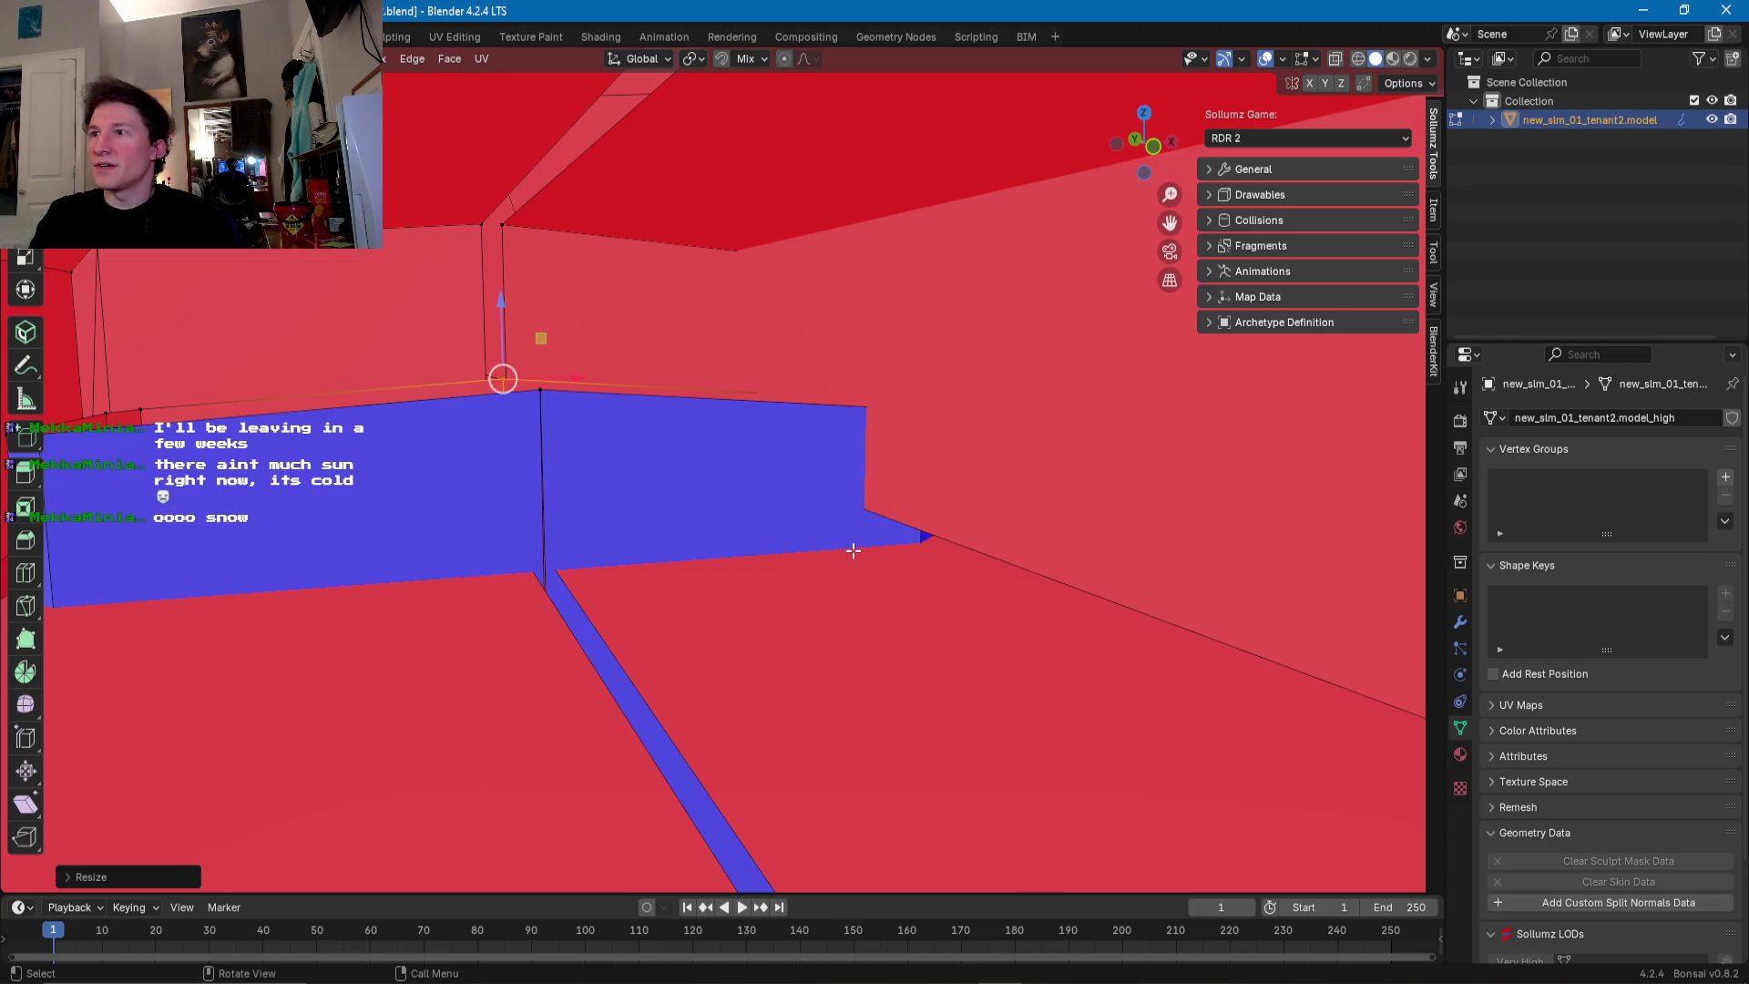
- Snap the strip's corner vertex onto its neighbour and collapse the red strip
{"action": "mouse_move", "coordinate": [928, 568]}
{"action": "middle_mouse_down"}
{"action": "mouse_move", "coordinate": [722, 529]}
{"action": "mouse_move", "coordinate": [877, 526]}
{"action": "middle_mouse_up"}
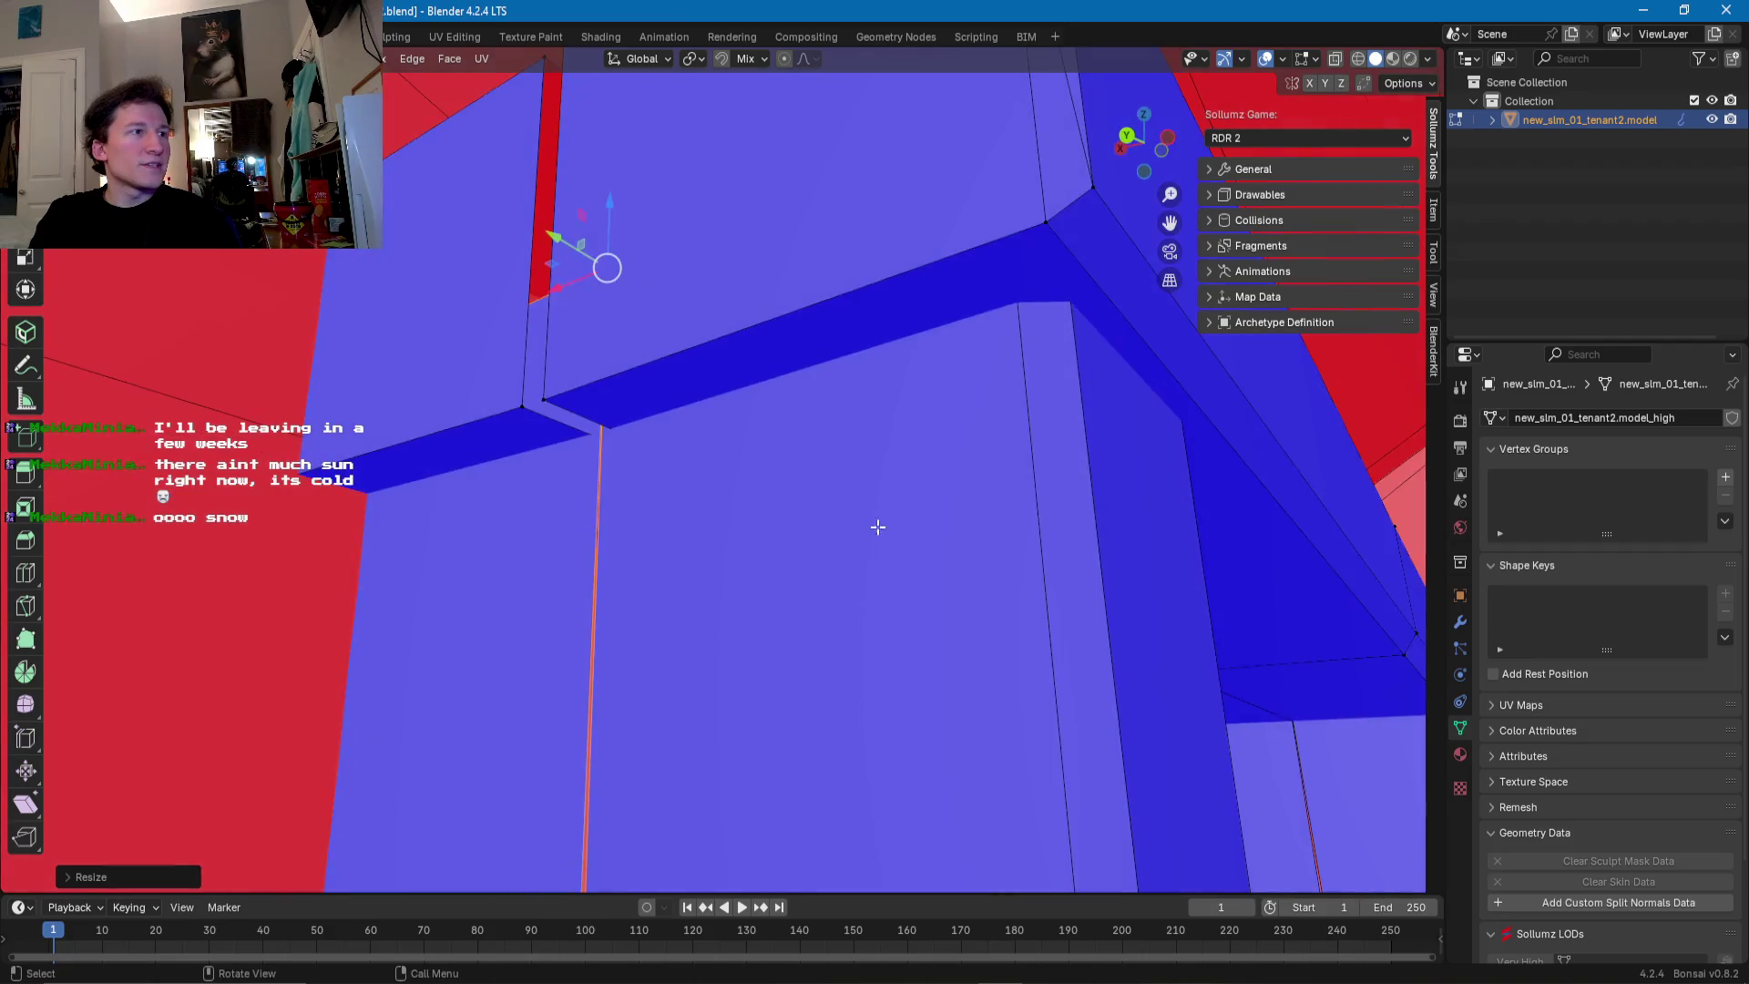
{"action": "left_click", "coordinate": [544, 399]}
{"action": "left_click_drag", "start_coordinate": [544, 399], "coordinate": [596, 399]}
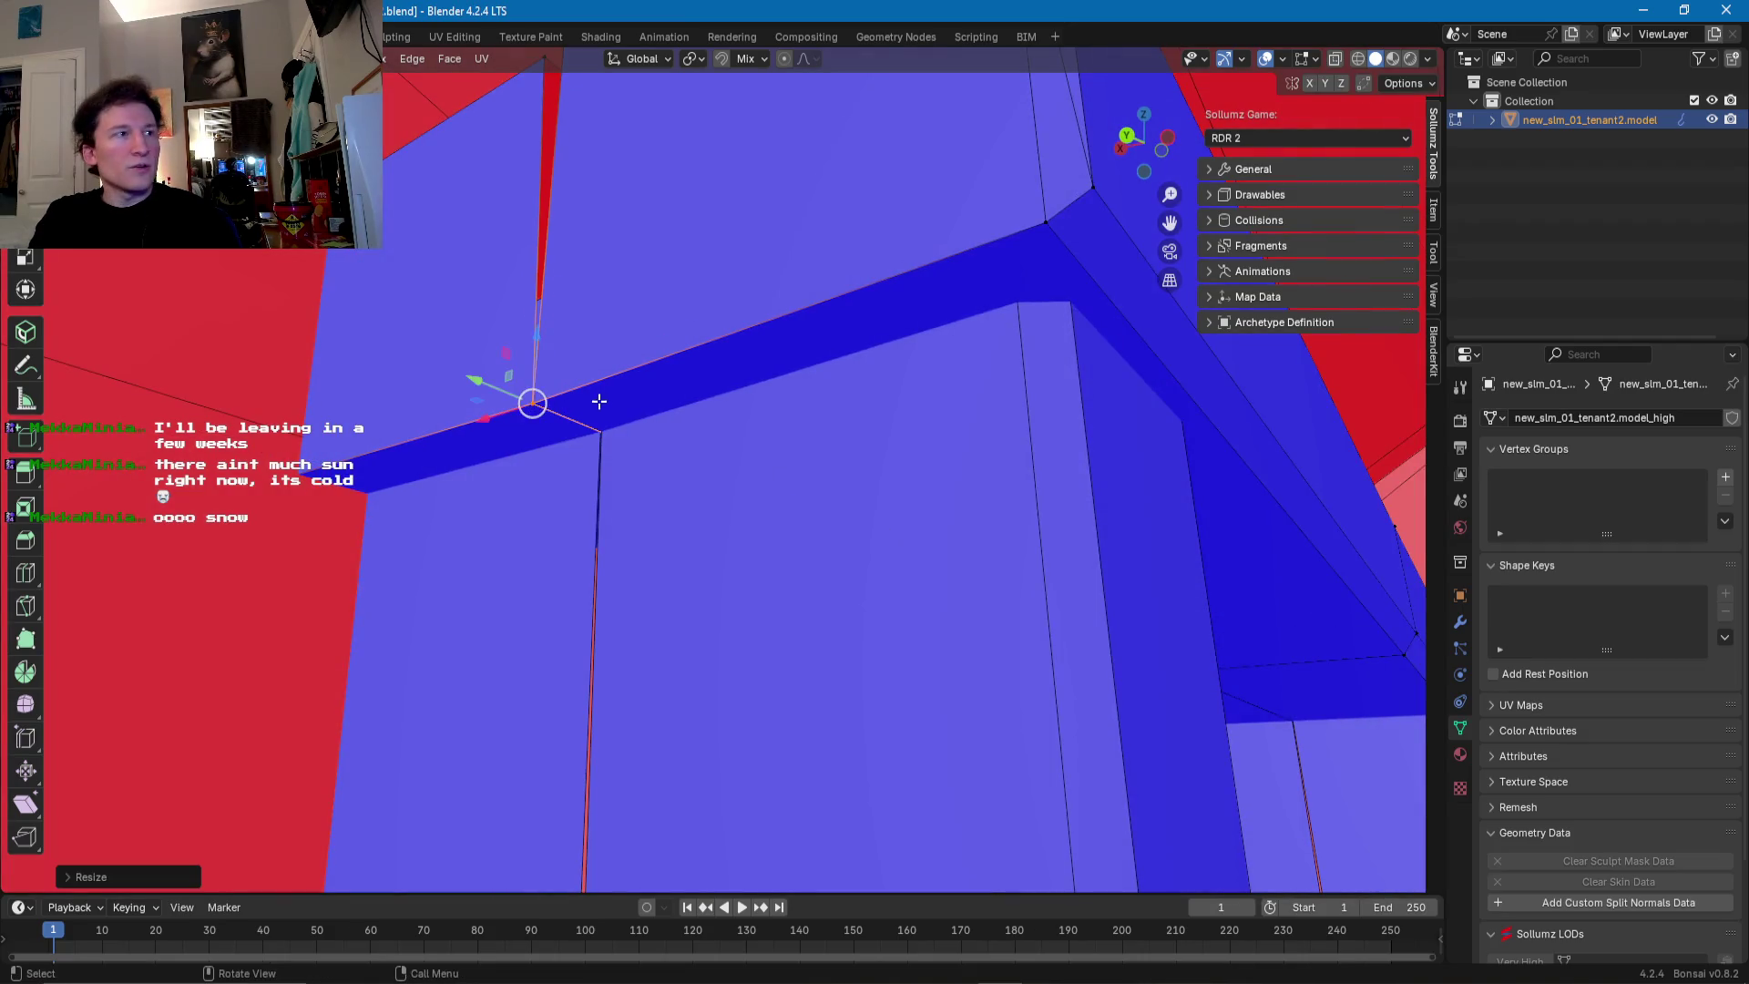
{"action": "middle_click_drag", "start_coordinate": [596, 399], "coordinate": [625, 690]}
{"action": "left_click", "coordinate": [625, 379]}
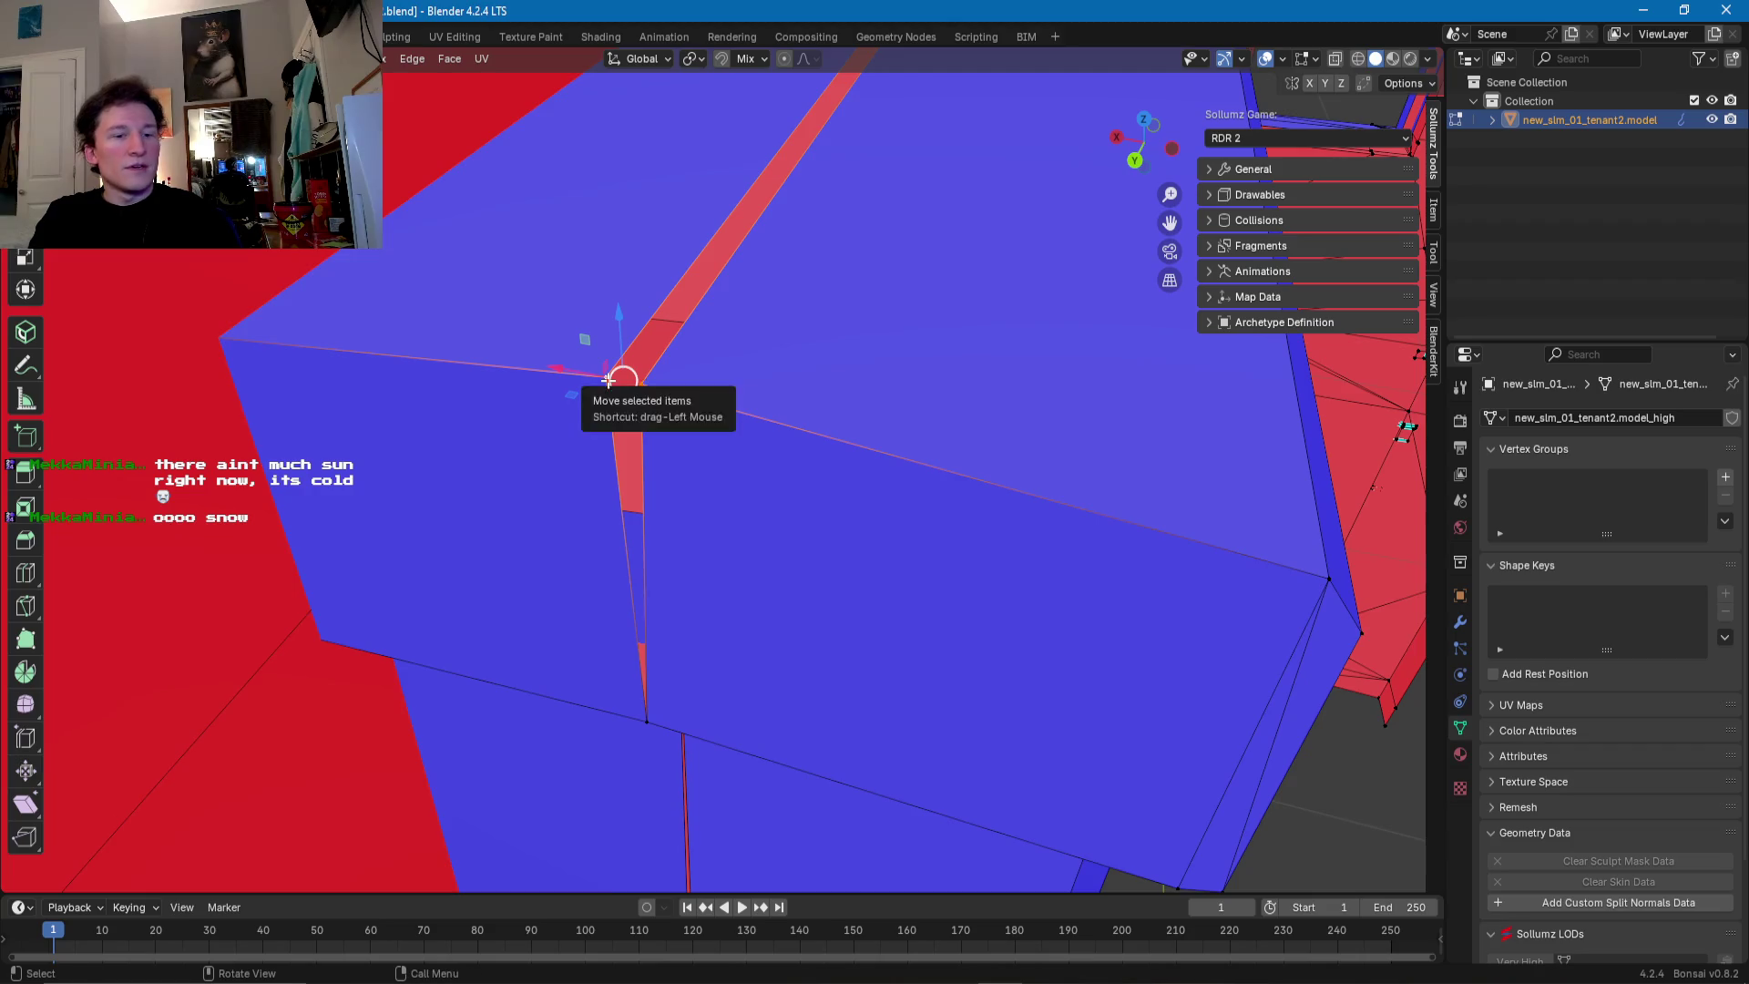
{"action": "key", "text": "s"}
{"action": "left_click", "coordinate": [618, 381]}
- Flatten an edge on the top beam so the trim meets flush
{"action": "mouse_move", "coordinate": [617, 381]}
{"action": "middle_mouse_down"}
{"action": "mouse_move", "coordinate": [863, 283]}
{"action": "mouse_move", "coordinate": [897, 387]}
{"action": "middle_mouse_up"}
{"action": "left_click", "coordinate": [829, 392]}
{"action": "key", "text": "s"}
{"action": "left_click", "coordinate": [820, 391]}
{"action": "mouse_move", "coordinate": [824, 391]}
{"action": "middle_mouse_down"}
{"action": "mouse_move", "coordinate": [694, 308]}
{"action": "mouse_move", "coordinate": [738, 281]}
{"action": "mouse_move", "coordinate": [727, 687]}
{"action": "middle_mouse_up"}
- Flatten the edge by the windowsill post, then shrink the sill box corner
{"action": "left_click", "coordinate": [784, 733]}
{"action": "left_click", "coordinate": [788, 733]}
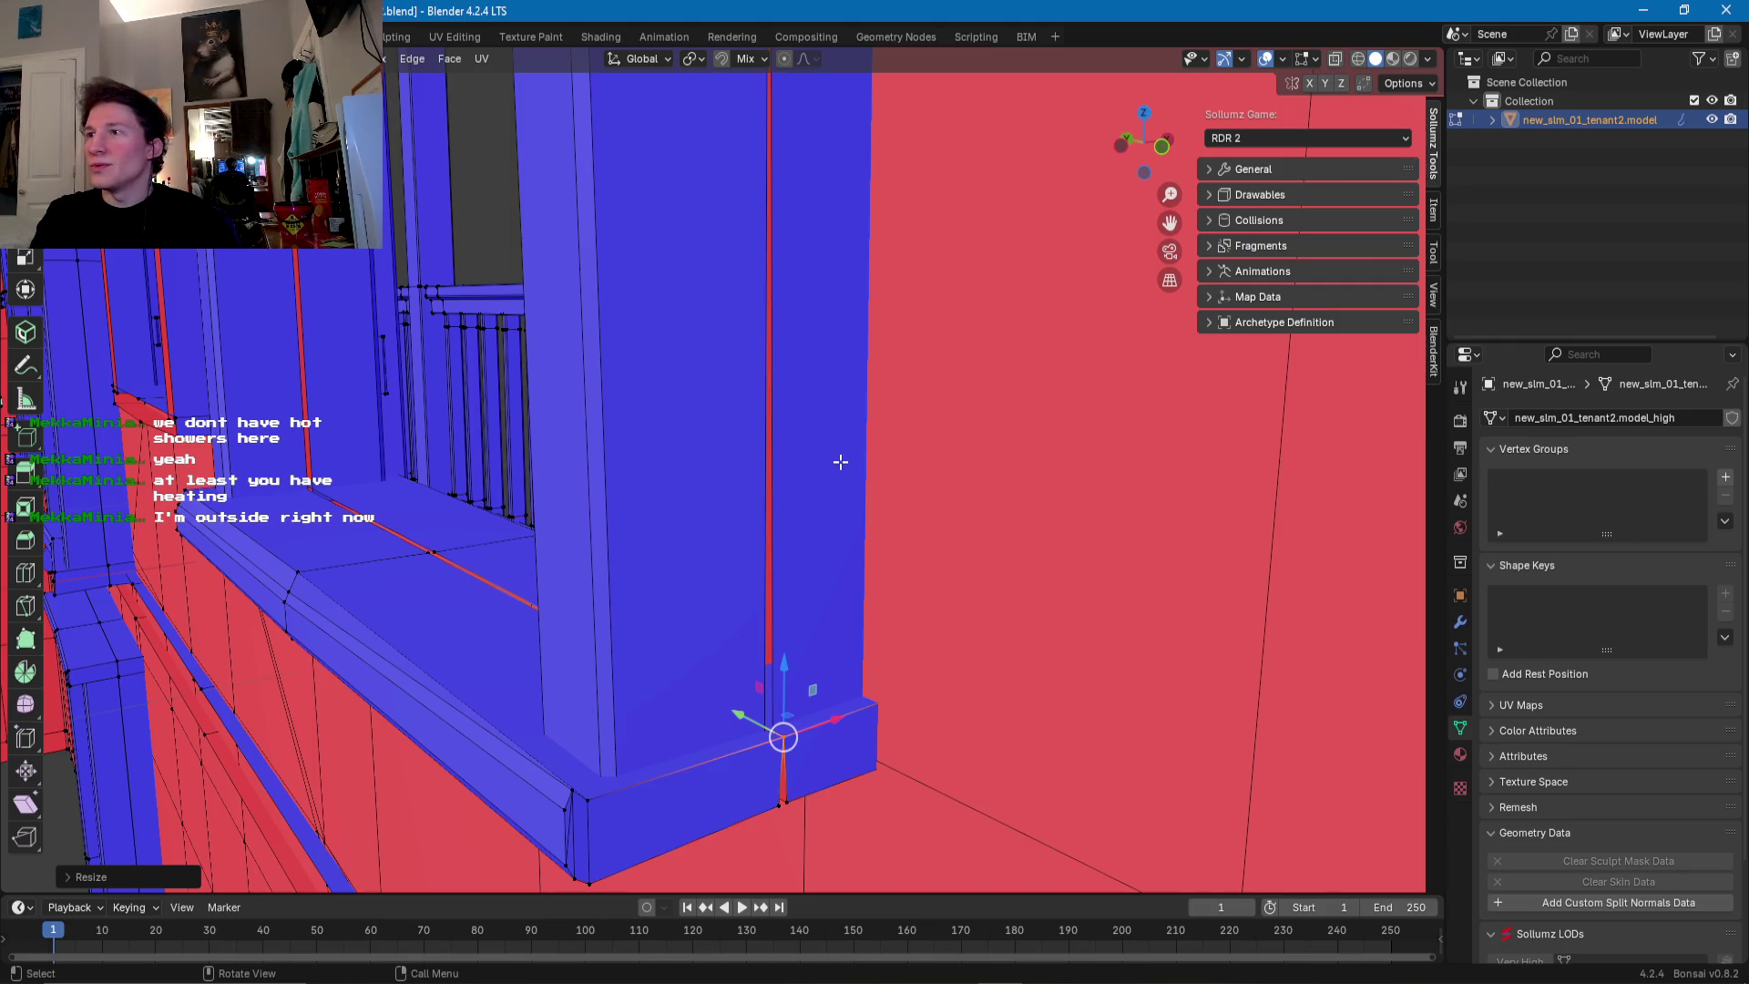
{"action": "middle_click_drag", "start_coordinate": [846, 456], "coordinate": [836, 600]}
{"action": "key", "text": "ctrl+z"}
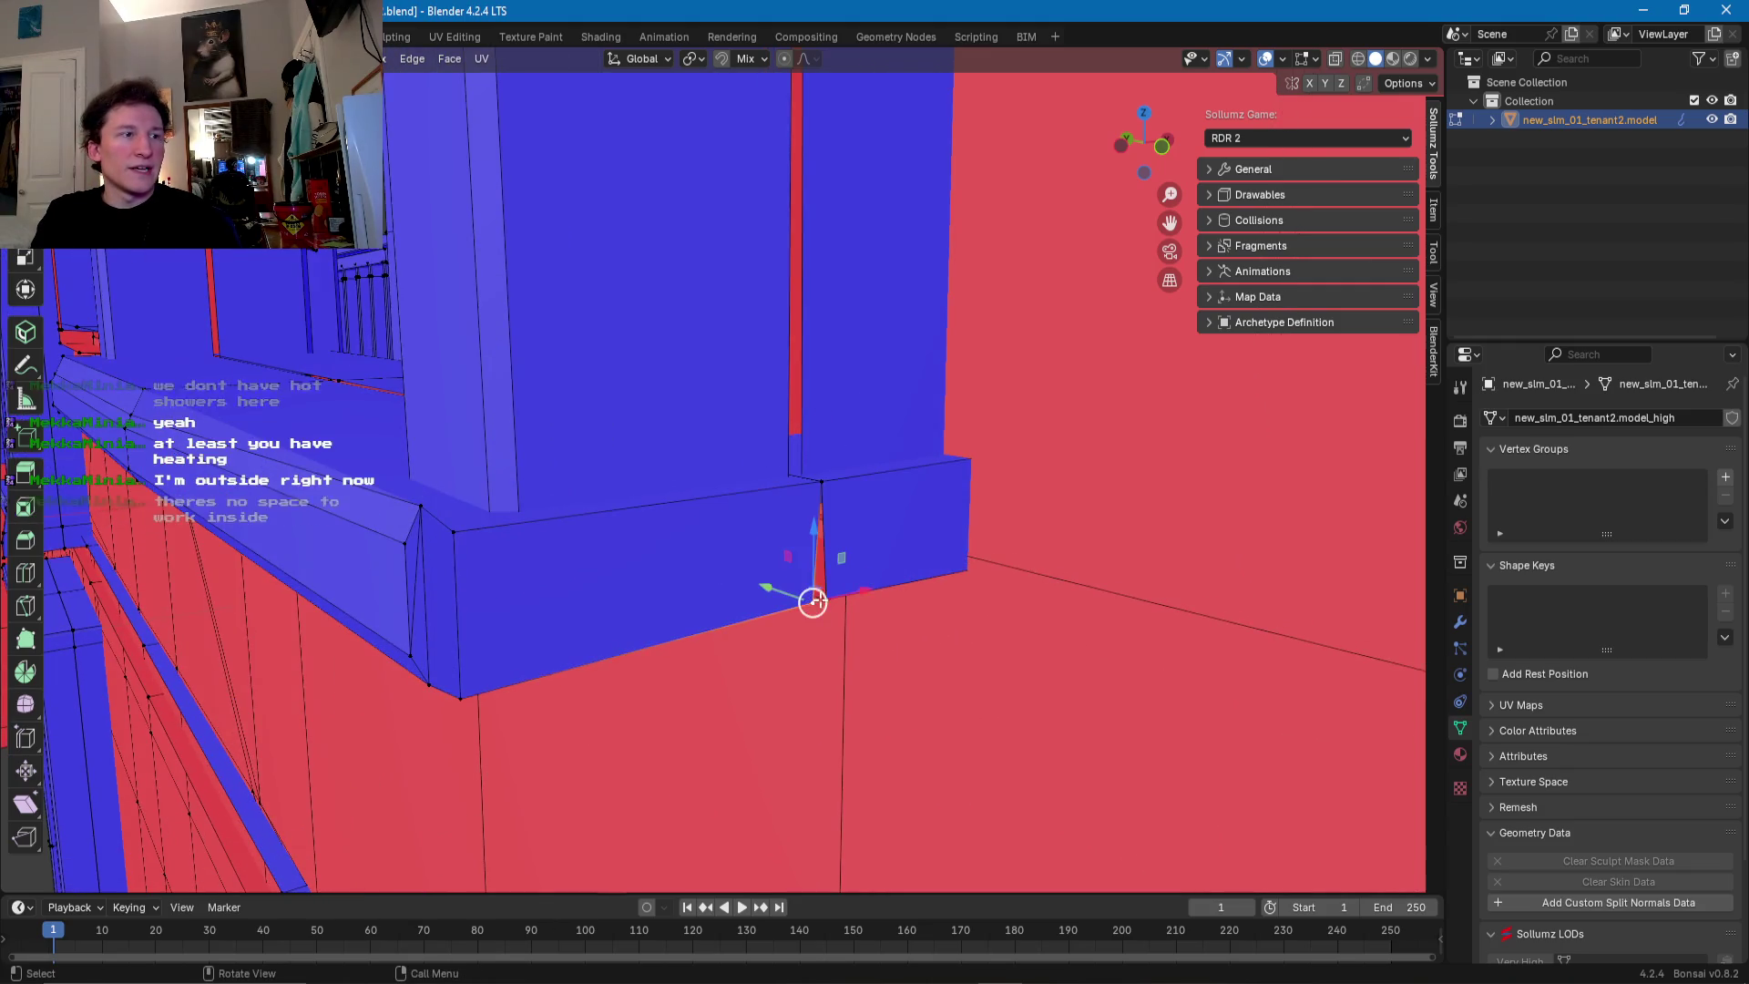
{"action": "key", "text": "s"}
{"action": "left_click", "coordinate": [668, 598]}
- Slide the ledge vertex along X into the gap and close the blue bar's gap
{"action": "mouse_move", "coordinate": [667, 597]}
{"action": "middle_mouse_down"}
{"action": "mouse_move", "coordinate": [945, 582]}
{"action": "mouse_move", "coordinate": [743, 613]}
{"action": "middle_mouse_up"}
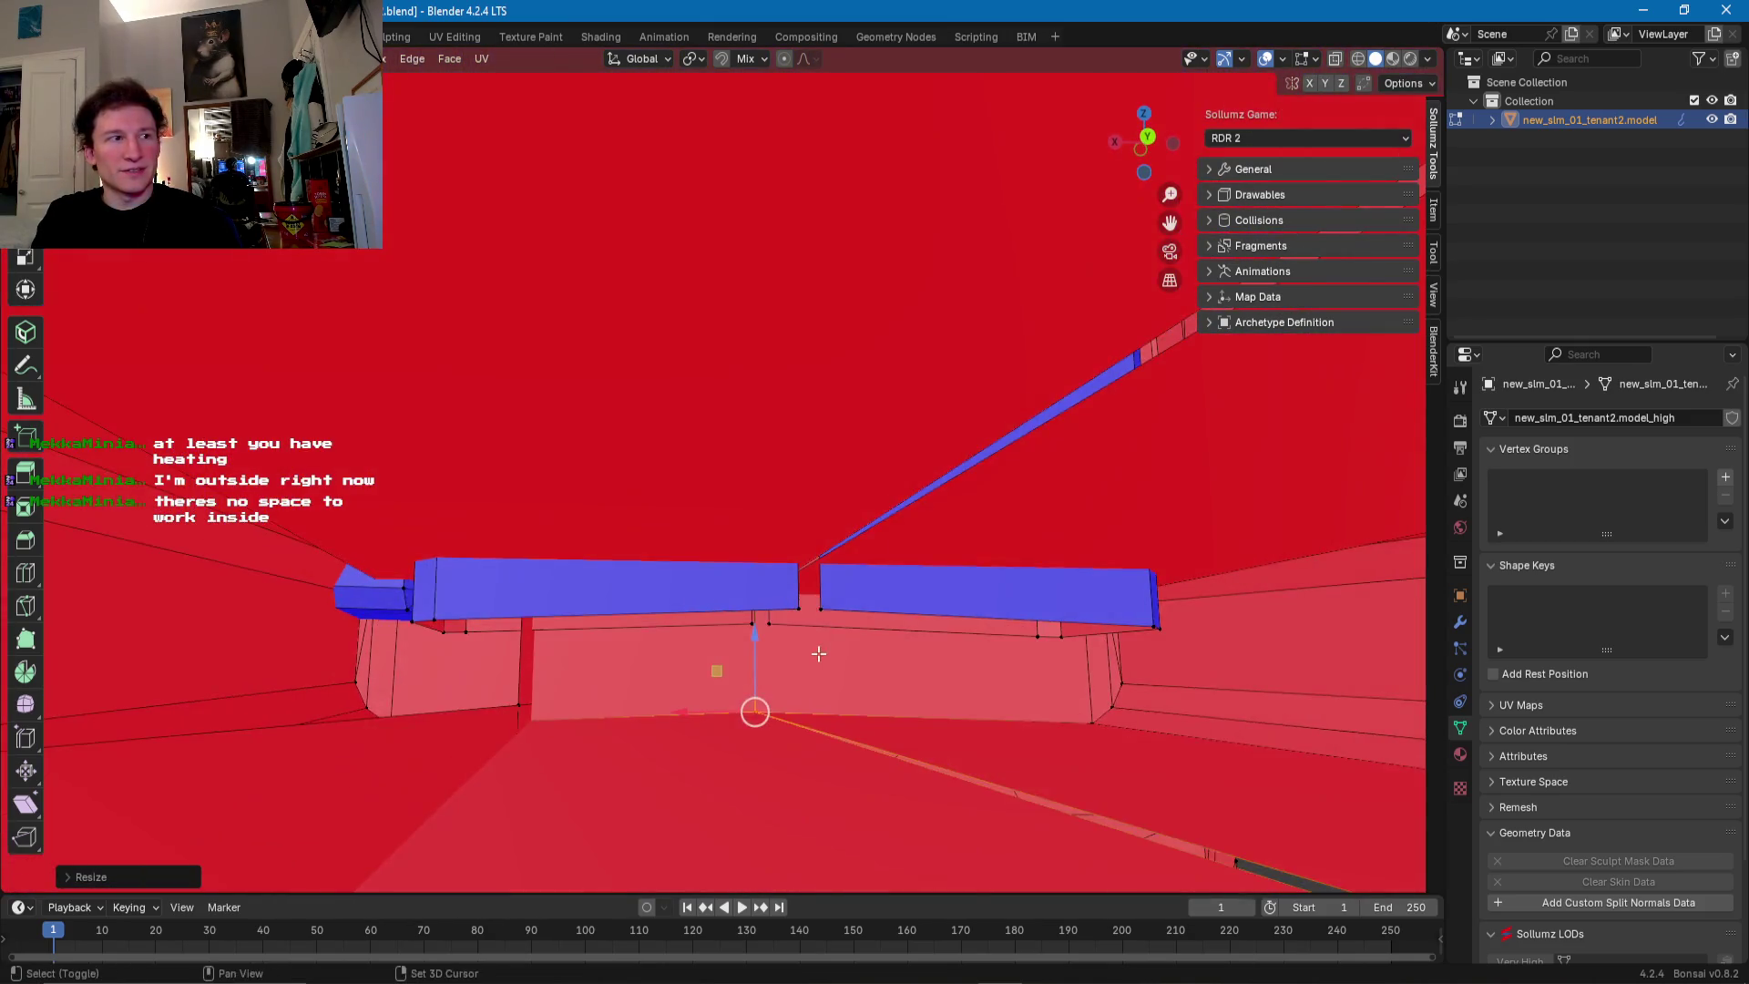
{"action": "left_click", "coordinate": [743, 614]}
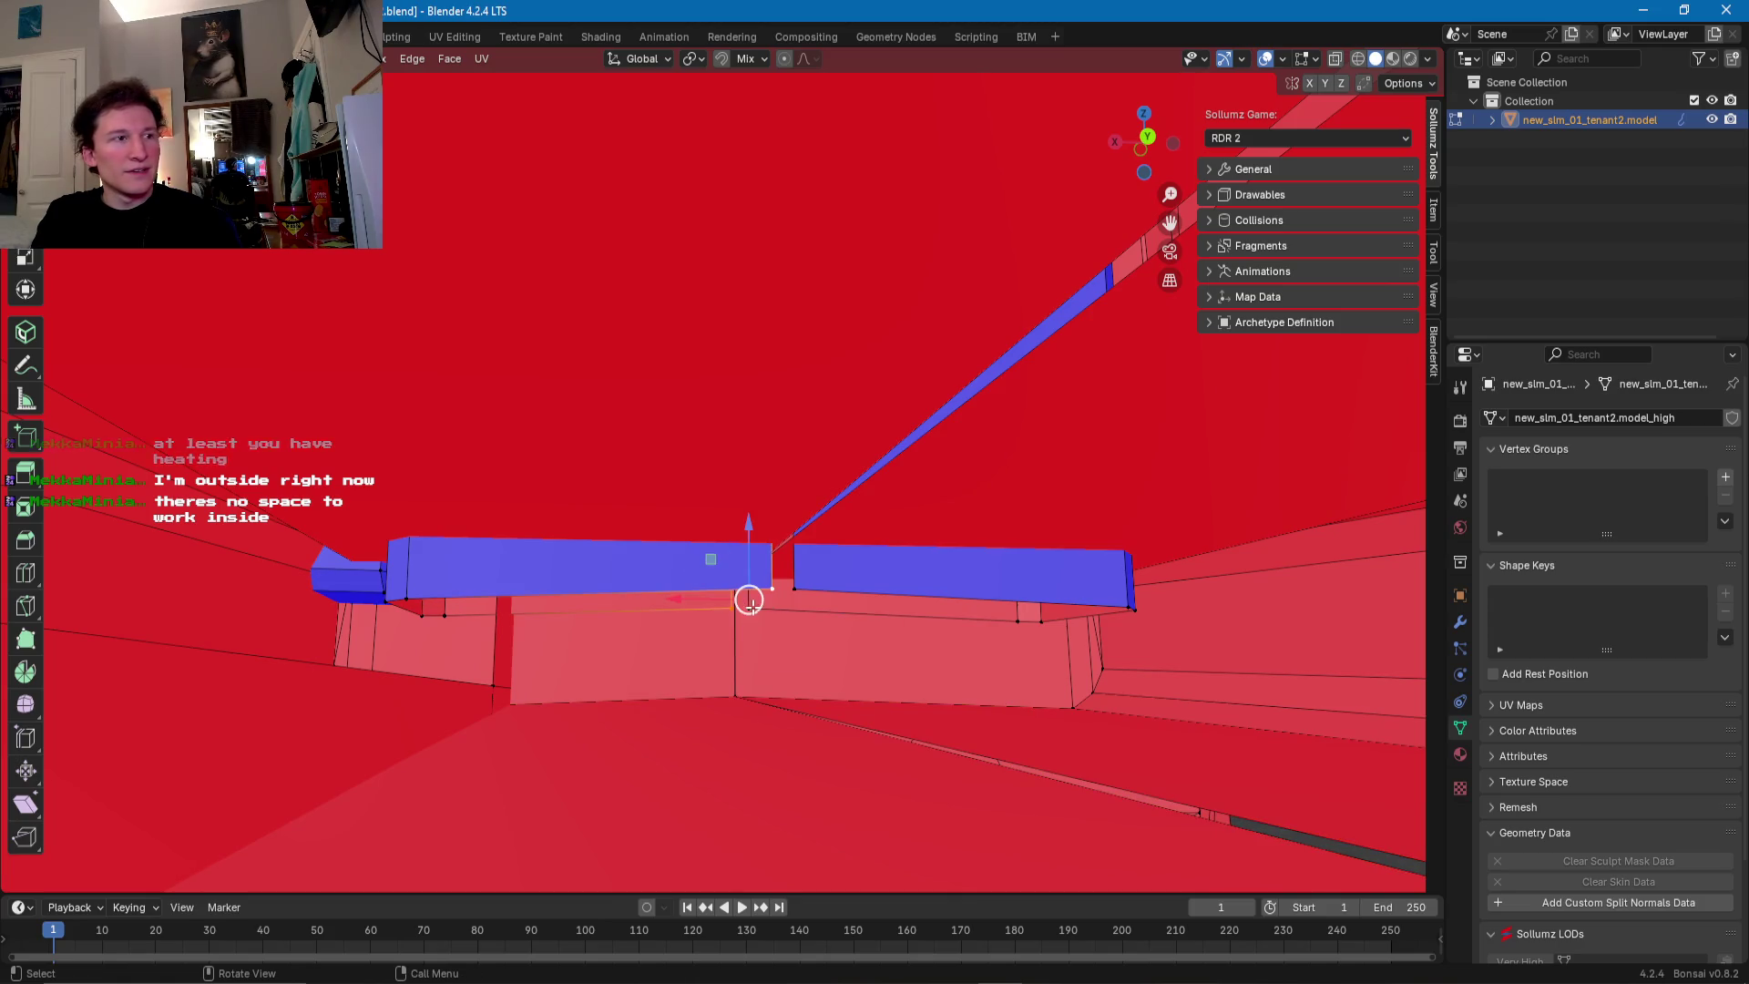
{"action": "key", "text": "g"}
{"action": "key", "text": "x"}
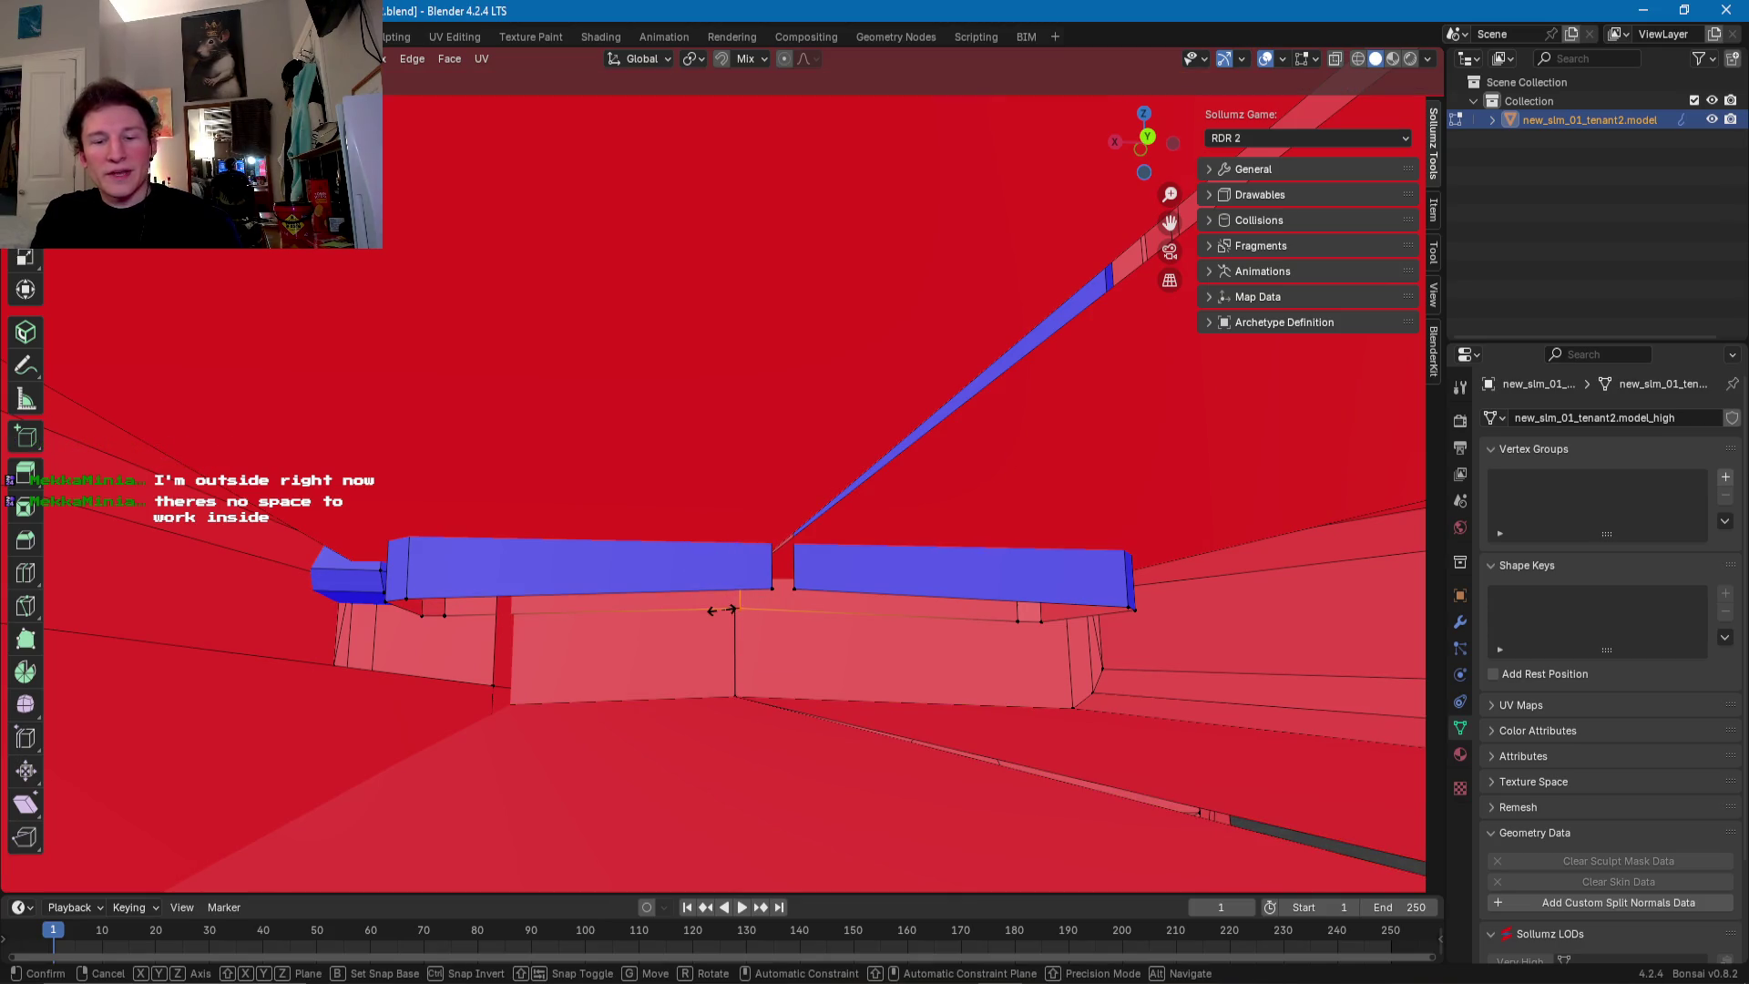
{"action": "left_click", "coordinate": [770, 588]}
{"action": "key", "text": "s"}
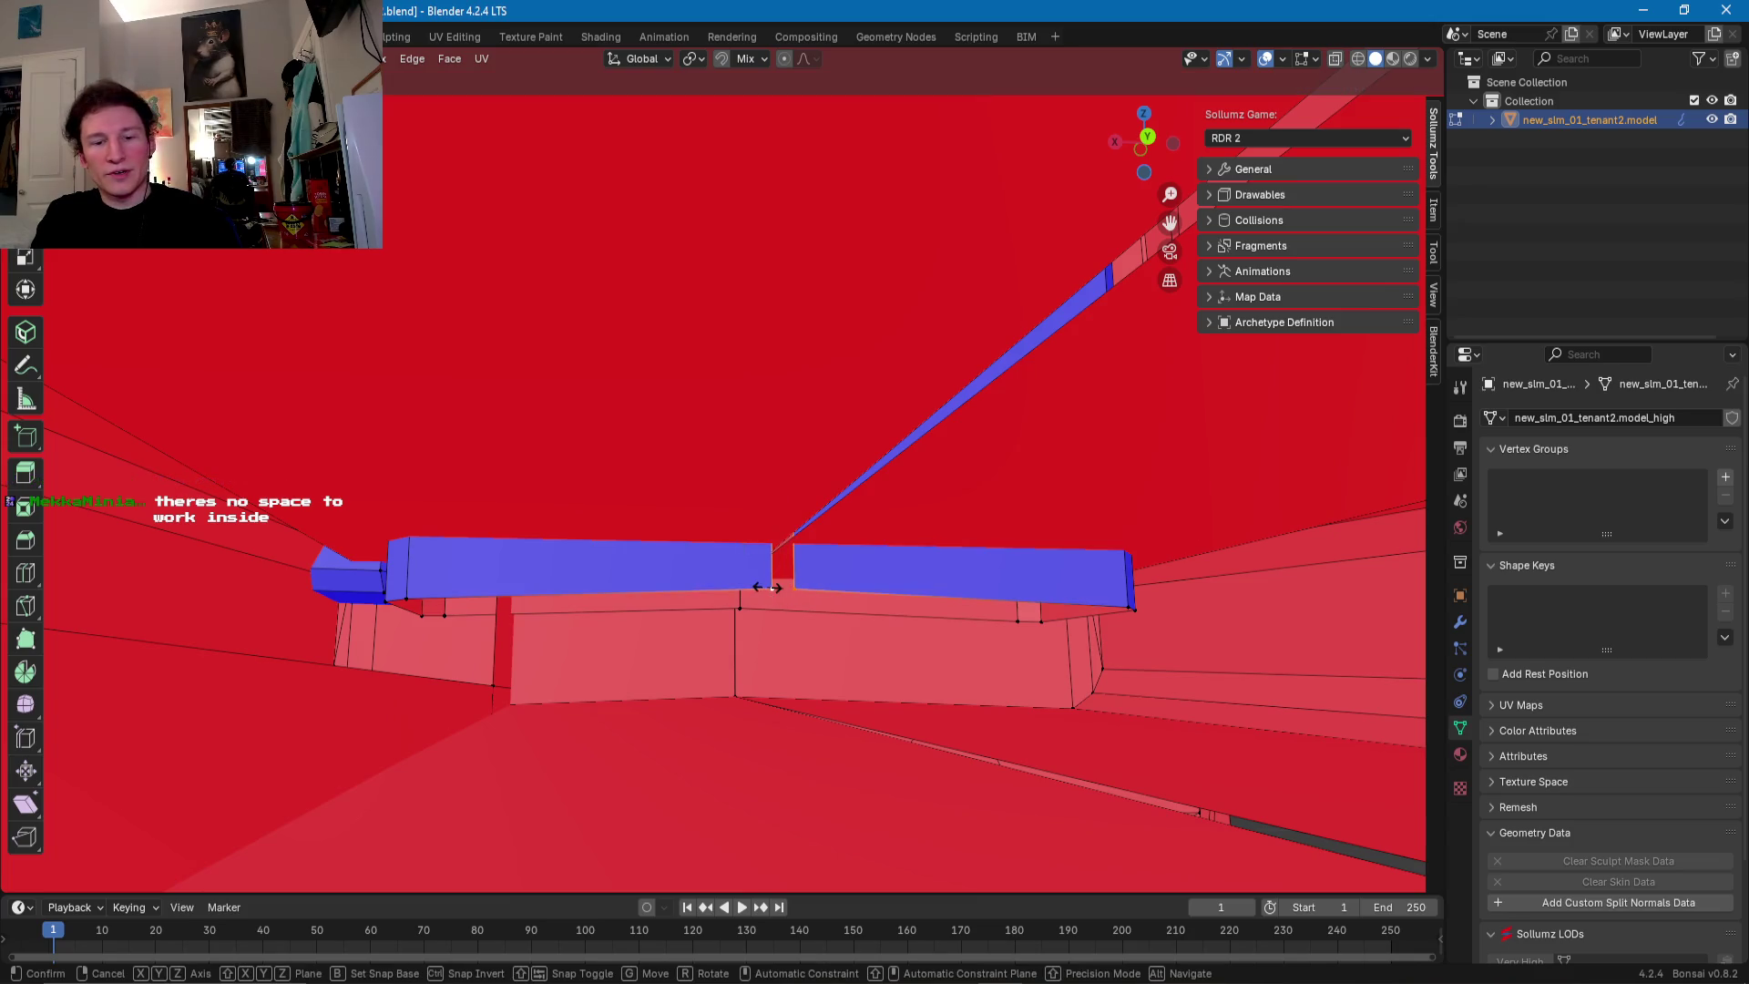
{"action": "left_click", "coordinate": [770, 588]}
- Straighten the sill's bottom corner vertex with an X-axis scale of 0
{"action": "mouse_move", "coordinate": [770, 588]}
{"action": "middle_mouse_down"}
{"action": "mouse_move", "coordinate": [698, 639]}
{"action": "mouse_move", "coordinate": [667, 576]}
{"action": "mouse_move", "coordinate": [744, 578]}
{"action": "middle_mouse_up"}
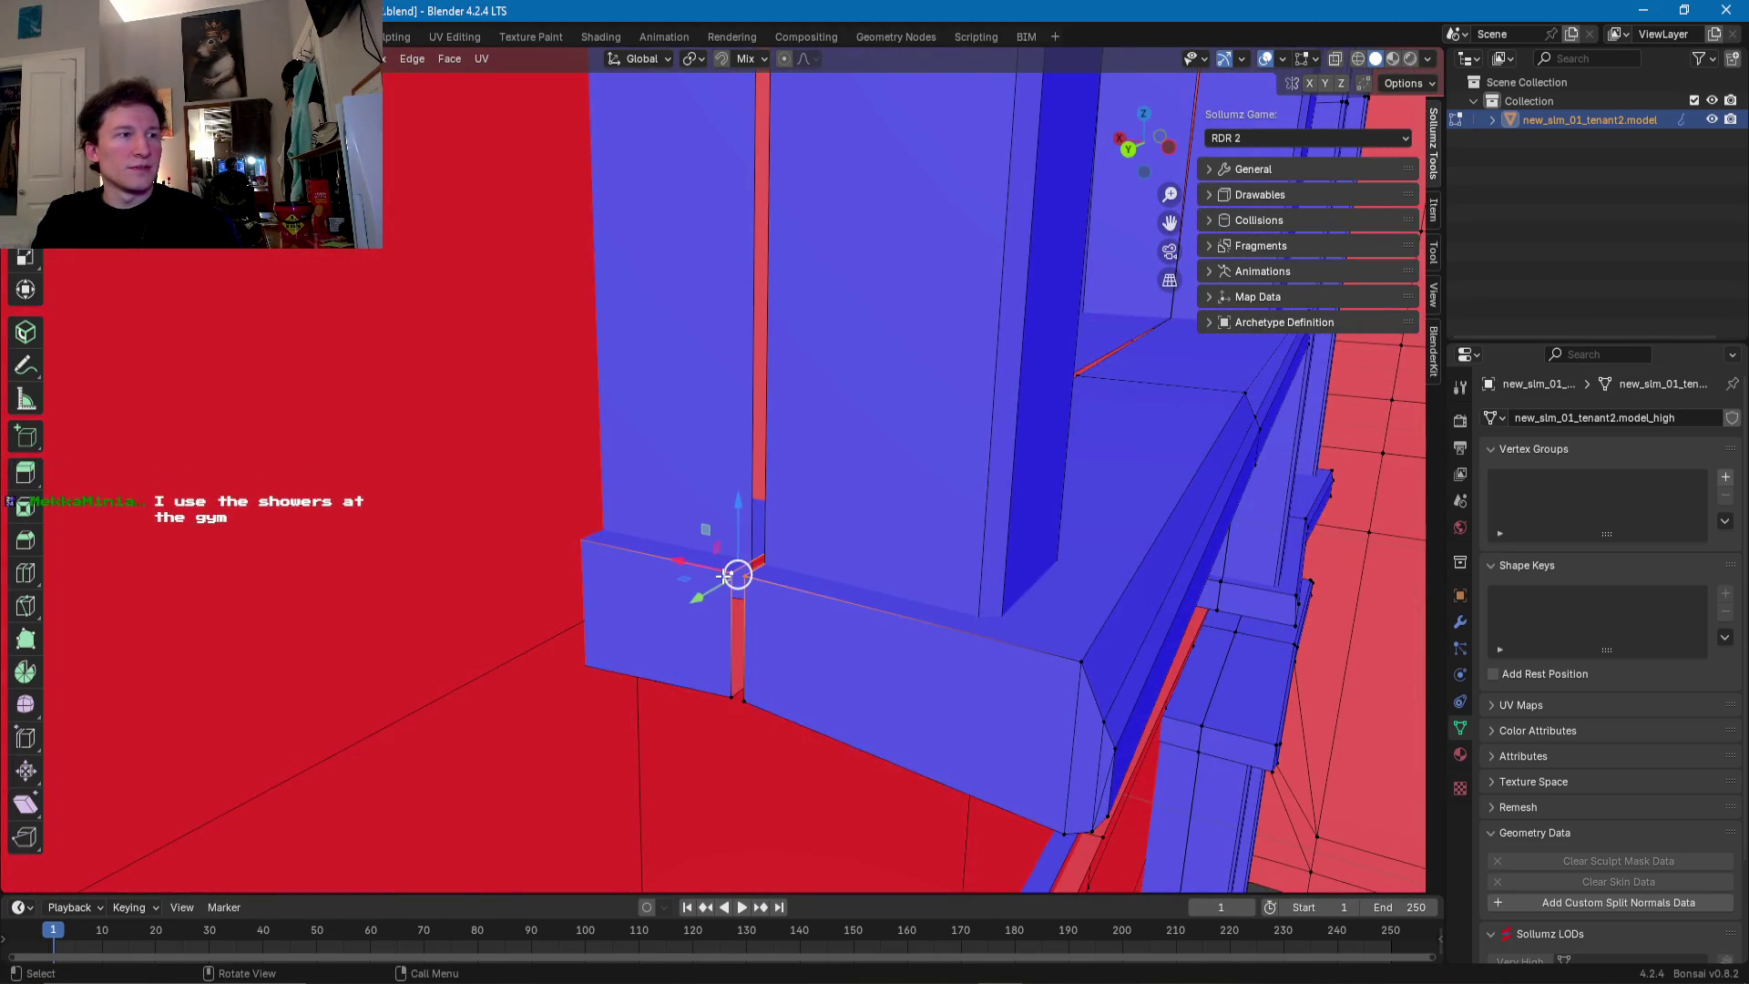
{"action": "left_click", "coordinate": [743, 701]}
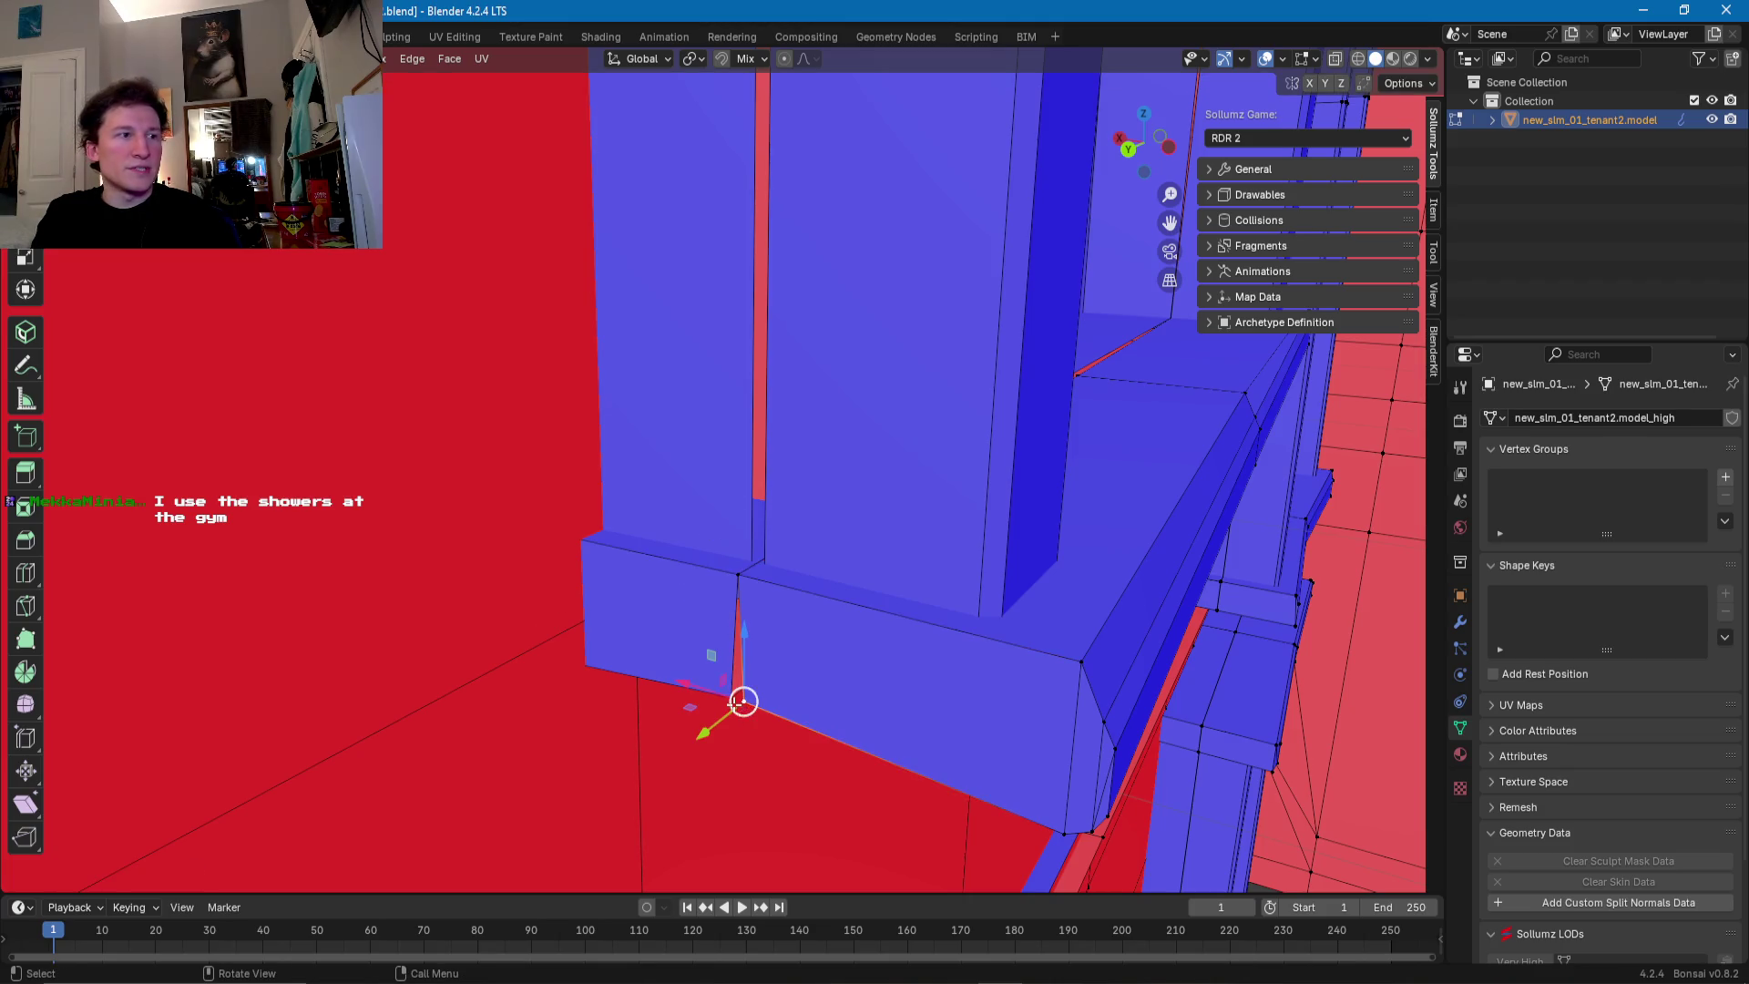
{"action": "key", "text": "s"}
{"action": "key", "text": "x"}
{"action": "key", "text": "0"}
{"action": "key", "text": "Return"}
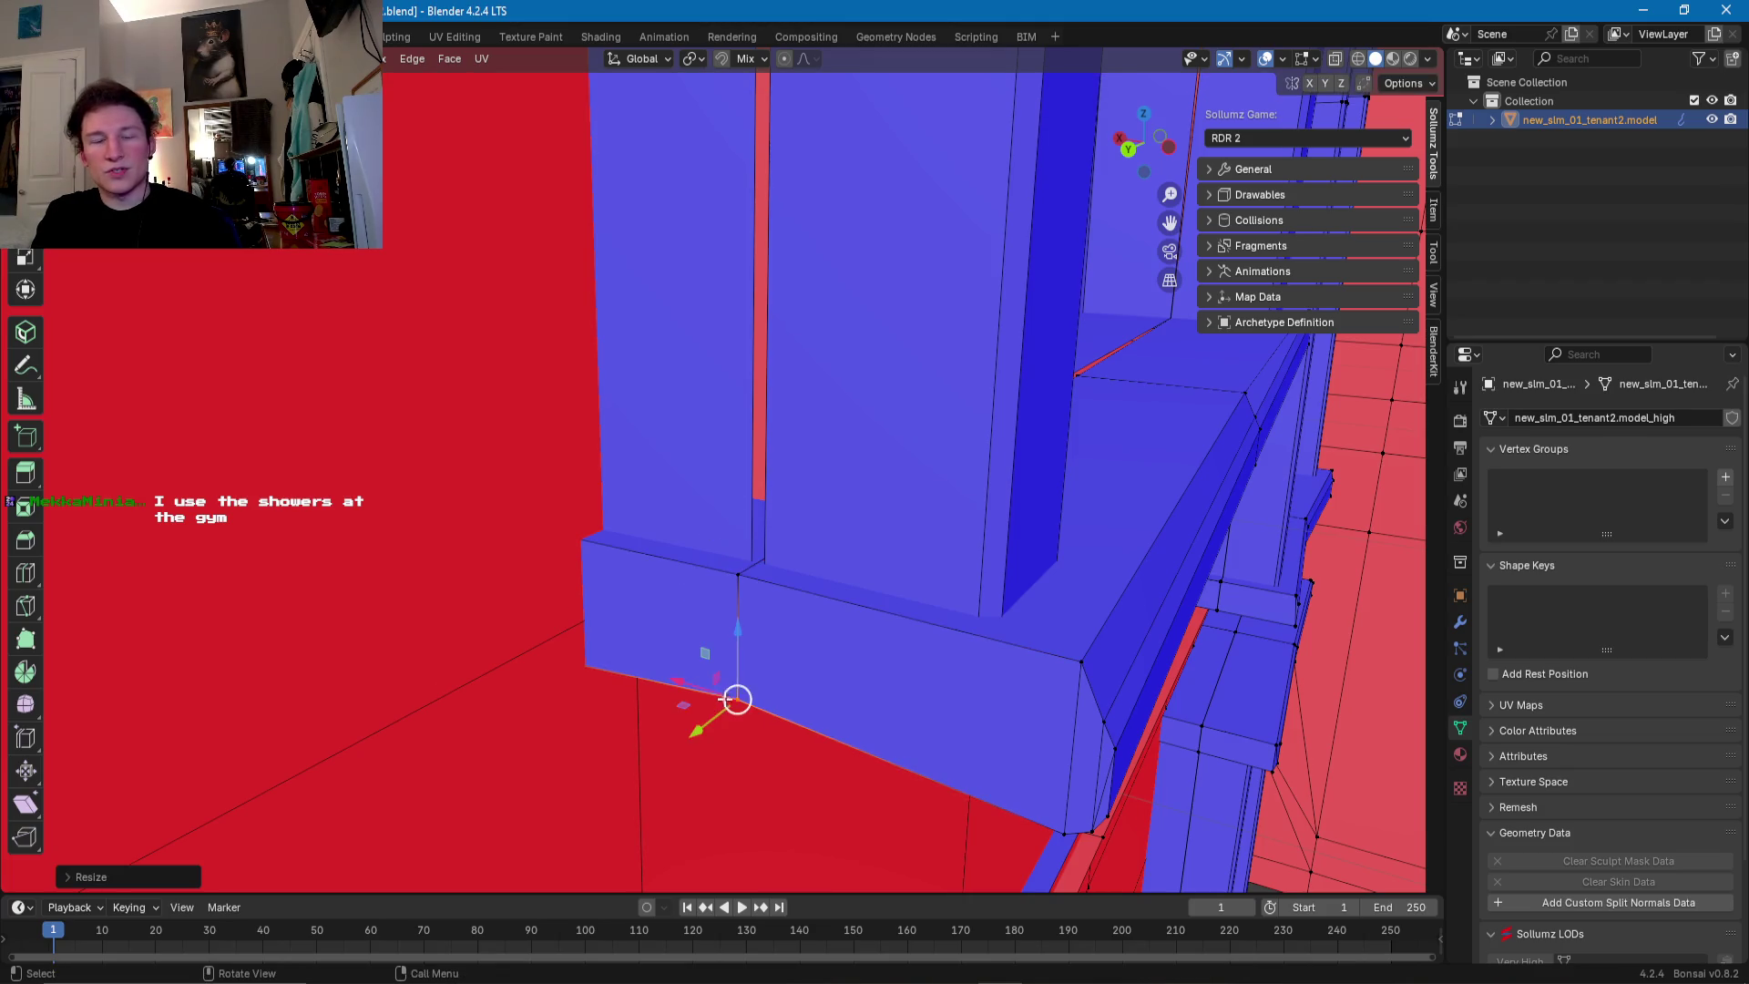
- Merge the two ledge corner vertices with S 0 to close the gap
{"action": "middle_click_drag", "start_coordinate": [724, 700], "coordinate": [583, 620]}
{"action": "mouse_move", "coordinate": [1288, 644]}
{"action": "middle_mouse_down"}
{"action": "mouse_move", "coordinate": [1114, 668]}
{"action": "mouse_move", "coordinate": [527, 648]}
{"action": "mouse_move", "coordinate": [806, 596]}
{"action": "mouse_move", "coordinate": [764, 458]}
{"action": "middle_mouse_up"}
{"action": "left_click", "coordinate": [497, 680]}
{"action": "key", "text": "g"}
{"action": "right_click", "coordinate": [487, 685]}
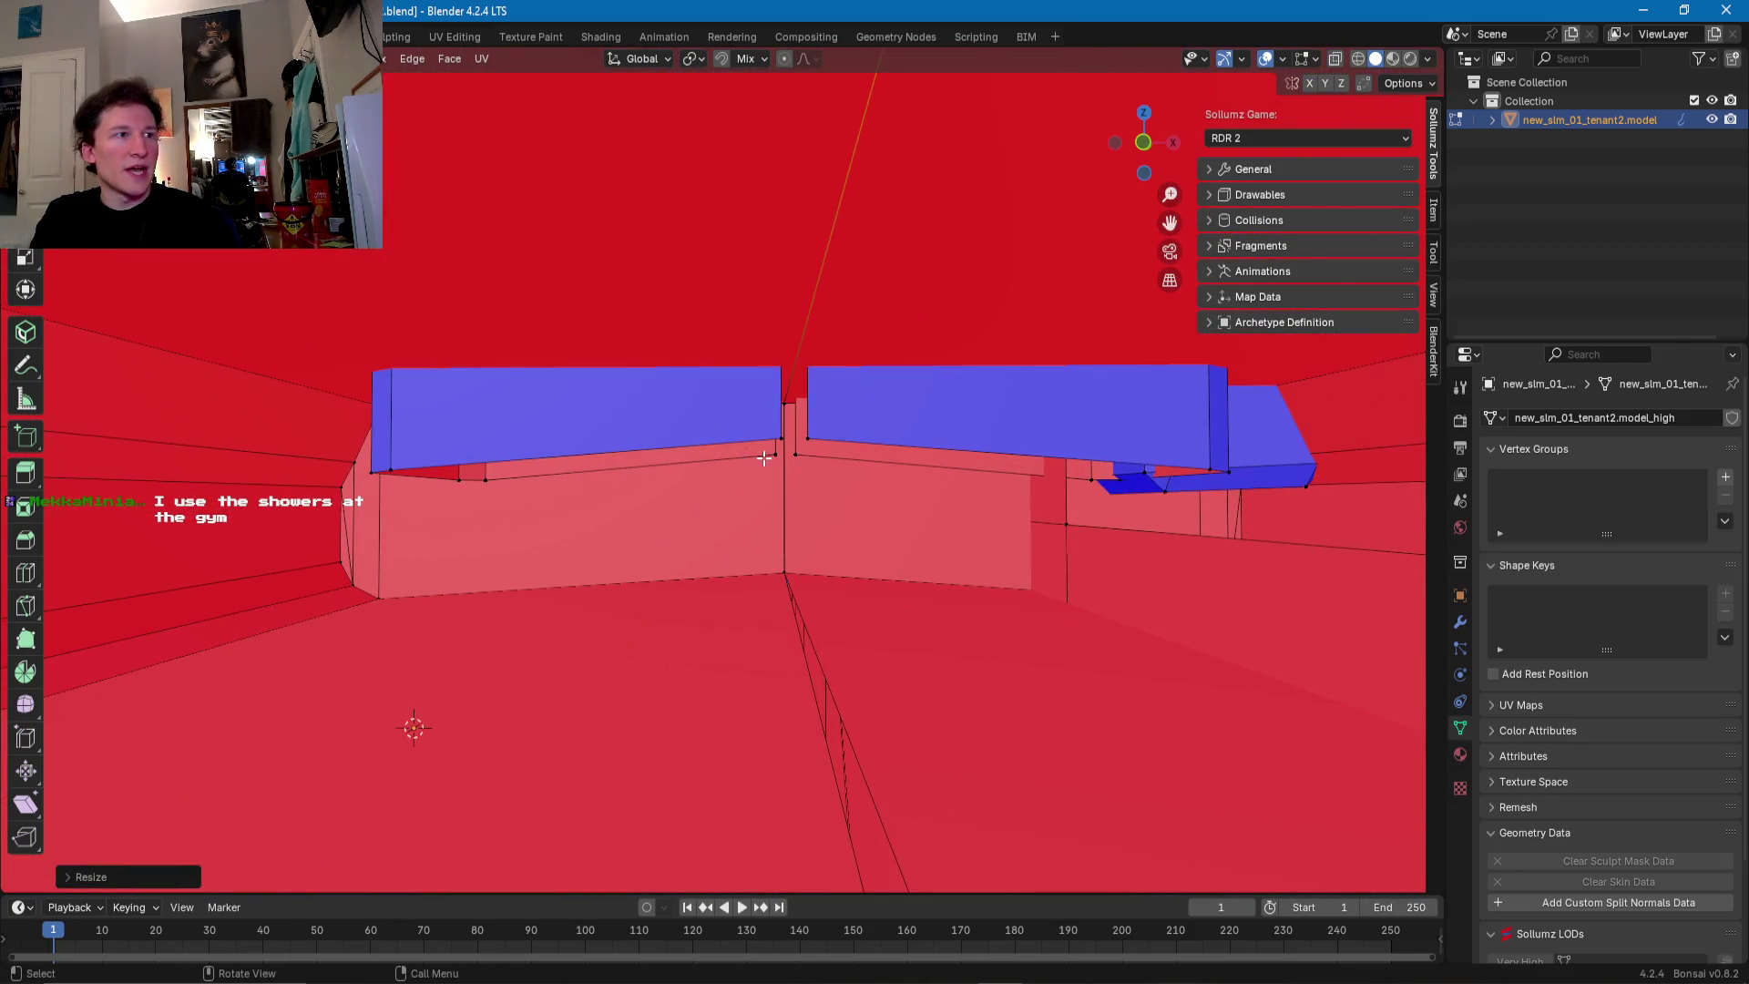
{"action": "left_click", "coordinate": [786, 454], "text": "shift"}
{"action": "left_click", "coordinate": [792, 438], "text": "shift"}
{"action": "type", "text": "s"}
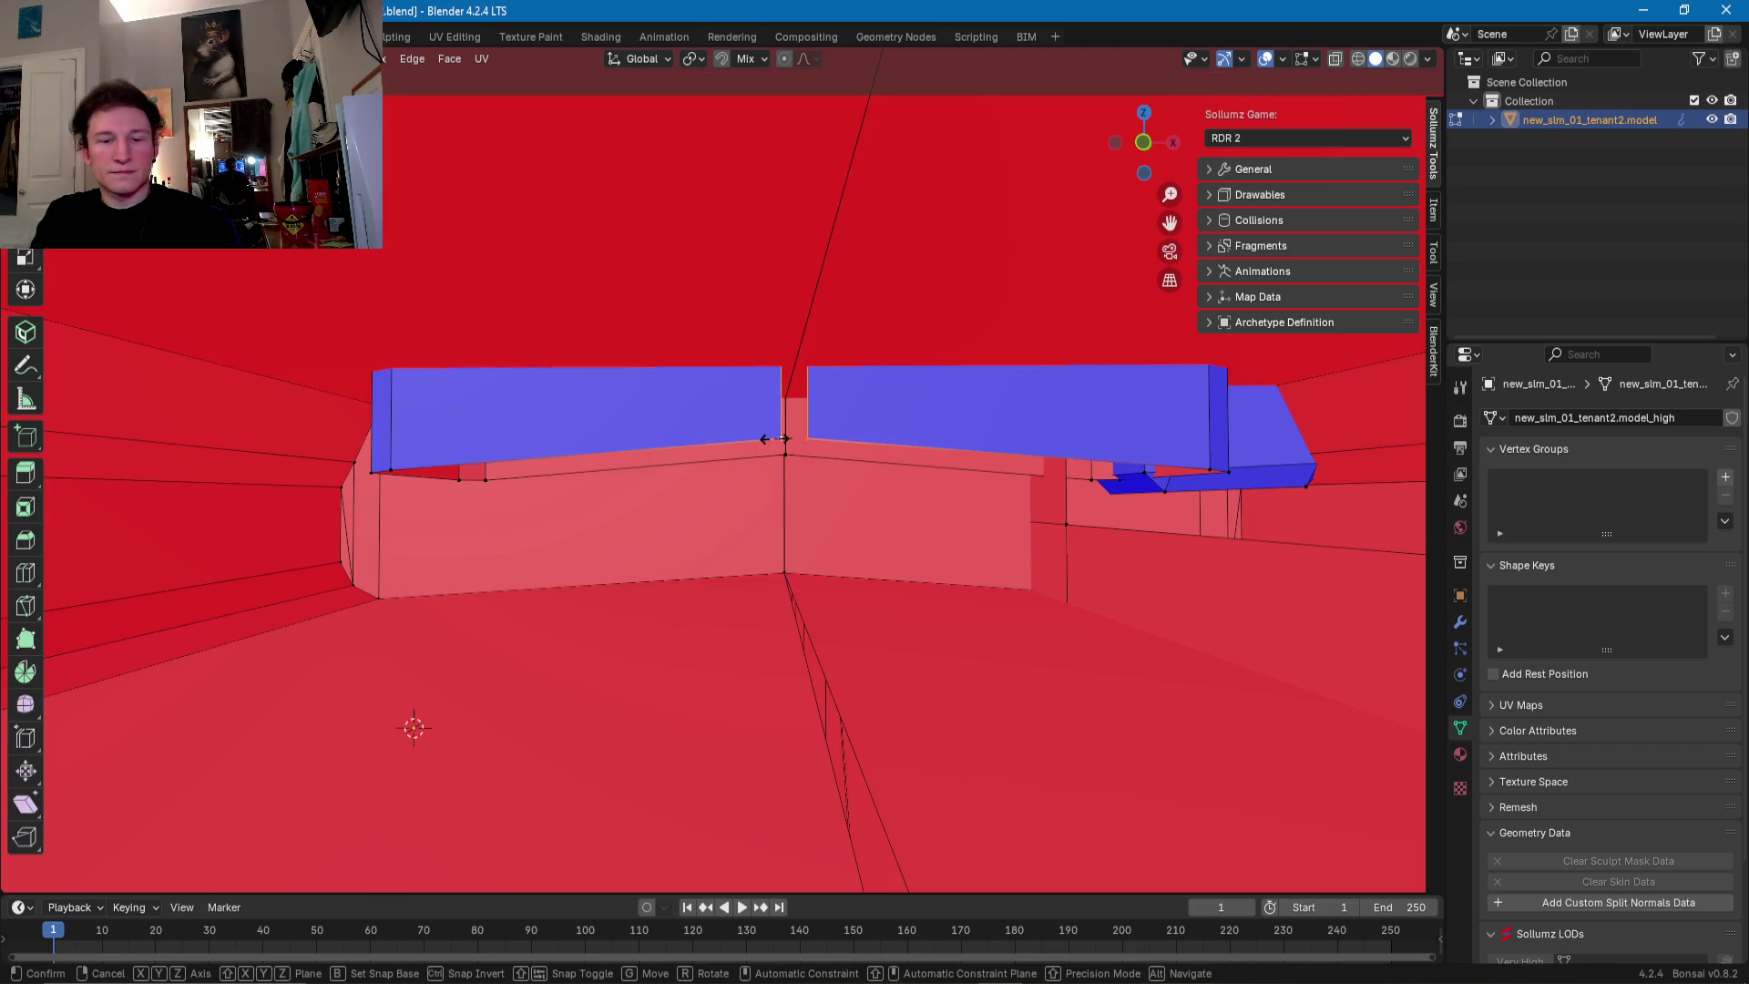
{"action": "type", "text": "0"}
{"action": "key", "text": "Return"}
- Flatten the edge on the ledge underside
{"action": "scroll", "coordinate": [952, 495], "scroll_direction": "down", "scroll_amount": 2}
{"action": "scroll", "coordinate": [951, 495], "scroll_direction": "down", "scroll_amount": 2}
{"action": "middle_click_drag", "start_coordinate": [951, 495], "coordinate": [994, 463]}
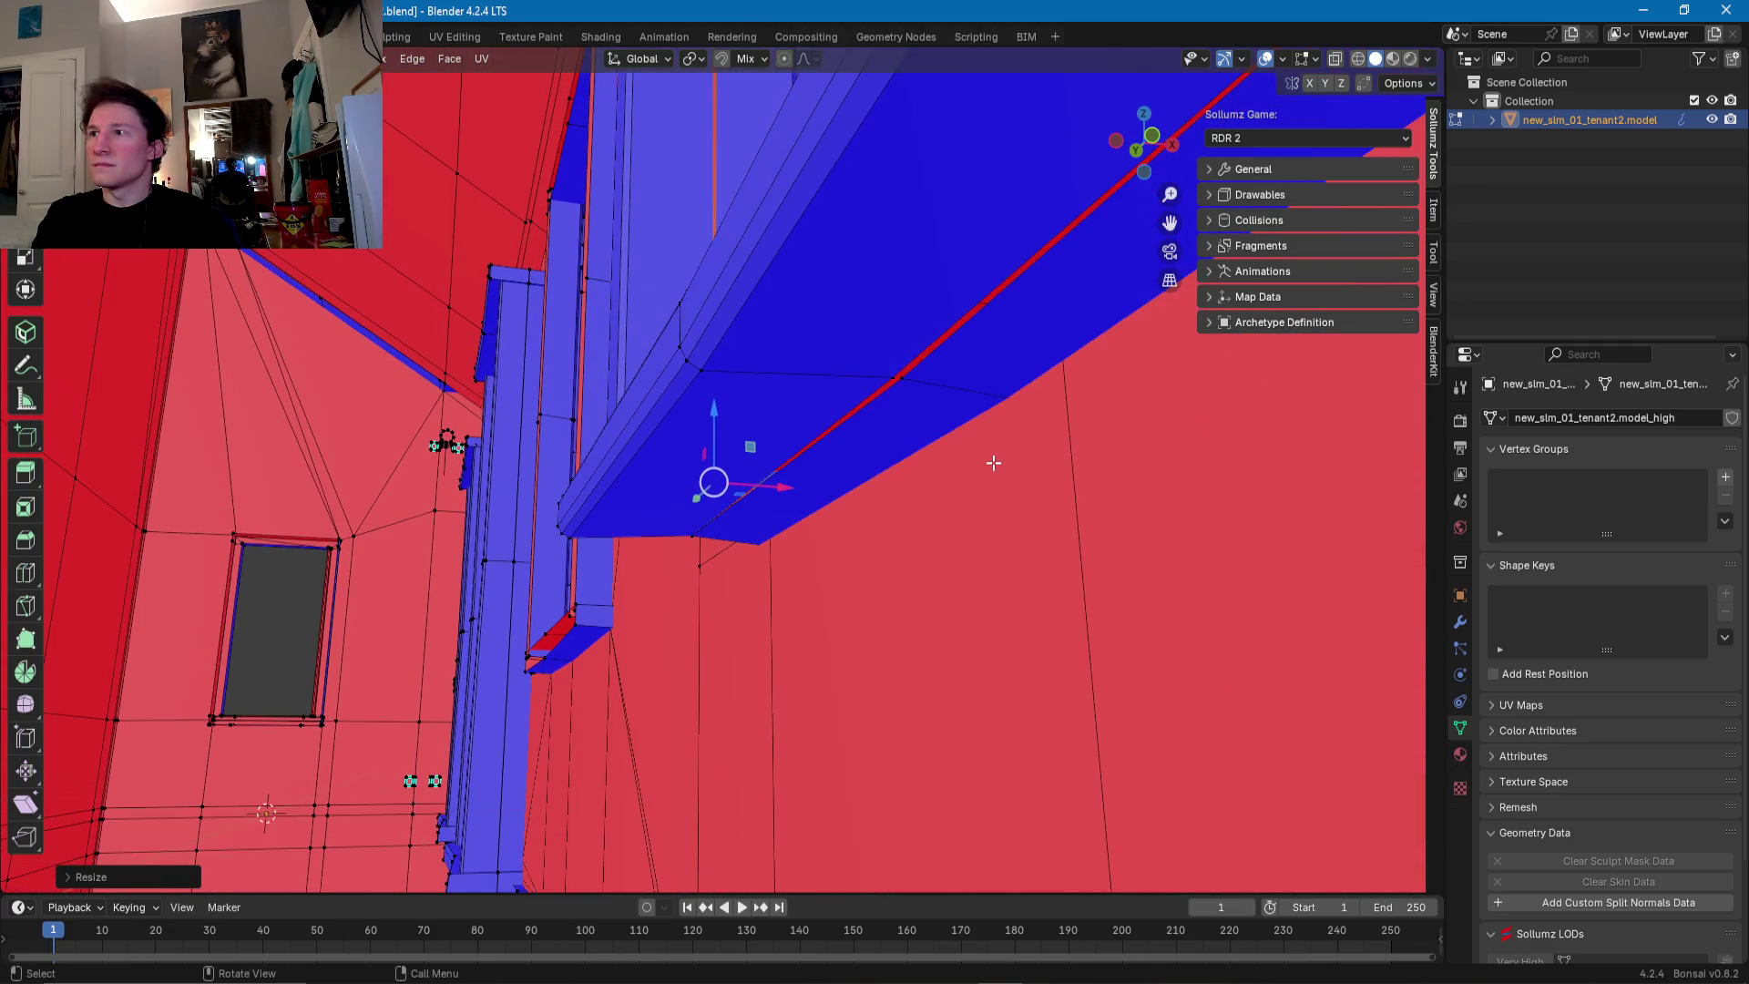
{"action": "middle_click_drag", "start_coordinate": [1021, 377], "coordinate": [929, 399]}
{"action": "left_click", "coordinate": [850, 463]}
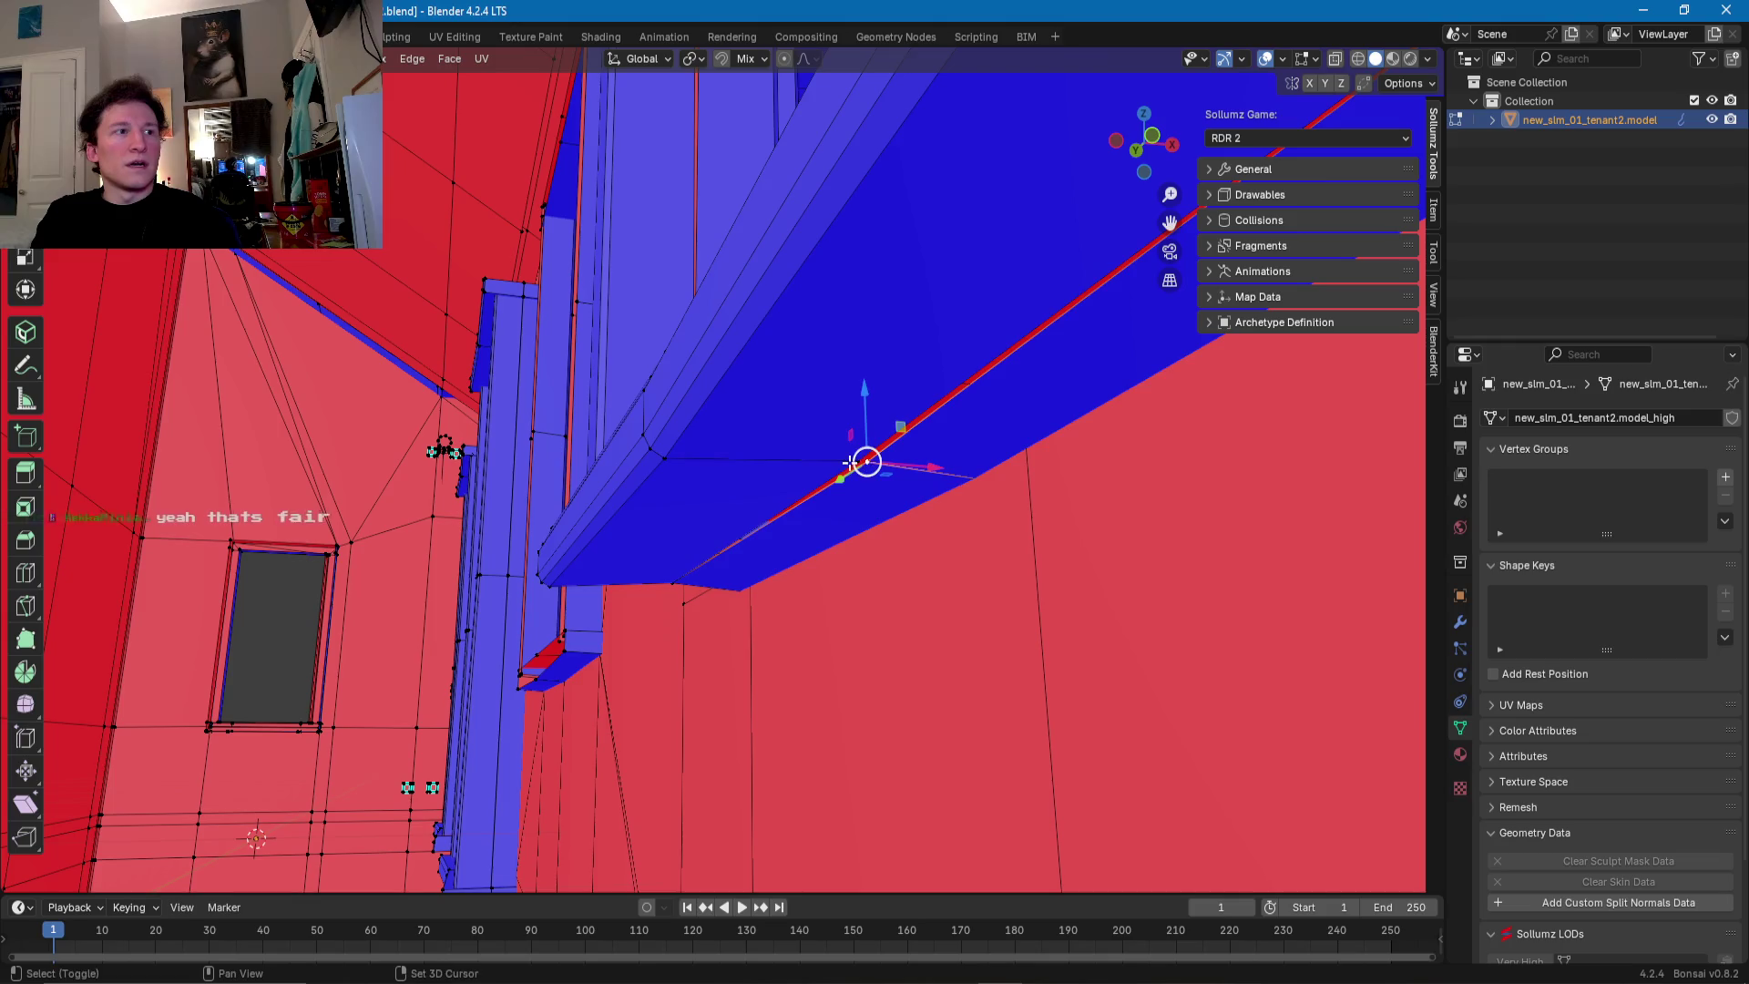
{"action": "key", "text": "s"}
{"action": "left_click", "coordinate": [850, 463]}
{"action": "mouse_move", "coordinate": [851, 461]}
{"action": "middle_mouse_down"}
{"action": "mouse_move", "coordinate": [993, 507]}
{"action": "mouse_move", "coordinate": [872, 526]}
{"action": "middle_mouse_up"}
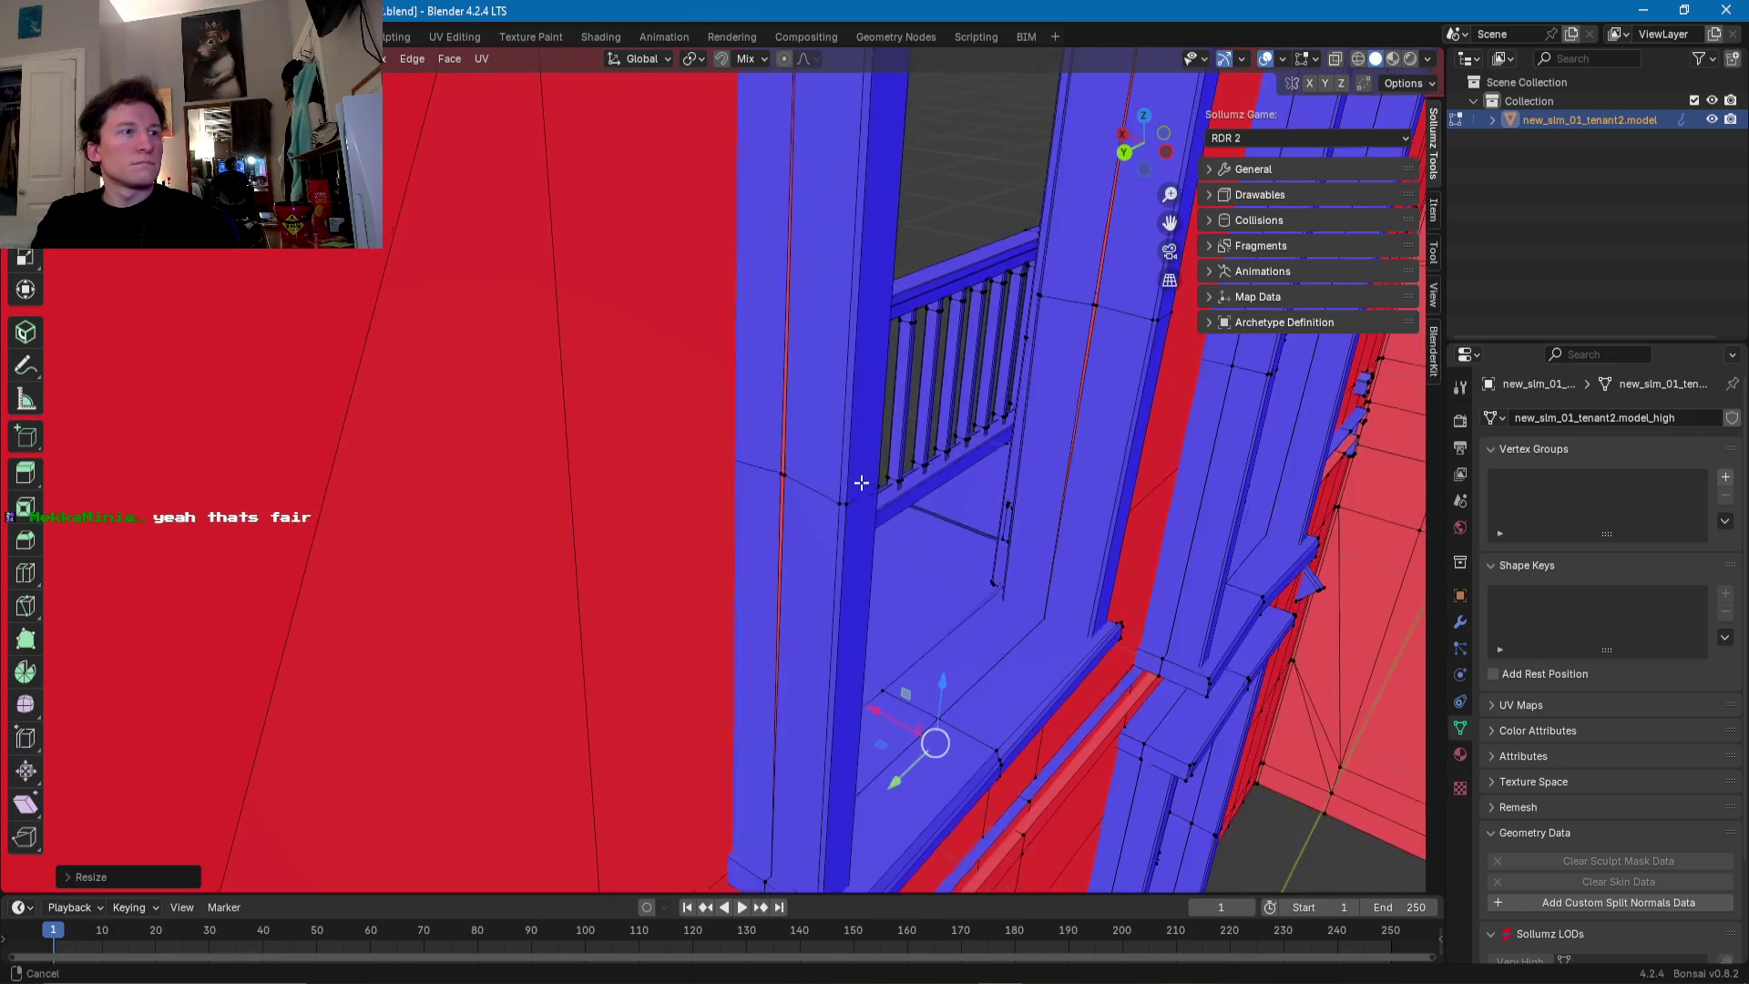
- Flatten three edges on the pillar beside the railing, collapsing its red strips
{"action": "left_click", "coordinate": [890, 517]}
{"action": "key", "text": "s"}
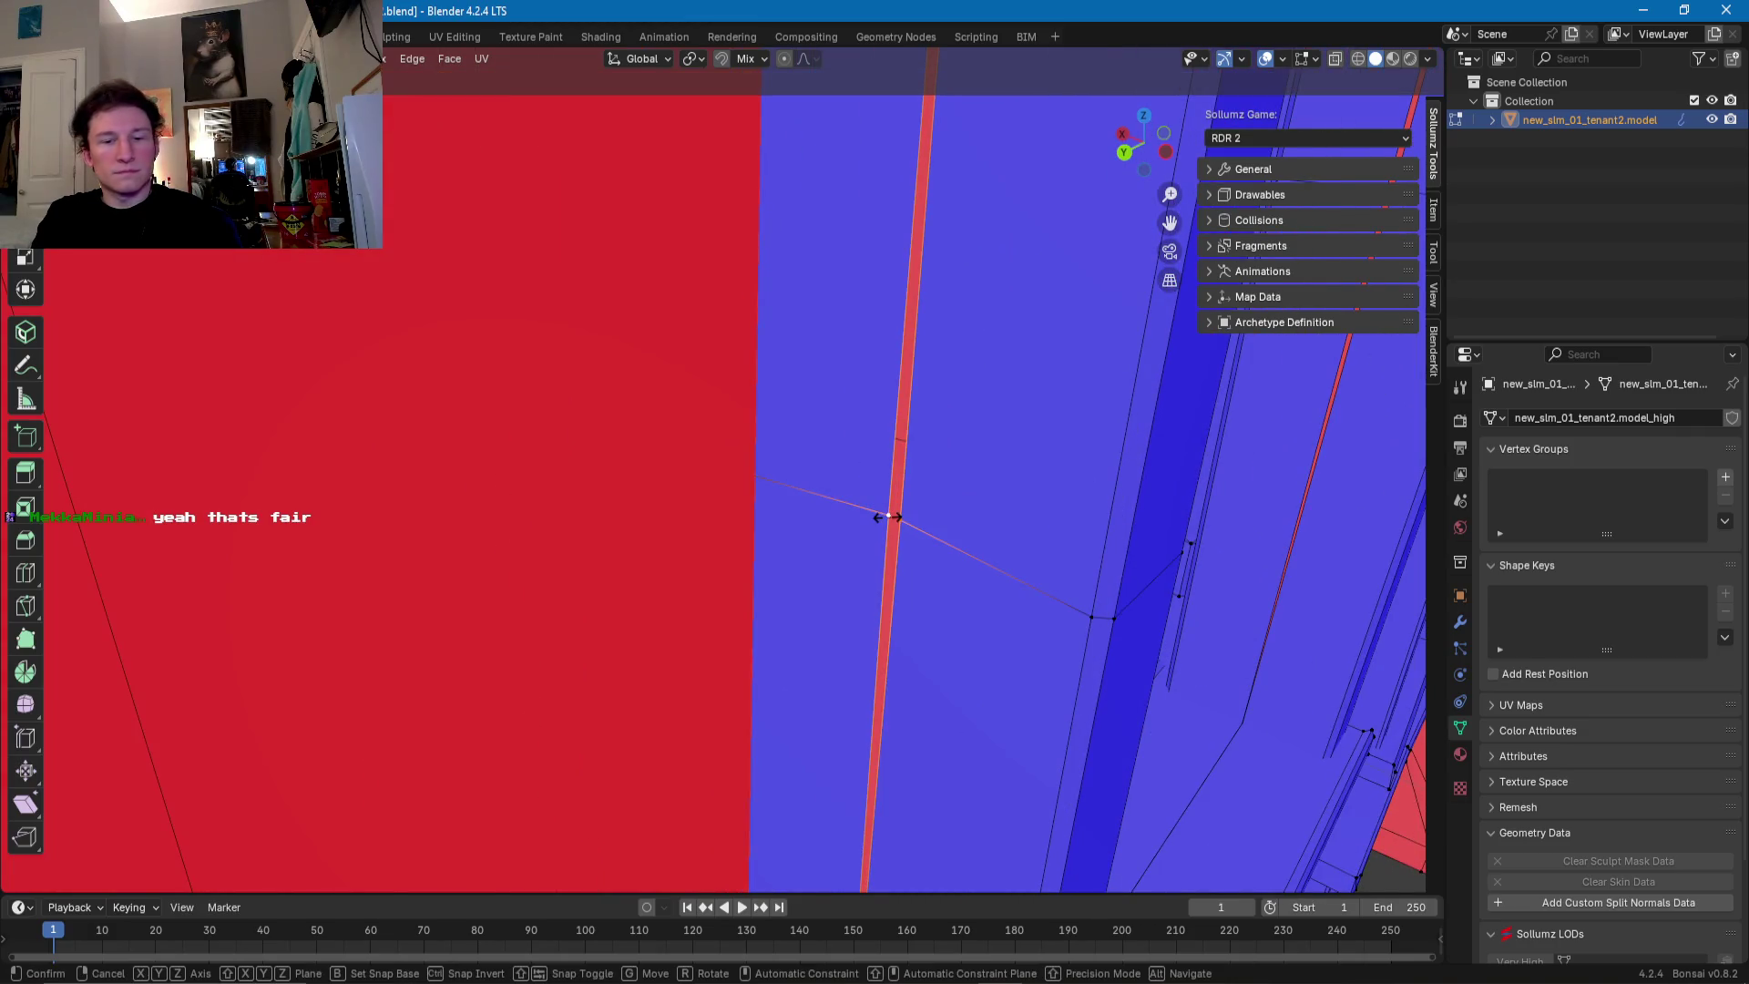
{"action": "left_click", "coordinate": [890, 517]}
{"action": "mouse_move", "coordinate": [890, 518]}
{"action": "middle_mouse_down"}
{"action": "mouse_move", "coordinate": [723, 385]}
{"action": "mouse_move", "coordinate": [956, 419]}
{"action": "middle_mouse_up"}
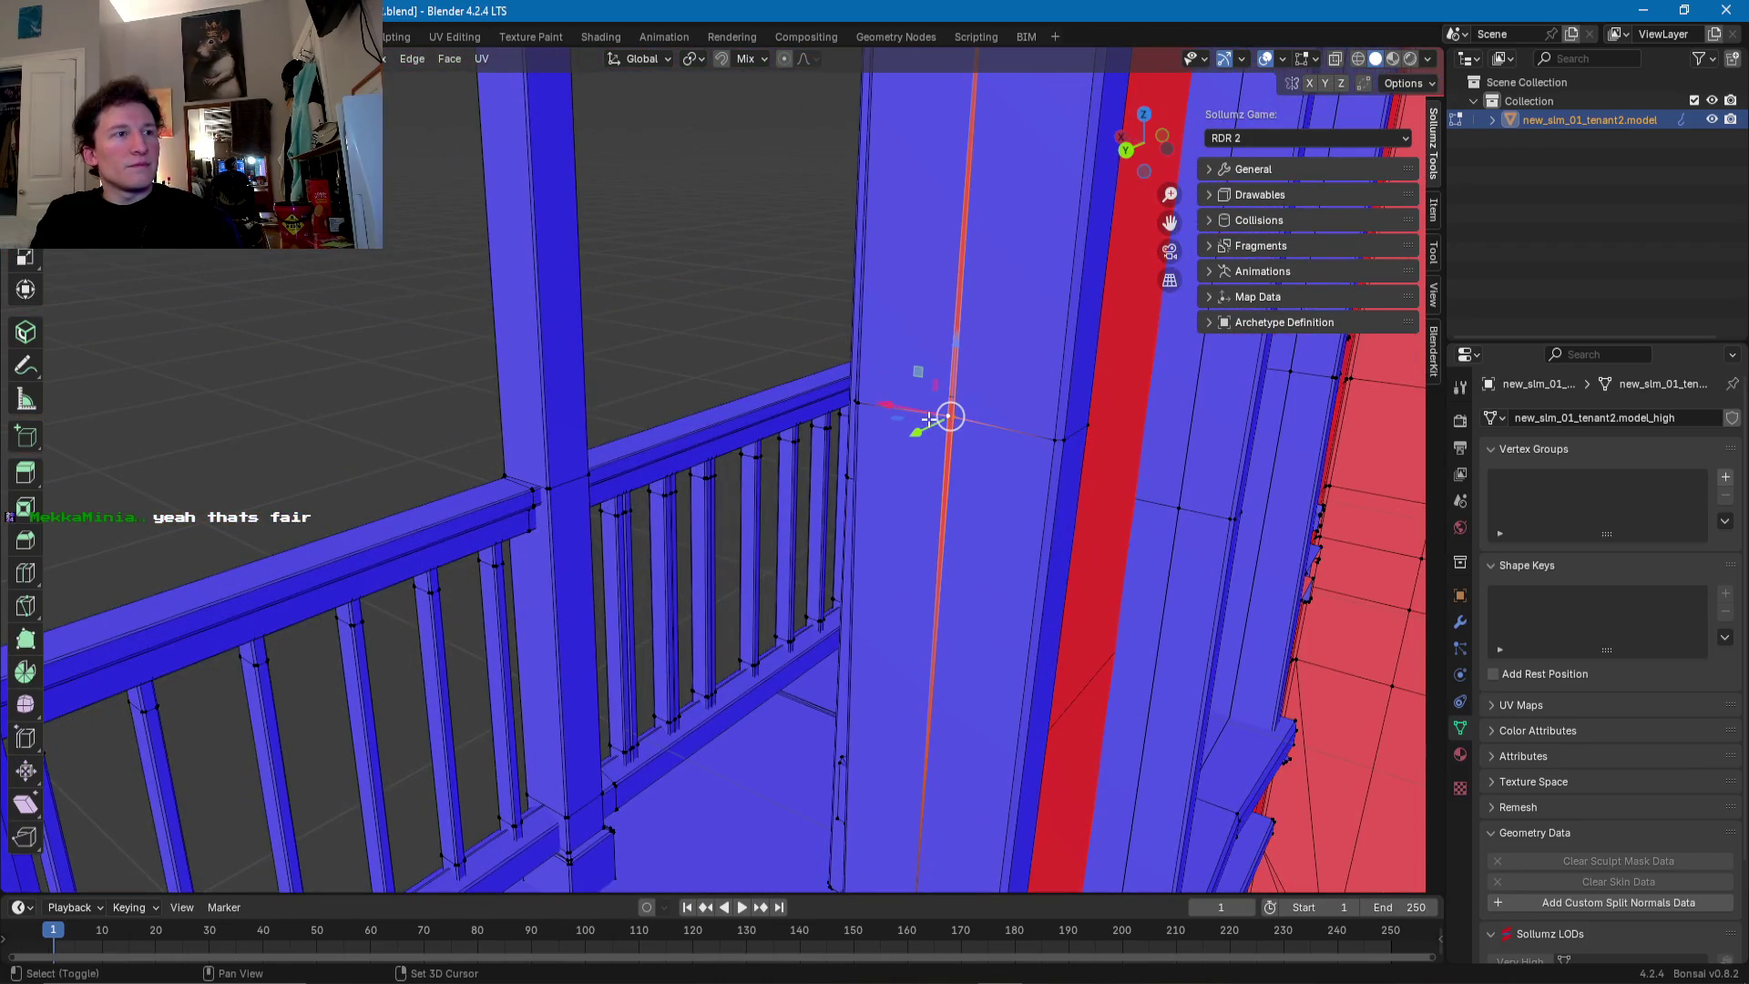
{"action": "key", "text": "s"}
{"action": "left_click", "coordinate": [930, 418]}
{"action": "mouse_move", "coordinate": [930, 418]}
{"action": "middle_mouse_down"}
{"action": "mouse_move", "coordinate": [735, 448]}
{"action": "mouse_move", "coordinate": [867, 512]}
{"action": "mouse_move", "coordinate": [1007, 671]}
{"action": "middle_mouse_up"}
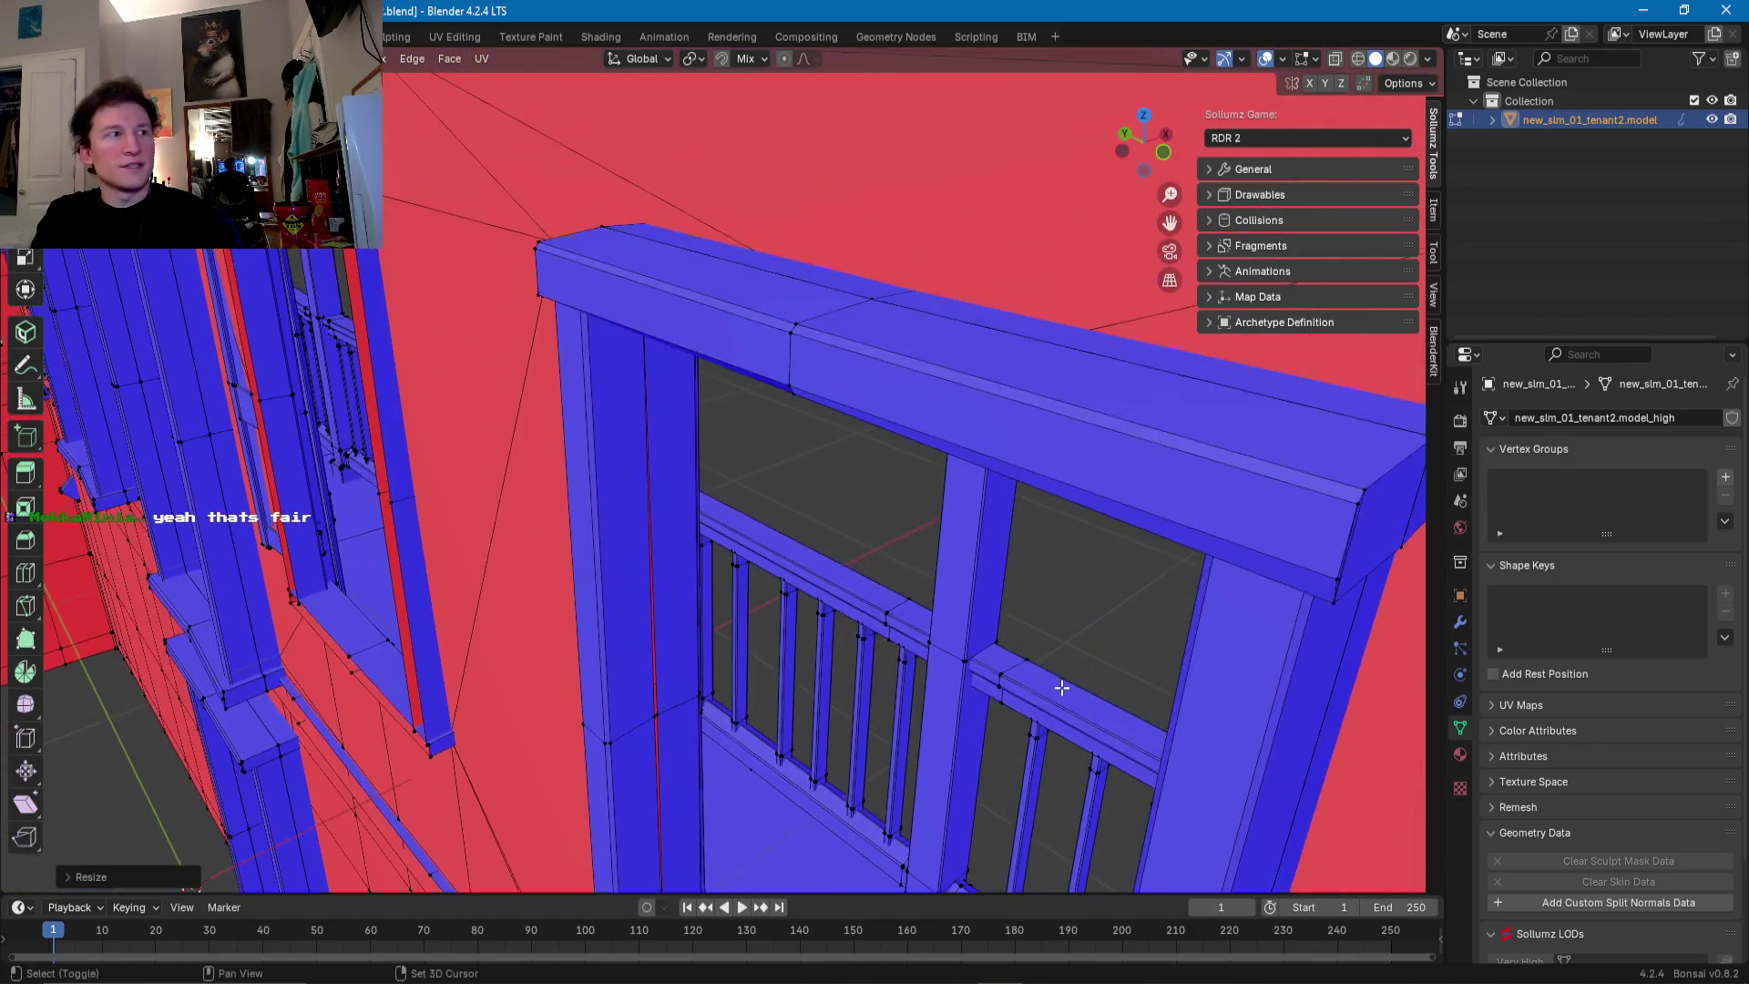
{"action": "middle_click_drag", "start_coordinate": [648, 751], "coordinate": [658, 623]}
{"action": "key", "text": "s"}
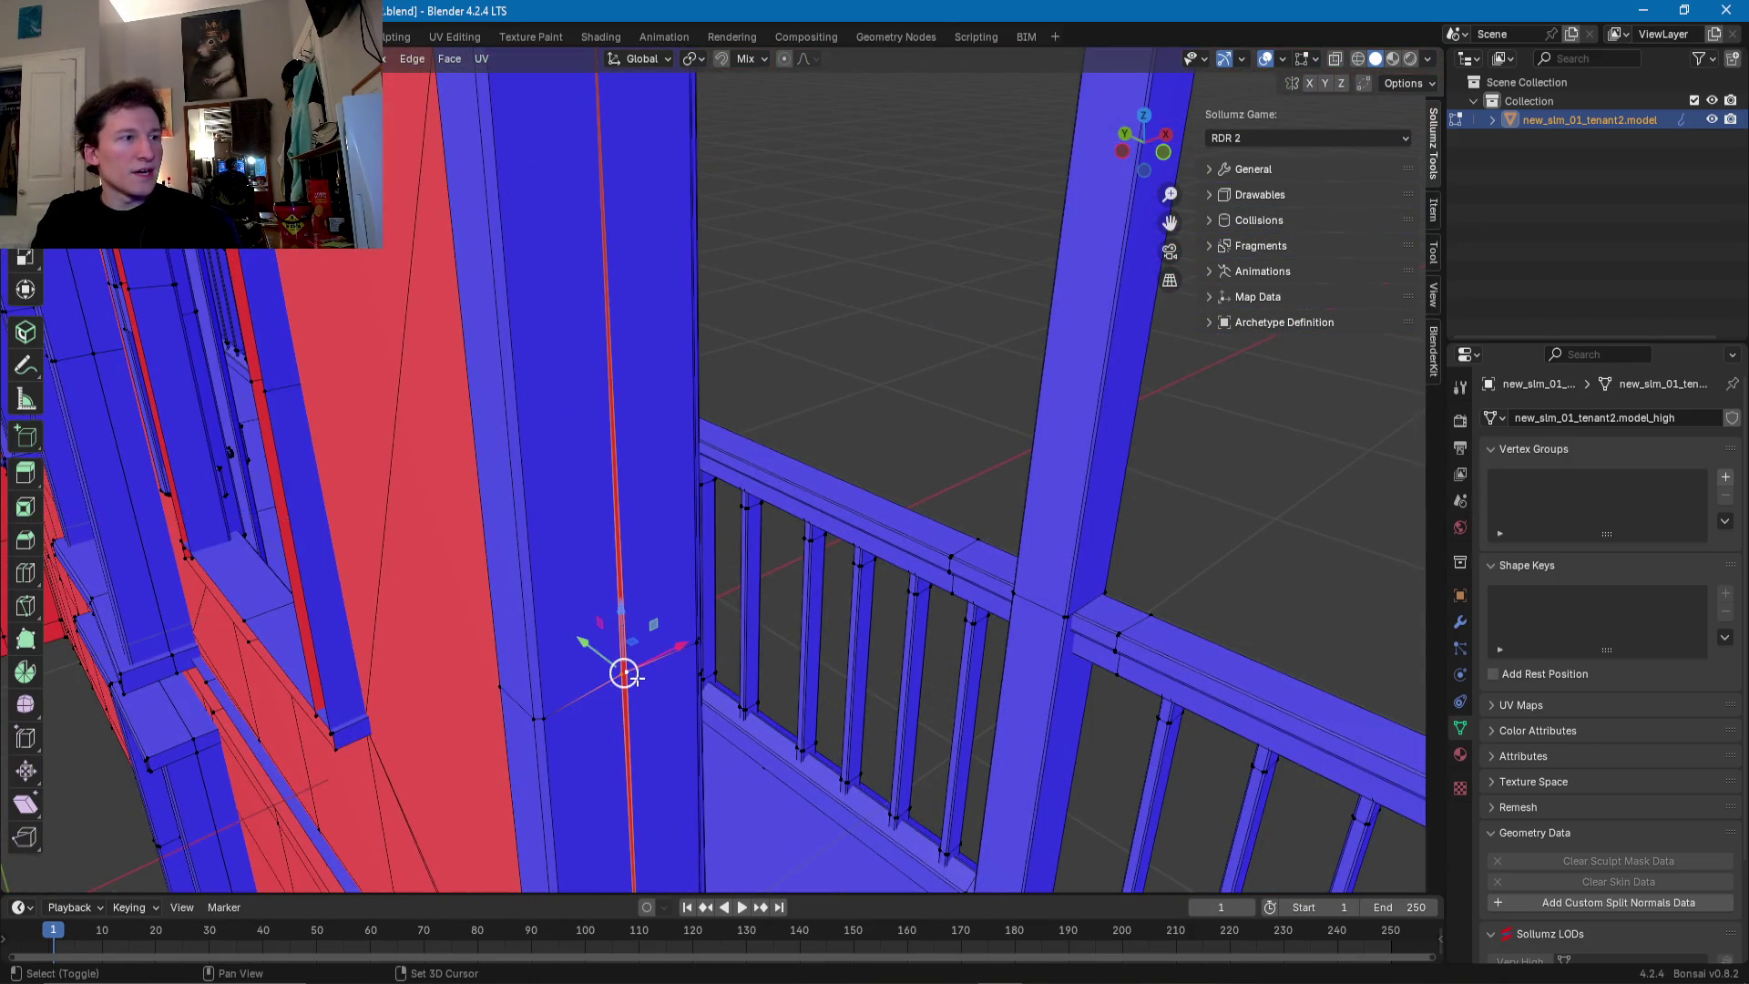
{"action": "left_click", "coordinate": [625, 674]}
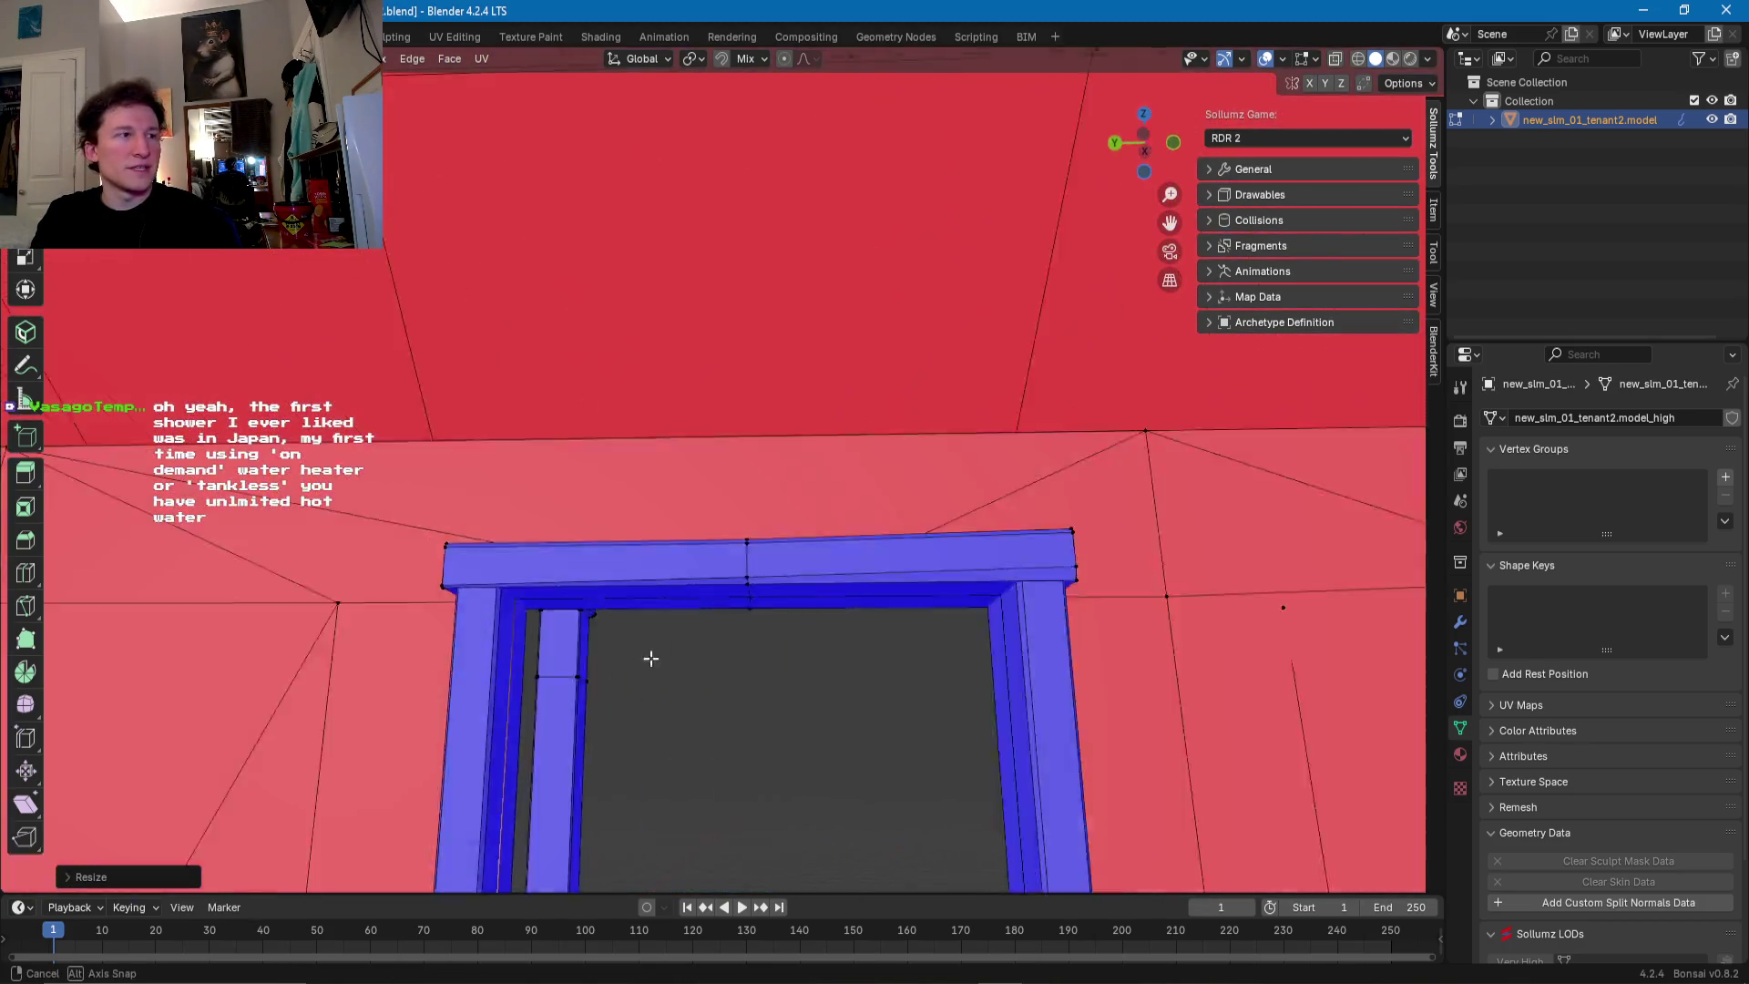
{"action": "mouse_move", "coordinate": [625, 674]}
{"action": "middle_mouse_down"}
{"action": "mouse_move", "coordinate": [681, 625]}
{"action": "mouse_move", "coordinate": [658, 626]}
{"action": "mouse_move", "coordinate": [703, 512]}
{"action": "middle_mouse_up"}
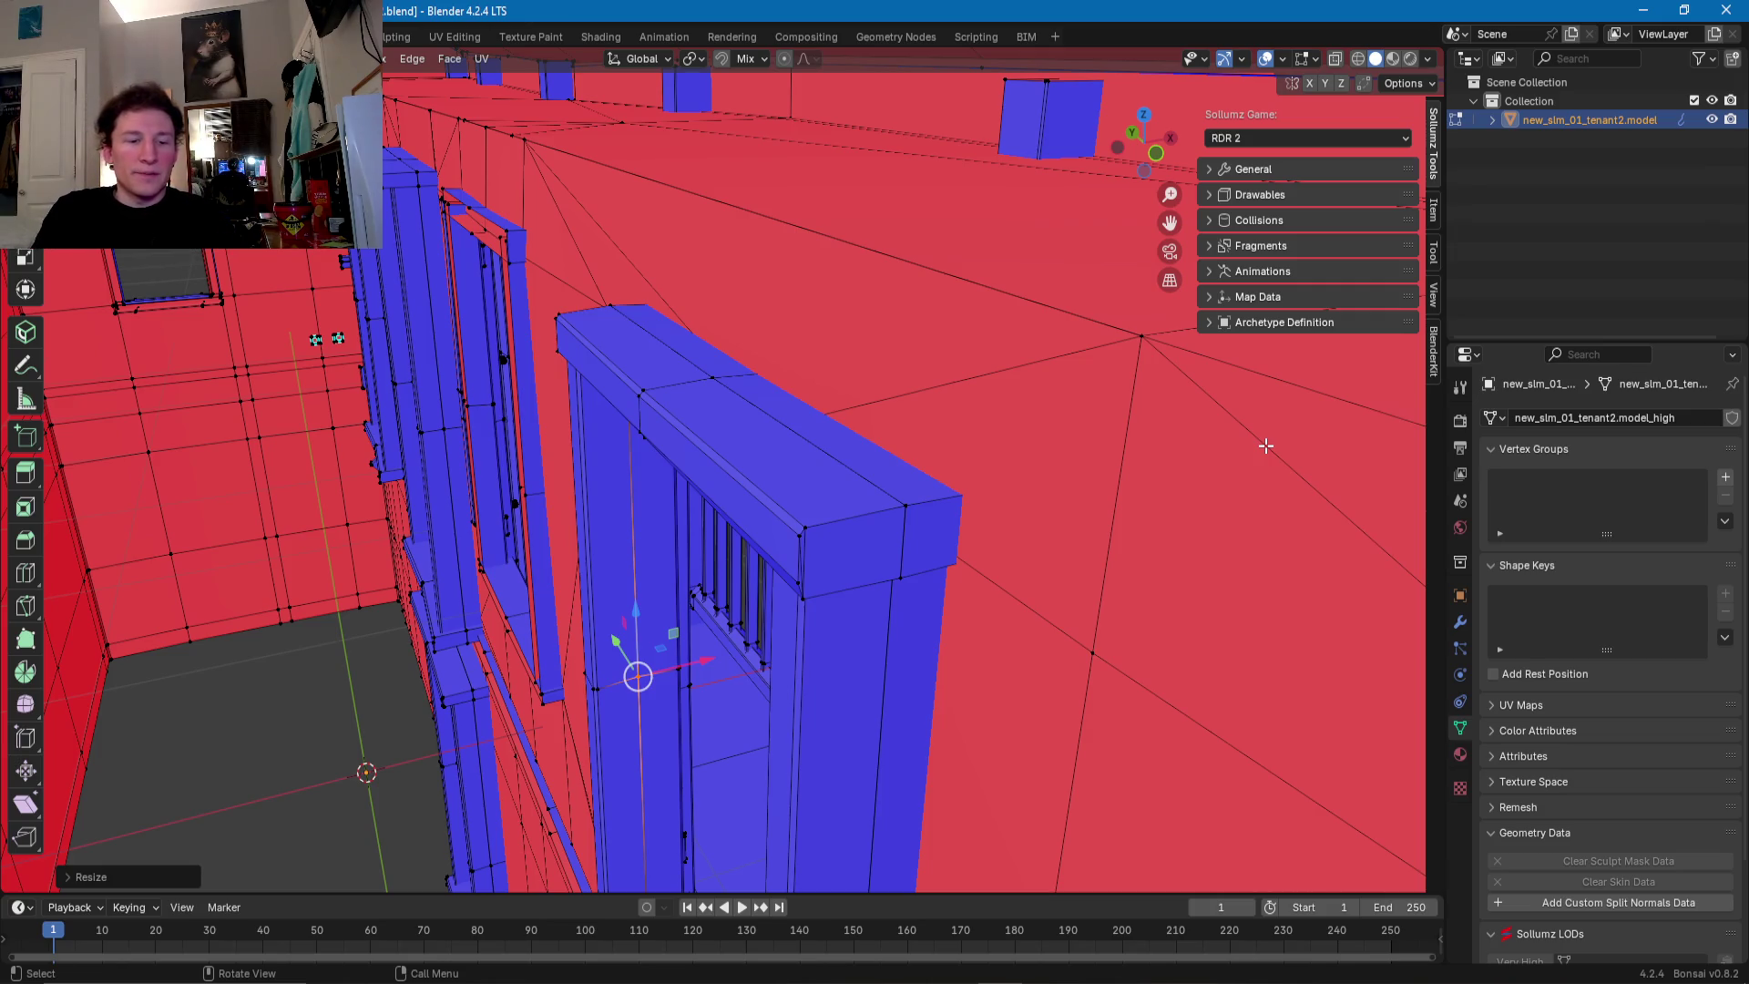
{"action": "mouse_move", "coordinate": [565, 644]}
{"action": "middle_mouse_down"}
{"action": "mouse_move", "coordinate": [842, 588]}
{"action": "mouse_move", "coordinate": [800, 638]}
{"action": "middle_mouse_up"}
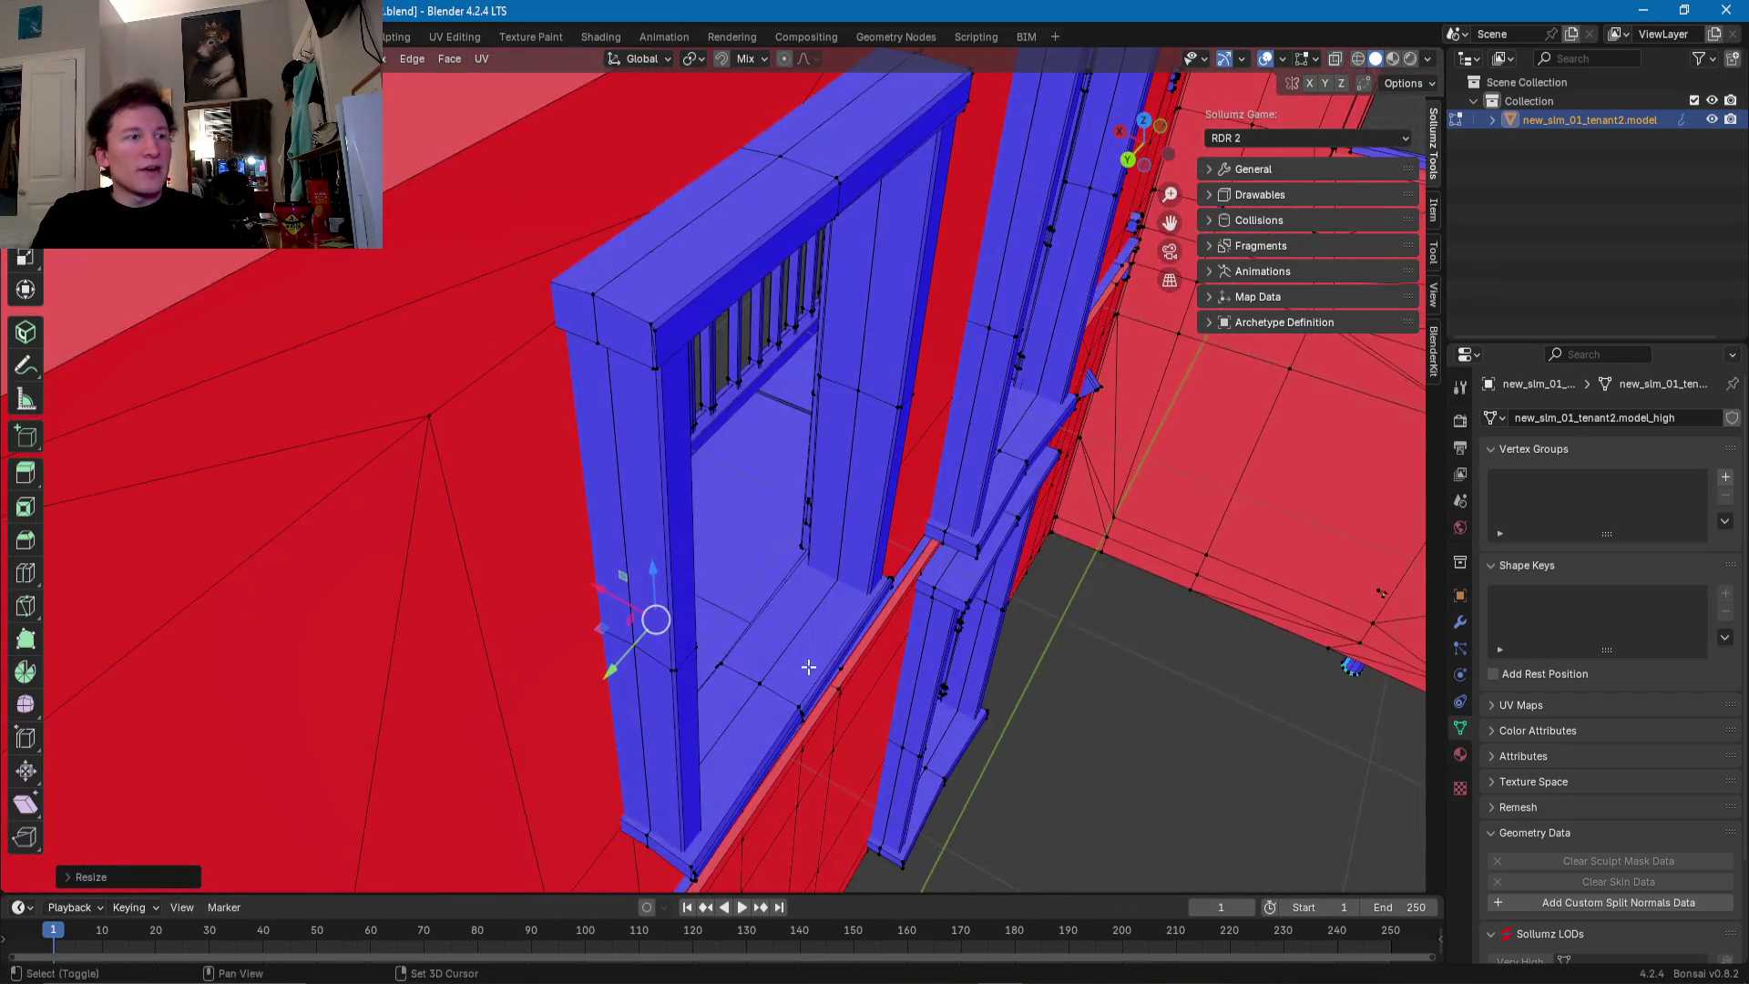
{"action": "left_click", "coordinate": [800, 637]}
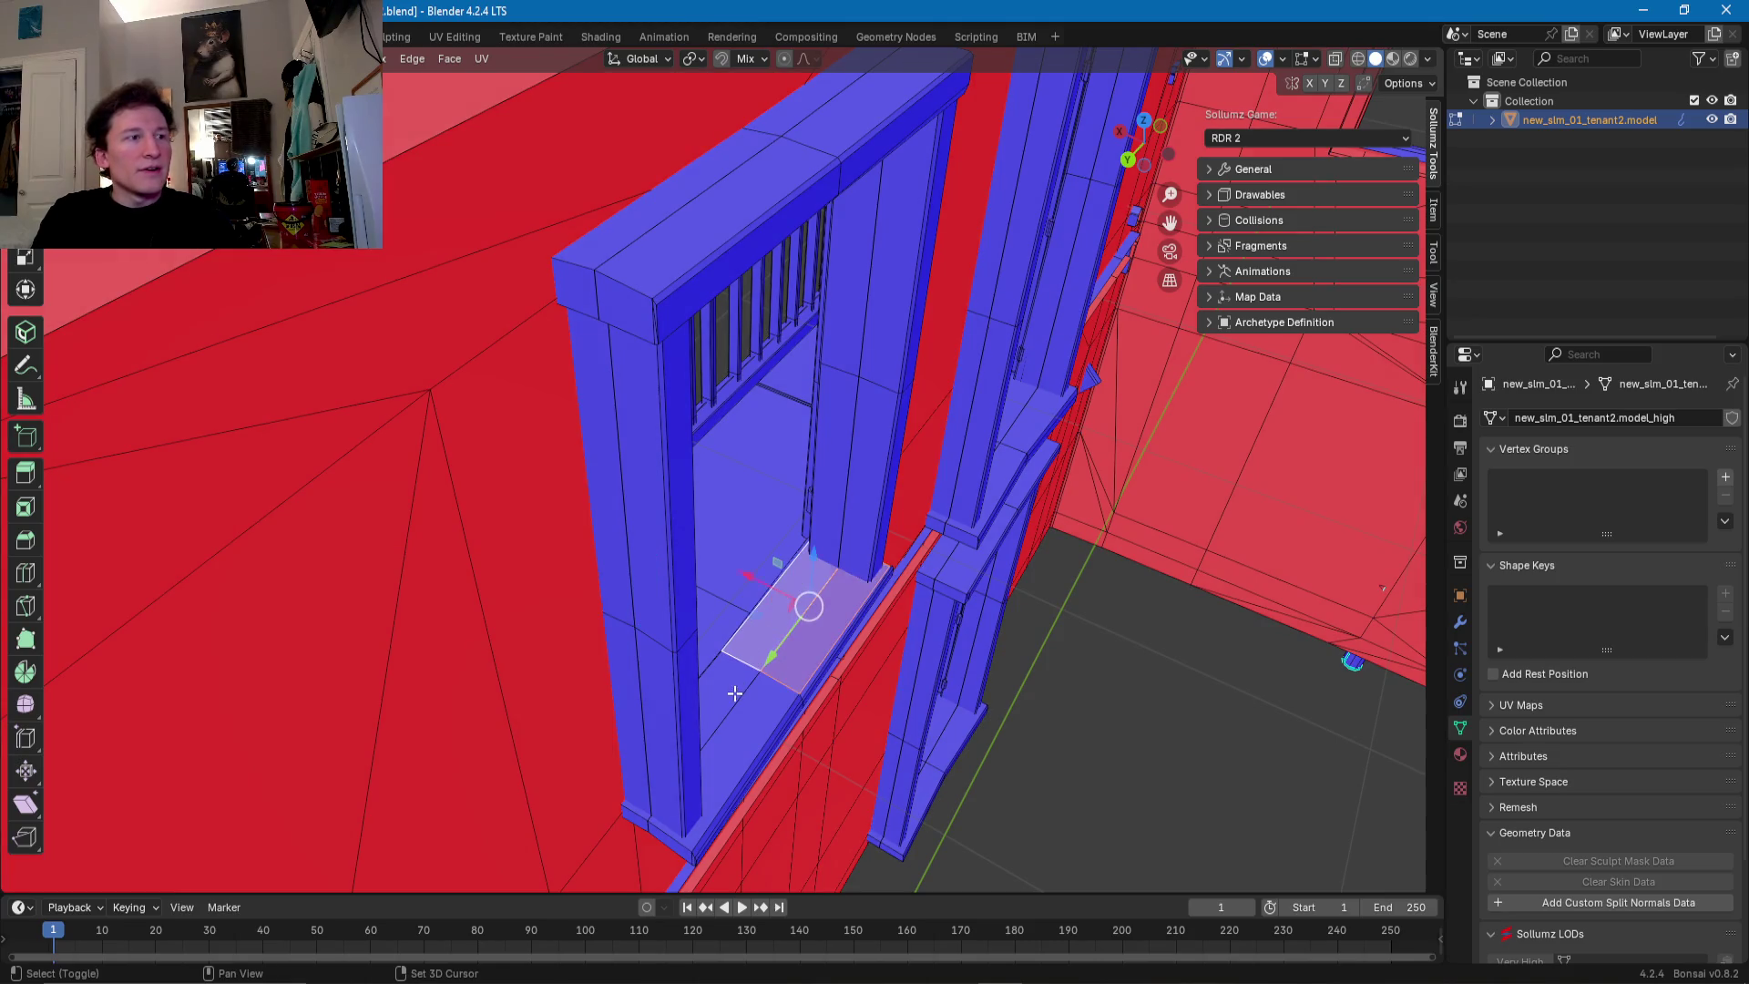
{"action": "left_click", "coordinate": [763, 671], "text": "shift"}
{"action": "middle_click_drag", "start_coordinate": [763, 671], "coordinate": [793, 630]}
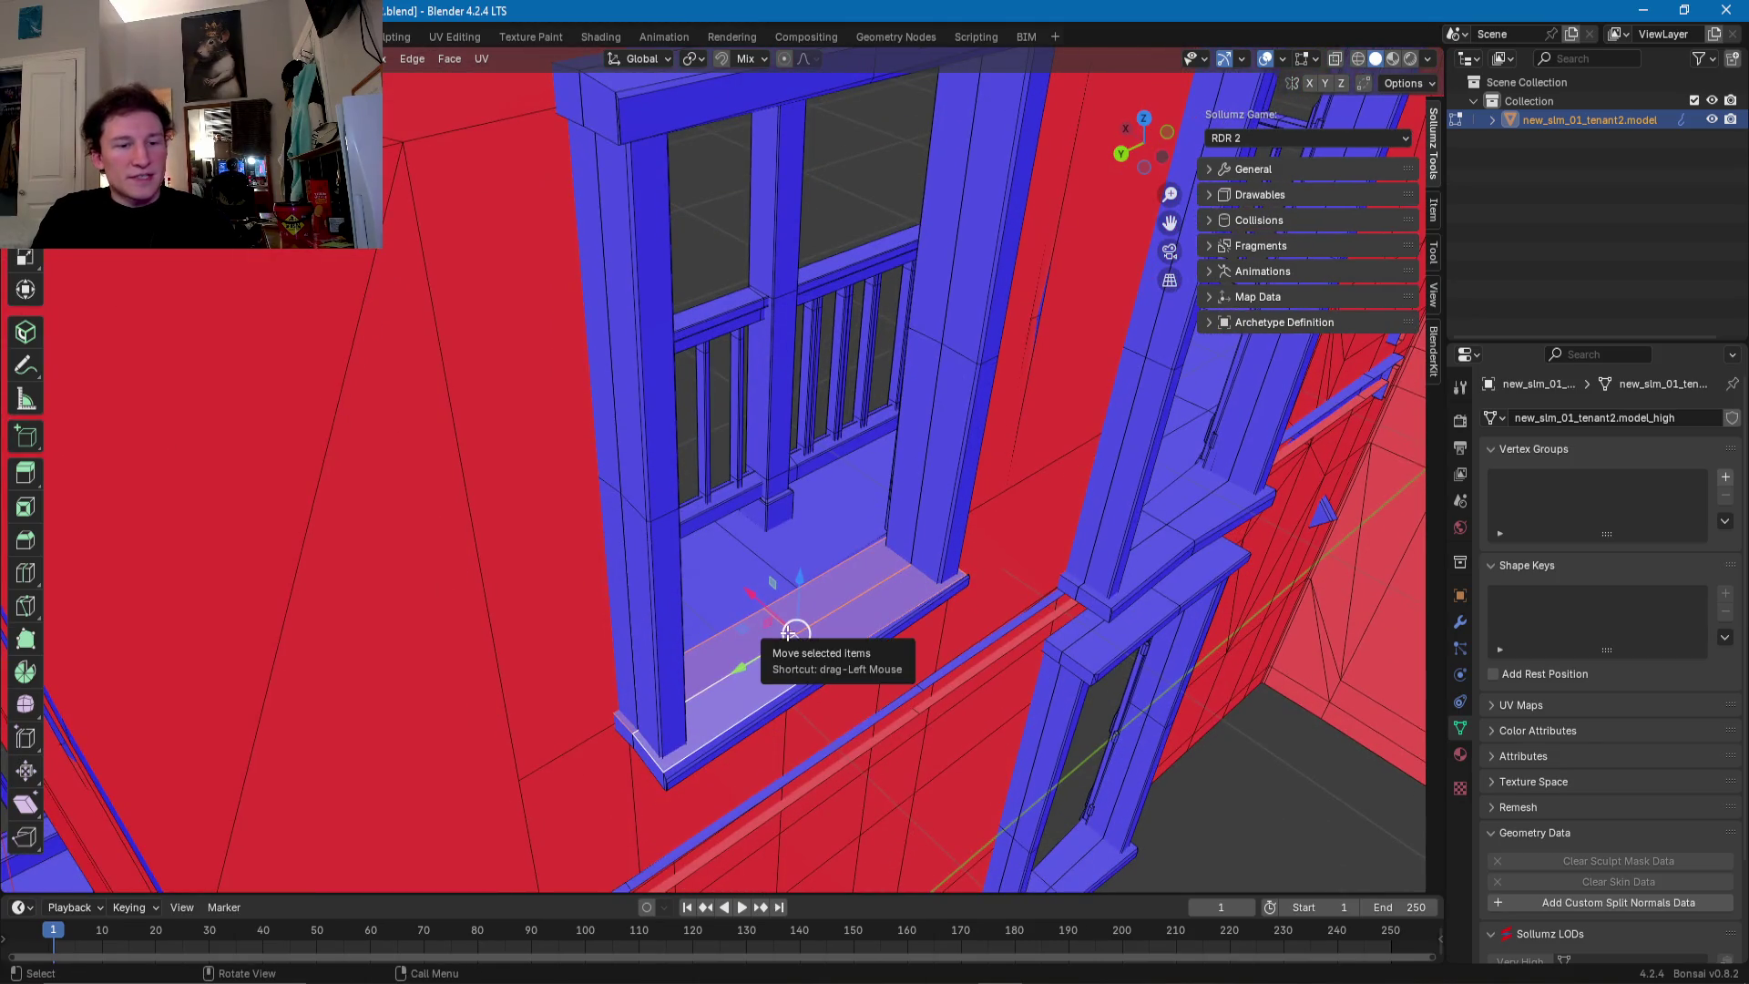
{"action": "left_click_drag", "start_coordinate": [793, 630], "coordinate": [788, 632]}
{"action": "left_click", "coordinate": [789, 633]}
{"action": "middle_click_drag", "start_coordinate": [789, 632], "coordinate": [819, 561]}
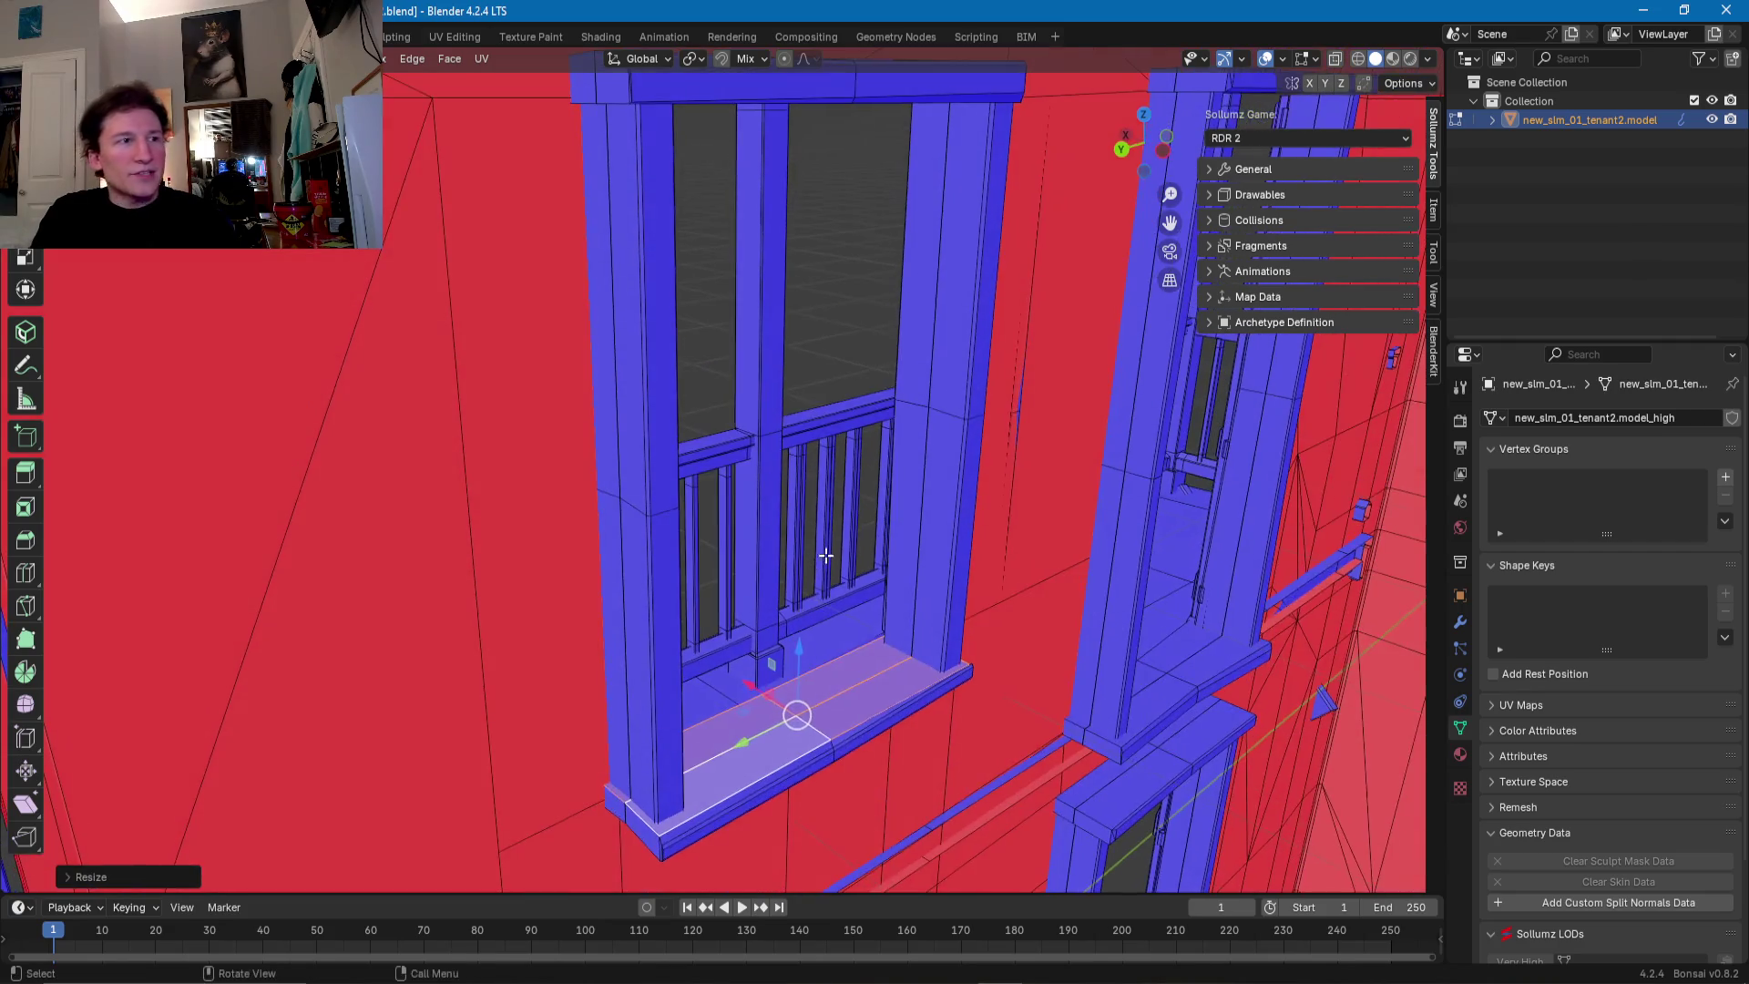
{"action": "mouse_move", "coordinate": [917, 441]}
{"action": "middle_mouse_down"}
{"action": "mouse_move", "coordinate": [859, 574]}
{"action": "mouse_move", "coordinate": [851, 430]}
{"action": "middle_mouse_up"}
{"action": "left_click", "coordinate": [851, 422]}
{"action": "left_click", "coordinate": [778, 372], "text": "shift"}
{"action": "left_click", "coordinate": [778, 373], "text": "shift"}
{"action": "left_click", "coordinate": [868, 386], "text": "shift"}
{"action": "key", "text": "s"}
{"action": "key", "text": "z"}
{"action": "left_click", "coordinate": [866, 388]}
{"action": "middle_click_drag", "start_coordinate": [865, 388], "coordinate": [951, 546]}
{"action": "left_click", "coordinate": [919, 546]}
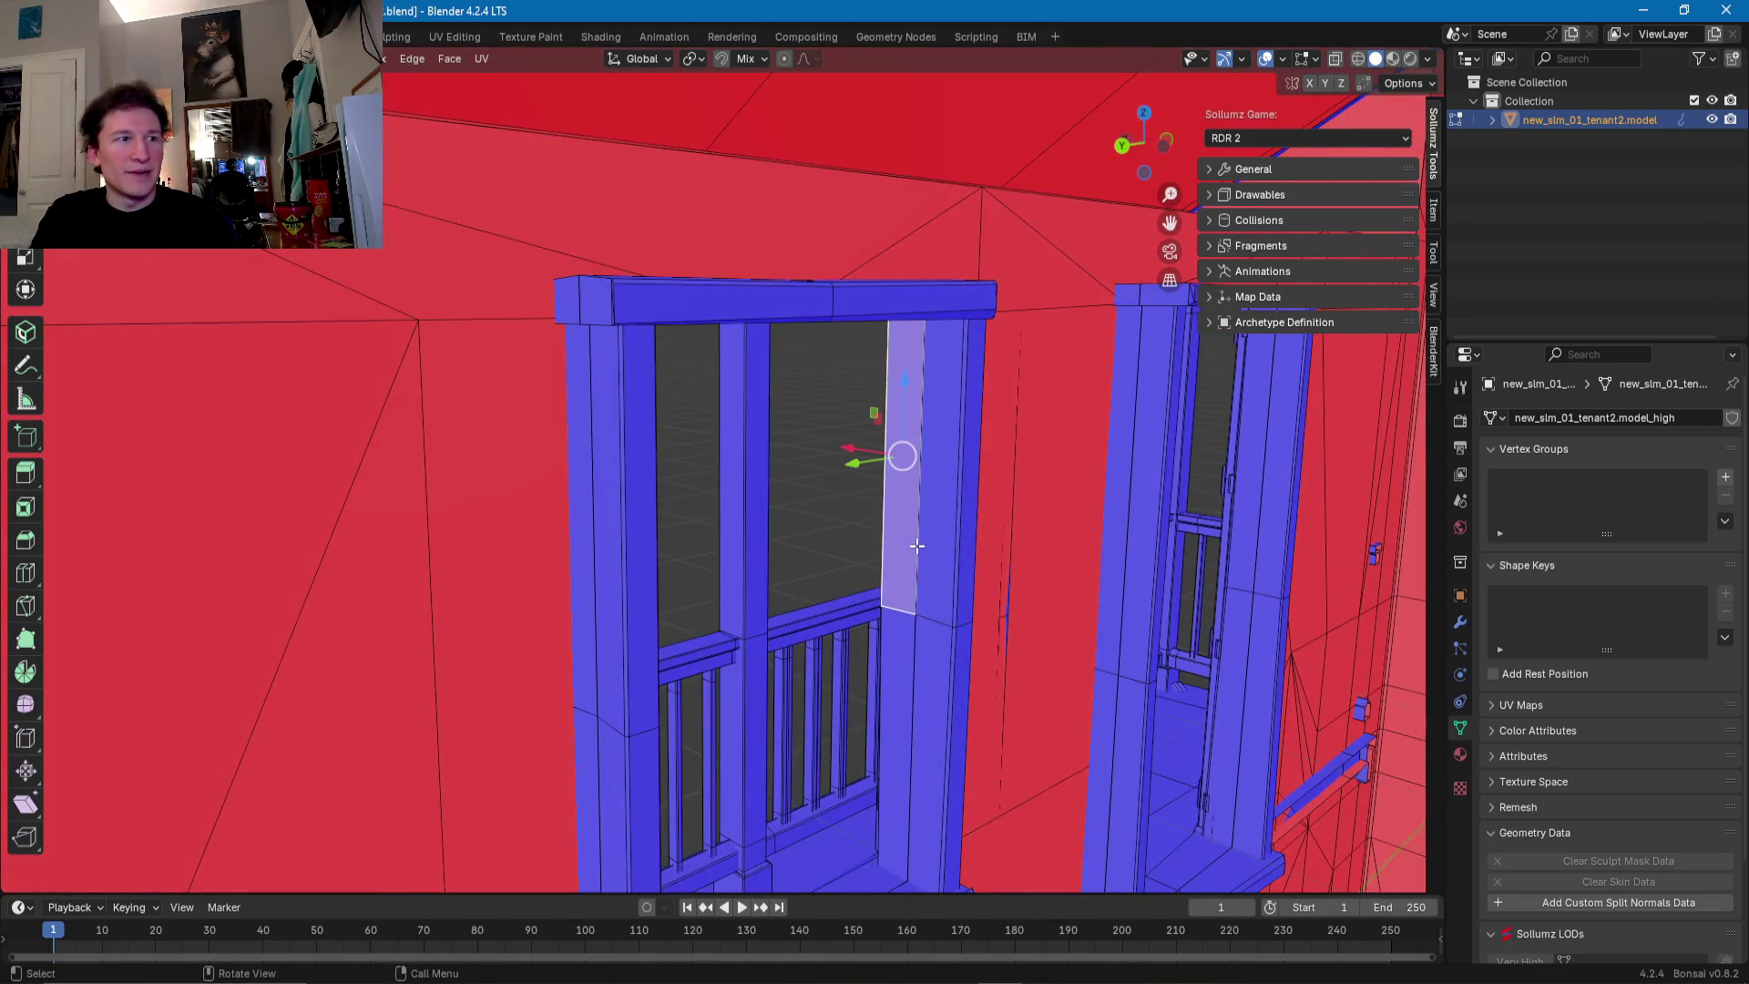
{"action": "left_click", "coordinate": [913, 665], "text": "shift"}
{"action": "middle_click_drag", "start_coordinate": [913, 664], "coordinate": [880, 710]}
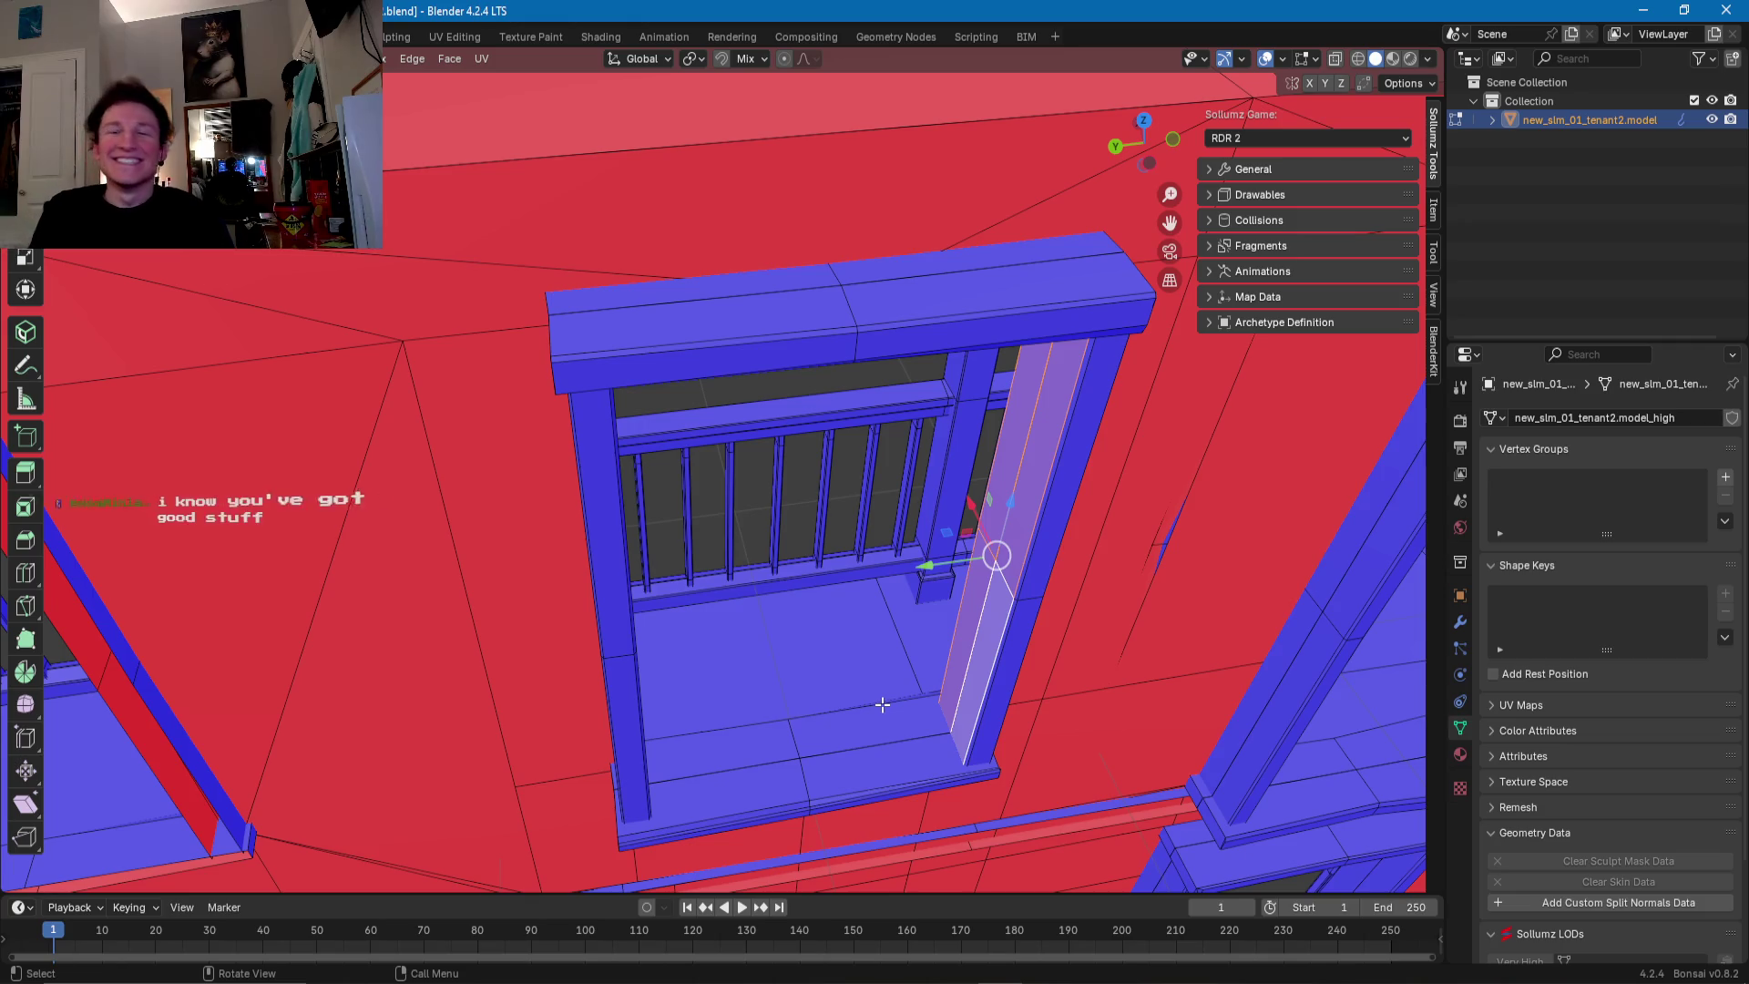
{"action": "middle_click_drag", "start_coordinate": [913, 707], "coordinate": [653, 545]}
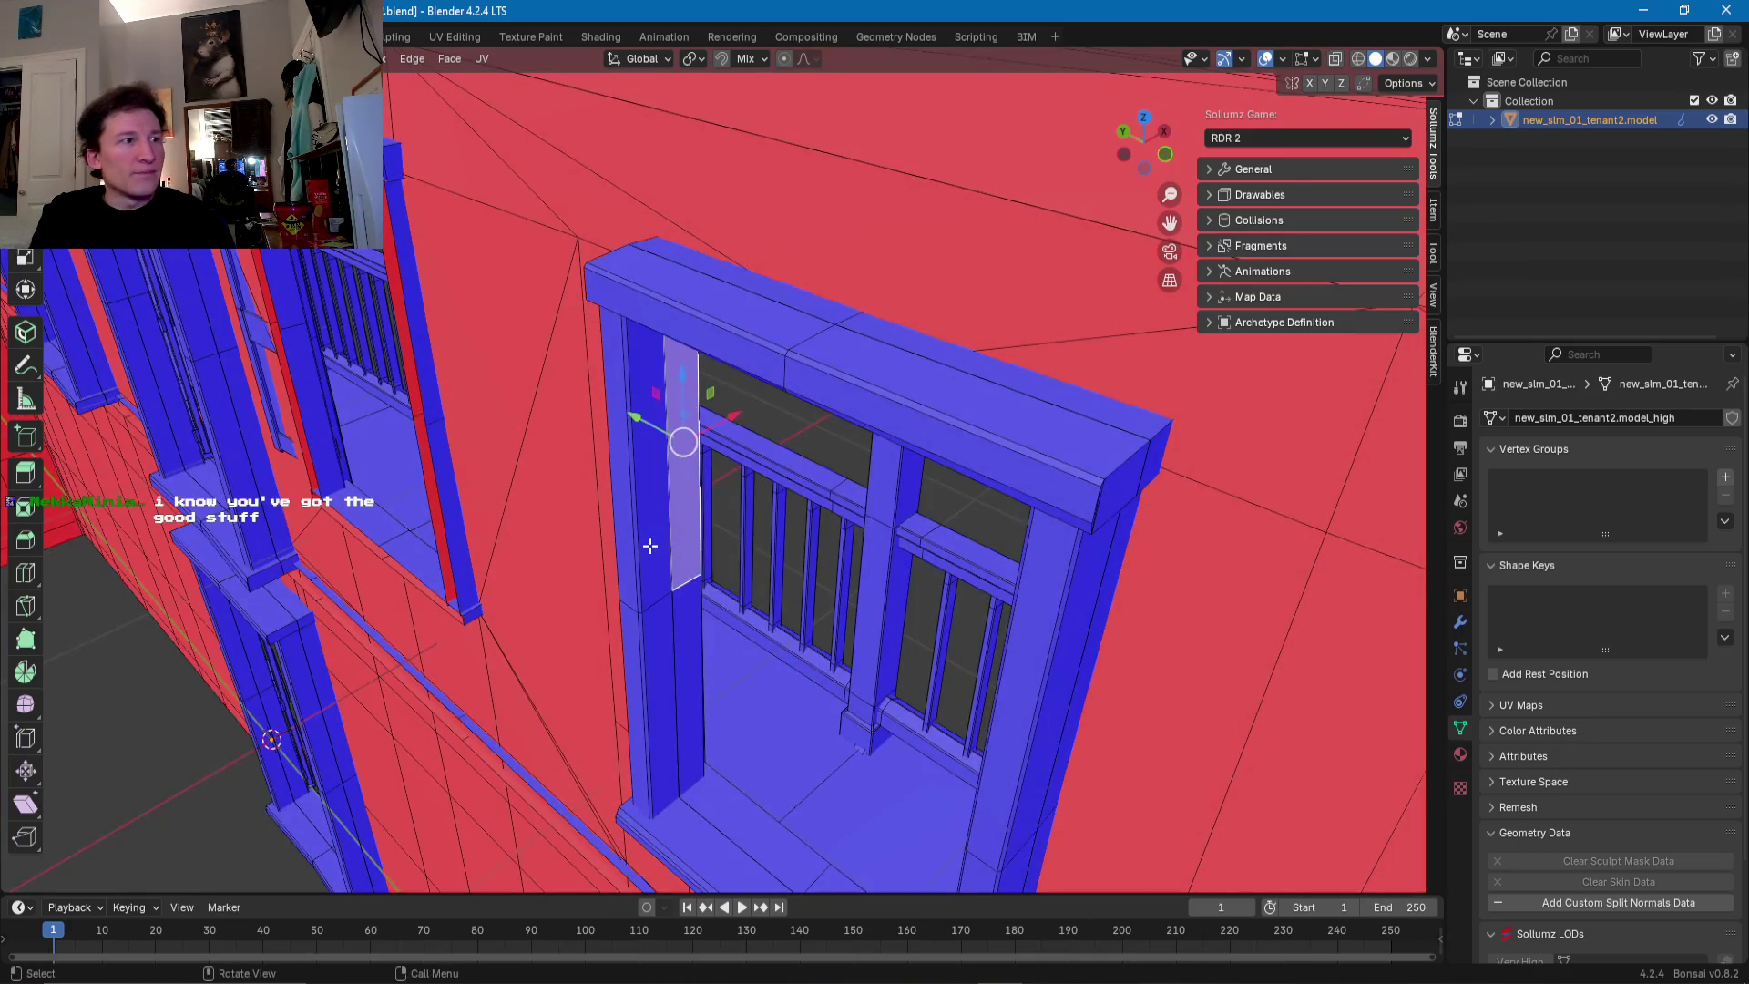
{"action": "left_click", "coordinate": [682, 635]}
{"action": "left_click", "coordinate": [665, 637], "text": "shift"}
{"action": "left_click", "coordinate": [658, 610], "text": "shift"}
{"action": "left_click", "coordinate": [698, 588], "text": "shift"}
{"action": "mouse_move", "coordinate": [698, 589]}
{"action": "middle_mouse_down"}
{"action": "mouse_move", "coordinate": [785, 541]}
{"action": "mouse_move", "coordinate": [893, 581]}
{"action": "middle_mouse_up"}
{"action": "key", "text": "s"}
{"action": "left_click", "coordinate": [699, 579]}
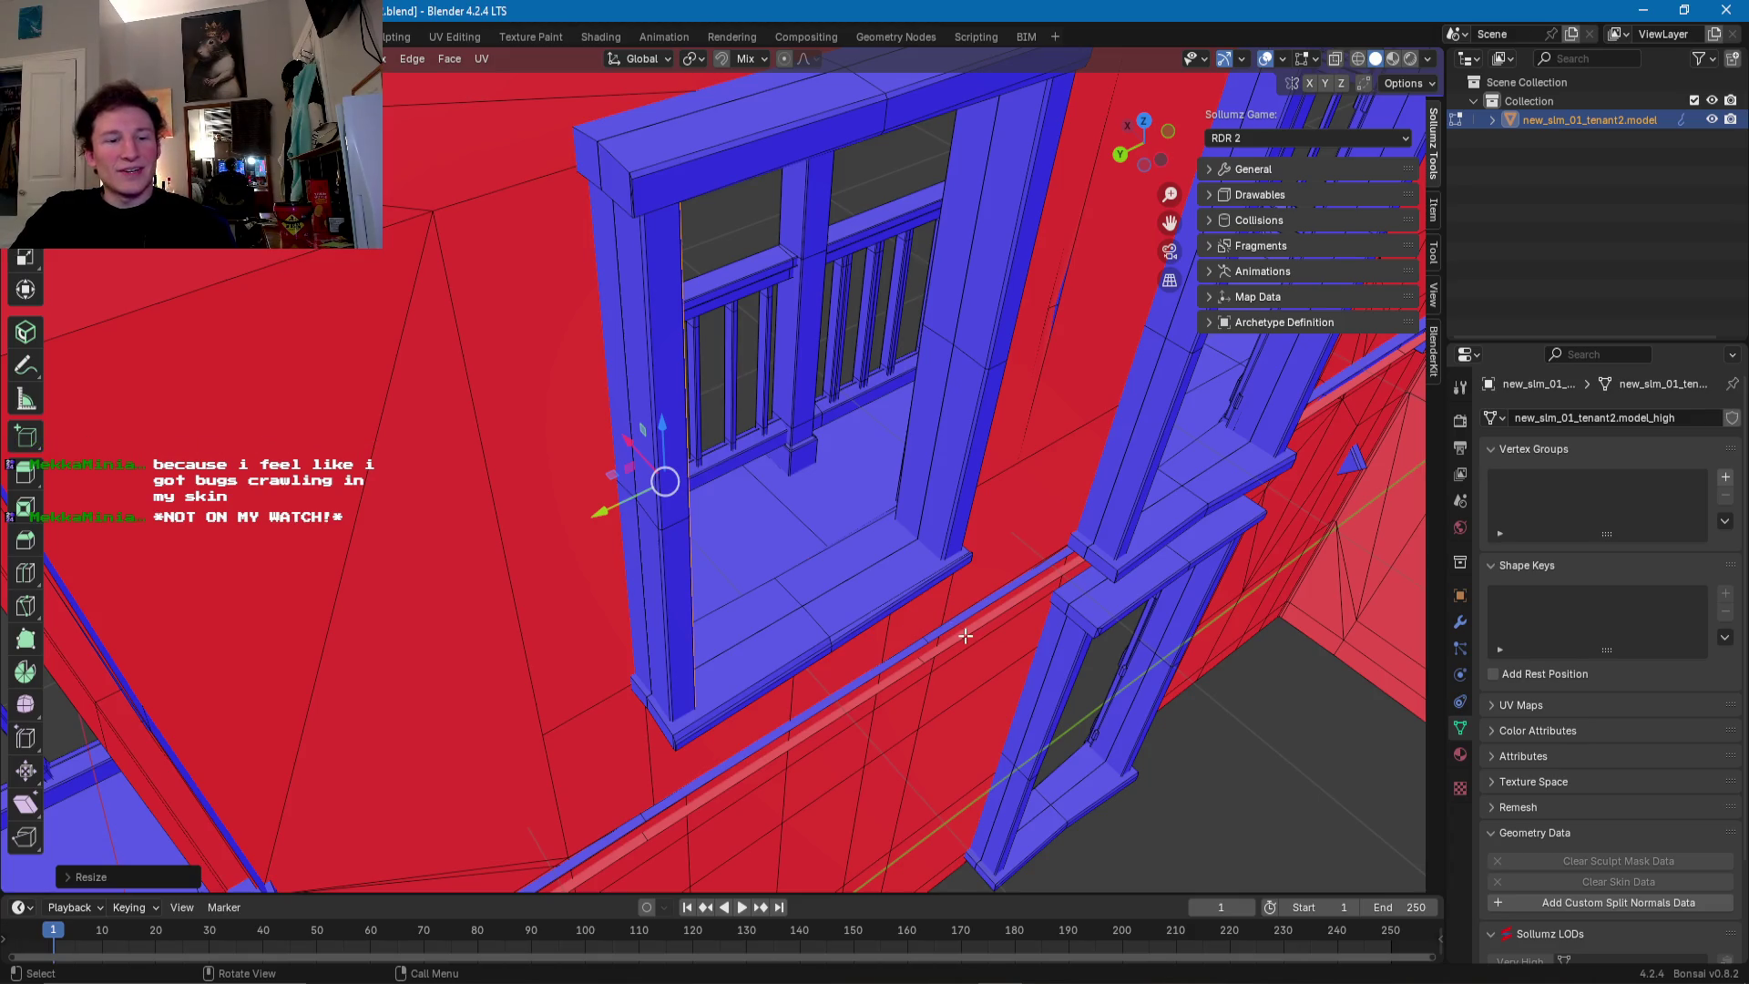
{"action": "middle_click_drag", "start_coordinate": [966, 635], "coordinate": [745, 575]}
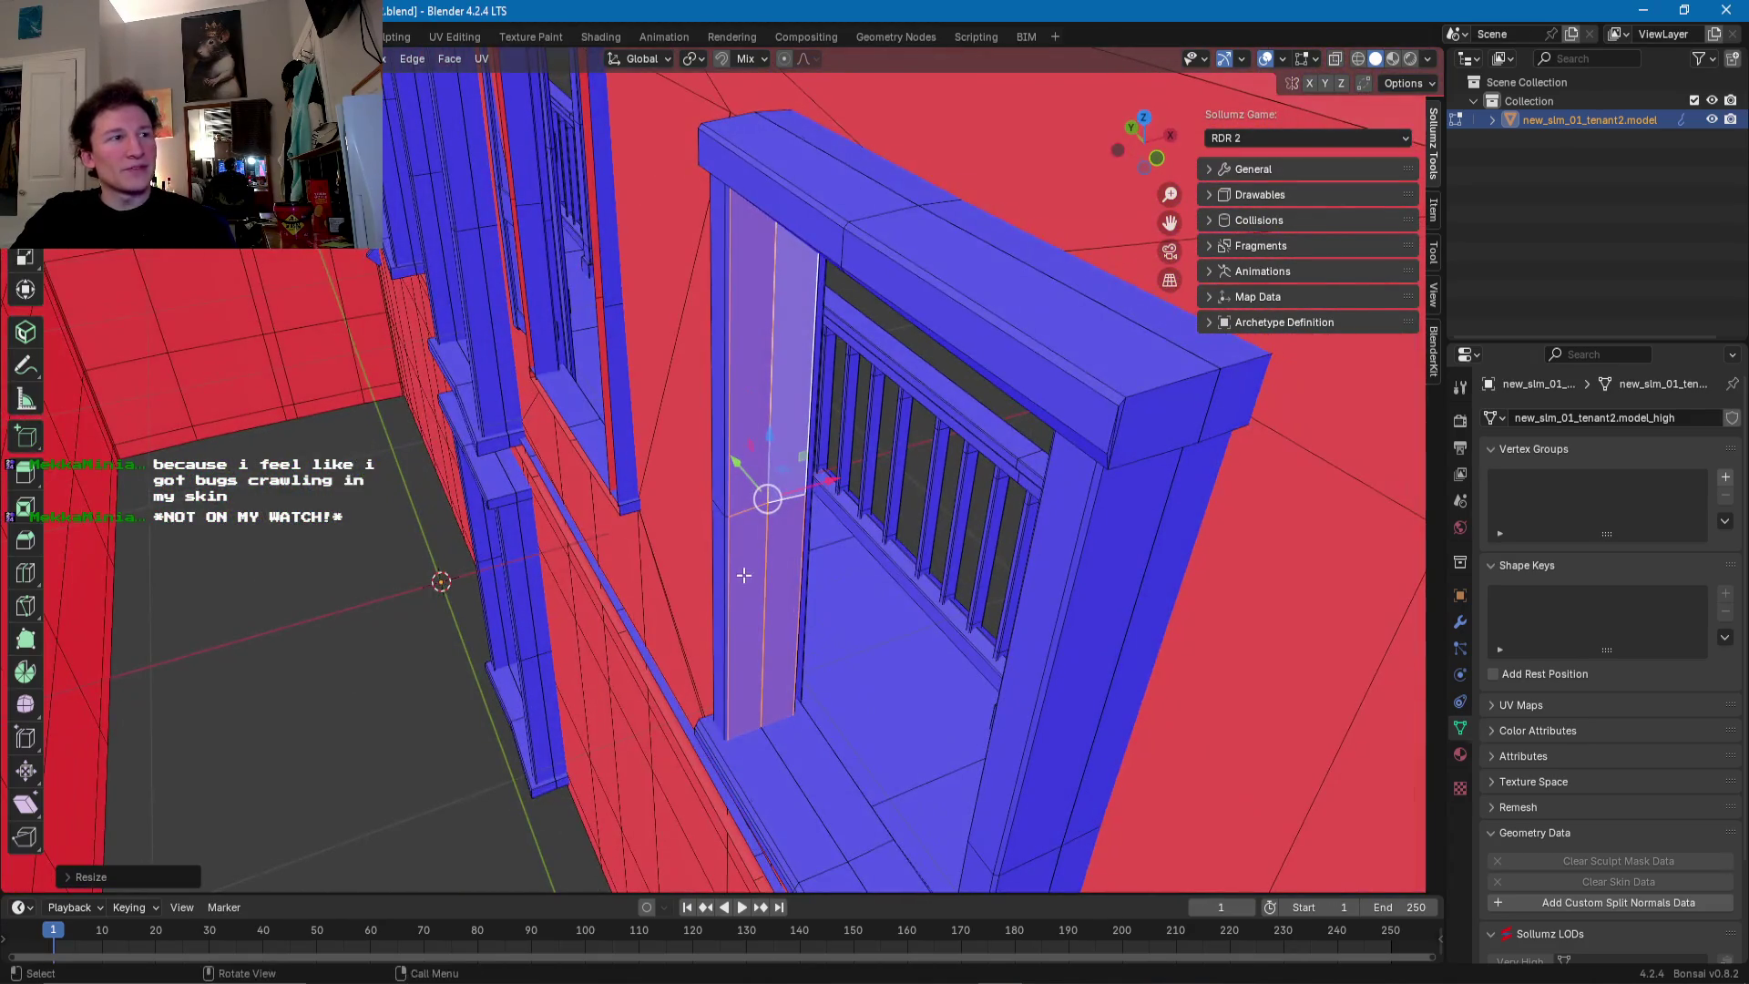
{"action": "scroll", "coordinate": [745, 575], "scroll_direction": "down", "scroll_amount": 3}
{"action": "scroll", "coordinate": [724, 560], "scroll_direction": "down", "scroll_amount": 3}
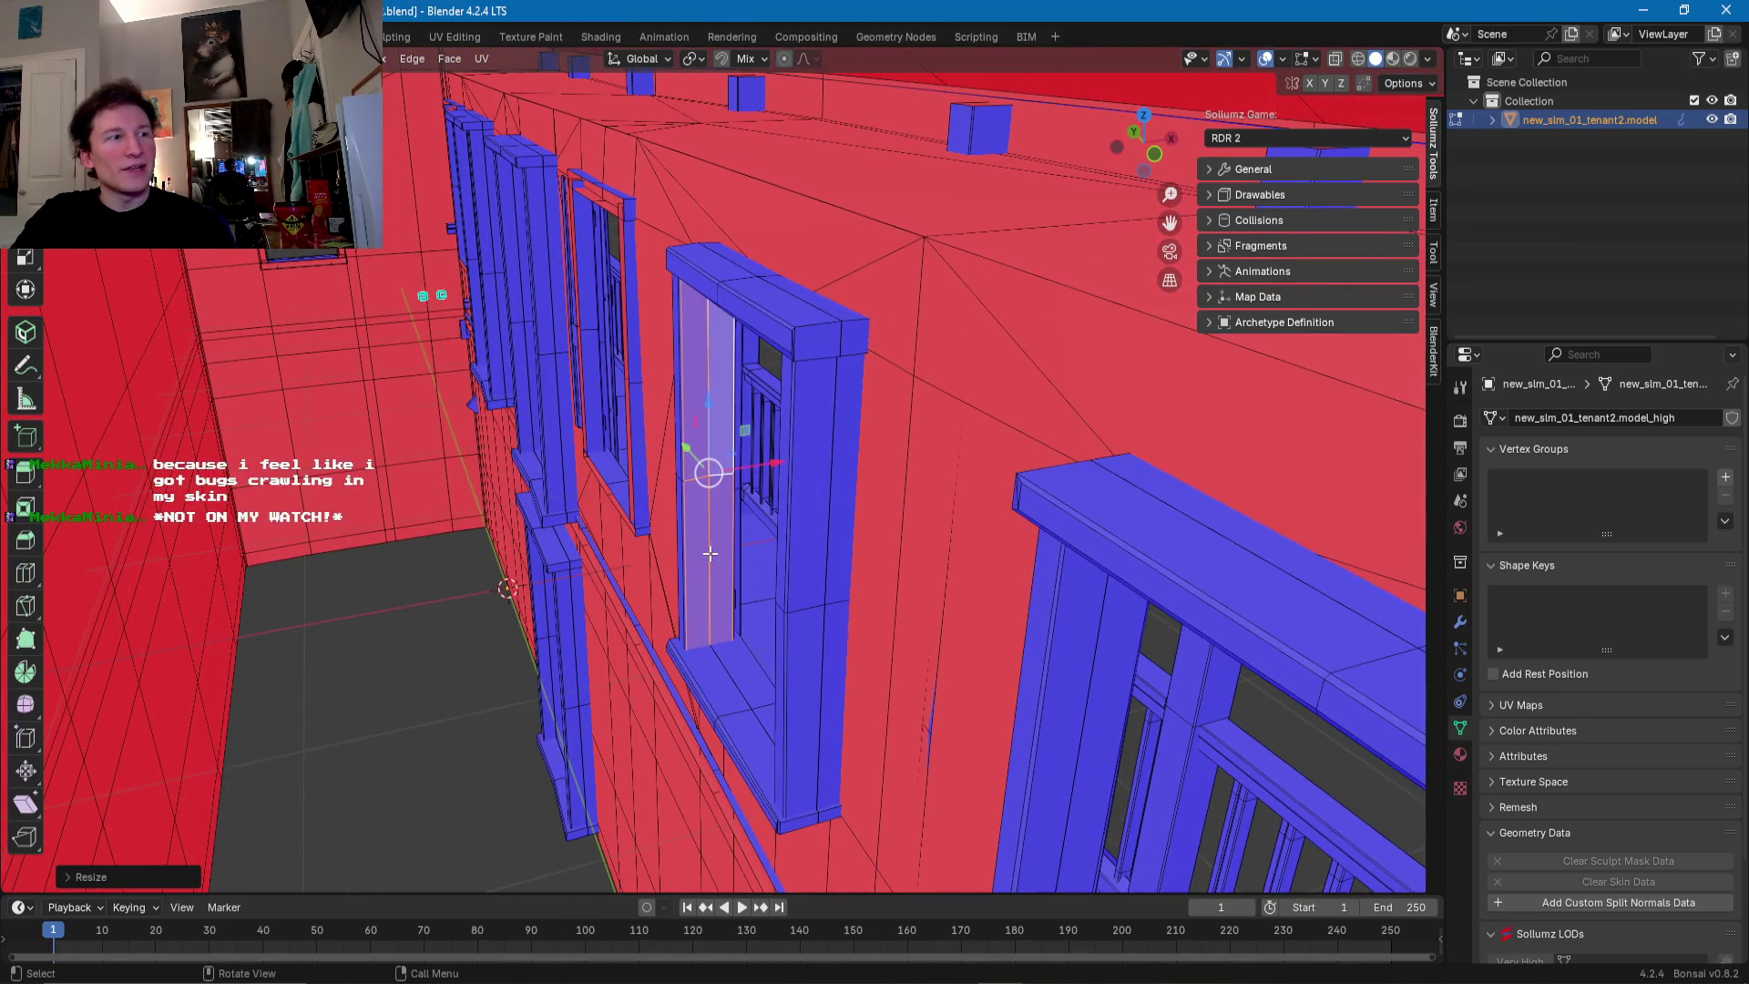
{"action": "middle_click_drag", "start_coordinate": [696, 557], "coordinate": [701, 564]}
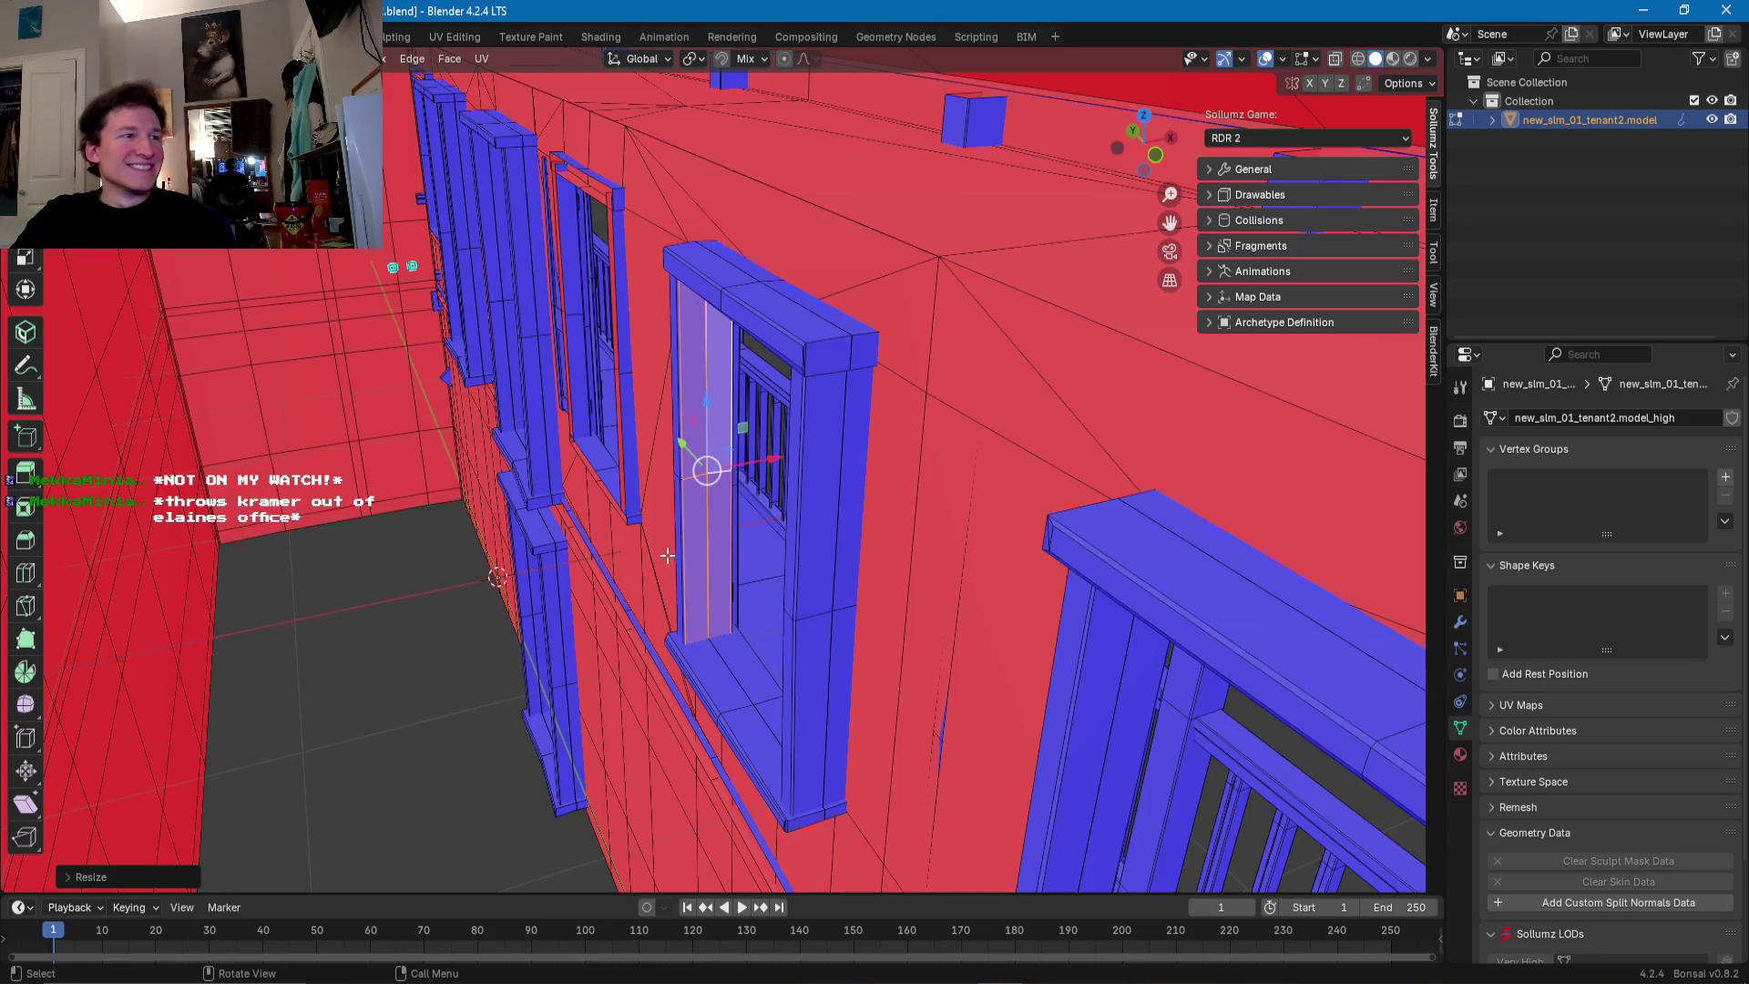
{"action": "middle_click_drag", "start_coordinate": [665, 555], "coordinate": [573, 495]}
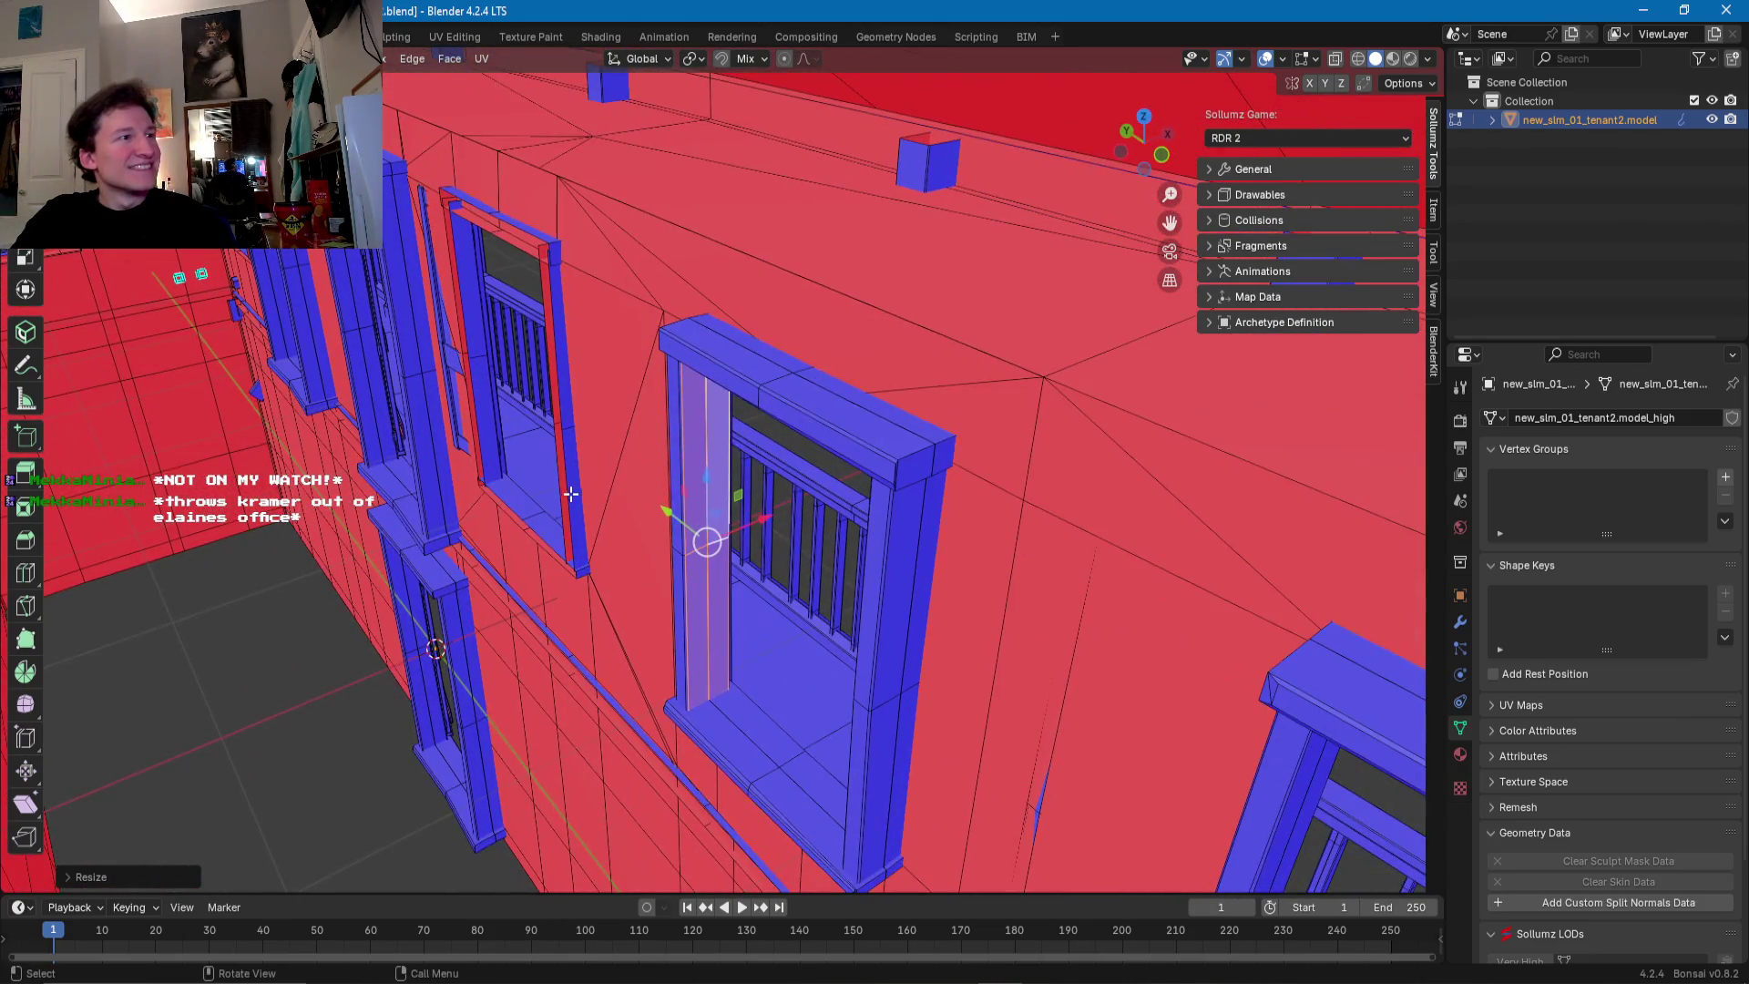
- Select the whole left window frame and delete it
{"action": "left_click", "coordinate": [573, 495]}
{"action": "key", "text": "l"}
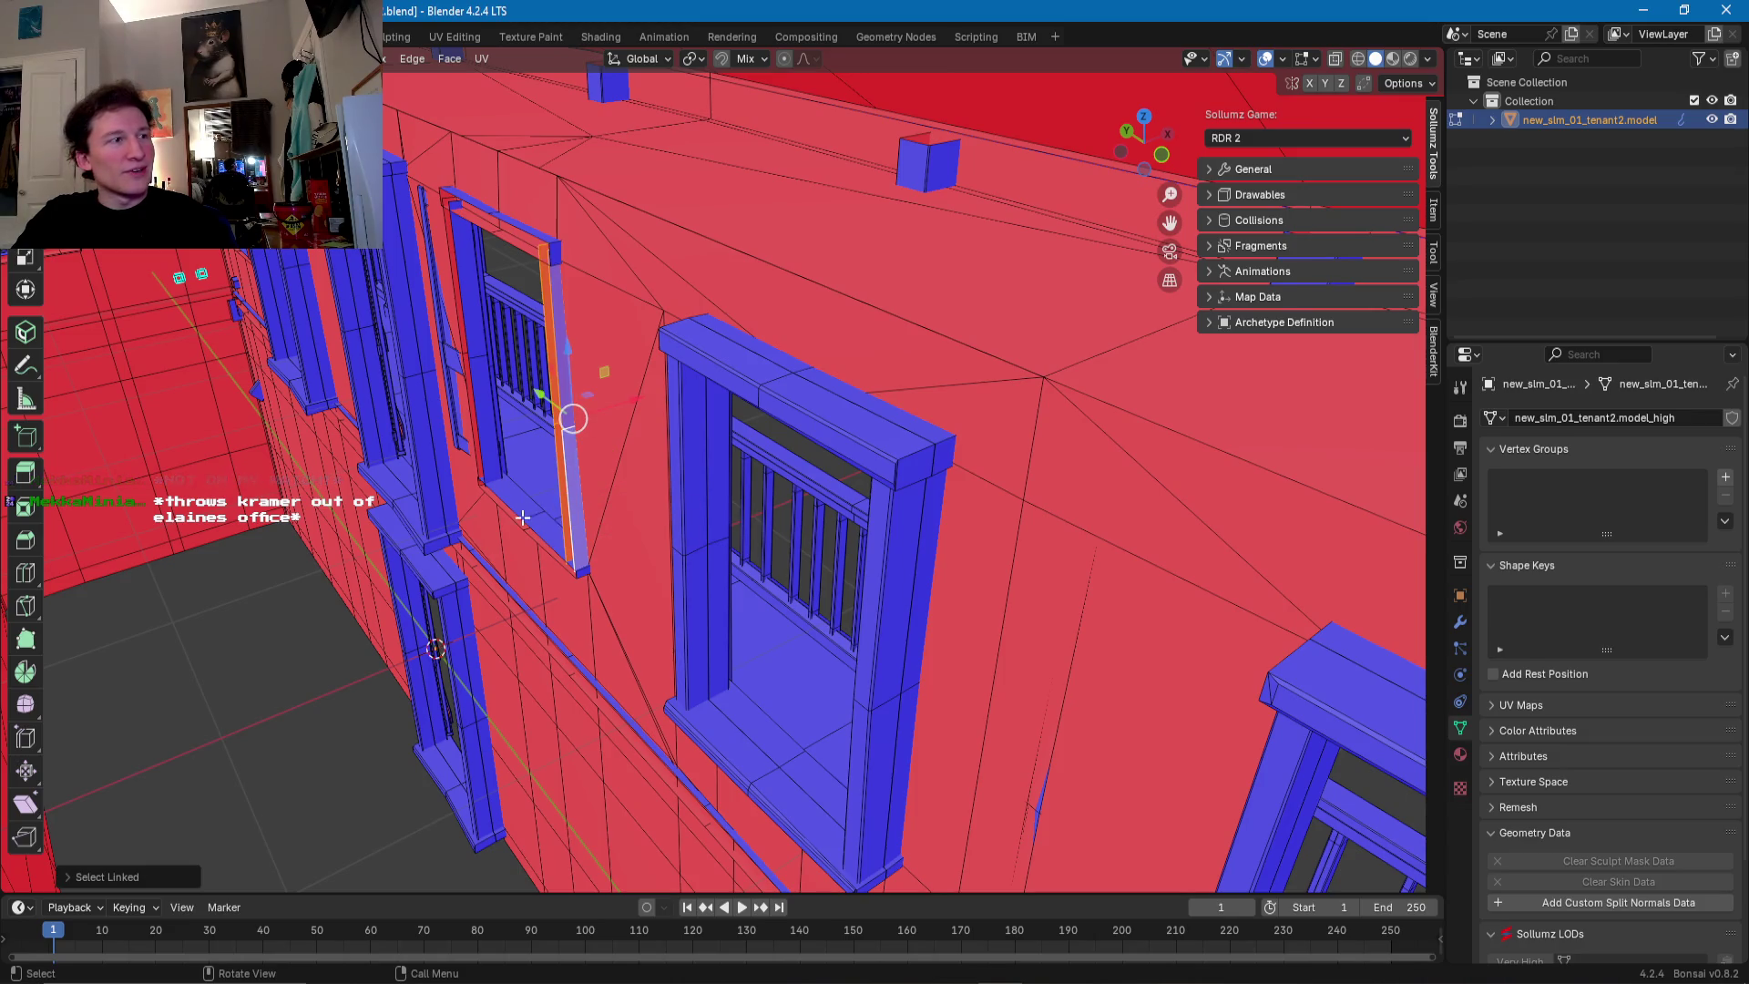
{"action": "key", "text": "l"}
{"action": "key", "text": "l"}
{"action": "key", "text": "l"}
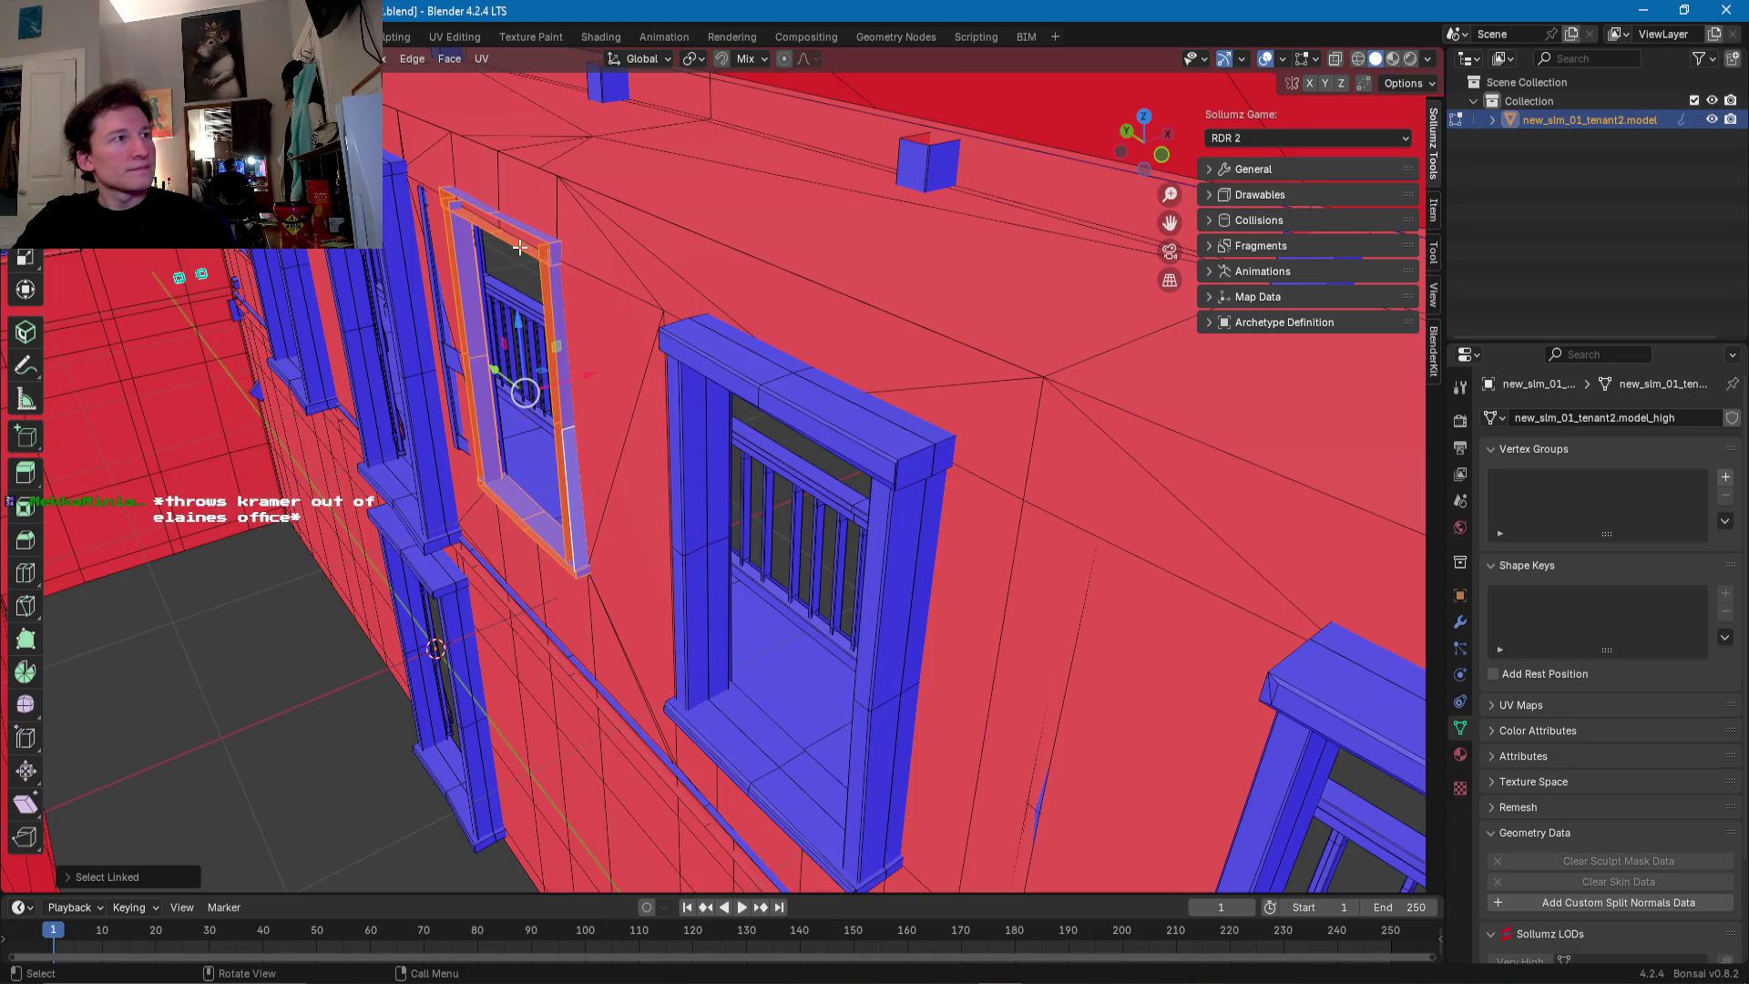
{"action": "key", "text": "x"}
{"action": "left_click", "coordinate": [511, 245]}
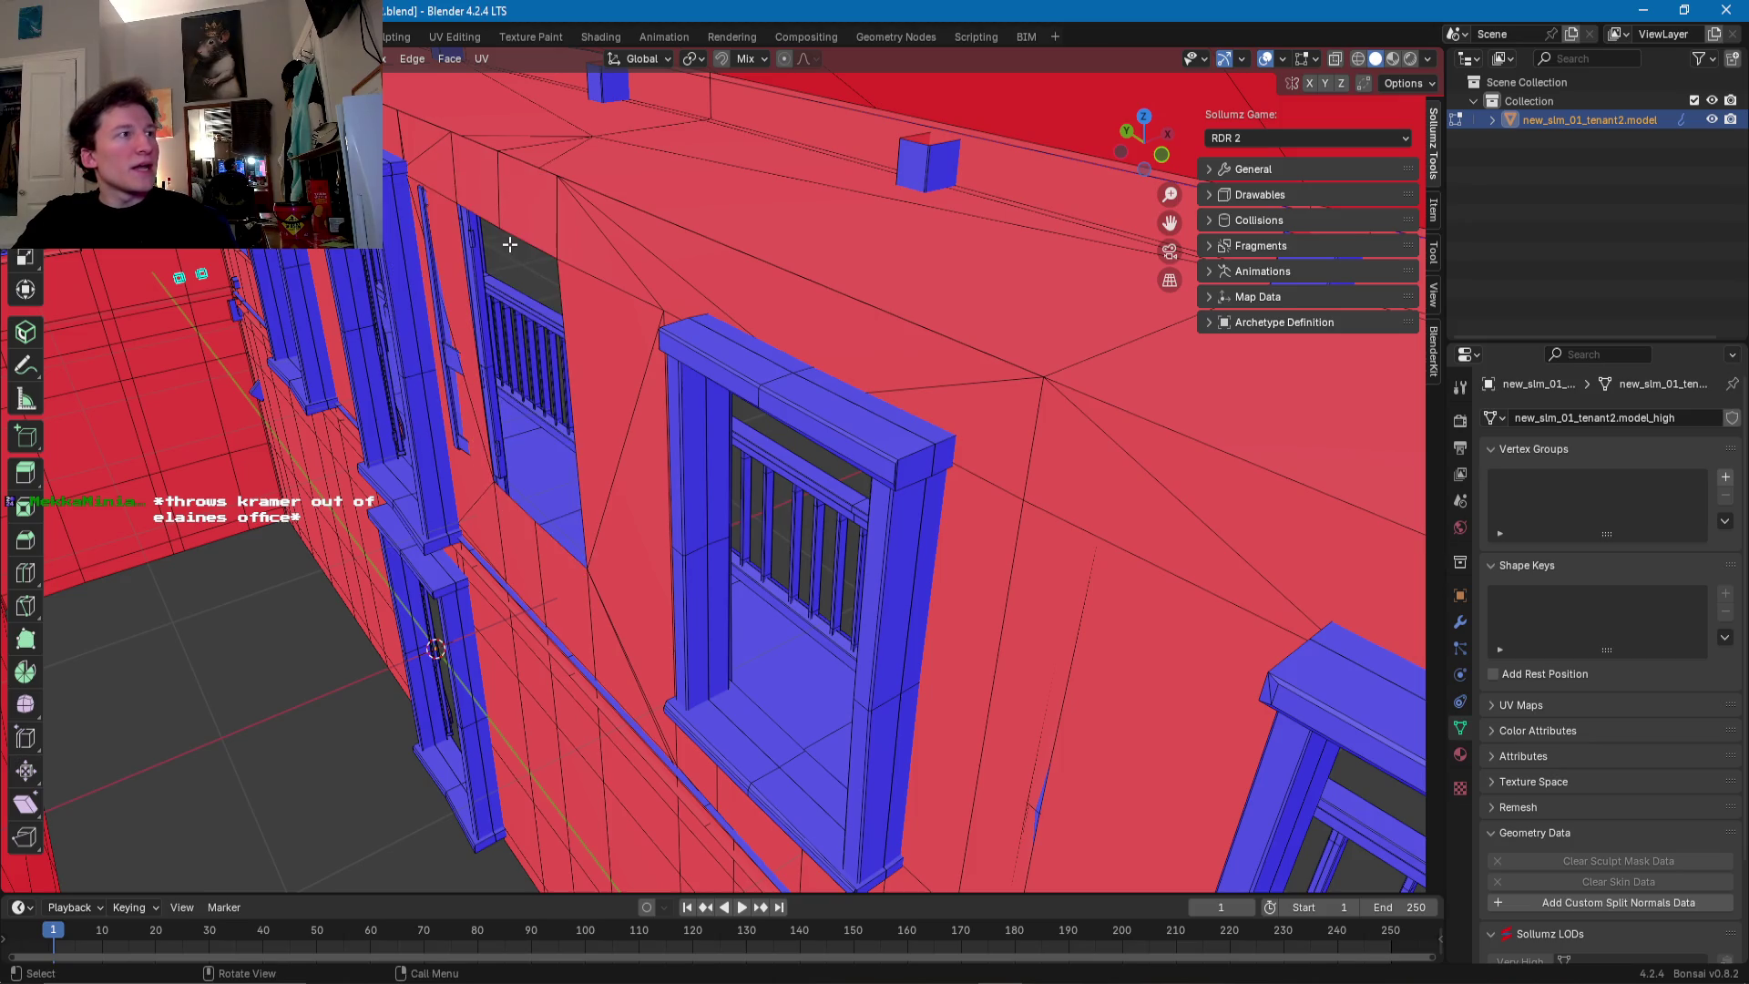
- Select the entire neighbouring window frame as linked geometry
{"action": "middle_click_drag", "start_coordinate": [742, 565], "coordinate": [679, 512], "text": "shift"}
{"action": "left_click", "coordinate": [656, 565]}
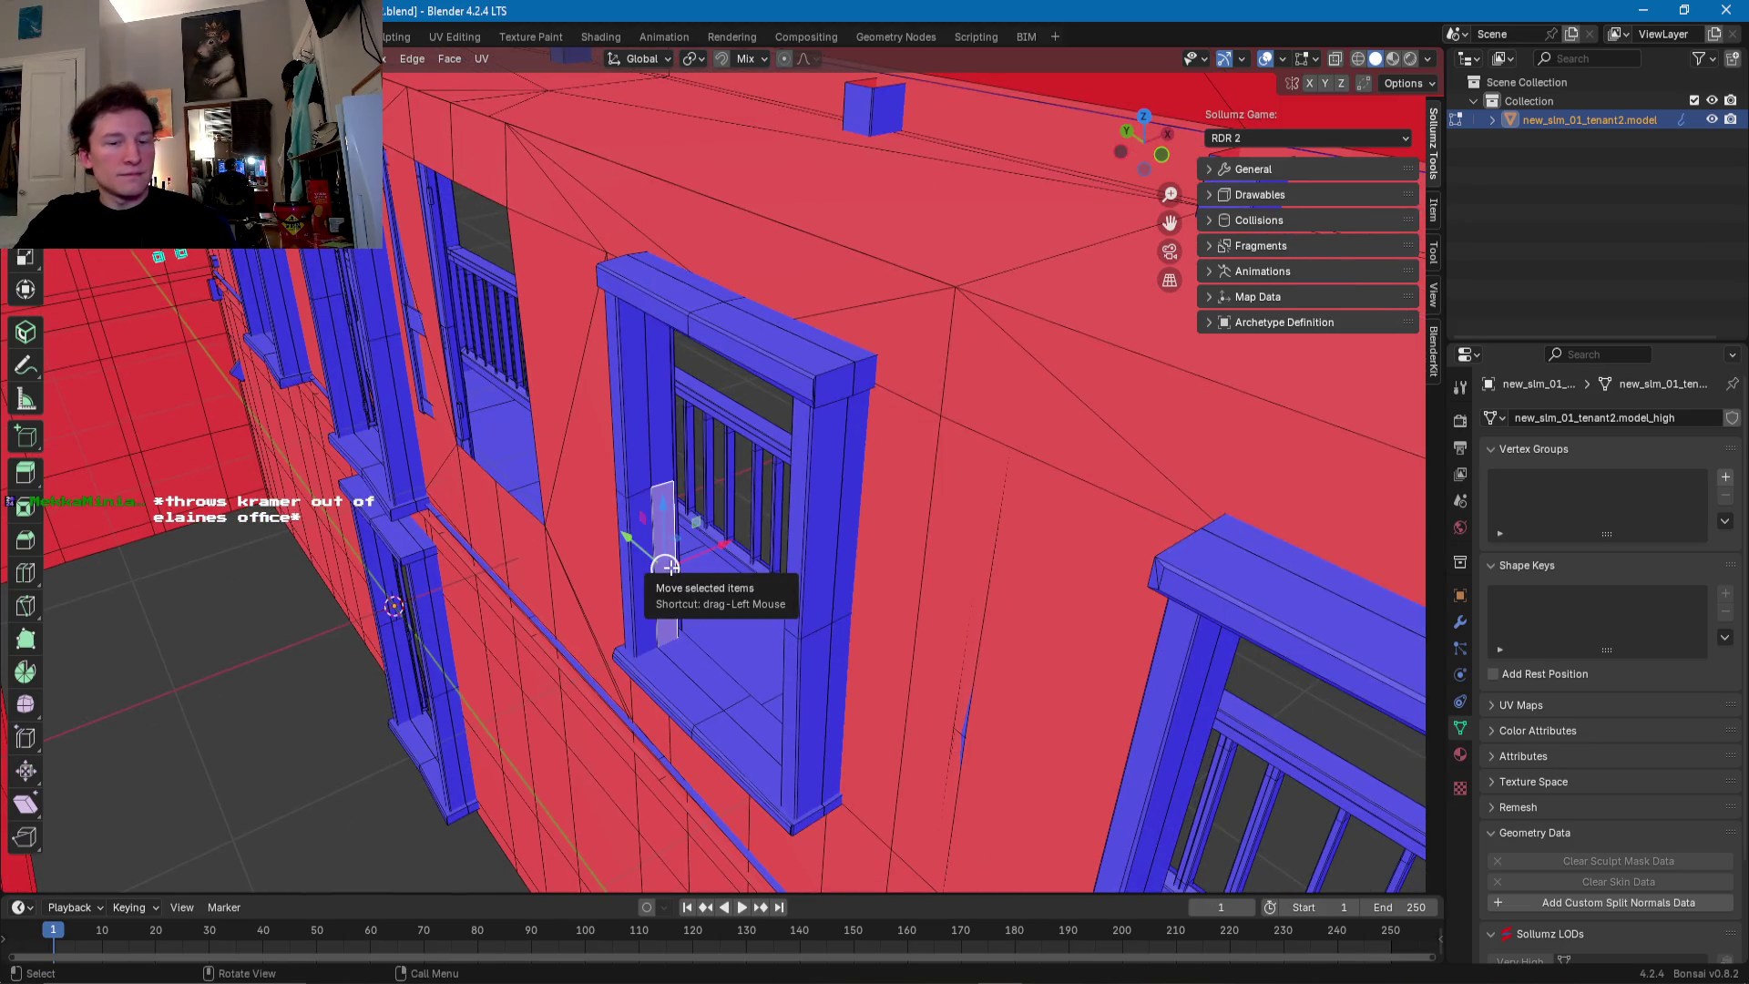
{"action": "key", "text": "l"}
{"action": "key", "text": "l"}
{"action": "key", "text": "l"}
{"action": "key", "text": "l"}
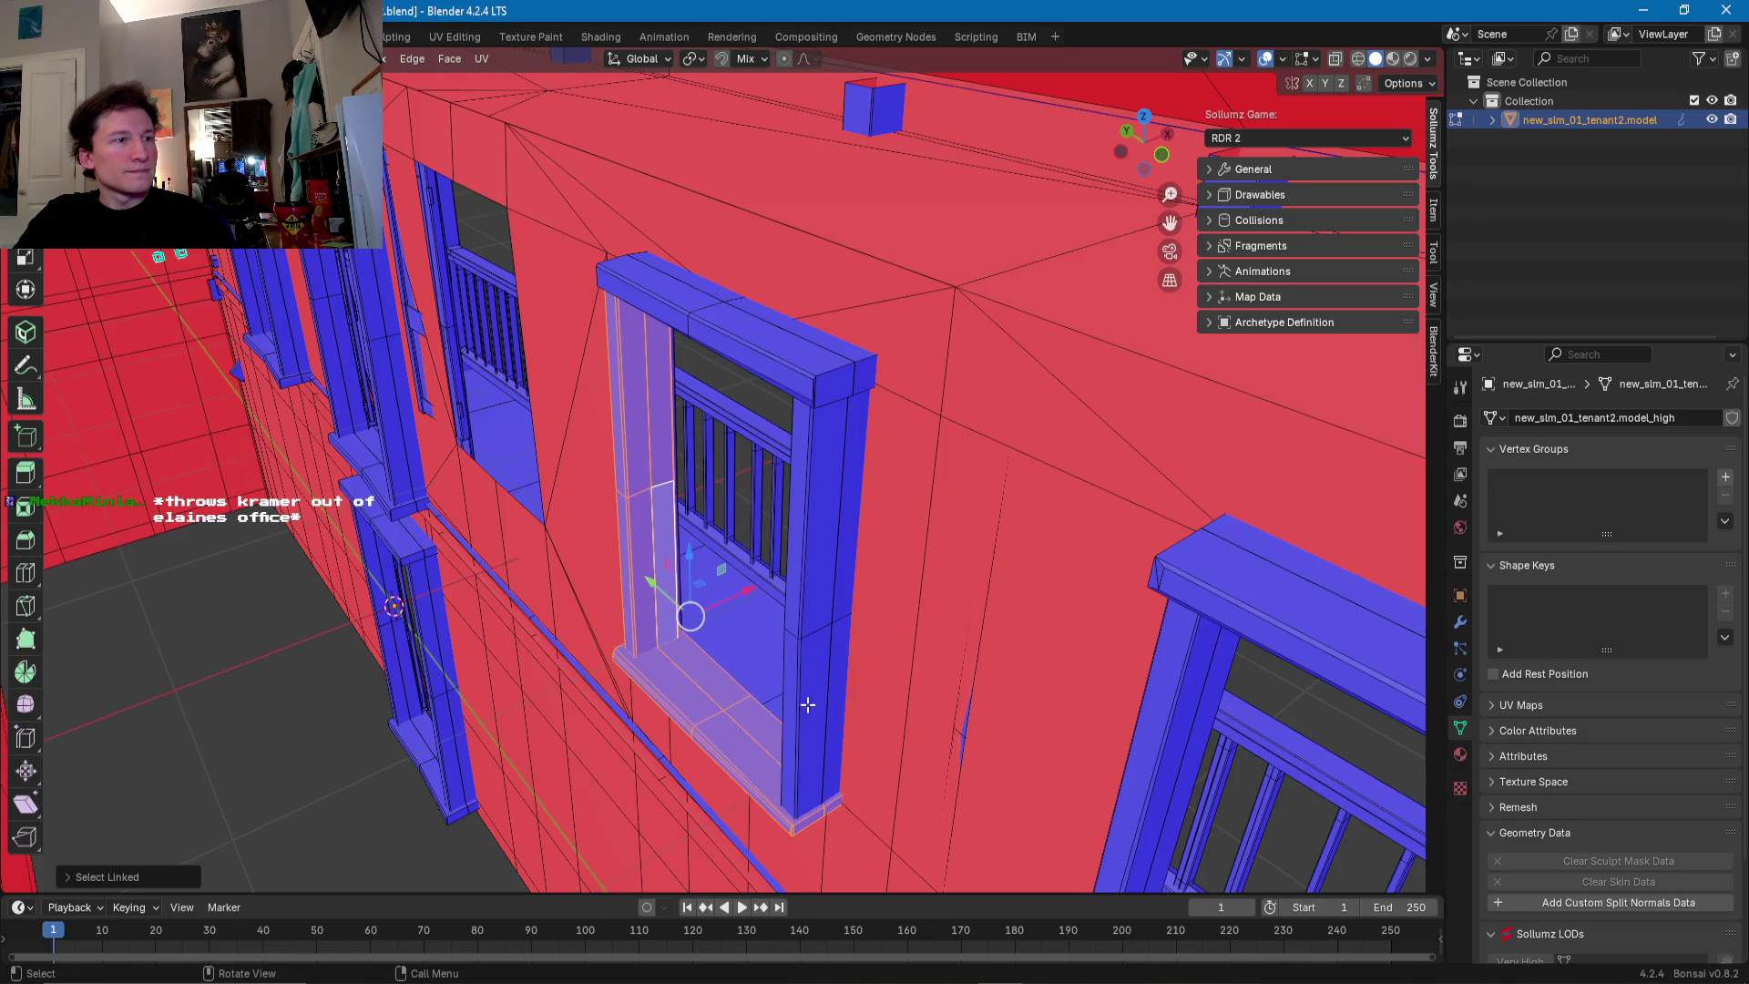
{"action": "key", "text": "l"}
{"action": "key", "text": "l"}
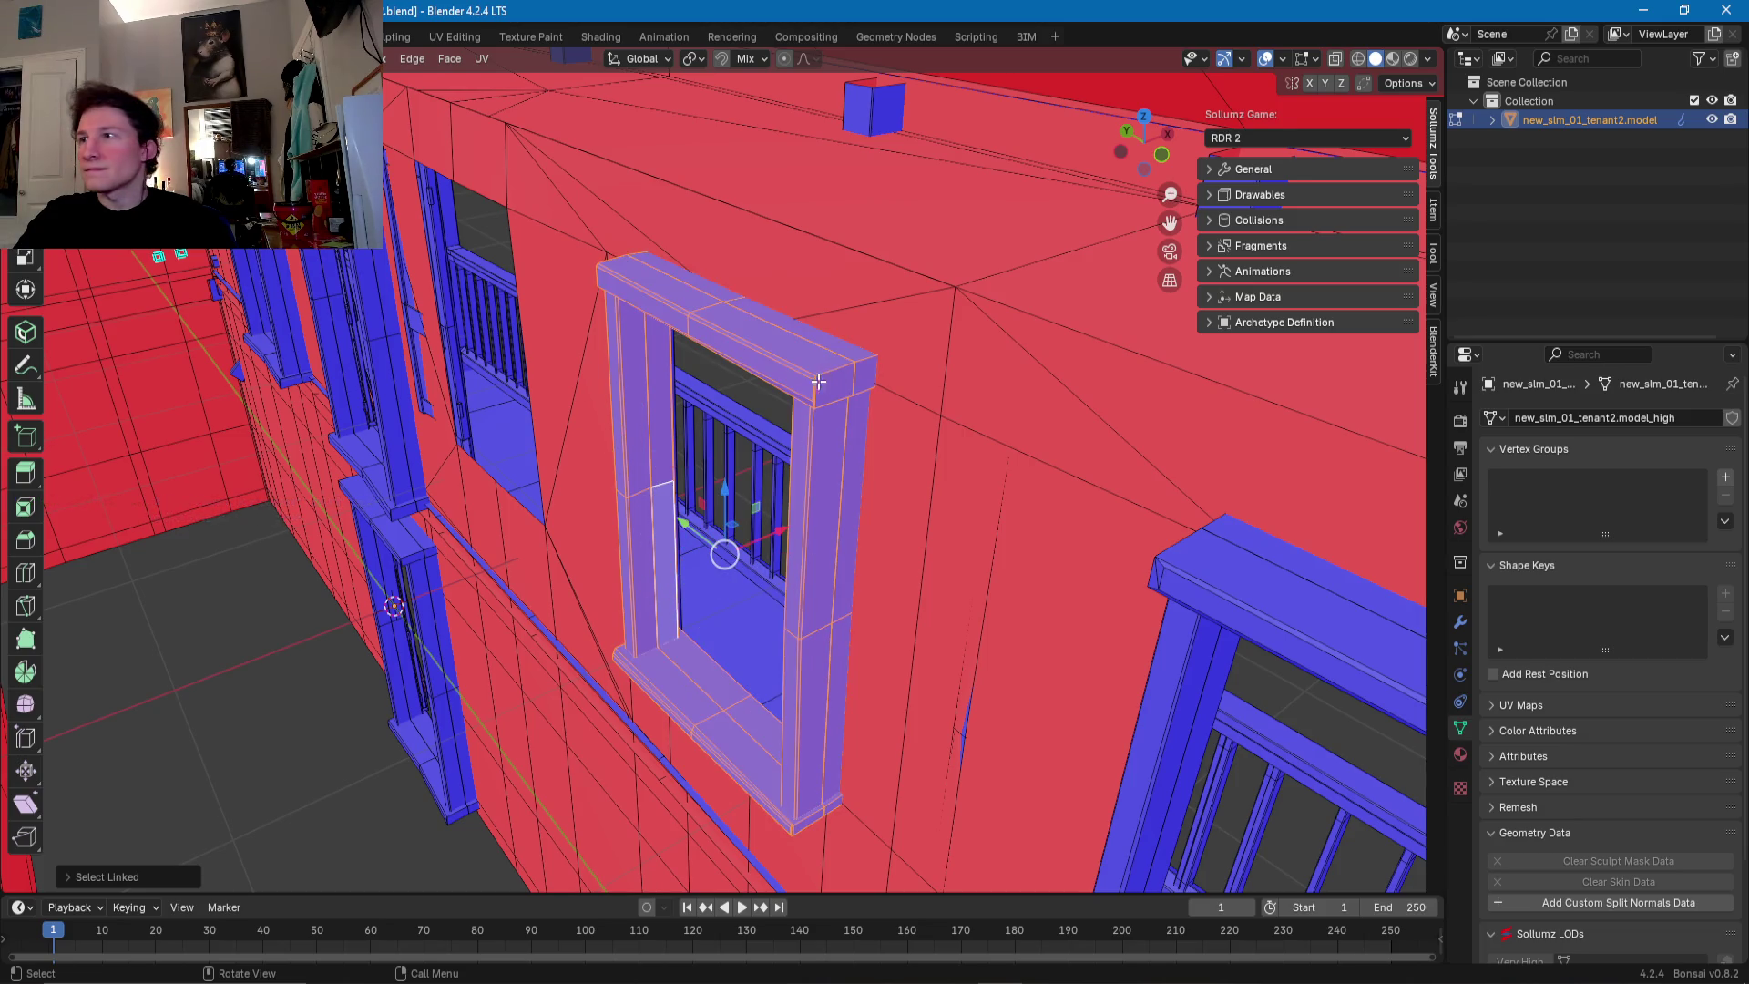
{"action": "middle_click_drag", "start_coordinate": [823, 380], "coordinate": [859, 379]}
{"action": "scroll", "coordinate": [899, 379], "scroll_direction": "up", "scroll_amount": 5}
{"action": "scroll", "coordinate": [902, 373], "scroll_direction": "down", "scroll_amount": 2}
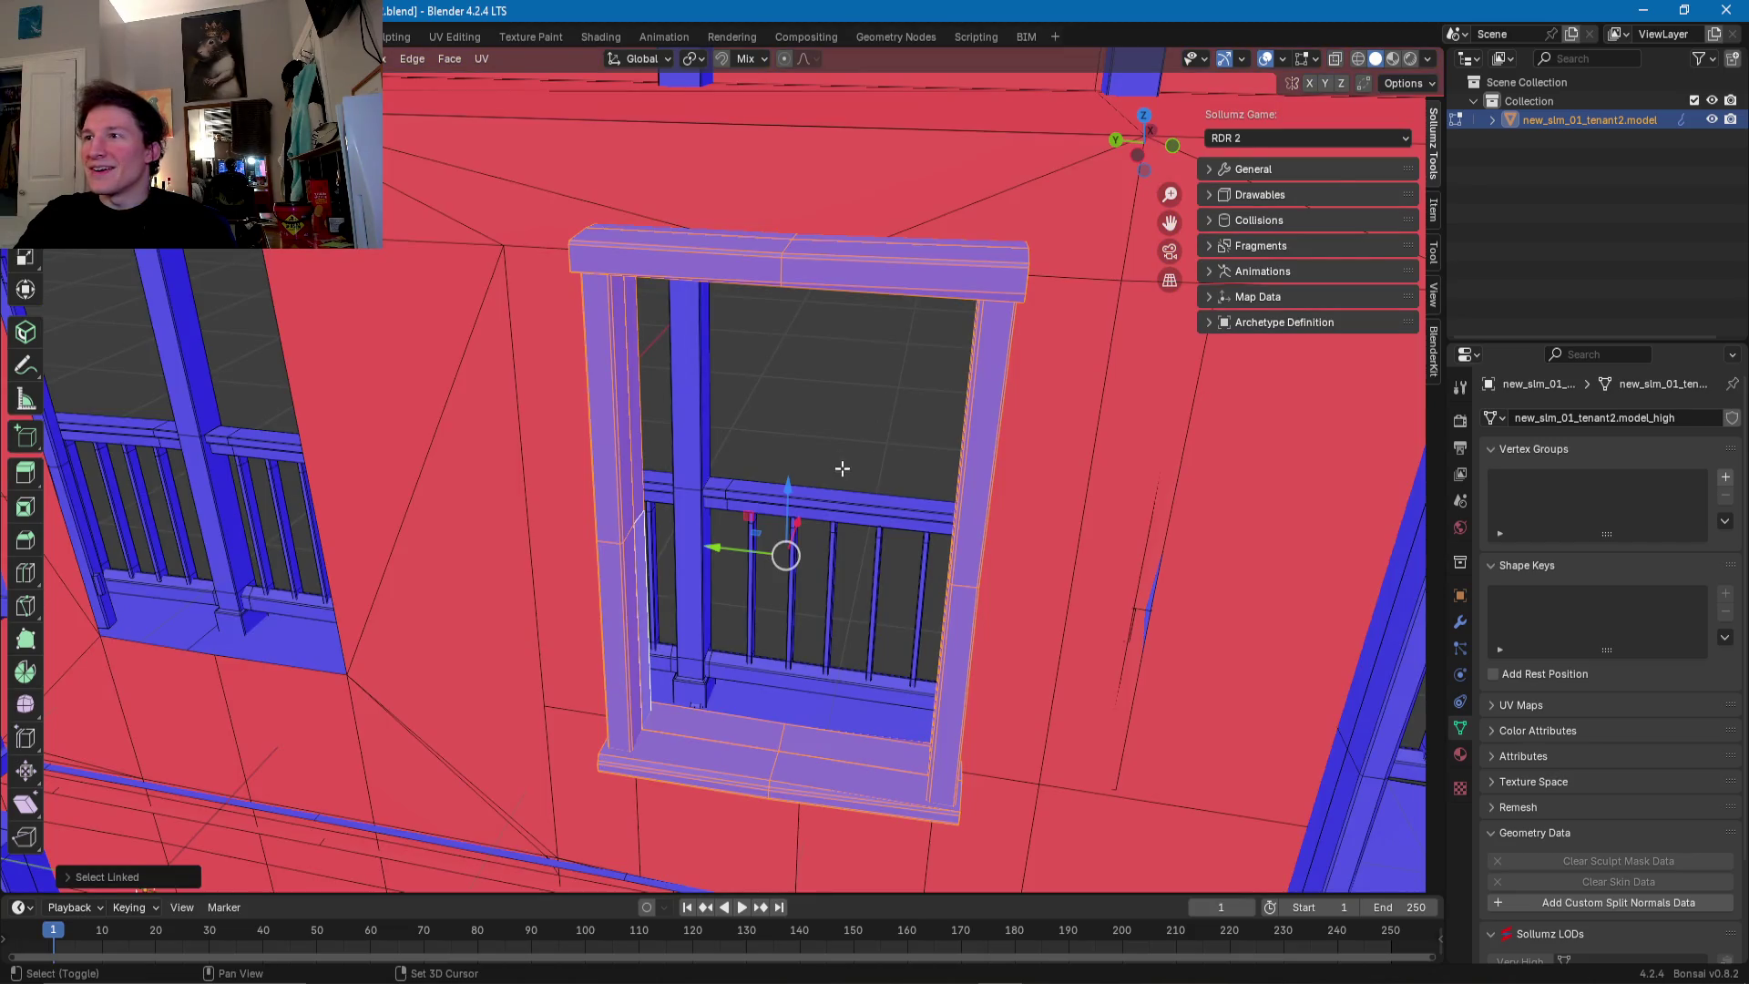
{"action": "mouse_move", "coordinate": [835, 553]}
{"action": "middle_mouse_down"}
{"action": "mouse_move", "coordinate": [955, 557]}
{"action": "mouse_move", "coordinate": [888, 618]}
{"action": "middle_mouse_up"}
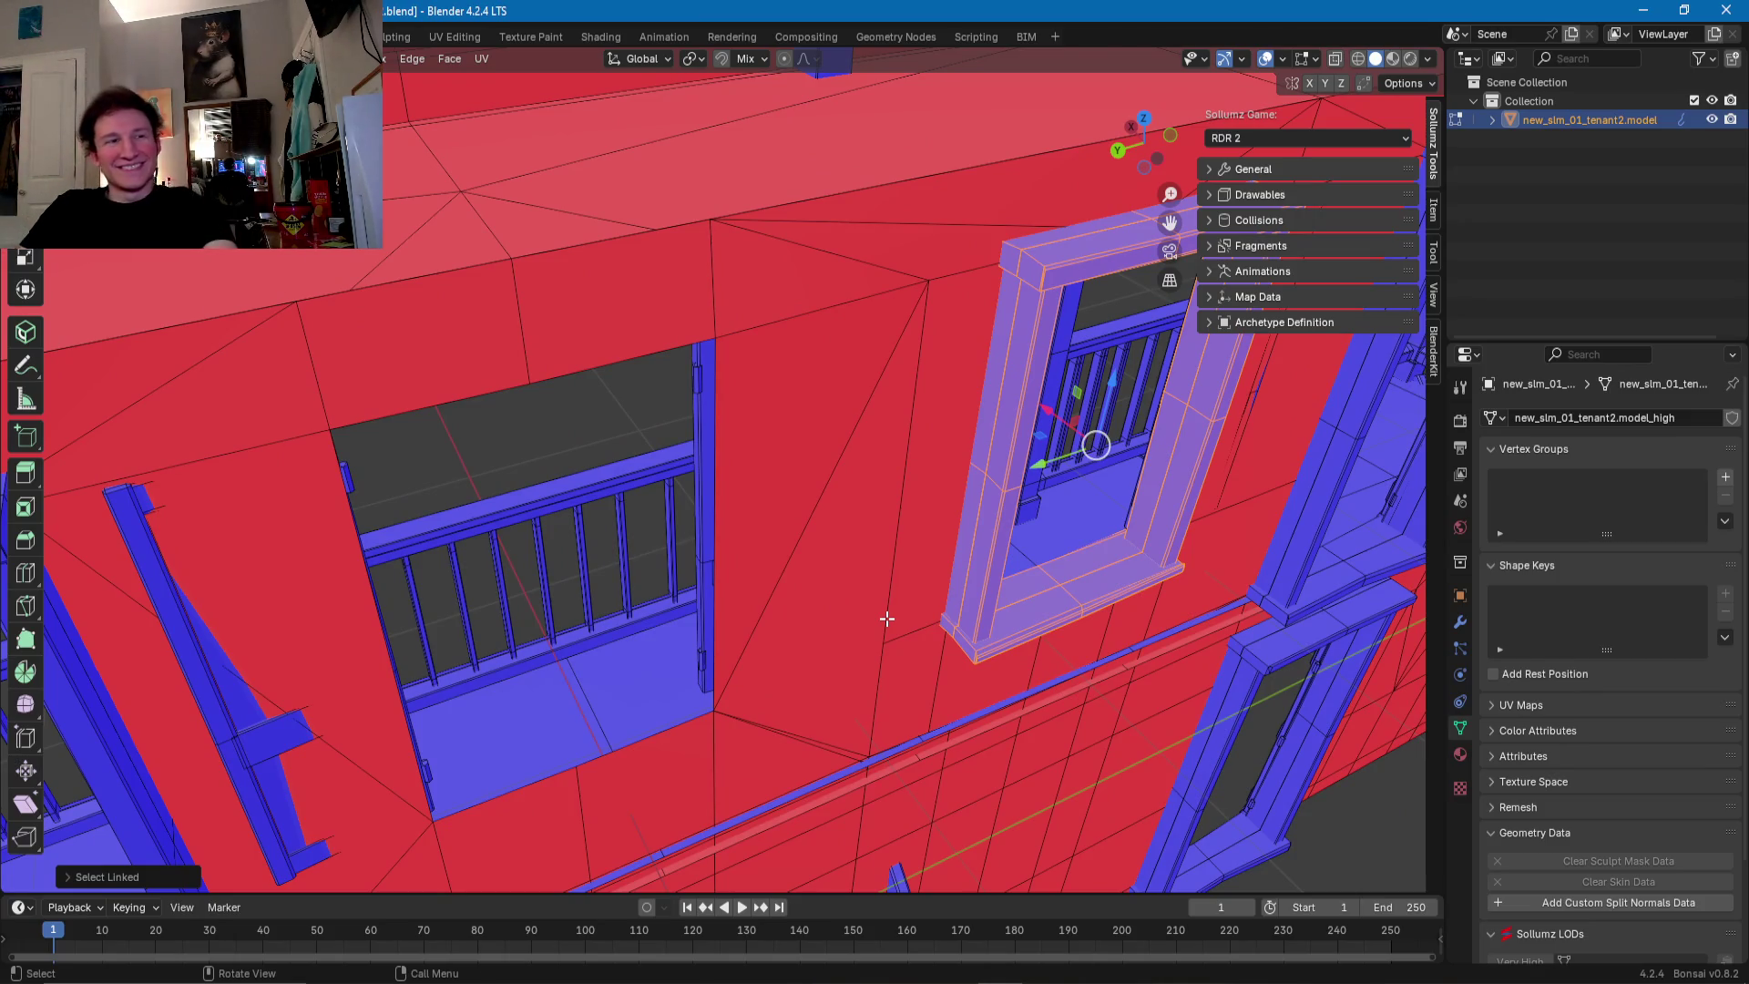
{"action": "middle_click_drag", "start_coordinate": [887, 619], "coordinate": [865, 591]}
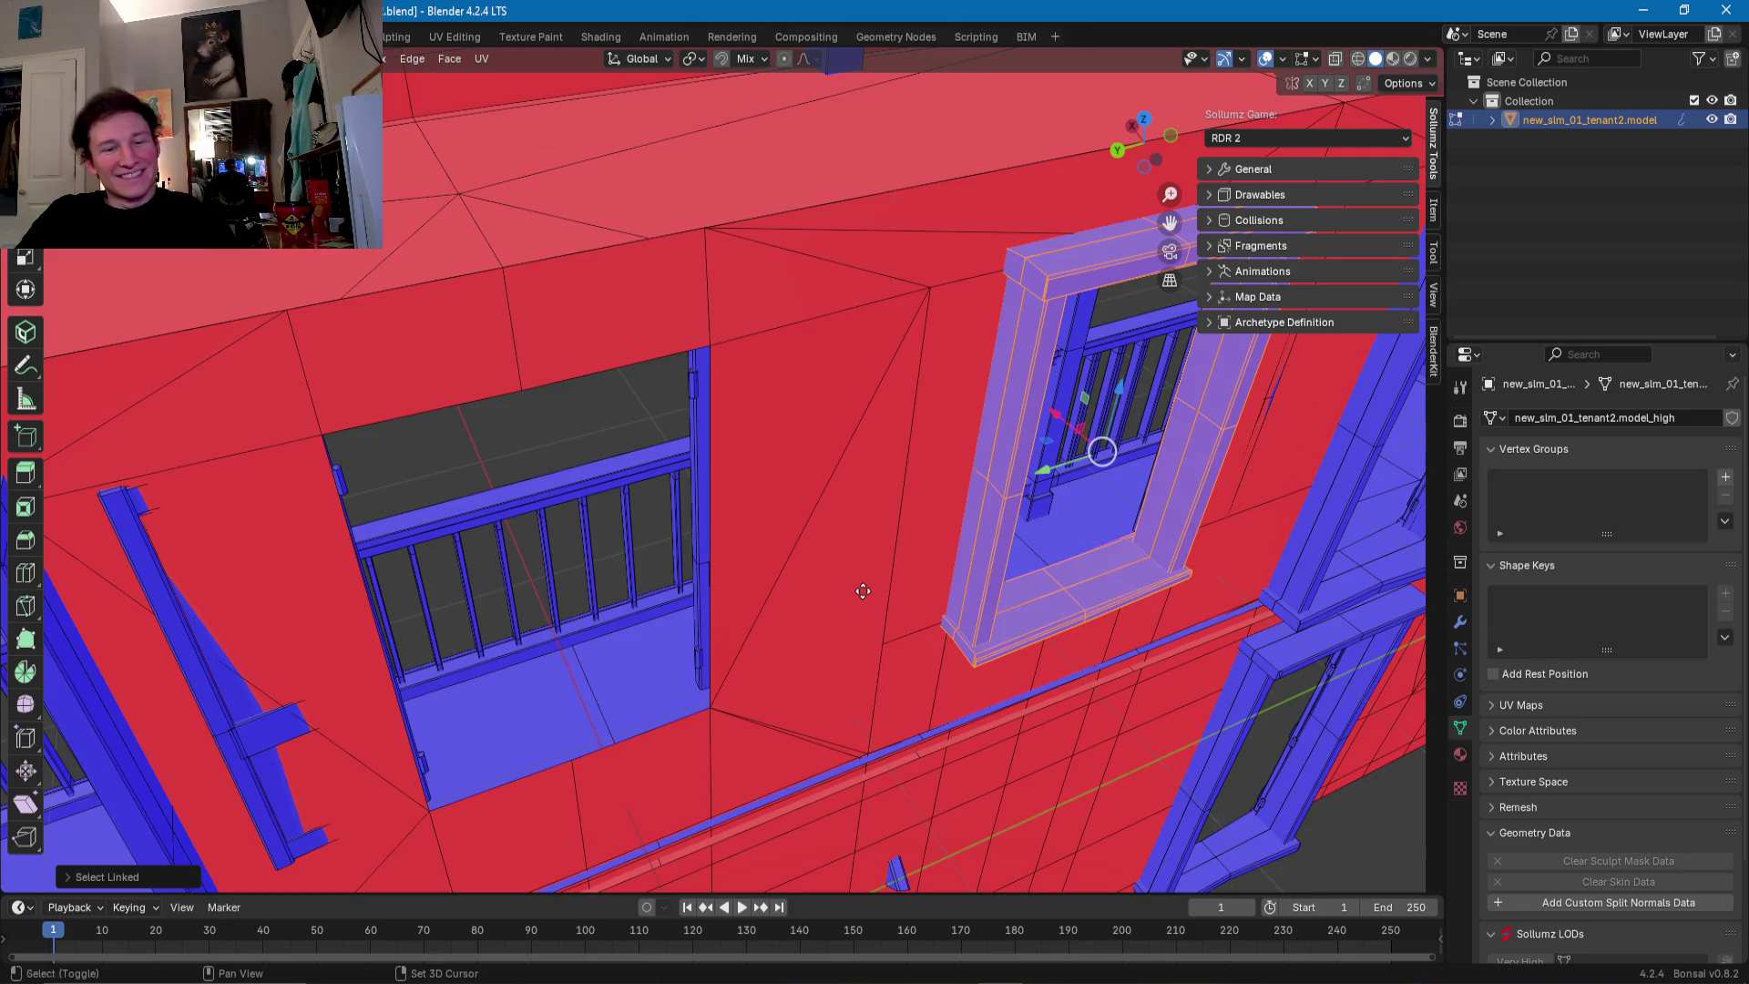
- Duplicate the frame and slide the copy along Y into the empty opening
{"action": "key", "text": "shift+d"}
{"action": "key", "text": "y"}
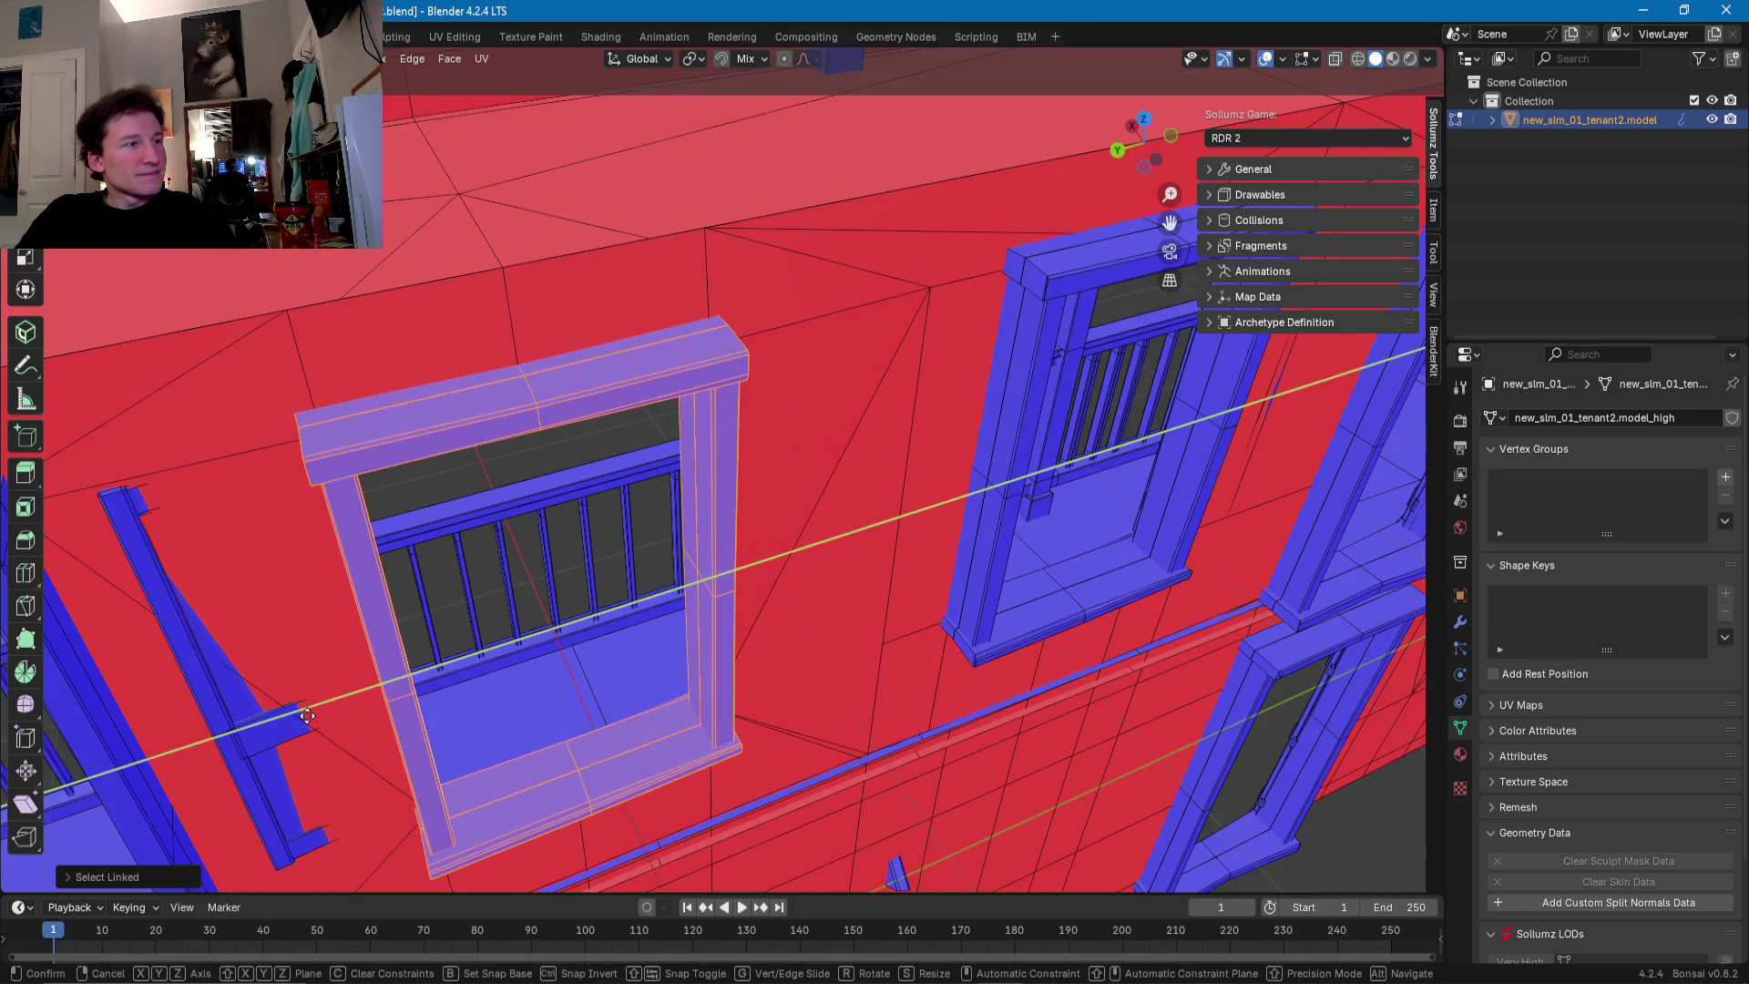
{"action": "left_click", "coordinate": [308, 716]}
{"action": "scroll", "coordinate": [339, 711], "scroll_direction": "up", "scroll_amount": 5}
{"action": "mouse_move", "coordinate": [478, 624]}
{"action": "middle_mouse_down", "text": "shift"}
{"action": "mouse_move", "coordinate": [519, 656]}
{"action": "mouse_move", "coordinate": [382, 613]}
{"action": "mouse_move", "coordinate": [576, 573]}
{"action": "mouse_move", "coordinate": [1002, 548]}
{"action": "mouse_move", "coordinate": [855, 555]}
{"action": "mouse_move", "coordinate": [903, 570]}
{"action": "mouse_move", "coordinate": [946, 547]}
{"action": "mouse_move", "coordinate": [664, 550]}
{"action": "mouse_move", "coordinate": [688, 463]}
{"action": "mouse_move", "coordinate": [693, 490]}
{"action": "mouse_move", "coordinate": [625, 466]}
{"action": "middle_mouse_up", "text": "shift"}
{"action": "scroll", "coordinate": [519, 656], "scroll_direction": "down", "scroll_amount": 5}
- Fine-tune the copied frame's position along the Y wall axis and check its alignment
{"action": "key", "text": "g"}
{"action": "key", "text": "y"}
{"action": "left_click", "coordinate": [710, 551]}
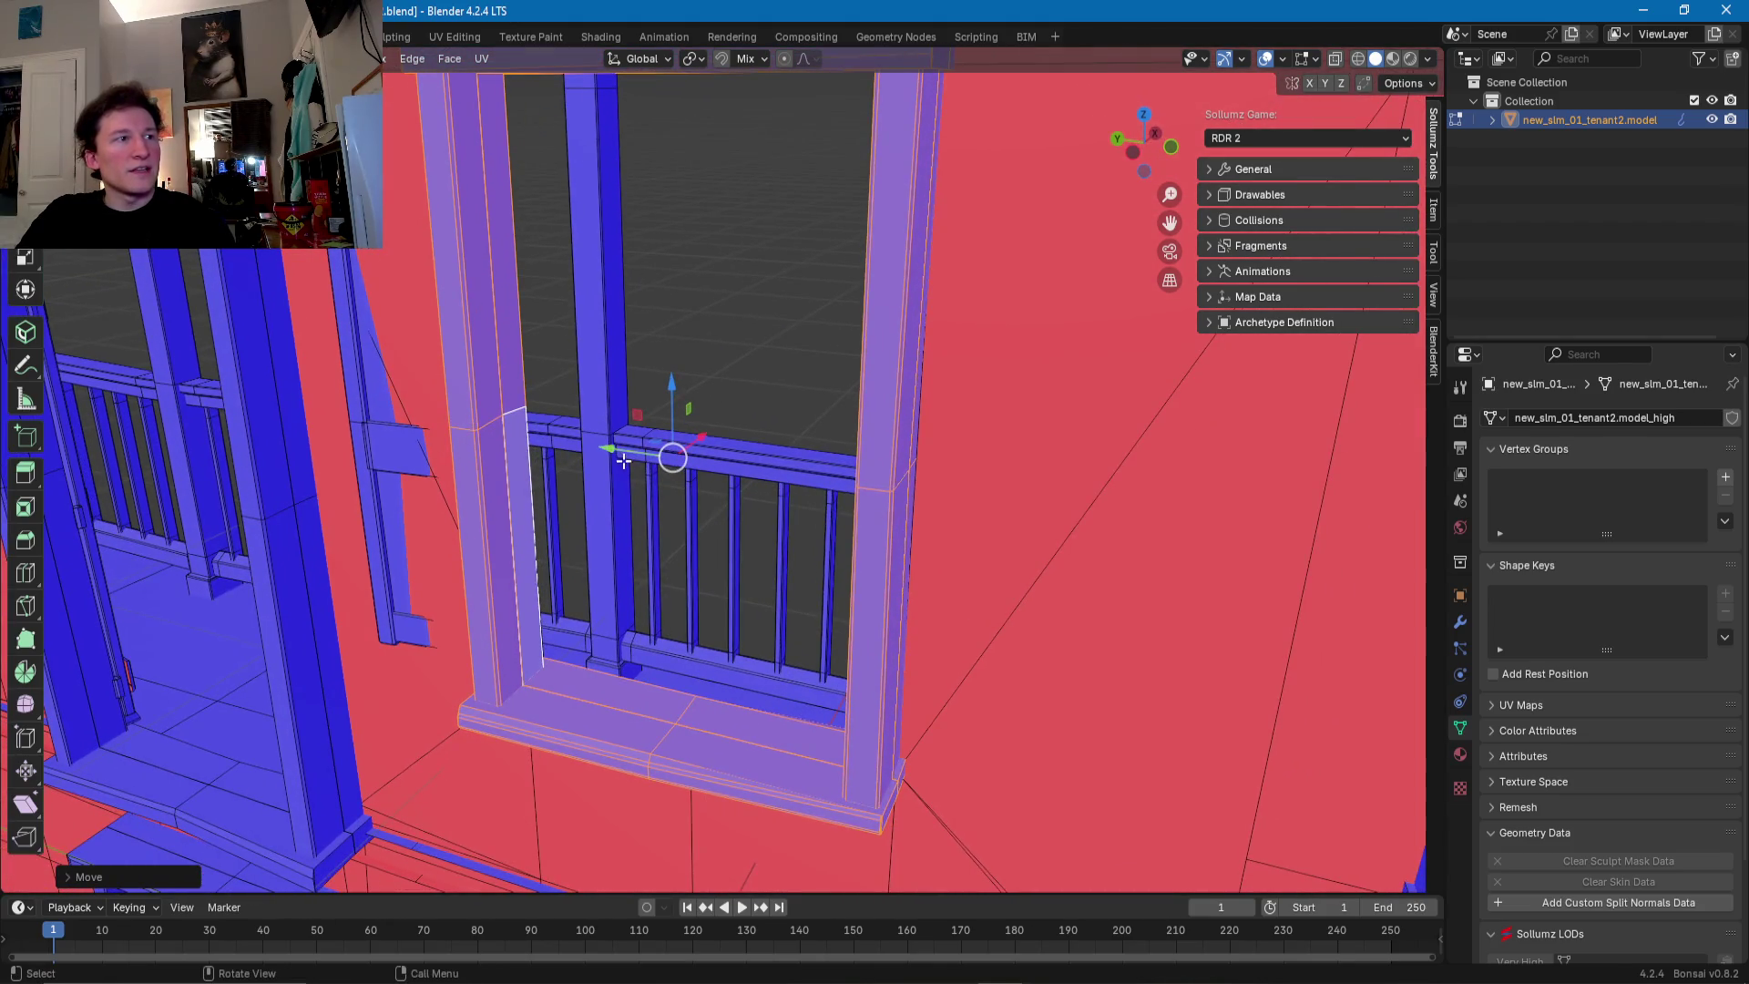
{"action": "left_click_drag", "start_coordinate": [624, 452], "coordinate": [627, 453]}
{"action": "left_click", "coordinate": [627, 452]}
{"action": "middle_click_drag", "start_coordinate": [627, 453], "coordinate": [617, 440]}
{"action": "scroll", "coordinate": [613, 456], "scroll_direction": "down", "scroll_amount": 3}
{"action": "scroll", "coordinate": [610, 433], "scroll_direction": "up", "scroll_amount": 3}
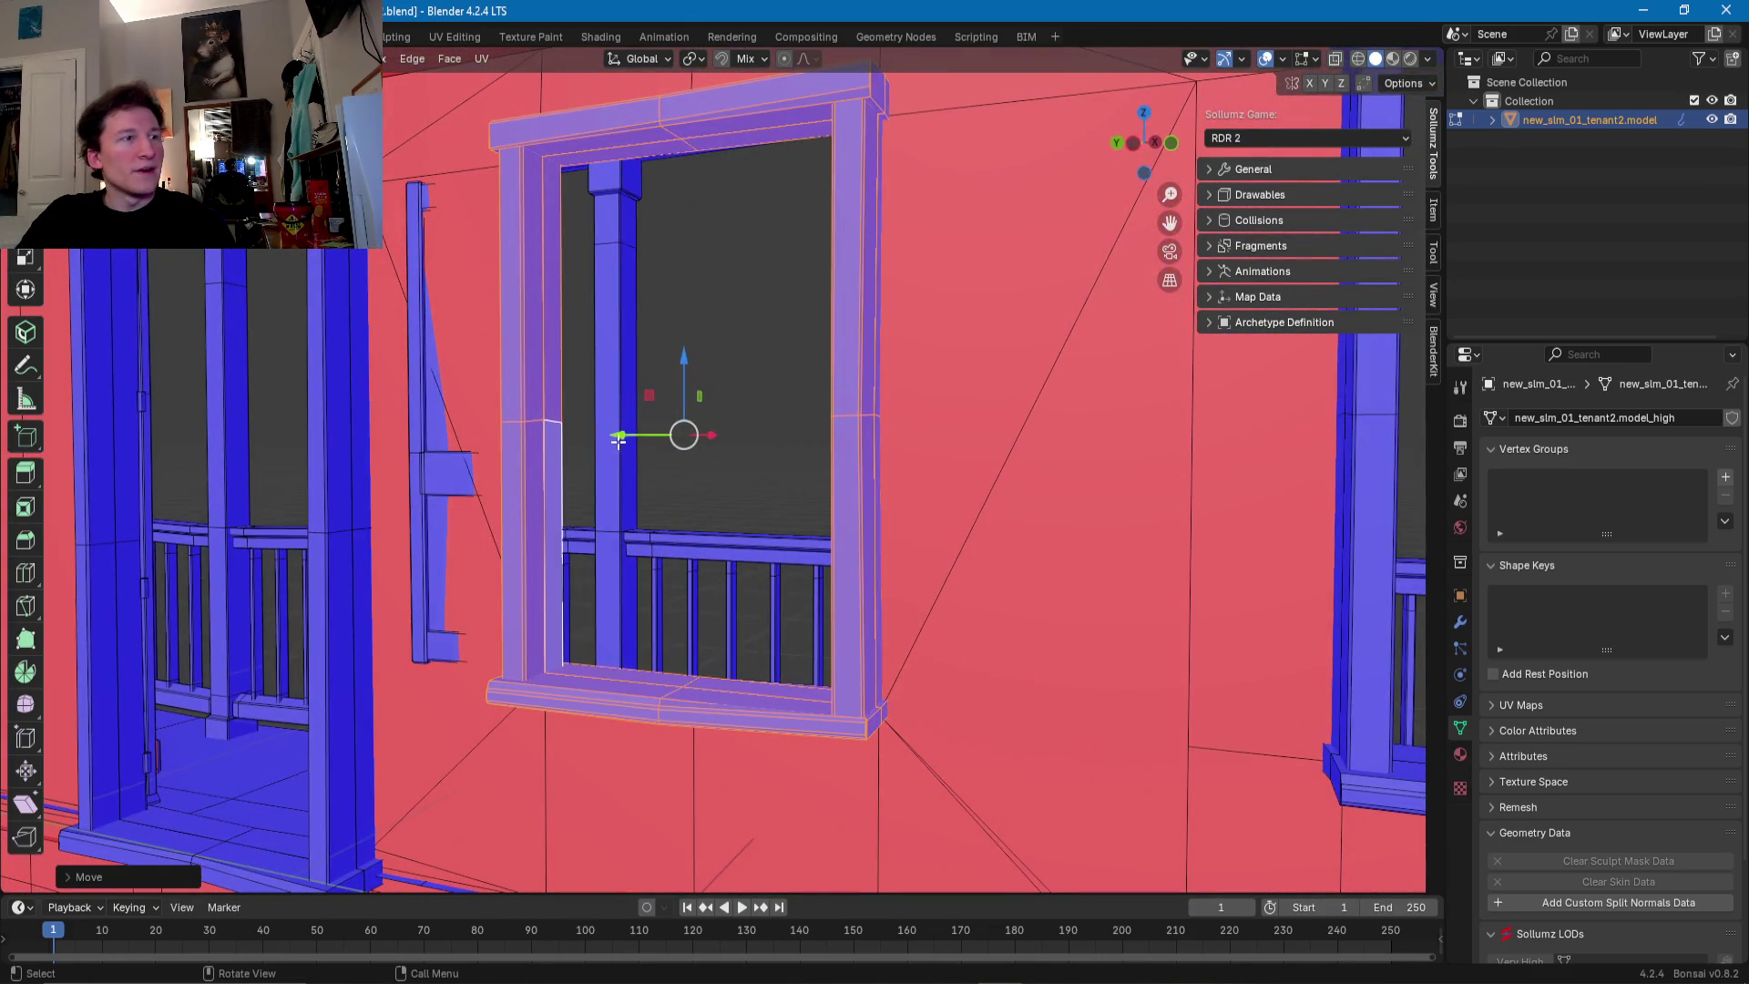
{"action": "left_click_drag", "start_coordinate": [633, 434], "coordinate": [398, 493]}
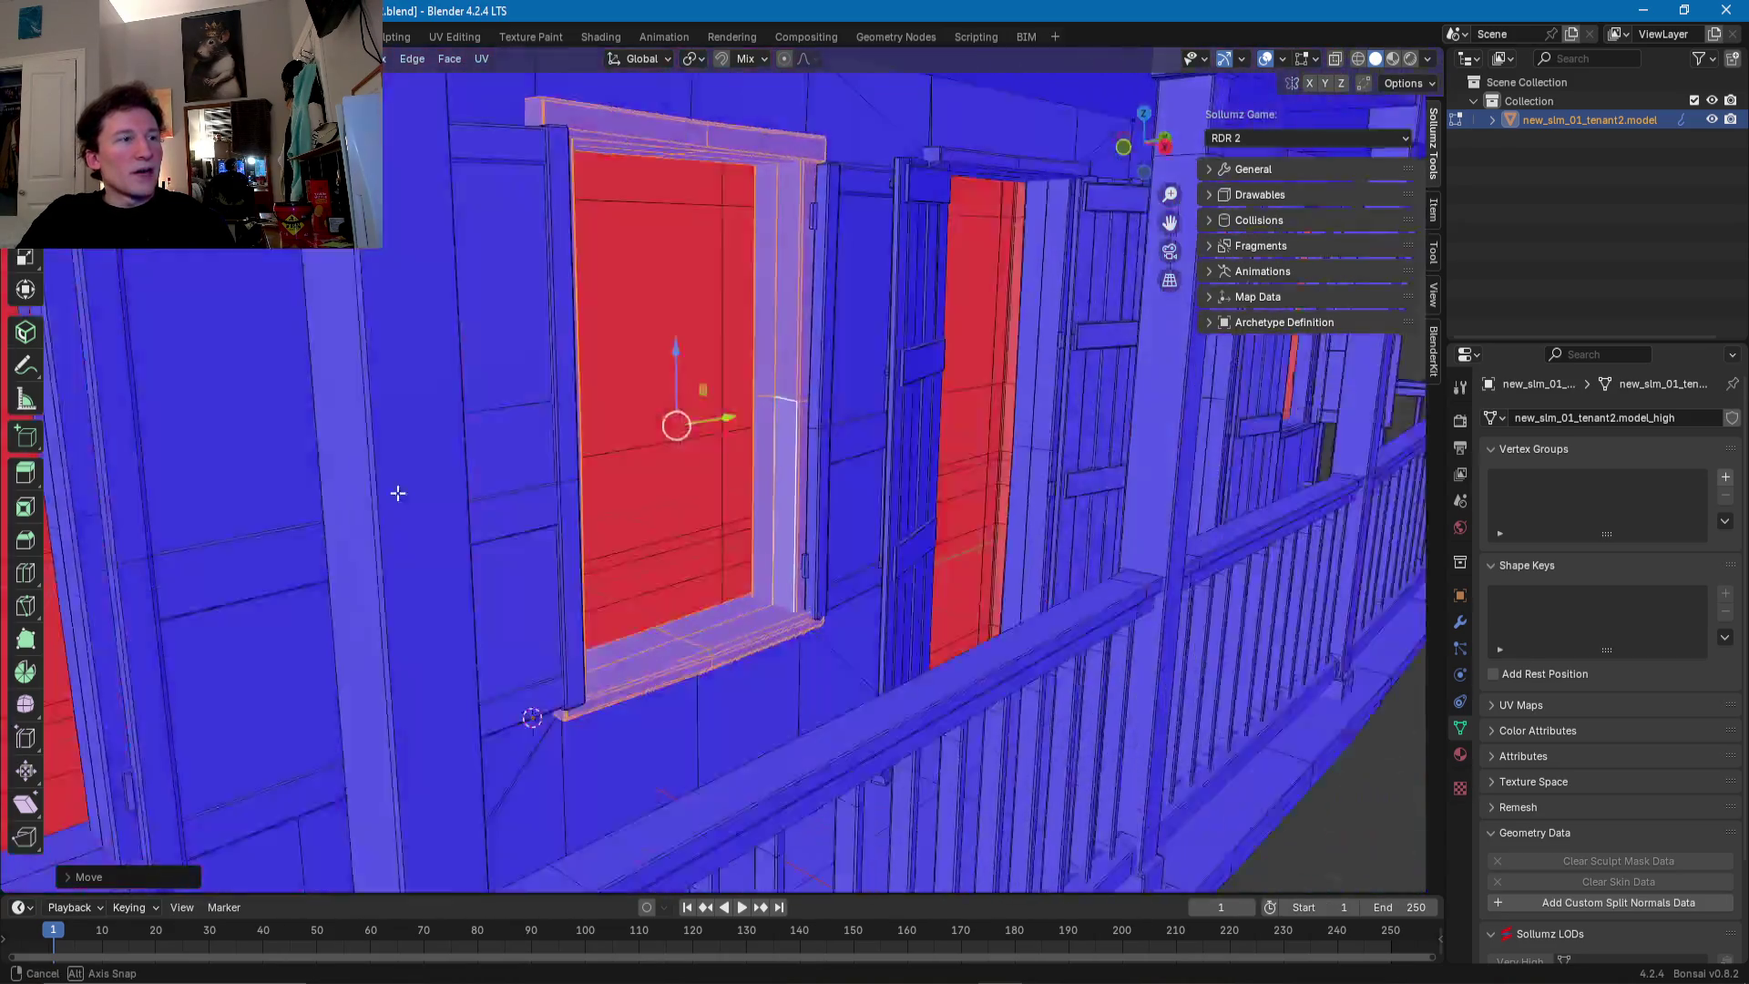
{"action": "middle_click_drag", "start_coordinate": [398, 493], "coordinate": [783, 627]}
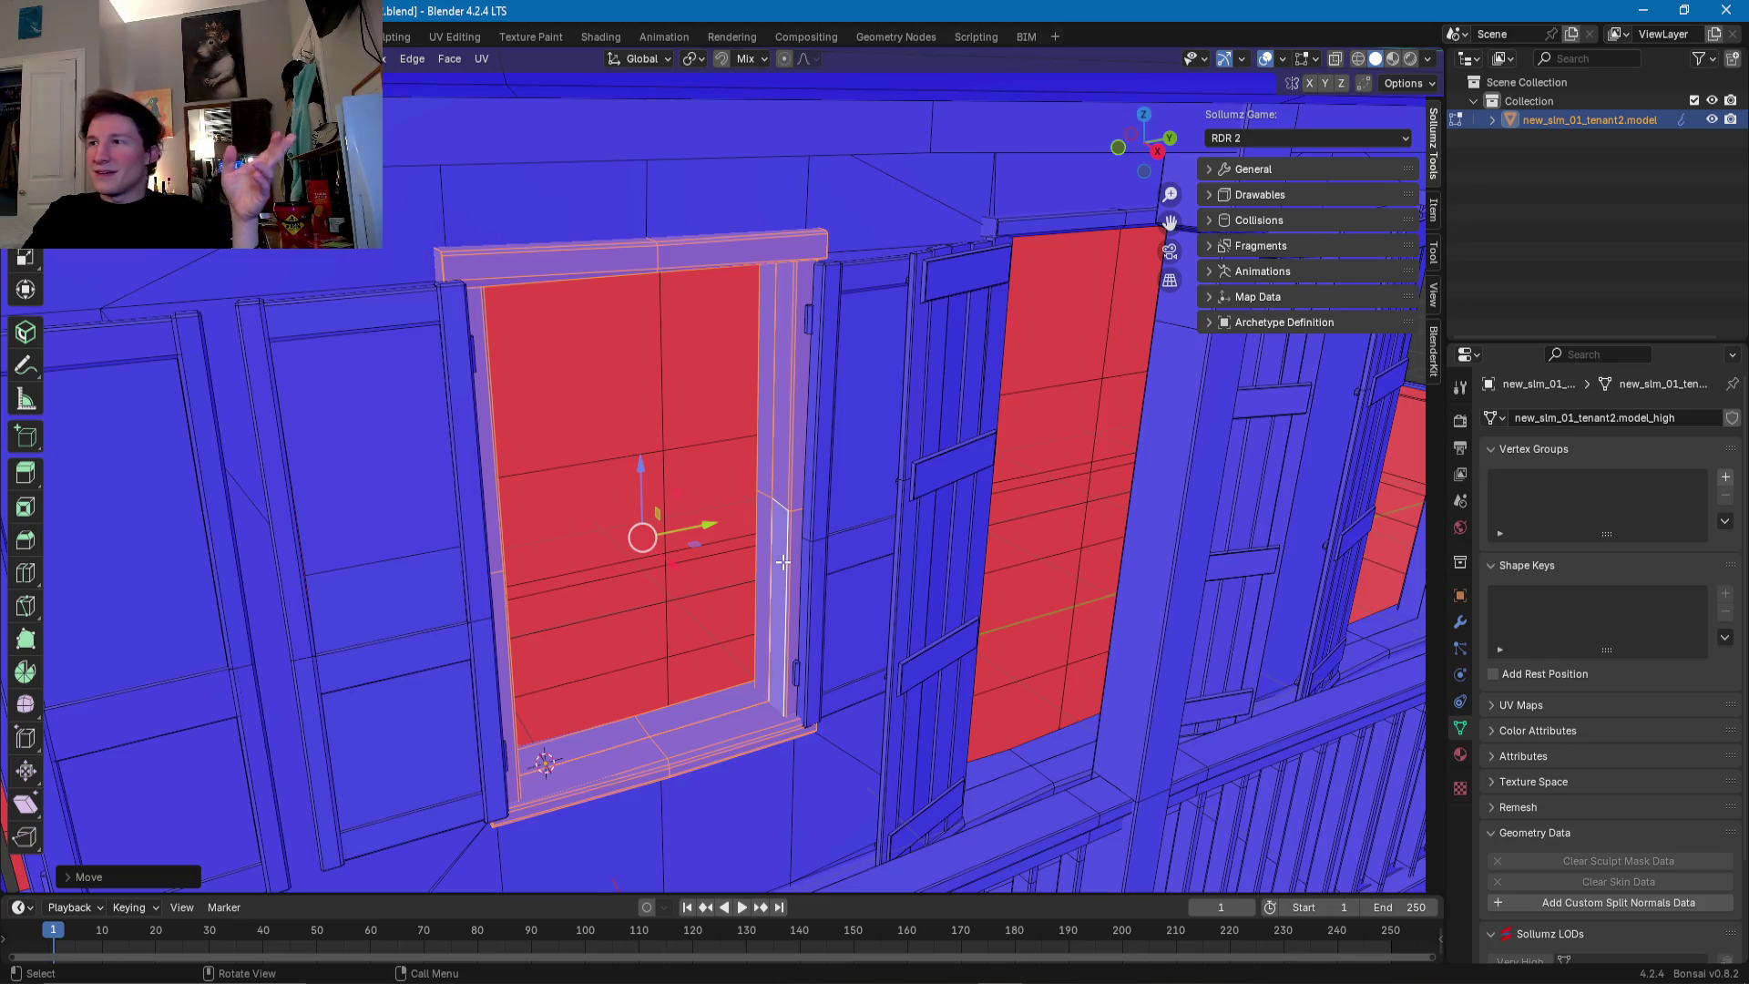
{"action": "mouse_move", "coordinate": [859, 549]}
{"action": "middle_mouse_down"}
{"action": "mouse_move", "coordinate": [576, 497]}
{"action": "mouse_move", "coordinate": [808, 405]}
{"action": "mouse_move", "coordinate": [841, 243]}
{"action": "mouse_move", "coordinate": [688, 521]}
{"action": "mouse_move", "coordinate": [730, 582]}
{"action": "mouse_move", "coordinate": [885, 610]}
{"action": "mouse_move", "coordinate": [754, 644]}
{"action": "mouse_move", "coordinate": [520, 552]}
{"action": "middle_mouse_up"}
- Select an existing window frame's sill, jamb and lintel as linked geometry
{"action": "key", "text": "l"}
{"action": "mouse_move", "coordinate": [621, 362]}
{"action": "middle_mouse_down"}
{"action": "mouse_move", "coordinate": [798, 539]}
{"action": "mouse_move", "coordinate": [738, 624]}
{"action": "mouse_move", "coordinate": [823, 604]}
{"action": "mouse_move", "coordinate": [725, 616]}
{"action": "middle_mouse_up"}
{"action": "right_click", "coordinate": [738, 622]}
{"action": "left_click", "coordinate": [736, 621]}
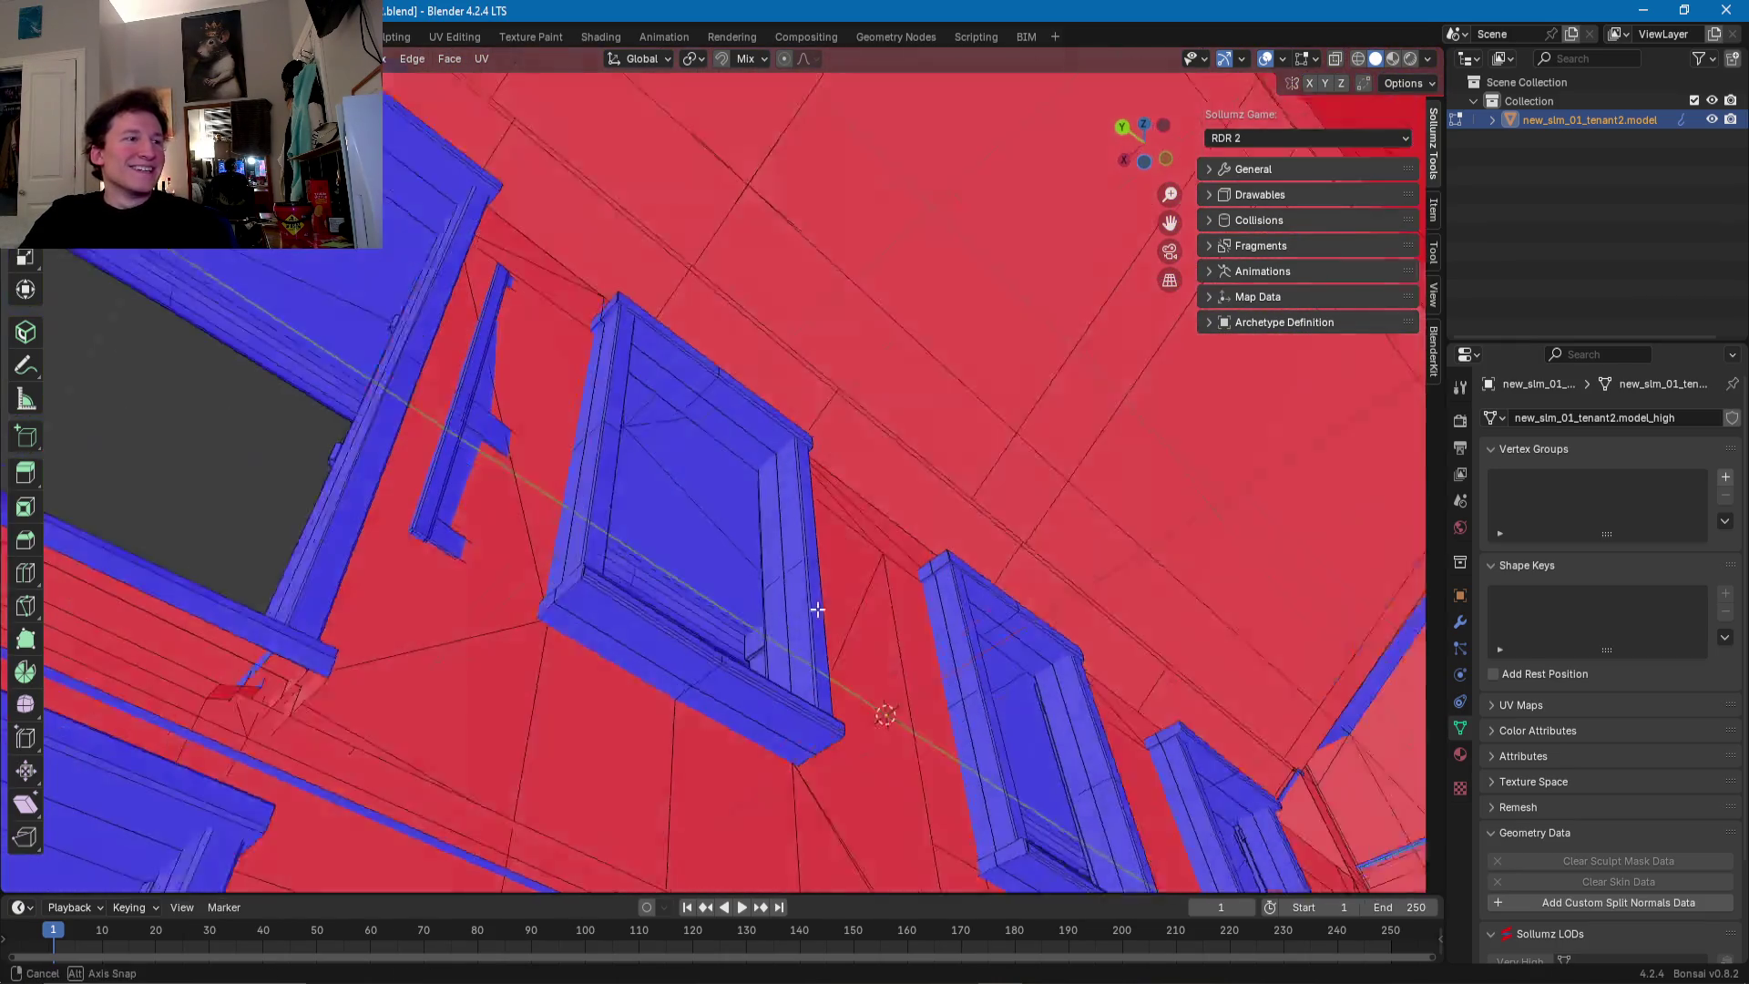
{"action": "left_click", "coordinate": [725, 615]}
{"action": "key", "text": "ctrl+l"}
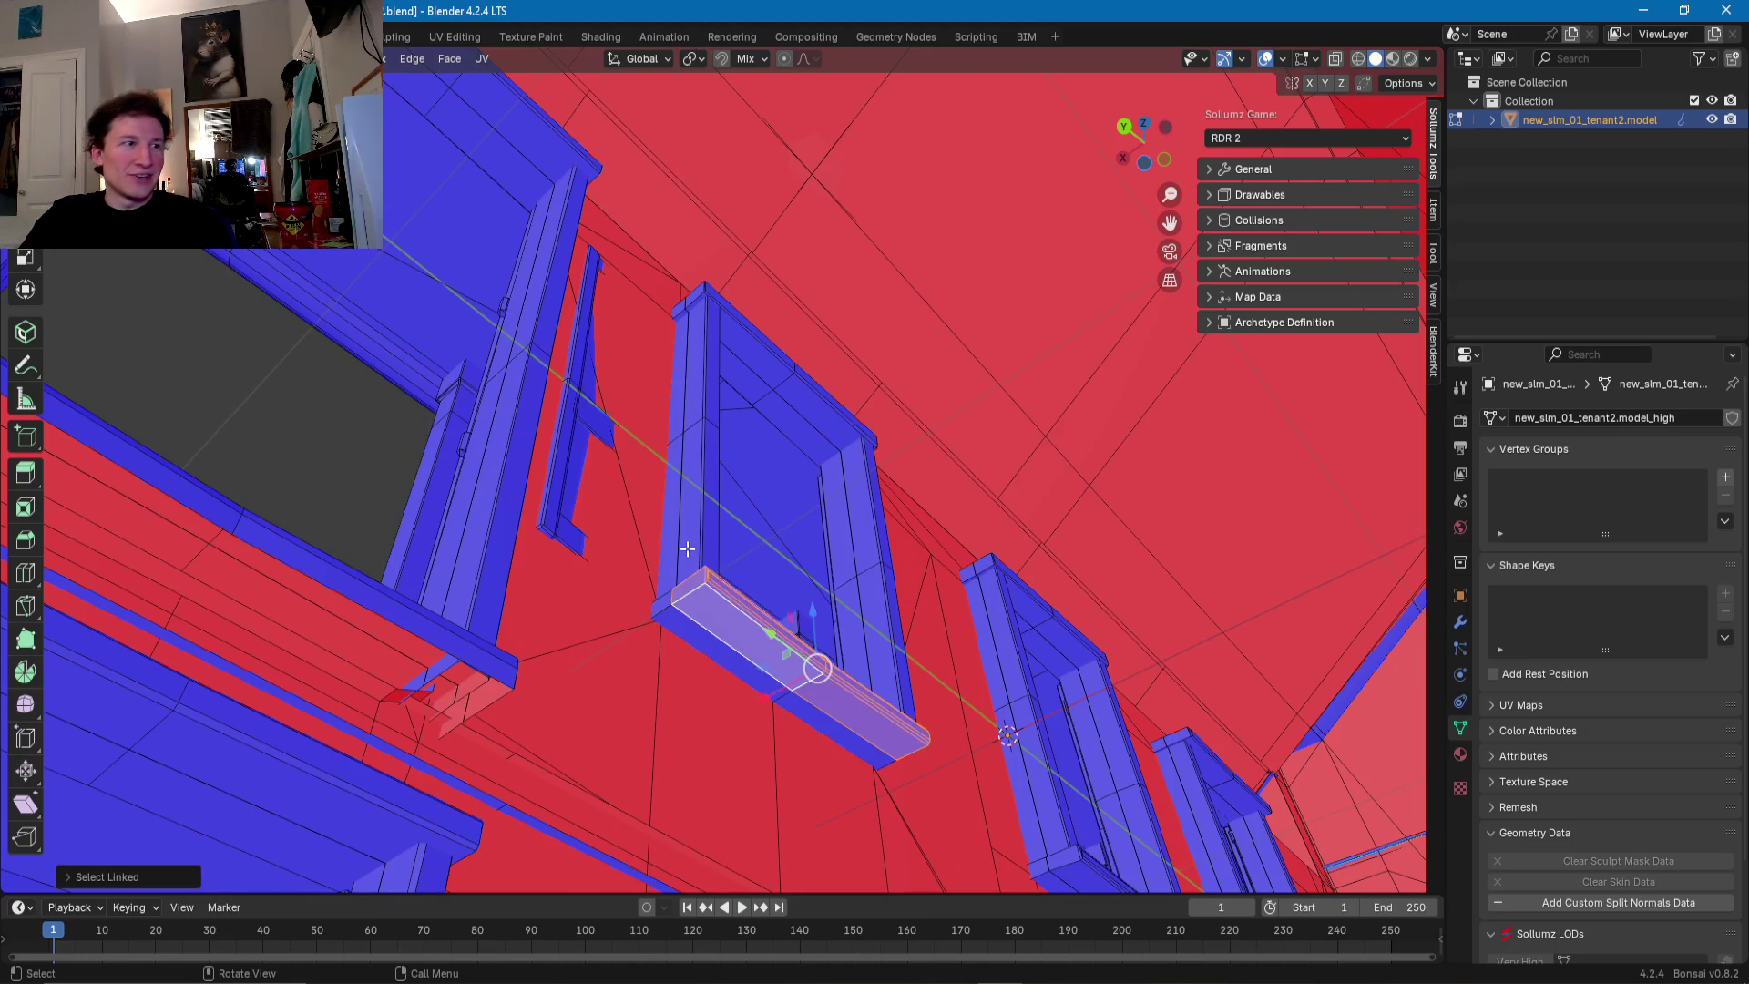
{"action": "middle_click_drag", "start_coordinate": [700, 529], "coordinate": [942, 443]}
{"action": "key", "text": "l"}
{"action": "mouse_move", "coordinate": [885, 357]}
{"action": "middle_mouse_down"}
{"action": "mouse_move", "coordinate": [861, 369]}
{"action": "mouse_move", "coordinate": [985, 461]}
{"action": "mouse_move", "coordinate": [796, 424]}
{"action": "mouse_move", "coordinate": [594, 645]}
{"action": "middle_mouse_up"}
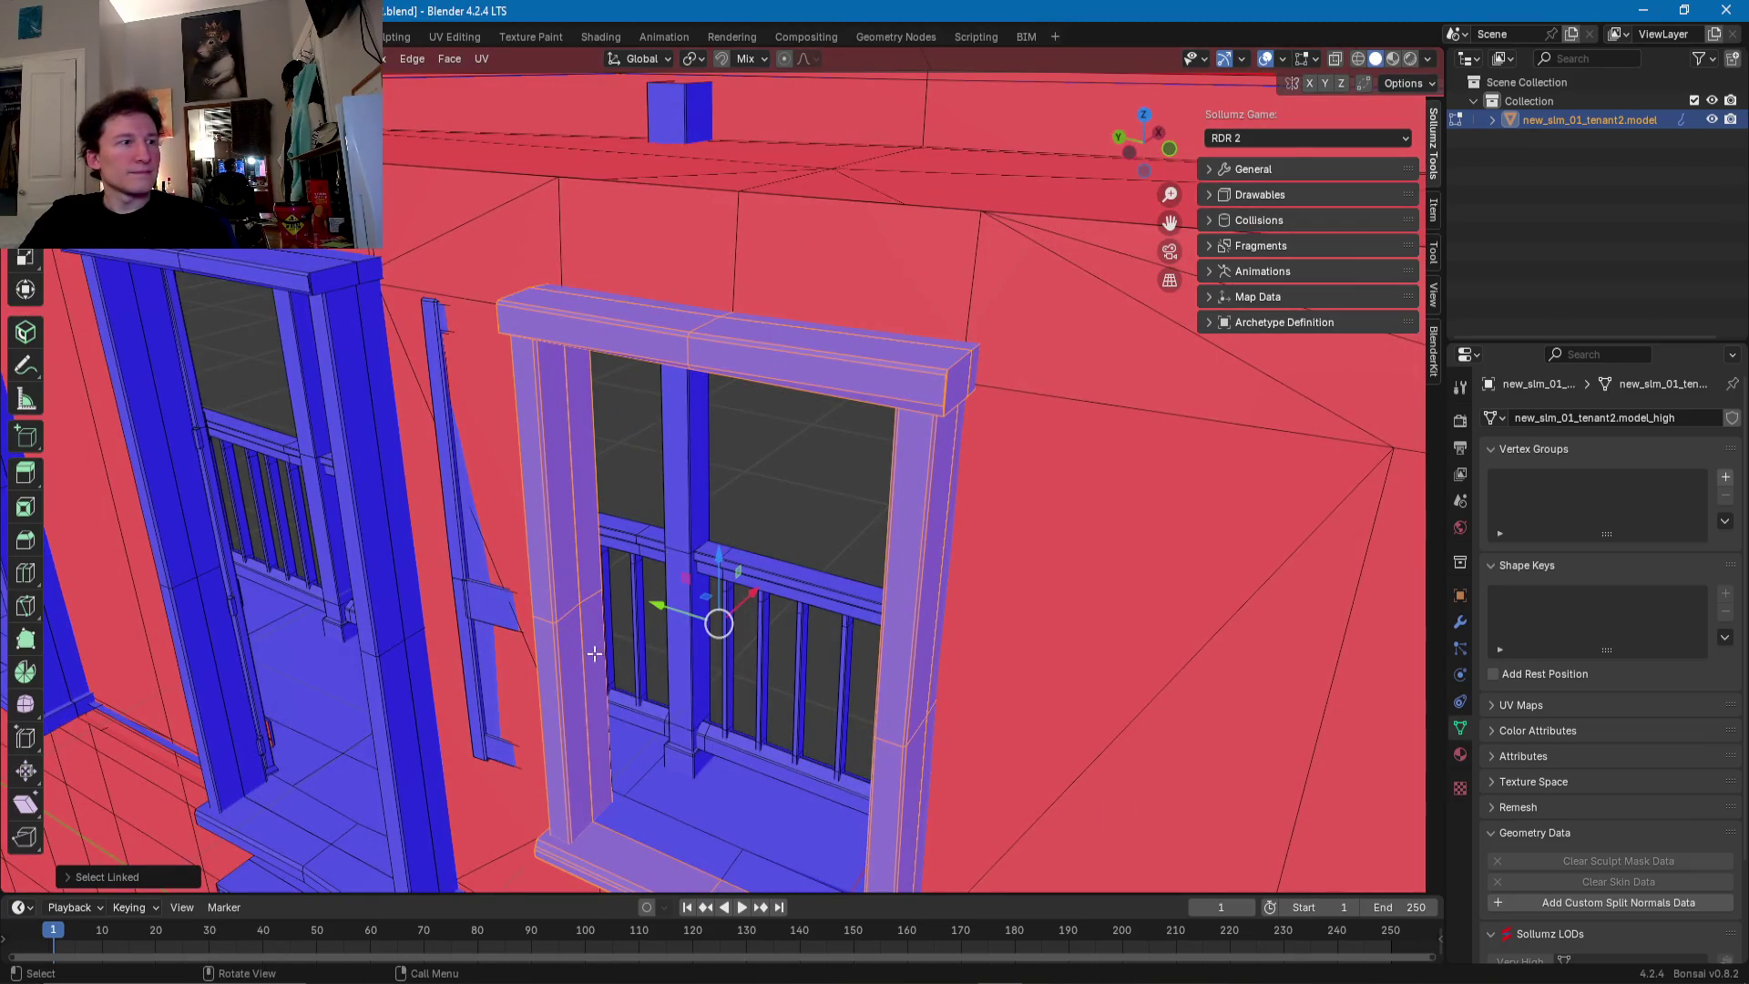
{"action": "middle_click_drag", "start_coordinate": [627, 808], "coordinate": [996, 600], "text": "shift"}
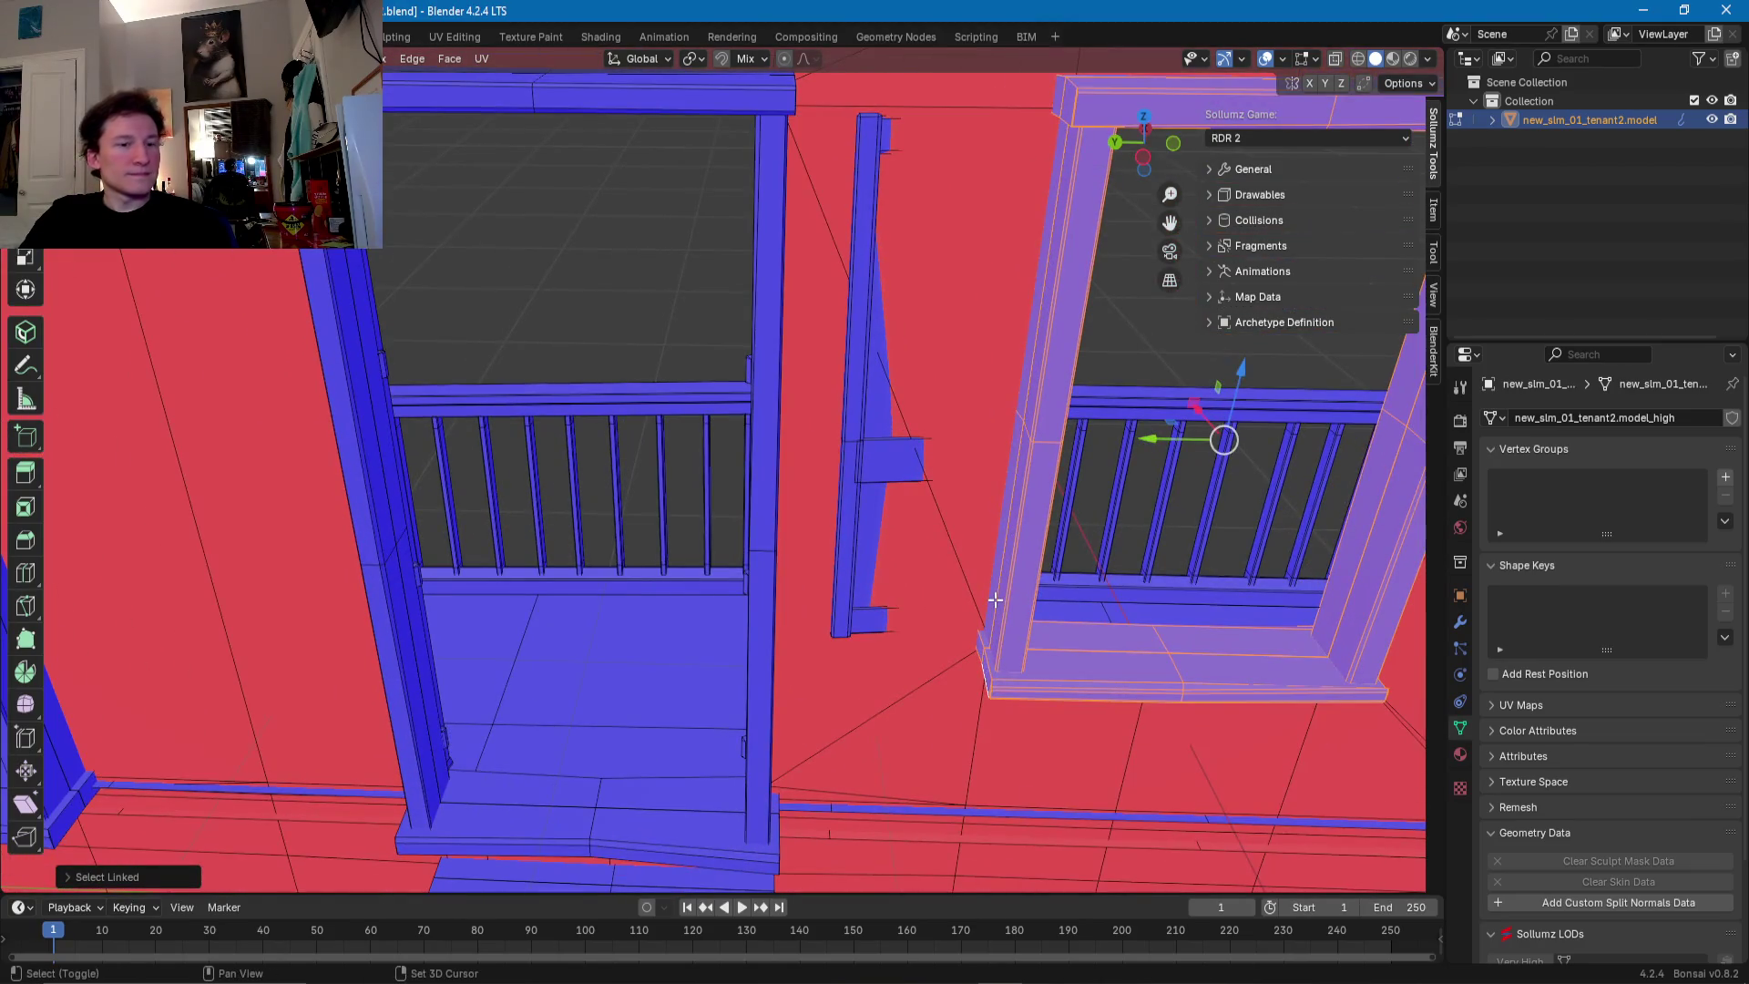
- Duplicate the frame and move the copy along Y into the opening beside the balcony door
{"action": "key", "text": "shift+d"}
{"action": "key", "text": "y"}
{"action": "left_click", "coordinate": [1572, 604]}
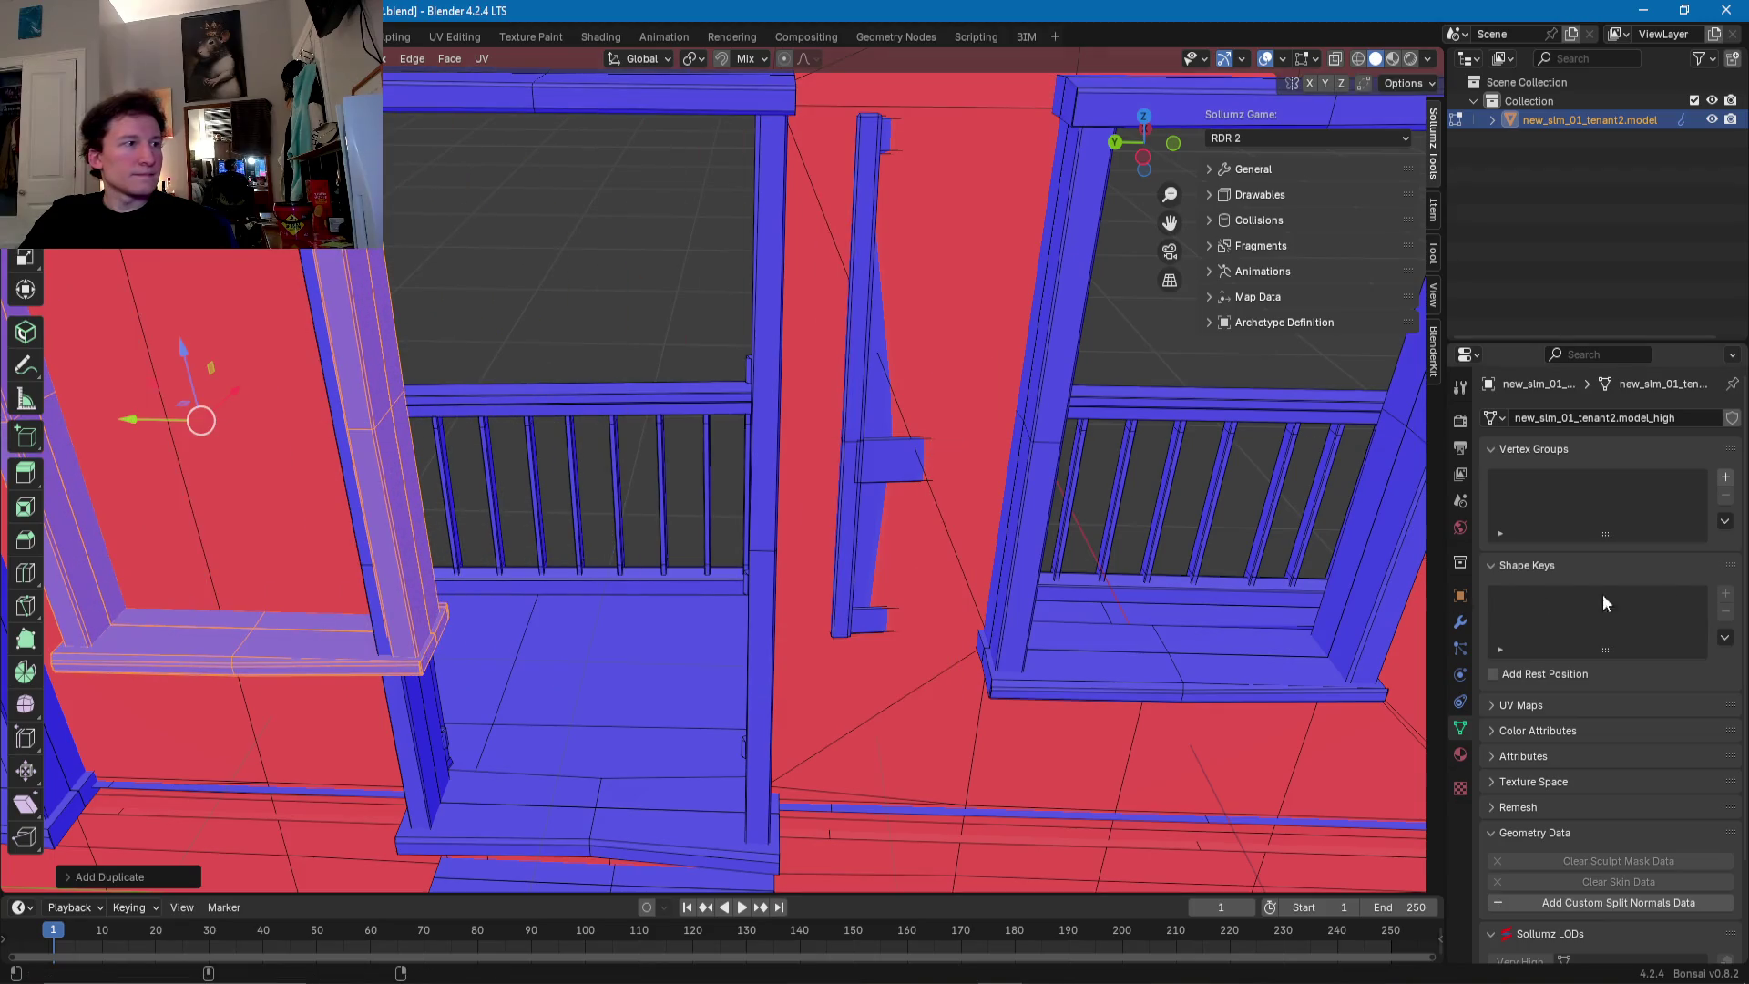
{"action": "middle_click_drag", "start_coordinate": [1156, 582], "coordinate": [934, 587]}
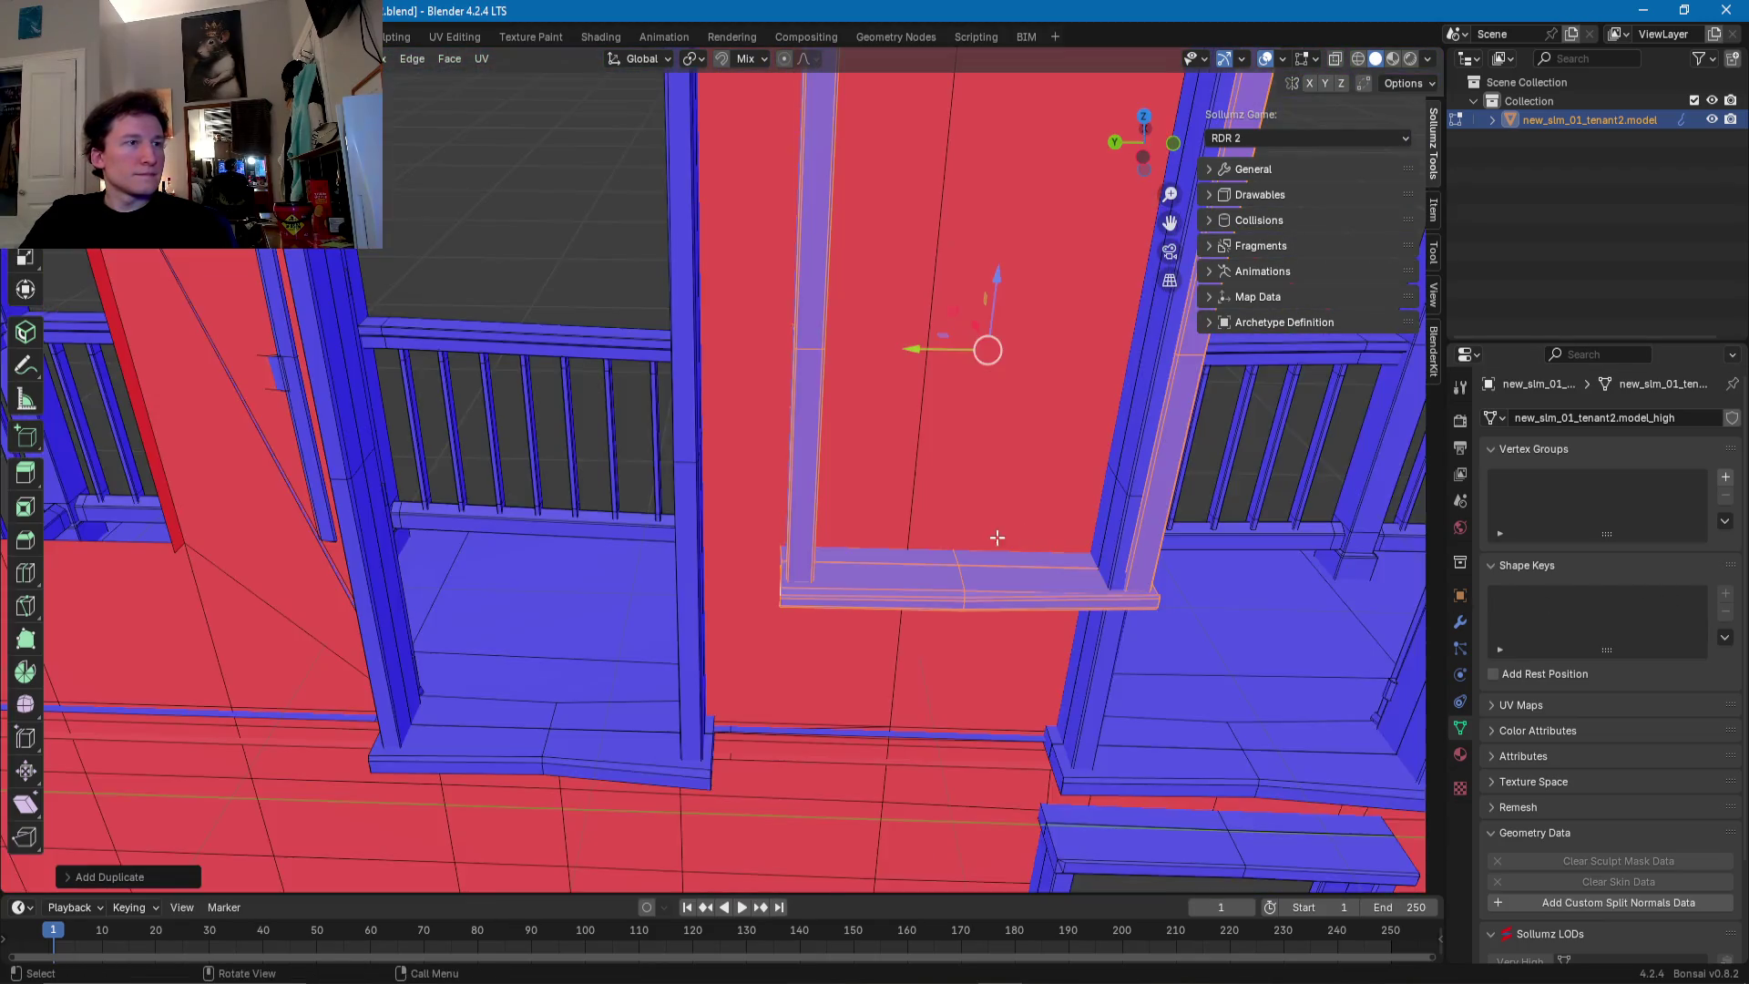
{"action": "key", "text": "Escape"}
{"action": "key", "text": "g"}
{"action": "key", "text": "y"}
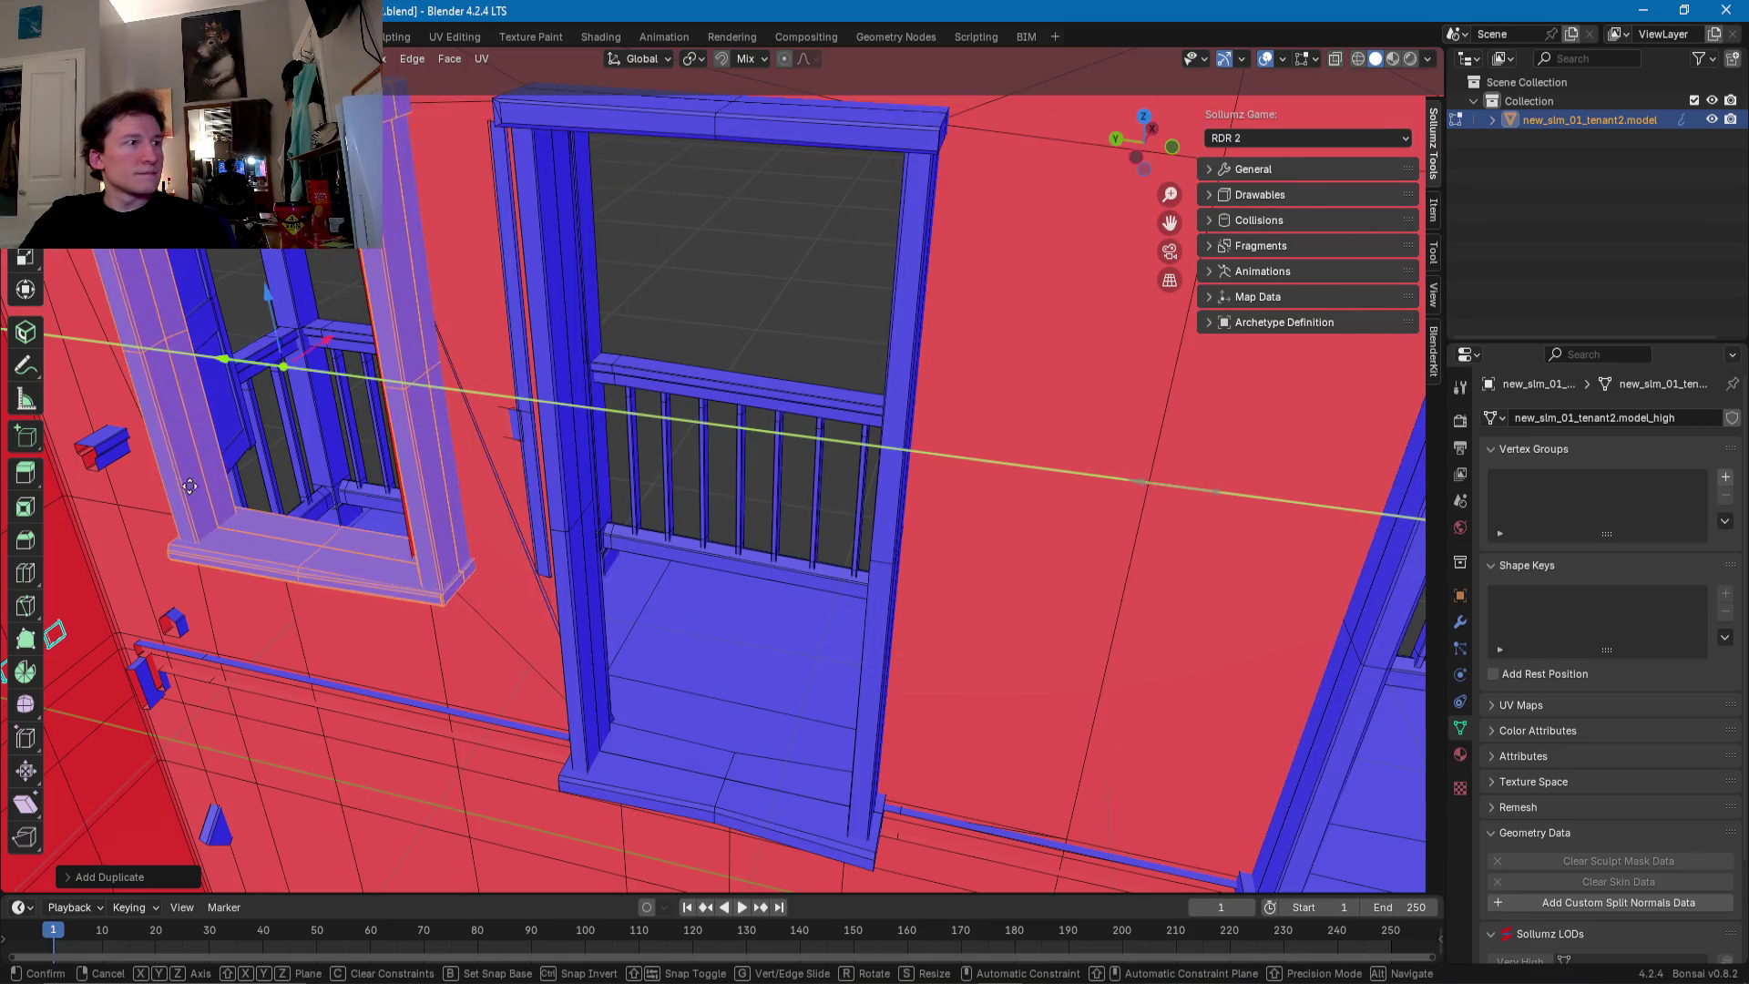
{"action": "left_click", "coordinate": [151, 486]}
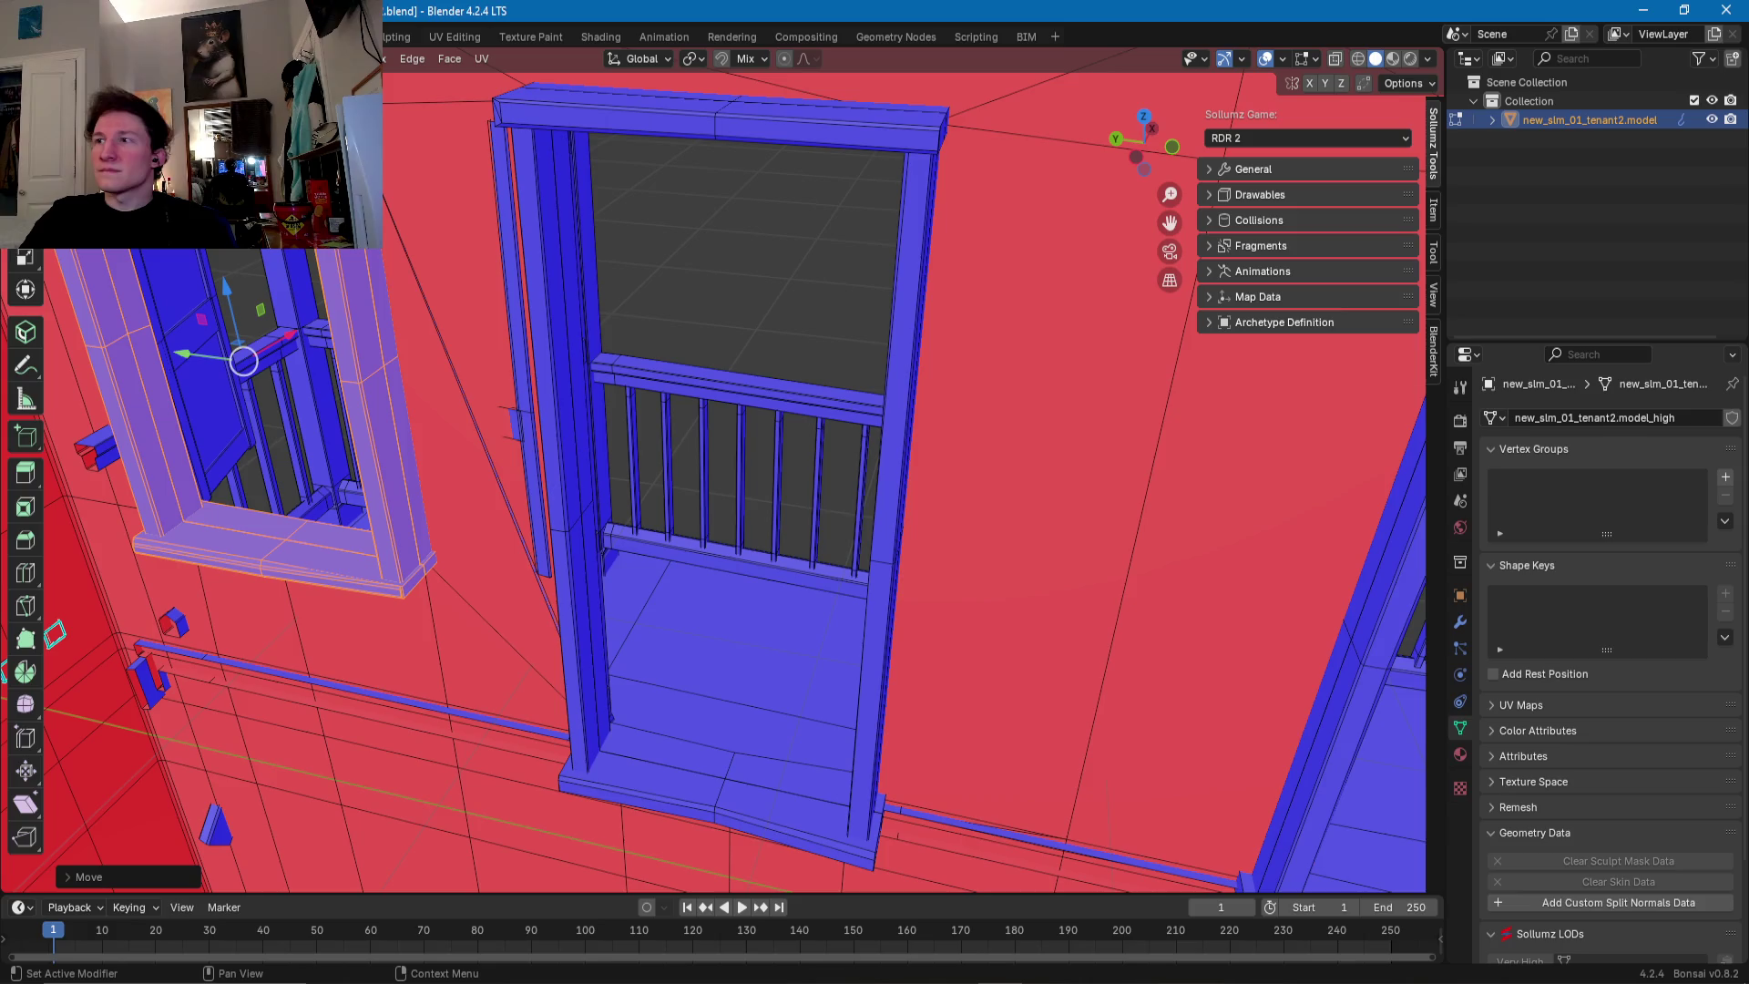
{"action": "scroll", "coordinate": [304, 405], "scroll_direction": "up", "scroll_amount": 4}
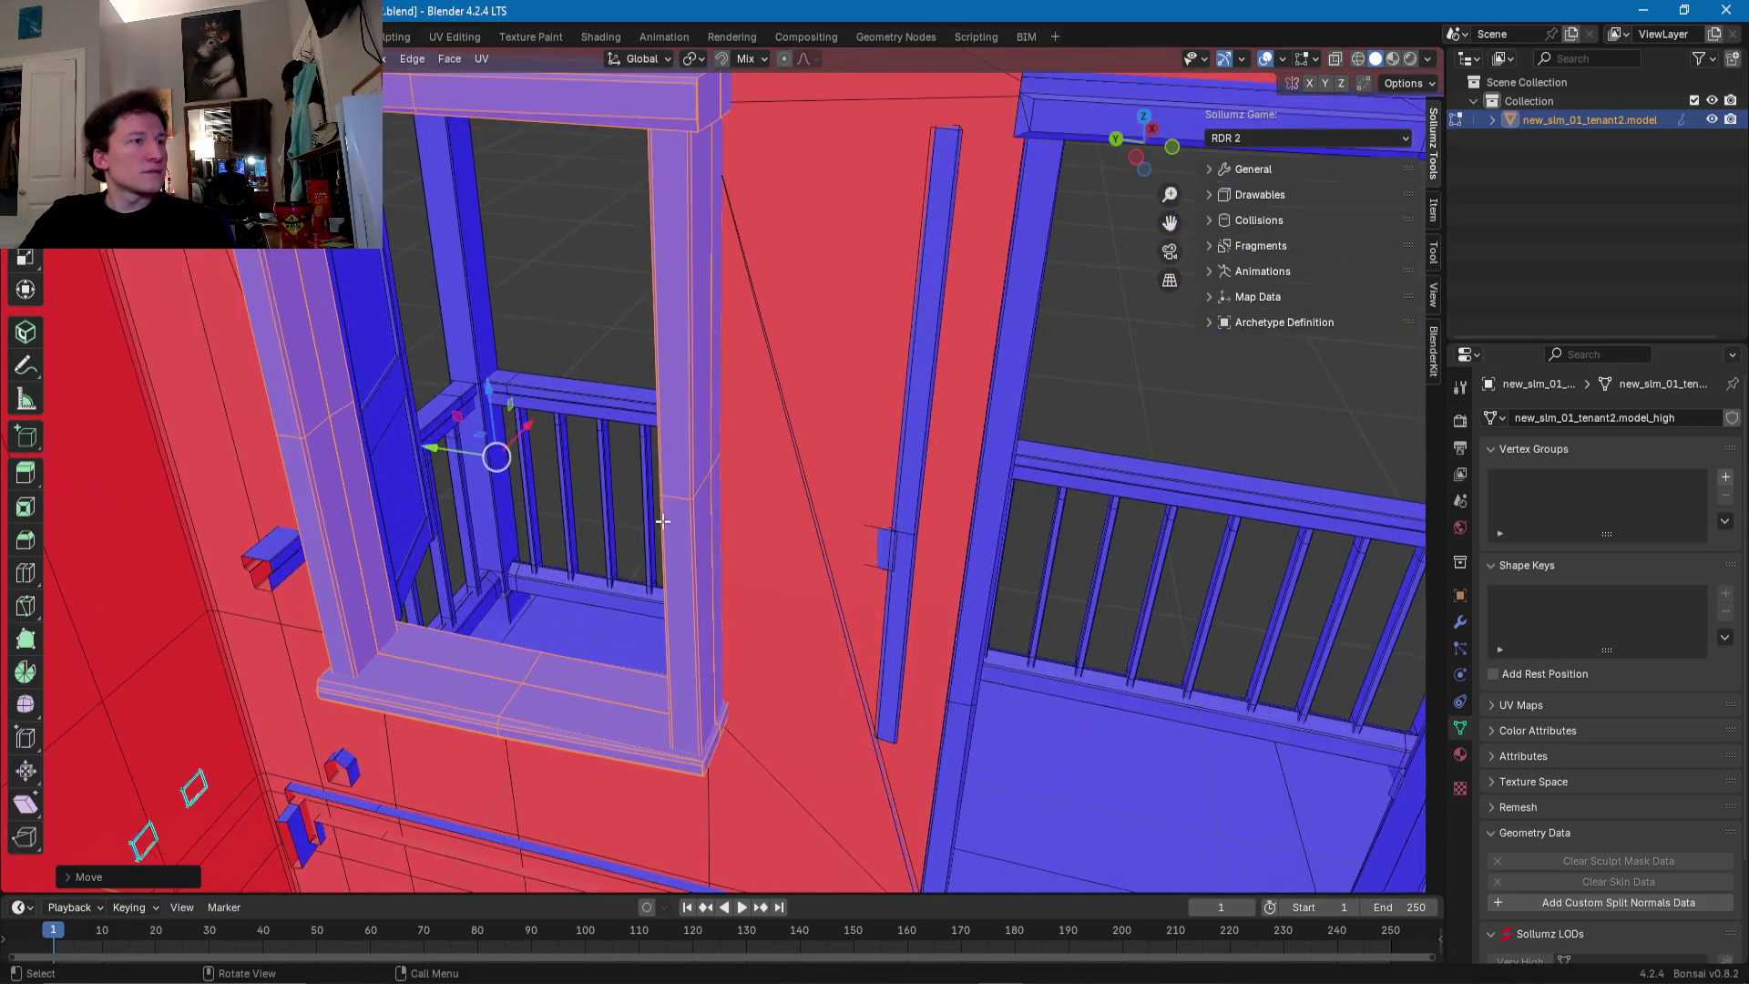
{"action": "mouse_move", "coordinate": [304, 405]}
{"action": "middle_mouse_down", "text": "shift"}
{"action": "mouse_move", "coordinate": [867, 434]}
{"action": "mouse_move", "coordinate": [916, 470]}
{"action": "mouse_move", "coordinate": [747, 471]}
{"action": "mouse_move", "coordinate": [827, 449]}
{"action": "middle_mouse_up", "text": "shift"}
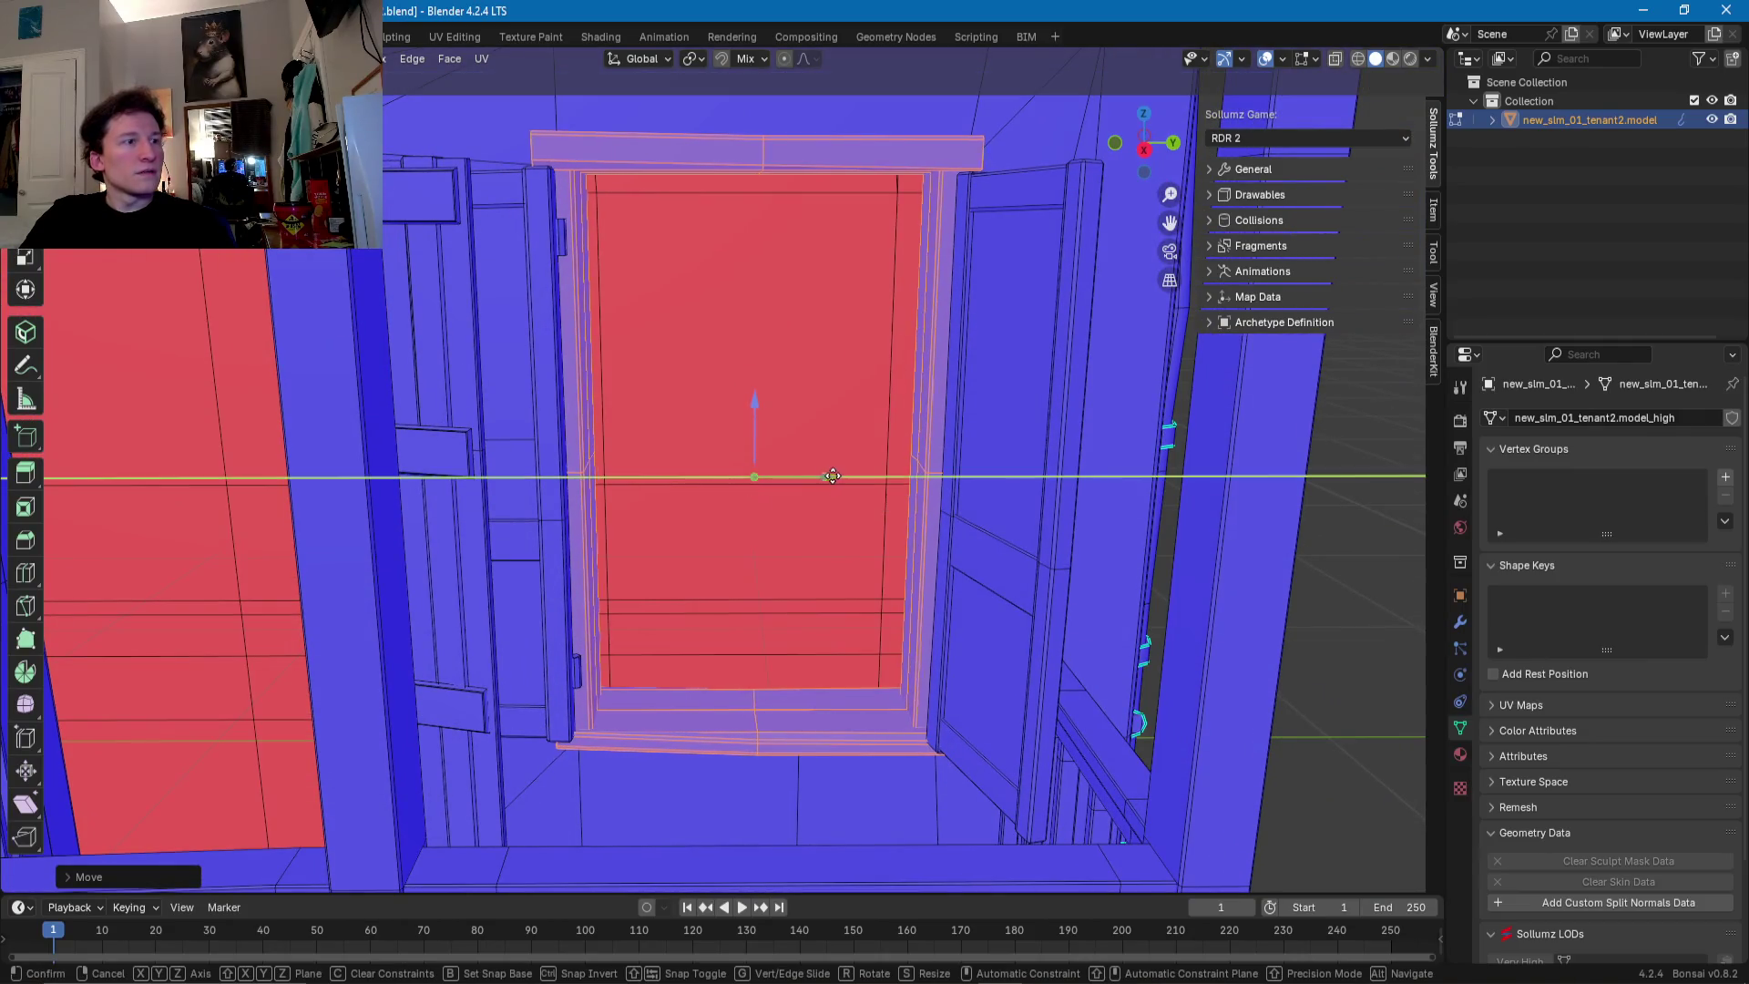
{"action": "mouse_move", "coordinate": [835, 468]}
{"action": "middle_mouse_down"}
{"action": "mouse_move", "coordinate": [1054, 471]}
{"action": "mouse_move", "coordinate": [786, 490]}
{"action": "mouse_move", "coordinate": [653, 465]}
{"action": "middle_mouse_up"}
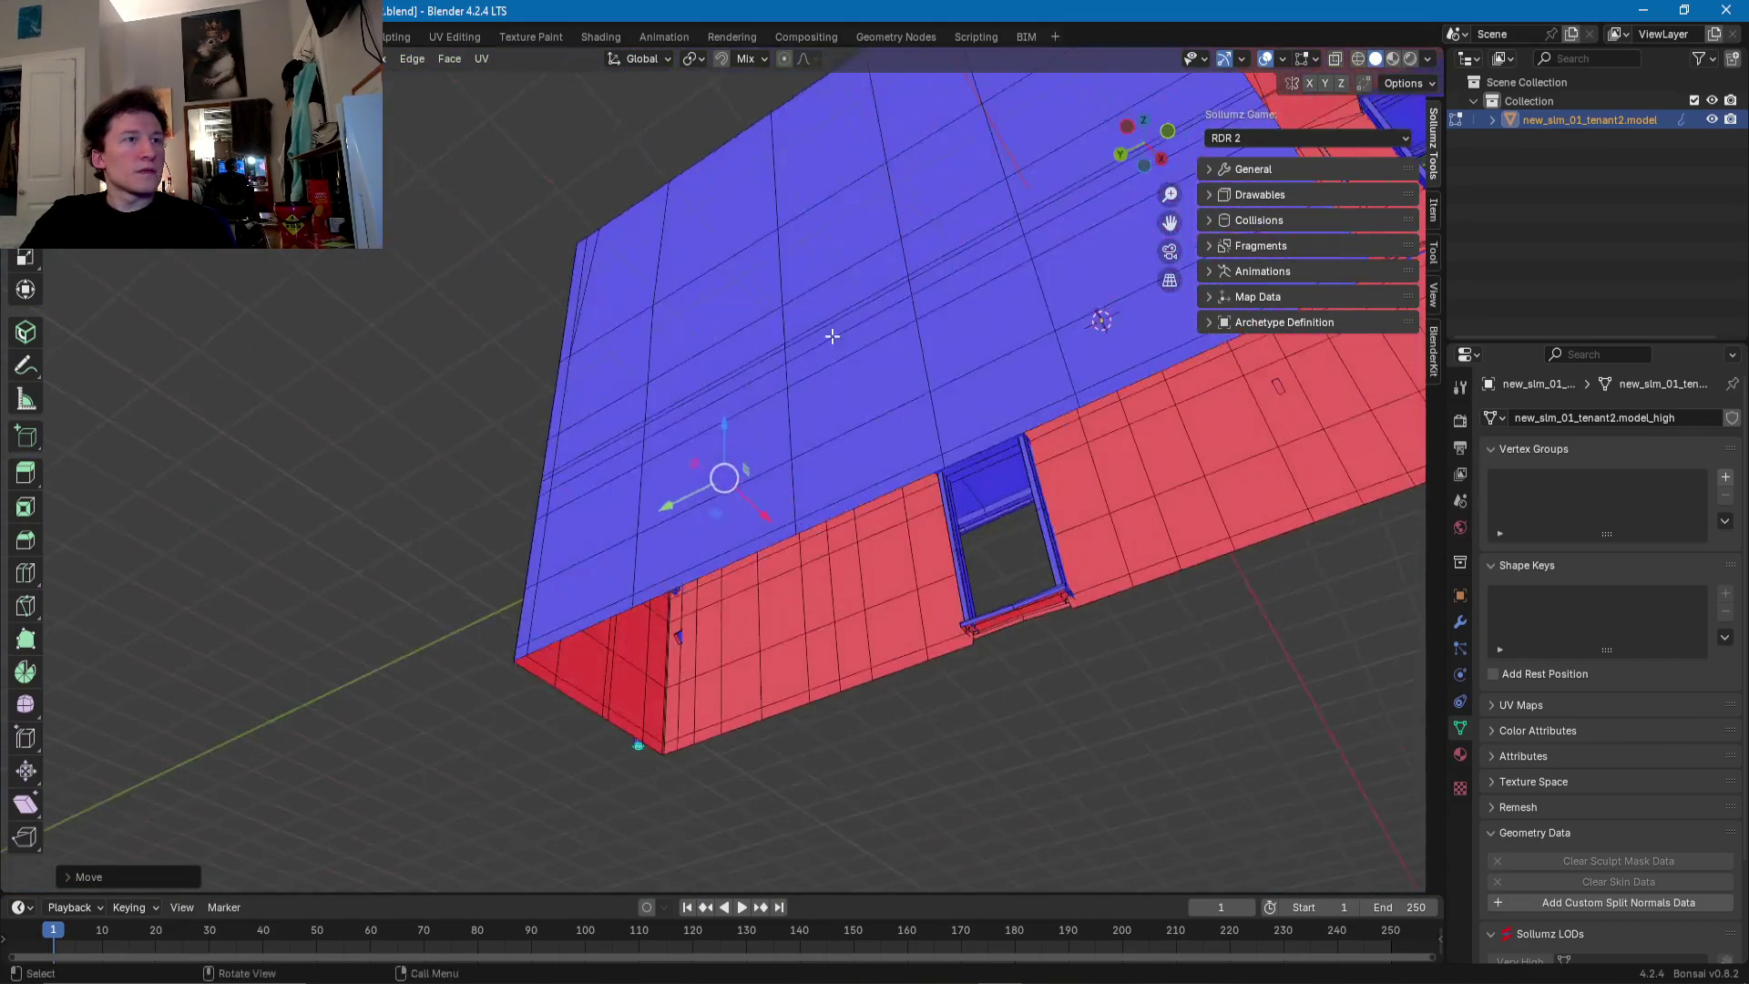
{"action": "mouse_move", "coordinate": [654, 465]}
{"action": "middle_mouse_down"}
{"action": "mouse_move", "coordinate": [594, 673]}
{"action": "mouse_move", "coordinate": [567, 612]}
{"action": "mouse_move", "coordinate": [835, 595]}
{"action": "middle_mouse_up"}
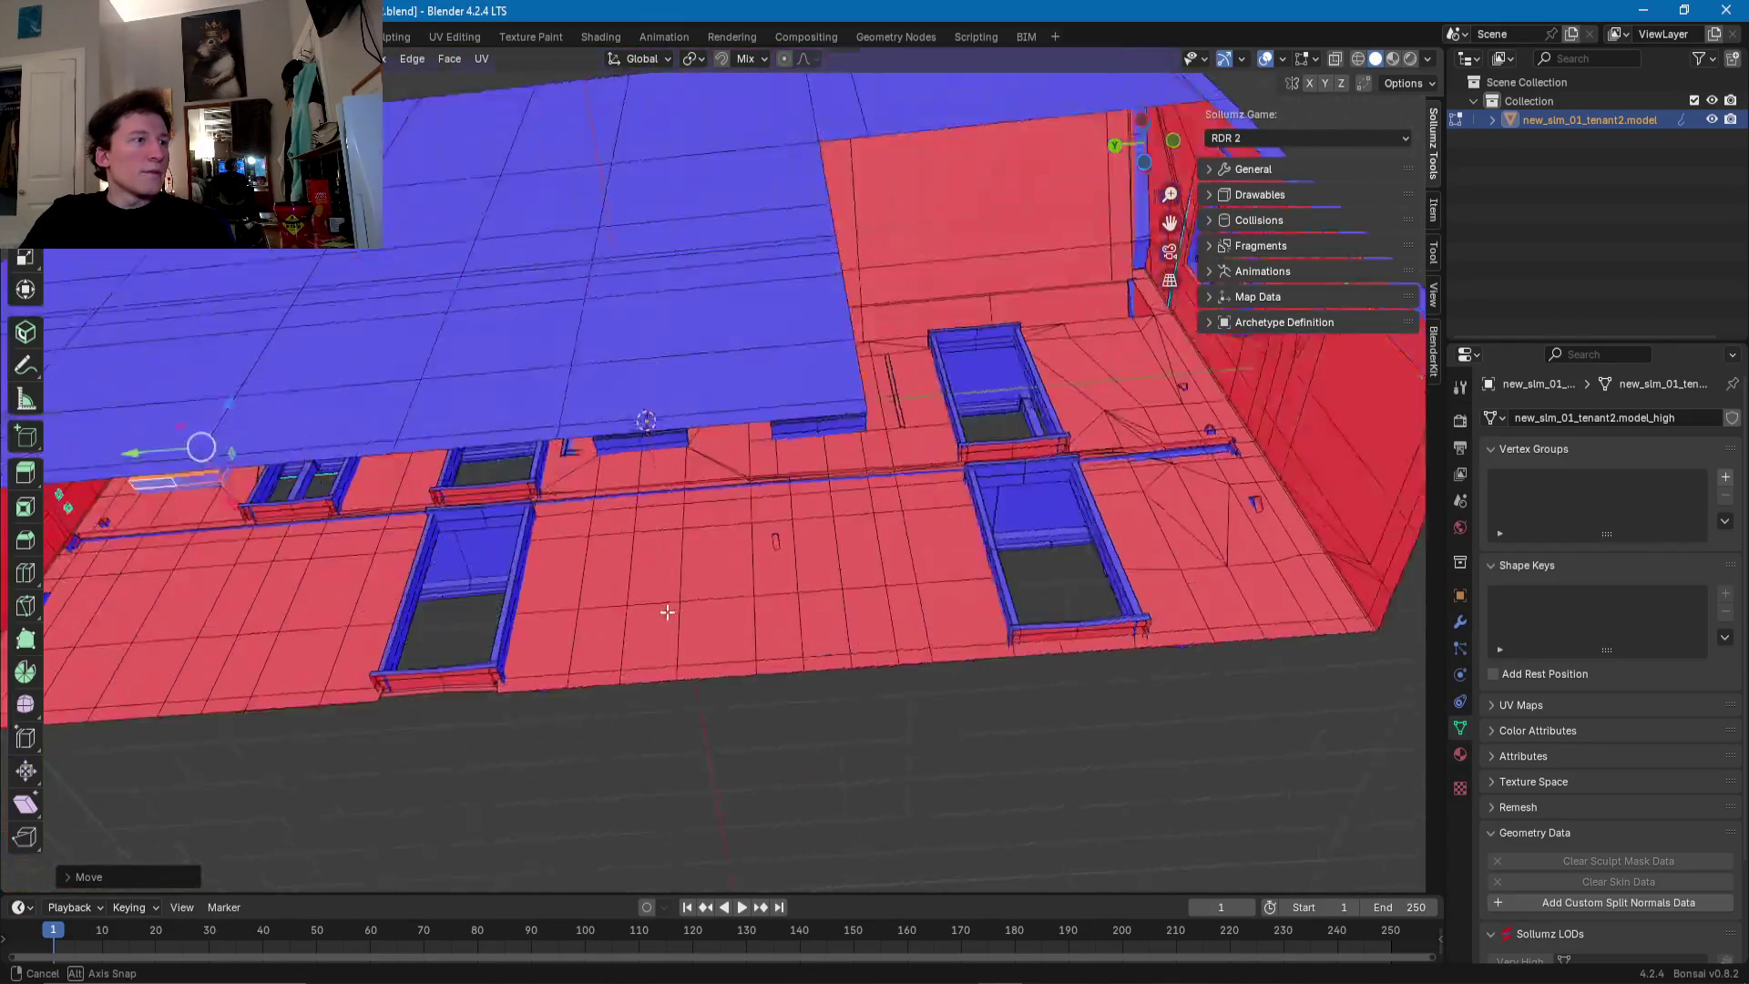
{"action": "scroll", "coordinate": [554, 488], "scroll_direction": "up", "scroll_amount": 10}
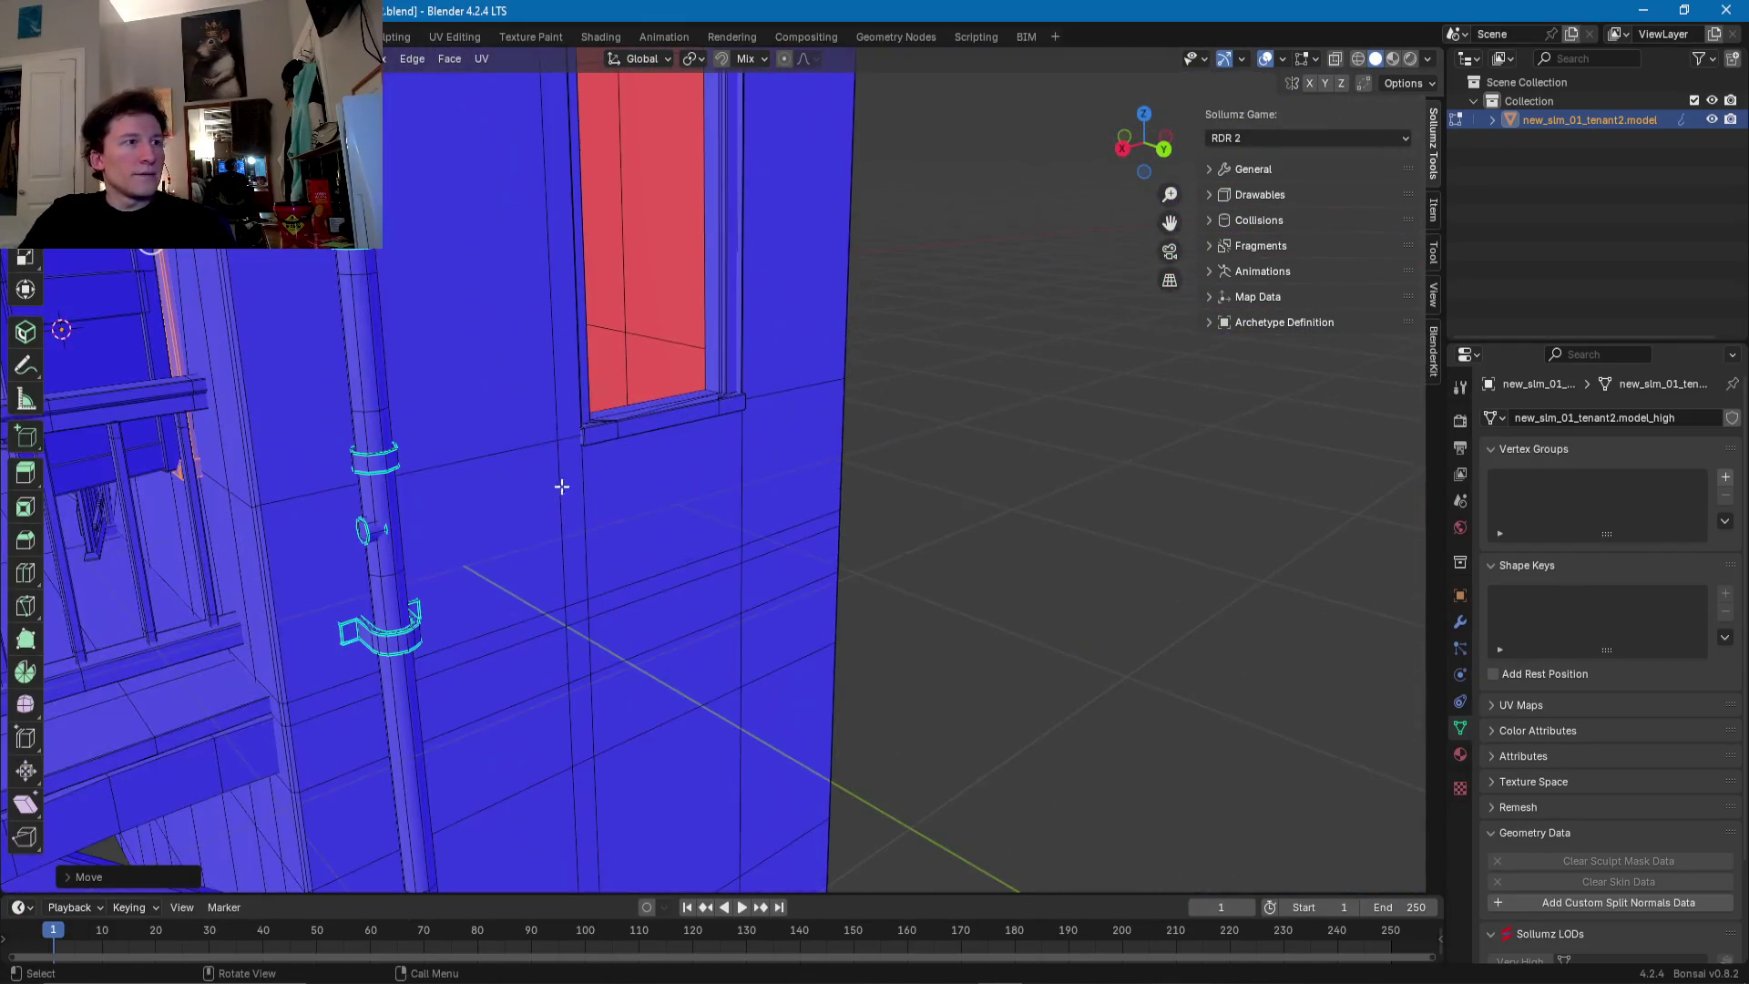
- Select the whole window frame from its sill face
{"action": "left_click", "coordinate": [655, 557]}
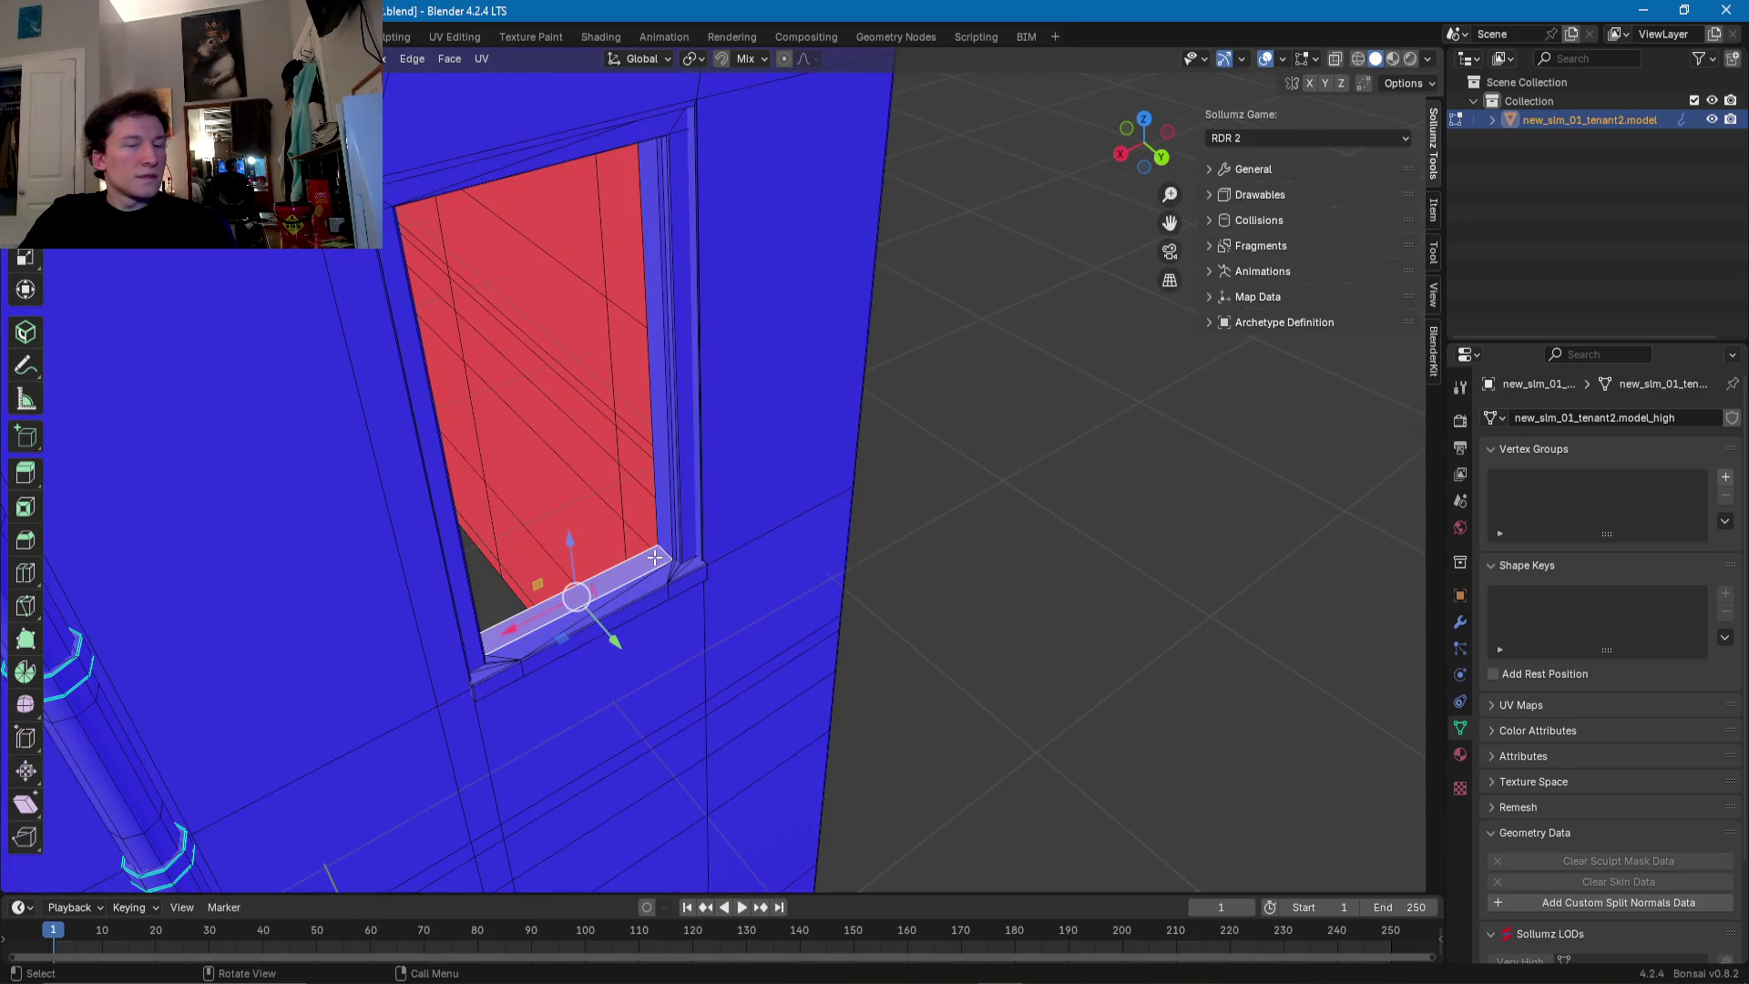
{"action": "key", "text": "ctrl+l"}
{"action": "scroll", "coordinate": [660, 495], "scroll_direction": "up", "scroll_amount": 4}
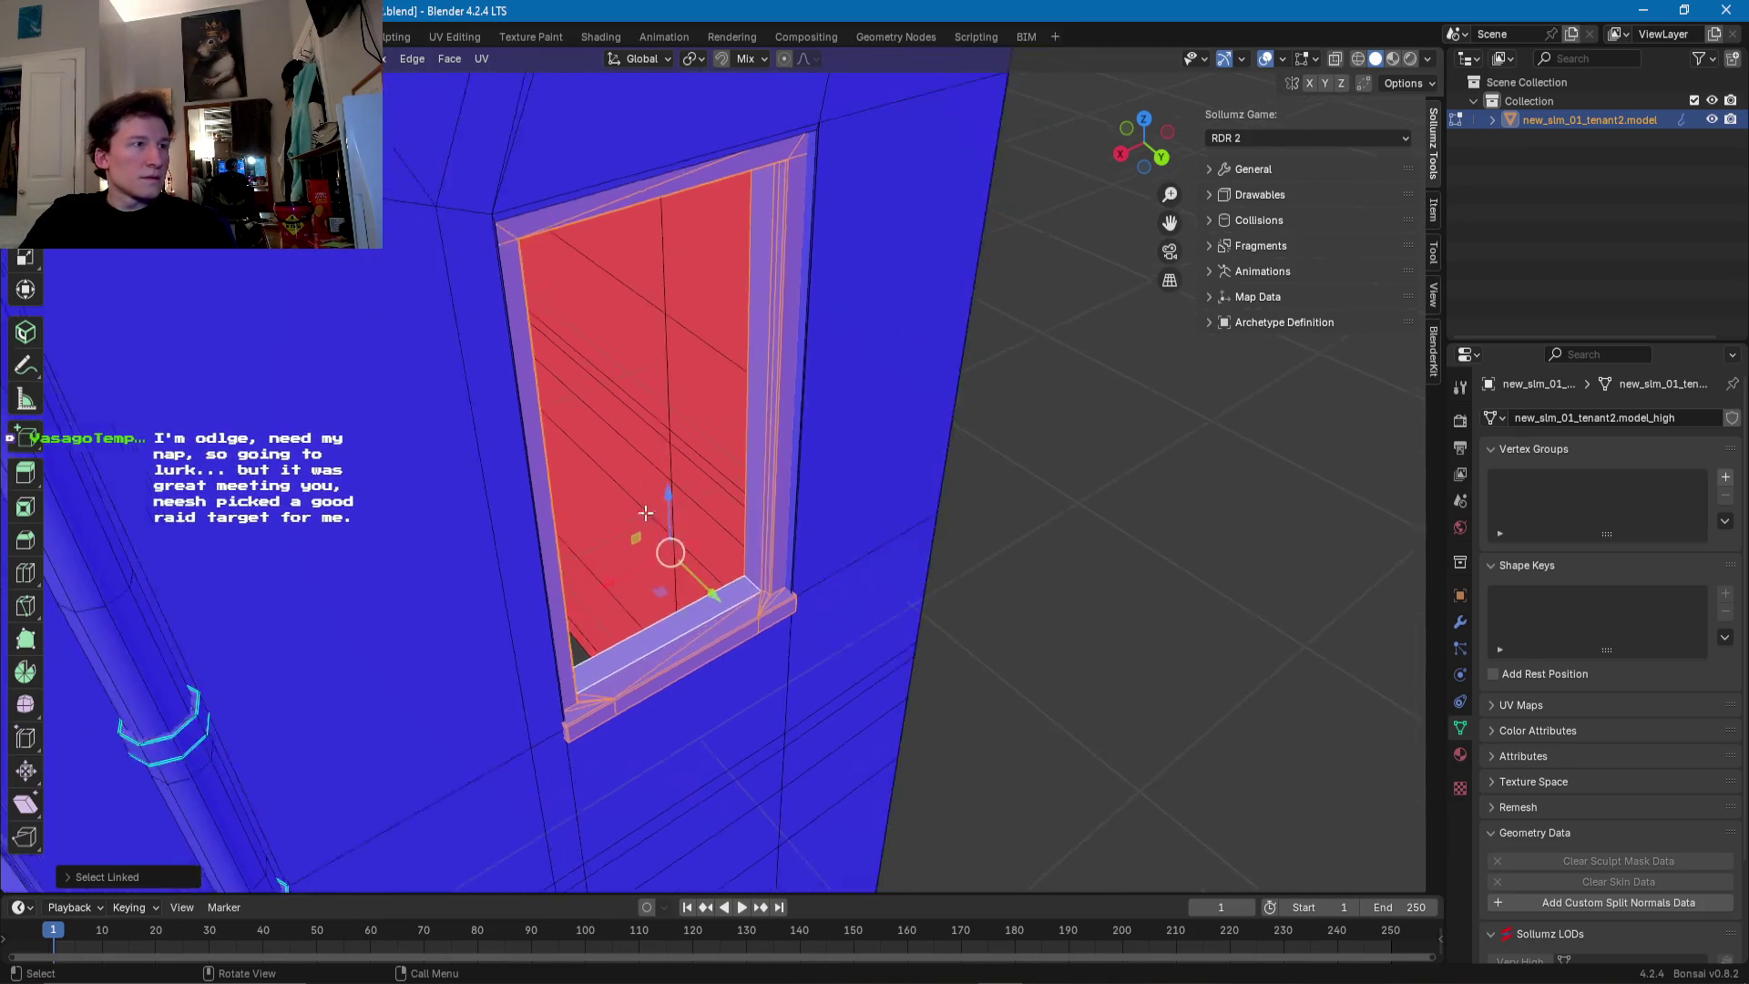
{"action": "mouse_move", "coordinate": [660, 495]}
{"action": "middle_mouse_down"}
{"action": "mouse_move", "coordinate": [698, 502]}
{"action": "mouse_move", "coordinate": [660, 503]}
{"action": "middle_mouse_up"}
- Duplicate the window frame and place the copy along the Y axis
{"action": "key", "text": "g"}
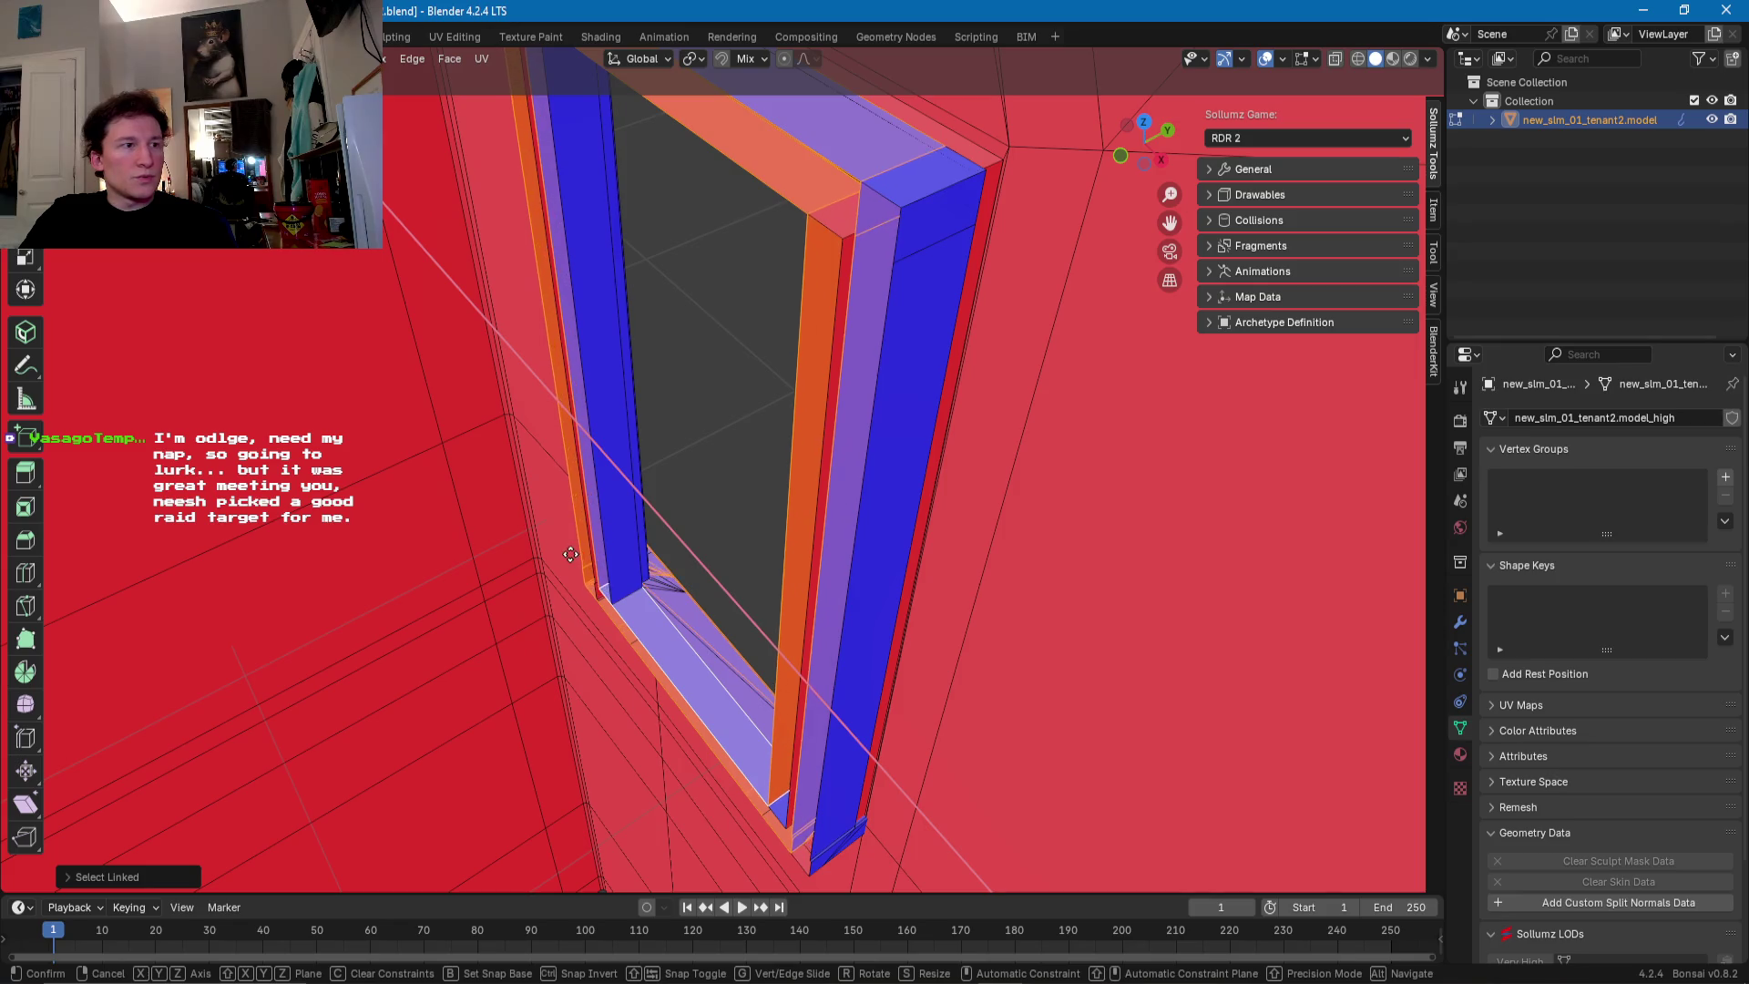
{"action": "key", "text": "y"}
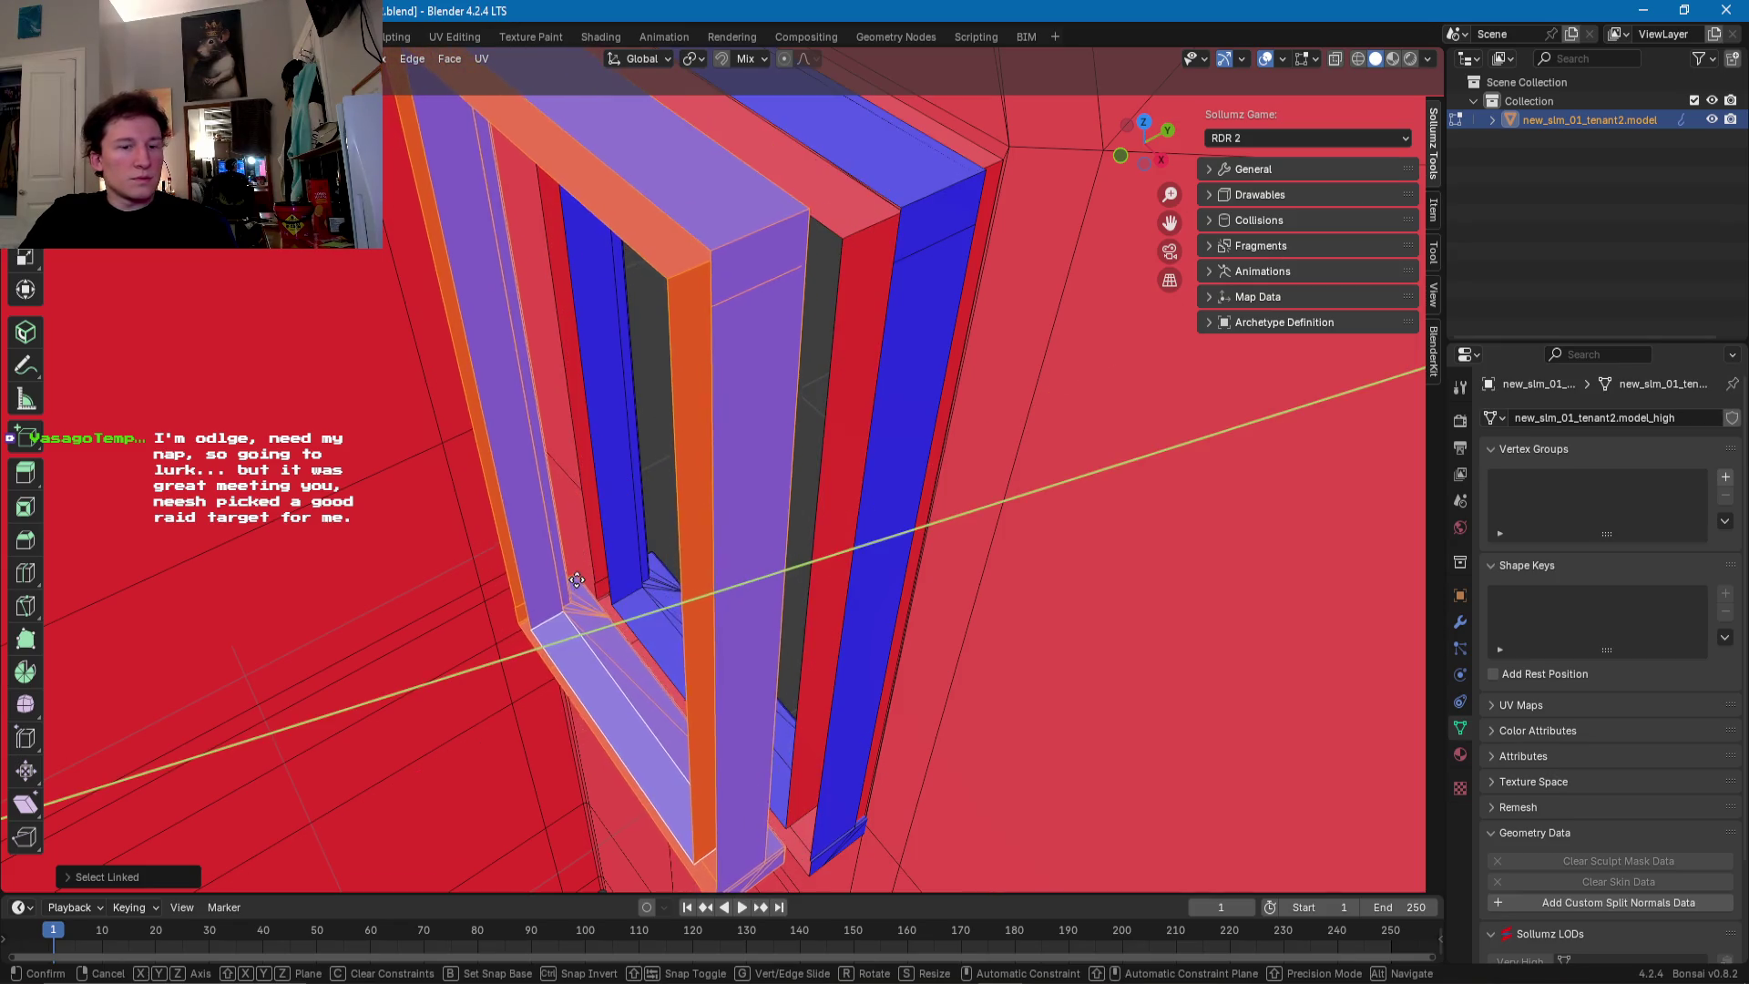
{"action": "left_click", "coordinate": [606, 585]}
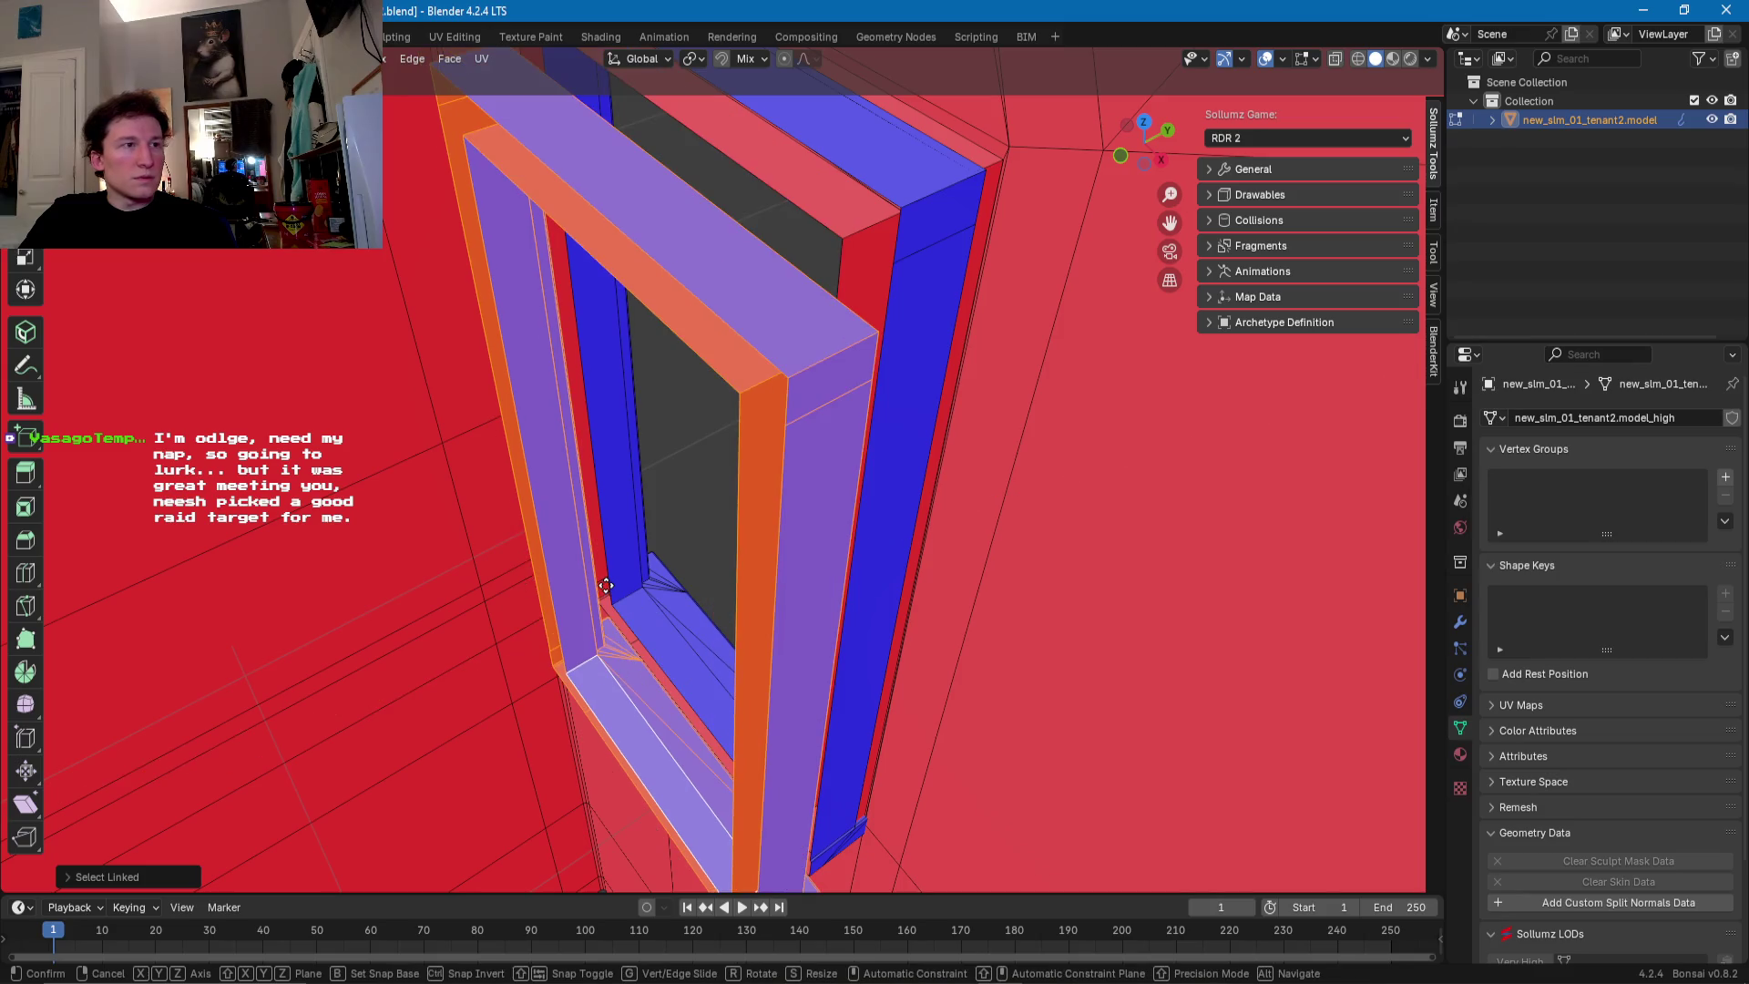
{"action": "middle_click_drag", "start_coordinate": [606, 585], "coordinate": [632, 543]}
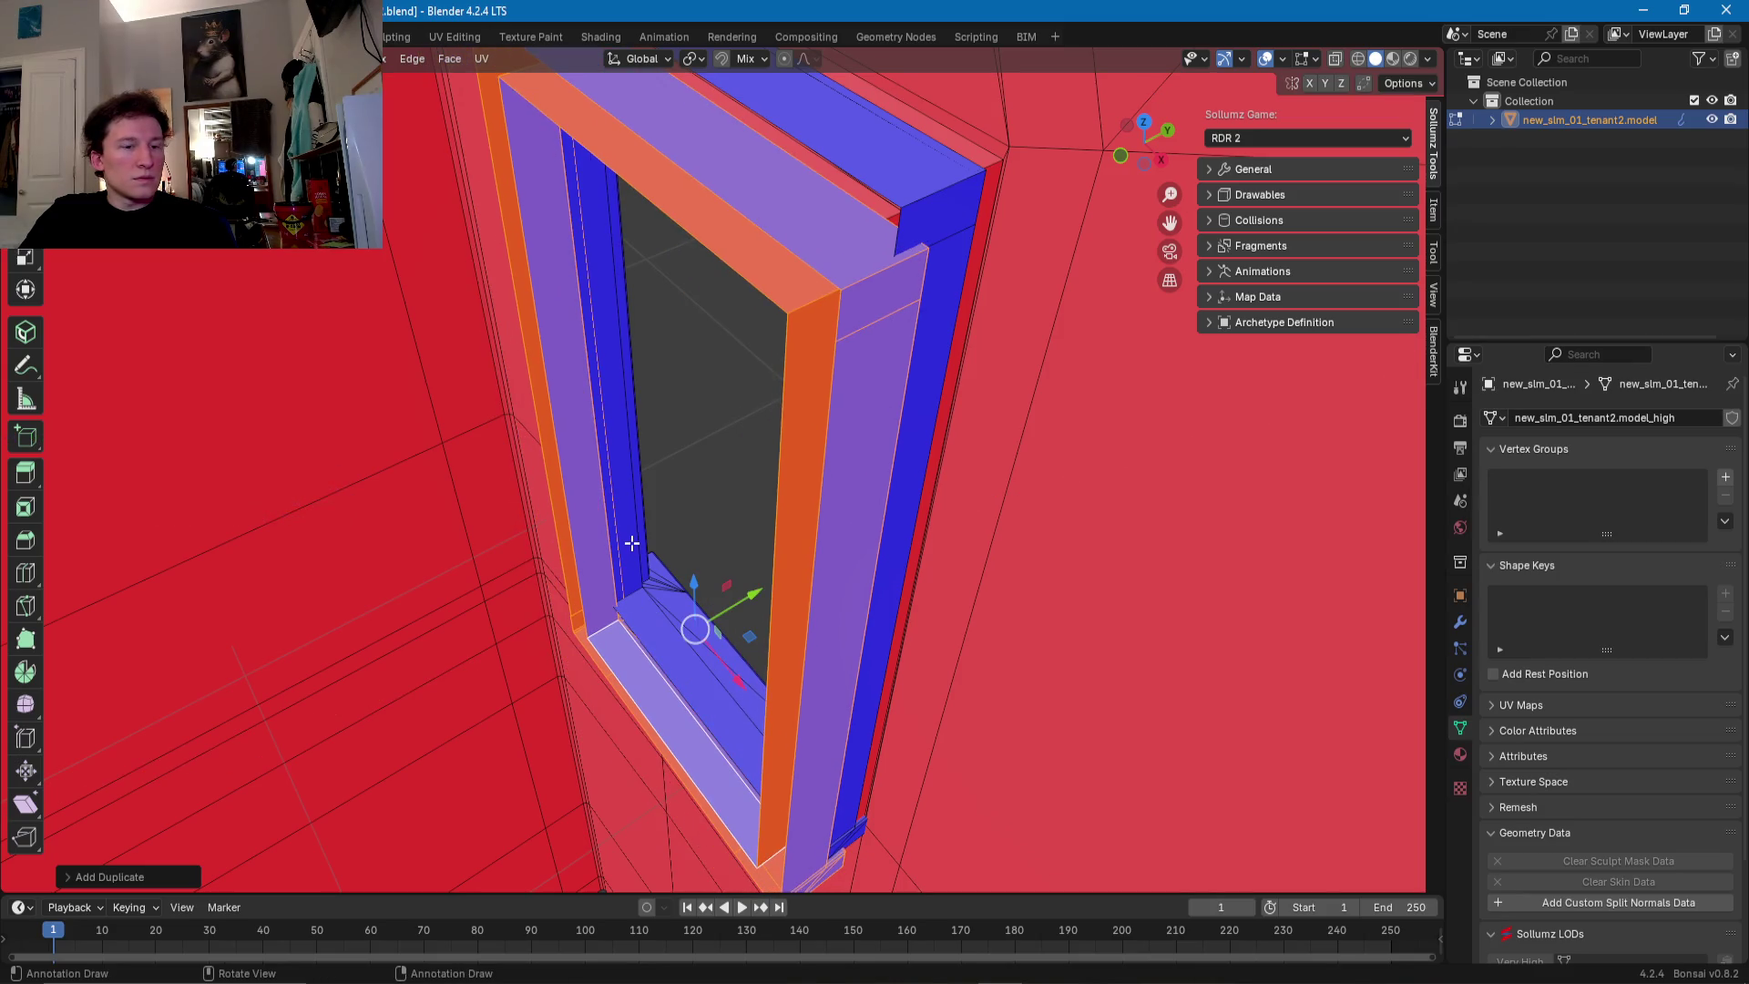
{"action": "key", "text": "ctrl+z"}
{"action": "key", "text": "shift+d"}
{"action": "left_click", "coordinate": [645, 611]}
{"action": "key", "text": "ctrl+z"}
{"action": "key", "text": "shift+d"}
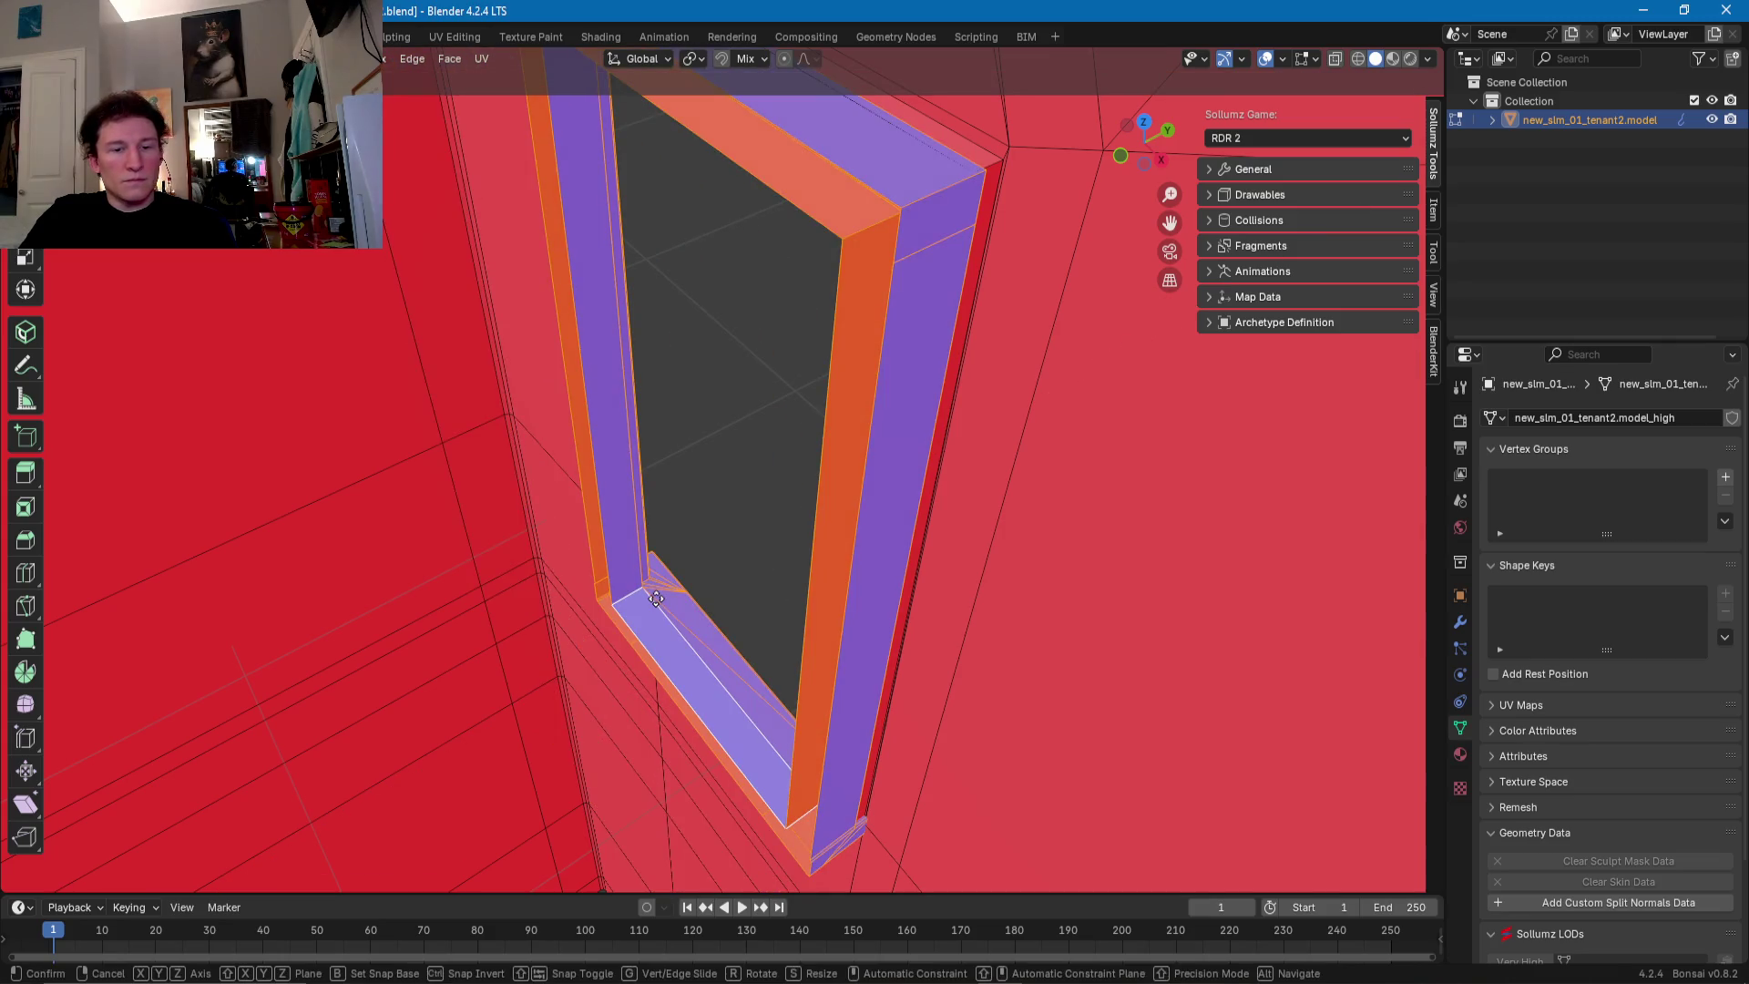
{"action": "key", "text": "y"}
{"action": "left_click", "coordinate": [585, 625]}
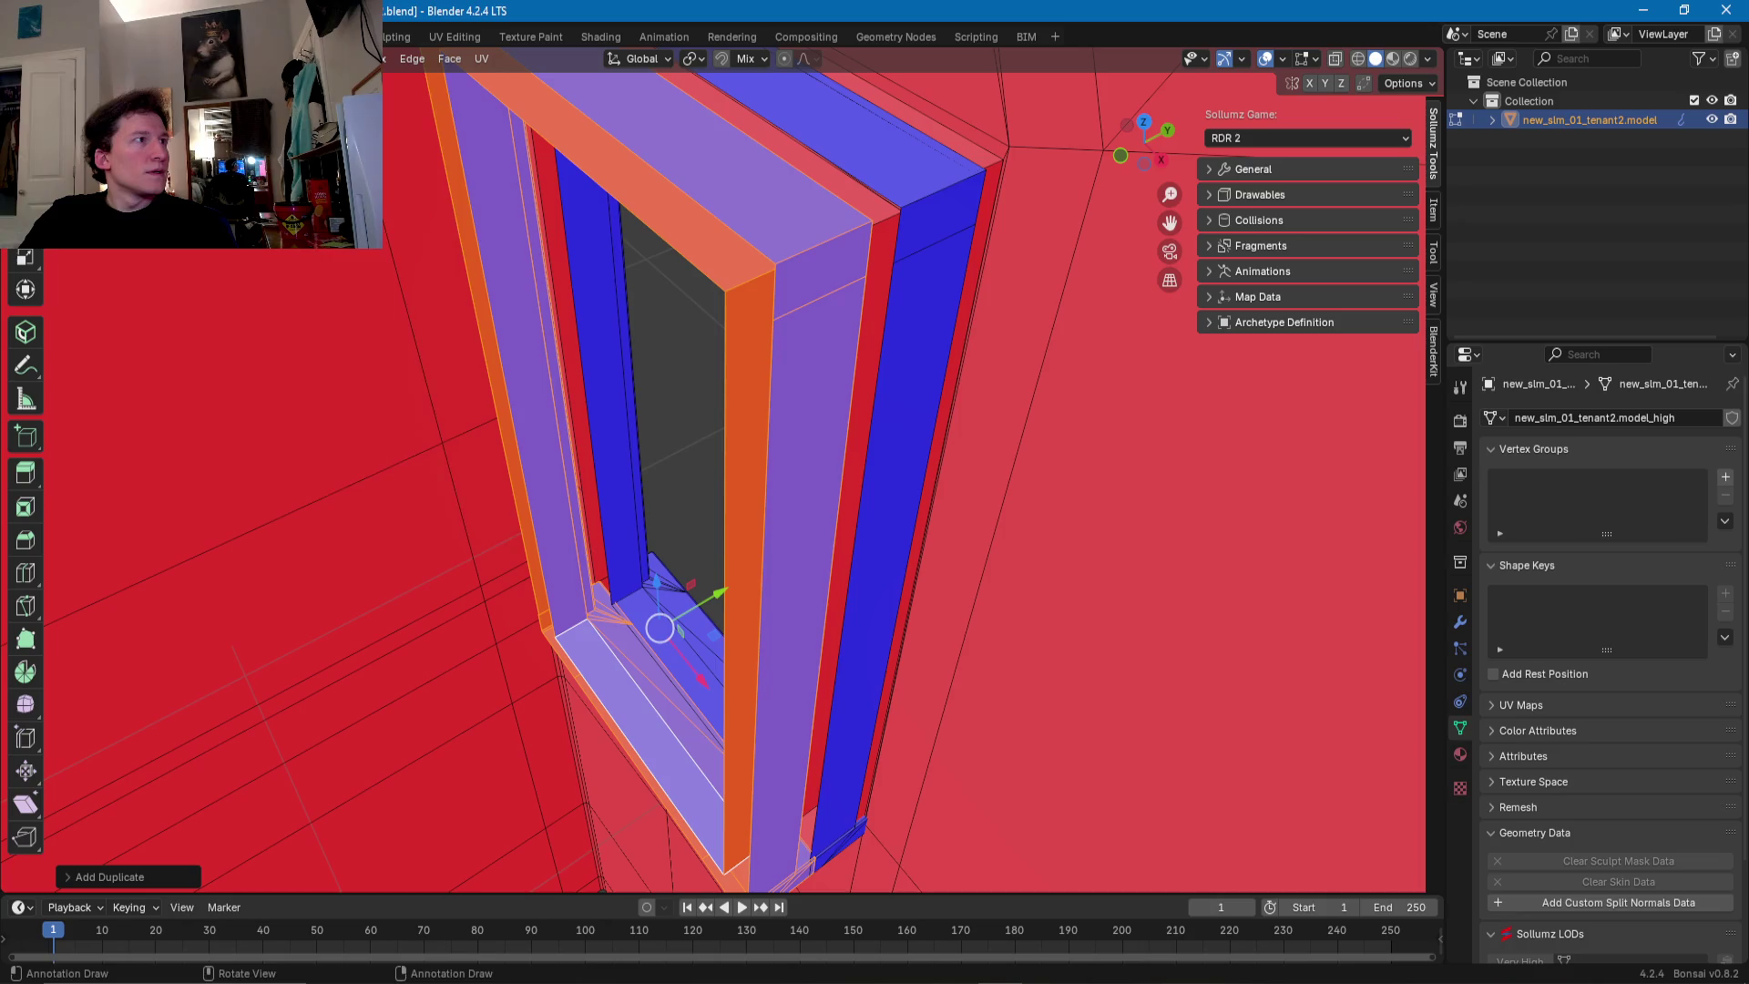
- Mirror the copy across global Y and slide it along Y
{"action": "left_click", "coordinate": [326, 58]}
{"action": "mouse_move", "coordinate": [428, 99]}
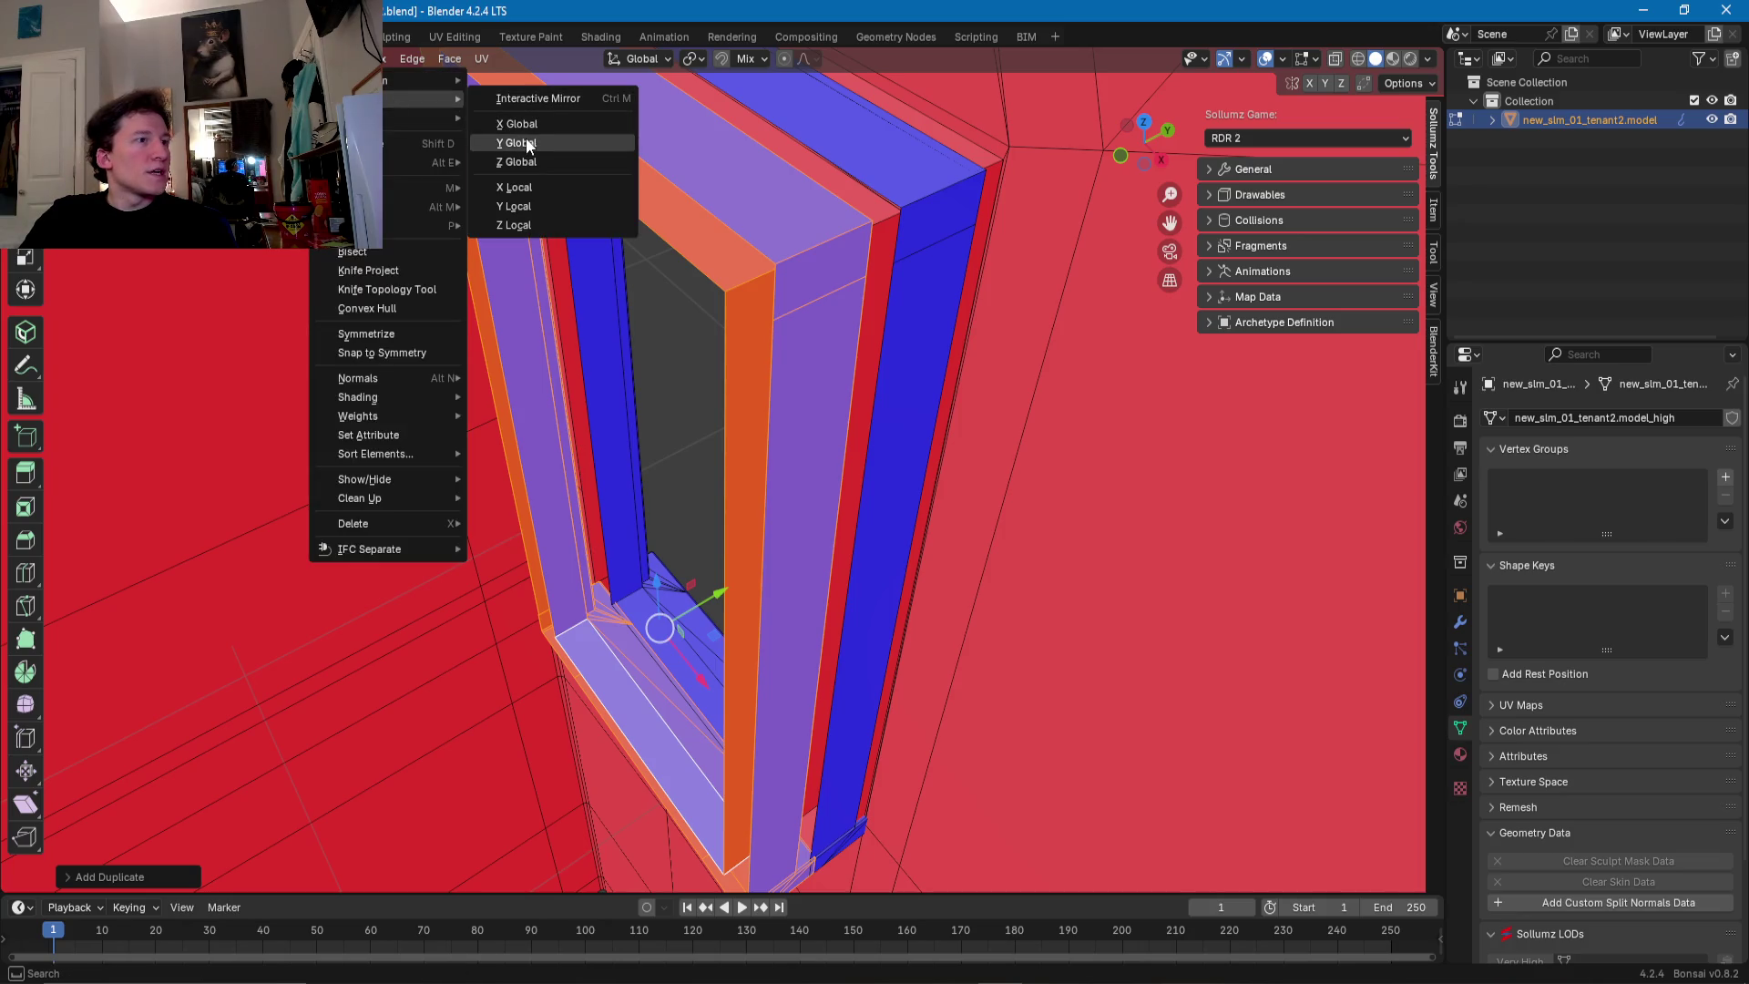
{"action": "left_click", "coordinate": [528, 143]}
{"action": "key", "text": "g"}
{"action": "key", "text": "y"}
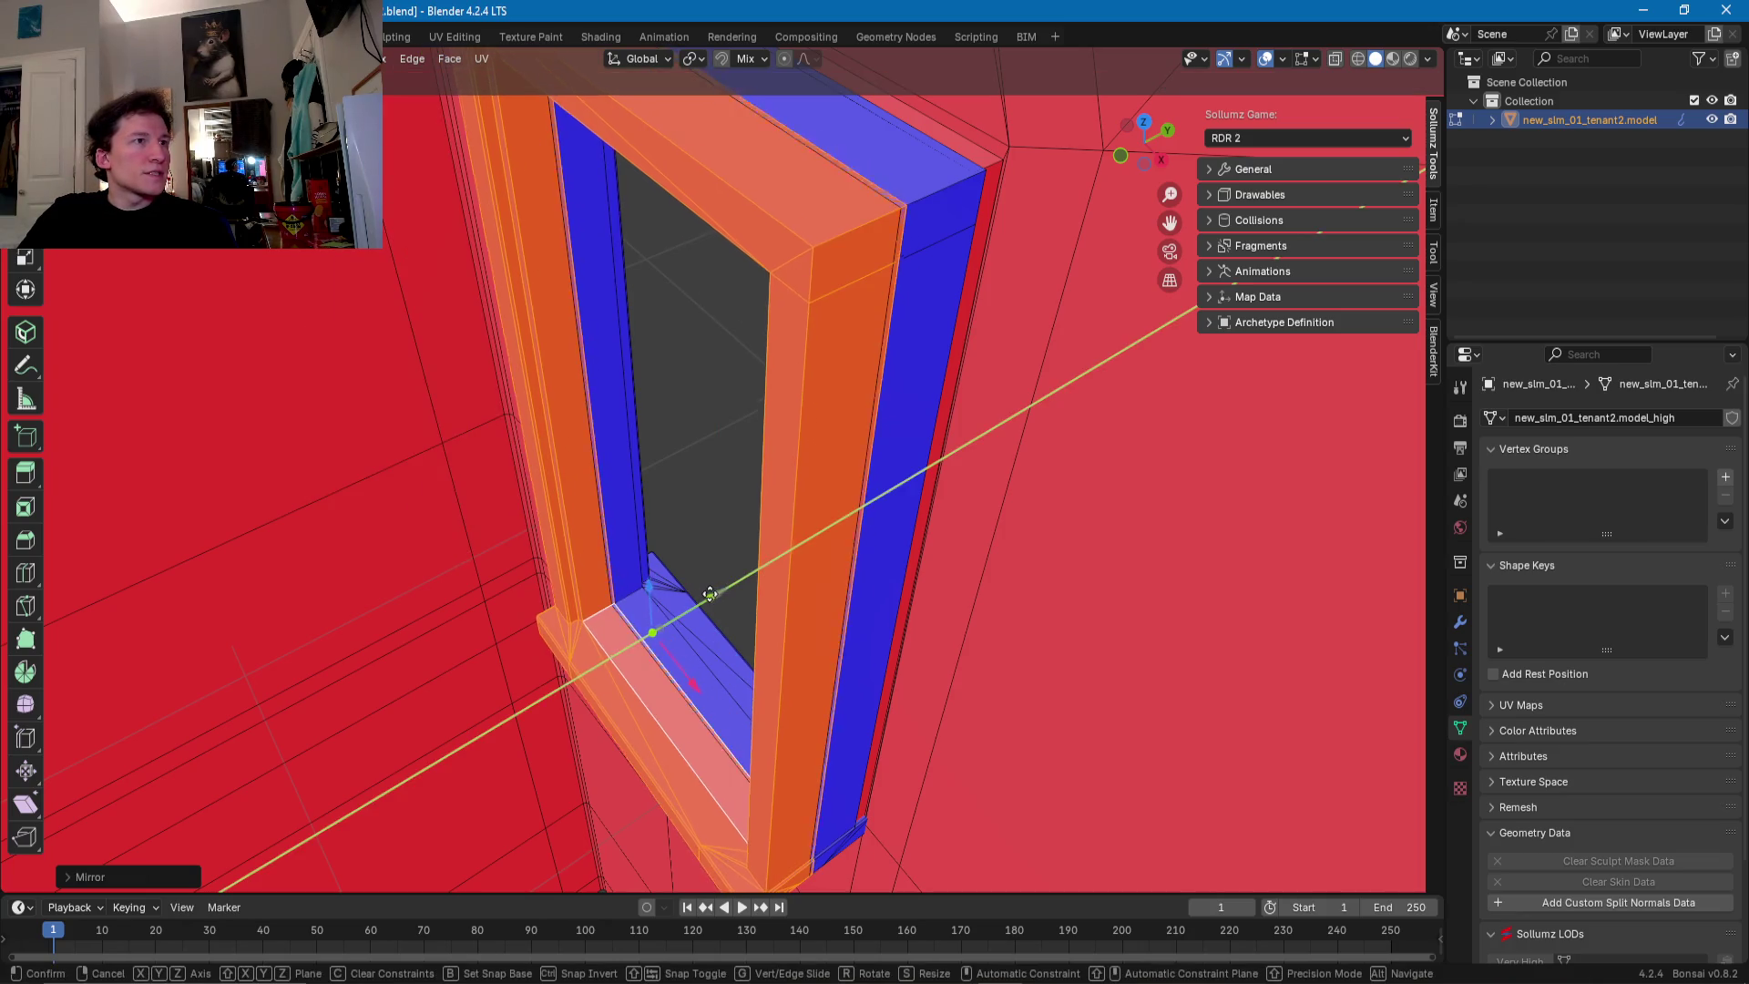
{"action": "left_click", "coordinate": [698, 596]}
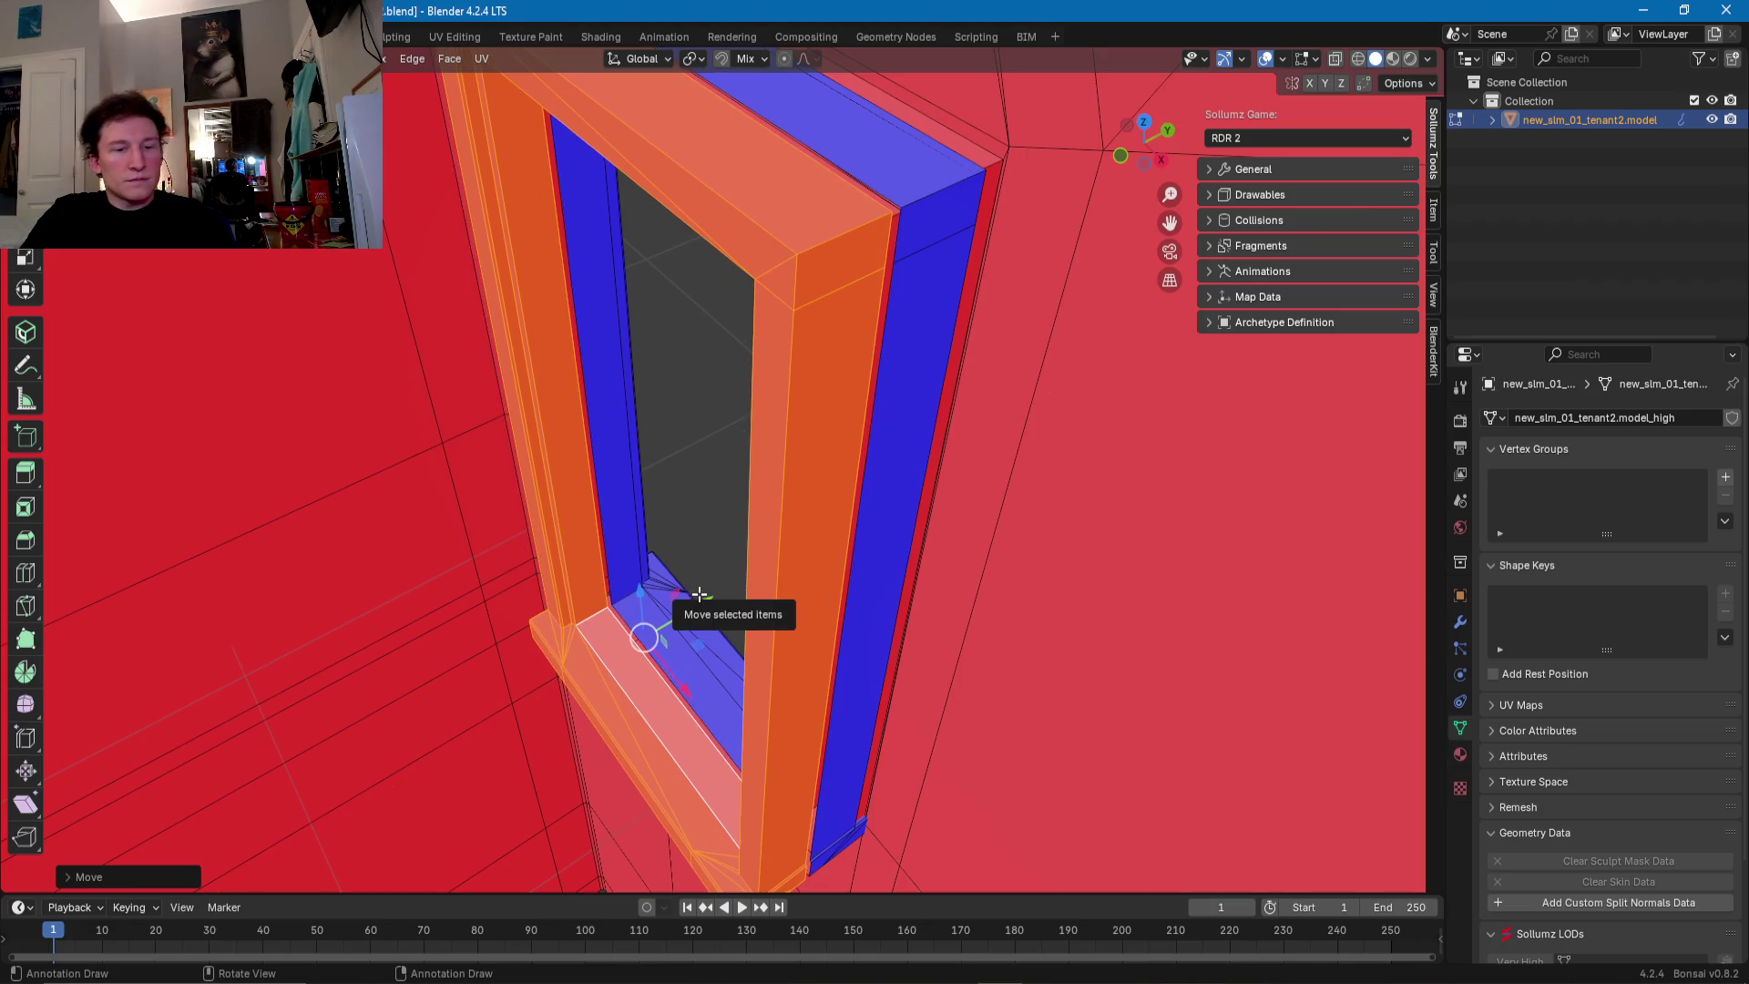
- Flip the mirrored frame's normals and readjust its position along Y
{"action": "key", "text": "alt+n"}
{"action": "left_click", "coordinate": [698, 594]}
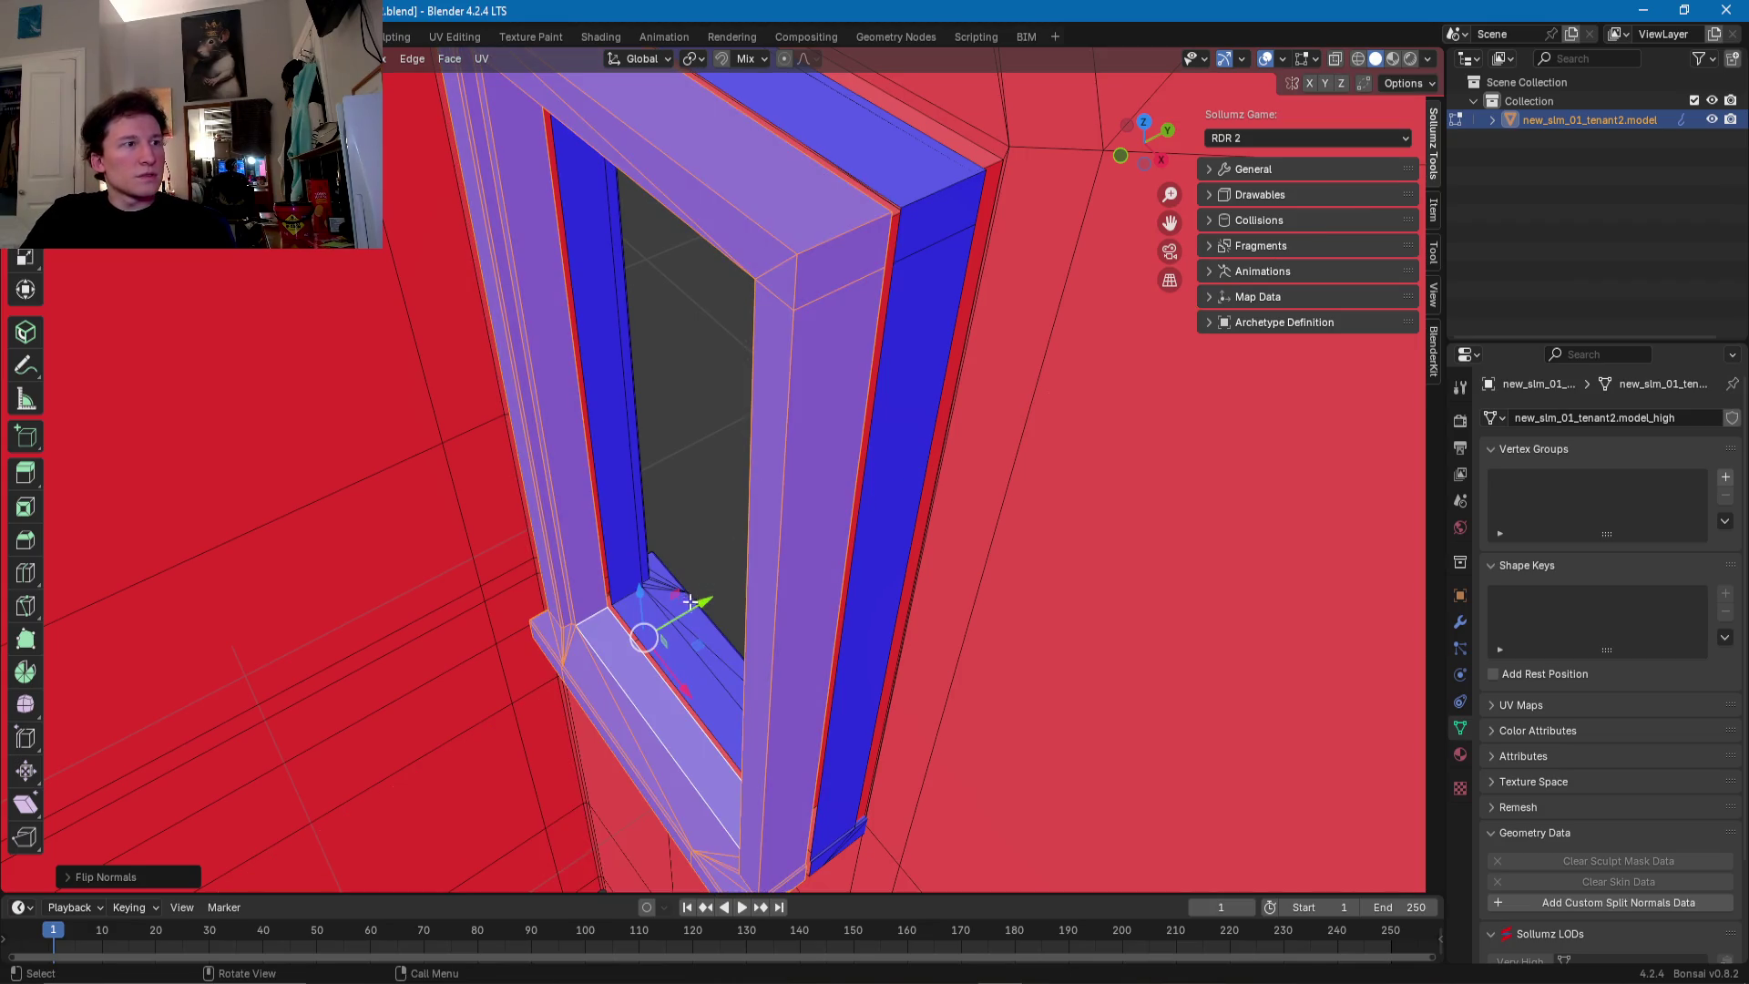
{"action": "key", "text": "g"}
{"action": "key", "text": "y"}
{"action": "left_click", "coordinate": [710, 594]}
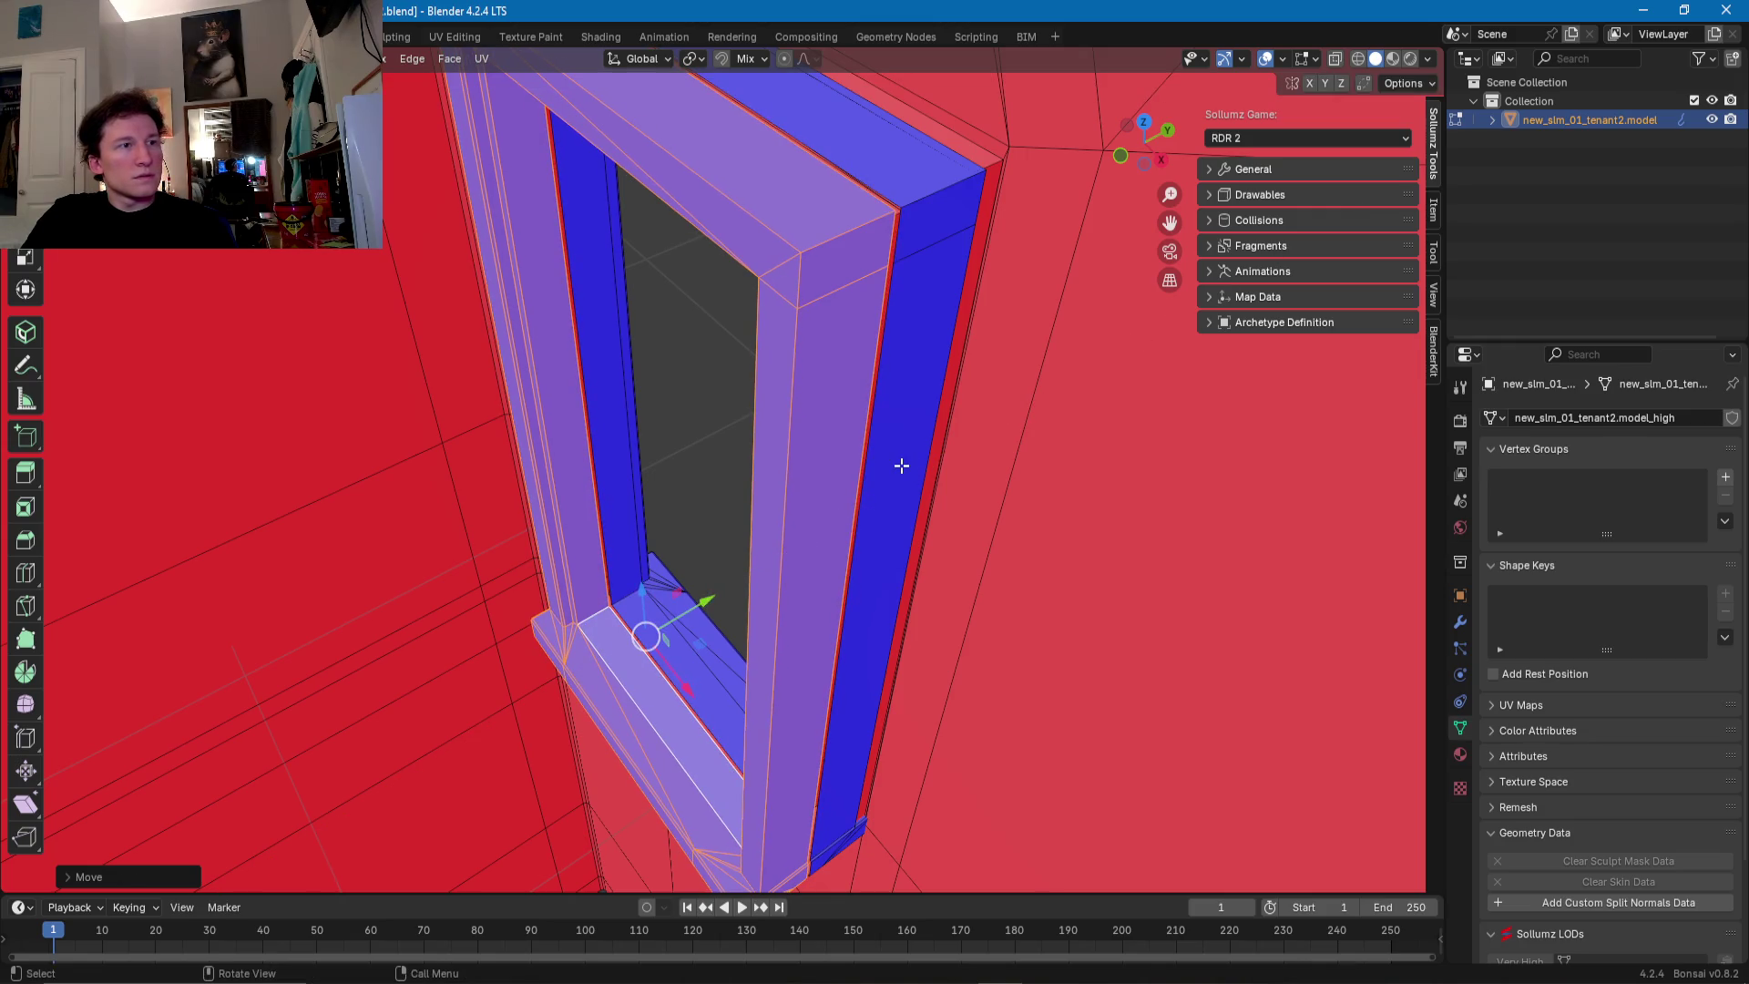
- Select the linked frame mesh and hide everything else
{"action": "key", "text": "l"}
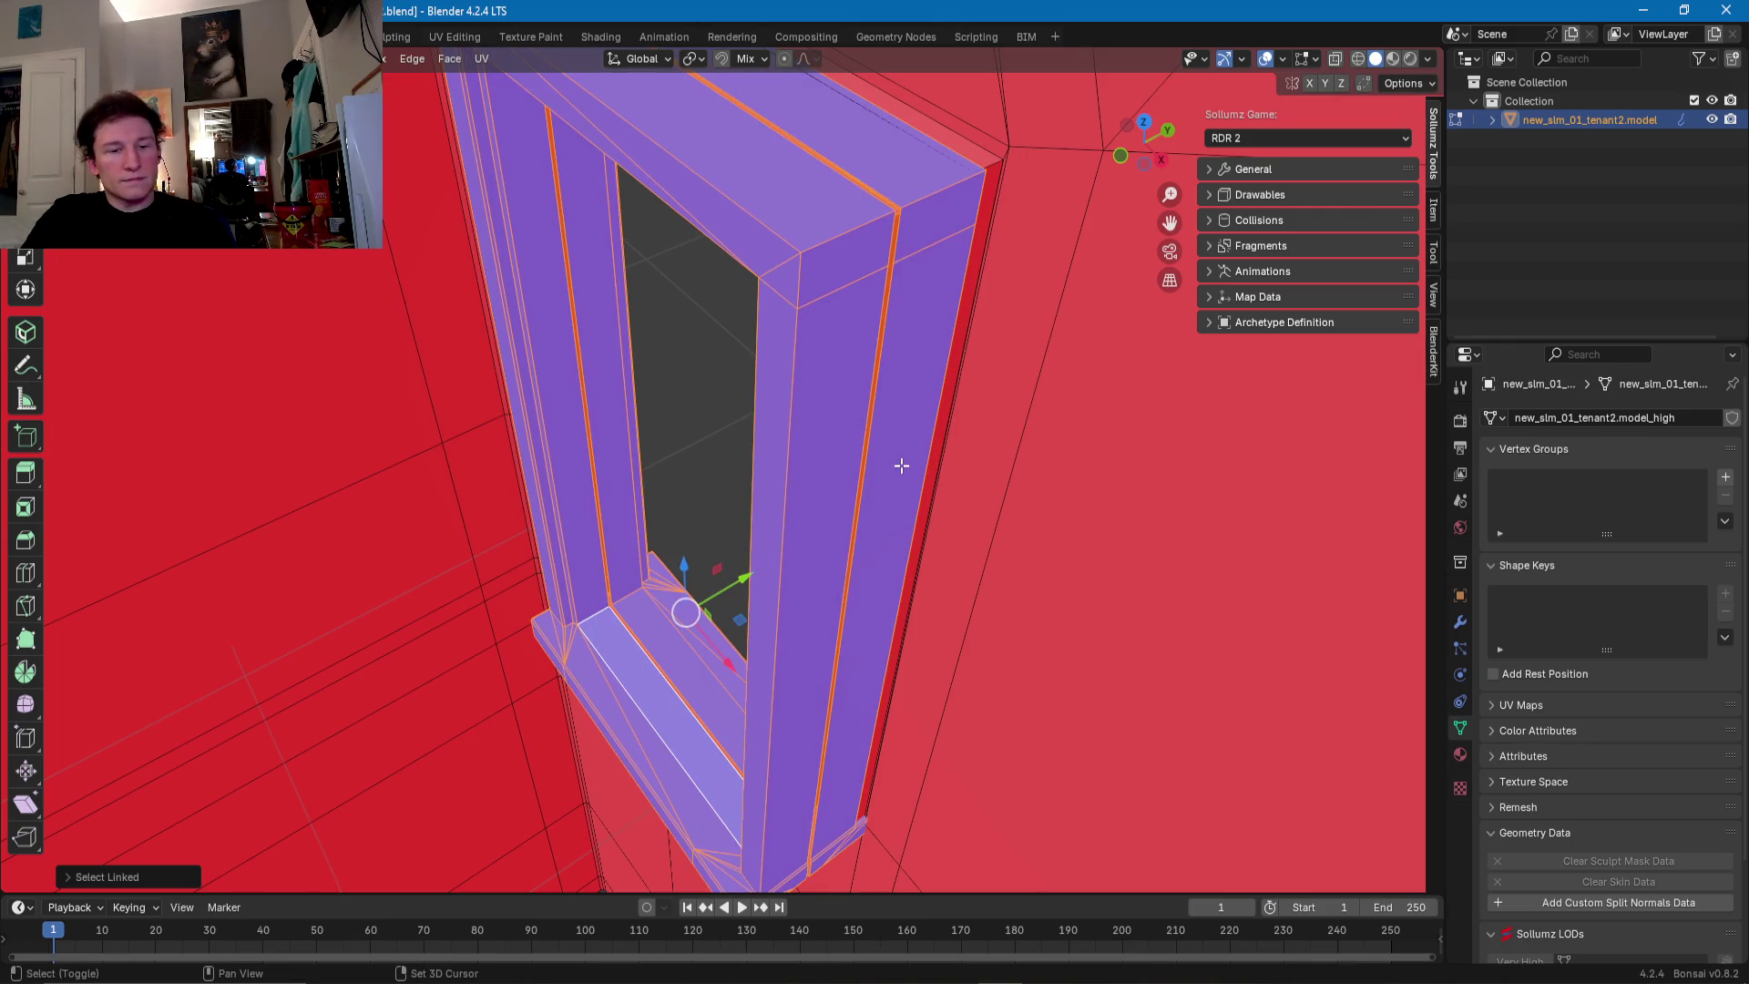
{"action": "key", "text": "shift+h"}
{"action": "middle_click_drag", "start_coordinate": [848, 390], "coordinate": [808, 374]}
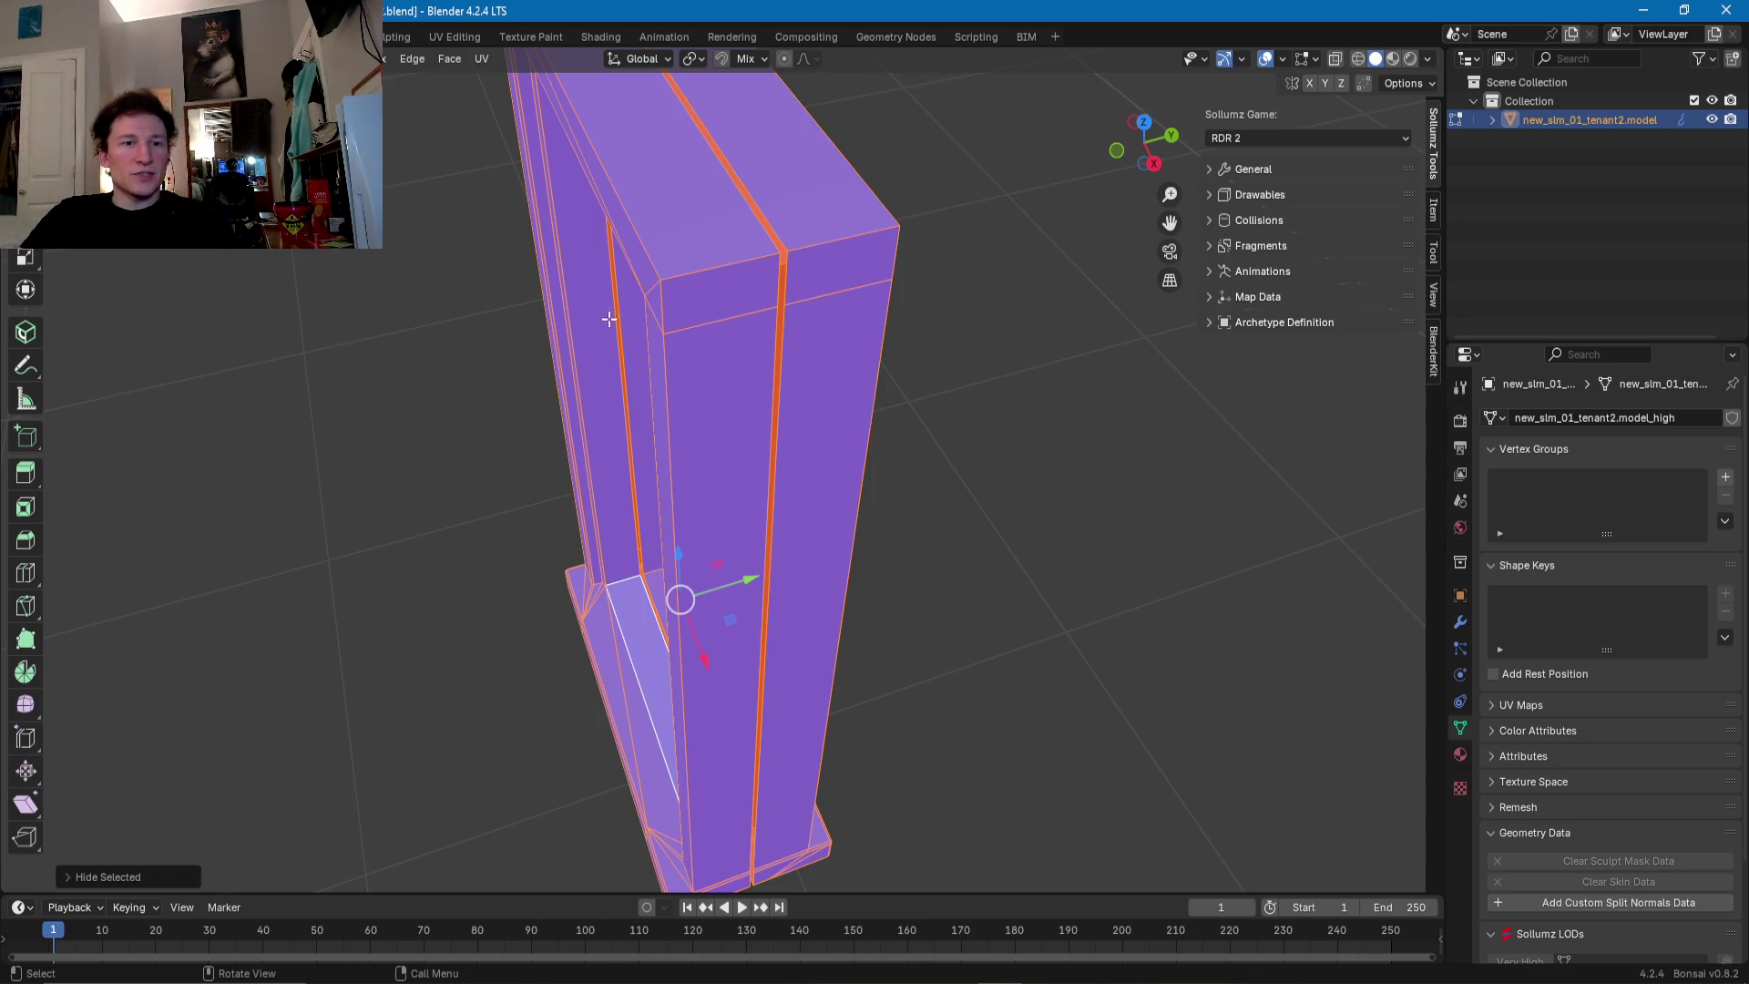
- Collapse the red strip at the frame's top corner vertex to zero width
{"action": "scroll", "coordinate": [629, 337], "scroll_direction": "up", "scroll_amount": 1}
{"action": "scroll", "coordinate": [675, 373], "scroll_direction": "up", "scroll_amount": 2}
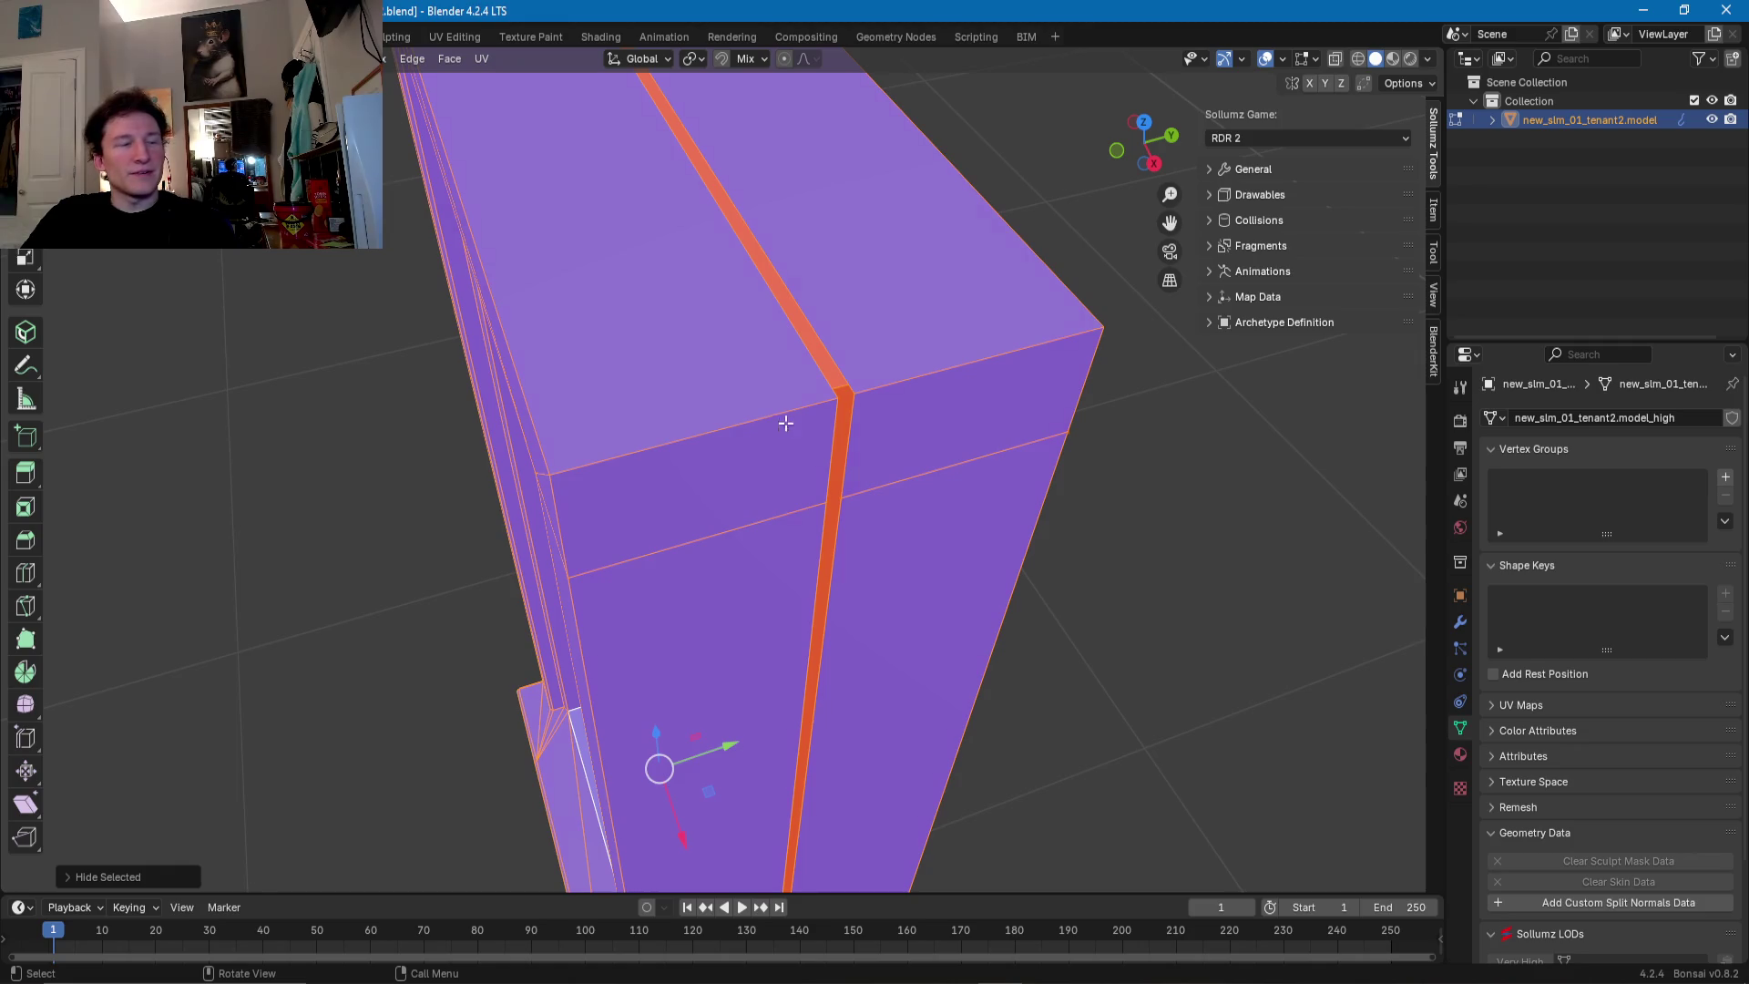
{"action": "left_click", "coordinate": [843, 395]}
{"action": "key", "text": "s"}
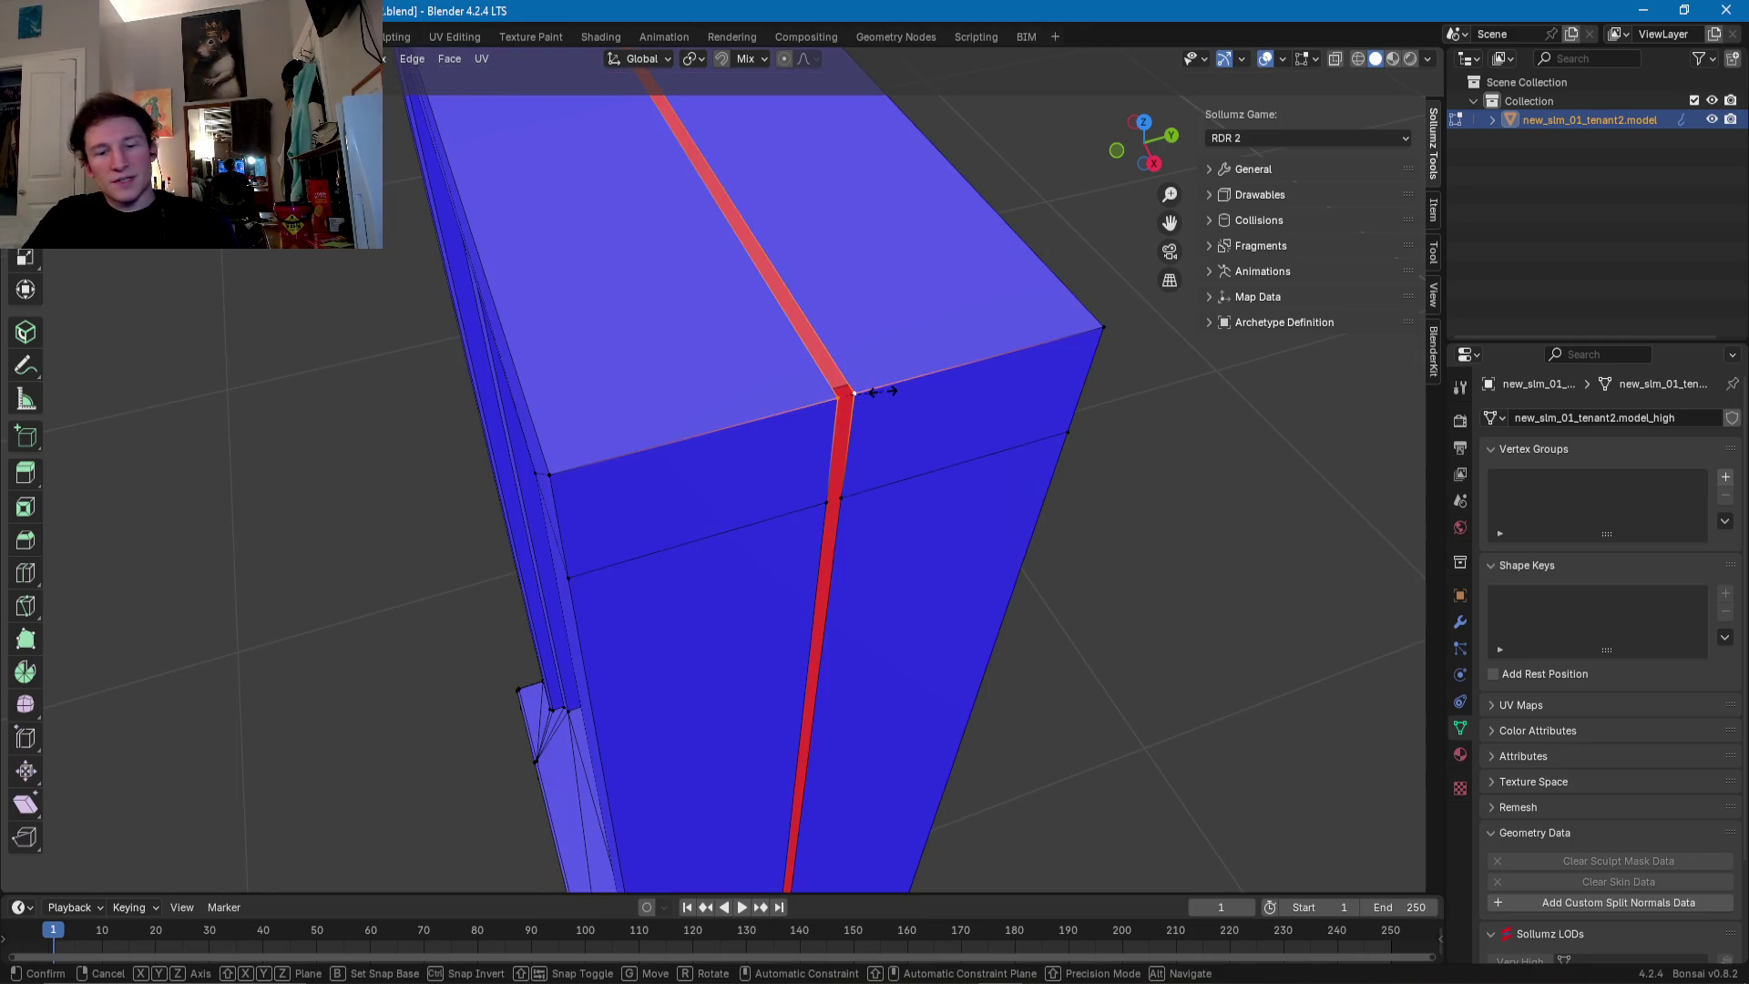
{"action": "key", "text": "0"}
{"action": "key", "text": "Return"}
- Check the vertices at the edge crossings near the frame base, leaving them unmoved
{"action": "left_click", "coordinate": [825, 508]}
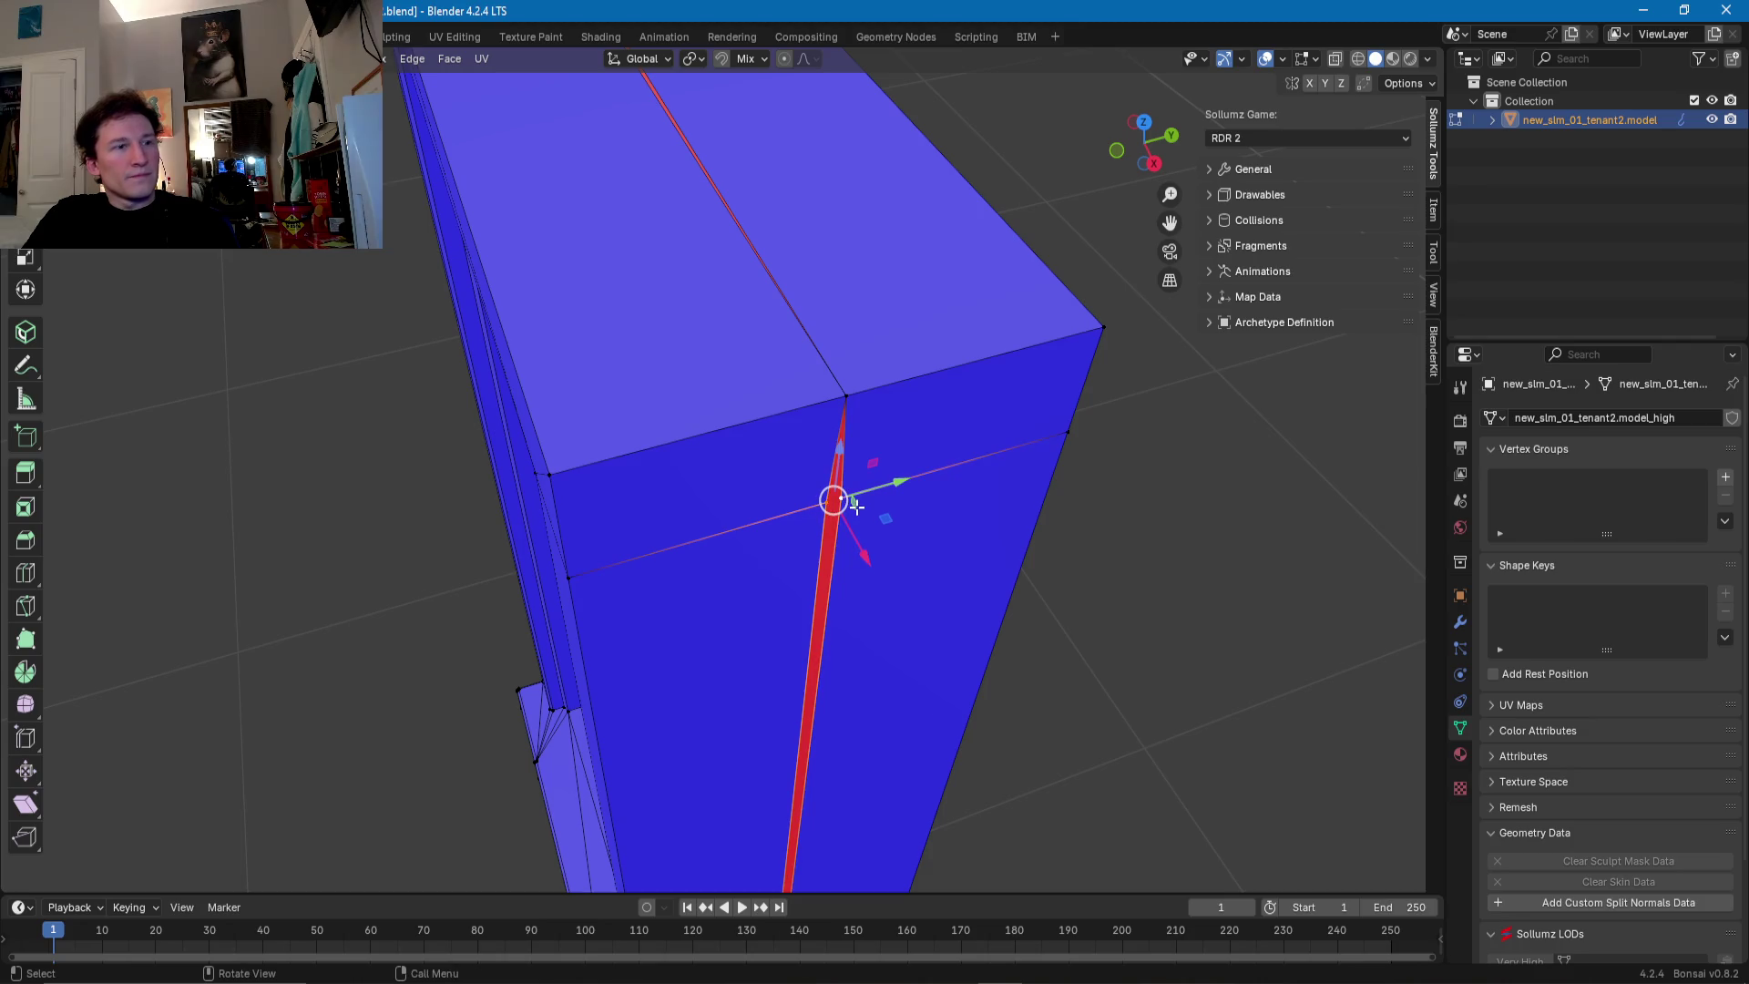
{"action": "key", "text": "g"}
{"action": "key", "text": "Escape"}
{"action": "scroll", "coordinate": [839, 530], "scroll_direction": "down", "scroll_amount": 5}
{"action": "middle_click_drag", "start_coordinate": [839, 530], "coordinate": [720, 379]}
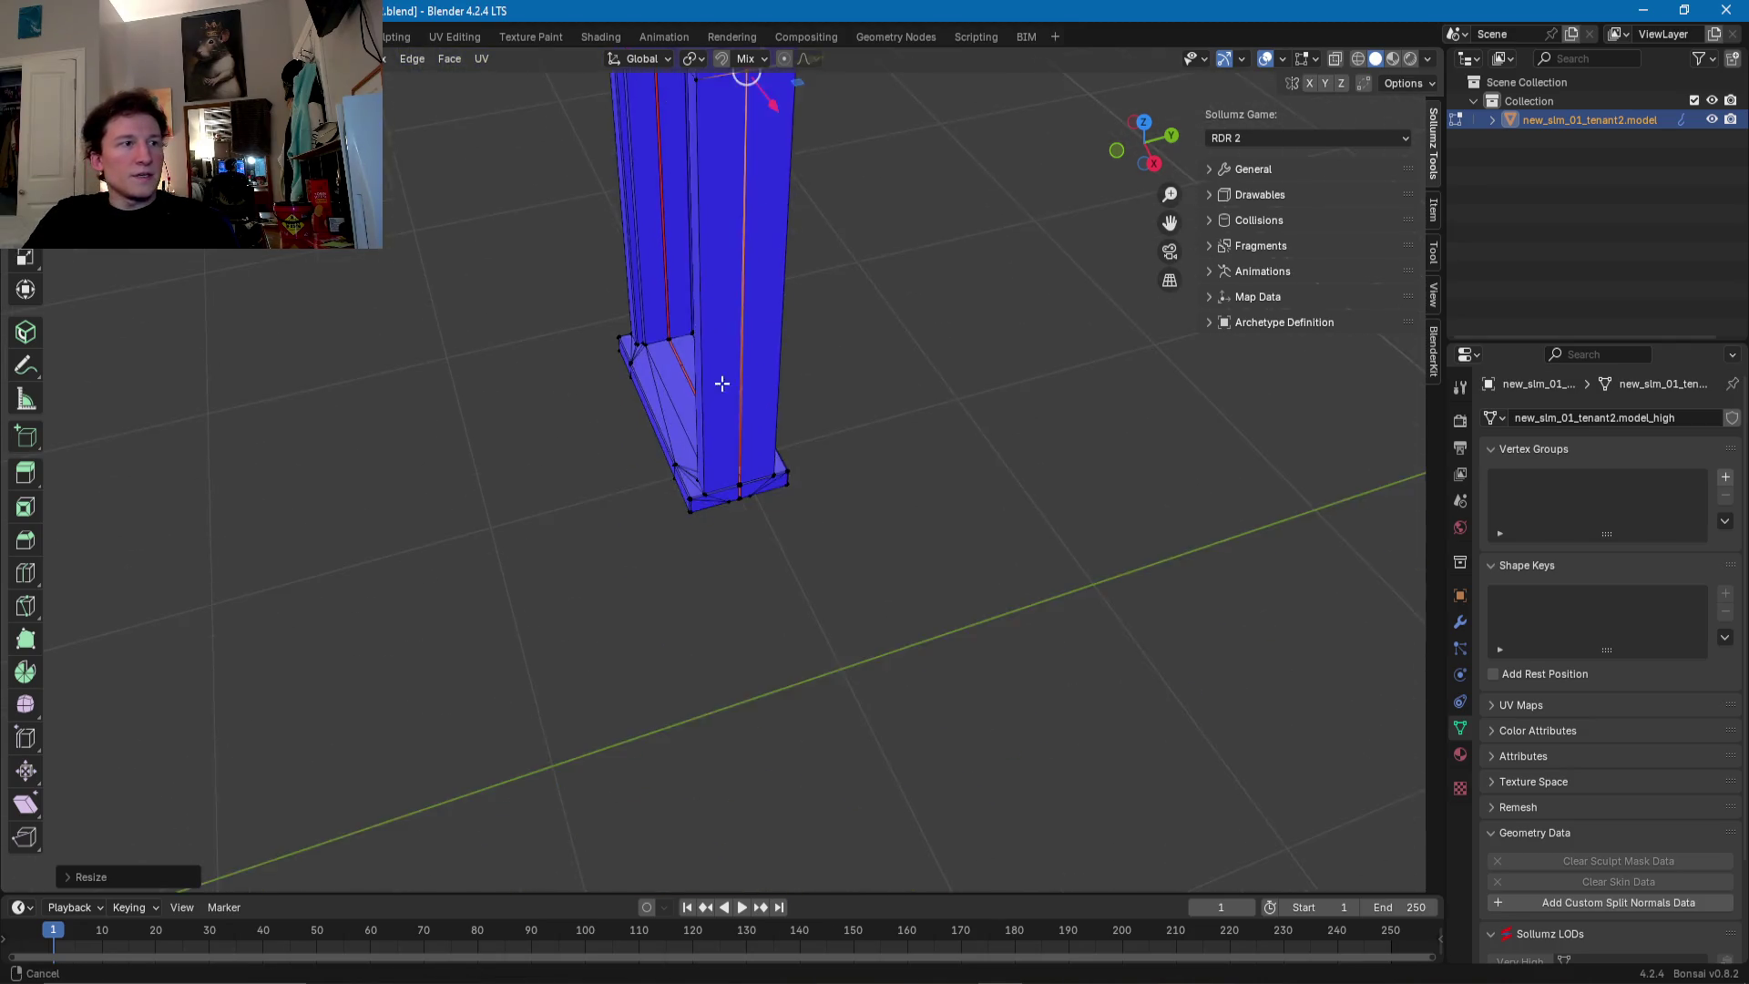
{"action": "scroll", "coordinate": [730, 527], "scroll_direction": "up", "scroll_amount": 5}
{"action": "left_click", "coordinate": [809, 552]}
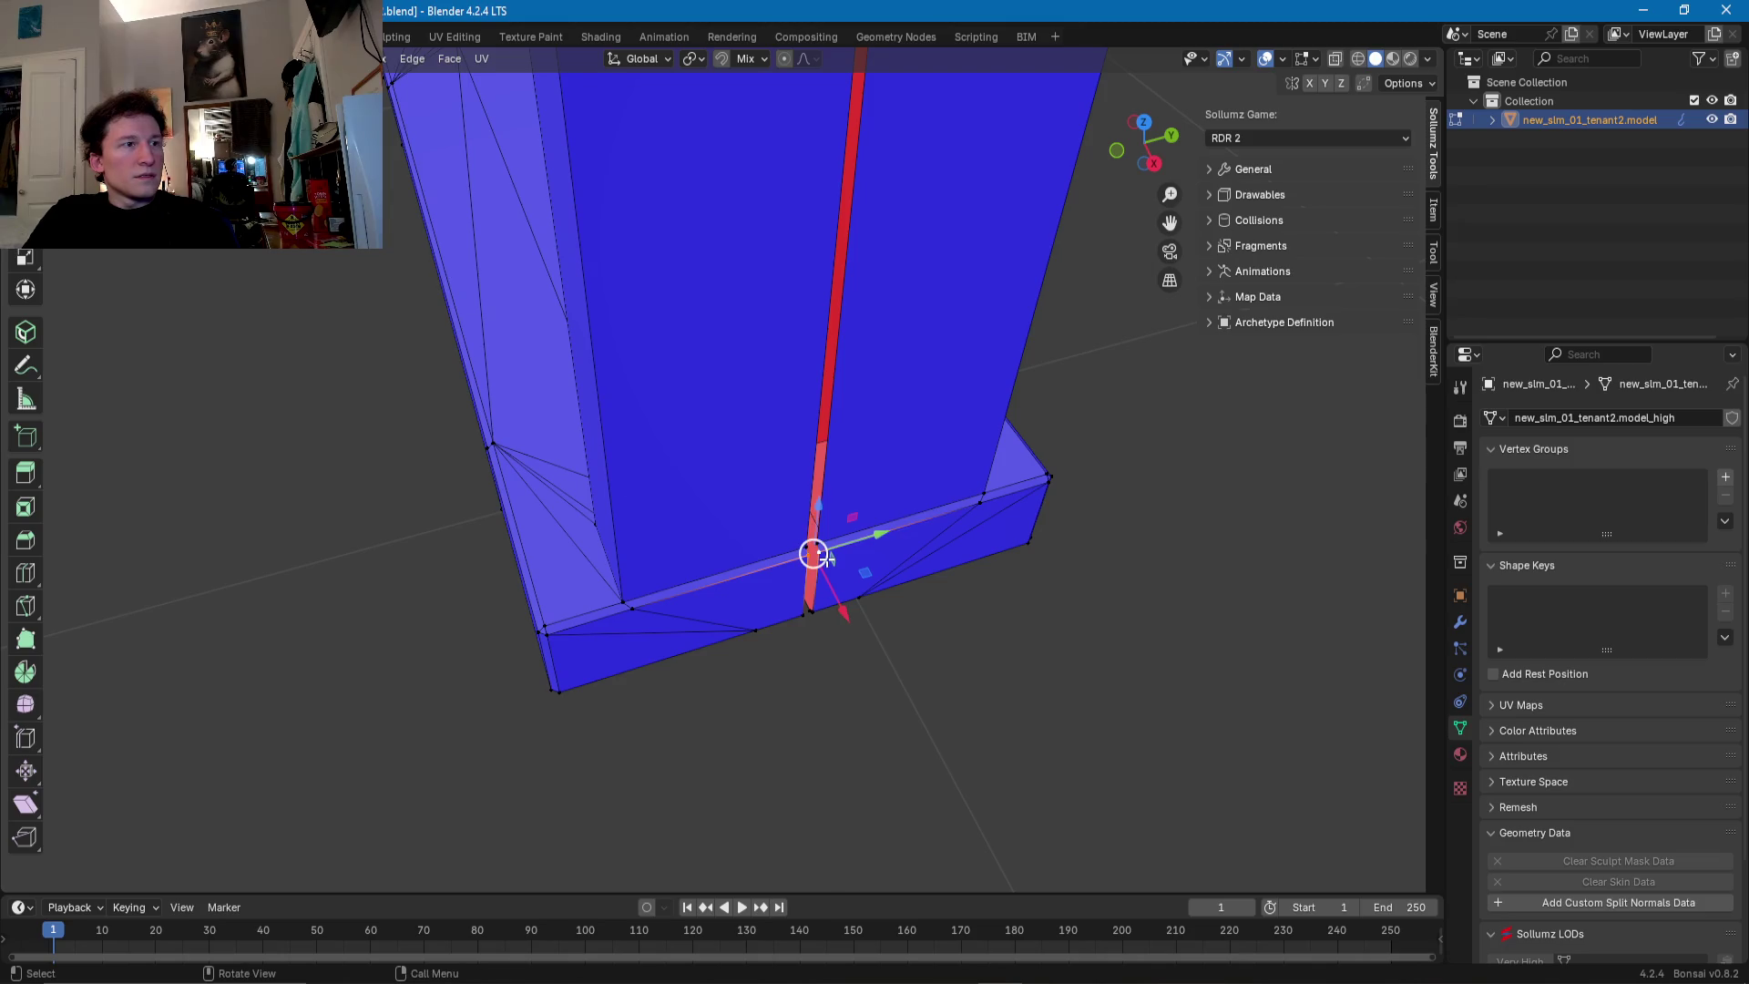
{"action": "key", "text": "g"}
{"action": "key", "text": "Escape"}
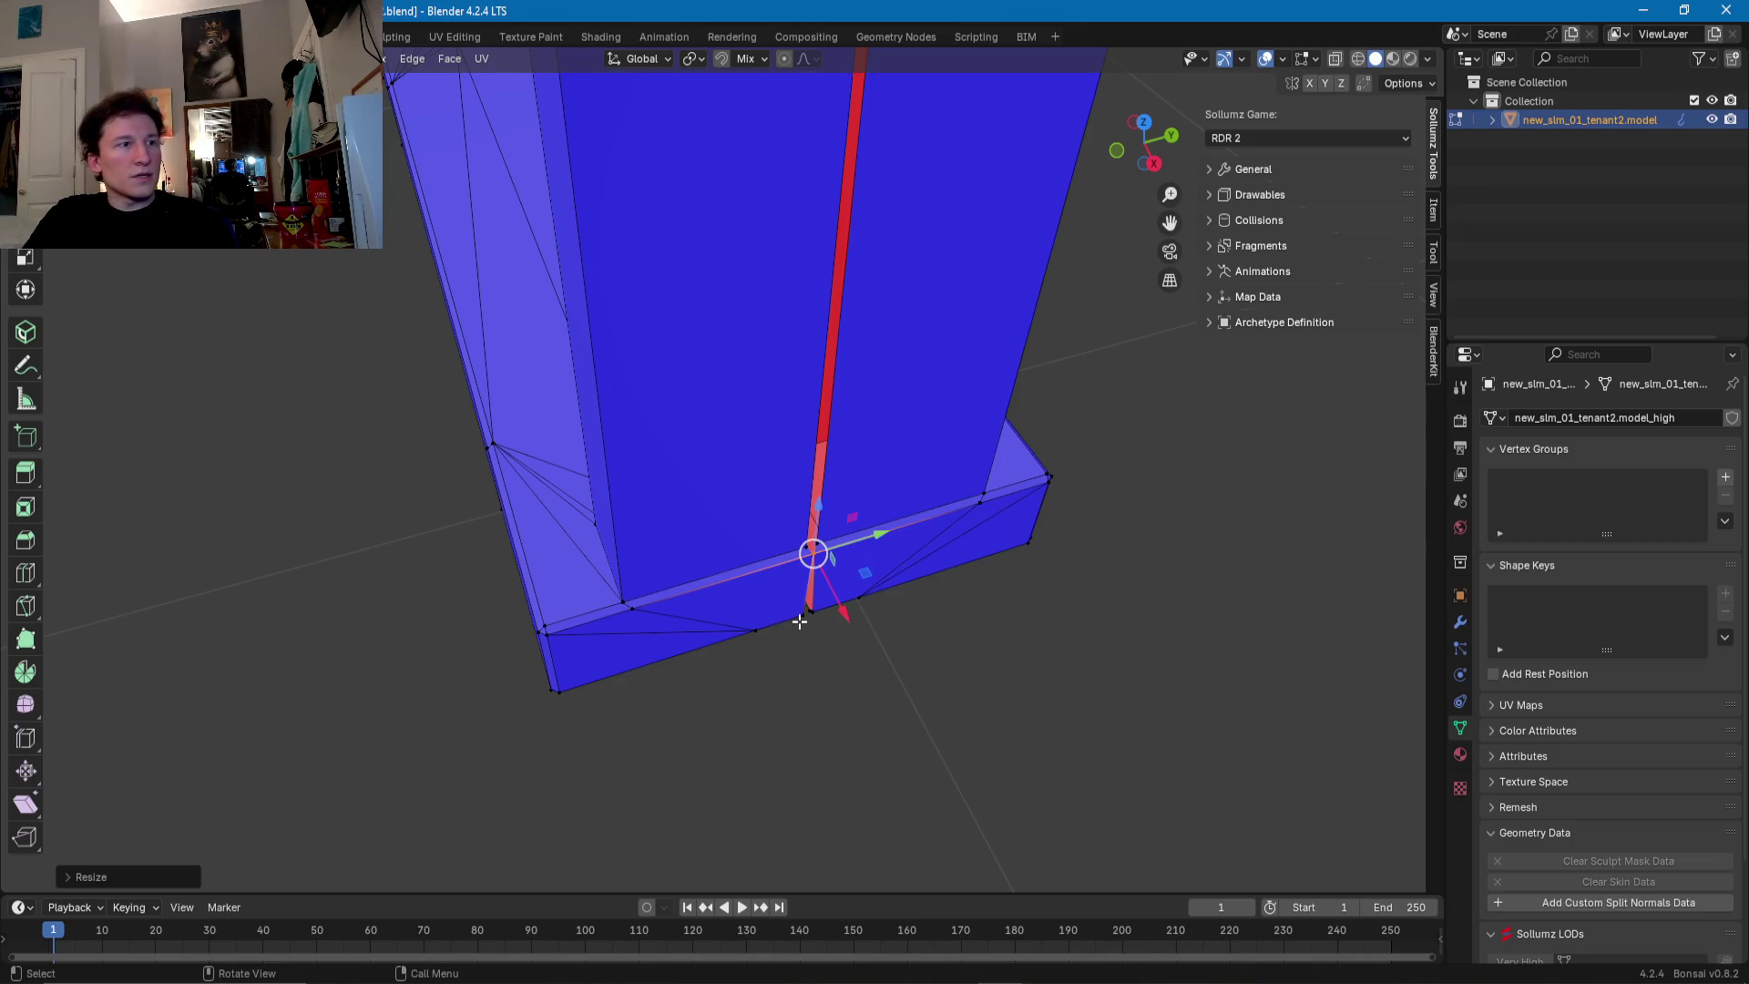
- Collapse the red spike at the frame base flat with a zero scale
{"action": "left_click", "coordinate": [808, 611]}
{"action": "scroll", "coordinate": [802, 597], "scroll_direction": "up", "scroll_amount": 5}
{"action": "mouse_move", "coordinate": [864, 494]}
{"action": "middle_mouse_down"}
{"action": "mouse_move", "coordinate": [804, 465]}
{"action": "mouse_move", "coordinate": [847, 503]}
{"action": "mouse_move", "coordinate": [696, 526]}
{"action": "middle_mouse_up"}
{"action": "key", "text": "s"}
{"action": "key", "text": "0"}
{"action": "key", "text": "Return"}
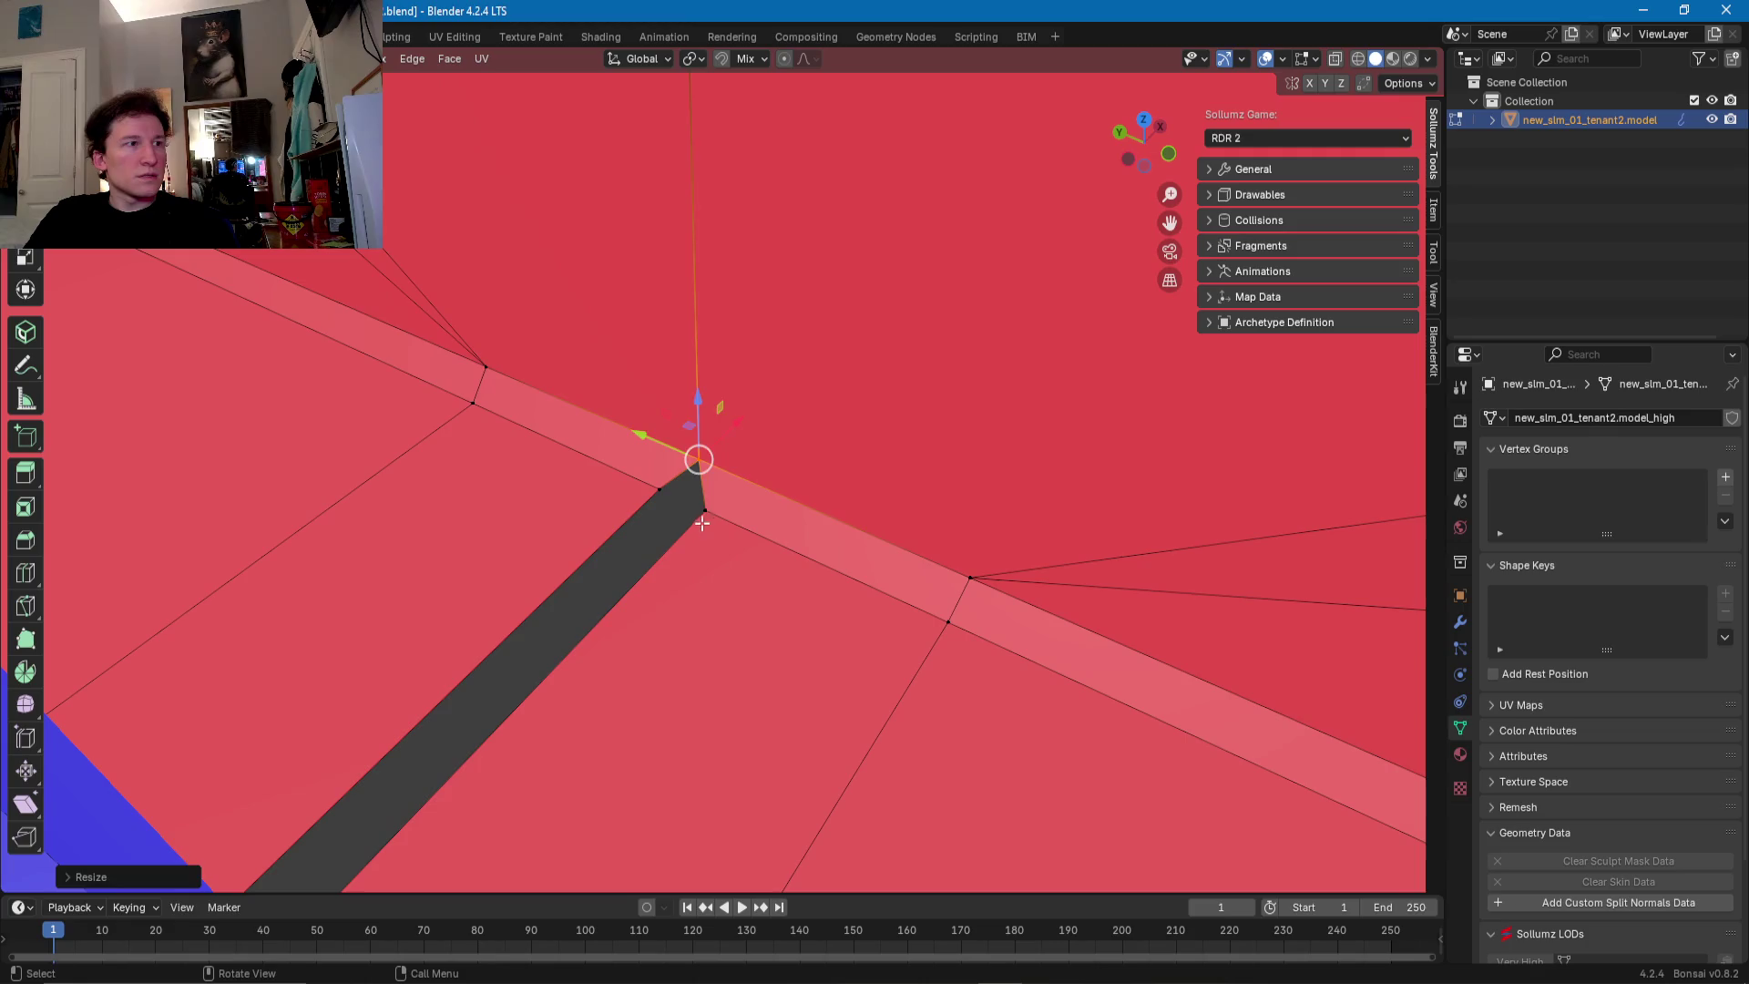
- Narrow the dark strip flat and flatten the selected red bands along Y with 'sy0'
{"action": "left_click", "coordinate": [695, 527]}
{"action": "key", "text": "g"}
{"action": "key", "text": "0"}
{"action": "key", "text": "Return"}
{"action": "middle_click_drag", "start_coordinate": [703, 511], "coordinate": [687, 490]}
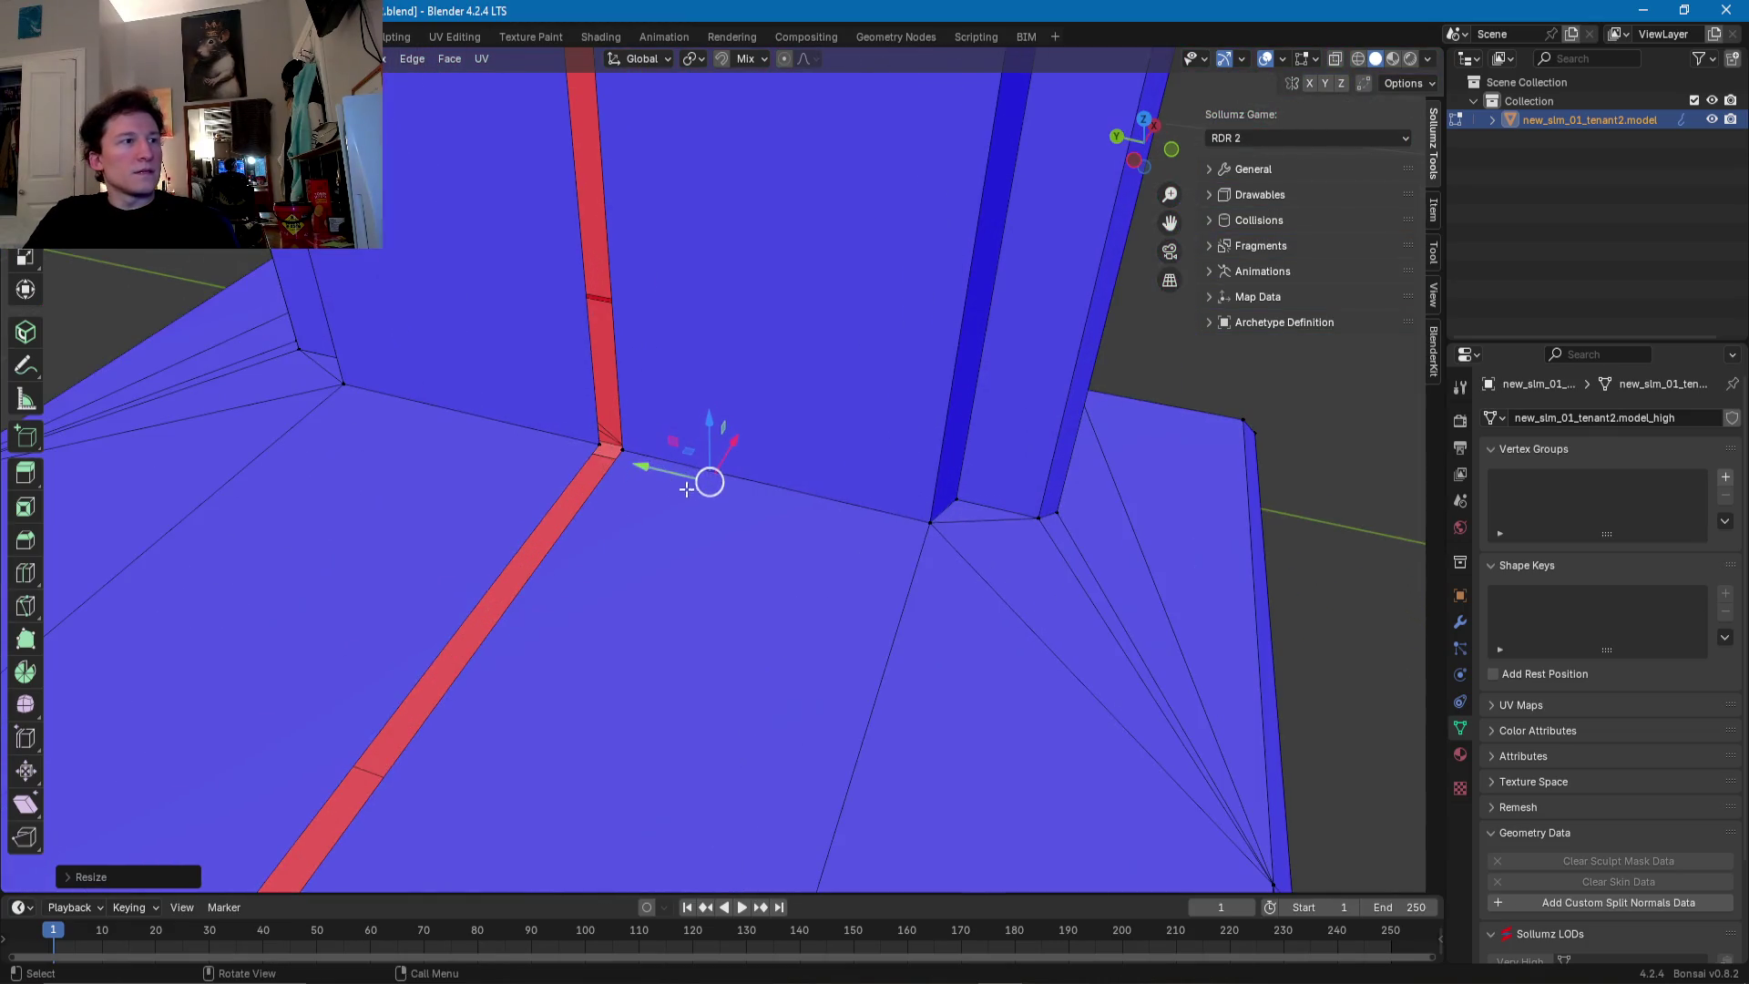
{"action": "left_click", "coordinate": [620, 451], "text": "shift"}
{"action": "scroll", "coordinate": [587, 446], "scroll_direction": "down", "scroll_amount": 3}
{"action": "type", "text": "sy"}
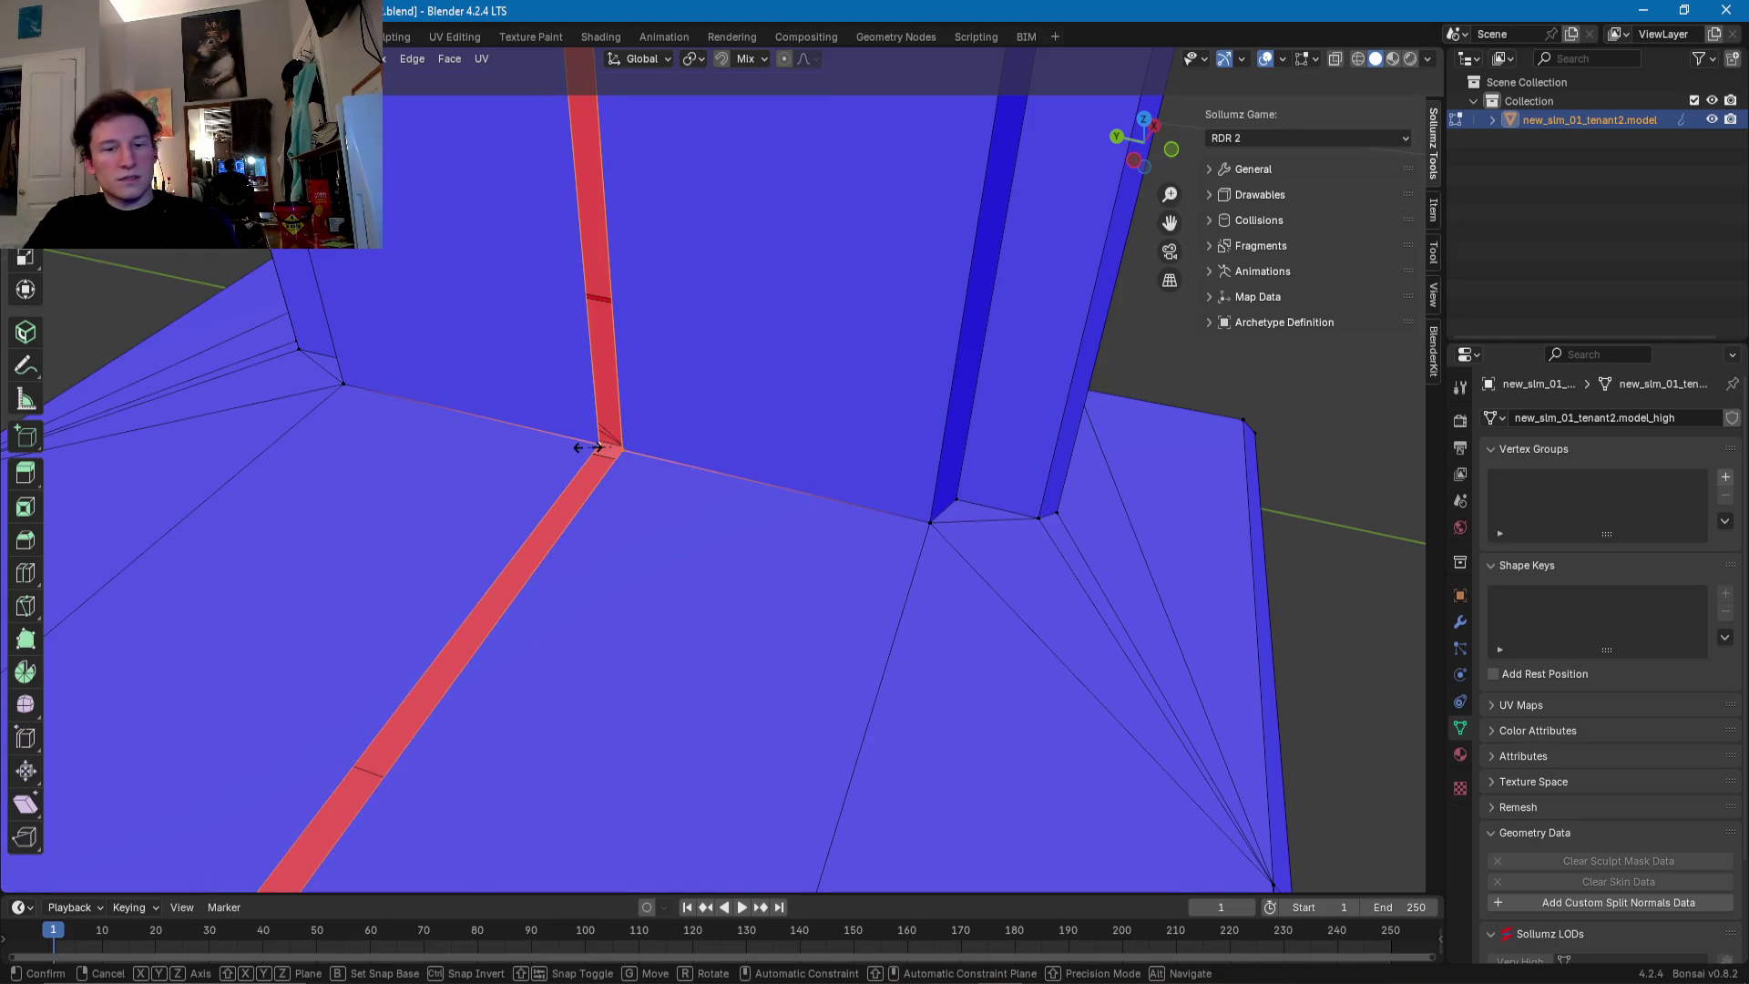
{"action": "type", "text": "0"}
{"action": "key", "text": "Return"}
- Scale the selected corner bands flat
{"action": "mouse_move", "coordinate": [585, 445]}
{"action": "middle_mouse_down"}
{"action": "mouse_move", "coordinate": [561, 349]}
{"action": "mouse_move", "coordinate": [684, 616]}
{"action": "middle_mouse_up"}
{"action": "scroll", "coordinate": [827, 548], "scroll_direction": "up", "scroll_amount": 5}
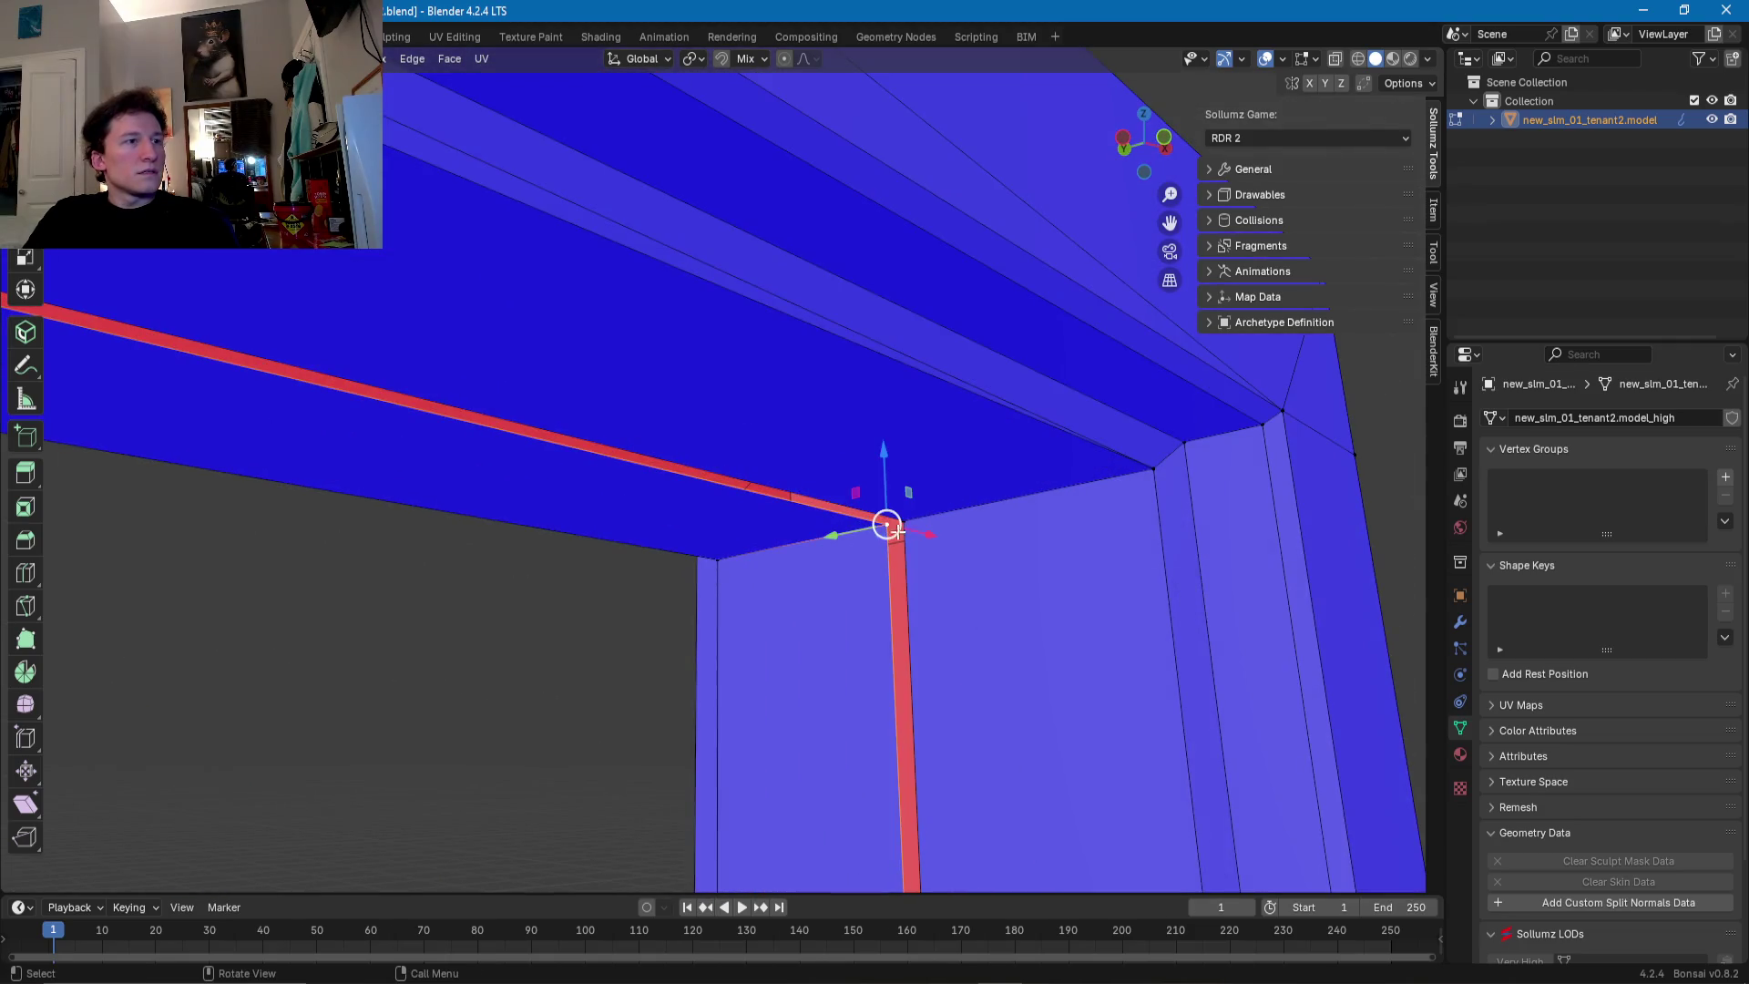
{"action": "key", "text": "s"}
{"action": "left_click", "coordinate": [902, 529]}
{"action": "scroll", "coordinate": [902, 529], "scroll_direction": "down", "scroll_amount": 5}
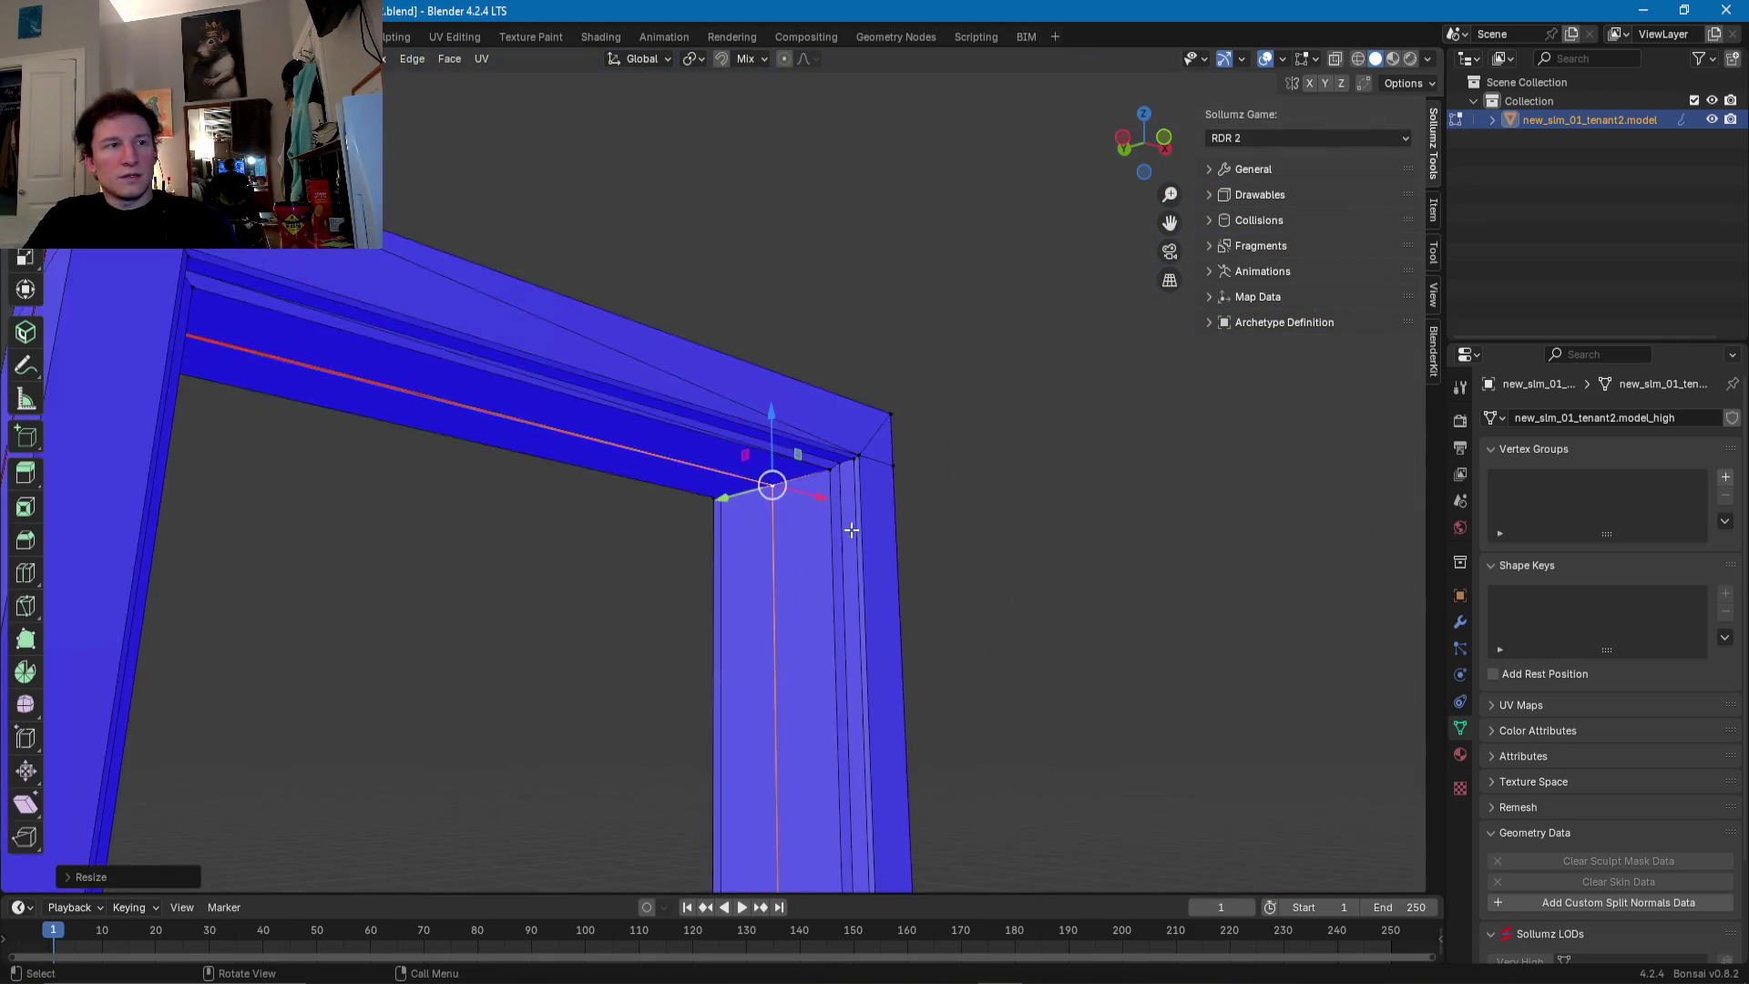
{"action": "mouse_move", "coordinate": [902, 529]}
{"action": "middle_mouse_down"}
{"action": "mouse_move", "coordinate": [633, 371]}
{"action": "mouse_move", "coordinate": [584, 670]}
{"action": "middle_mouse_up"}
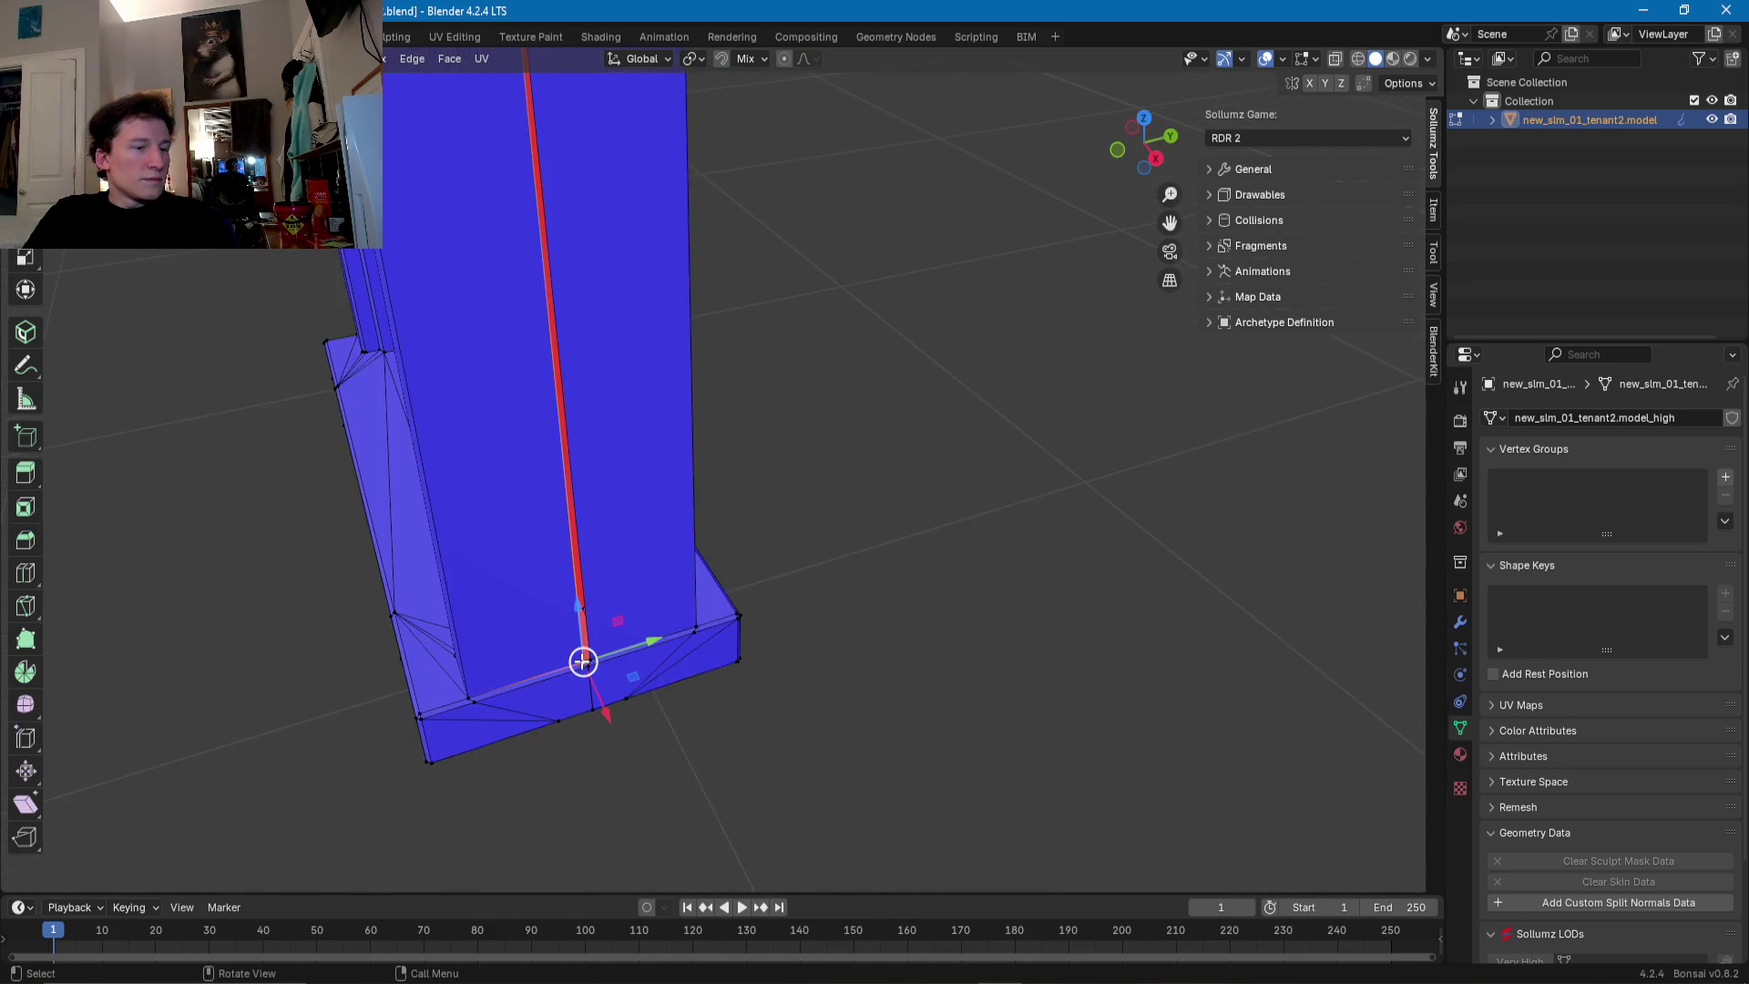
- Inspect the U-shaped frame's corner vertex, cancelling the trial move
{"action": "scroll", "coordinate": [583, 662], "scroll_direction": "up", "scroll_amount": 5}
{"action": "scroll", "coordinate": [1116, 359], "scroll_direction": "down", "scroll_amount": 8}
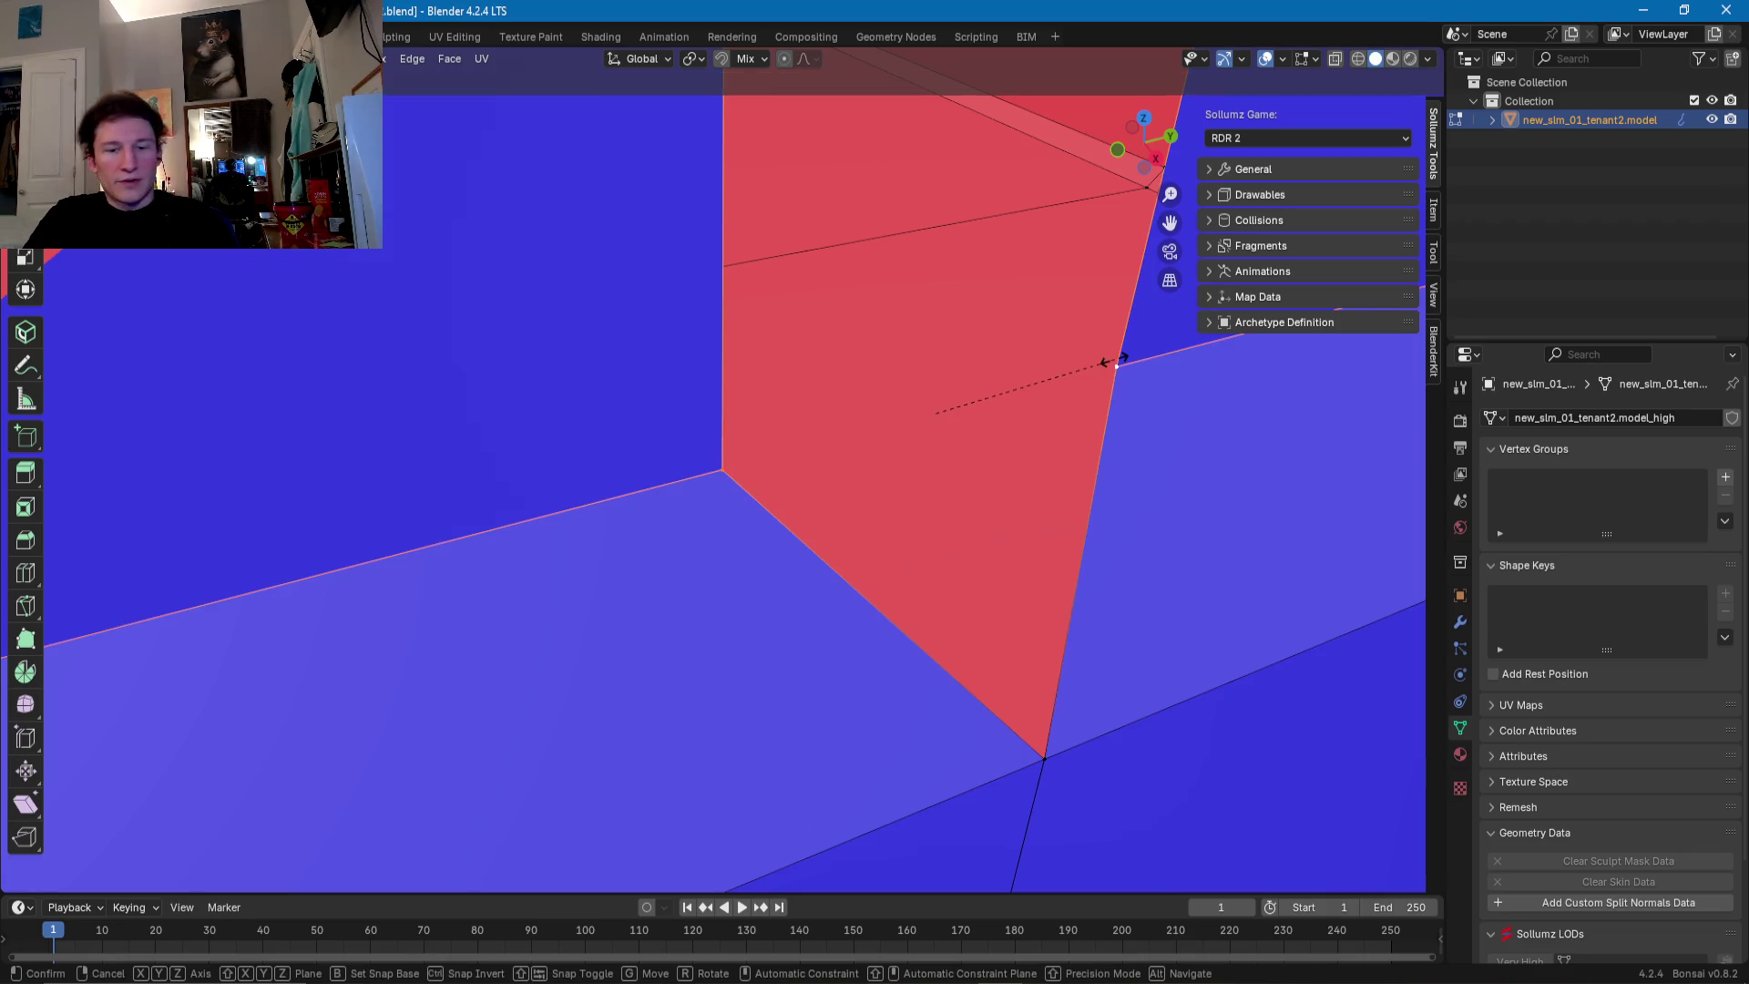
{"action": "scroll", "coordinate": [774, 421], "scroll_direction": "down", "scroll_amount": 4}
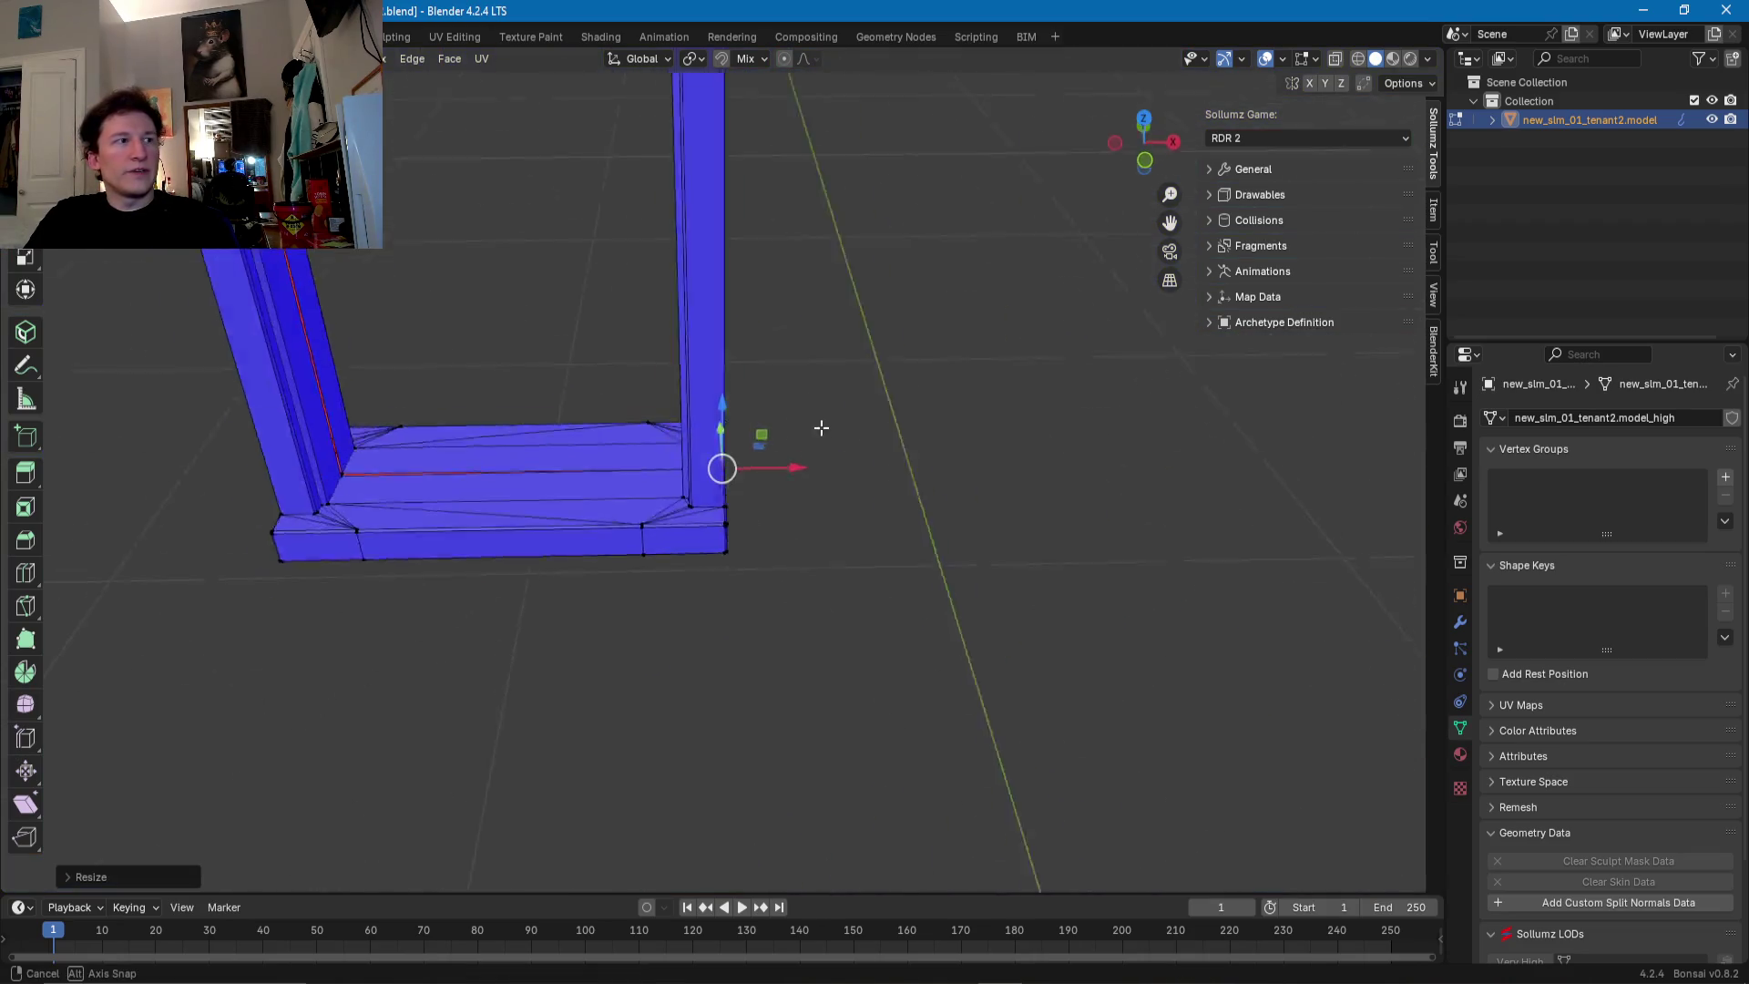
{"action": "middle_click_drag", "start_coordinate": [809, 422], "coordinate": [508, 516]}
{"action": "scroll", "coordinate": [653, 604], "scroll_direction": "up", "scroll_amount": 5}
{"action": "scroll", "coordinate": [653, 604], "scroll_direction": "up", "scroll_amount": 3}
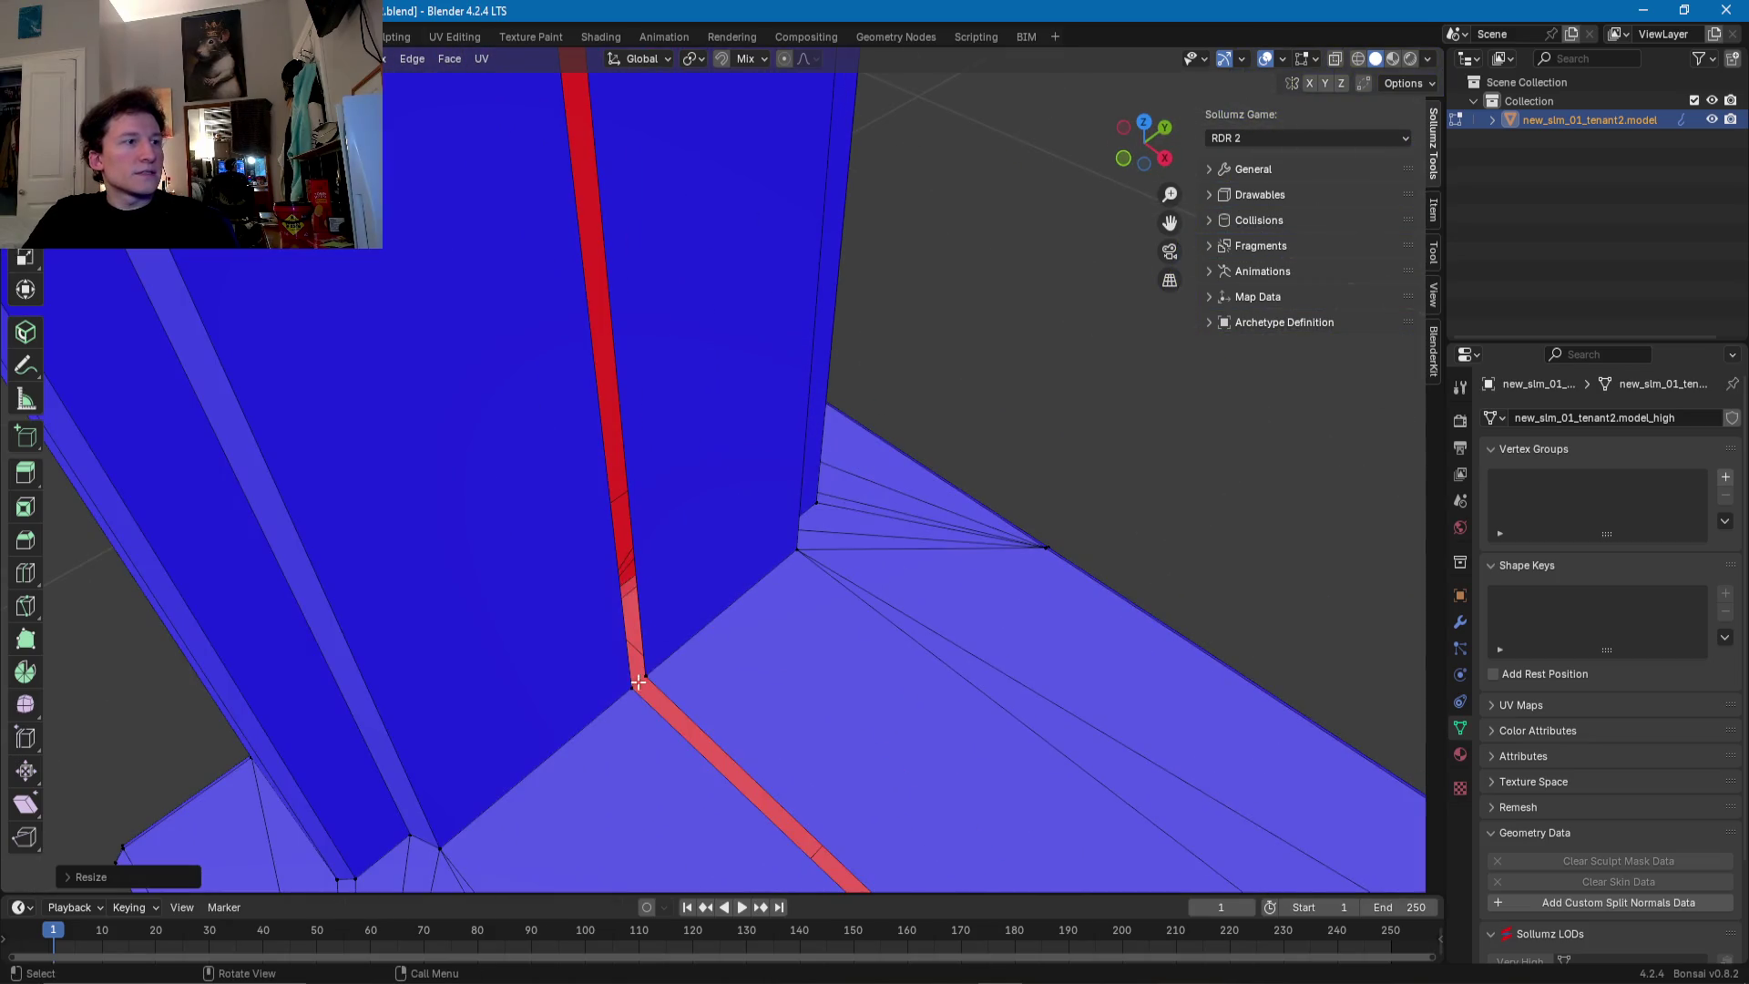
{"action": "key", "text": "g"}
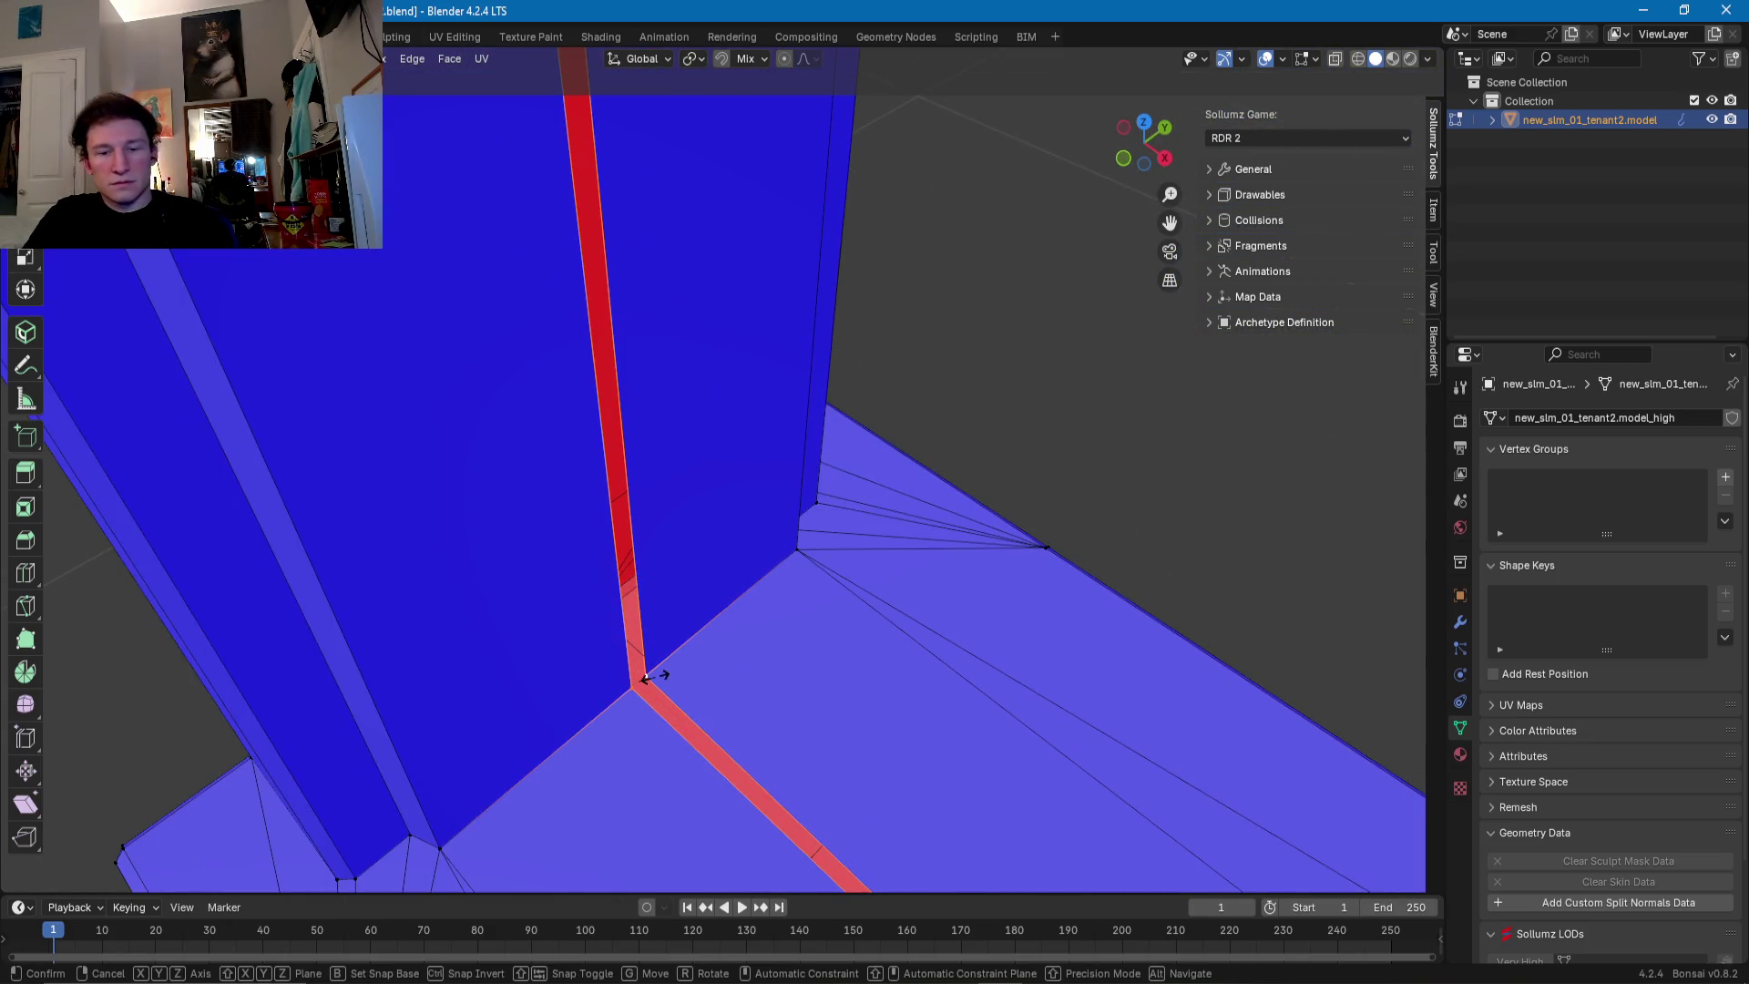
{"action": "right_click", "coordinate": [648, 676]}
- Scale the short lower sliver at the pillar base flat
{"action": "middle_click_drag", "start_coordinate": [637, 683], "coordinate": [782, 615]}
{"action": "scroll", "coordinate": [781, 615], "scroll_direction": "down", "scroll_amount": 3}
{"action": "left_click", "coordinate": [887, 592], "text": "shift"}
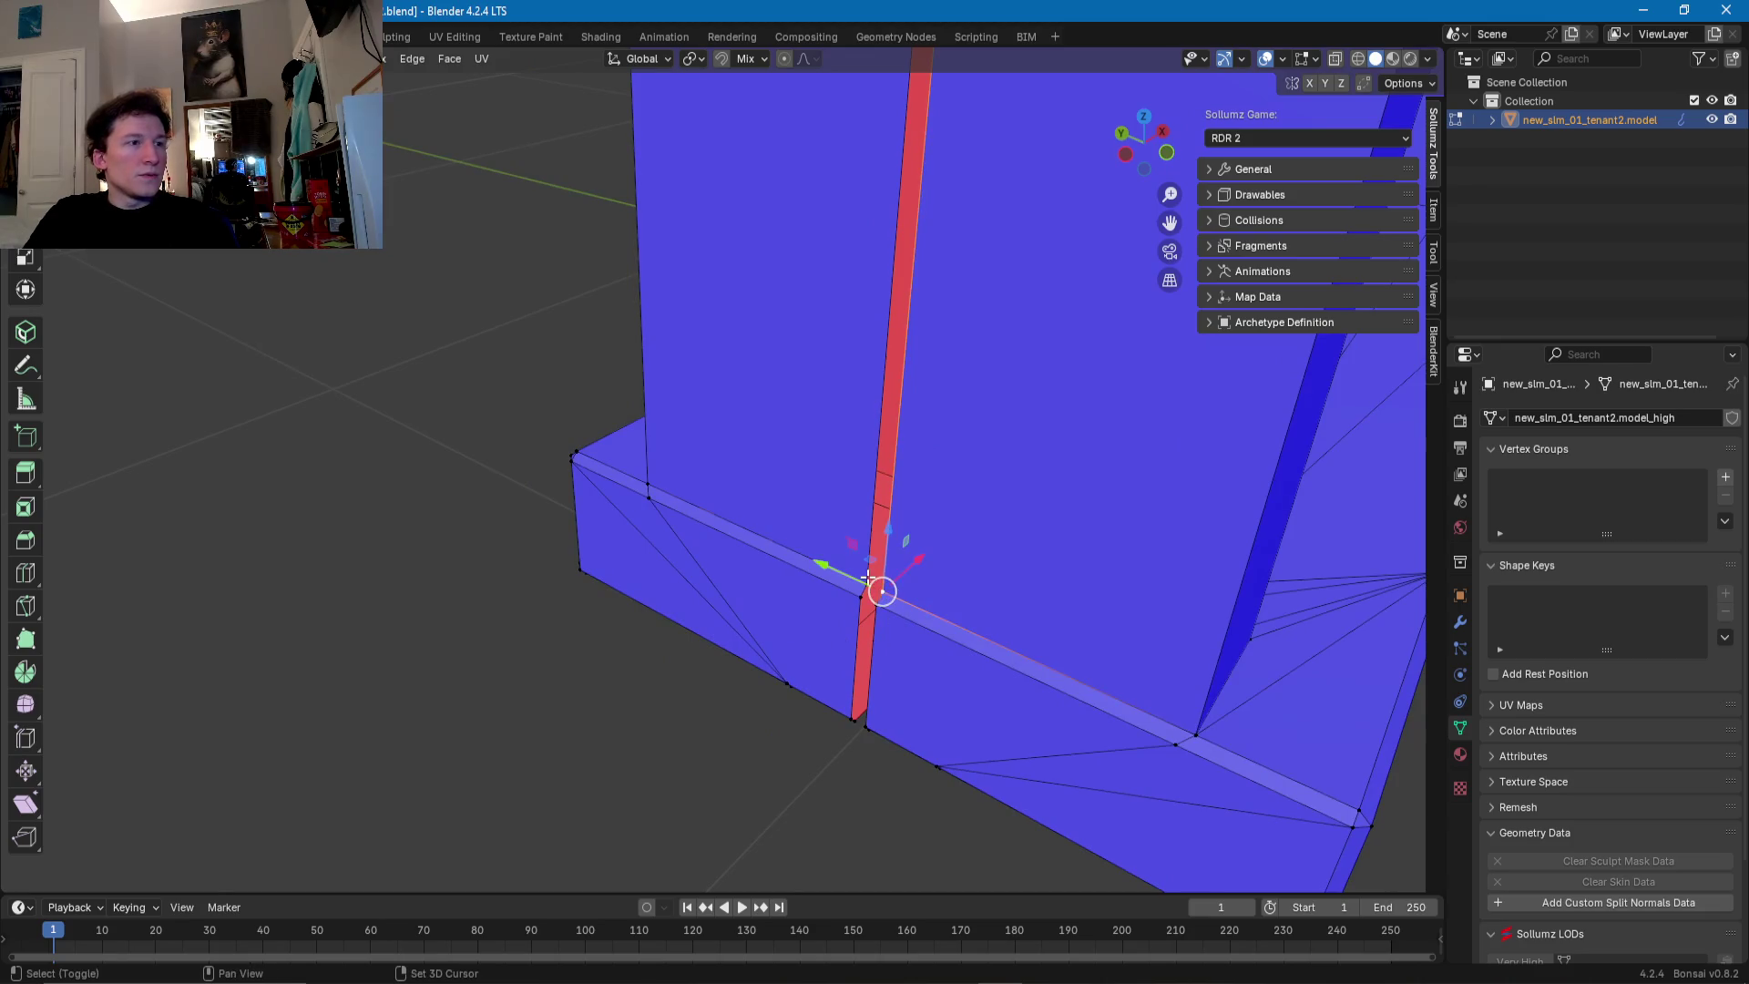
{"action": "left_click", "coordinate": [865, 589], "text": "shift"}
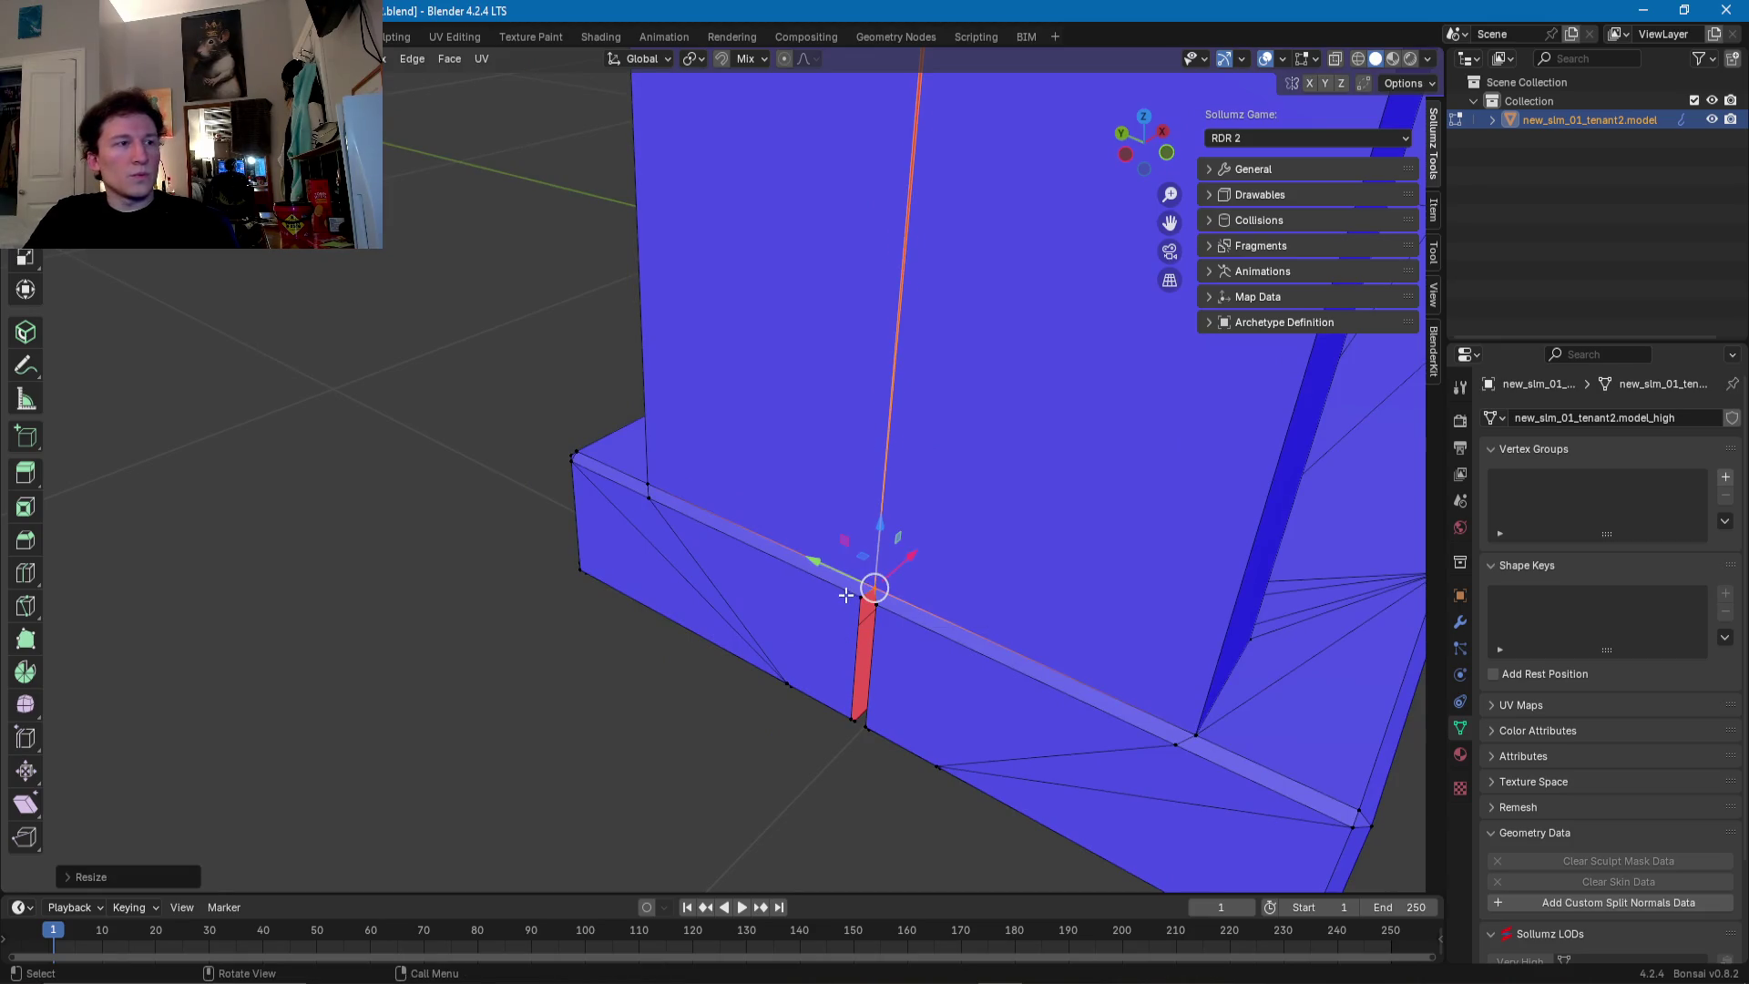
{"action": "key", "text": "s"}
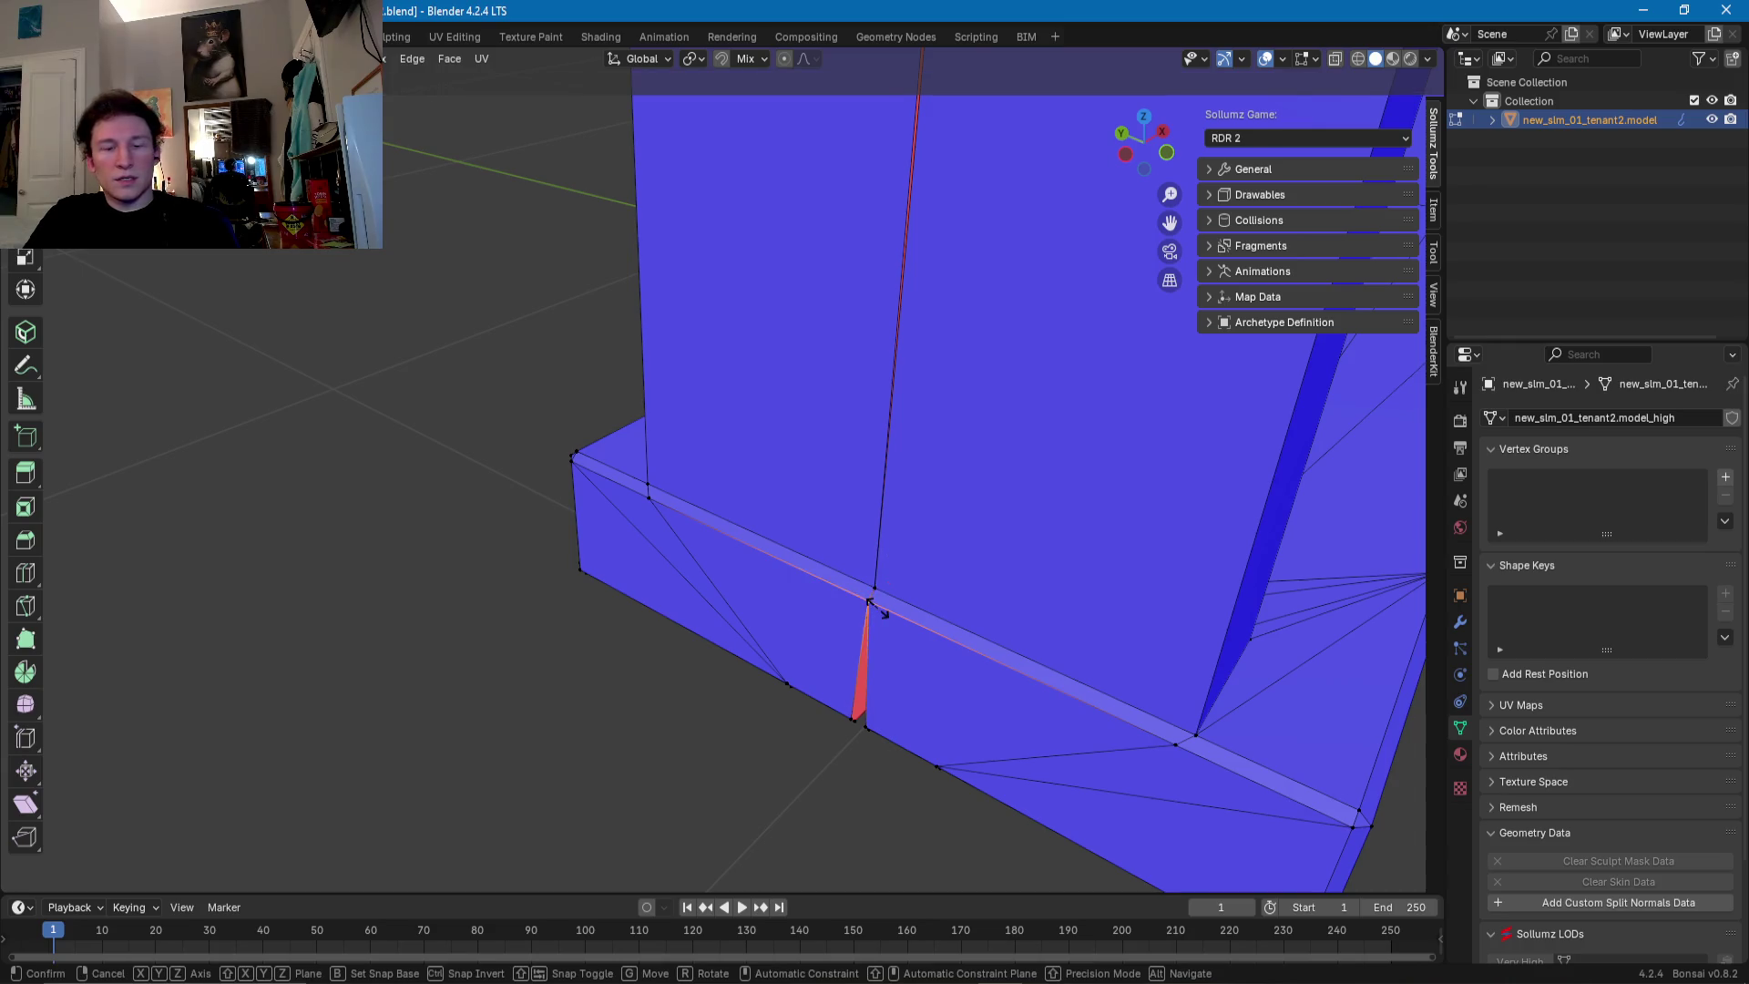
{"action": "left_click", "coordinate": [882, 613]}
- Scale down the red wedge at the joint
{"action": "middle_click_drag", "start_coordinate": [844, 725], "coordinate": [859, 562]}
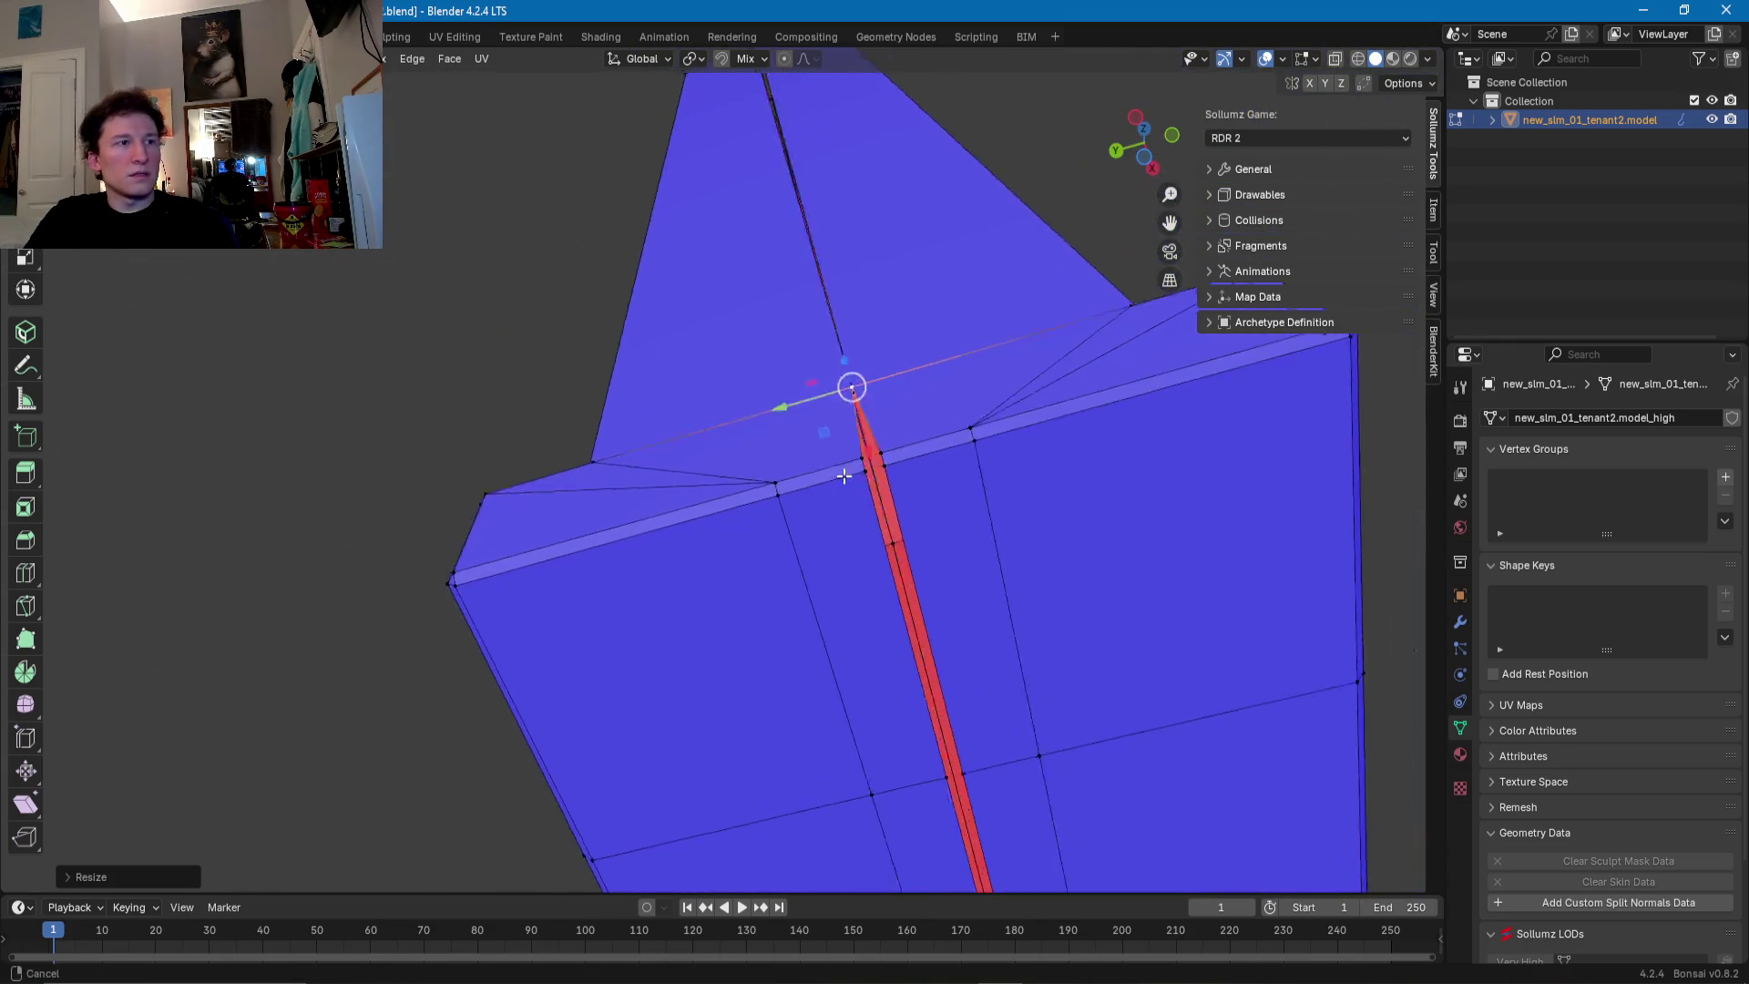
{"action": "scroll", "coordinate": [828, 570], "scroll_direction": "up", "scroll_amount": 3}
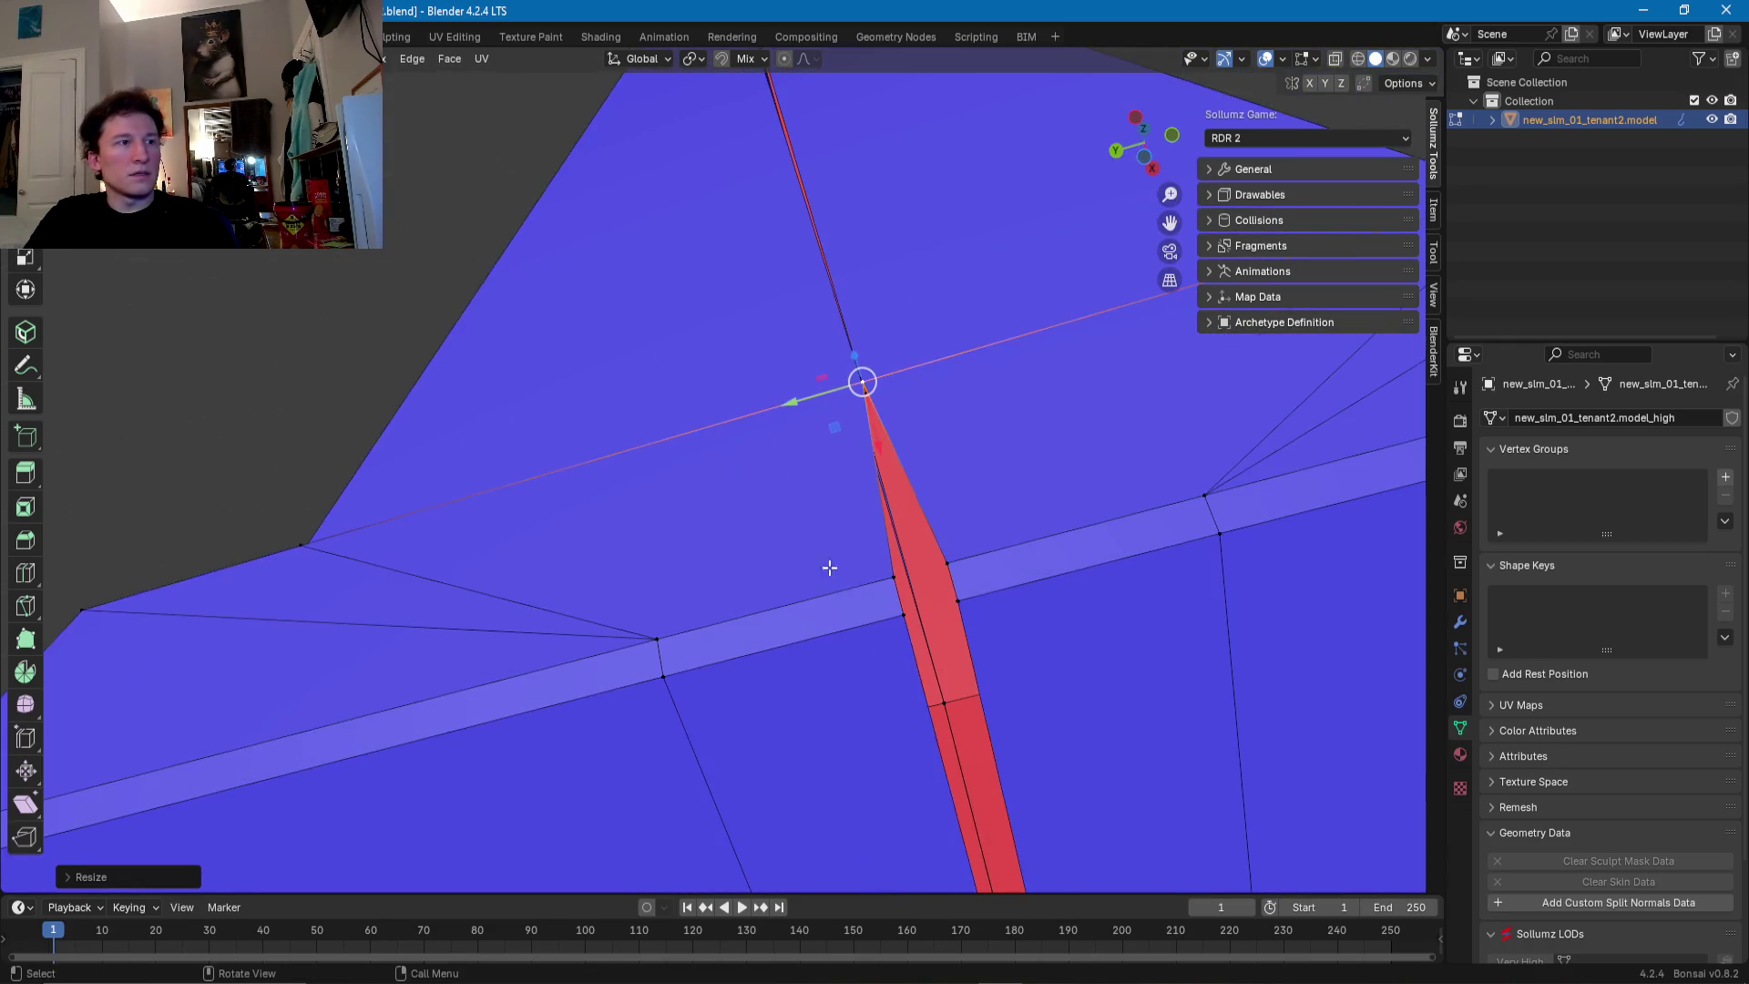
{"action": "left_click", "coordinate": [947, 604], "text": "shift"}
{"action": "left_click", "coordinate": [953, 570], "text": "shift"}
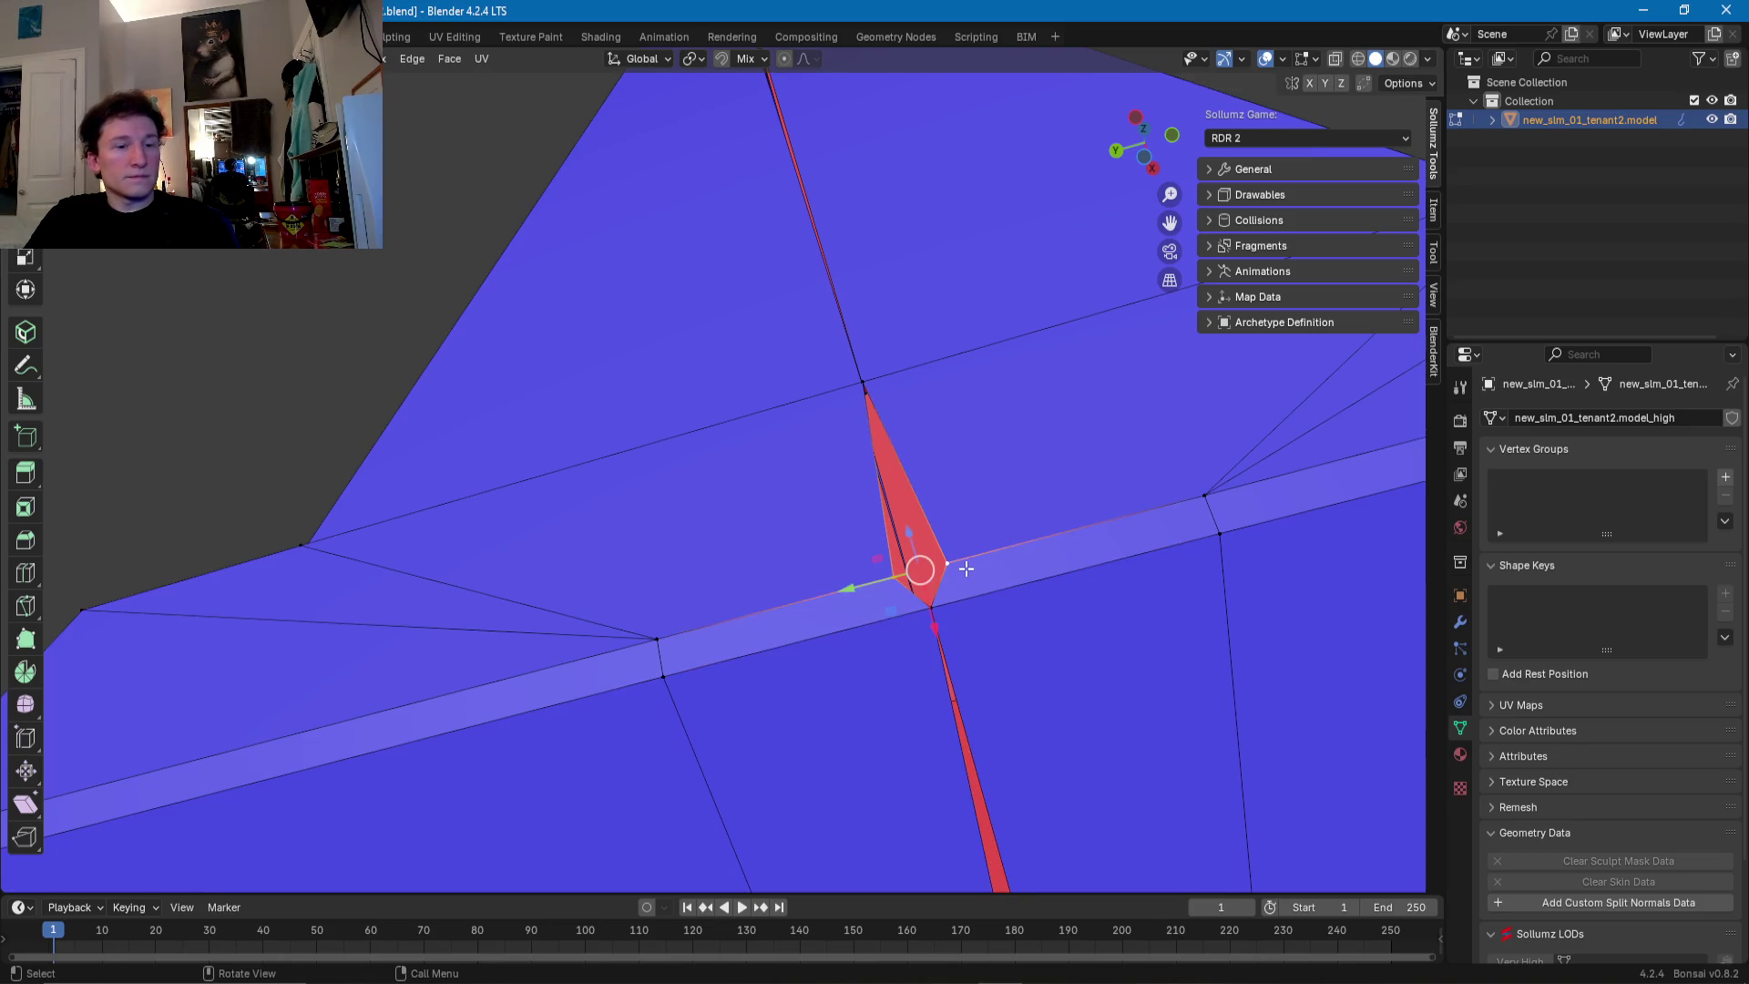
{"action": "key", "text": "s"}
{"action": "left_click", "coordinate": [966, 569]}
- Flatten the red strip from its far-end vertex
{"action": "middle_click_drag", "start_coordinate": [956, 571], "coordinate": [963, 419]}
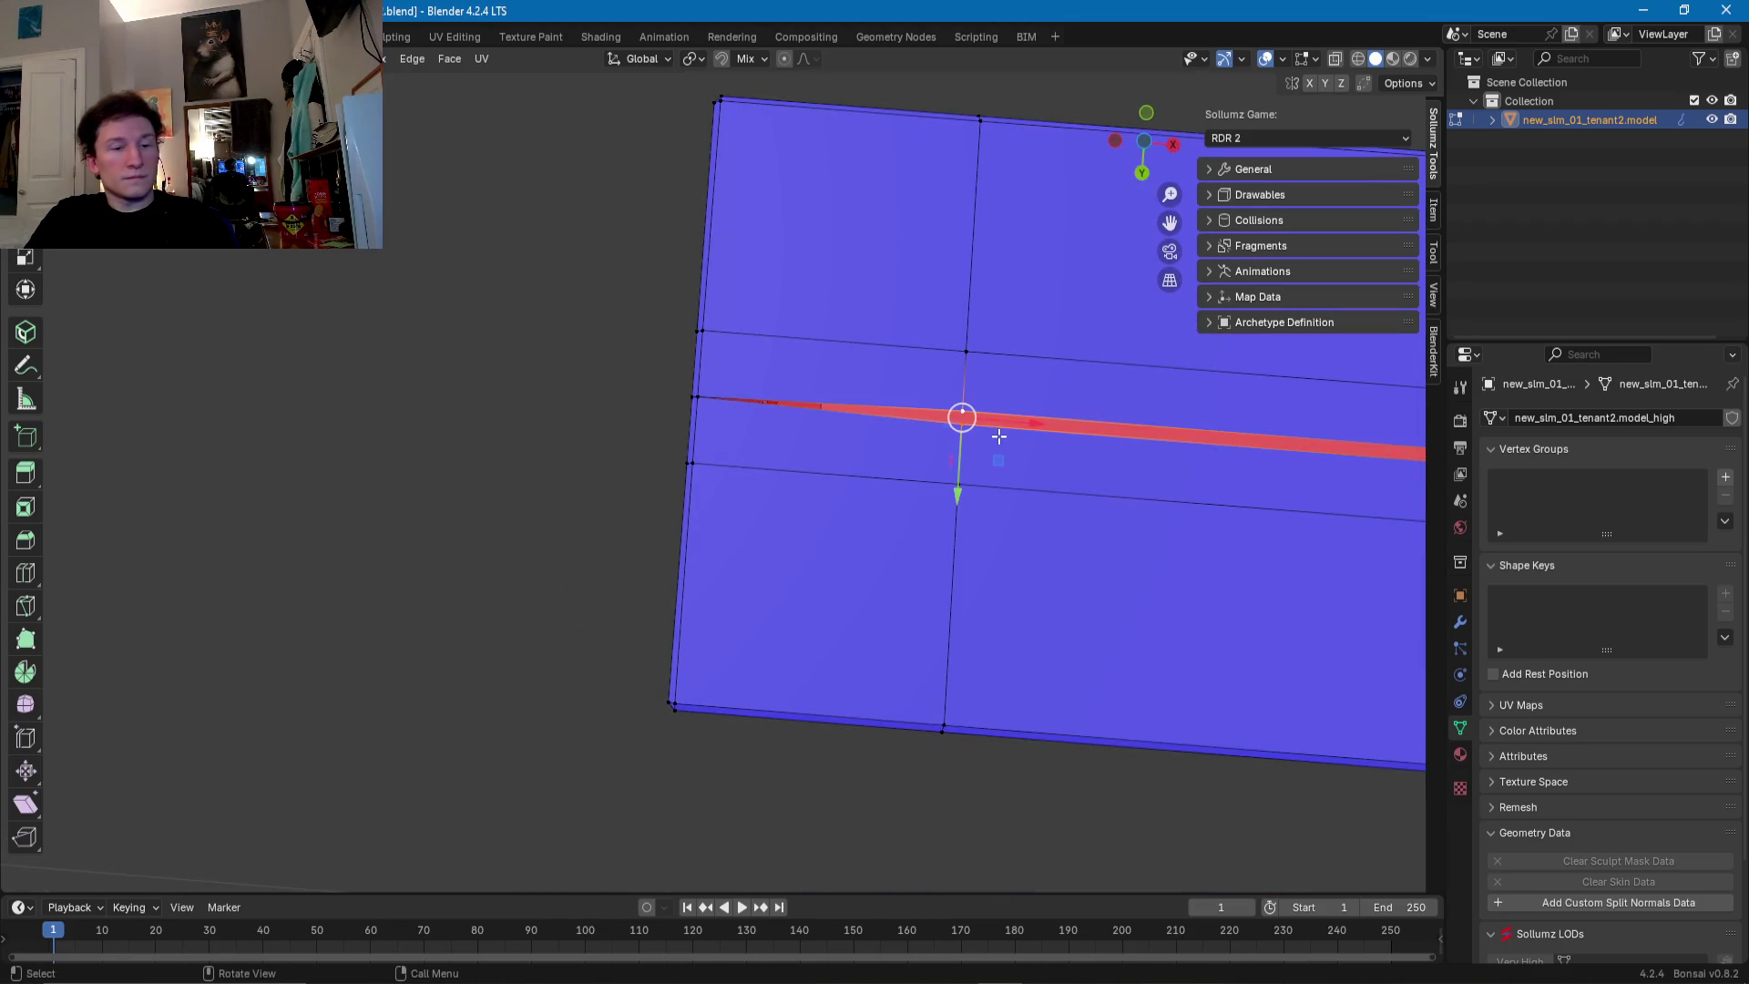
{"action": "scroll", "coordinate": [999, 436], "scroll_direction": "down", "scroll_amount": 2}
{"action": "scroll", "coordinate": [676, 437], "scroll_direction": "down", "scroll_amount": 2}
{"action": "scroll", "coordinate": [1013, 528], "scroll_direction": "up", "scroll_amount": 5}
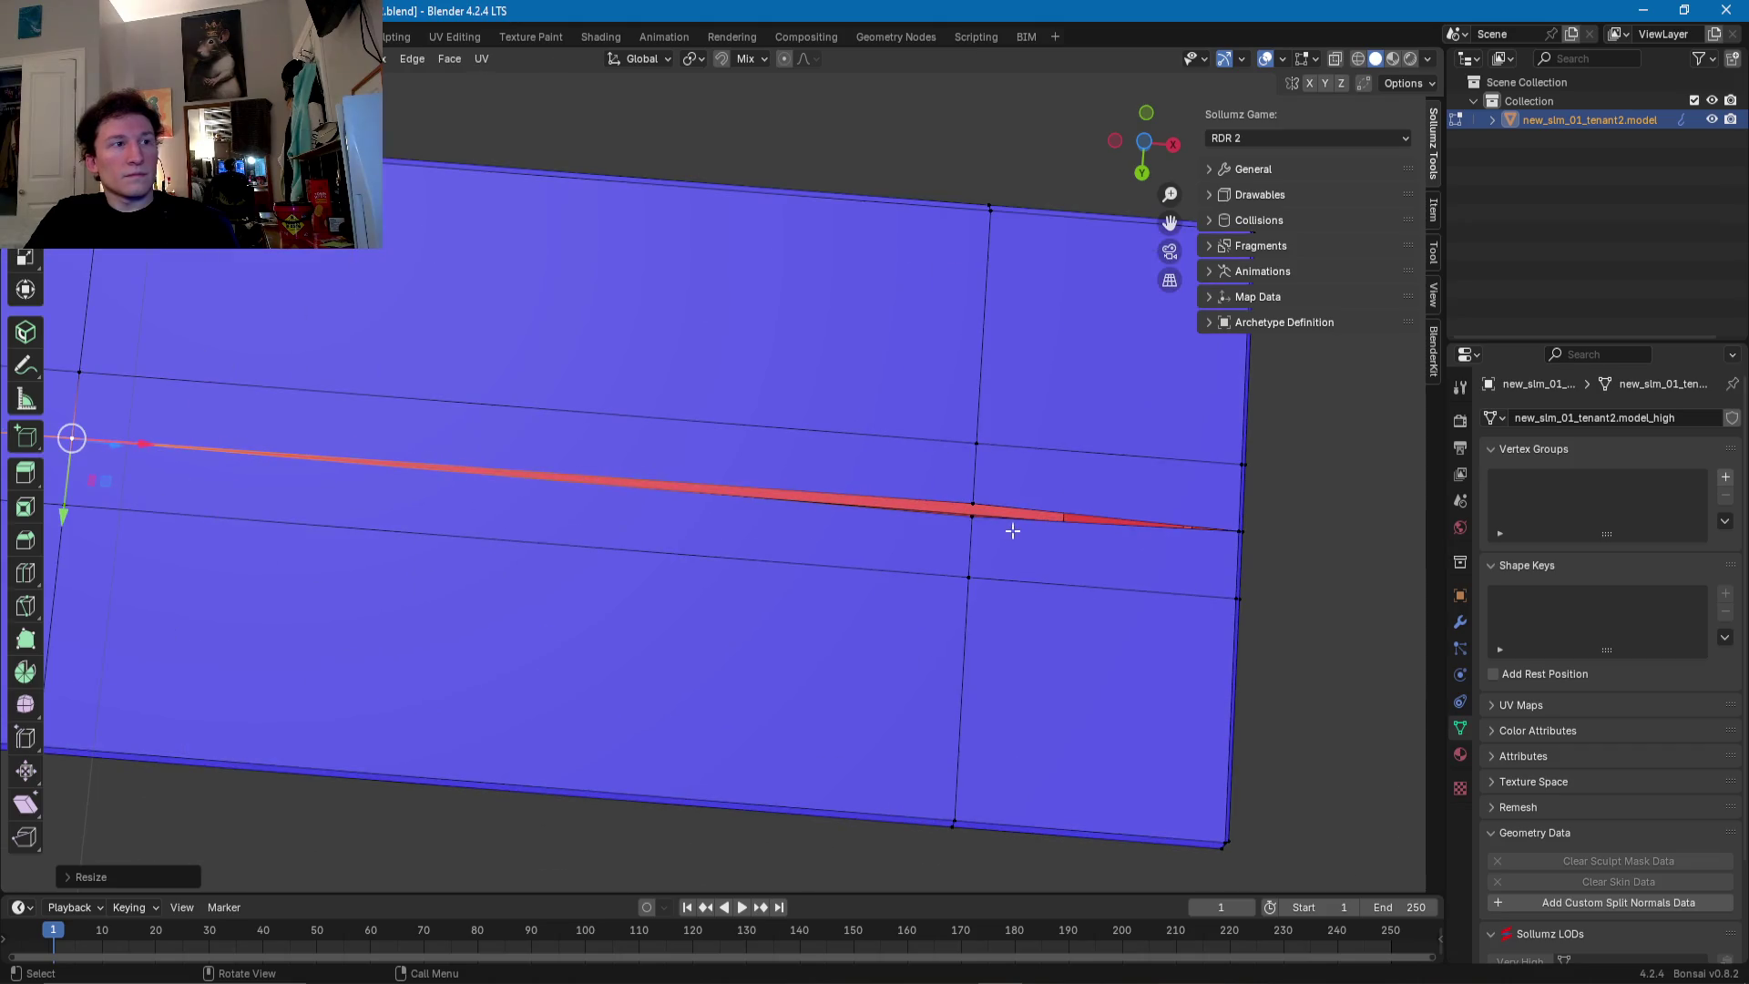
{"action": "left_click", "coordinate": [975, 507]}
{"action": "key", "text": "s"}
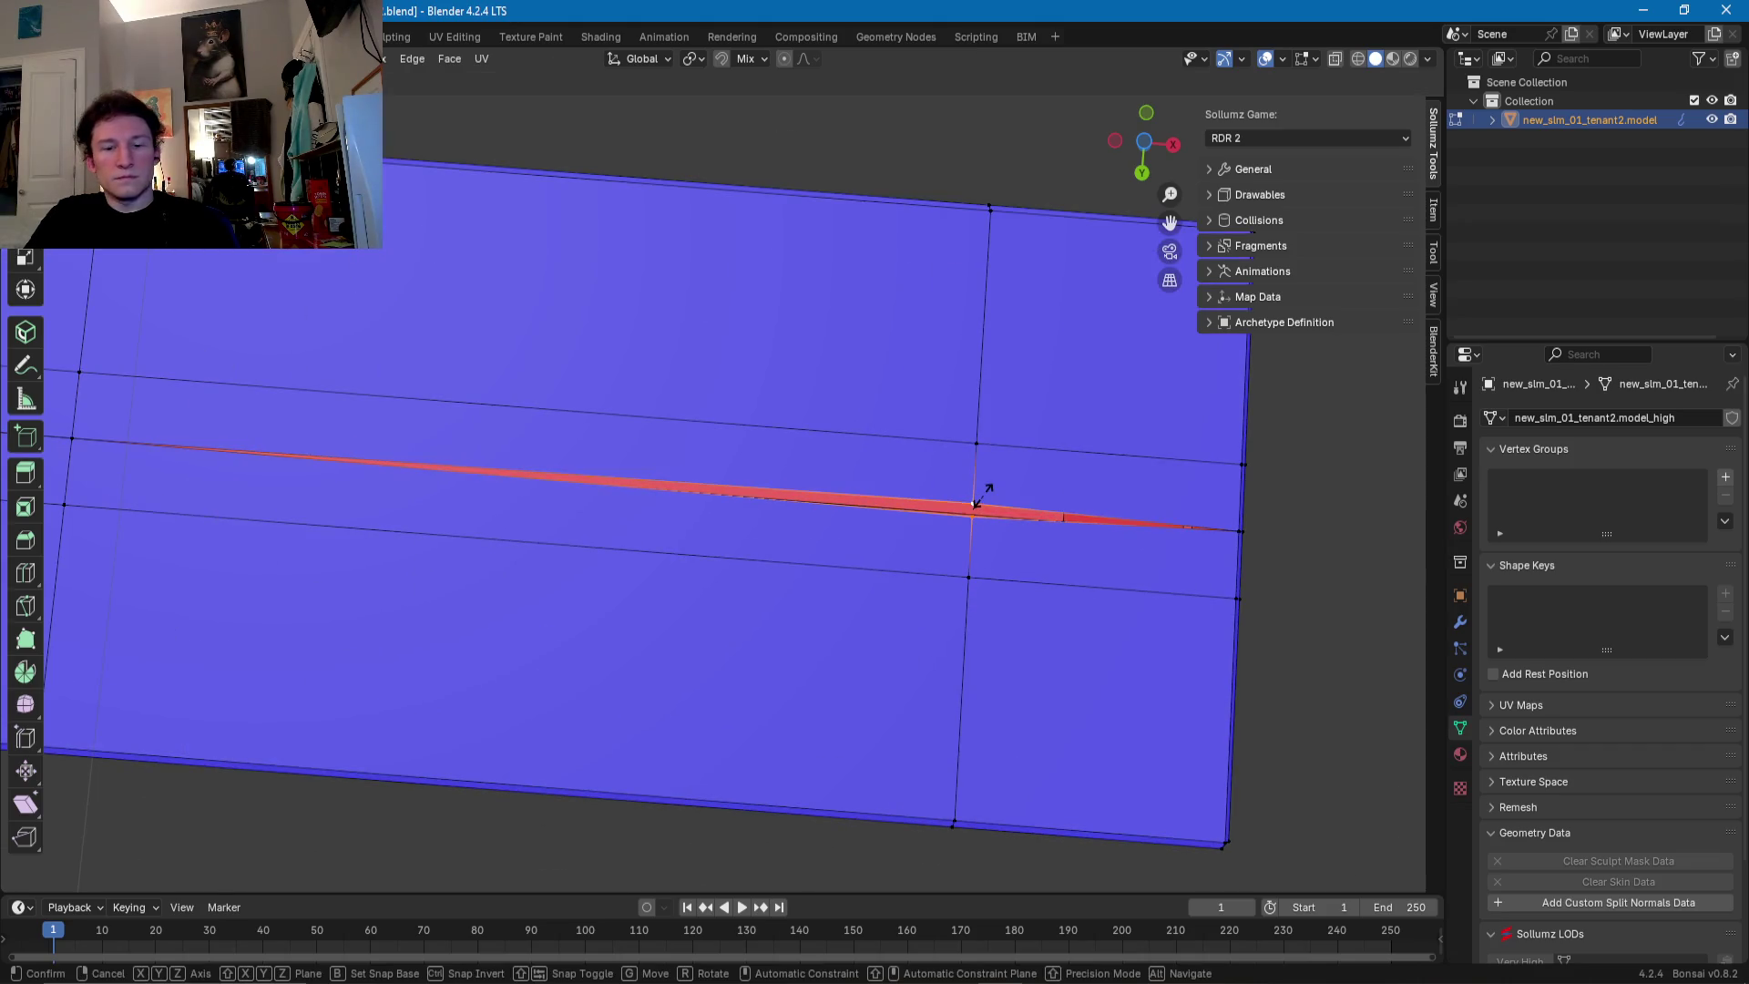
{"action": "left_click", "coordinate": [982, 492]}
- Adjust the post's top corner vertex and collapse the vertical red strip with scale X 0
{"action": "scroll", "coordinate": [961, 492], "scroll_direction": "down", "scroll_amount": 5}
{"action": "mouse_move", "coordinate": [845, 426]}
{"action": "middle_mouse_down"}
{"action": "mouse_move", "coordinate": [792, 590]}
{"action": "mouse_move", "coordinate": [585, 609]}
{"action": "mouse_move", "coordinate": [702, 637]}
{"action": "mouse_move", "coordinate": [918, 630]}
{"action": "mouse_move", "coordinate": [789, 625]}
{"action": "mouse_move", "coordinate": [701, 496]}
{"action": "mouse_move", "coordinate": [714, 593]}
{"action": "mouse_move", "coordinate": [659, 315]}
{"action": "mouse_move", "coordinate": [714, 543]}
{"action": "middle_mouse_up"}
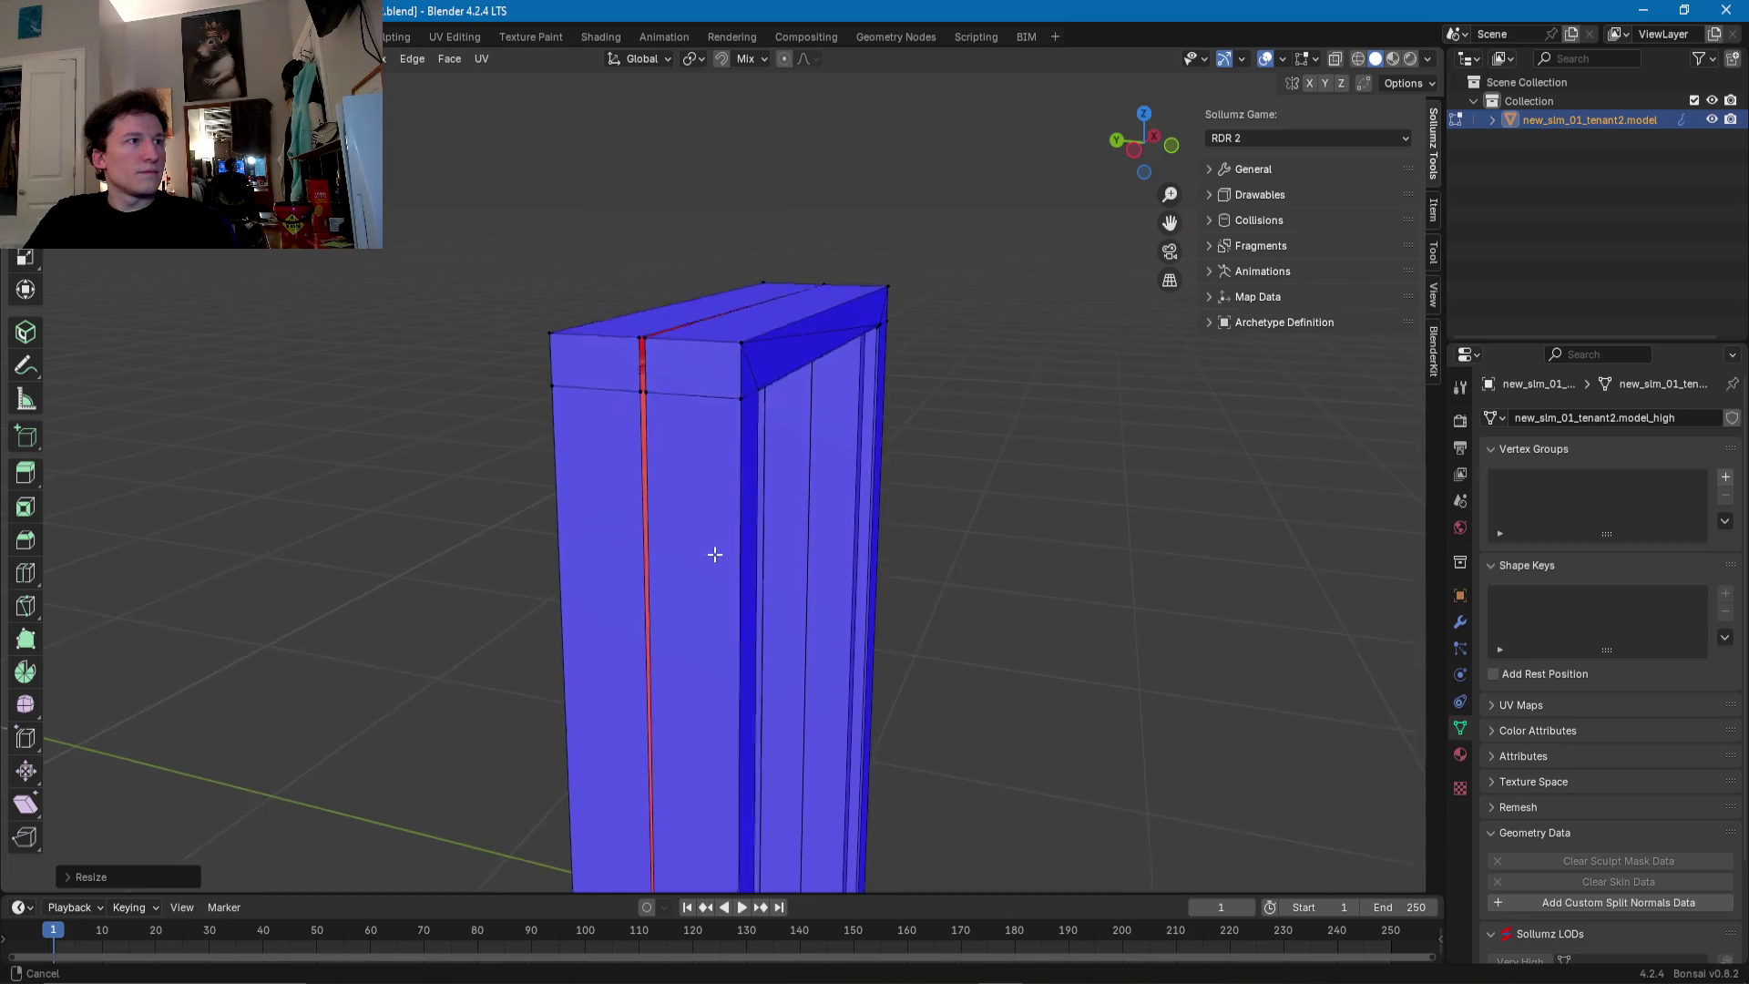
{"action": "scroll", "coordinate": [625, 477], "scroll_direction": "up", "scroll_amount": 3}
{"action": "mouse_move", "coordinate": [625, 476]}
{"action": "middle_mouse_down"}
{"action": "mouse_move", "coordinate": [605, 453]}
{"action": "mouse_move", "coordinate": [615, 465]}
{"action": "middle_mouse_up"}
{"action": "left_click", "coordinate": [613, 442]}
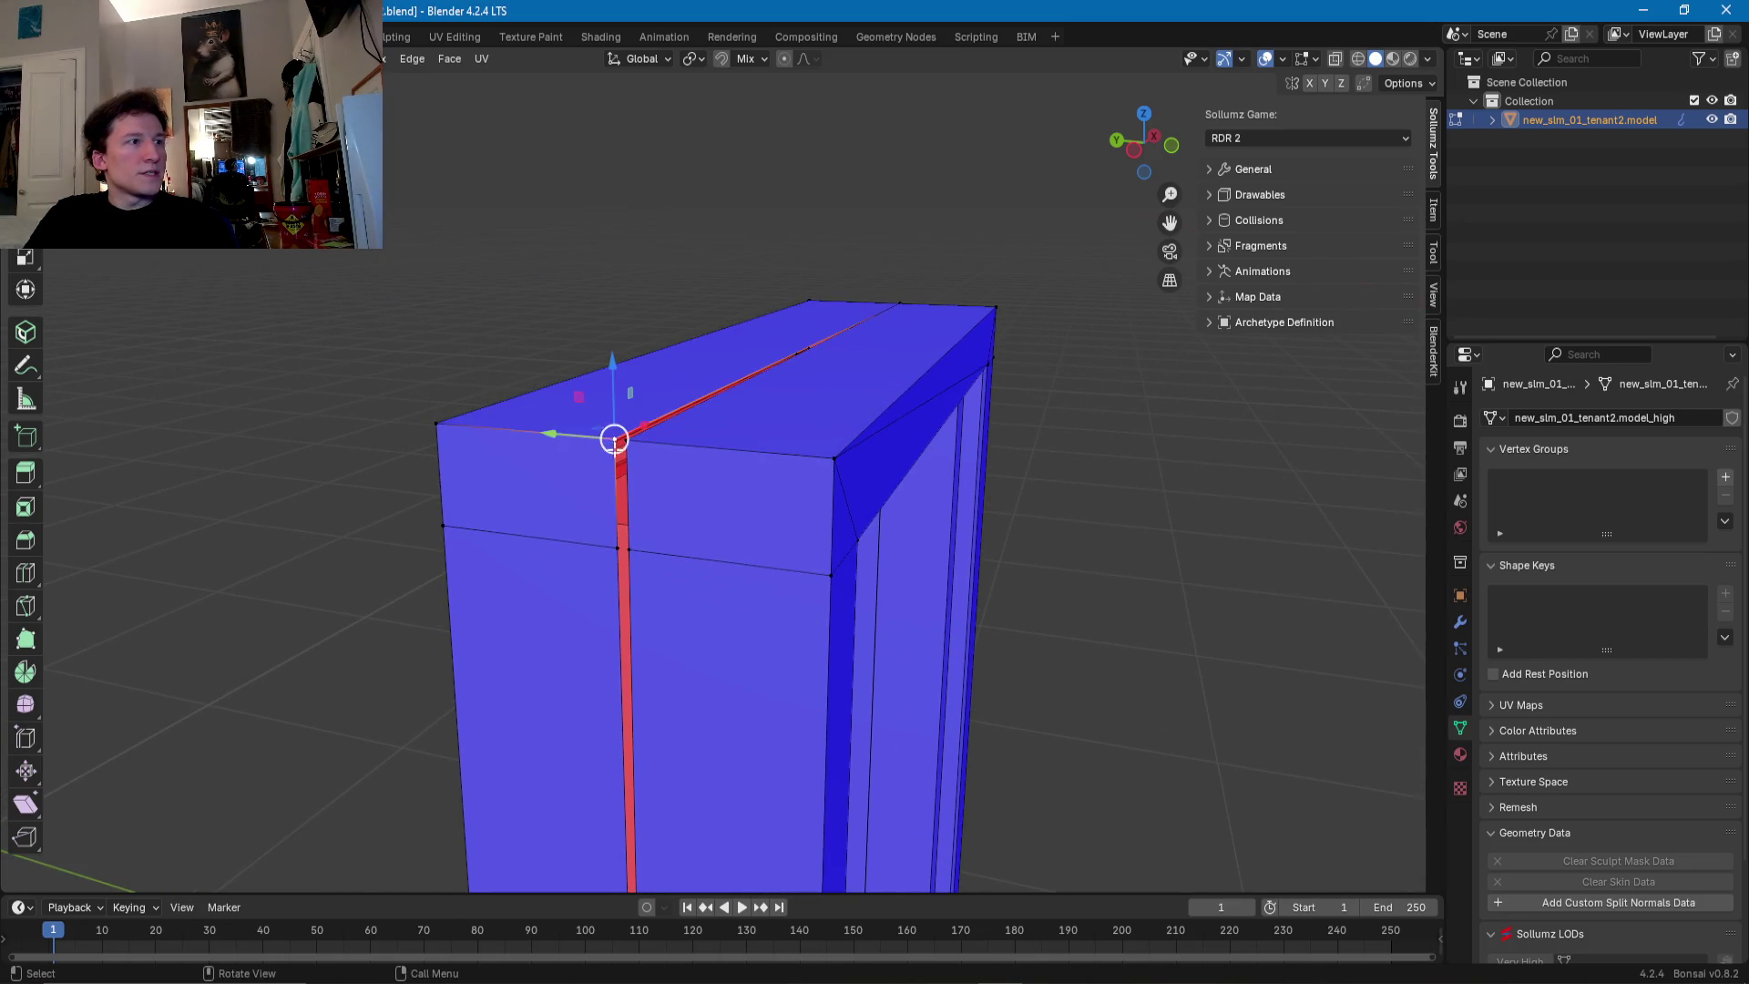
{"action": "key", "text": "g"}
{"action": "left_click", "coordinate": [642, 445]}
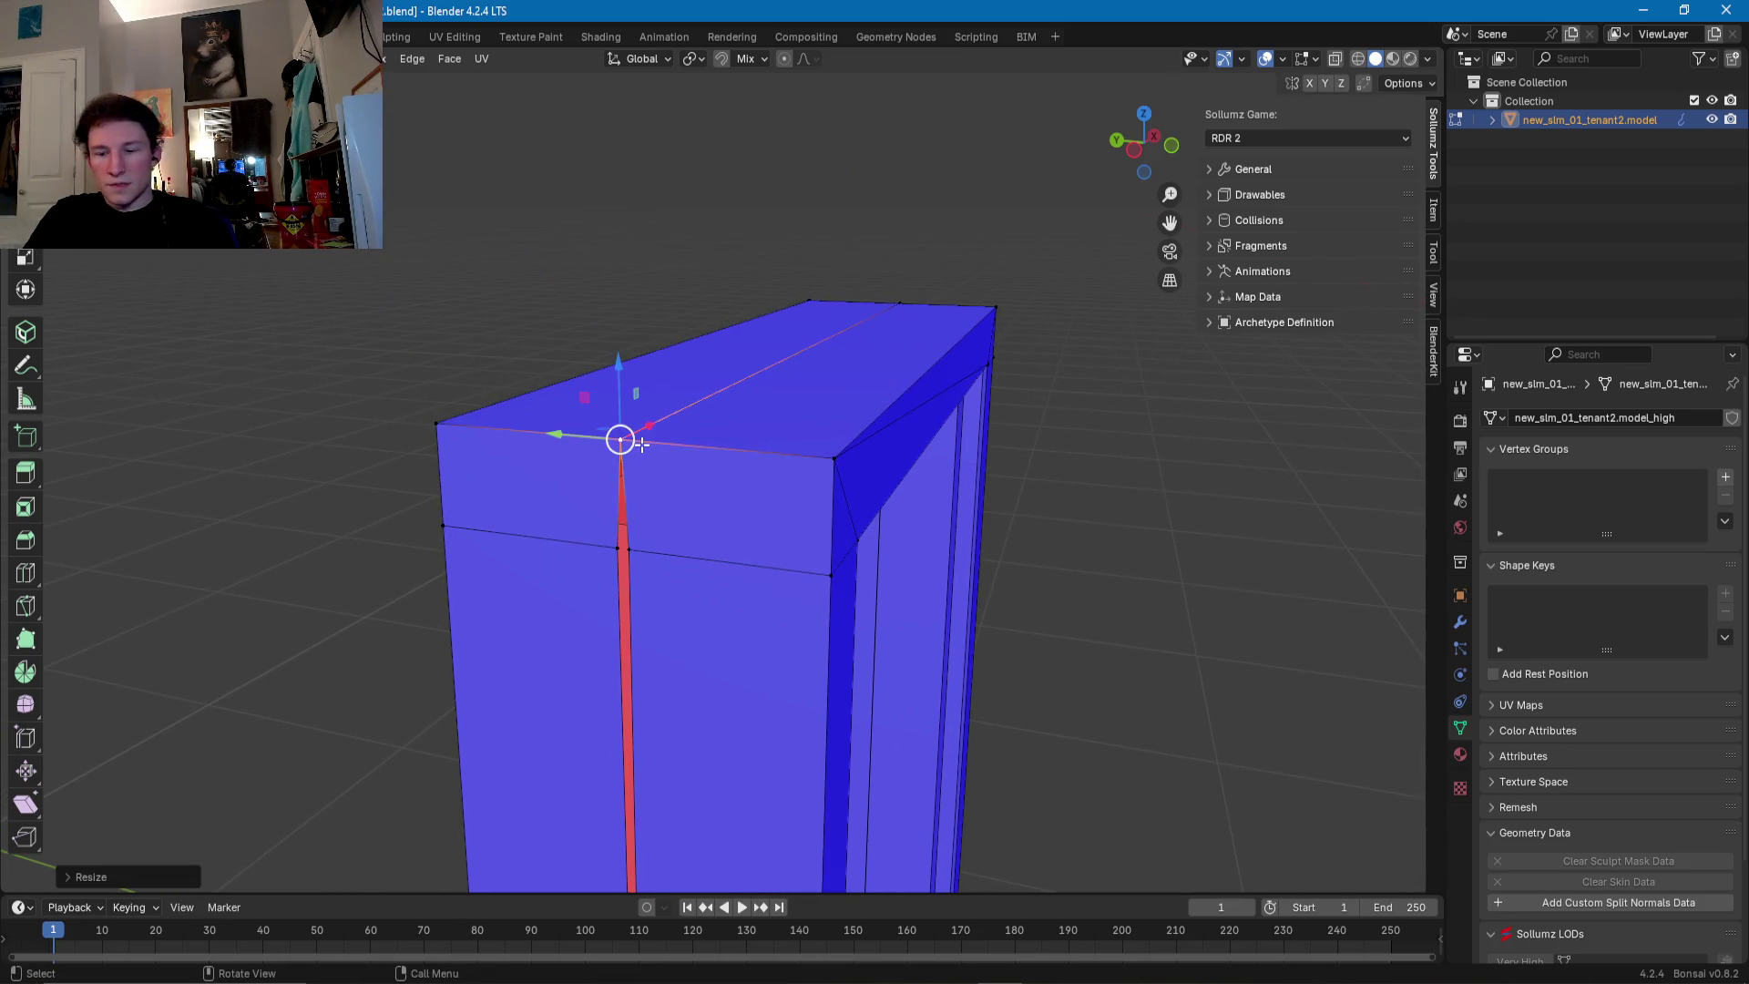
{"action": "left_click", "coordinate": [617, 547]}
{"action": "key", "text": "s"}
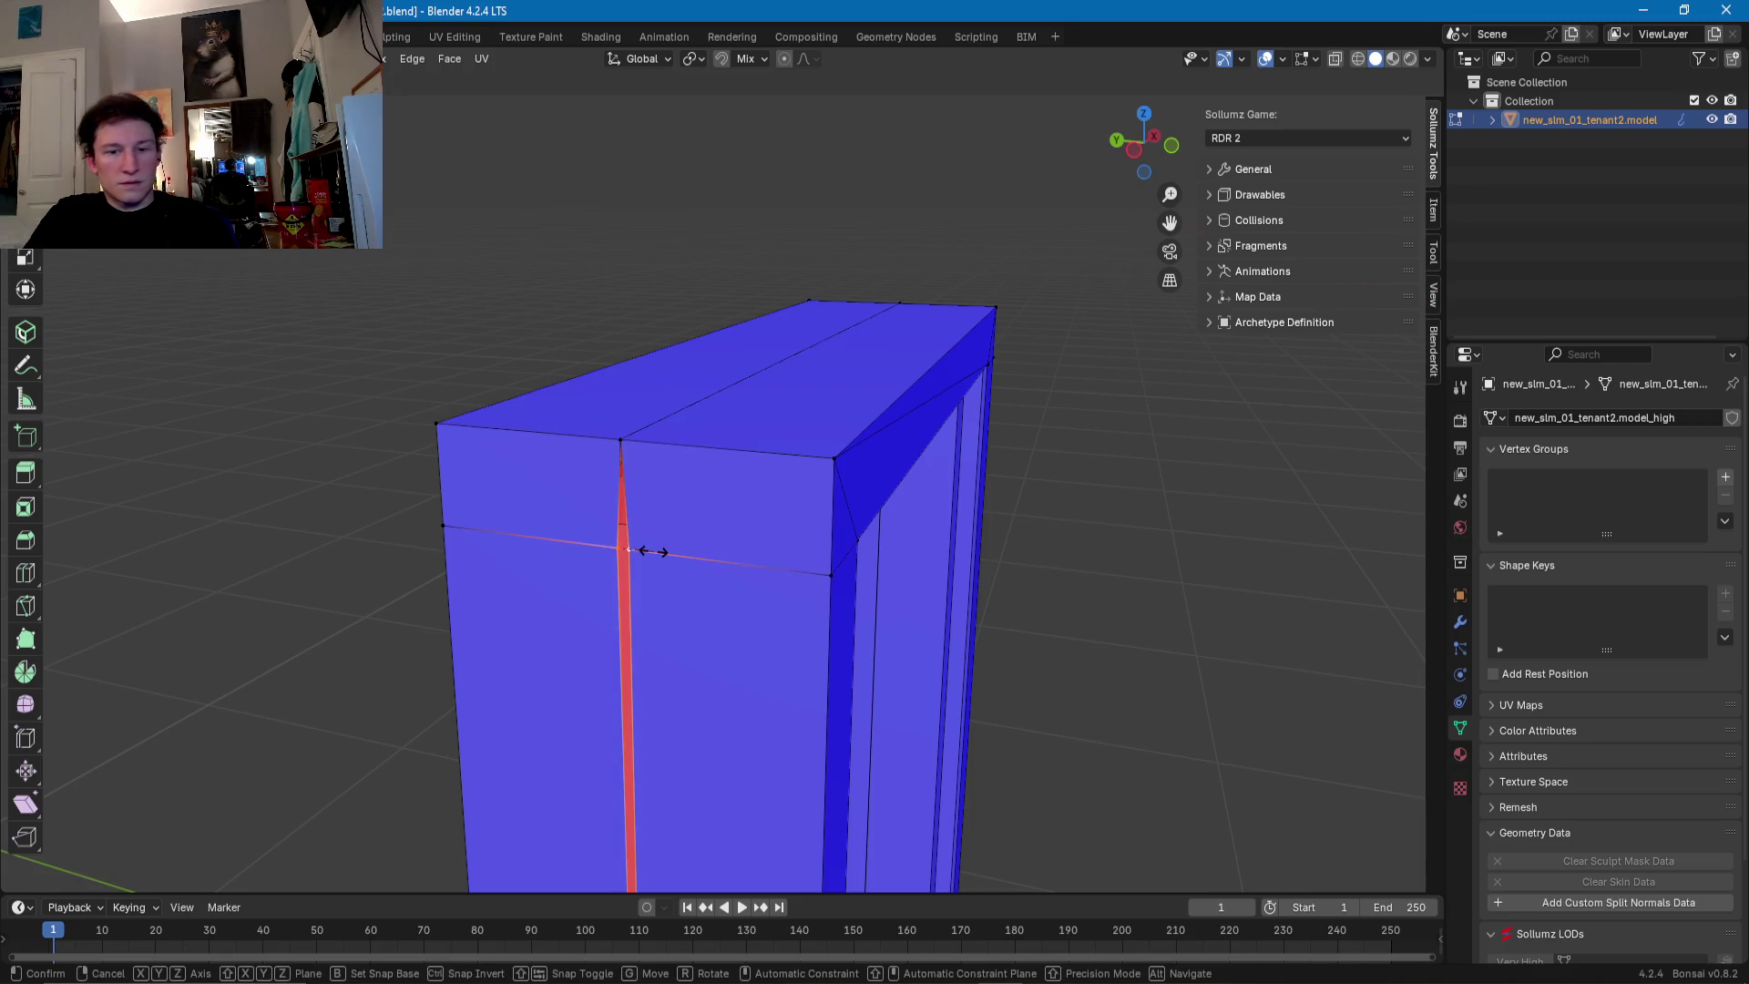
{"action": "key", "text": "x"}
{"action": "key", "text": "0"}
{"action": "key", "text": "Return"}
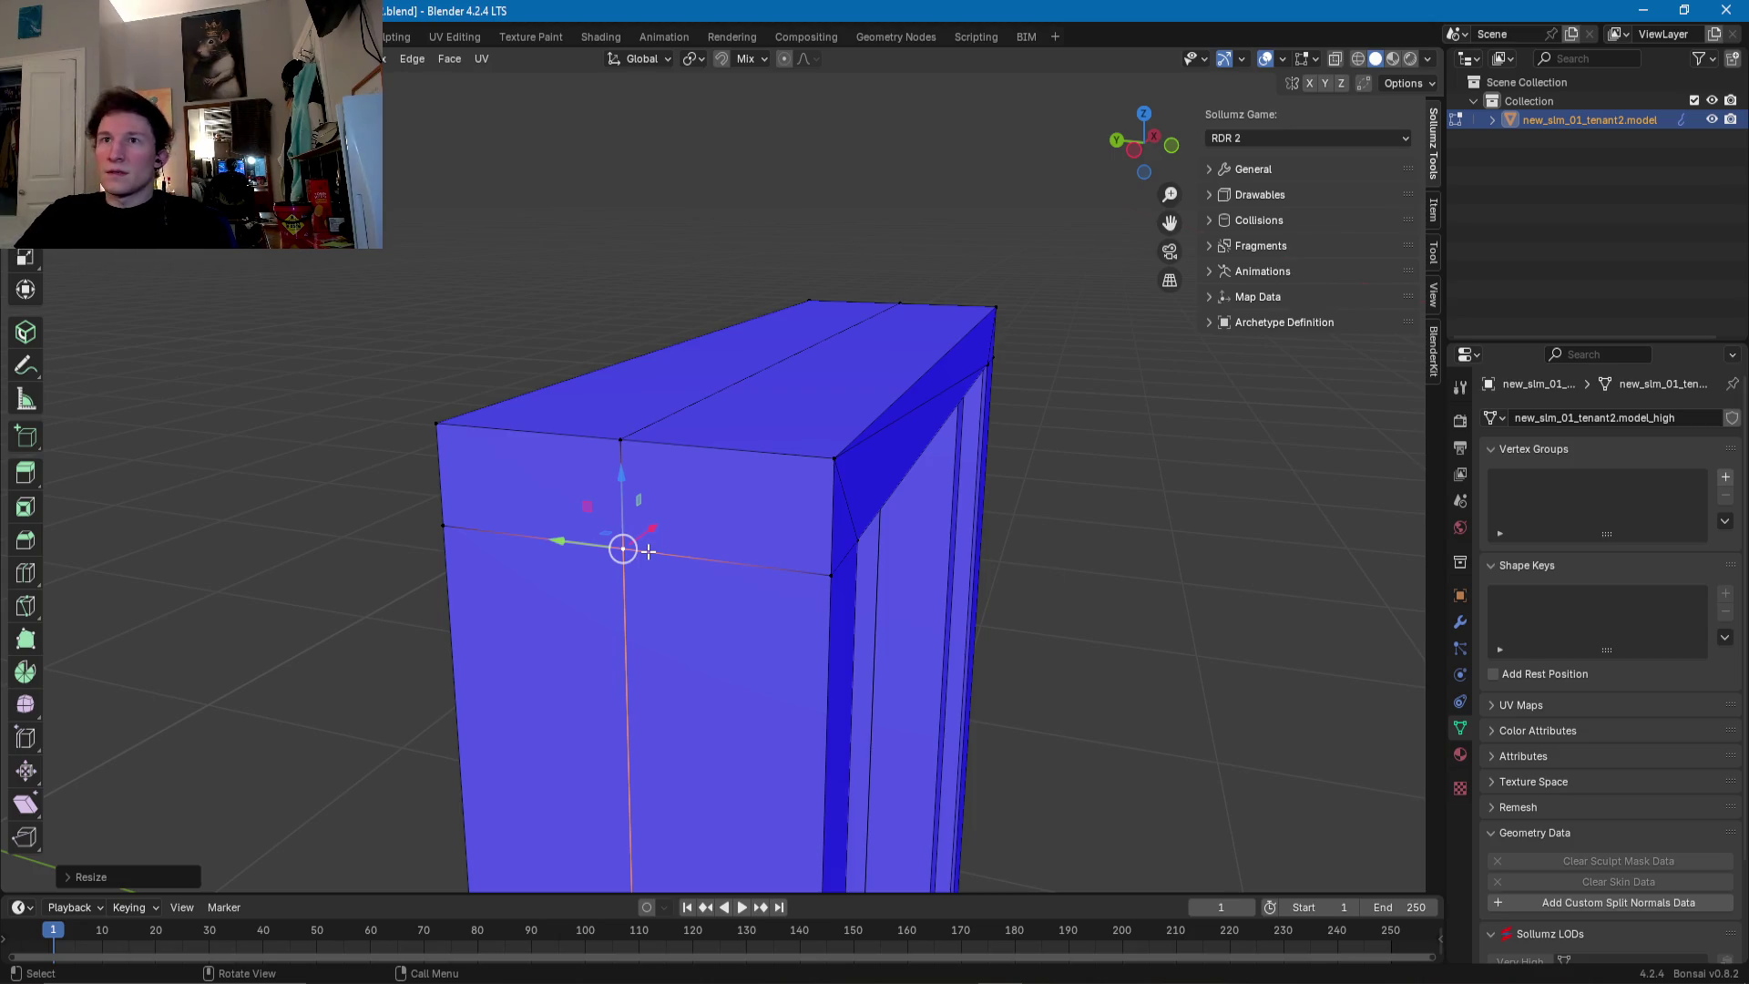
- Scale the top-left corner sliver flat, then review the whole door frame
{"action": "scroll", "coordinate": [668, 501], "scroll_direction": "down", "scroll_amount": 5}
{"action": "mouse_move", "coordinate": [668, 500]}
{"action": "middle_mouse_down"}
{"action": "mouse_move", "coordinate": [707, 559]}
{"action": "mouse_move", "coordinate": [558, 500]}
{"action": "middle_mouse_up"}
{"action": "scroll", "coordinate": [657, 531], "scroll_direction": "up", "scroll_amount": 3}
{"action": "scroll", "coordinate": [658, 531], "scroll_direction": "up", "scroll_amount": 3}
{"action": "scroll", "coordinate": [616, 500], "scroll_direction": "up", "scroll_amount": 2}
{"action": "key", "text": "s"}
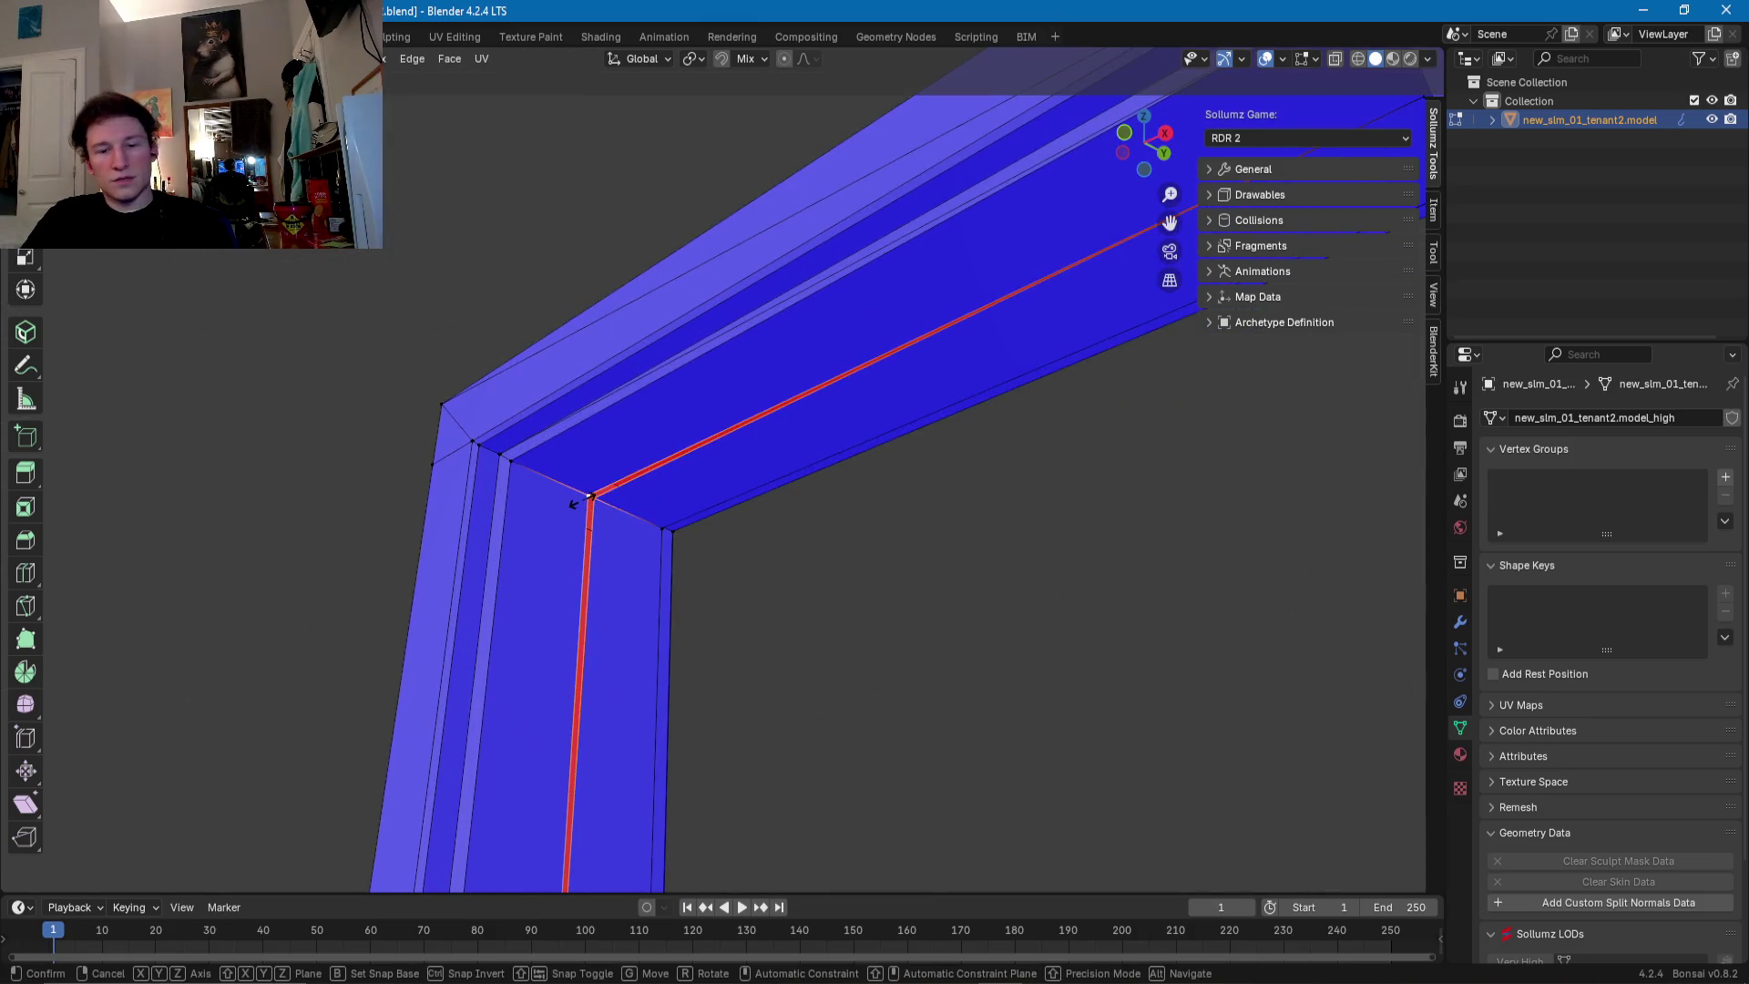
{"action": "left_click", "coordinate": [587, 499]}
{"action": "scroll", "coordinate": [587, 500], "scroll_direction": "down", "scroll_amount": 4}
{"action": "mouse_move", "coordinate": [588, 500]}
{"action": "middle_mouse_down"}
{"action": "mouse_move", "coordinate": [782, 589]}
{"action": "mouse_move", "coordinate": [718, 722]}
{"action": "middle_mouse_up"}
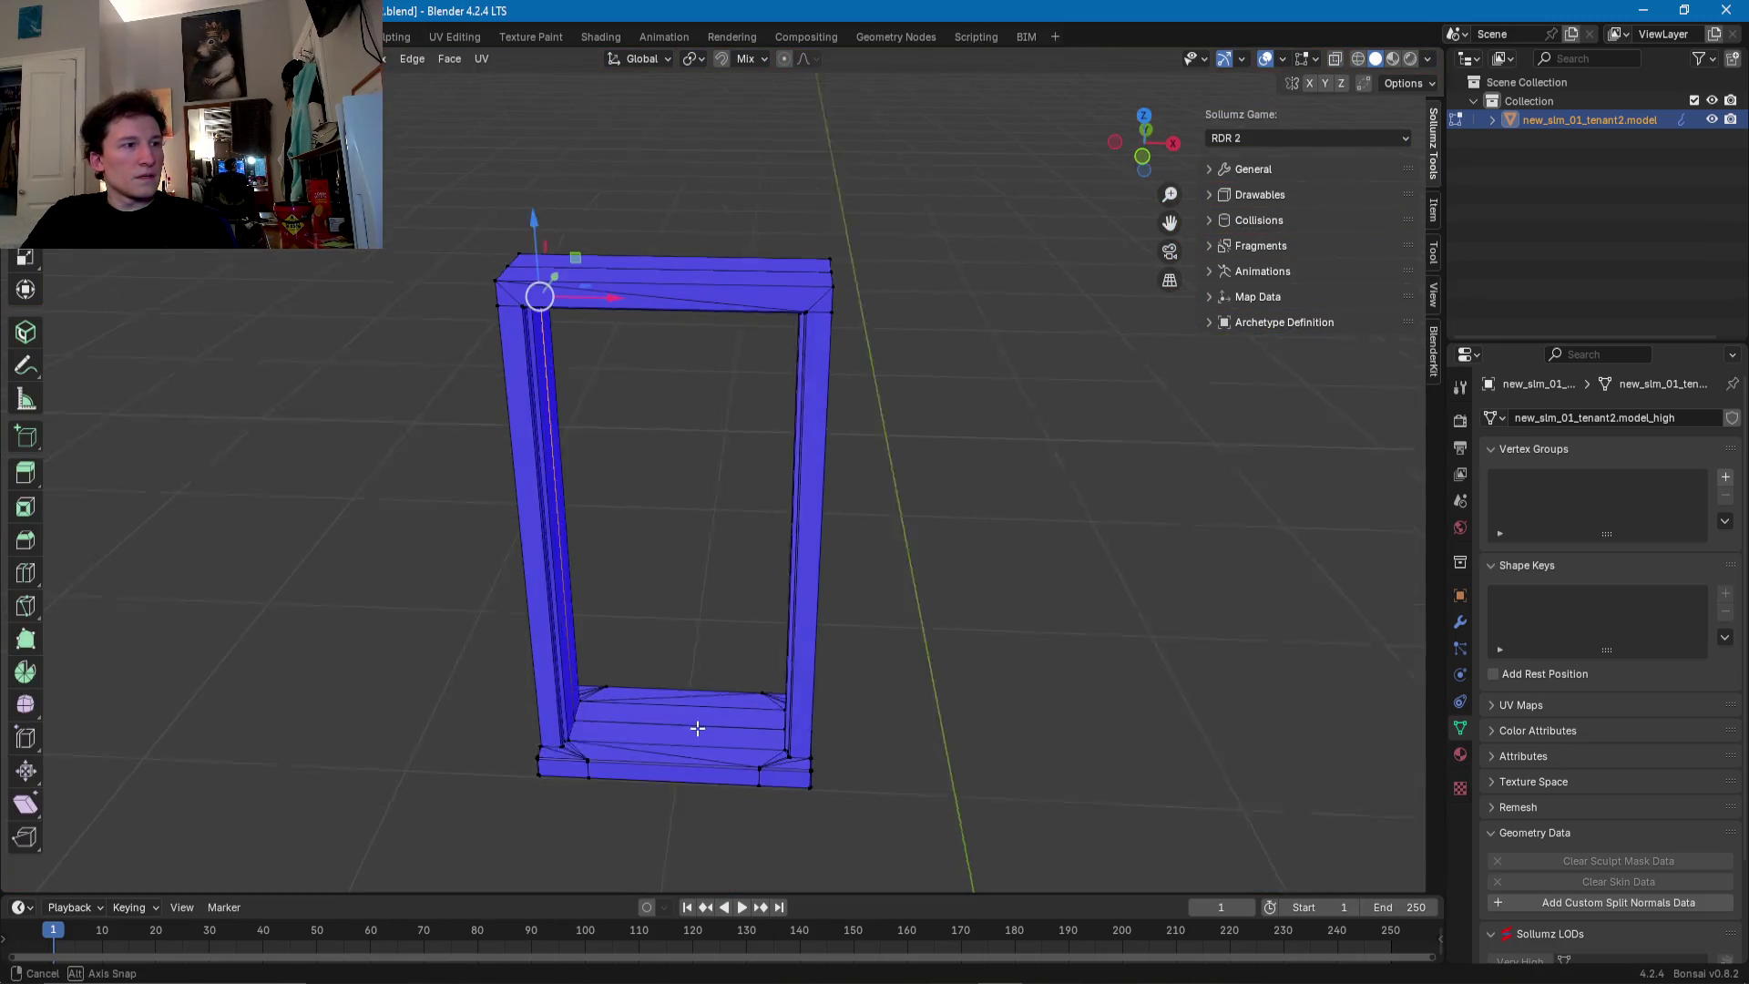
- Centre on the sill and select its large face, thin triangles and faces near the corner
{"action": "scroll", "coordinate": [715, 538], "scroll_direction": "up", "scroll_amount": 2}
{"action": "scroll", "coordinate": [750, 507], "scroll_direction": "up", "scroll_amount": 3}
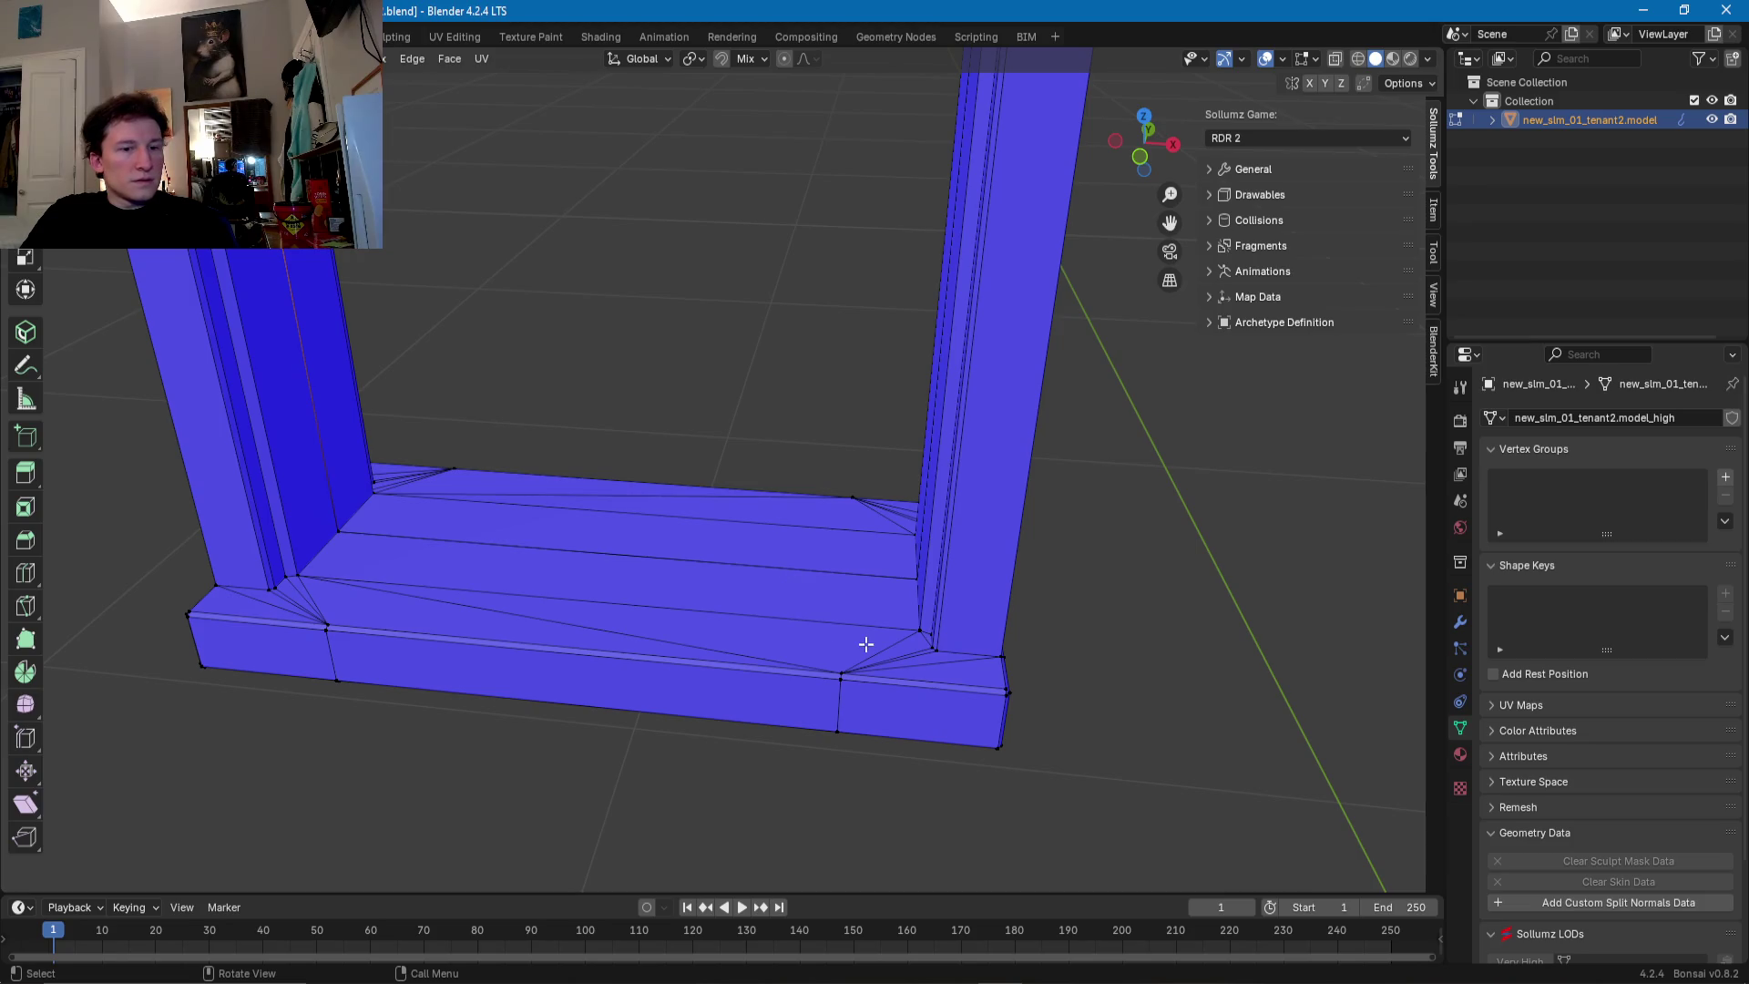
{"action": "key", "text": "KP_Decimal"}
{"action": "mouse_move", "coordinate": [856, 601]}
{"action": "middle_mouse_down"}
{"action": "mouse_move", "coordinate": [745, 480]}
{"action": "mouse_move", "coordinate": [948, 456]}
{"action": "middle_mouse_up"}
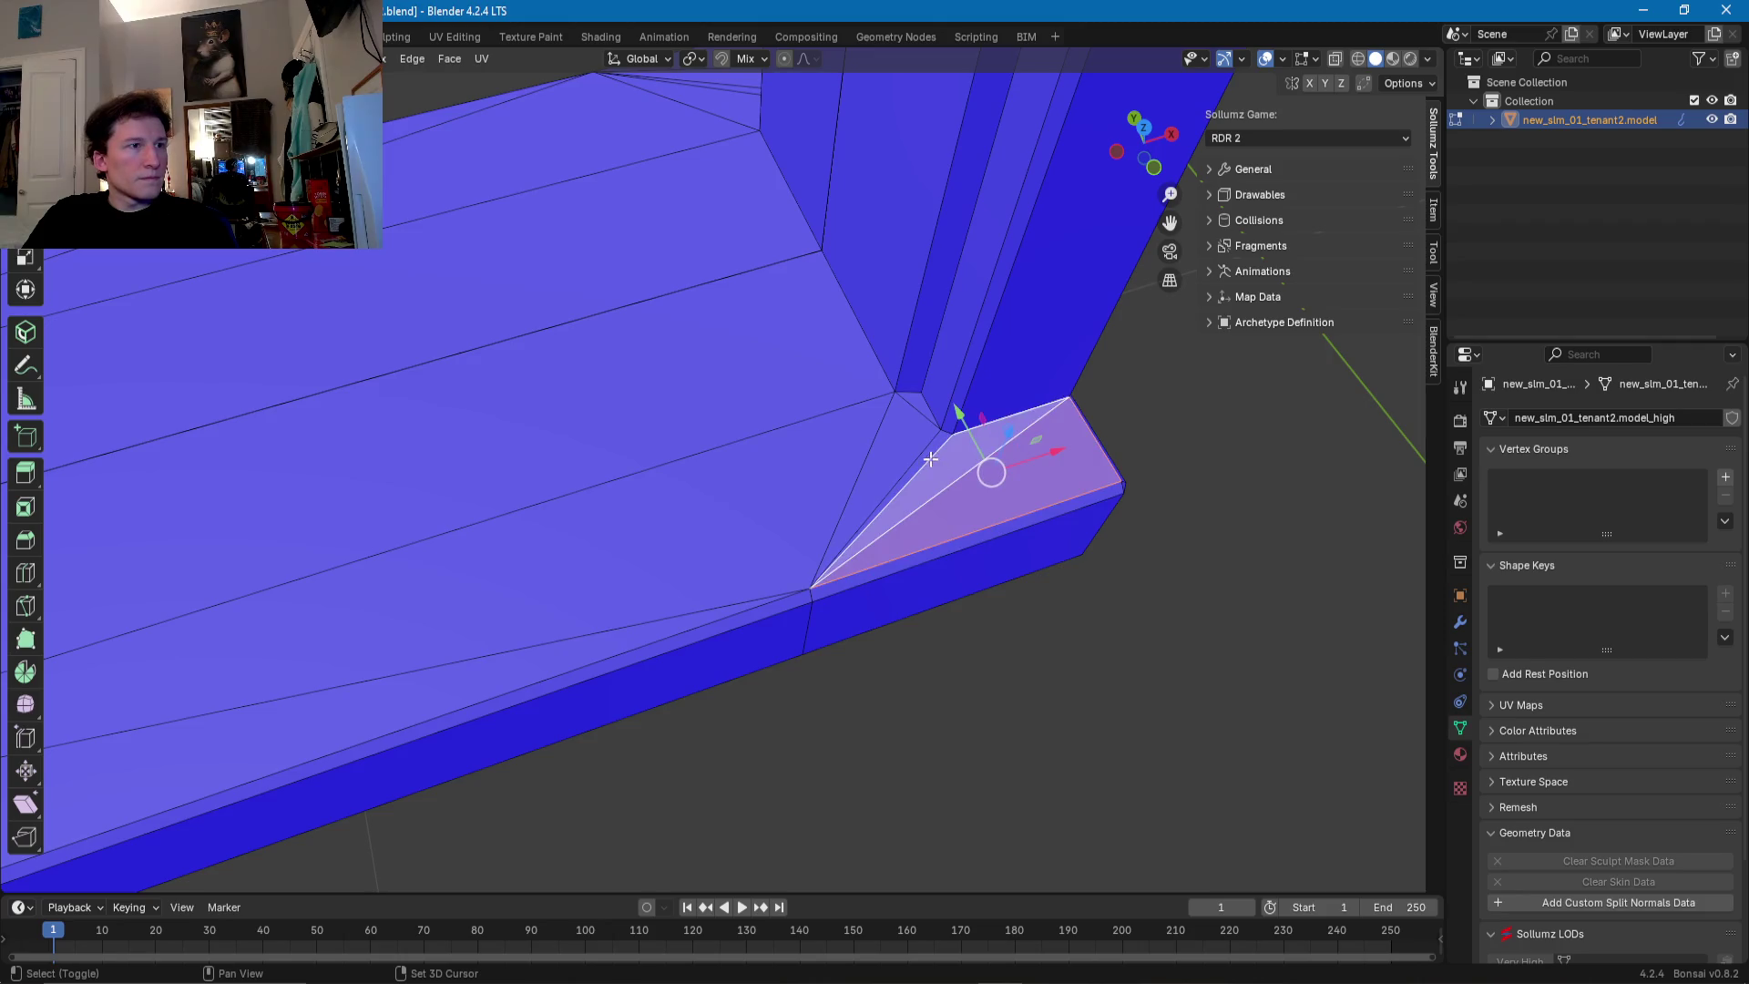
{"action": "left_click", "coordinate": [938, 459], "text": "shift"}
{"action": "left_click", "coordinate": [770, 441], "text": "shift"}
{"action": "mouse_move", "coordinate": [770, 441]}
{"action": "middle_mouse_down"}
{"action": "mouse_move", "coordinate": [668, 477]}
{"action": "mouse_move", "coordinate": [1147, 306]}
{"action": "middle_mouse_up"}
{"action": "left_click", "coordinate": [697, 518], "text": "shift"}
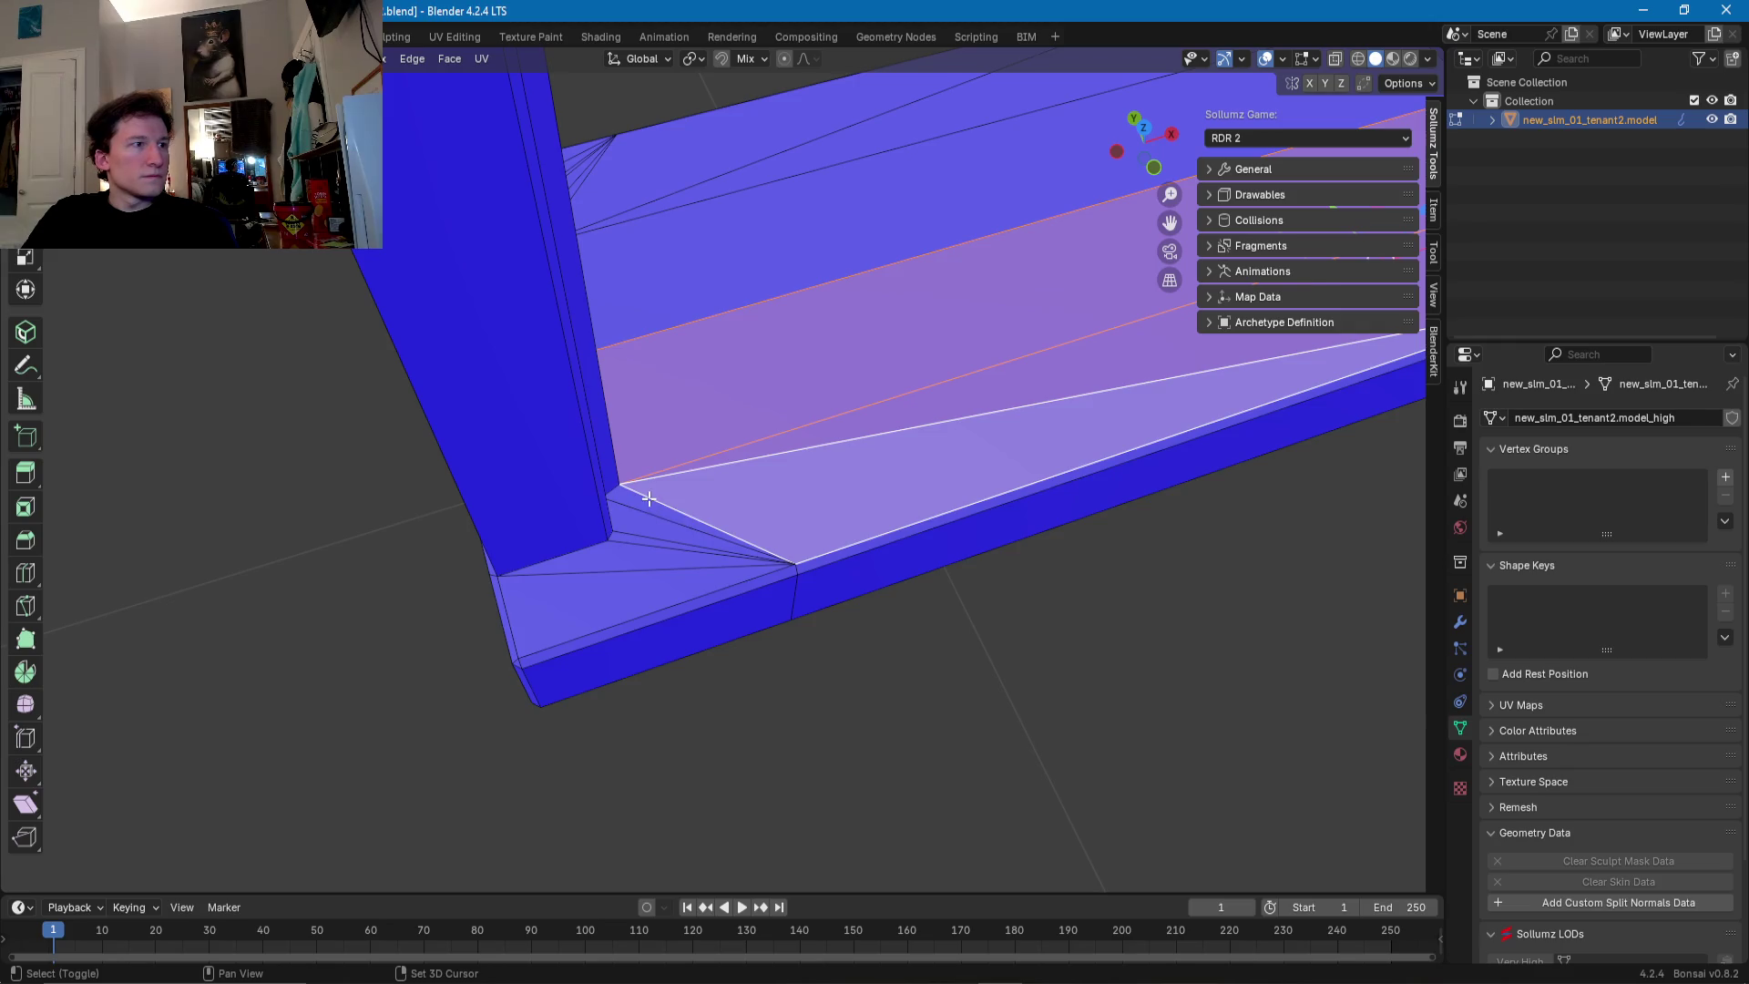
{"action": "left_click", "coordinate": [635, 533], "text": "shift"}
{"action": "left_click", "coordinate": [622, 555], "text": "shift"}
{"action": "left_click", "coordinate": [602, 597], "text": "shift"}
{"action": "mouse_move", "coordinate": [1156, 352]}
{"action": "middle_mouse_down"}
{"action": "mouse_move", "coordinate": [899, 511]}
{"action": "mouse_move", "coordinate": [992, 483]}
{"action": "middle_mouse_up"}
- Add the sill's front faces and the far corner triangles to the selection
{"action": "left_click", "coordinate": [801, 441], "text": "shift"}
{"action": "left_click", "coordinate": [790, 480], "text": "shift"}
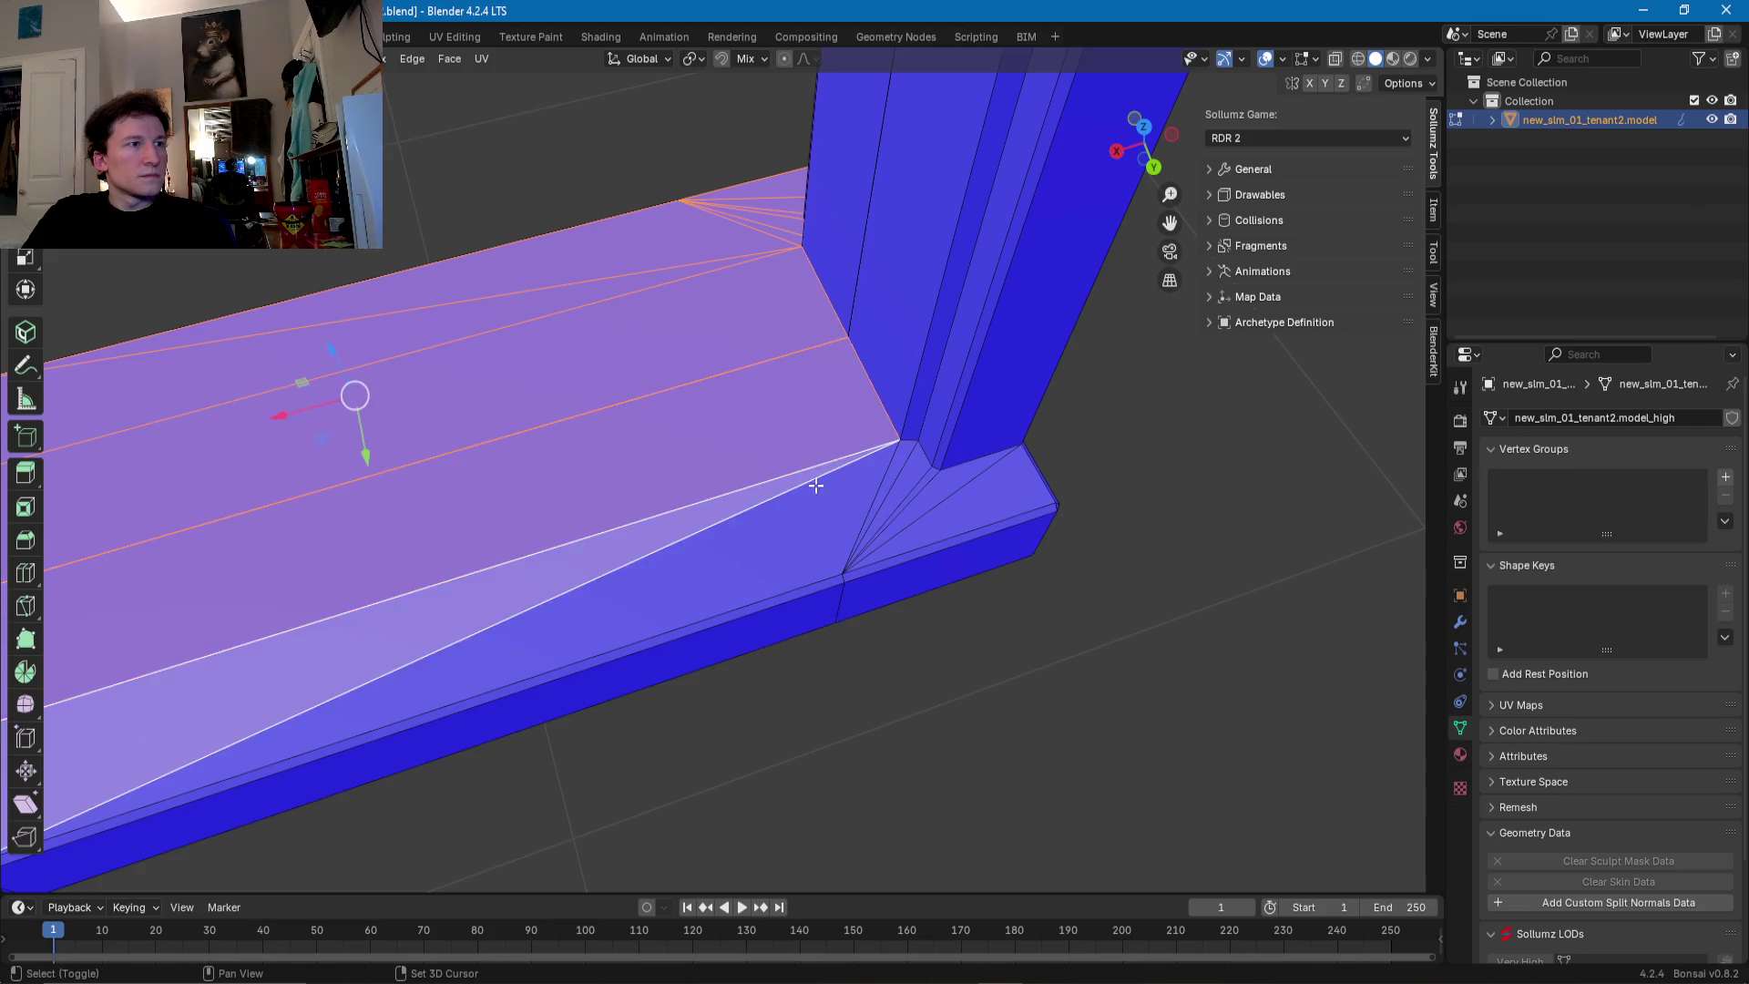
{"action": "left_click", "coordinate": [856, 485], "text": "shift"}
{"action": "left_click", "coordinate": [921, 464], "text": "shift"}
{"action": "left_click", "coordinate": [956, 484], "text": "shift"}
{"action": "middle_click_drag", "start_coordinate": [956, 484], "coordinate": [812, 500]}
{"action": "left_click", "coordinate": [762, 524], "text": "shift"}
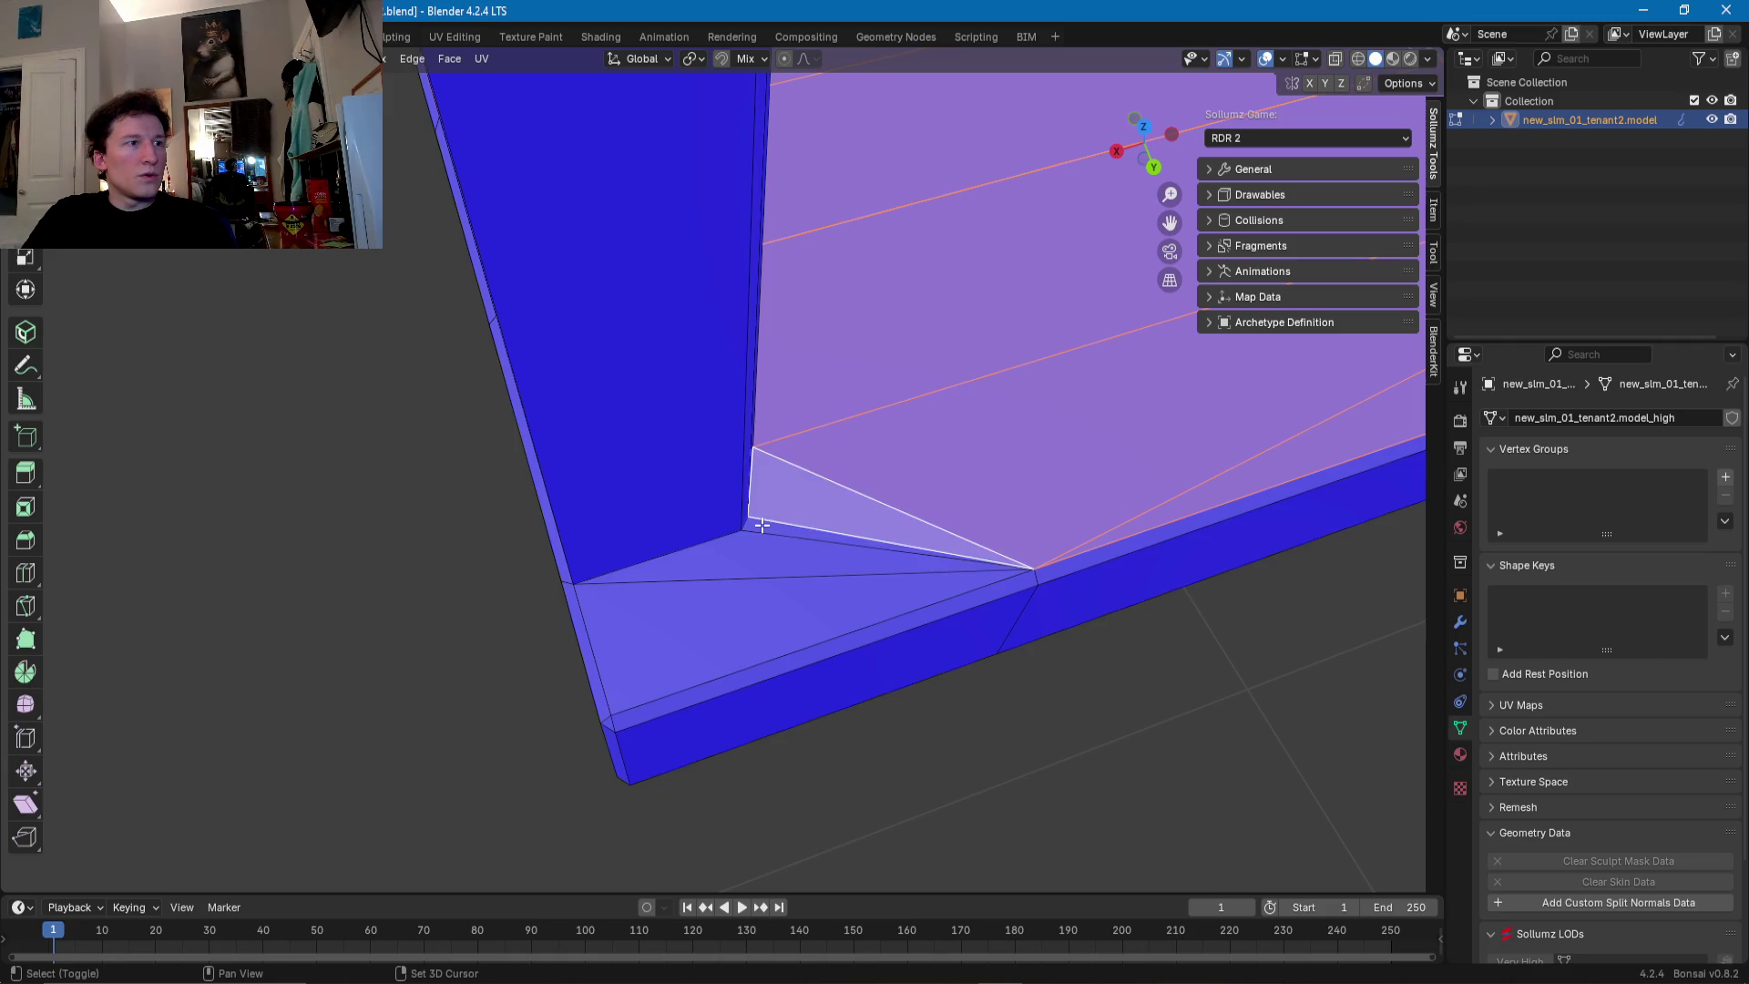
{"action": "left_click", "coordinate": [721, 577], "text": "shift"}
{"action": "left_click", "coordinate": [694, 601], "text": "shift"}
{"action": "mouse_move", "coordinate": [694, 601]}
{"action": "middle_mouse_down"}
{"action": "mouse_move", "coordinate": [859, 461]}
{"action": "mouse_move", "coordinate": [624, 572]}
{"action": "middle_mouse_up"}
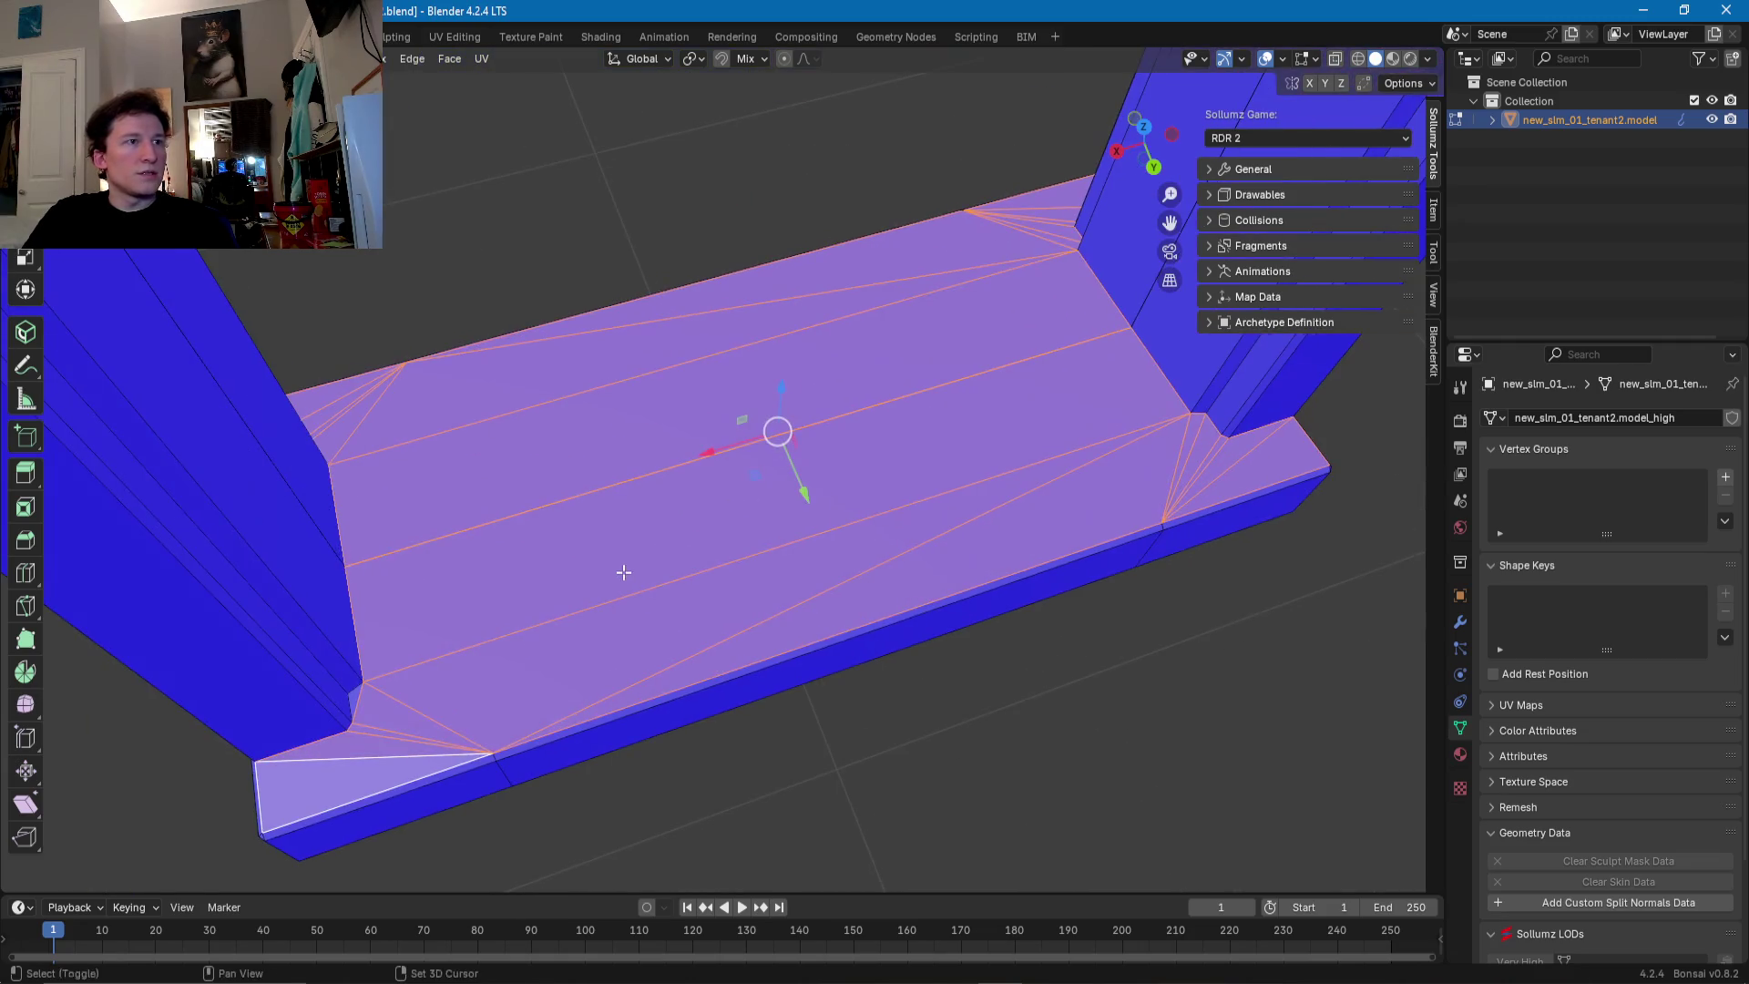
- Scale the selected sill faces along Z to level them at one height
{"action": "key", "text": "s"}
{"action": "key", "text": "z"}
{"action": "key", "text": "Return"}
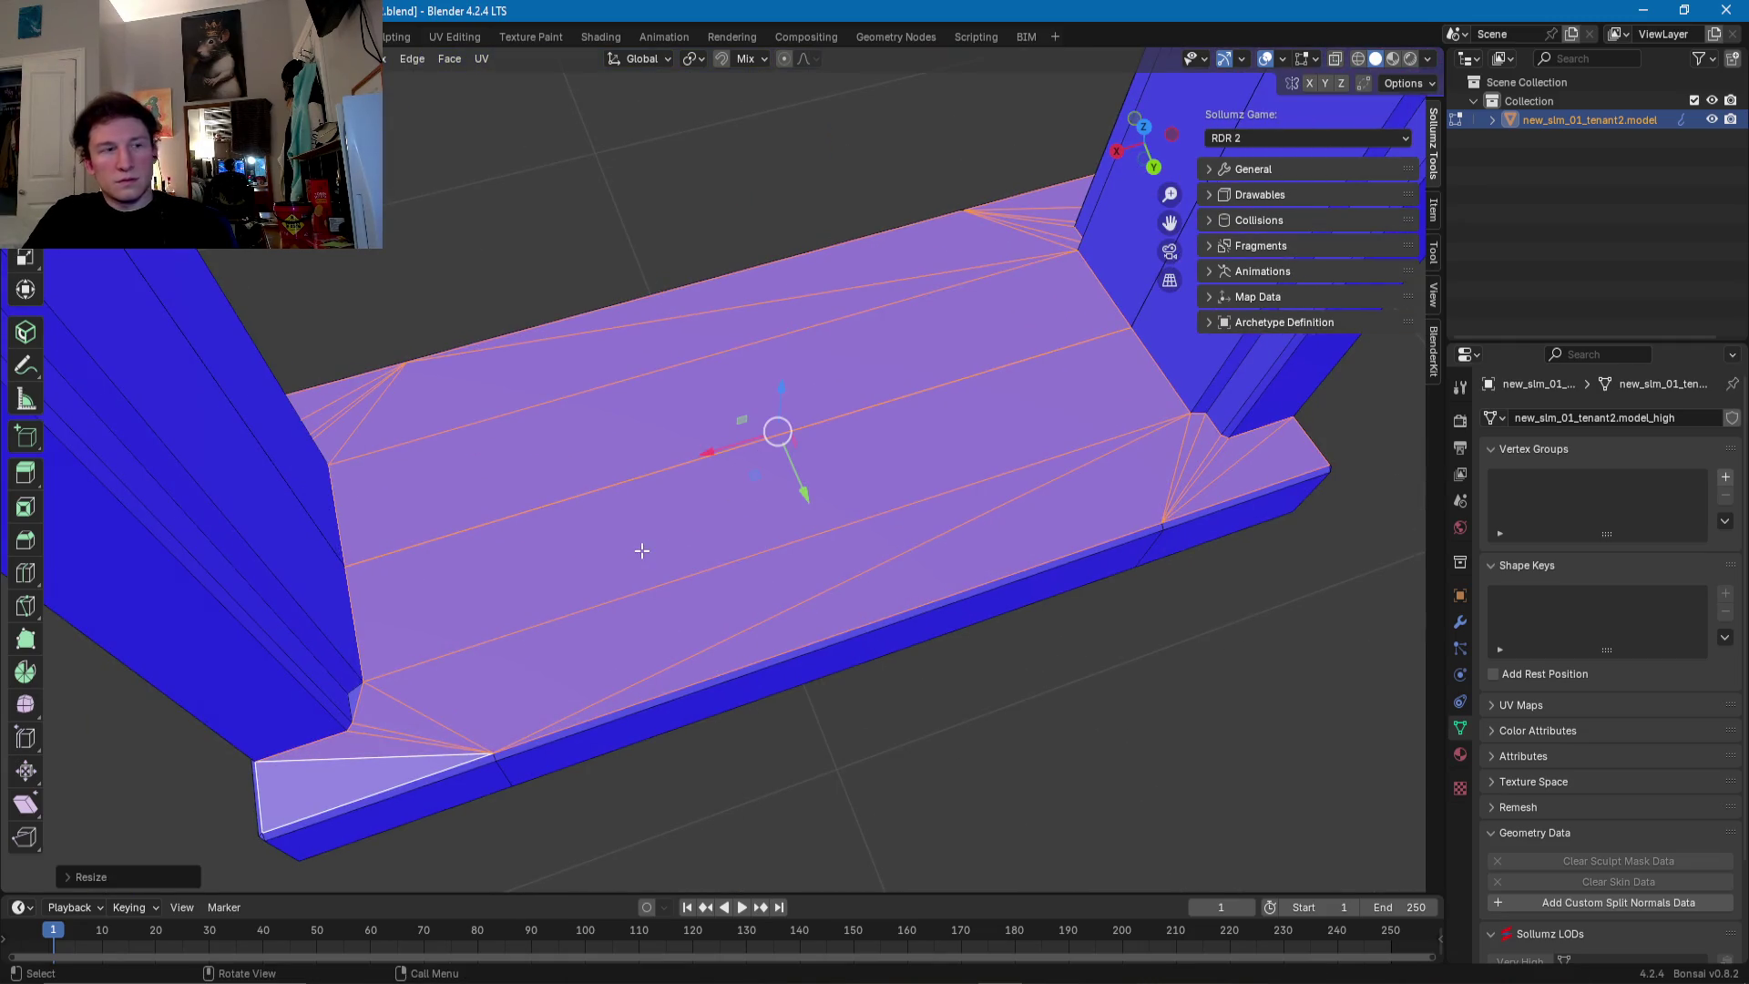
{"action": "scroll", "coordinate": [701, 494], "scroll_direction": "down", "scroll_amount": 4}
{"action": "scroll", "coordinate": [702, 494], "scroll_direction": "down", "scroll_amount": 5}
{"action": "mouse_move", "coordinate": [701, 494]}
{"action": "middle_mouse_down"}
{"action": "mouse_move", "coordinate": [714, 297]}
{"action": "mouse_move", "coordinate": [935, 164]}
{"action": "mouse_move", "coordinate": [820, 189]}
{"action": "mouse_move", "coordinate": [617, 456]}
{"action": "mouse_move", "coordinate": [793, 457]}
{"action": "middle_mouse_up"}
- Switch to Object Mode and back into Edit Mode on the frame piece
{"action": "key", "text": "Tab"}
{"action": "scroll", "coordinate": [792, 457], "scroll_direction": "down", "scroll_amount": 5}
{"action": "scroll", "coordinate": [818, 447], "scroll_direction": "up", "scroll_amount": 6}
{"action": "key", "text": "Tab"}
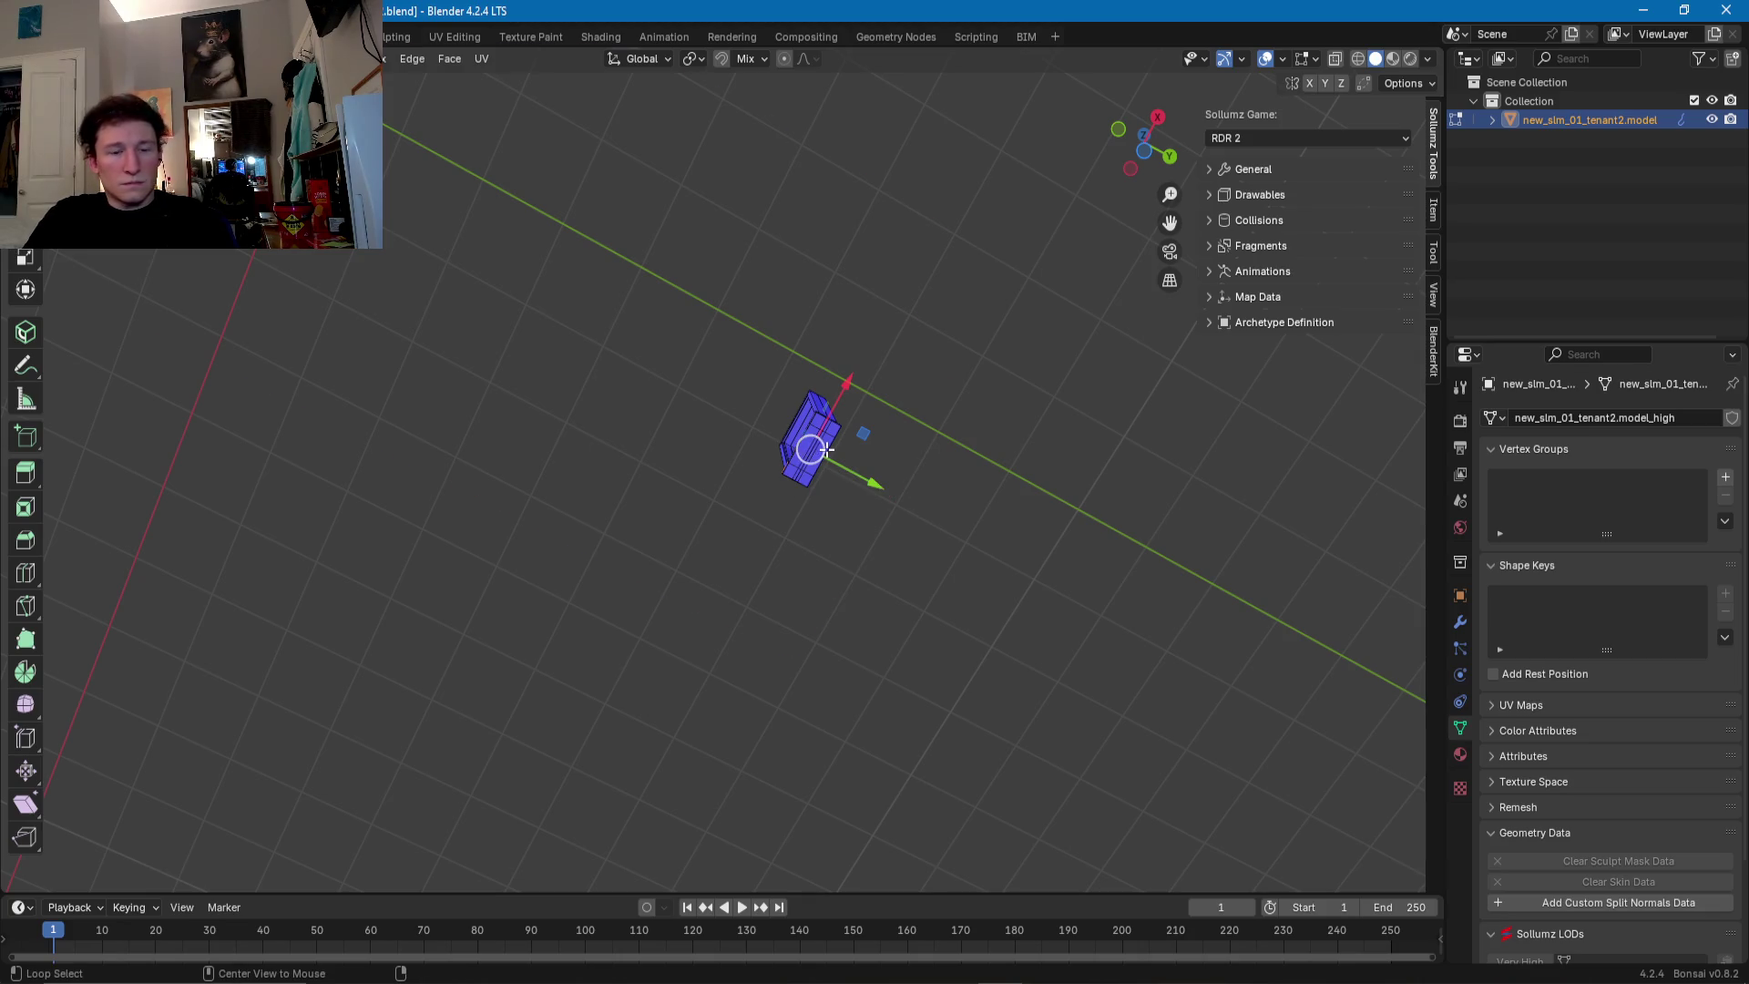
- Unhide the building, select the whole window frame and duplicate it along Y
{"action": "key", "text": "alt+h"}
{"action": "key", "text": "alt+a"}
{"action": "key", "text": "l"}
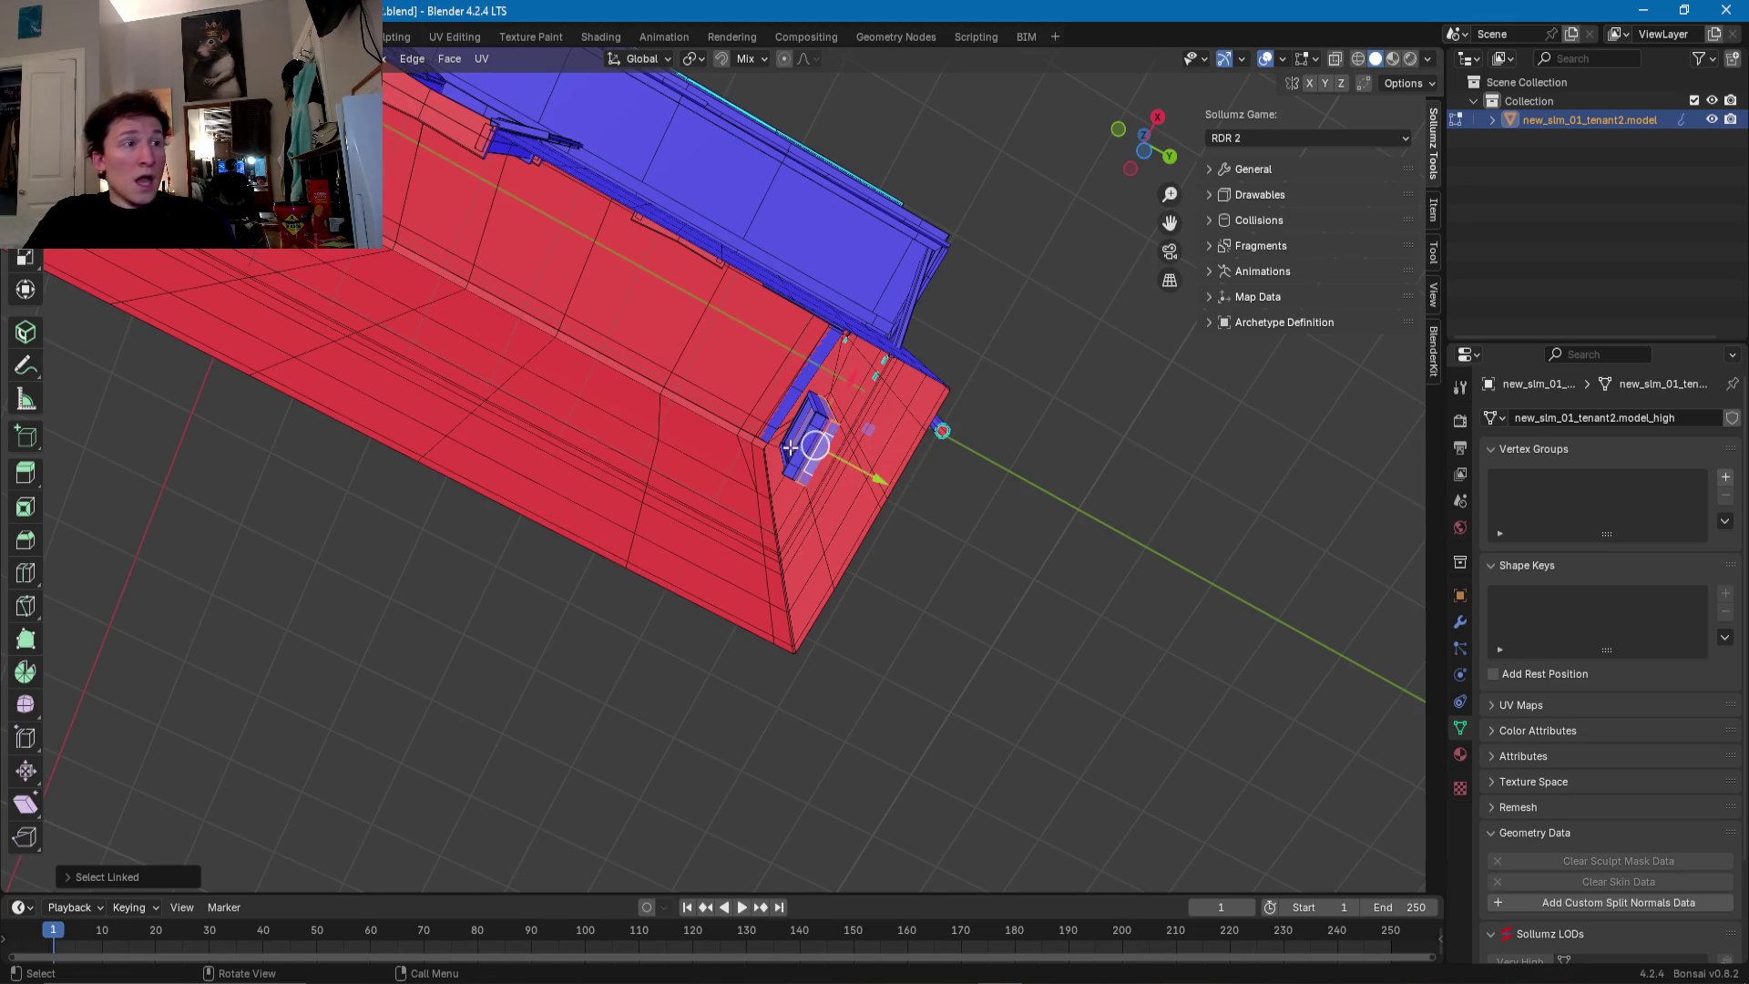
{"action": "mouse_move", "coordinate": [791, 458]}
{"action": "middle_mouse_down"}
{"action": "mouse_move", "coordinate": [730, 457]}
{"action": "mouse_move", "coordinate": [845, 475]}
{"action": "middle_mouse_up"}
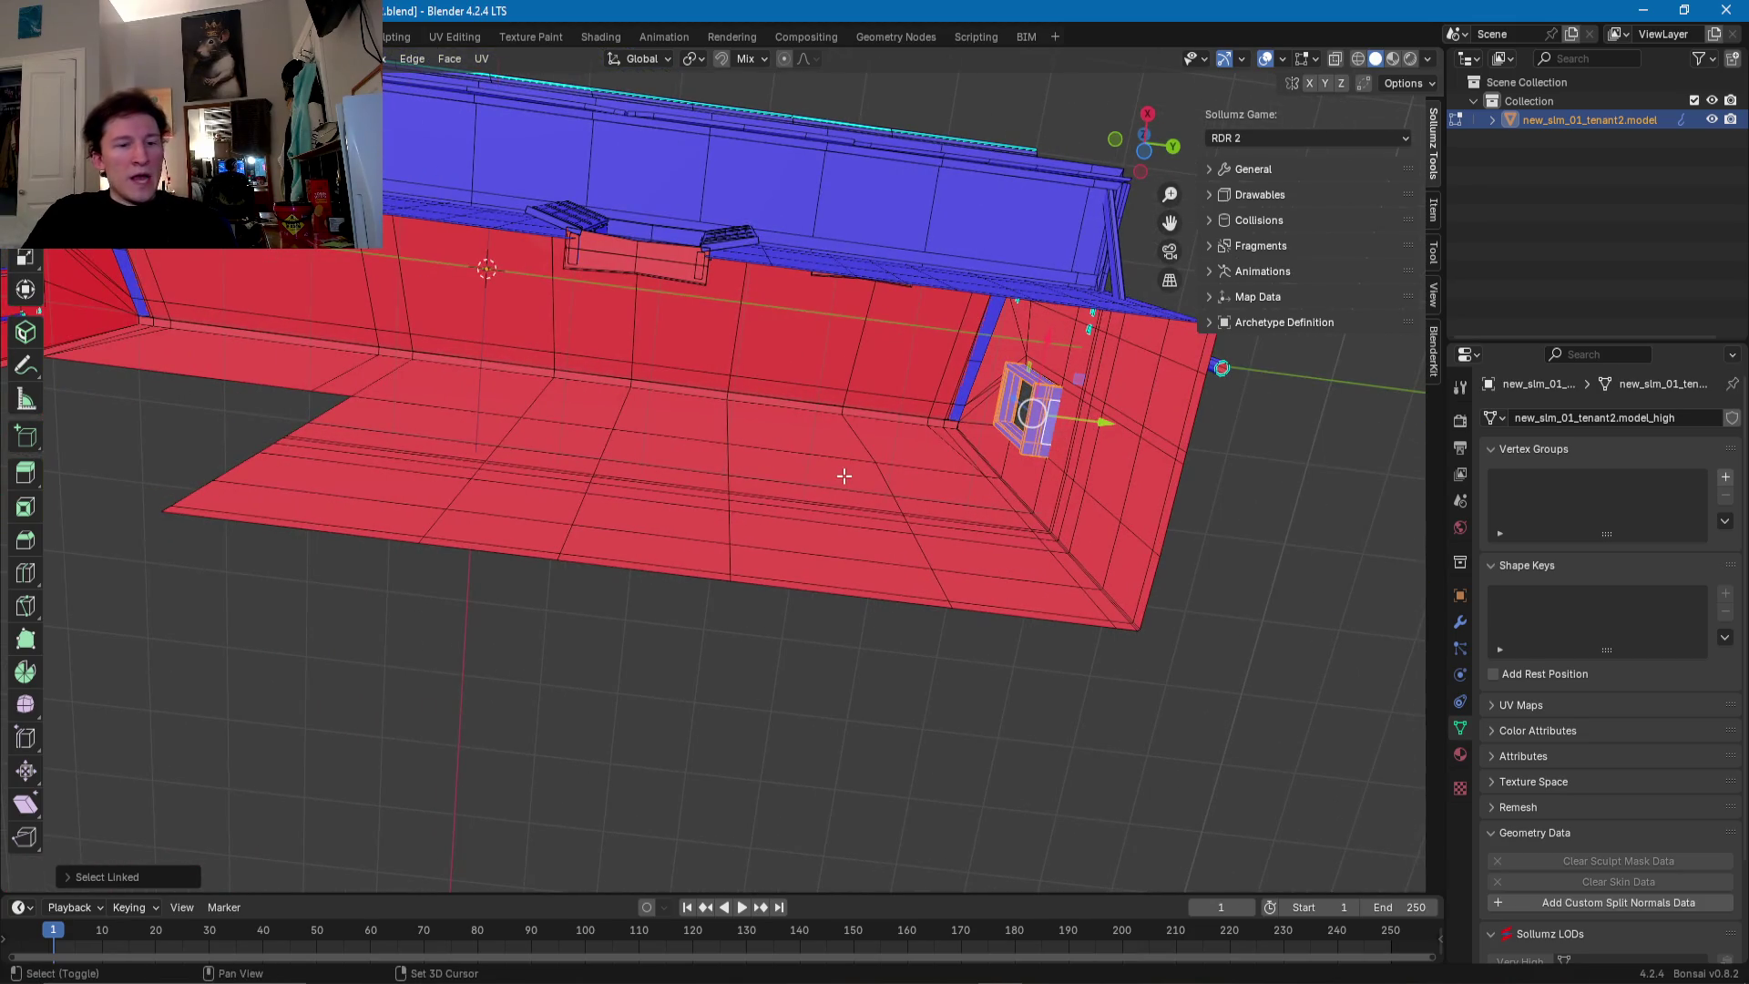
{"action": "key", "text": "shift+d"}
{"action": "key", "text": "y"}
{"action": "key", "text": "Return"}
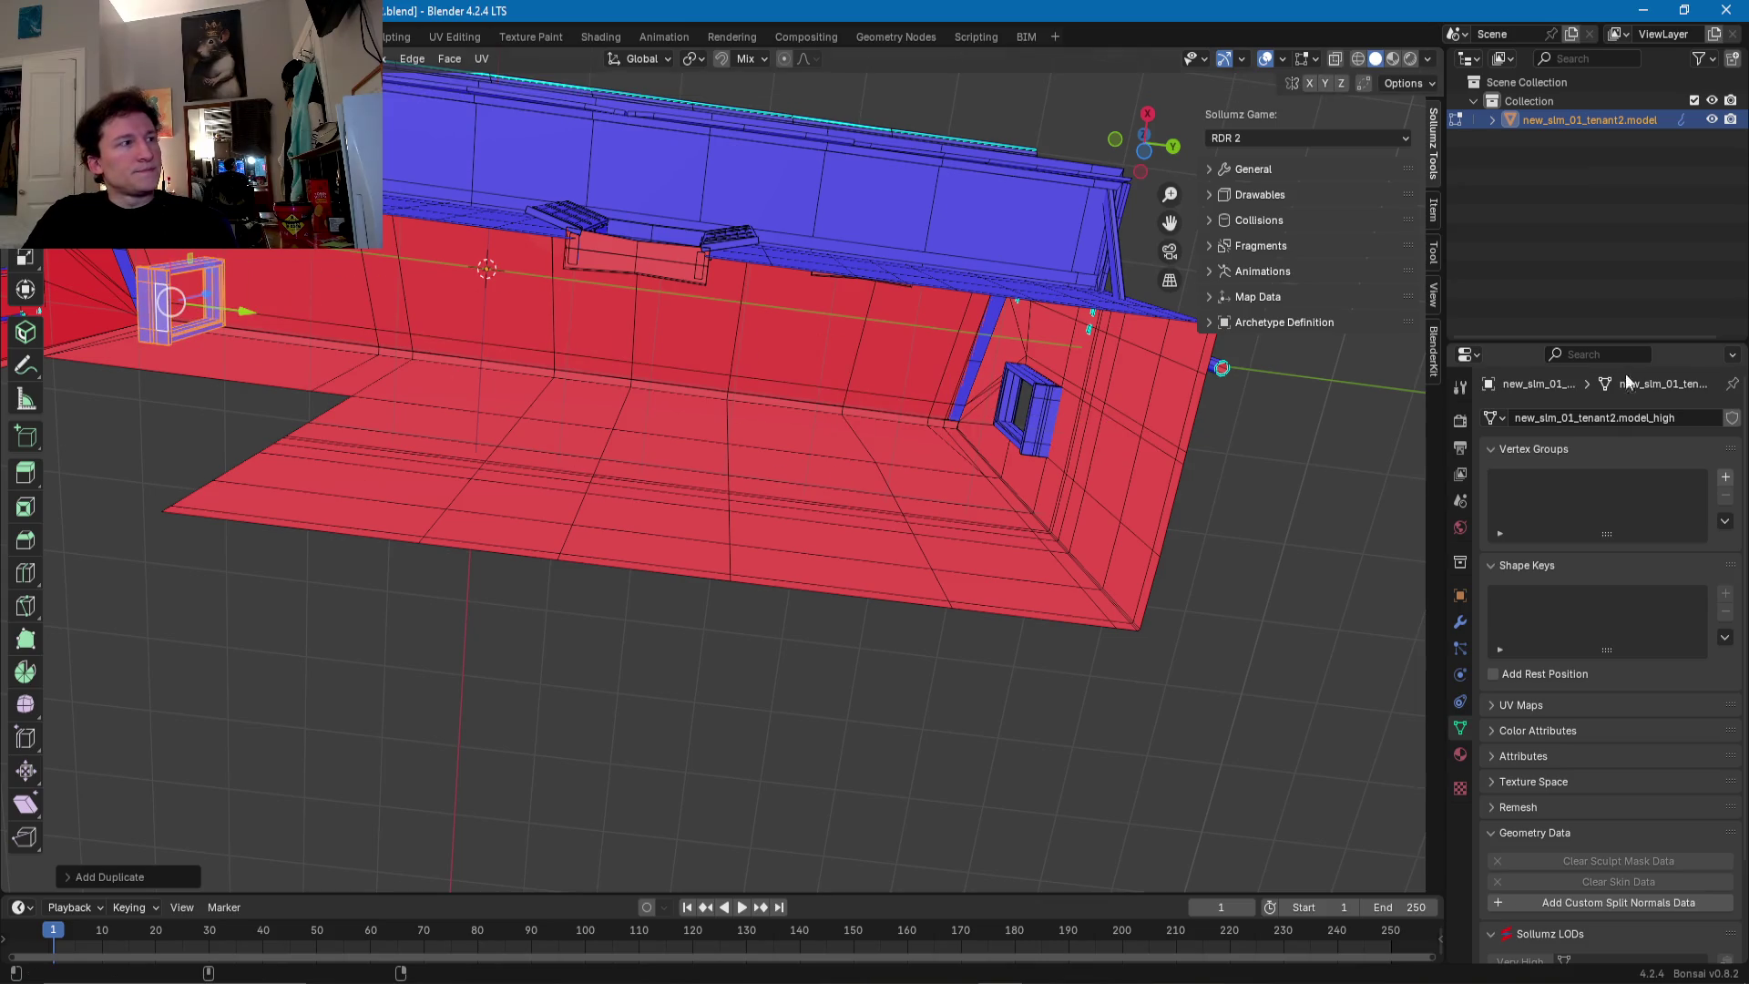
- Reposition the copied window frame along the wall, sliding it on Y and then X
{"action": "middle_click_drag", "start_coordinate": [638, 523], "coordinate": [973, 440]}
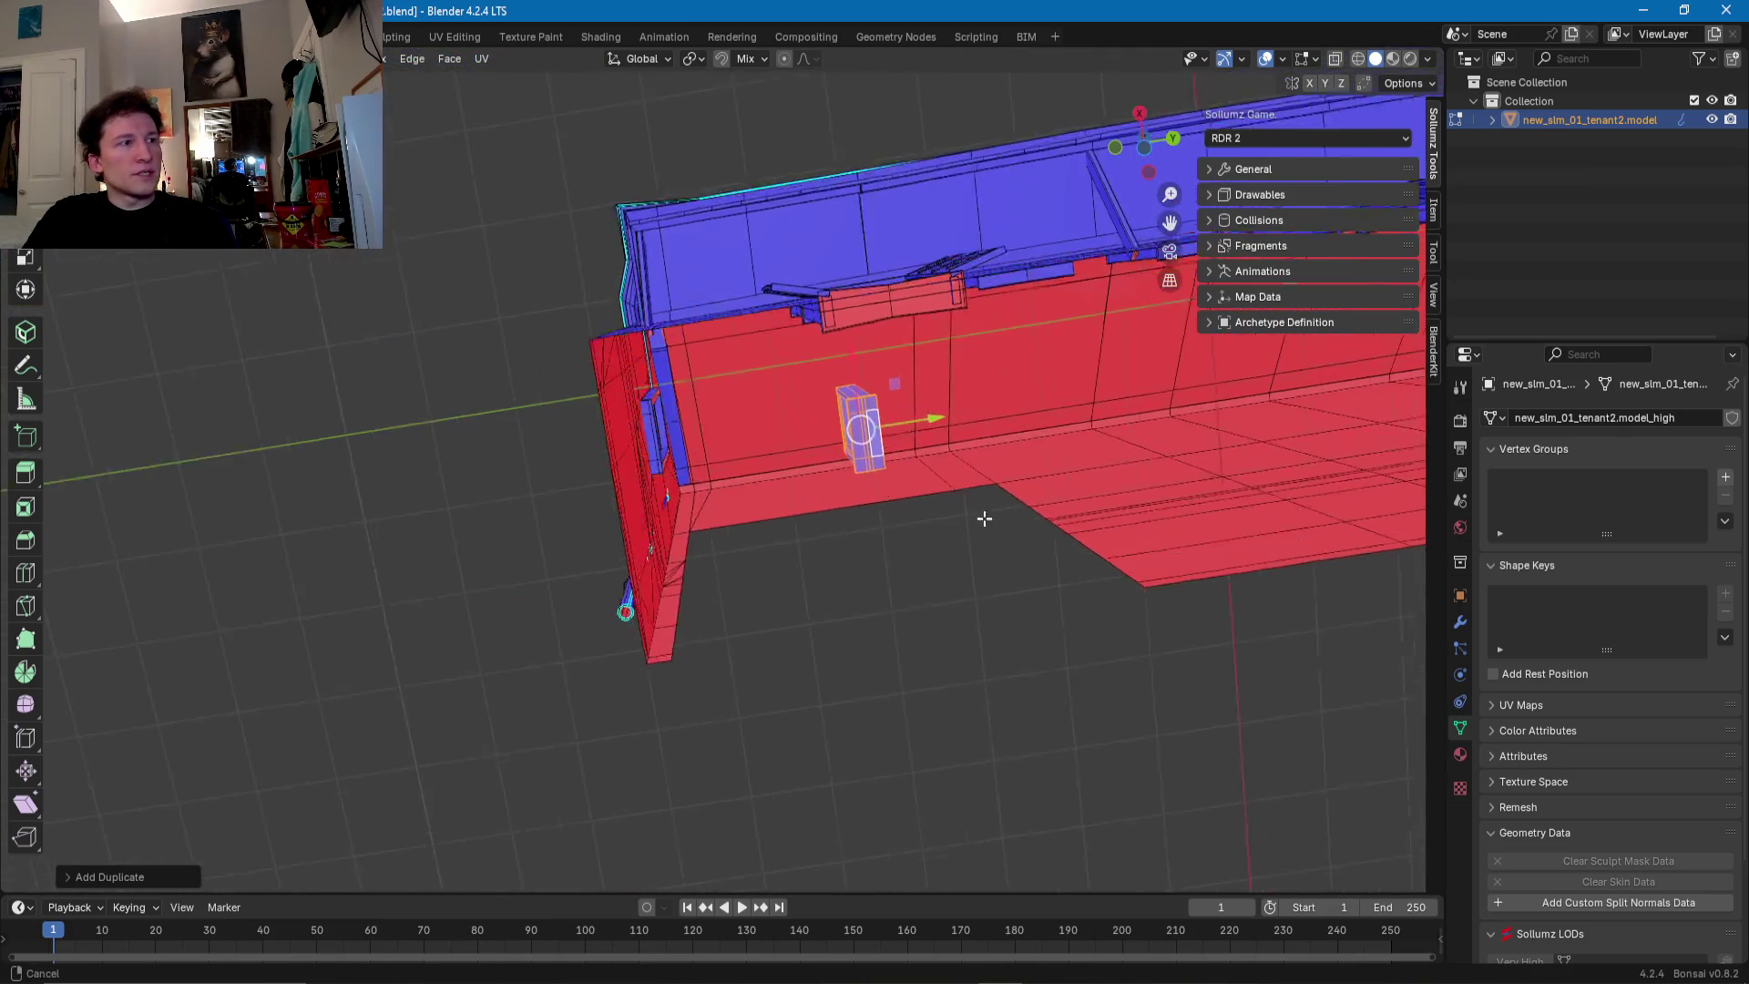
{"action": "key", "text": "g"}
{"action": "key", "text": "y"}
{"action": "left_click", "coordinate": [764, 458]}
{"action": "key", "text": "KP_Decimal"}
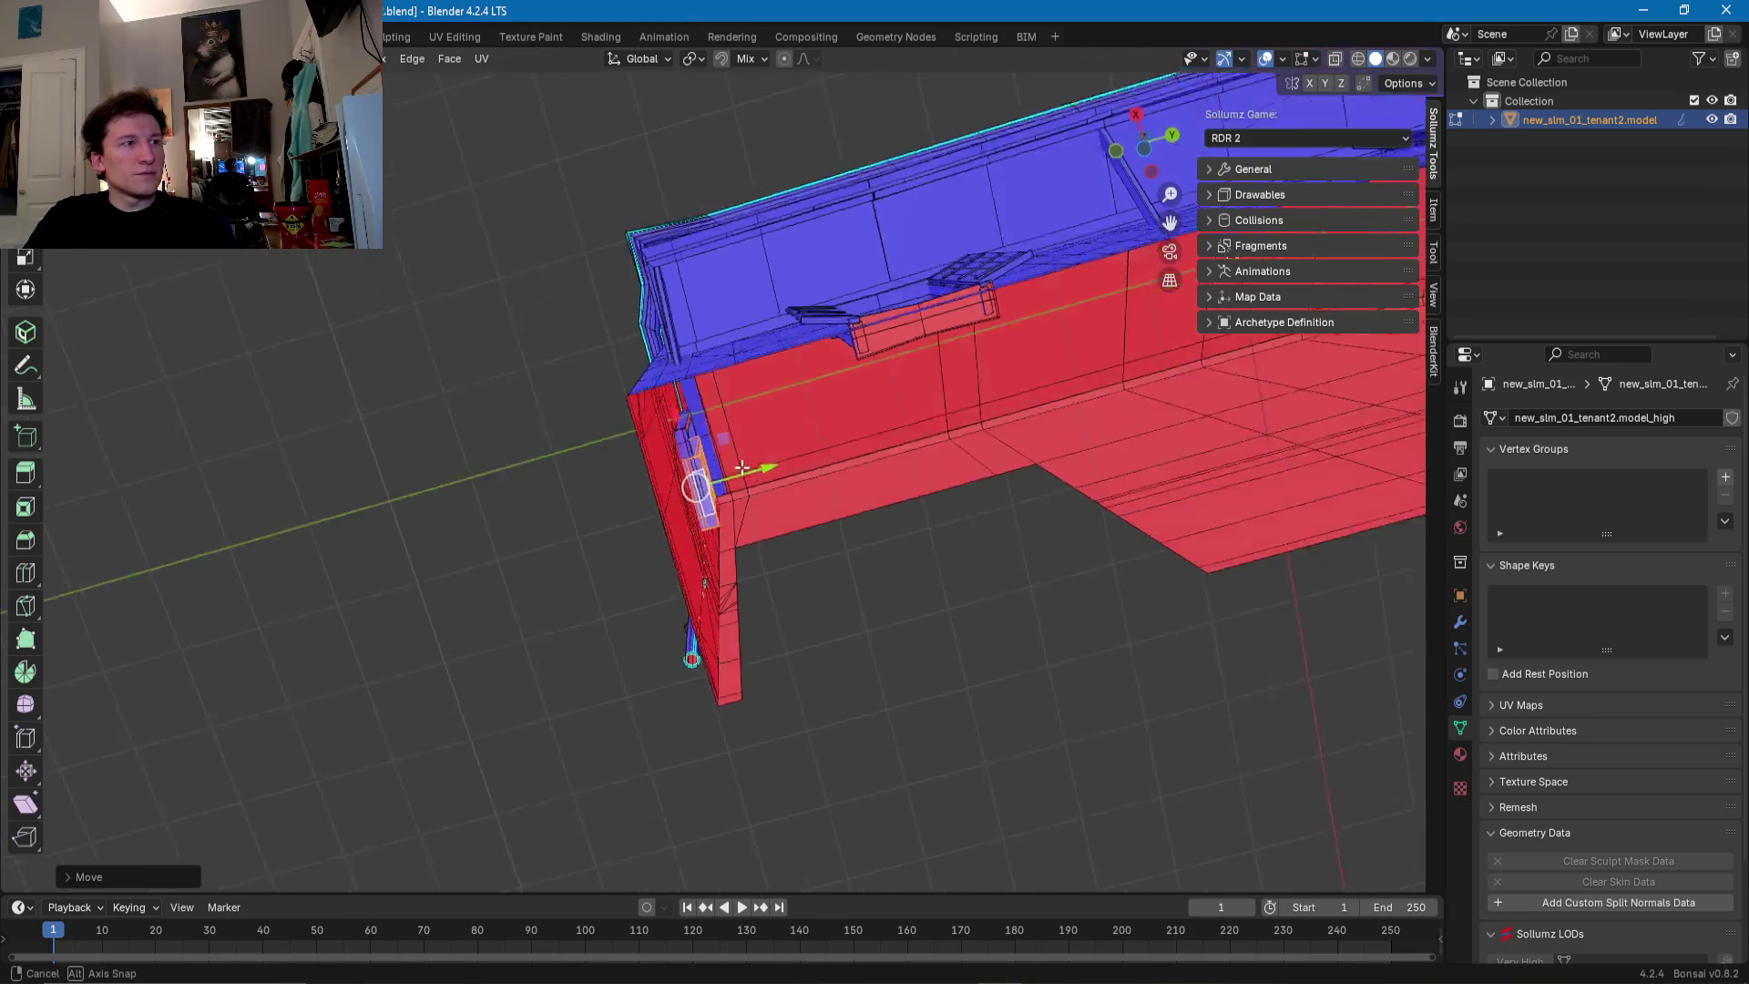
{"action": "key", "text": "ctrl+KP_1"}
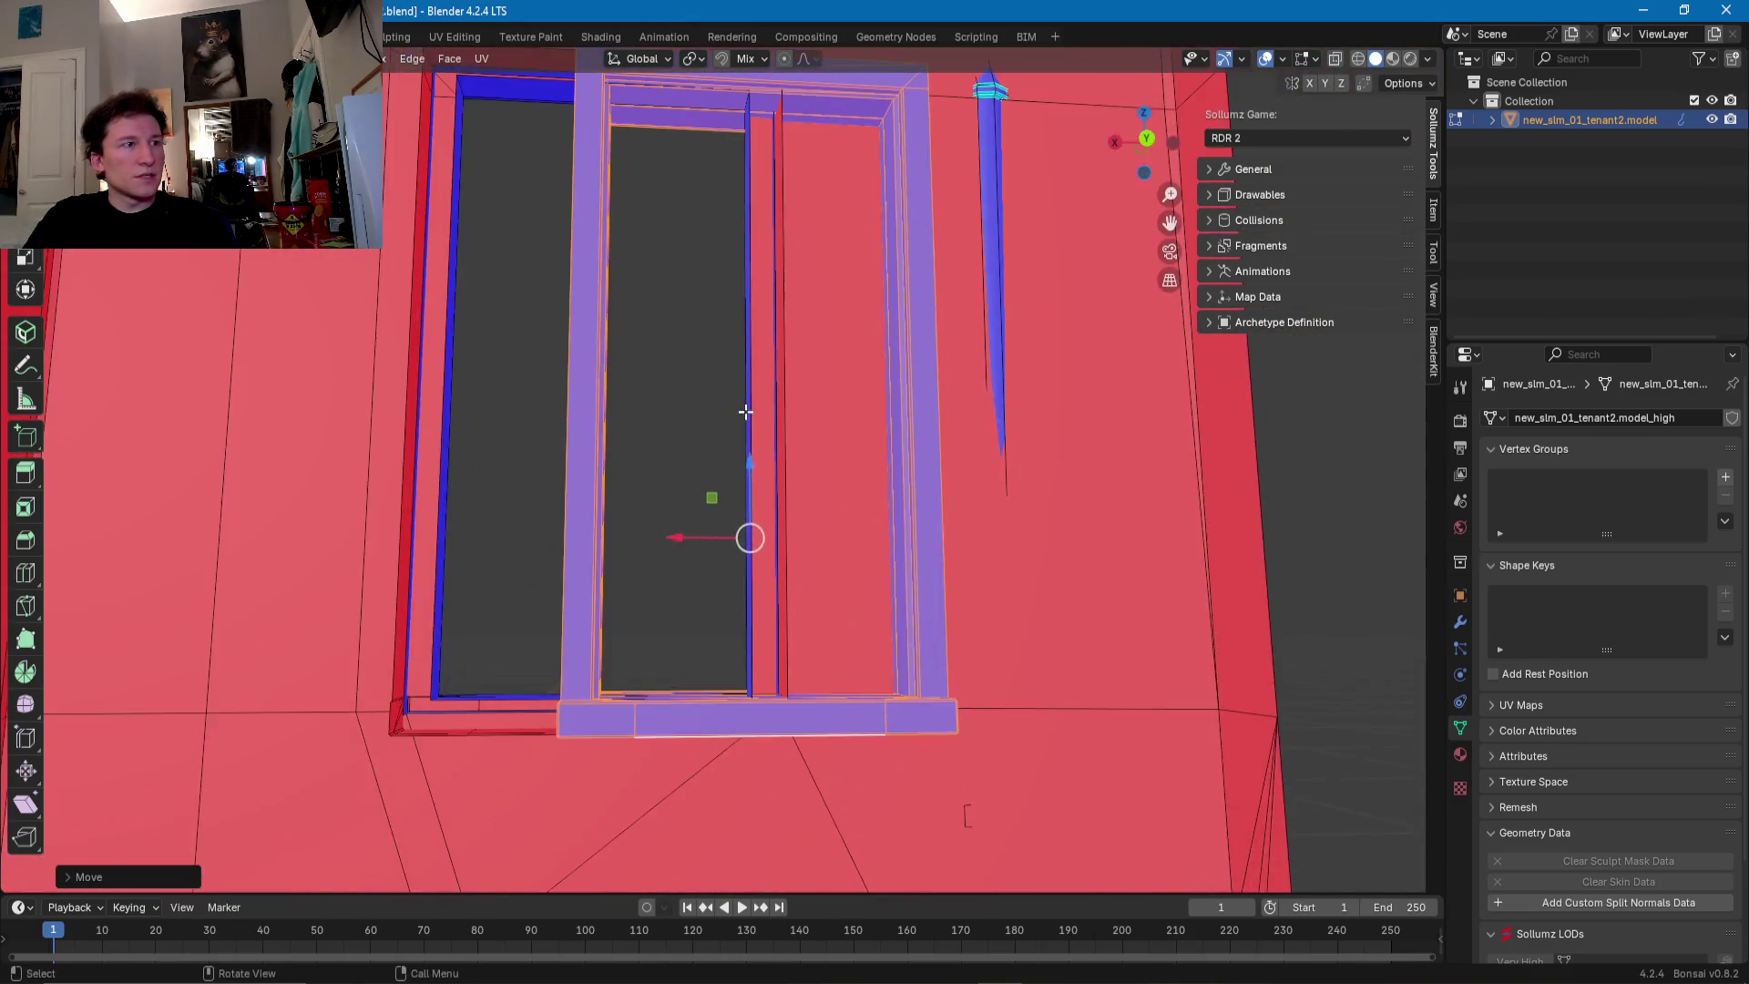
{"action": "middle_click_drag", "start_coordinate": [746, 412], "coordinate": [845, 602]}
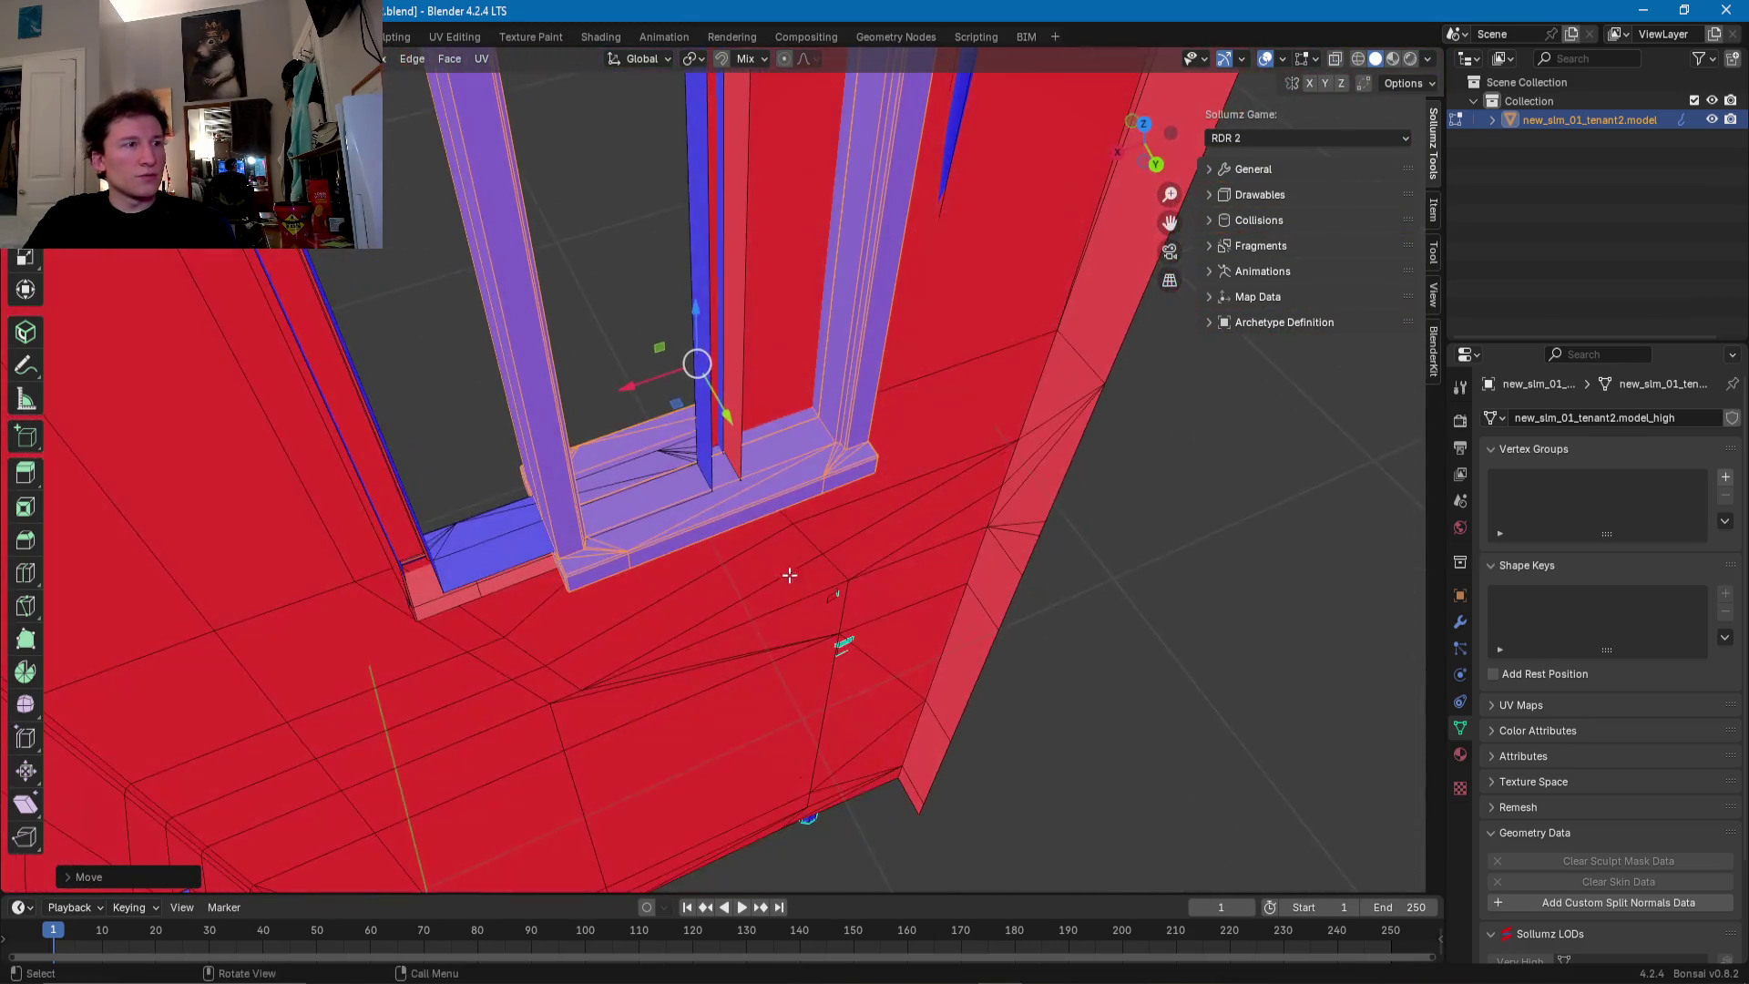
{"action": "key", "text": "g"}
{"action": "key", "text": "y"}
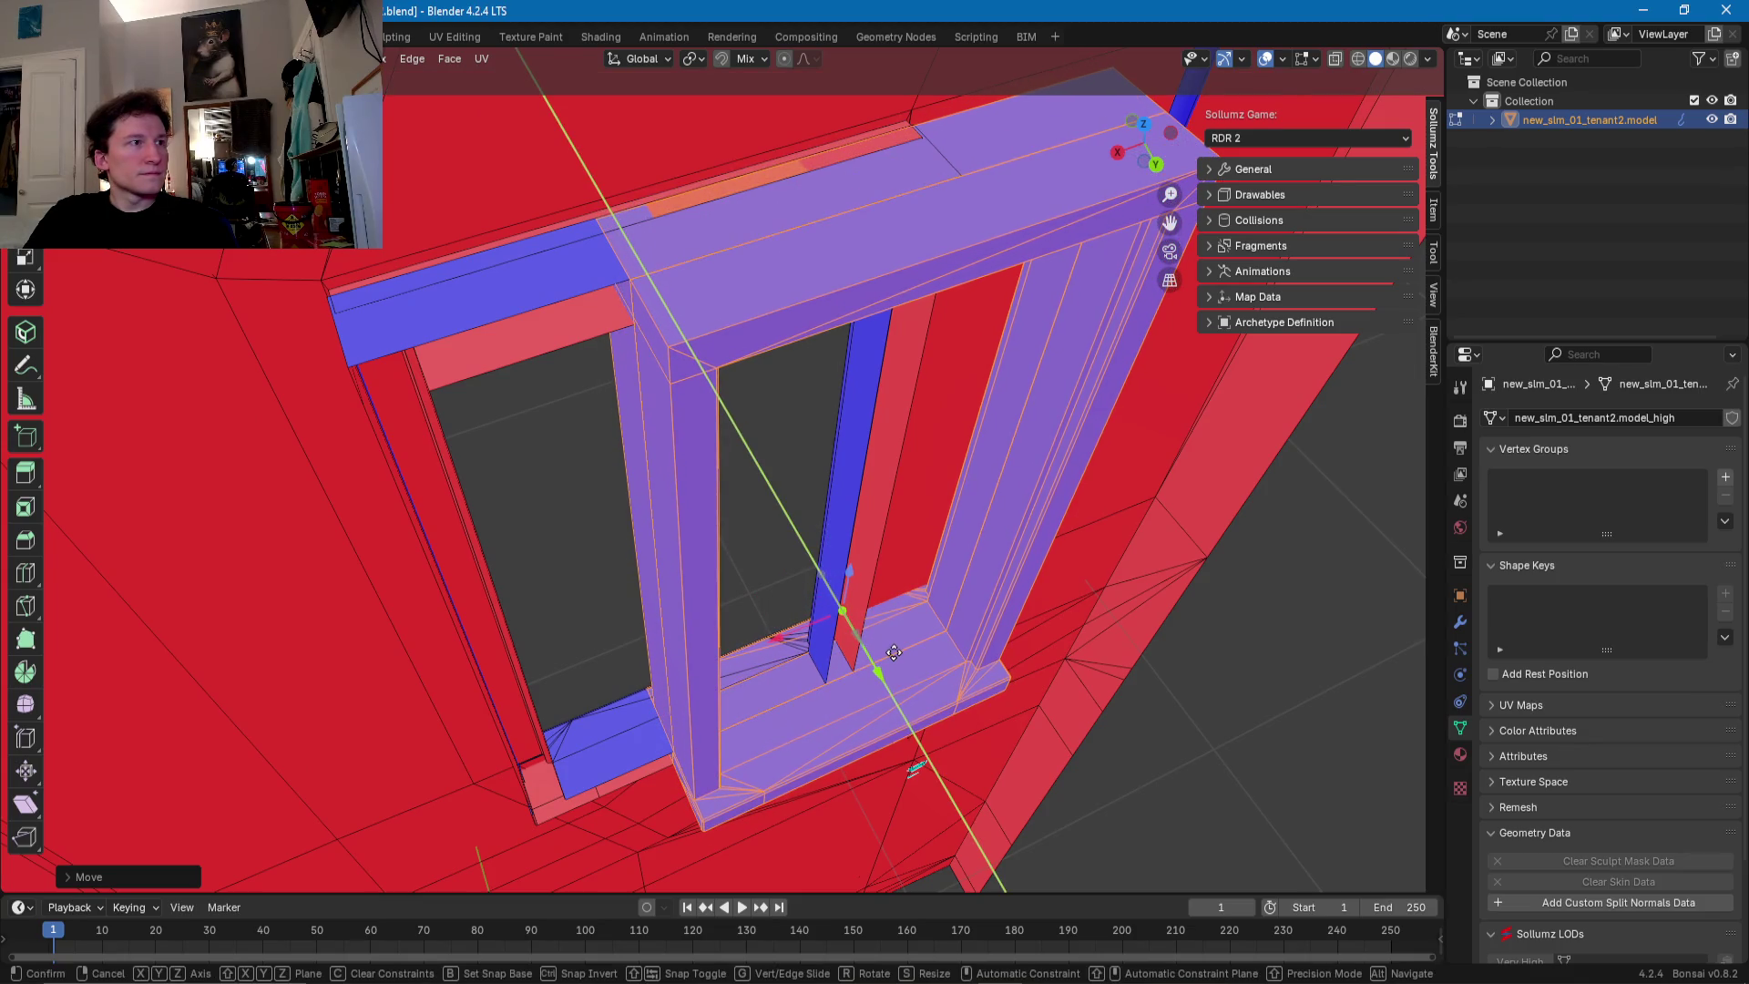
{"action": "key", "text": "x"}
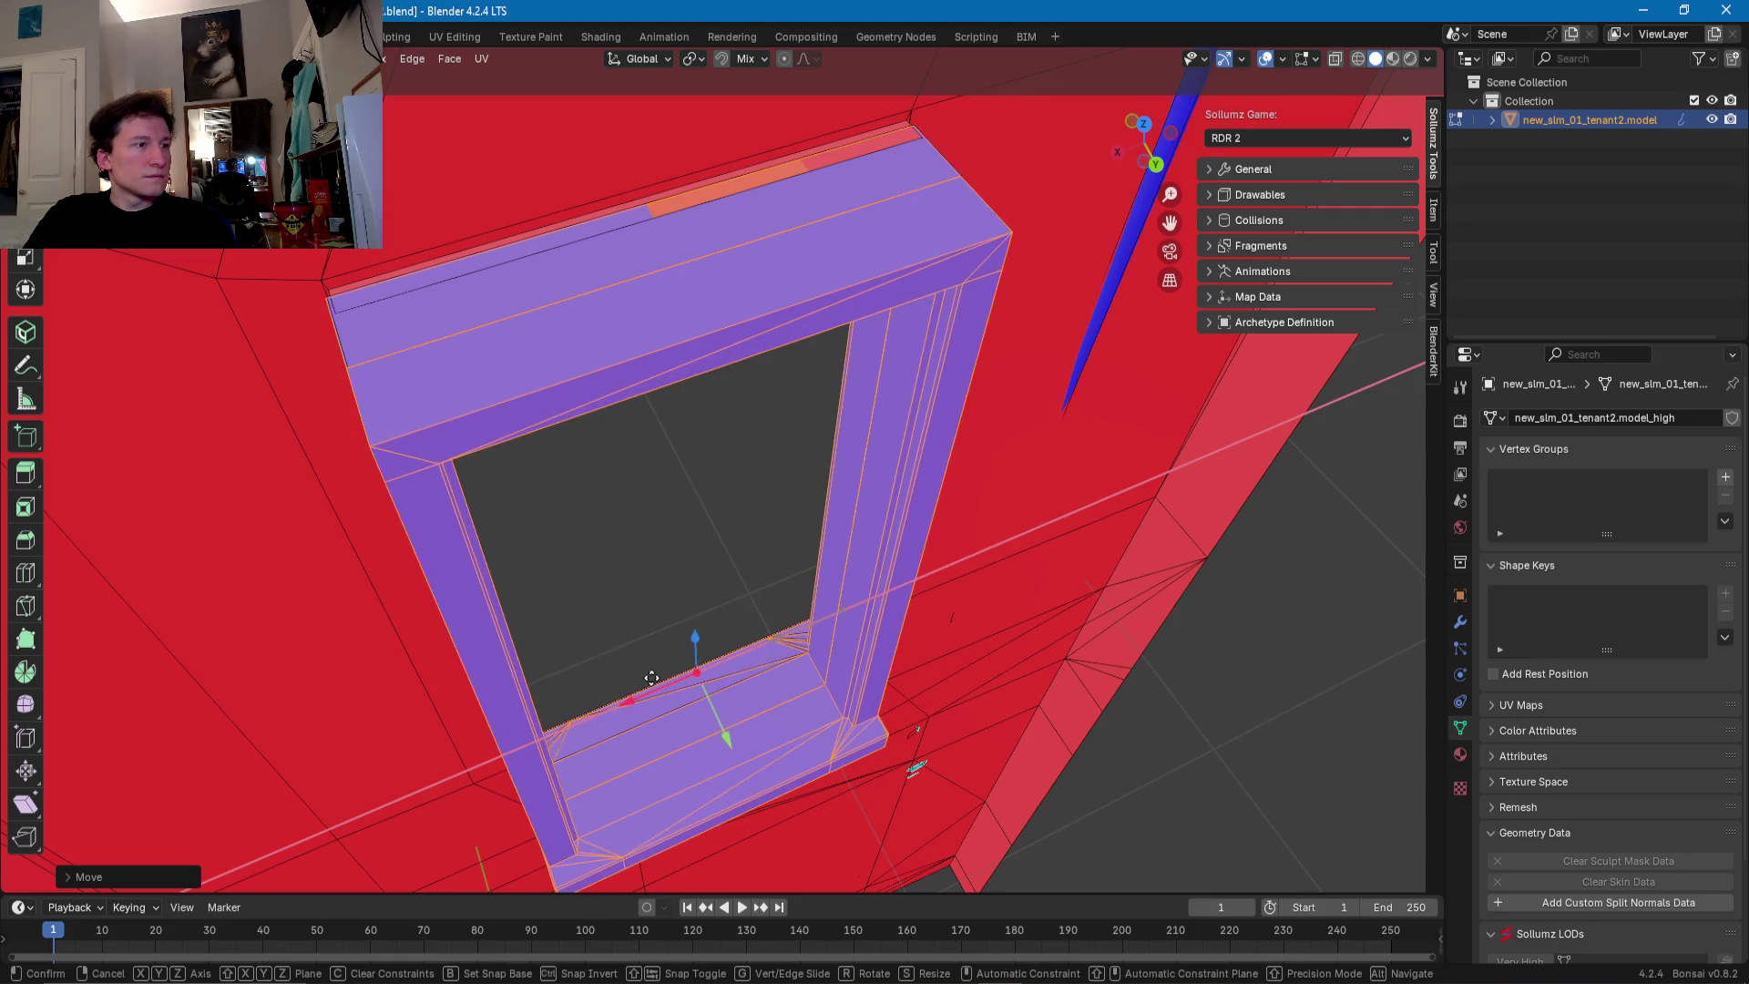
{"action": "left_click", "coordinate": [656, 669]}
{"action": "mouse_move", "coordinate": [656, 669]}
{"action": "middle_mouse_down"}
{"action": "mouse_move", "coordinate": [1015, 604]}
{"action": "mouse_move", "coordinate": [921, 604]}
{"action": "middle_mouse_up"}
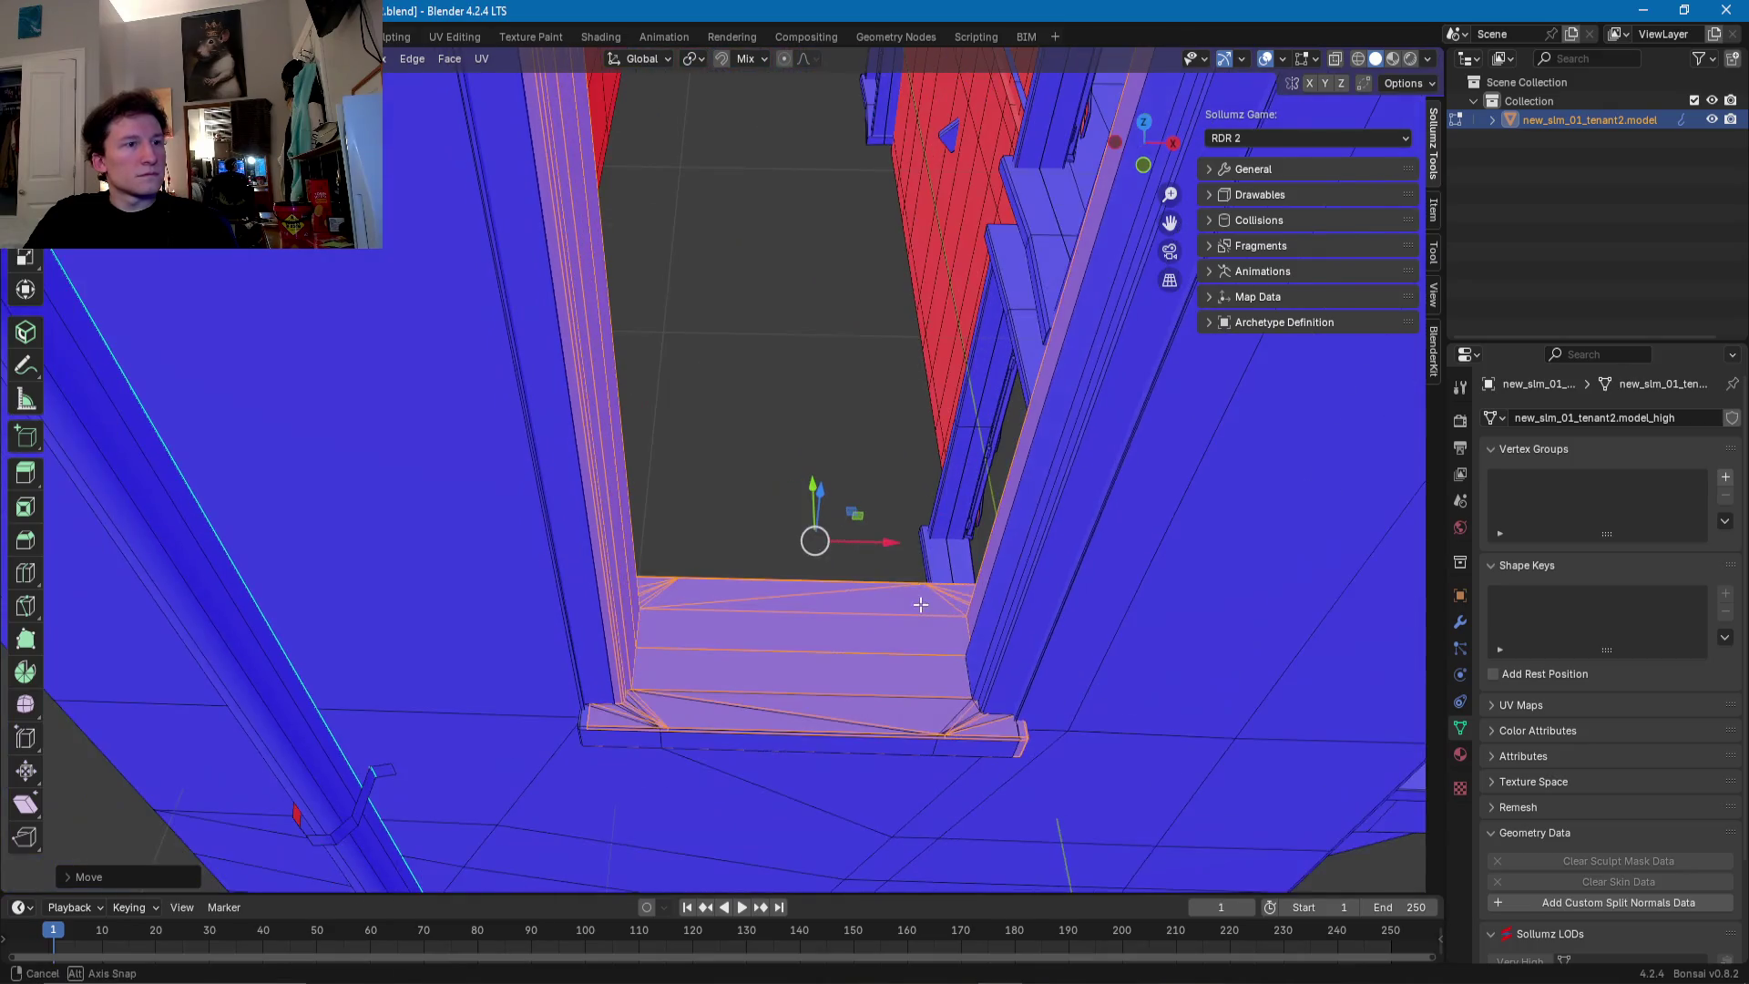
- Nudge the window sill faces along X, then delete the entire linked window frame
{"action": "left_click_drag", "start_coordinate": [897, 549], "coordinate": [880, 541]}
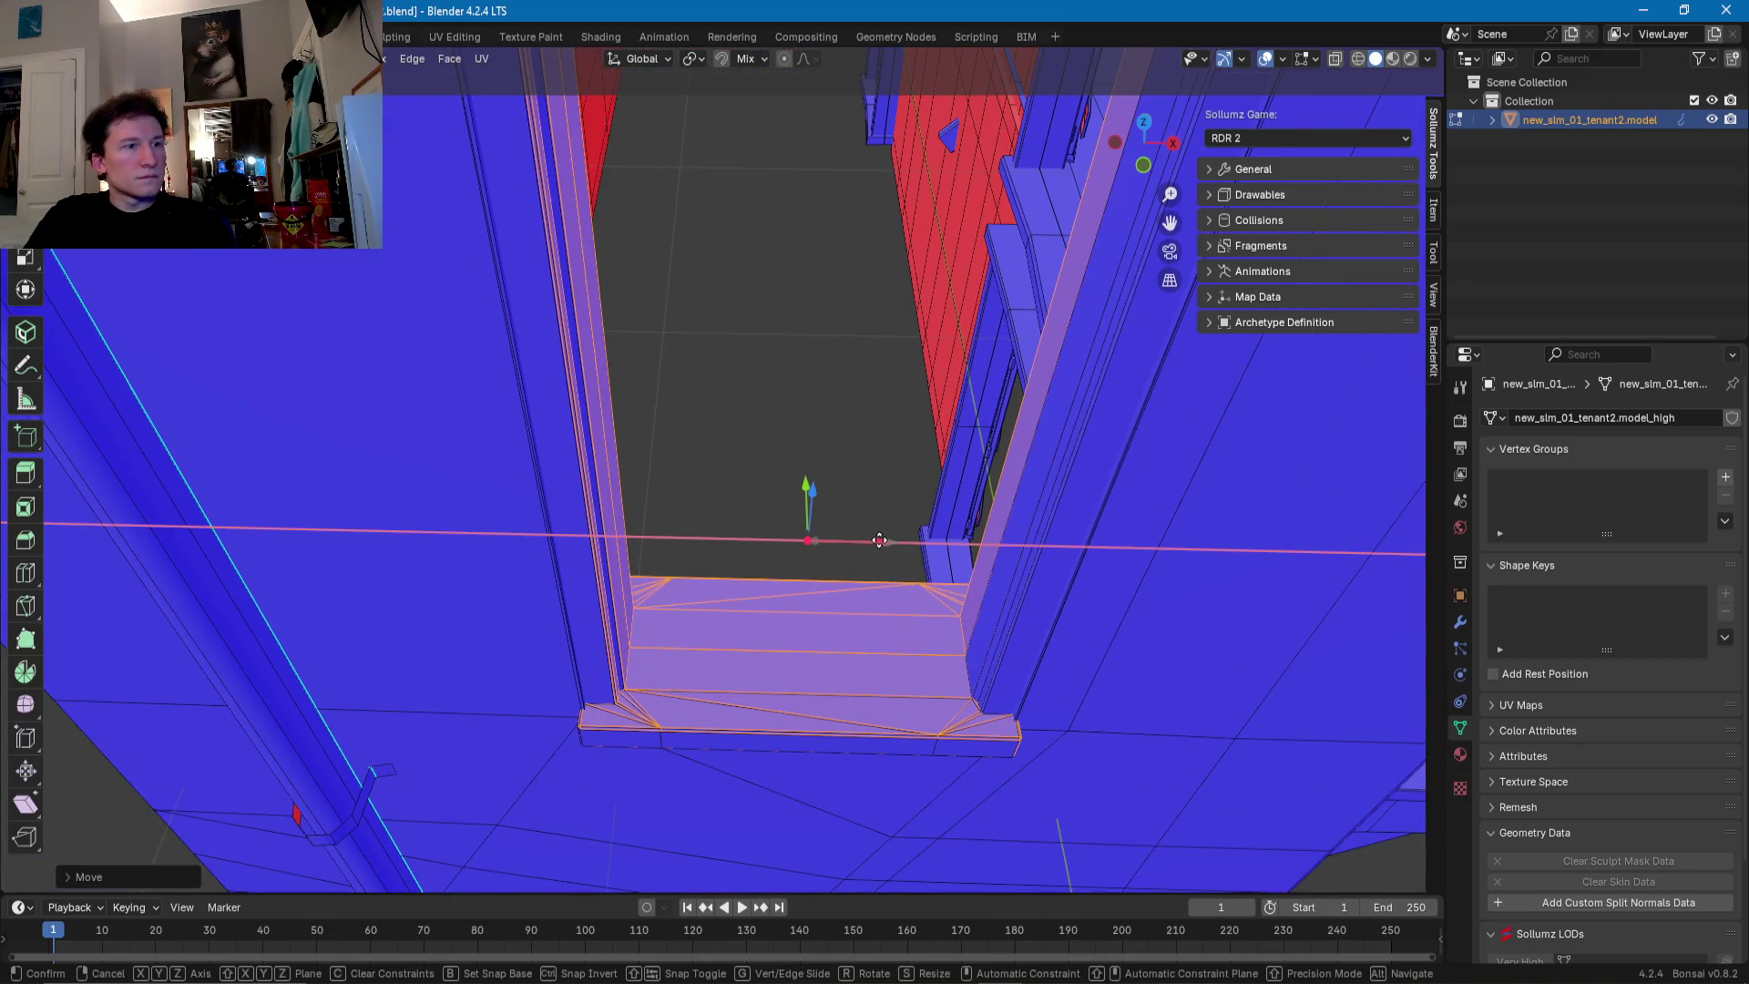
{"action": "middle_click_drag", "start_coordinate": [879, 540], "coordinate": [886, 566]}
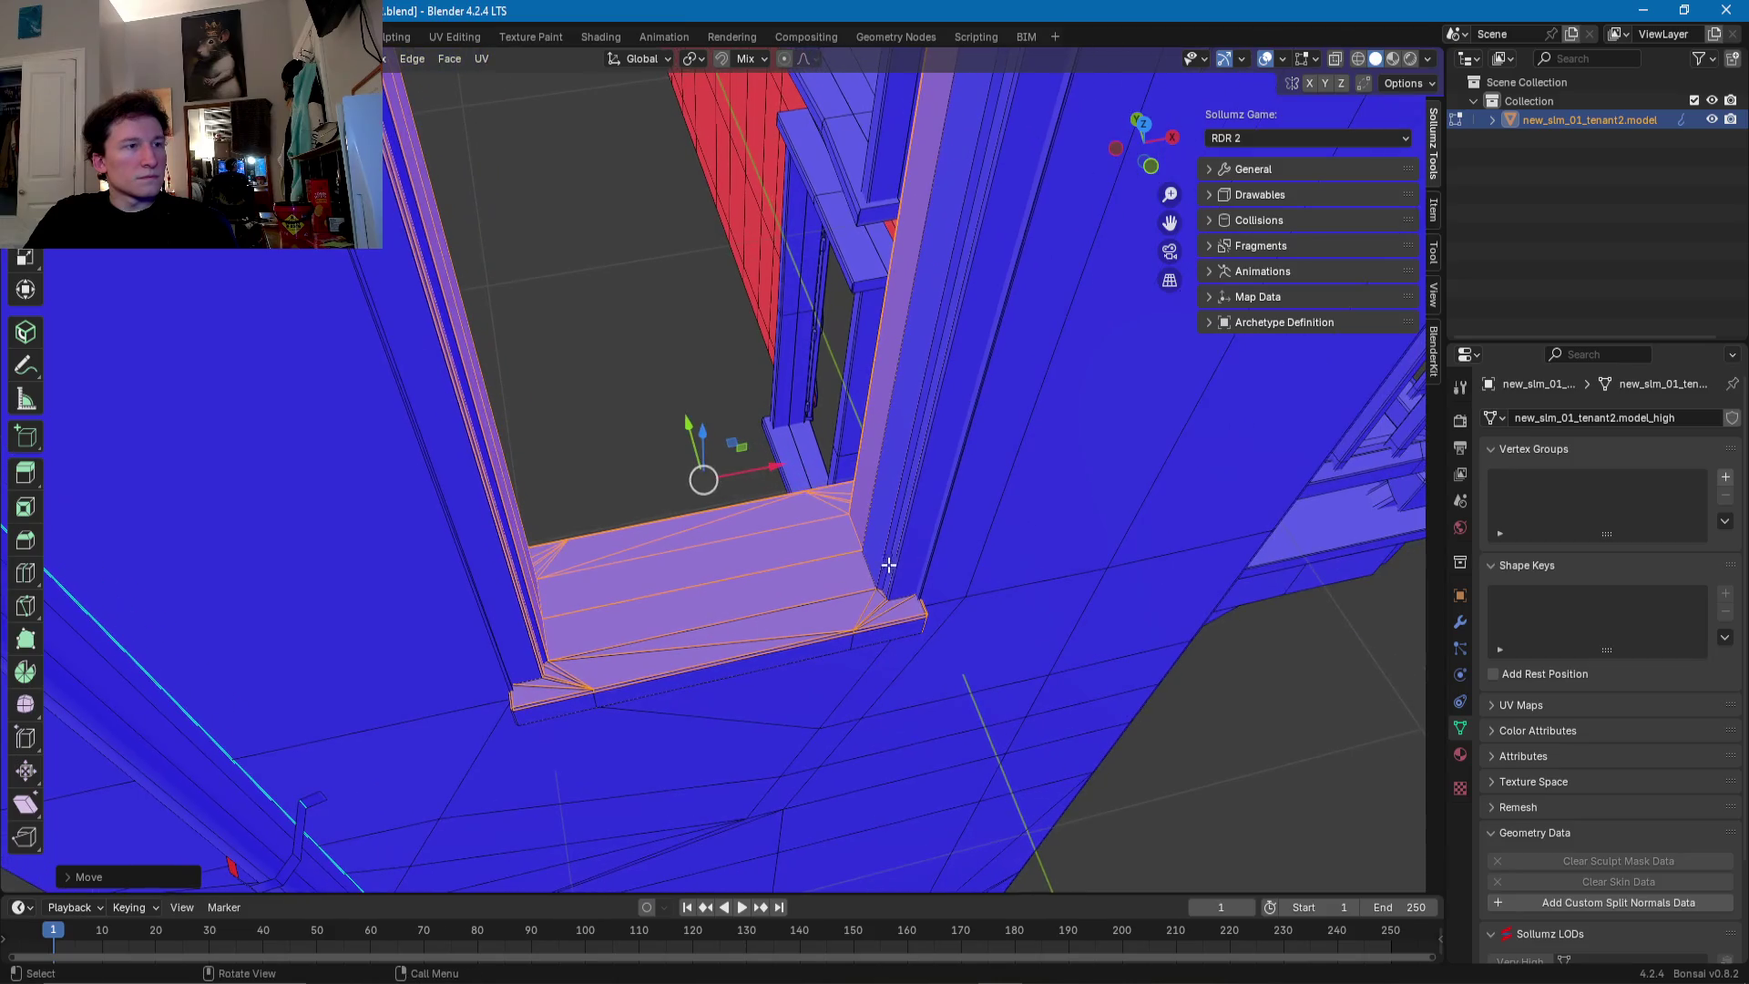
{"action": "left_click", "coordinate": [906, 549]}
{"action": "key", "text": "l"}
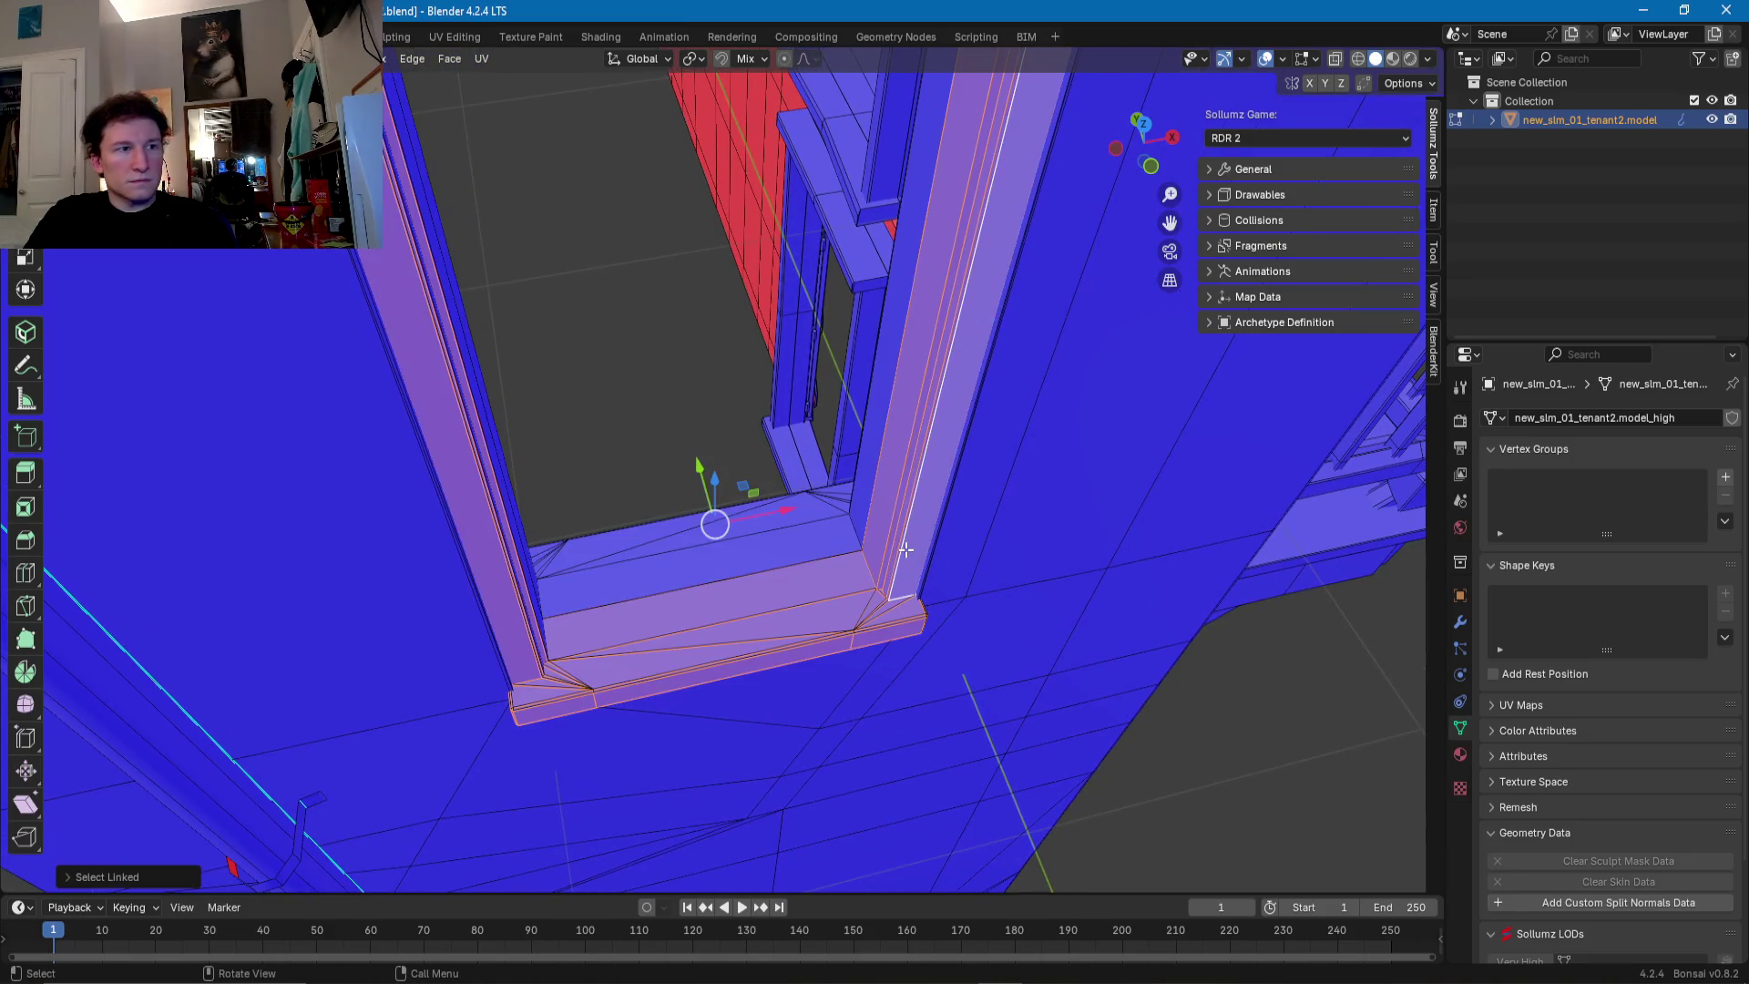
{"action": "key", "text": "x"}
{"action": "left_click", "coordinate": [906, 559]}
{"action": "mouse_move", "coordinate": [791, 556]}
{"action": "middle_mouse_down"}
{"action": "mouse_move", "coordinate": [784, 475]}
{"action": "mouse_move", "coordinate": [1092, 460]}
{"action": "mouse_move", "coordinate": [1050, 559]}
{"action": "mouse_move", "coordinate": [1184, 502]}
{"action": "mouse_move", "coordinate": [576, 528]}
{"action": "middle_mouse_up"}
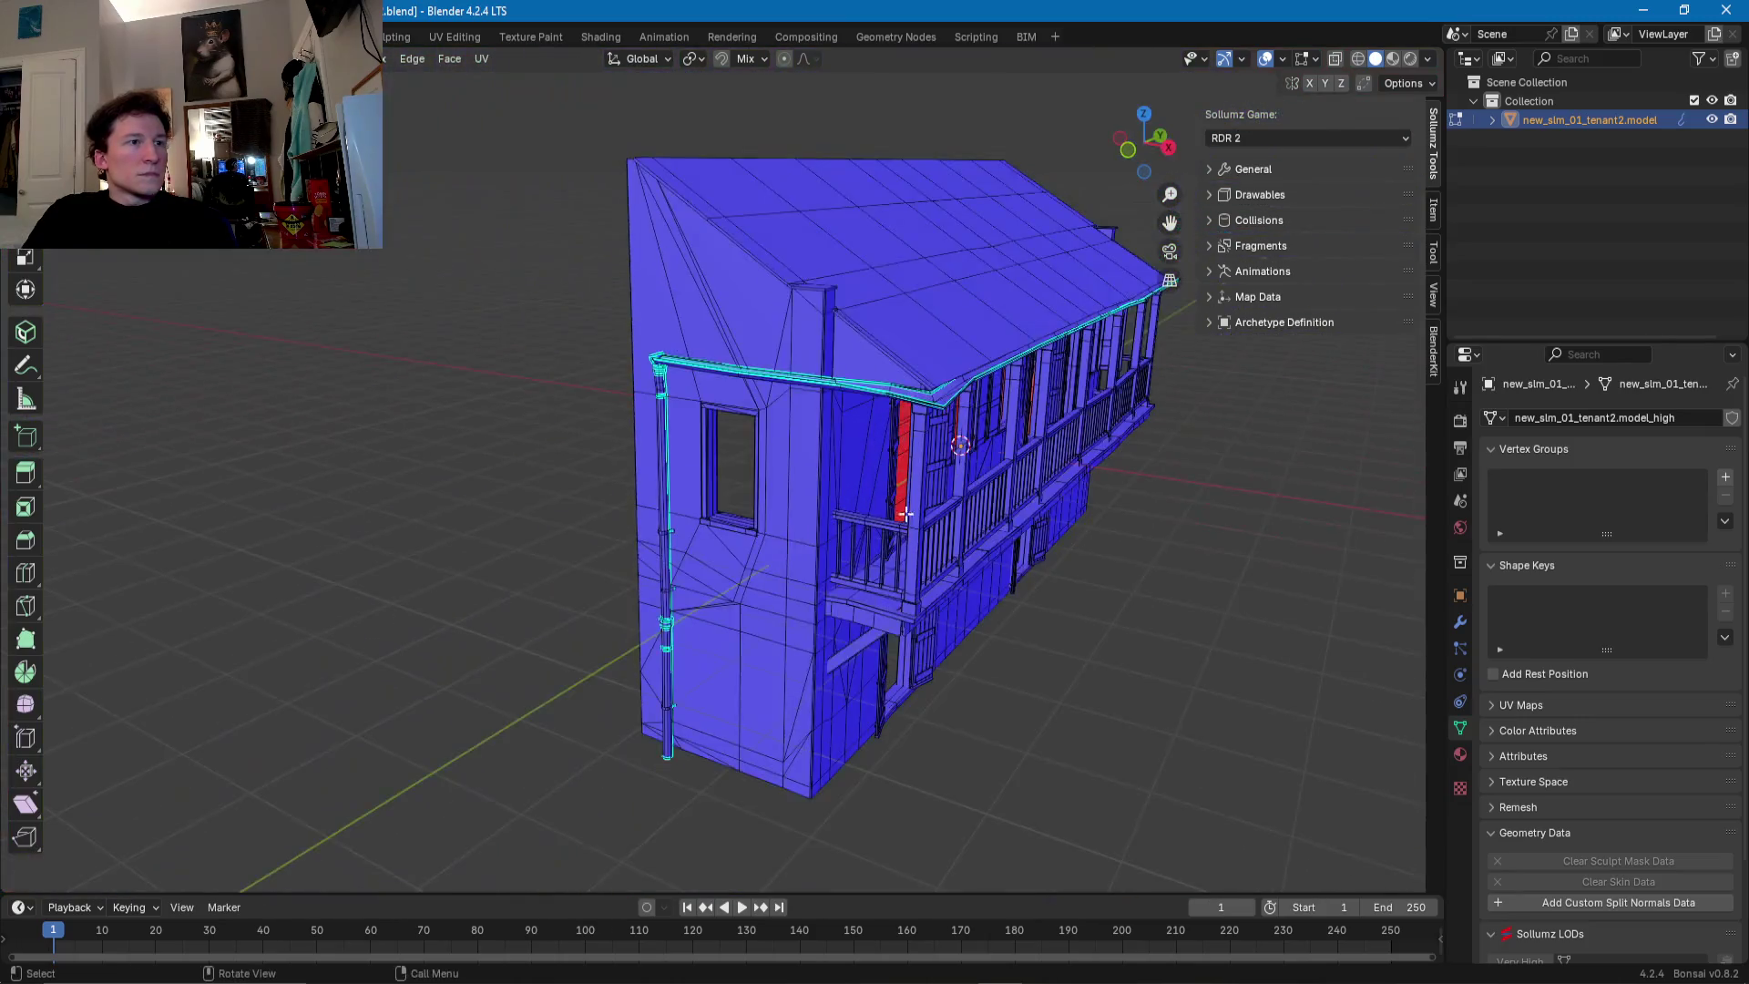
- Select the whole window frame plus the lower window's right frame strip
{"action": "mouse_move", "coordinate": [577, 529]}
{"action": "middle_mouse_down"}
{"action": "mouse_move", "coordinate": [832, 428]}
{"action": "mouse_move", "coordinate": [558, 475]}
{"action": "mouse_move", "coordinate": [580, 419]}
{"action": "middle_mouse_up"}
{"action": "mouse_move", "coordinate": [837, 458]}
{"action": "middle_mouse_down"}
{"action": "mouse_move", "coordinate": [911, 444]}
{"action": "mouse_move", "coordinate": [640, 515]}
{"action": "middle_mouse_up"}
{"action": "key", "text": "l"}
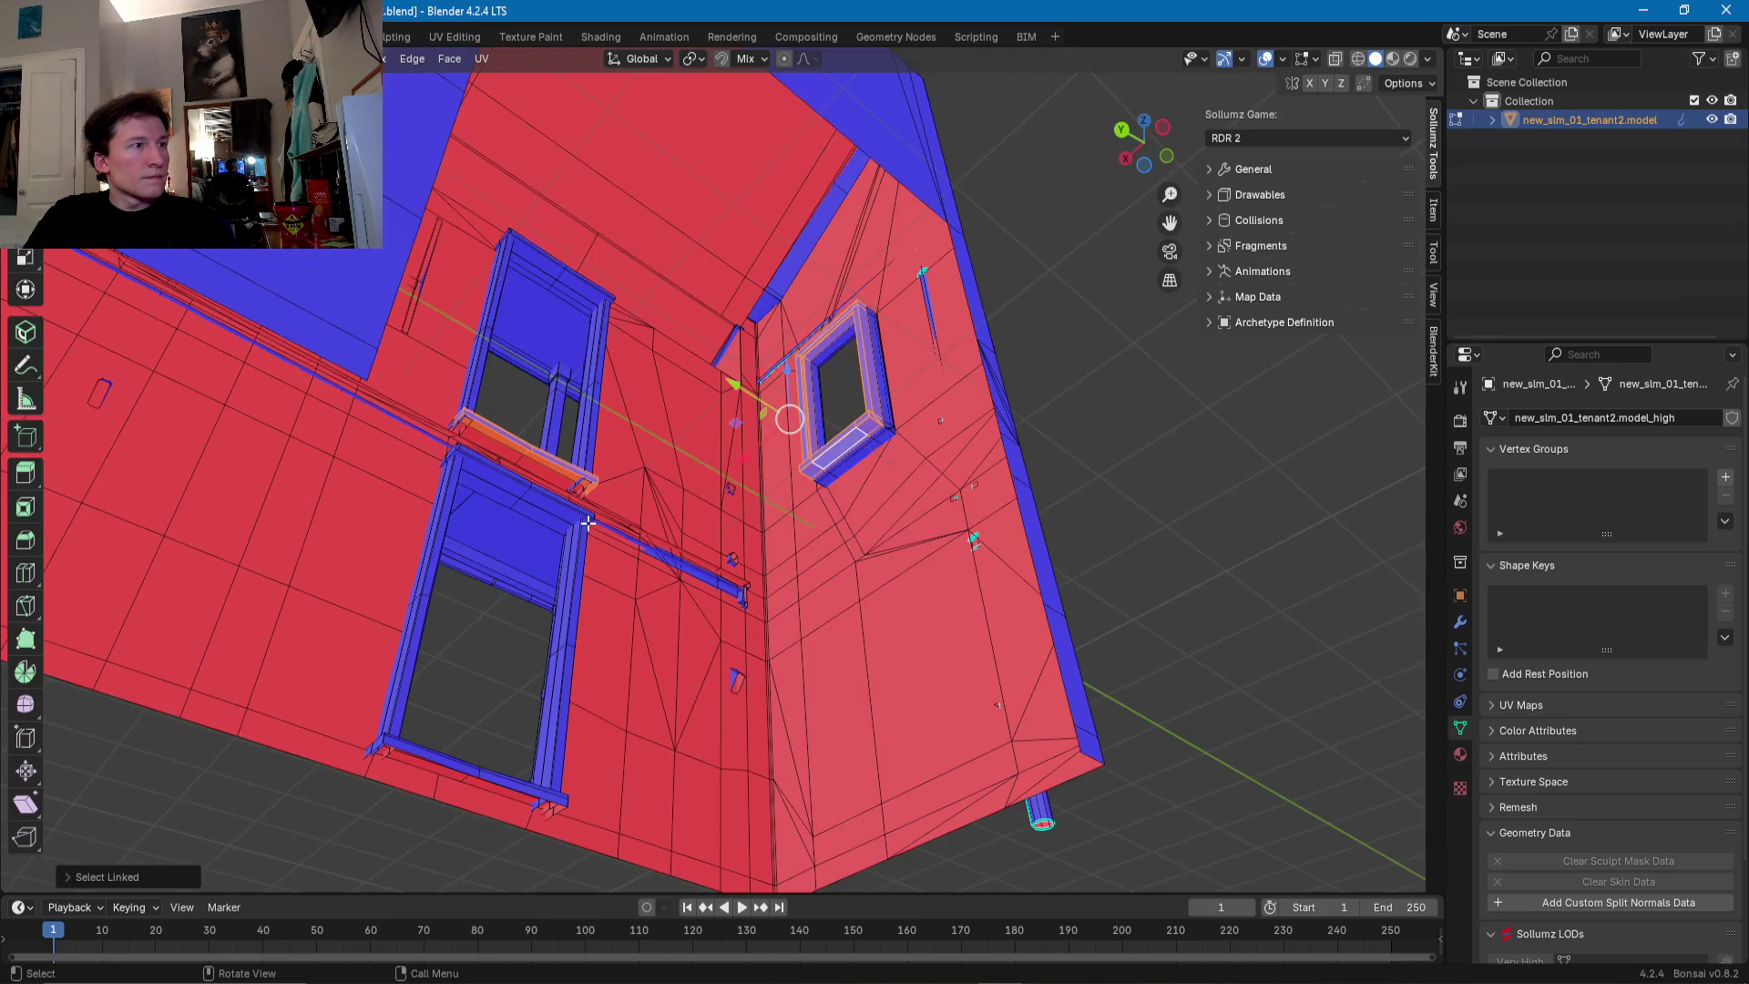
{"action": "key", "text": "l"}
{"action": "mouse_move", "coordinate": [542, 290]}
{"action": "middle_mouse_down"}
{"action": "mouse_move", "coordinate": [530, 345]}
{"action": "mouse_move", "coordinate": [607, 431]}
{"action": "middle_mouse_up"}
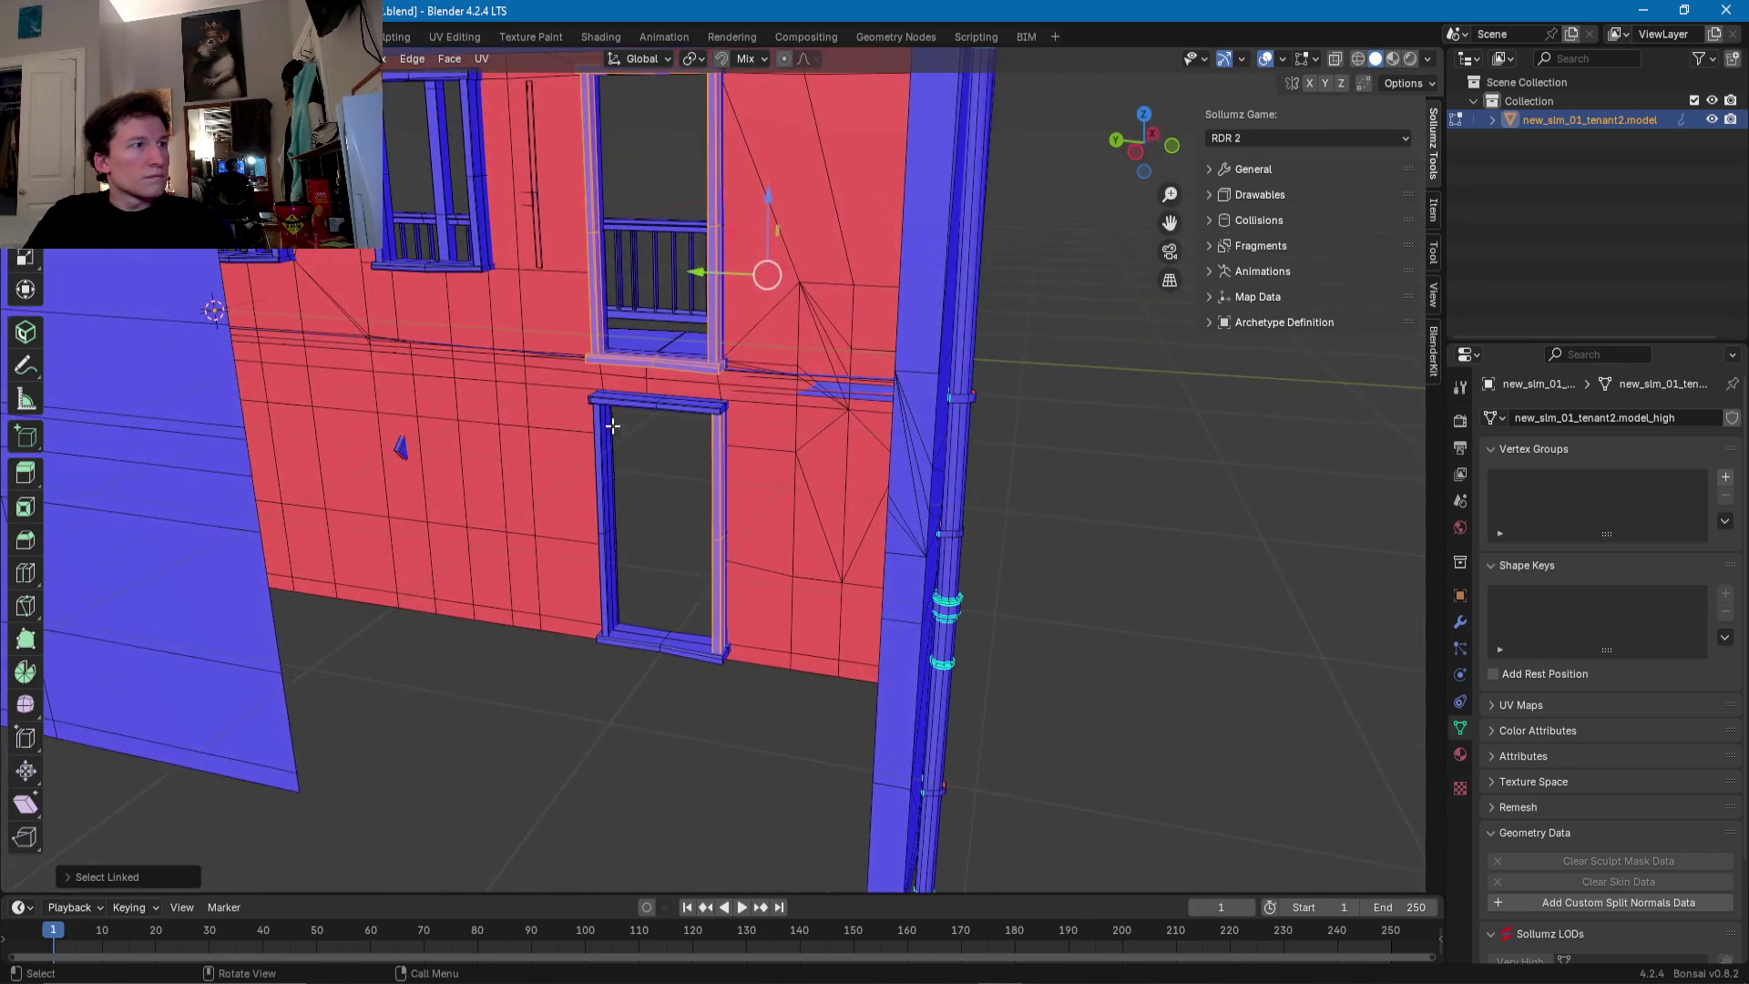
{"action": "mouse_move", "coordinate": [642, 643]}
{"action": "middle_mouse_down"}
{"action": "mouse_move", "coordinate": [519, 586]}
{"action": "mouse_move", "coordinate": [715, 472]}
{"action": "mouse_move", "coordinate": [864, 515]}
{"action": "middle_mouse_up"}
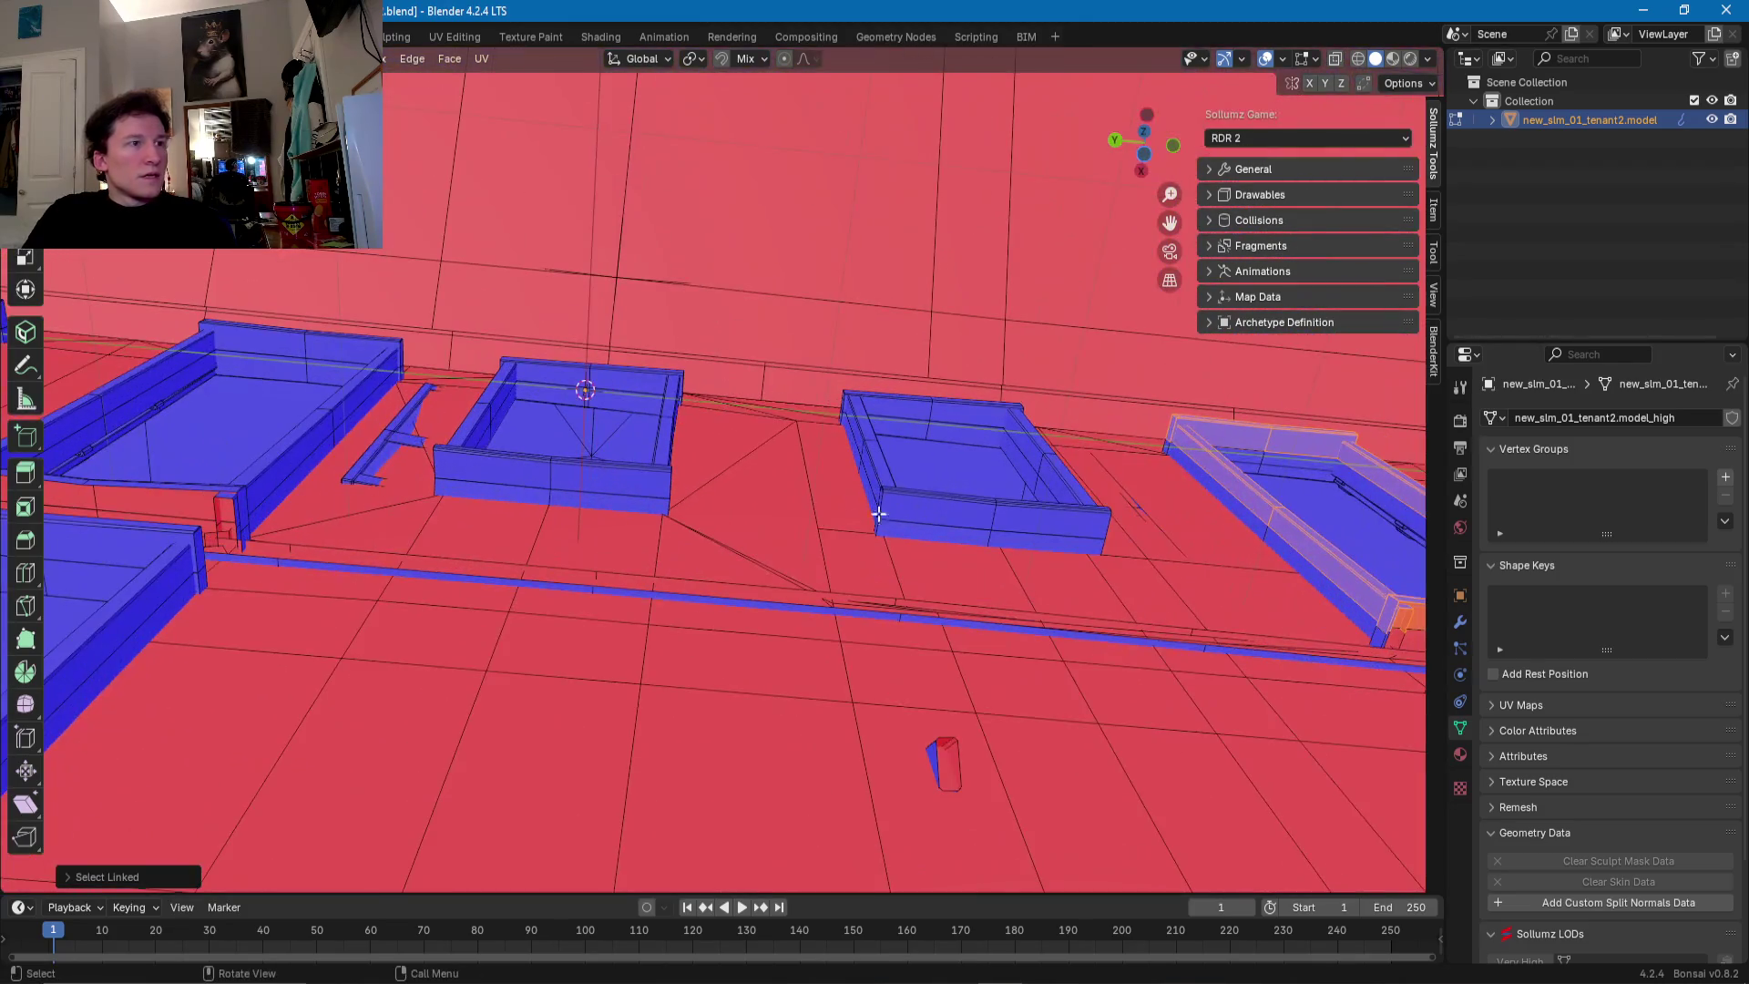
- Add the box frames' front faces and the lower box's back, right and front rims
{"action": "left_click", "coordinate": [916, 507], "text": "shift"}
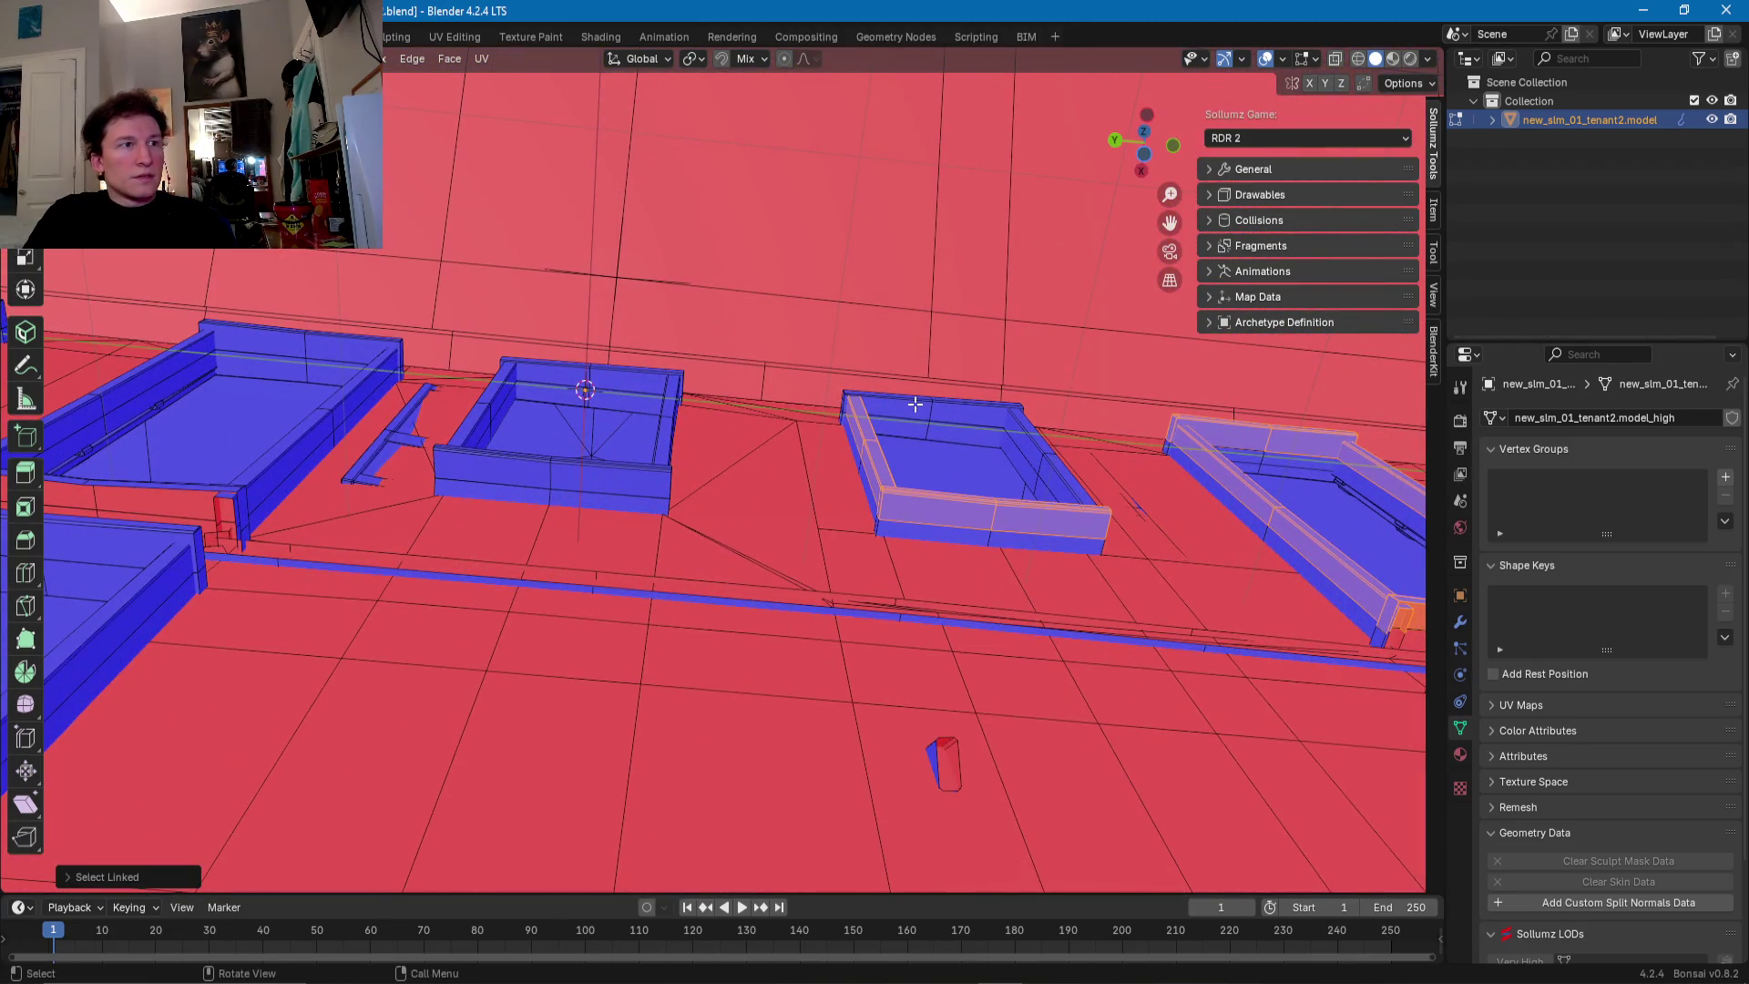
{"action": "middle_click_drag", "start_coordinate": [559, 461], "coordinate": [860, 473], "text": "shift"}
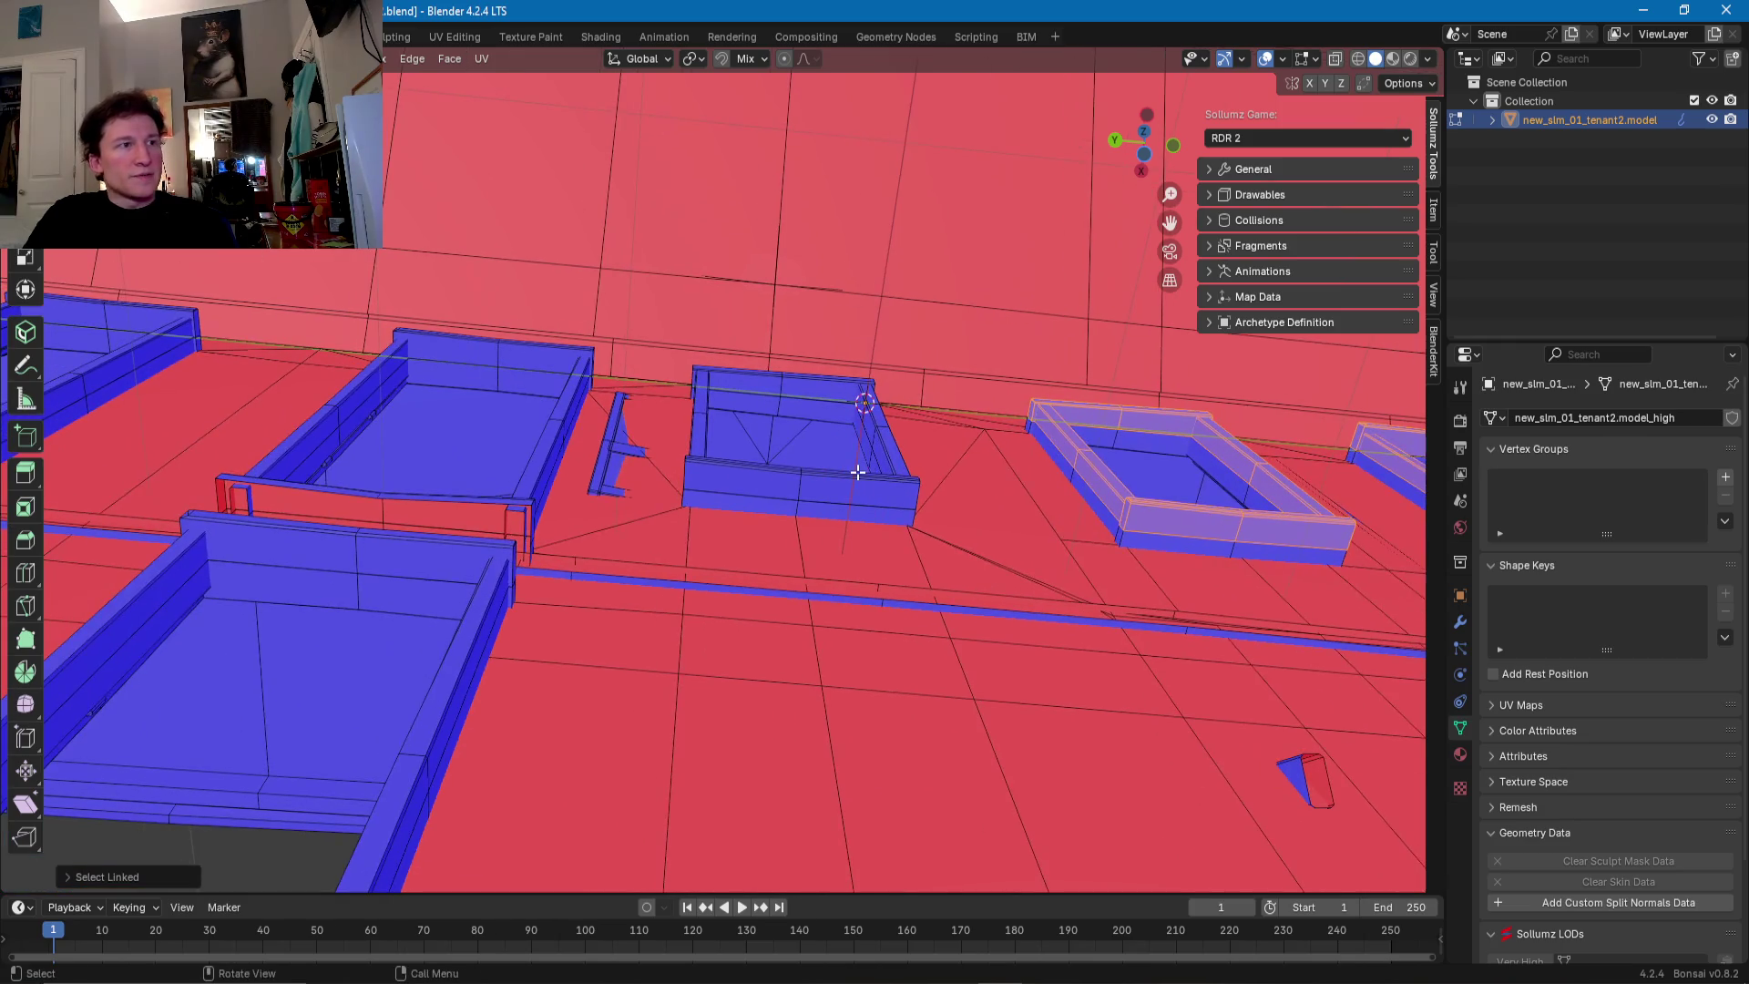
{"action": "left_click", "coordinate": [857, 484], "text": "shift"}
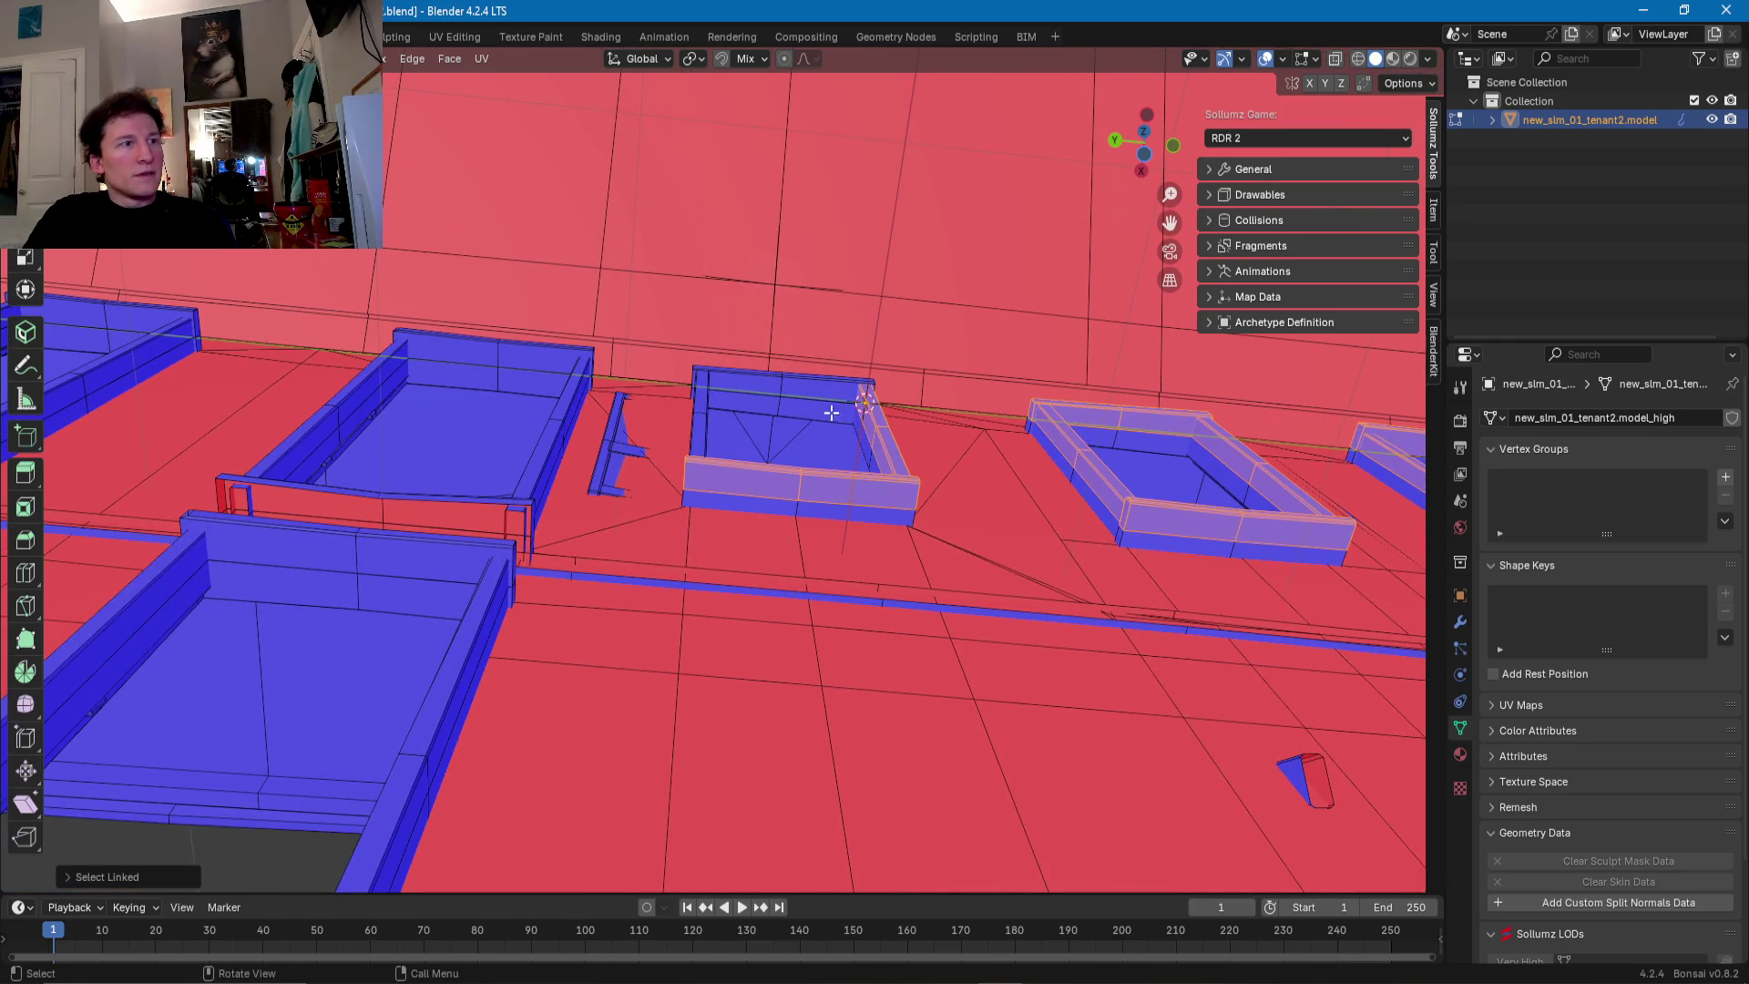
{"action": "middle_click_drag", "start_coordinate": [686, 400], "coordinate": [899, 455], "text": "shift"}
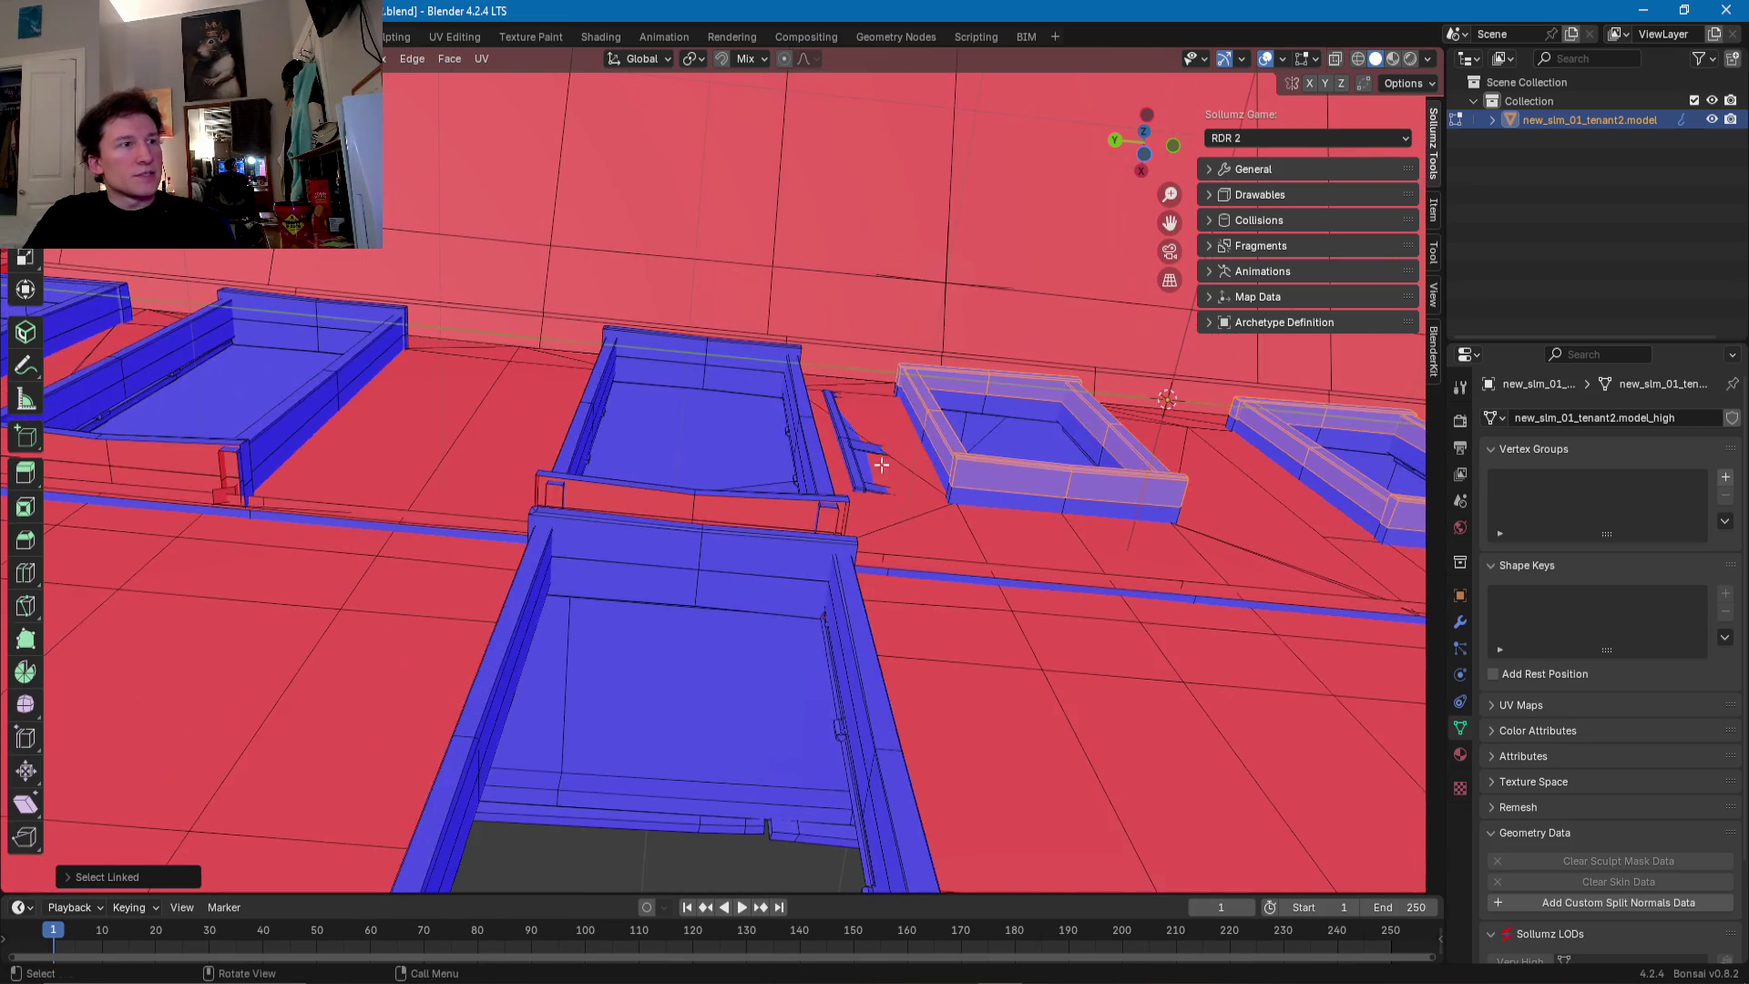
{"action": "left_click", "coordinate": [821, 497], "text": "shift"}
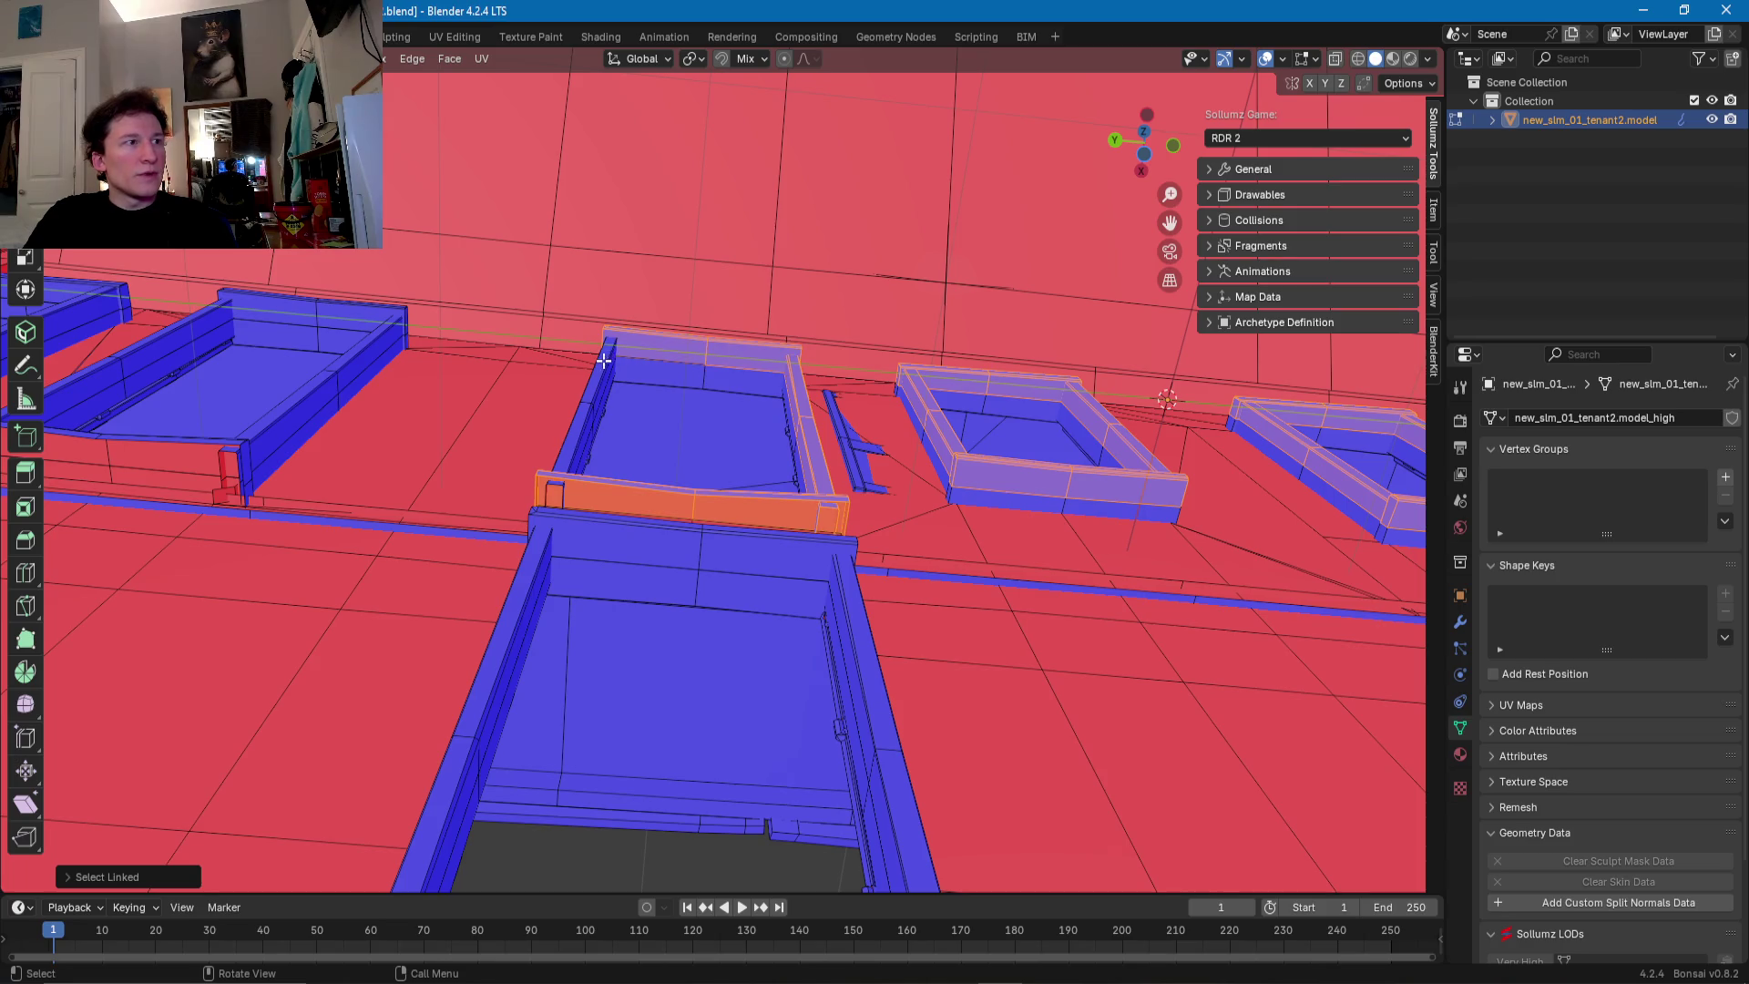
{"action": "middle_click_drag", "start_coordinate": [617, 376], "coordinate": [815, 478], "text": "shift"}
{"action": "scroll", "coordinate": [763, 470], "scroll_direction": "down", "scroll_amount": 2}
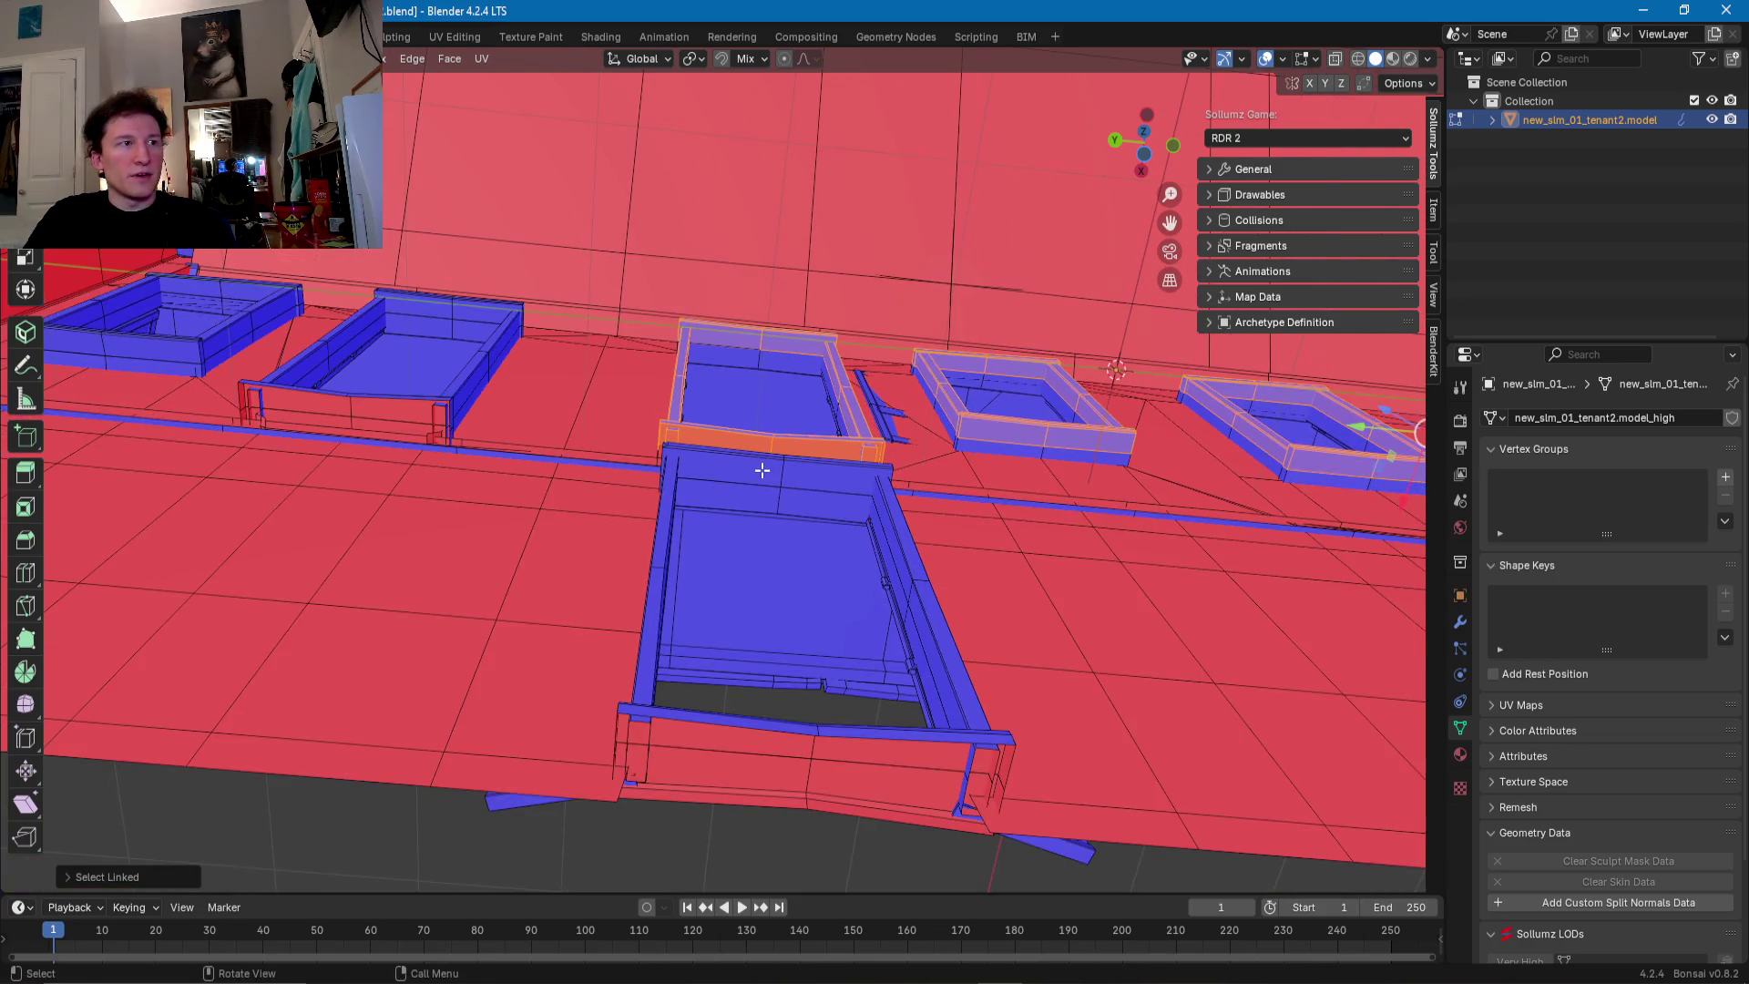
{"action": "left_click", "coordinate": [763, 470], "text": "shift"}
{"action": "left_click", "coordinate": [904, 529], "text": "shift"}
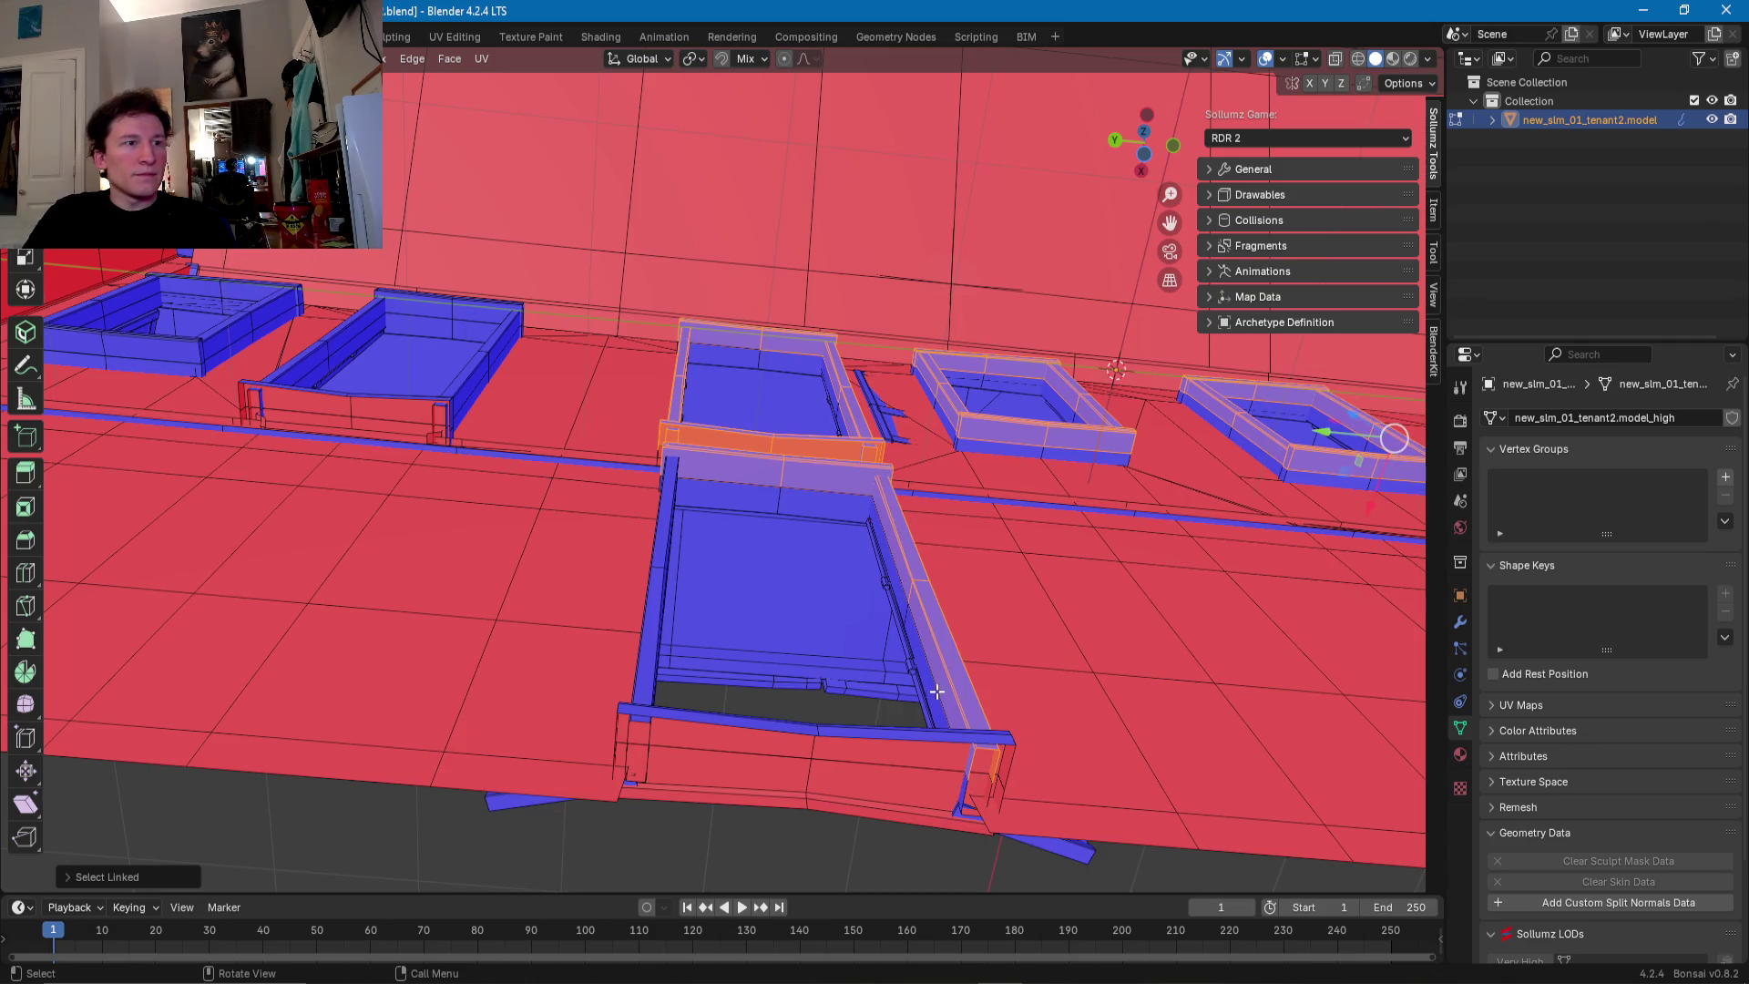
{"action": "left_click", "coordinate": [970, 736], "text": "shift"}
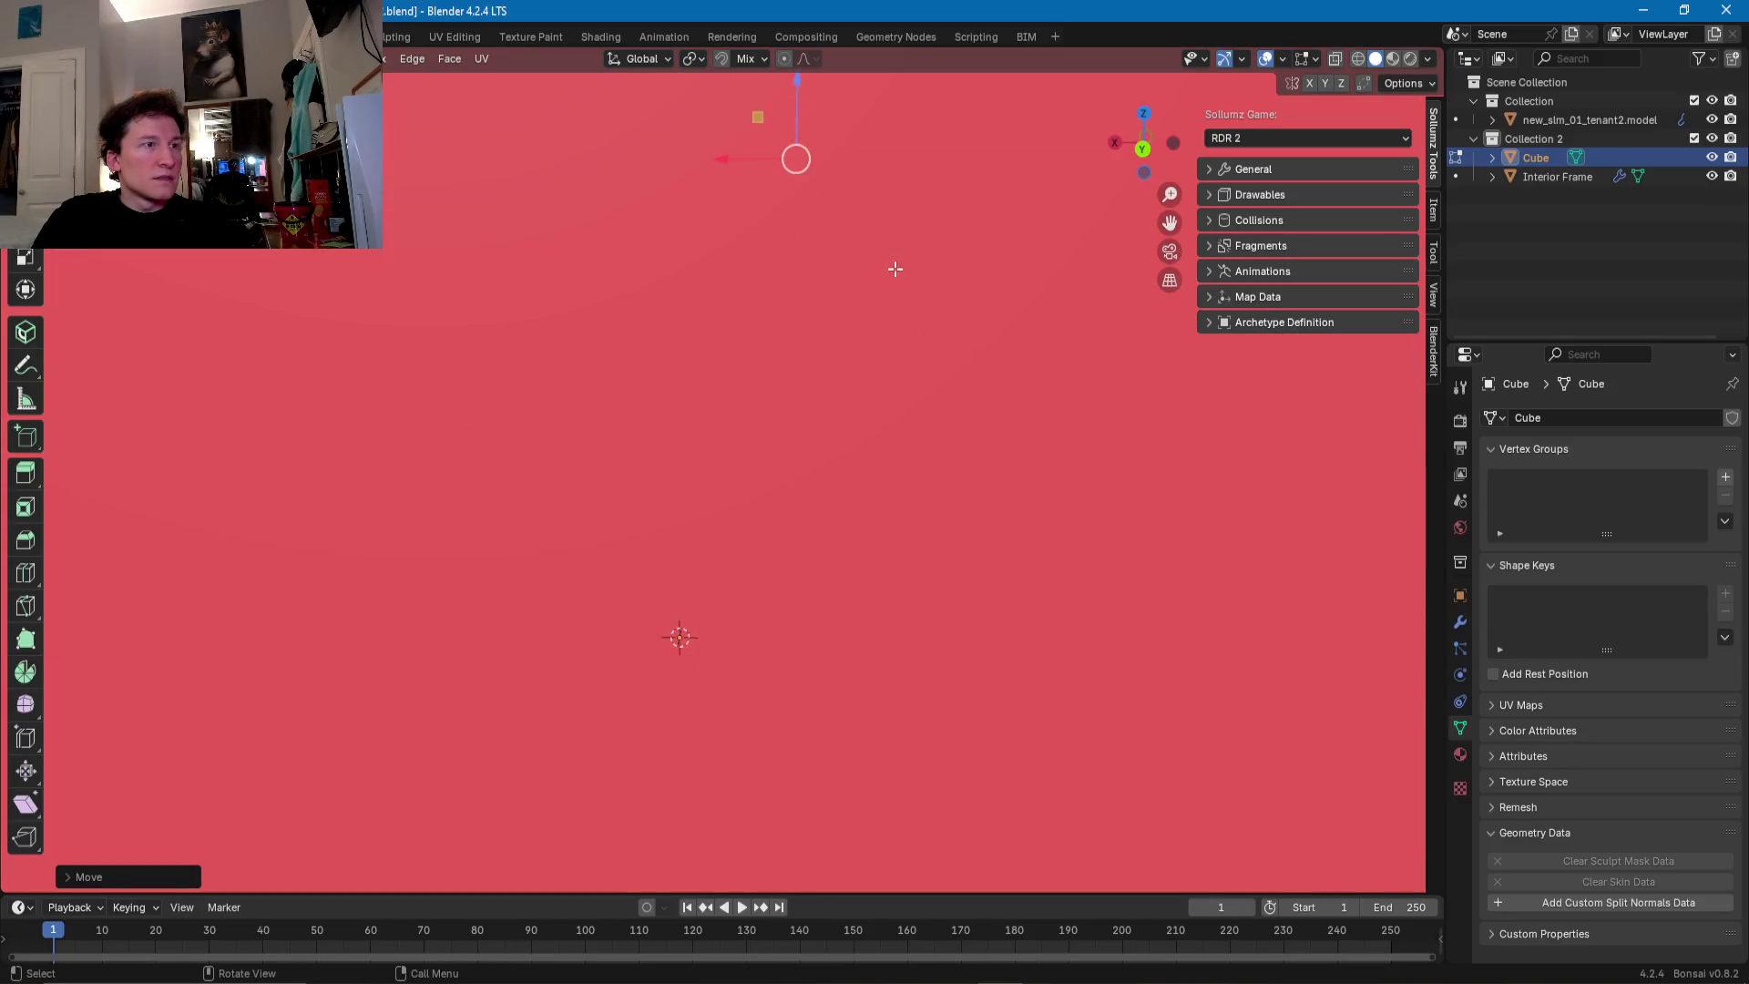
- Slide the room Cube's wall faces along Y to line up with the interior walls
{"action": "mouse_move", "coordinate": [895, 269]}
{"action": "middle_mouse_down"}
{"action": "mouse_move", "coordinate": [741, 686]}
{"action": "mouse_move", "coordinate": [948, 422]}
{"action": "mouse_move", "coordinate": [598, 449]}
{"action": "mouse_move", "coordinate": [654, 496]}
{"action": "mouse_move", "coordinate": [684, 484]}
{"action": "mouse_move", "coordinate": [656, 492]}
{"action": "mouse_move", "coordinate": [784, 234]}
{"action": "mouse_move", "coordinate": [619, 484]}
{"action": "mouse_move", "coordinate": [946, 430]}
{"action": "middle_mouse_up"}
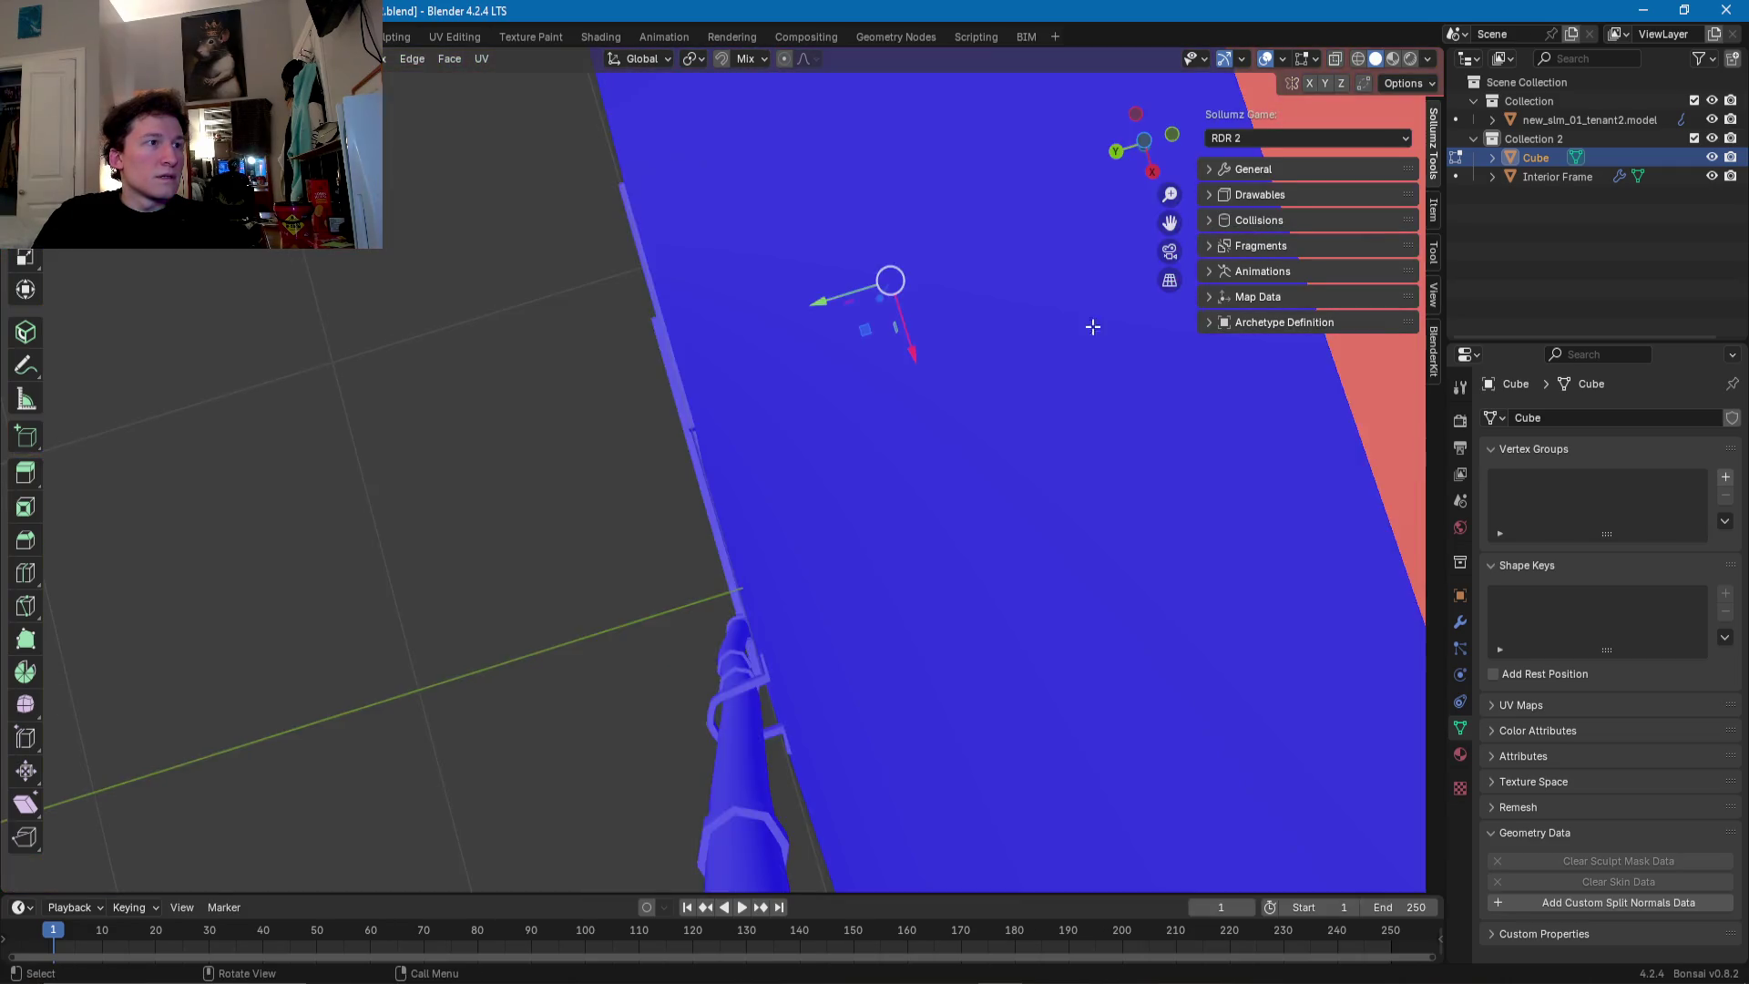
{"action": "left_click_drag", "start_coordinate": [730, 443], "coordinate": [639, 462]}
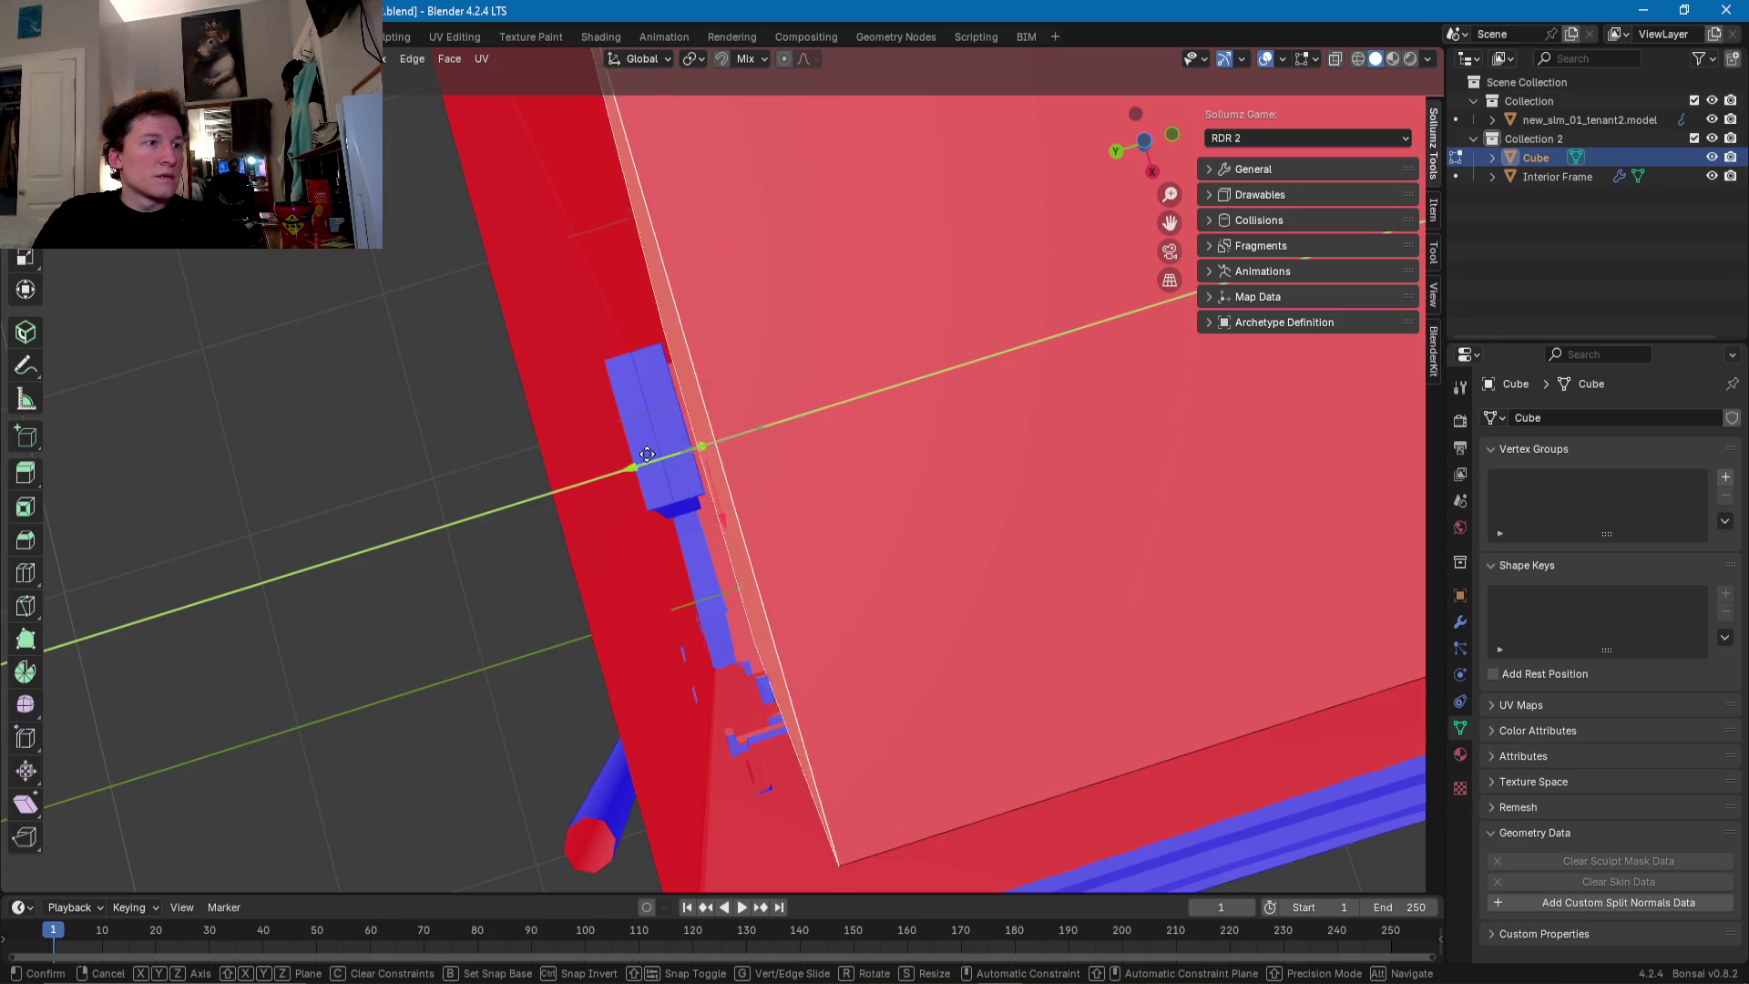
{"action": "mouse_move", "coordinate": [638, 462]}
{"action": "middle_mouse_down"}
{"action": "mouse_move", "coordinate": [715, 602]}
{"action": "mouse_move", "coordinate": [695, 823]}
{"action": "mouse_move", "coordinate": [823, 480]}
{"action": "mouse_move", "coordinate": [906, 613]}
{"action": "middle_mouse_up"}
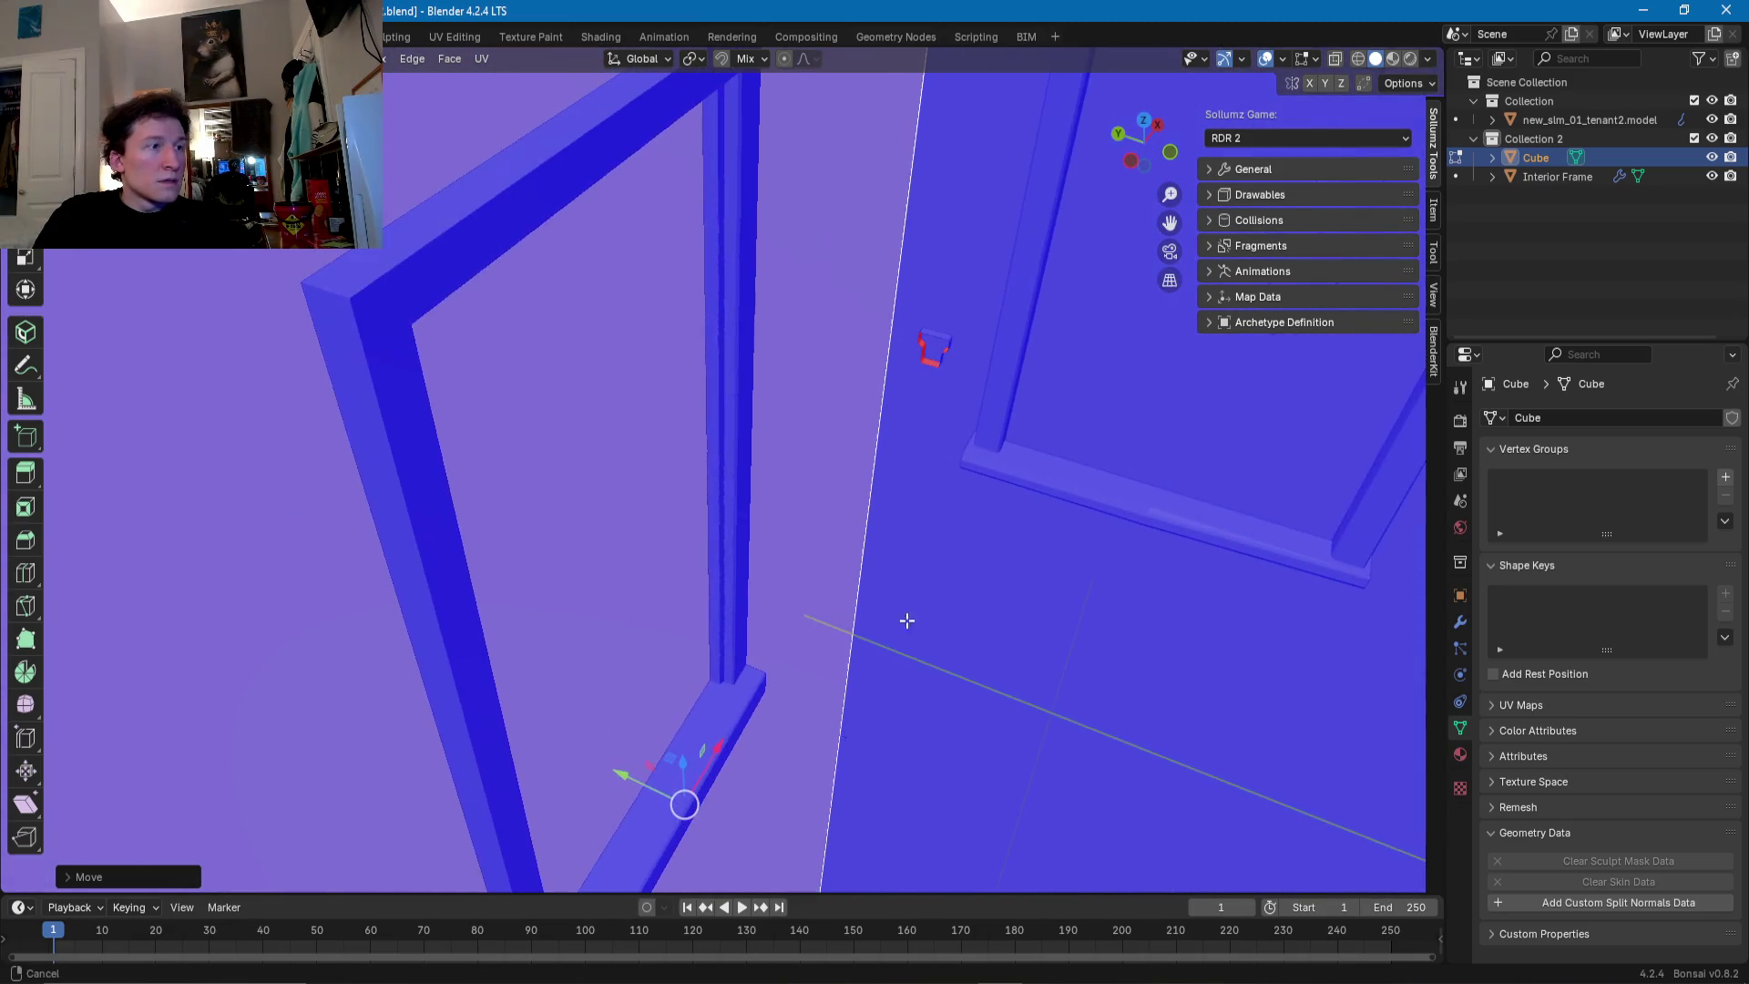
{"action": "left_click_drag", "start_coordinate": [625, 770], "coordinate": [580, 744]}
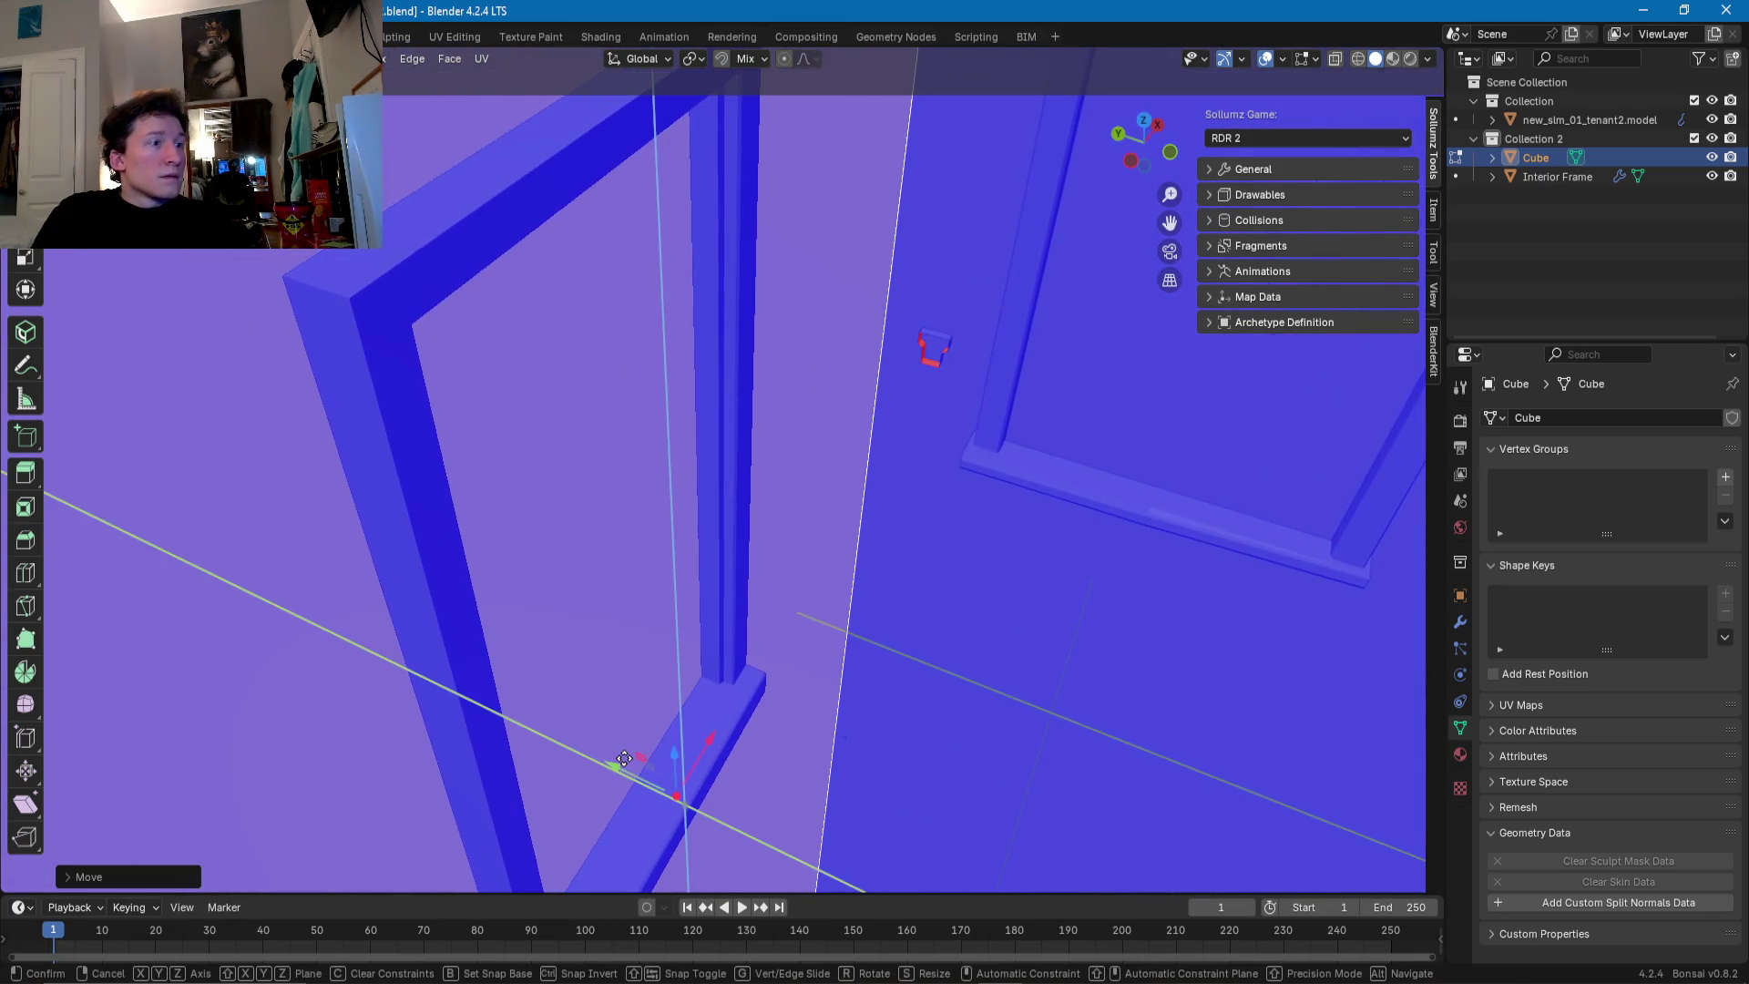
{"action": "left_click", "coordinate": [606, 753]}
{"action": "middle_click_drag", "start_coordinate": [606, 753], "coordinate": [847, 523]}
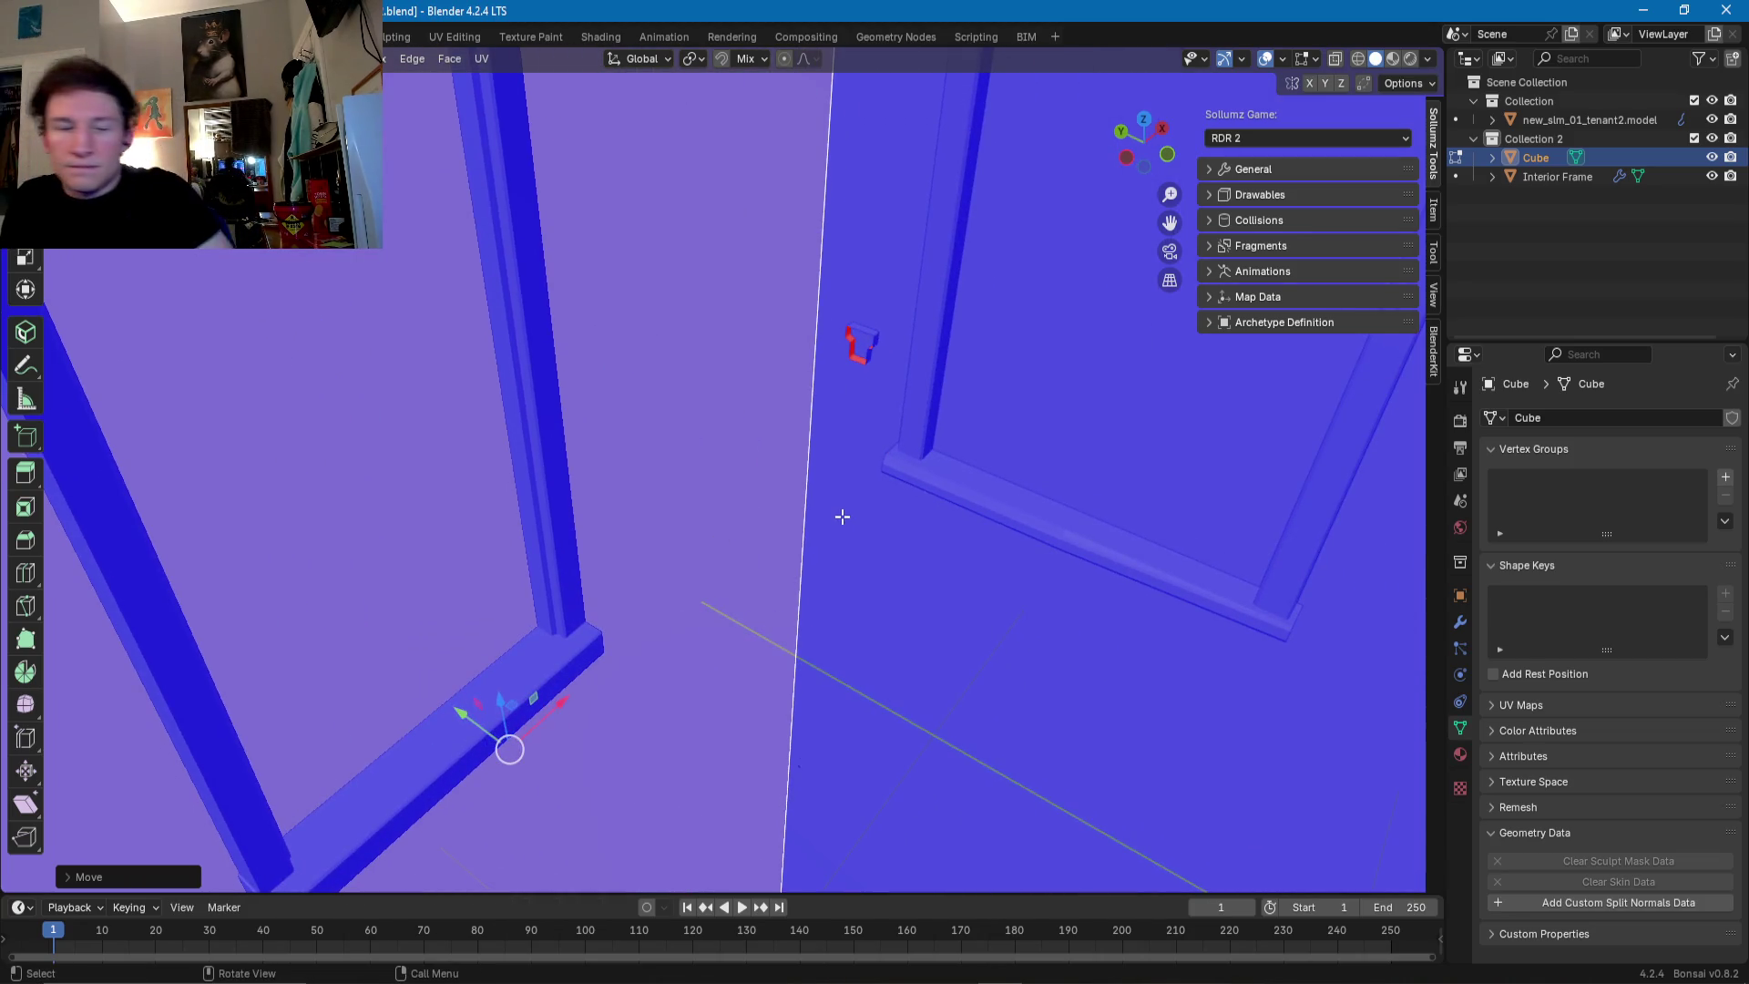
- In the building mesh, move the red piece's edge loop along X
{"action": "mouse_move", "coordinate": [895, 458]}
{"action": "middle_mouse_down"}
{"action": "mouse_move", "coordinate": [984, 420]}
{"action": "mouse_move", "coordinate": [740, 474]}
{"action": "middle_mouse_up"}
{"action": "key", "text": "Tab"}
{"action": "left_click", "coordinate": [718, 471]}
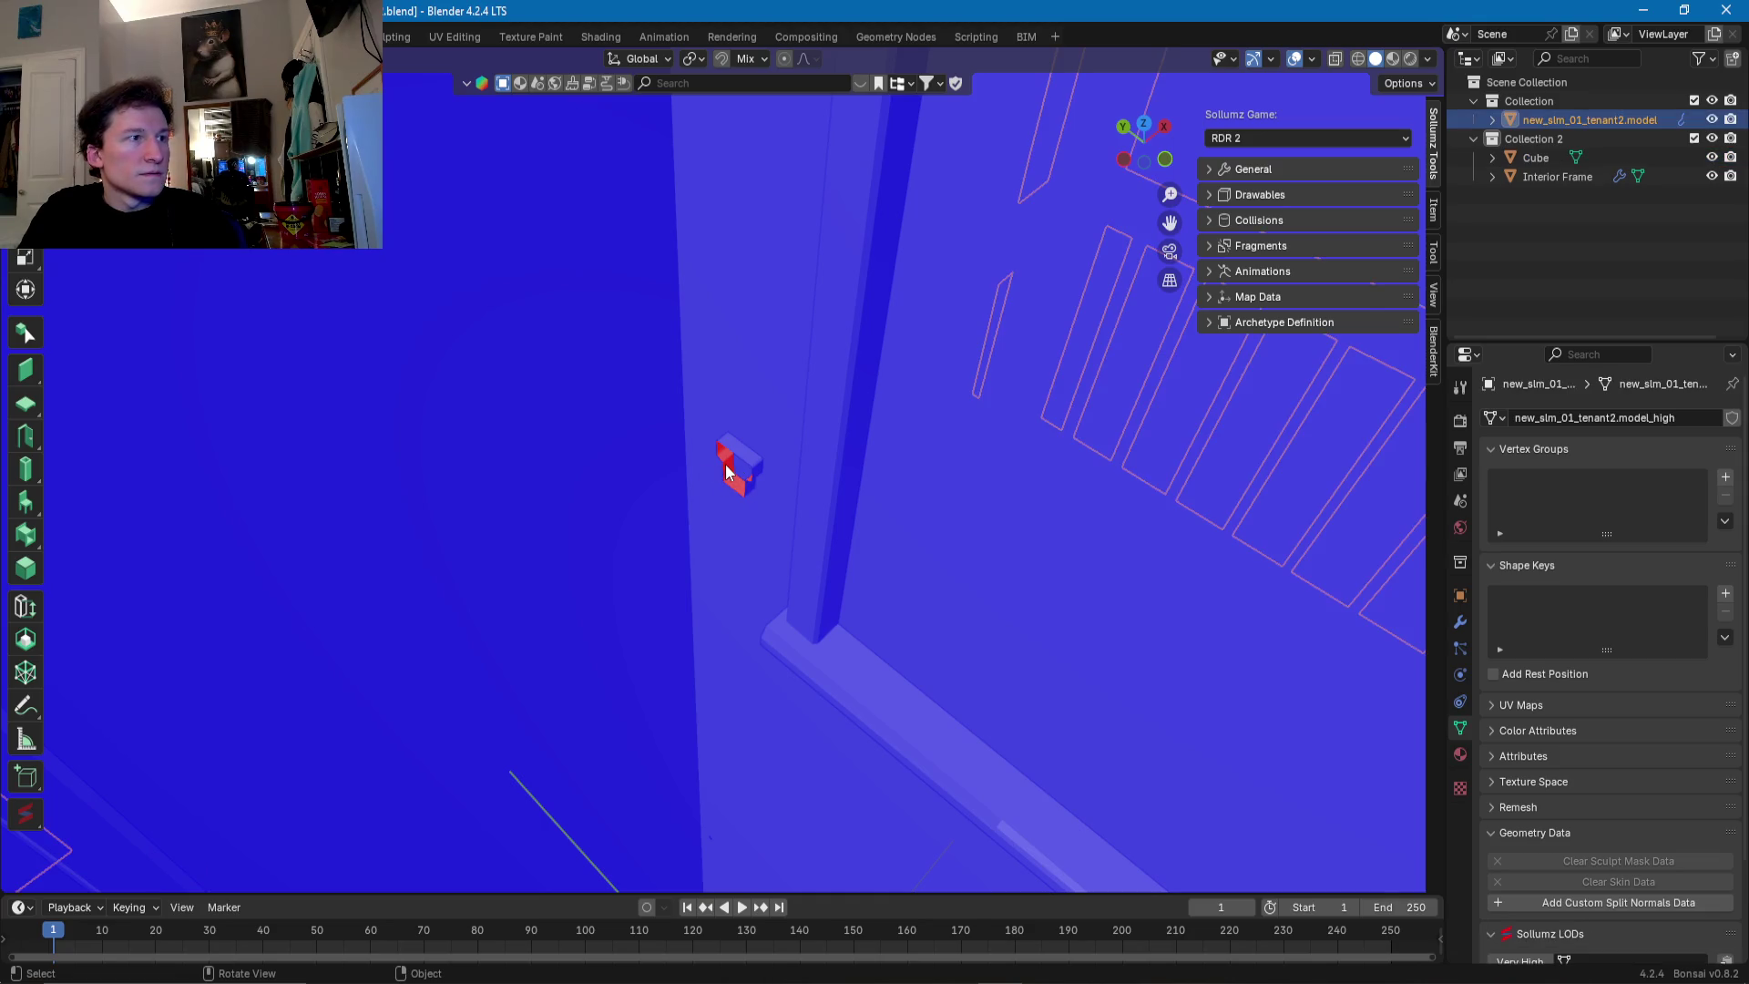
{"action": "key", "text": "Tab"}
{"action": "left_click", "coordinate": [726, 465], "text": "alt"}
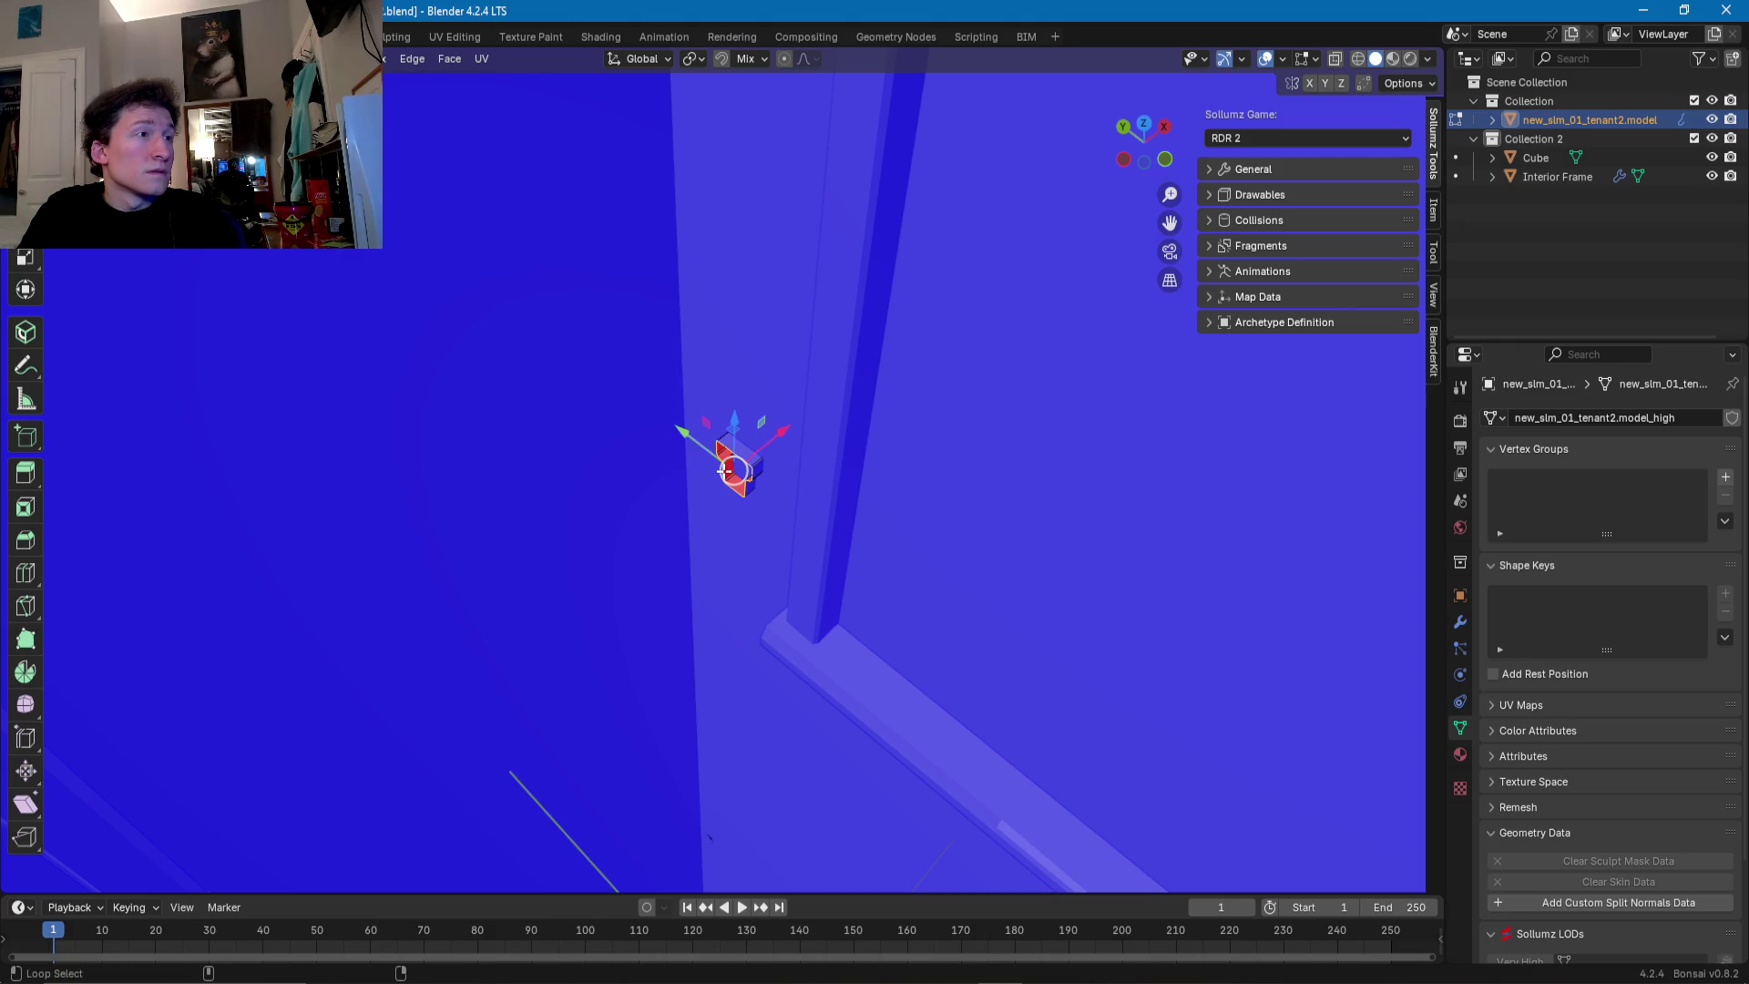
{"action": "left_click_drag", "start_coordinate": [733, 471], "coordinate": [782, 434]}
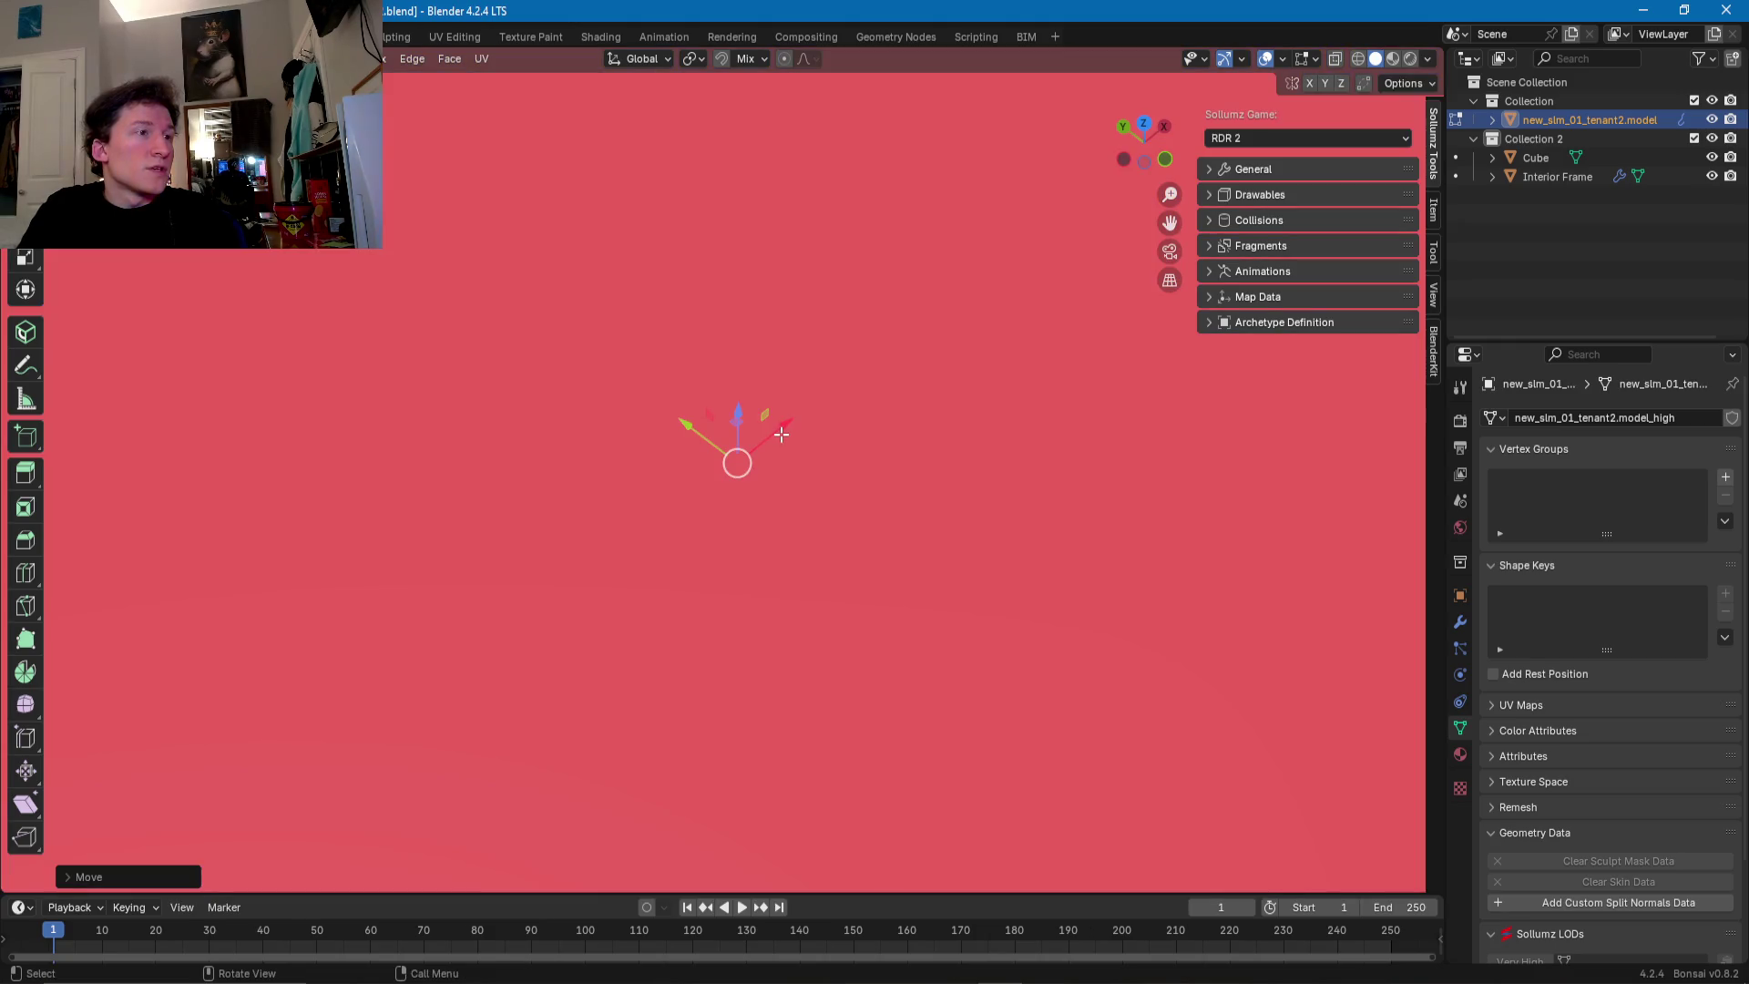
{"action": "mouse_move", "coordinate": [782, 435]}
{"action": "middle_mouse_down"}
{"action": "mouse_move", "coordinate": [675, 355]}
{"action": "mouse_move", "coordinate": [798, 559]}
{"action": "mouse_move", "coordinate": [769, 496]}
{"action": "middle_mouse_up"}
- Select the room Cube's floor face in Edit Mode and inspect the whole house
{"action": "key", "text": "Tab"}
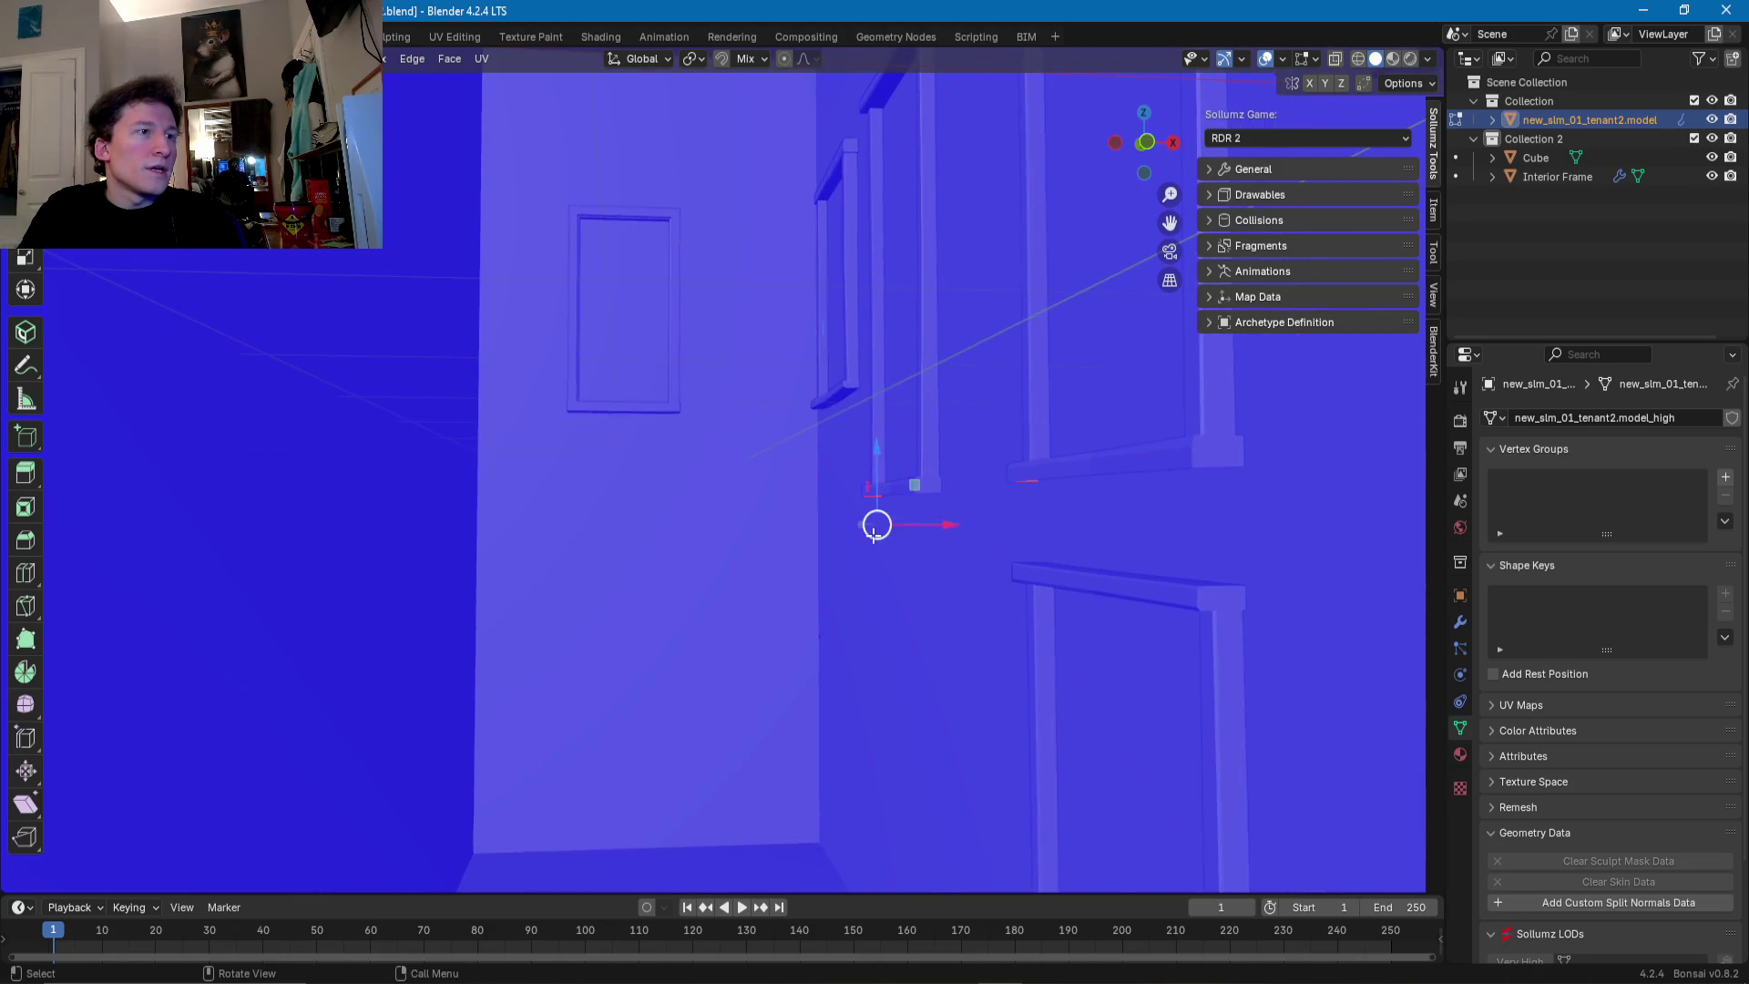
{"action": "left_click", "coordinate": [883, 538]}
{"action": "key", "text": "Tab"}
{"action": "mouse_move", "coordinate": [866, 578]}
{"action": "middle_mouse_down", "text": "shift"}
{"action": "mouse_move", "coordinate": [779, 716]}
{"action": "mouse_move", "coordinate": [800, 722]}
{"action": "mouse_move", "coordinate": [822, 542]}
{"action": "mouse_move", "coordinate": [666, 542]}
{"action": "mouse_move", "coordinate": [816, 527]}
{"action": "middle_mouse_up", "text": "shift"}
{"action": "left_click", "coordinate": [811, 558]}
{"action": "scroll", "coordinate": [753, 508], "scroll_direction": "up", "scroll_amount": 5}
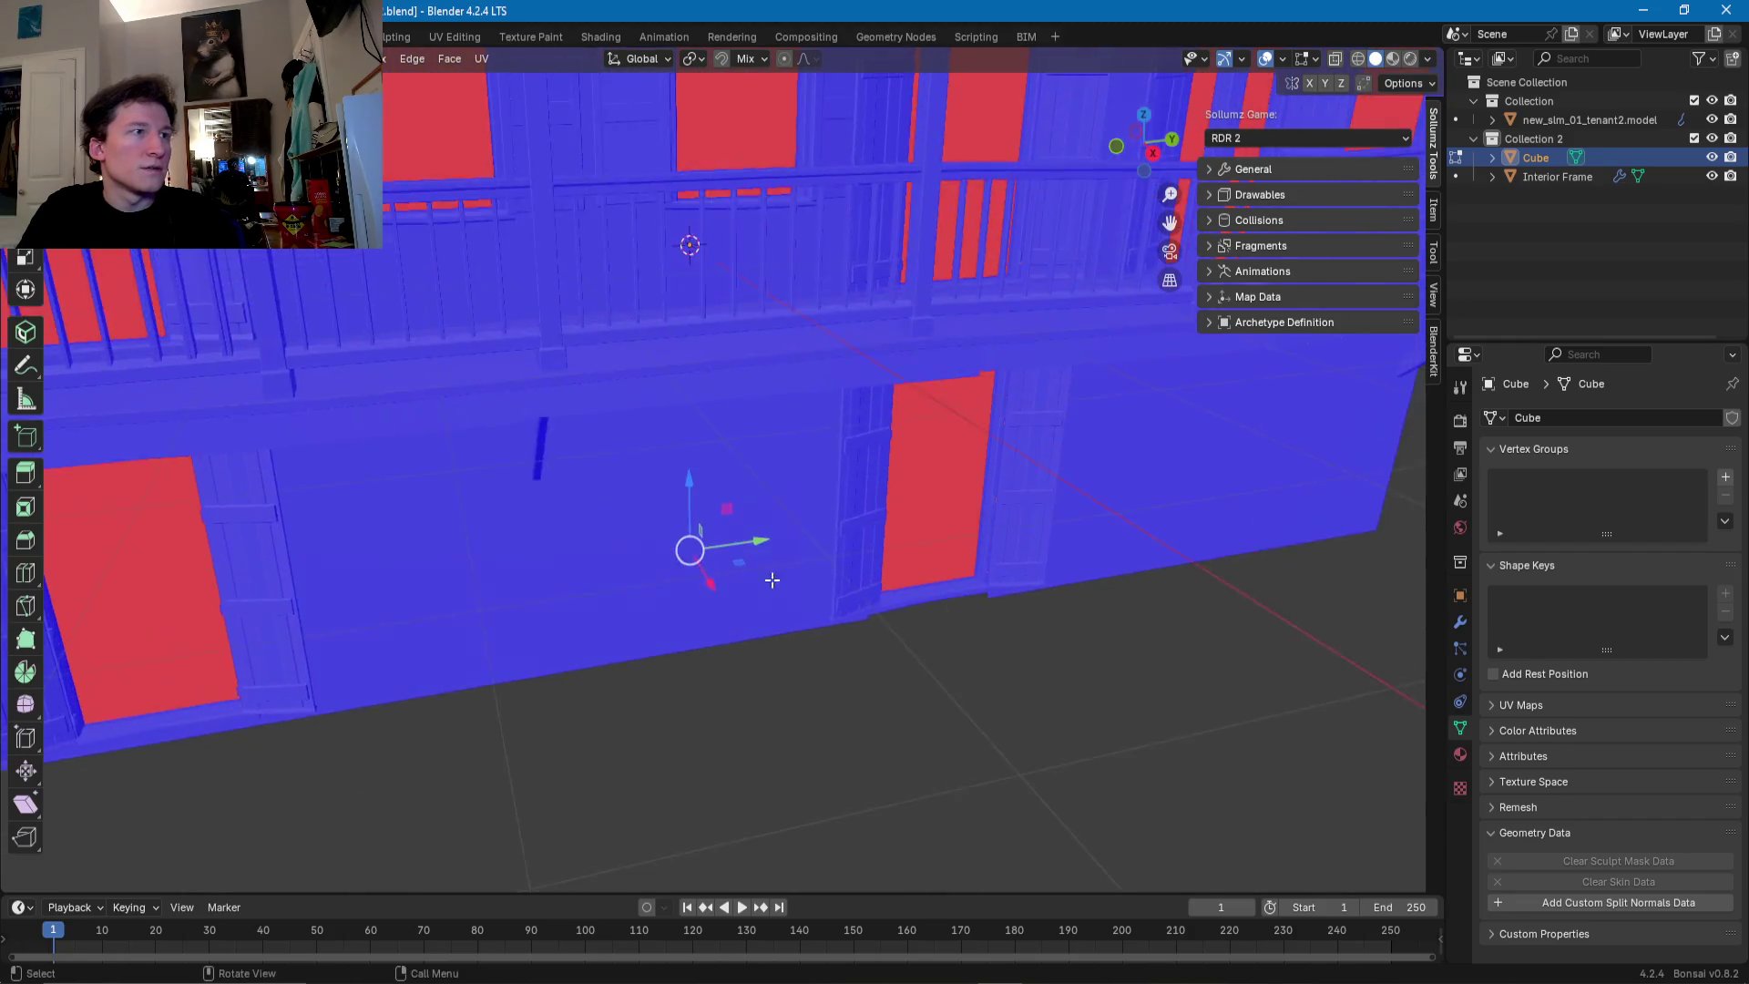
{"action": "scroll", "coordinate": [762, 592], "scroll_direction": "down", "scroll_amount": 5}
{"action": "mouse_move", "coordinate": [746, 585]}
{"action": "middle_mouse_down"}
{"action": "mouse_move", "coordinate": [584, 571]}
{"action": "mouse_move", "coordinate": [637, 560]}
{"action": "middle_mouse_up"}
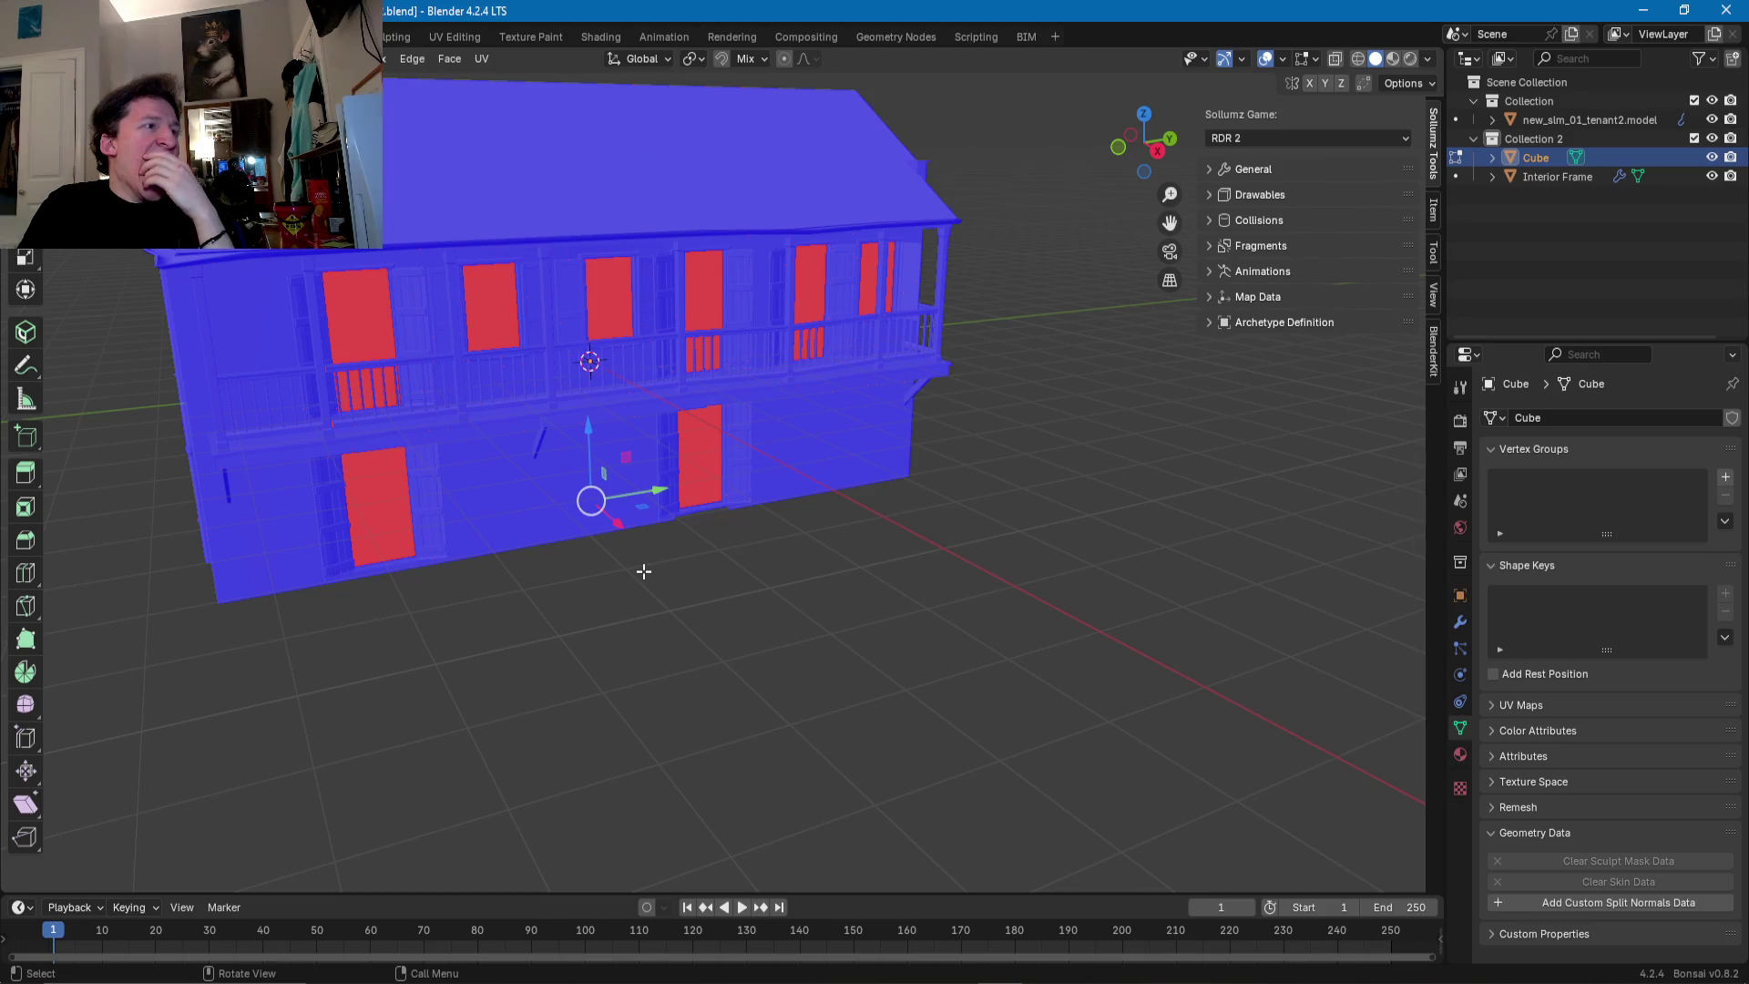
{"action": "mouse_move", "coordinate": [644, 571]}
{"action": "middle_mouse_down"}
{"action": "mouse_move", "coordinate": [749, 537]}
{"action": "mouse_move", "coordinate": [731, 545]}
{"action": "middle_mouse_up"}
{"action": "scroll", "coordinate": [731, 544], "scroll_direction": "up", "scroll_amount": 6}
{"action": "scroll", "coordinate": [777, 543], "scroll_direction": "up", "scroll_amount": 5}
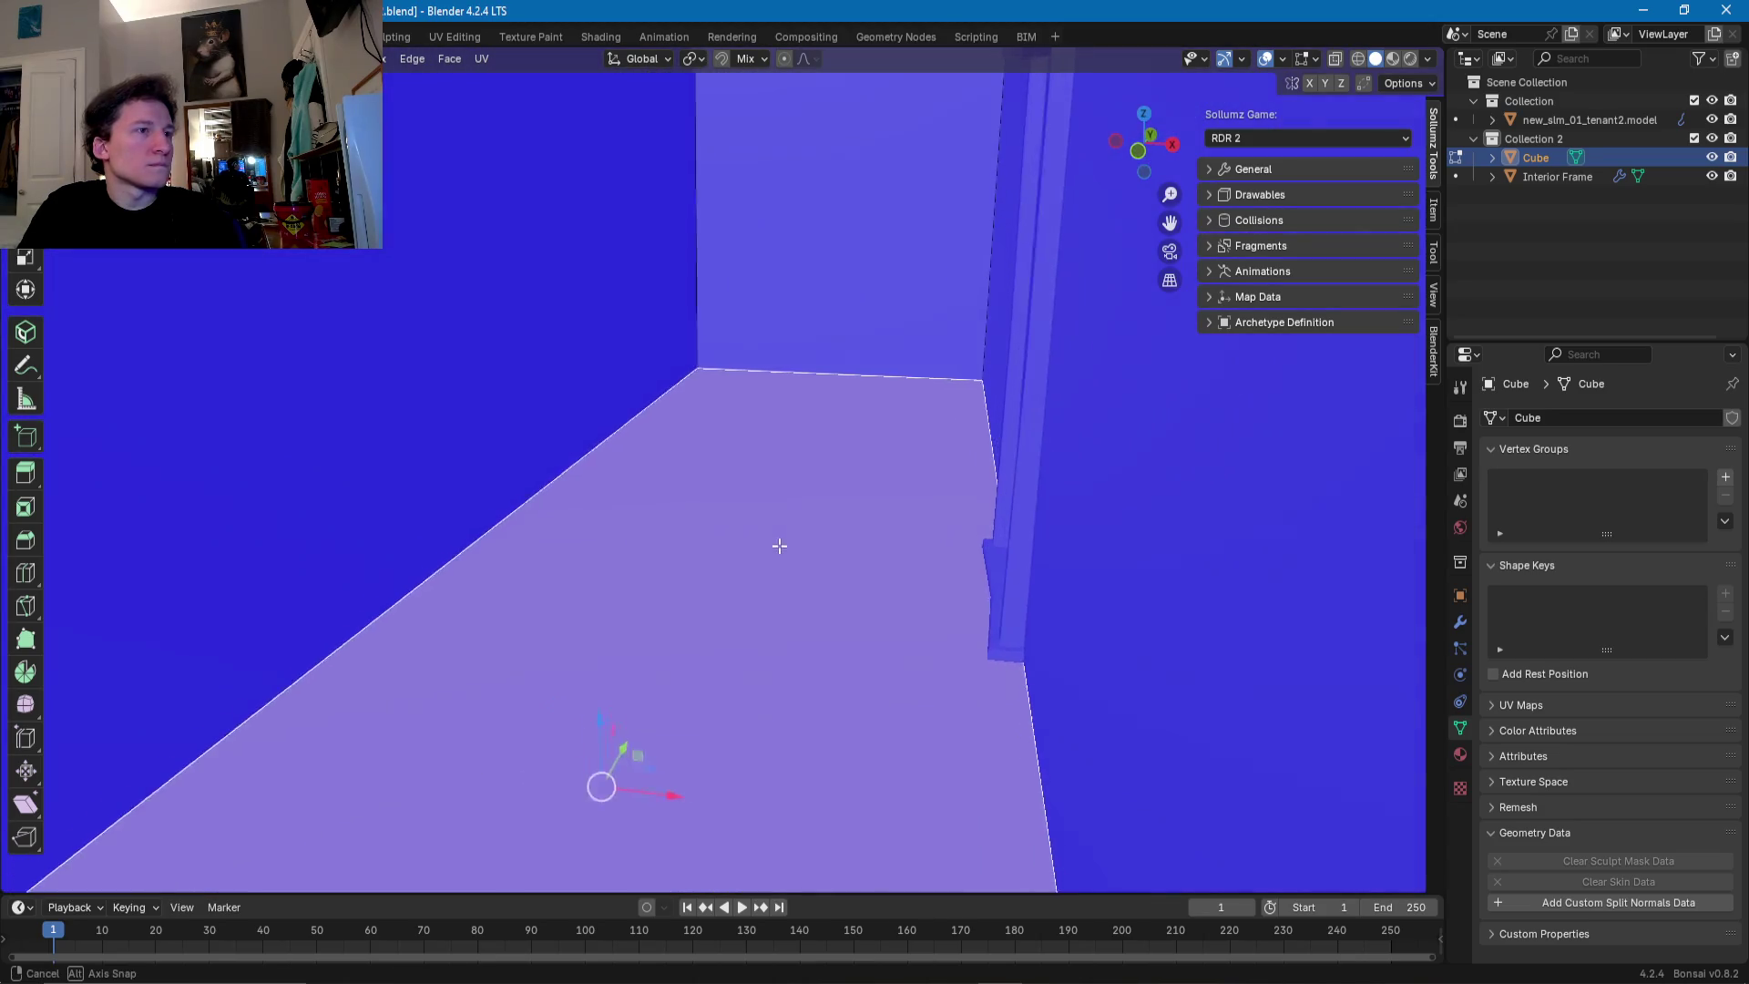
- Separate the Cube's selected floor face into its own object named FL1Floor
{"action": "right_click", "coordinate": [790, 552]}
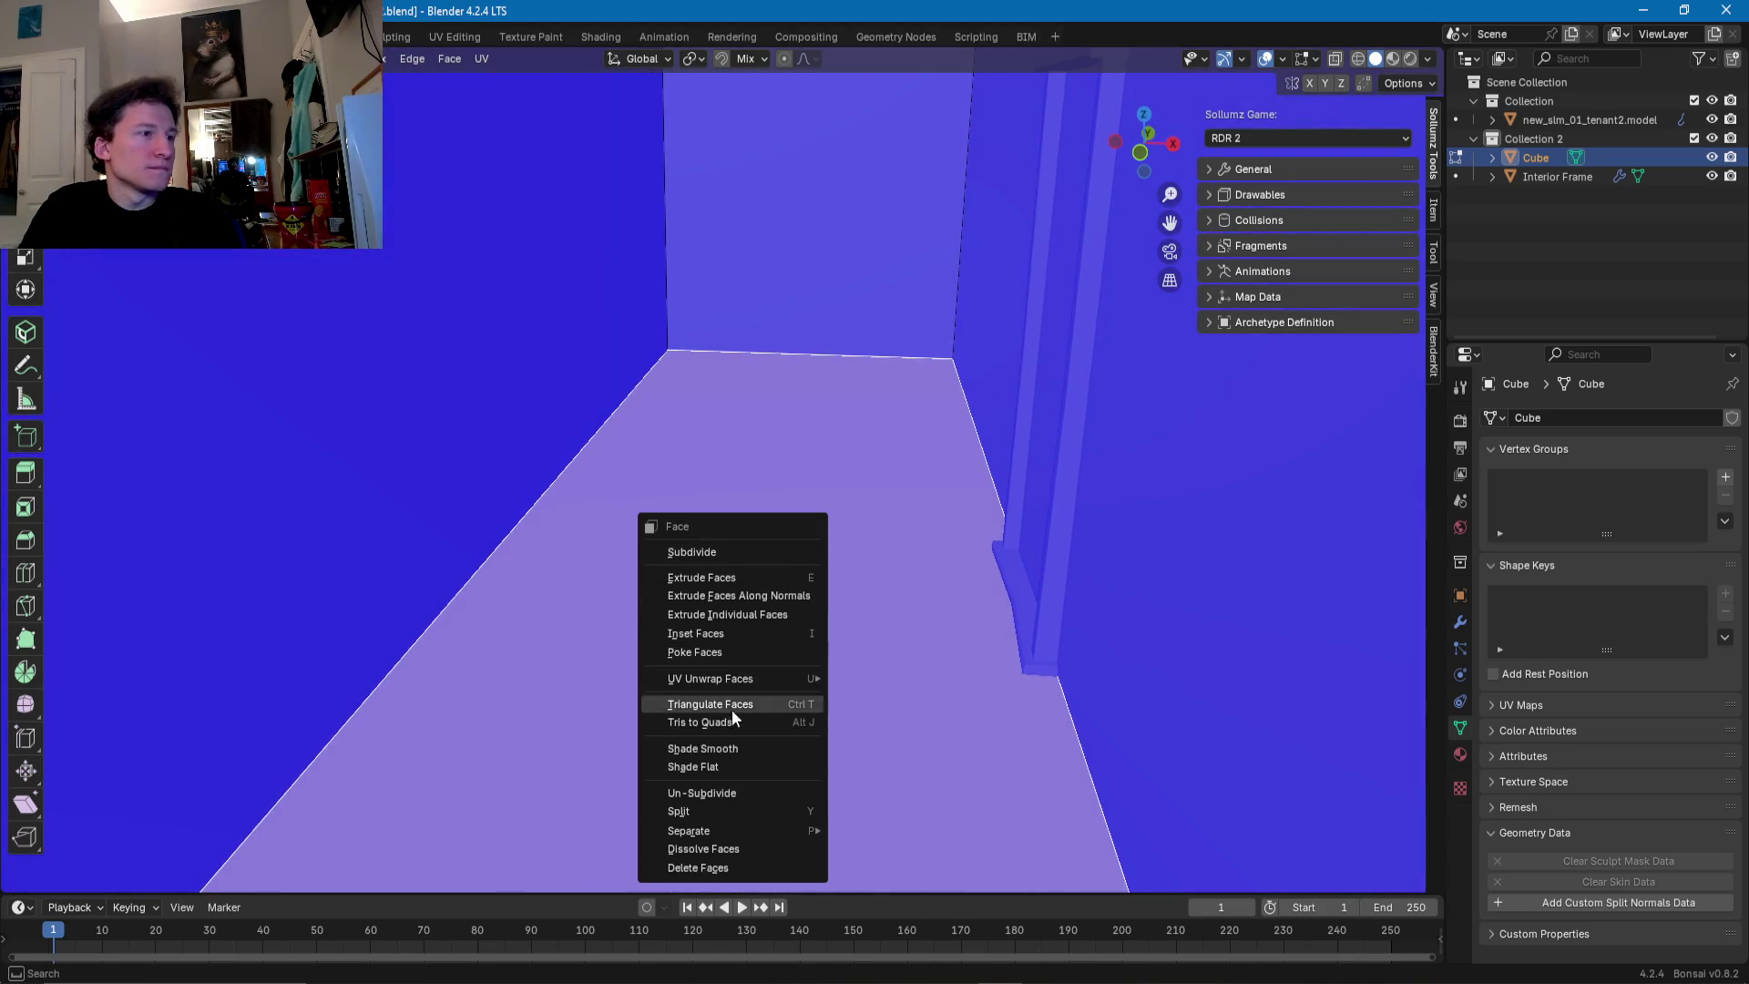
{"action": "mouse_move", "coordinate": [747, 835]}
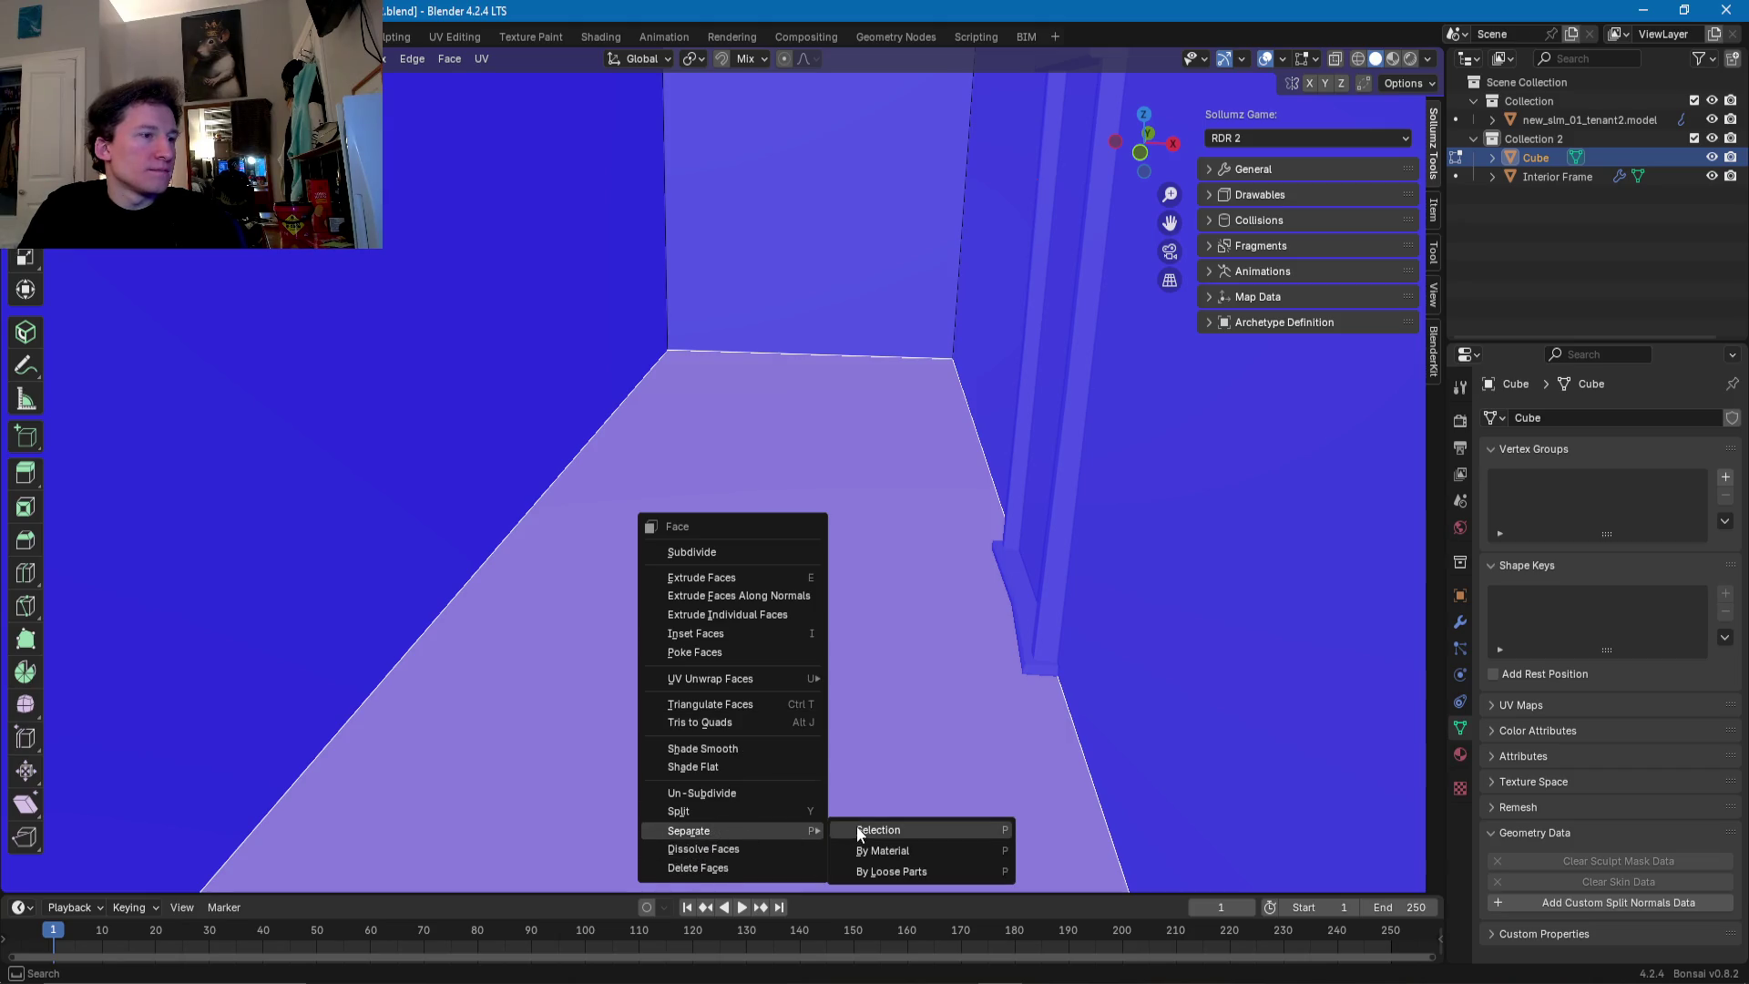
{"action": "left_click", "coordinate": [856, 825]}
{"action": "double_click", "coordinate": [1563, 177]}
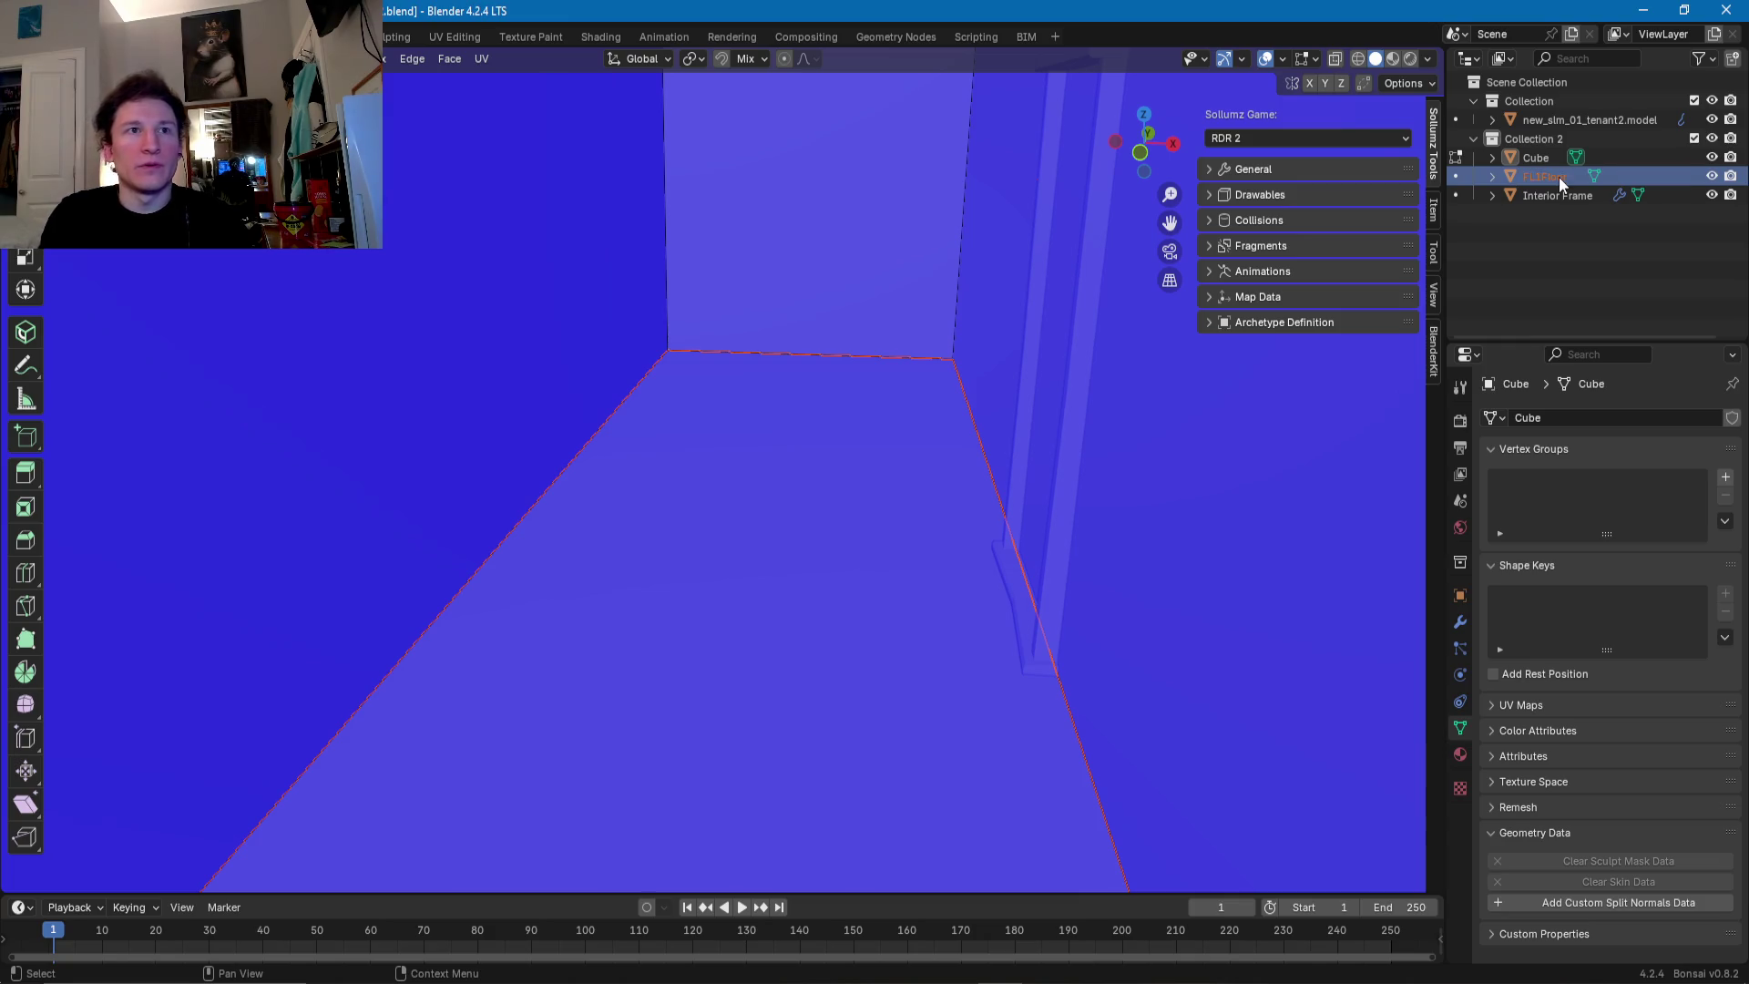
{"action": "key", "text": "Return"}
- Move the Cube's bottom edge loop vertically so it sits on the floor line
{"action": "left_click", "coordinate": [819, 316]}
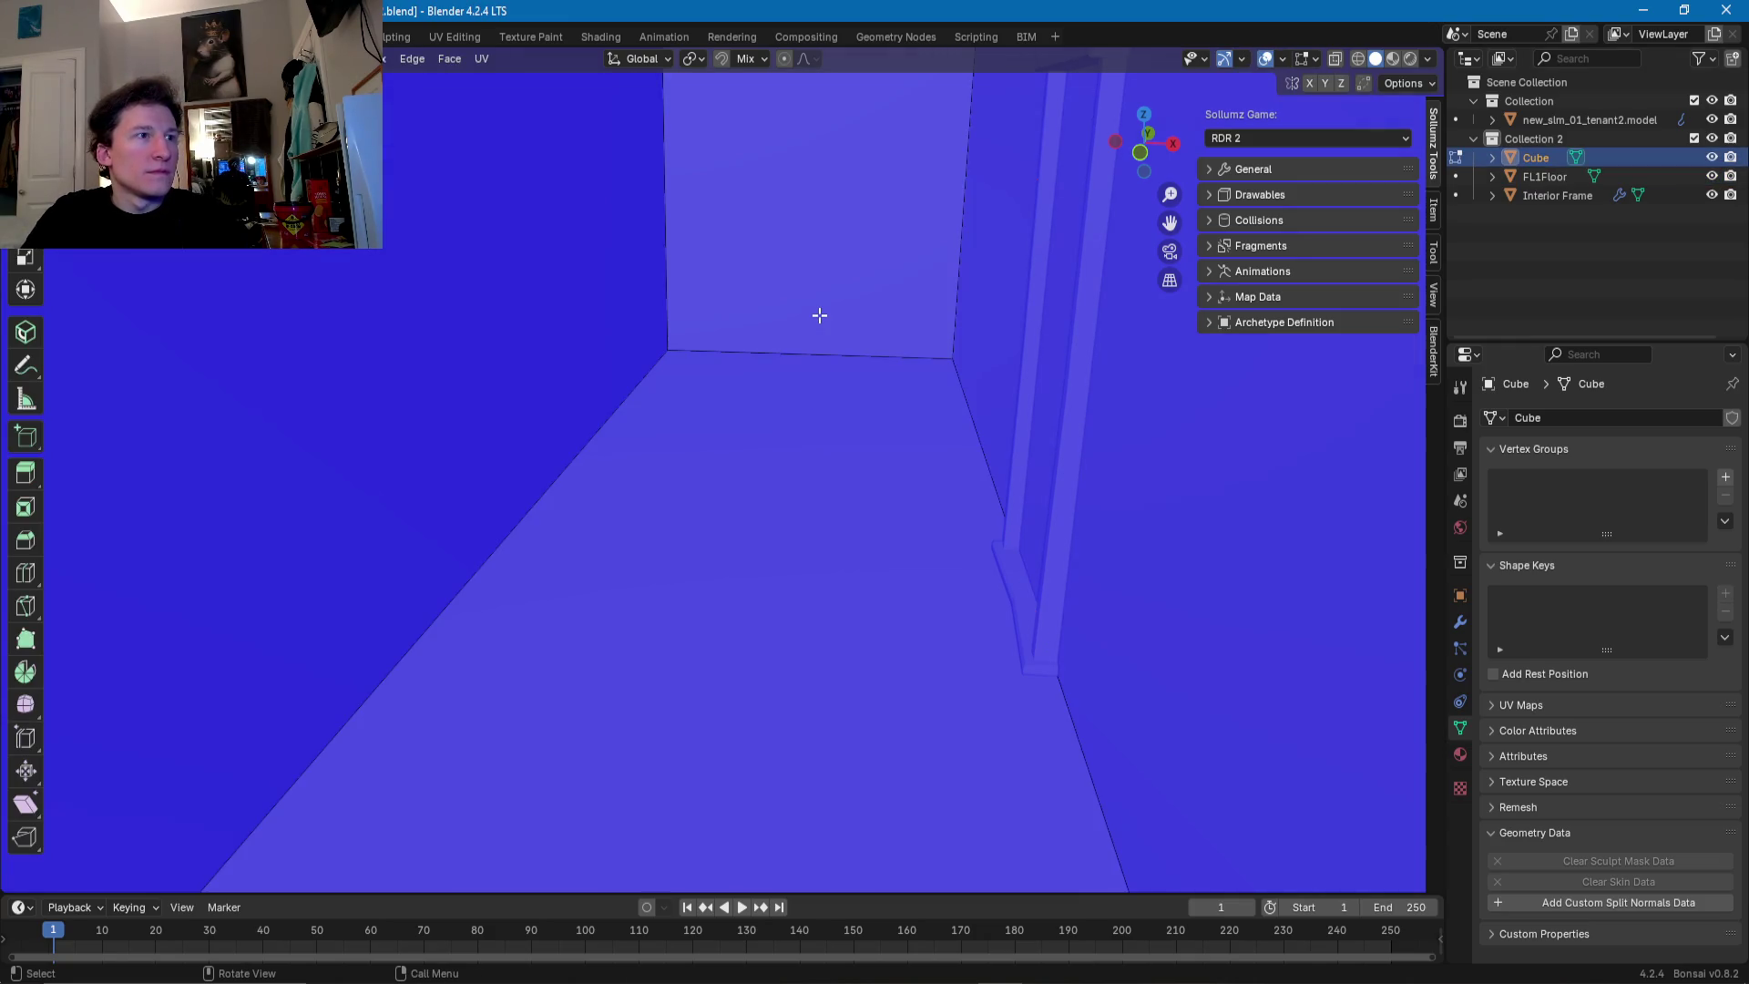
{"action": "left_click", "coordinate": [809, 352]}
{"action": "left_click", "coordinate": [849, 350], "text": "alt"}
{"action": "left_click_drag", "start_coordinate": [675, 772], "coordinate": [722, 632]}
{"action": "mouse_move", "coordinate": [722, 632]}
{"action": "middle_mouse_down"}
{"action": "mouse_move", "coordinate": [813, 567]}
{"action": "mouse_move", "coordinate": [829, 631]}
{"action": "mouse_move", "coordinate": [878, 567]}
{"action": "middle_mouse_up"}
{"action": "key", "text": "Tab"}
{"action": "left_click", "coordinate": [829, 631]}
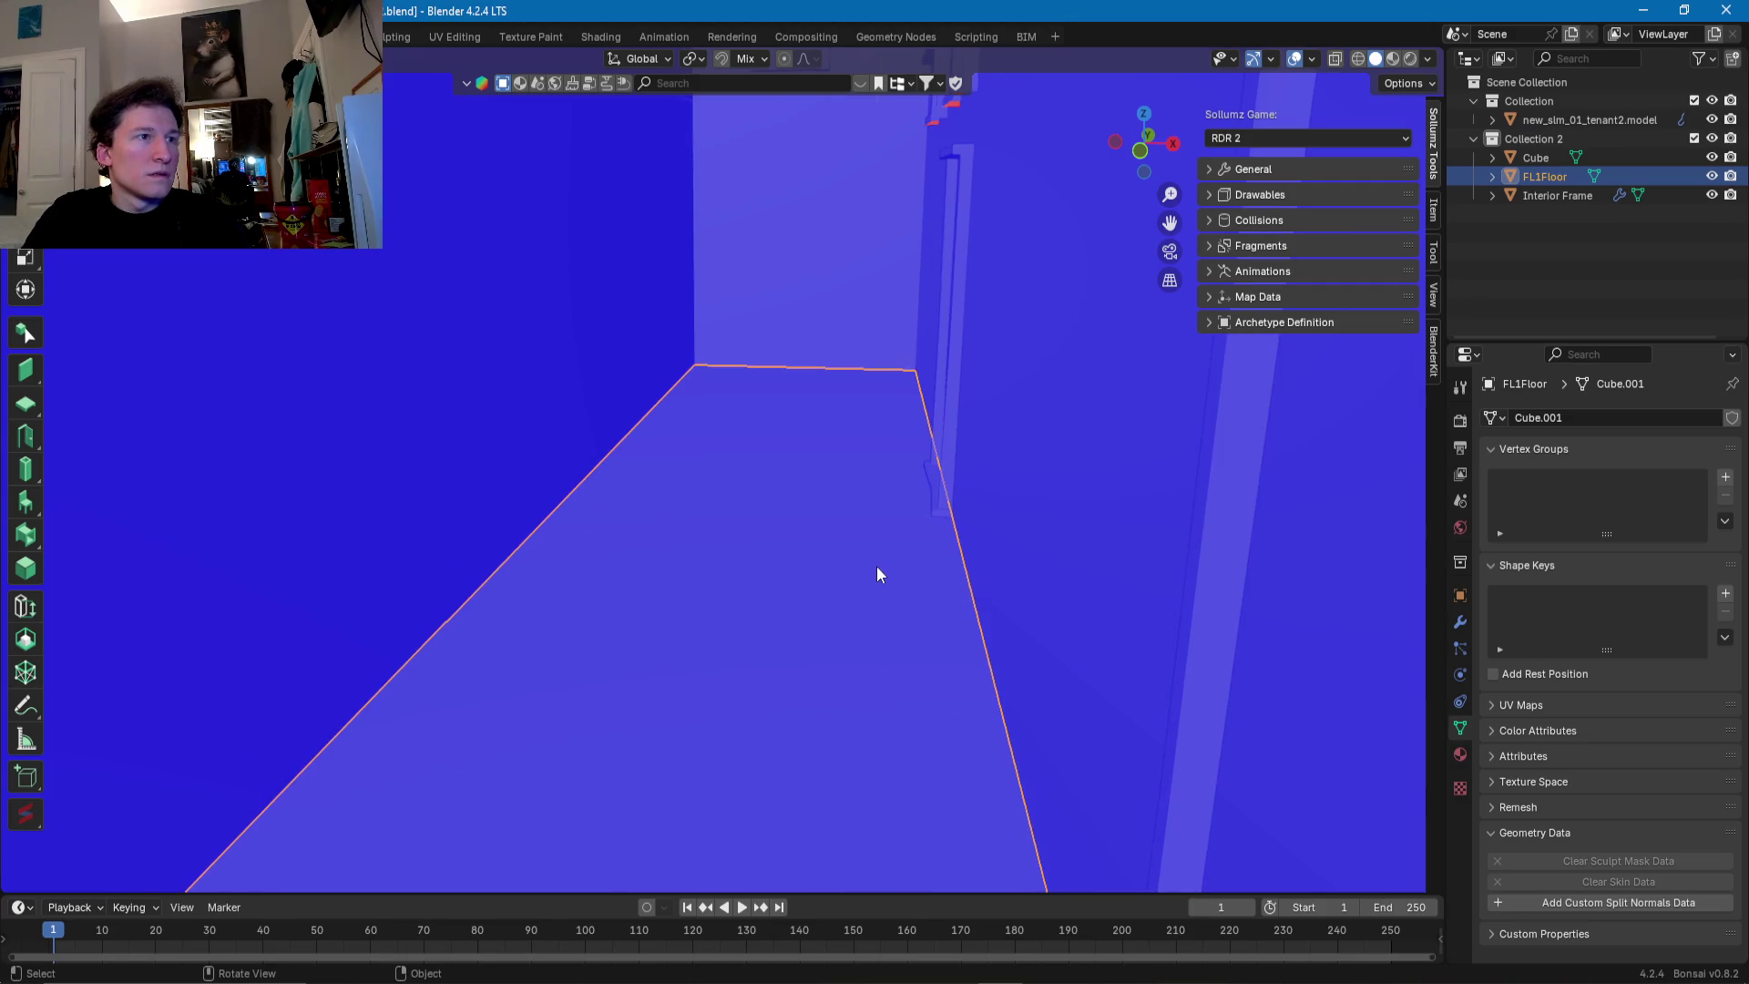
- Duplicate the FL1Floor plane and lift the copy along Z
{"action": "key", "text": "shift+d"}
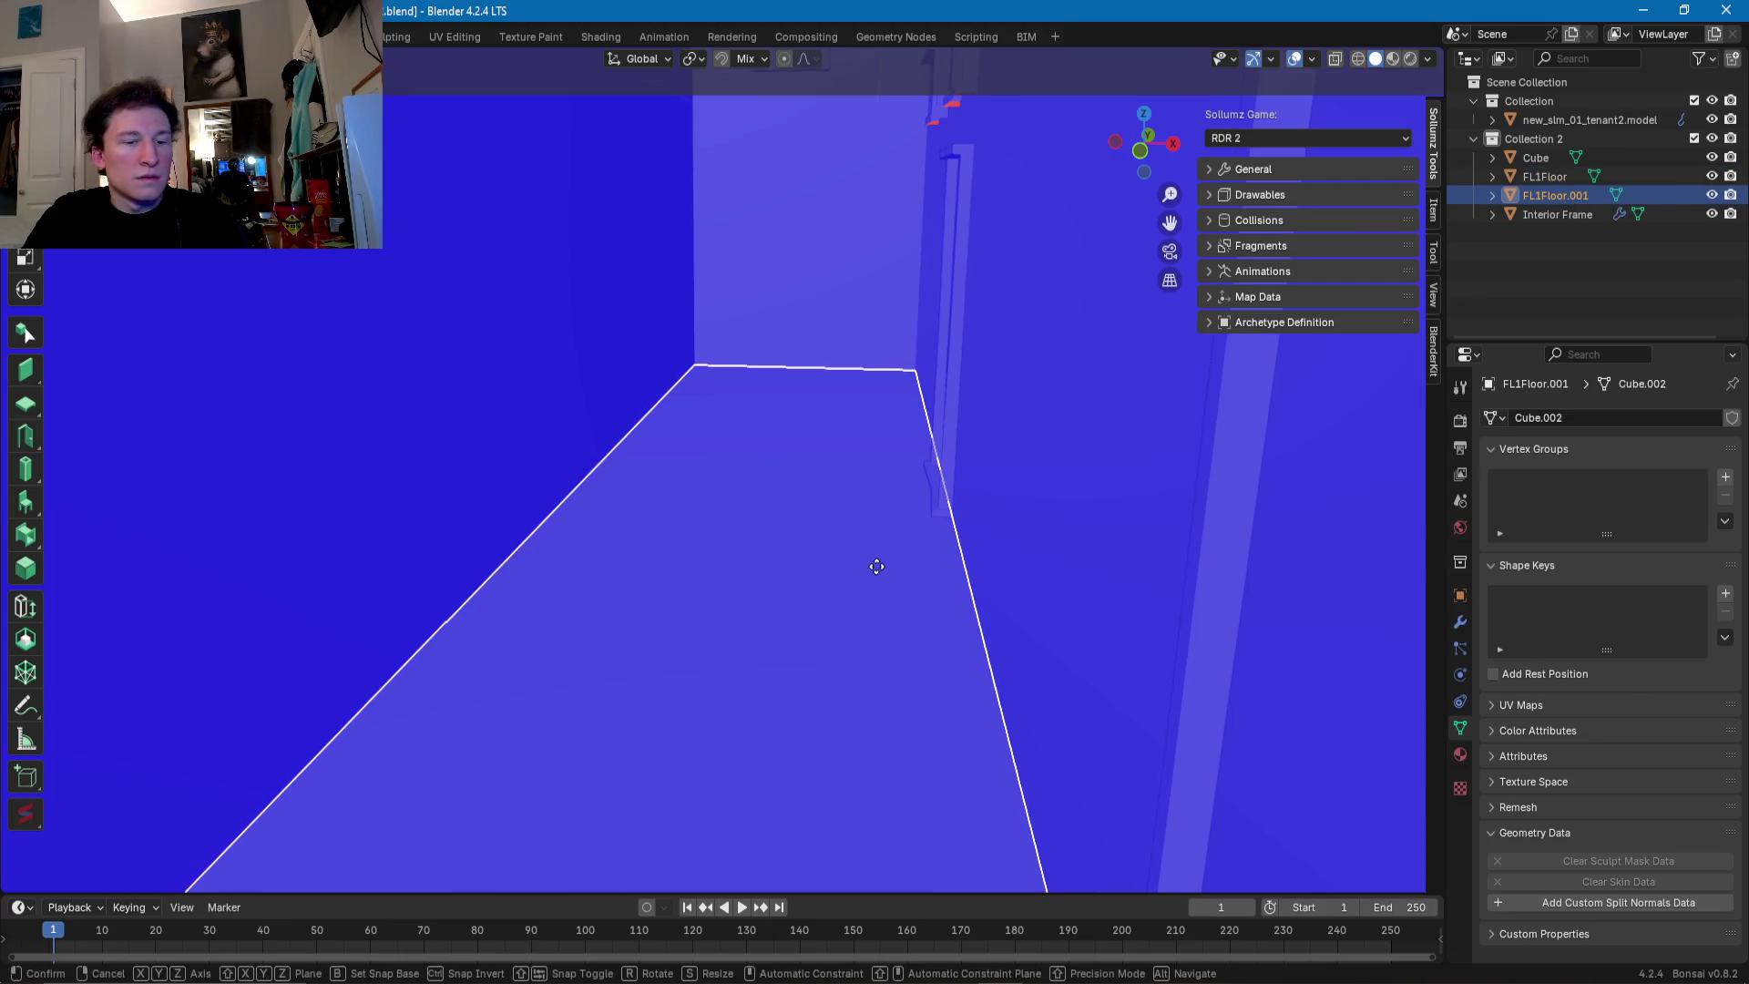
{"action": "key", "text": "z"}
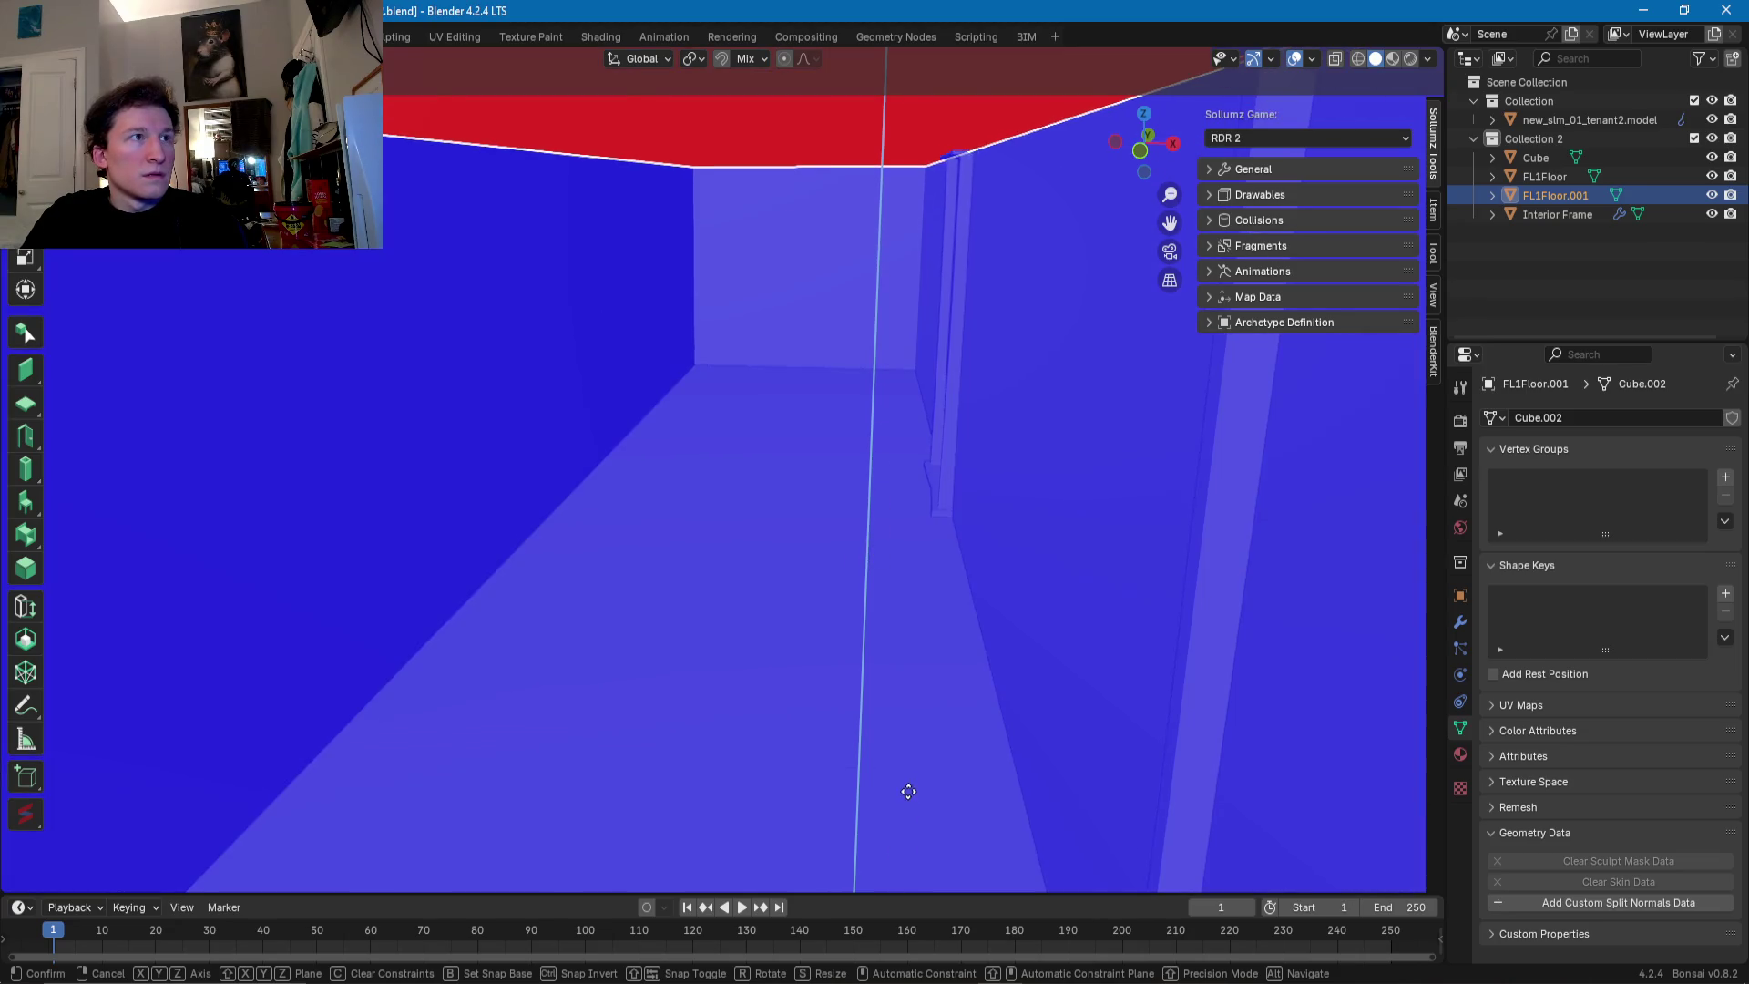
{"action": "left_click", "coordinate": [909, 792]}
{"action": "mouse_move", "coordinate": [911, 787]}
{"action": "middle_mouse_down"}
{"action": "mouse_move", "coordinate": [889, 658]}
{"action": "mouse_move", "coordinate": [755, 571]}
{"action": "middle_mouse_up"}
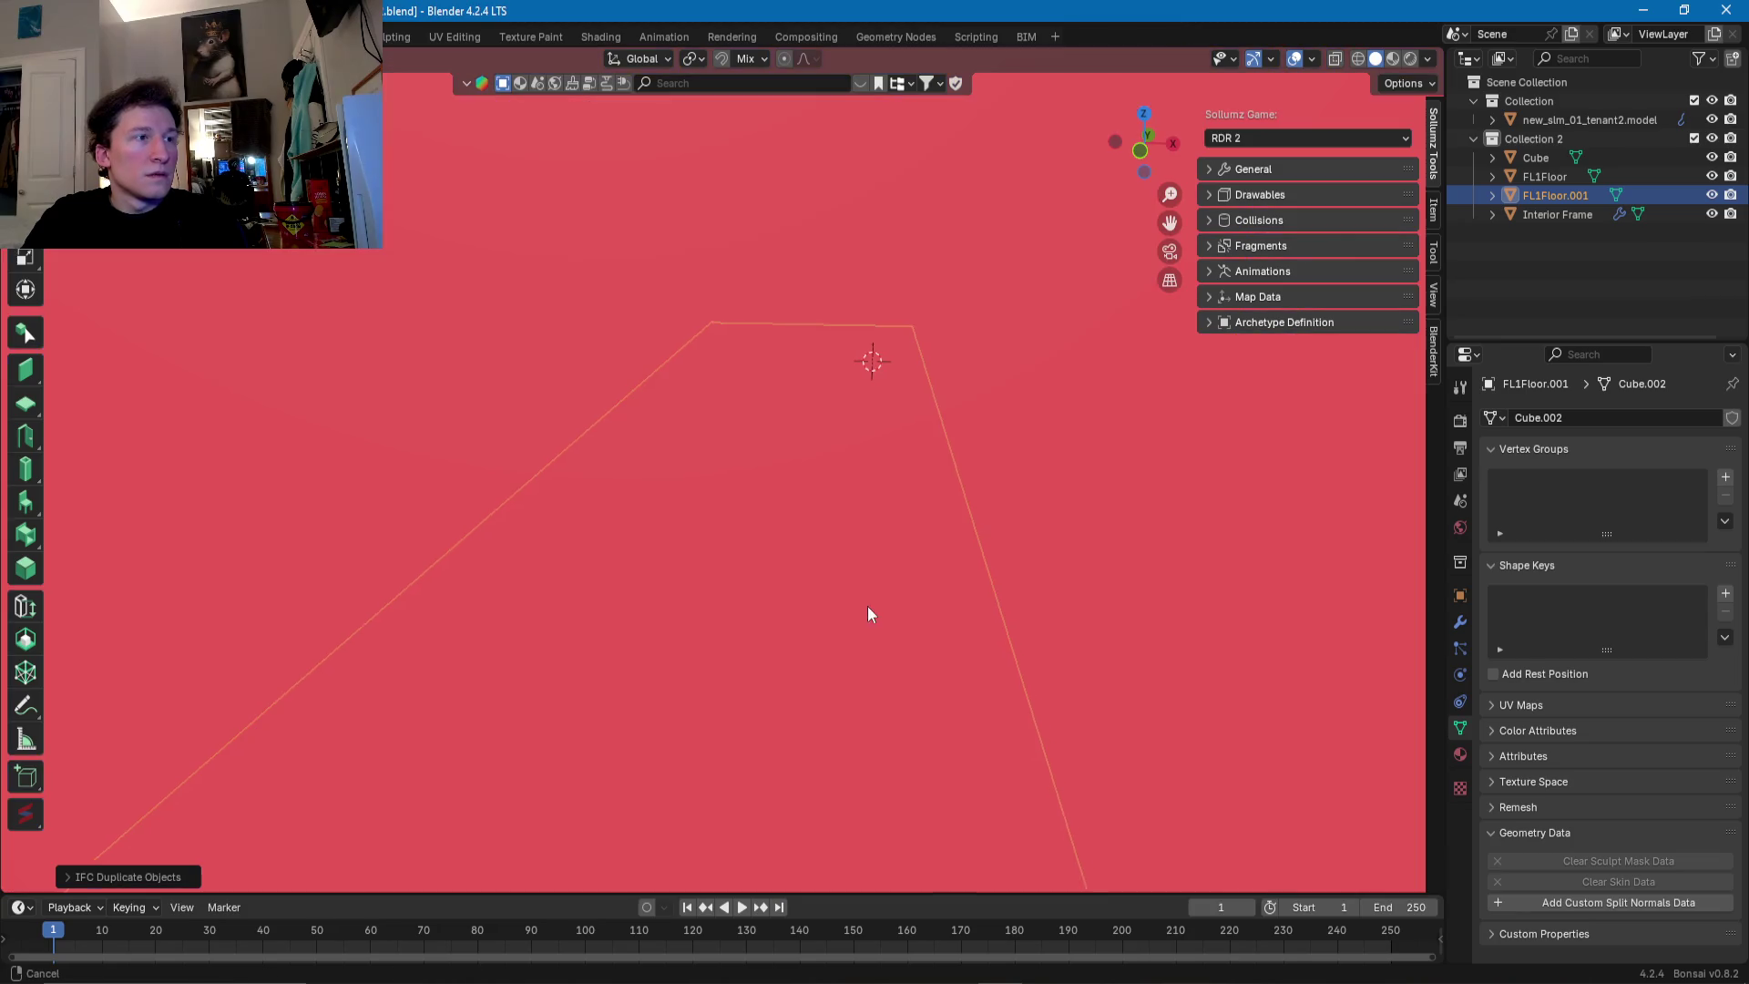
{"action": "scroll", "coordinate": [754, 571], "scroll_direction": "up", "scroll_amount": 2}
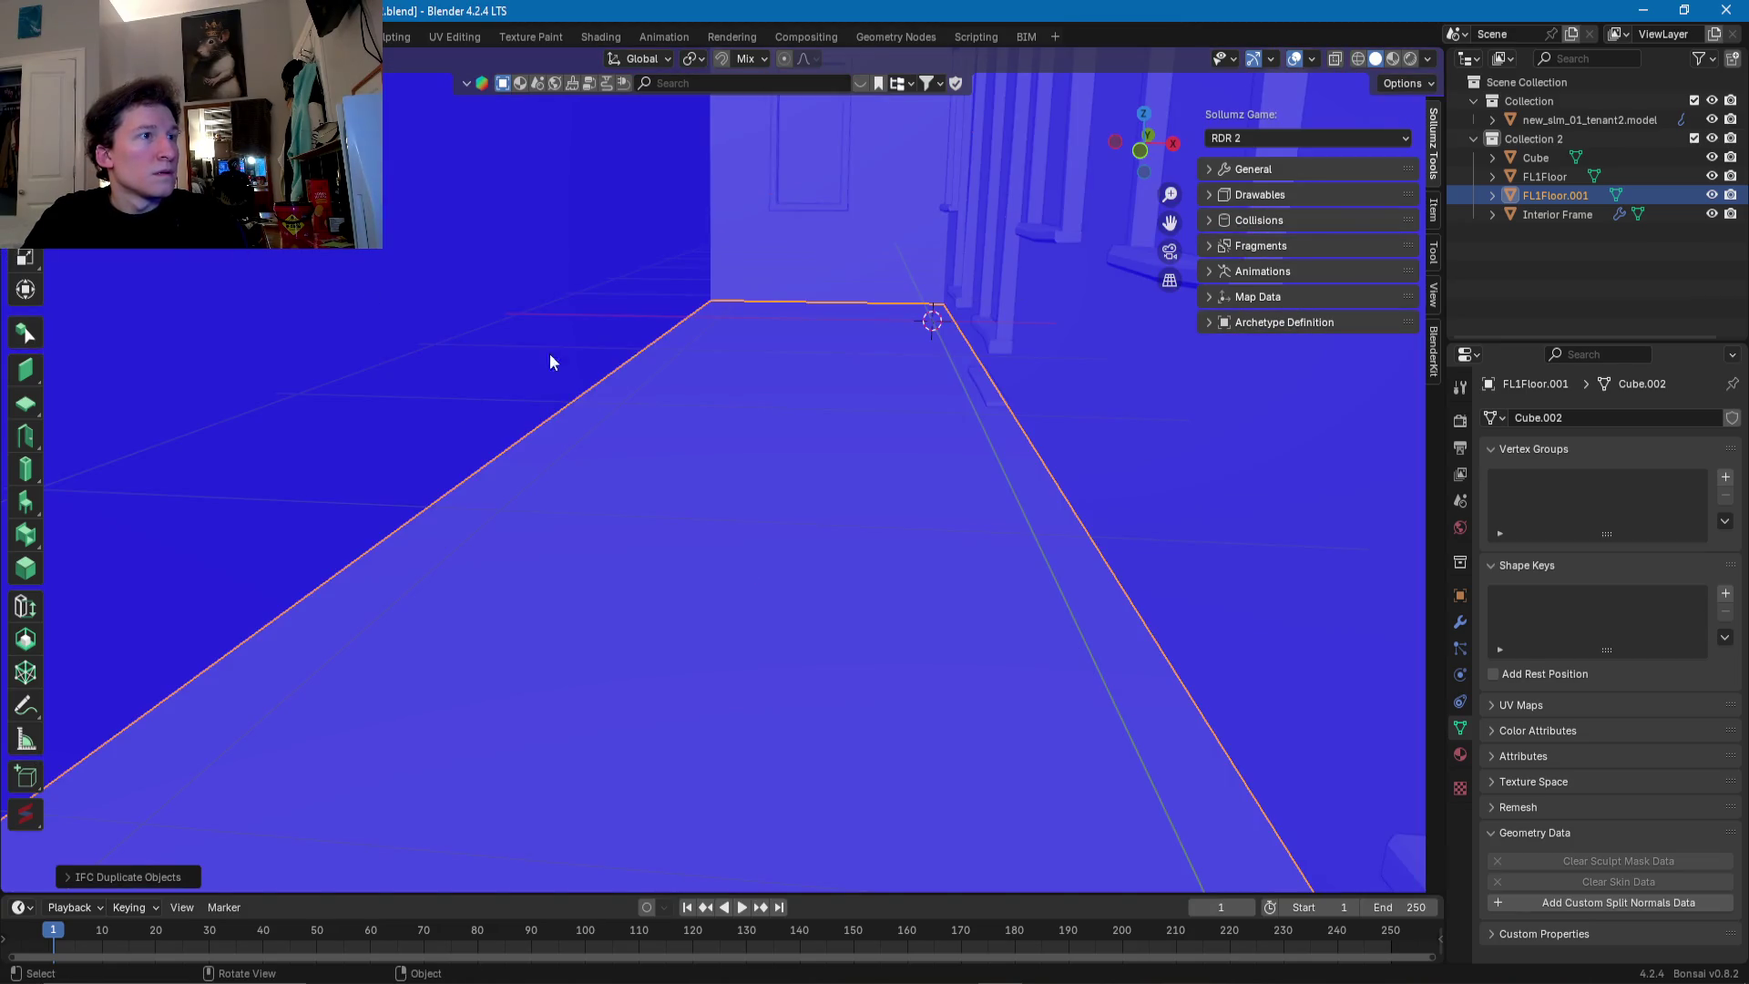
{"action": "scroll", "coordinate": [638, 415], "scroll_direction": "down", "scroll_amount": 1}
{"action": "scroll", "coordinate": [655, 417], "scroll_direction": "down", "scroll_amount": 4}
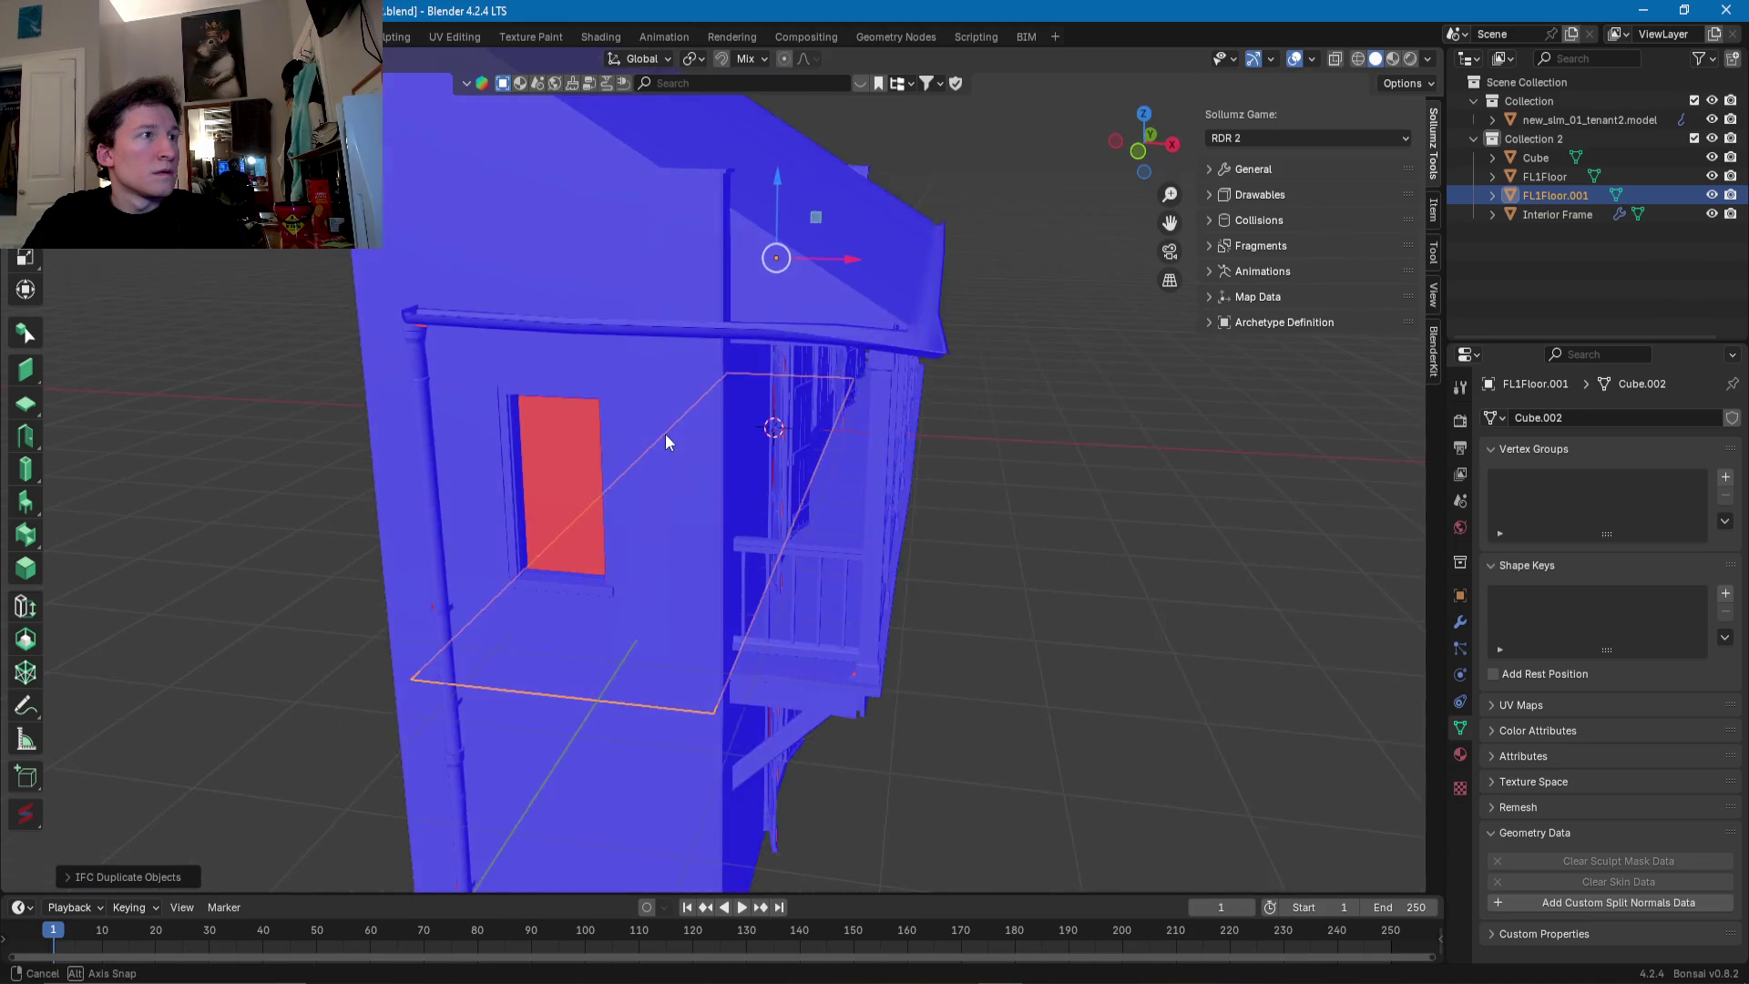
{"action": "scroll", "coordinate": [669, 443], "scroll_direction": "up", "scroll_amount": 5}
- Raise the copied plane's face up to ceiling height in Edit Mode
{"action": "key", "text": "Tab"}
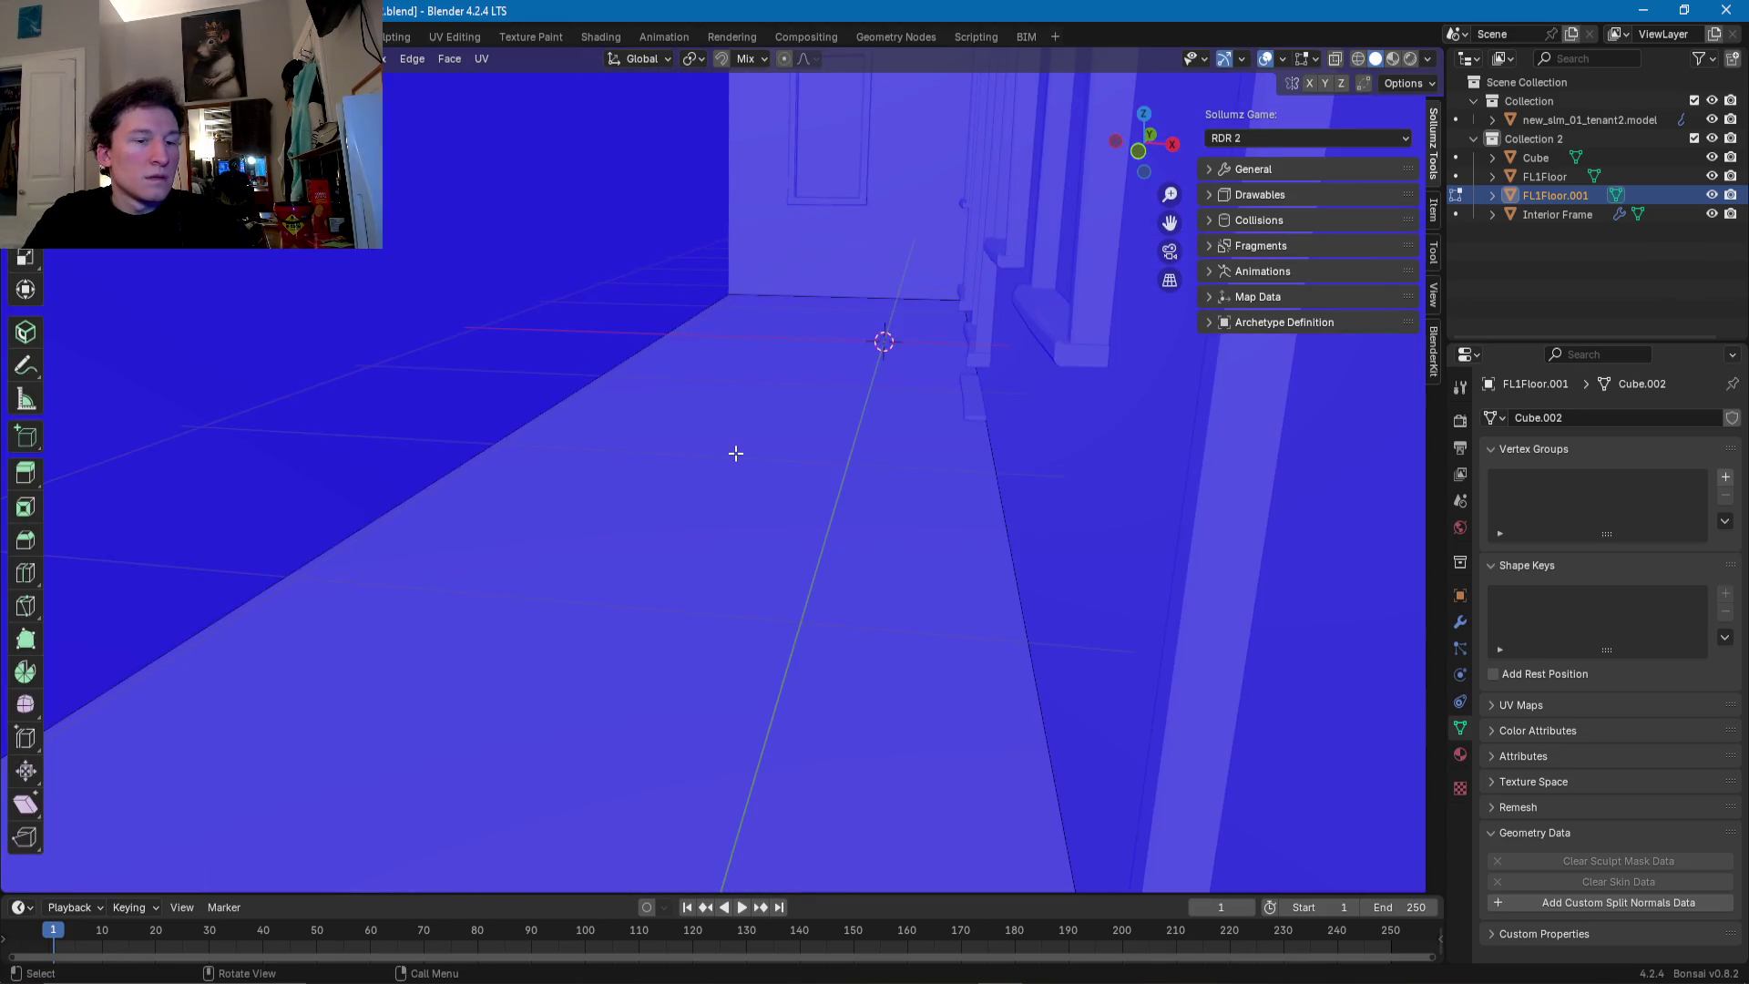
{"action": "left_click", "coordinate": [736, 453]}
{"action": "left_click_drag", "start_coordinate": [723, 447], "coordinate": [737, 347]}
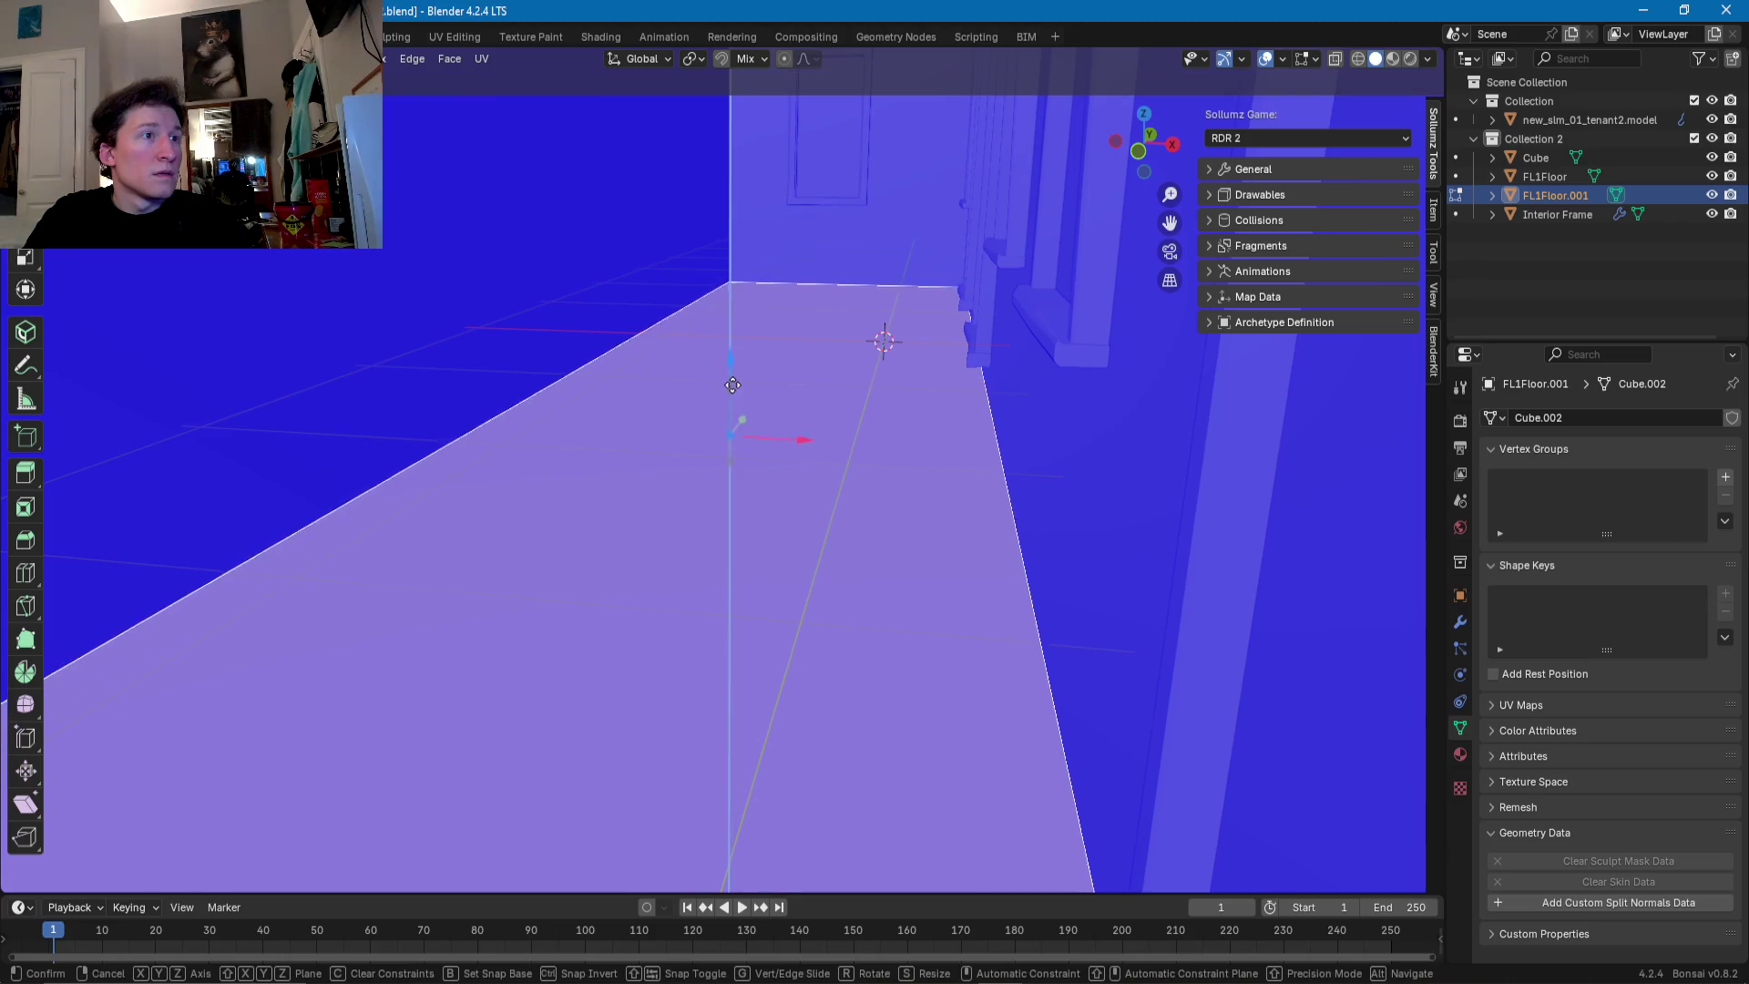
{"action": "middle_click_drag", "start_coordinate": [736, 347], "coordinate": [760, 358]}
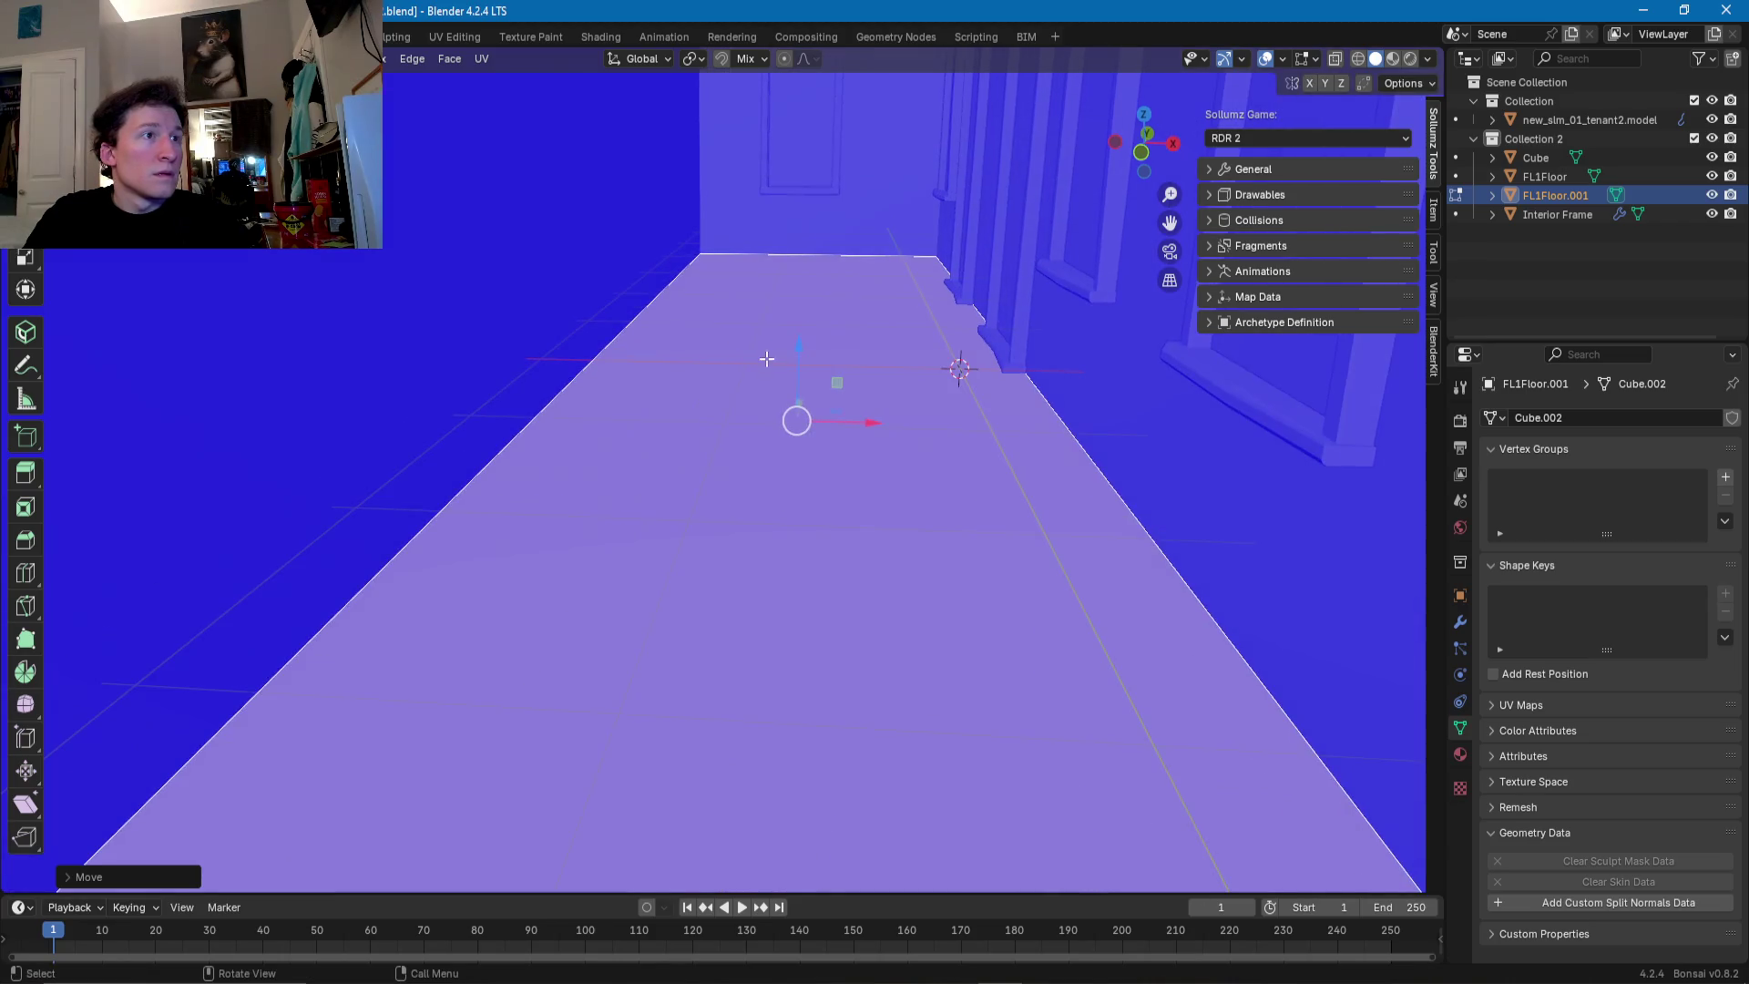
{"action": "left_click_drag", "start_coordinate": [801, 376], "coordinate": [800, 376]}
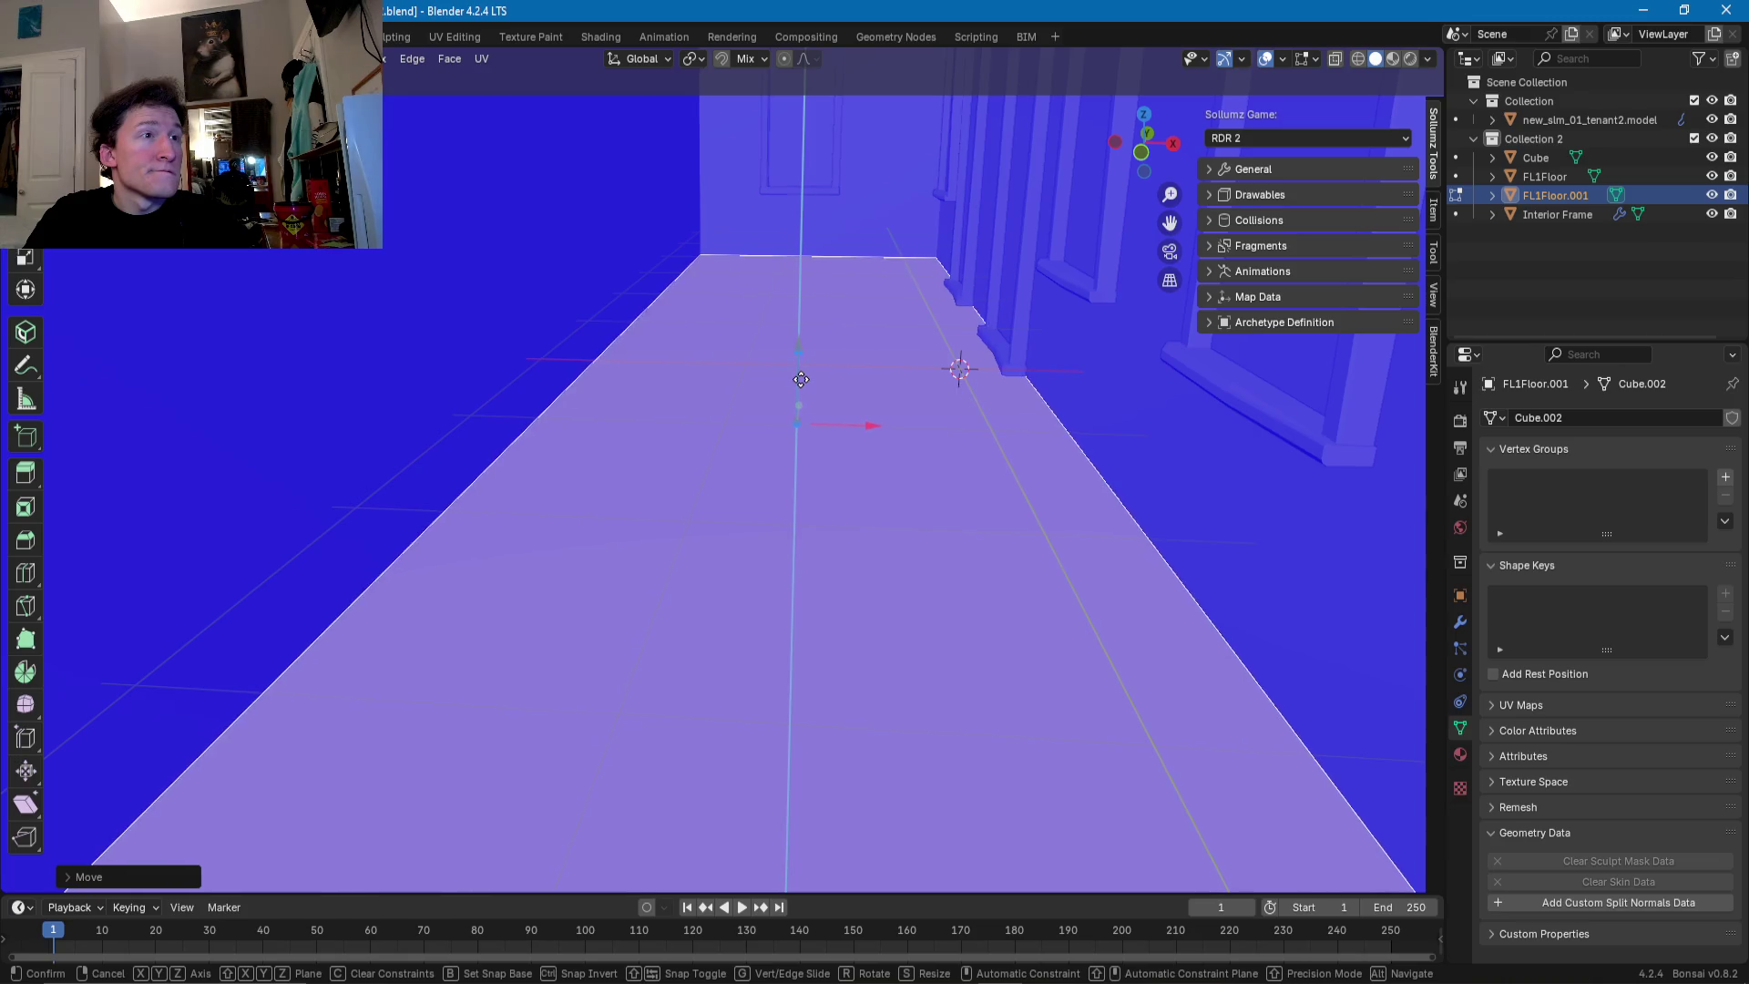
{"action": "left_click", "coordinate": [801, 382]}
{"action": "middle_click_drag", "start_coordinate": [801, 382], "coordinate": [807, 404]}
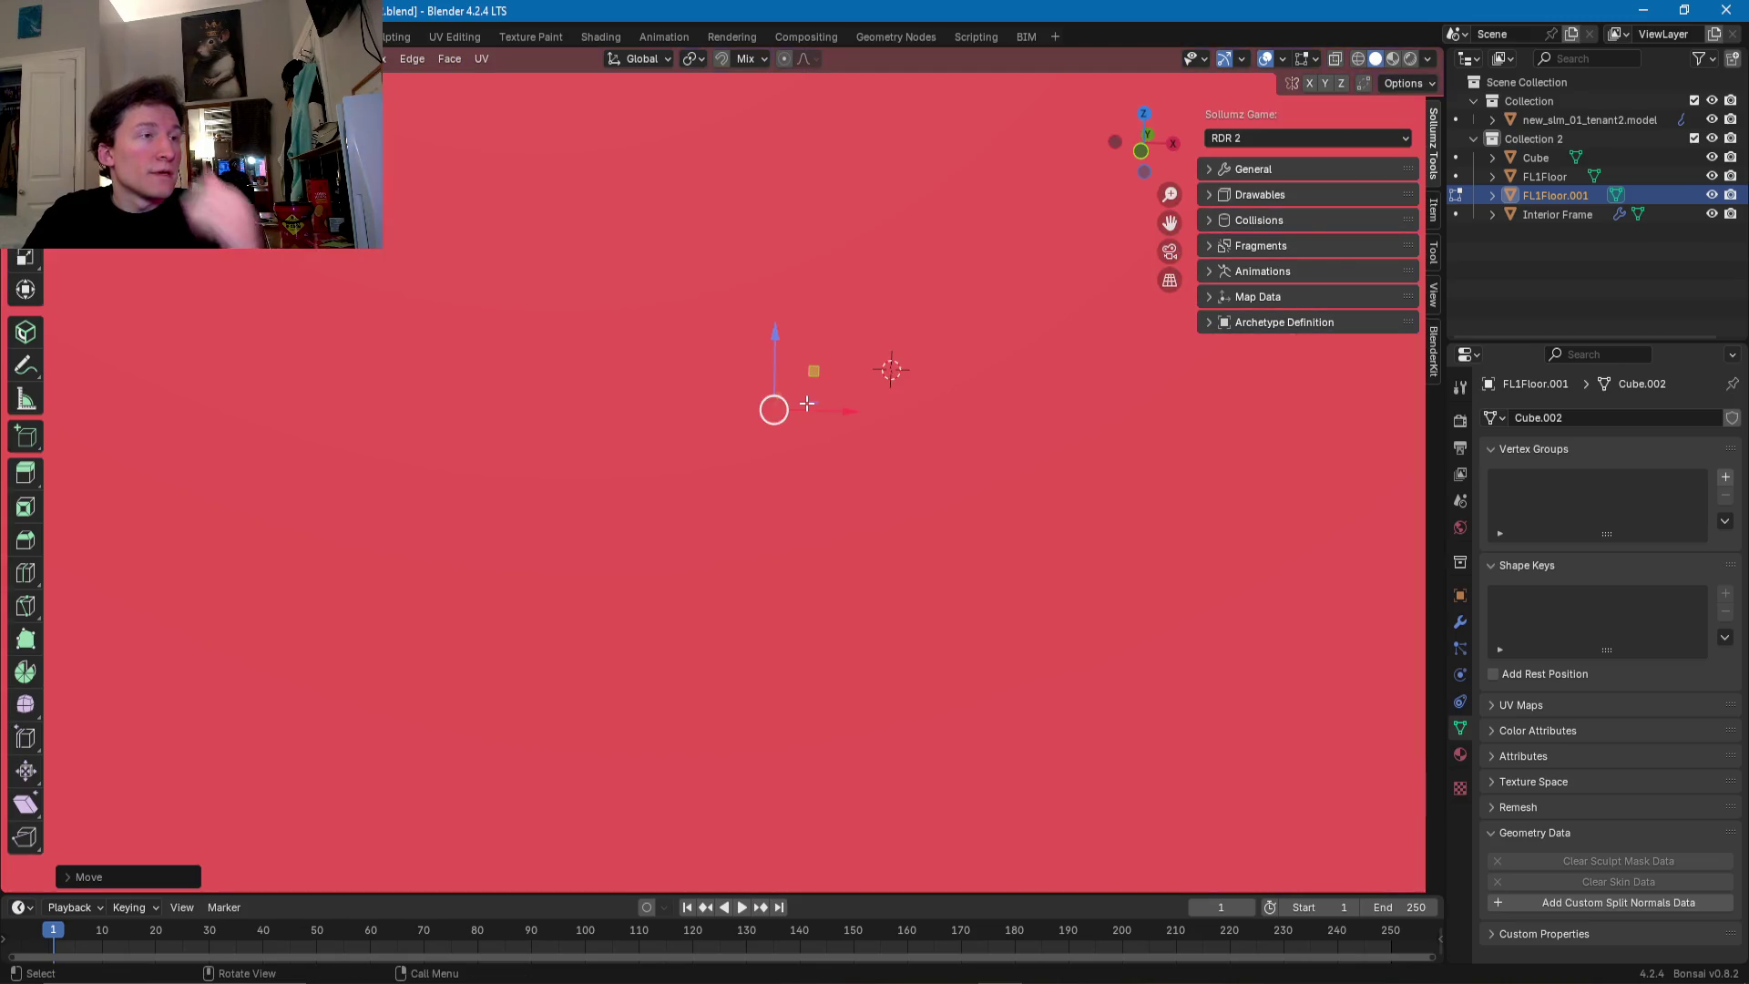
- Rename FL1Floor.001 to FL2Floor in the Outliner
{"action": "double_click", "coordinate": [1550, 194]}
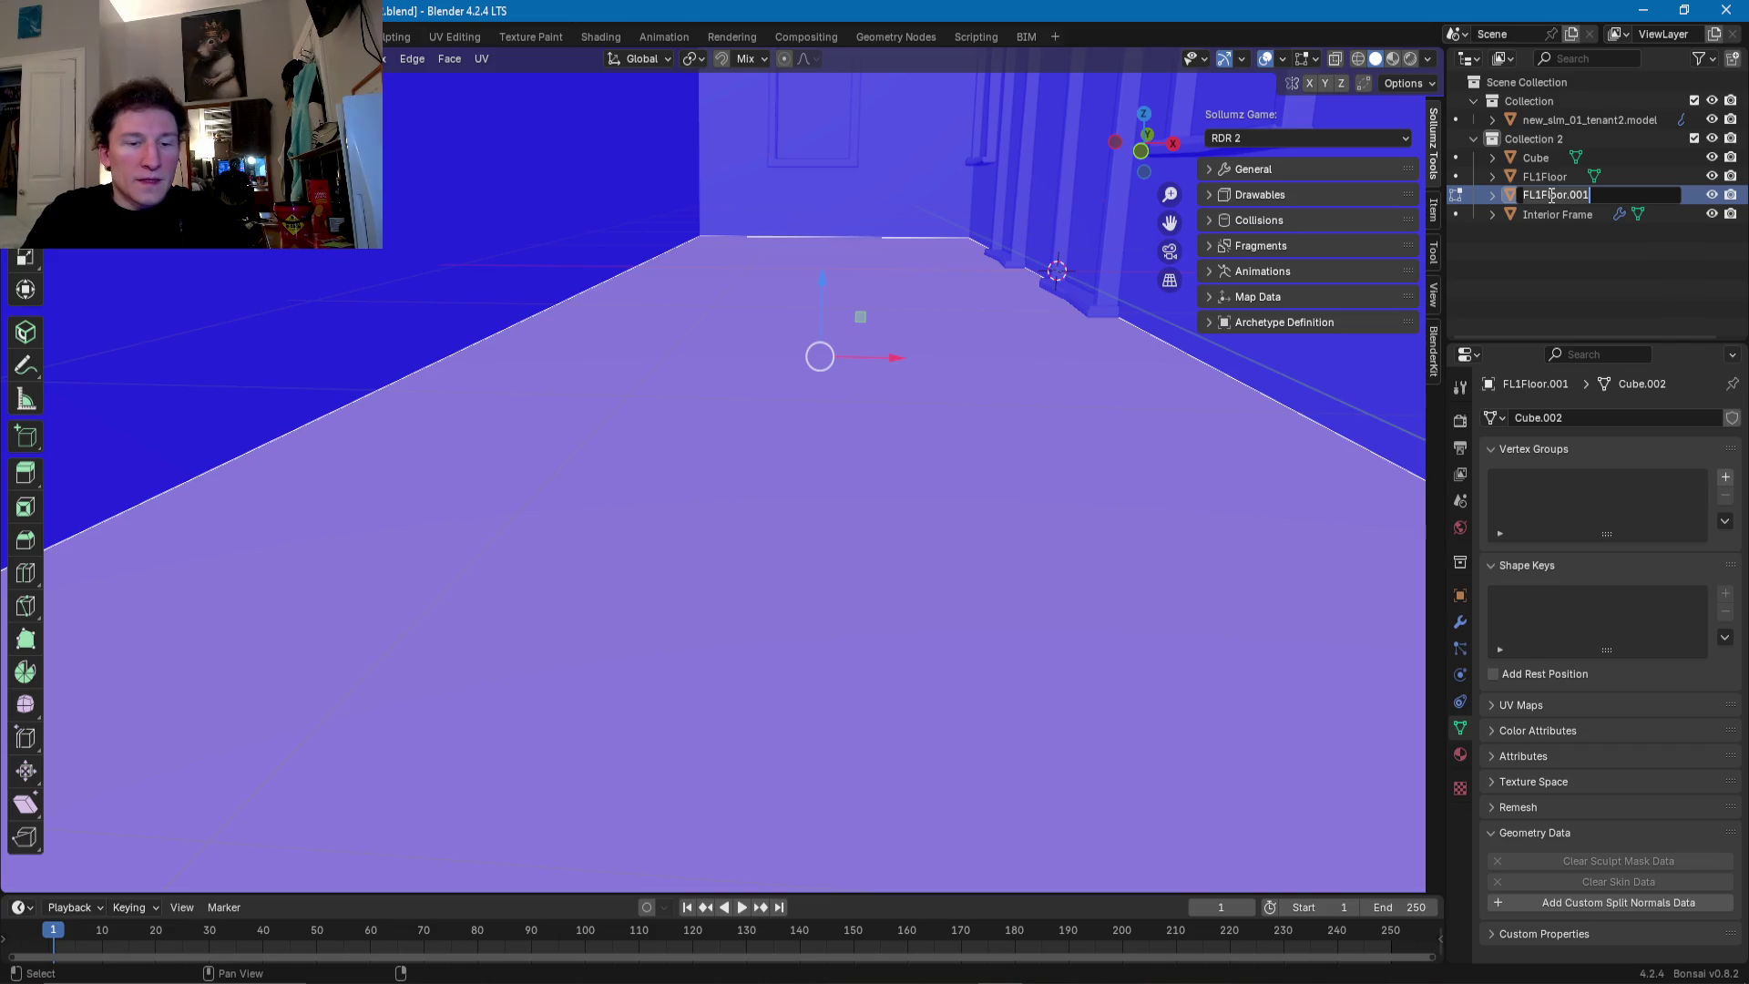
{"action": "type", "text": "FL2"}
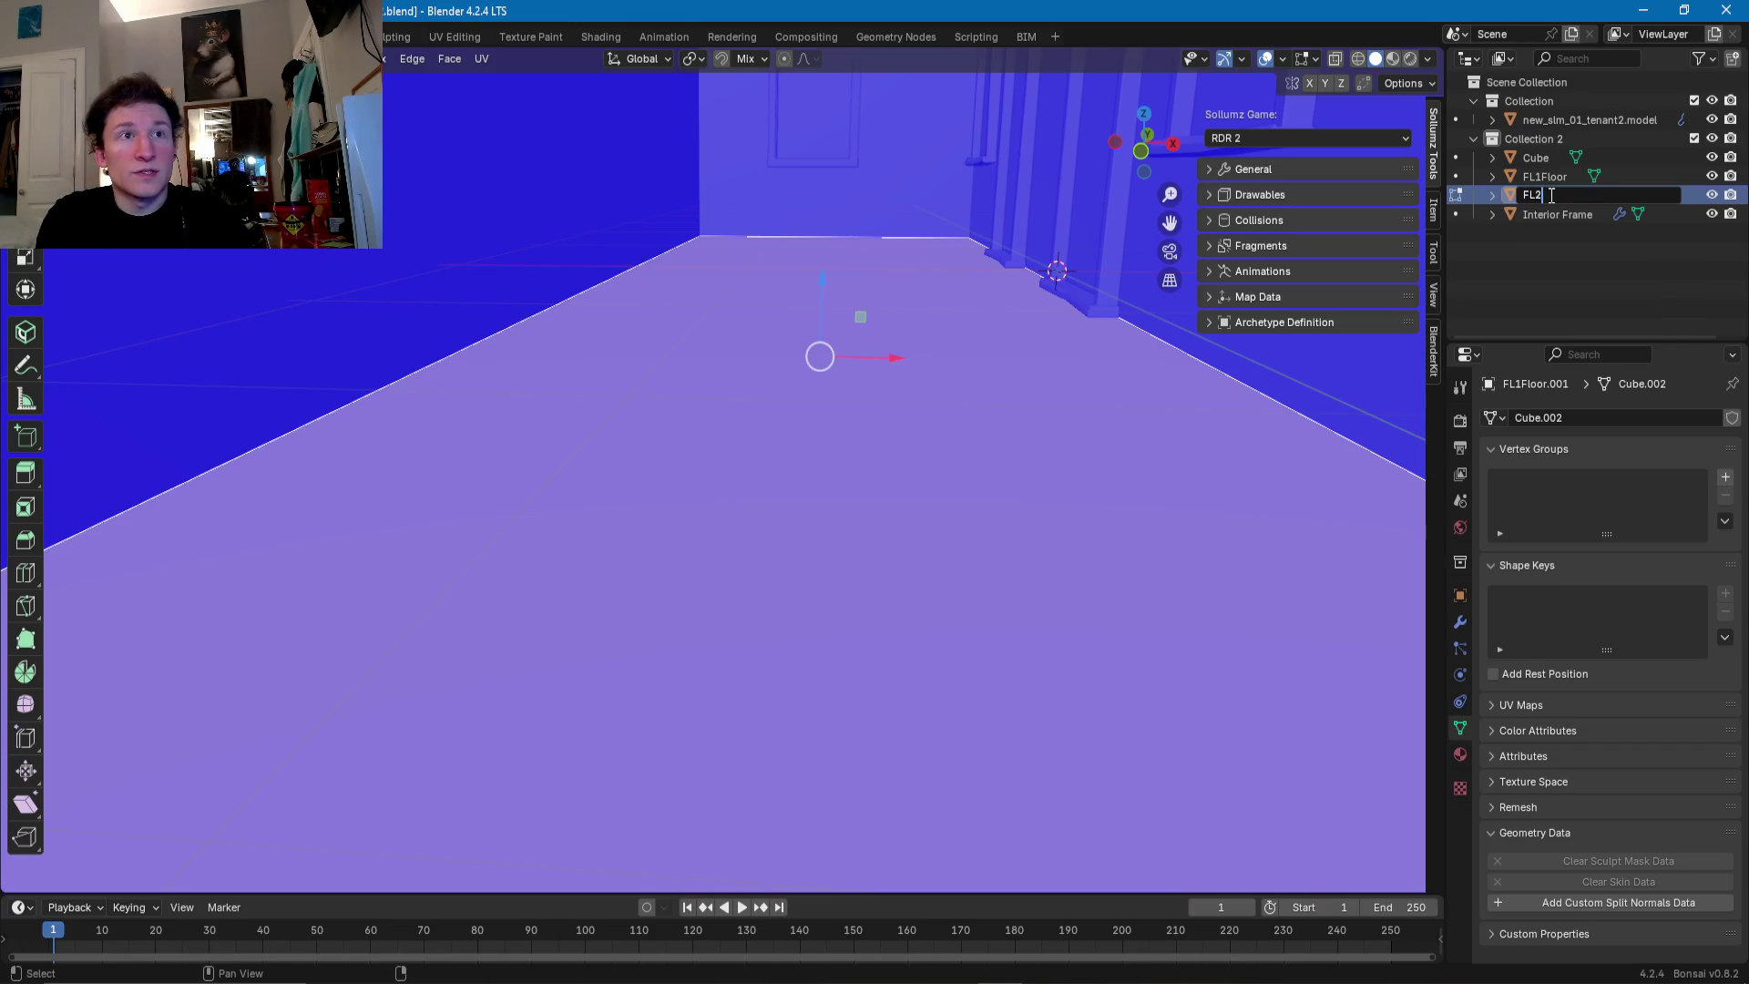
{"action": "key", "text": "Return"}
{"action": "mouse_move", "coordinate": [899, 546]}
{"action": "middle_mouse_down"}
{"action": "mouse_move", "coordinate": [928, 531]}
{"action": "mouse_move", "coordinate": [894, 555]}
{"action": "middle_mouse_up"}
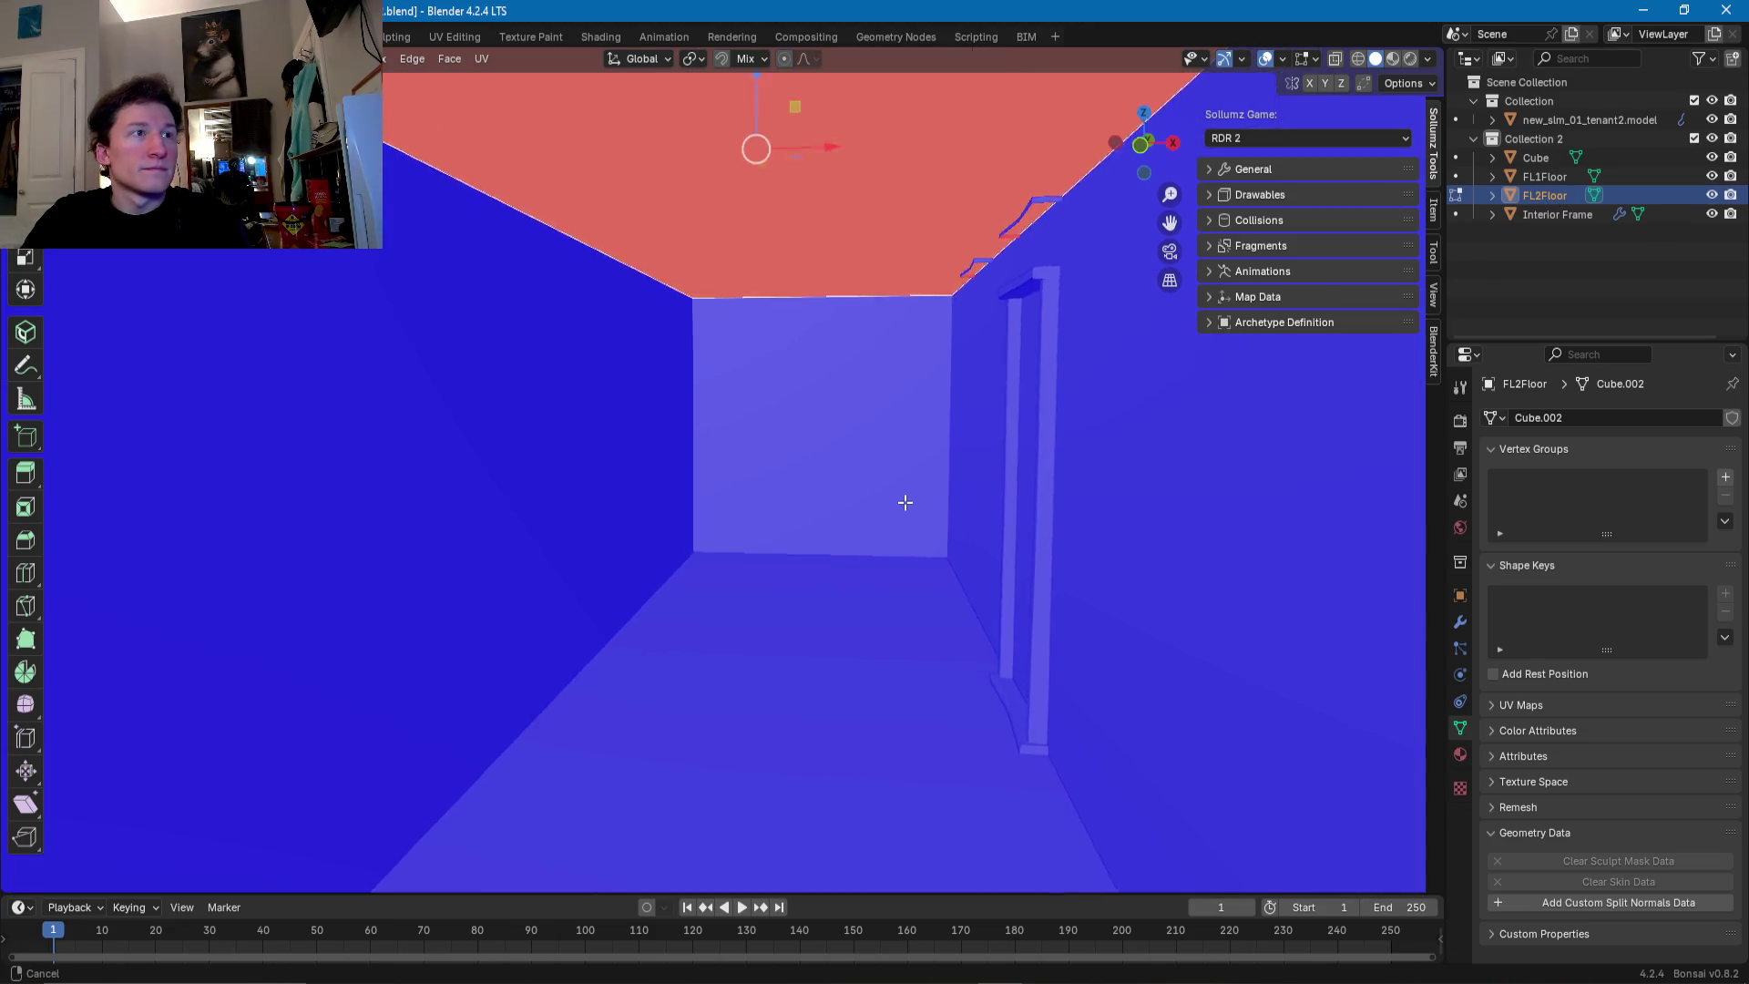
{"action": "middle_click_drag", "start_coordinate": [920, 382], "coordinate": [920, 372], "text": "shift"}
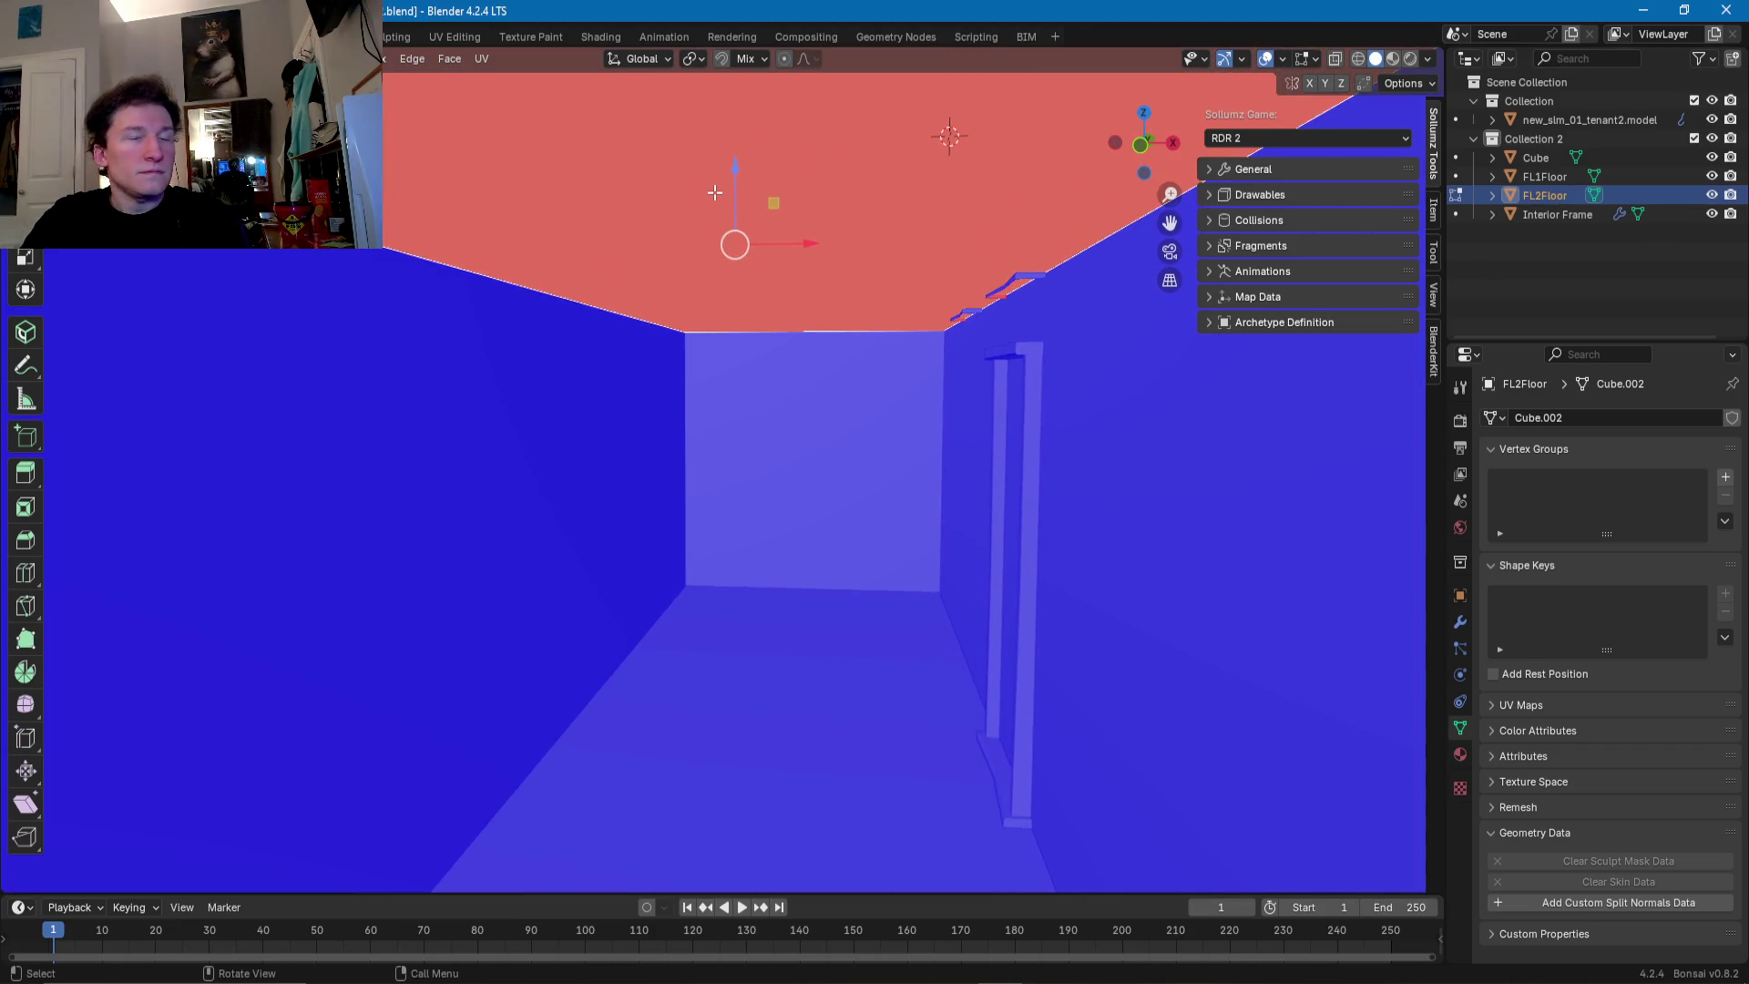
- Duplicate FL2Floor along Z and rename the copy FL2Floor.001 to FL1Ceiling
{"action": "key", "text": "Tab"}
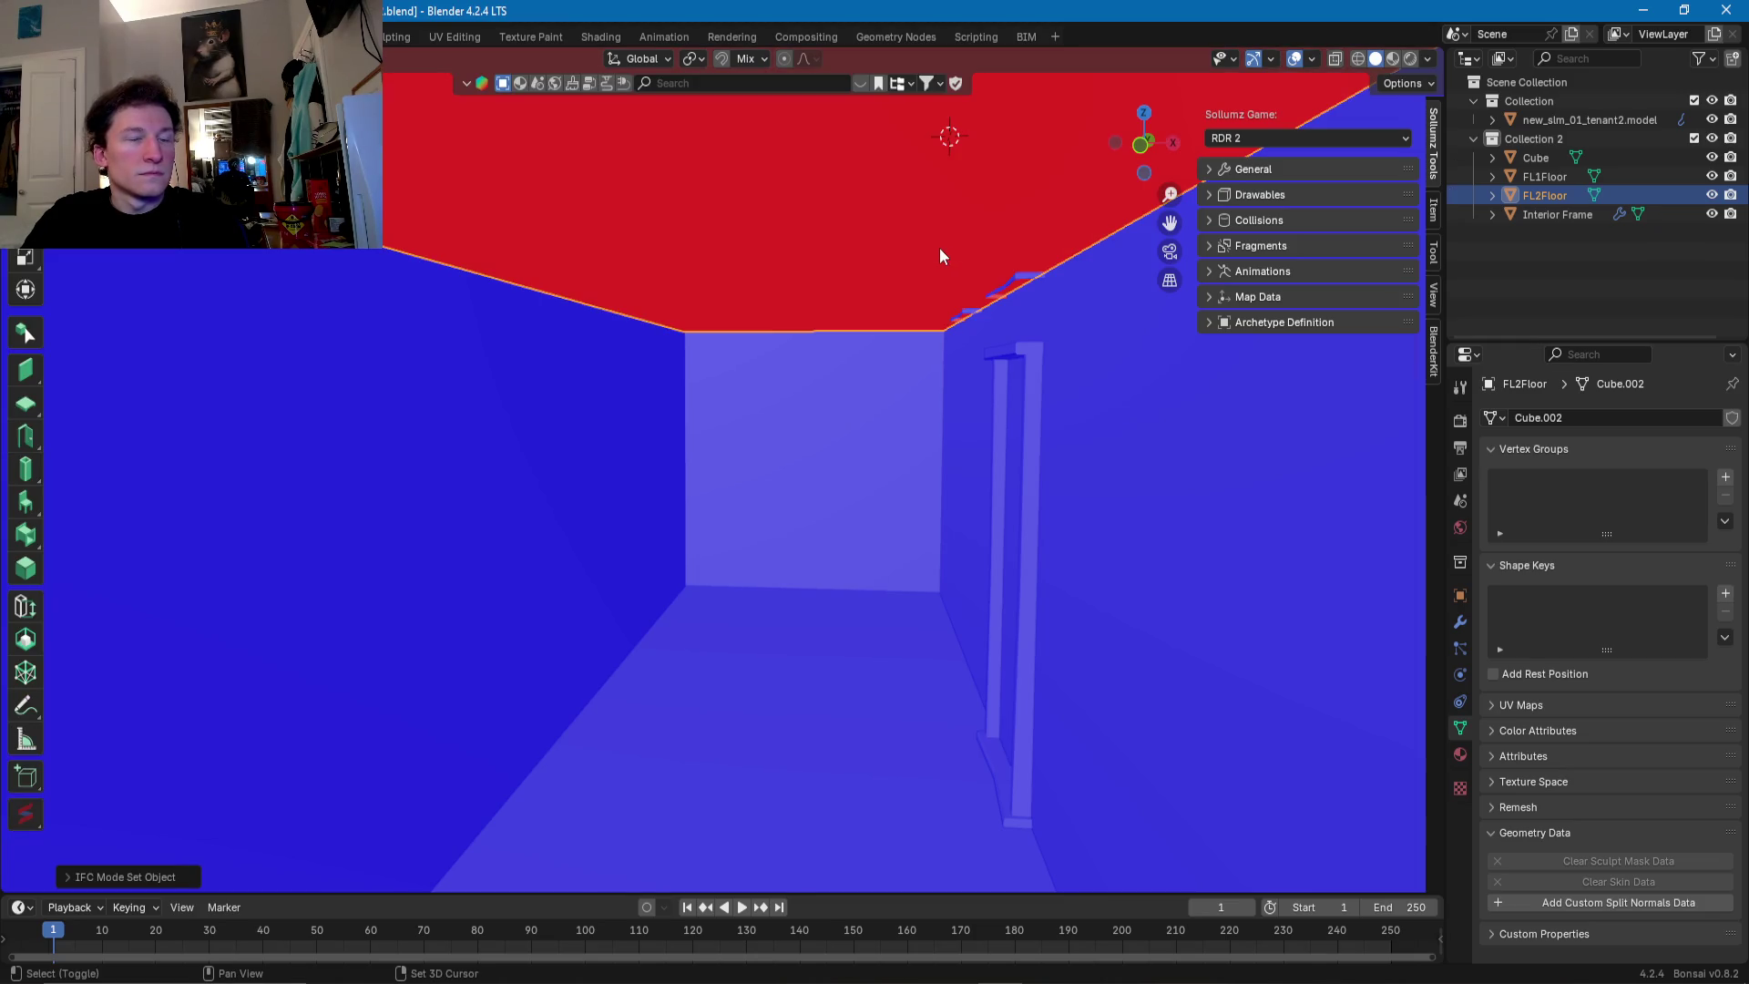
{"action": "key", "text": "shift+d"}
{"action": "key", "text": "z"}
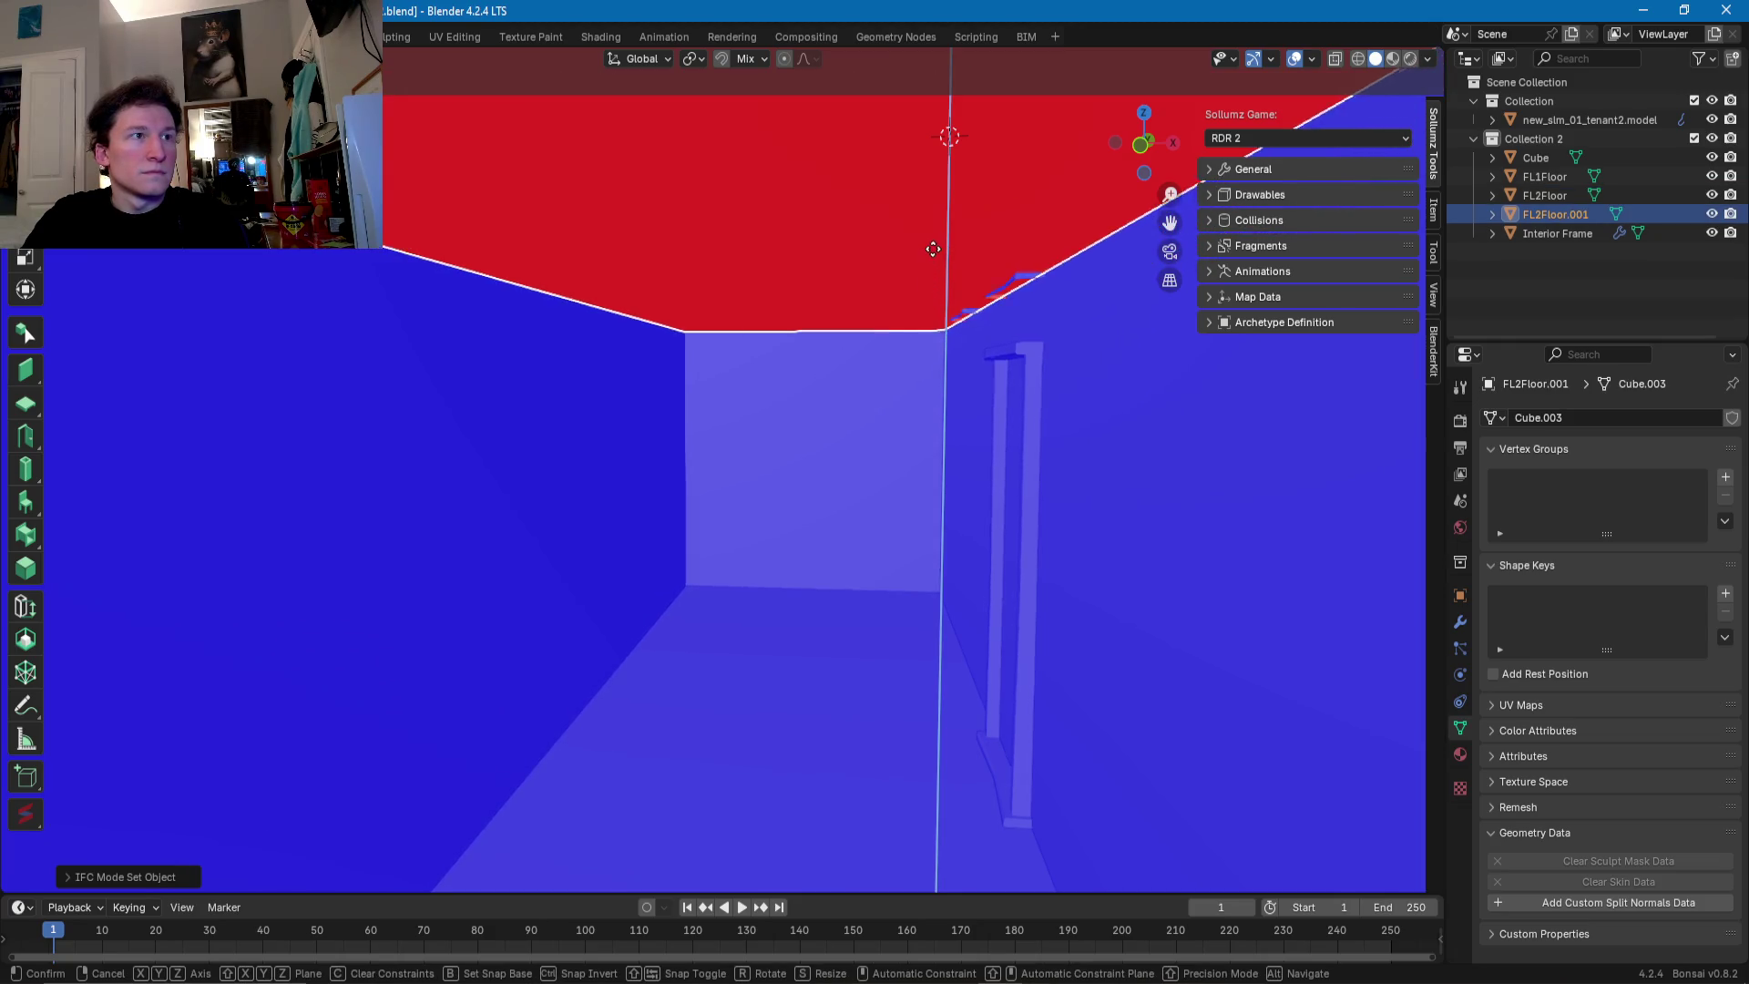
{"action": "left_click", "coordinate": [931, 284]}
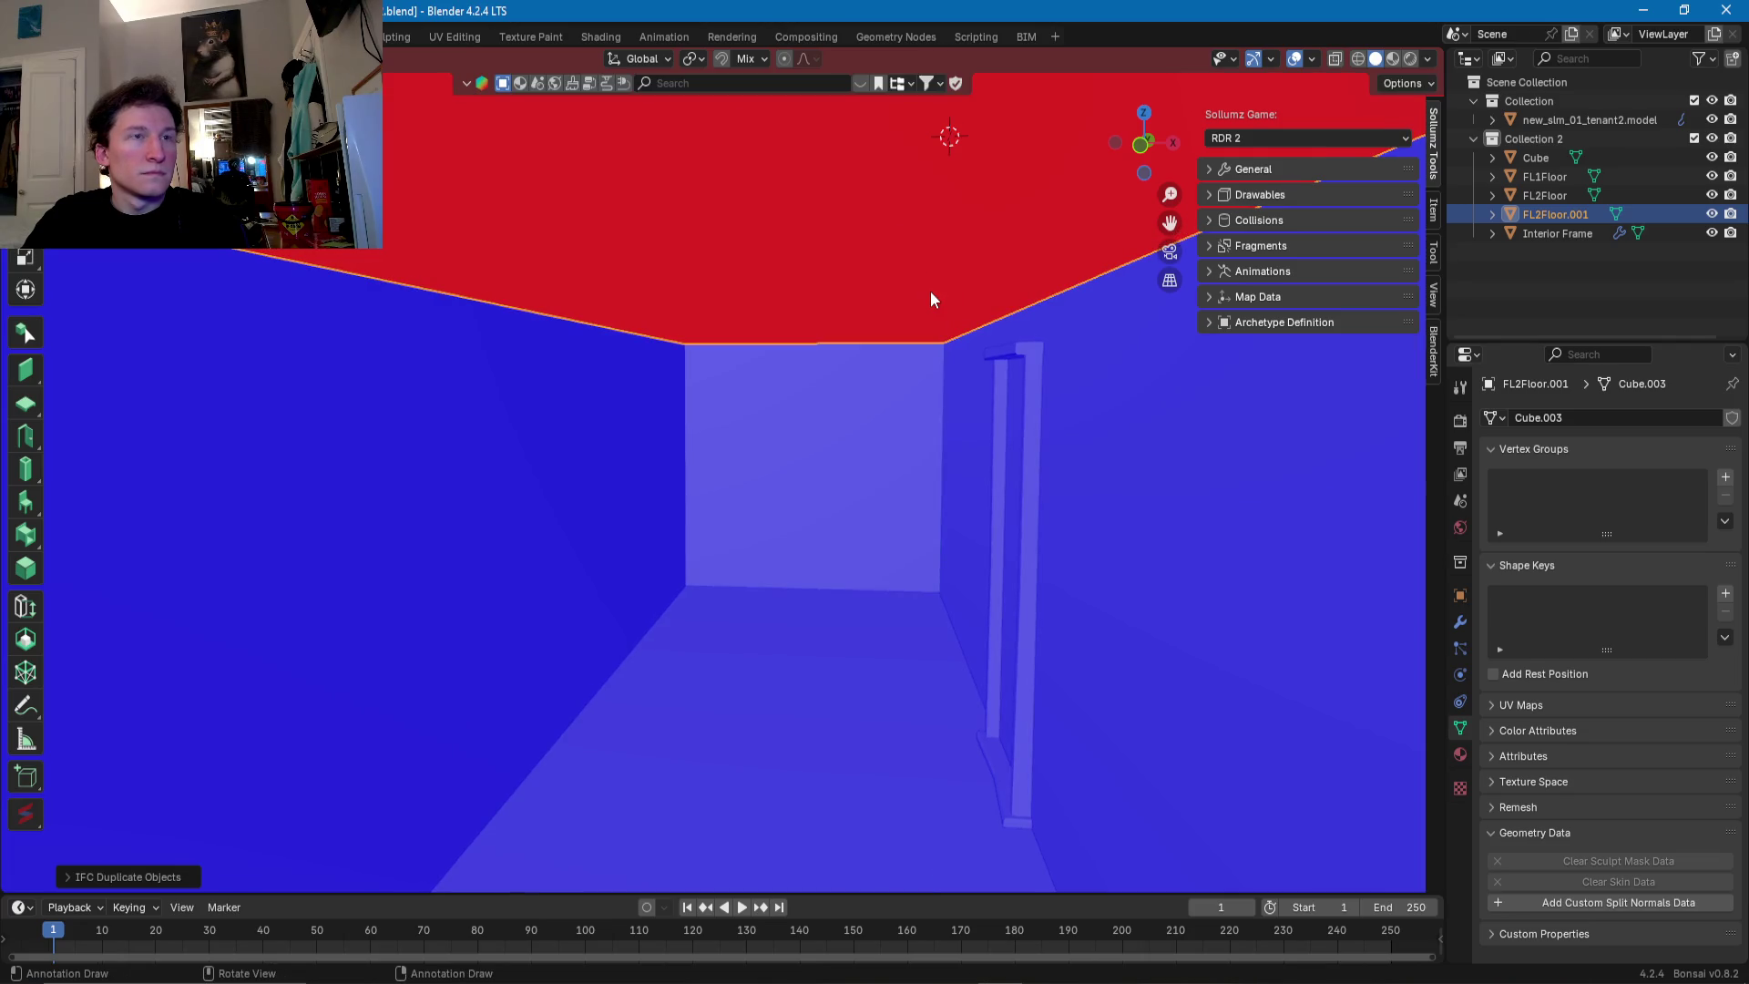
{"action": "double_click", "coordinate": [1543, 213]}
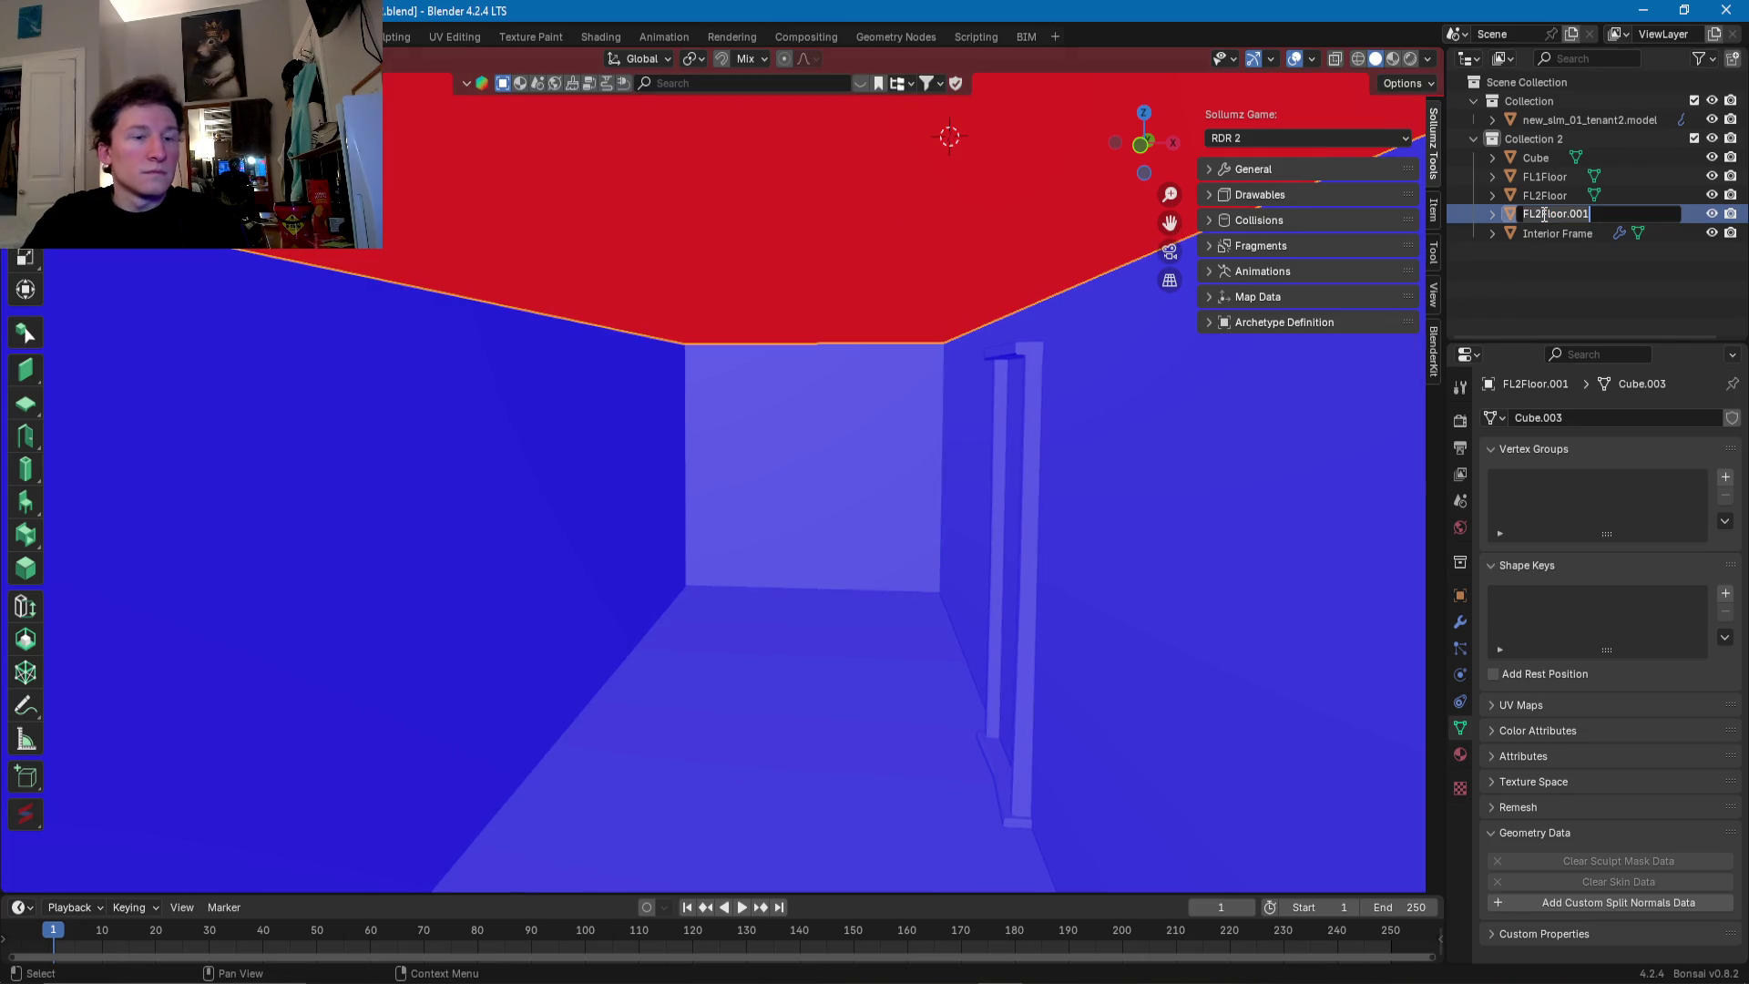
{"action": "type", "text": "FL1"}
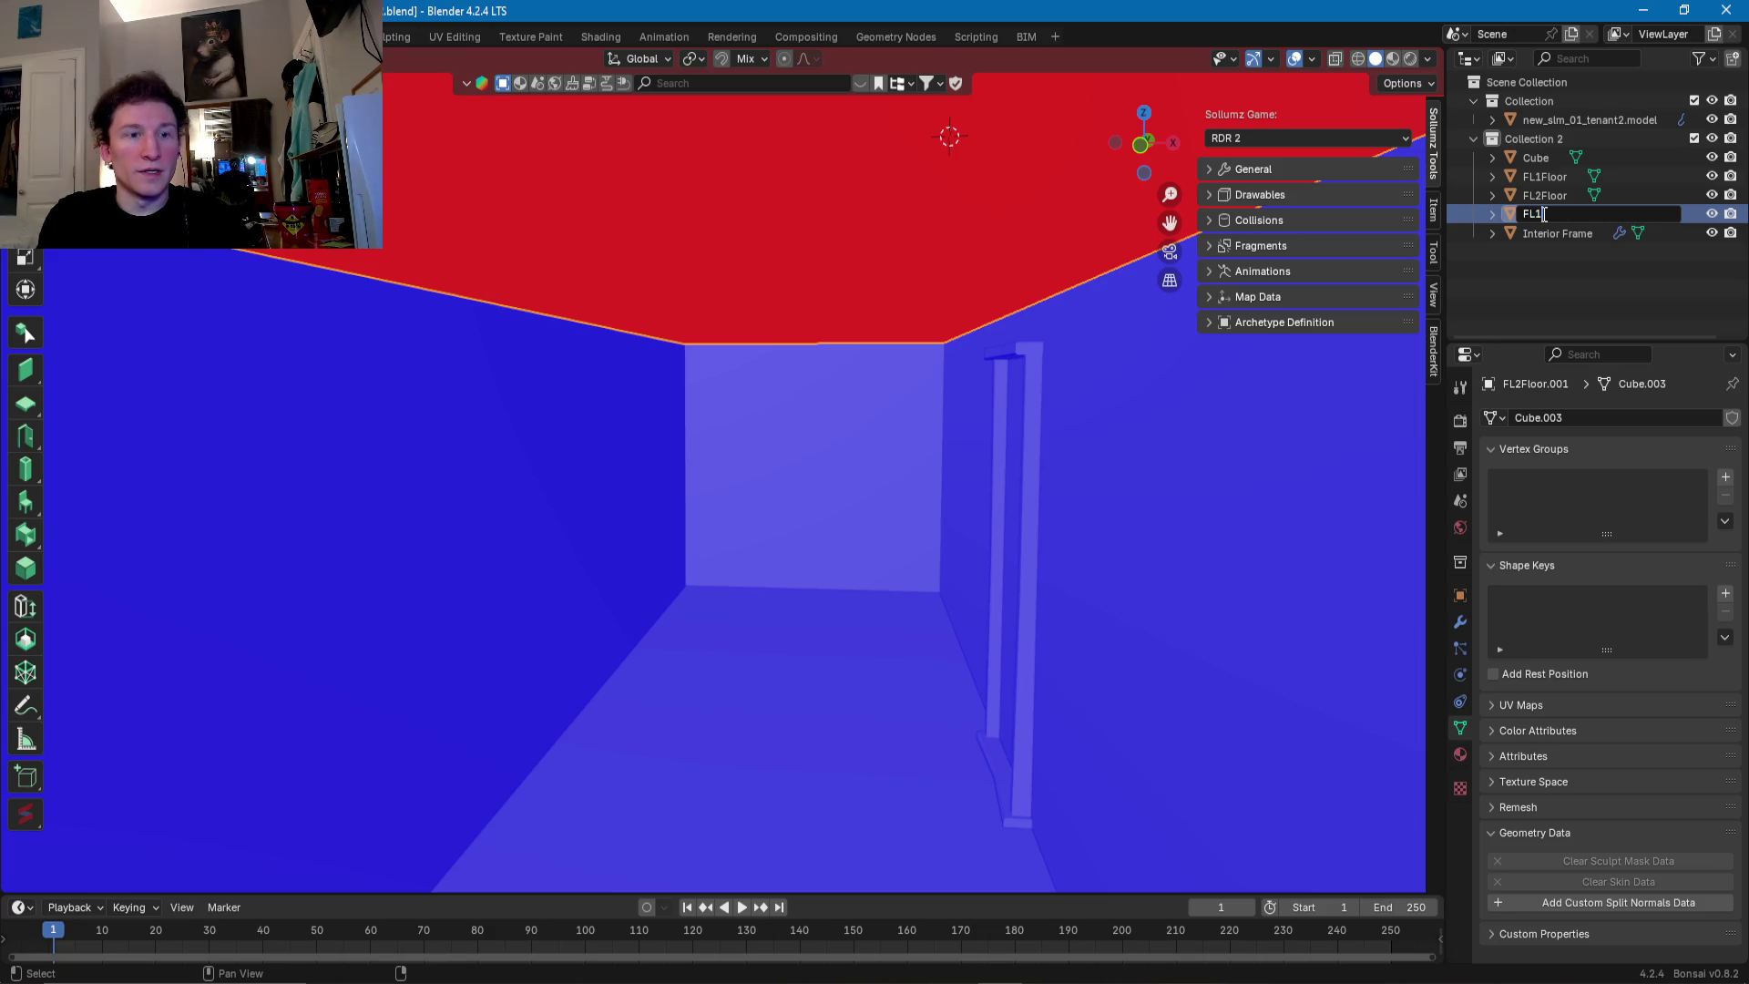
{"action": "type", "text": "Ceiling"}
{"action": "key", "text": "Return"}
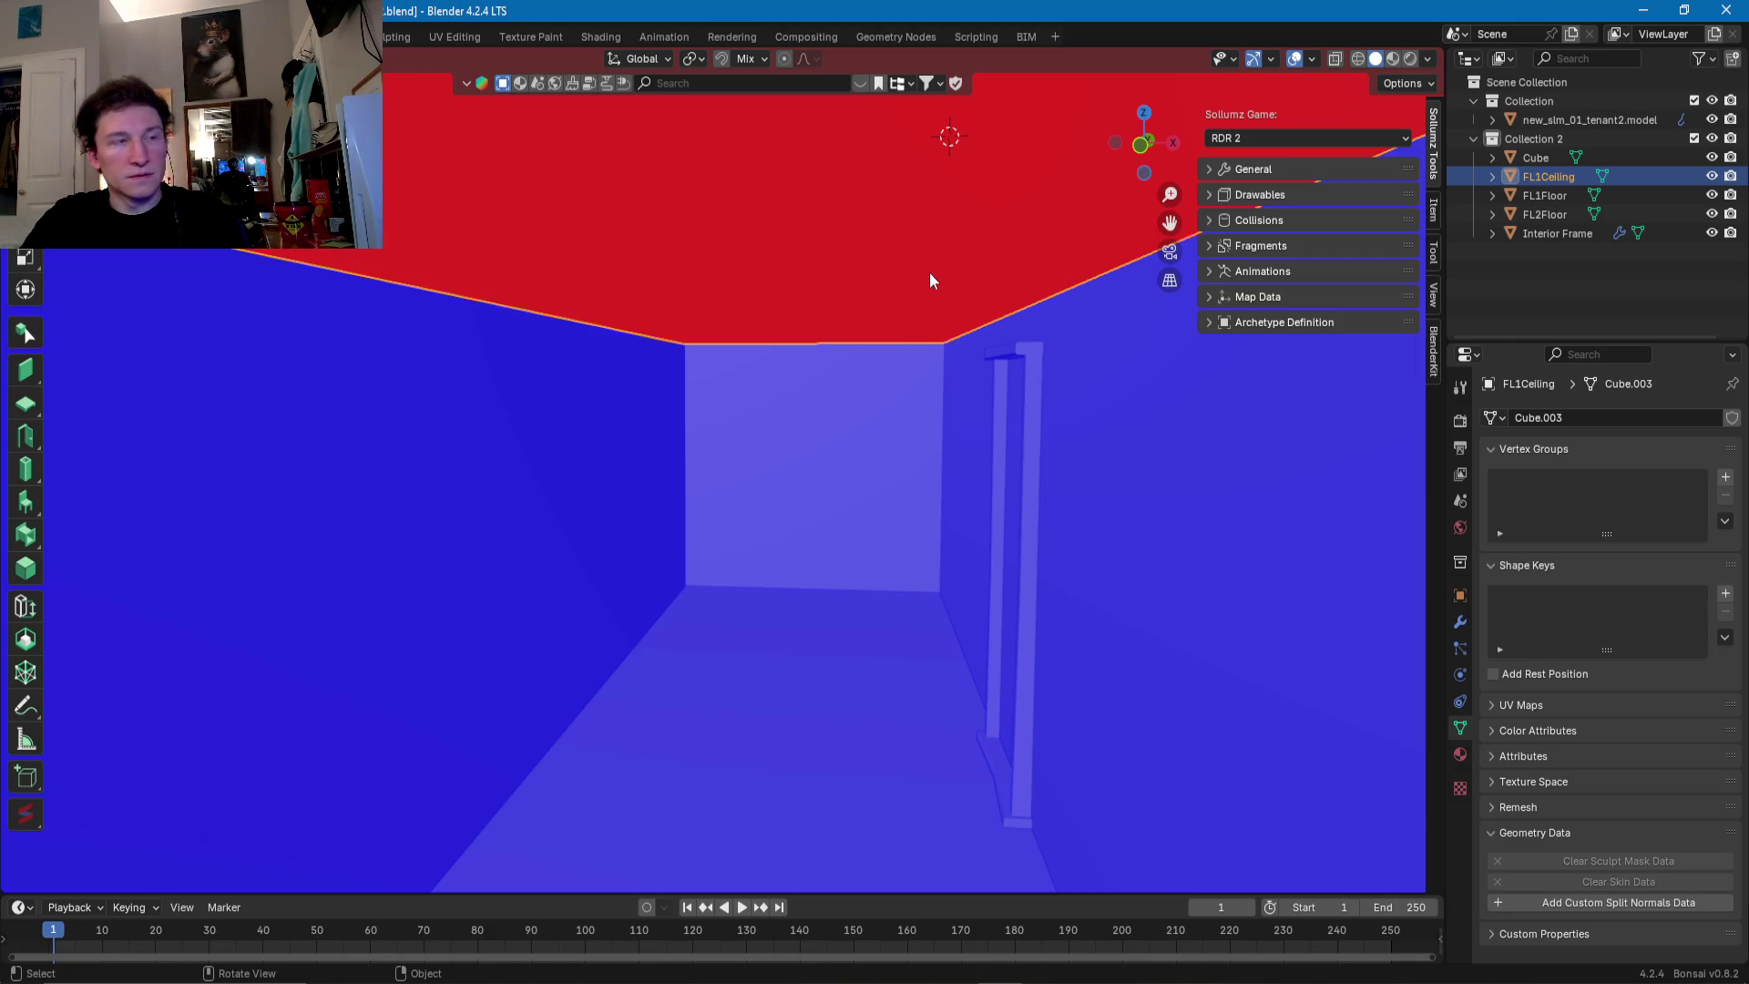
{"action": "middle_click_drag", "start_coordinate": [930, 280], "coordinate": [928, 280]}
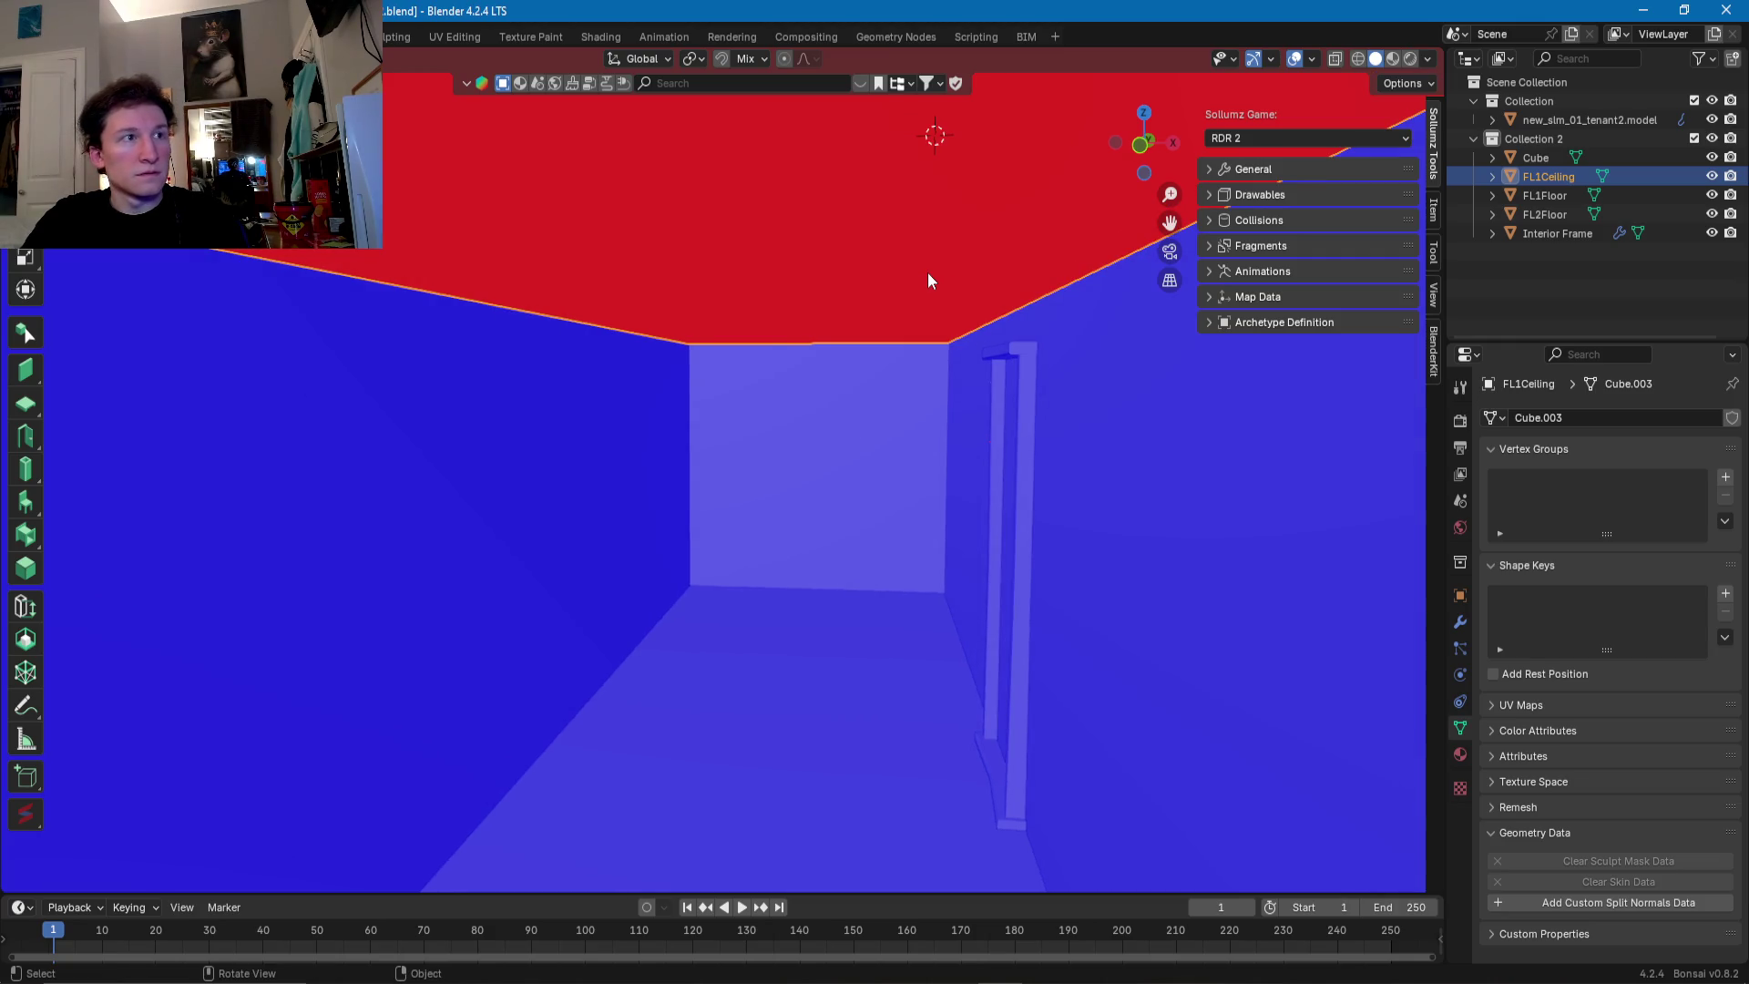
{"action": "key", "text": "Tab"}
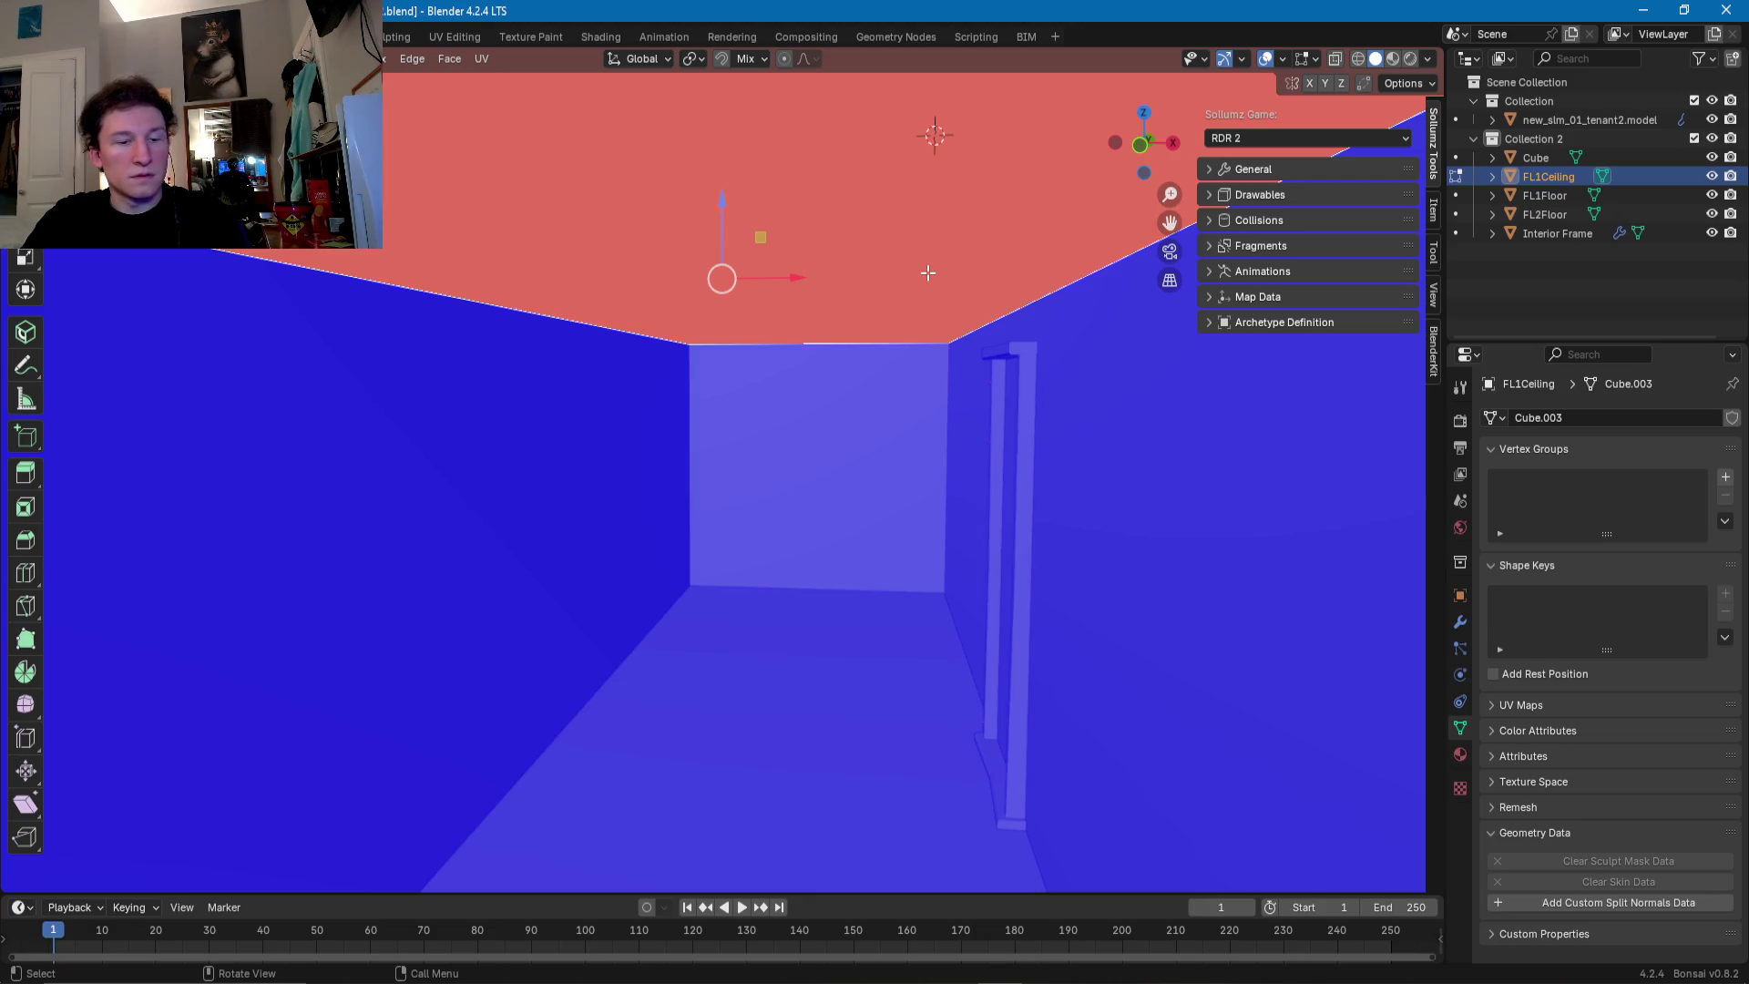
{"action": "key", "text": "alt+n"}
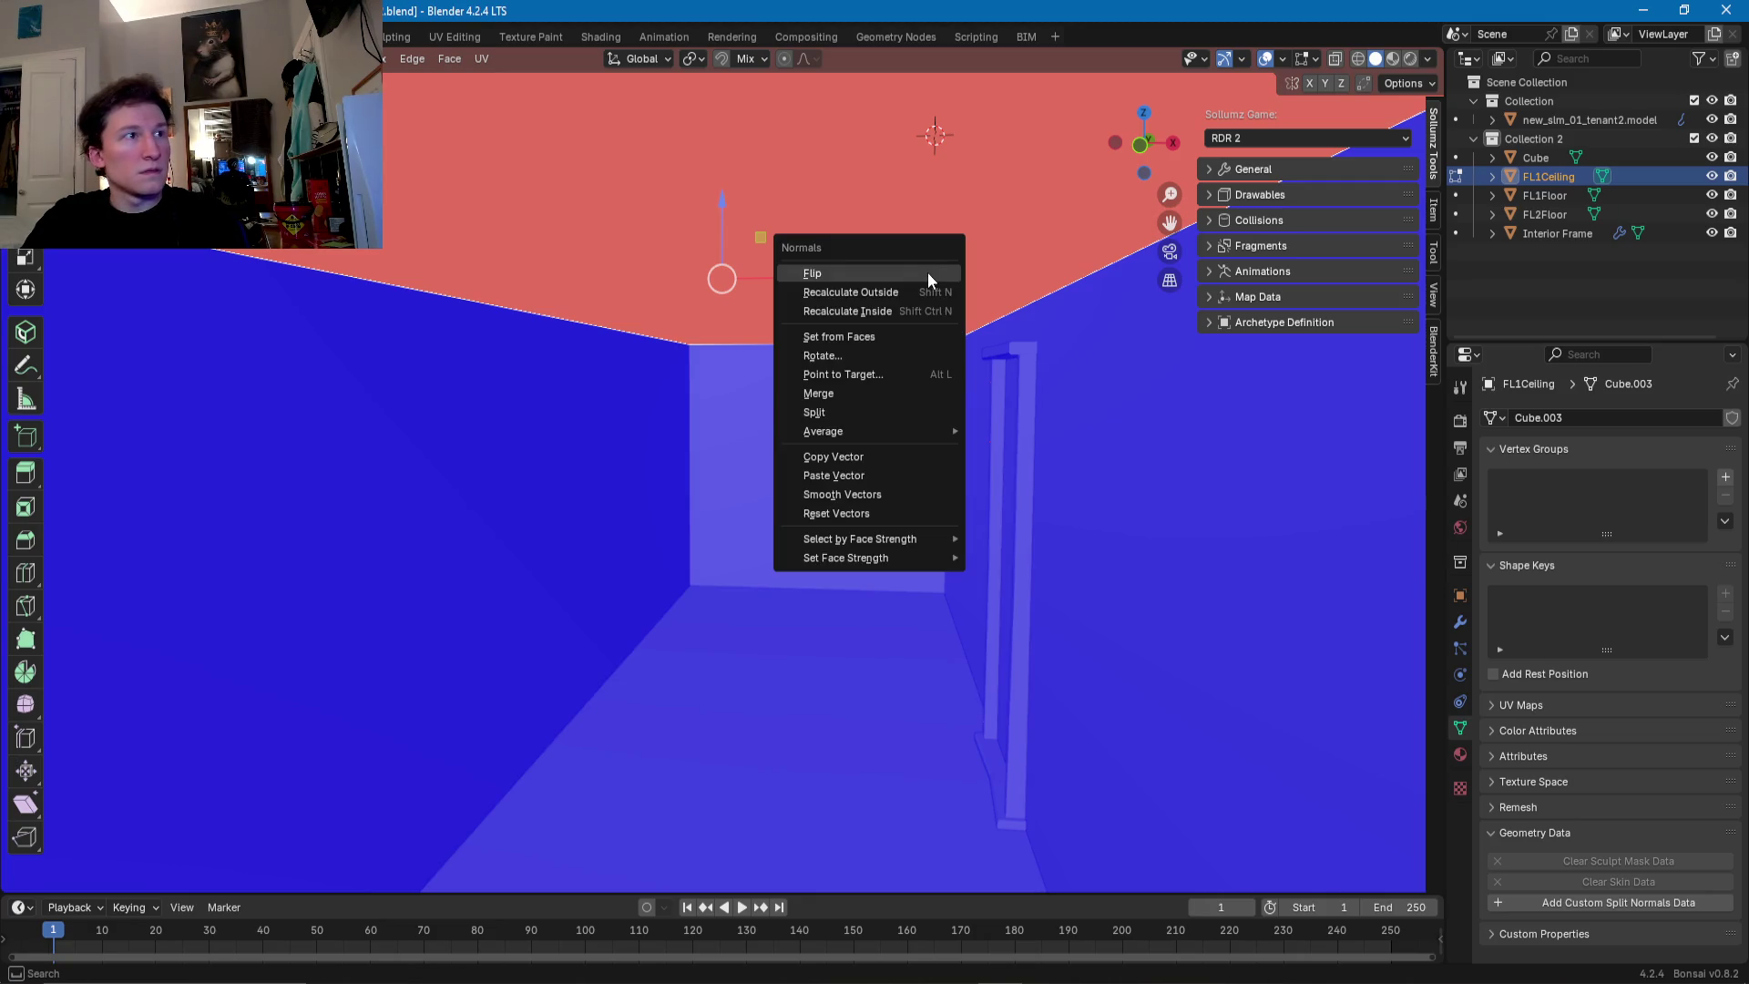
- Flip FL1Ceiling's normals so the ceiling faces down into the room
{"action": "left_click", "coordinate": [927, 271]}
{"action": "middle_click_drag", "start_coordinate": [928, 271], "coordinate": [869, 356]}
{"action": "scroll", "coordinate": [895, 282], "scroll_direction": "down", "scroll_amount": 6}
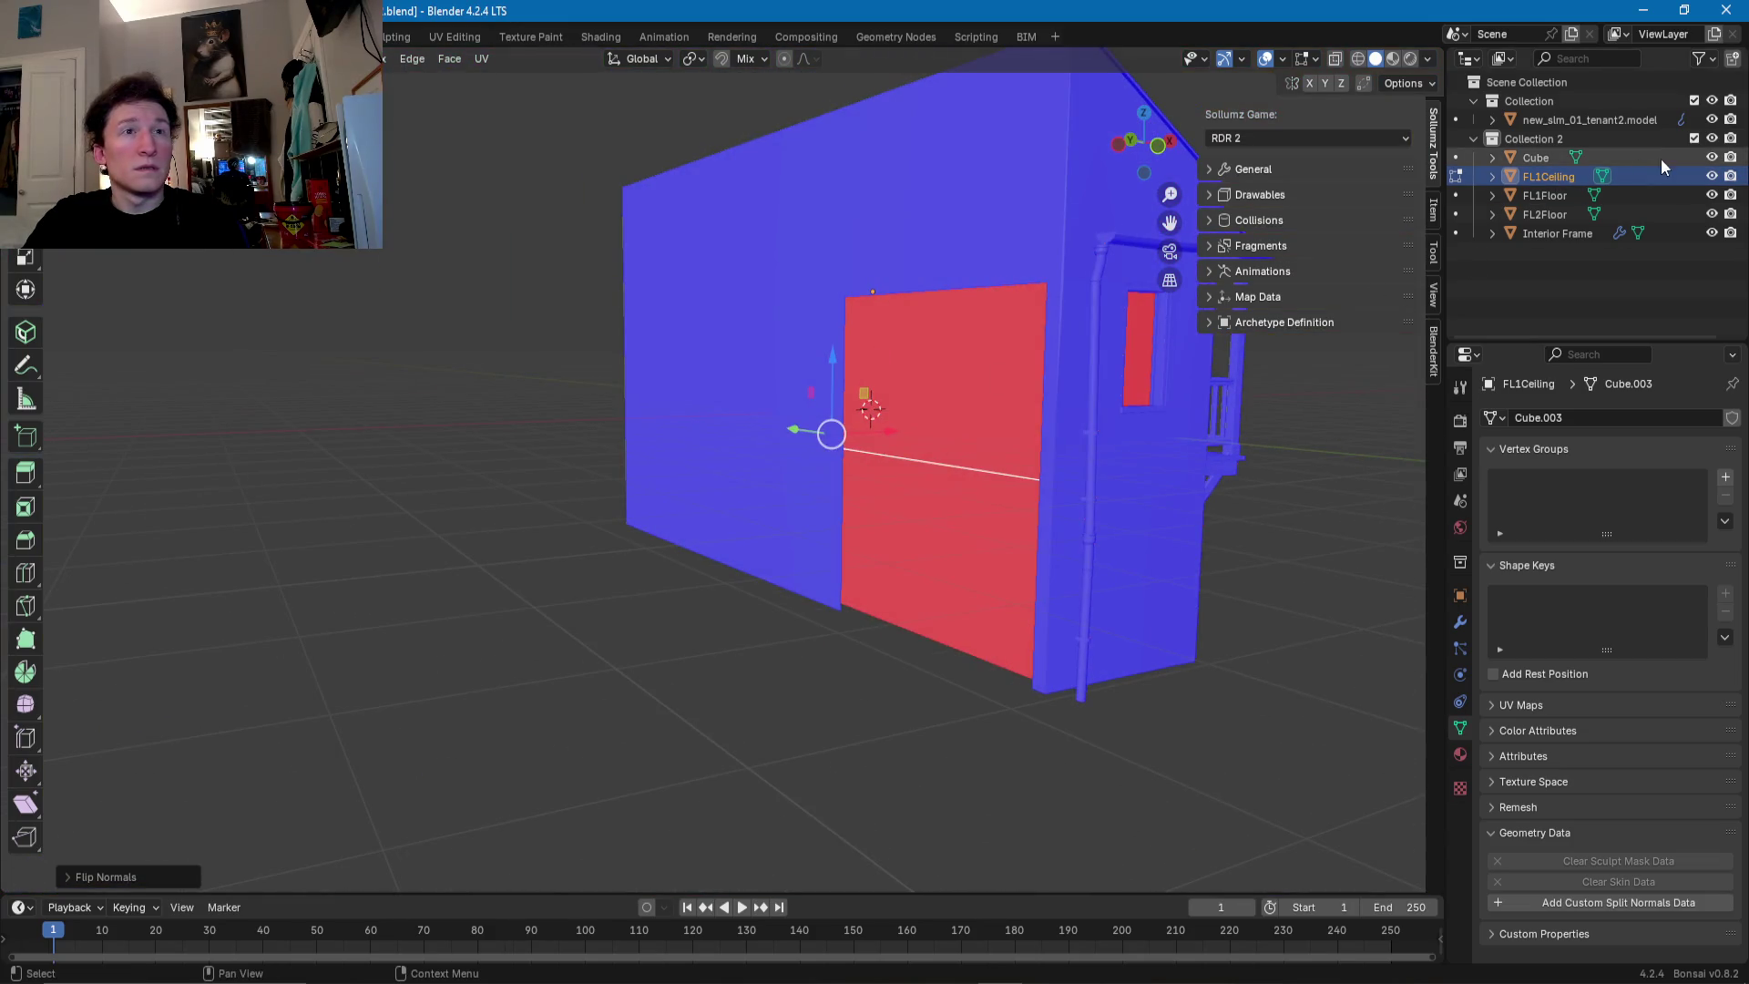
- Hide the new_slm_01_tenant2.model building and select the Interior Frame object
{"action": "left_click", "coordinate": [1713, 120]}
{"action": "scroll", "coordinate": [964, 449], "scroll_direction": "up", "scroll_amount": 3}
{"action": "mouse_move", "coordinate": [964, 449]}
{"action": "middle_mouse_down"}
{"action": "mouse_move", "coordinate": [511, 574]}
{"action": "mouse_move", "coordinate": [705, 543]}
{"action": "mouse_move", "coordinate": [652, 527]}
{"action": "mouse_move", "coordinate": [666, 541]}
{"action": "middle_mouse_up"}
{"action": "key", "text": "Tab"}
{"action": "key", "text": "Tab"}
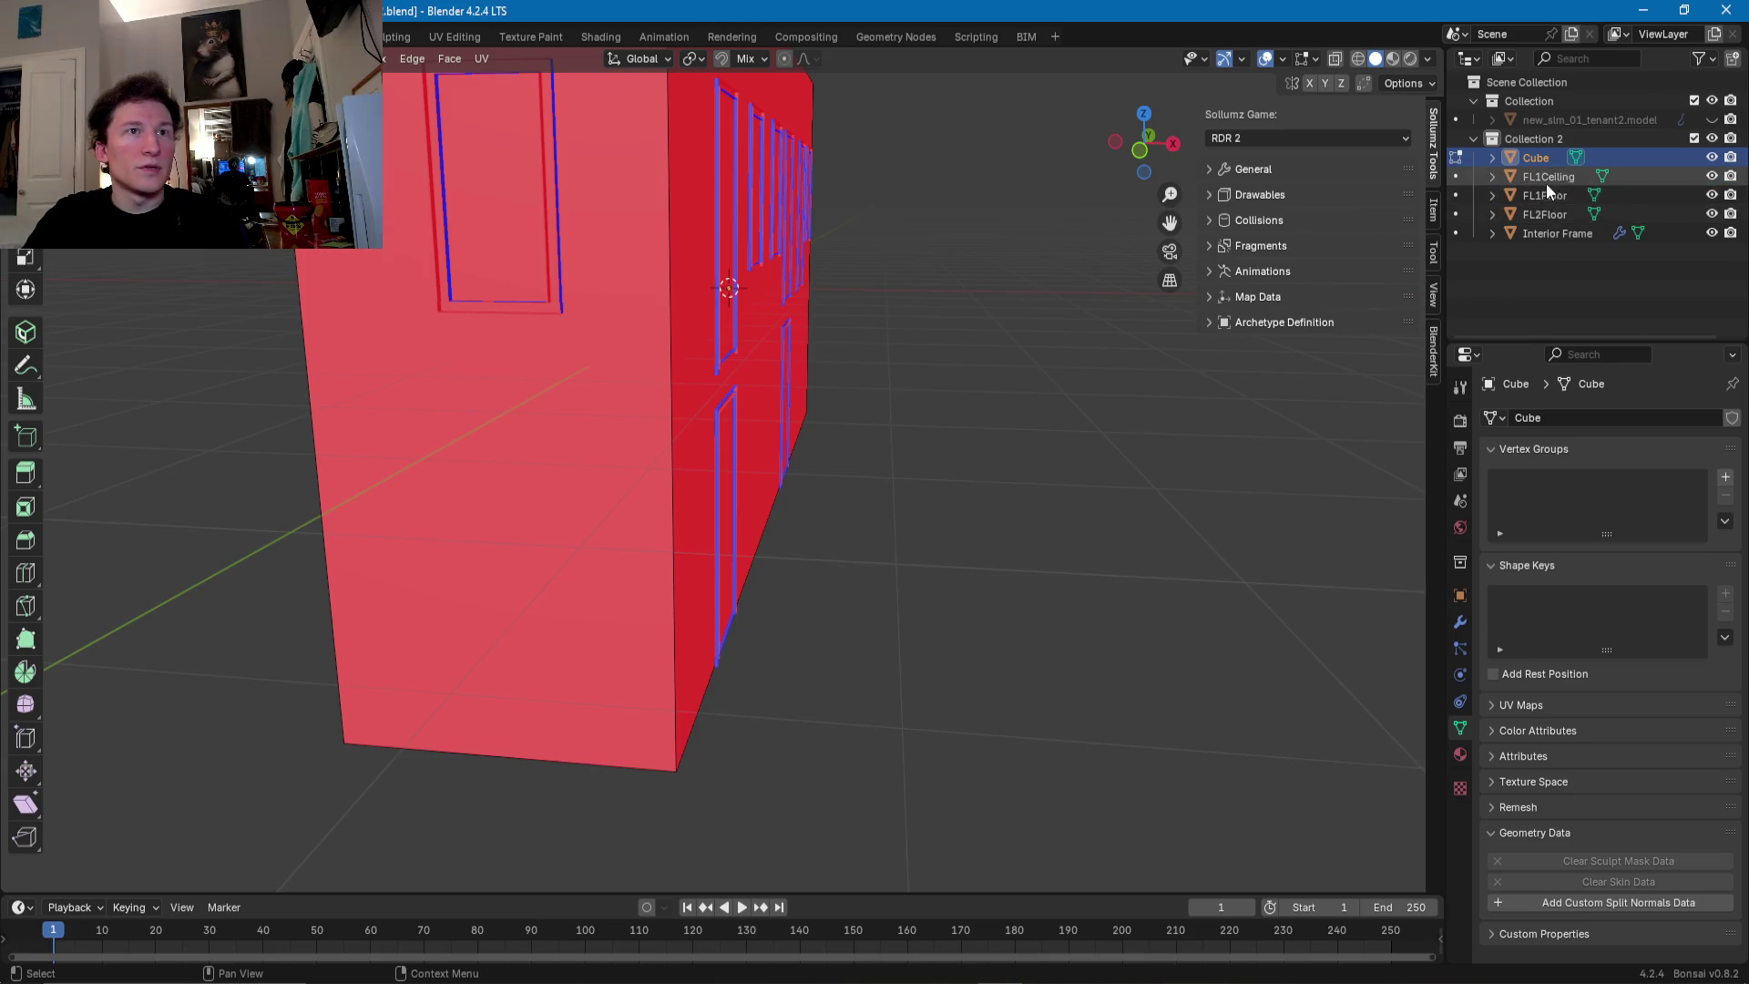
{"action": "left_click", "coordinate": [1564, 234]}
- Select FL1Floor and slide its floor edges along X toward the floor line
{"action": "key", "text": "Tab"}
{"action": "middle_click_drag", "start_coordinate": [922, 586], "coordinate": [847, 624]}
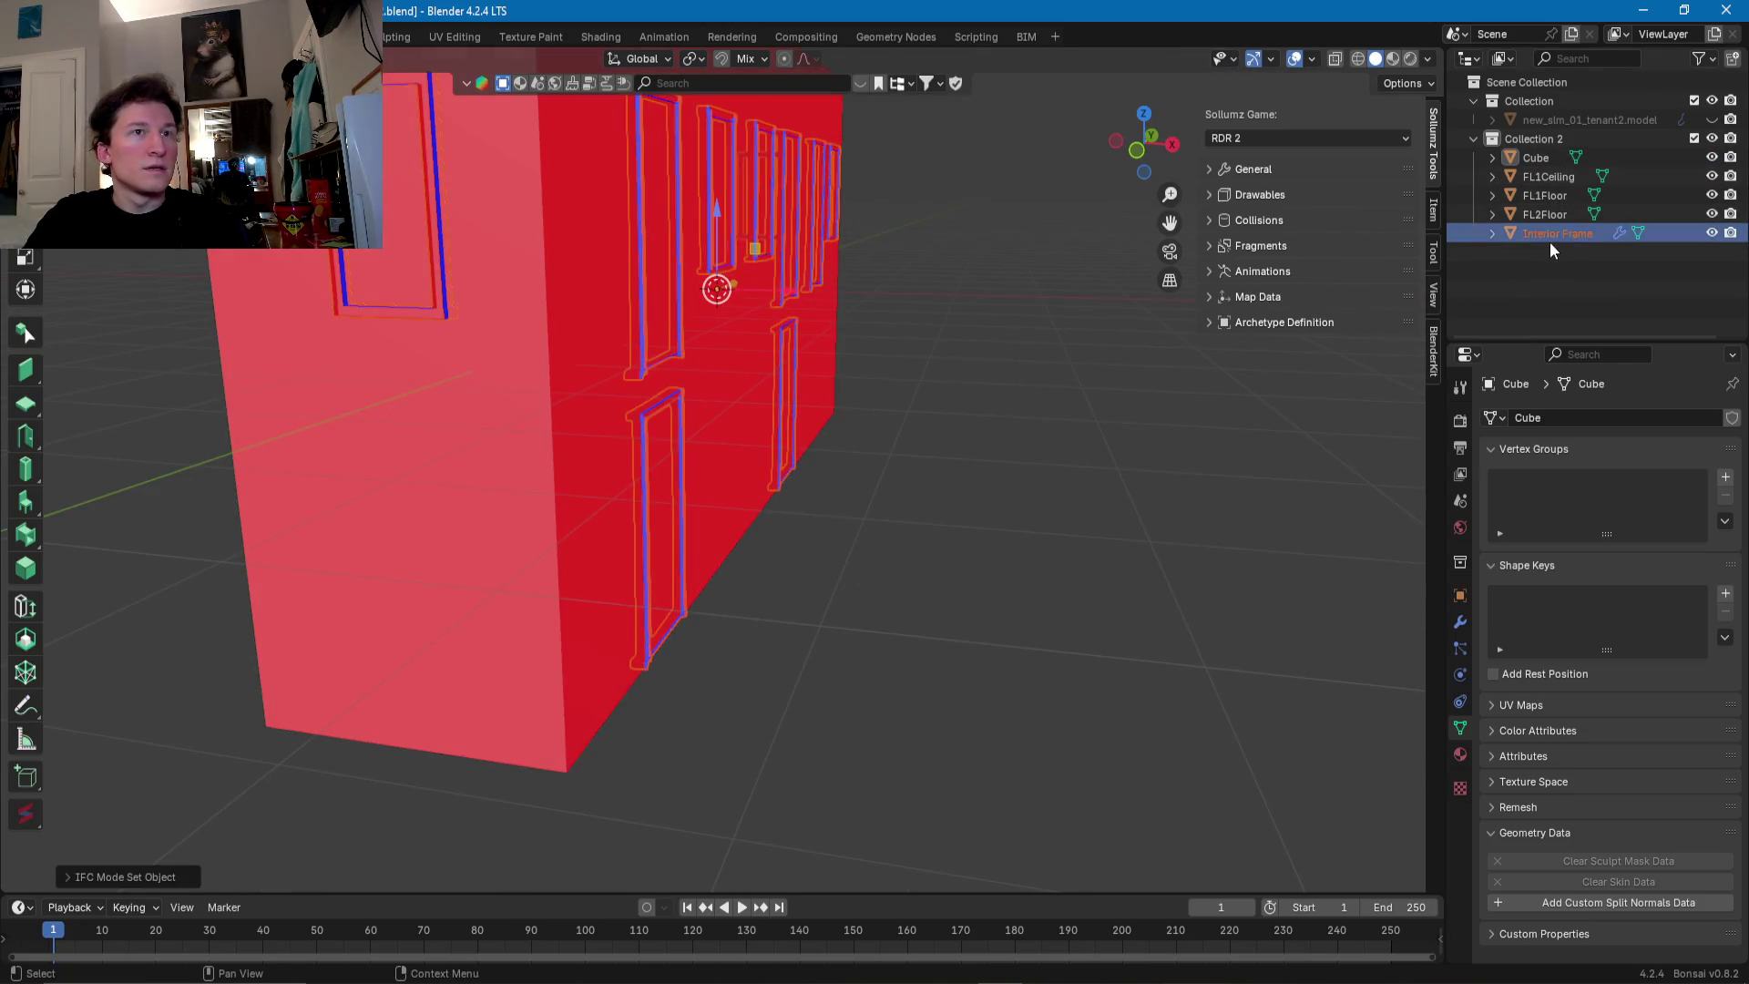
{"action": "left_click", "coordinate": [1554, 197]}
{"action": "key", "text": "Tab"}
{"action": "left_click", "coordinate": [735, 545]}
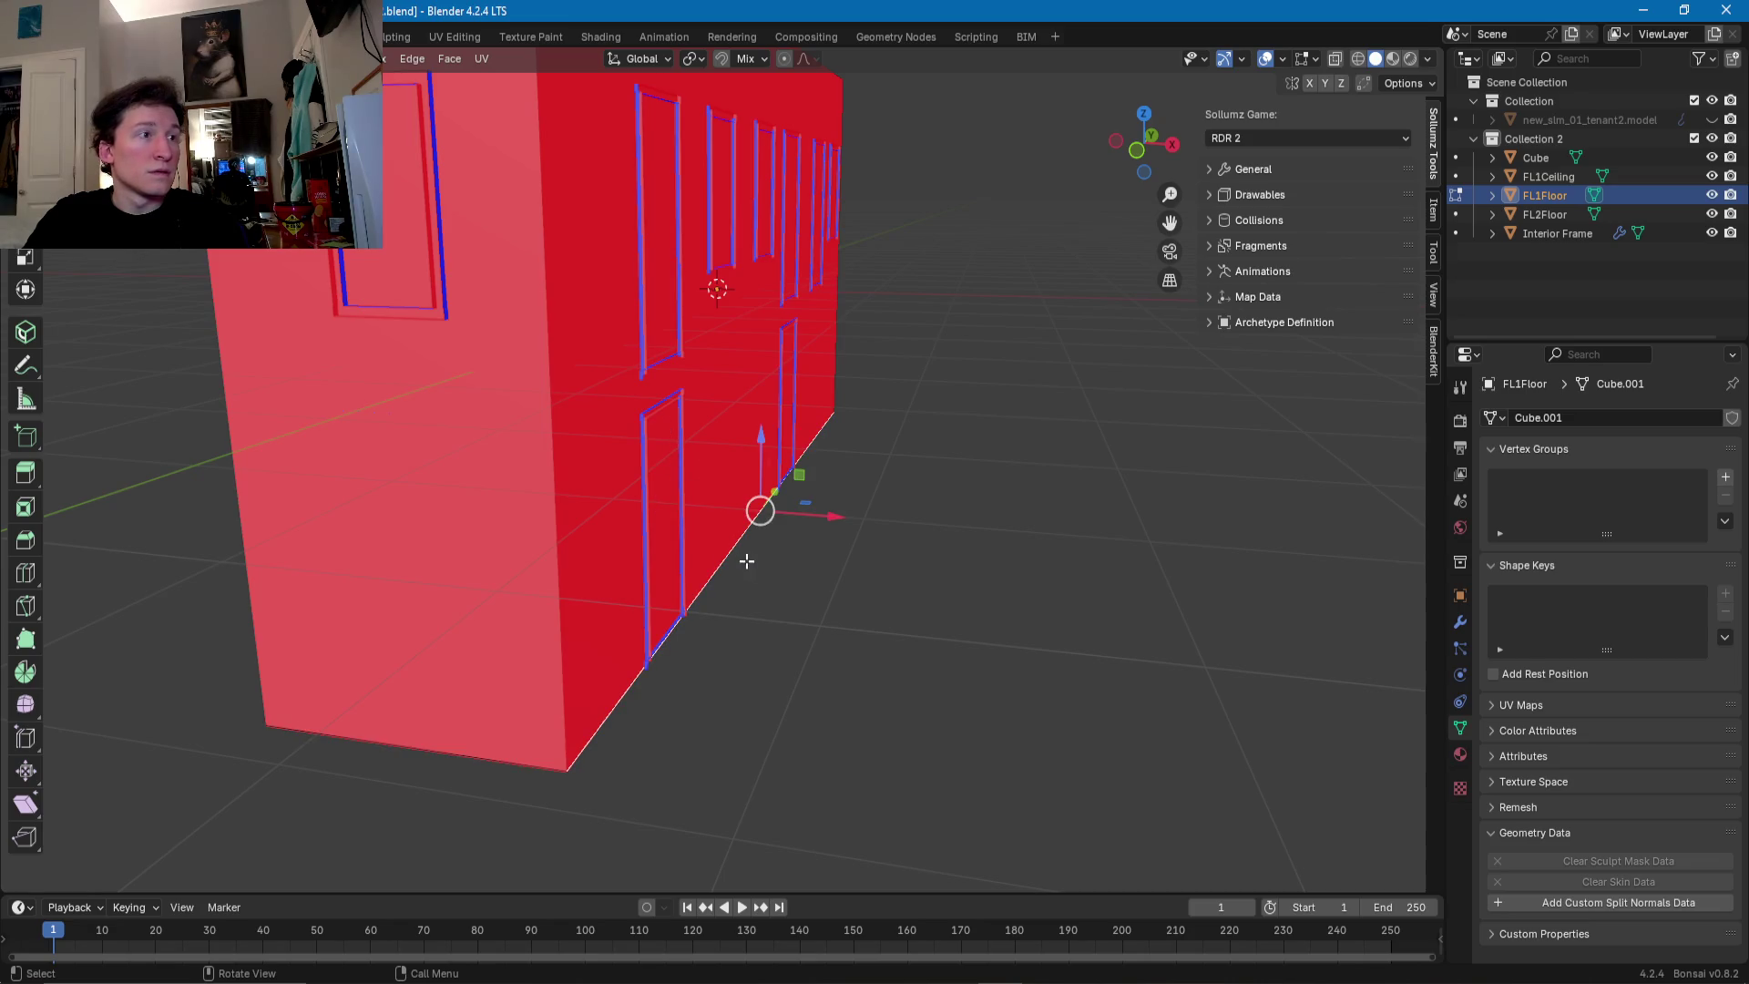
{"action": "middle_click_drag", "start_coordinate": [735, 544], "coordinate": [890, 529], "text": "shift"}
{"action": "left_click_drag", "start_coordinate": [965, 430], "coordinate": [968, 430]}
- Align FL1Floor's bottom, side and left edges to the wall lines along Y and X
{"action": "left_click", "coordinate": [663, 693]}
{"action": "left_click_drag", "start_coordinate": [538, 658], "coordinate": [536, 664]}
{"action": "middle_click_drag", "start_coordinate": [535, 665], "coordinate": [957, 593]}
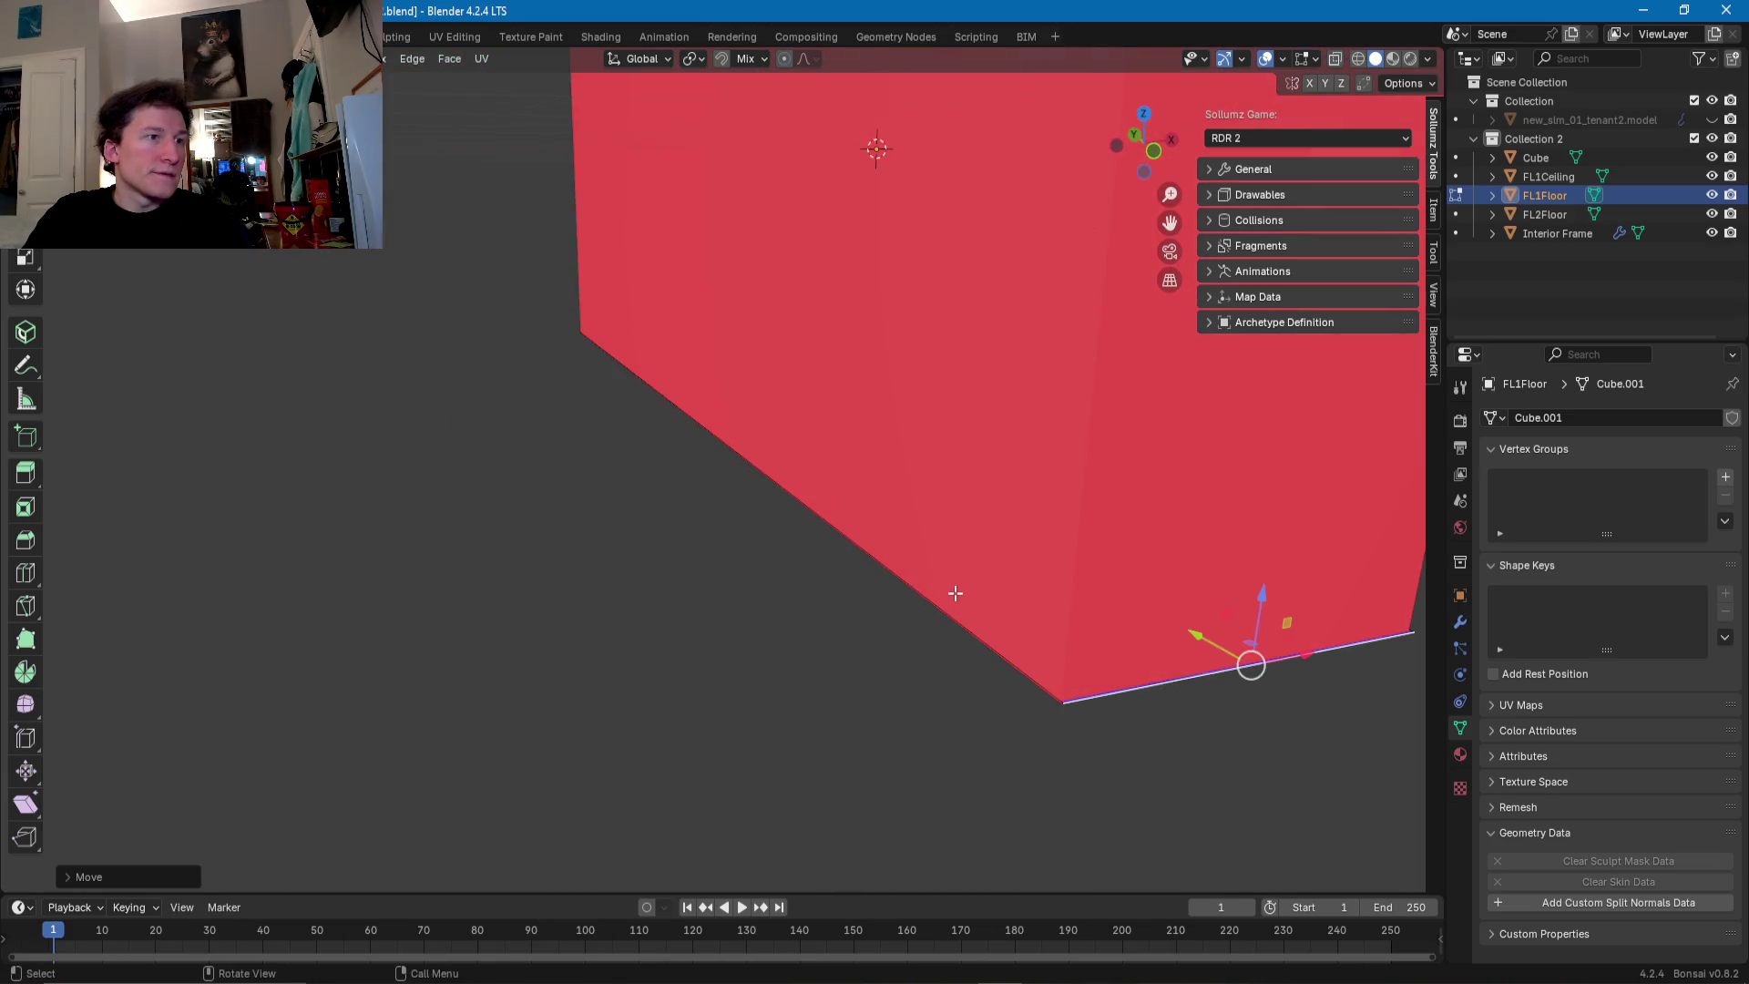
{"action": "left_click", "coordinate": [712, 436]}
{"action": "left_click_drag", "start_coordinate": [747, 421], "coordinate": [740, 428]}
{"action": "middle_click_drag", "start_coordinate": [741, 429], "coordinate": [782, 625]}
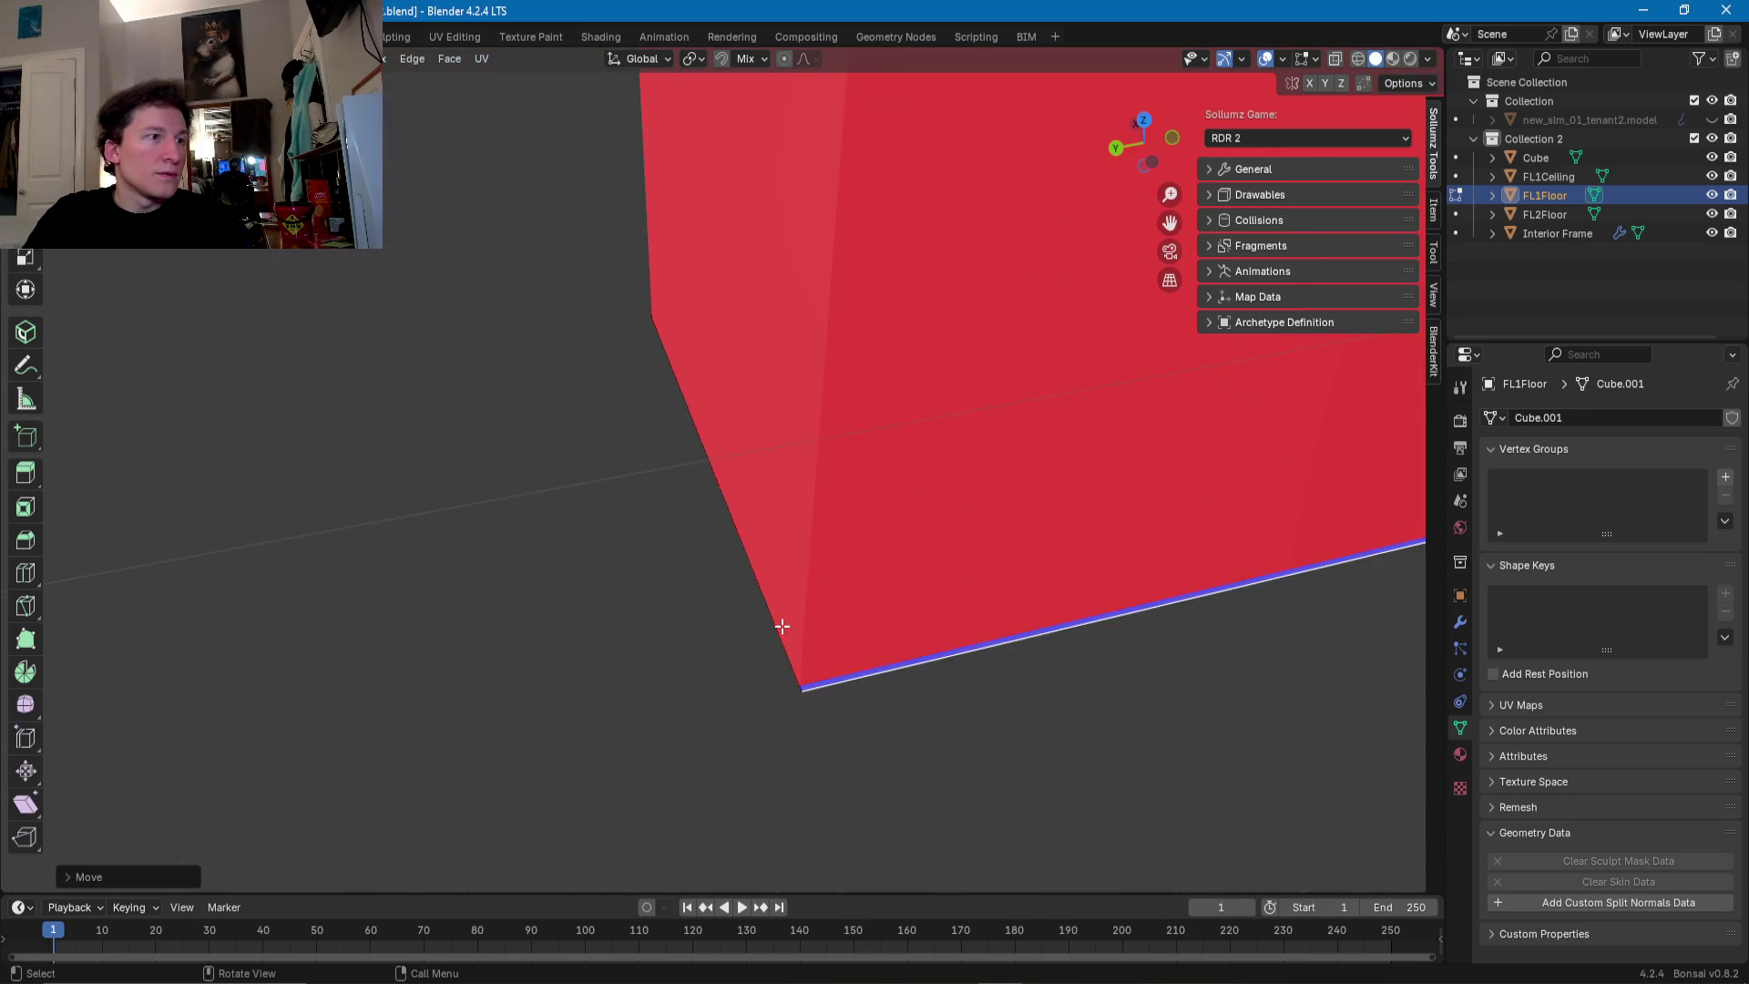
{"action": "left_click", "coordinate": [782, 626]}
{"action": "left_click_drag", "start_coordinate": [695, 483], "coordinate": [671, 475]}
{"action": "mouse_move", "coordinate": [672, 475]}
{"action": "middle_mouse_down"}
{"action": "mouse_move", "coordinate": [728, 401]}
{"action": "mouse_move", "coordinate": [867, 441]}
{"action": "middle_mouse_up"}
- Switch to FL2Floor and slide its diagonal and lower-left edges along the wall
{"action": "left_click", "coordinate": [1563, 213]}
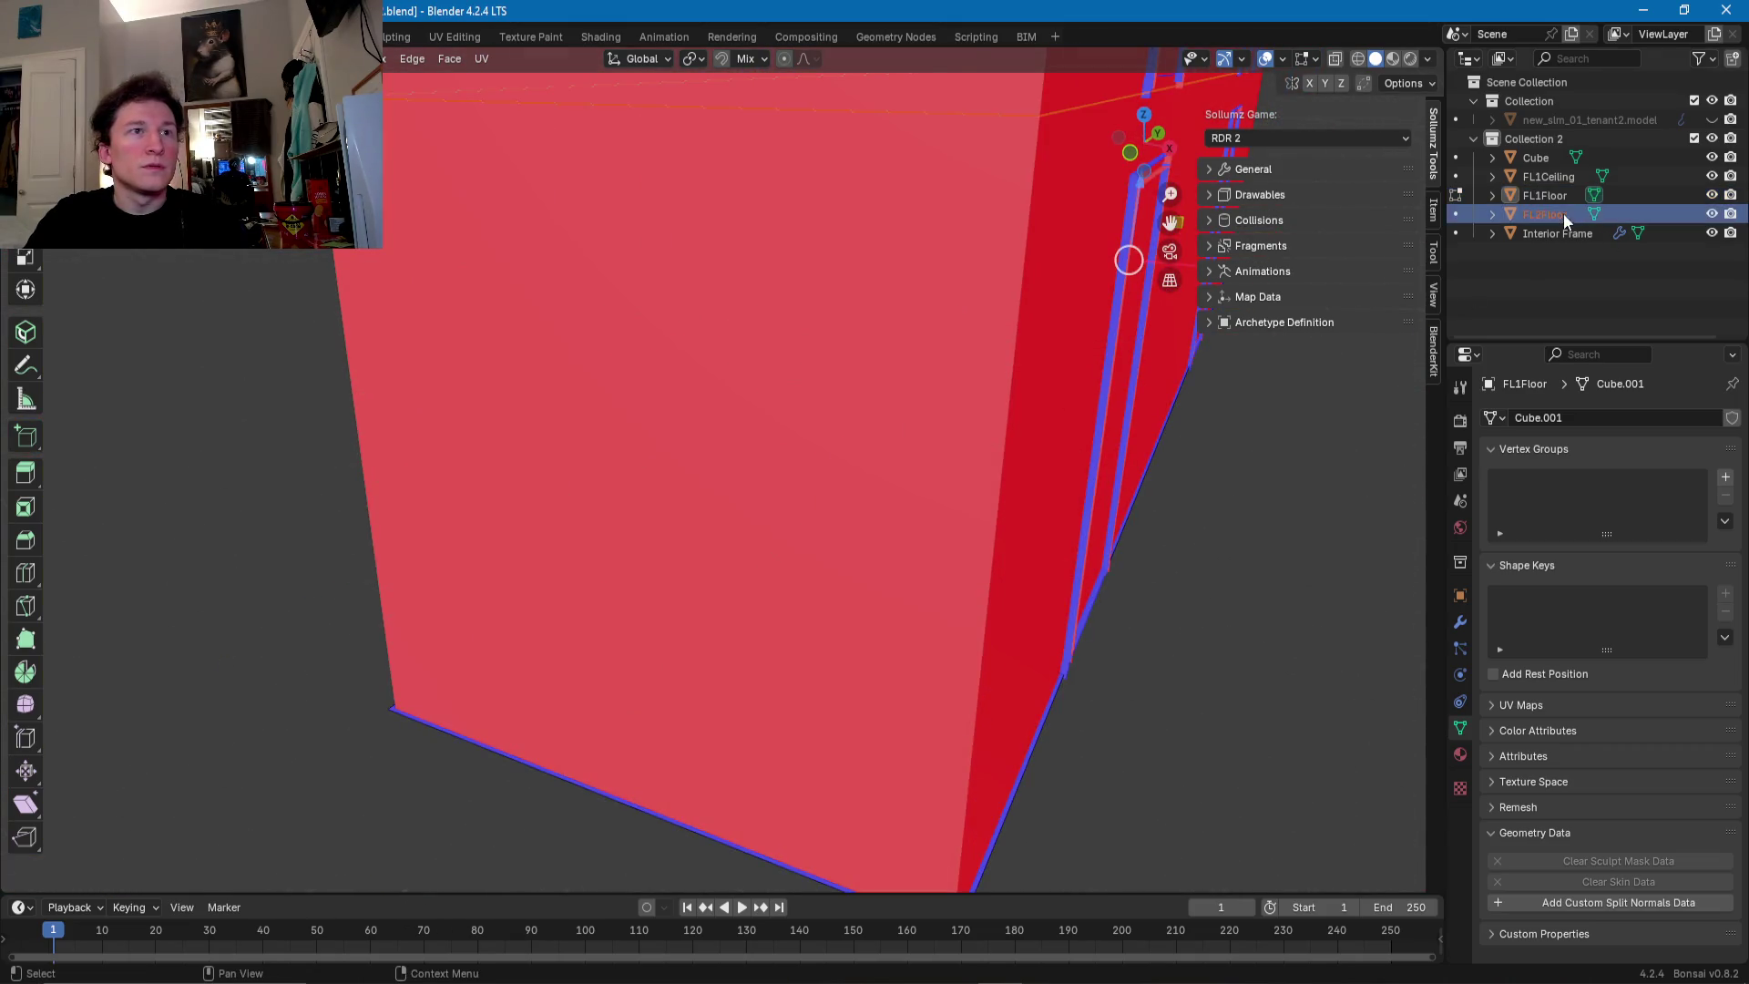
{"action": "left_click", "coordinate": [1563, 213], "text": "ctrl"}
{"action": "middle_click_drag", "start_coordinate": [1003, 410], "coordinate": [882, 483]}
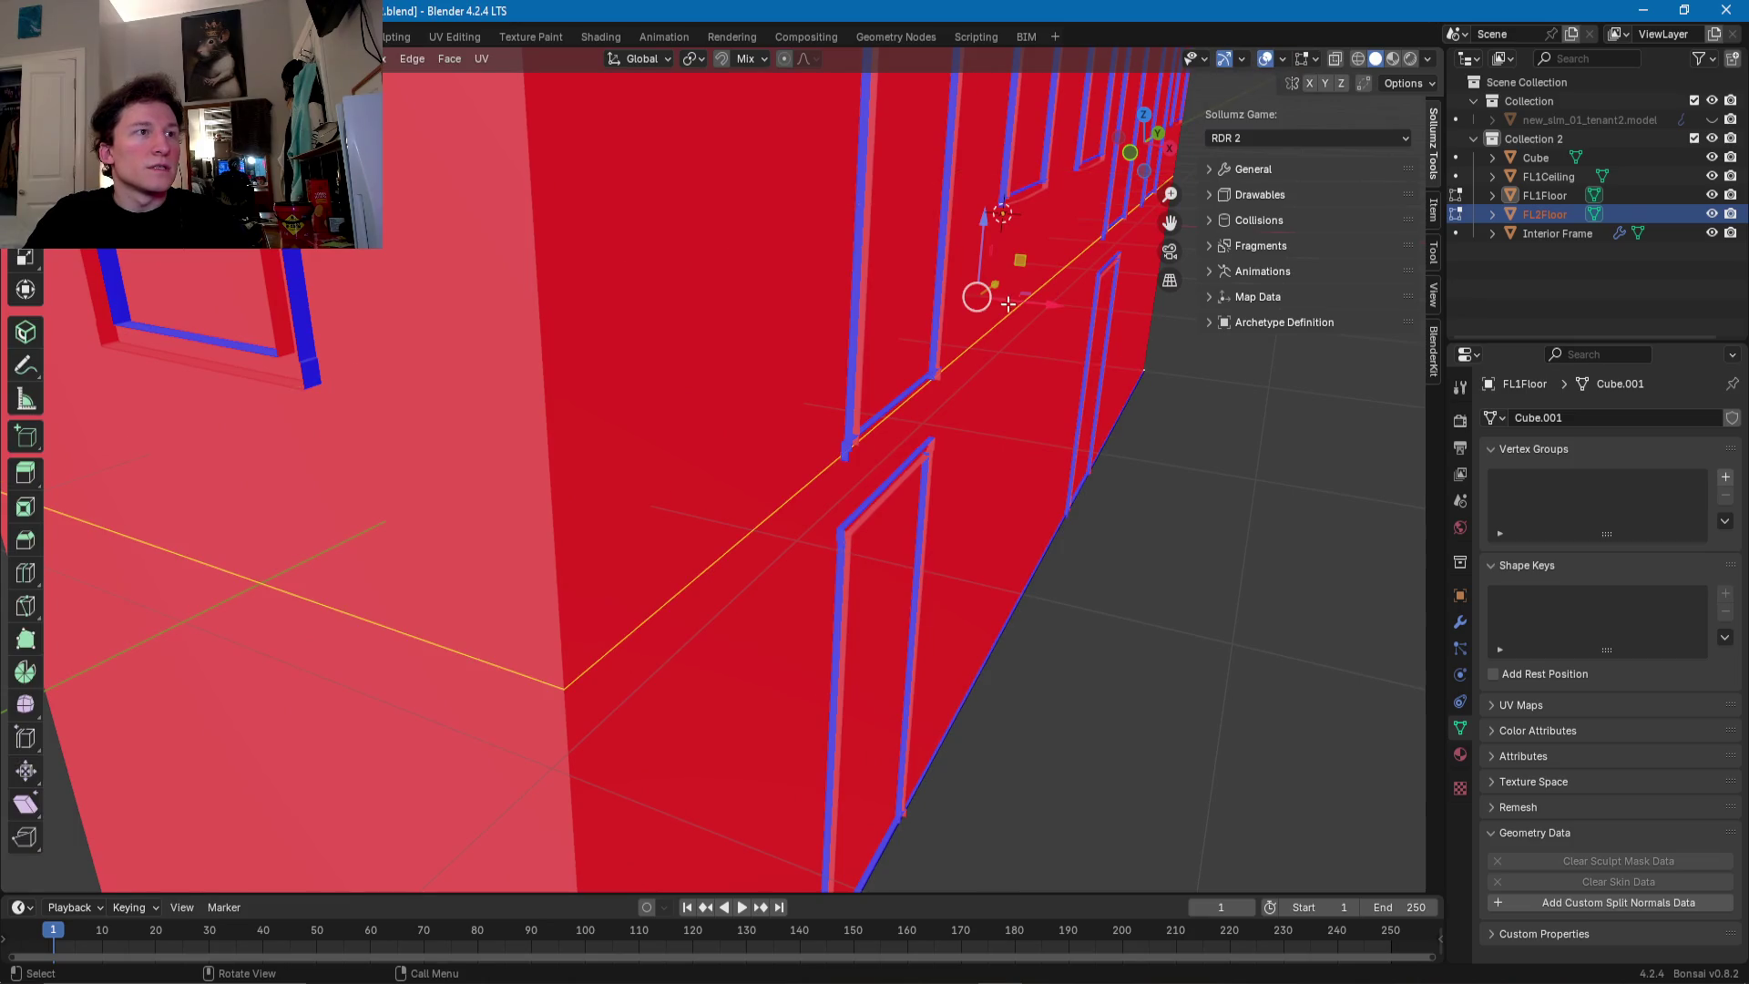
{"action": "left_click", "coordinate": [978, 350], "text": "shift"}
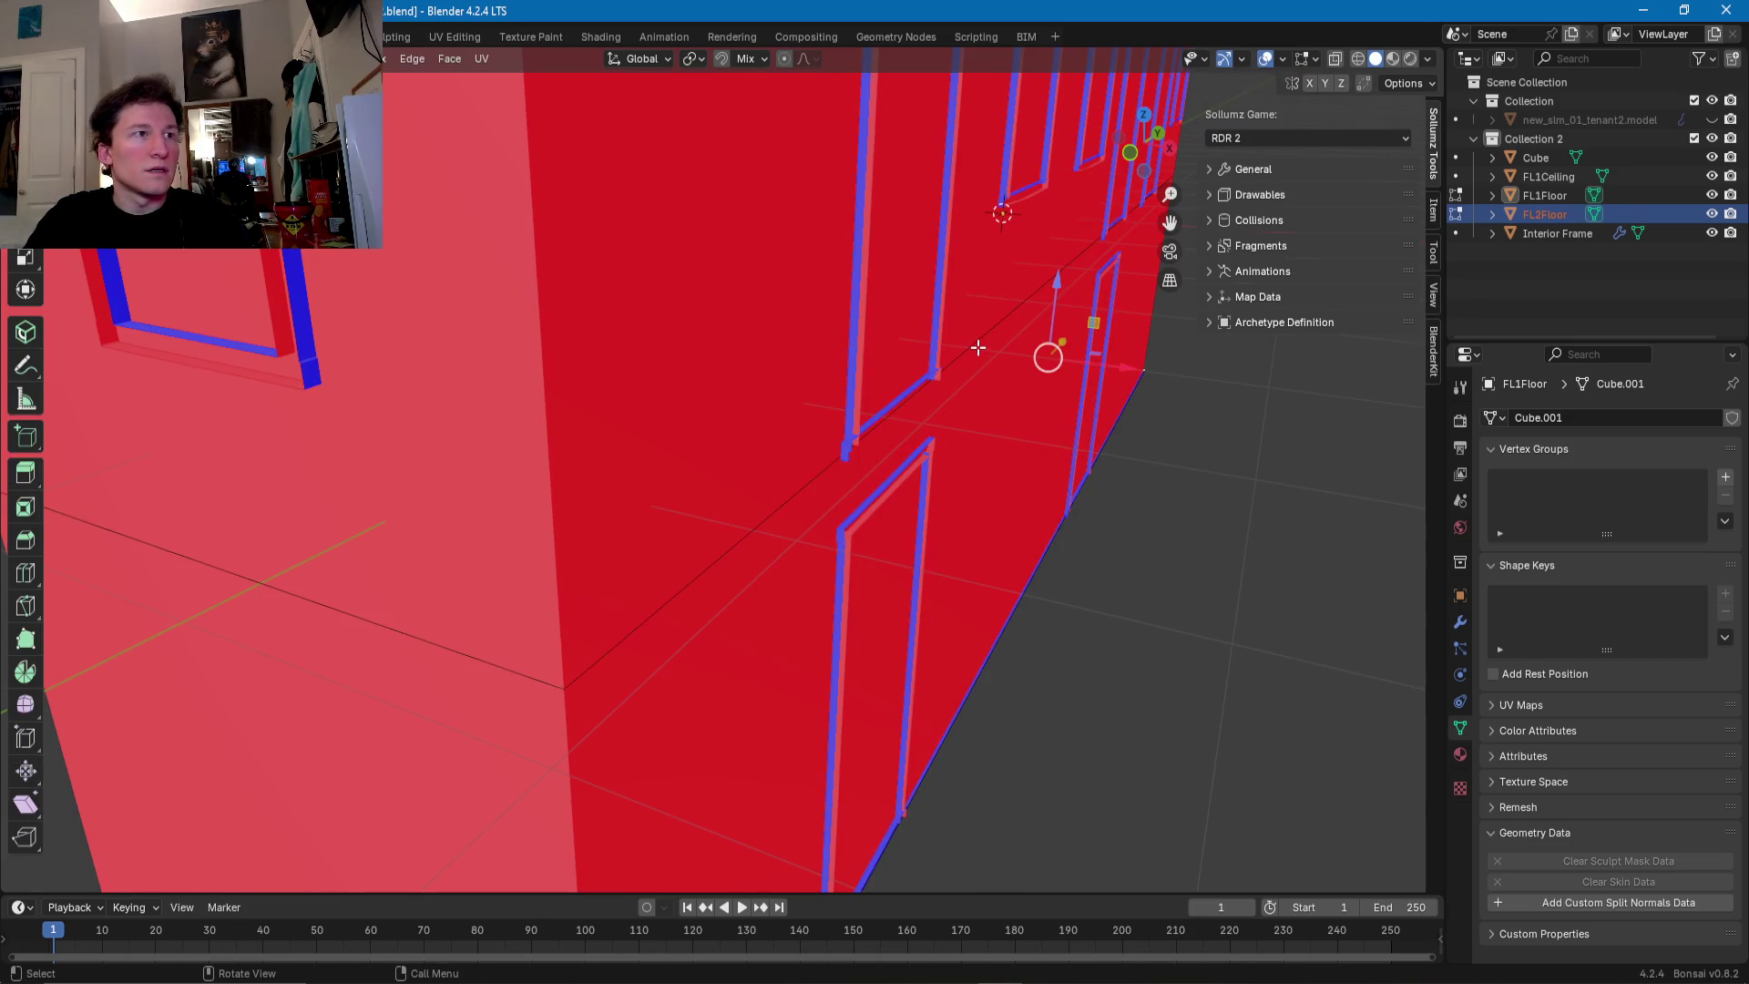
{"action": "left_click", "coordinate": [974, 345], "text": "shift"}
{"action": "left_click_drag", "start_coordinate": [1144, 263], "coordinate": [1151, 263]}
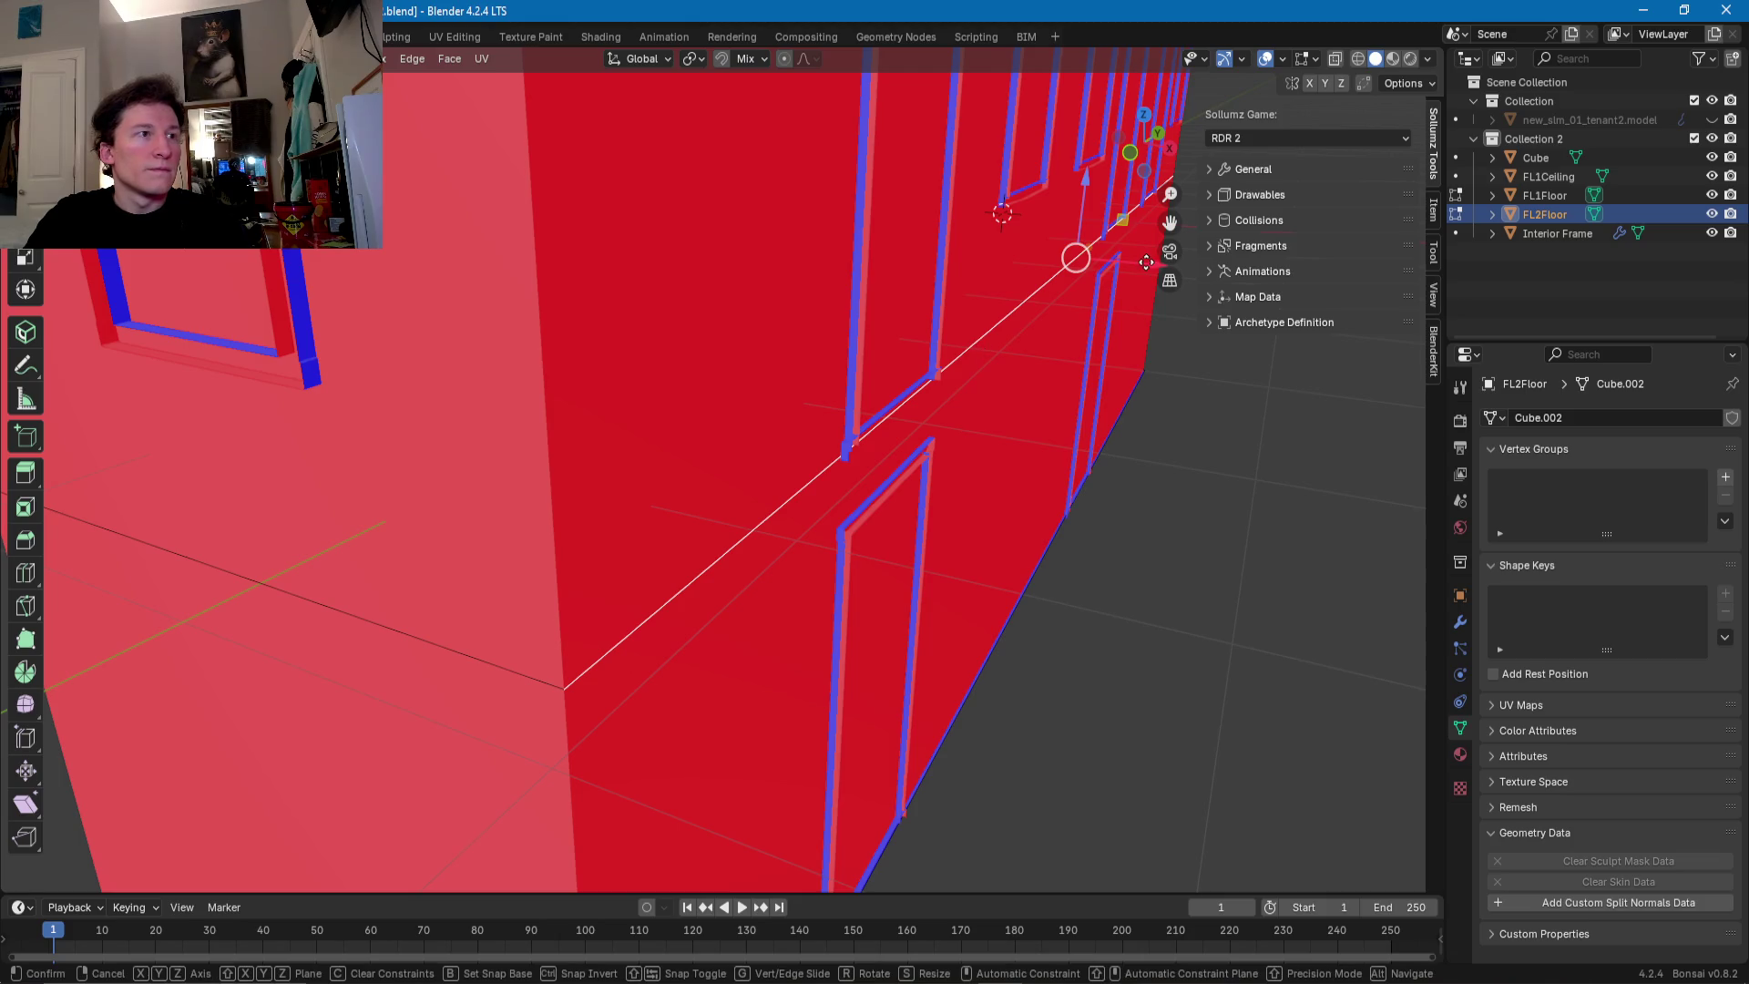
{"action": "left_click", "coordinate": [506, 656]}
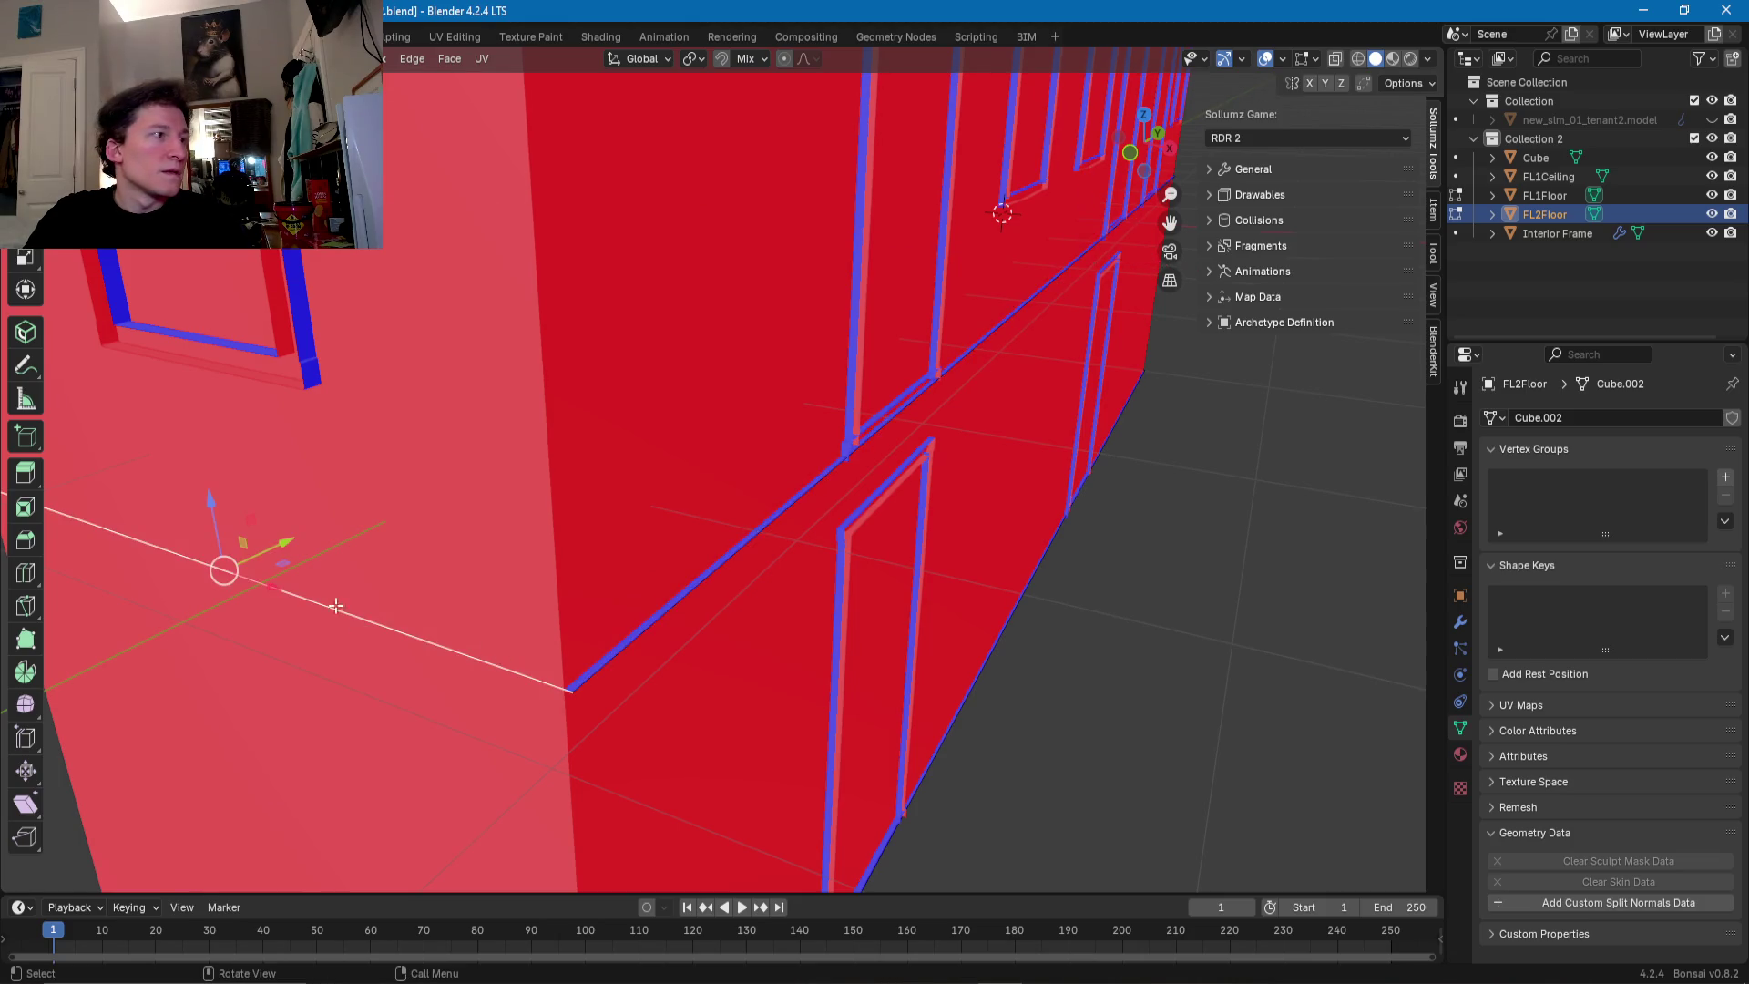
{"action": "left_click_drag", "start_coordinate": [286, 543], "coordinate": [241, 551]}
- Move FL2Floor's diagonal and left edges onto the building's floor line
{"action": "middle_click_drag", "start_coordinate": [242, 551], "coordinate": [997, 517]}
{"action": "left_click", "coordinate": [971, 500]}
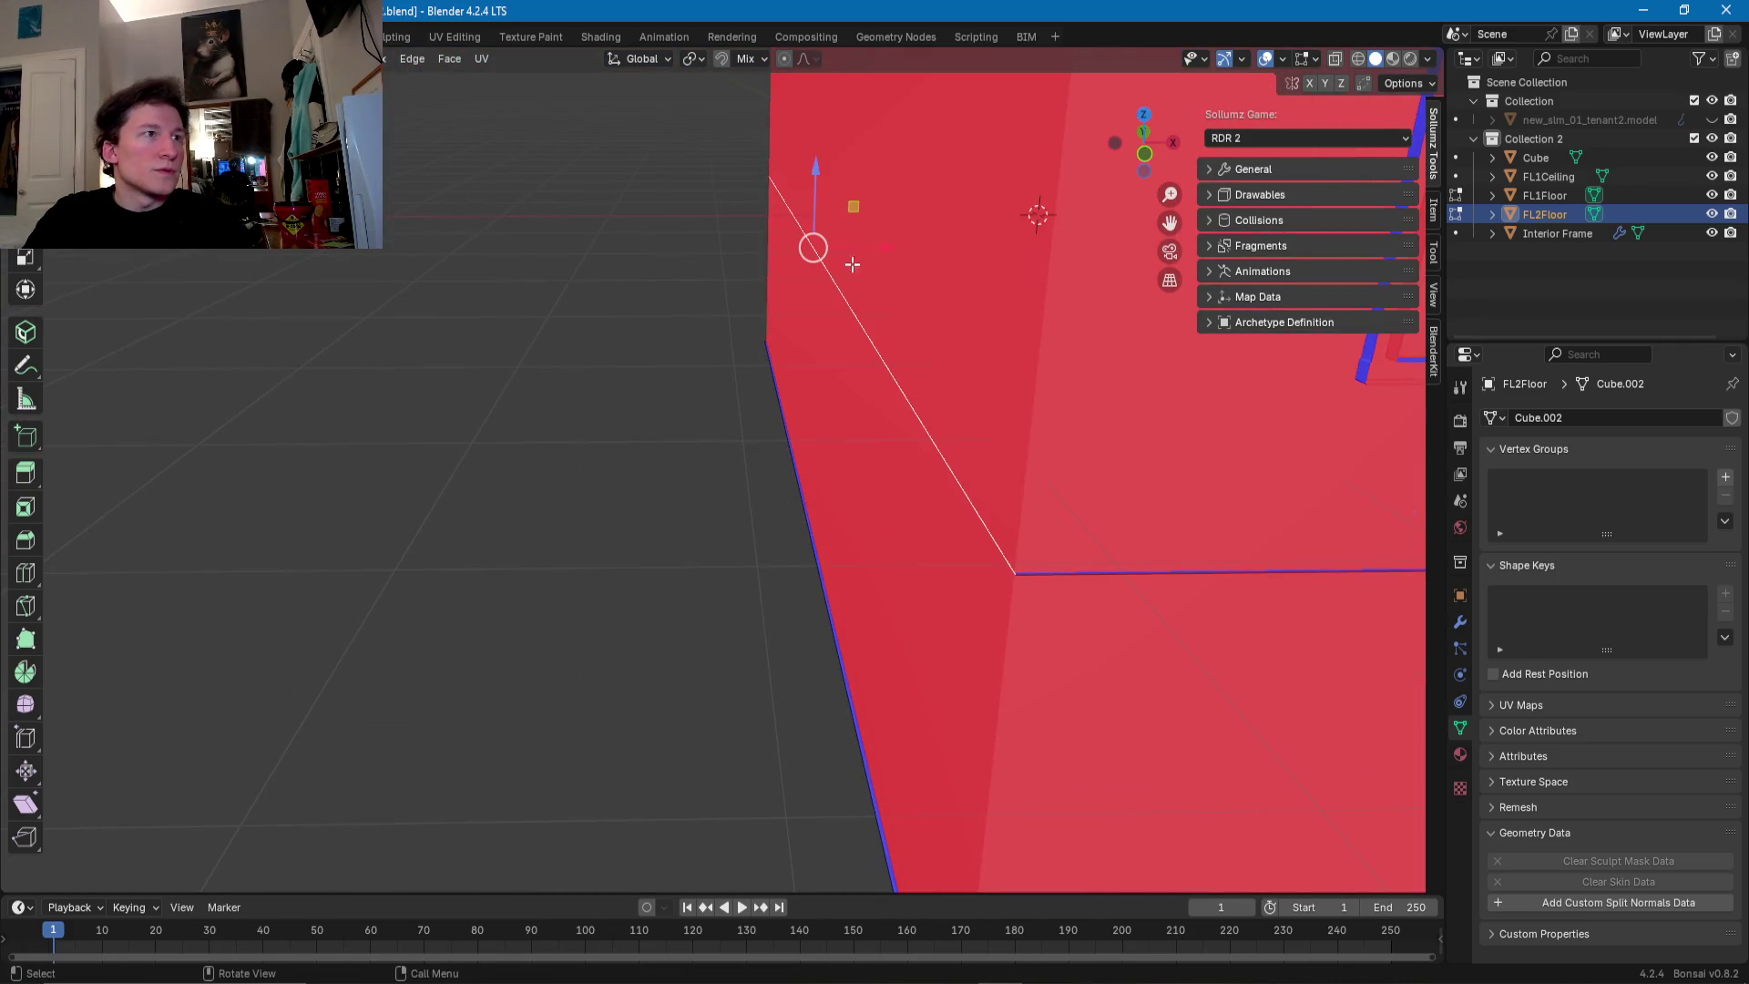
{"action": "left_click_drag", "start_coordinate": [877, 250], "coordinate": [866, 246]}
{"action": "mouse_move", "coordinate": [865, 246]}
{"action": "middle_mouse_down"}
{"action": "mouse_move", "coordinate": [665, 520]}
{"action": "mouse_move", "coordinate": [672, 637]}
{"action": "middle_mouse_up"}
{"action": "left_click", "coordinate": [662, 598]}
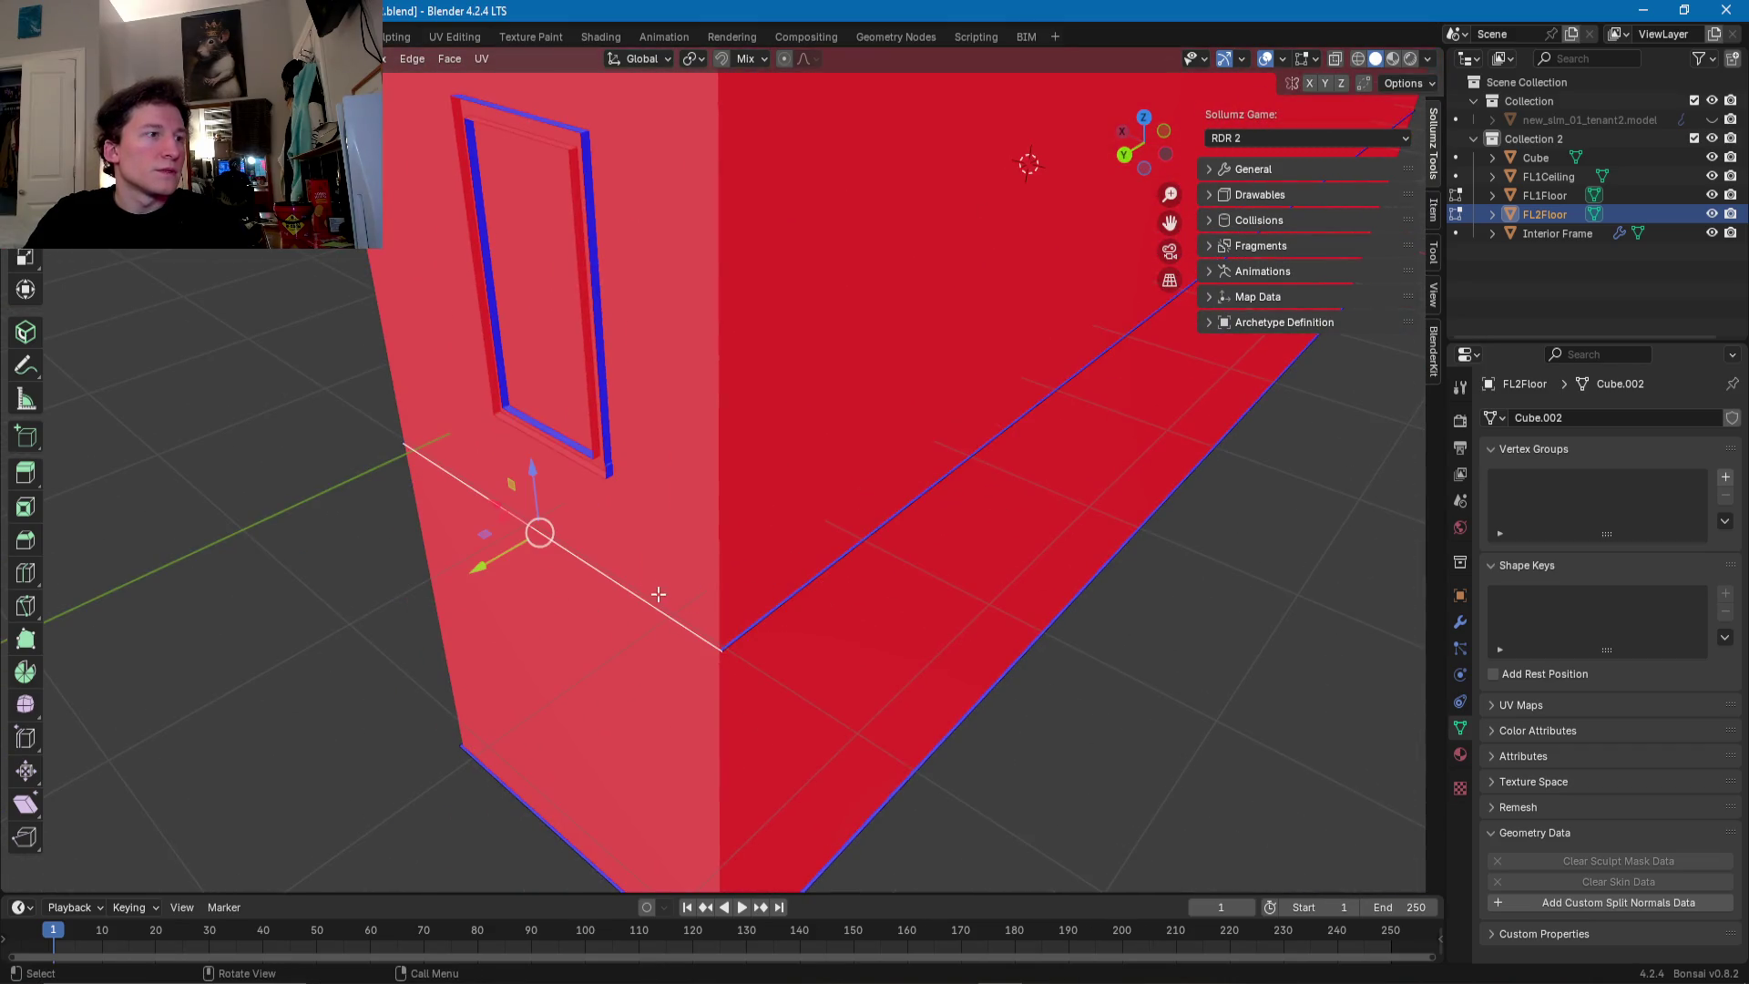
{"action": "left_click_drag", "start_coordinate": [493, 559], "coordinate": [492, 561]}
{"action": "mouse_move", "coordinate": [492, 561]}
{"action": "middle_mouse_down"}
{"action": "mouse_move", "coordinate": [785, 612]}
{"action": "mouse_move", "coordinate": [1328, 314]}
{"action": "middle_mouse_up"}
- Select FL1Ceiling's edge loop running along both walls
{"action": "left_click", "coordinate": [1559, 178]}
{"action": "left_click", "coordinate": [962, 381], "text": "alt"}
{"action": "left_click", "coordinate": [897, 415], "text": "alt"}
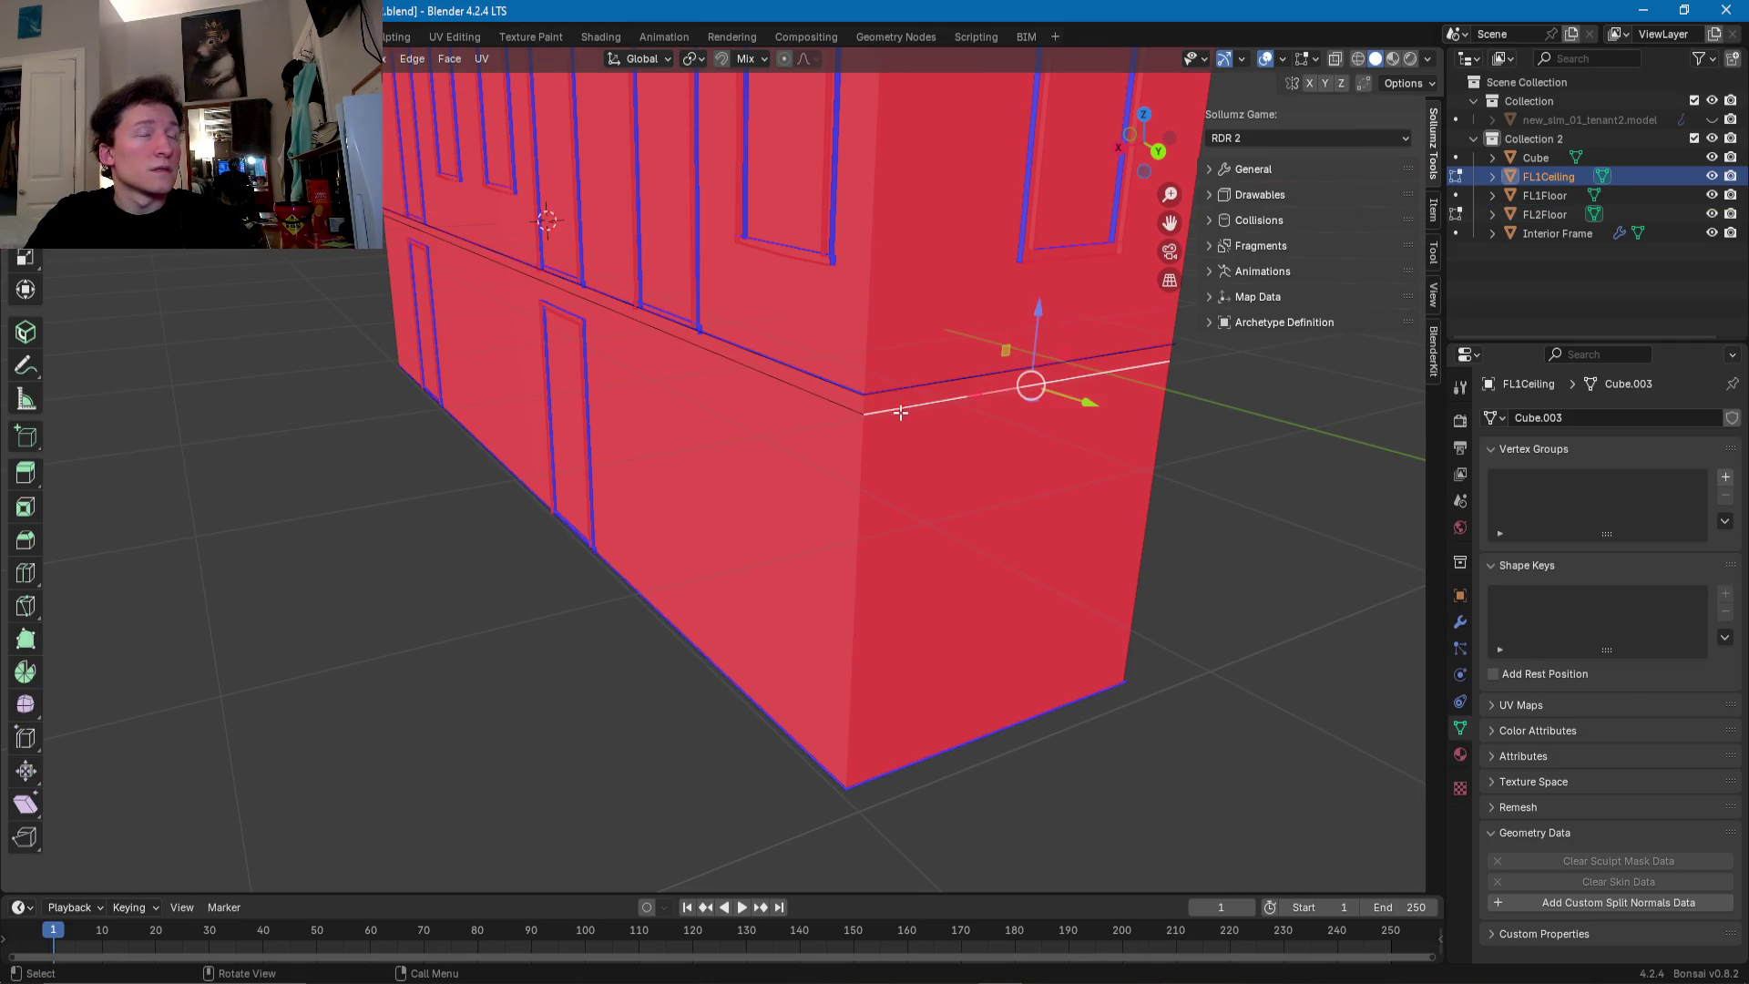
- Move FL1Ceiling's edge loop and right-hand edge onto the storey seam
{"action": "middle_click_drag", "start_coordinate": [897, 415], "coordinate": [970, 527]}
{"action": "left_click_drag", "start_coordinate": [1023, 516], "coordinate": [1002, 518]}
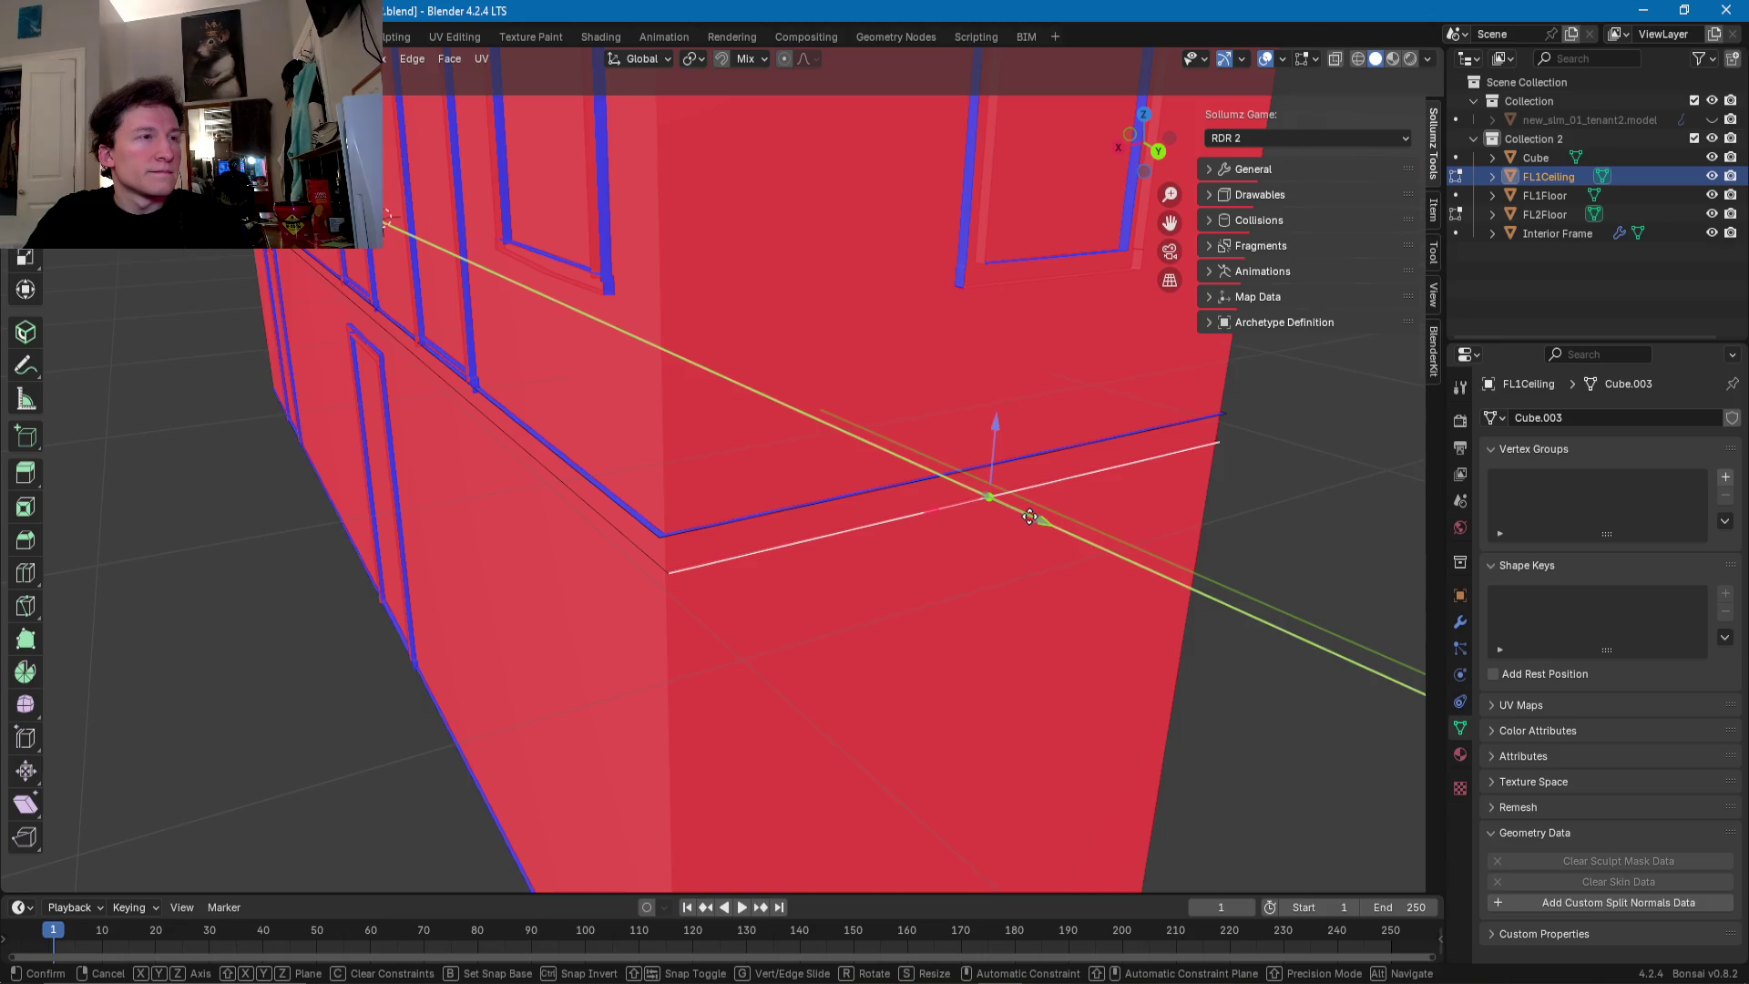
{"action": "middle_click_drag", "start_coordinate": [625, 546], "coordinate": [398, 246]}
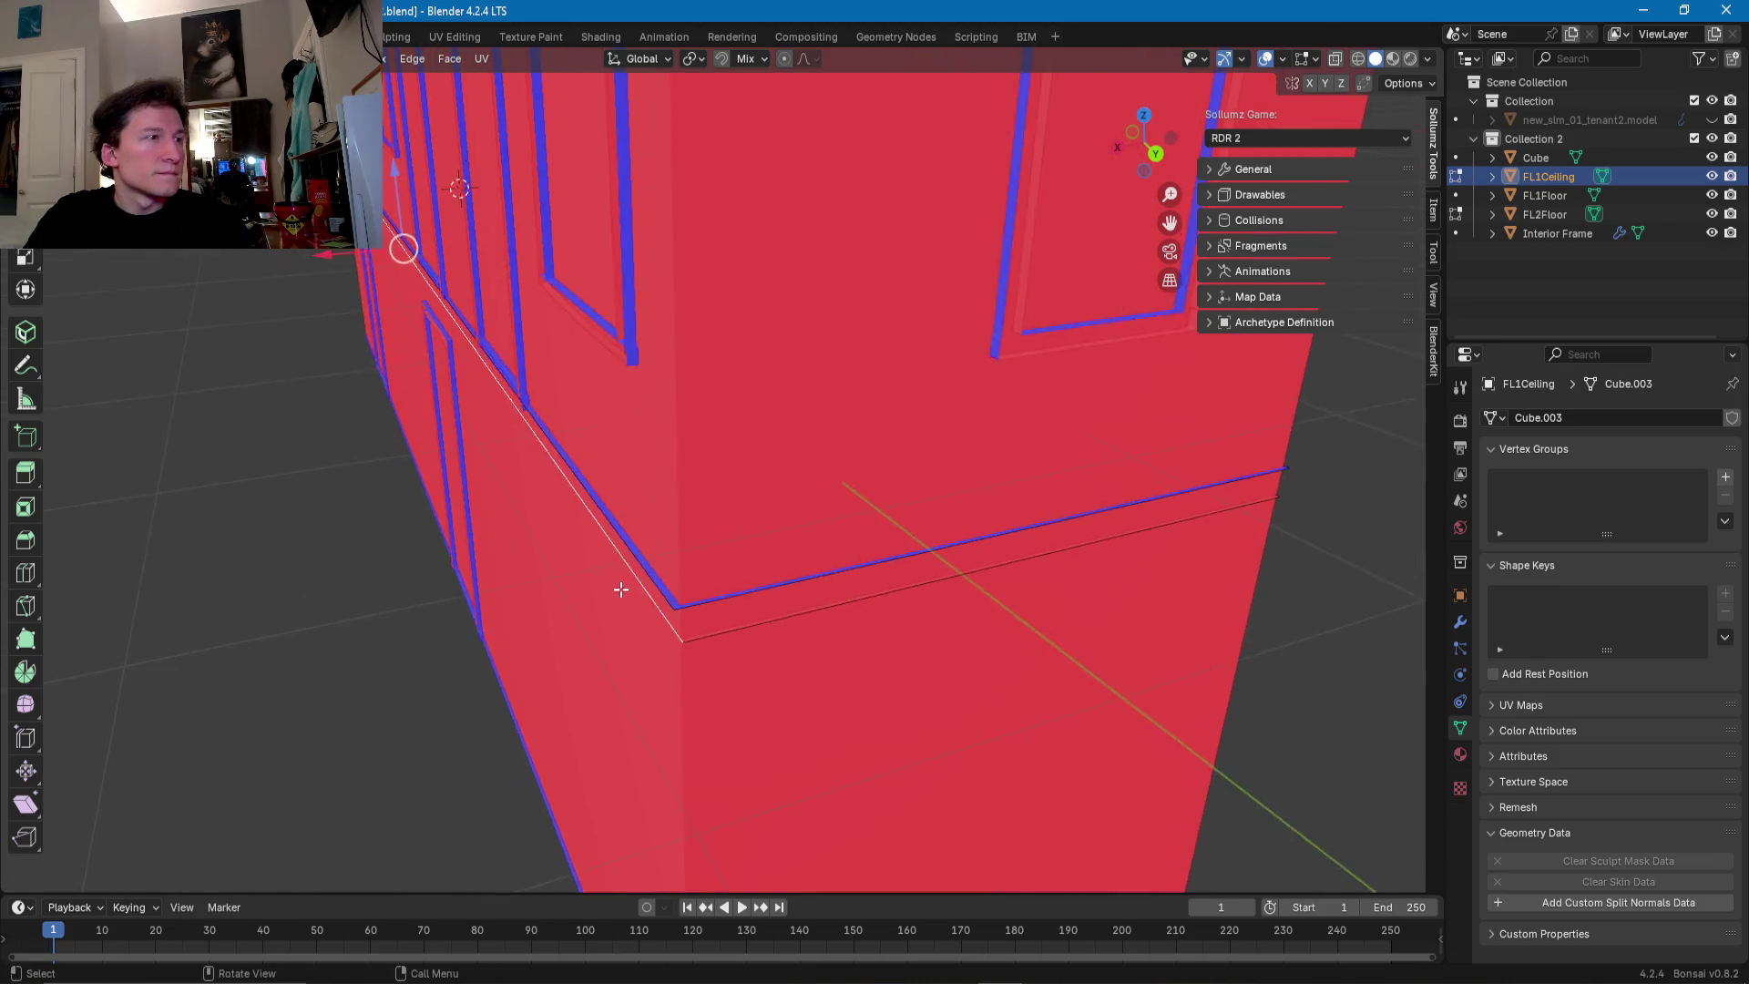
{"action": "key", "text": "g"}
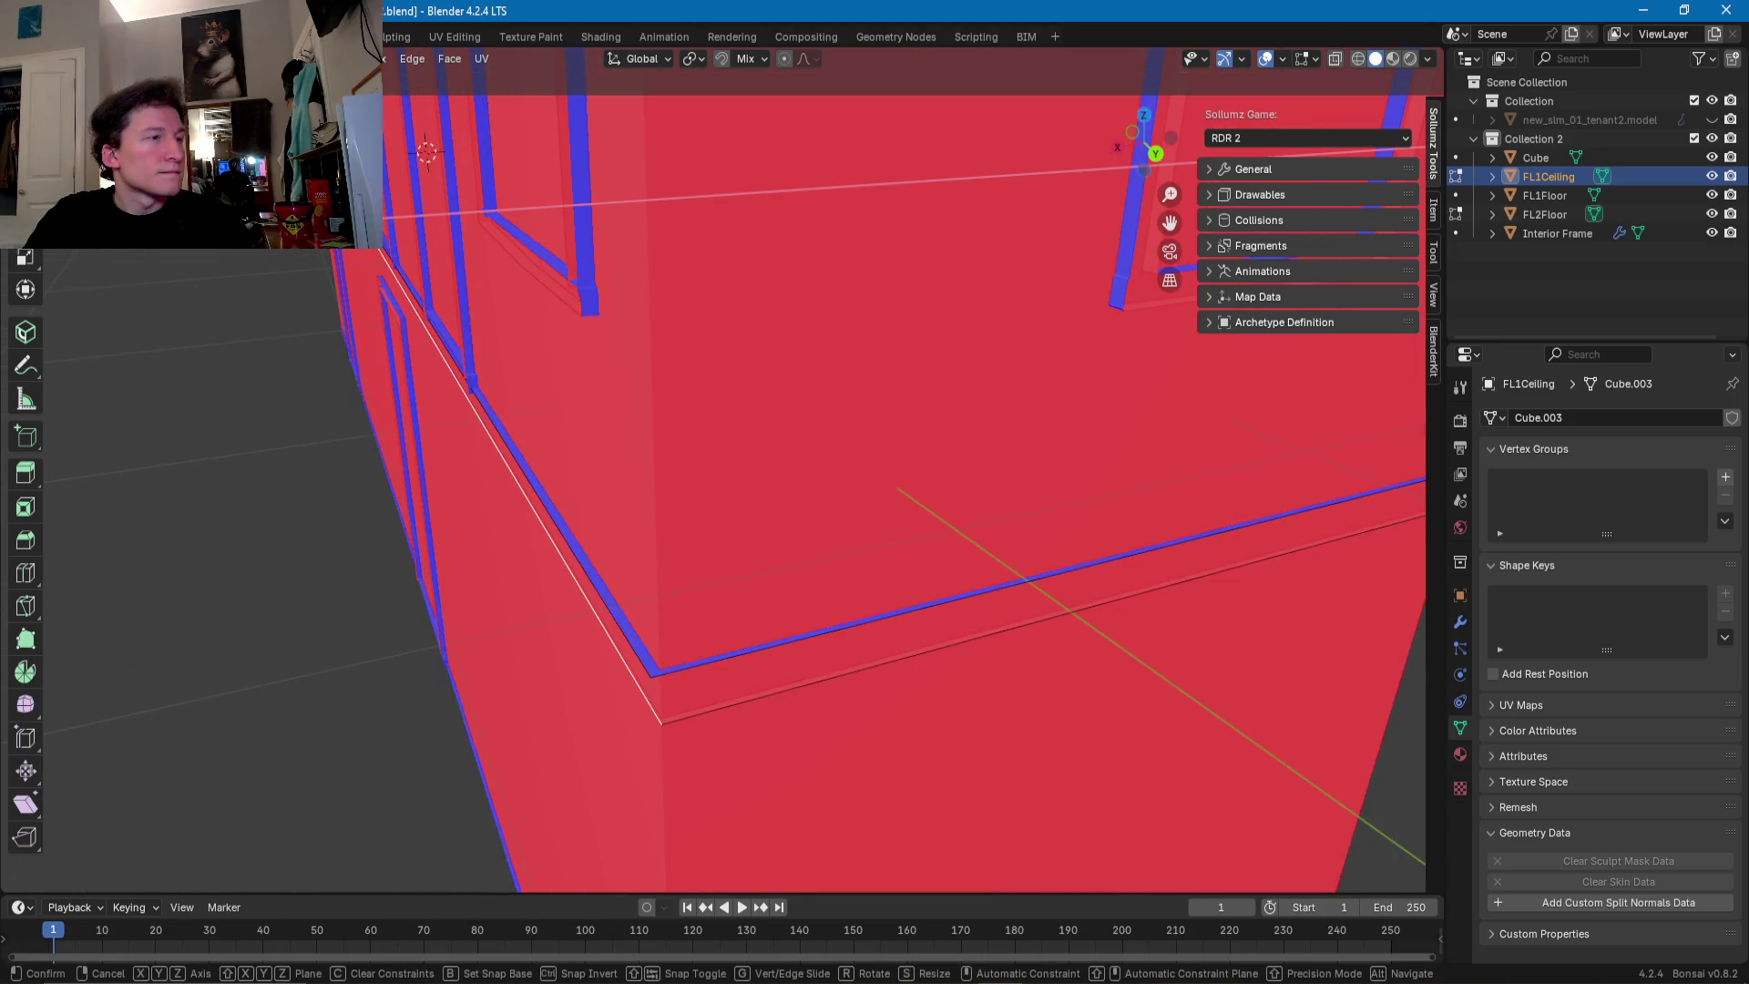
{"action": "key", "text": "Return"}
{"action": "mouse_move", "coordinate": [638, 546]}
{"action": "middle_mouse_down"}
{"action": "mouse_move", "coordinate": [824, 628]}
{"action": "mouse_move", "coordinate": [959, 462]}
{"action": "middle_mouse_up"}
{"action": "left_click_drag", "start_coordinate": [982, 263], "coordinate": [964, 340]}
{"action": "middle_click_drag", "start_coordinate": [967, 378], "coordinate": [646, 471]}
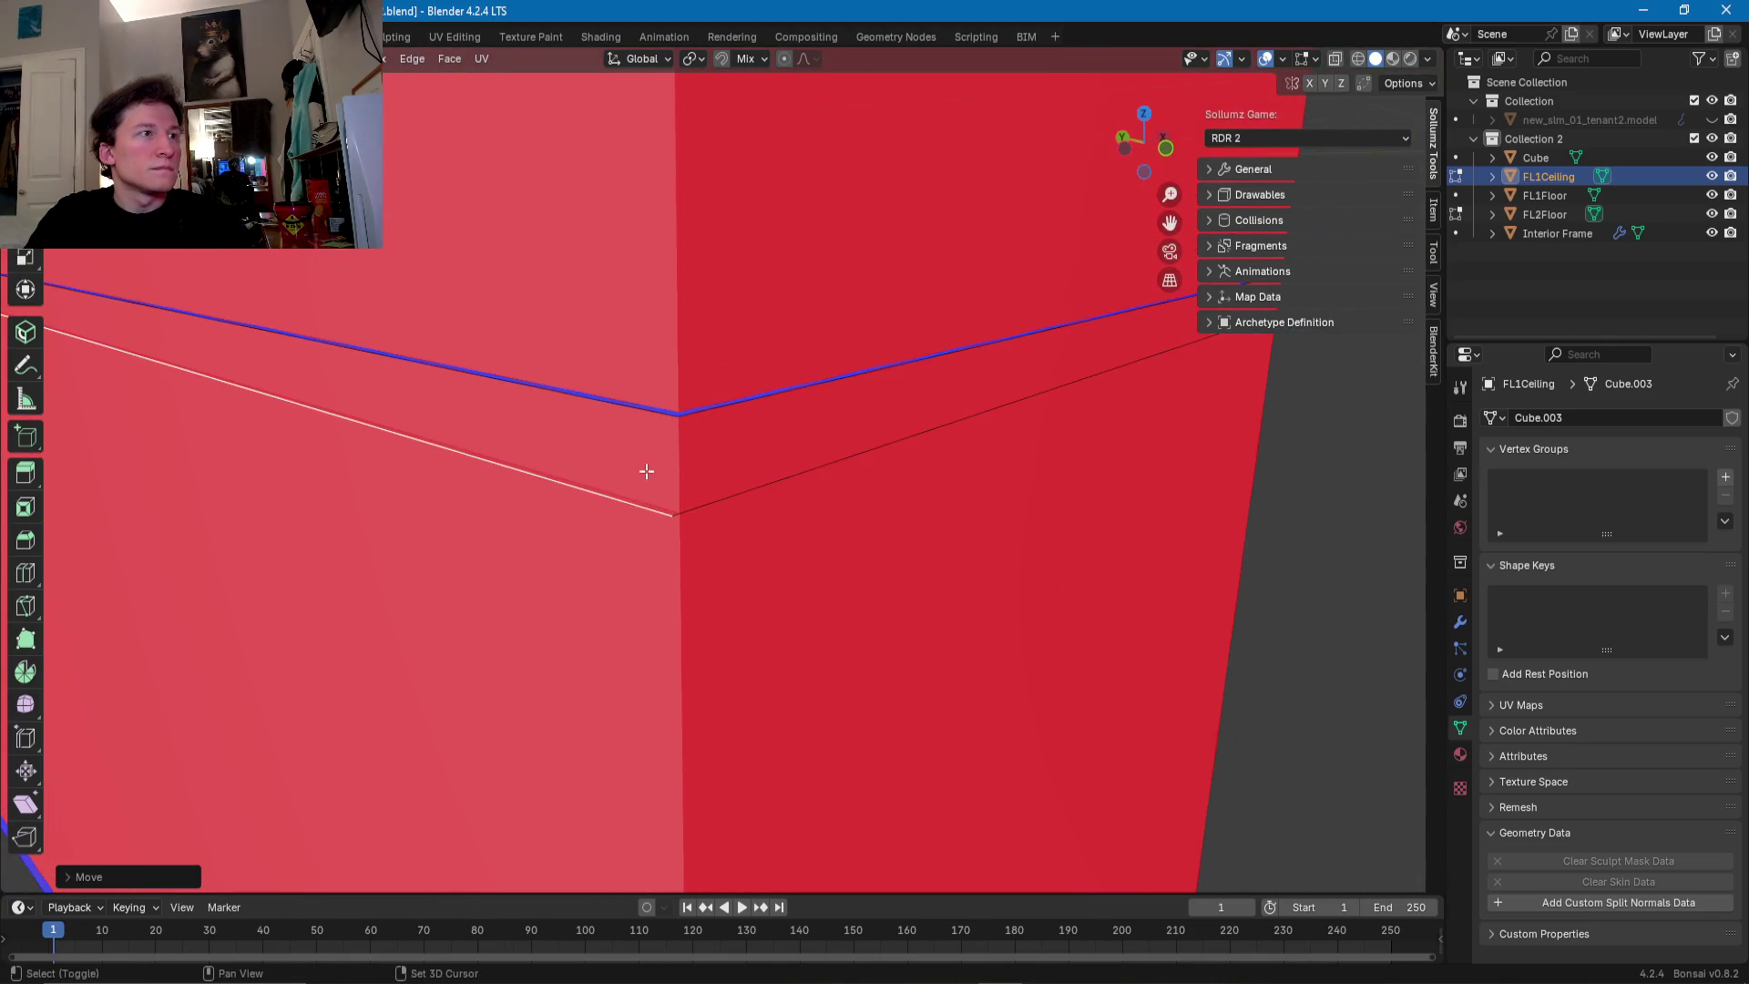
{"action": "left_click", "coordinate": [850, 458]}
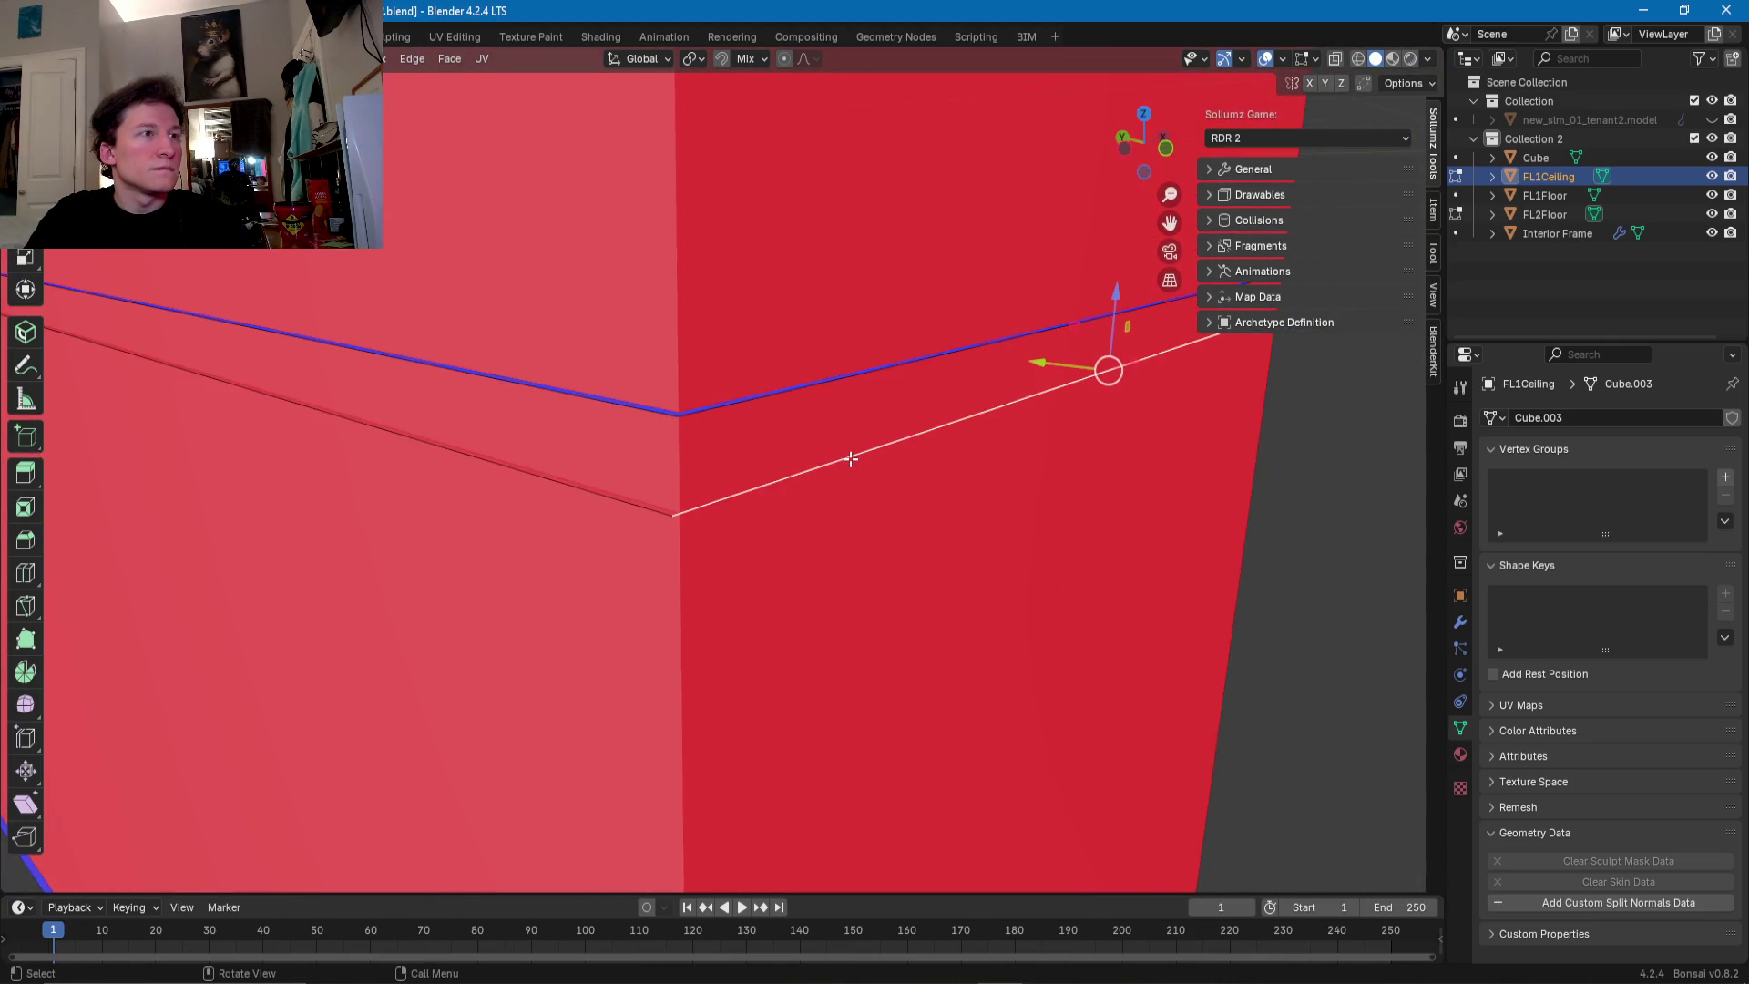
{"action": "scroll", "coordinate": [1033, 446], "scroll_direction": "up", "scroll_amount": 2}
{"action": "left_click_drag", "start_coordinate": [991, 386], "coordinate": [900, 432]}
{"action": "right_click", "coordinate": [901, 432]}
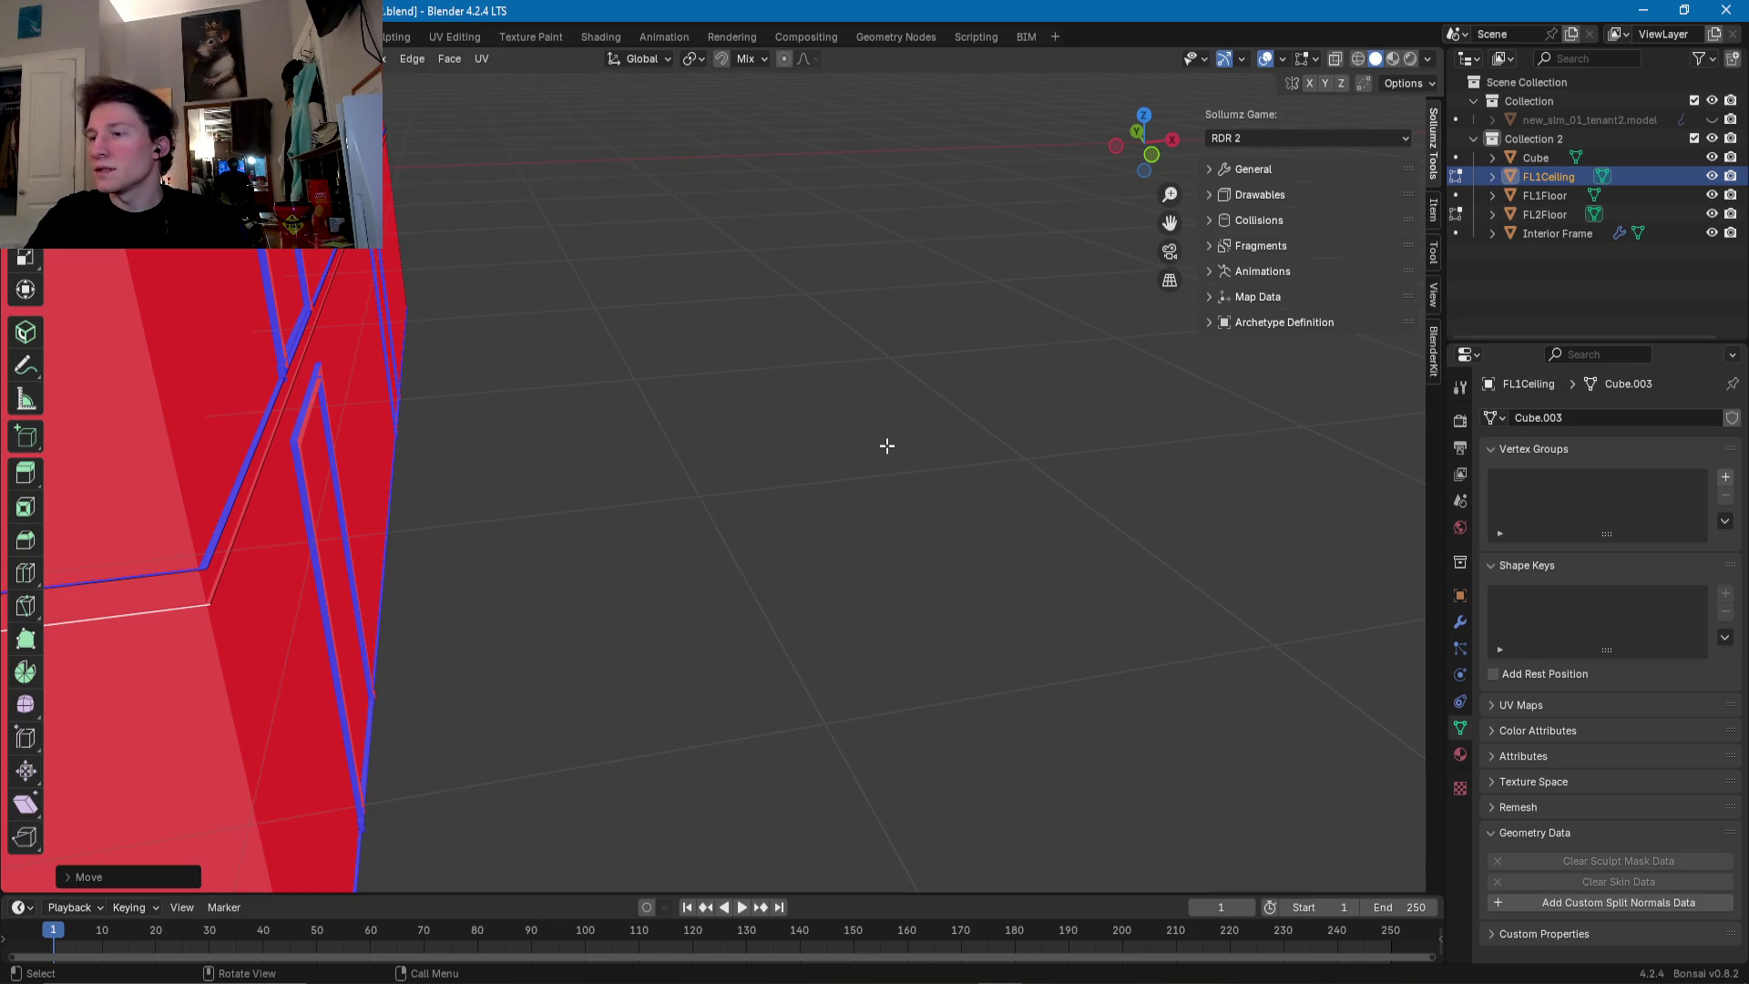
- Edit the room Cube and place a horizontal loop cut at the floor line
{"action": "mouse_move", "coordinate": [371, 547]}
{"action": "middle_mouse_down"}
{"action": "mouse_move", "coordinate": [695, 628]}
{"action": "mouse_move", "coordinate": [802, 551]}
{"action": "middle_mouse_up"}
{"action": "left_click", "coordinate": [774, 580], "text": "alt"}
{"action": "left_click", "coordinate": [774, 580]}
{"action": "left_click", "coordinate": [801, 550]}
{"action": "key", "text": "ctrl+r"}
{"action": "left_click", "coordinate": [799, 547]}
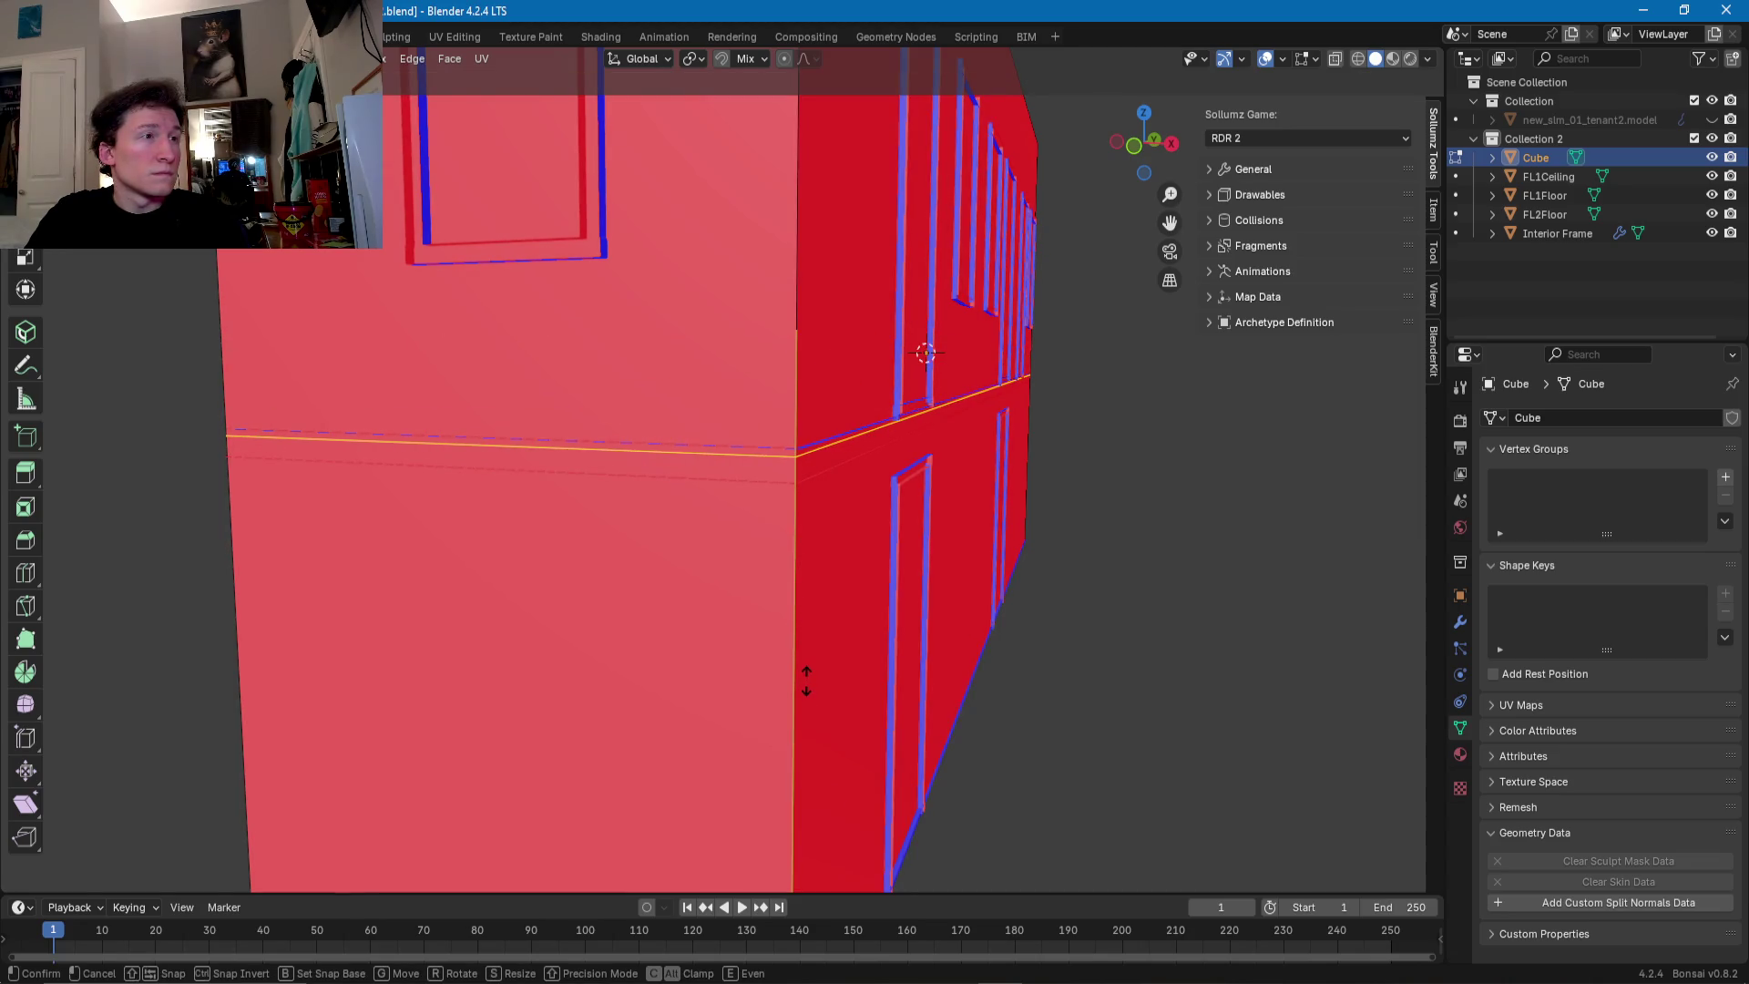
- Confirm the floor-line cut and add a second horizontal loop cut beside it
{"action": "left_click", "coordinate": [807, 680]}
{"action": "key", "text": "ctrl+r"}
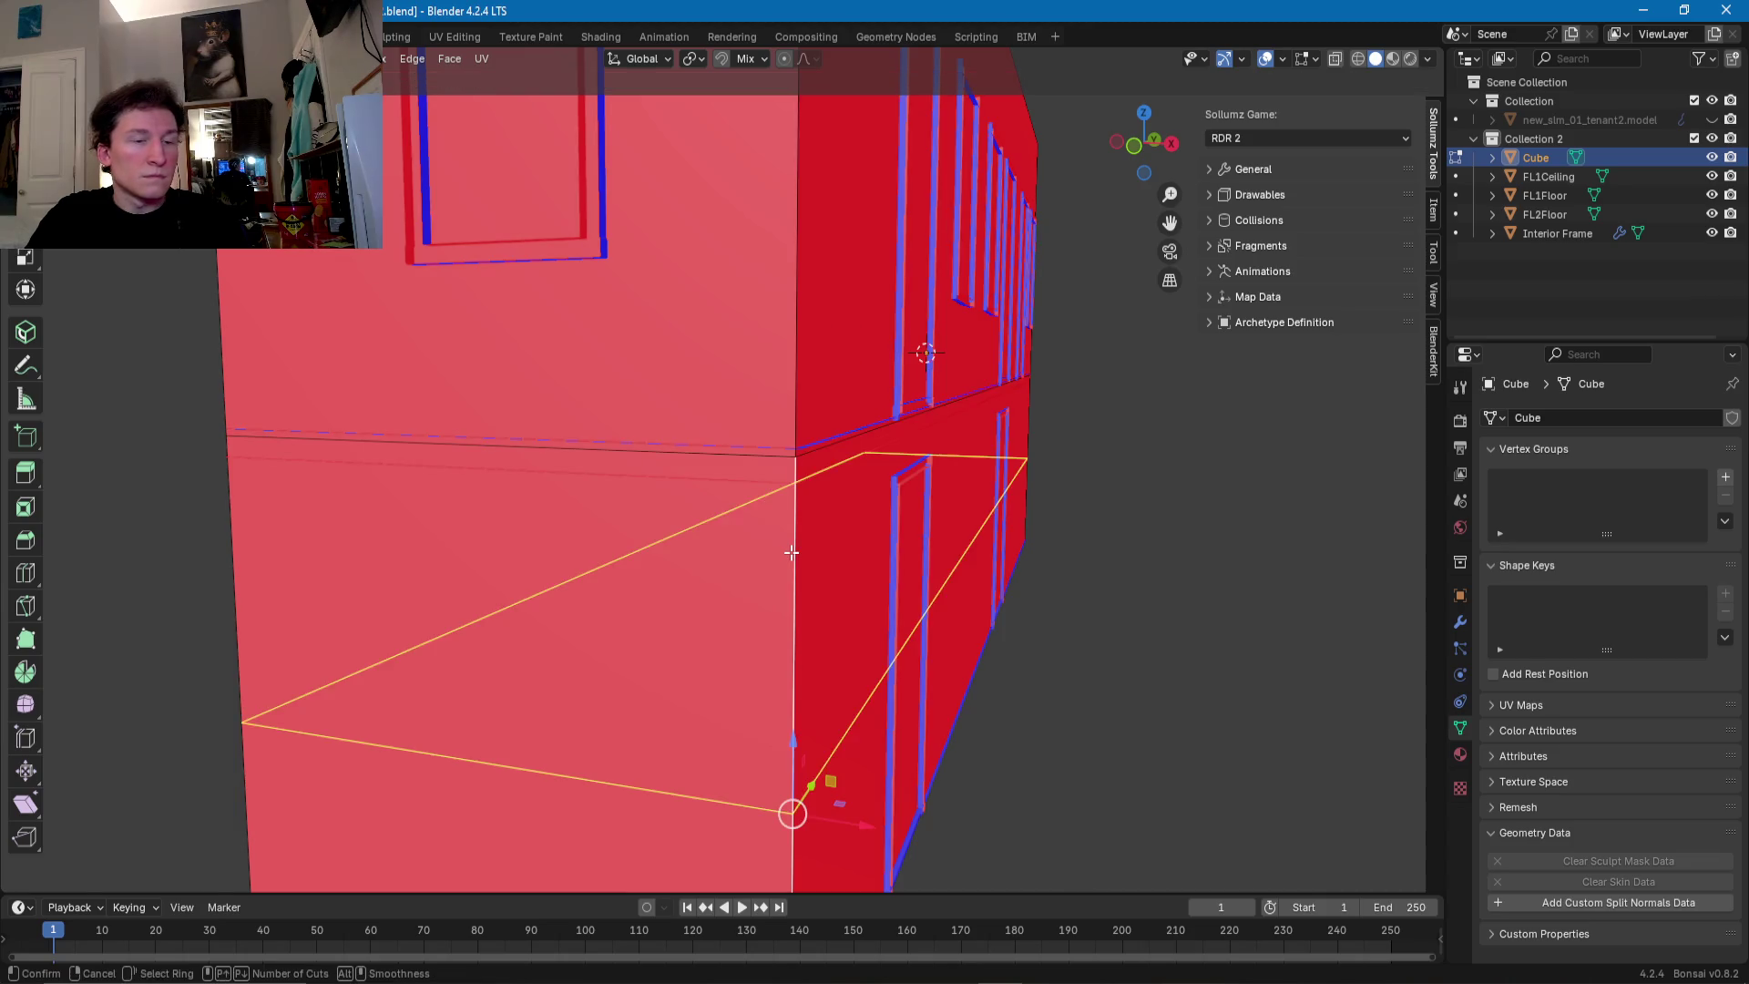
{"action": "left_click", "coordinate": [789, 812]}
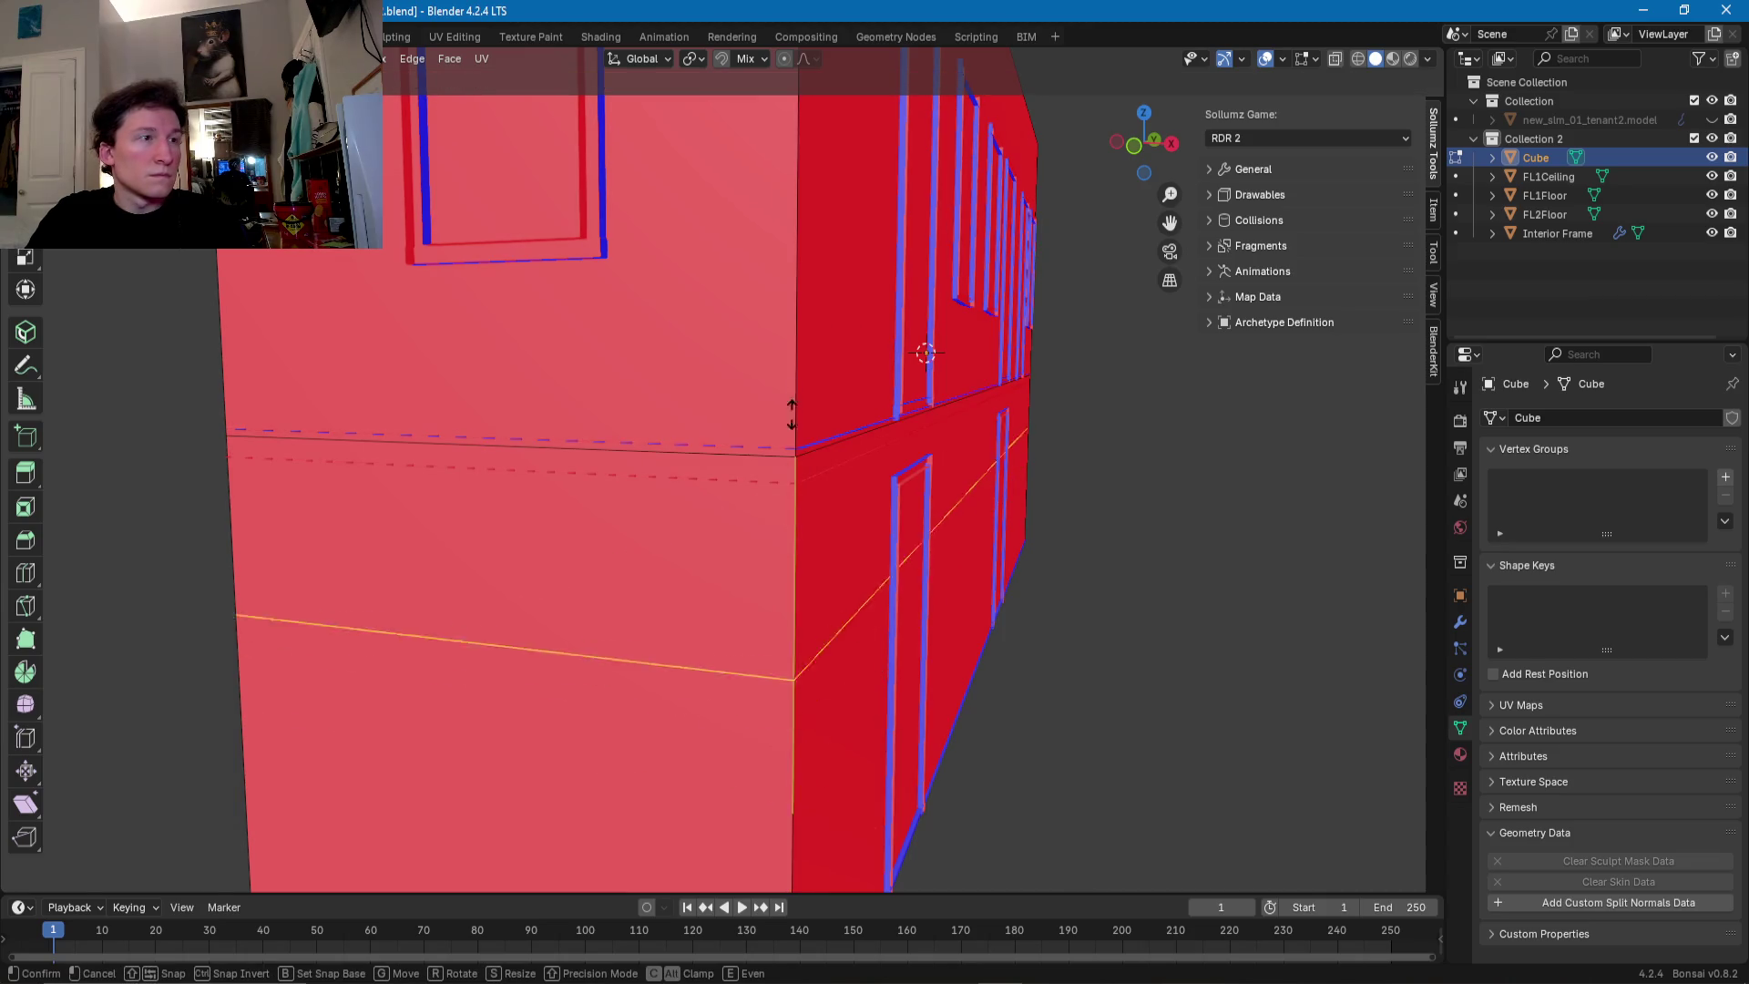
{"action": "left_click", "coordinate": [814, 230]}
- Select the thin face loop between the two cuts and delete its faces
{"action": "key", "text": "alt+a"}
{"action": "left_click", "coordinate": [765, 468], "text": "alt"}
{"action": "mouse_move", "coordinate": [766, 468]}
{"action": "middle_mouse_down"}
{"action": "mouse_move", "coordinate": [904, 489]}
{"action": "mouse_move", "coordinate": [702, 546]}
{"action": "mouse_move", "coordinate": [765, 548]}
{"action": "mouse_move", "coordinate": [828, 580]}
{"action": "mouse_move", "coordinate": [1000, 533]}
{"action": "mouse_move", "coordinate": [935, 588]}
{"action": "mouse_move", "coordinate": [647, 614]}
{"action": "middle_mouse_up"}
{"action": "scroll", "coordinate": [904, 489], "scroll_direction": "down", "scroll_amount": 5}
{"action": "scroll", "coordinate": [656, 528], "scroll_direction": "up", "scroll_amount": 6}
{"action": "scroll", "coordinate": [745, 570], "scroll_direction": "down", "scroll_amount": 4}
{"action": "key", "text": "x"}
{"action": "left_click", "coordinate": [828, 579]}
- Leave Edit Mode, inspect the split lower wall face, and hide the tenant building model
{"action": "scroll", "coordinate": [716, 613], "scroll_direction": "up", "scroll_amount": 3}
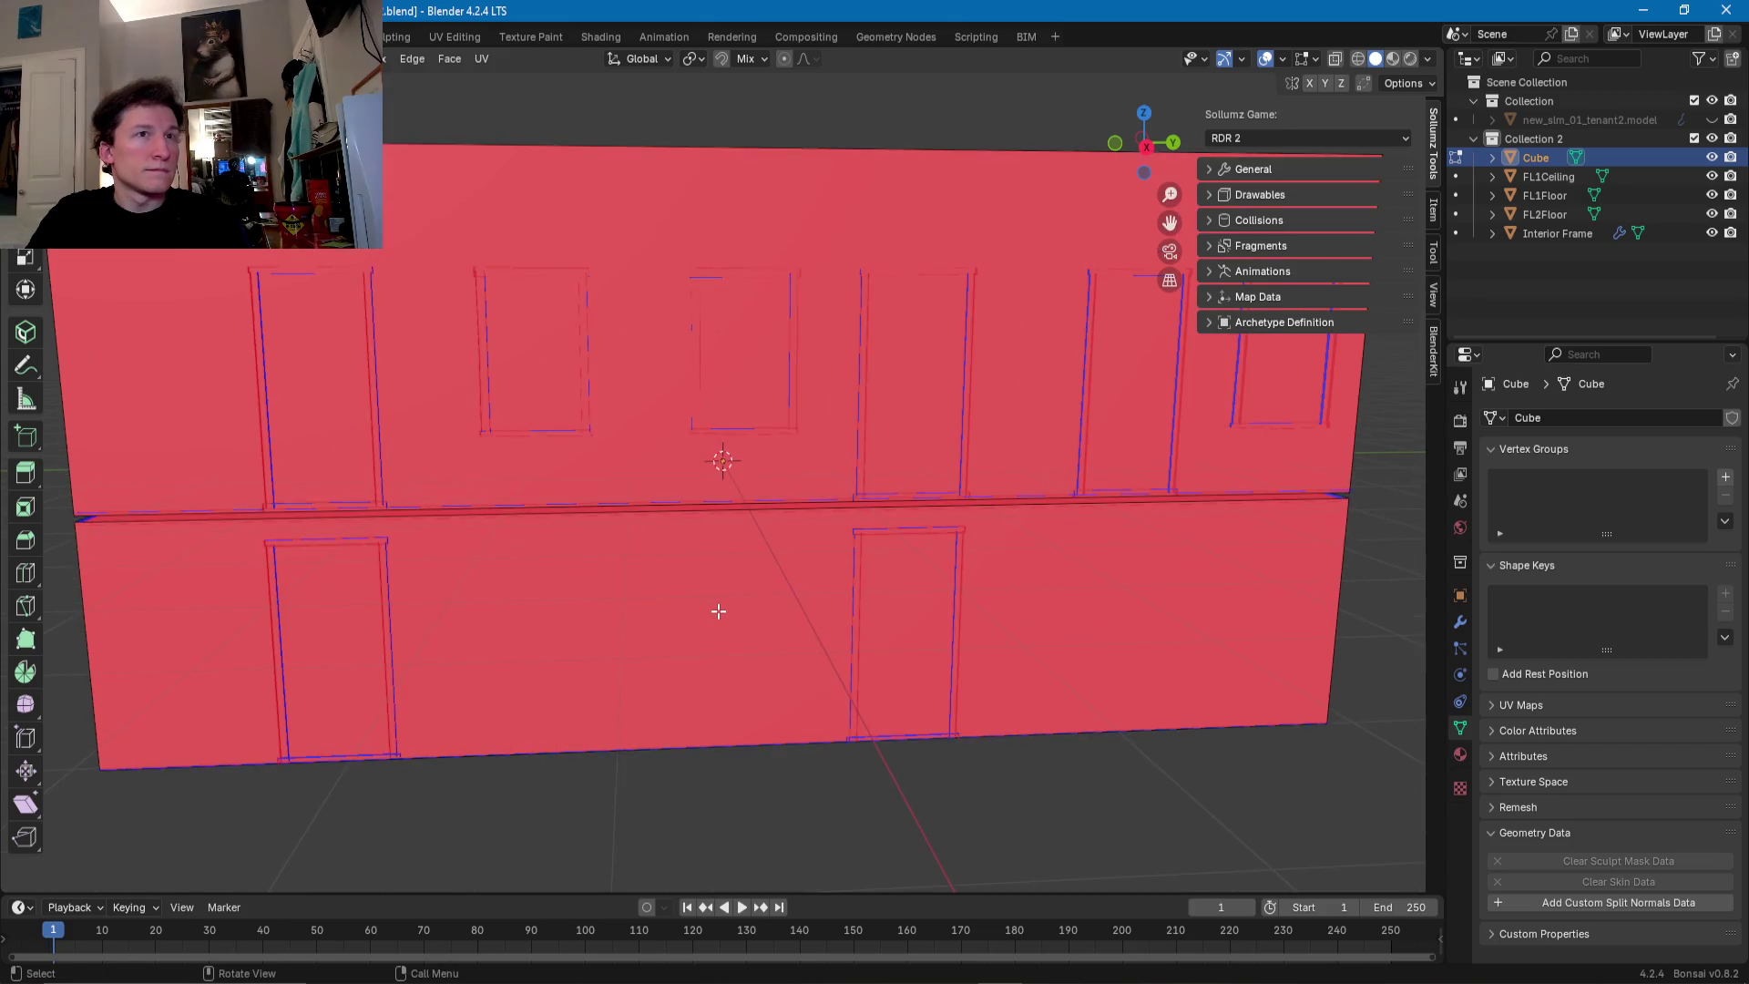
{"action": "key", "text": "Tab"}
{"action": "key", "text": "Tab"}
{"action": "left_click", "coordinate": [713, 610]}
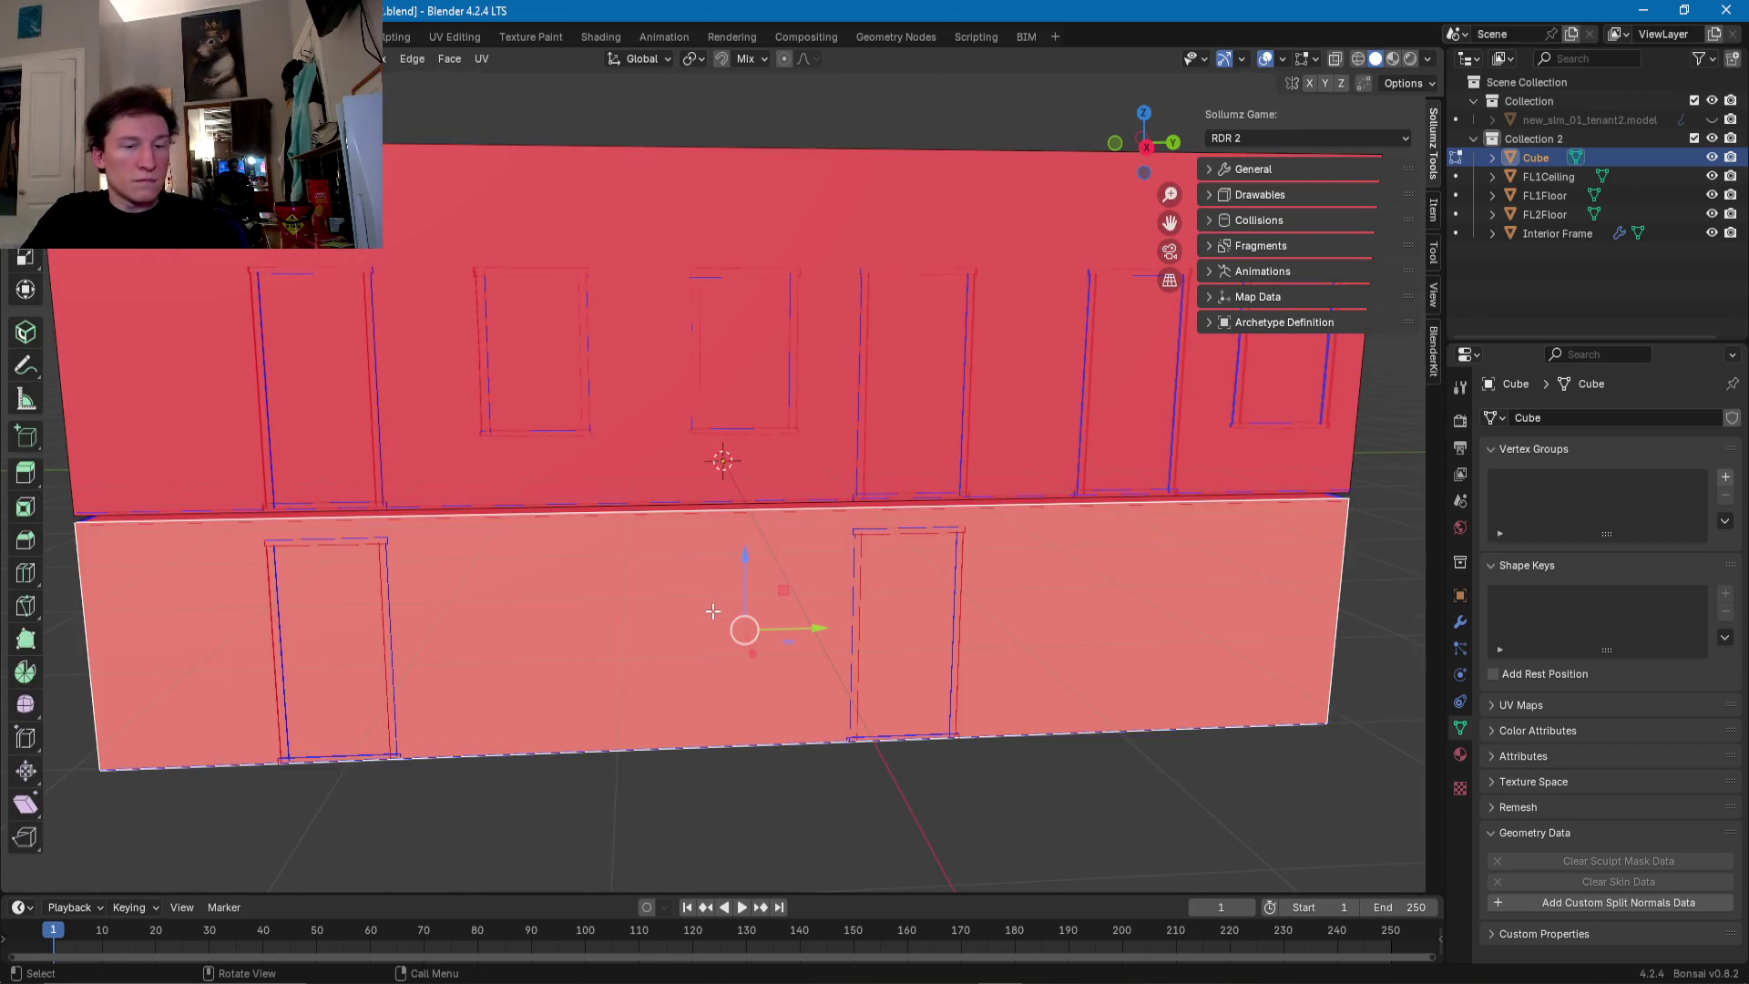
{"action": "right_click", "coordinate": [714, 610]}
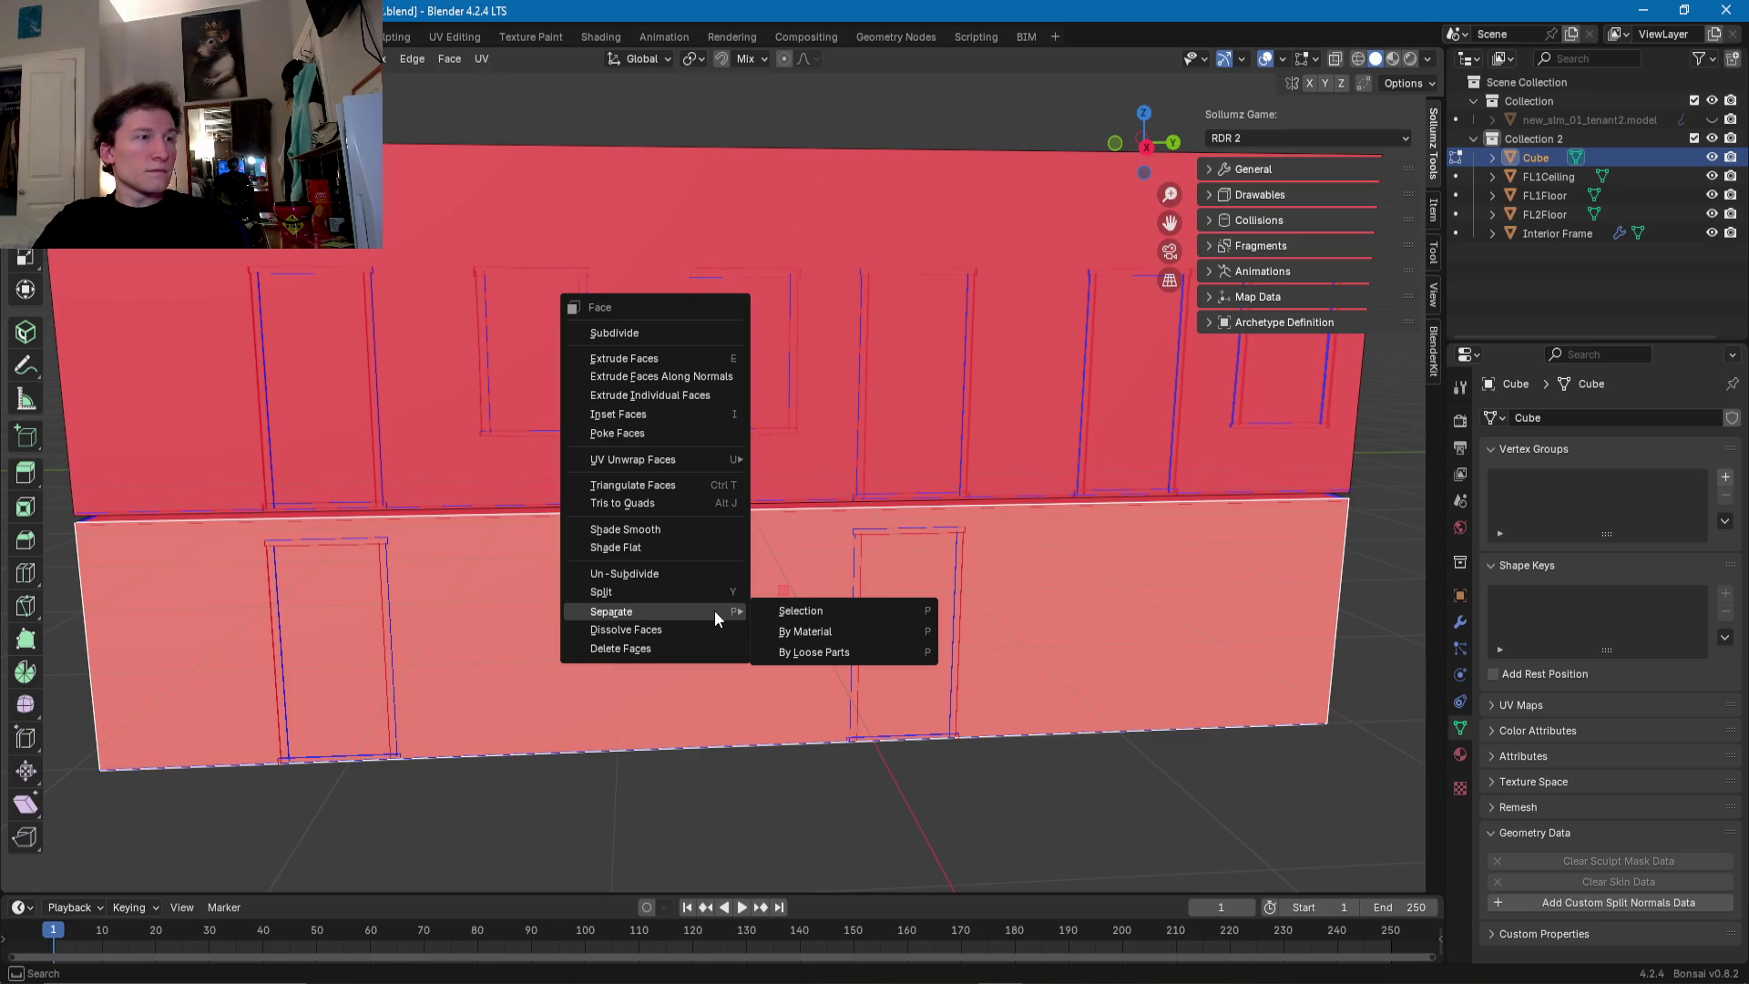
{"action": "scroll", "coordinate": [820, 501], "scroll_direction": "down", "scroll_amount": 4}
{"action": "mouse_move", "coordinate": [729, 456]}
{"action": "middle_mouse_down"}
{"action": "mouse_move", "coordinate": [941, 454]}
{"action": "mouse_move", "coordinate": [697, 498]}
{"action": "mouse_move", "coordinate": [561, 603]}
{"action": "mouse_move", "coordinate": [410, 627]}
{"action": "middle_mouse_up"}
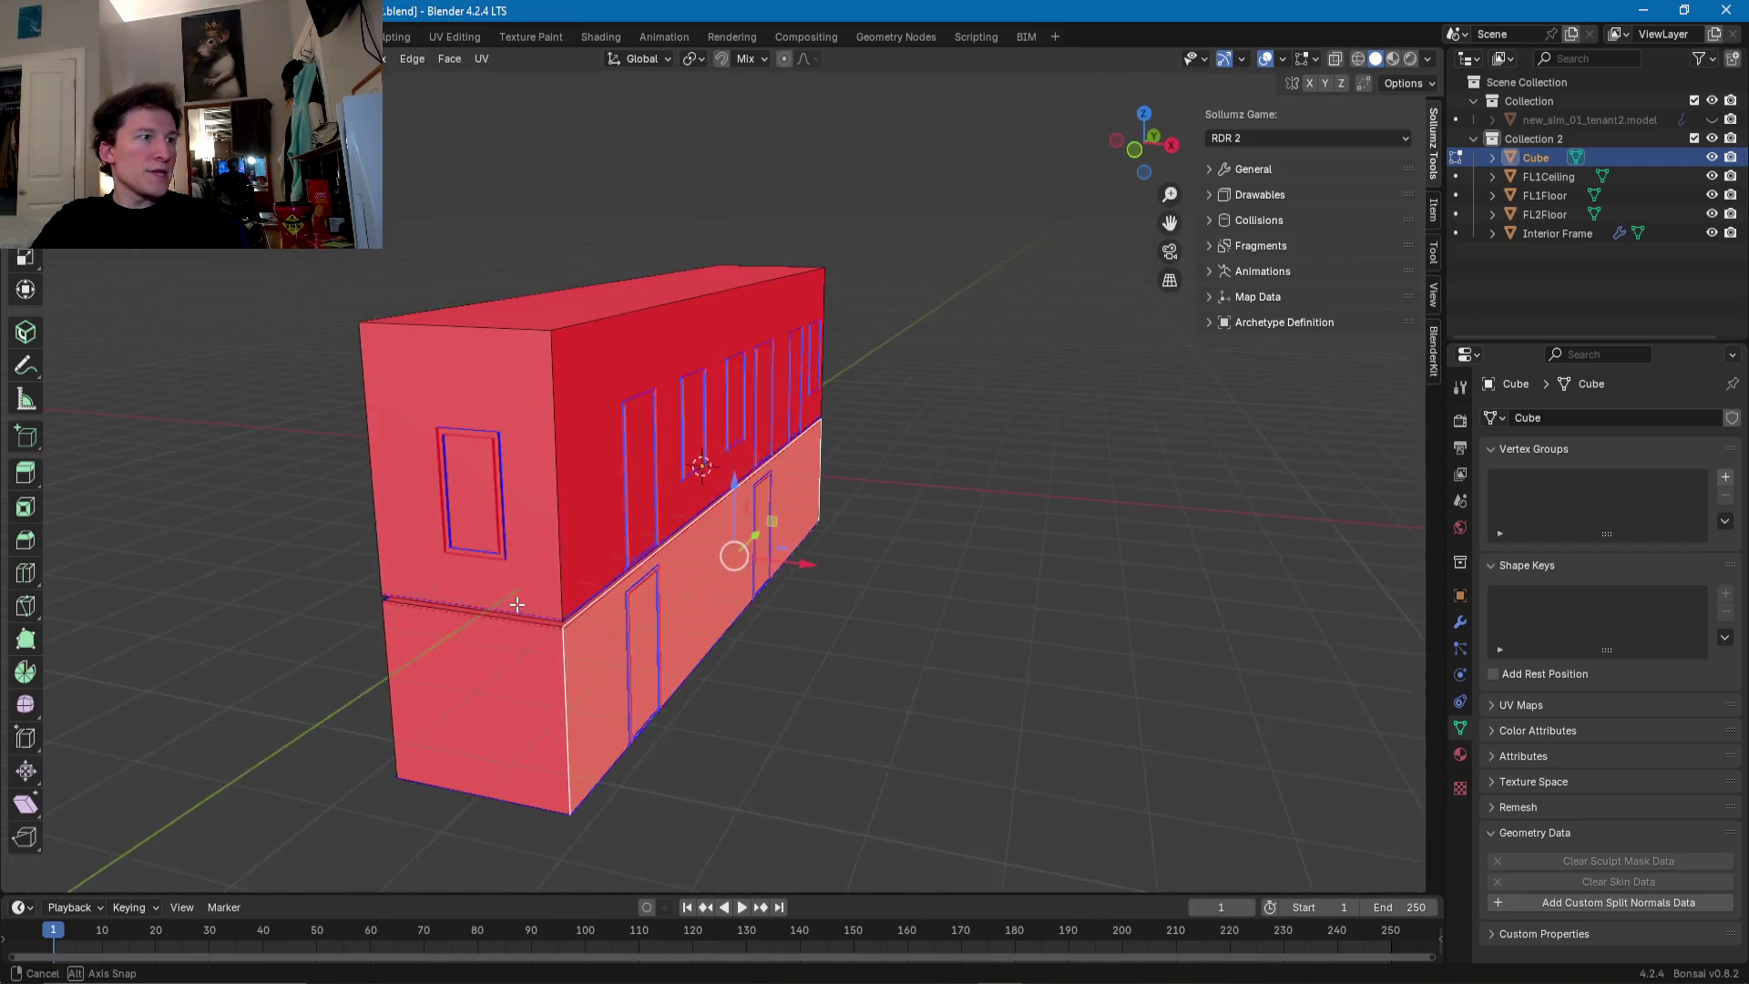
{"action": "middle_click_drag", "start_coordinate": [566, 437], "coordinate": [722, 397]}
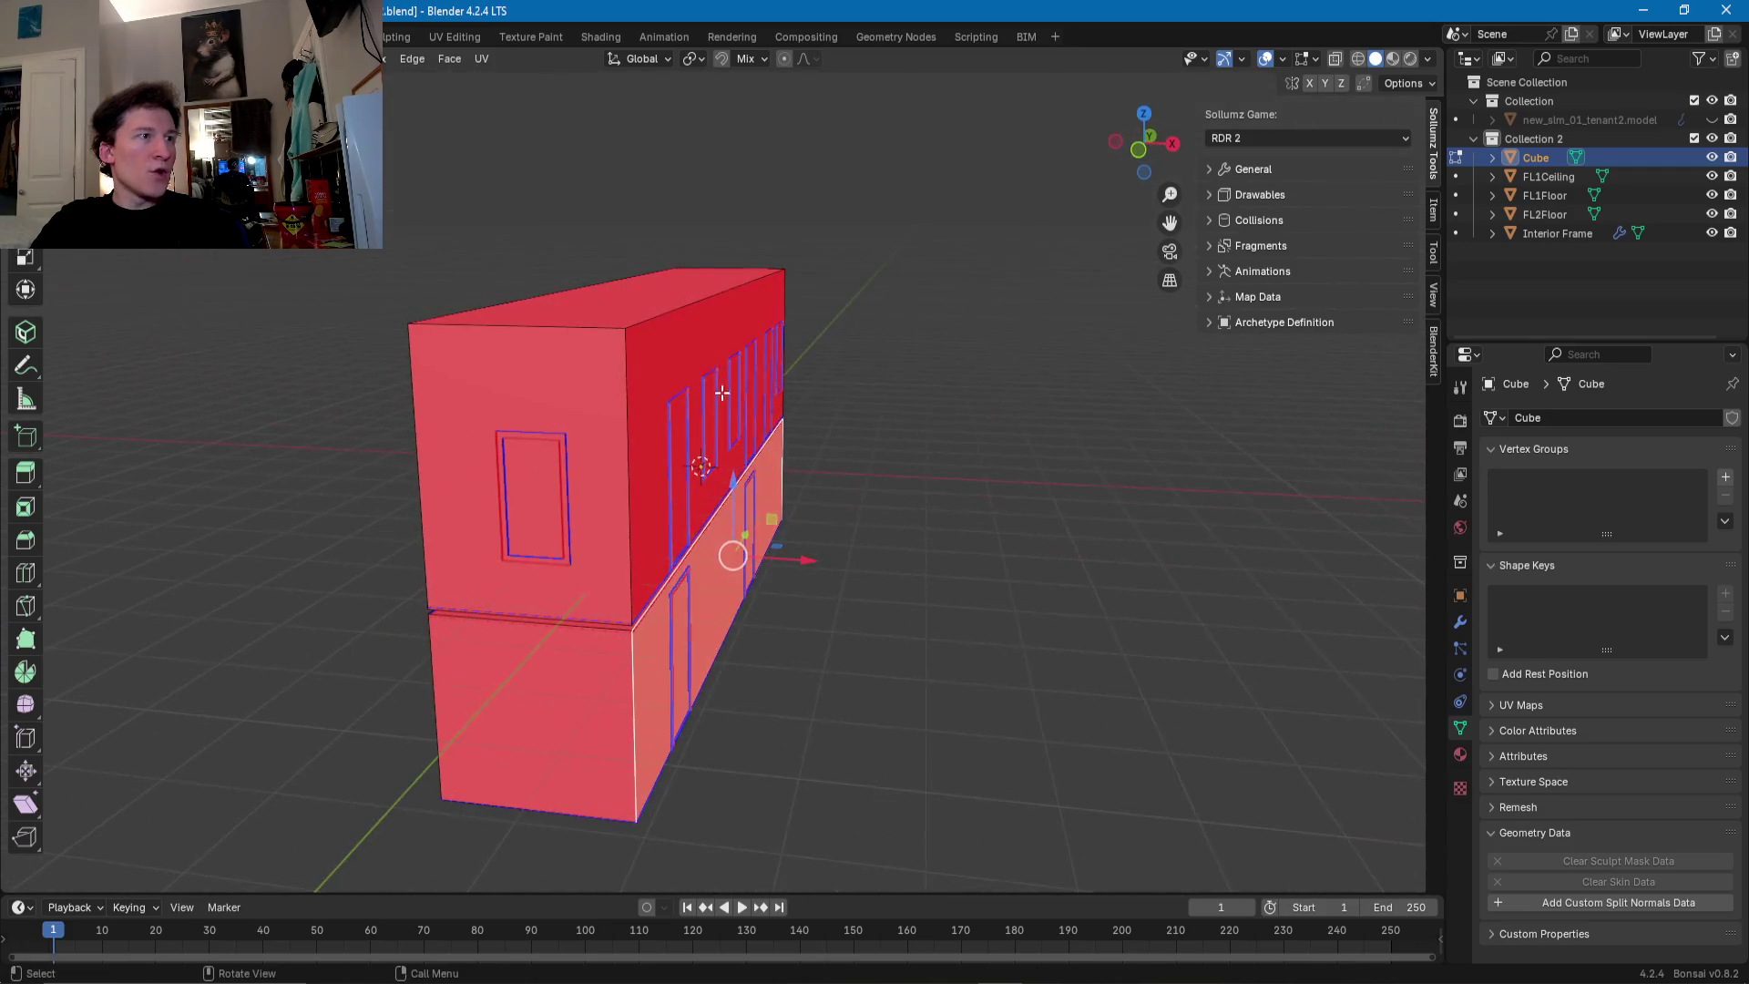
{"action": "mouse_move", "coordinate": [706, 326]}
{"action": "middle_mouse_down"}
{"action": "mouse_move", "coordinate": [715, 401]}
{"action": "mouse_move", "coordinate": [753, 418]}
{"action": "middle_mouse_up"}
{"action": "left_click", "coordinate": [1713, 120]}
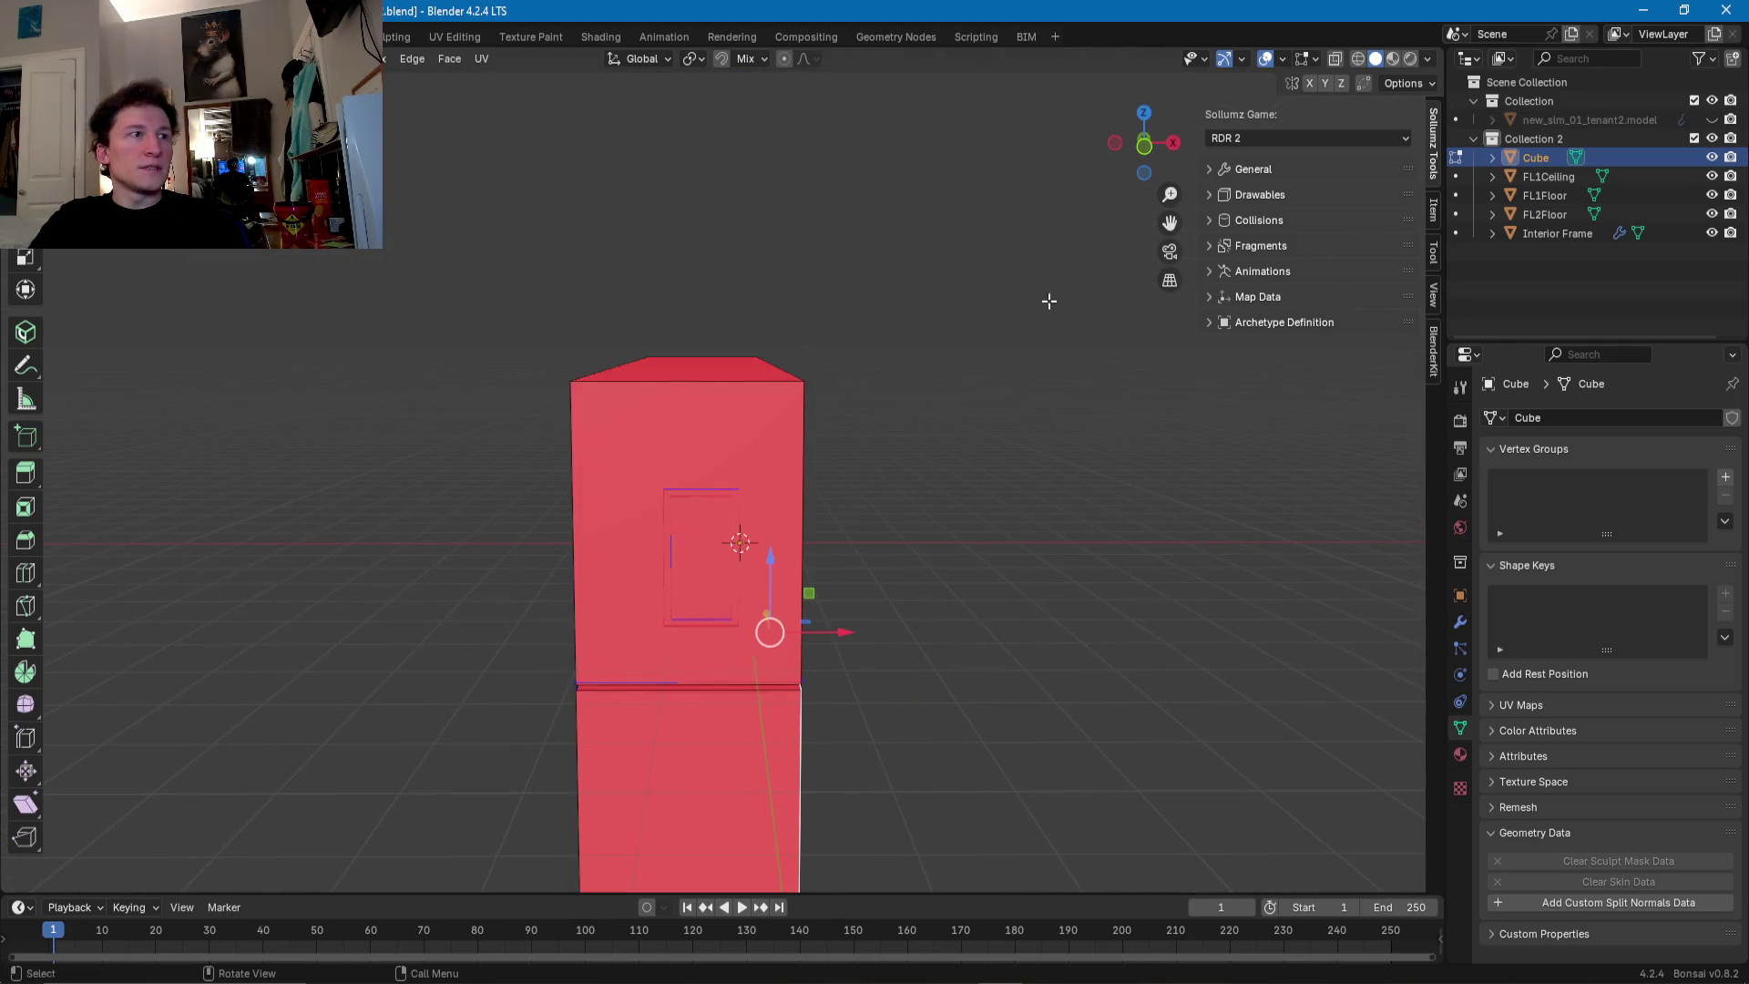
- Unhide the tenant building and raise the red cube's top along Z to the ceiling
{"action": "left_click", "coordinate": [623, 366]}
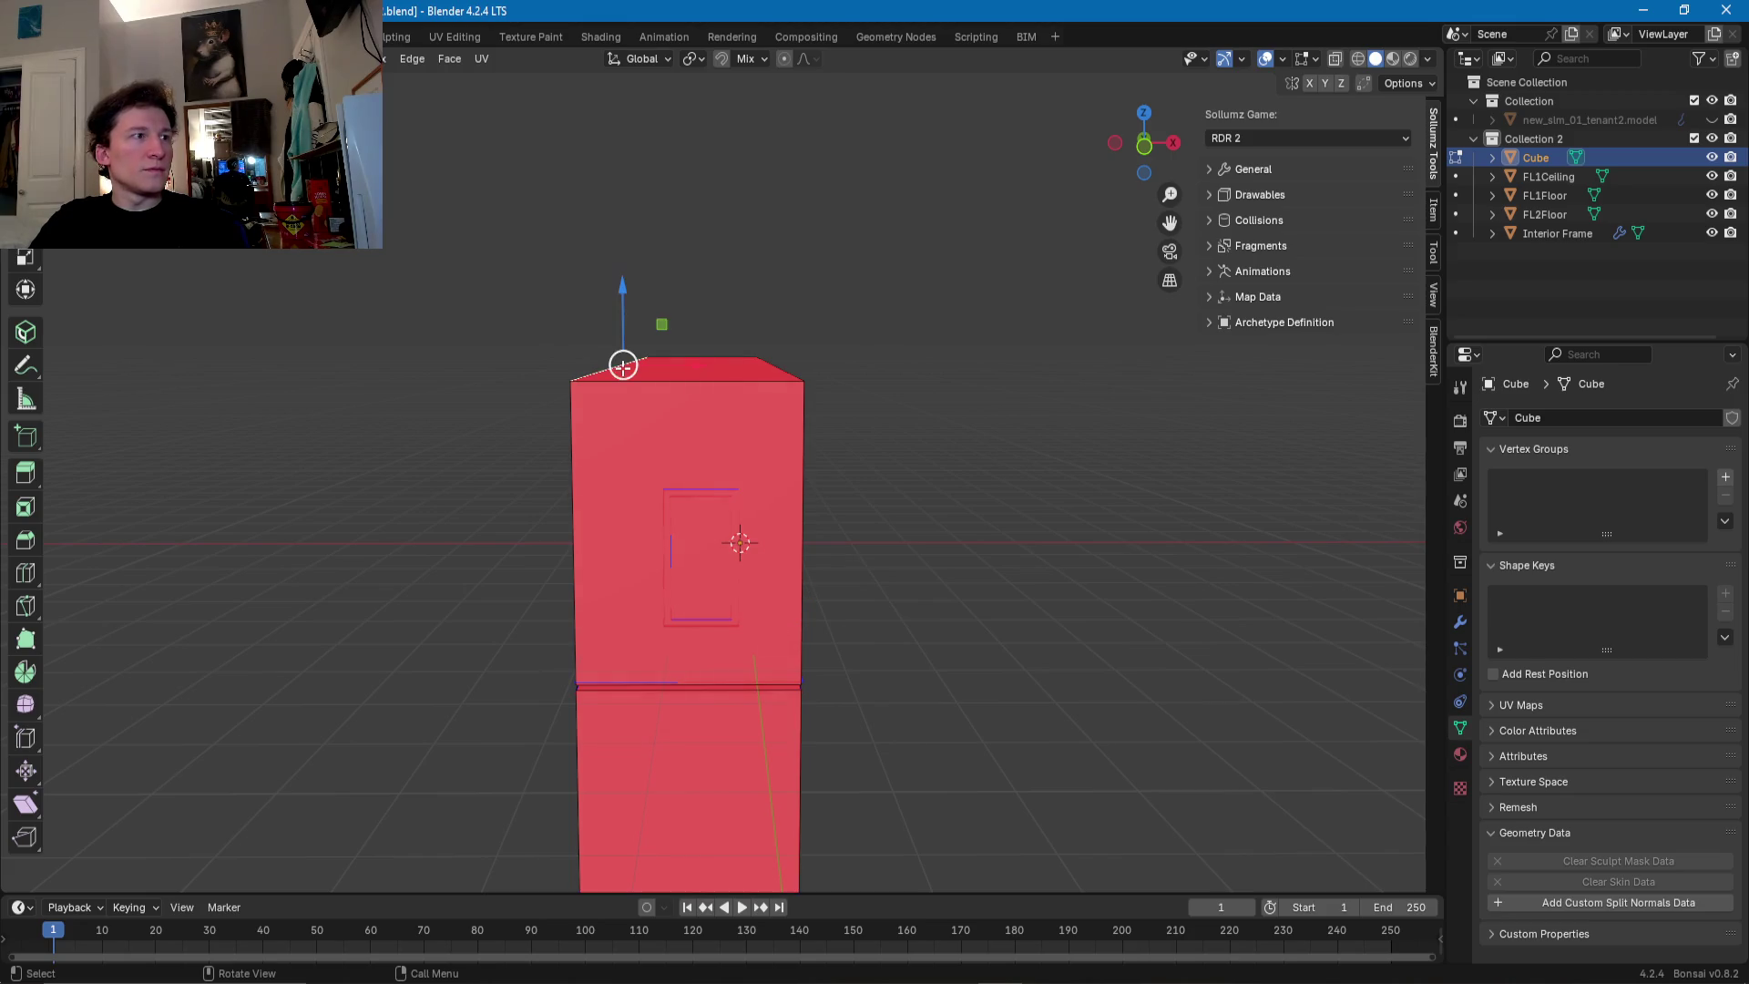
{"action": "left_click", "coordinate": [1713, 120]}
{"action": "scroll", "coordinate": [729, 547], "scroll_direction": "up", "scroll_amount": 5}
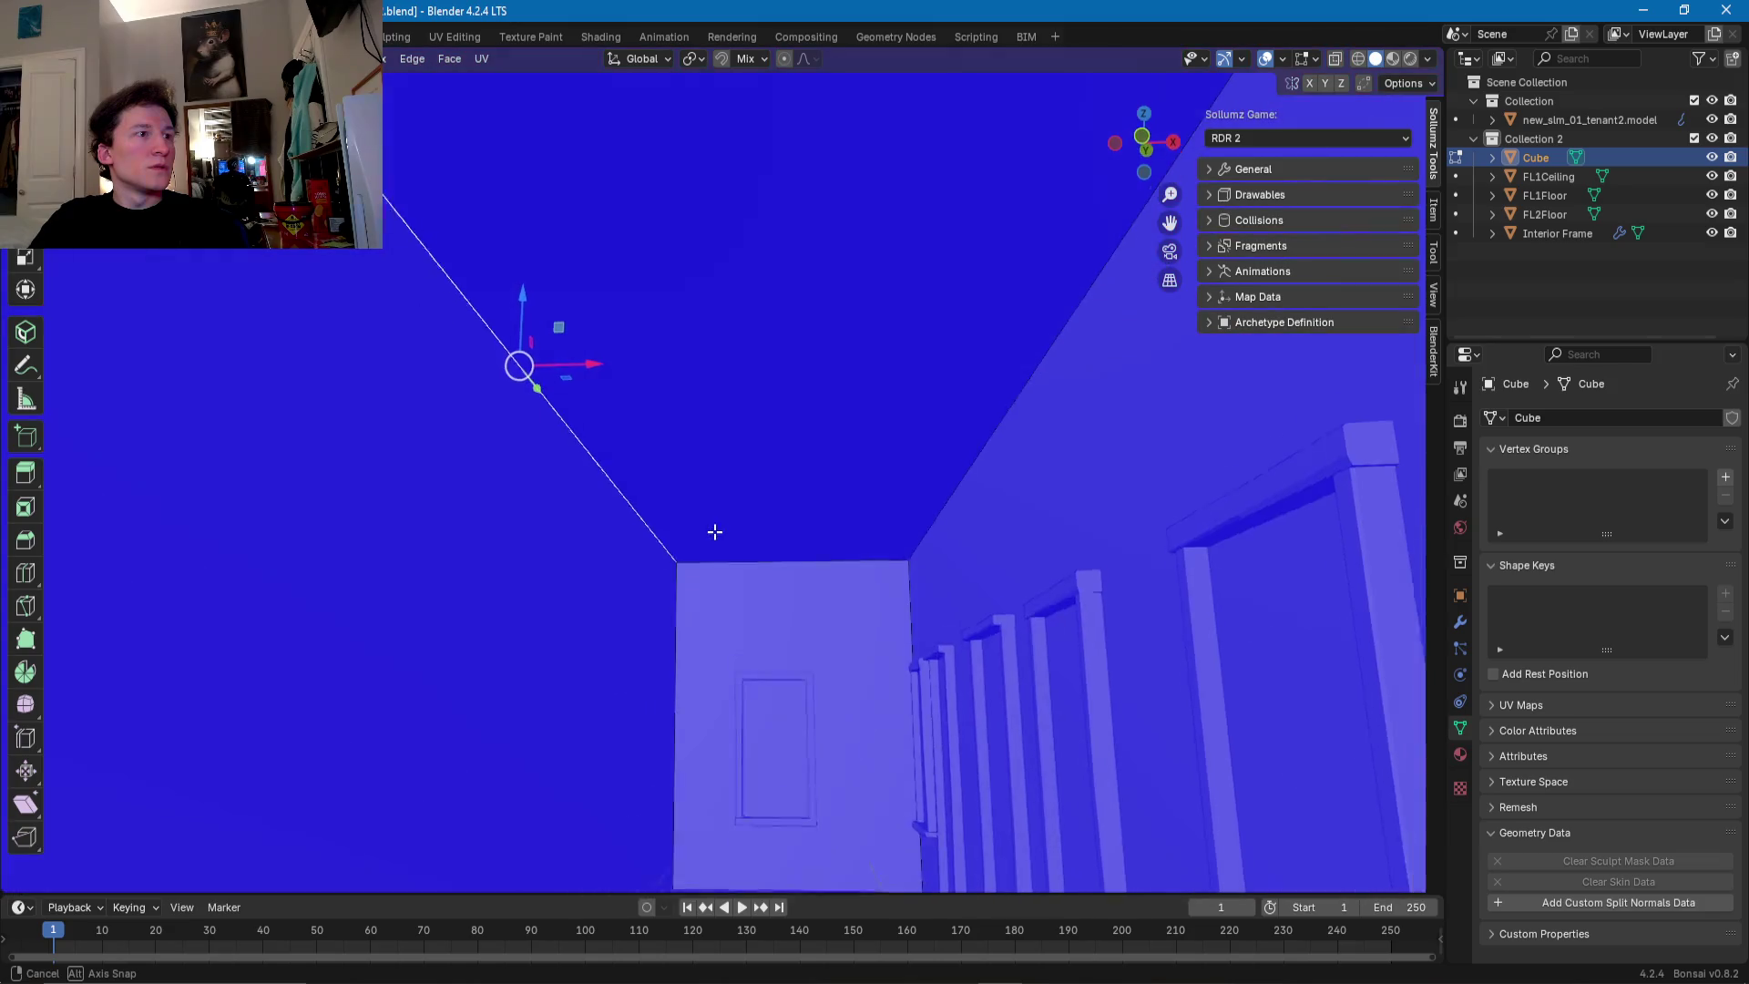
{"action": "middle_click_drag", "start_coordinate": [729, 546], "coordinate": [663, 590]}
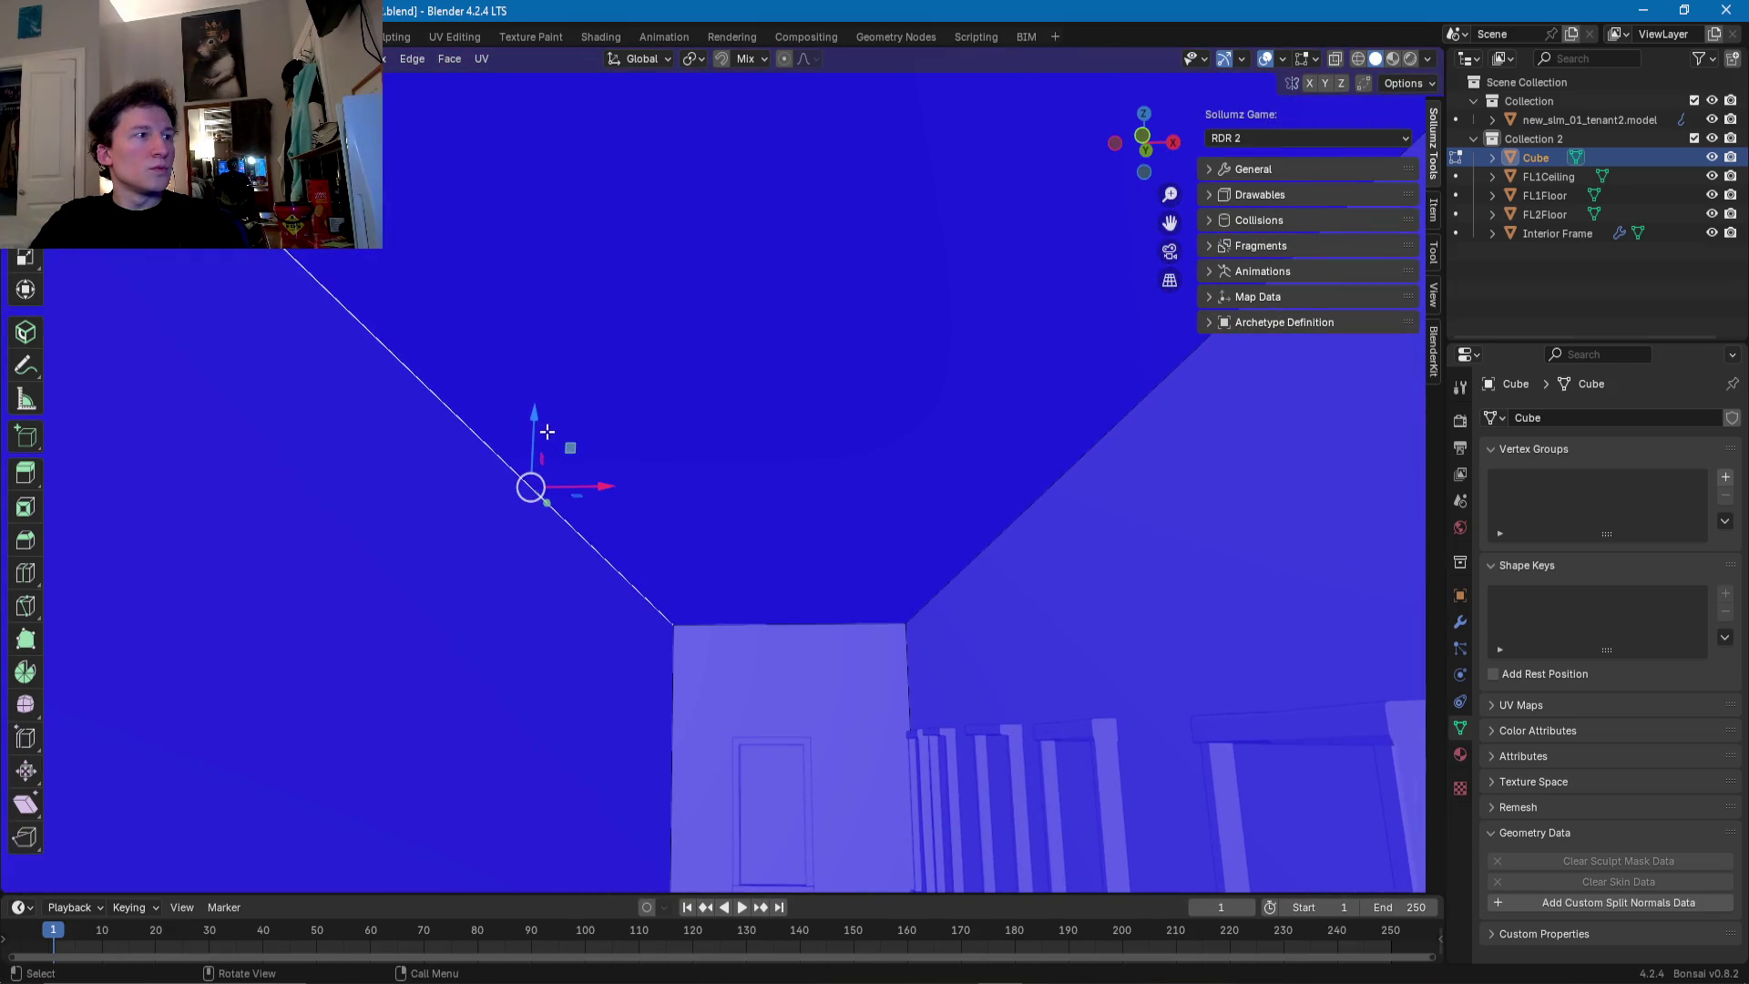
{"action": "key", "text": "g"}
{"action": "key", "text": "z"}
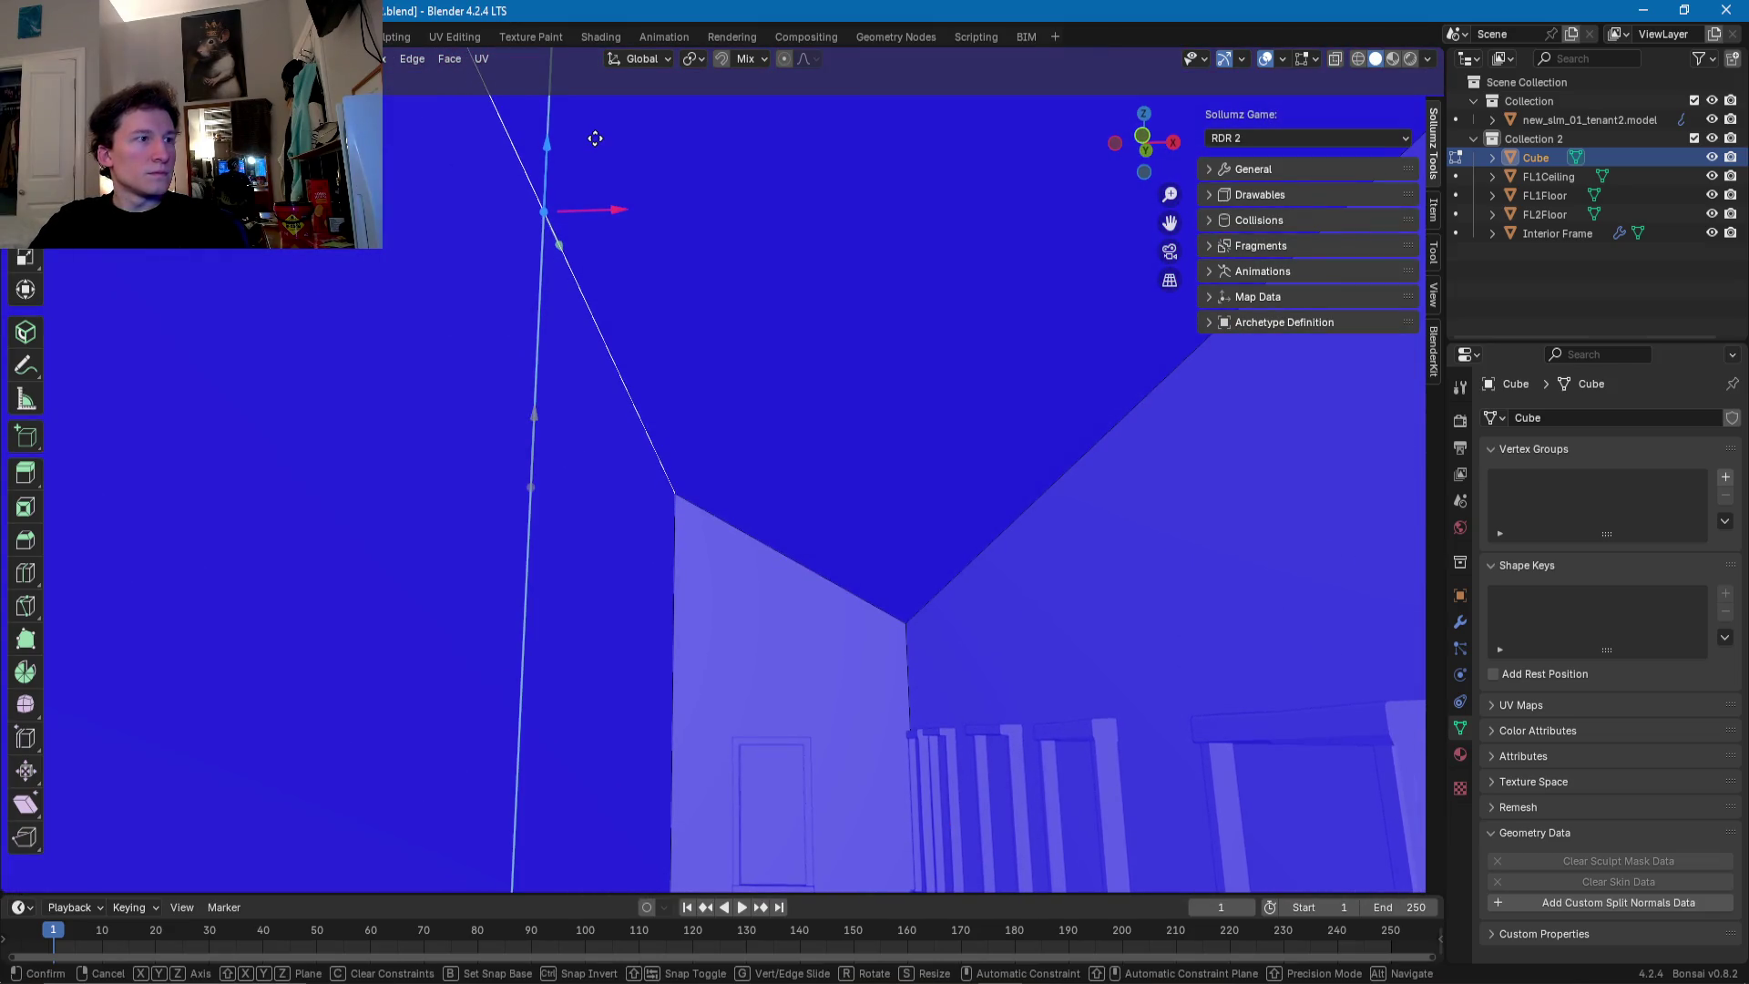
{"action": "left_click", "coordinate": [595, 138]}
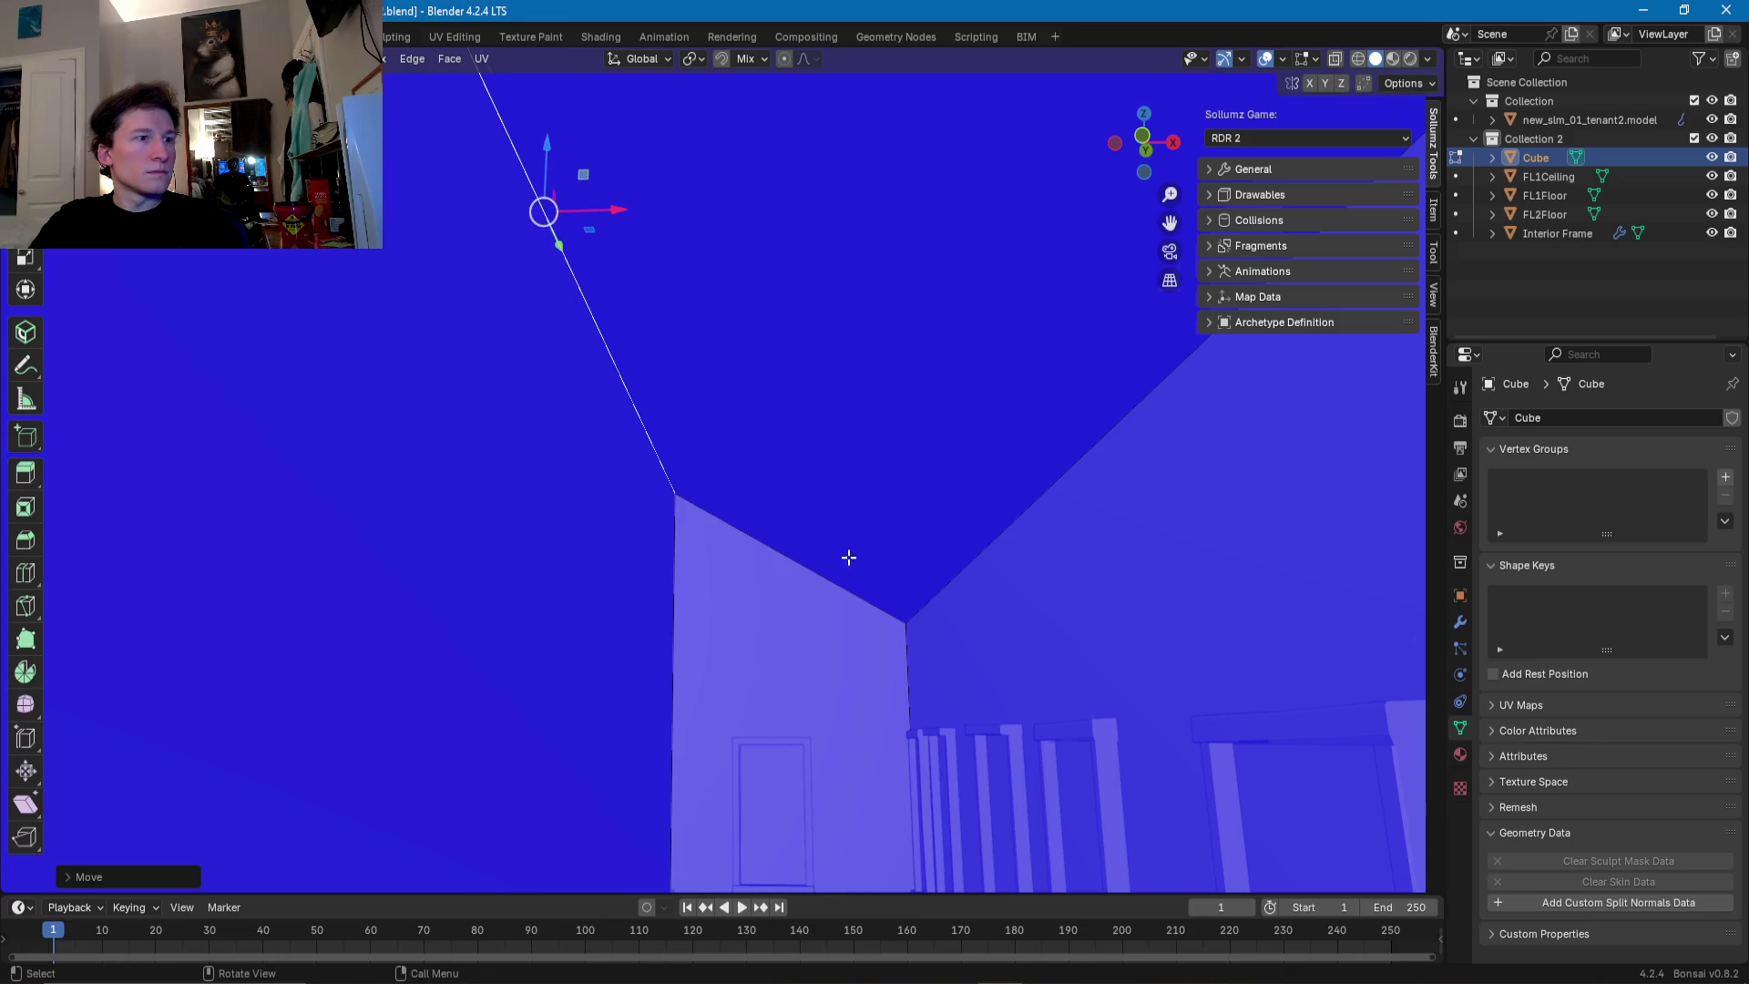
{"action": "scroll", "coordinate": [848, 558], "scroll_direction": "down", "scroll_amount": 6}
{"action": "mouse_move", "coordinate": [849, 558]}
{"action": "middle_mouse_down"}
{"action": "mouse_move", "coordinate": [773, 544]}
{"action": "mouse_move", "coordinate": [636, 584]}
{"action": "middle_mouse_up"}
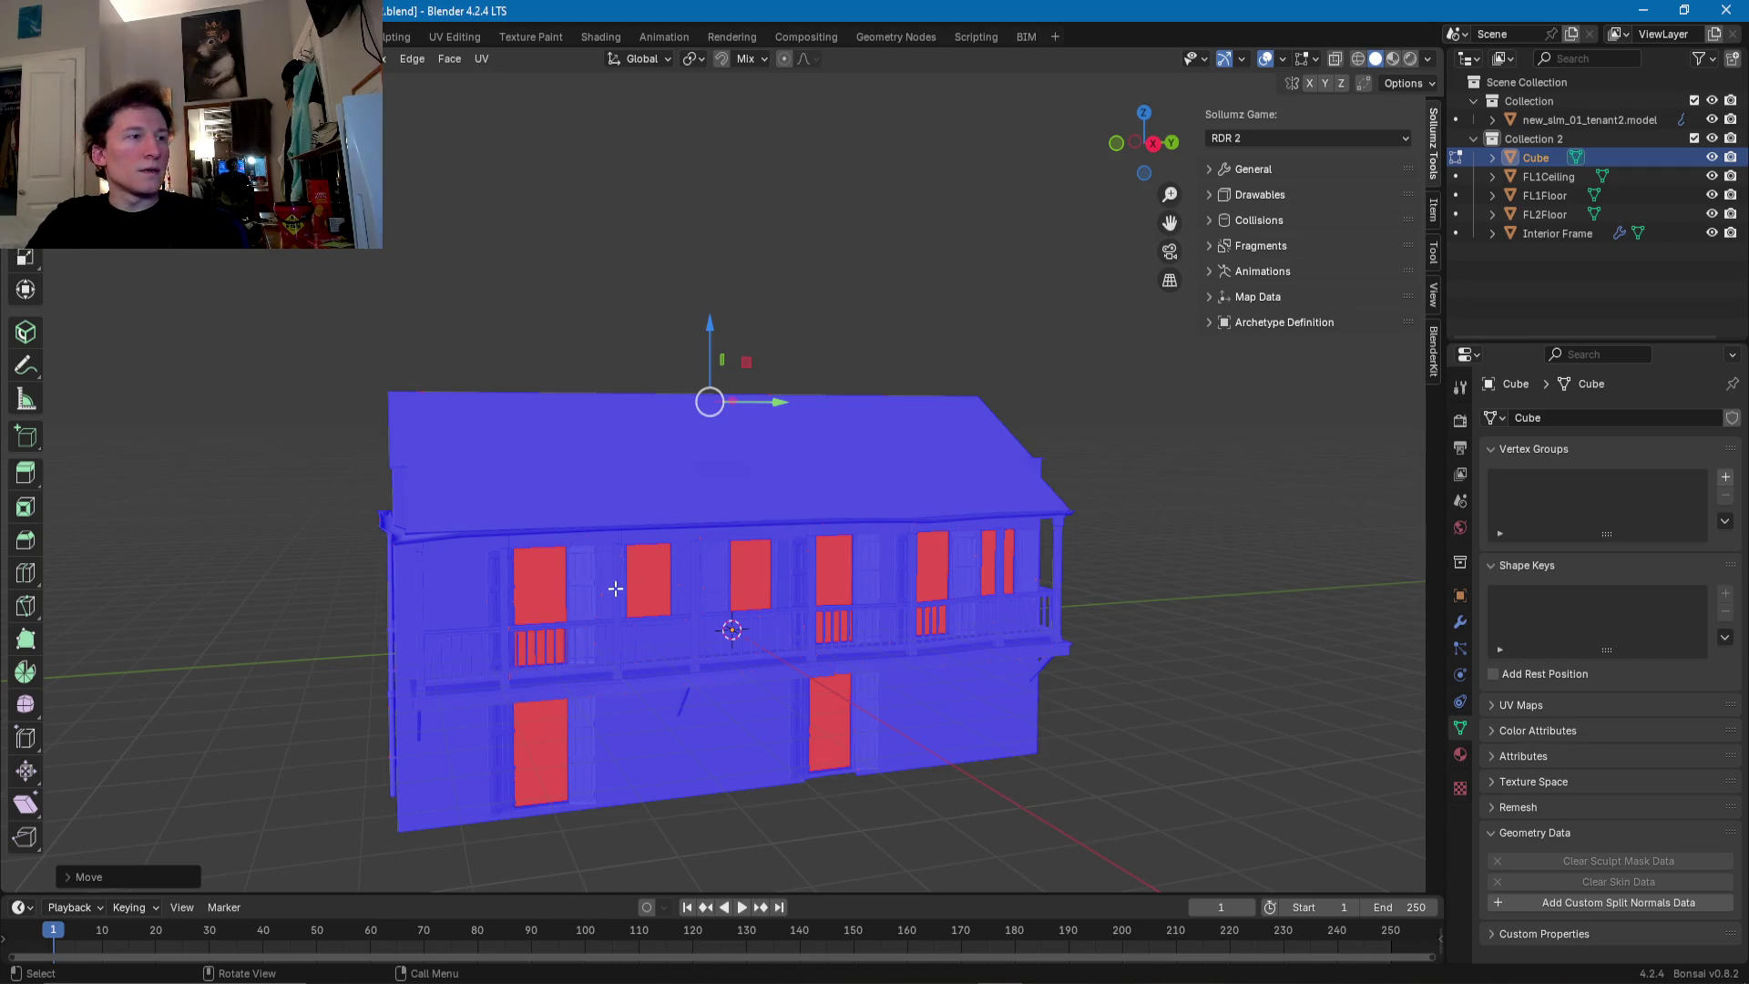
{"action": "middle_click_drag", "start_coordinate": [613, 578], "coordinate": [671, 574]}
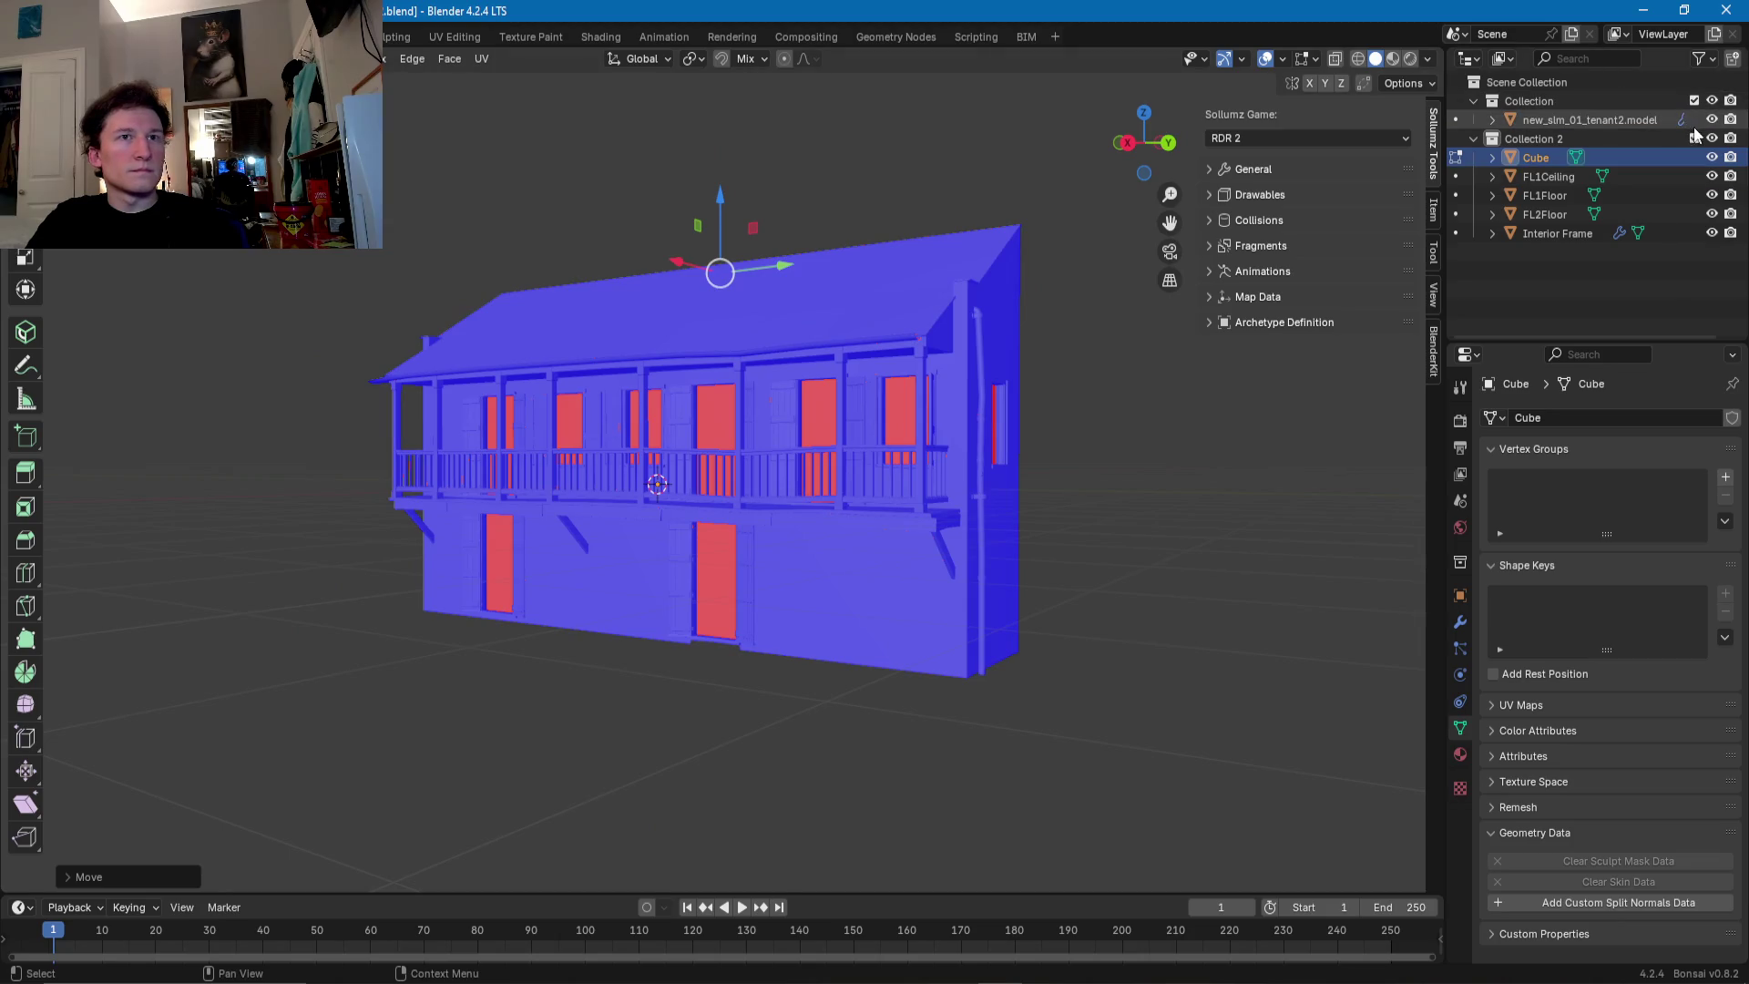
{"action": "mouse_move", "coordinate": [1085, 370]}
{"action": "middle_mouse_down"}
{"action": "mouse_move", "coordinate": [956, 410]}
{"action": "mouse_move", "coordinate": [1106, 550]}
{"action": "middle_mouse_up"}
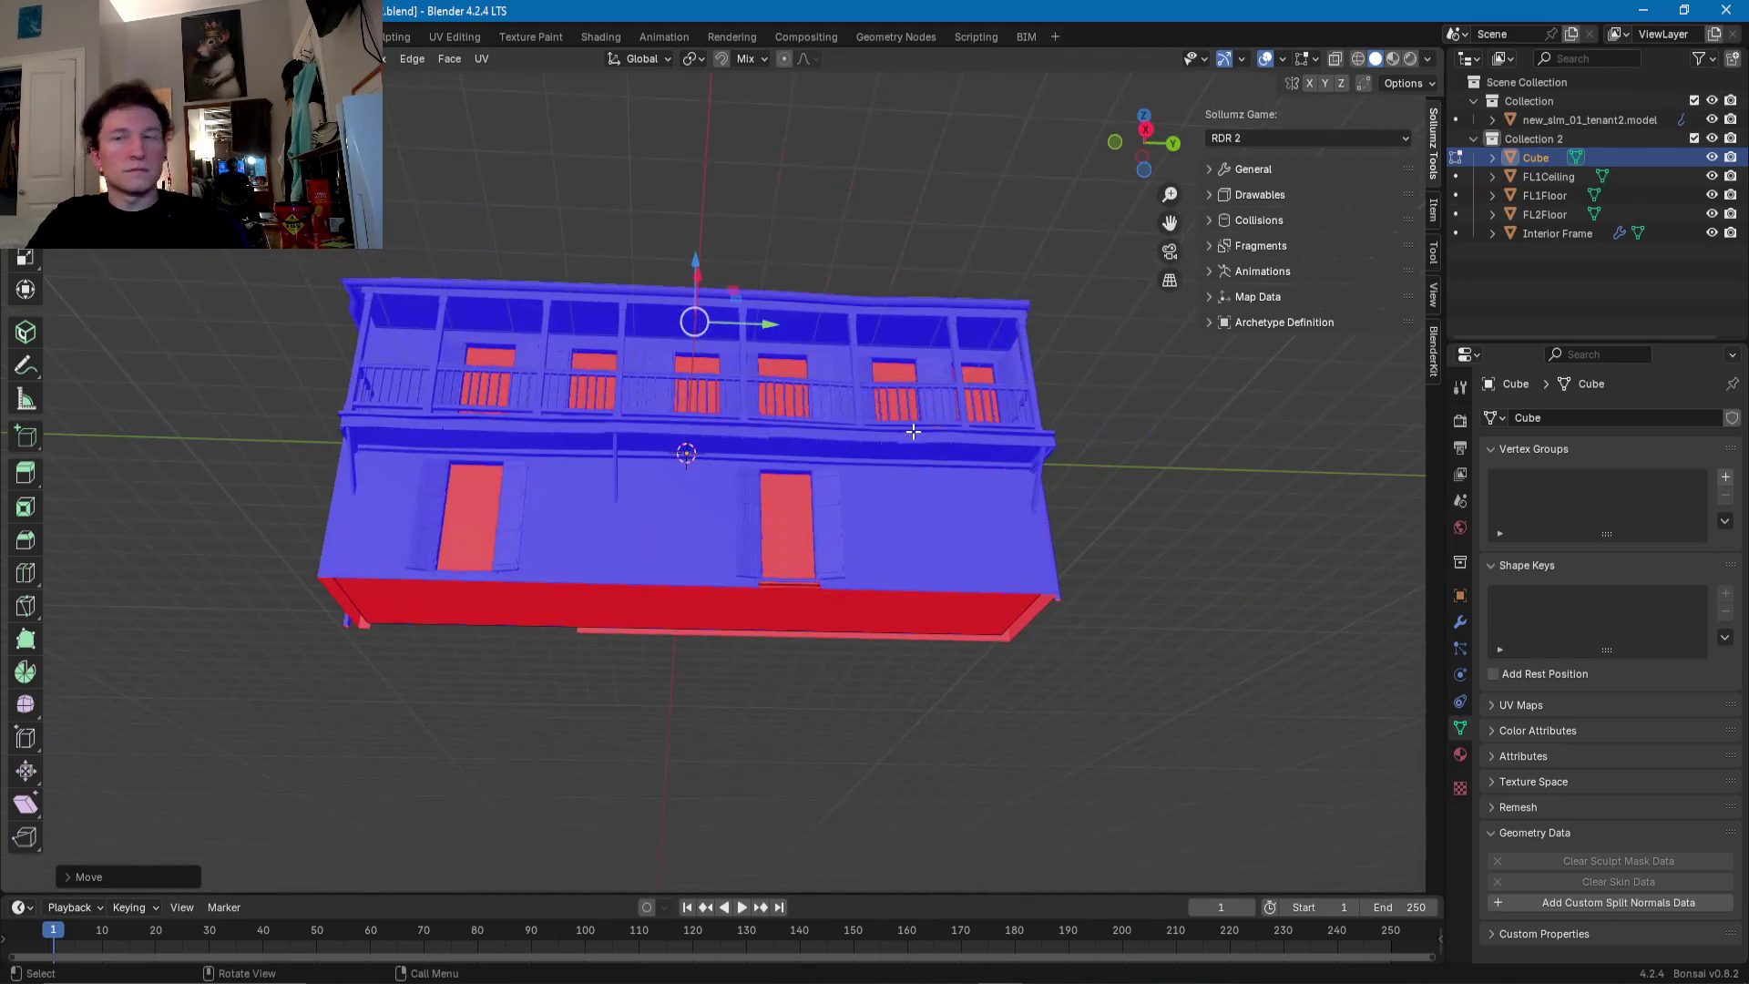
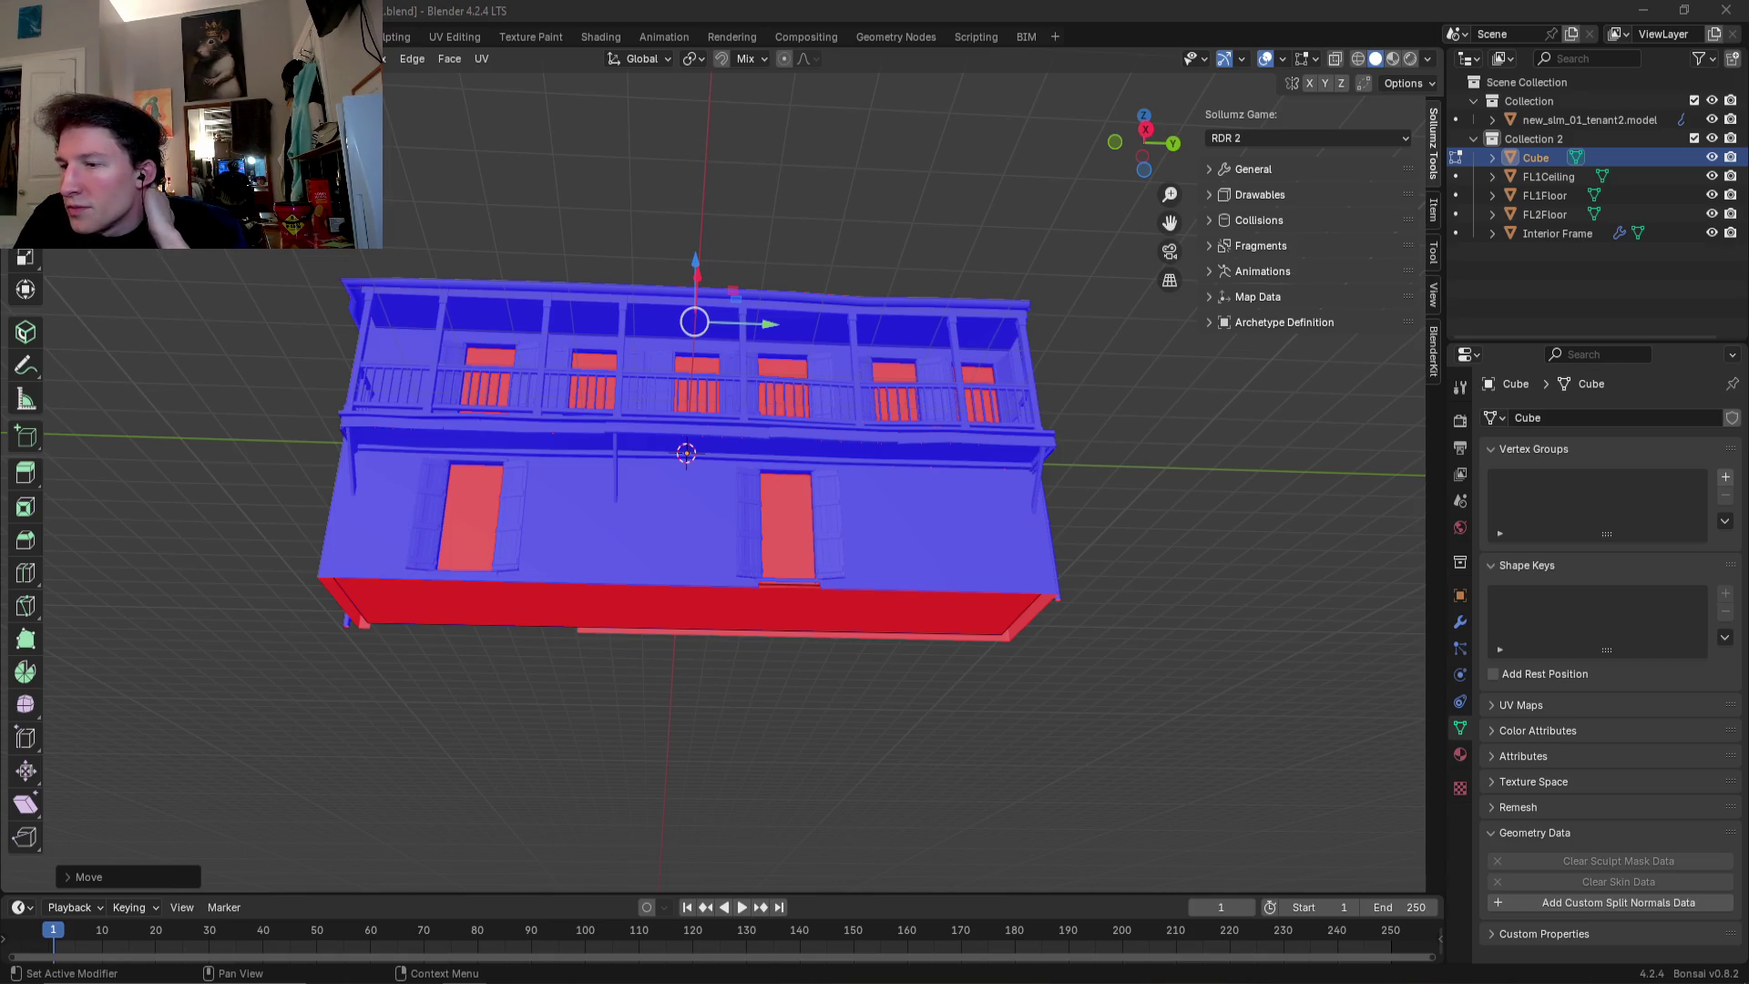
- Hide new_sim_01_tenant2.model so only the red block mesh stays visible
{"action": "middle_click_drag", "start_coordinate": [784, 525], "coordinate": [768, 613]}
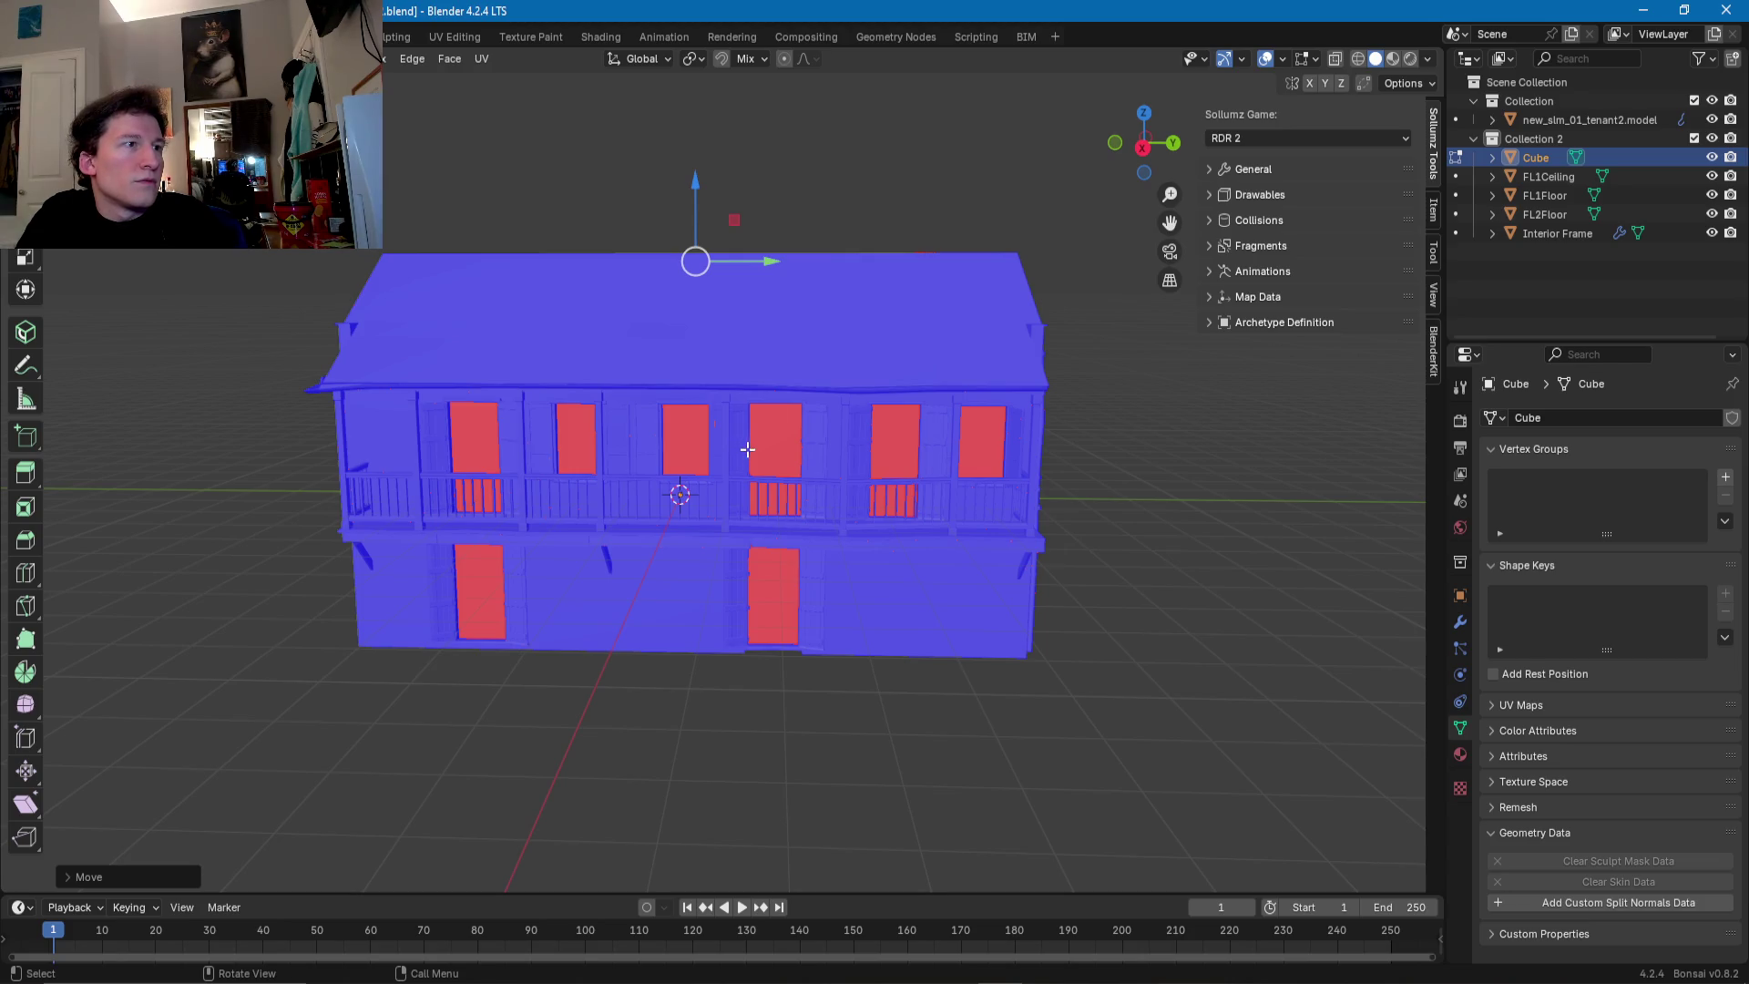
{"action": "mouse_move", "coordinate": [619, 626]}
{"action": "middle_mouse_down"}
{"action": "mouse_move", "coordinate": [719, 568]}
{"action": "mouse_move", "coordinate": [750, 641]}
{"action": "mouse_move", "coordinate": [691, 639]}
{"action": "mouse_move", "coordinate": [699, 659]}
{"action": "middle_mouse_up"}
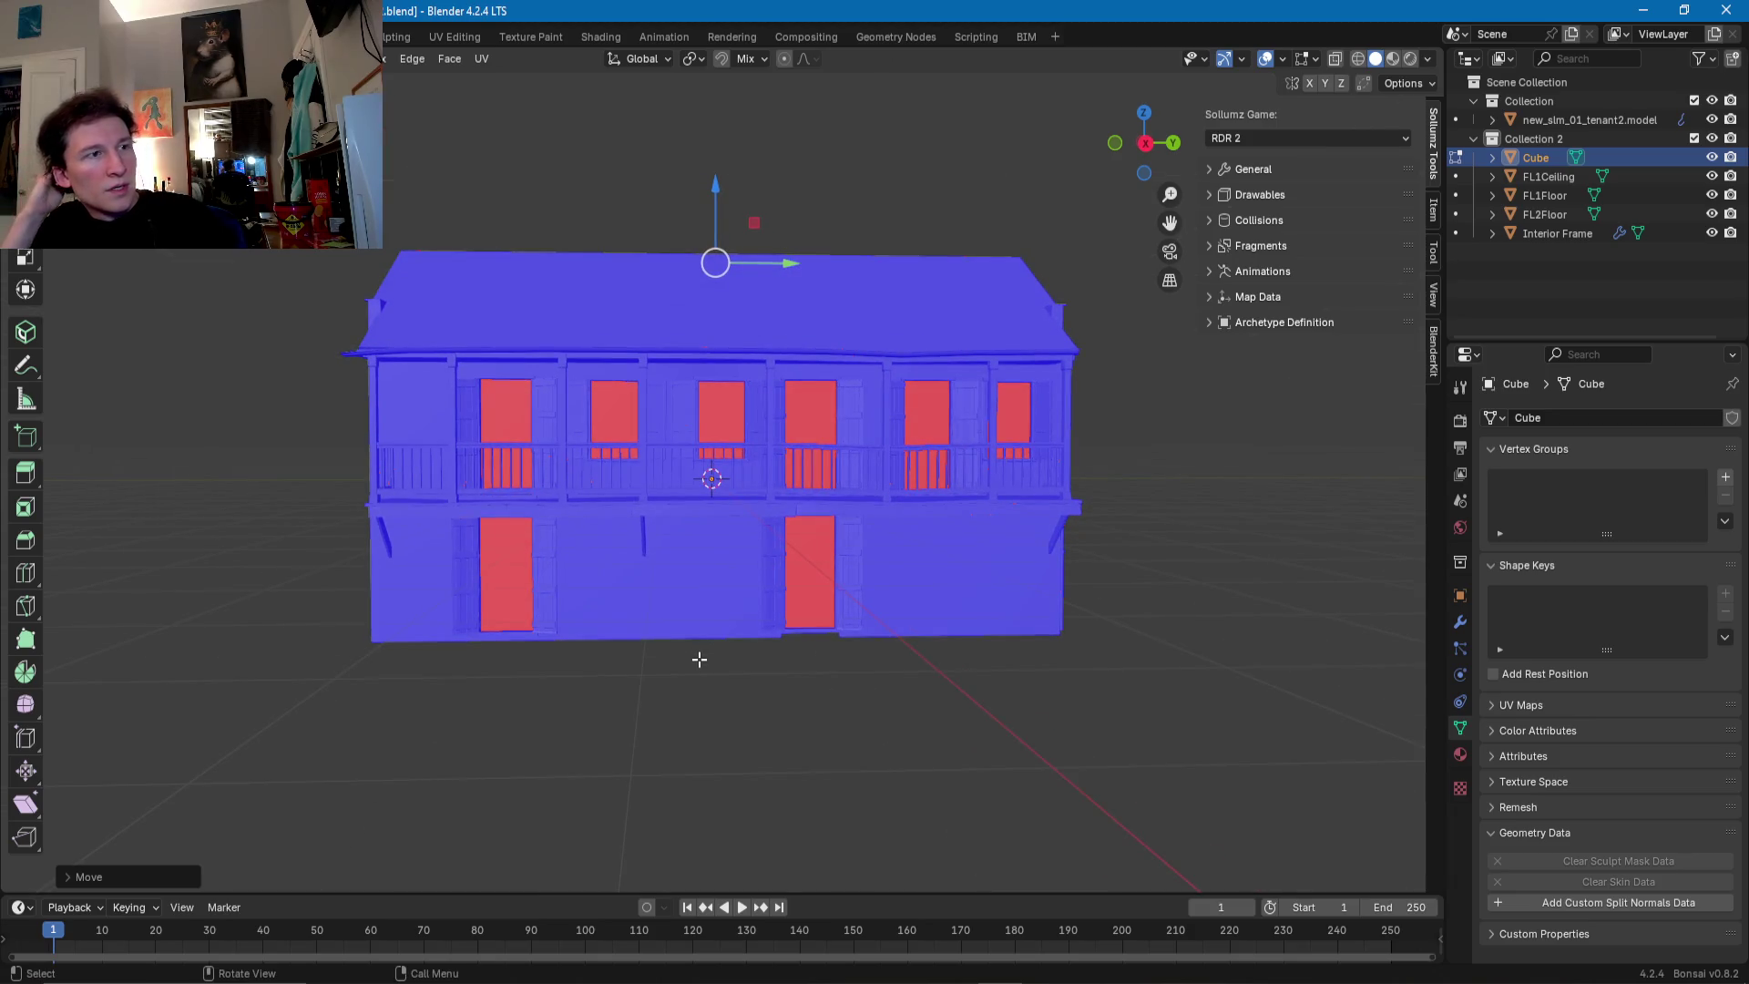
{"action": "middle_click_drag", "start_coordinate": [759, 506], "coordinate": [665, 520]}
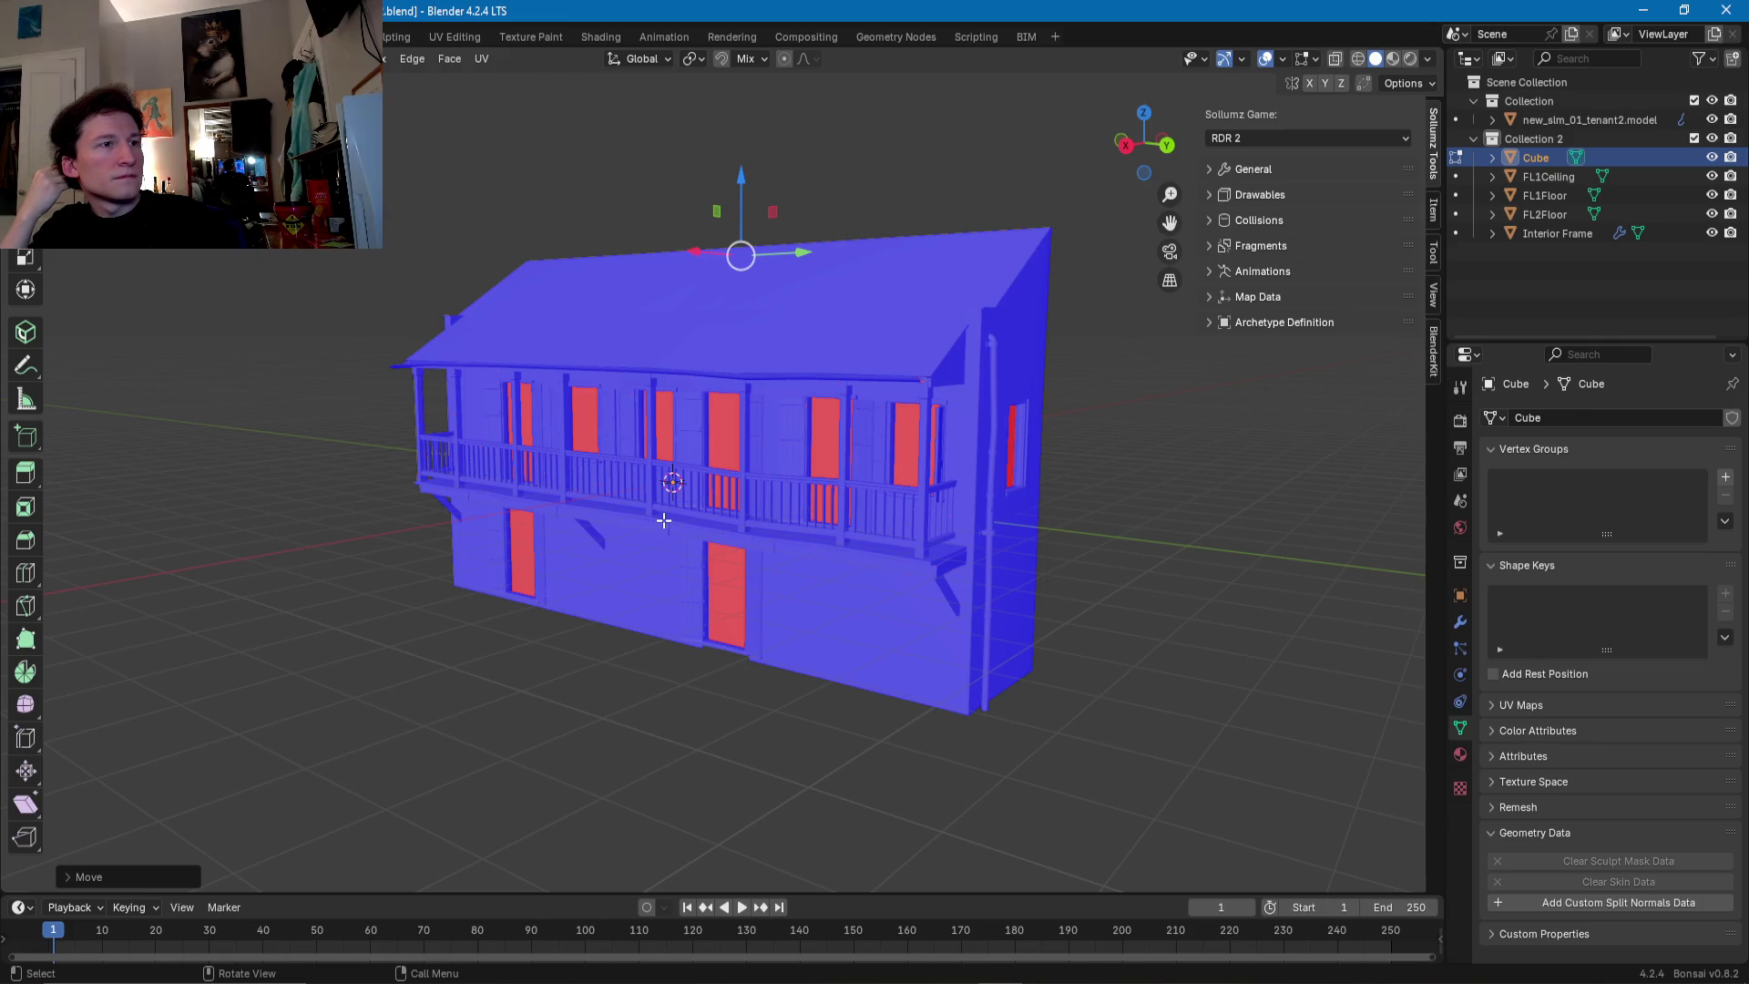
{"action": "mouse_move", "coordinate": [664, 520]}
{"action": "middle_mouse_down"}
{"action": "mouse_move", "coordinate": [723, 496]}
{"action": "mouse_move", "coordinate": [729, 584]}
{"action": "middle_mouse_up"}
{"action": "scroll", "coordinate": [696, 513], "scroll_direction": "up", "scroll_amount": 3}
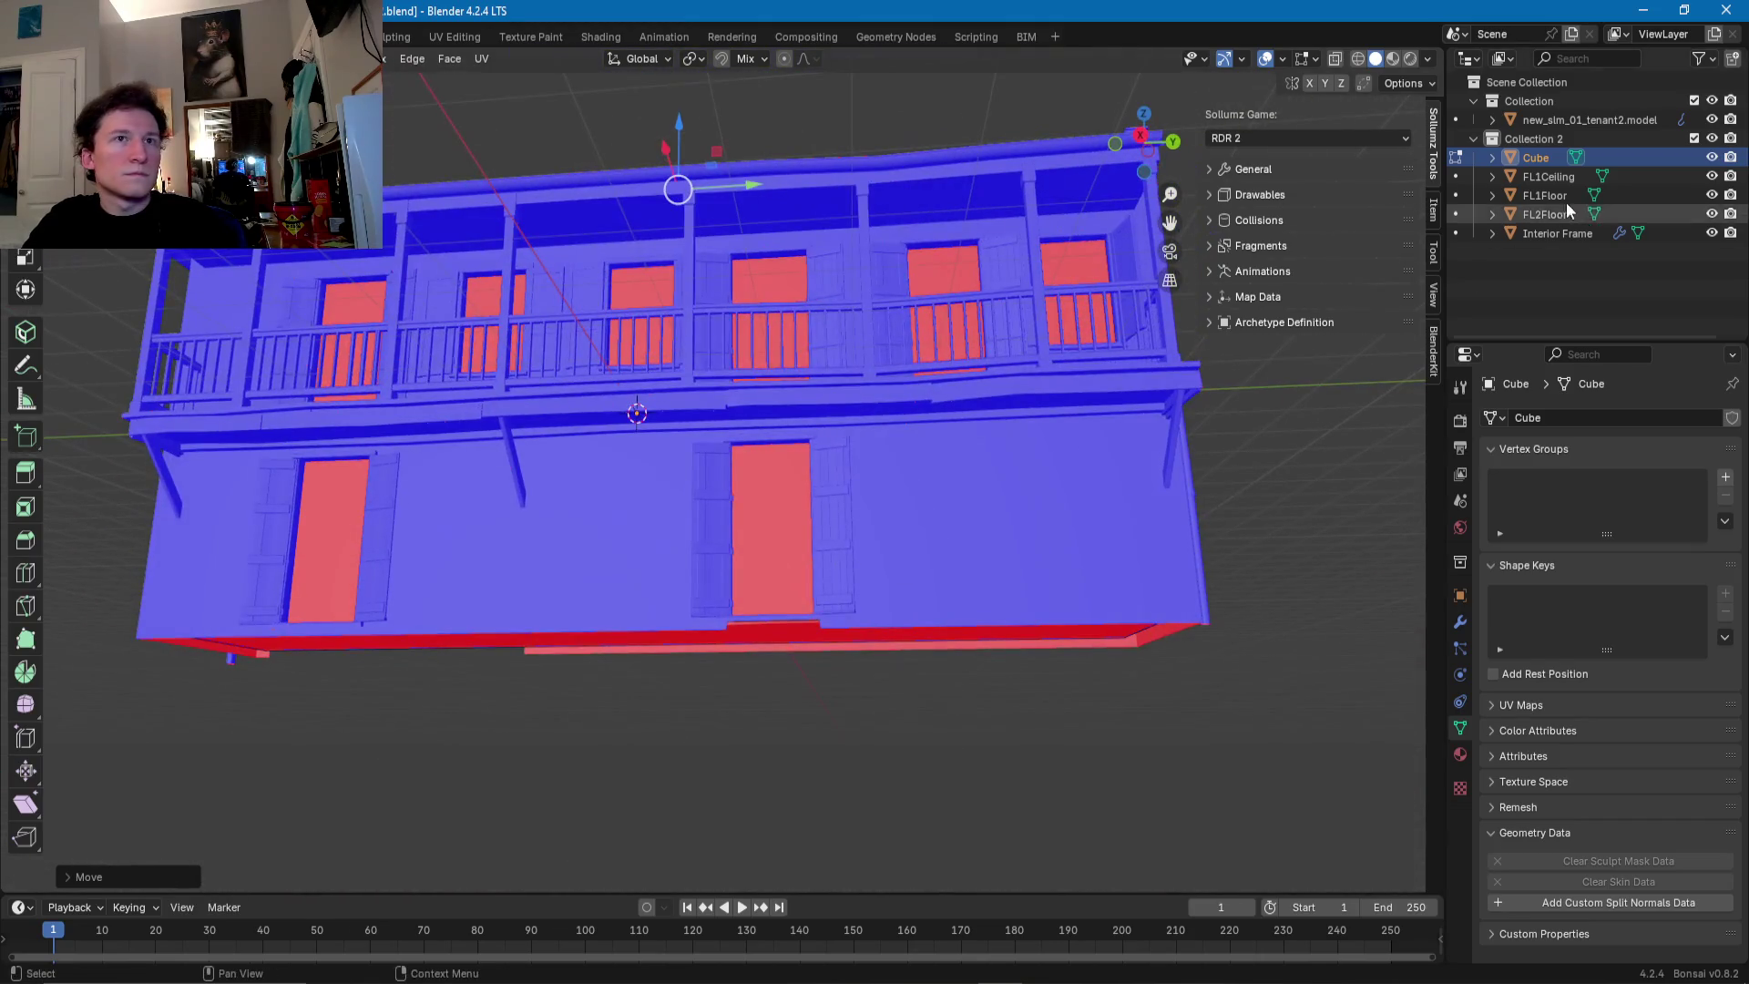
{"action": "left_click", "coordinate": [1712, 120]}
- In Edit Mode on Cube, start a loop cut along the lower storey's floor-line edge
{"action": "mouse_move", "coordinate": [1001, 377]}
{"action": "middle_mouse_down"}
{"action": "mouse_move", "coordinate": [844, 539]}
{"action": "mouse_move", "coordinate": [703, 512]}
{"action": "middle_mouse_up"}
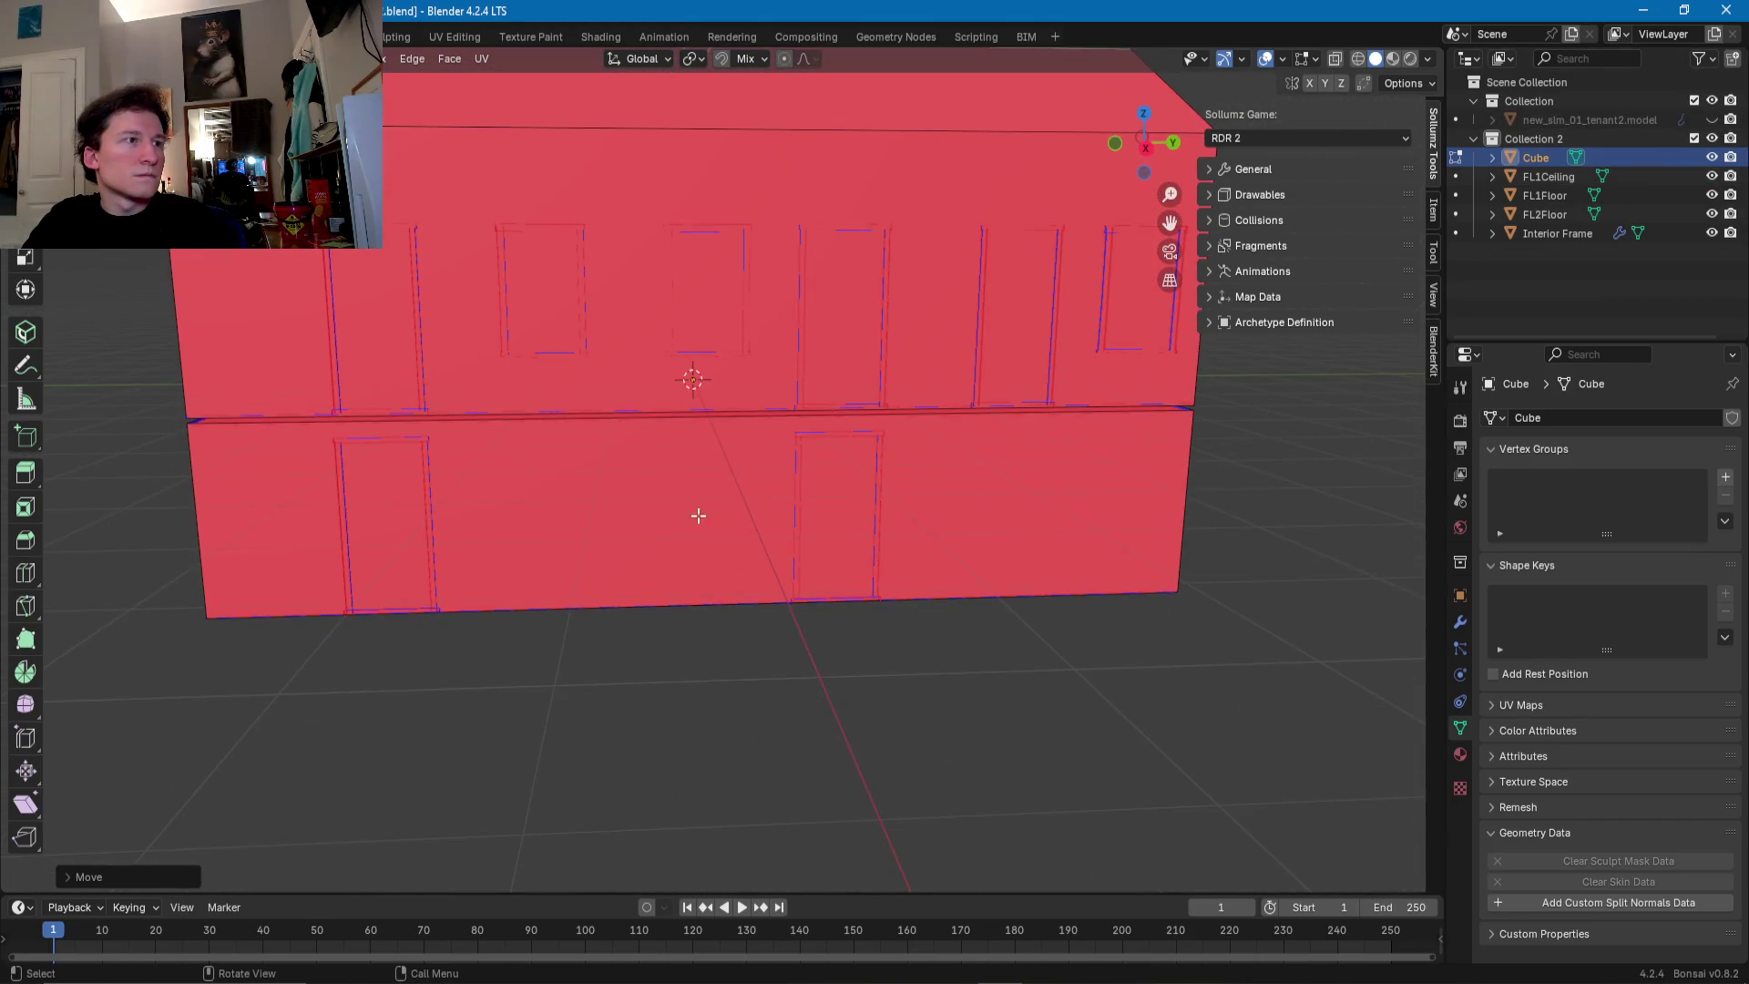
{"action": "key", "text": "Tab"}
{"action": "key", "text": "Tab"}
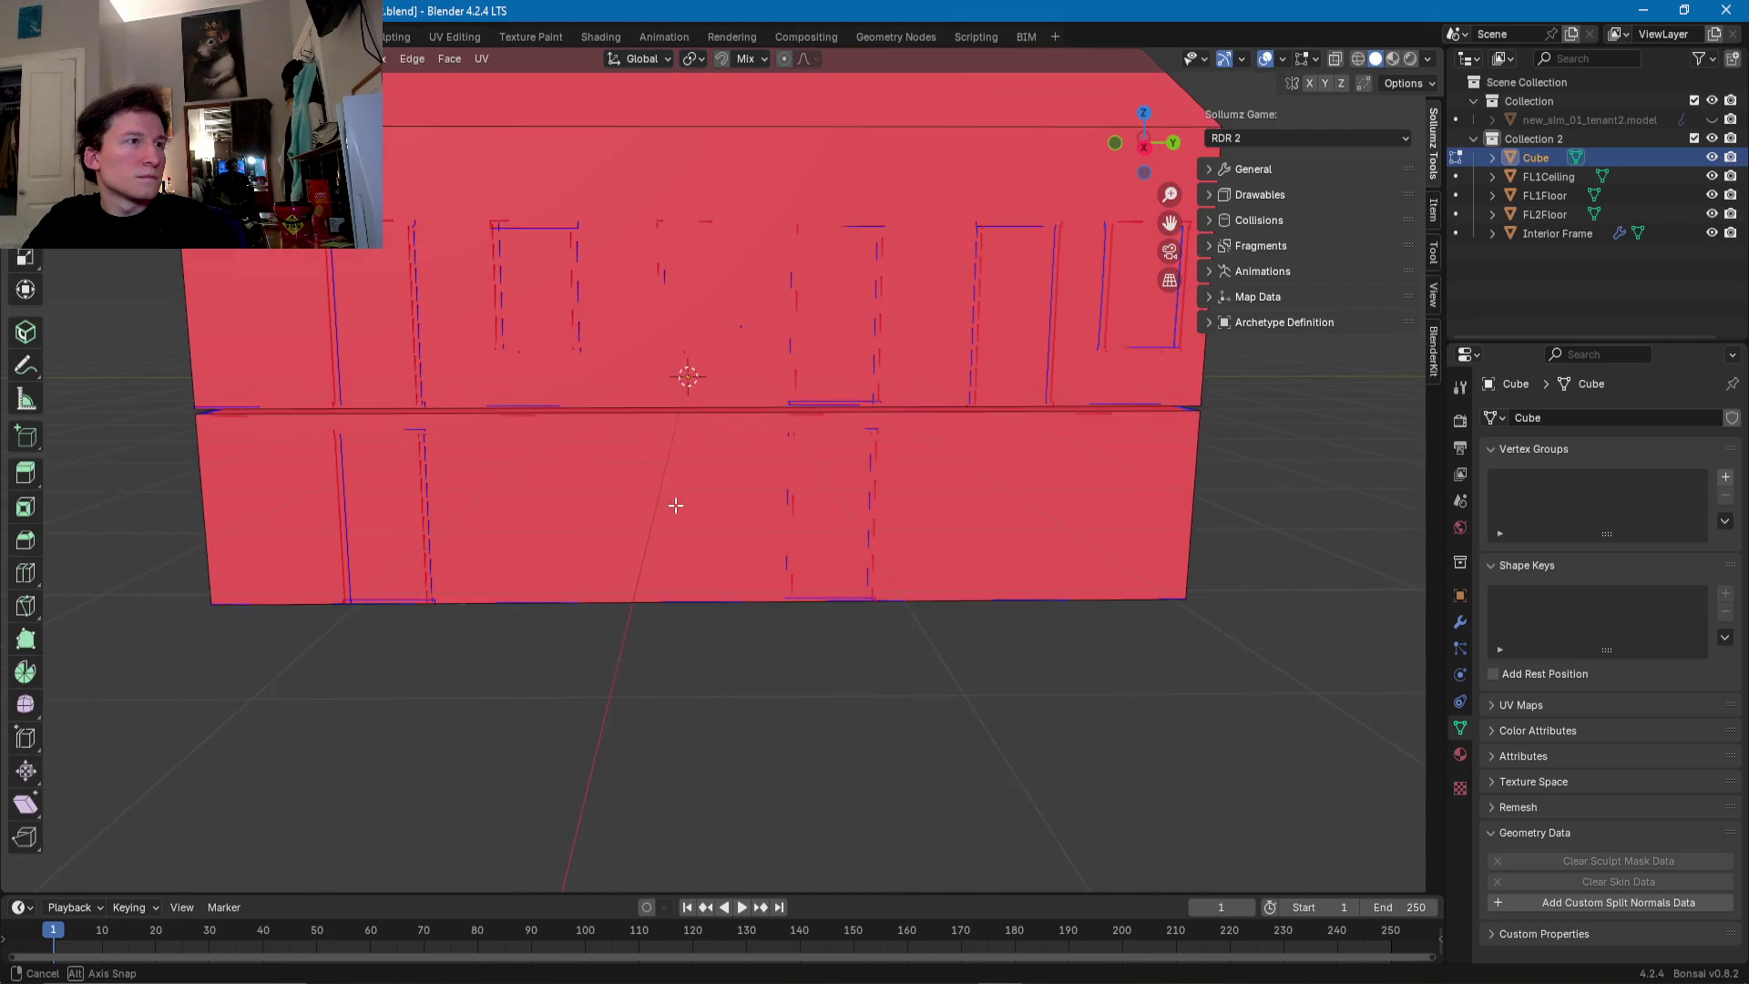
{"action": "middle_click_drag", "start_coordinate": [685, 516], "coordinate": [677, 514]}
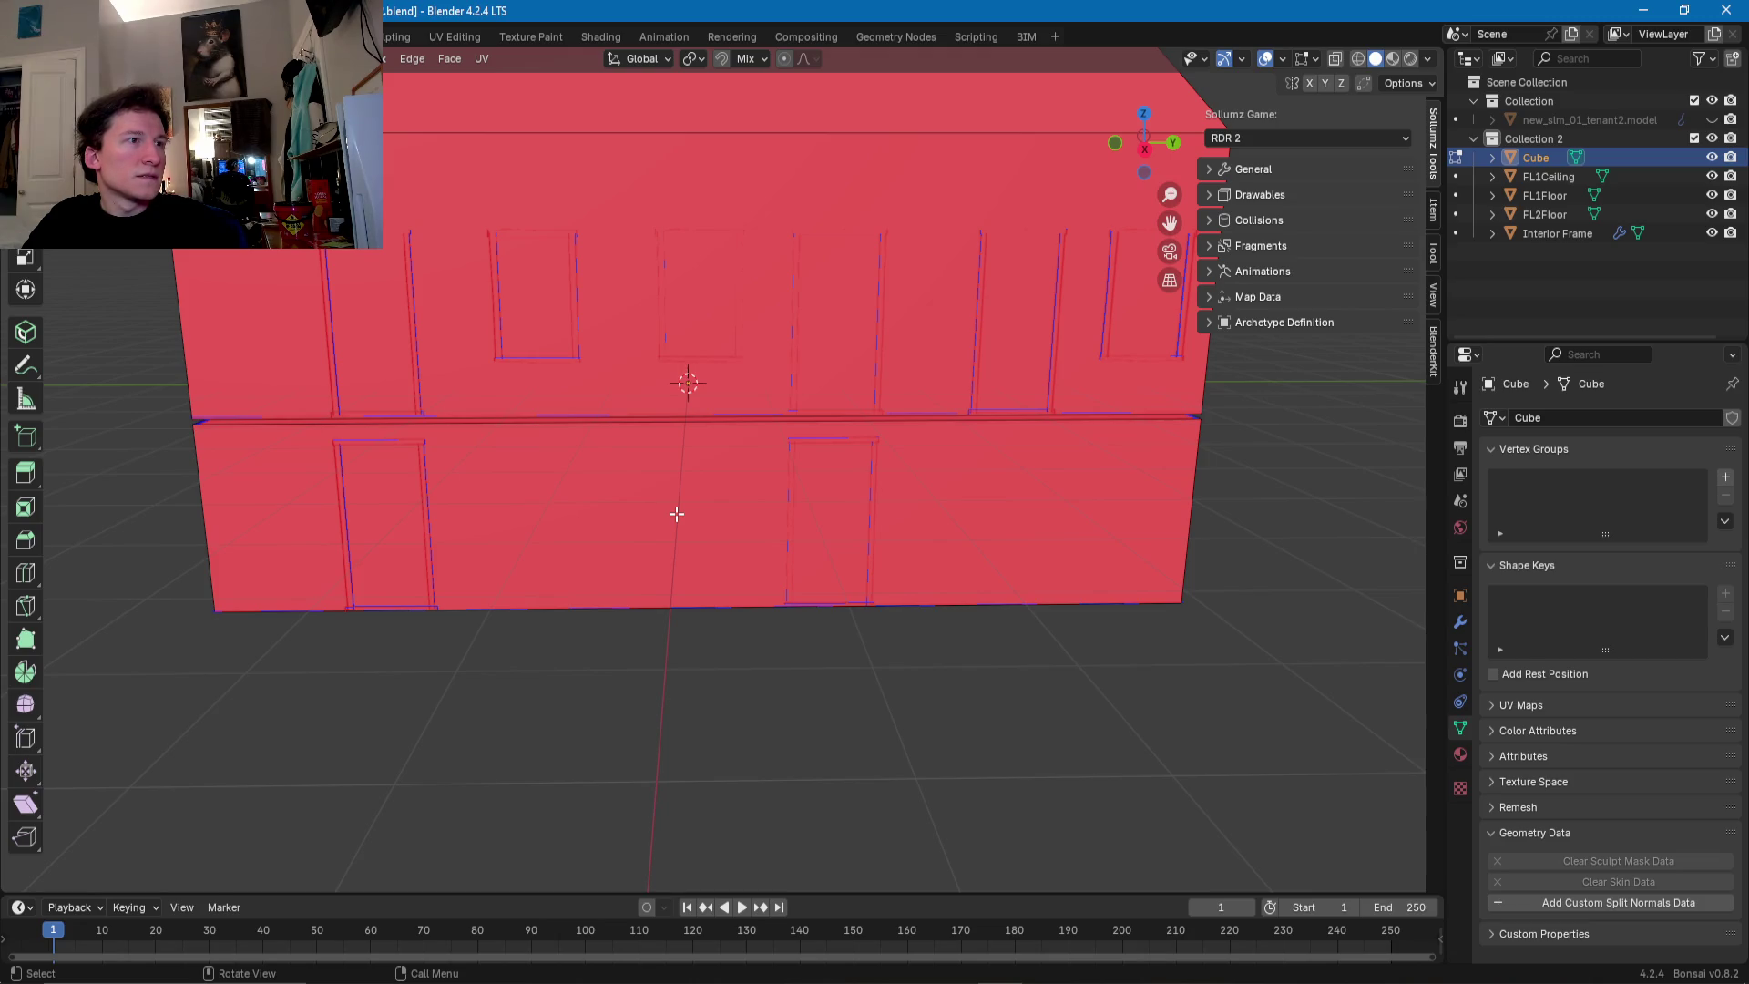
{"action": "mouse_move", "coordinate": [677, 514]}
{"action": "middle_mouse_down"}
{"action": "mouse_move", "coordinate": [586, 511]}
{"action": "mouse_move", "coordinate": [519, 451]}
{"action": "middle_mouse_up"}
{"action": "scroll", "coordinate": [559, 500], "scroll_direction": "down", "scroll_amount": 4}
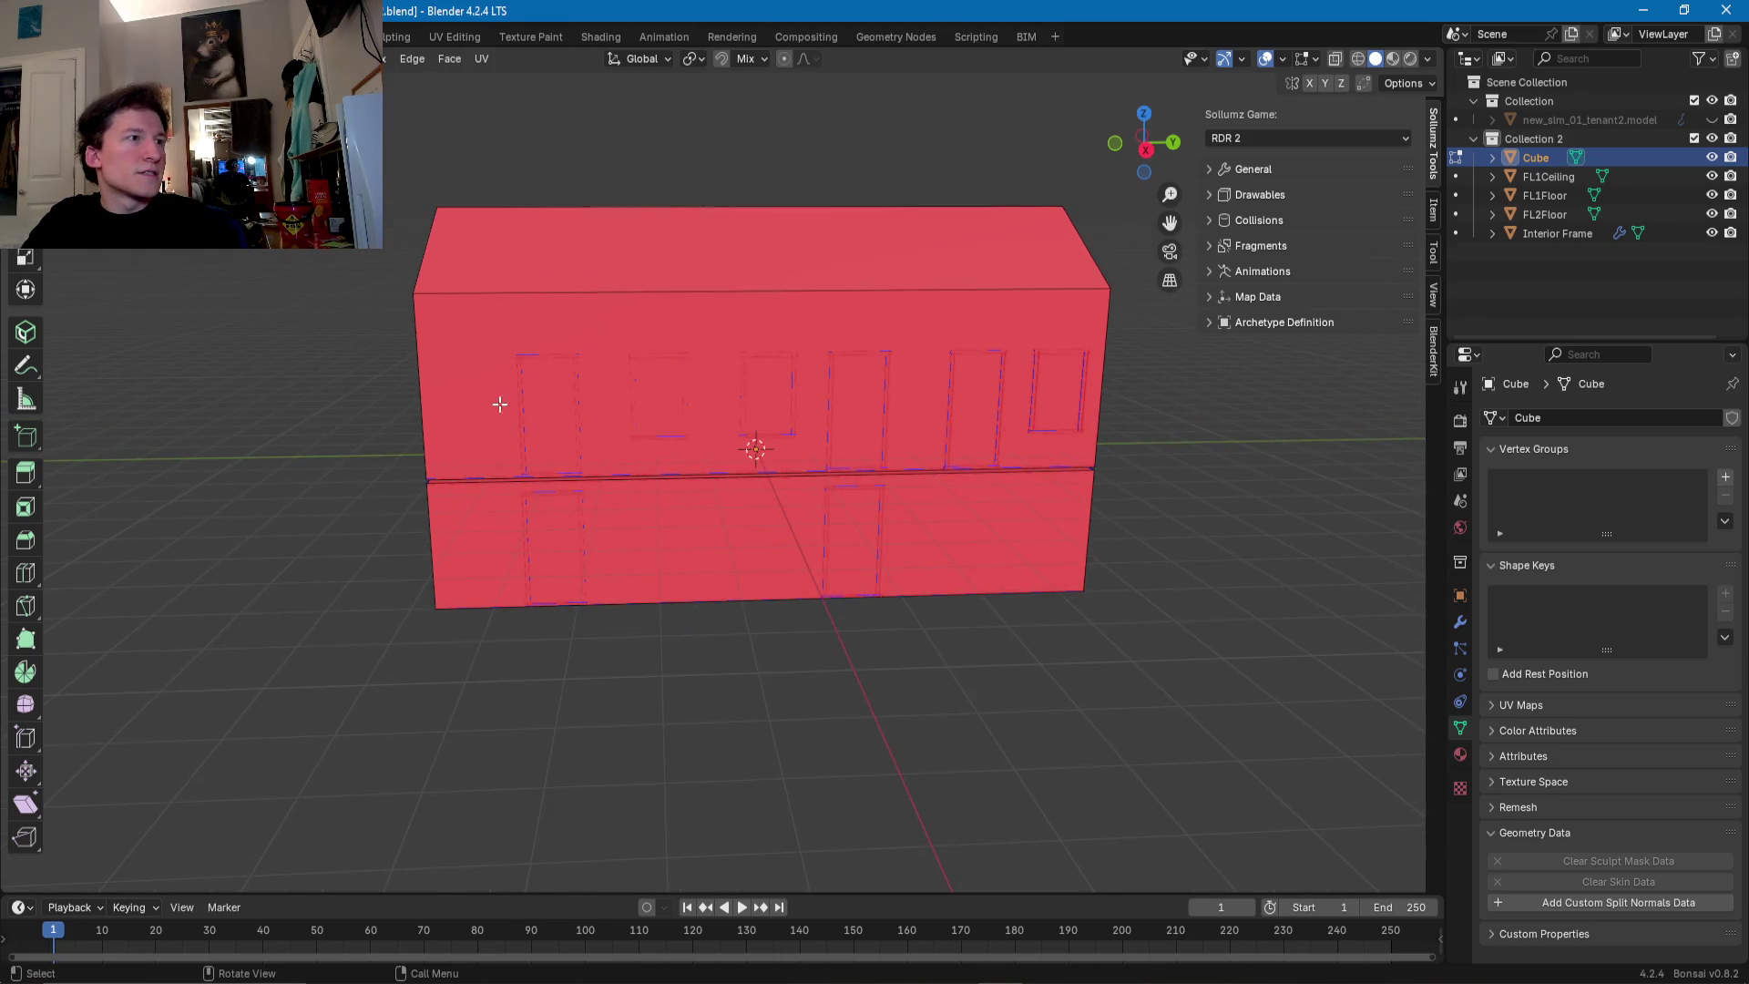
{"action": "mouse_move", "coordinate": [956, 438]}
{"action": "middle_mouse_down"}
{"action": "mouse_move", "coordinate": [944, 455]}
{"action": "mouse_move", "coordinate": [1020, 455]}
{"action": "mouse_move", "coordinate": [941, 458]}
{"action": "middle_mouse_up"}
{"action": "middle_click_drag", "start_coordinate": [556, 415], "coordinate": [512, 482]}
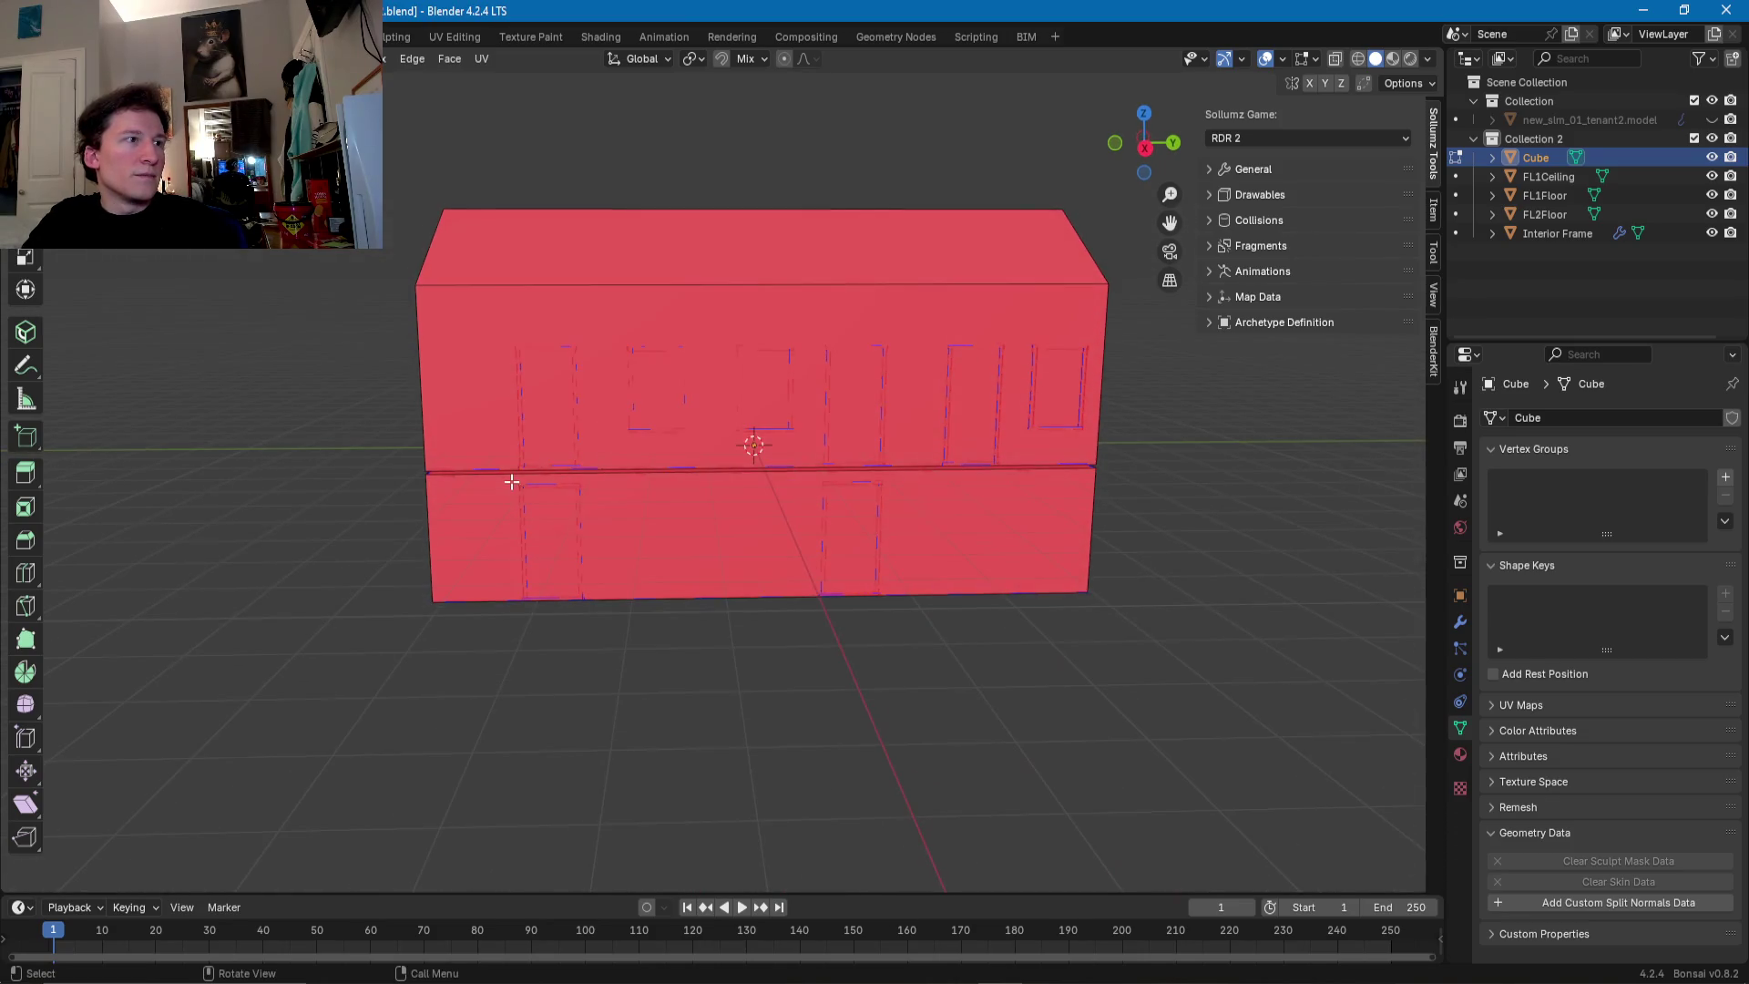
{"action": "scroll", "coordinate": [726, 557], "scroll_direction": "up", "scroll_amount": 3}
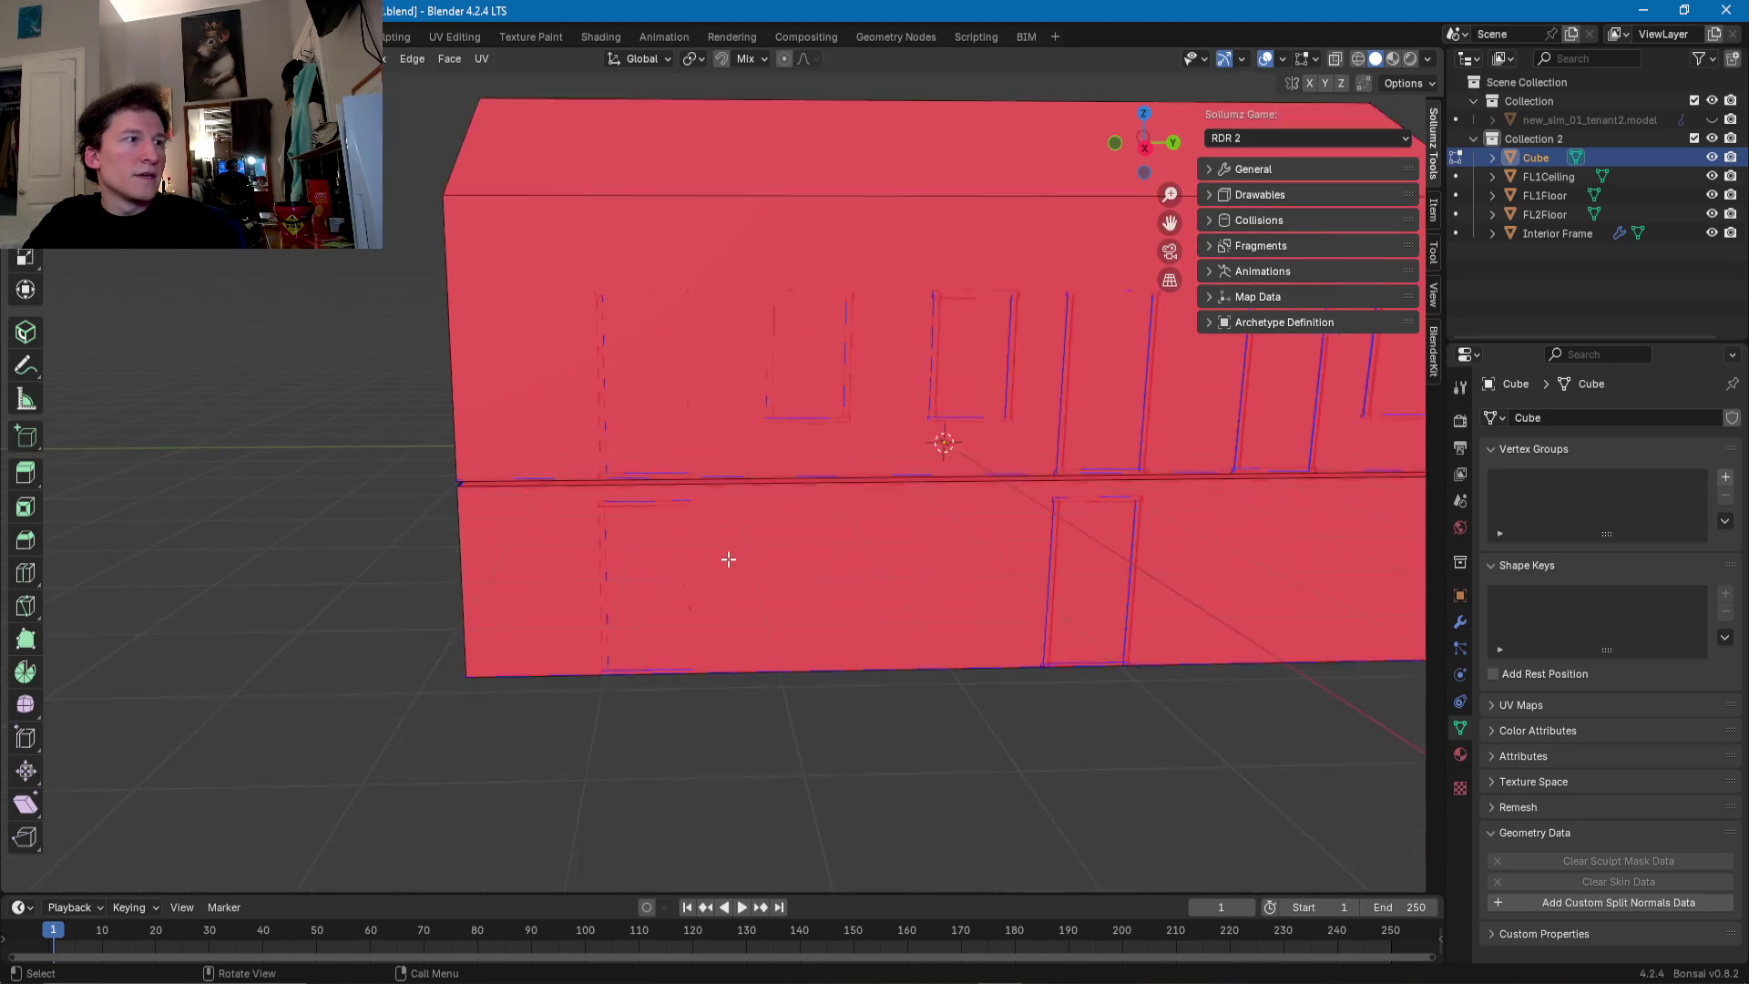
{"action": "scroll", "coordinate": [726, 554], "scroll_direction": "up", "scroll_amount": 1}
{"action": "key", "text": "Tab"}
{"action": "key", "text": "Tab"}
{"action": "left_click", "coordinate": [738, 489], "text": "alt"}
{"action": "key", "text": "g"}
{"action": "key", "text": "g"}
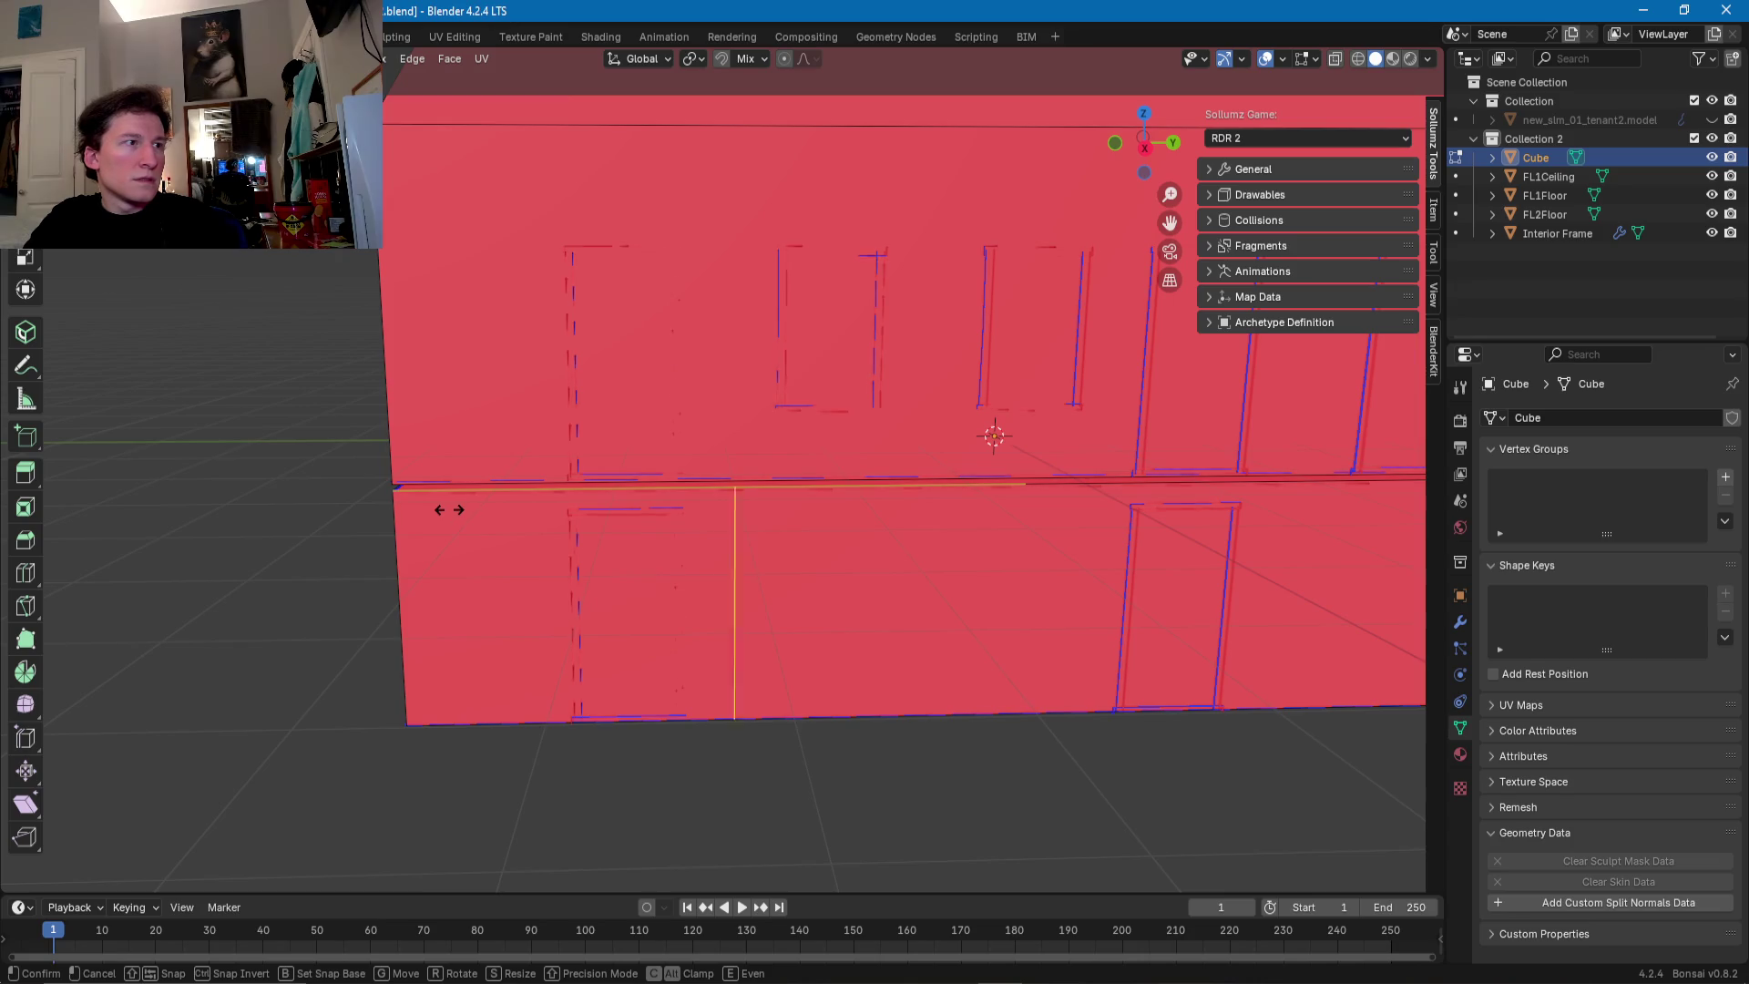
- Place vertical loop cuts along the left door's left and right edges
{"action": "left_click", "coordinate": [292, 523]}
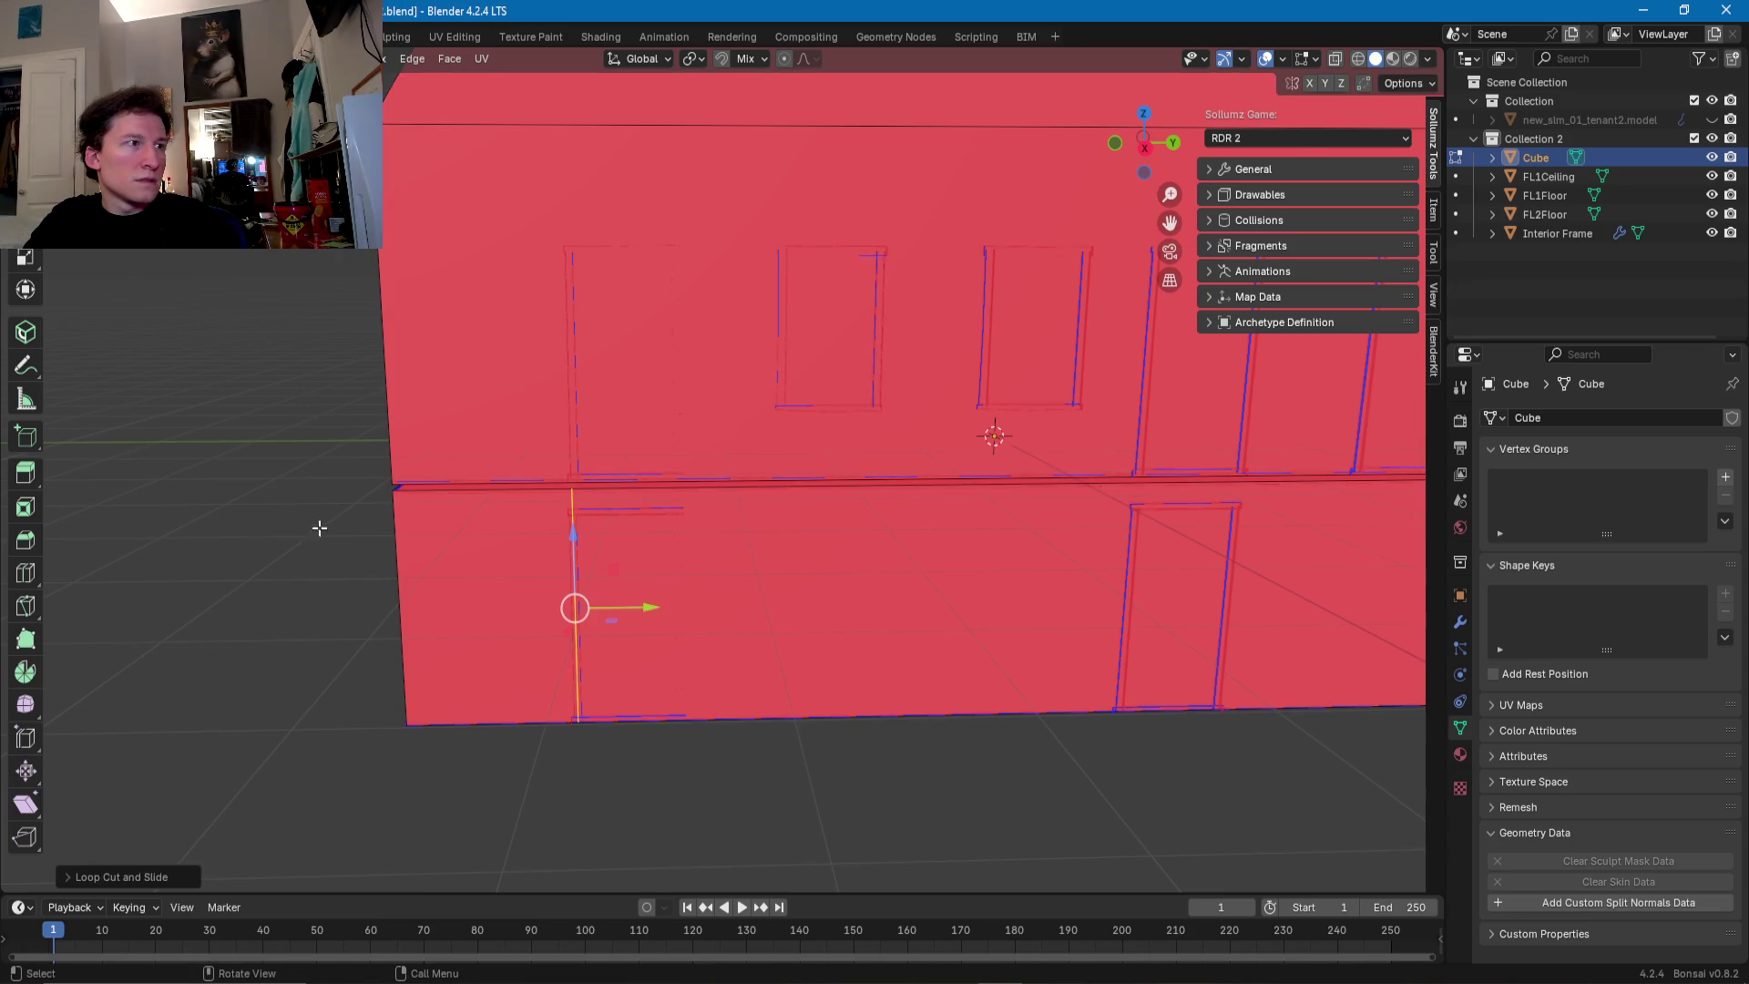
{"action": "scroll", "coordinate": [564, 522], "scroll_direction": "up", "scroll_amount": 3}
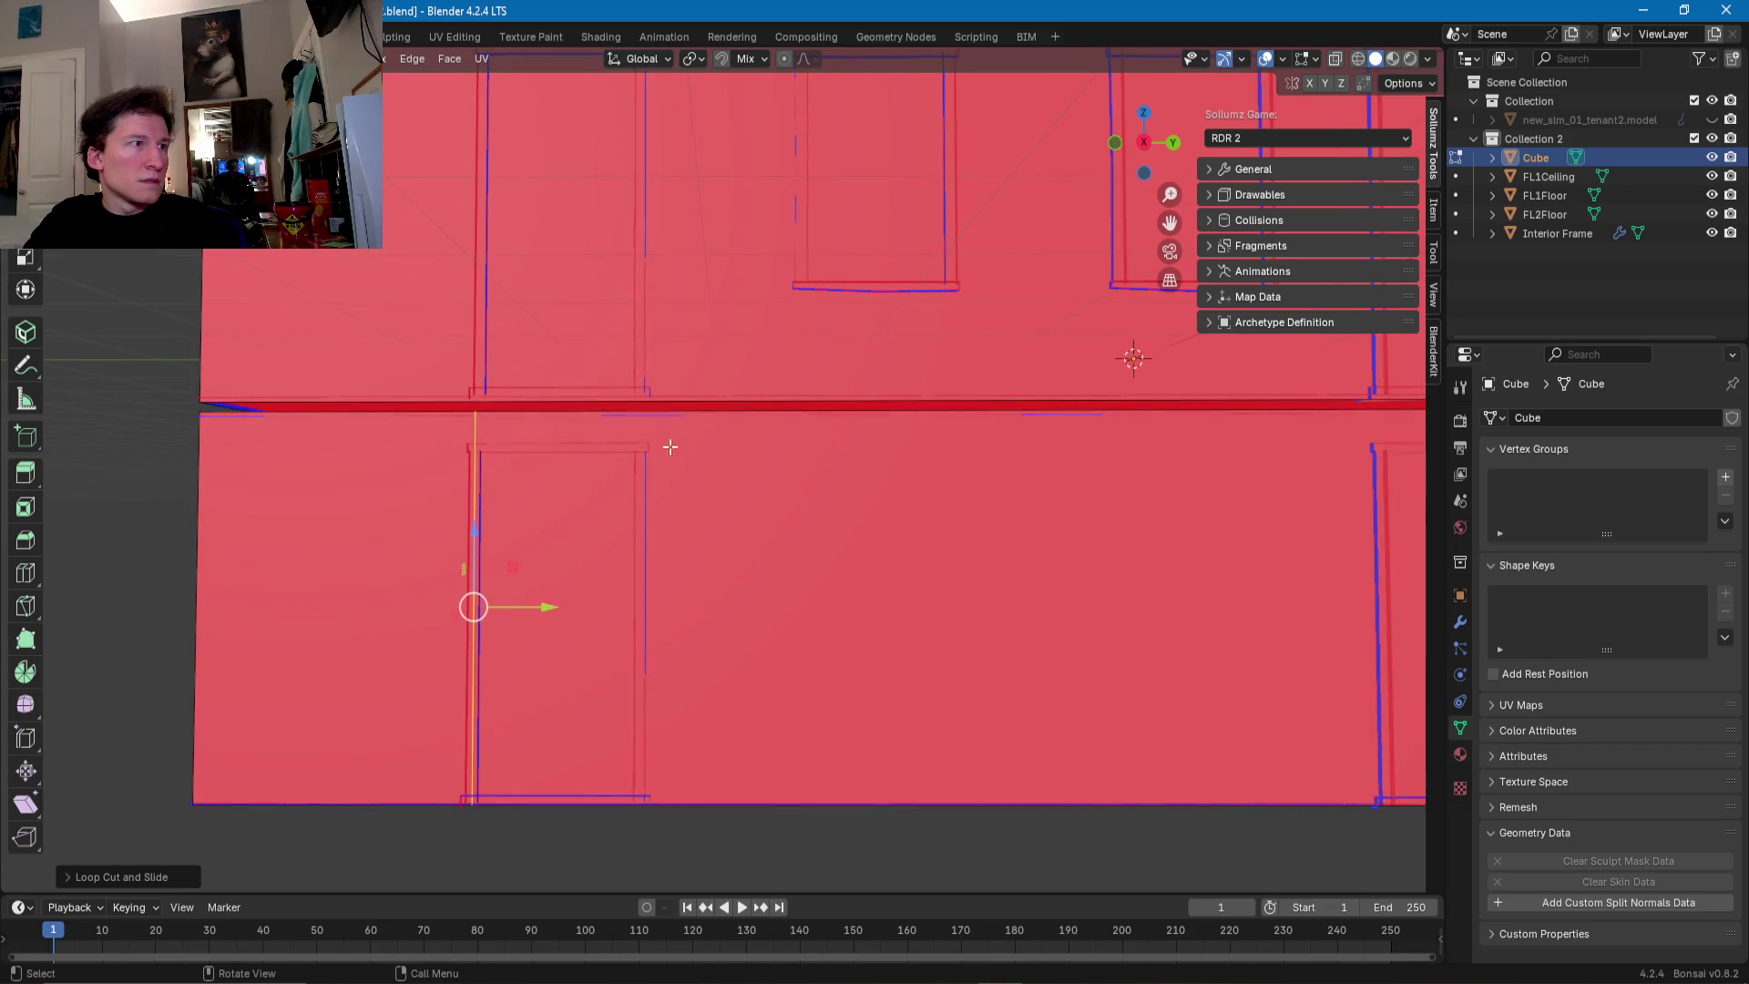
{"action": "left_click", "coordinate": [673, 419]}
{"action": "key", "text": "g"}
{"action": "key", "text": "g"}
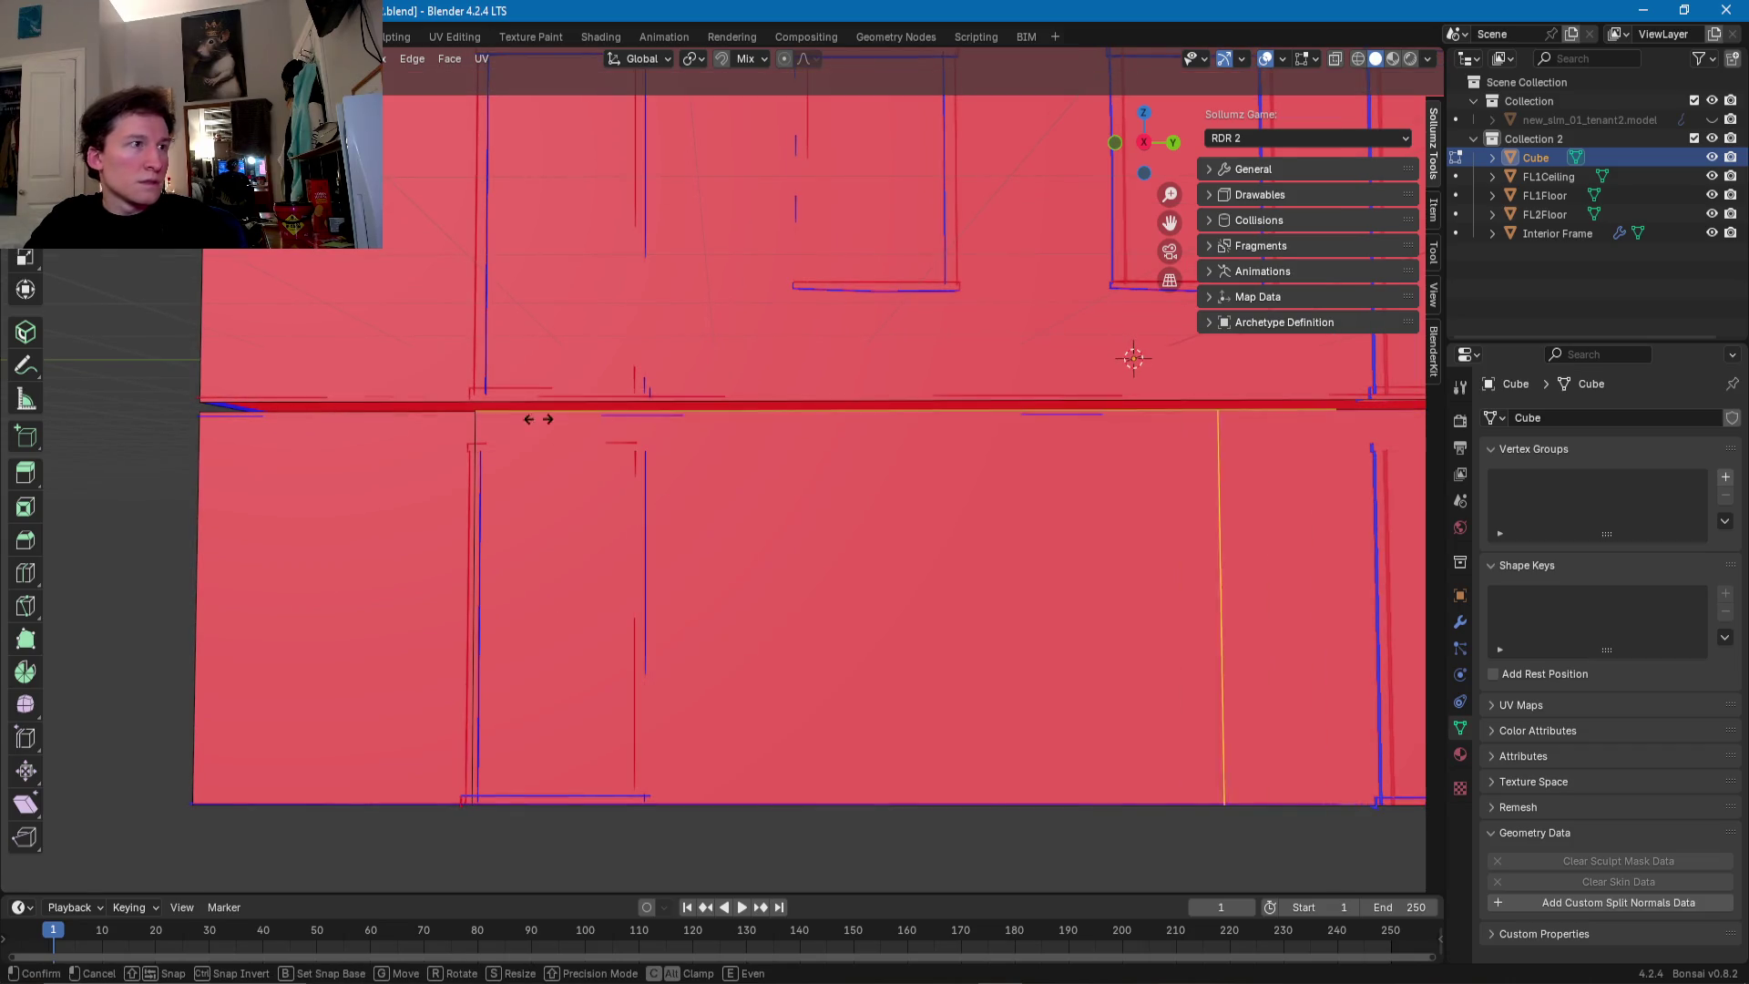
{"action": "left_click", "coordinate": [1410, 454]}
{"action": "middle_click_drag", "start_coordinate": [995, 581], "coordinate": [432, 609], "text": "shift"}
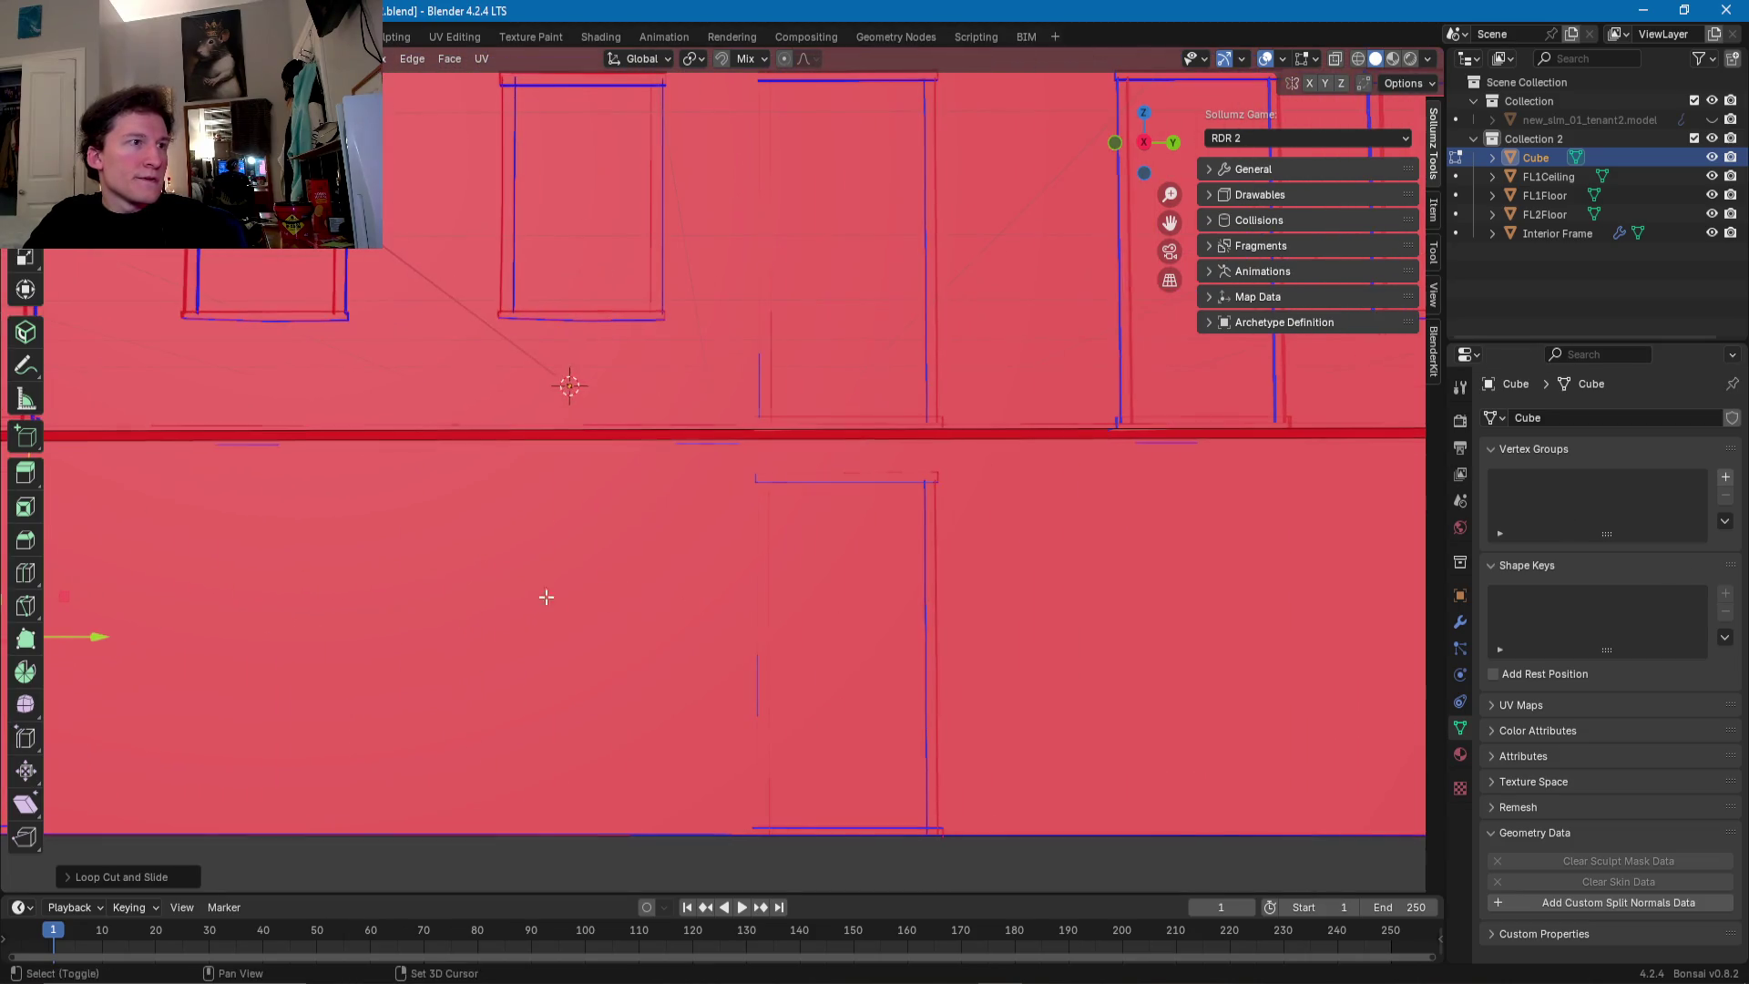
- Add vertical loop cuts along the right door's left and right edges
{"action": "key", "text": "ctrl+r"}
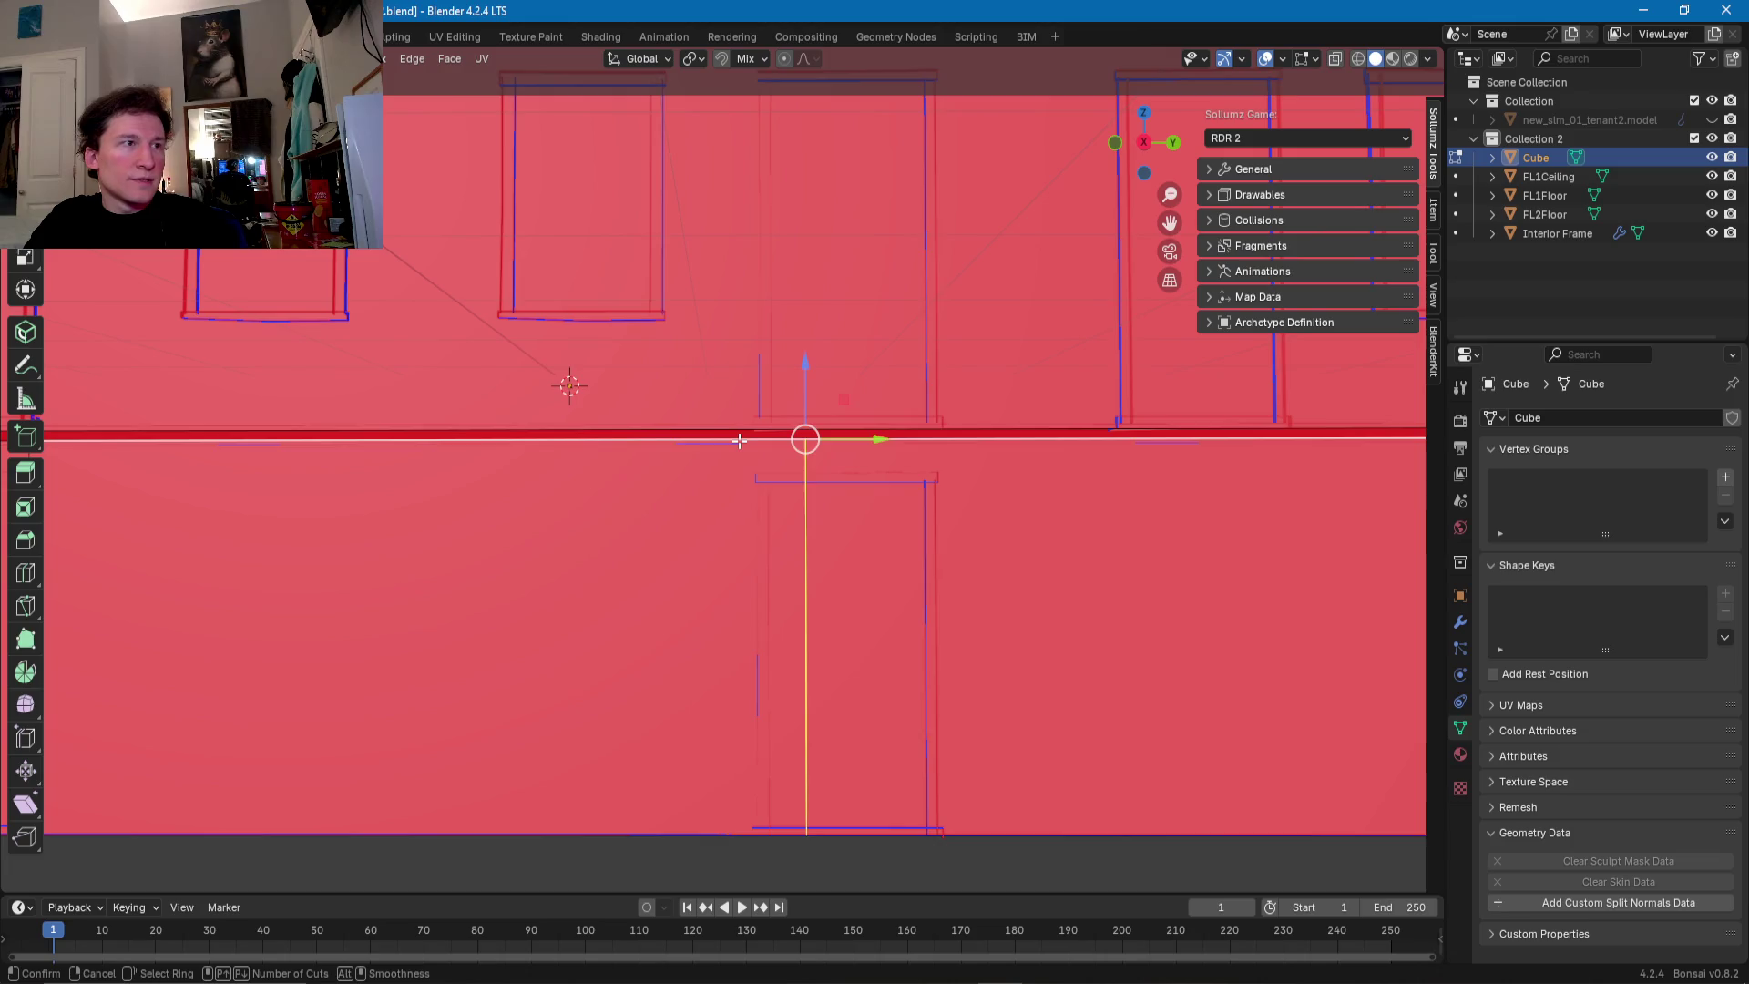
{"action": "left_click", "coordinate": [740, 441]}
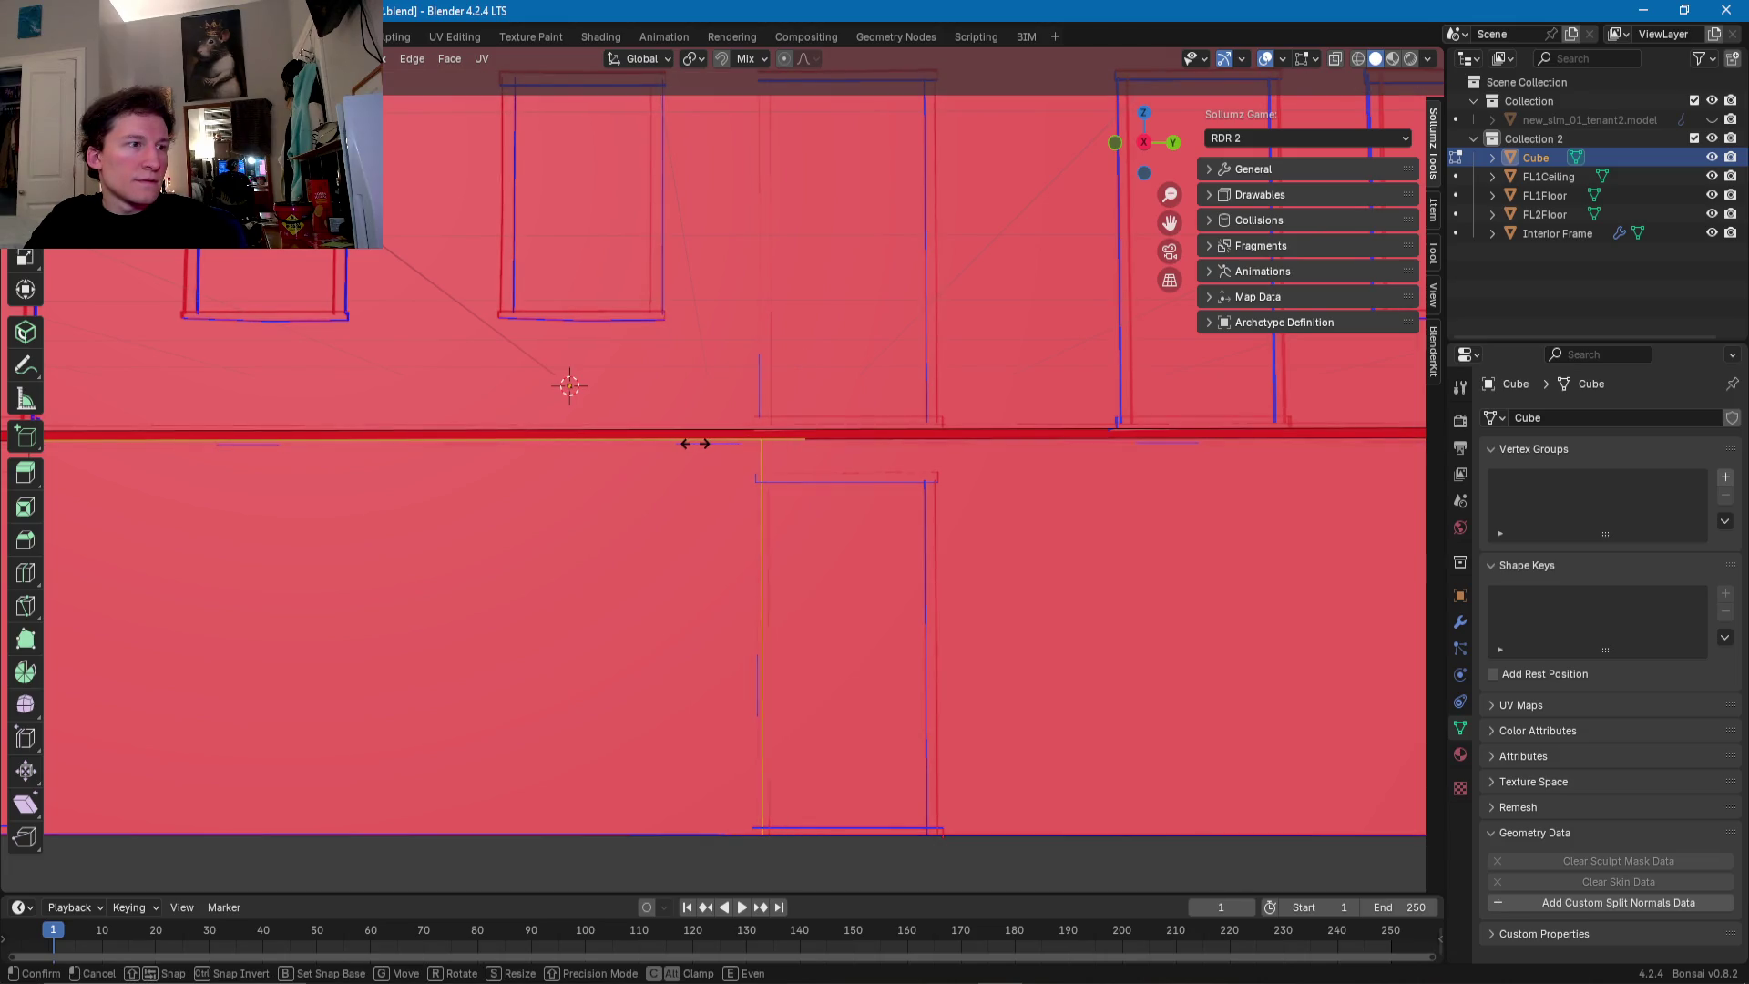
{"action": "left_click", "coordinate": [696, 444]}
{"action": "scroll", "coordinate": [864, 492], "scroll_direction": "down", "scroll_amount": 3, "text": "ctrl"}
{"action": "left_click", "coordinate": [860, 447]}
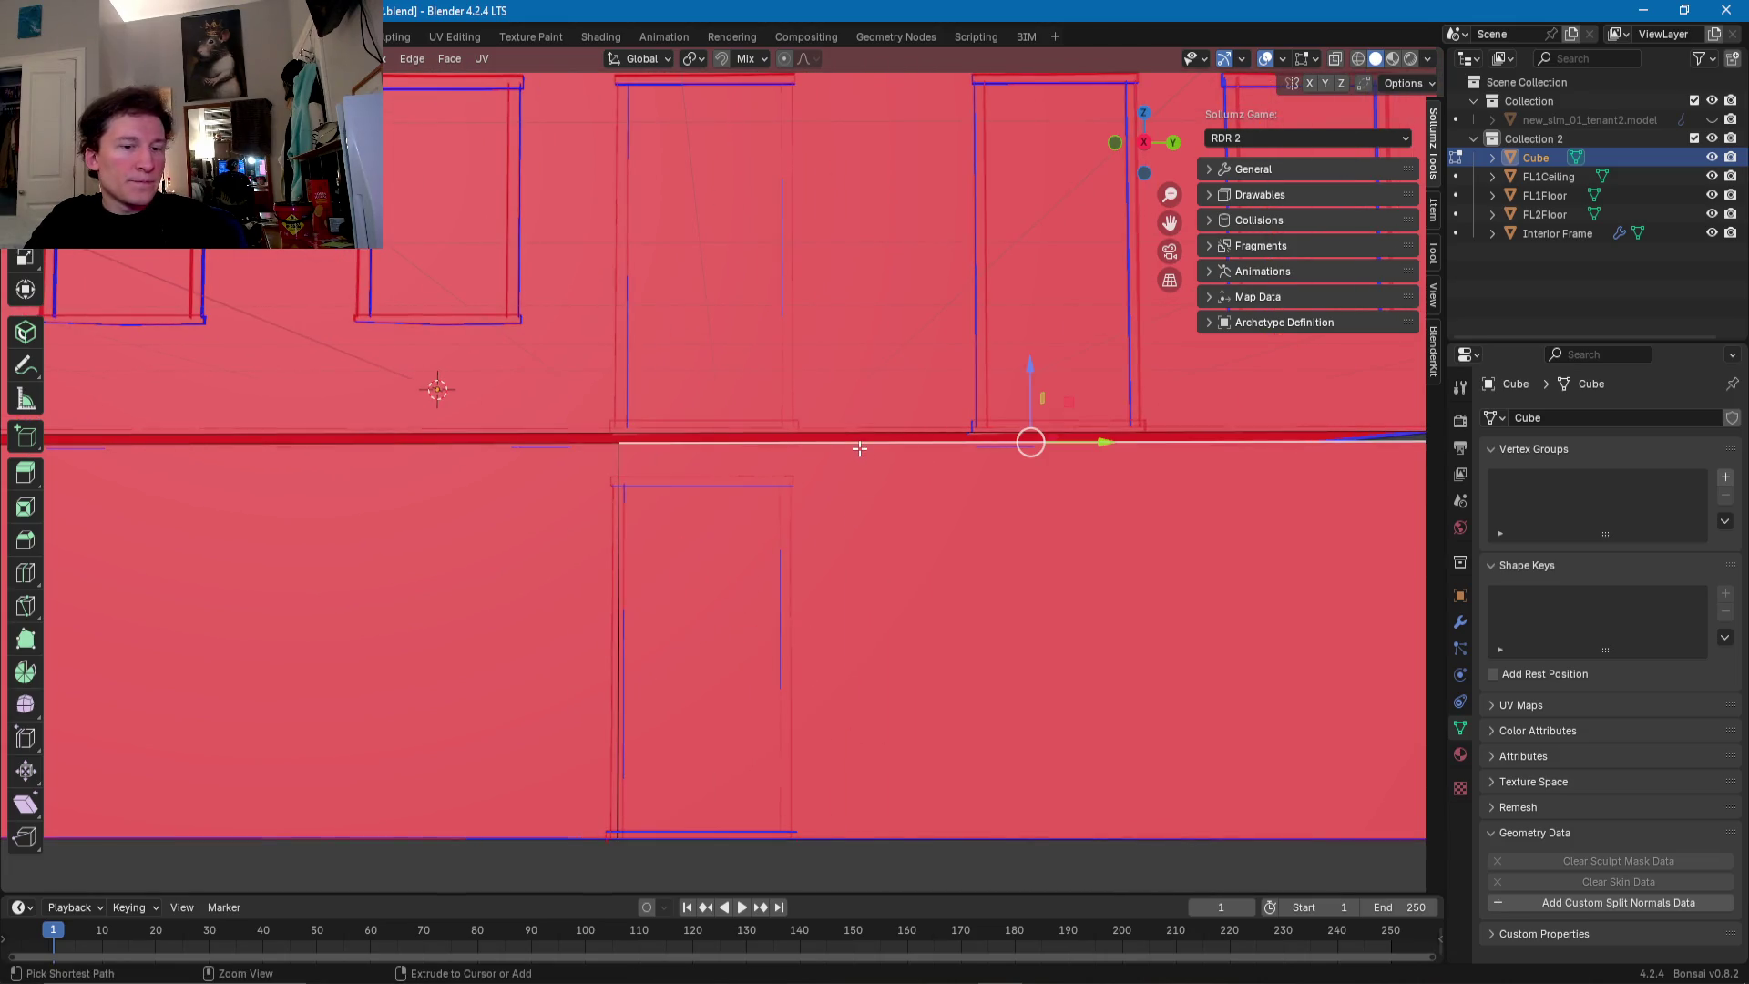
{"action": "key", "text": "ctrl+r"}
{"action": "left_click", "coordinate": [854, 444]}
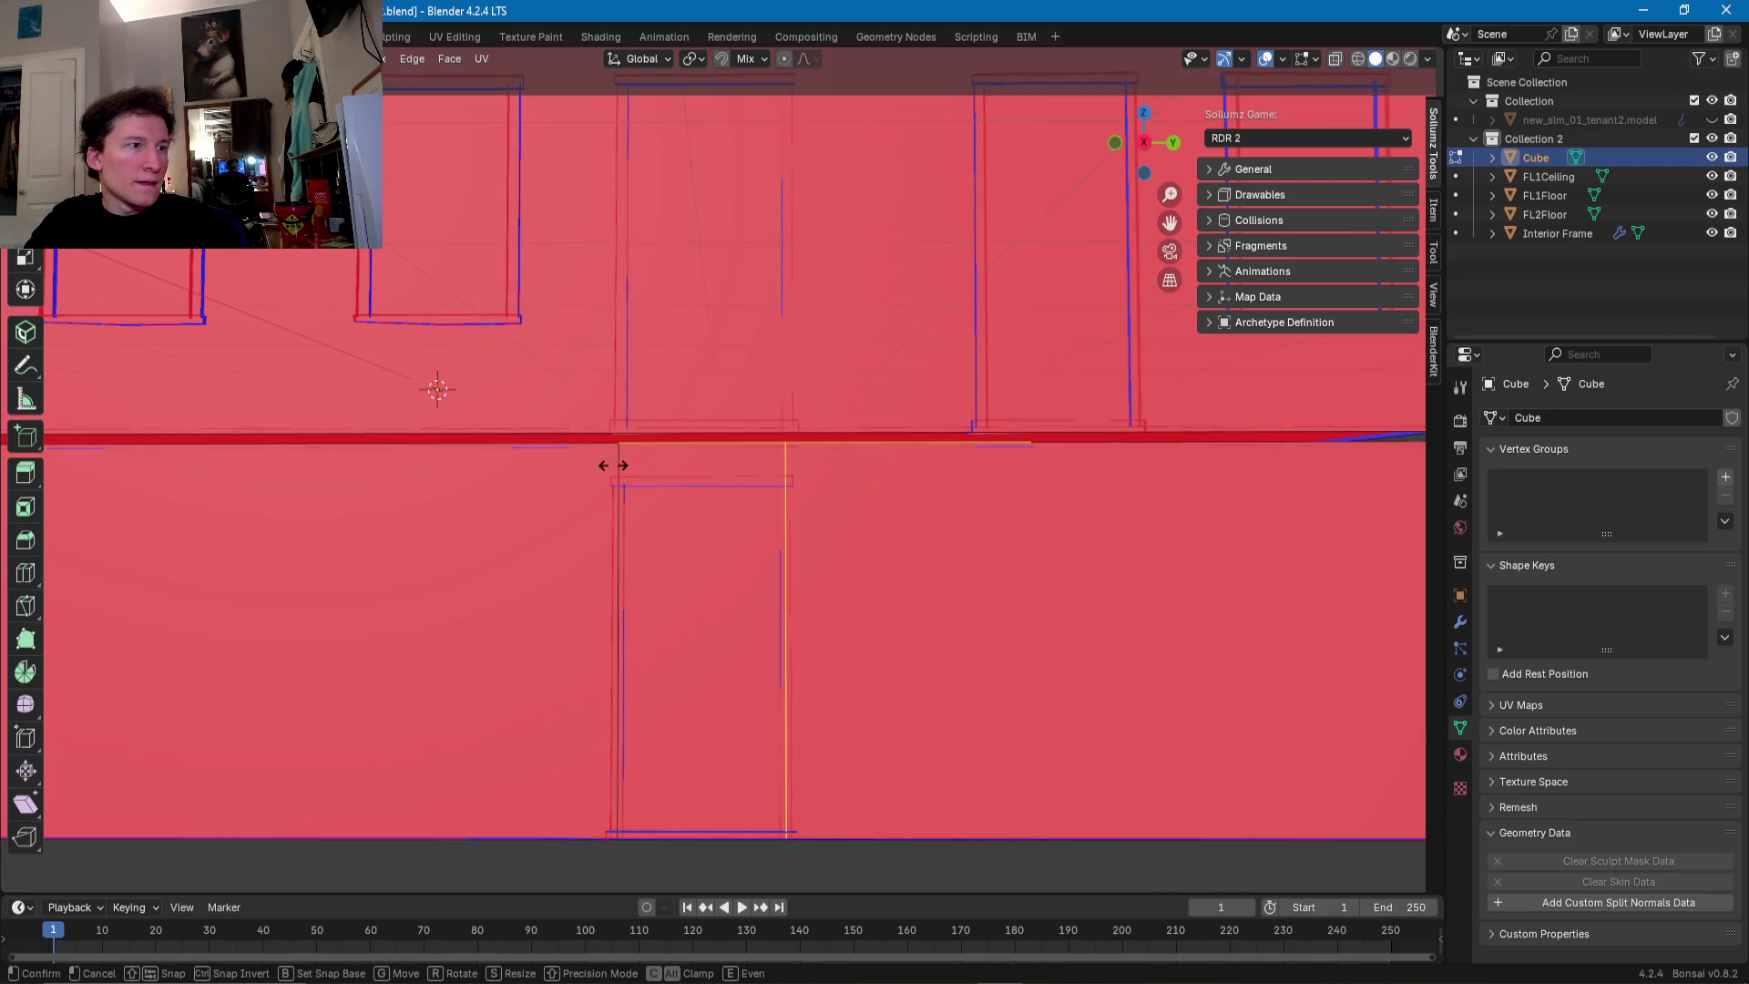
{"action": "left_click", "coordinate": [612, 465]}
- Add a horizontal loop cut across the lower storey level with the door tops
{"action": "left_click", "coordinate": [617, 480]}
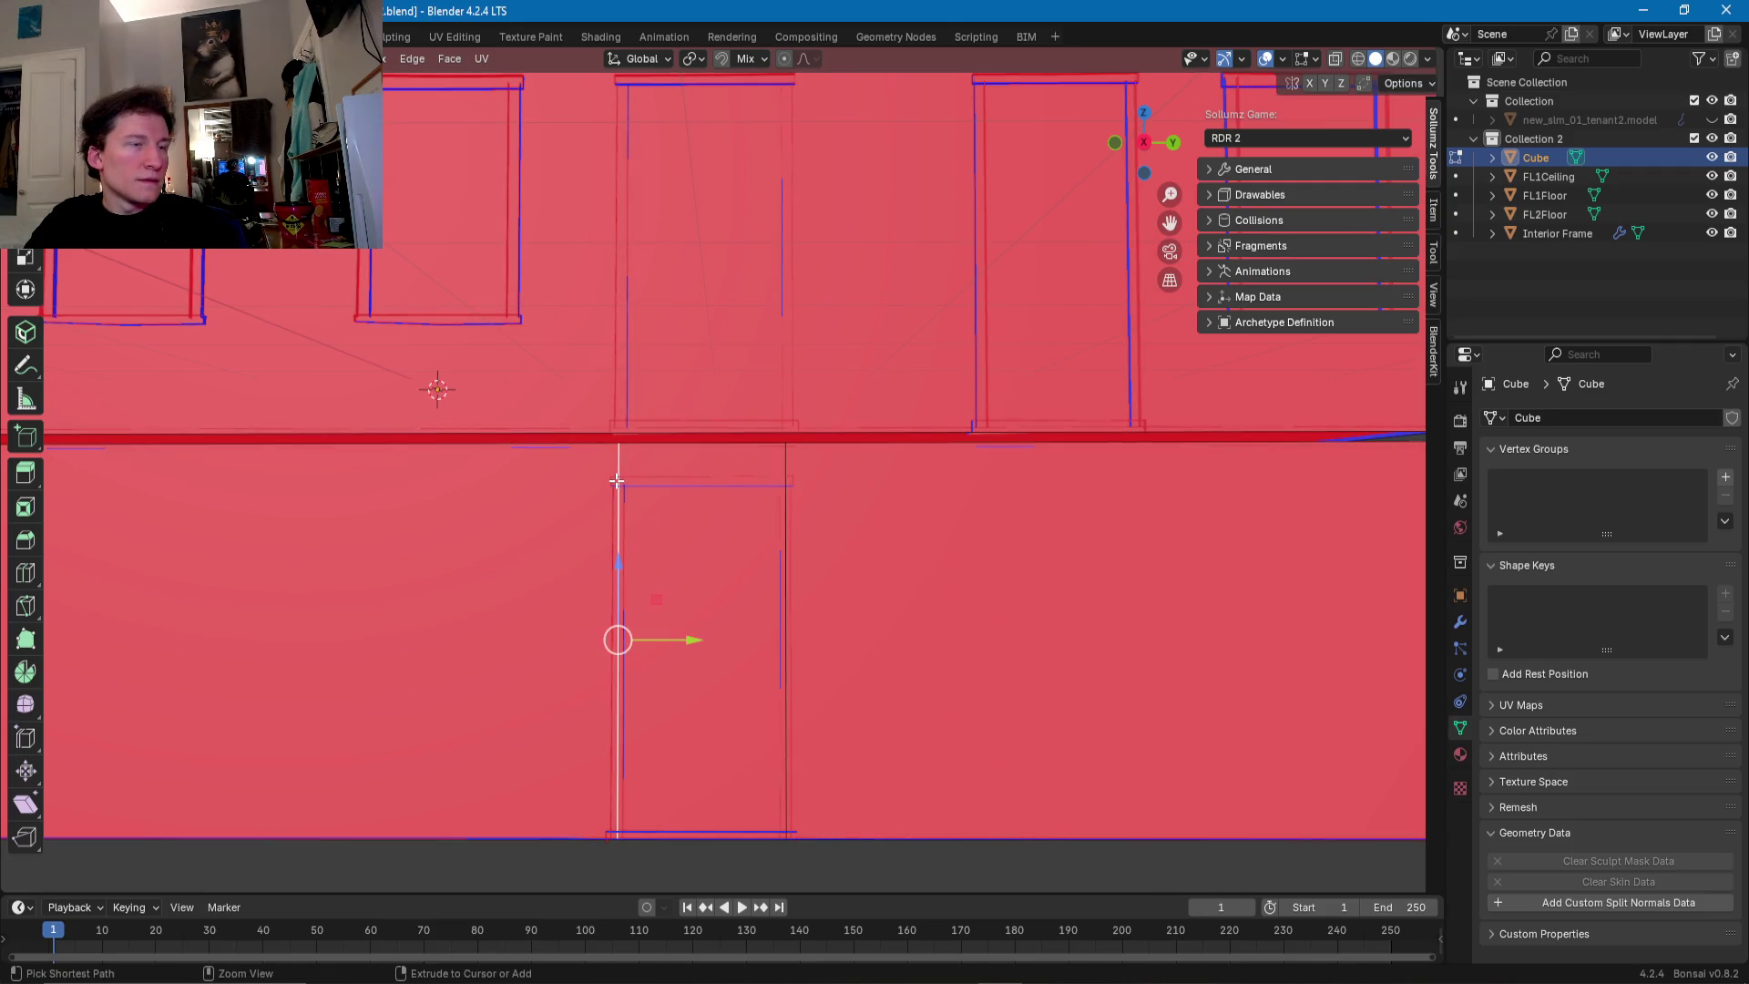
{"action": "key", "text": "ctrl+r"}
{"action": "left_click", "coordinate": [617, 469]}
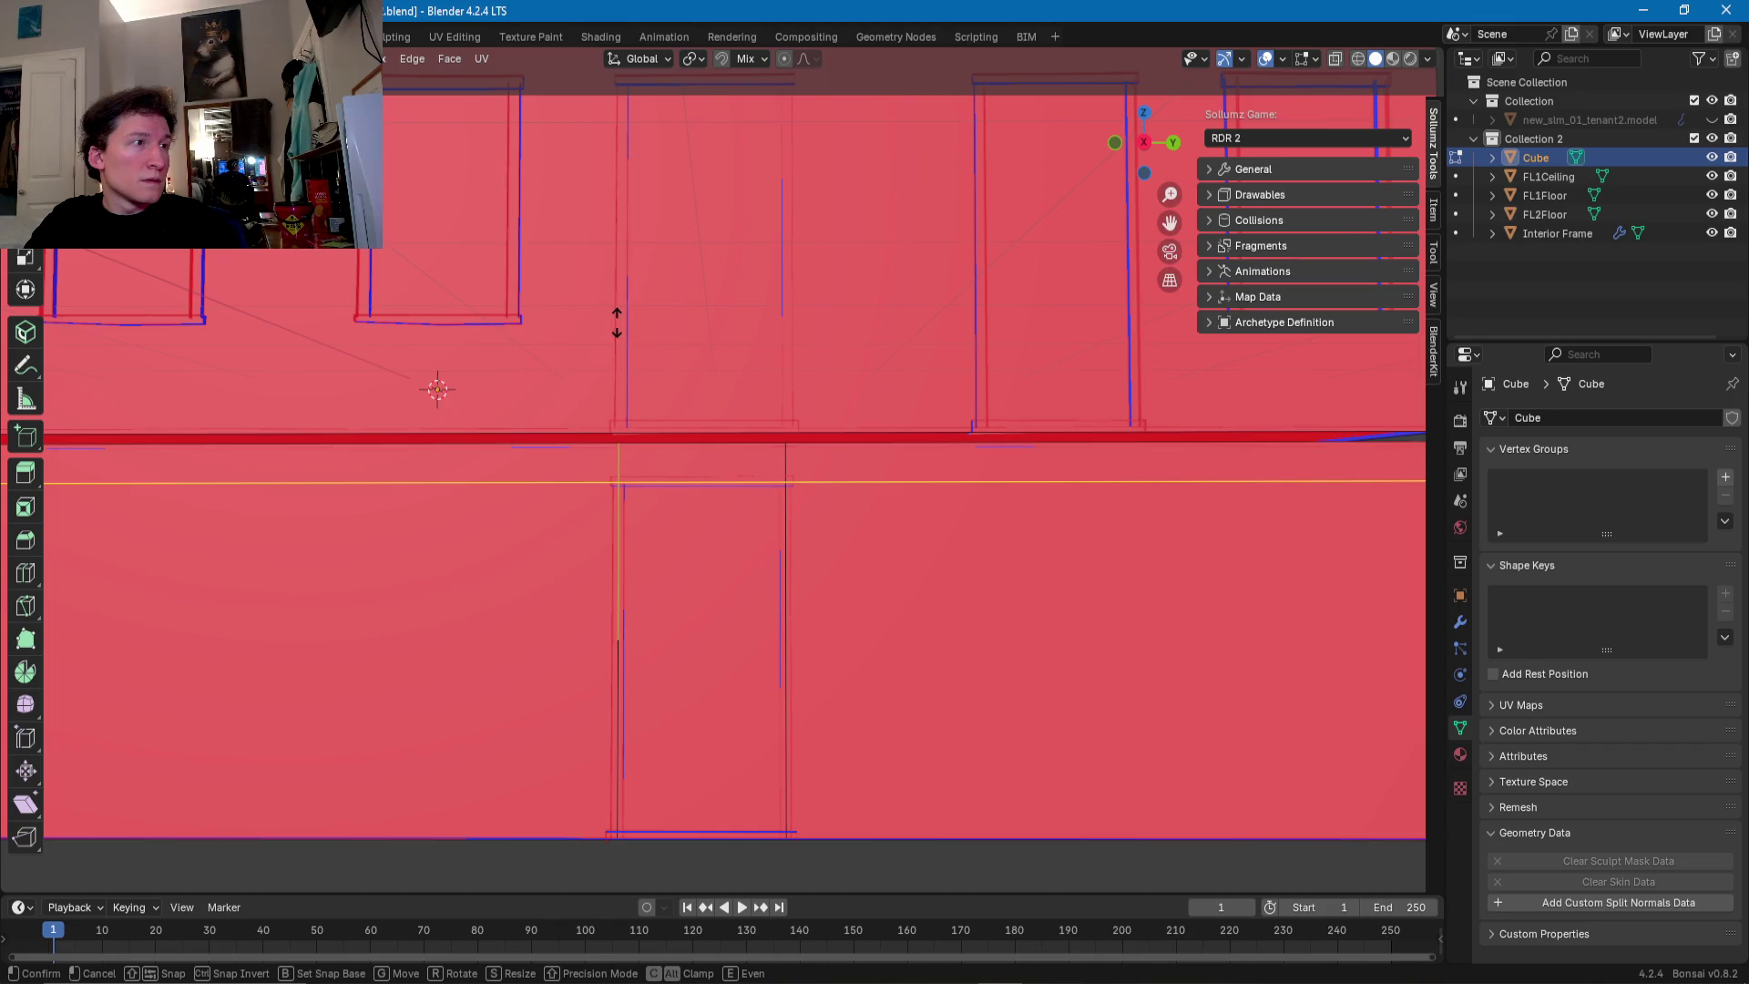
{"action": "left_click", "coordinate": [617, 323]}
{"action": "mouse_move", "coordinate": [633, 500]}
{"action": "middle_mouse_down"}
{"action": "mouse_move", "coordinate": [812, 574]}
{"action": "mouse_move", "coordinate": [996, 577]}
{"action": "mouse_move", "coordinate": [908, 591]}
{"action": "middle_mouse_up"}
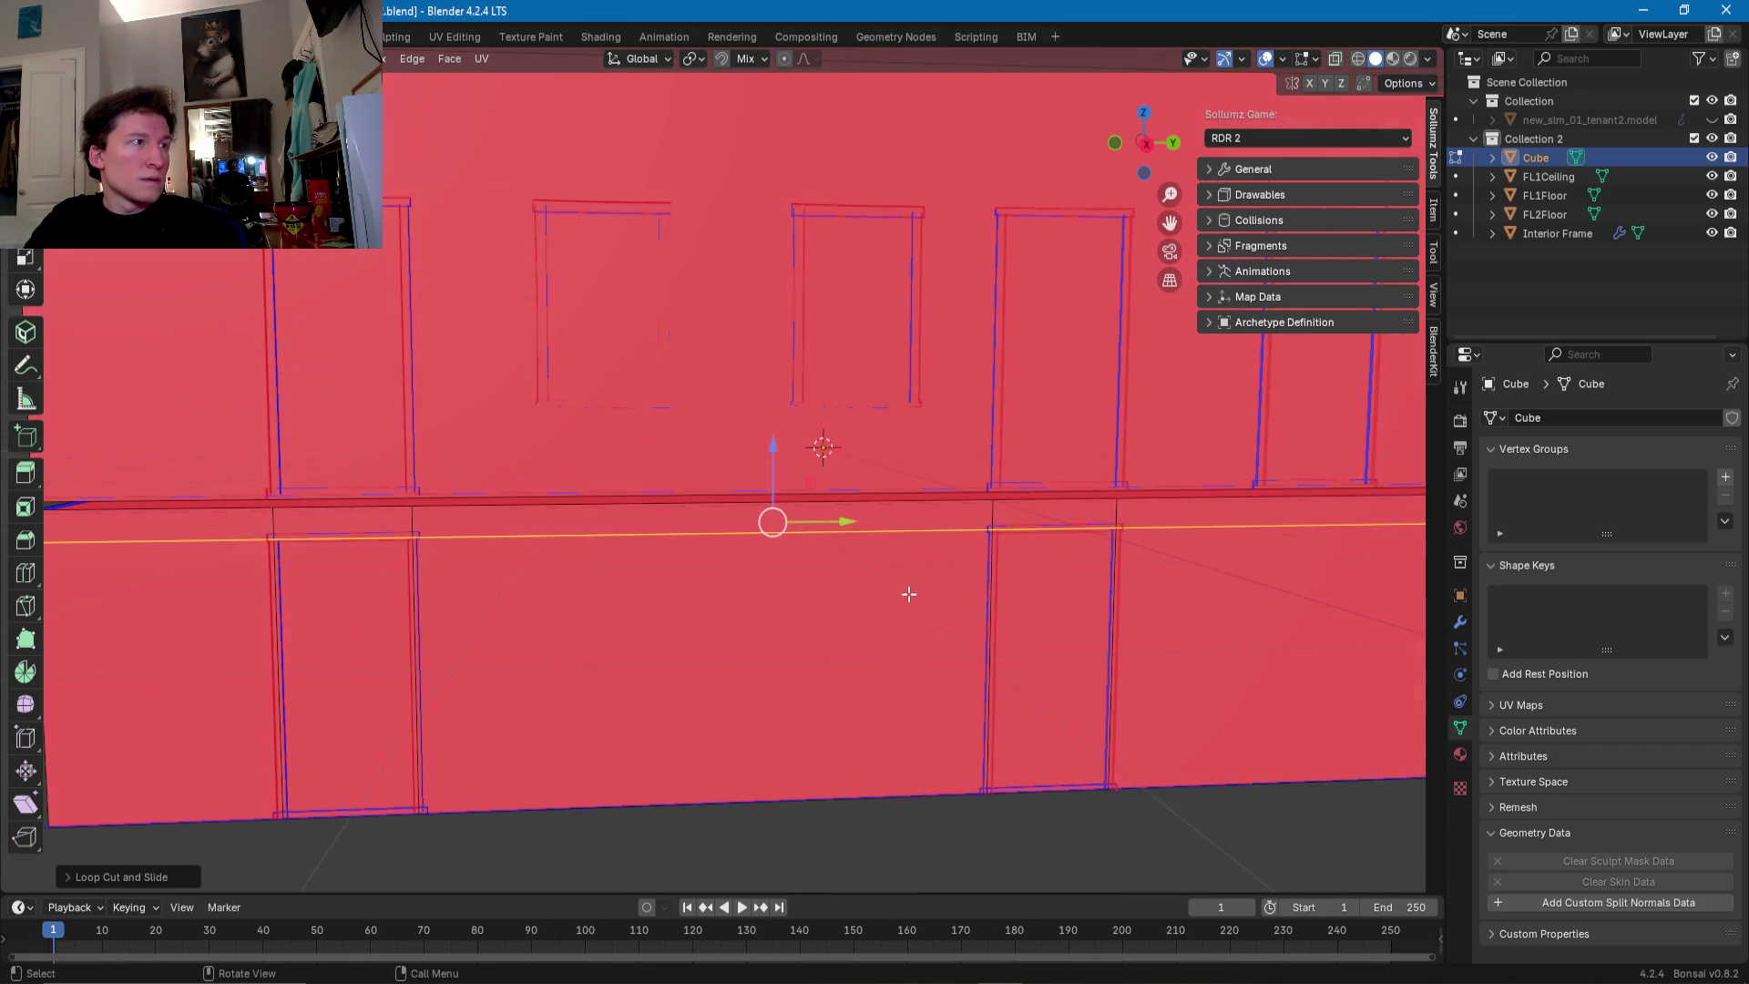
- Delete both door faces to open the doorways
{"action": "left_click", "coordinate": [891, 600]}
{"action": "left_click", "coordinate": [342, 663]}
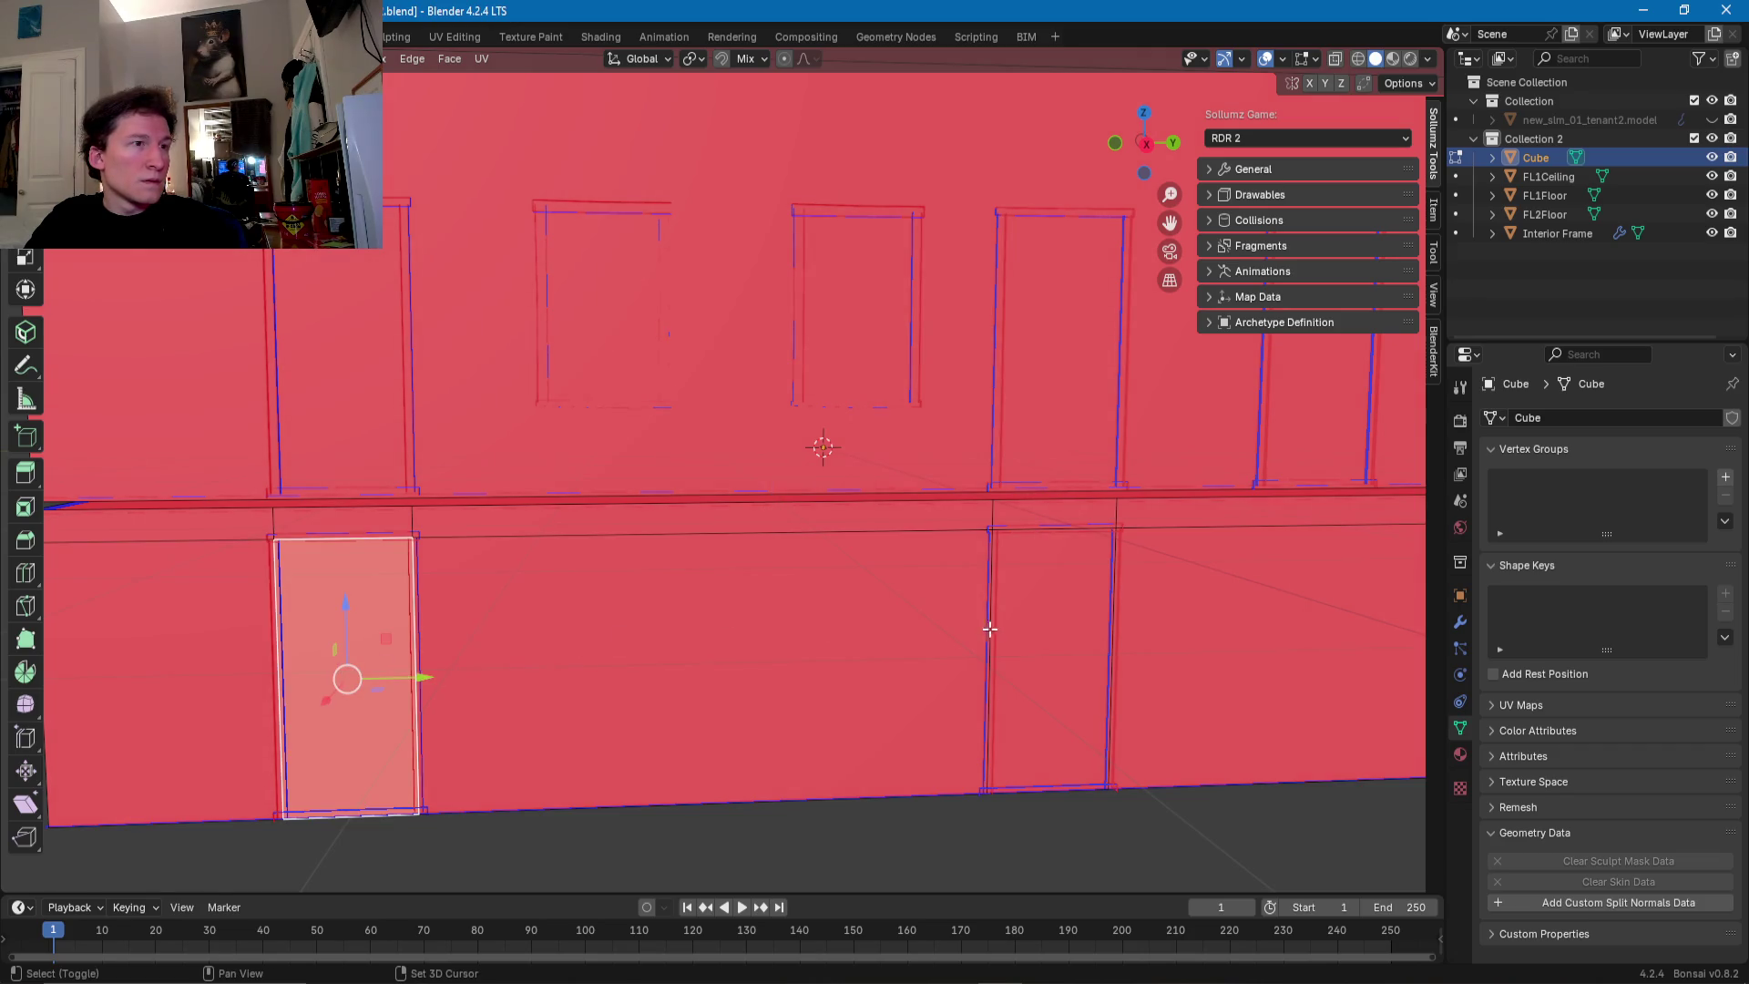
{"action": "left_click", "coordinate": [1047, 625], "text": "shift"}
{"action": "key", "text": "x"}
{"action": "left_click", "coordinate": [1047, 625]}
- Undo the last change and select the lower front wall faces
{"action": "mouse_move", "coordinate": [892, 637]}
{"action": "middle_mouse_down"}
{"action": "mouse_move", "coordinate": [852, 624]}
{"action": "mouse_move", "coordinate": [1077, 629]}
{"action": "mouse_move", "coordinate": [652, 633]}
{"action": "mouse_move", "coordinate": [949, 618]}
{"action": "middle_mouse_up"}
{"action": "scroll", "coordinate": [821, 609], "scroll_direction": "up", "scroll_amount": 3}
{"action": "scroll", "coordinate": [821, 609], "scroll_direction": "down", "scroll_amount": 3}
{"action": "middle_click_drag", "start_coordinate": [821, 609], "coordinate": [610, 636]}
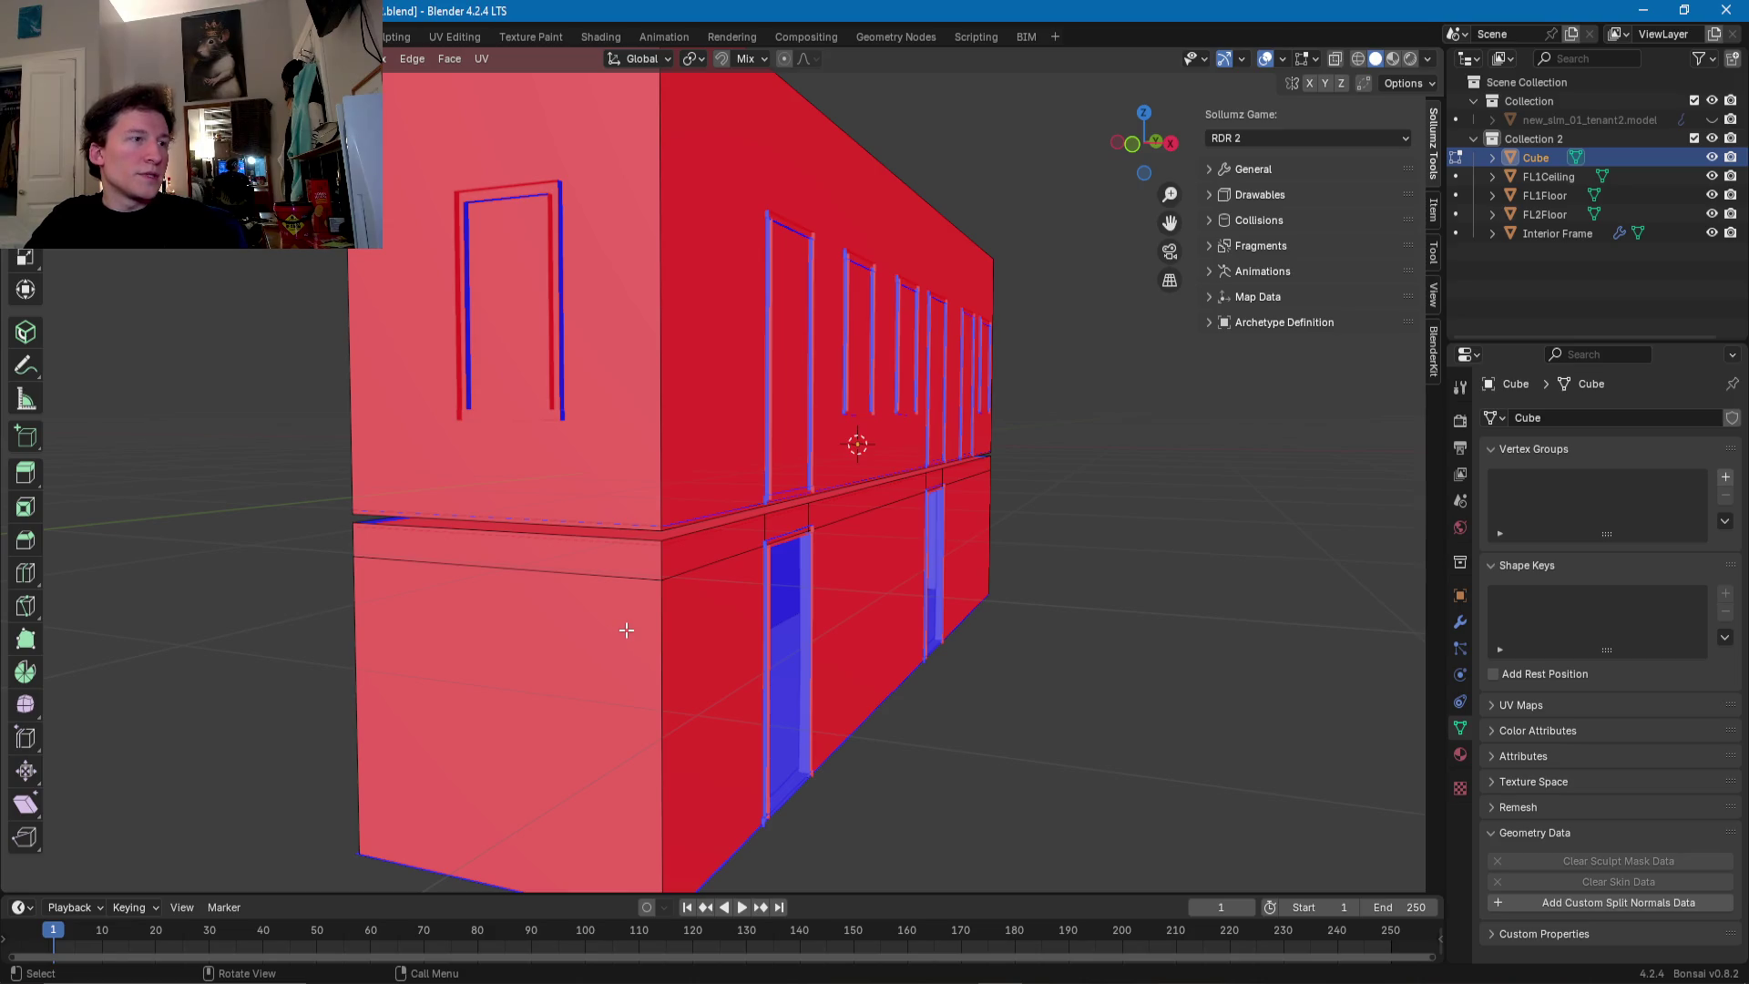
{"action": "key", "text": "ctrl+z"}
{"action": "key", "text": "ctrl+z"}
{"action": "key", "text": "ctrl+z"}
{"action": "key", "text": "ctrl+z"}
{"action": "key", "text": "ctrl+z"}
{"action": "key", "text": "ctrl+z"}
{"action": "key", "text": "ctrl+z"}
{"action": "key", "text": "ctrl+z"}
{"action": "key", "text": "ctrl+z"}
{"action": "left_click", "coordinate": [892, 578]}
- Separate the selected lower front faces into a new object renamed FL1FrontWall
{"action": "mouse_move", "coordinate": [891, 579]}
{"action": "middle_mouse_down"}
{"action": "mouse_move", "coordinate": [754, 579]}
{"action": "mouse_move", "coordinate": [858, 546]}
{"action": "middle_mouse_up"}
{"action": "right_click", "coordinate": [774, 583]}
{"action": "mouse_move", "coordinate": [779, 586]}
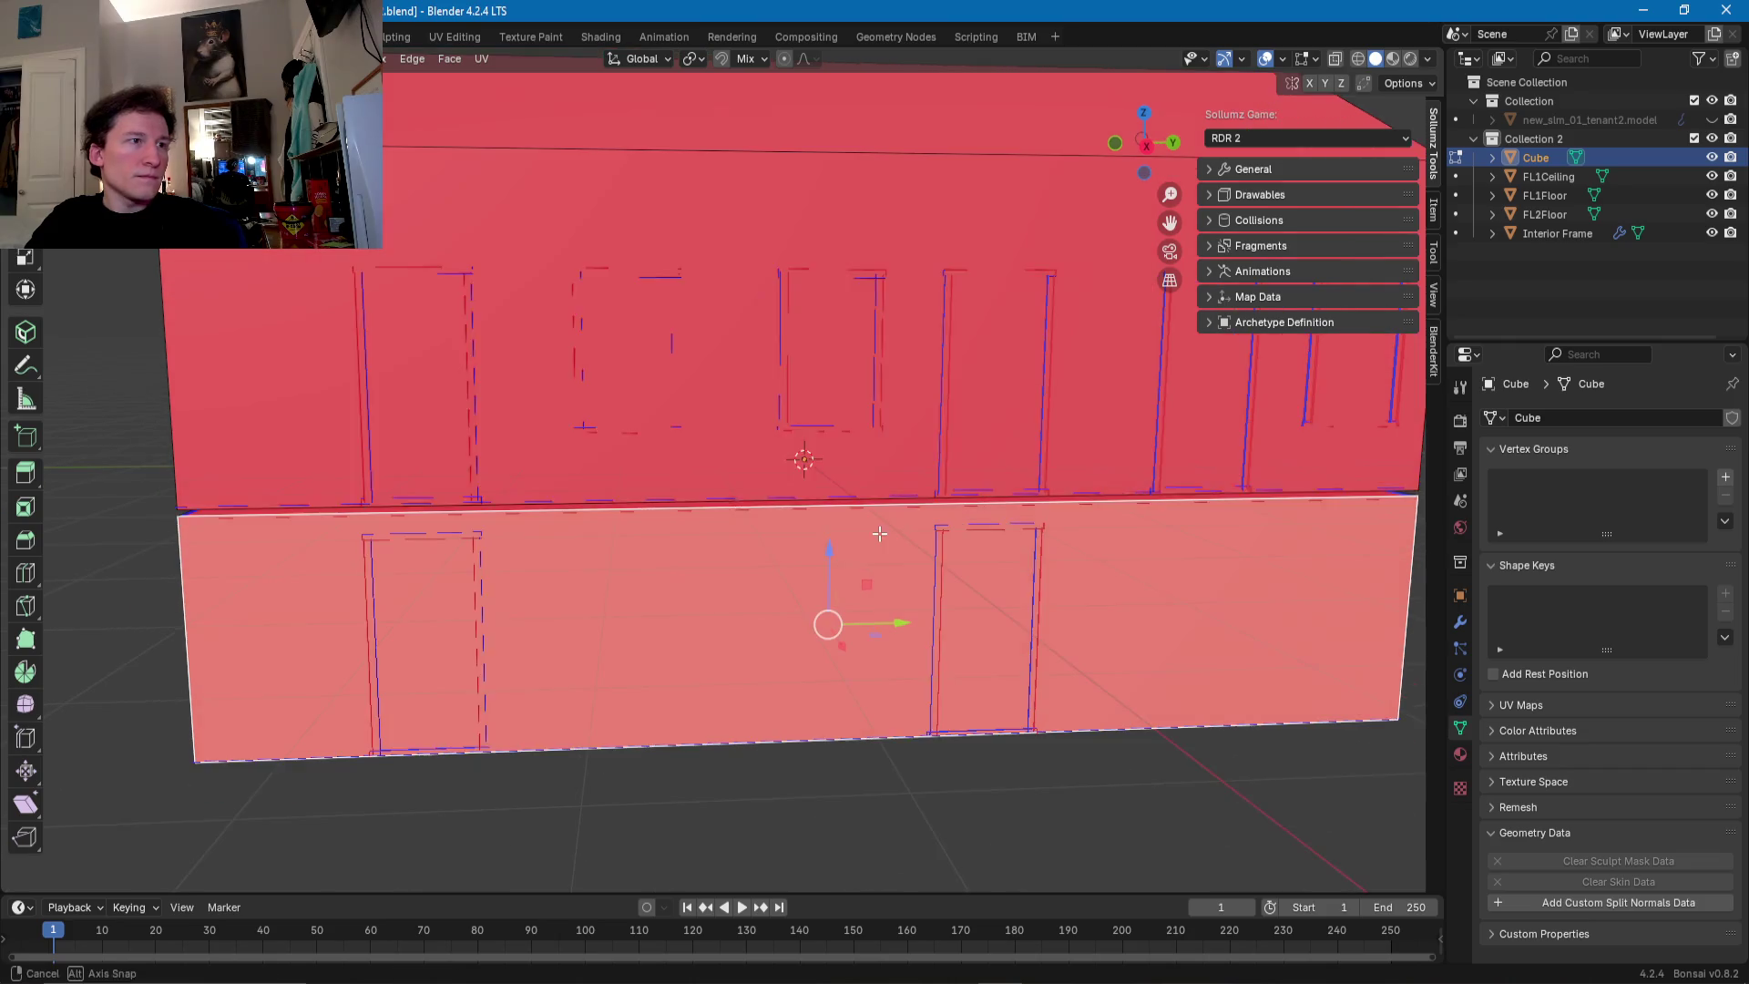
{"action": "right_click", "coordinate": [858, 546]}
{"action": "mouse_move", "coordinate": [858, 547]}
{"action": "left_click", "coordinate": [961, 548]}
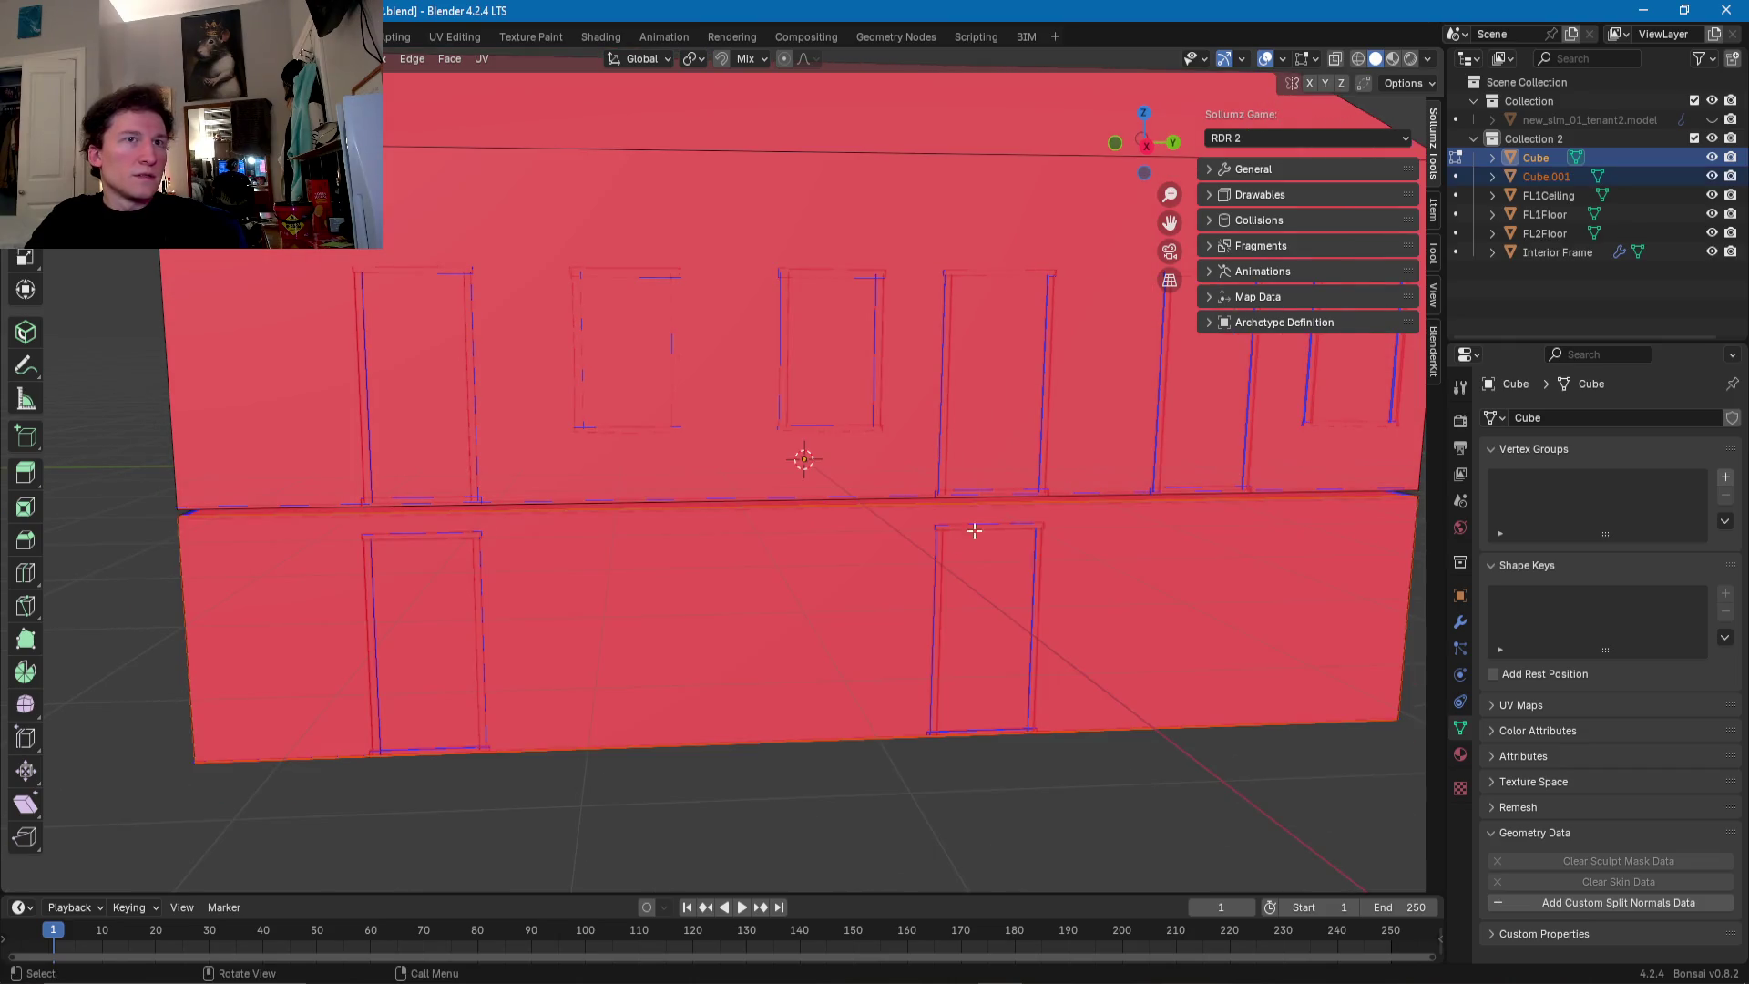
{"action": "double_click", "coordinate": [1568, 176]}
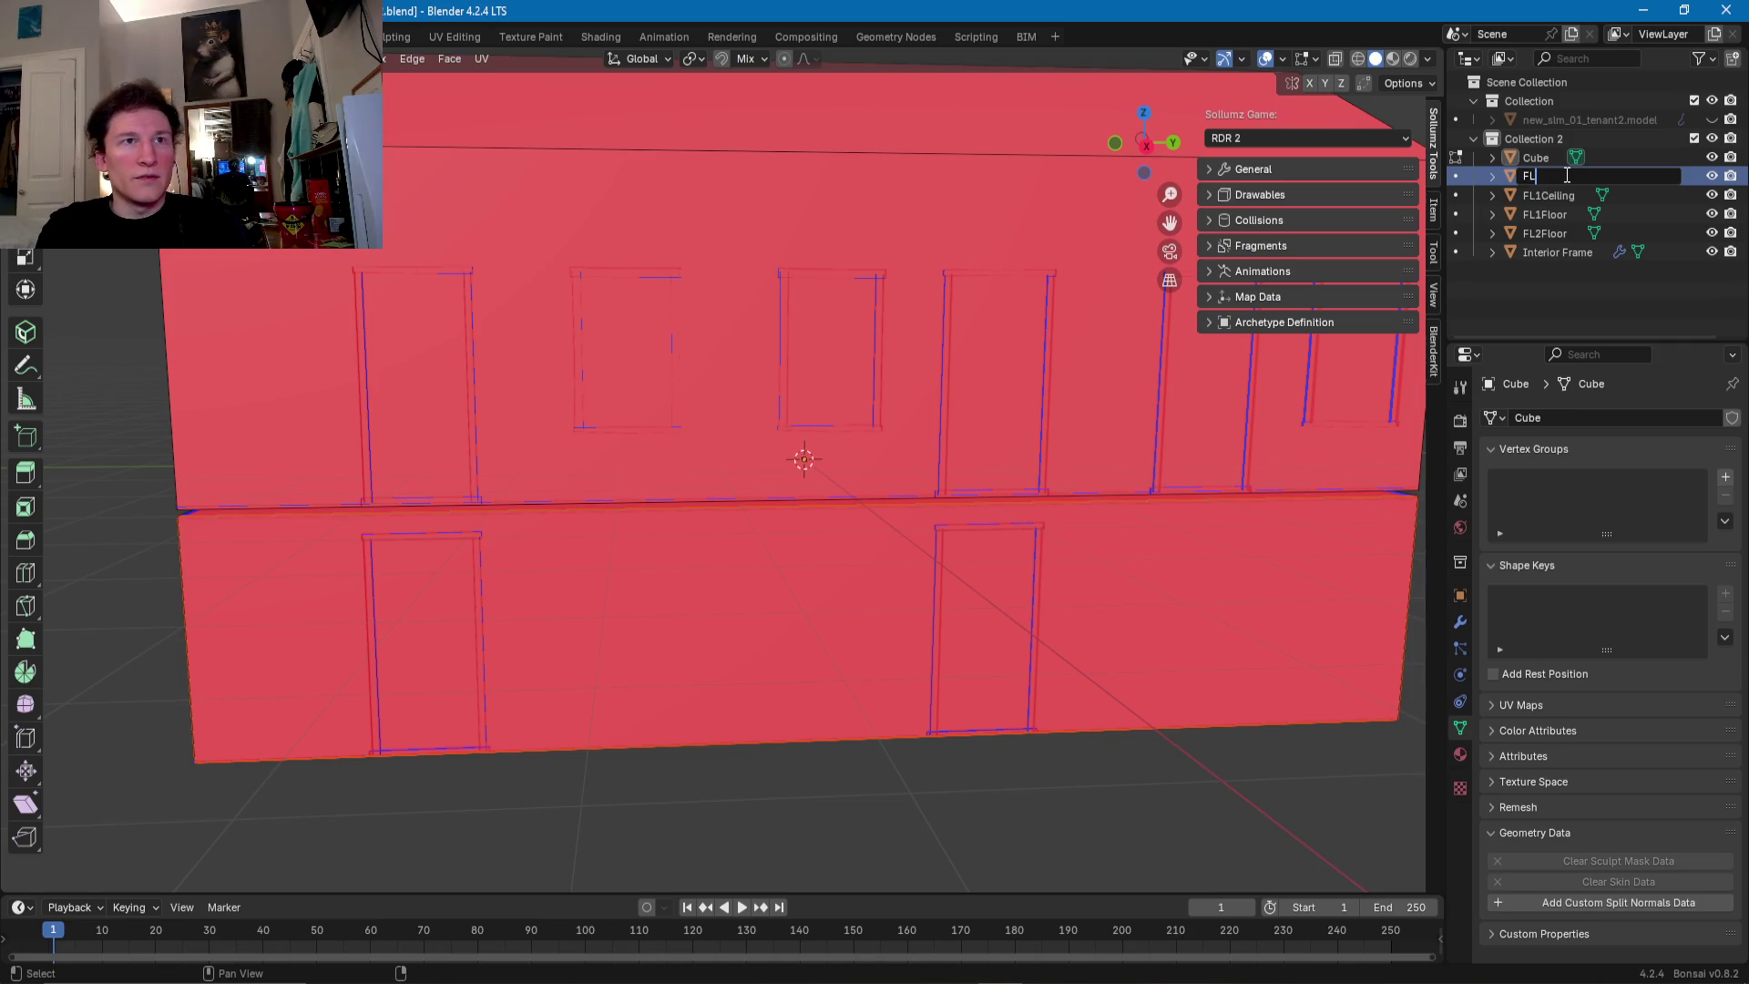
{"action": "type", "text": "FL1FrontWall"}
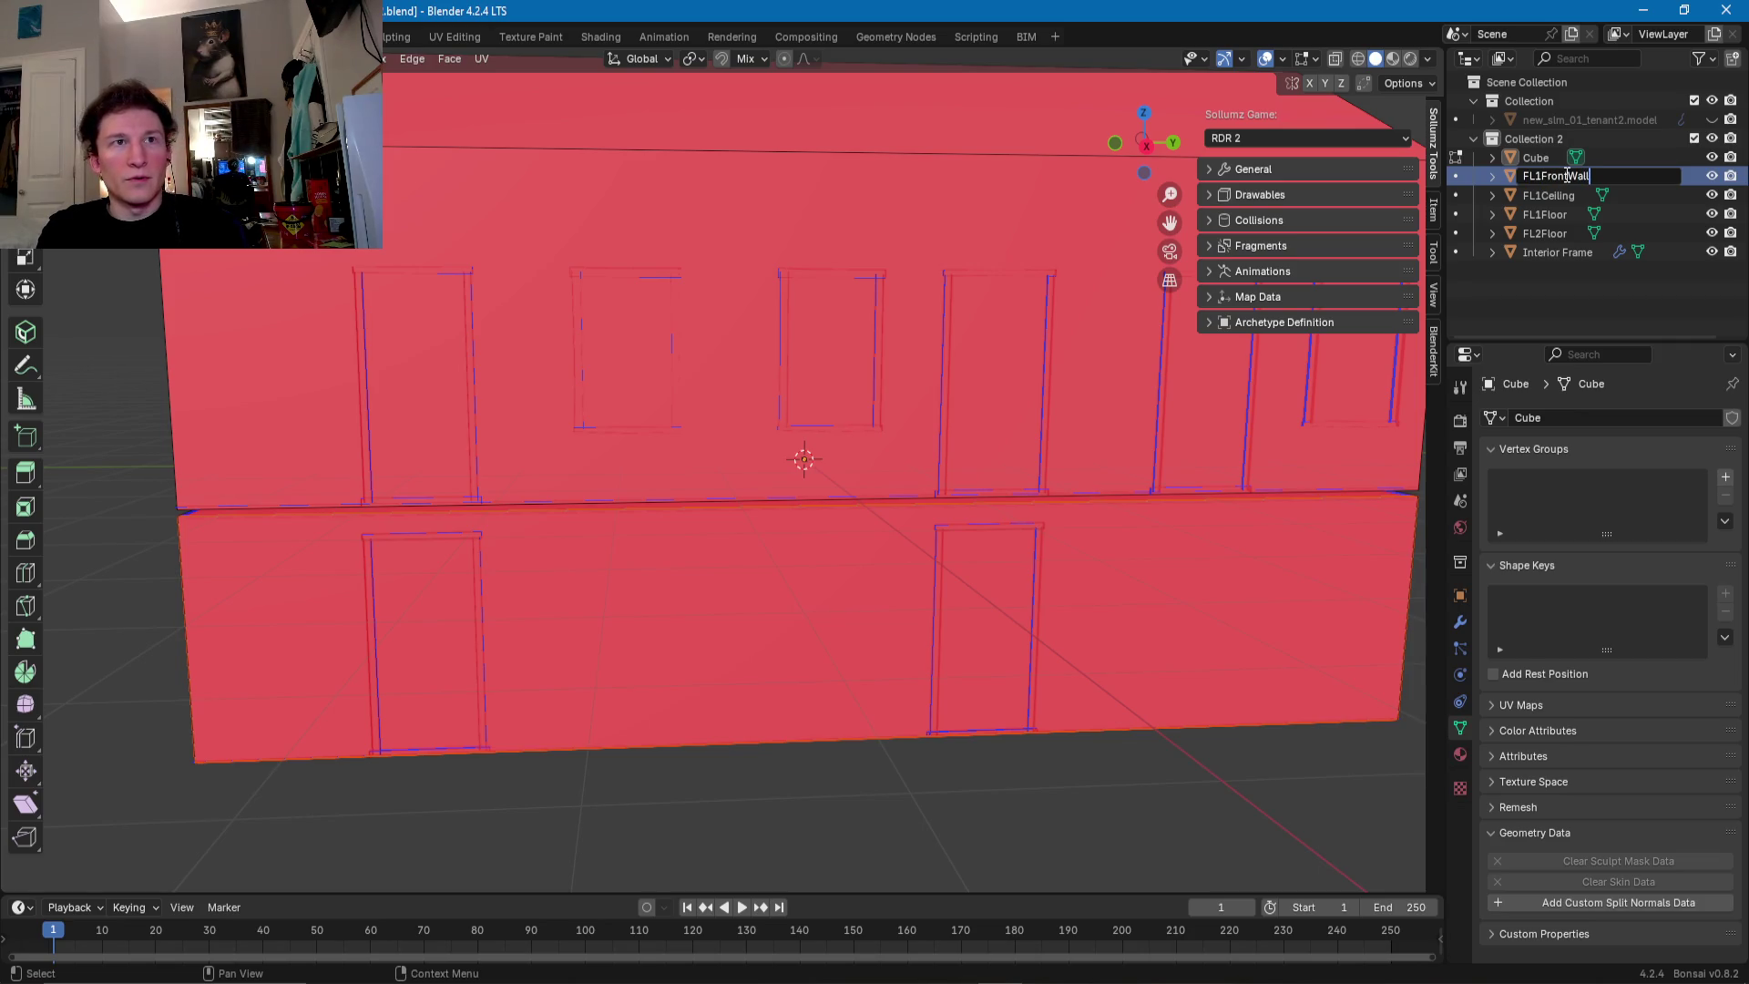
{"action": "key", "text": "Return"}
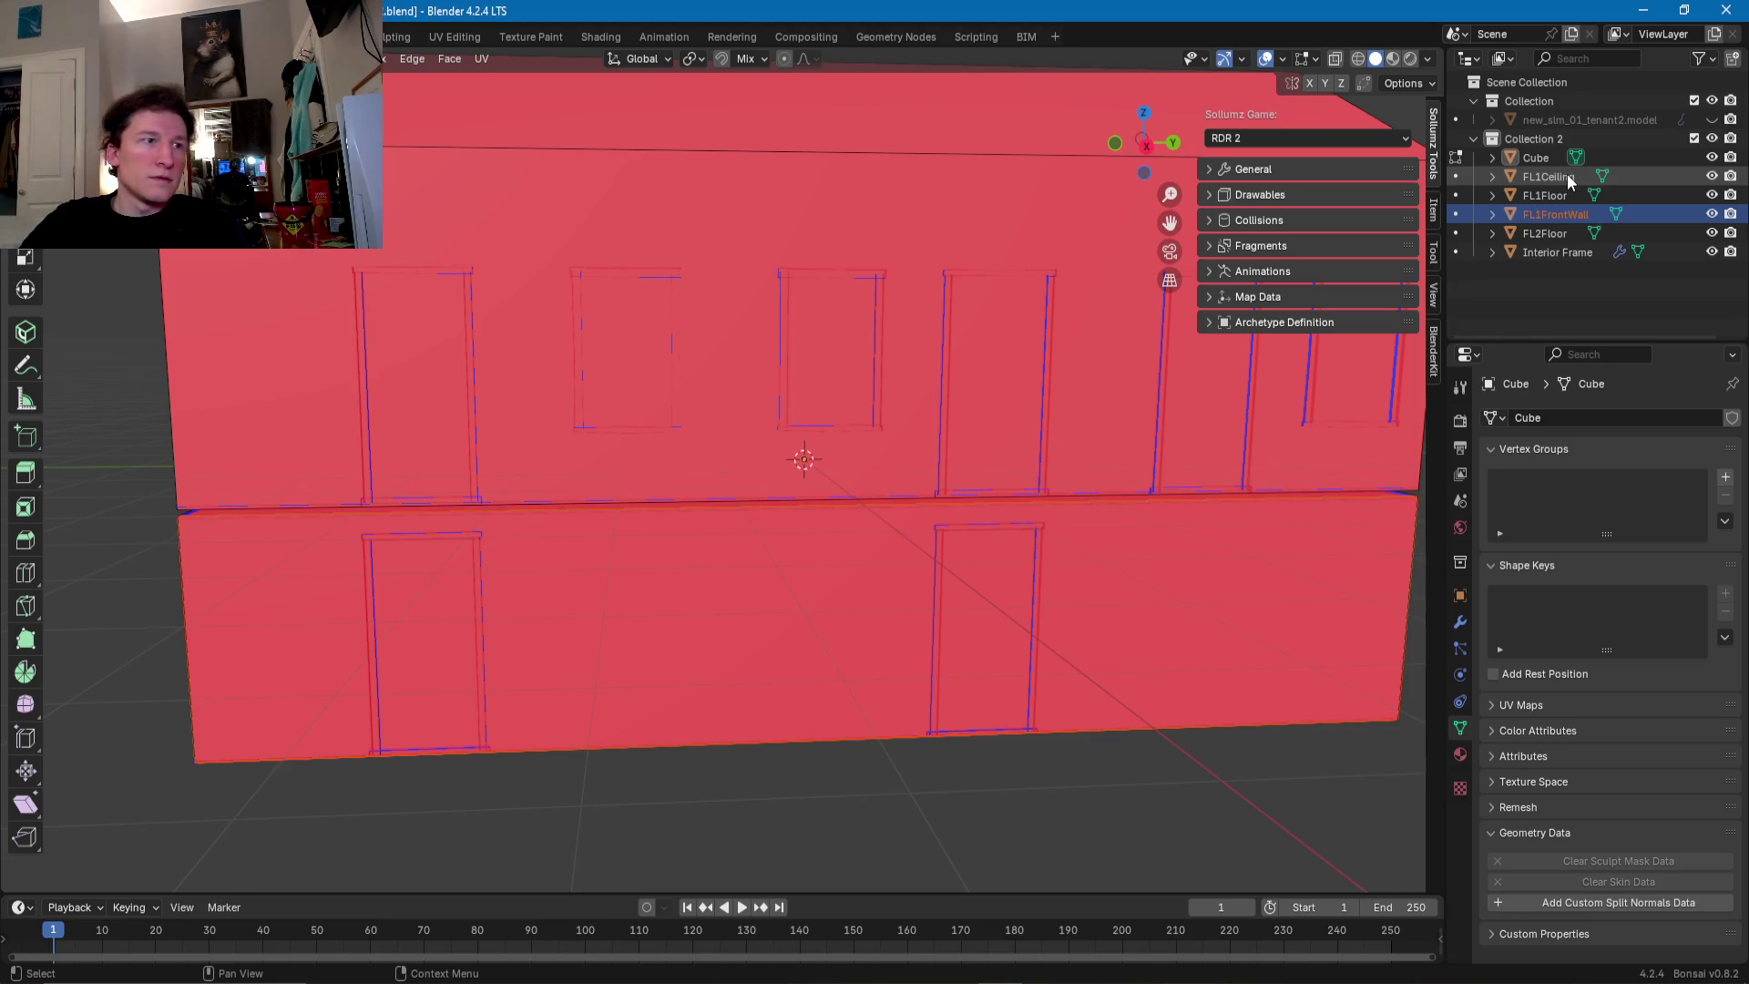
{"action": "mouse_move", "coordinate": [1073, 484]}
{"action": "middle_mouse_down"}
{"action": "mouse_move", "coordinate": [1004, 511]}
{"action": "mouse_move", "coordinate": [1076, 517]}
{"action": "mouse_move", "coordinate": [1003, 507]}
{"action": "mouse_move", "coordinate": [945, 602]}
{"action": "mouse_move", "coordinate": [898, 519]}
{"action": "middle_mouse_up"}
{"action": "key", "text": "Tab"}
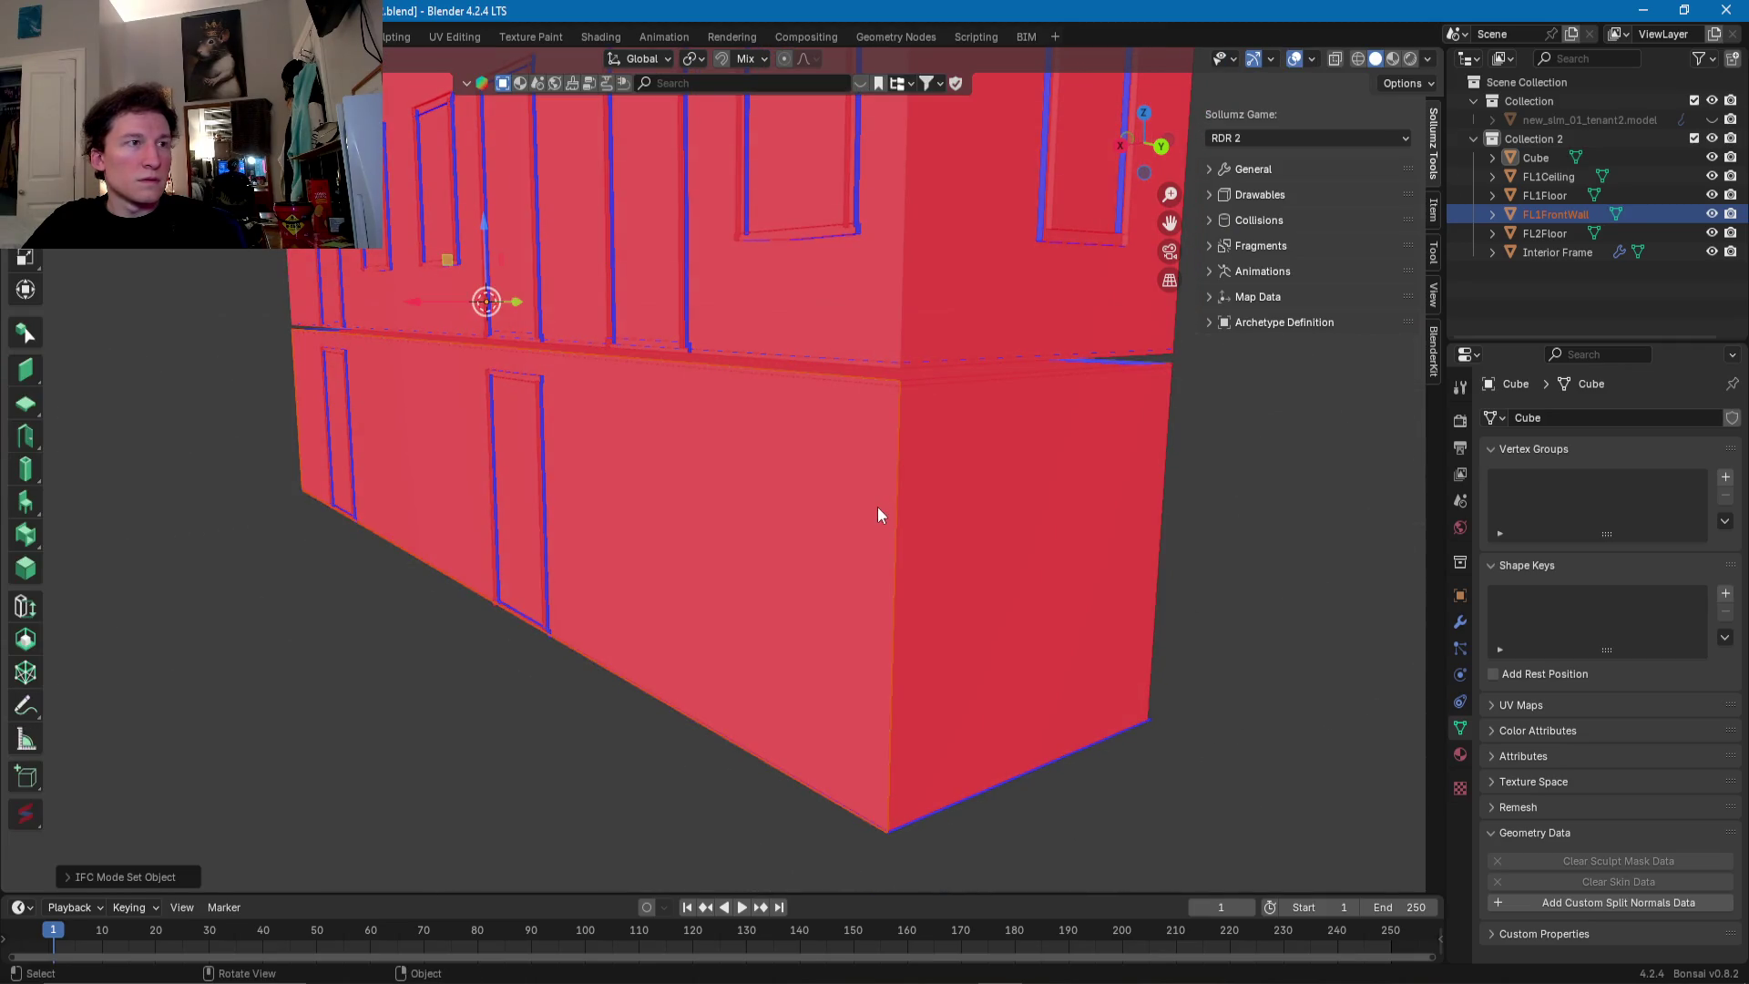
- In FL1FrontWall's Edit Mode, slide one vertical corner edge along Y
{"action": "key", "text": "Tab"}
{"action": "left_click", "coordinate": [878, 506]}
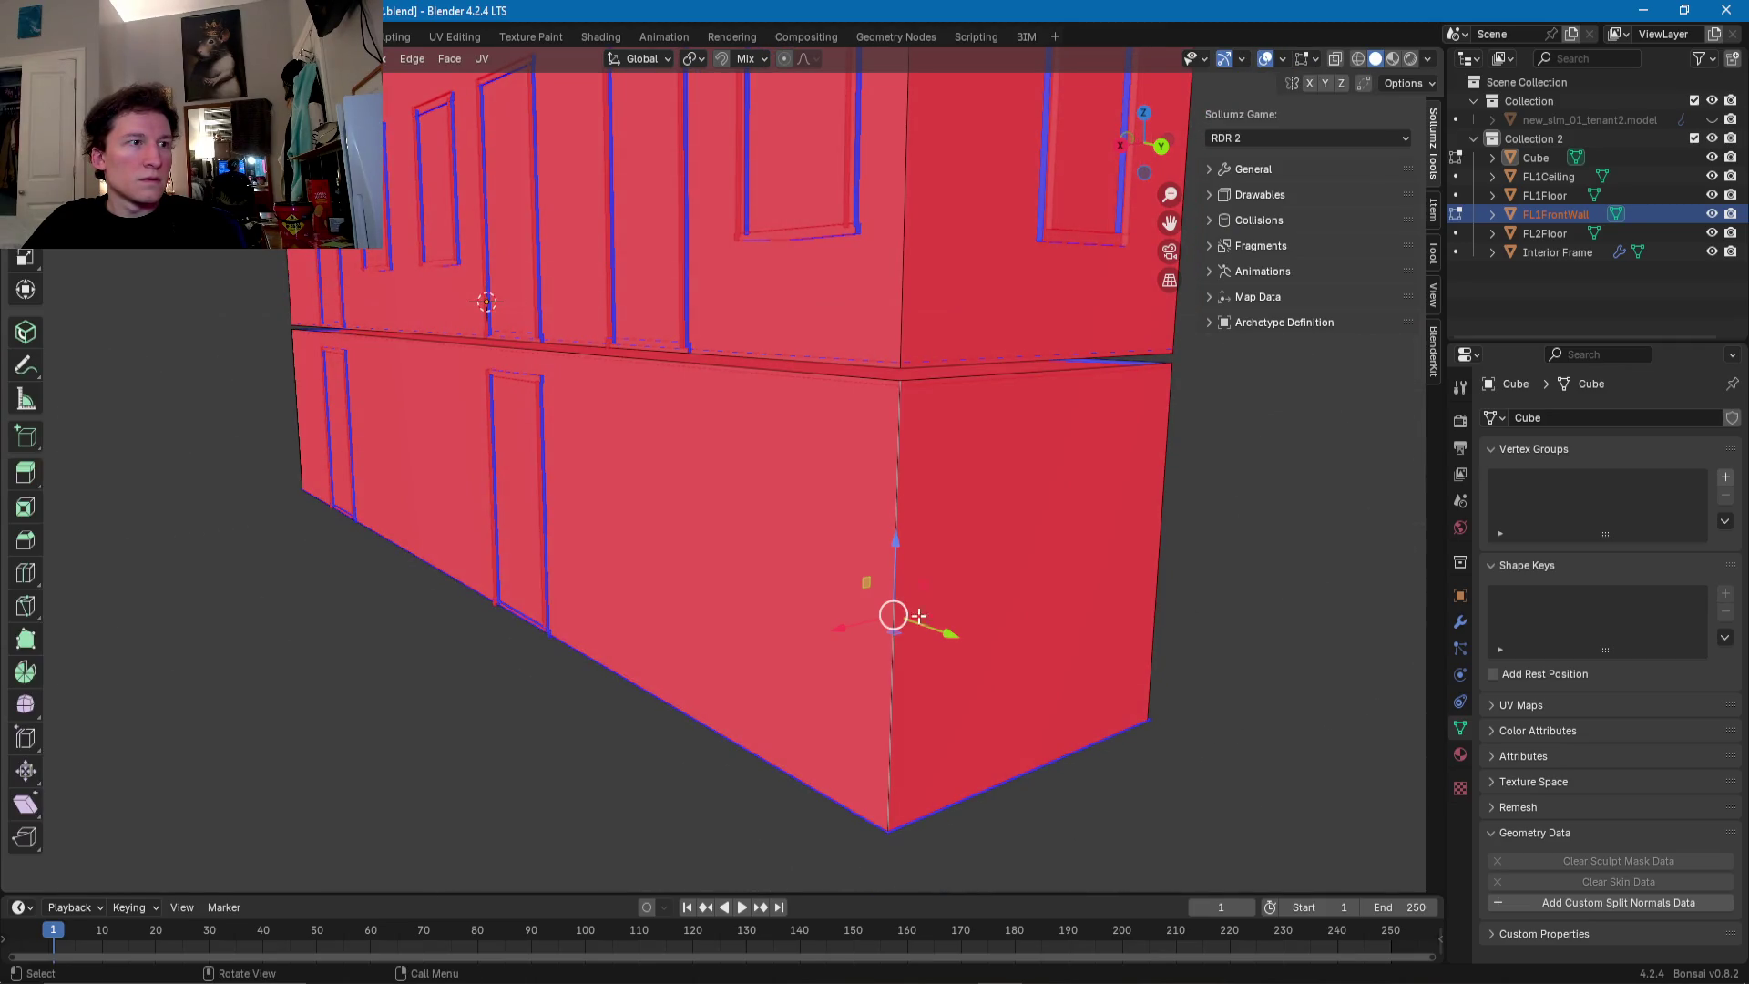
{"action": "key", "text": "Tab"}
{"action": "left_click", "coordinate": [818, 606]}
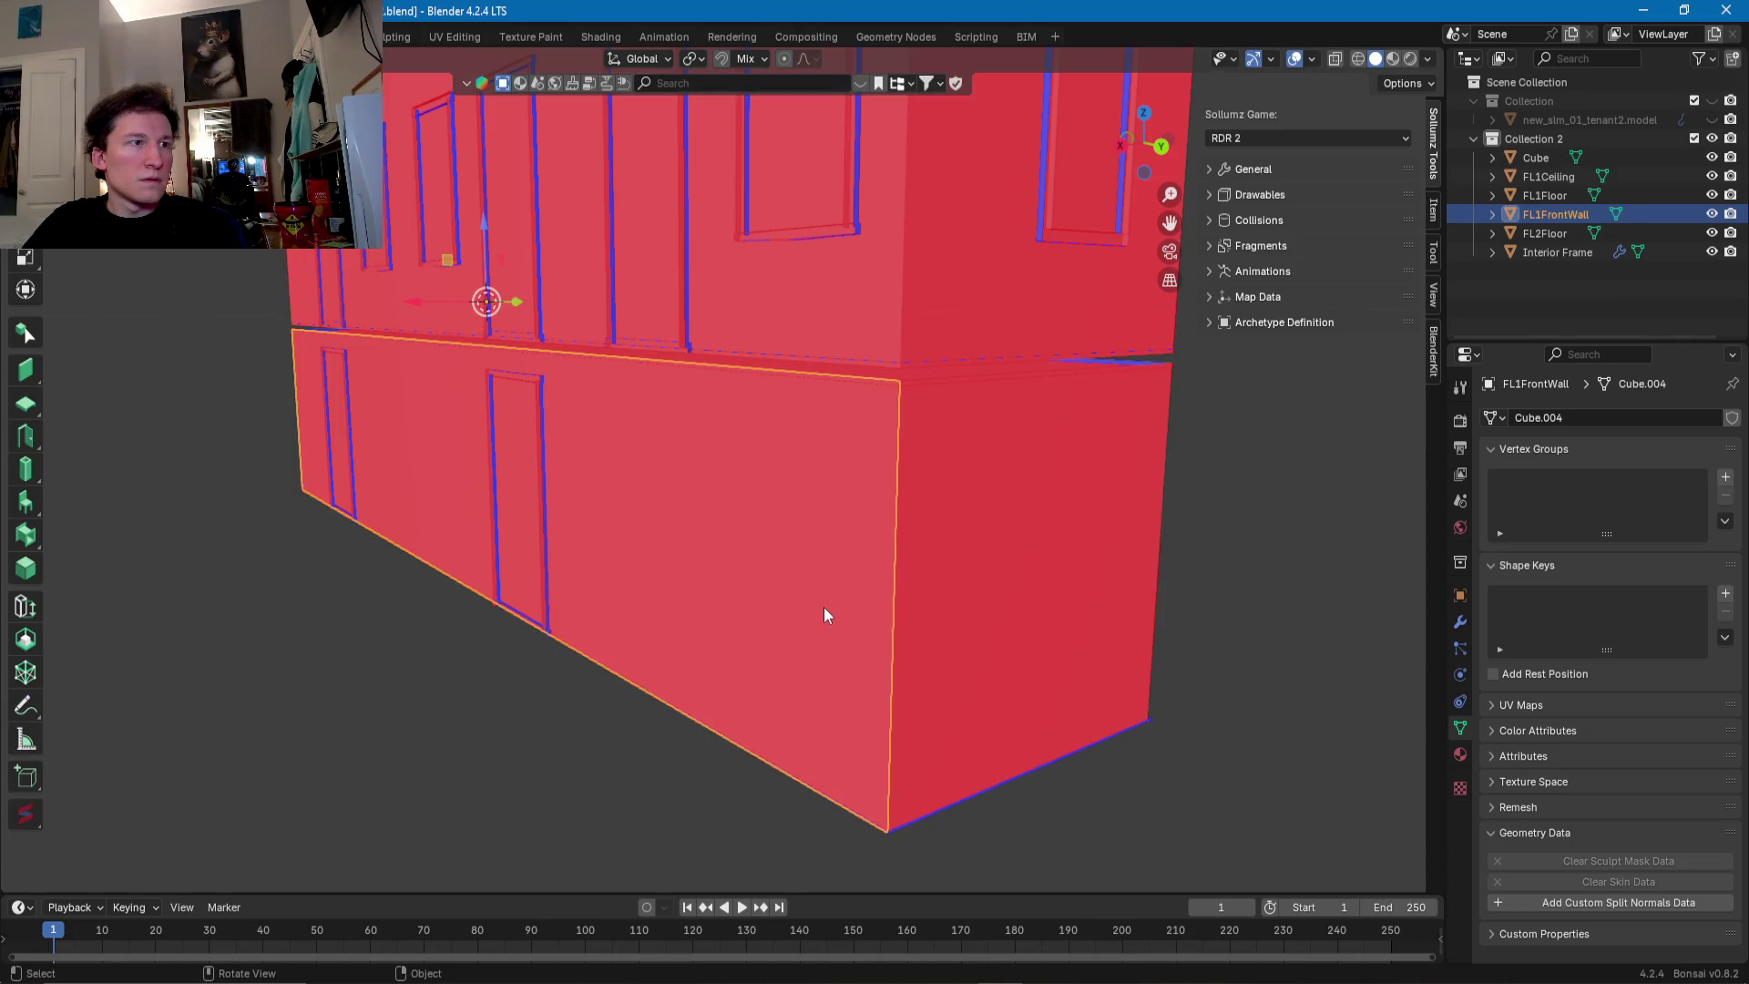
{"action": "key", "text": "Tab"}
{"action": "left_click", "coordinate": [893, 581]}
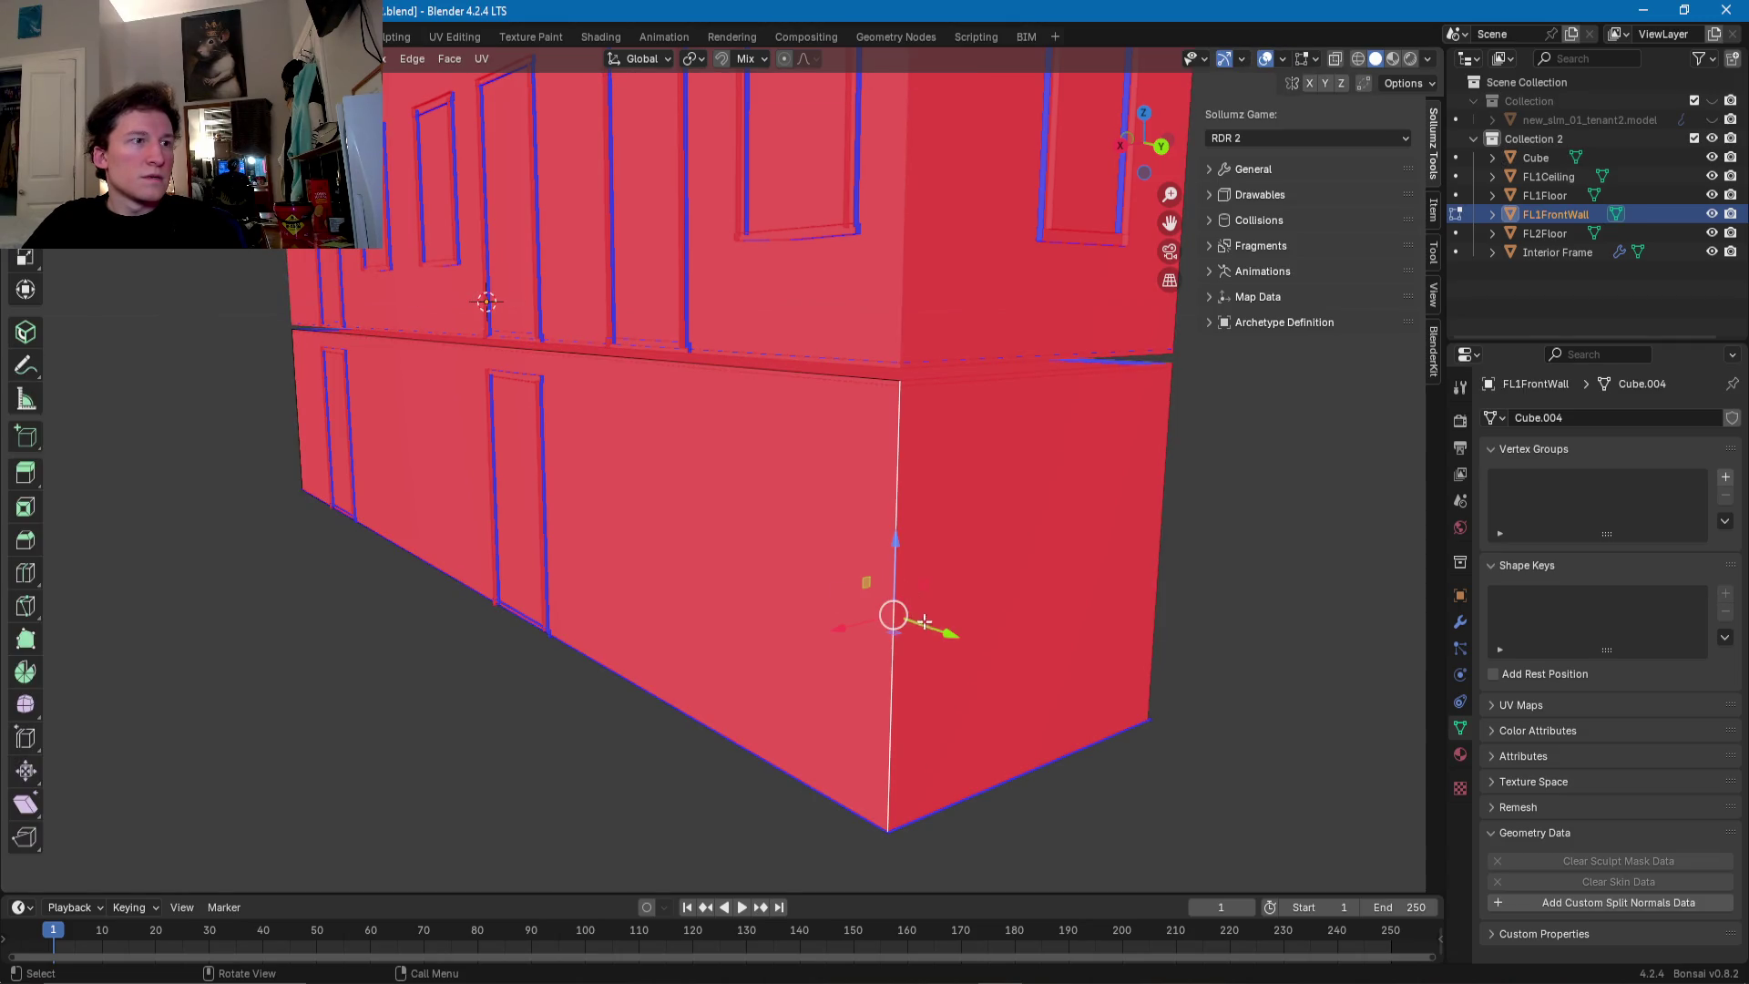
{"action": "key", "text": "g"}
{"action": "key", "text": "y"}
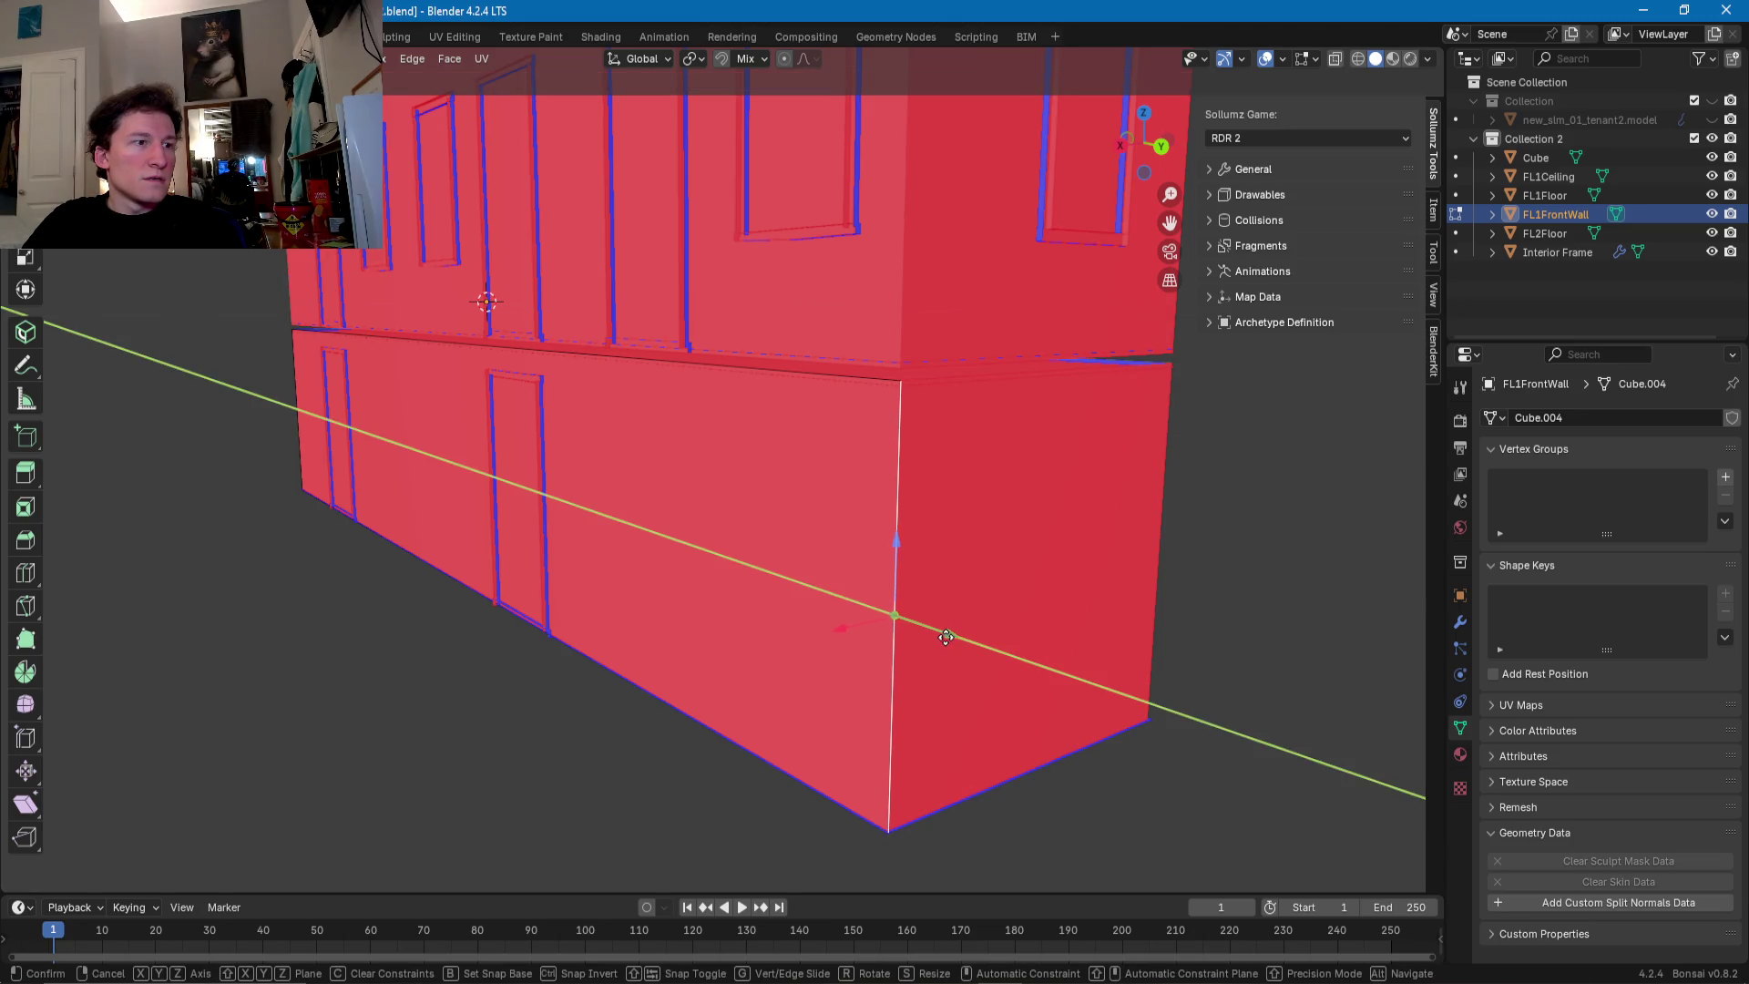
{"action": "left_click", "coordinate": [948, 635]}
- Slide the wall's far-end vertical edge along Y to line up the corner
{"action": "mouse_move", "coordinate": [948, 635]}
{"action": "middle_mouse_down"}
{"action": "mouse_move", "coordinate": [695, 656]}
{"action": "mouse_move", "coordinate": [637, 560]}
{"action": "middle_mouse_up"}
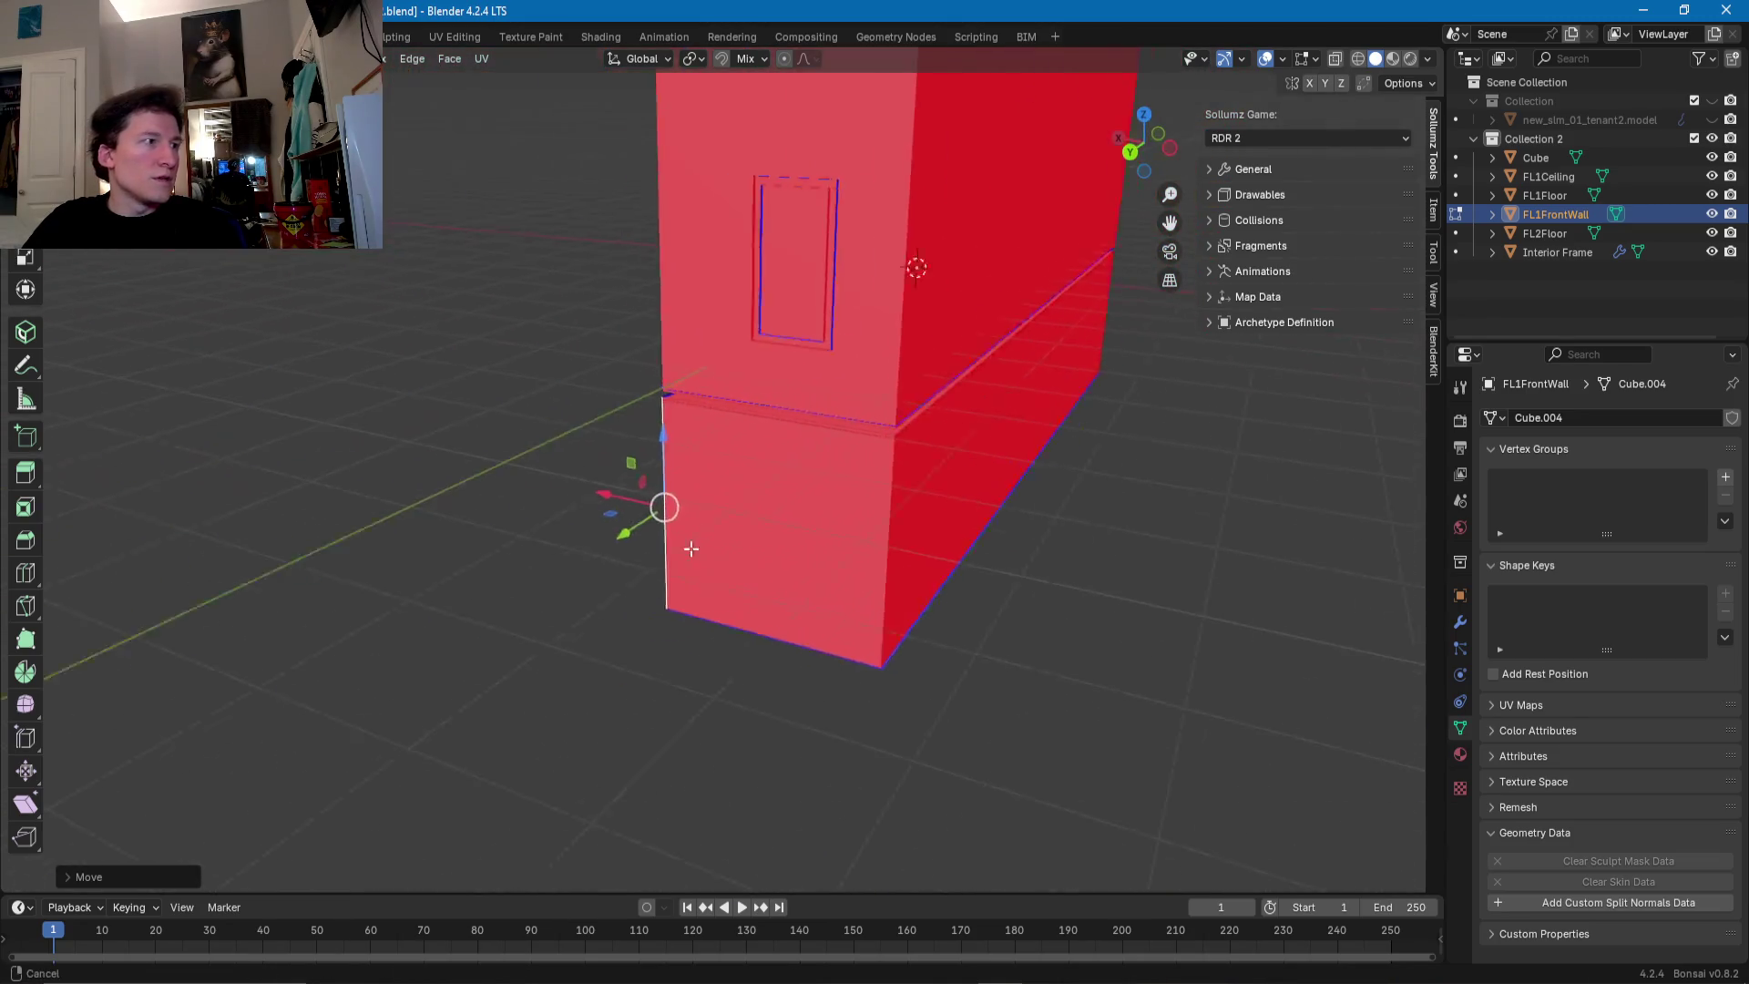
{"action": "mouse_move", "coordinate": [320, 732]}
{"action": "middle_mouse_down"}
{"action": "mouse_move", "coordinate": [752, 554]}
{"action": "mouse_move", "coordinate": [637, 578]}
{"action": "middle_mouse_up"}
{"action": "scroll", "coordinate": [925, 548], "scroll_direction": "up", "scroll_amount": 5}
{"action": "left_click", "coordinate": [745, 588]}
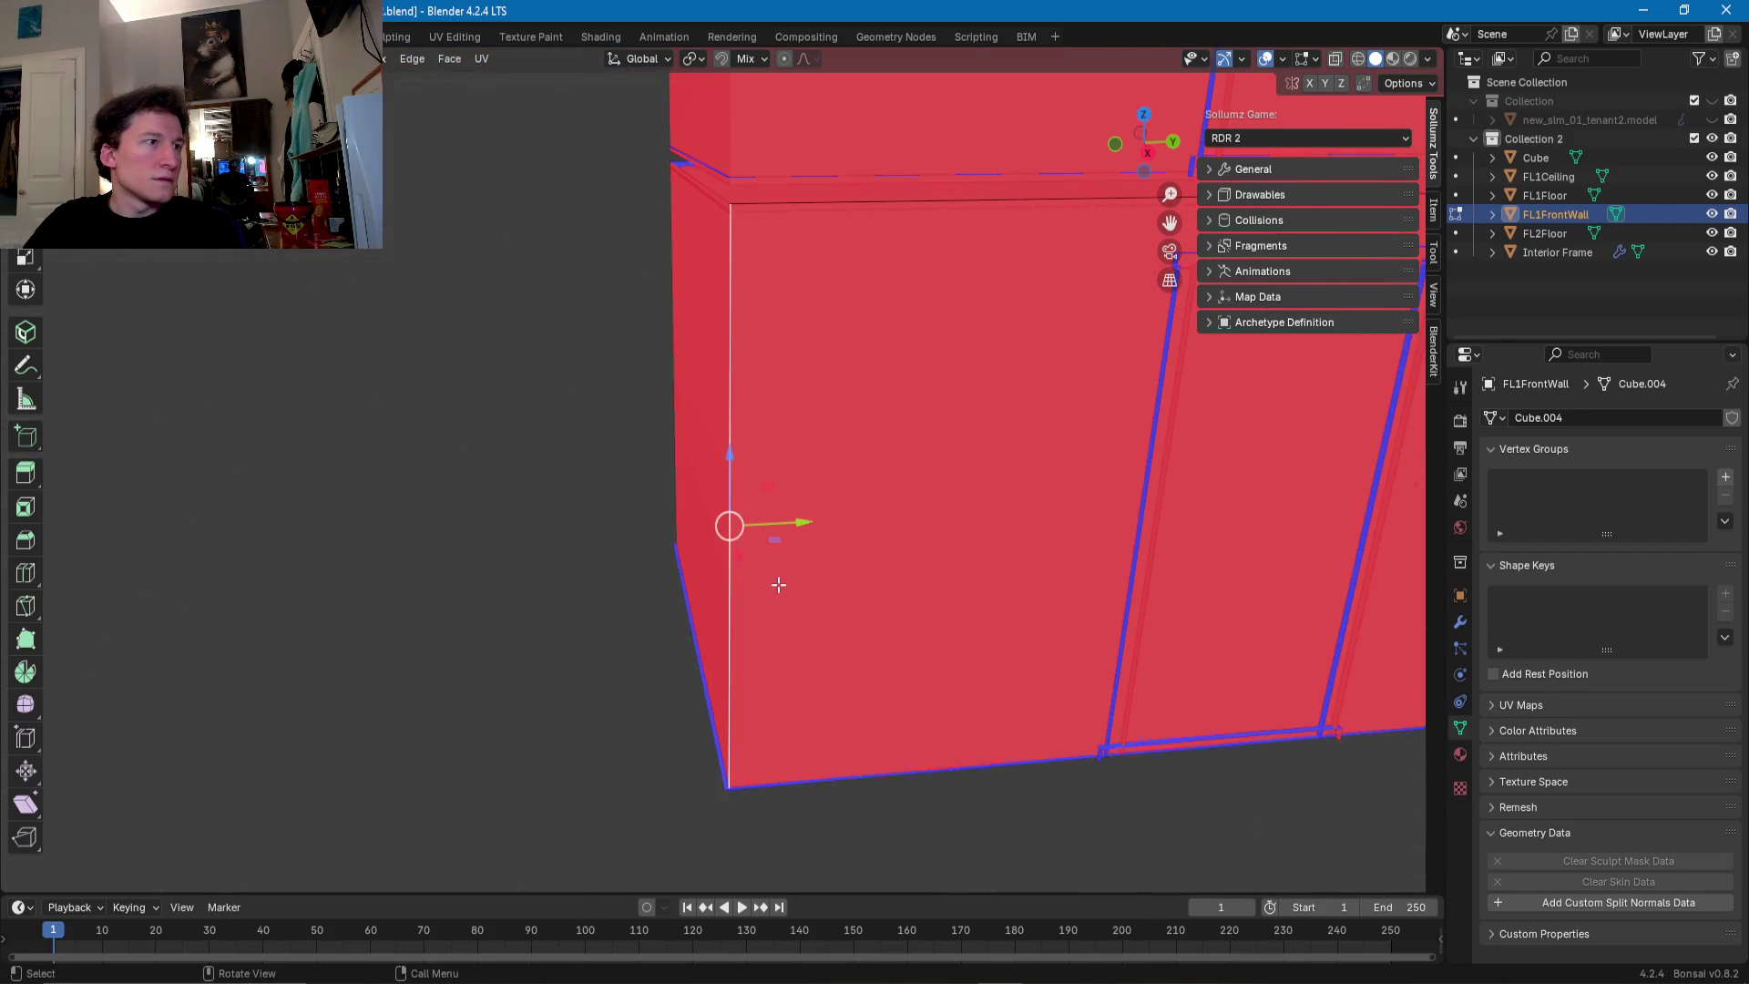
{"action": "scroll", "coordinate": [778, 586], "scroll_direction": "up", "scroll_amount": 1}
{"action": "left_click_drag", "start_coordinate": [794, 534], "coordinate": [780, 535]}
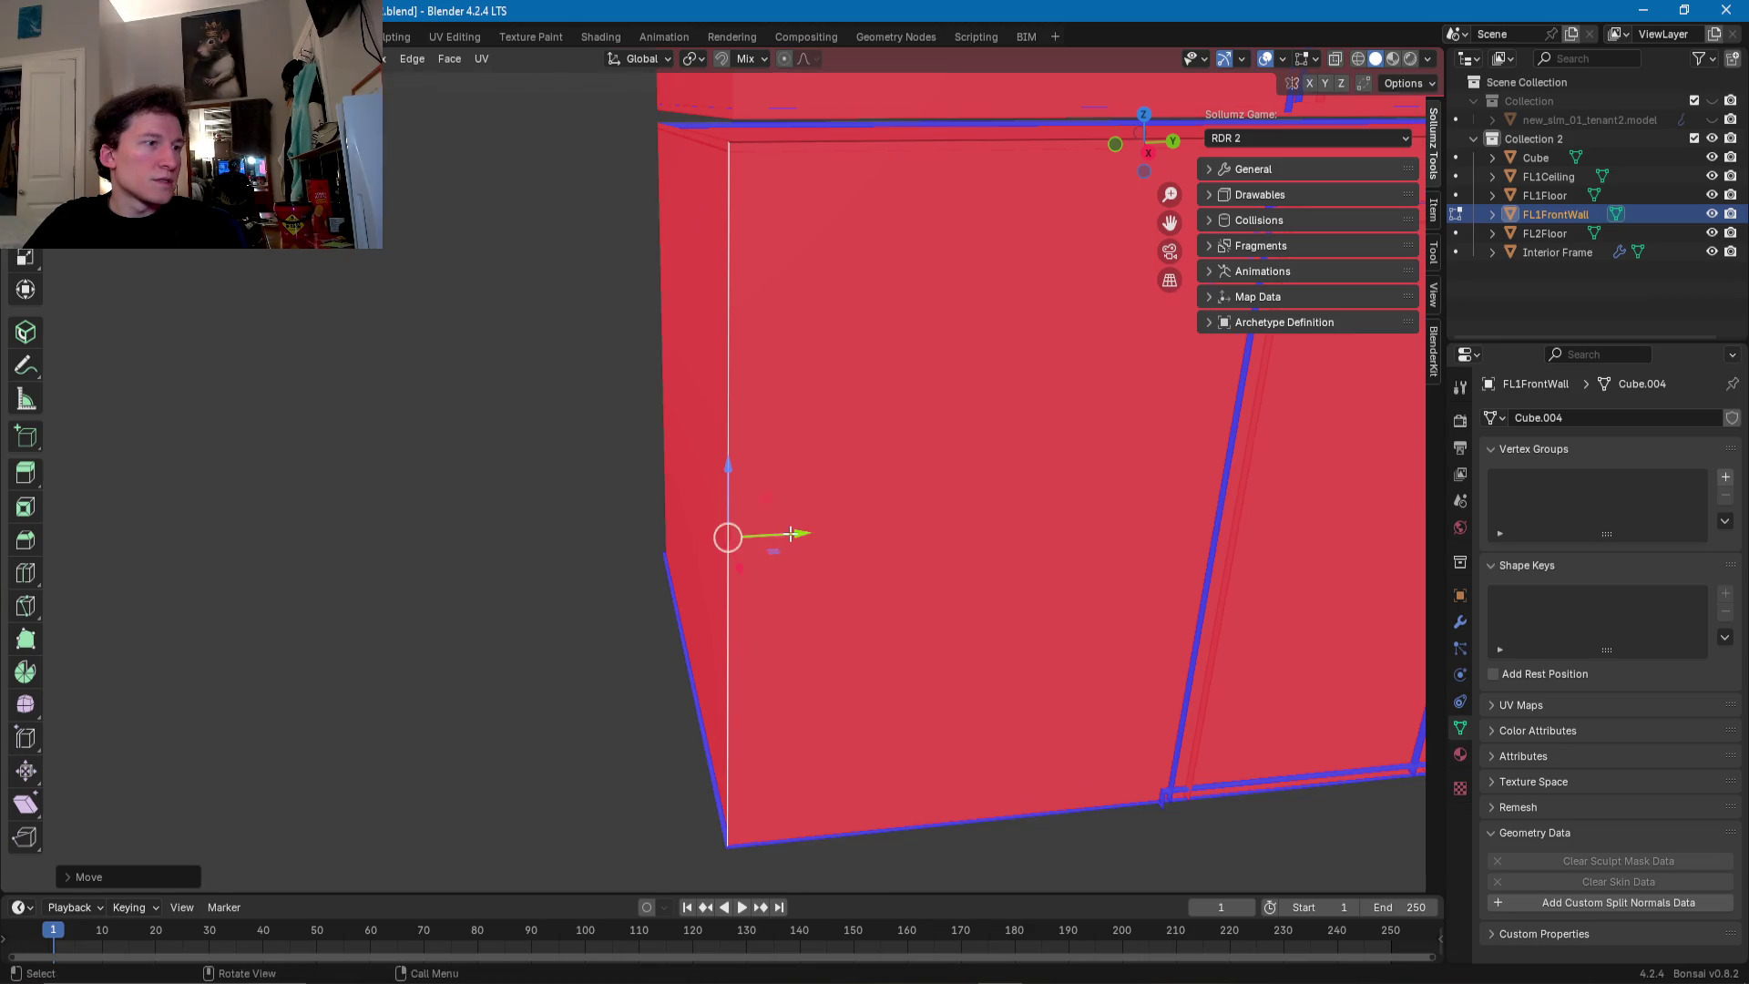
- Make Cube the active object and select one of its wall faces
{"action": "middle_click_drag", "start_coordinate": [781, 536], "coordinate": [823, 502]}
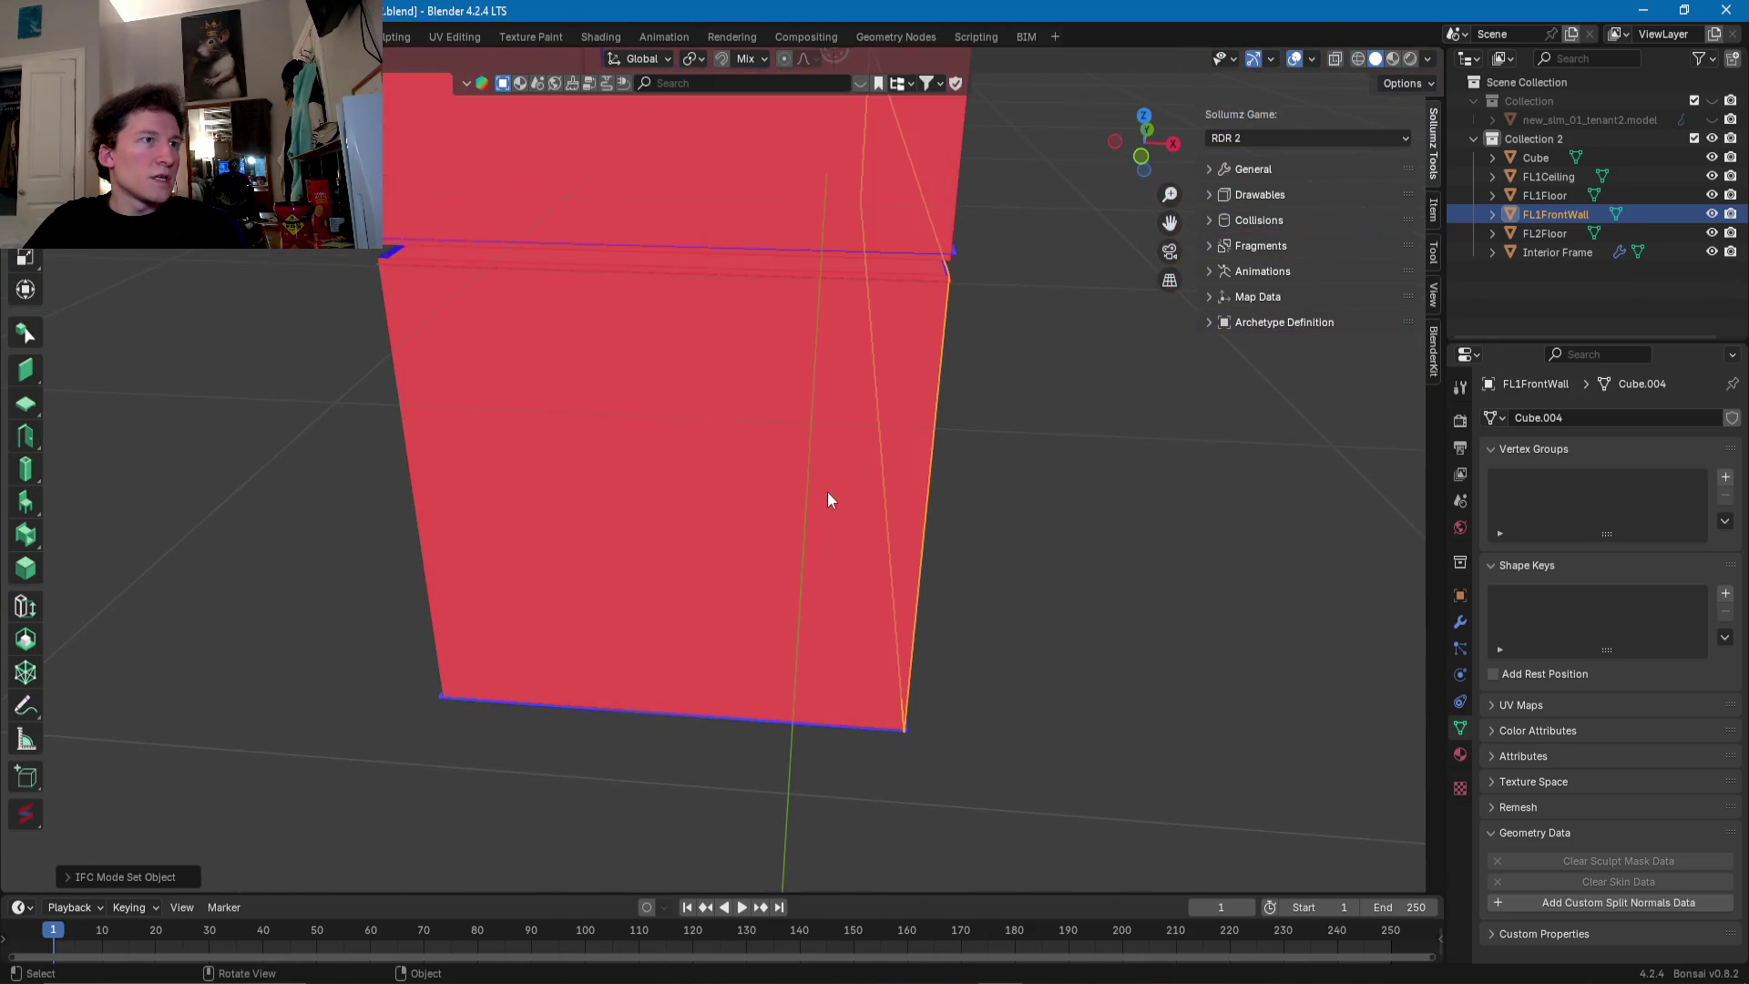
{"action": "left_click", "coordinate": [827, 490]}
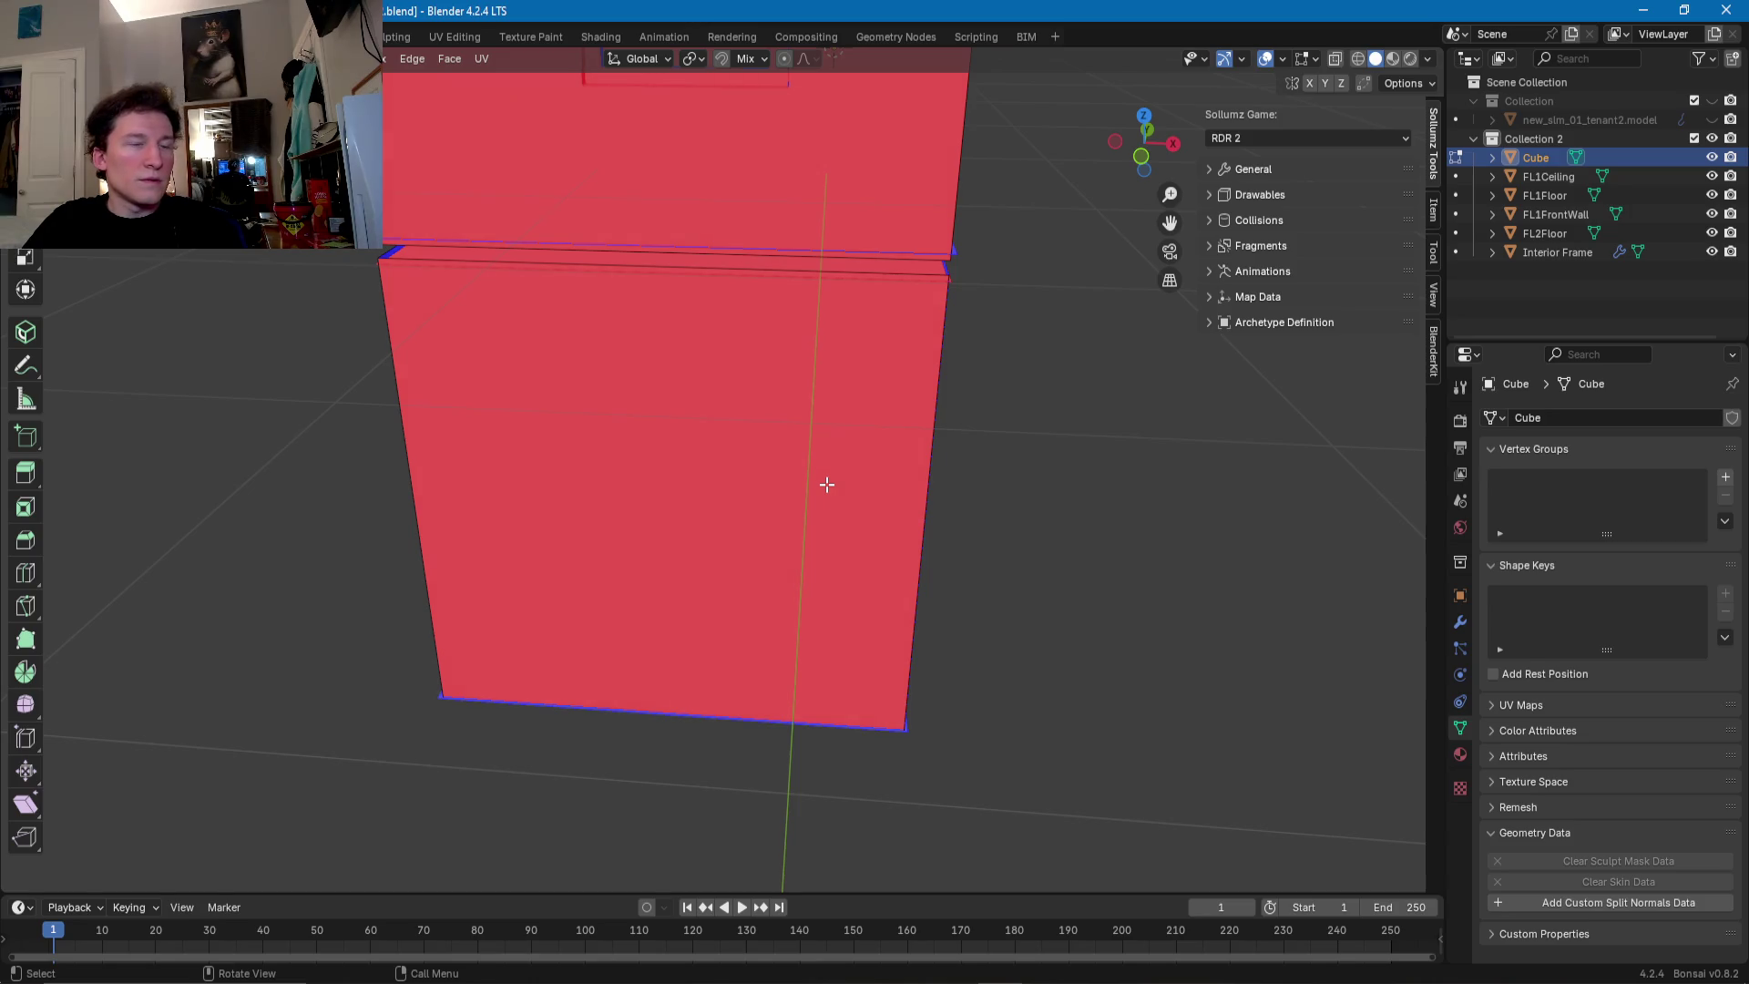
{"action": "left_click", "coordinate": [827, 484]}
{"action": "mouse_move", "coordinate": [827, 484]}
{"action": "middle_mouse_down"}
{"action": "mouse_move", "coordinate": [481, 503]}
{"action": "mouse_move", "coordinate": [781, 543]}
{"action": "middle_mouse_up"}
{"action": "left_click", "coordinate": [781, 543]}
{"action": "right_click", "coordinate": [851, 538]}
{"action": "mouse_move", "coordinate": [851, 540]}
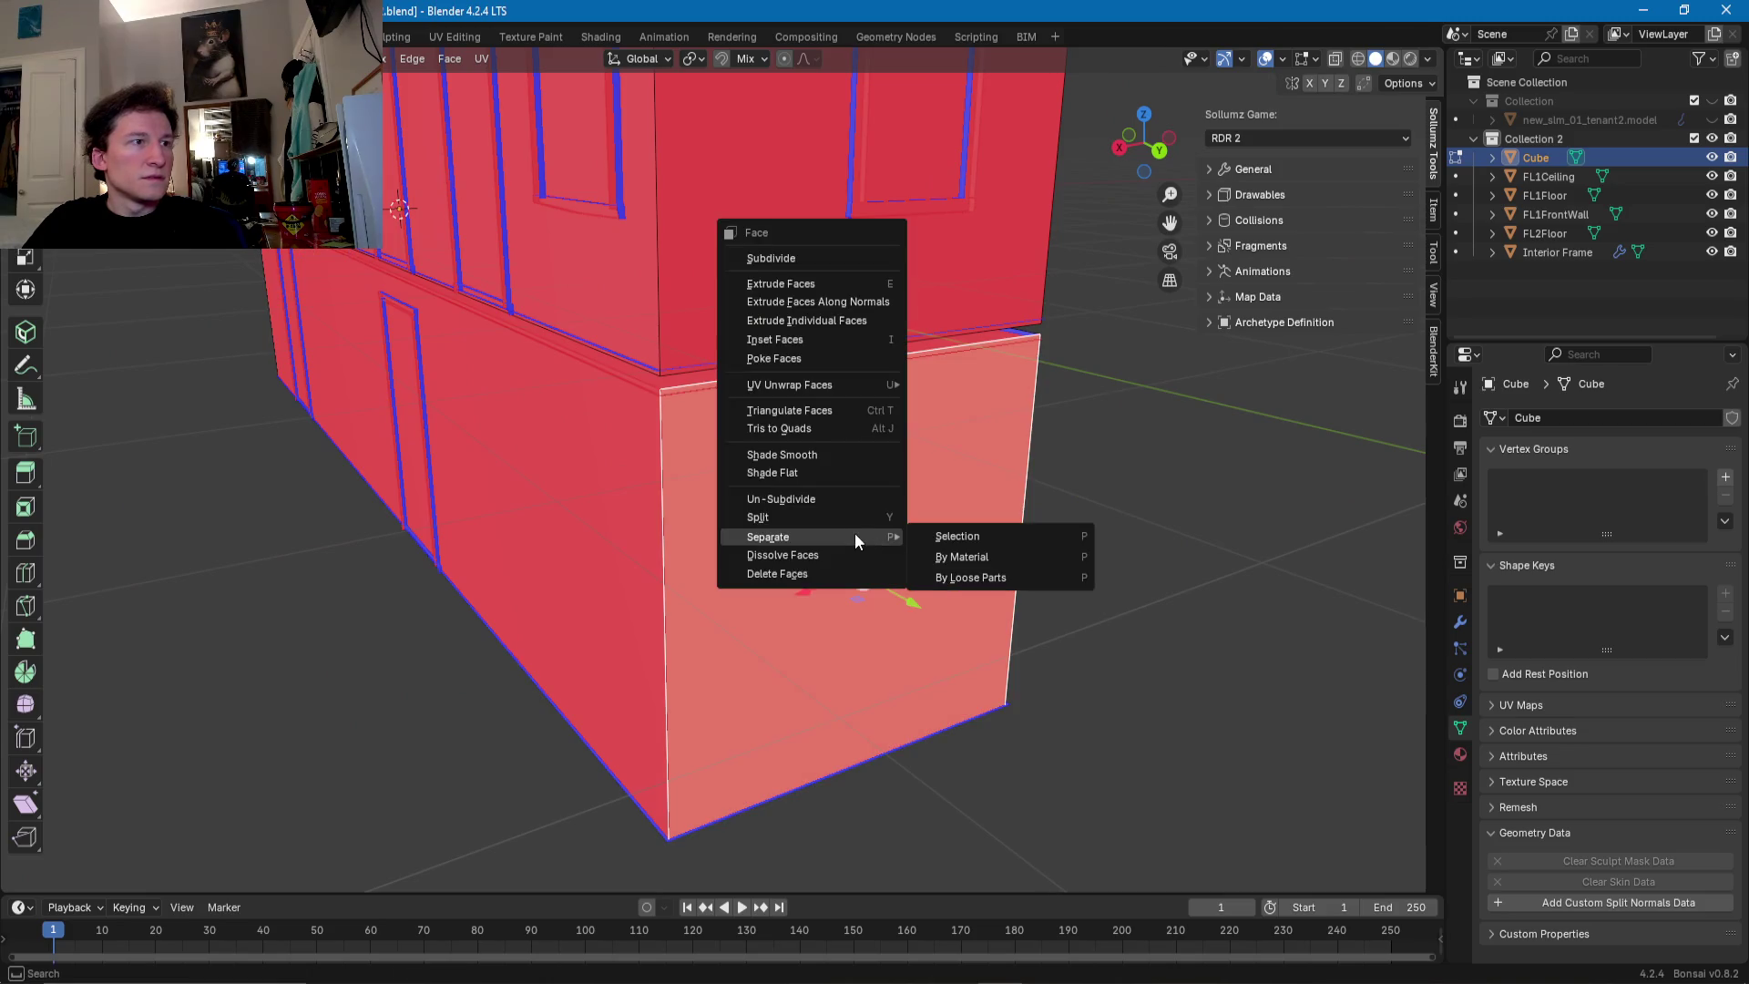
{"action": "left_click", "coordinate": [967, 532]}
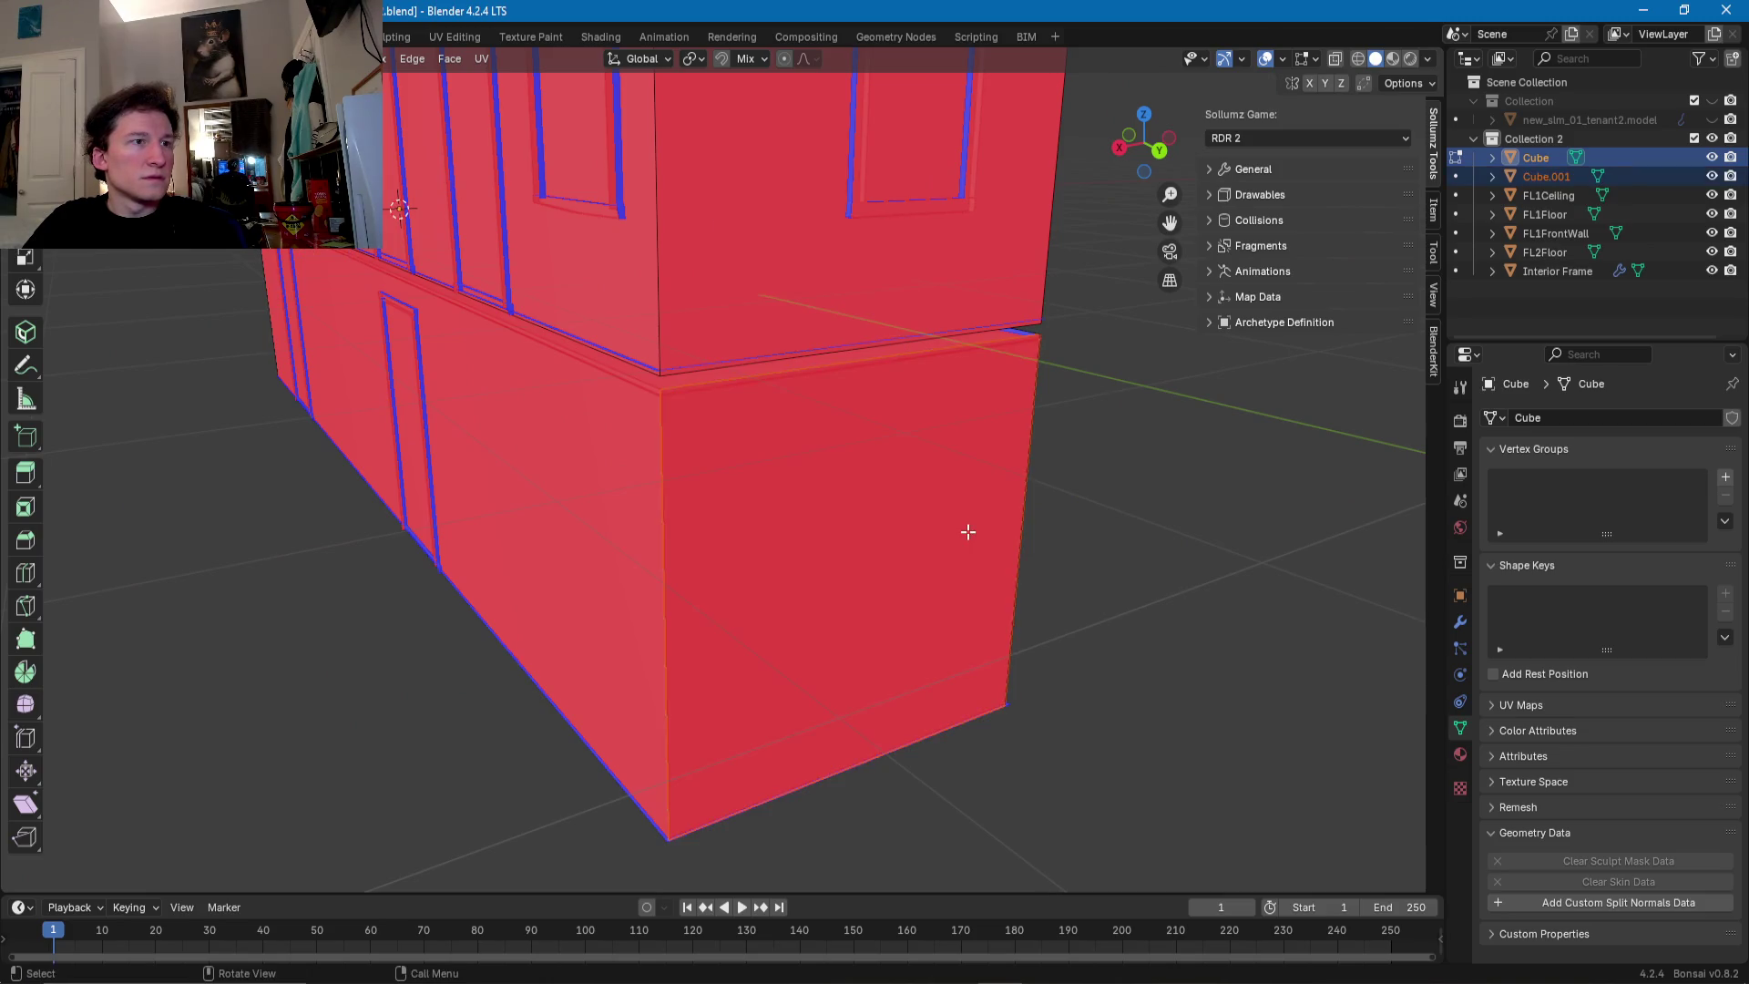
{"action": "left_click", "coordinate": [1534, 178]}
{"action": "double_click", "coordinate": [1534, 177]}
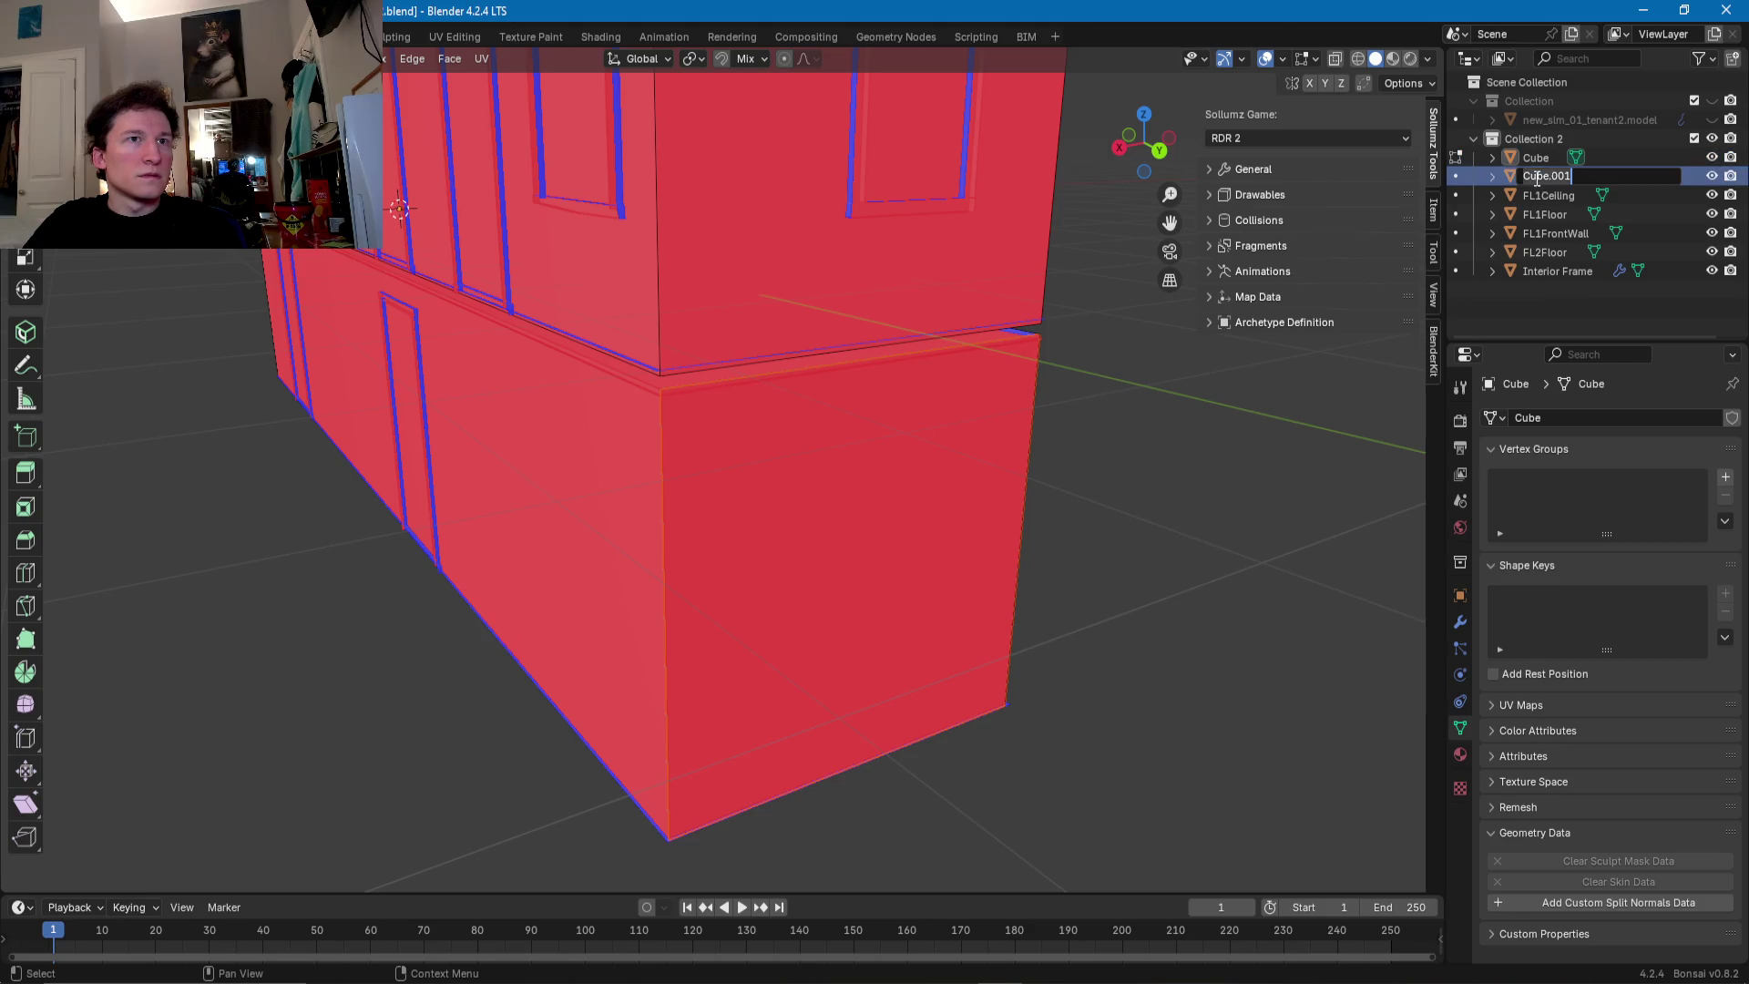
{"action": "type", "text": "FL1RightWal"}
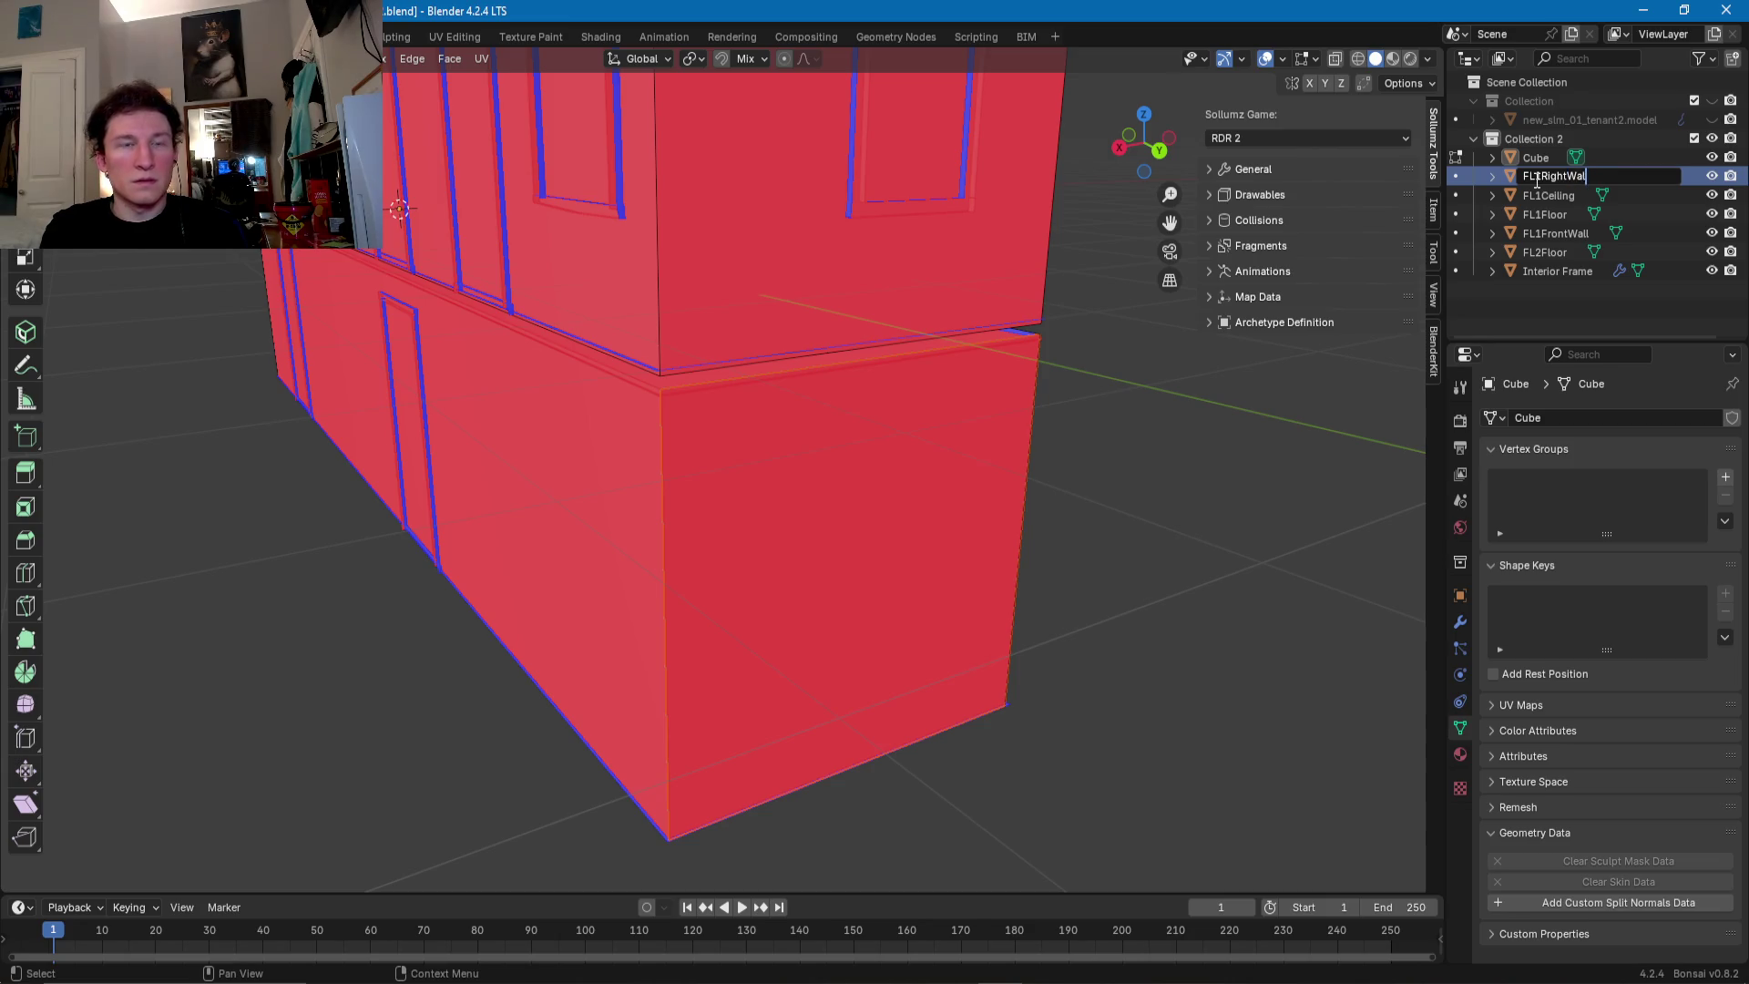
{"action": "key", "text": "Return"}
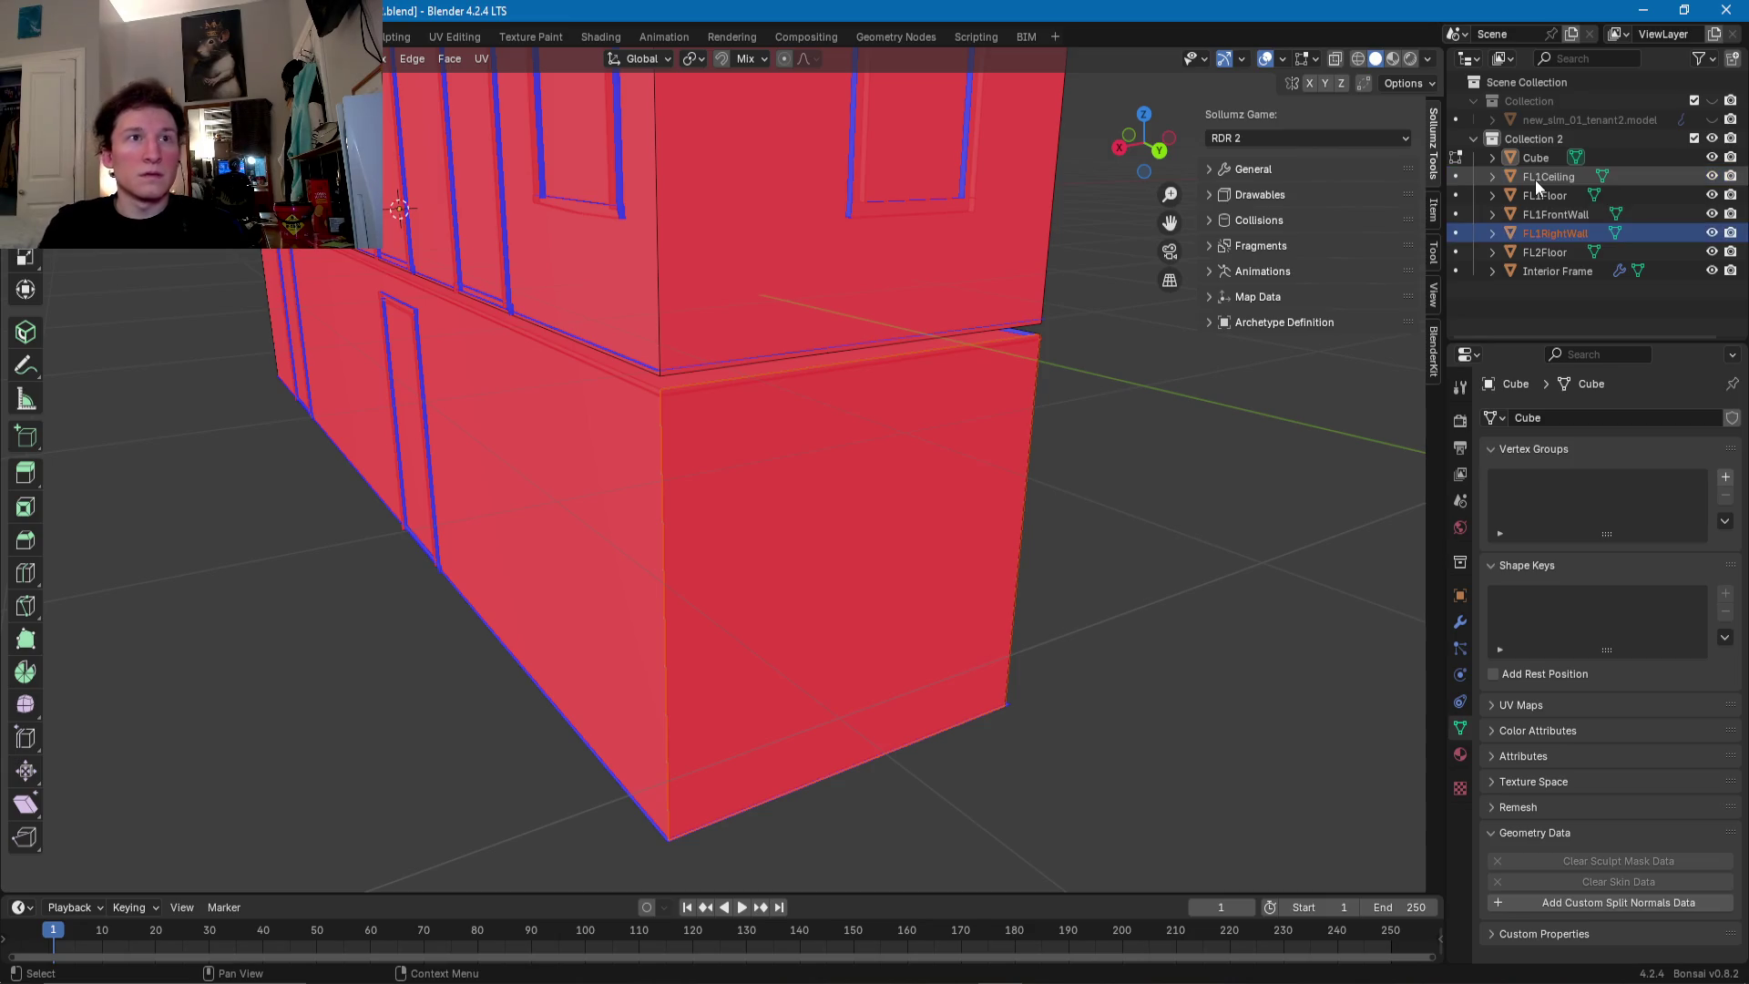
{"action": "middle_click_drag", "start_coordinate": [802, 488], "coordinate": [738, 488]}
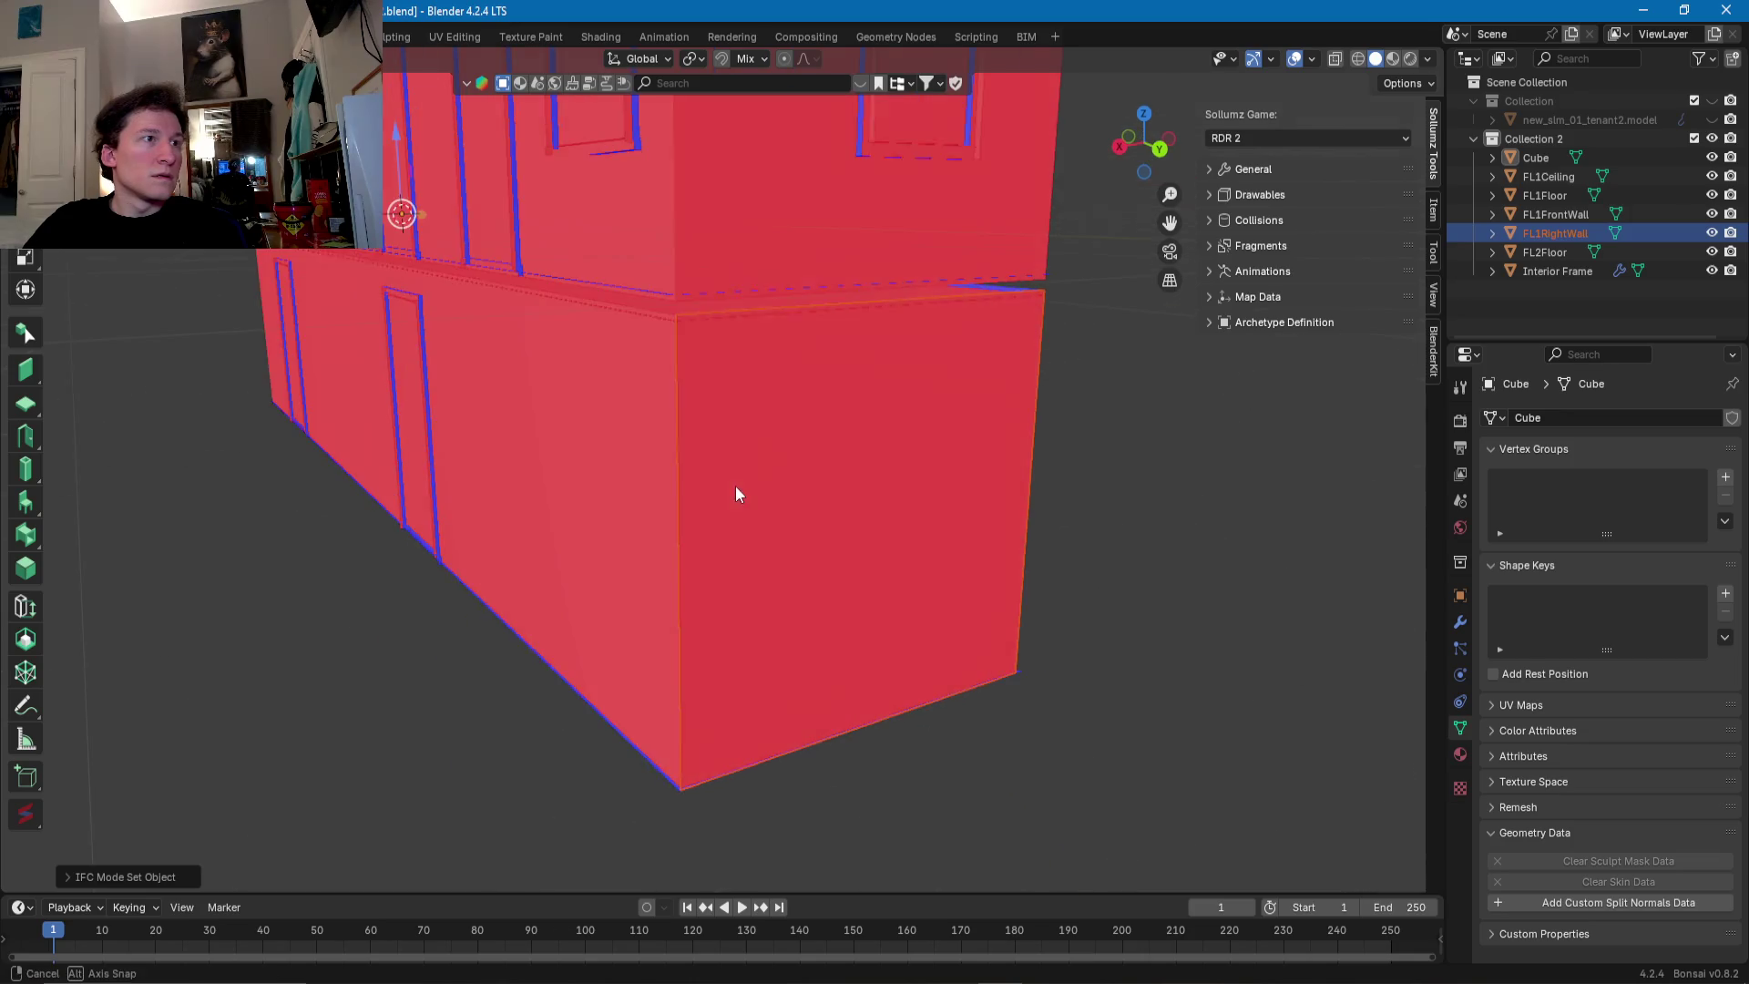
{"action": "left_click", "coordinate": [741, 484]}
{"action": "left_click", "coordinate": [688, 481]}
{"action": "key", "text": "g"}
{"action": "key", "text": "x"}
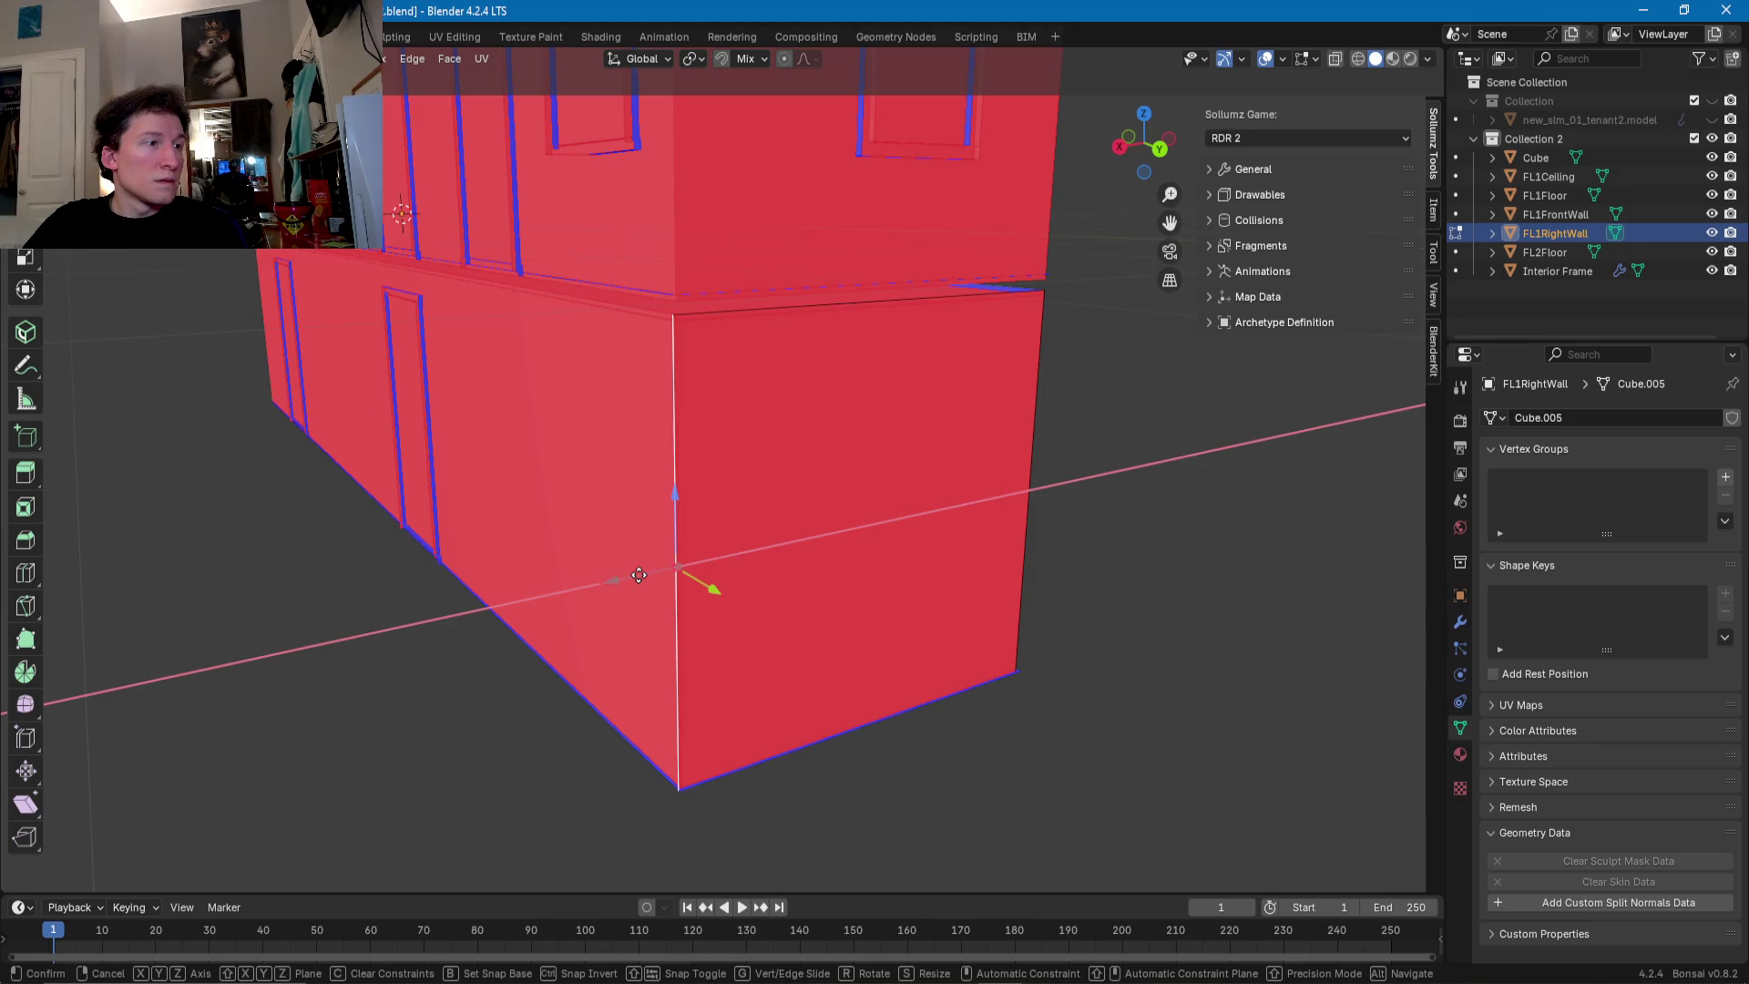
{"action": "left_click", "coordinate": [273, 546]}
{"action": "middle_click_drag", "start_coordinate": [274, 547], "coordinate": [604, 591]}
{"action": "left_click", "coordinate": [618, 593]}
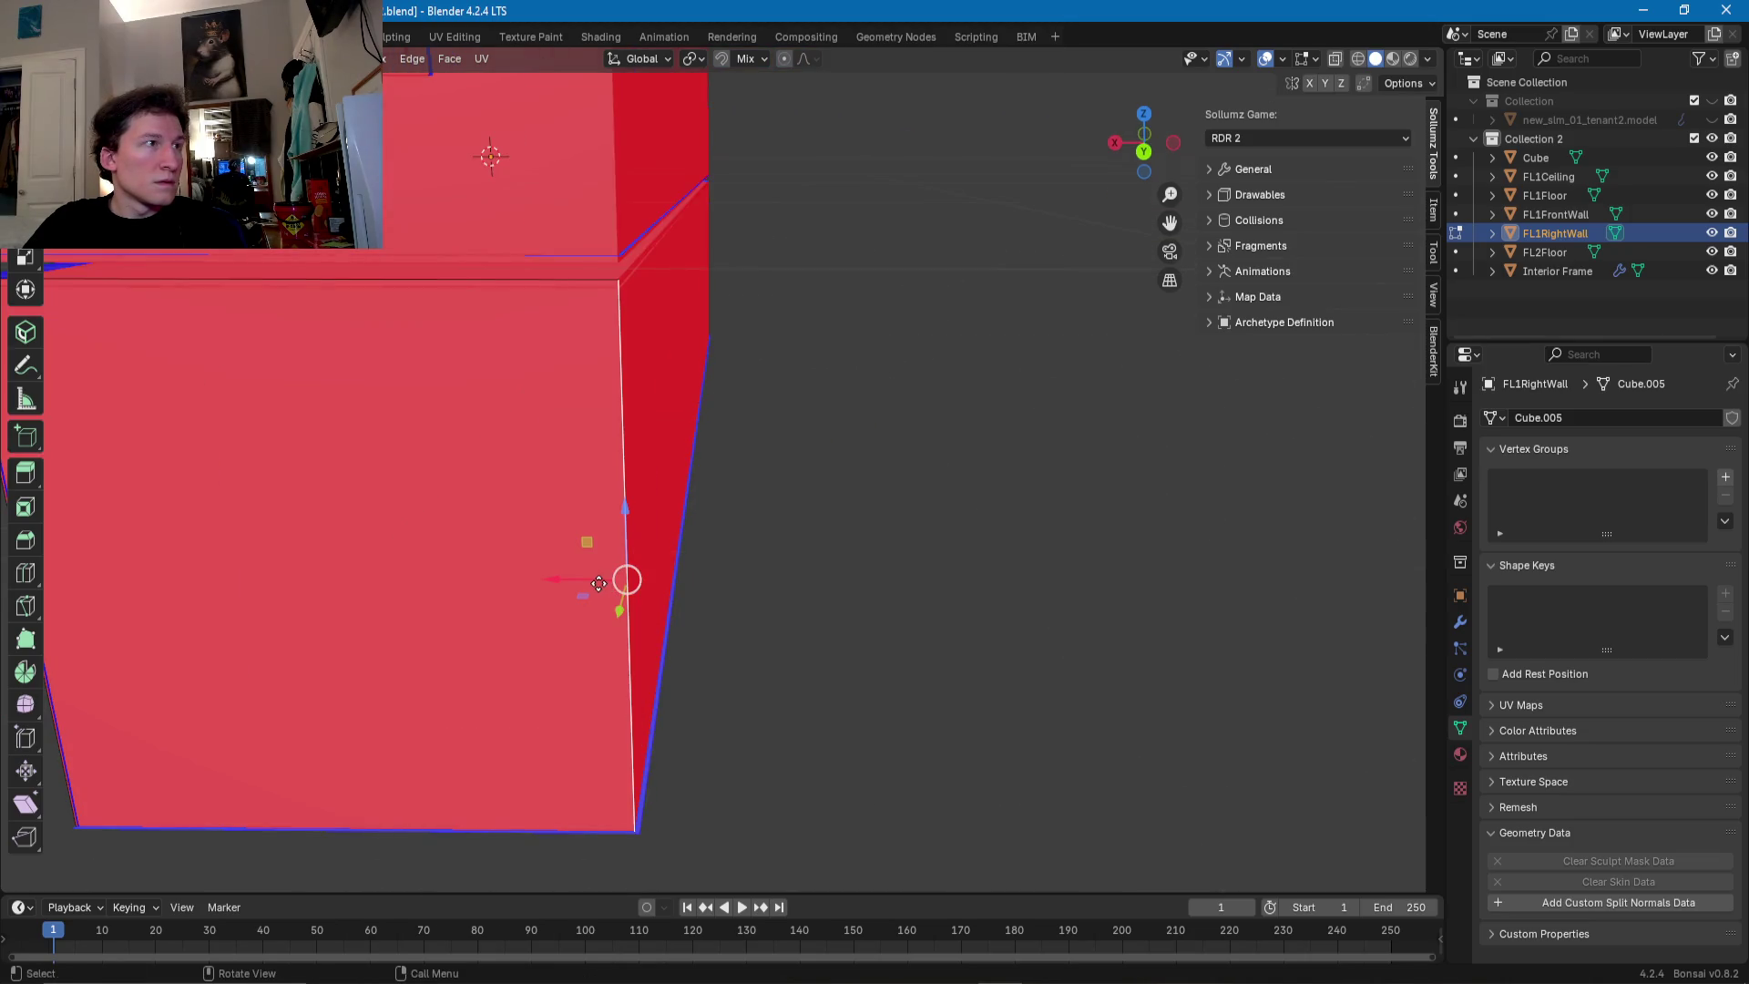
{"action": "key", "text": "g"}
{"action": "key", "text": "x"}
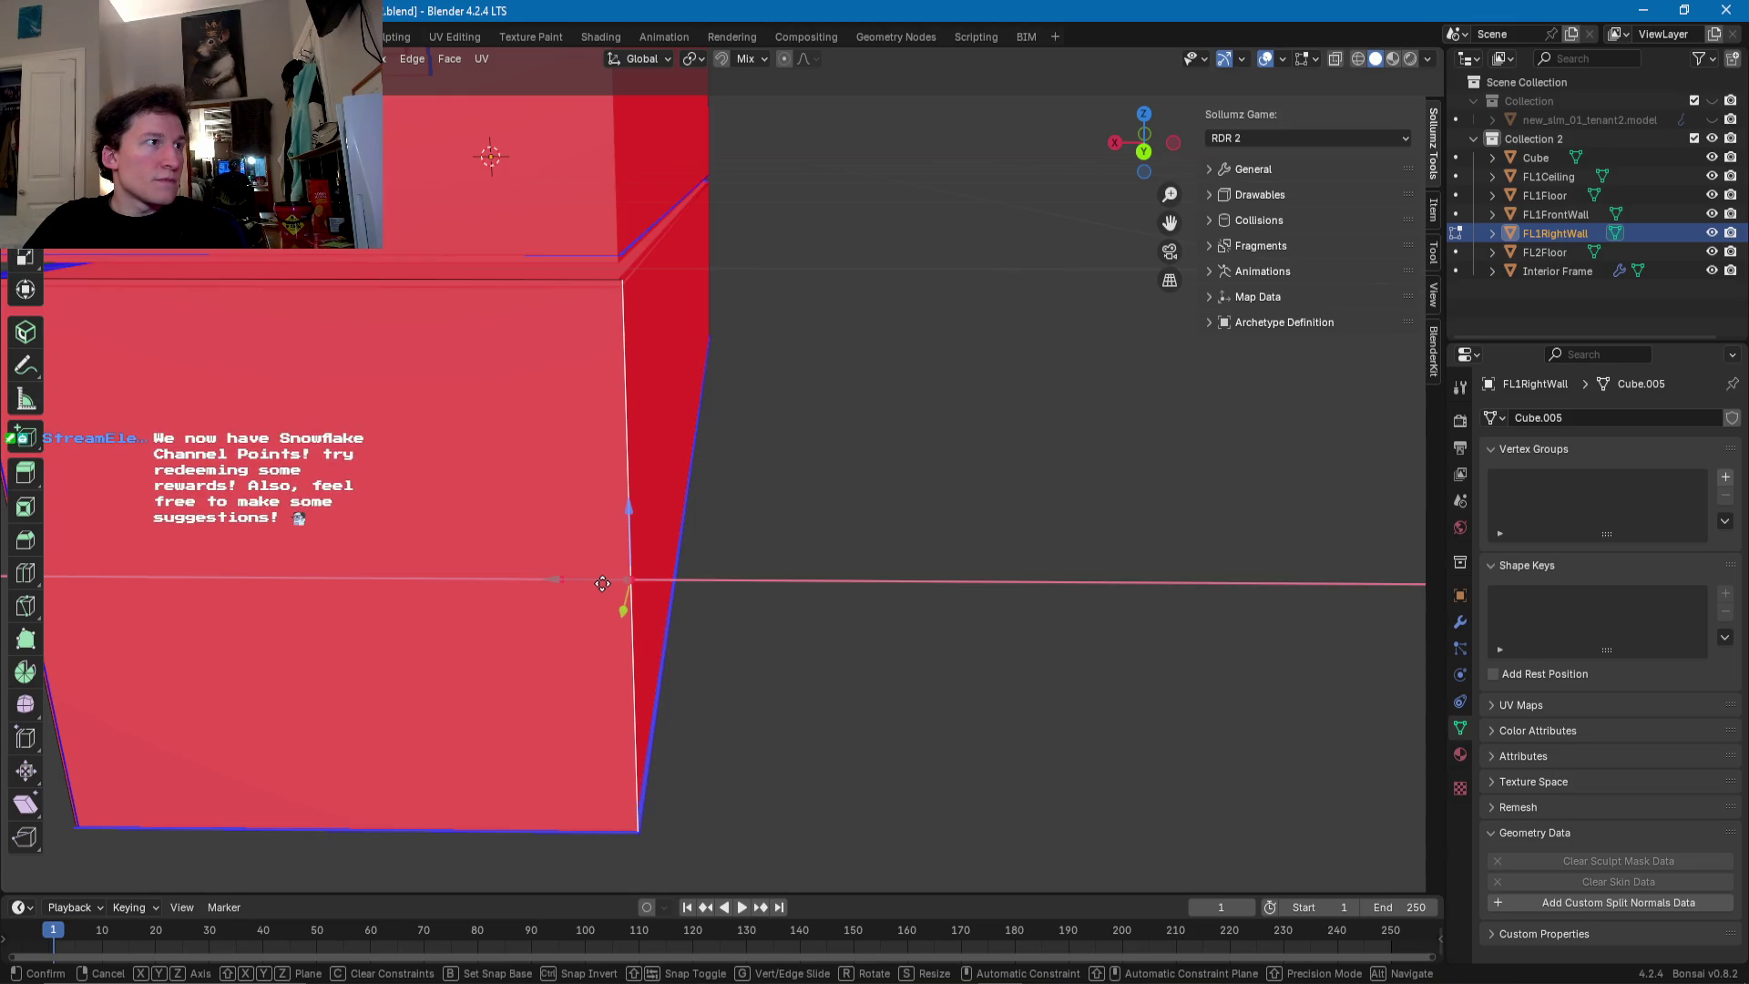
{"action": "left_click", "coordinate": [601, 584]}
{"action": "key", "text": "Tab"}
{"action": "mouse_move", "coordinate": [650, 533]}
{"action": "middle_mouse_down"}
{"action": "mouse_move", "coordinate": [523, 464]}
{"action": "mouse_move", "coordinate": [550, 490]}
{"action": "middle_mouse_up"}
{"action": "left_click", "coordinate": [527, 471]}
{"action": "key", "text": "Tab"}
{"action": "key", "text": "Tab"}
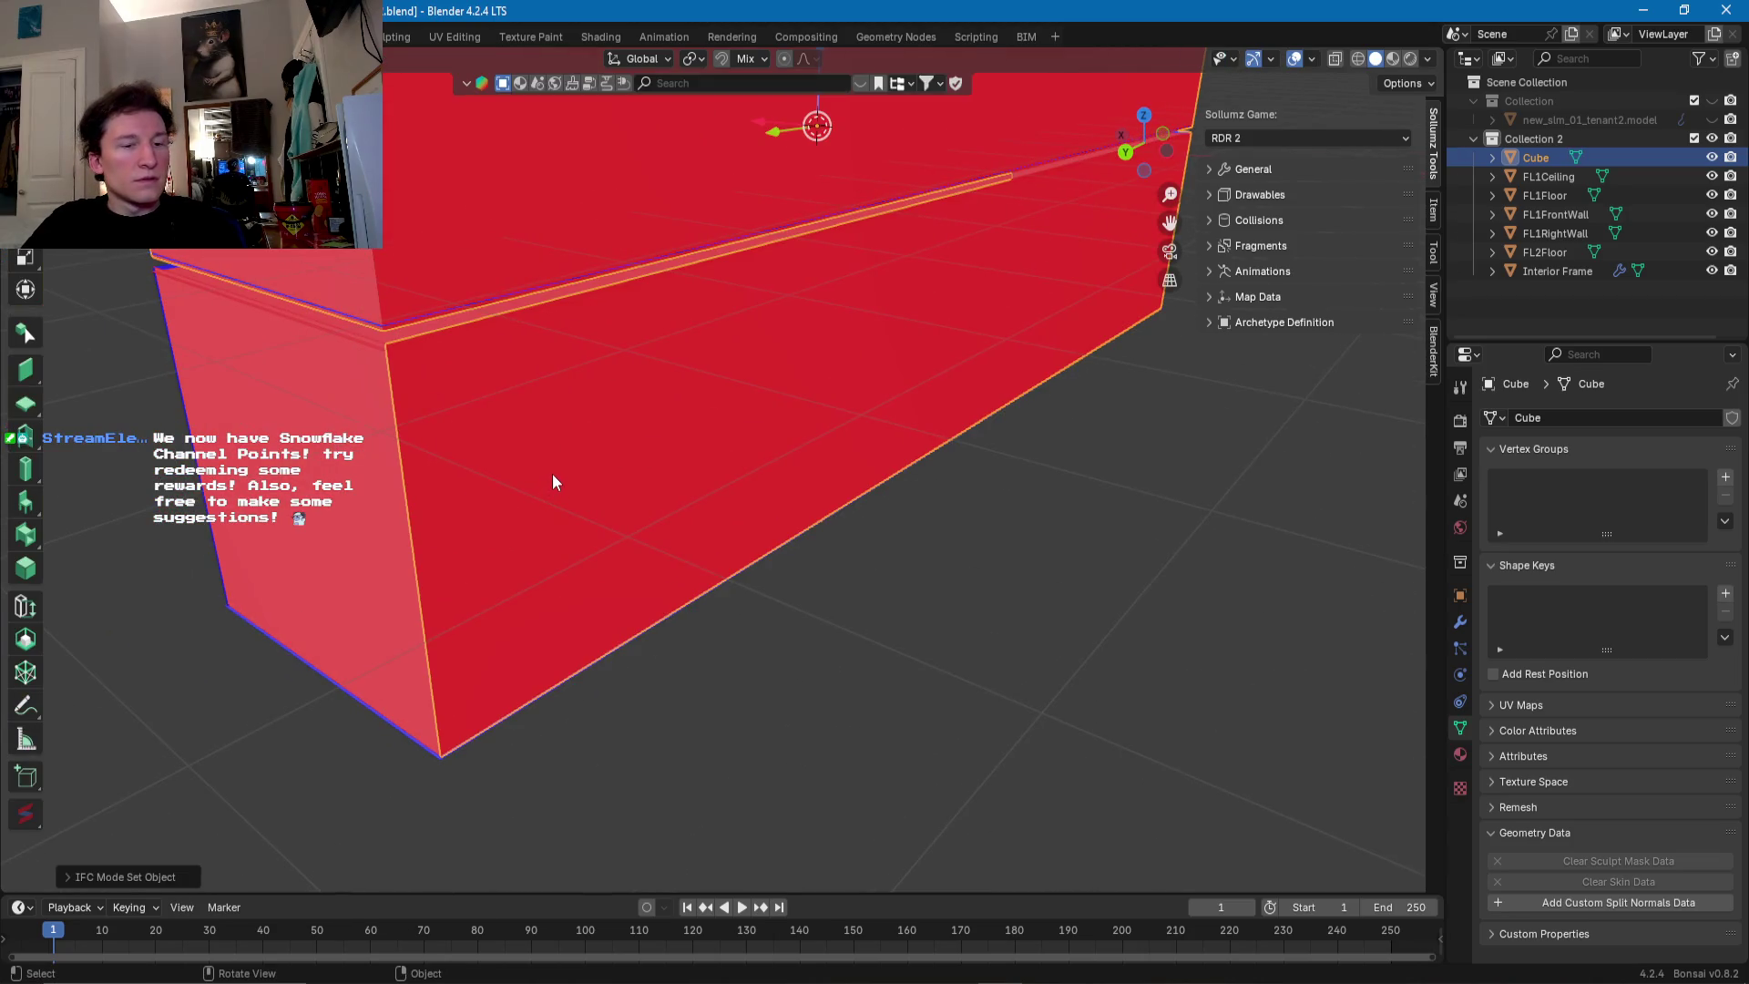
{"action": "key", "text": "Tab"}
{"action": "left_click", "coordinate": [574, 448]}
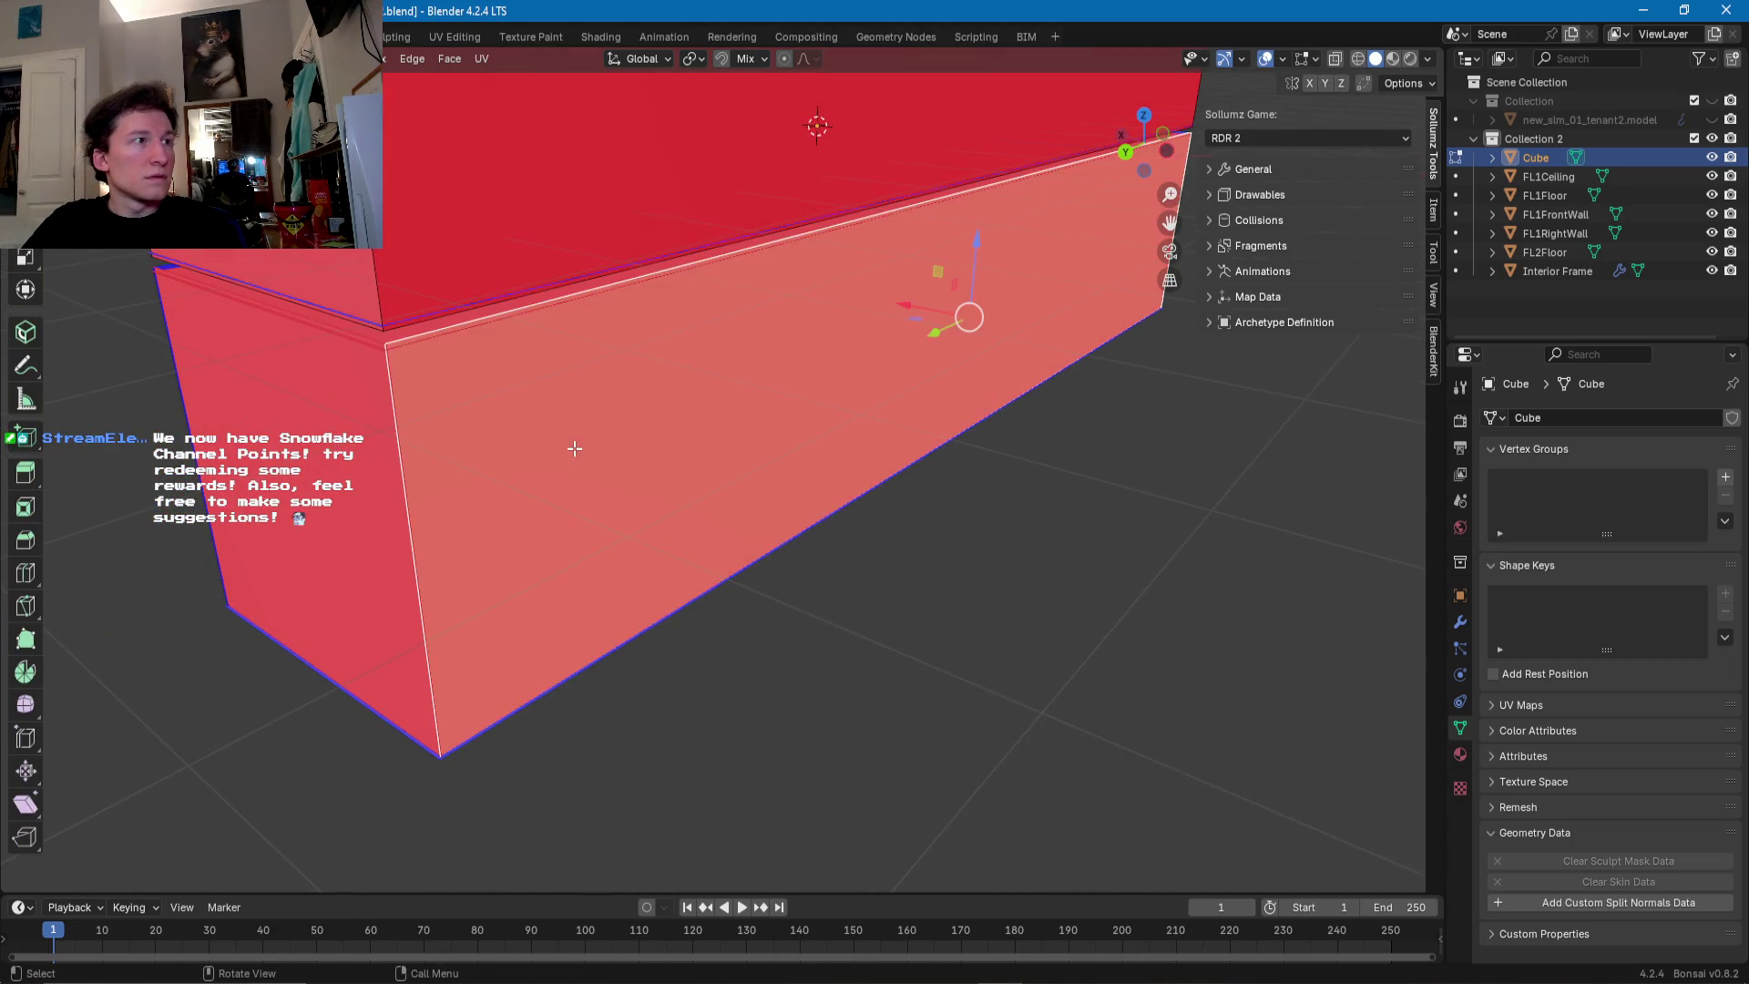
{"action": "key", "text": "ctrl+f"}
{"action": "mouse_move", "coordinate": [593, 451]}
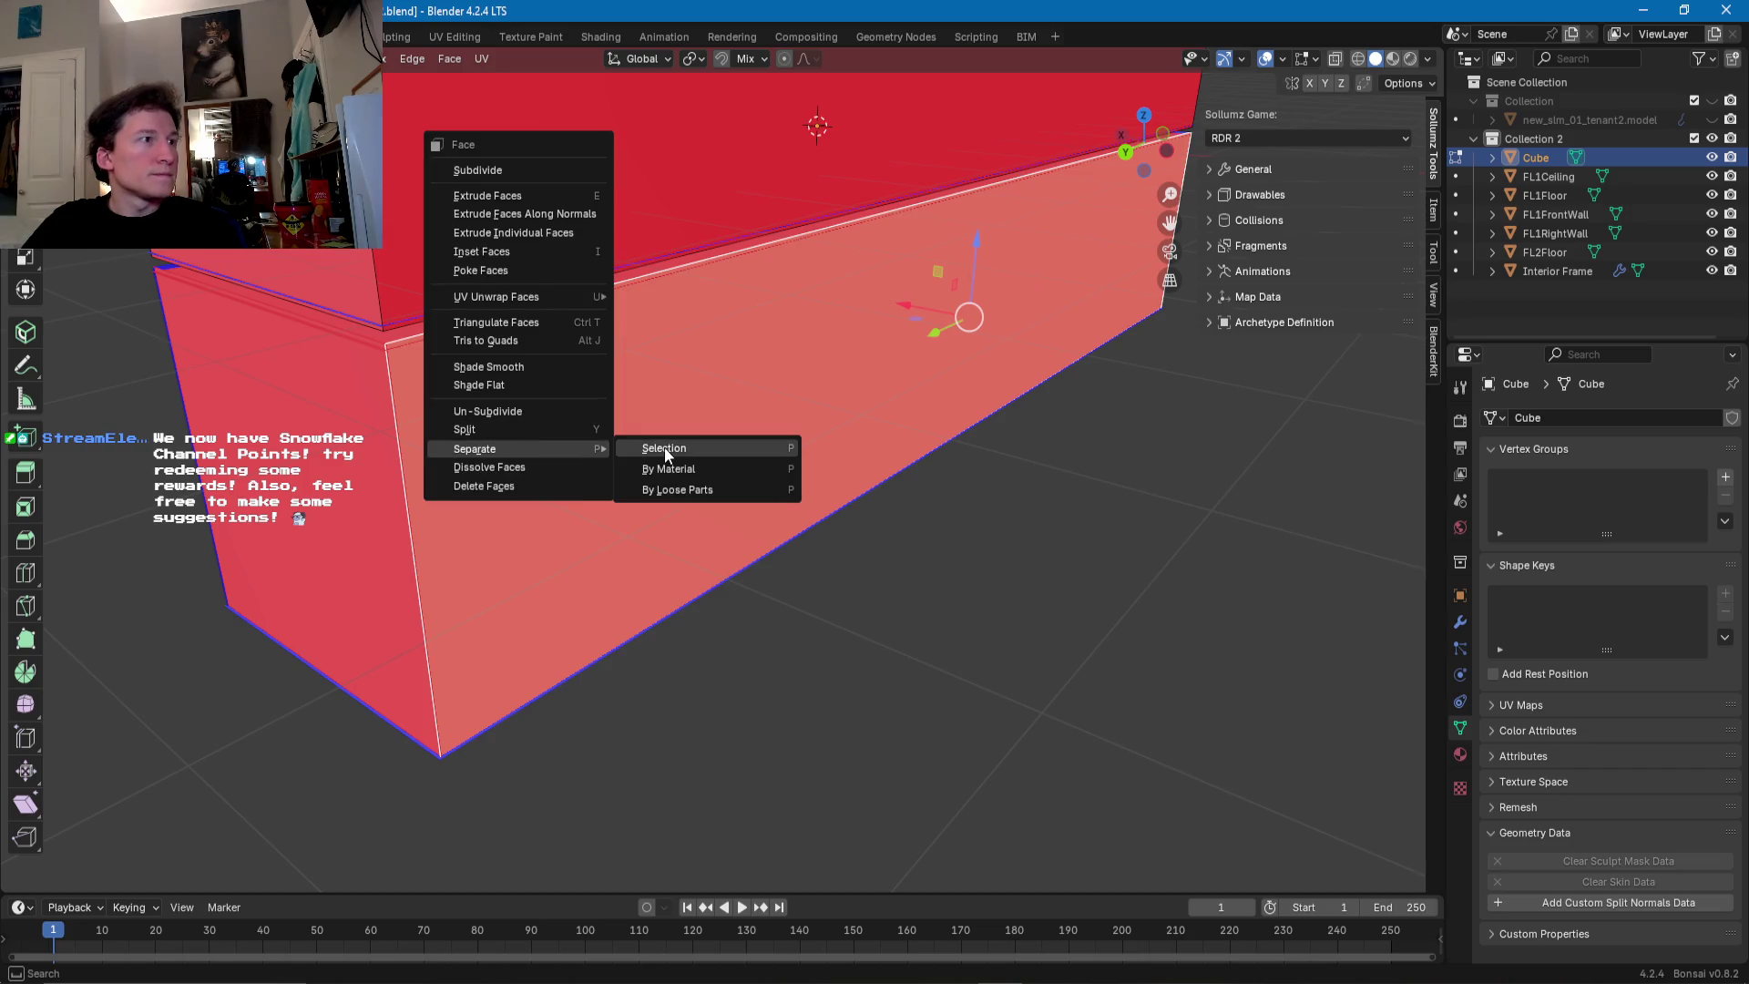
{"action": "left_click", "coordinate": [665, 446]}
{"action": "key", "text": "Tab"}
{"action": "left_click", "coordinate": [691, 435]}
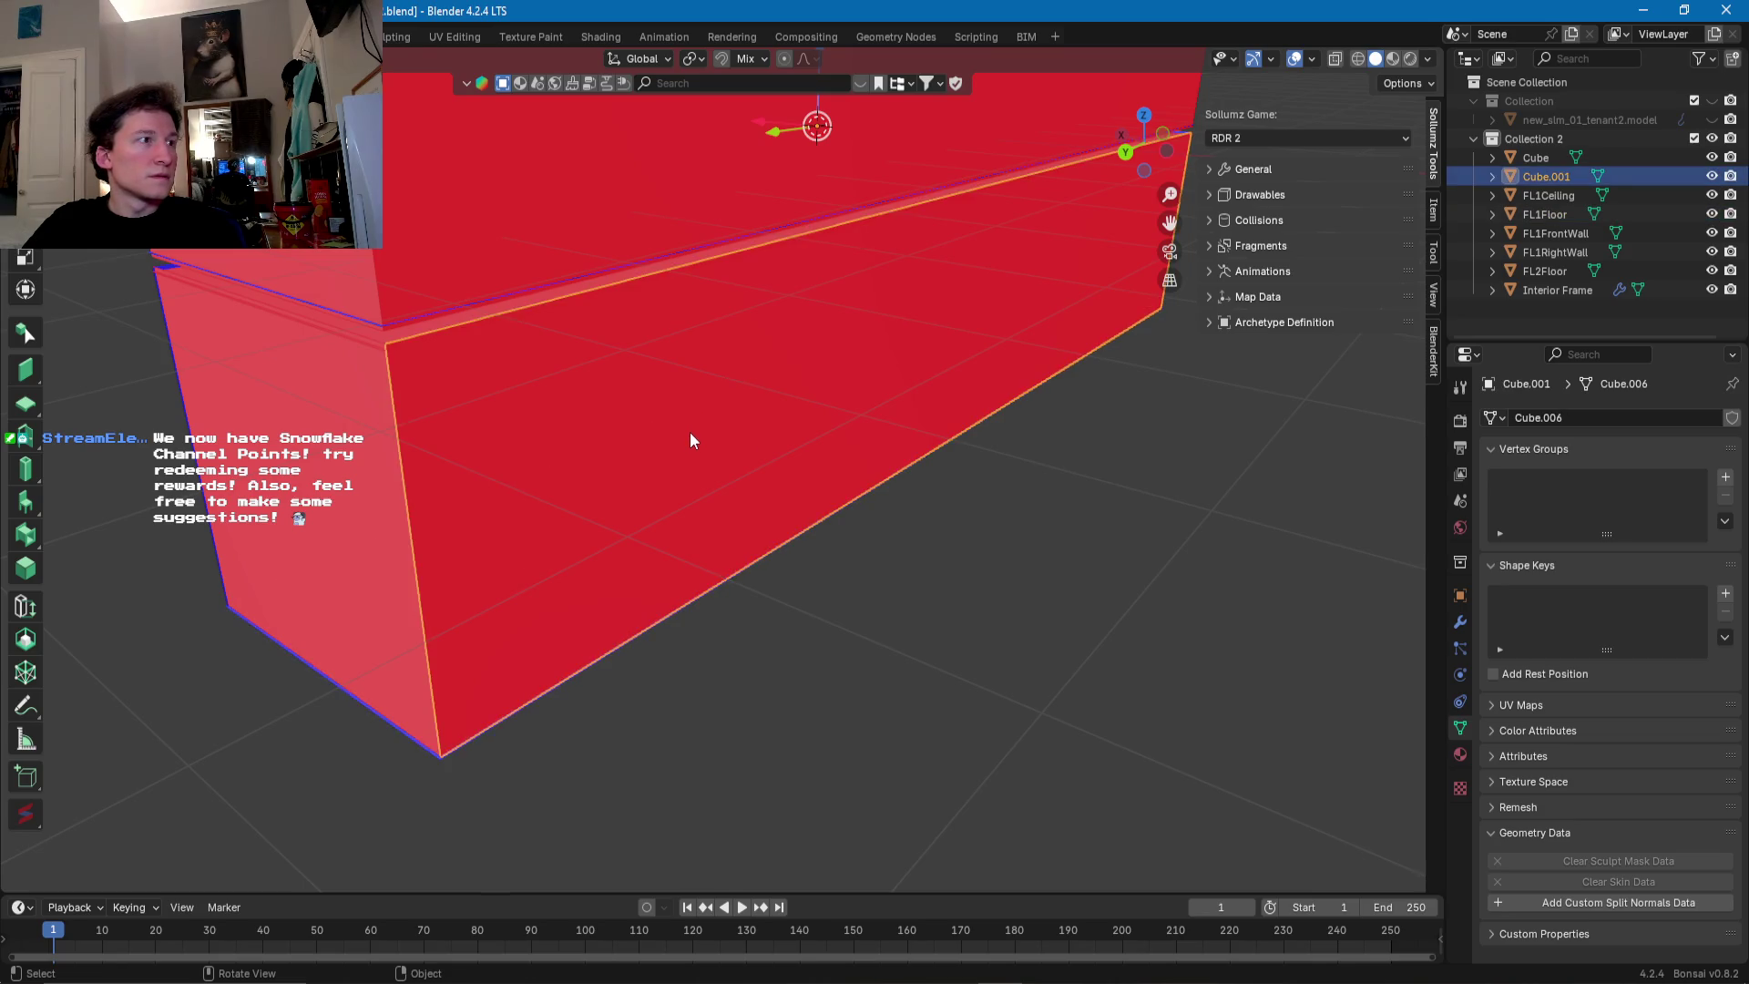
{"action": "key", "text": "Tab"}
{"action": "left_click", "coordinate": [401, 450]}
{"action": "middle_click_drag", "start_coordinate": [401, 450], "coordinate": [540, 479]}
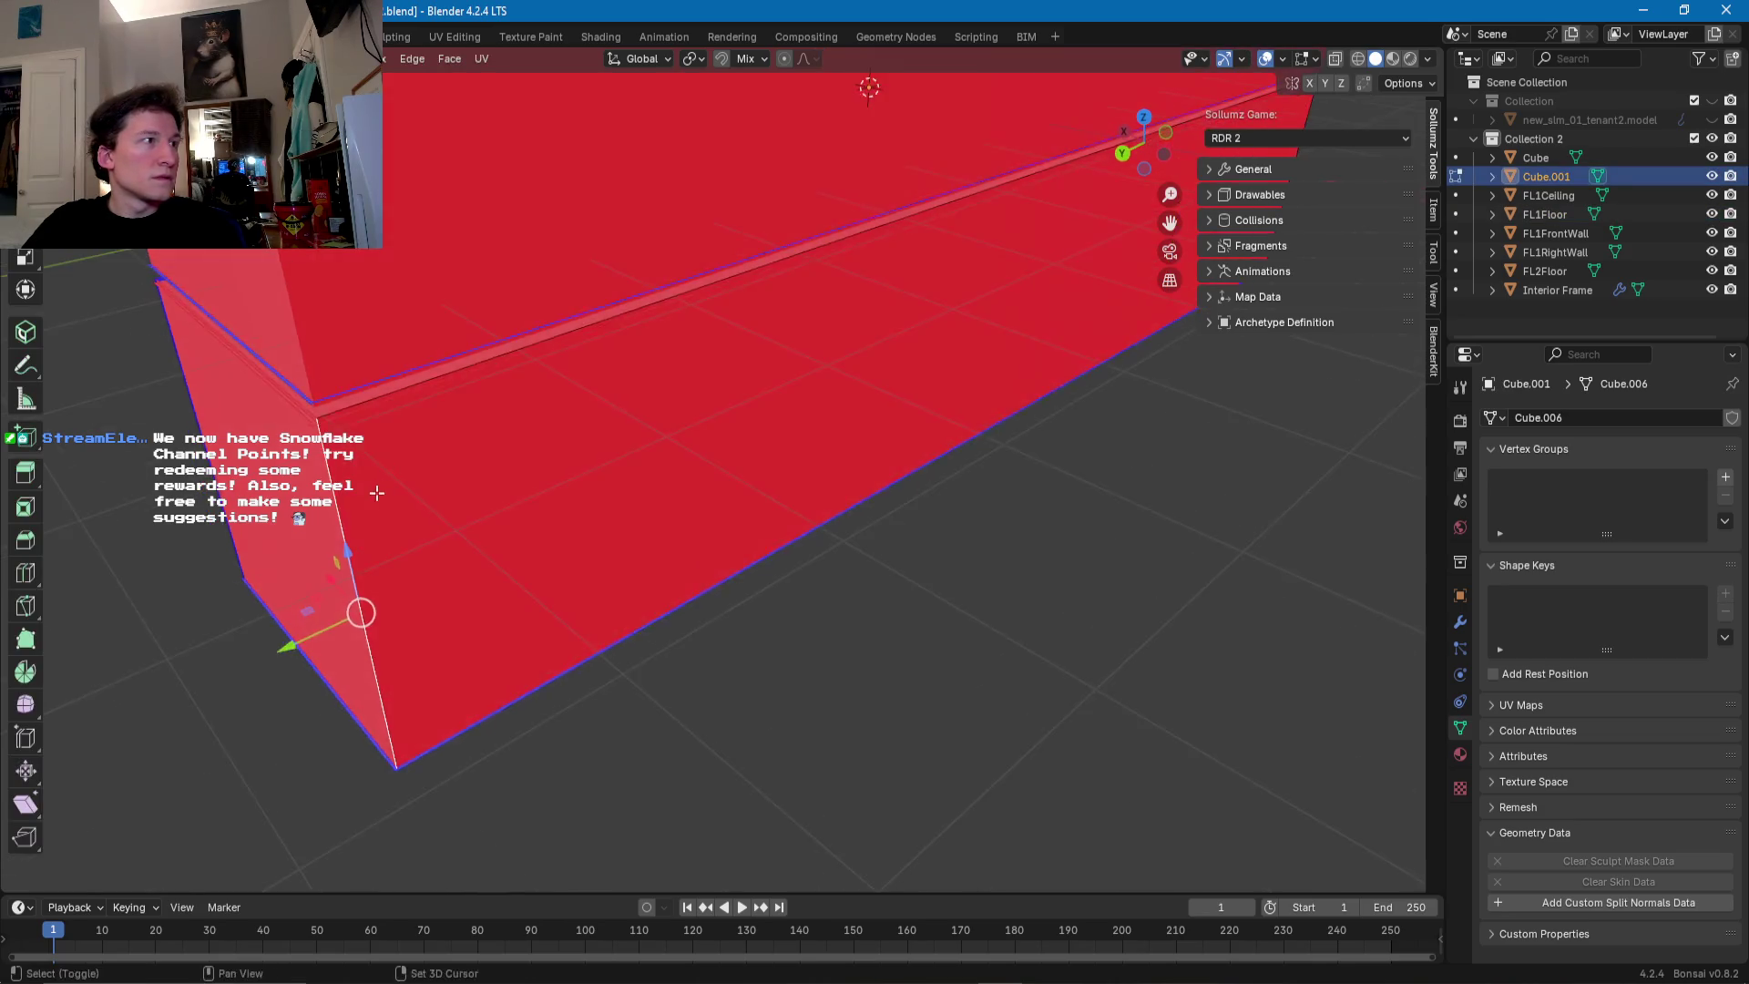
{"action": "left_click_drag", "start_coordinate": [424, 699], "coordinate": [509, 578]}
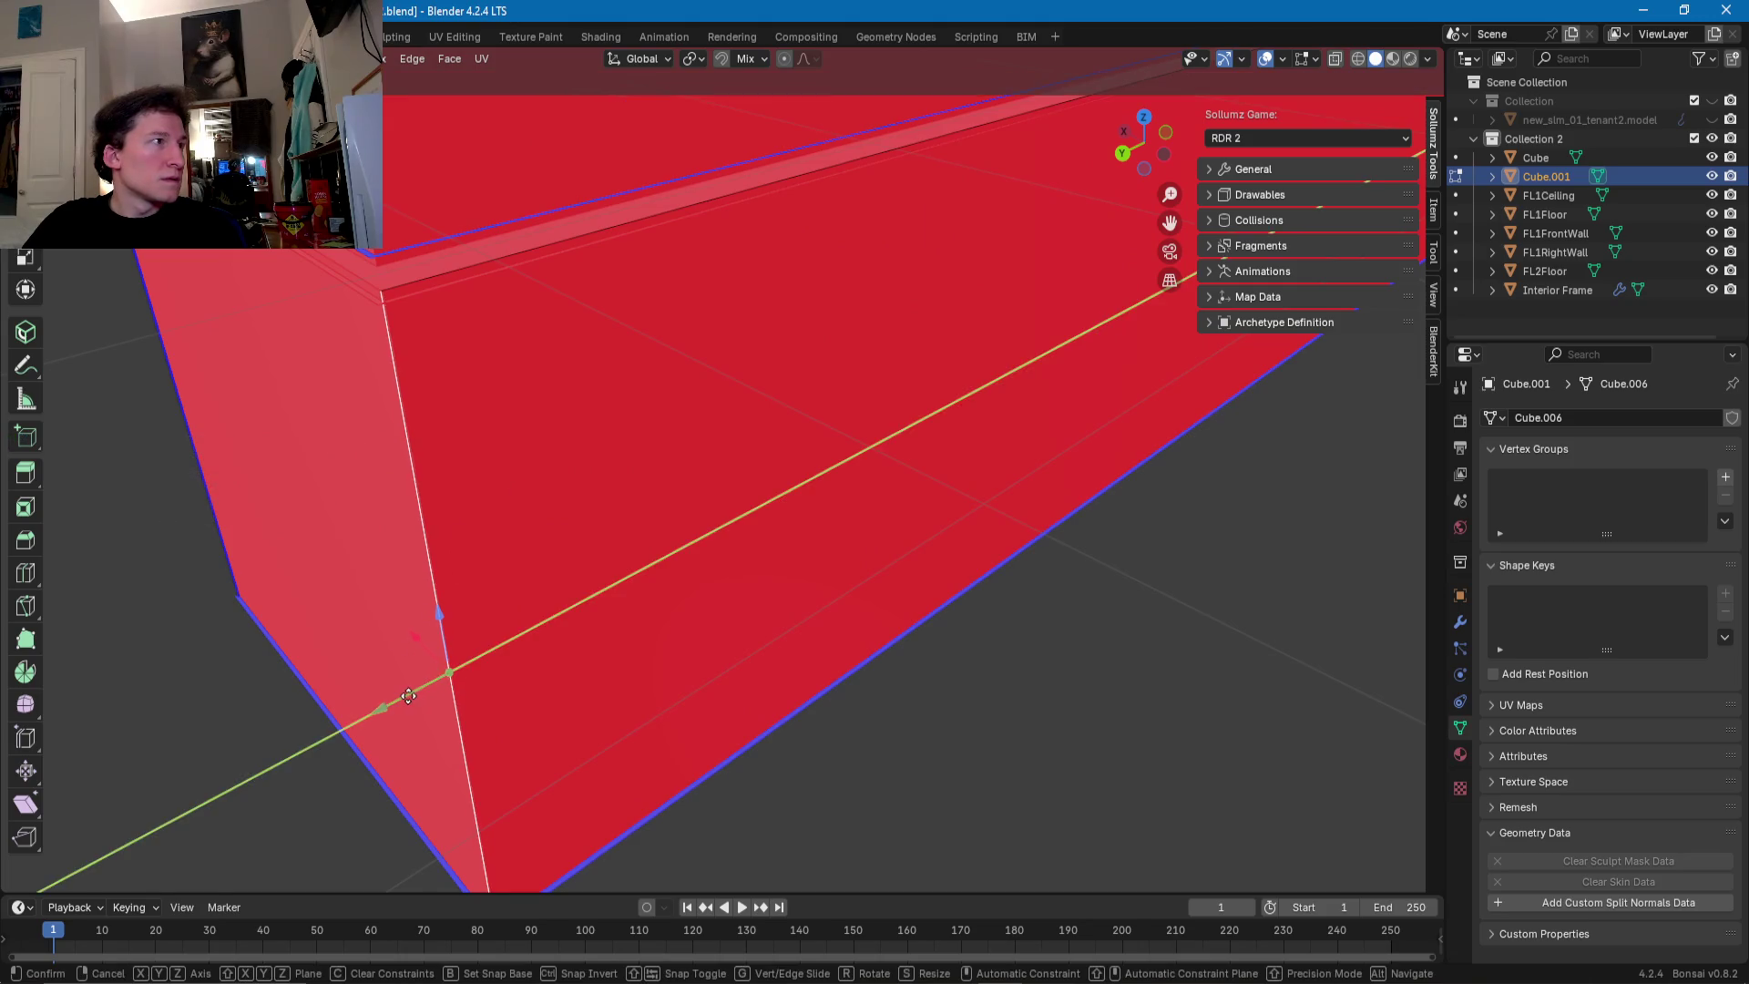
{"action": "mouse_move", "coordinate": [508, 579]}
{"action": "middle_mouse_down"}
{"action": "mouse_move", "coordinate": [508, 504]}
{"action": "mouse_move", "coordinate": [887, 527]}
{"action": "mouse_move", "coordinate": [648, 516]}
{"action": "mouse_move", "coordinate": [733, 518]}
{"action": "middle_mouse_up"}
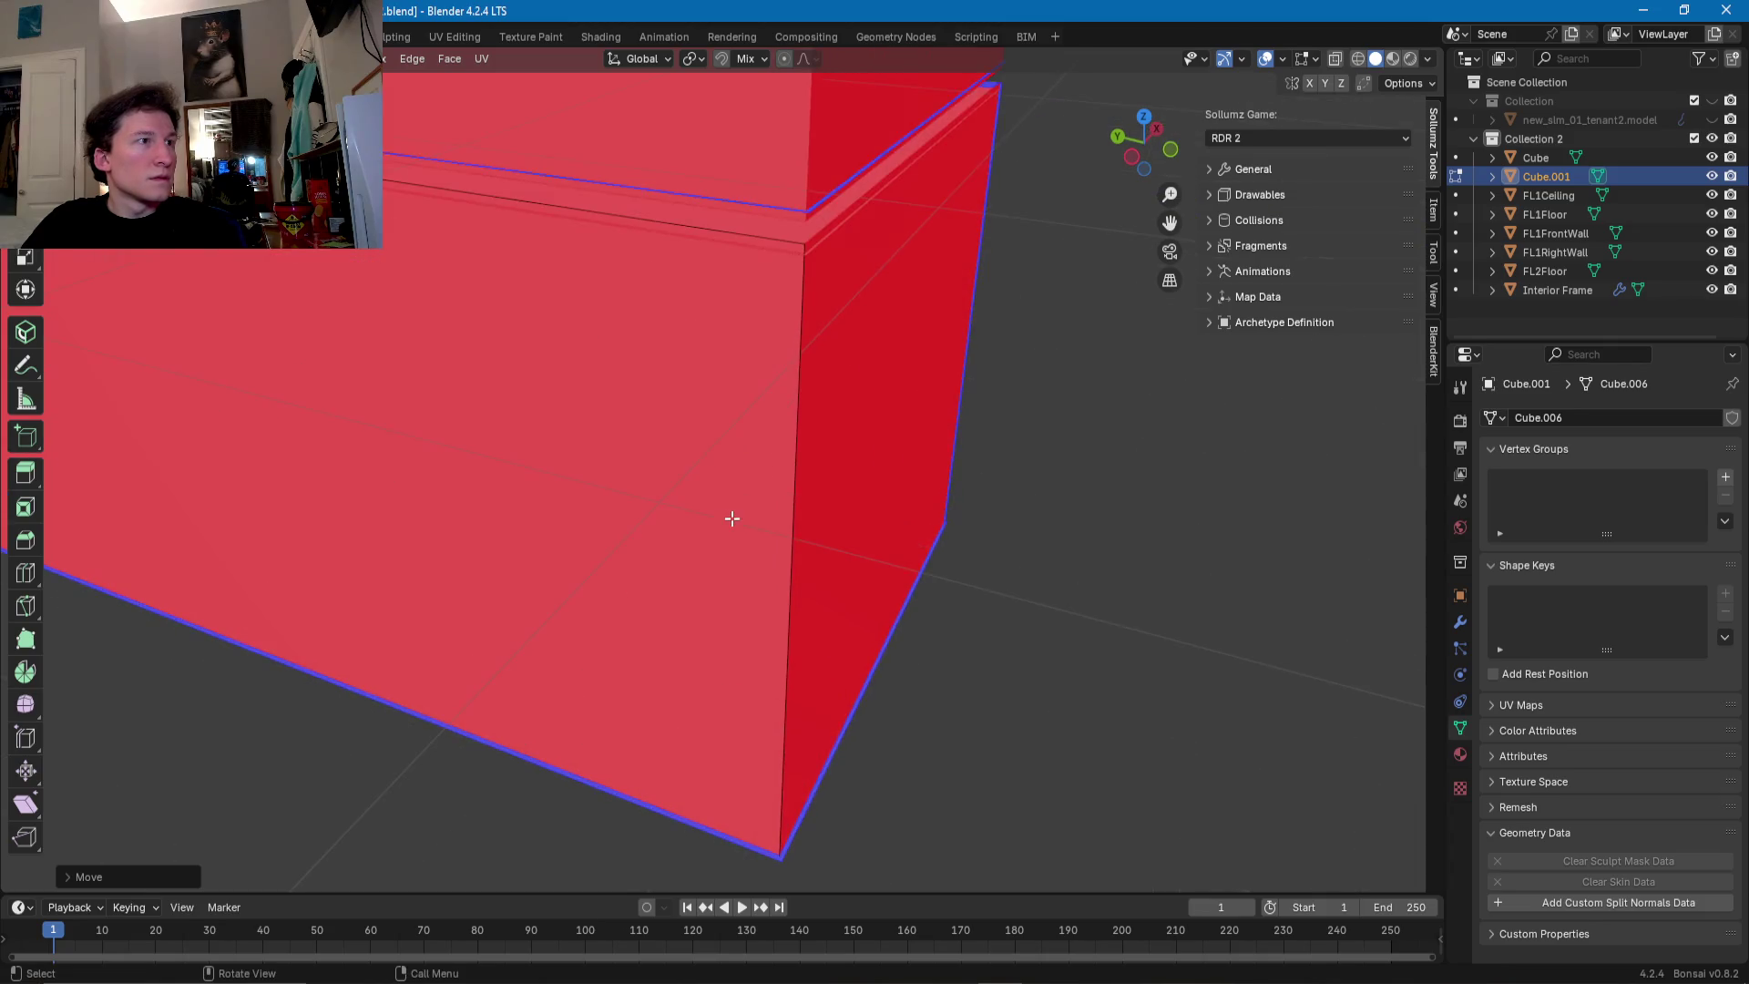
{"action": "left_click", "coordinate": [801, 517]}
{"action": "left_click_drag", "start_coordinate": [742, 592], "coordinate": [734, 586]}
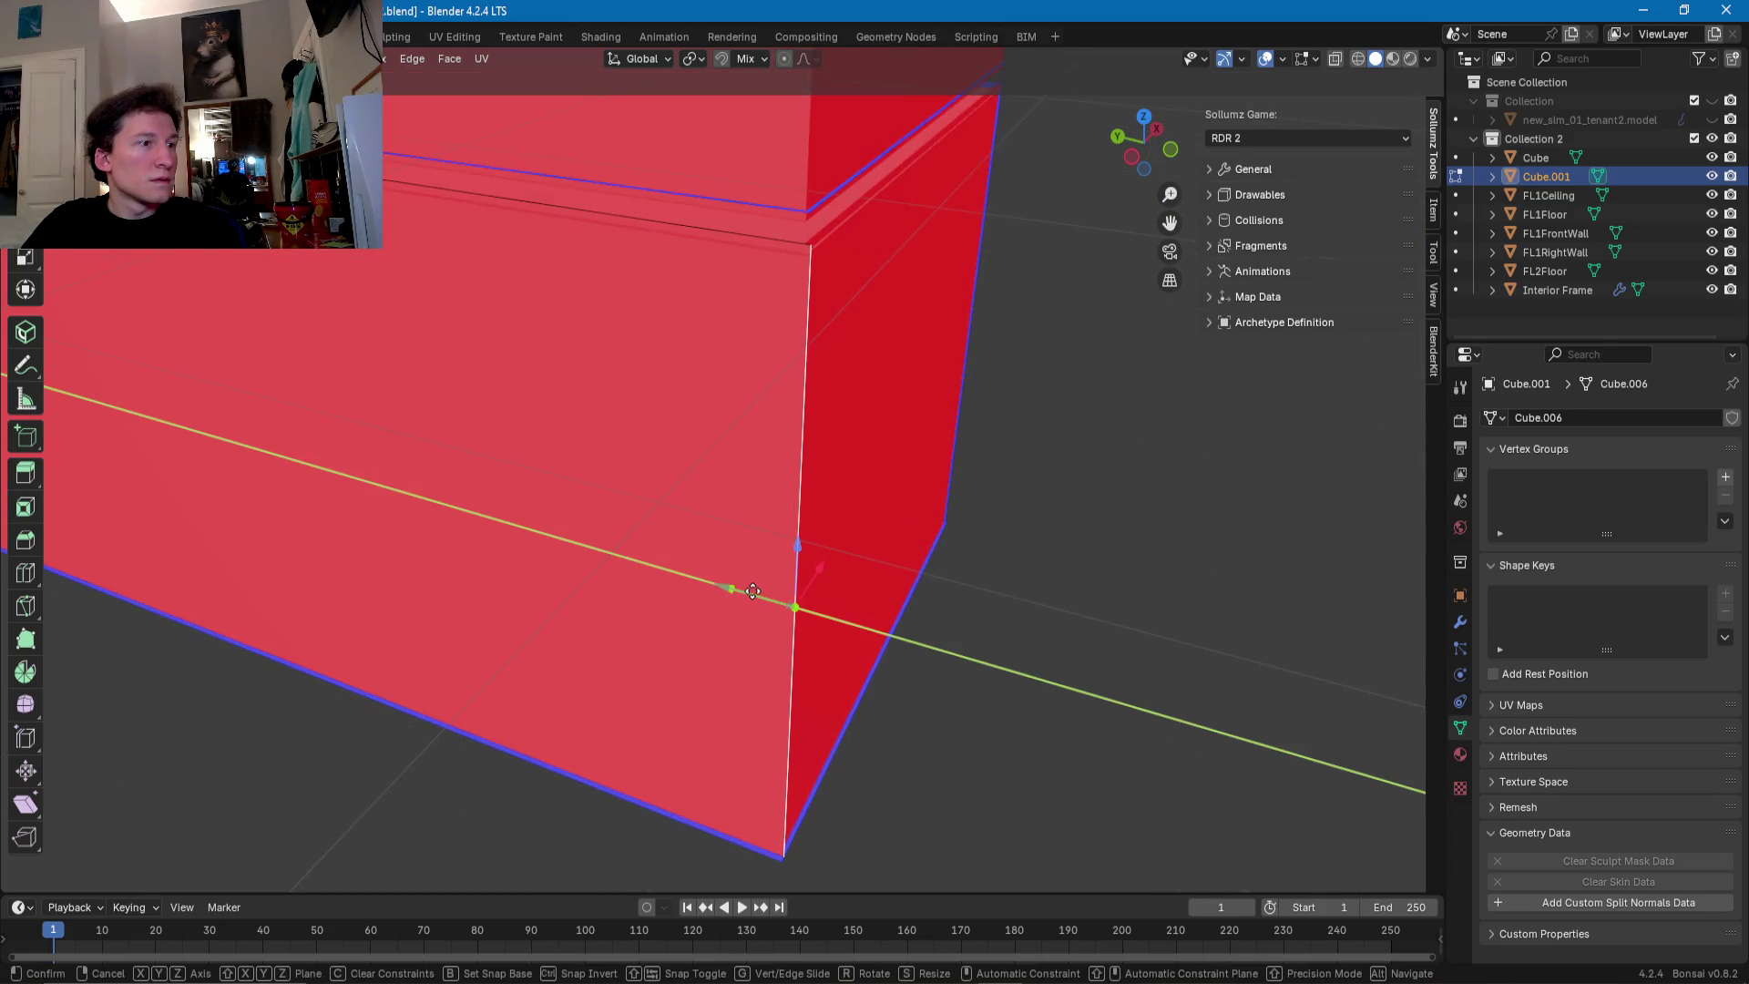
{"action": "middle_click_drag", "start_coordinate": [734, 586], "coordinate": [671, 599]}
{"action": "left_click", "coordinate": [625, 540]}
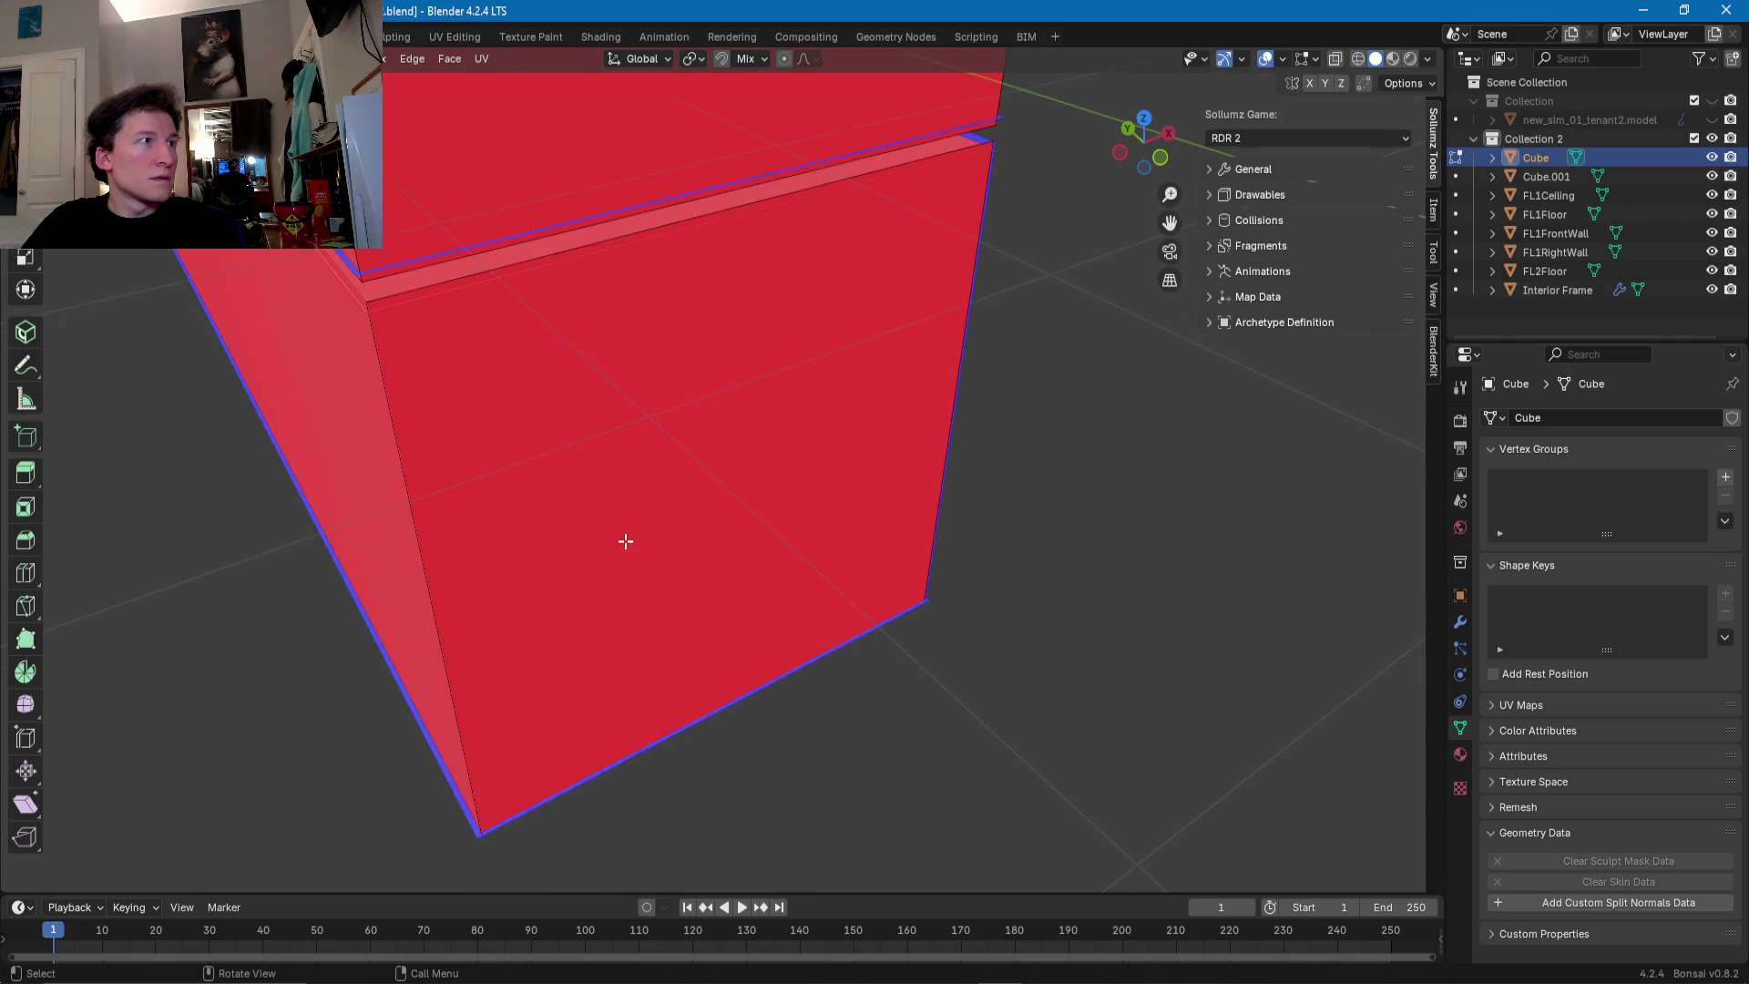
{"action": "key", "text": "a"}
{"action": "right_click", "coordinate": [625, 539]}
{"action": "mouse_move", "coordinate": [625, 540]}
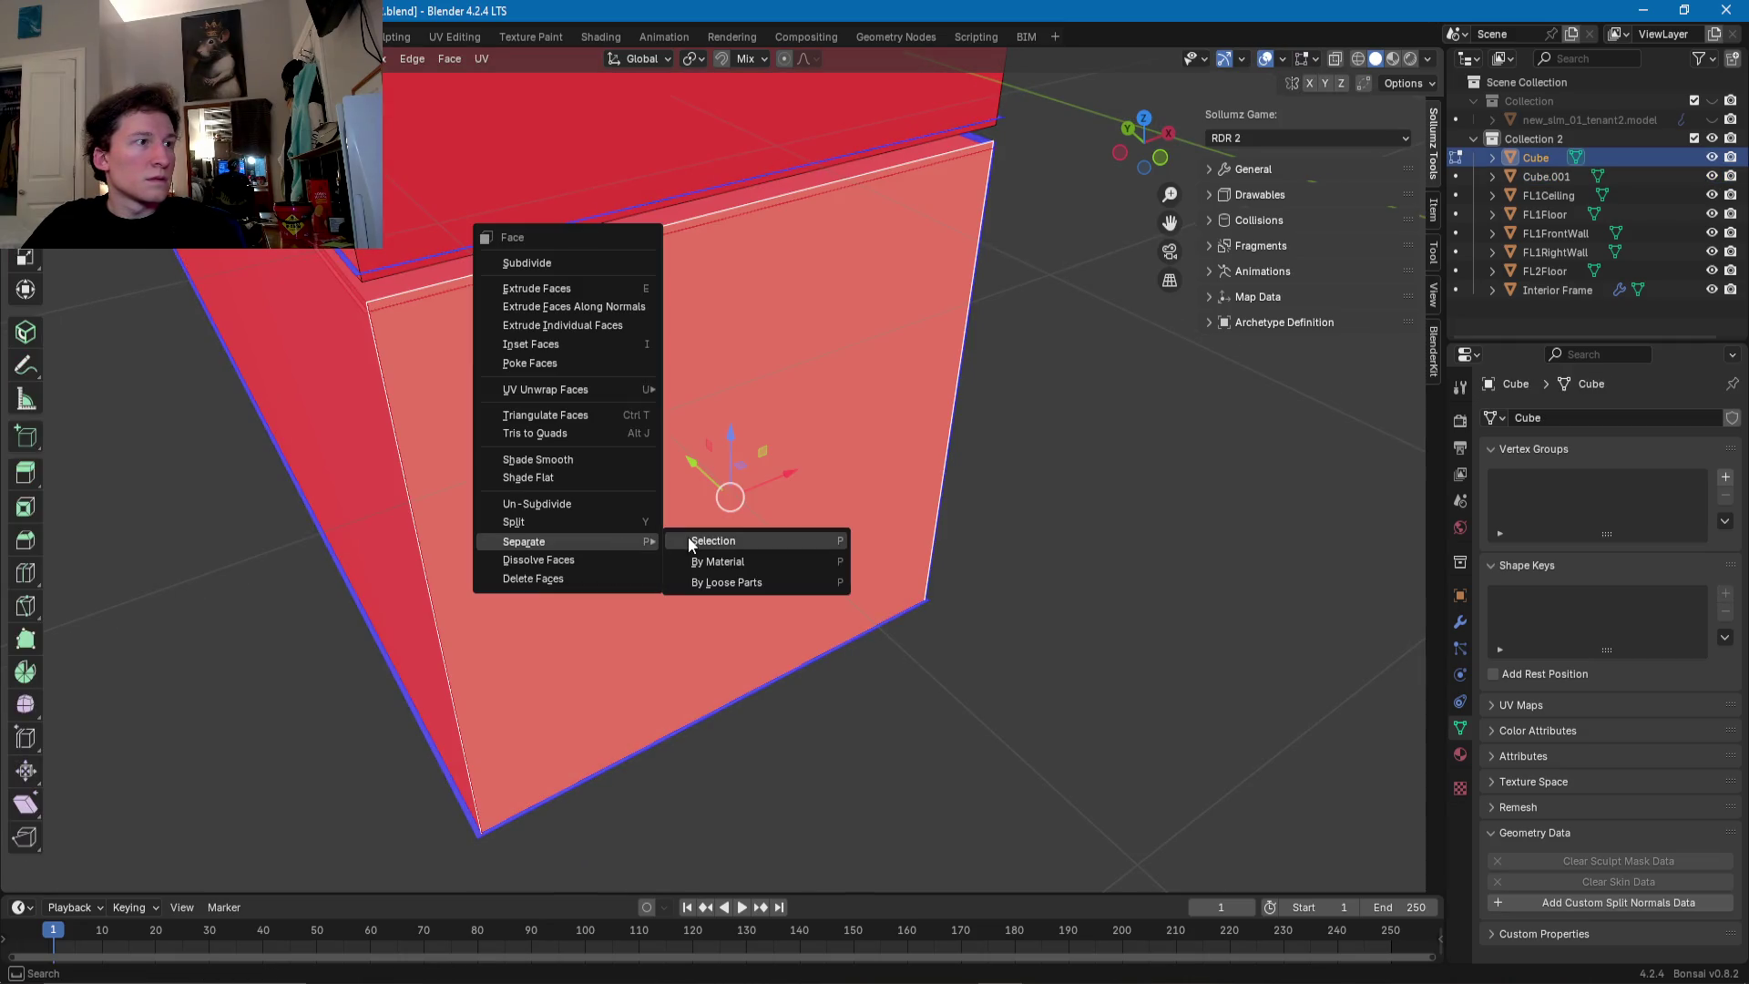
{"action": "left_click", "coordinate": [687, 538]}
{"action": "left_click", "coordinate": [1544, 190]}
{"action": "left_click", "coordinate": [1545, 175]}
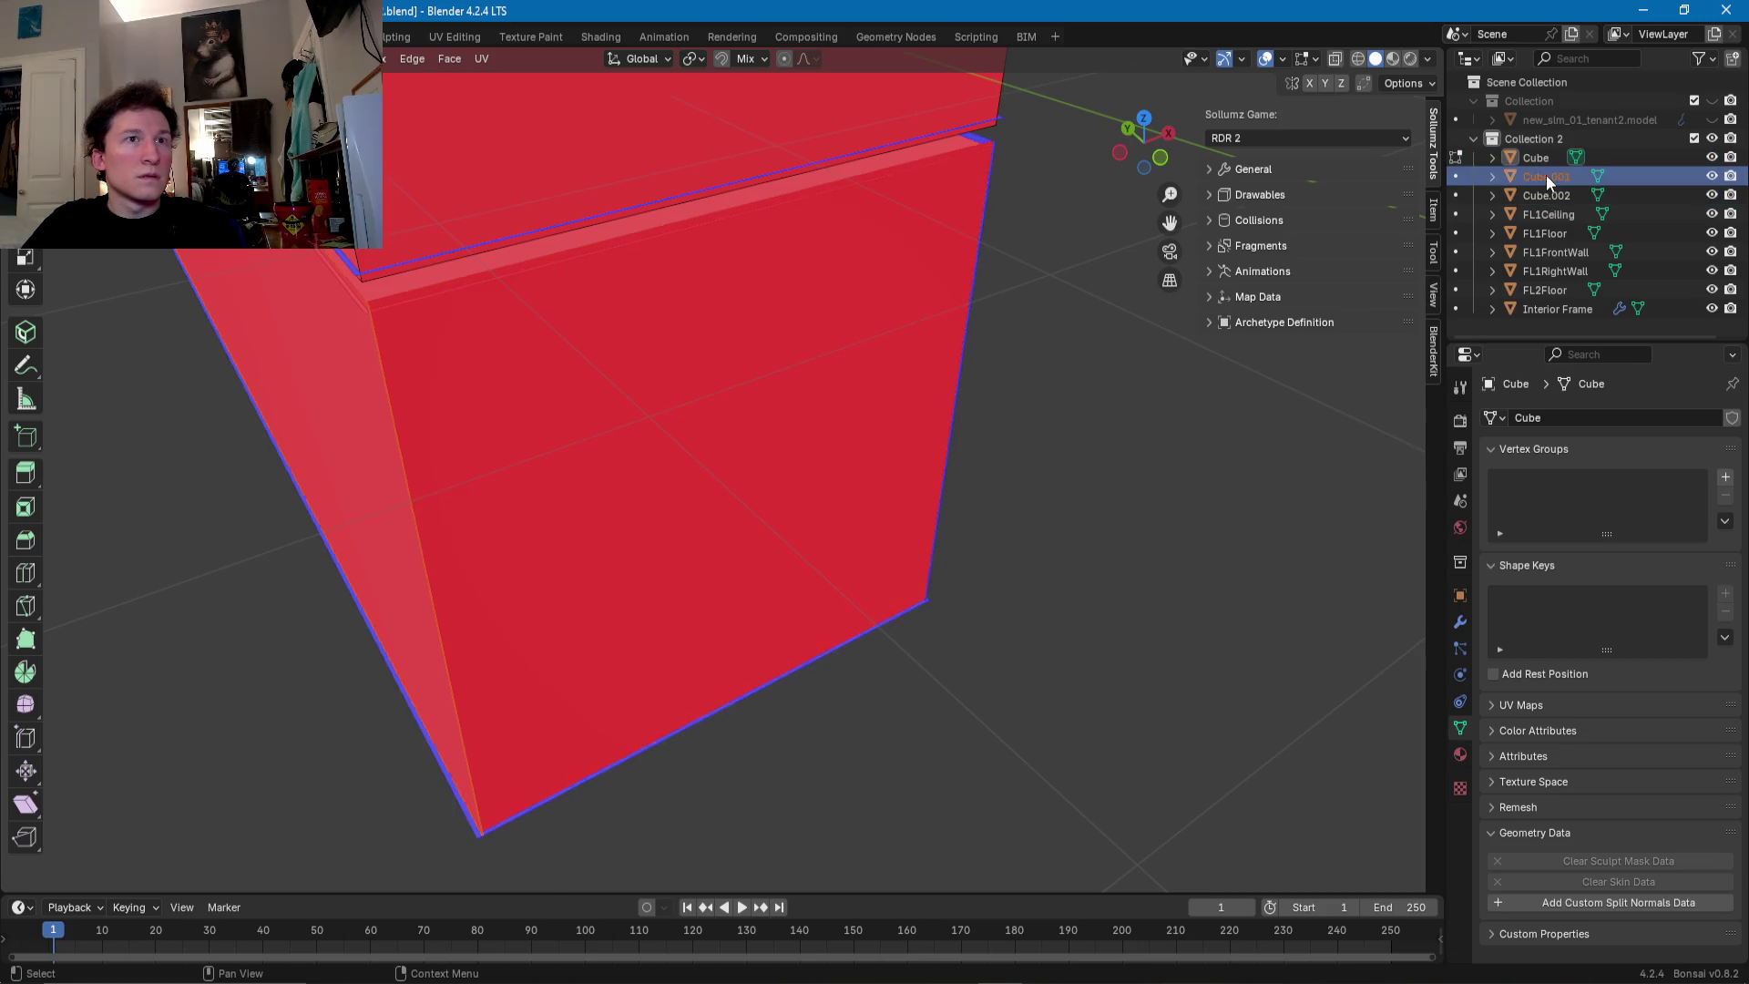
{"action": "double_click", "coordinate": [1547, 177]}
{"action": "type", "text": "FL1BackWa"}
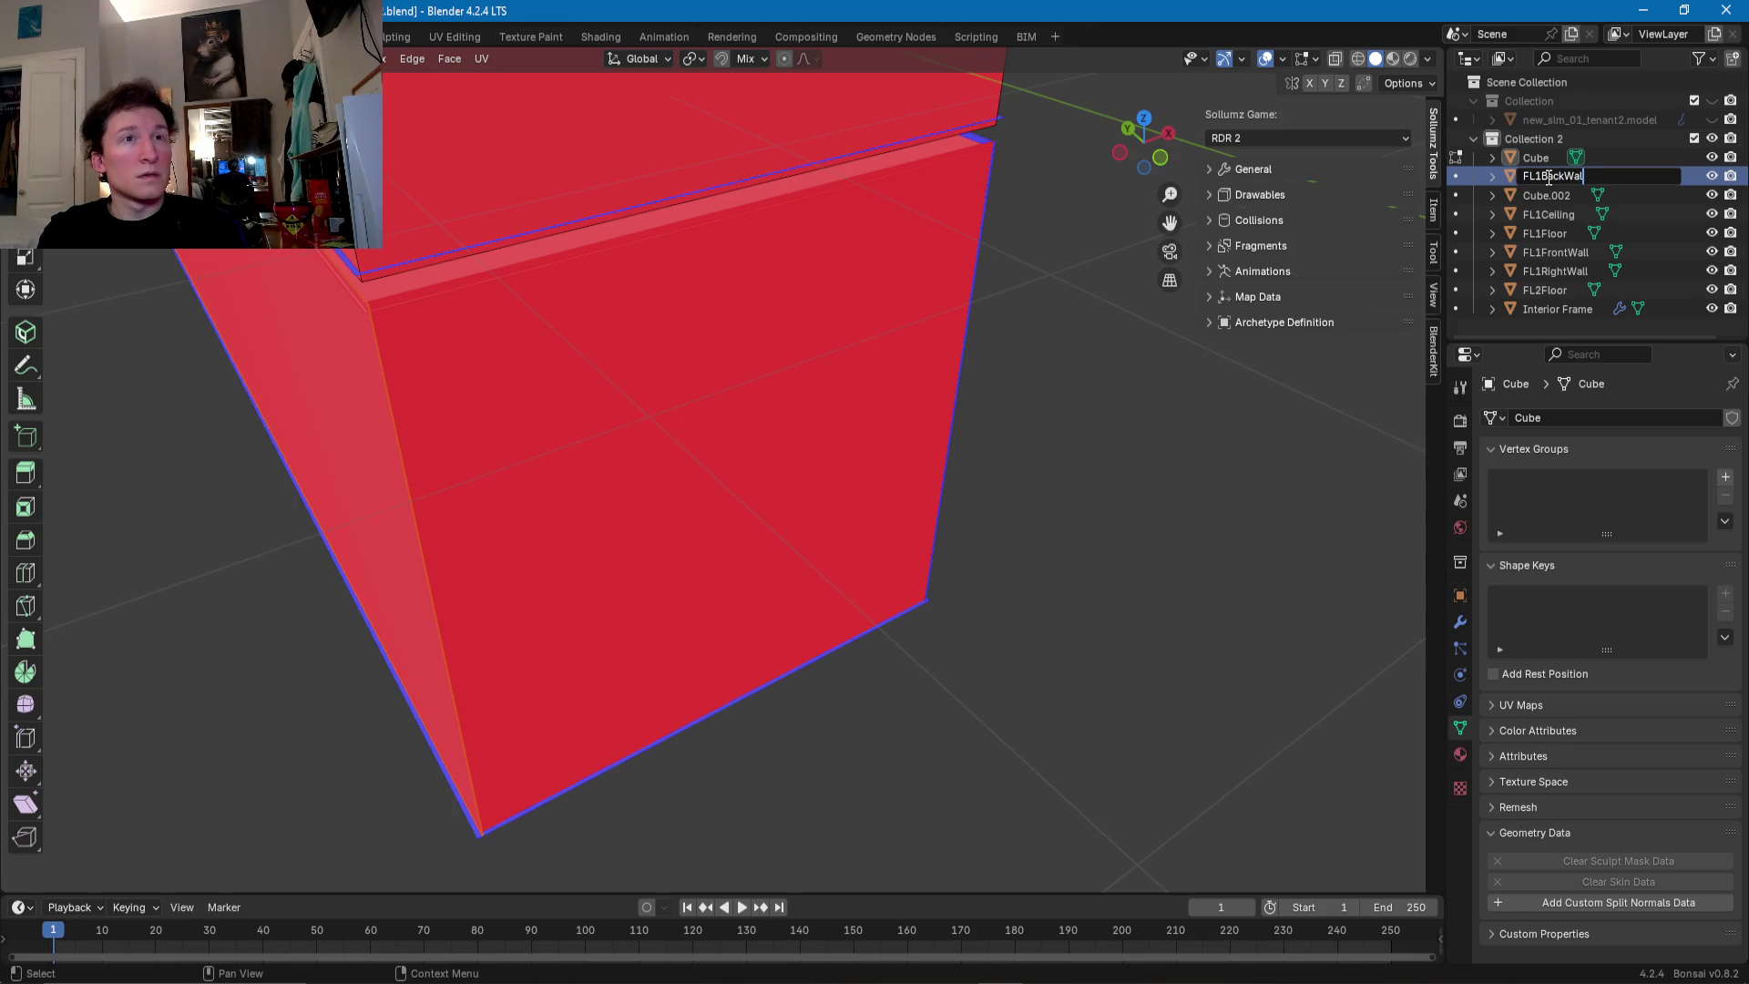
{"action": "type", "text": "l"}
{"action": "key", "text": "Return"}
{"action": "left_click", "coordinate": [1548, 176]}
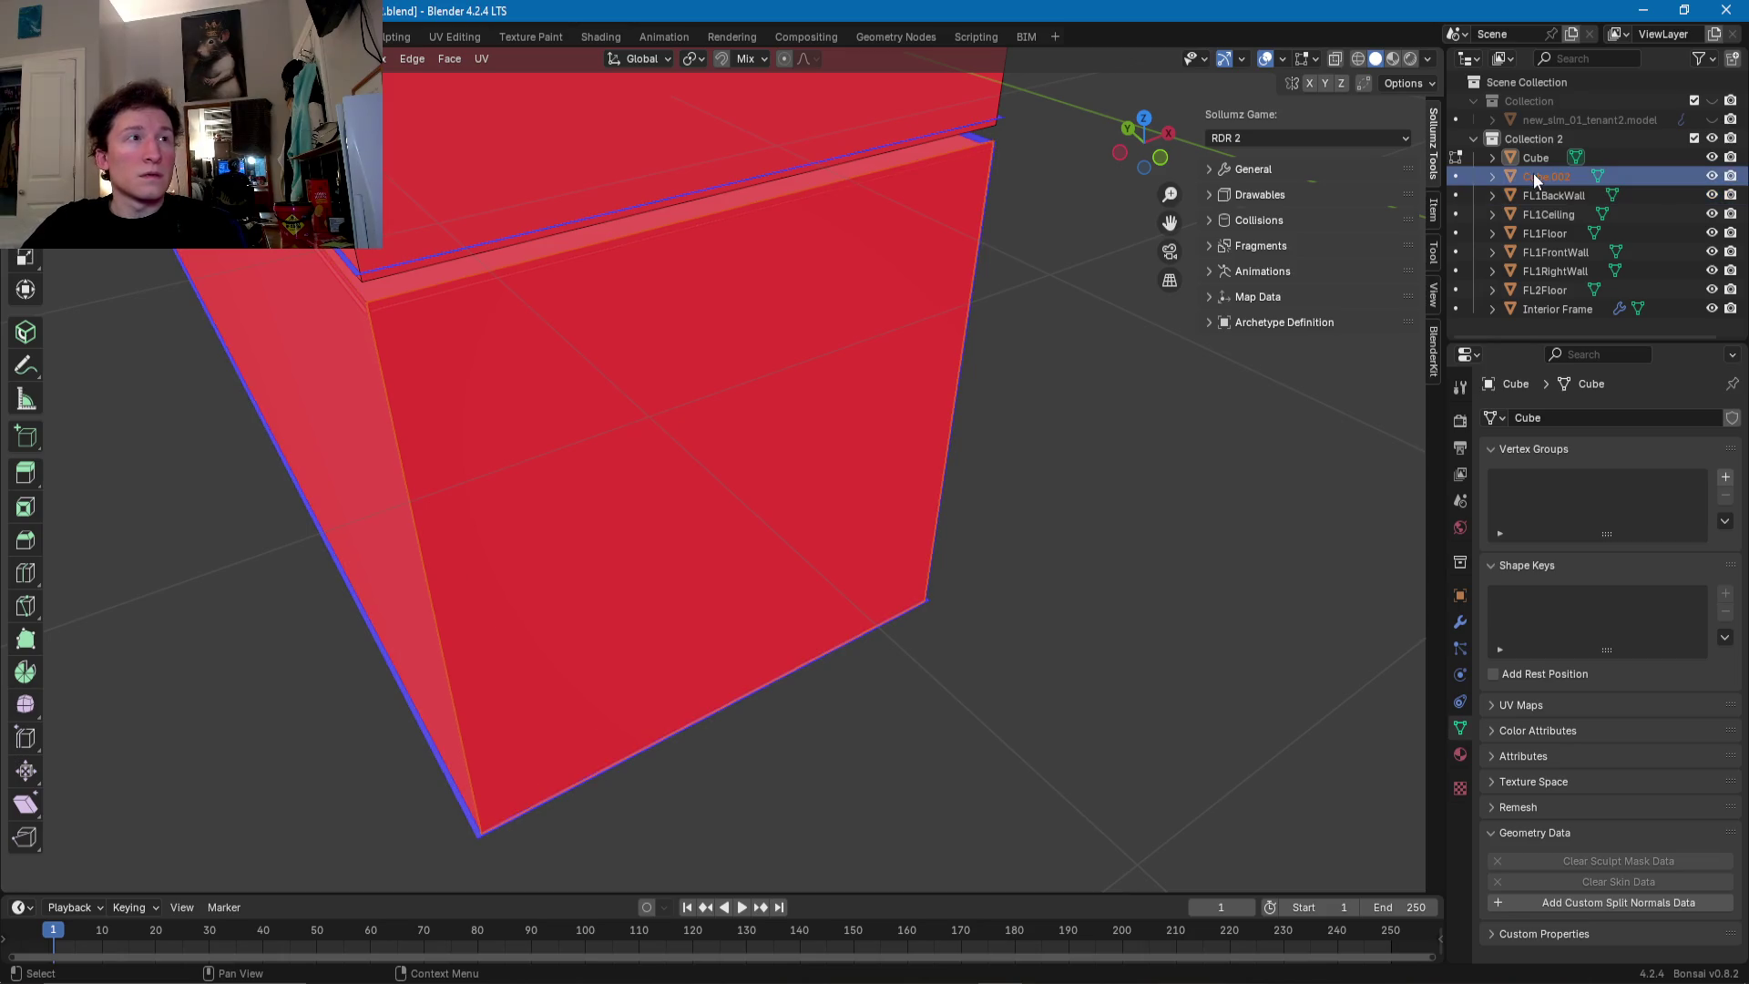
{"action": "double_click", "coordinate": [1550, 177]}
{"action": "type", "text": "FL1LeftWall"}
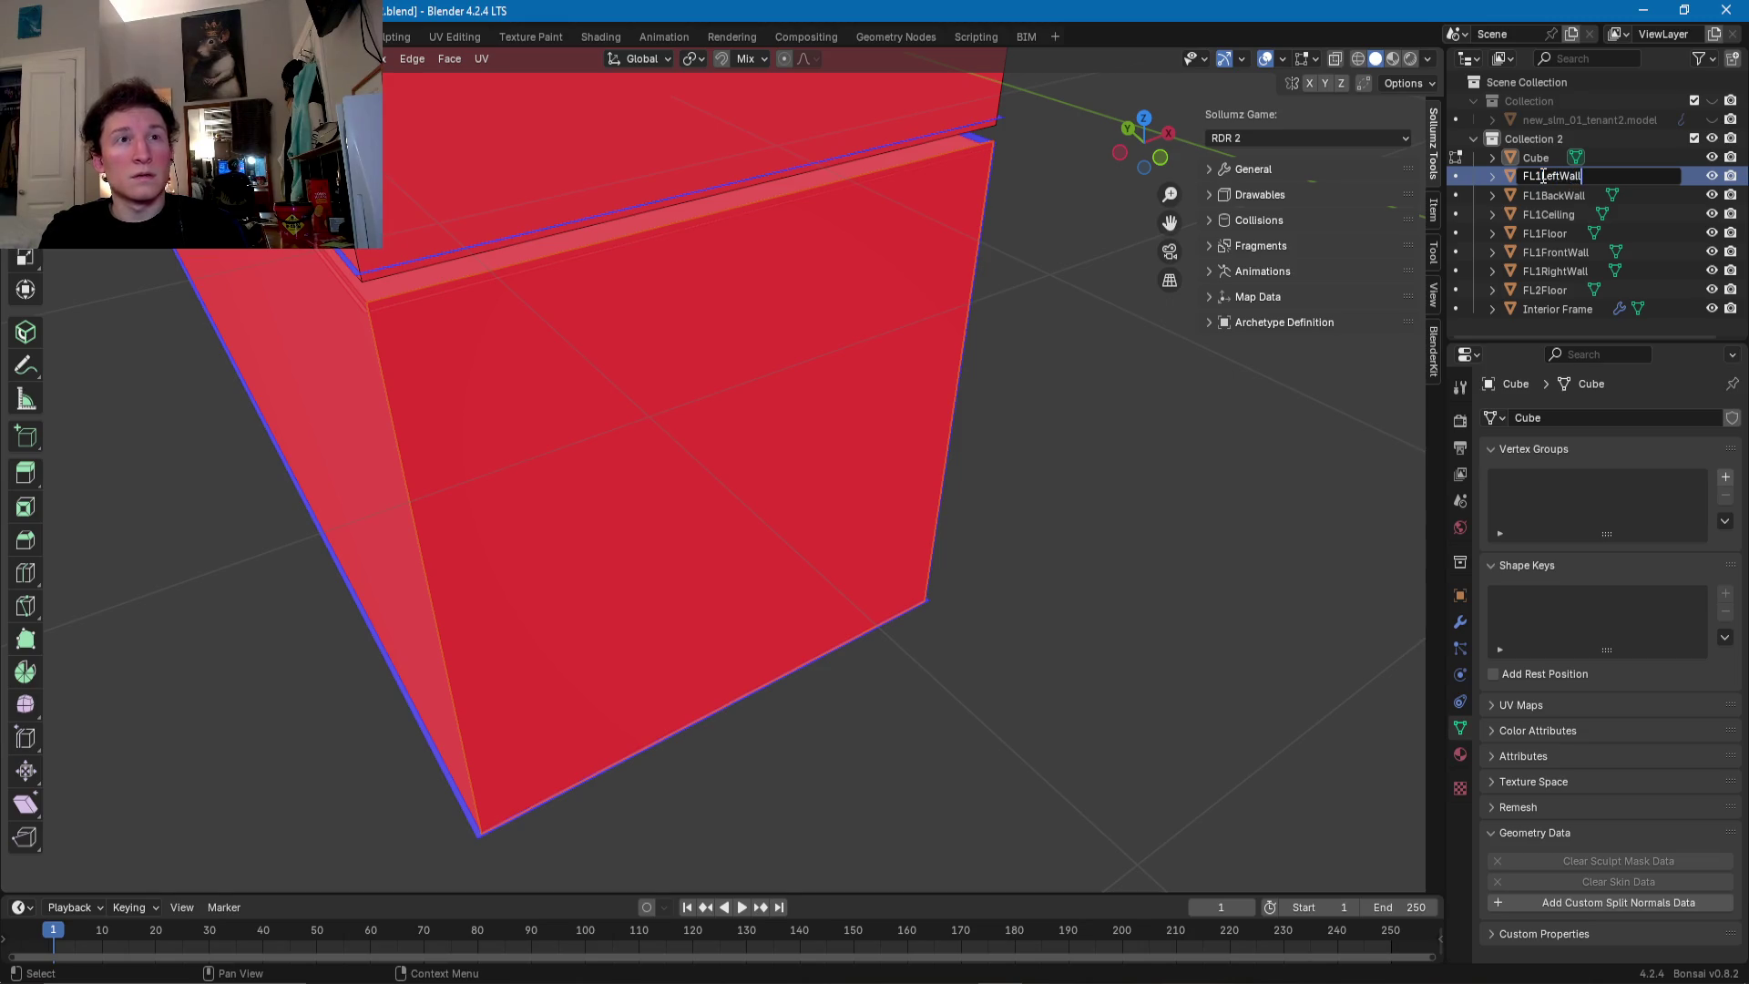
{"action": "key", "text": "Return"}
{"action": "mouse_move", "coordinate": [937, 304]}
{"action": "middle_mouse_down"}
{"action": "mouse_move", "coordinate": [658, 295]}
{"action": "mouse_move", "coordinate": [1055, 243]}
{"action": "mouse_move", "coordinate": [1352, 295]}
{"action": "middle_mouse_up"}
{"action": "left_click", "coordinate": [1553, 176]}
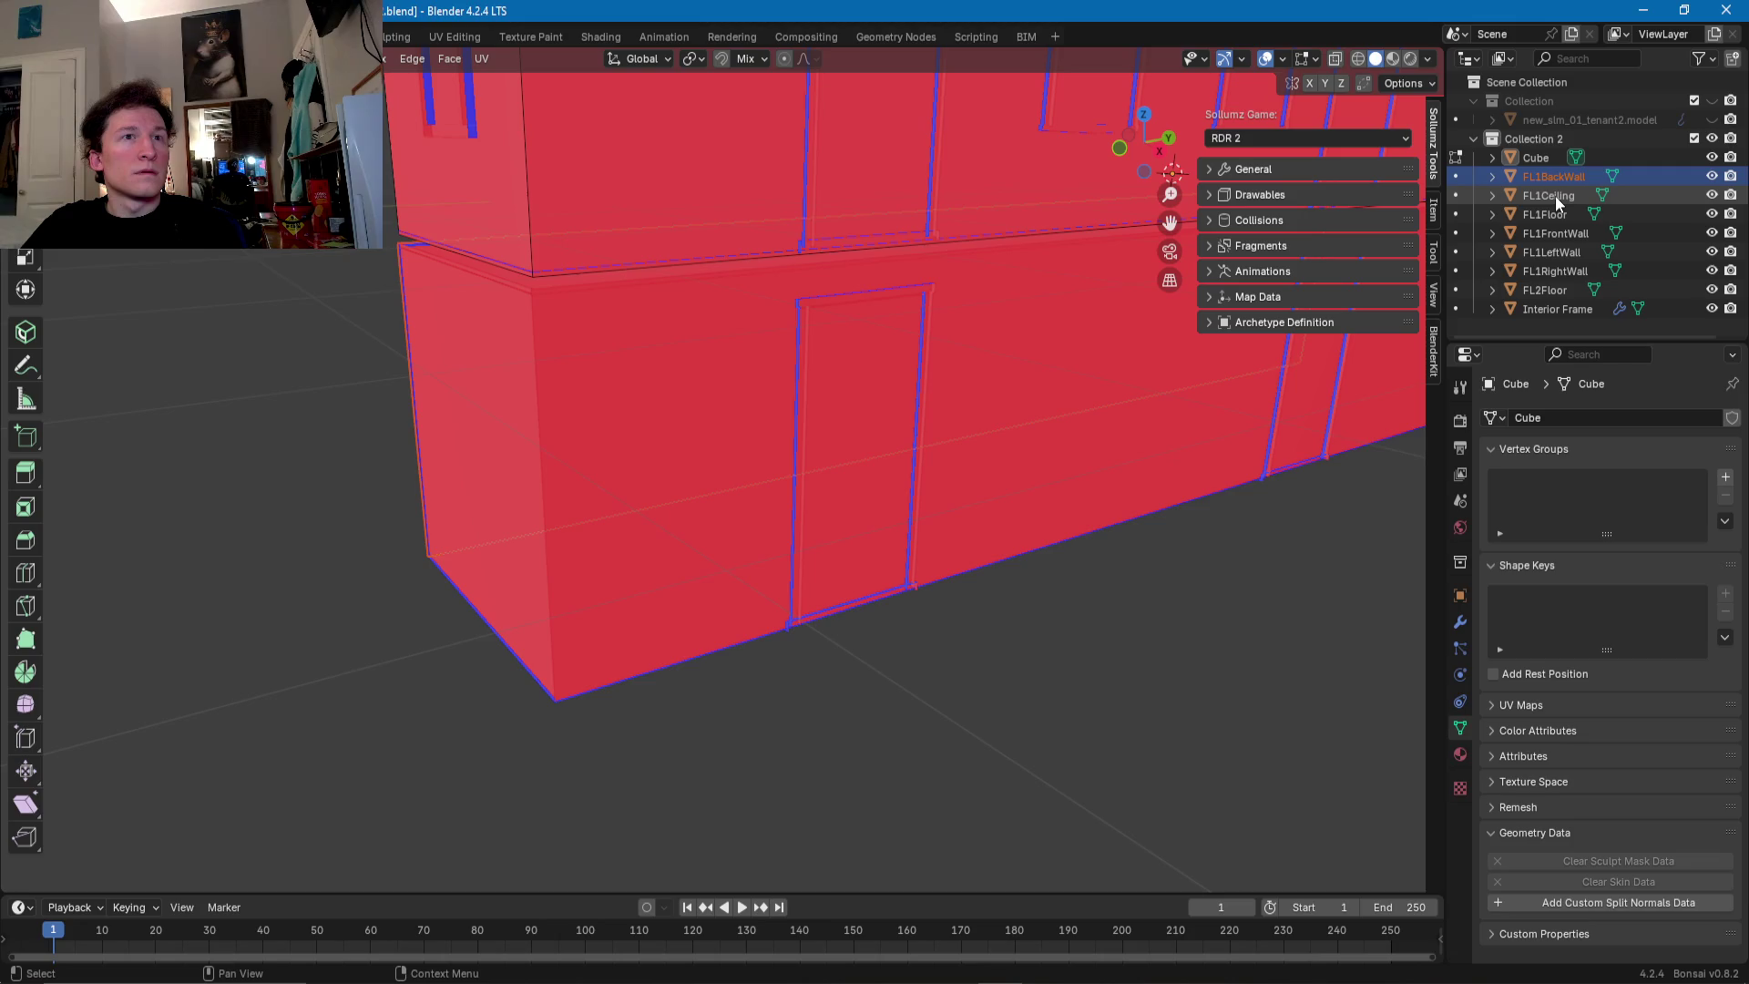
{"action": "left_click", "coordinate": [1556, 195]}
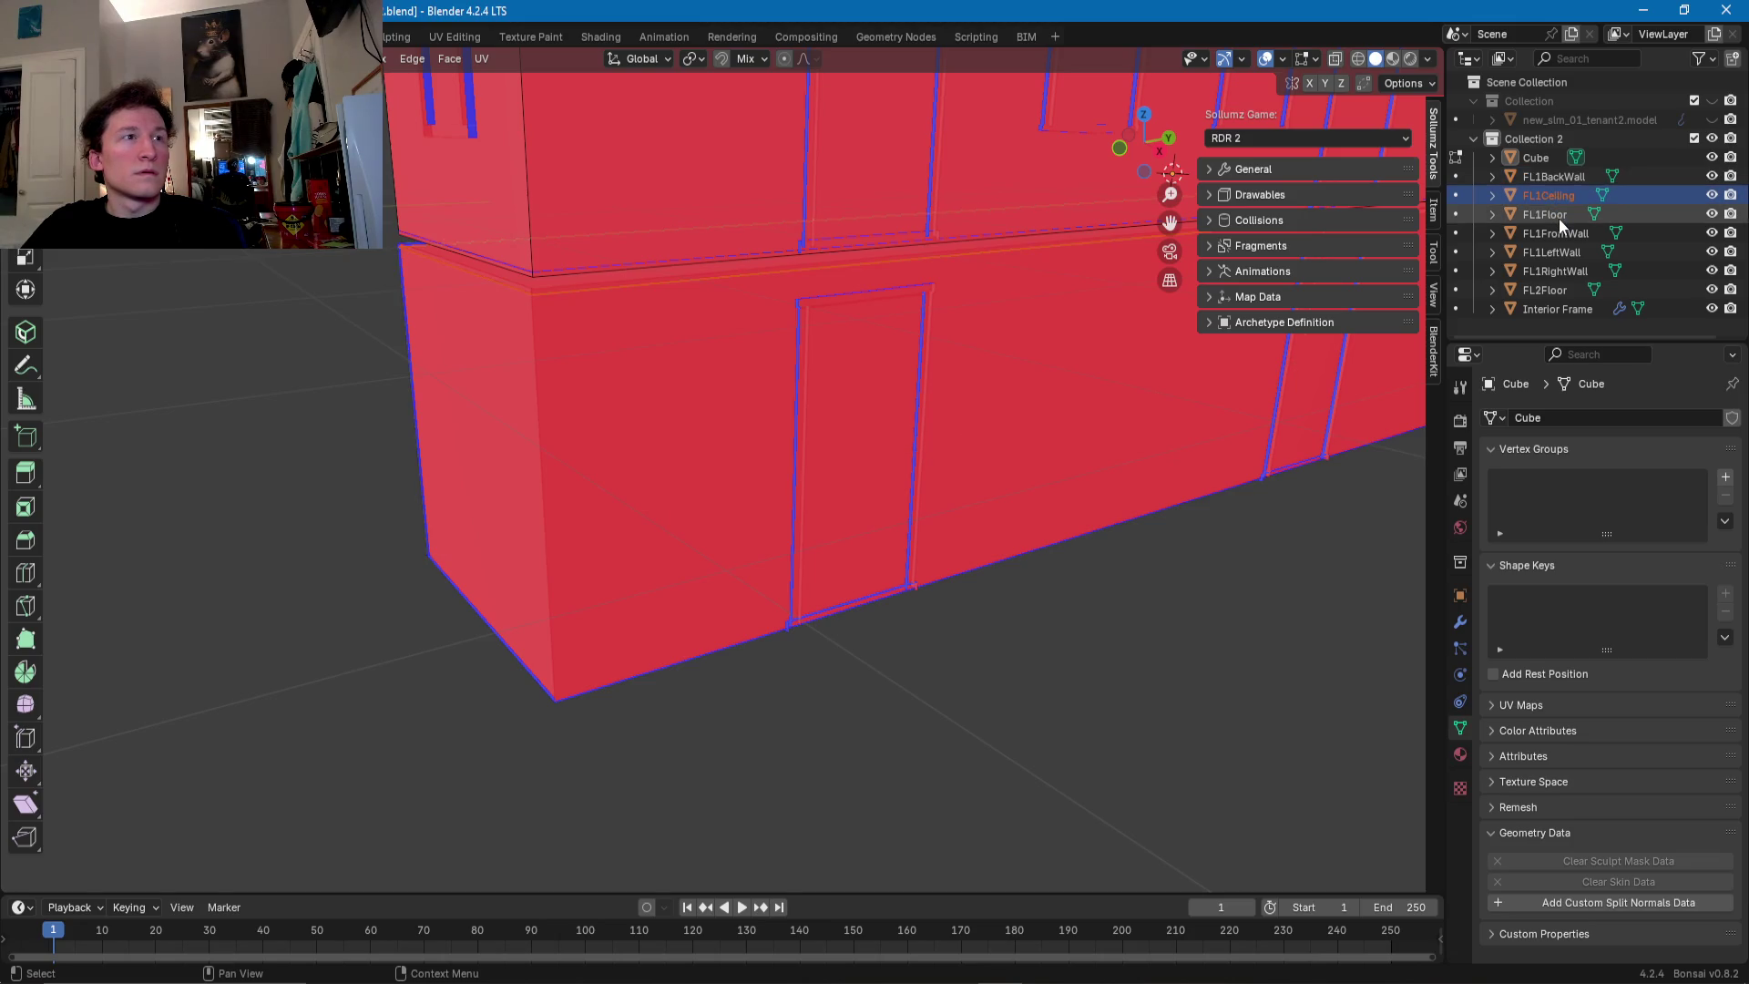
{"action": "left_click", "coordinate": [1560, 217]}
{"action": "left_click", "coordinate": [1569, 233]}
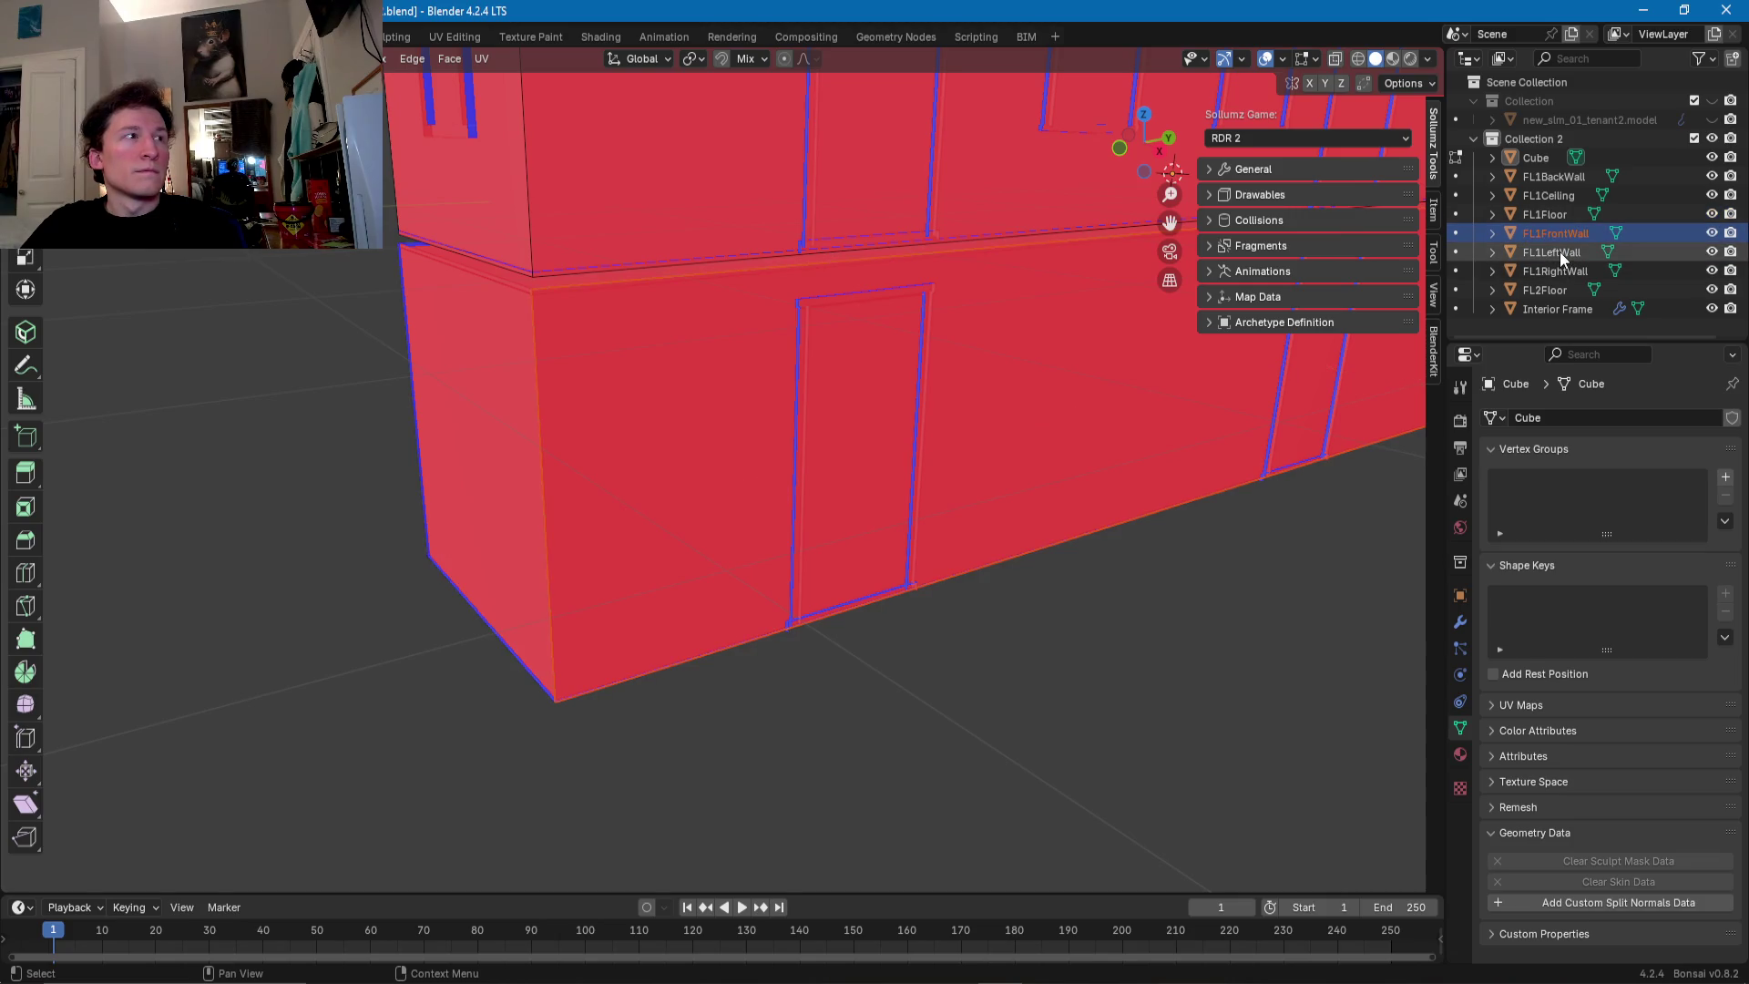
{"action": "left_click", "coordinate": [1560, 251]}
{"action": "left_click", "coordinate": [1562, 271]}
{"action": "left_click", "coordinate": [1556, 290]}
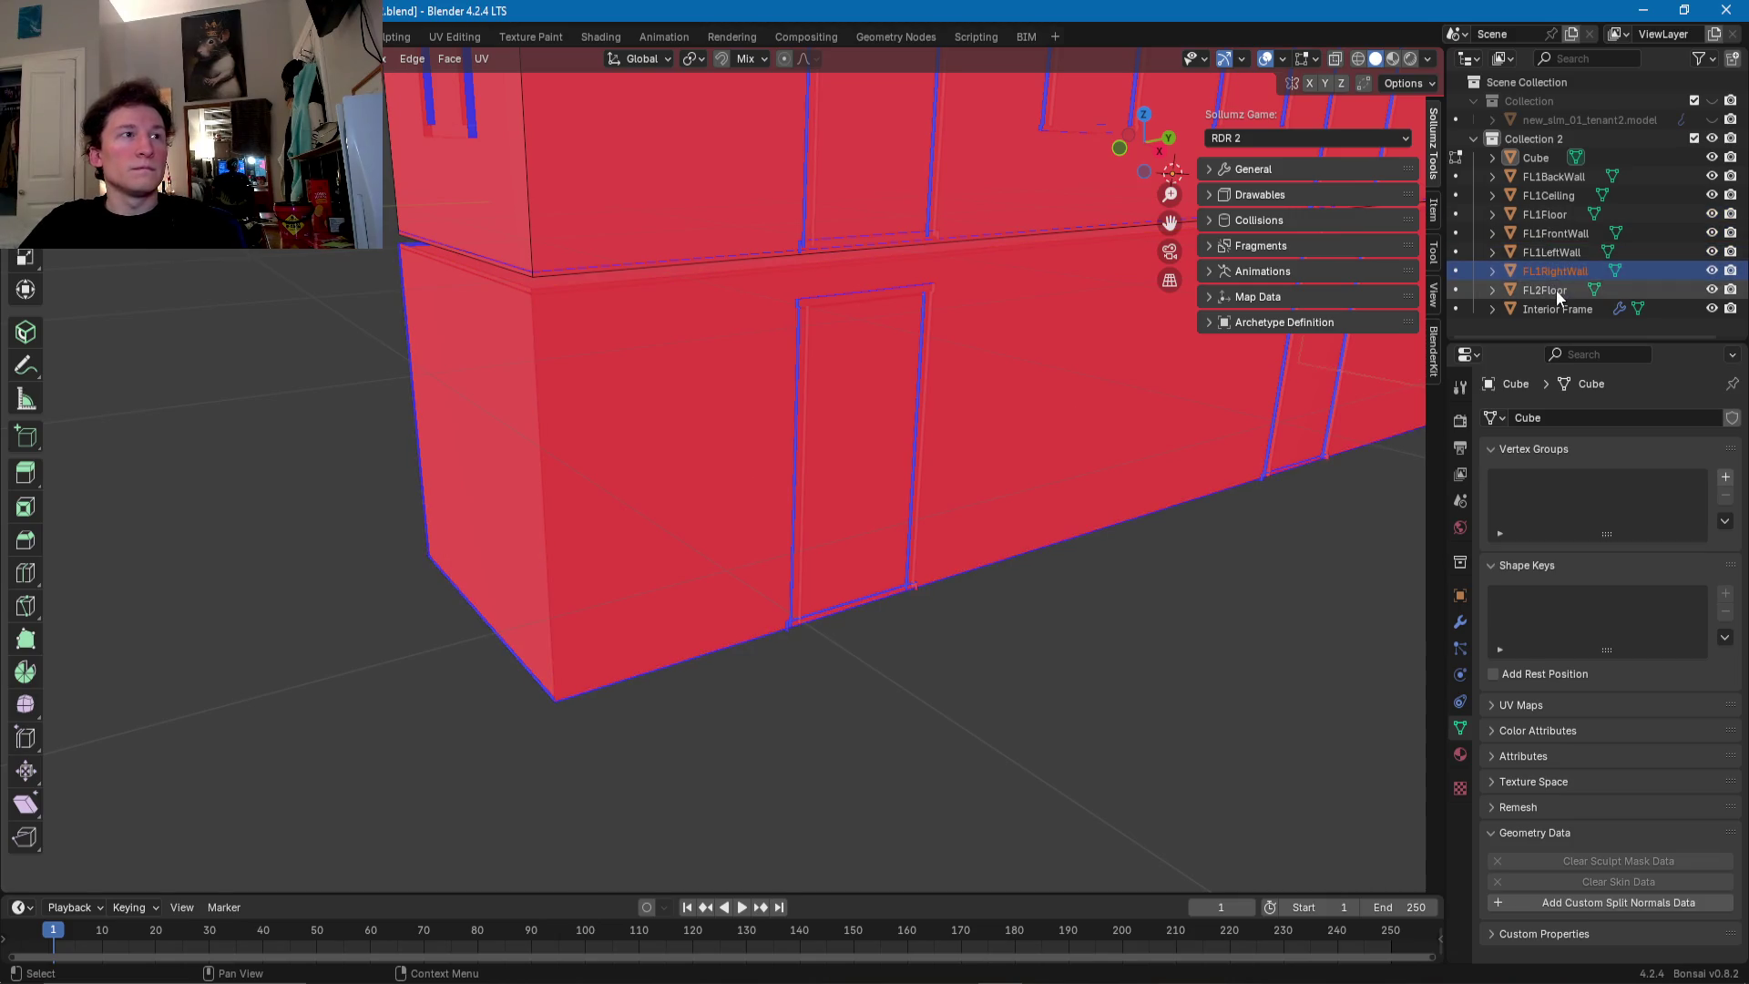
{"action": "key", "text": "KP_Decimal"}
{"action": "left_click", "coordinate": [1539, 310]}
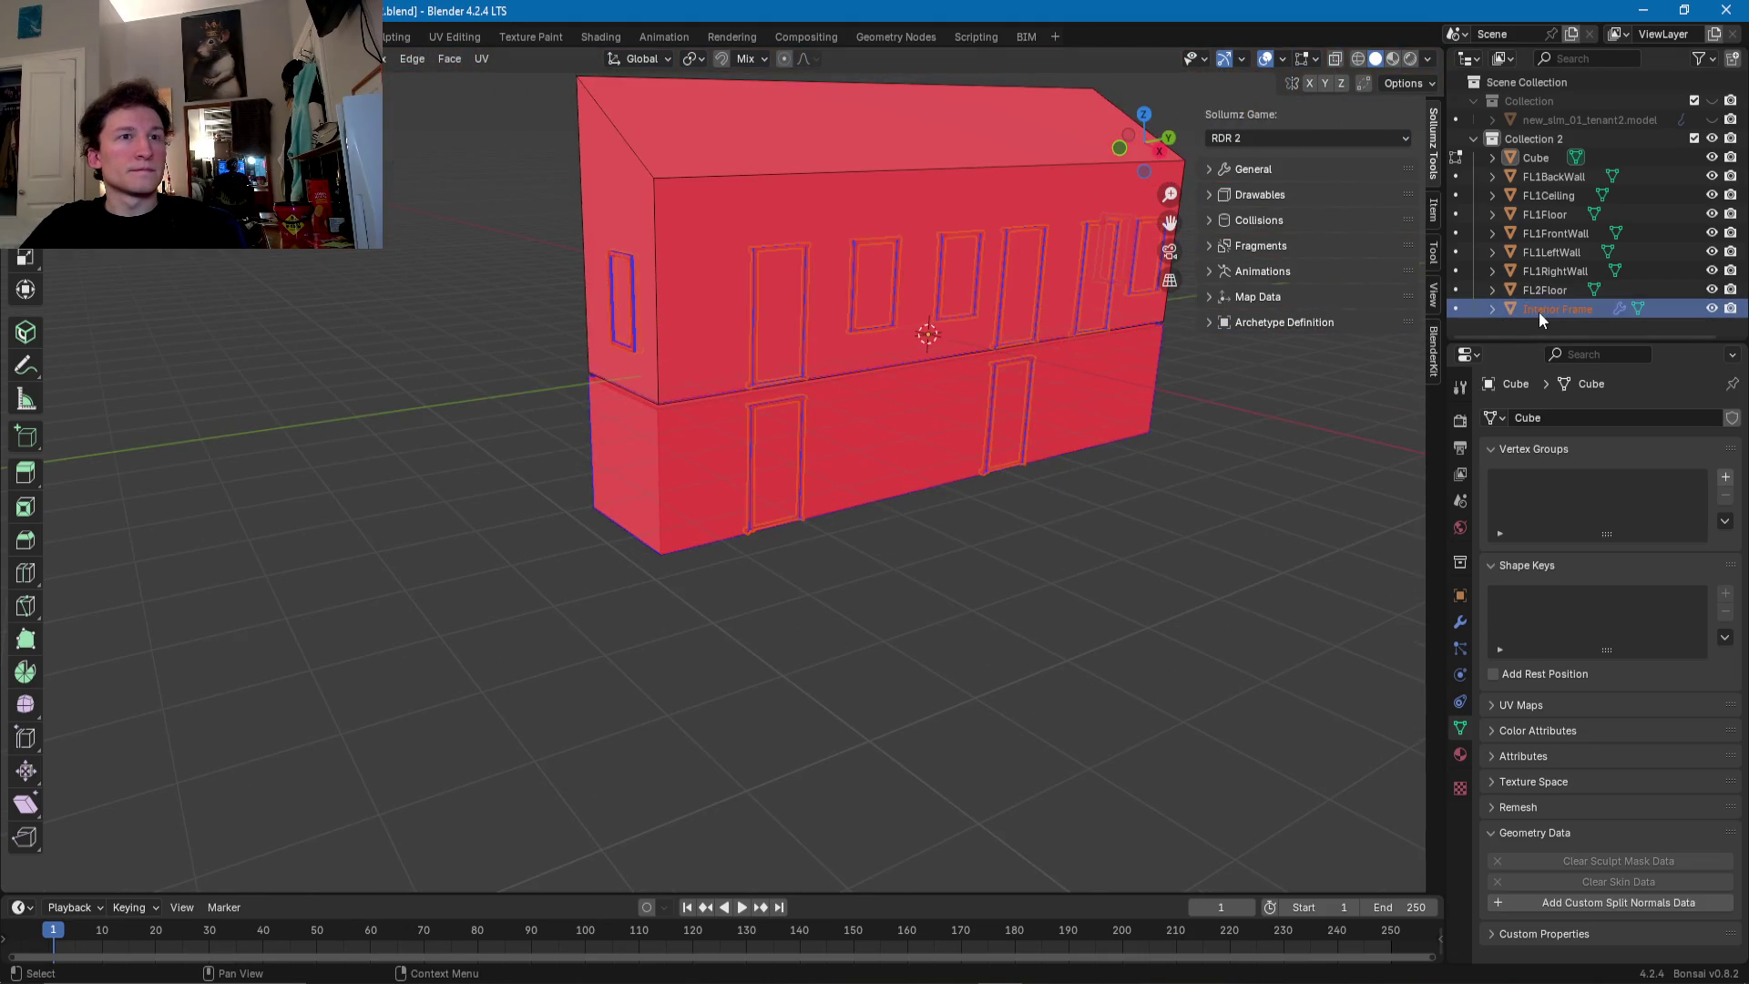
- On FL1FrontWall, add a horizontal loop cut at the door-top height
{"action": "left_click", "coordinate": [1534, 159]}
{"action": "mouse_move", "coordinate": [855, 386]}
{"action": "middle_mouse_down"}
{"action": "mouse_move", "coordinate": [713, 407]}
{"action": "mouse_move", "coordinate": [741, 437]}
{"action": "middle_mouse_up"}
{"action": "left_click", "coordinate": [716, 407]}
{"action": "key", "text": "ctrl+r"}
{"action": "left_click", "coordinate": [522, 418]}
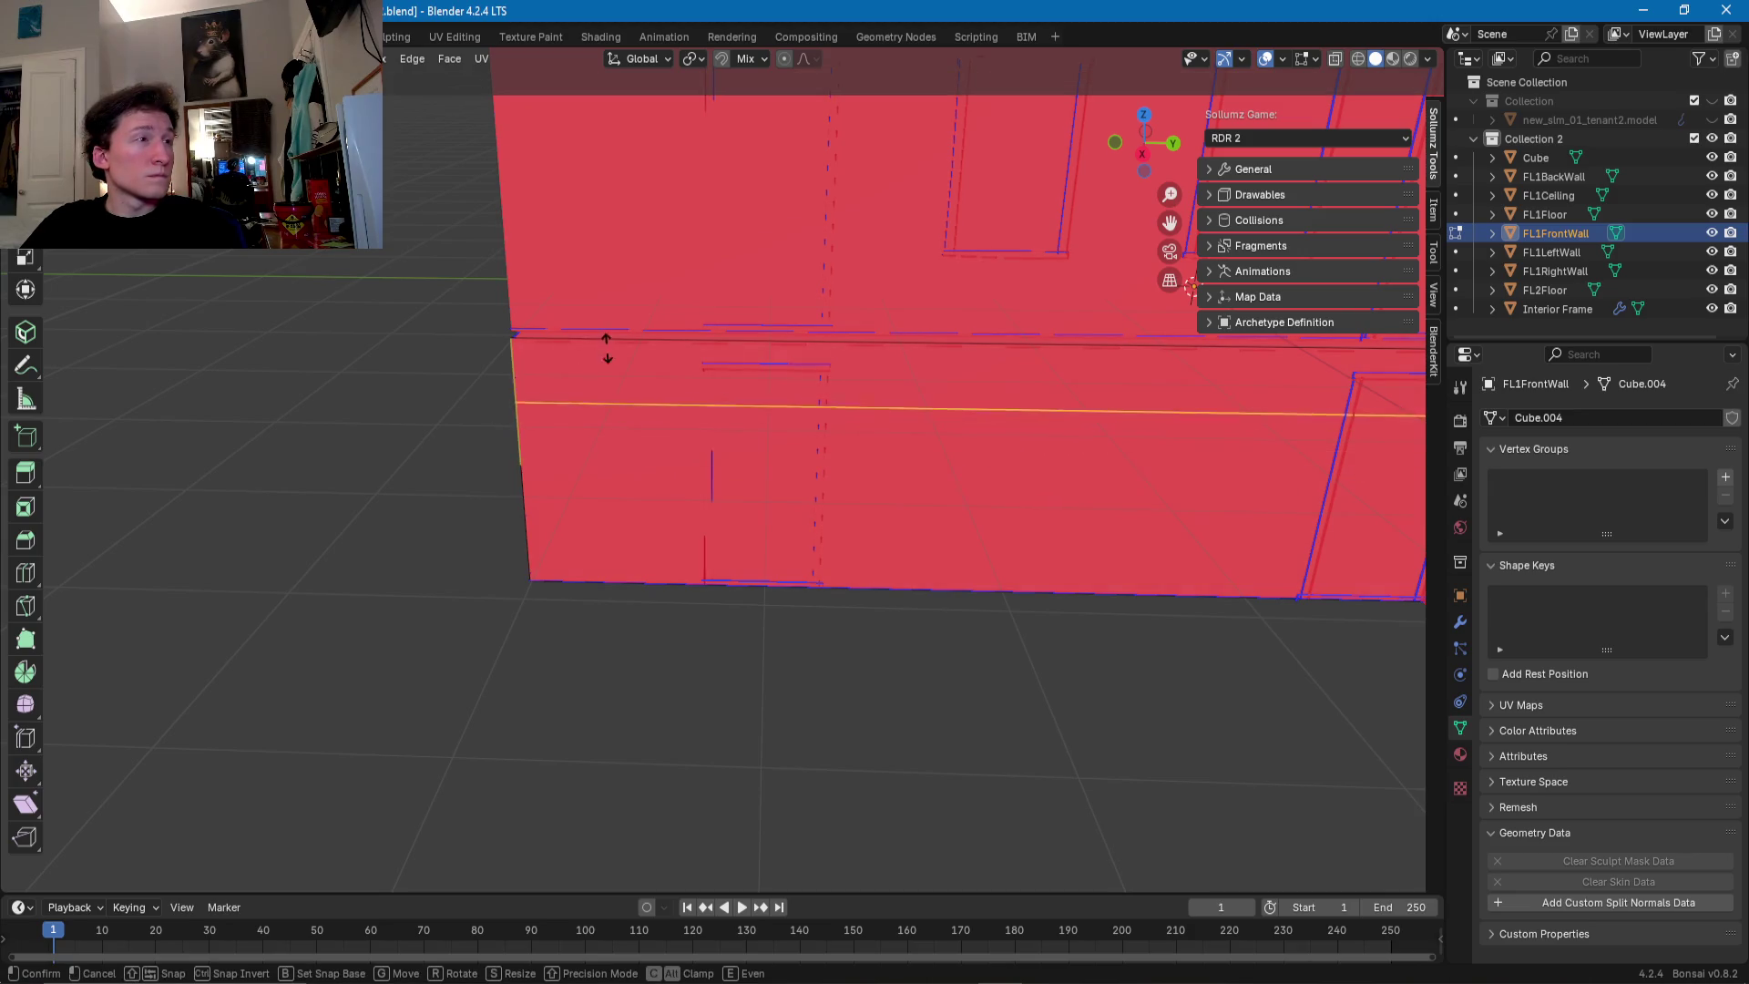
{"action": "left_click", "coordinate": [621, 310]}
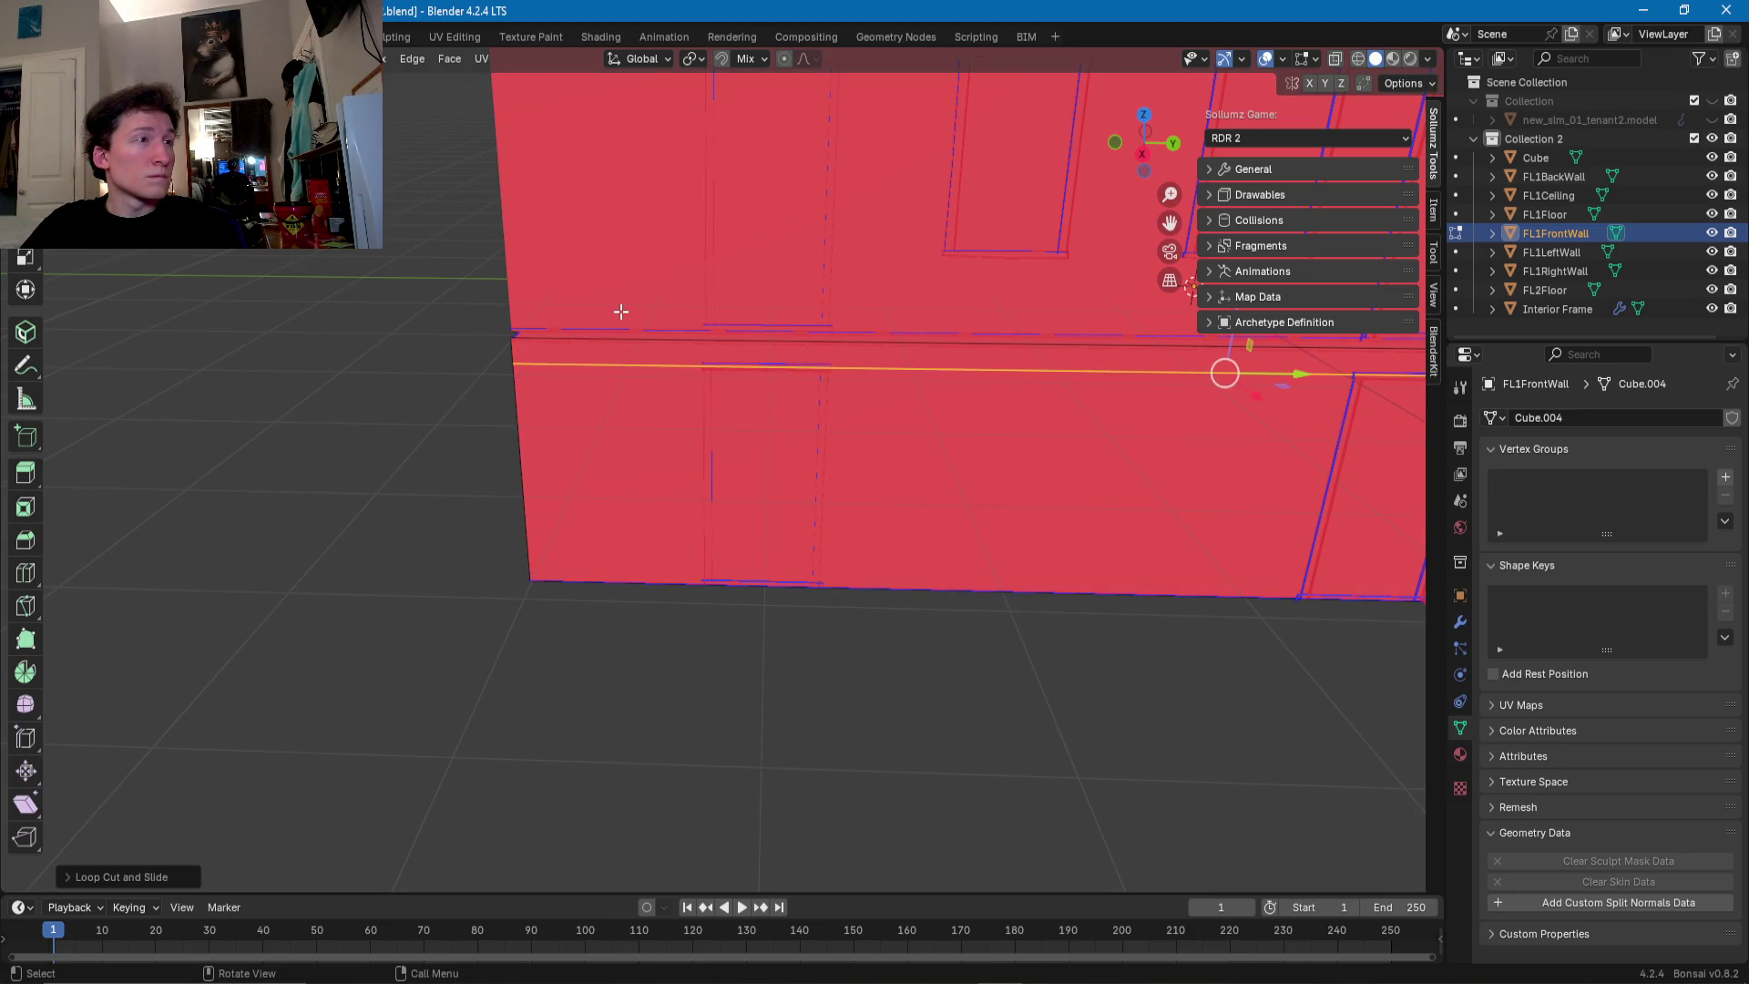
{"action": "scroll", "coordinate": [733, 361], "scroll_direction": "up", "scroll_amount": 2}
{"action": "scroll", "coordinate": [754, 347], "scroll_direction": "up", "scroll_amount": 1}
{"action": "scroll", "coordinate": [743, 346], "scroll_direction": "up", "scroll_amount": 1}
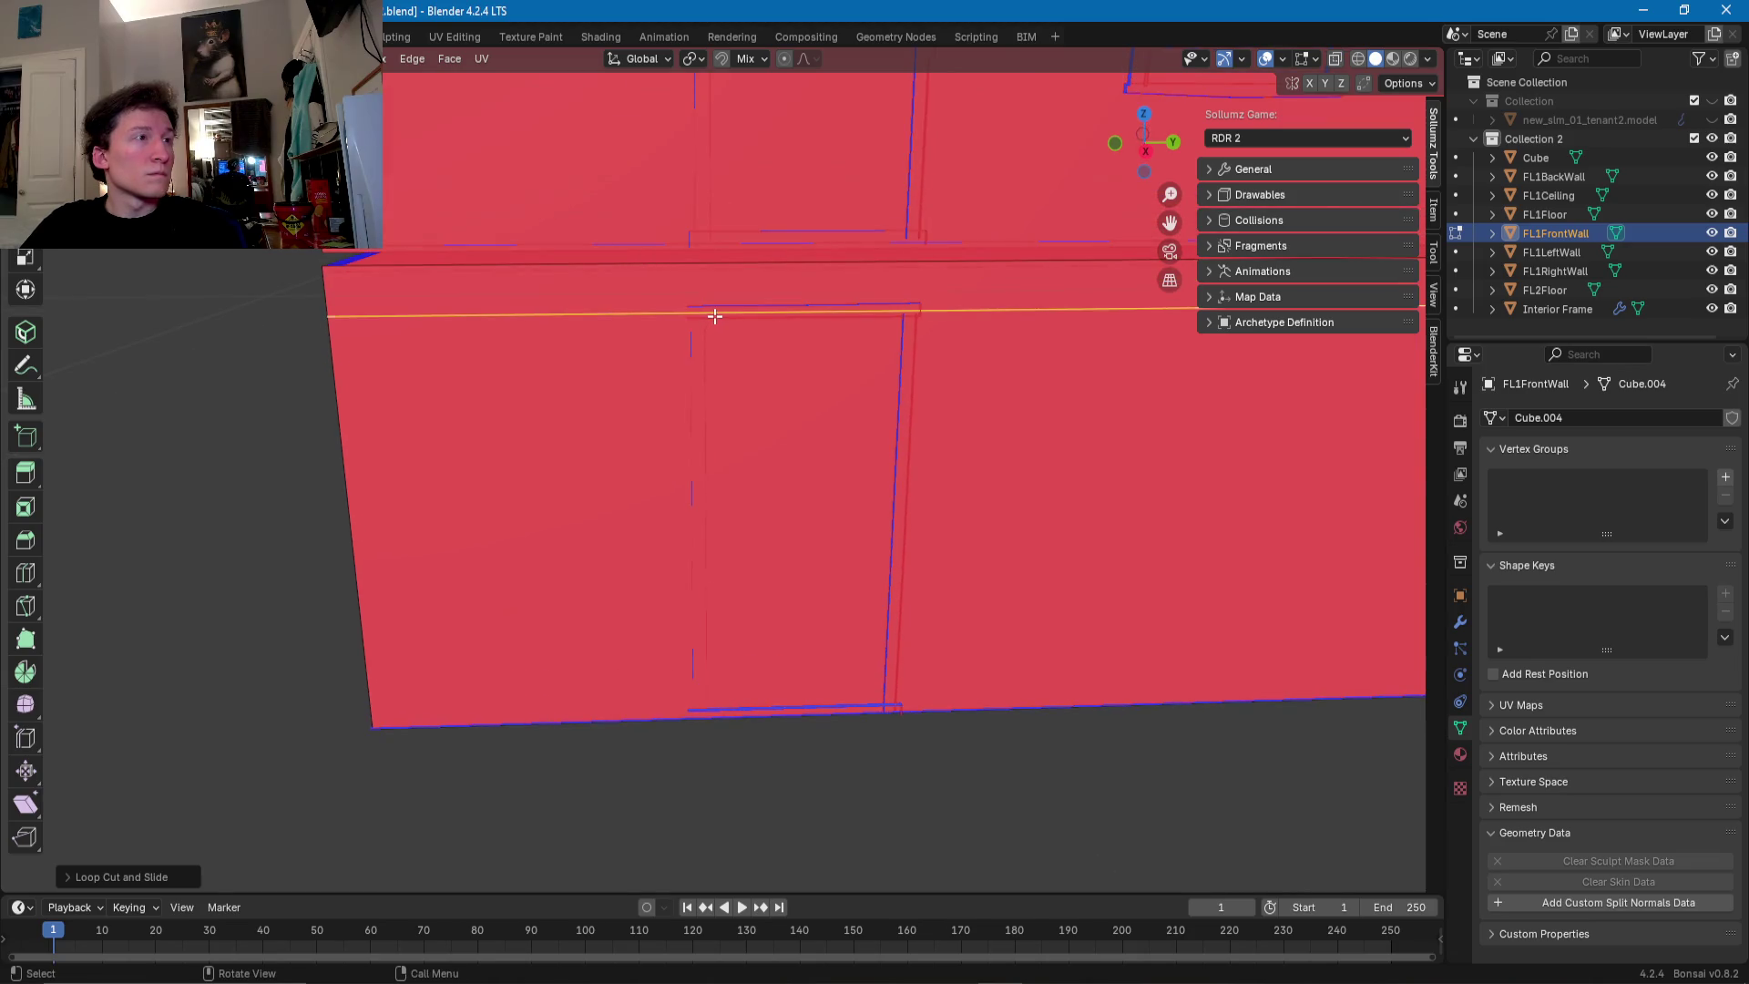
{"action": "left_click", "coordinate": [714, 313], "text": "alt"}
{"action": "key", "text": "g"}
{"action": "key", "text": "g"}
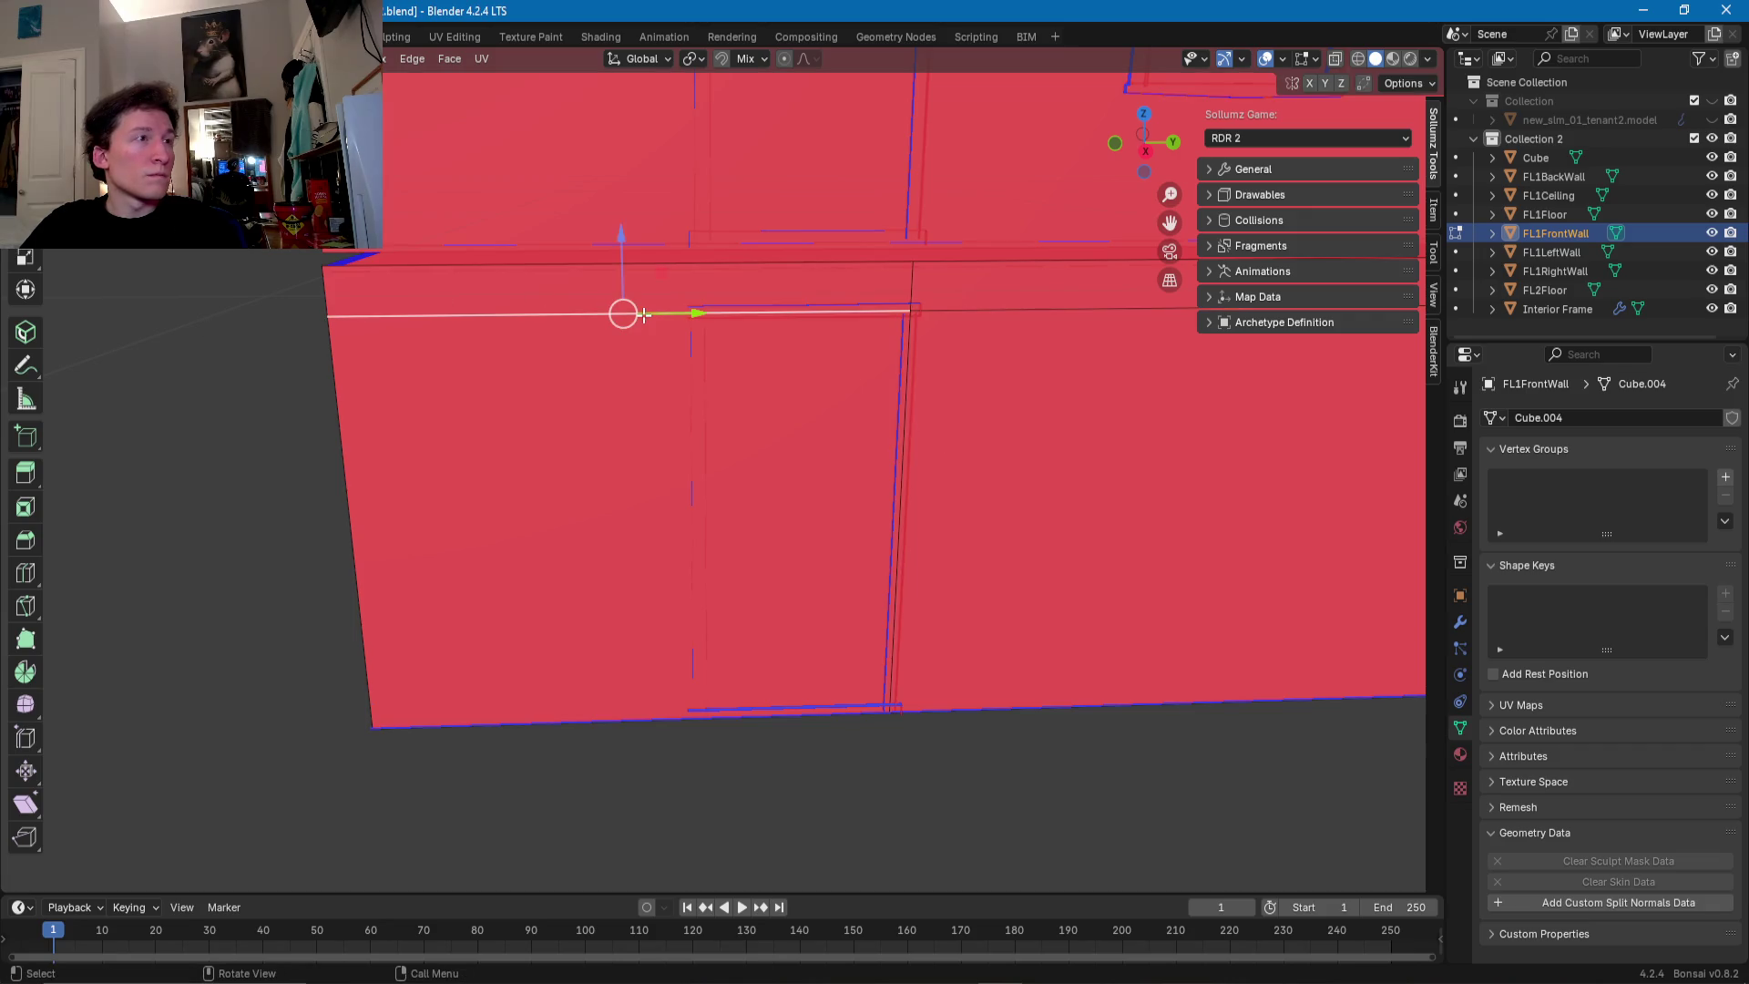
{"action": "left_click", "coordinate": [718, 317]}
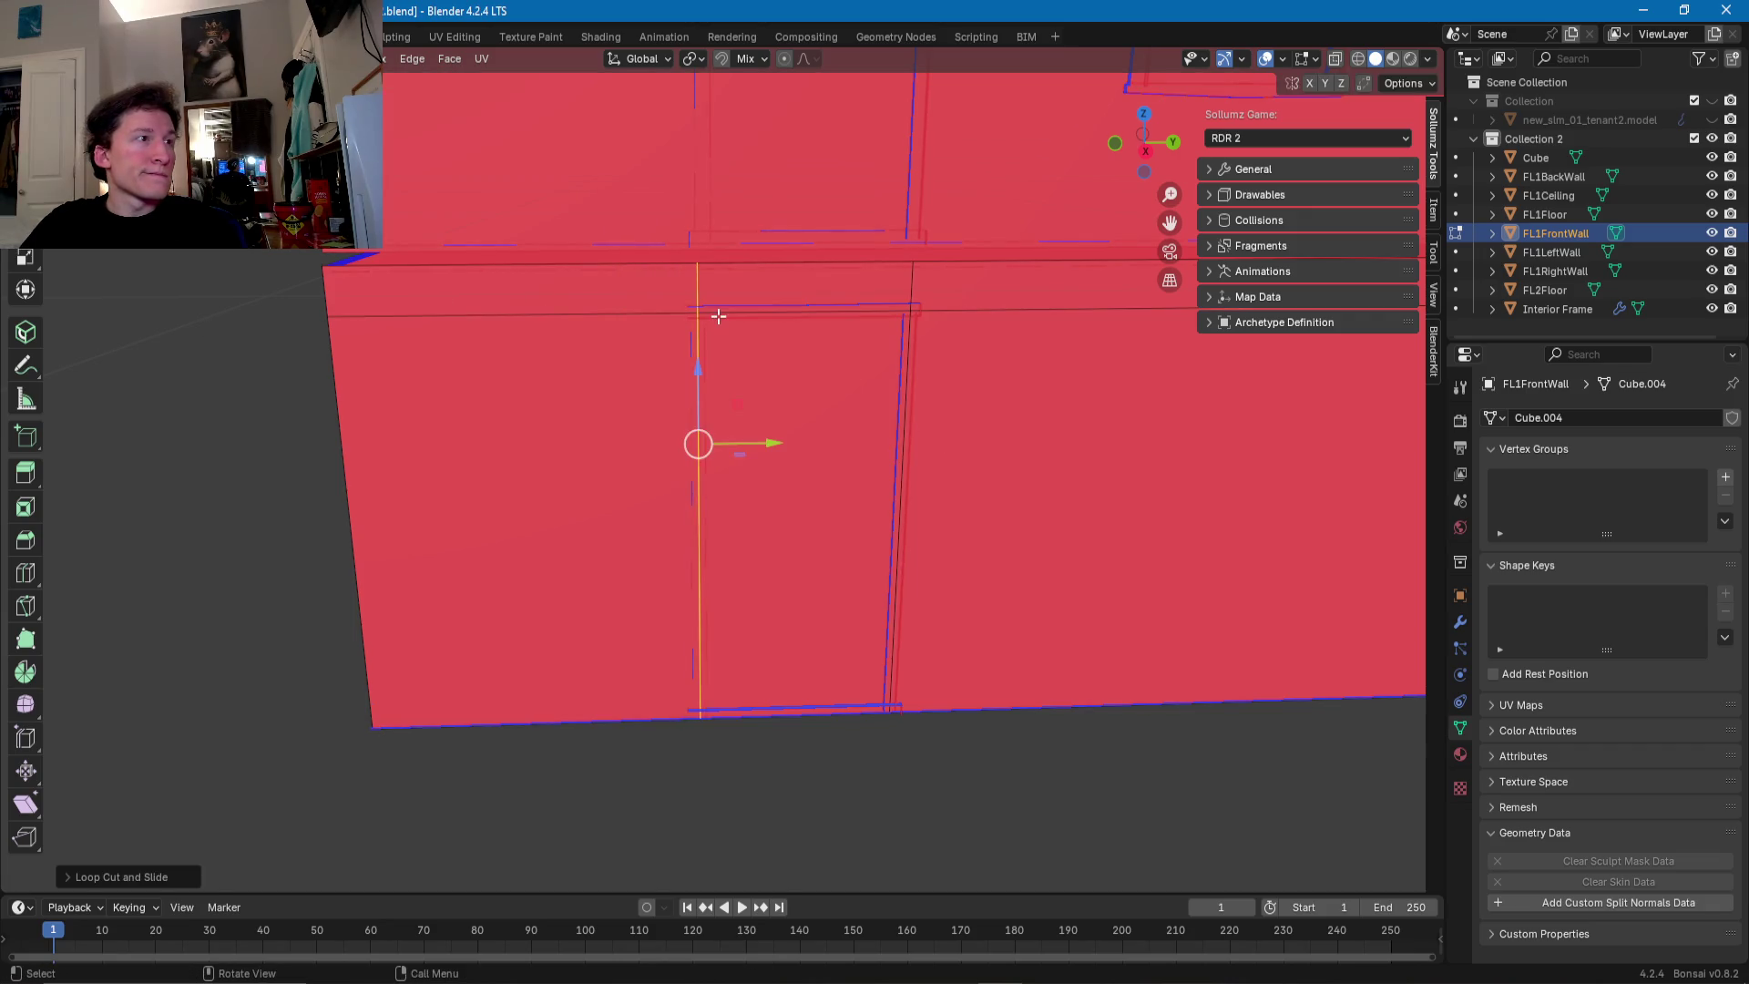
- Delete the first door's face to leave an opening
{"action": "key", "text": "3"}
{"action": "left_click", "coordinate": [785, 409]}
{"action": "key", "text": "x"}
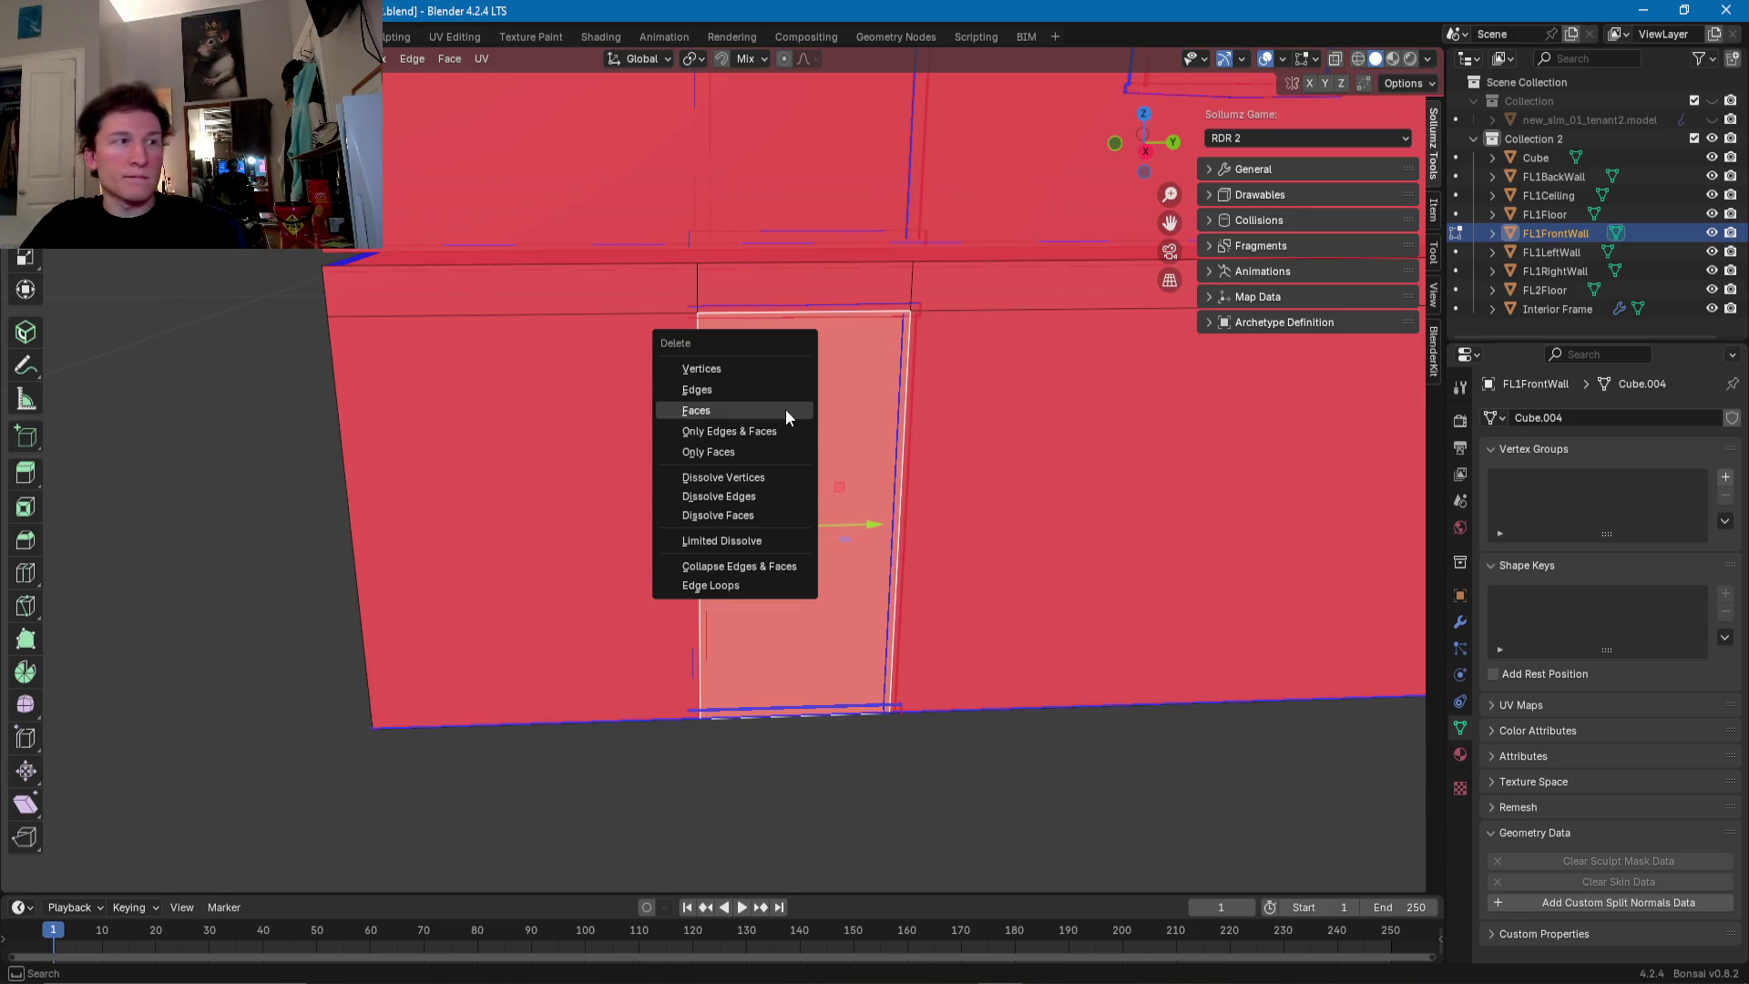
{"action": "left_click", "coordinate": [785, 408]}
- Loop-cut both sides of the second door and delete its face
{"action": "middle_click_drag", "start_coordinate": [786, 408], "coordinate": [647, 353]}
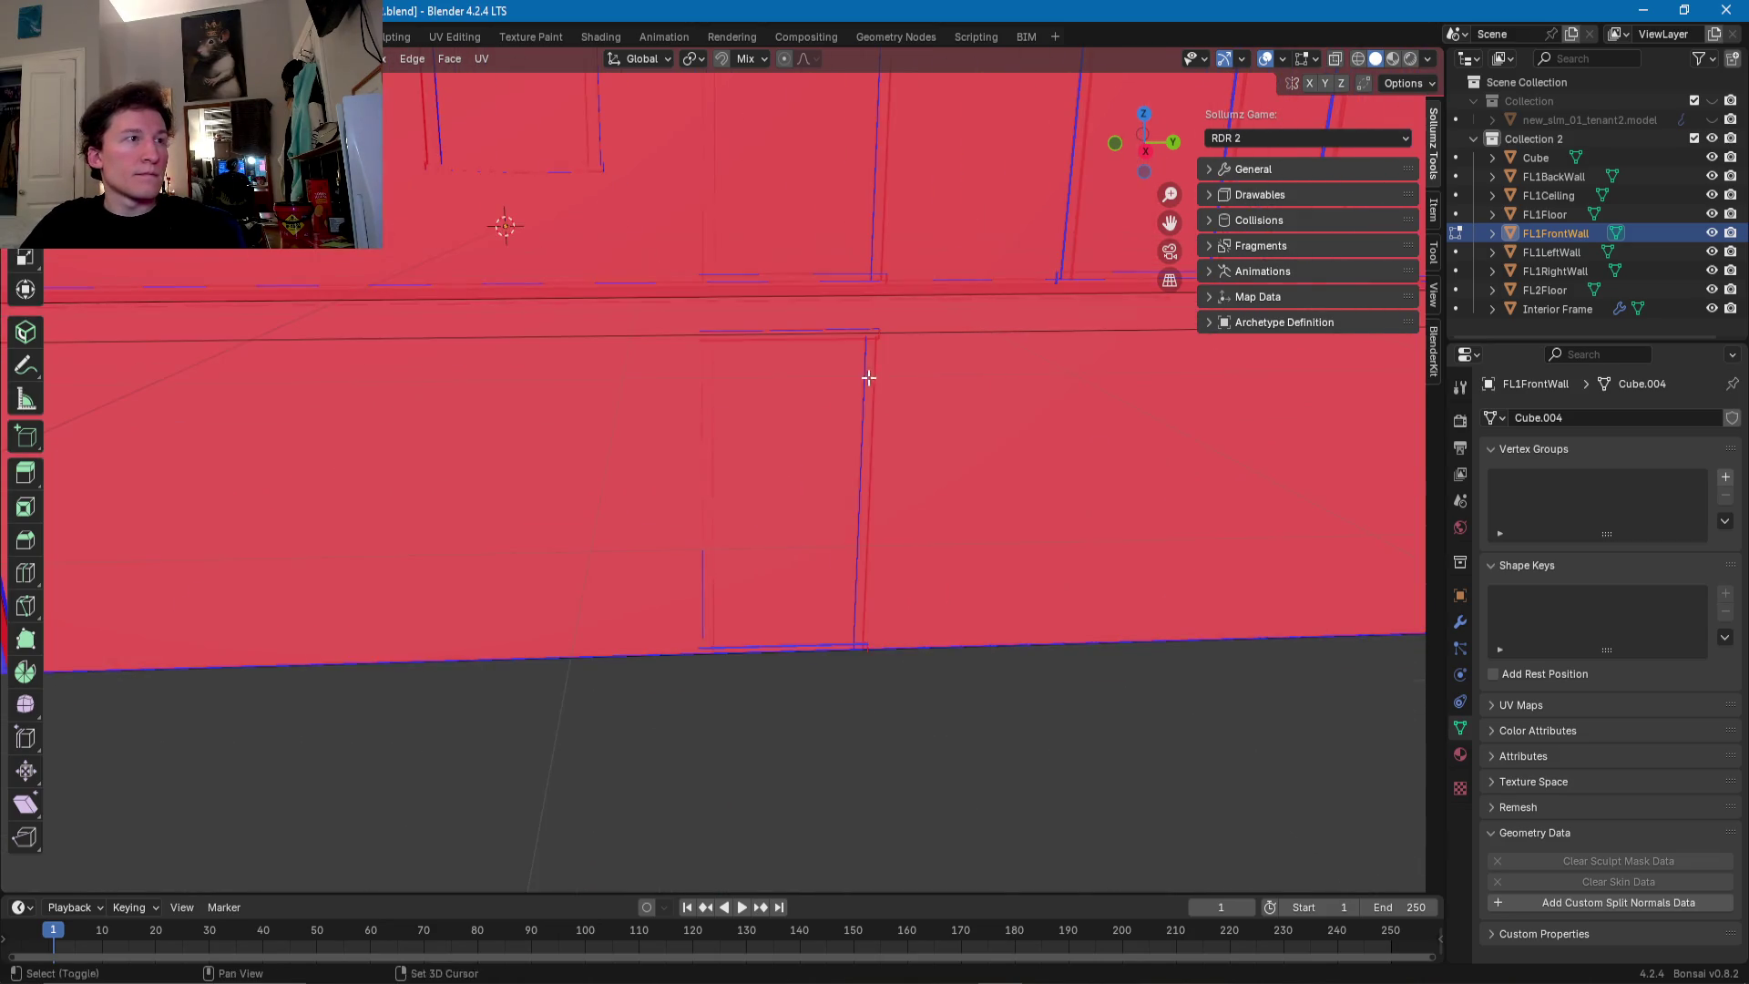
{"action": "key", "text": "ctrl+r"}
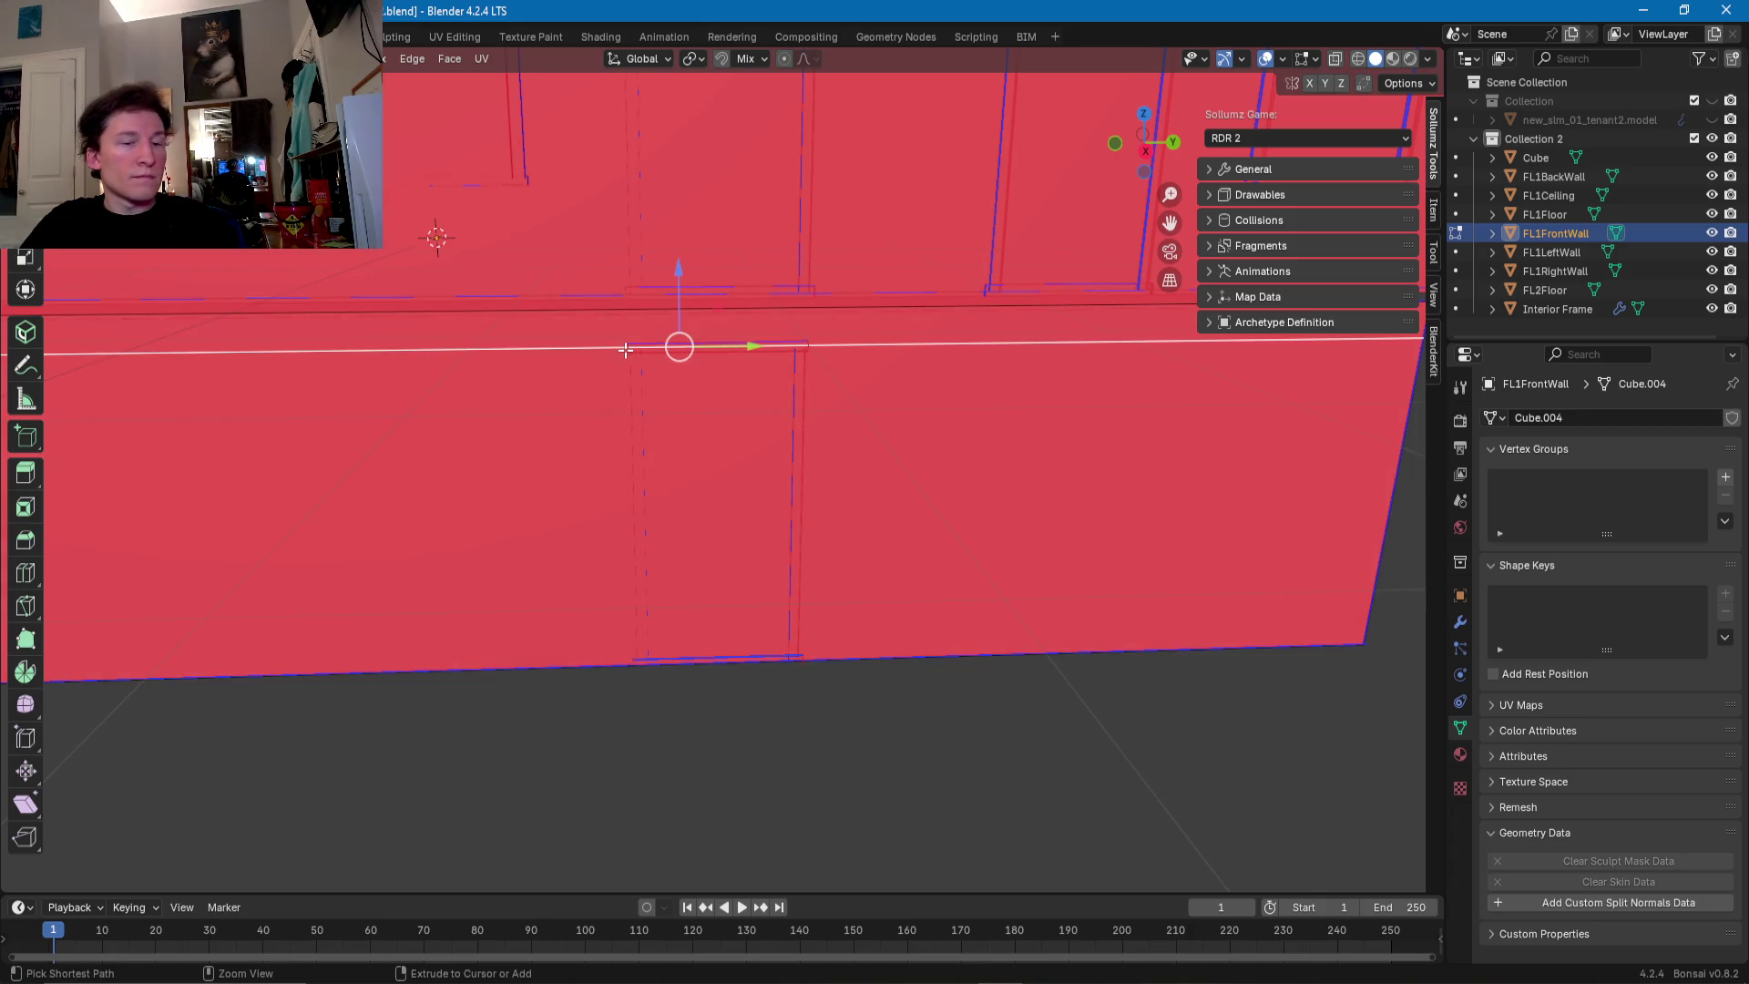
{"action": "left_click", "coordinate": [680, 347]}
{"action": "left_click", "coordinate": [581, 351]}
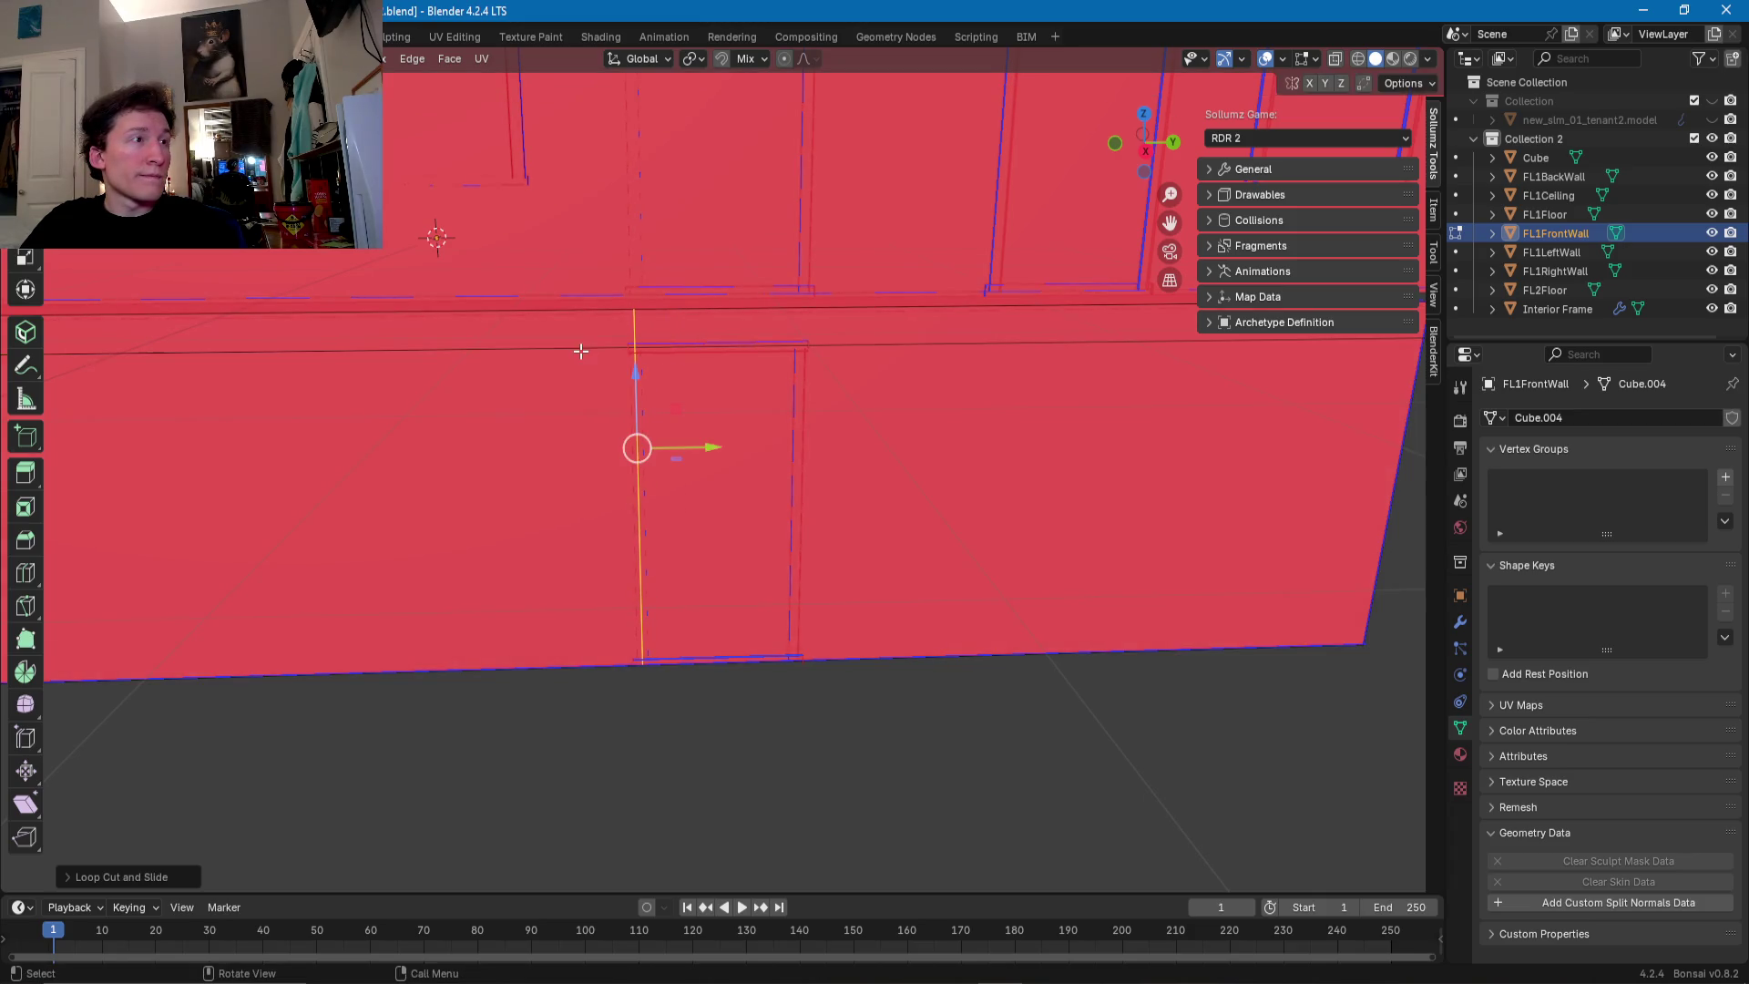
{"action": "key", "text": "ctrl+r"}
{"action": "left_click", "coordinate": [1035, 343]}
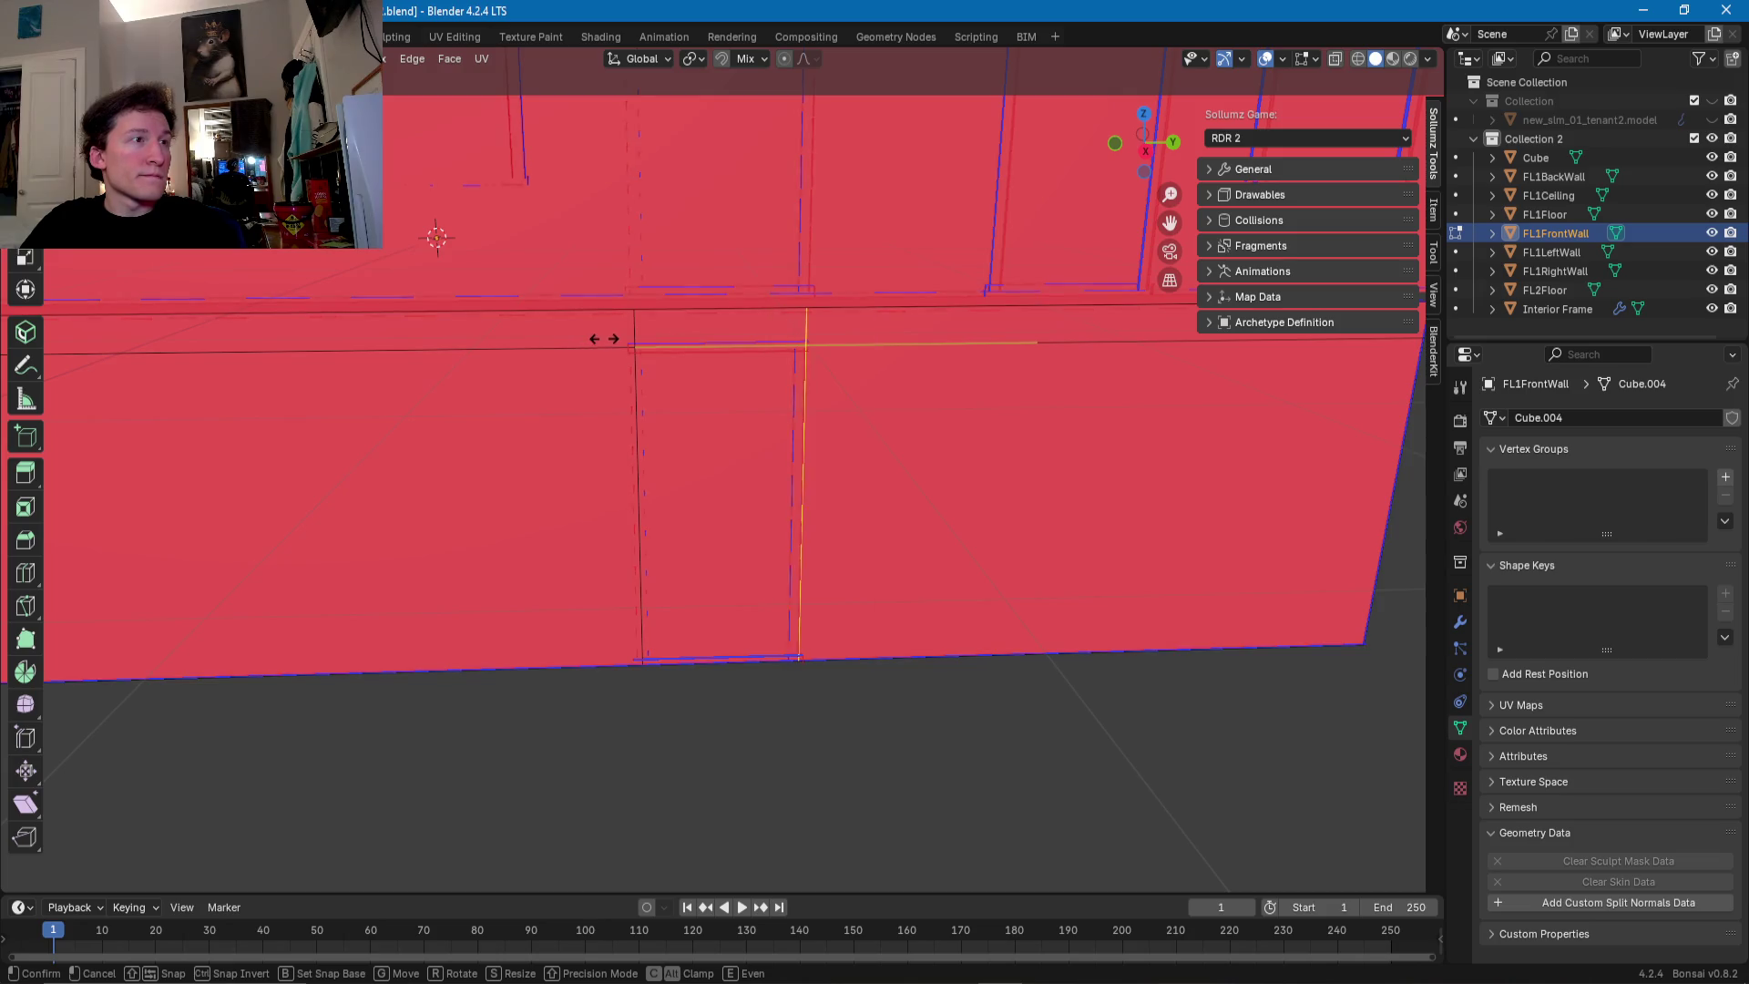
{"action": "left_click", "coordinate": [598, 339]}
{"action": "left_click", "coordinate": [668, 394]}
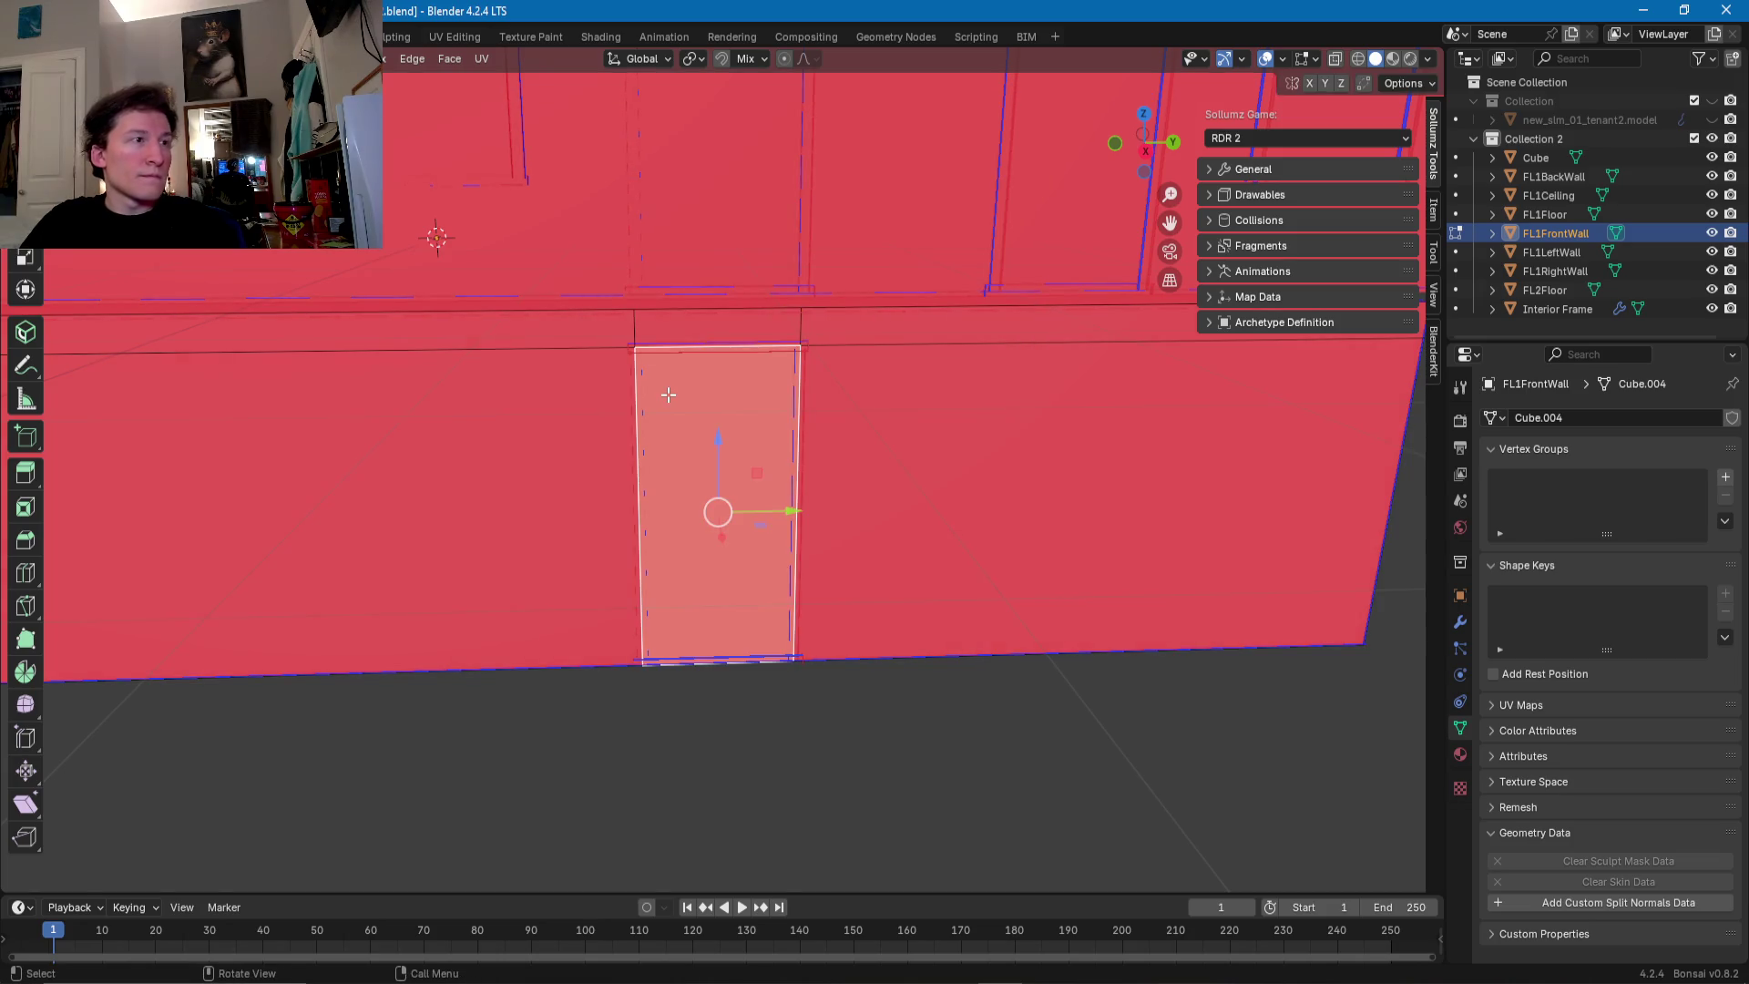
{"action": "key", "text": "x"}
{"action": "left_click", "coordinate": [669, 395]}
- Select the Cube and start a loop cut ring around its upper block
{"action": "mouse_move", "coordinate": [669, 394]}
{"action": "middle_mouse_down"}
{"action": "mouse_move", "coordinate": [908, 438]}
{"action": "mouse_move", "coordinate": [846, 495]}
{"action": "middle_mouse_up"}
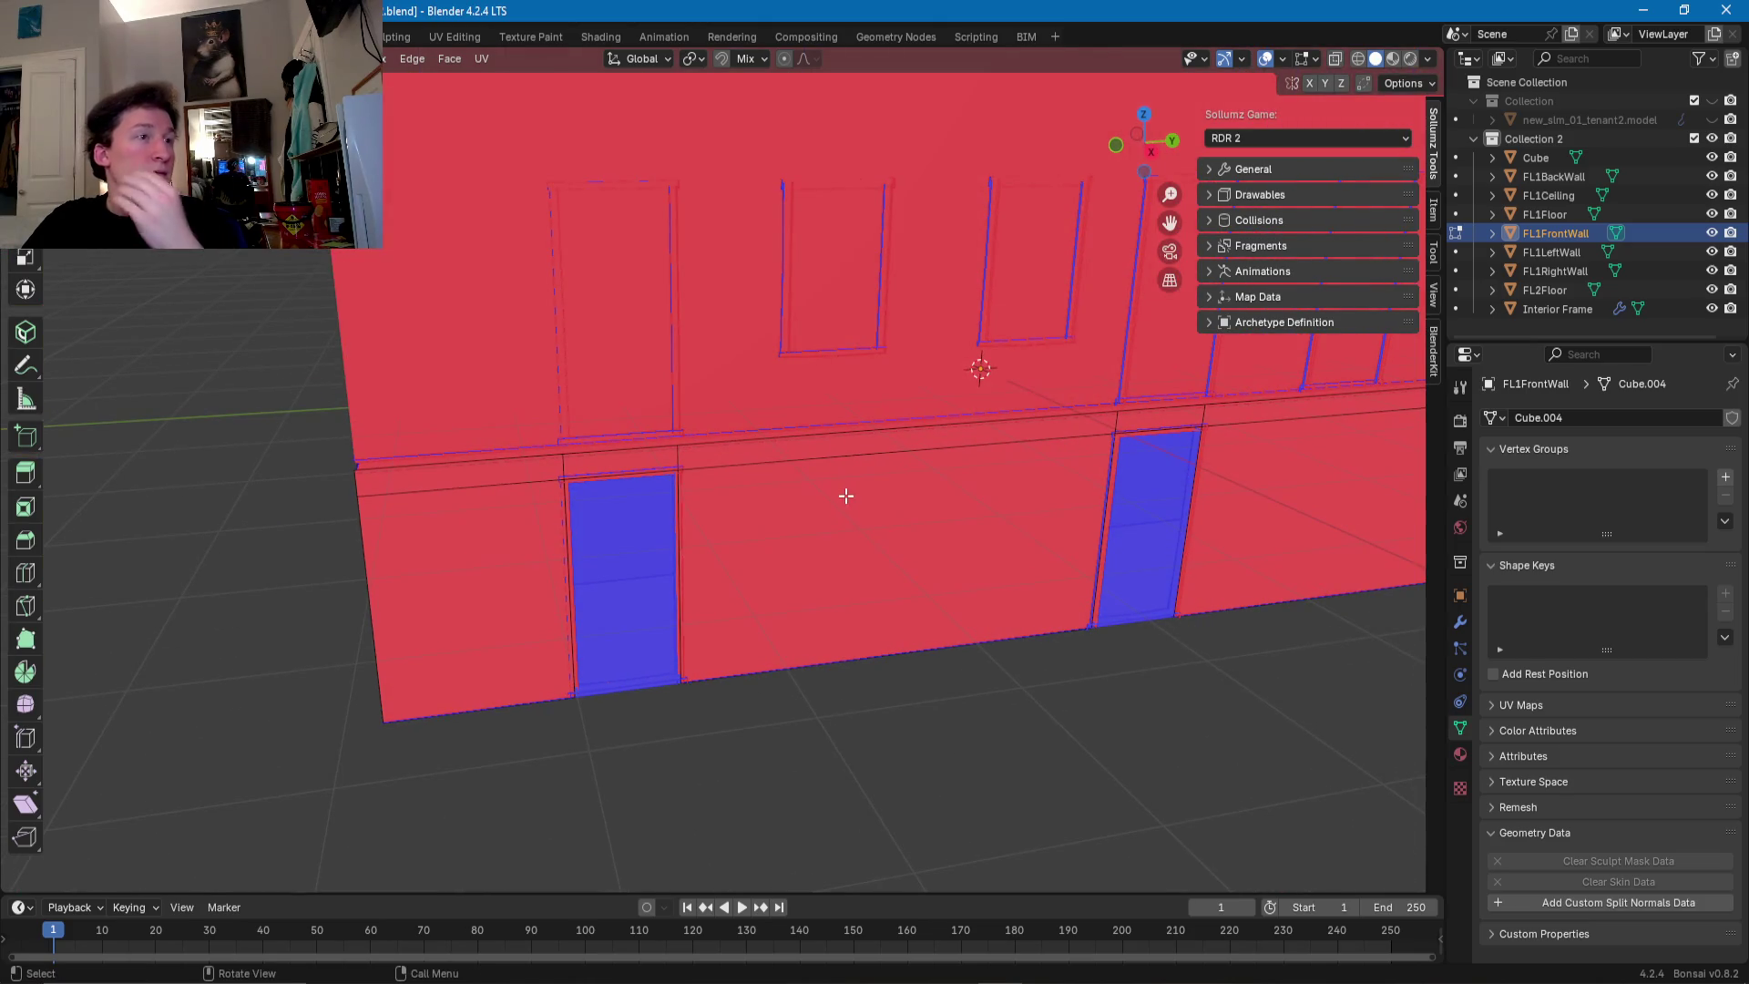
{"action": "mouse_move", "coordinate": [880, 497]}
{"action": "middle_mouse_down"}
{"action": "mouse_move", "coordinate": [718, 532]}
{"action": "mouse_move", "coordinate": [711, 497]}
{"action": "mouse_move", "coordinate": [745, 536]}
{"action": "mouse_move", "coordinate": [775, 529]}
{"action": "mouse_move", "coordinate": [744, 527]}
{"action": "middle_mouse_up"}
{"action": "scroll", "coordinate": [703, 514], "scroll_direction": "down", "scroll_amount": 2}
{"action": "mouse_move", "coordinate": [777, 508]}
{"action": "middle_mouse_down"}
{"action": "mouse_move", "coordinate": [810, 533]}
{"action": "mouse_move", "coordinate": [834, 524]}
{"action": "mouse_move", "coordinate": [703, 465]}
{"action": "middle_mouse_up"}
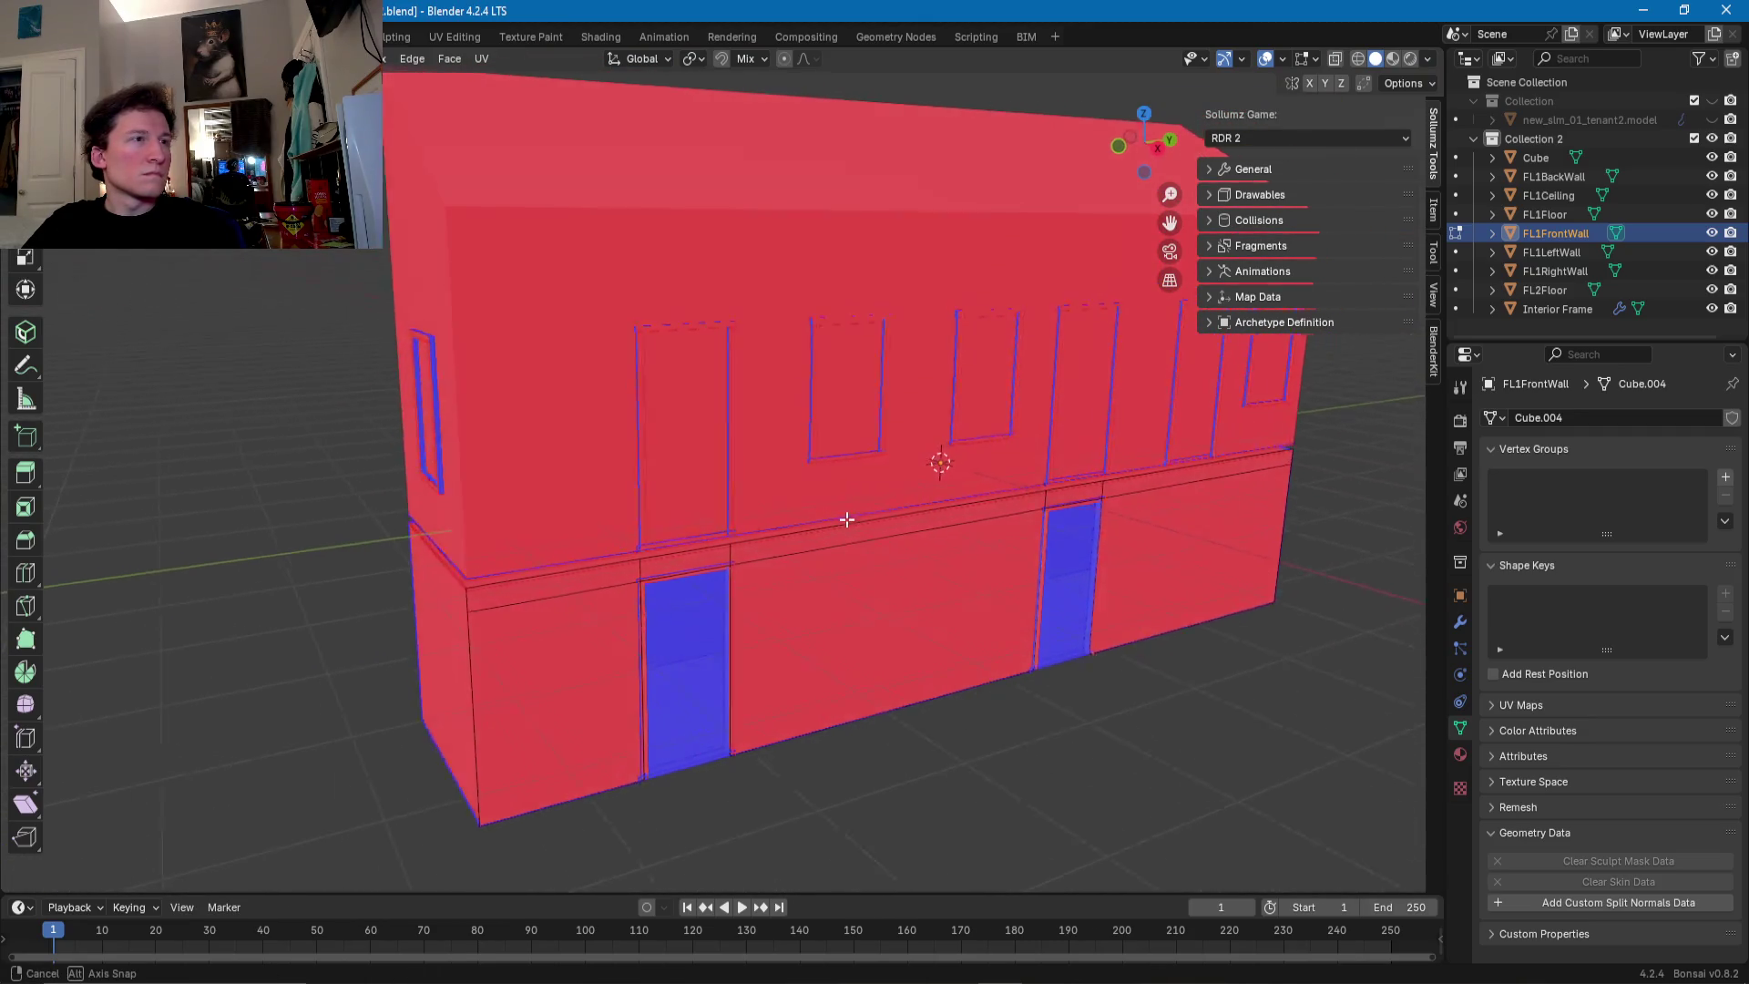
{"action": "left_click", "coordinate": [675, 448]}
{"action": "mouse_move", "coordinate": [675, 448]}
{"action": "middle_mouse_down"}
{"action": "mouse_move", "coordinate": [648, 454]}
{"action": "mouse_move", "coordinate": [659, 380]}
{"action": "middle_mouse_up"}
{"action": "left_click", "coordinate": [658, 380]}
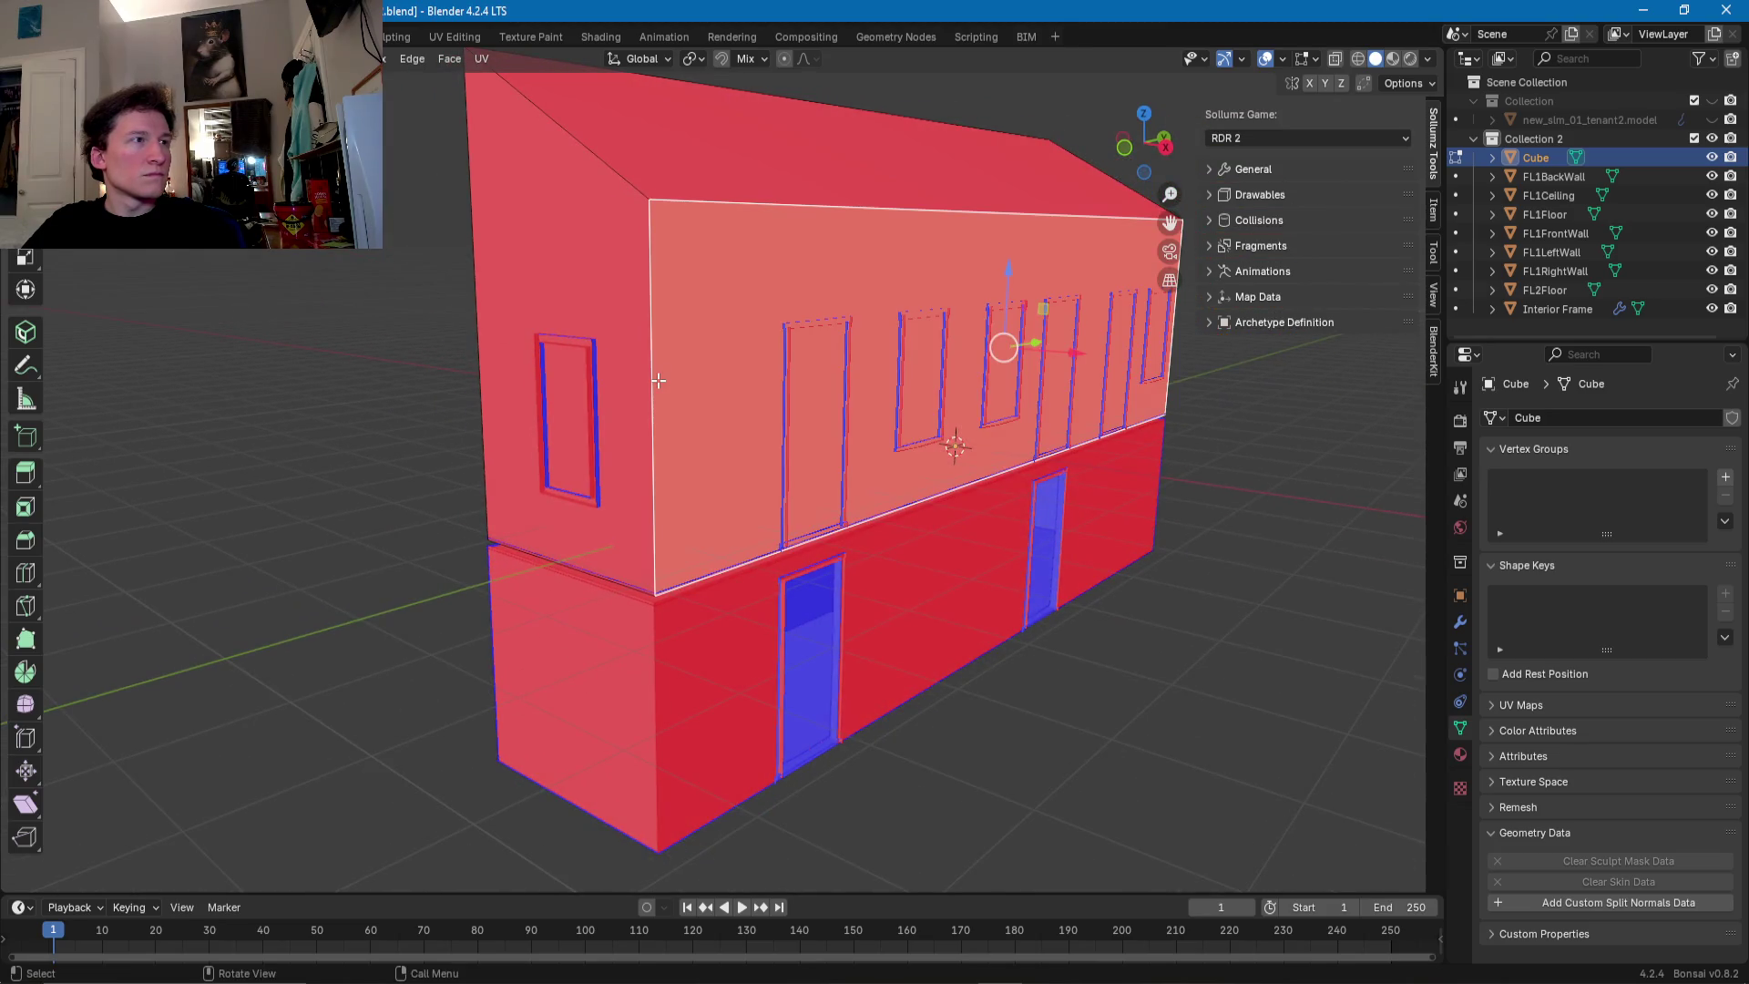
{"action": "left_click", "coordinate": [659, 380]}
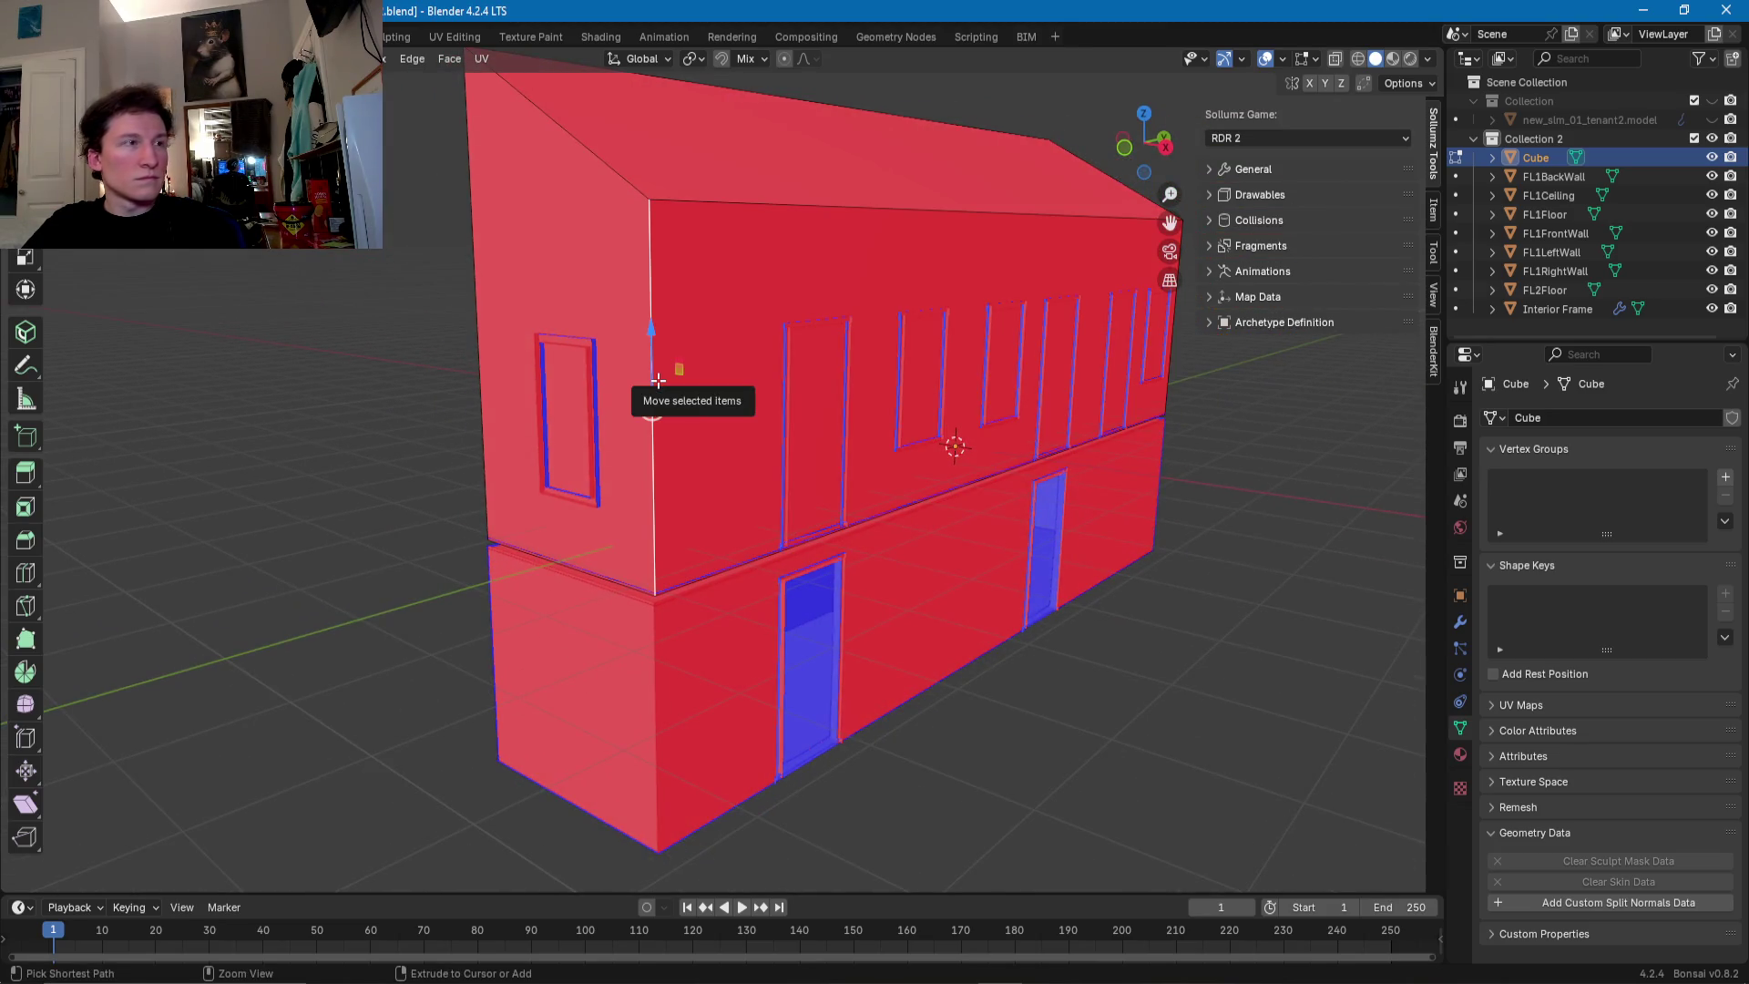
{"action": "key", "text": "ctrl+r"}
{"action": "left_click", "coordinate": [658, 380]}
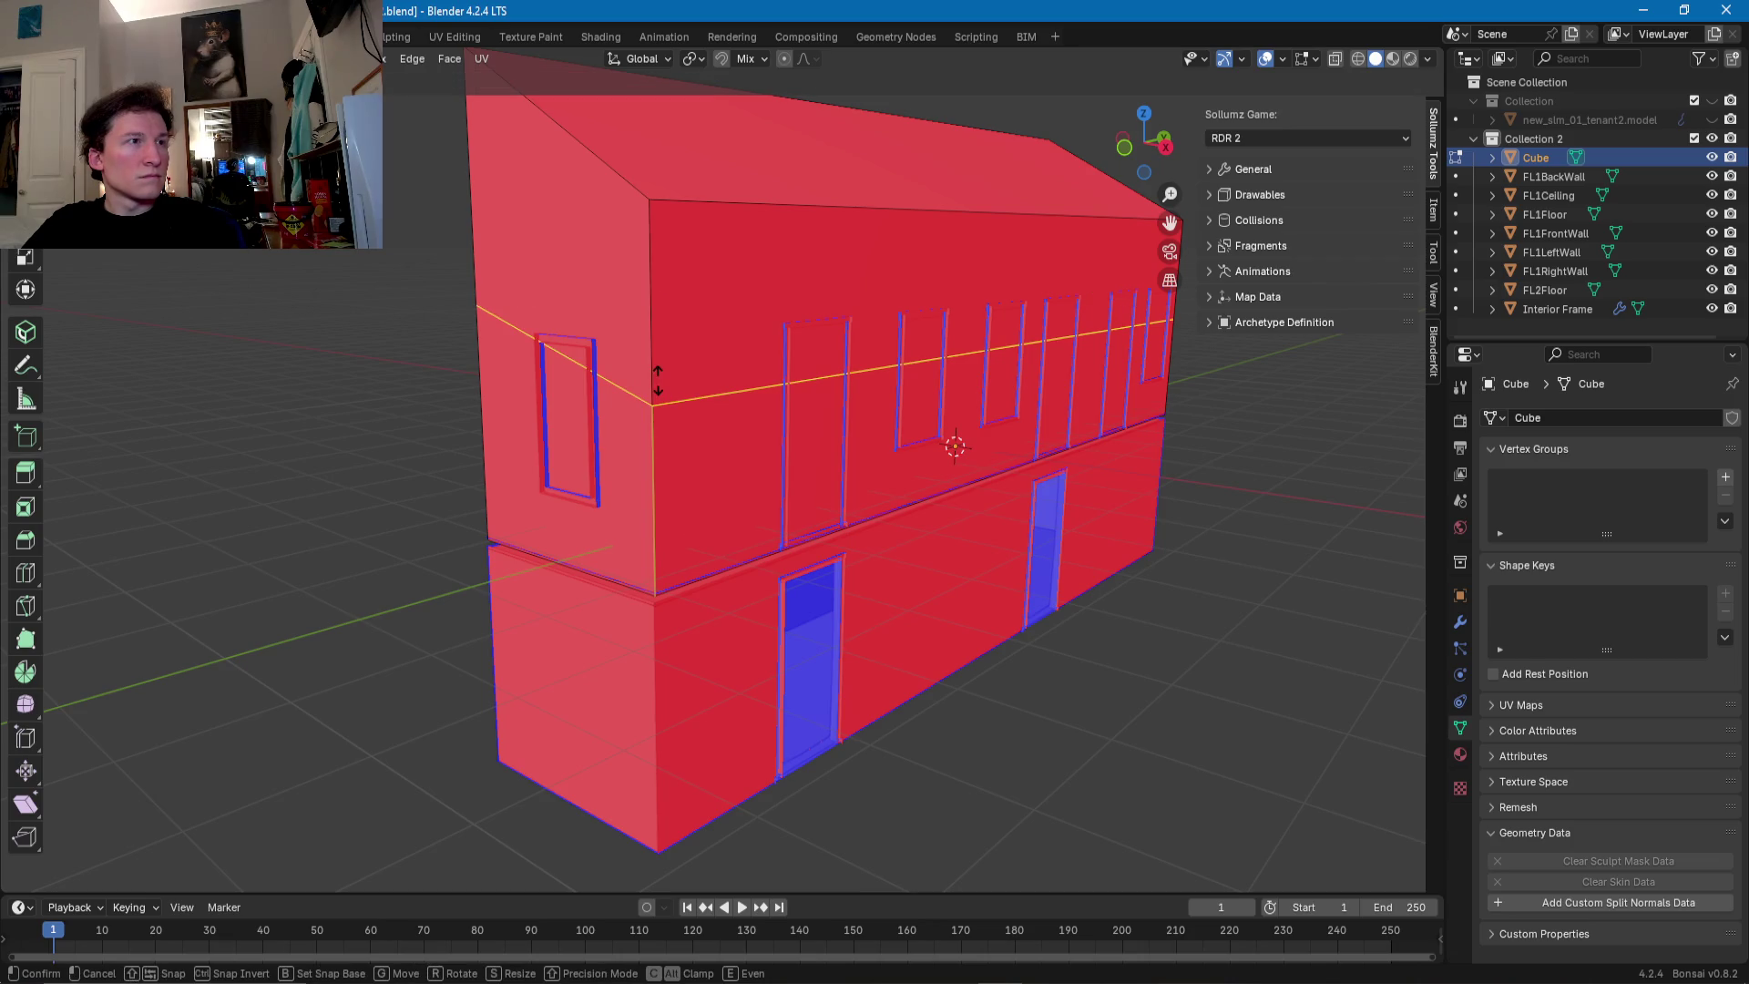
- Flatten the new edge loop with S Z 0 and move it down along Z
{"action": "left_click", "coordinate": [663, 314]}
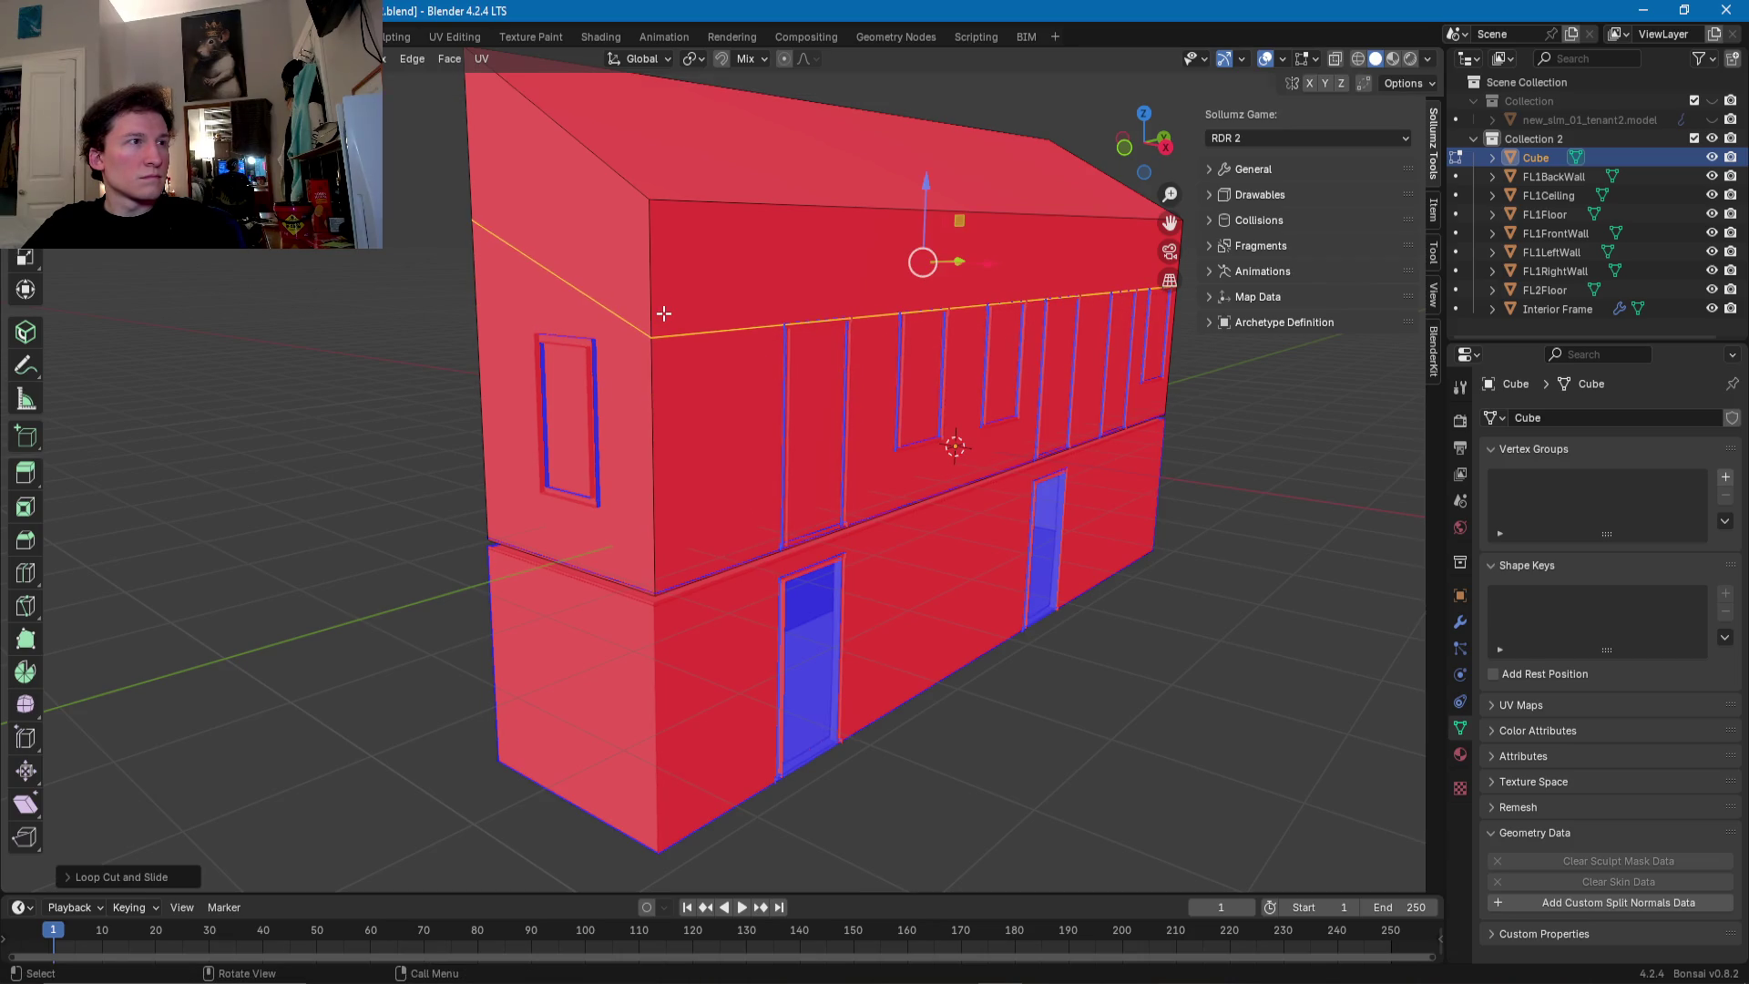
{"action": "key", "text": "s"}
{"action": "key", "text": "z"}
{"action": "key", "text": "0"}
{"action": "key", "text": "Return"}
{"action": "left_click_drag", "start_coordinate": [922, 213], "coordinate": [919, 254]}
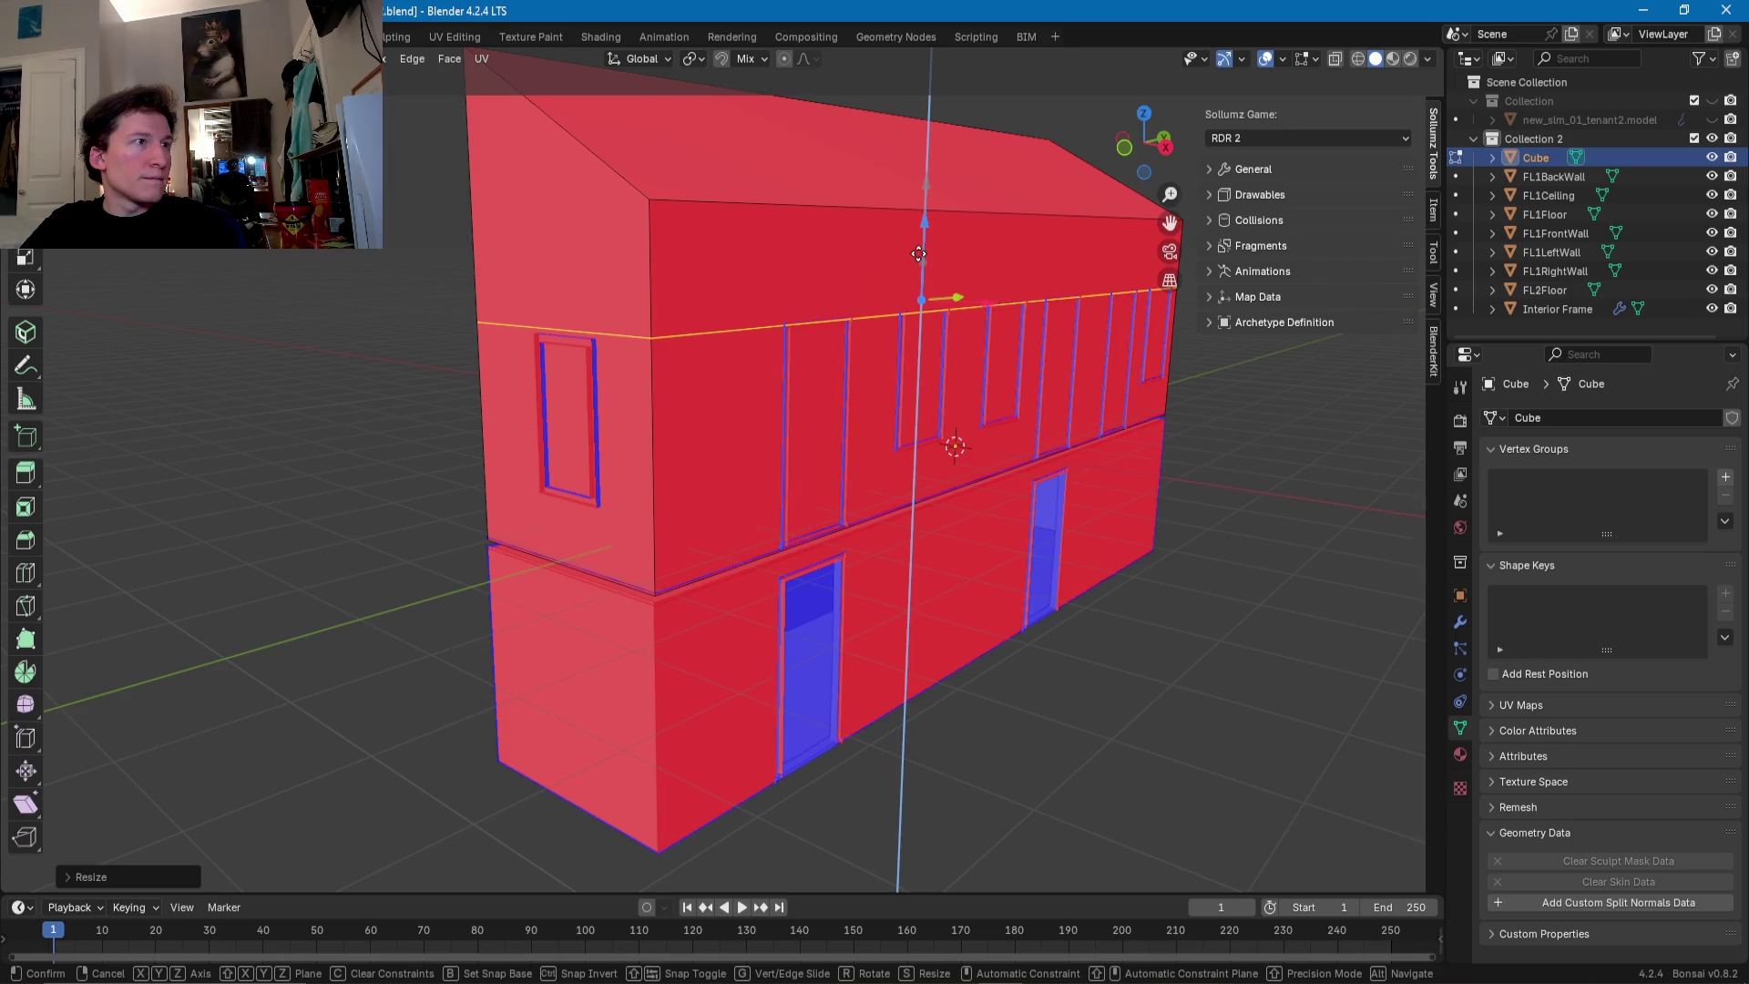
{"action": "left_click", "coordinate": [919, 255]}
- Raise the level loop to the upper walls' top edge, then select the upper front face
{"action": "middle_click_drag", "start_coordinate": [919, 254], "coordinate": [662, 257]}
{"action": "scroll", "coordinate": [710, 256], "scroll_direction": "up", "scroll_amount": 2}
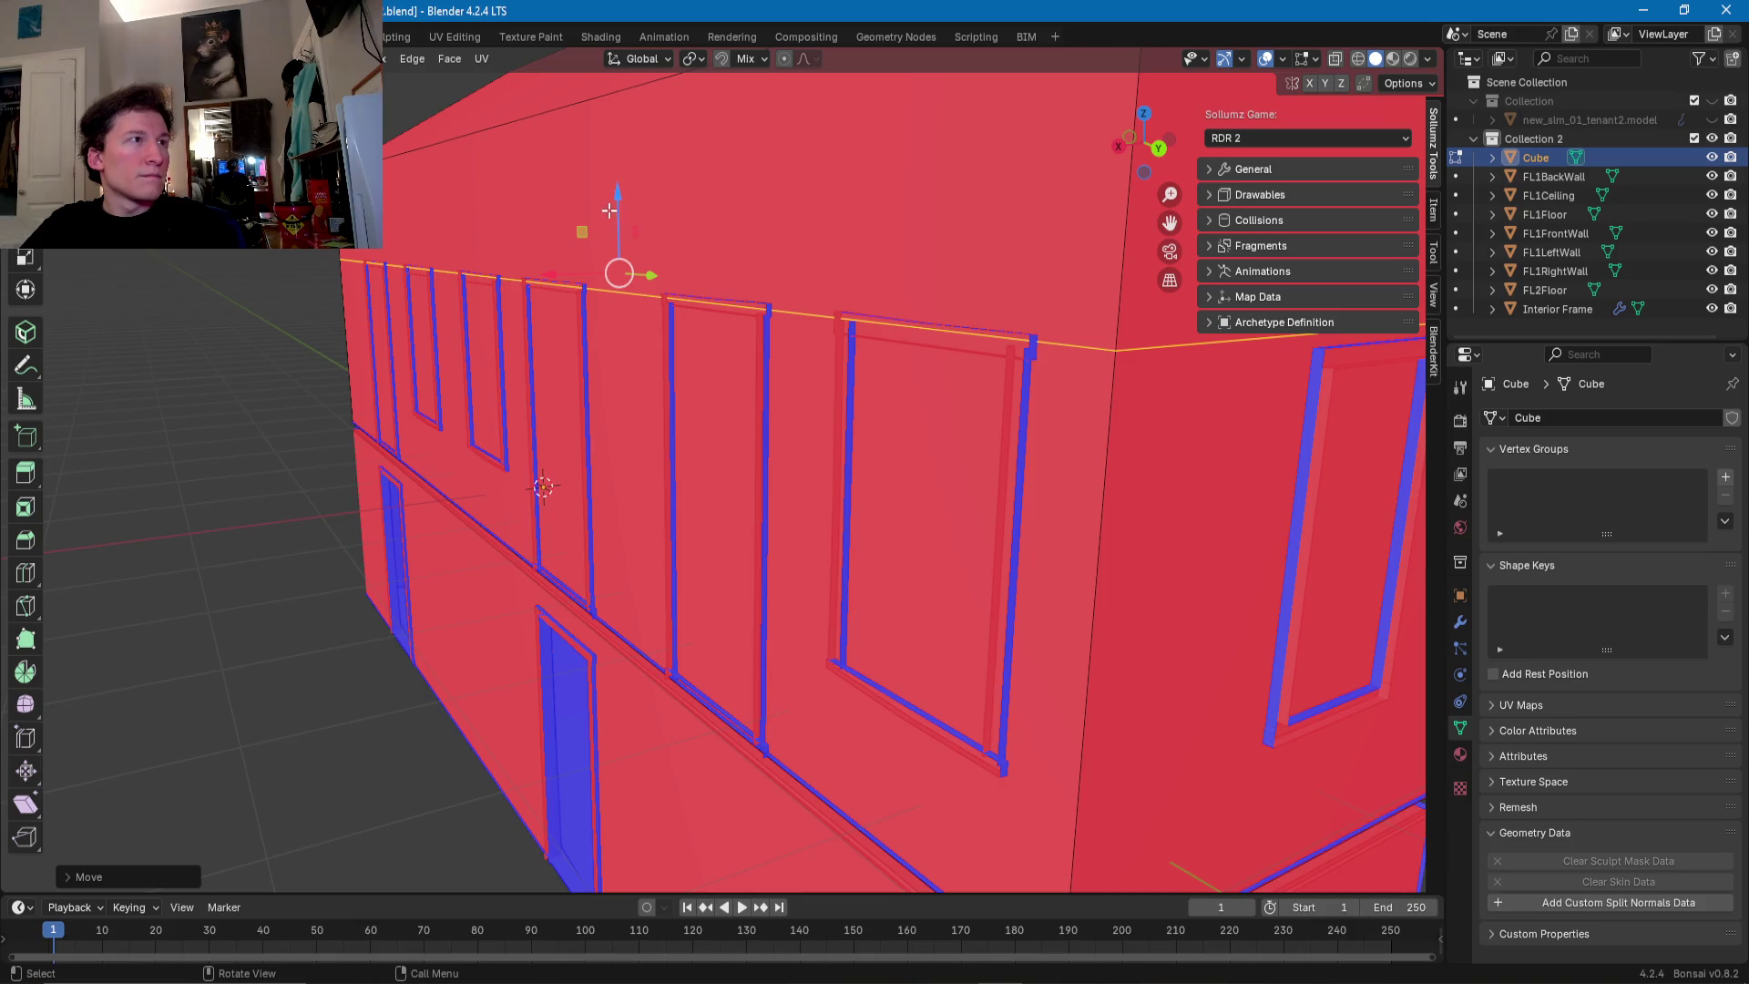
{"action": "left_click_drag", "start_coordinate": [620, 208], "coordinate": [620, 214]}
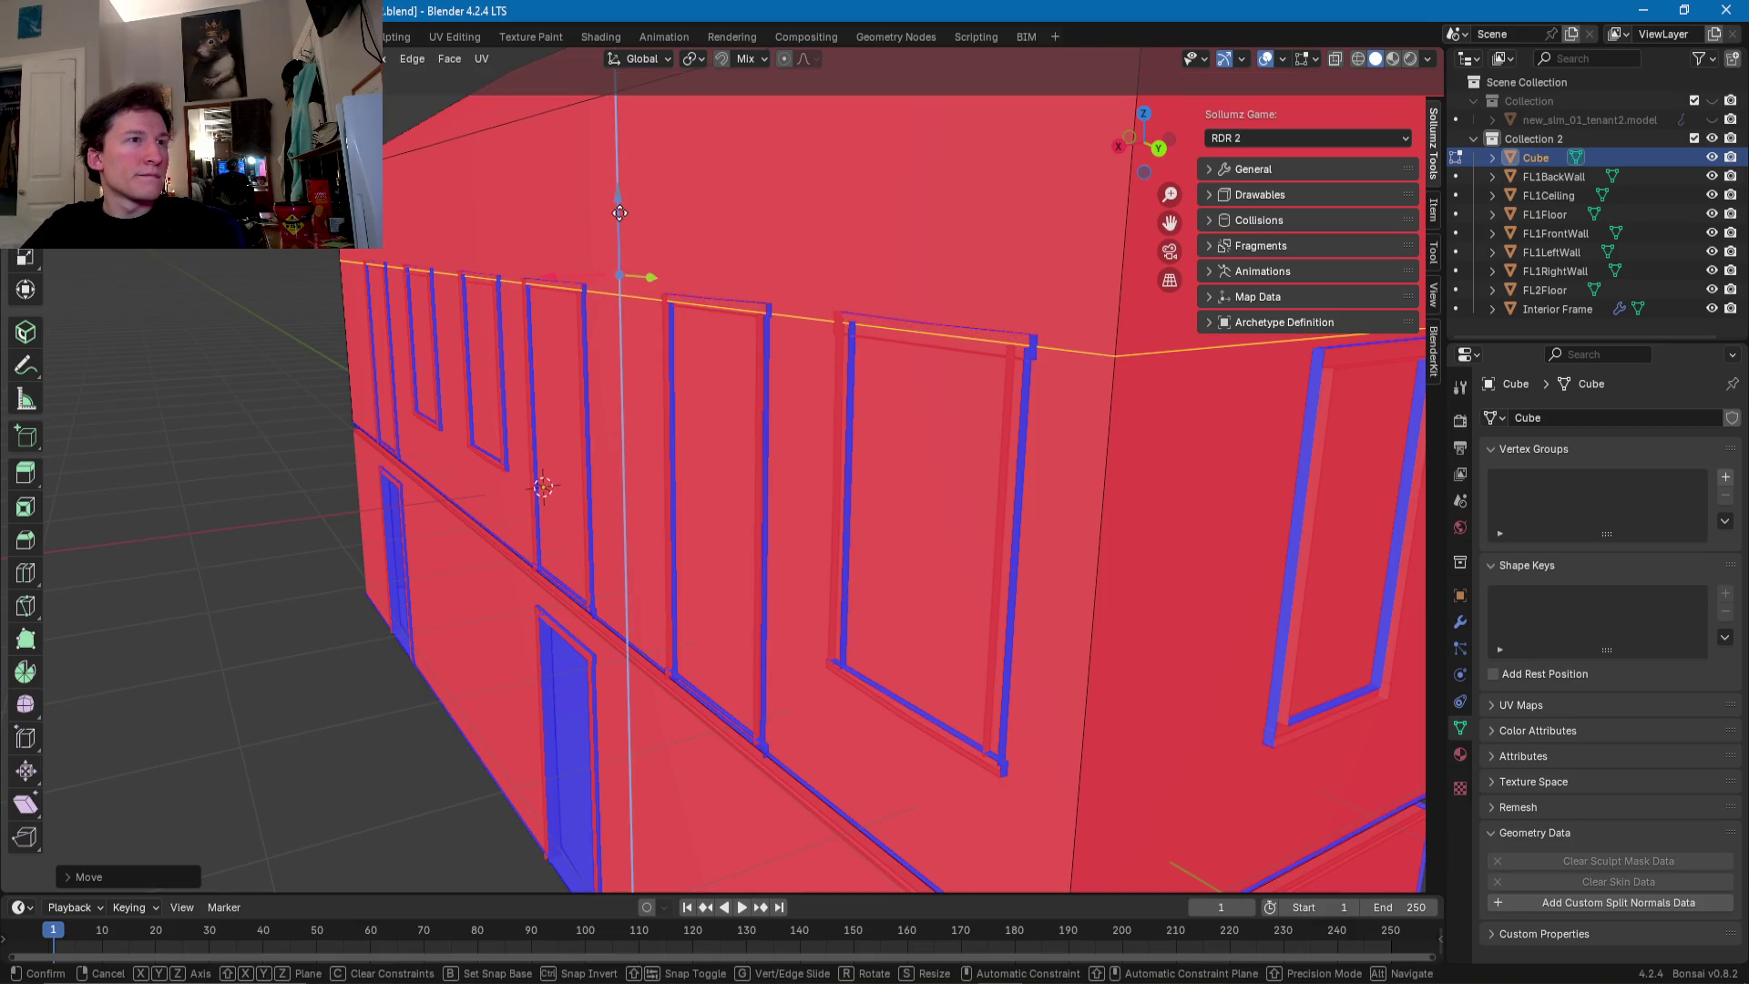
{"action": "scroll", "coordinate": [707, 241], "scroll_direction": "down", "scroll_amount": 3}
{"action": "middle_click_drag", "start_coordinate": [875, 348], "coordinate": [819, 321]}
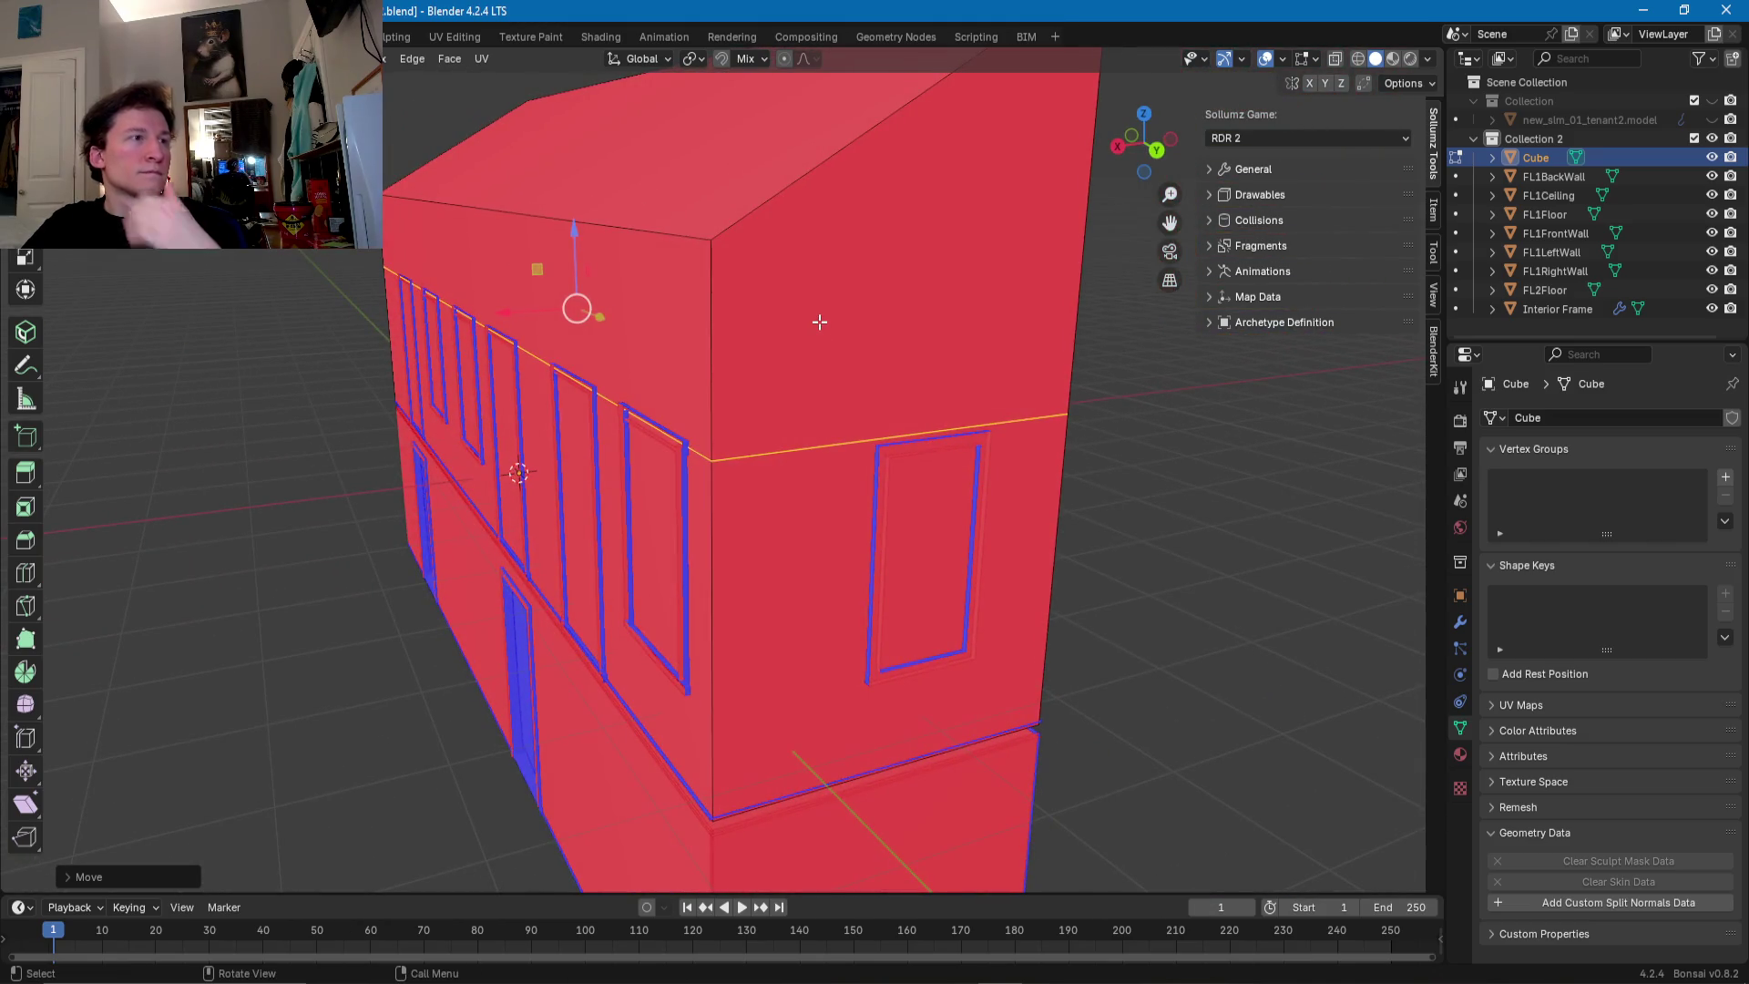
{"action": "mouse_move", "coordinate": [819, 321]}
{"action": "middle_mouse_down"}
{"action": "mouse_move", "coordinate": [770, 373]}
{"action": "mouse_move", "coordinate": [894, 374]}
{"action": "mouse_move", "coordinate": [711, 436]}
{"action": "middle_mouse_up"}
{"action": "left_click", "coordinate": [799, 369]}
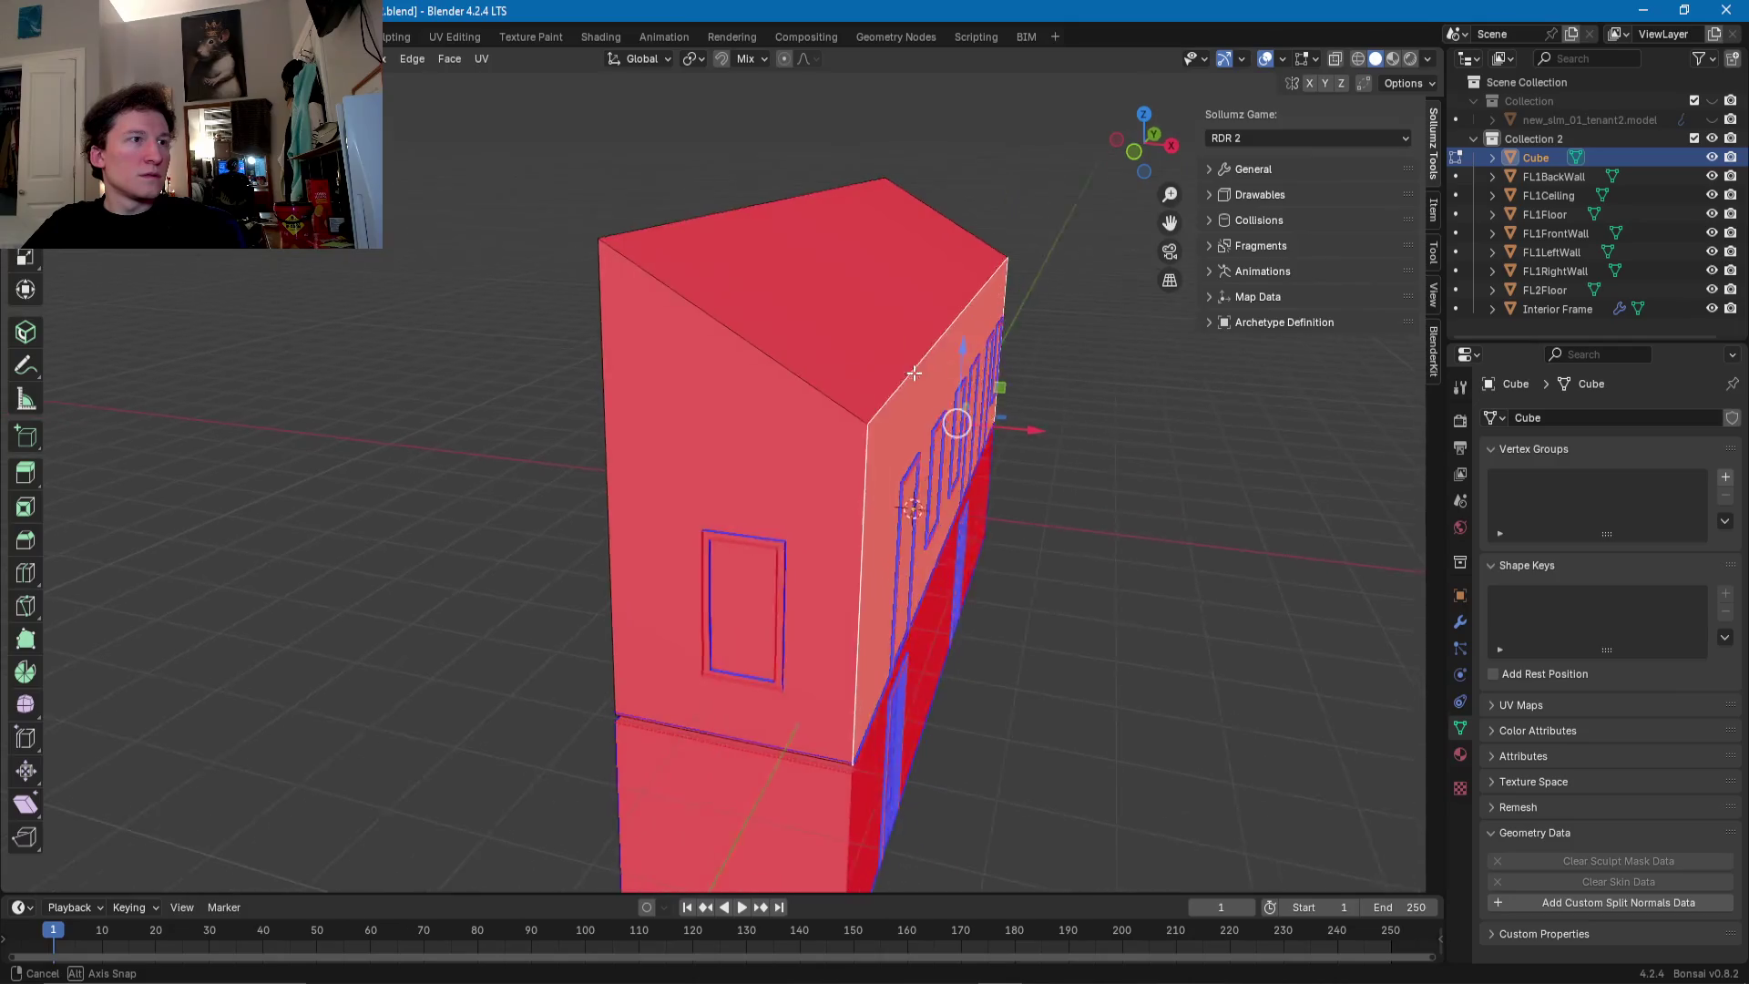
- Separate the top roof faces into a new object renamed FL2Ceiling
{"action": "key", "text": "a"}
{"action": "left_click", "coordinate": [798, 370]}
{"action": "key", "text": "ctrl+f"}
{"action": "mouse_move", "coordinate": [752, 349]}
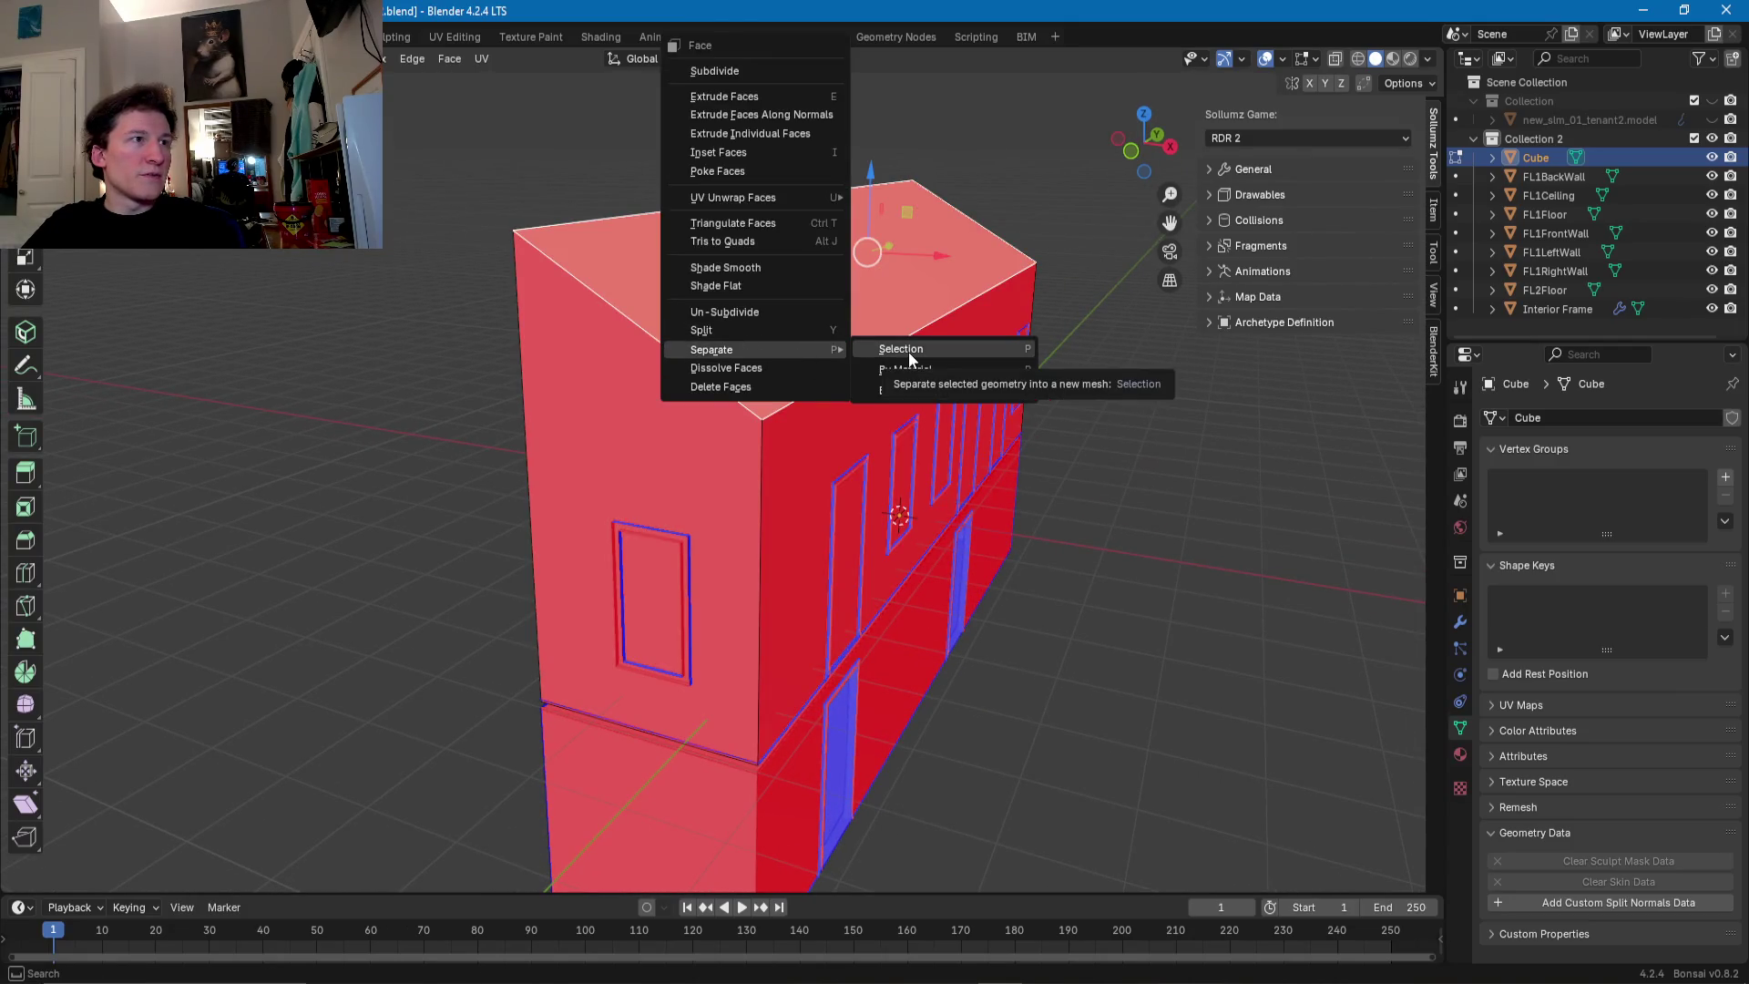
{"action": "left_click", "coordinate": [914, 352]}
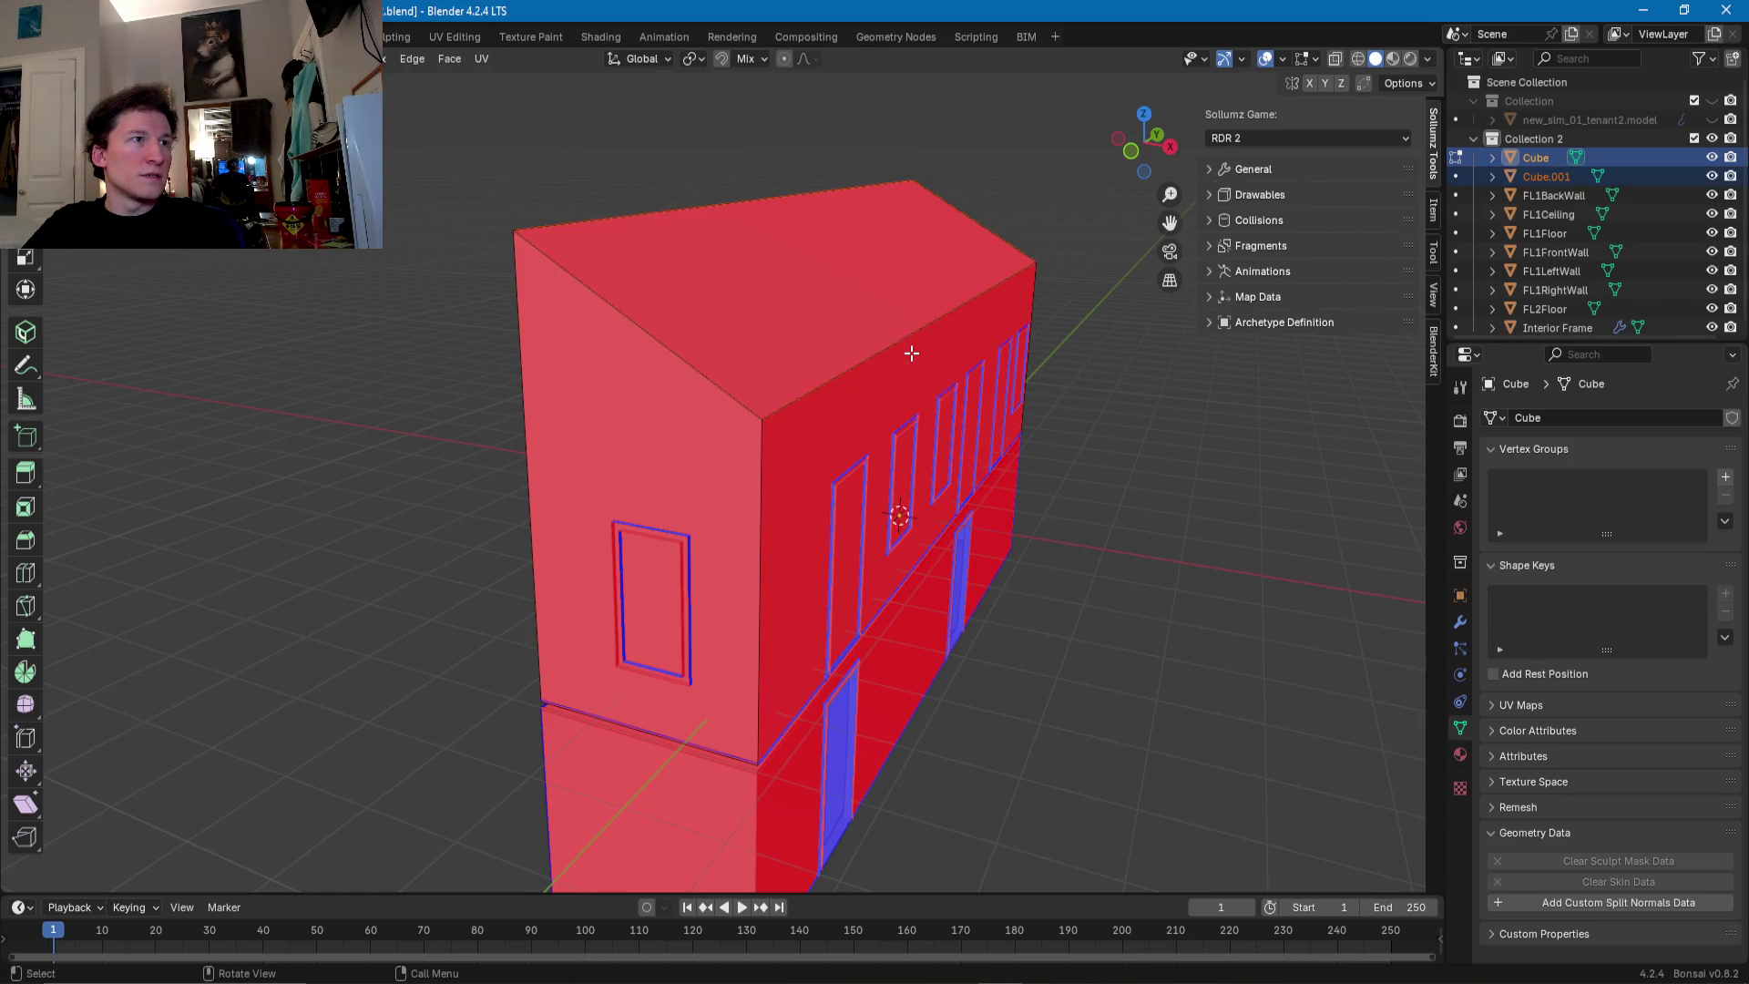
{"action": "double_click", "coordinate": [1555, 175]}
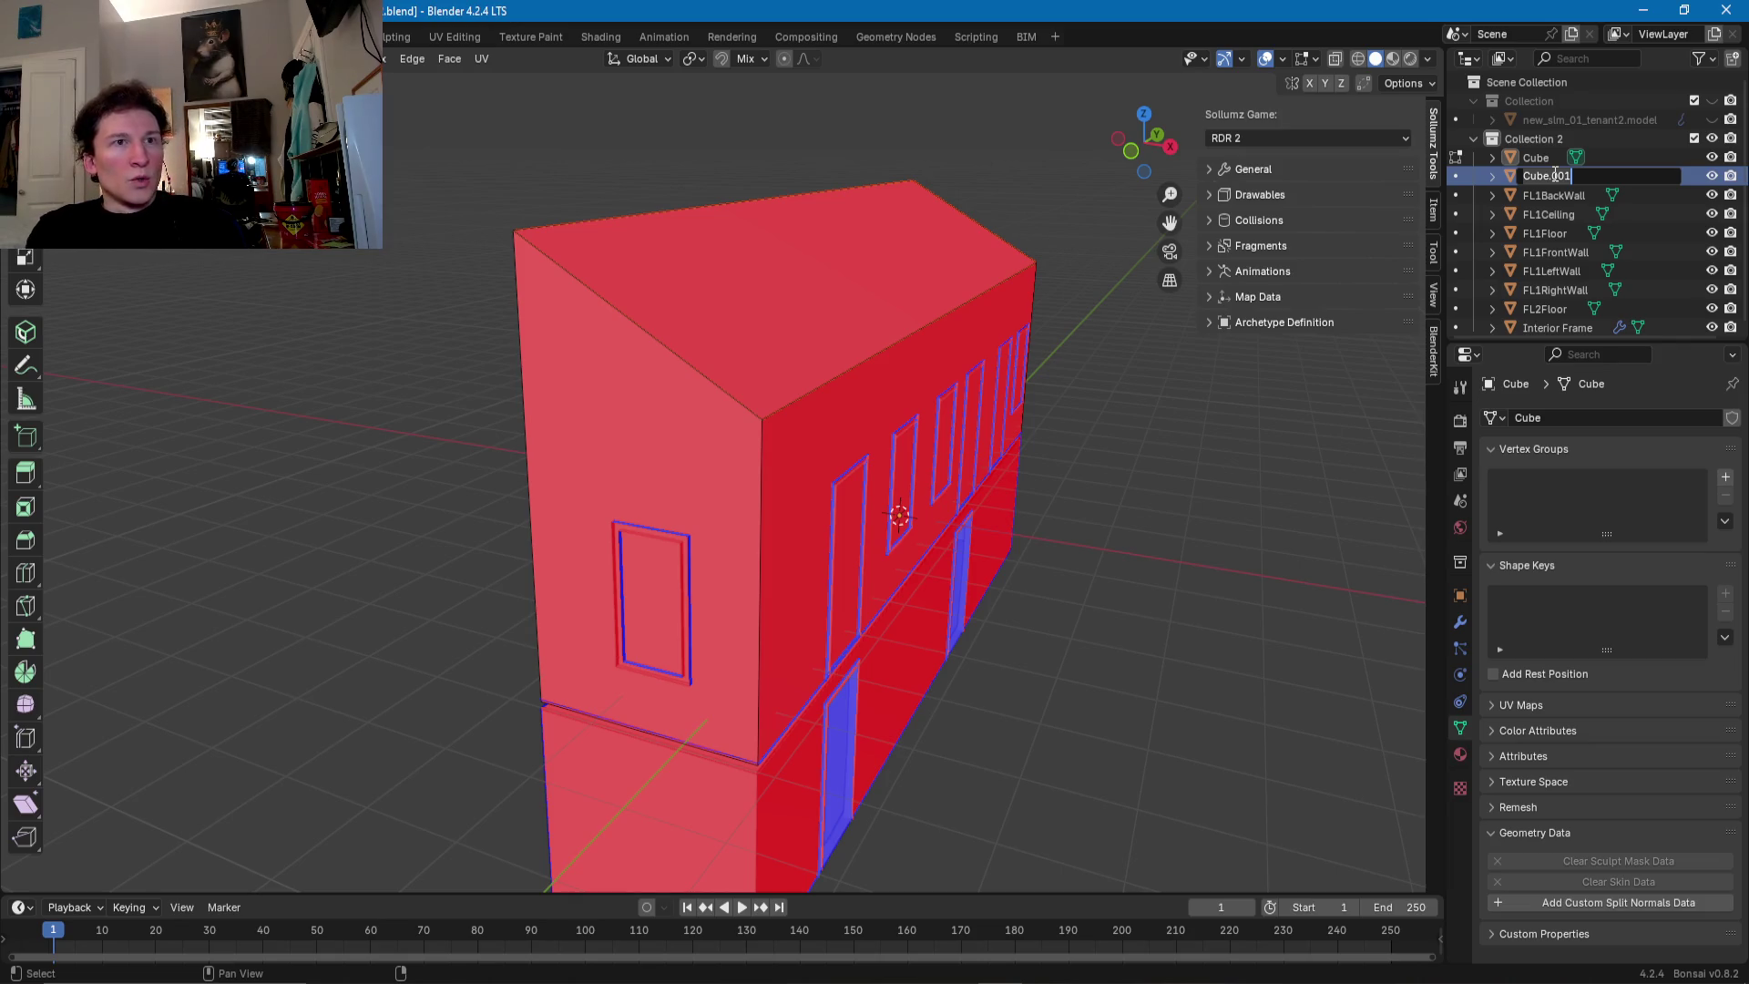
{"action": "type", "text": "FL2"}
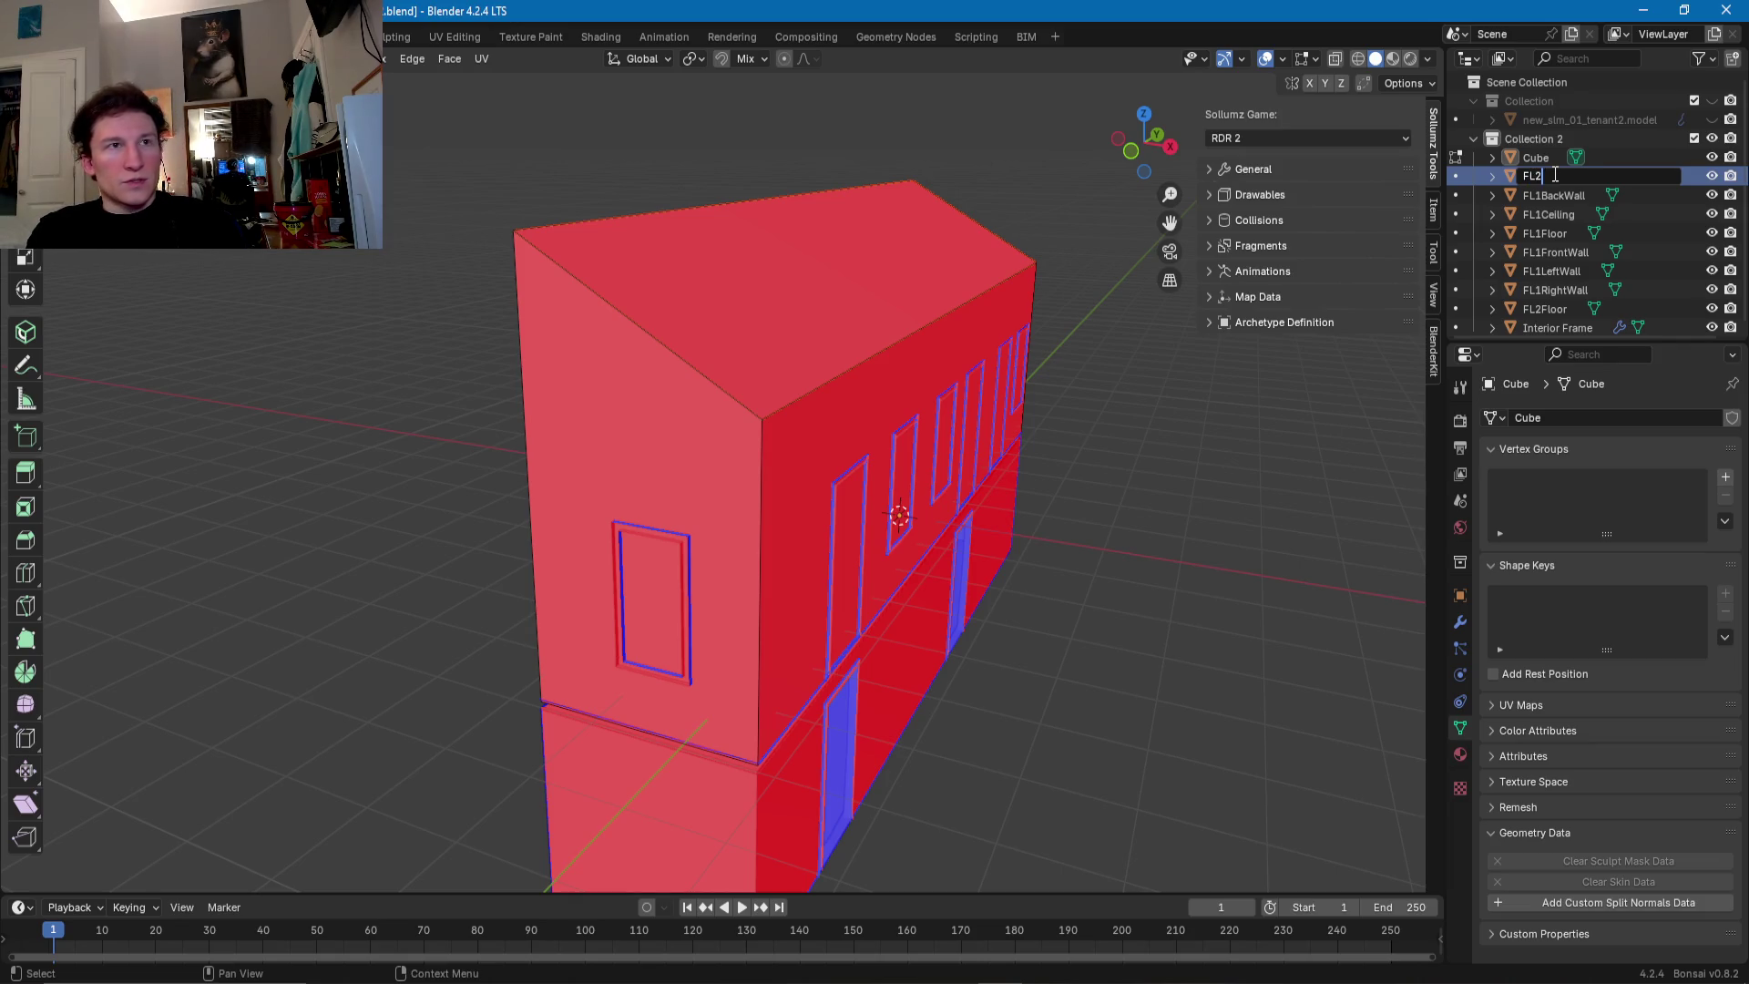
{"action": "type", "text": "Ceiling"}
{"action": "key", "text": "Return"}
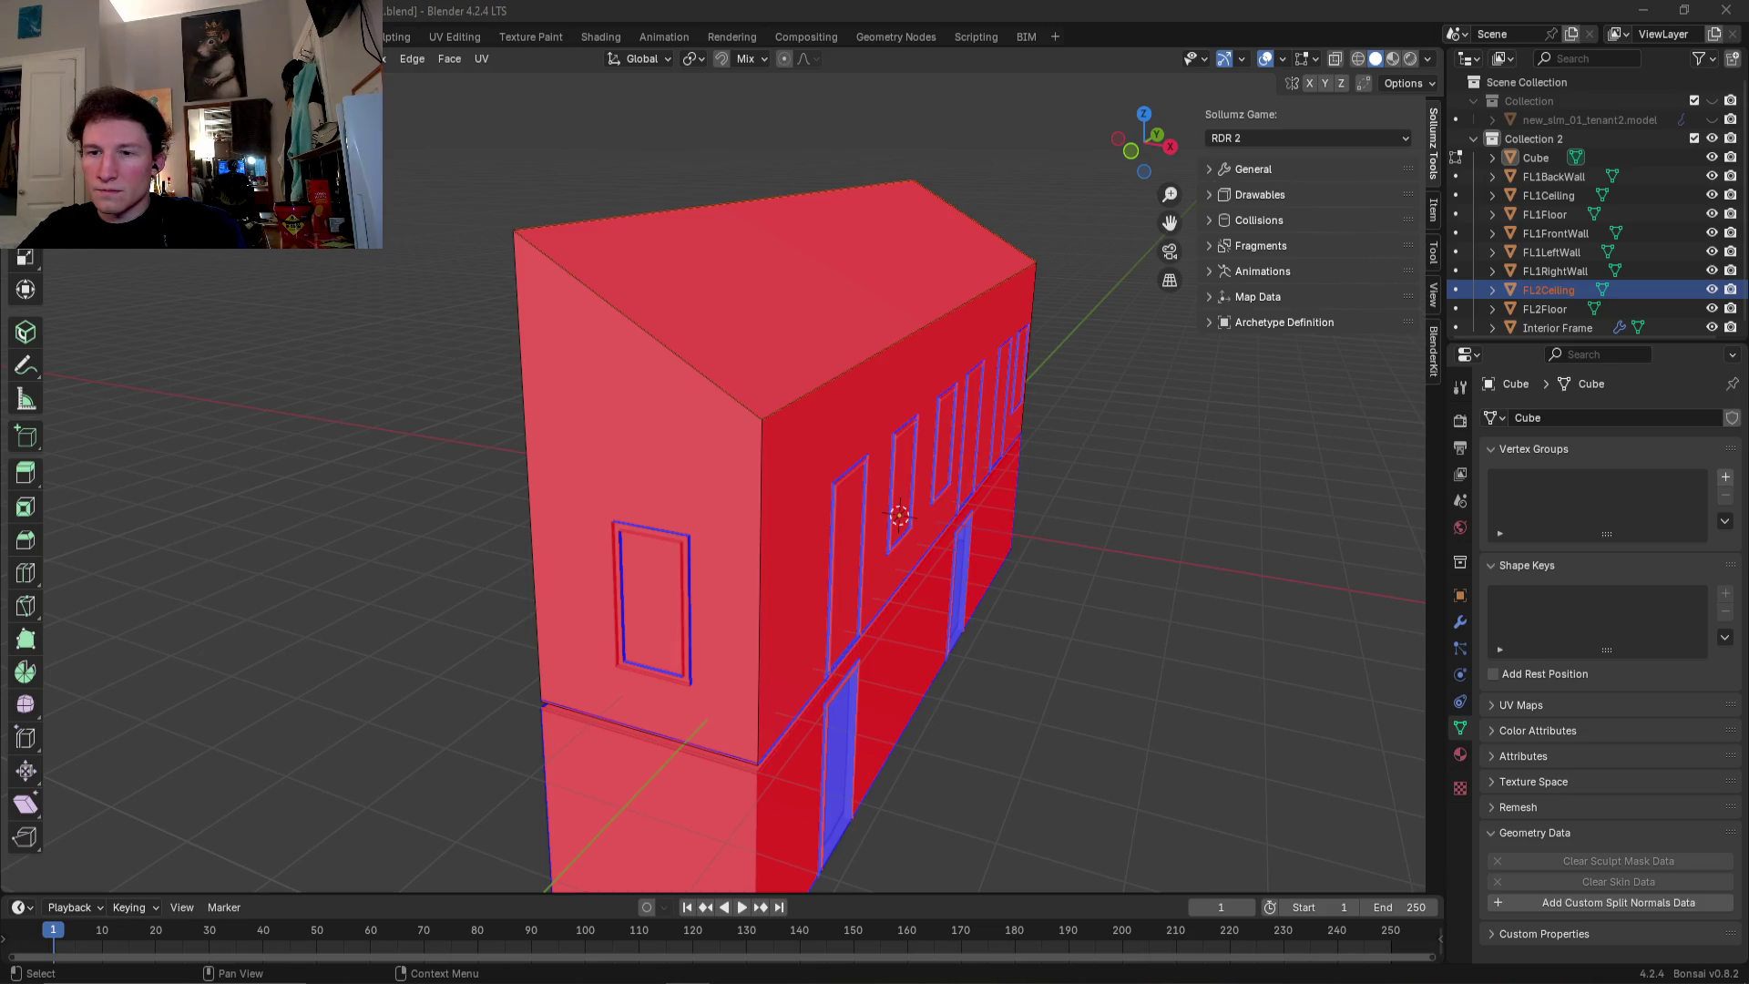
{"action": "middle_click_drag", "start_coordinate": [188, 371], "coordinate": [461, 414]}
- Select the building's top outline in edge mode and move it vertically along Z
{"action": "left_click", "coordinate": [587, 407]}
{"action": "left_click", "coordinate": [590, 620]}
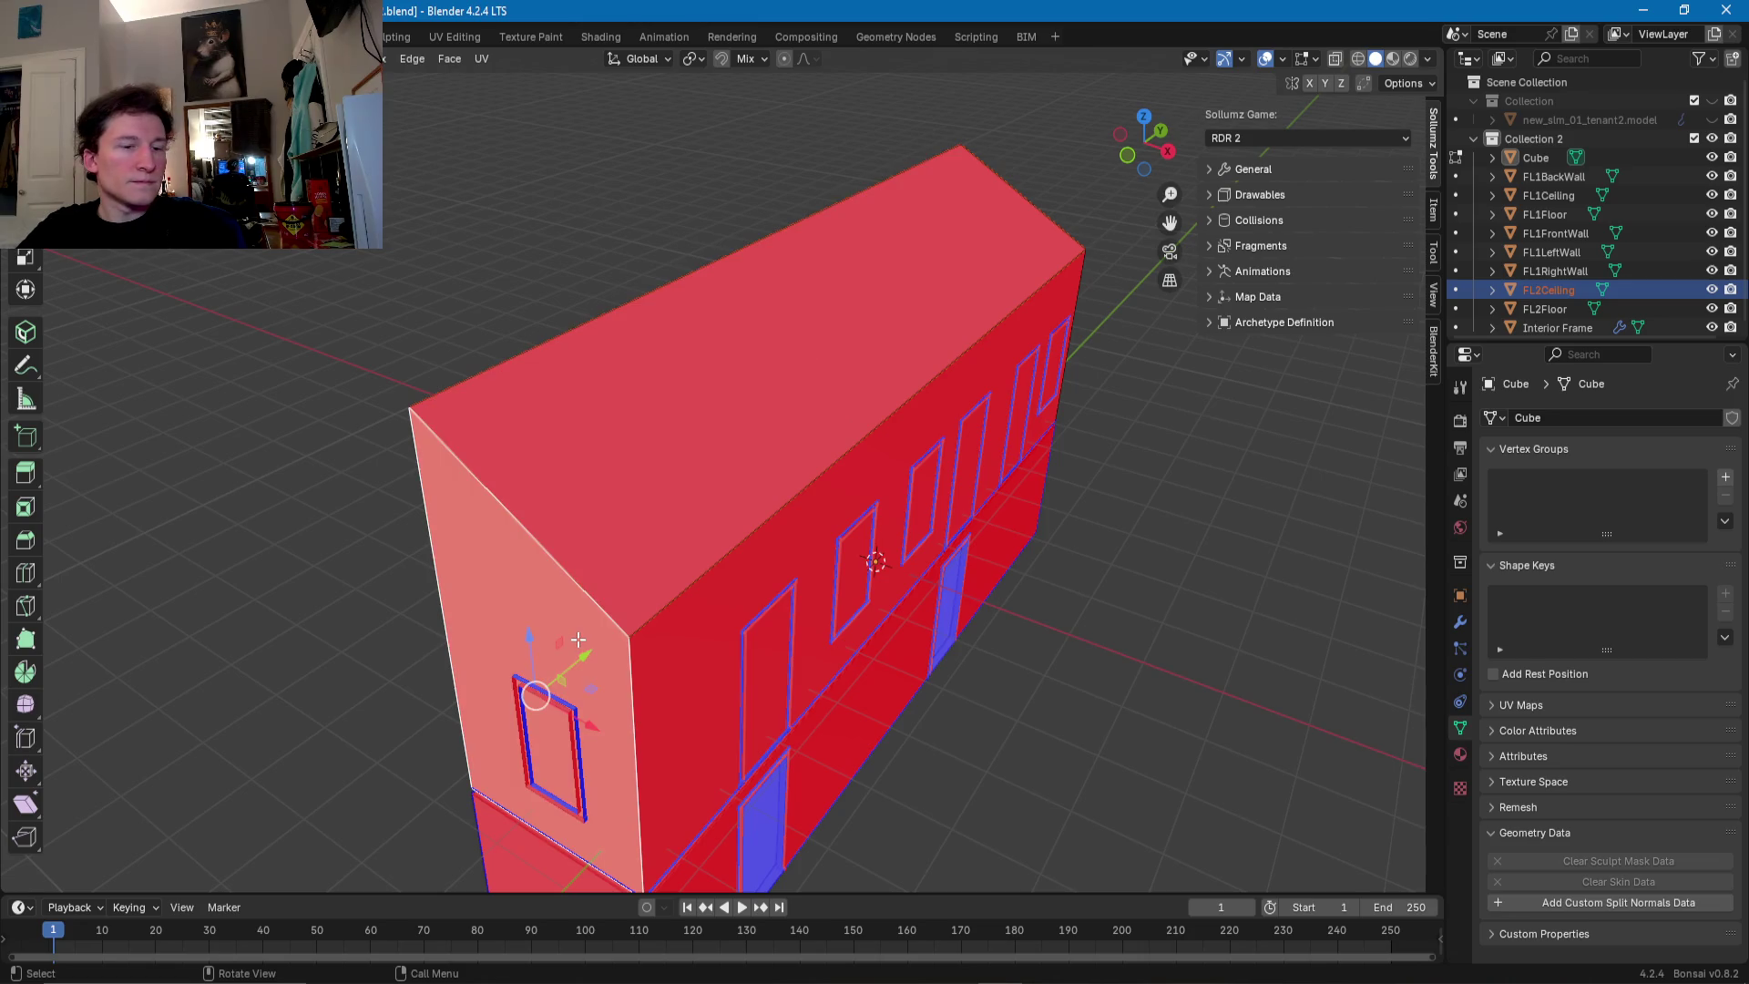
{"action": "key", "text": "2"}
{"action": "left_click", "coordinate": [603, 611]}
{"action": "left_click", "coordinate": [612, 619], "text": "alt"}
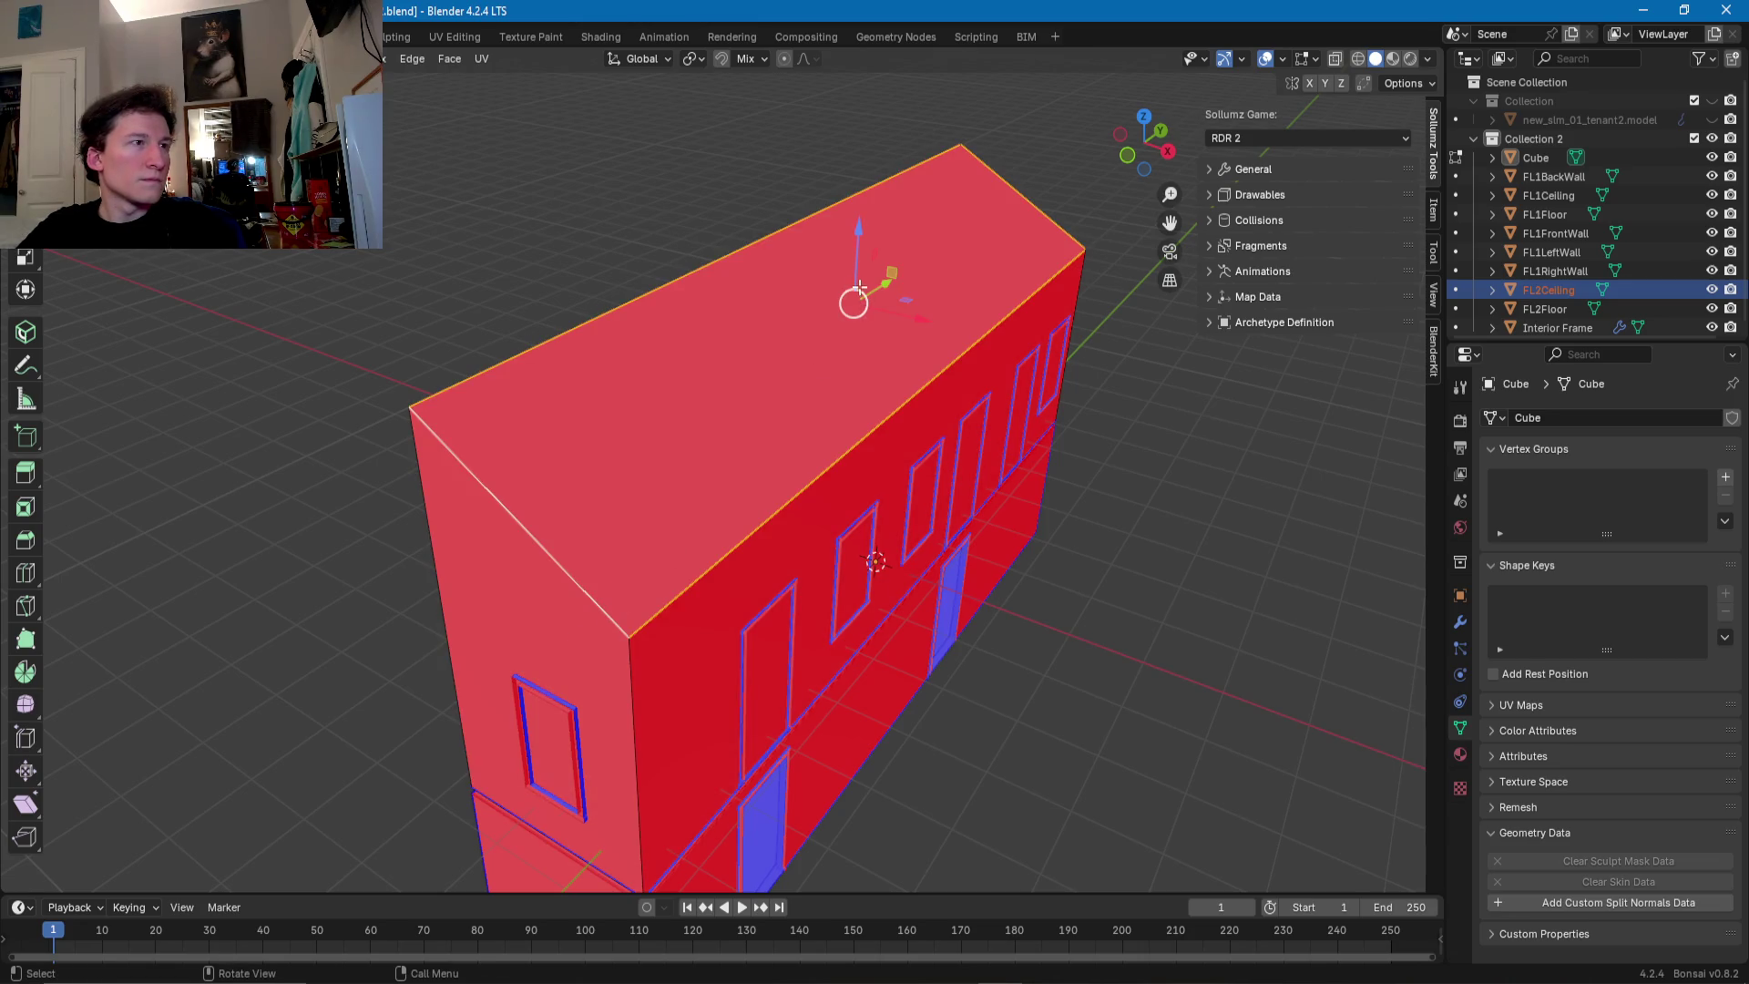
{"action": "key", "text": "g"}
{"action": "key", "text": "z"}
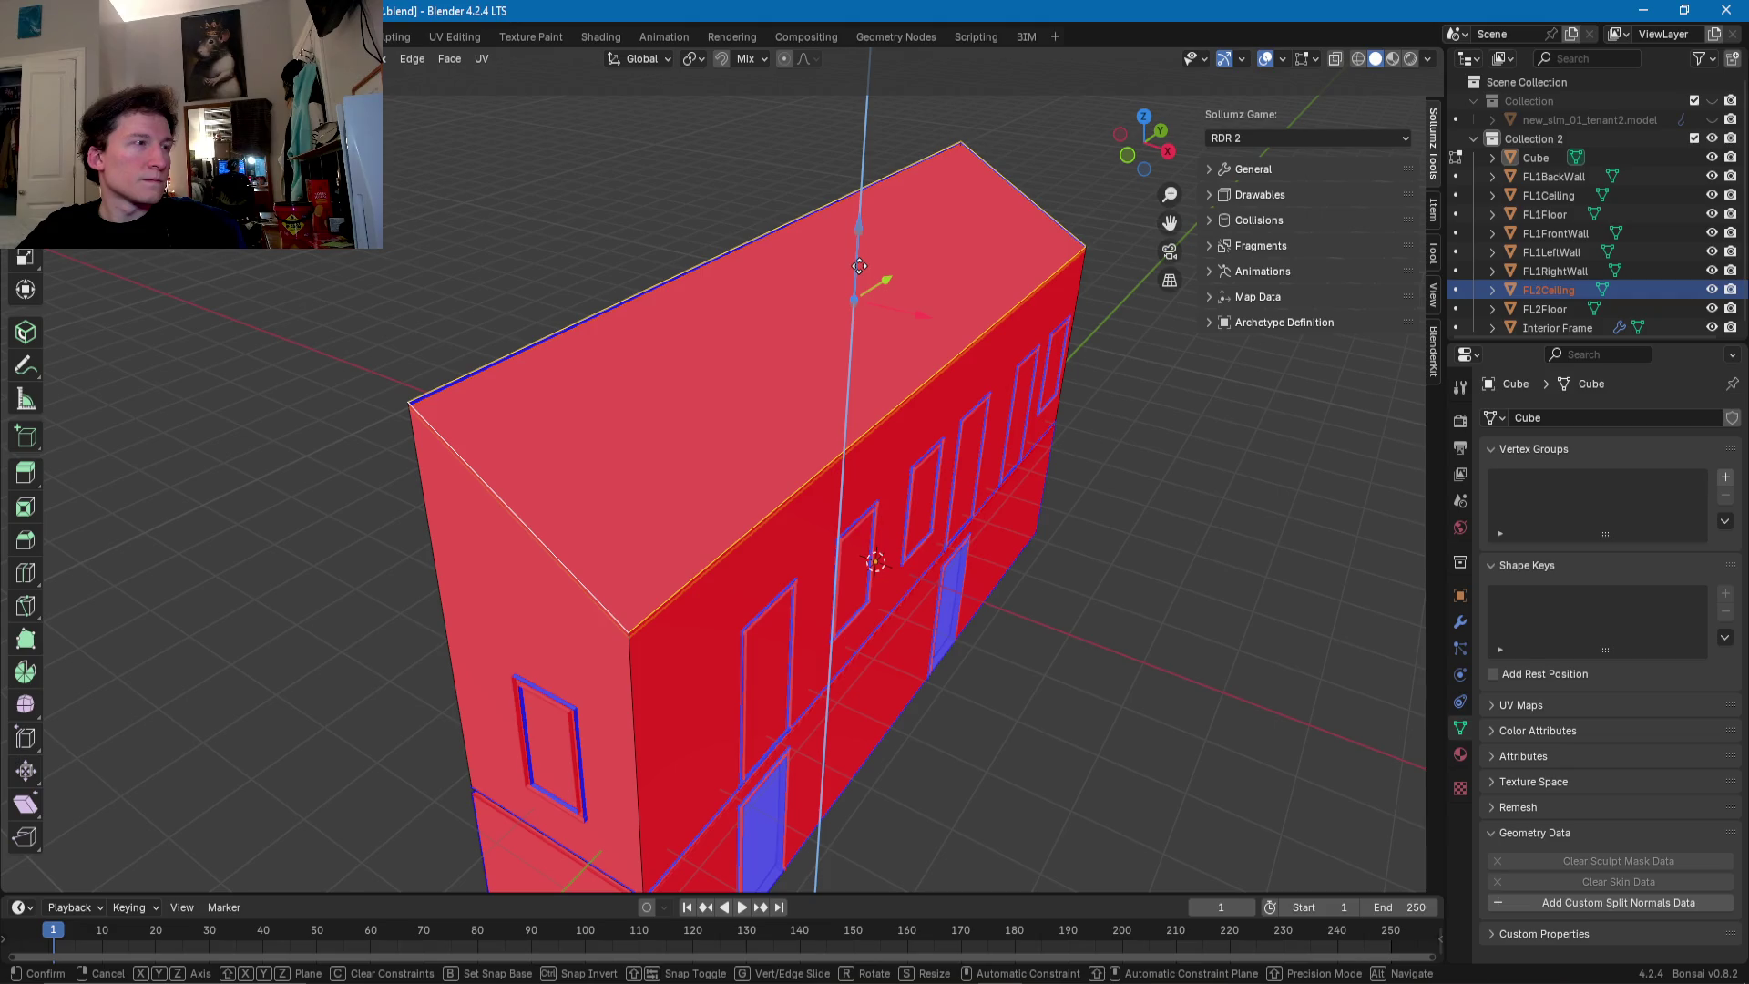
{"action": "left_click", "coordinate": [859, 265]}
{"action": "middle_click_drag", "start_coordinate": [859, 273], "coordinate": [692, 383]}
{"action": "key", "text": "Tab"}
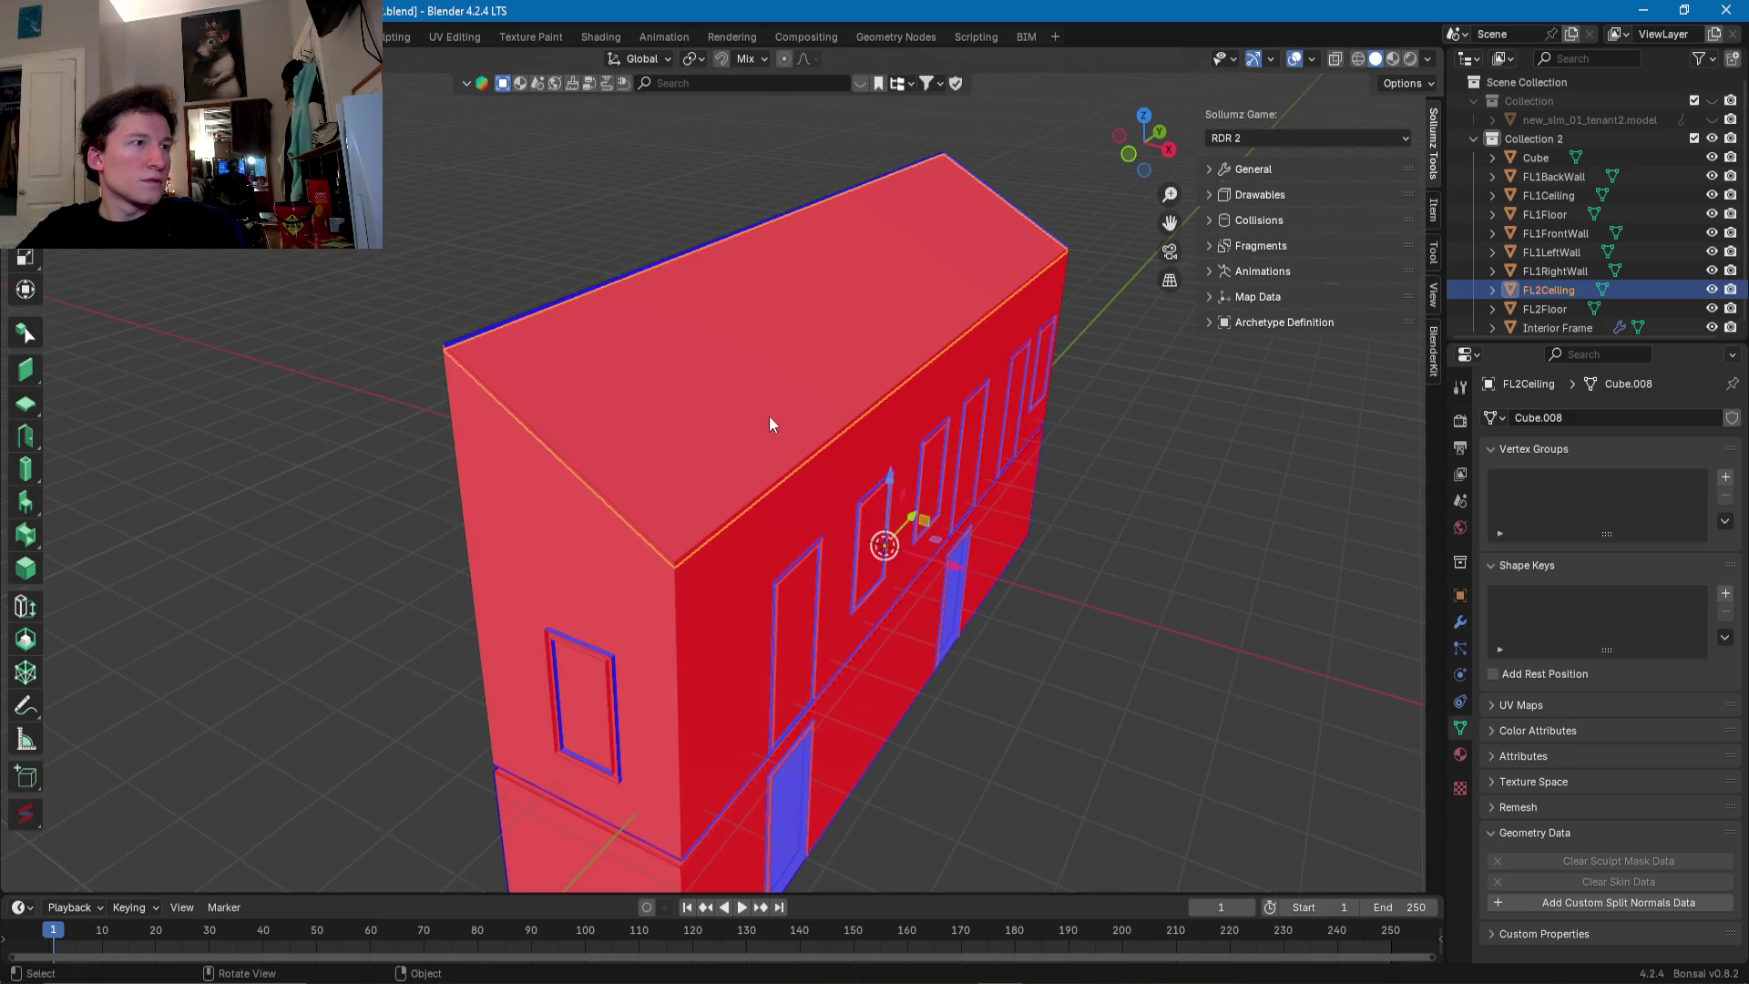
- In FL2Ceiling's Edit Mode, slide the opposite roof edge along Y
{"action": "key", "text": "Tab"}
{"action": "left_click", "coordinate": [816, 453]}
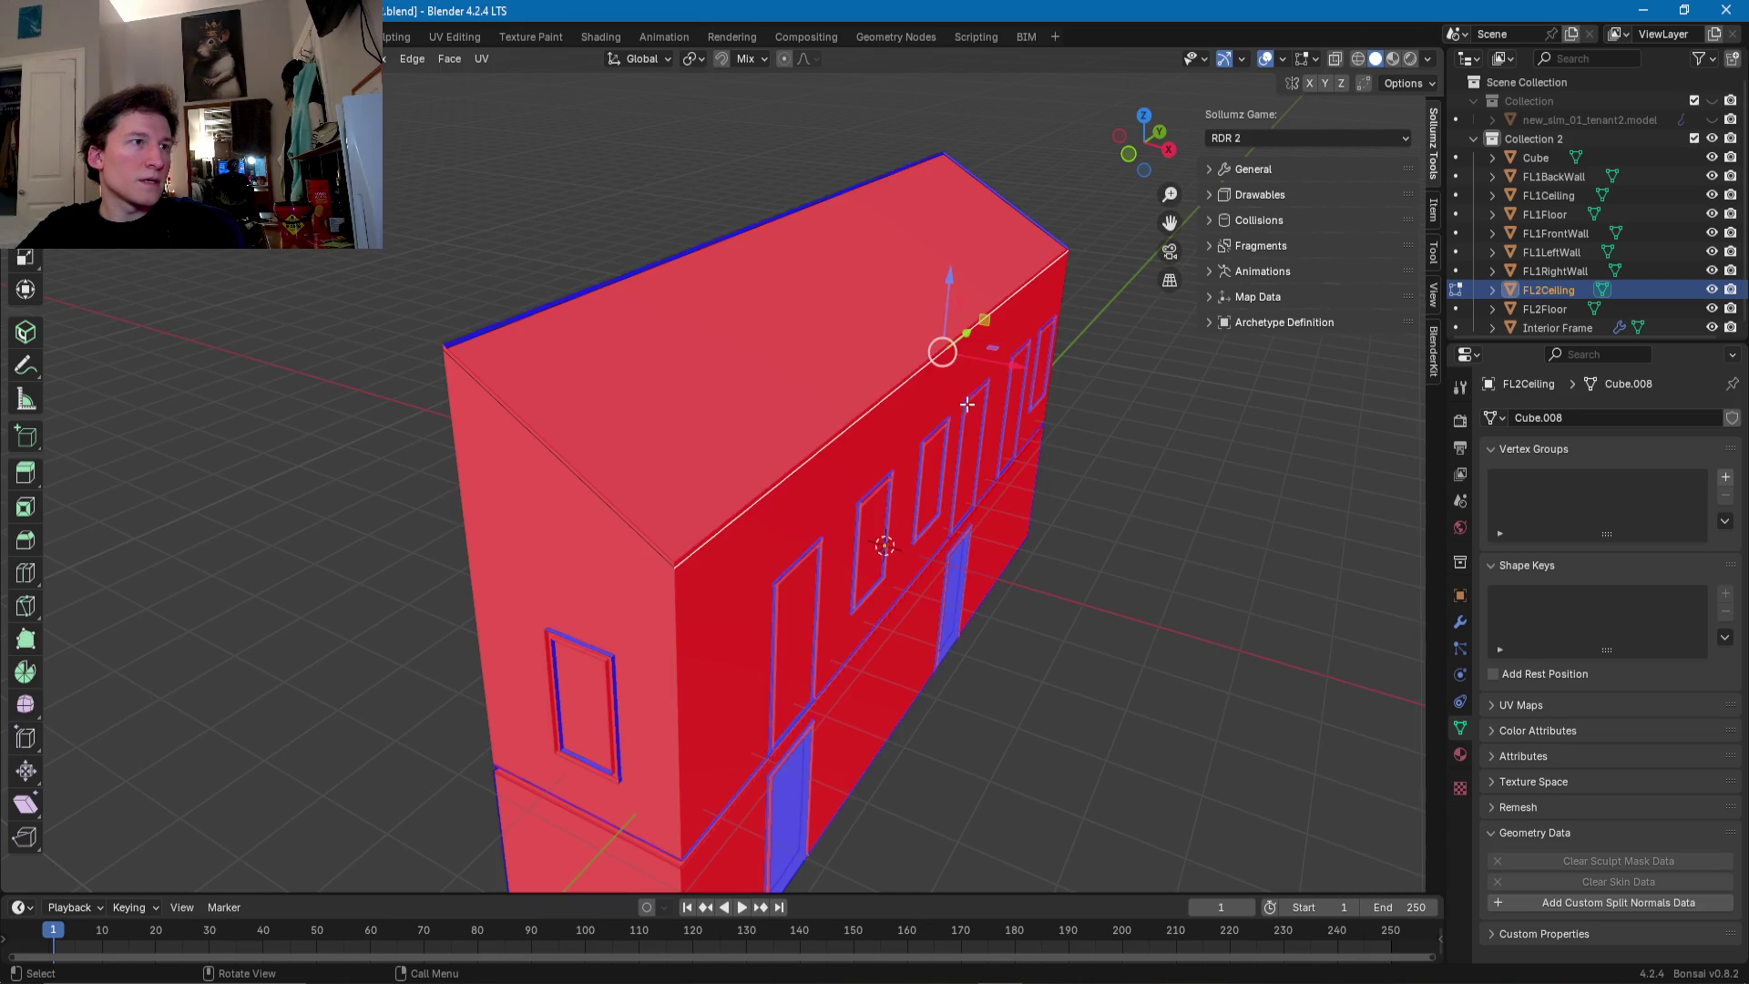
{"action": "key", "text": "g"}
{"action": "key", "text": "x"}
{"action": "key", "text": "Escape"}
{"action": "left_click", "coordinate": [617, 497]}
{"action": "scroll", "coordinate": [617, 496], "scroll_direction": "up", "scroll_amount": 5}
{"action": "mouse_move", "coordinate": [566, 501]}
{"action": "middle_mouse_down"}
{"action": "mouse_move", "coordinate": [489, 392]}
{"action": "mouse_move", "coordinate": [566, 417]}
{"action": "middle_mouse_up"}
{"action": "key", "text": "g"}
{"action": "key", "text": "y"}
{"action": "left_click", "coordinate": [489, 392]}
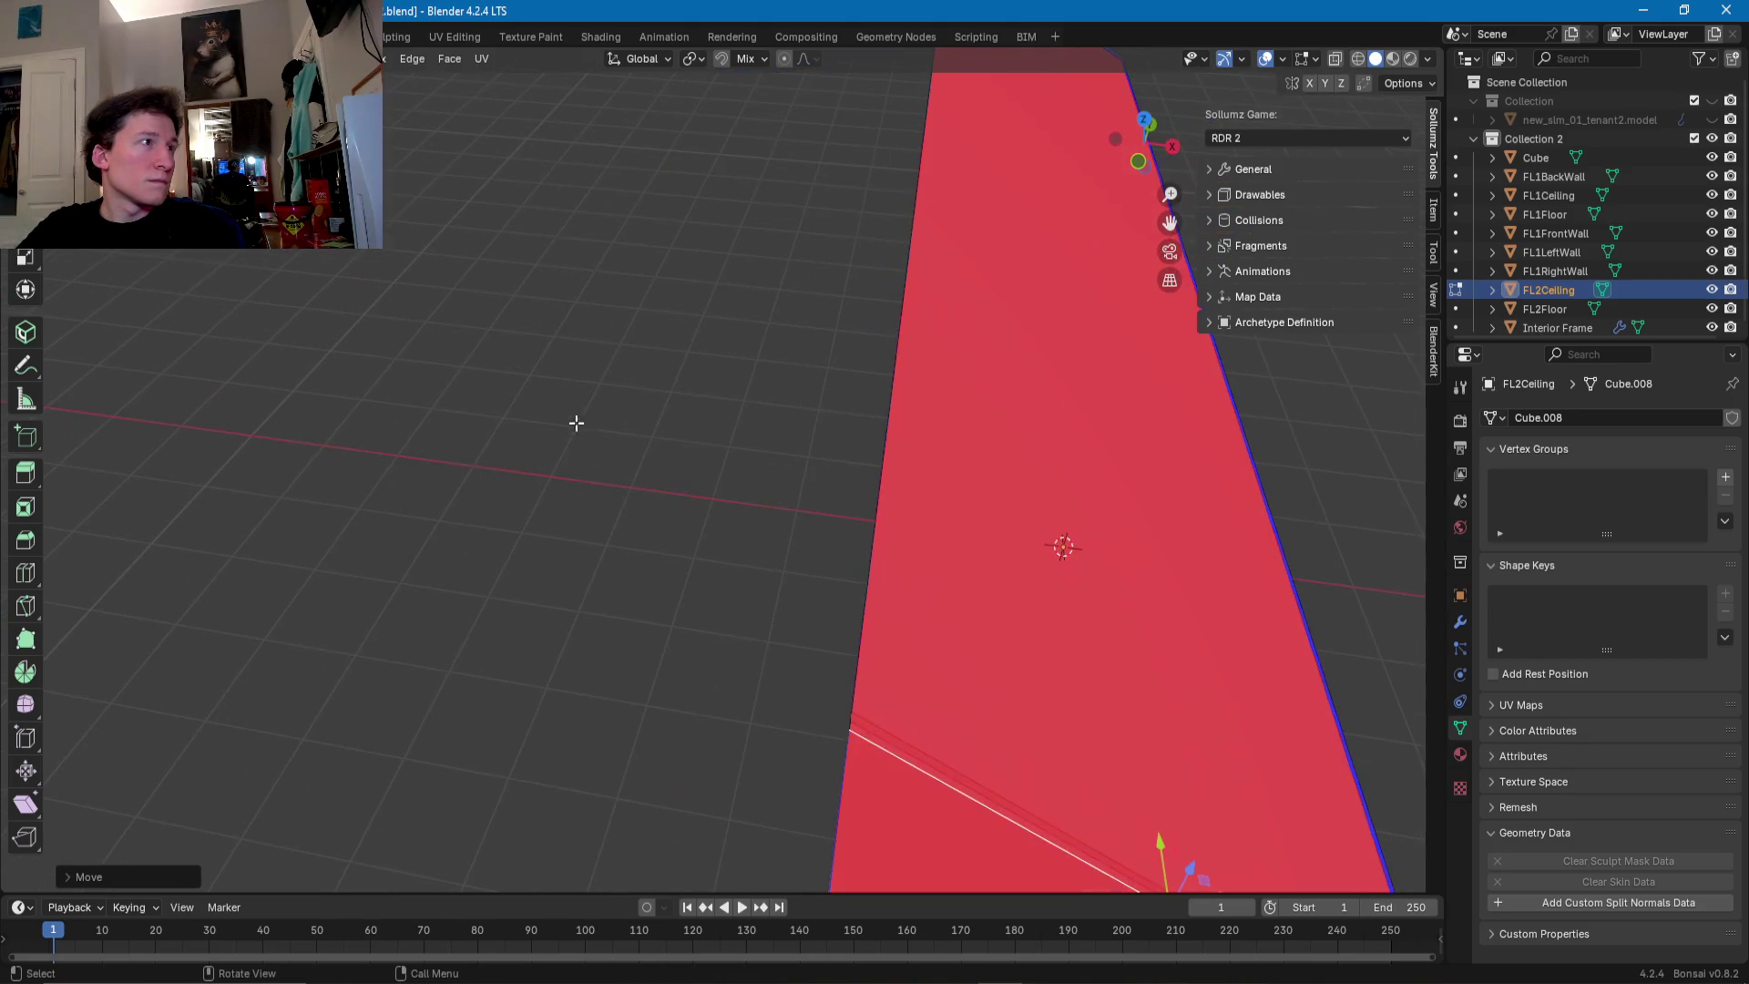
- Reposition another edge and slide the vertical corner edge along Y to sit flush with the corner
{"action": "middle_click_drag", "start_coordinate": [898, 417], "coordinate": [991, 307]}
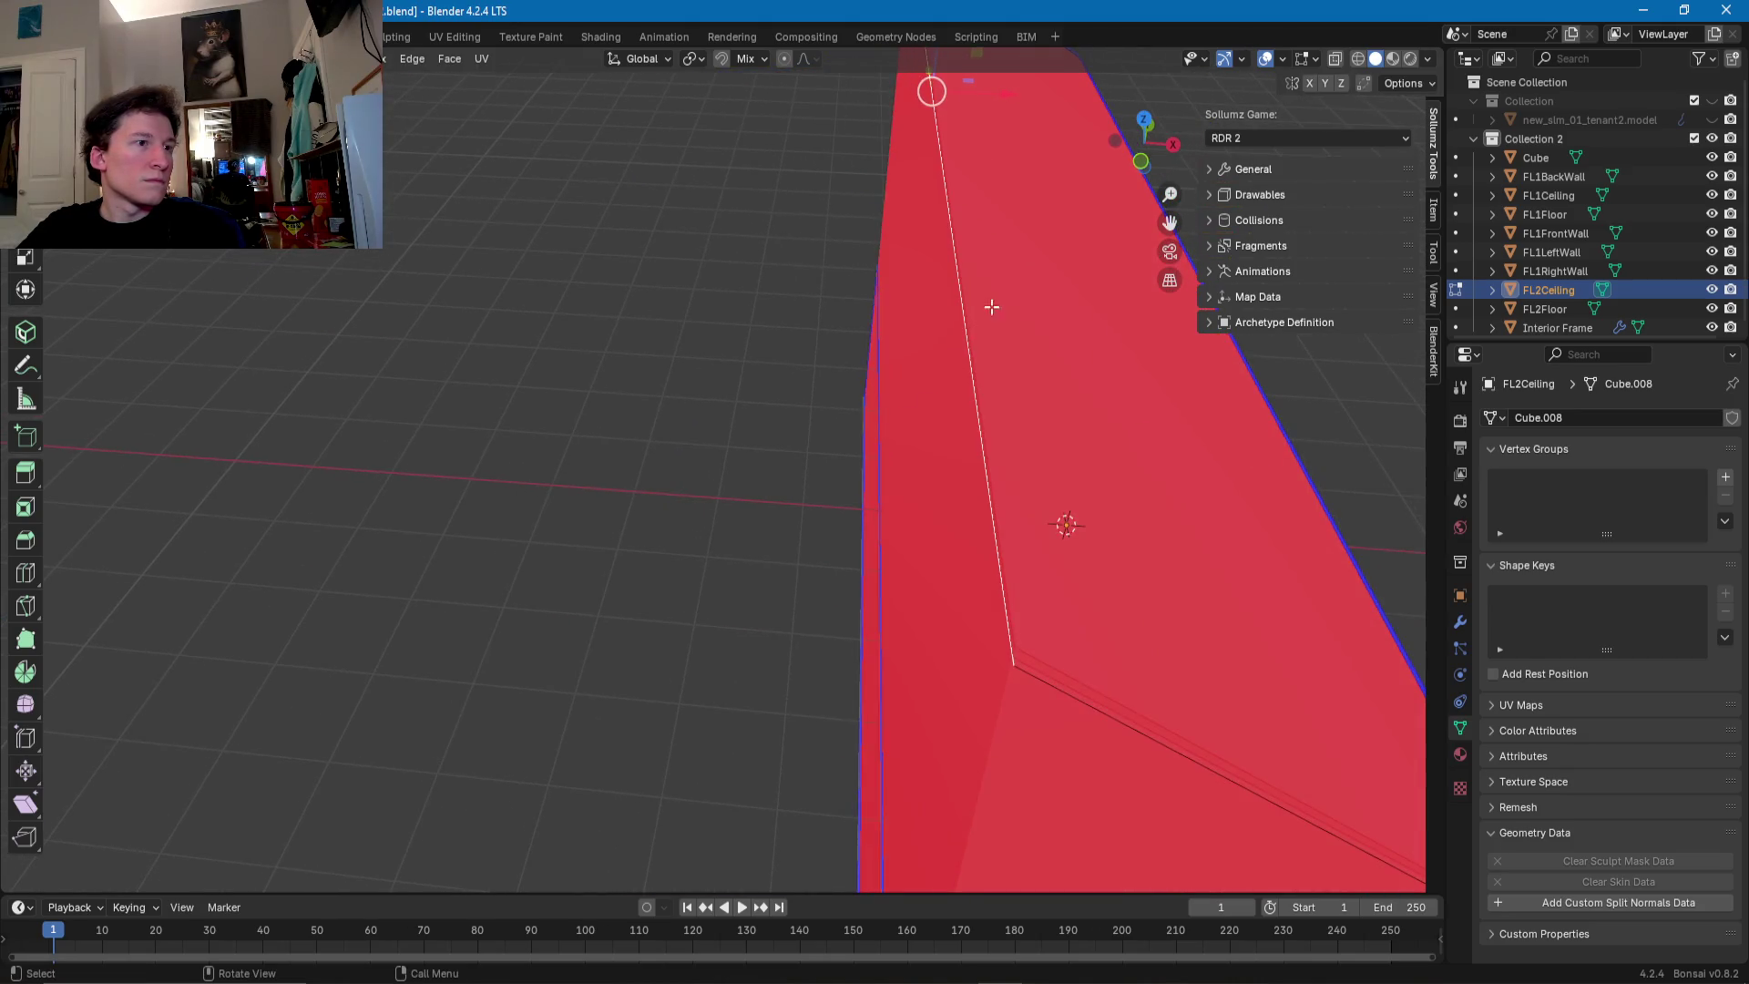
{"action": "key", "text": "g"}
{"action": "left_click", "coordinate": [1013, 112]}
{"action": "mouse_move", "coordinate": [1013, 112]}
{"action": "middle_mouse_down"}
{"action": "mouse_move", "coordinate": [704, 123]}
{"action": "mouse_move", "coordinate": [882, 413]}
{"action": "middle_mouse_up"}
{"action": "left_click", "coordinate": [781, 402]}
{"action": "key", "text": "g"}
{"action": "key", "text": "y"}
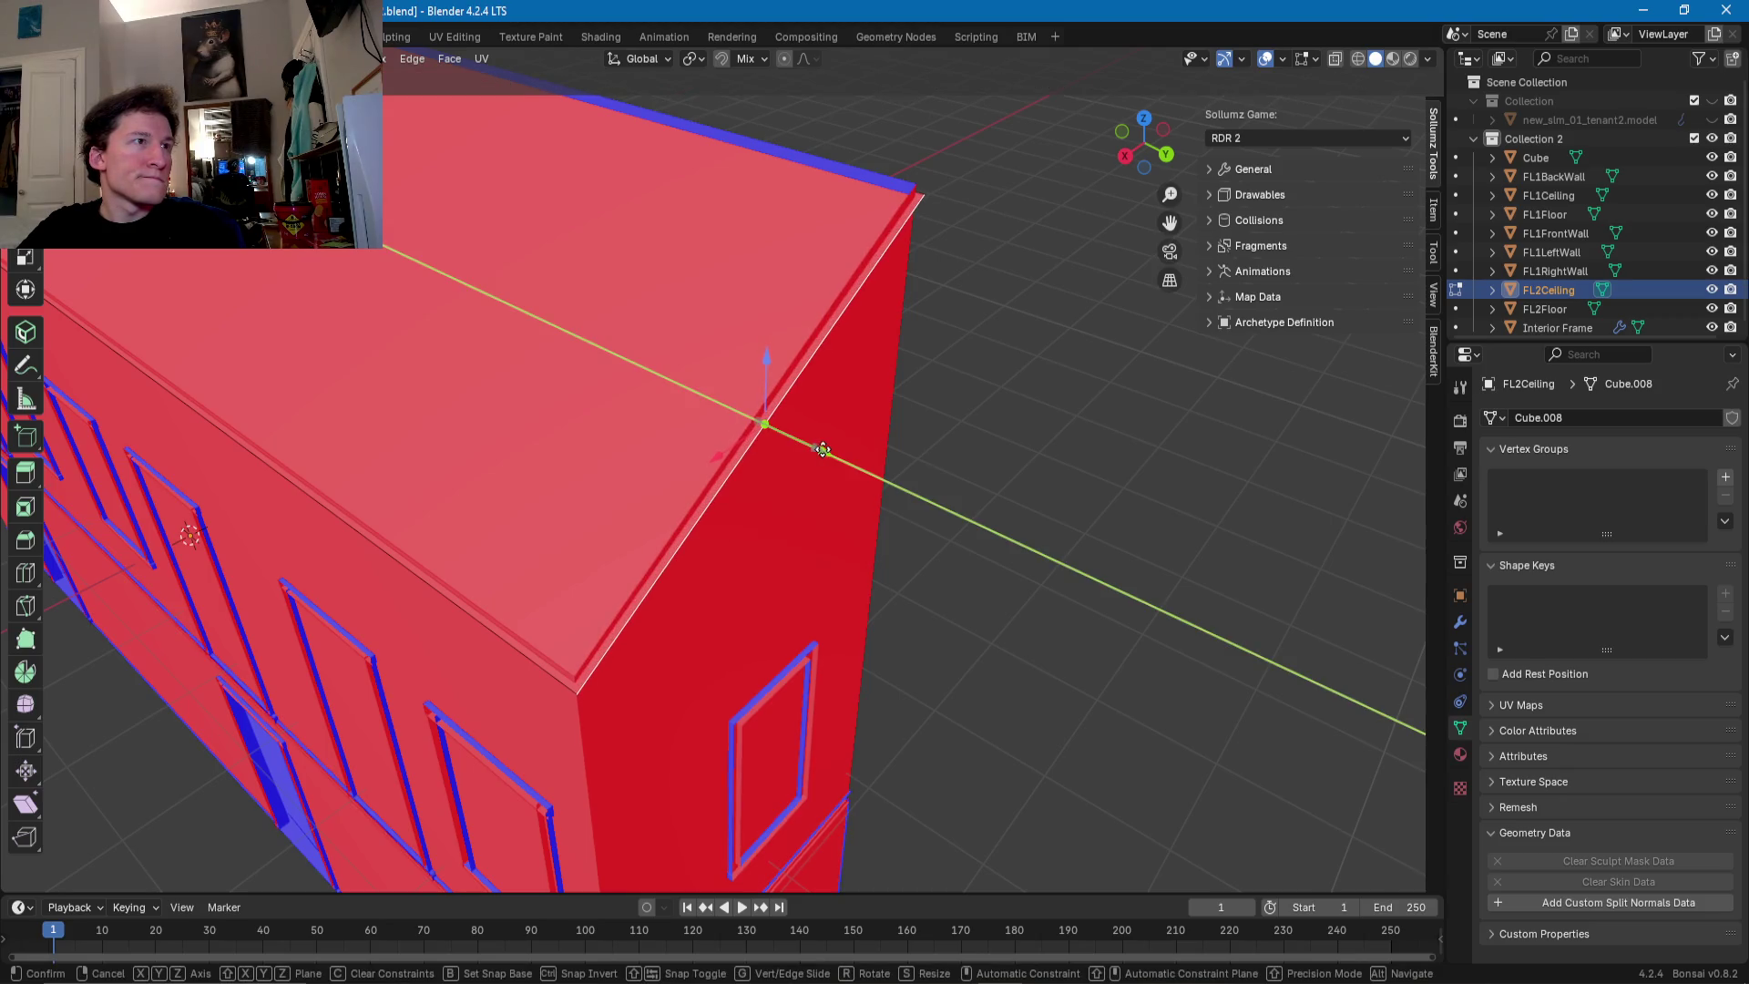
{"action": "left_click", "coordinate": [820, 449]}
- Return to Object Mode and select the main Cube object
{"action": "mouse_move", "coordinate": [819, 449]}
{"action": "middle_mouse_down"}
{"action": "mouse_move", "coordinate": [849, 474]}
{"action": "mouse_move", "coordinate": [739, 552]}
{"action": "mouse_move", "coordinate": [797, 472]}
{"action": "middle_mouse_up"}
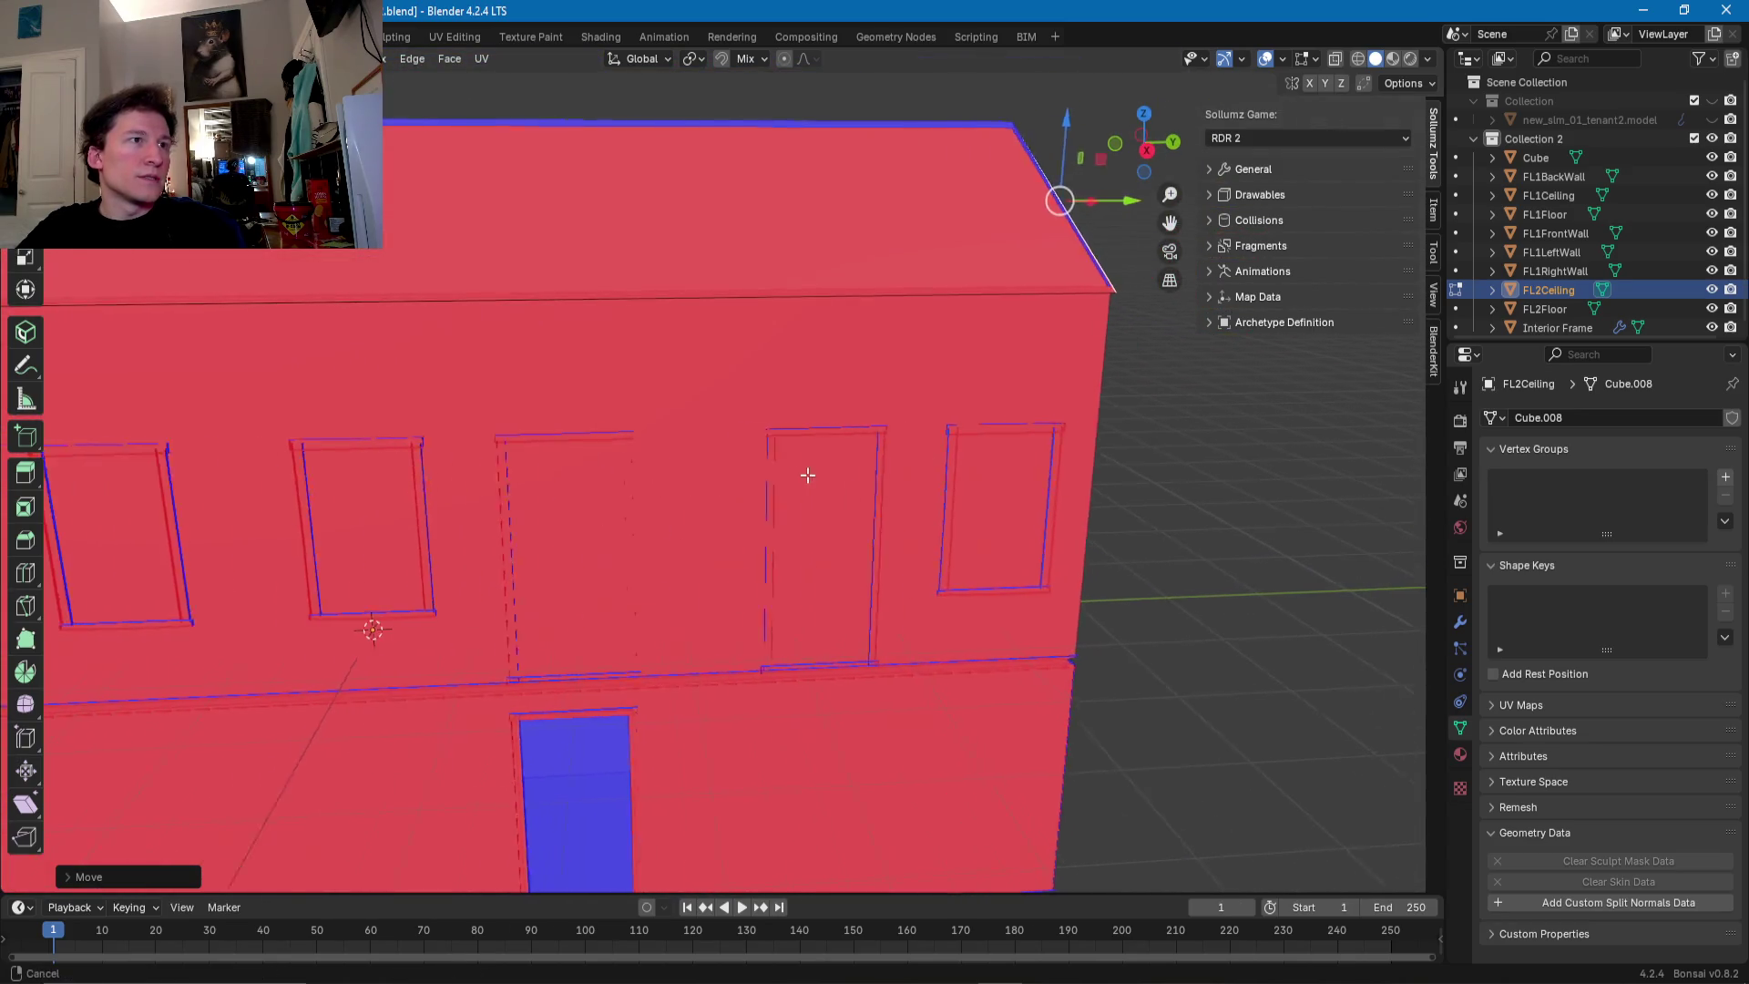
{"action": "scroll", "coordinate": [793, 422], "scroll_direction": "down", "scroll_amount": 4}
{"action": "key", "text": "Tab"}
{"action": "left_click", "coordinate": [757, 408]}
{"action": "middle_click_drag", "start_coordinate": [757, 408], "coordinate": [754, 427]}
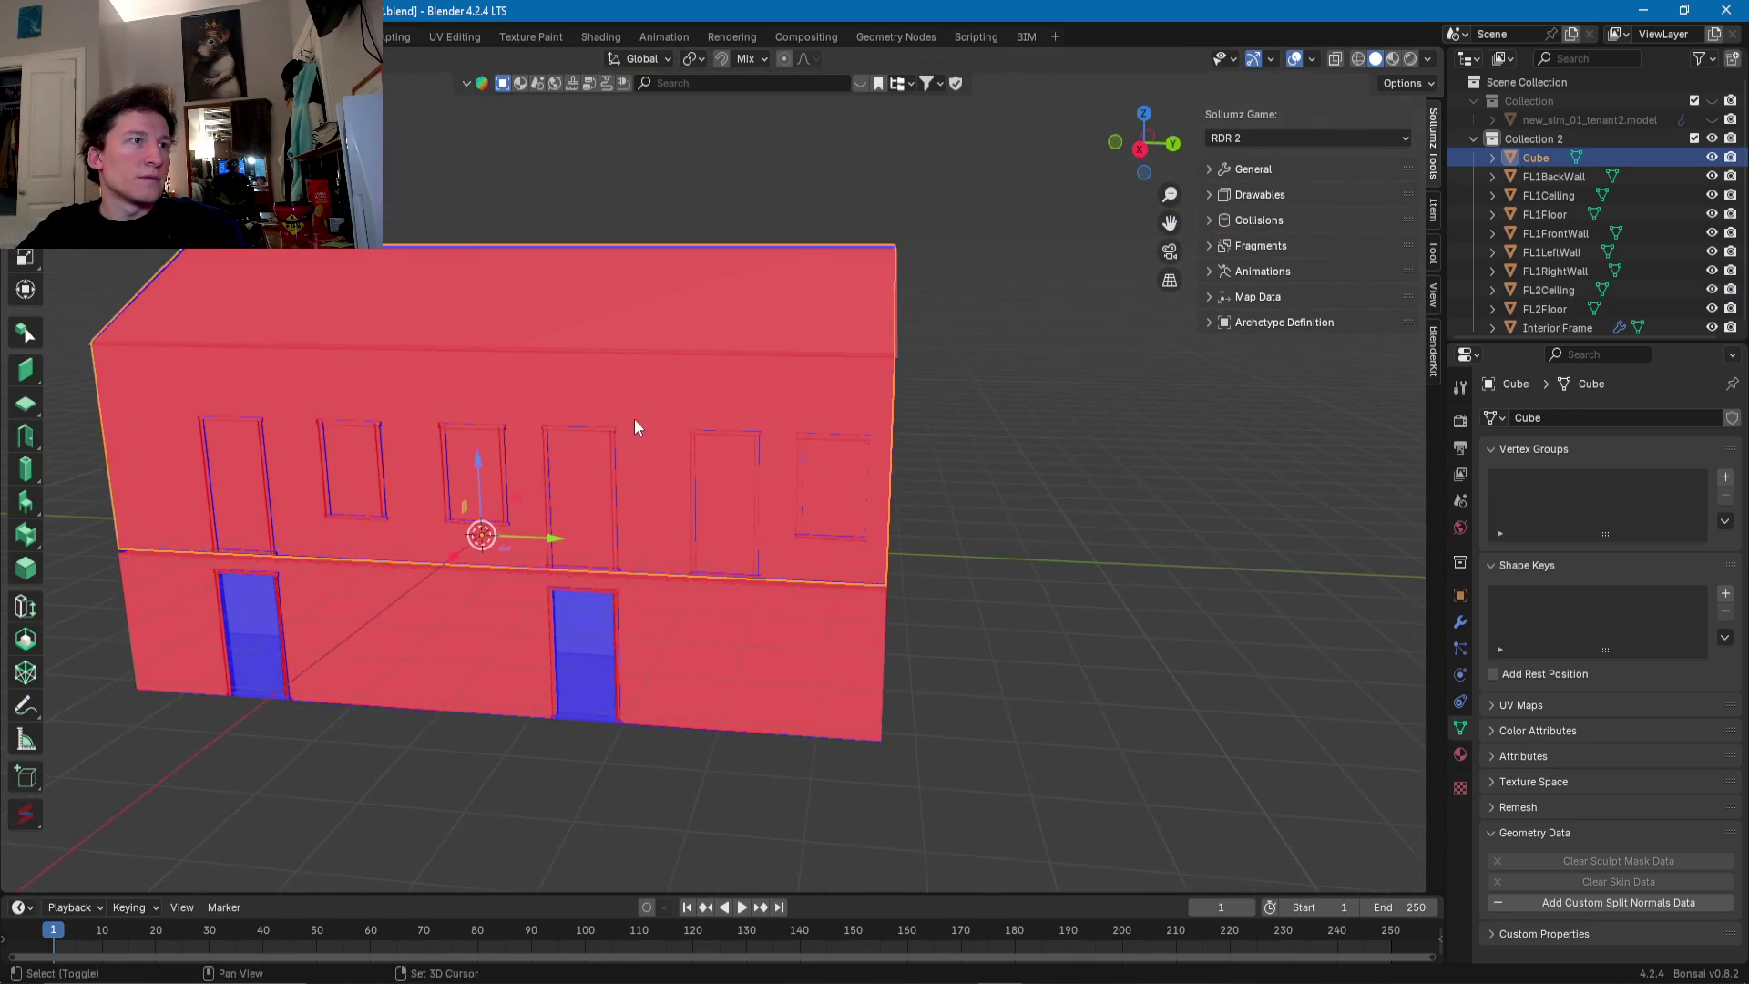
- Separate the upper front wall faces into a new object named FL2FrontWall
{"action": "key", "text": "Tab"}
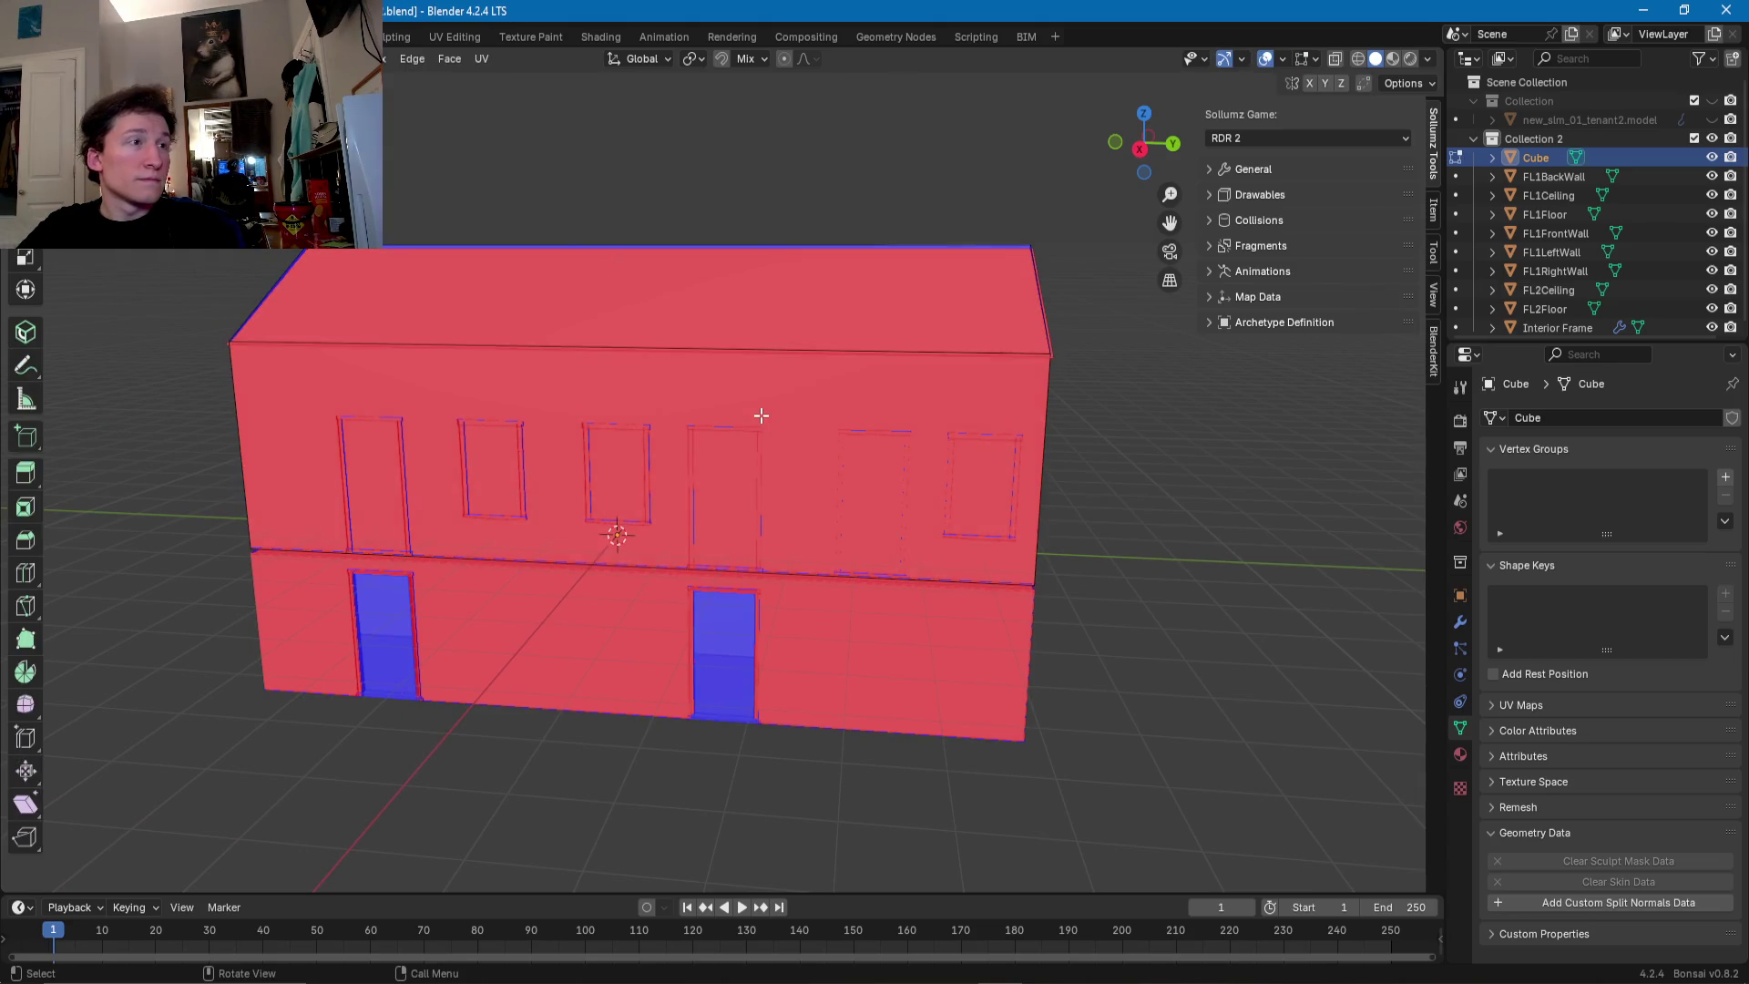
{"action": "left_click", "coordinate": [762, 413]}
{"action": "right_click", "coordinate": [762, 414]}
{"action": "mouse_move", "coordinate": [762, 414]}
{"action": "left_click", "coordinate": [852, 415]}
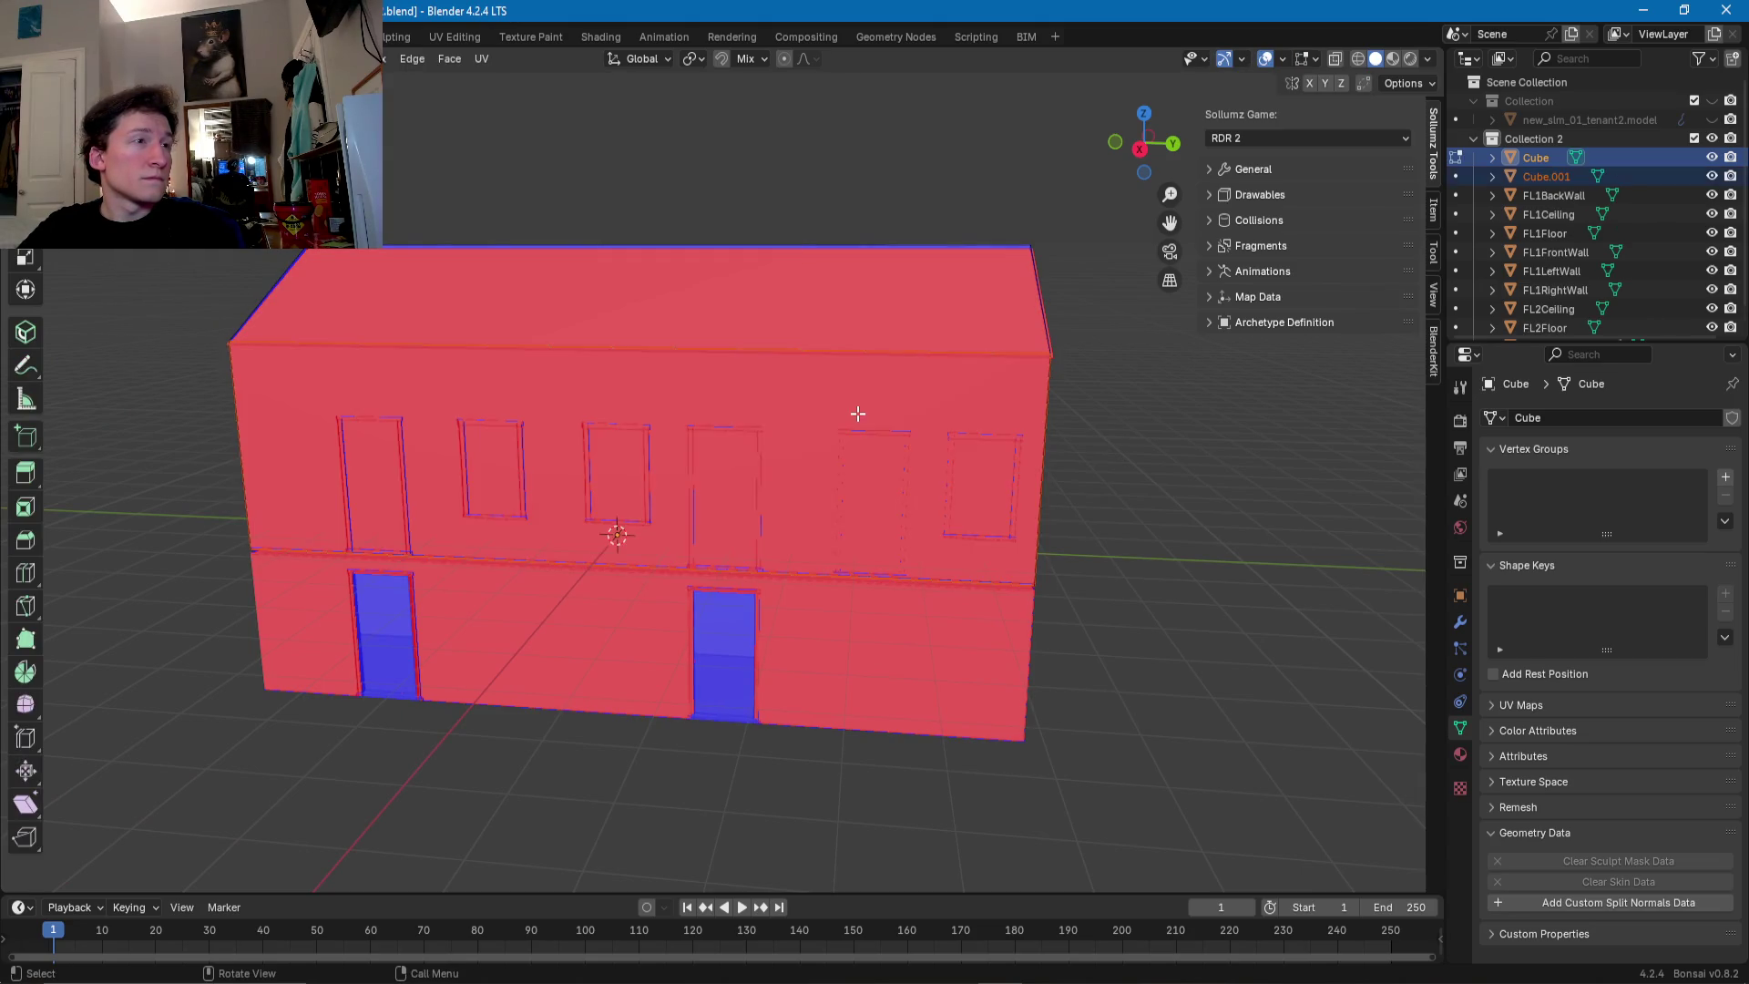
{"action": "left_click", "coordinate": [1549, 175]}
{"action": "double_click", "coordinate": [1548, 175]}
{"action": "type", "text": "FL2"}
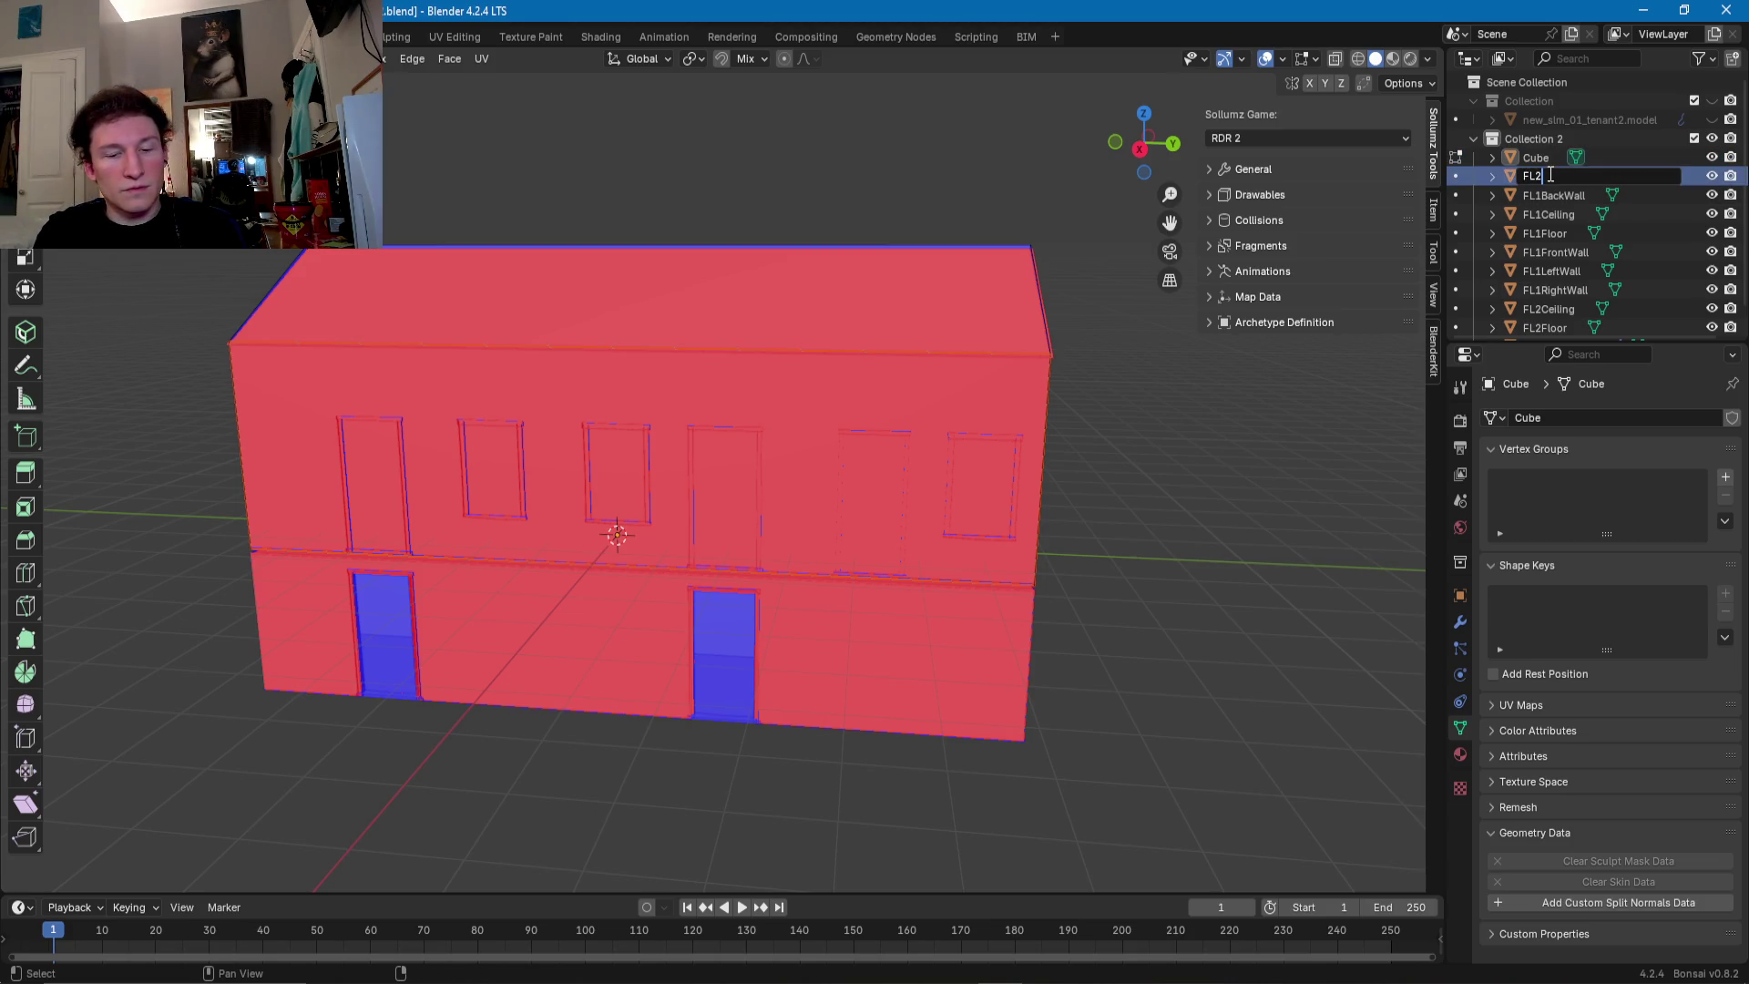
{"action": "type", "text": "FrontWall"}
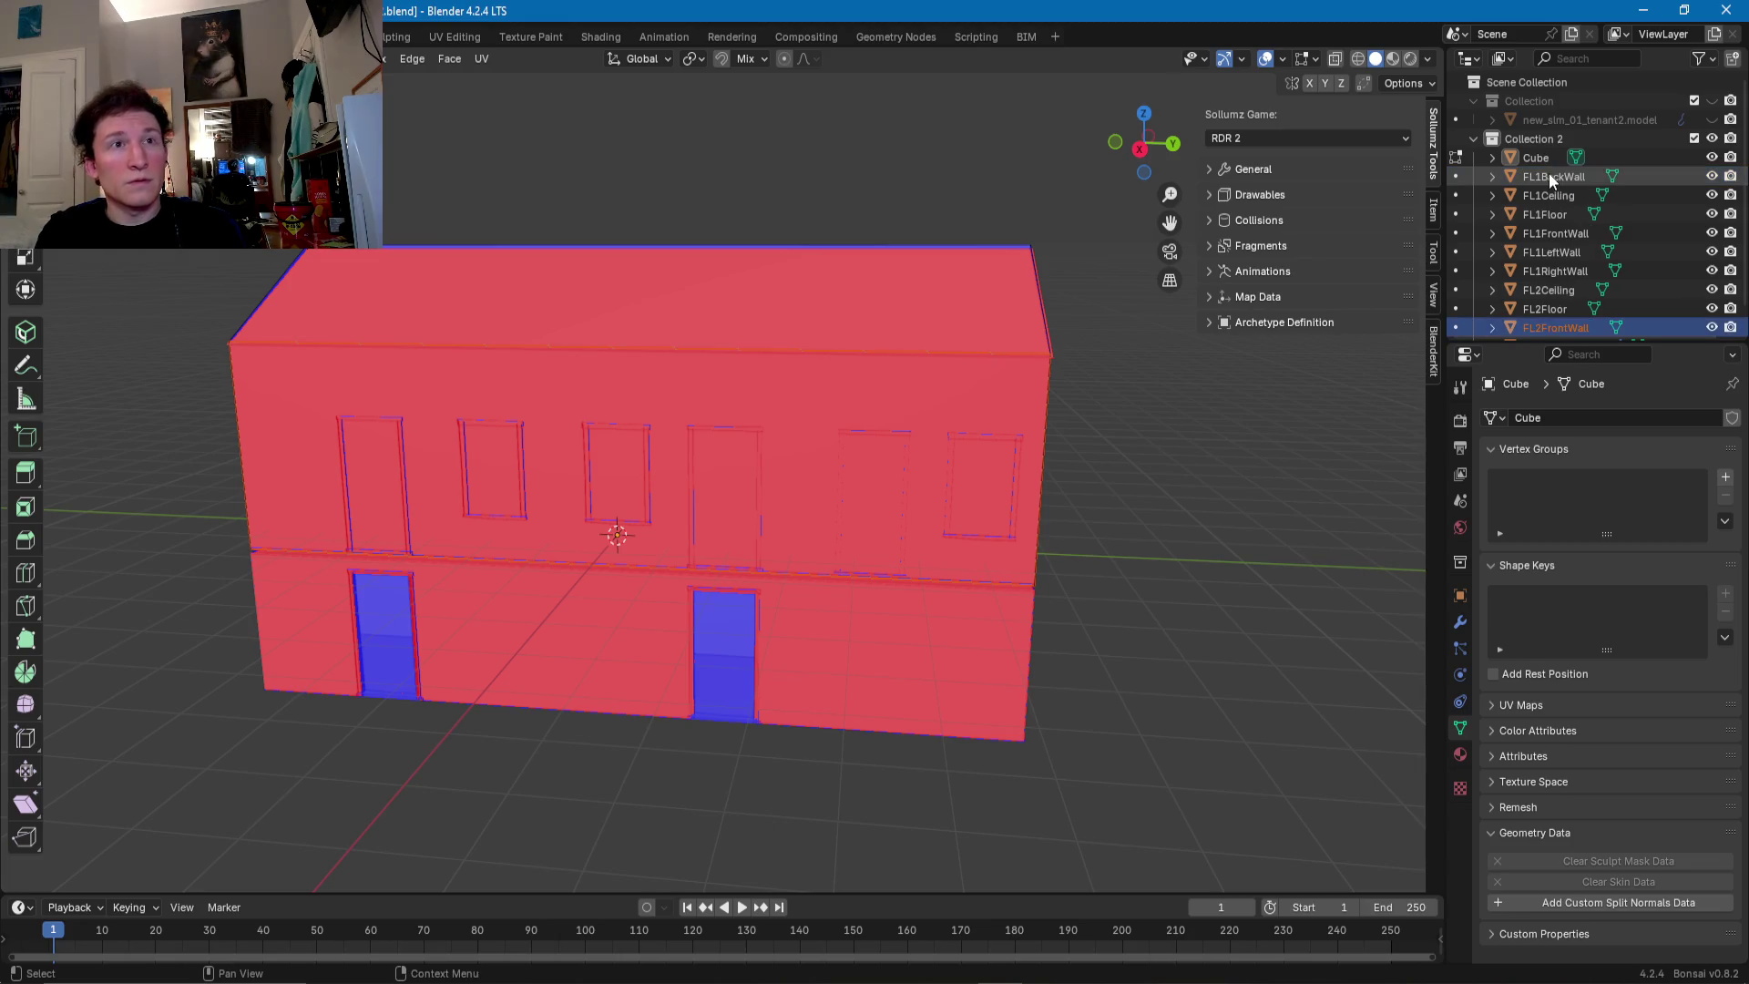
{"action": "key", "text": "Return"}
{"action": "scroll", "coordinate": [1598, 287], "scroll_direction": "down", "scroll_amount": 1}
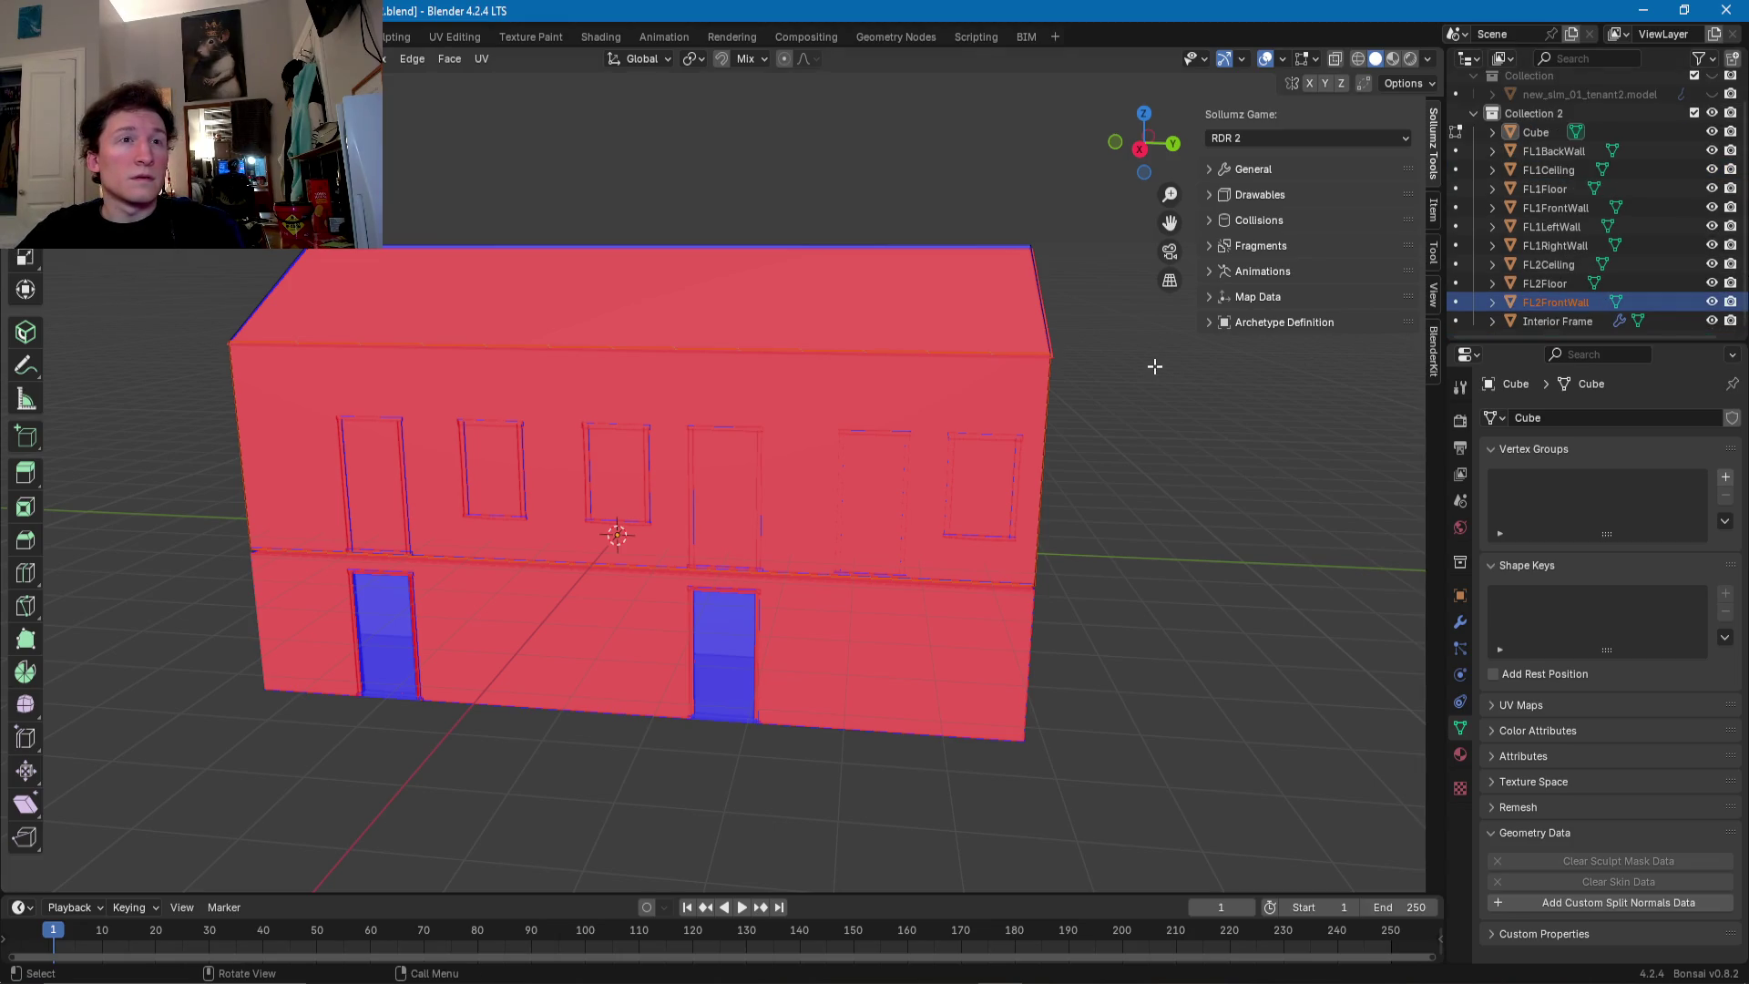
- Separate the upper right side face into a new object named FL2RightWall
{"action": "middle_click_drag", "start_coordinate": [1162, 366], "coordinate": [1019, 377]}
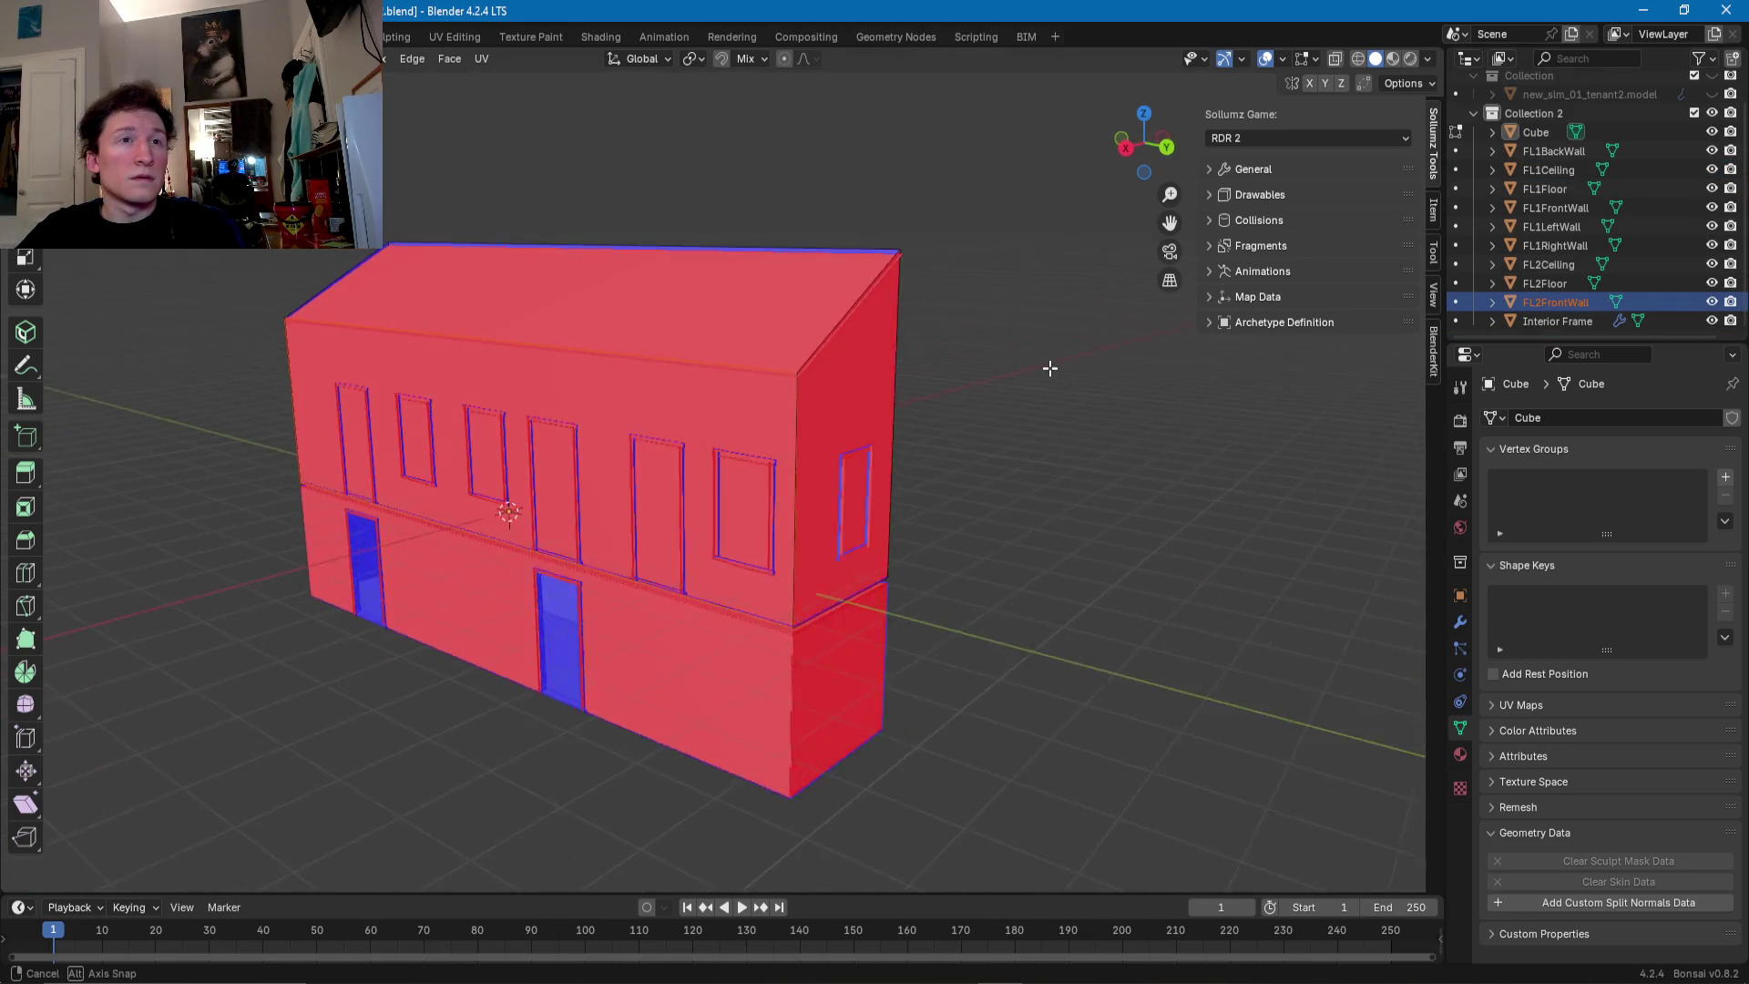
{"action": "left_click", "coordinate": [827, 402]}
{"action": "right_click", "coordinate": [833, 408]}
{"action": "mouse_move", "coordinate": [833, 408]}
{"action": "left_click", "coordinate": [927, 410]}
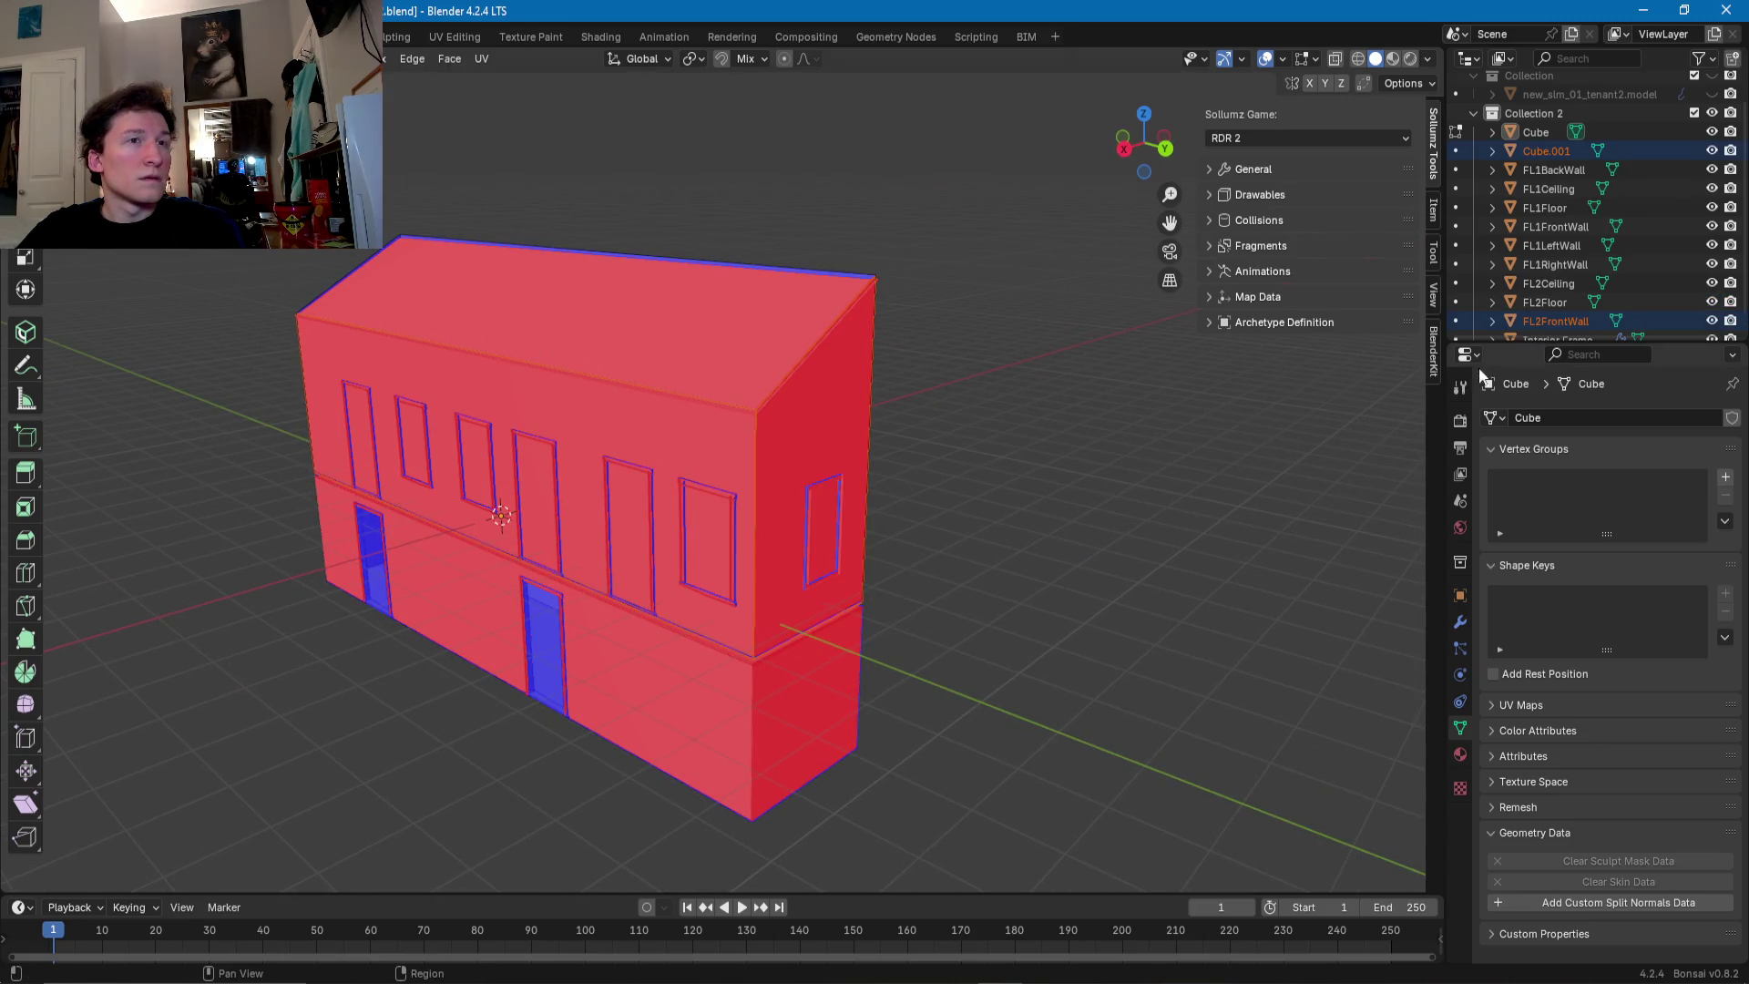
{"action": "double_click", "coordinate": [1548, 151]}
{"action": "scroll", "coordinate": [1549, 147], "scroll_direction": "up", "scroll_amount": 1}
{"action": "type", "text": "FL1"}
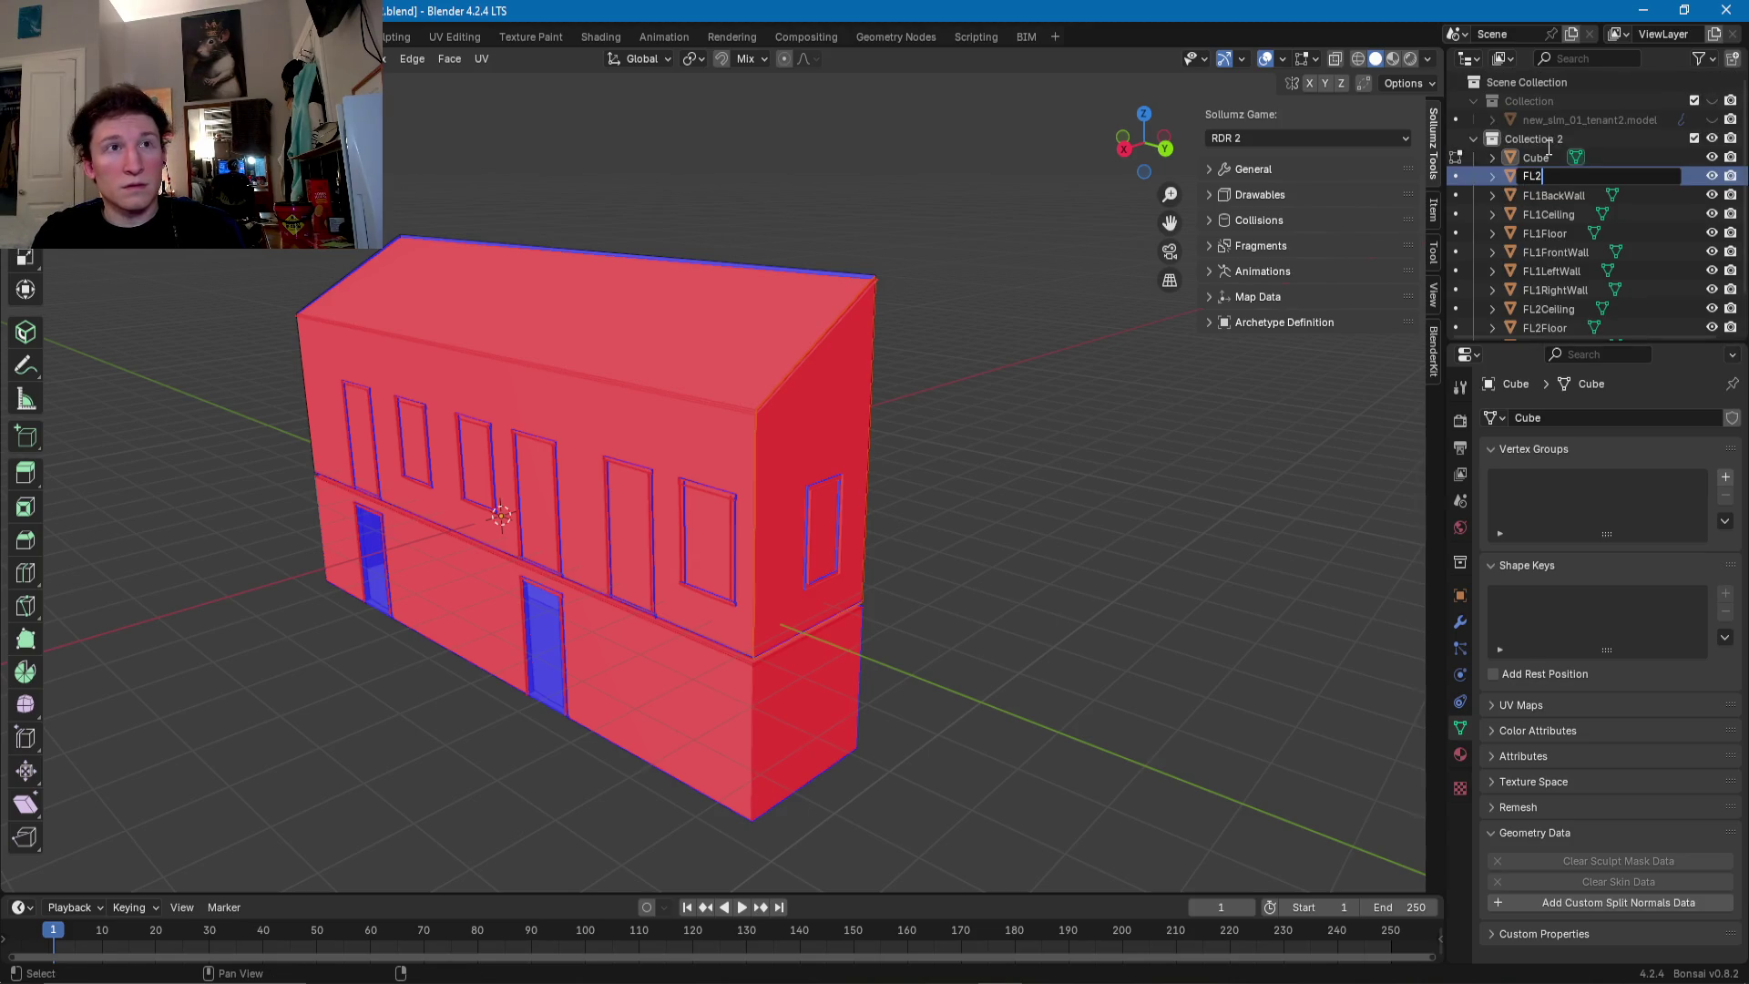
{"action": "type", "text": "RightWa"}
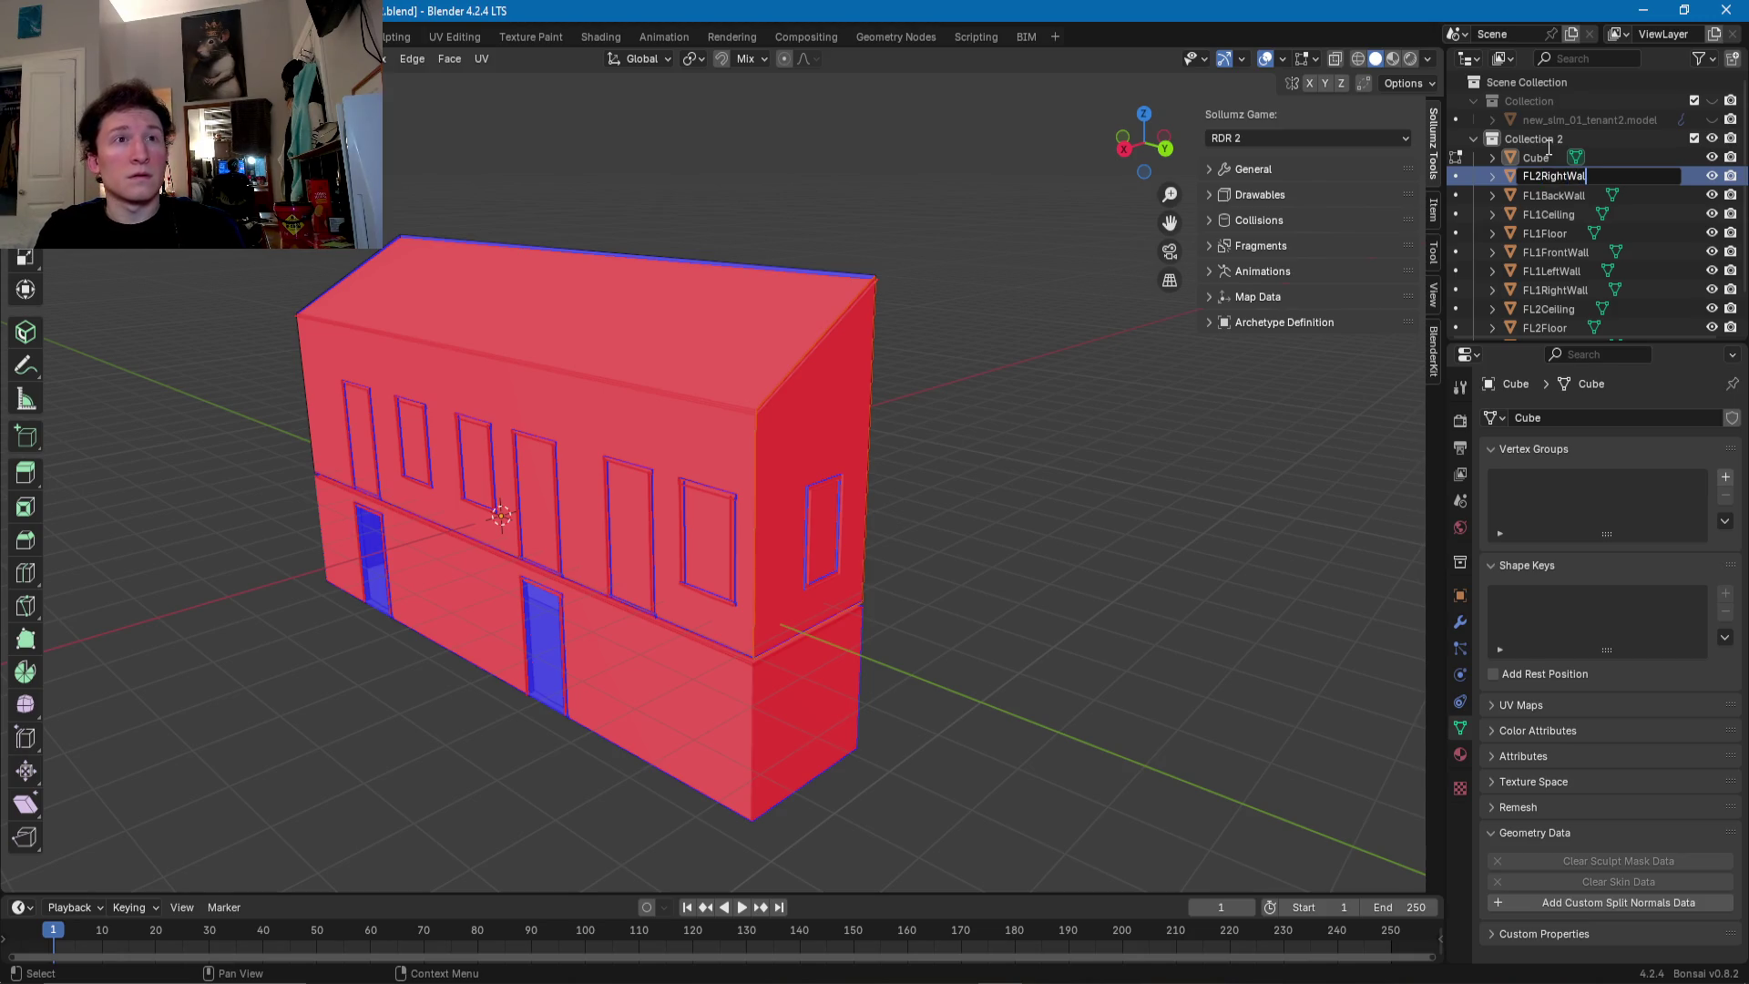
{"action": "type", "text": "l"}
{"action": "key", "text": "Return"}
{"action": "mouse_move", "coordinate": [783, 537]}
{"action": "middle_mouse_down"}
{"action": "mouse_move", "coordinate": [420, 544]}
{"action": "mouse_move", "coordinate": [628, 519]}
{"action": "middle_mouse_up"}
{"action": "left_click", "coordinate": [627, 506]}
- Separate the selected upper back face and rename the new Cube.001 object FL2BackWall
{"action": "right_click", "coordinate": [621, 481]}
{"action": "mouse_move", "coordinate": [619, 481]}
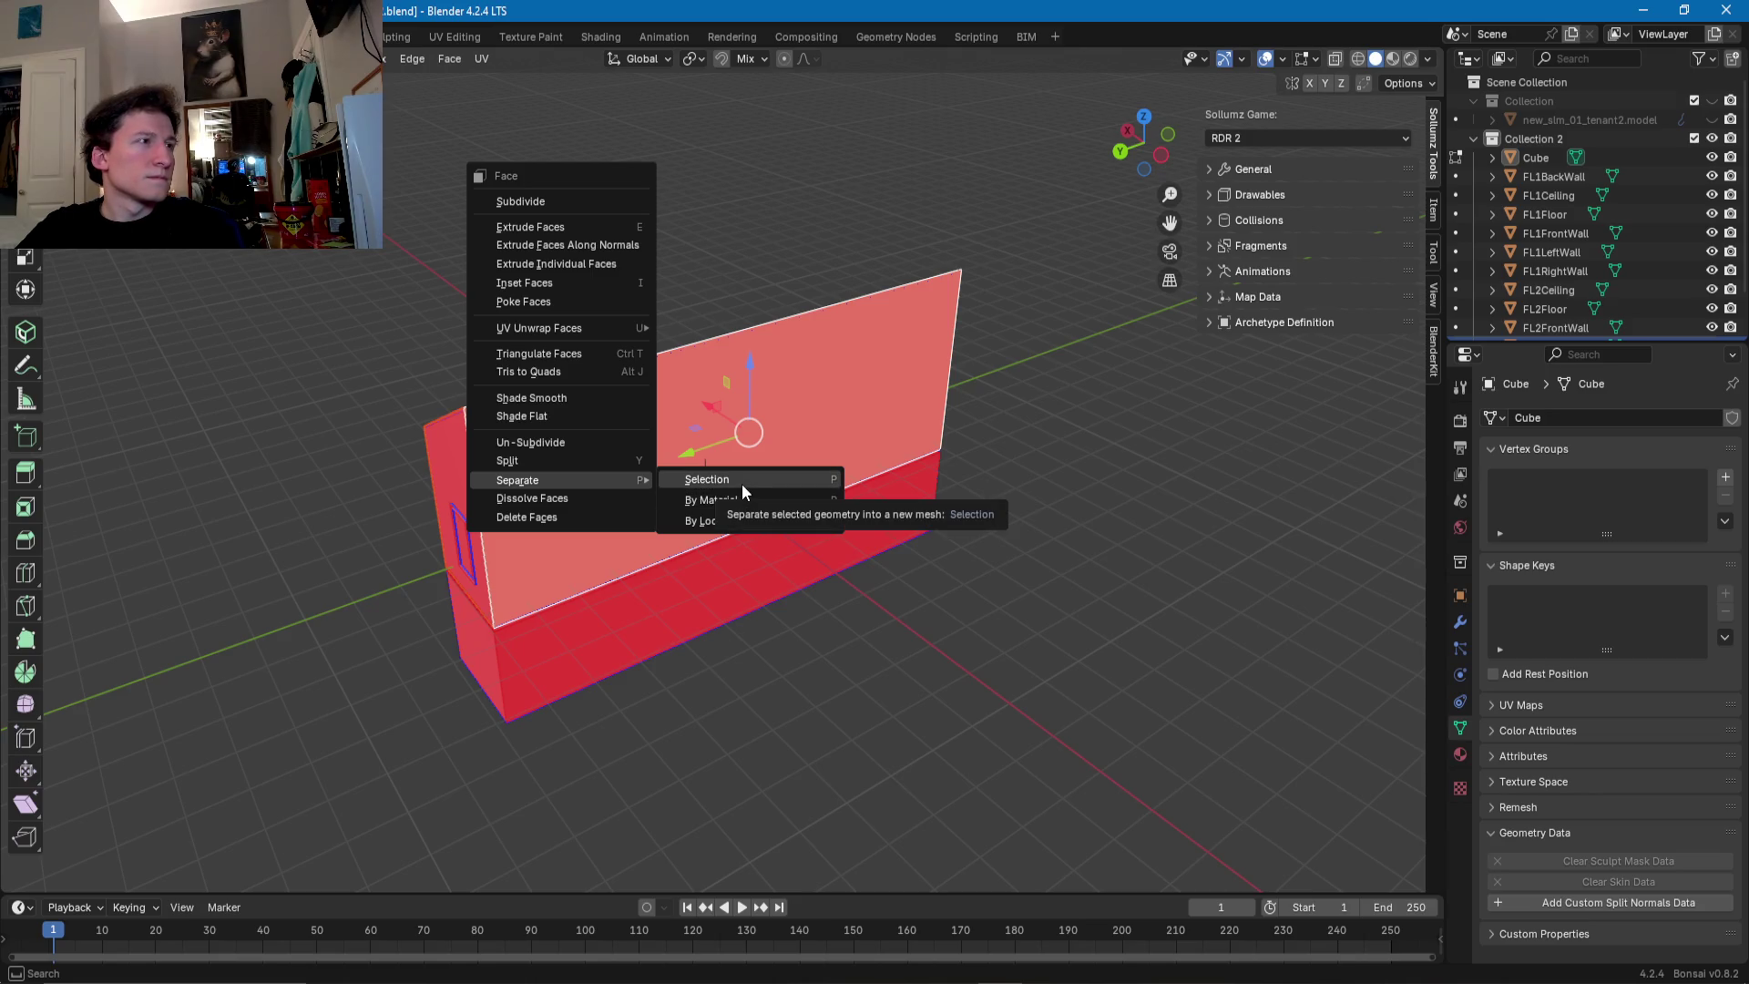
{"action": "left_click", "coordinate": [741, 484]}
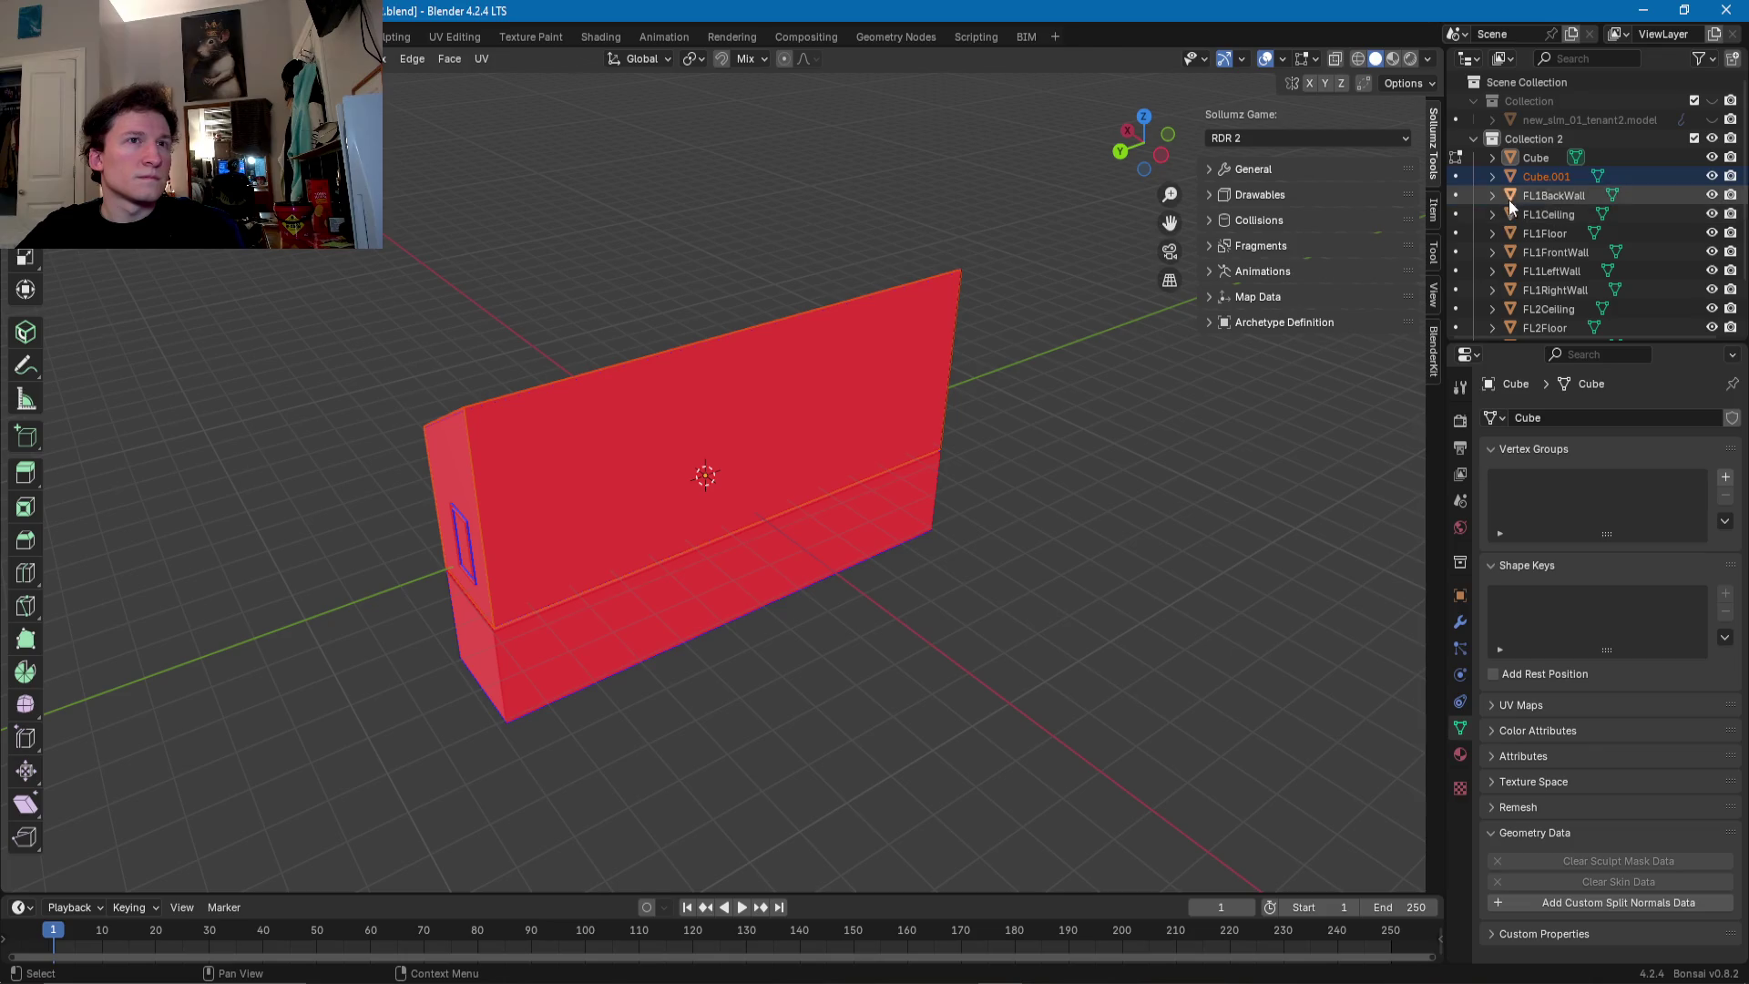
{"action": "double_click", "coordinate": [1546, 178]}
{"action": "type", "text": "FL2BackWall"}
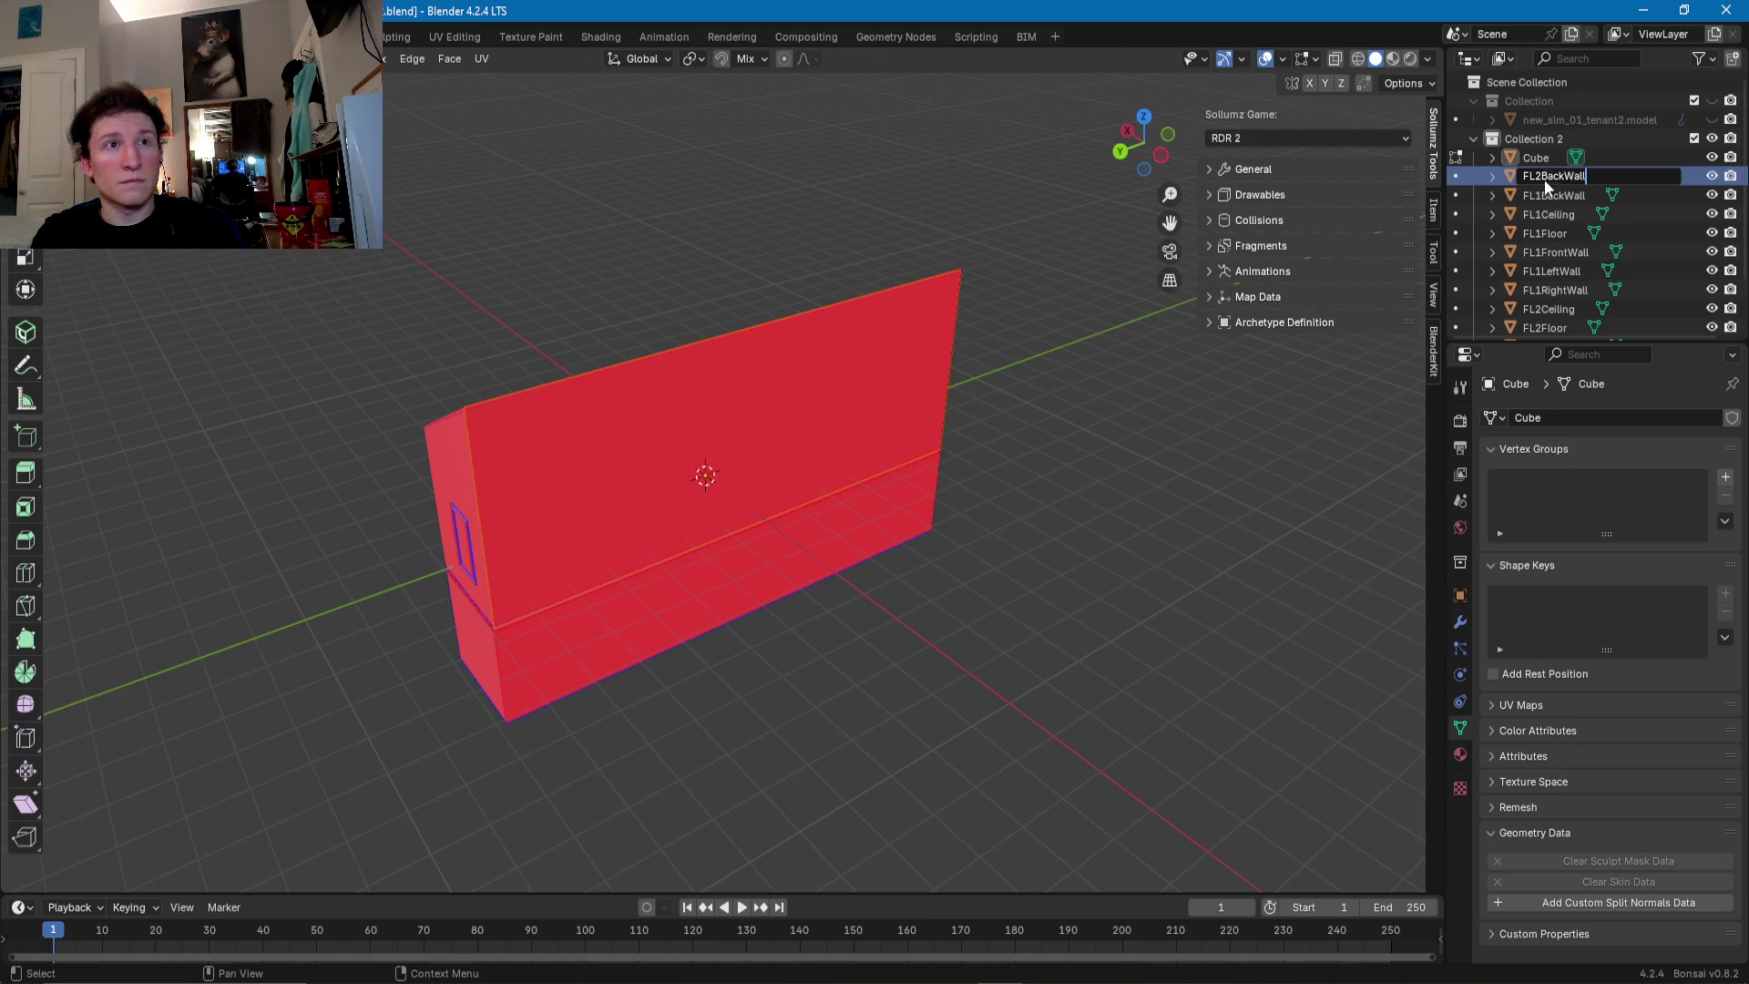
{"action": "key", "text": "Return"}
{"action": "mouse_move", "coordinate": [1075, 382]}
{"action": "middle_mouse_down"}
{"action": "mouse_move", "coordinate": [820, 519]}
{"action": "mouse_move", "coordinate": [712, 441]}
{"action": "middle_mouse_up"}
- Rename the remaining Cube object to FL2LeftWall
{"action": "left_click", "coordinate": [706, 430]}
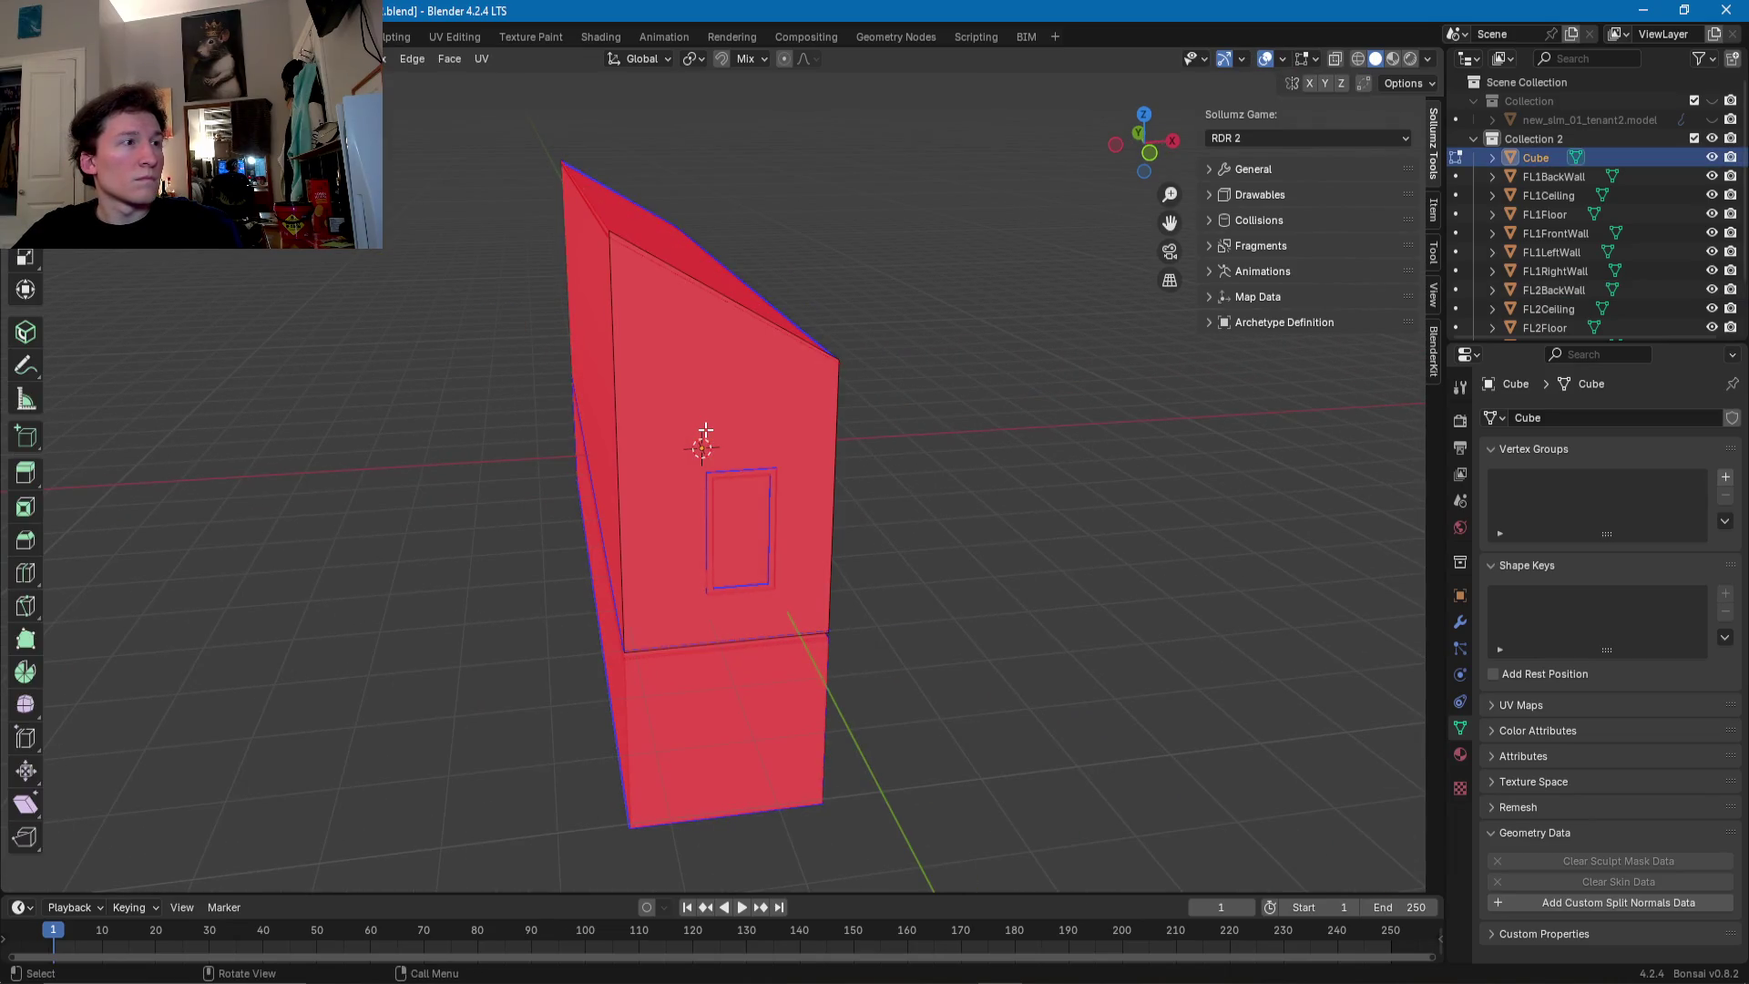
{"action": "key", "text": "Tab"}
{"action": "key", "text": "Tab"}
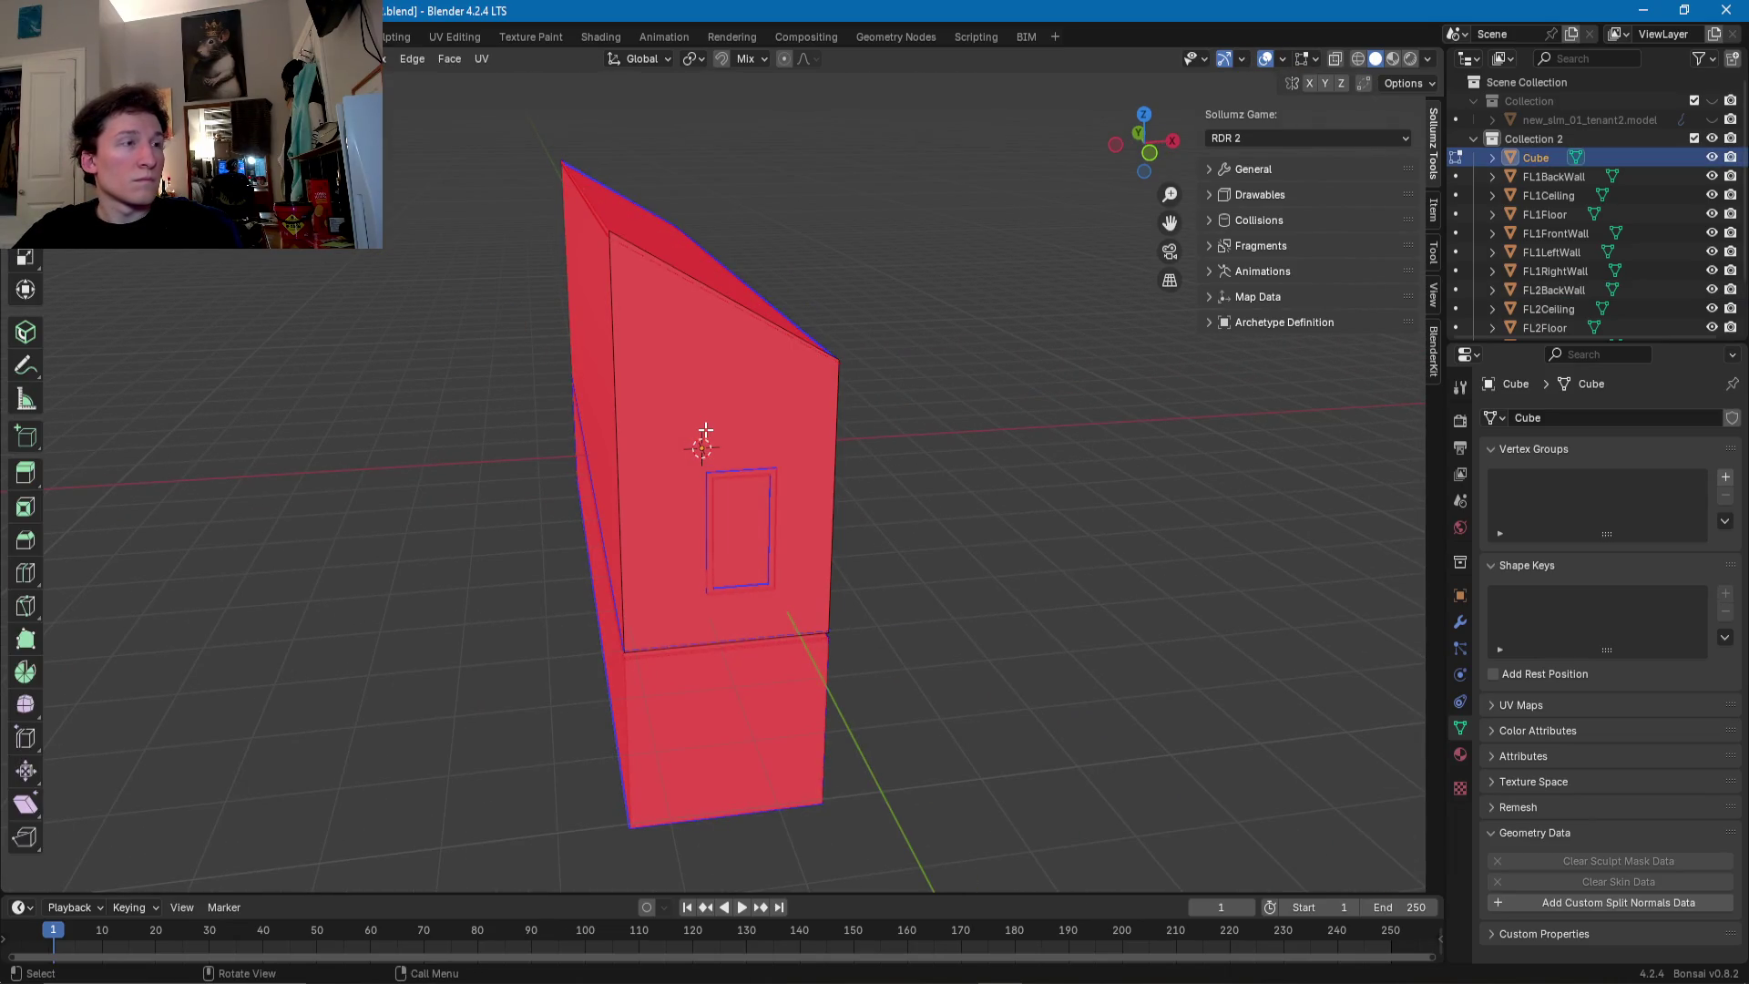
{"action": "middle_click_drag", "start_coordinate": [706, 430], "coordinate": [487, 429]}
{"action": "key", "text": "Tab"}
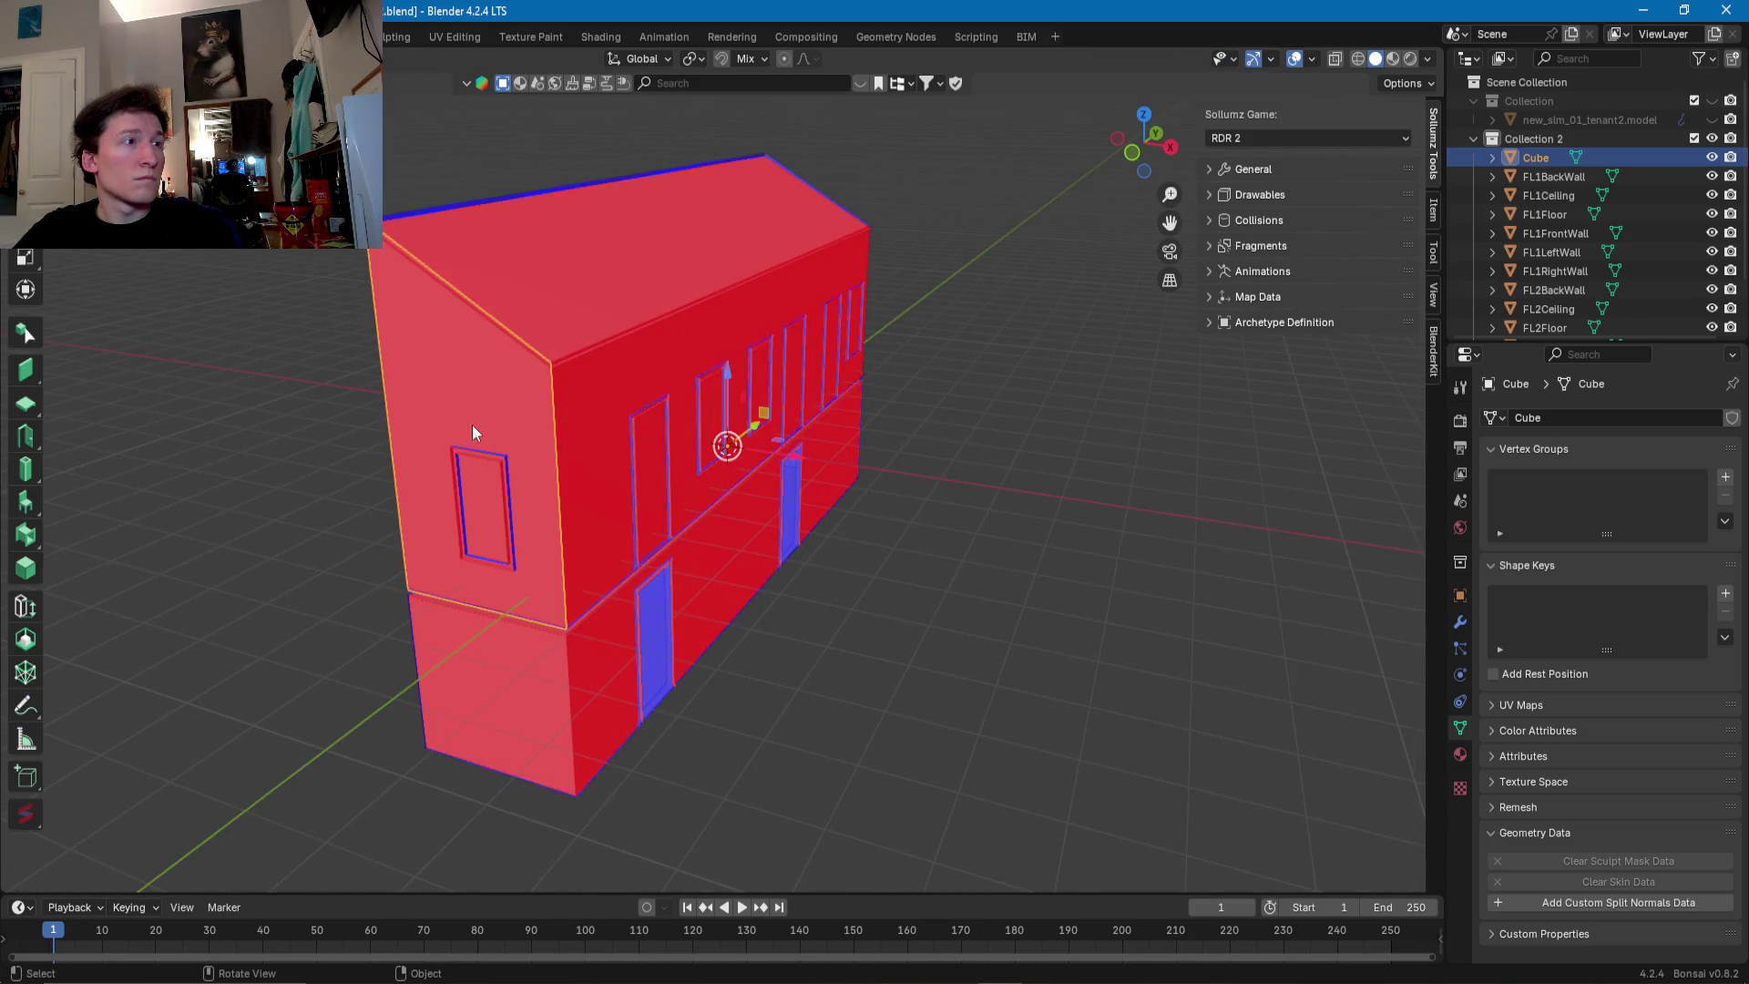
{"action": "double_click", "coordinate": [1542, 158]}
{"action": "type", "text": "FL2"}
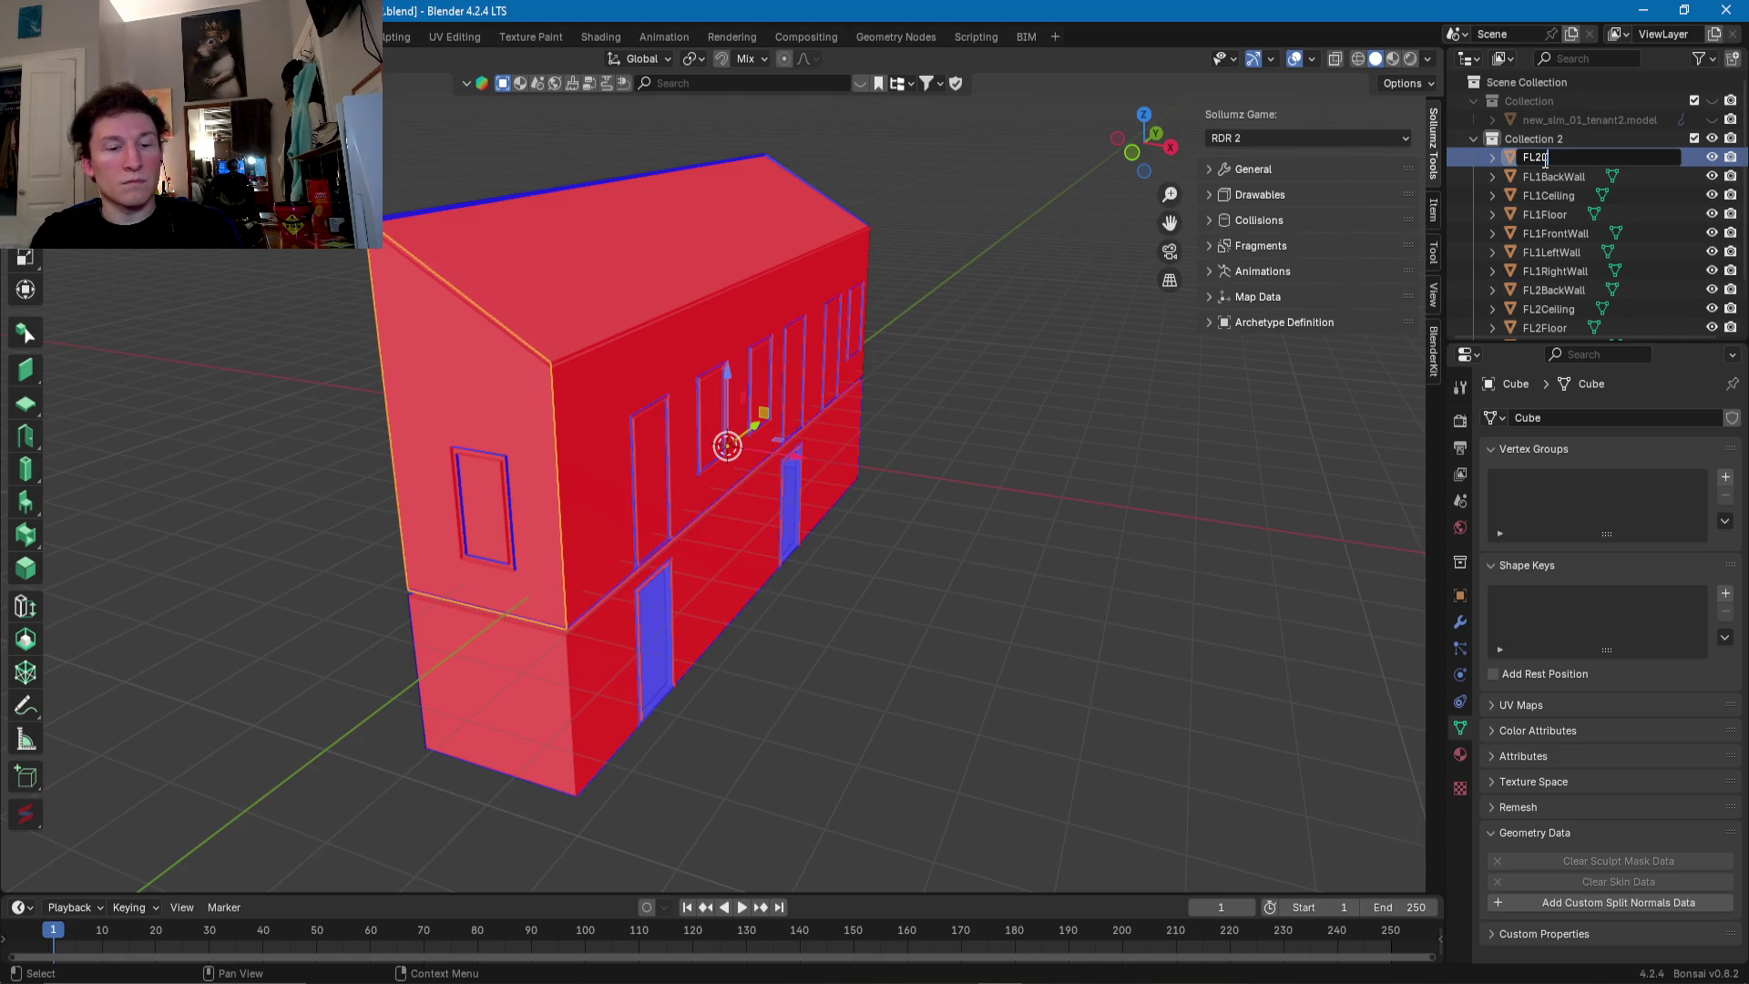
{"action": "type", "text": "Wall"}
{"action": "key", "text": "Return"}
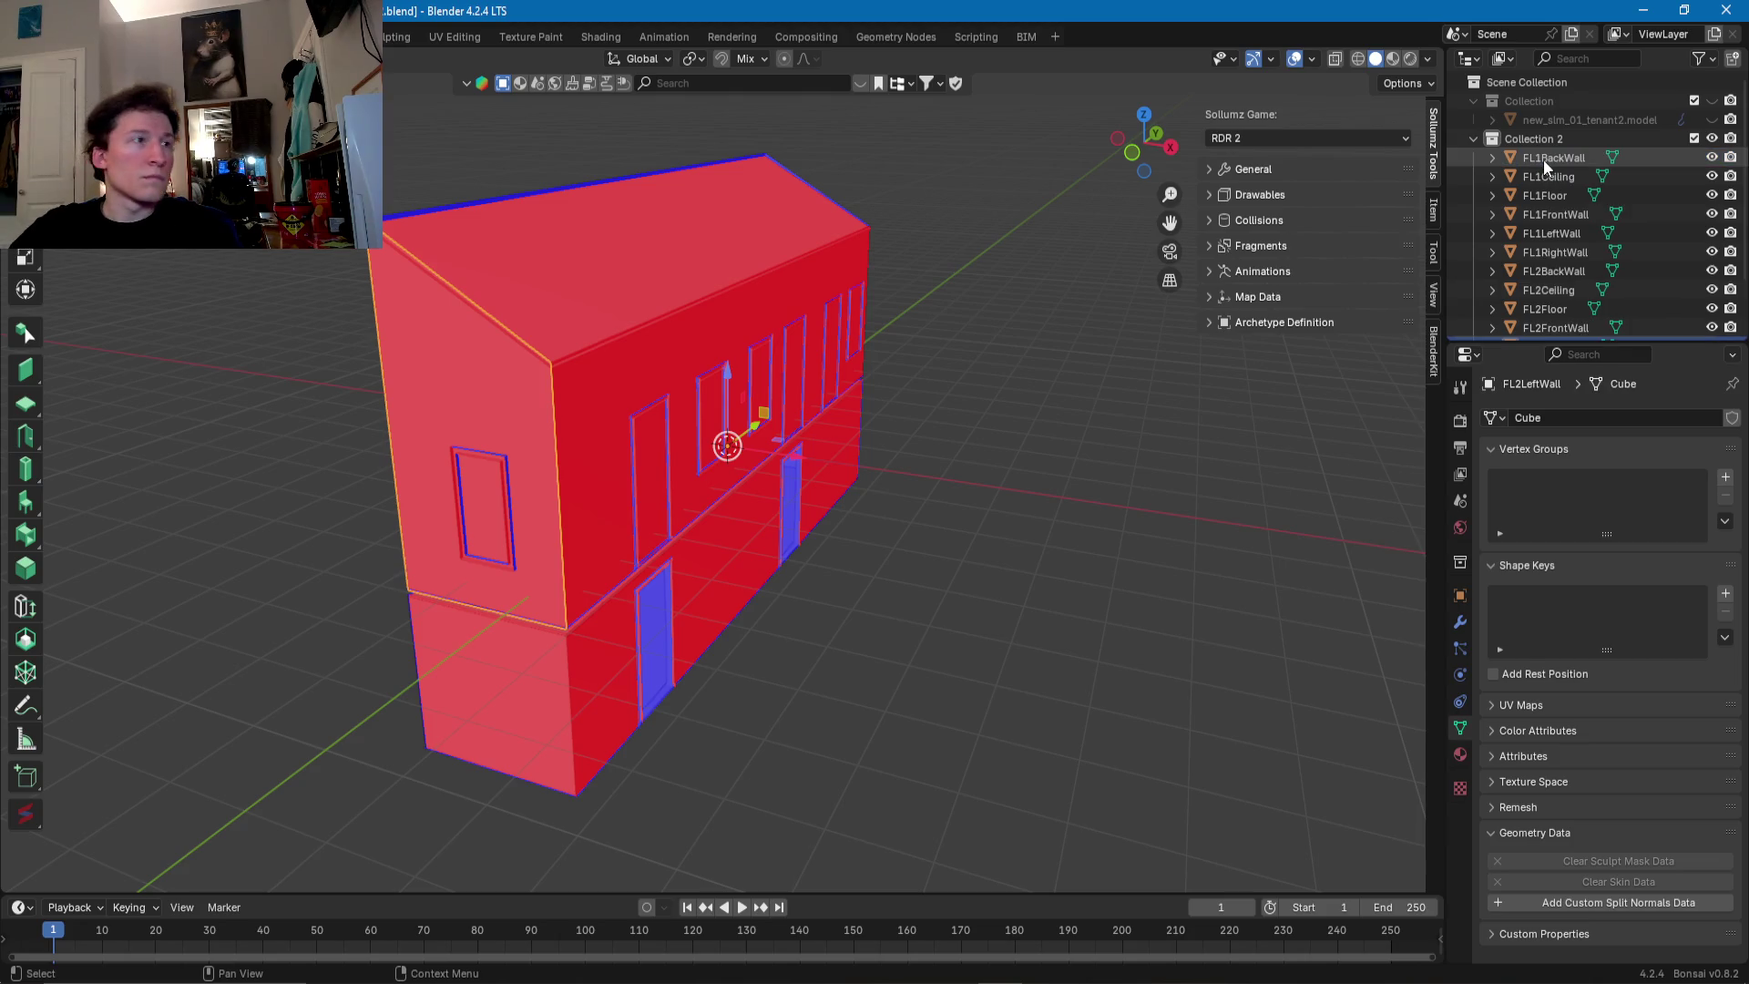
- Frame FL2LeftWall in the view and select its vertical corner edge in Edit Mode
{"action": "key", "text": "KP_Decimal"}
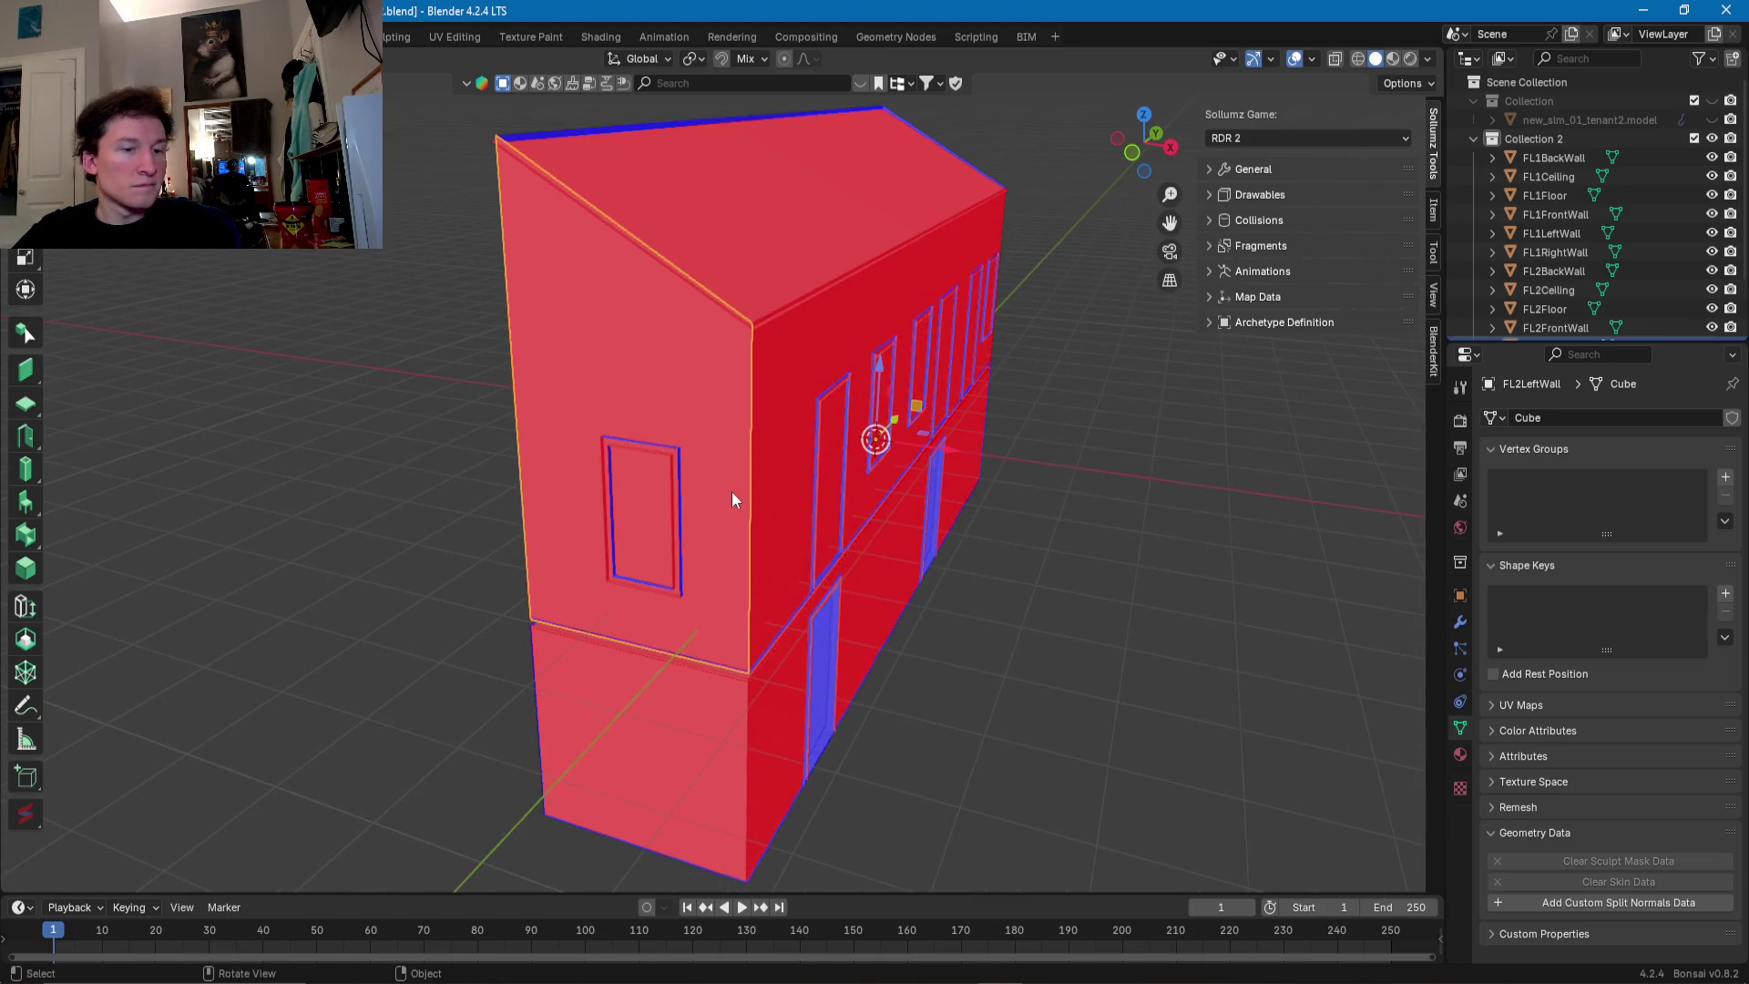
{"action": "key", "text": "Tab"}
{"action": "left_click", "coordinate": [750, 488]}
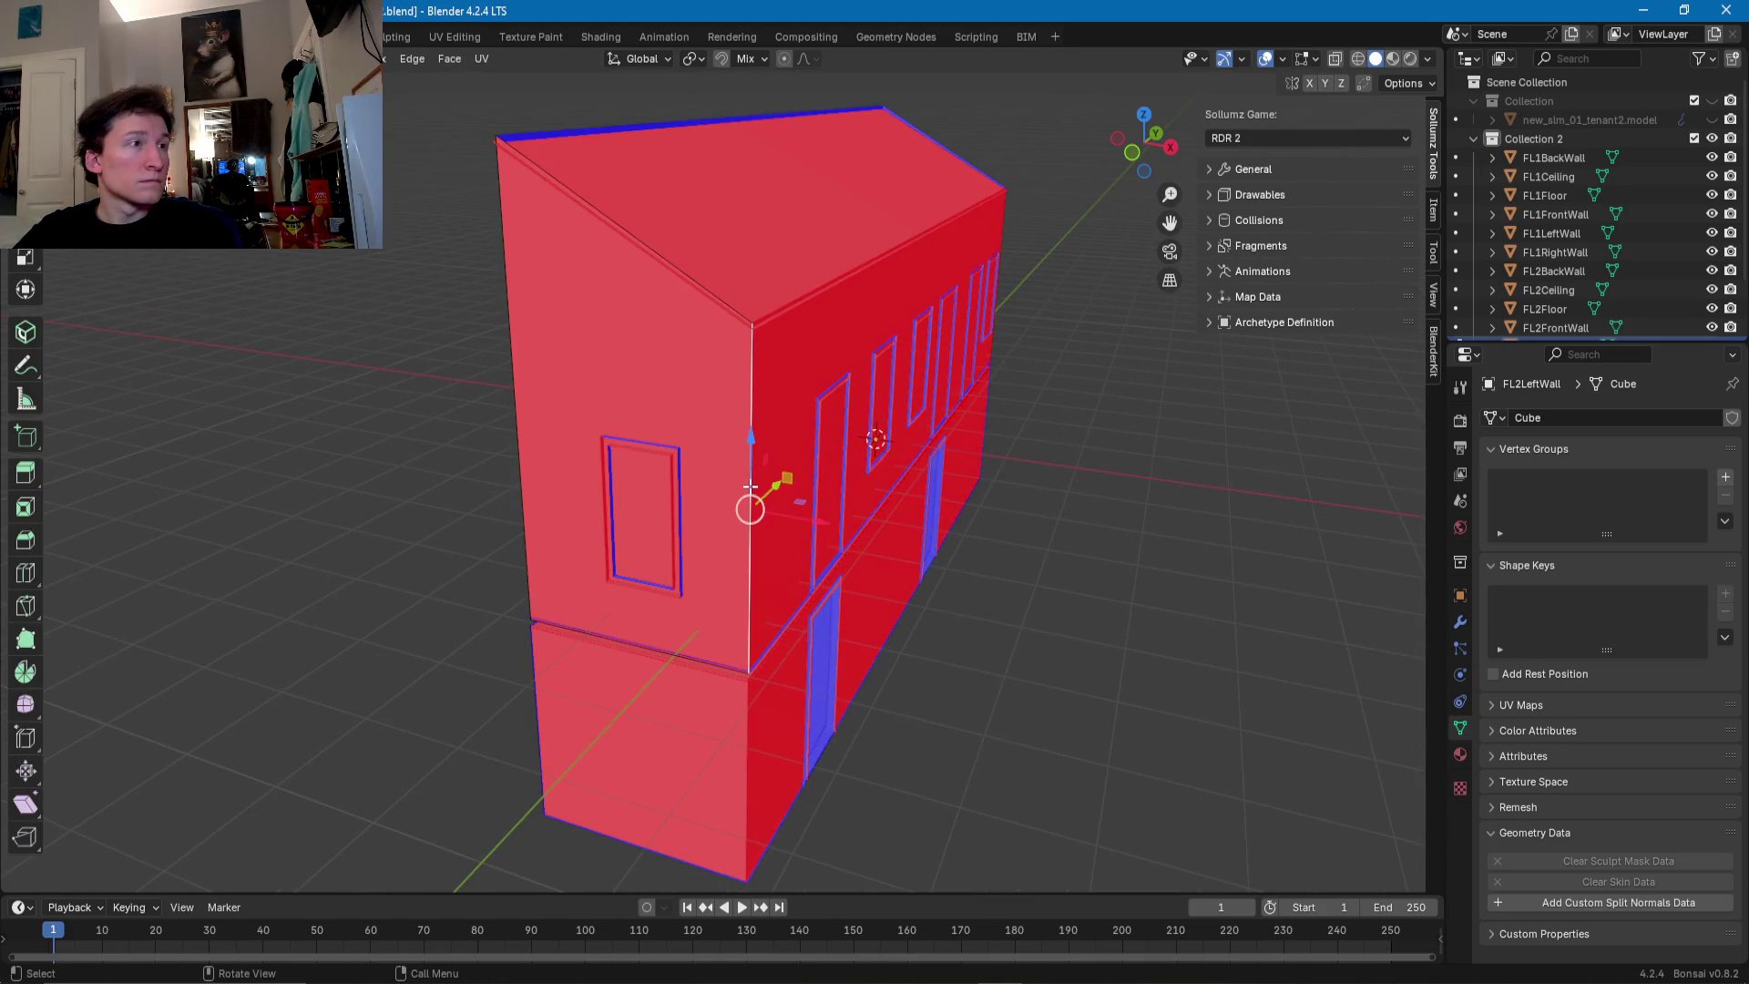
{"action": "scroll", "coordinate": [780, 530], "scroll_direction": "up", "scroll_amount": 3}
- Slide FL2LeftWall's corner edge and vertical end edge along X
{"action": "key", "text": "g"}
{"action": "key", "text": "x"}
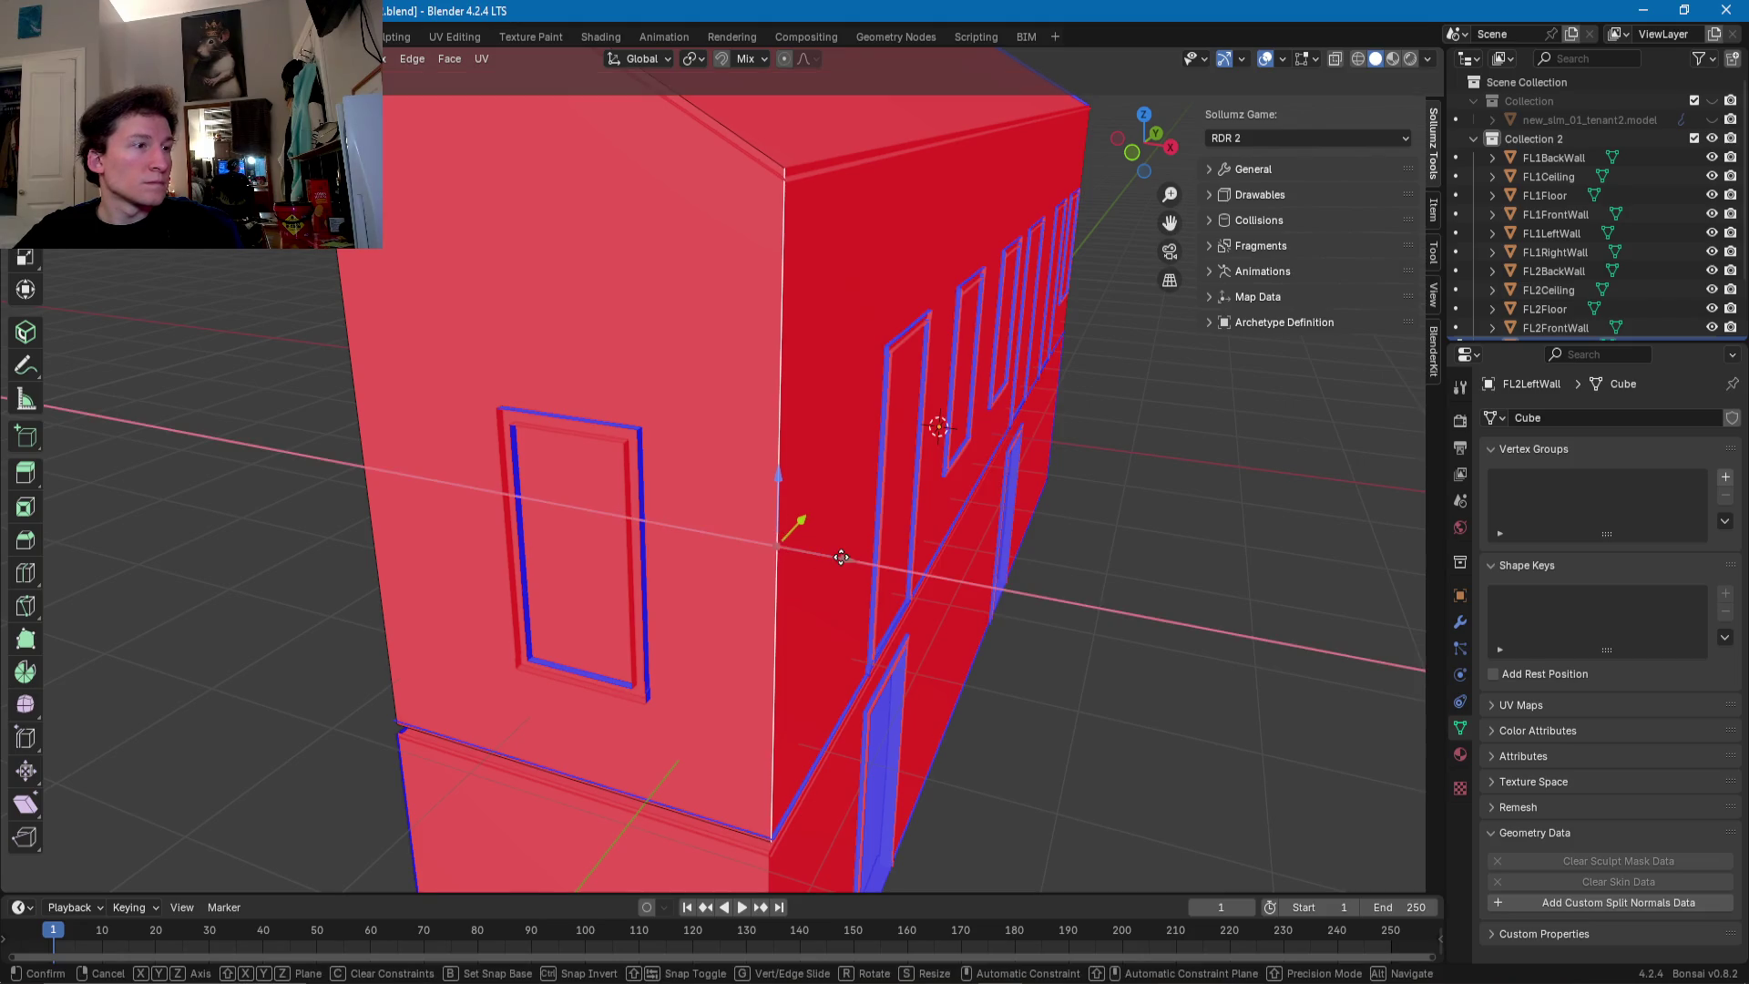
{"action": "left_click", "coordinate": [847, 558]}
{"action": "middle_click_drag", "start_coordinate": [848, 559], "coordinate": [777, 580]}
{"action": "left_click", "coordinate": [618, 486]}
{"action": "middle_click_drag", "start_coordinate": [617, 486], "coordinate": [625, 512]}
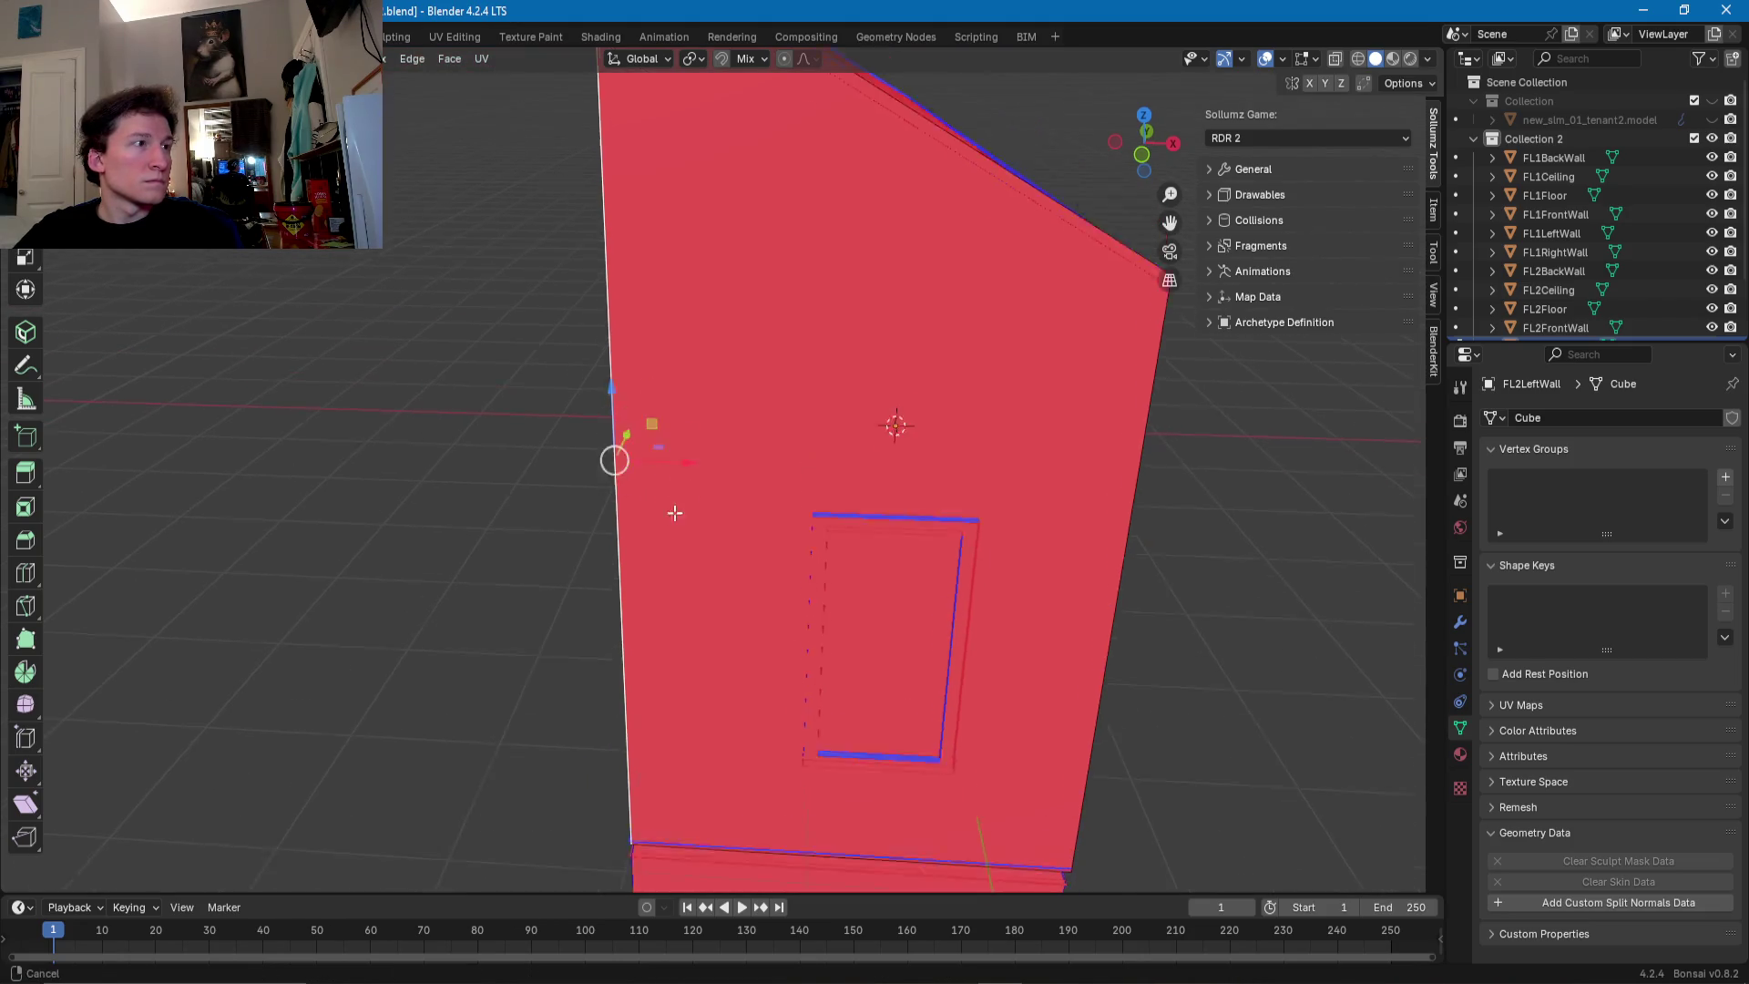
{"action": "key", "text": "g"}
{"action": "key", "text": "x"}
{"action": "left_click", "coordinate": [687, 526]}
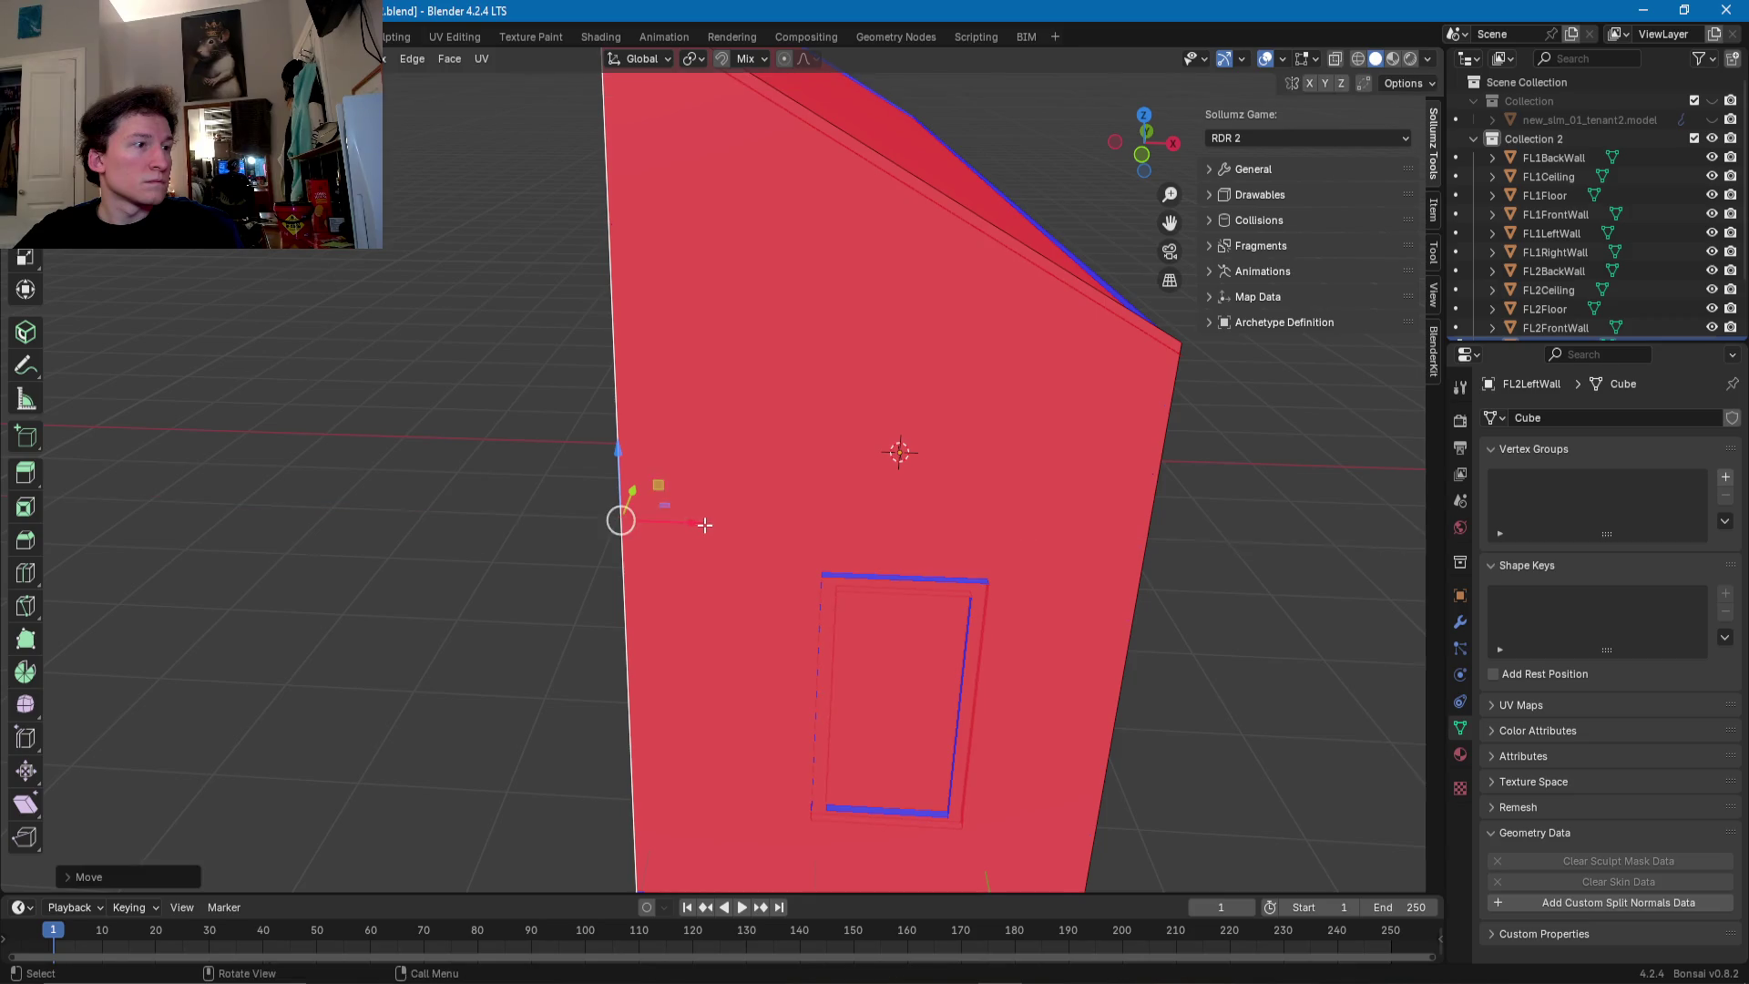
{"action": "mouse_move", "coordinate": [687, 526]}
{"action": "middle_mouse_down"}
{"action": "mouse_move", "coordinate": [458, 499]}
{"action": "mouse_move", "coordinate": [648, 500]}
{"action": "middle_mouse_up"}
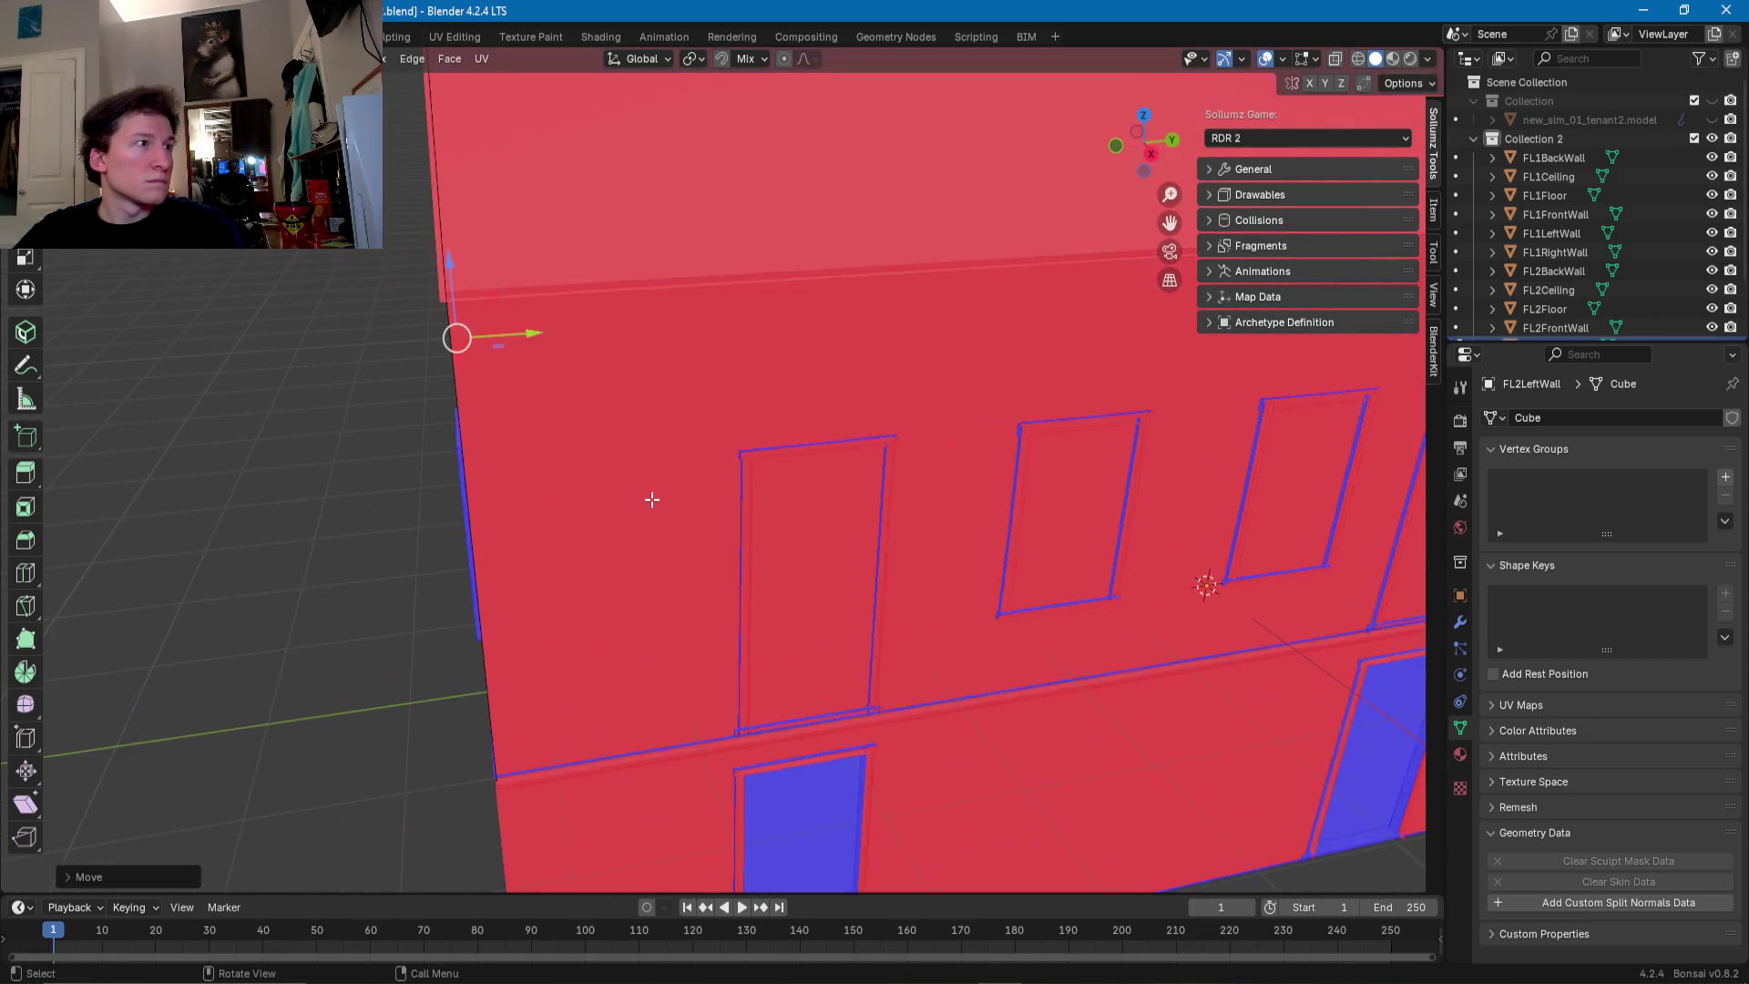
- Slide FL2FrontWall's left and right end edges along Y to close the corner gaps
{"action": "key", "text": "alt+q"}
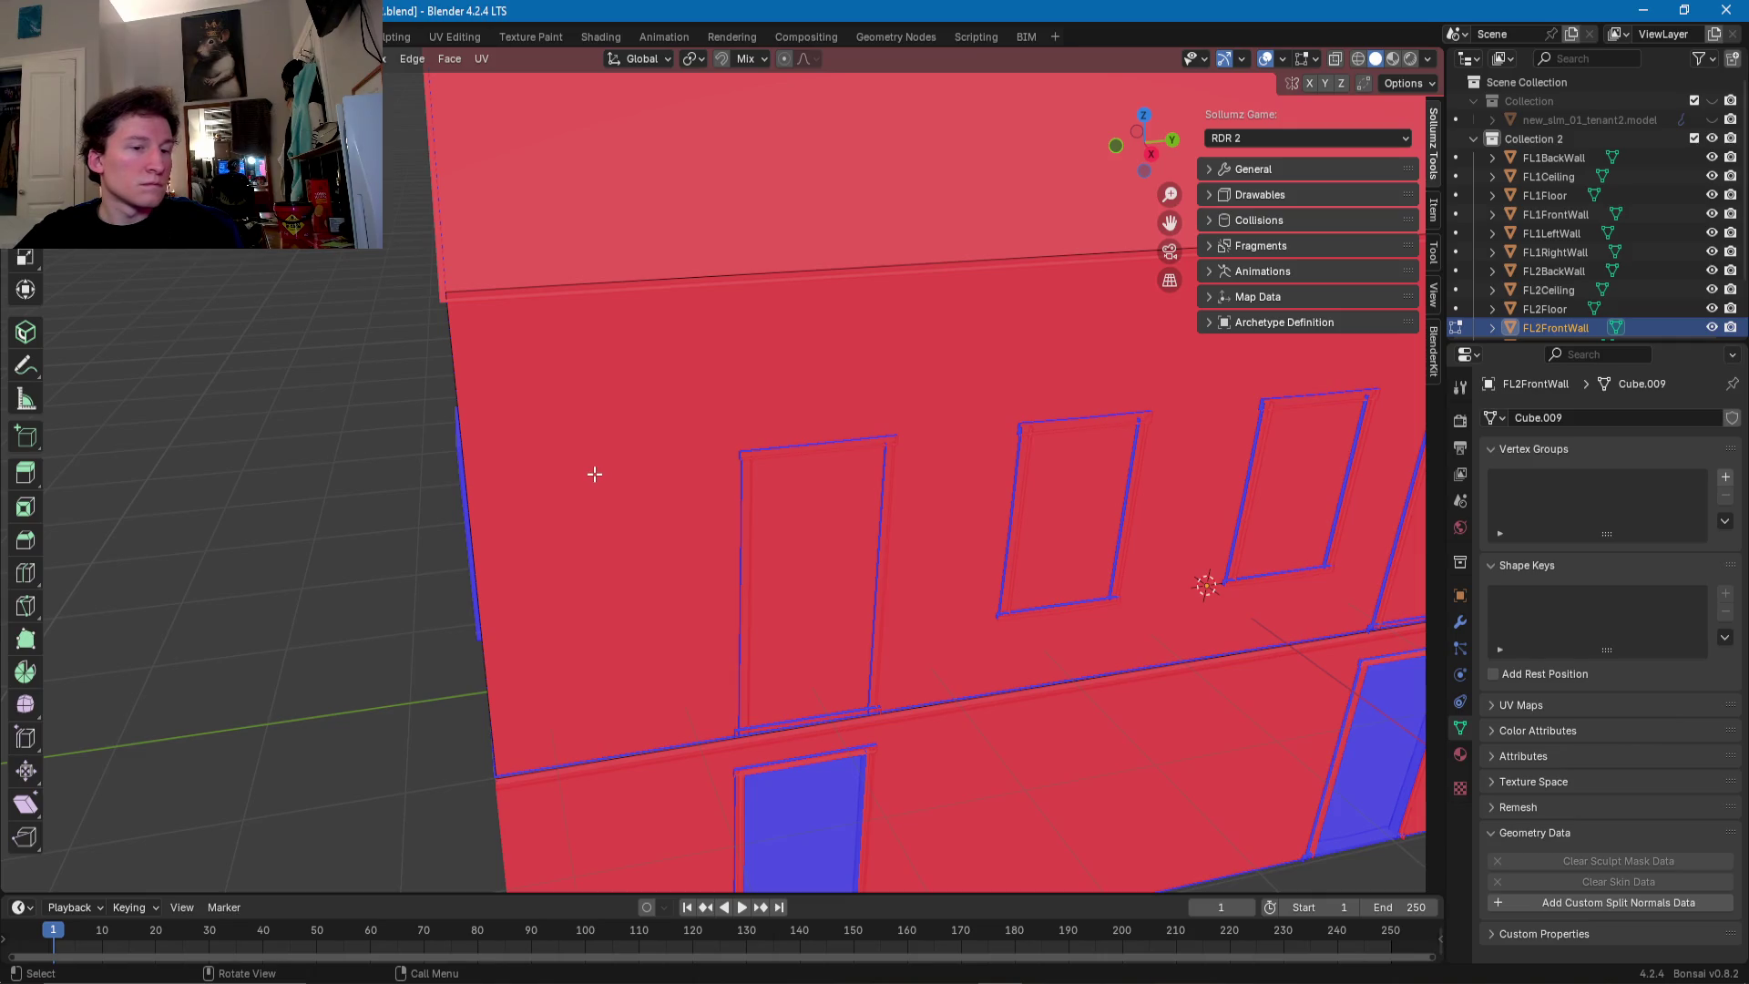
{"action": "left_click", "coordinate": [534, 481]}
{"action": "left_click_drag", "start_coordinate": [545, 554], "coordinate": [539, 552]}
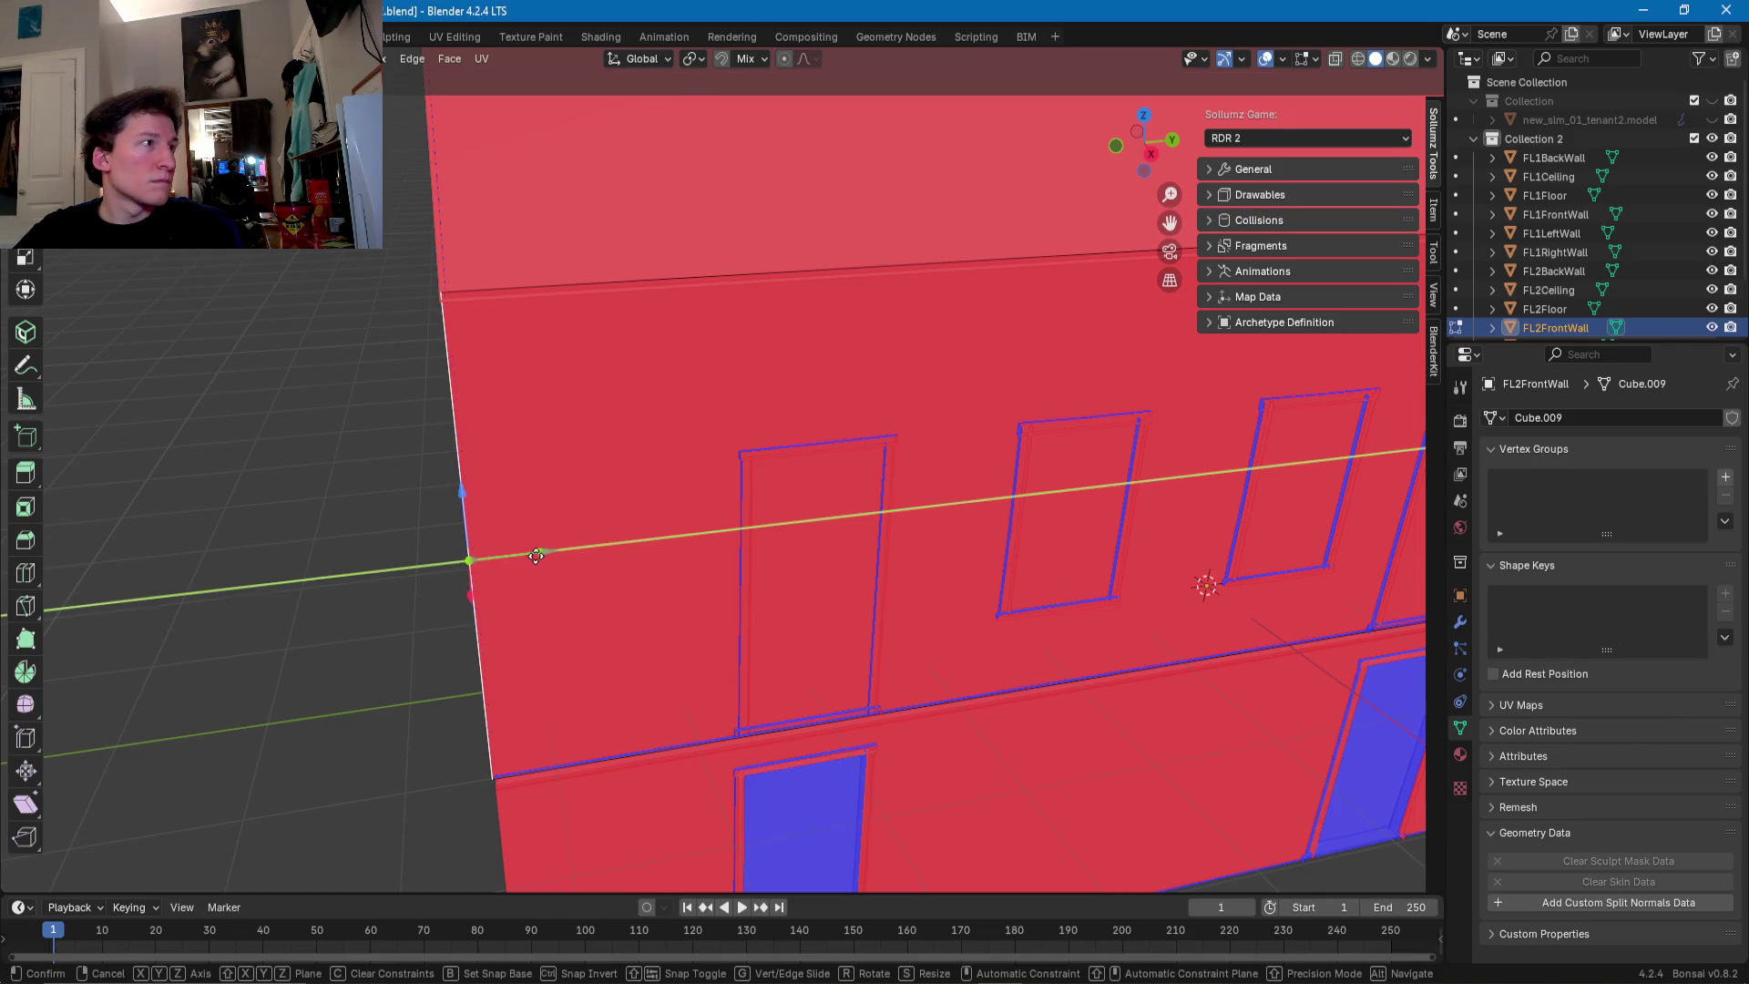
{"action": "mouse_move", "coordinate": [540, 551]}
{"action": "middle_mouse_down"}
{"action": "mouse_move", "coordinate": [612, 569]}
{"action": "mouse_move", "coordinate": [953, 489]}
{"action": "middle_mouse_up"}
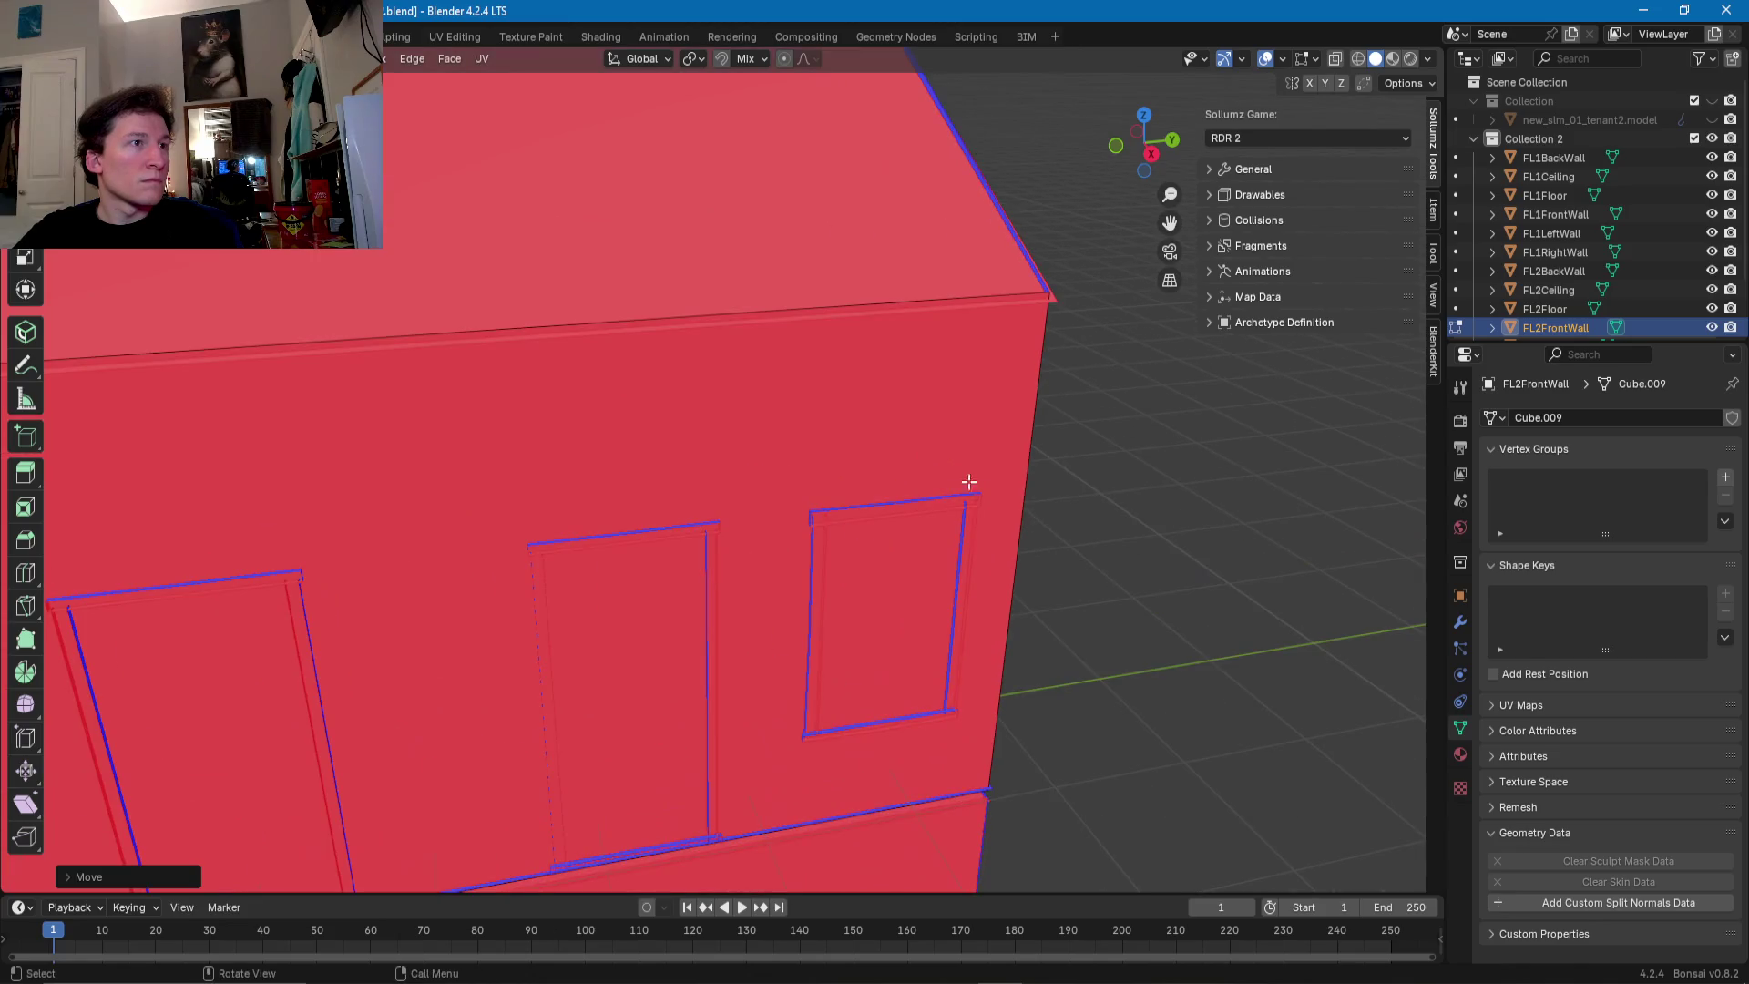
{"action": "left_click", "coordinate": [1022, 437]}
{"action": "middle_click_drag", "start_coordinate": [1022, 437], "coordinate": [910, 484]}
{"action": "left_click_drag", "start_coordinate": [961, 555], "coordinate": [958, 554]}
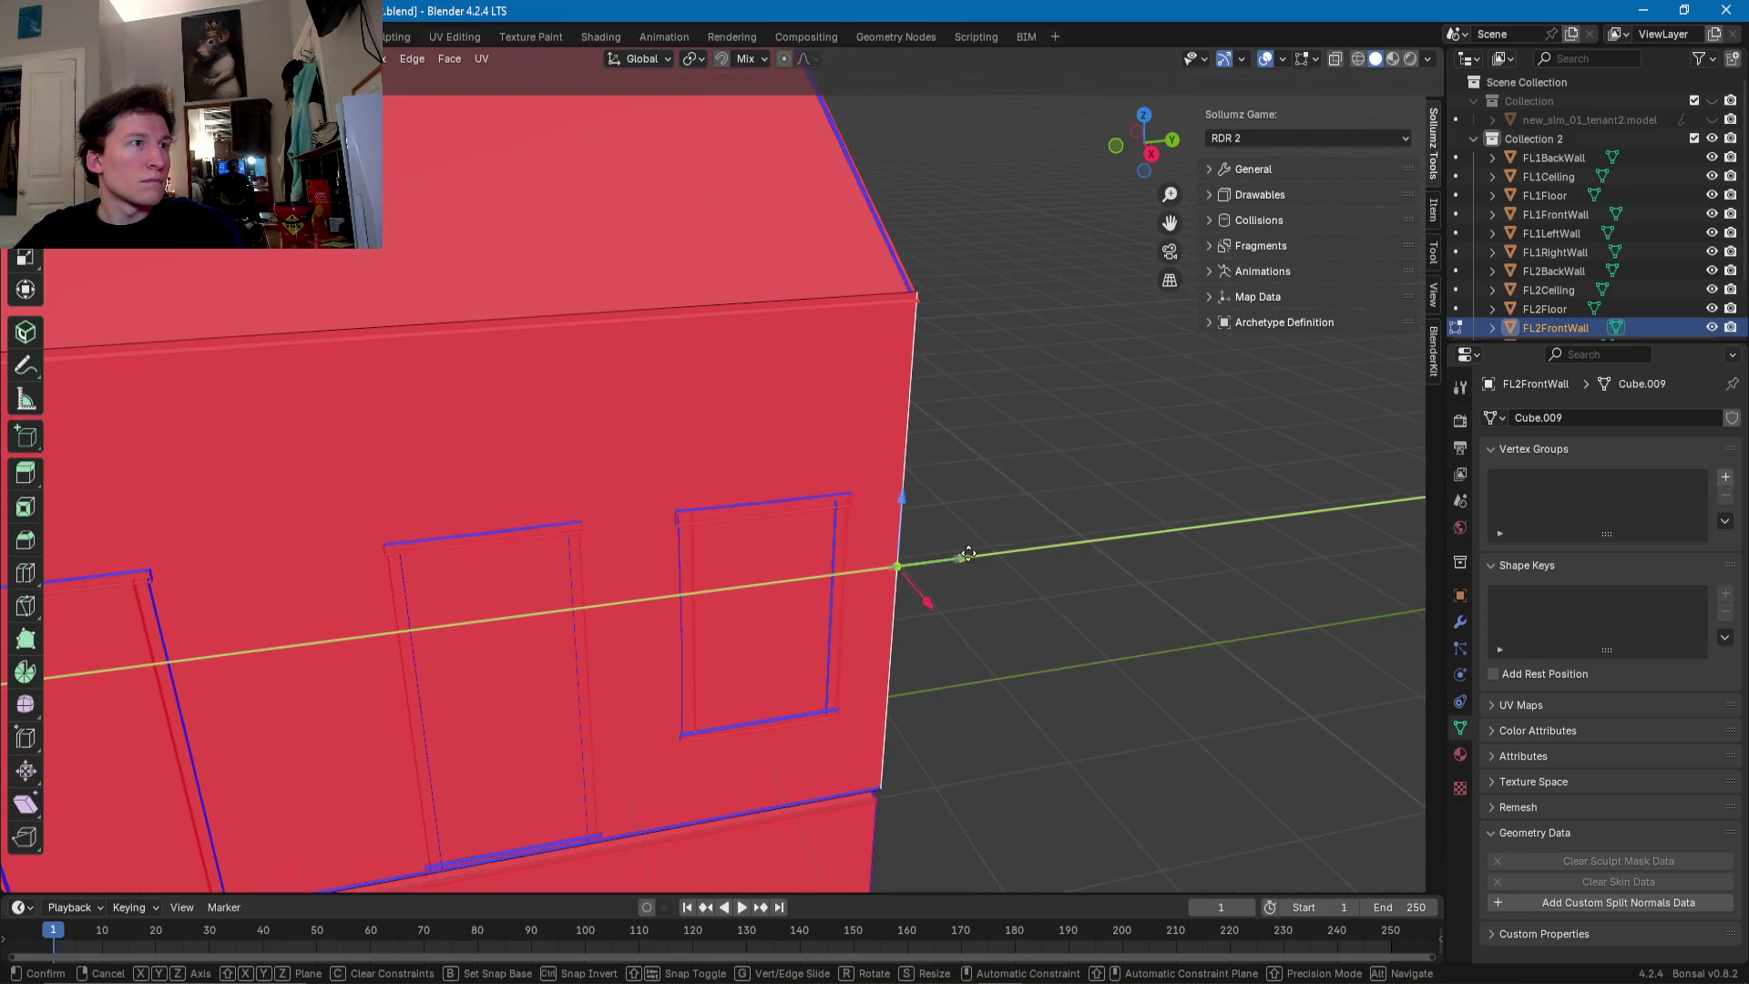
{"action": "middle_click_drag", "start_coordinate": [958, 554], "coordinate": [708, 547]}
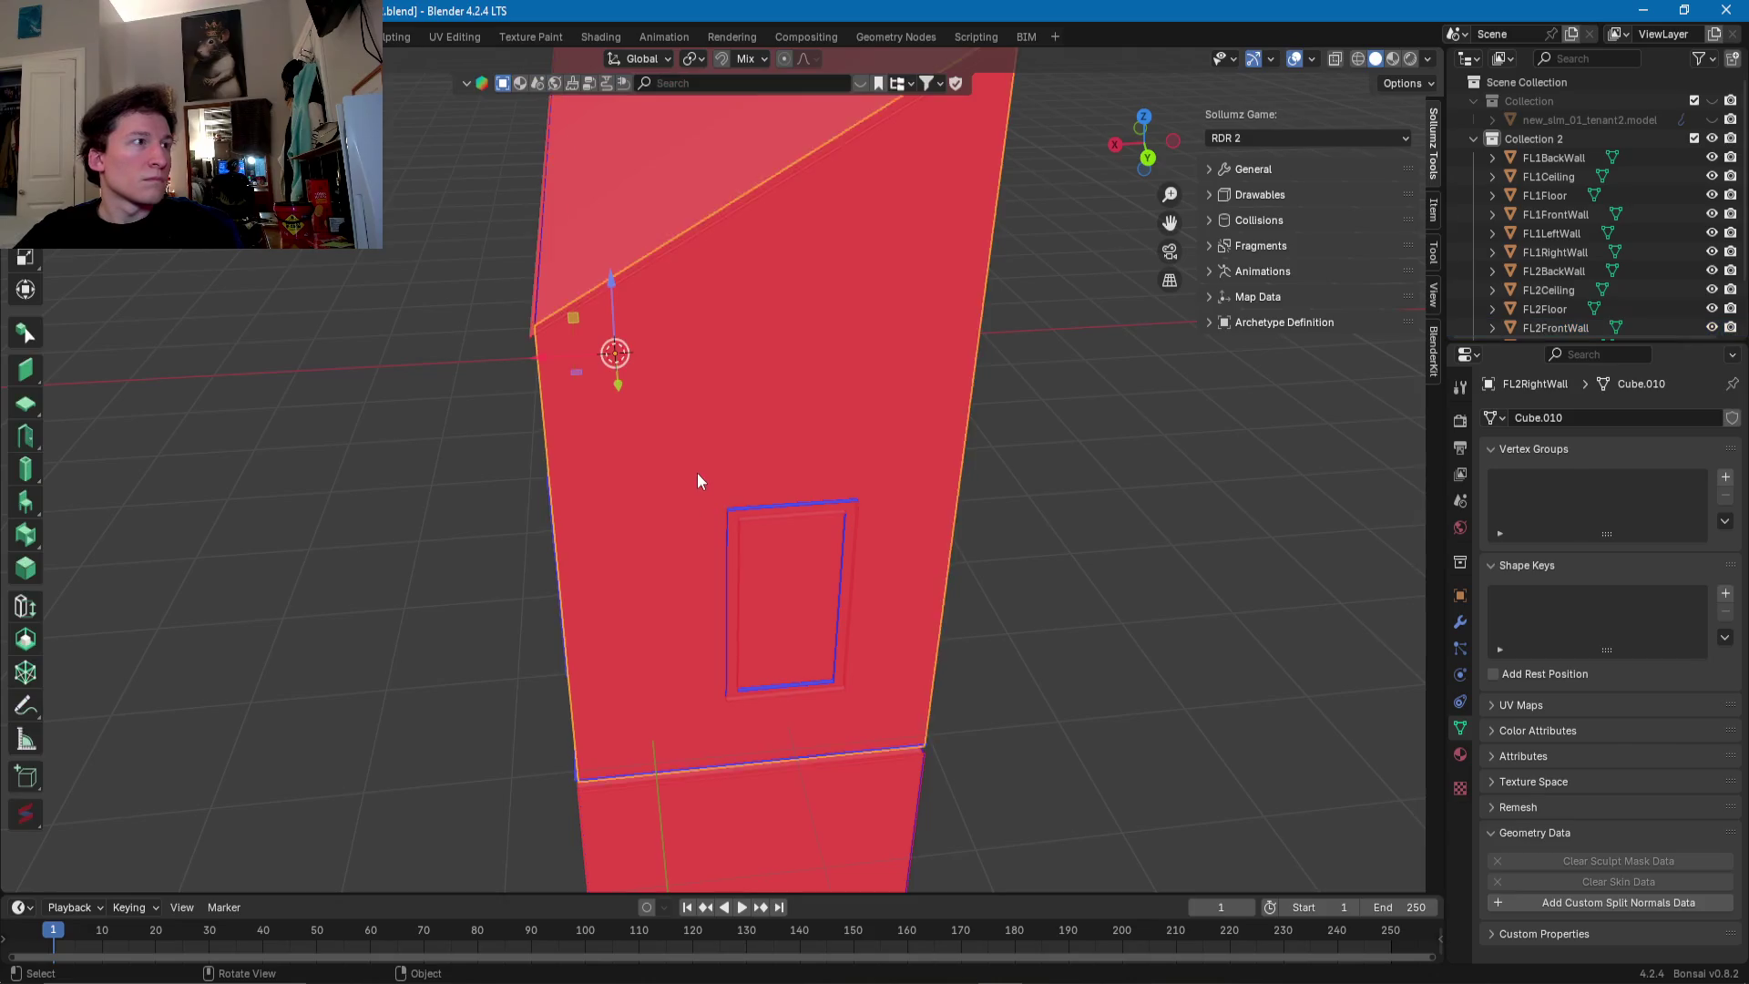
{"action": "left_click", "coordinate": [566, 474]}
- Slide both vertical end edges of FL2RightWall along X to meet the corners
{"action": "left_click_drag", "start_coordinate": [516, 586], "coordinate": [515, 586]}
{"action": "mouse_move", "coordinate": [546, 583]}
{"action": "middle_mouse_down"}
{"action": "mouse_move", "coordinate": [861, 460]}
{"action": "mouse_move", "coordinate": [829, 499]}
{"action": "middle_mouse_up"}
{"action": "left_click", "coordinate": [871, 460]}
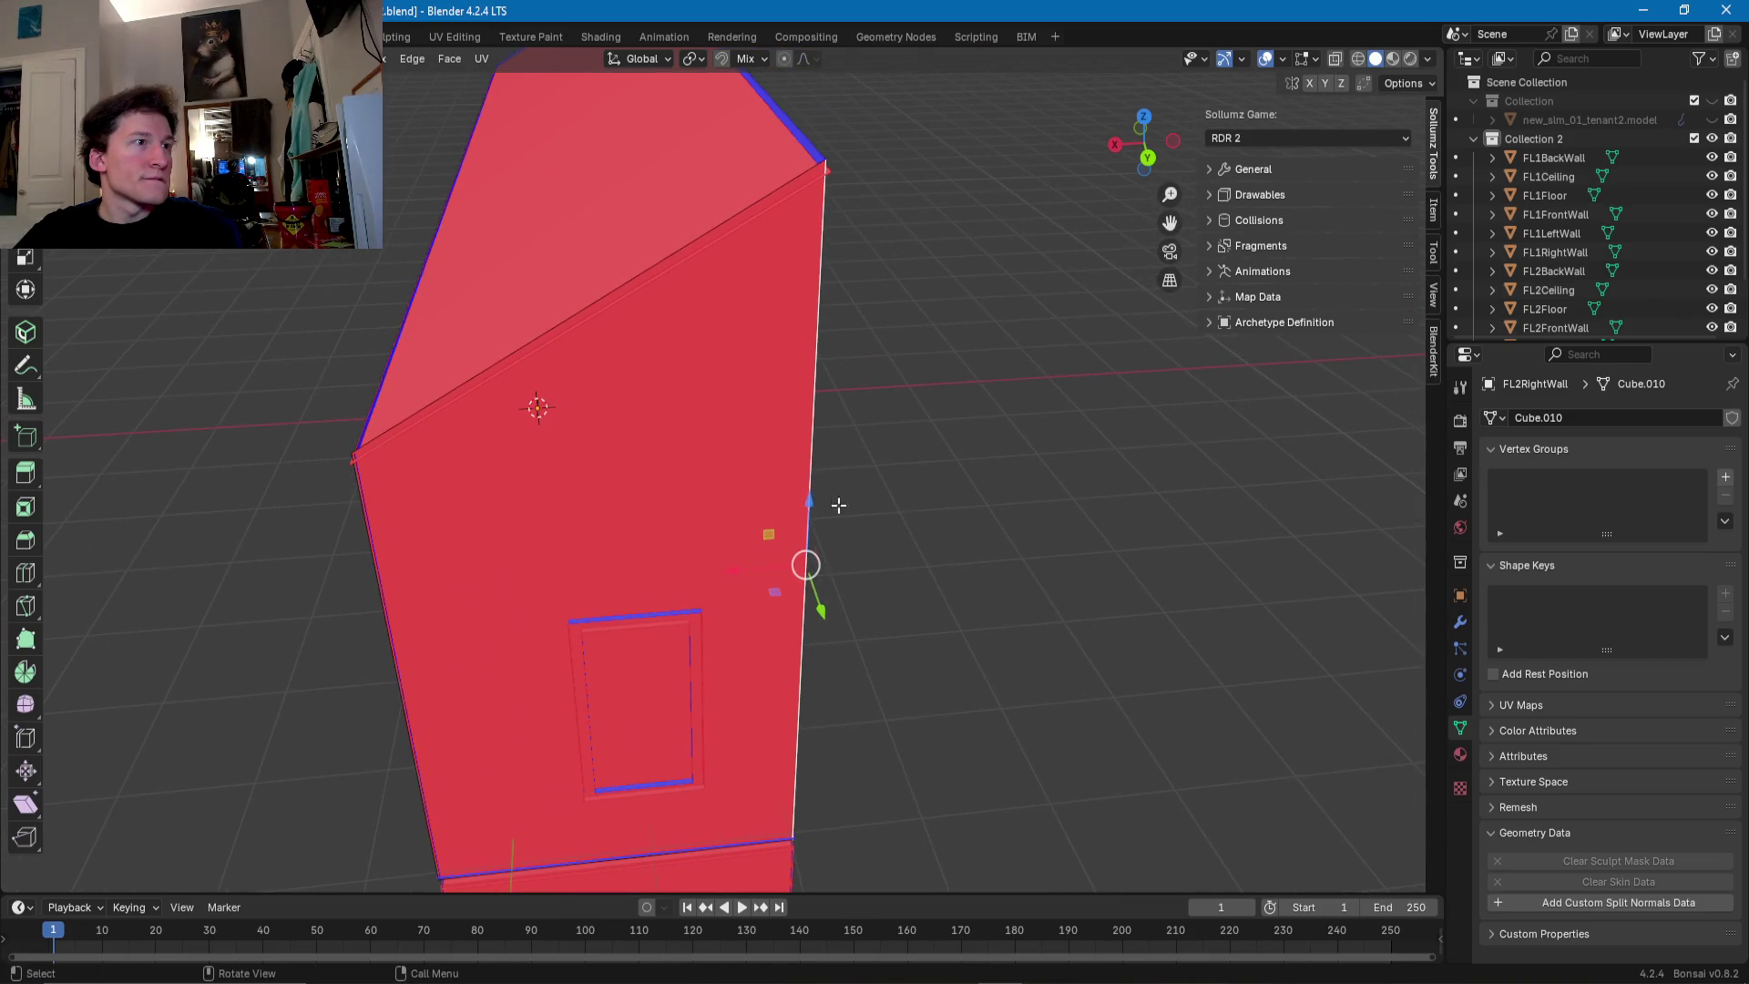
{"action": "left_click_drag", "start_coordinate": [739, 573], "coordinate": [747, 559]}
{"action": "mouse_move", "coordinate": [746, 559]}
{"action": "middle_mouse_down"}
{"action": "mouse_move", "coordinate": [628, 577]}
{"action": "mouse_move", "coordinate": [718, 602]}
{"action": "middle_mouse_up"}
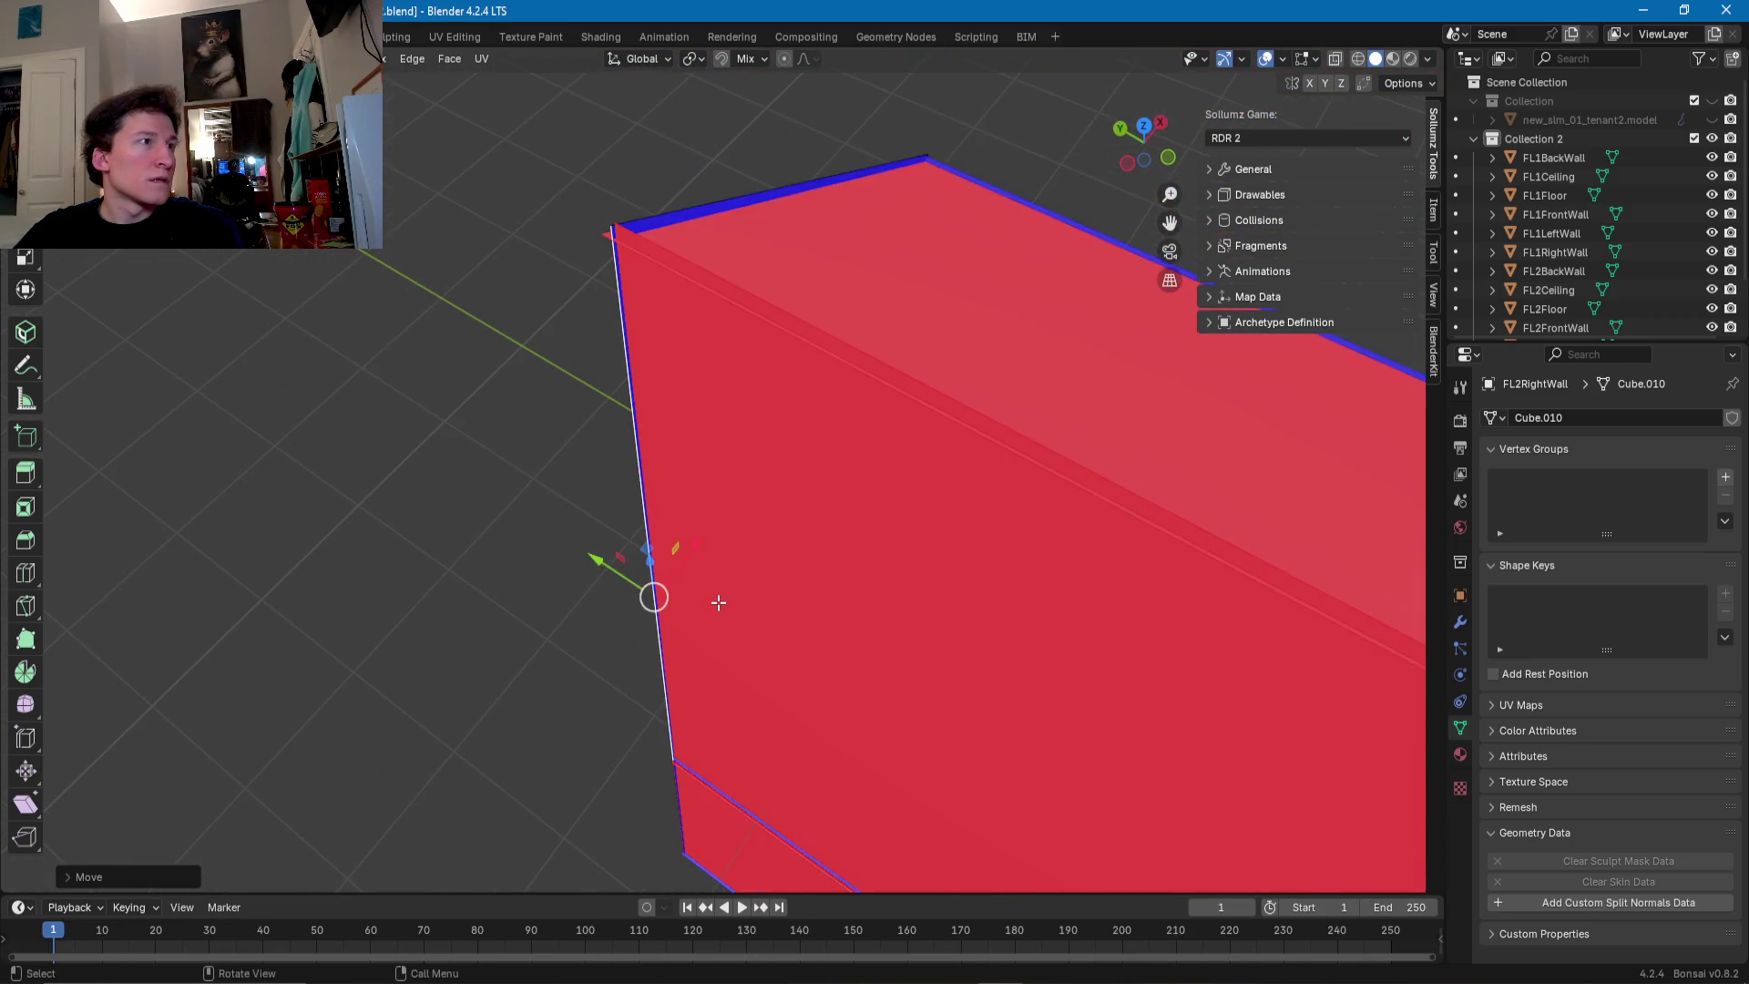
{"action": "left_click_drag", "start_coordinate": [678, 559], "coordinate": [673, 562]}
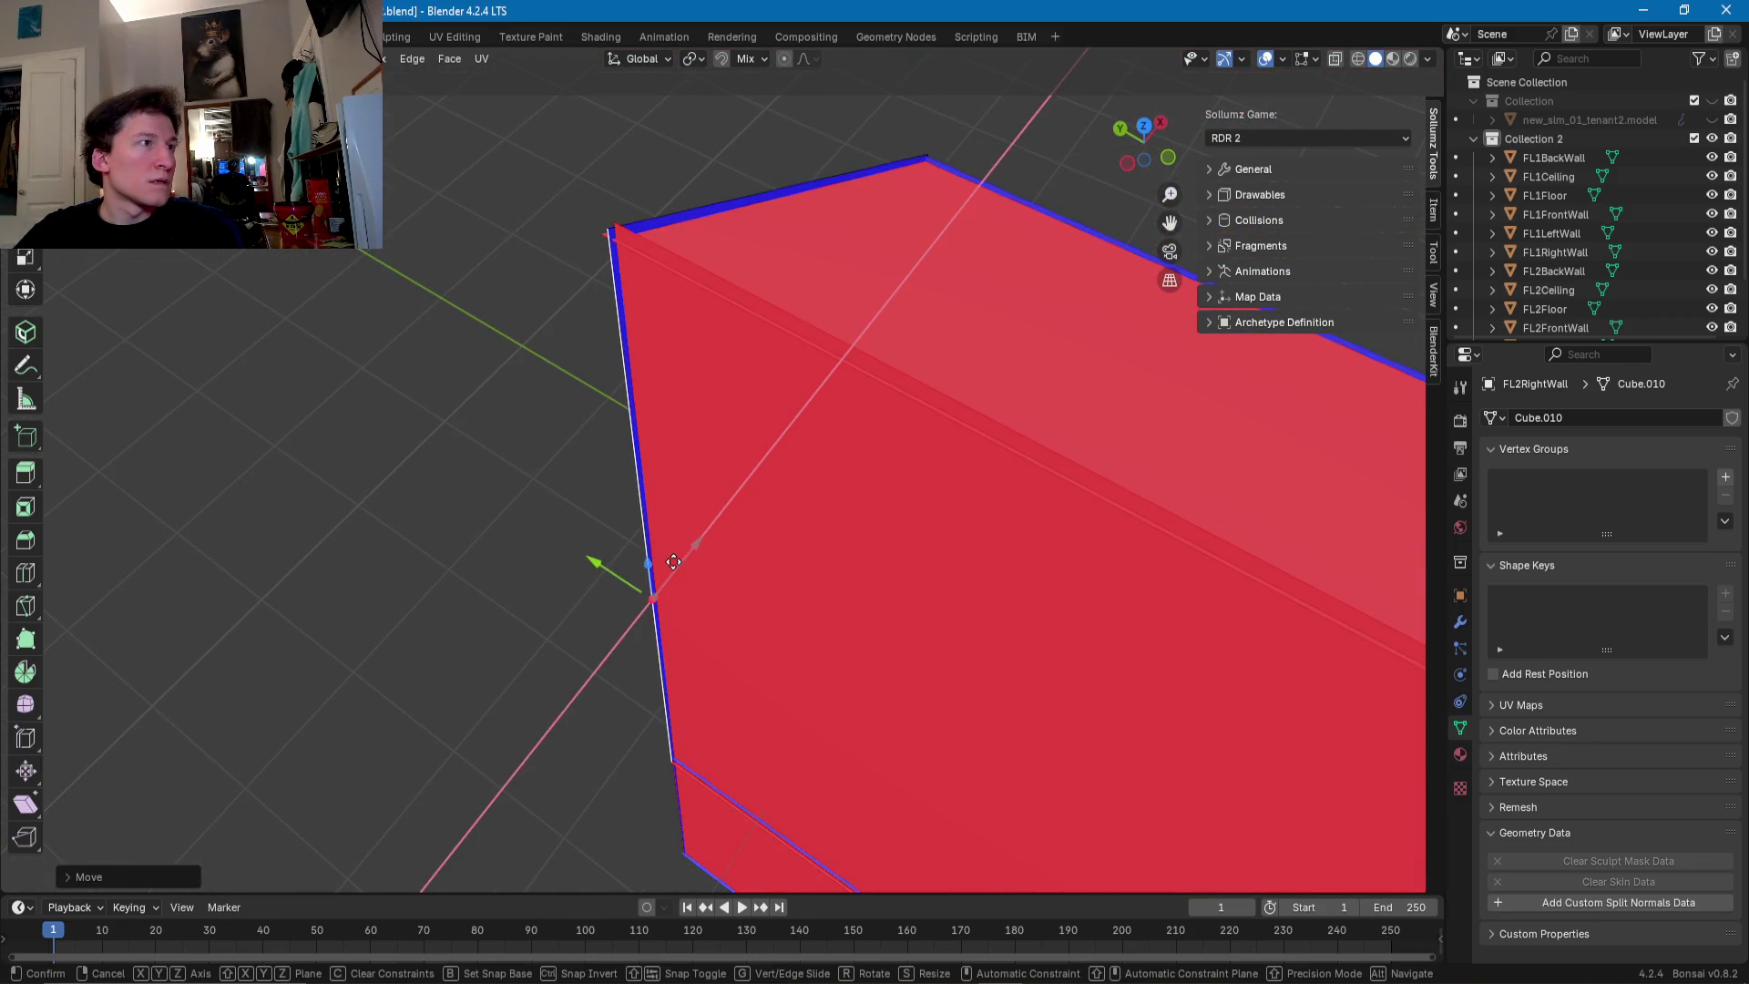
{"action": "left_click", "coordinate": [741, 559]}
- Slide FL2BackWall's end edges along Y to meet the neighbouring walls
{"action": "mouse_move", "coordinate": [741, 558]}
{"action": "middle_mouse_down"}
{"action": "mouse_move", "coordinate": [704, 516]}
{"action": "mouse_move", "coordinate": [661, 612]}
{"action": "middle_mouse_up"}
{"action": "left_click_drag", "start_coordinate": [661, 613], "coordinate": [655, 610]}
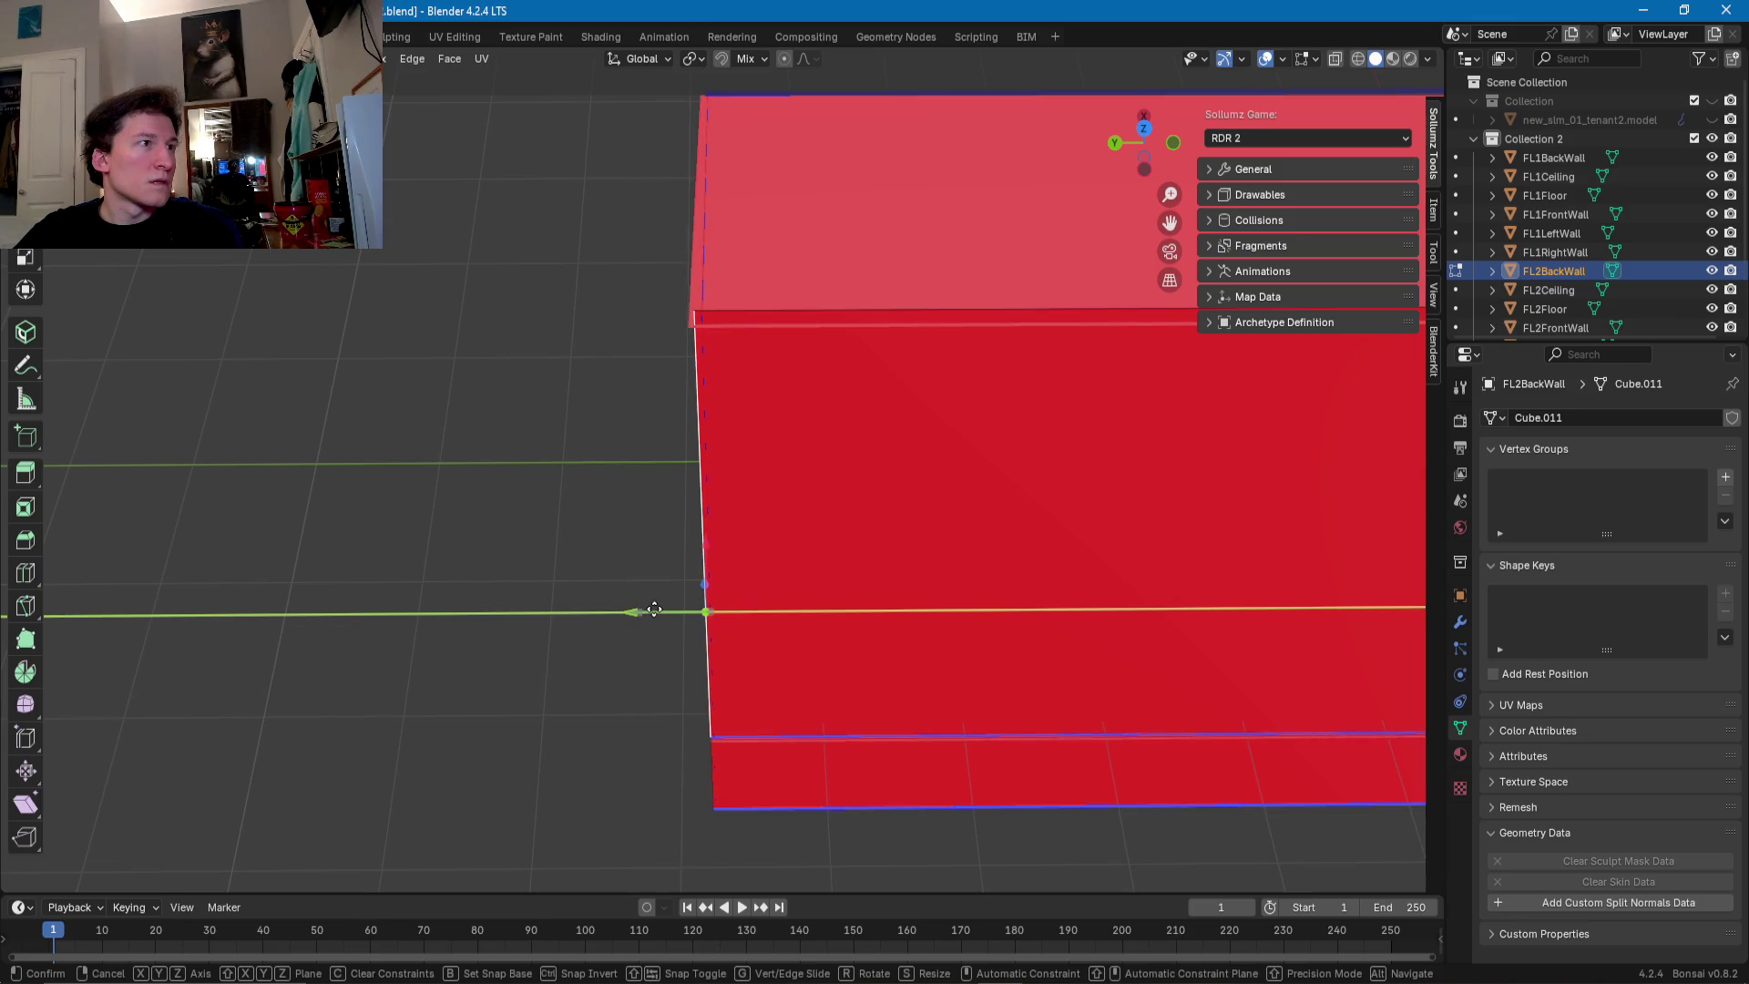
{"action": "left_click", "coordinate": [654, 610]}
{"action": "middle_click_drag", "start_coordinate": [762, 598], "coordinate": [601, 531]}
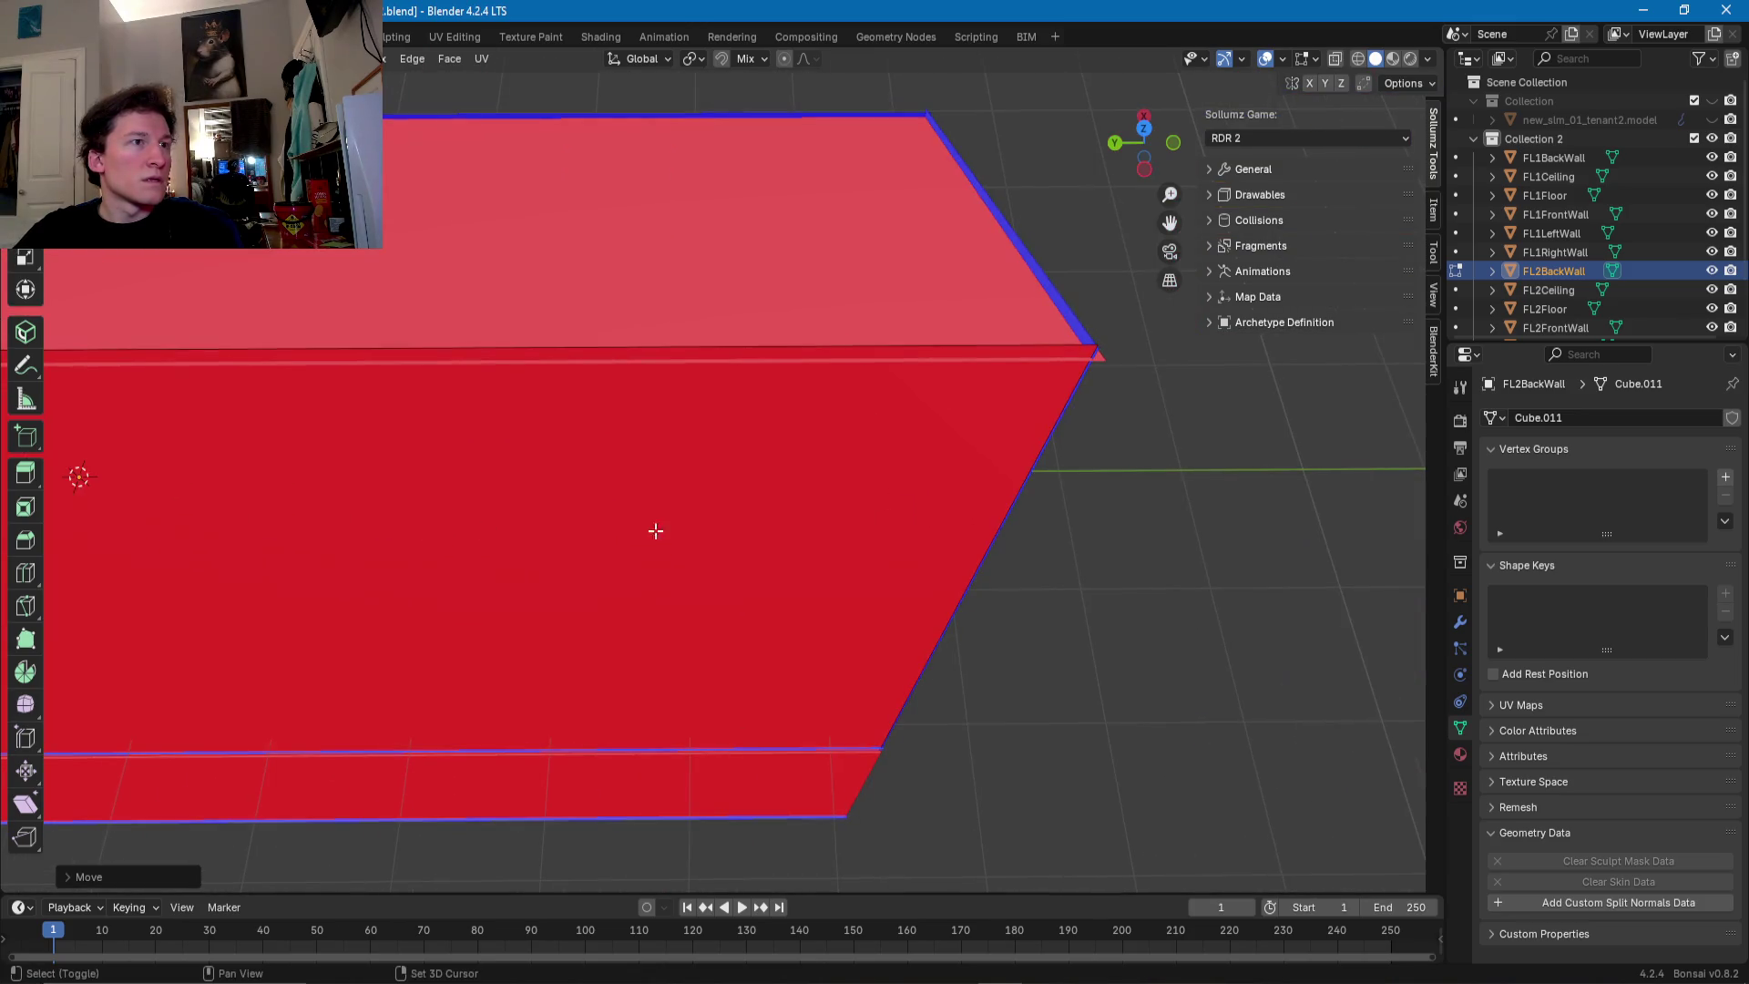
{"action": "left_click", "coordinate": [1030, 510]}
{"action": "middle_click_drag", "start_coordinate": [894, 625], "coordinate": [690, 616]}
{"action": "left_click_drag", "start_coordinate": [684, 635], "coordinate": [680, 632]}
- Return to Object Mode and start editing FL2LeftWall's geometry
{"action": "key", "text": "Tab"}
{"action": "mouse_move", "coordinate": [679, 632]}
{"action": "middle_mouse_down"}
{"action": "mouse_move", "coordinate": [658, 463]}
{"action": "mouse_move", "coordinate": [448, 391]}
{"action": "mouse_move", "coordinate": [750, 547]}
{"action": "middle_mouse_up"}
{"action": "left_click", "coordinate": [658, 464]}
{"action": "key", "text": "Tab"}
{"action": "scroll", "coordinate": [510, 428], "scroll_direction": "down", "scroll_amount": 5}
{"action": "scroll", "coordinate": [722, 542], "scroll_direction": "up", "scroll_amount": 2}
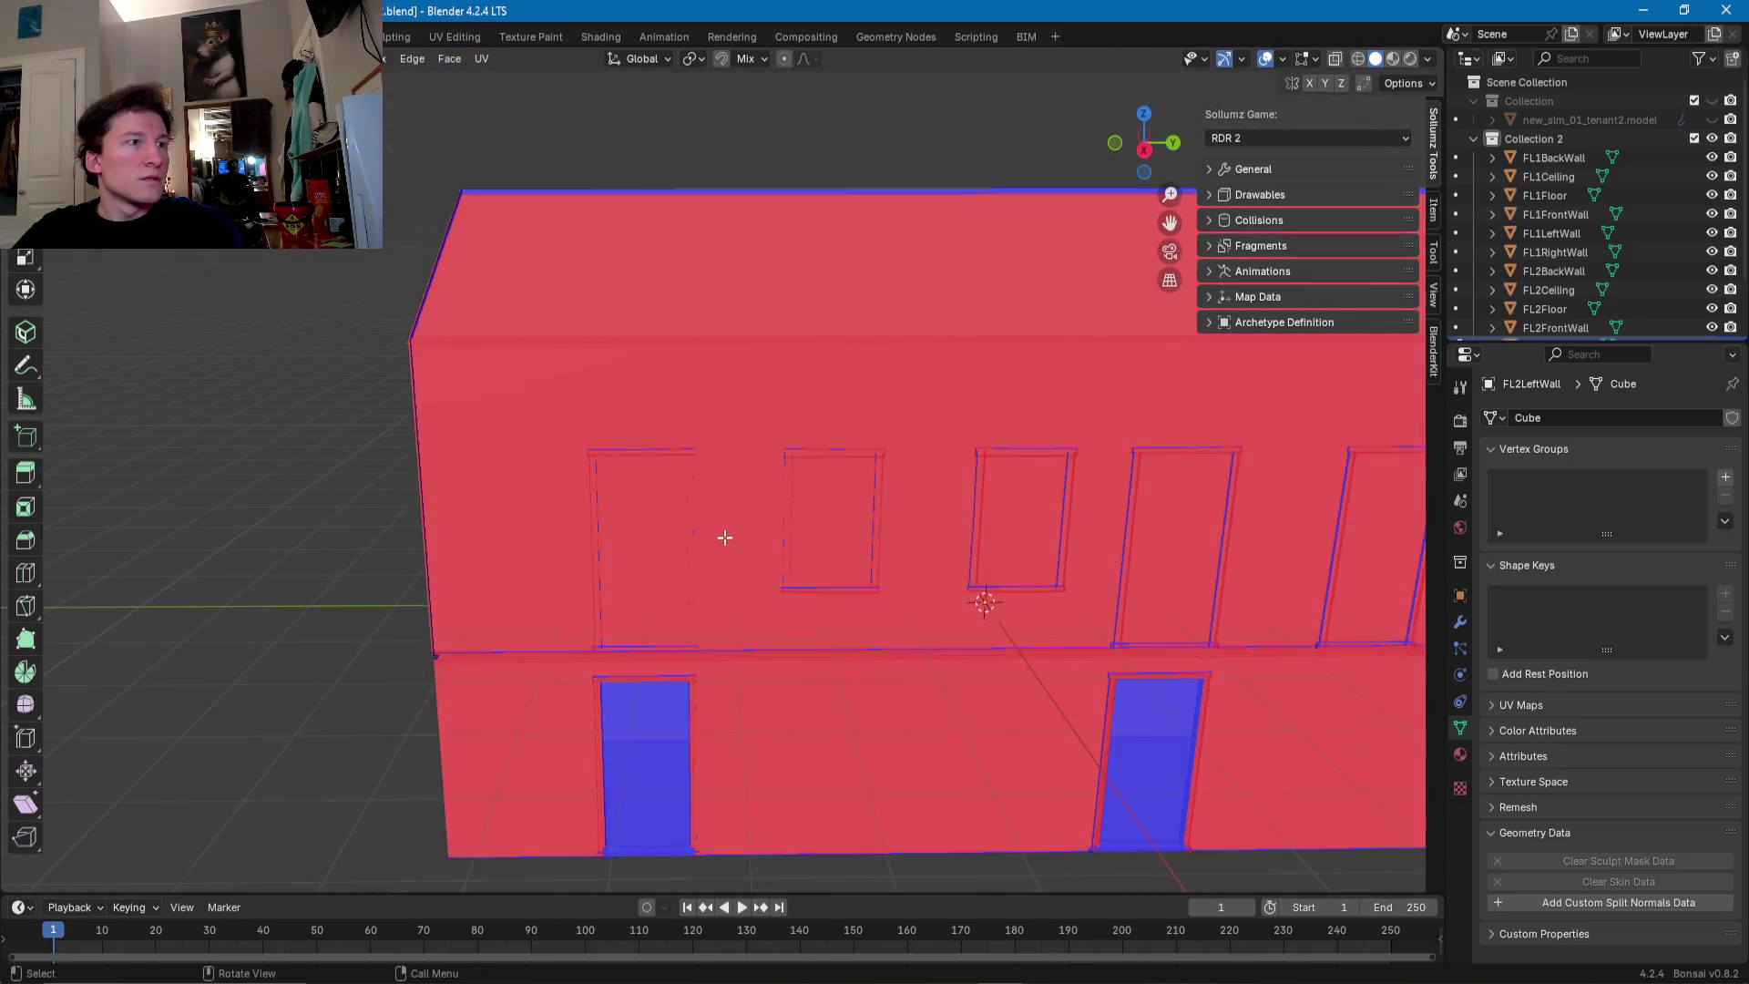
- Check FL2Ceiling's top edge, then select FL2FrontWall's top edge in Edit Mode
{"action": "key", "text": "Tab"}
{"action": "left_click", "coordinate": [745, 514]}
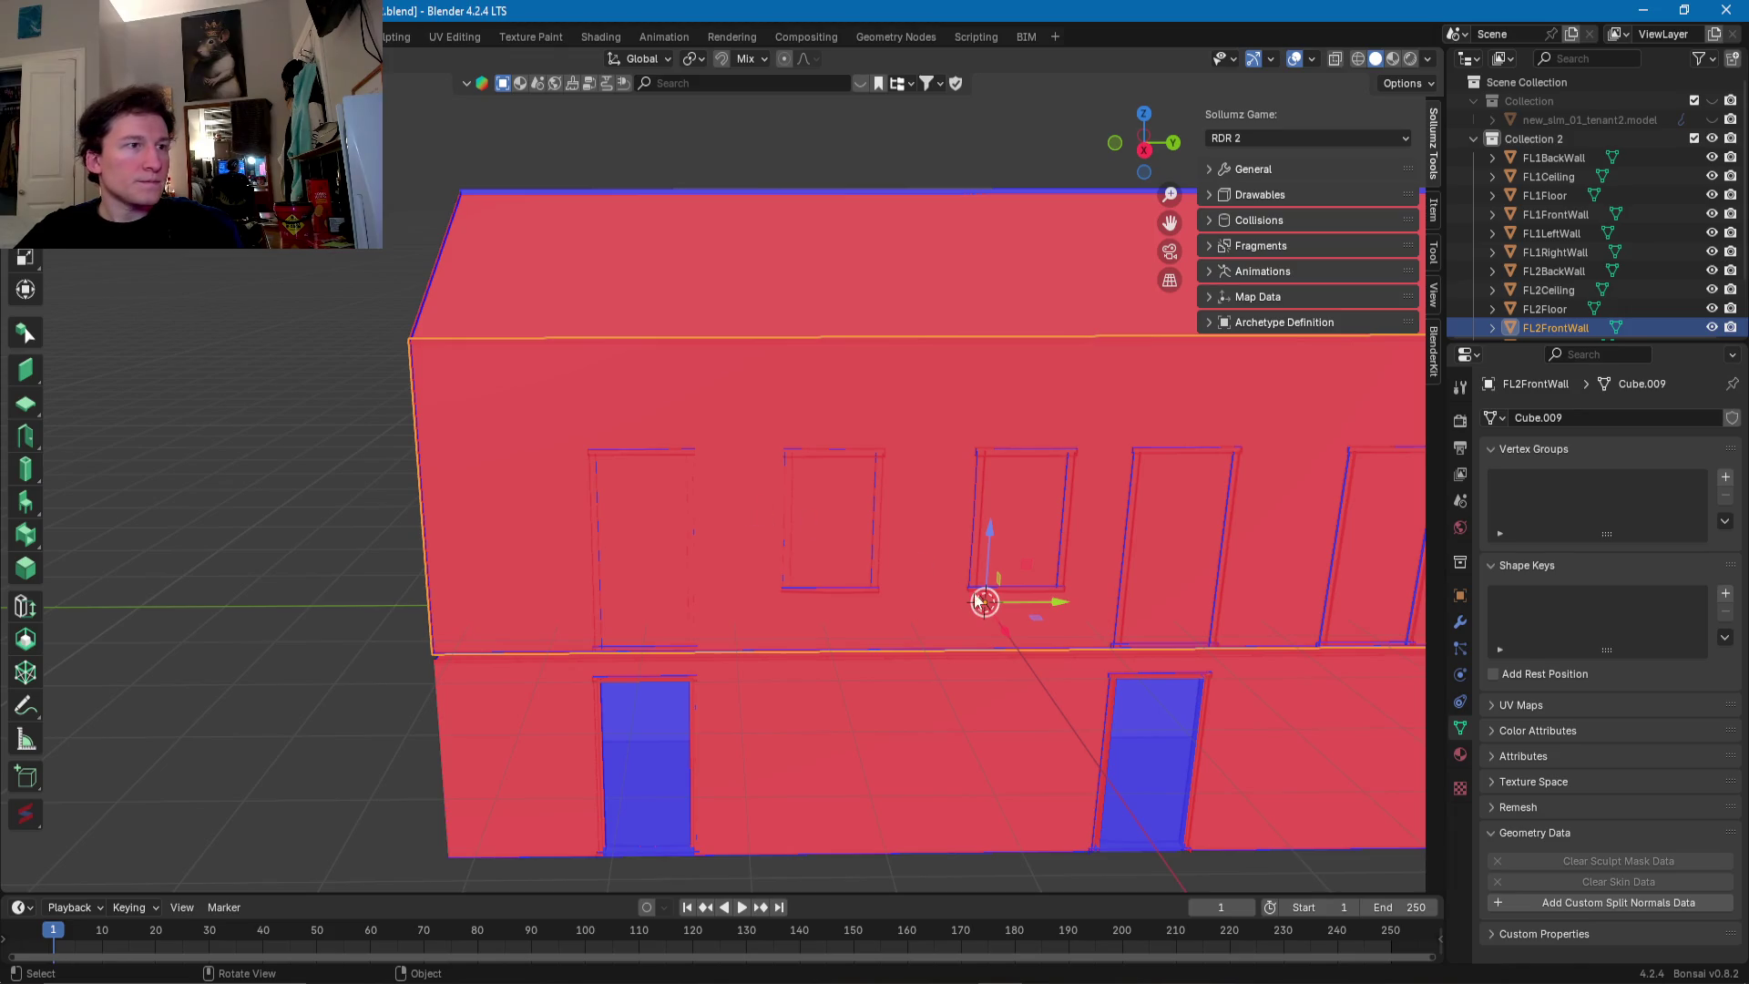
{"action": "left_click", "coordinate": [922, 338]}
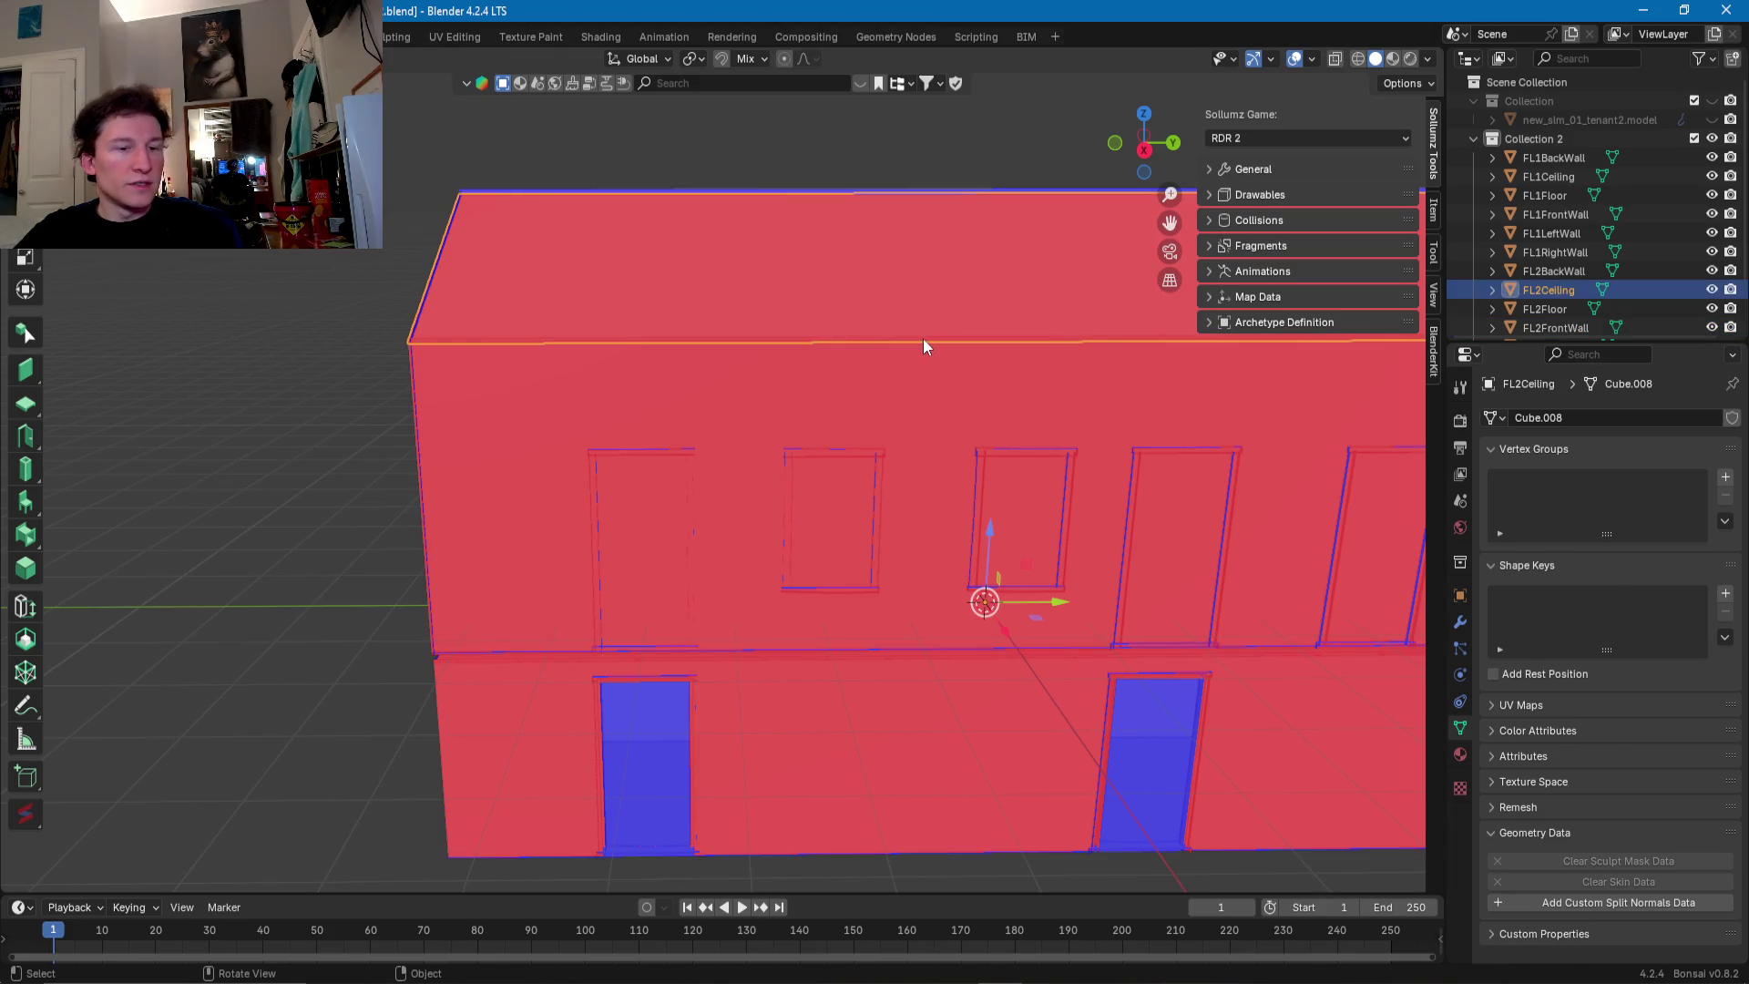
{"action": "key", "text": "Tab"}
{"action": "left_click", "coordinate": [926, 340]}
{"action": "middle_click_drag", "start_coordinate": [925, 341], "coordinate": [959, 402]}
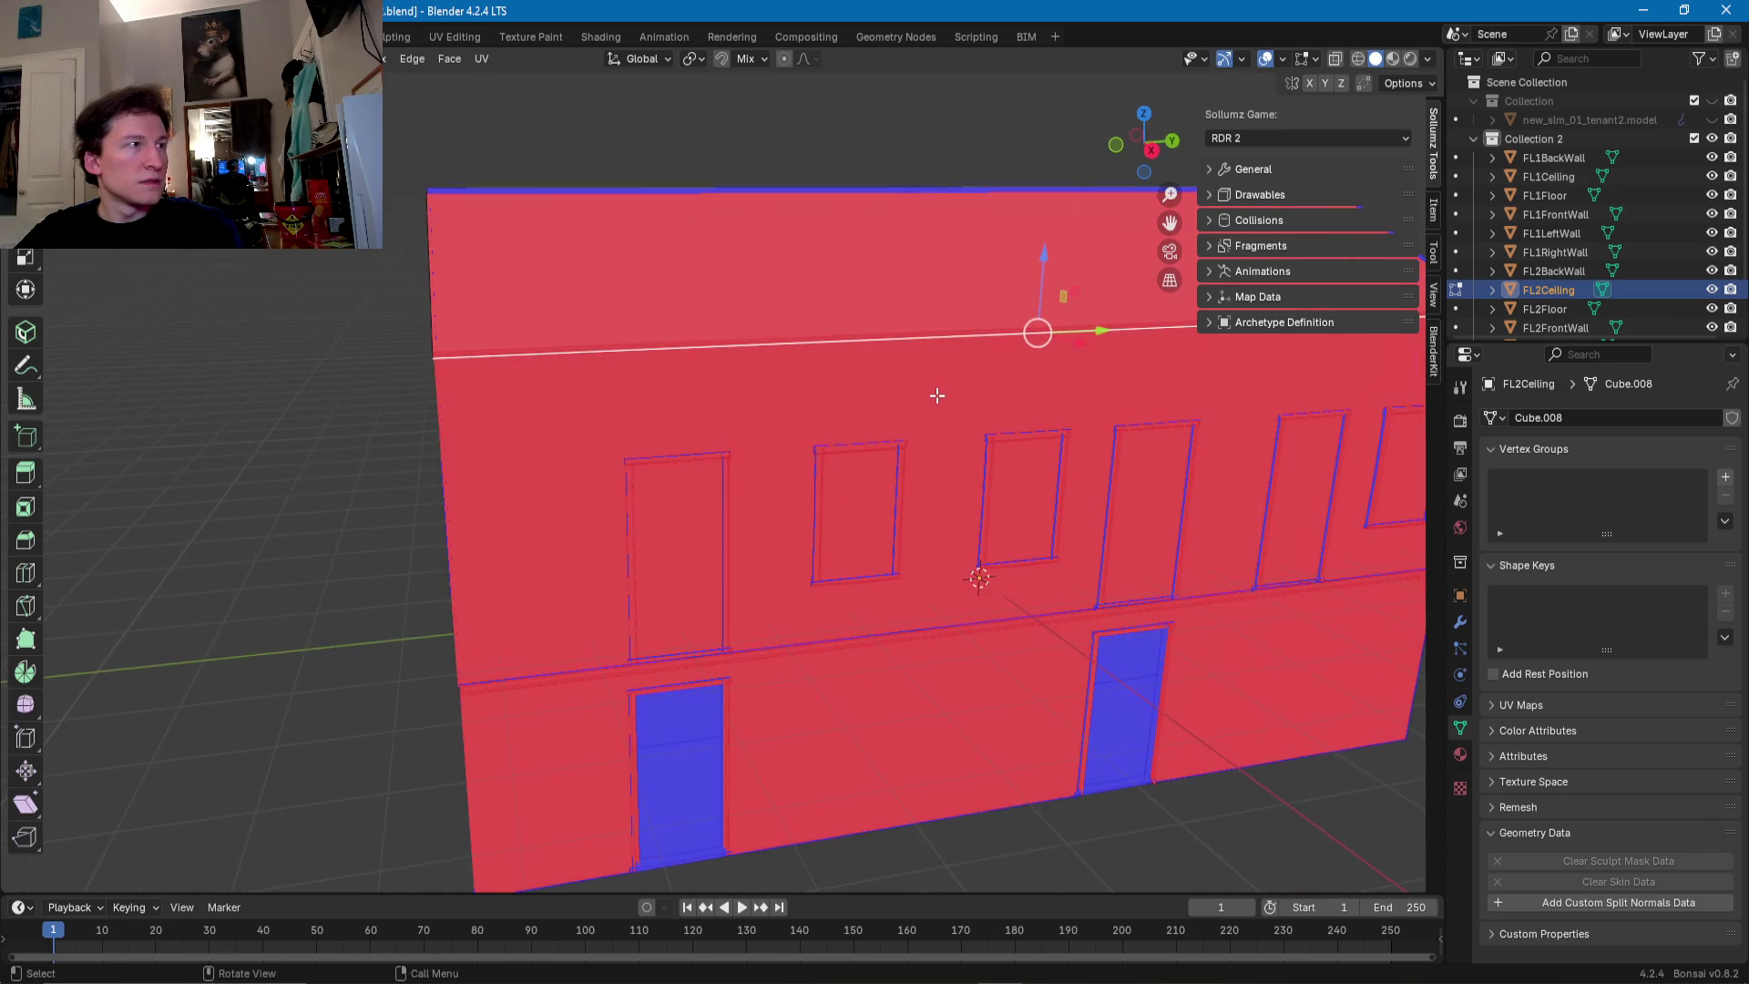
{"action": "key", "text": "Tab"}
{"action": "left_click", "coordinate": [959, 402]}
{"action": "key", "text": "Tab"}
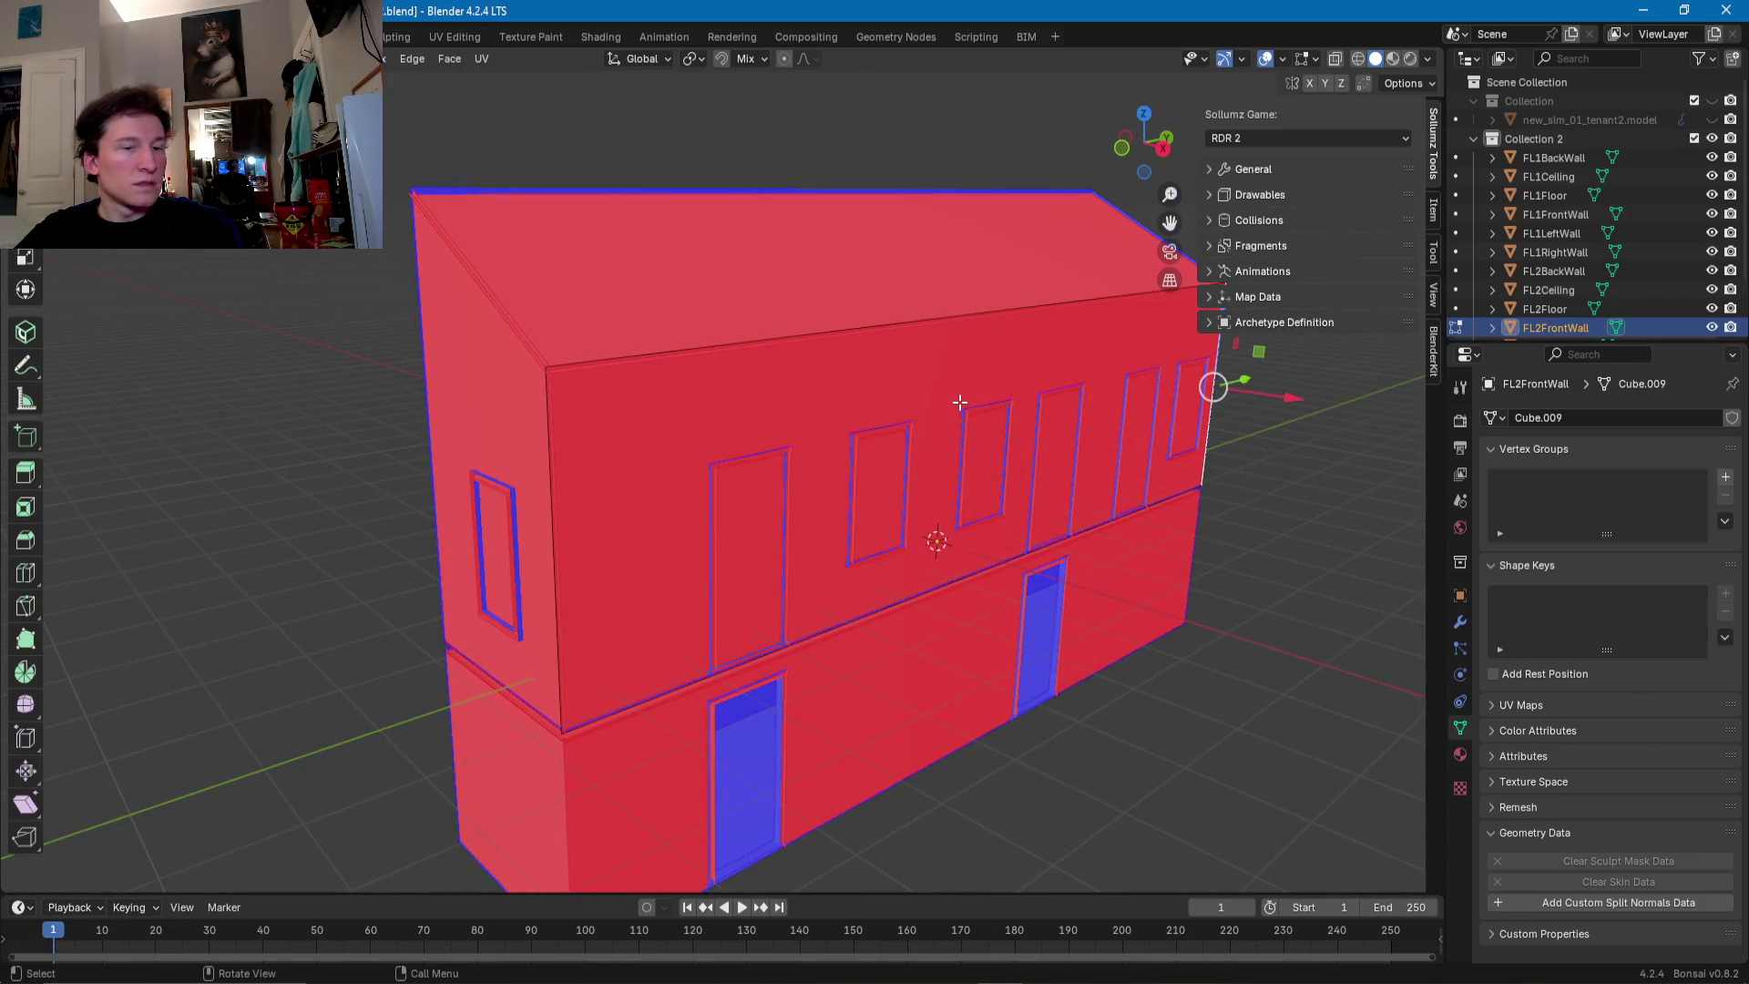
{"action": "left_click", "coordinate": [932, 341]}
{"action": "middle_click_drag", "start_coordinate": [932, 342], "coordinate": [875, 367]}
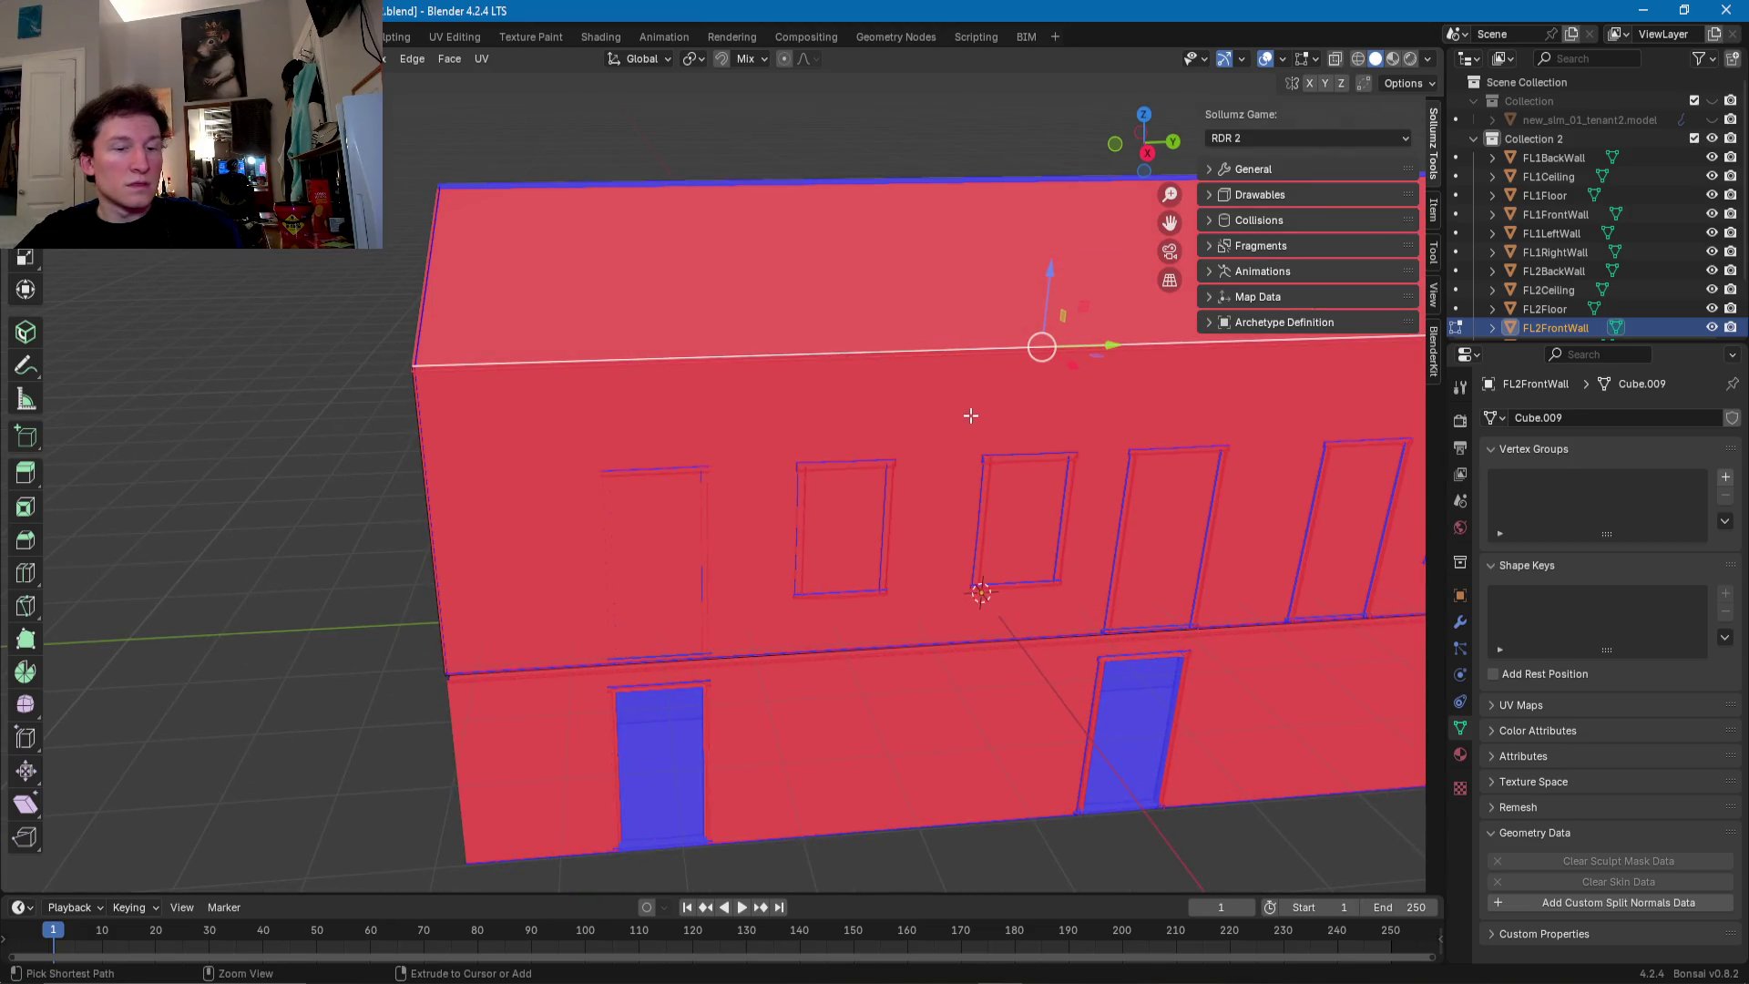
- Add a vertical loop cut to FL2FrontWall beside a window edge
{"action": "key", "text": "ctrl+r"}
{"action": "left_click", "coordinate": [1011, 373]}
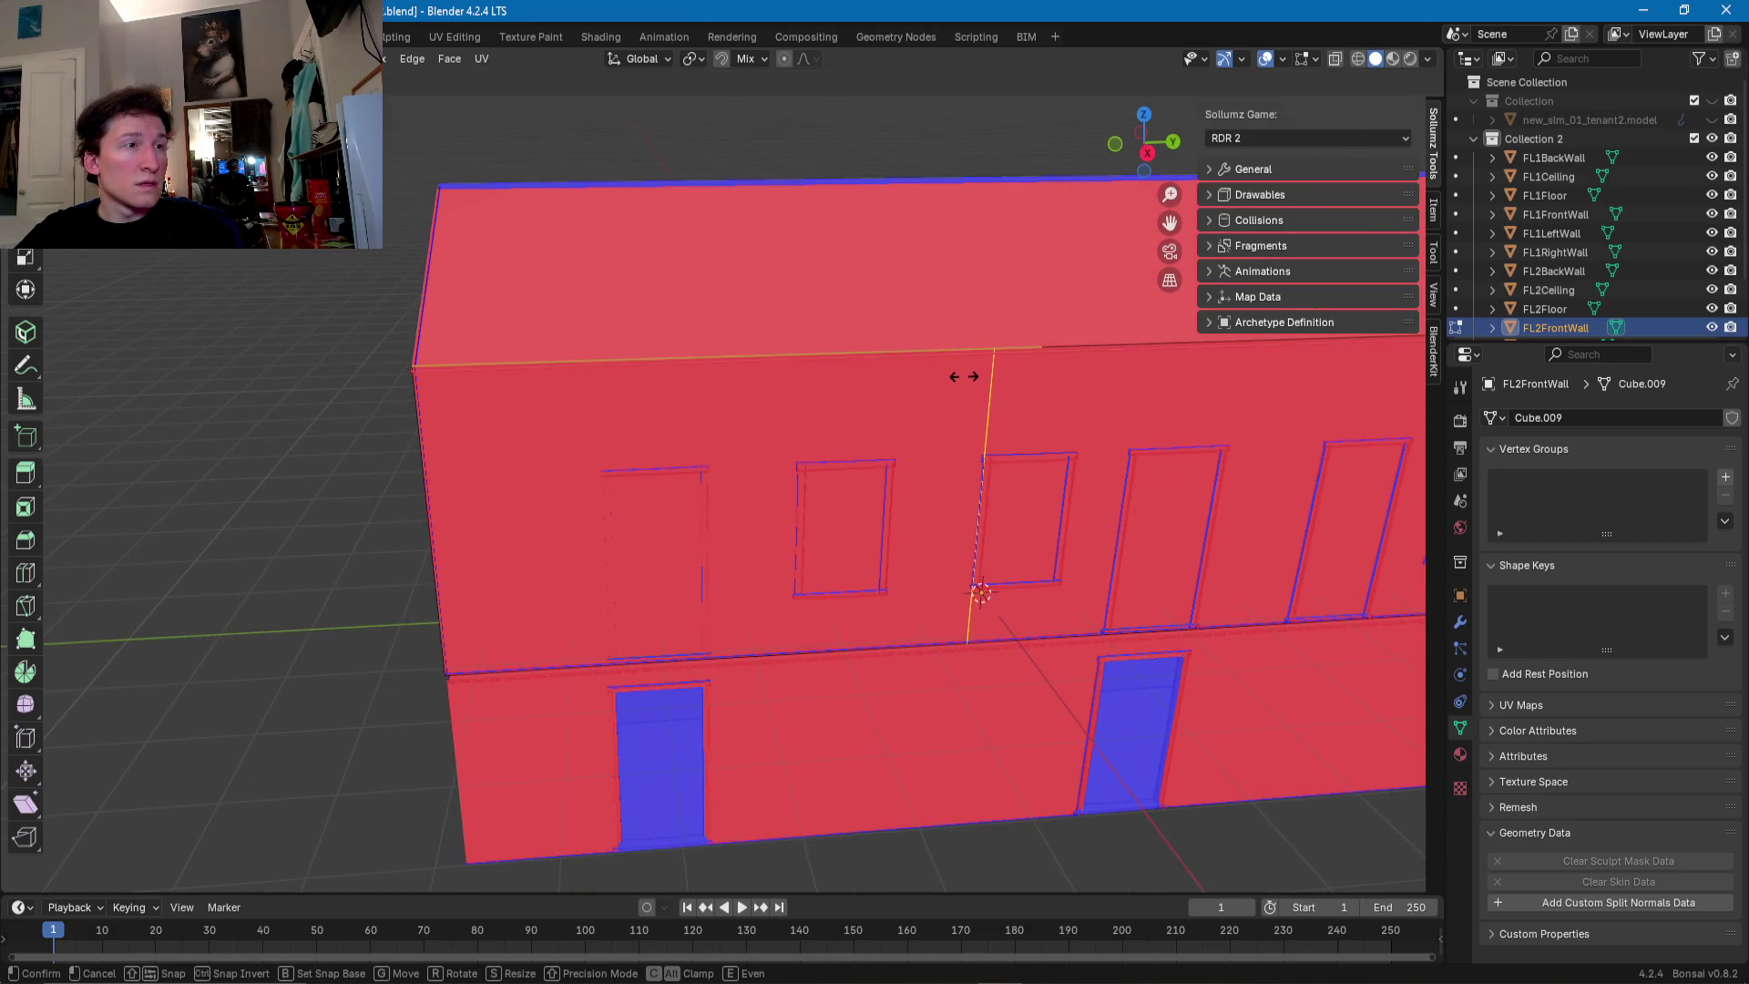
{"action": "left_click", "coordinate": [968, 376]}
{"action": "mouse_move", "coordinate": [968, 376]}
{"action": "middle_mouse_down"}
{"action": "mouse_move", "coordinate": [820, 456]}
{"action": "mouse_move", "coordinate": [688, 413]}
{"action": "middle_mouse_up"}
{"action": "scroll", "coordinate": [800, 467], "scroll_direction": "up", "scroll_amount": 3}
- Add a horizontal loop cut across the wall at the window tops
{"action": "key", "text": "ctrl+r"}
{"action": "left_click", "coordinate": [690, 392]}
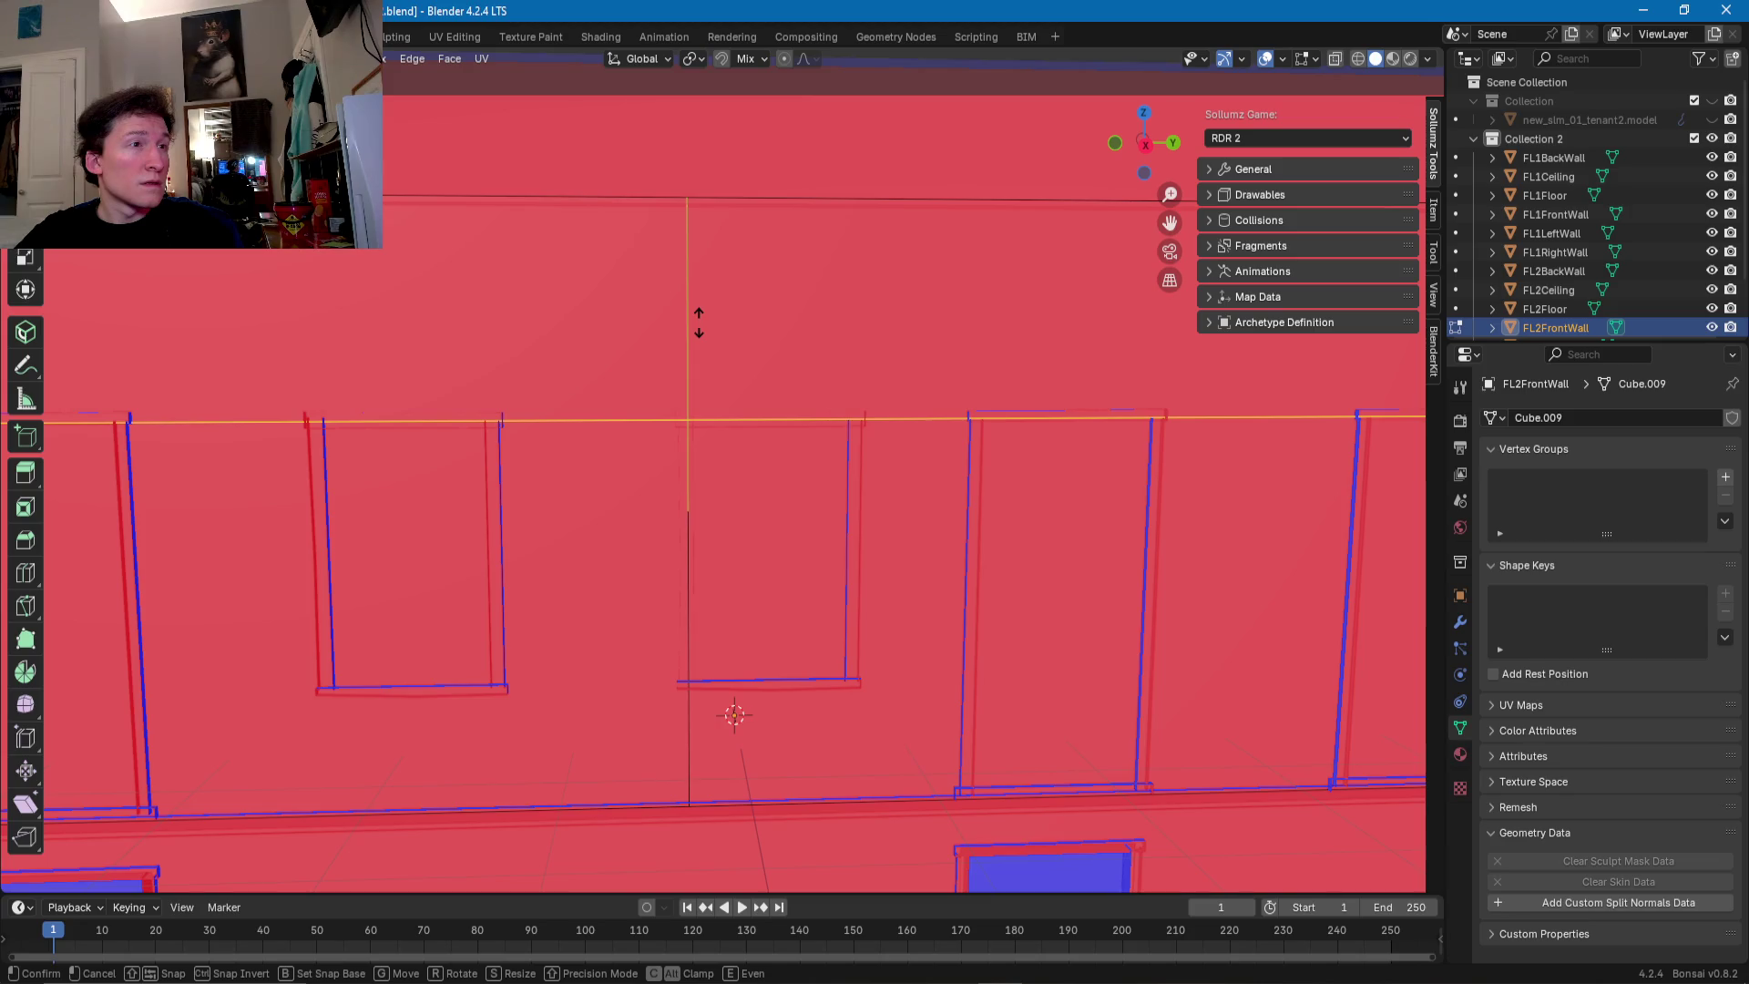
{"action": "left_click", "coordinate": [699, 323]}
{"action": "scroll", "coordinate": [744, 418], "scroll_direction": "down", "scroll_amount": 2}
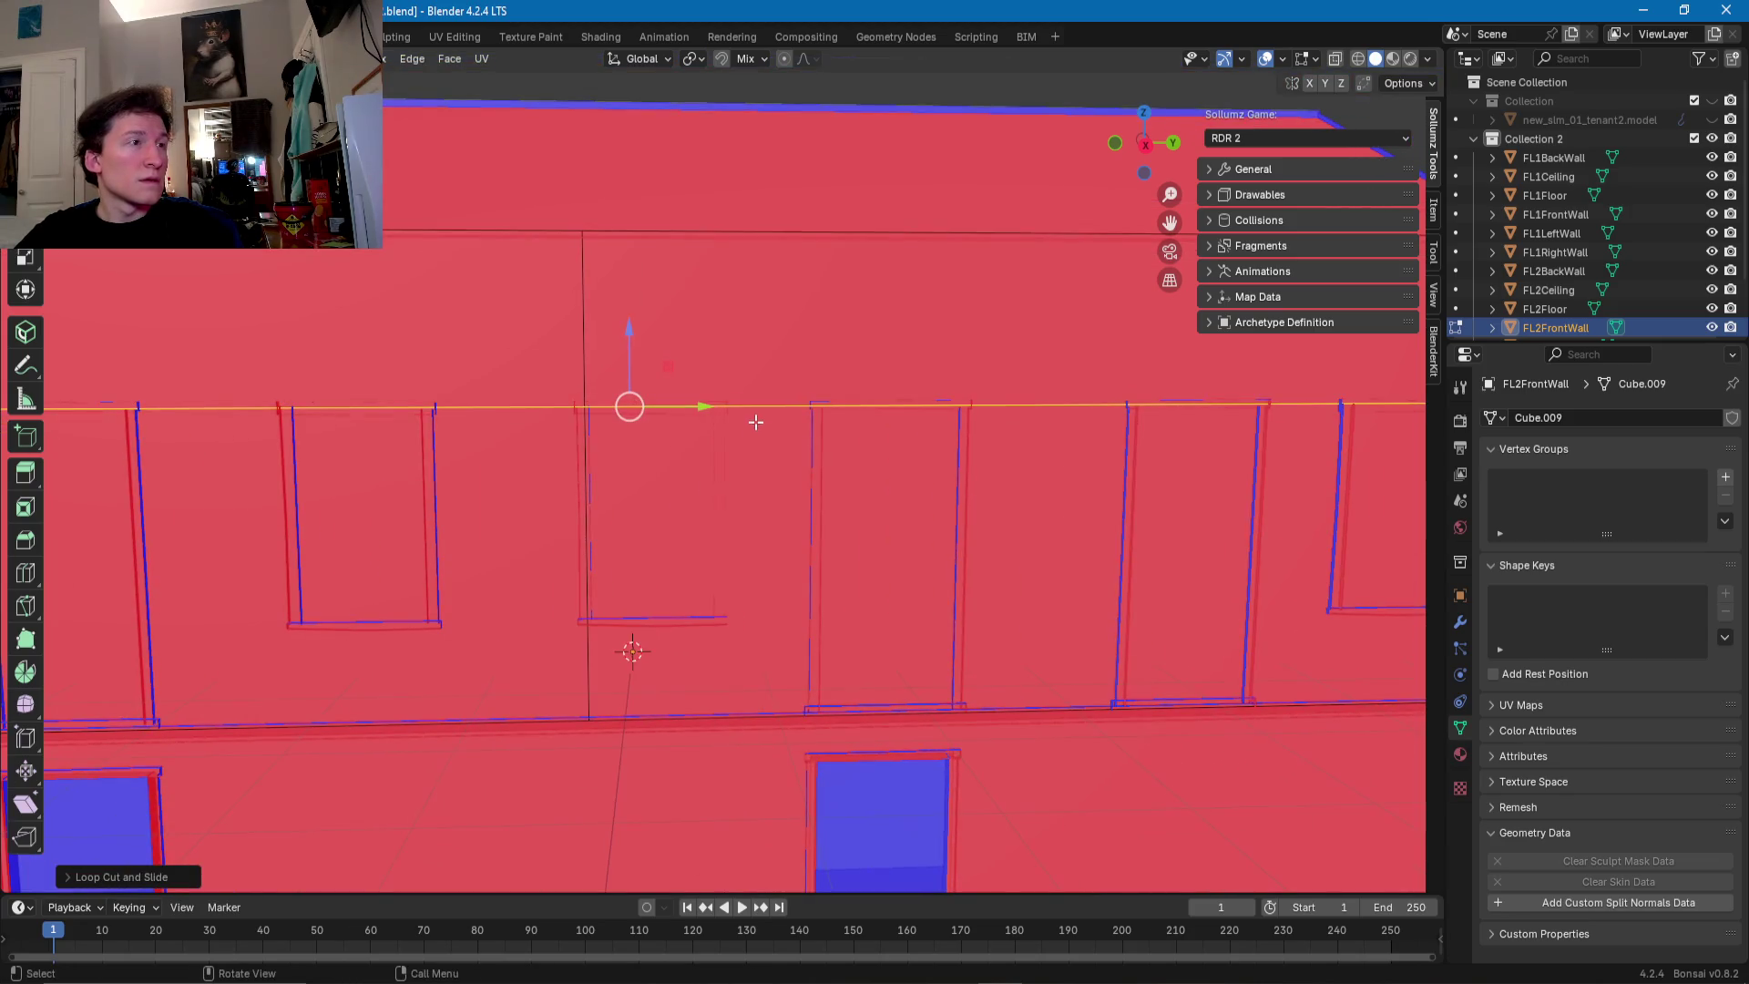
- Add another vertical loop cut beside the upper window
{"action": "left_click", "coordinate": [749, 408]}
{"action": "key", "text": "ctrl+r"}
{"action": "left_click", "coordinate": [702, 407]}
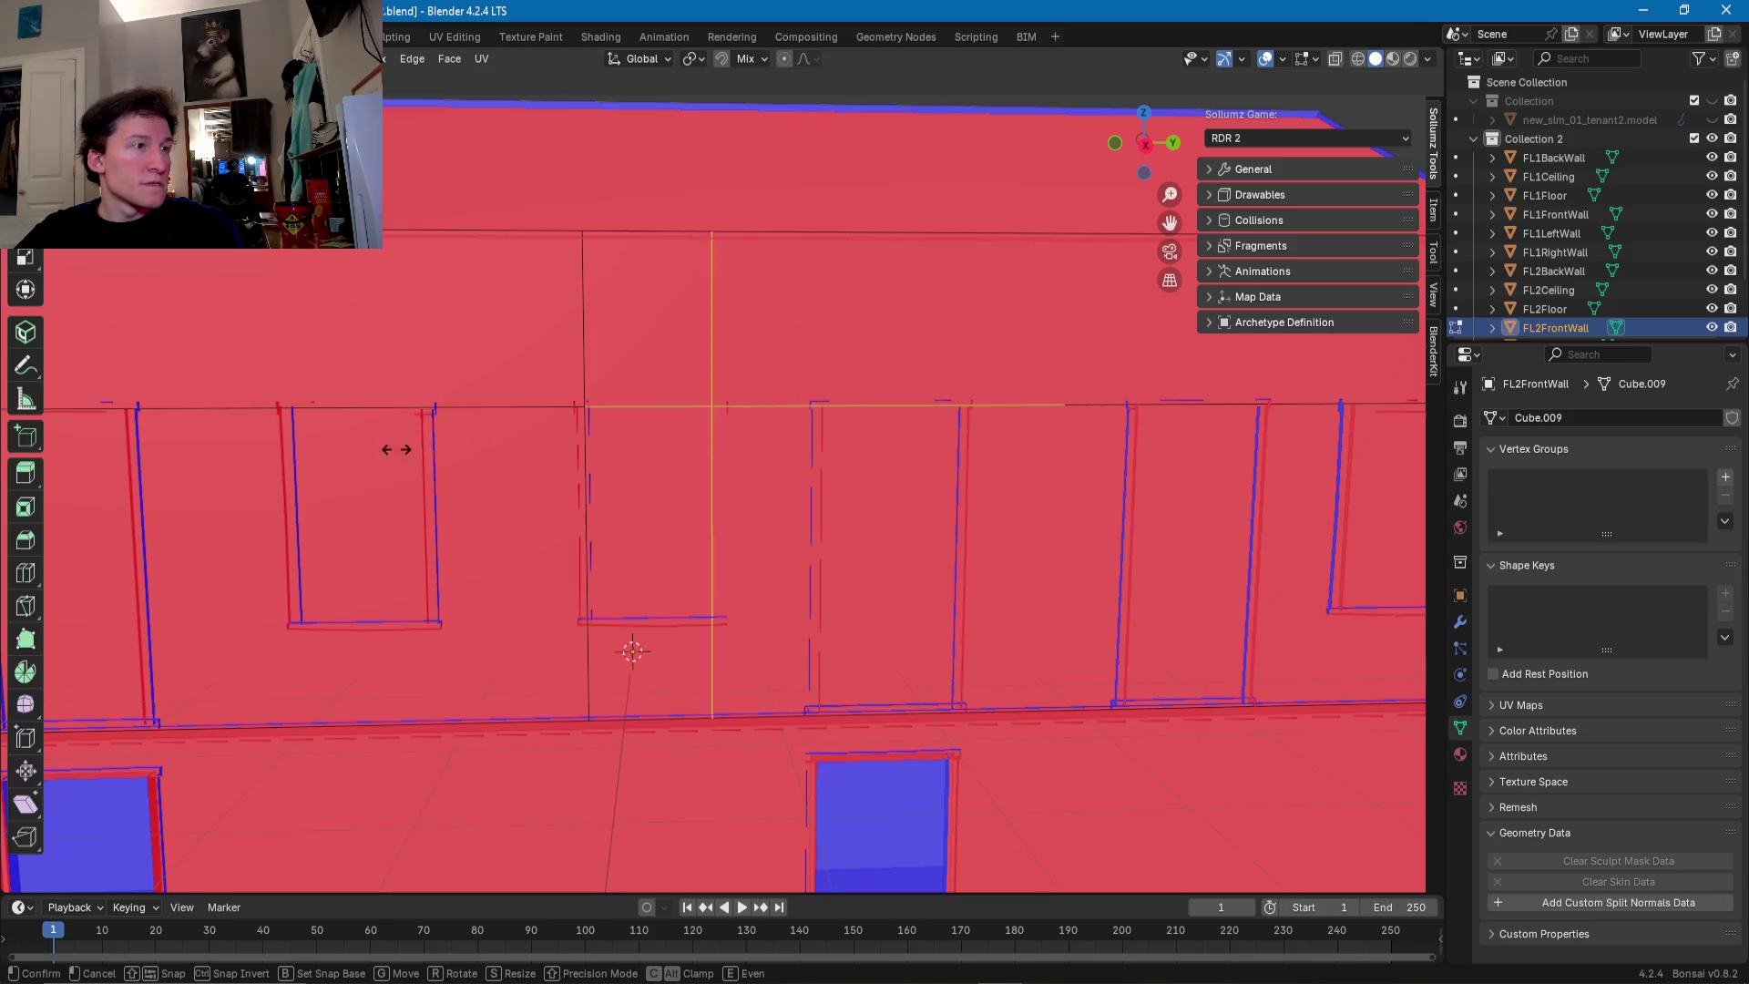
{"action": "left_click", "coordinate": [409, 446]}
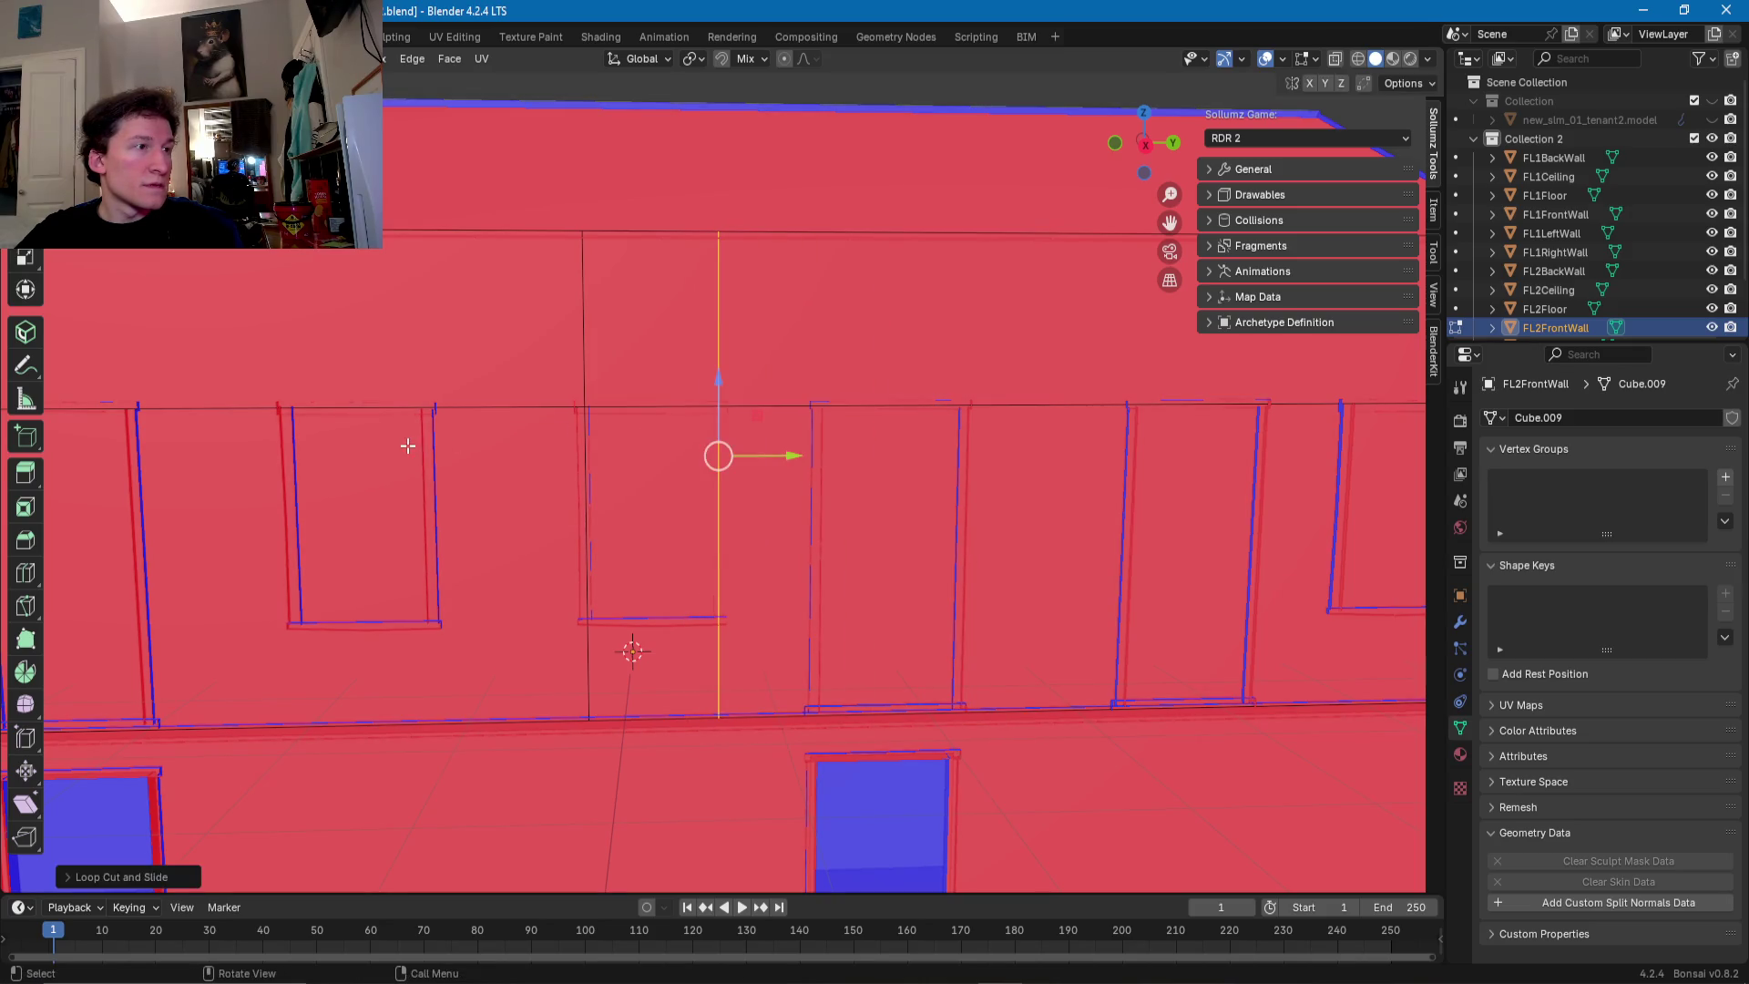
{"action": "middle_click_drag", "start_coordinate": [406, 445], "coordinate": [671, 461]}
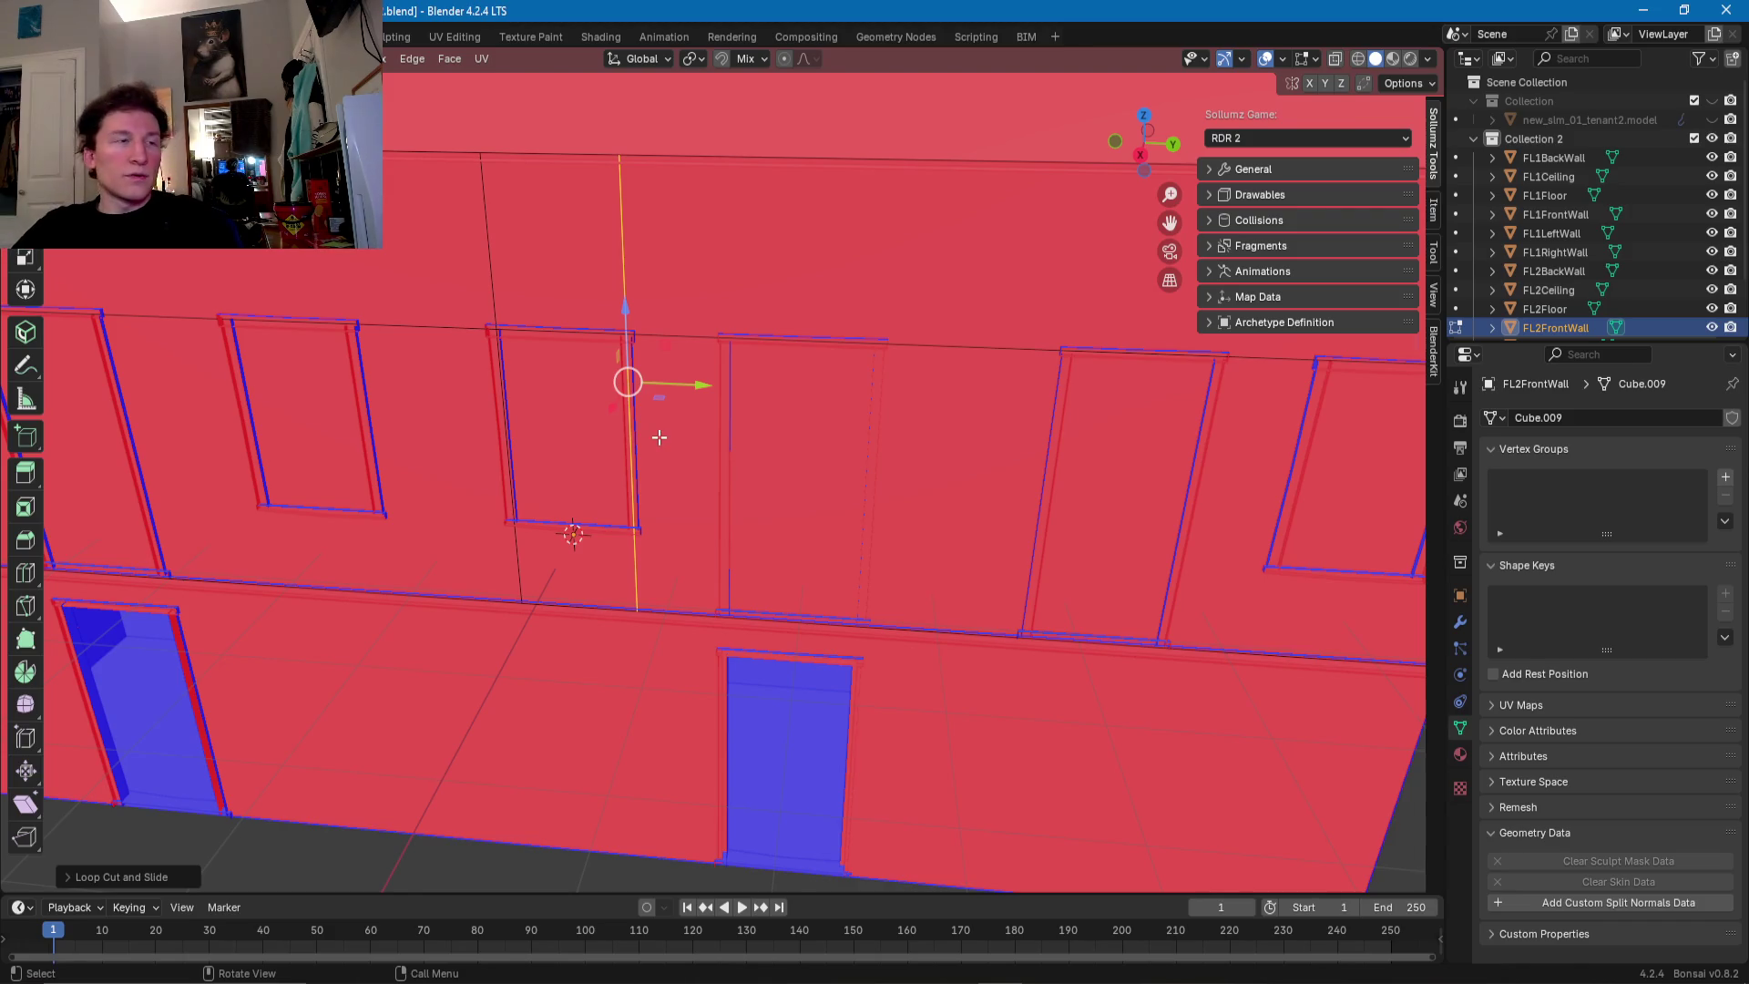
{"action": "middle_click_drag", "start_coordinate": [729, 399], "coordinate": [740, 375]}
- Add a horizontal loop cut across FL2FrontWall, placed lower down on the wall
{"action": "left_click", "coordinate": [647, 461]}
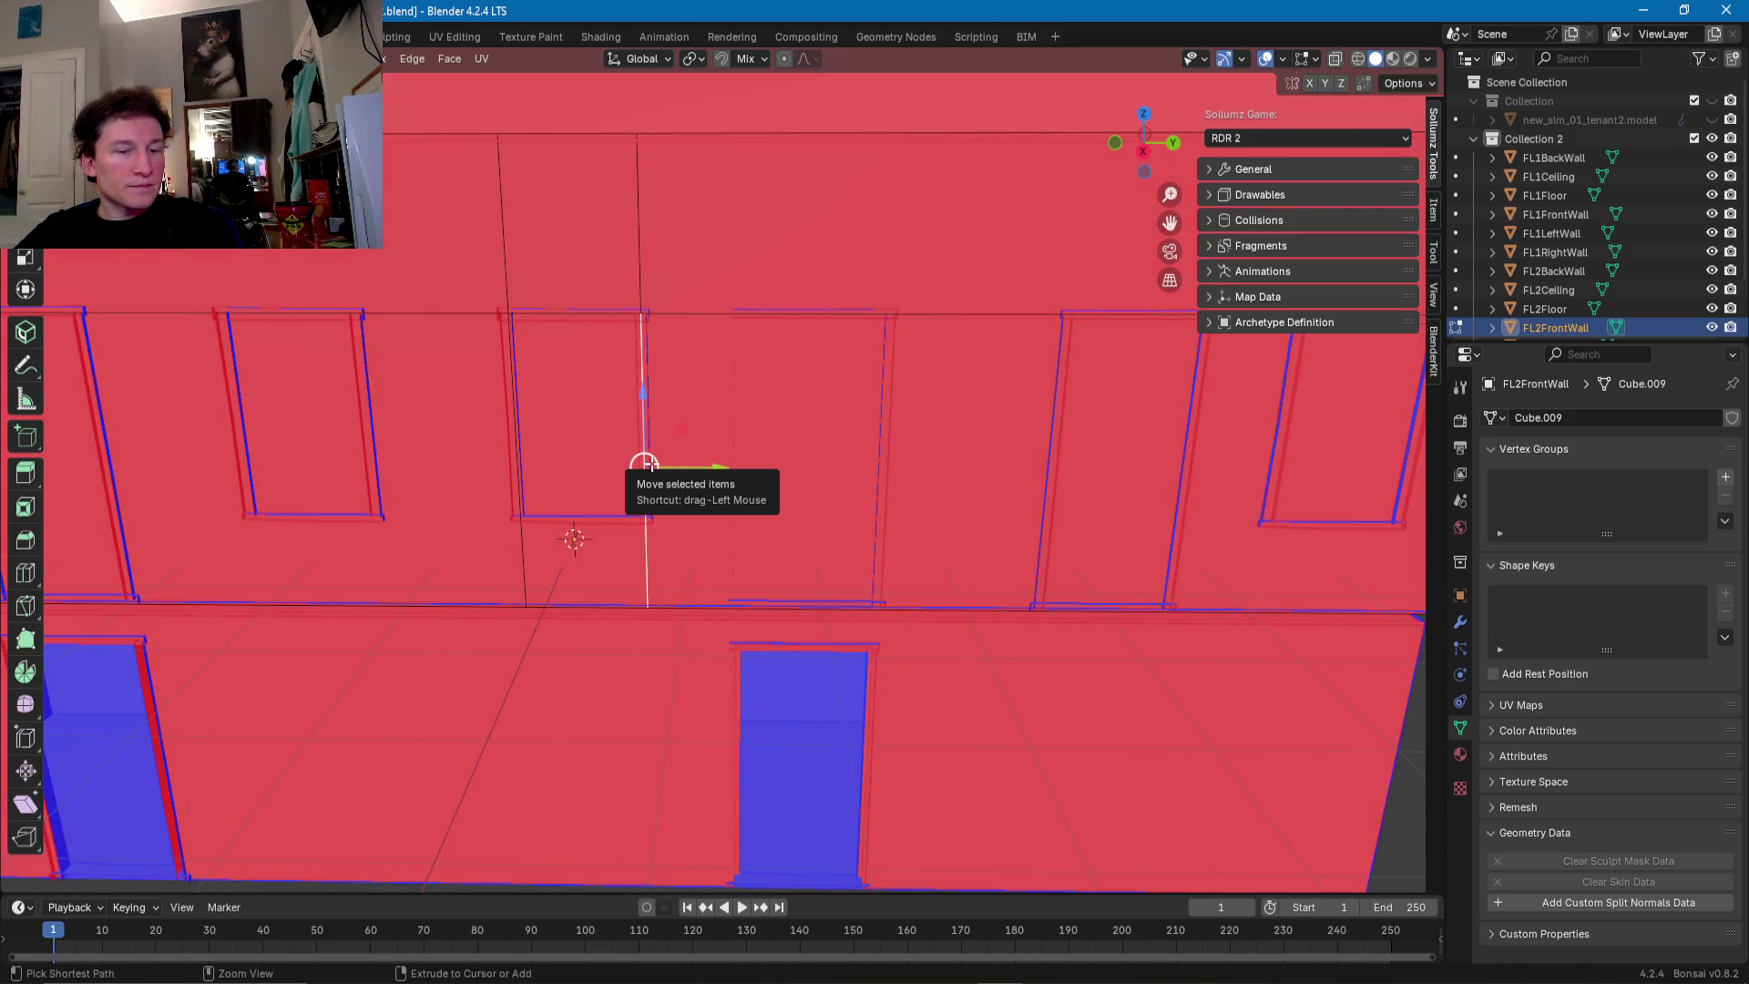
{"action": "key", "text": "ctrl+r"}
{"action": "left_click", "coordinate": [650, 470]}
{"action": "left_click", "coordinate": [649, 518]}
- Add two vertical loop cuts placed at the window edges
{"action": "mouse_move", "coordinate": [787, 515]}
{"action": "middle_mouse_down"}
{"action": "mouse_move", "coordinate": [531, 484]}
{"action": "mouse_move", "coordinate": [651, 376]}
{"action": "middle_mouse_up"}
{"action": "left_click", "coordinate": [649, 316]}
{"action": "key", "text": "ctrl+r"}
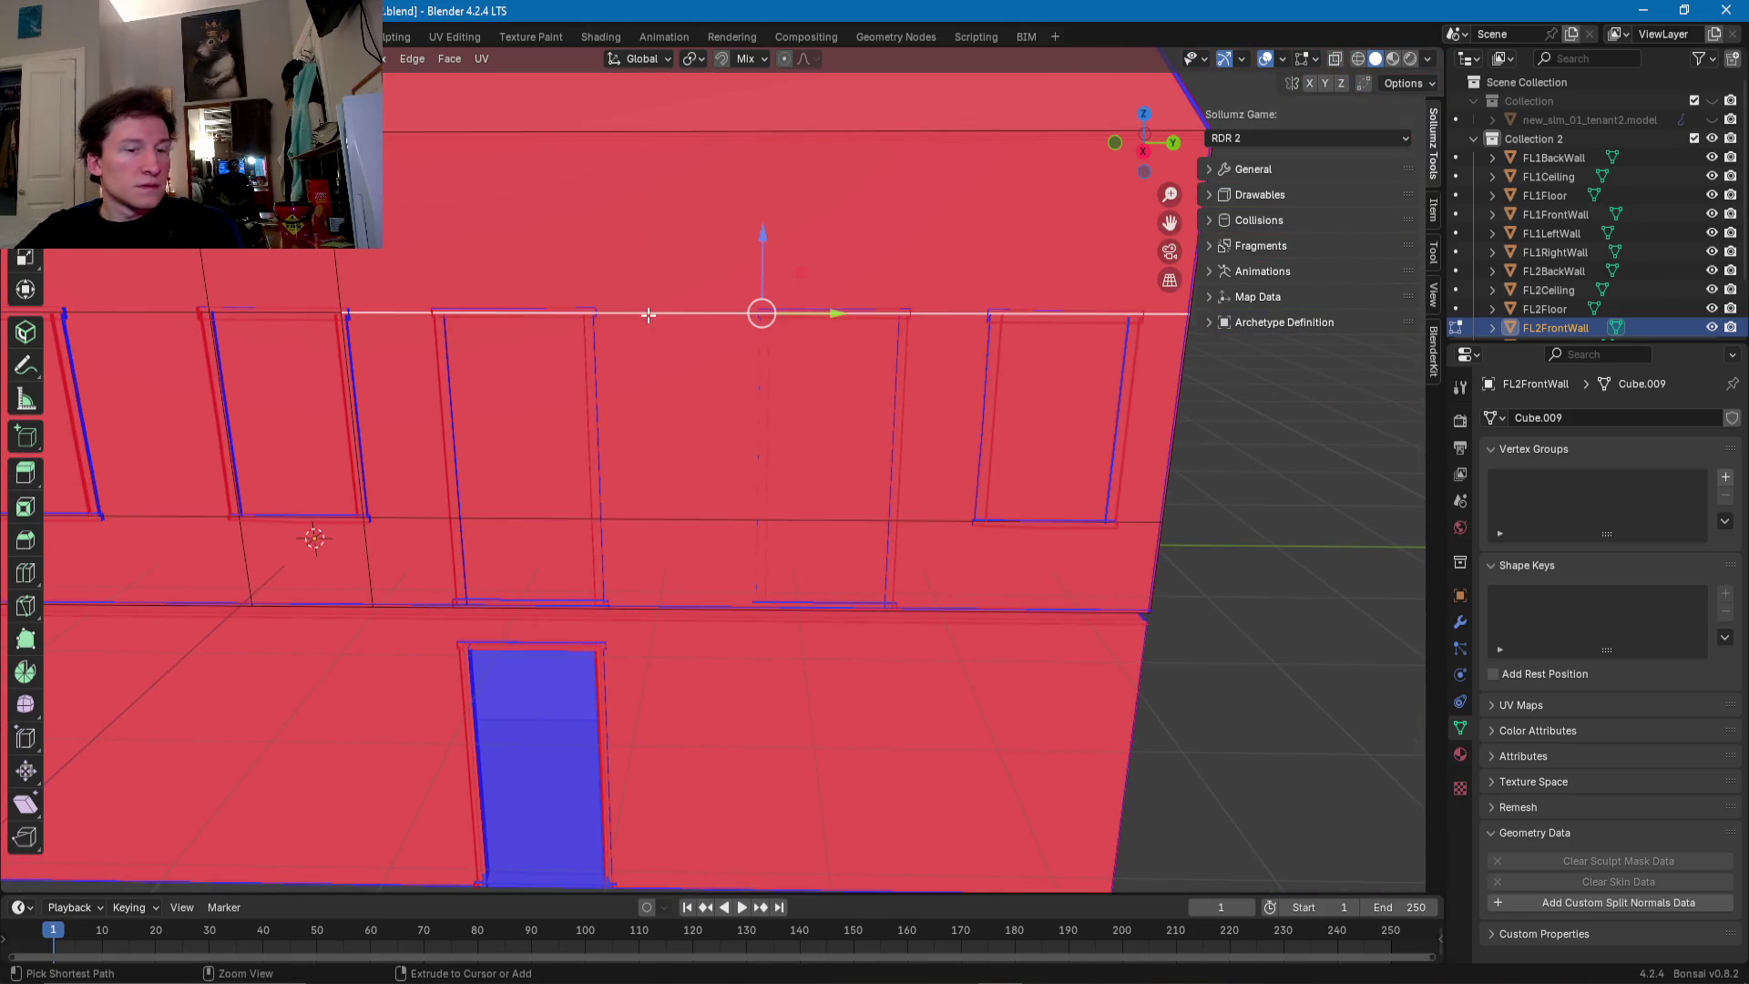
{"action": "left_click", "coordinate": [649, 316]}
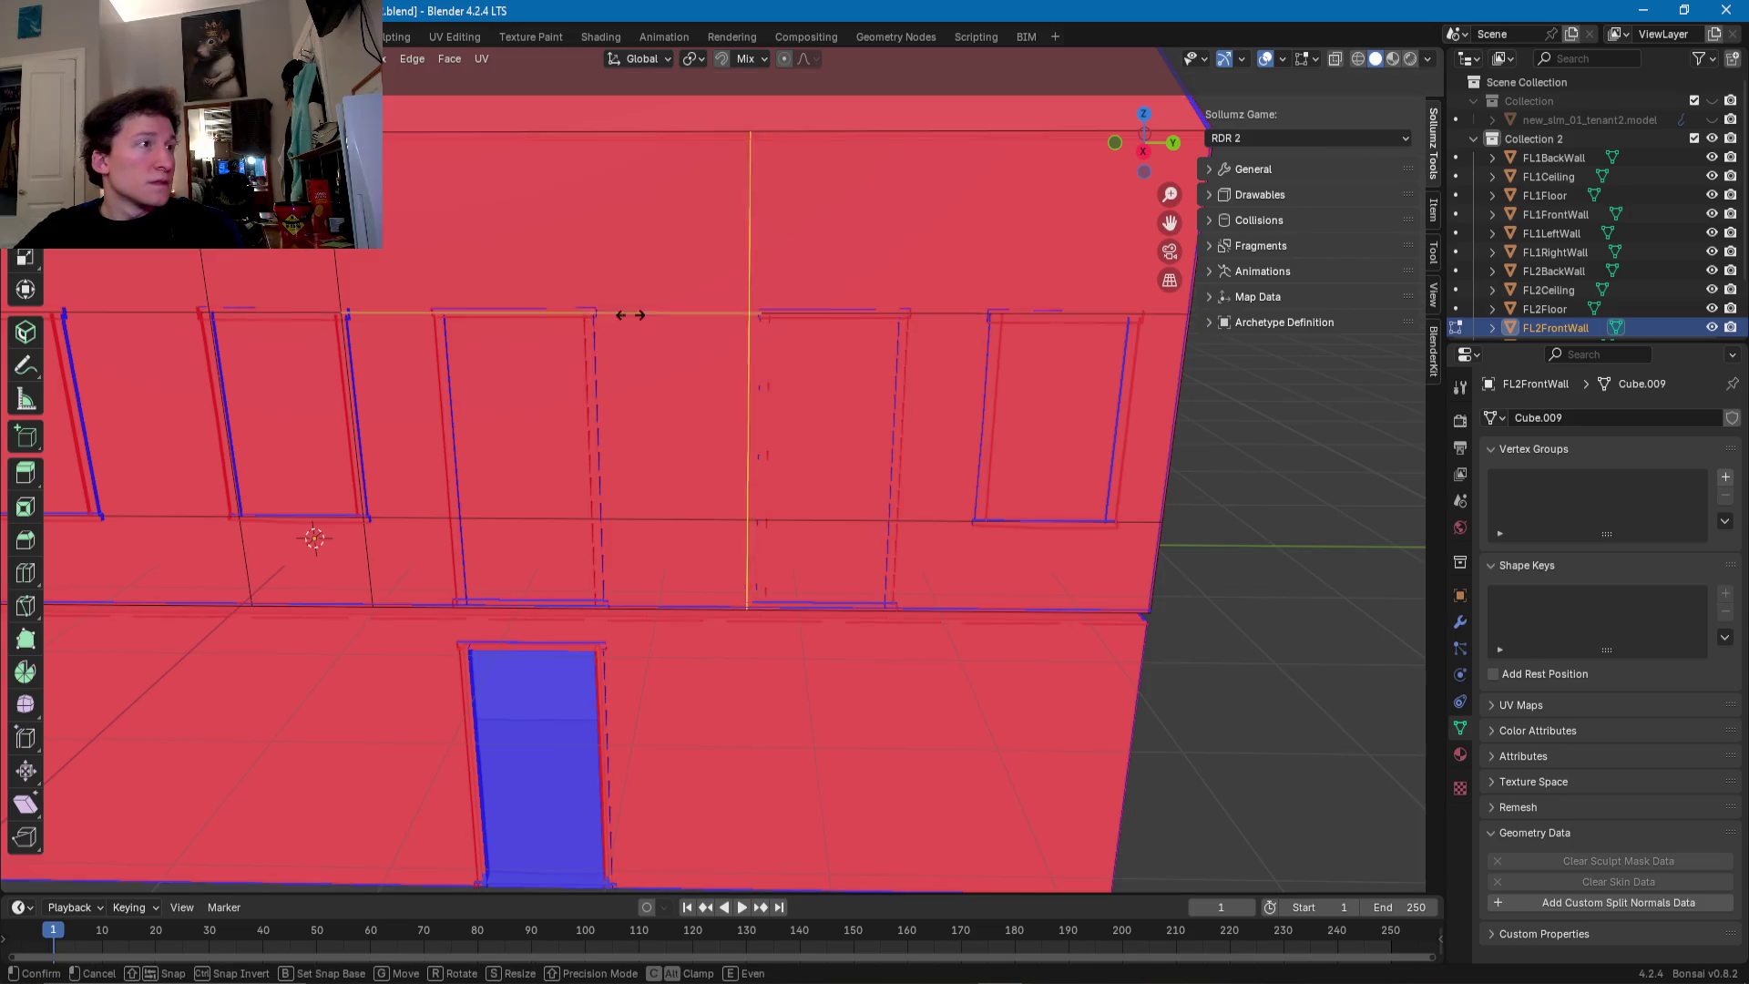
{"action": "left_click", "coordinate": [323, 326]}
{"action": "left_click", "coordinate": [613, 316]}
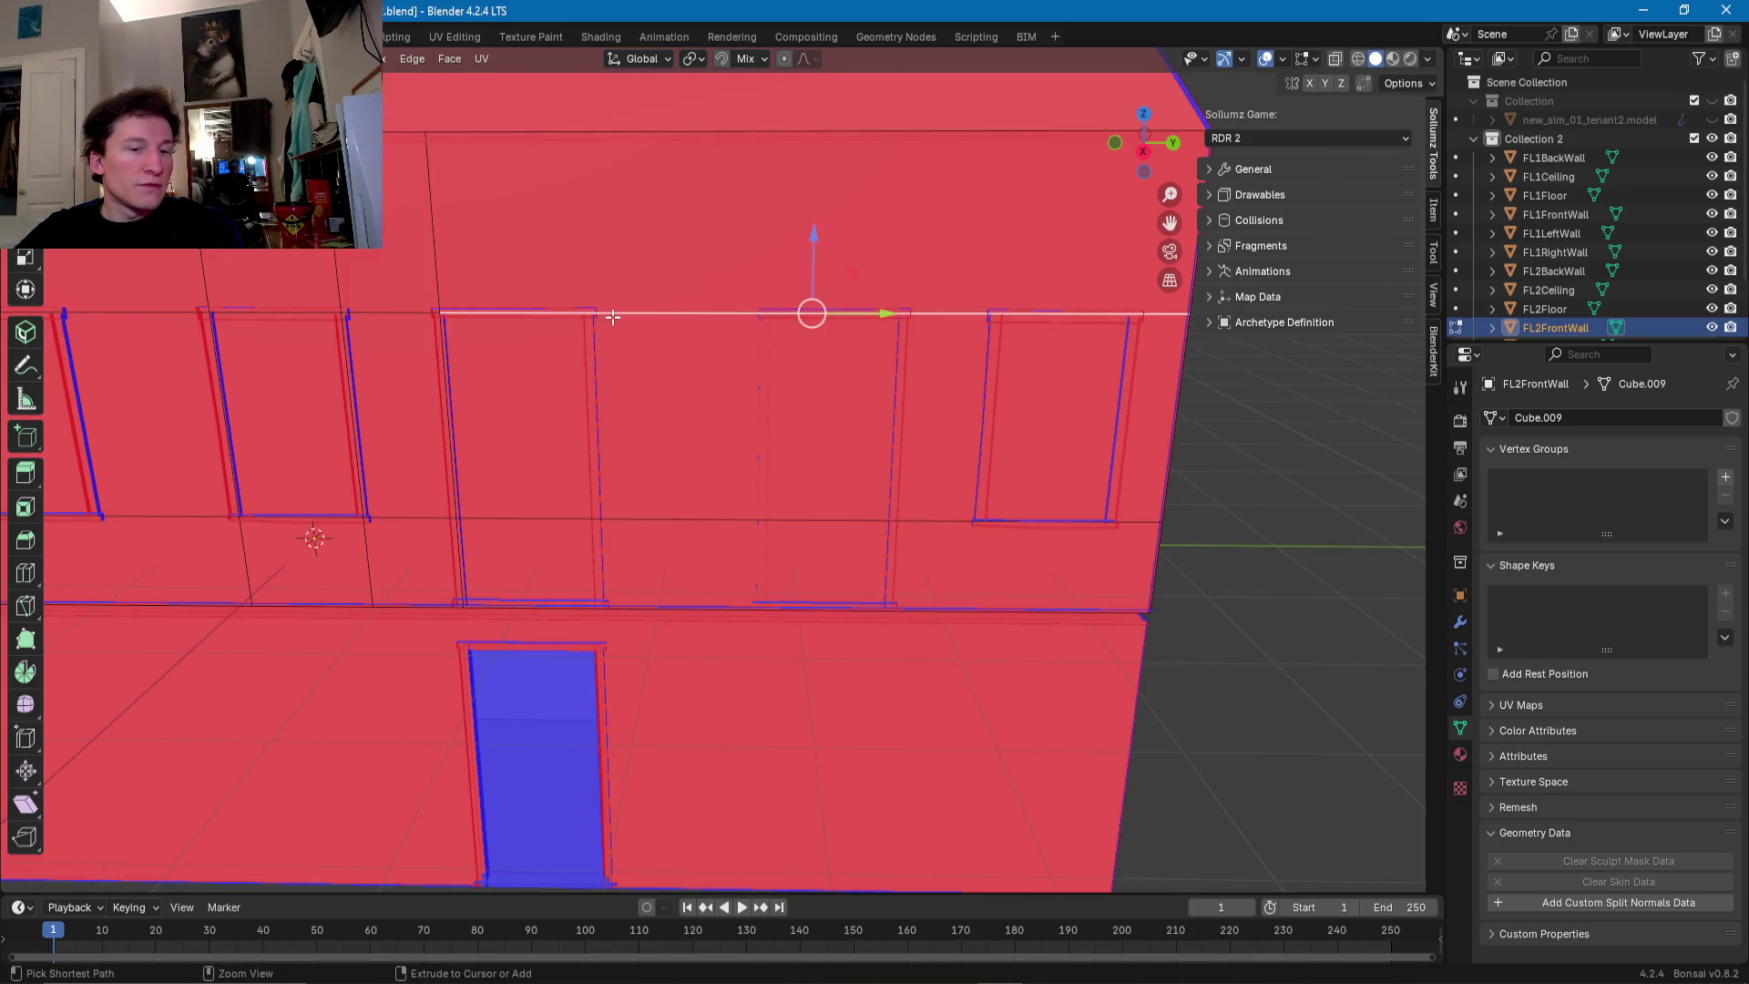
{"action": "key", "text": "ctrl+r"}
{"action": "left_click", "coordinate": [613, 316]}
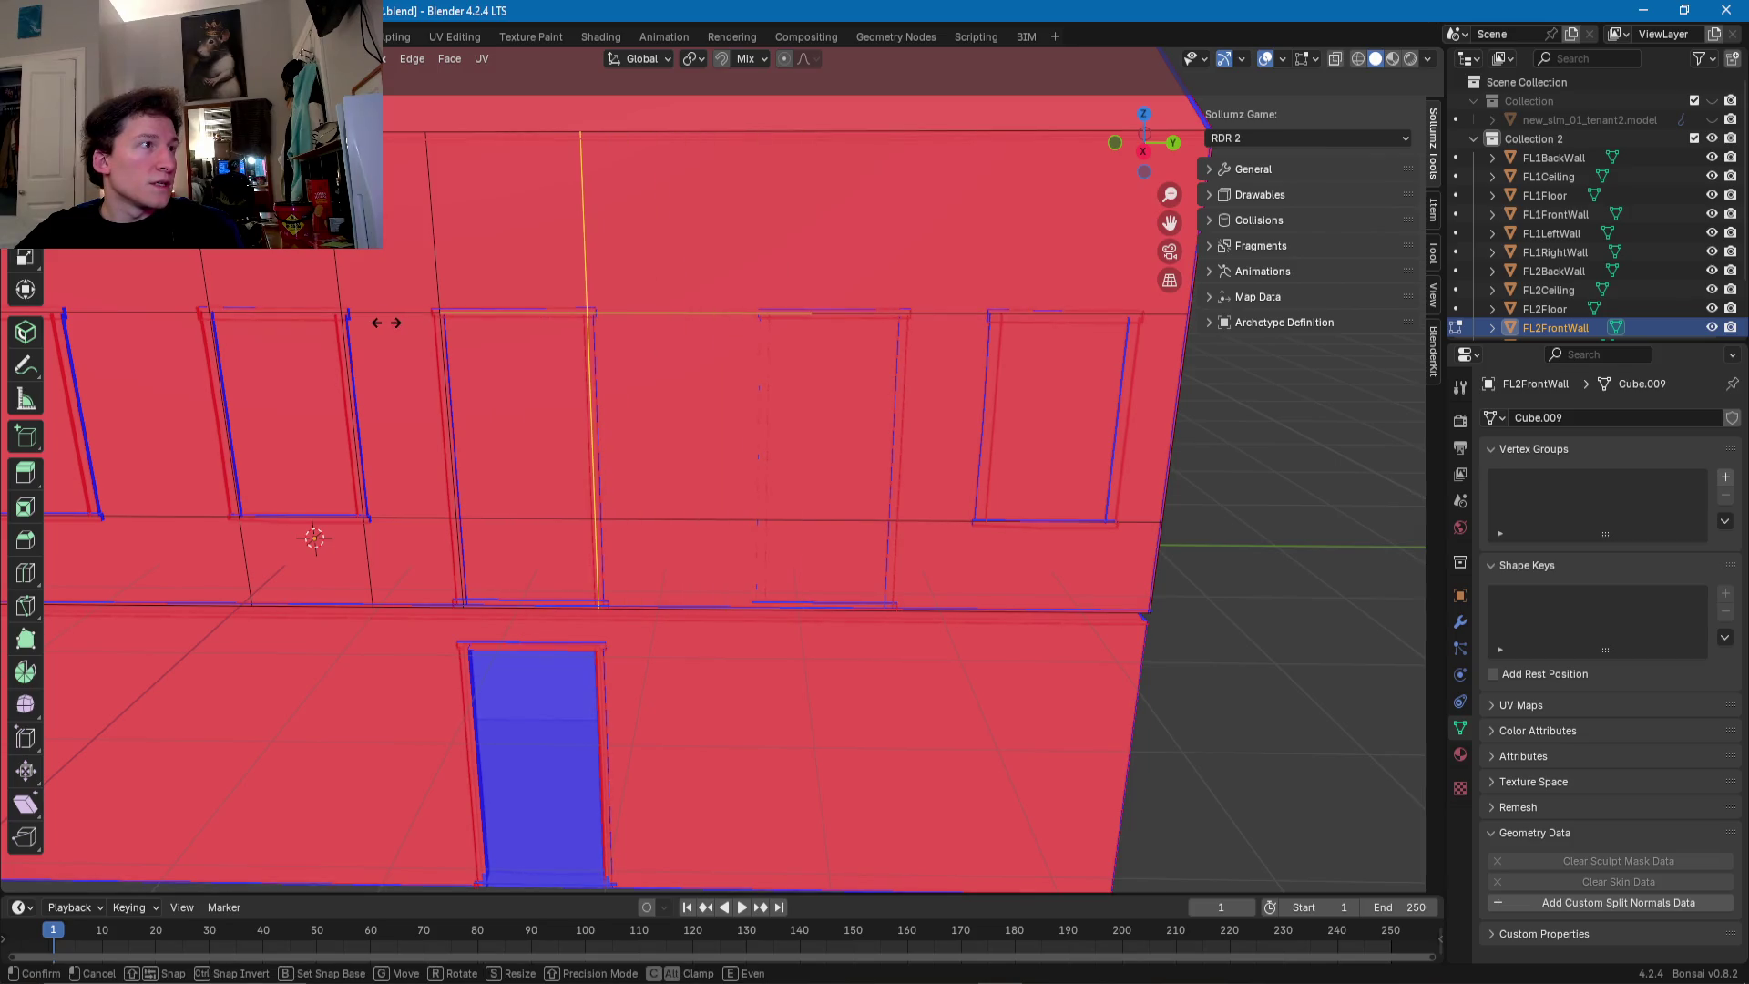
{"action": "left_click", "coordinate": [390, 322]}
- Add another vertical loop cut and slide it along the wall to the next window's side
{"action": "left_click", "coordinate": [716, 316]}
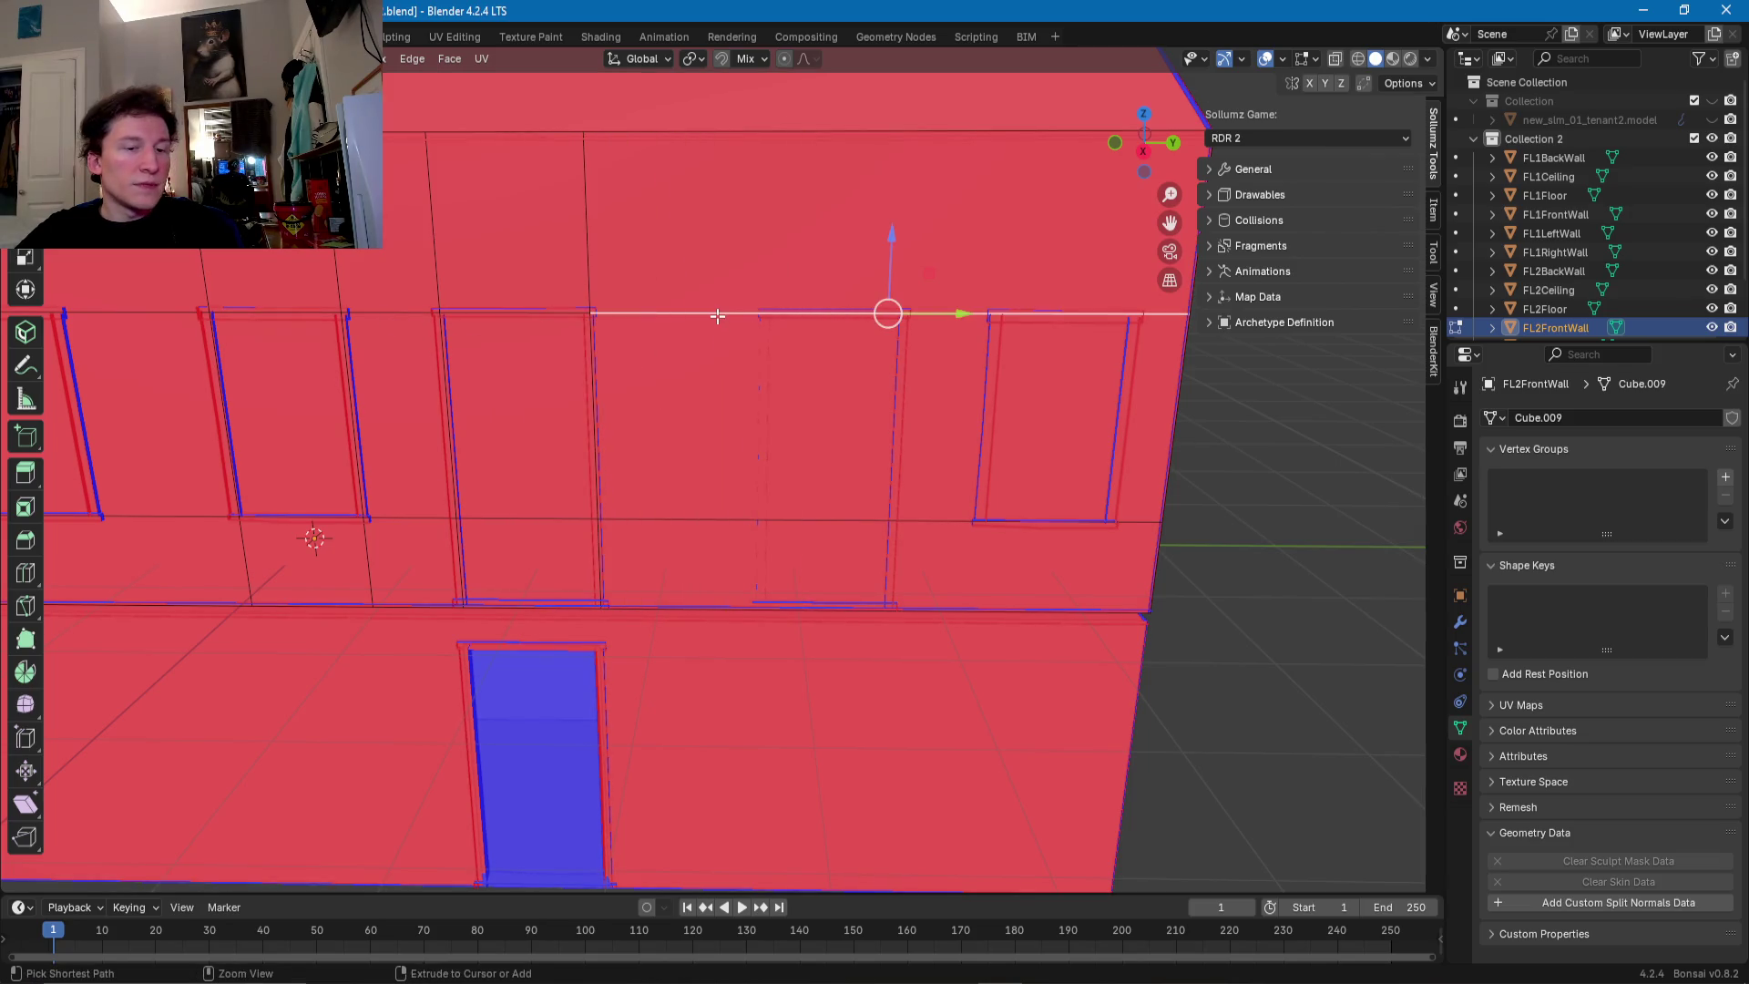
{"action": "key", "text": "ctrl+r"}
{"action": "left_click", "coordinate": [597, 315]}
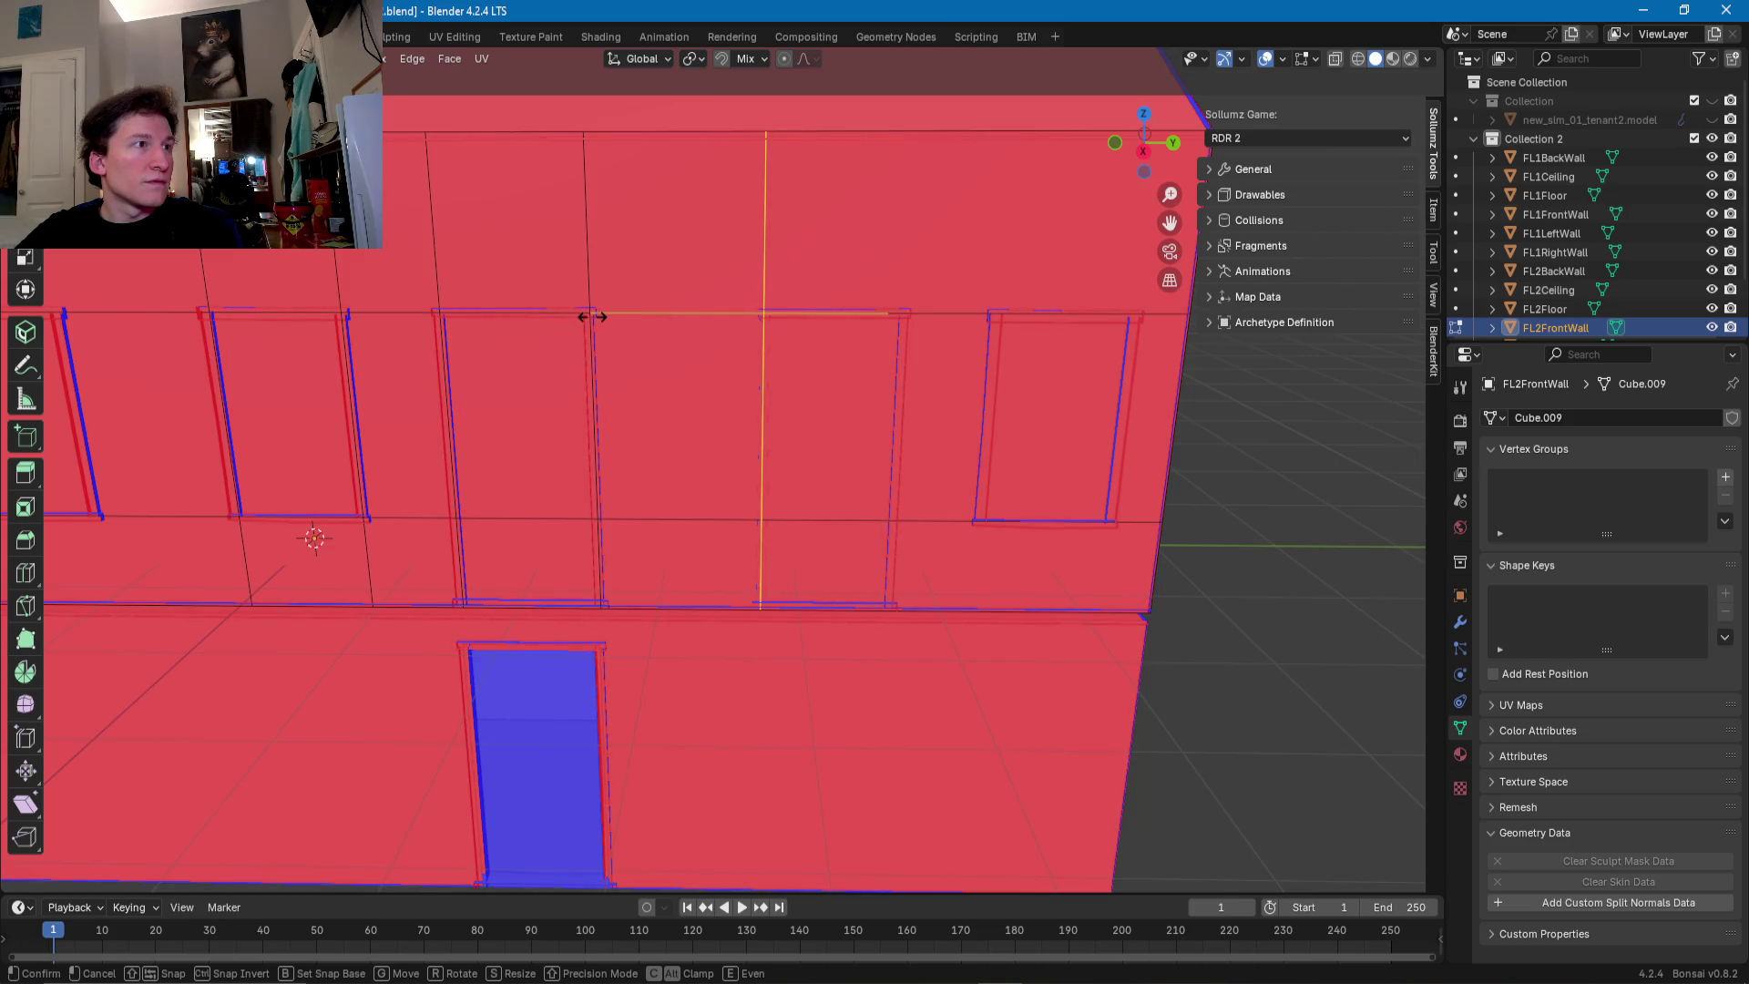
{"action": "left_click", "coordinate": [592, 316]}
{"action": "key", "text": "g"}
{"action": "key", "text": "g"}
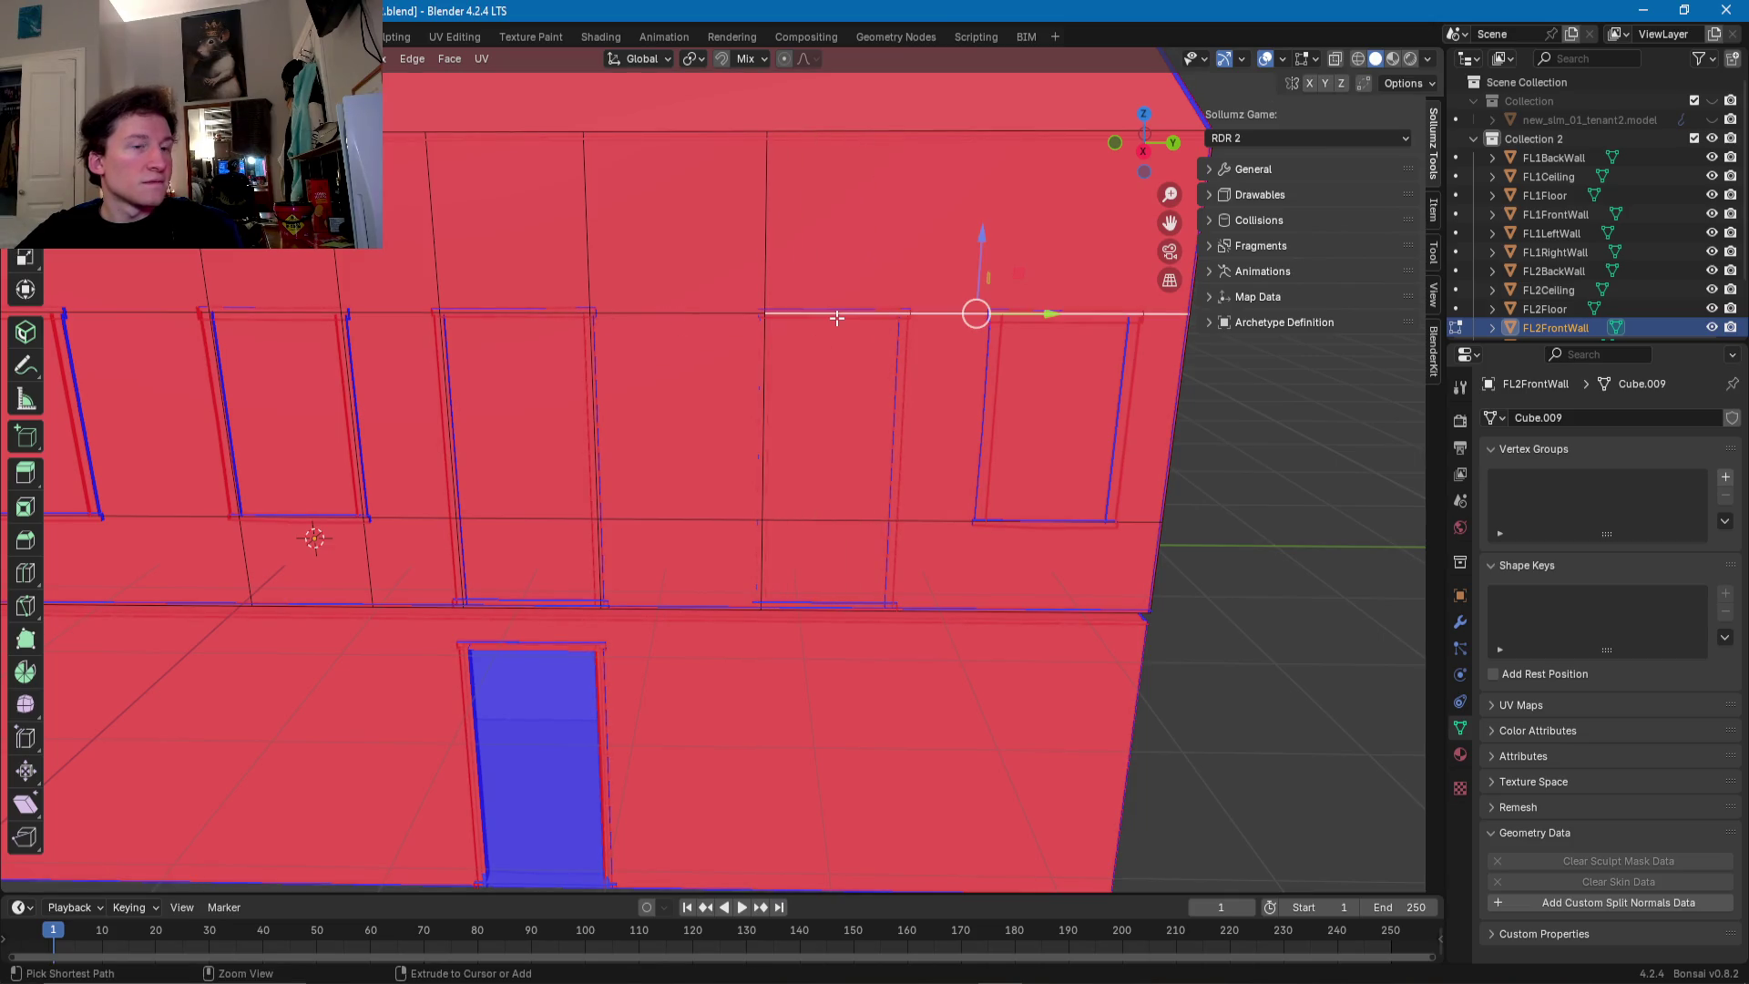
{"action": "left_click", "coordinate": [763, 317]}
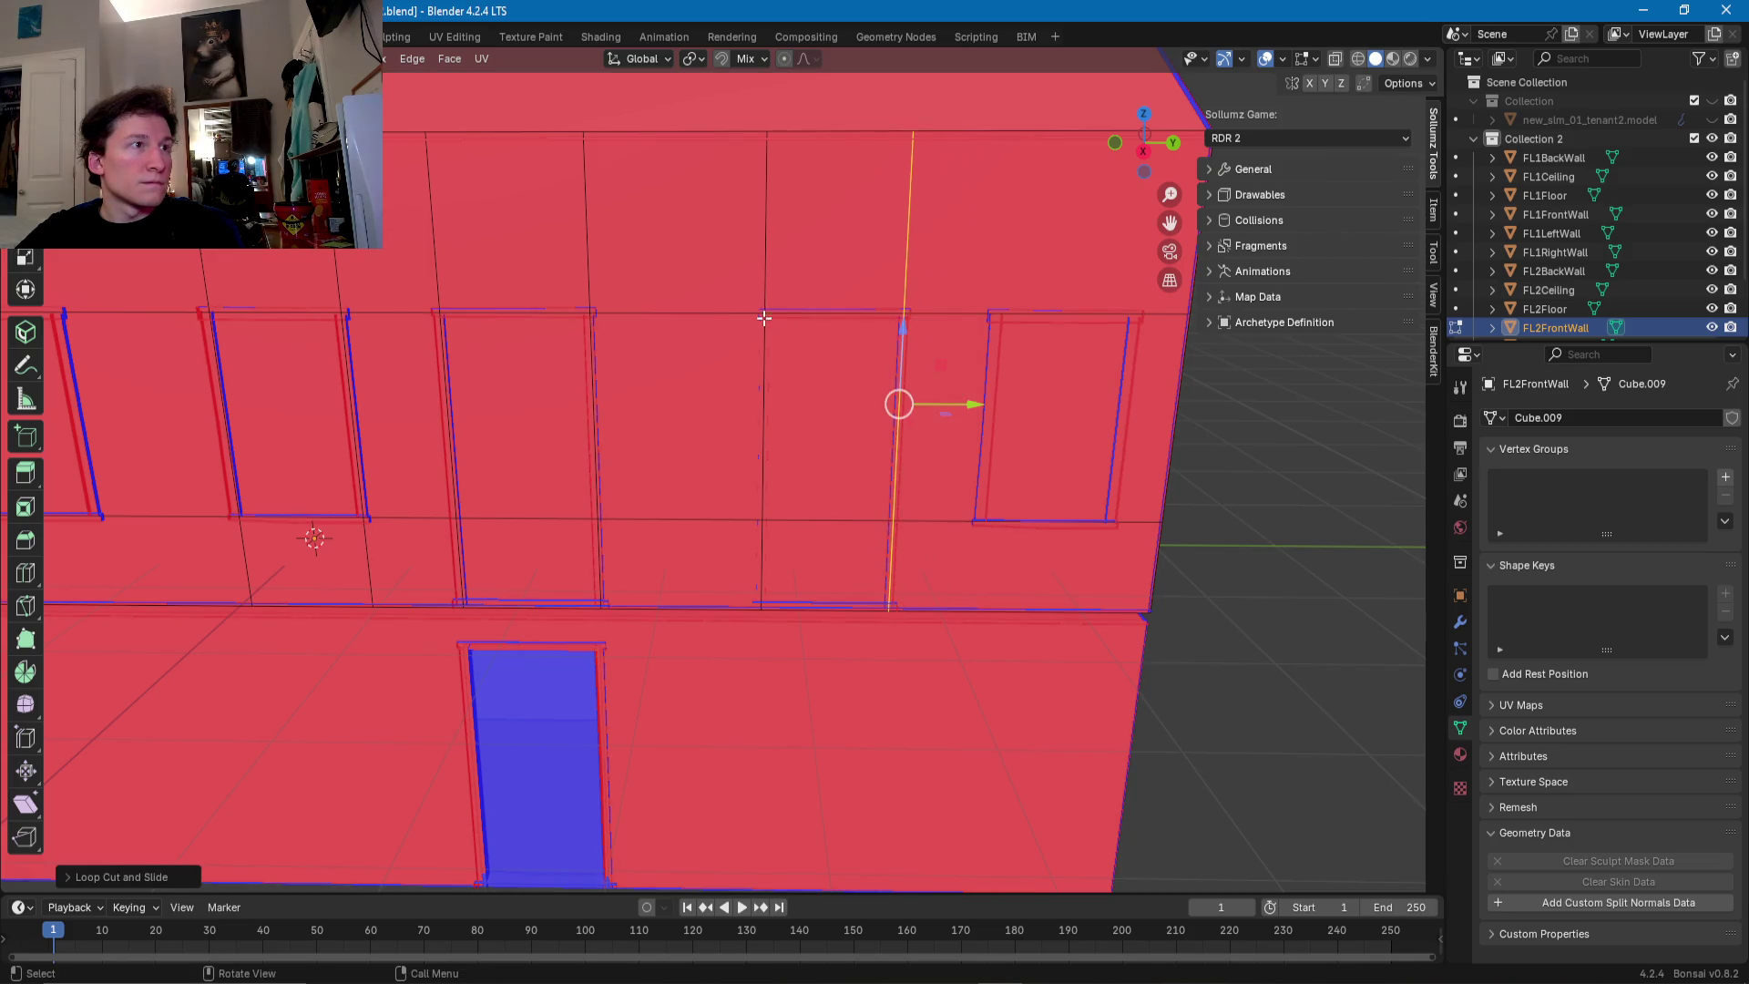
- Edge-slide the horizontal edge along the window tops to line up with a window side
{"action": "middle_click_drag", "start_coordinate": [790, 336], "coordinate": [684, 289]}
{"action": "left_click", "coordinate": [655, 292]}
{"action": "key", "text": "g"}
{"action": "key", "text": "g"}
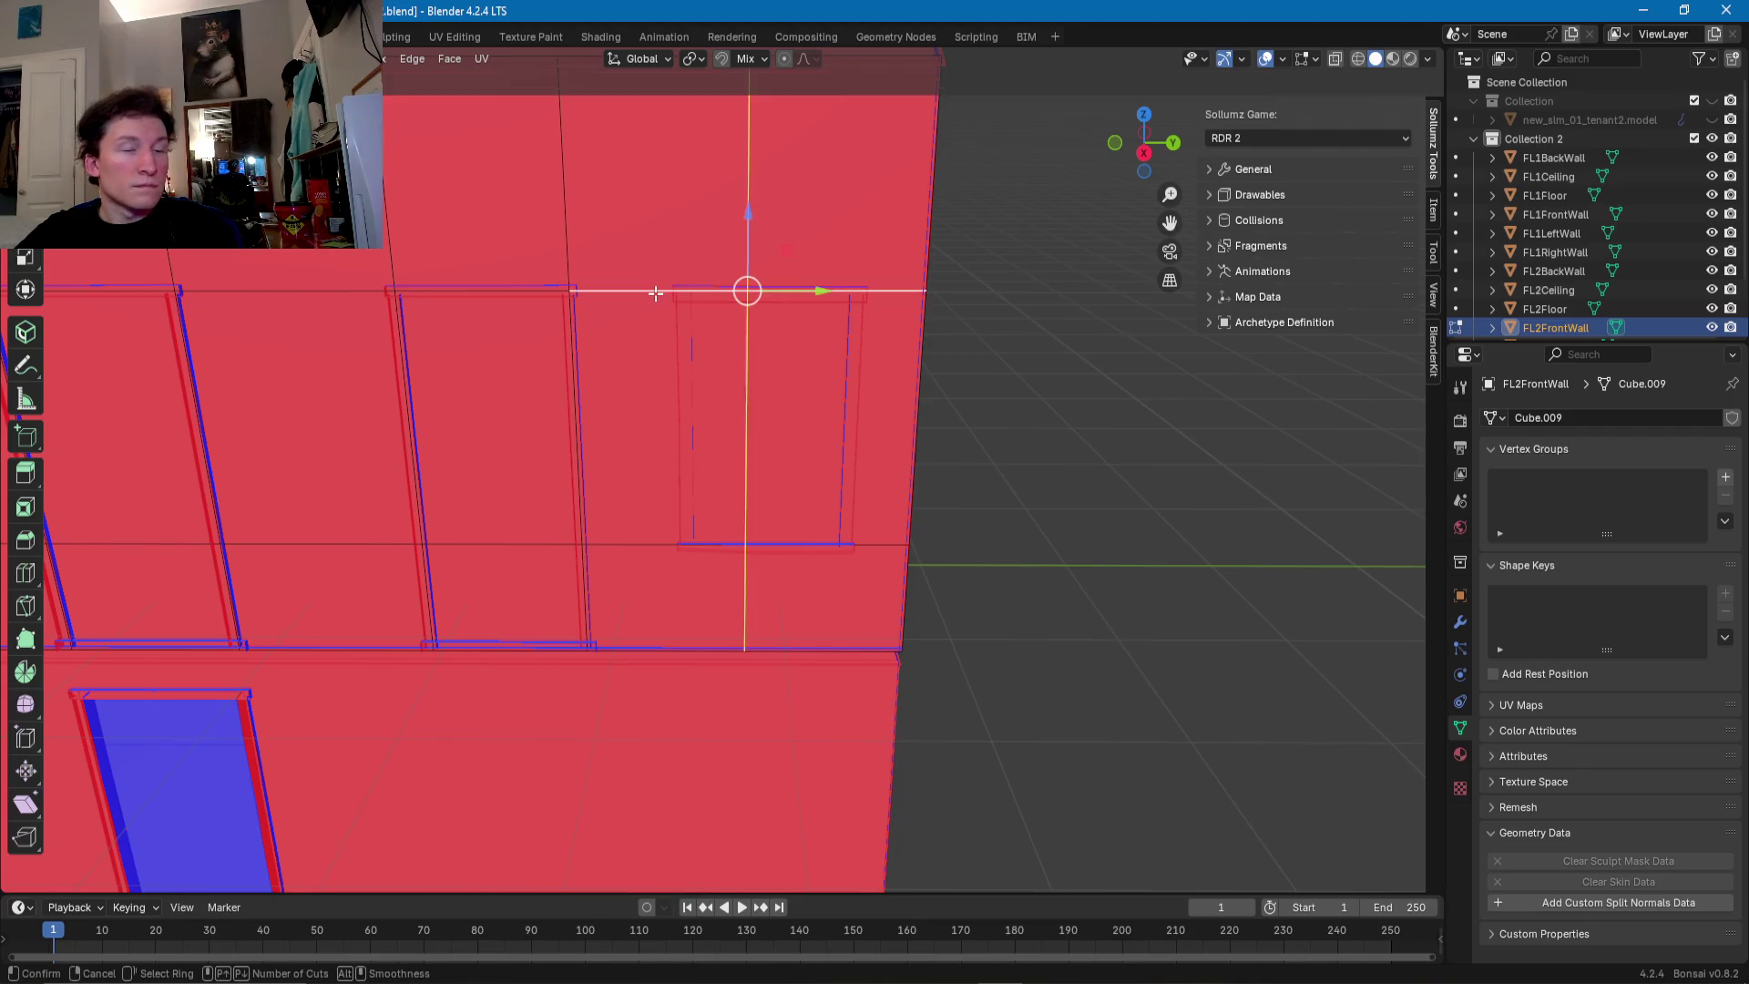
{"action": "left_click", "coordinate": [589, 296]}
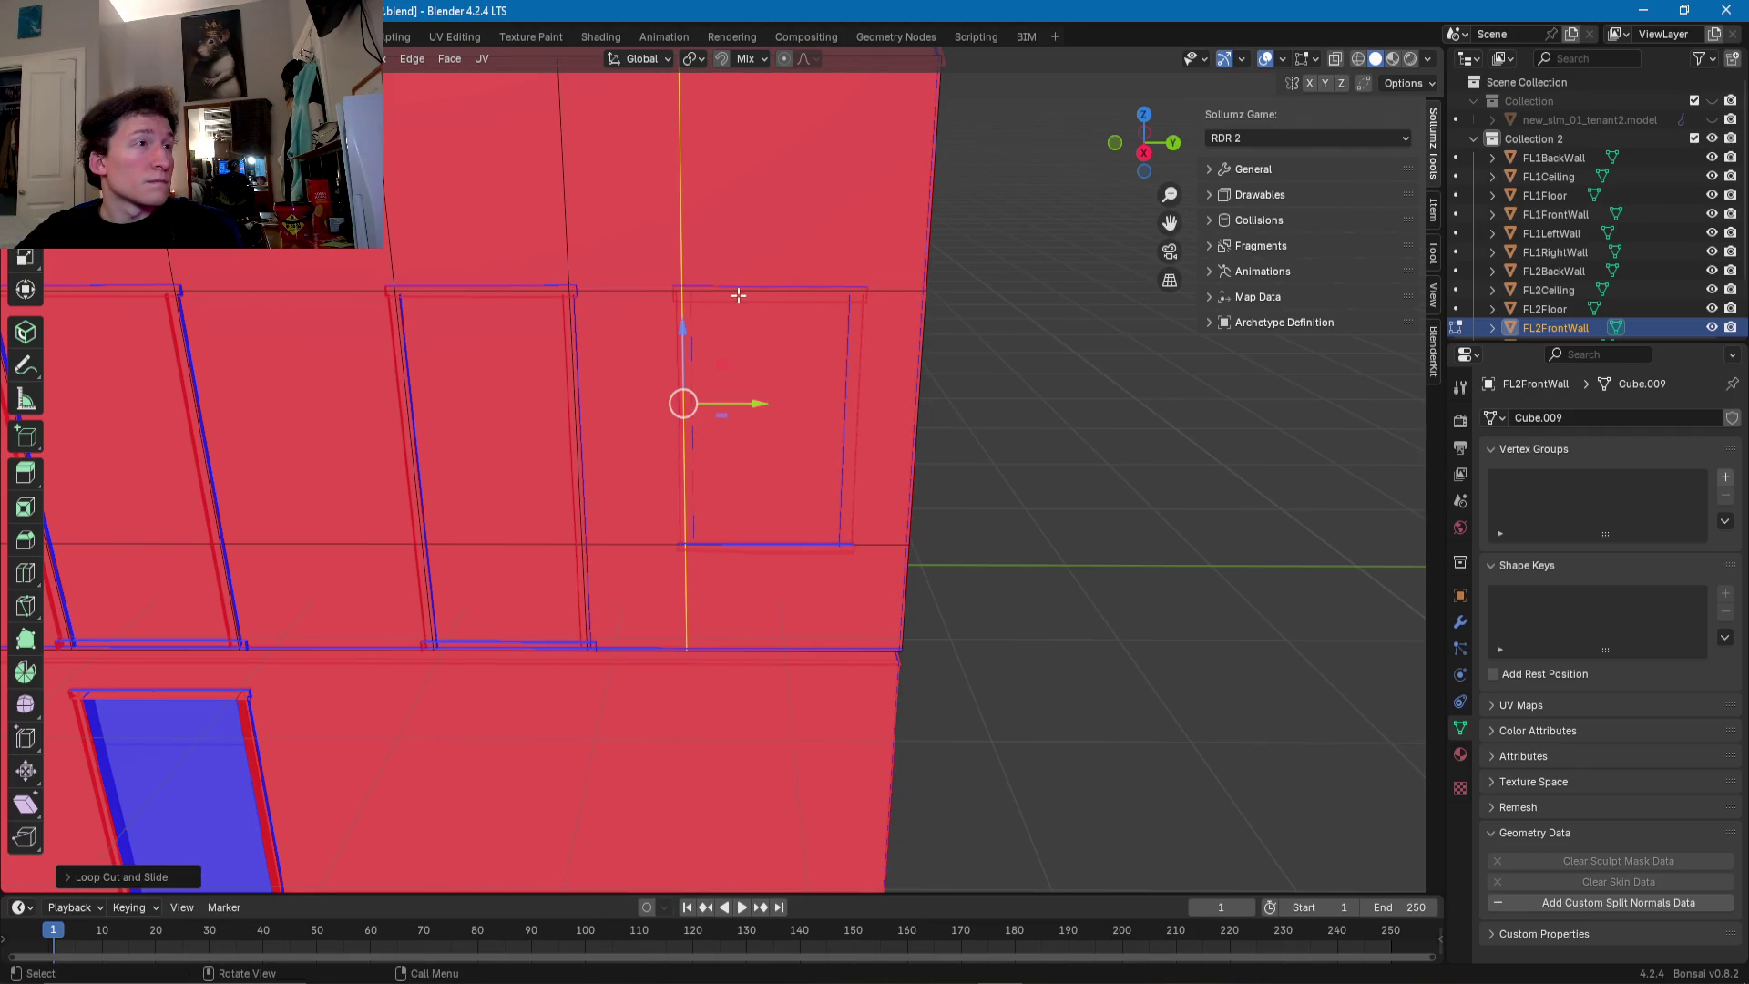
{"action": "left_click", "coordinate": [763, 292]}
{"action": "key", "text": "g"}
{"action": "key", "text": "g"}
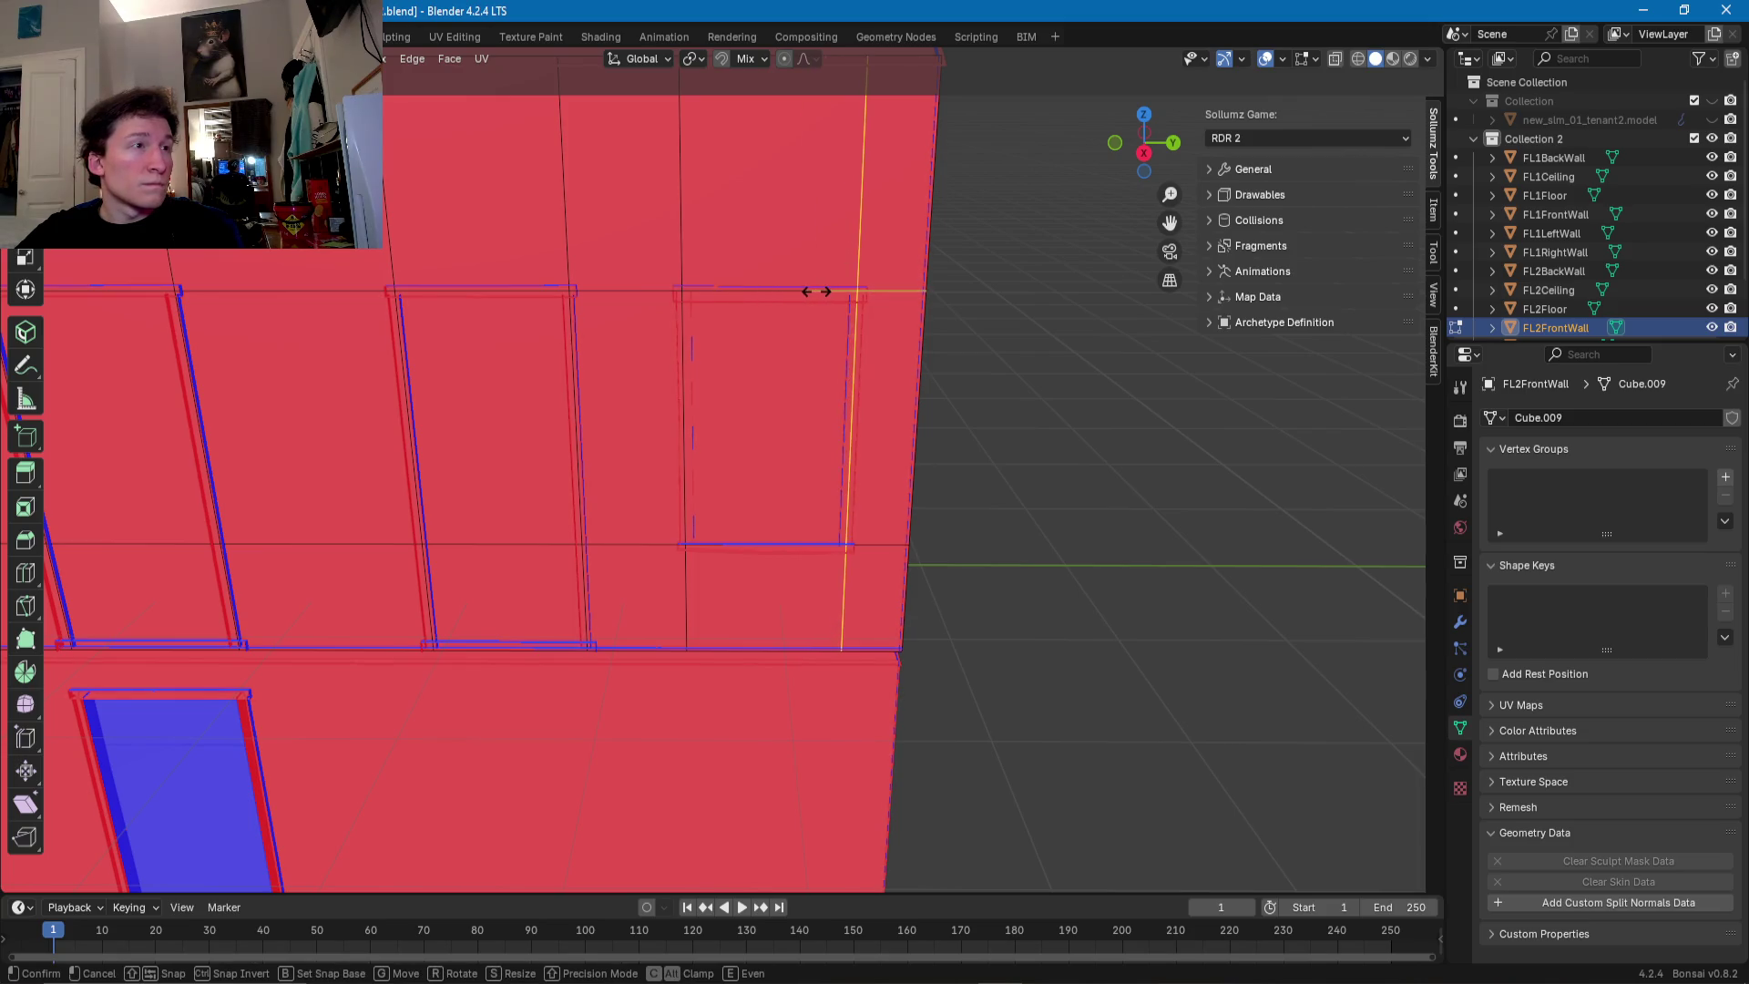
{"action": "right_click", "coordinate": [815, 291]}
- Slide the left part of the horizontal edge above the windows into position
{"action": "middle_click_drag", "start_coordinate": [815, 292], "coordinate": [1102, 416]}
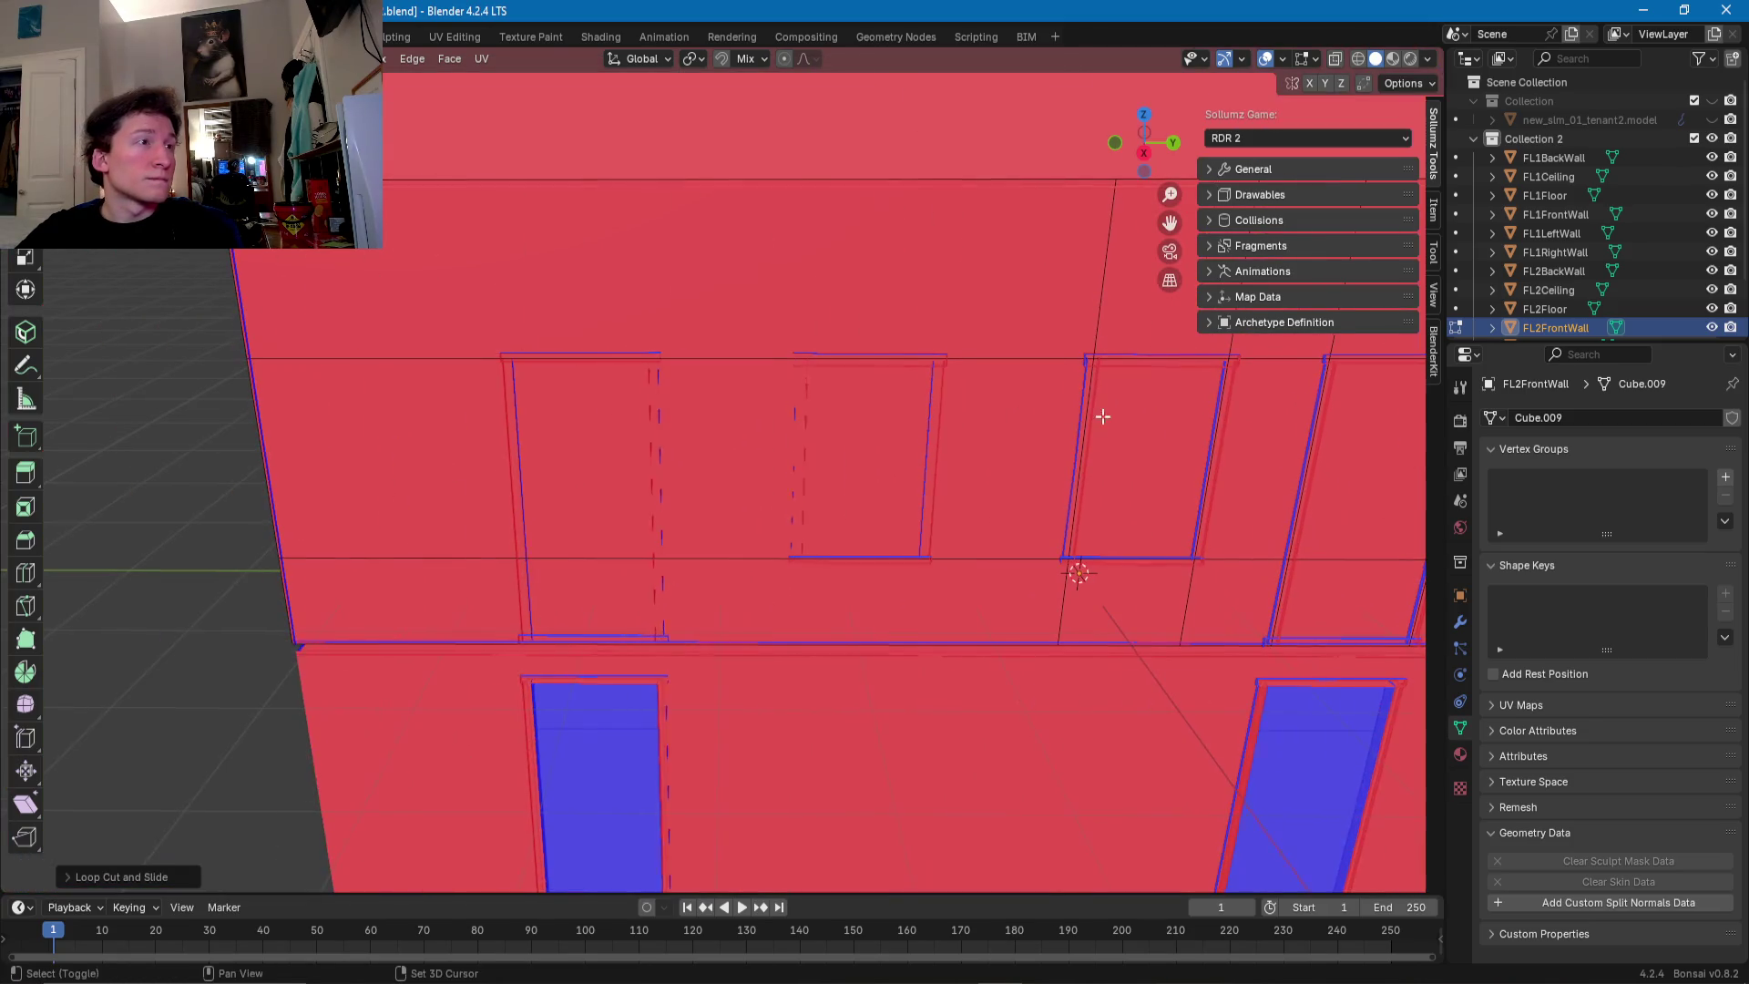
{"action": "left_click", "coordinate": [914, 361]}
{"action": "key", "text": "g"}
{"action": "key", "text": "g"}
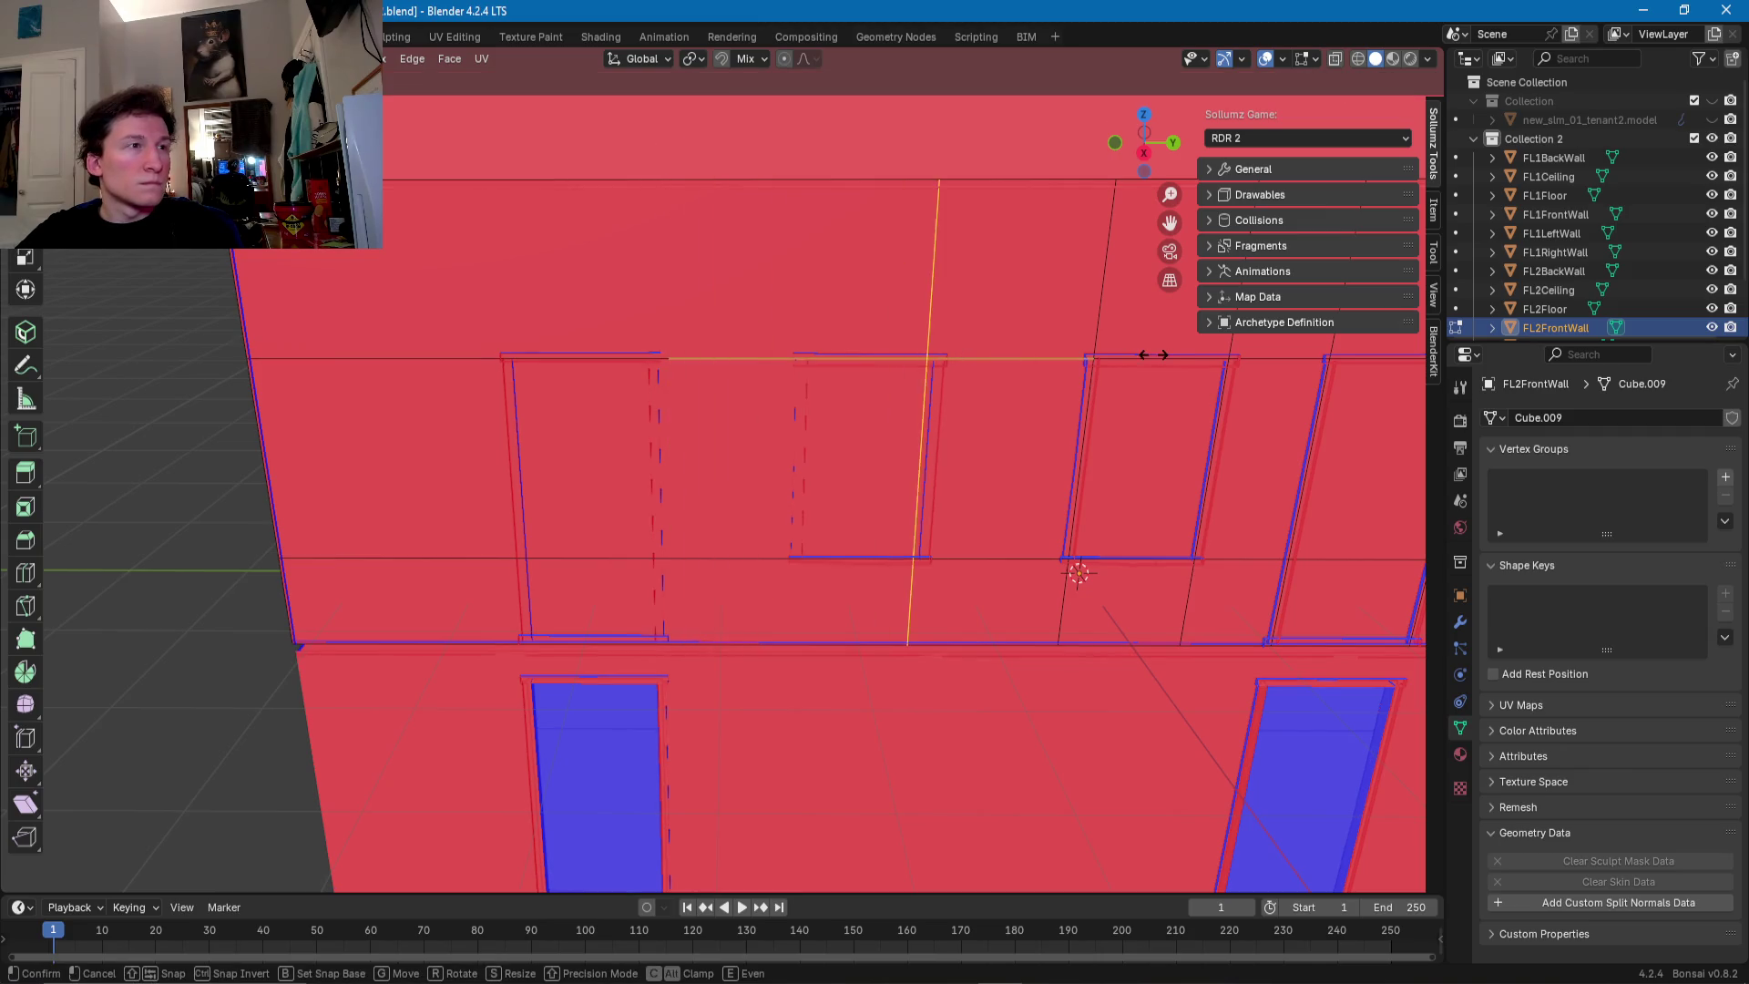
{"action": "right_click", "coordinate": [1166, 354]}
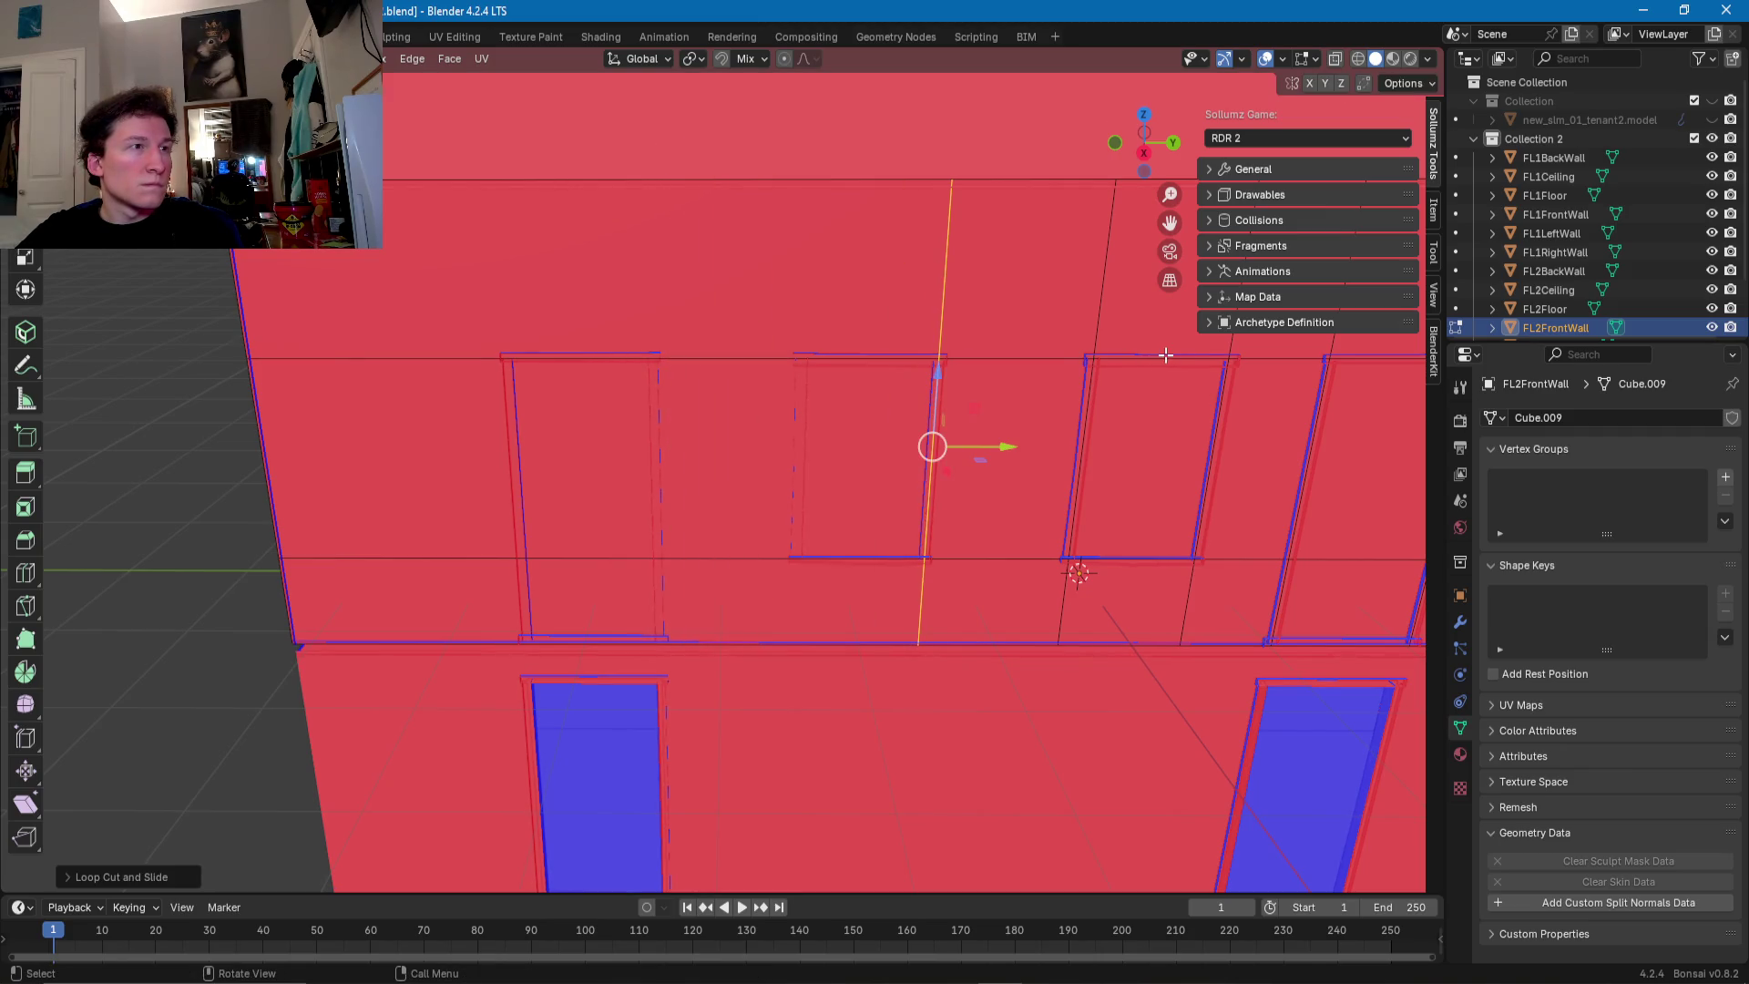
{"action": "left_click", "coordinate": [891, 355]}
{"action": "key", "text": "g"}
{"action": "key", "text": "g"}
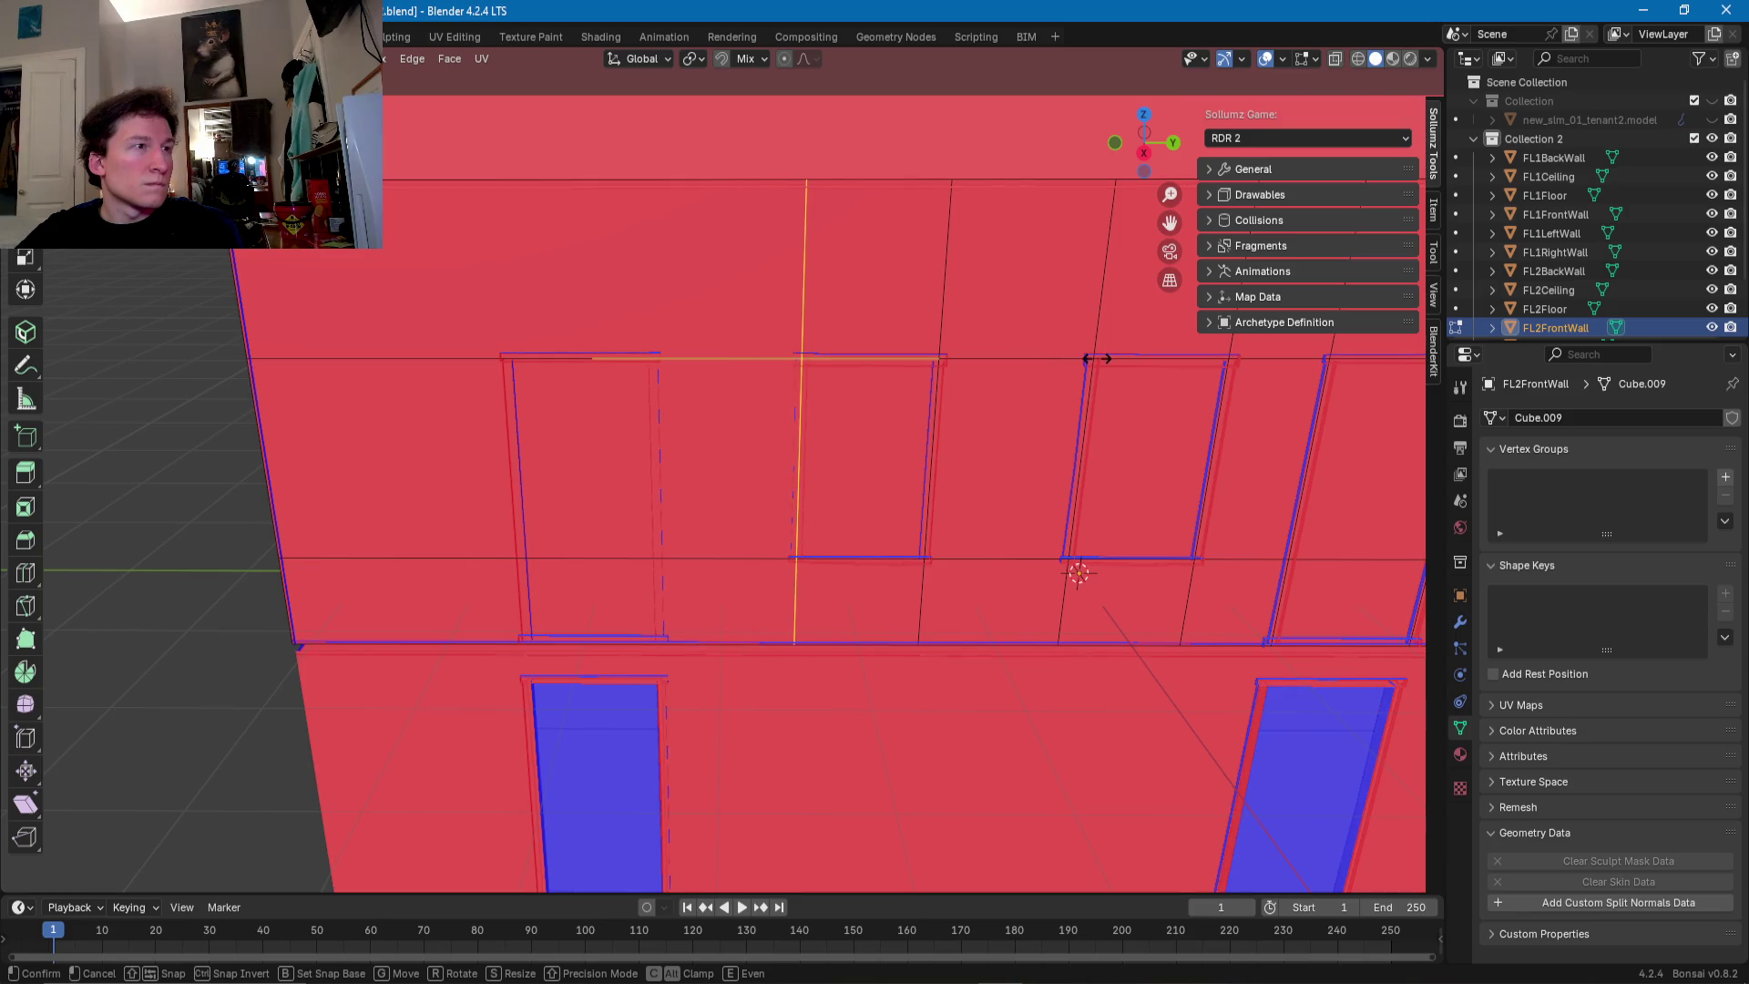
{"action": "right_click", "coordinate": [1096, 358]}
{"action": "left_click", "coordinate": [738, 353]}
{"action": "key", "text": "g"}
{"action": "key", "text": "g"}
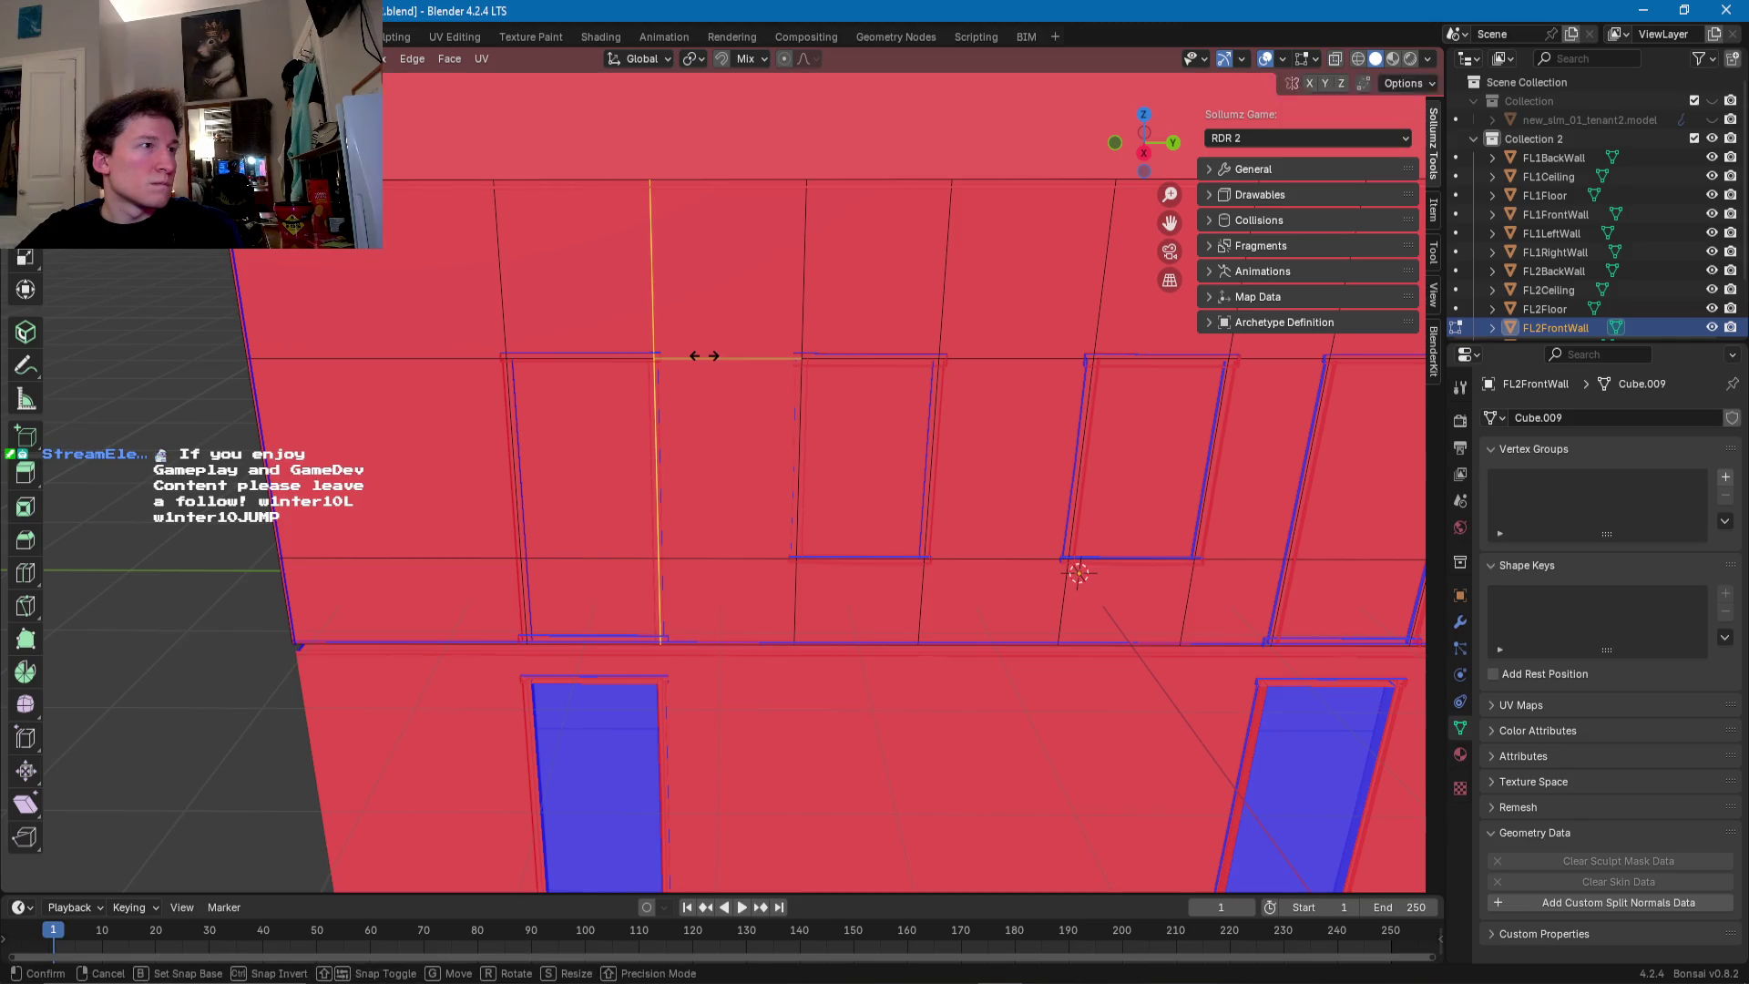
{"action": "left_click", "coordinate": [704, 355]}
- In face select mode, select the window panel faces across the wall
{"action": "middle_click_drag", "start_coordinate": [652, 390], "coordinate": [680, 358]}
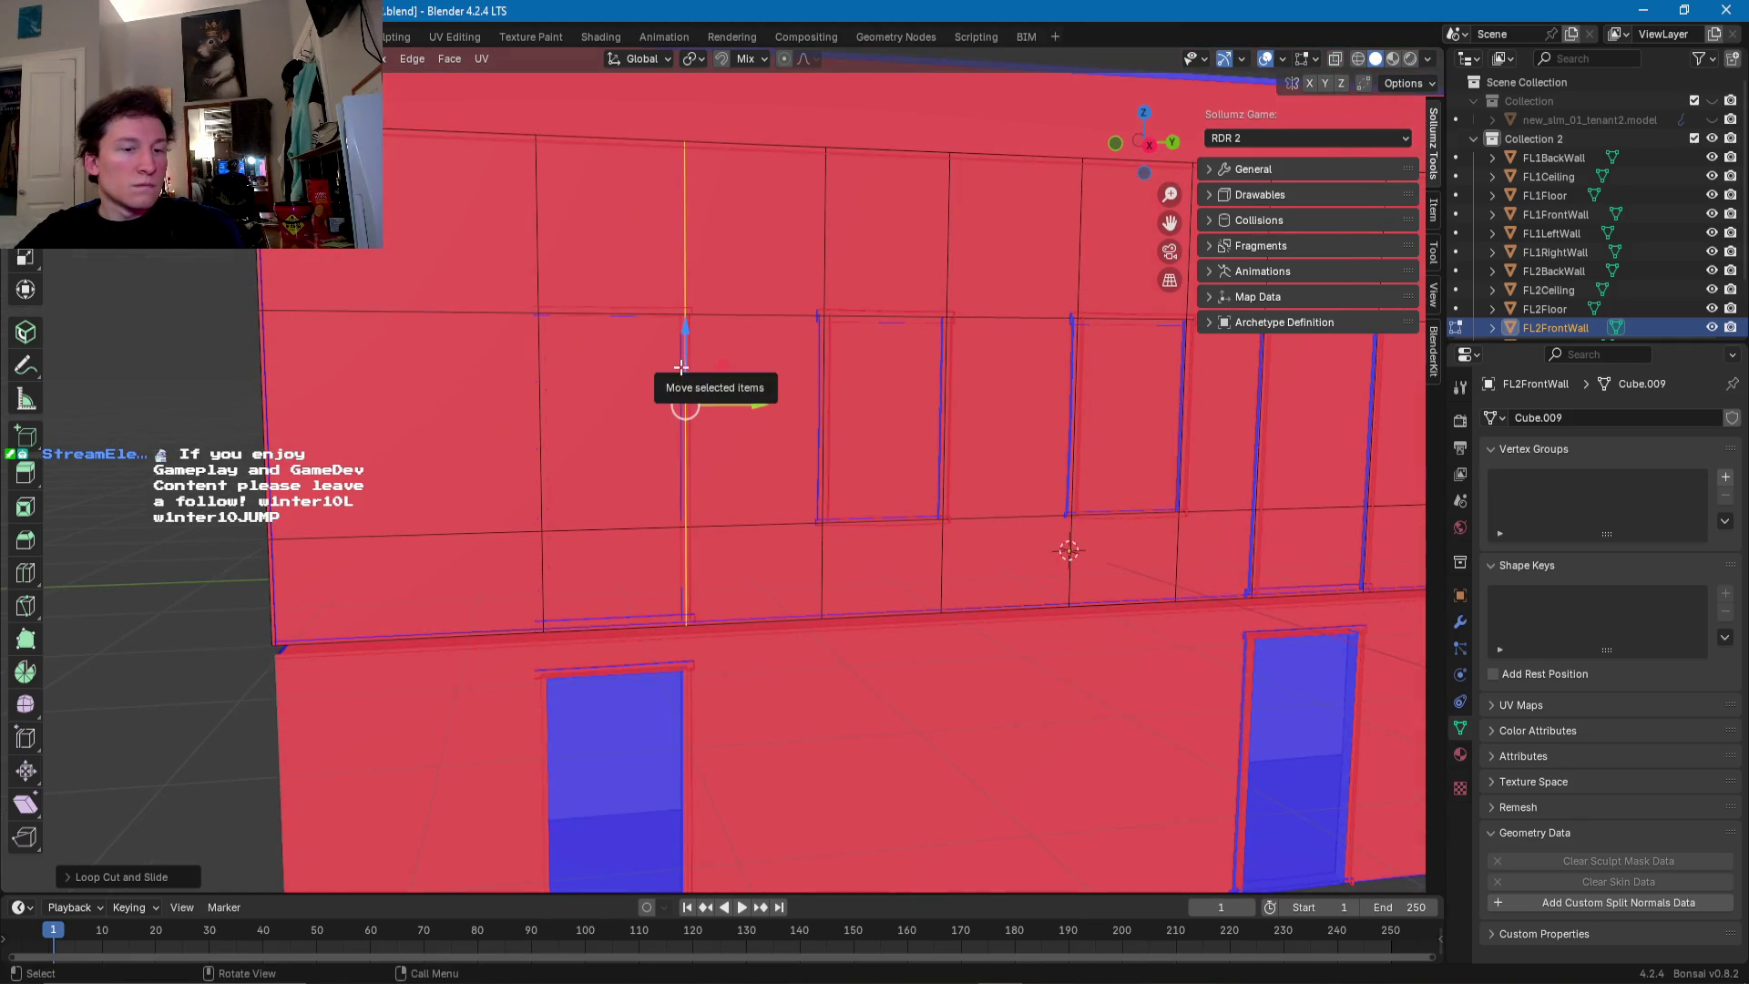
{"action": "key", "text": "3"}
{"action": "left_click", "coordinate": [629, 410]}
{"action": "left_click", "coordinate": [611, 574], "text": "shift"}
{"action": "left_click", "coordinate": [883, 419], "text": "shift"}
{"action": "mouse_move", "coordinate": [883, 419]}
{"action": "middle_mouse_down"}
{"action": "mouse_move", "coordinate": [691, 495]}
{"action": "mouse_move", "coordinate": [715, 488]}
{"action": "middle_mouse_up"}
{"action": "left_click", "coordinate": [715, 488], "text": "shift"}
{"action": "left_click", "coordinate": [891, 489], "text": "shift"}
{"action": "left_click", "coordinate": [894, 574], "text": "shift"}
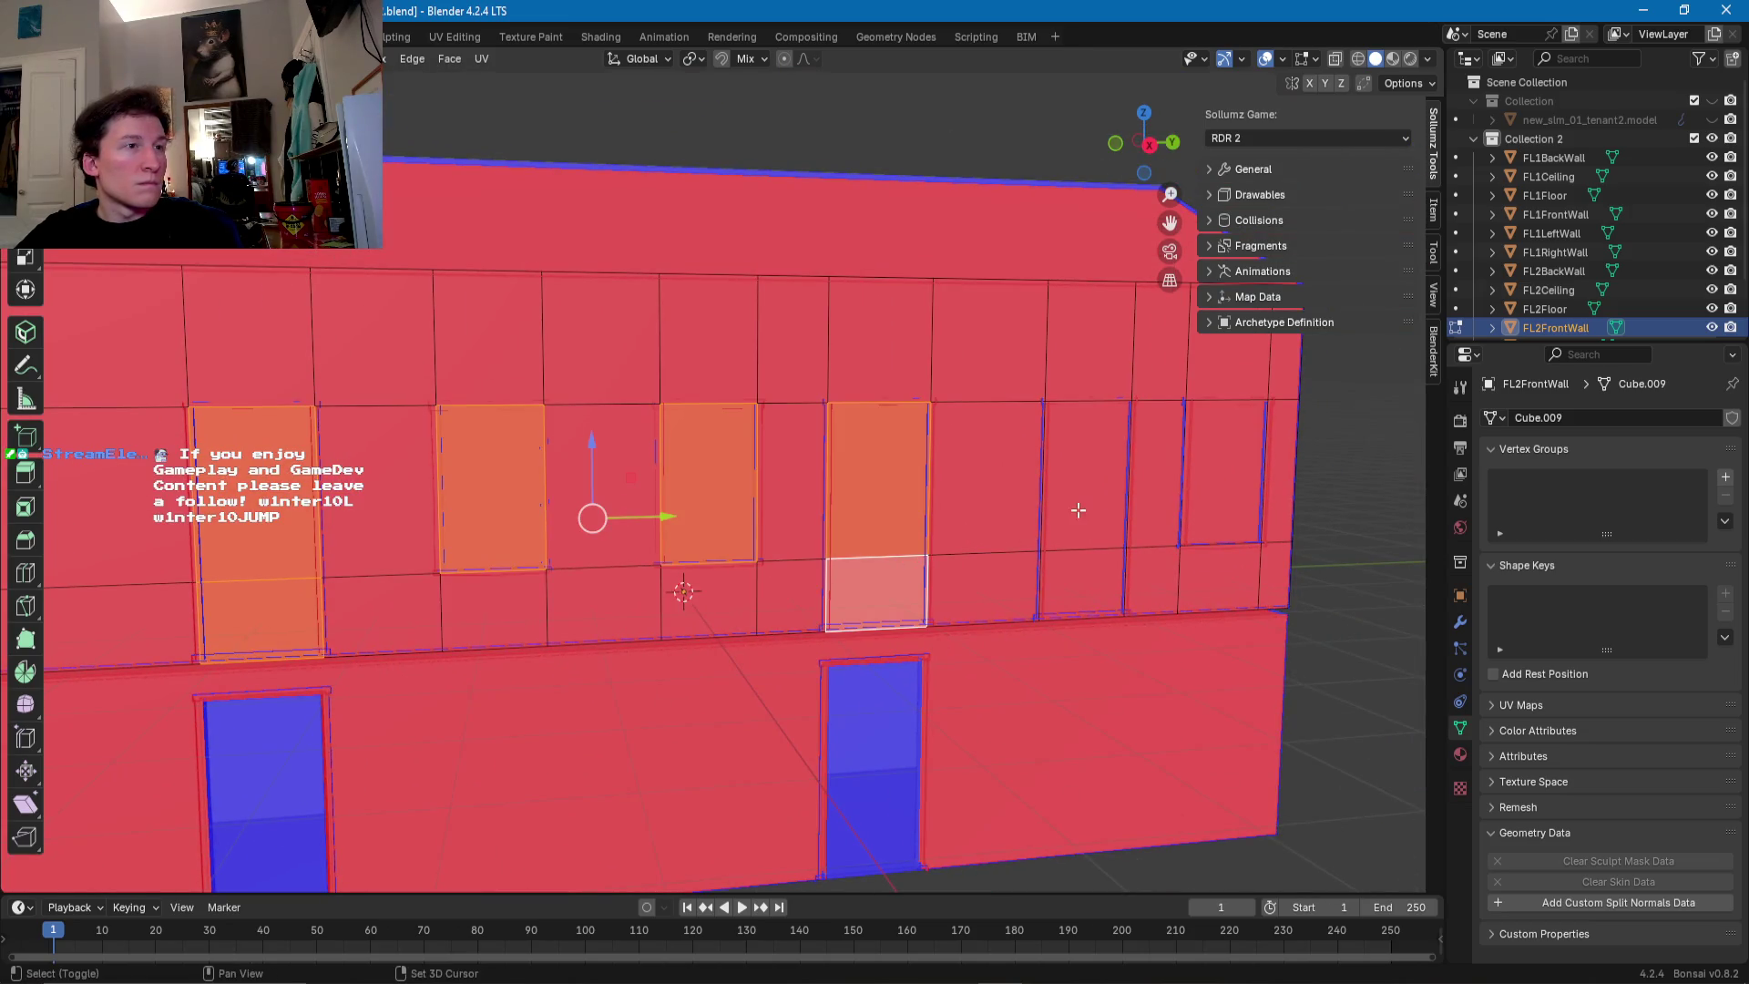
- Add the last window faces to the selection and delete them as faces
{"action": "left_click", "coordinate": [1079, 510], "text": "shift"}
{"action": "left_click", "coordinate": [1084, 583], "text": "shift"}
{"action": "left_click", "coordinate": [1216, 507], "text": "shift"}
{"action": "key", "text": "x"}
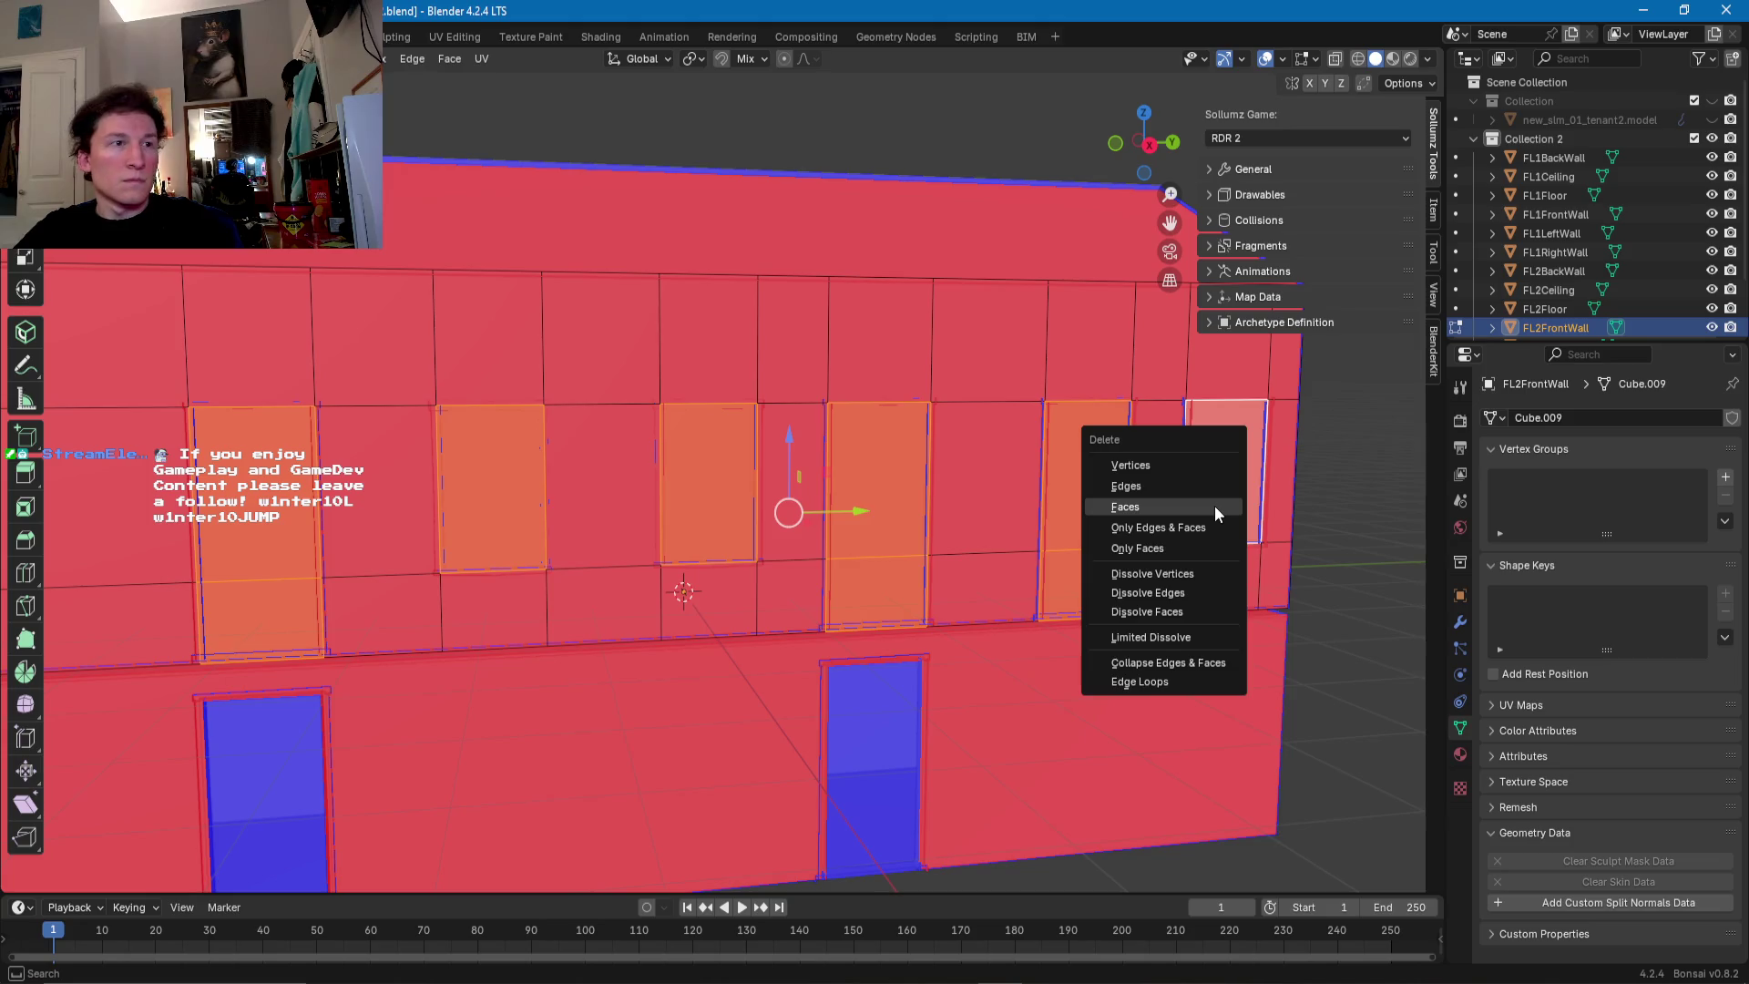
{"action": "left_click", "coordinate": [1216, 508]}
- Orbit and zoom around to the building's front to check the window holes
{"action": "scroll", "coordinate": [1215, 506], "scroll_direction": "down", "scroll_amount": 5}
{"action": "mouse_move", "coordinate": [1215, 506]}
{"action": "middle_mouse_down"}
{"action": "mouse_move", "coordinate": [548, 564]}
{"action": "mouse_move", "coordinate": [686, 599]}
{"action": "mouse_move", "coordinate": [682, 565]}
{"action": "middle_mouse_up"}
{"action": "scroll", "coordinate": [687, 599], "scroll_direction": "up", "scroll_amount": 3}
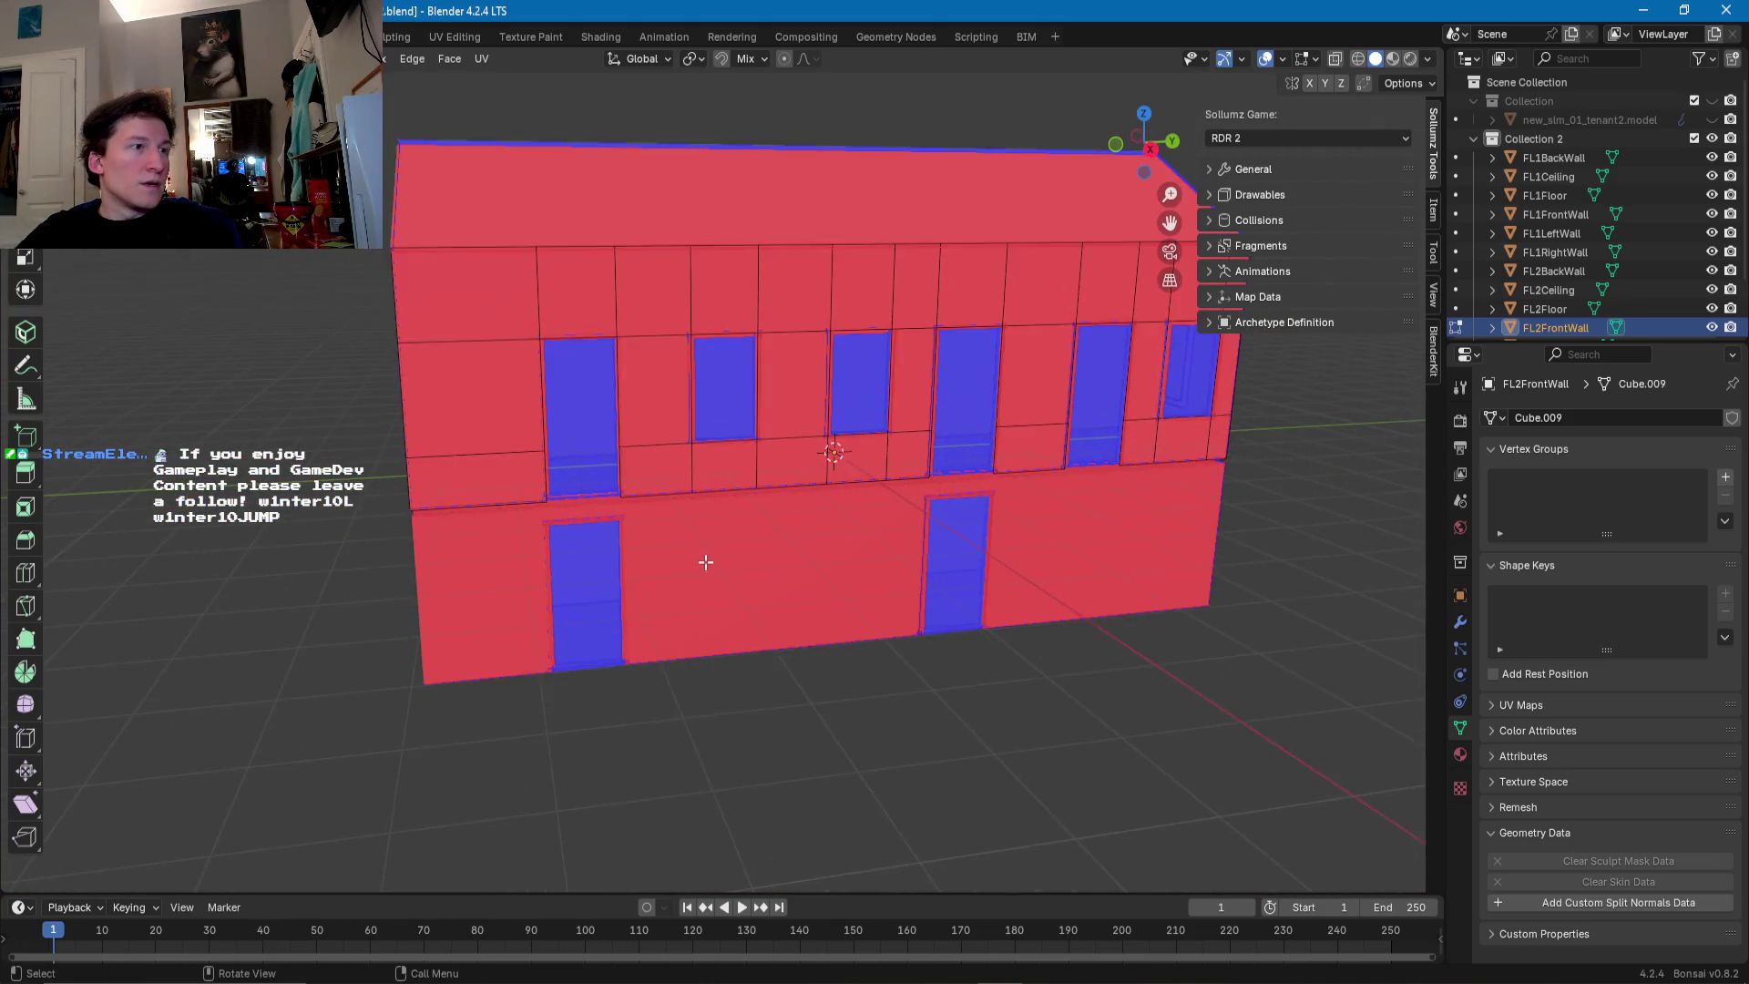
{"action": "scroll", "coordinate": [681, 565], "scroll_direction": "up", "scroll_amount": 2}
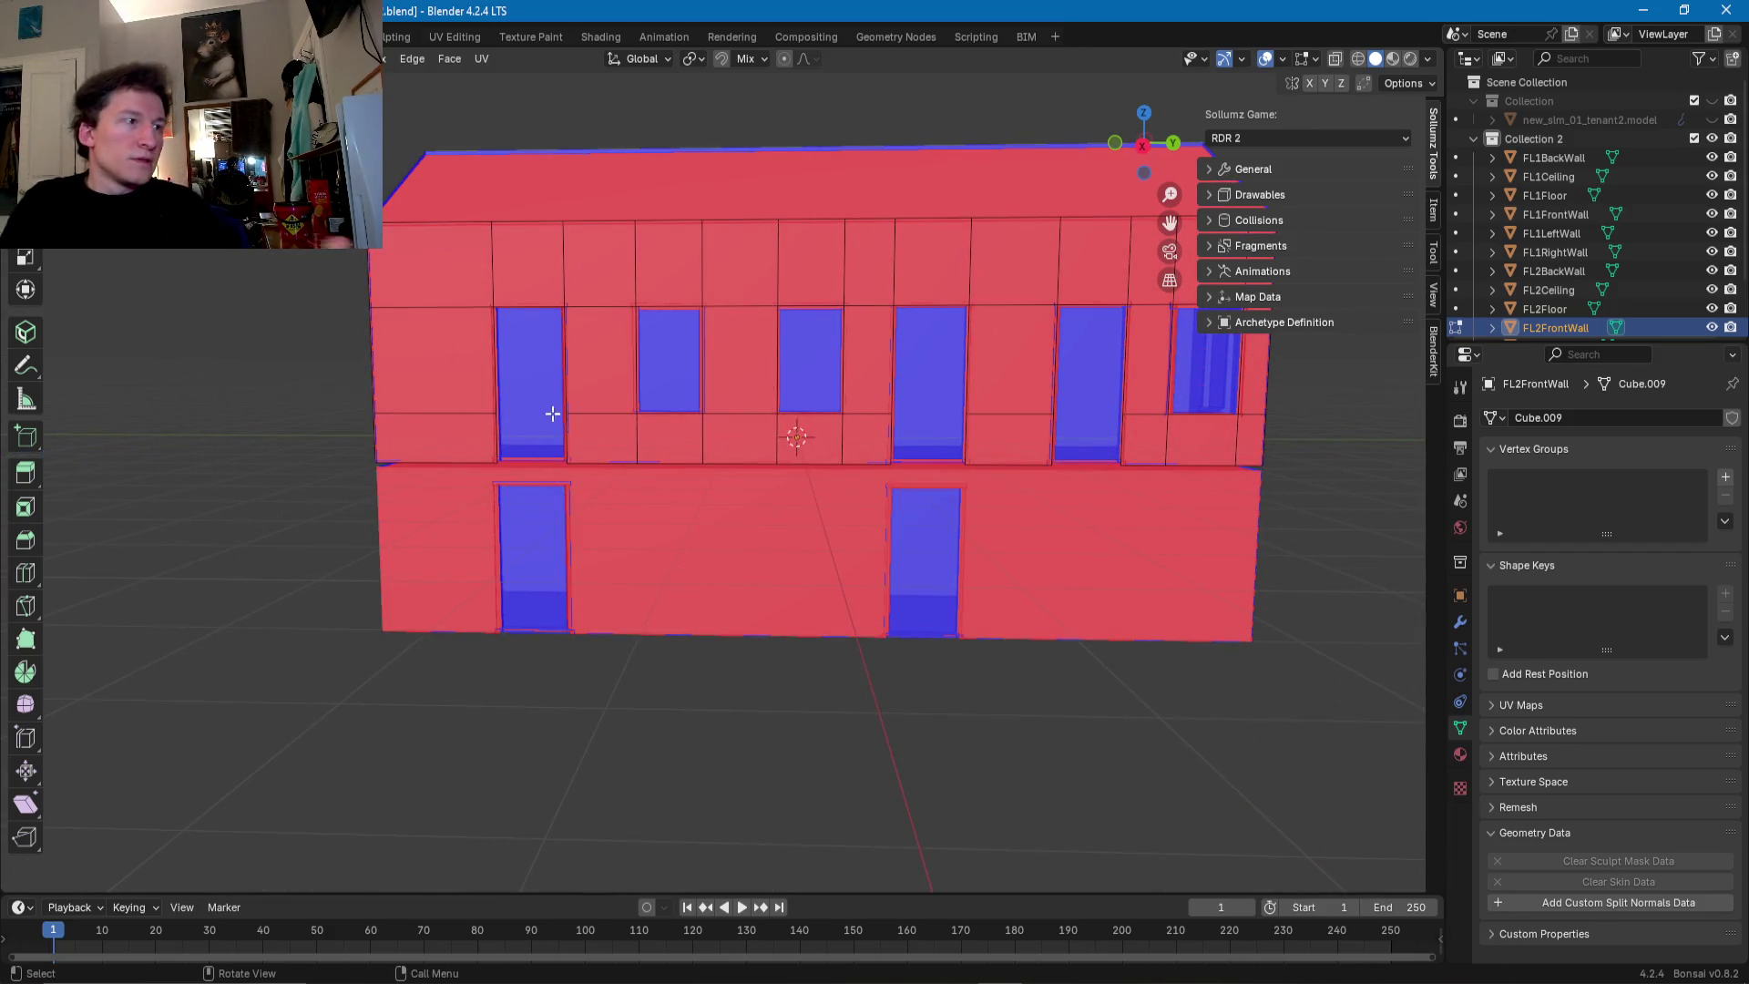
{"action": "mouse_move", "coordinate": [622, 508]}
{"action": "middle_mouse_down"}
{"action": "mouse_move", "coordinate": [574, 578]}
{"action": "mouse_move", "coordinate": [636, 576]}
{"action": "mouse_move", "coordinate": [570, 583]}
{"action": "mouse_move", "coordinate": [453, 538]}
{"action": "mouse_move", "coordinate": [477, 508]}
{"action": "mouse_move", "coordinate": [652, 613]}
{"action": "mouse_move", "coordinate": [624, 625]}
{"action": "middle_mouse_up"}
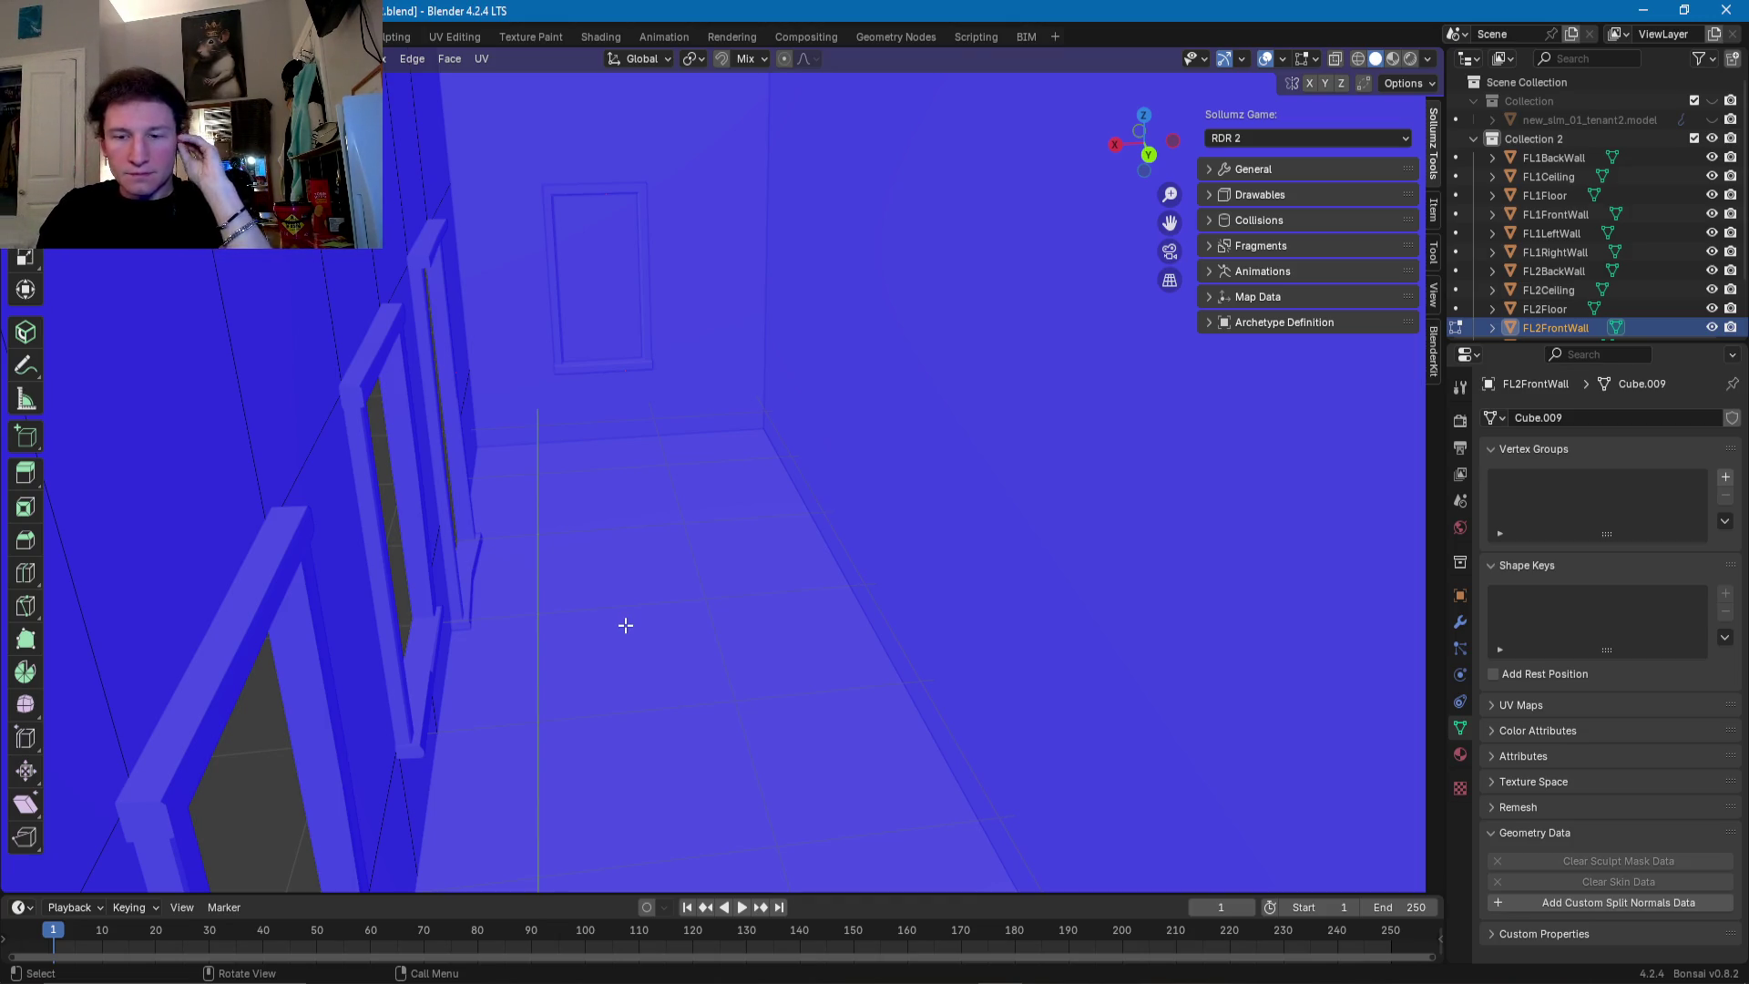
- Zoom and orbit the view inside the room to inspect the openings
{"action": "scroll", "coordinate": [645, 559], "scroll_direction": "up", "scroll_amount": 5}
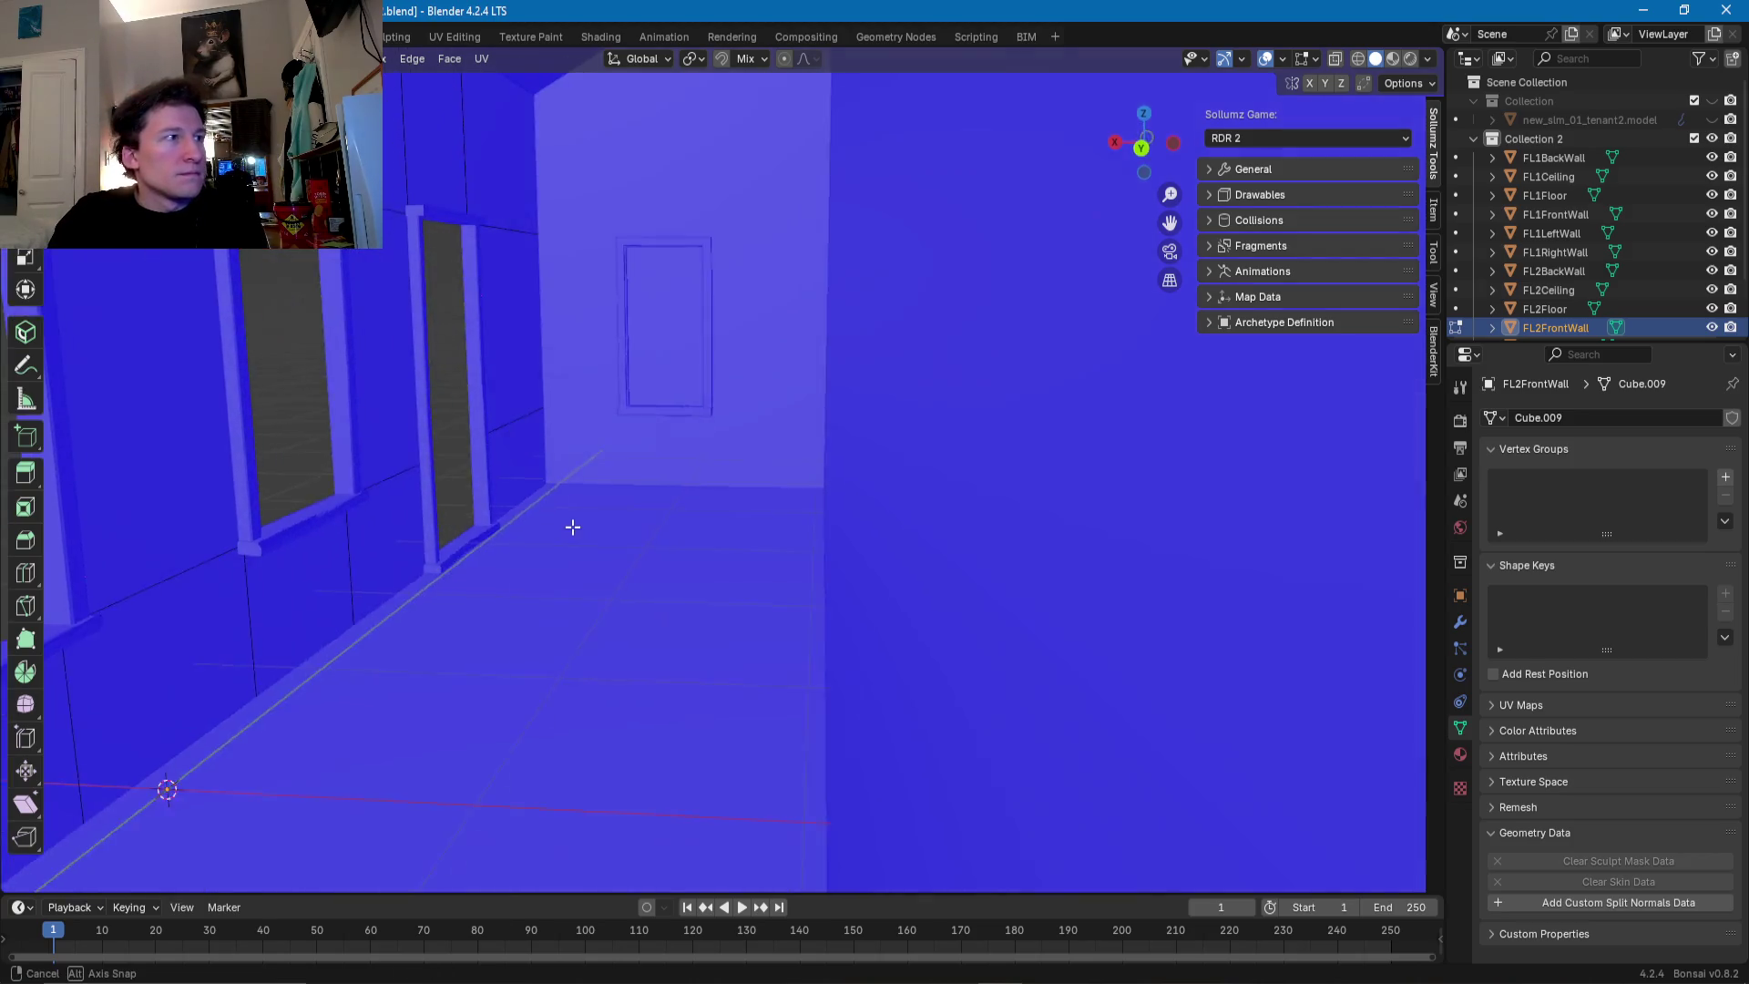
{"action": "scroll", "coordinate": [582, 586], "scroll_direction": "up", "scroll_amount": 3}
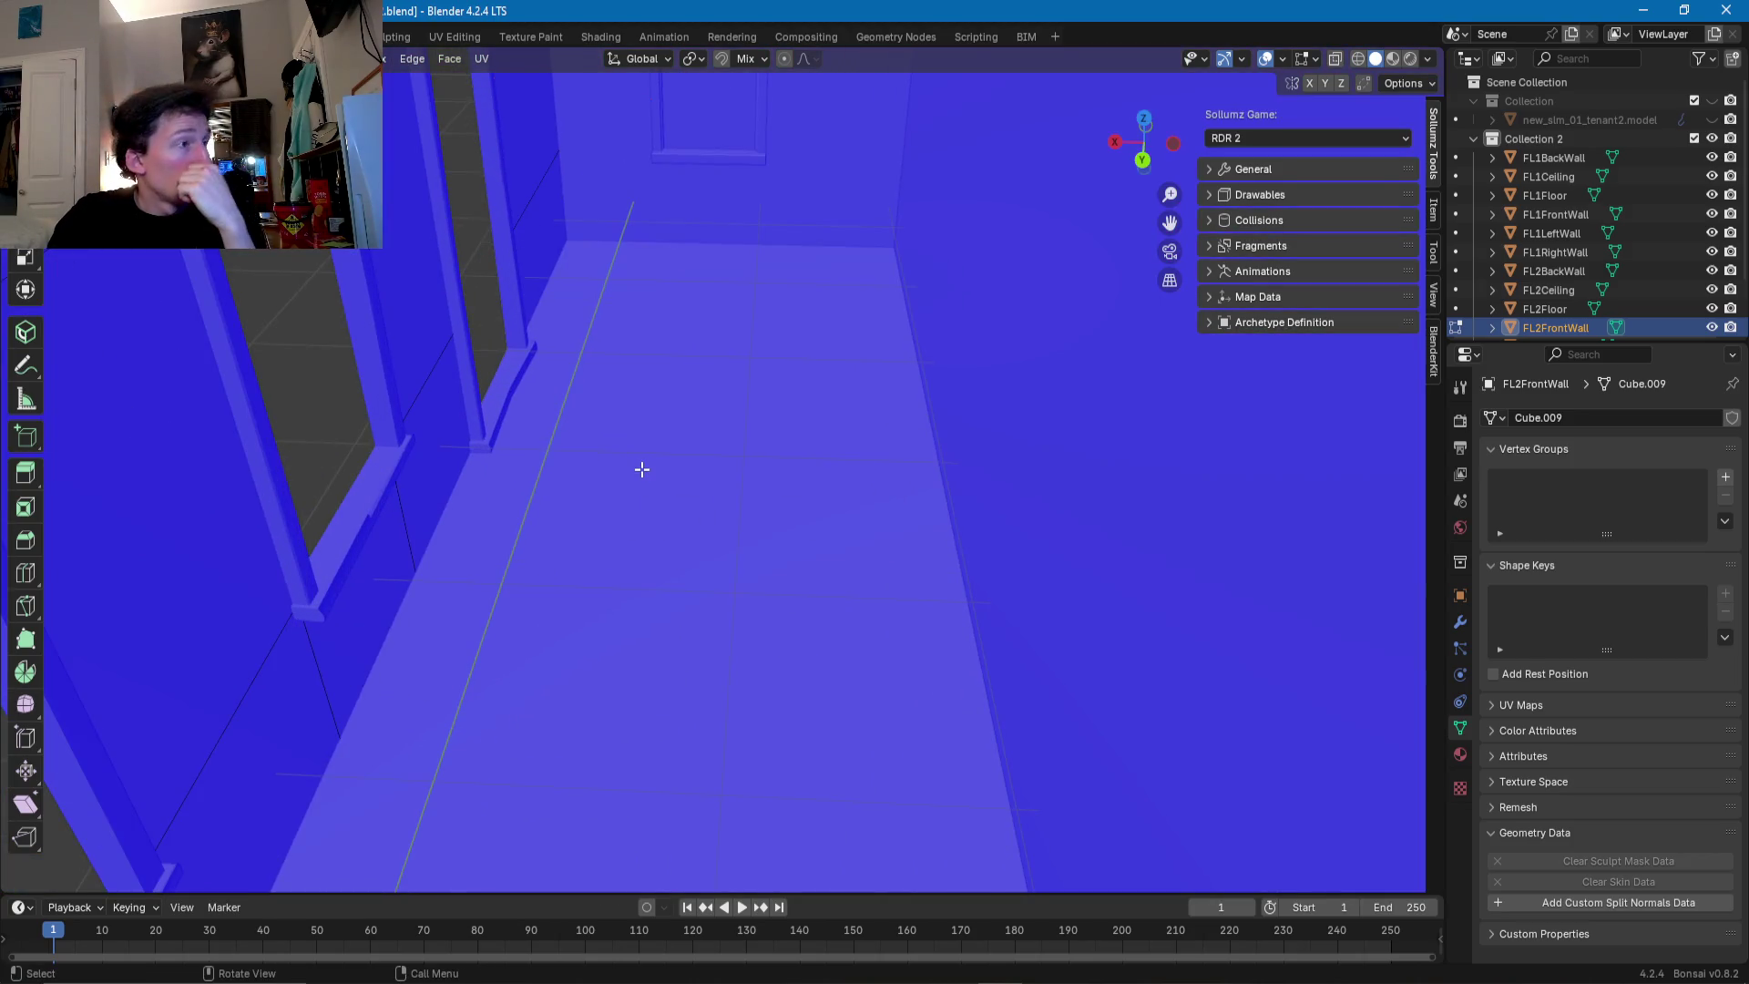
{"action": "mouse_move", "coordinate": [622, 469]}
{"action": "middle_mouse_down"}
{"action": "mouse_move", "coordinate": [637, 439]}
{"action": "mouse_move", "coordinate": [820, 406]}
{"action": "mouse_move", "coordinate": [715, 461]}
{"action": "mouse_move", "coordinate": [832, 483]}
{"action": "mouse_move", "coordinate": [826, 526]}
{"action": "mouse_move", "coordinate": [593, 626]}
{"action": "mouse_move", "coordinate": [538, 583]}
{"action": "mouse_move", "coordinate": [687, 586]}
{"action": "mouse_move", "coordinate": [671, 625]}
{"action": "middle_mouse_up"}
{"action": "scroll", "coordinate": [766, 442], "scroll_direction": "down", "scroll_amount": 5}
{"action": "scroll", "coordinate": [832, 483], "scroll_direction": "down", "scroll_amount": 3}
- Select FL1LeftWall, enter Edit Mode and zoom in toward the lower door
{"action": "key", "text": "Tab"}
{"action": "left_click", "coordinate": [635, 612]}
{"action": "key", "text": "Tab"}
{"action": "scroll", "coordinate": [593, 627], "scroll_direction": "up", "scroll_amount": 4}
{"action": "scroll", "coordinate": [539, 583], "scroll_direction": "up", "scroll_amount": 4}
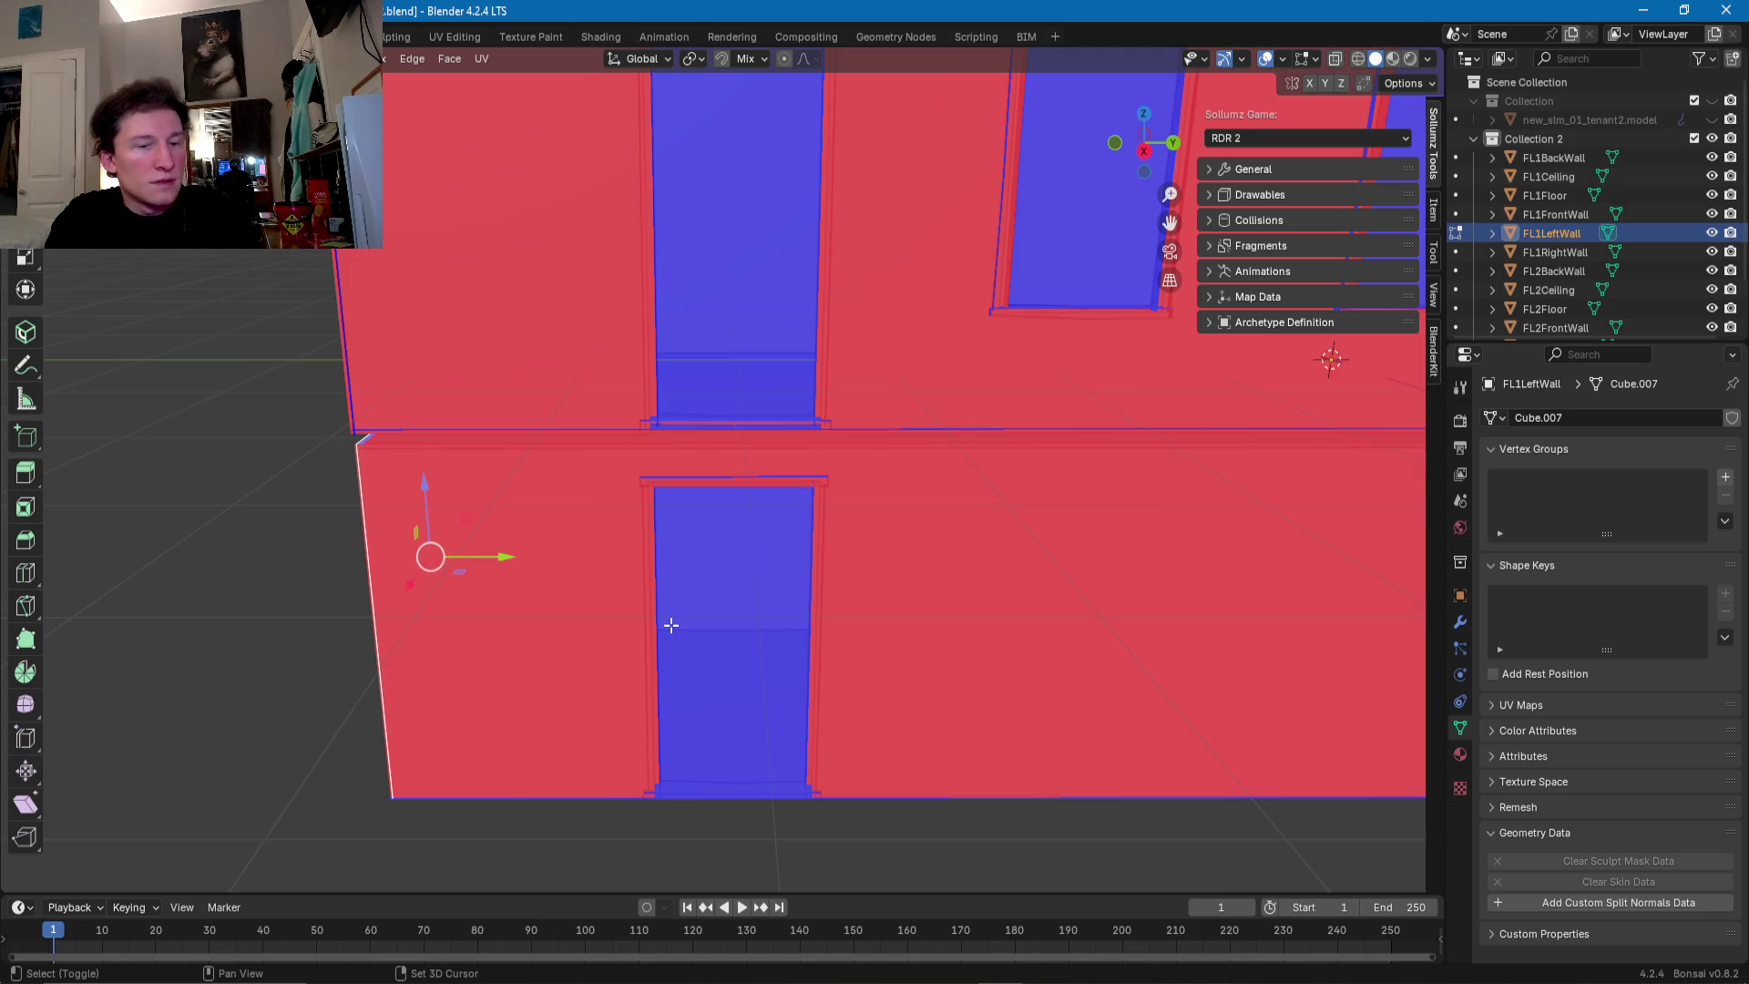
- Copy the wall's end face and move it along Y to sit just right of the door
{"action": "key", "text": "g"}
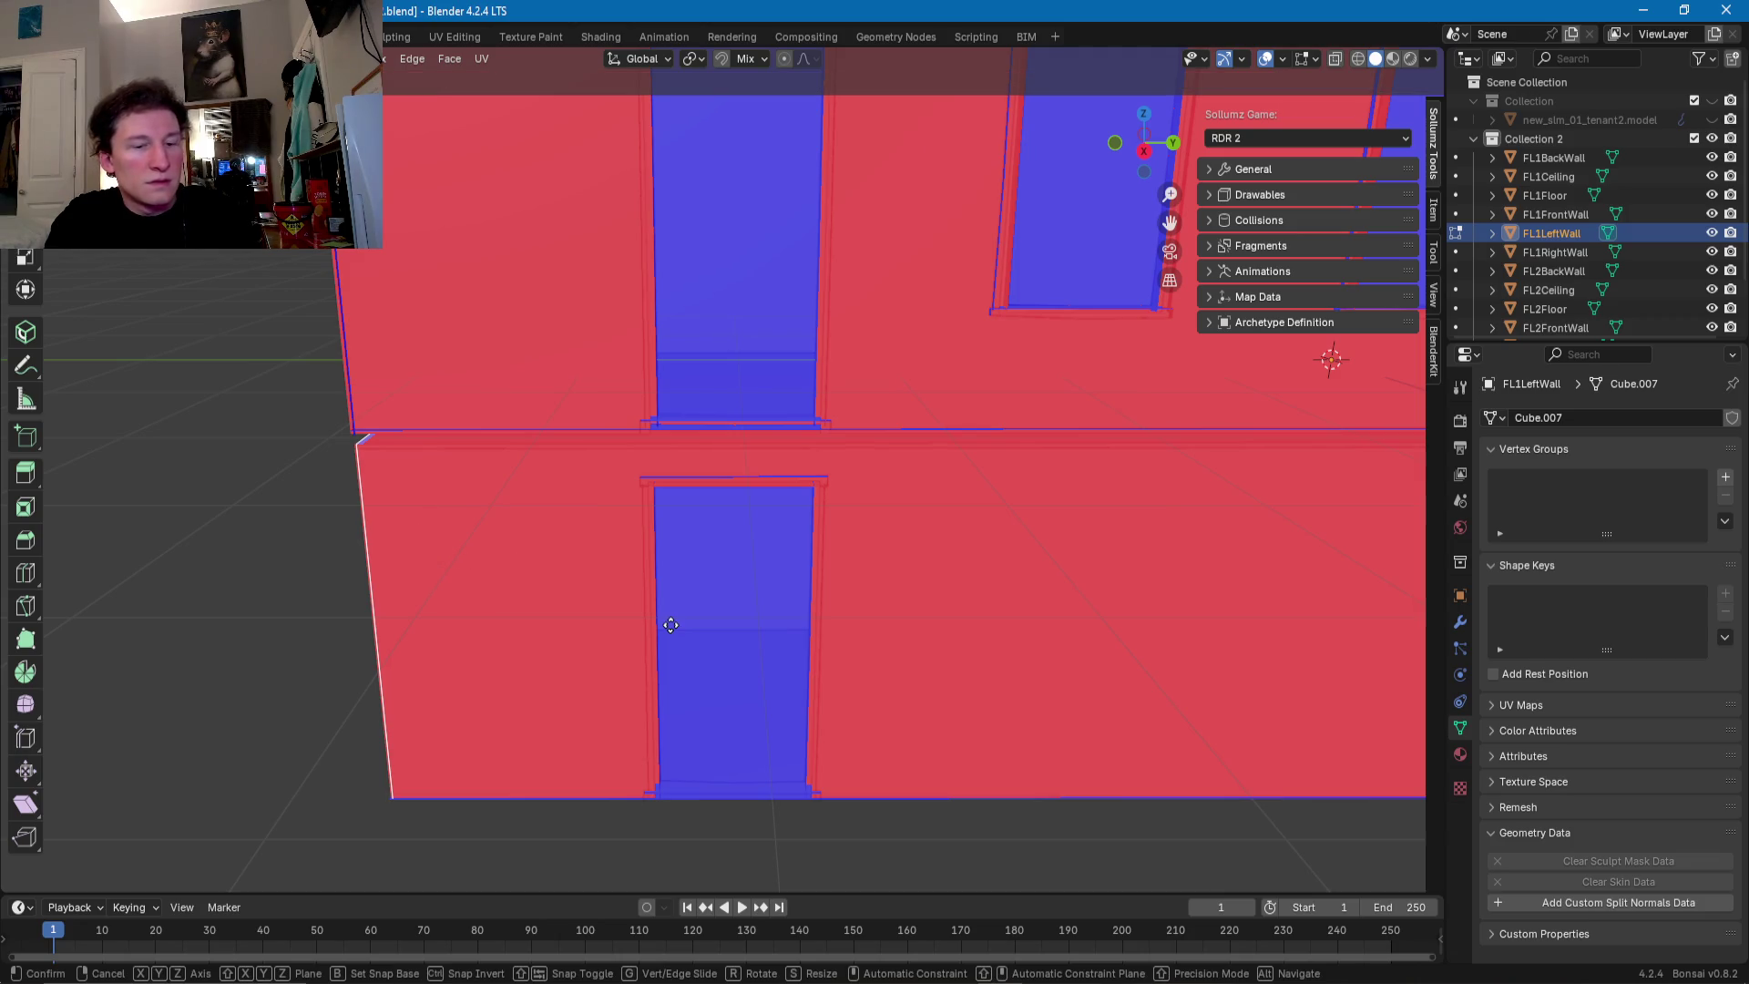
{"action": "key", "text": "y"}
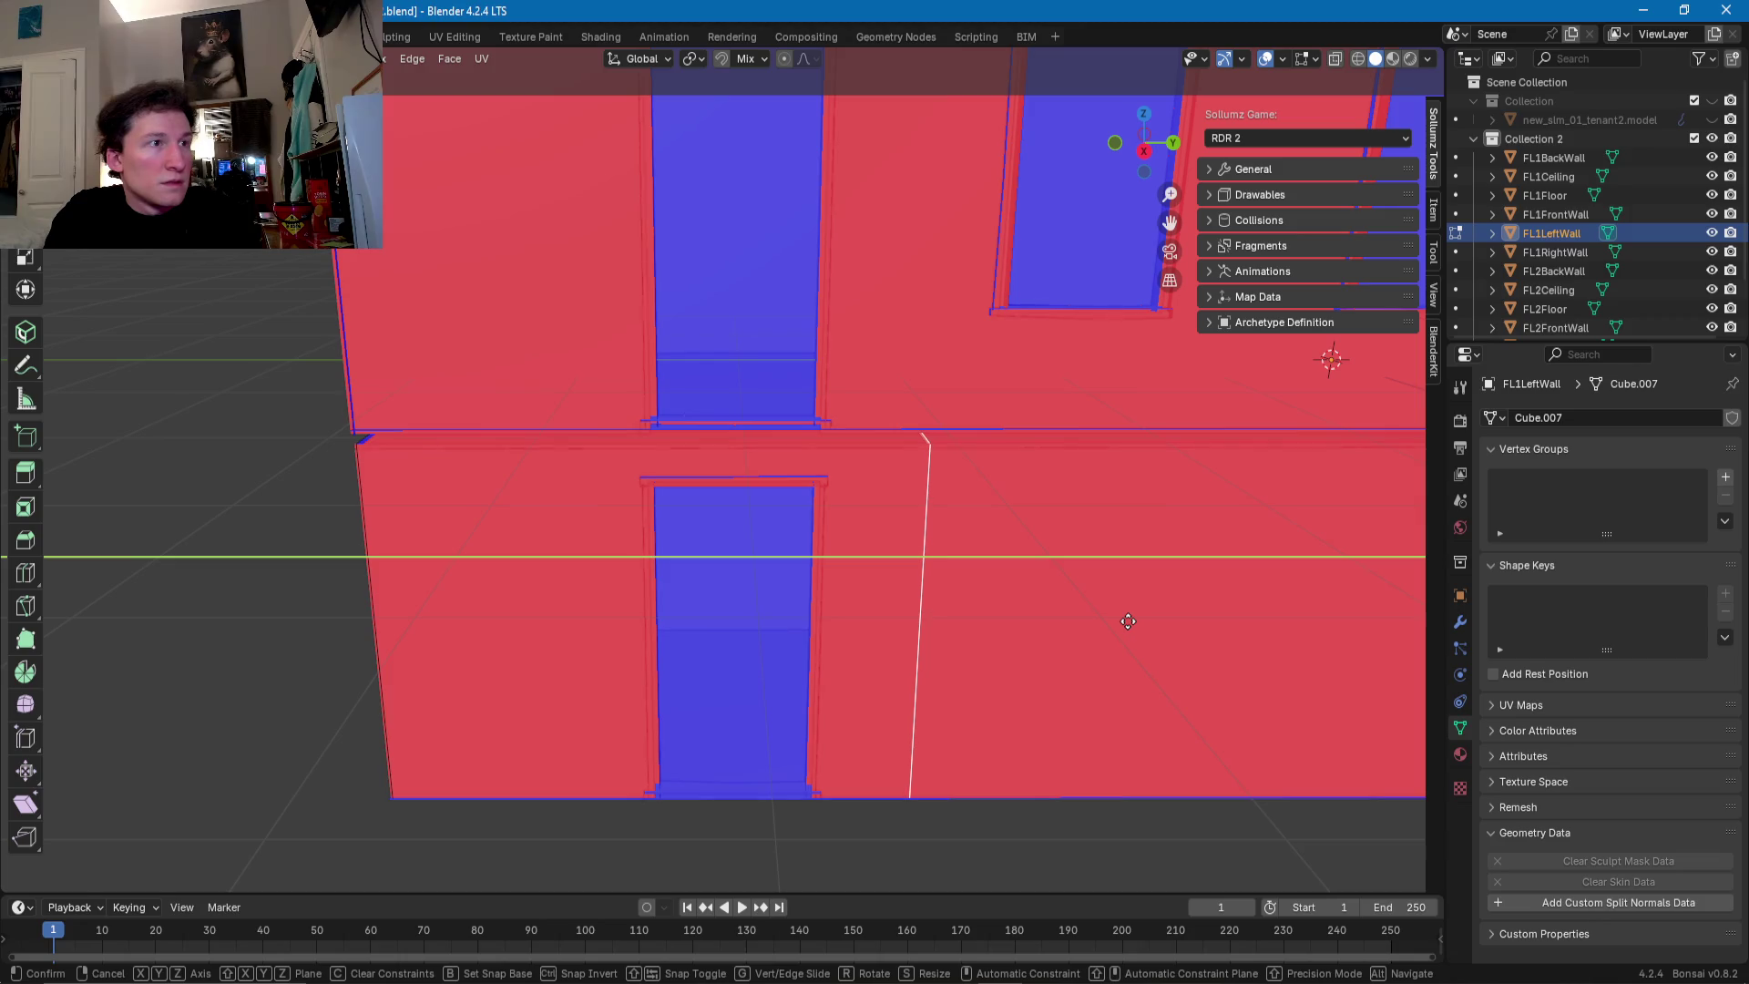
{"action": "left_click", "coordinate": [1128, 621]}
{"action": "scroll", "coordinate": [949, 578], "scroll_direction": "up", "scroll_amount": 3}
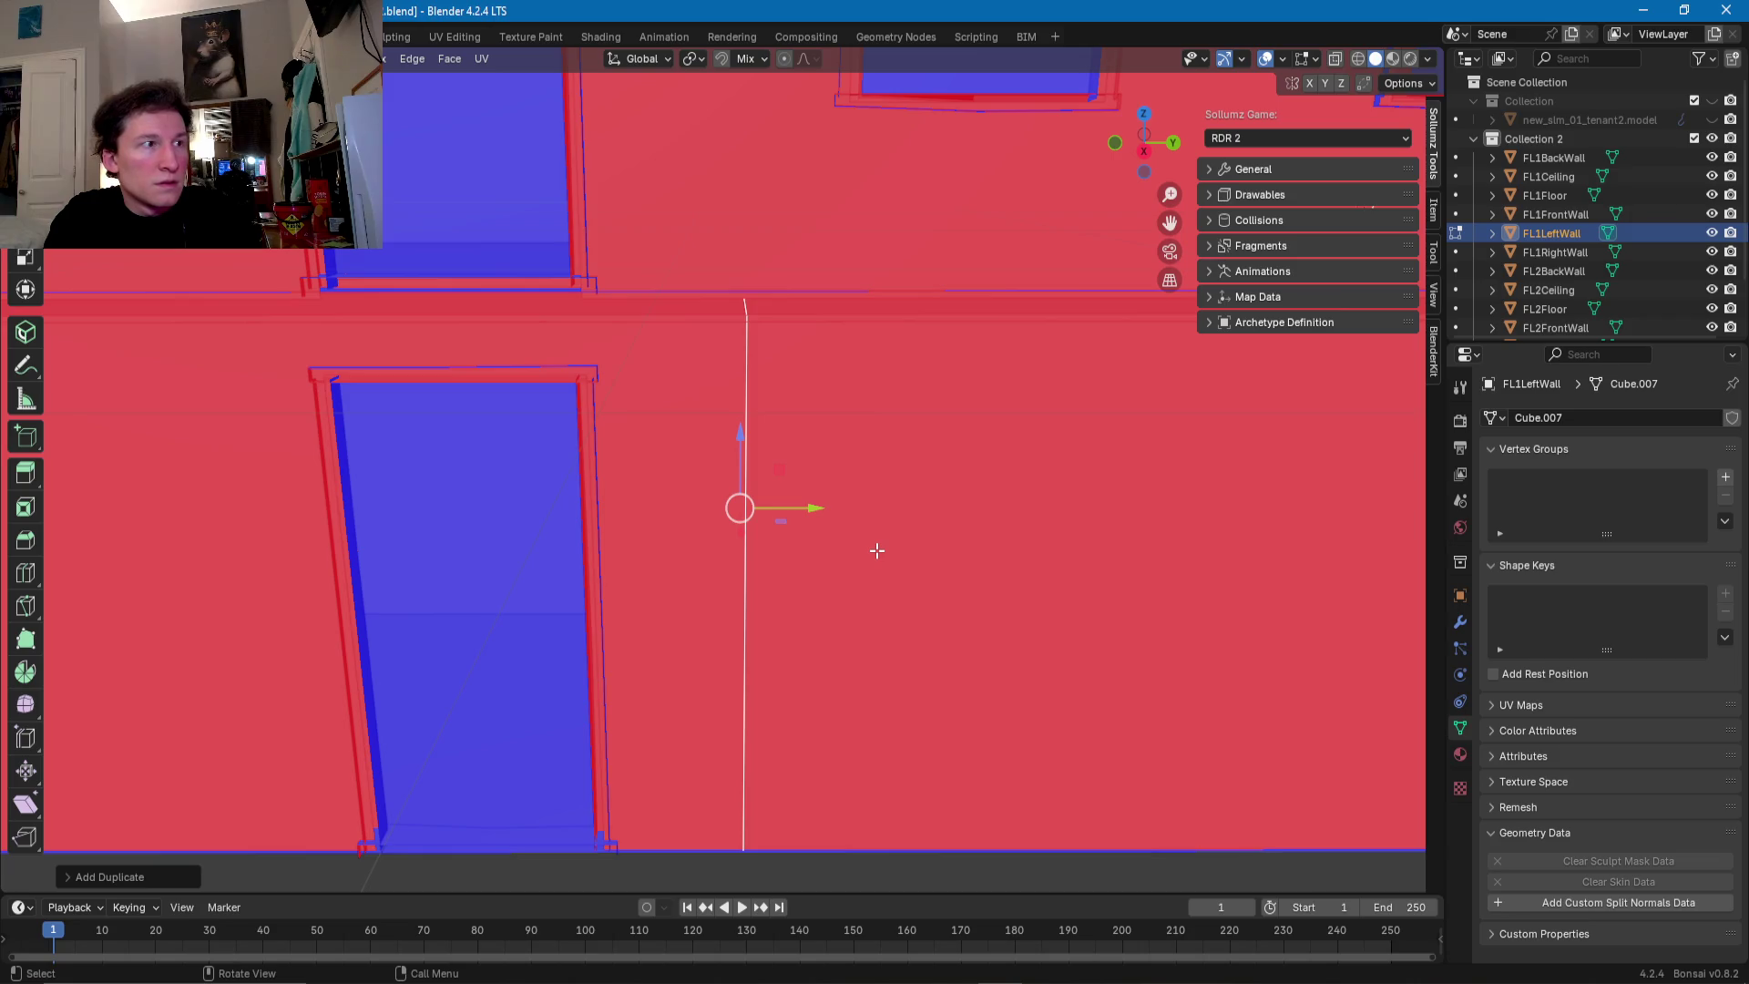
{"action": "key", "text": "g"}
{"action": "key", "text": "y"}
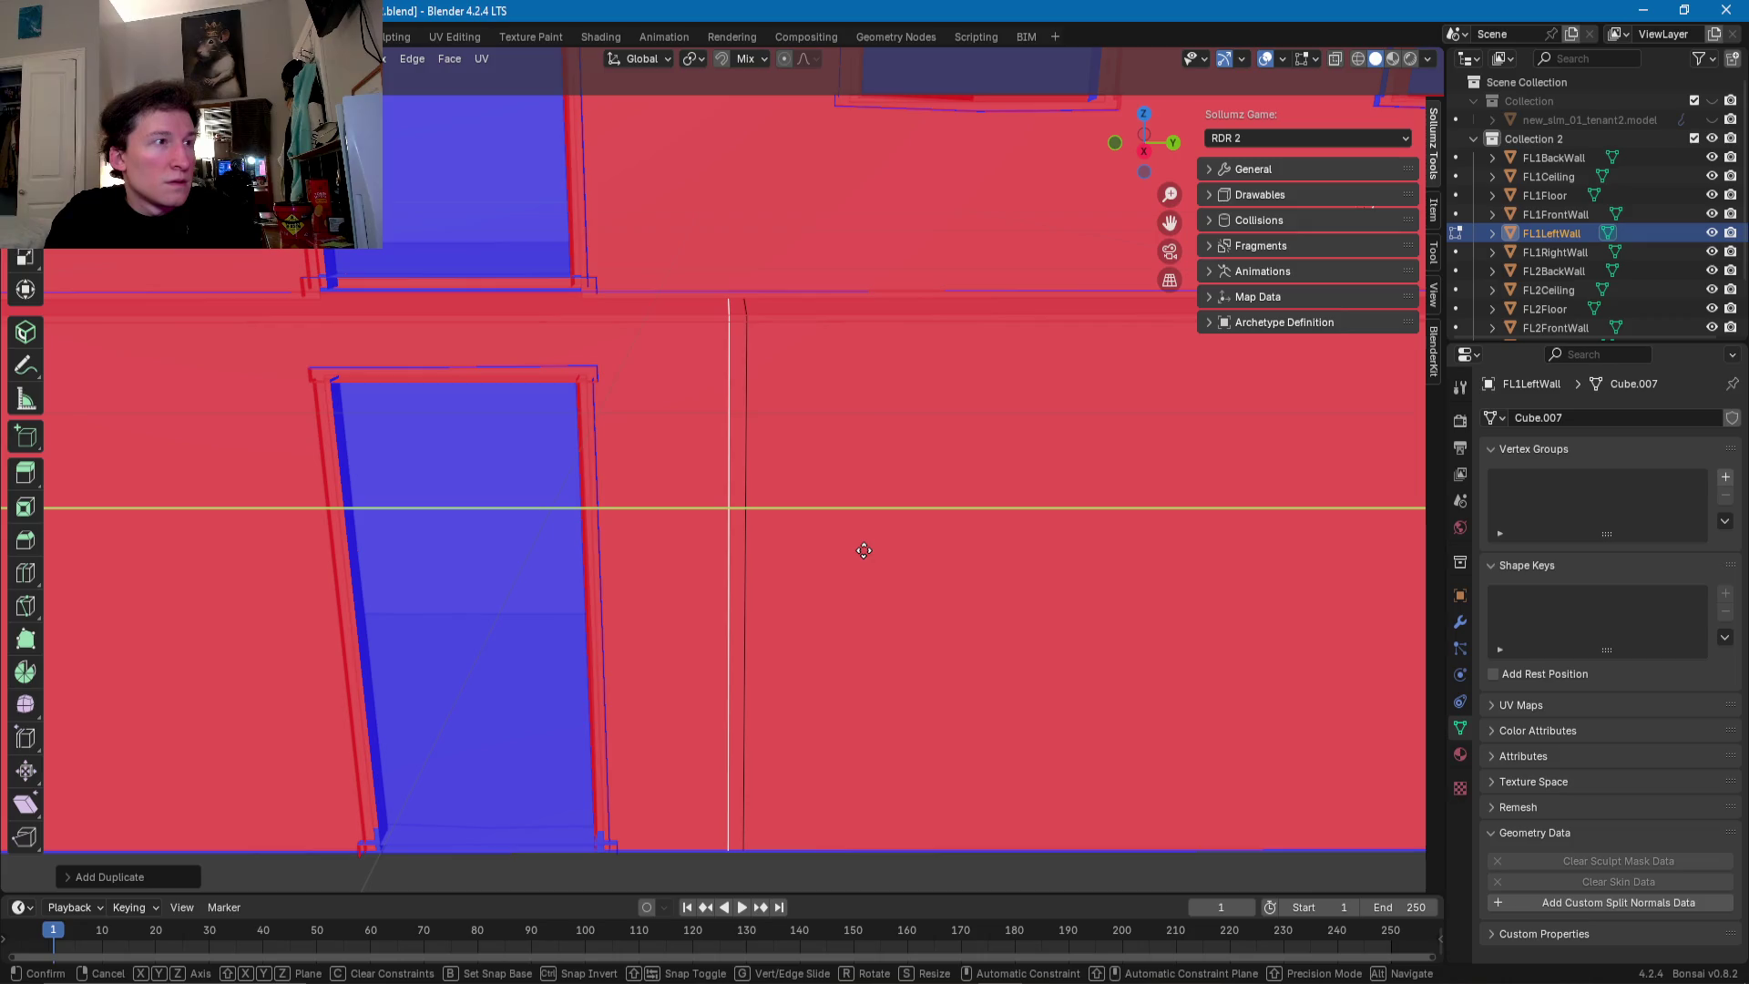
{"action": "left_click", "coordinate": [862, 550]}
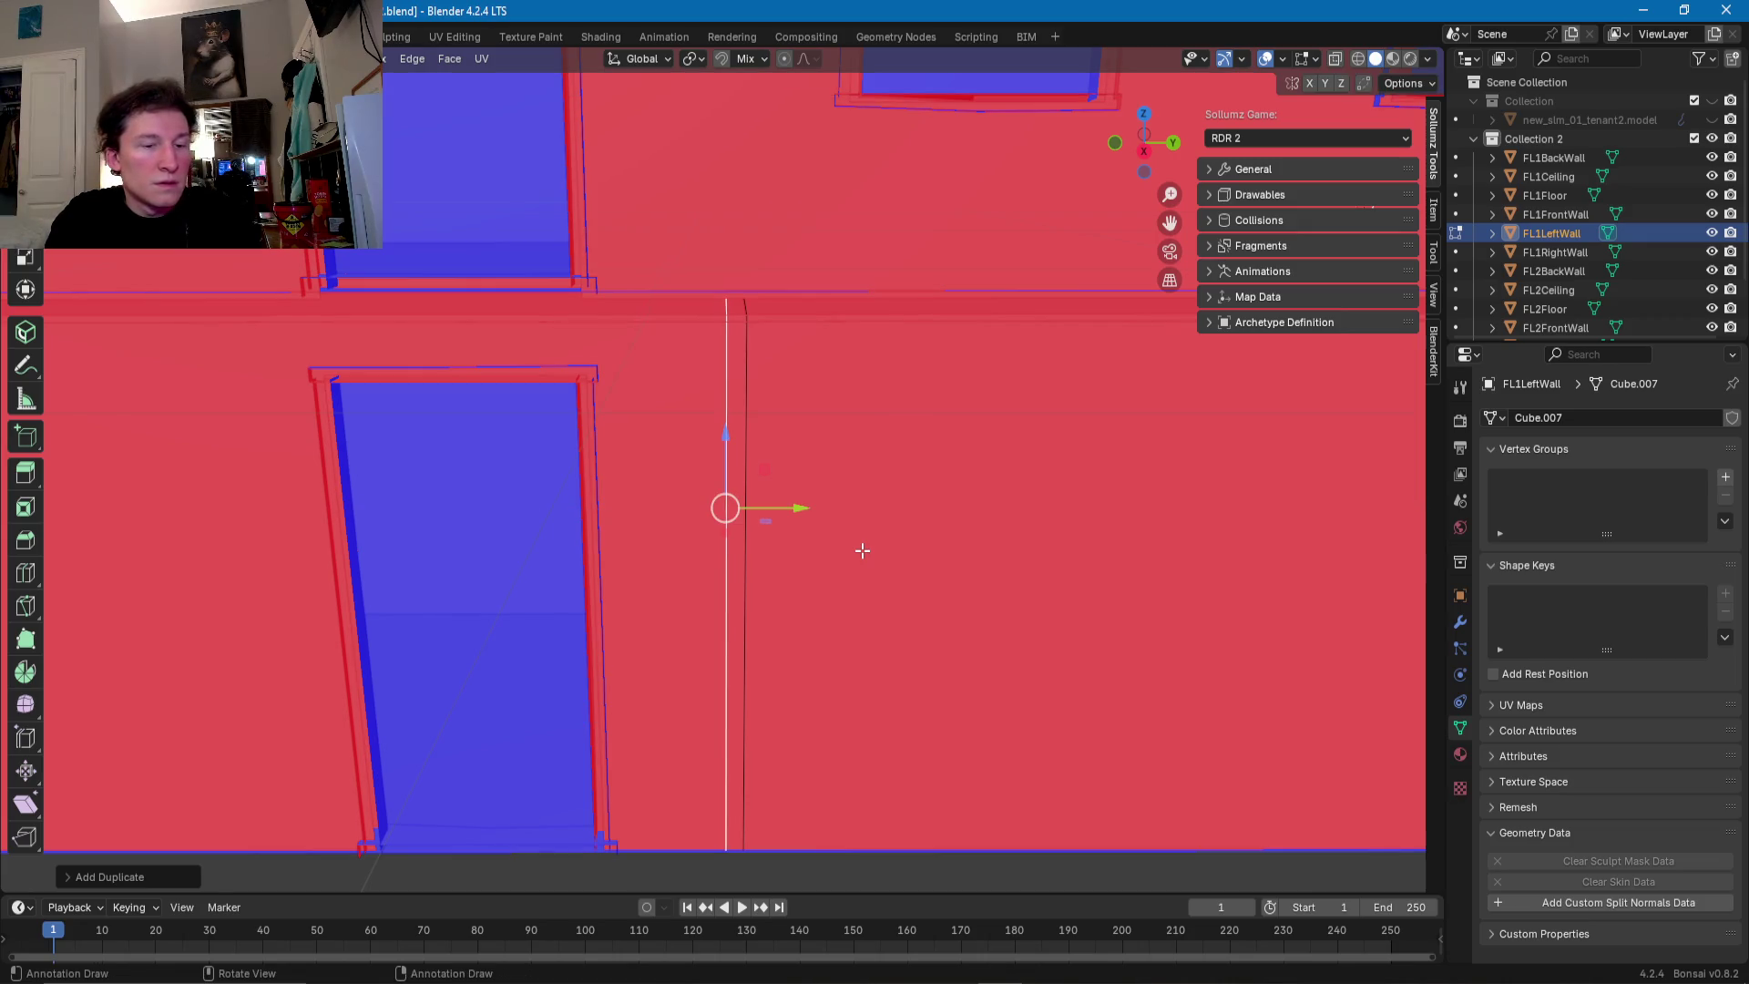
- Flip the normals of the copied end face
{"action": "key", "text": "alt+n"}
{"action": "left_click", "coordinate": [862, 550]}
{"action": "mouse_move", "coordinate": [862, 550]}
{"action": "middle_mouse_down"}
{"action": "mouse_move", "coordinate": [904, 542]}
{"action": "mouse_move", "coordinate": [731, 478]}
{"action": "mouse_move", "coordinate": [601, 529]}
{"action": "middle_mouse_up"}
{"action": "scroll", "coordinate": [732, 478], "scroll_direction": "down", "scroll_amount": 3}
{"action": "scroll", "coordinate": [589, 538], "scroll_direction": "up", "scroll_amount": 3}
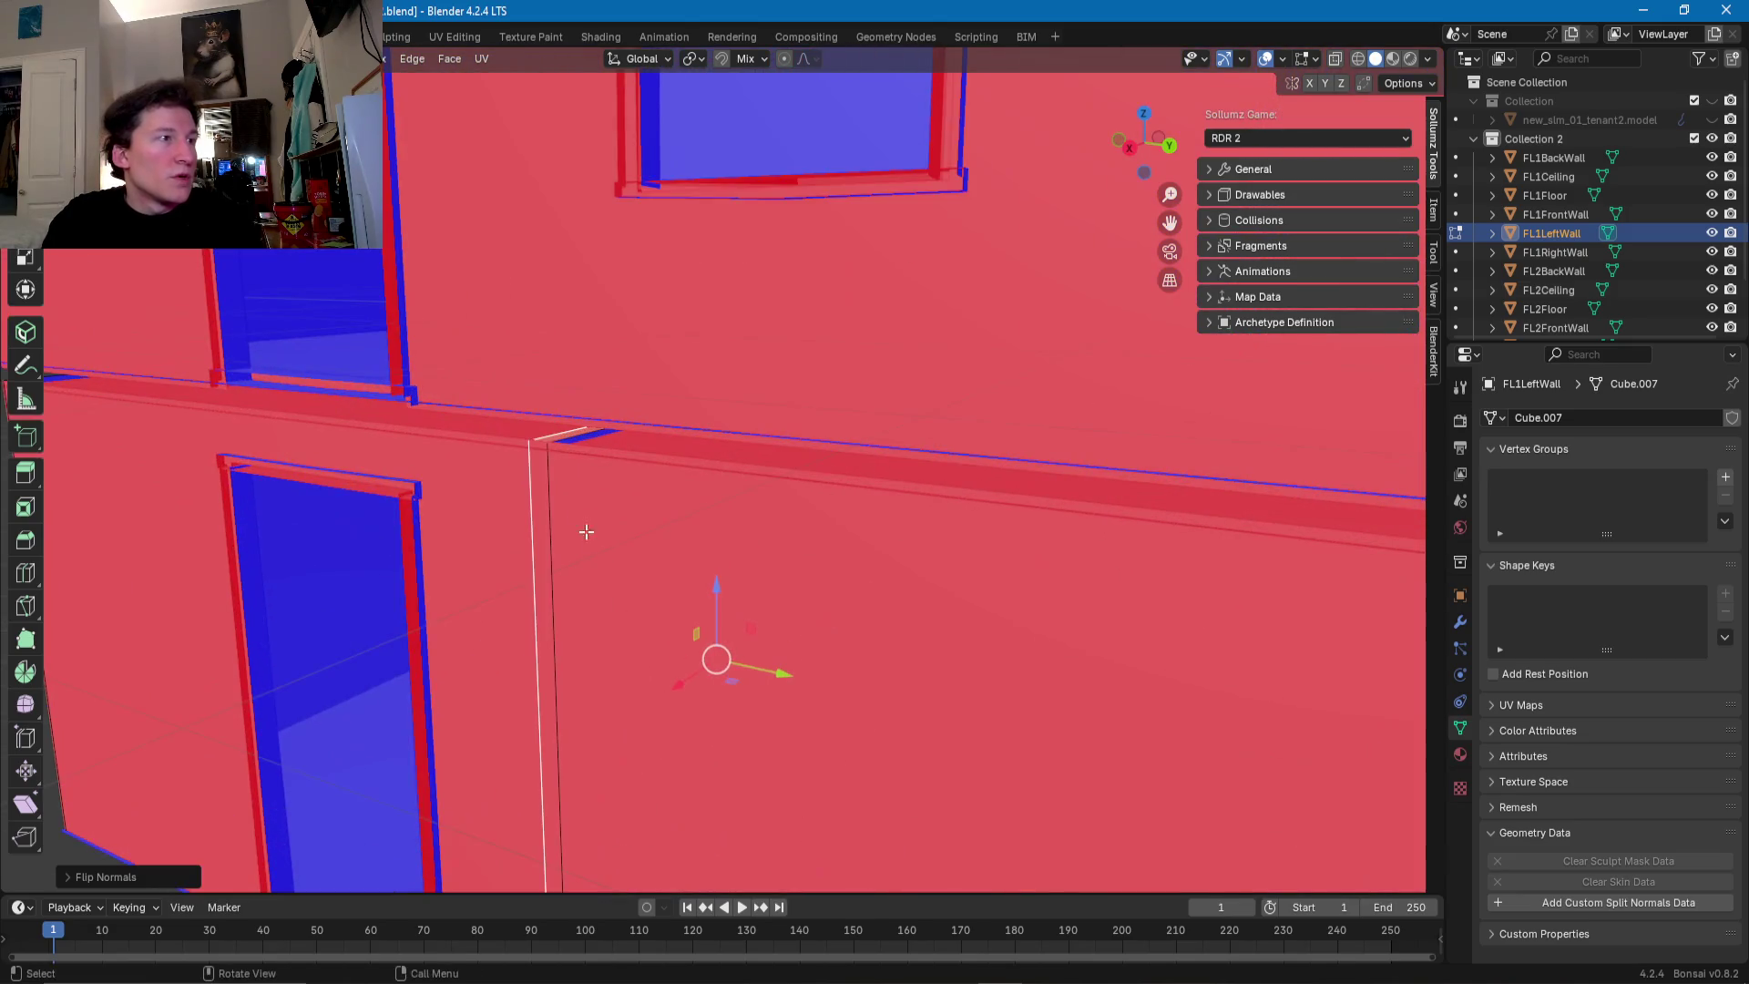
- Slide the divider face left along the wall and check its placement
{"action": "middle_click_drag", "start_coordinate": [578, 441], "coordinate": [737, 542]}
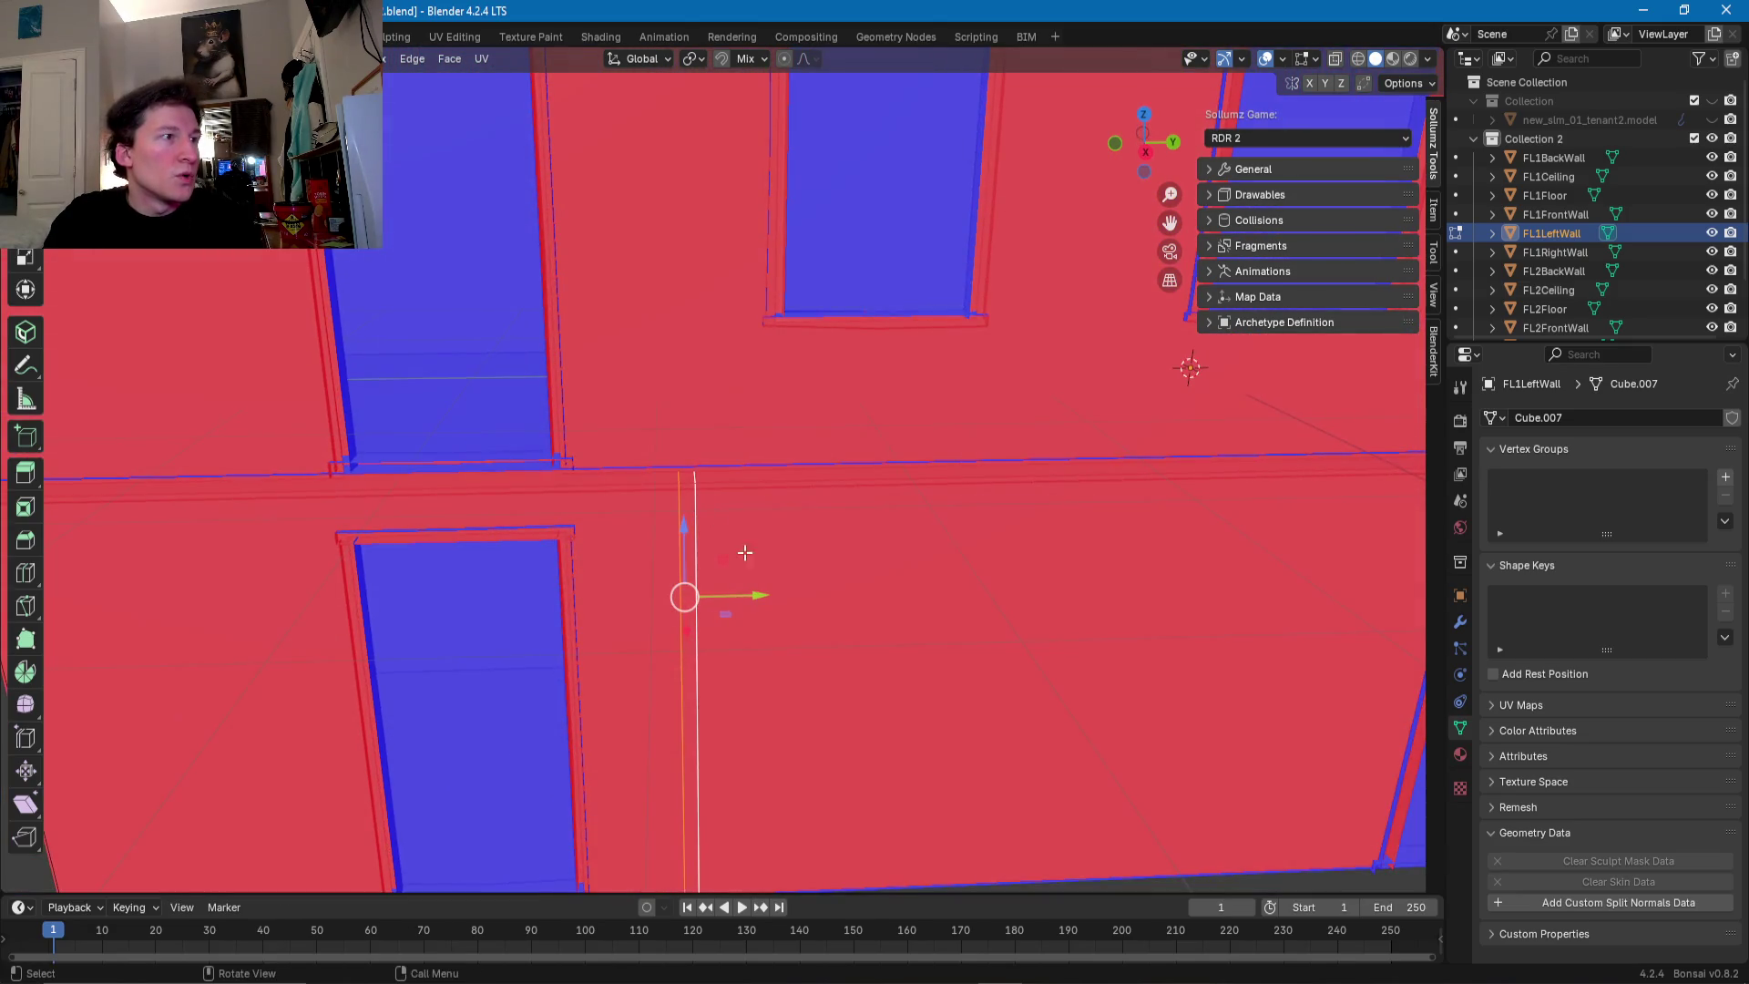
{"action": "left_click_drag", "start_coordinate": [760, 597], "coordinate": [740, 596]}
{"action": "mouse_move", "coordinate": [739, 596]}
{"action": "middle_mouse_down"}
{"action": "mouse_move", "coordinate": [674, 574]}
{"action": "mouse_move", "coordinate": [699, 544]}
{"action": "mouse_move", "coordinate": [714, 558]}
{"action": "mouse_move", "coordinate": [695, 627]}
{"action": "mouse_move", "coordinate": [728, 632]}
{"action": "mouse_move", "coordinate": [446, 647]}
{"action": "mouse_move", "coordinate": [753, 644]}
{"action": "mouse_move", "coordinate": [726, 618]}
{"action": "mouse_move", "coordinate": [712, 551]}
{"action": "mouse_move", "coordinate": [719, 580]}
{"action": "middle_mouse_up"}
{"action": "scroll", "coordinate": [753, 644], "scroll_direction": "up", "scroll_amount": 3}
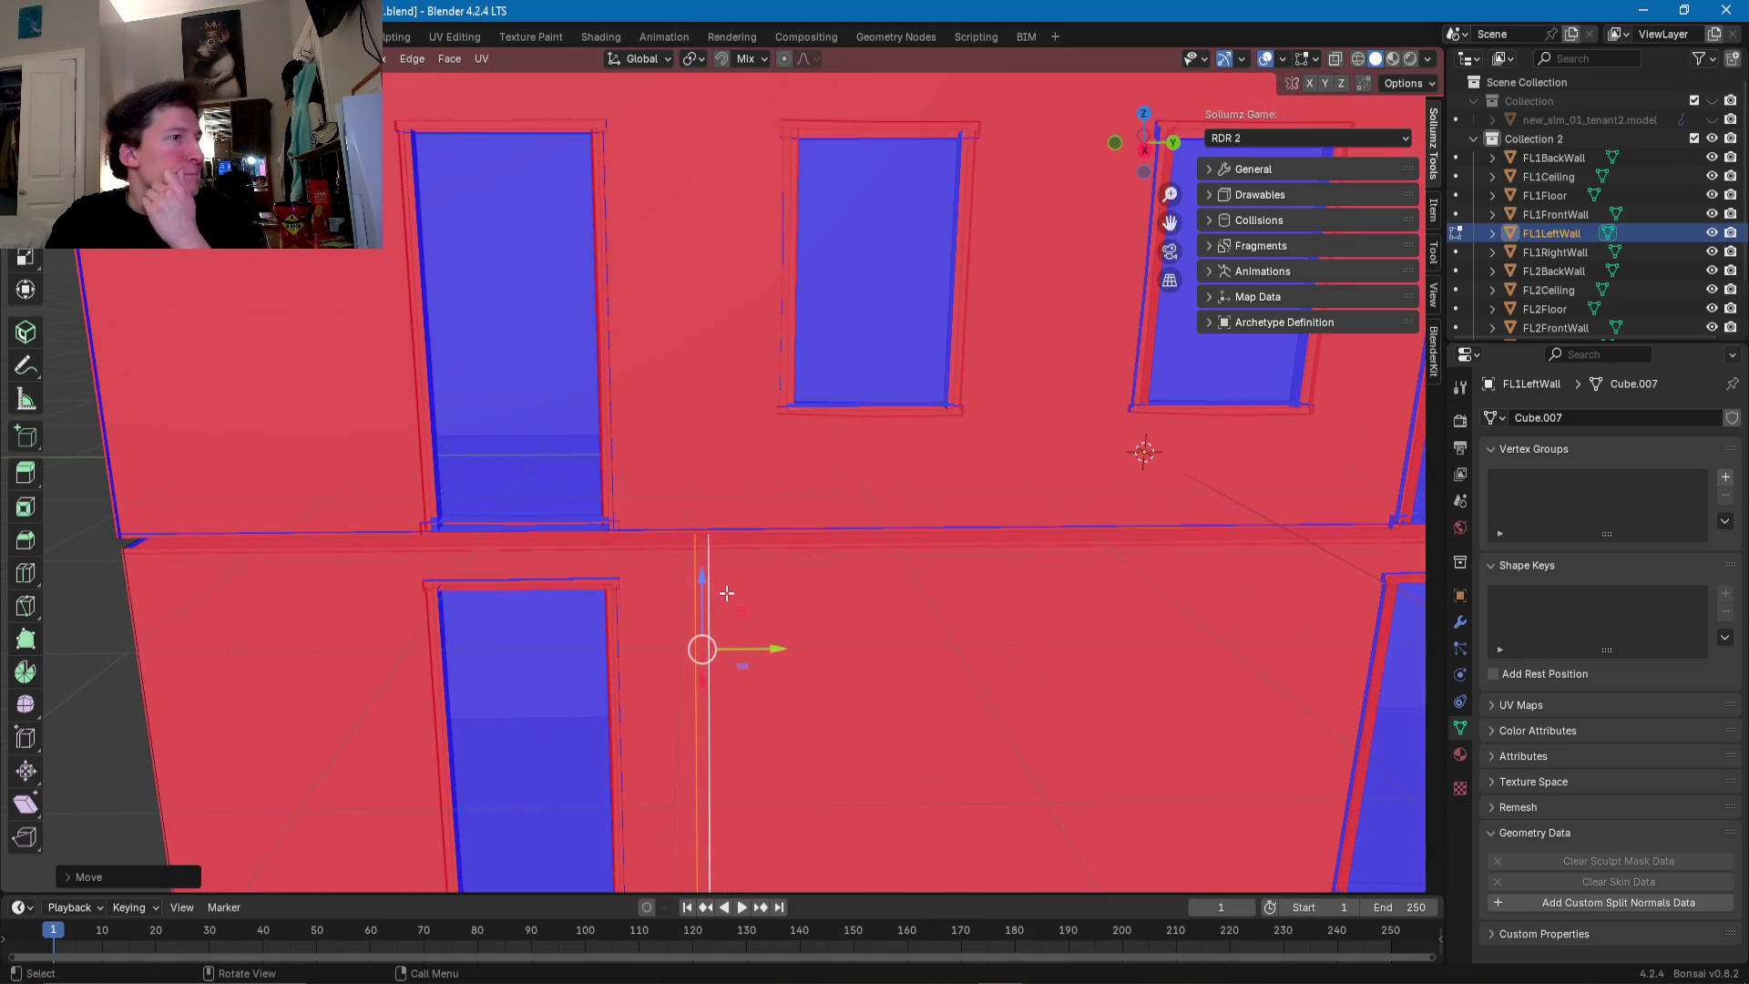
{"action": "scroll", "coordinate": [726, 593], "scroll_direction": "down", "scroll_amount": 5}
{"action": "scroll", "coordinate": [727, 594], "scroll_direction": "up", "scroll_amount": 3}
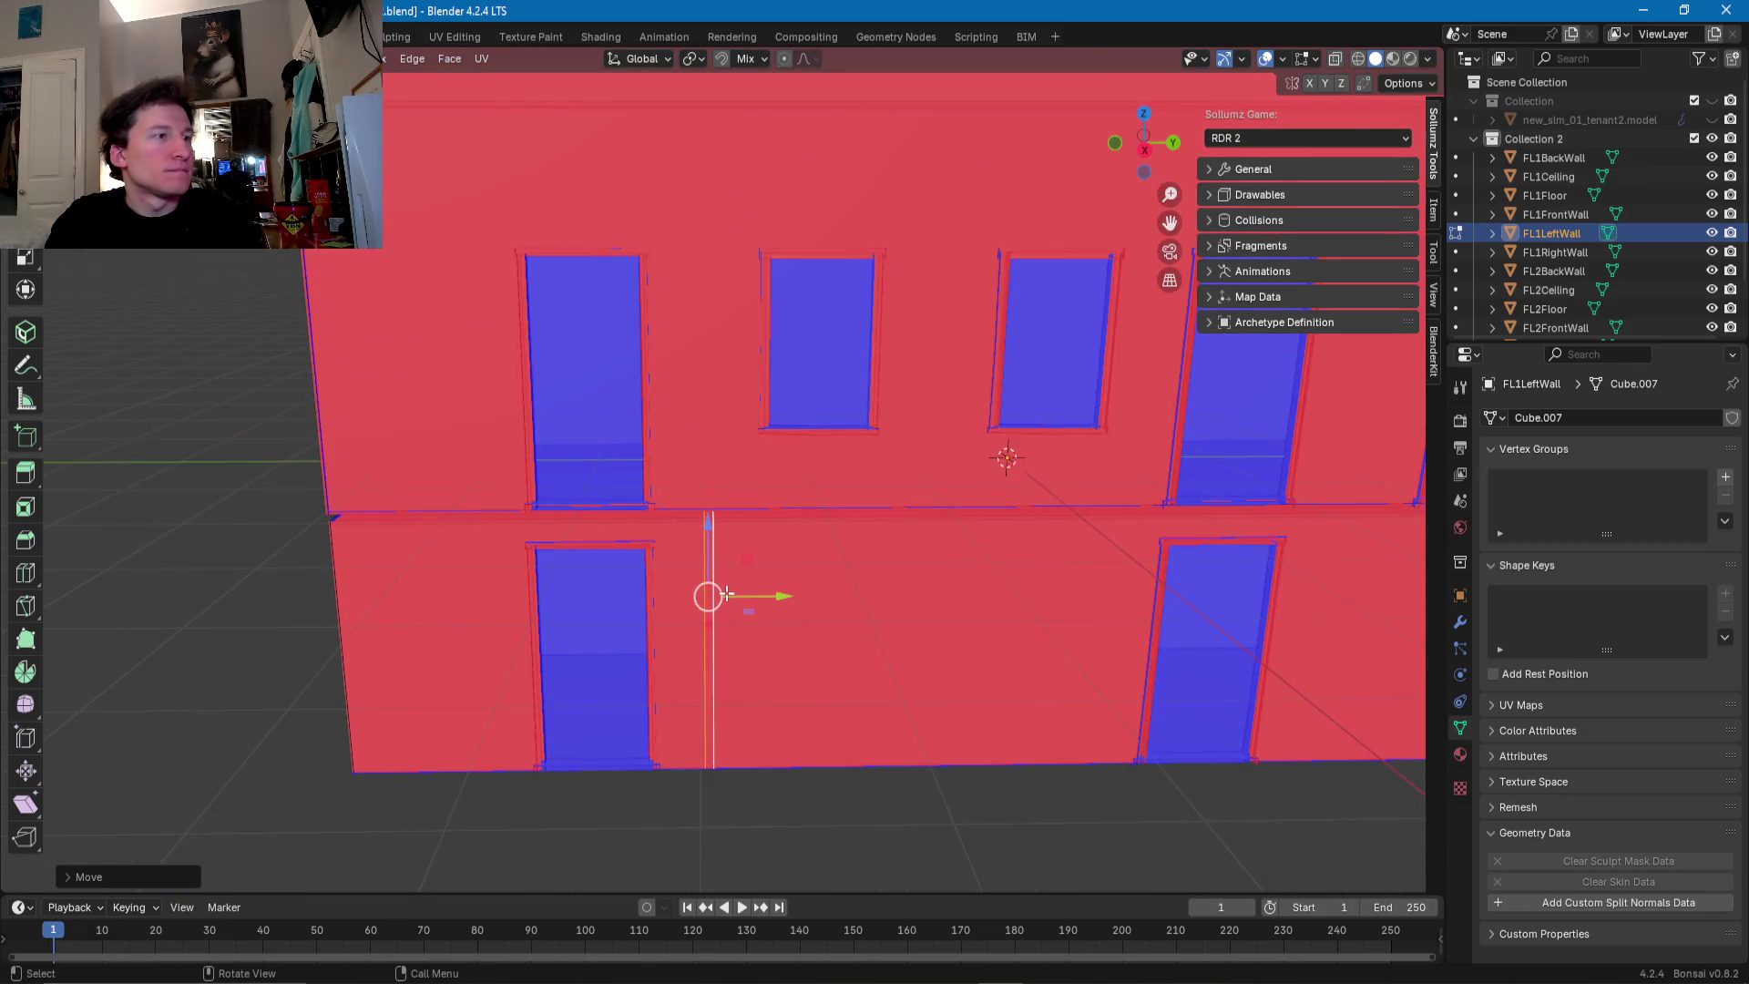
- Move the vertical divider along the Y axis beside the door opening
{"action": "scroll", "coordinate": [726, 593], "scroll_direction": "up", "scroll_amount": 2}
{"action": "mouse_move", "coordinate": [726, 593]}
{"action": "middle_mouse_down"}
{"action": "mouse_move", "coordinate": [725, 565]}
{"action": "mouse_move", "coordinate": [728, 584]}
{"action": "middle_mouse_up"}
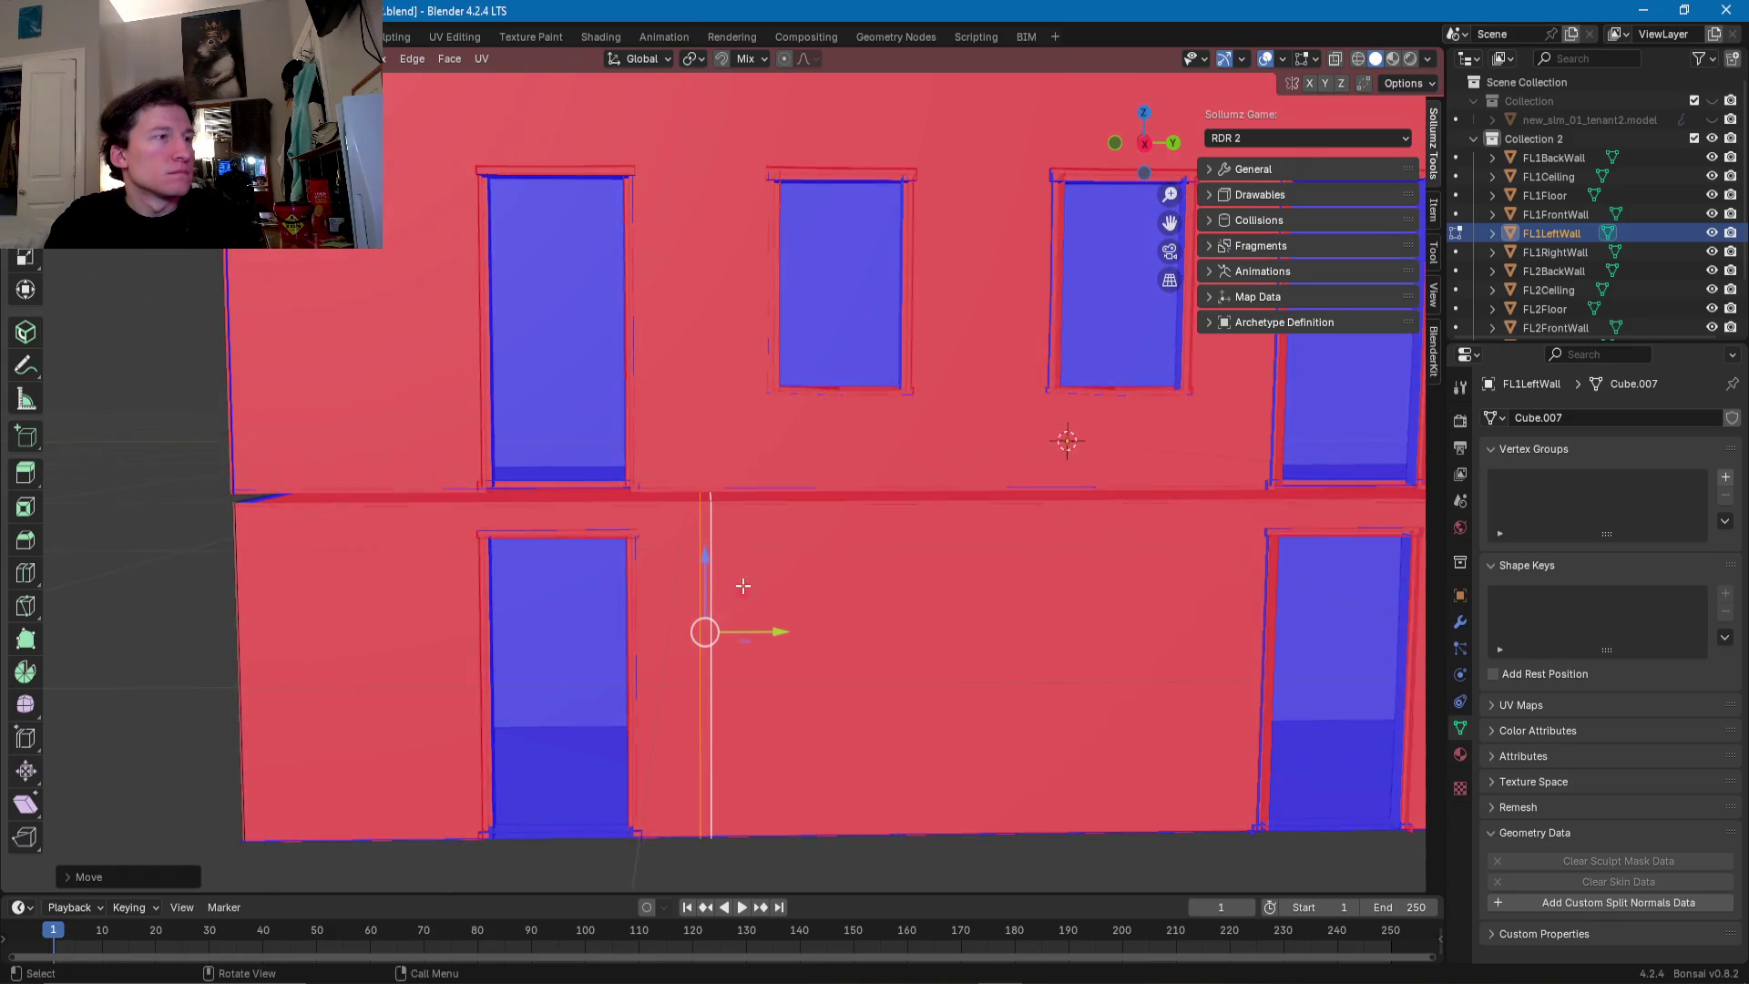
{"action": "scroll", "coordinate": [772, 704], "scroll_direction": "up", "scroll_amount": 2}
{"action": "key", "text": "g"}
{"action": "key", "text": "y"}
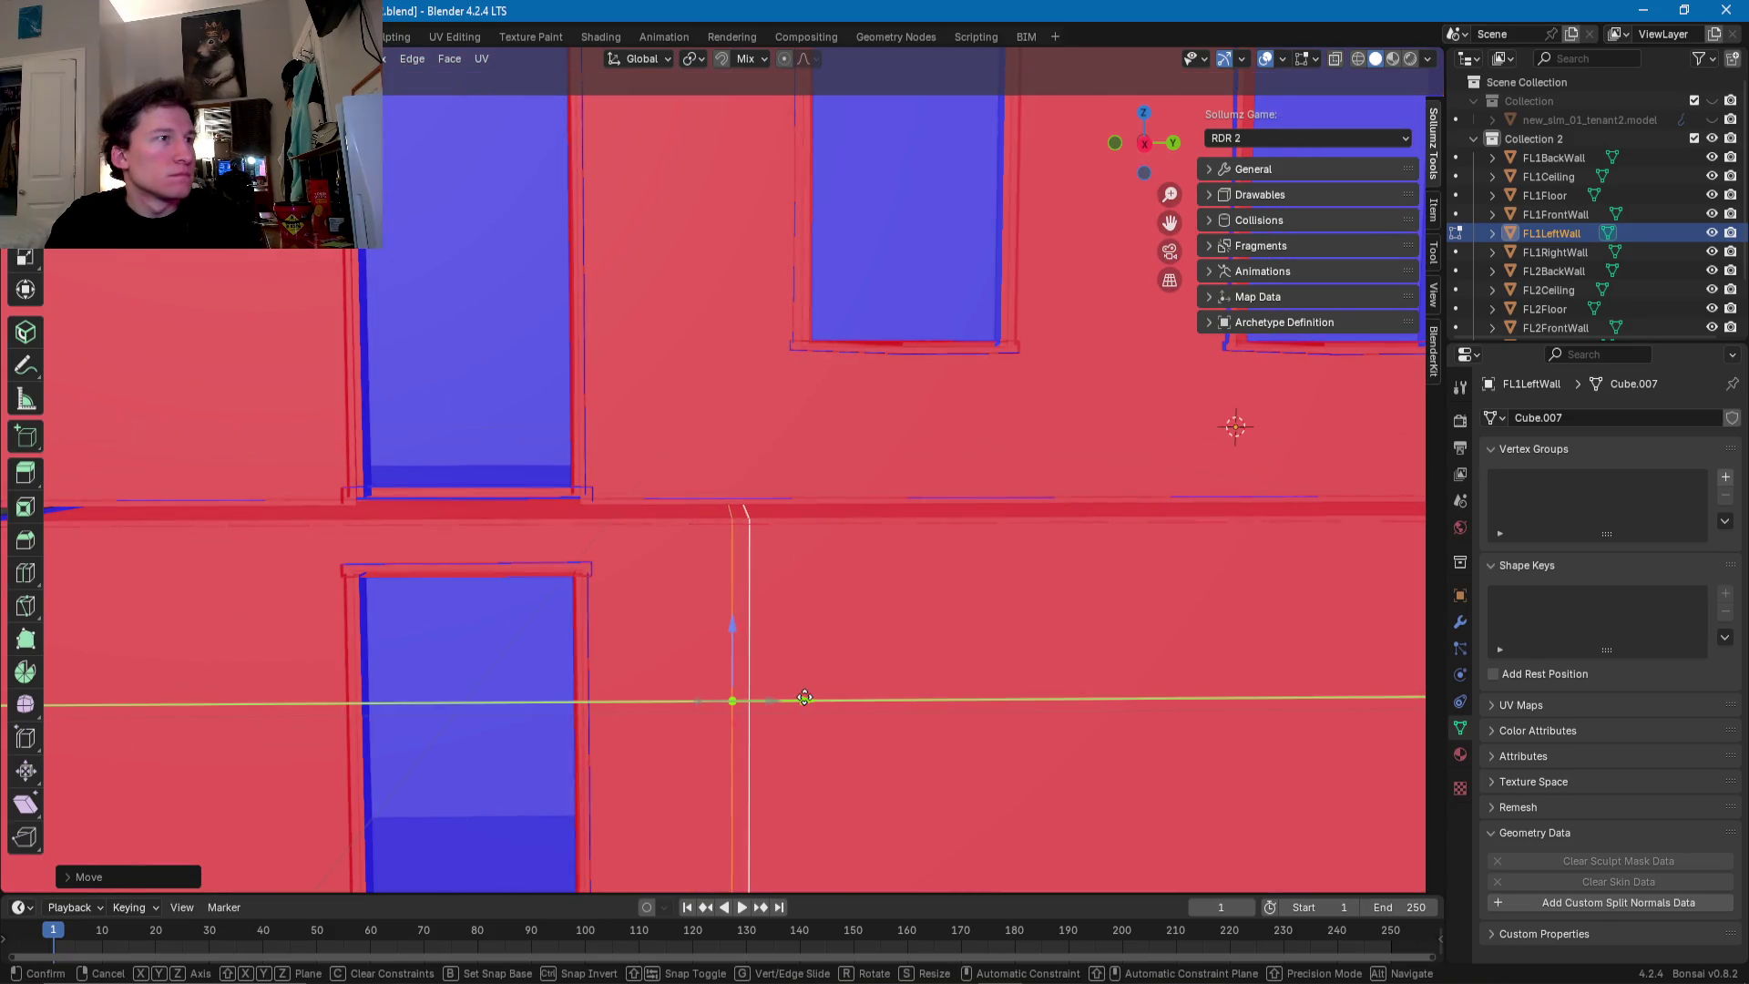
{"action": "left_click", "coordinate": [809, 697]}
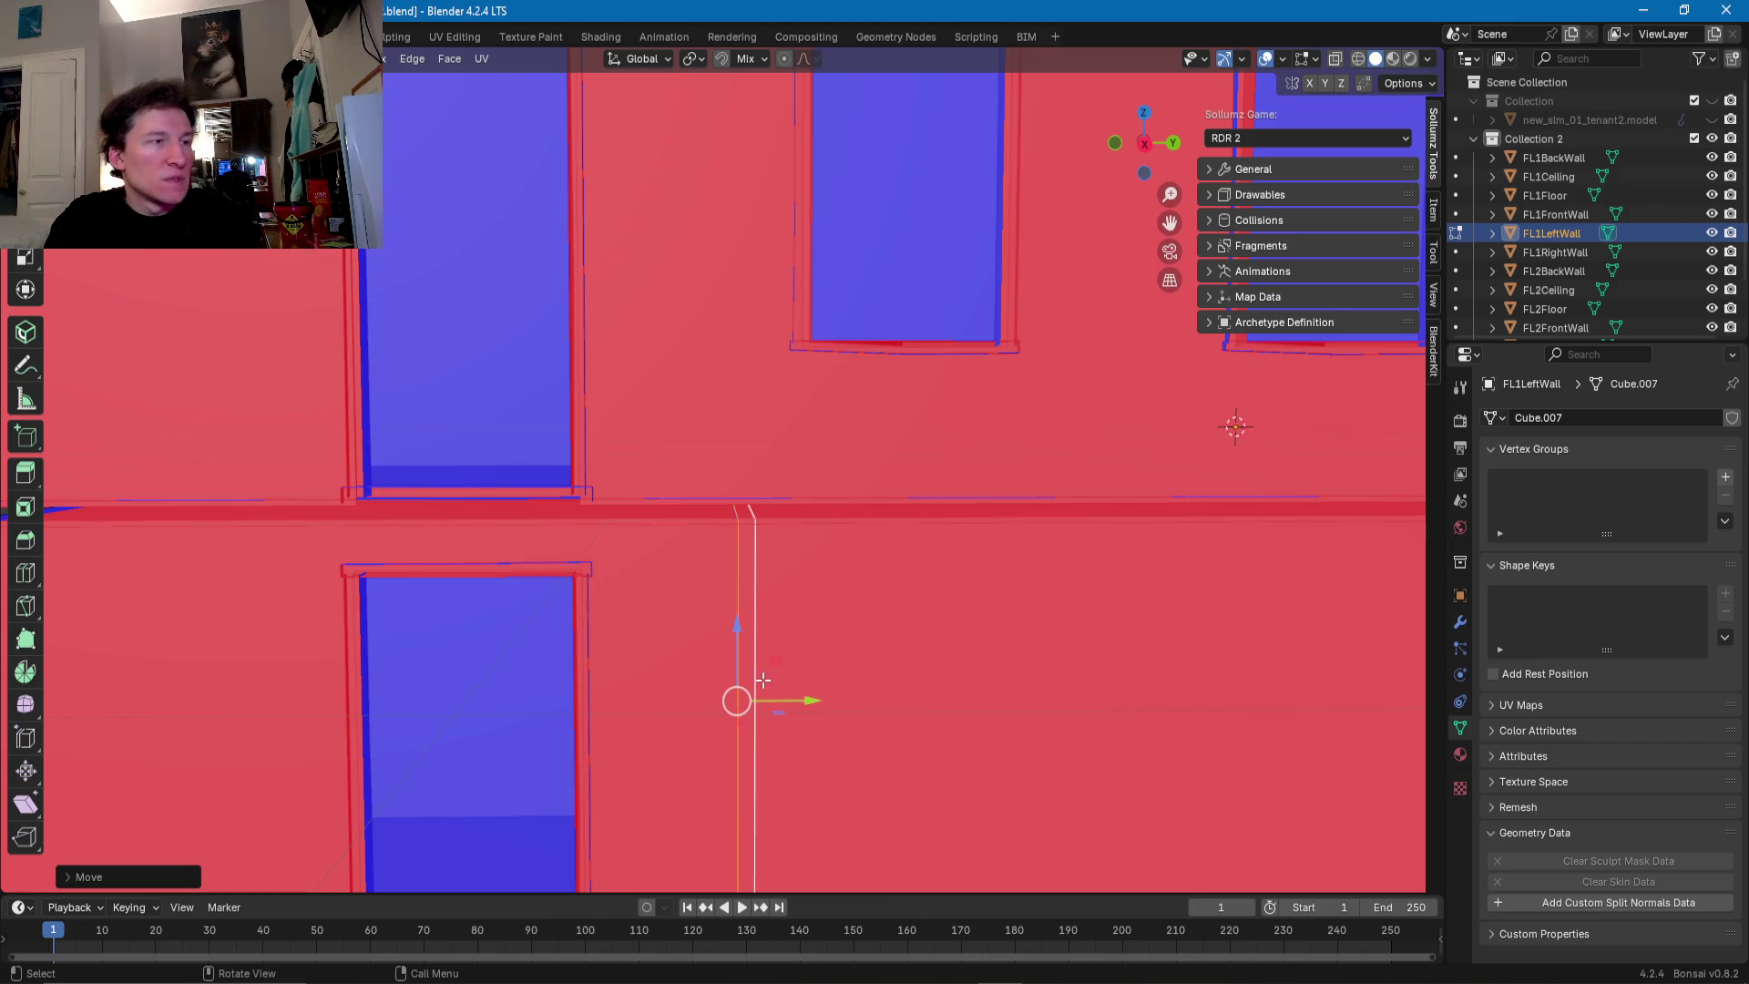
- Copy the vertical edge and raise it along Z onto the upper storey
{"action": "middle_click_drag", "start_coordinate": [762, 680], "coordinate": [764, 654]}
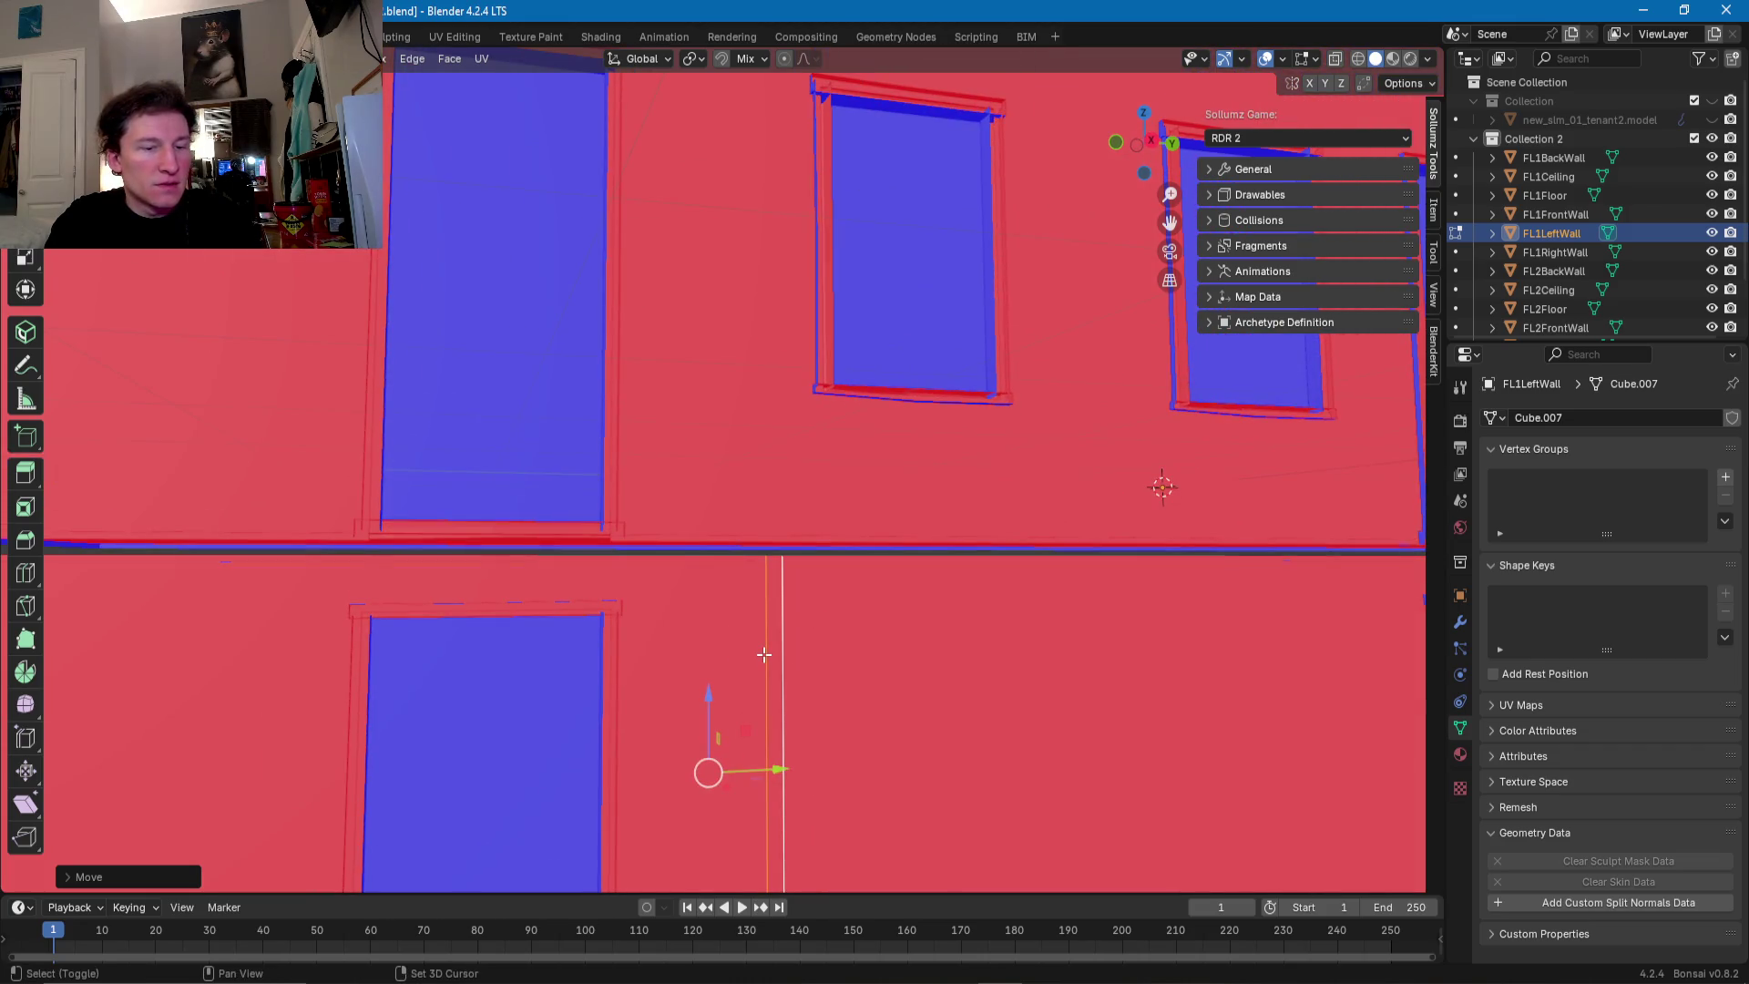
{"action": "key", "text": "g"}
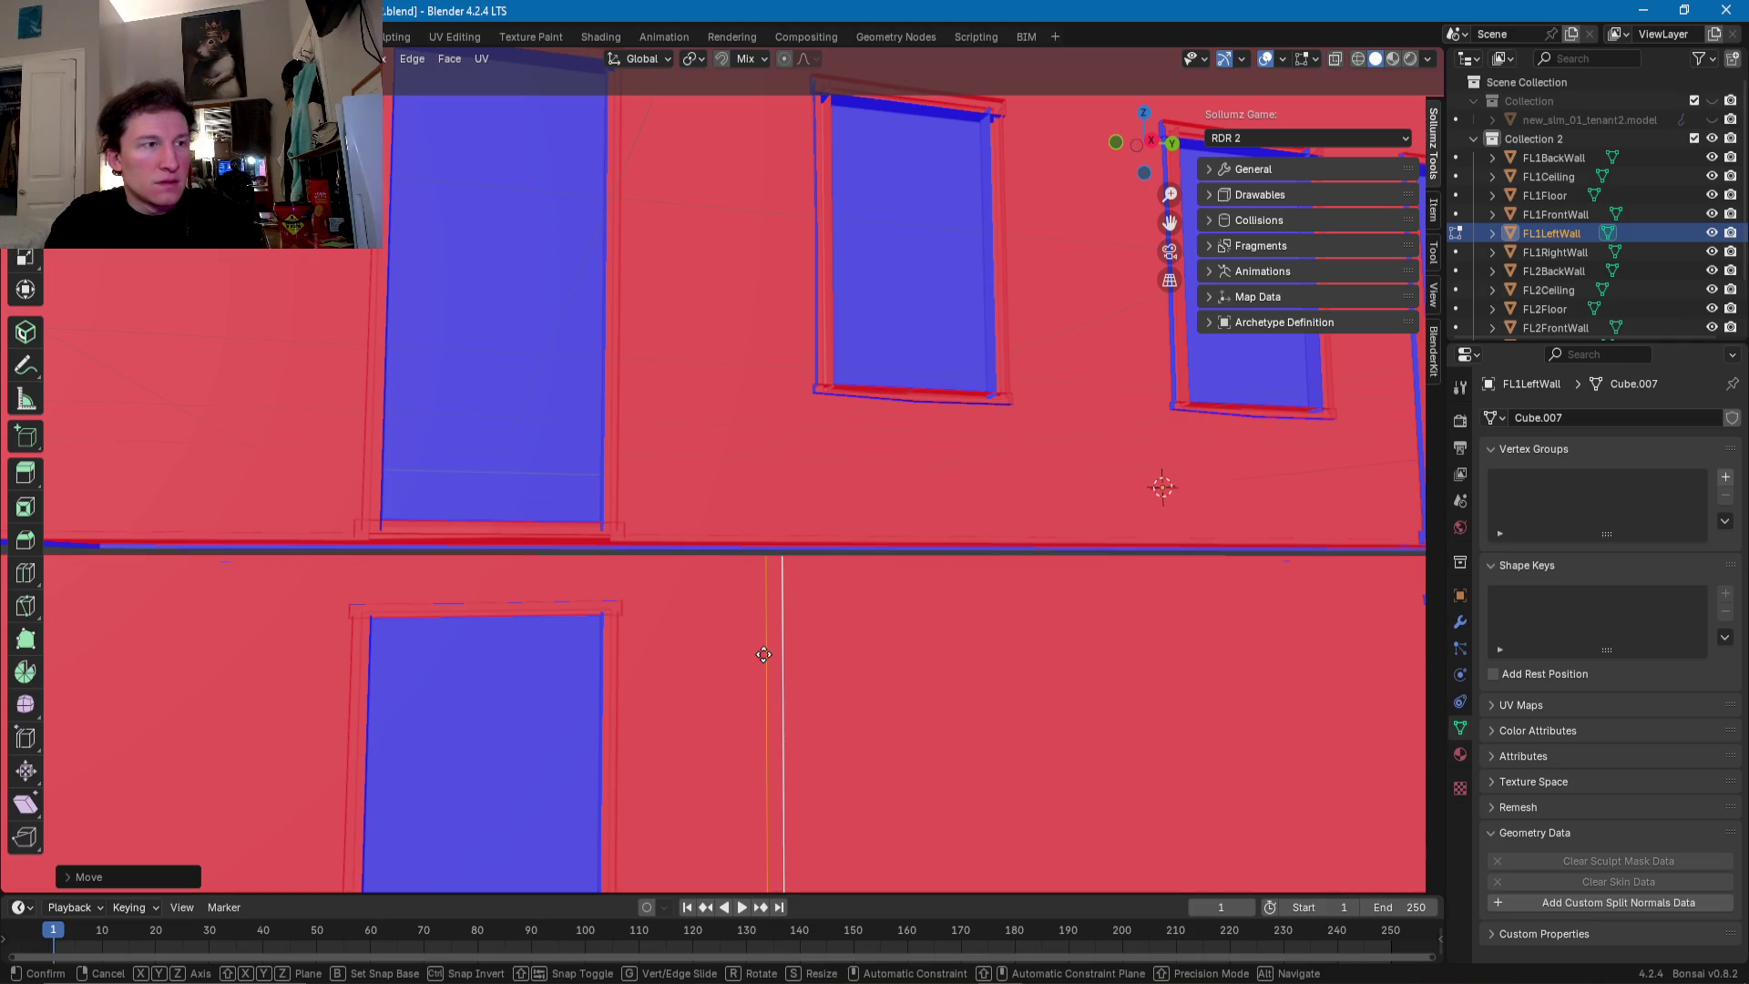
{"action": "key", "text": "z"}
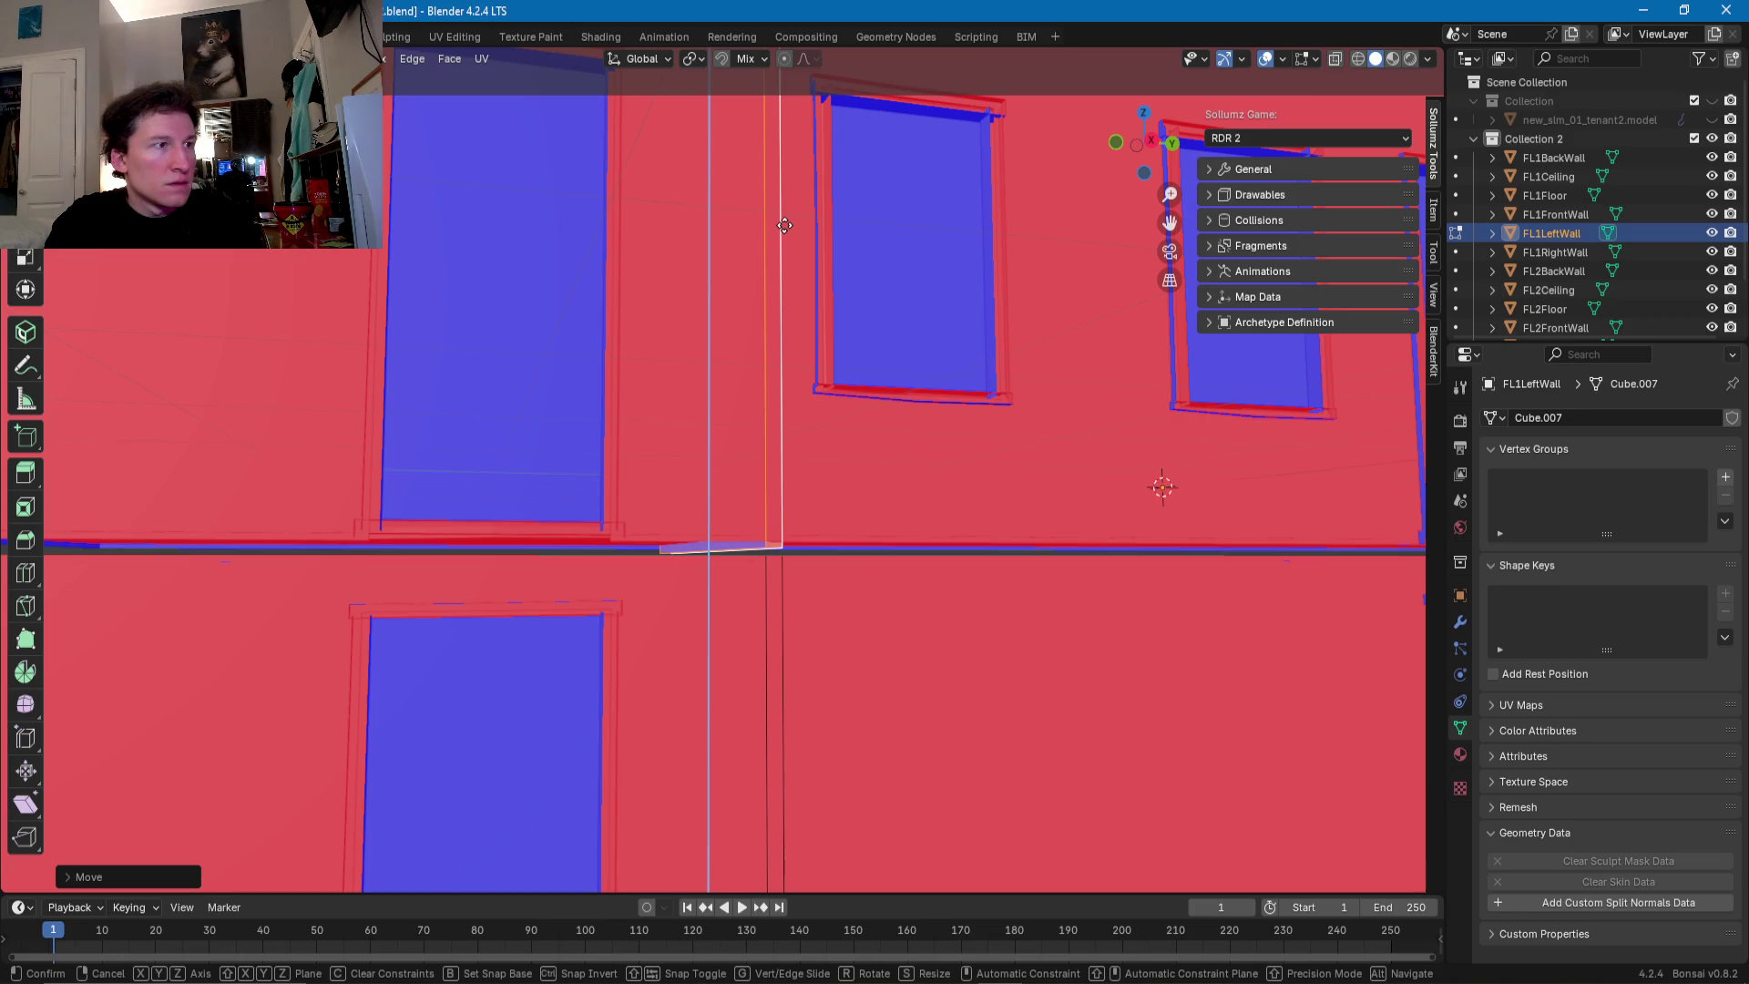
{"action": "left_click", "coordinate": [786, 223]}
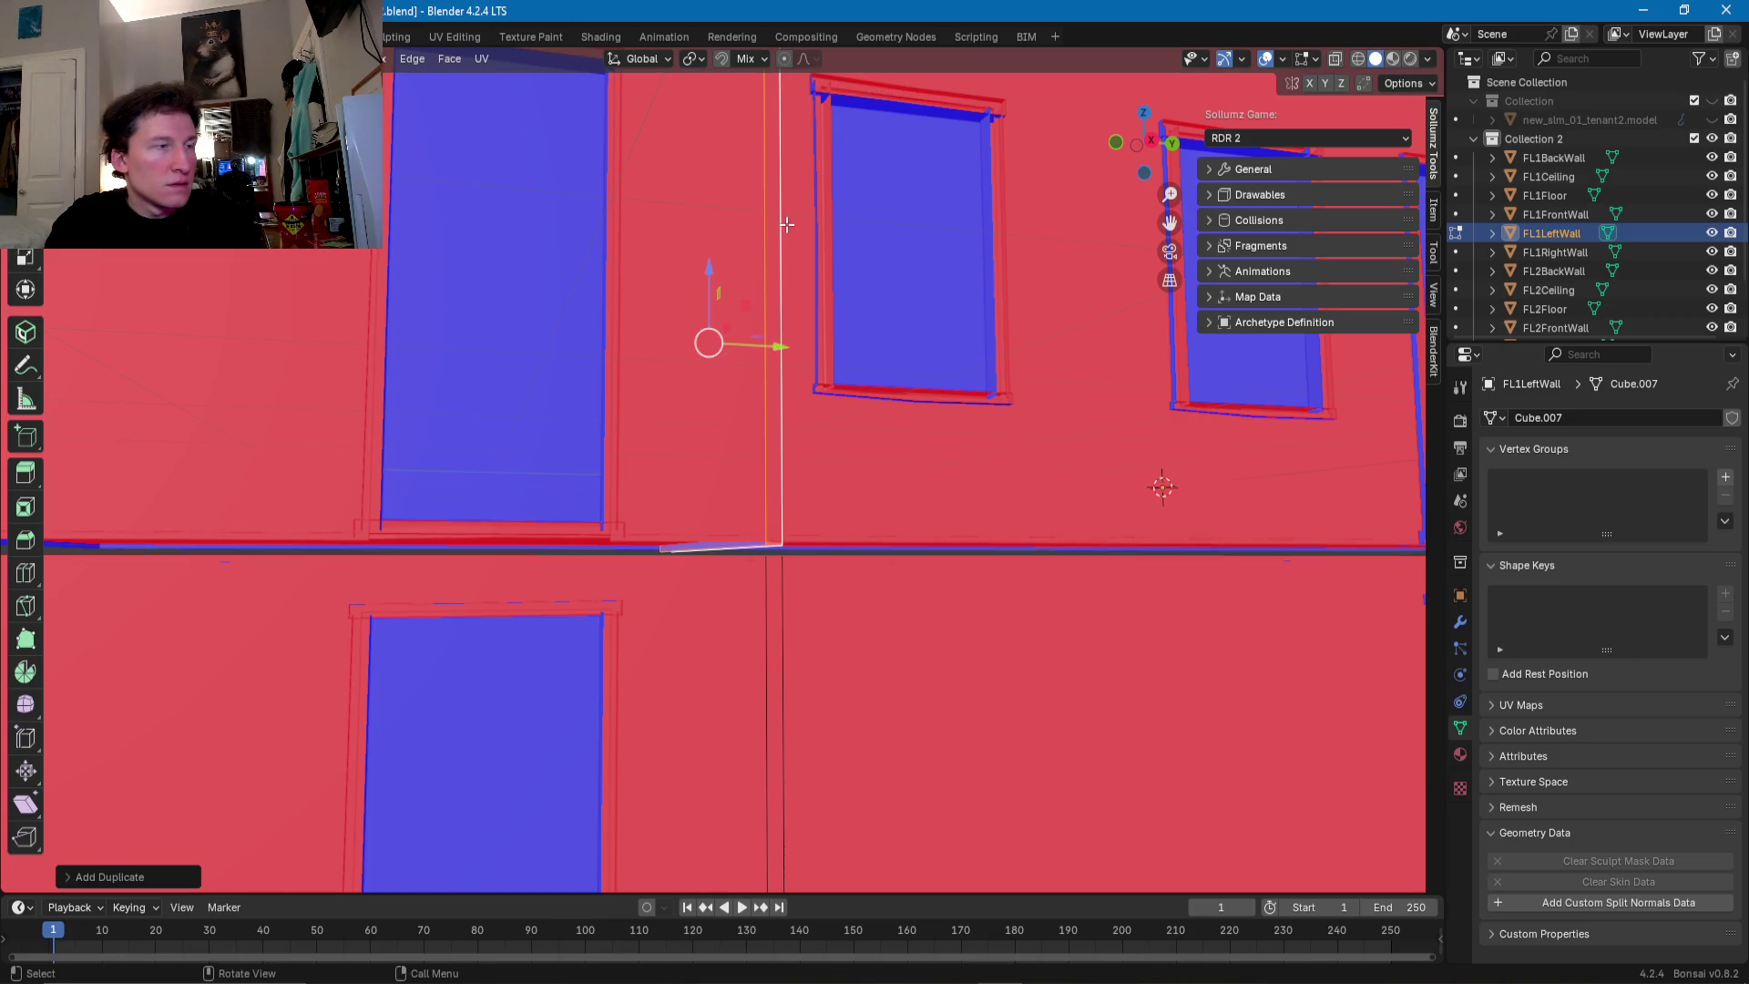
{"action": "scroll", "coordinate": [770, 364], "scroll_direction": "up", "scroll_amount": 2}
{"action": "scroll", "coordinate": [764, 479], "scroll_direction": "up", "scroll_amount": 2}
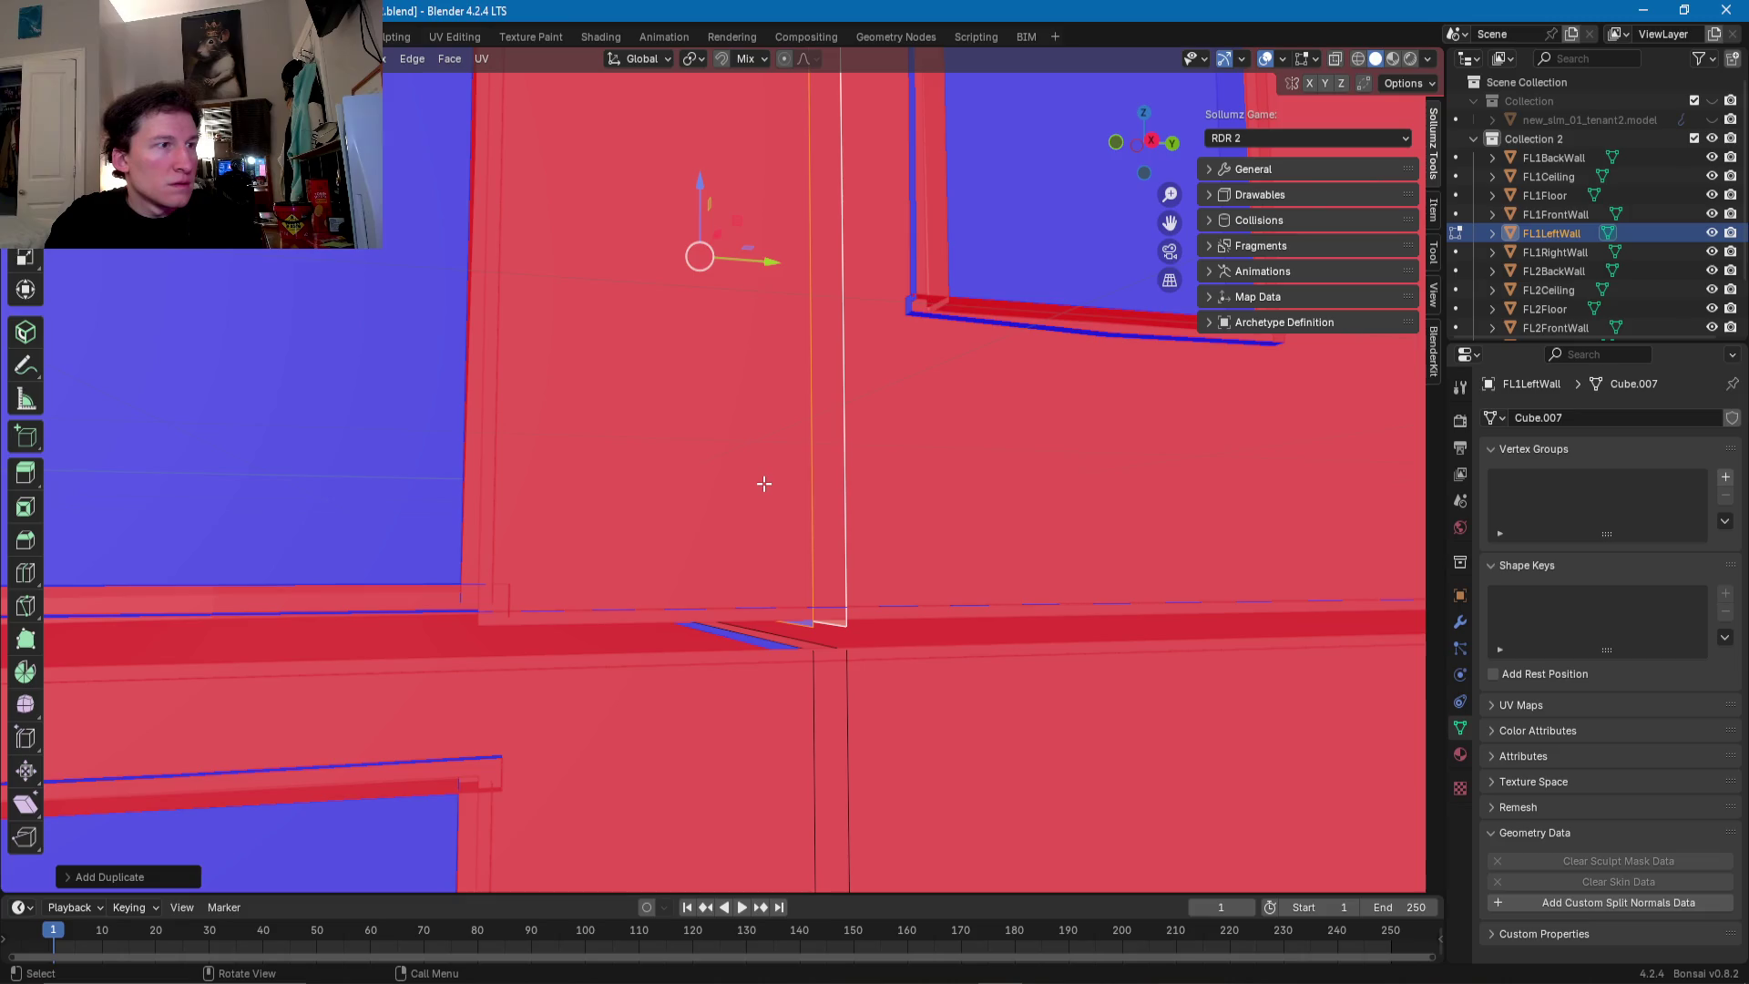
{"action": "left_click_drag", "start_coordinate": [692, 183], "coordinate": [698, 178]}
{"action": "scroll", "coordinate": [723, 344], "scroll_direction": "down", "scroll_amount": 4}
{"action": "mouse_move", "coordinate": [723, 344]}
{"action": "middle_mouse_down"}
{"action": "mouse_move", "coordinate": [747, 410]}
{"action": "mouse_move", "coordinate": [747, 587]}
{"action": "mouse_move", "coordinate": [851, 593]}
{"action": "mouse_move", "coordinate": [781, 644]}
{"action": "middle_mouse_up"}
{"action": "scroll", "coordinate": [747, 587], "scroll_direction": "up", "scroll_amount": 4}
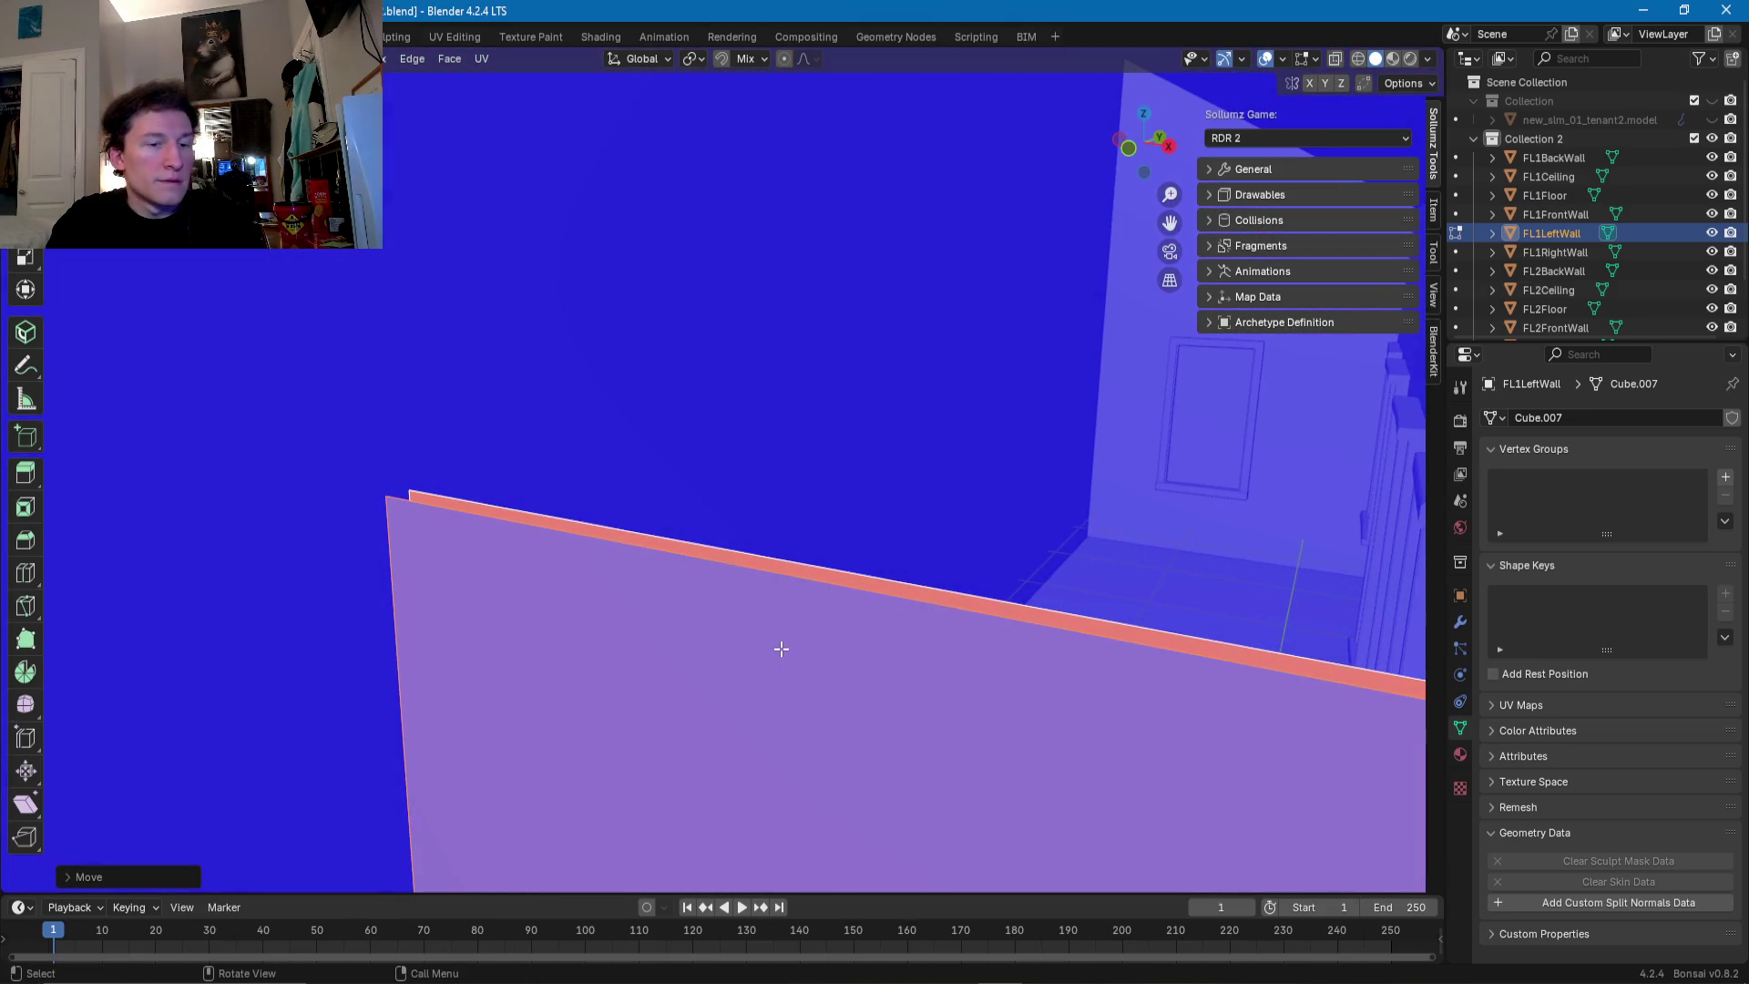
- Raise the selected divider geometry vertically toward the top of FL1LeftWall
{"action": "left_click", "coordinate": [805, 599]}
{"action": "middle_click_drag", "start_coordinate": [807, 576], "coordinate": [601, 547]}
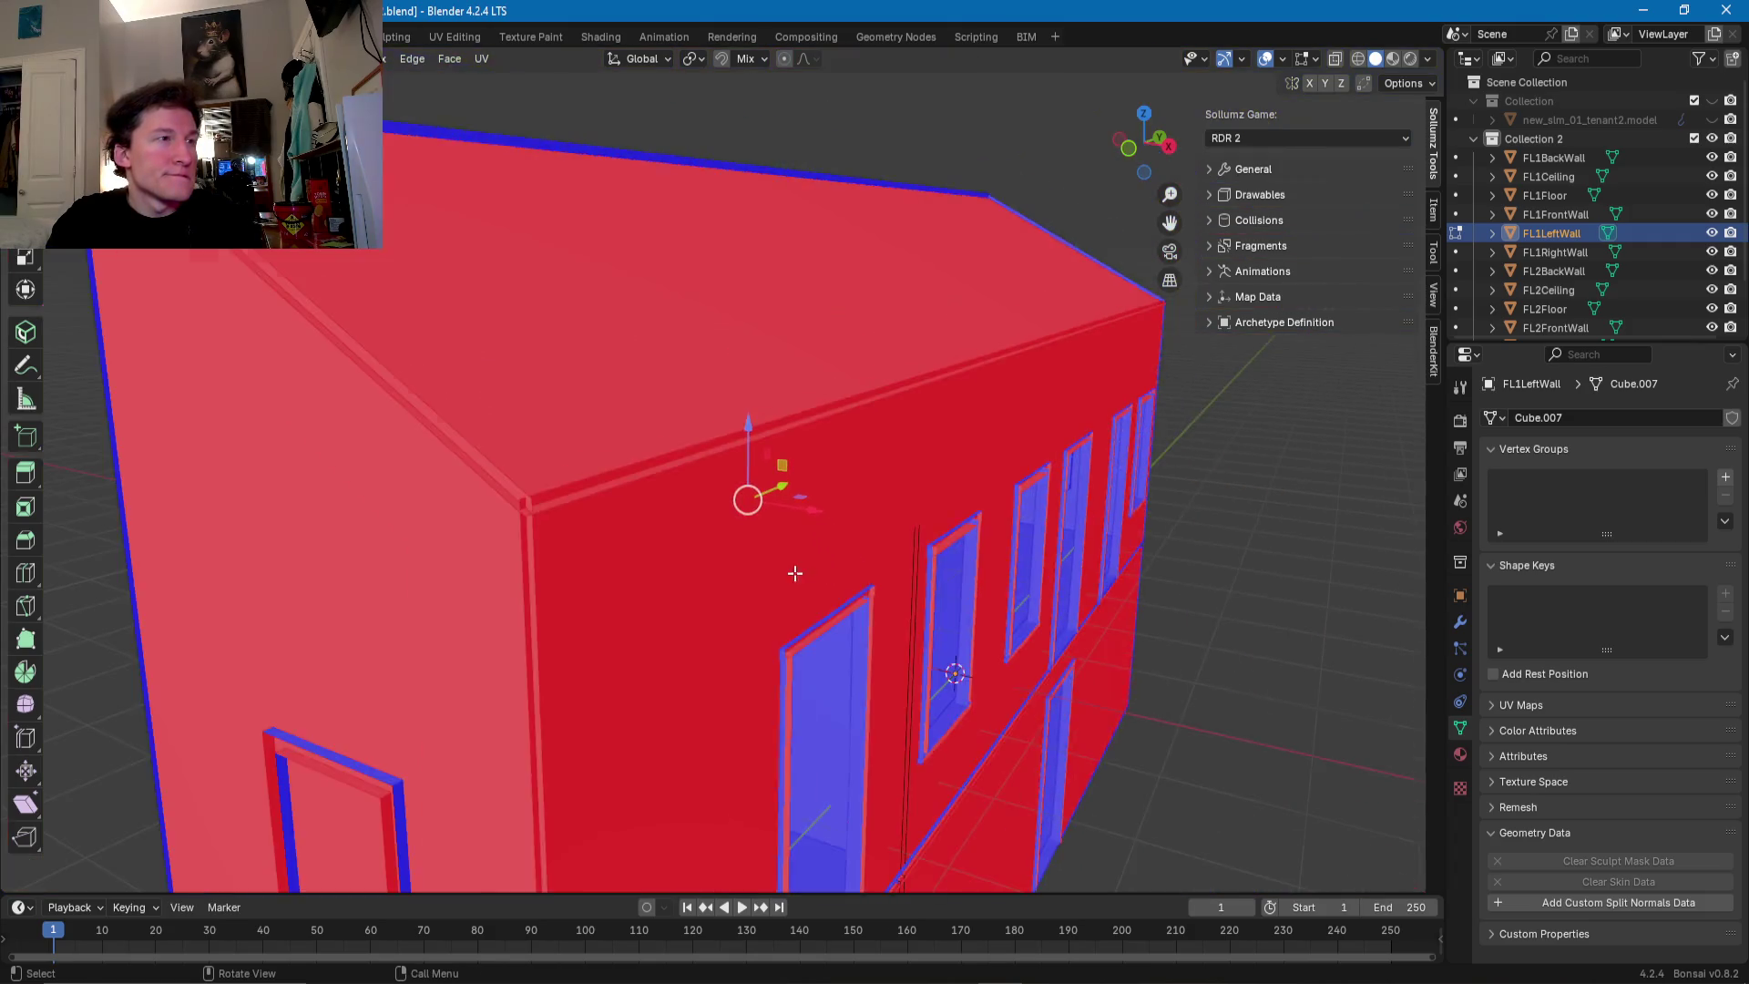
{"action": "left_click_drag", "start_coordinate": [749, 421], "coordinate": [749, 297]}
{"action": "mouse_move", "coordinate": [749, 297]}
{"action": "middle_mouse_down"}
{"action": "mouse_move", "coordinate": [902, 426]}
{"action": "mouse_move", "coordinate": [783, 367]}
{"action": "middle_mouse_up"}
{"action": "left_click_drag", "start_coordinate": [660, 292], "coordinate": [660, 300]}
{"action": "mouse_move", "coordinate": [660, 301]}
{"action": "middle_mouse_down"}
{"action": "mouse_move", "coordinate": [977, 513]}
{"action": "mouse_move", "coordinate": [930, 534]}
{"action": "middle_mouse_up"}
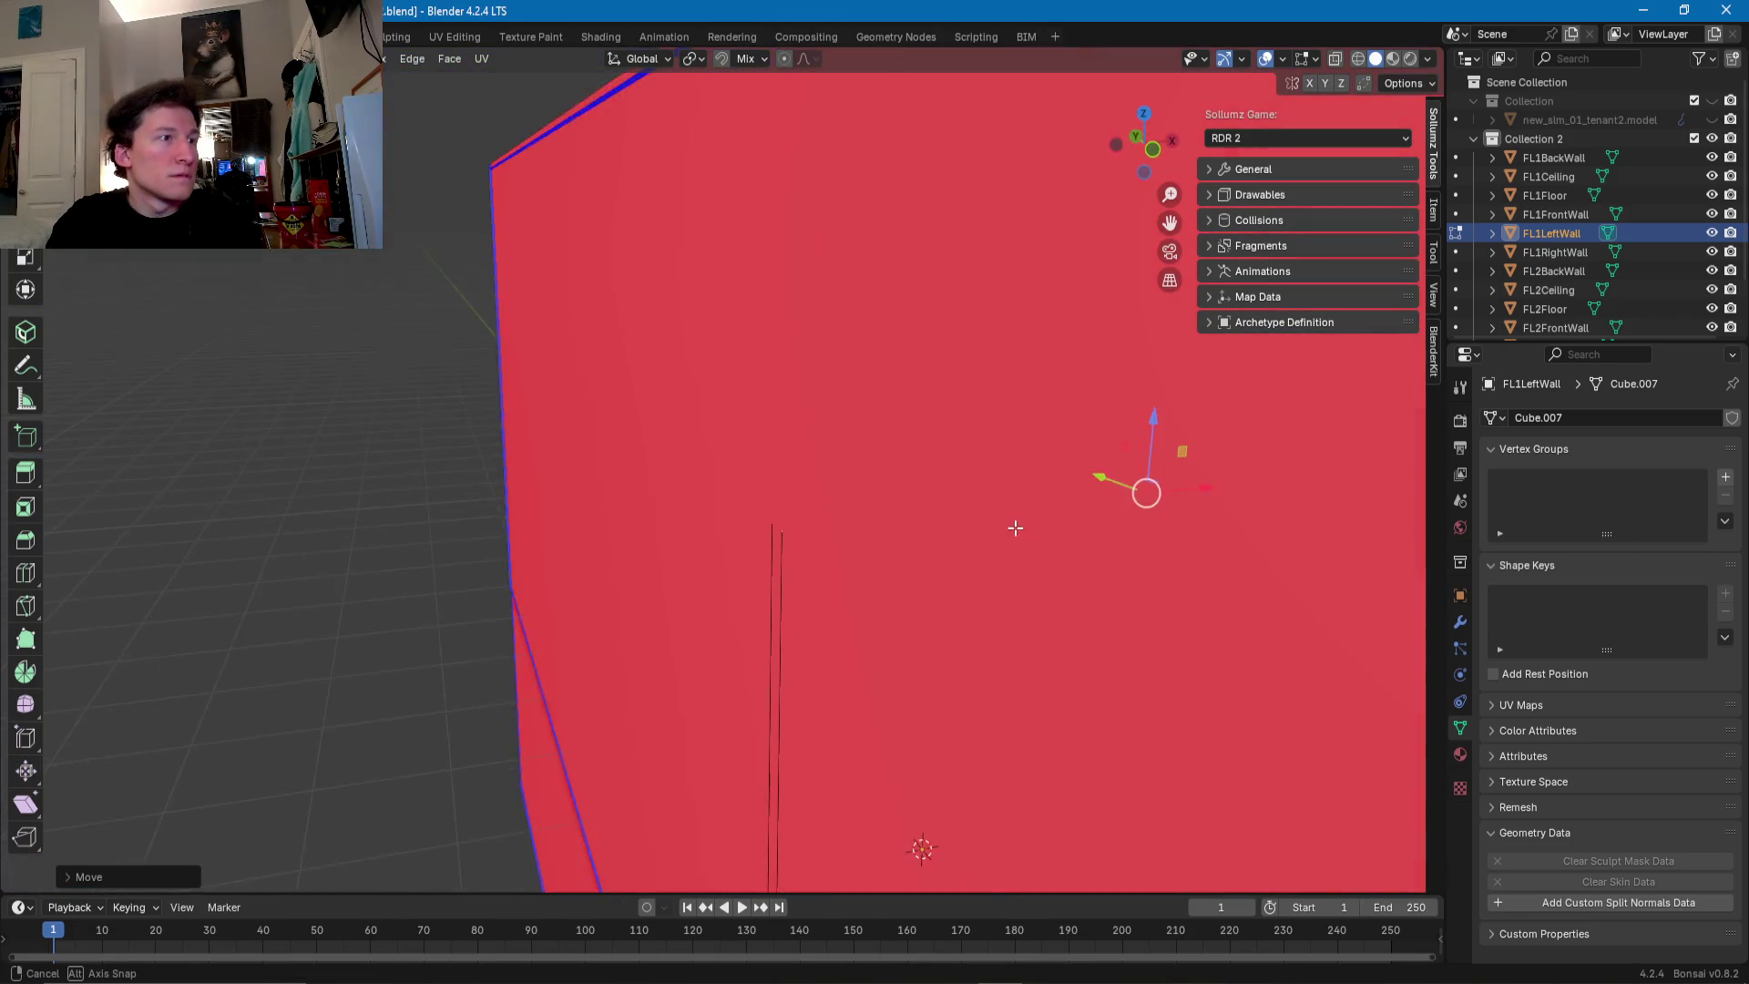
- Lift the short vertical edge's vertex up to the wall's top corner
{"action": "left_click", "coordinate": [770, 532]}
{"action": "mouse_move", "coordinate": [755, 507]}
{"action": "middle_mouse_down"}
{"action": "mouse_move", "coordinate": [605, 492]}
{"action": "mouse_move", "coordinate": [795, 551]}
{"action": "middle_mouse_up"}
{"action": "left_click_drag", "start_coordinate": [914, 515], "coordinate": [926, 153]}
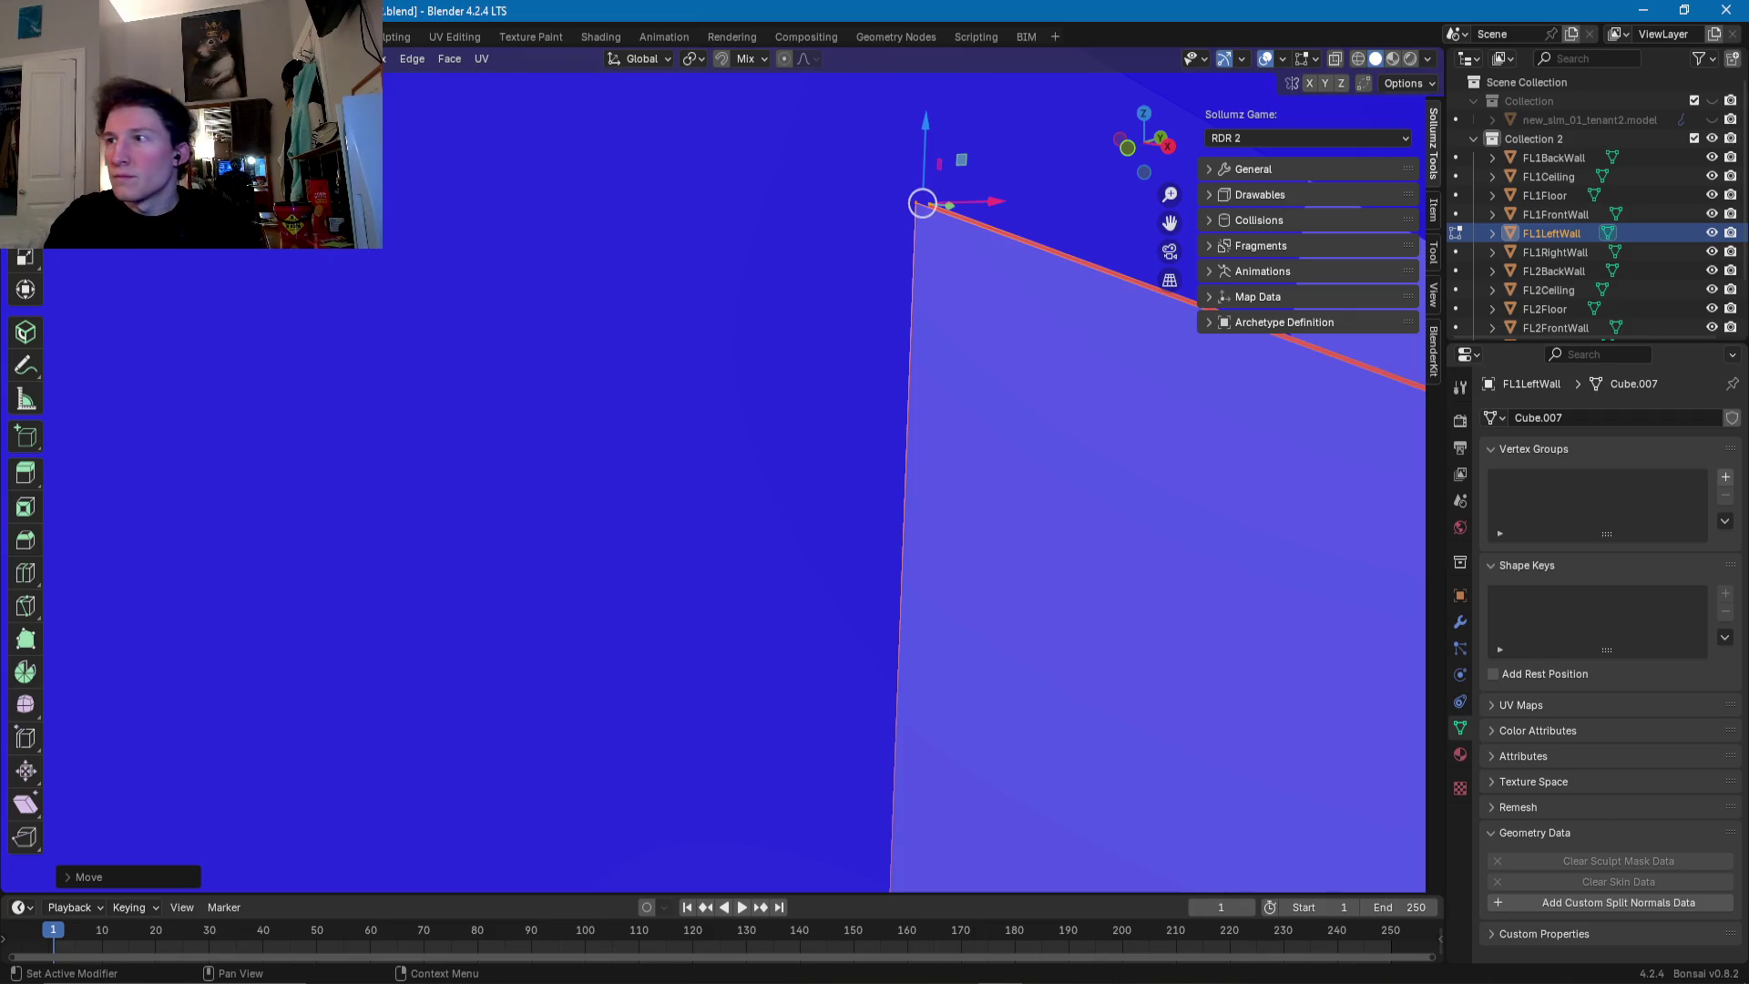
{"action": "mouse_move", "coordinate": [851, 171]}
{"action": "middle_mouse_down"}
{"action": "mouse_move", "coordinate": [818, 567]}
{"action": "mouse_move", "coordinate": [631, 638]}
{"action": "middle_mouse_up"}
{"action": "left_click_drag", "start_coordinate": [632, 637], "coordinate": [633, 514]}
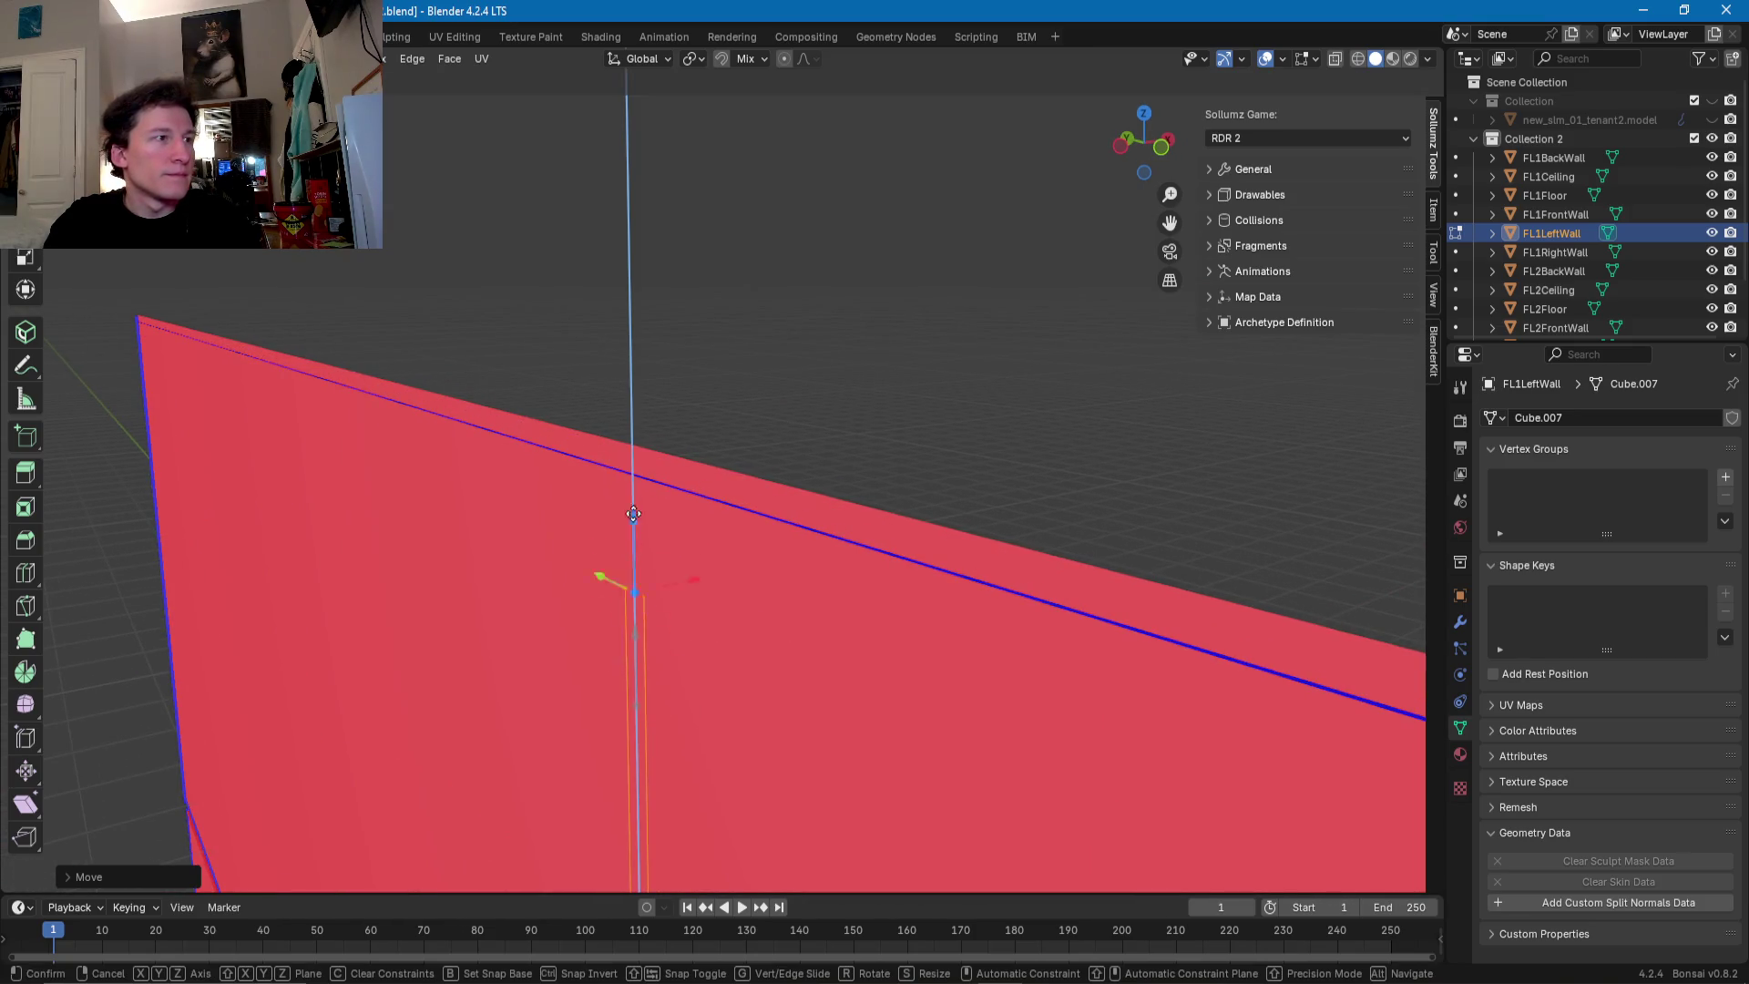
{"action": "left_click", "coordinate": [652, 383]}
{"action": "mouse_move", "coordinate": [652, 384]}
{"action": "middle_mouse_down"}
{"action": "mouse_move", "coordinate": [484, 414]}
{"action": "mouse_move", "coordinate": [820, 570]}
{"action": "mouse_move", "coordinate": [664, 531]}
{"action": "mouse_move", "coordinate": [782, 376]}
{"action": "mouse_move", "coordinate": [707, 521]}
{"action": "mouse_move", "coordinate": [719, 543]}
{"action": "mouse_move", "coordinate": [691, 587]}
{"action": "mouse_move", "coordinate": [671, 582]}
{"action": "mouse_move", "coordinate": [683, 570]}
{"action": "mouse_move", "coordinate": [687, 669]}
{"action": "mouse_move", "coordinate": [683, 592]}
{"action": "middle_mouse_up"}
{"action": "scroll", "coordinate": [721, 483], "scroll_direction": "up", "scroll_amount": 5}
- Switch to FL2FrontWall and enter Edit Mode on it
{"action": "key", "text": "Tab"}
{"action": "left_click", "coordinate": [709, 503]}
{"action": "key", "text": "Tab"}
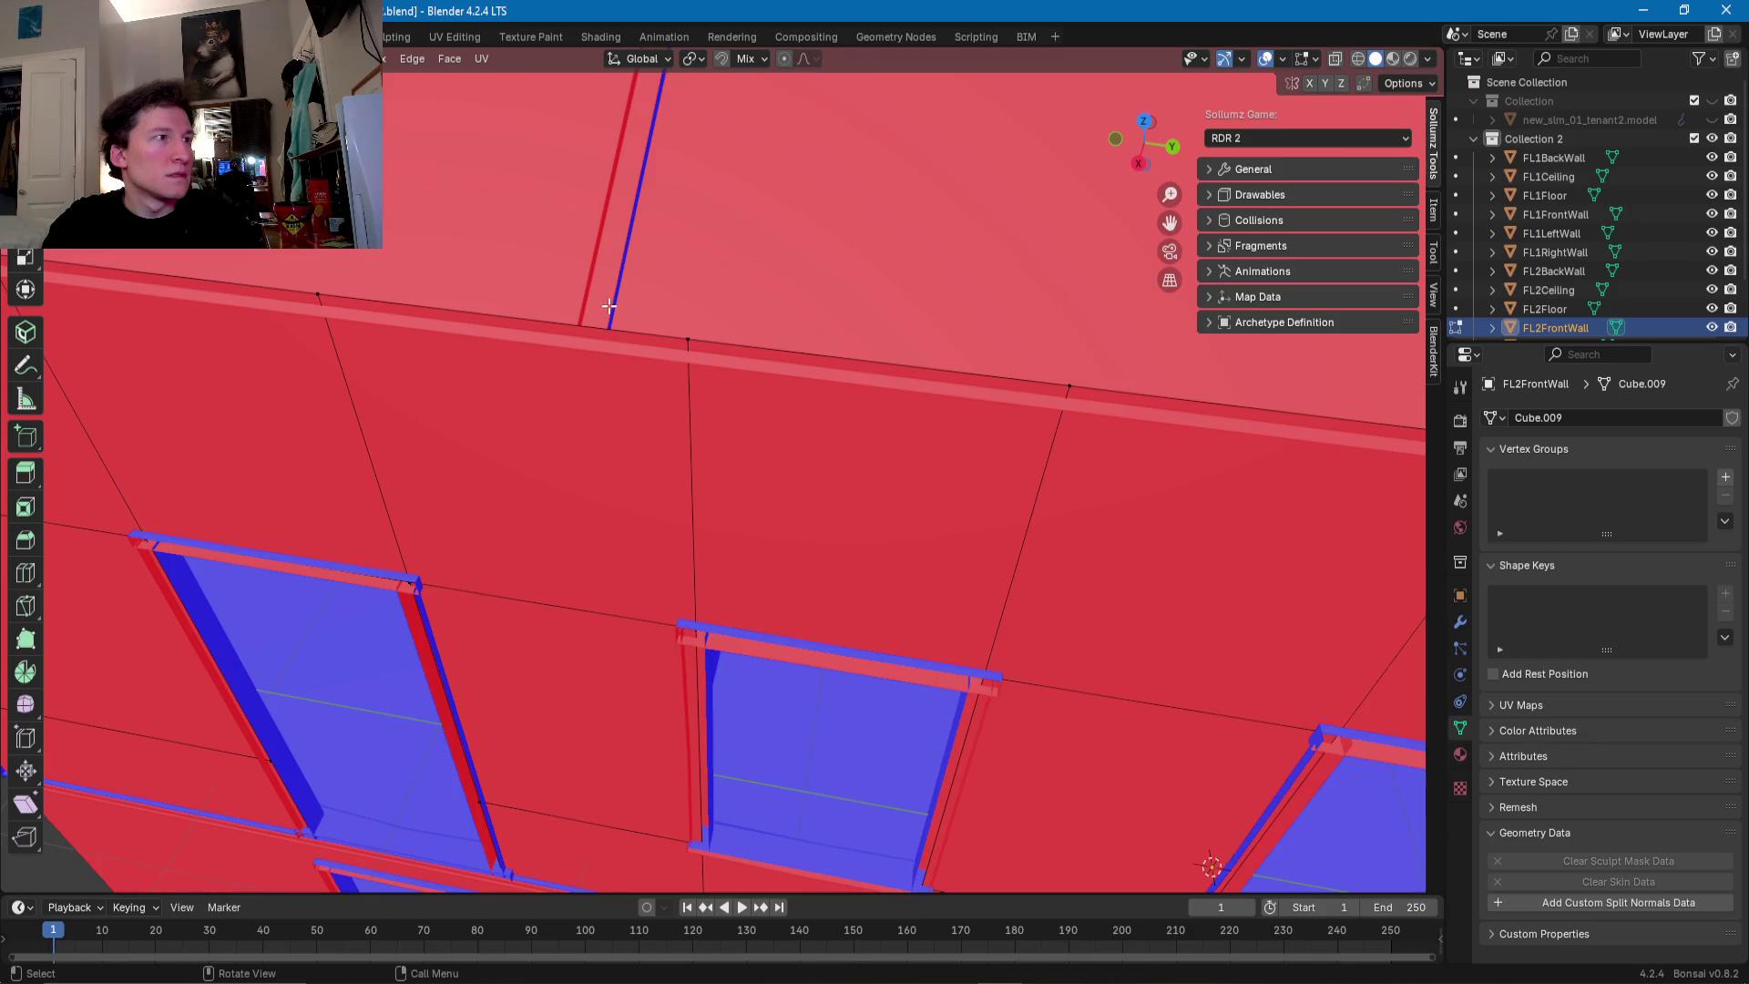
- Back in FL1LeftWall's mesh, slide the first vertical section edges along X into line
{"action": "key", "text": "Tab"}
{"action": "left_click", "coordinate": [613, 304]}
{"action": "key", "text": "Tab"}
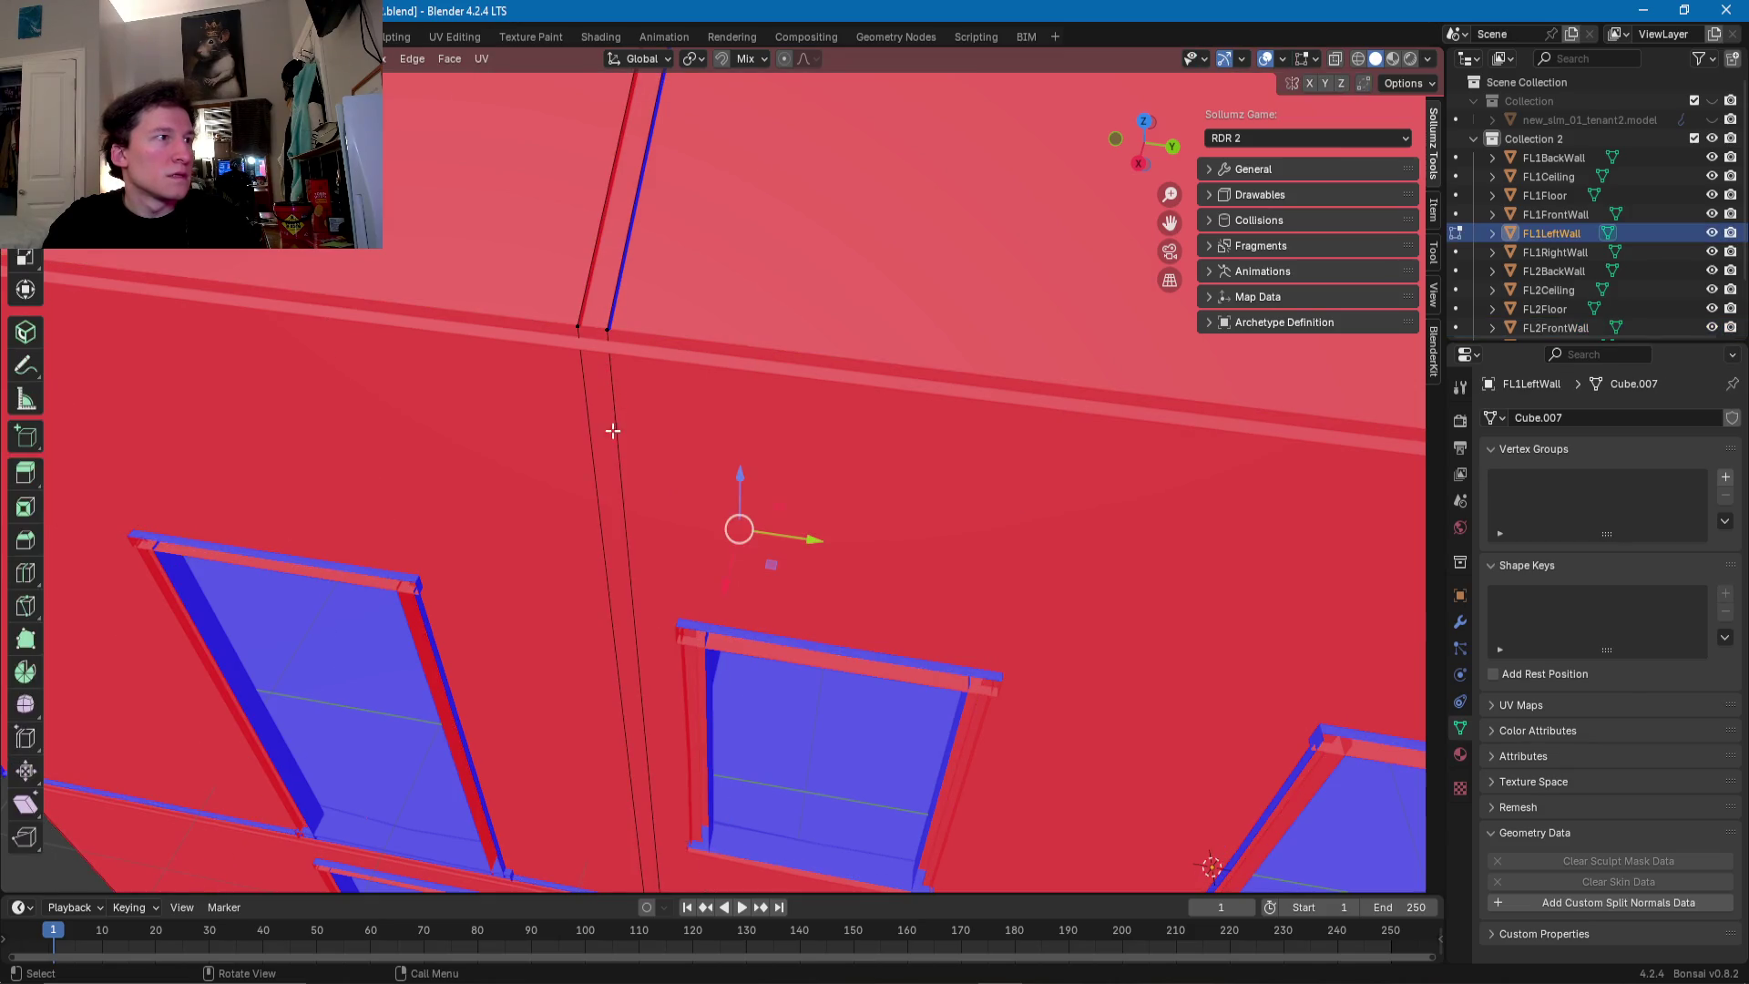
{"action": "left_click", "coordinate": [616, 469]}
{"action": "mouse_move", "coordinate": [617, 470]}
{"action": "middle_mouse_down"}
{"action": "mouse_move", "coordinate": [575, 512]}
{"action": "mouse_move", "coordinate": [656, 407]}
{"action": "mouse_move", "coordinate": [736, 406]}
{"action": "middle_mouse_up"}
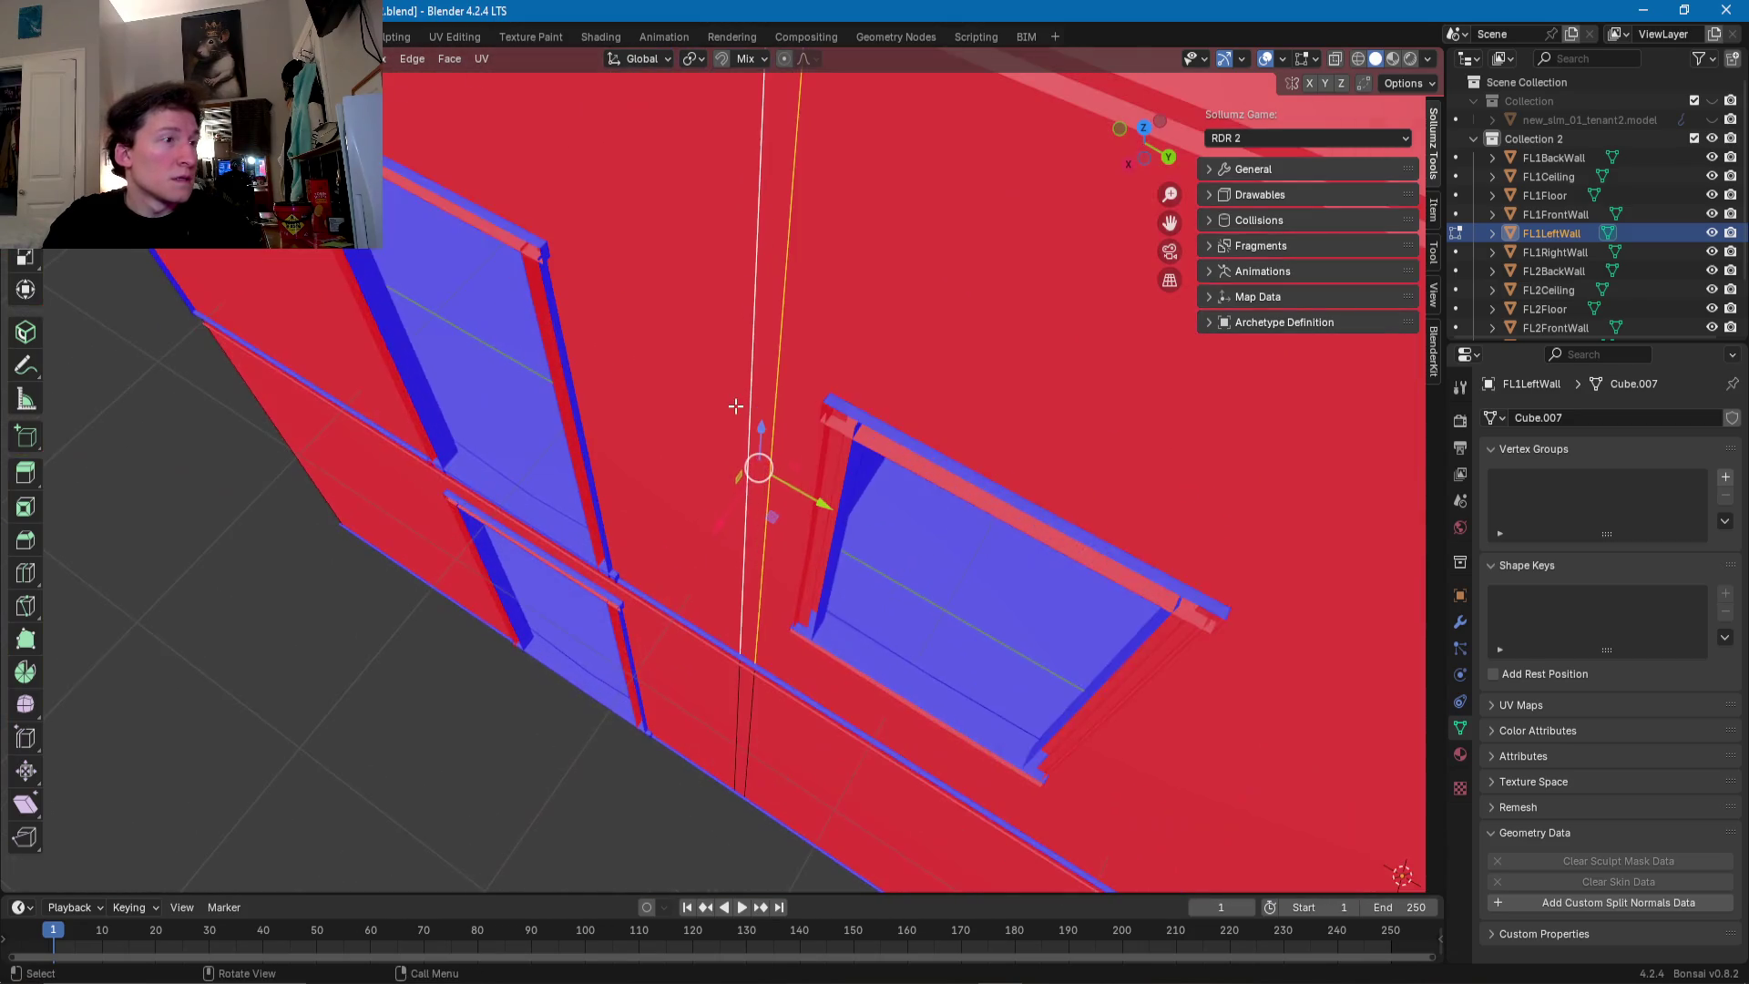
{"action": "left_click", "coordinate": [737, 711], "text": "shift"}
{"action": "left_click", "coordinate": [746, 715], "text": "shift"}
{"action": "middle_click_drag", "start_coordinate": [746, 715], "coordinate": [694, 630]}
{"action": "left_click_drag", "start_coordinate": [593, 708], "coordinate": [586, 718]}
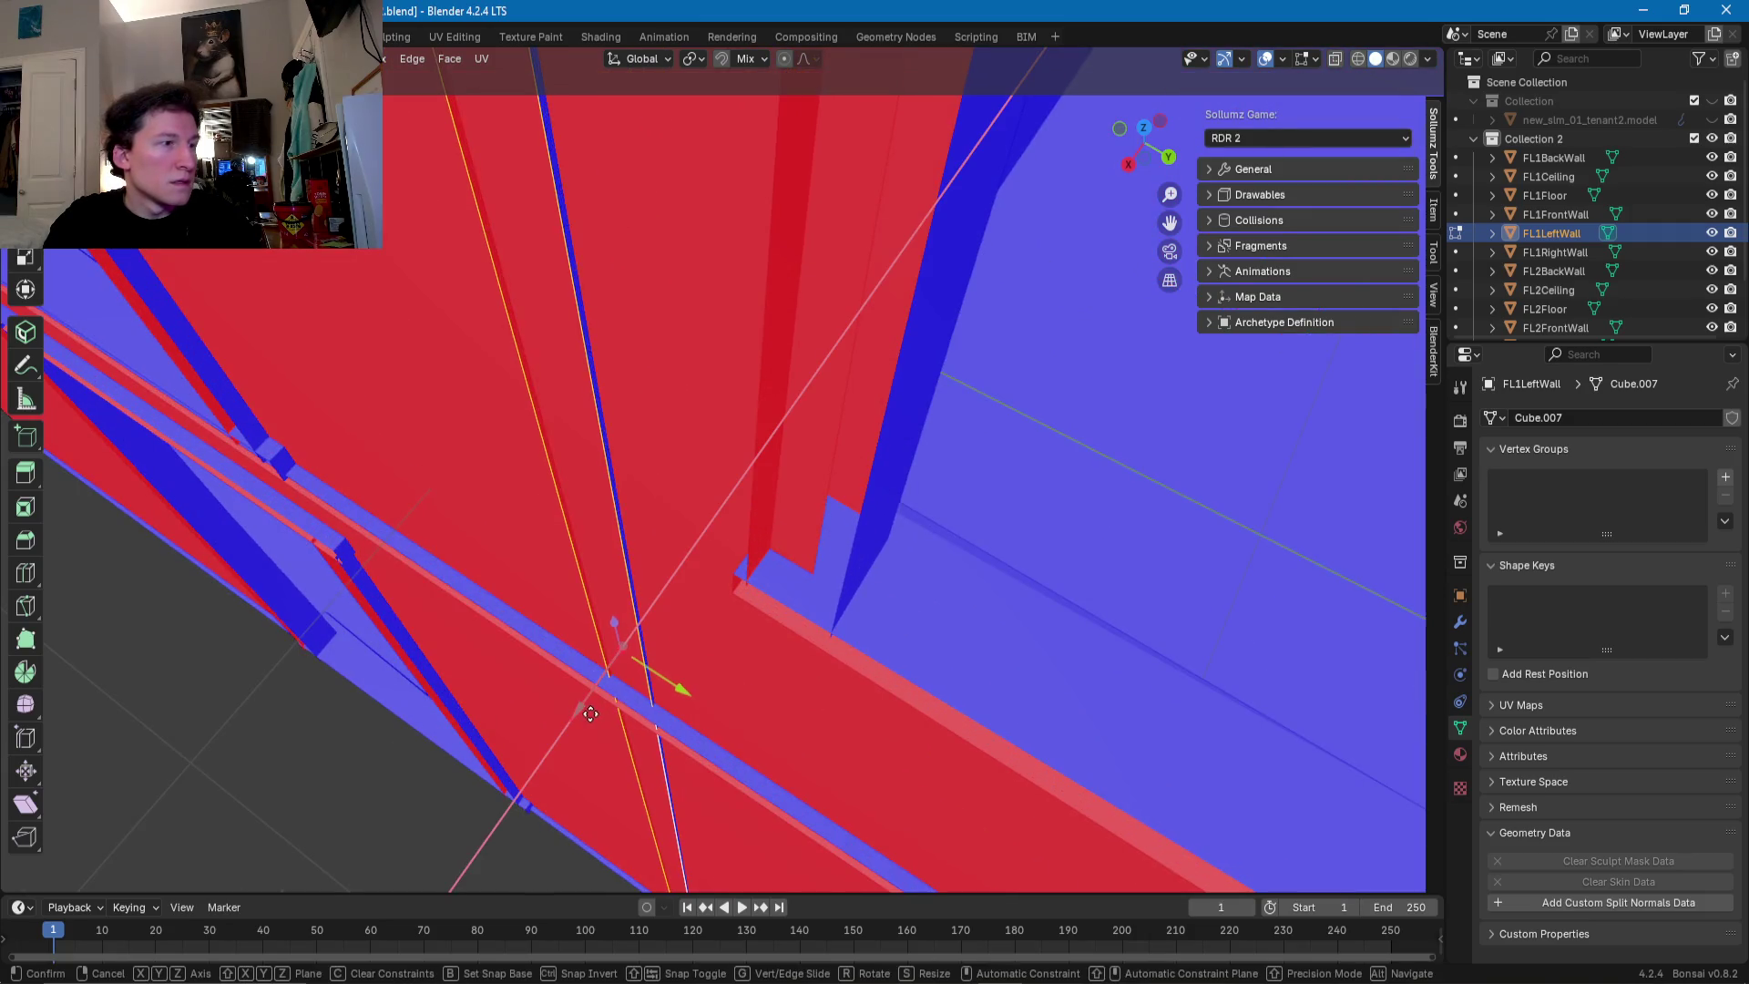
{"action": "left_click", "coordinate": [585, 718]}
- Align the seam's paired vertical edges and the right-hand edges along X with the adjoining cuts
{"action": "mouse_move", "coordinate": [585, 714]}
{"action": "middle_mouse_down"}
{"action": "mouse_move", "coordinate": [577, 598]}
{"action": "mouse_move", "coordinate": [386, 559]}
{"action": "mouse_move", "coordinate": [416, 599]}
{"action": "middle_mouse_up"}
{"action": "scroll", "coordinate": [714, 643], "scroll_direction": "down", "scroll_amount": 3}
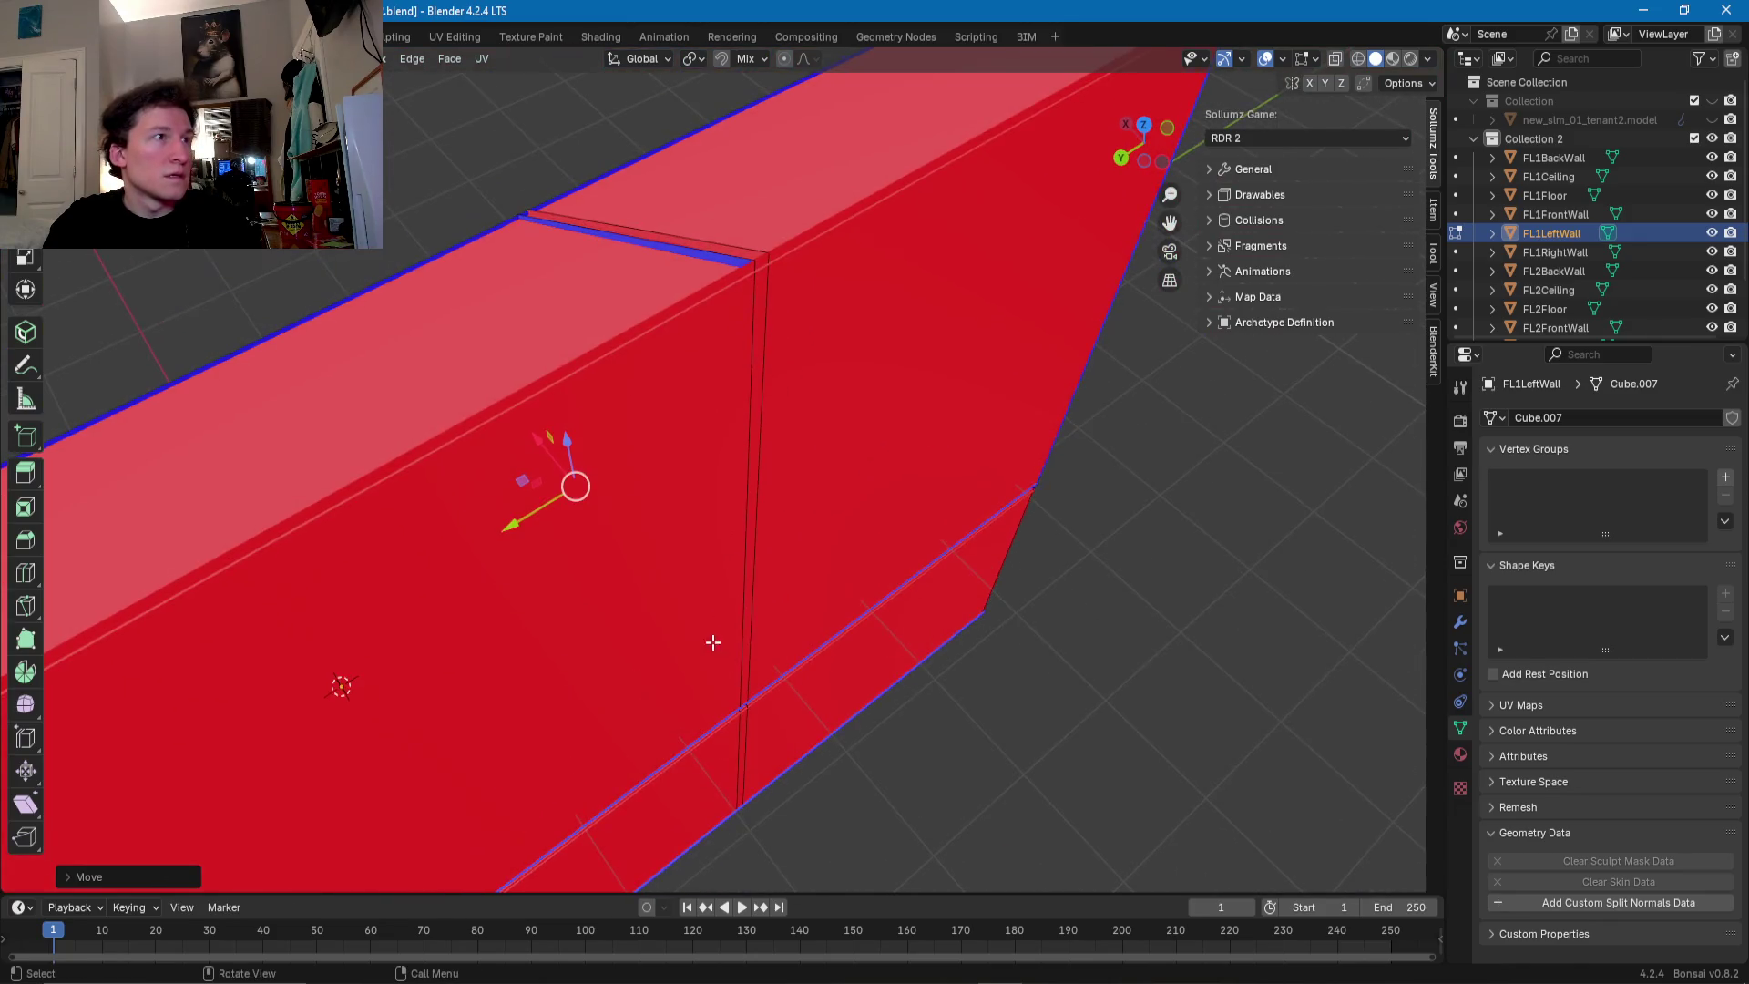
{"action": "left_click", "coordinate": [746, 511]}
{"action": "left_click", "coordinate": [745, 758], "text": "shift"}
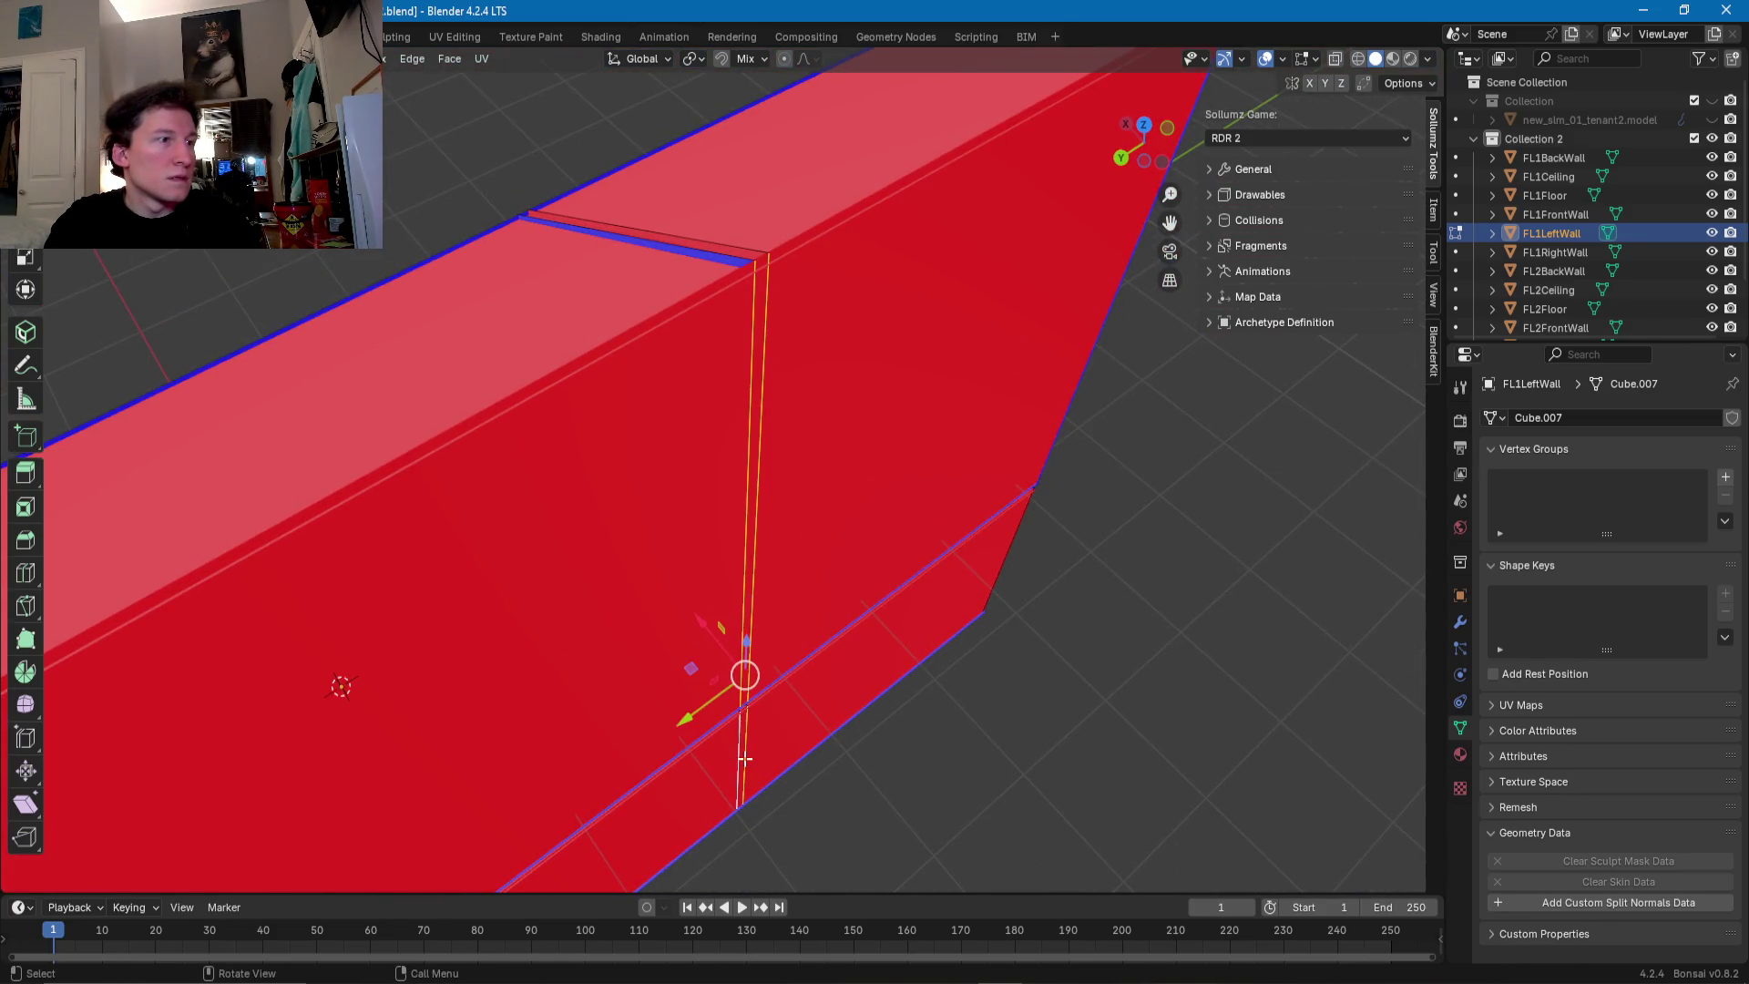
{"action": "scroll", "coordinate": [745, 758], "scroll_direction": "up", "scroll_amount": 4}
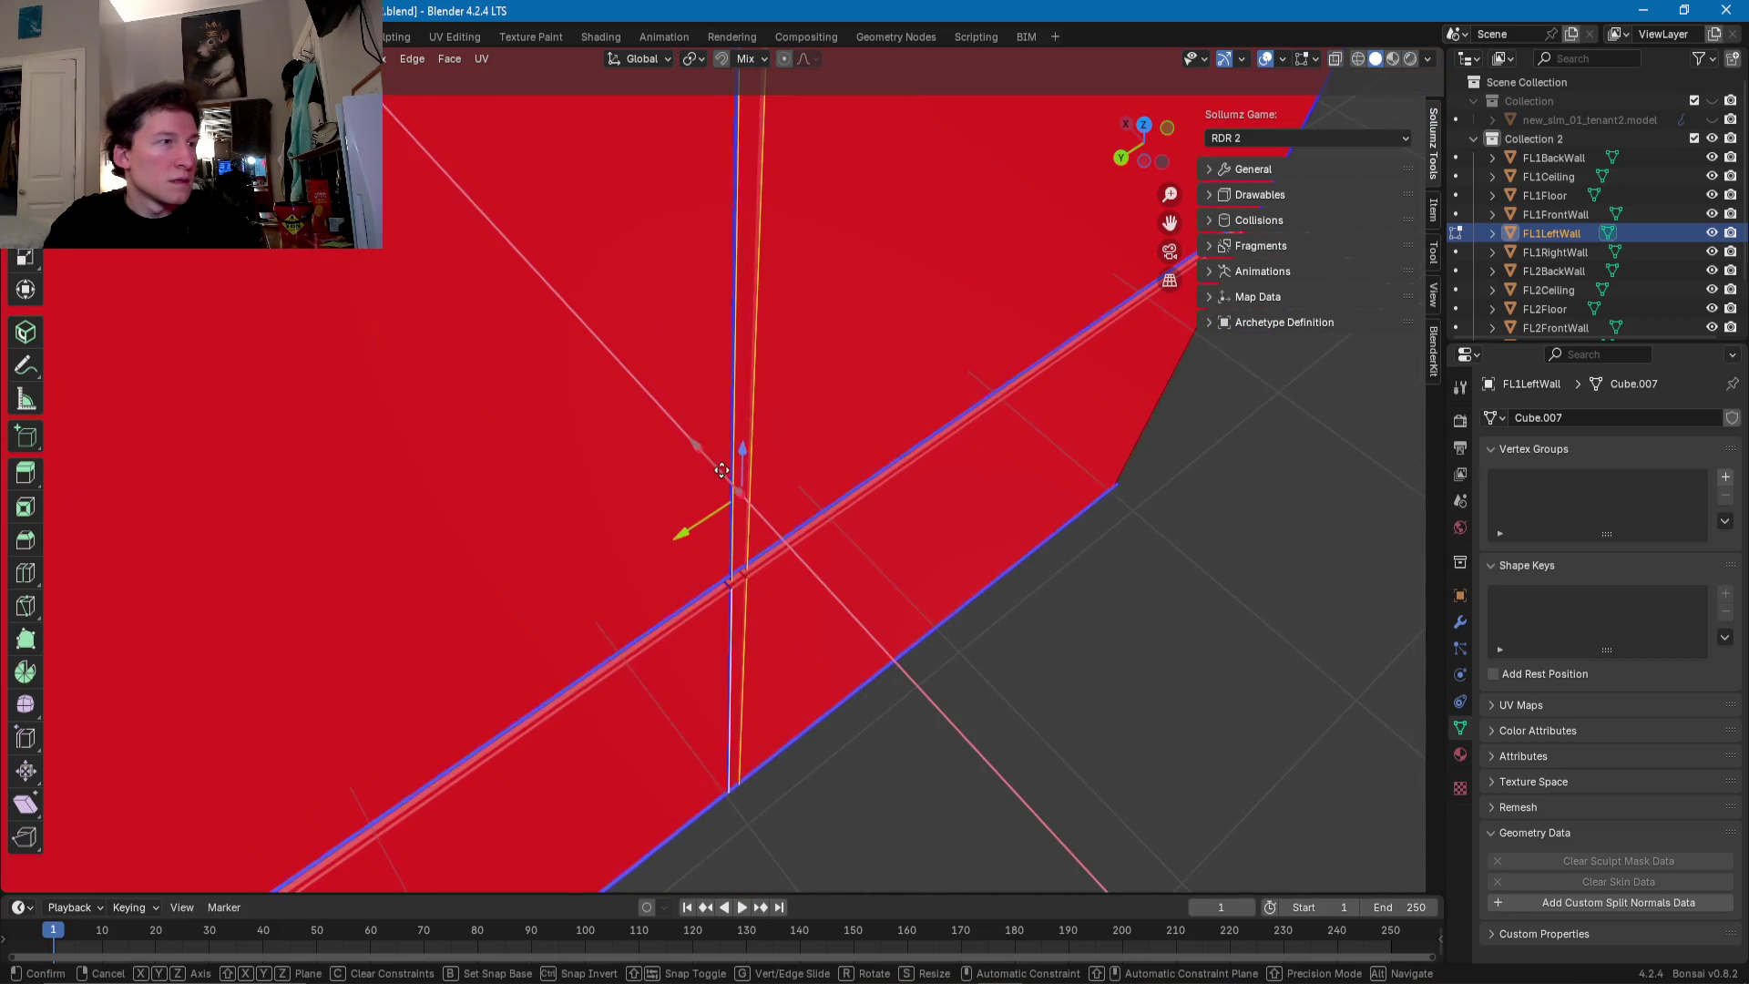
{"action": "left_click_drag", "start_coordinate": [713, 468], "coordinate": [702, 506]}
{"action": "mouse_move", "coordinate": [702, 505]}
{"action": "middle_mouse_down"}
{"action": "mouse_move", "coordinate": [641, 533]}
{"action": "mouse_move", "coordinate": [779, 537]}
{"action": "middle_mouse_up"}
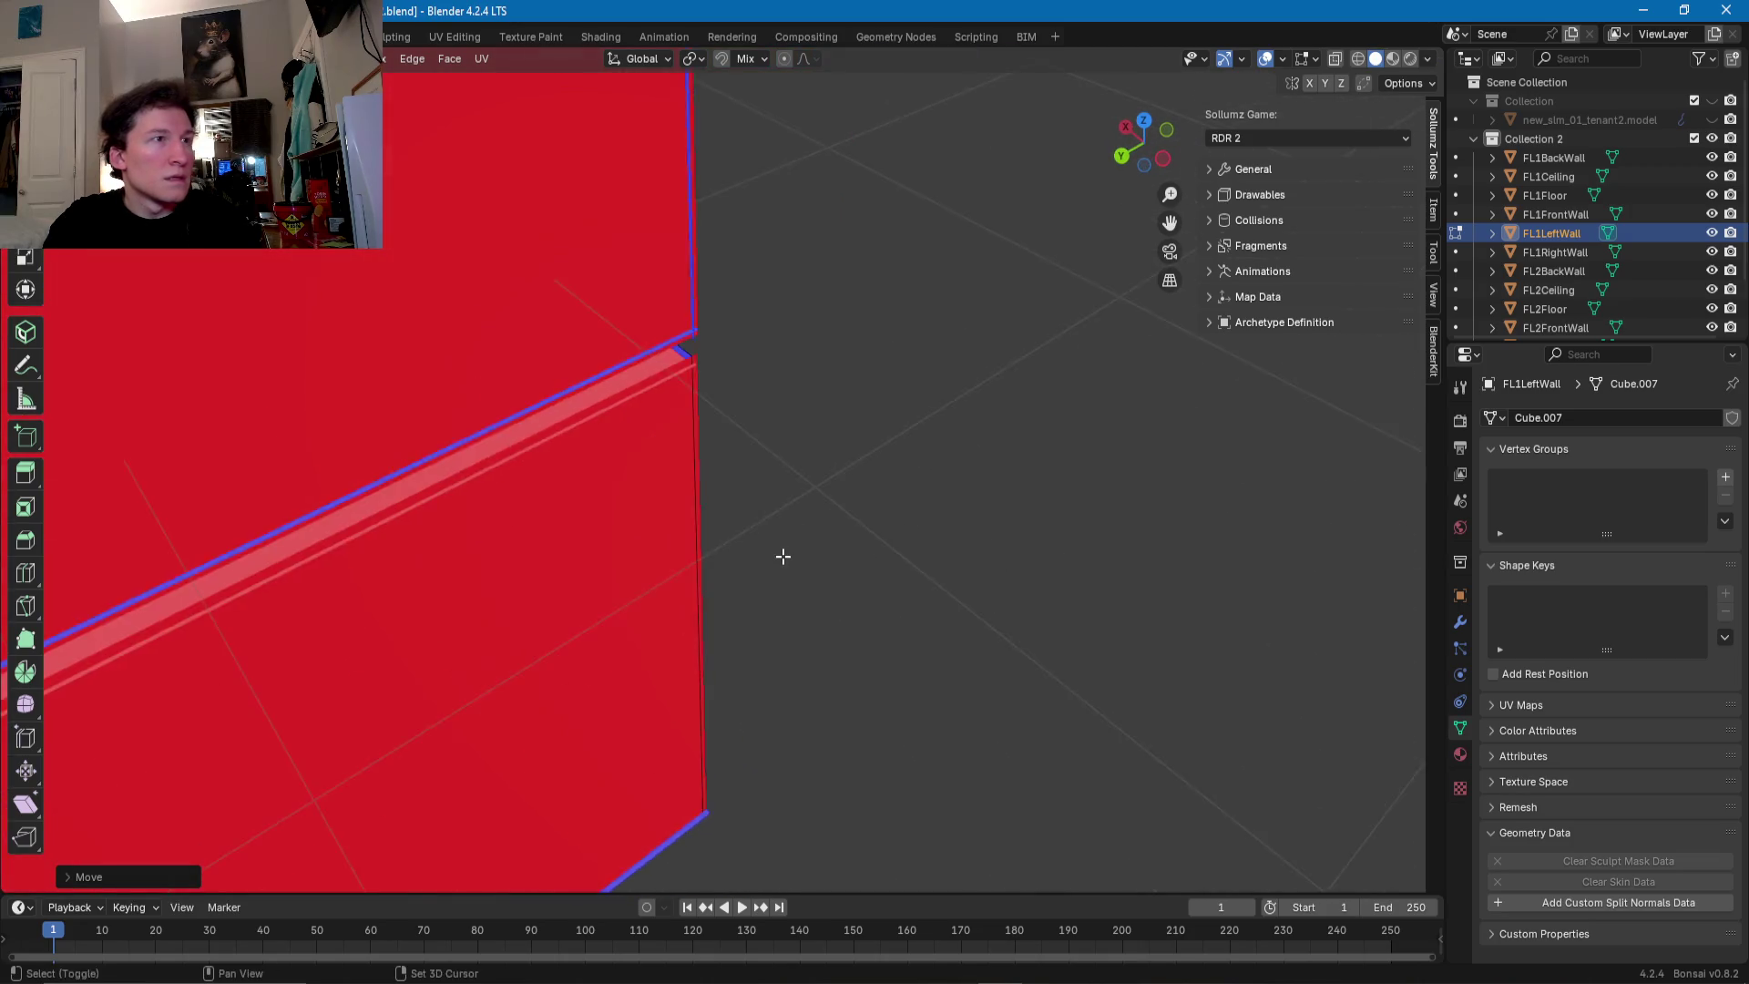
{"action": "left_click", "coordinate": [789, 471]}
{"action": "middle_click_drag", "start_coordinate": [790, 471], "coordinate": [712, 665]}
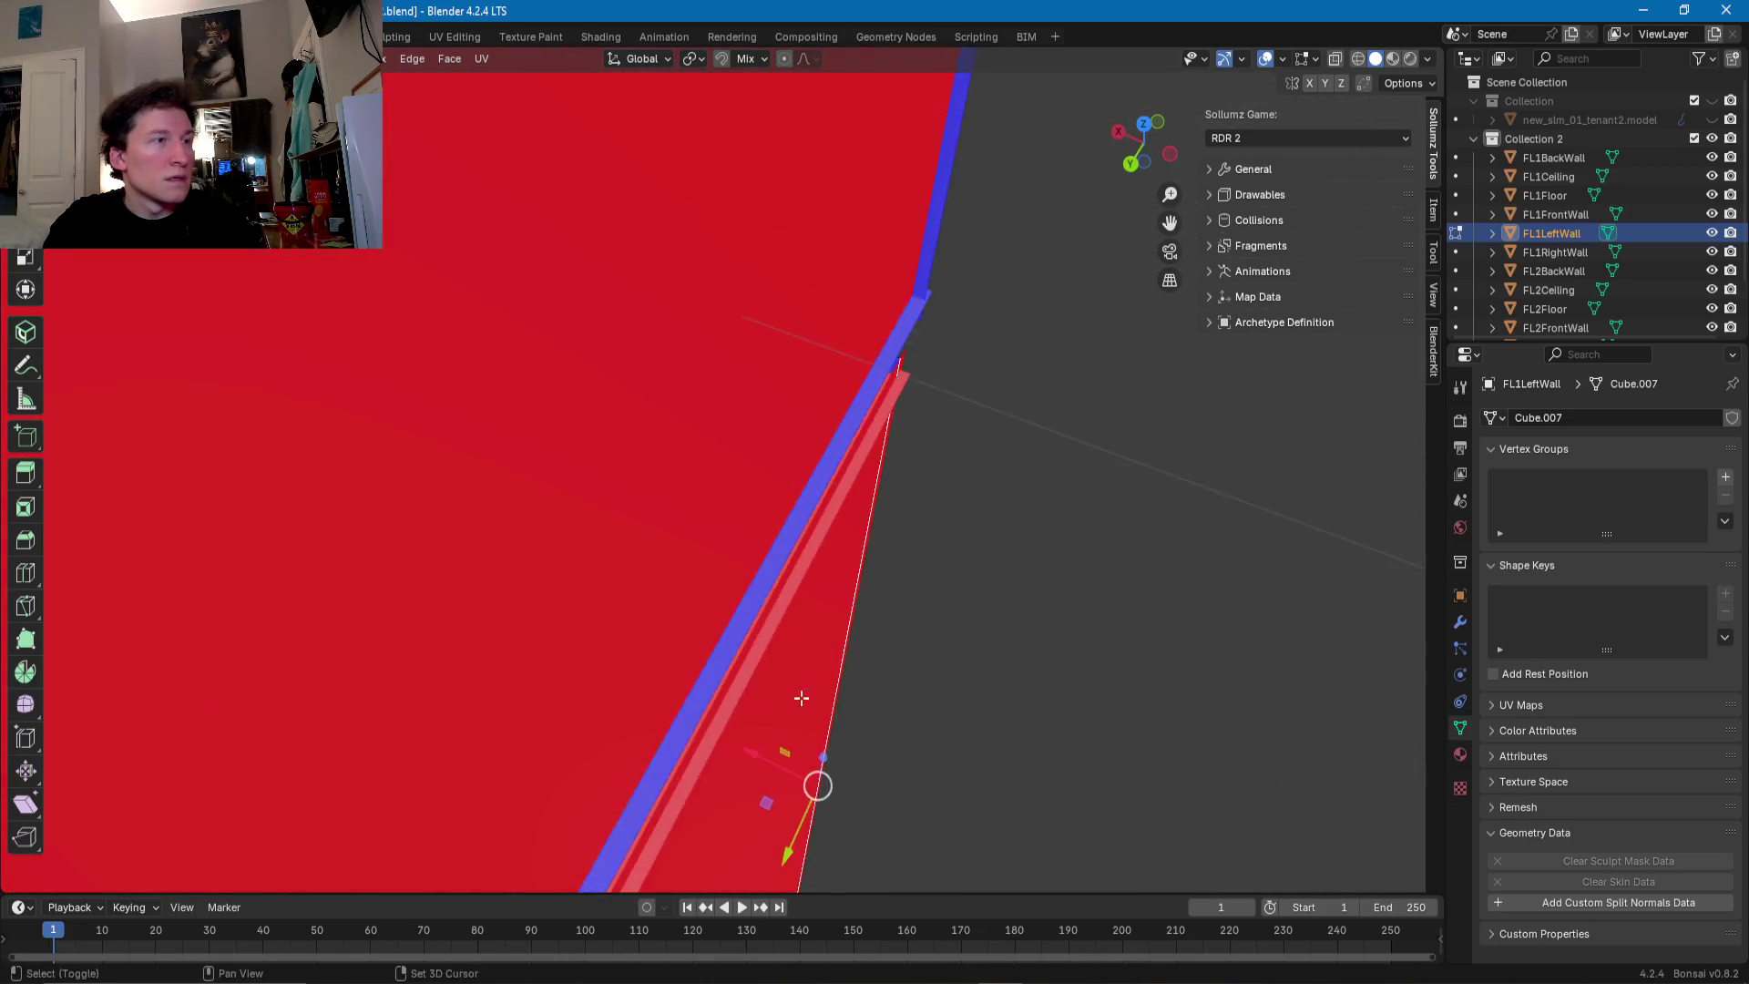
{"action": "left_click_drag", "start_coordinate": [710, 616], "coordinate": [720, 619]}
{"action": "mouse_move", "coordinate": [720, 620]}
{"action": "middle_mouse_down"}
{"action": "mouse_move", "coordinate": [815, 585]}
{"action": "mouse_move", "coordinate": [626, 576]}
{"action": "mouse_move", "coordinate": [652, 461]}
{"action": "mouse_move", "coordinate": [692, 437]}
{"action": "middle_mouse_up"}
{"action": "left_click", "coordinate": [652, 461]}
{"action": "left_click_drag", "start_coordinate": [653, 561], "coordinate": [642, 567]}
{"action": "mouse_move", "coordinate": [643, 567]}
{"action": "middle_mouse_down"}
{"action": "mouse_move", "coordinate": [695, 617]}
{"action": "mouse_move", "coordinate": [644, 543]}
{"action": "mouse_move", "coordinate": [663, 491]}
{"action": "middle_mouse_up"}
- Duplicate the vertical corner edge and slide the copy along Y between the upper-storey windows
{"action": "scroll", "coordinate": [692, 610], "scroll_direction": "down", "scroll_amount": 6}
{"action": "scroll", "coordinate": [683, 586], "scroll_direction": "up", "scroll_amount": 5}
{"action": "scroll", "coordinate": [758, 374], "scroll_direction": "up", "scroll_amount": 1}
{"action": "scroll", "coordinate": [820, 325], "scroll_direction": "up", "scroll_amount": 3}
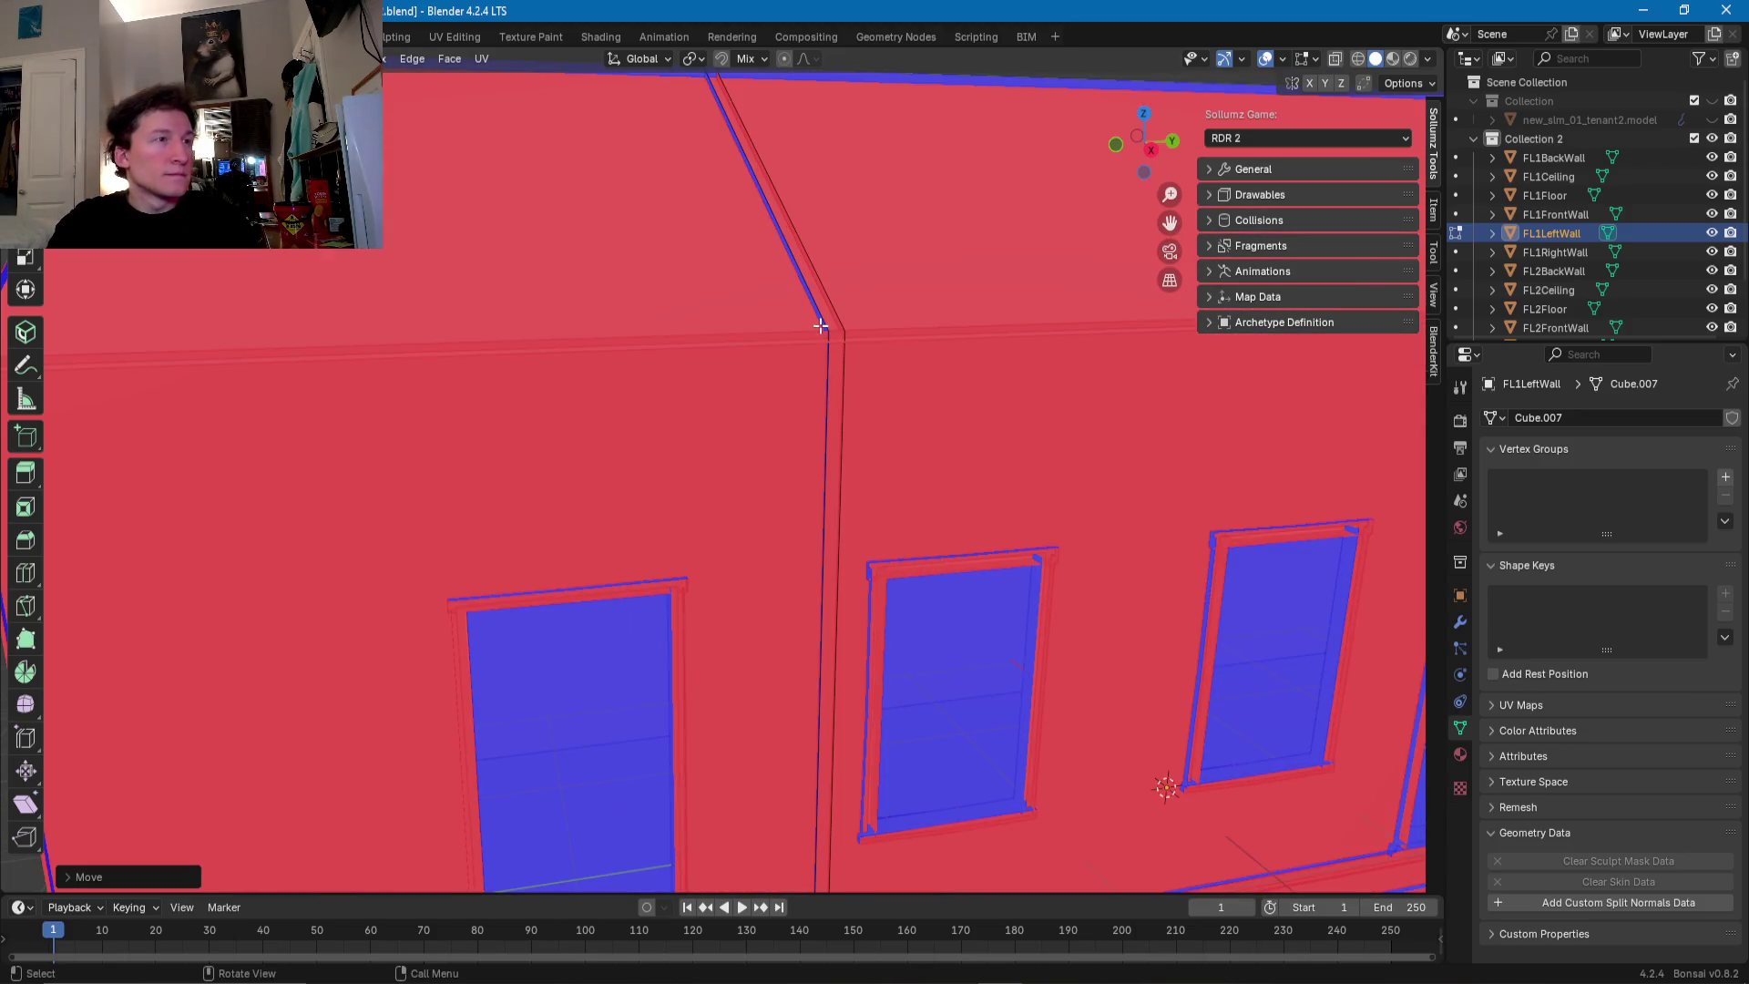
{"action": "left_click", "coordinate": [822, 314]}
{"action": "scroll", "coordinate": [824, 310], "scroll_direction": "down", "scroll_amount": 3}
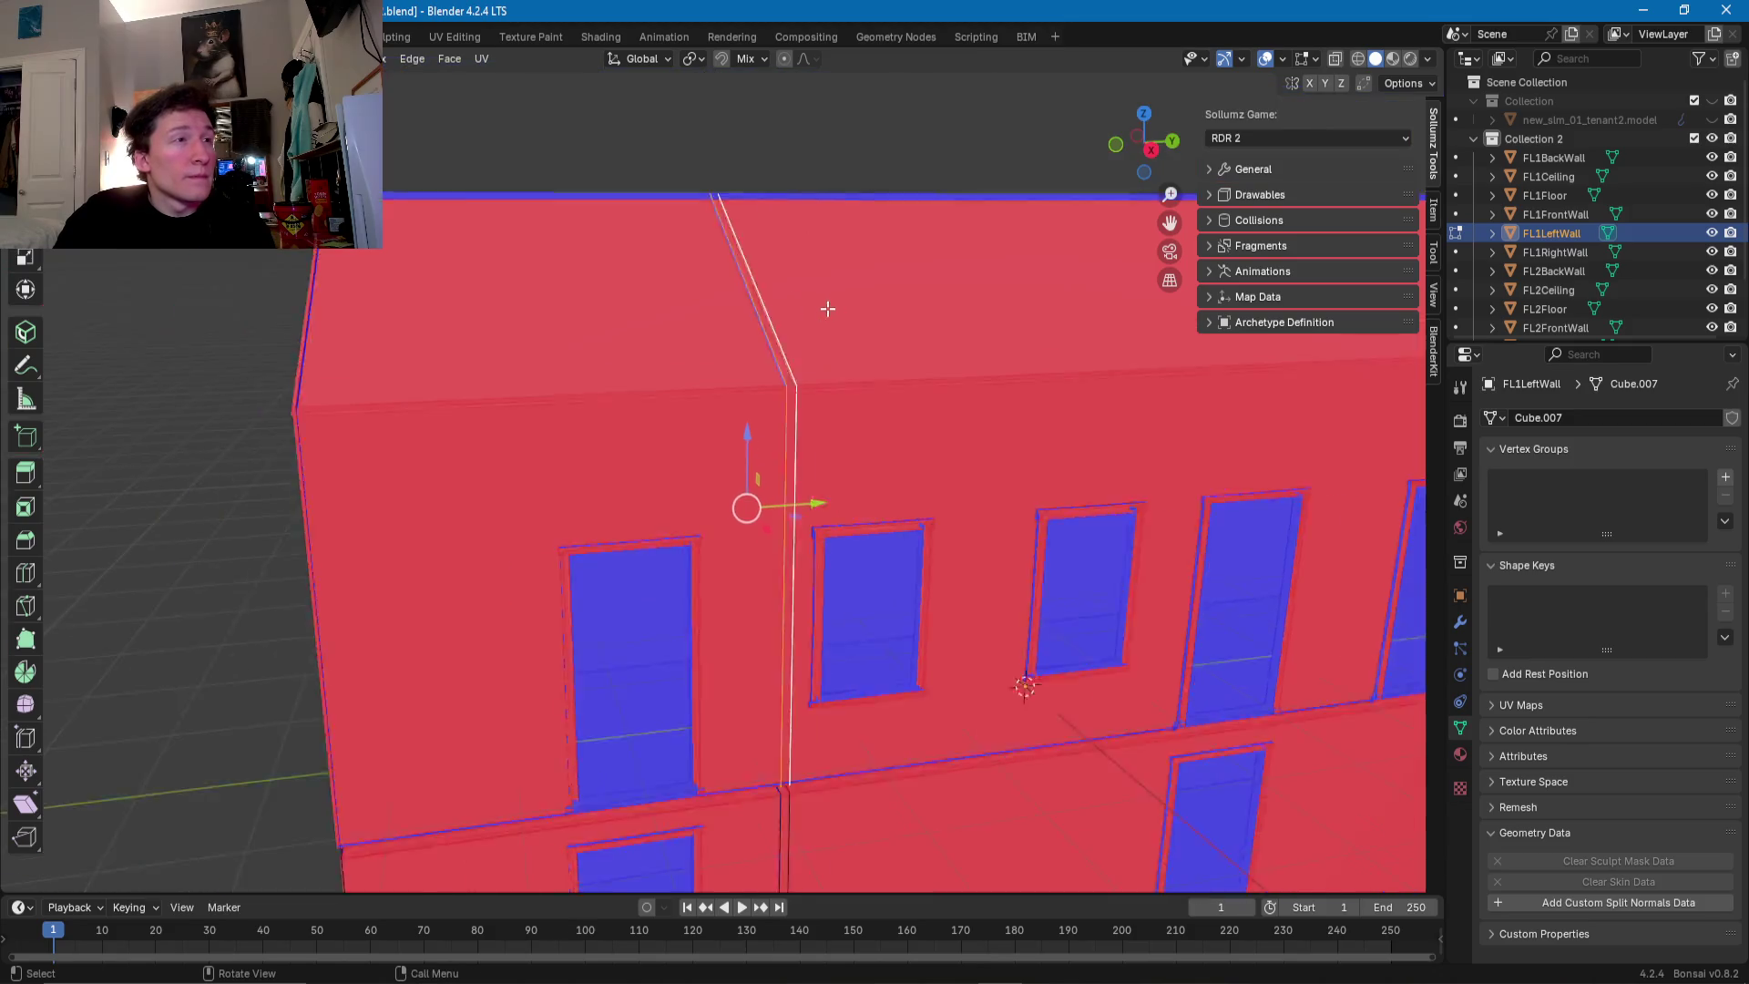
{"action": "scroll", "coordinate": [775, 336], "scroll_direction": "down", "scroll_amount": 1}
{"action": "middle_click_drag", "start_coordinate": [774, 336], "coordinate": [565, 425]}
{"action": "scroll", "coordinate": [589, 432], "scroll_direction": "up", "scroll_amount": 1}
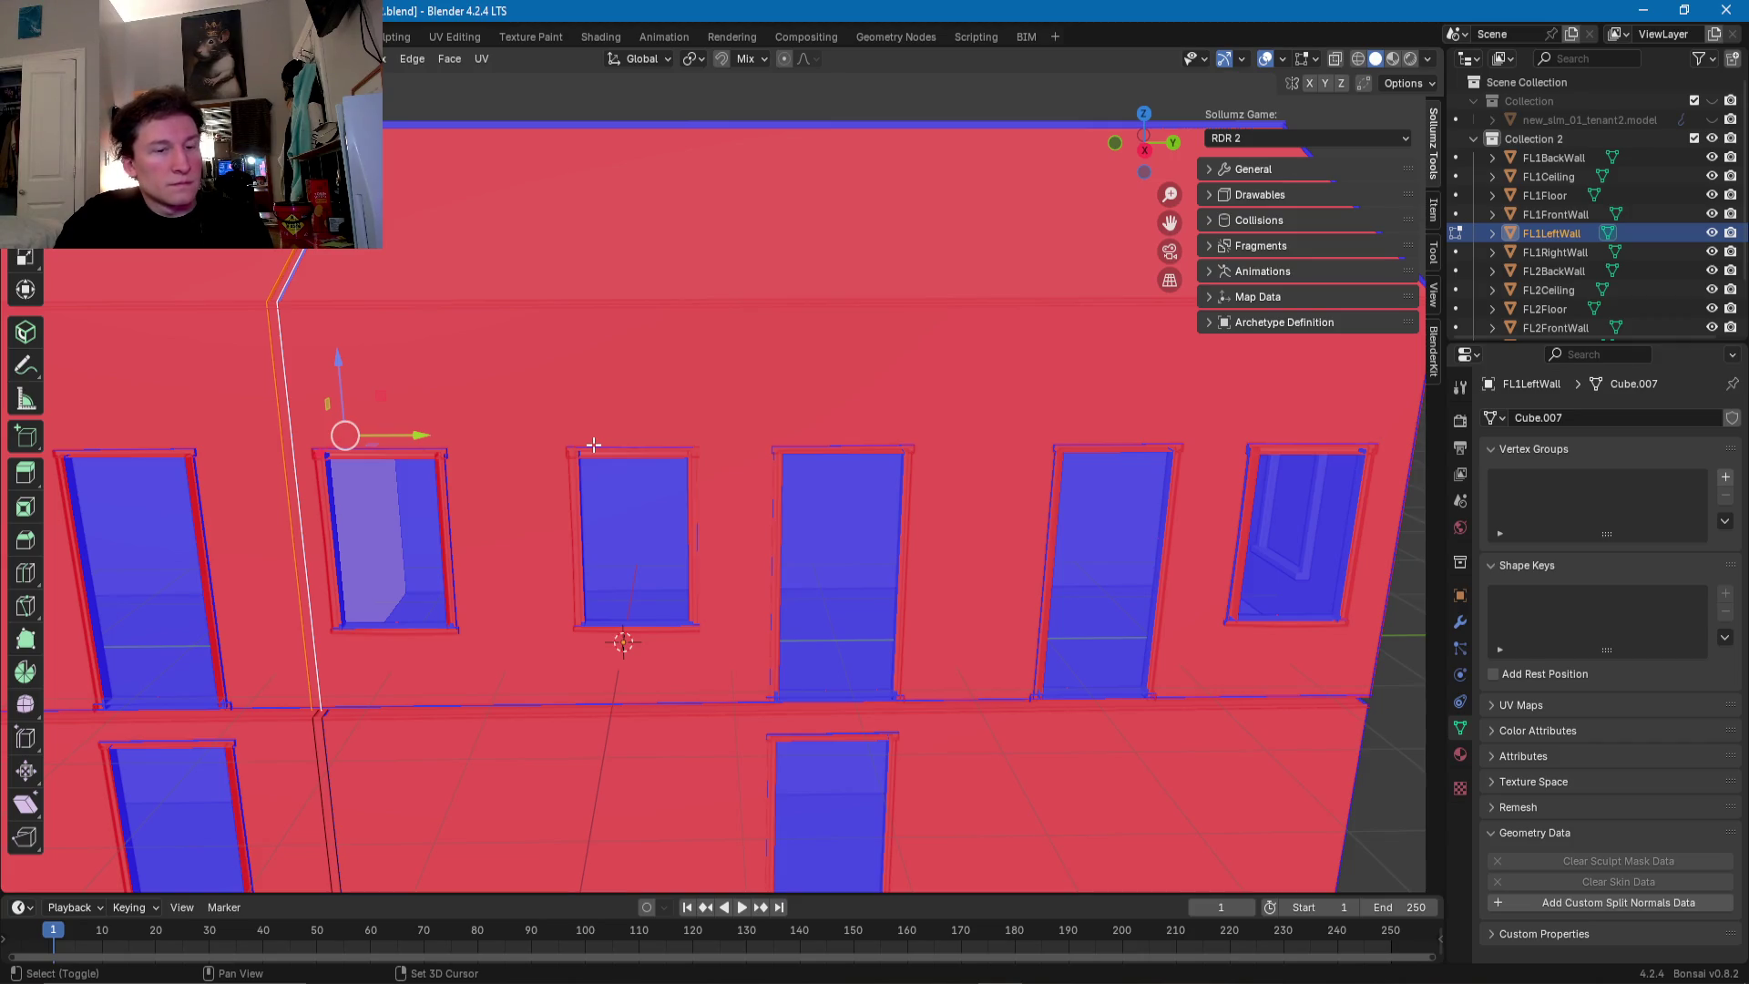
{"action": "key", "text": "g"}
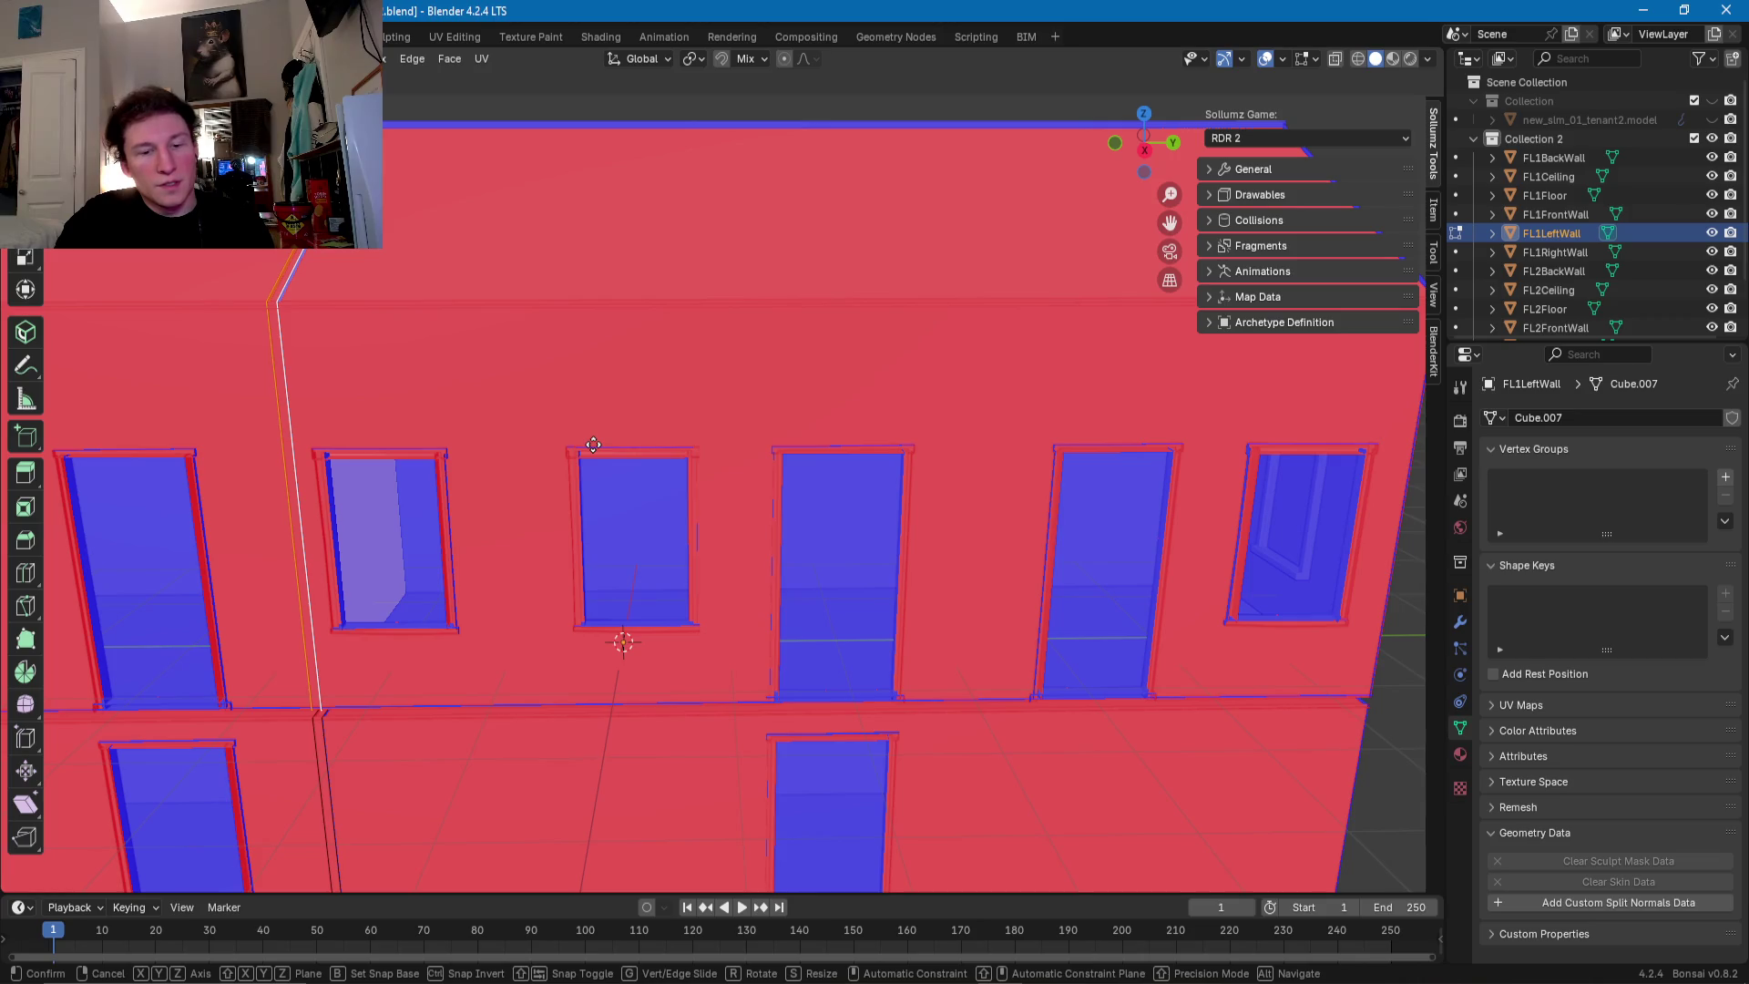
{"action": "key", "text": "y"}
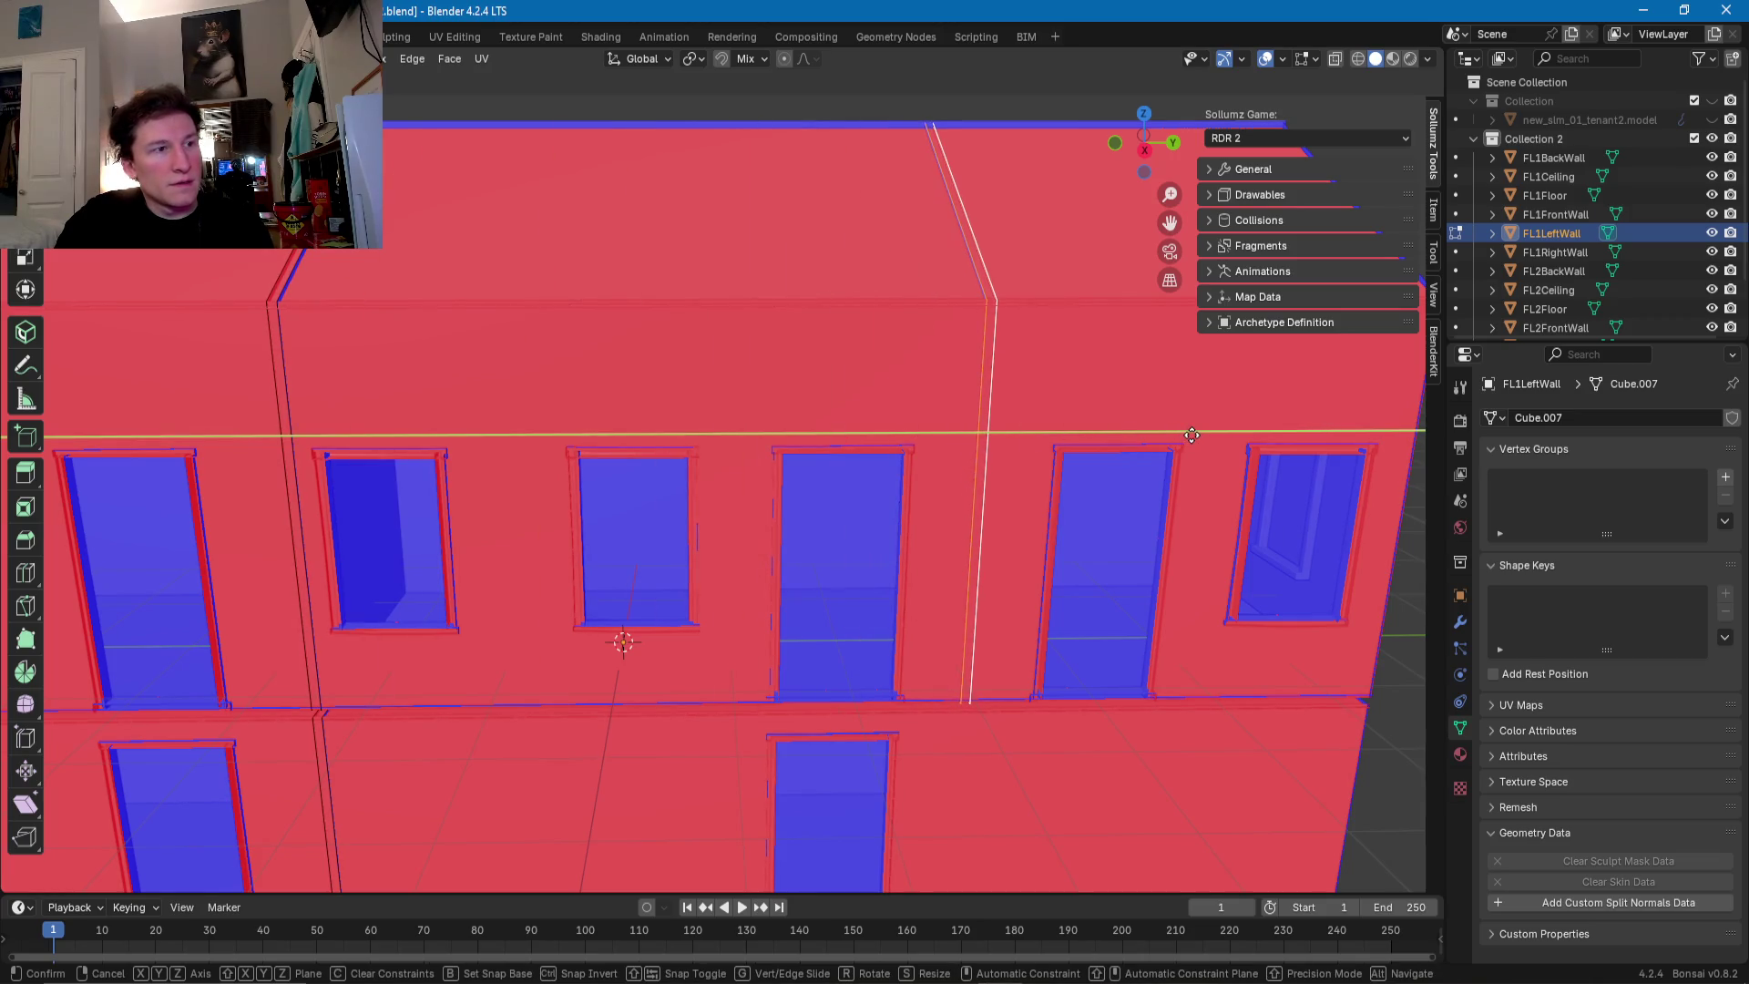
{"action": "left_click", "coordinate": [1192, 434]}
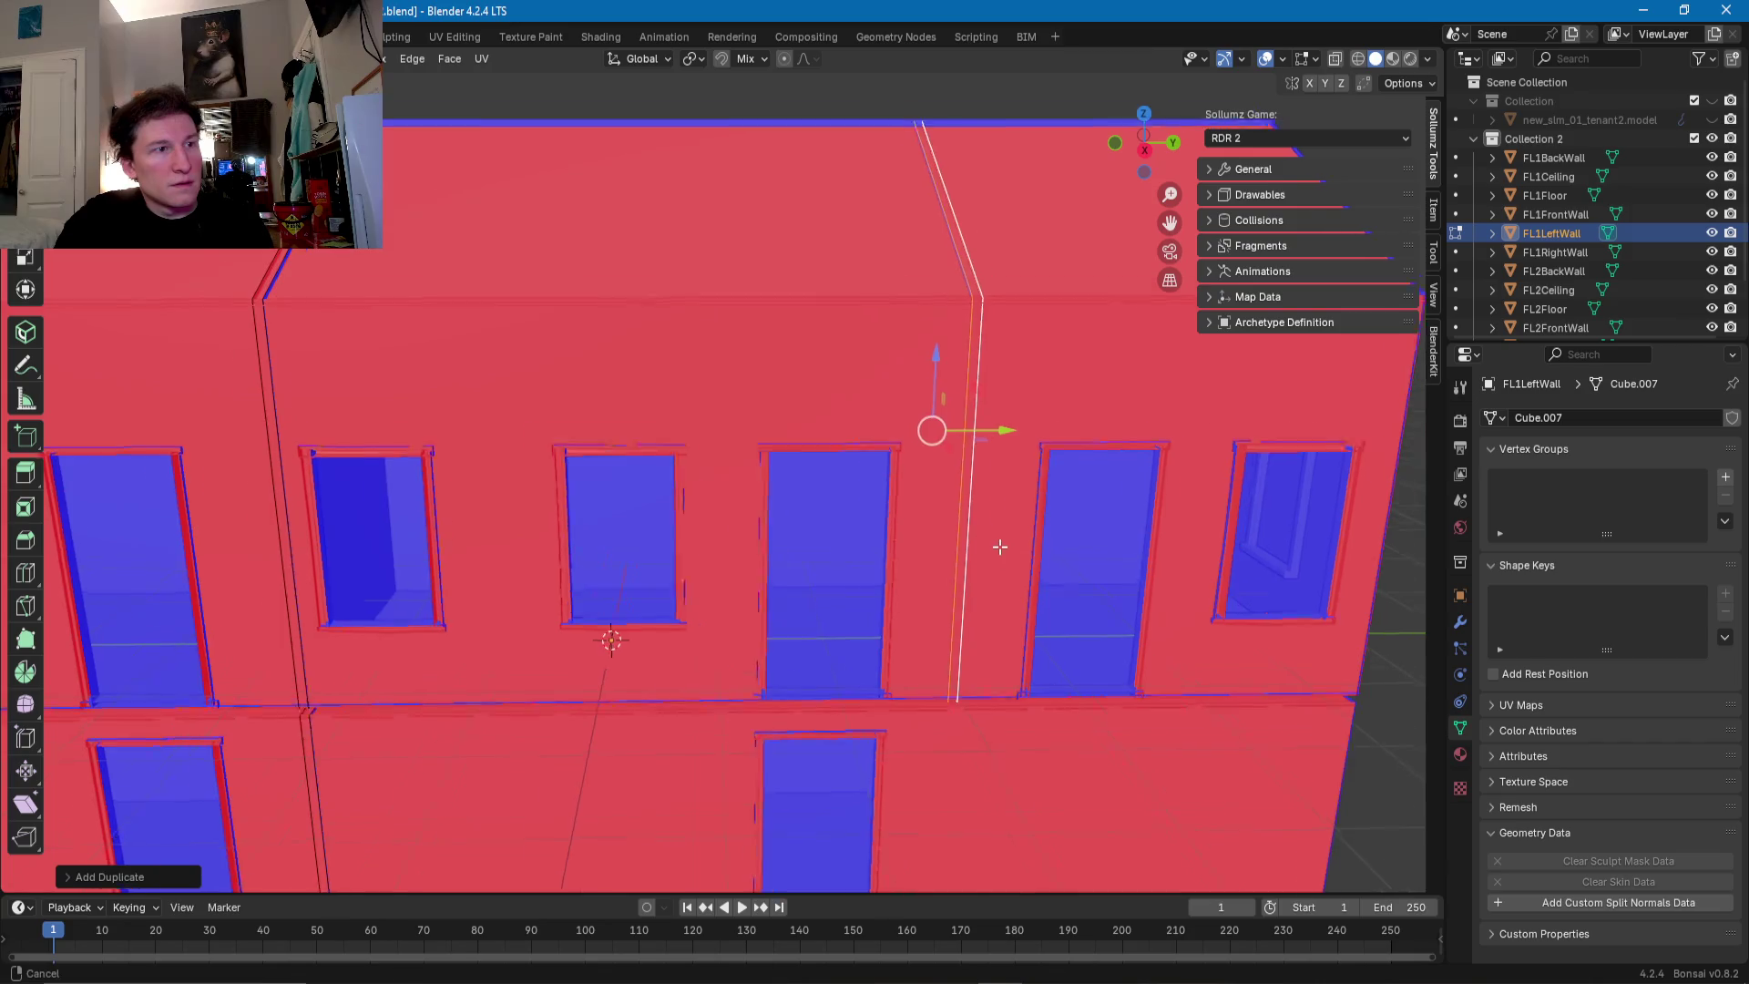
{"action": "middle_click_drag", "start_coordinate": [1002, 428], "coordinate": [897, 360]}
{"action": "left_click_drag", "start_coordinate": [891, 346], "coordinate": [860, 347]}
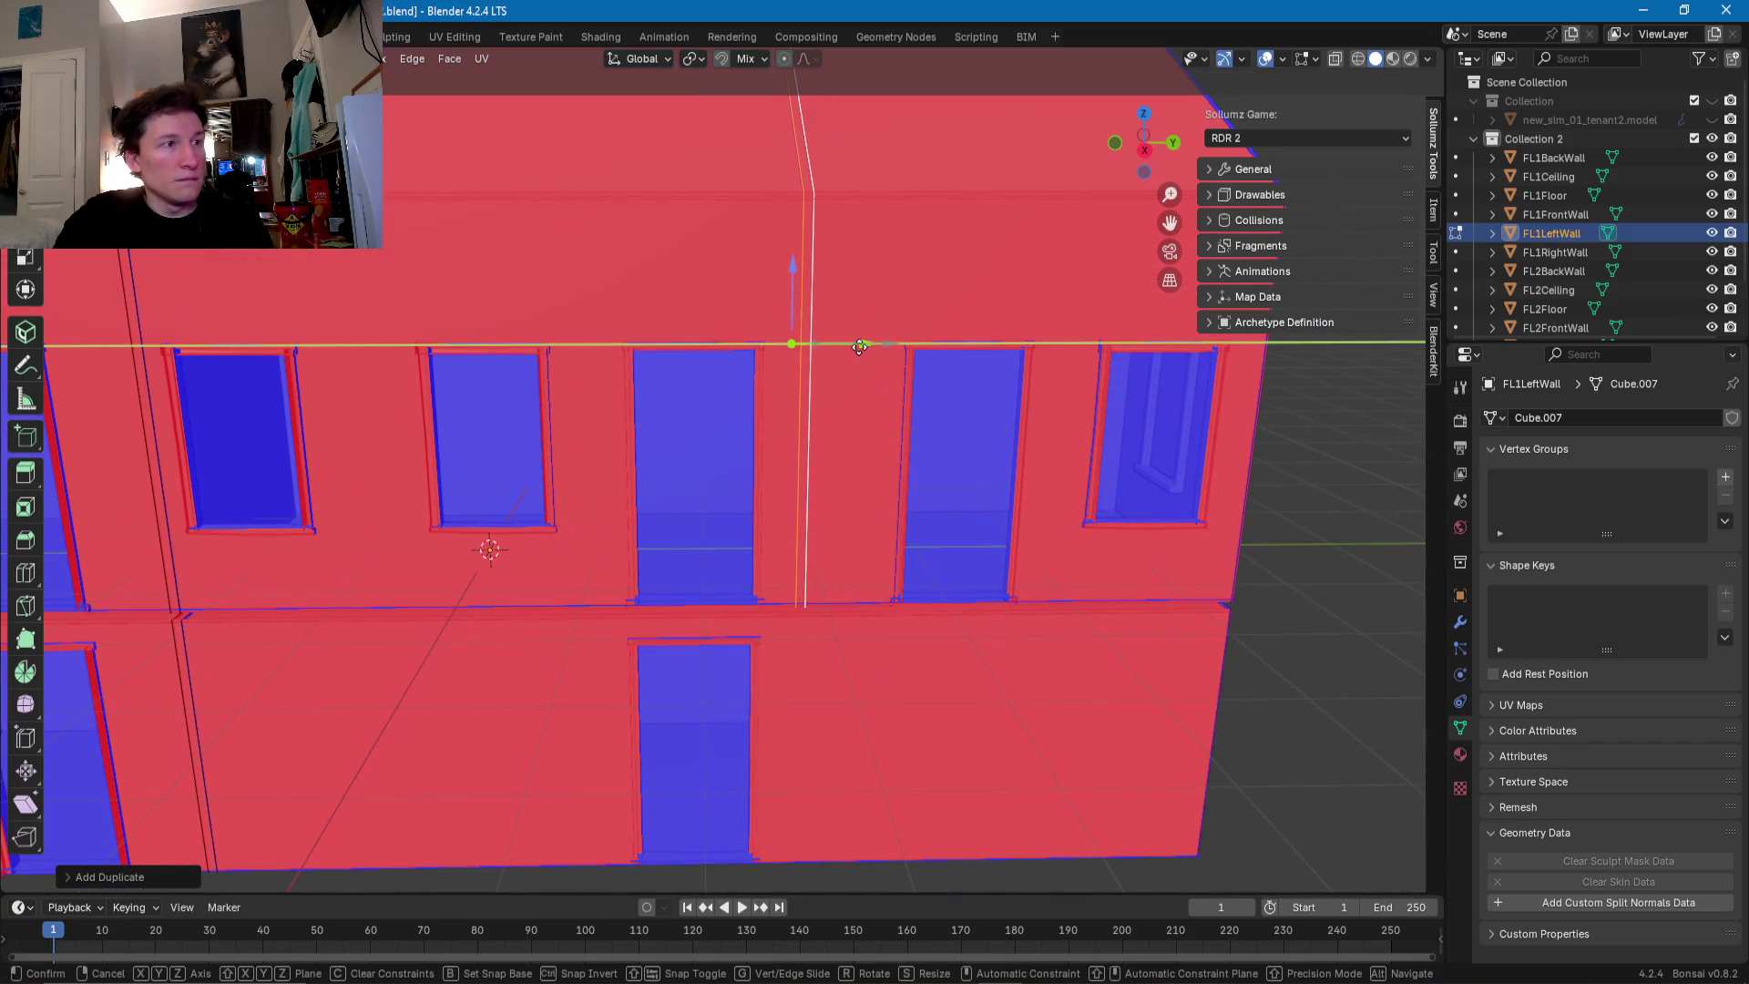
{"action": "left_click_drag", "start_coordinate": [860, 347], "coordinate": [860, 348]}
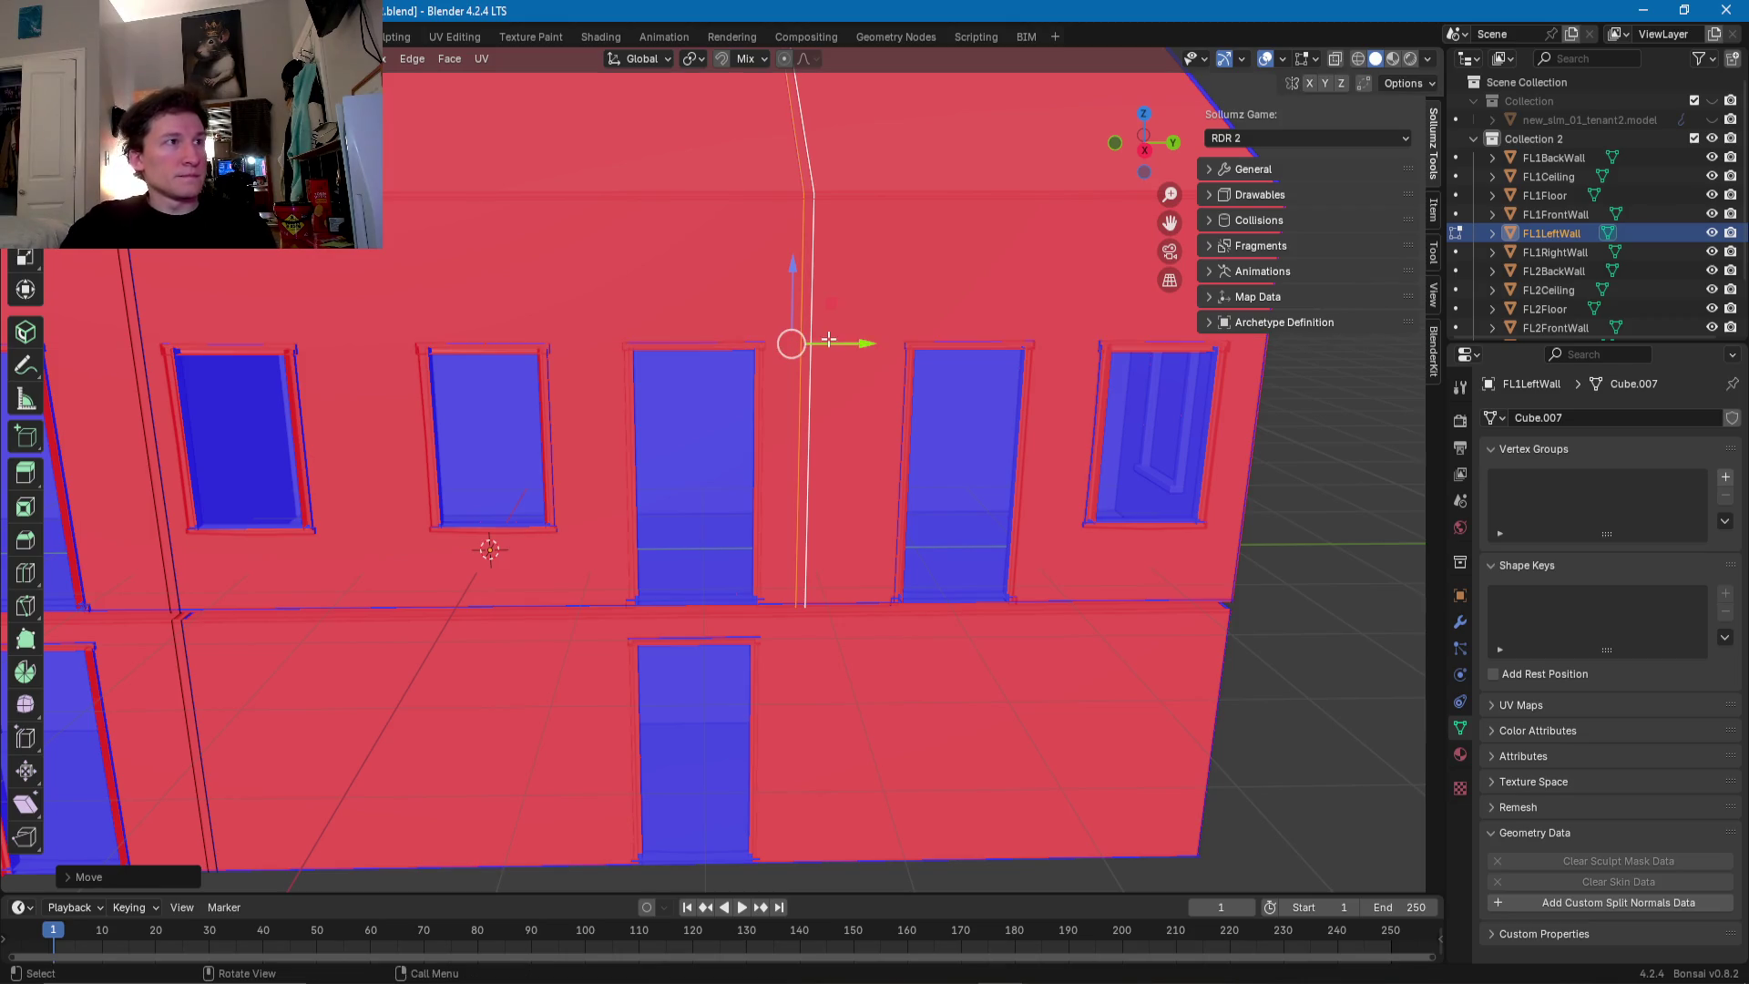
{"action": "scroll", "coordinate": [819, 364], "scroll_direction": "down", "scroll_amount": 2}
{"action": "scroll", "coordinate": [762, 383], "scroll_direction": "down", "scroll_amount": 3}
{"action": "middle_click_drag", "start_coordinate": [762, 382], "coordinate": [991, 412]}
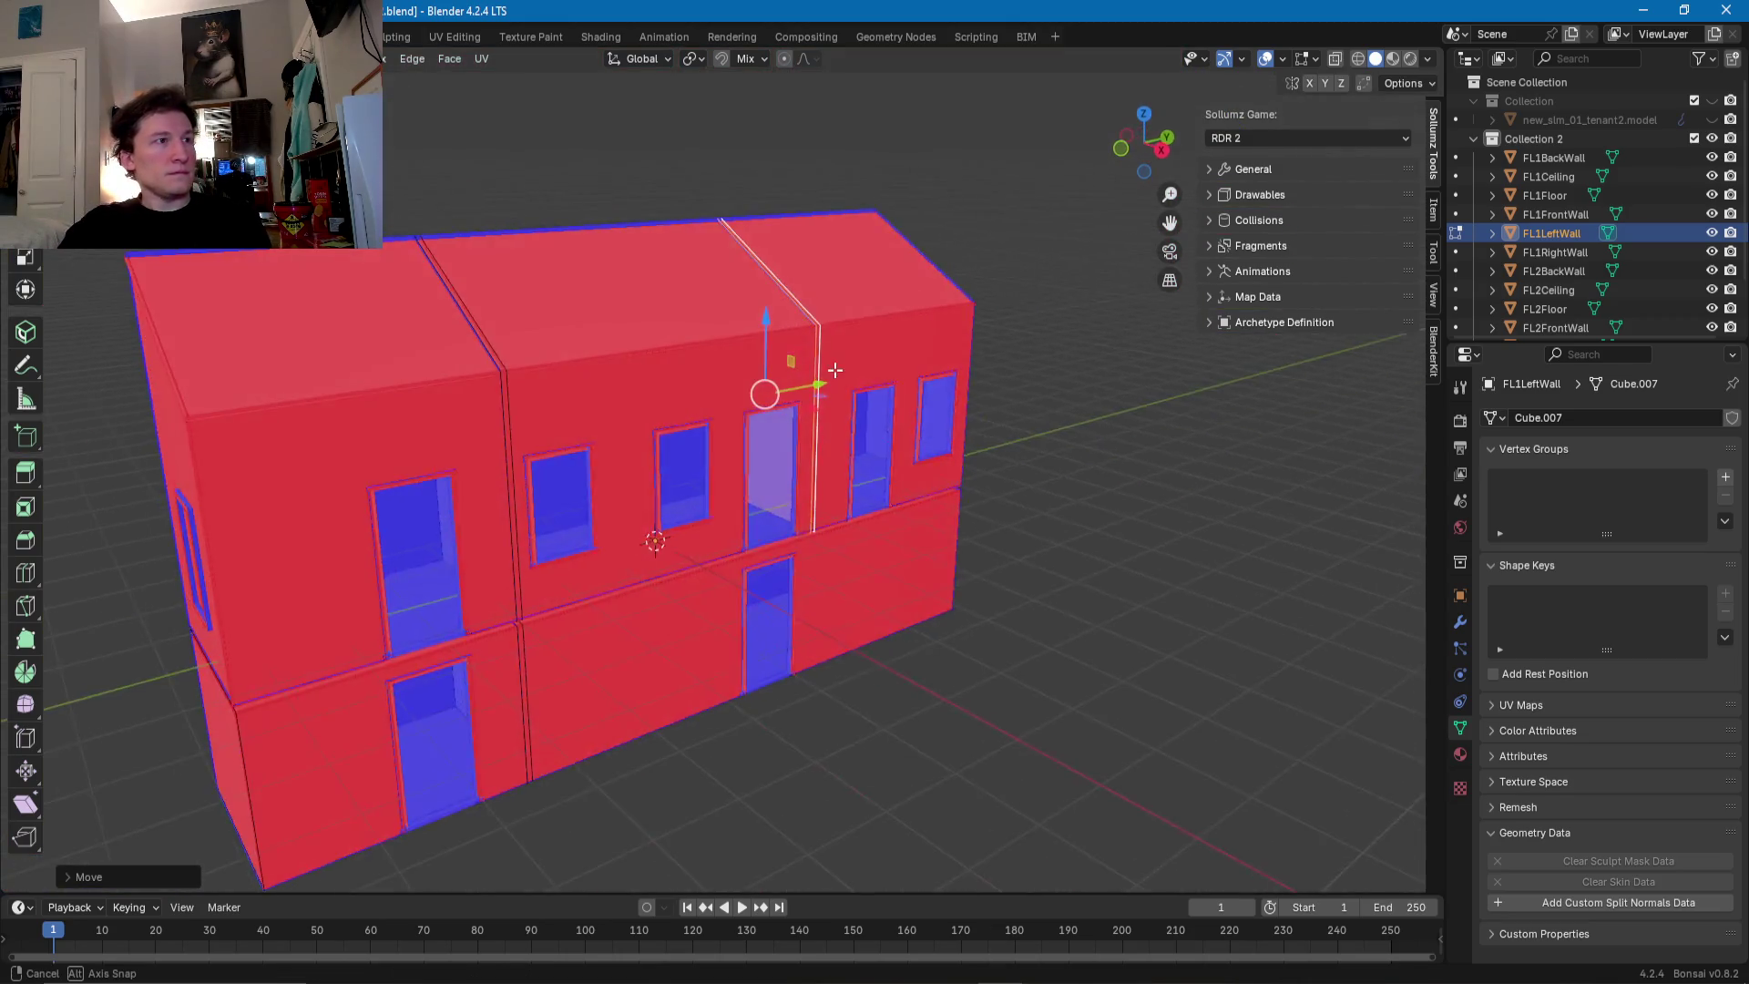
{"action": "scroll", "coordinate": [991, 412], "scroll_direction": "up", "scroll_amount": 5}
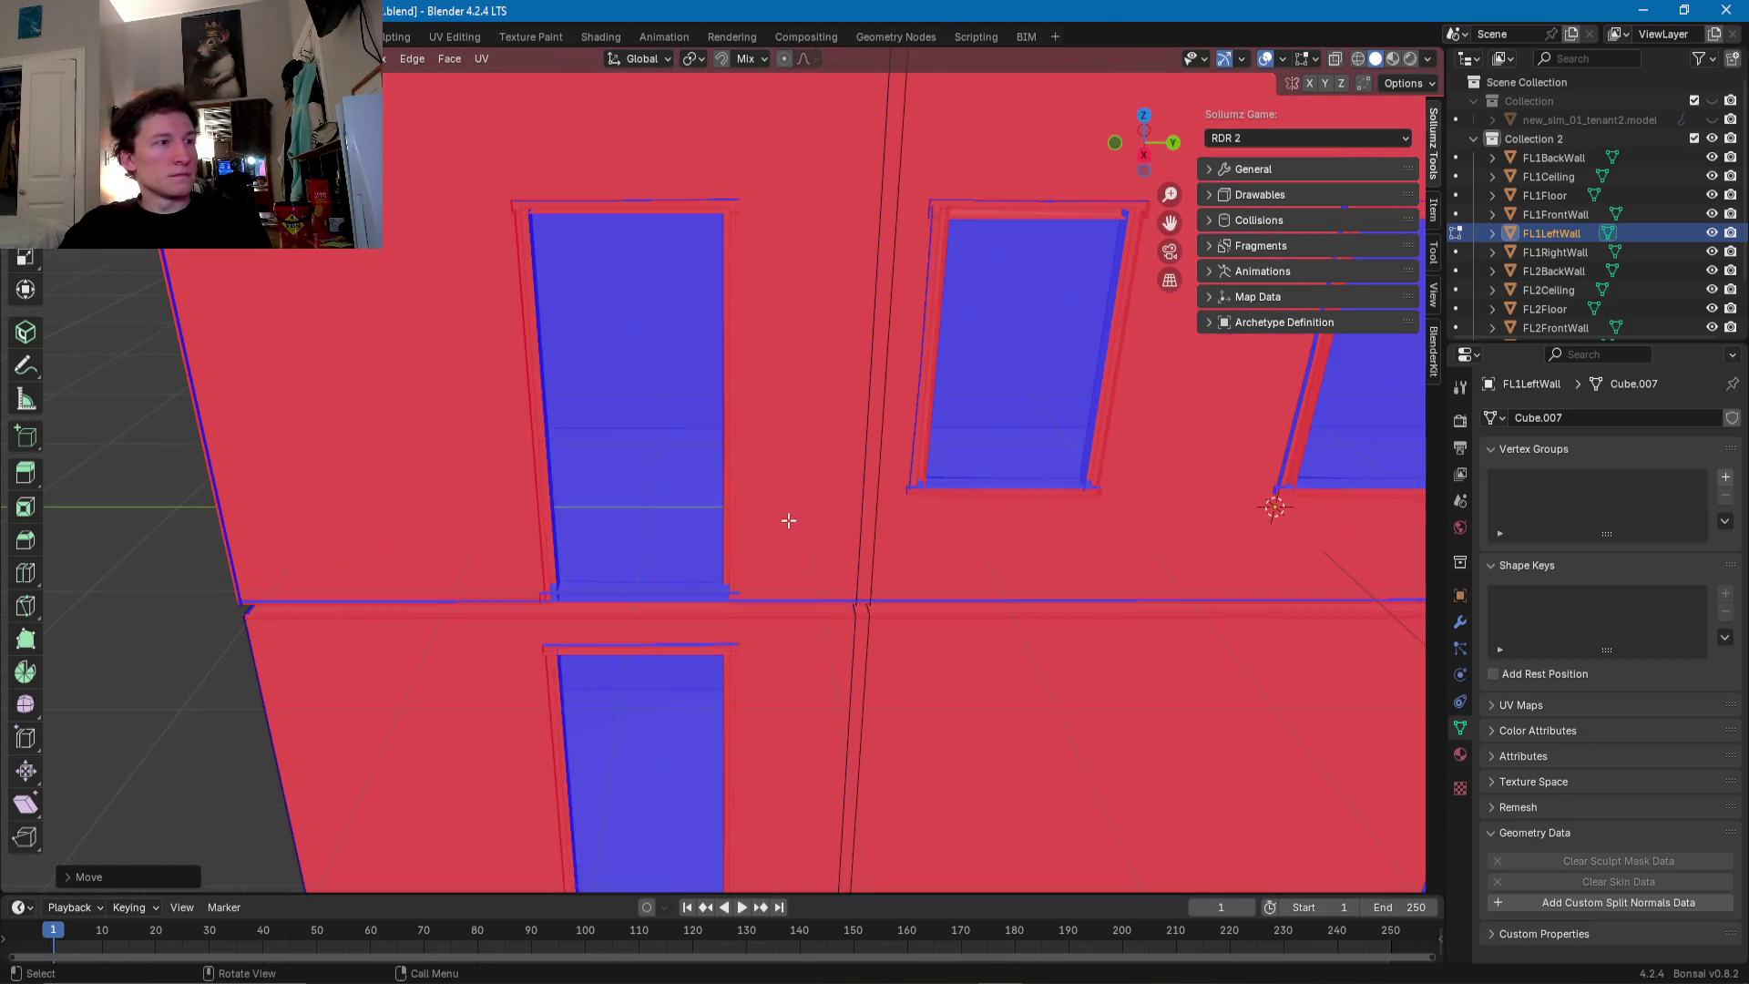
{"action": "scroll", "coordinate": [816, 605], "scroll_direction": "up", "scroll_amount": 3}
{"action": "key", "text": "Tab"}
{"action": "left_click", "coordinate": [718, 460]}
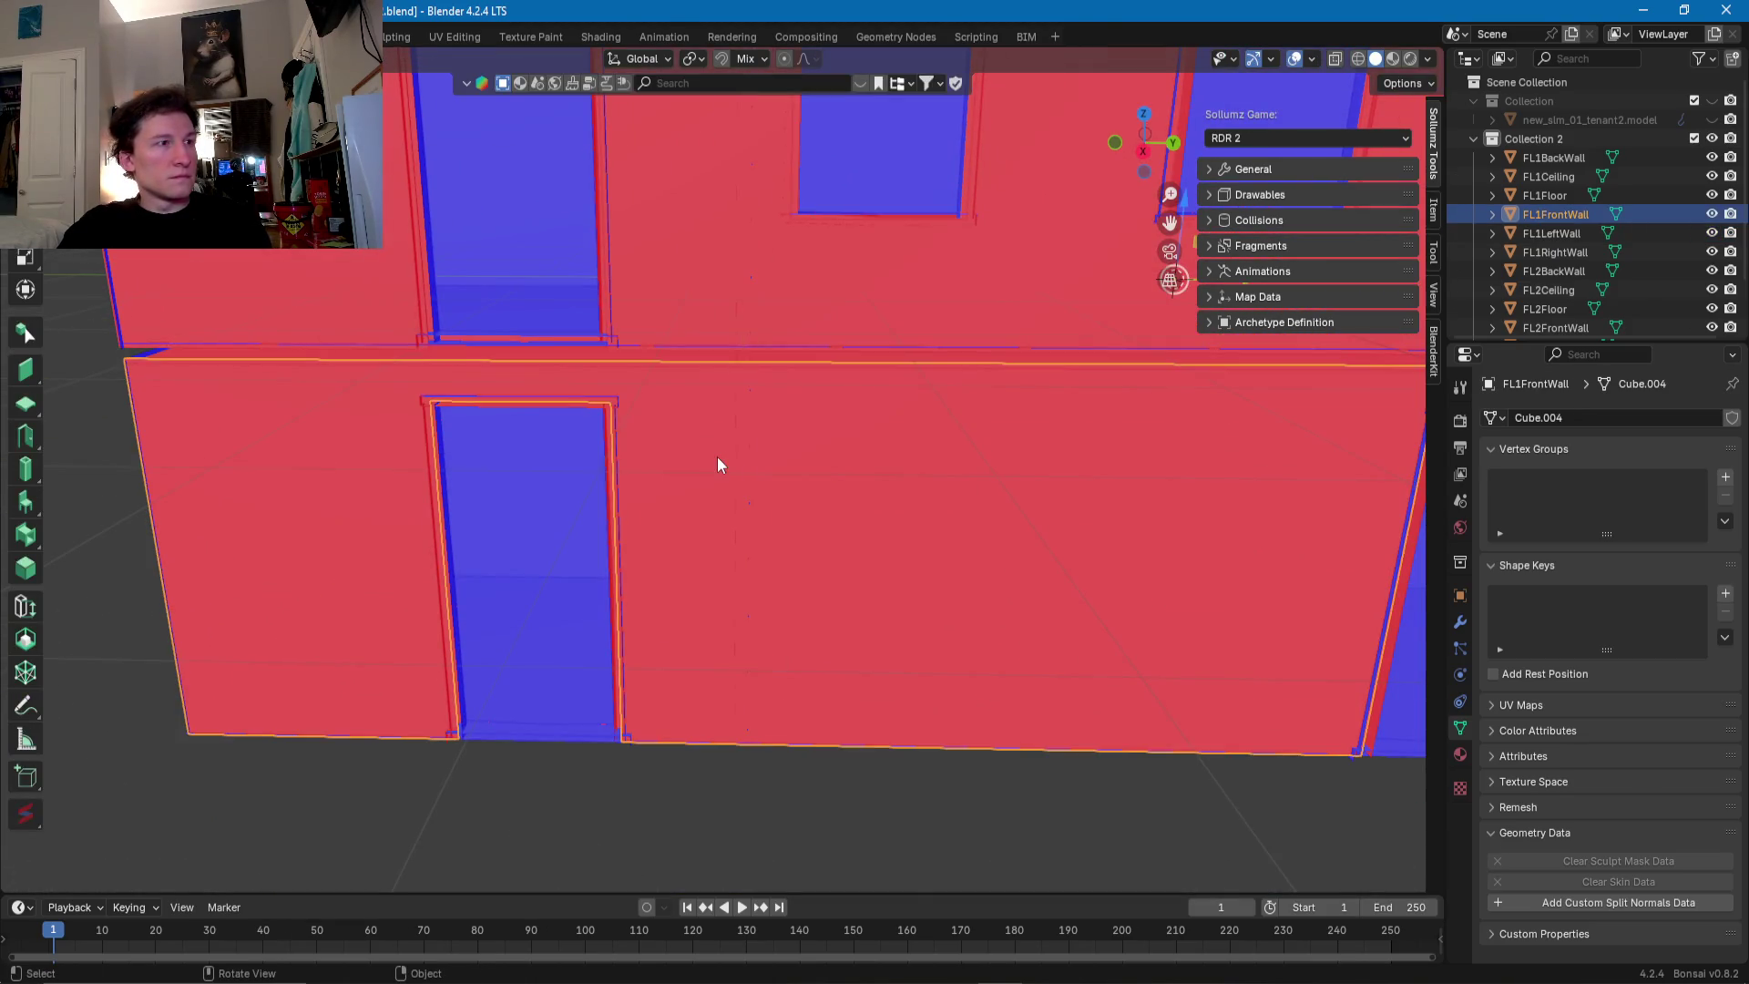
- Add a vertical loop cut to the first-floor front wall
{"action": "key", "text": "Tab"}
{"action": "middle_click_drag", "start_coordinate": [712, 458], "coordinate": [665, 484]}
{"action": "scroll", "coordinate": [678, 446], "scroll_direction": "up", "scroll_amount": 2}
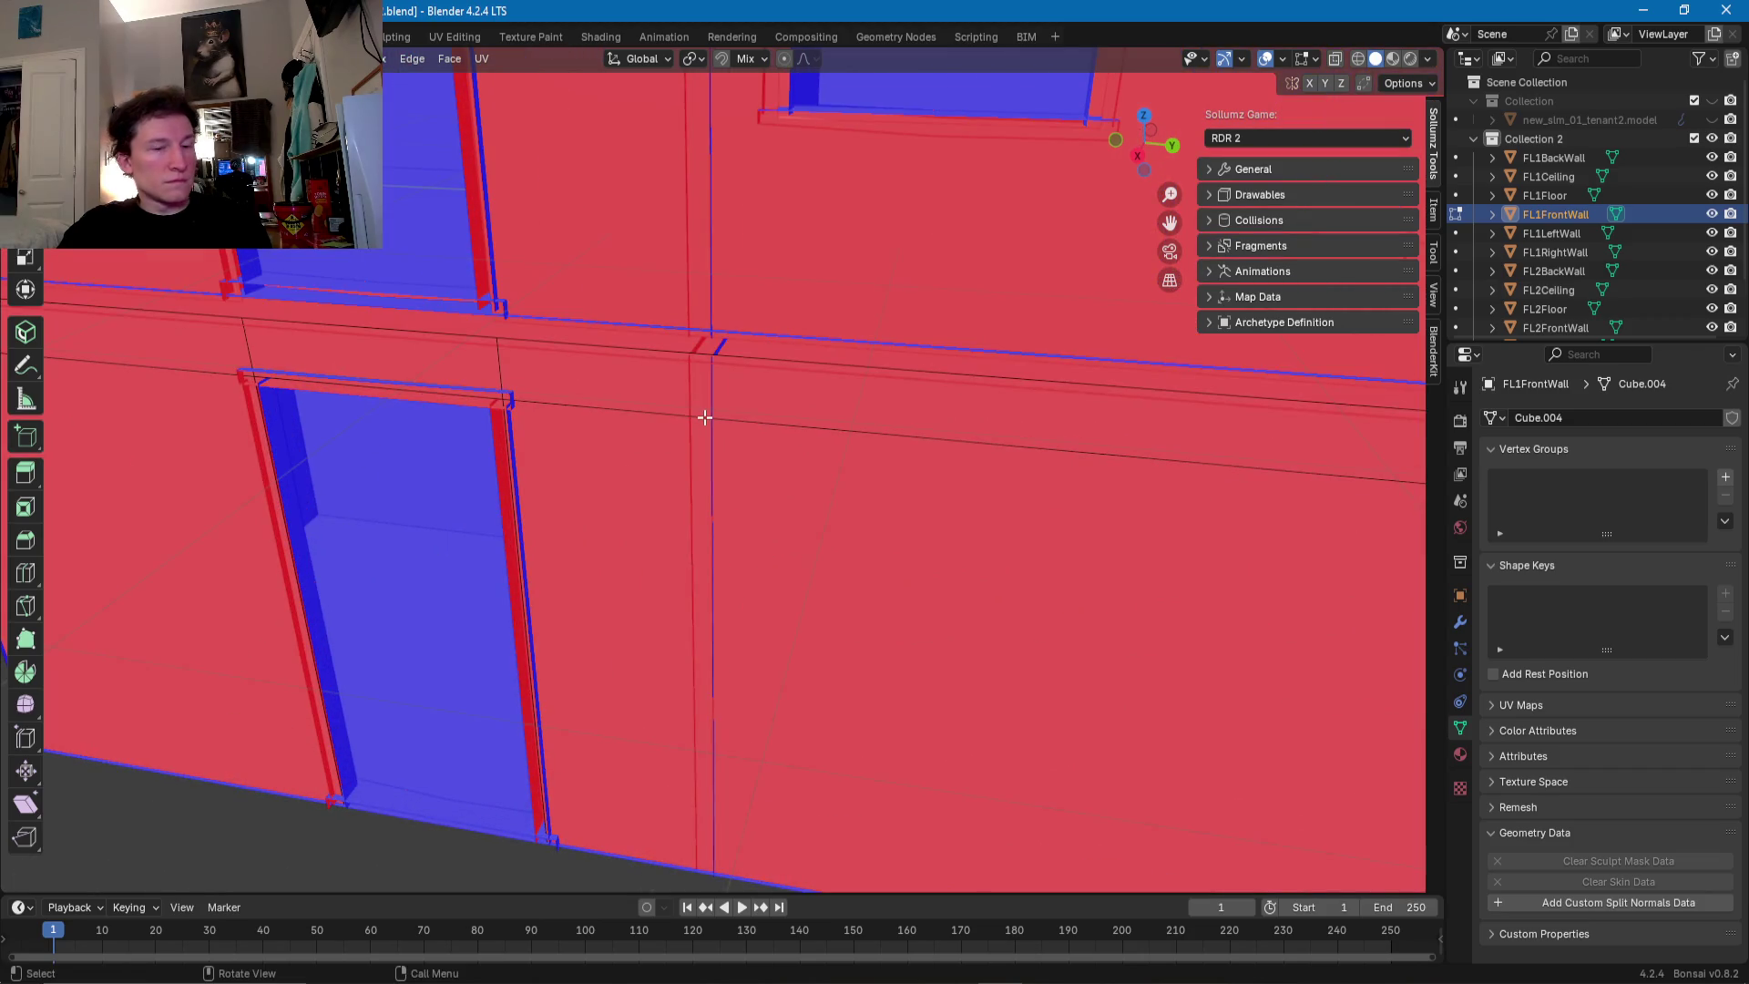
{"action": "left_click", "coordinate": [701, 417]}
{"action": "scroll", "coordinate": [702, 414], "scroll_direction": "up", "scroll_amount": 2}
{"action": "scroll", "coordinate": [720, 423], "scroll_direction": "down", "scroll_amount": 2}
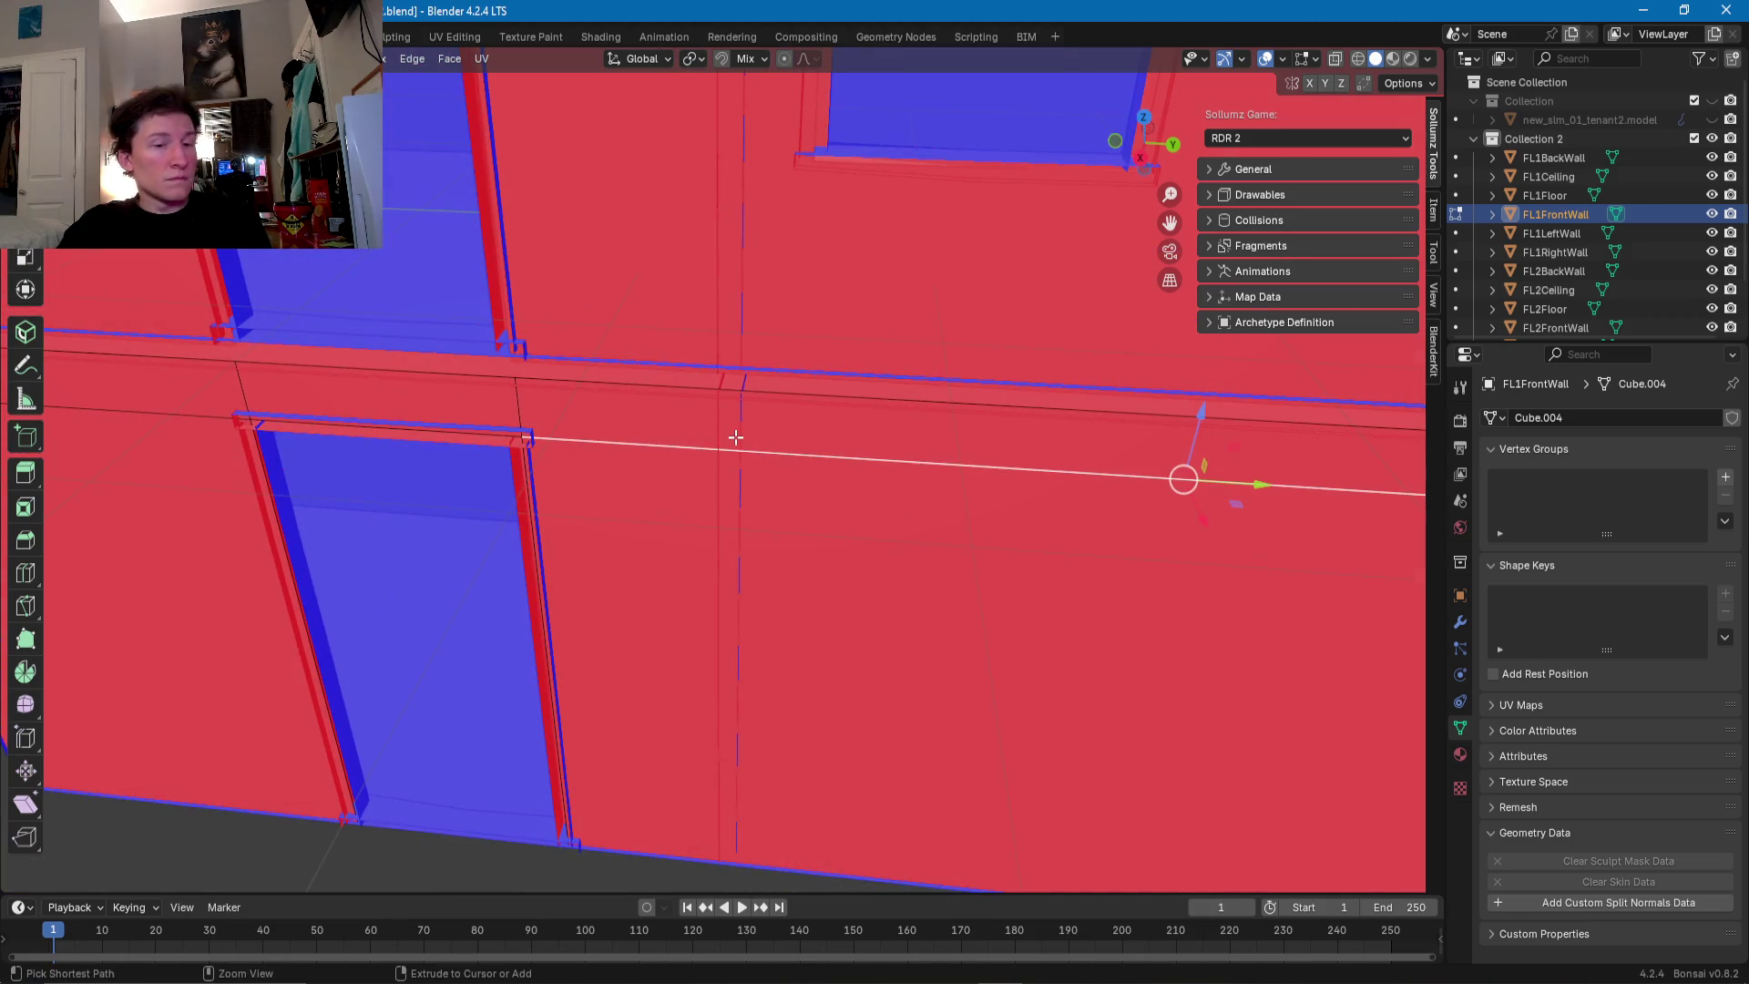
{"action": "key", "text": "ctrl+r"}
{"action": "left_click", "coordinate": [735, 442]}
{"action": "left_click", "coordinate": [256, 443]}
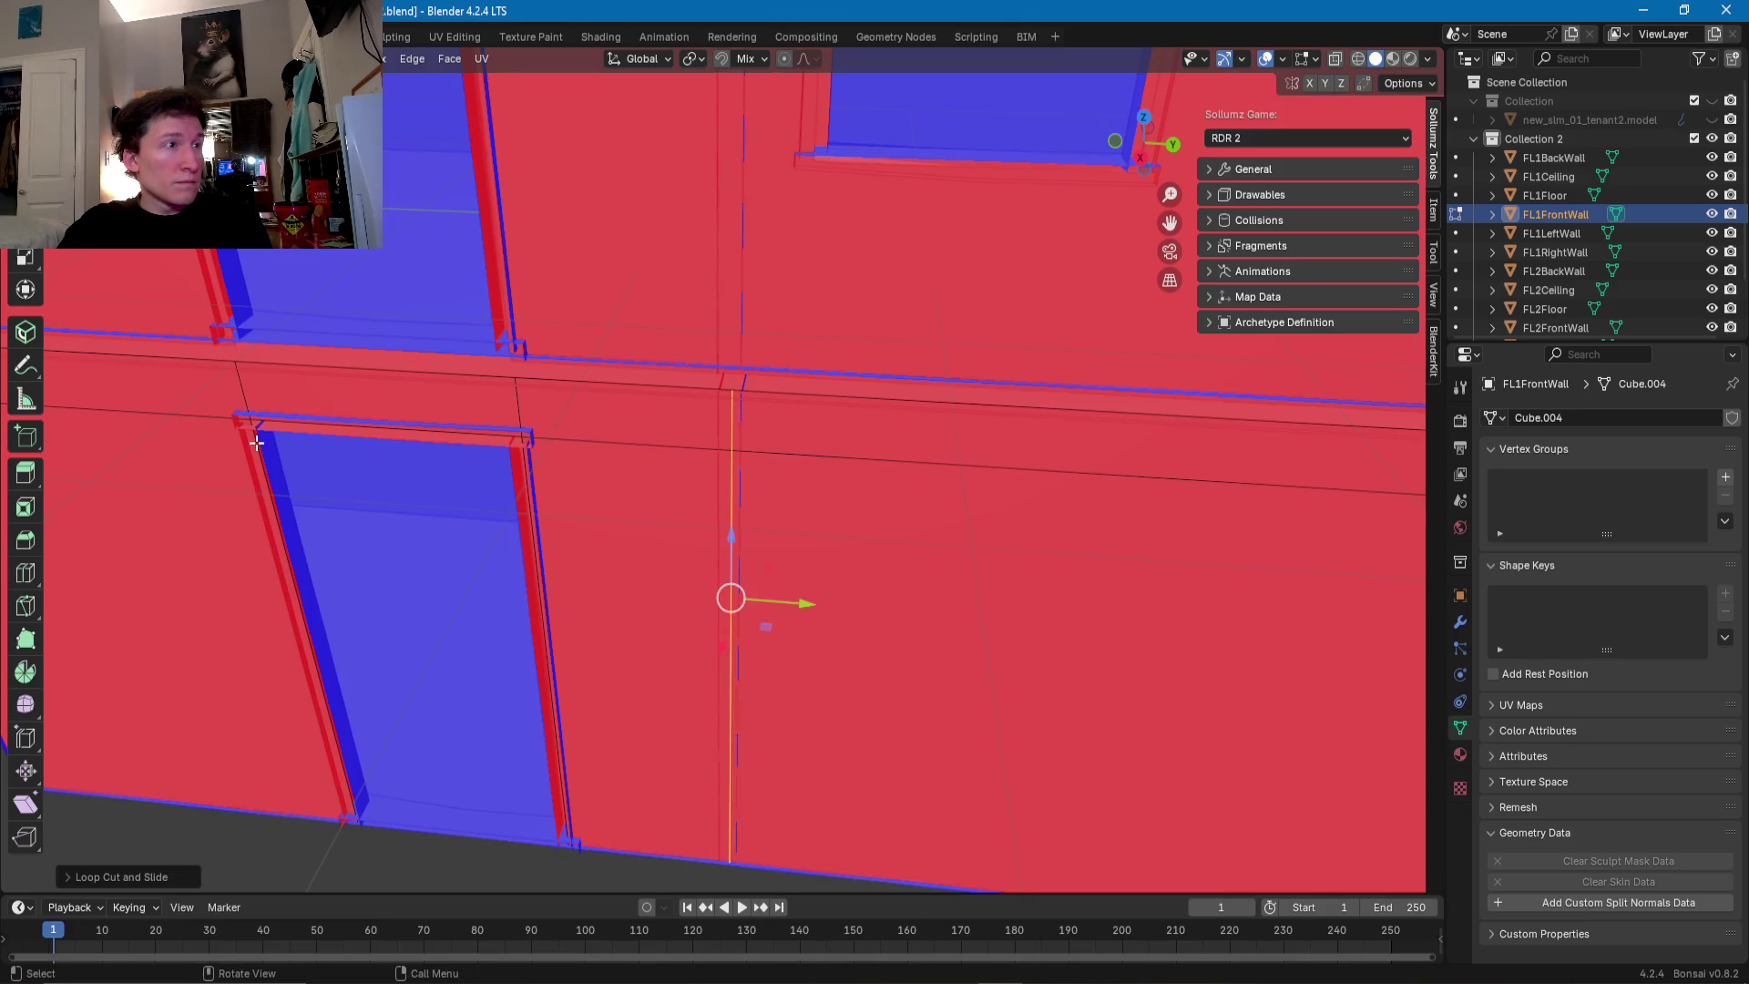
- Slide the new cuts so they flank the seam from the storey above
{"action": "scroll", "coordinate": [352, 447], "scroll_direction": "up", "scroll_amount": 2}
{"action": "left_click", "coordinate": [638, 431]}
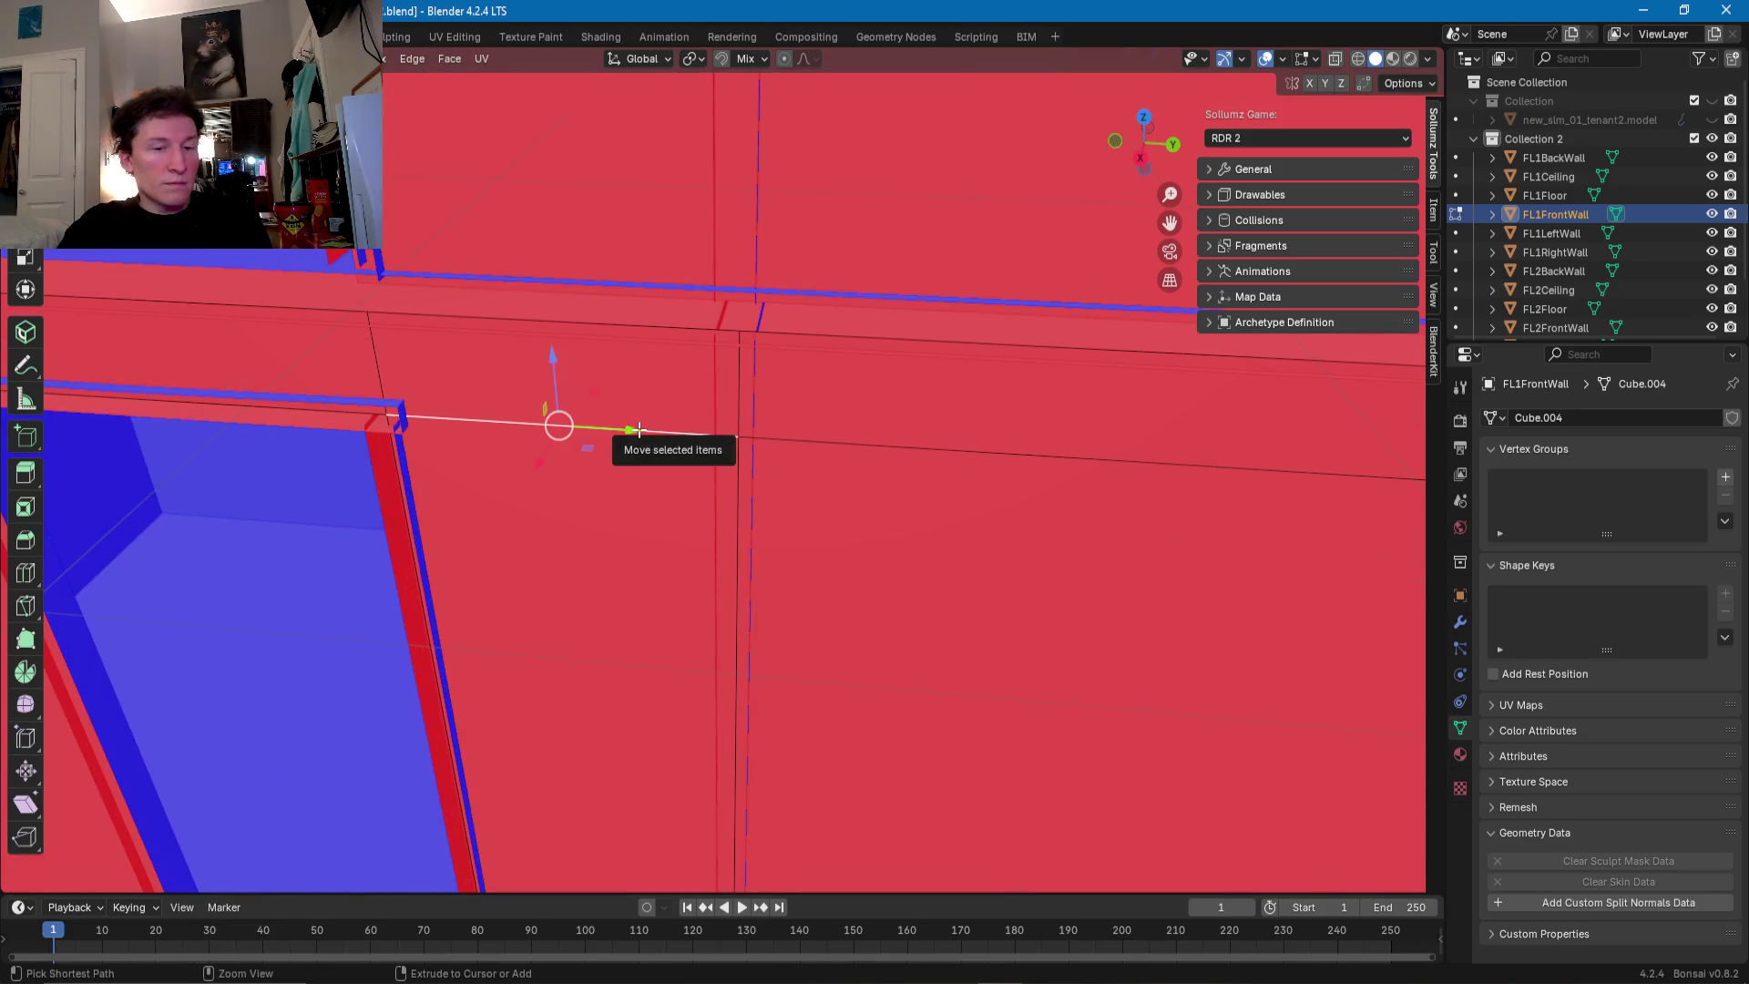
{"action": "key", "text": "g"}
{"action": "key", "text": "g"}
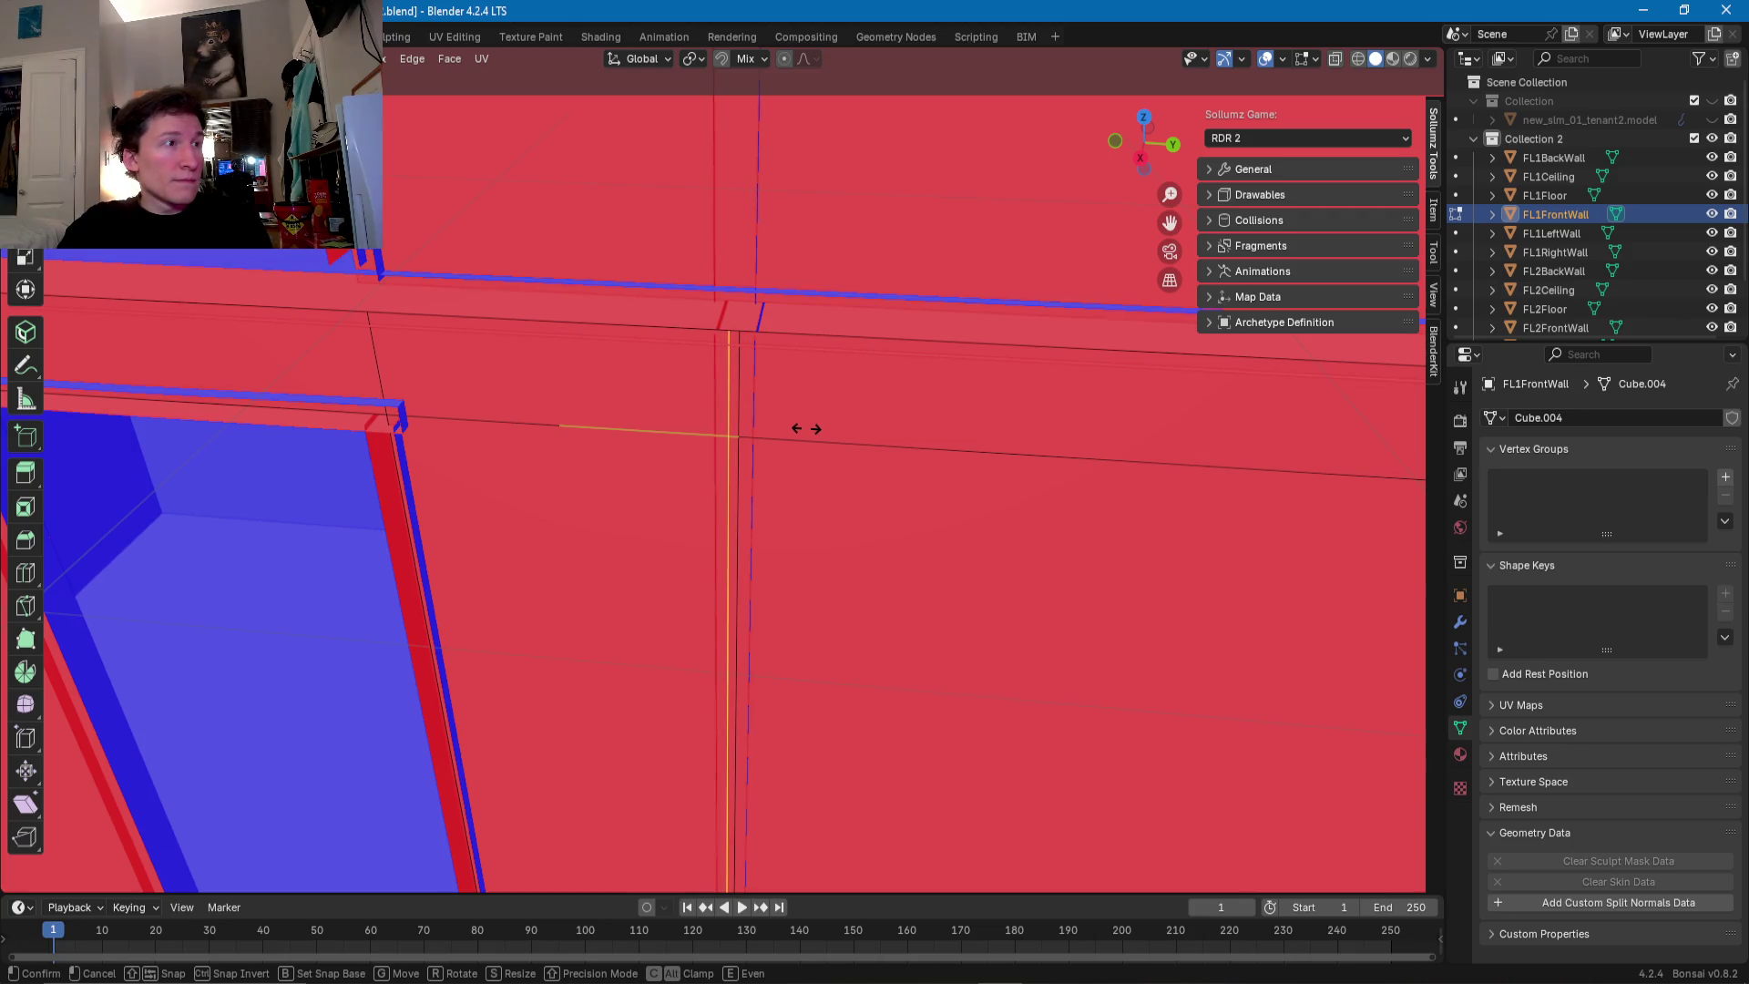
{"action": "left_click", "coordinate": [806, 429]}
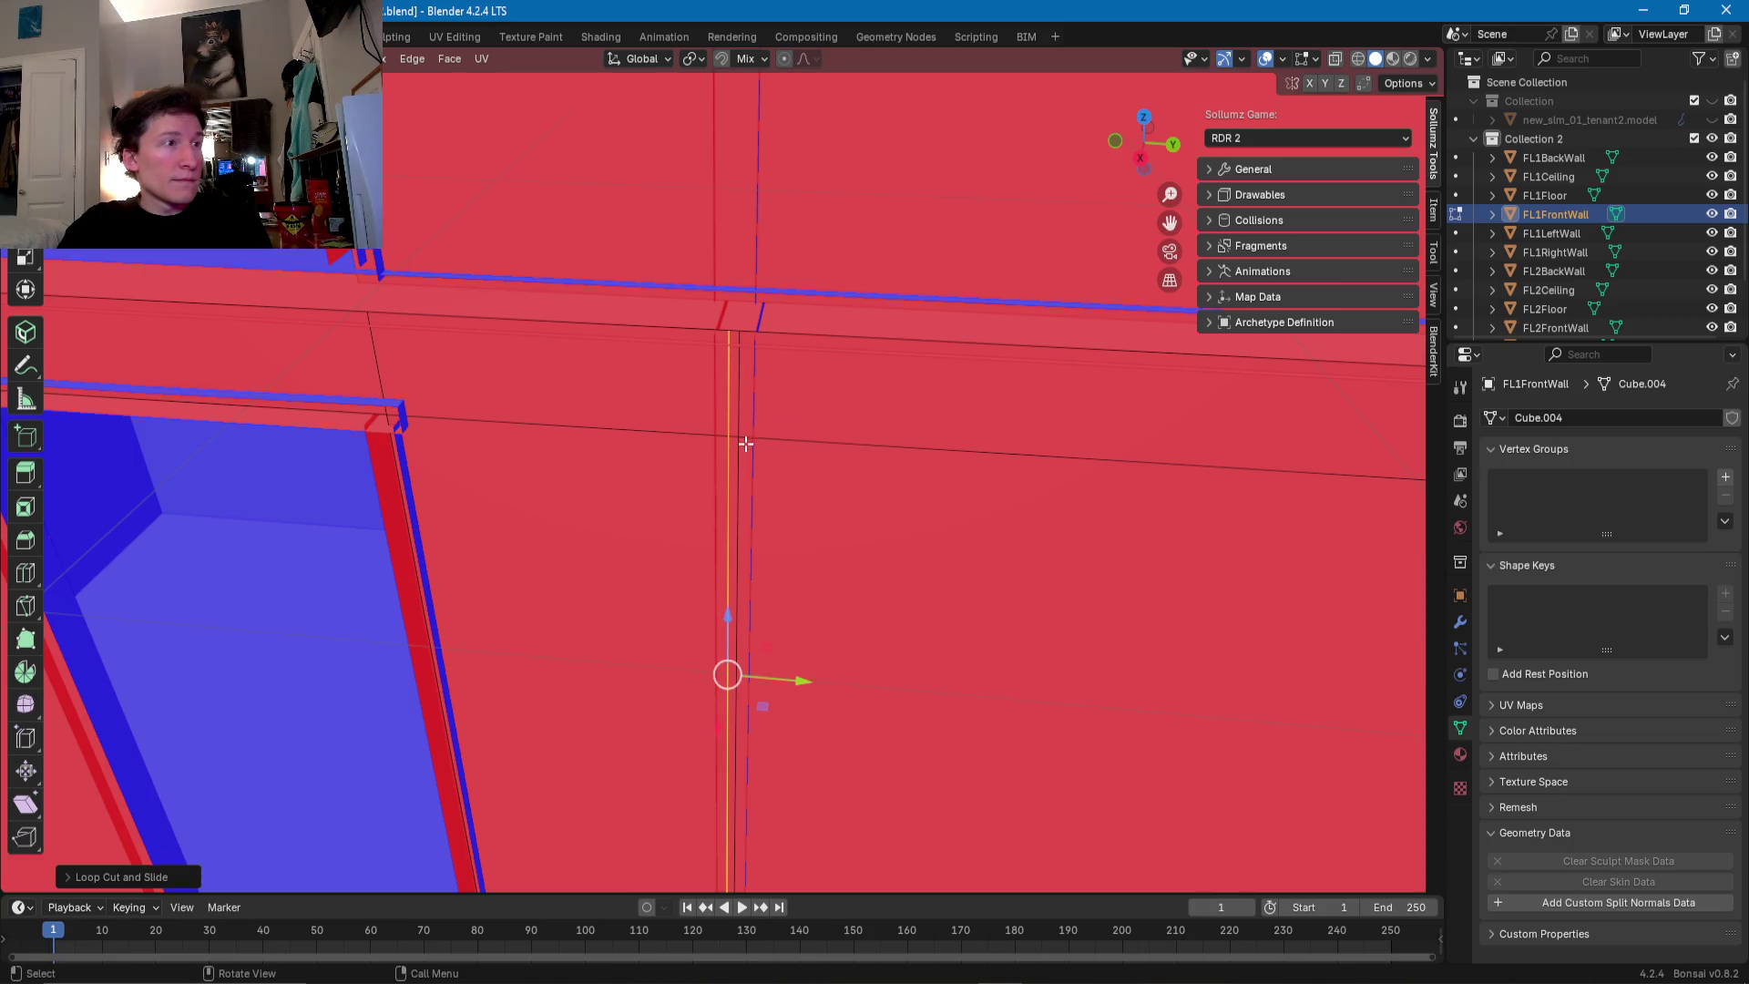
{"action": "left_click", "coordinate": [739, 452], "text": "alt+shift"}
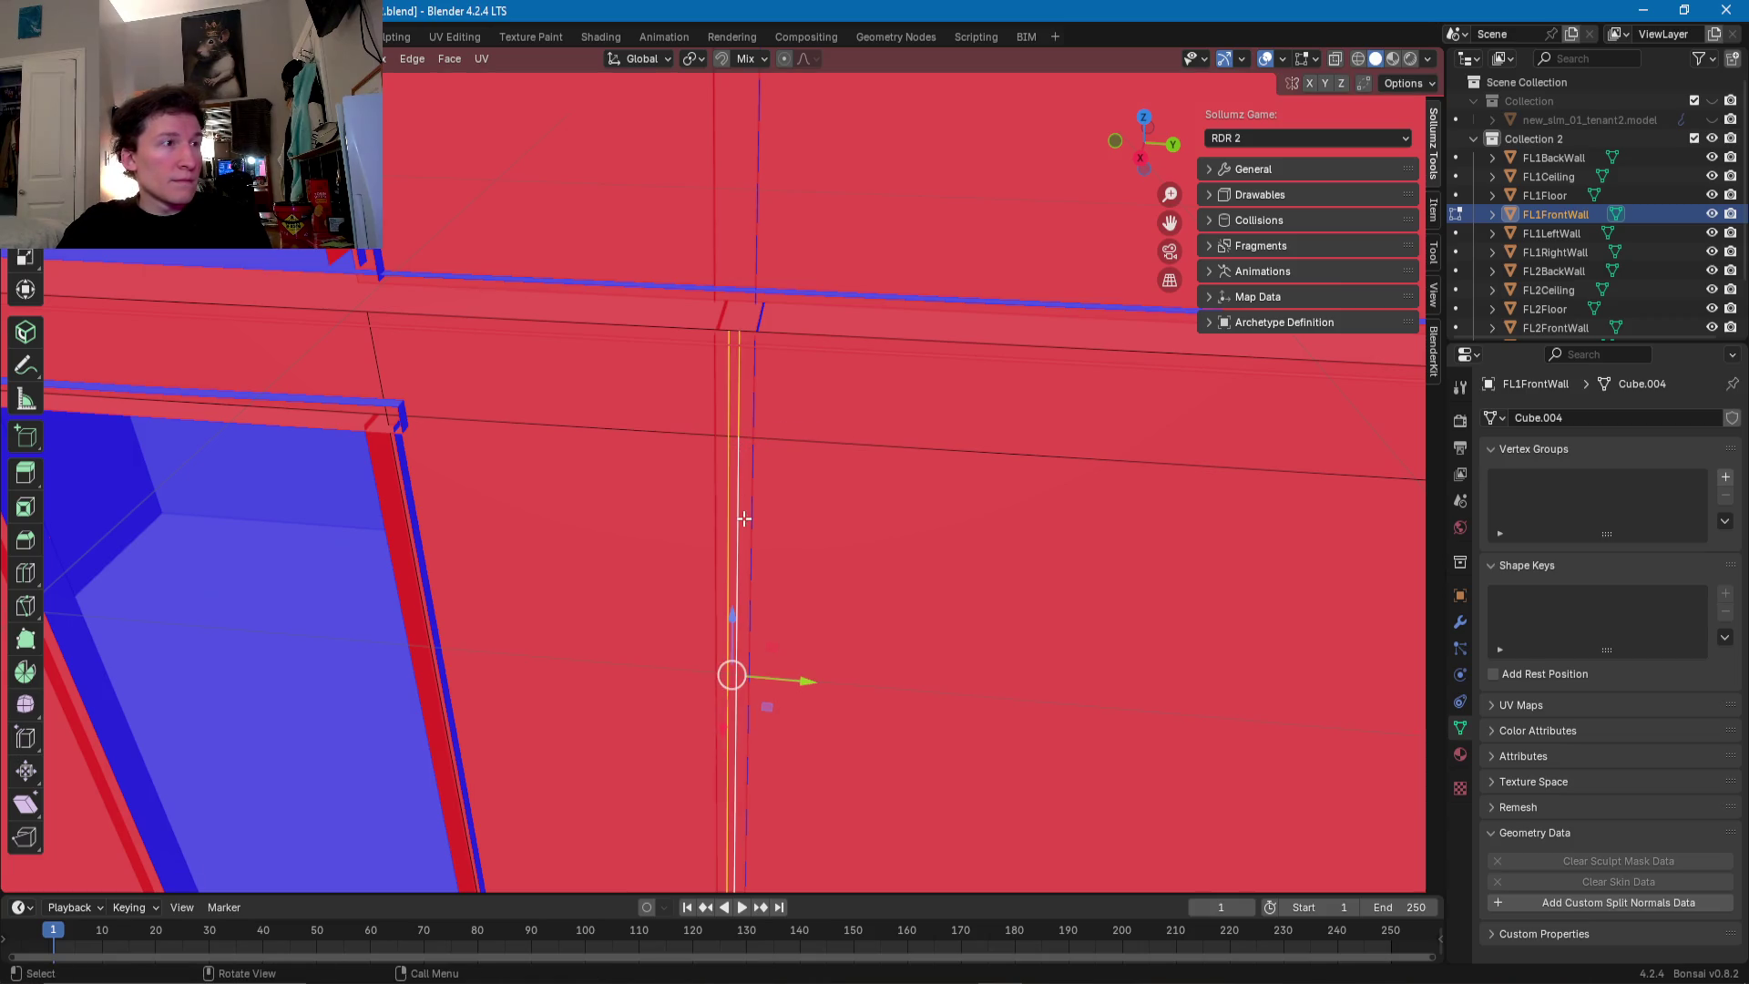
{"action": "left_click", "coordinate": [757, 623], "text": "alt"}
{"action": "left_click_drag", "start_coordinate": [772, 679], "coordinate": [779, 679]}
{"action": "middle_click_drag", "start_coordinate": [779, 679], "coordinate": [730, 523]}
{"action": "key", "text": "alt+a"}
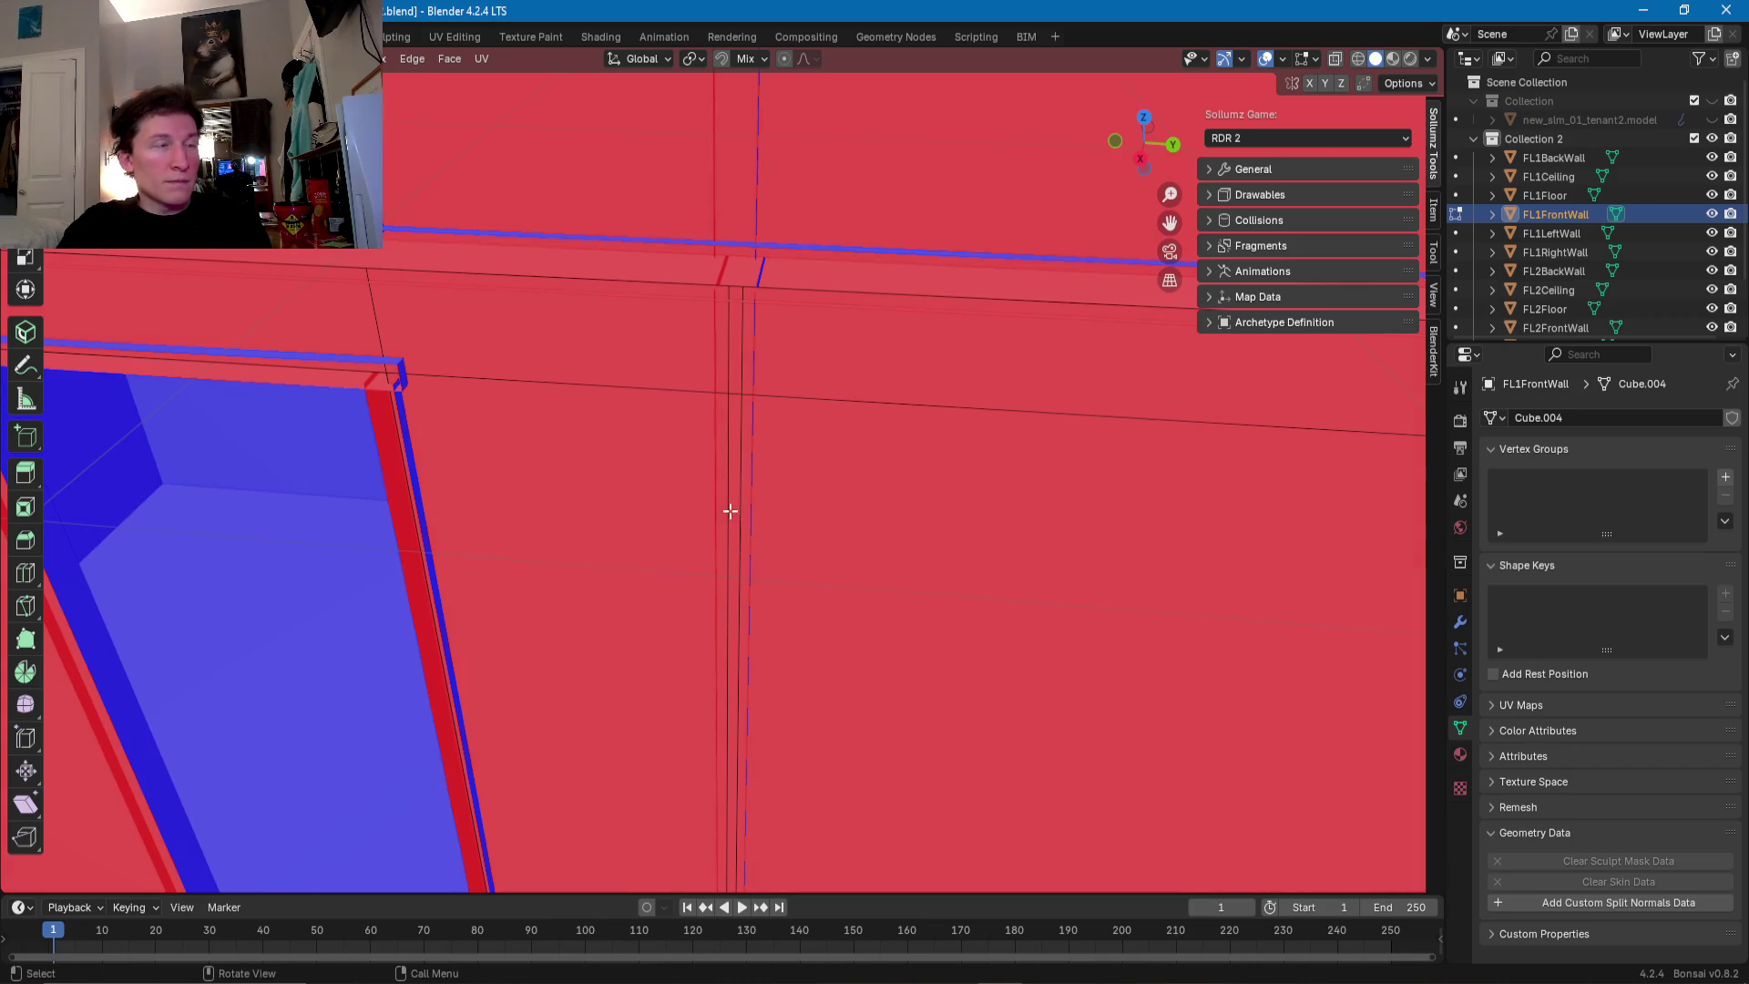
- Delete the faces of the thin strip between the two cuts, leaving a slim gap
{"action": "left_click", "coordinate": [735, 363]}
{"action": "left_click", "coordinate": [734, 365], "text": "alt"}
{"action": "middle_click_drag", "start_coordinate": [734, 364], "coordinate": [733, 514]}
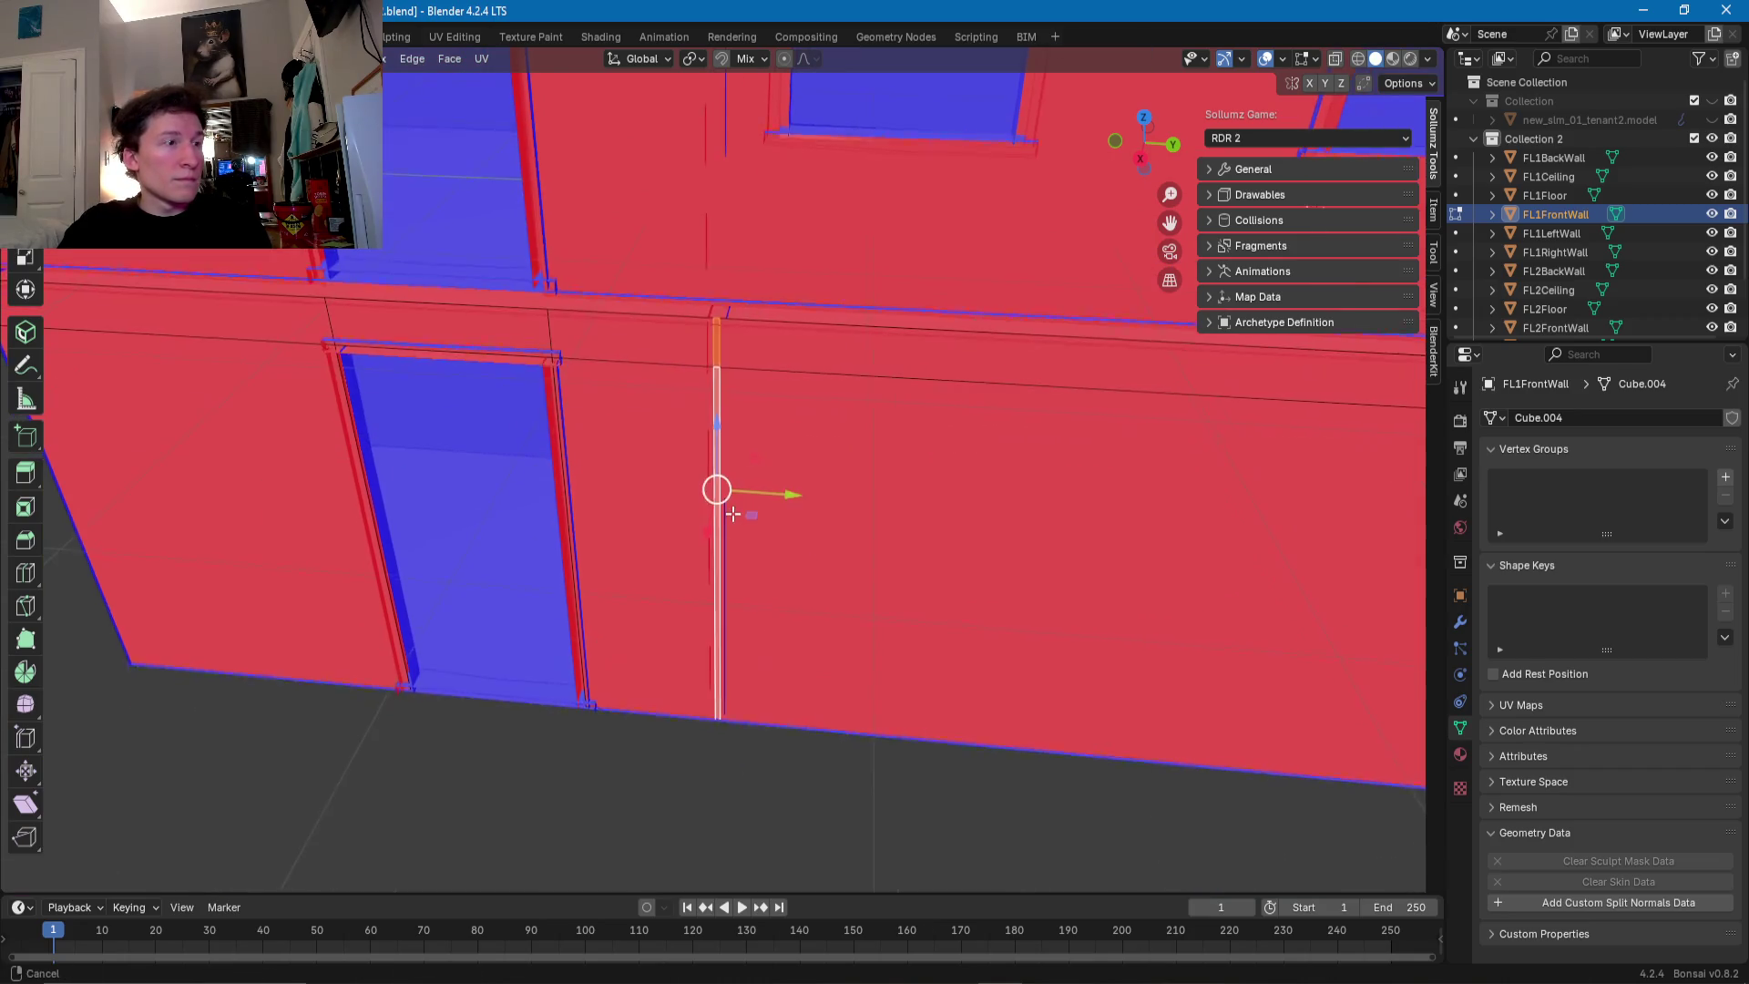
{"action": "right_click", "coordinate": [732, 512]}
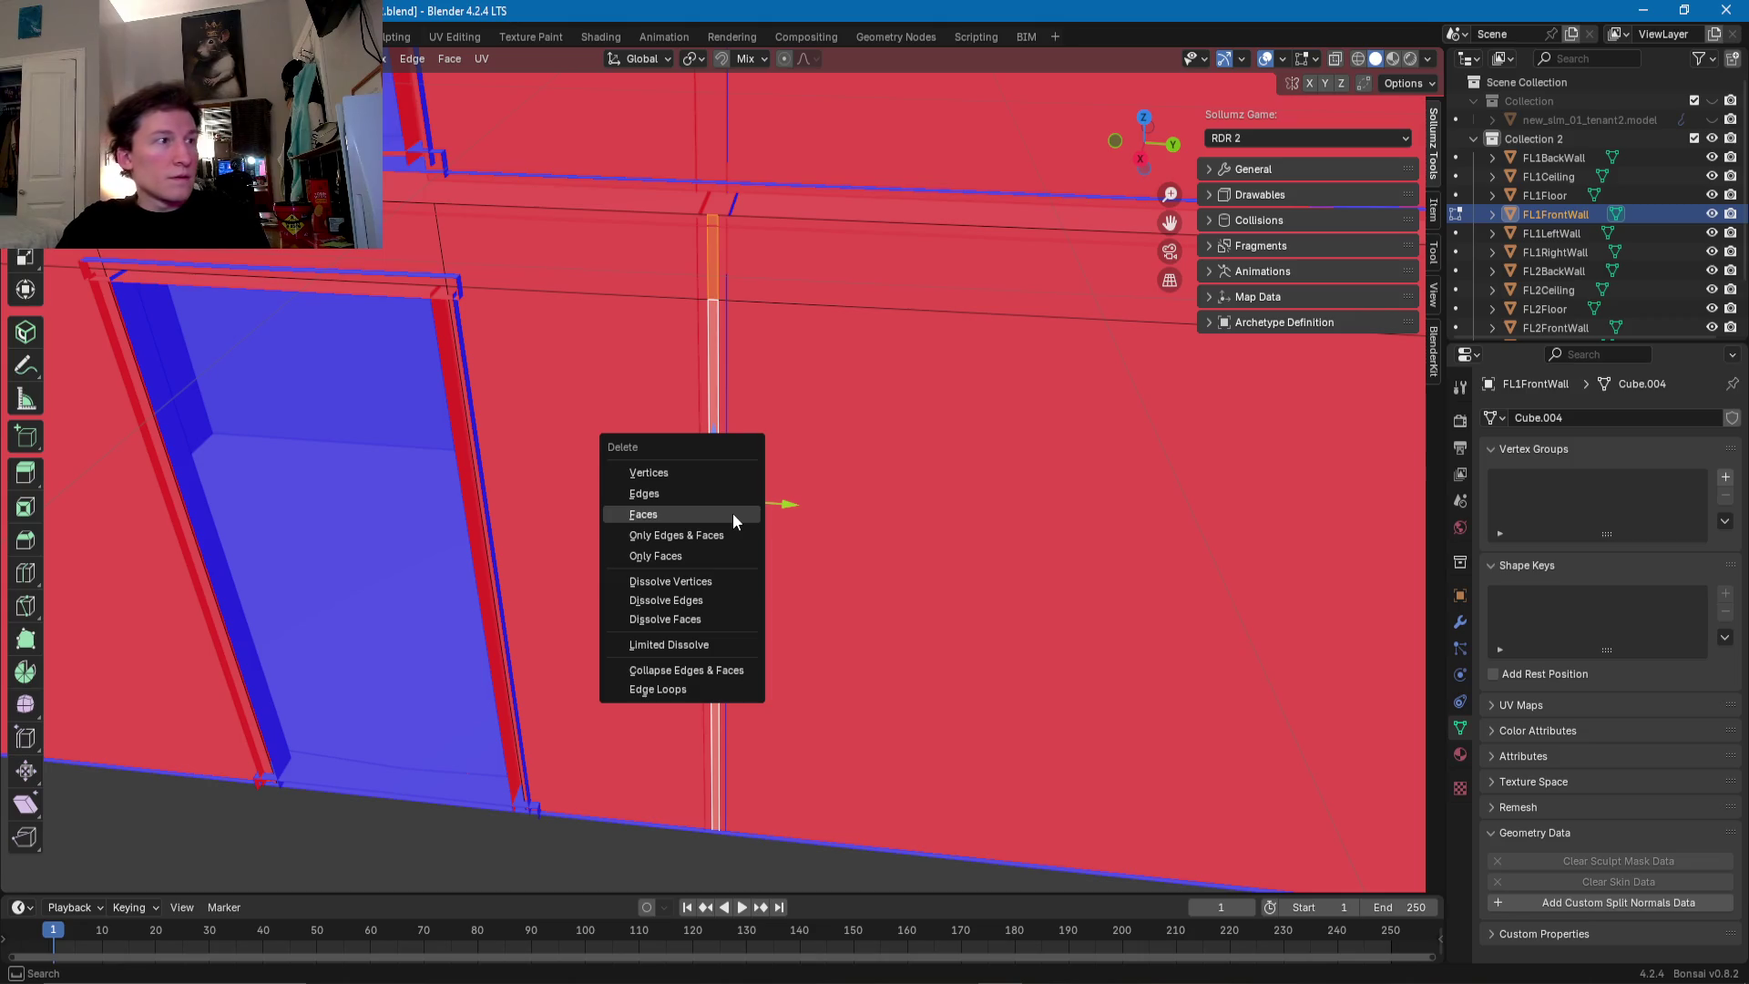
{"action": "left_click", "coordinate": [732, 512]}
{"action": "left_click", "coordinate": [738, 490]}
{"action": "mouse_move", "coordinate": [738, 490]}
{"action": "middle_mouse_down"}
{"action": "mouse_move", "coordinate": [757, 391]}
{"action": "mouse_move", "coordinate": [726, 398]}
{"action": "middle_mouse_up"}
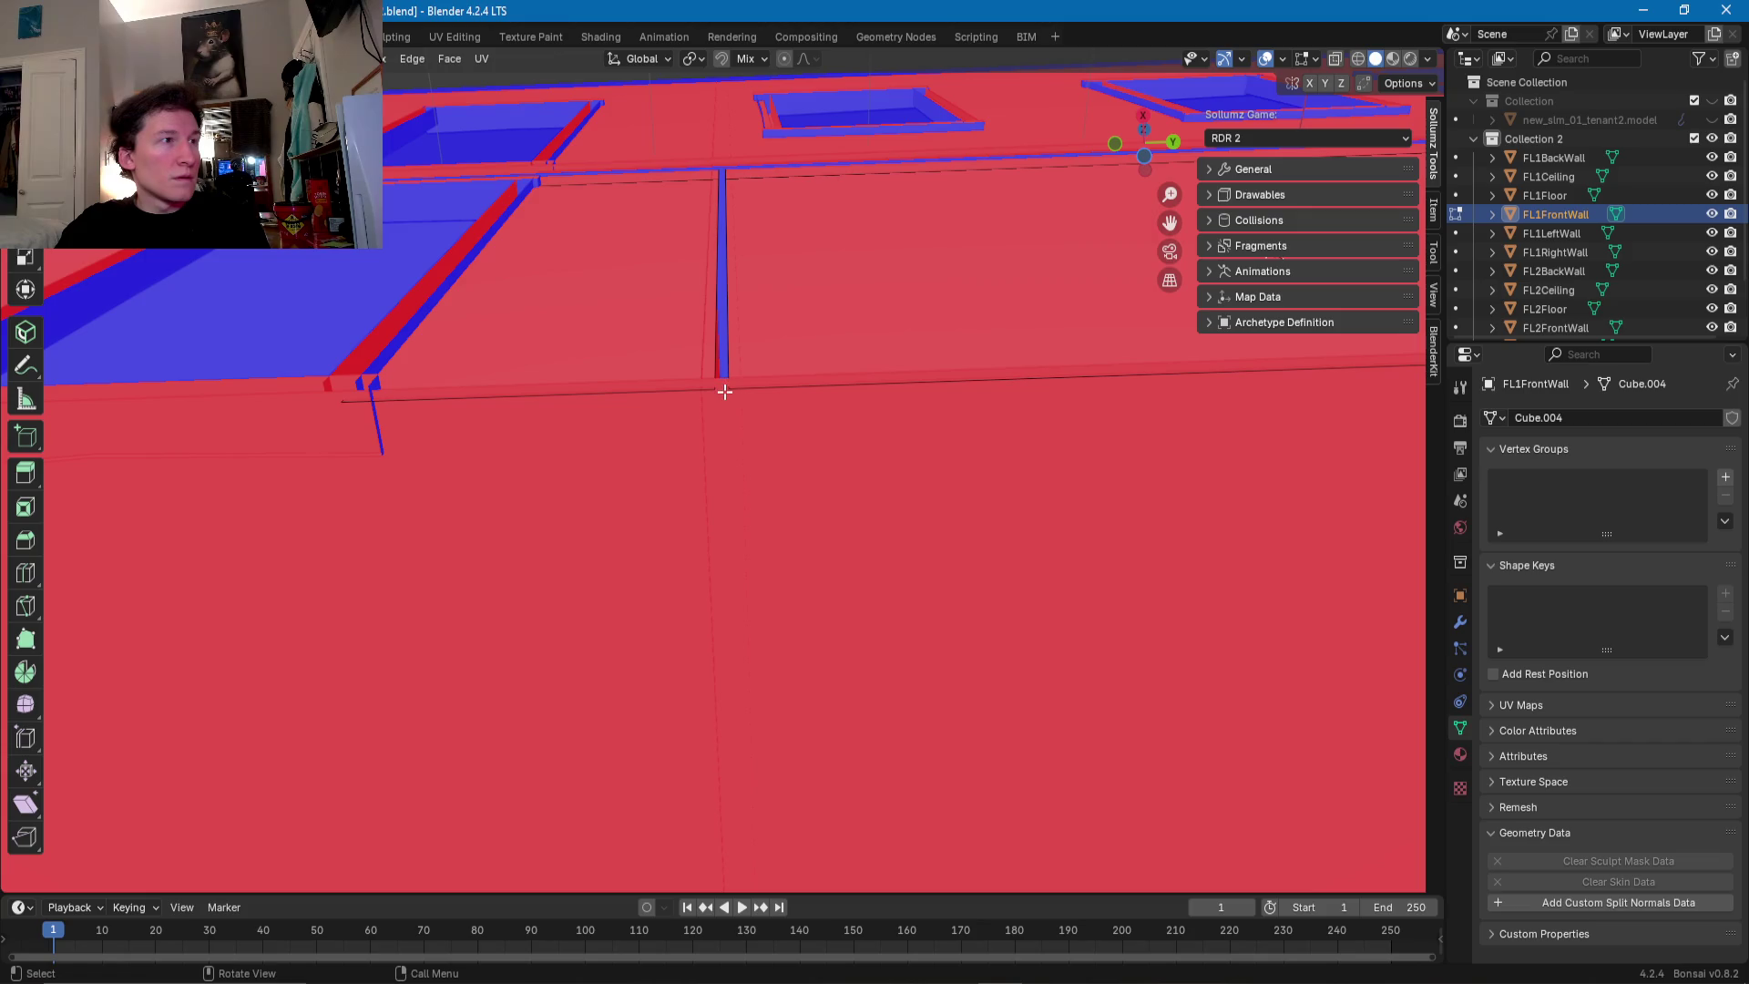
{"action": "left_click", "coordinate": [726, 421]}
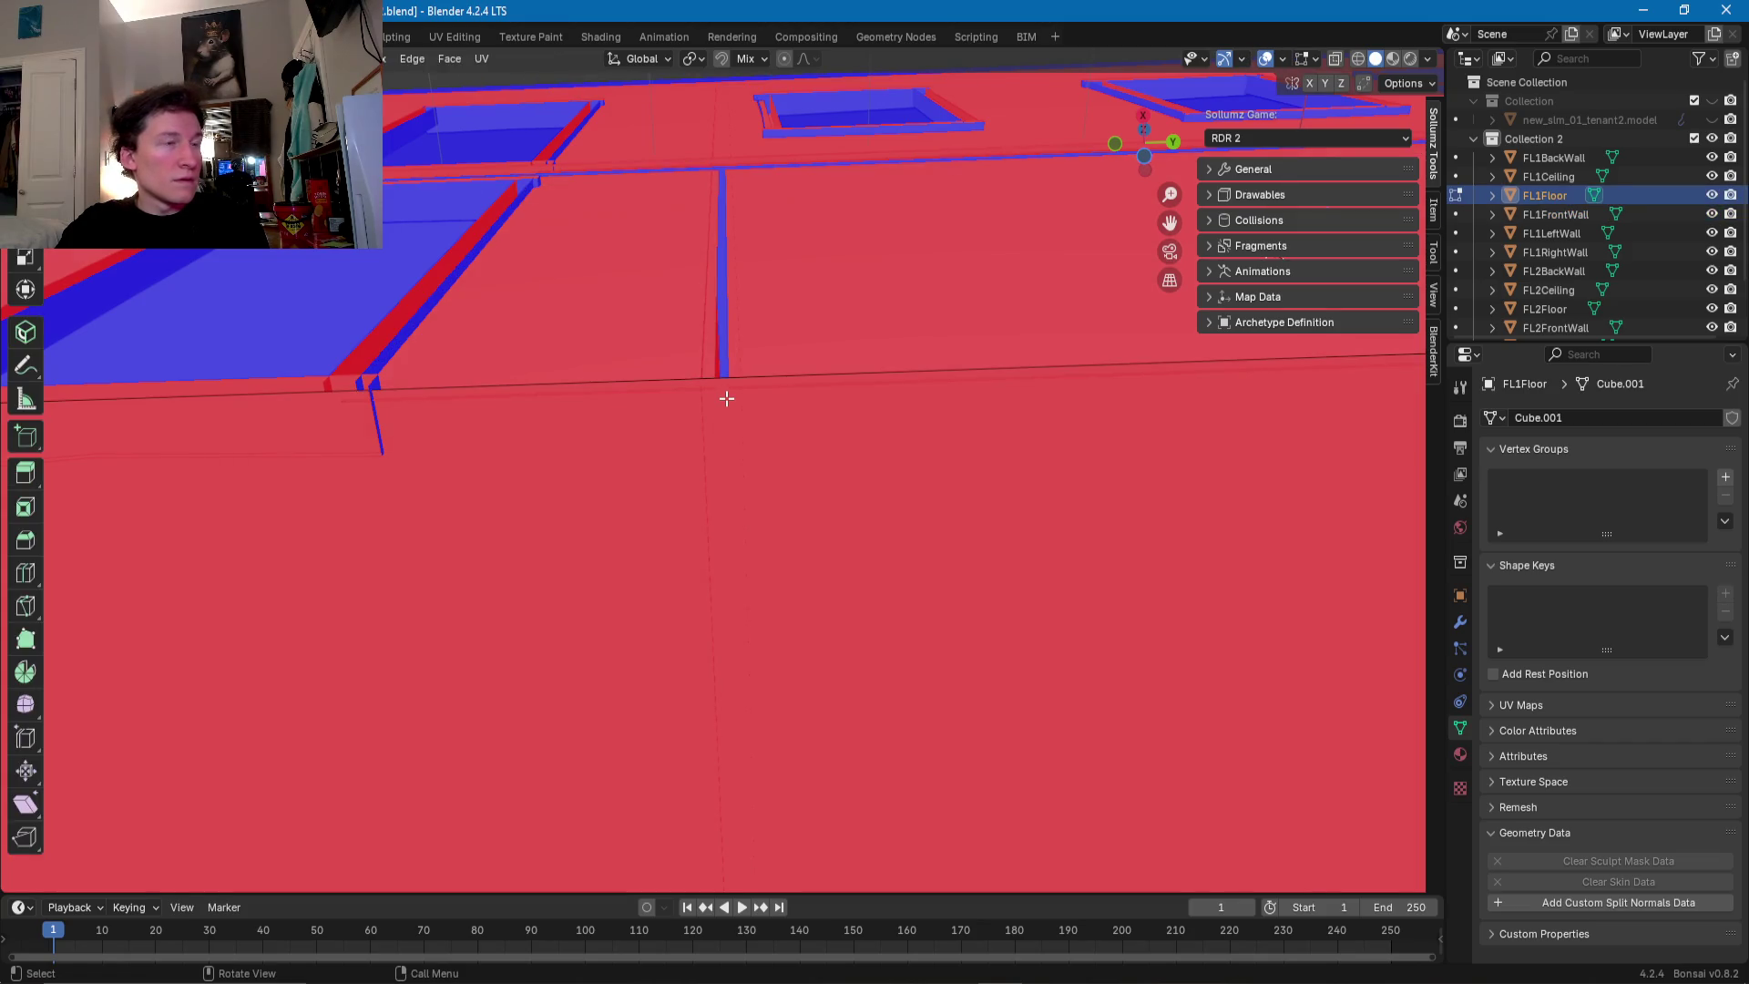
- Loop-cut FL1Floor and slide the edge into line with the front wall's gap
{"action": "scroll", "coordinate": [726, 383], "scroll_direction": "down", "scroll_amount": 5}
{"action": "key", "text": "ctrl+r"}
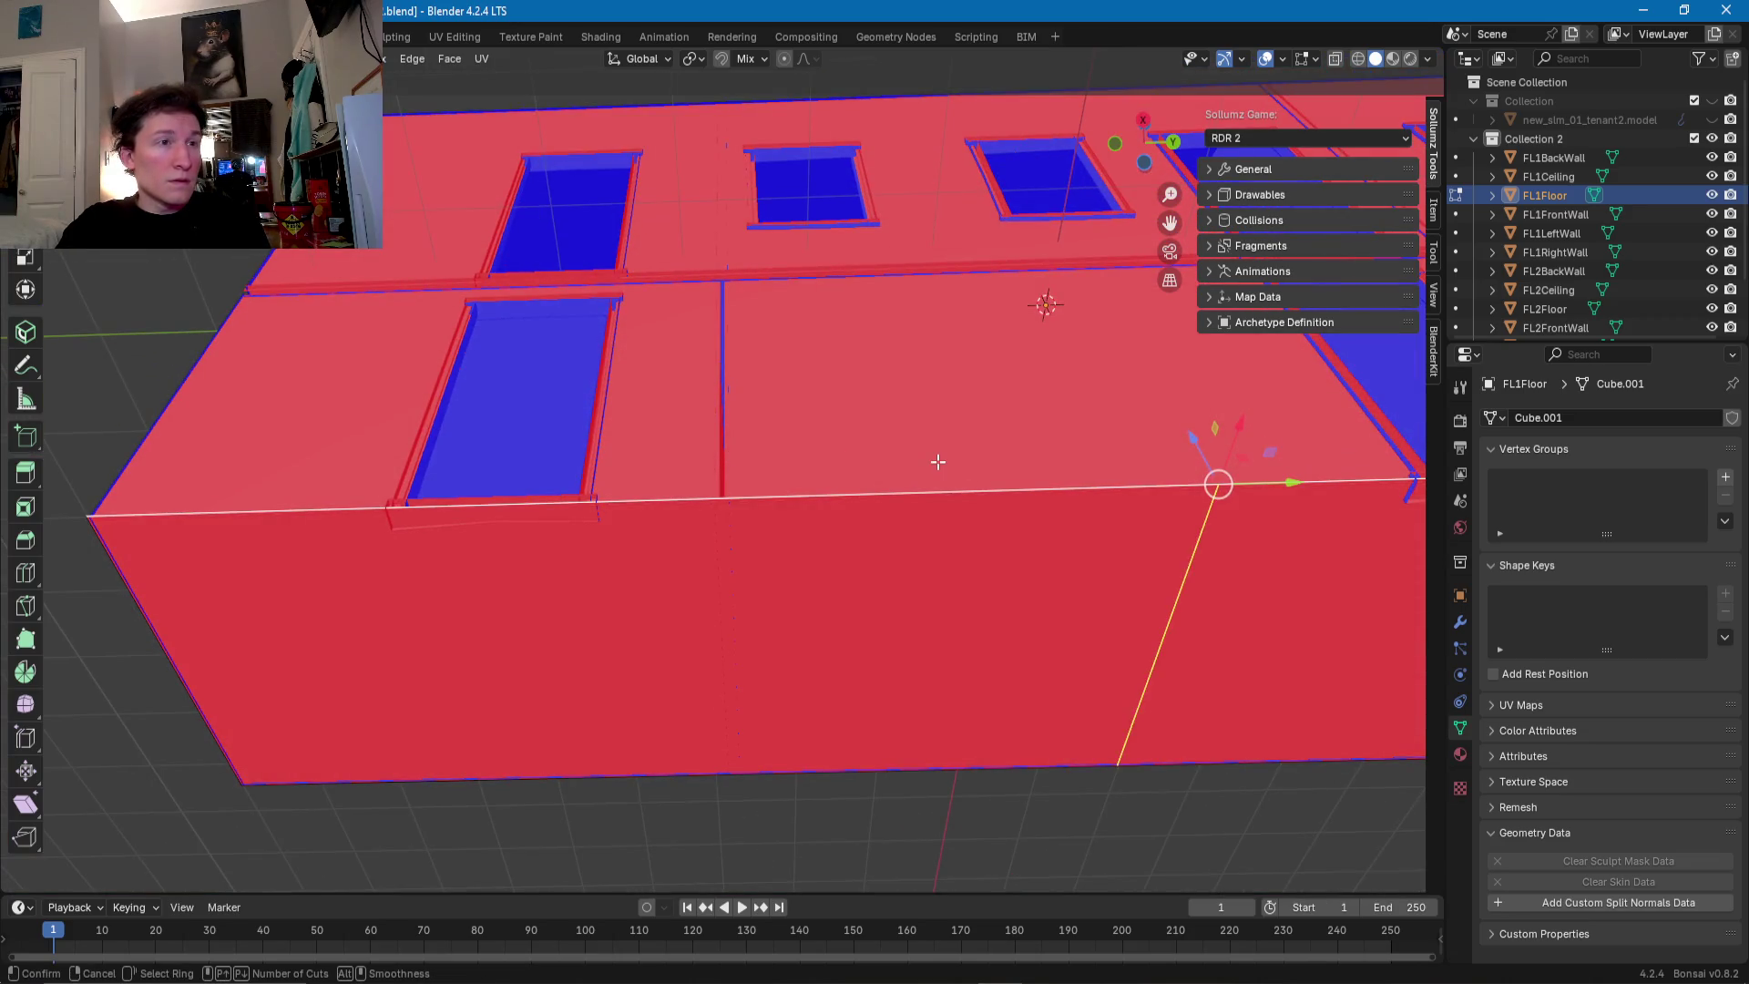
{"action": "left_click", "coordinate": [897, 465]}
{"action": "left_click", "coordinate": [442, 486]}
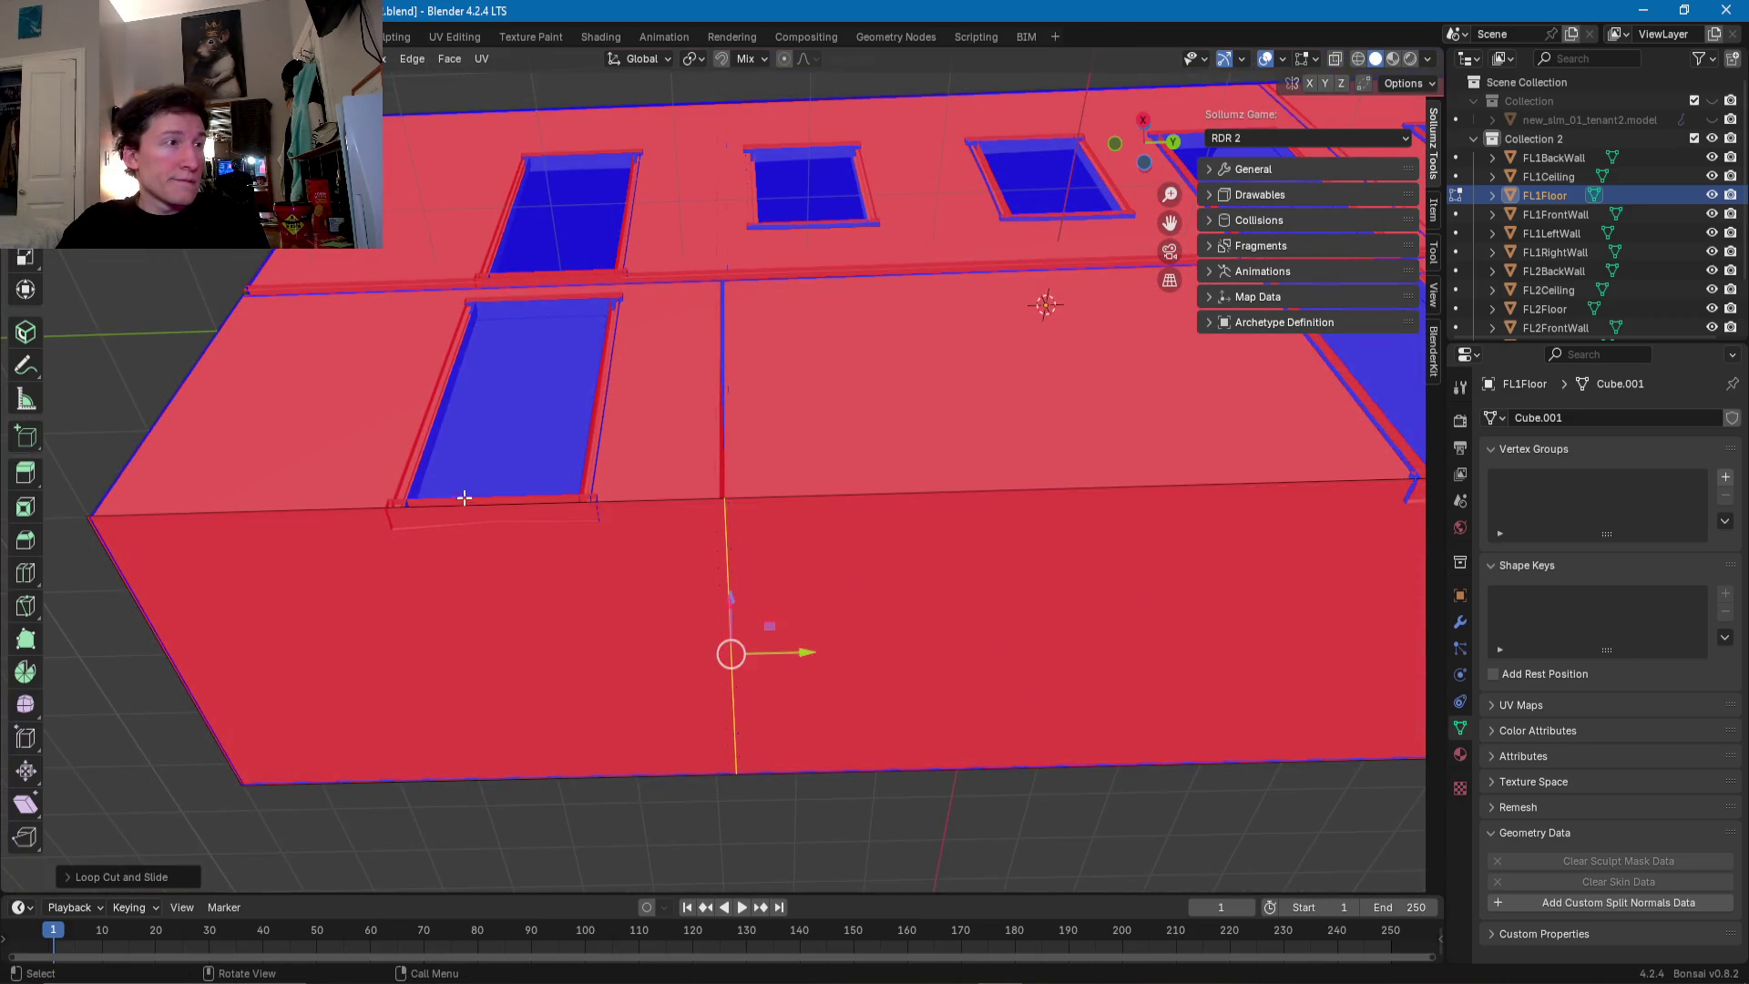
{"action": "scroll", "coordinate": [487, 508], "scroll_direction": "up", "scroll_amount": 5}
{"action": "middle_click_drag", "start_coordinate": [602, 604], "coordinate": [644, 500], "text": "shift"}
{"action": "left_click", "coordinate": [649, 472]}
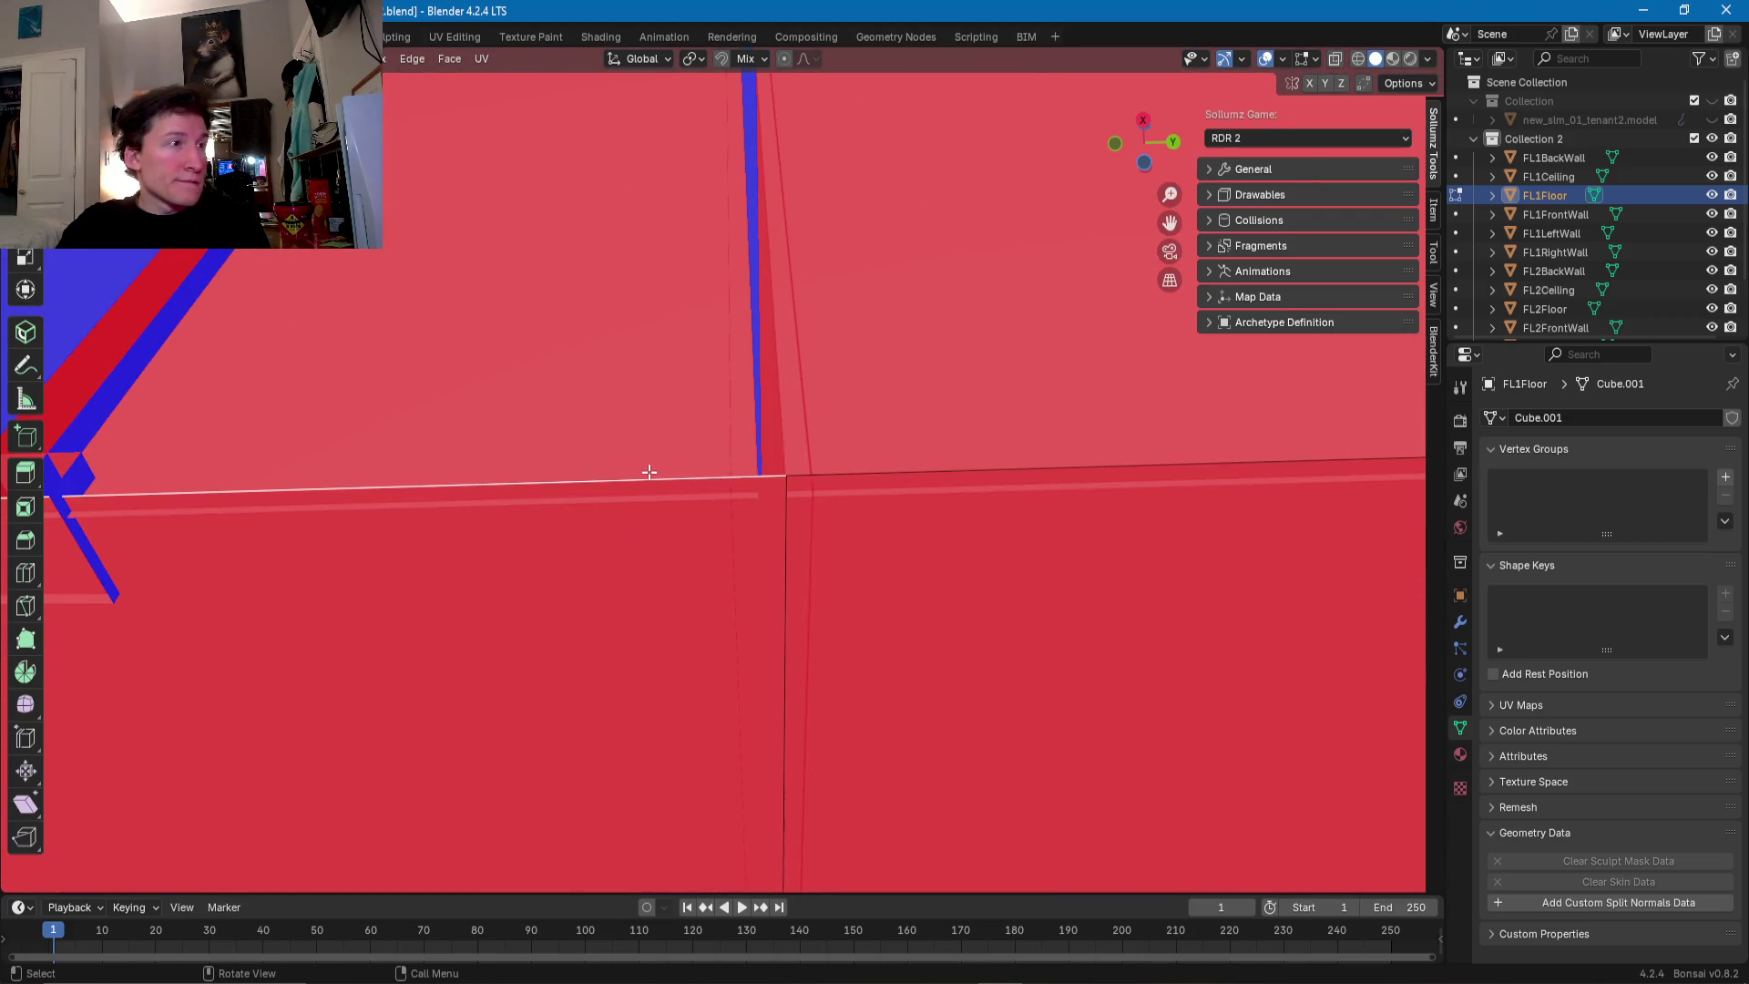
{"action": "key", "text": "g"}
{"action": "key", "text": "g"}
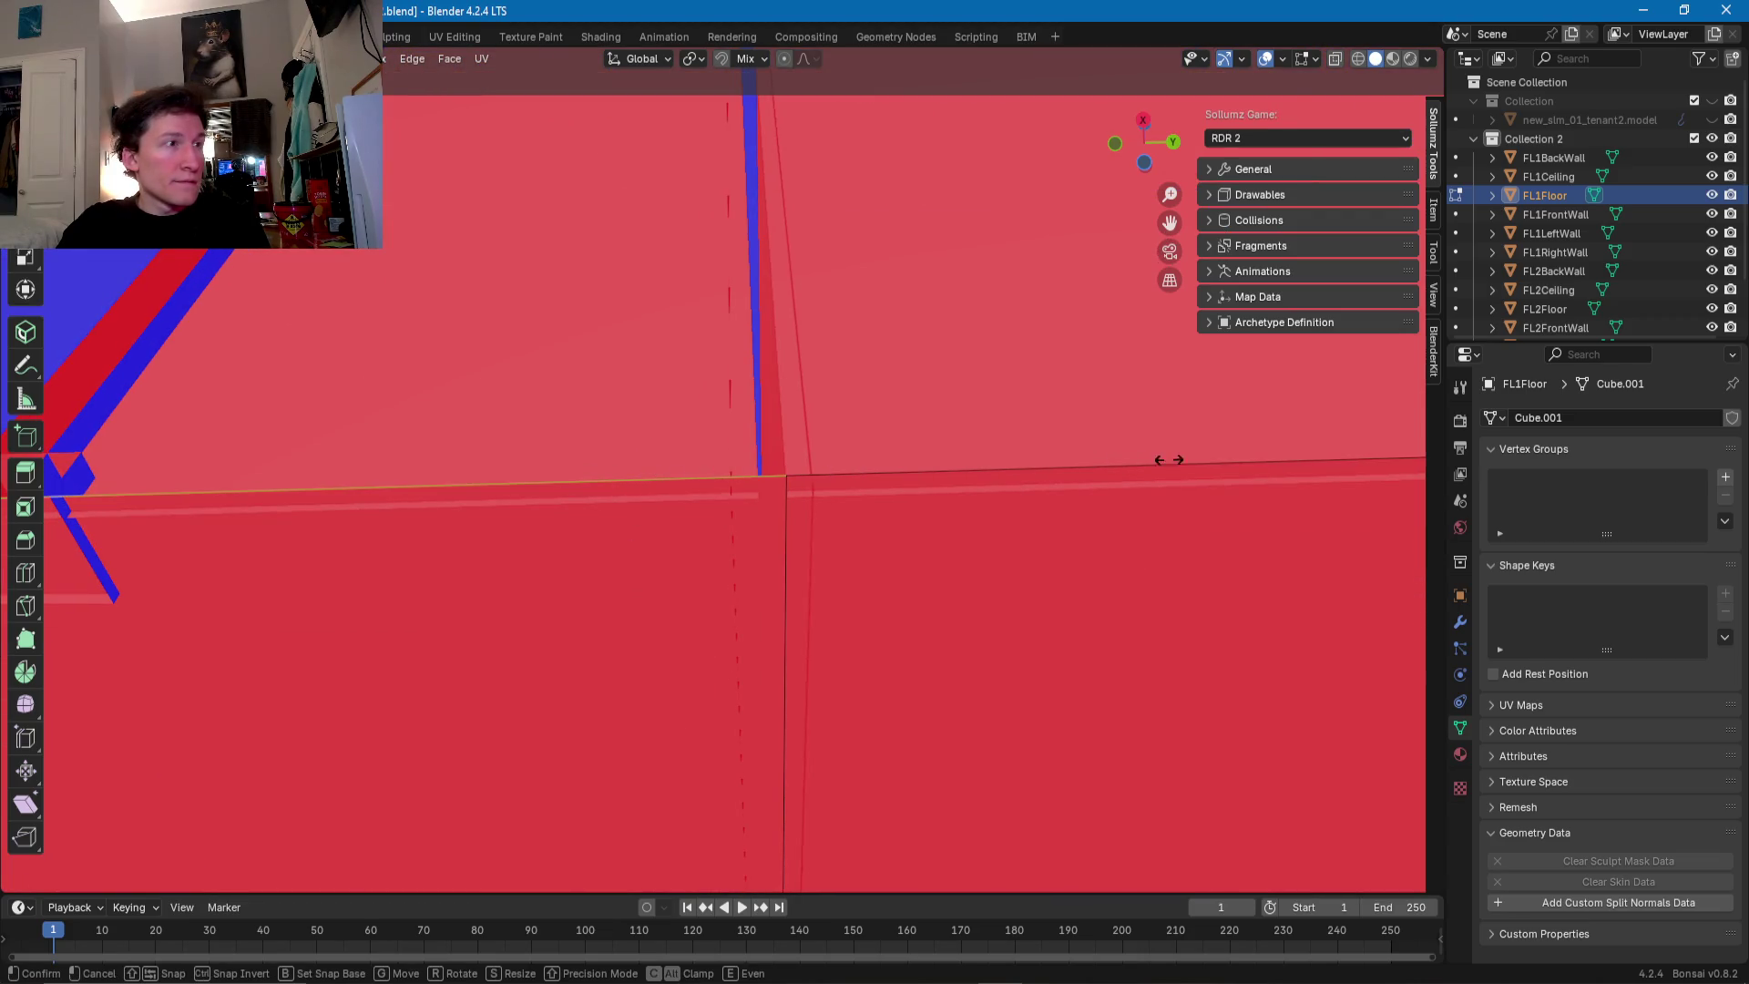
{"action": "left_click", "coordinate": [902, 430]}
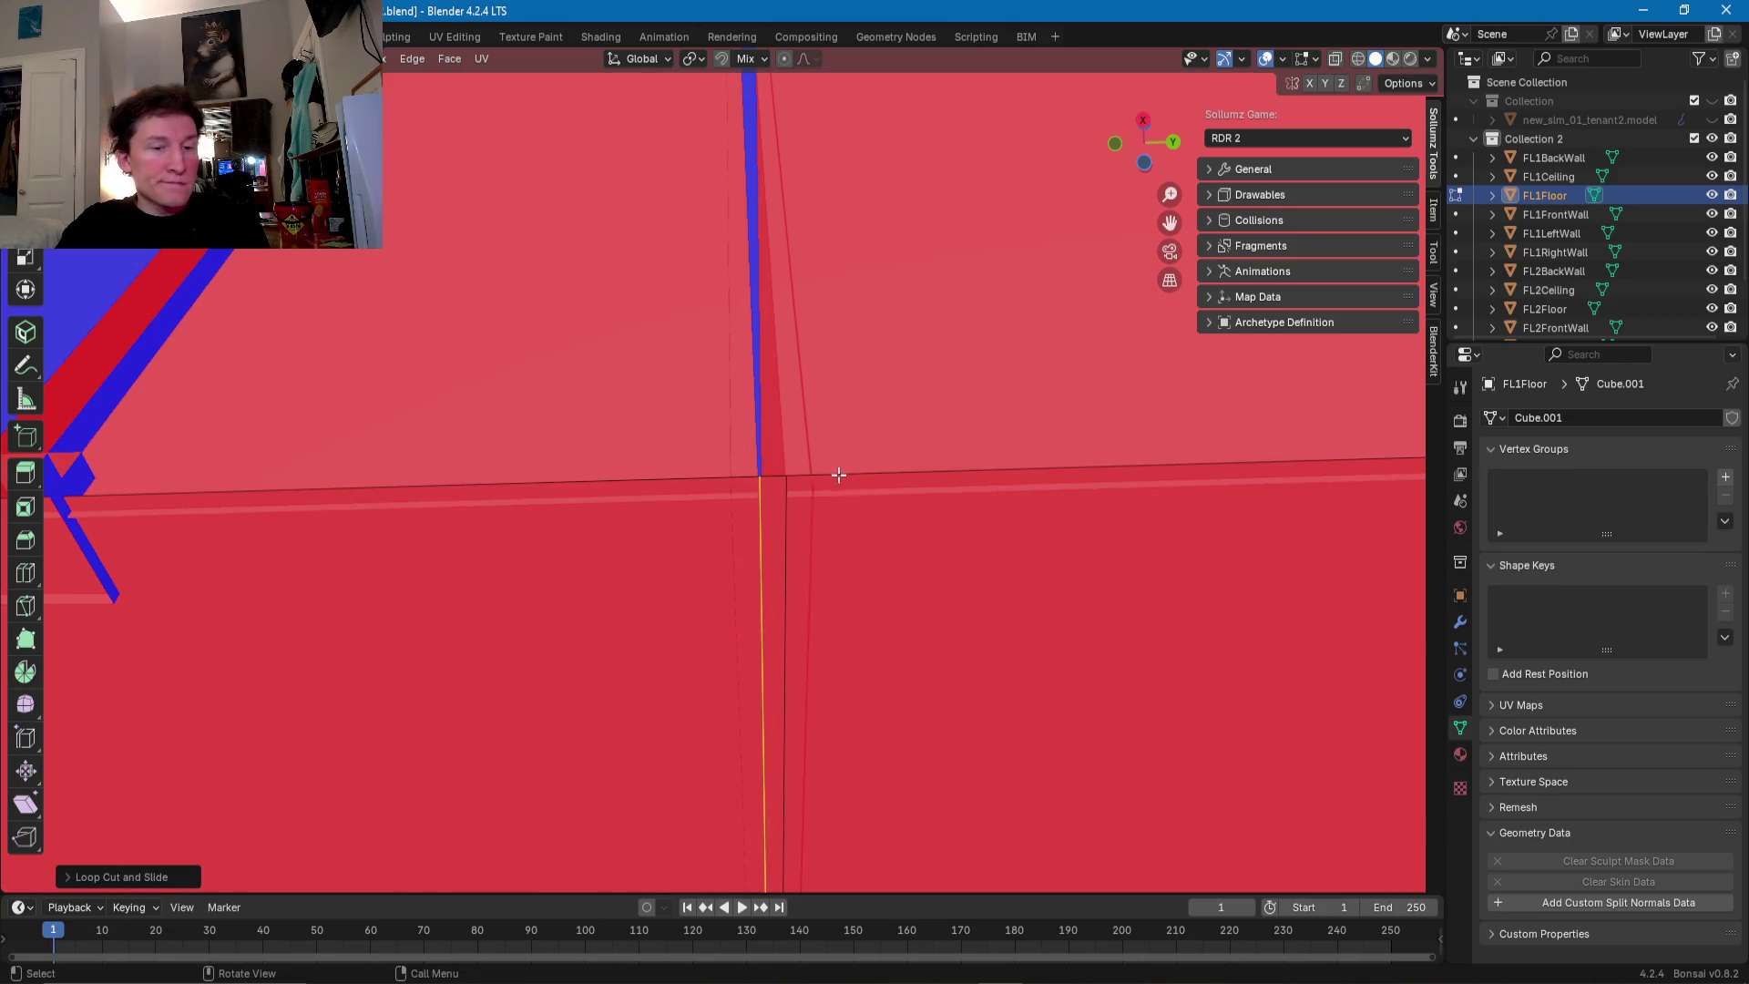
- Delete the narrow floor strip's faces in face select mode
{"action": "key", "text": "3"}
{"action": "left_click", "coordinate": [779, 512]}
{"action": "key", "text": "x"}
{"action": "left_click", "coordinate": [779, 511]}
{"action": "mouse_move", "coordinate": [779, 512]}
{"action": "middle_mouse_down"}
{"action": "mouse_move", "coordinate": [737, 576]}
{"action": "mouse_move", "coordinate": [1105, 594]}
{"action": "mouse_move", "coordinate": [742, 390]}
{"action": "mouse_move", "coordinate": [742, 480]}
{"action": "middle_mouse_up"}
{"action": "scroll", "coordinate": [701, 381], "scroll_direction": "up", "scroll_amount": 3}
{"action": "key", "text": "alt+q"}
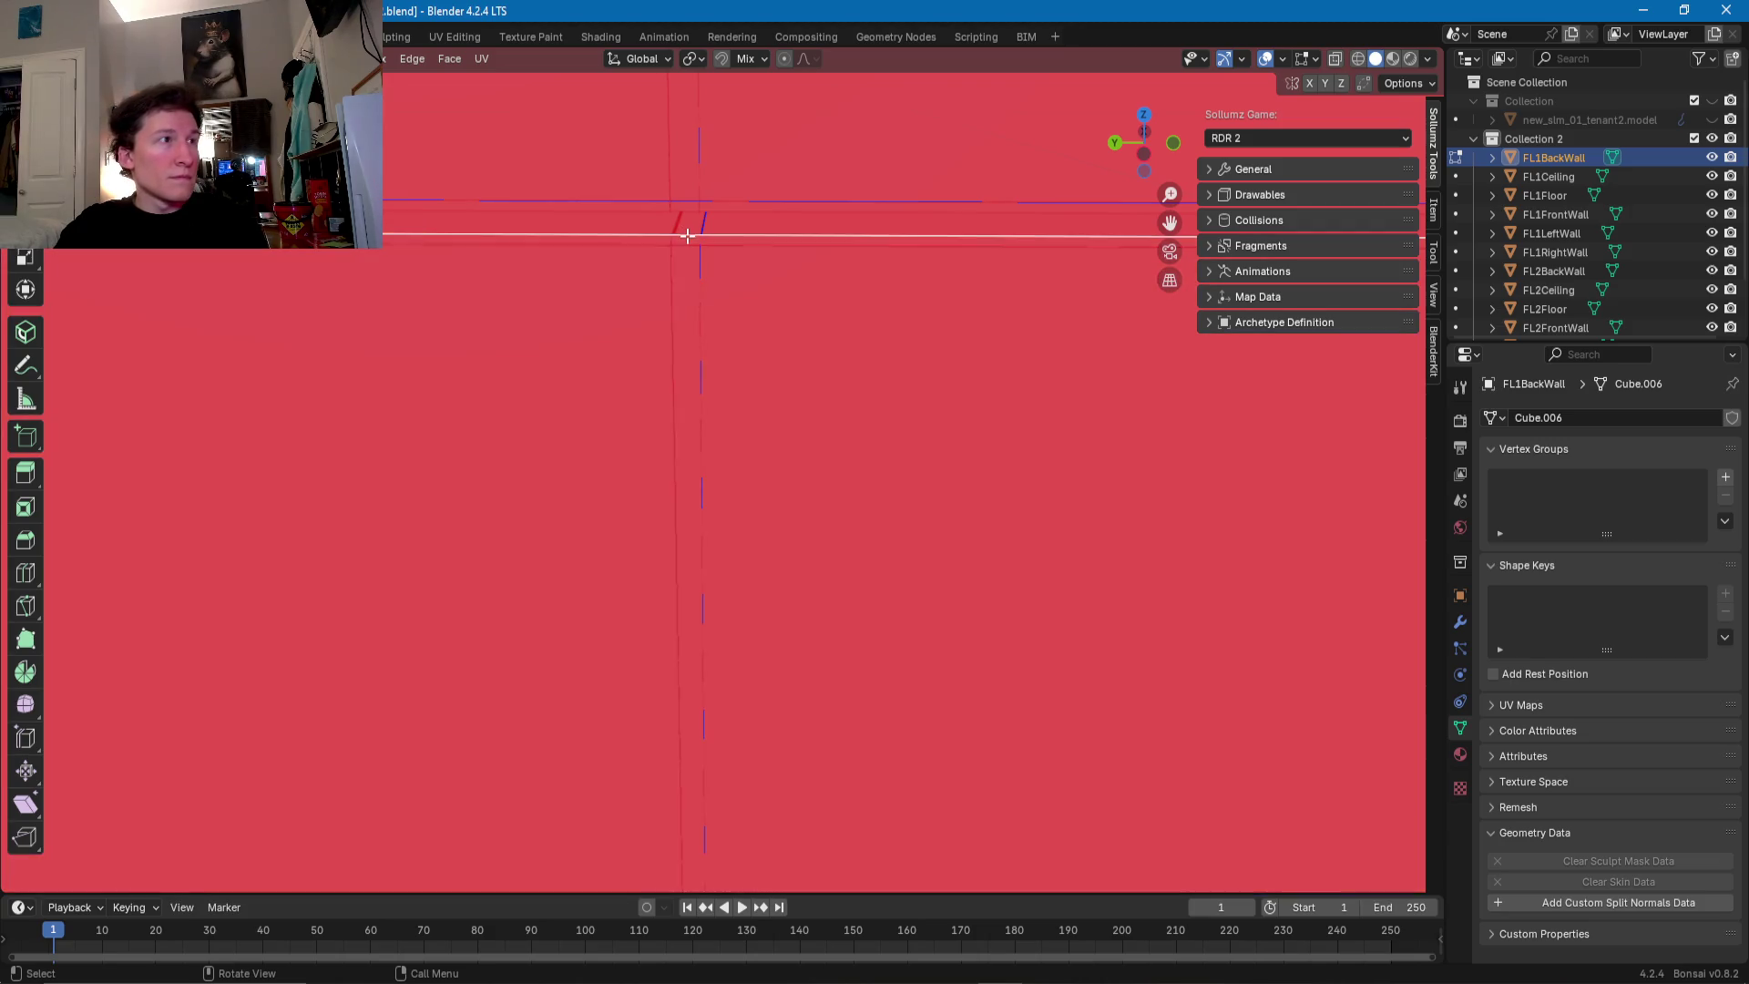
- Loop-cut FL1BackWall vertically and slide the cut into line with the seam
{"action": "scroll", "coordinate": [686, 274], "scroll_direction": "down", "scroll_amount": 5}
{"action": "scroll", "coordinate": [682, 320], "scroll_direction": "up", "scroll_amount": 2}
{"action": "scroll", "coordinate": [683, 329], "scroll_direction": "down", "scroll_amount": 1}
{"action": "key", "text": "ctrl+r"}
{"action": "left_click", "coordinate": [683, 329]}
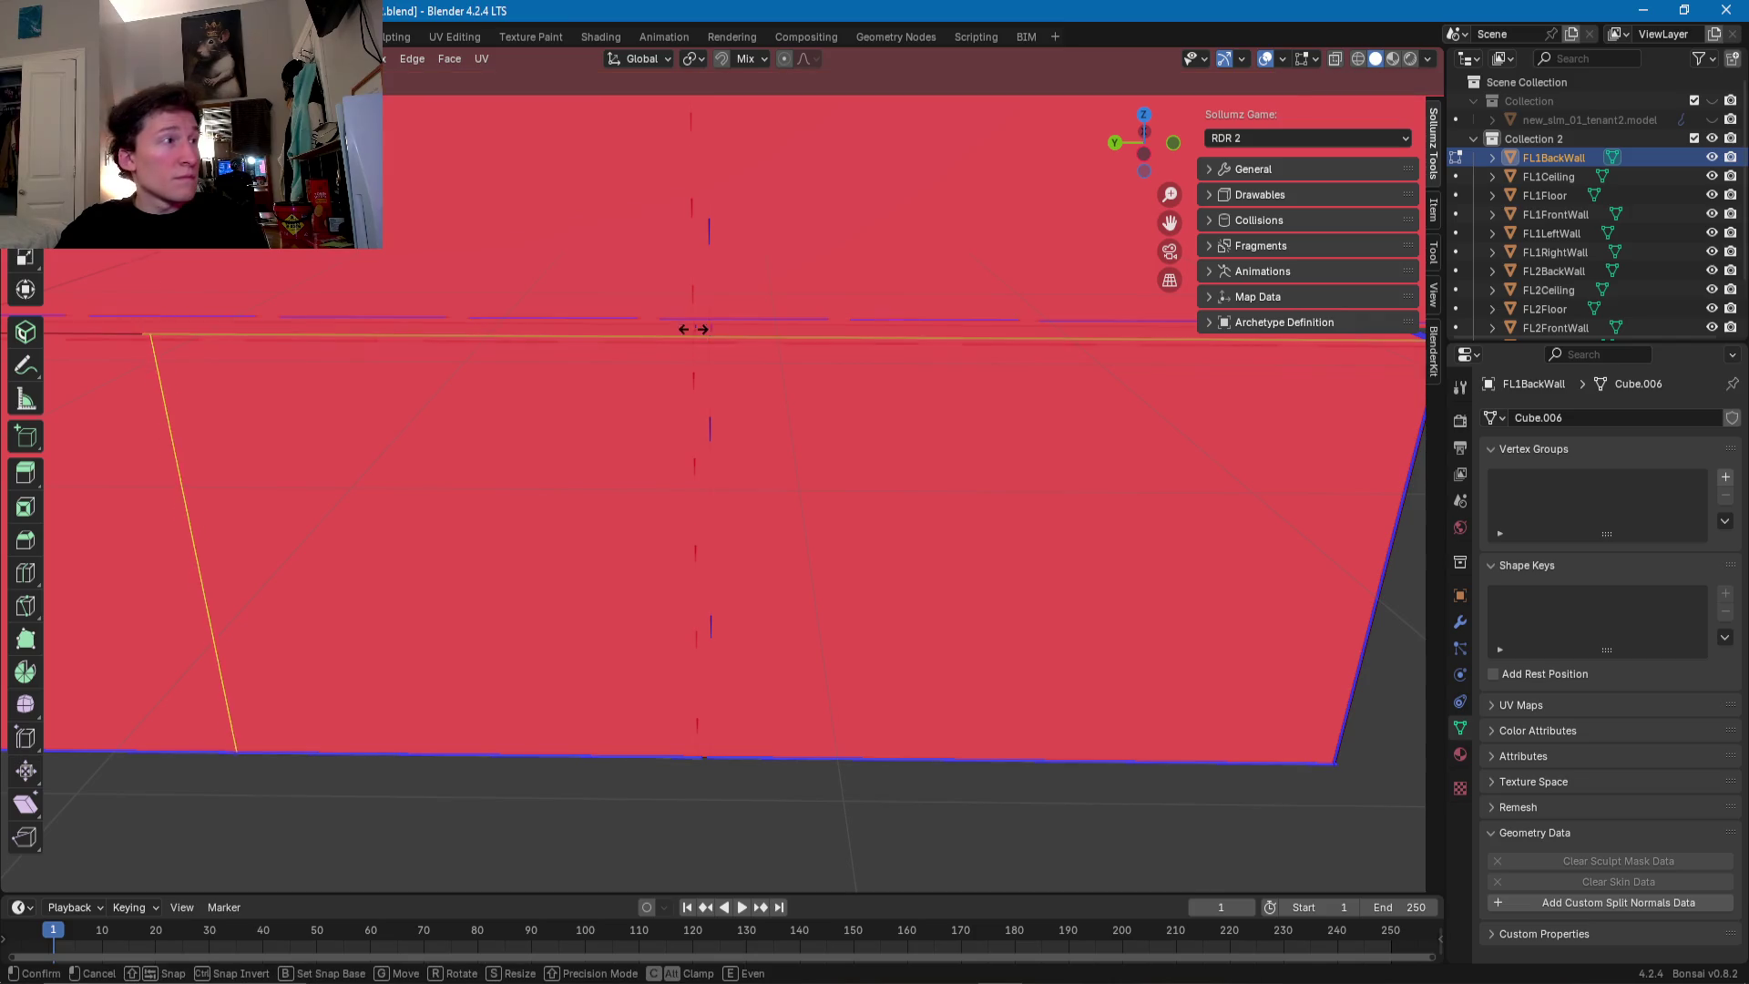
{"action": "left_click", "coordinate": [706, 337]}
{"action": "scroll", "coordinate": [766, 300], "scroll_direction": "up", "scroll_amount": 5}
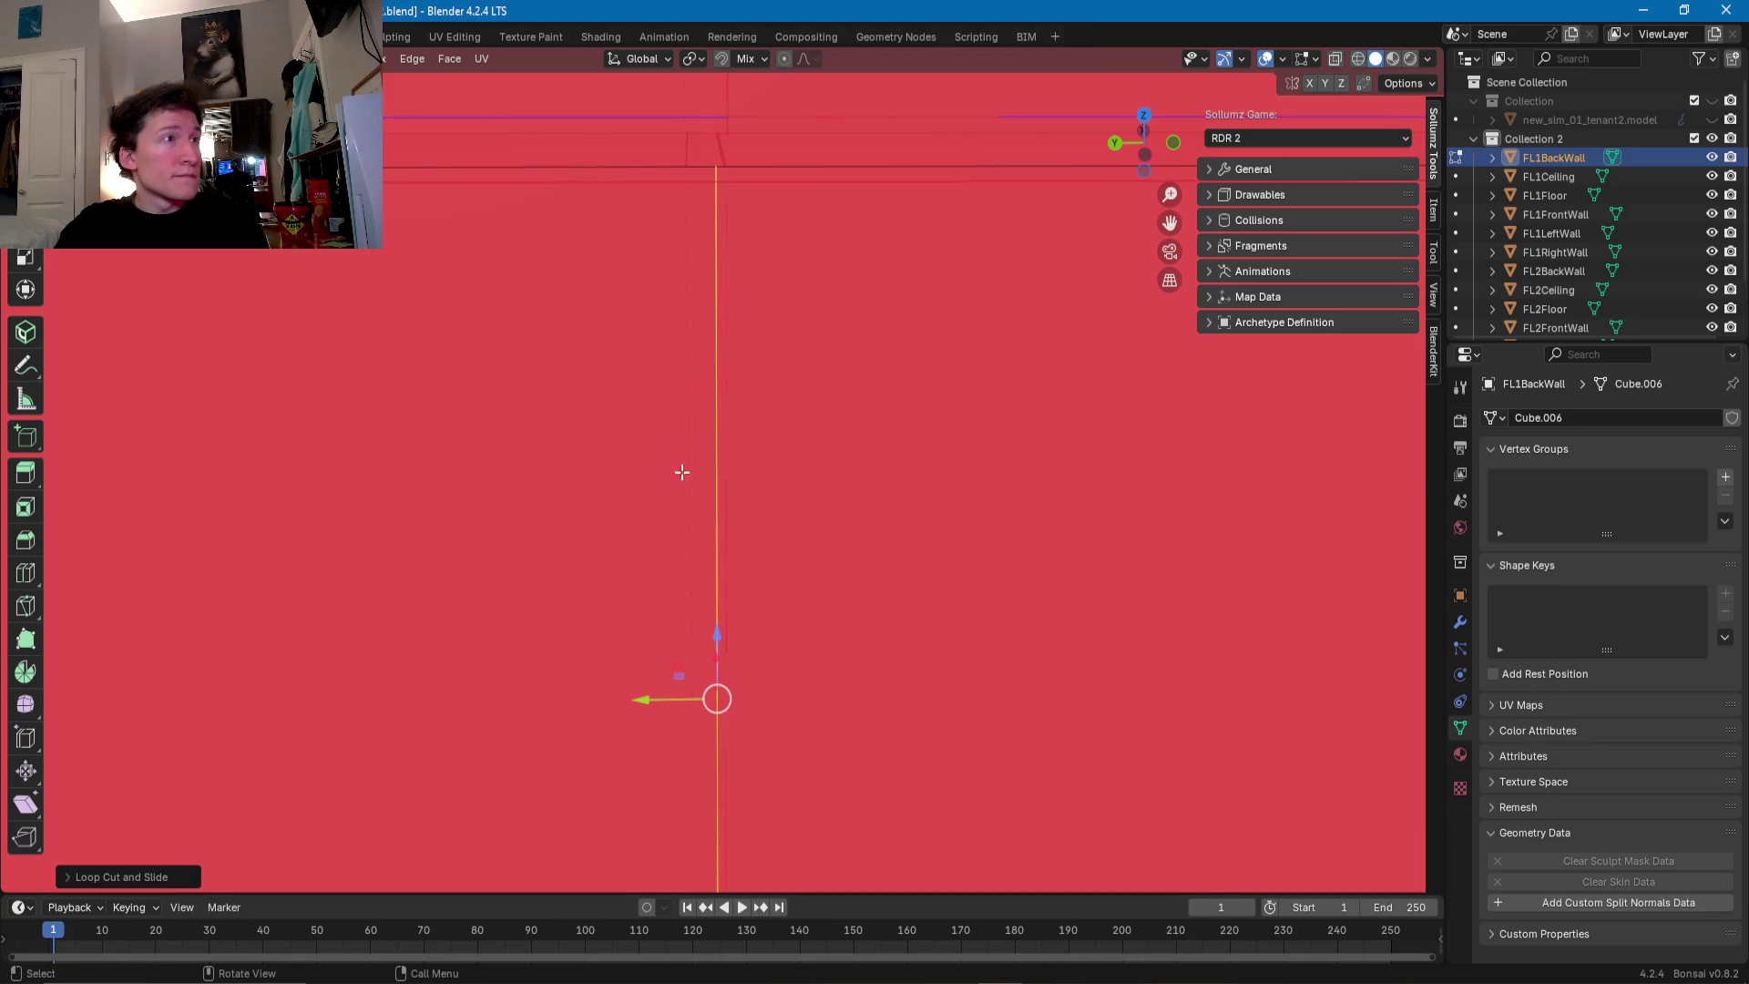
{"action": "left_click", "coordinate": [640, 169]}
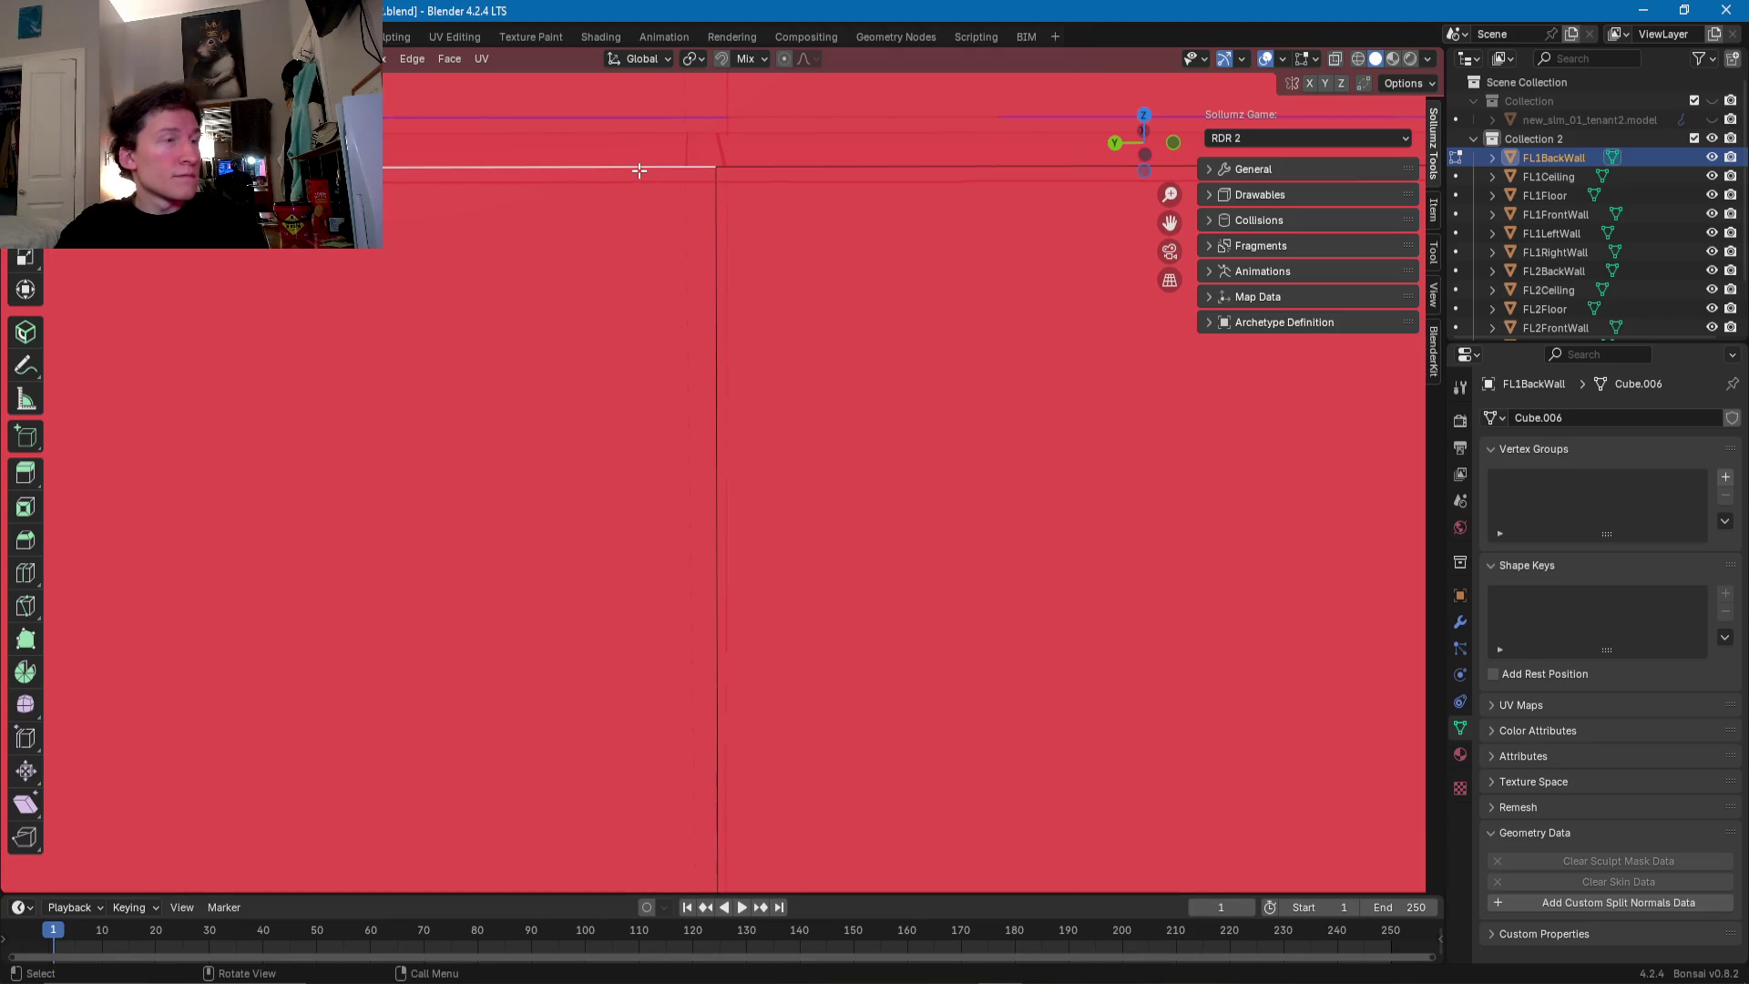
{"action": "key", "text": "g"}
{"action": "key", "text": "g"}
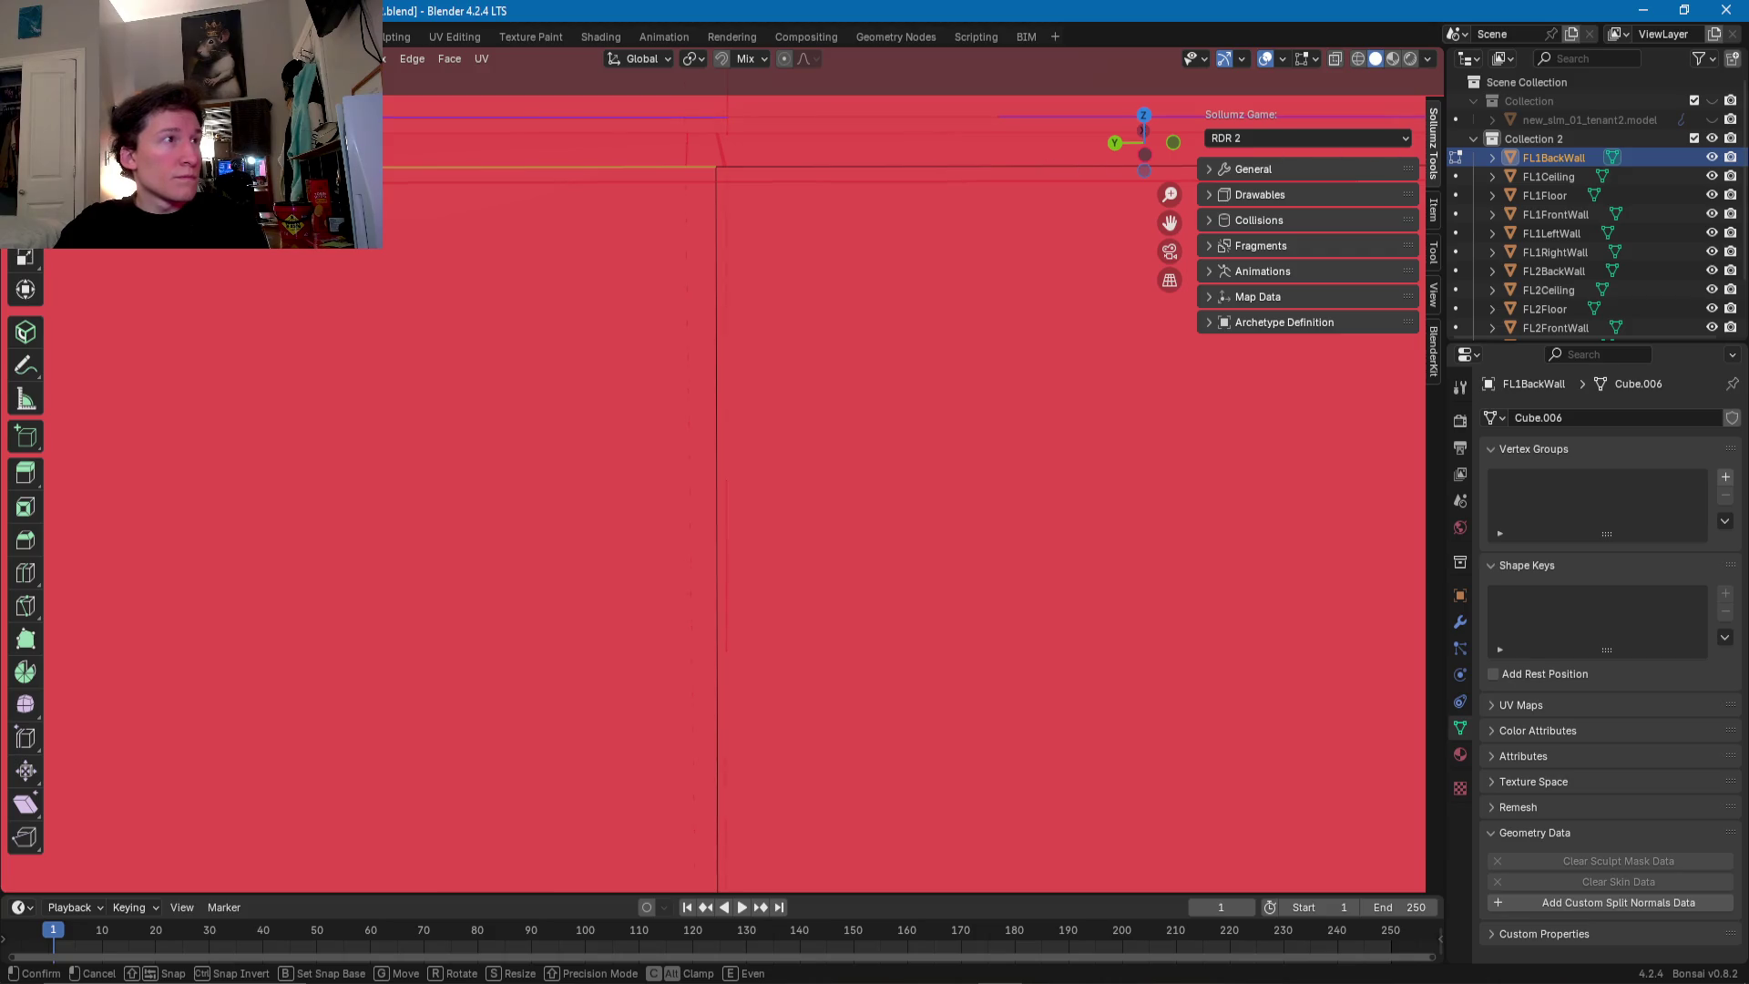
{"action": "left_click", "coordinate": [419, 109]}
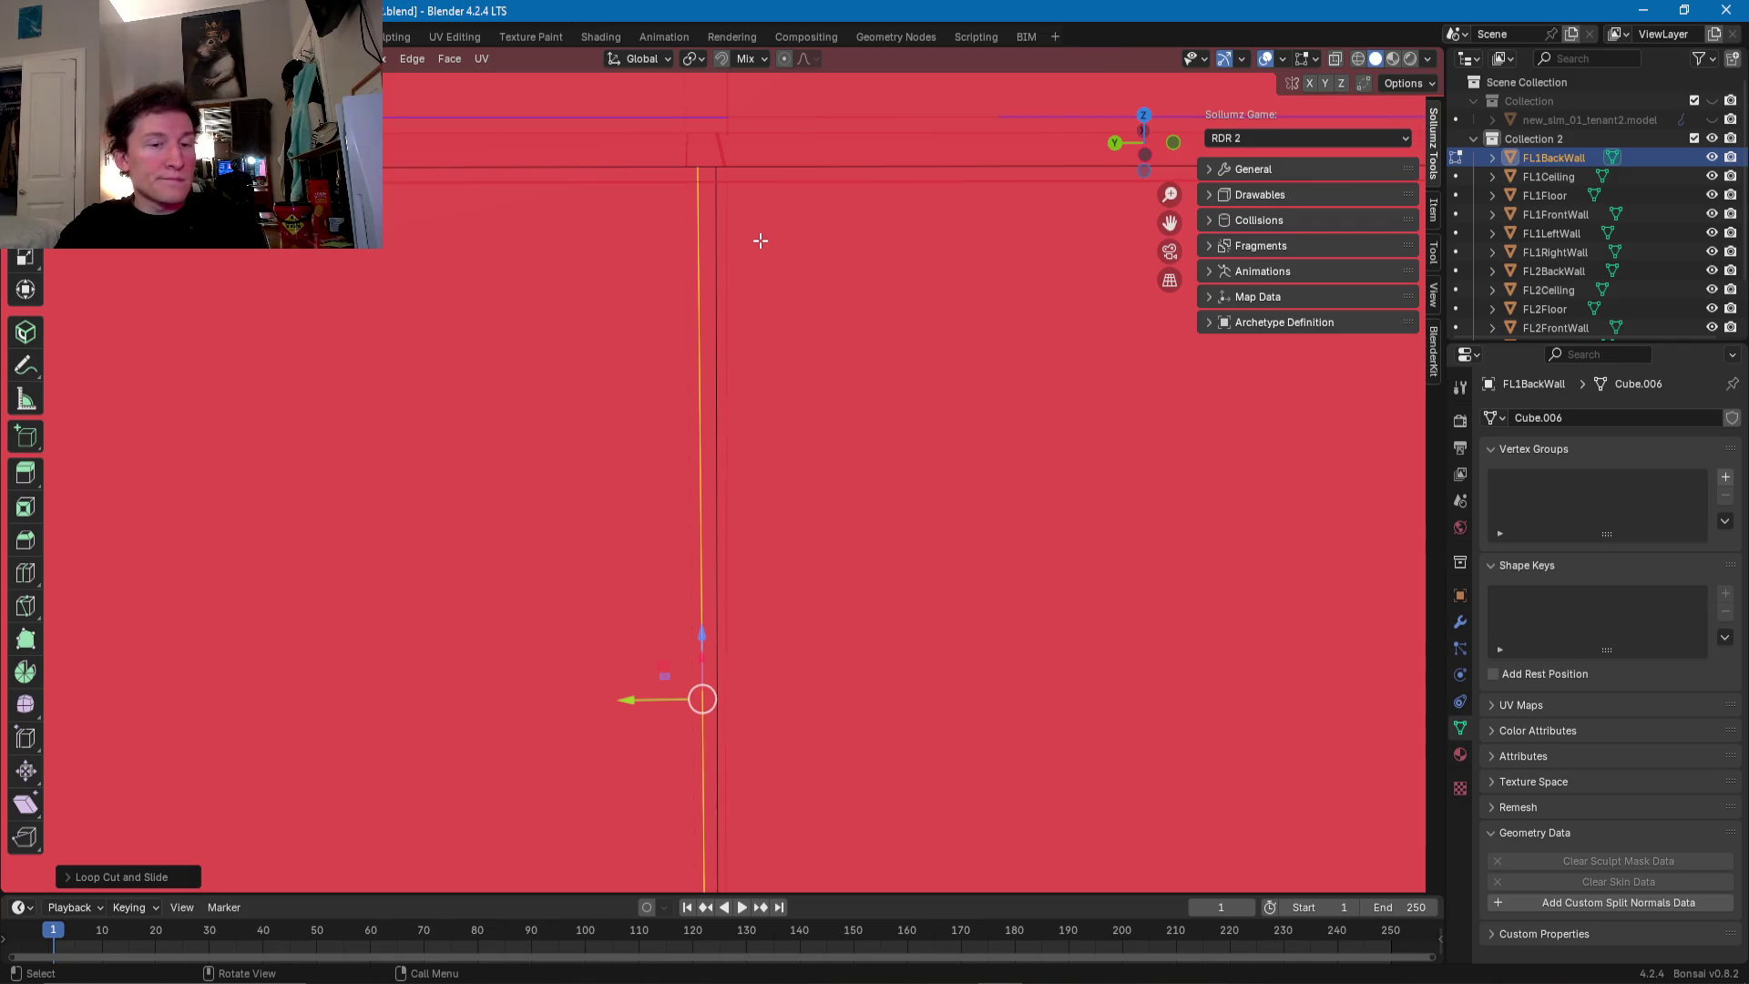
- Delete the thin back-wall strip's faces, then begin sliding an edge on FL1Ceiling
{"action": "key", "text": "3"}
{"action": "left_click", "coordinate": [701, 231]}
{"action": "right_click", "coordinate": [701, 231]}
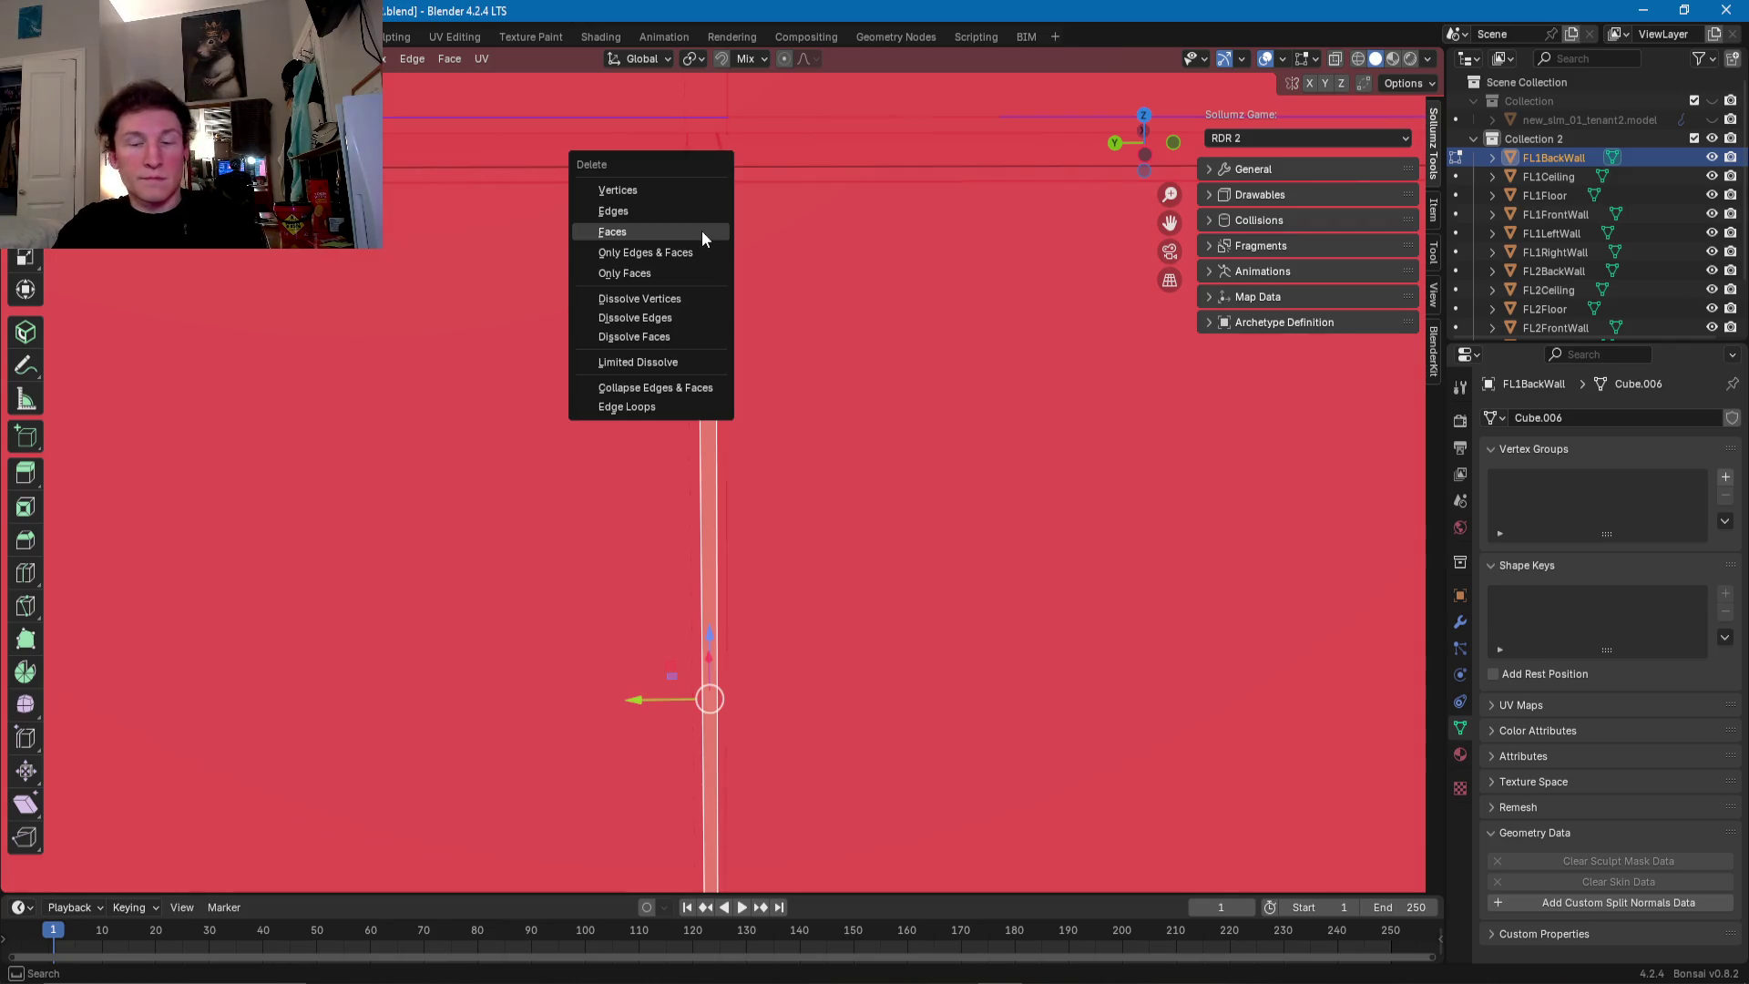
{"action": "mouse_move", "coordinate": [702, 231]}
{"action": "middle_mouse_down"}
{"action": "mouse_move", "coordinate": [702, 206]}
{"action": "mouse_move", "coordinate": [707, 263]}
{"action": "middle_mouse_up"}
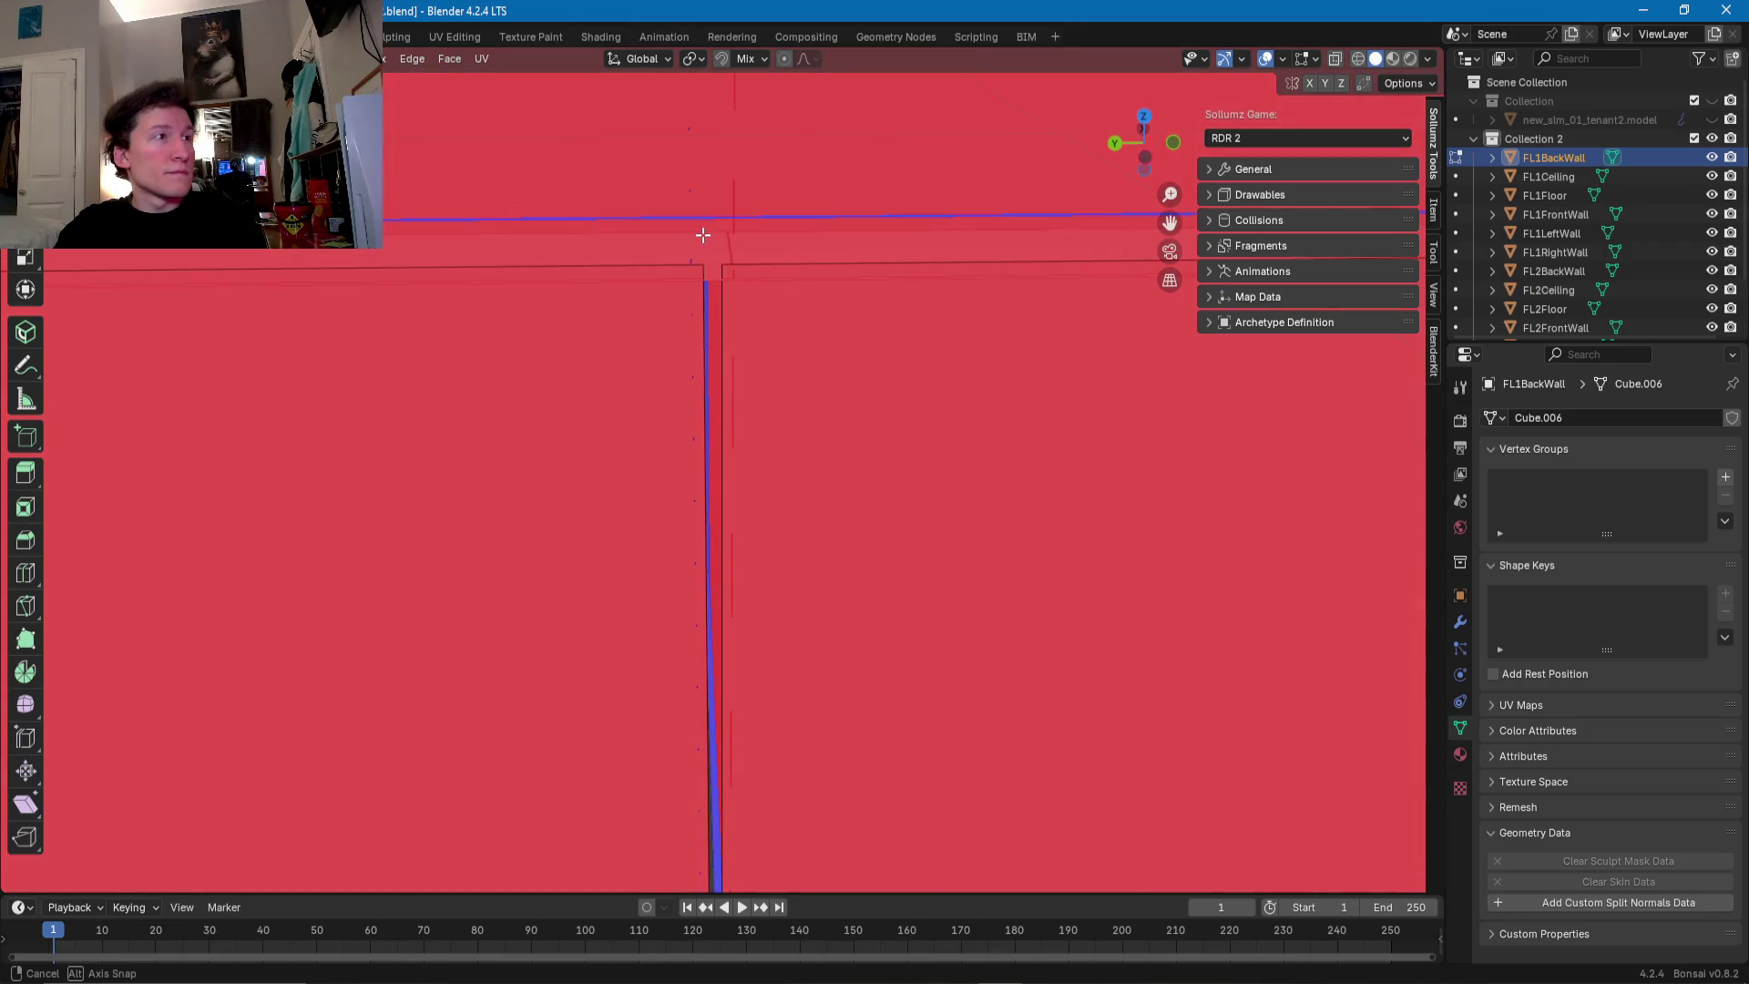
{"action": "left_click", "coordinate": [714, 268]}
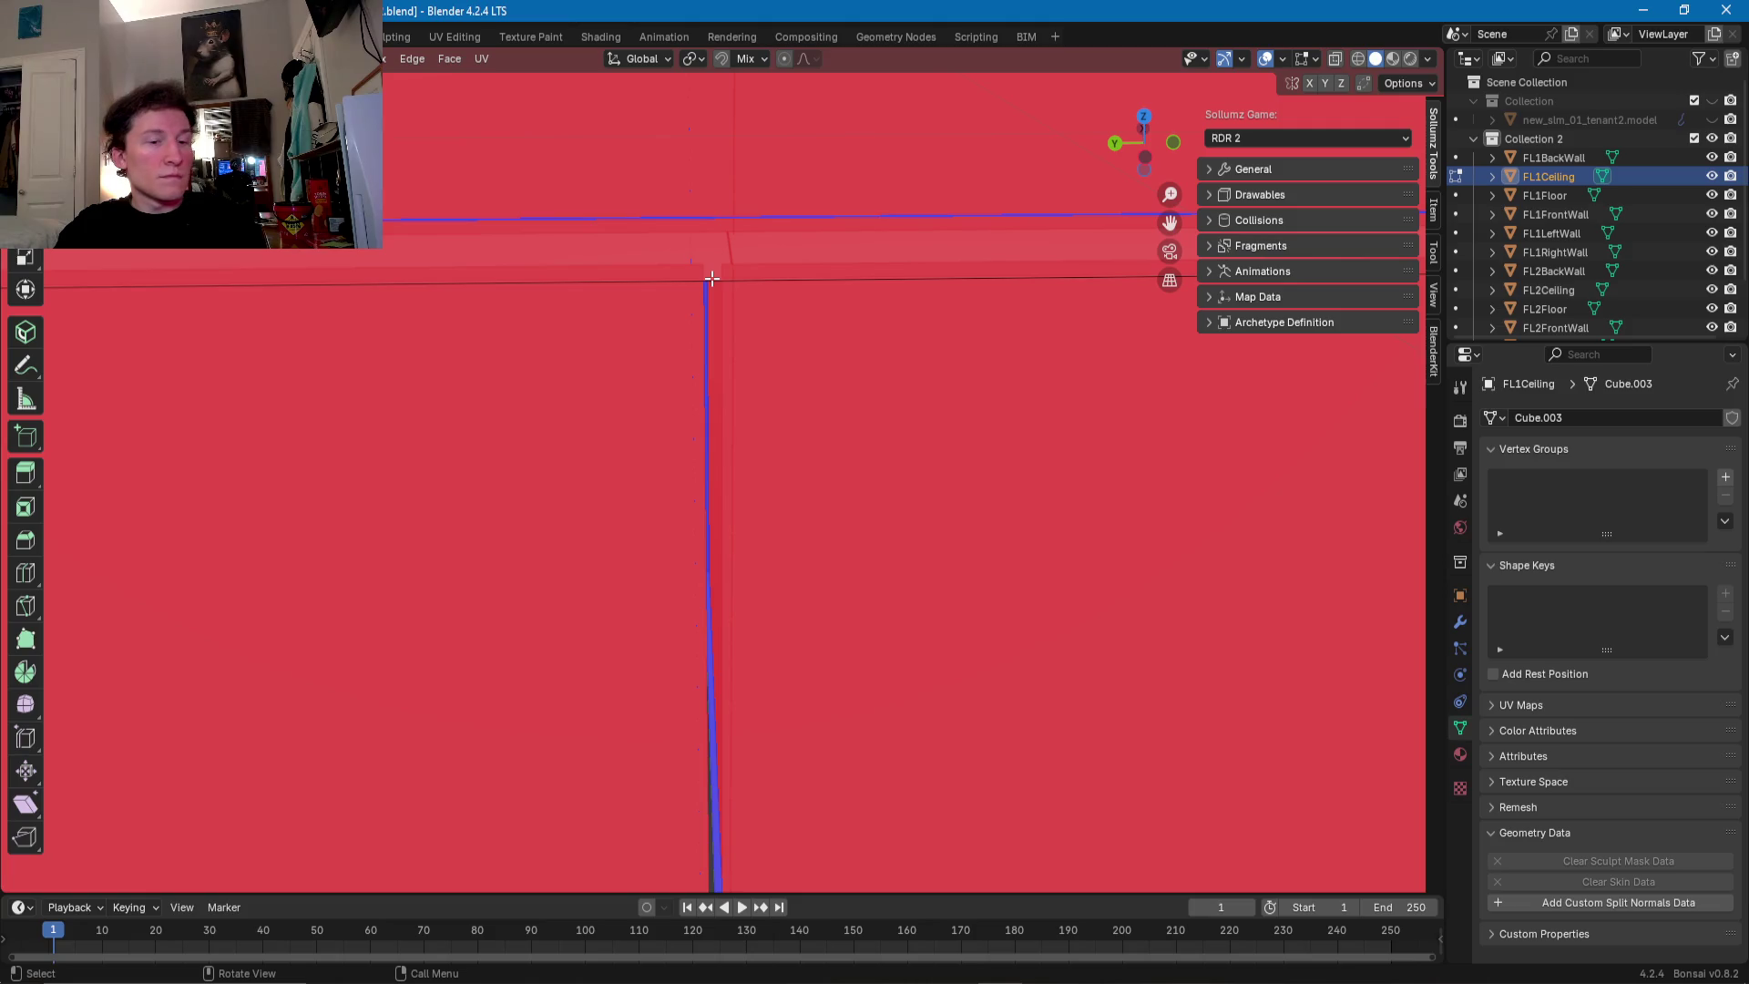
{"action": "key", "text": "g"}
{"action": "key", "text": "g"}
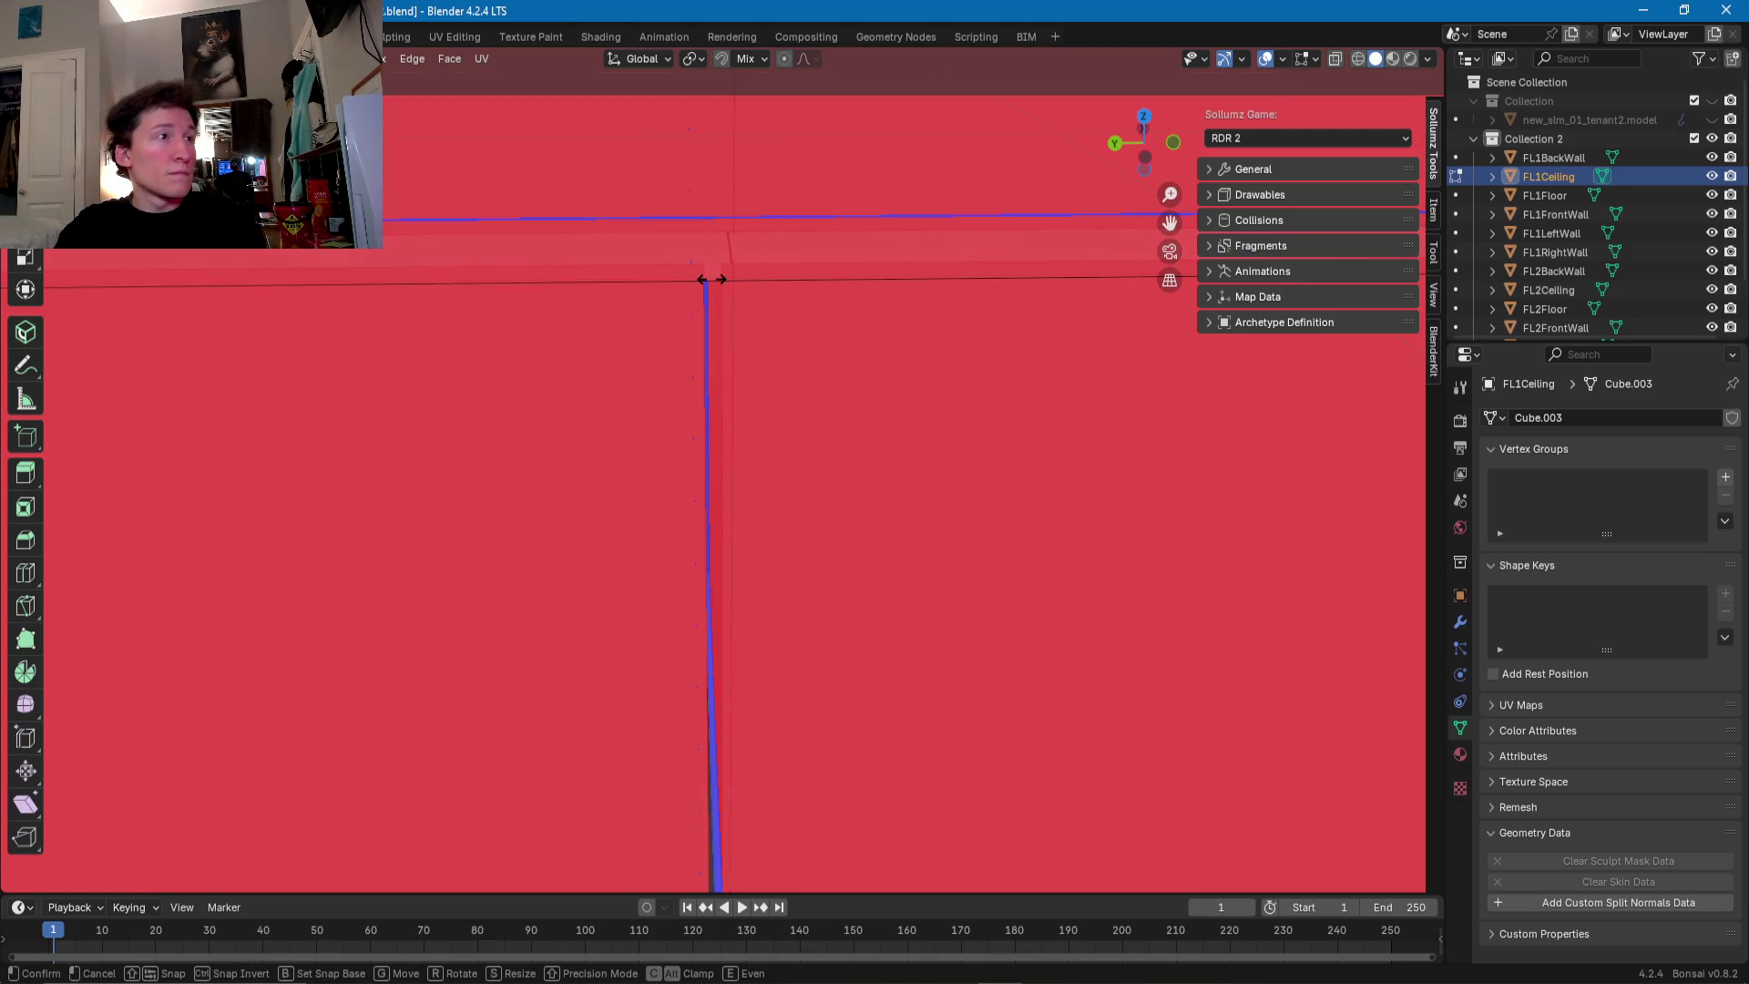
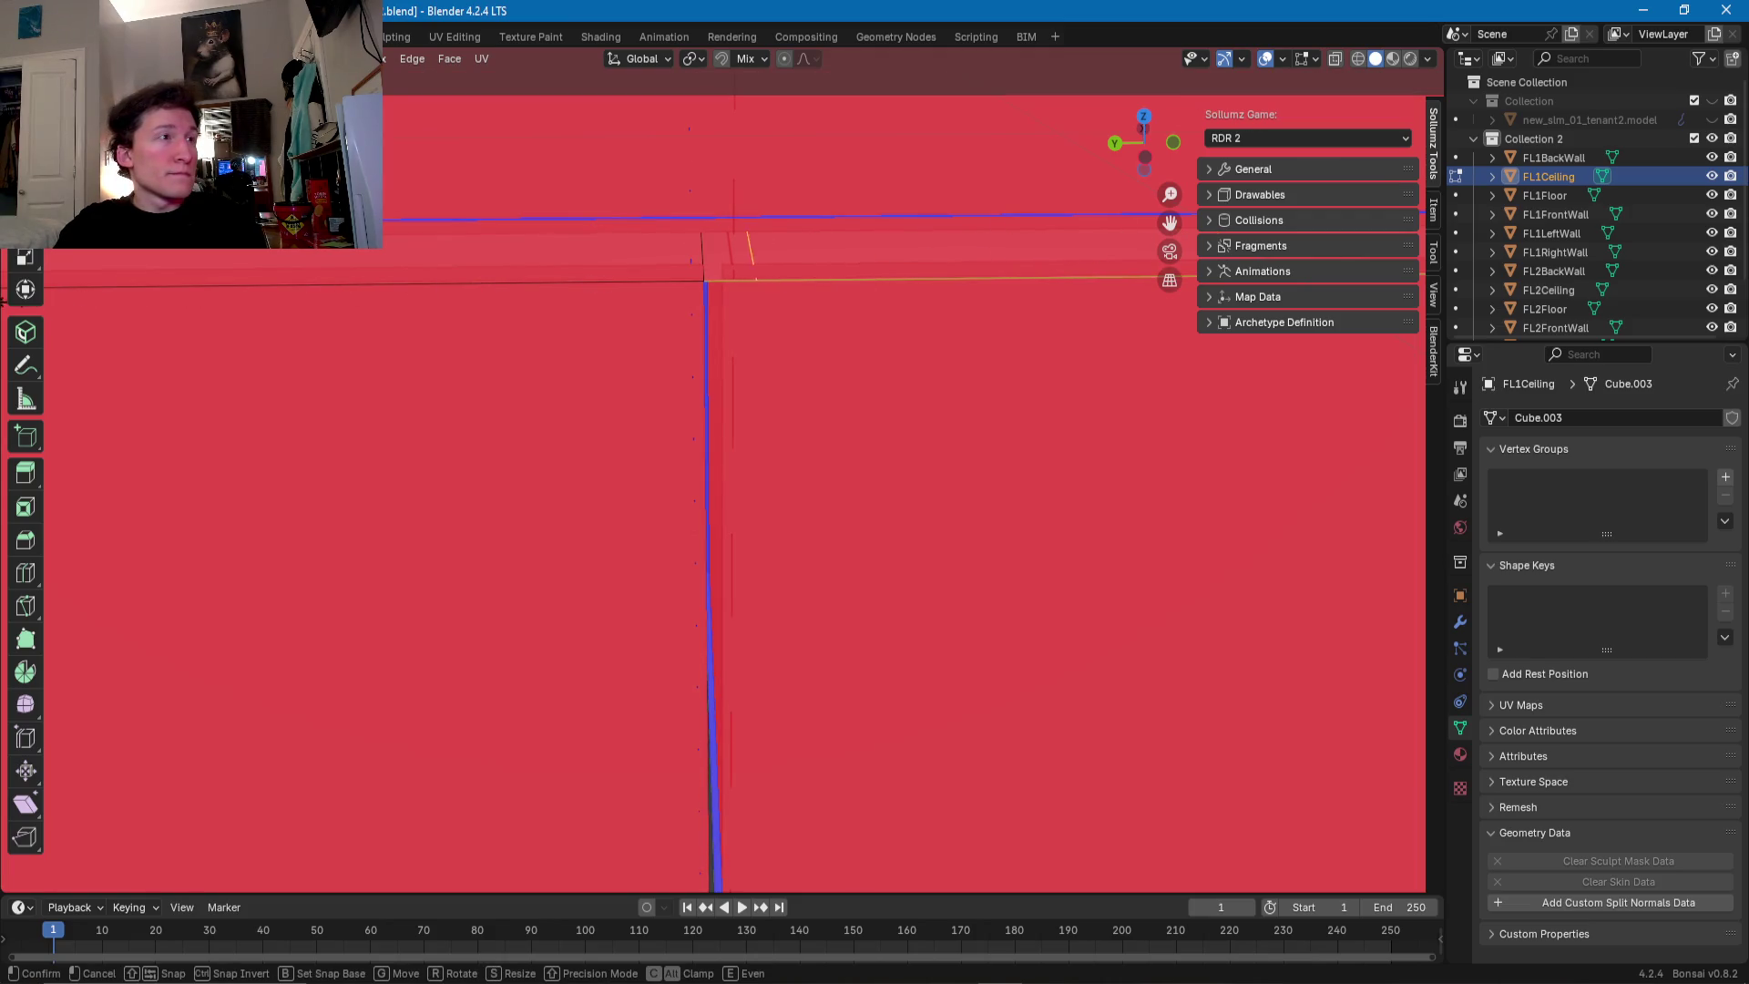
- Confirm the ceiling's cut edge at the wall seam and dissolve the stray edge
{"action": "key", "text": "Return"}
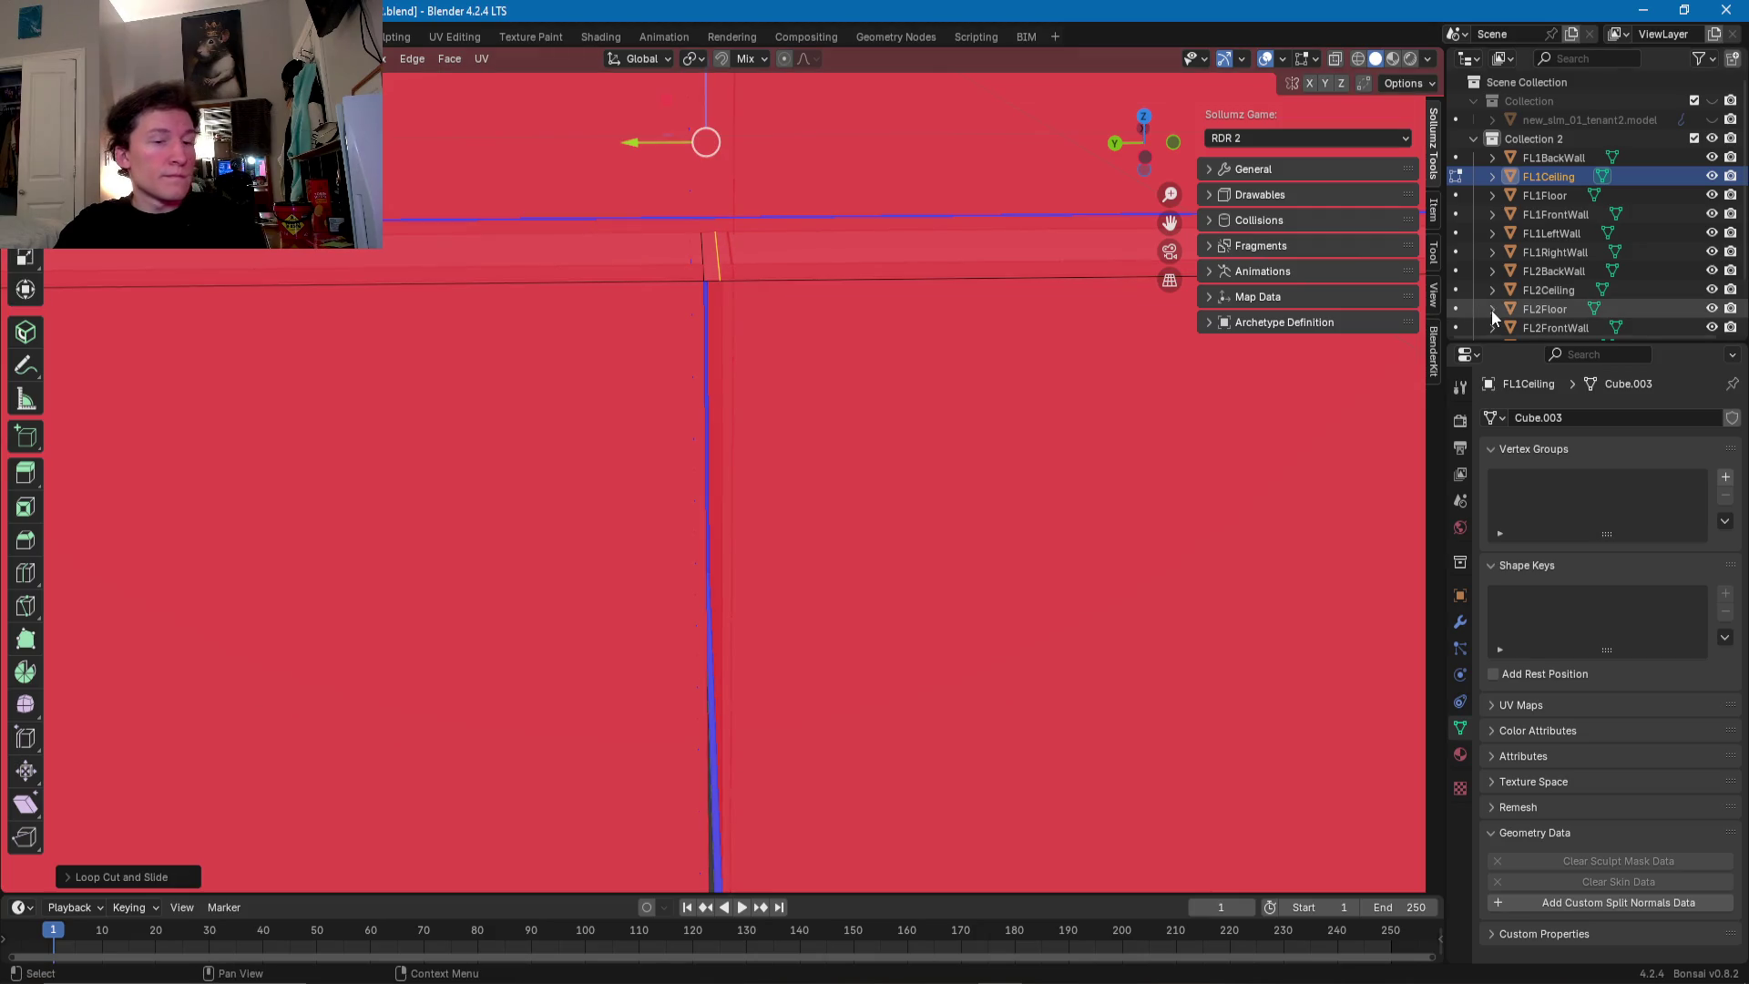
{"action": "left_click", "coordinate": [708, 250]}
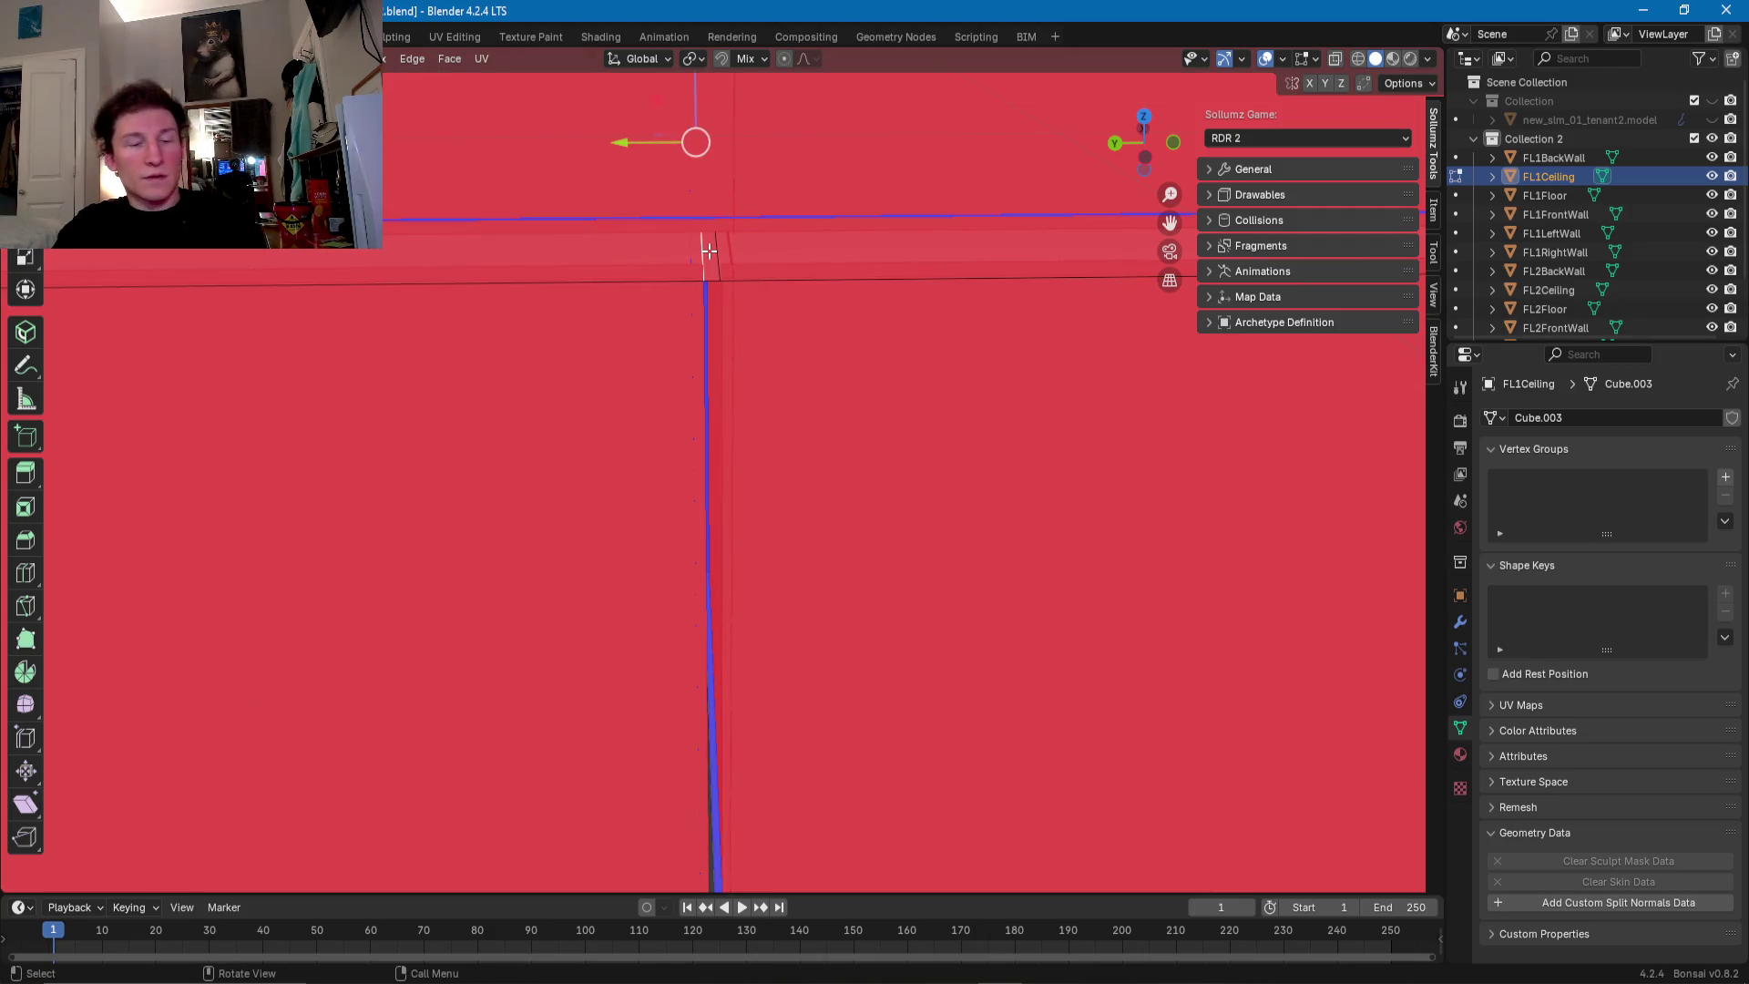
{"action": "right_click", "coordinate": [708, 250]}
{"action": "left_click", "coordinate": [709, 249]}
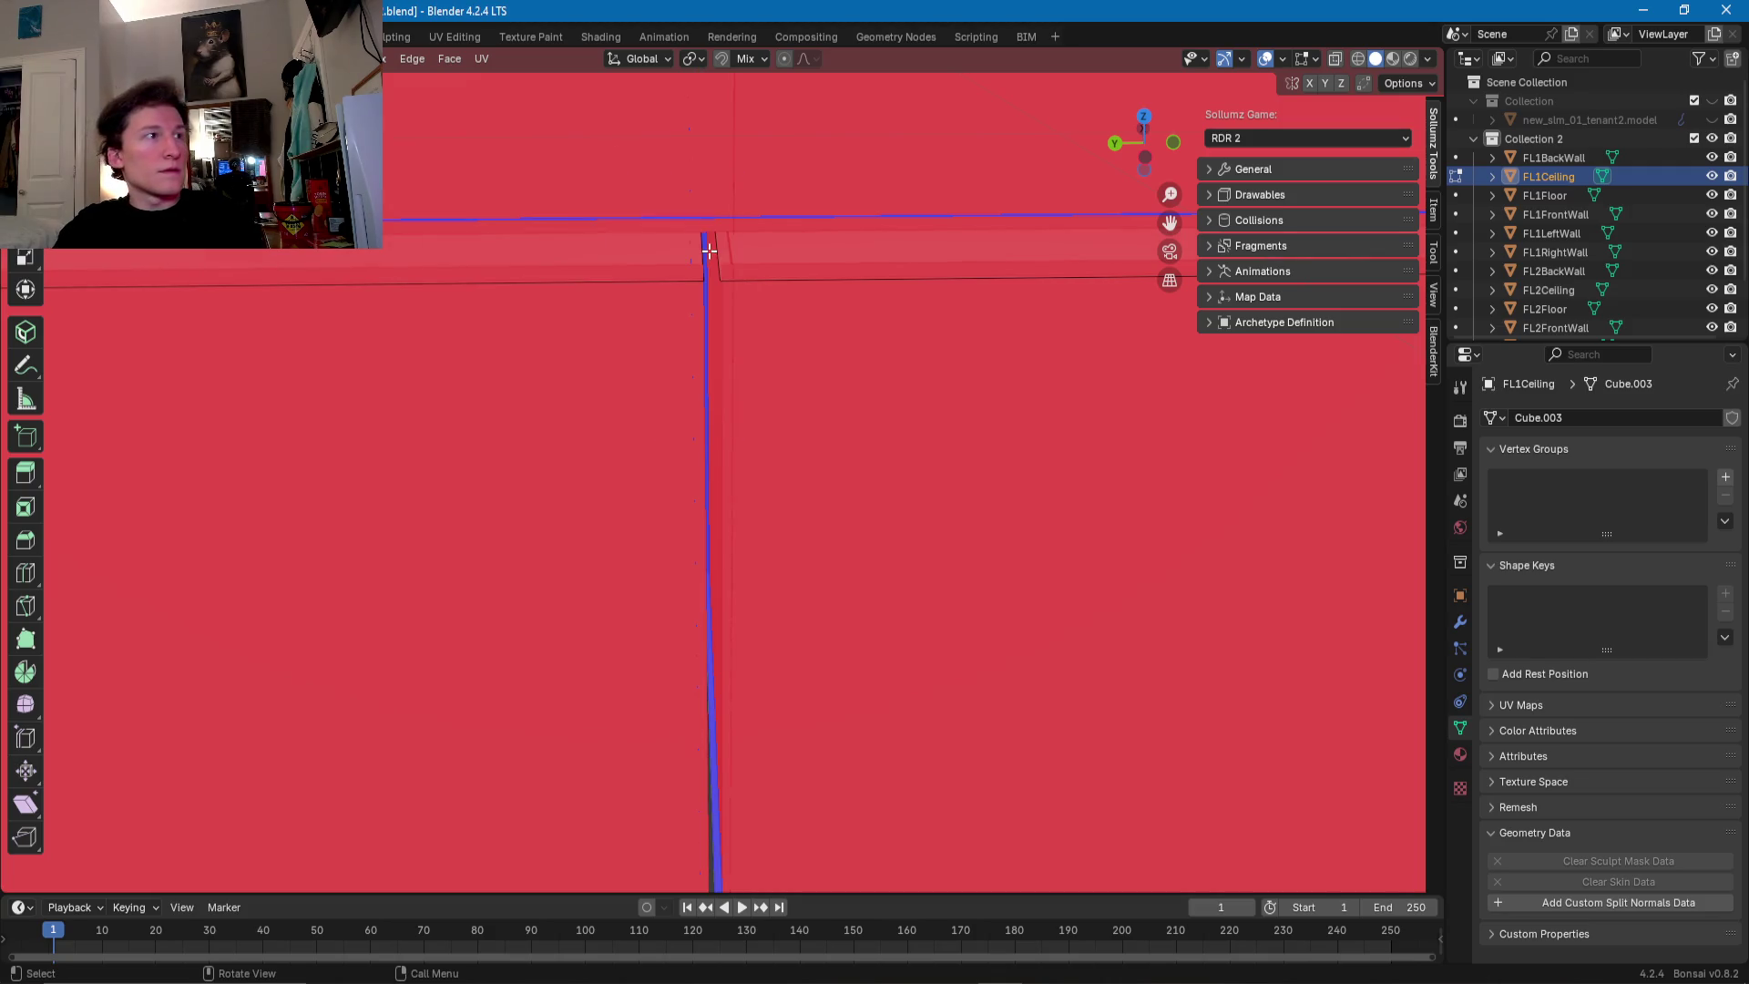
- Return to Object Mode and orbit to an angled view of the whole building
{"action": "scroll", "coordinate": [734, 262], "scroll_direction": "down", "scroll_amount": 6}
{"action": "mouse_move", "coordinate": [707, 304]}
{"action": "middle_mouse_down"}
{"action": "mouse_move", "coordinate": [527, 309]}
{"action": "mouse_move", "coordinate": [686, 355]}
{"action": "mouse_move", "coordinate": [730, 274]}
{"action": "mouse_move", "coordinate": [729, 513]}
{"action": "middle_mouse_up"}
{"action": "scroll", "coordinate": [695, 359], "scroll_direction": "up", "scroll_amount": 5}
{"action": "key", "text": "Tab"}
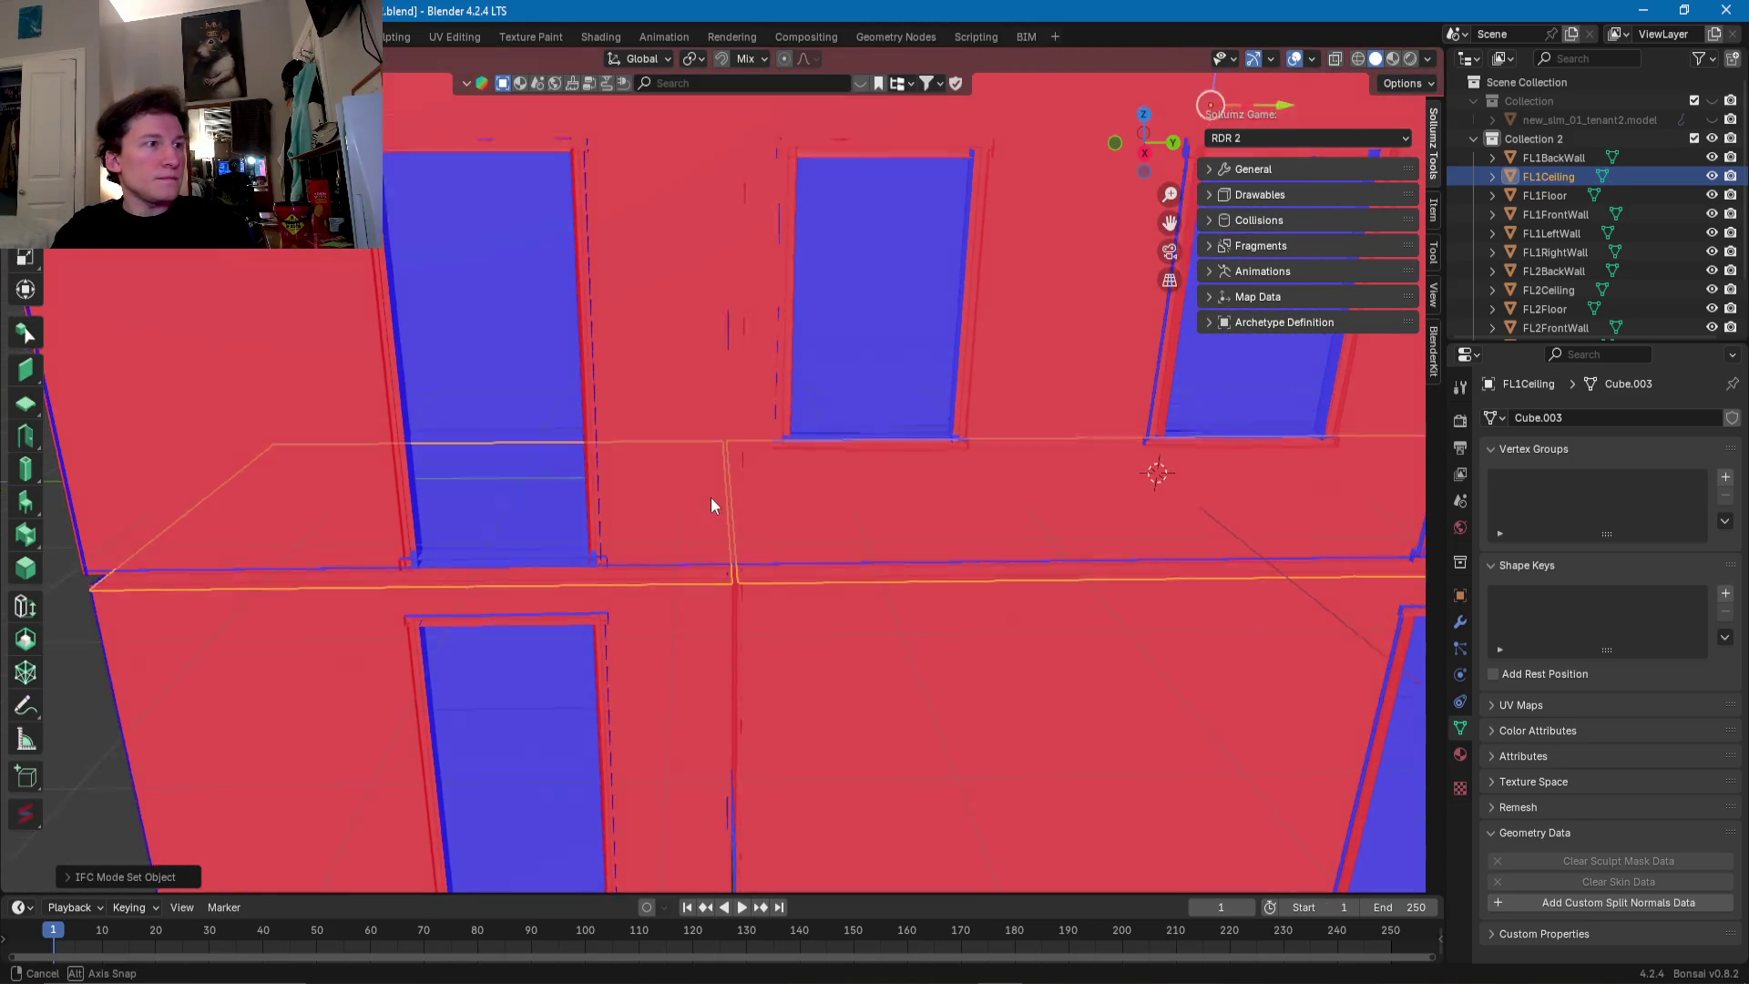
{"action": "scroll", "coordinate": [711, 483], "scroll_direction": "down", "scroll_amount": 3}
{"action": "scroll", "coordinate": [712, 437], "scroll_direction": "down", "scroll_amount": 3}
{"action": "mouse_move", "coordinate": [712, 433]}
{"action": "middle_mouse_down"}
{"action": "mouse_move", "coordinate": [685, 464]}
{"action": "mouse_move", "coordinate": [826, 456]}
{"action": "mouse_move", "coordinate": [764, 473]}
{"action": "mouse_move", "coordinate": [677, 452]}
{"action": "mouse_move", "coordinate": [802, 458]}
{"action": "mouse_move", "coordinate": [685, 466]}
{"action": "mouse_move", "coordinate": [839, 469]}
{"action": "mouse_move", "coordinate": [638, 463]}
{"action": "mouse_move", "coordinate": [791, 447]}
{"action": "middle_mouse_up"}
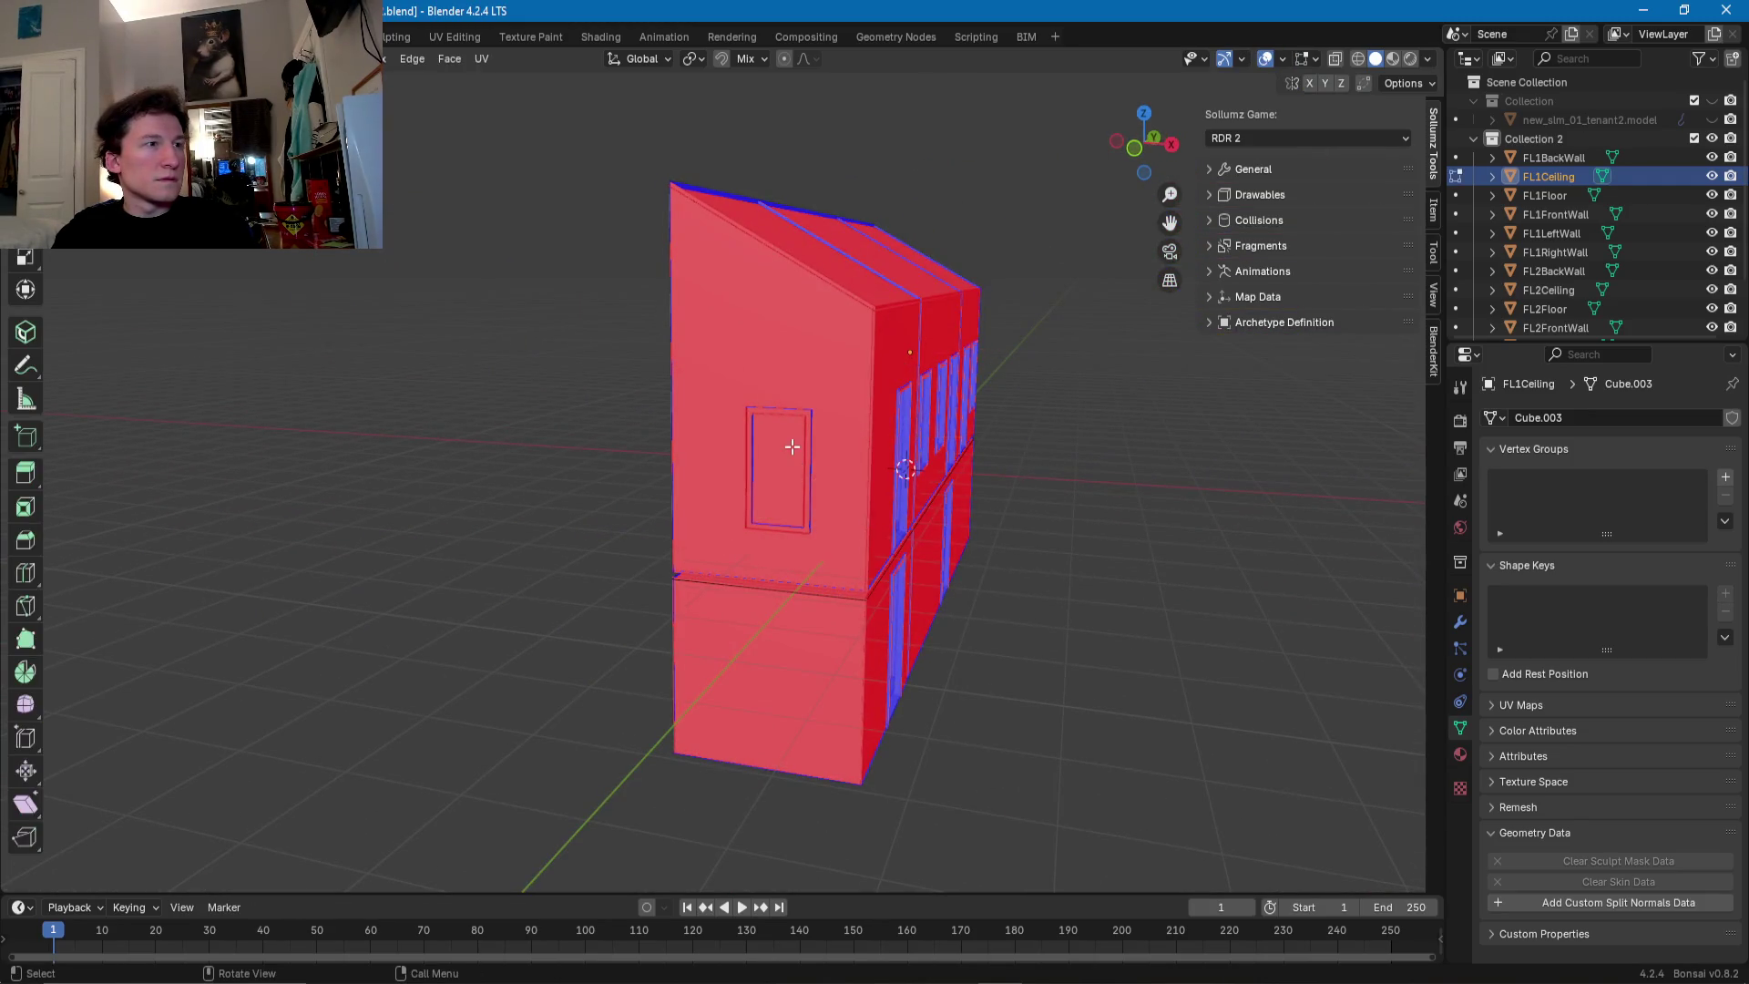
- Edit FL2LeftWall with nothing selected, viewed from the side
{"action": "left_click", "coordinate": [743, 401]}
{"action": "key", "text": "Tab"}
{"action": "scroll", "coordinate": [738, 405], "scroll_direction": "up", "scroll_amount": 3}
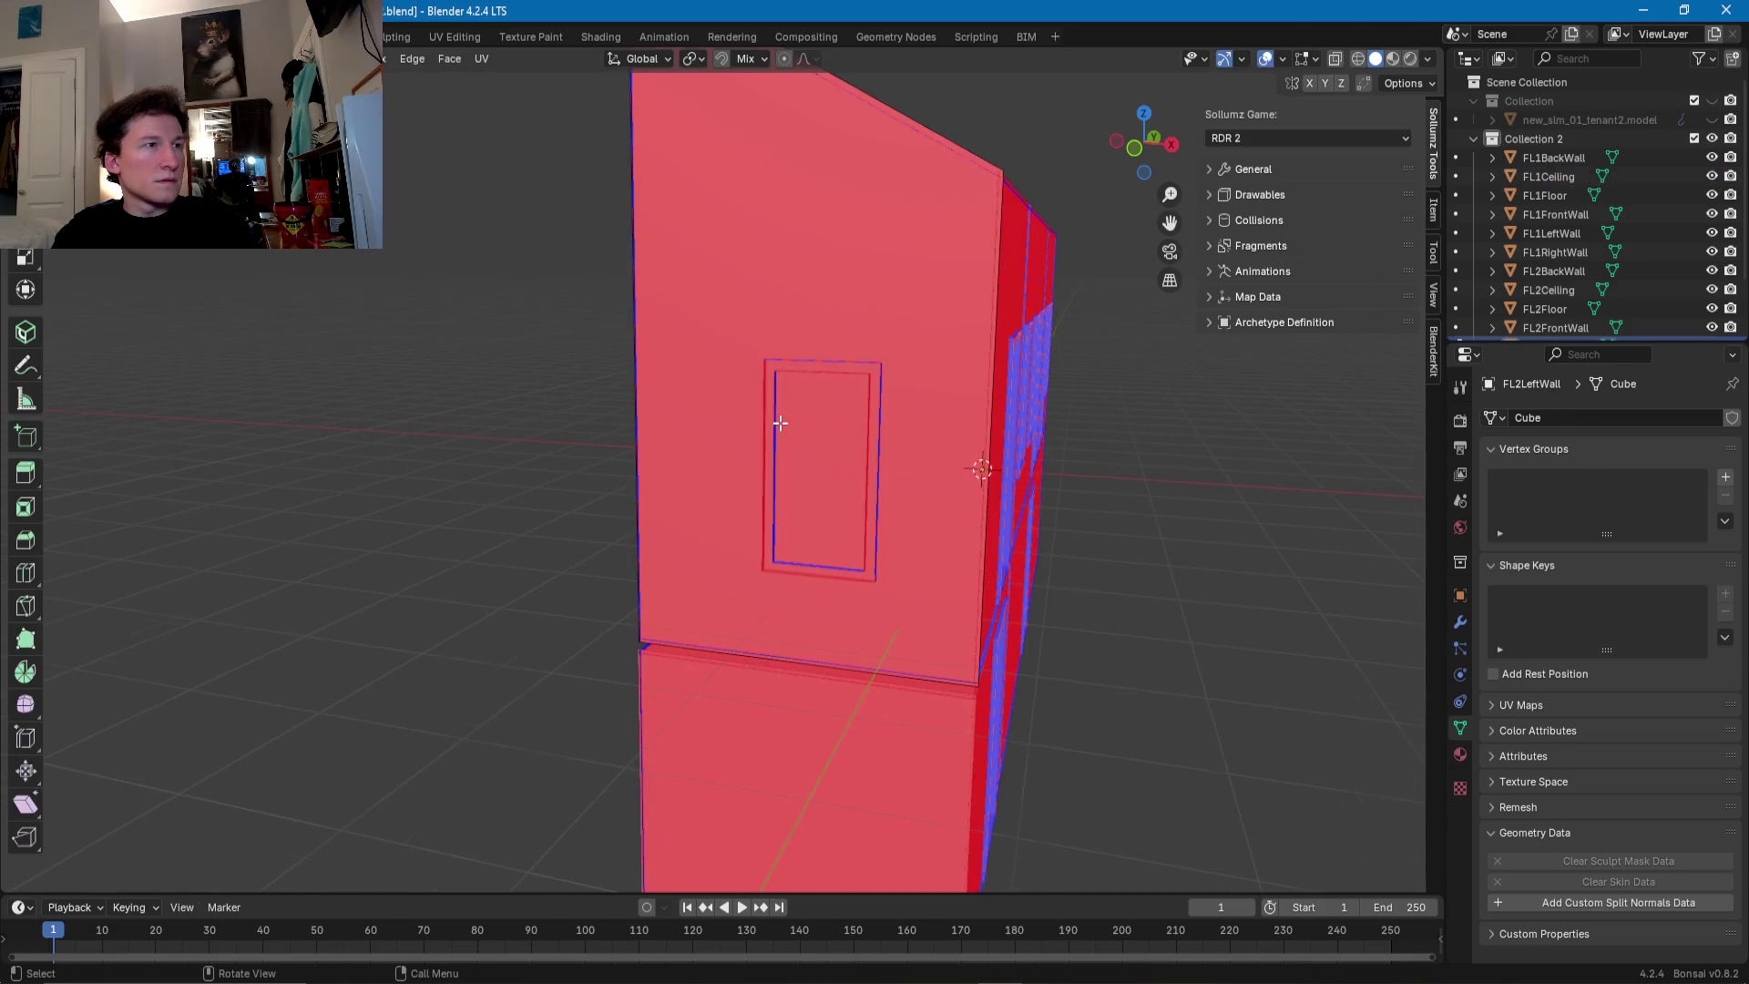
{"action": "left_click", "coordinate": [861, 396]}
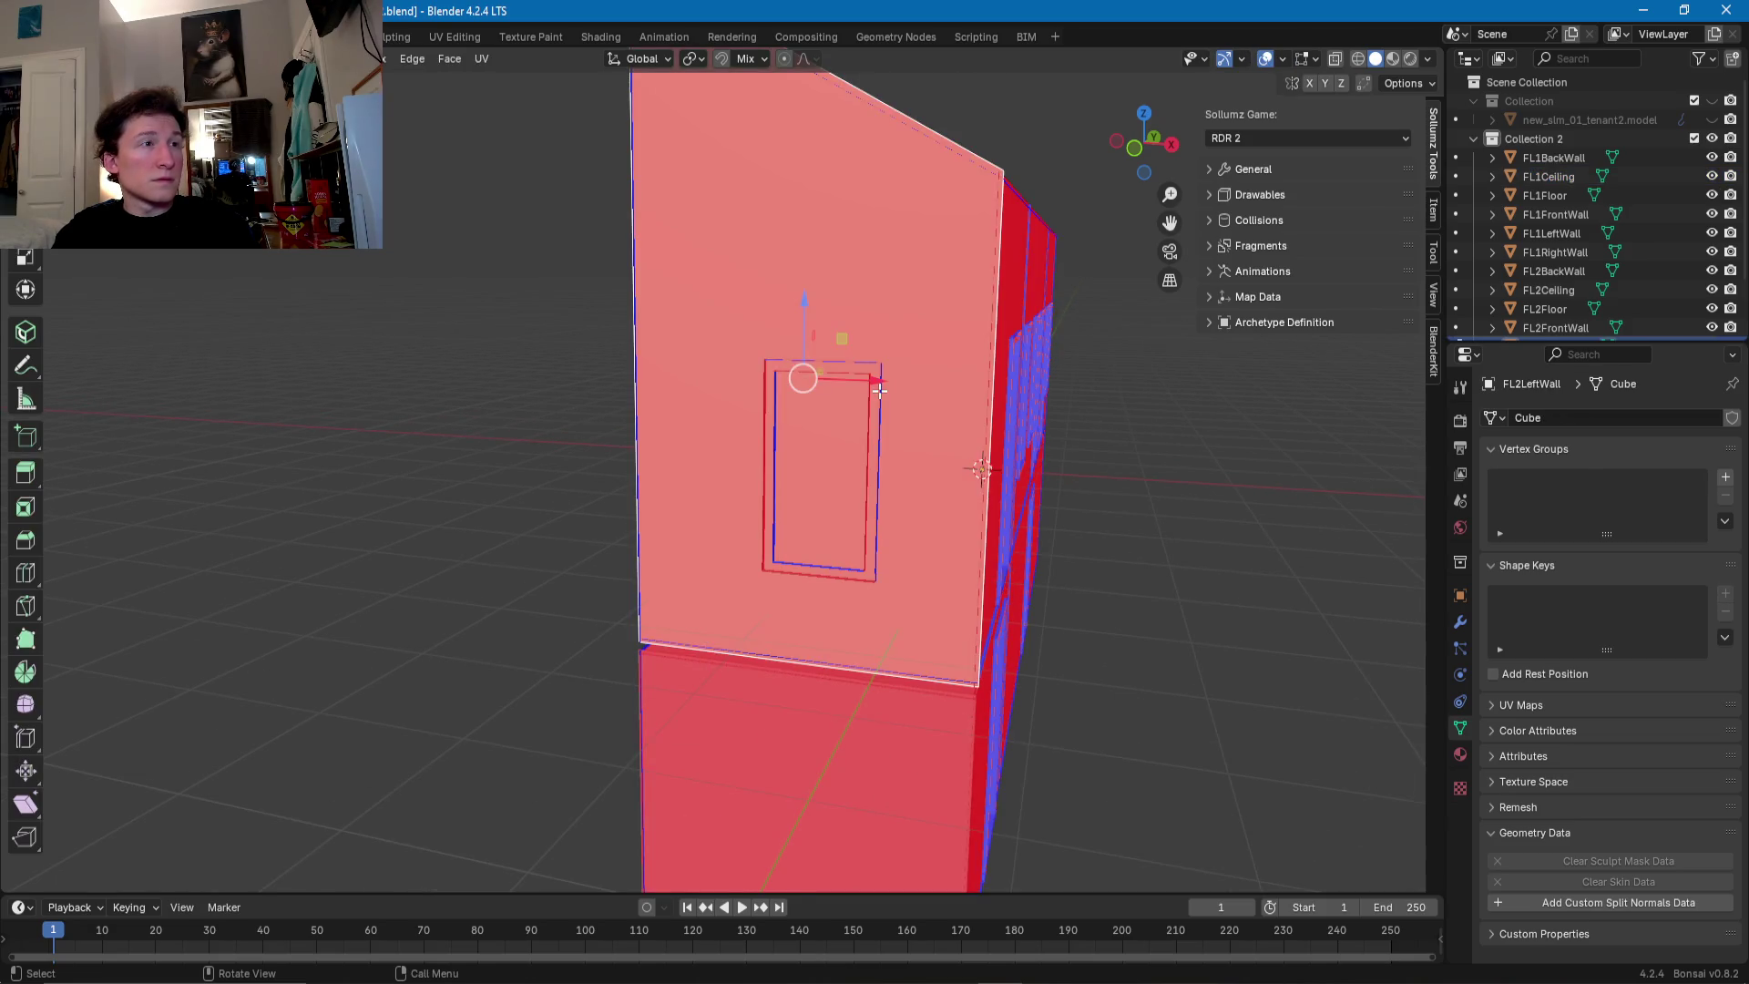
{"action": "key", "text": "alt+a"}
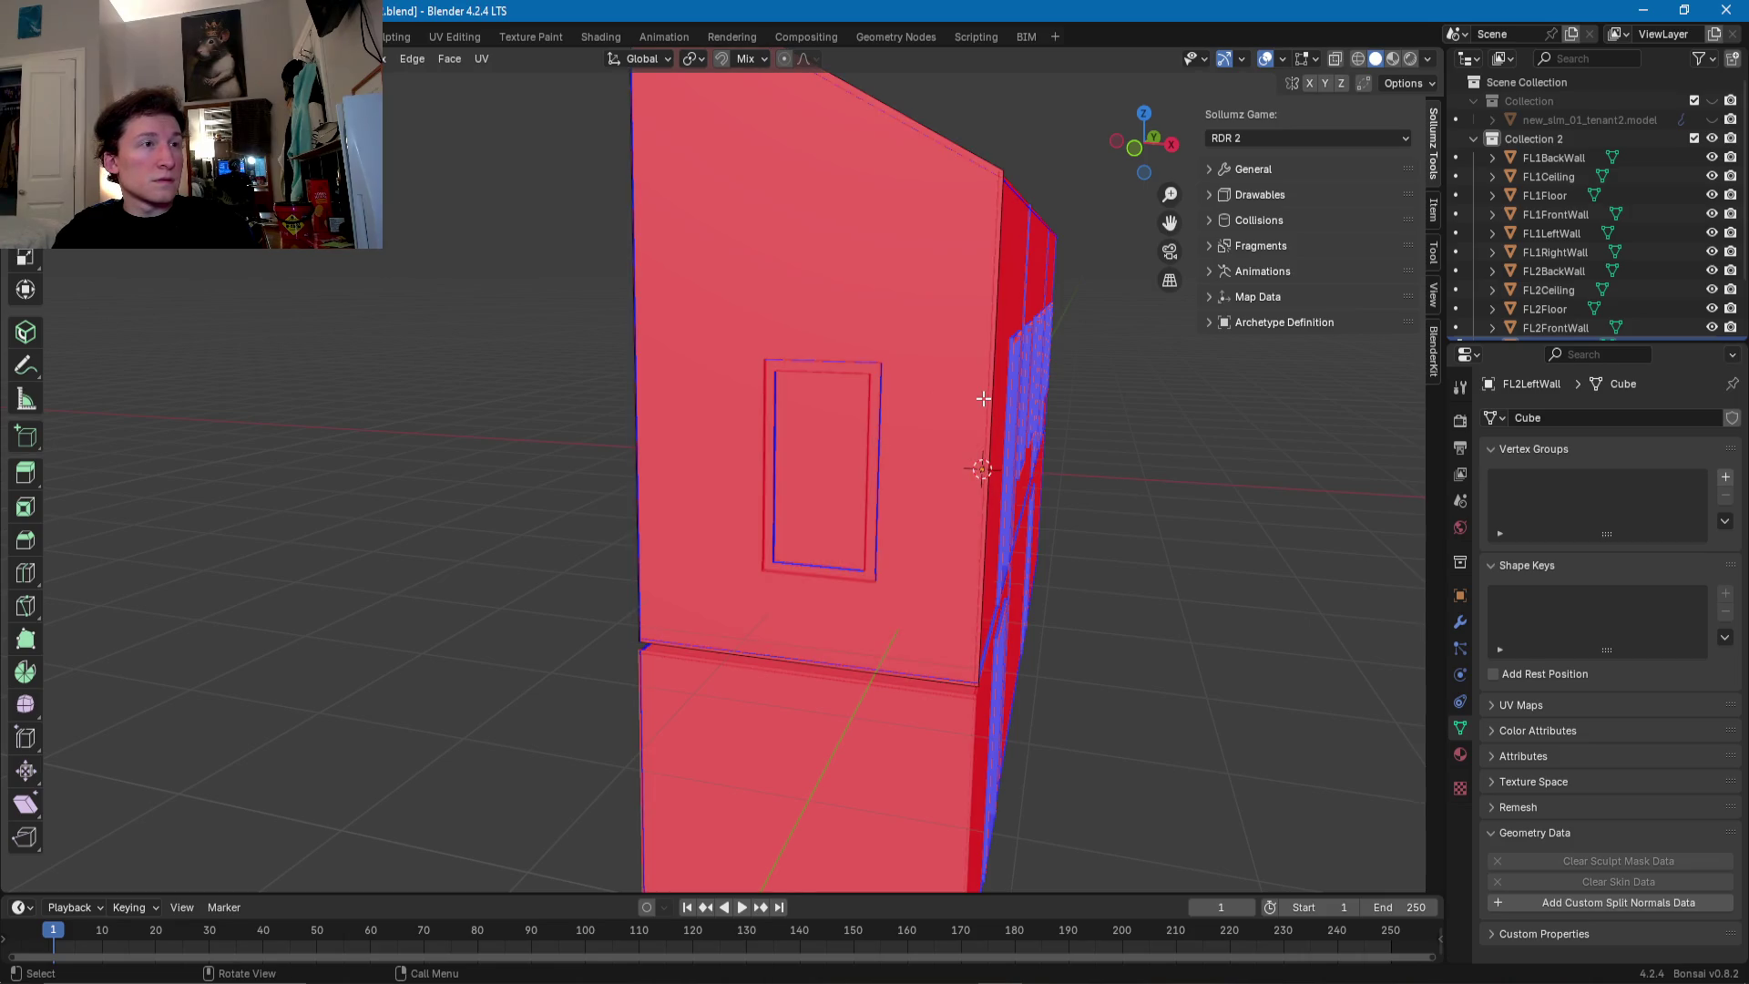
{"action": "middle_click_drag", "start_coordinate": [984, 398], "coordinate": [938, 415]}
- Add a horizontal loop cut, flatten it, and move it to the window's top edge
{"action": "key", "text": "ctrl+r"}
{"action": "left_click", "coordinate": [939, 408]}
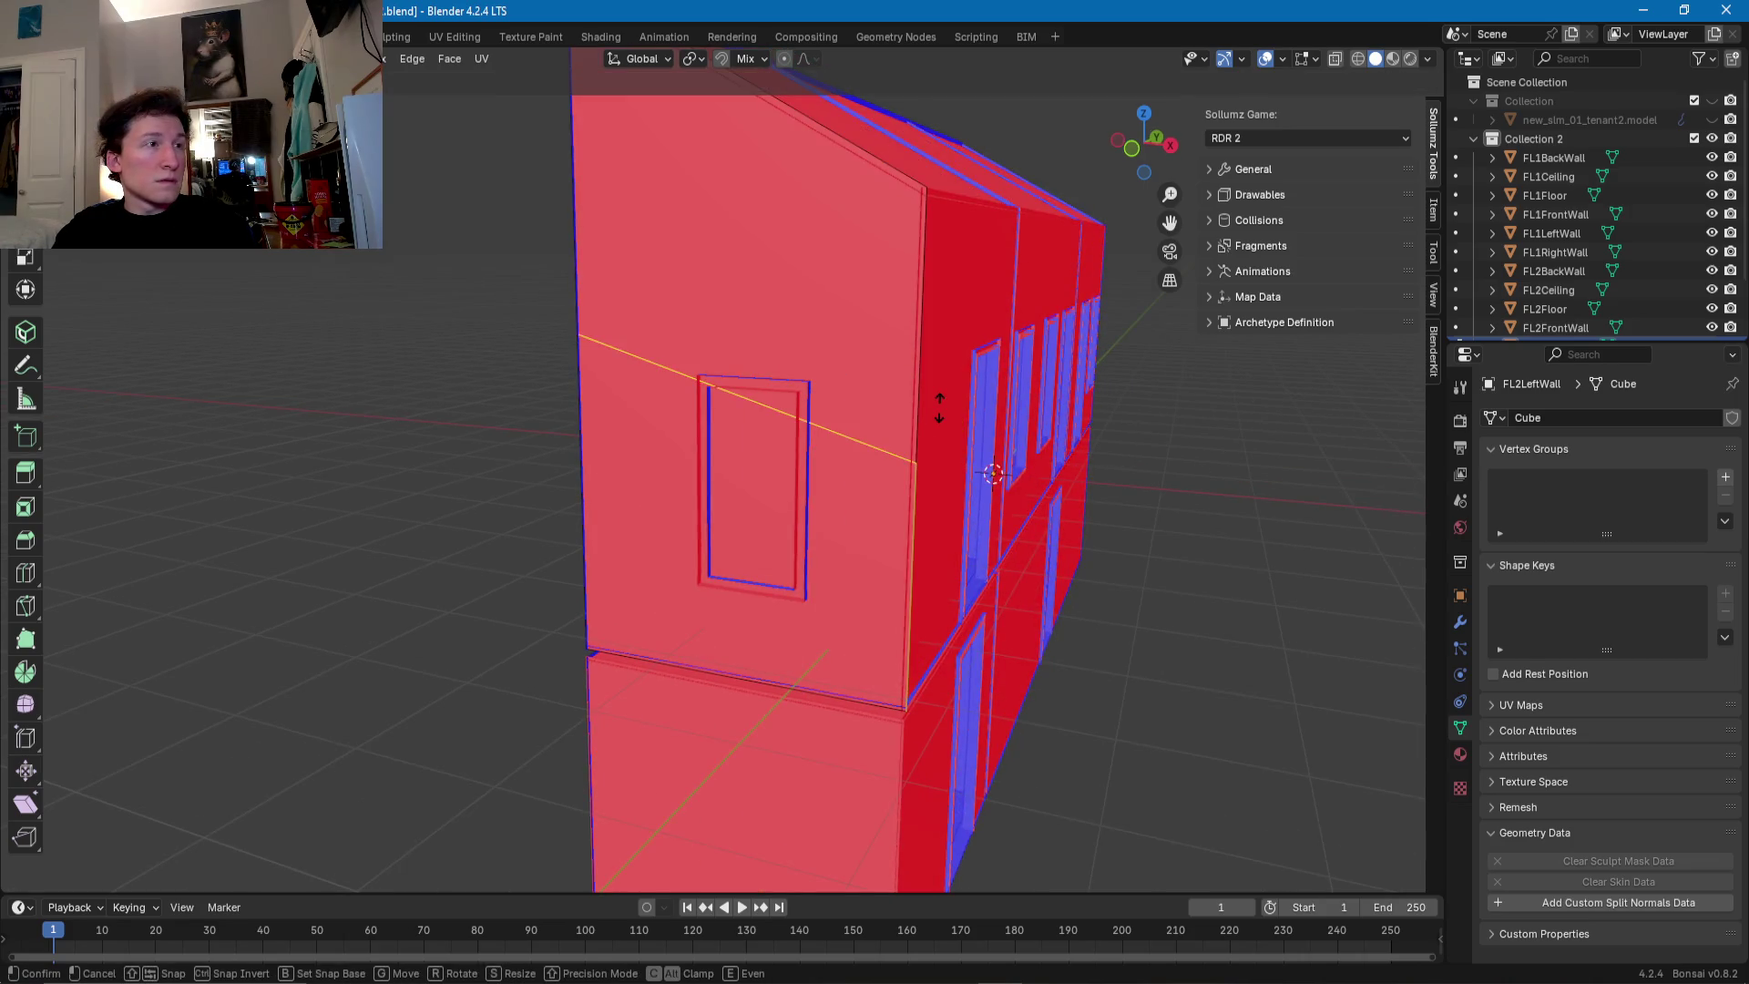
{"action": "left_click", "coordinate": [938, 372]}
{"action": "key", "text": "g"}
{"action": "key", "text": "z"}
{"action": "key", "text": "0"}
{"action": "key", "text": "Return"}
{"action": "key", "text": "g"}
{"action": "key", "text": "z"}
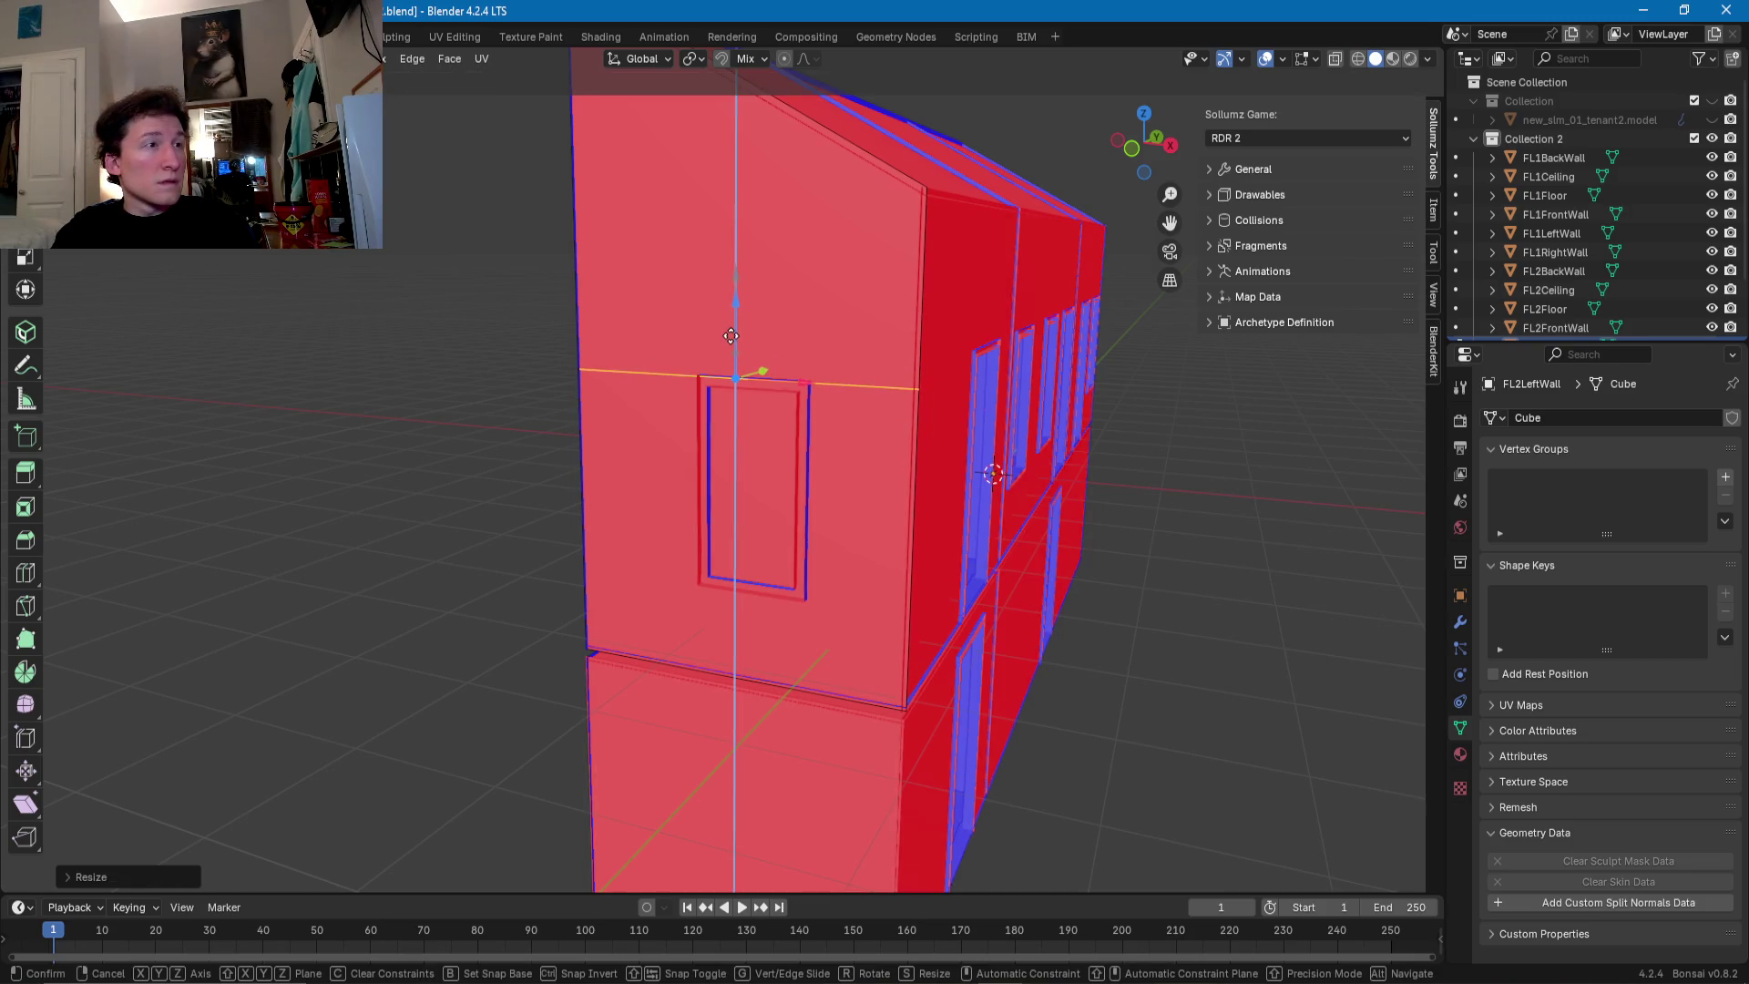
{"action": "left_click", "coordinate": [844, 404]}
- Add a loop at the window's bottom edge and vertical loops at both sides
{"action": "key", "text": "ctrl+r"}
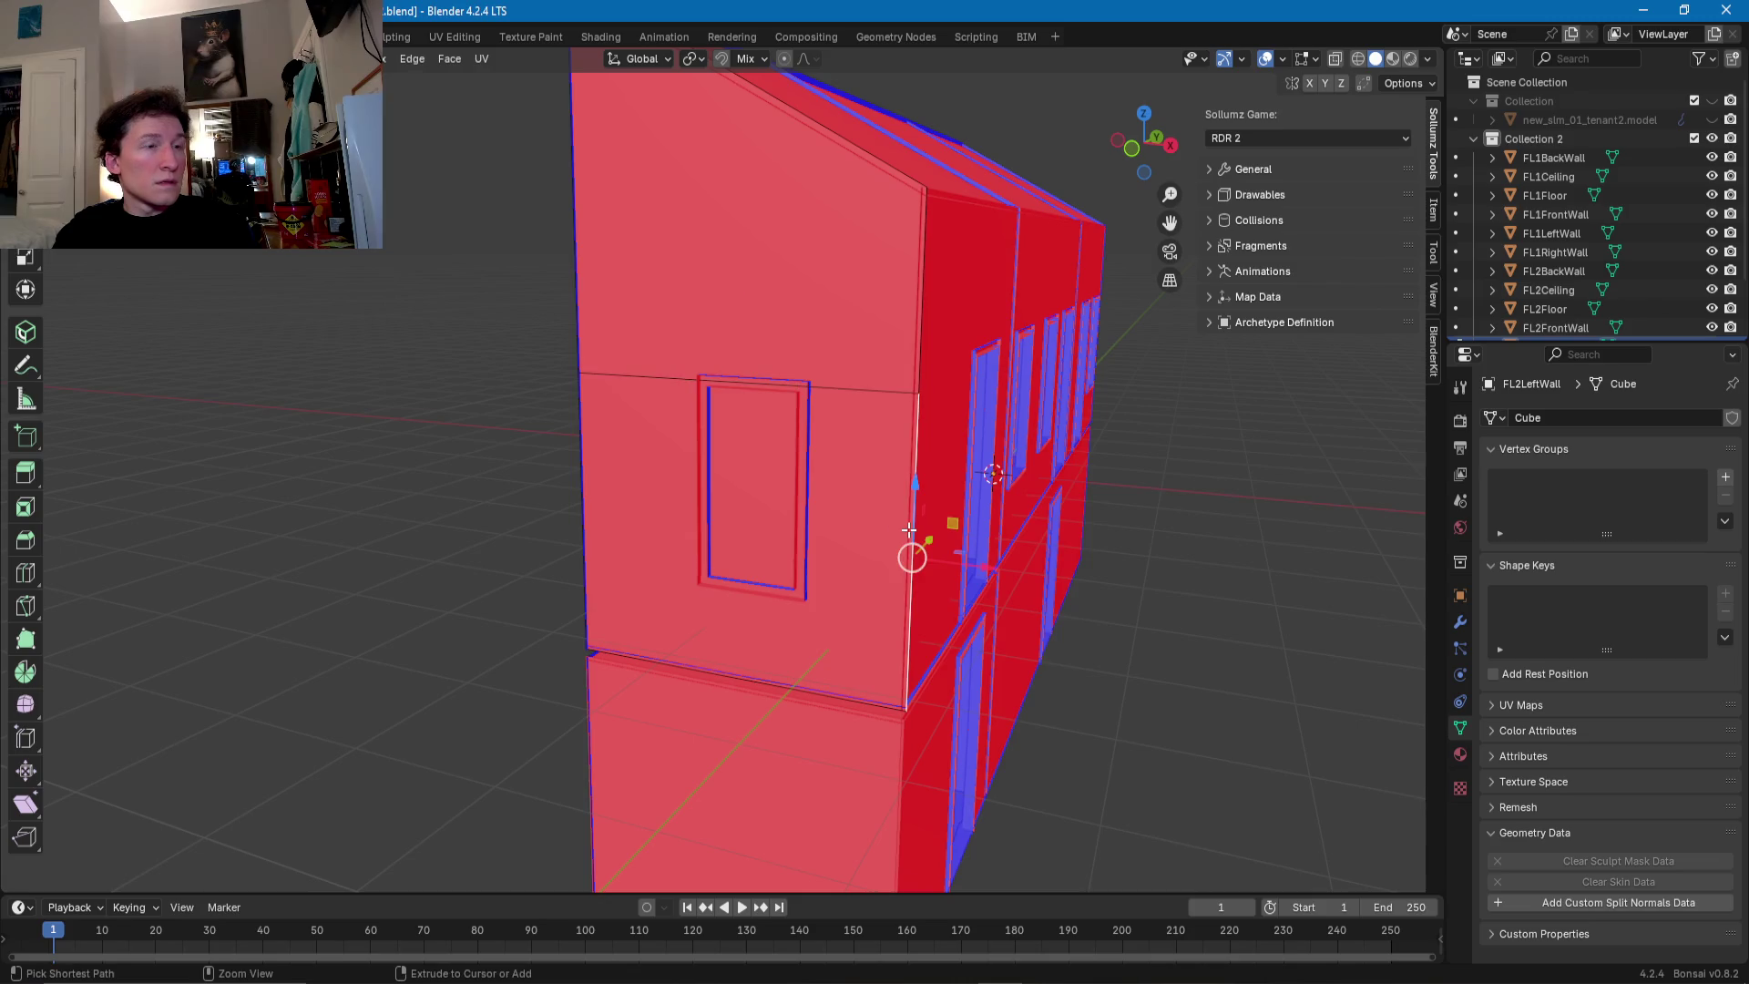
{"action": "left_click", "coordinate": [910, 549]}
{"action": "left_click", "coordinate": [893, 583]}
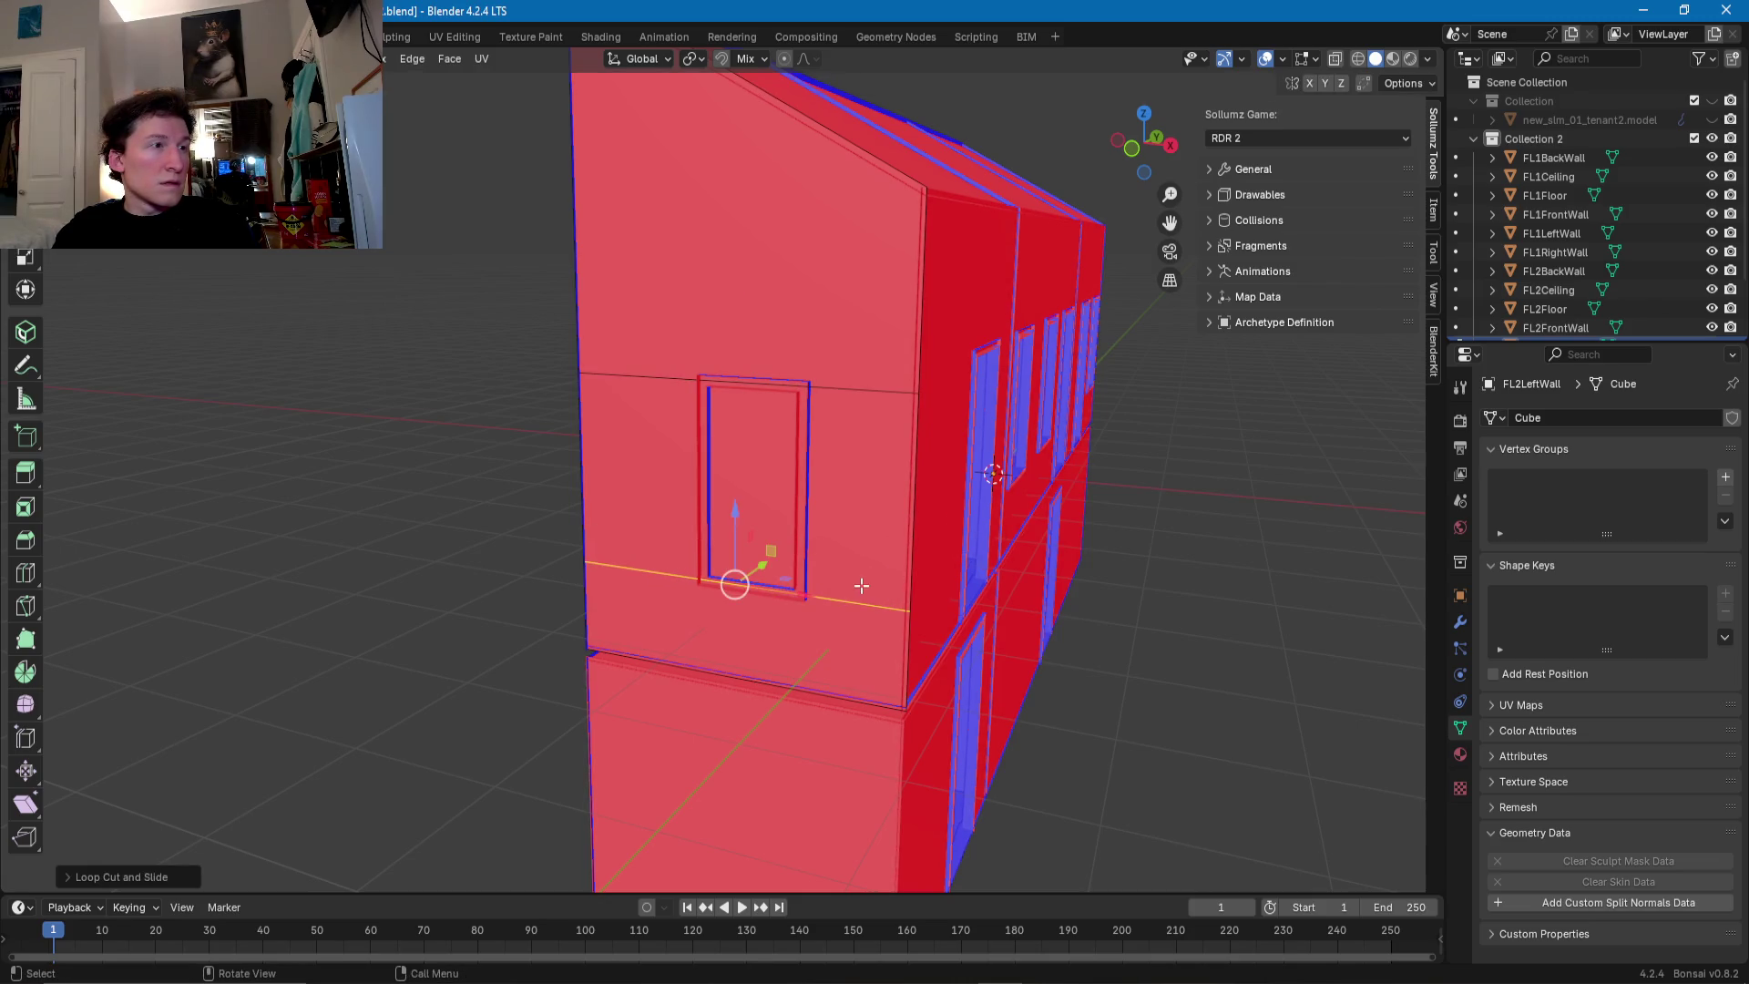
{"action": "middle_click_drag", "start_coordinate": [847, 602], "coordinate": [894, 589]}
{"action": "key", "text": "ctrl+r"}
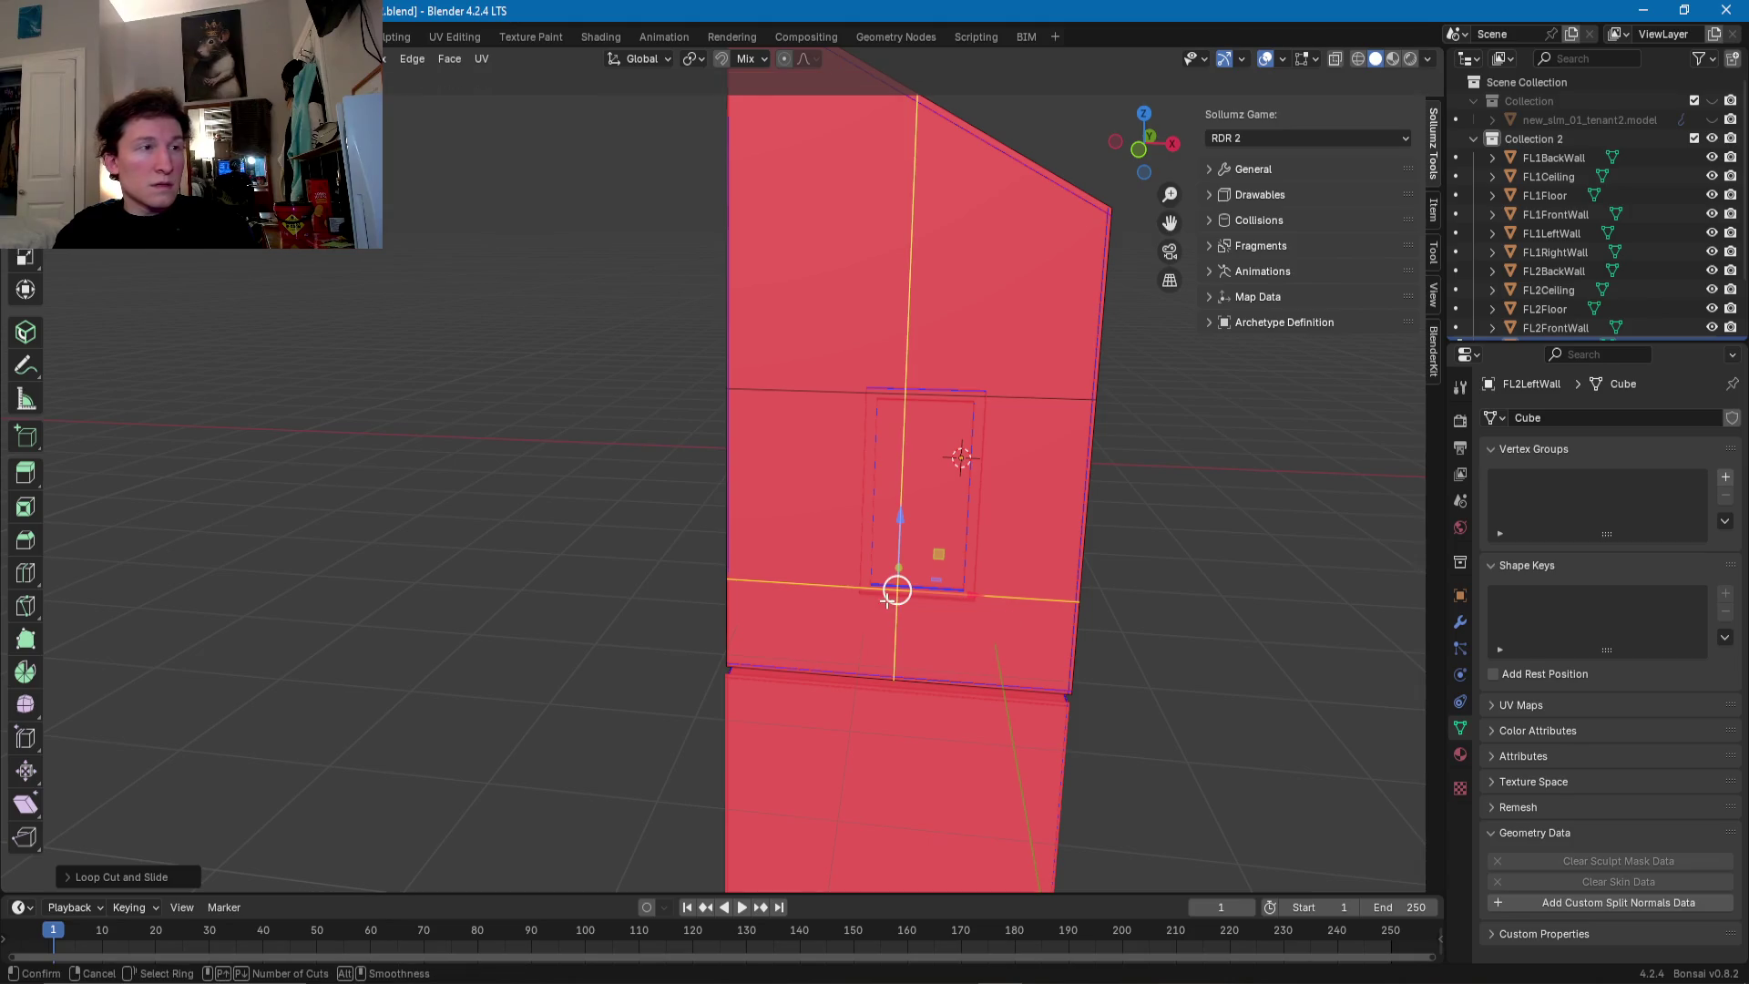
{"action": "left_click", "coordinate": [894, 589]}
{"action": "left_click", "coordinate": [851, 593]}
{"action": "key", "text": "ctrl+r"}
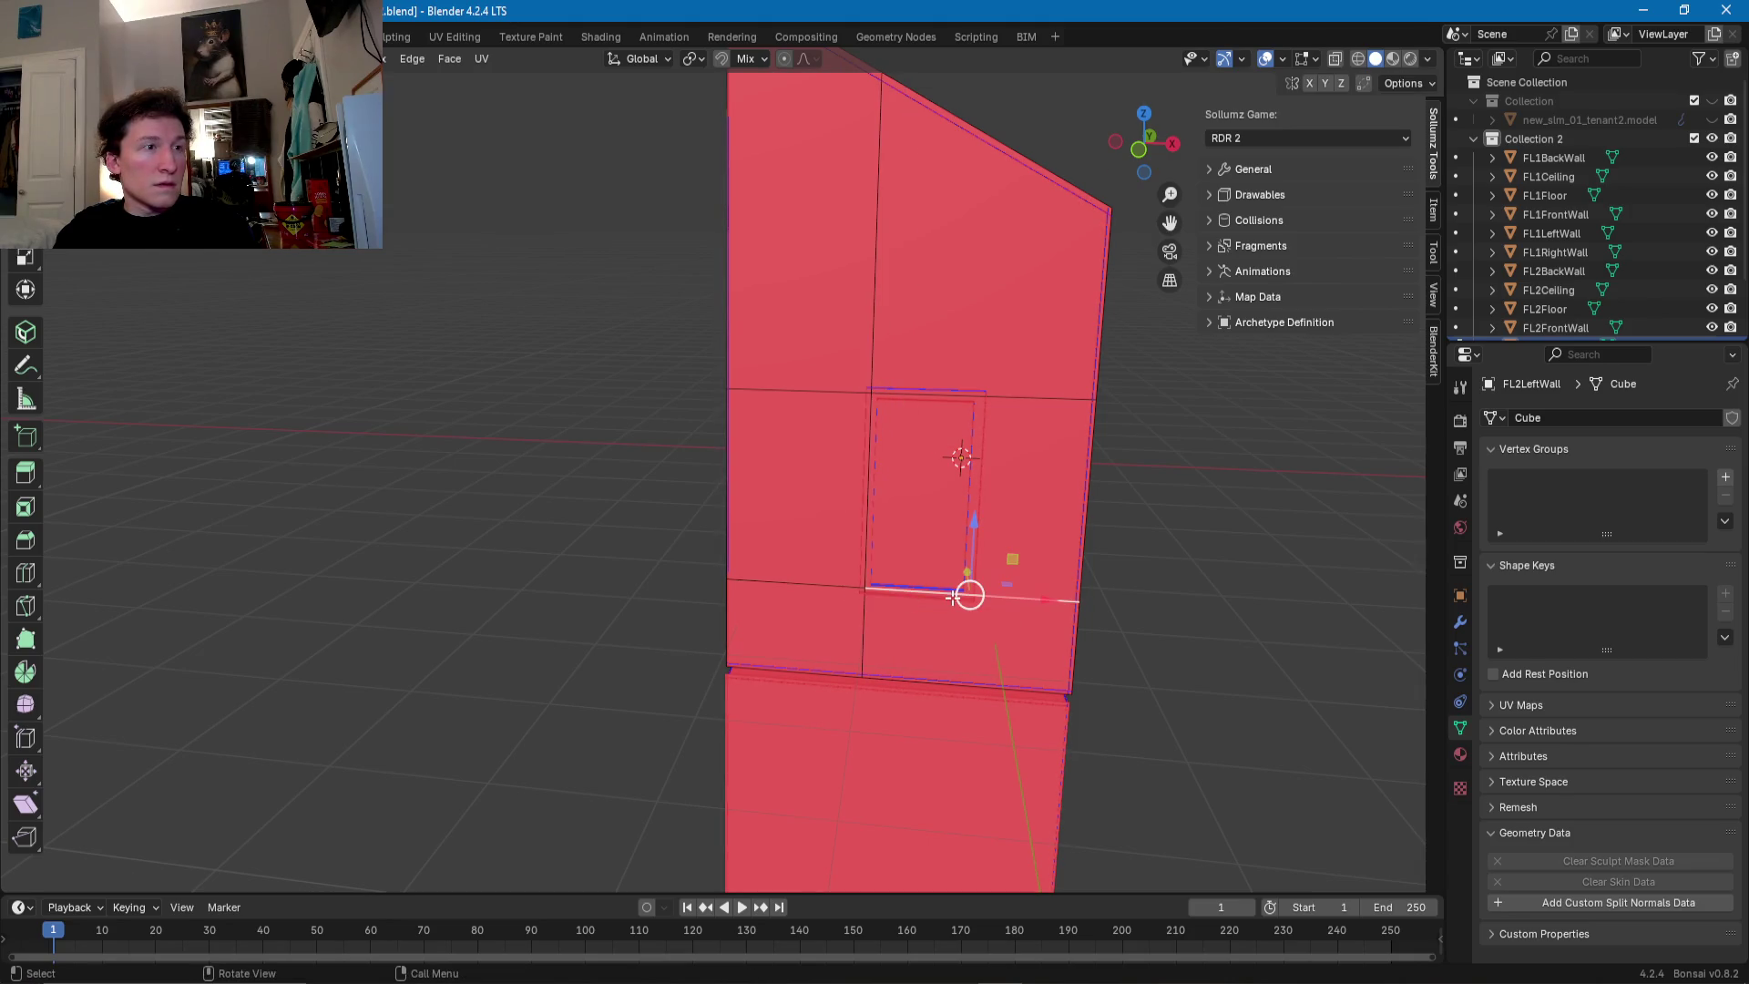
{"action": "left_click", "coordinate": [957, 596]}
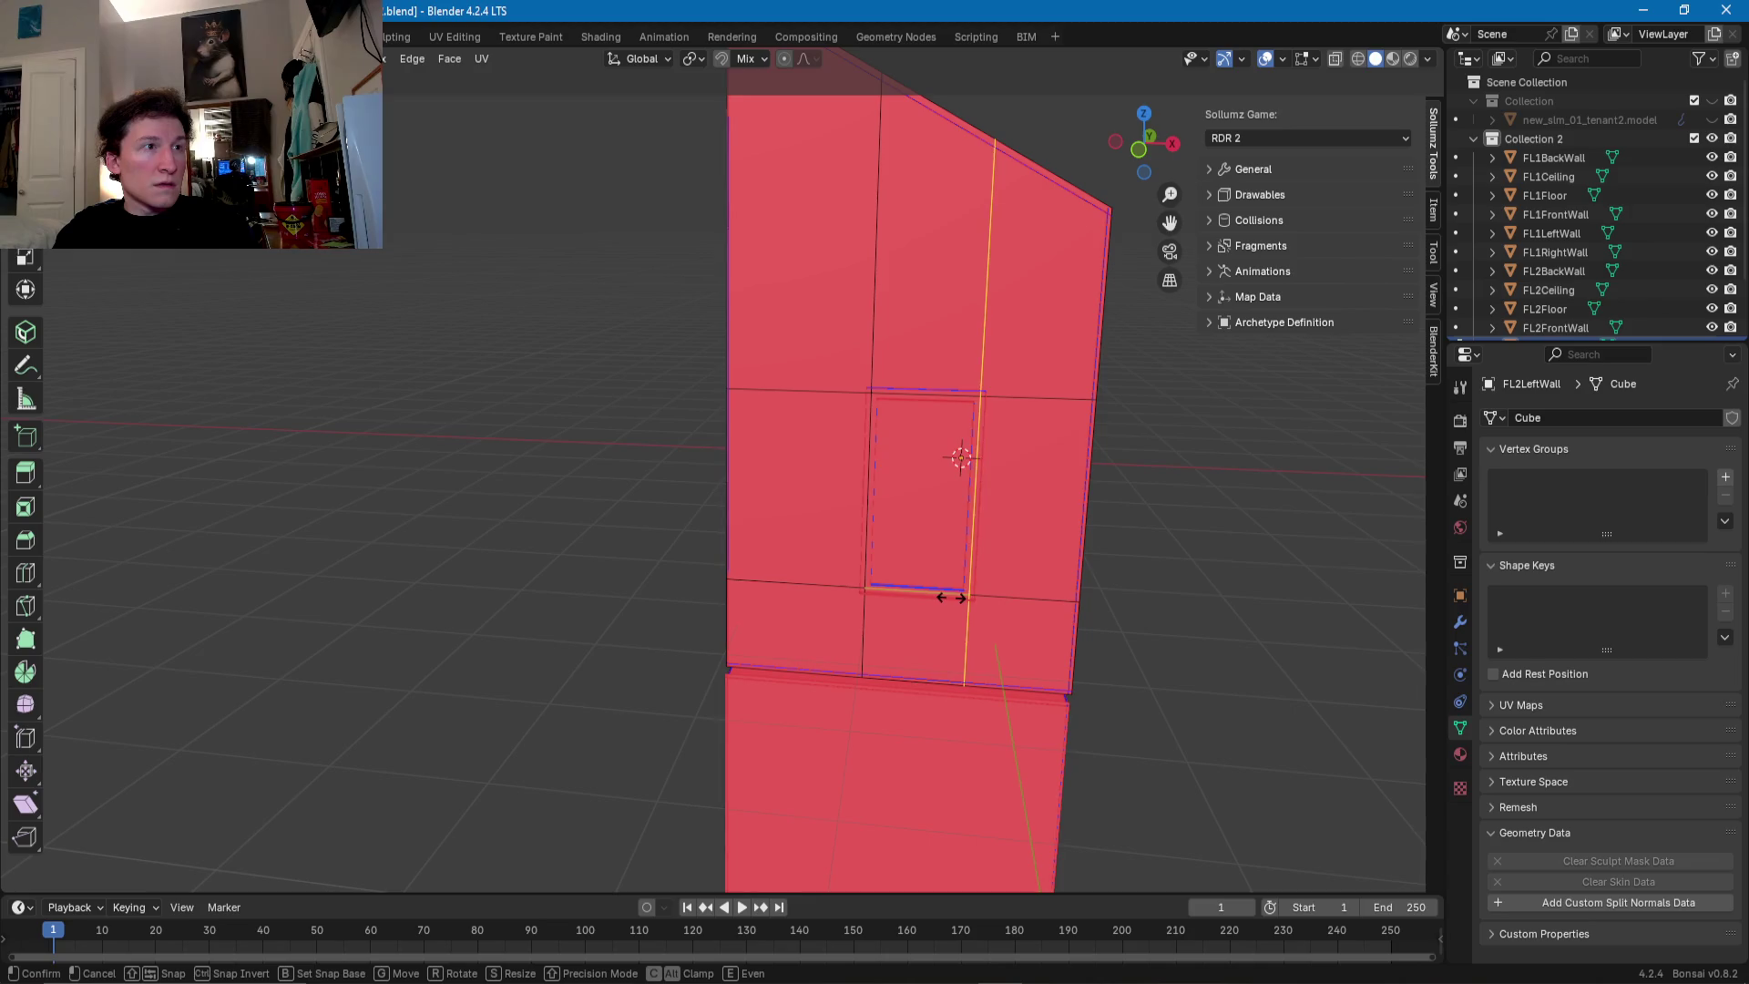
{"action": "left_click", "coordinate": [952, 598]}
- Delete the face inside the window to open it
{"action": "left_click", "coordinate": [948, 583]}
{"action": "left_click", "coordinate": [931, 543]}
{"action": "key", "text": "x"}
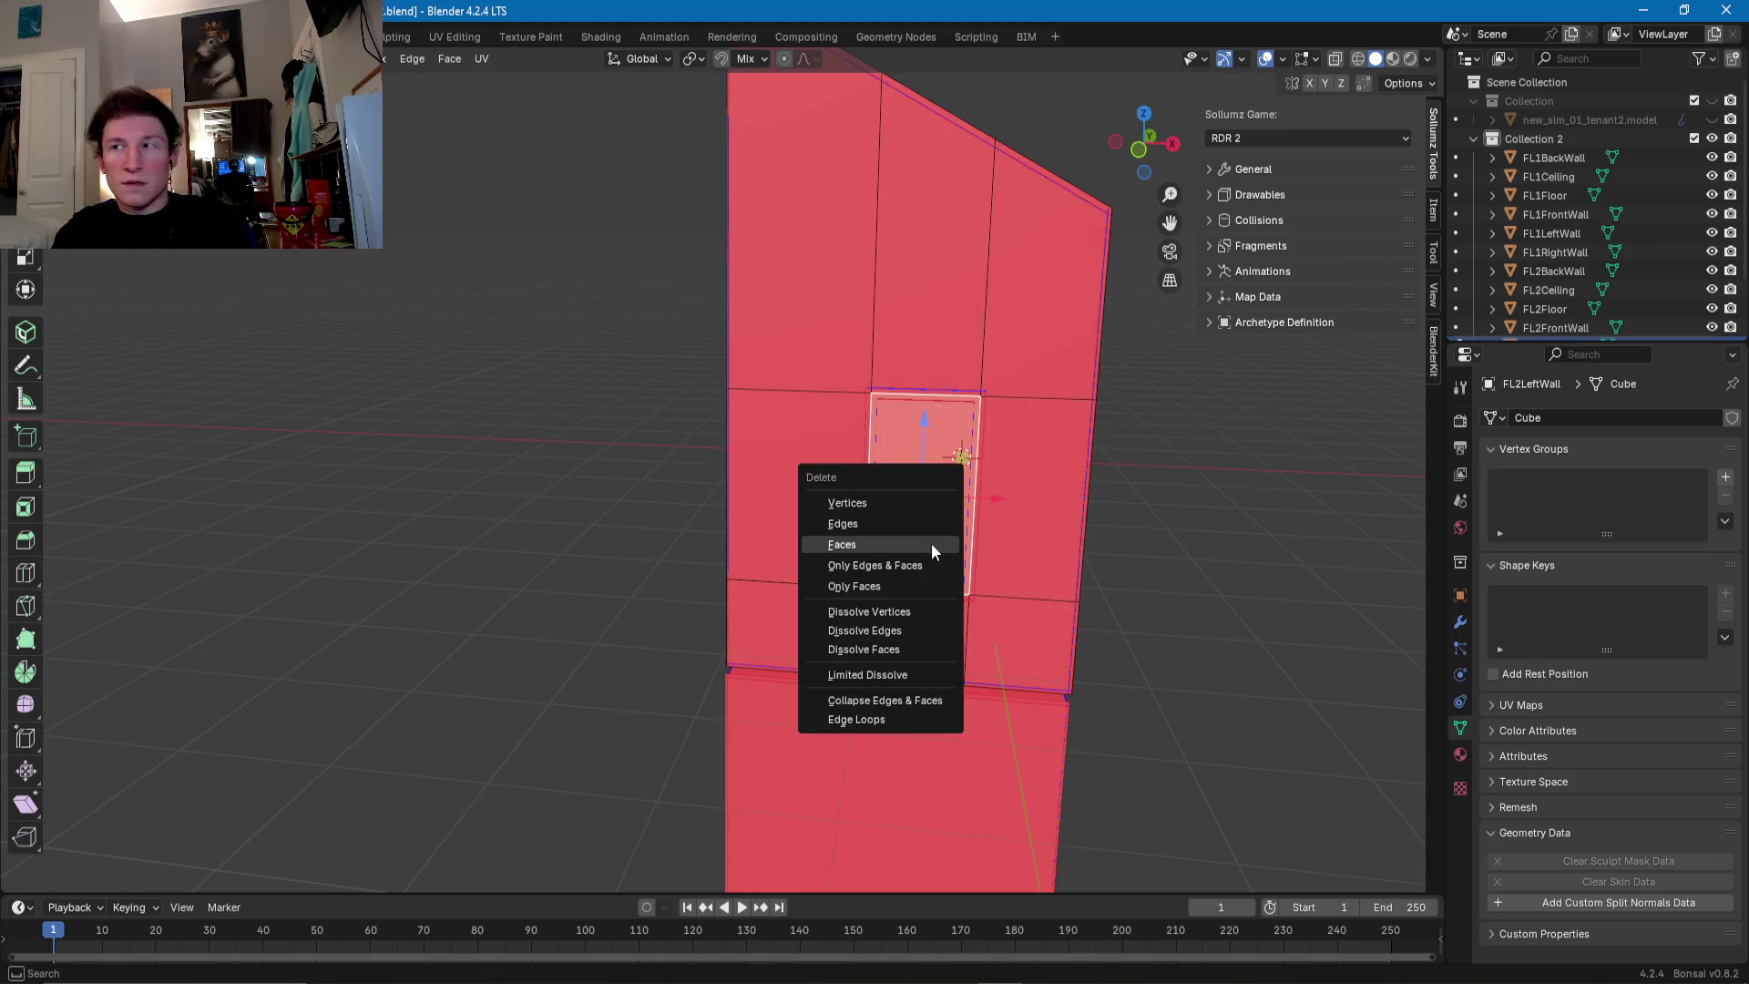
{"action": "left_click", "coordinate": [931, 543]}
{"action": "middle_click_drag", "start_coordinate": [931, 543], "coordinate": [843, 534]}
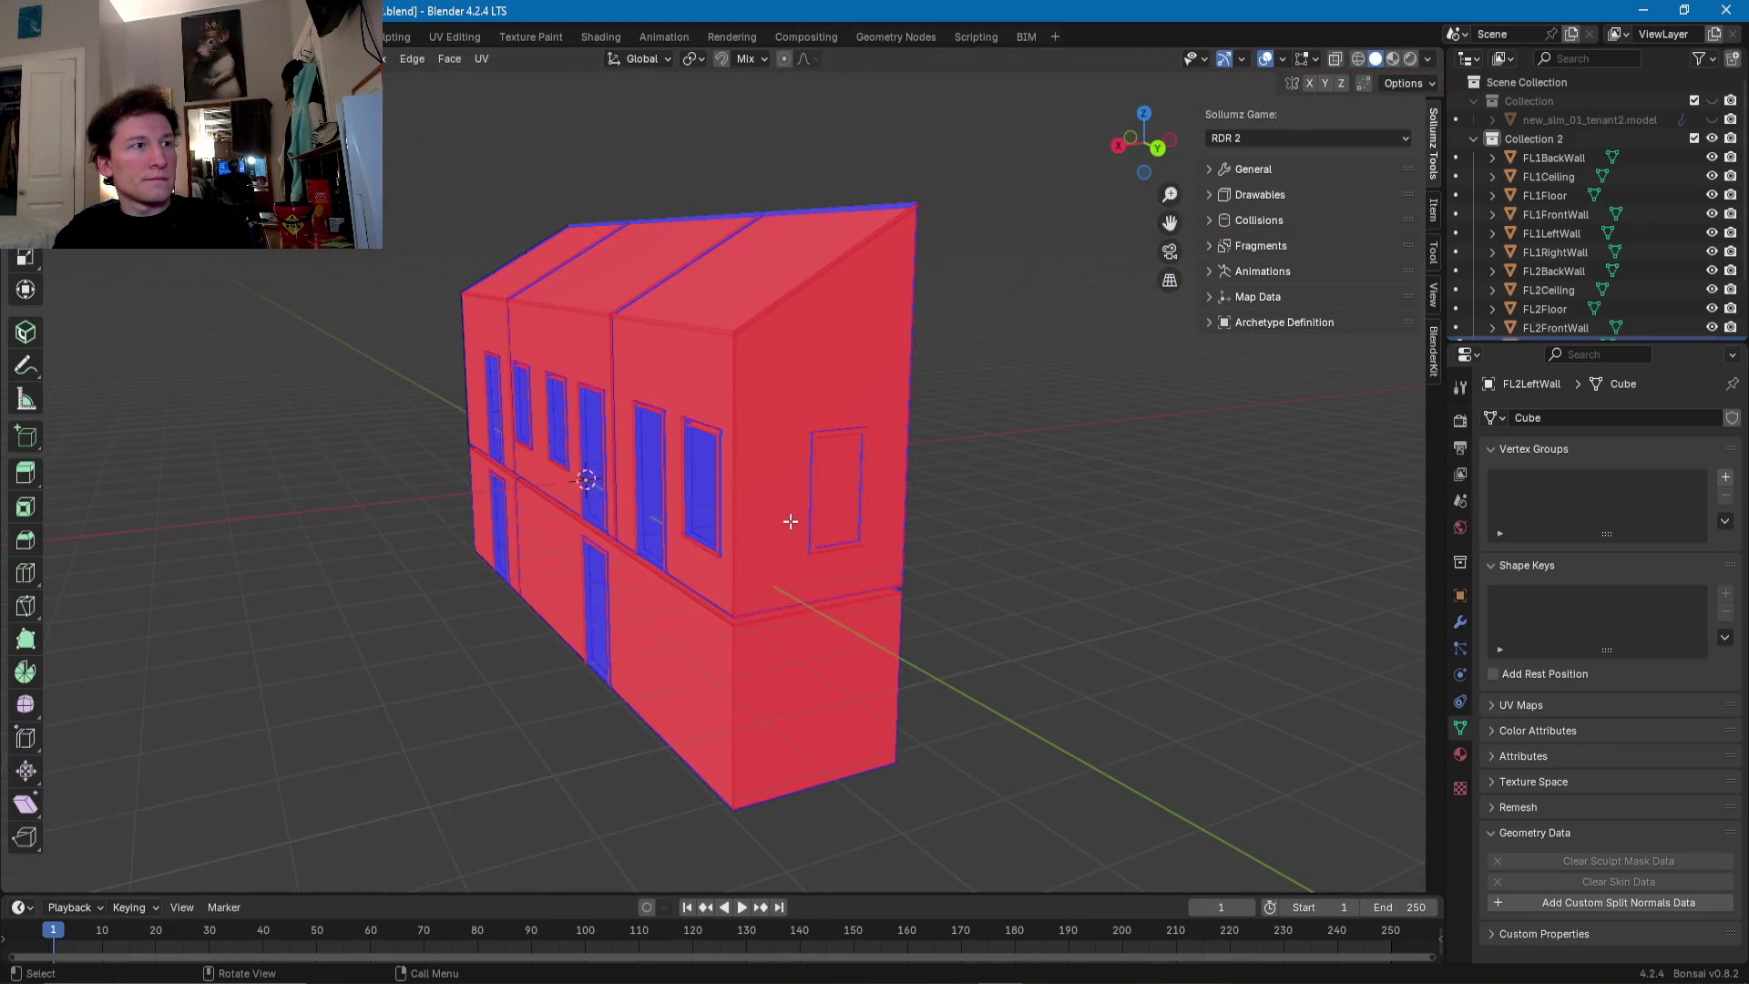
{"action": "left_click", "coordinate": [780, 518]}
{"action": "key", "text": "KP_Decimal"}
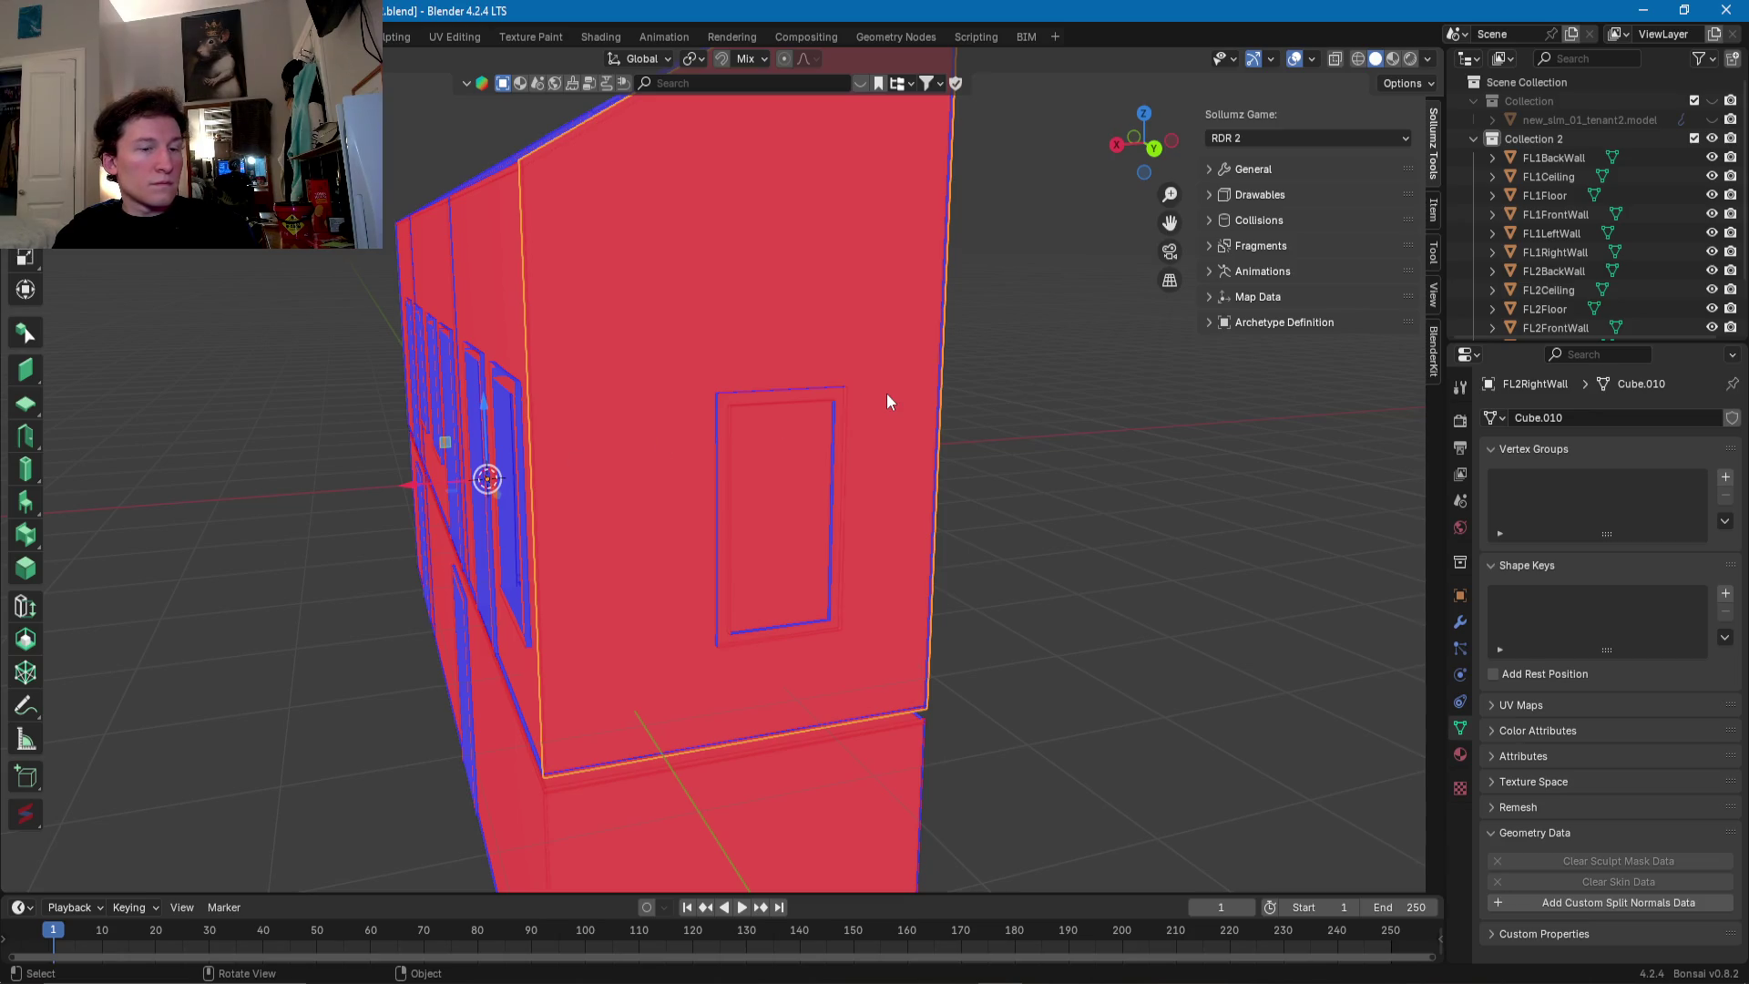
- In Edit Mode on FL2RightWall, add a horizontal loop cut flattened with S Z 0
{"action": "scroll", "coordinate": [692, 480], "scroll_direction": "down", "scroll_amount": 3}
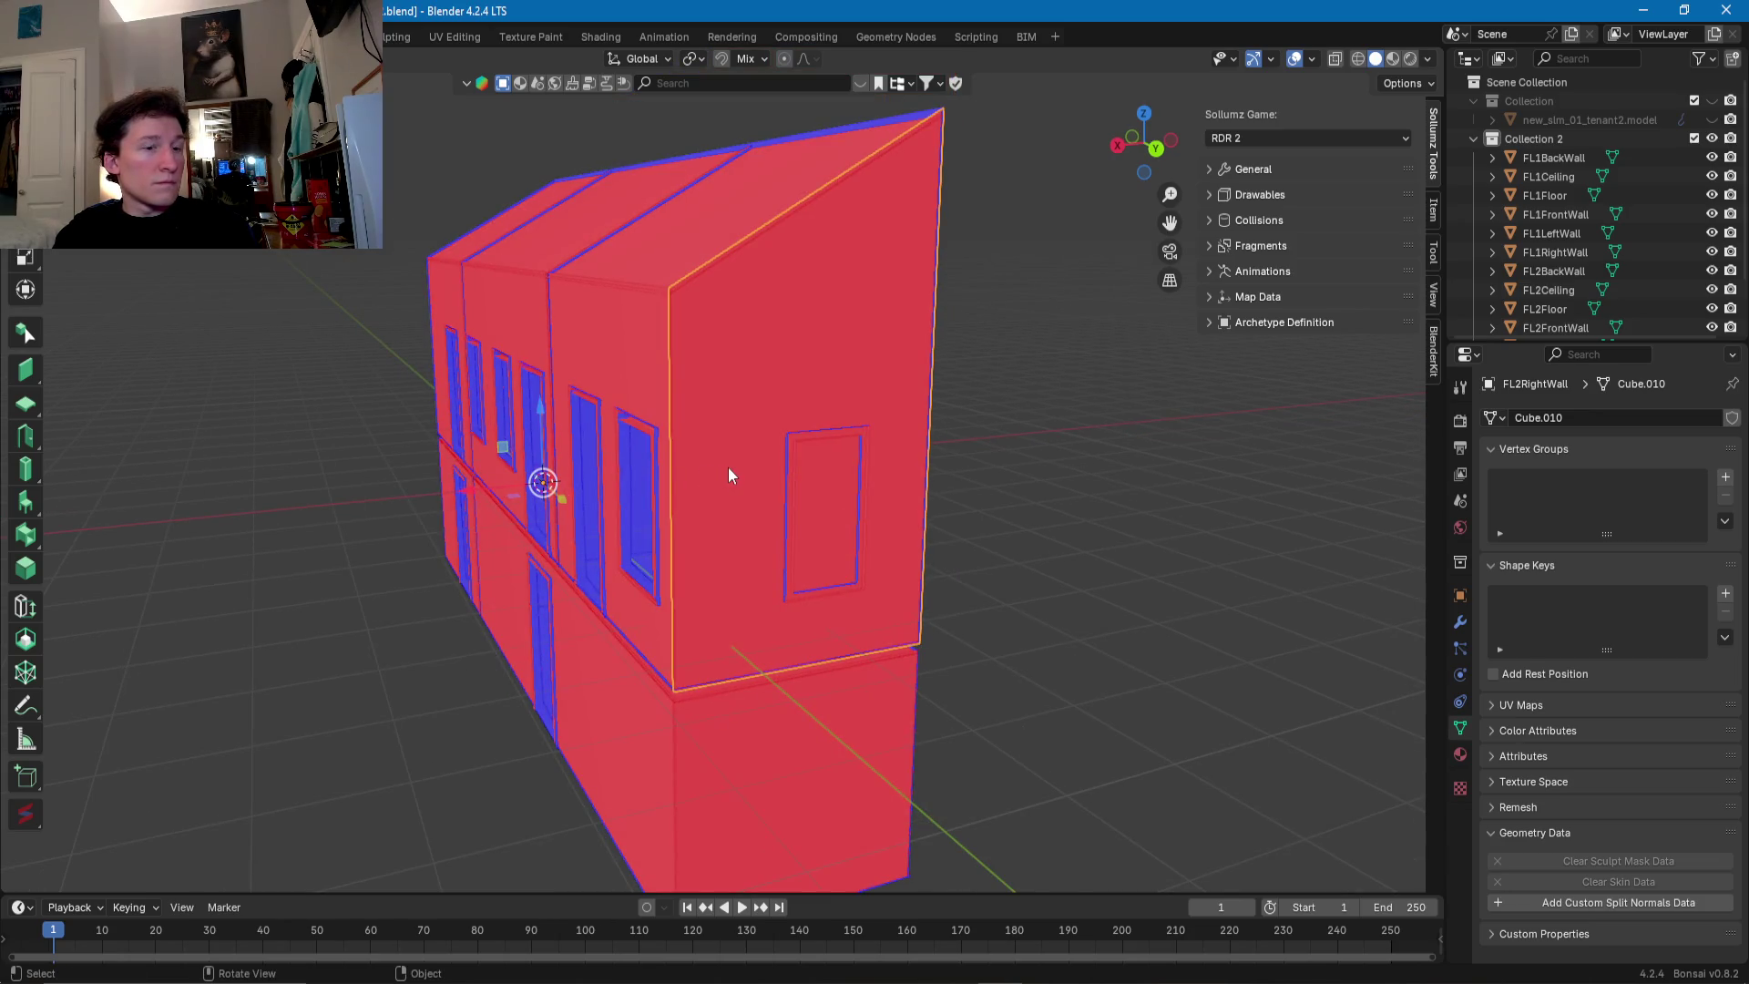
{"action": "key", "text": "Tab"}
{"action": "key", "text": "ctrl+r"}
{"action": "left_click", "coordinate": [909, 414]}
{"action": "right_click", "coordinate": [909, 414]}
{"action": "key", "text": "s"}
{"action": "key", "text": "z"}
{"action": "key", "text": "0"}
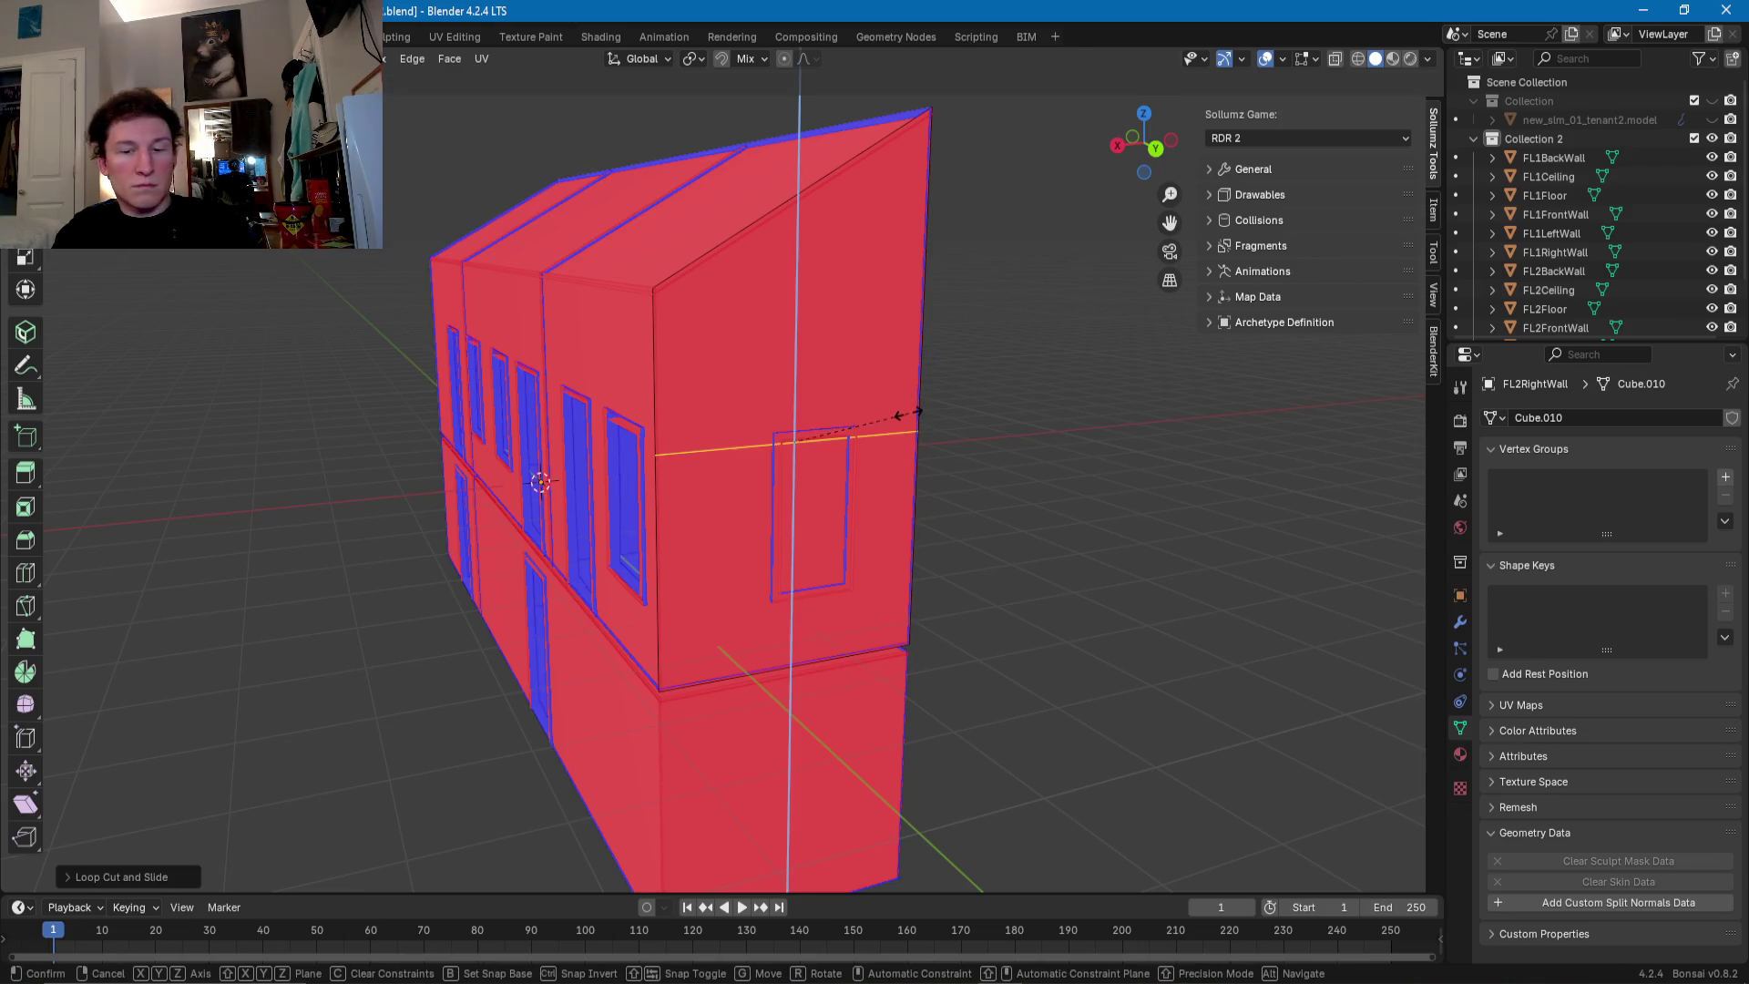
{"action": "key", "text": "Return"}
{"action": "scroll", "coordinate": [873, 420], "scroll_direction": "up", "scroll_amount": 4}
{"action": "key", "text": "KP_Decimal"}
- Move the loop to the window's top edge and add another at its bottom edge
{"action": "scroll", "coordinate": [823, 424], "scroll_direction": "down", "scroll_amount": 1}
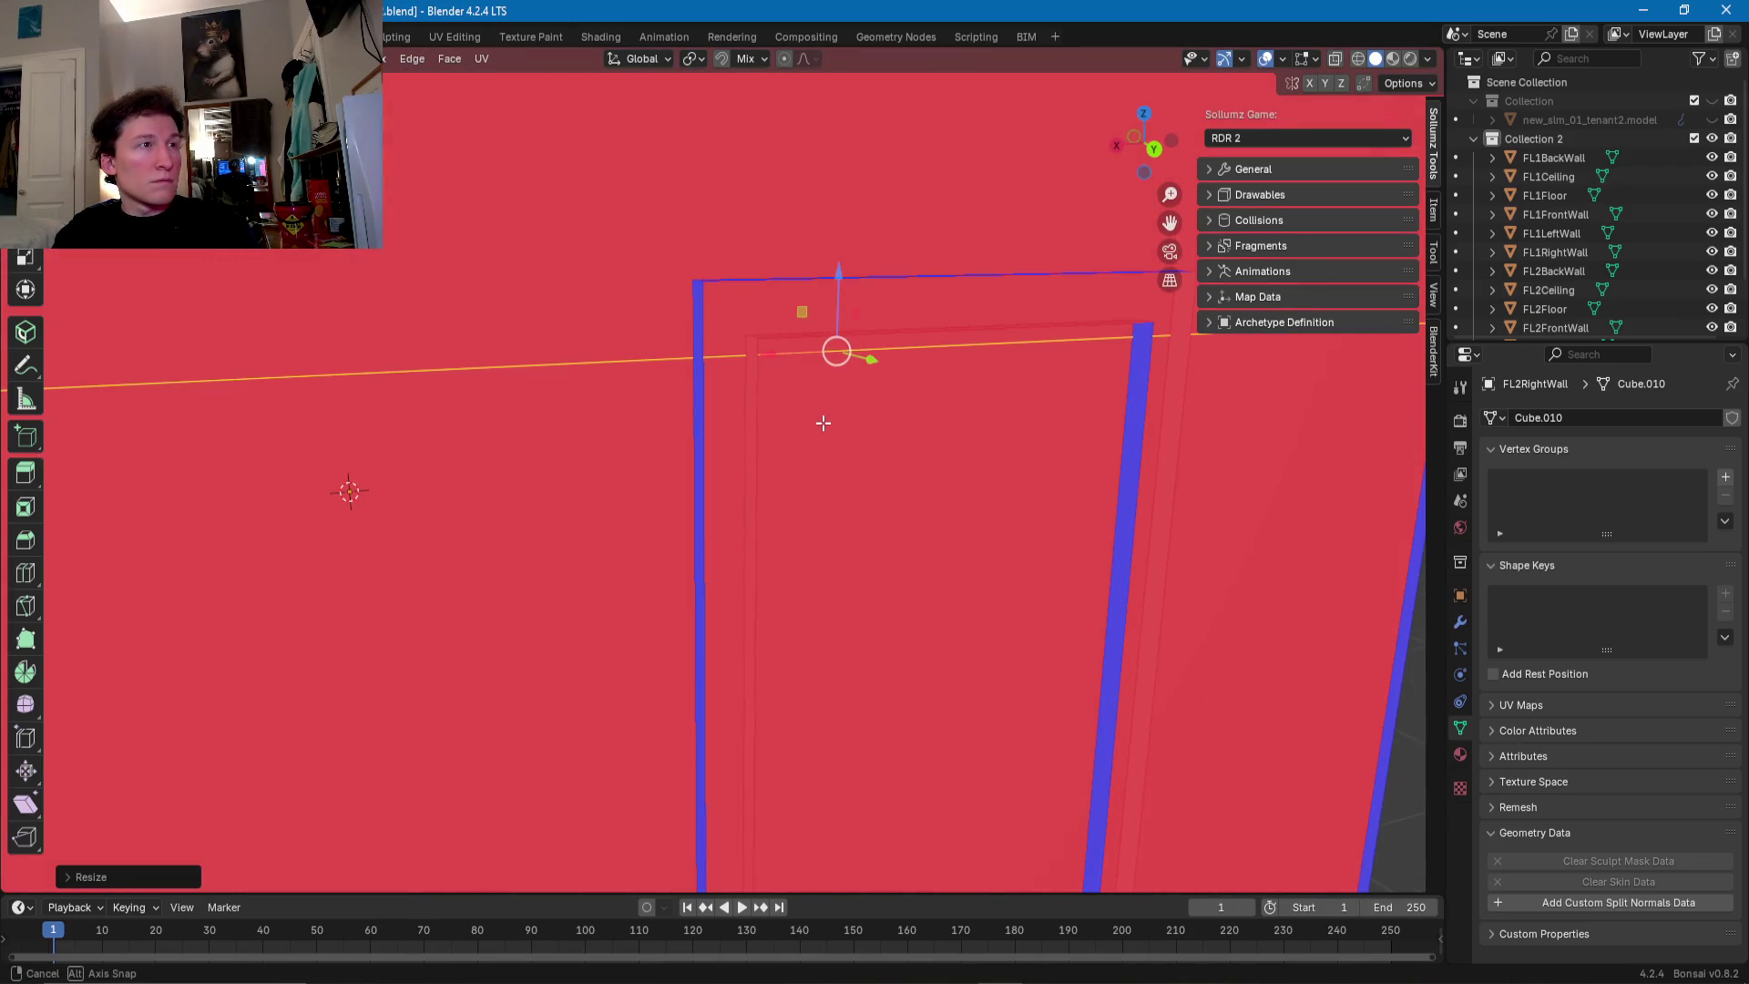
{"action": "scroll", "coordinate": [823, 424], "scroll_direction": "down", "scroll_amount": 1}
{"action": "left_click_drag", "start_coordinate": [771, 375], "coordinate": [771, 360]}
{"action": "mouse_move", "coordinate": [771, 360]}
{"action": "middle_mouse_down"}
{"action": "mouse_move", "coordinate": [699, 414]}
{"action": "mouse_move", "coordinate": [787, 353]}
{"action": "middle_mouse_up"}
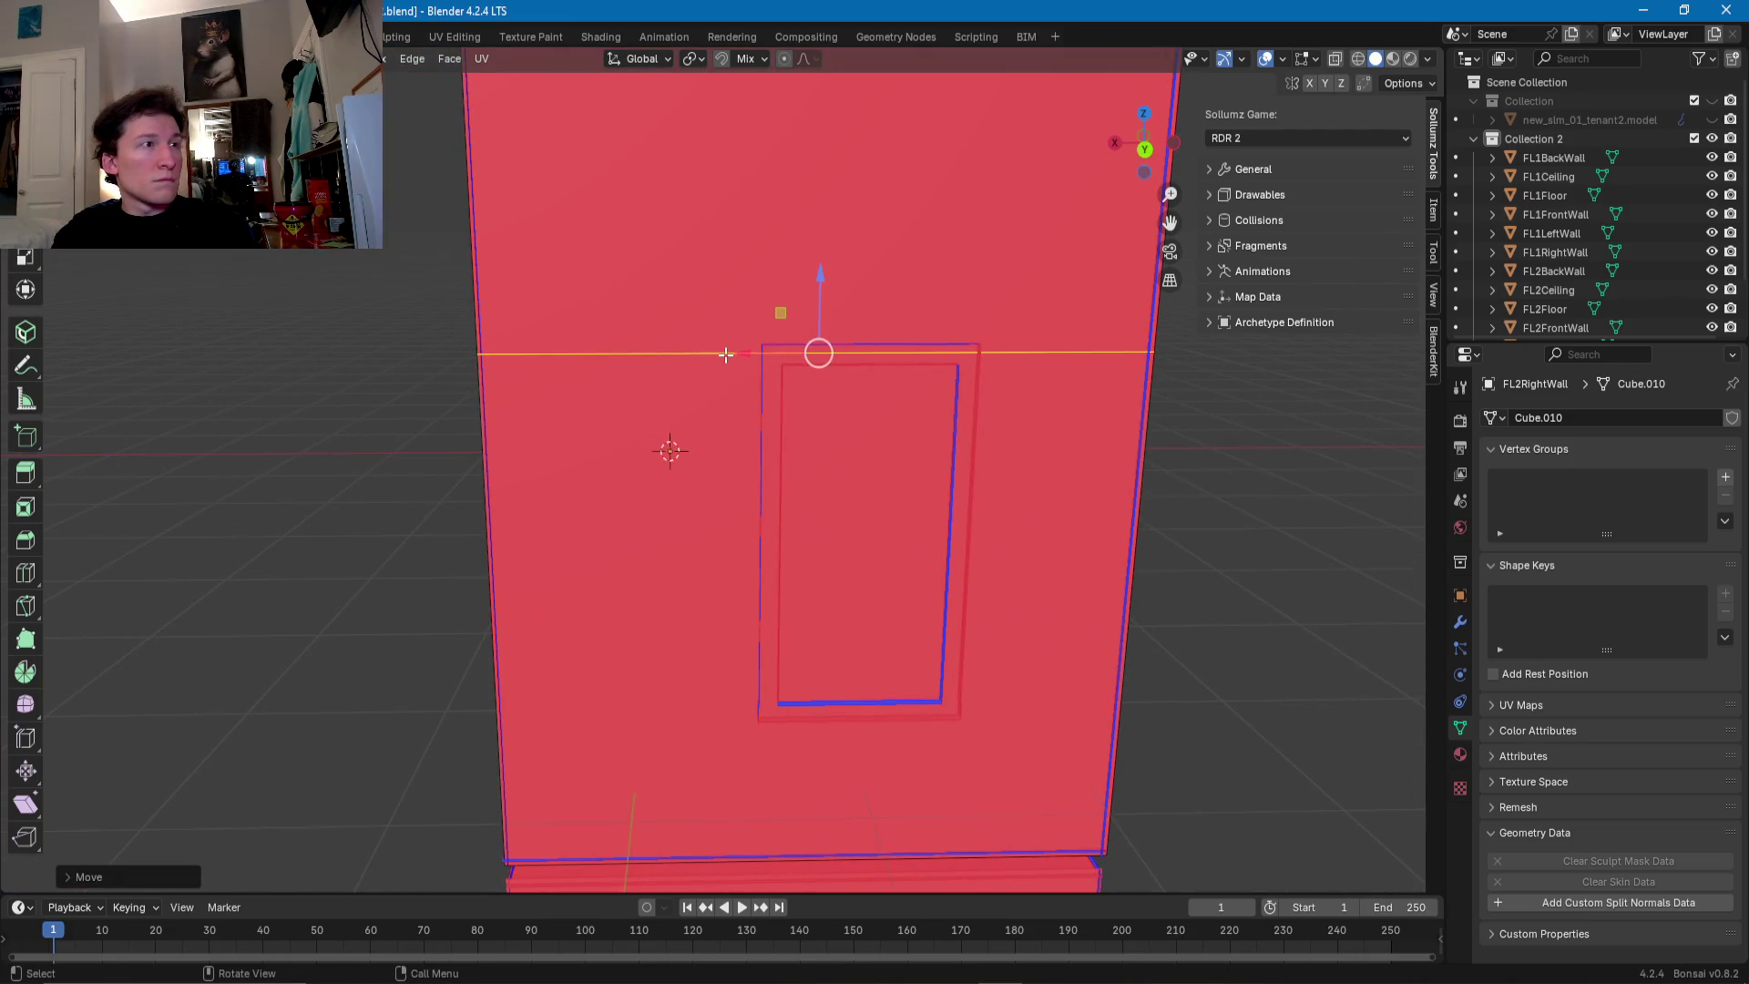
{"action": "key", "text": "g"}
{"action": "key", "text": "g"}
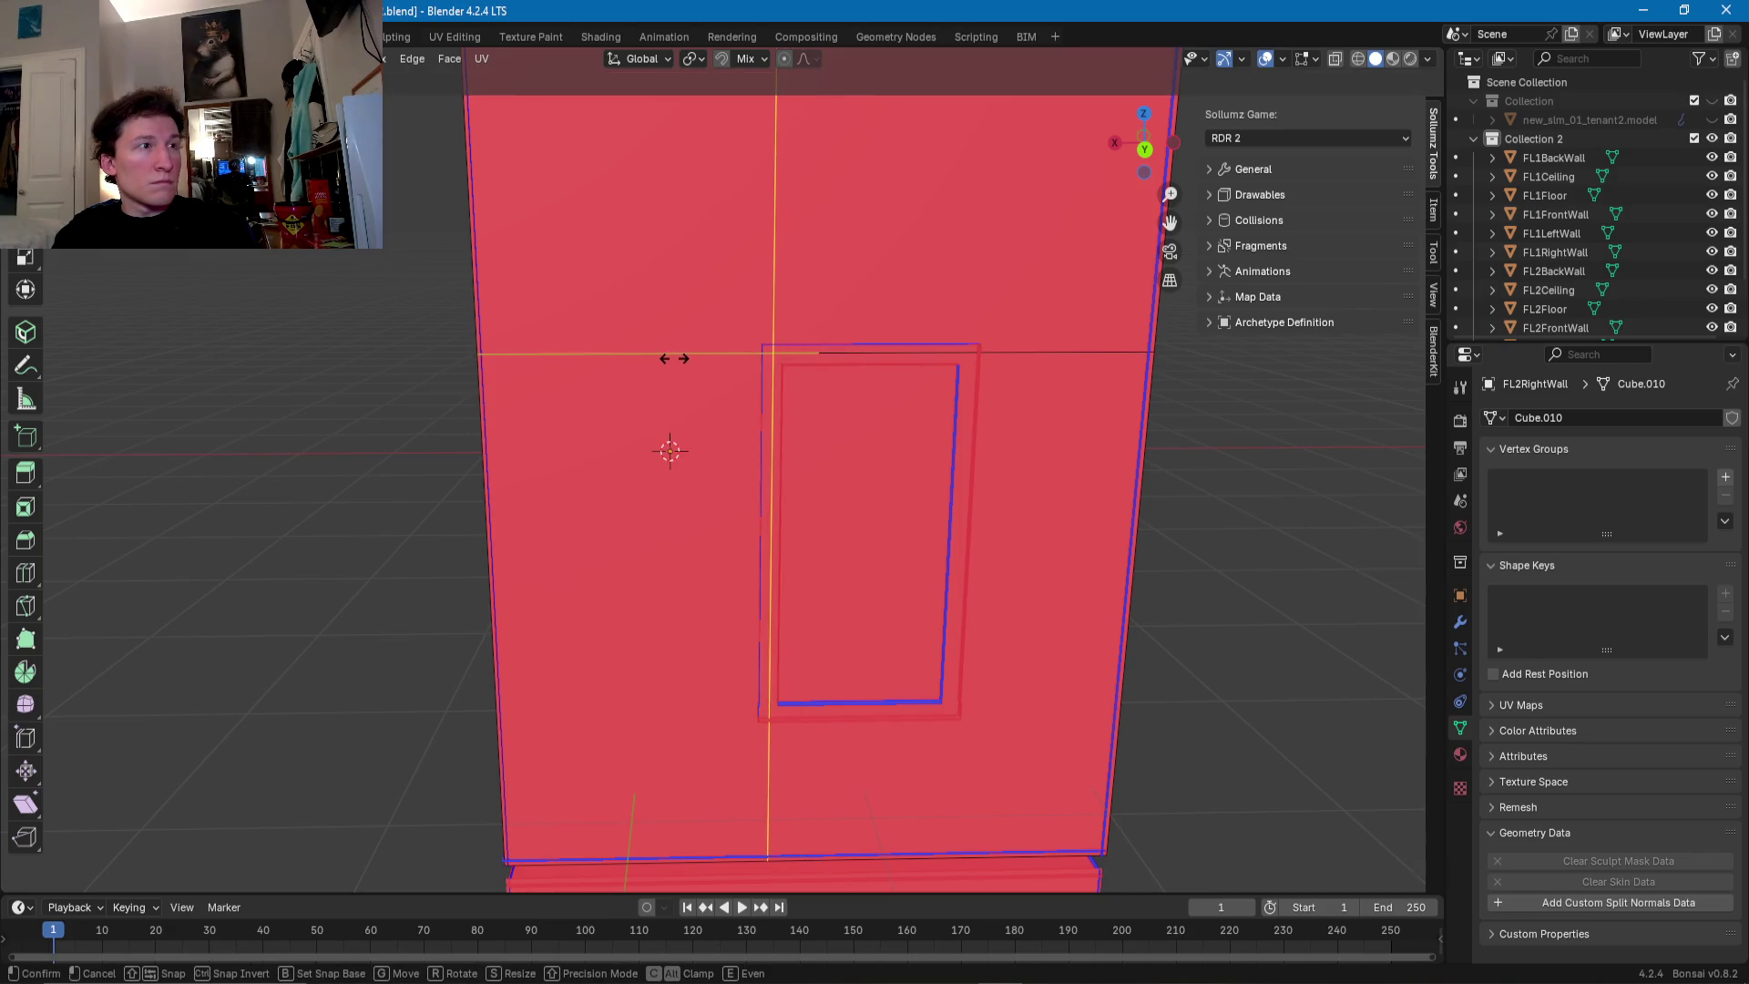
{"action": "left_click", "coordinate": [903, 352]}
{"action": "key", "text": "ctrl+r"}
{"action": "left_click", "coordinate": [772, 629]}
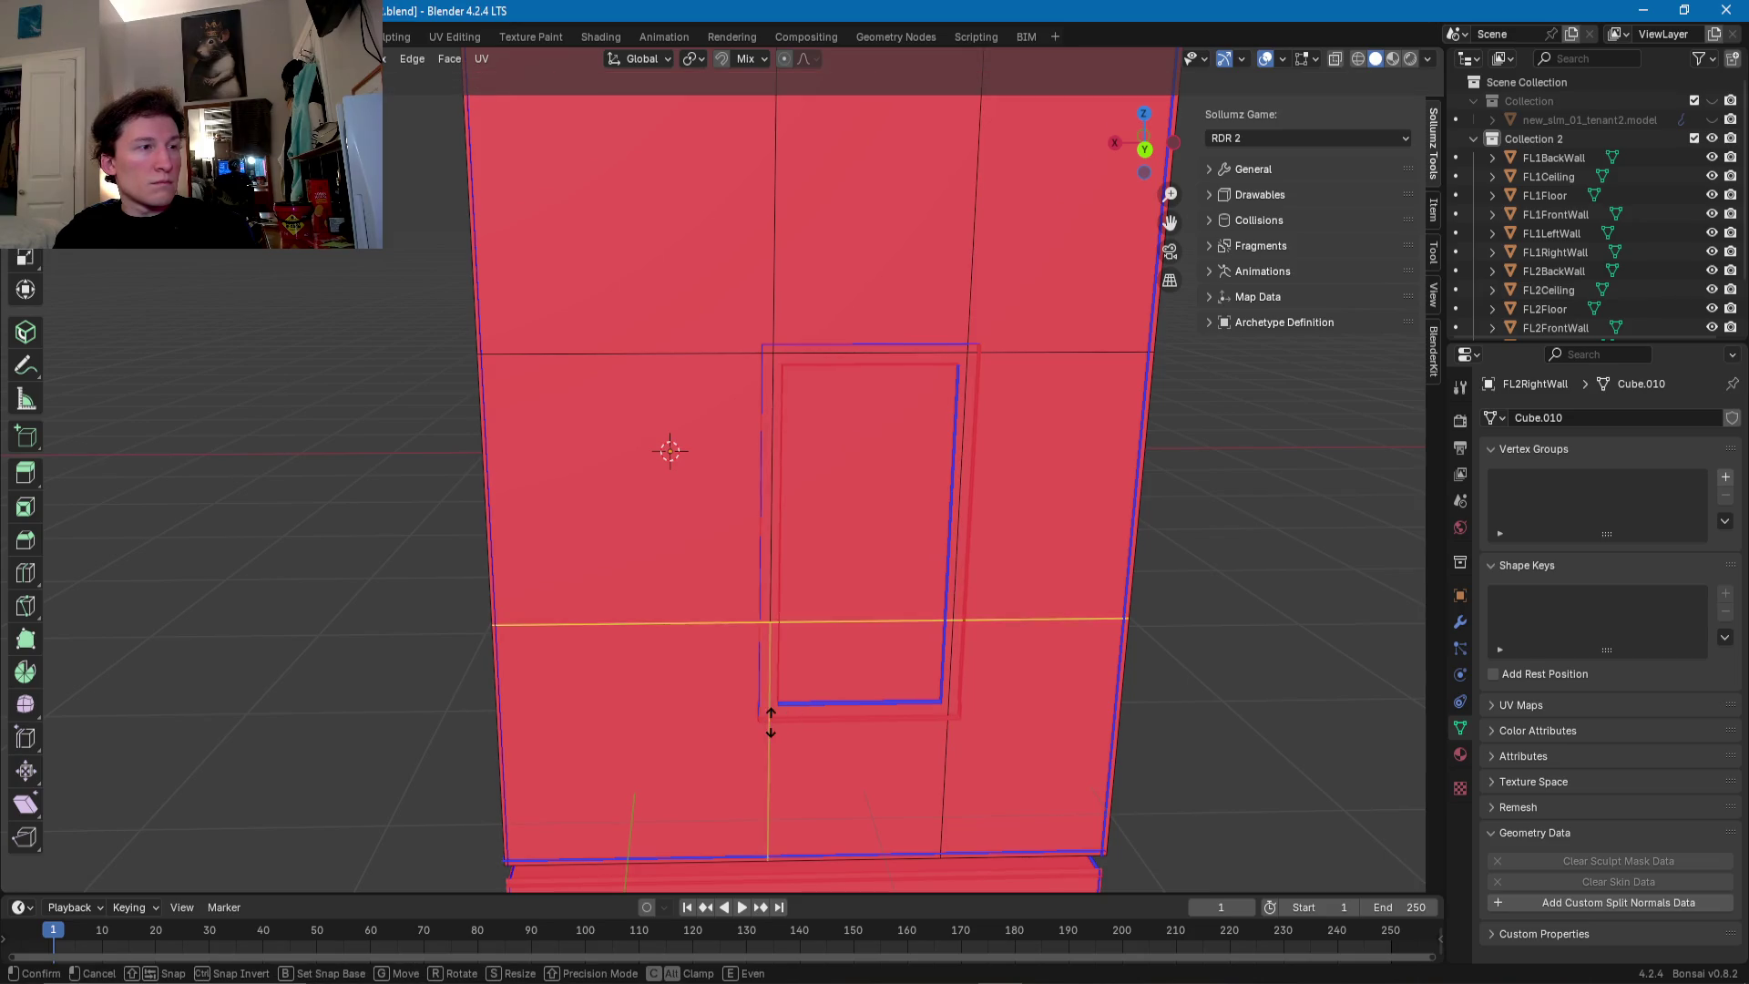
{"action": "left_click", "coordinate": [775, 812]}
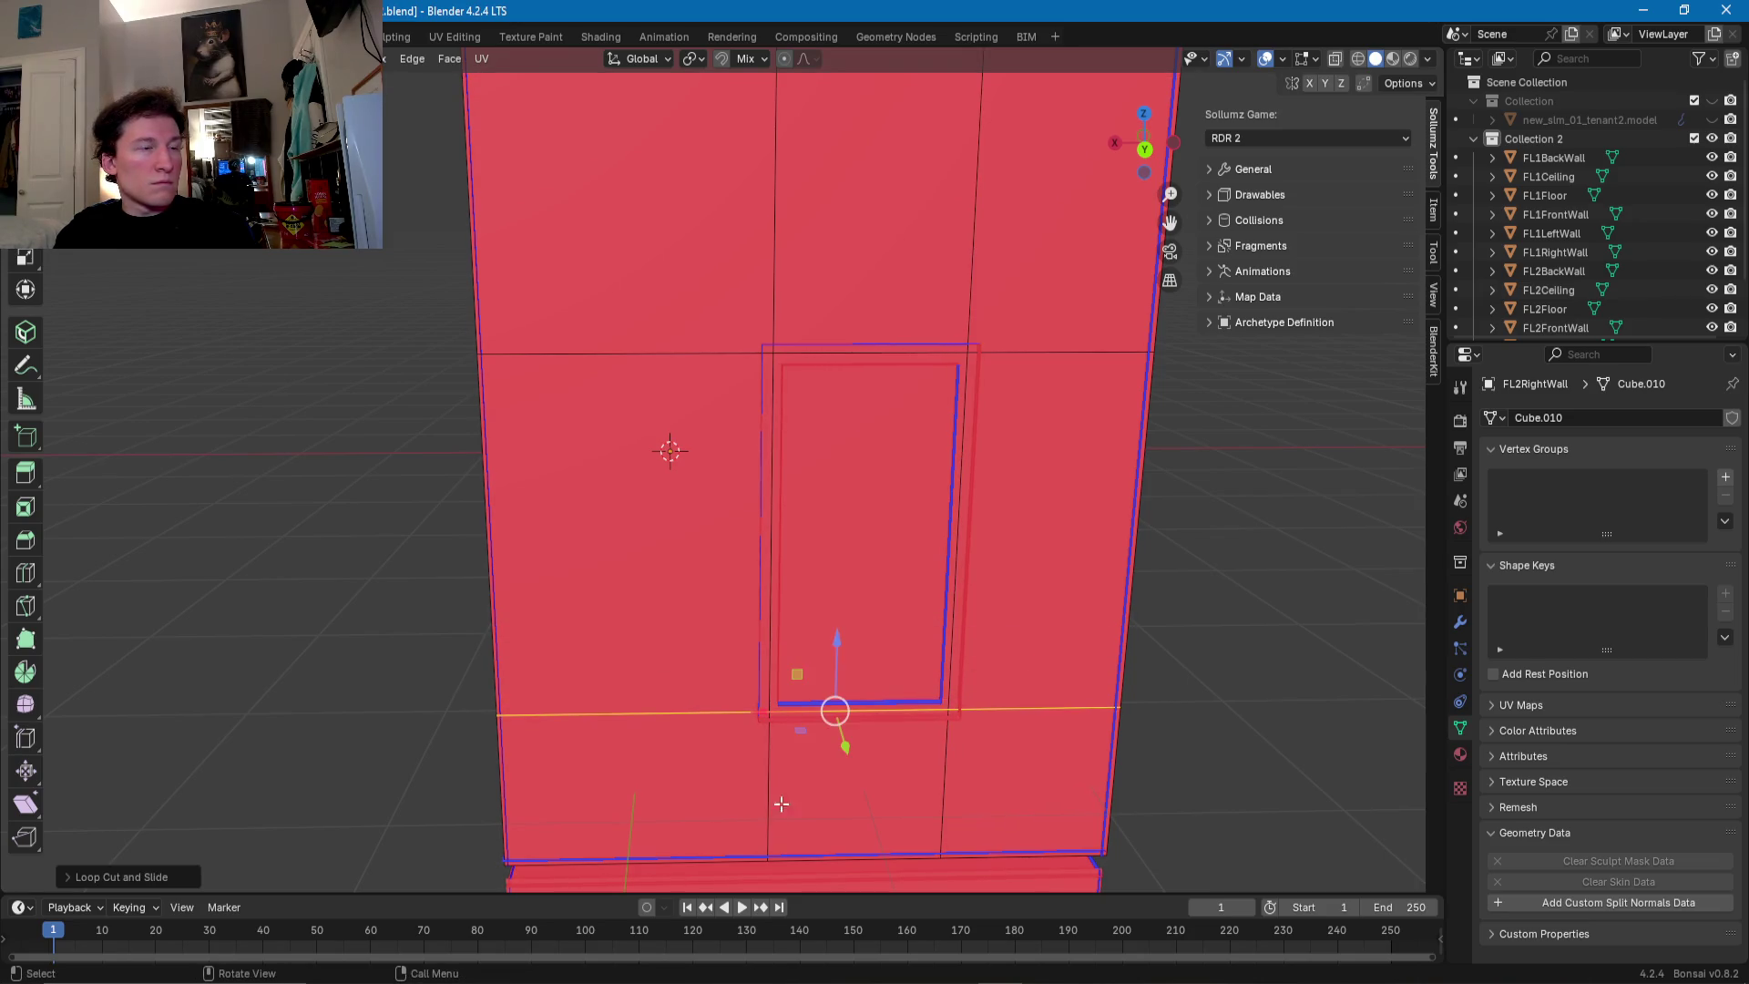
- Delete the window face to open the window
{"action": "left_click", "coordinate": [898, 597]}
{"action": "key", "text": "x"}
{"action": "left_click", "coordinate": [867, 550]}
{"action": "scroll", "coordinate": [838, 539], "scroll_direction": "down", "scroll_amount": 2}
{"action": "scroll", "coordinate": [838, 539], "scroll_direction": "down", "scroll_amount": 5}
{"action": "mouse_move", "coordinate": [838, 540]}
{"action": "middle_mouse_down"}
{"action": "mouse_move", "coordinate": [774, 504]}
{"action": "mouse_move", "coordinate": [738, 507]}
{"action": "middle_mouse_up"}
- Add two vertical loop cuts to FL2FrontWall, slid to the seam above the windows
{"action": "scroll", "coordinate": [693, 510], "scroll_direction": "up", "scroll_amount": 8}
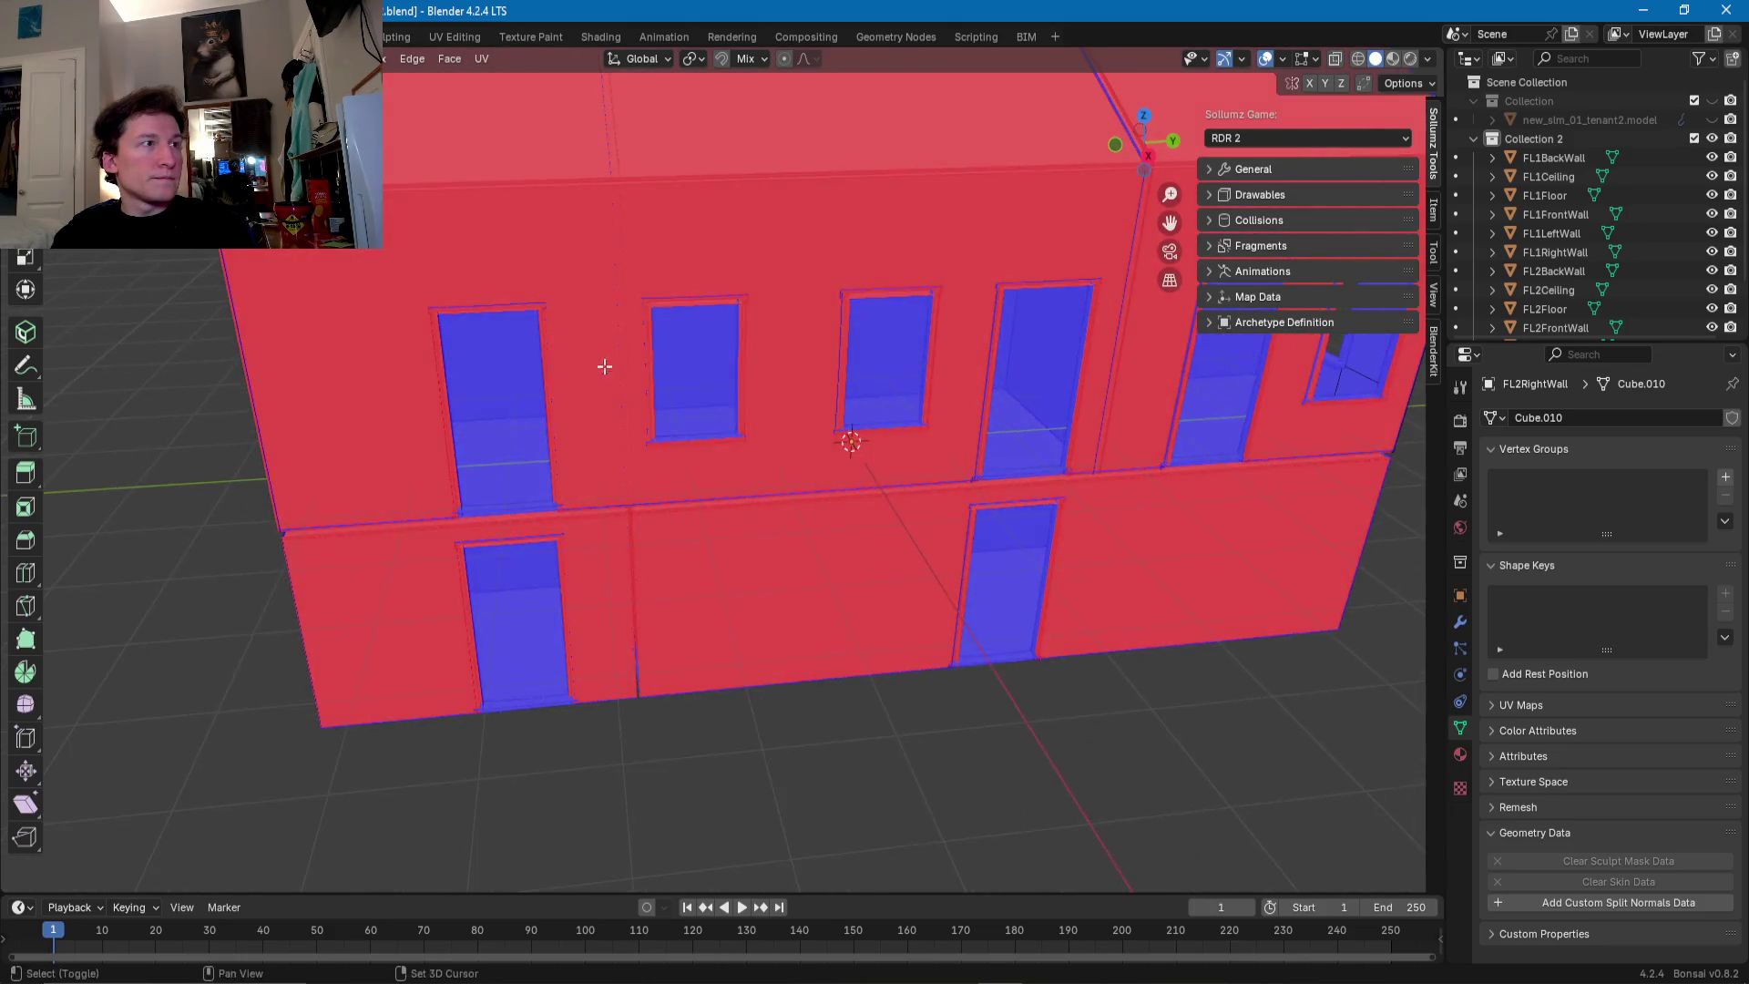
{"action": "scroll", "coordinate": [637, 449], "scroll_direction": "up", "scroll_amount": 3}
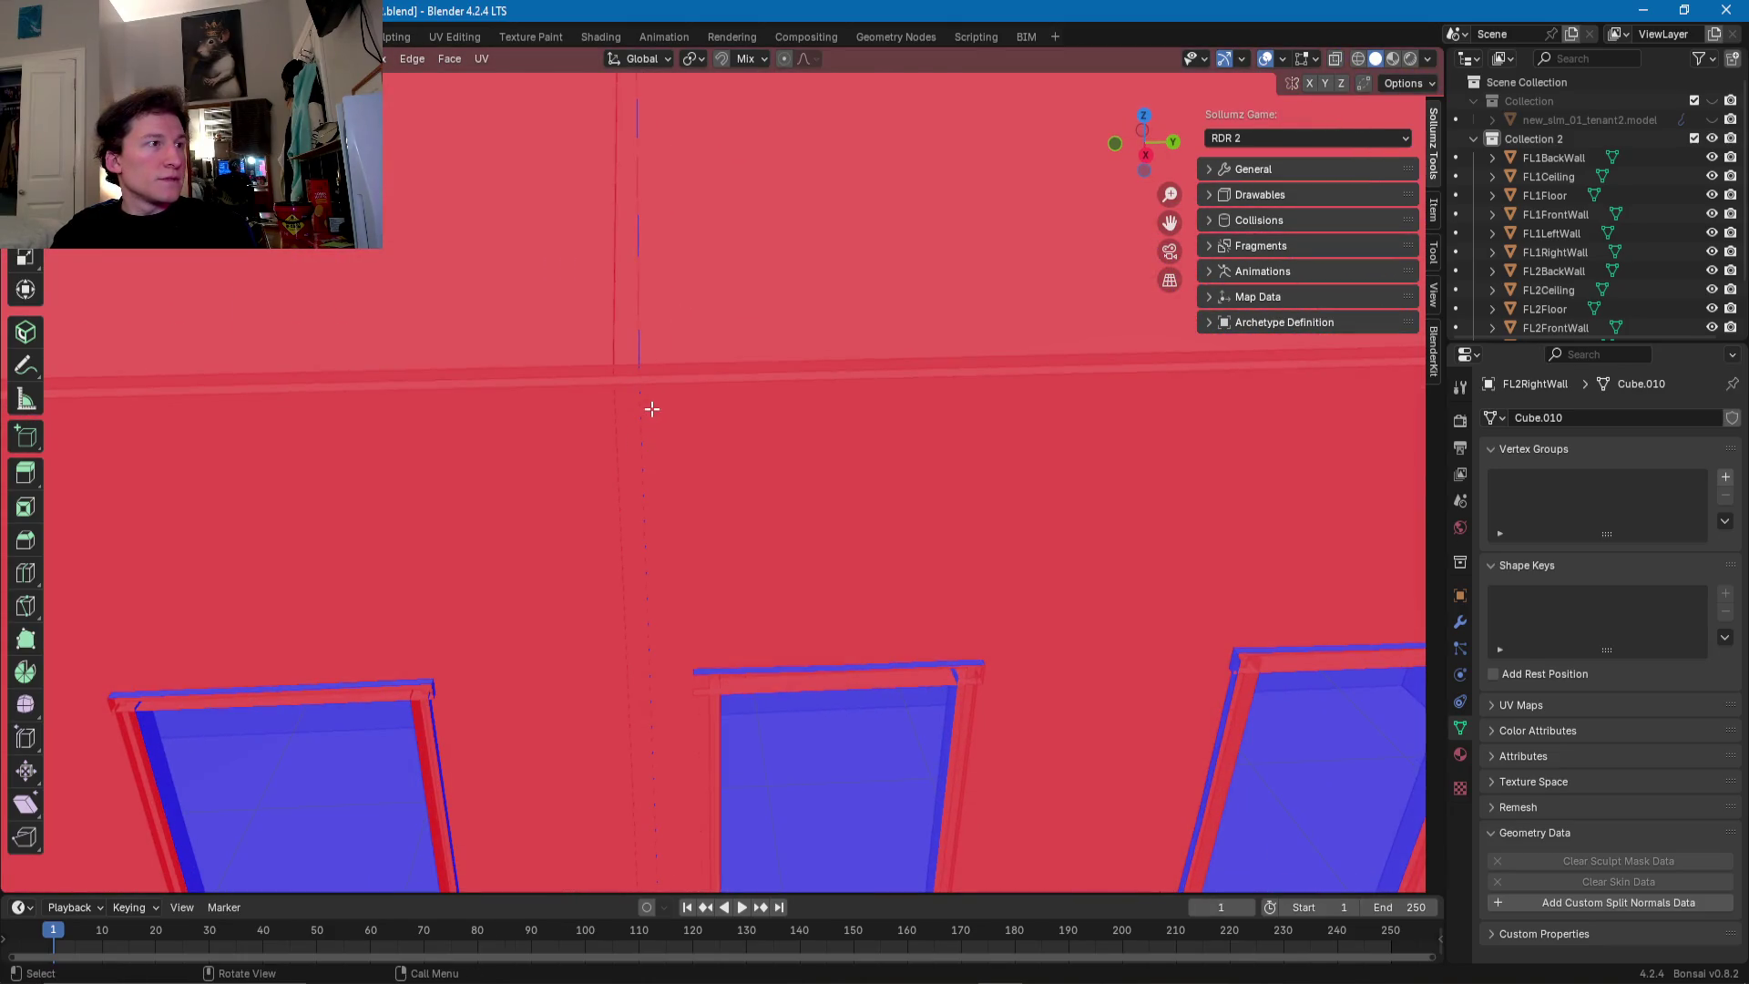
{"action": "left_click", "coordinate": [713, 430]}
{"action": "scroll", "coordinate": [693, 424], "scroll_direction": "down", "scroll_amount": 2}
{"action": "scroll", "coordinate": [637, 397], "scroll_direction": "down", "scroll_amount": 1}
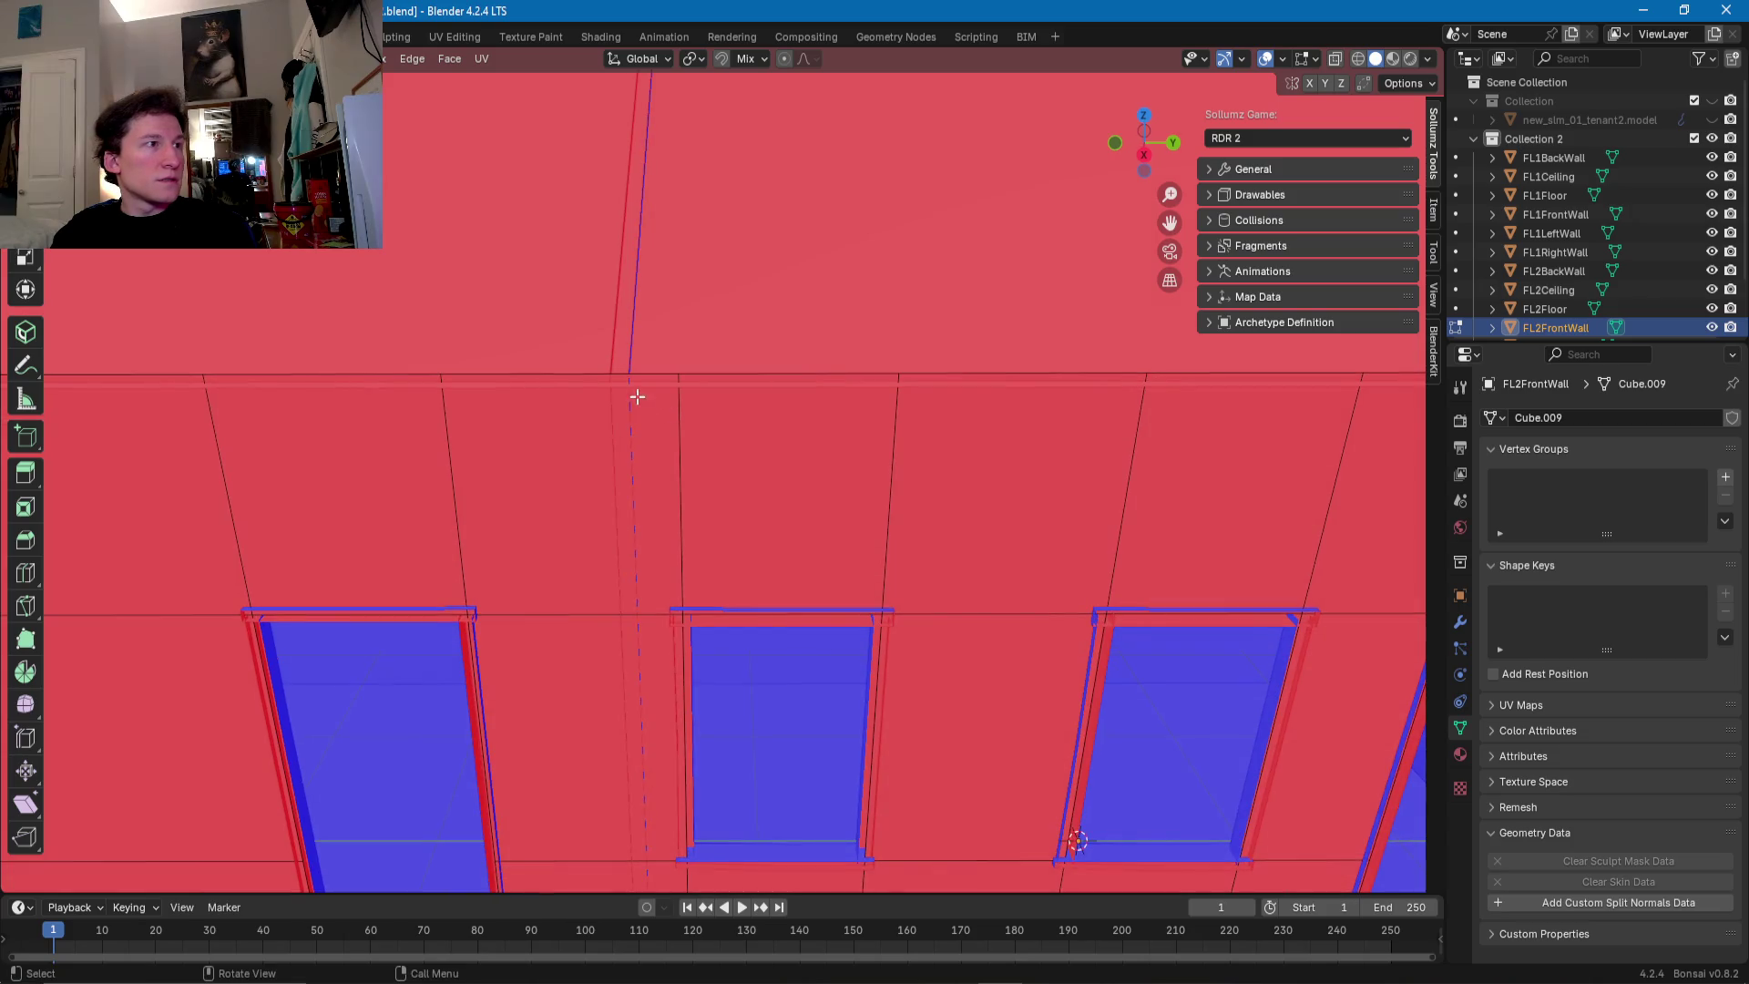
{"action": "scroll", "coordinate": [637, 396], "scroll_direction": "up", "scroll_amount": 1}
{"action": "scroll", "coordinate": [687, 395], "scroll_direction": "up", "scroll_amount": 2}
{"action": "key", "text": "ctrl+r"}
{"action": "left_click", "coordinate": [605, 391]}
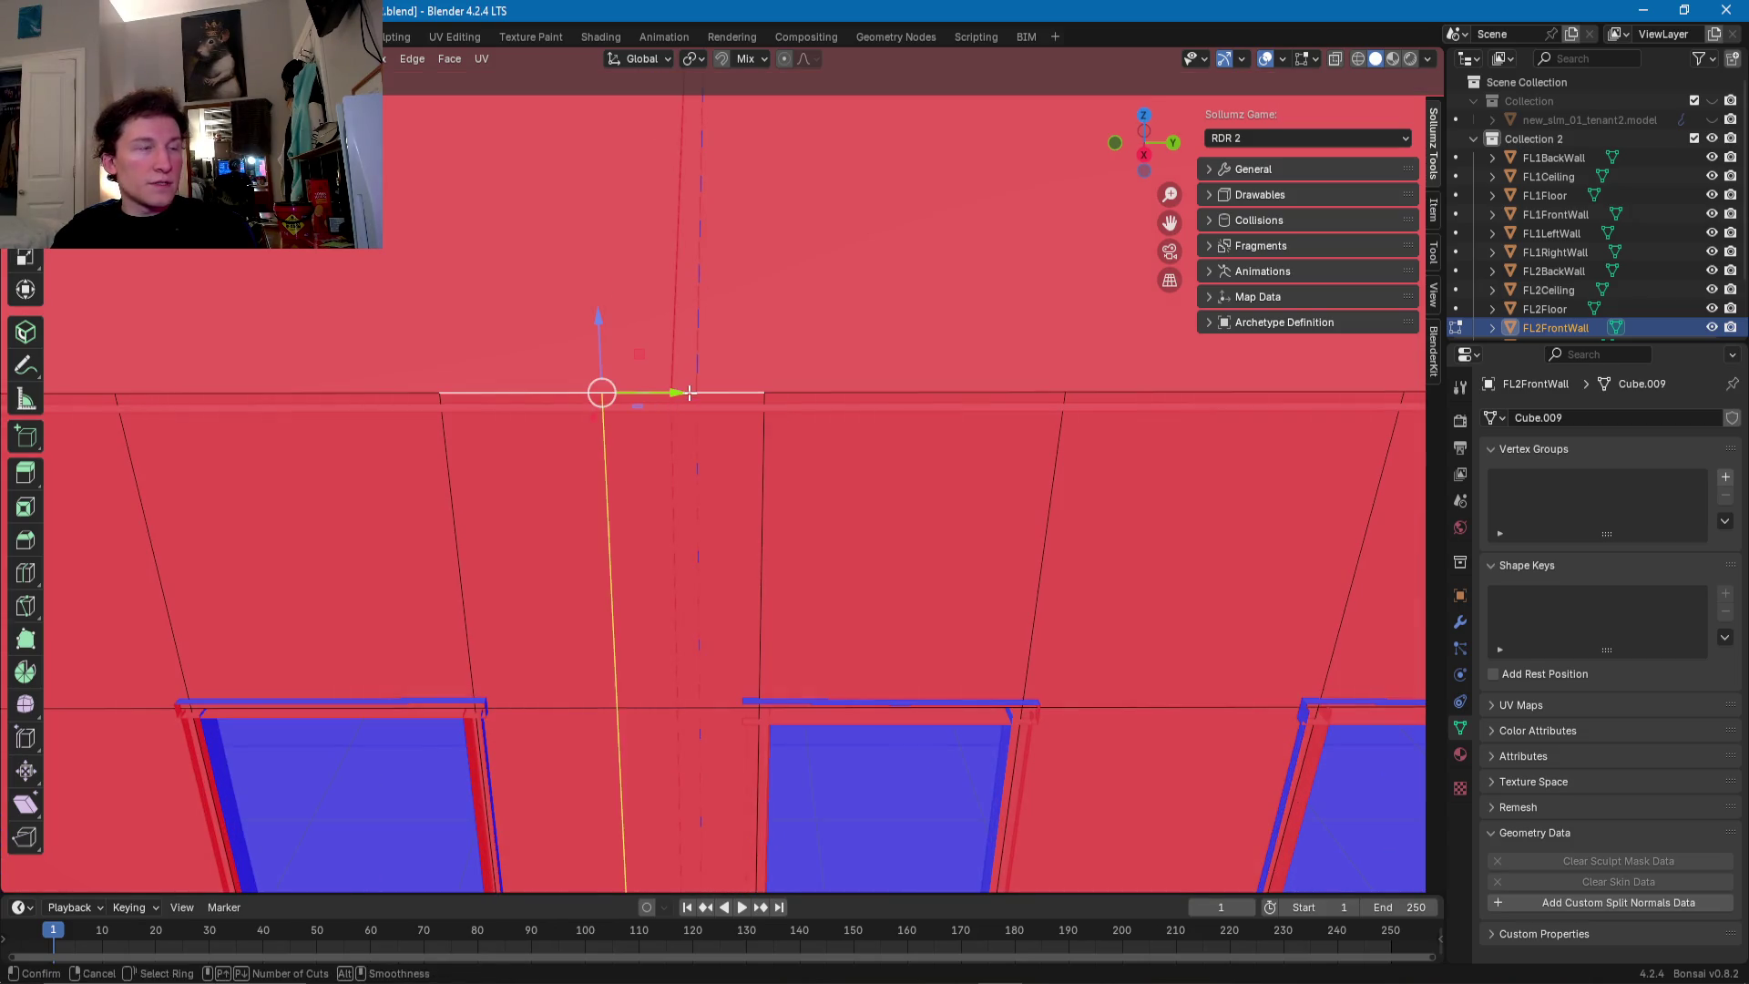
{"action": "left_click", "coordinate": [777, 392]}
{"action": "key", "text": "ctrl+r"}
{"action": "left_click", "coordinate": [656, 394]}
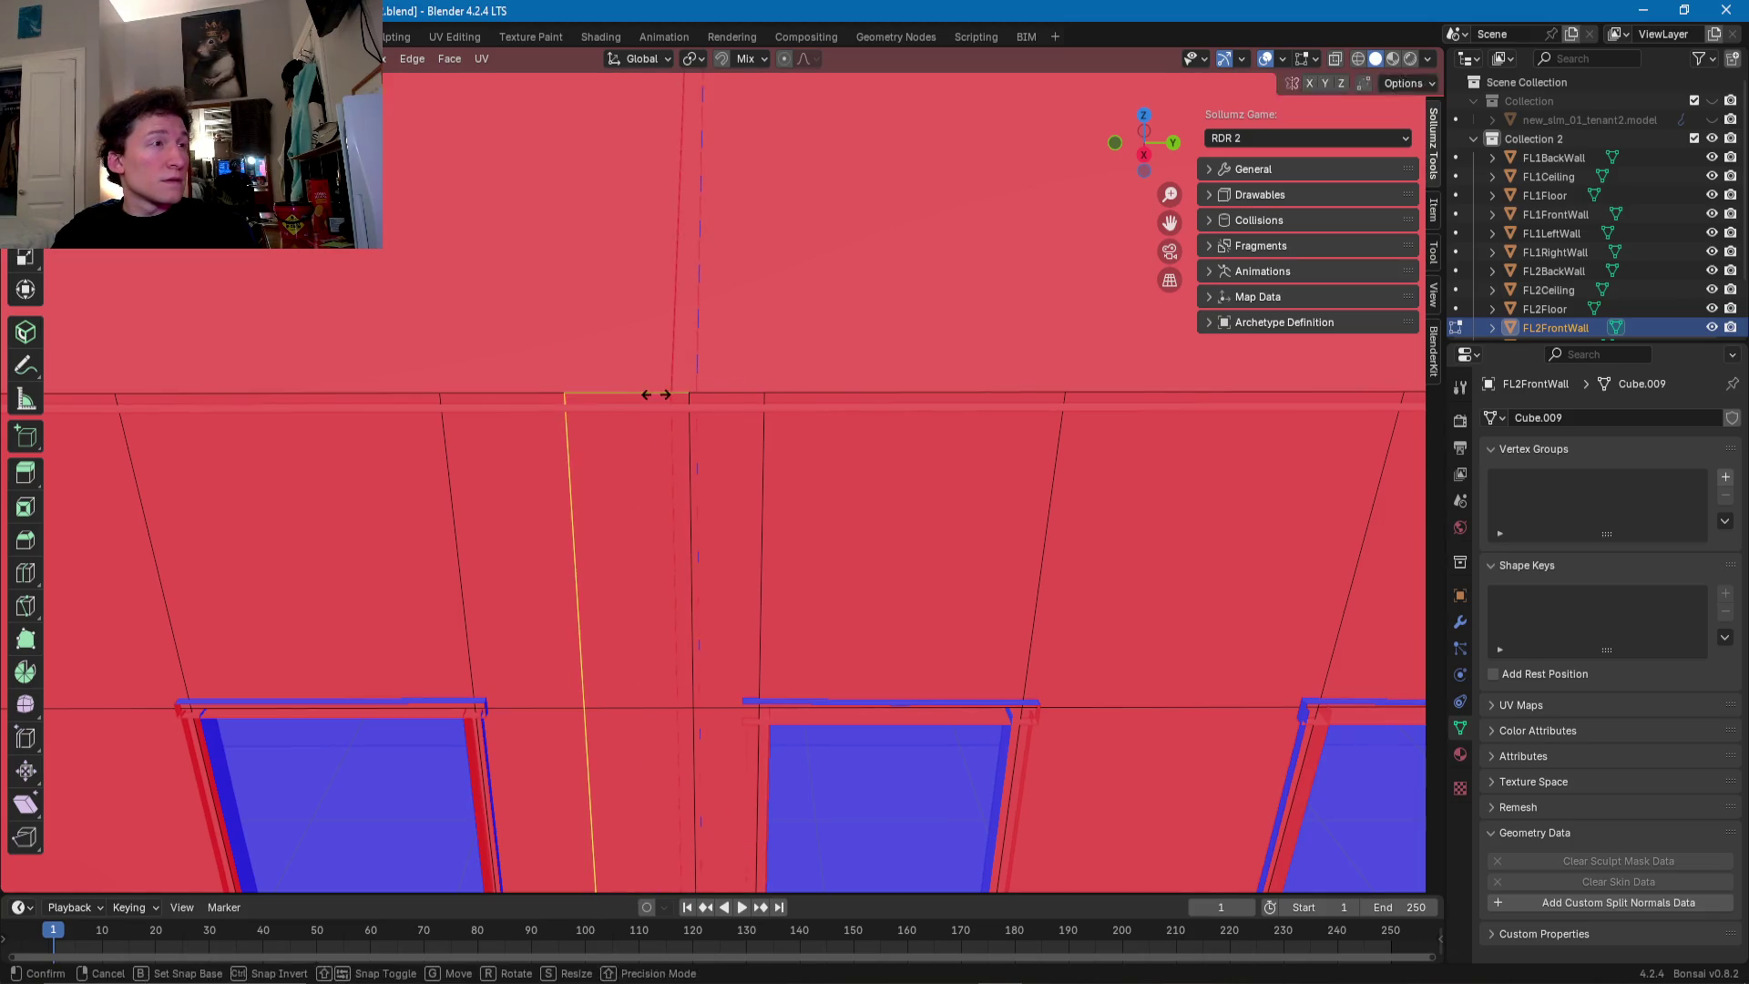
{"action": "left_click", "coordinate": [771, 393]}
- Delete the stray faces along the two vertical seam edges
{"action": "scroll", "coordinate": [675, 434], "scroll_direction": "up", "scroll_amount": 4}
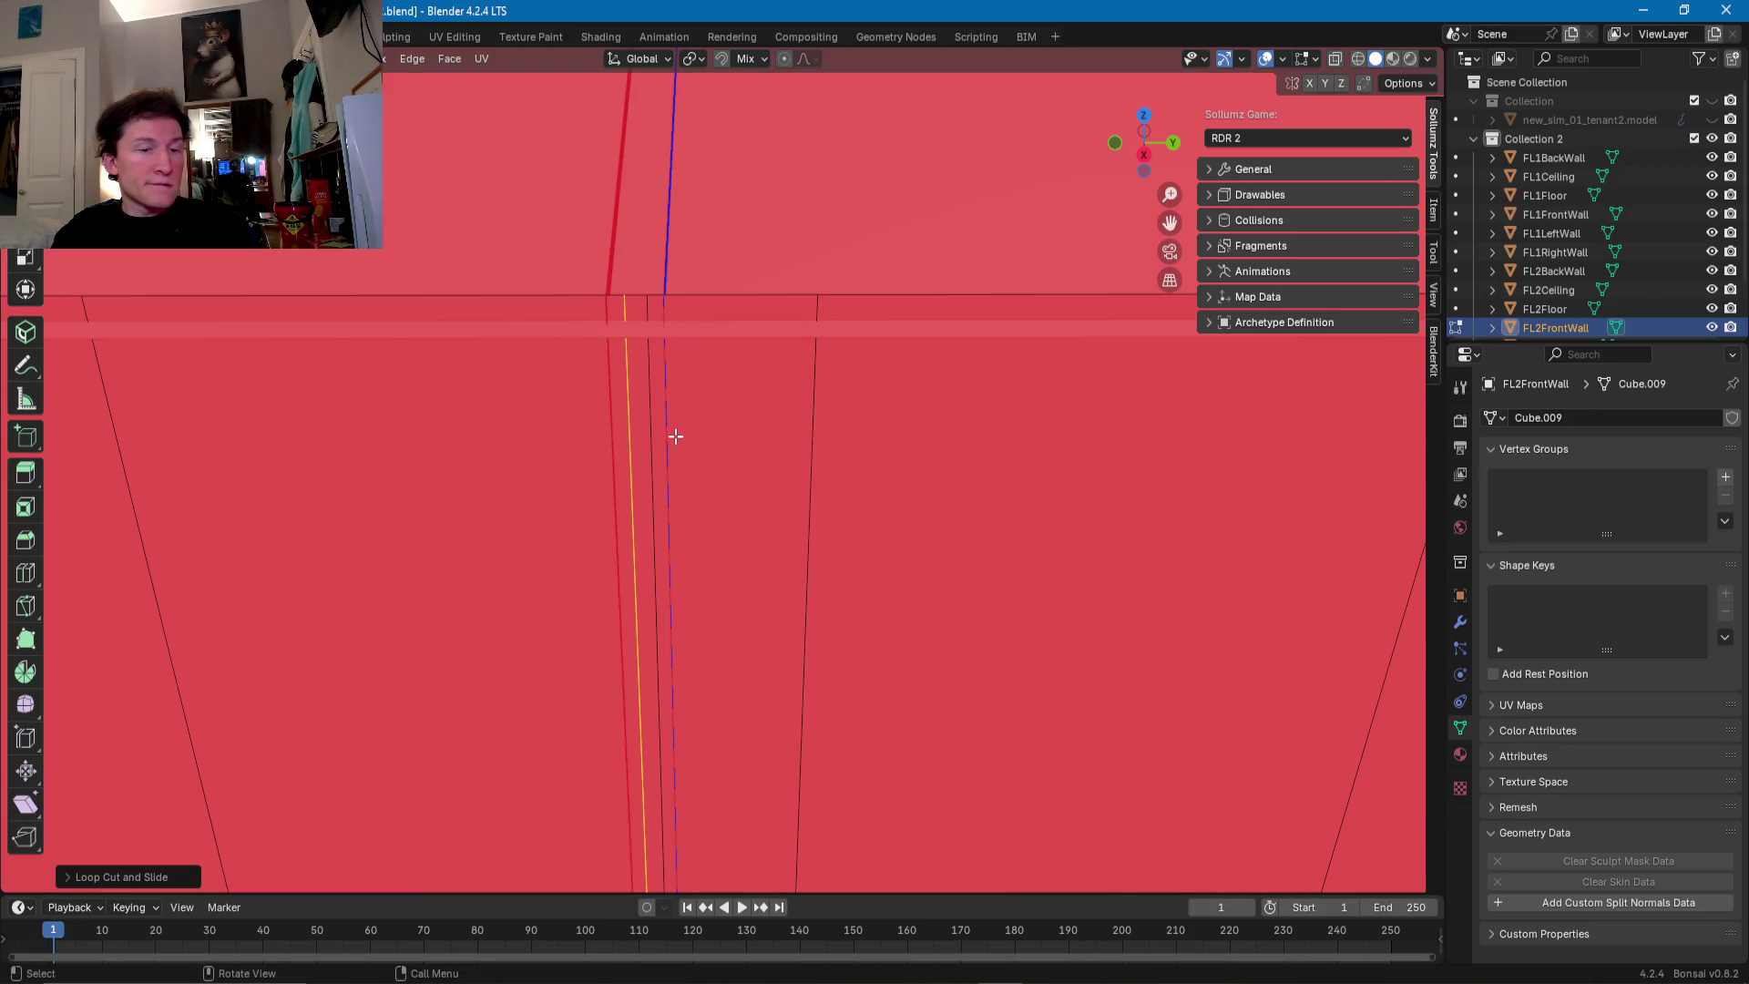
{"action": "scroll", "coordinate": [647, 656], "scroll_direction": "down", "scroll_amount": 5}
{"action": "scroll", "coordinate": [781, 340], "scroll_direction": "up", "scroll_amount": 4}
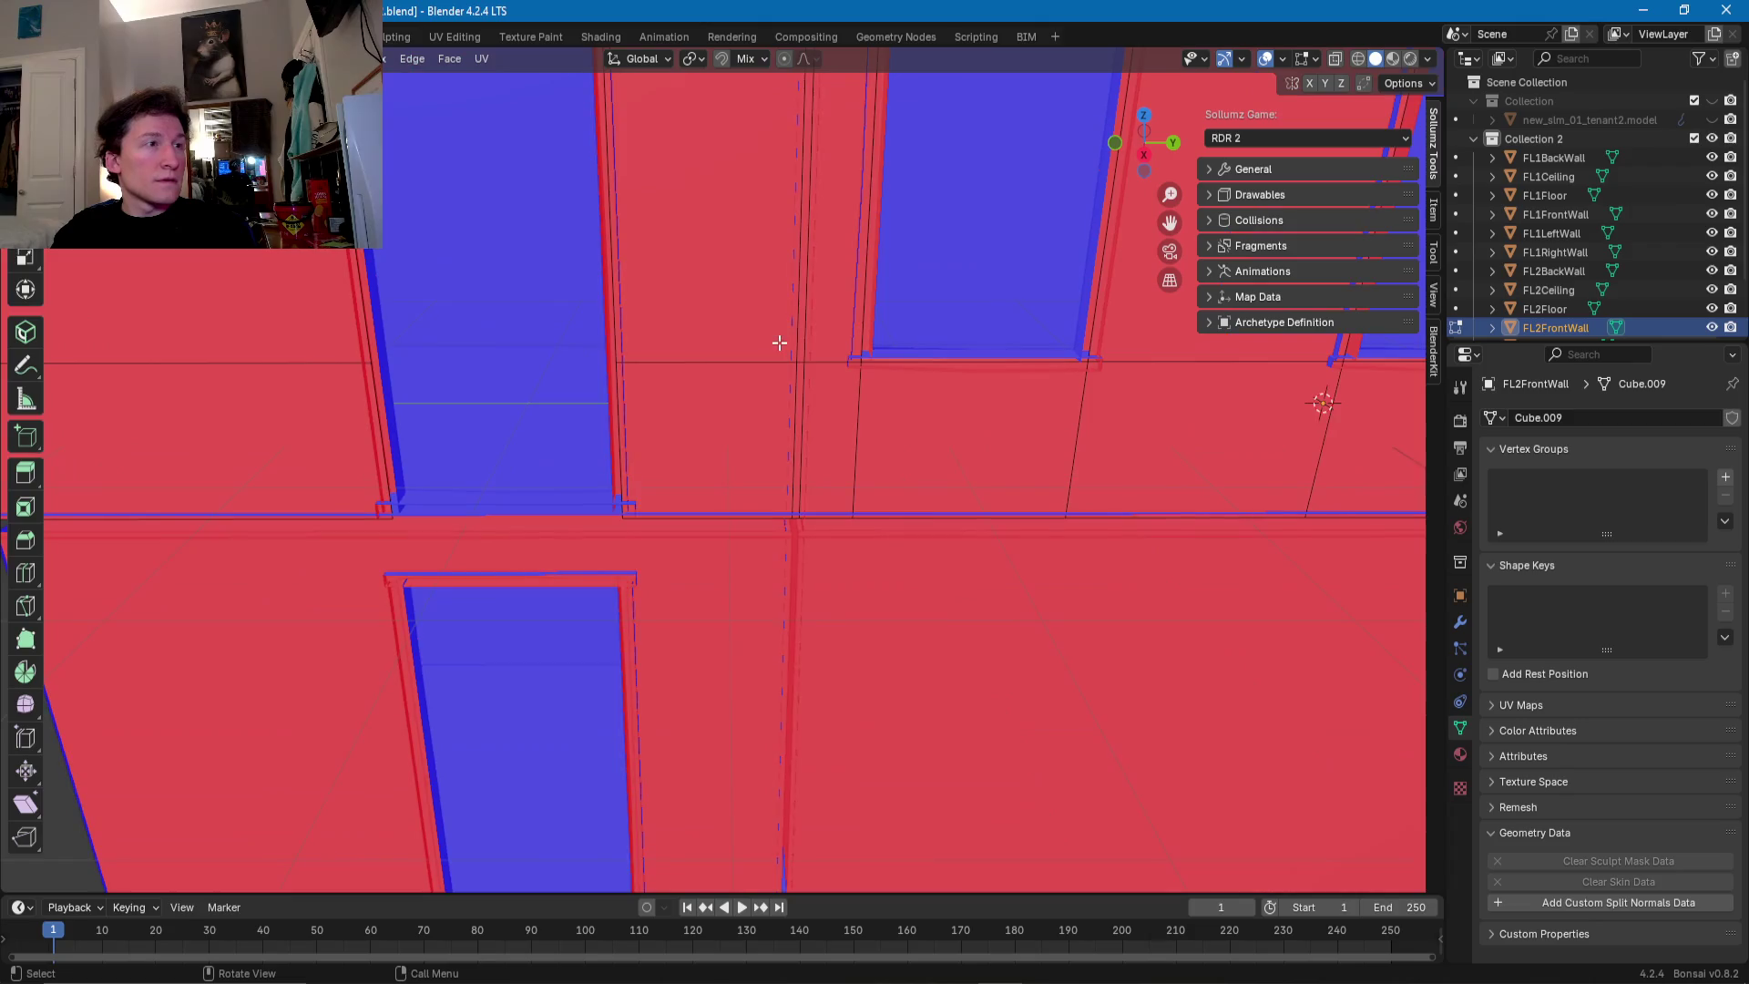
{"action": "left_click", "coordinate": [802, 322]}
{"action": "left_click", "coordinate": [801, 412], "text": "shift"}
{"action": "key", "text": "x"}
{"action": "left_click", "coordinate": [800, 413]}
{"action": "scroll", "coordinate": [809, 461], "scroll_direction": "up", "scroll_amount": 2}
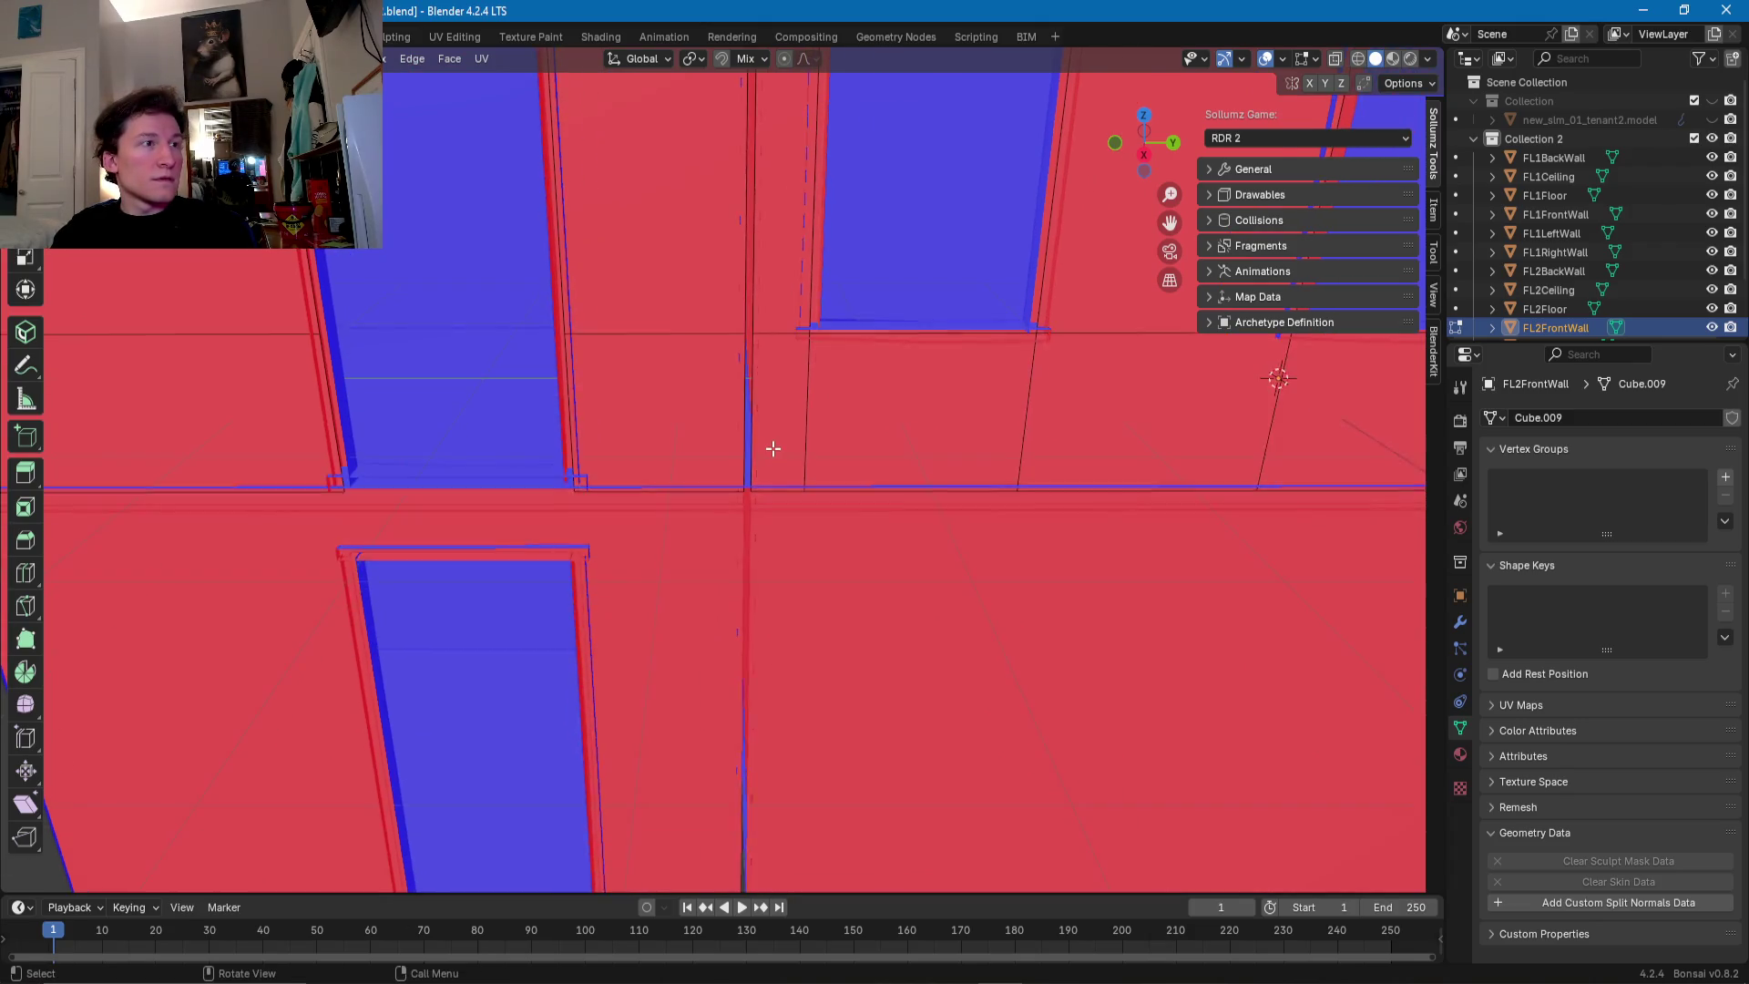
{"action": "scroll", "coordinate": [794, 497], "scroll_direction": "up", "scroll_amount": 2}
{"action": "scroll", "coordinate": [794, 498], "scroll_direction": "down", "scroll_amount": 2}
{"action": "left_click", "coordinate": [762, 527]}
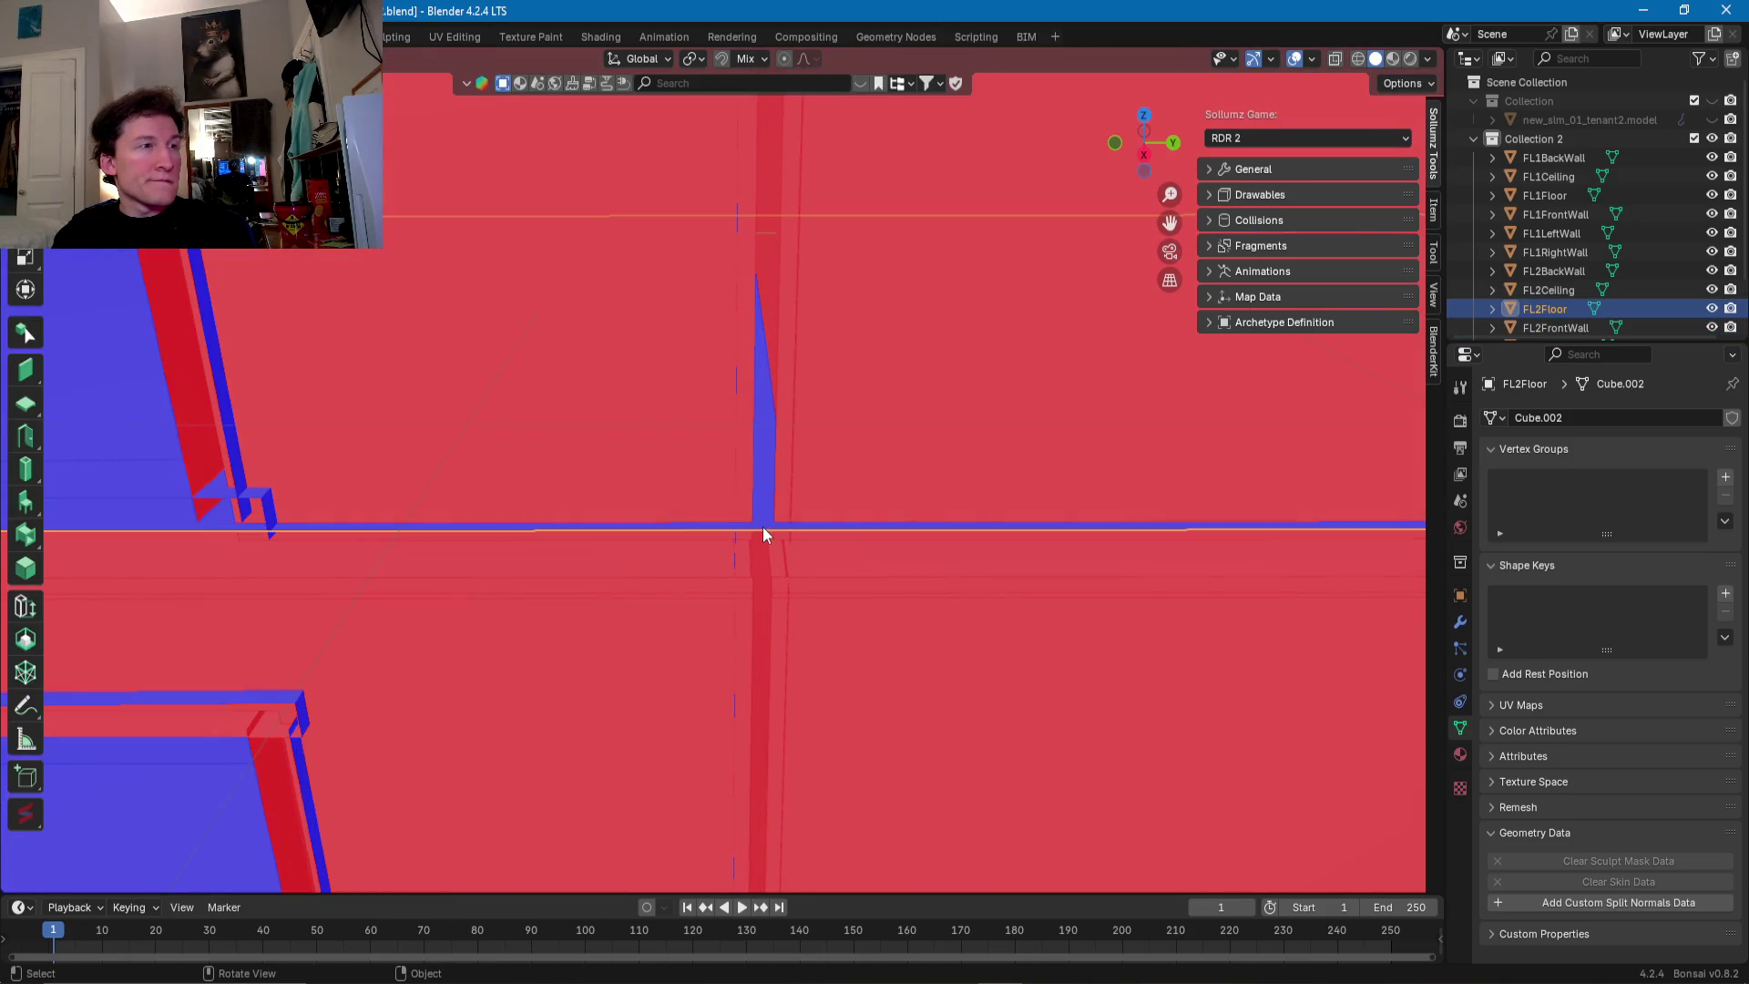
- Add two loop cuts to FL2Floor and slide them to line up with the wall seams
{"action": "key", "text": "Tab"}
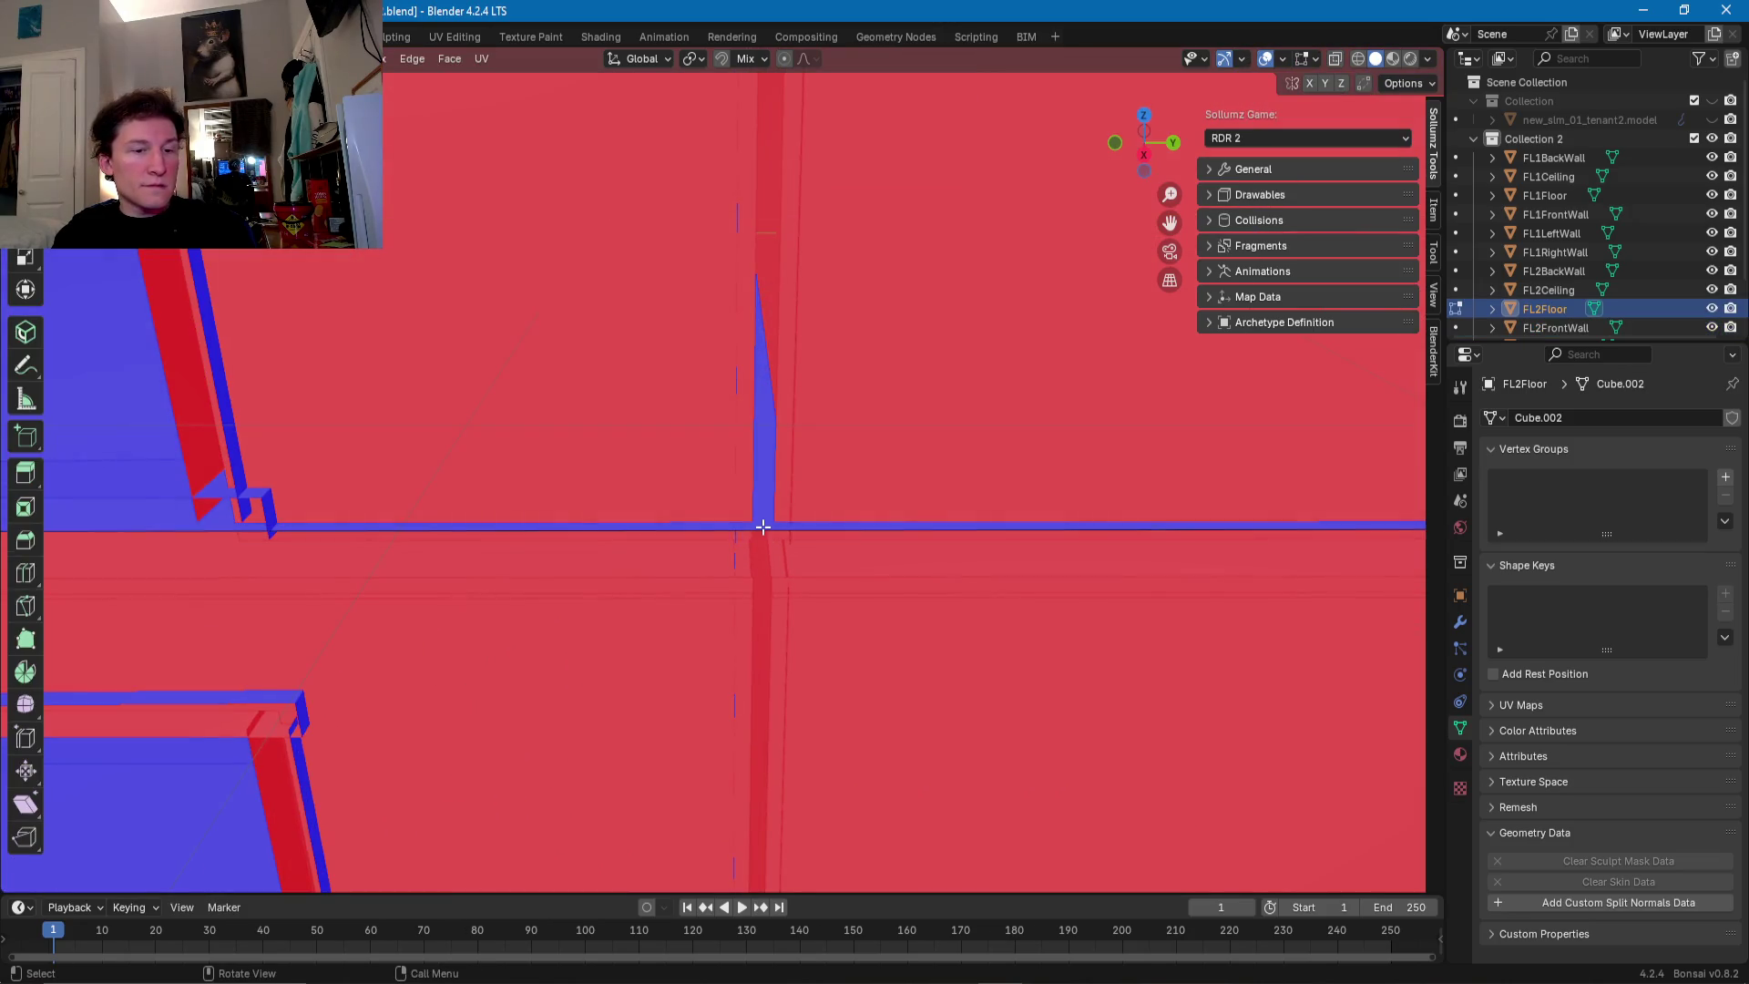
{"action": "left_click", "coordinate": [763, 527]}
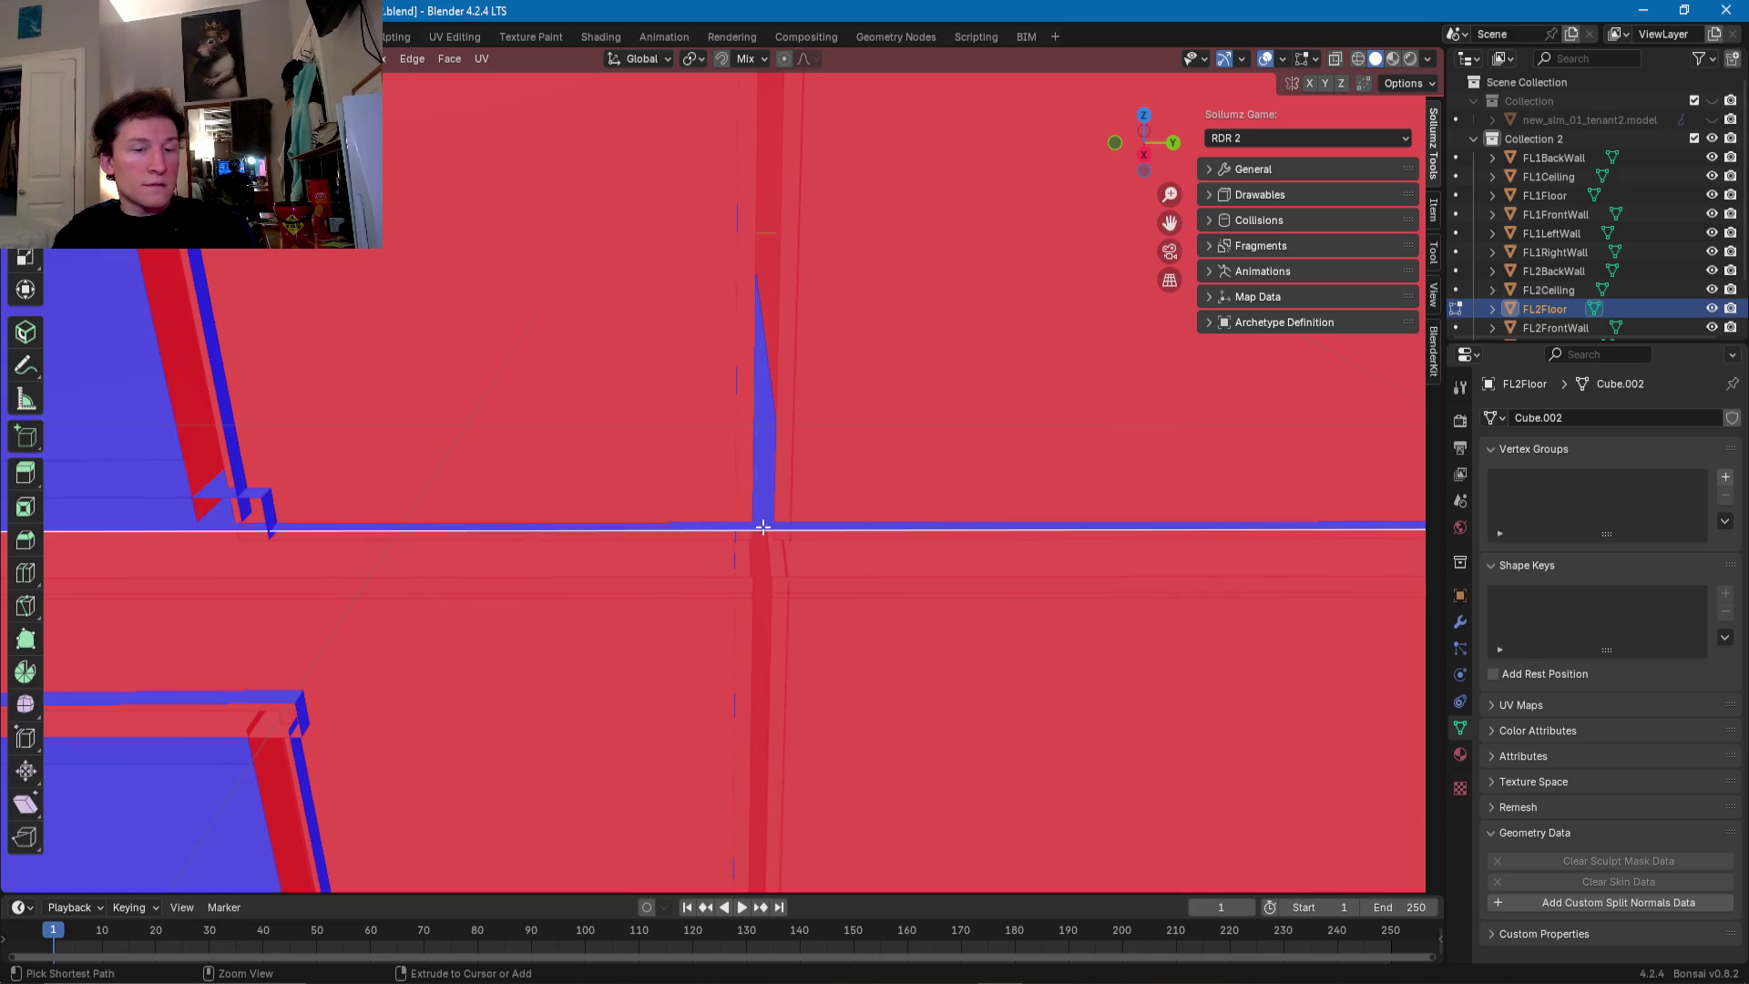
{"action": "key", "text": "g"}
{"action": "key", "text": "g"}
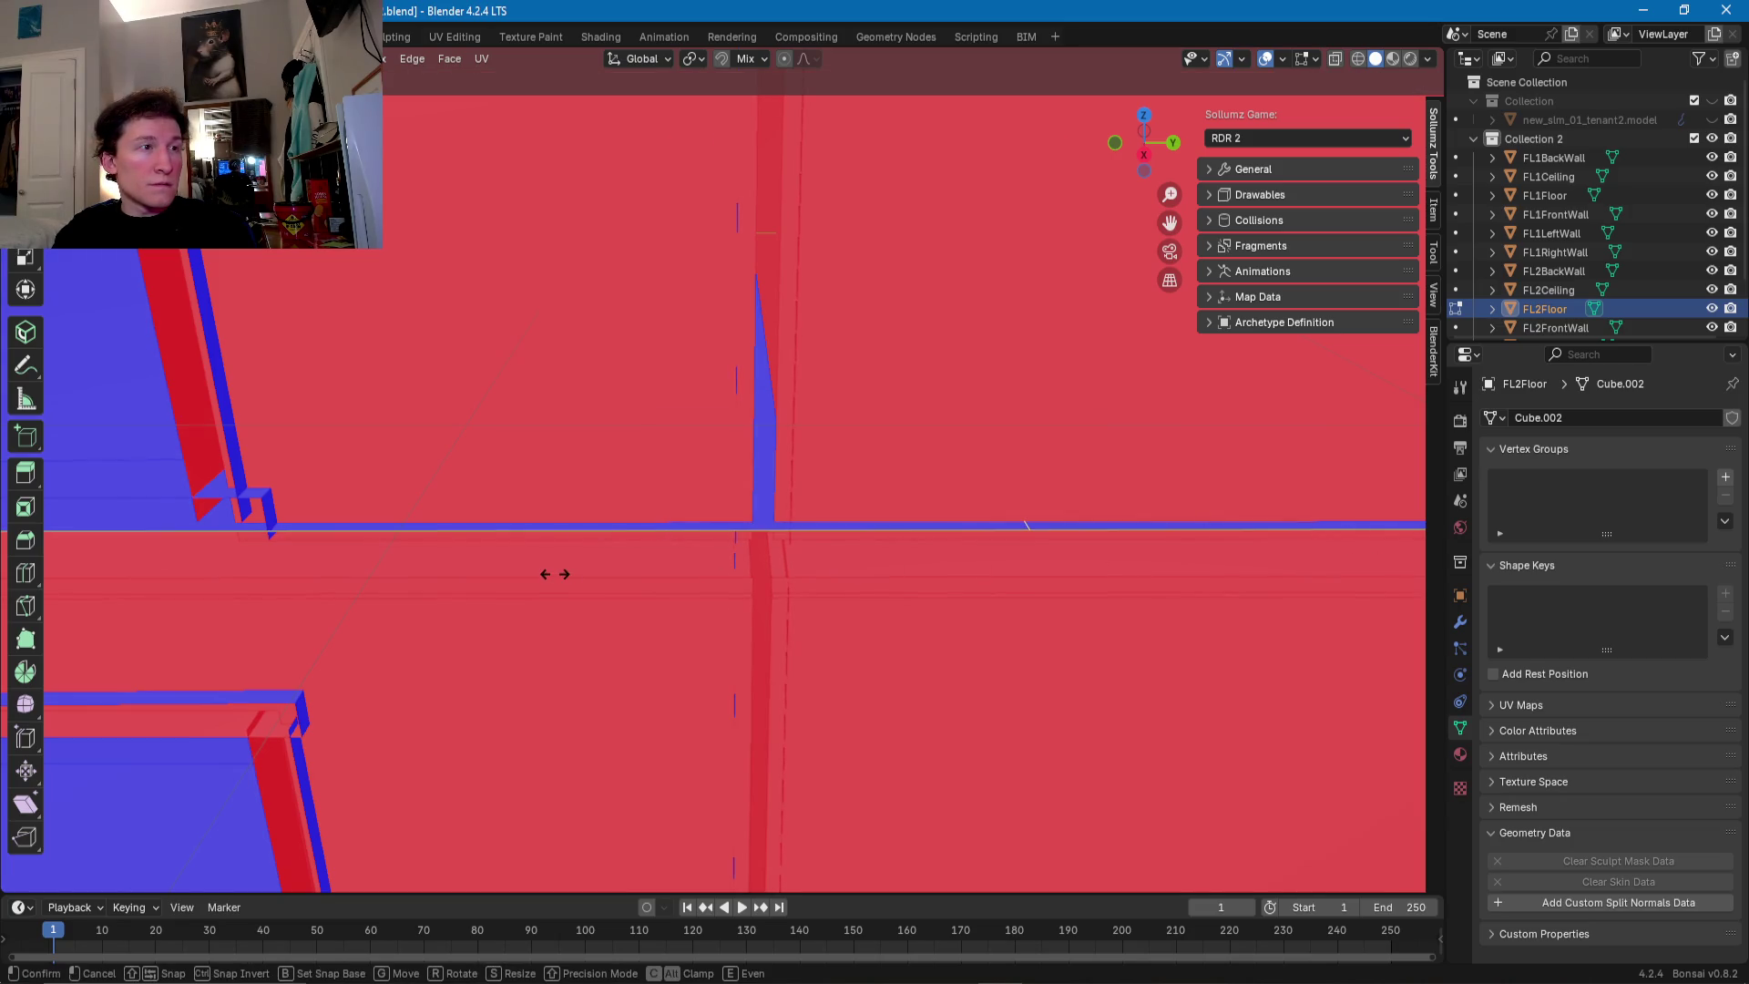
{"action": "left_click", "coordinate": [301, 581]}
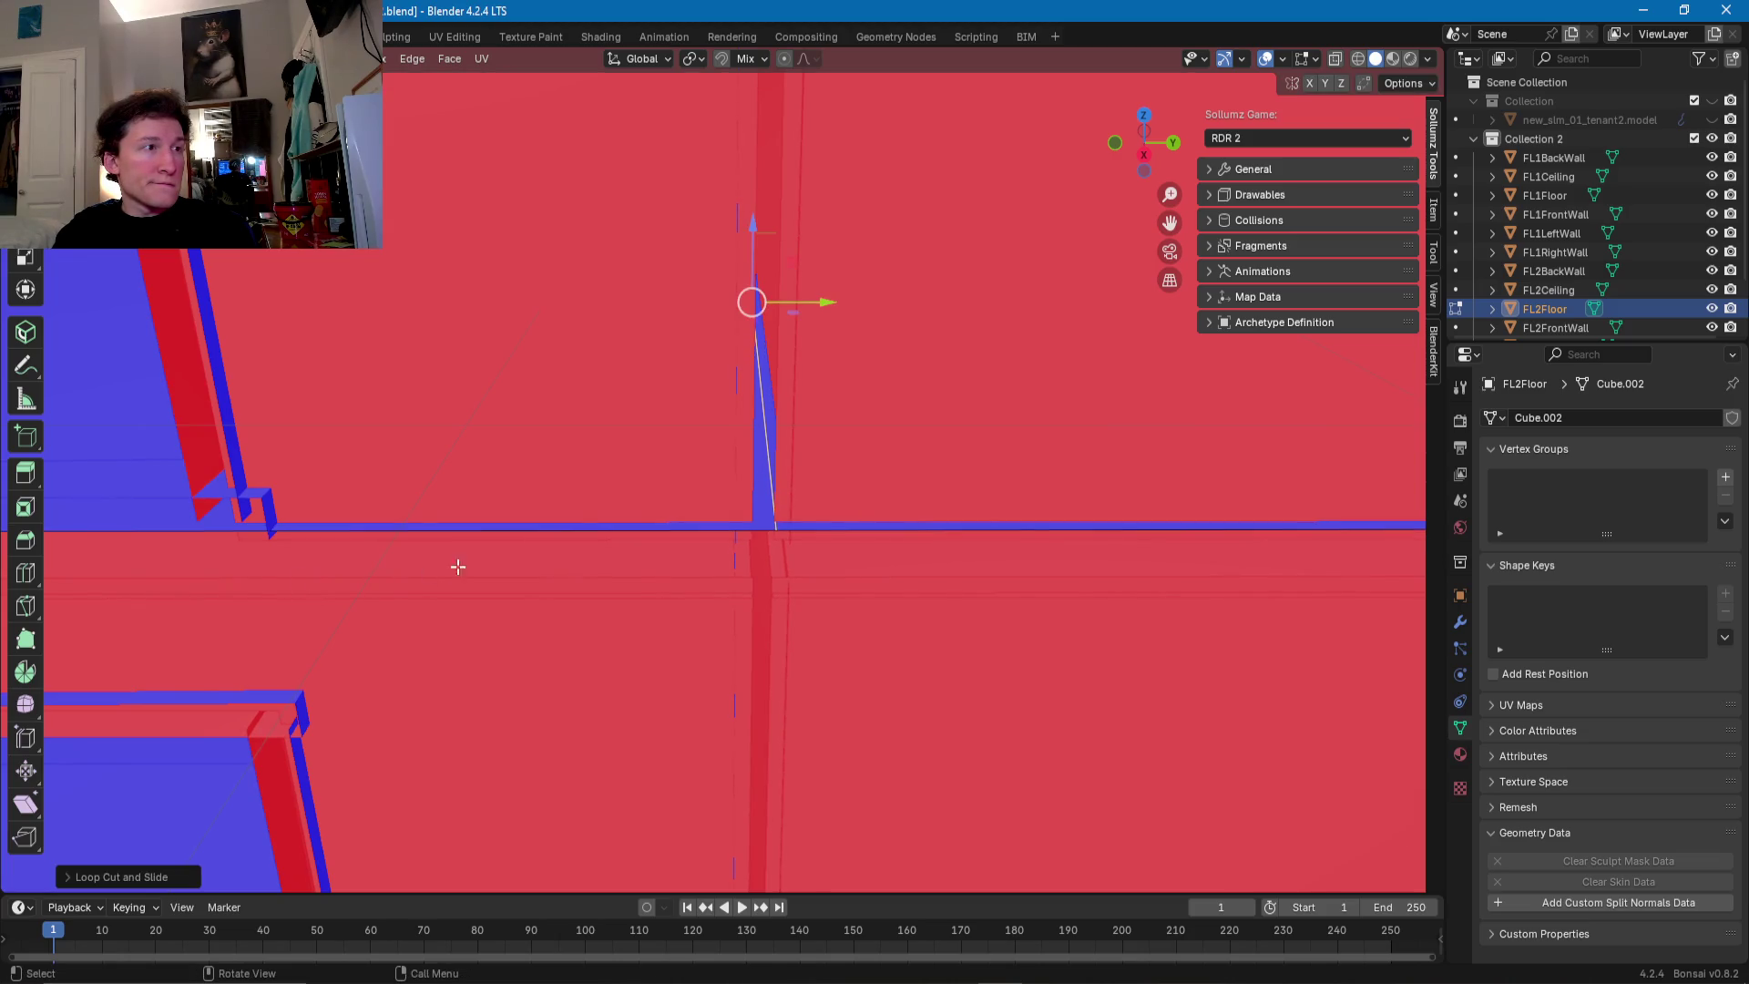
{"action": "left_click", "coordinate": [474, 532]}
{"action": "key", "text": "g"}
{"action": "key", "text": "g"}
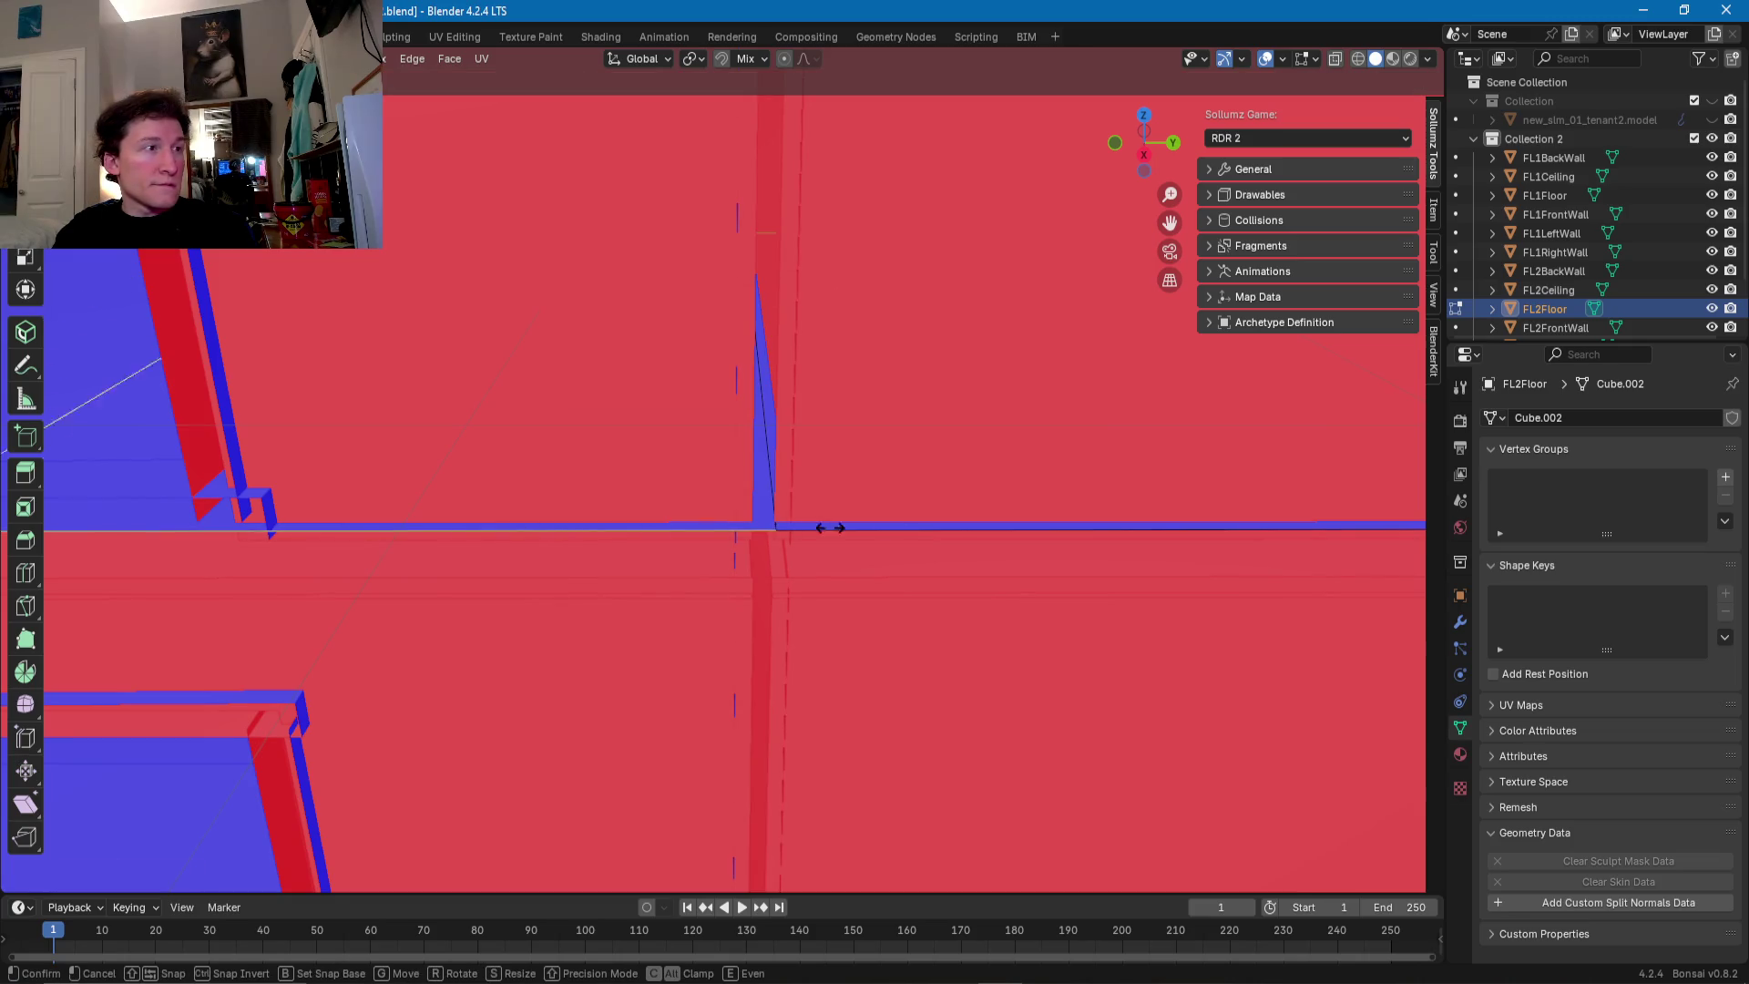
{"action": "left_click", "coordinate": [261, 526]}
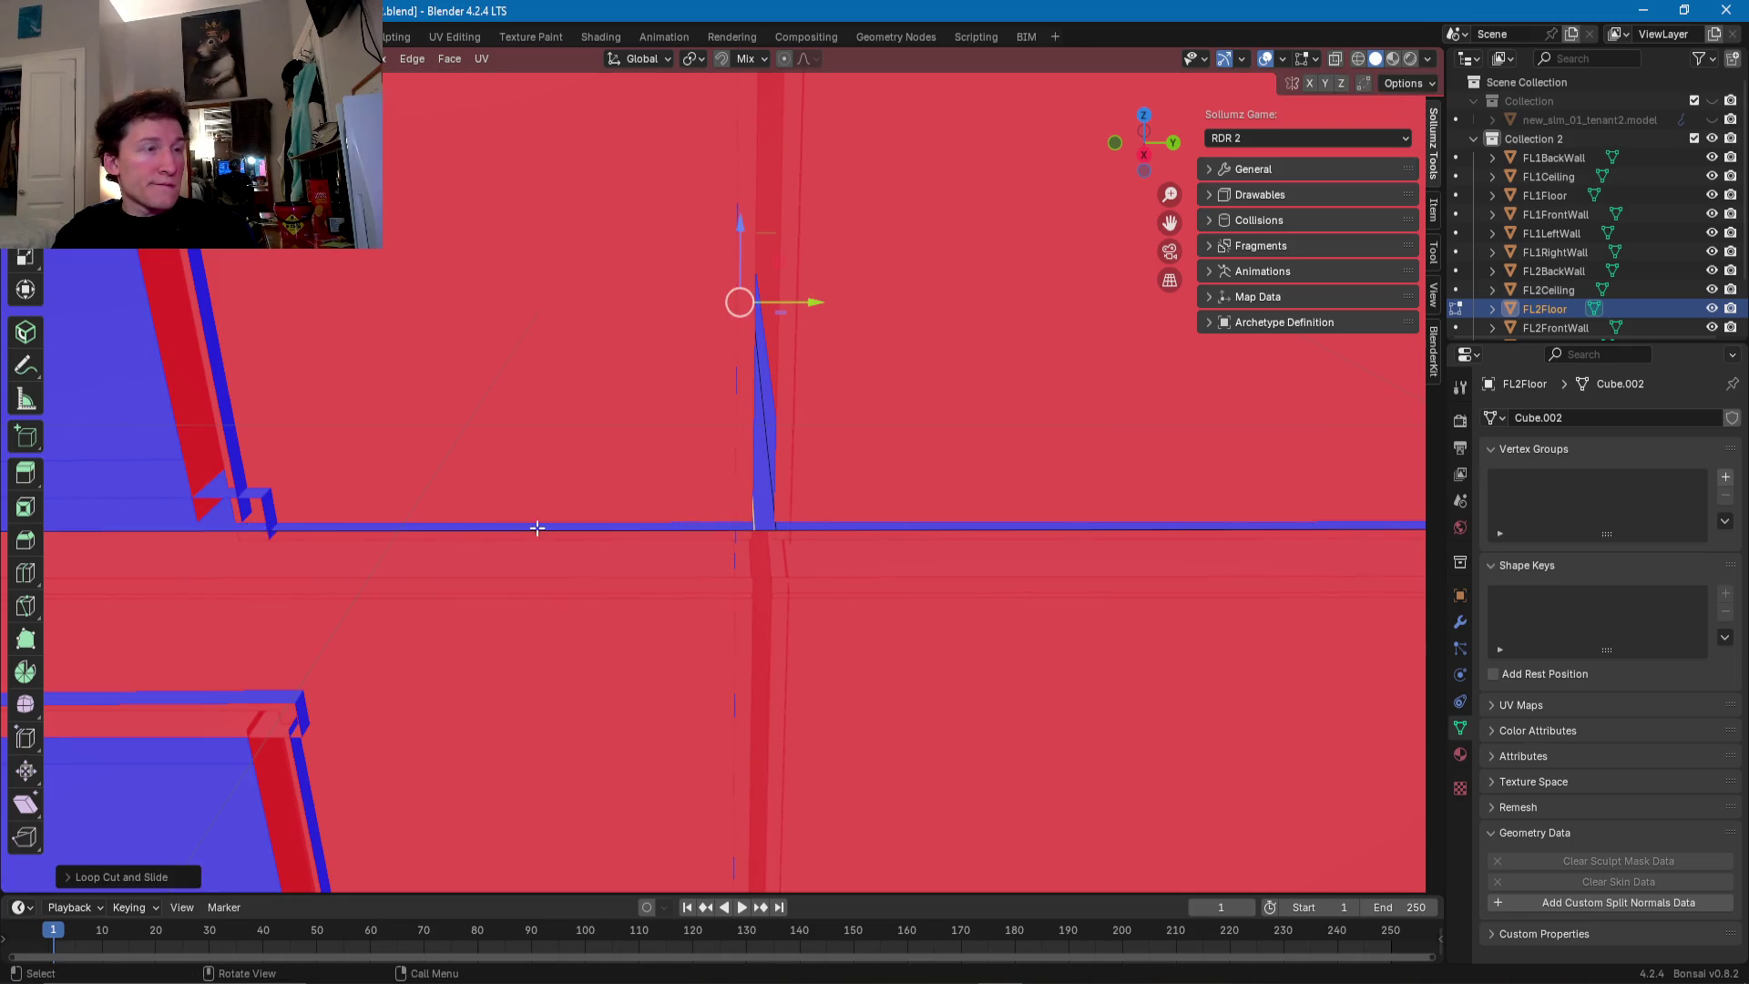
- Delete the thin triangular sliver face from the floor
{"action": "left_click", "coordinate": [765, 498]}
{"action": "key", "text": "x"}
{"action": "left_click", "coordinate": [764, 495]}
{"action": "mouse_move", "coordinate": [764, 496]}
{"action": "middle_mouse_down"}
{"action": "mouse_move", "coordinate": [772, 469]}
{"action": "mouse_move", "coordinate": [675, 540]}
{"action": "middle_mouse_up"}
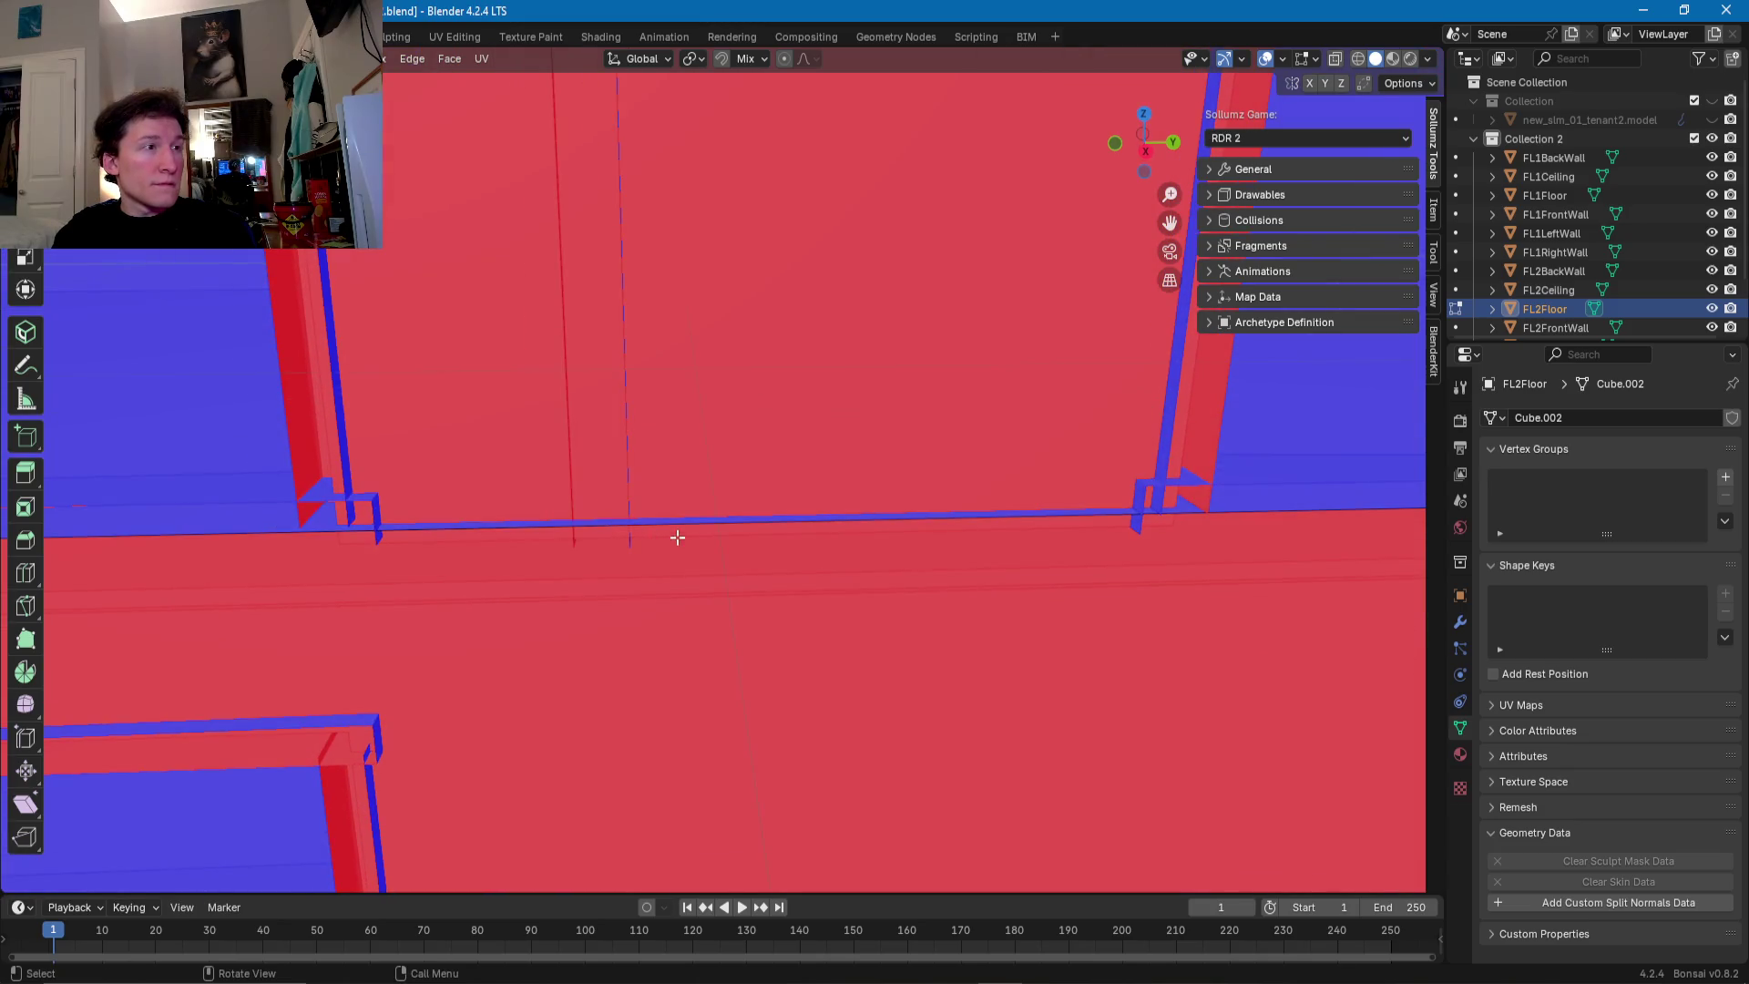
- Slide the long floor edge and another cut over to the wall seam
{"action": "left_click", "coordinate": [680, 523], "text": "alt"}
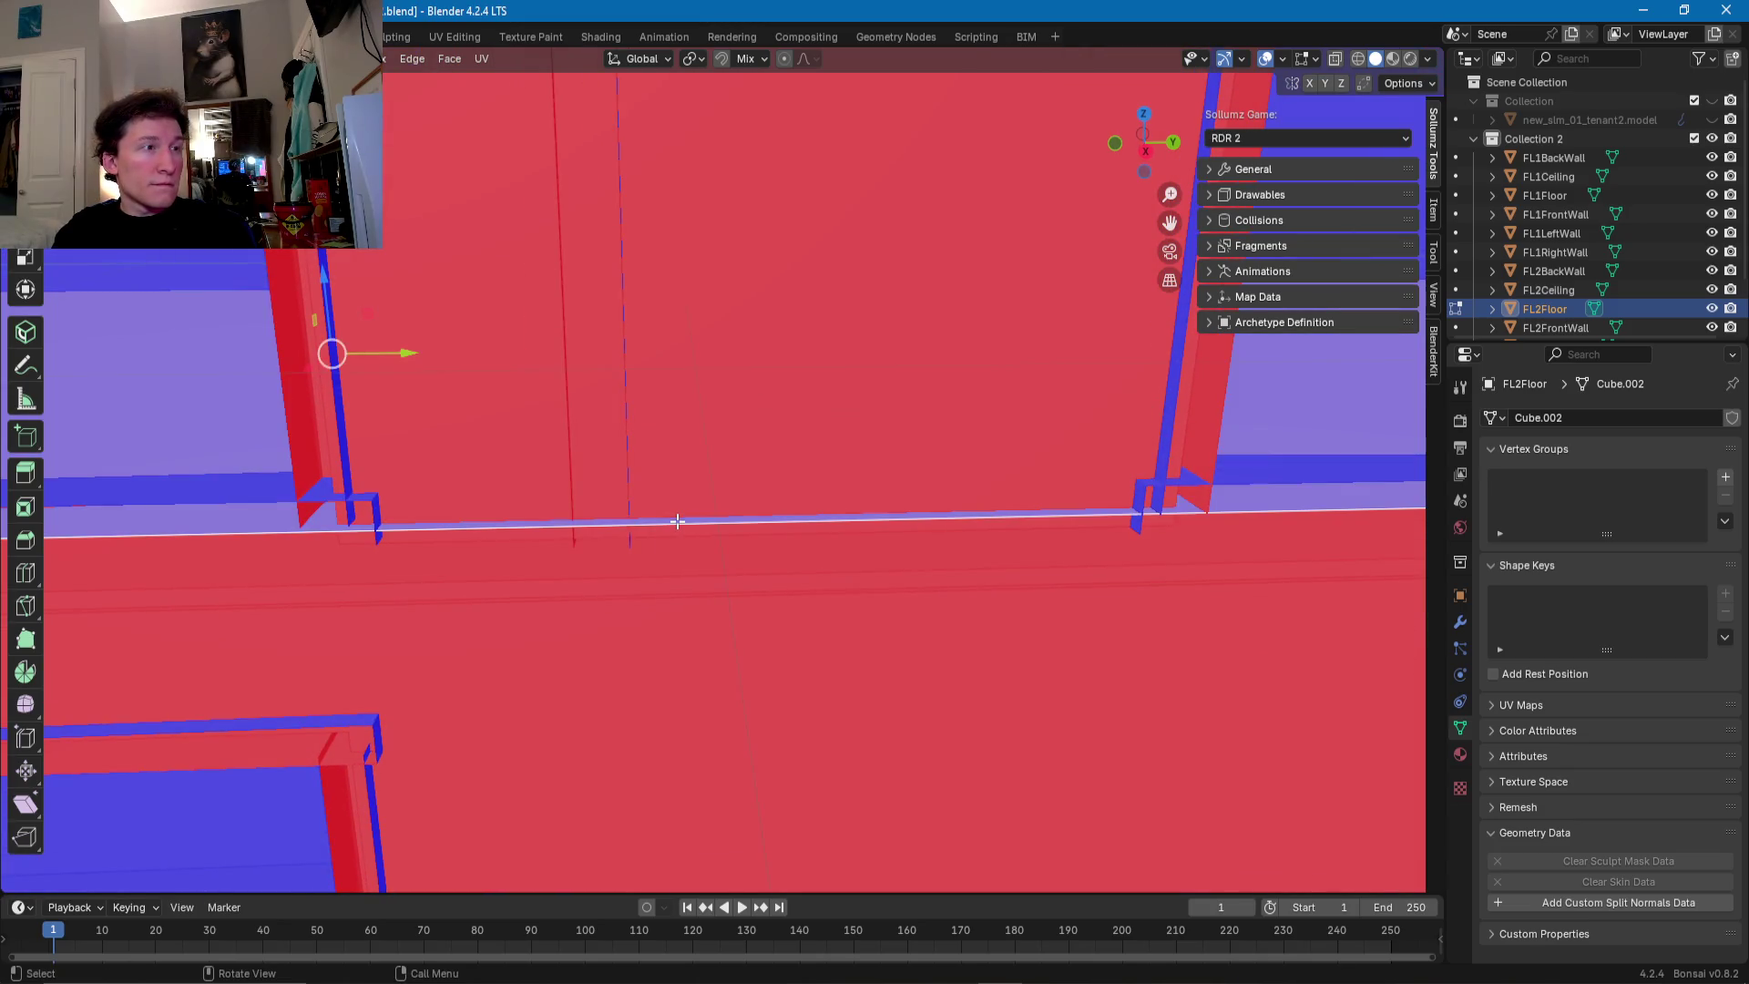
{"action": "left_click", "coordinate": [678, 521], "text": "alt"}
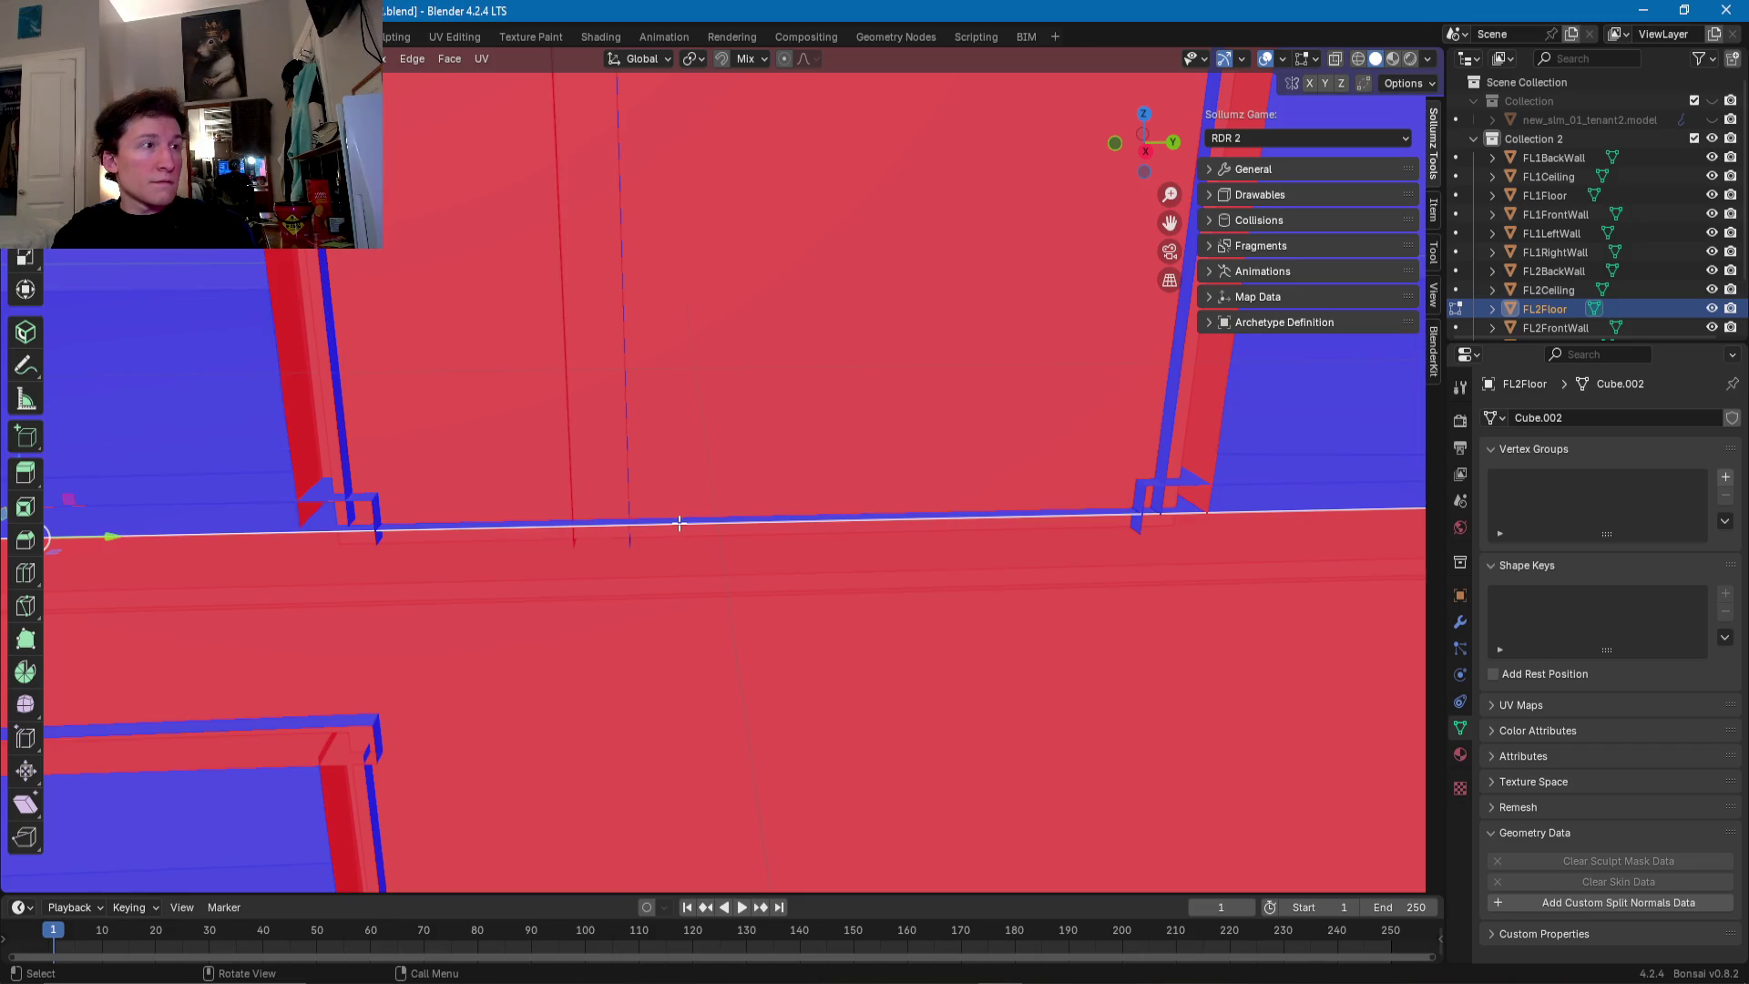
{"action": "key", "text": "g"}
{"action": "key", "text": "g"}
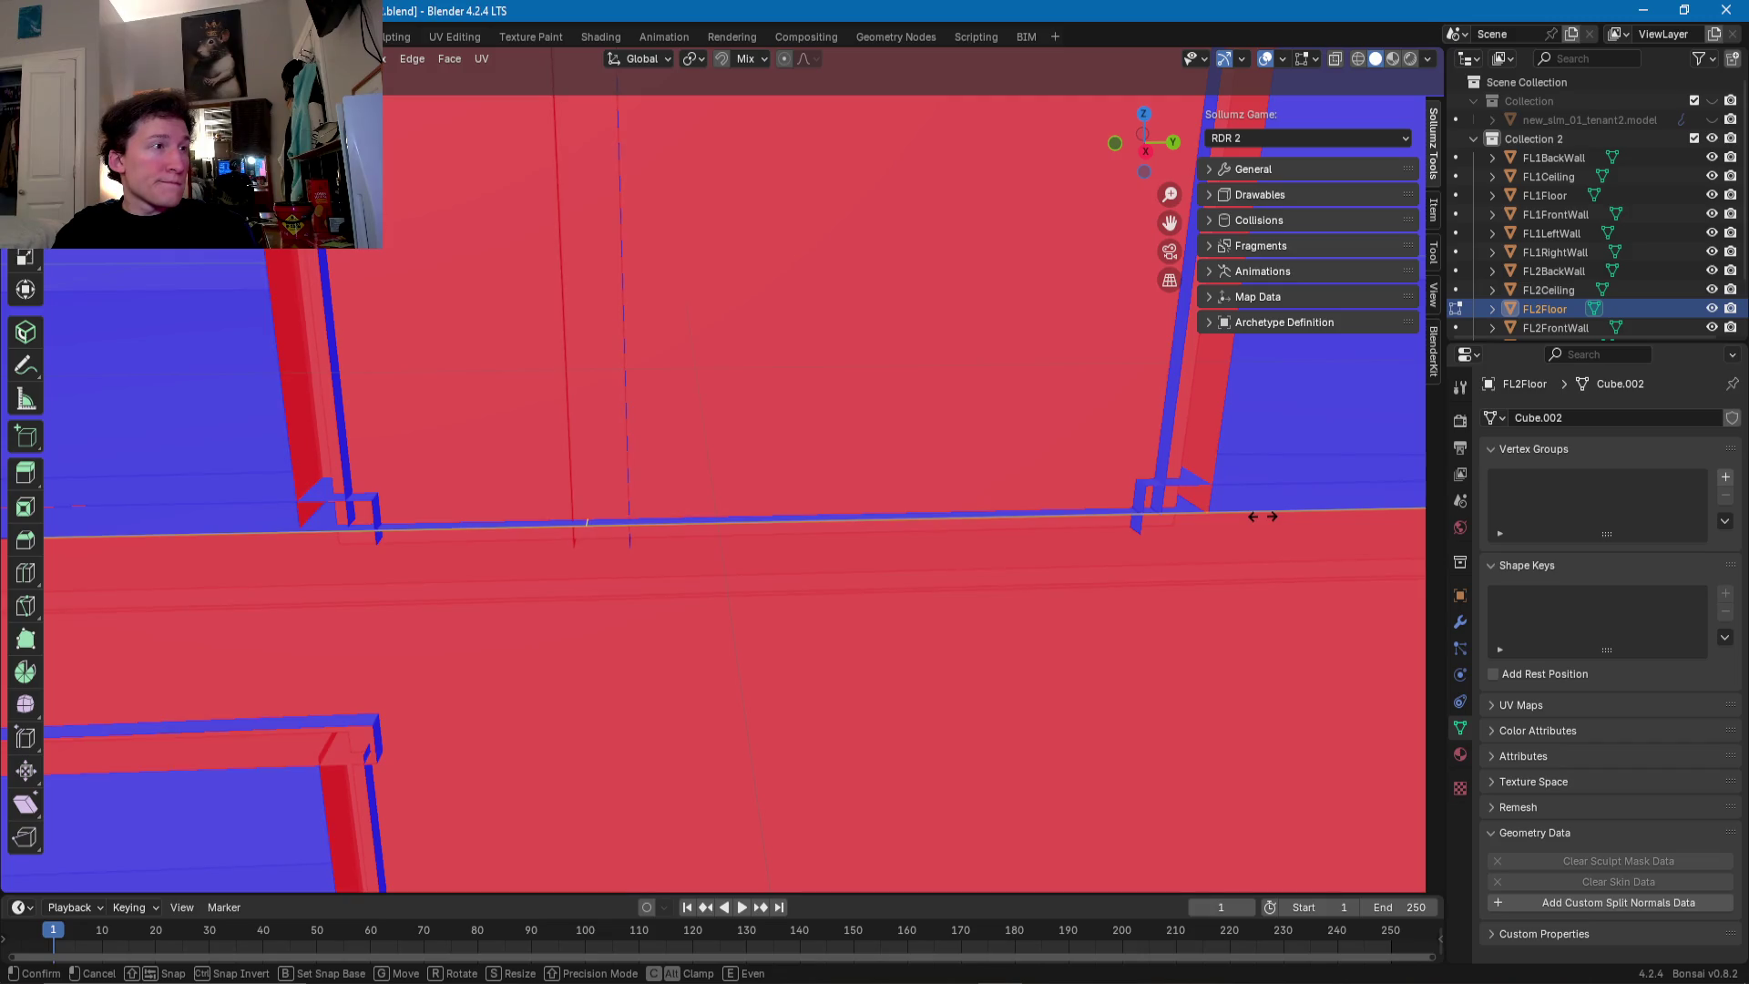
{"action": "left_click", "coordinate": [817, 519]}
{"action": "key", "text": "g"}
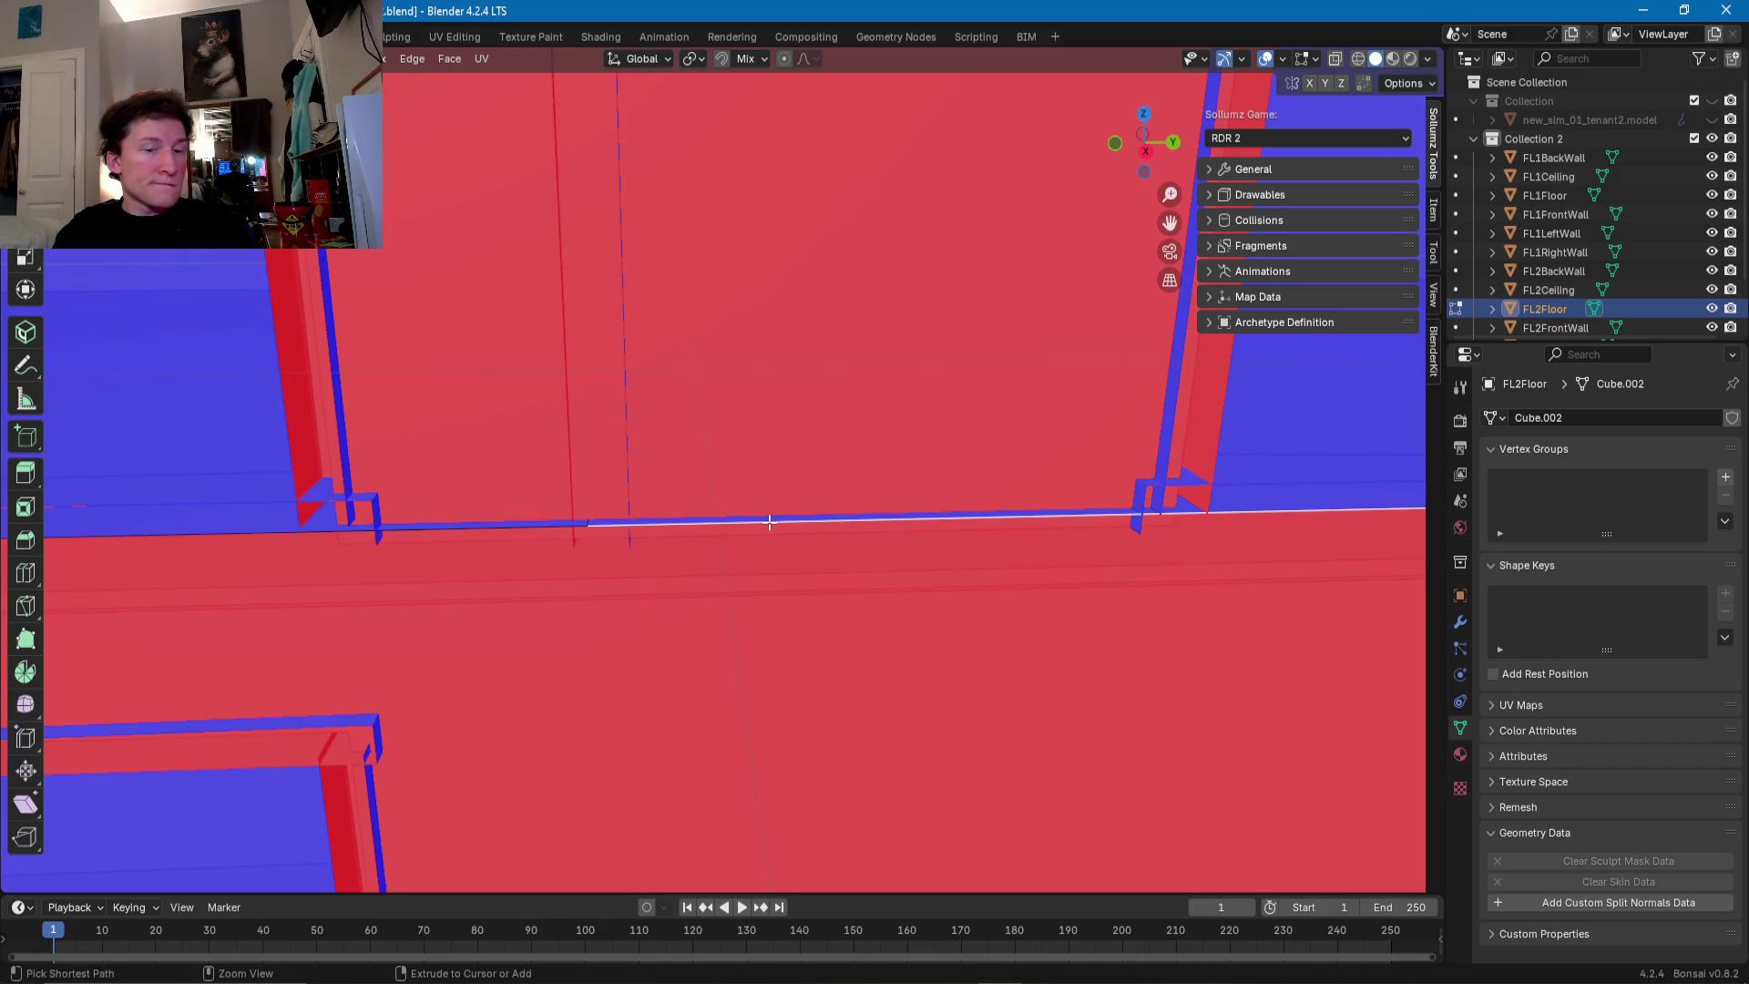
{"action": "key", "text": "g"}
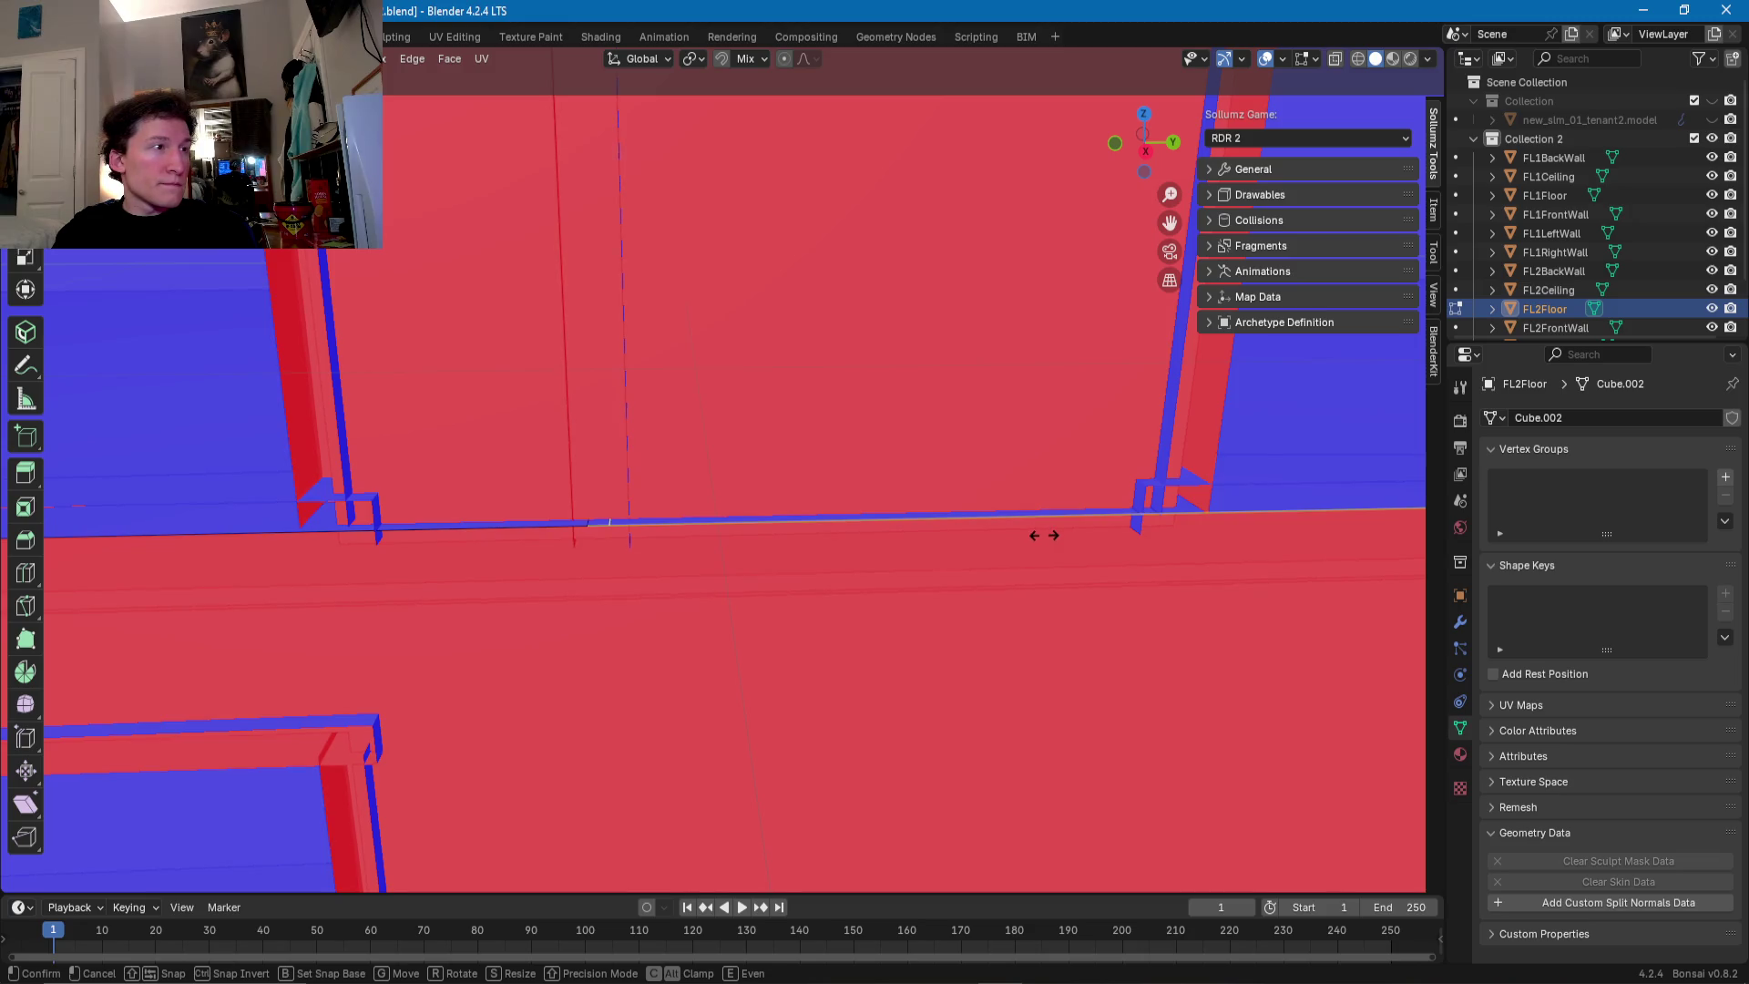
{"action": "left_click", "coordinate": [1048, 535]}
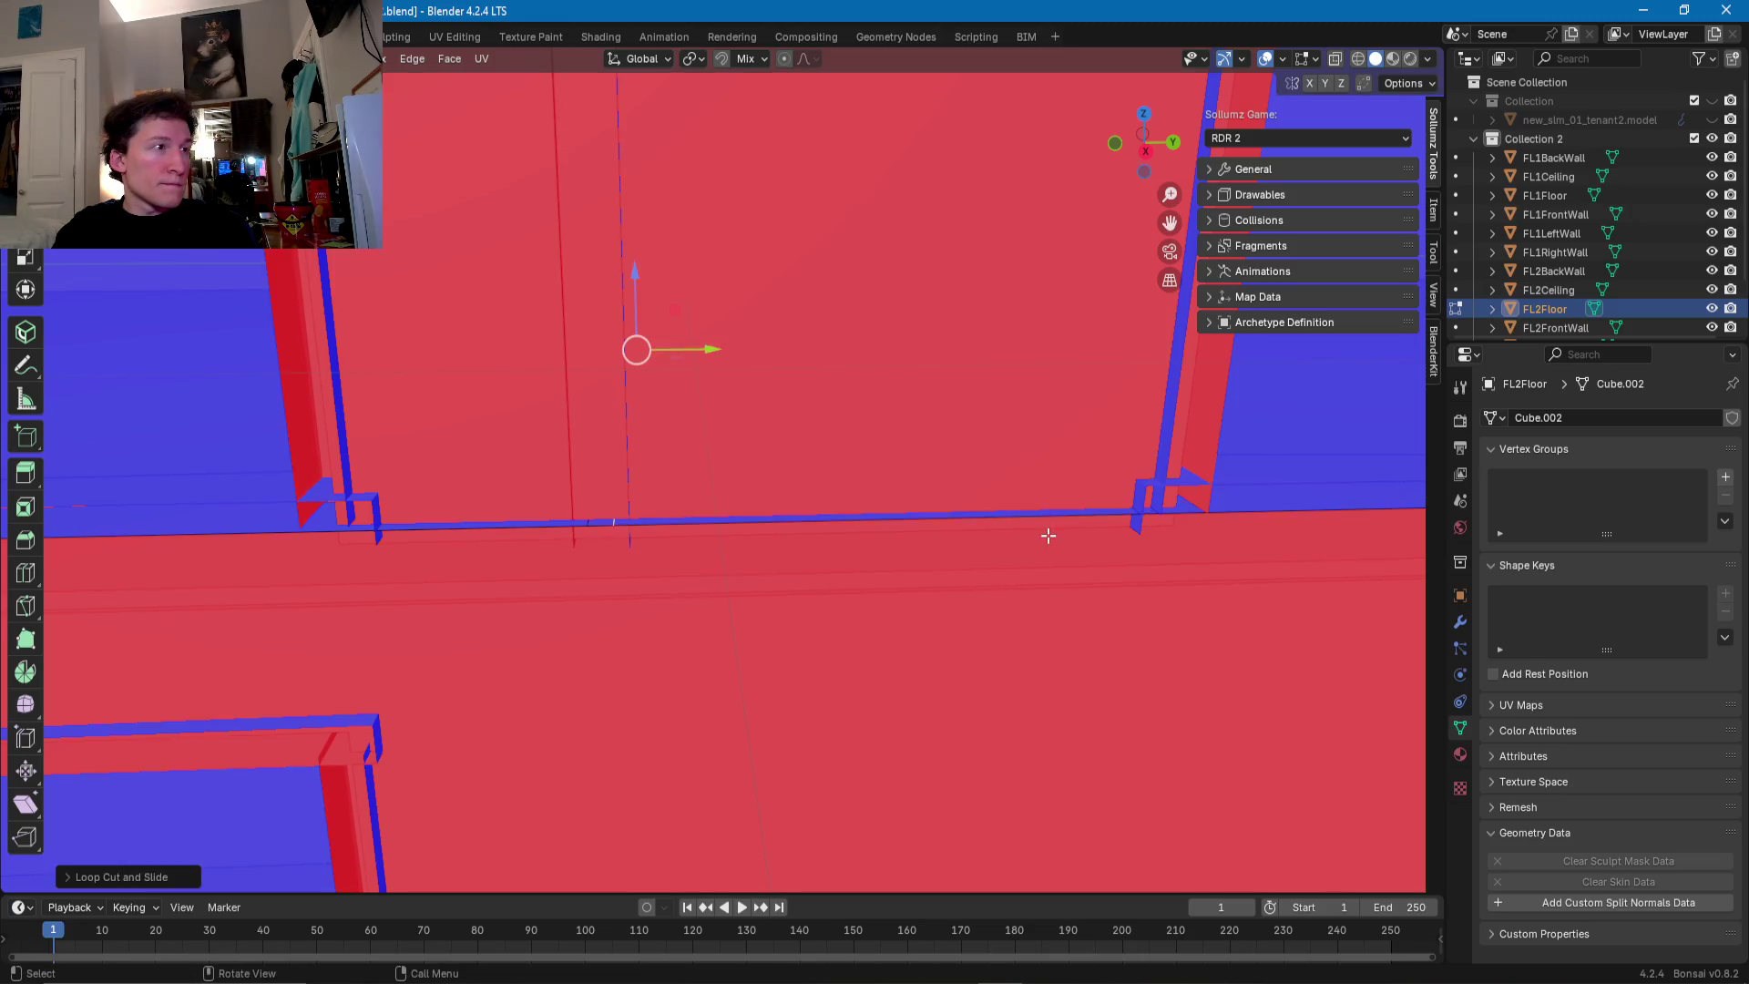
- Delete the stray edge segment from the floor
{"action": "left_click", "coordinate": [925, 549]}
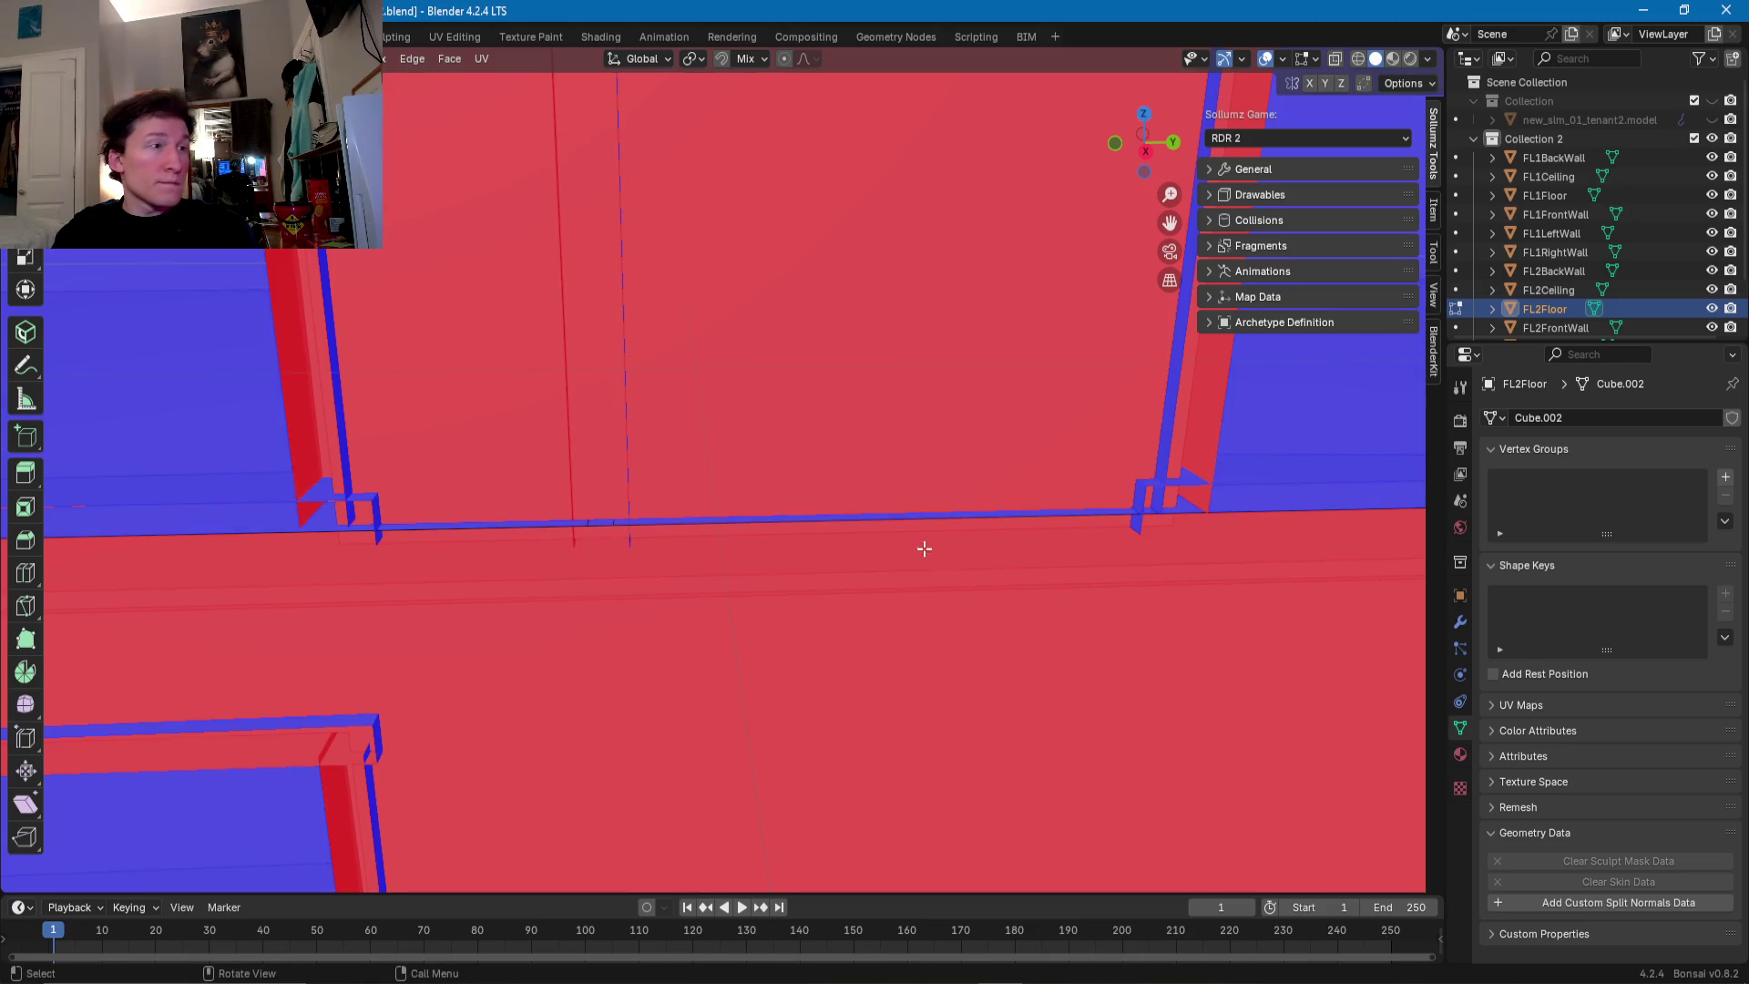
{"action": "key", "text": "x"}
{"action": "left_click", "coordinate": [602, 528]}
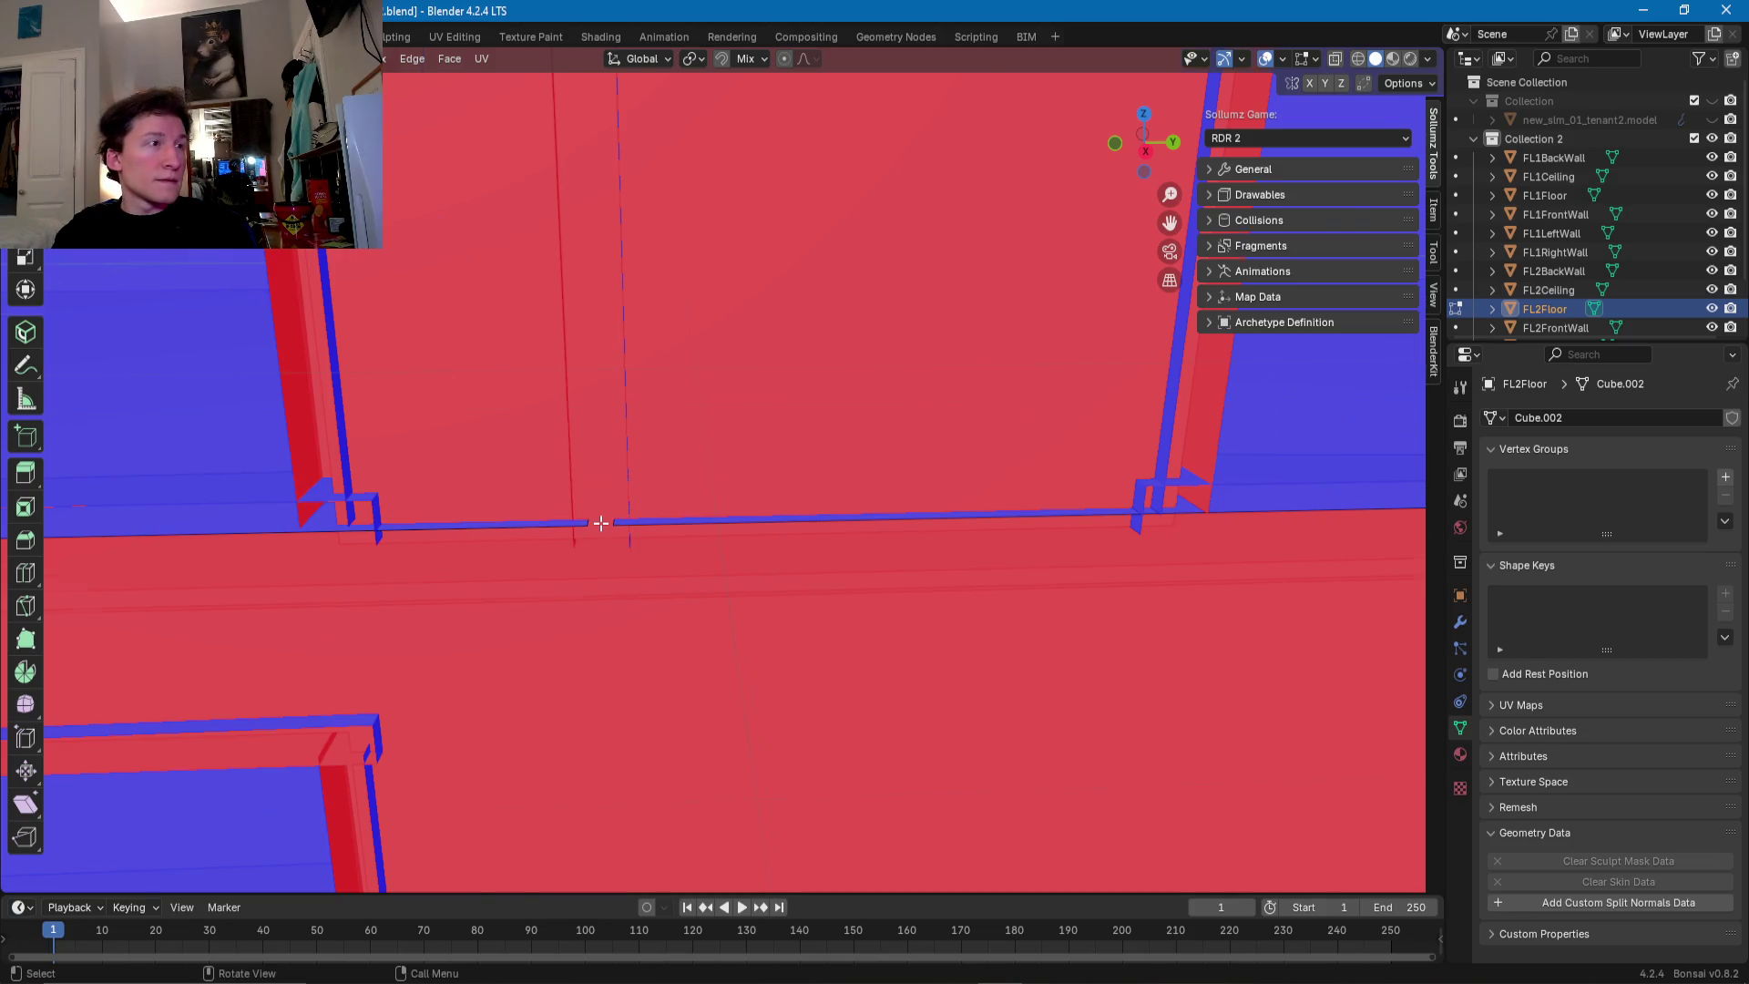
{"action": "key", "text": "alt+q"}
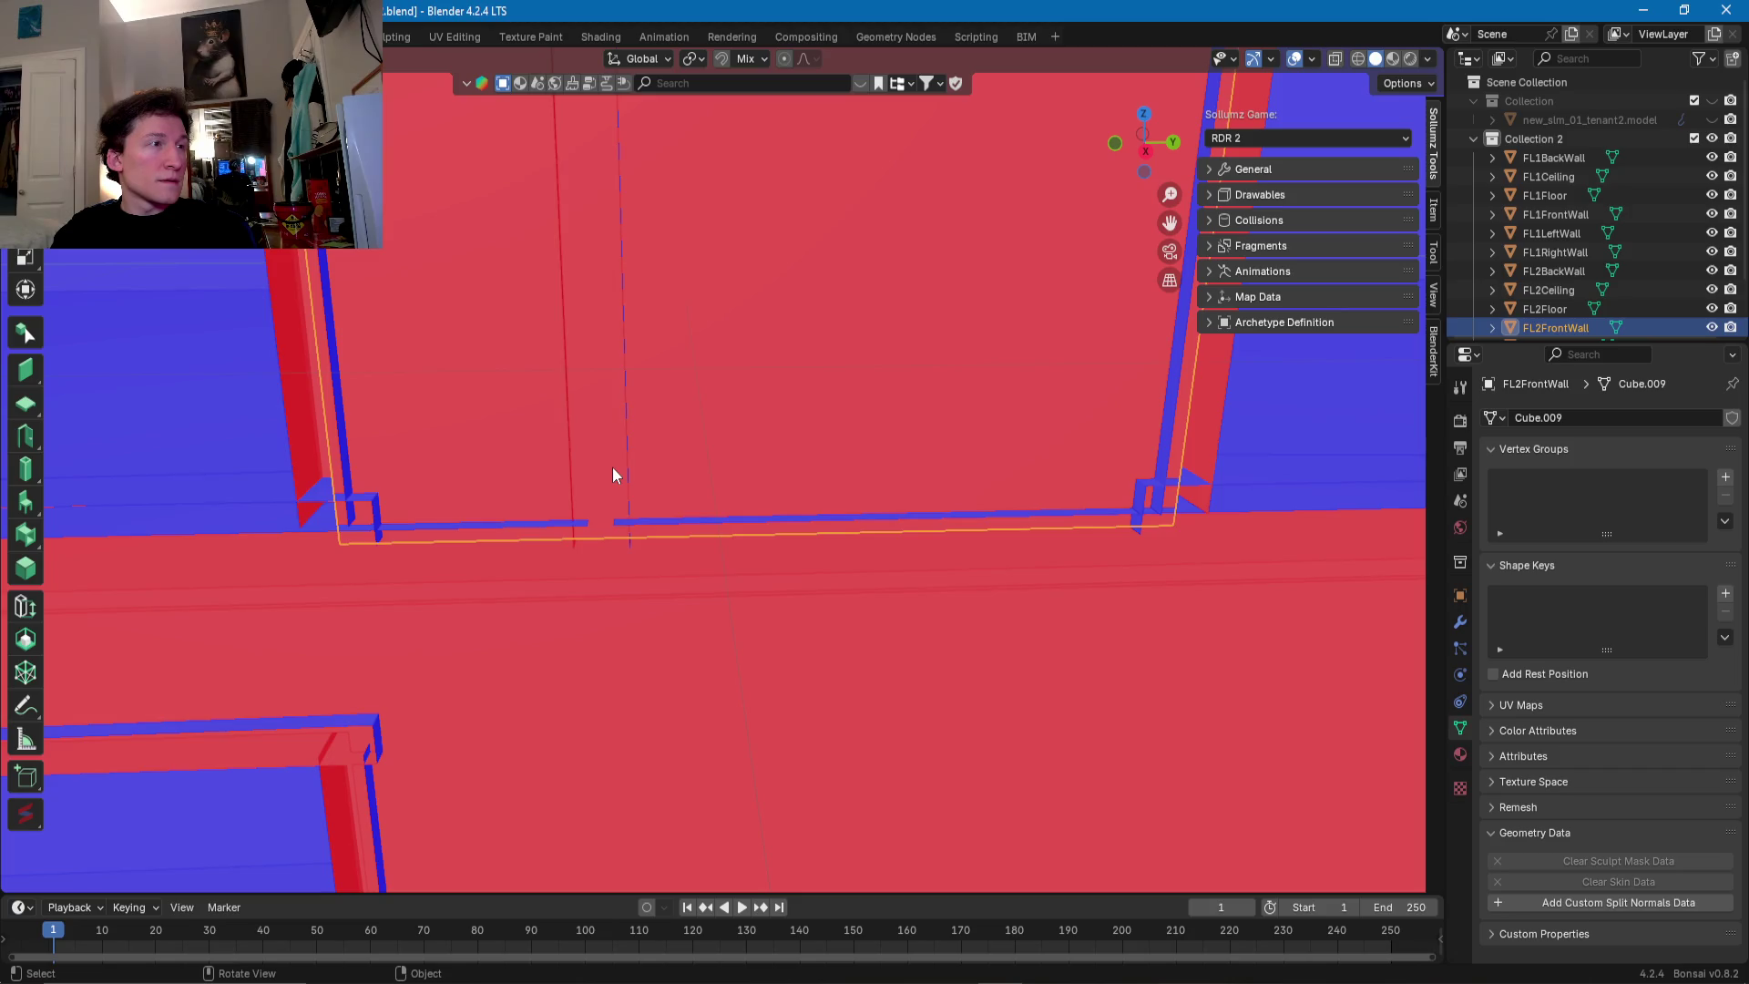
- Slide a vertical wall edge left and add a vertical loop cut beside the seam
{"action": "left_click", "coordinate": [765, 536]}
{"action": "key", "text": "g"}
{"action": "key", "text": "g"}
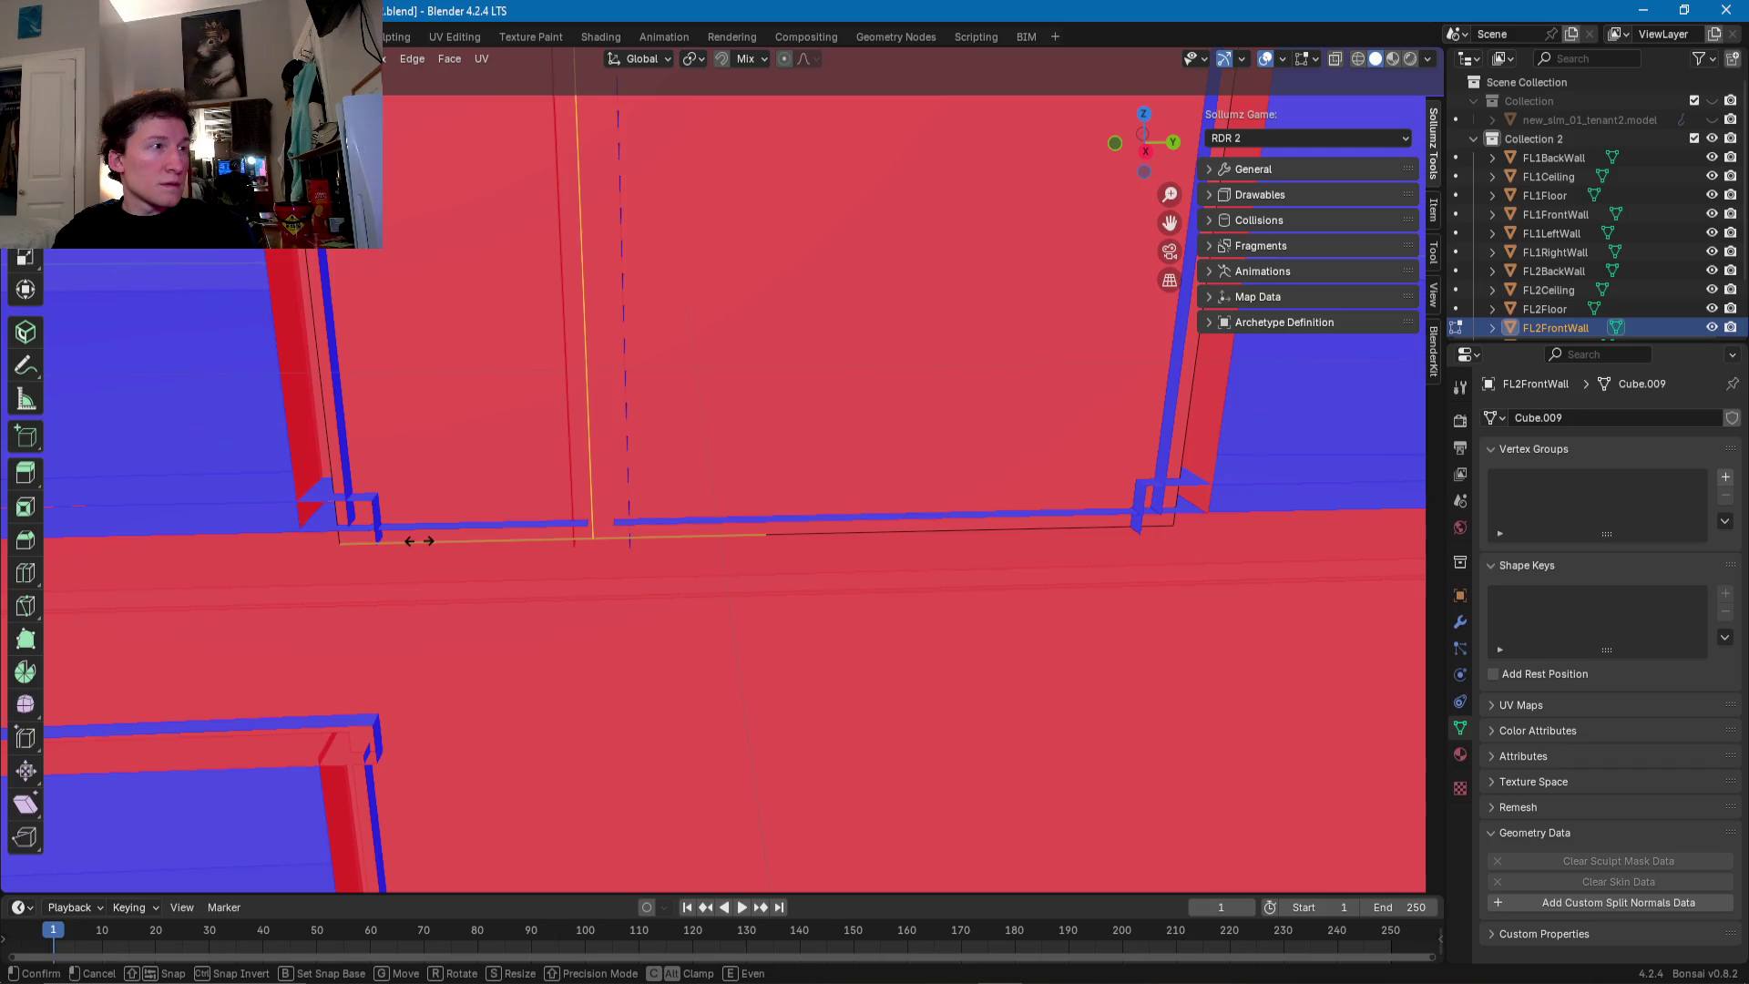
{"action": "left_click", "coordinate": [407, 540]}
{"action": "left_click", "coordinate": [629, 538]}
{"action": "key", "text": "ctrl+r"}
{"action": "left_click", "coordinate": [628, 538]}
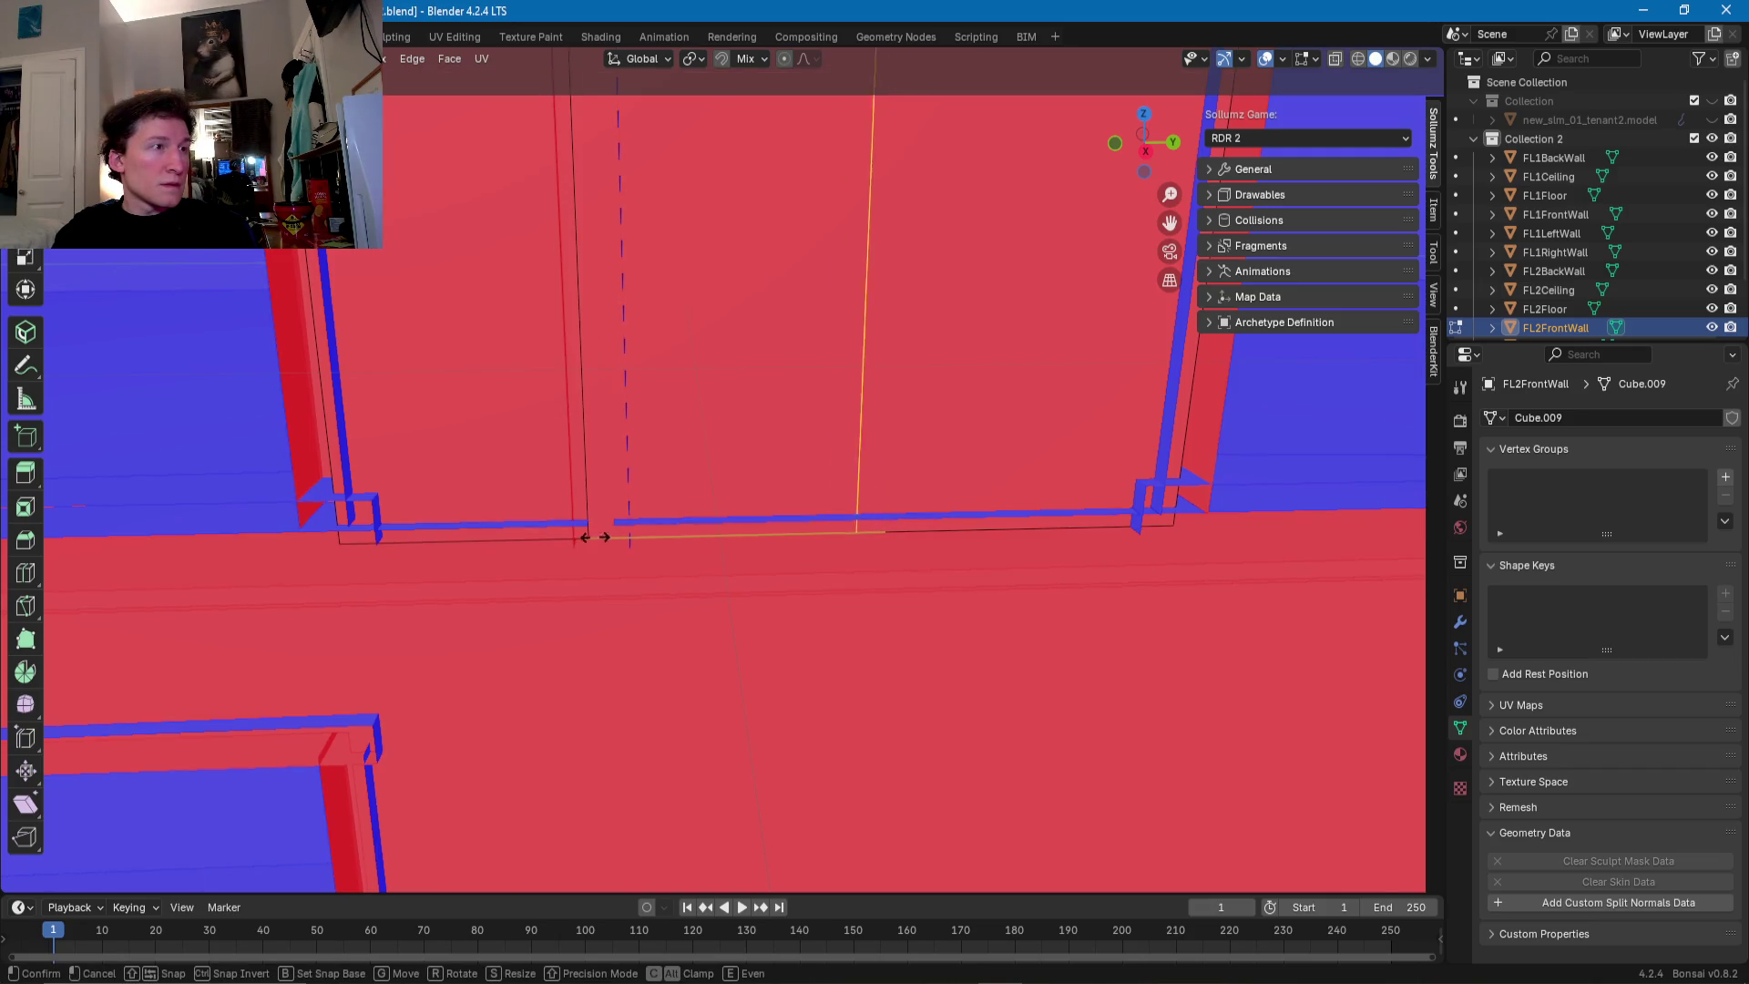
{"action": "left_click", "coordinate": [362, 547]}
- Delete the thin face strip between the closely spaced edges on the front wall
{"action": "left_click", "coordinate": [445, 506]}
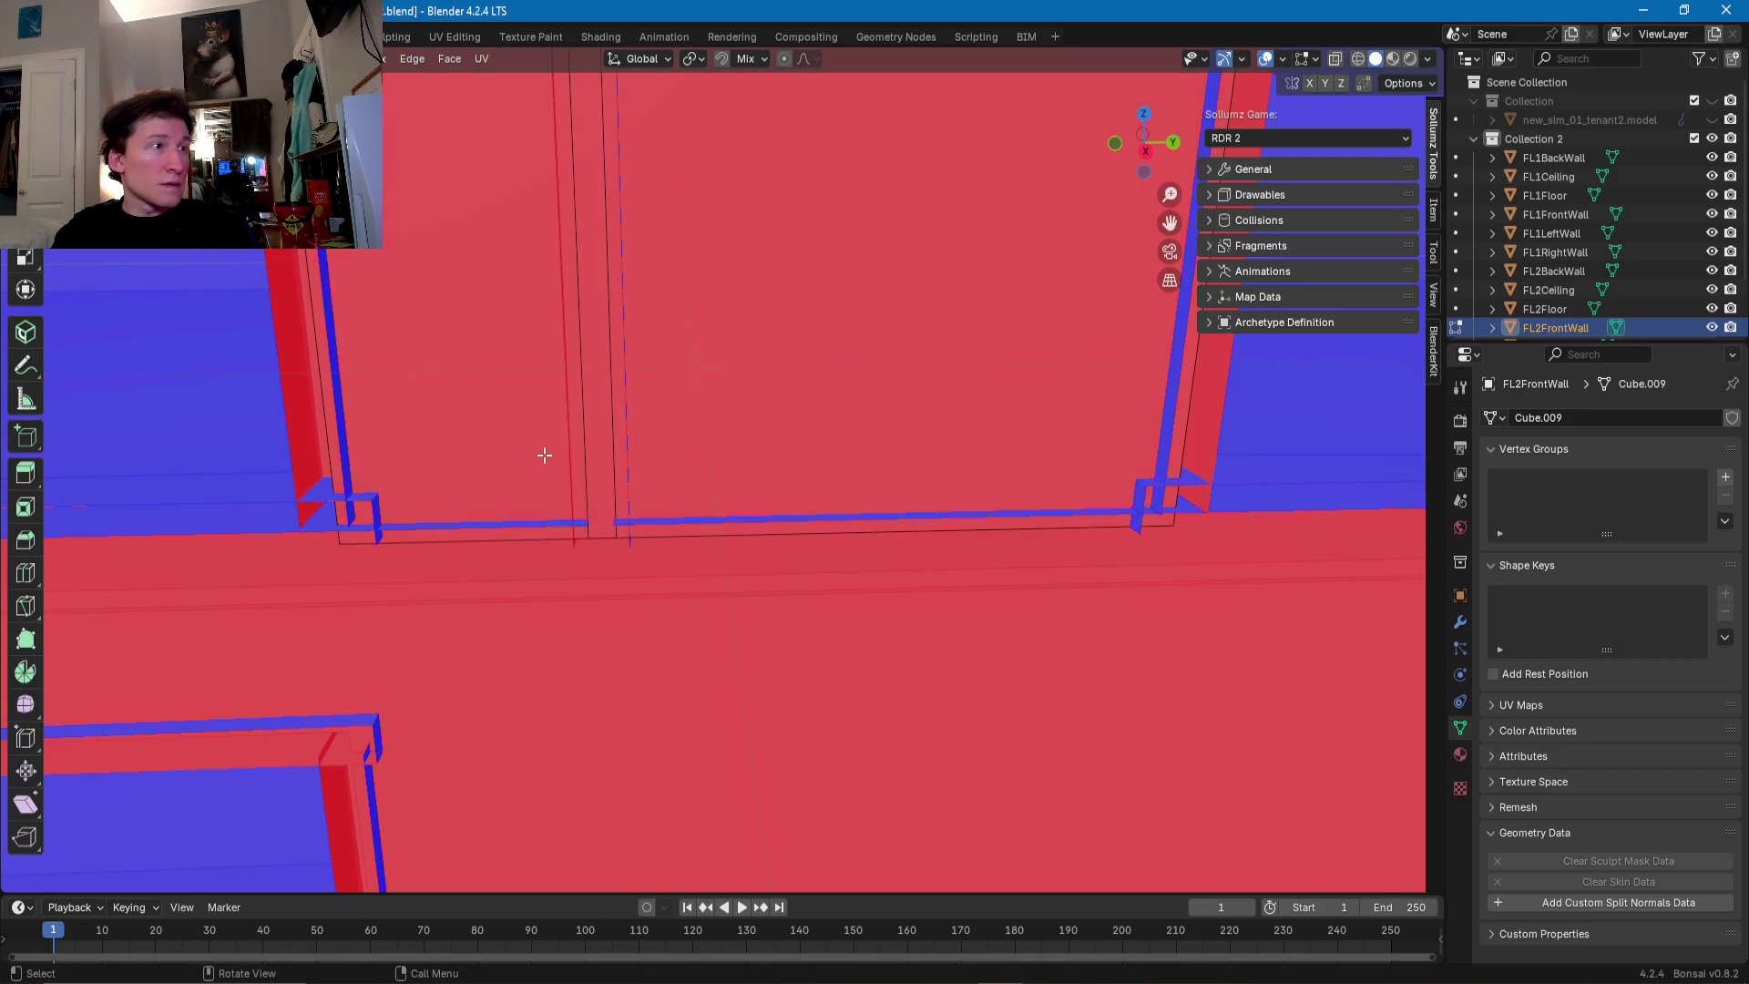
{"action": "left_click", "coordinate": [593, 445]}
{"action": "scroll", "coordinate": [594, 444], "scroll_direction": "down", "scroll_amount": 5}
{"action": "middle_click_drag", "start_coordinate": [679, 86], "coordinate": [679, 343], "text": "shift"}
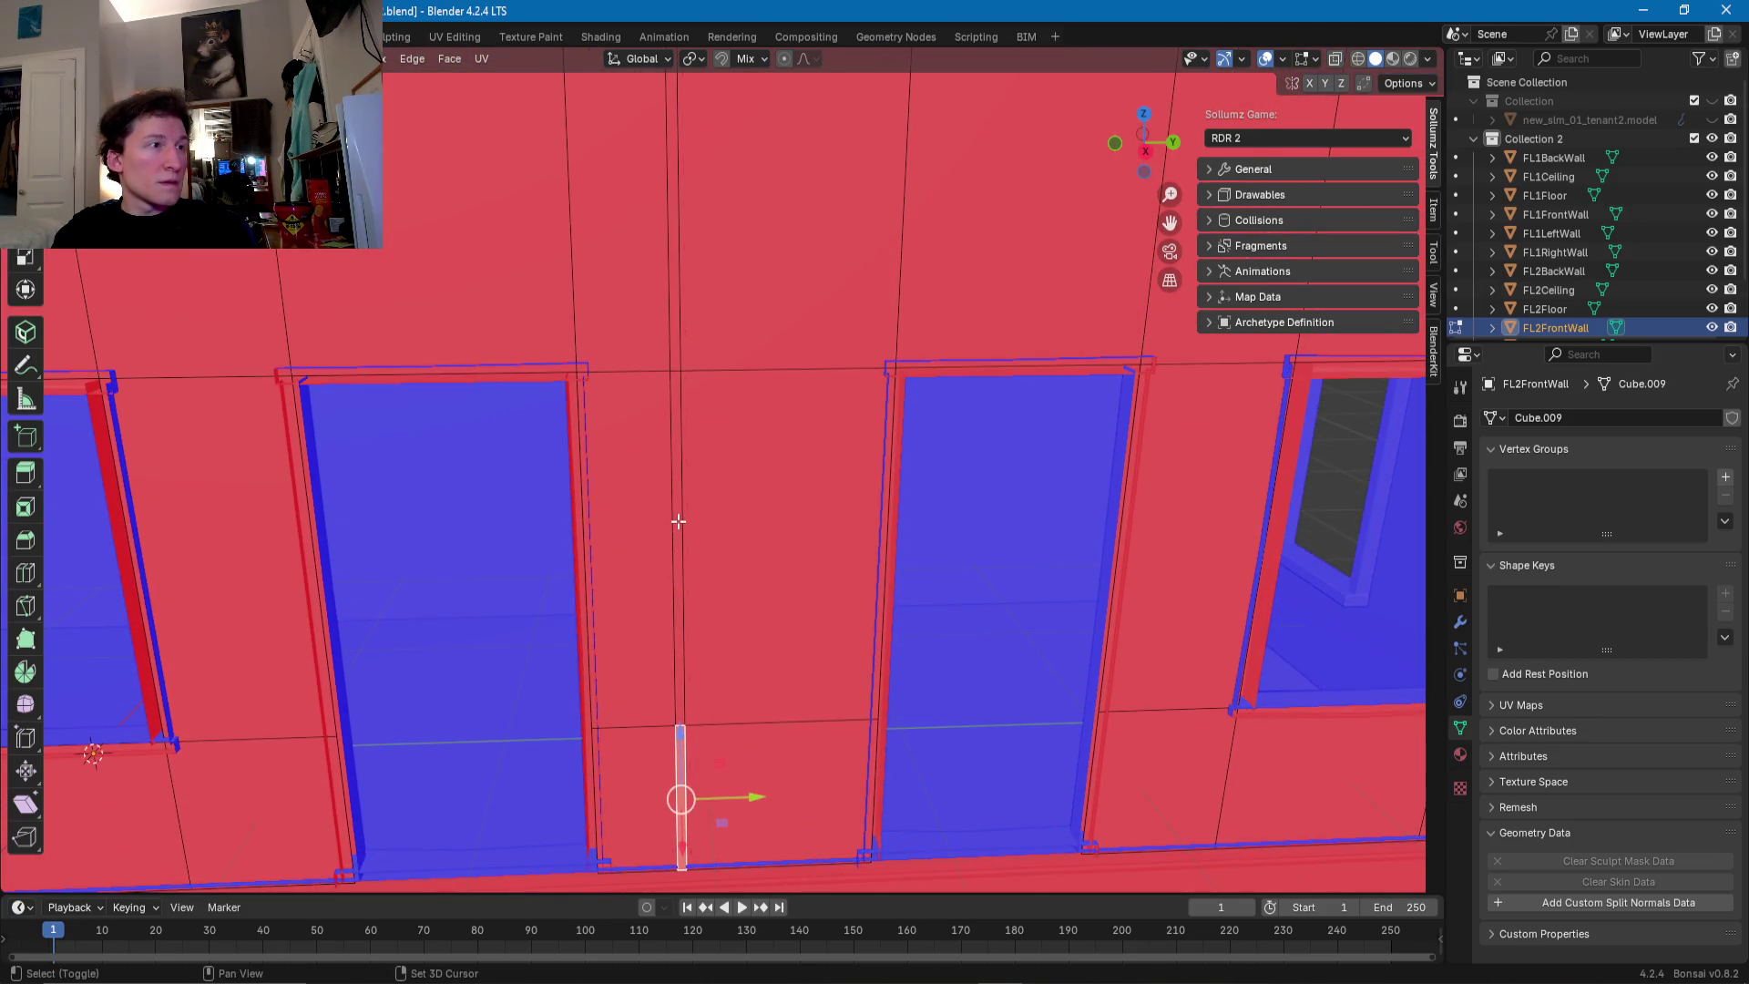
{"action": "scroll", "coordinate": [679, 343], "scroll_direction": "down", "scroll_amount": 4}
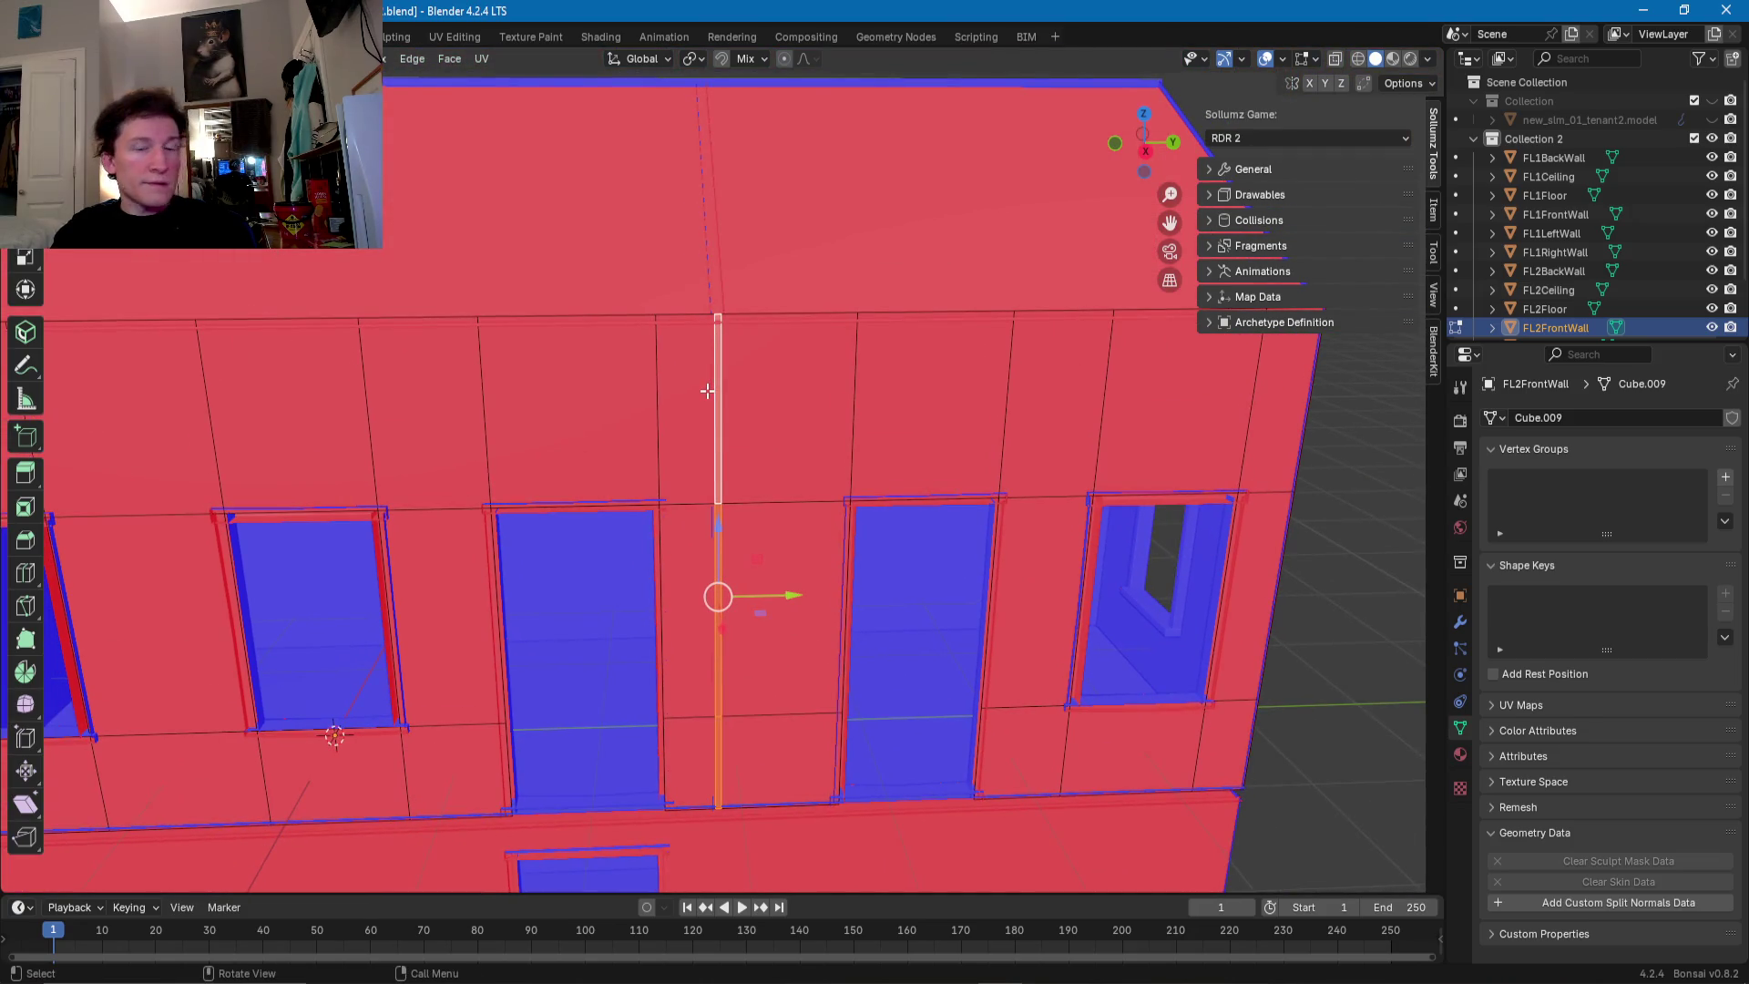
{"action": "key", "text": "x"}
{"action": "left_click", "coordinate": [707, 390]}
{"action": "middle_click_drag", "start_coordinate": [707, 390], "coordinate": [776, 484], "text": "shift"}
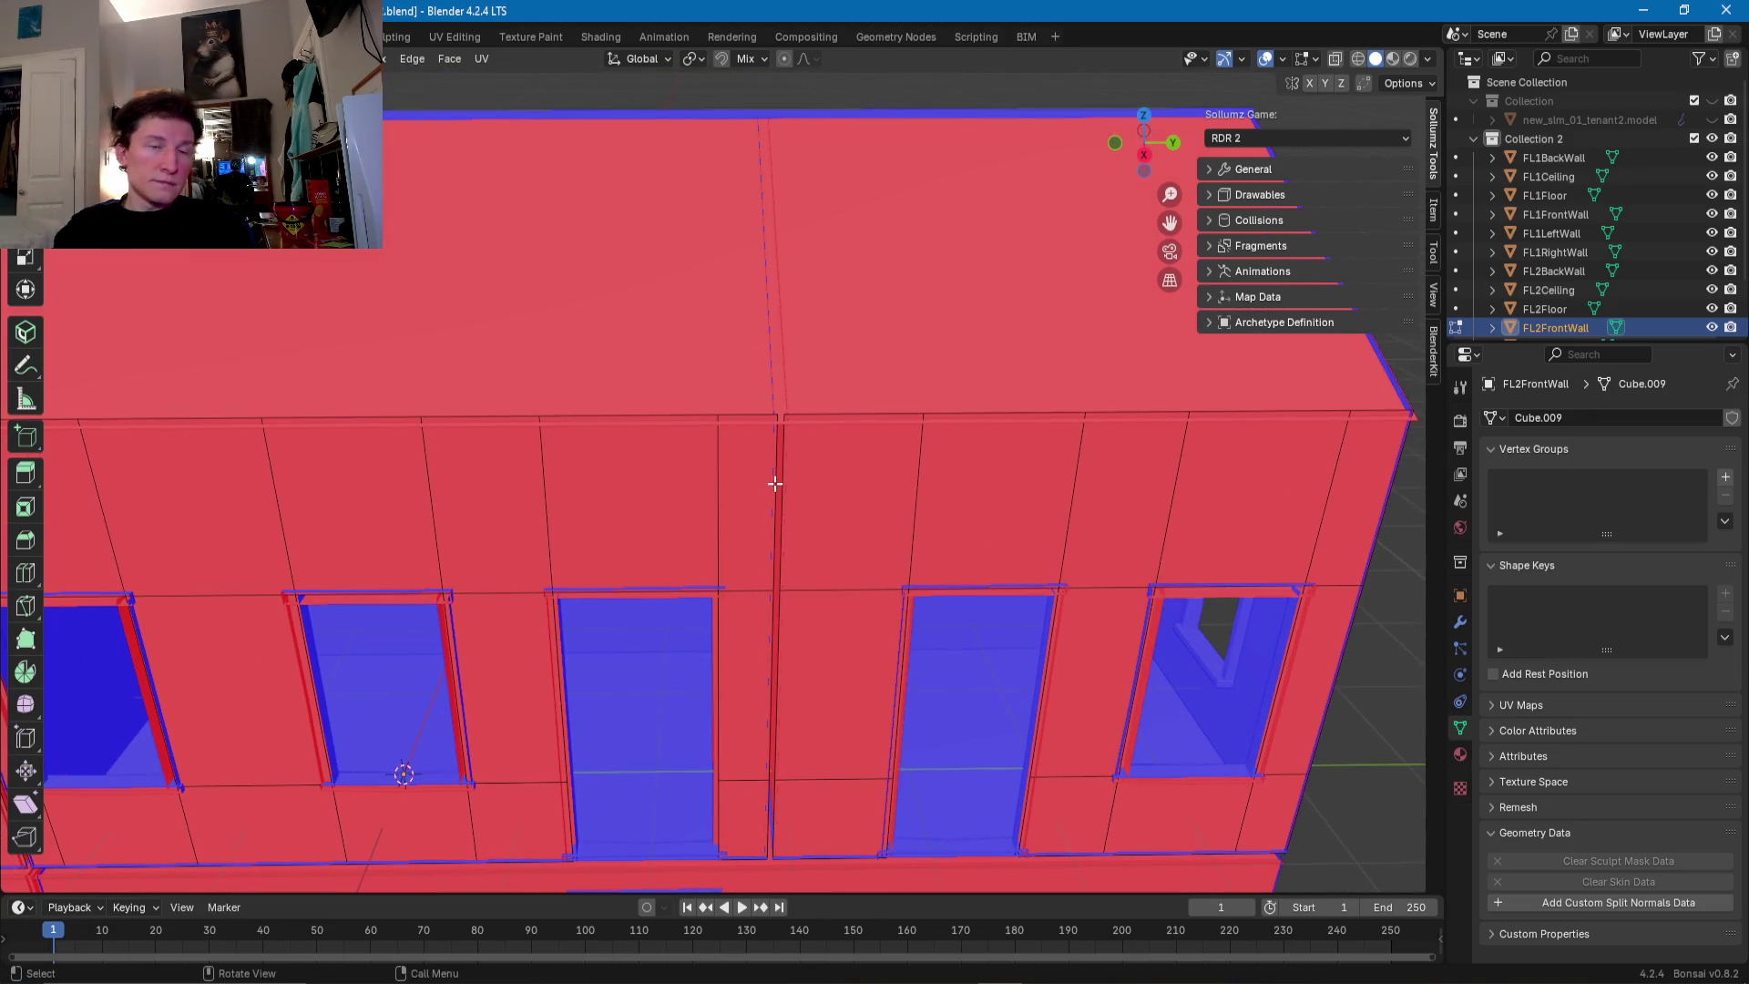
{"action": "mouse_move", "coordinate": [714, 472]}
{"action": "middle_mouse_down"}
{"action": "mouse_move", "coordinate": [890, 483]}
{"action": "mouse_move", "coordinate": [858, 437]}
{"action": "middle_mouse_up"}
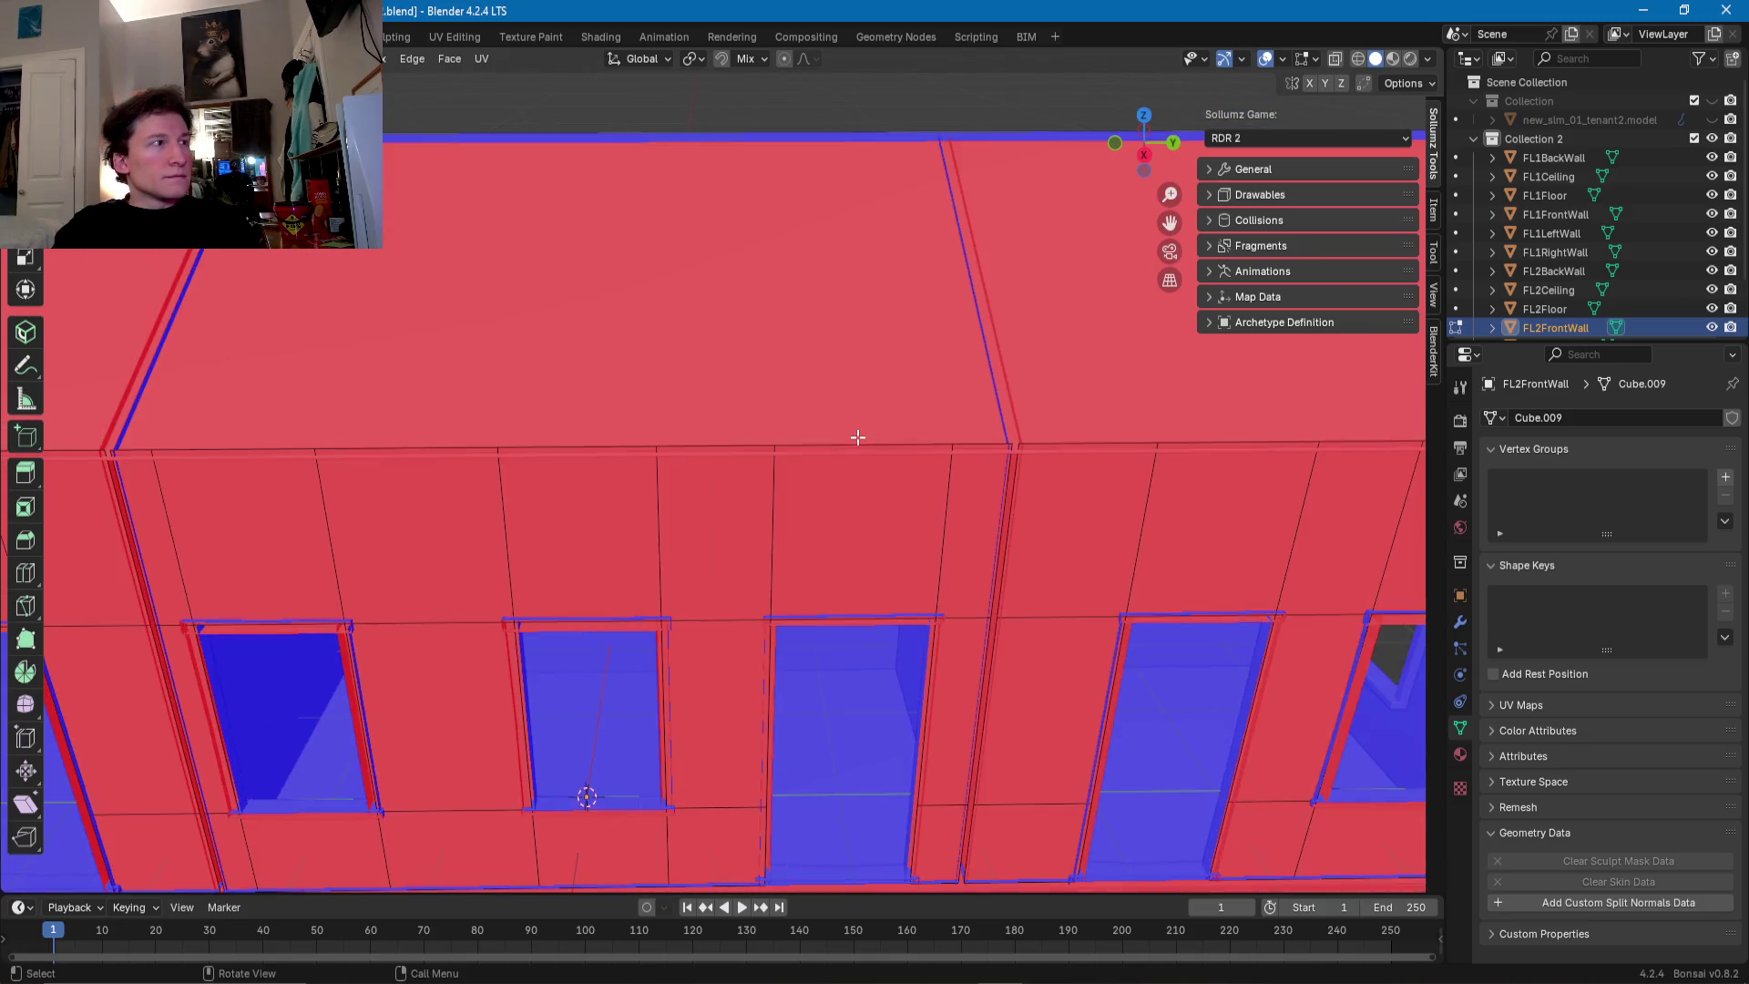
{"action": "key", "text": "alt+q"}
- Select the ceiling's seam edge loop on FL2Ceiling and slide it into a new position
{"action": "left_click", "coordinate": [817, 393]}
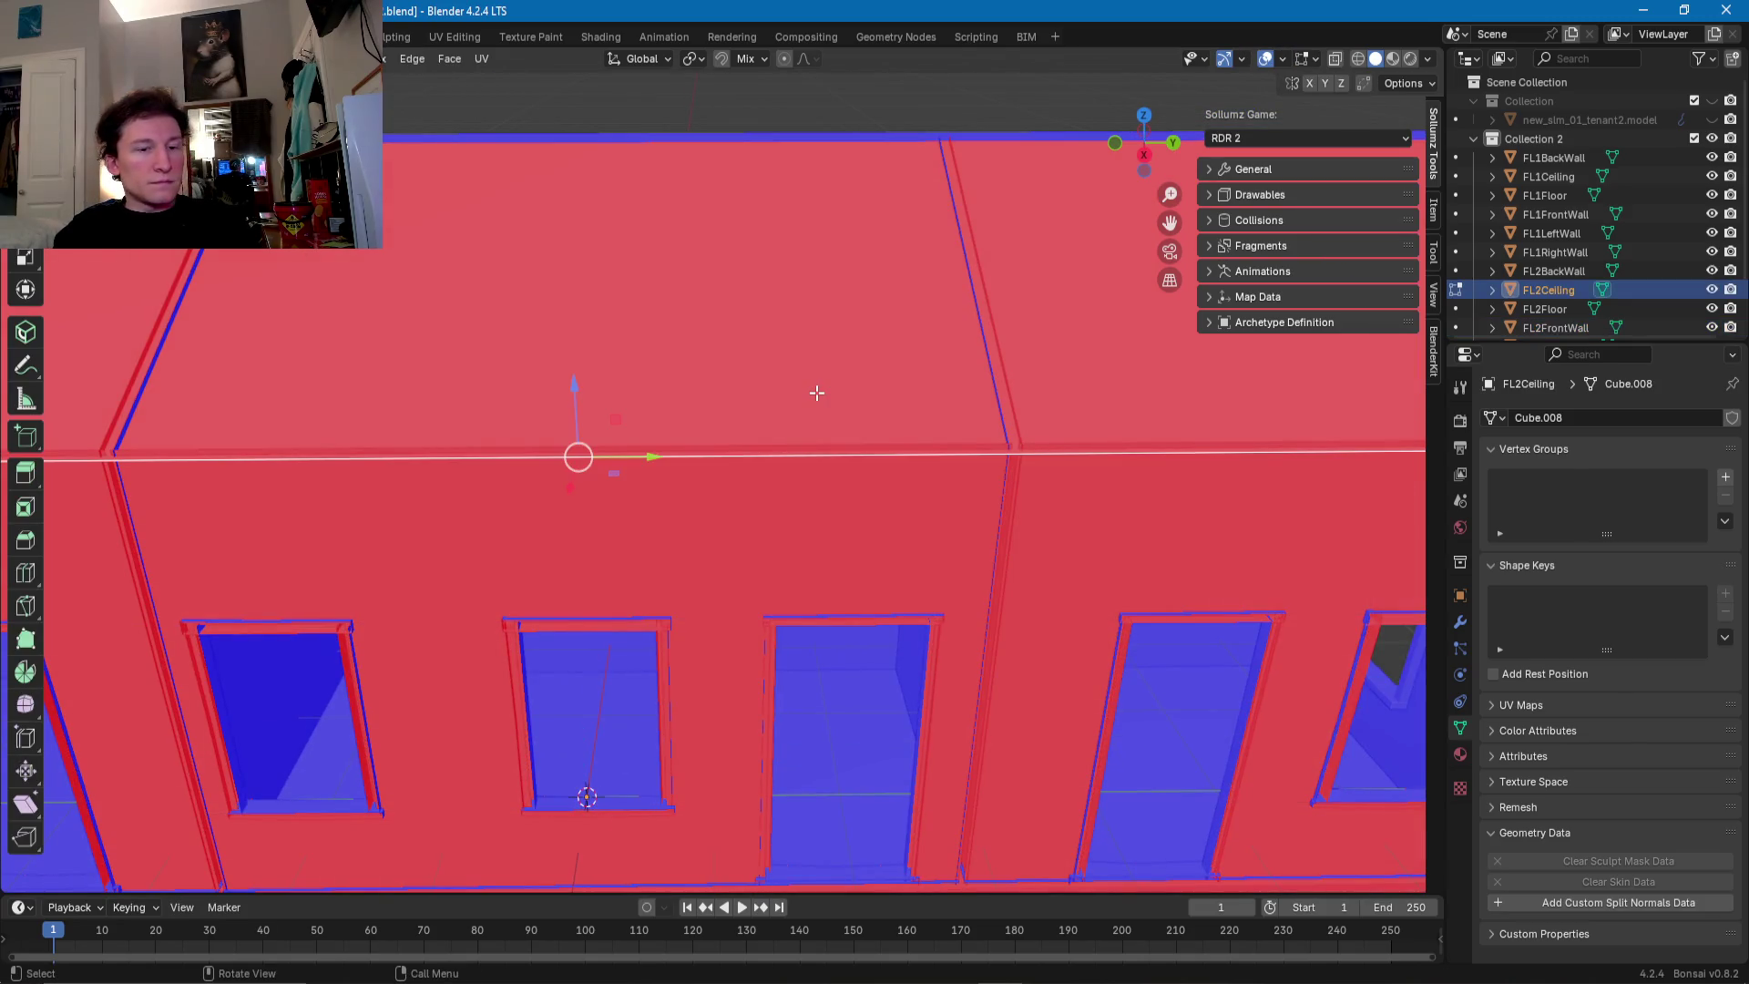
{"action": "left_click", "coordinate": [741, 457], "text": "alt"}
{"action": "key", "text": "g"}
{"action": "key", "text": "g"}
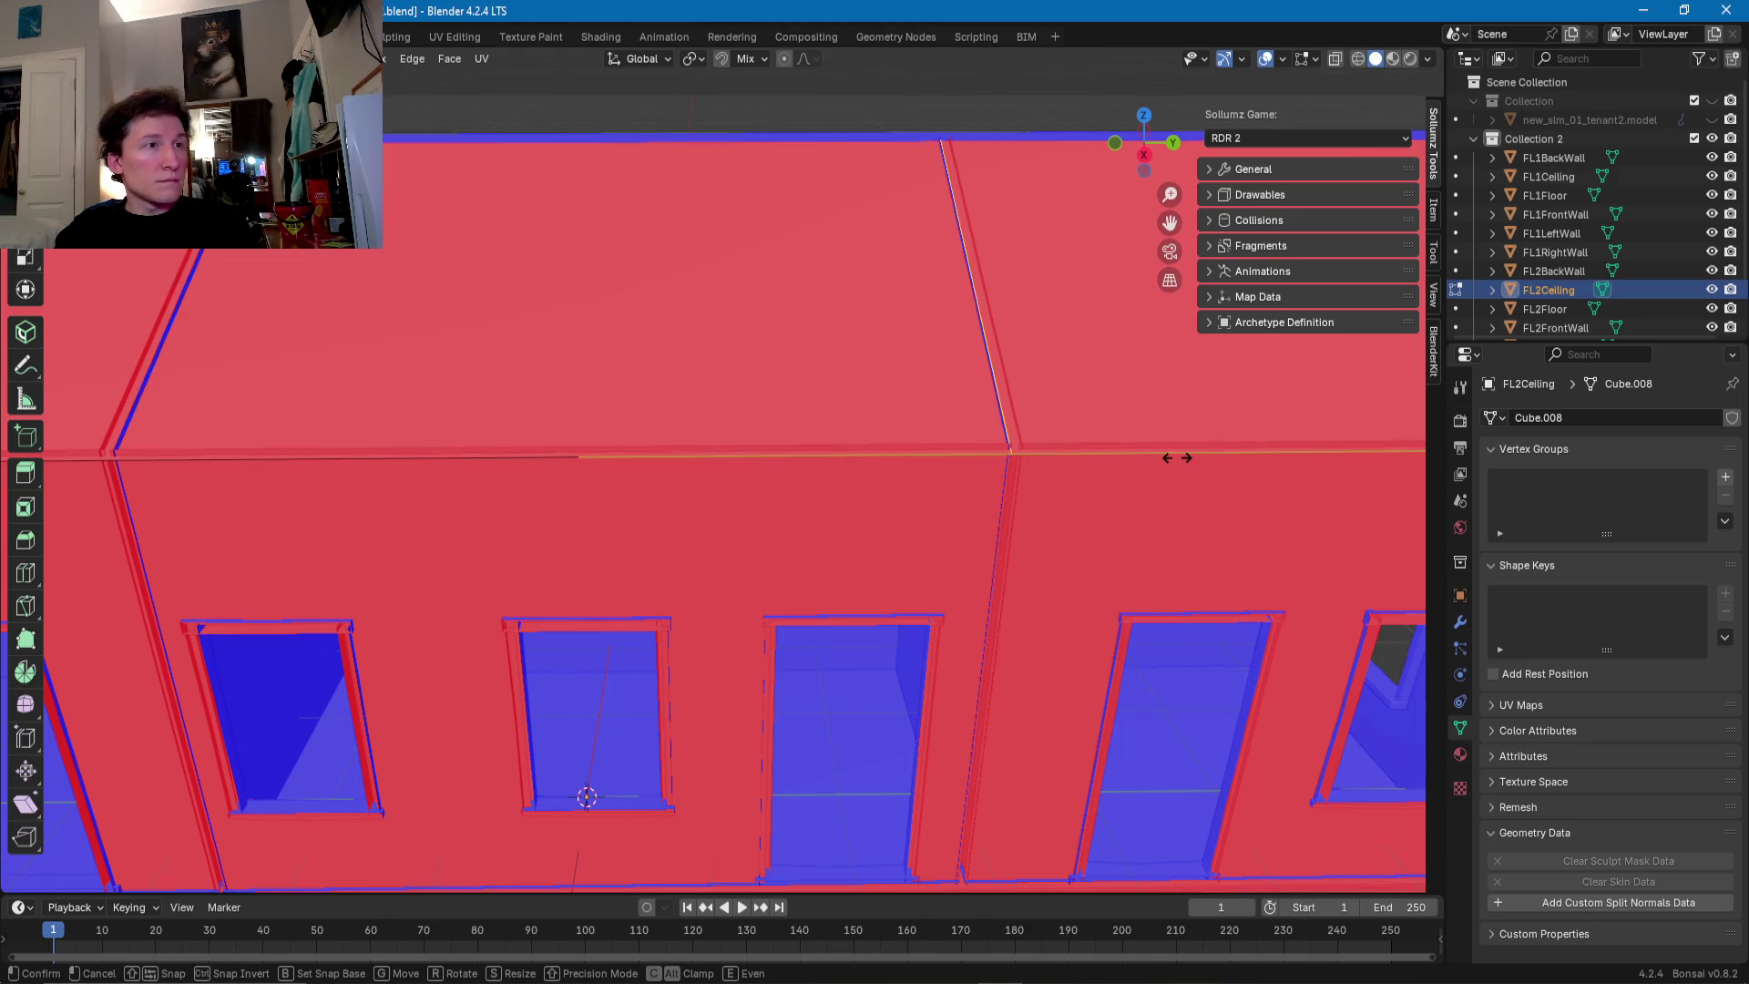
{"action": "left_click", "coordinate": [1180, 457]}
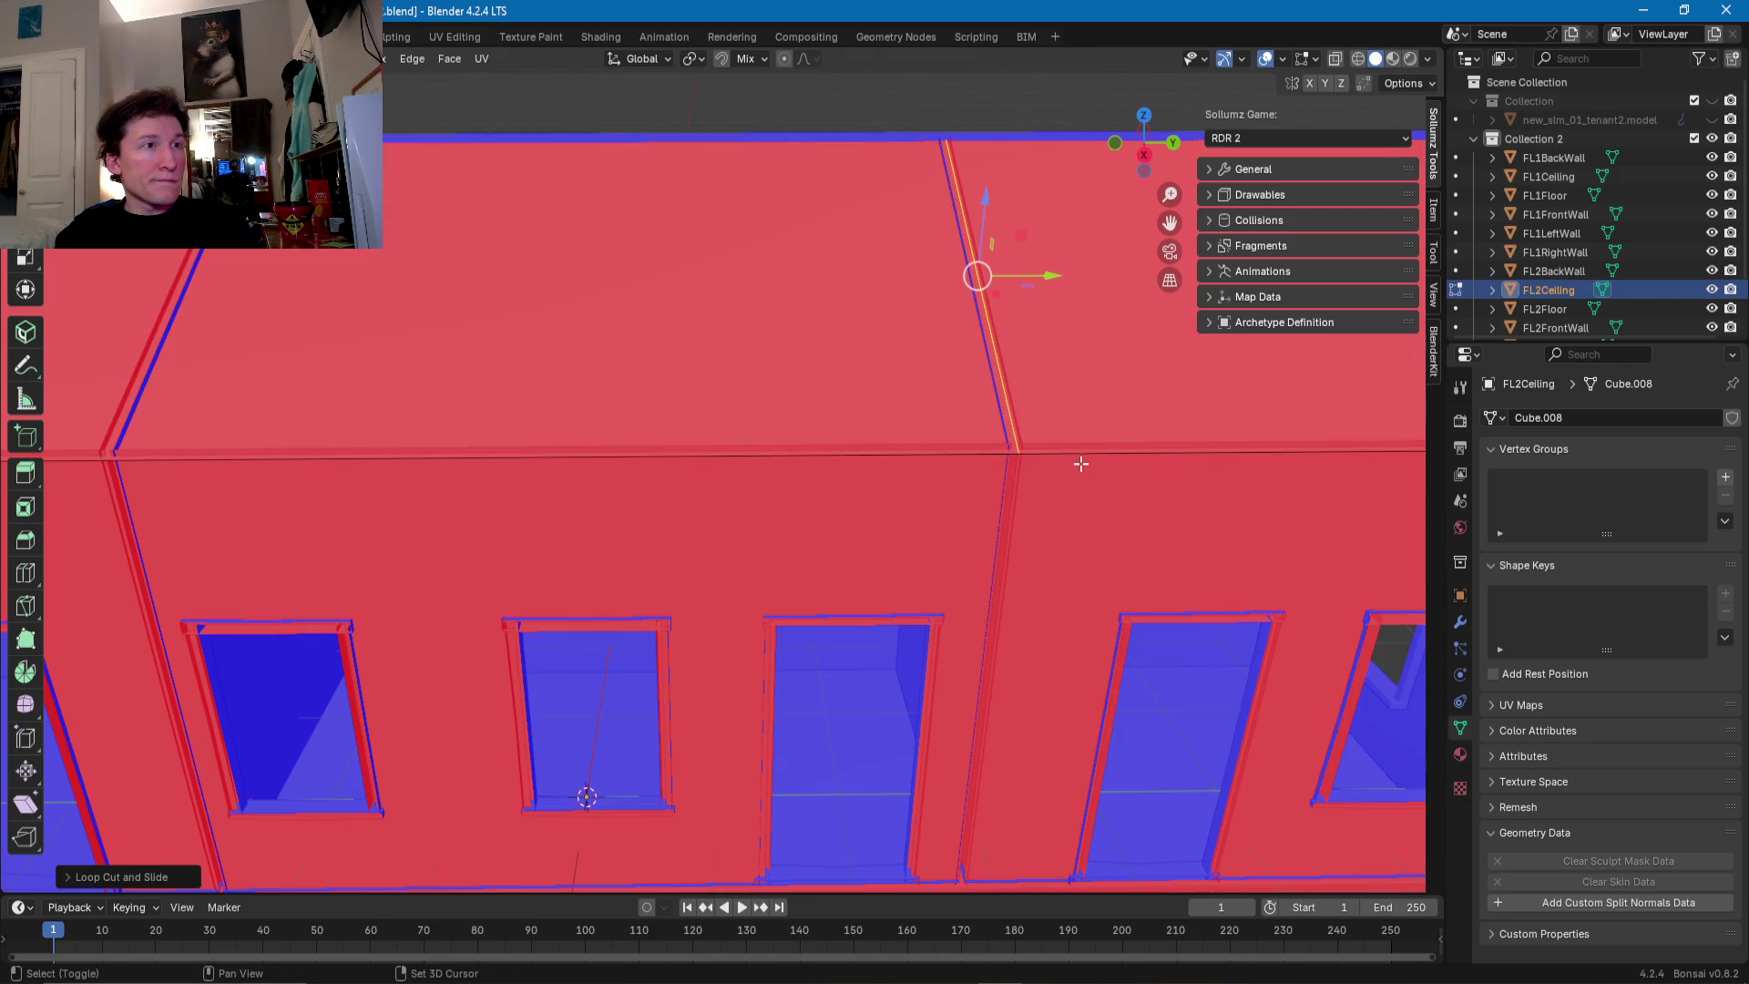
- Add a loop cut across the ceiling beside the existing seam edge and align it along Y
{"action": "key", "text": "ctrl+r"}
{"action": "left_click", "coordinate": [250, 456]}
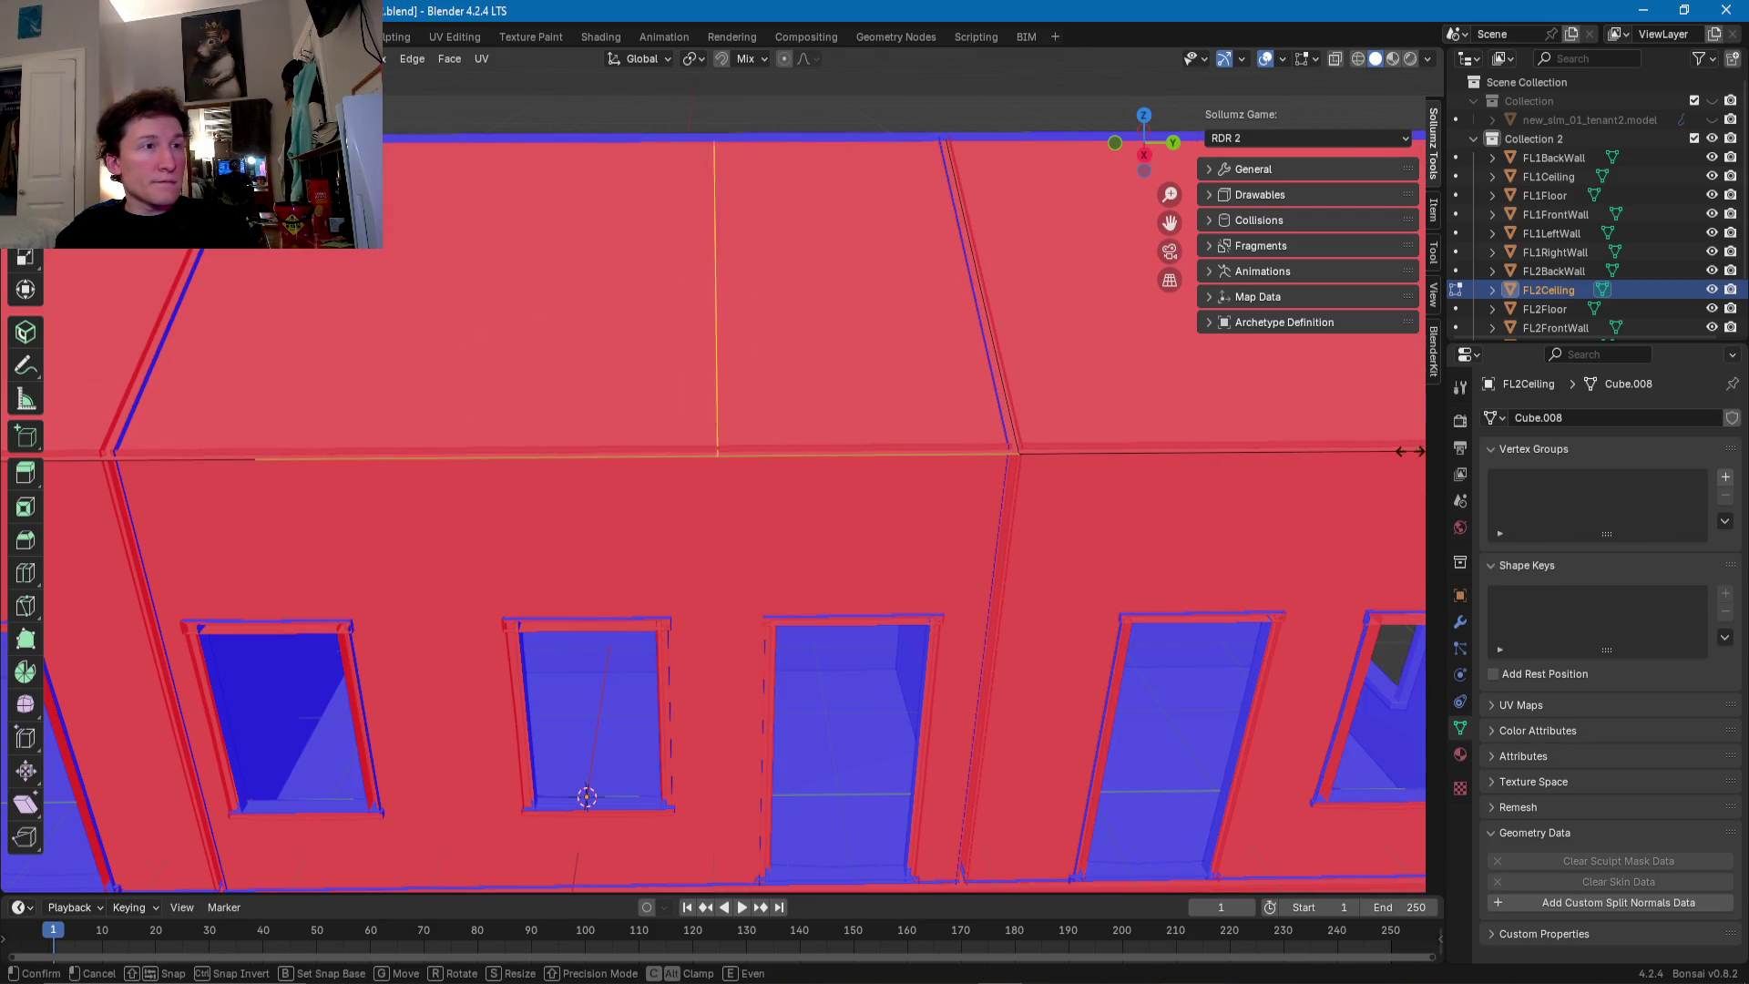
{"action": "left_click", "coordinate": [260, 444]}
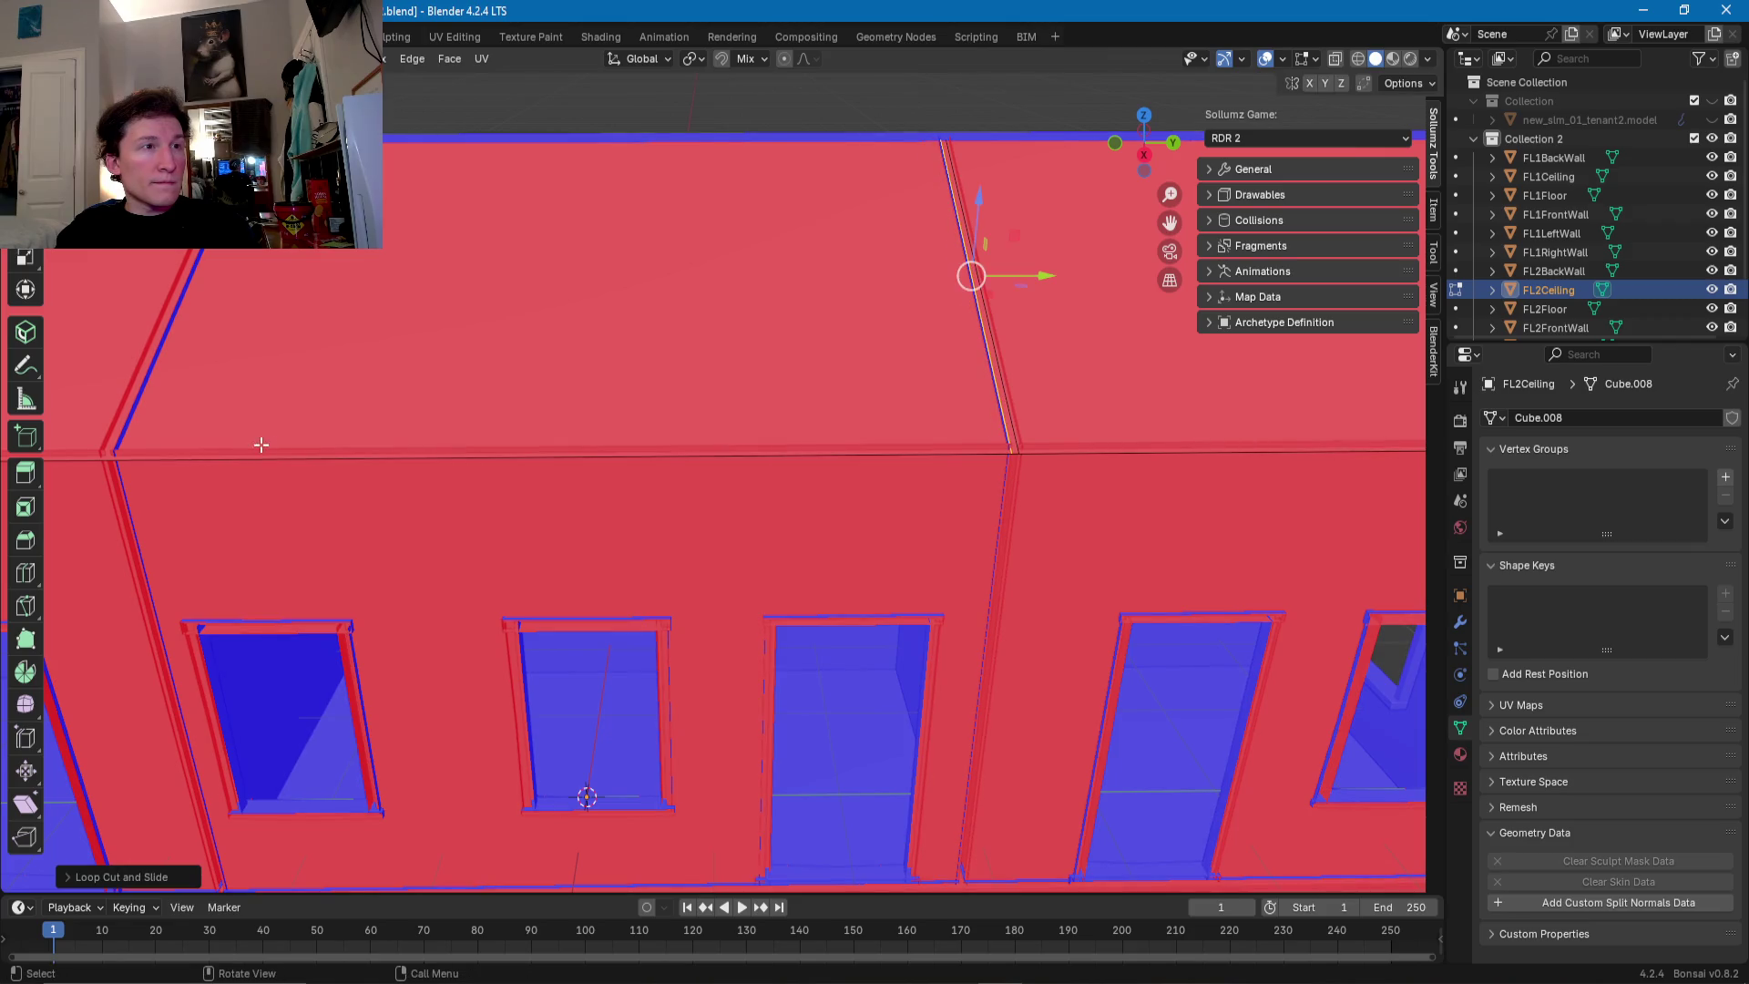
{"action": "middle_click_drag", "start_coordinate": [235, 444], "coordinate": [487, 369]}
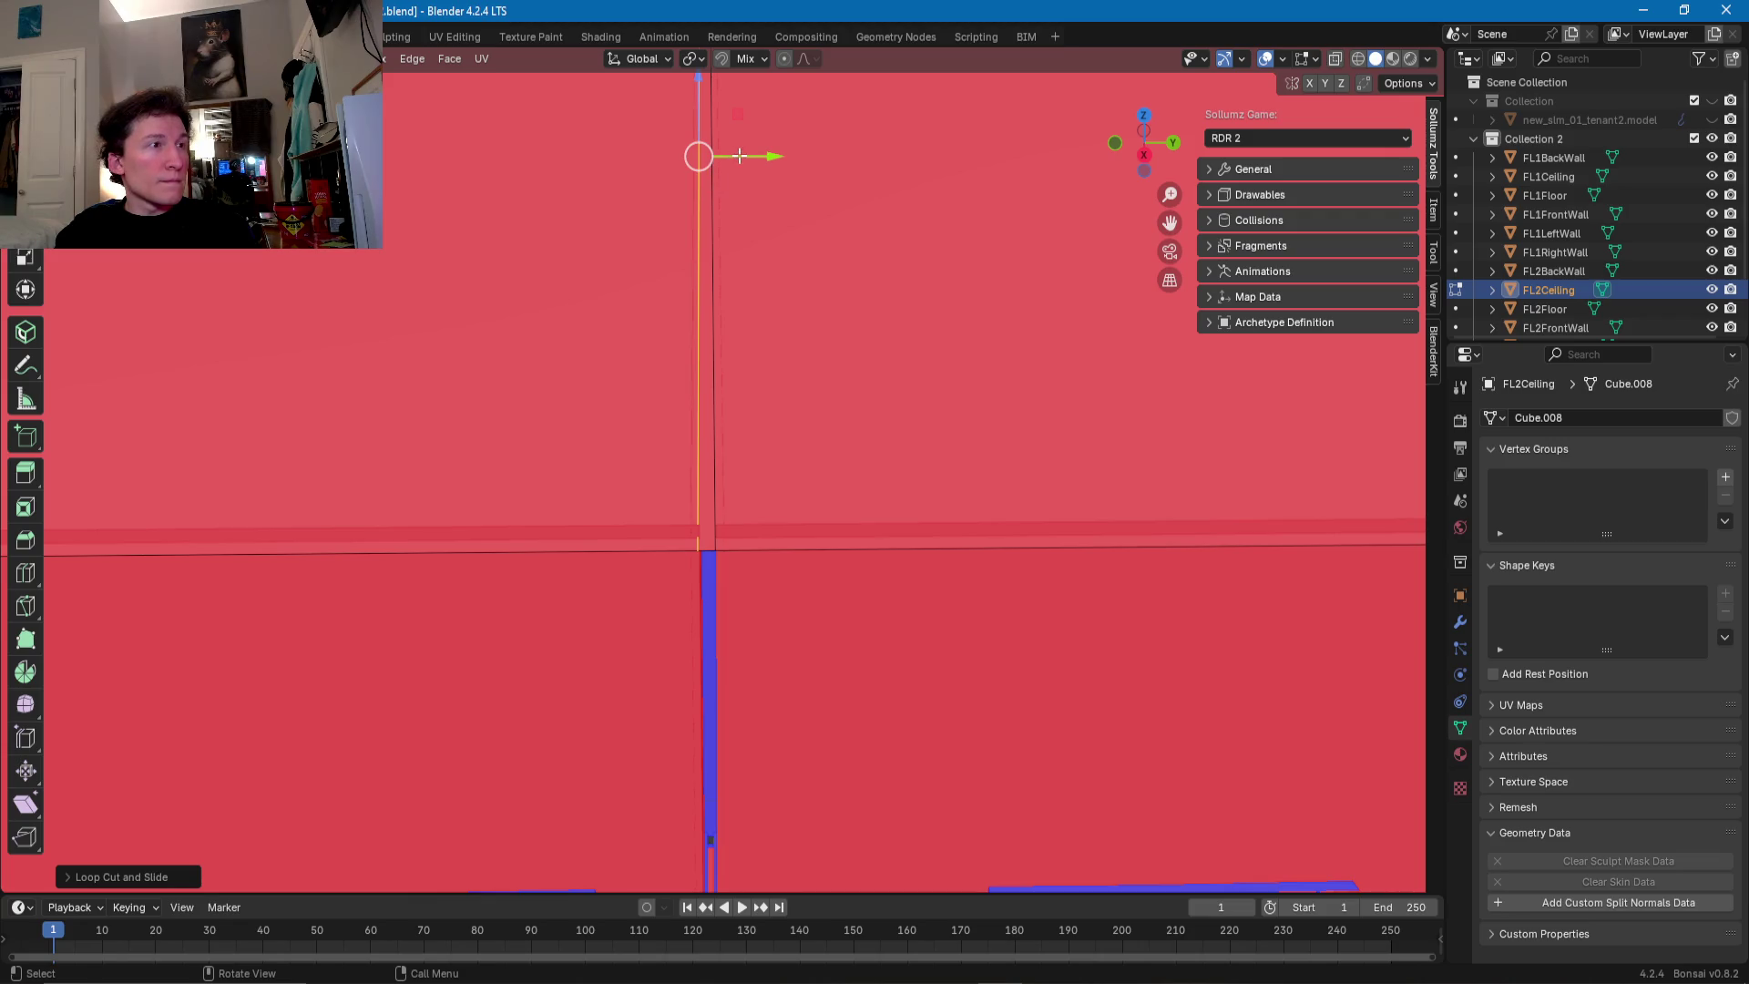
{"action": "left_click_drag", "start_coordinate": [739, 157], "coordinate": [741, 157]}
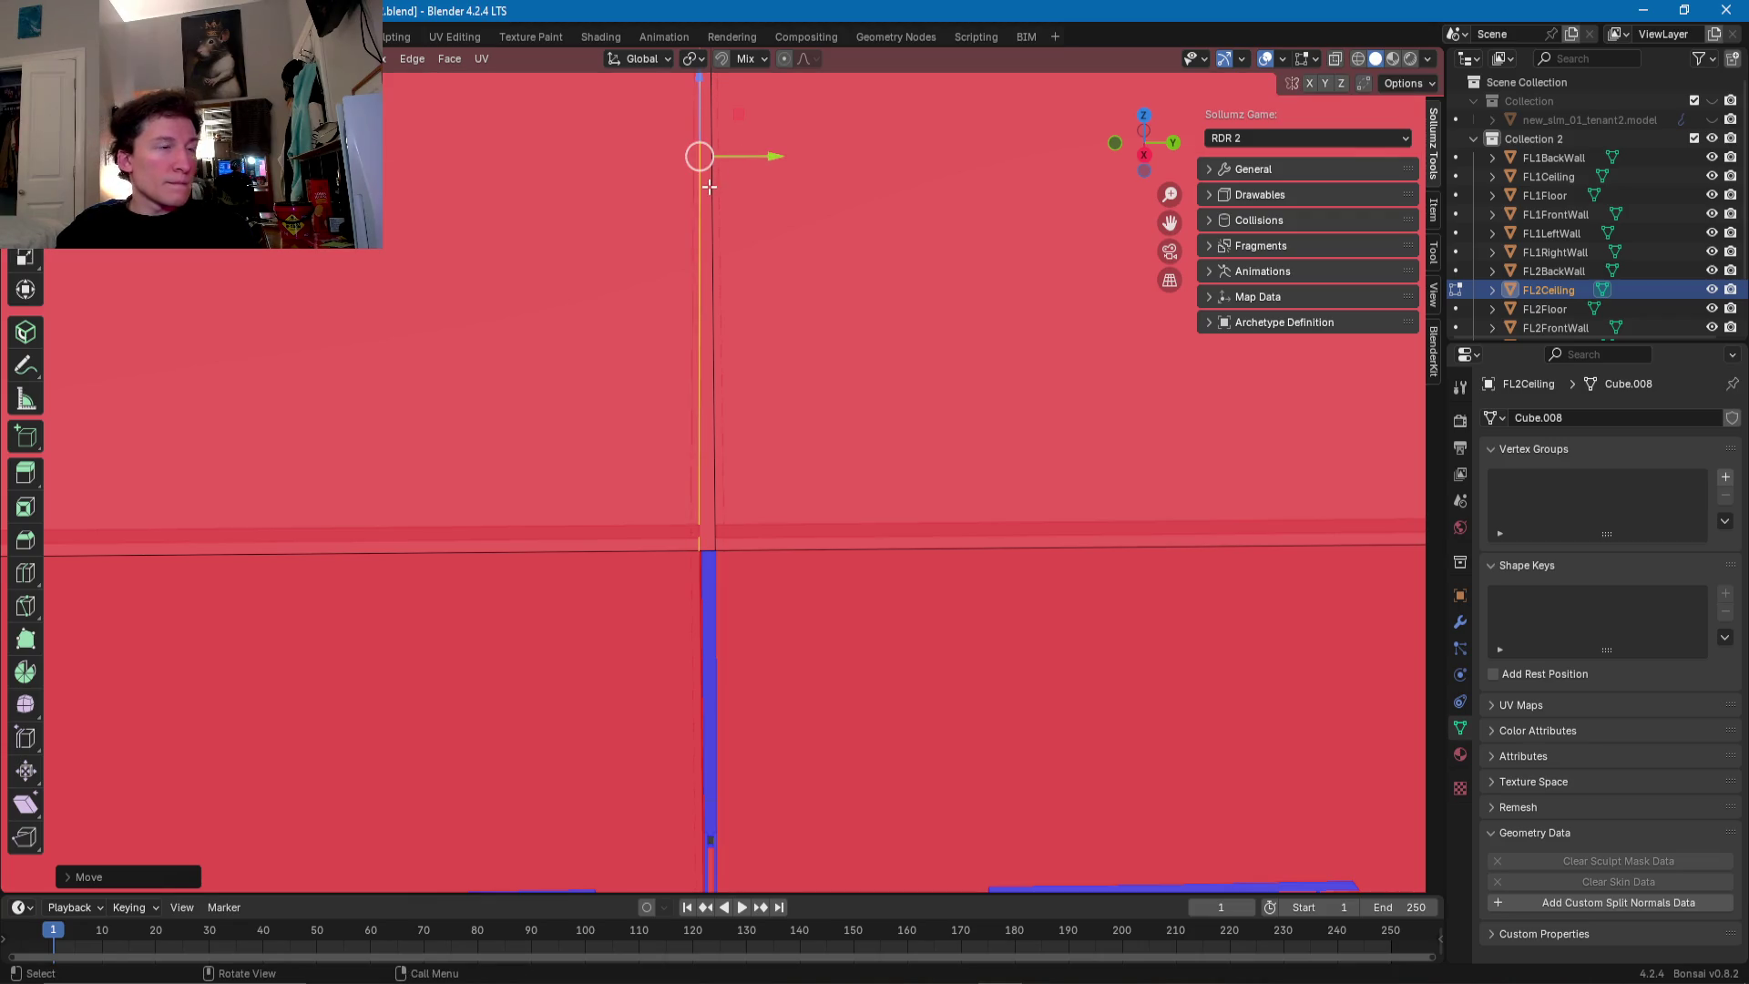
{"action": "middle_click_drag", "start_coordinate": [677, 469], "coordinate": [693, 466], "text": "shift"}
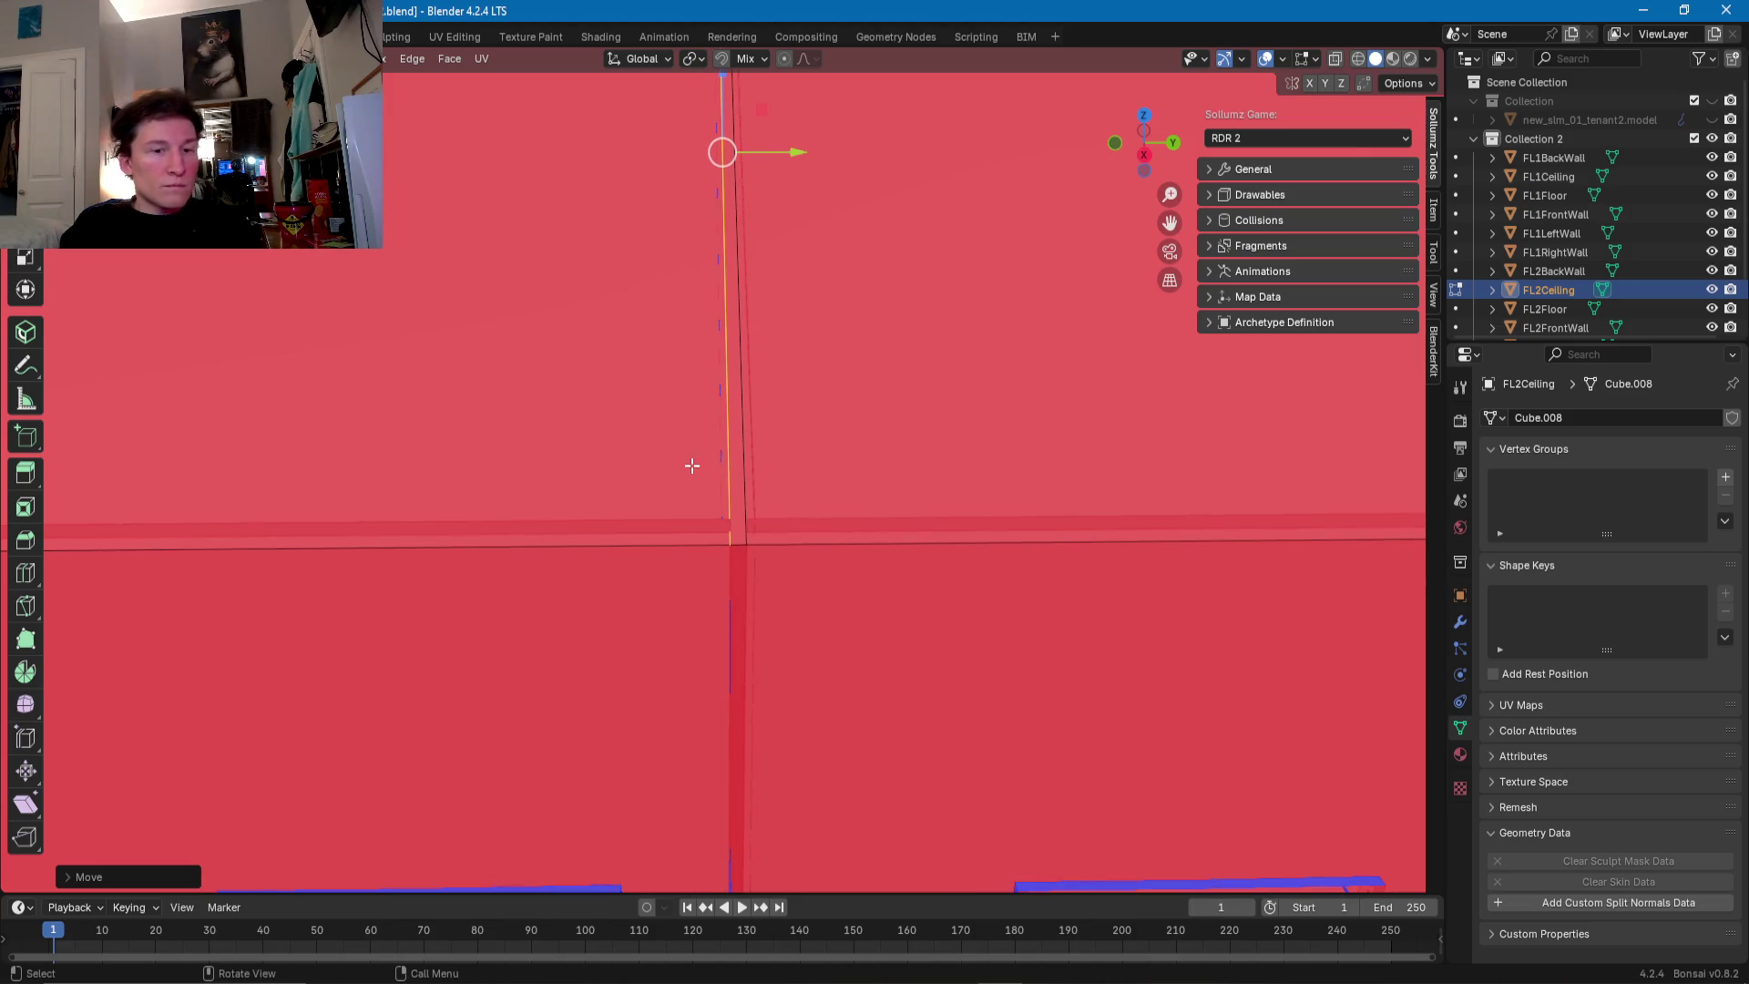
- Edge-slide the new ceiling loop cut onto the front-wall seam
{"action": "left_click", "coordinate": [739, 468]}
{"action": "right_click", "coordinate": [740, 467]}
{"action": "left_click", "coordinate": [740, 469]}
{"action": "scroll", "coordinate": [456, 472], "scroll_direction": "down", "scroll_amount": 5}
{"action": "scroll", "coordinate": [456, 472], "scroll_direction": "down", "scroll_amount": 2}
{"action": "scroll", "coordinate": [757, 501], "scroll_direction": "up", "scroll_amount": 5}
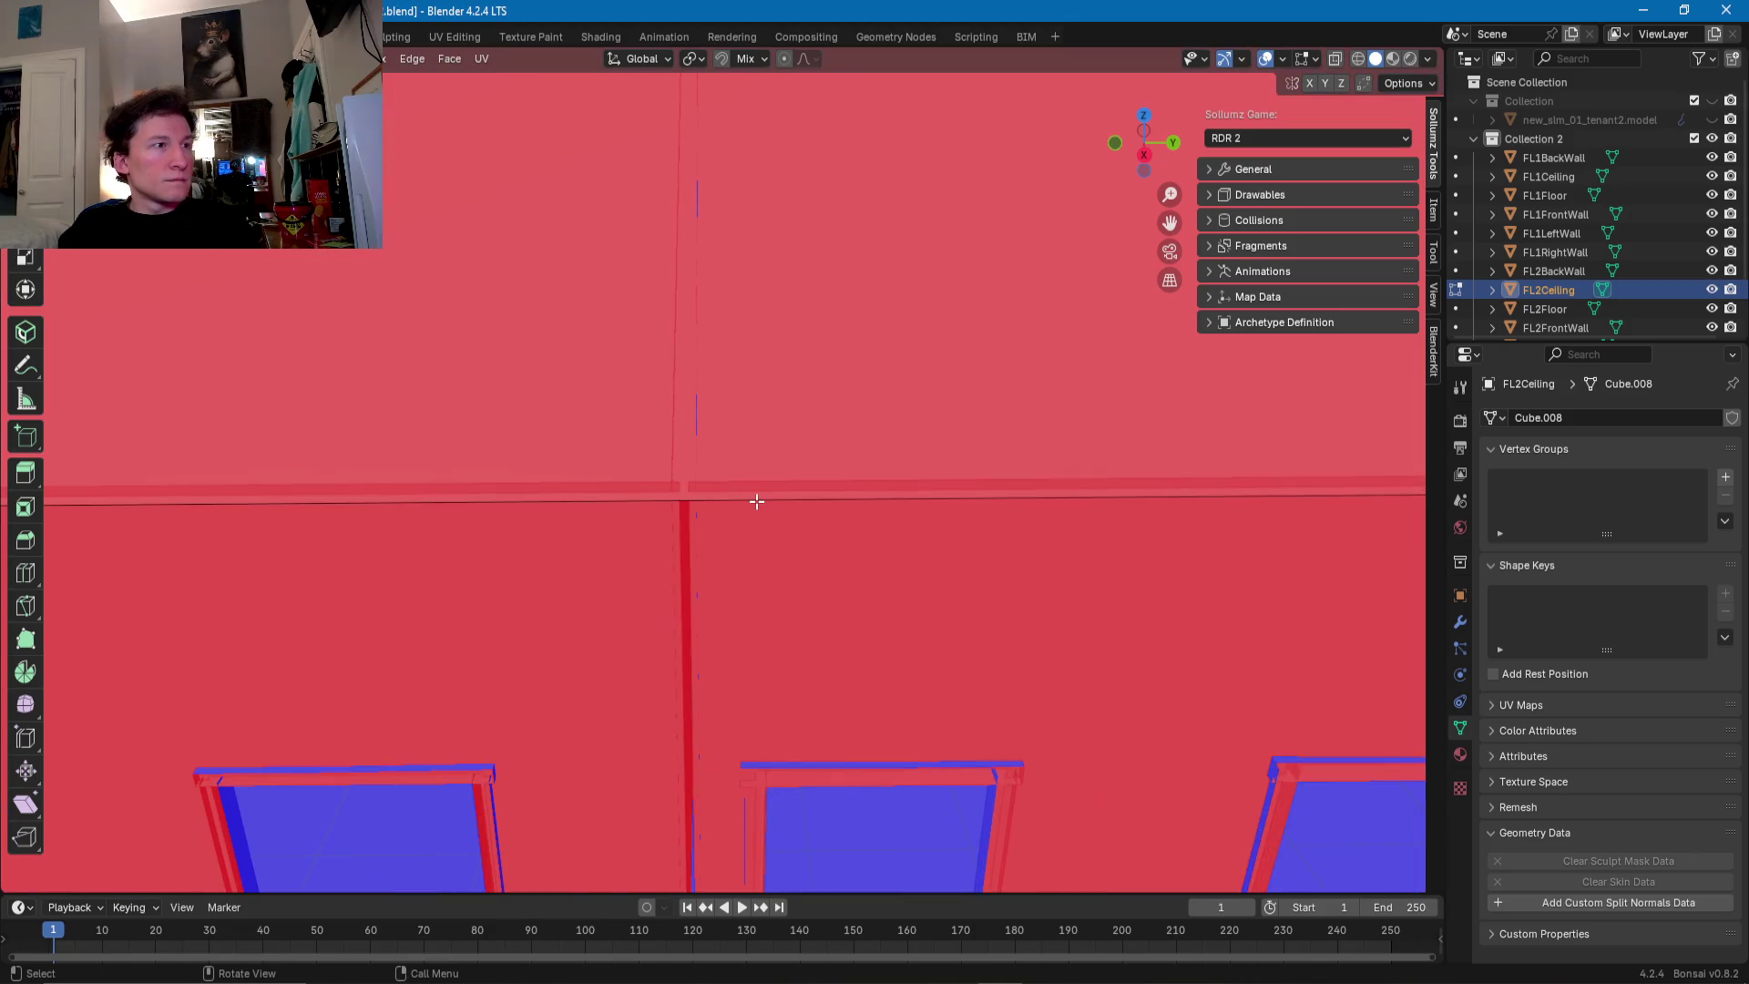
{"action": "key", "text": "g"}
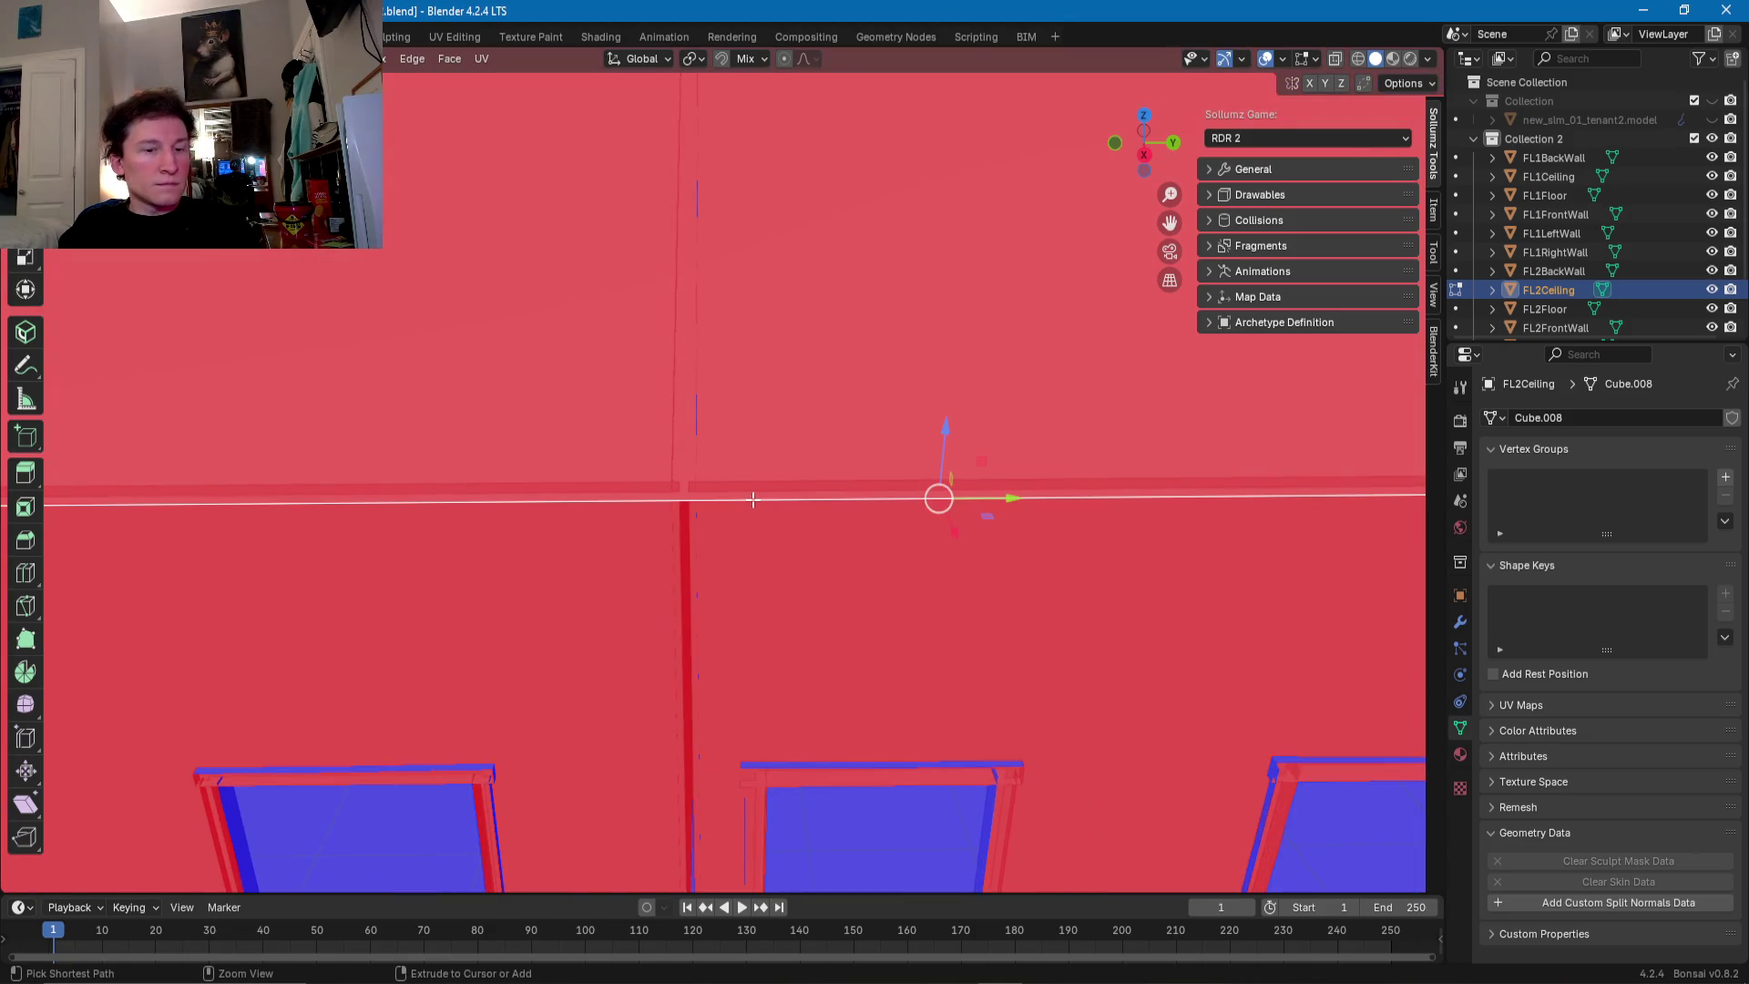
{"action": "key", "text": "g"}
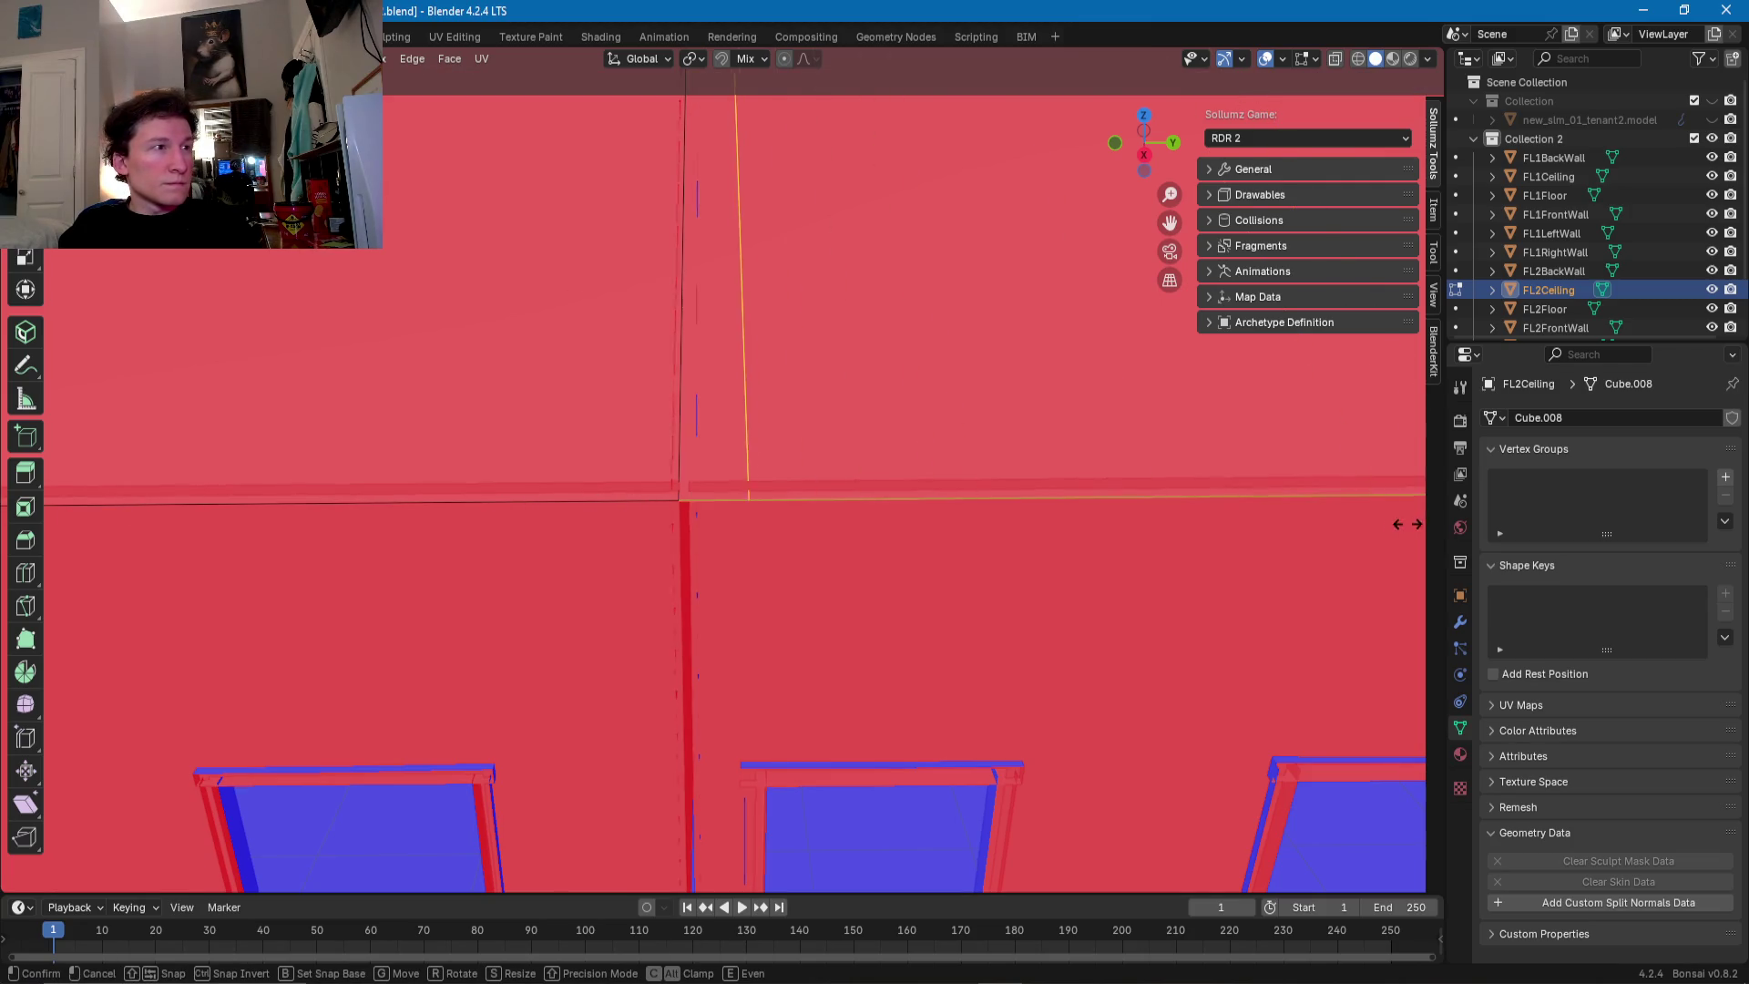
{"action": "left_click", "coordinate": [1349, 527]}
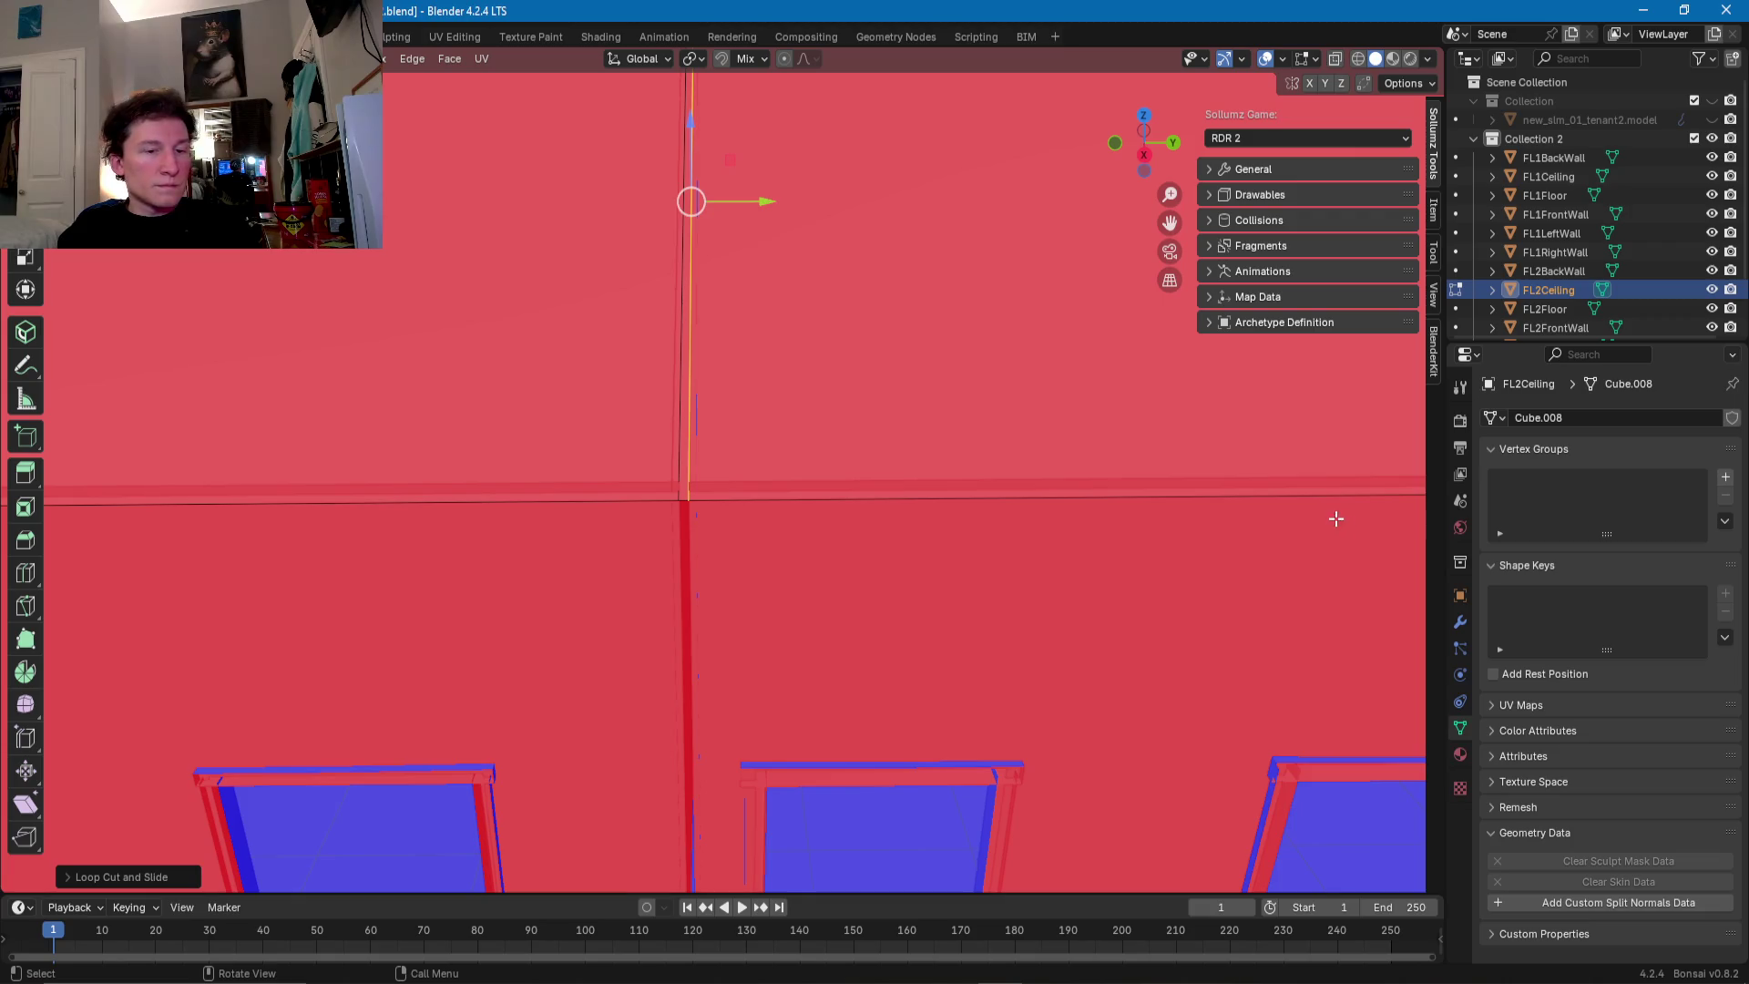
- Delete the extra vertical edge loop at the ceiling seam and orbit to check the result
{"action": "key", "text": "alt+a"}
{"action": "left_click", "coordinate": [683, 470], "text": "alt"}
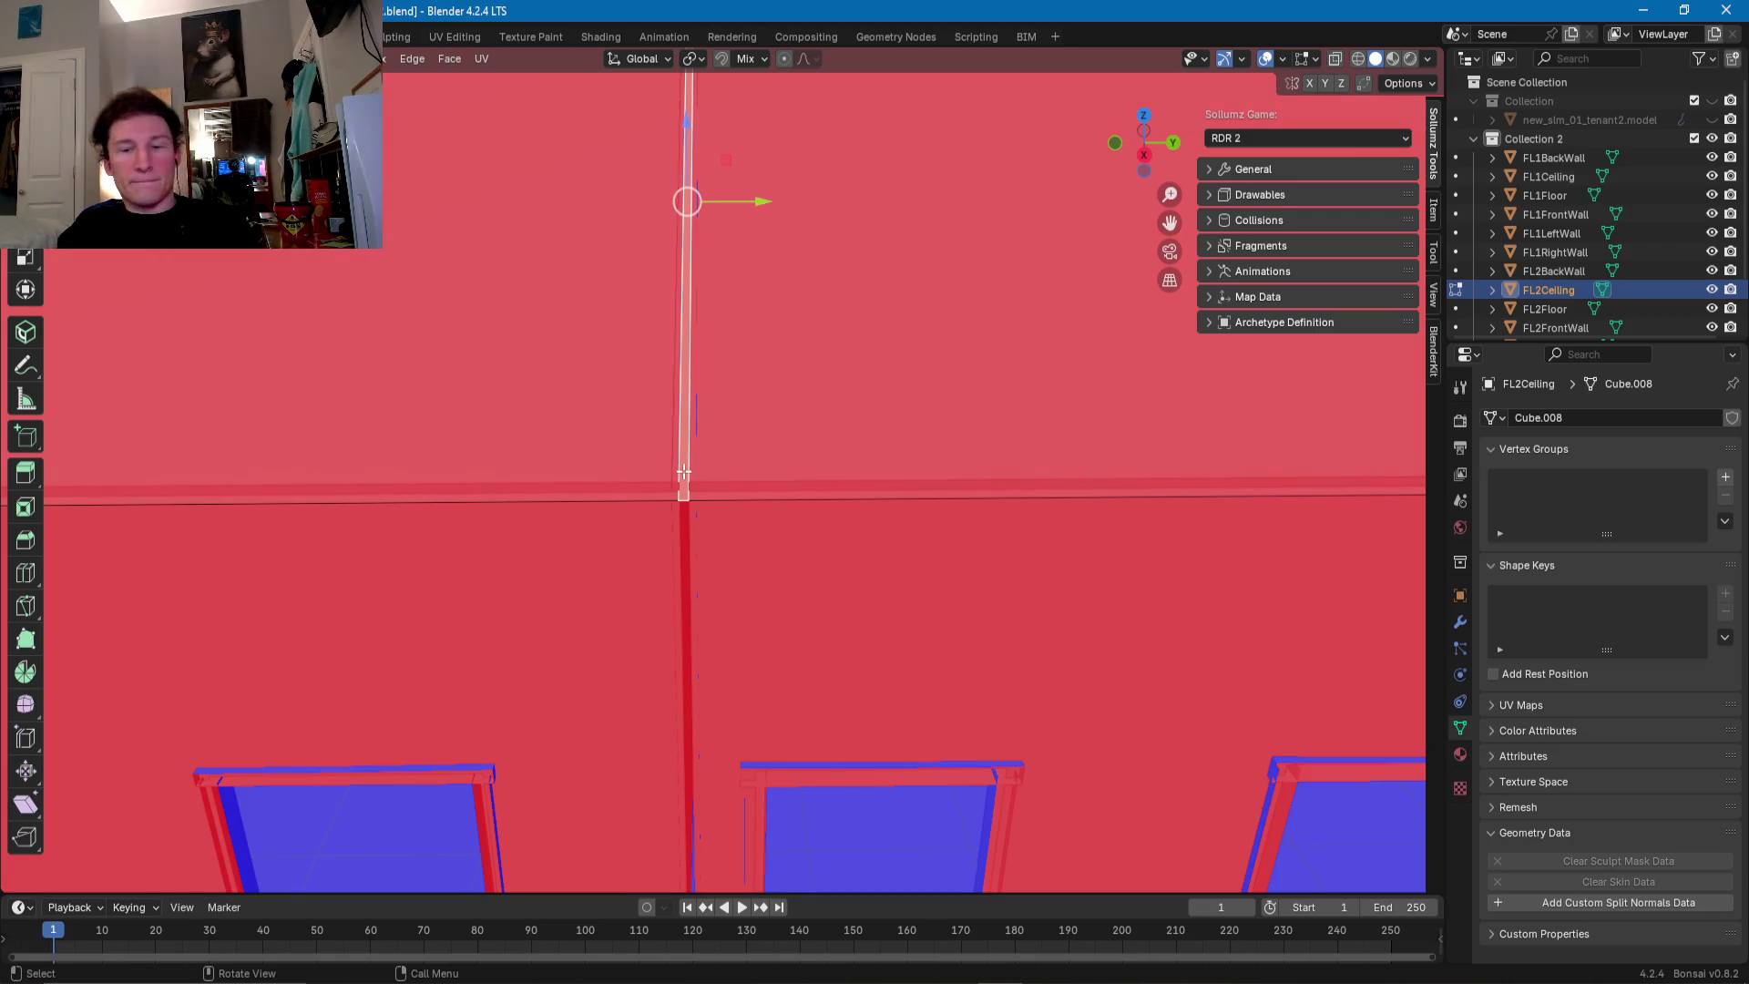
{"action": "key", "text": "x"}
{"action": "left_click", "coordinate": [684, 472]}
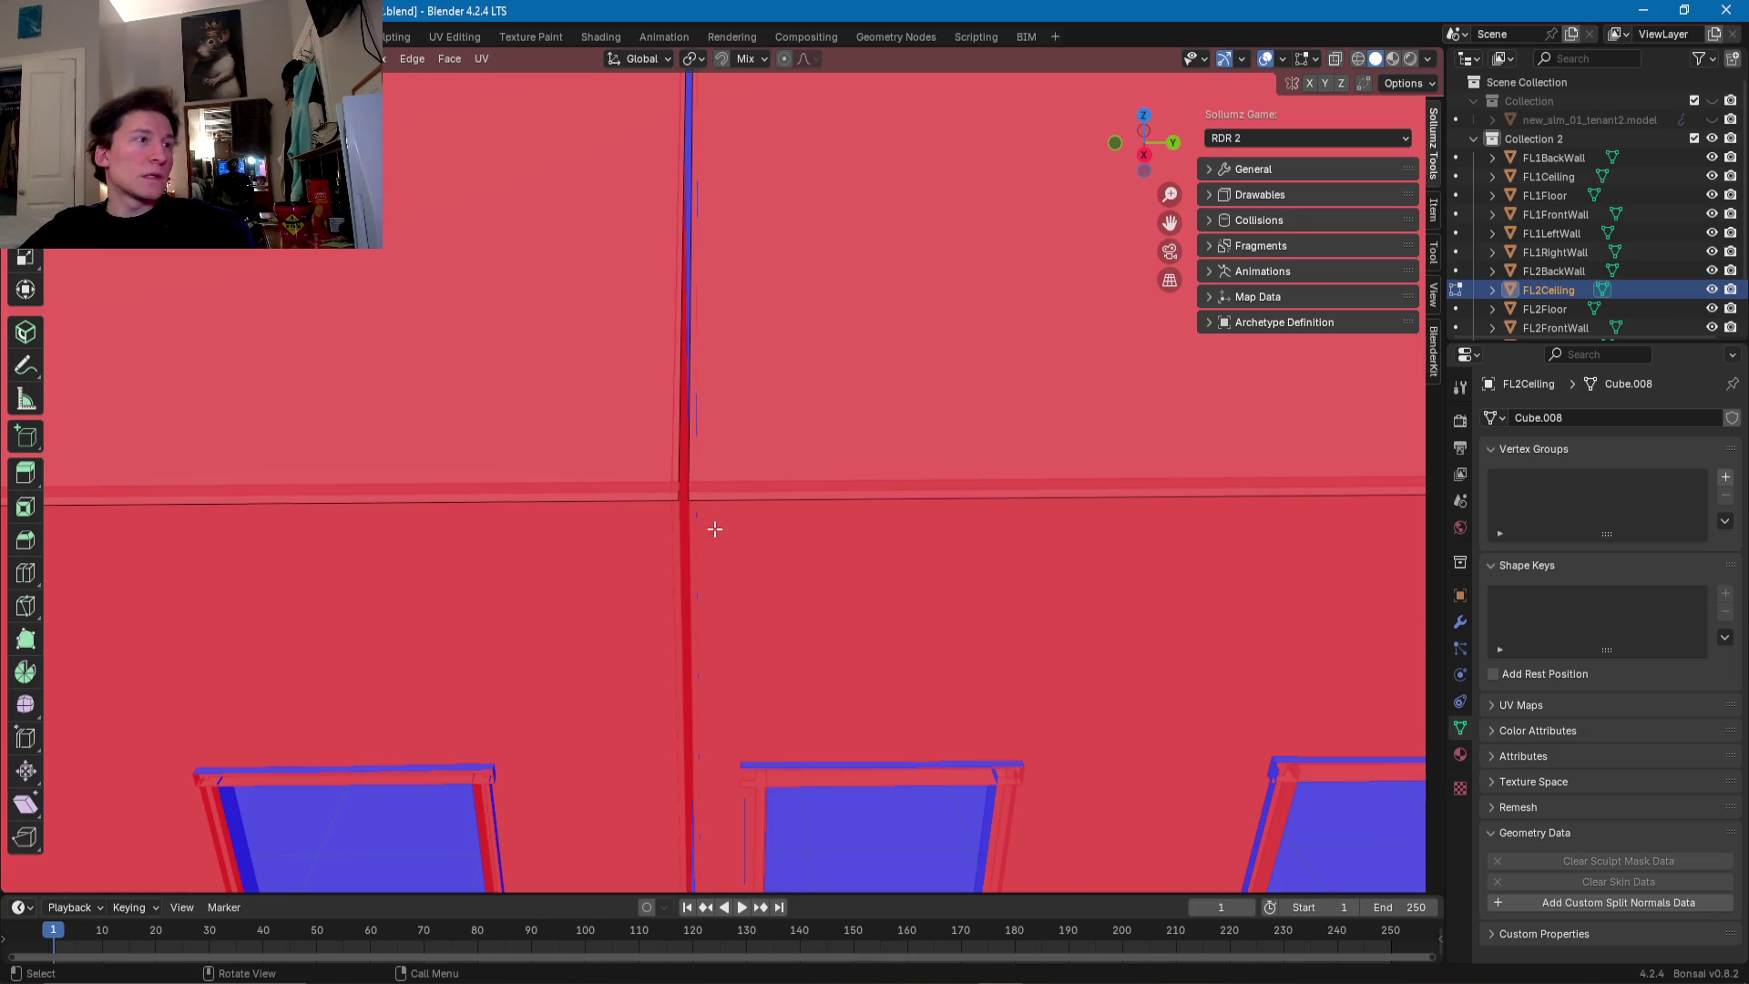
{"action": "scroll", "coordinate": [711, 519], "scroll_direction": "down", "scroll_amount": 5}
{"action": "mouse_move", "coordinate": [742, 488]}
{"action": "middle_mouse_down"}
{"action": "mouse_move", "coordinate": [900, 468]}
{"action": "mouse_move", "coordinate": [664, 461]}
{"action": "middle_mouse_up"}
{"action": "scroll", "coordinate": [769, 496], "scroll_direction": "up", "scroll_amount": 3}
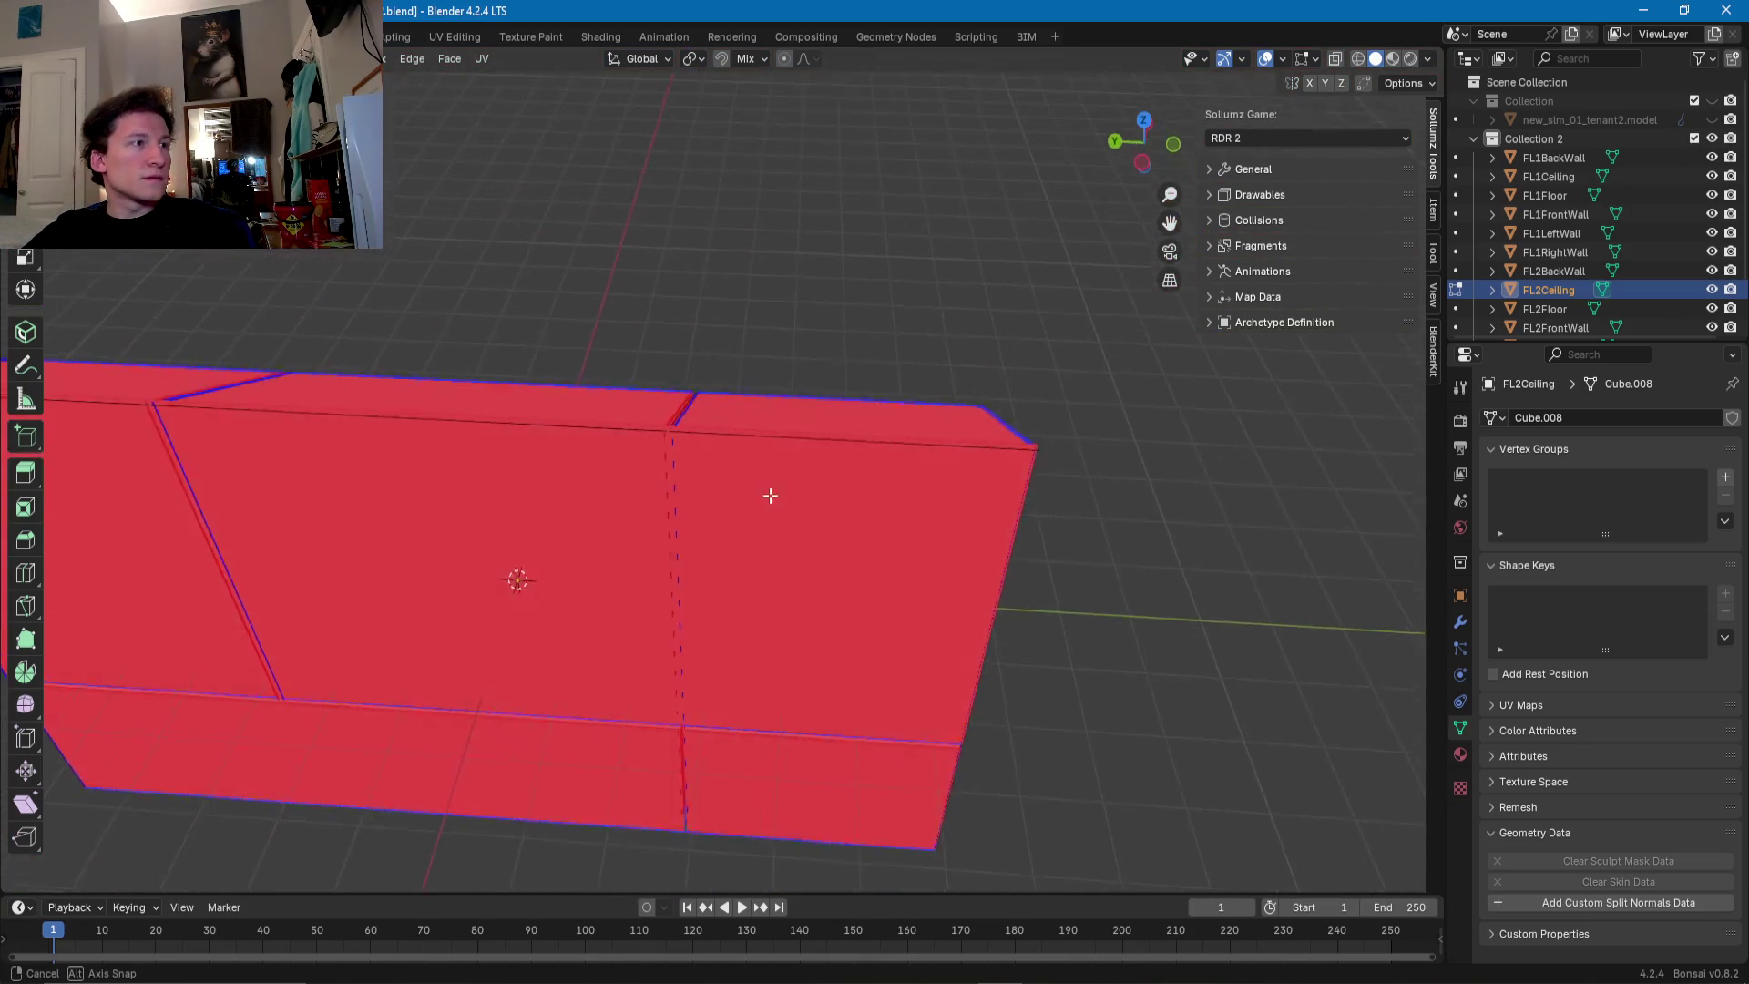
{"action": "mouse_move", "coordinate": [753, 508]}
{"action": "middle_mouse_down"}
{"action": "mouse_move", "coordinate": [634, 431]}
{"action": "mouse_move", "coordinate": [743, 379]}
{"action": "middle_mouse_up"}
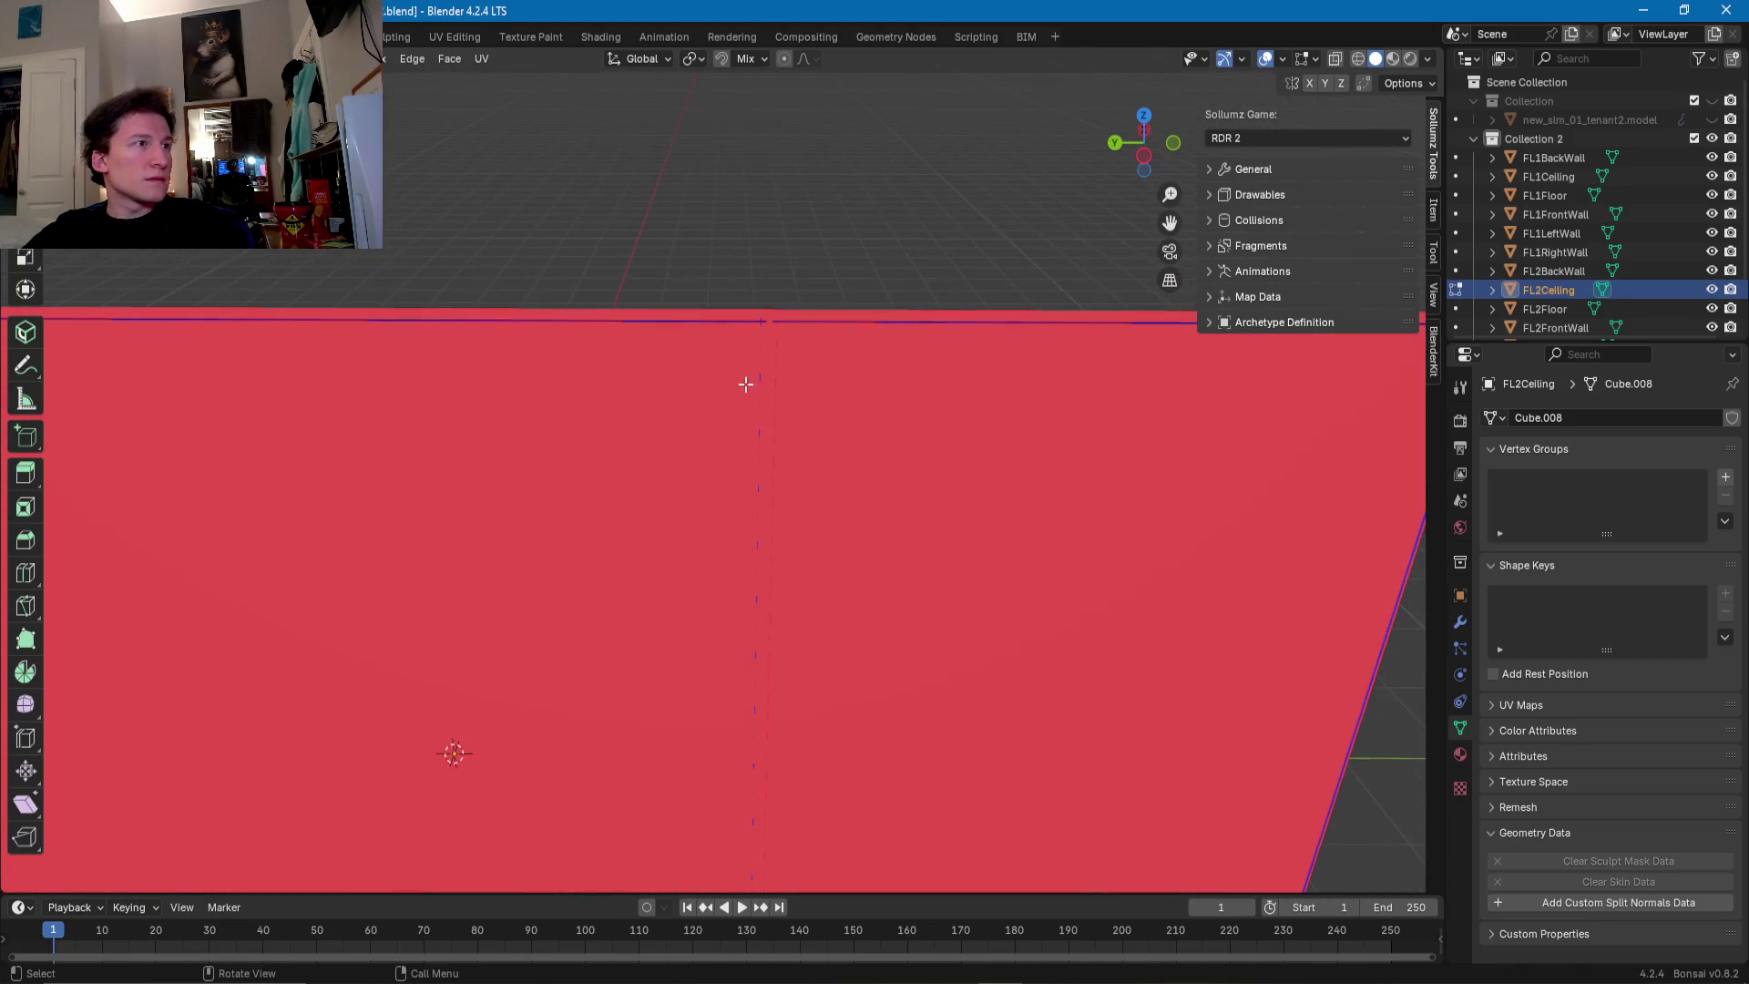
{"action": "left_click", "coordinate": [727, 312]}
- Add a vertical loop cut across the upper back wall
{"action": "left_click", "coordinate": [744, 313]}
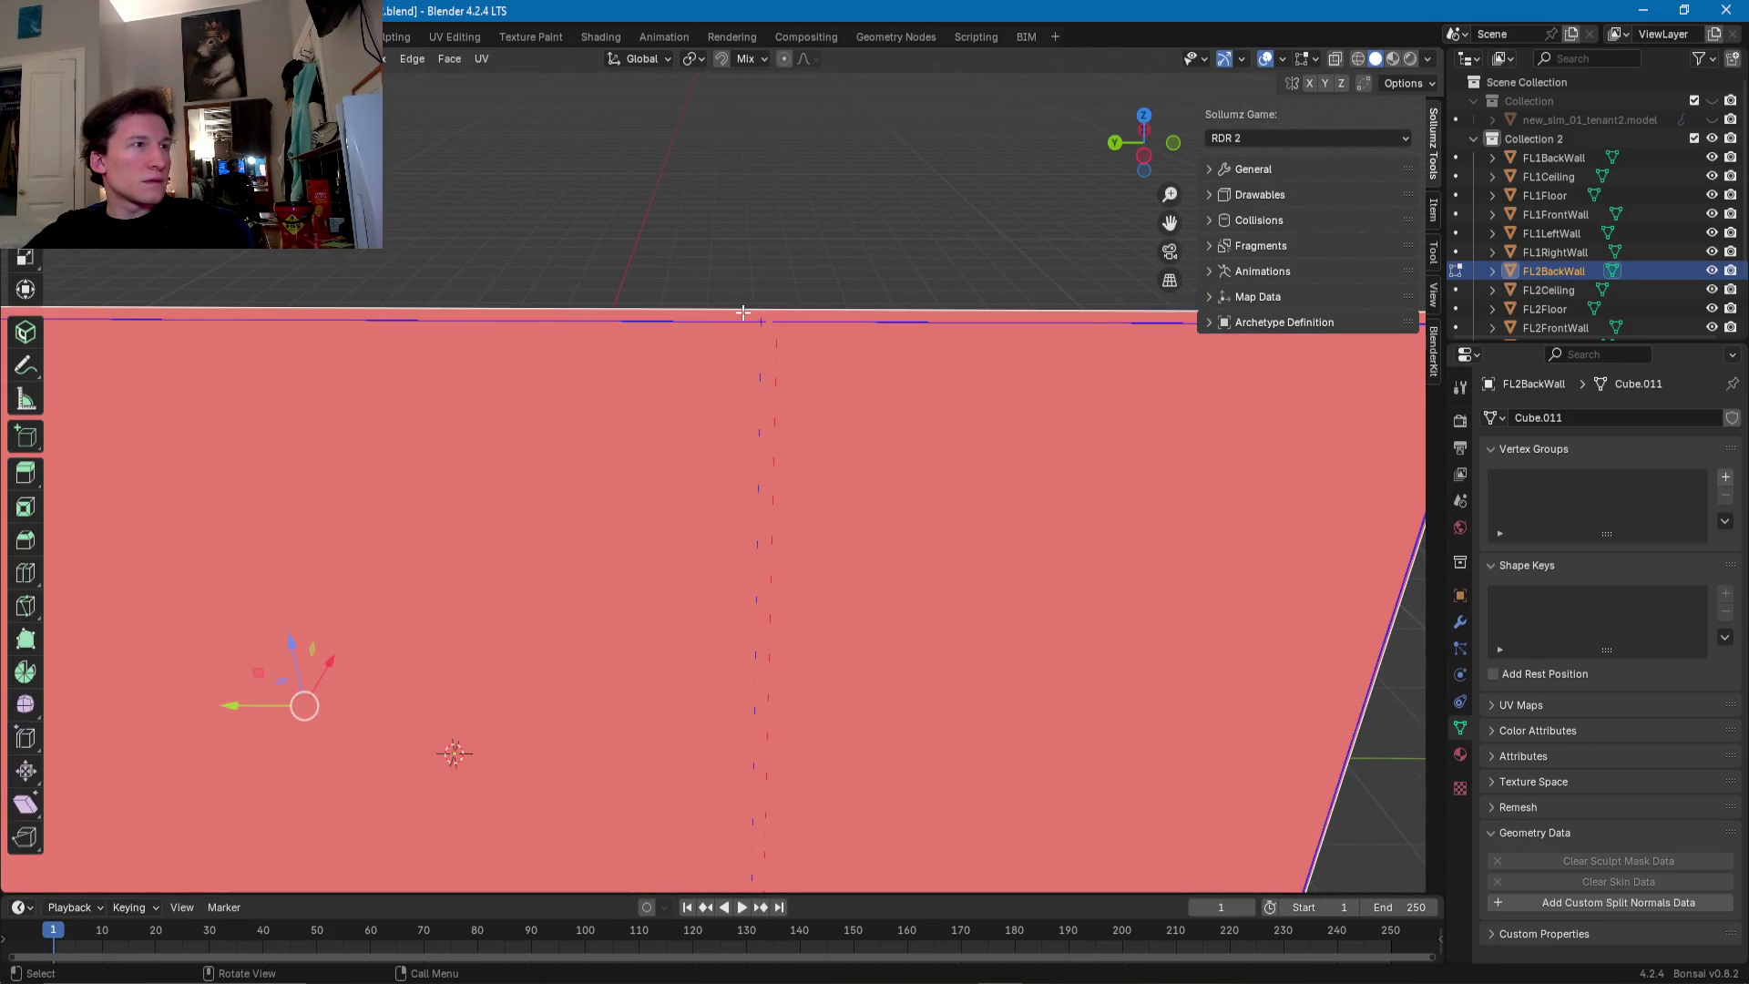
{"action": "left_click", "coordinate": [744, 312]}
{"action": "key", "text": "ctrl+r"}
{"action": "left_click", "coordinate": [768, 314]}
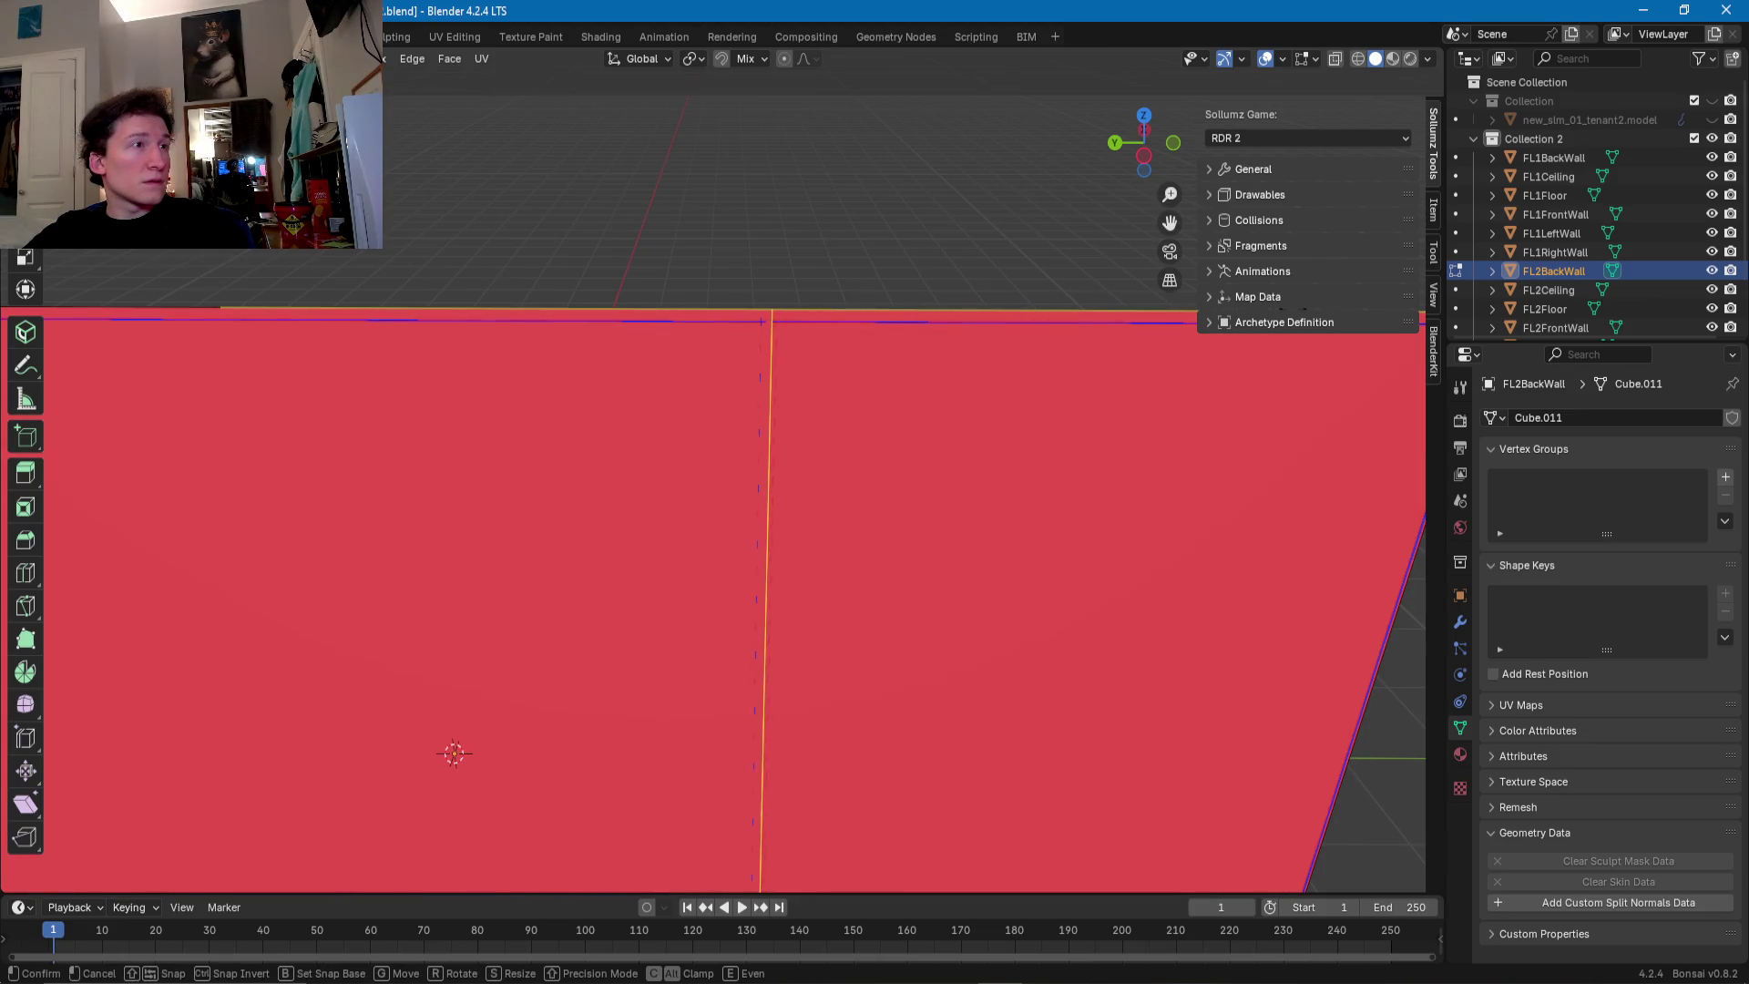
{"action": "left_click", "coordinate": [764, 320]}
{"action": "middle_click_drag", "start_coordinate": [766, 328], "coordinate": [815, 424]}
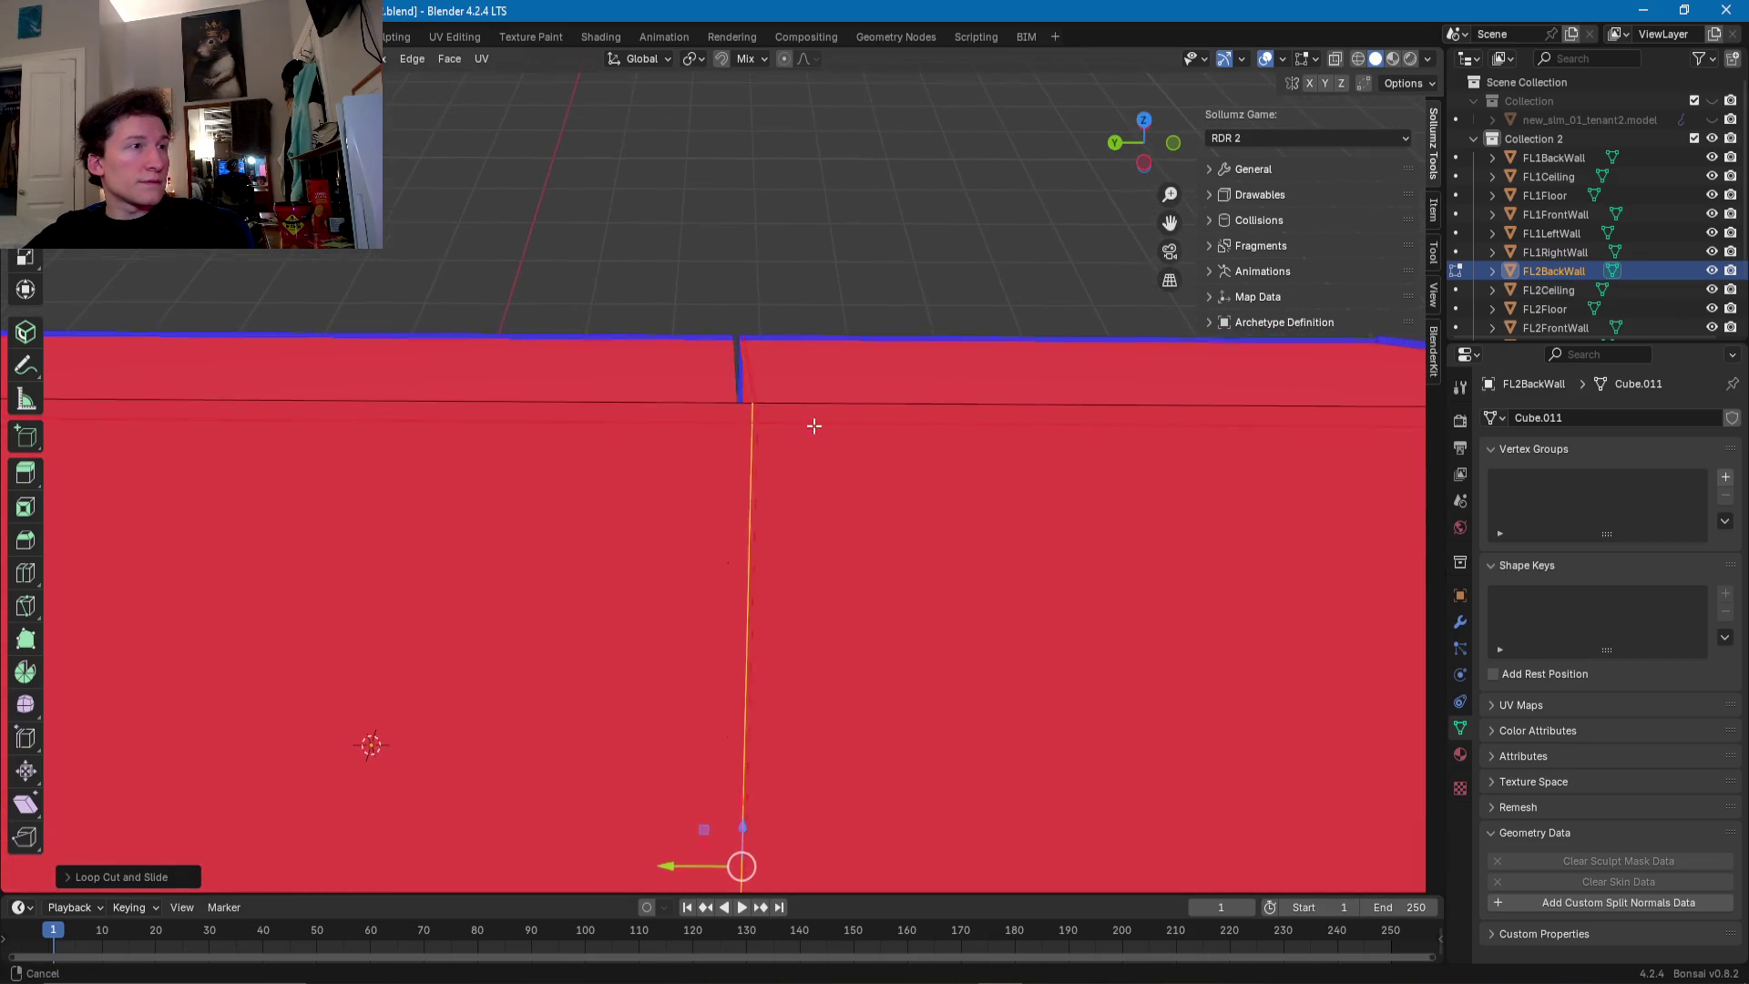
- Slide the back wall's top horizontal edges along the wall toward the seam
{"action": "left_click", "coordinate": [706, 402]}
{"action": "key", "text": "g"}
{"action": "key", "text": "g"}
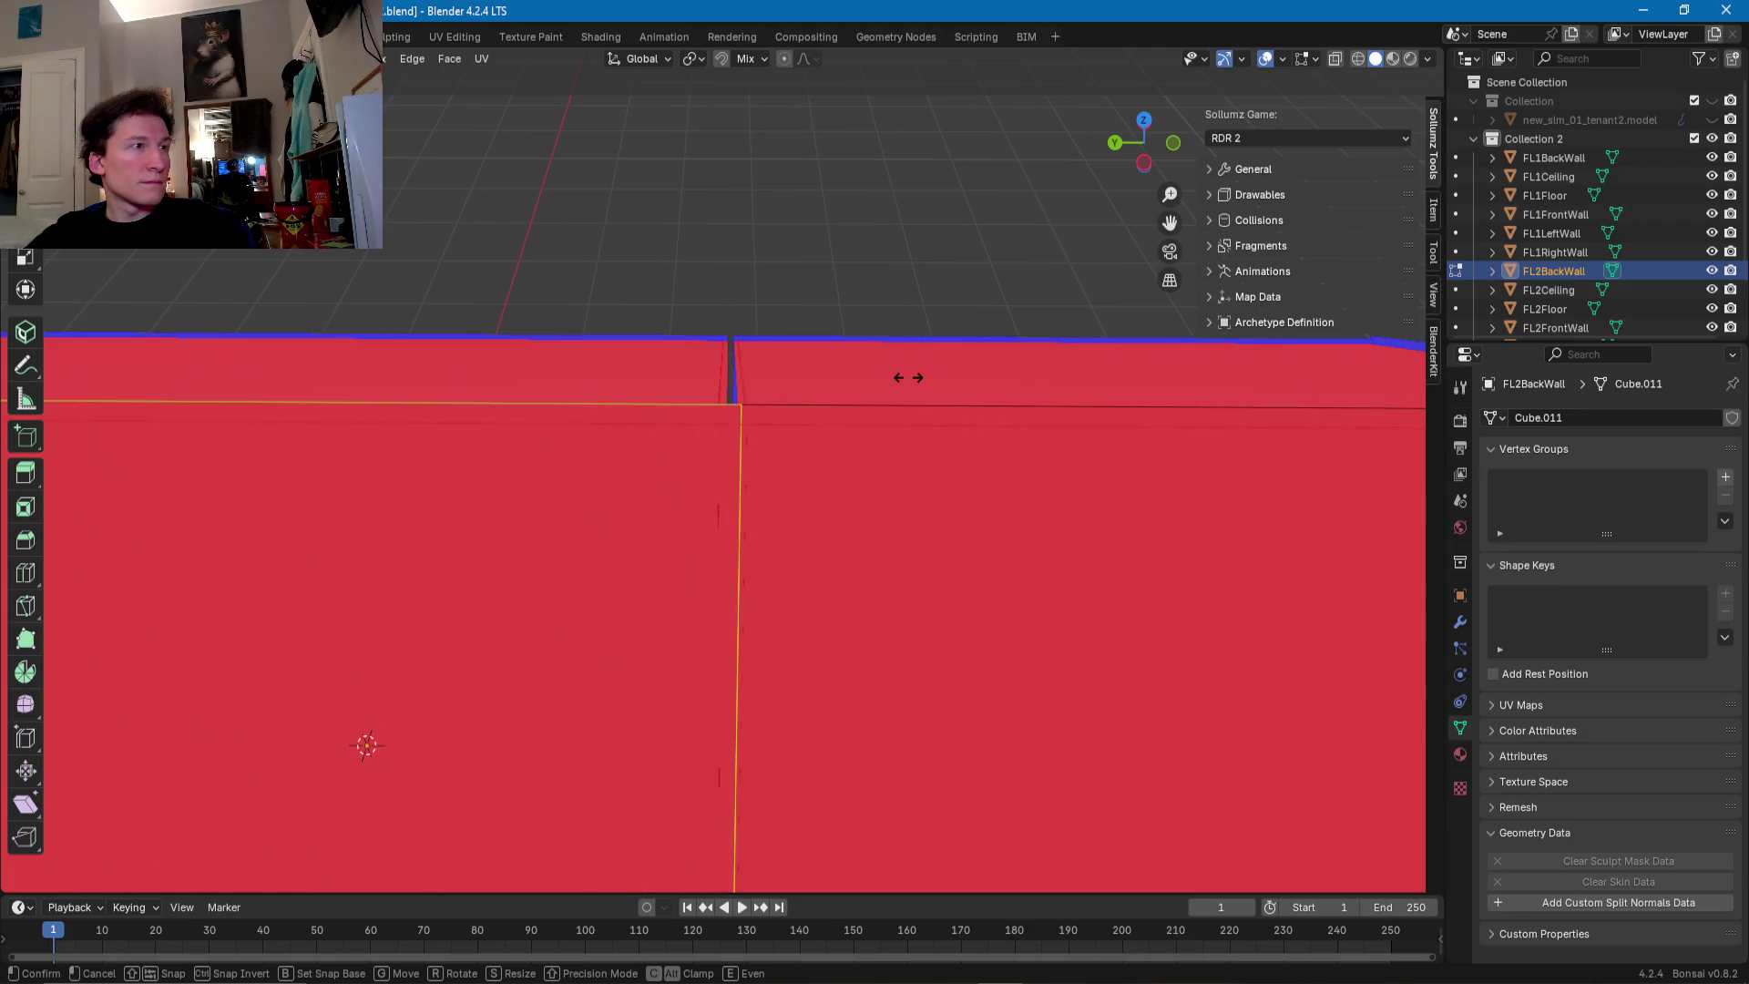
{"action": "left_click", "coordinate": [884, 377]}
{"action": "scroll", "coordinate": [1023, 491], "scroll_direction": "down", "scroll_amount": 3}
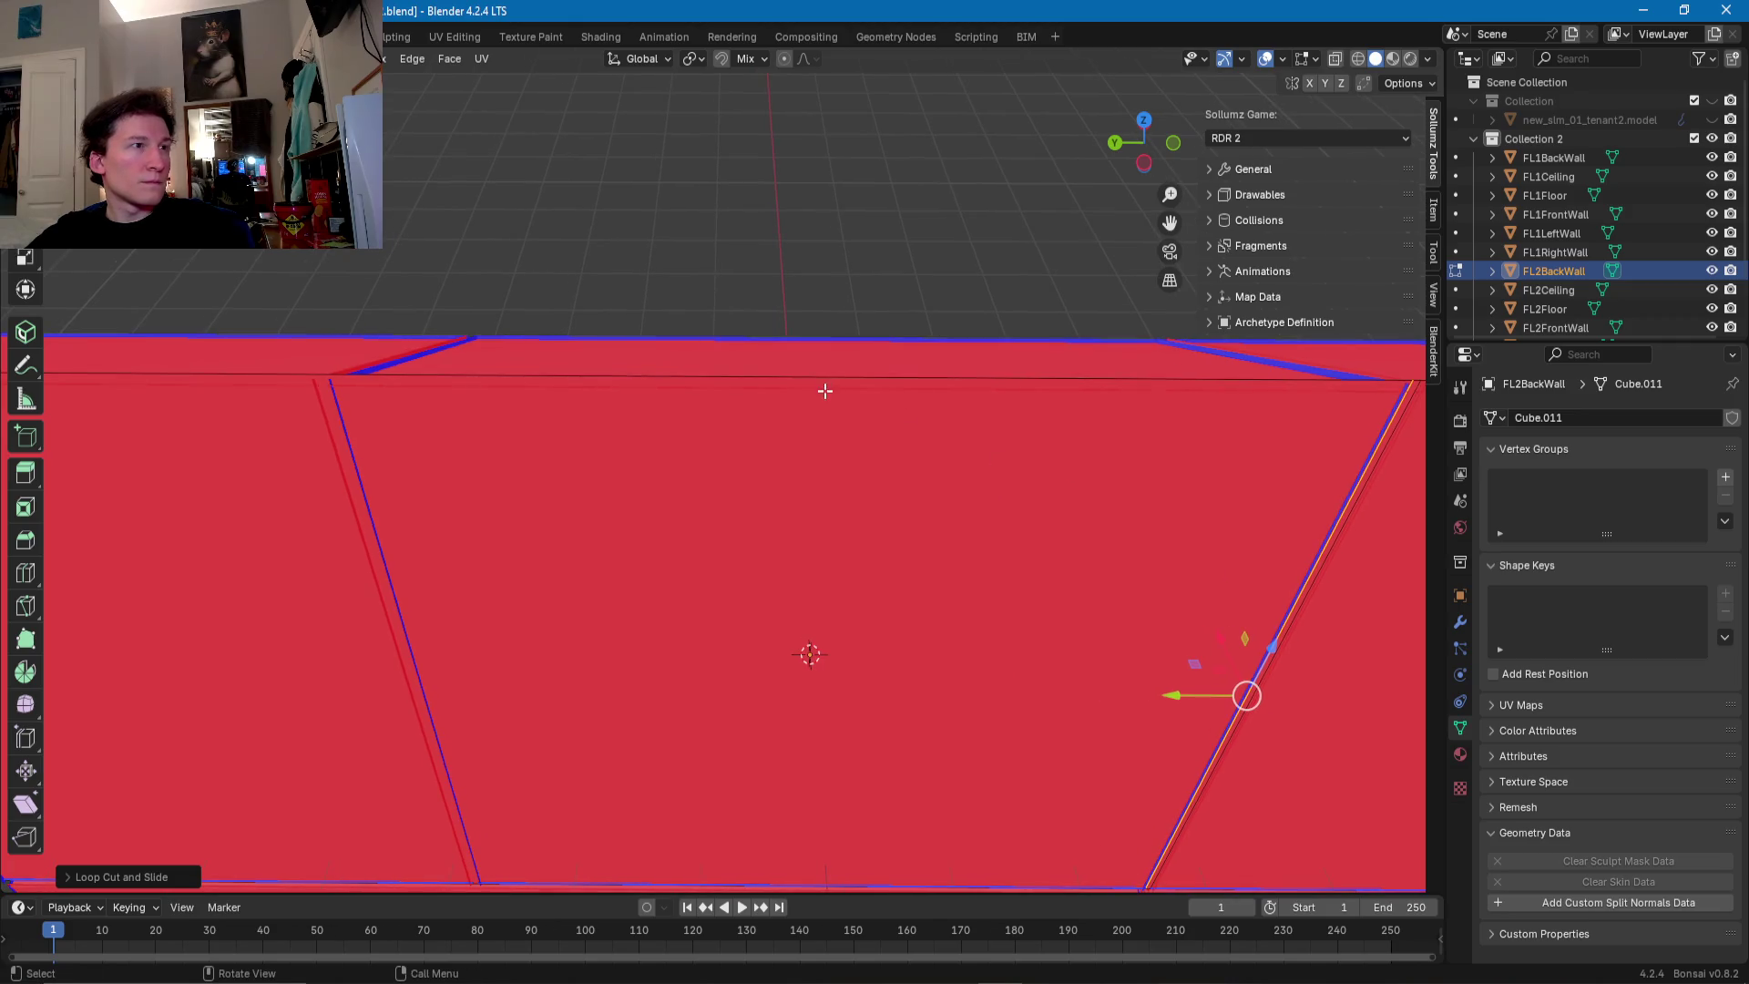
{"action": "left_click", "coordinate": [763, 379]}
{"action": "key", "text": "g"}
{"action": "key", "text": "g"}
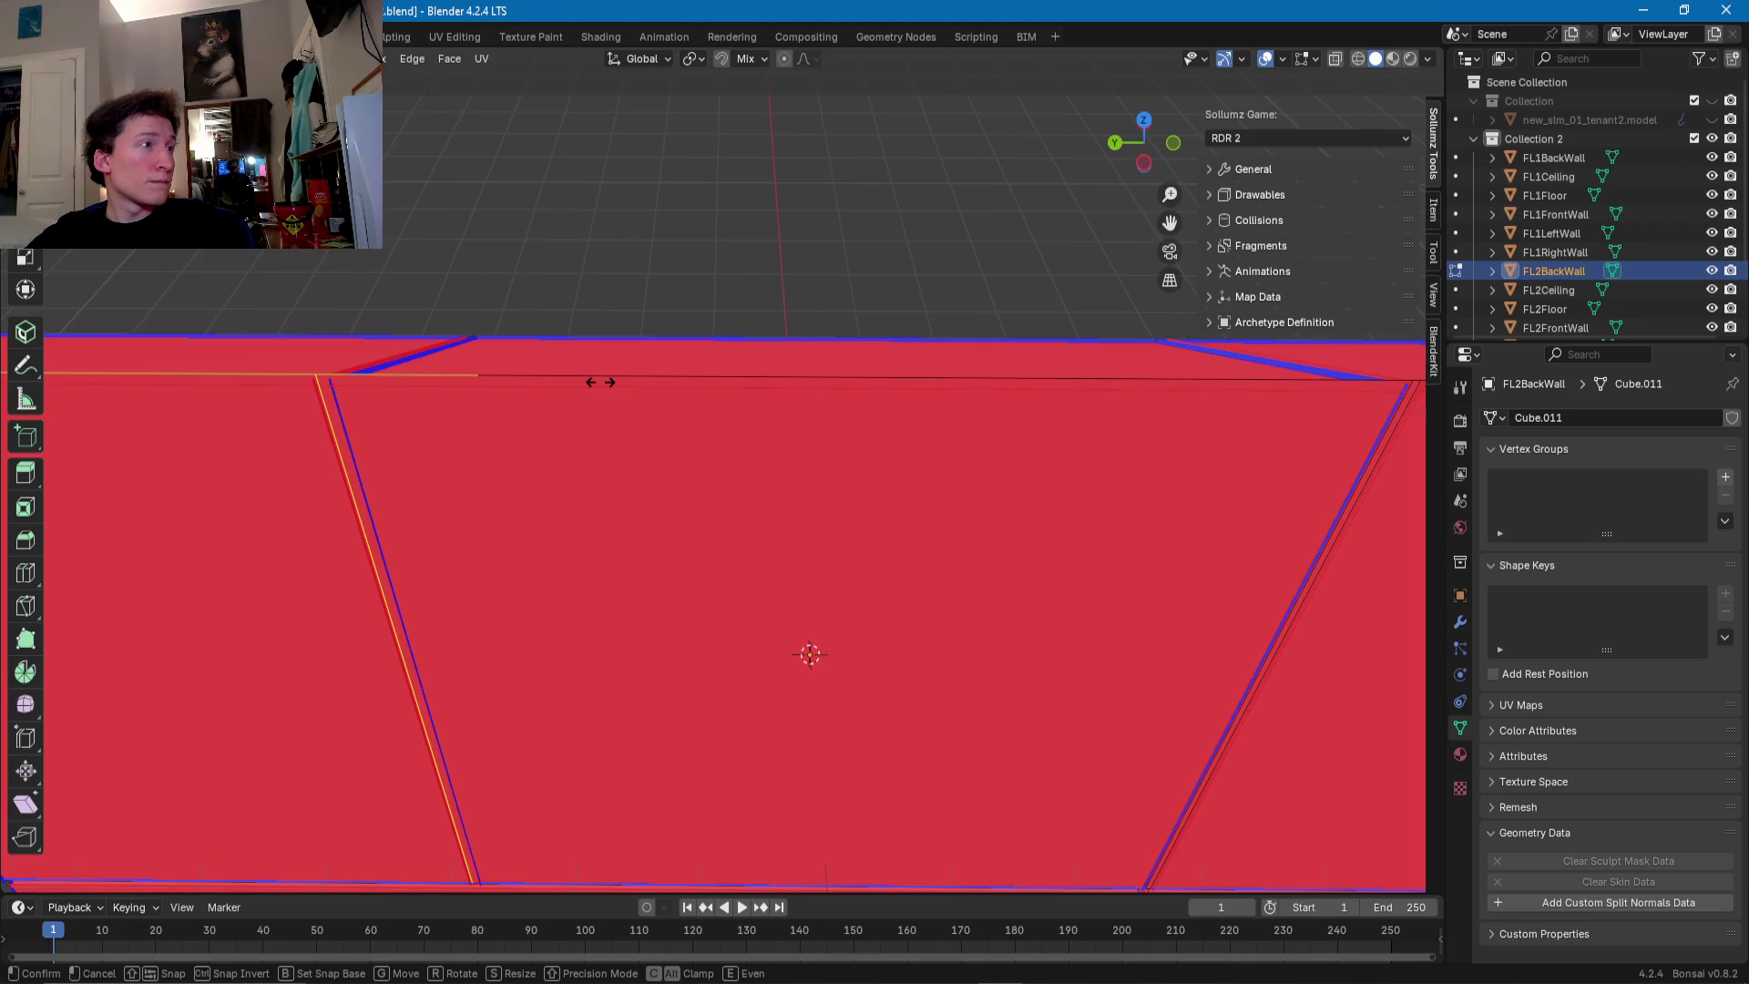
{"action": "key", "text": "Escape"}
- Slide the horizontal edge at the wall notch so it lines up with the seam
{"action": "scroll", "coordinate": [644, 706], "scroll_direction": "up", "scroll_amount": 2}
{"action": "scroll", "coordinate": [722, 441], "scroll_direction": "up", "scroll_amount": 2}
{"action": "scroll", "coordinate": [770, 455], "scroll_direction": "up", "scroll_amount": 1}
{"action": "middle_click_drag", "start_coordinate": [770, 455], "coordinate": [736, 461]}
{"action": "left_click", "coordinate": [718, 447]}
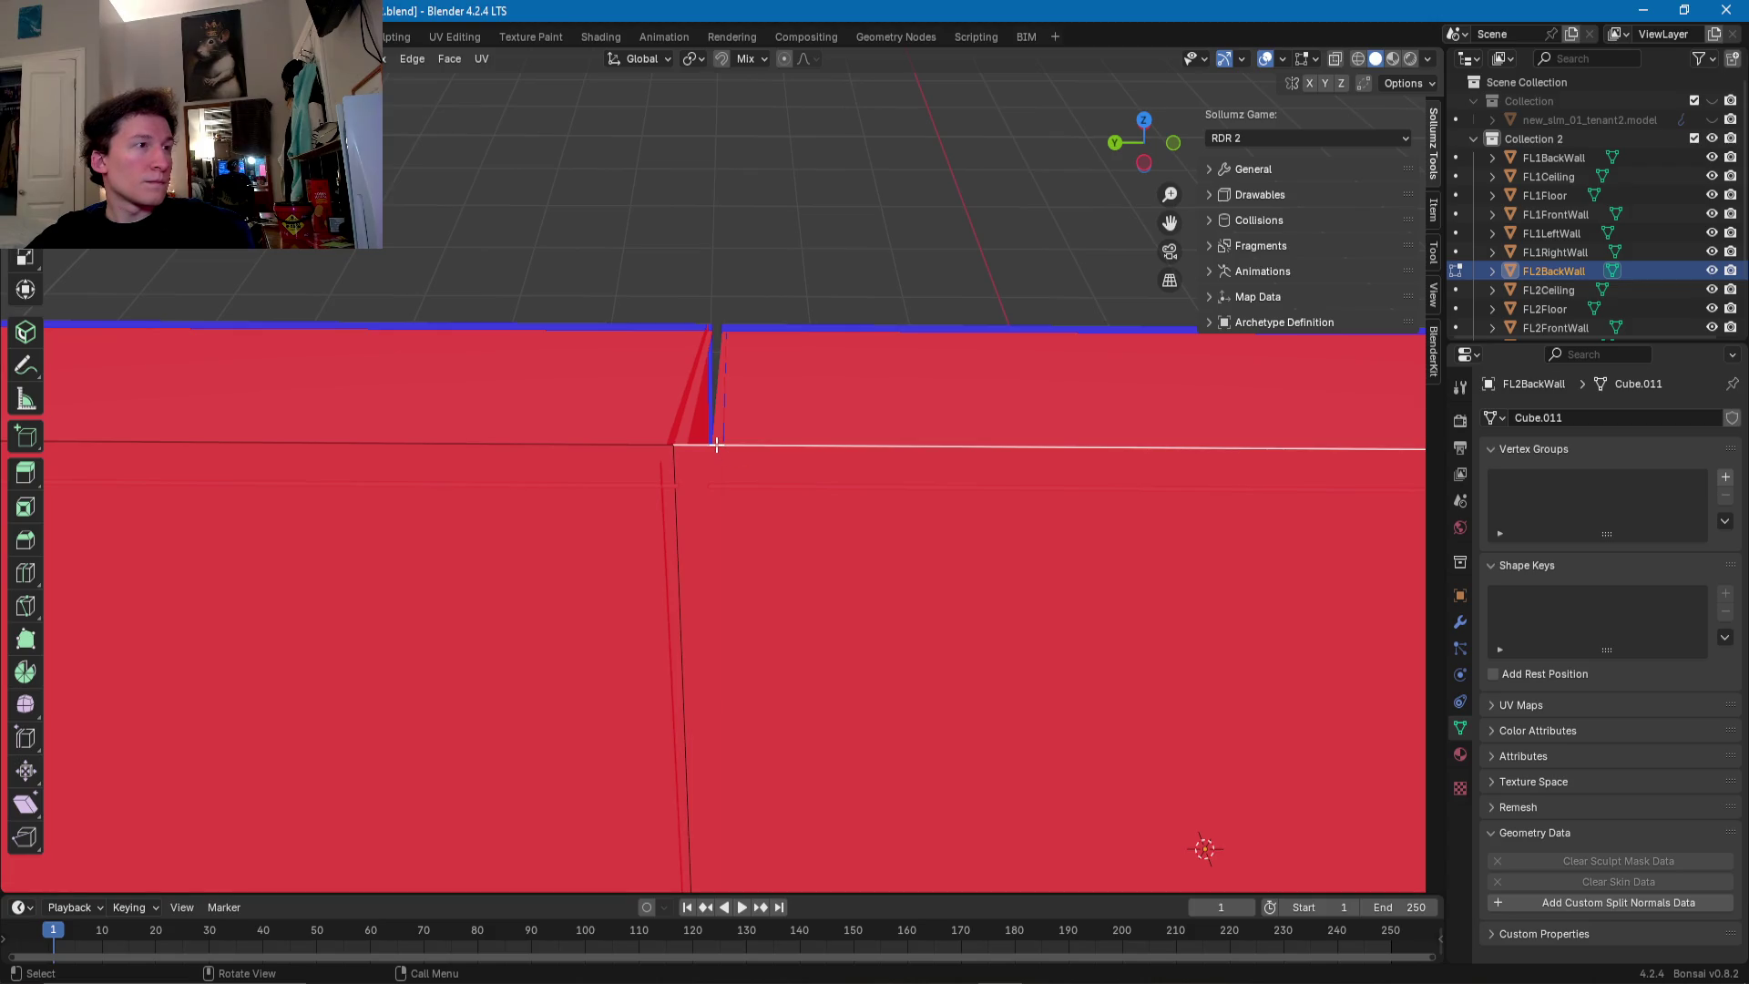
{"action": "key", "text": "g"}
{"action": "key", "text": "g"}
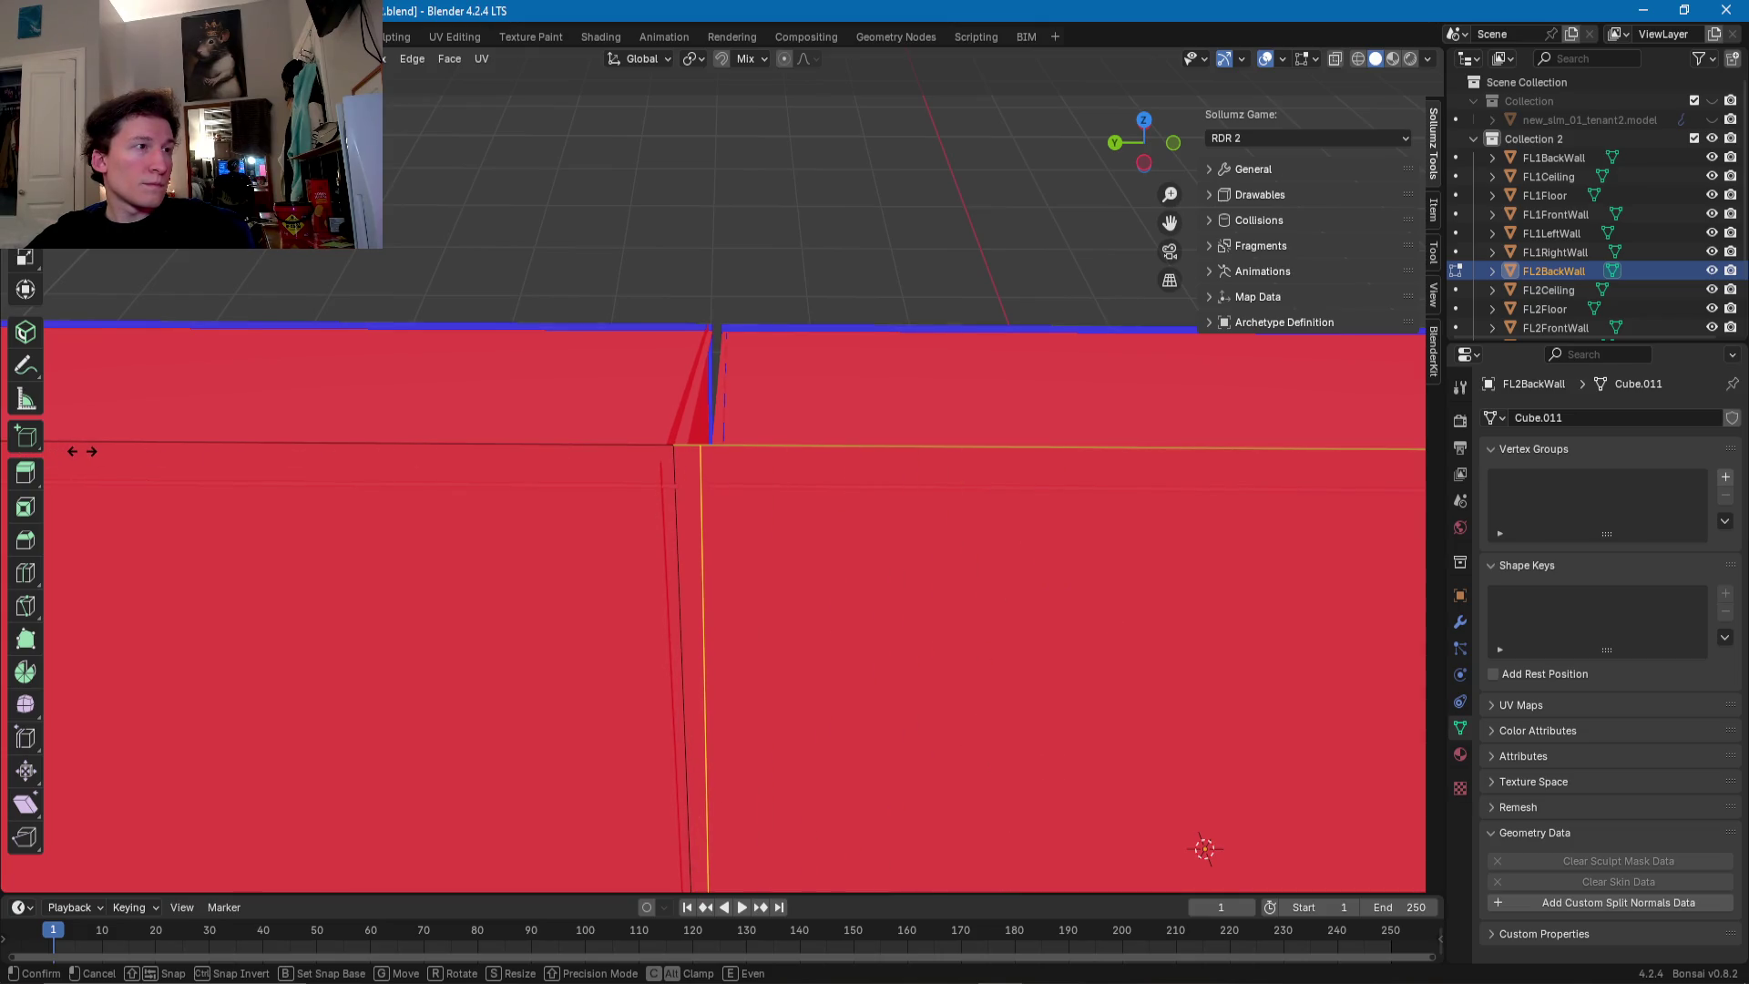
{"action": "left_click", "coordinate": [78, 449]}
- Delete the thin sliver faces between two vertical edges, then orbit to inspect the building
{"action": "left_click", "coordinate": [689, 460]}
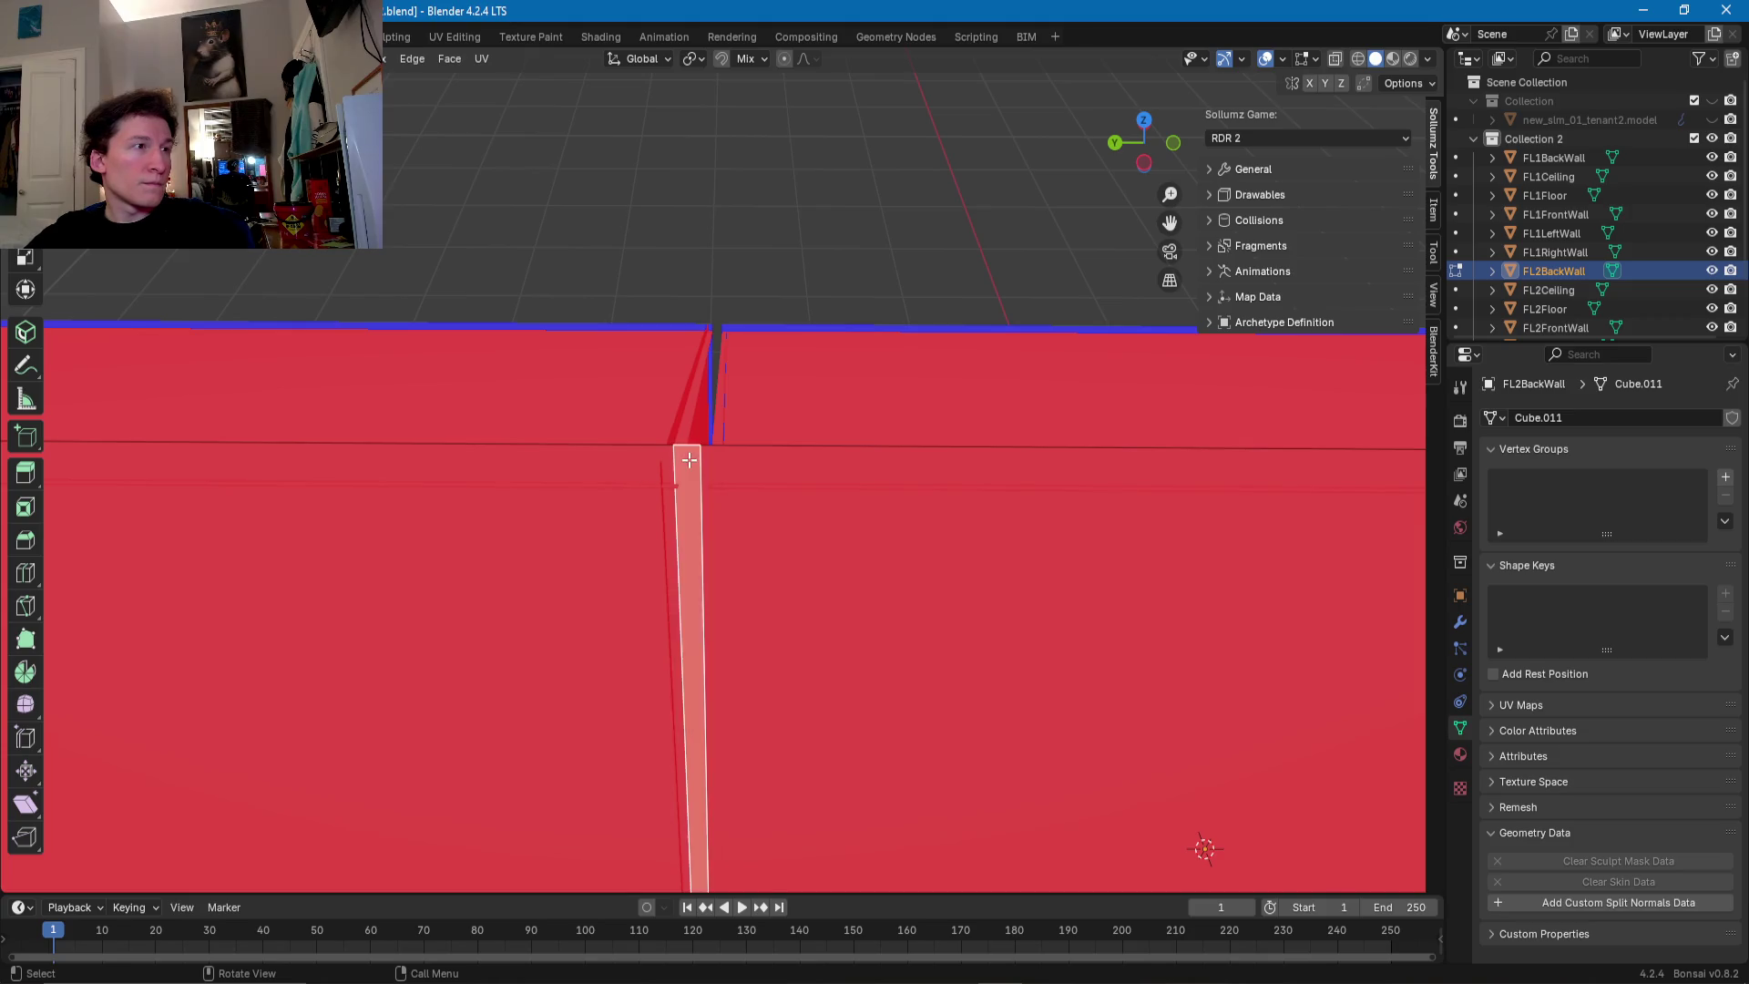
{"action": "scroll", "coordinate": [688, 460], "scroll_direction": "down", "scroll_amount": 3}
{"action": "middle_click_drag", "start_coordinate": [1290, 450], "coordinate": [962, 419], "text": "shift"}
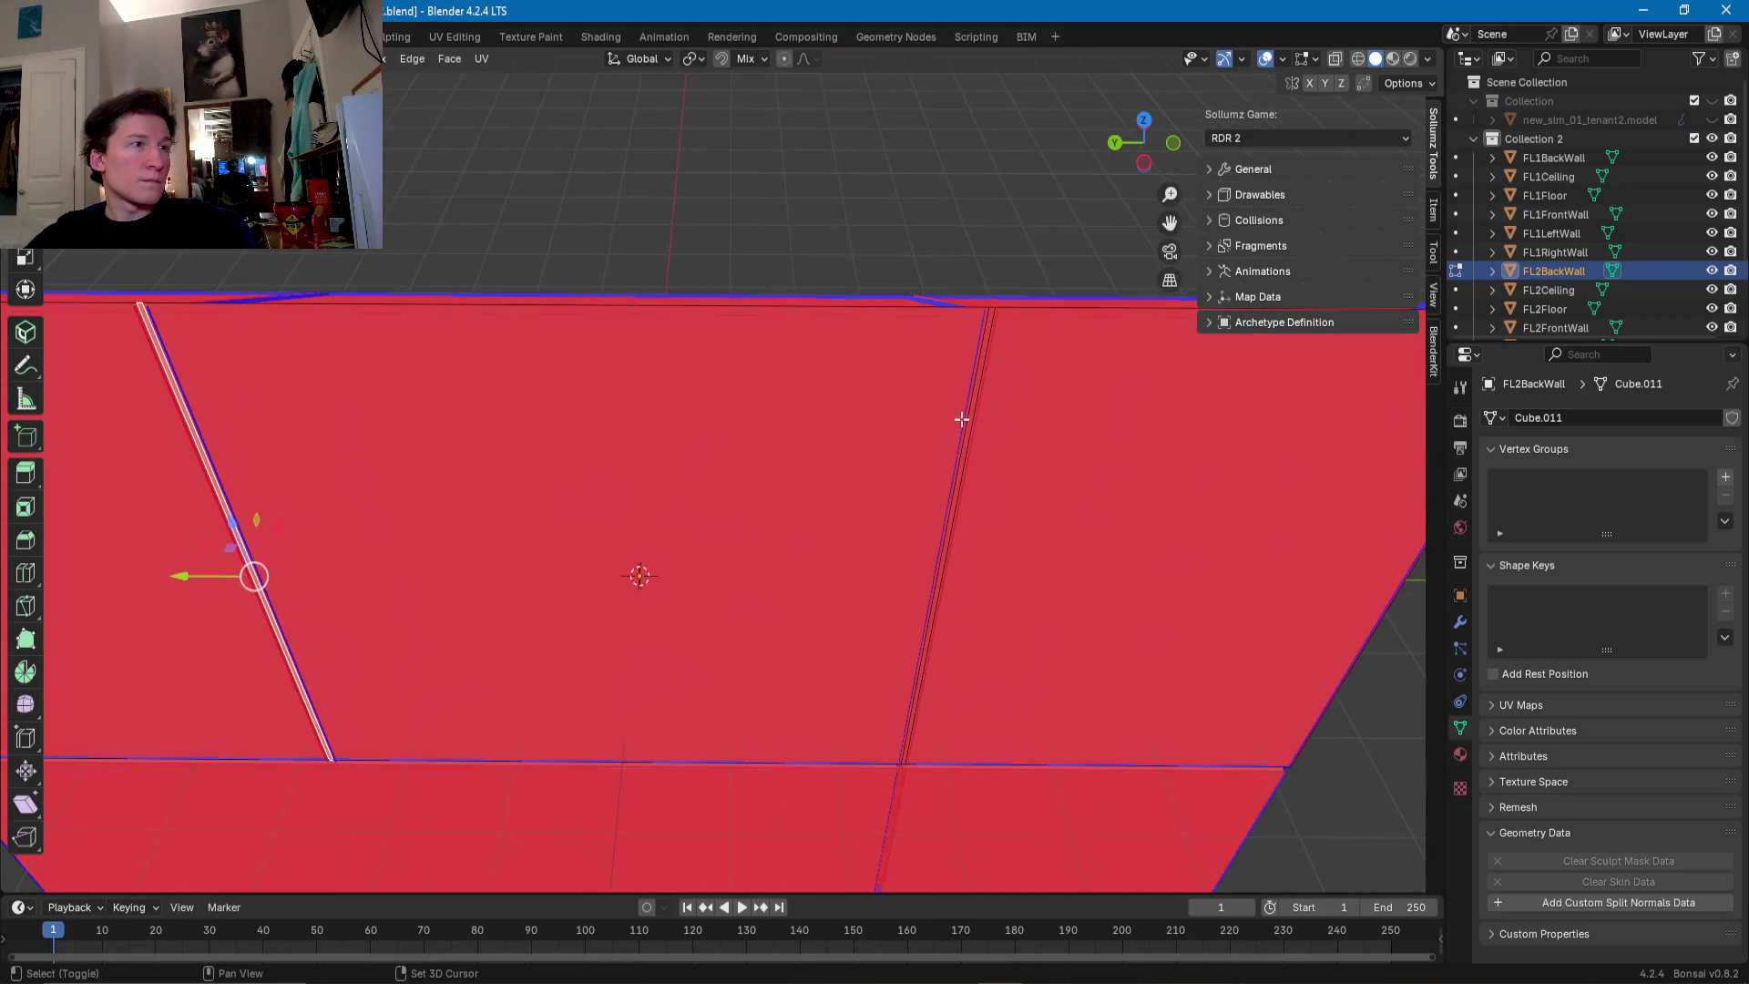
{"action": "left_click", "coordinate": [986, 339], "text": "shift"}
{"action": "key", "text": "x"}
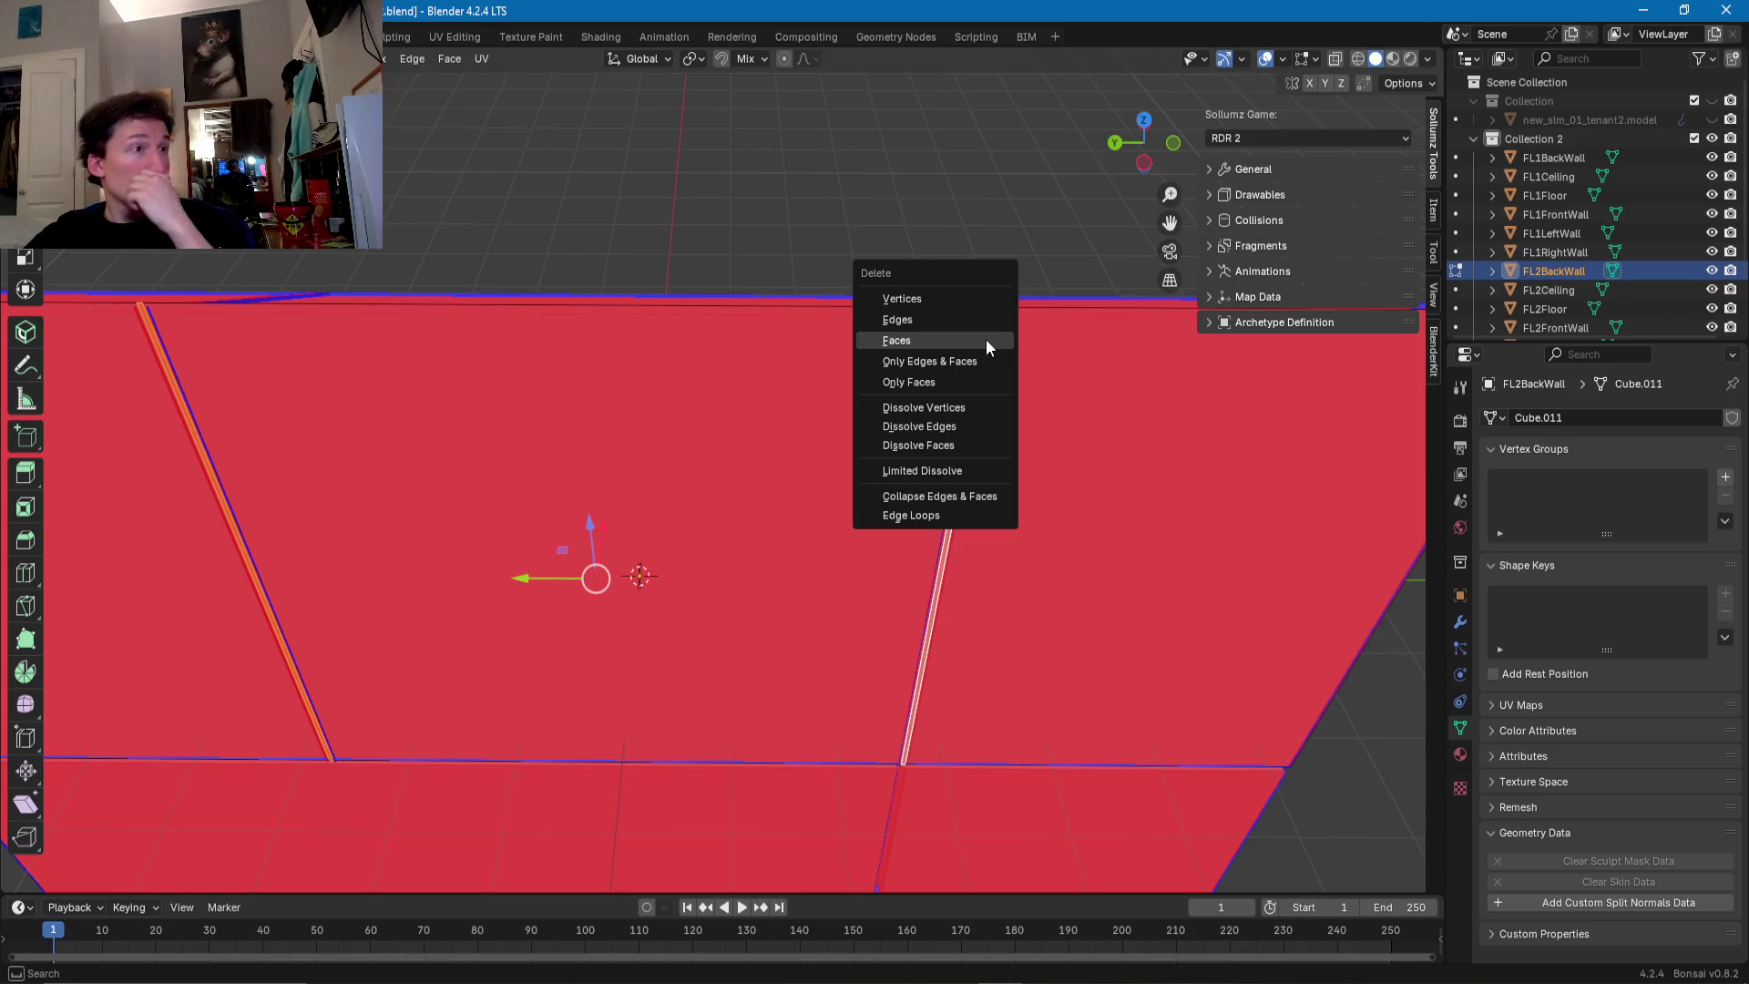
{"action": "left_click", "coordinate": [960, 341]}
{"action": "scroll", "coordinate": [961, 341], "scroll_direction": "down", "scroll_amount": 3}
{"action": "middle_click_drag", "start_coordinate": [960, 341], "coordinate": [324, 328]}
{"action": "scroll", "coordinate": [542, 378], "scroll_direction": "up", "scroll_amount": 2}
{"action": "middle_click_drag", "start_coordinate": [542, 378], "coordinate": [565, 392]}
{"action": "scroll", "coordinate": [592, 410], "scroll_direction": "up", "scroll_amount": 6}
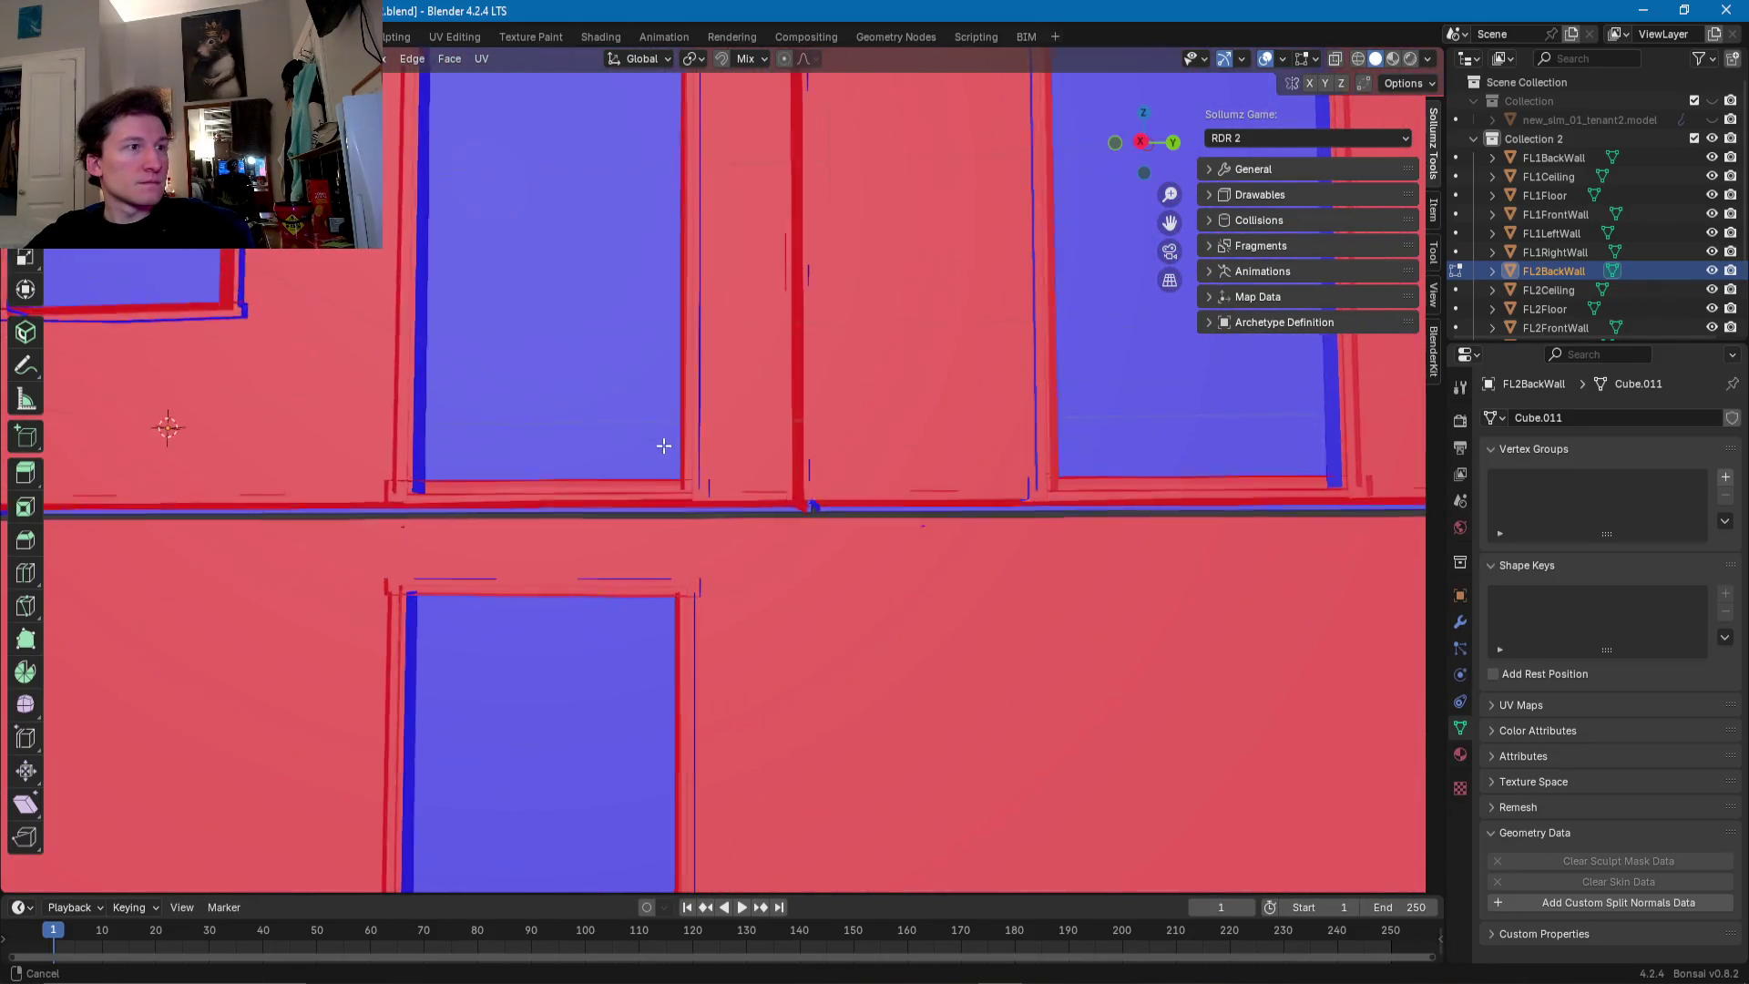
{"action": "middle_click_drag", "start_coordinate": [671, 455], "coordinate": [678, 472]}
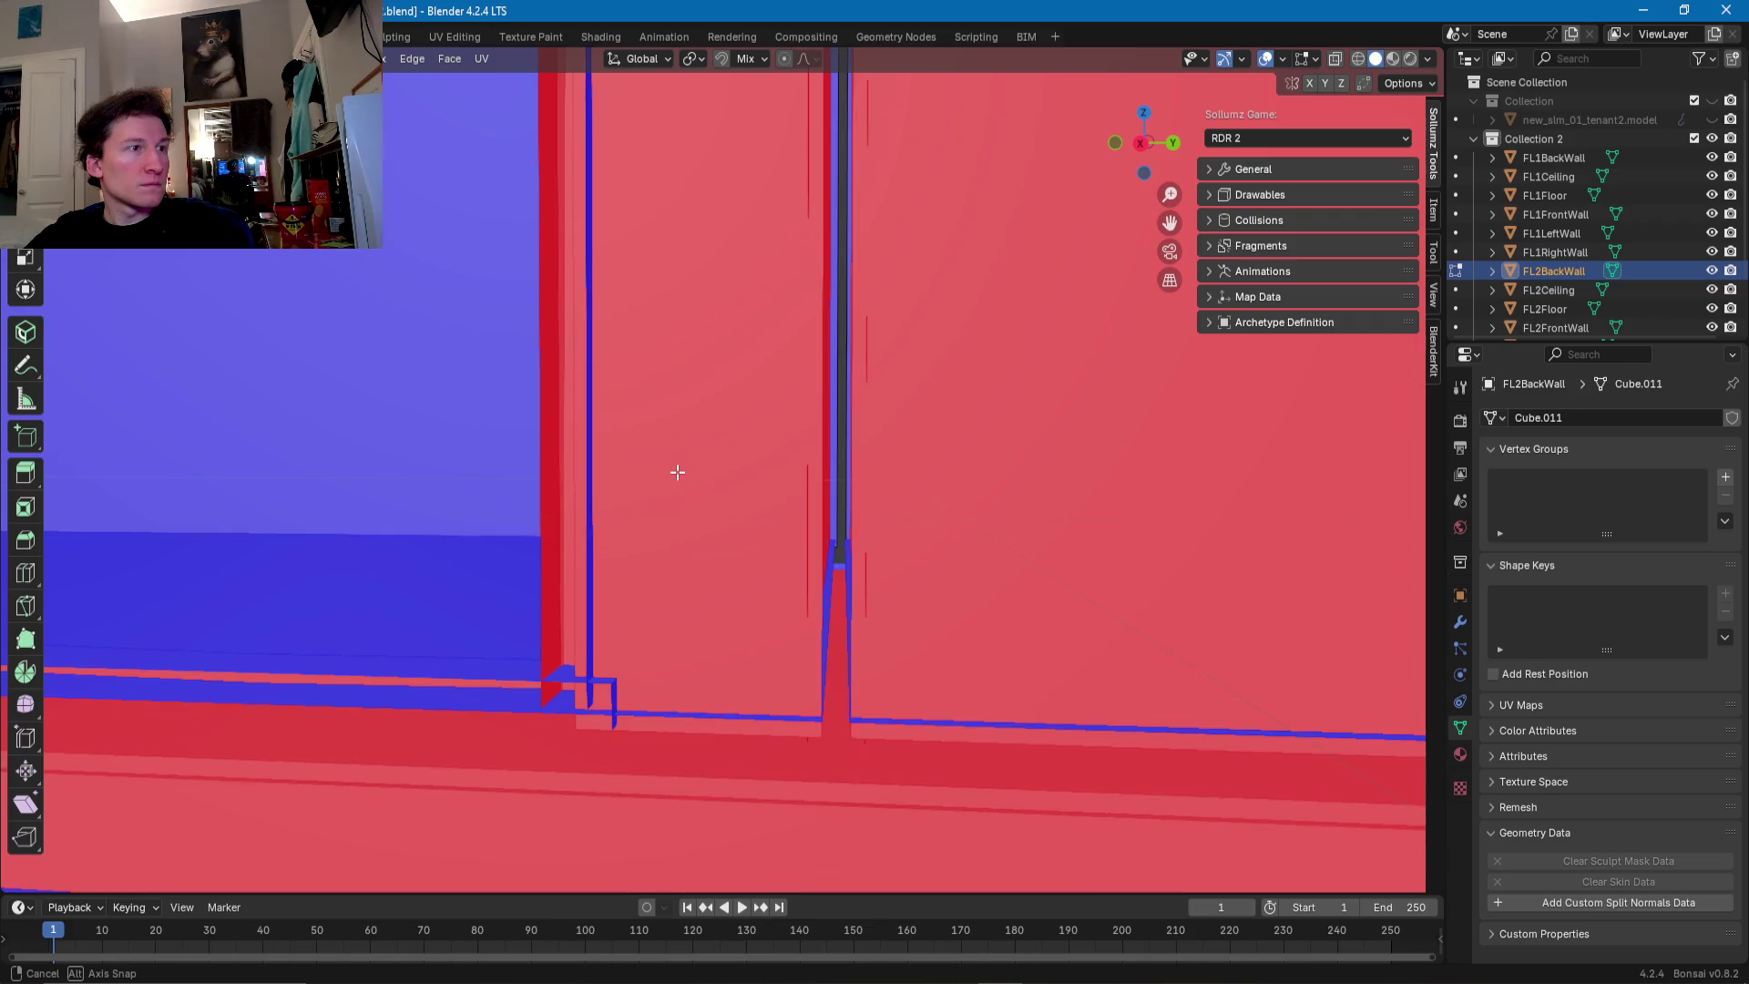
{"action": "scroll", "coordinate": [678, 472], "scroll_direction": "down", "scroll_amount": 8}
{"action": "mouse_move", "coordinate": [678, 472]}
{"action": "middle_mouse_down"}
{"action": "mouse_move", "coordinate": [721, 517]}
{"action": "mouse_move", "coordinate": [579, 488]}
{"action": "middle_mouse_up"}
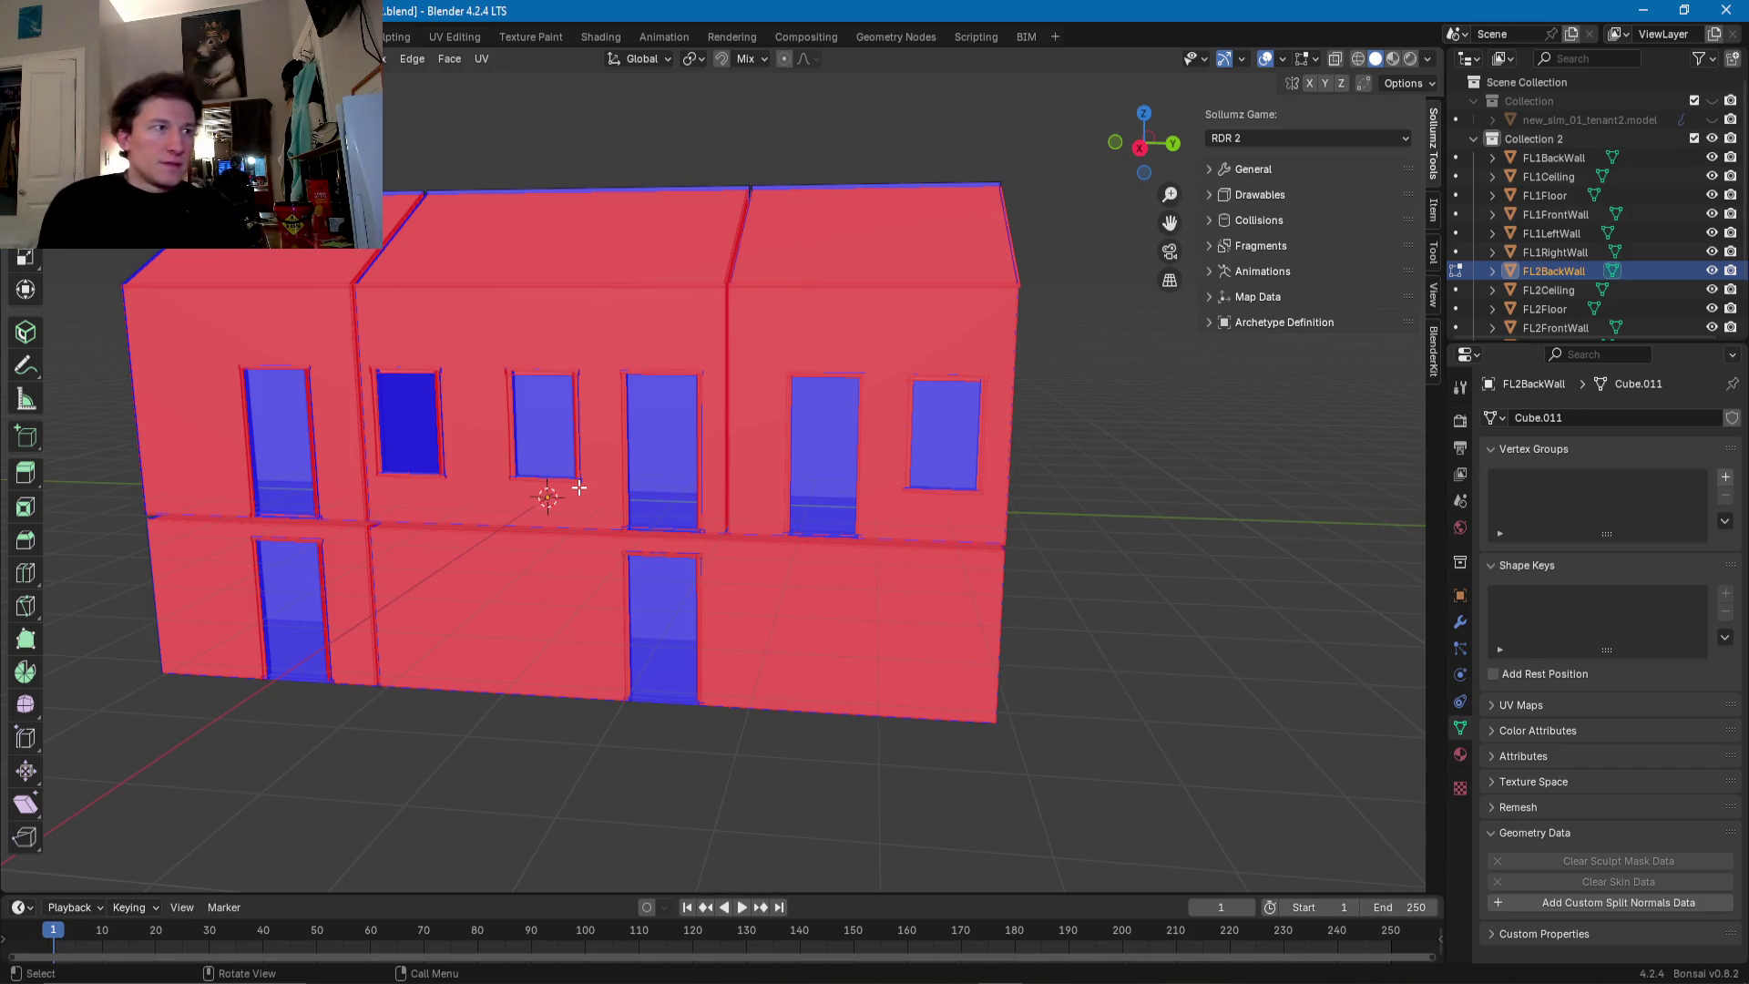
- Orbit the blocked-out shell and unhide new_slm_01_tenant2.model in the Outliner for comparison
{"action": "mouse_move", "coordinate": [617, 339]}
{"action": "middle_mouse_down"}
{"action": "mouse_move", "coordinate": [534, 384]}
{"action": "mouse_move", "coordinate": [671, 523]}
{"action": "mouse_move", "coordinate": [555, 514]}
{"action": "middle_mouse_up"}
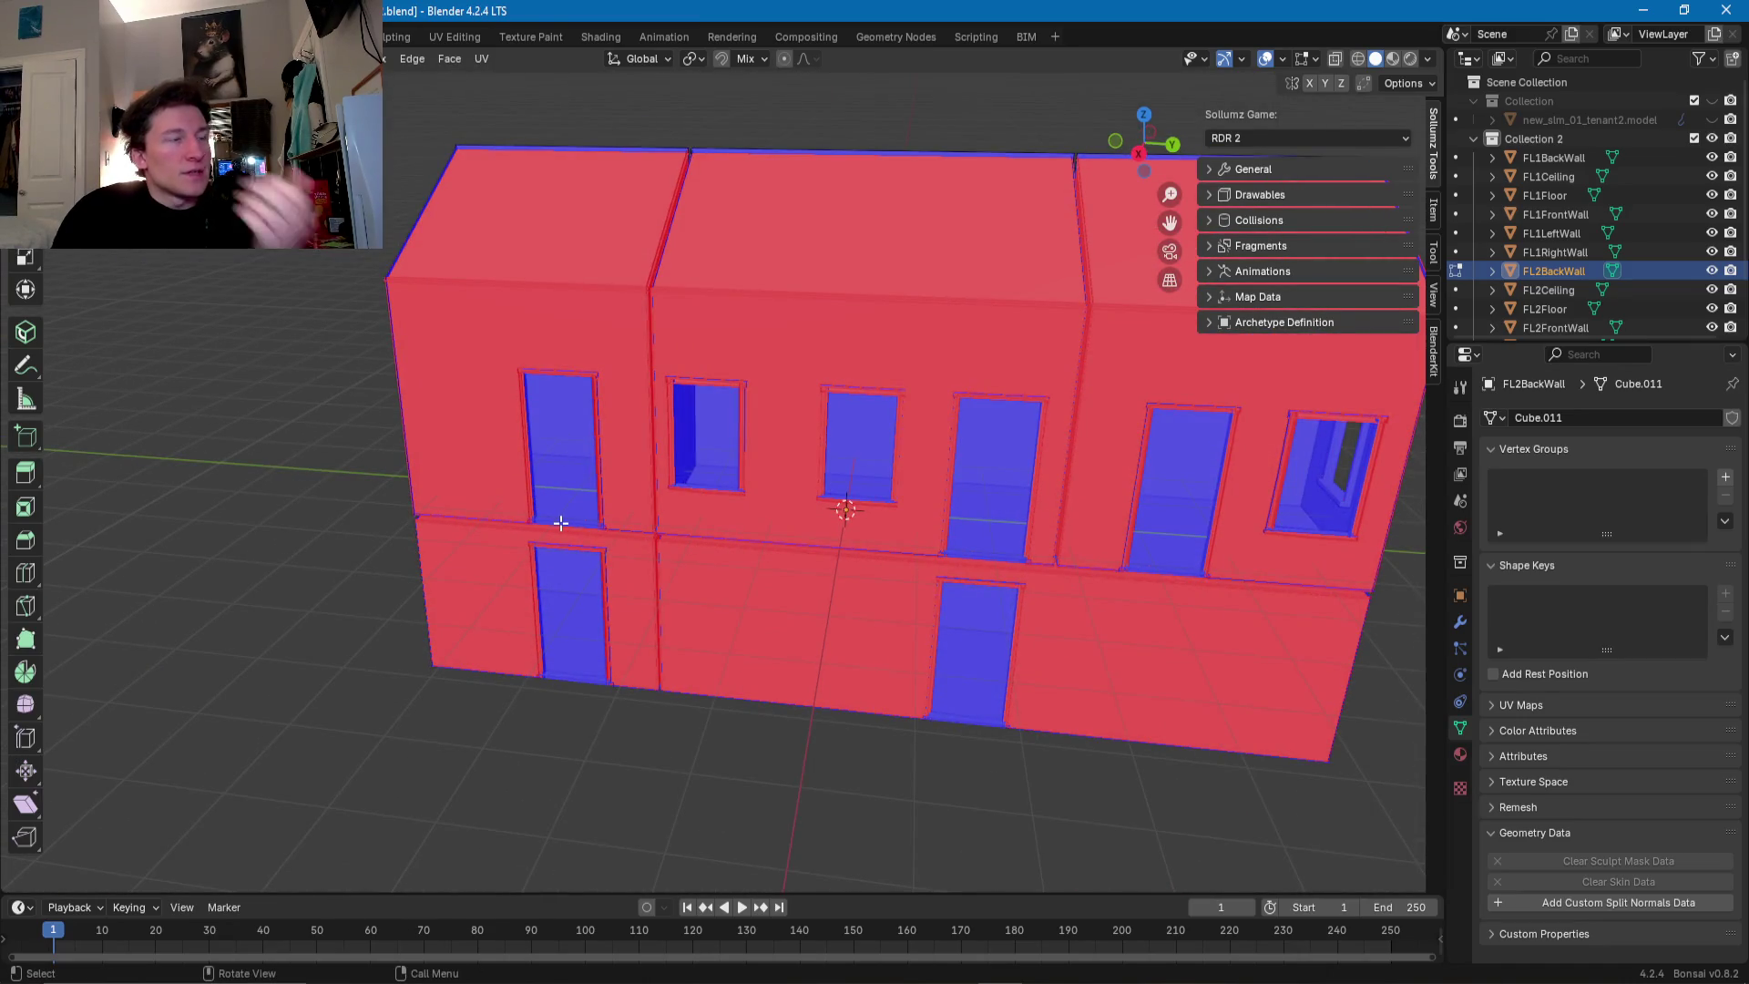
{"action": "middle_click_drag", "start_coordinate": [536, 500], "coordinate": [626, 483]}
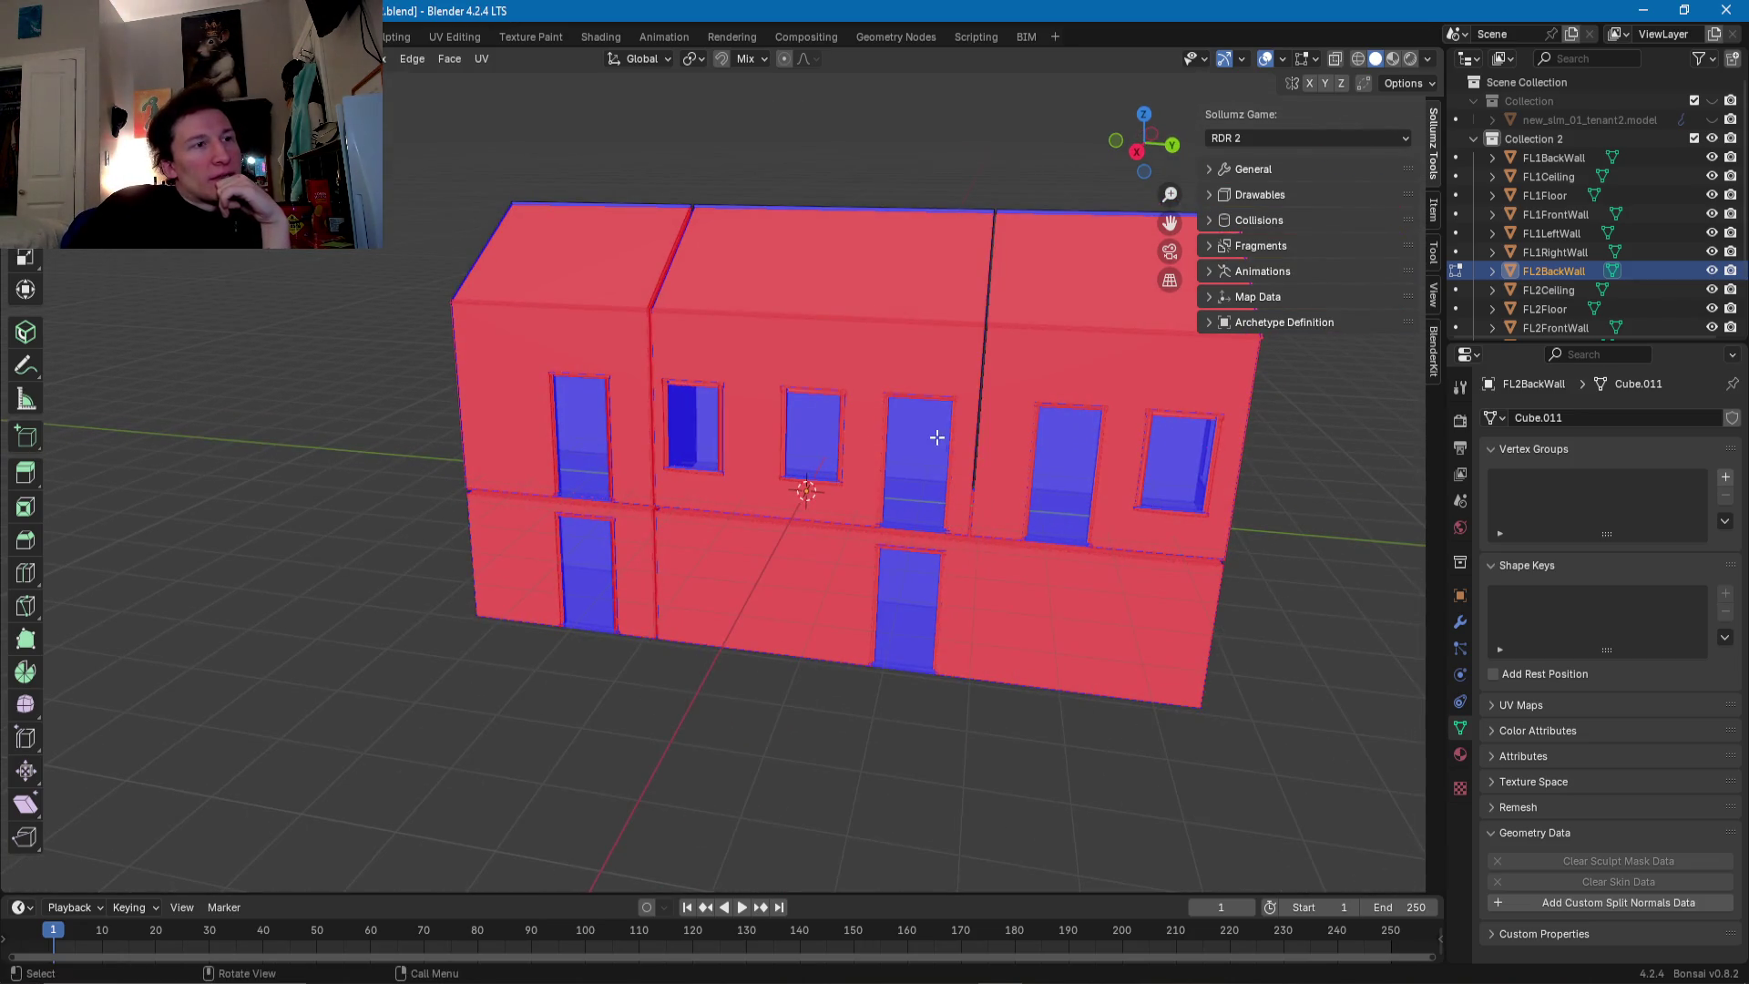
{"action": "mouse_move", "coordinate": [868, 622]}
{"action": "middle_mouse_down"}
{"action": "mouse_move", "coordinate": [861, 602]}
{"action": "mouse_move", "coordinate": [938, 567]}
{"action": "middle_mouse_up"}
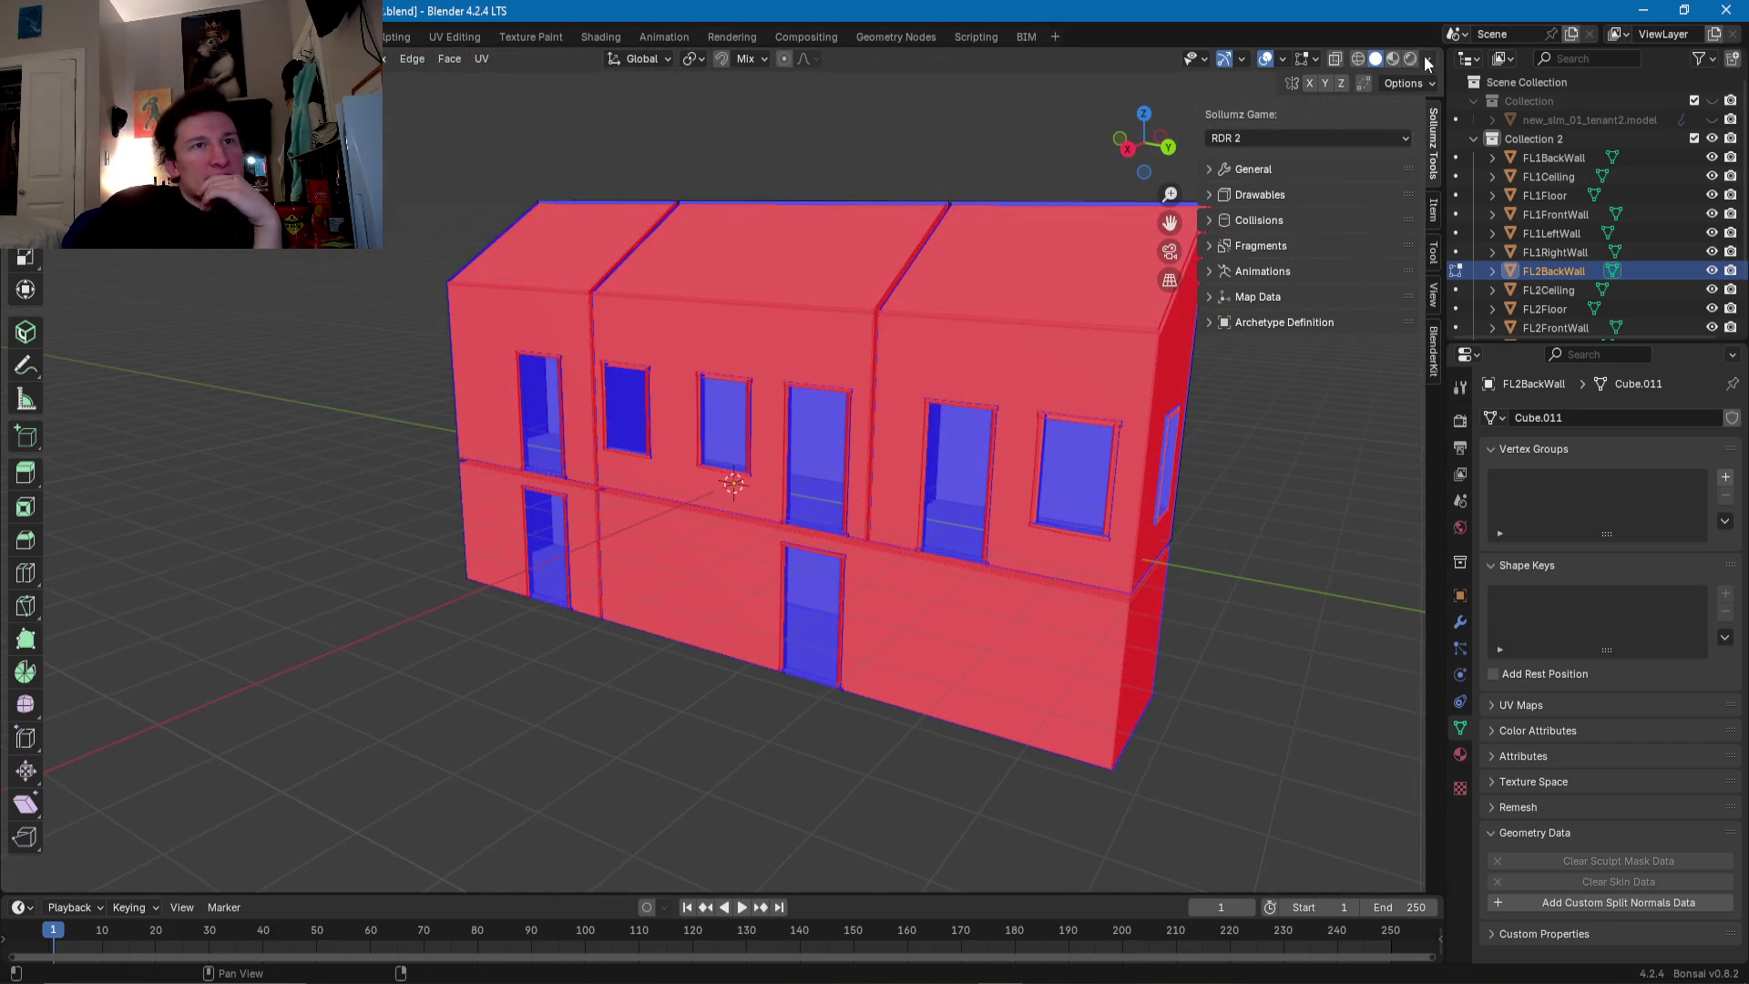
{"action": "left_click", "coordinate": [1713, 120]}
{"action": "mouse_move", "coordinate": [1035, 410]}
{"action": "middle_mouse_down"}
{"action": "mouse_move", "coordinate": [586, 427]}
{"action": "mouse_move", "coordinate": [277, 402]}
{"action": "mouse_move", "coordinate": [349, 473]}
{"action": "mouse_move", "coordinate": [336, 410]}
{"action": "mouse_move", "coordinate": [301, 401]}
{"action": "mouse_move", "coordinate": [695, 468]}
{"action": "middle_mouse_up"}
- Save new_slm_01_tenant2.blend from the file menu and bring up the My Games List Chrome window
{"action": "key", "text": "F4"}
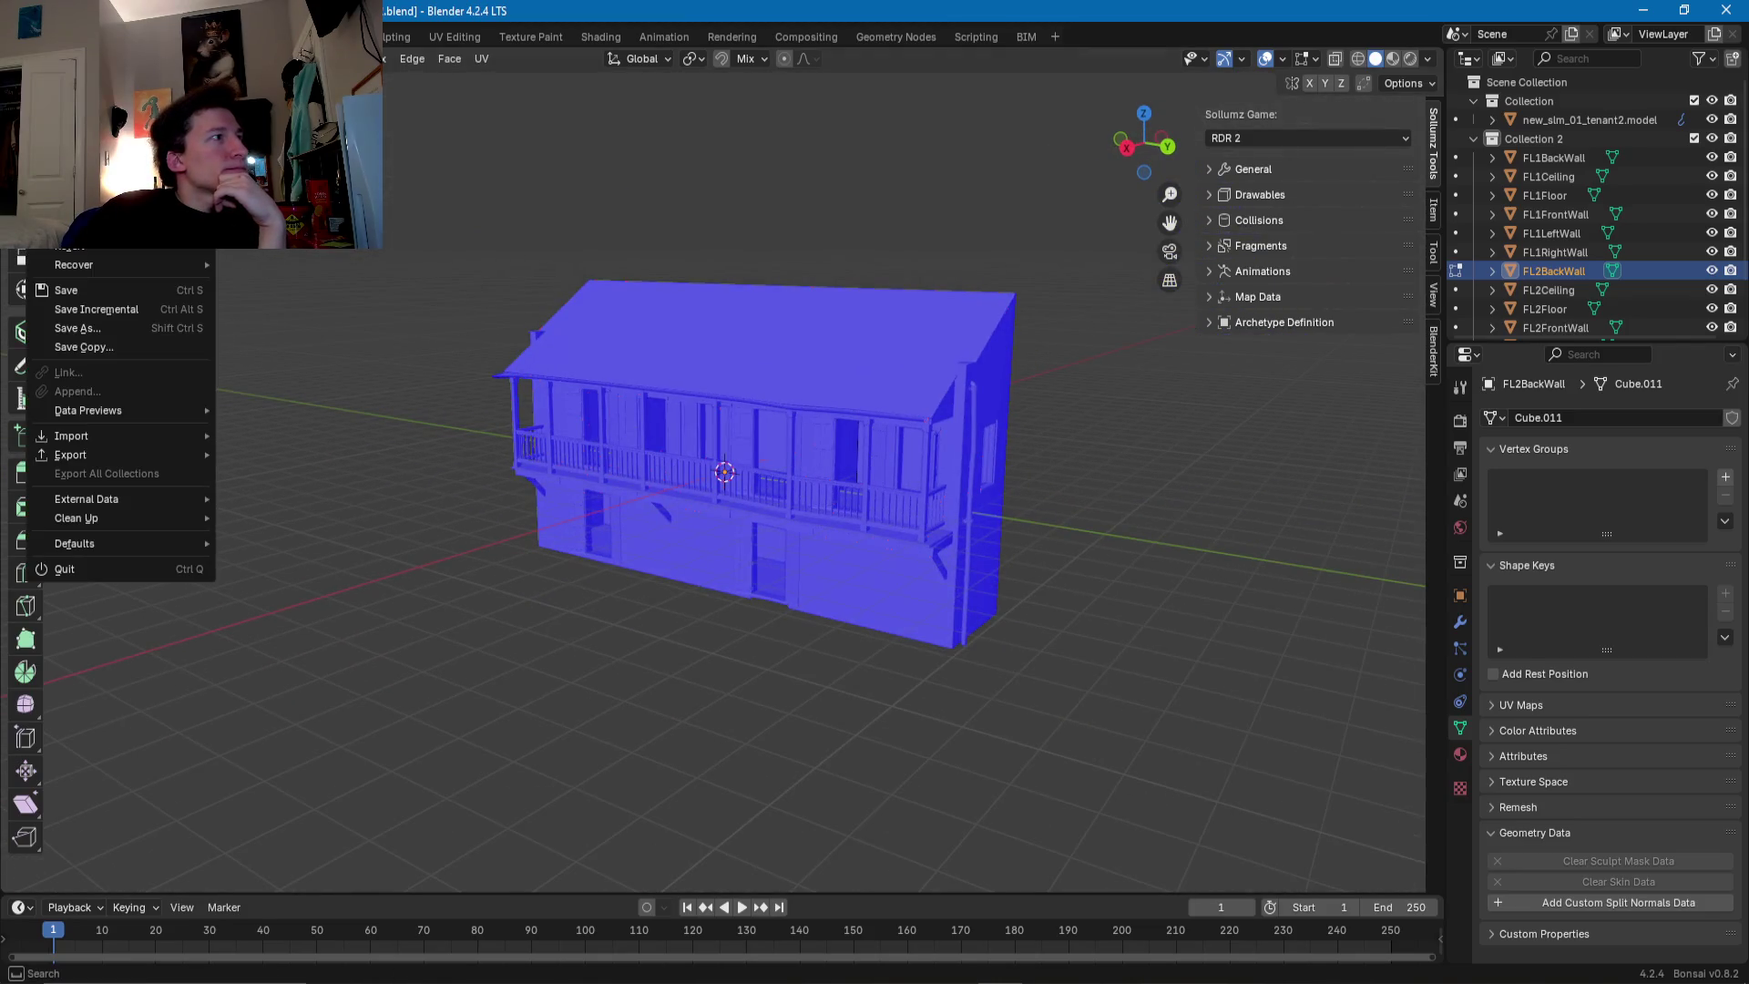
{"action": "left_click", "coordinate": [61, 294]}
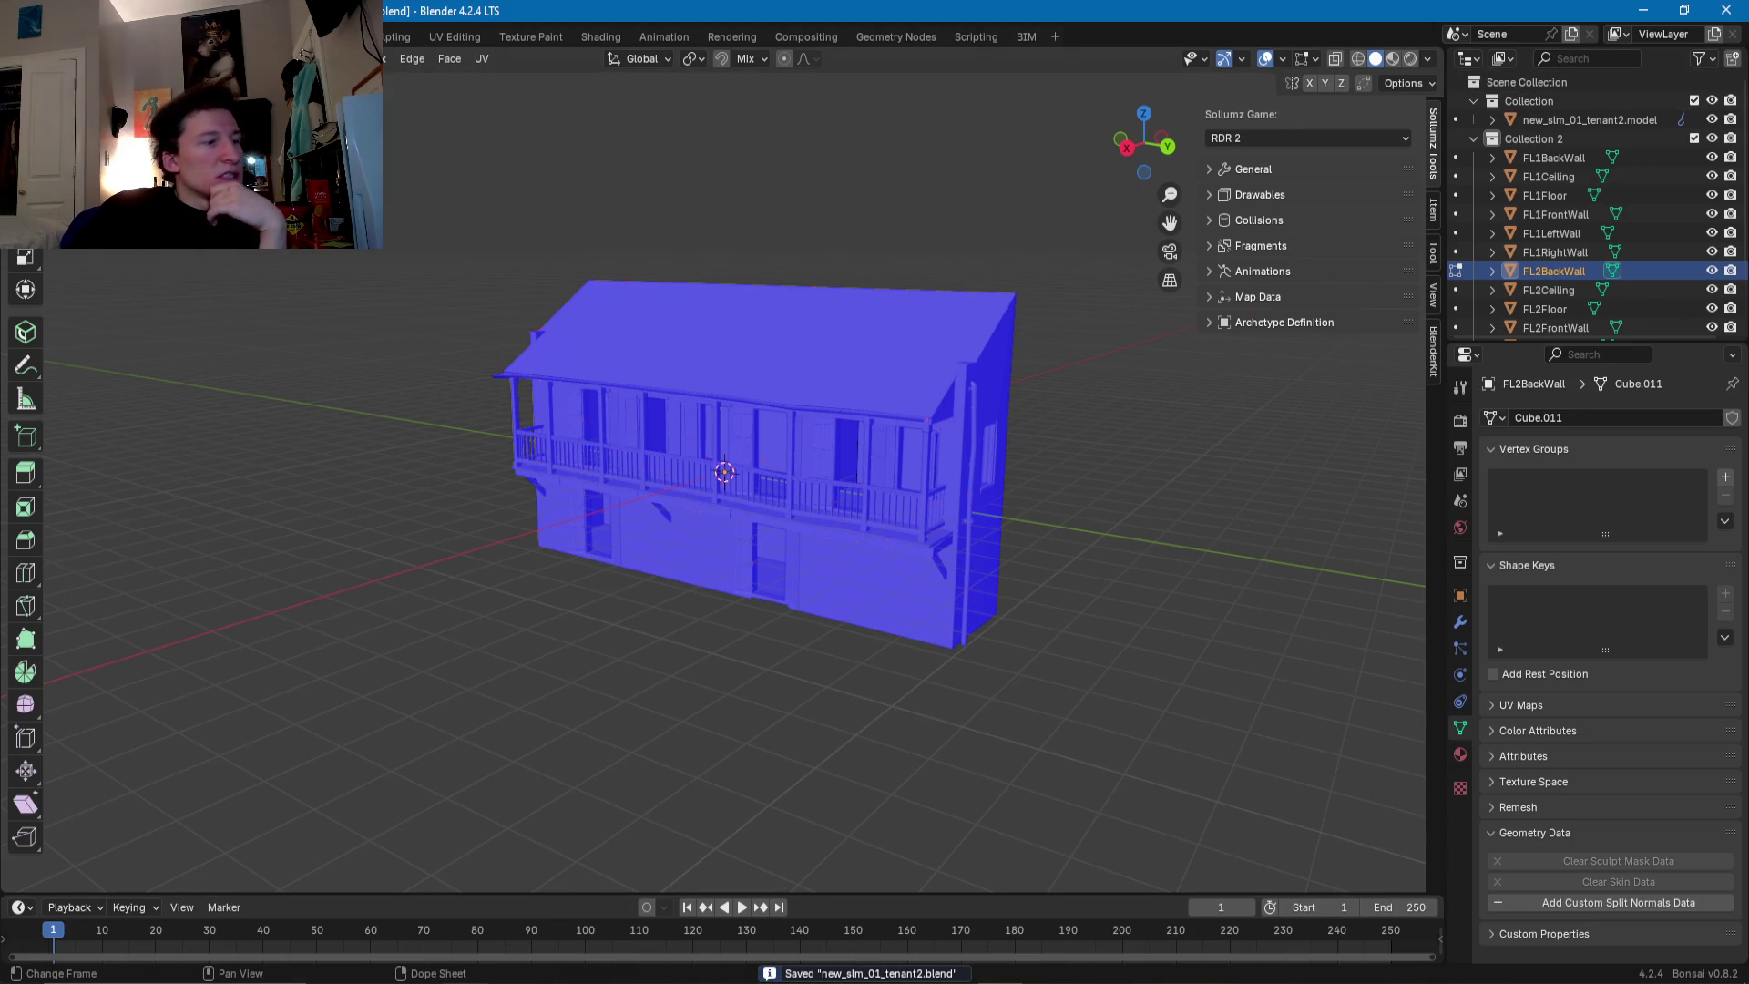
{"action": "mouse_move", "coordinate": [420, 983]}
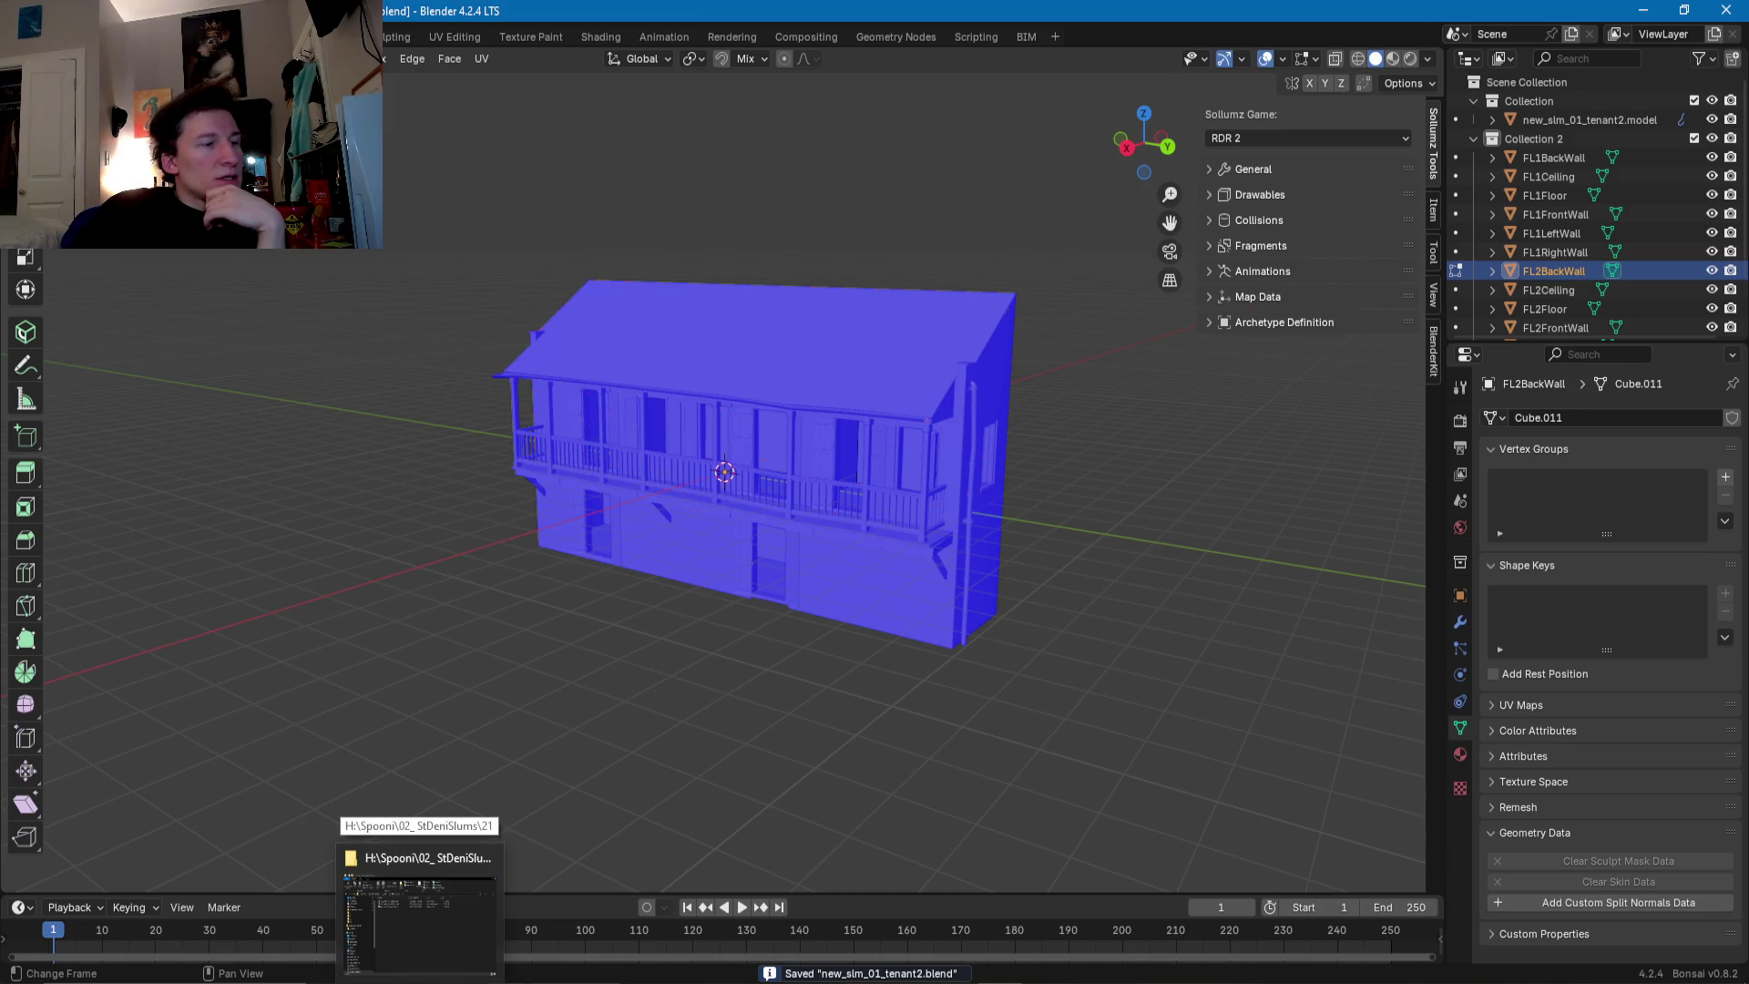
{"action": "mouse_move", "coordinate": [668, 983]}
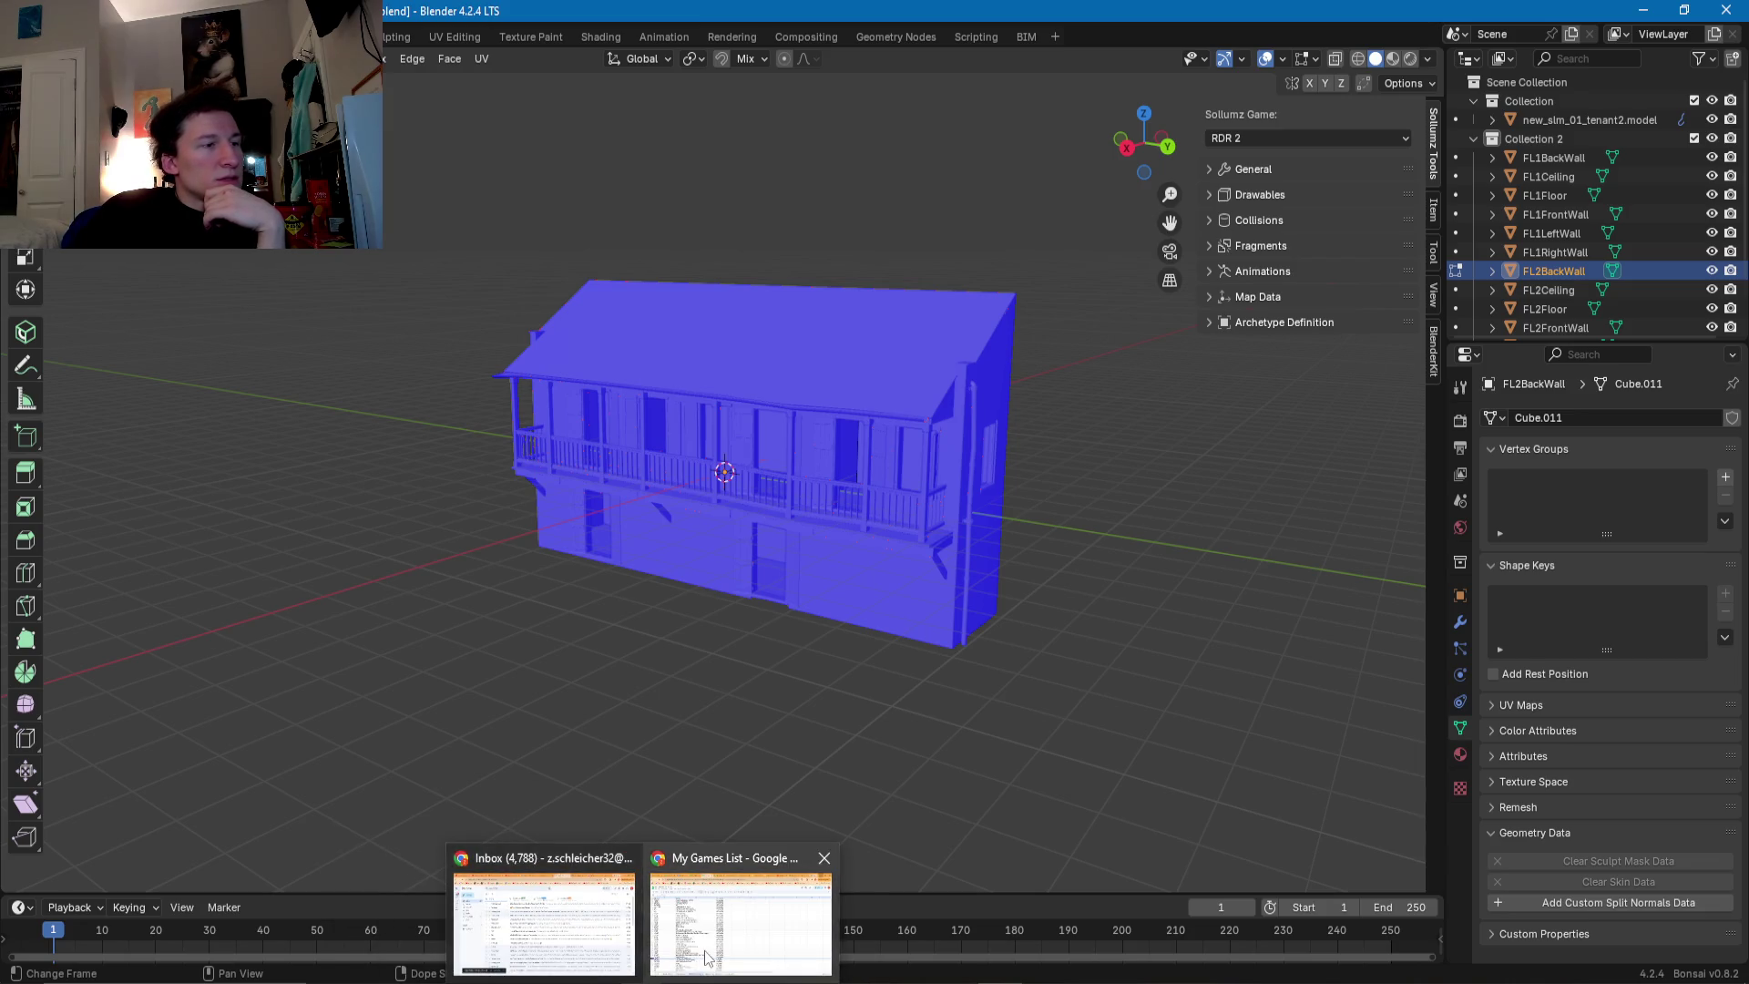
{"action": "left_click", "coordinate": [752, 911]}
- Switch to the building progress checklist tab and select cell D22 for building 20
{"action": "scroll", "coordinate": [265, 319], "scroll_direction": "up", "scroll_amount": 5}
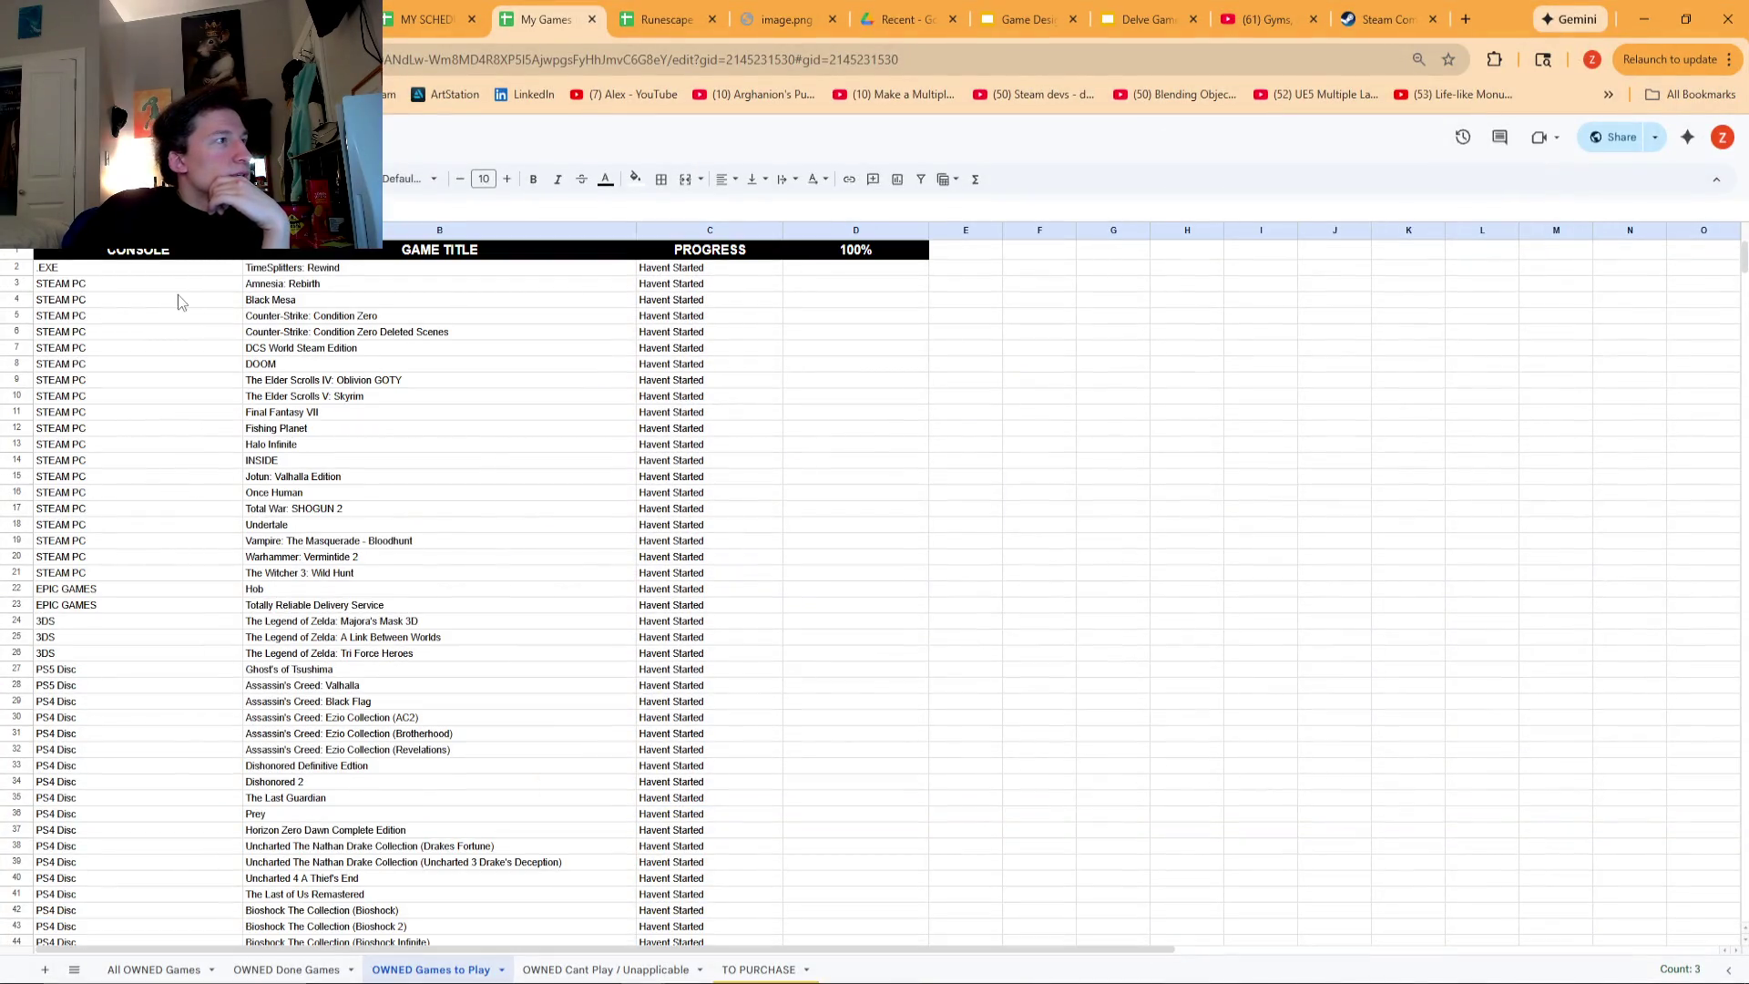
{"action": "key", "text": "ctrl+shift+Tab"}
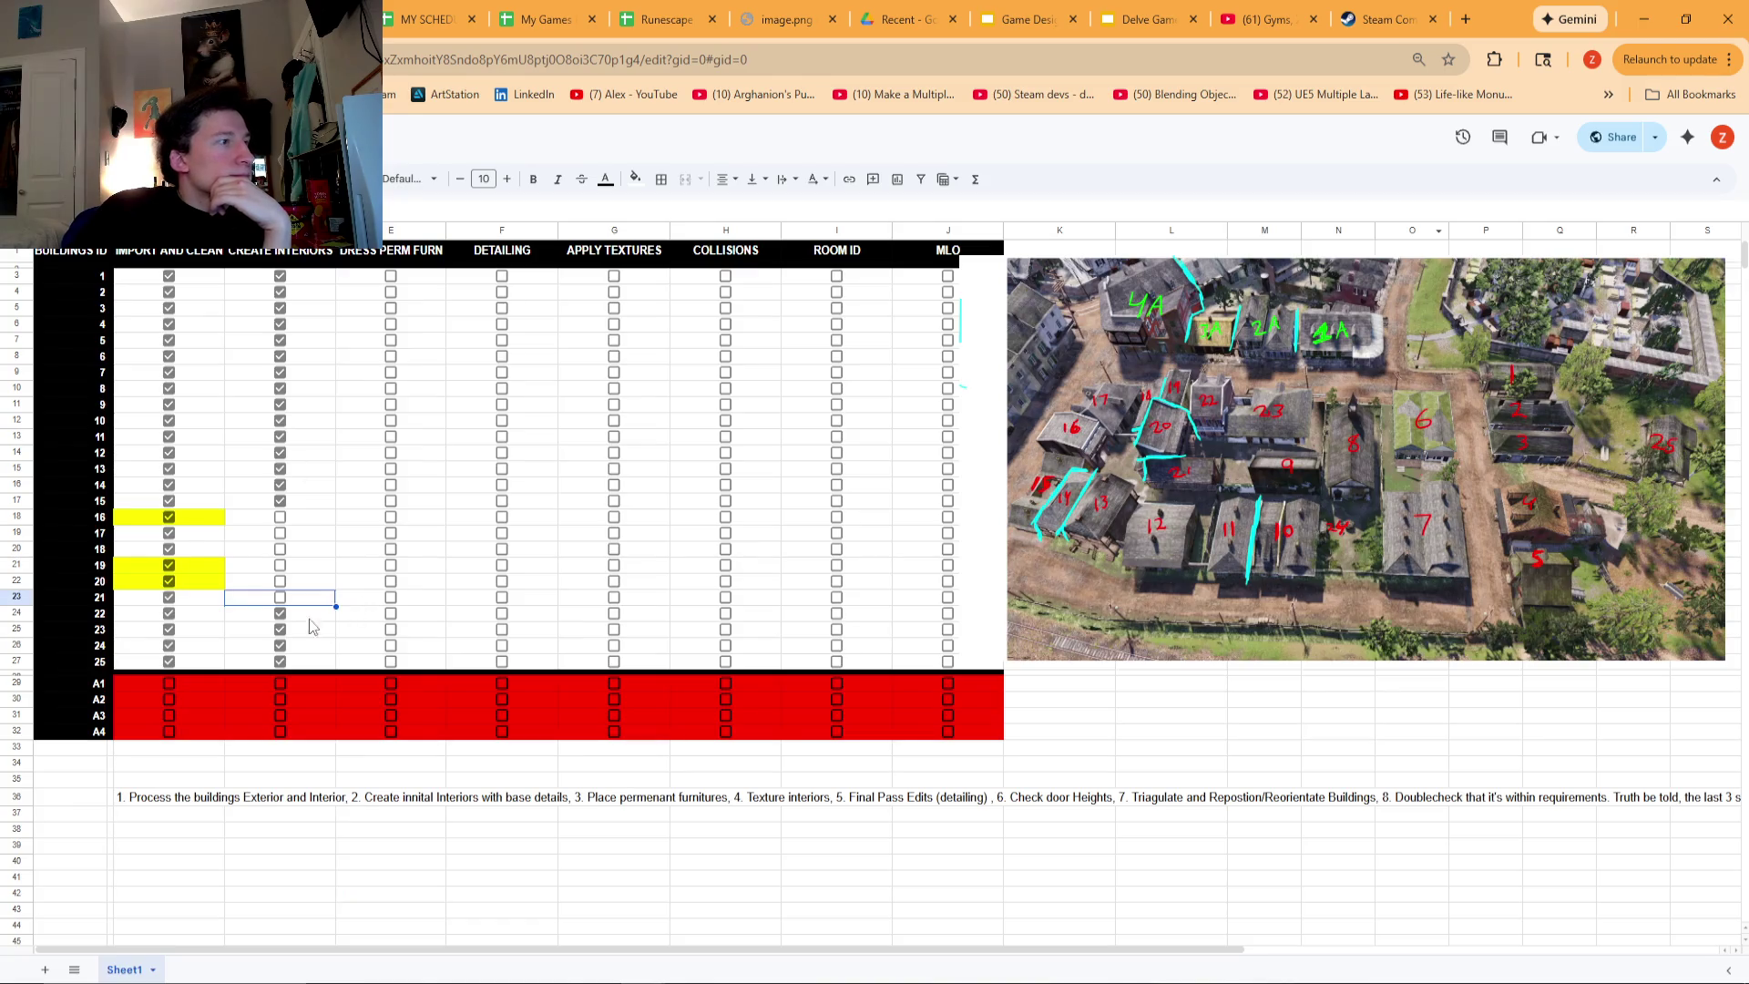
{"action": "left_click", "coordinate": [298, 584]}
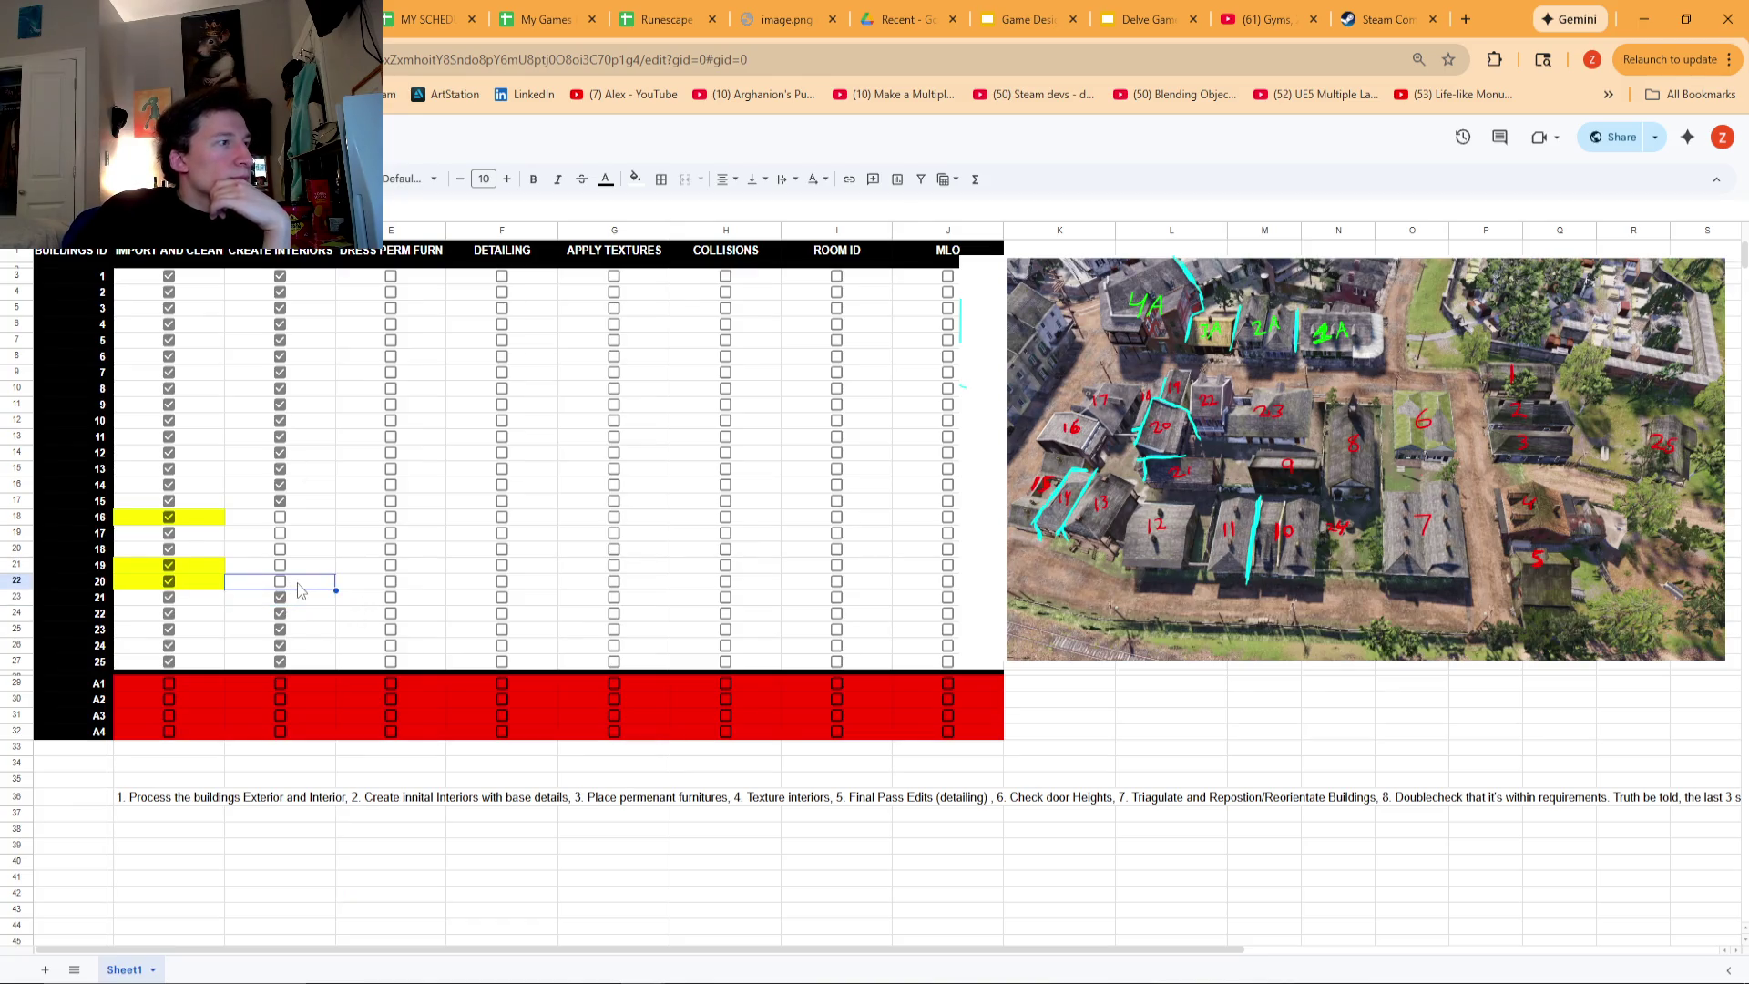